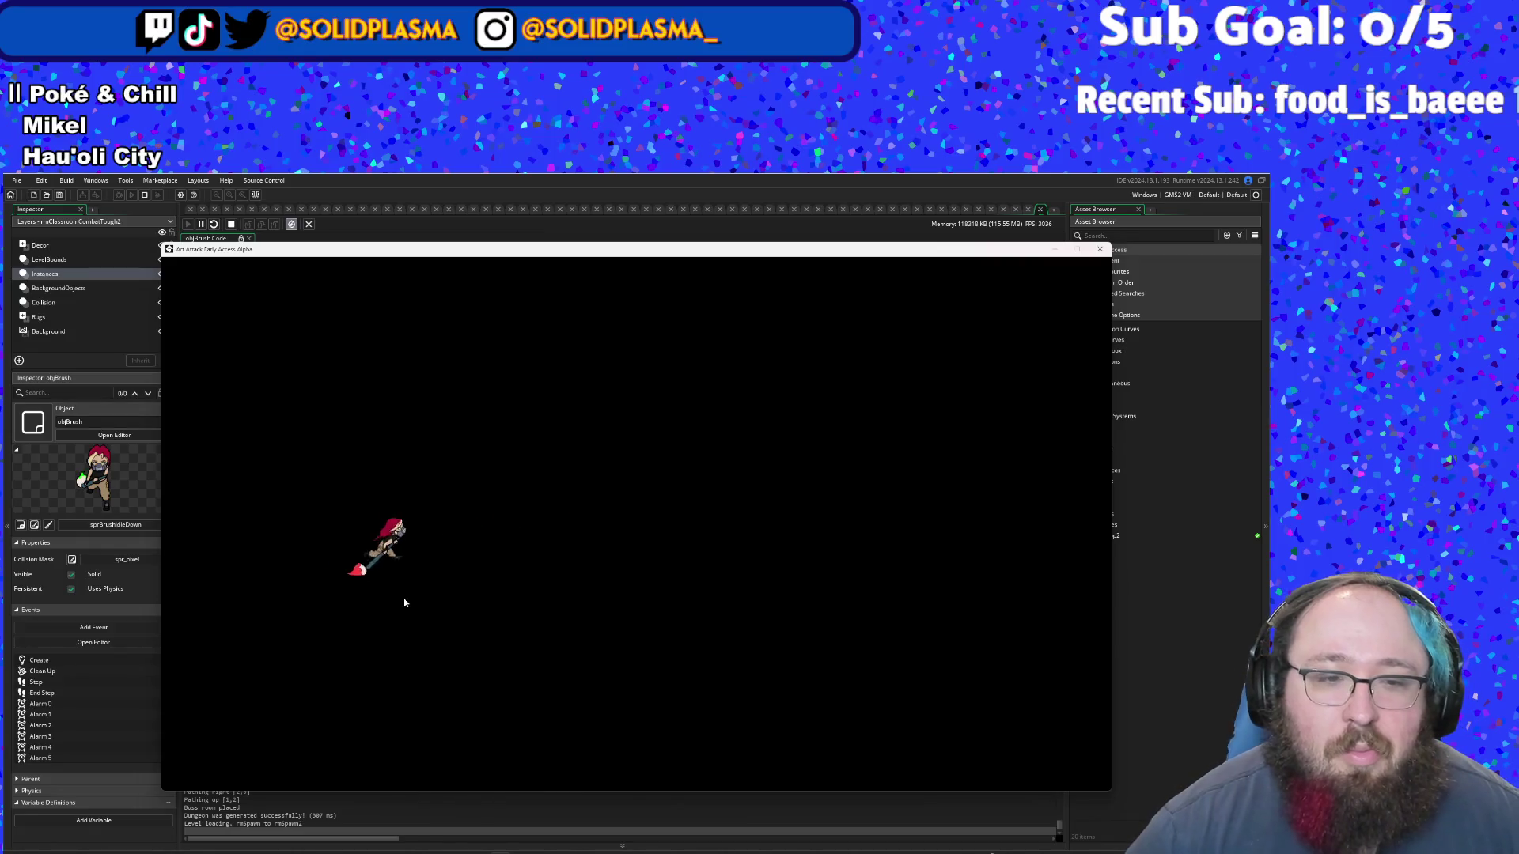
- Paint a red trail right, up, then back left and down-left across the room
key(d)
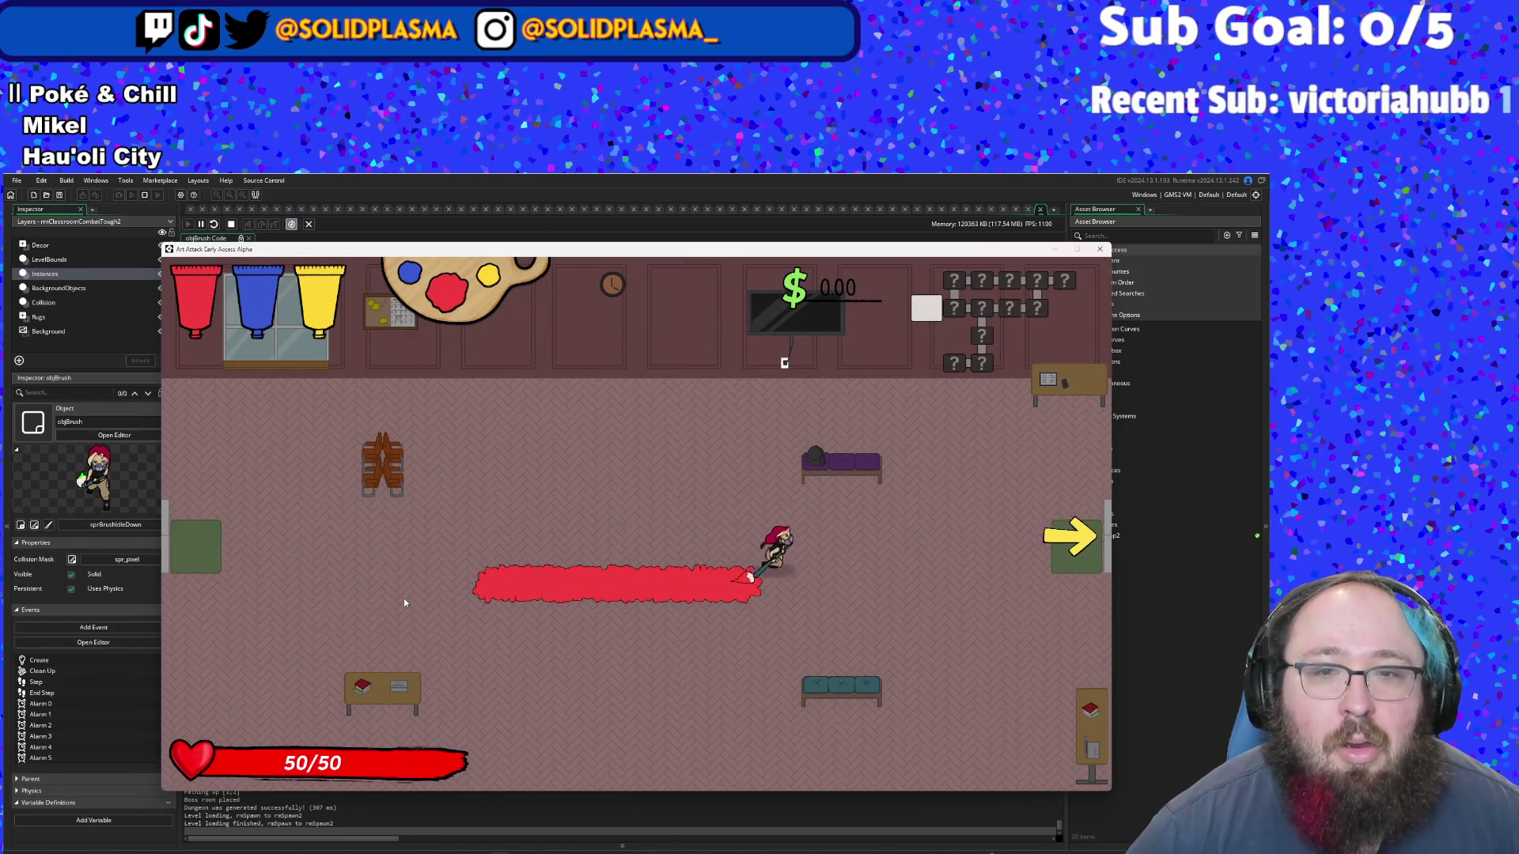
key(w)
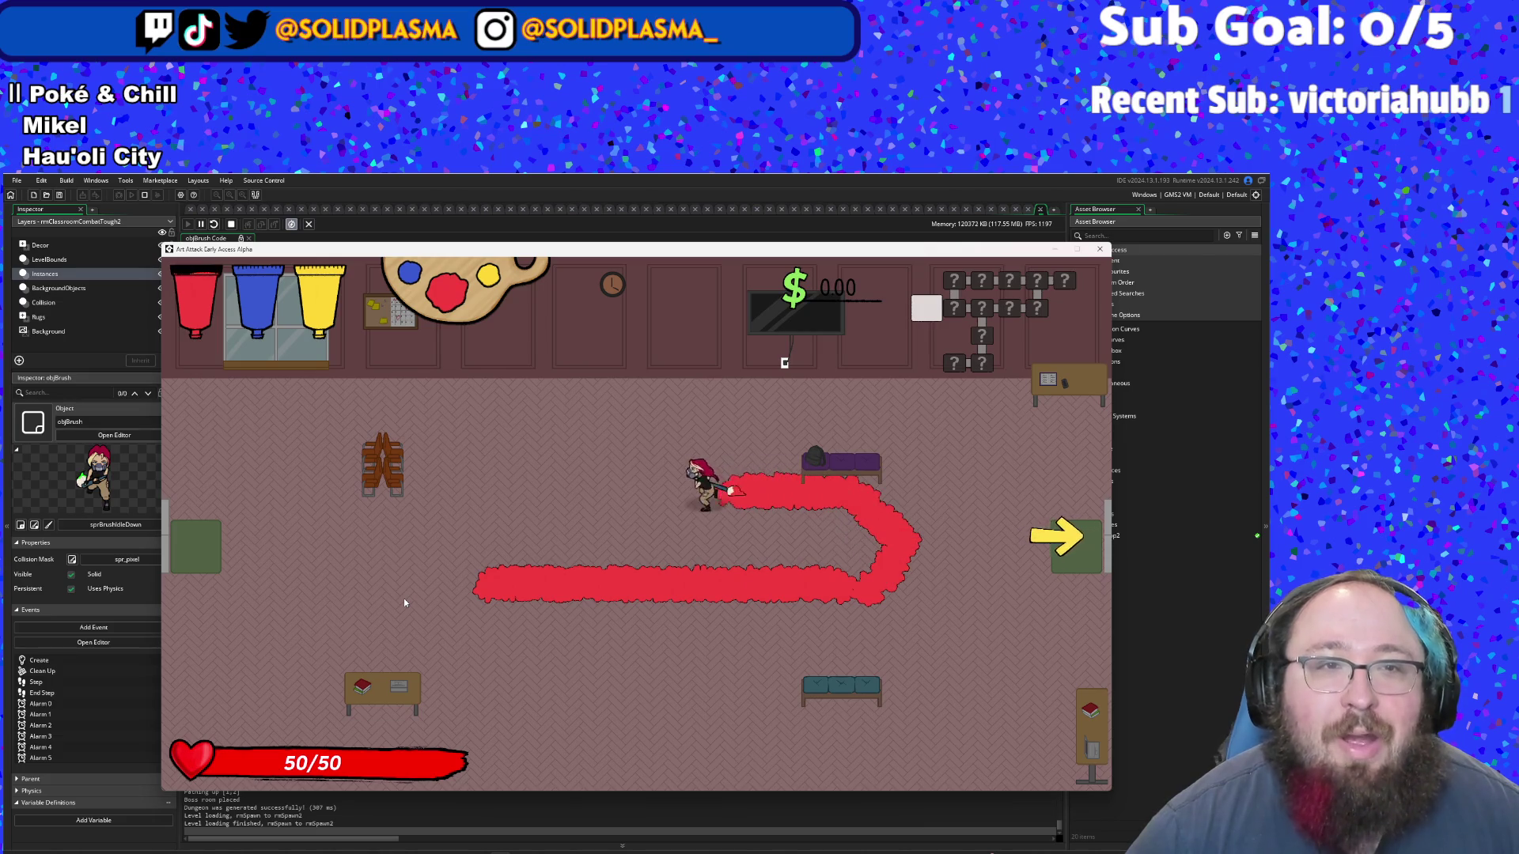
key(s)
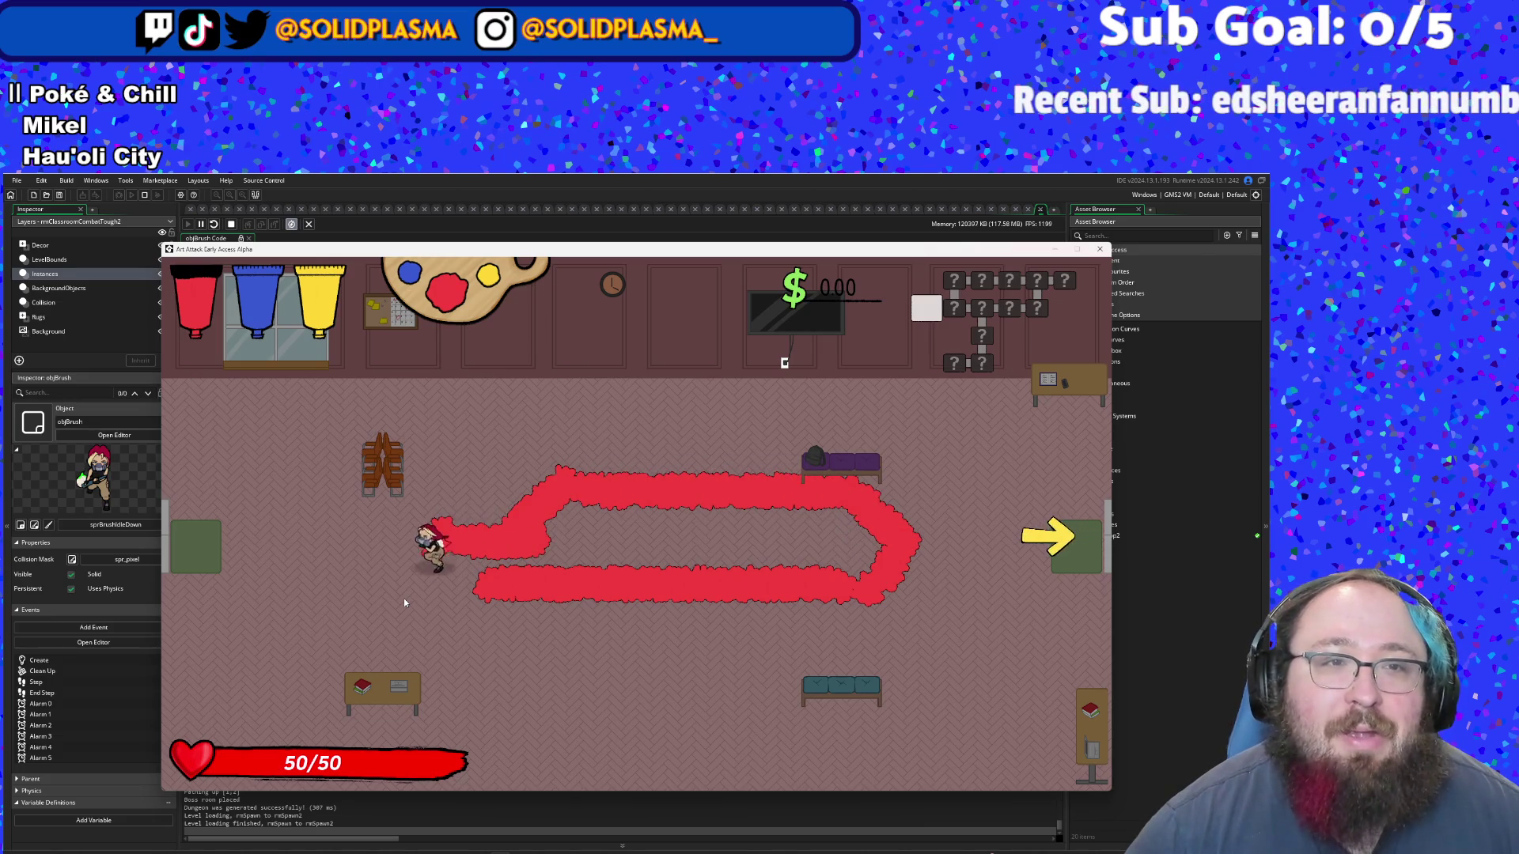
key(a)
- Switch to blue, paint a blue trail up, right and down, then exit right
key(w)
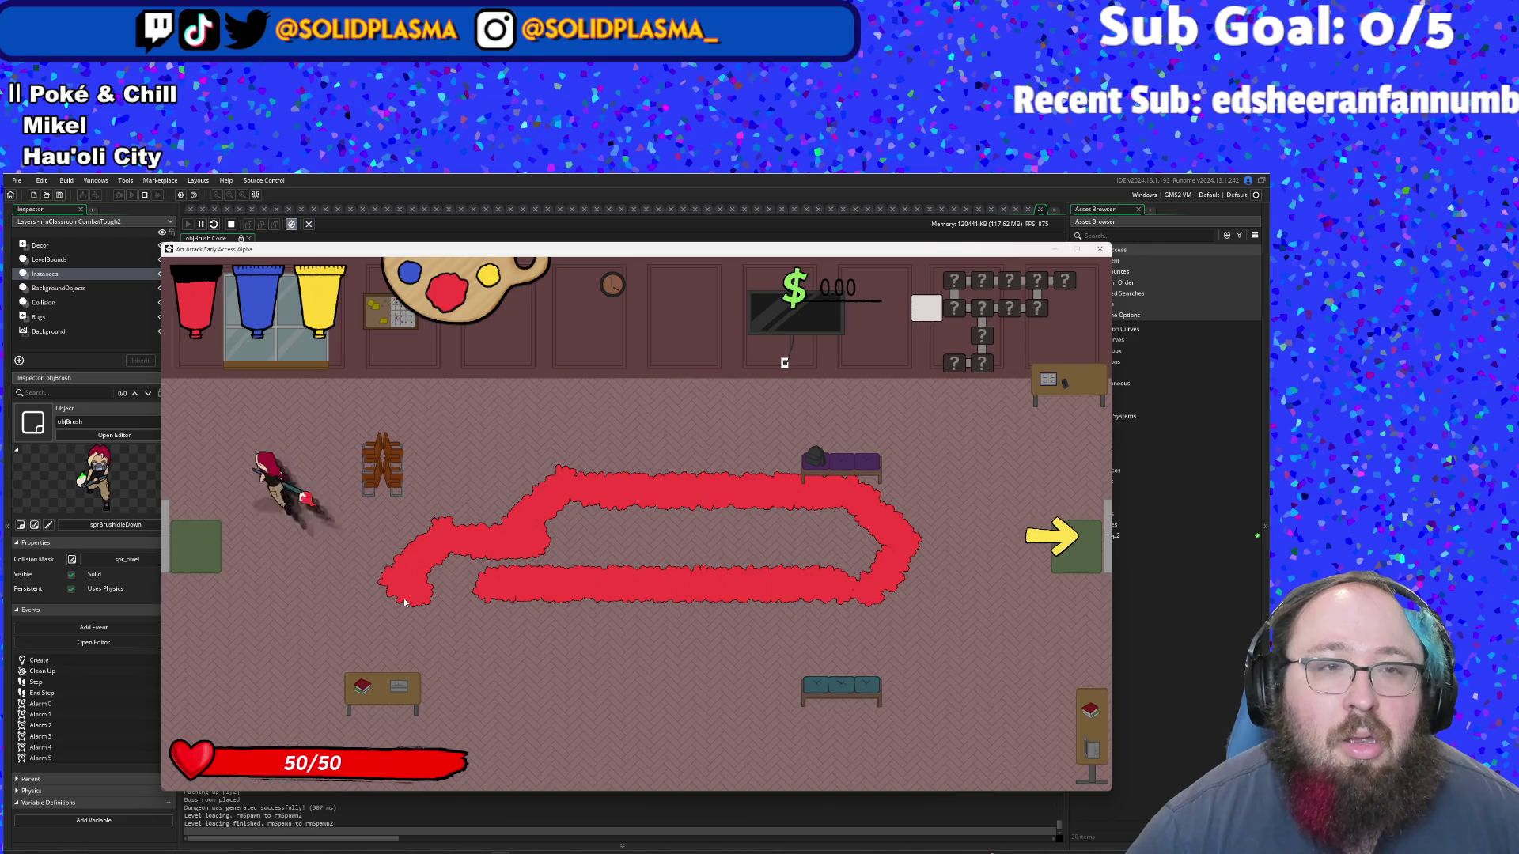
key(e)
key(w)
key(d)
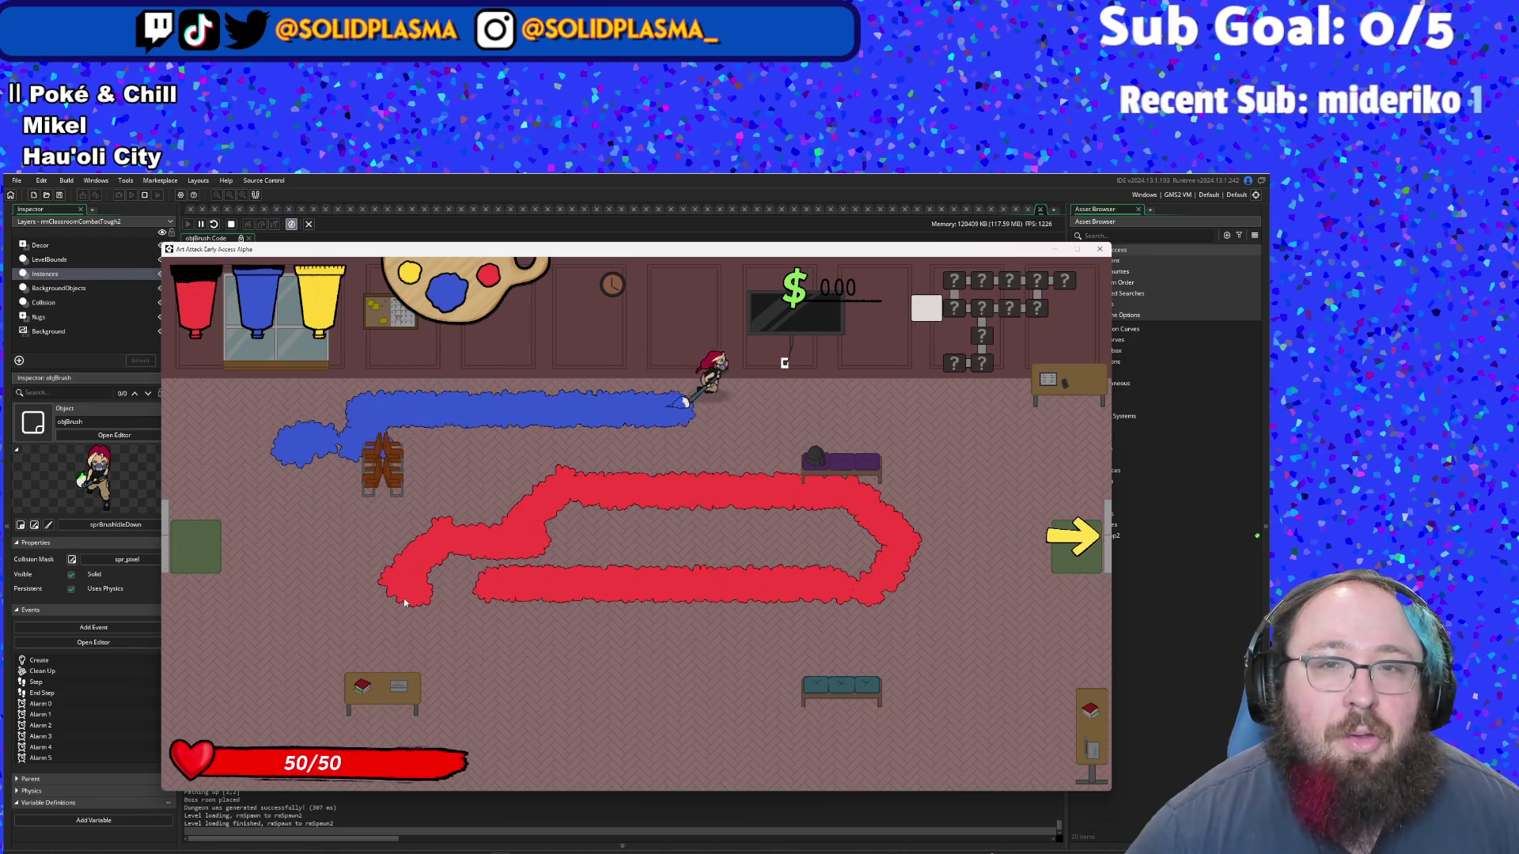
key(s)
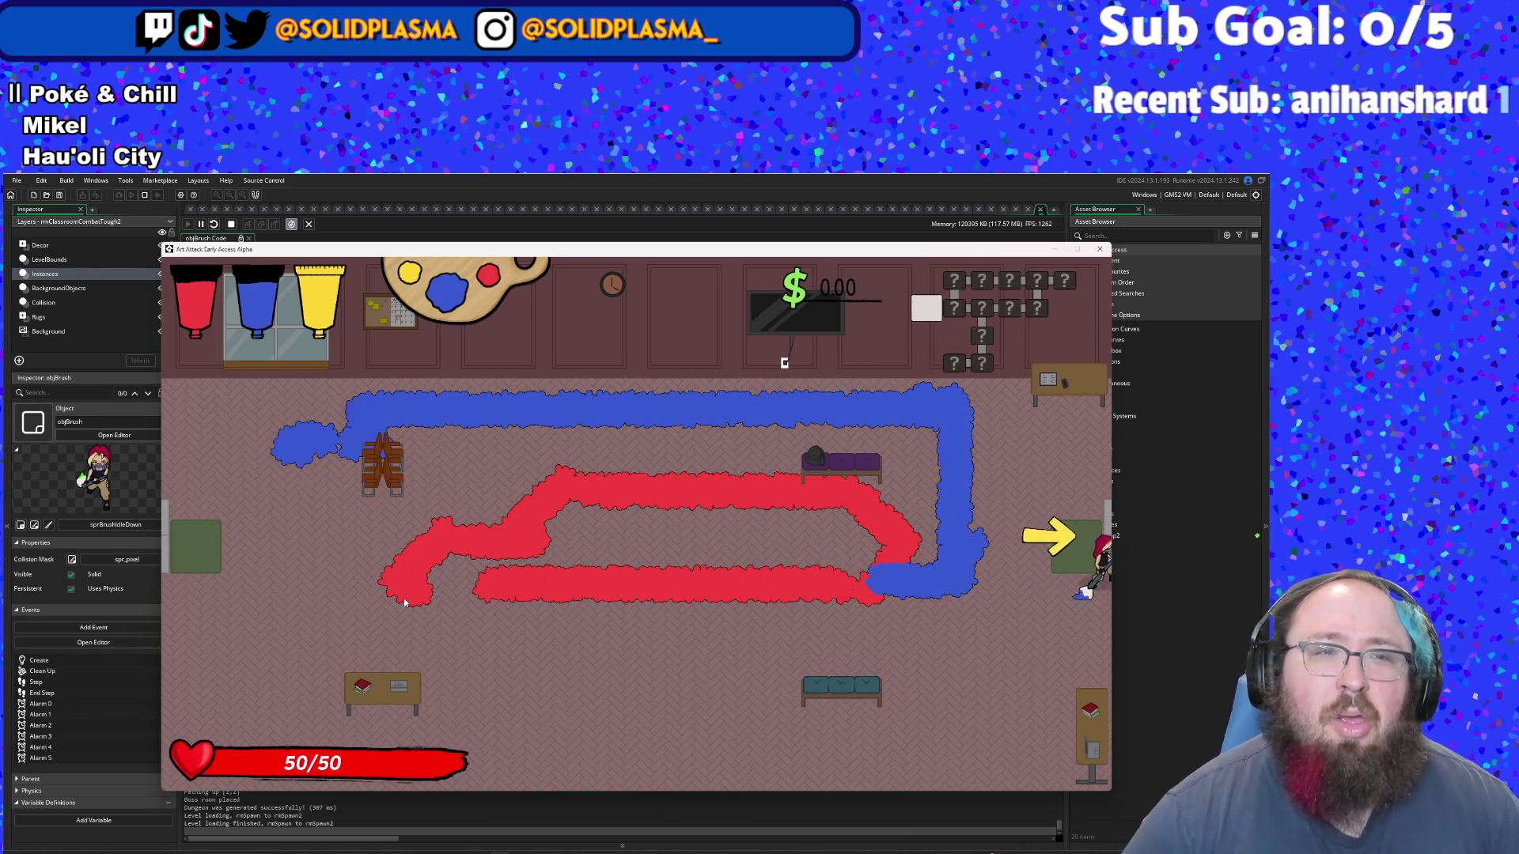
key(a)
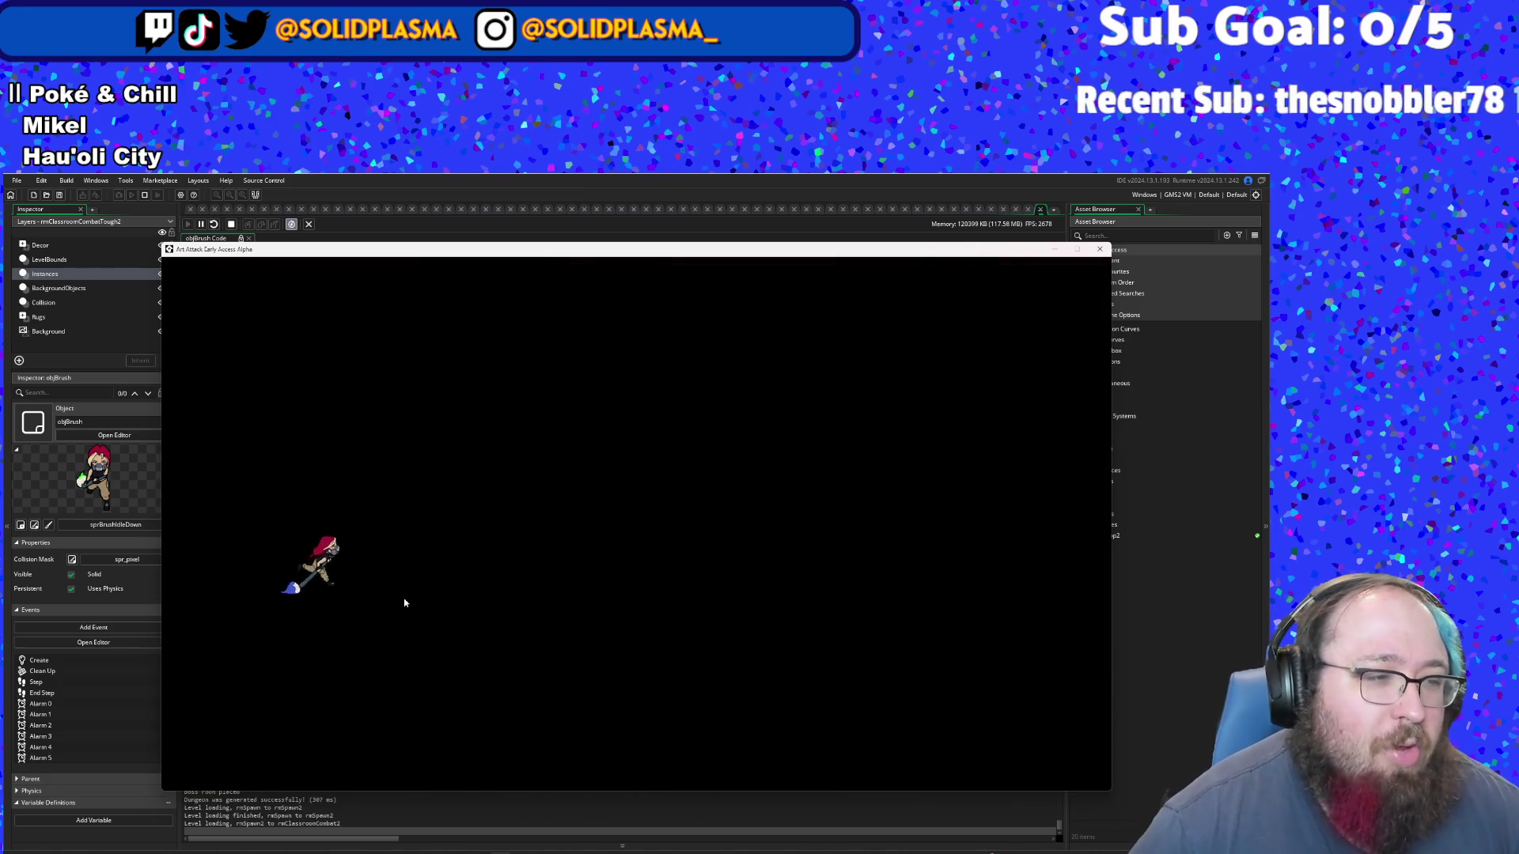
- Defeat the enemies at the top-left and lower-left desks, refilling paint and switching to red
key(a)
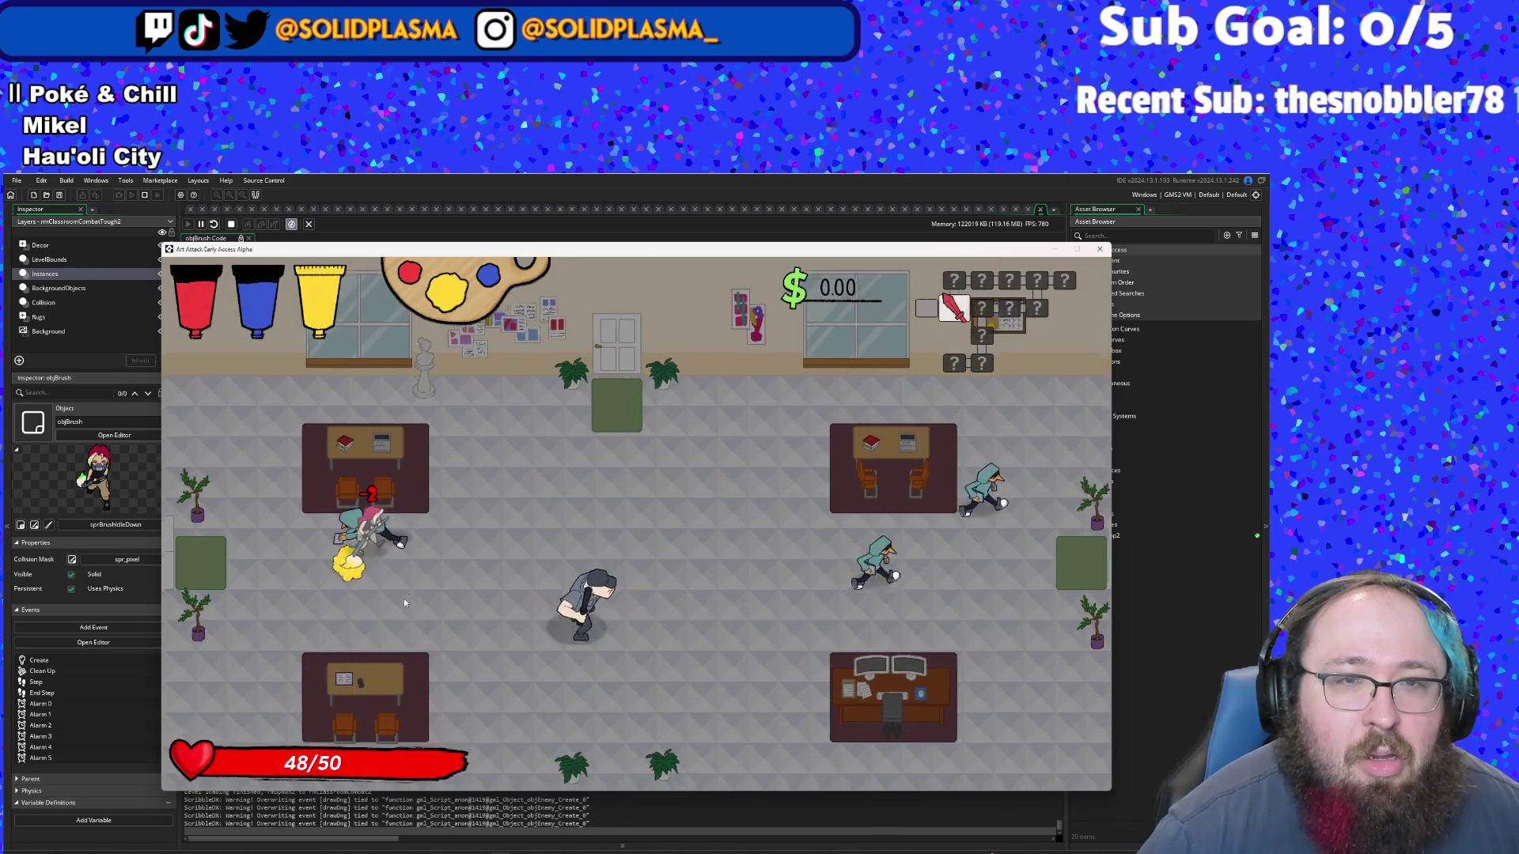
key(space)
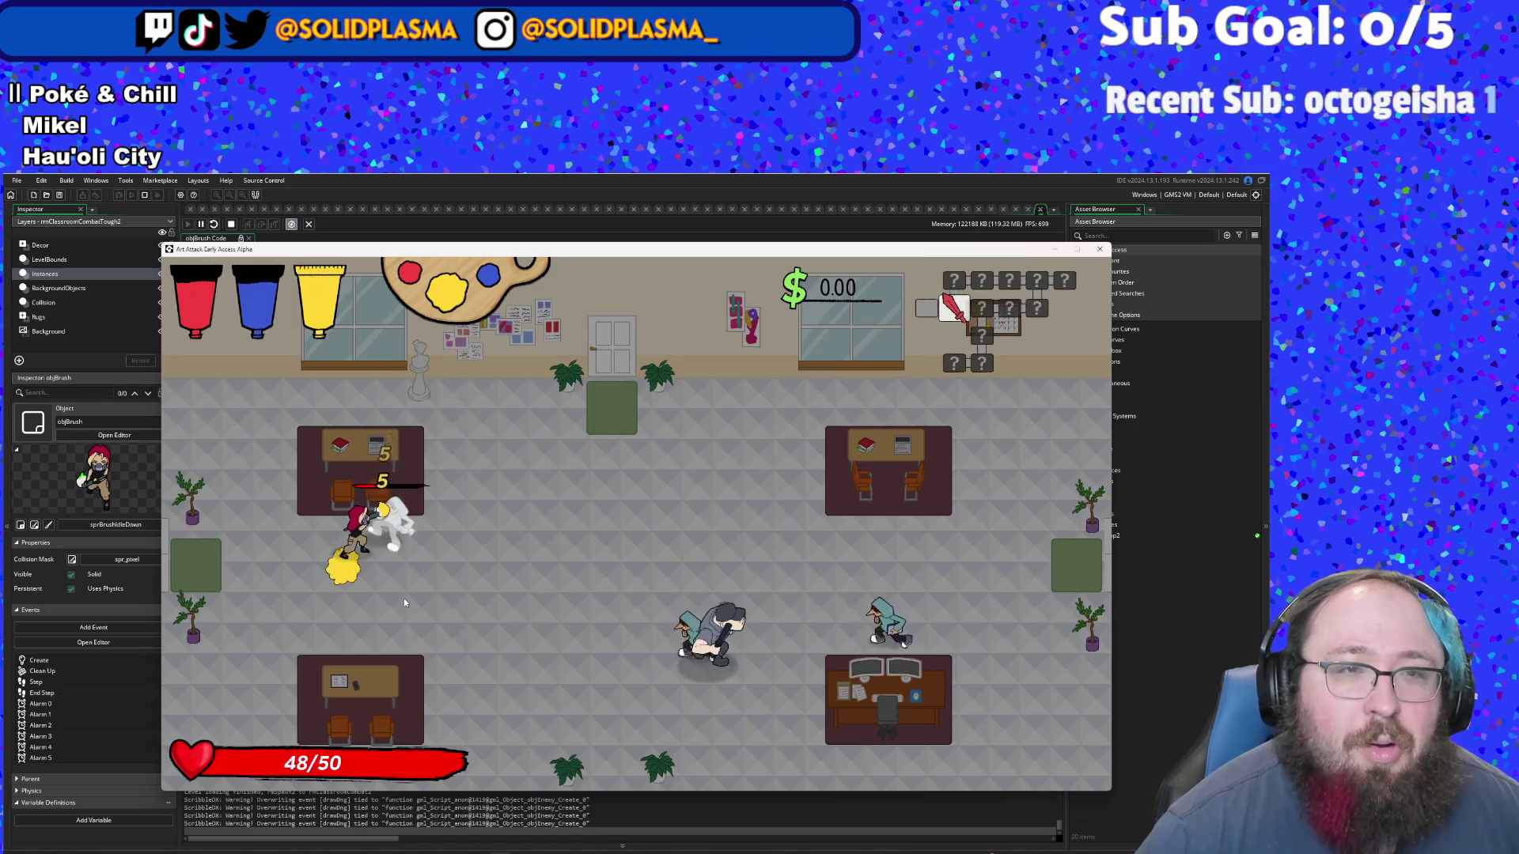
key(r)
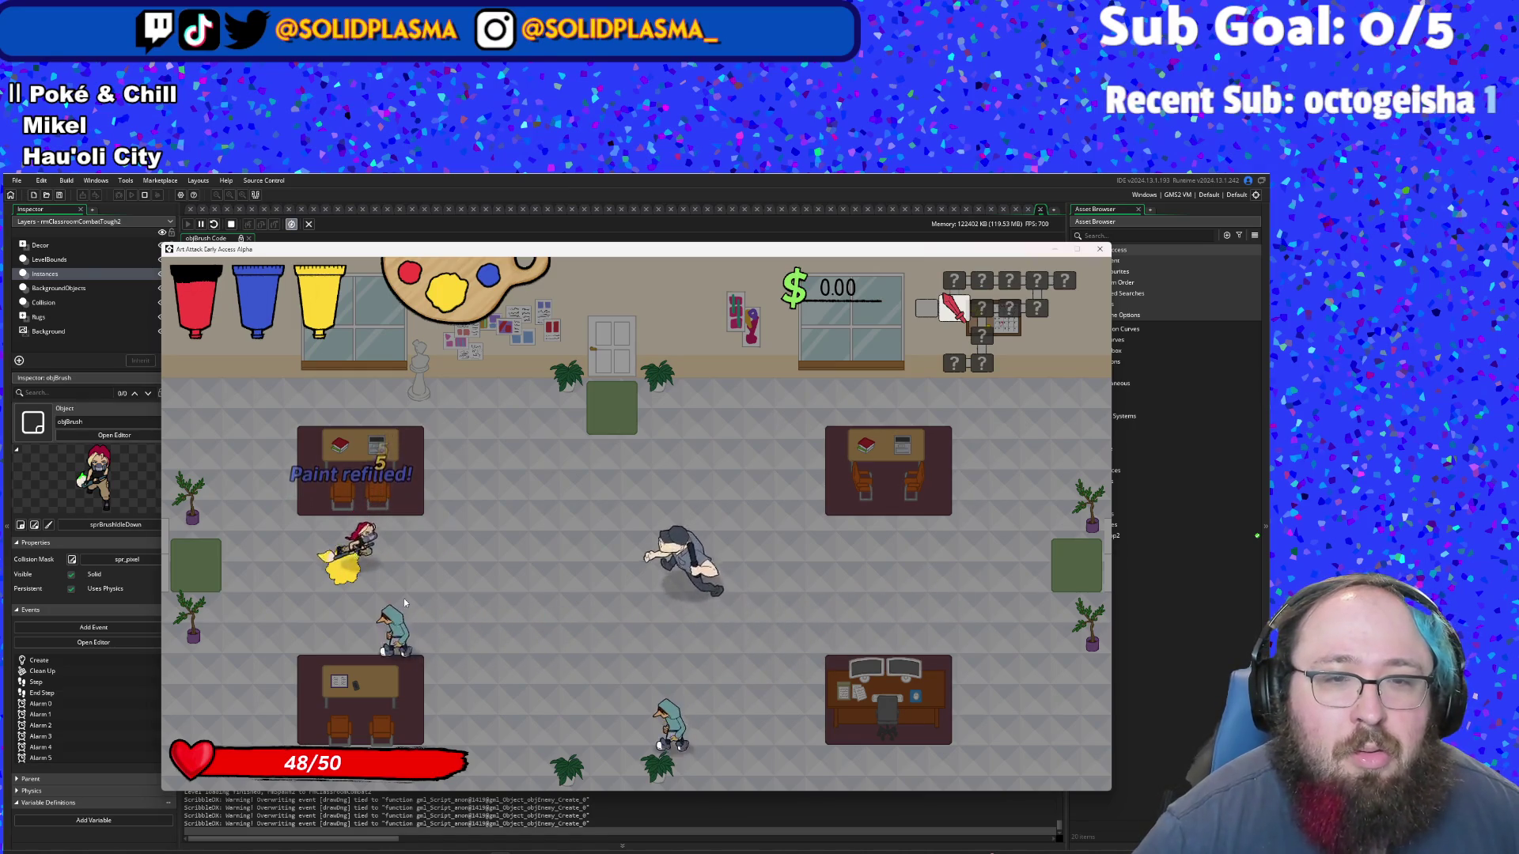
key(s)
click(403, 602)
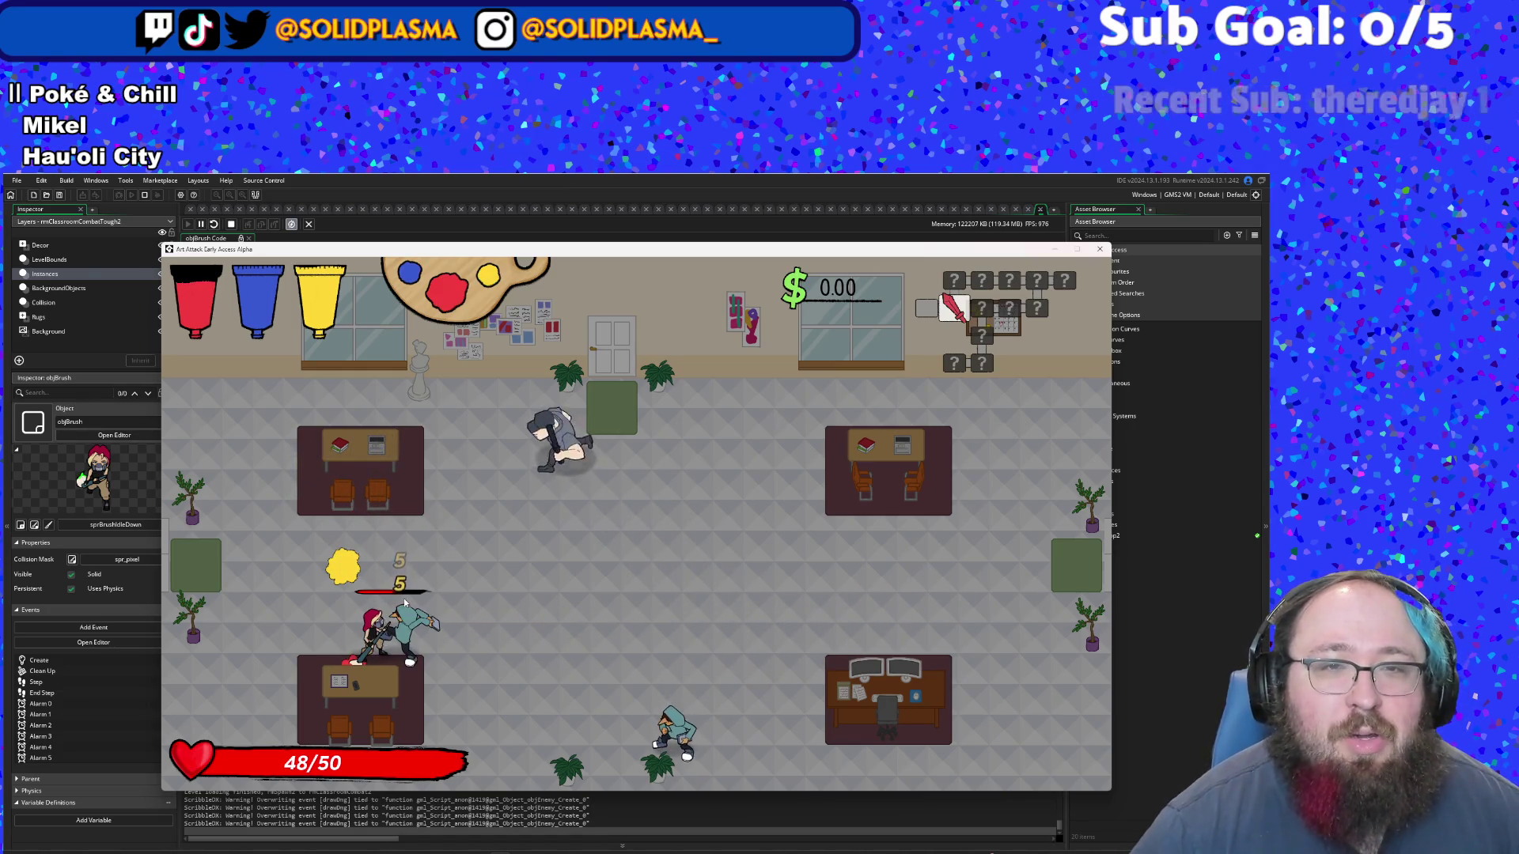
click(403, 603)
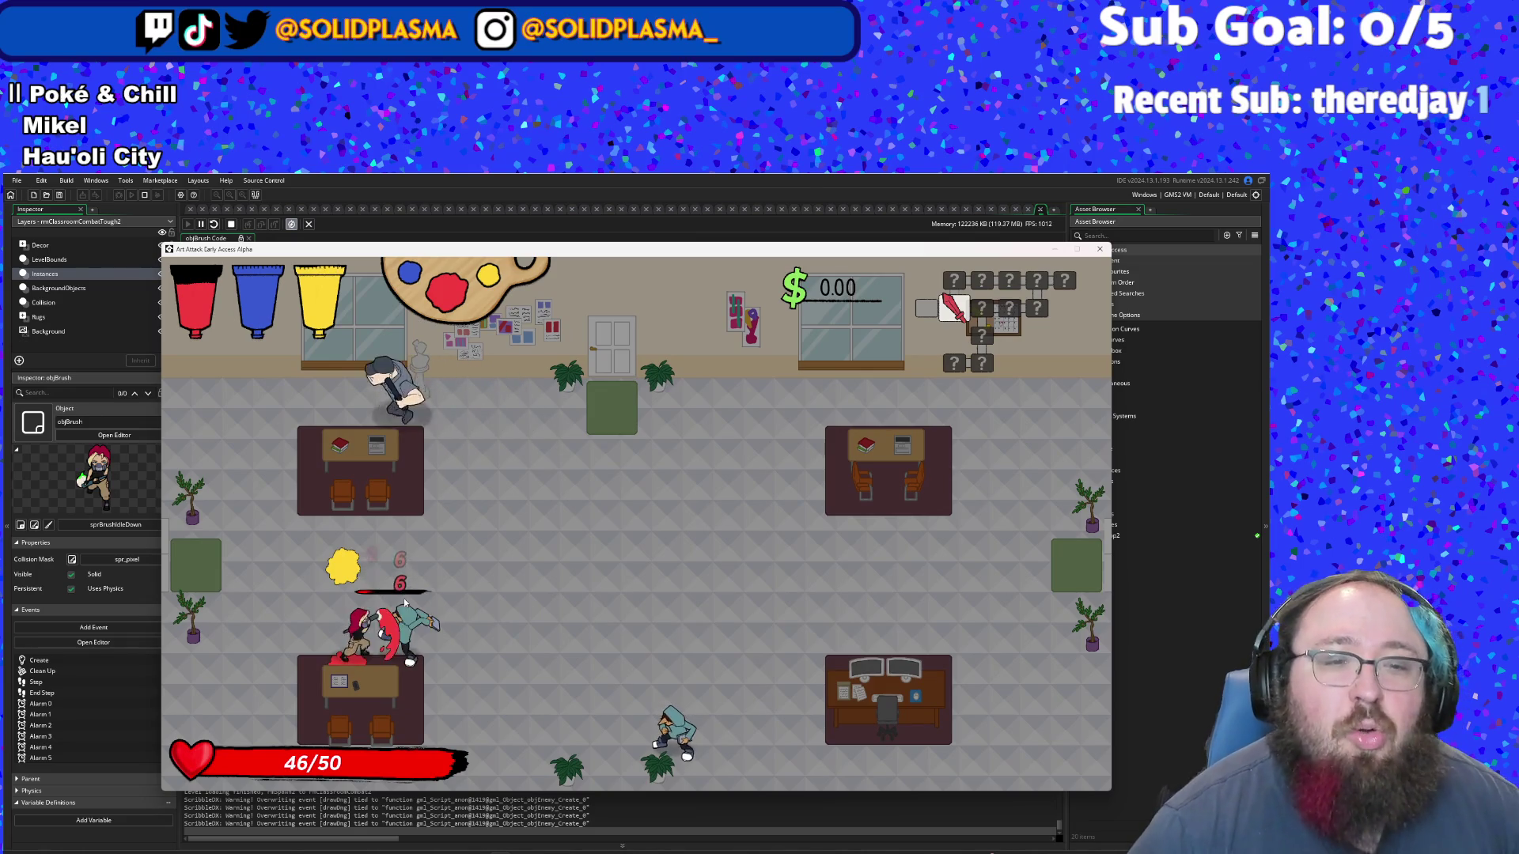
key(d)
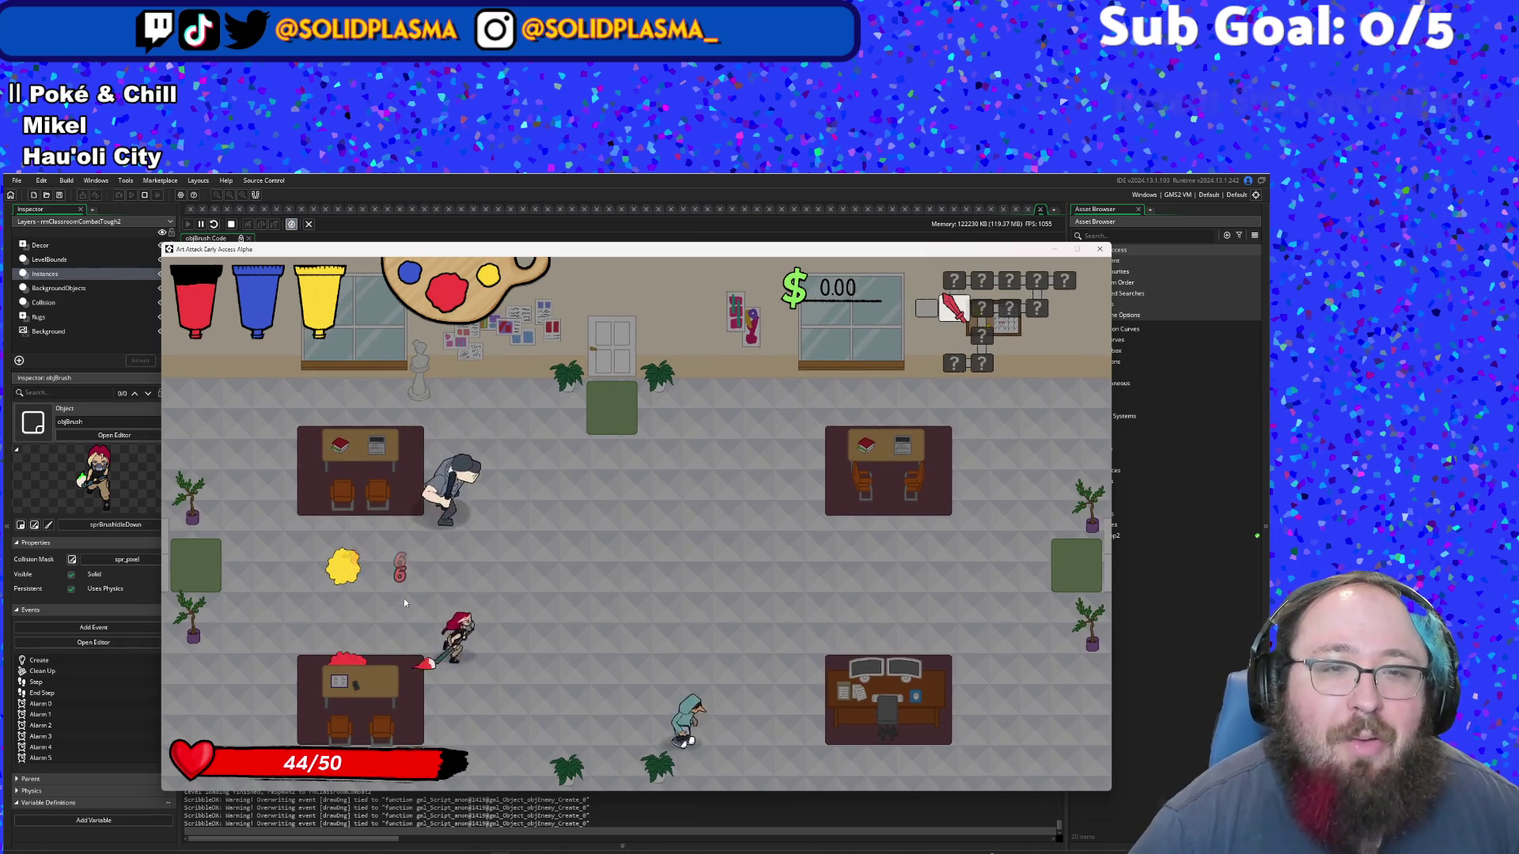
- Defeat the grey enemy and the remaining enemies, then leave through the top exit
key(w)
click(403, 602)
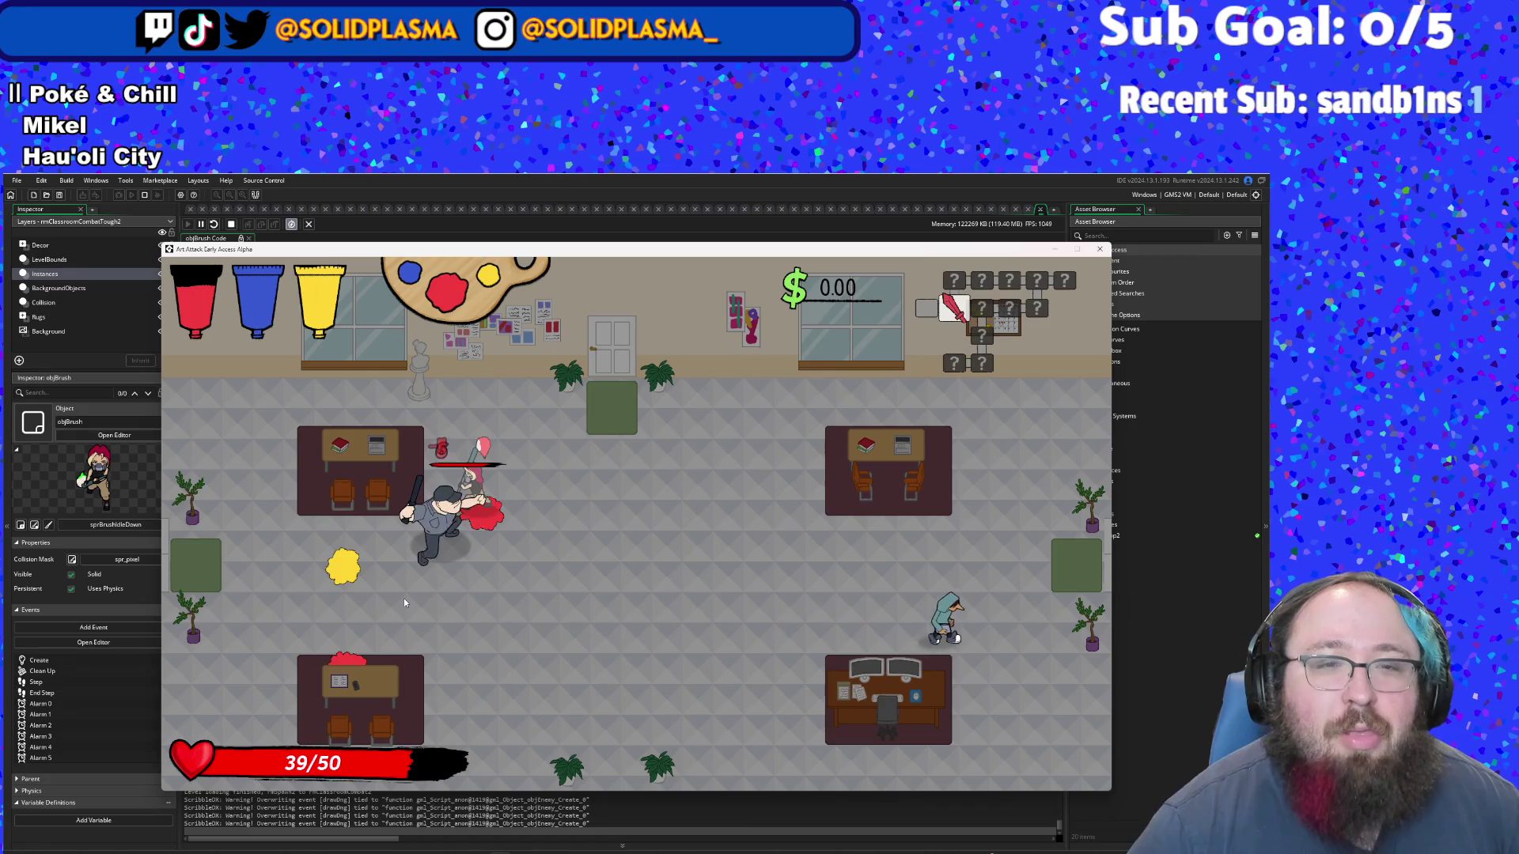
click(403, 603)
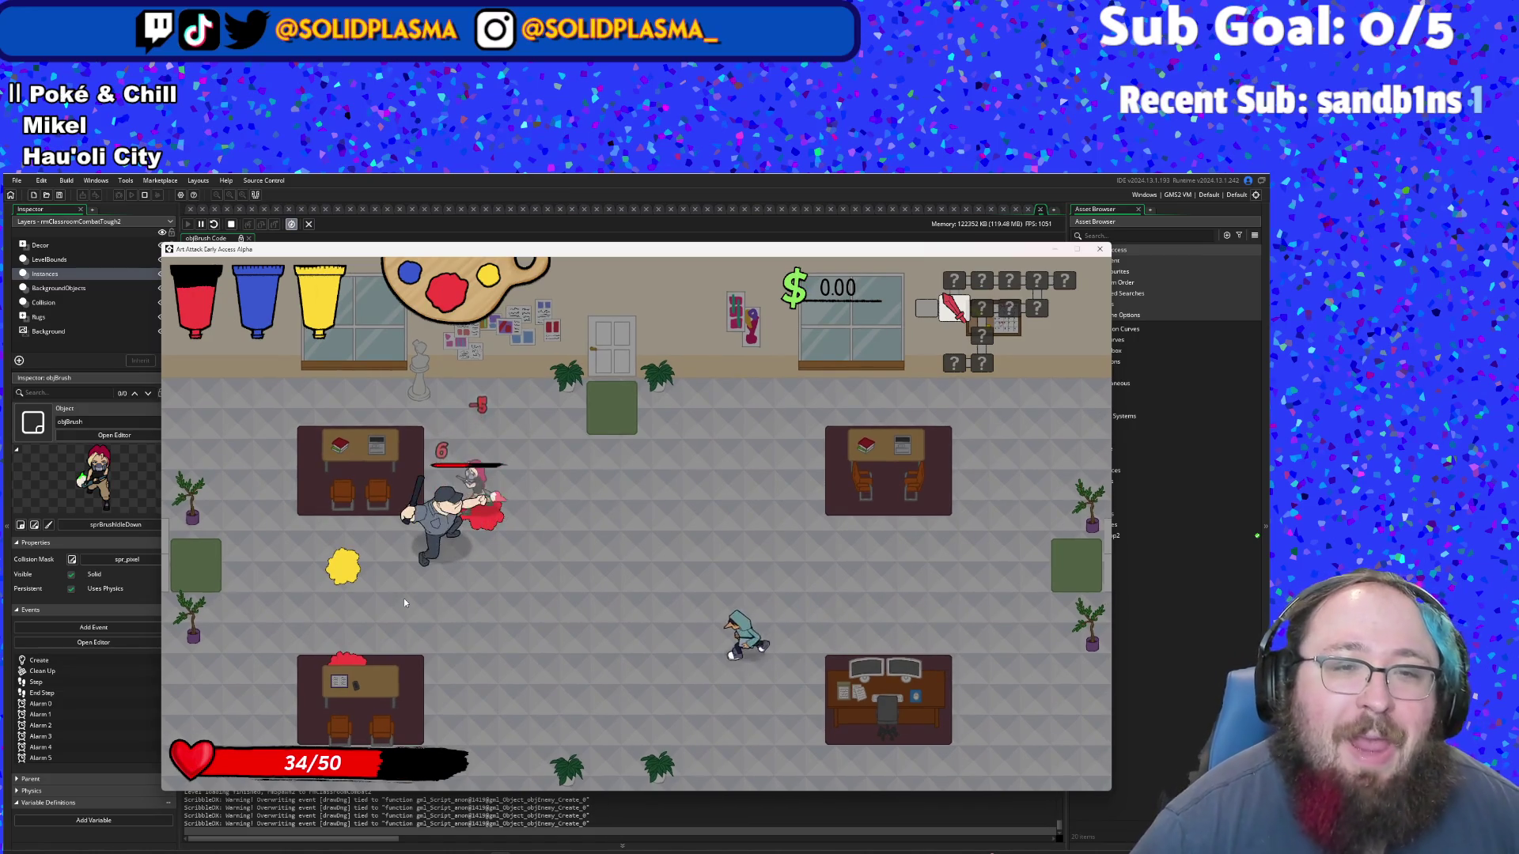
key(a)
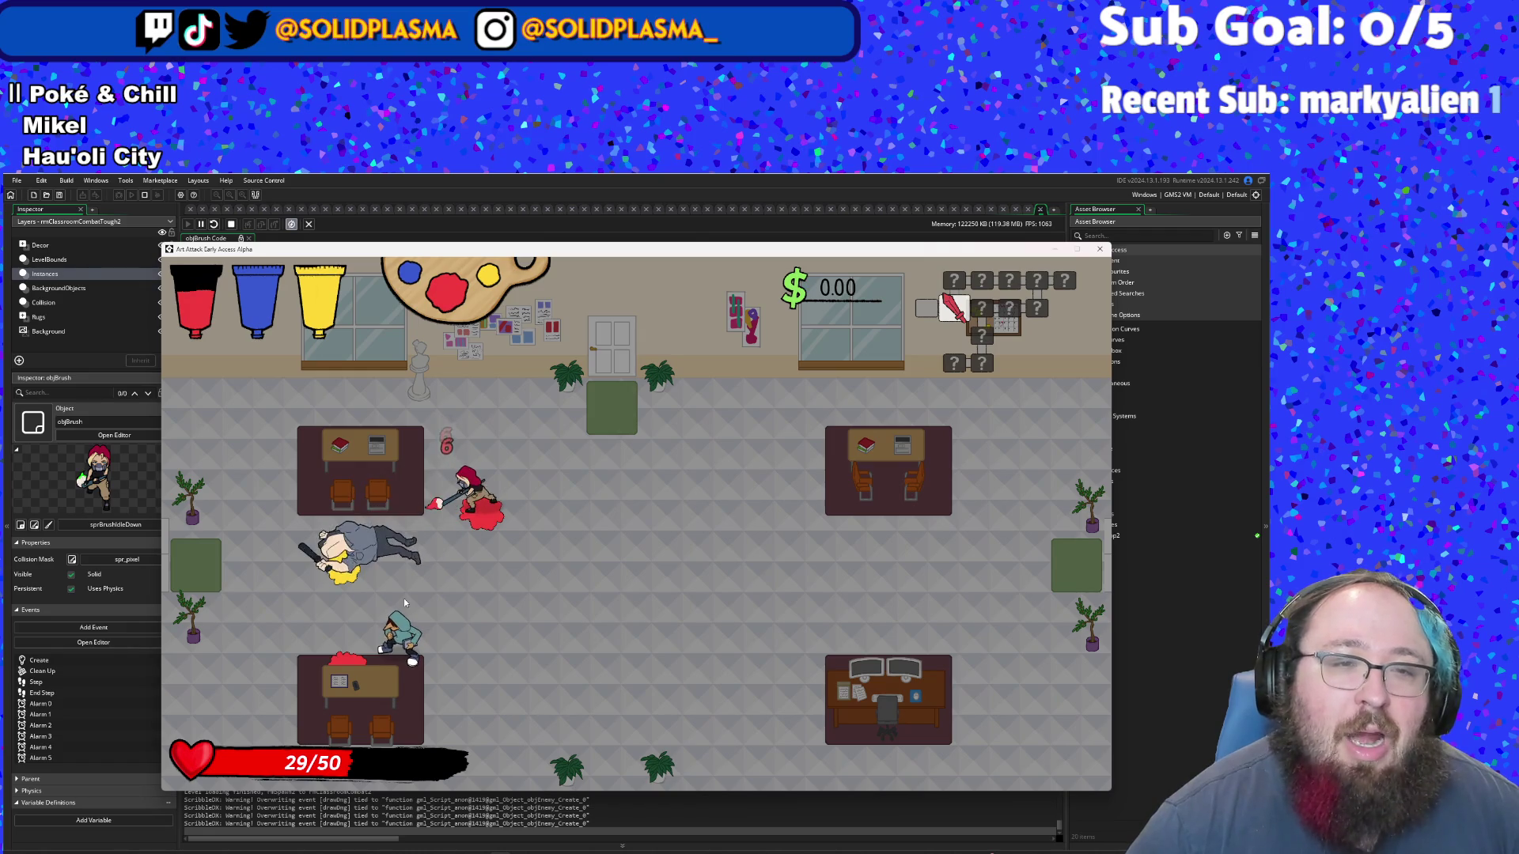
click(404, 603)
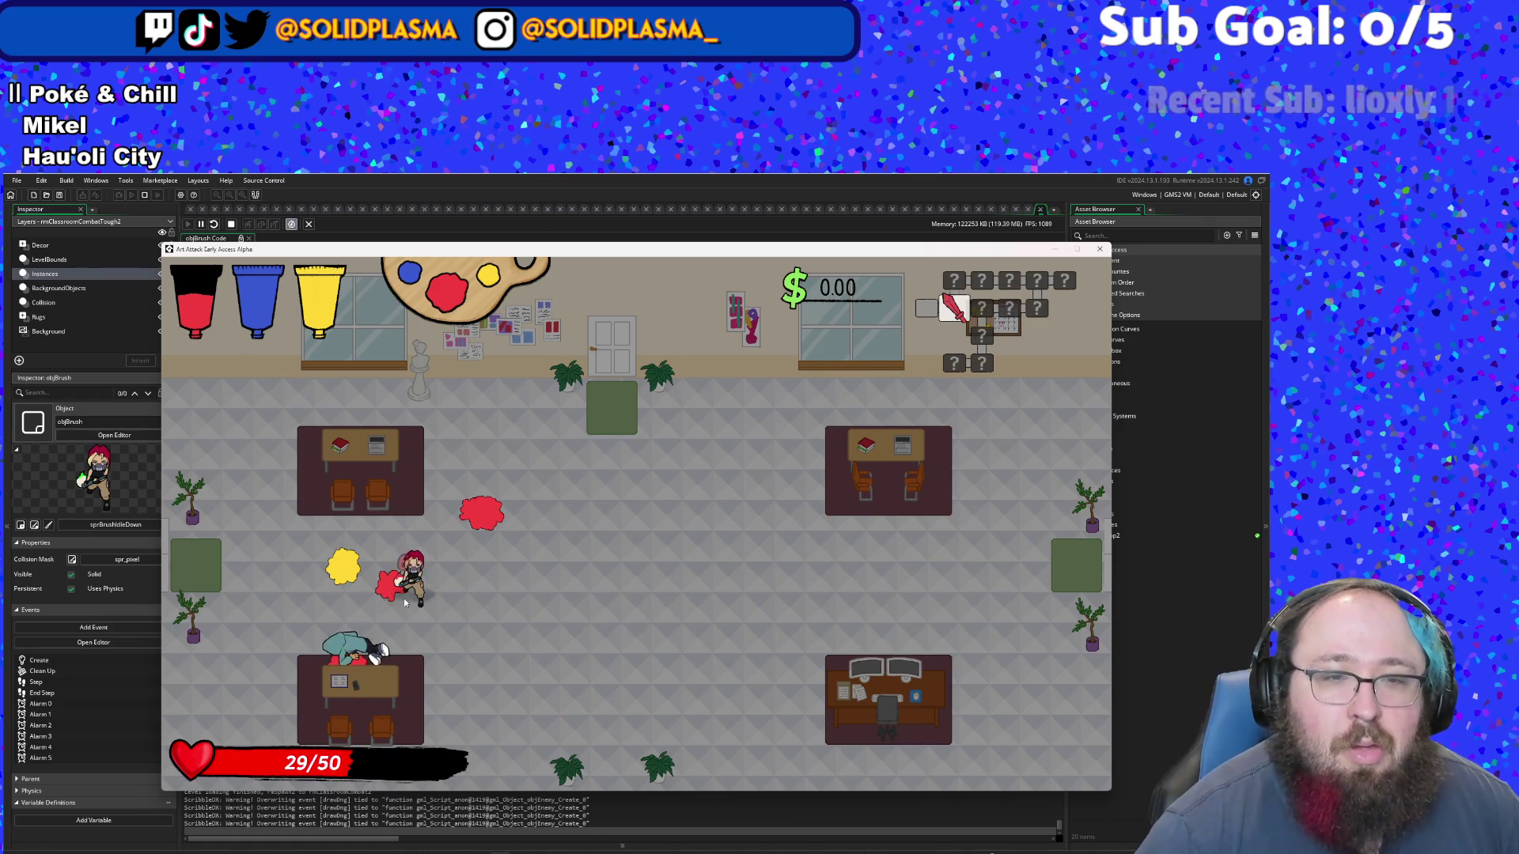
key(d)
key(w)
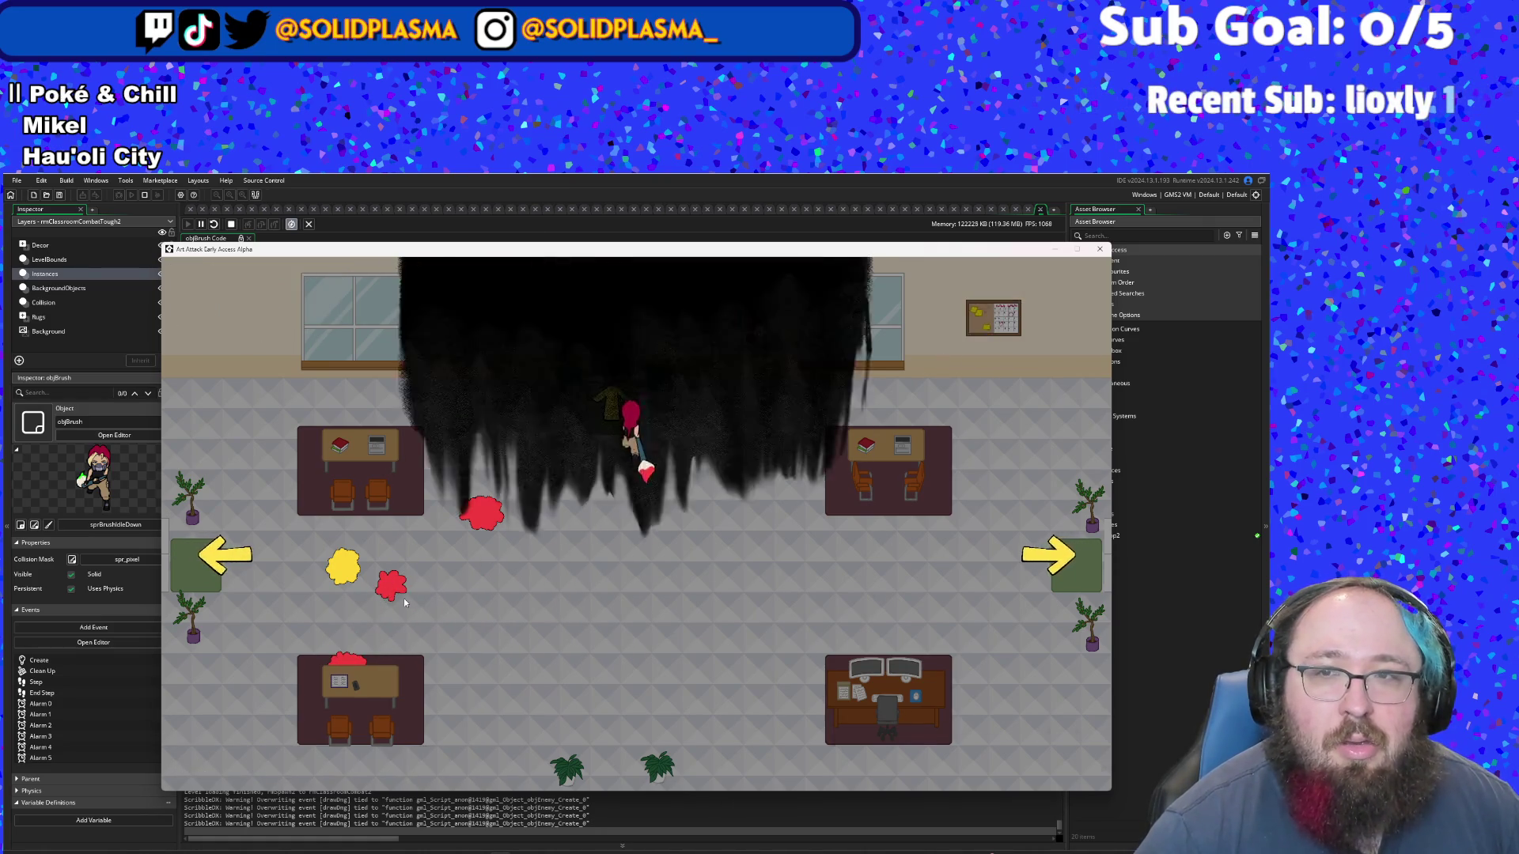
- Circle and attack the courtyard enemy until it's defeated, refilling paint
key(w)
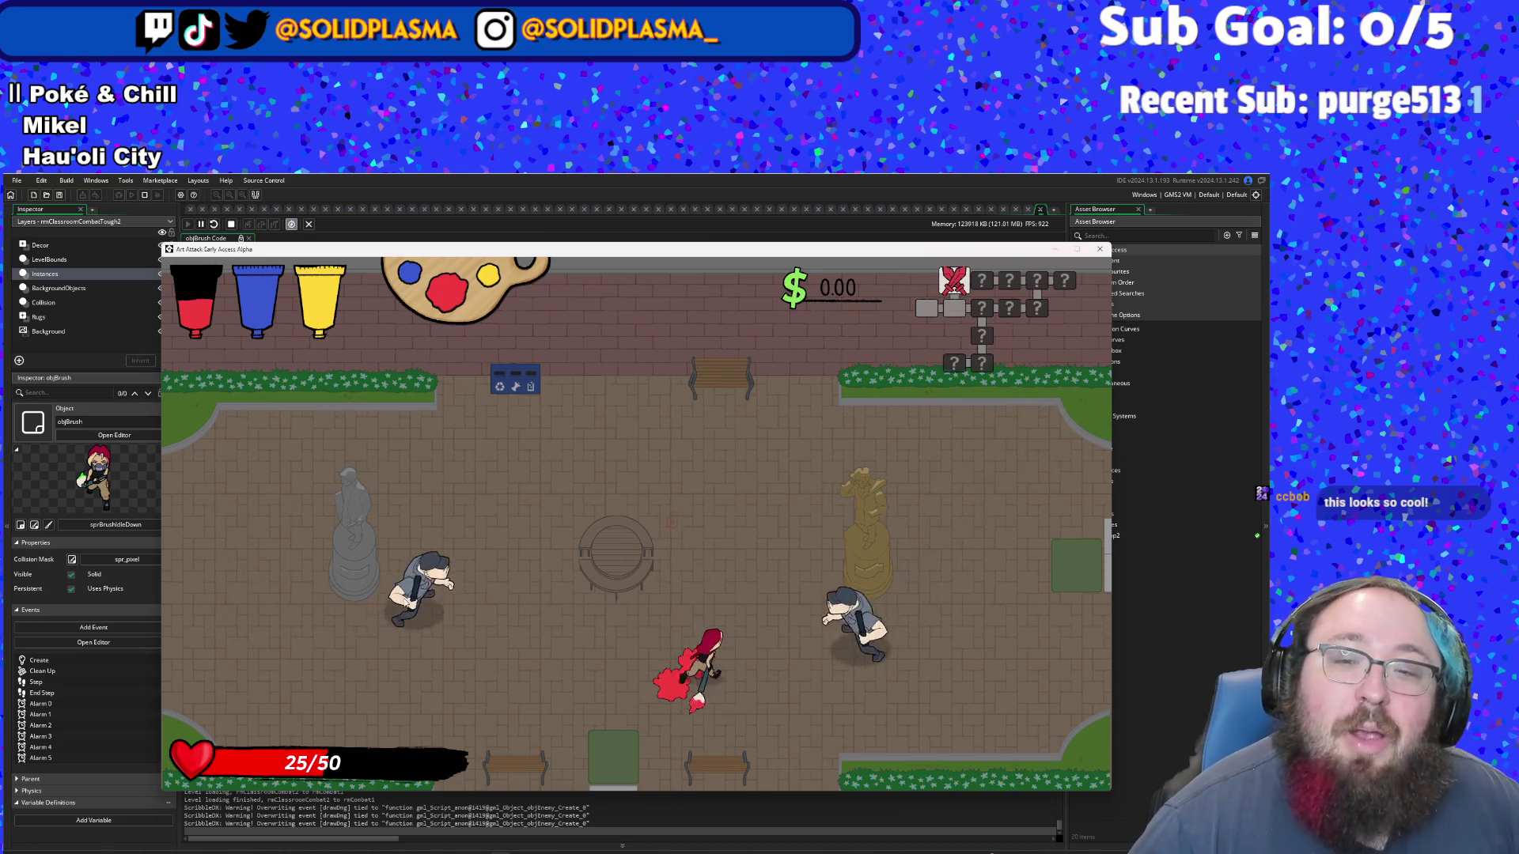
key(a)
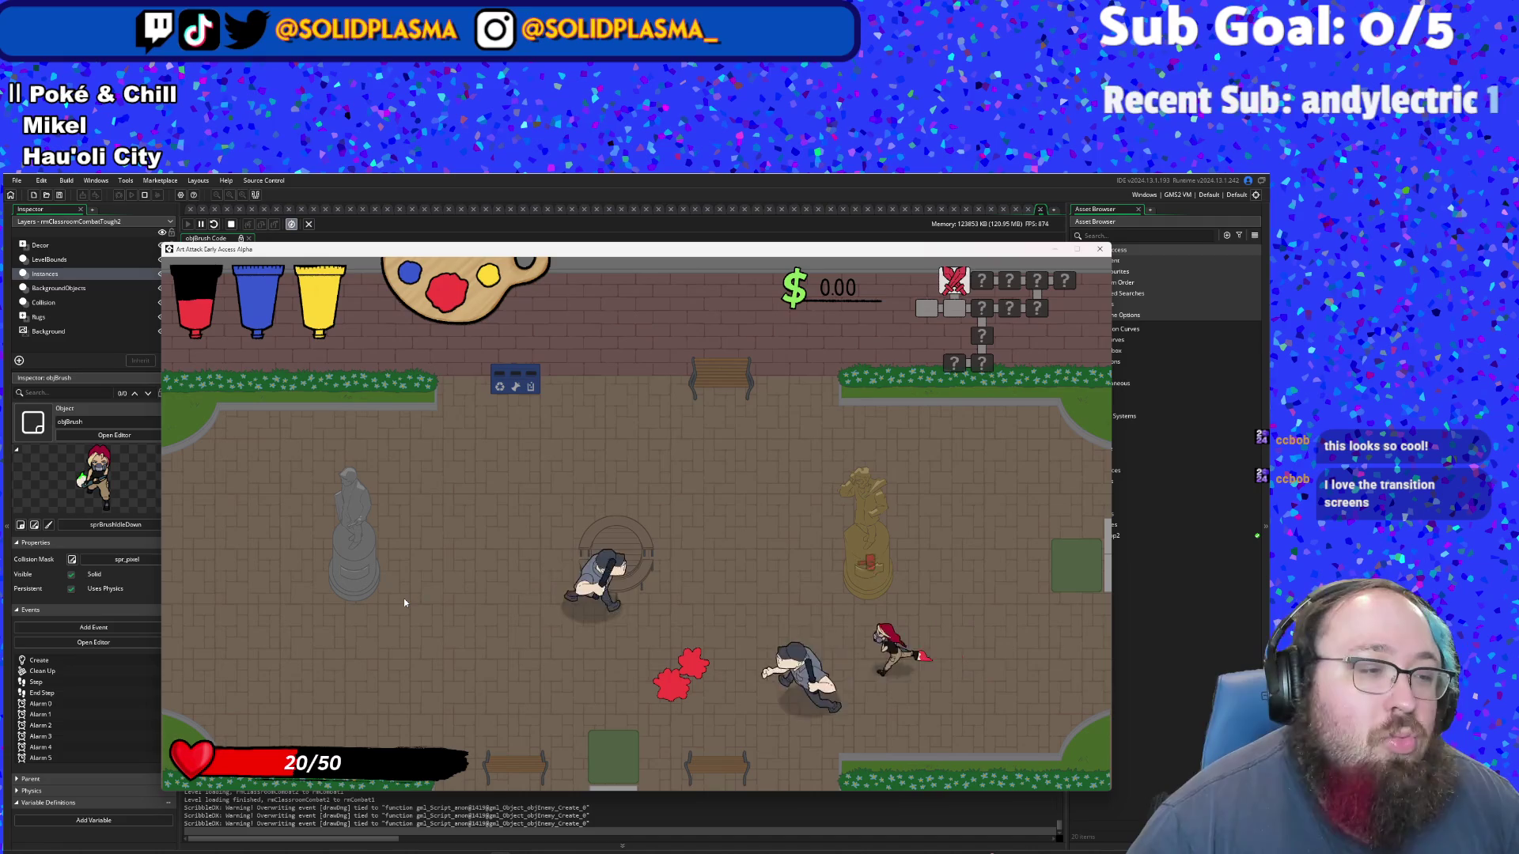
key(d)
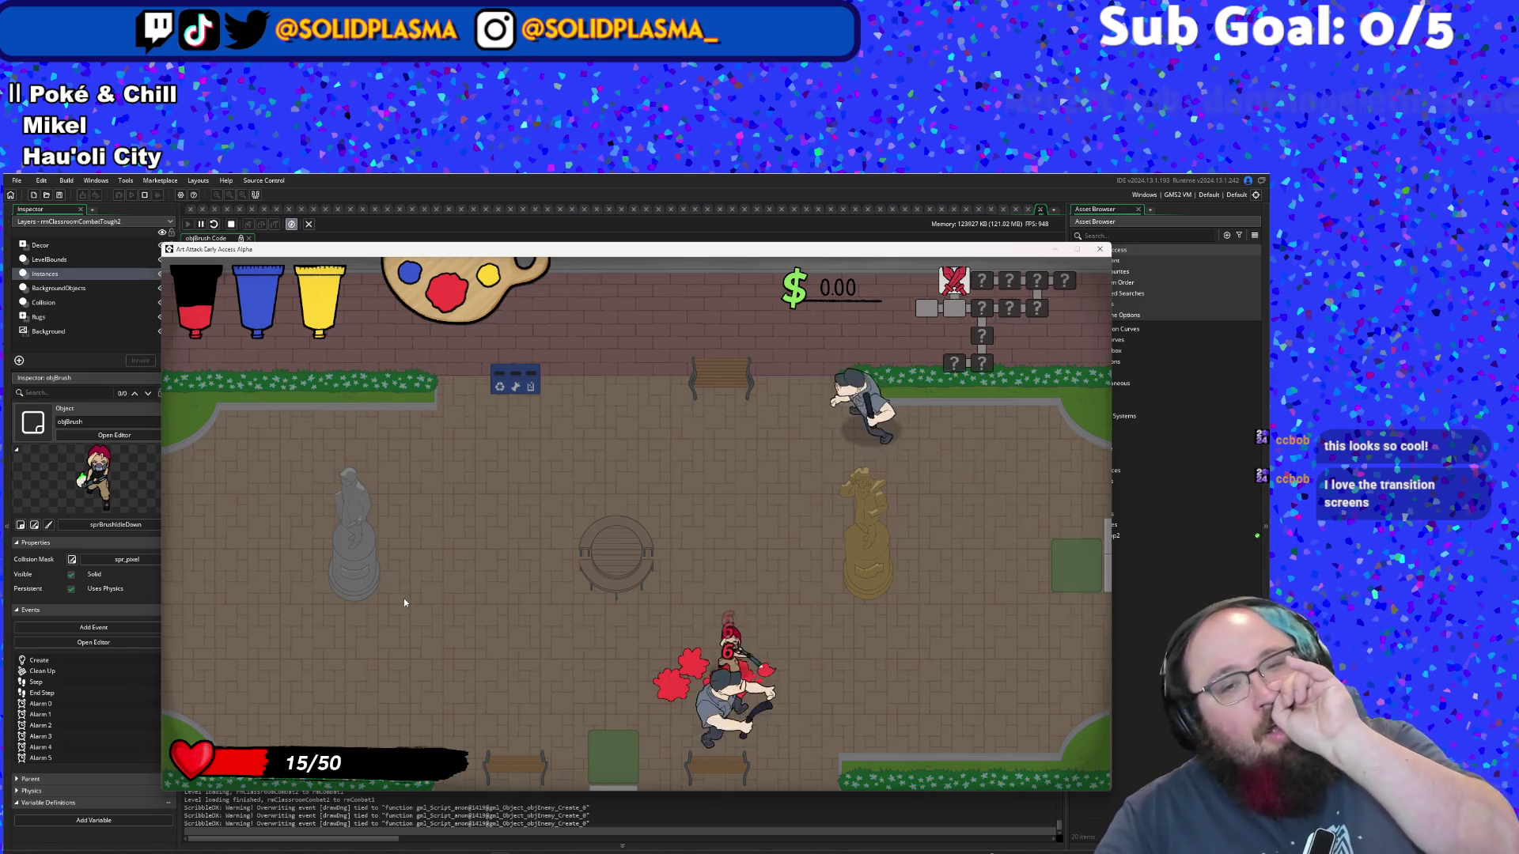
key(w)
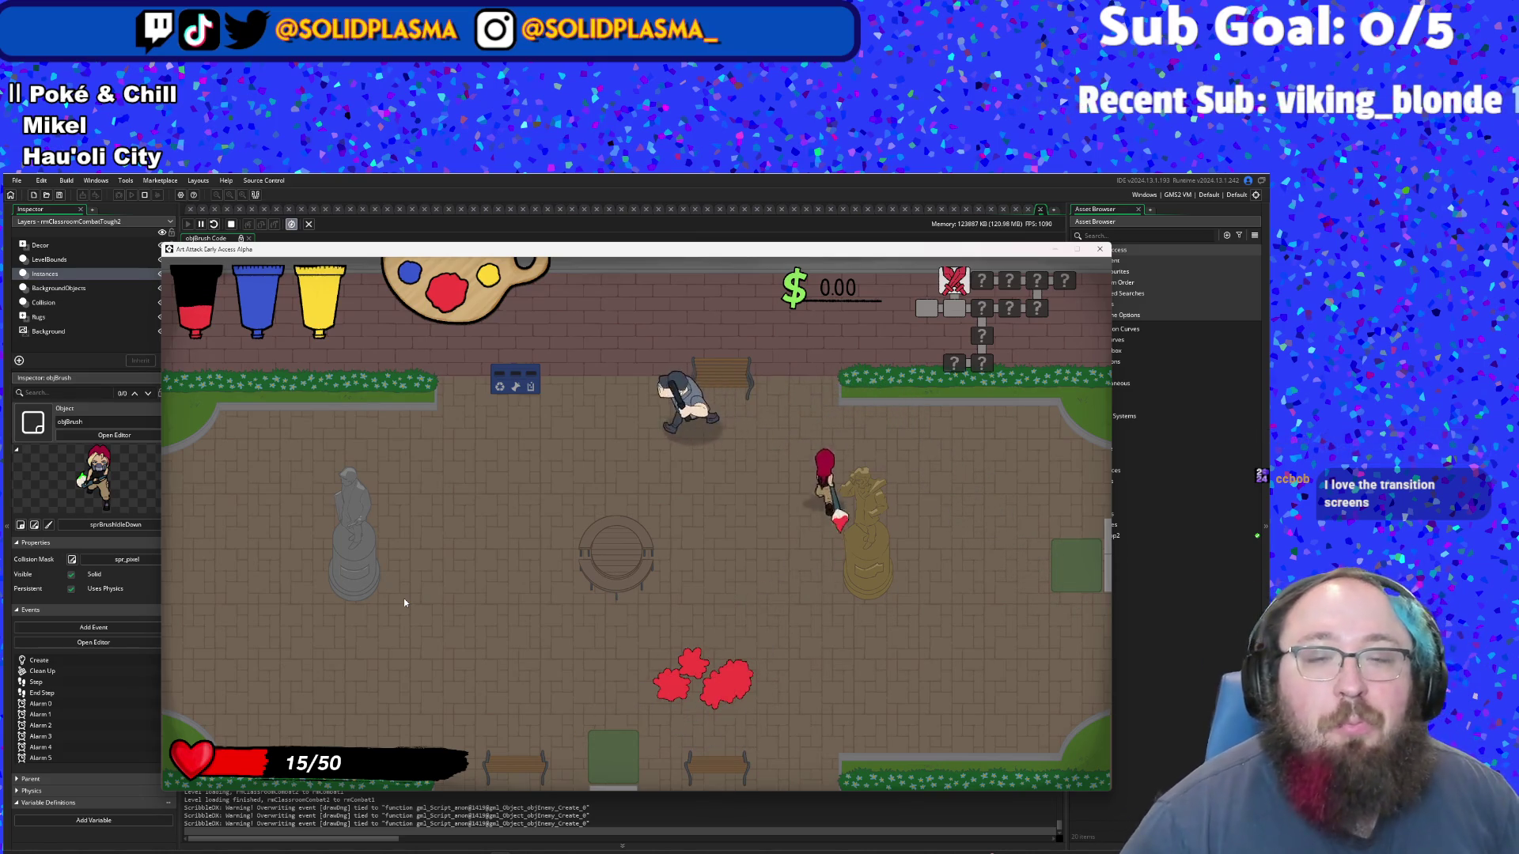
key(a)
key(s)
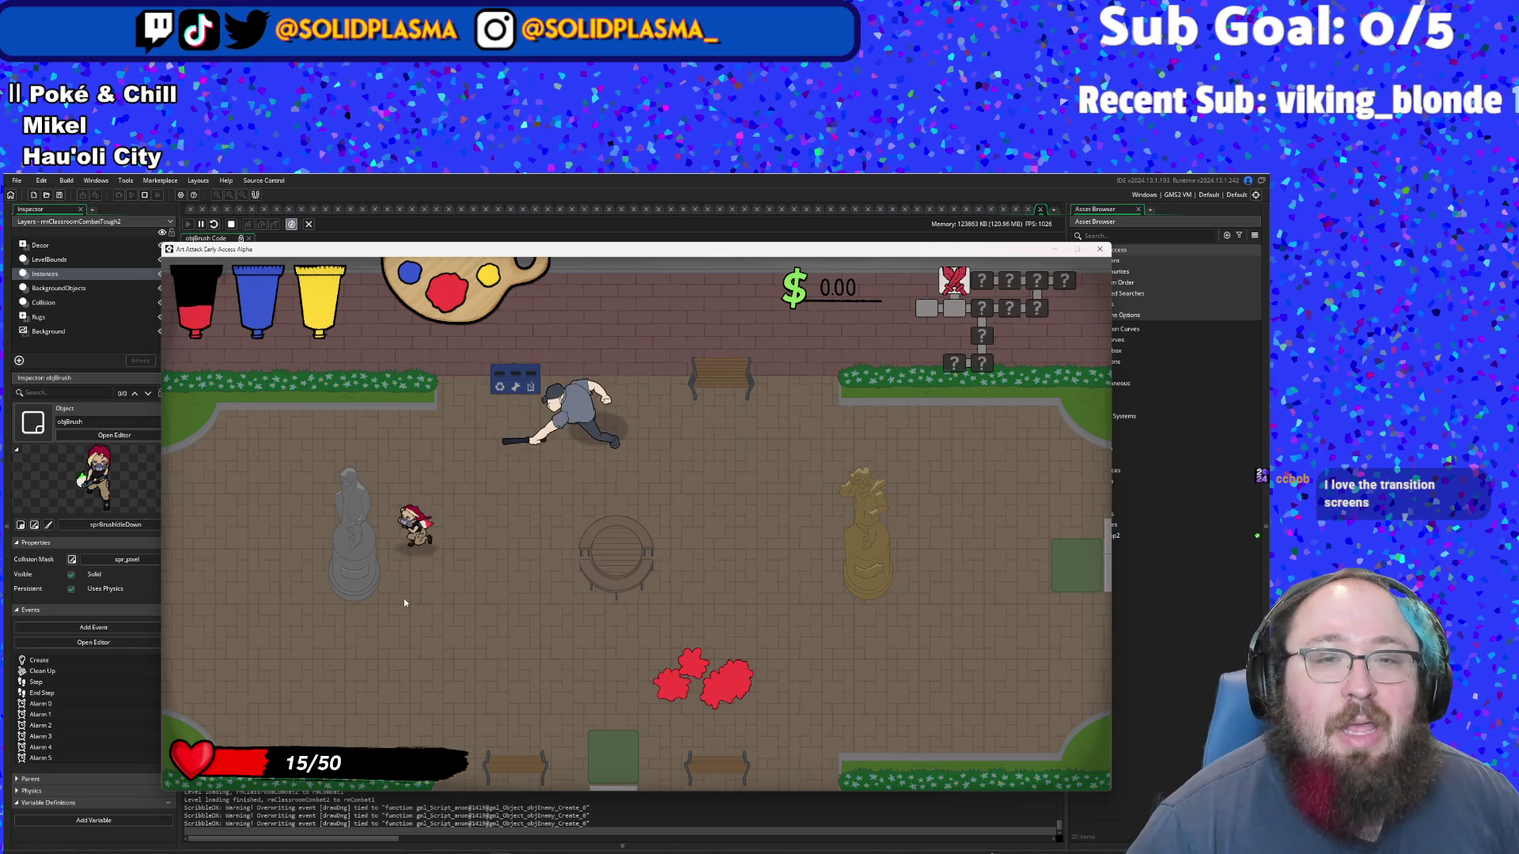
key(d)
key(w)
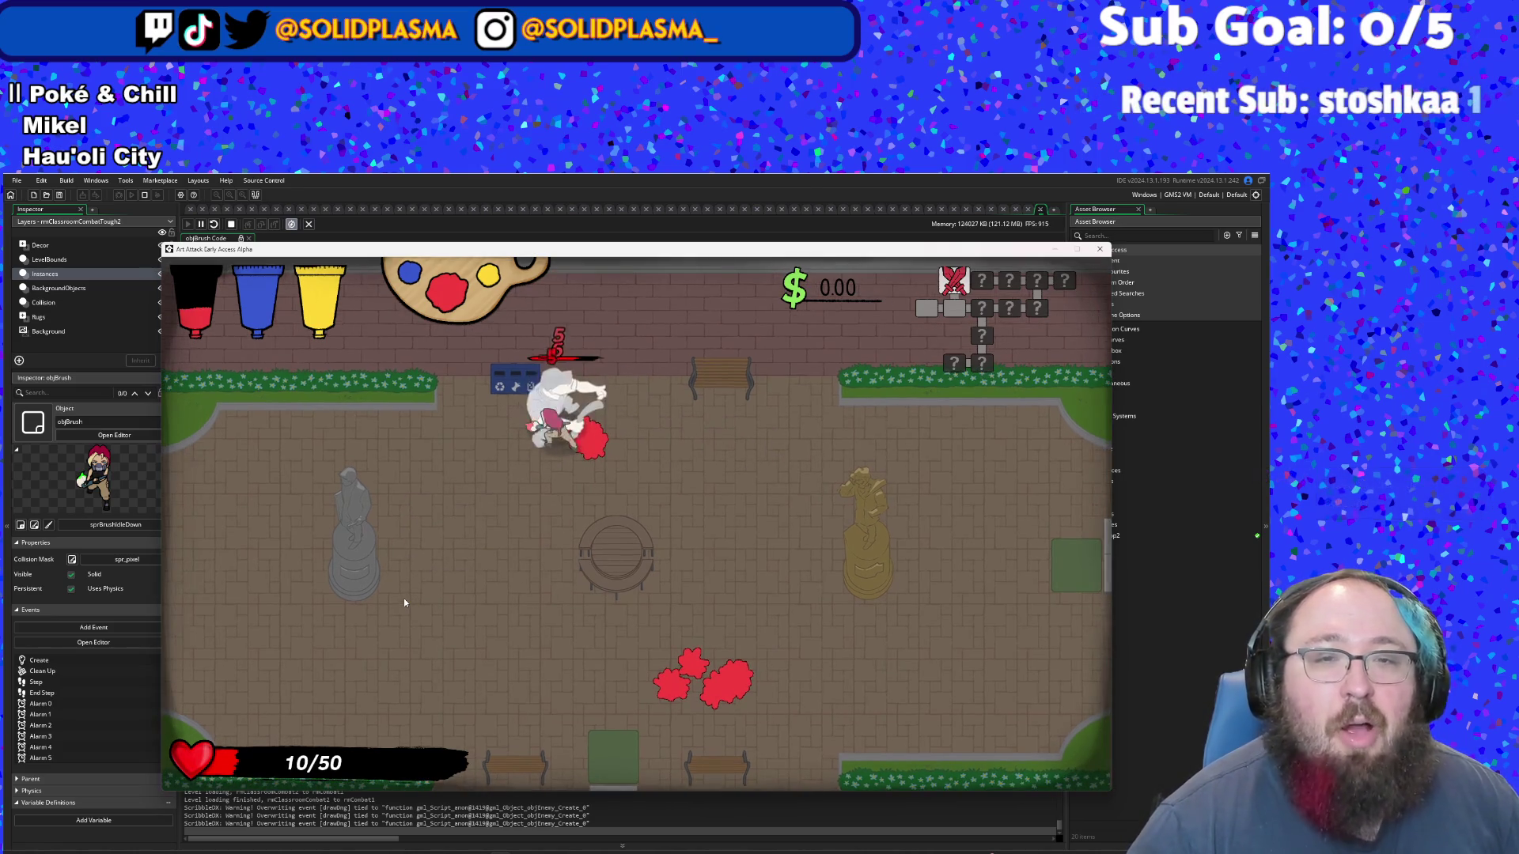
key(space)
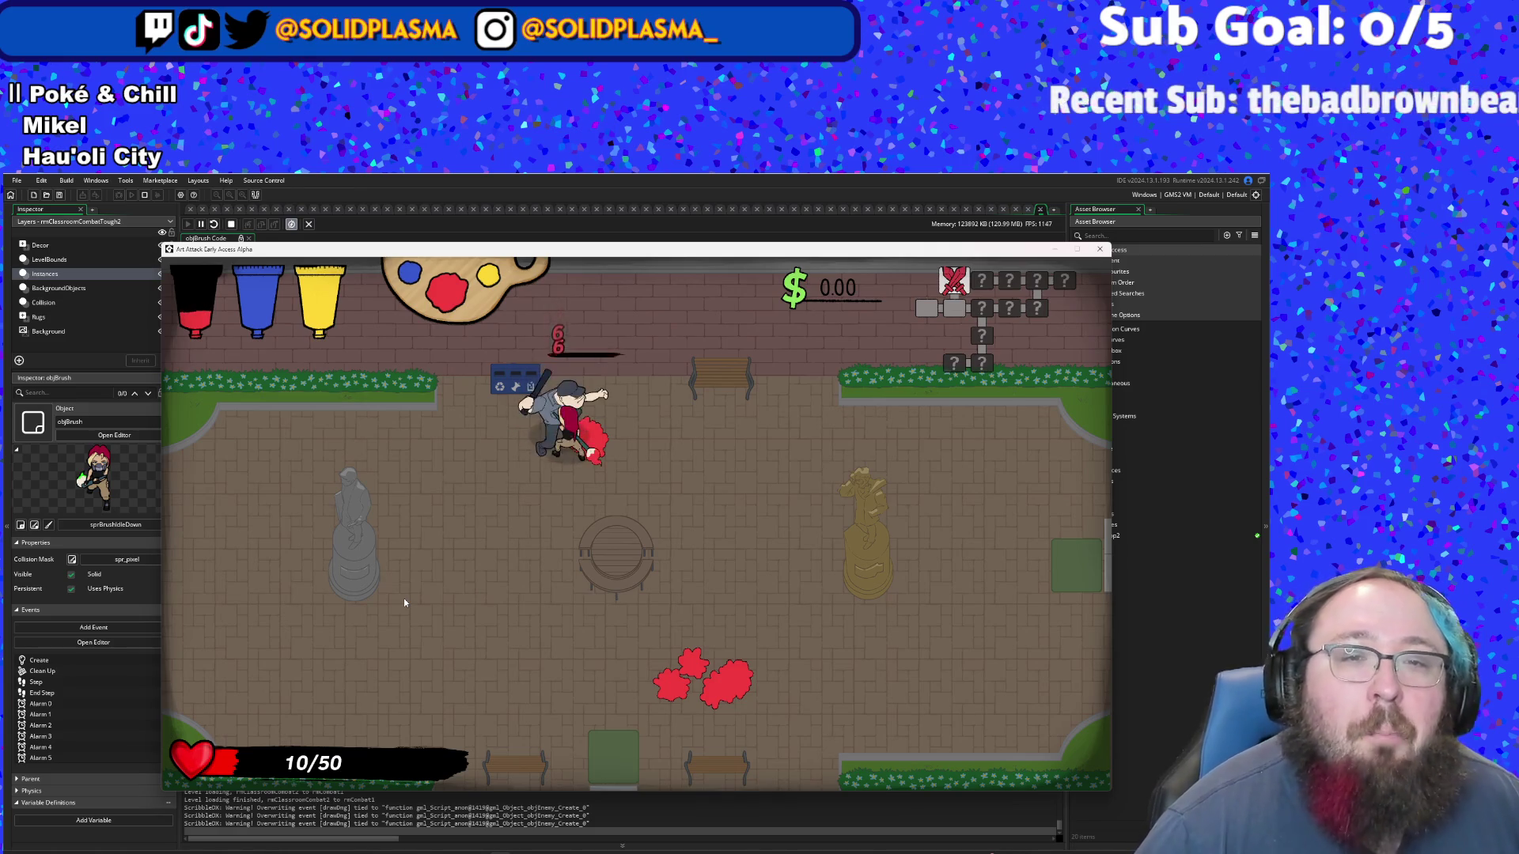
key(space)
key(w)
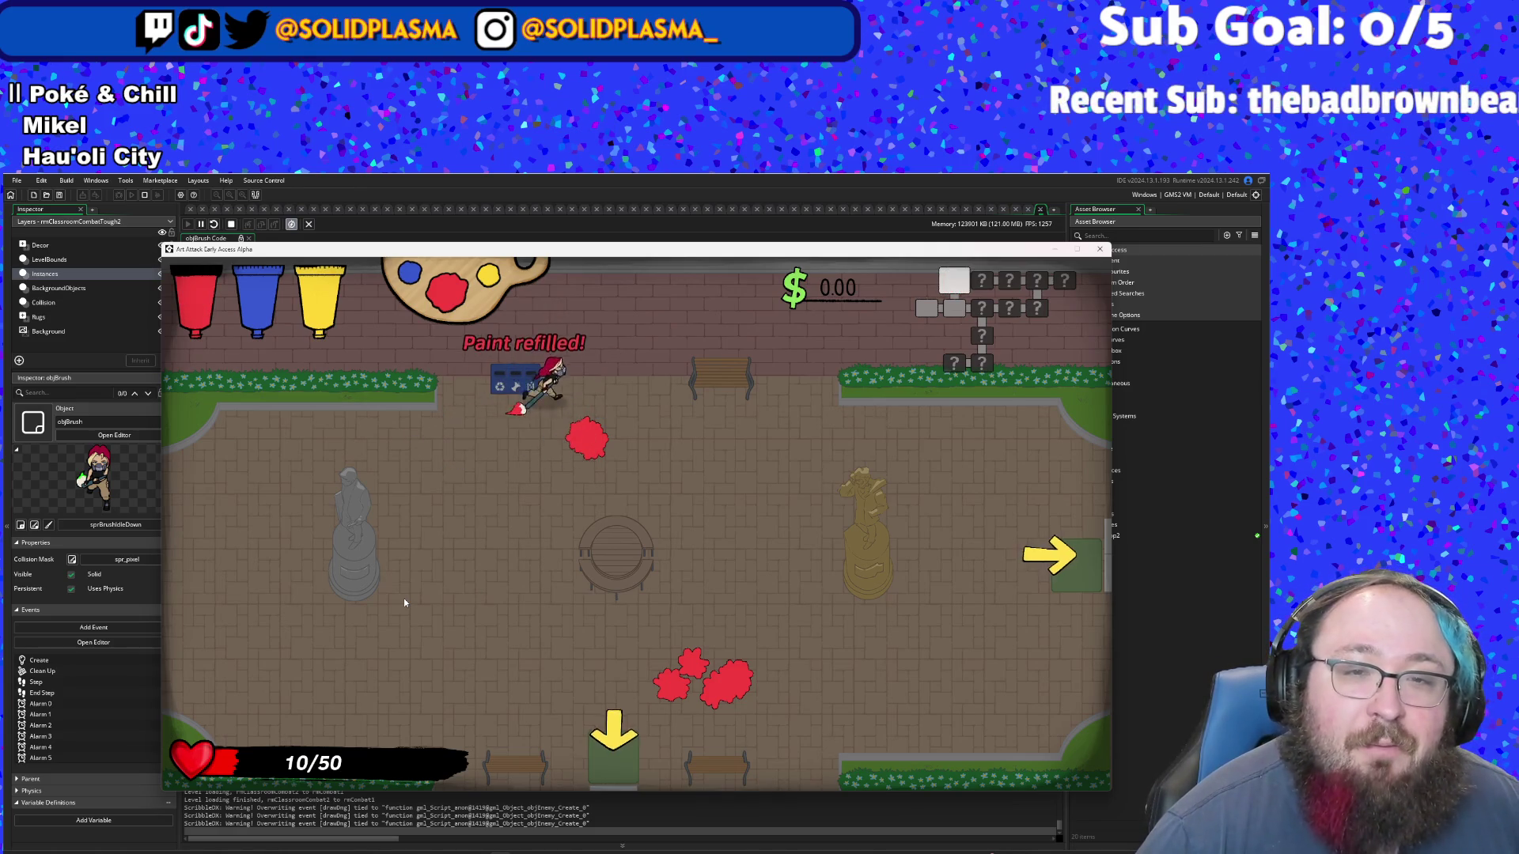
- Move around the cleared courtyard, testing dashes in several directions
key(s)
key(space)
key(s)
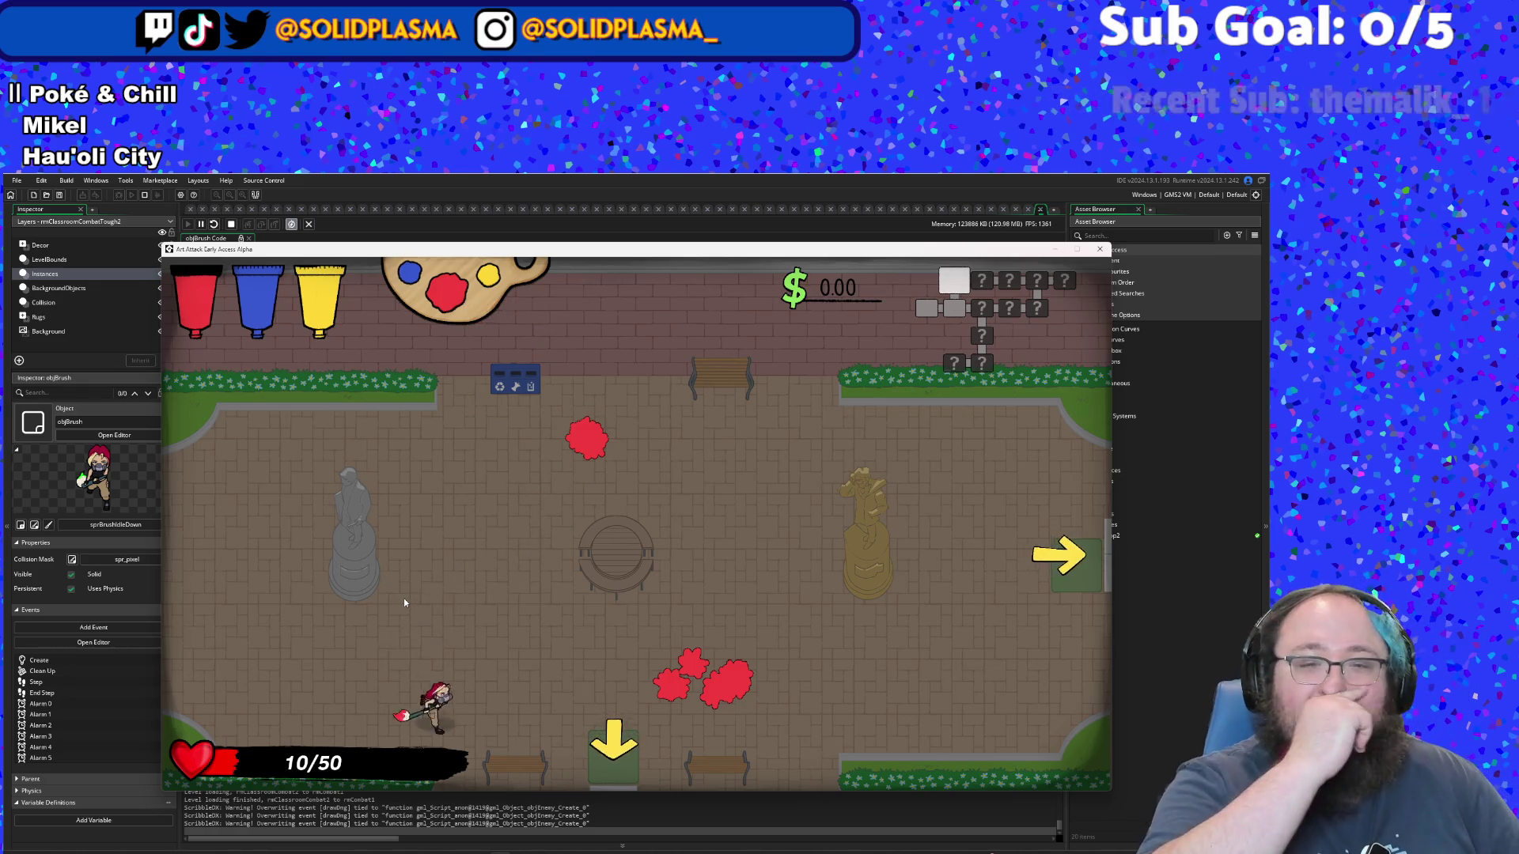
key(d)
key(w)
key(w)
key(a)
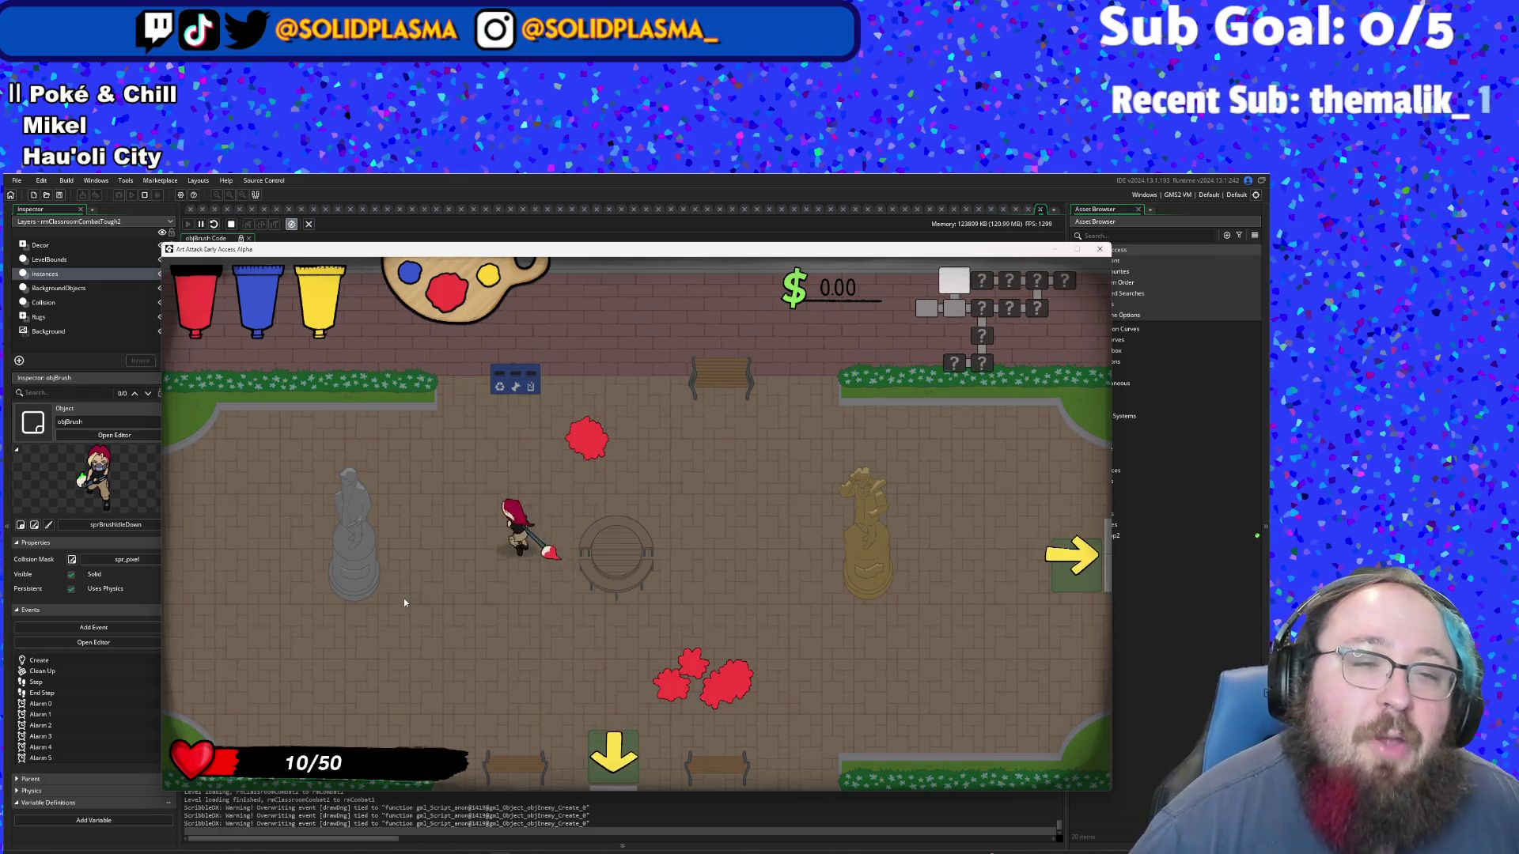
key(s)
key(s)
key(d)
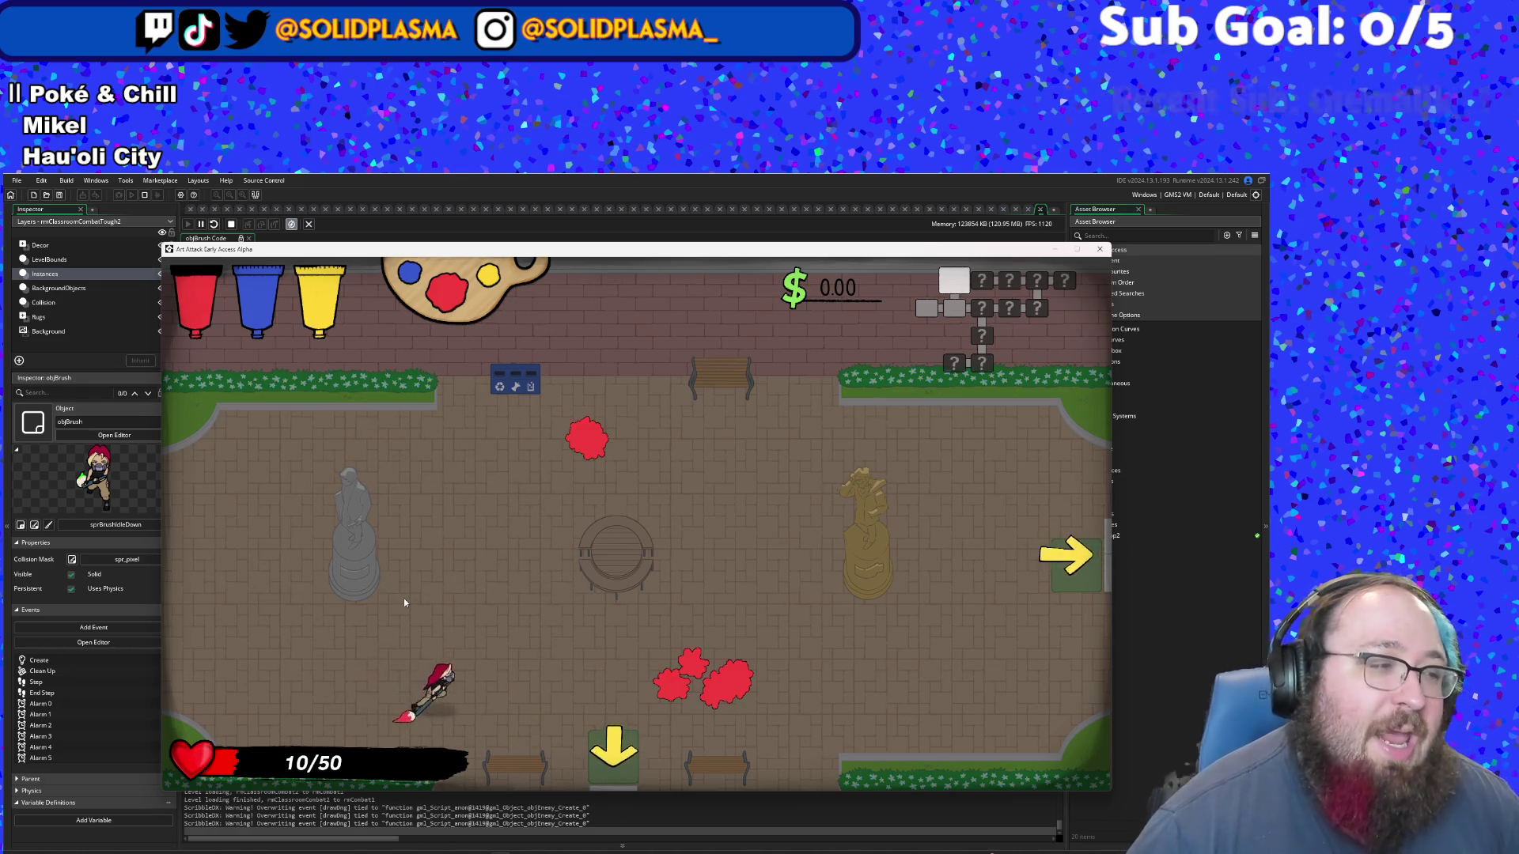
key(w)
key(space)
- Walk the player up the plaza and back down toward the red splats
key(s)
key(space)
key(d)
key(w)
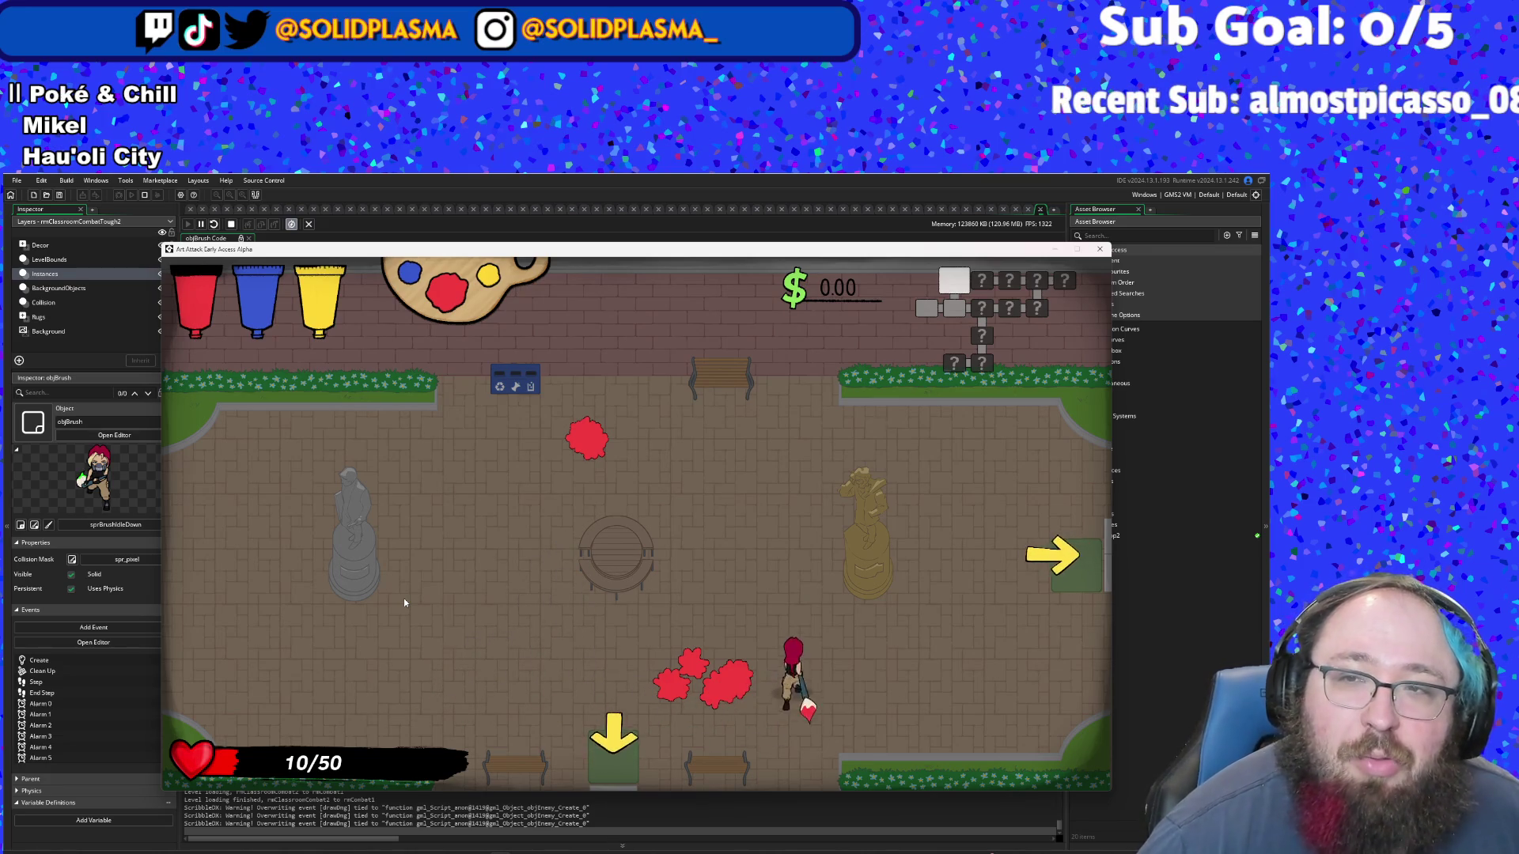
key(a)
key(a)
key(s)
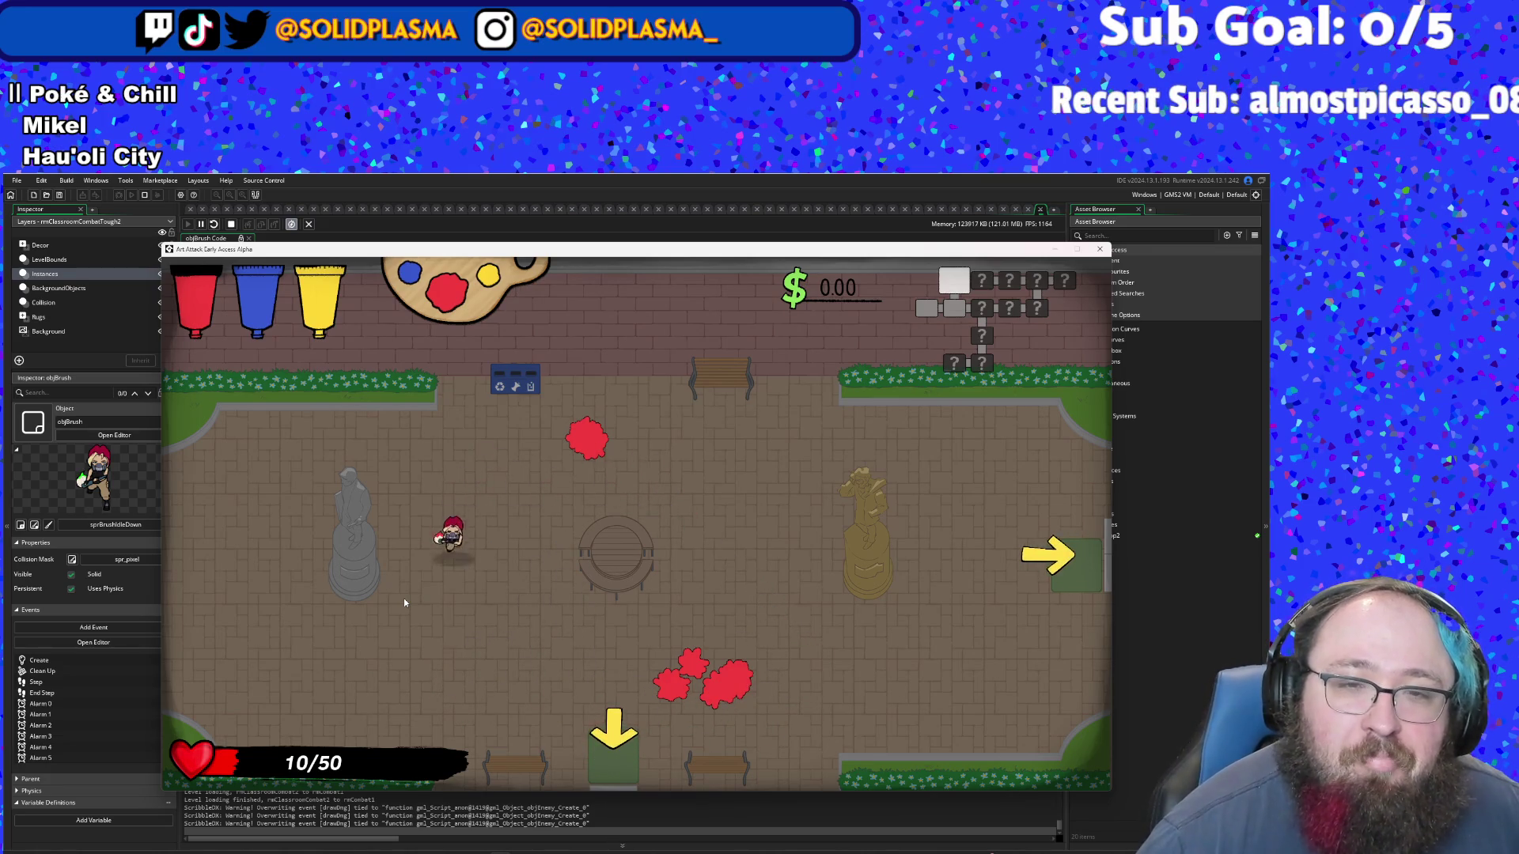
key(d)
key(w)
key(a)
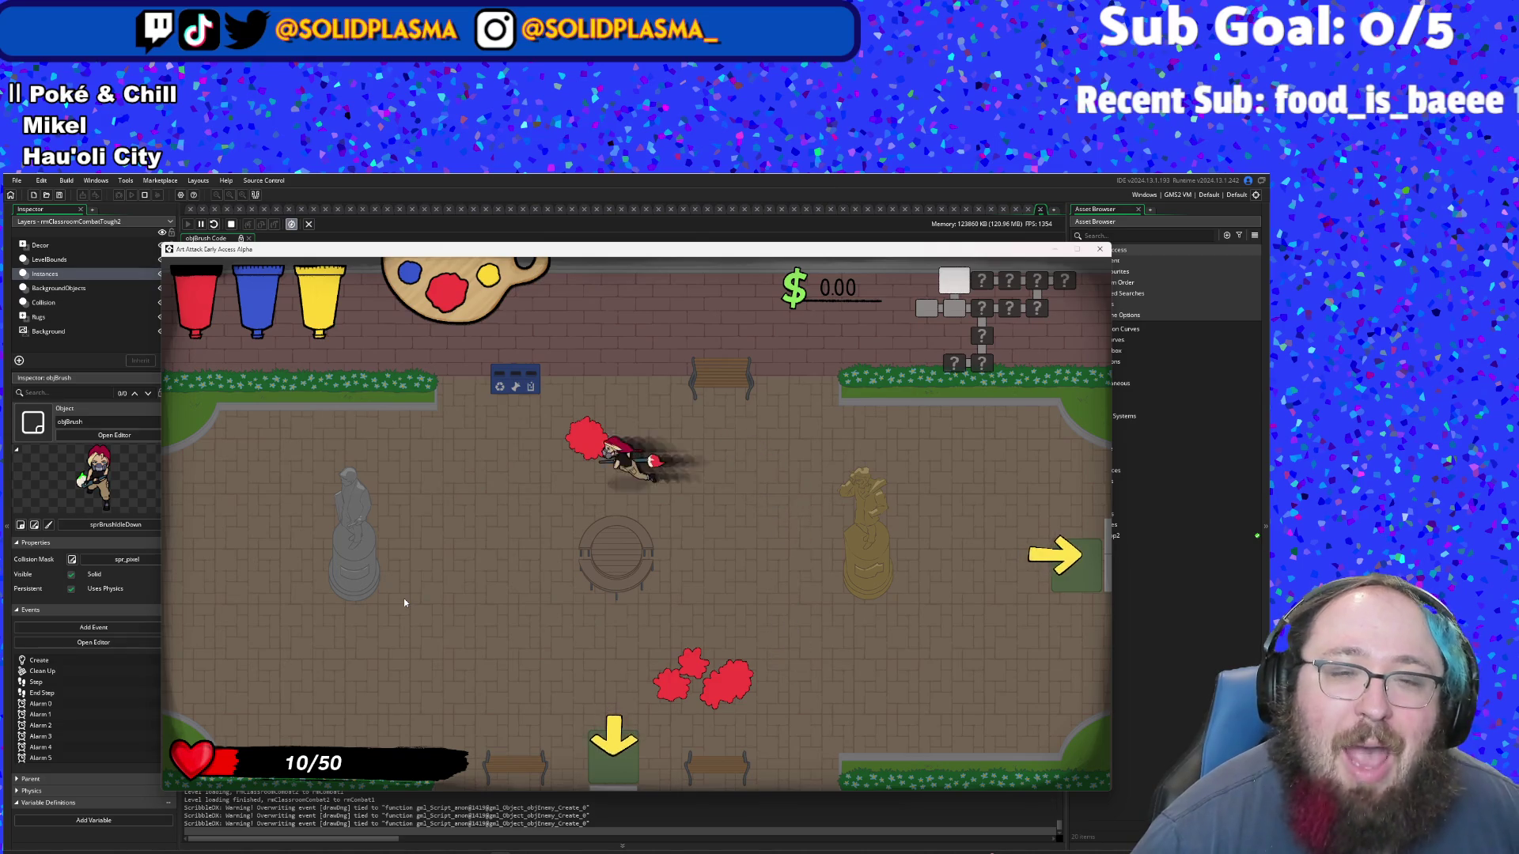
- Leave the plaza through the bottom exit and walk down into the classroom
key(s)
key(d)
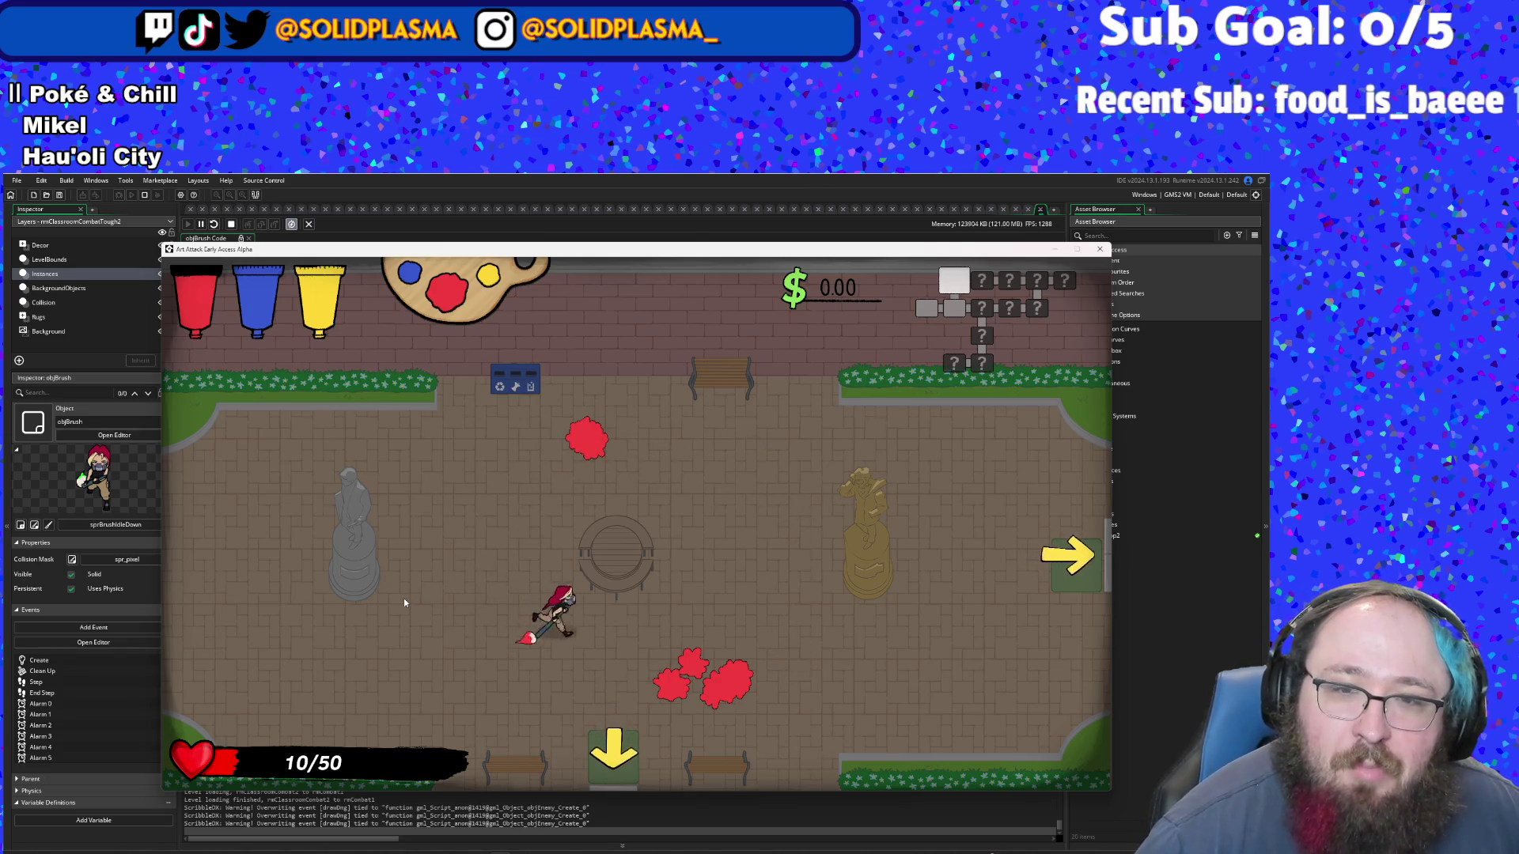
key(s)
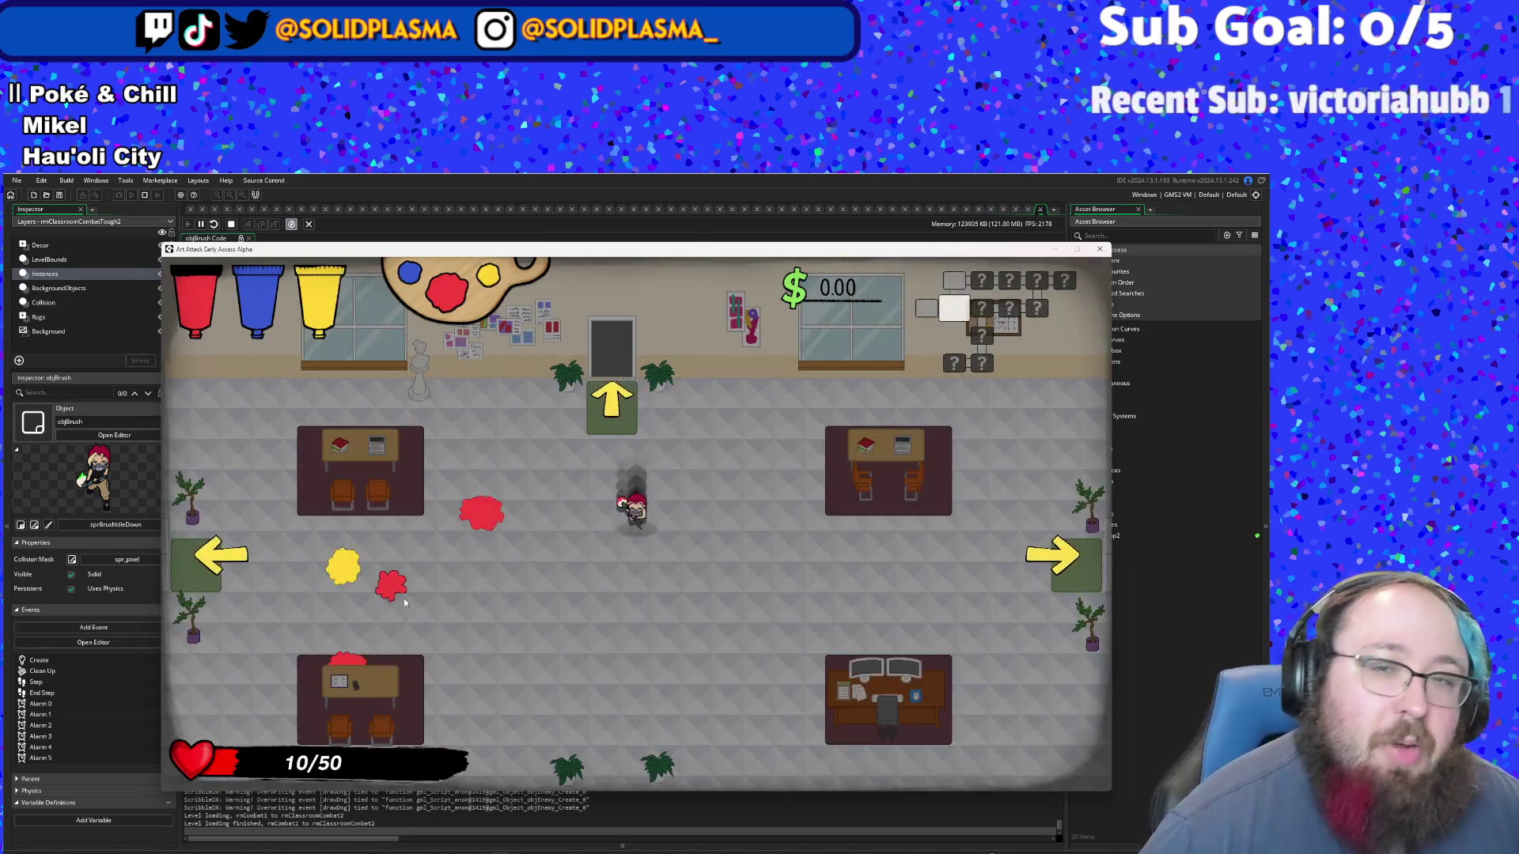
key(s)
key(d)
- Dash around the classroom floor and leave through its right exit
key(w)
key(d)
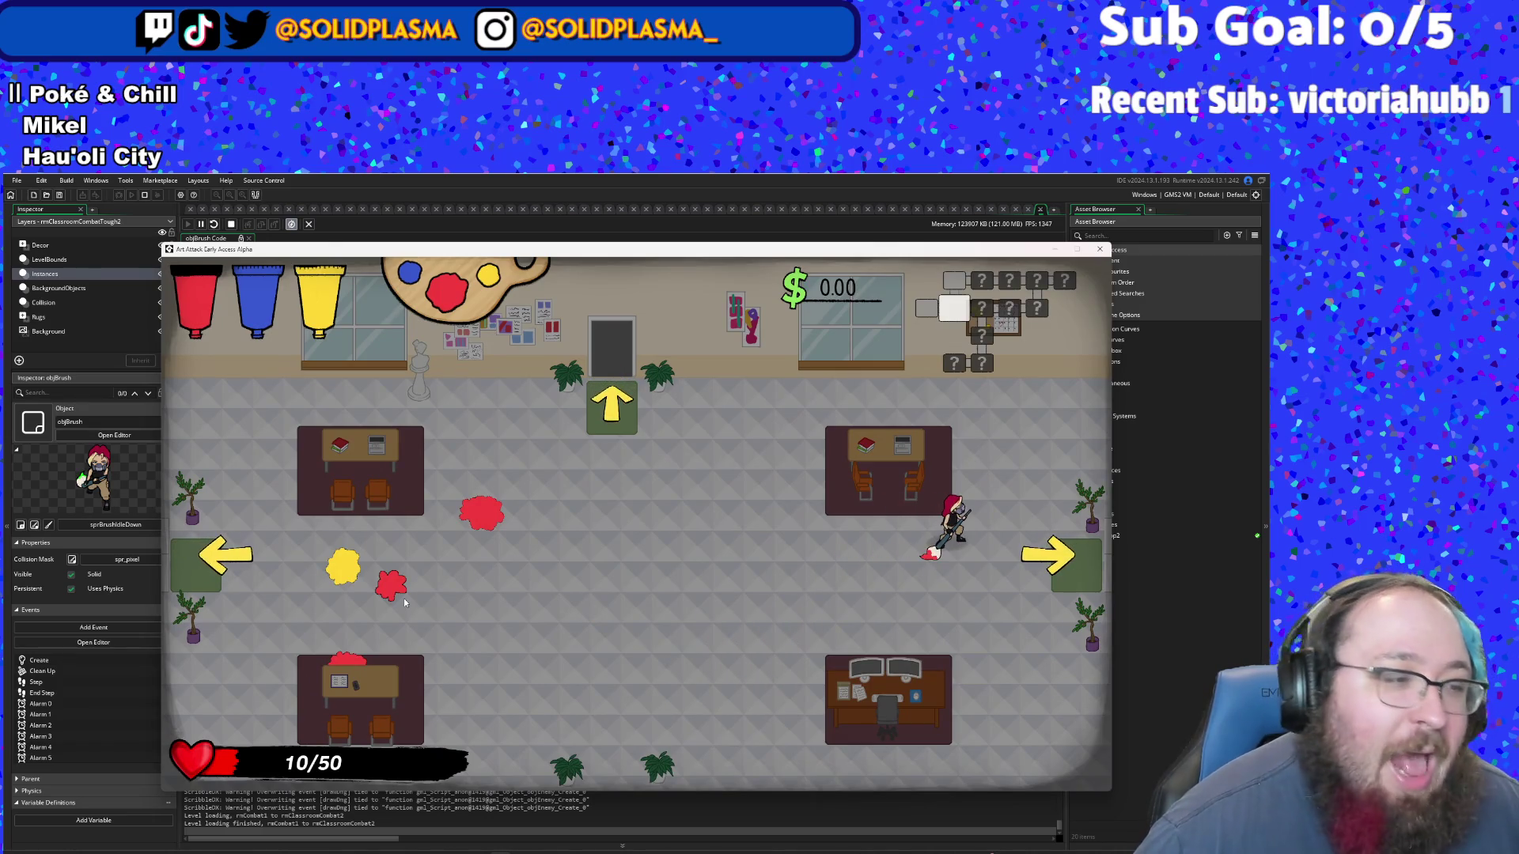
key(a)
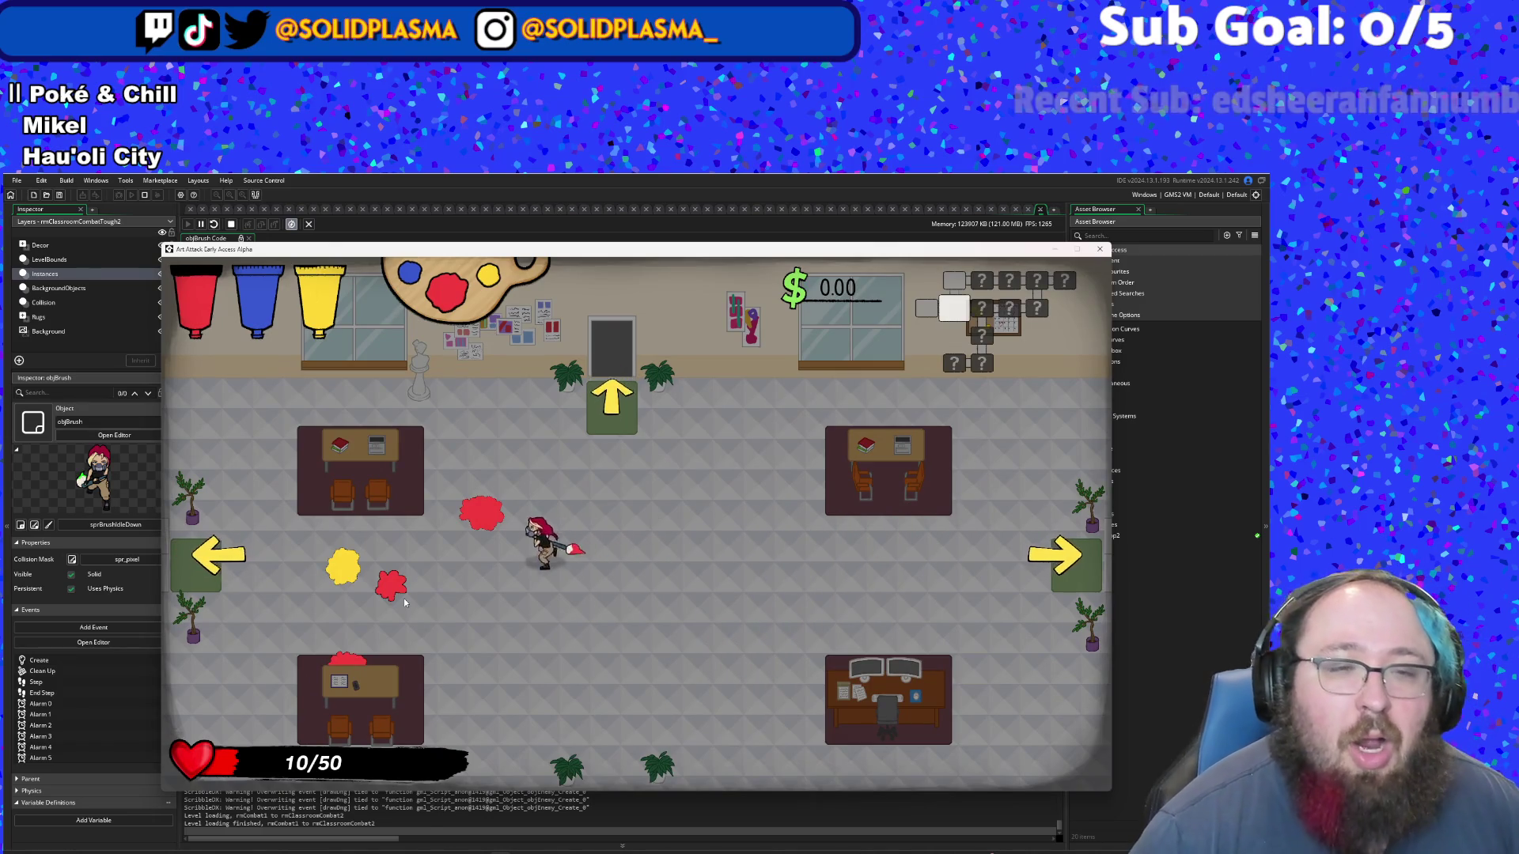
key(s)
key(d)
key(w)
key(d)
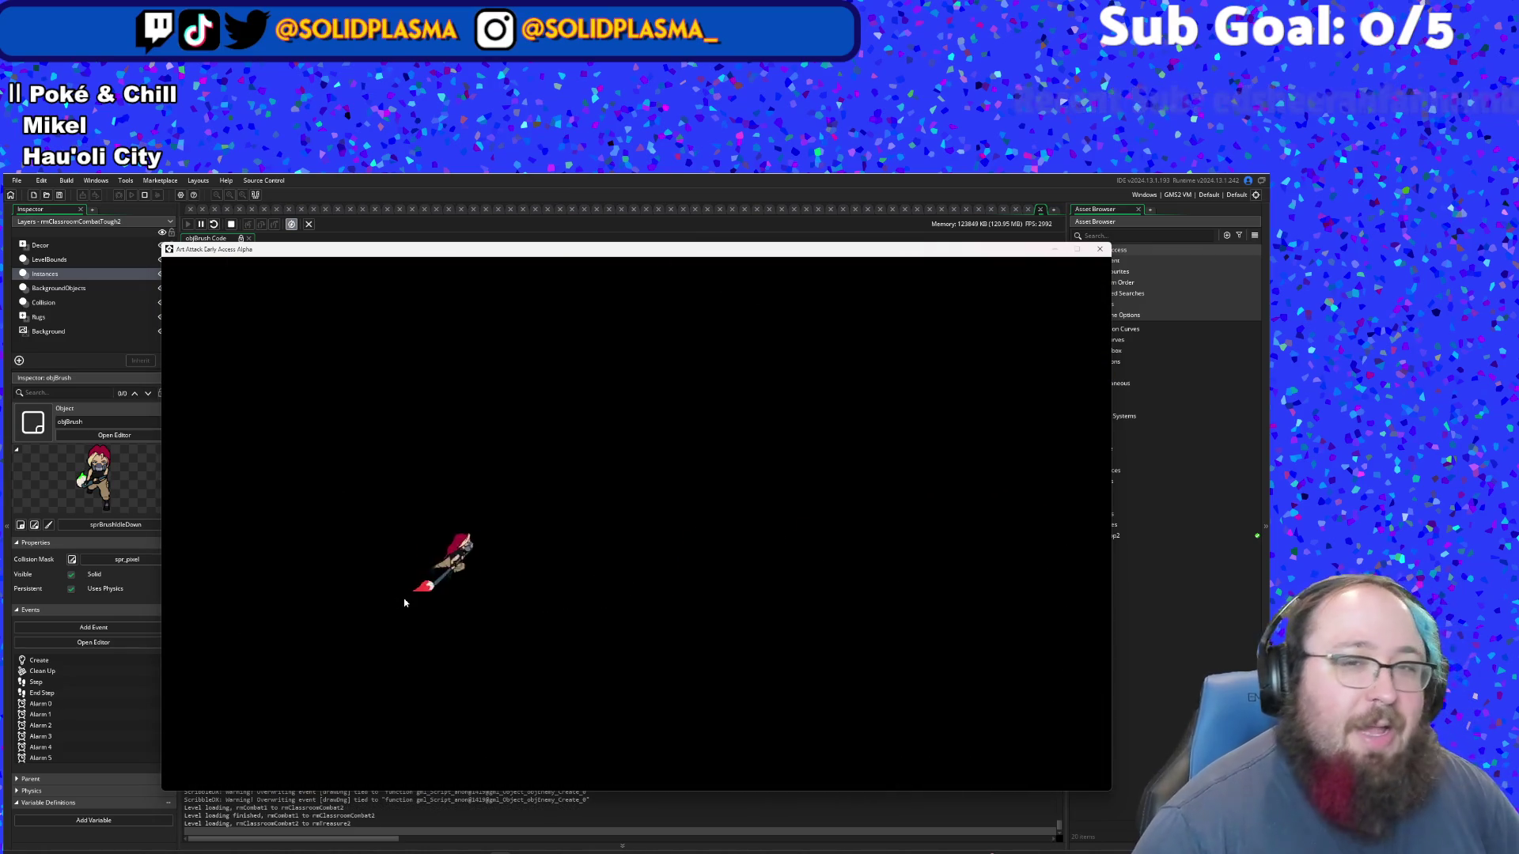
- In the treasure room, walk past the red-paint table to the yellow paint to see its prompt
key(d)
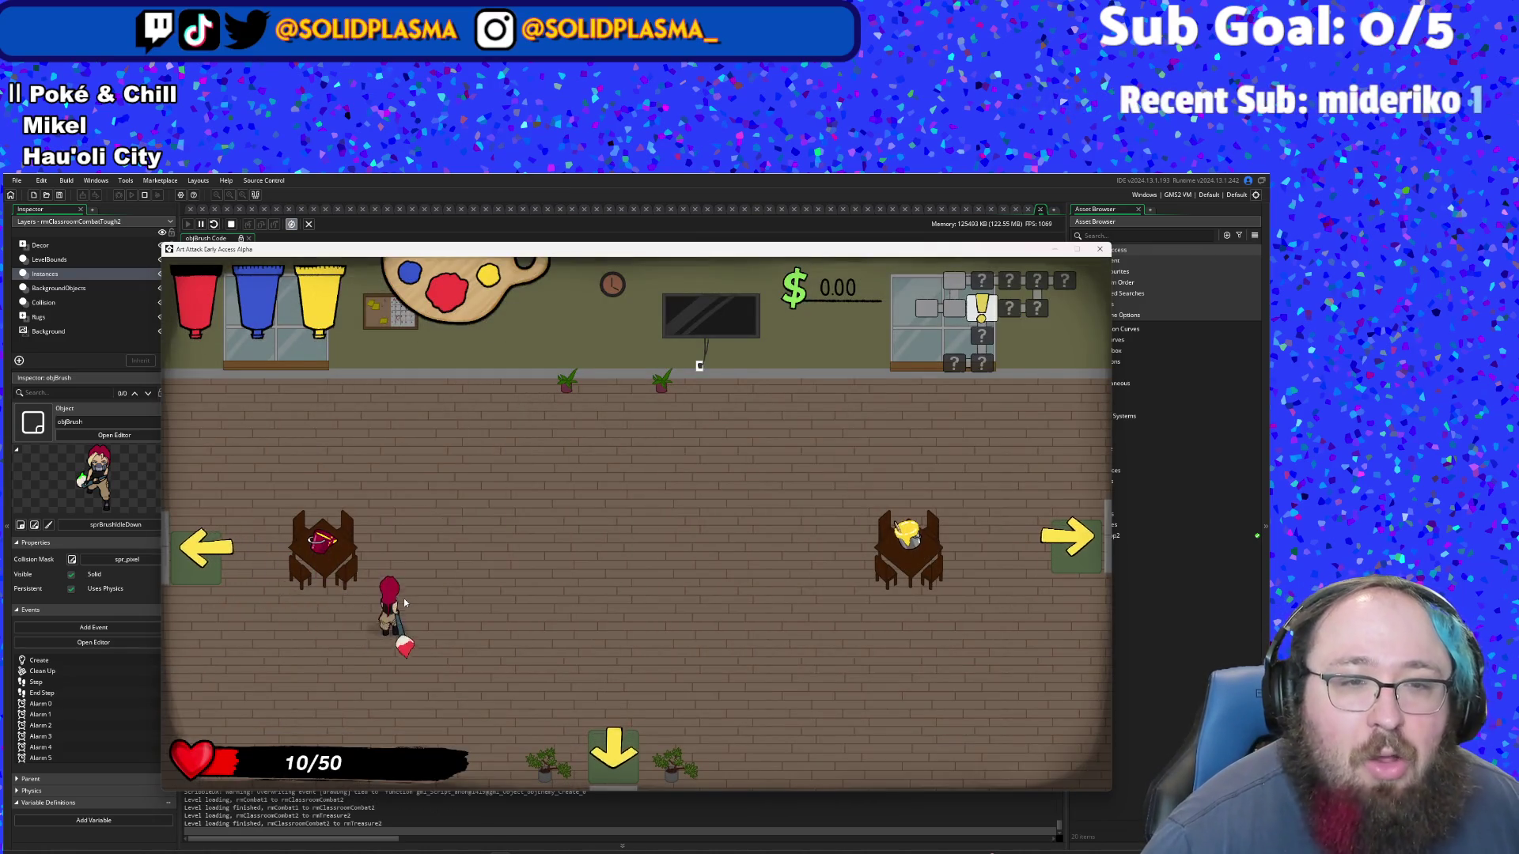
key(w)
key(s)
key(a)
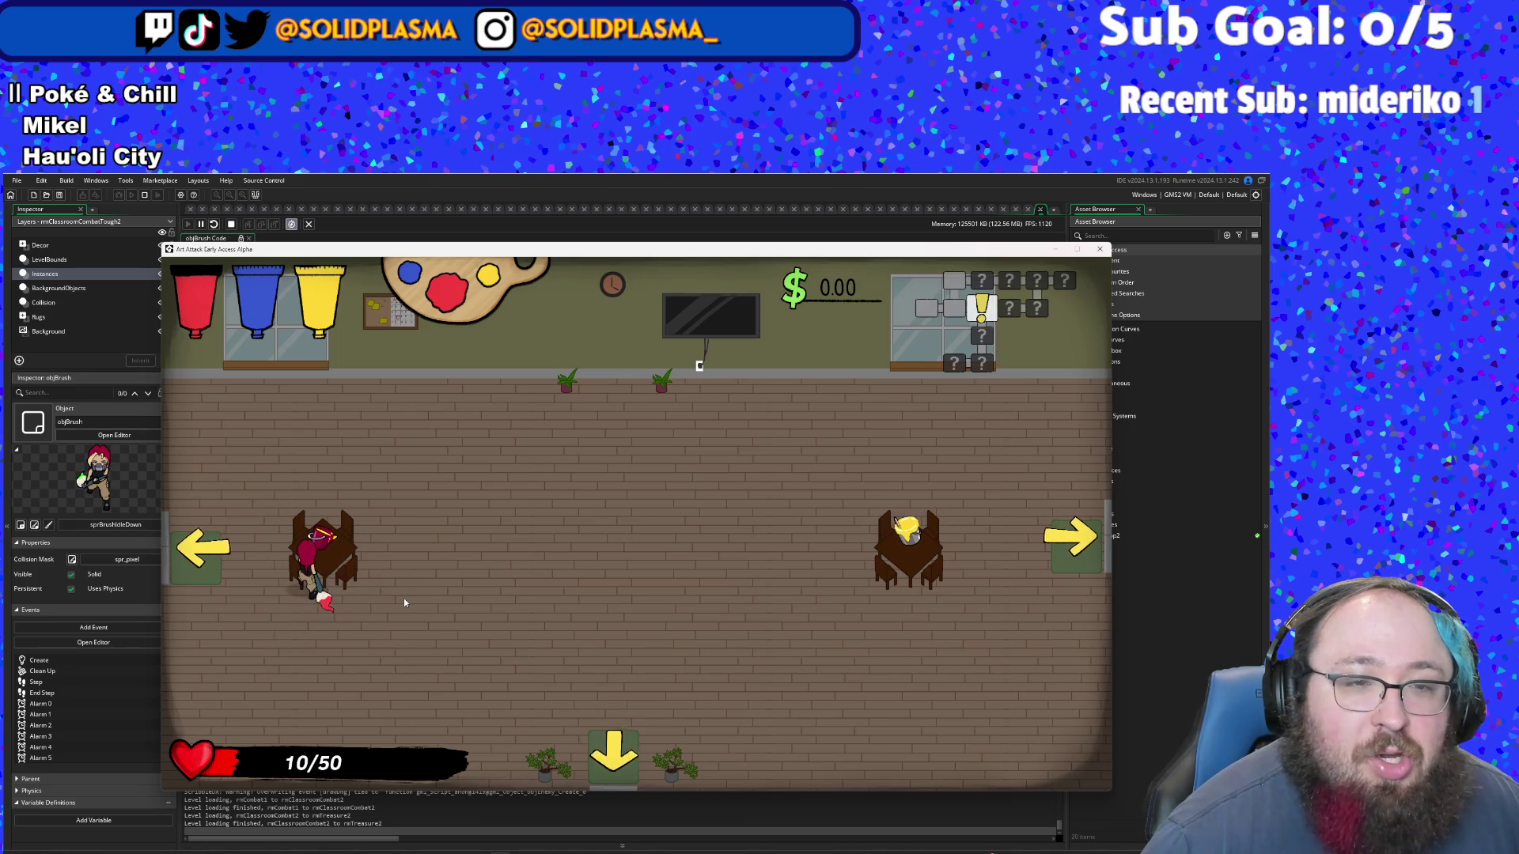
key(w)
key(w)
key(d)
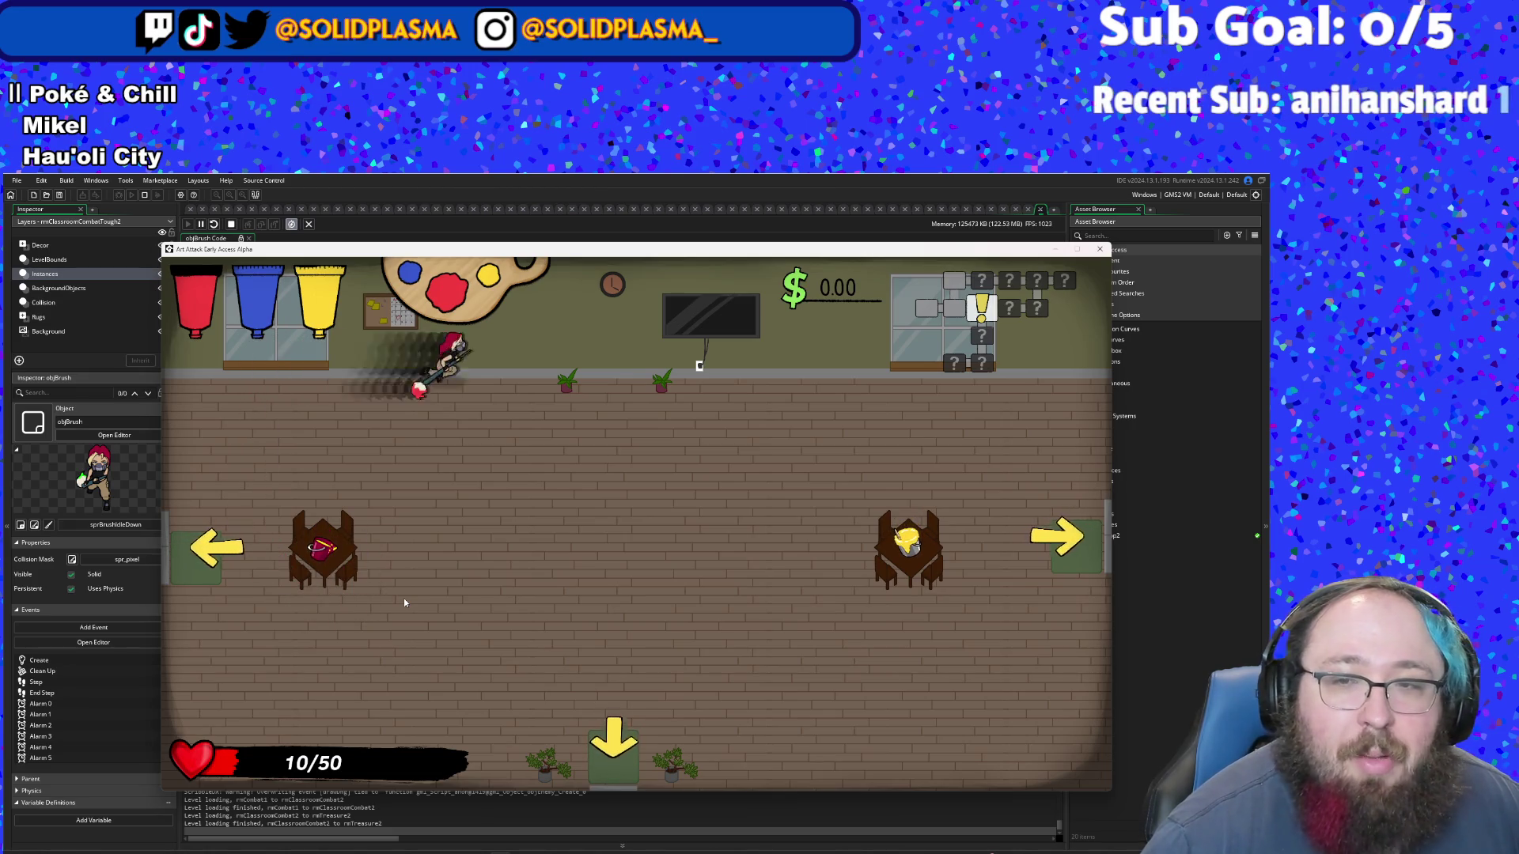
key(d)
key(s)
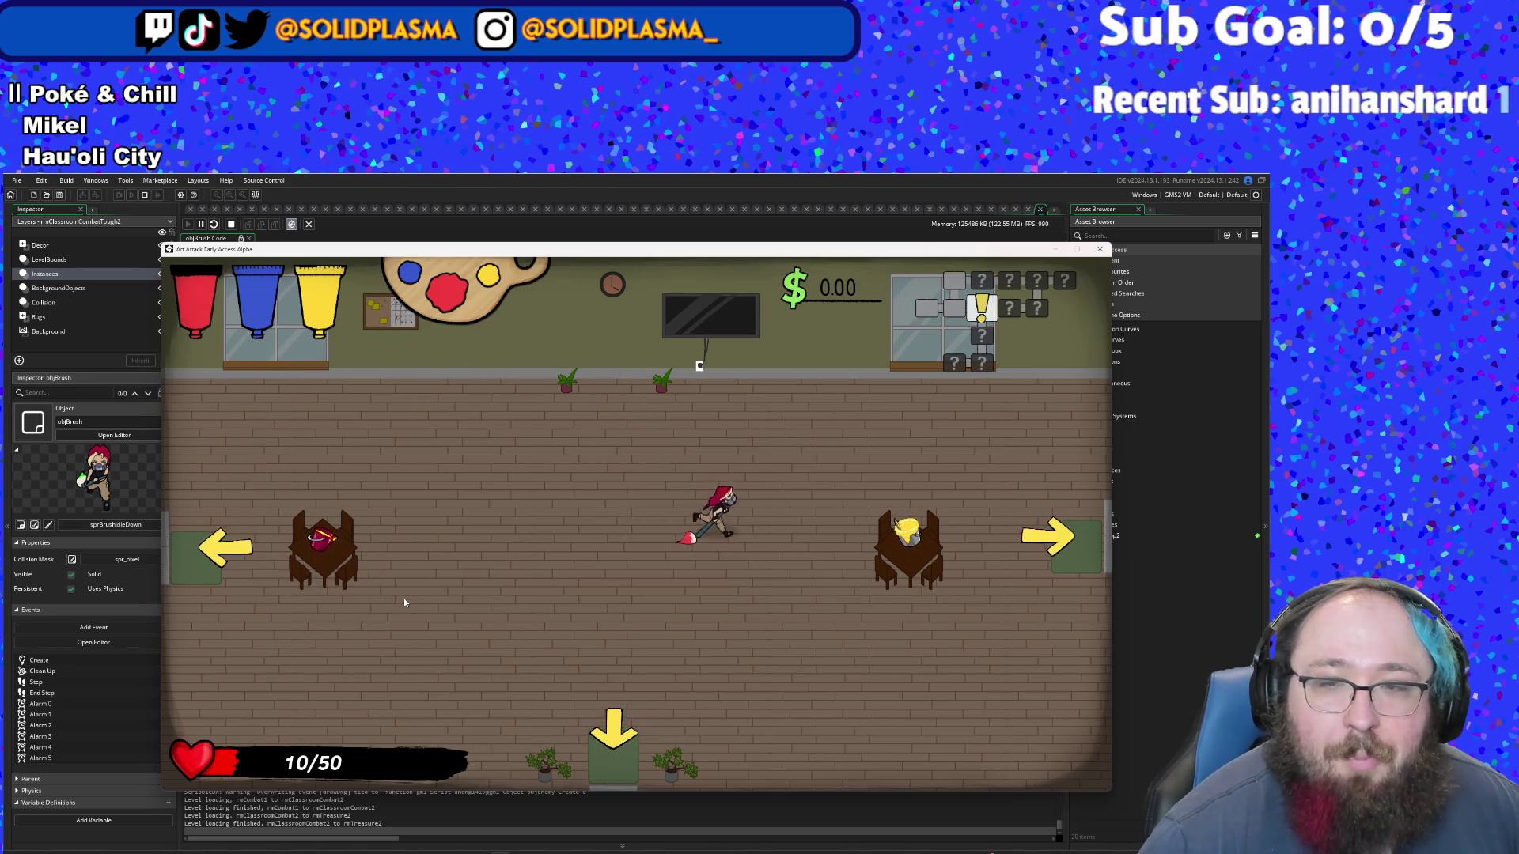
key(d)
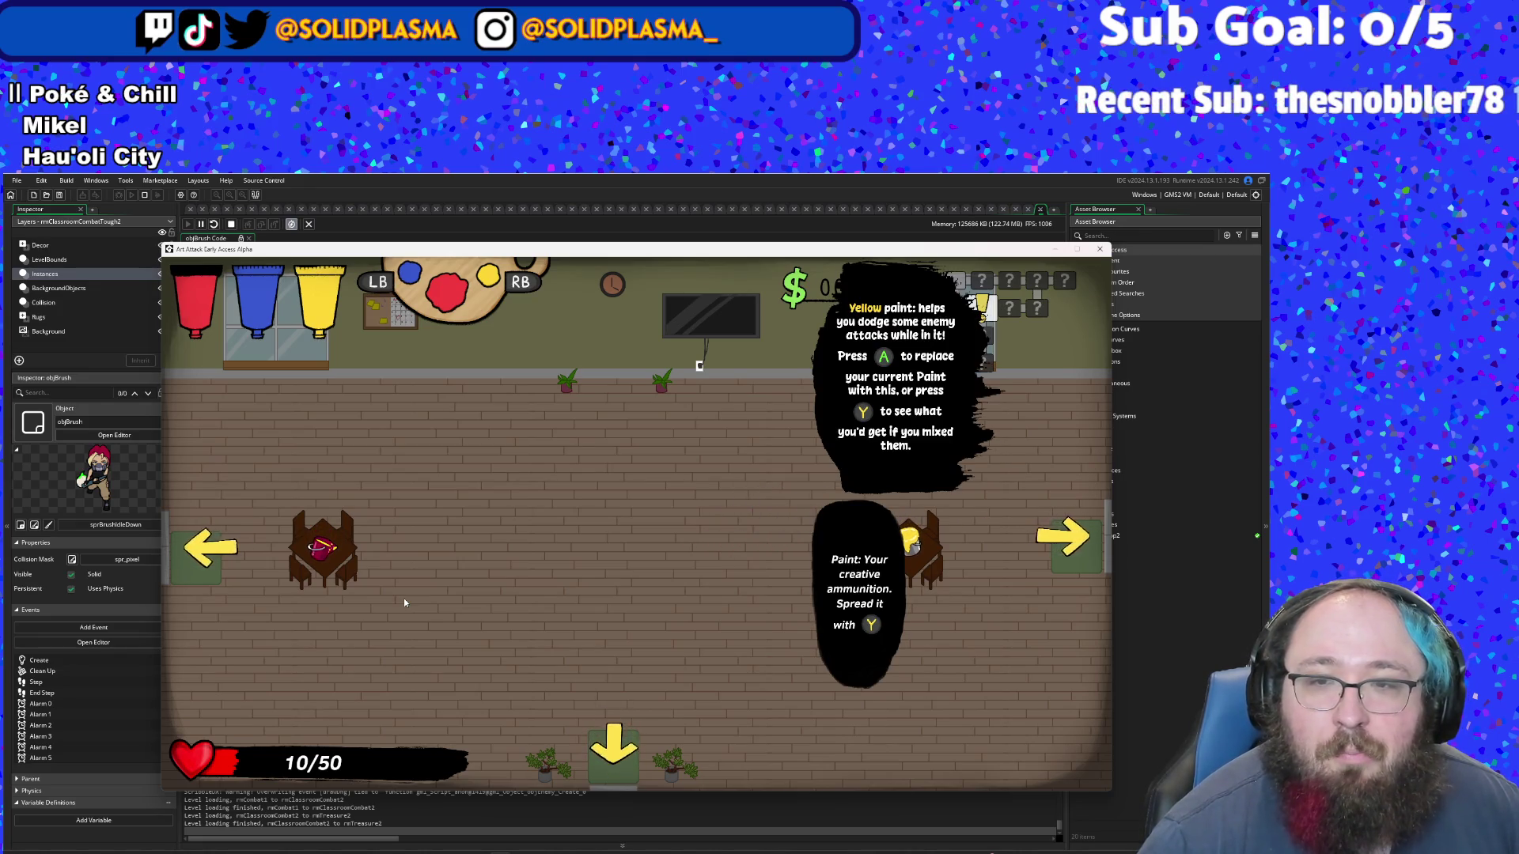
- Walk back onto the red-paint table, then return to the objBrush Step code
key(a)
key(a)
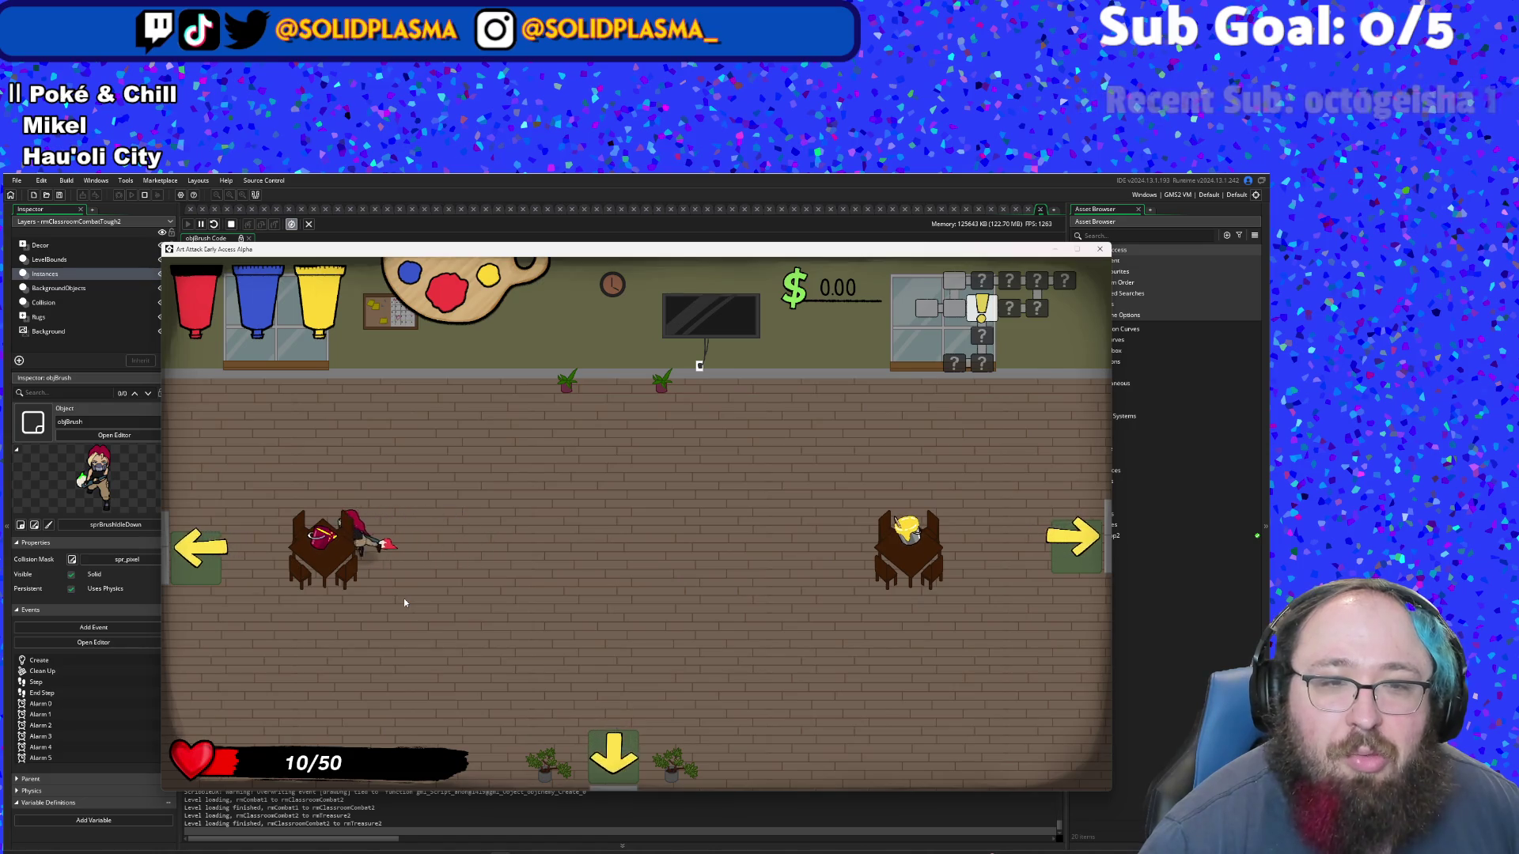
key(w)
key(a)
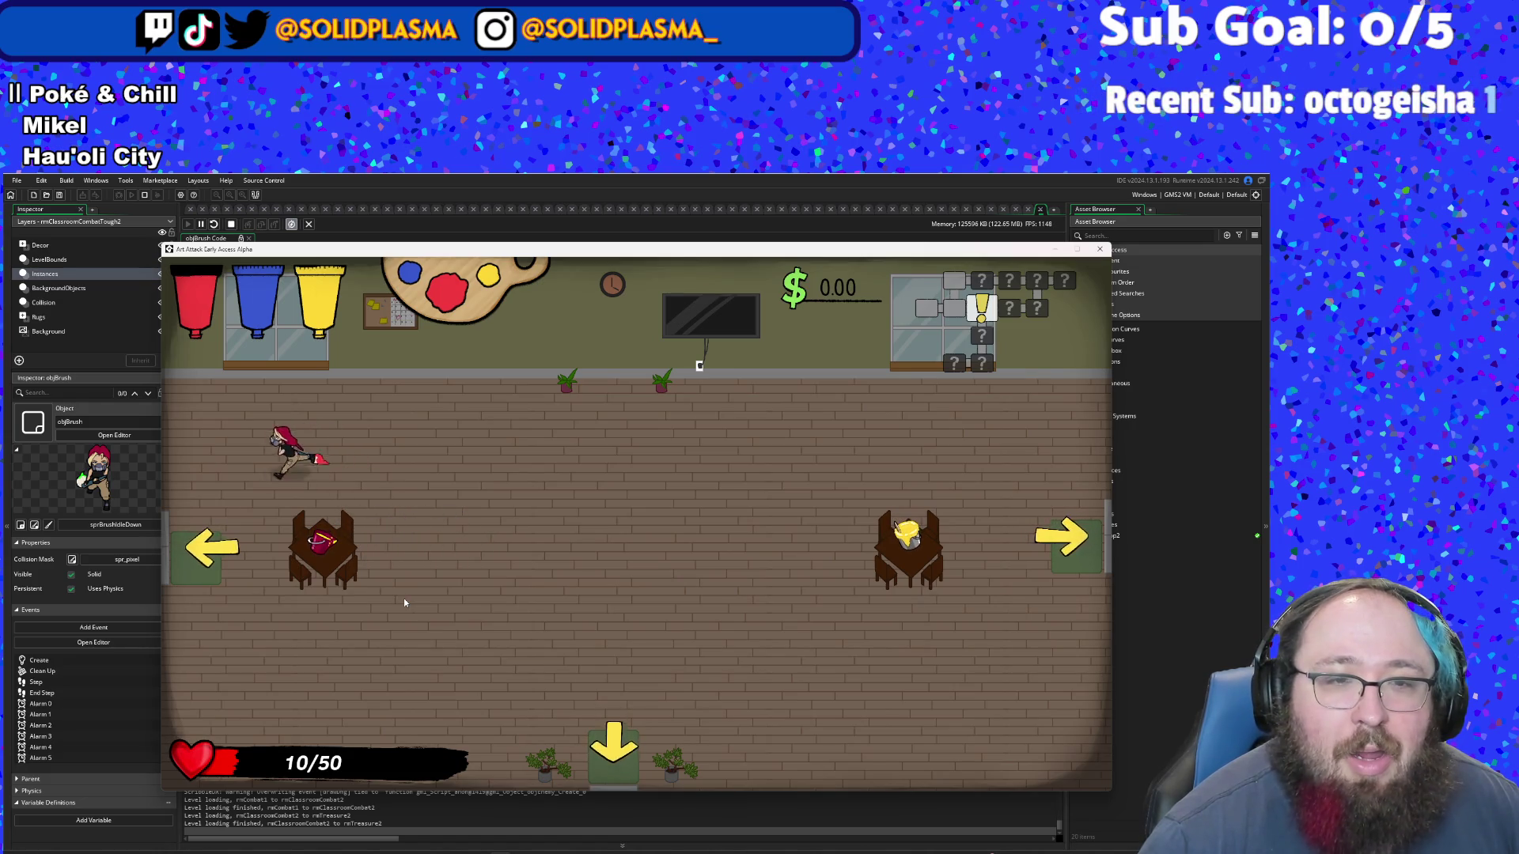
key(s)
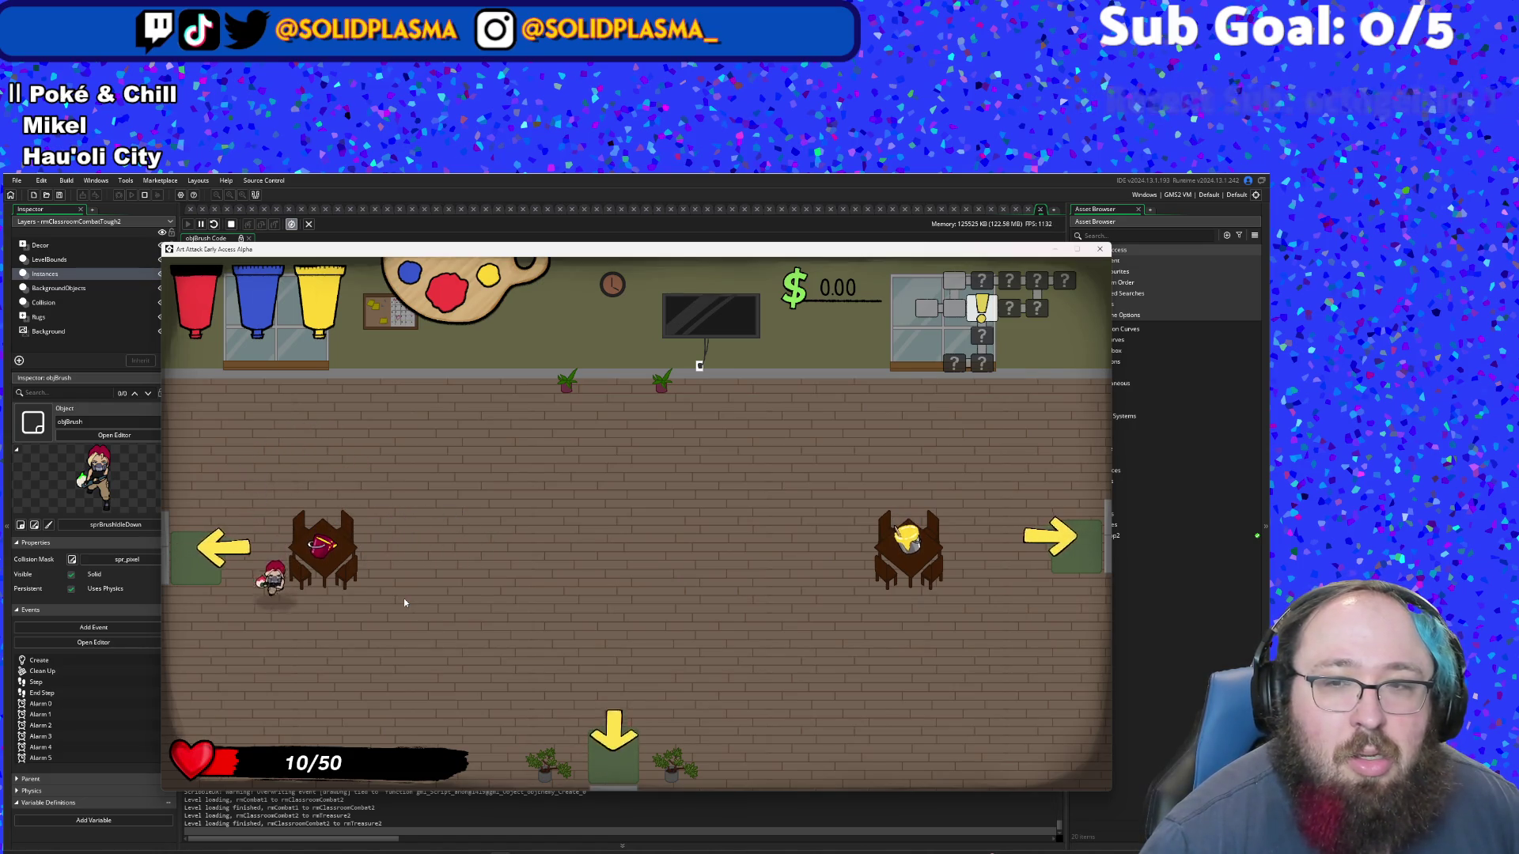
key(s)
key(w)
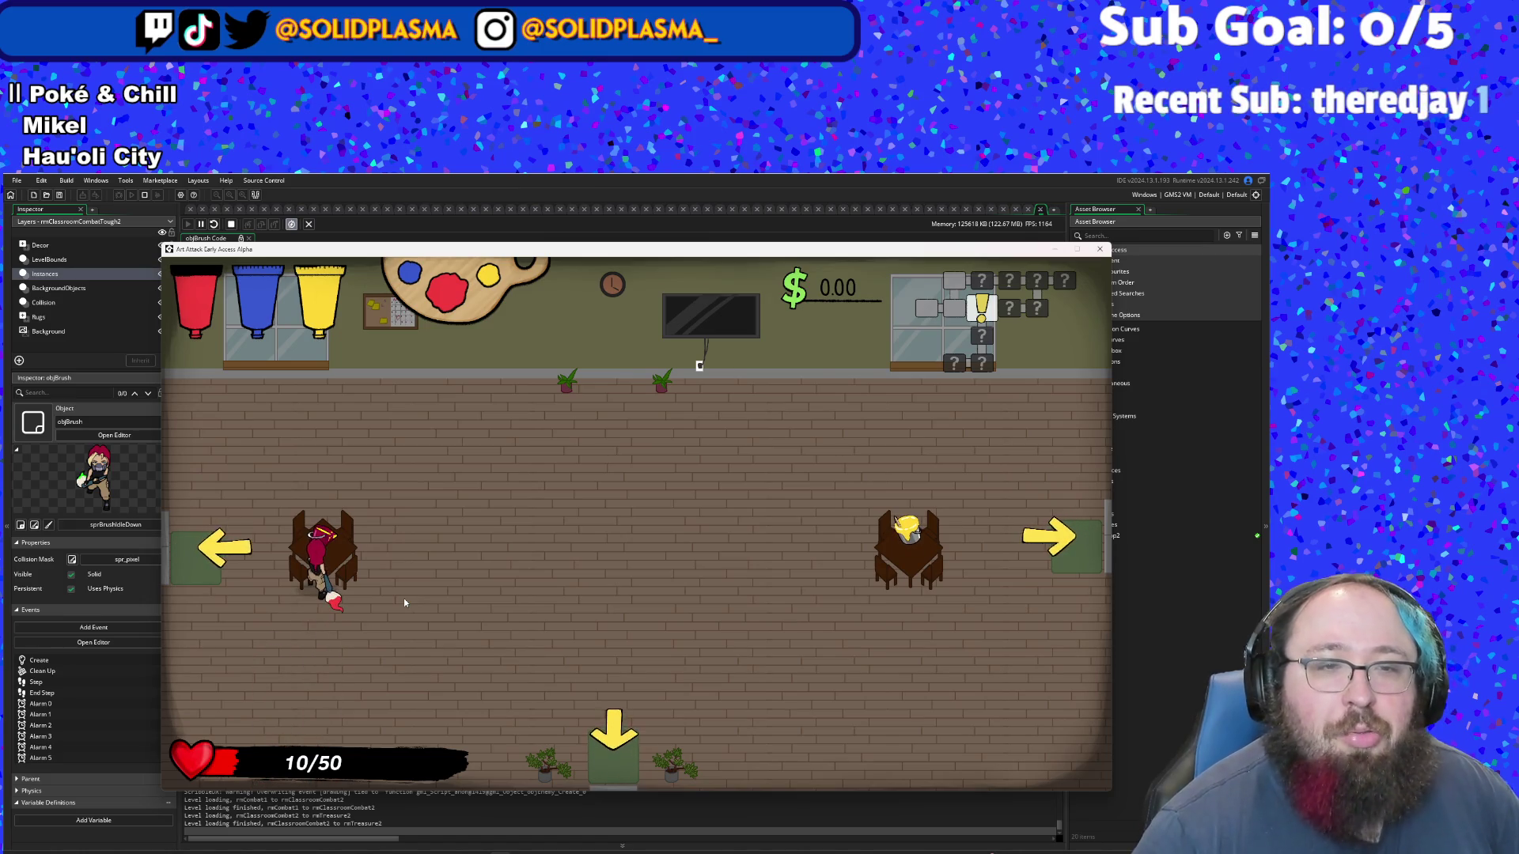
key(alt+Tab)
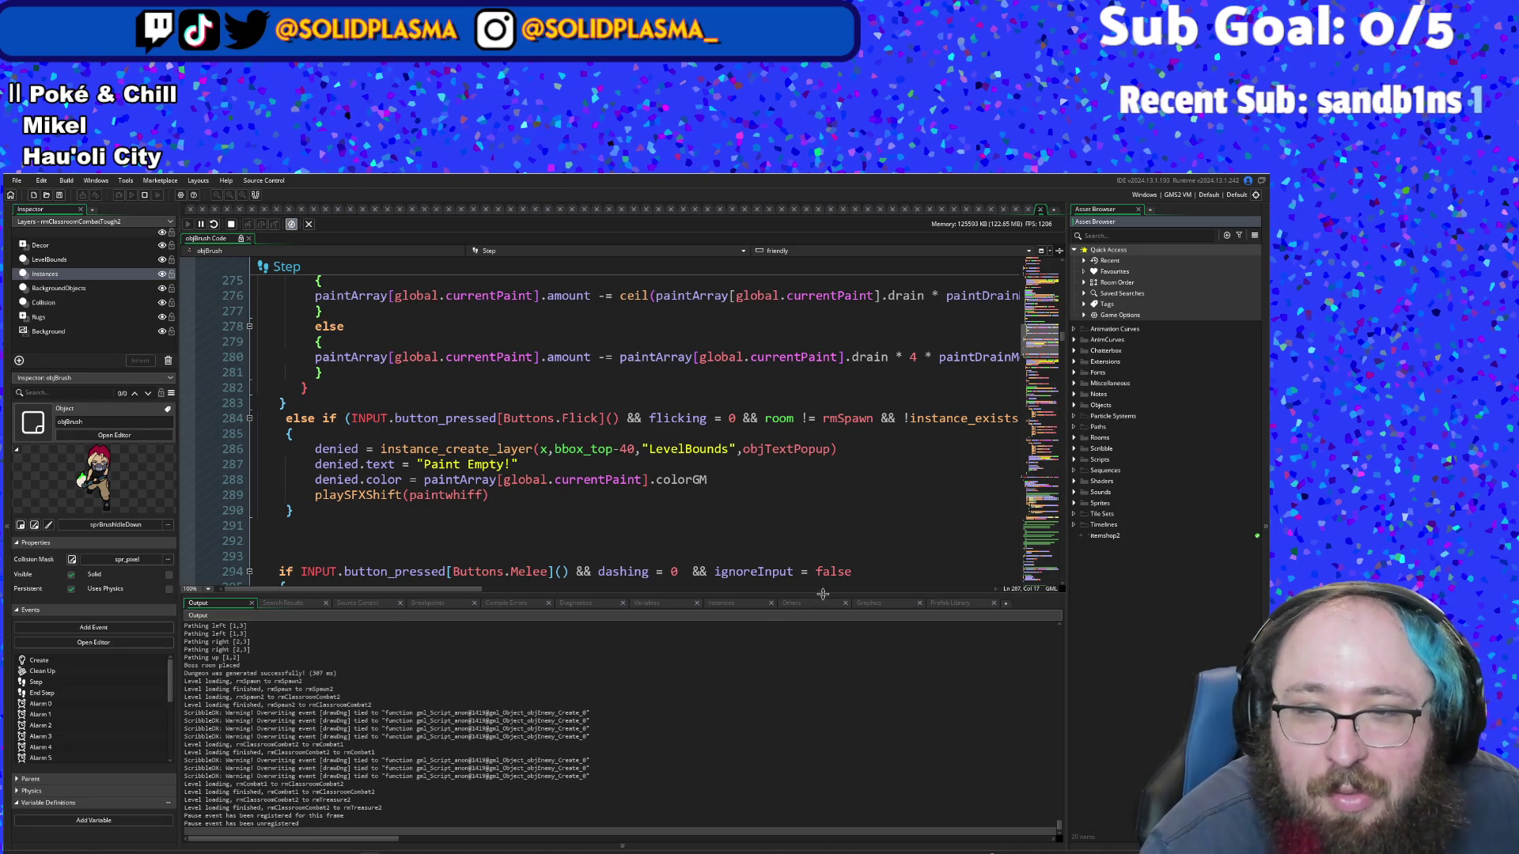
- Cycle through the Breakpoints, Compile Errors and Search Results panels, ending on Instances
click(427, 603)
click(510, 603)
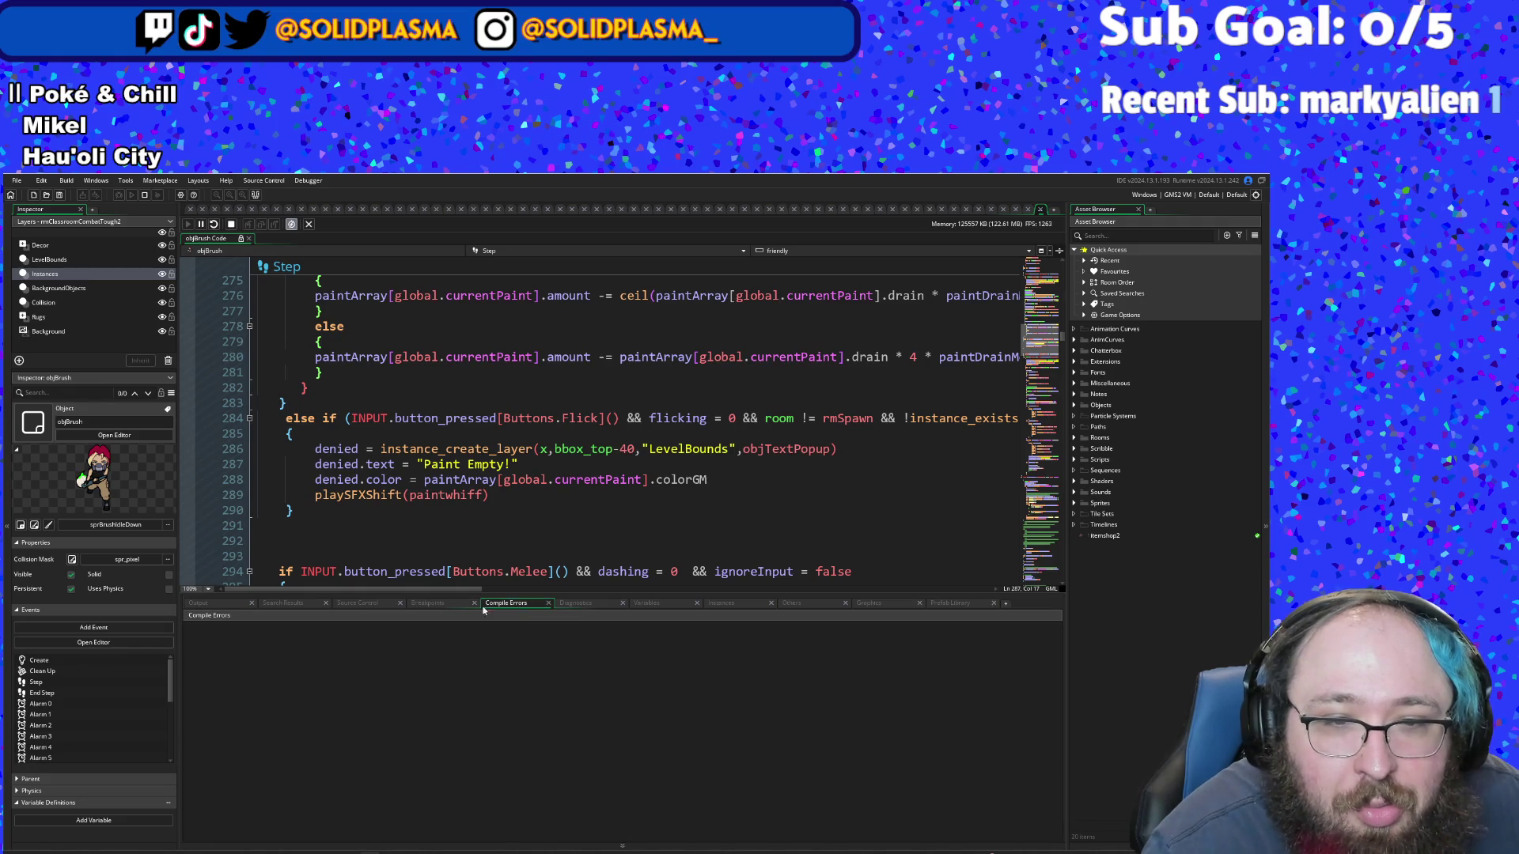
click(375, 605)
click(288, 604)
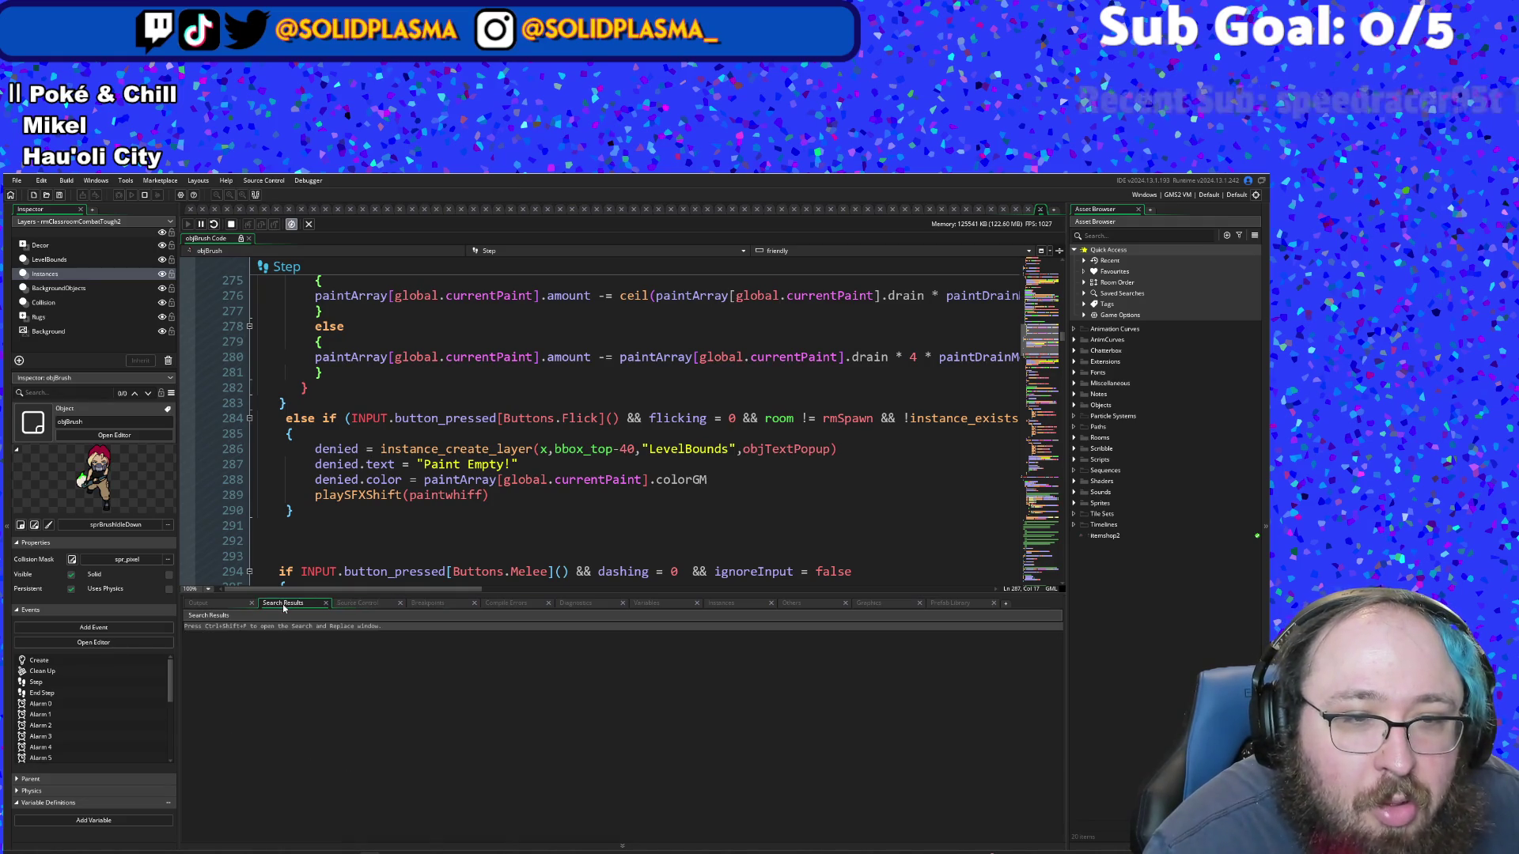
click(503, 691)
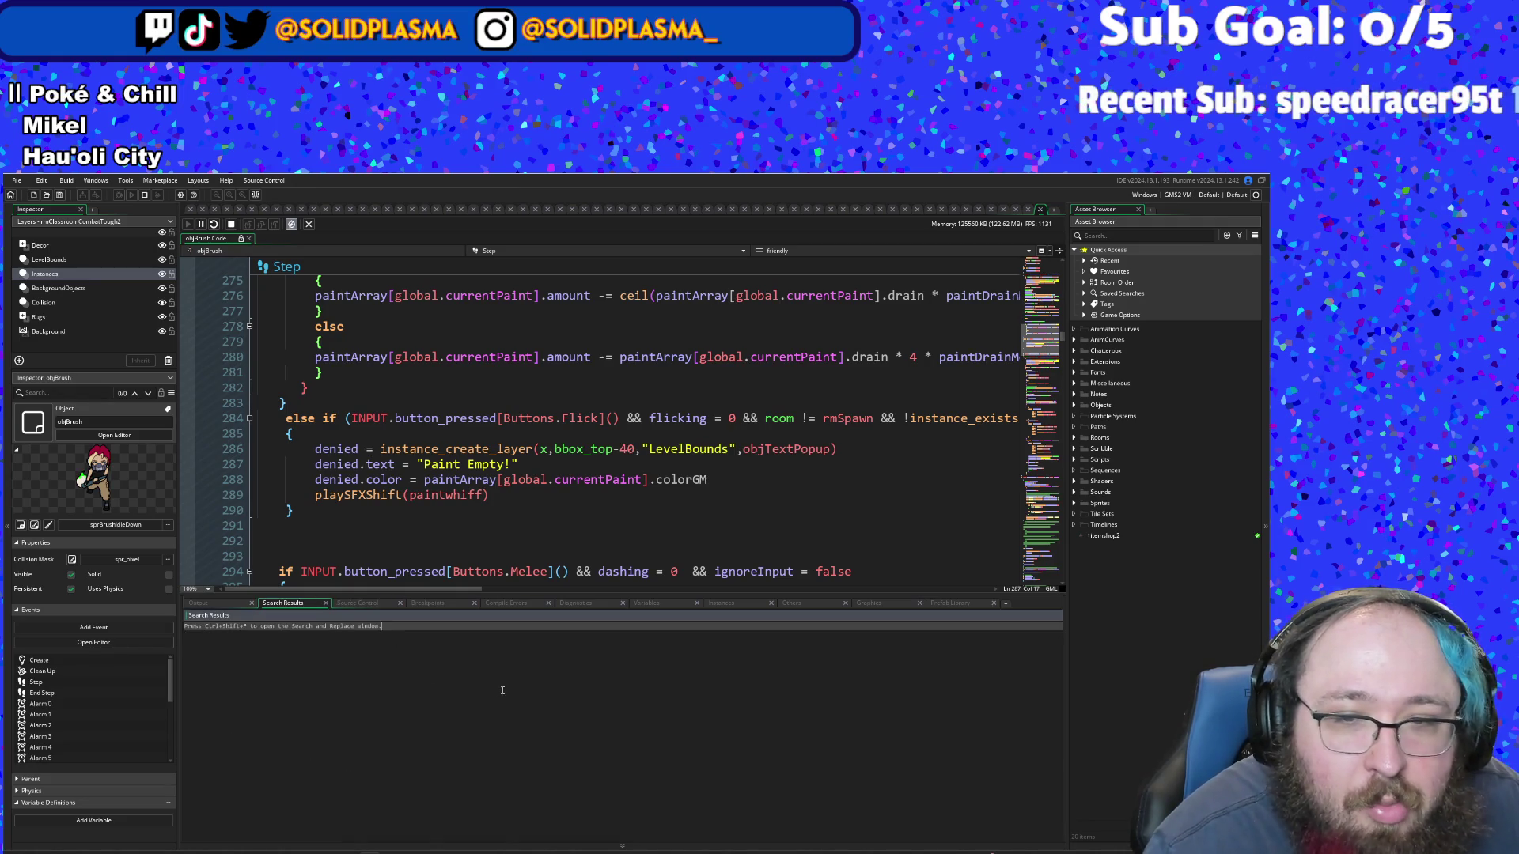
click(717, 606)
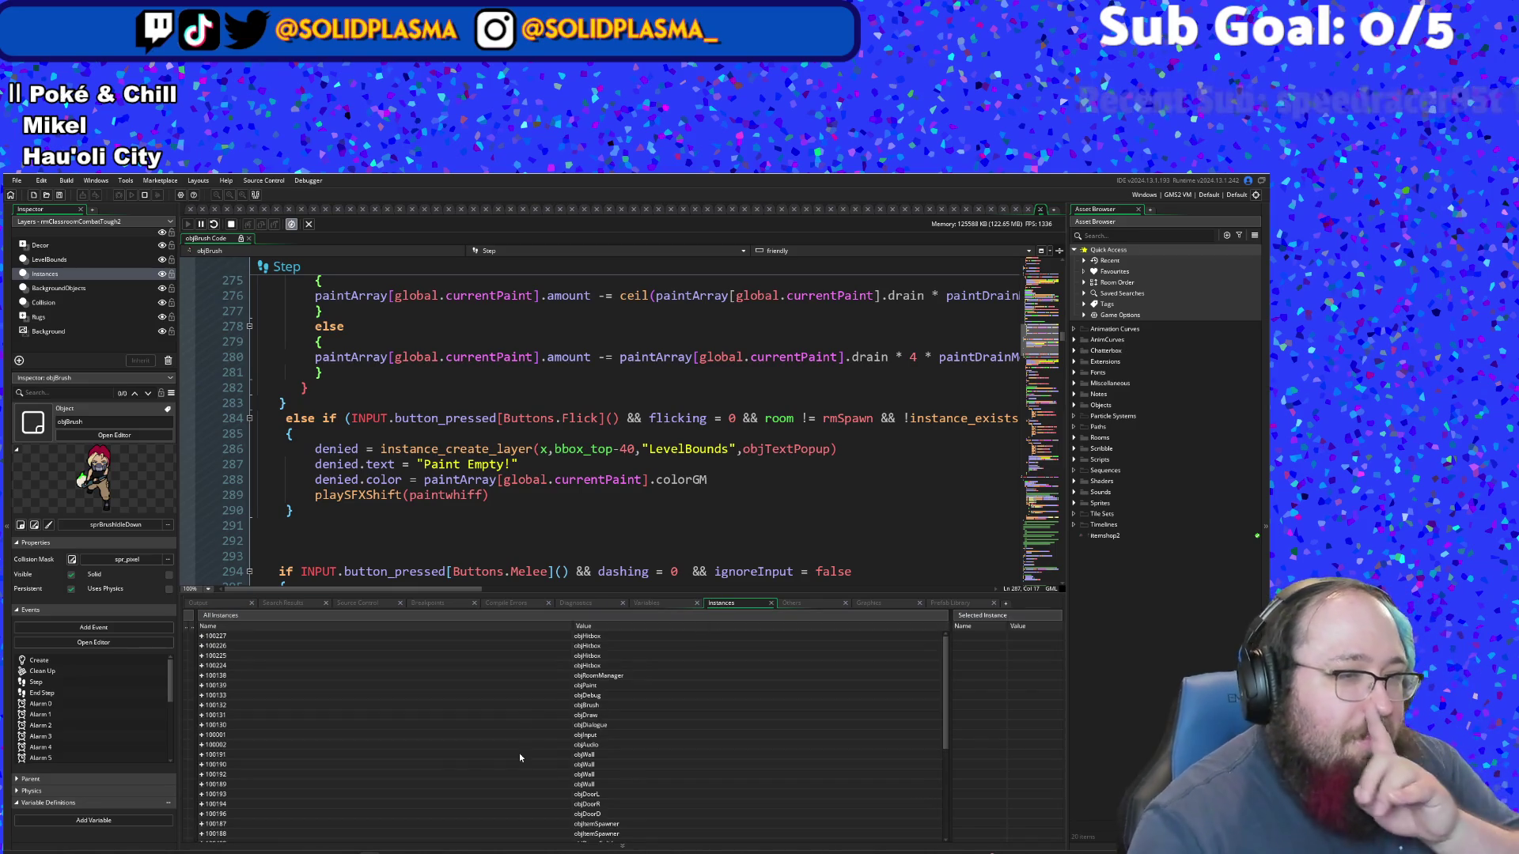
- Expand the objAbilityPickup instance and scroll through its variables
scroll(519, 753, down, 2)
scroll(518, 767, down, 3)
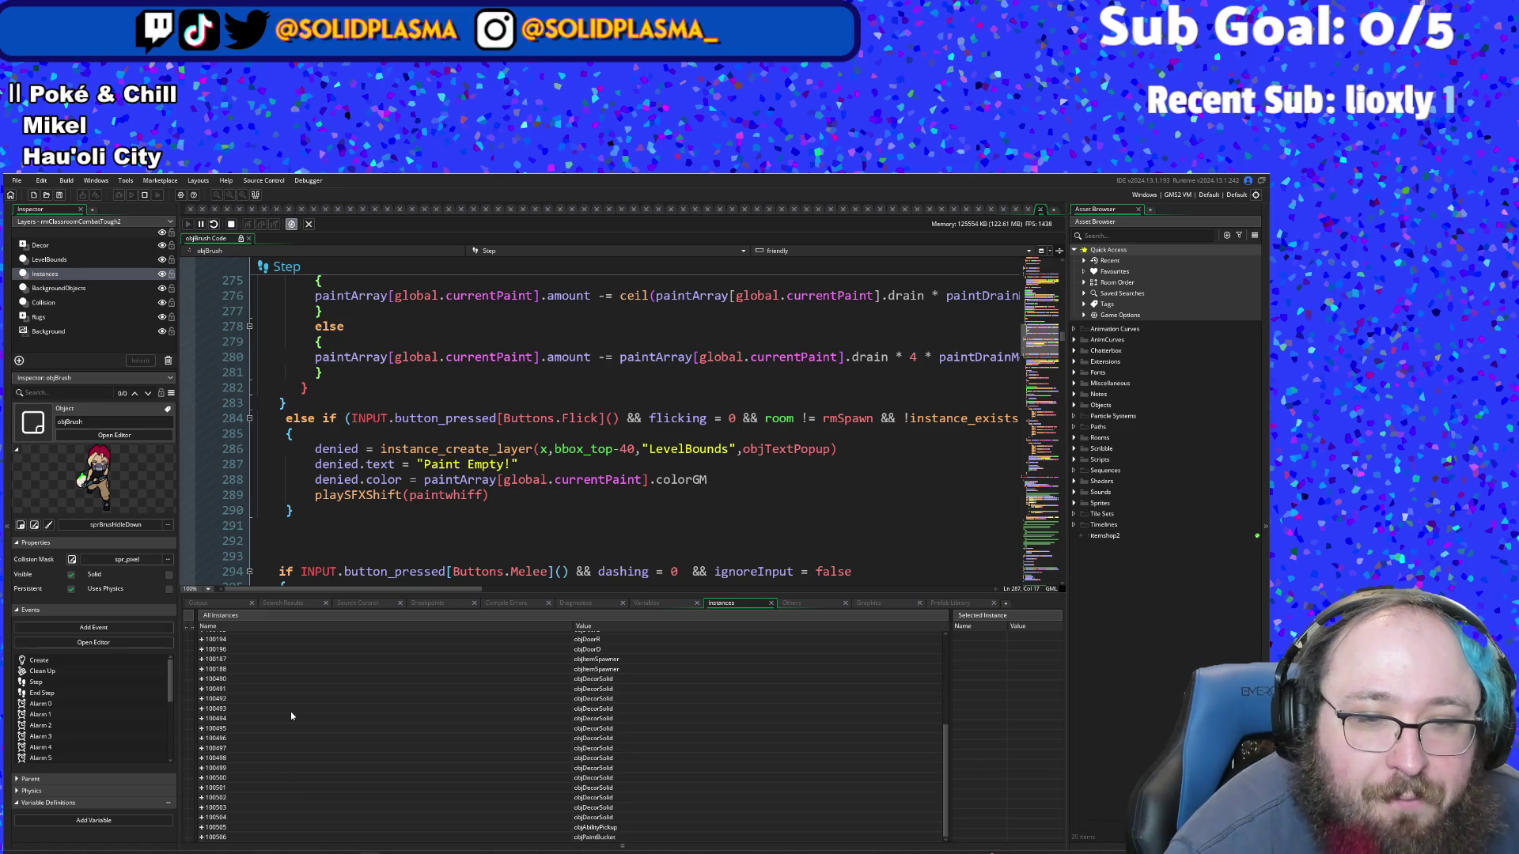
click(201, 827)
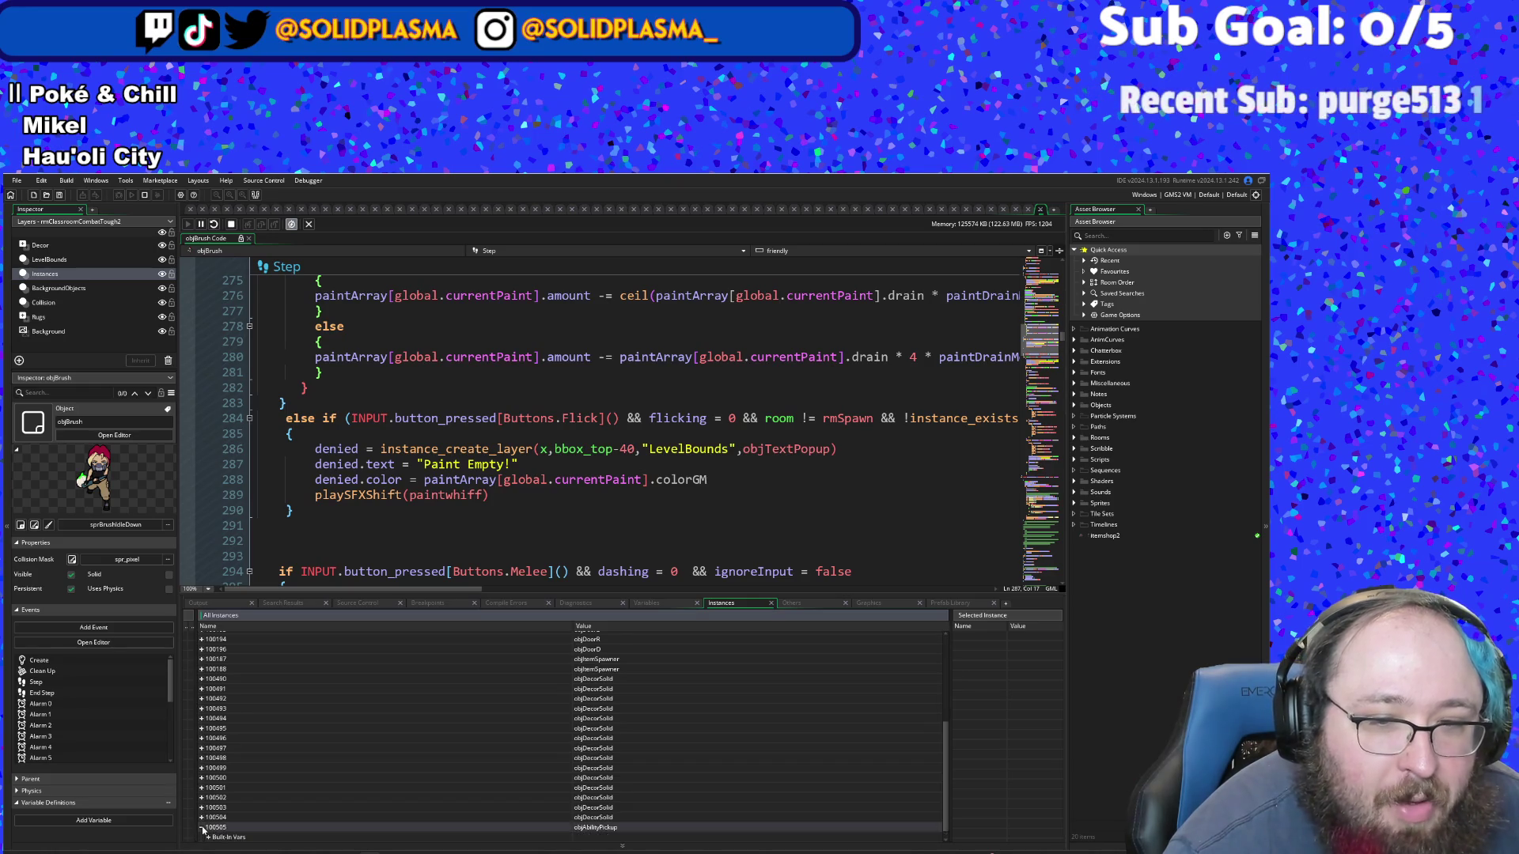
scroll(215, 803, down, 2)
scroll(218, 795, down, 2)
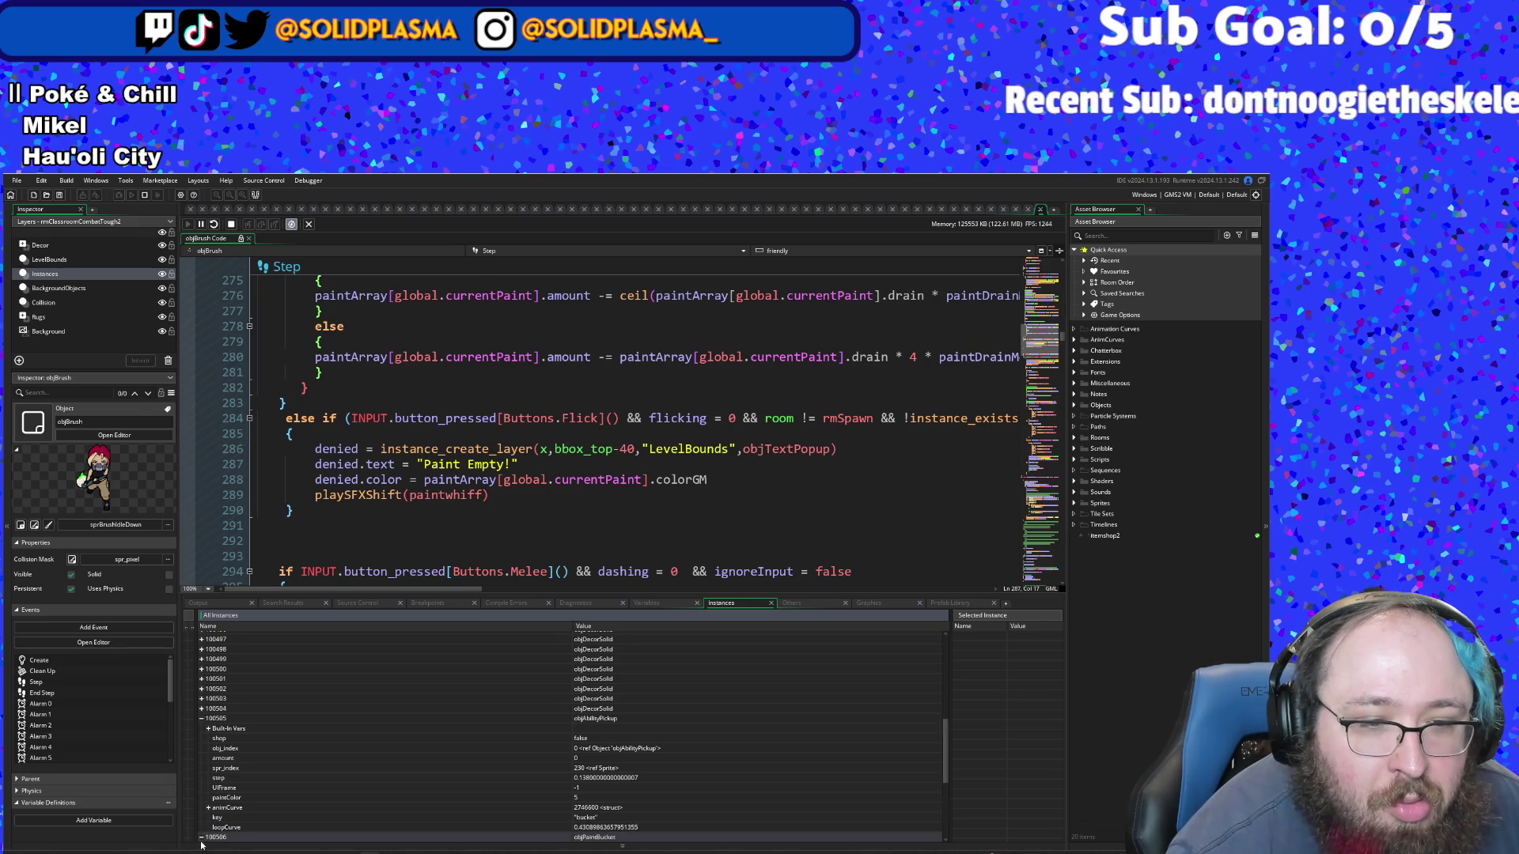
scroll(254, 749, down, 3)
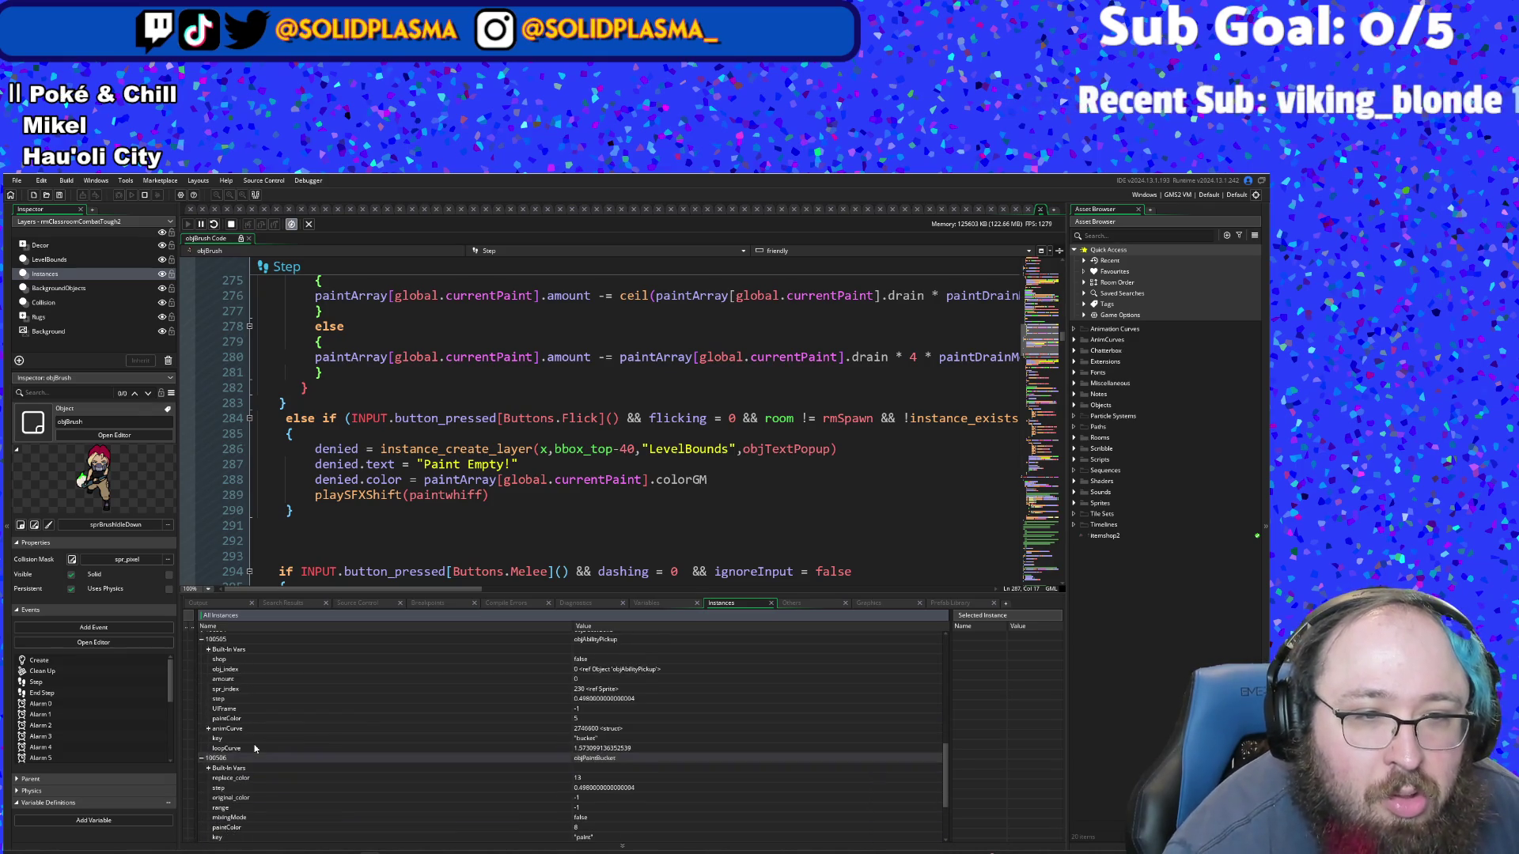
scroll(255, 748, down, 3)
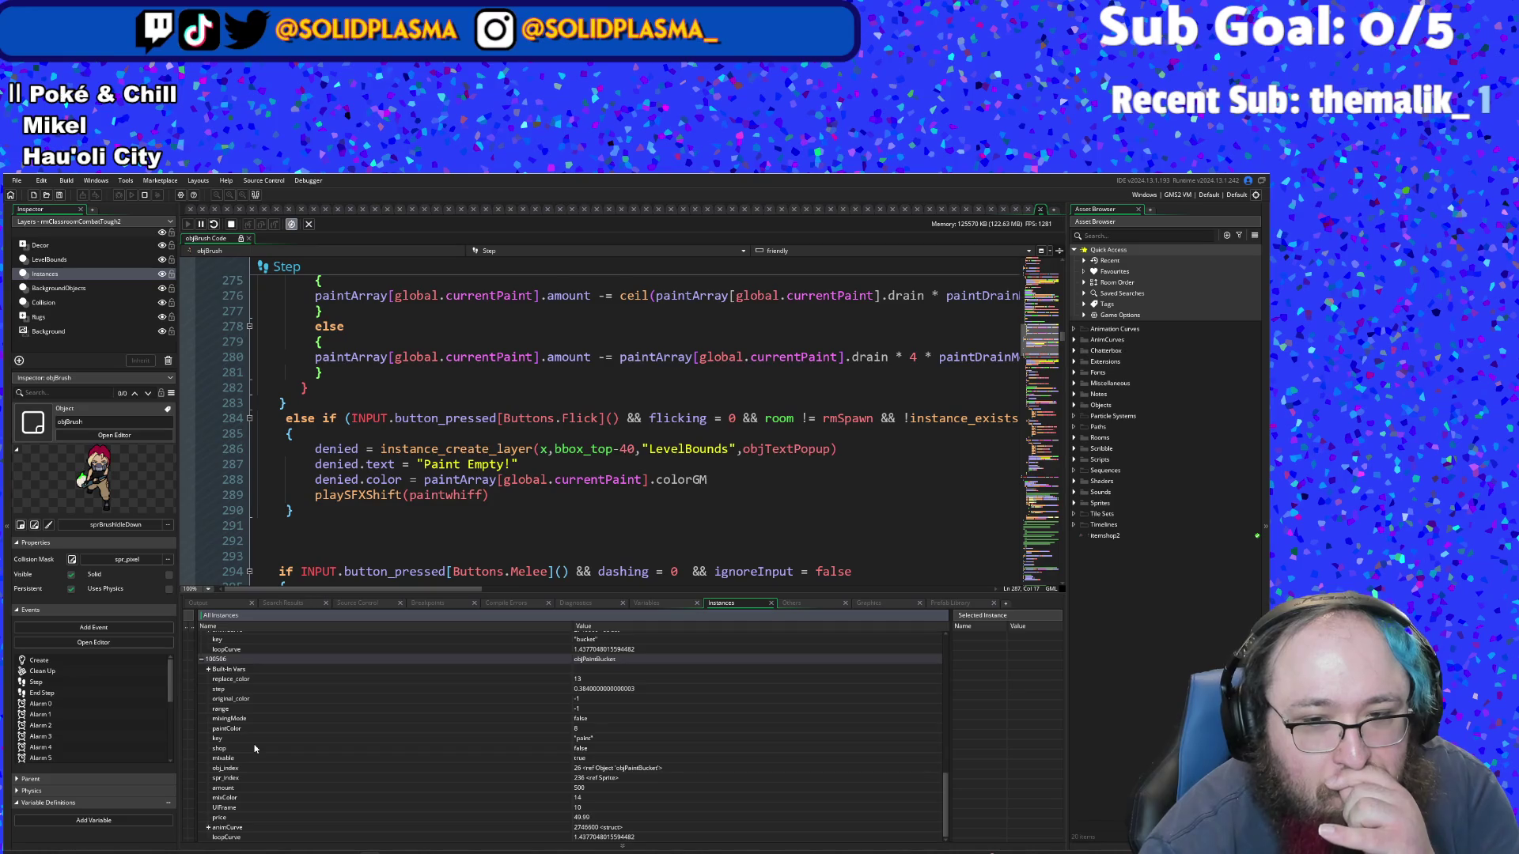
scroll(255, 749, up, 10)
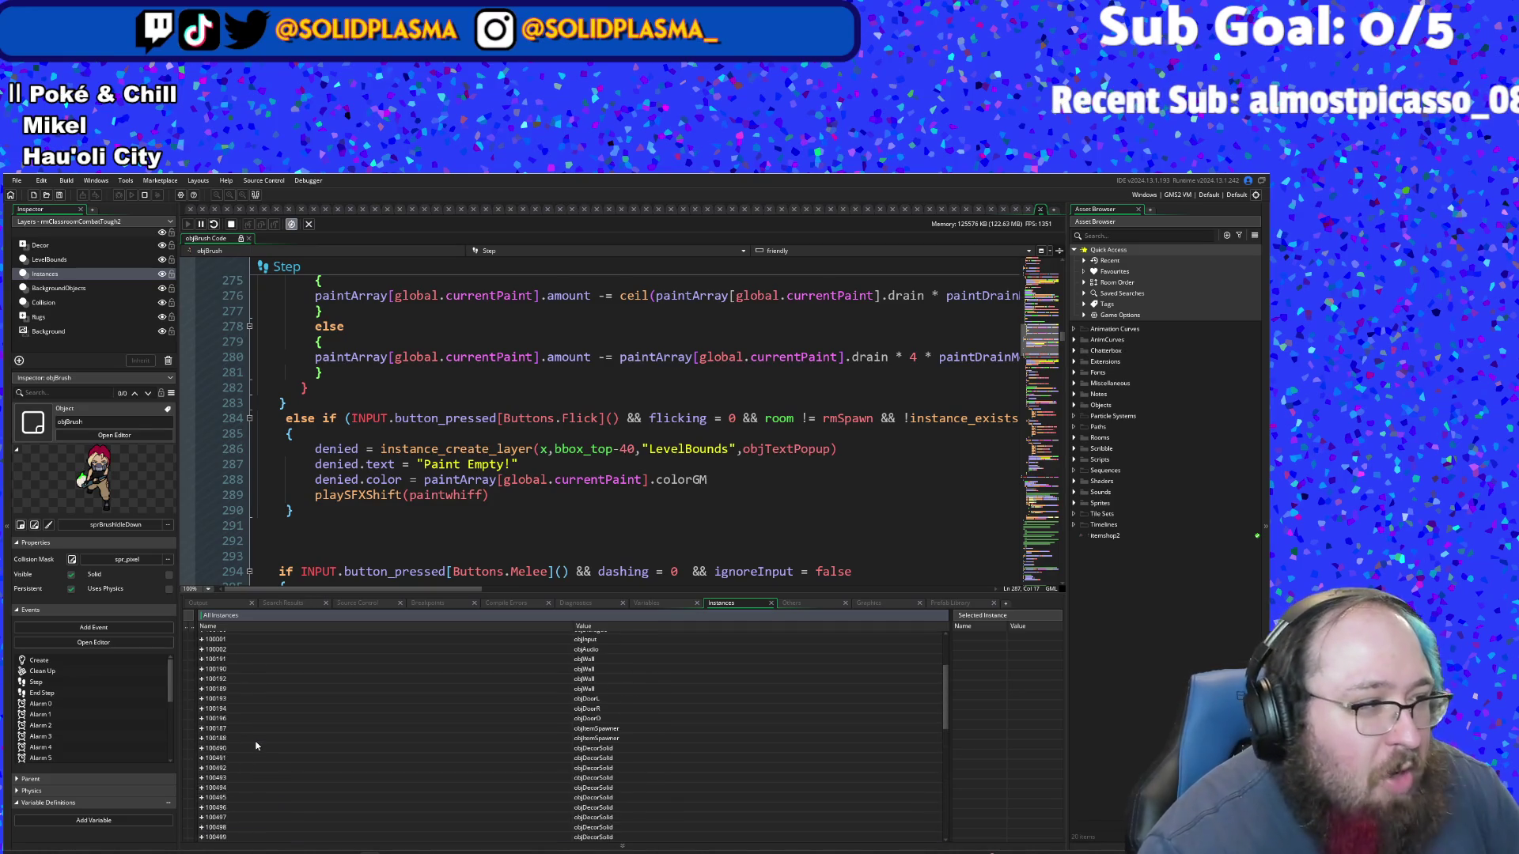
scroll(258, 725, up, 2)
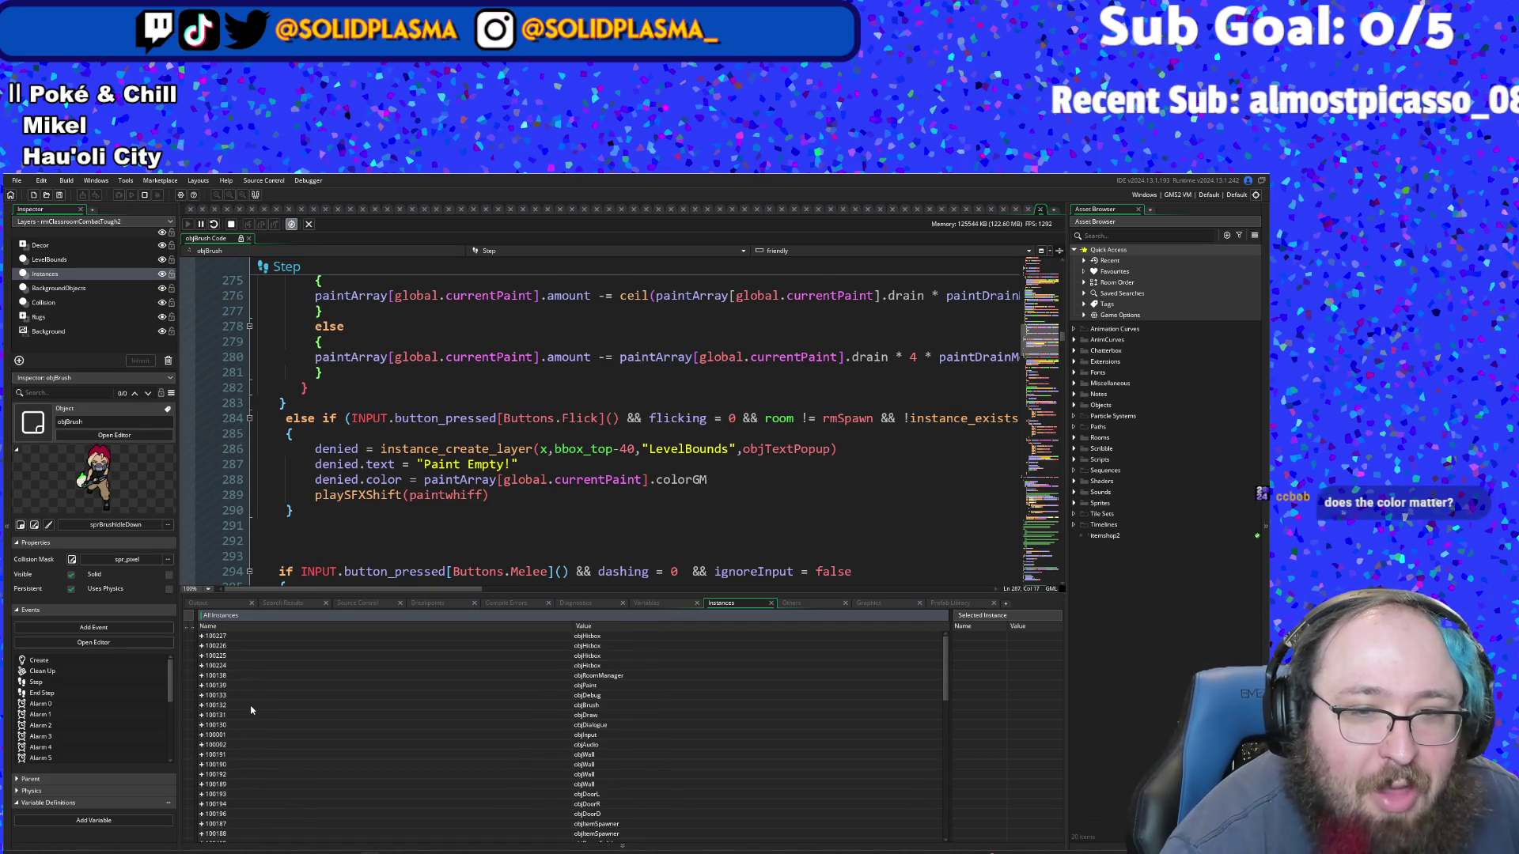
scroll(251, 710, down, 2)
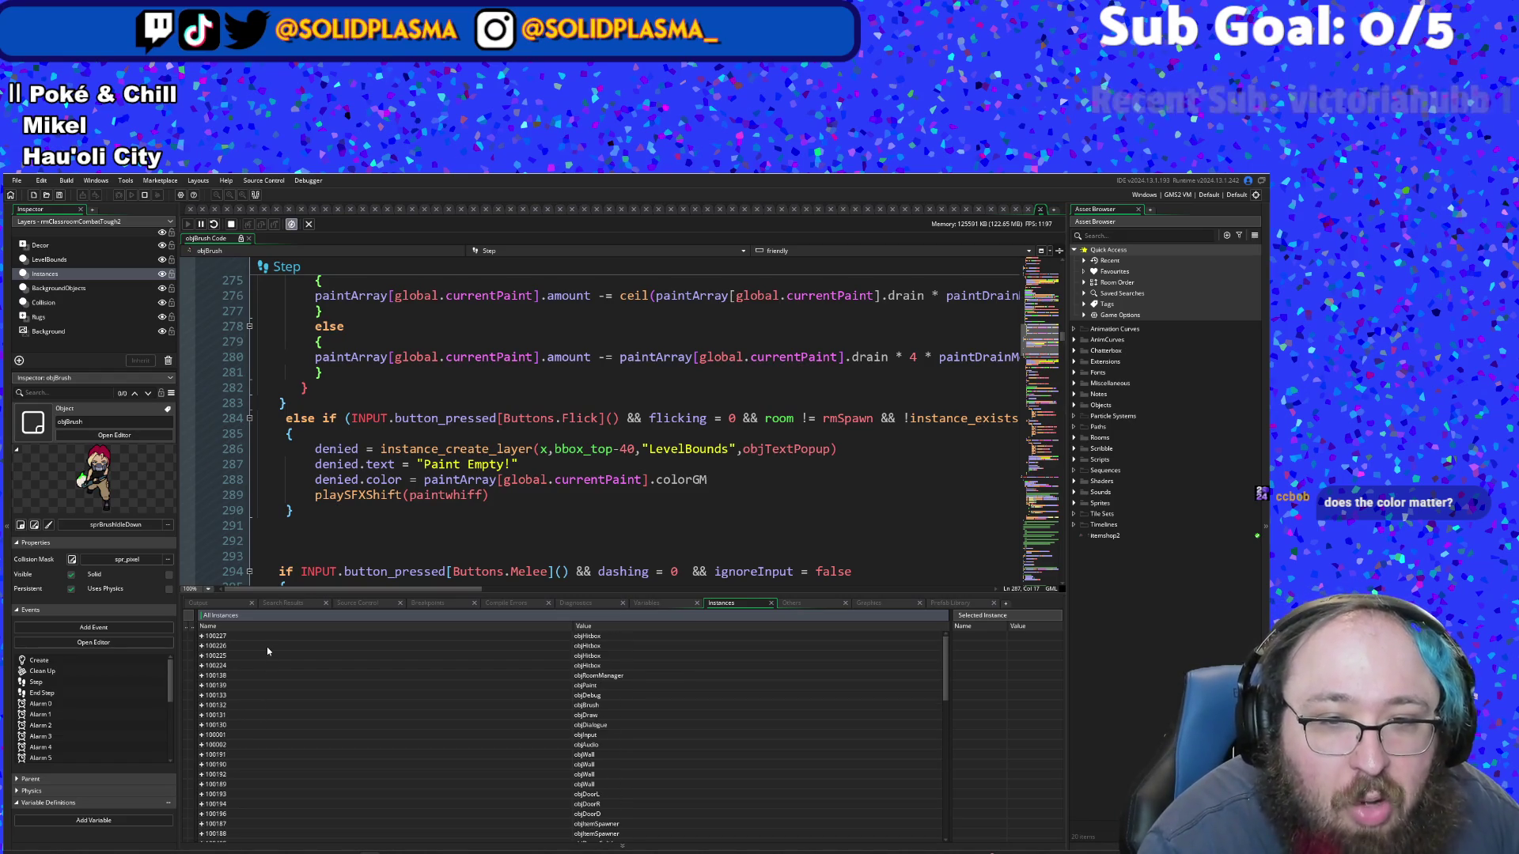
- Expand and review objBrush's variables, put the caret on line 290, then show Variables
click(201, 705)
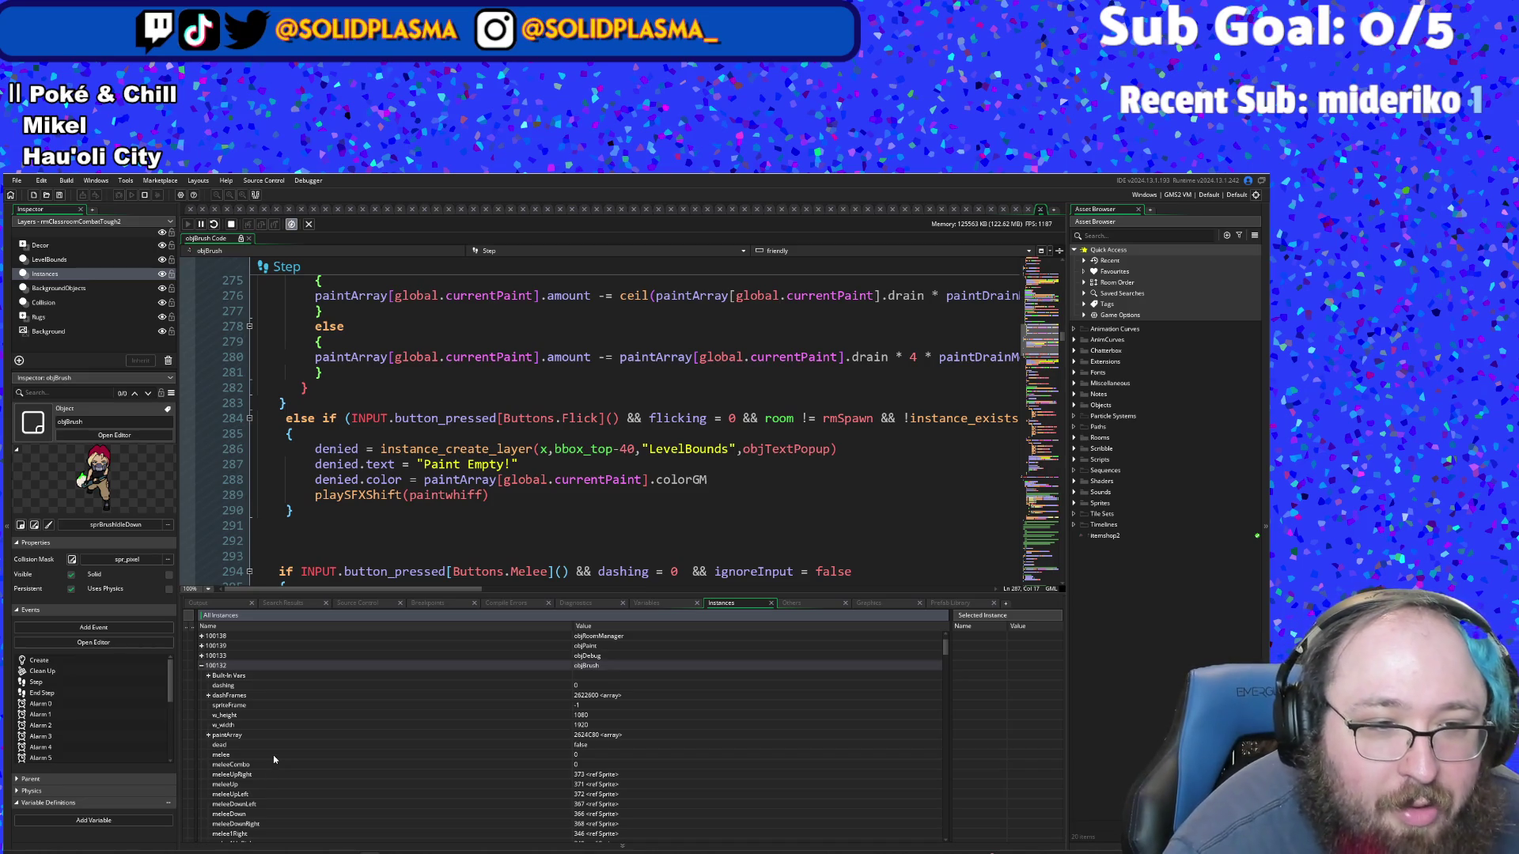
scroll(273, 755, down, 1)
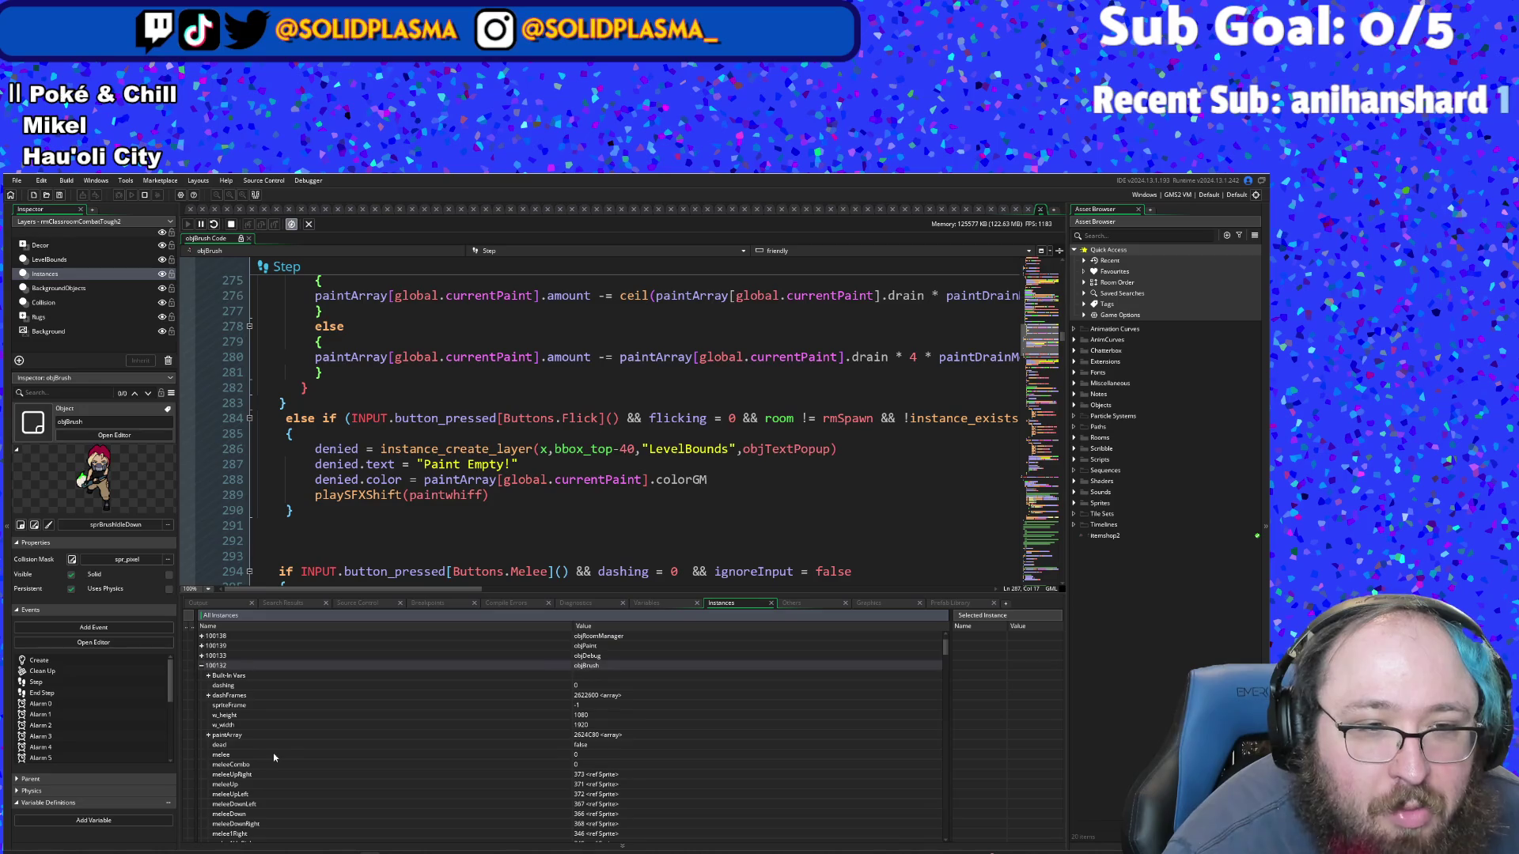
scroll(274, 755, down, 5)
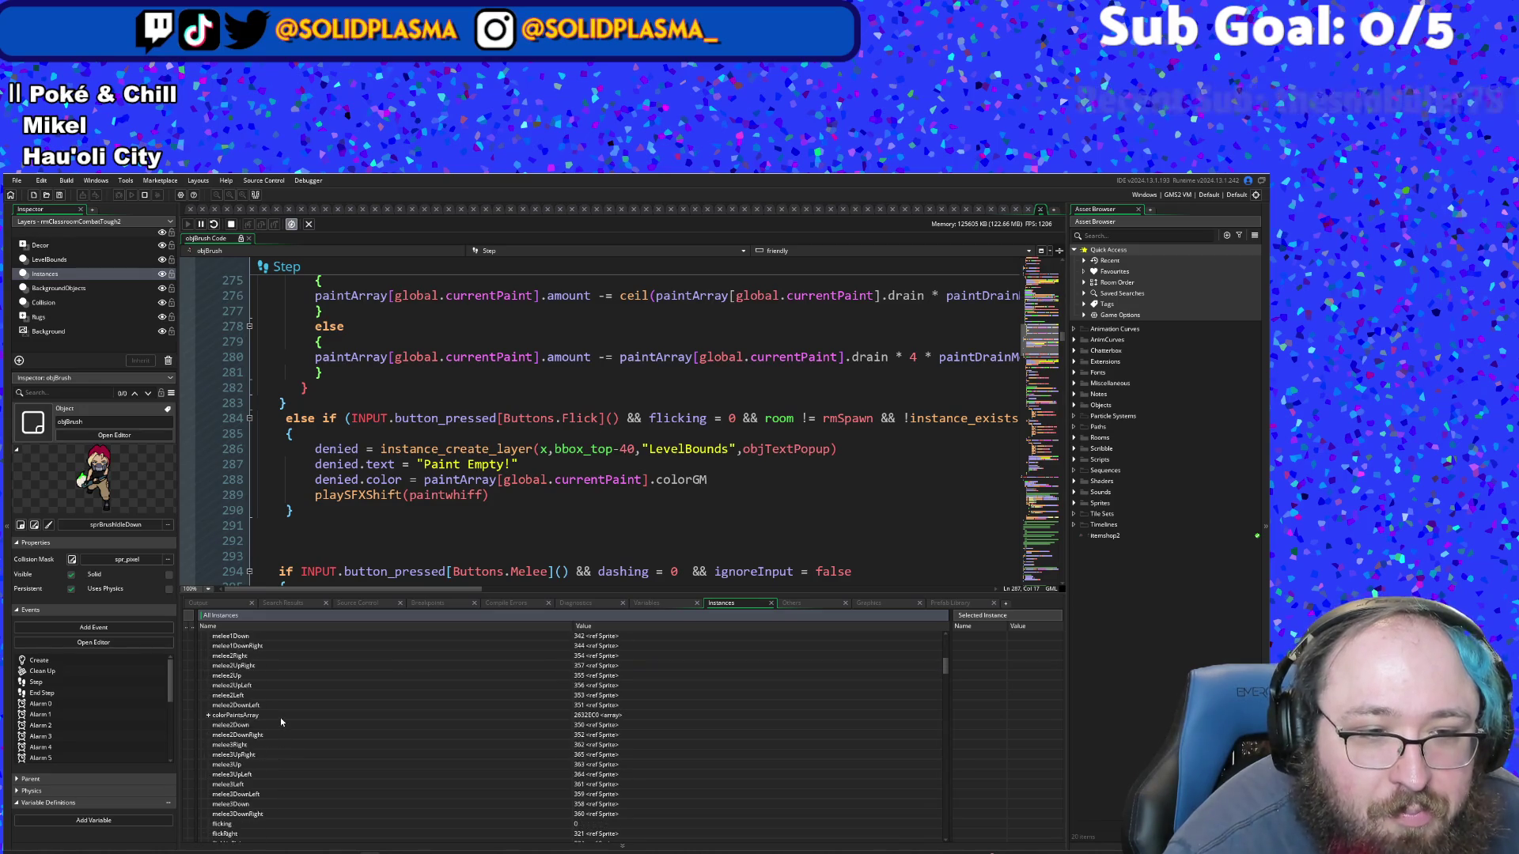
scroll(280, 707, down, 5)
scroll(281, 701, down, 4)
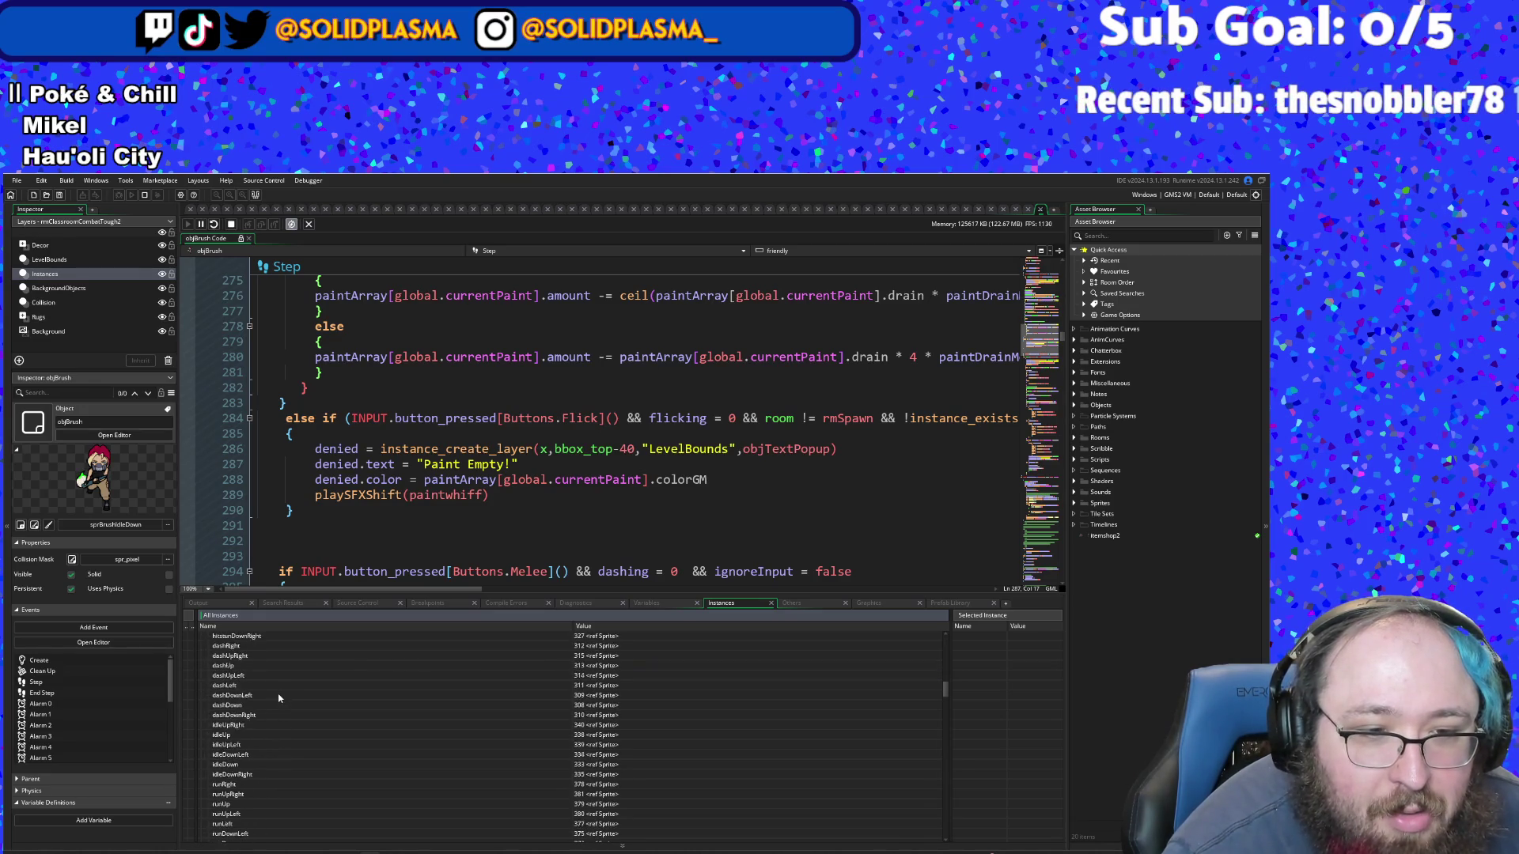
click(484, 512)
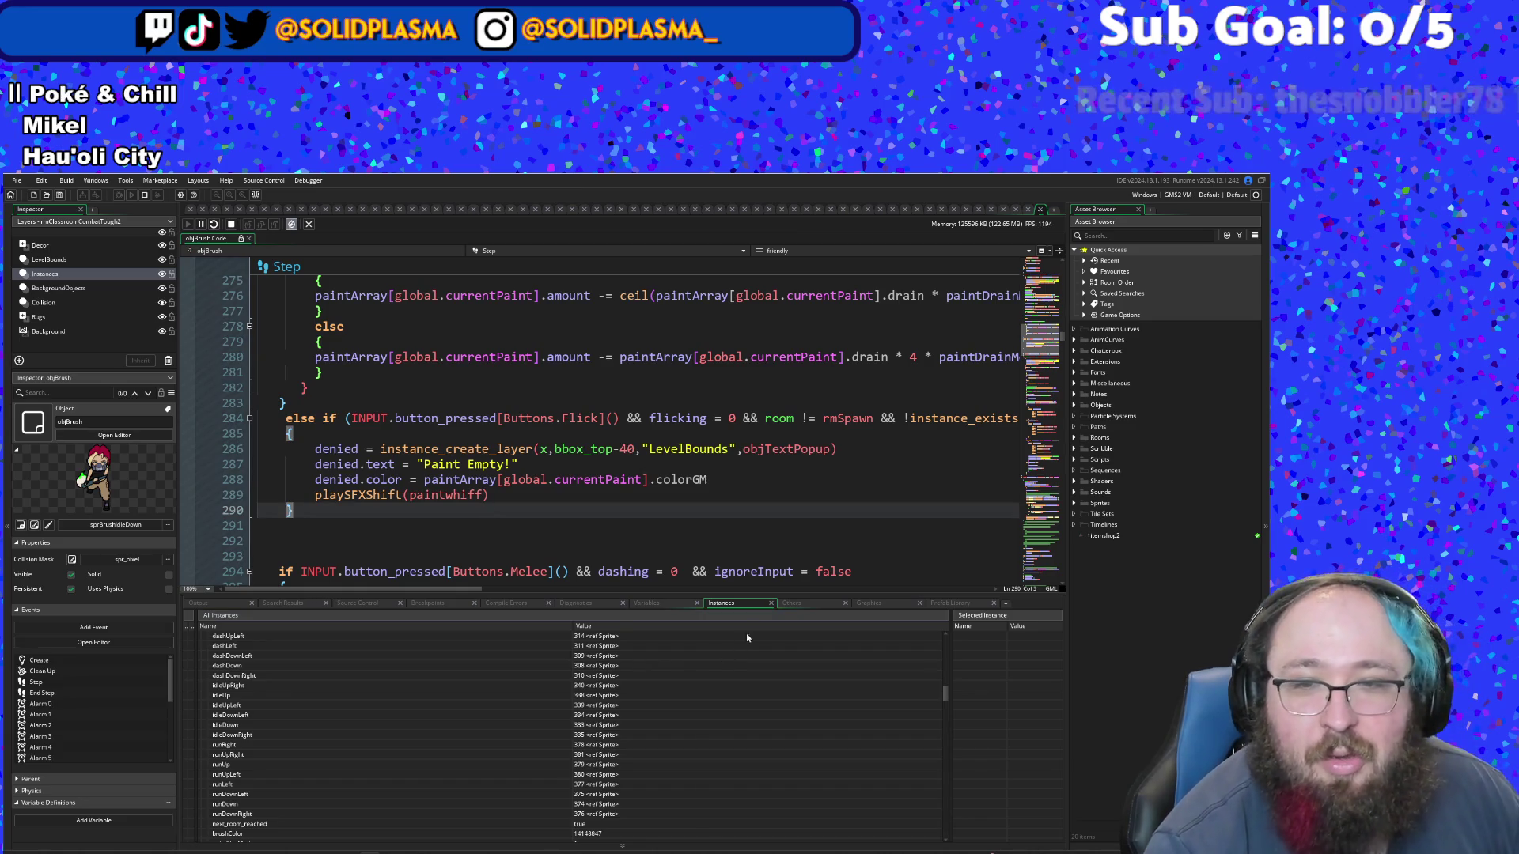
click(670, 604)
- Scroll the Globals list to check highlighted, then bring the running game forward with F5
scroll(572, 695, down, 4)
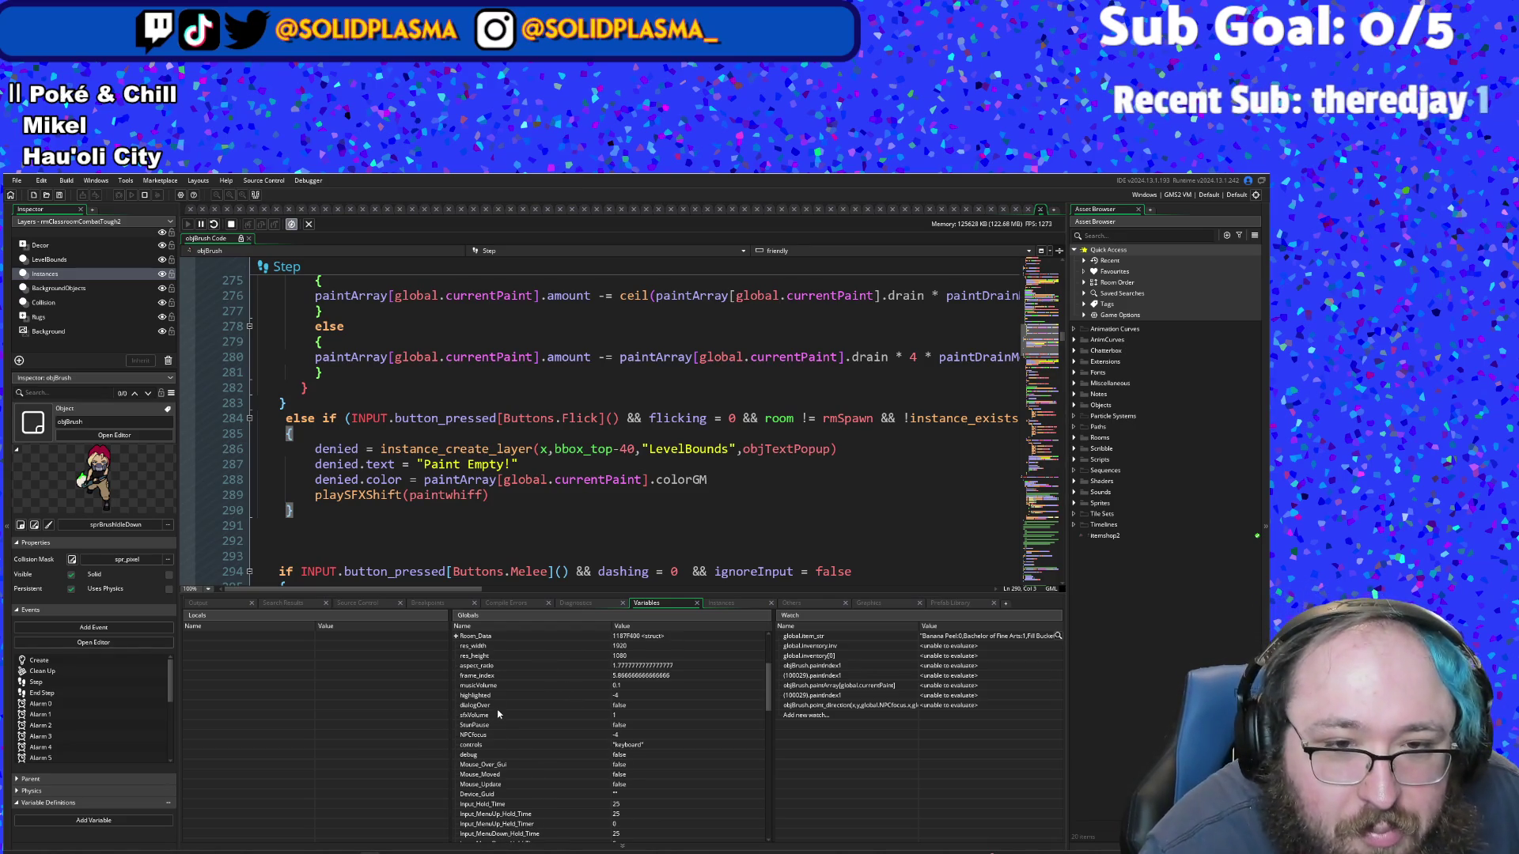
scroll(522, 669, down, 7)
scroll(507, 669, down, 12)
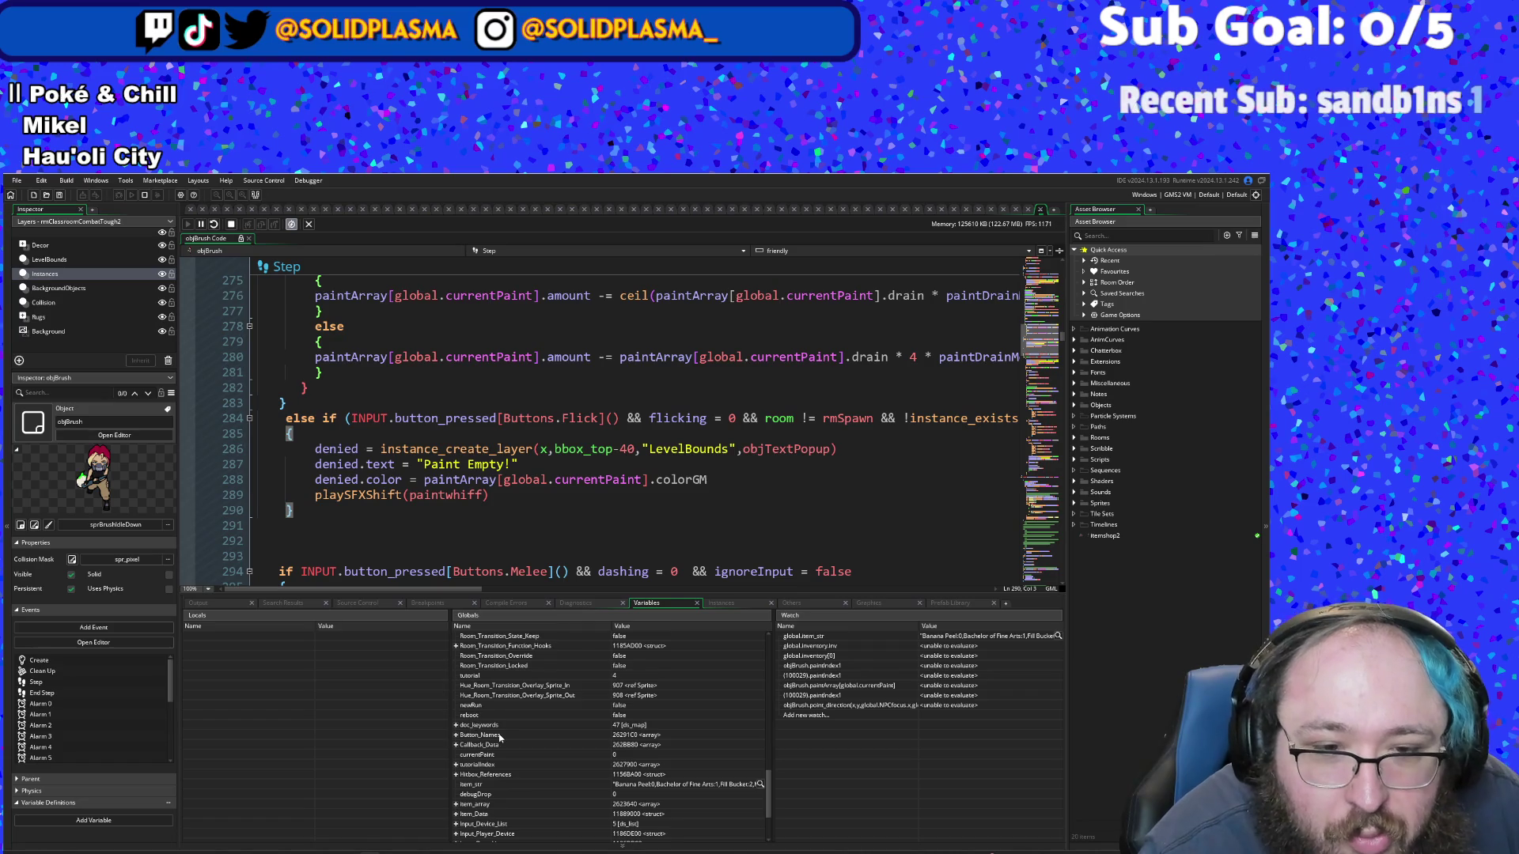
scroll(501, 740, down, 3)
scroll(500, 740, up, 7)
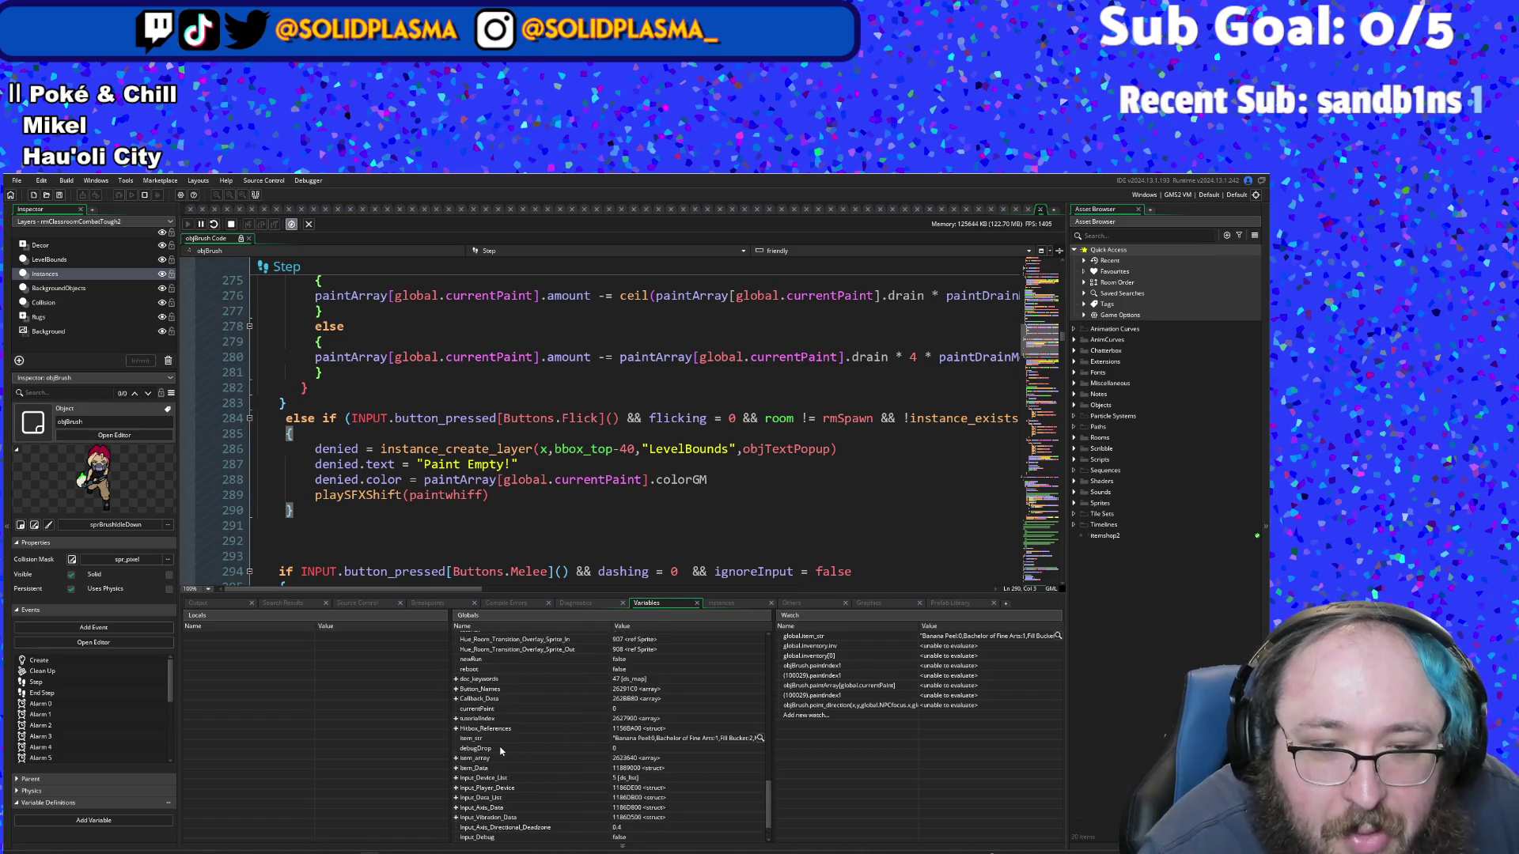
scroll(487, 731, up, 12)
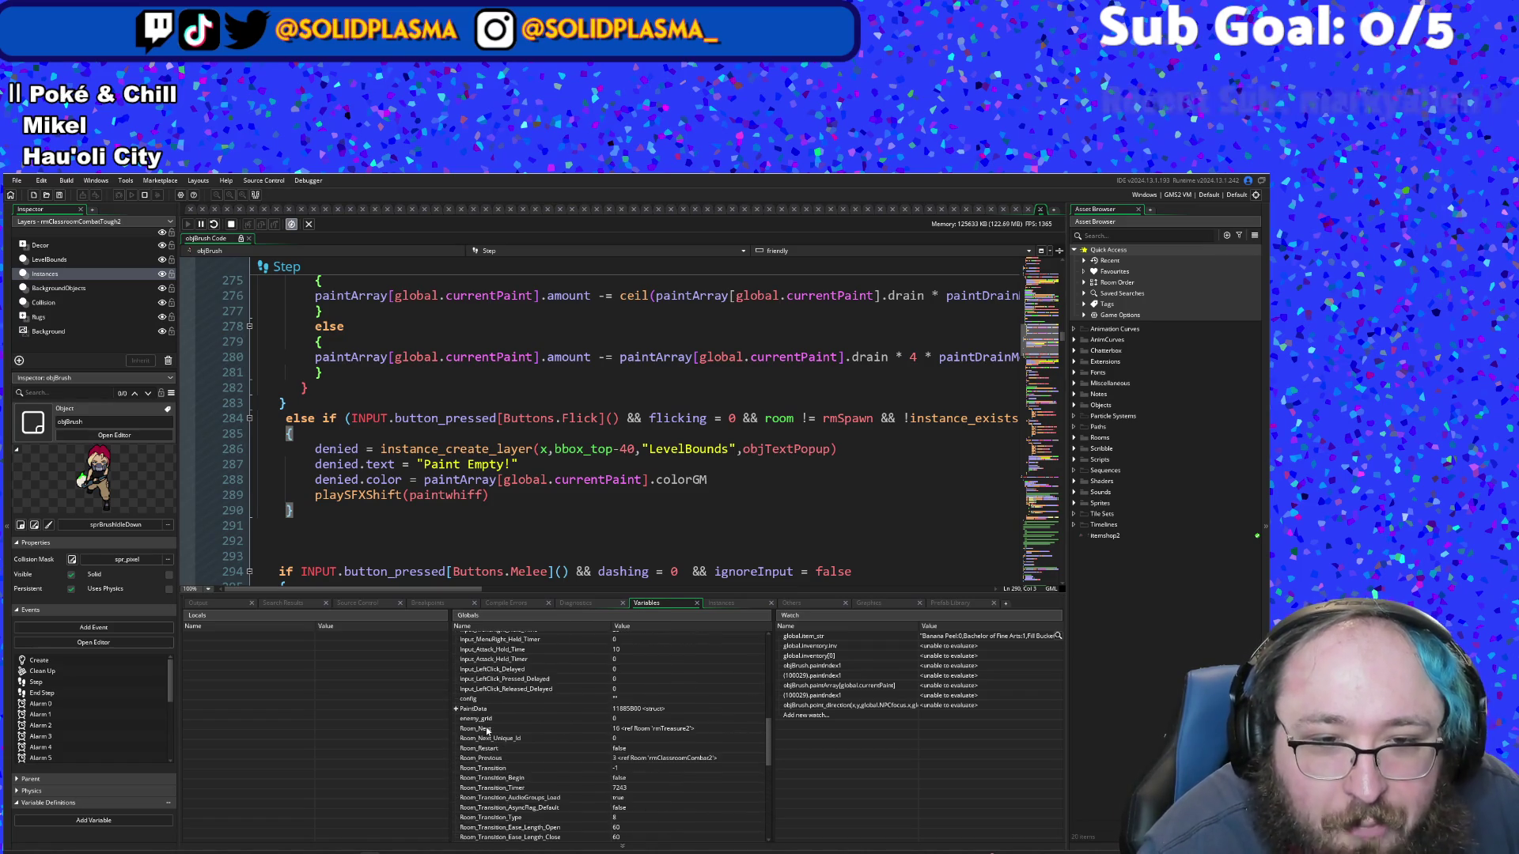
scroll(484, 731, up, 3)
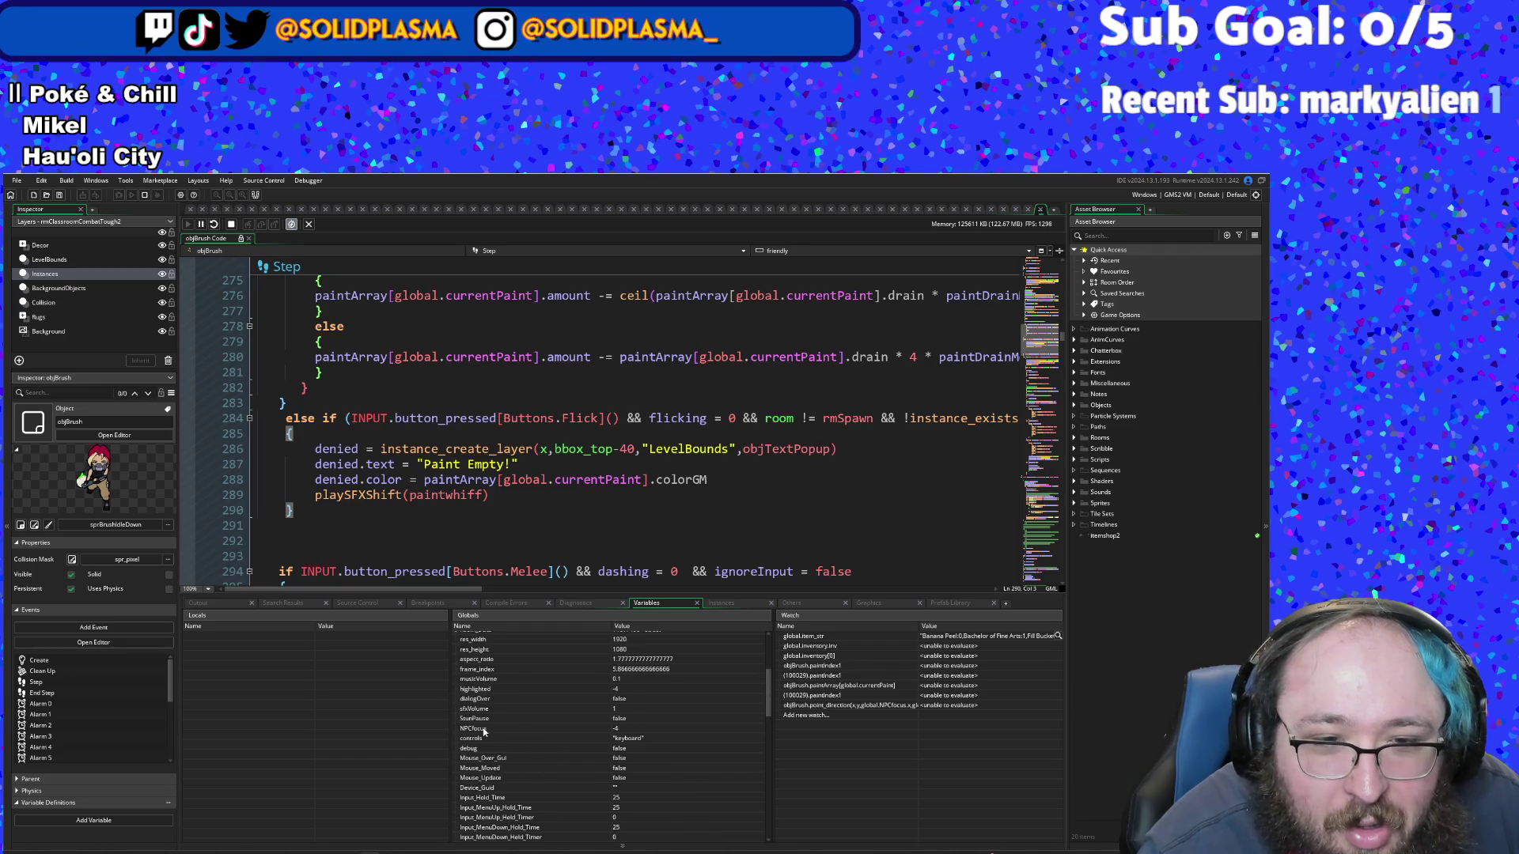
scroll(483, 731, up, 1)
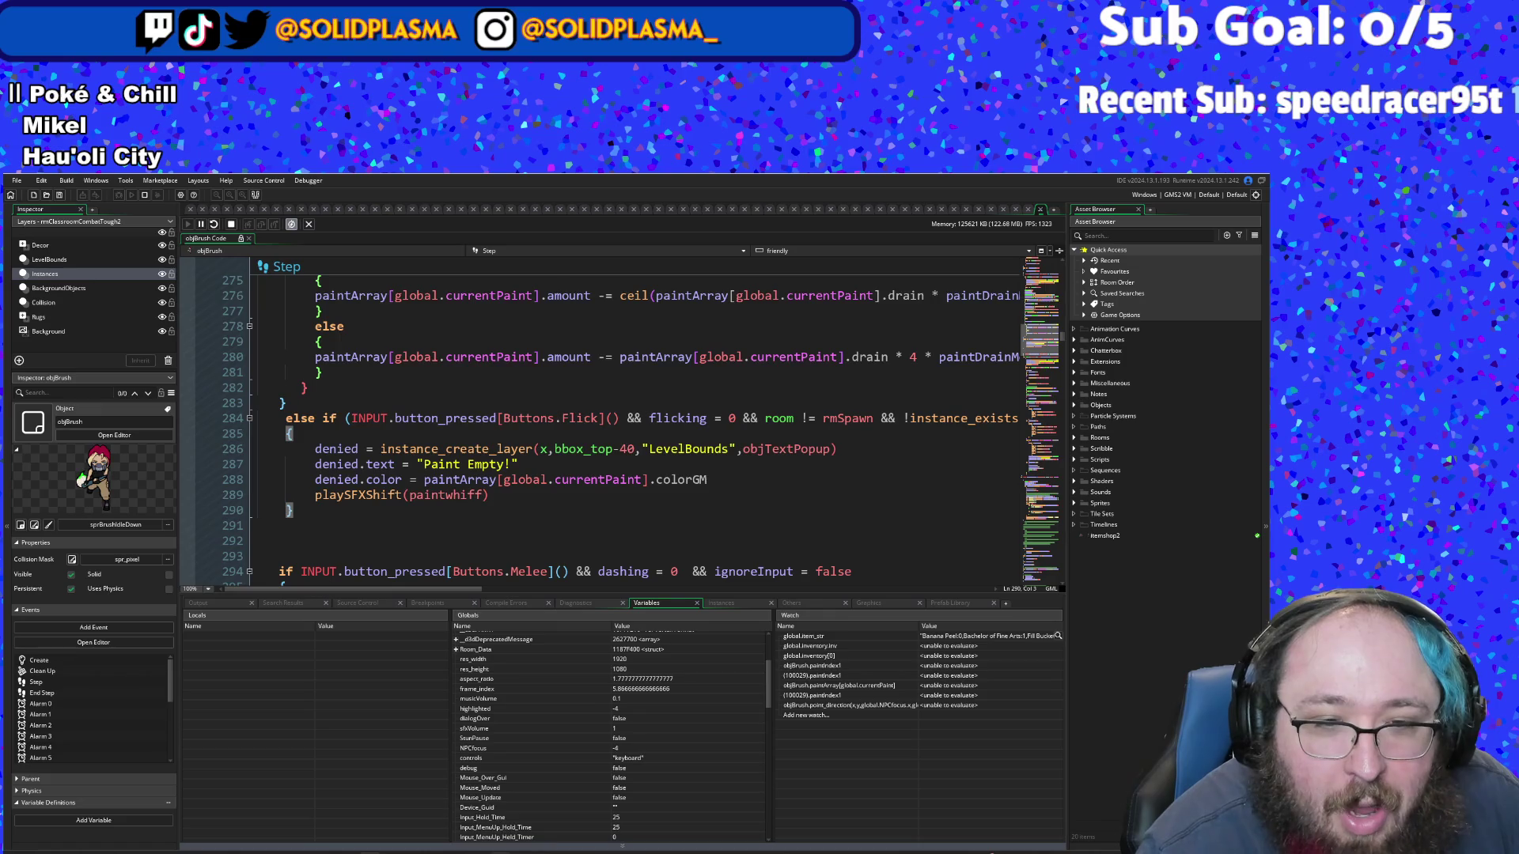
key(F5)
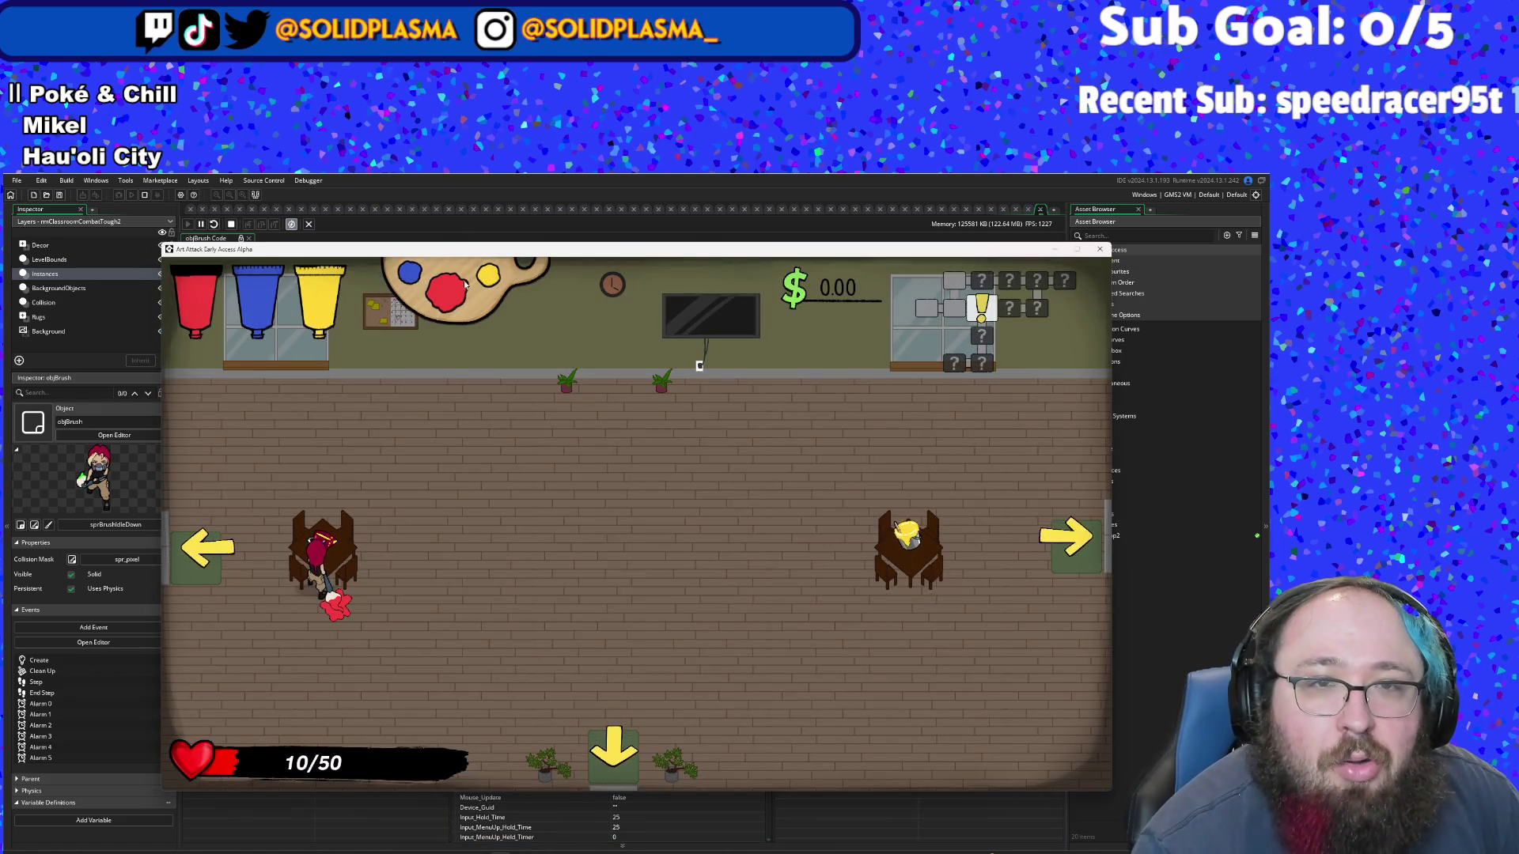
- Reposition the game window, then return to the editor with the caret before -= on line 280
mouse_move(474, 253)
mouse_down()
mouse_move(469, 174)
mouse_move(324, 168)
mouse_move(0, 306)
mouse_up()
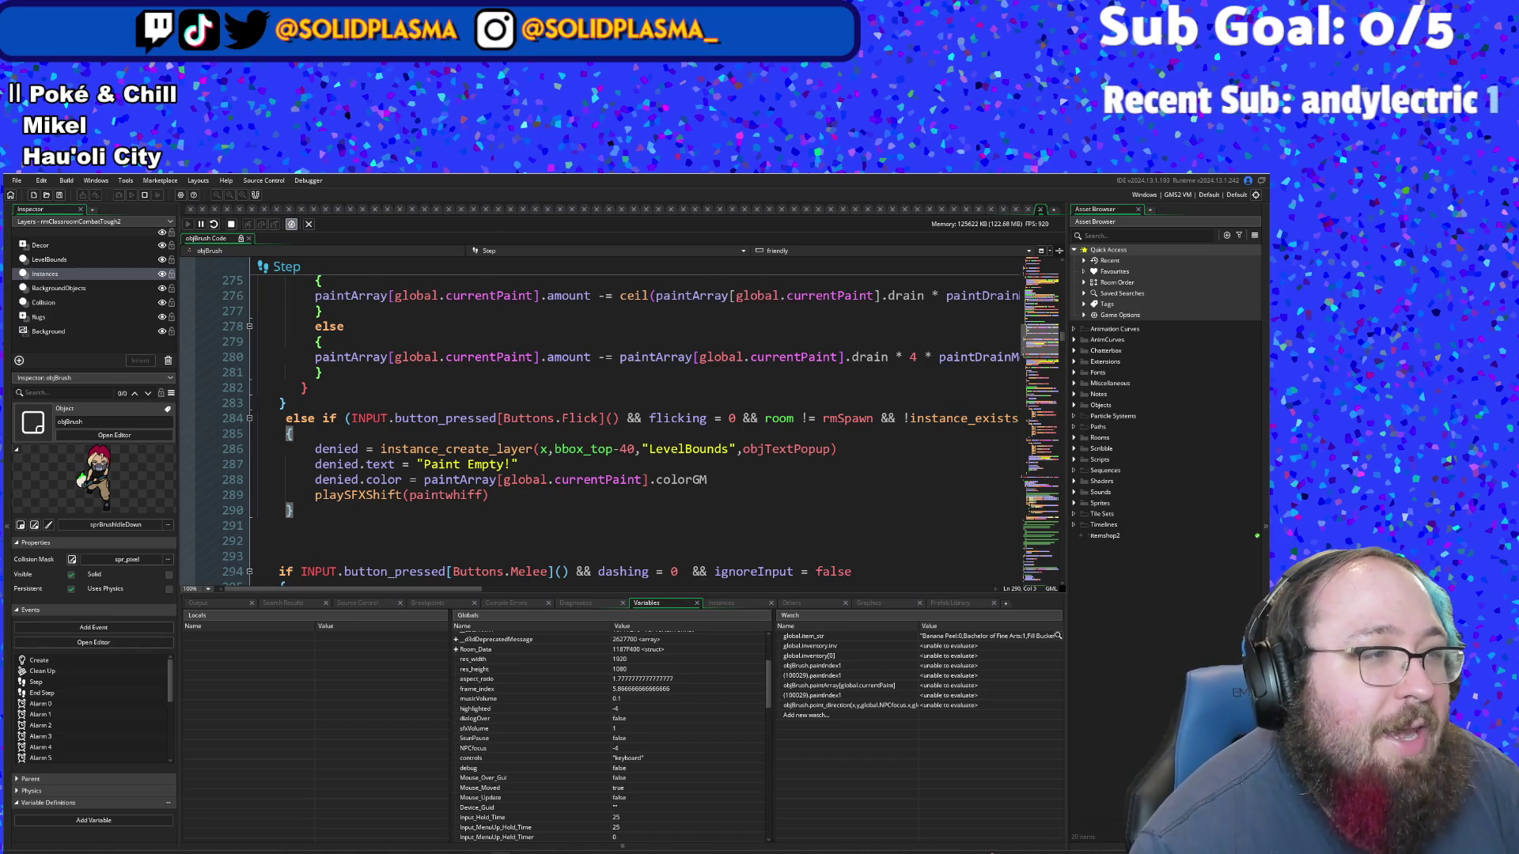
key(alt+Tab)
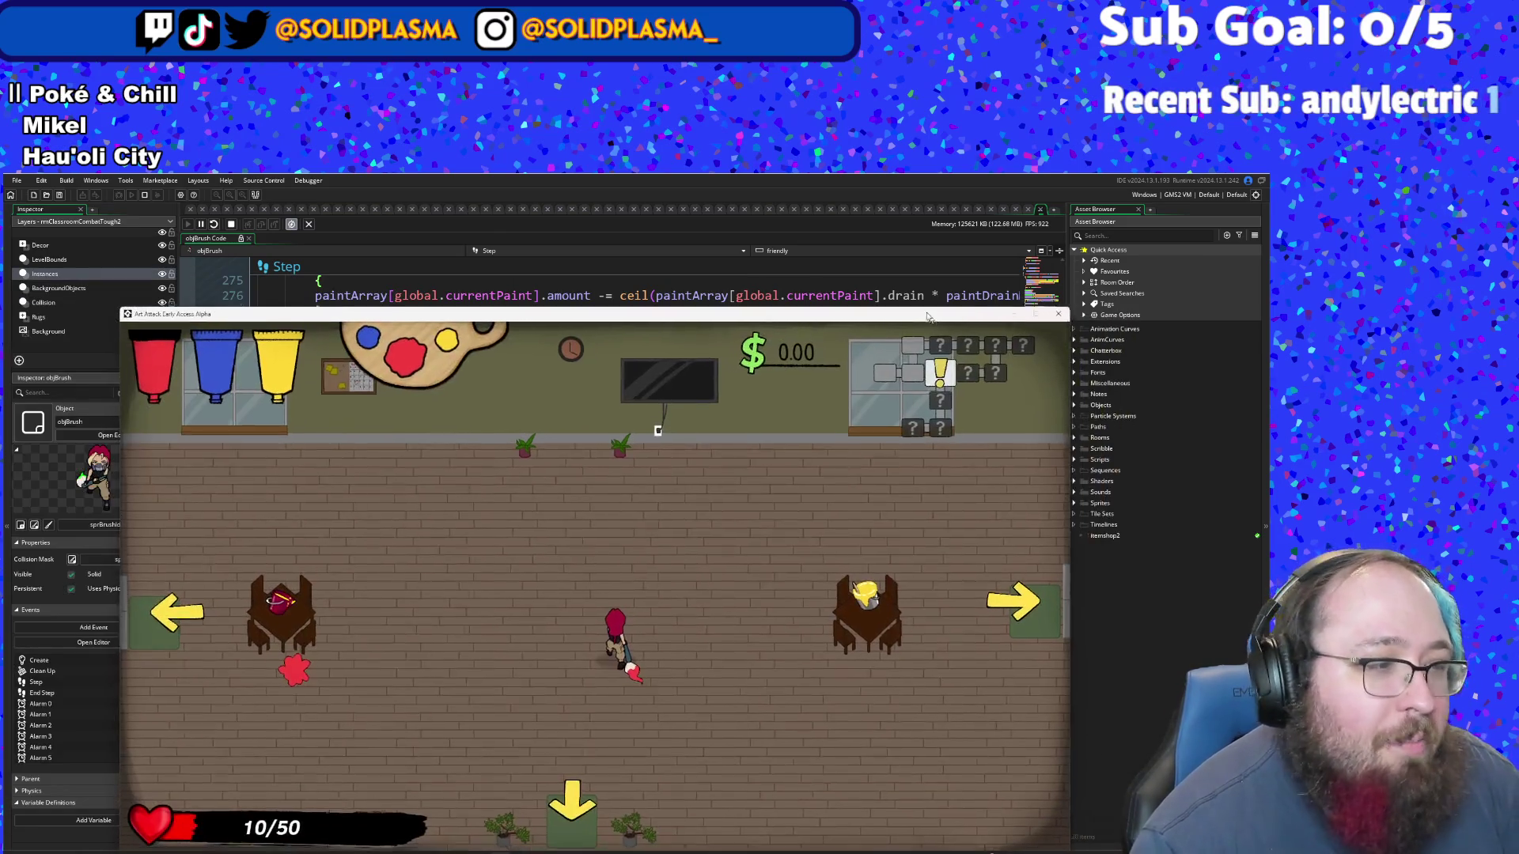
drag(841, 310, 797, 307)
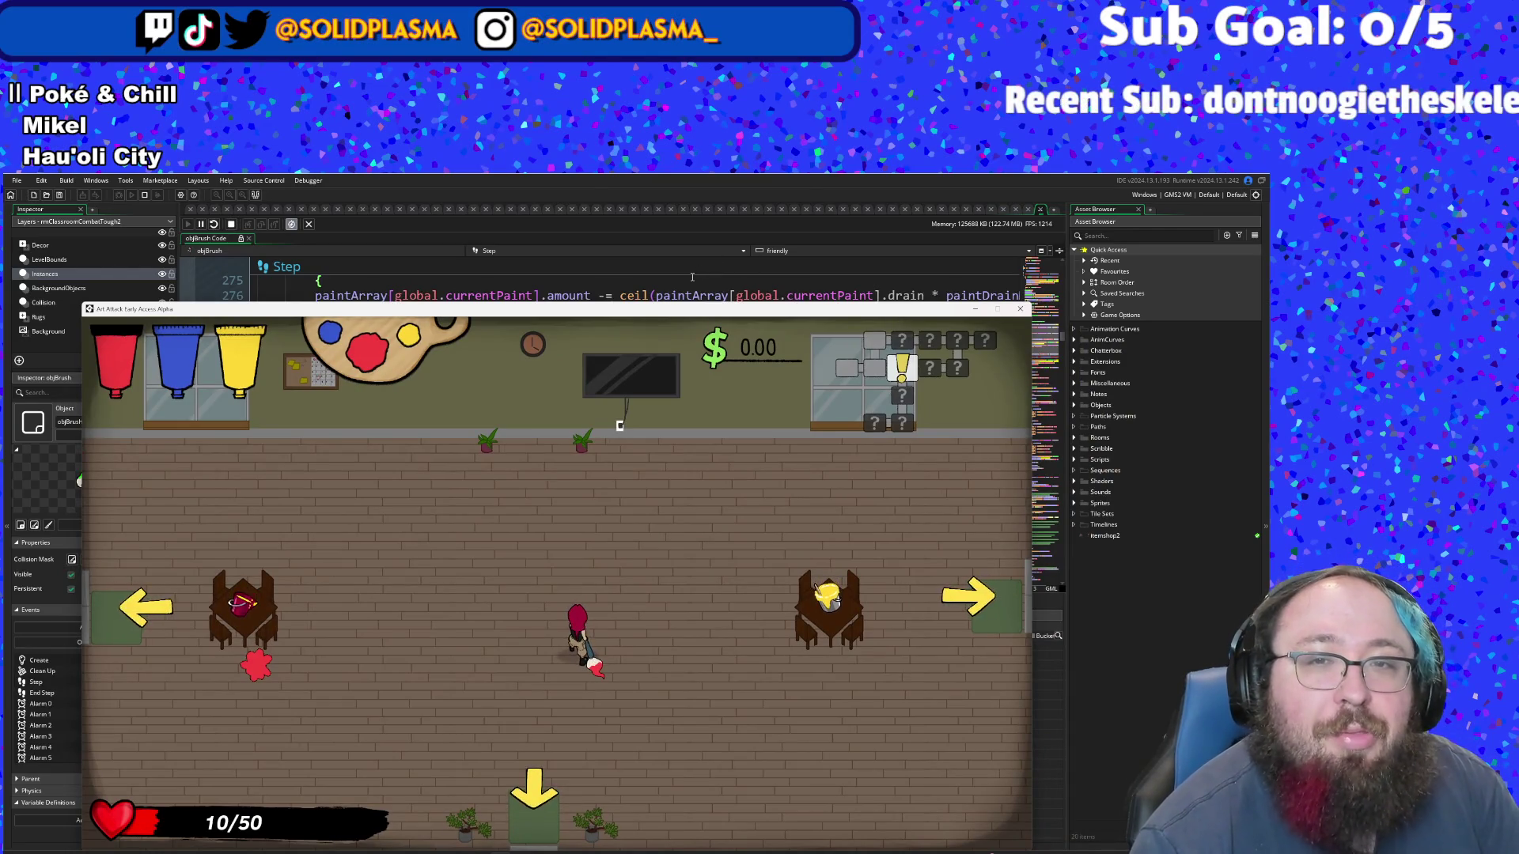
click(692, 277)
click(597, 357)
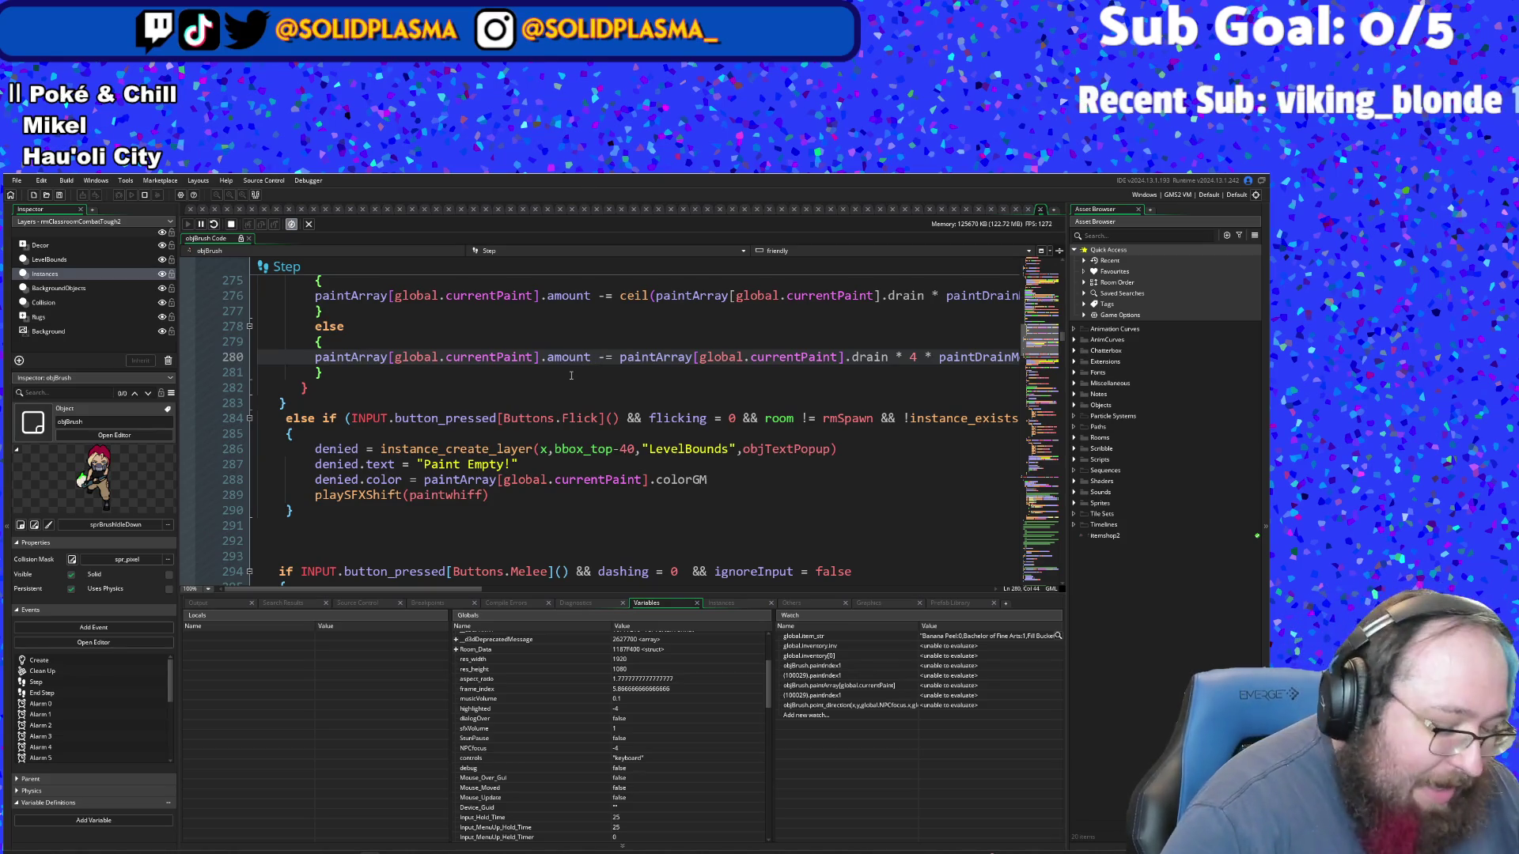
key(ctrl+t)
text(objAbi)
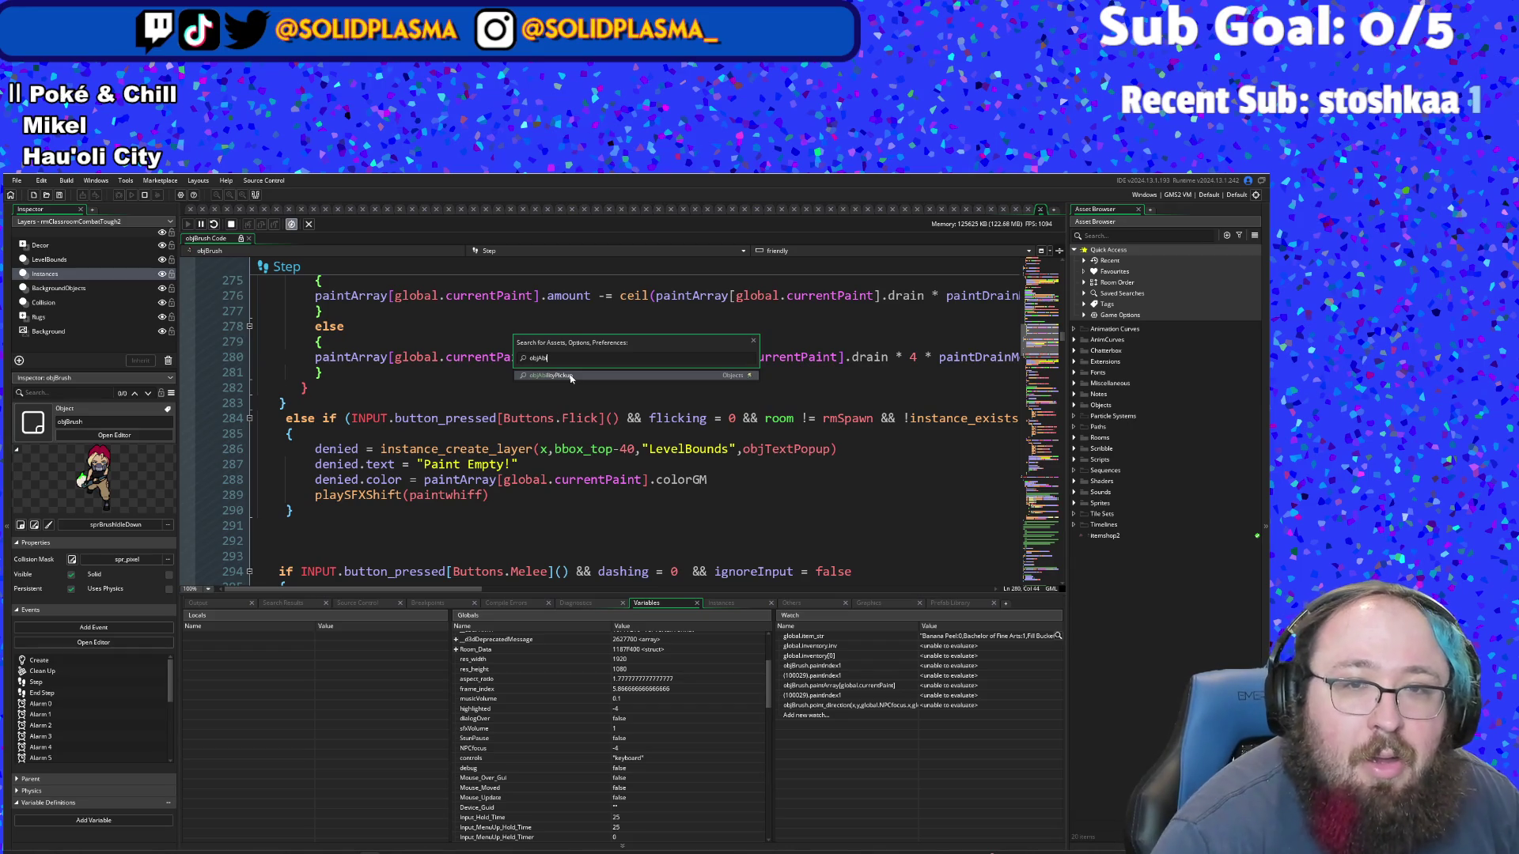
click(570, 377)
scroll(571, 379, down, 20)
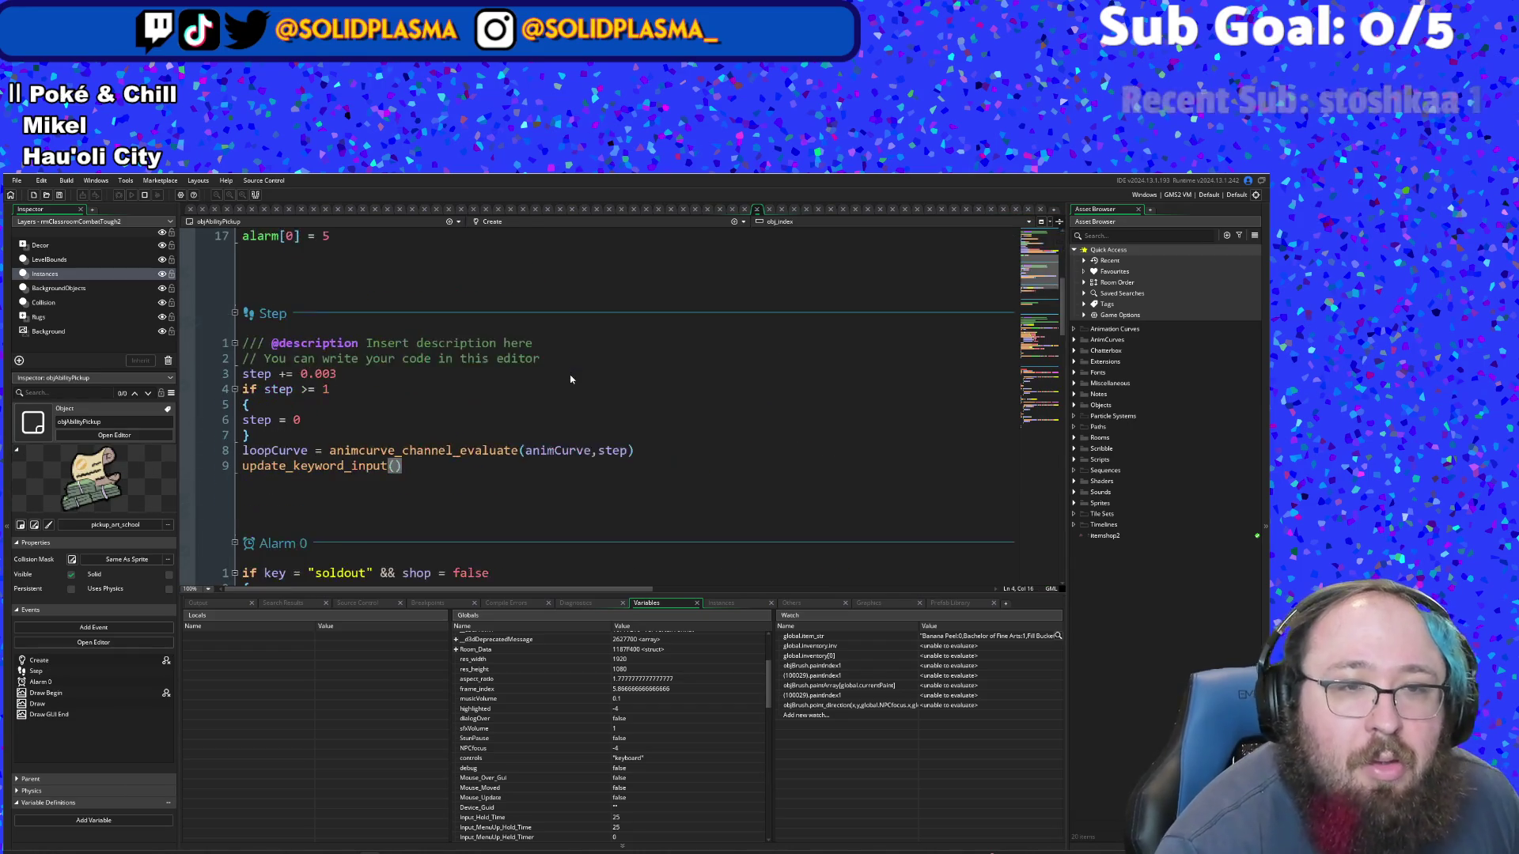
scroll(570, 379, up, 2)
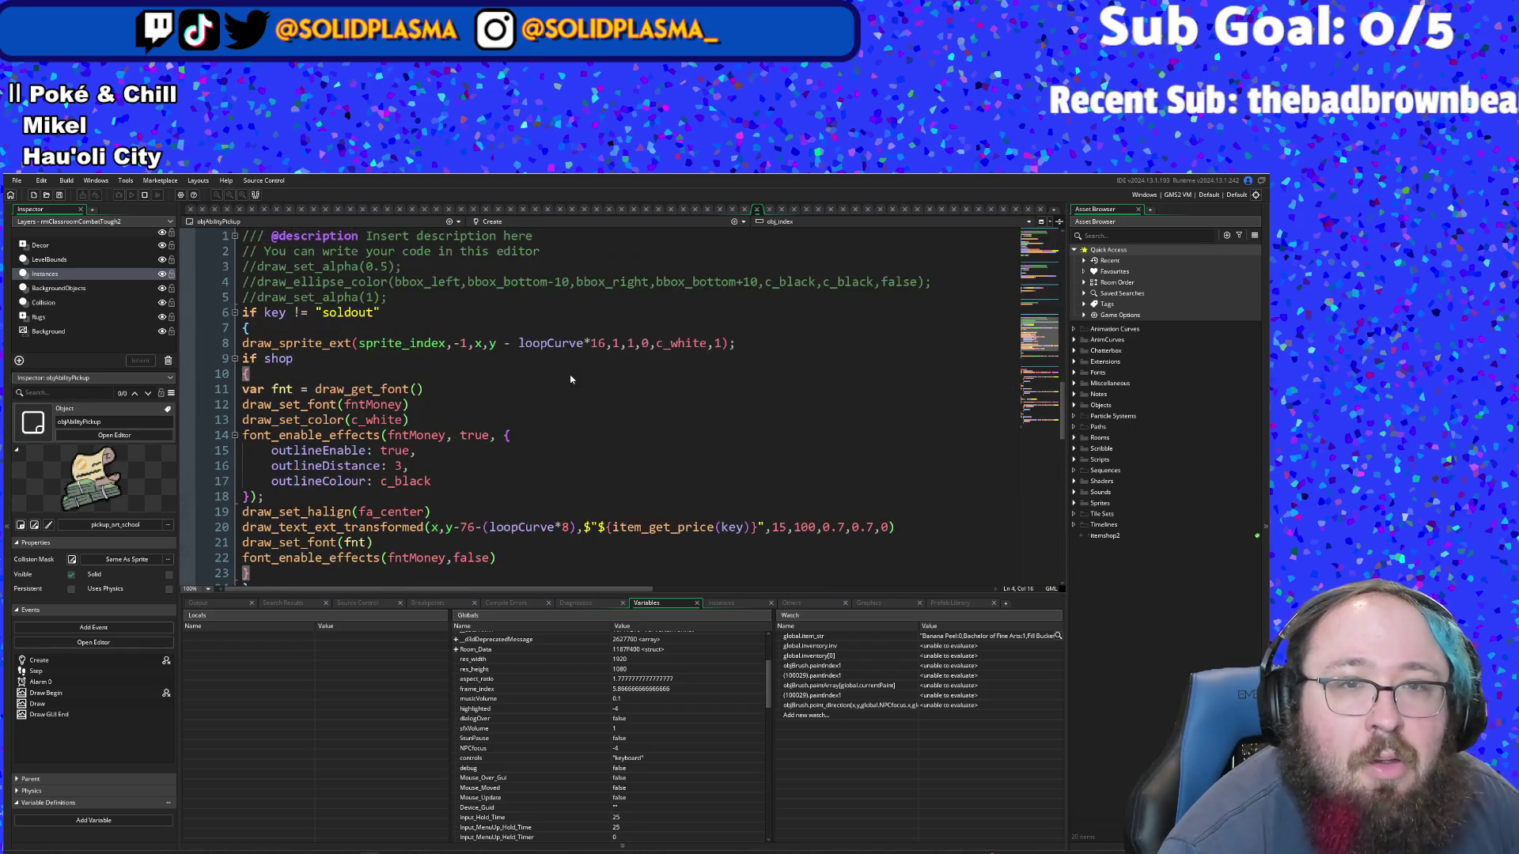
scroll(500, 393, down, 10)
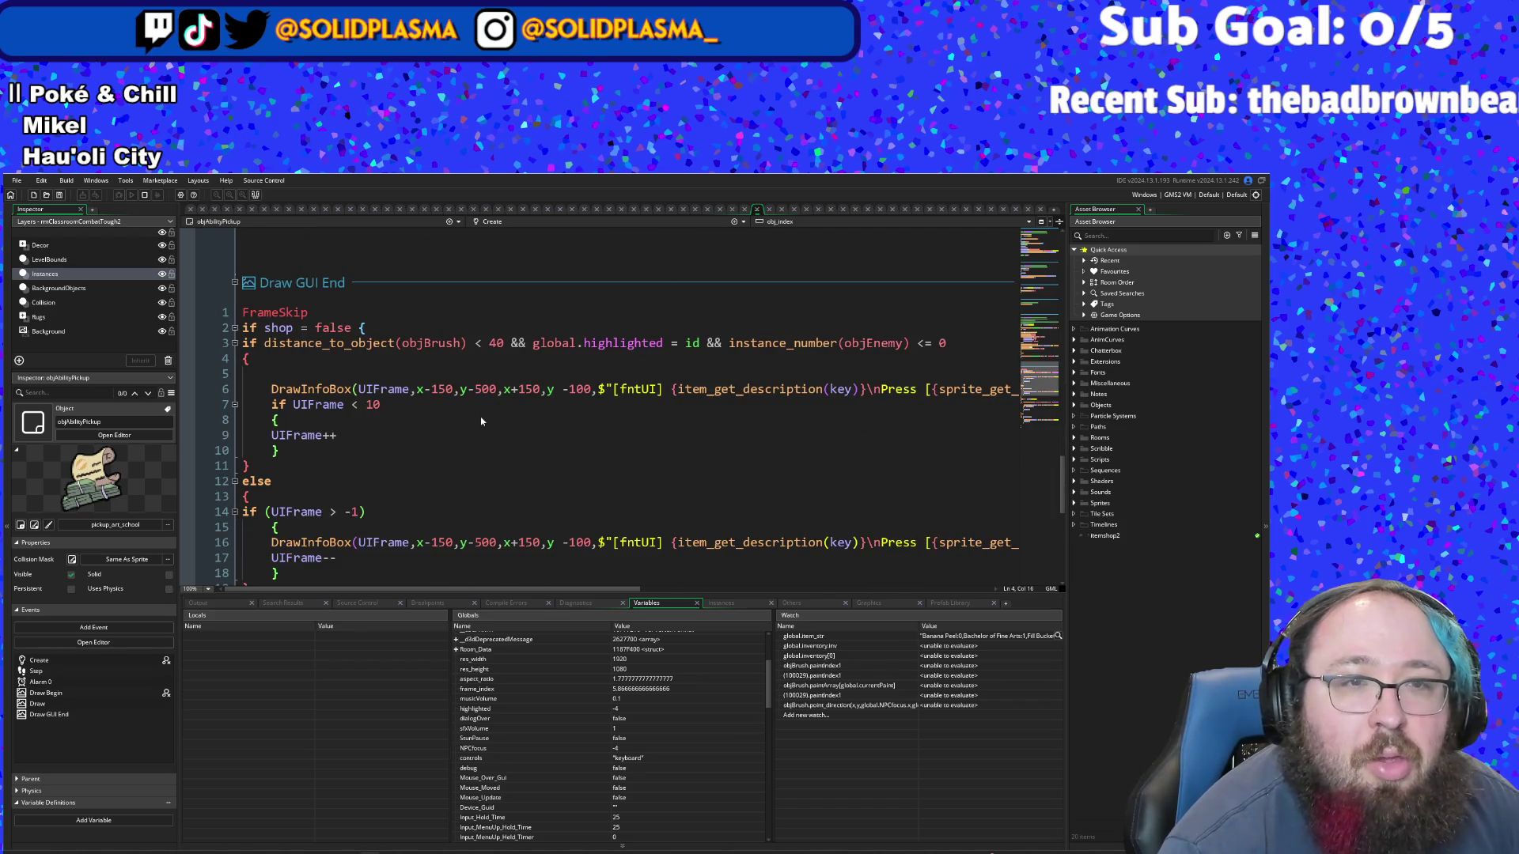
scroll(454, 492, down, 2)
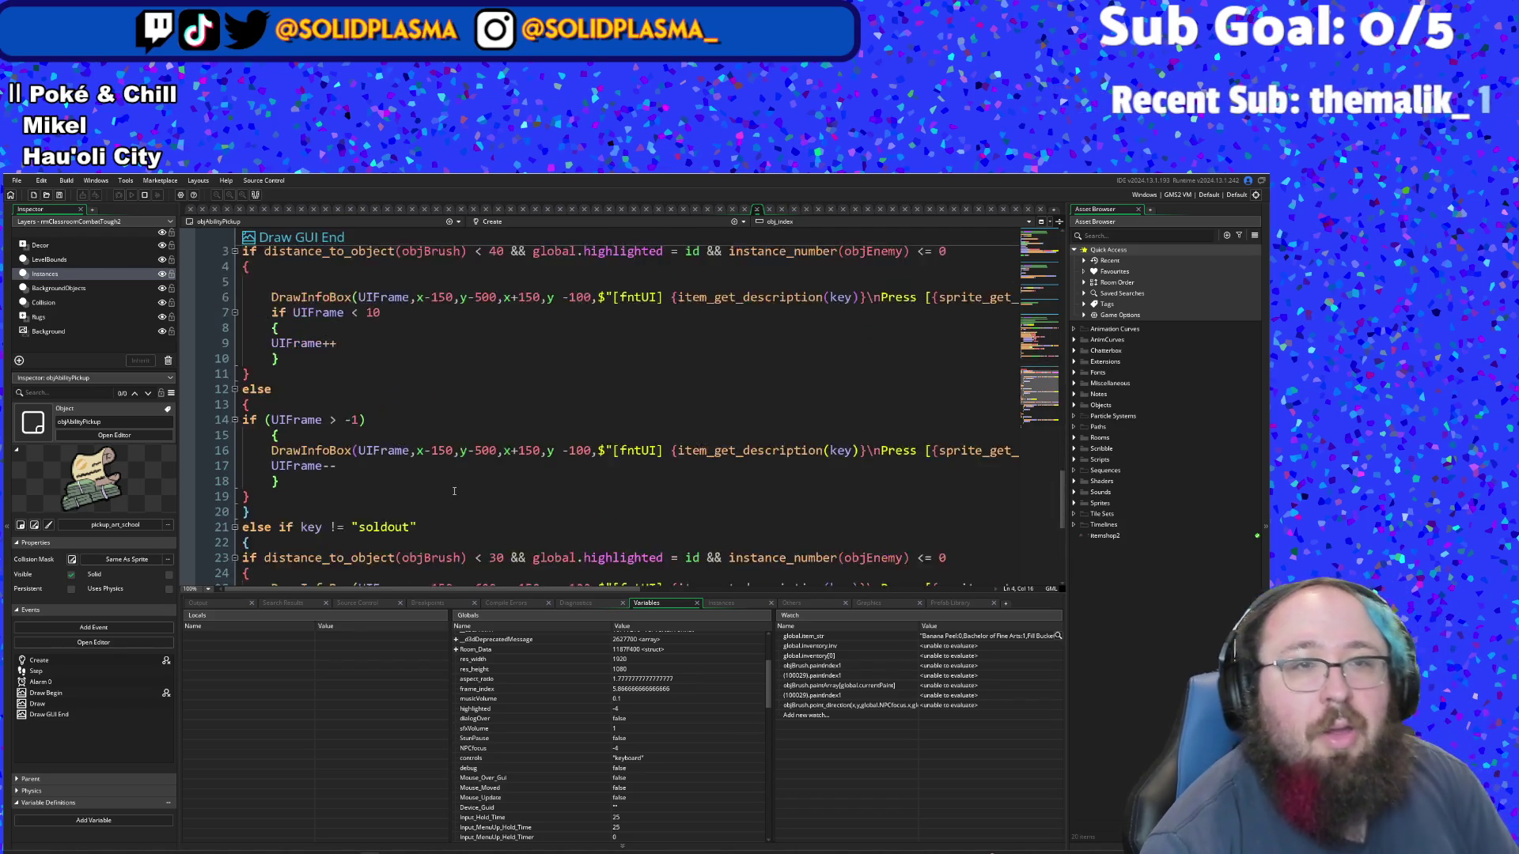
scroll(454, 492, up, 2)
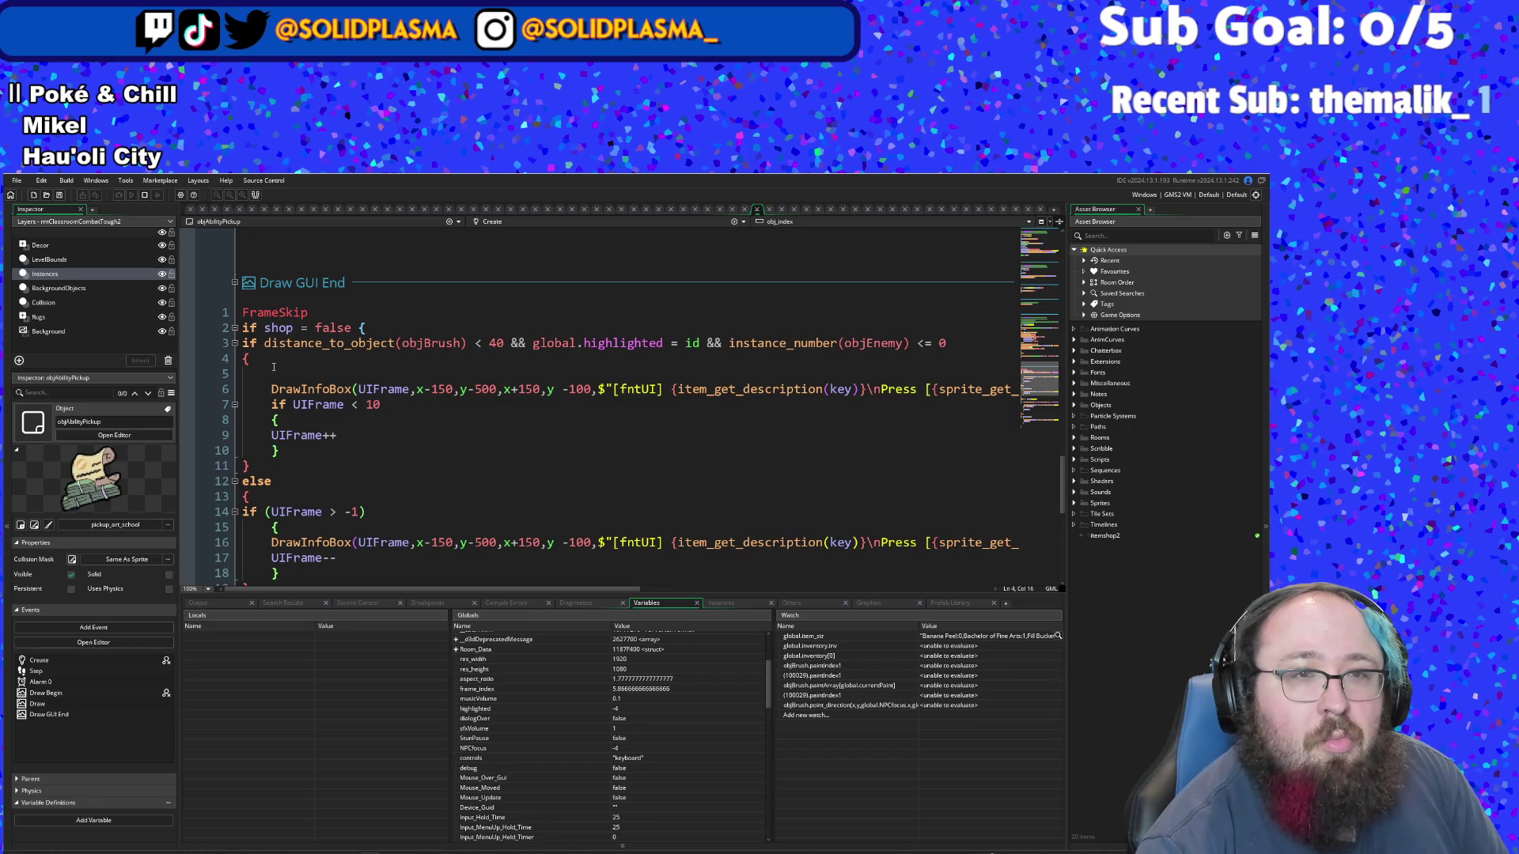
click(247, 360)
scroll(248, 360, down, 8)
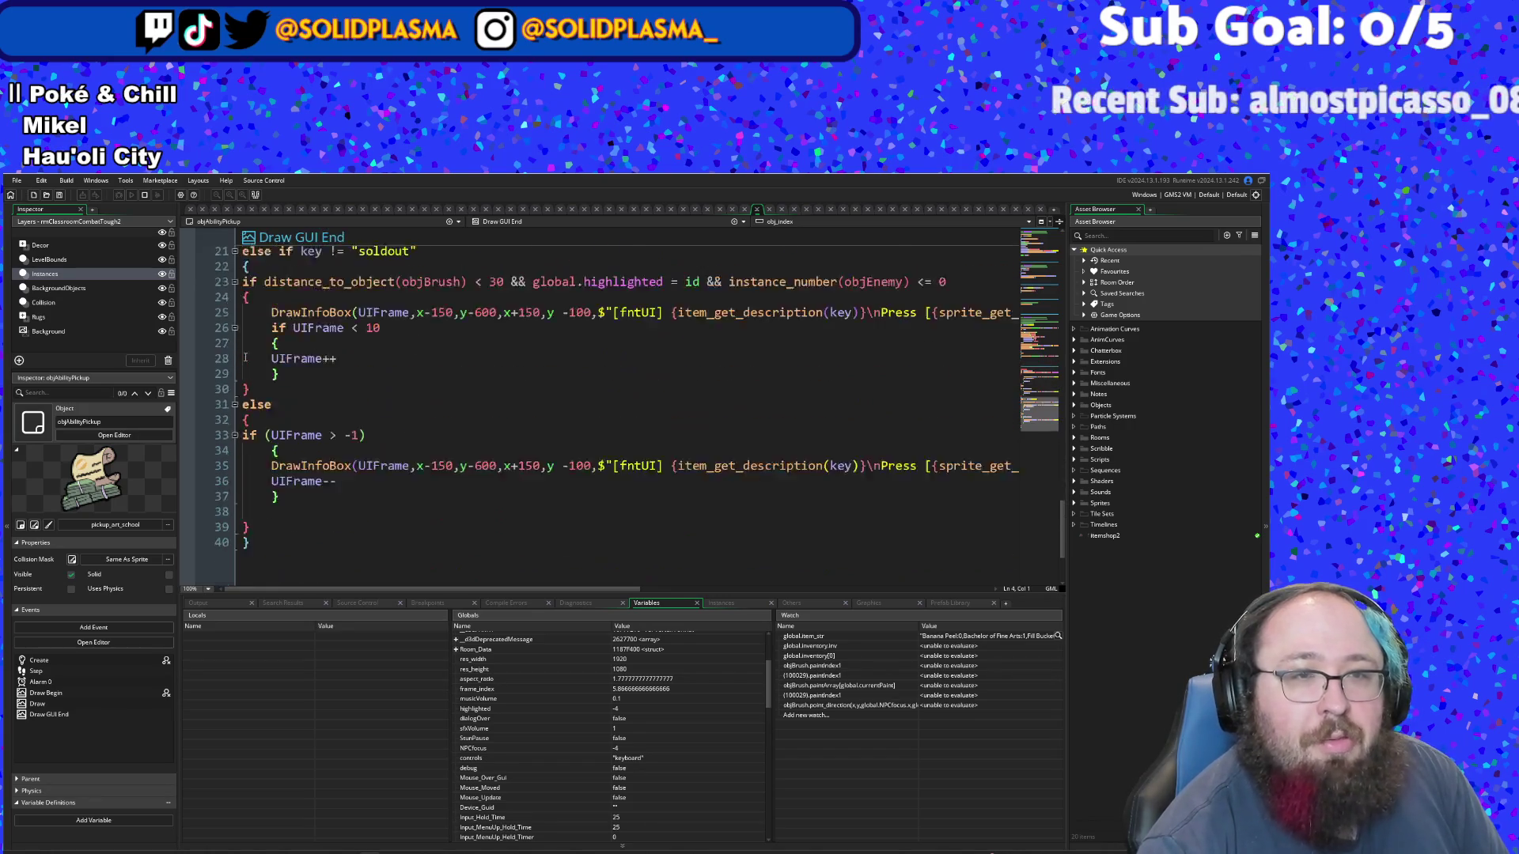
scroll(246, 355, up, 8)
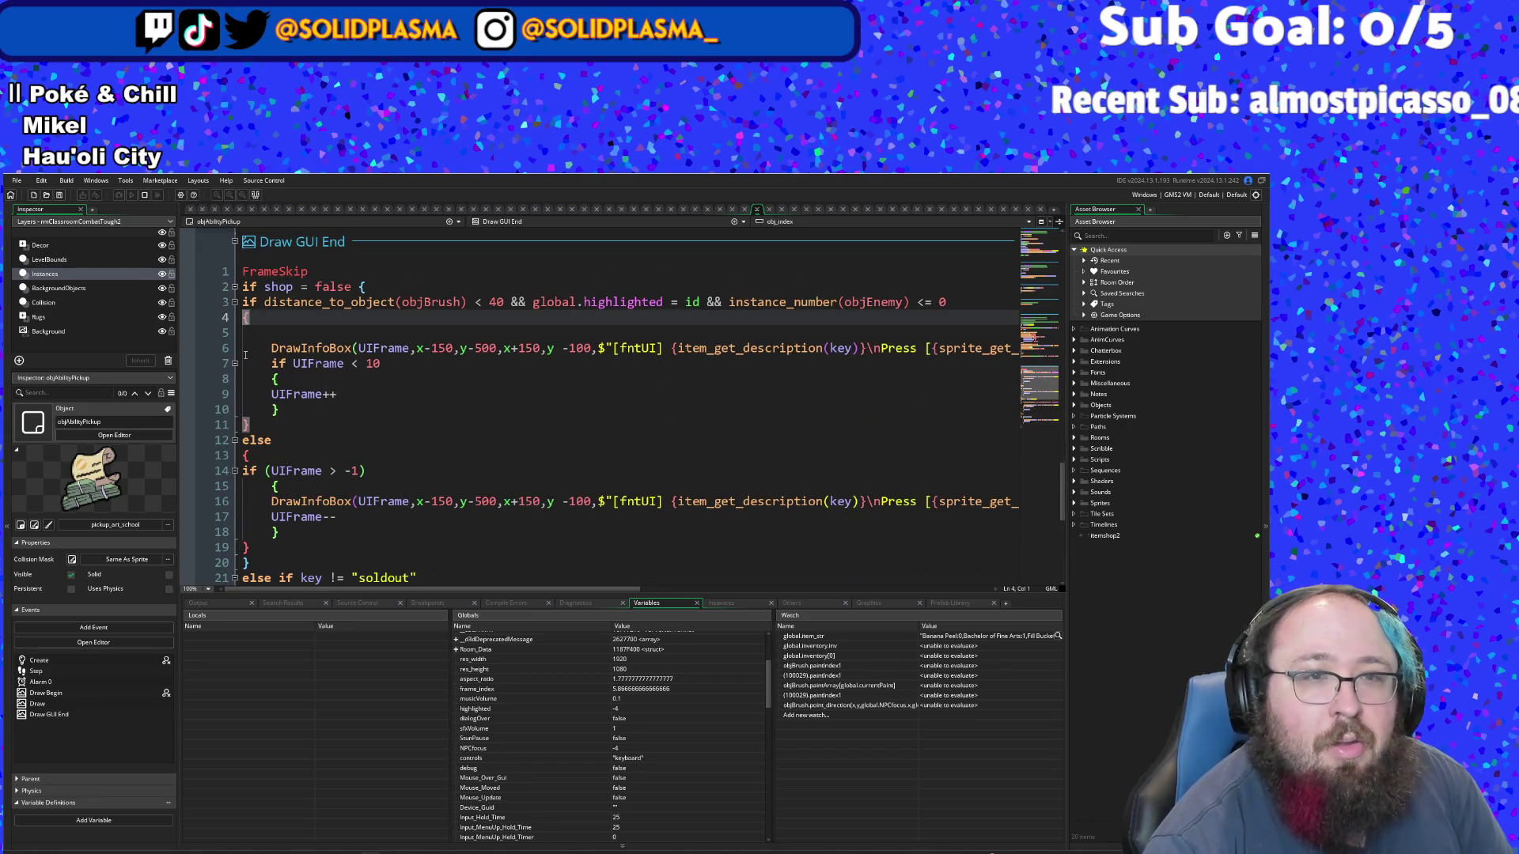
scroll(245, 356, down, 4)
scroll(249, 380, up, 2)
scroll(253, 408, down, 2)
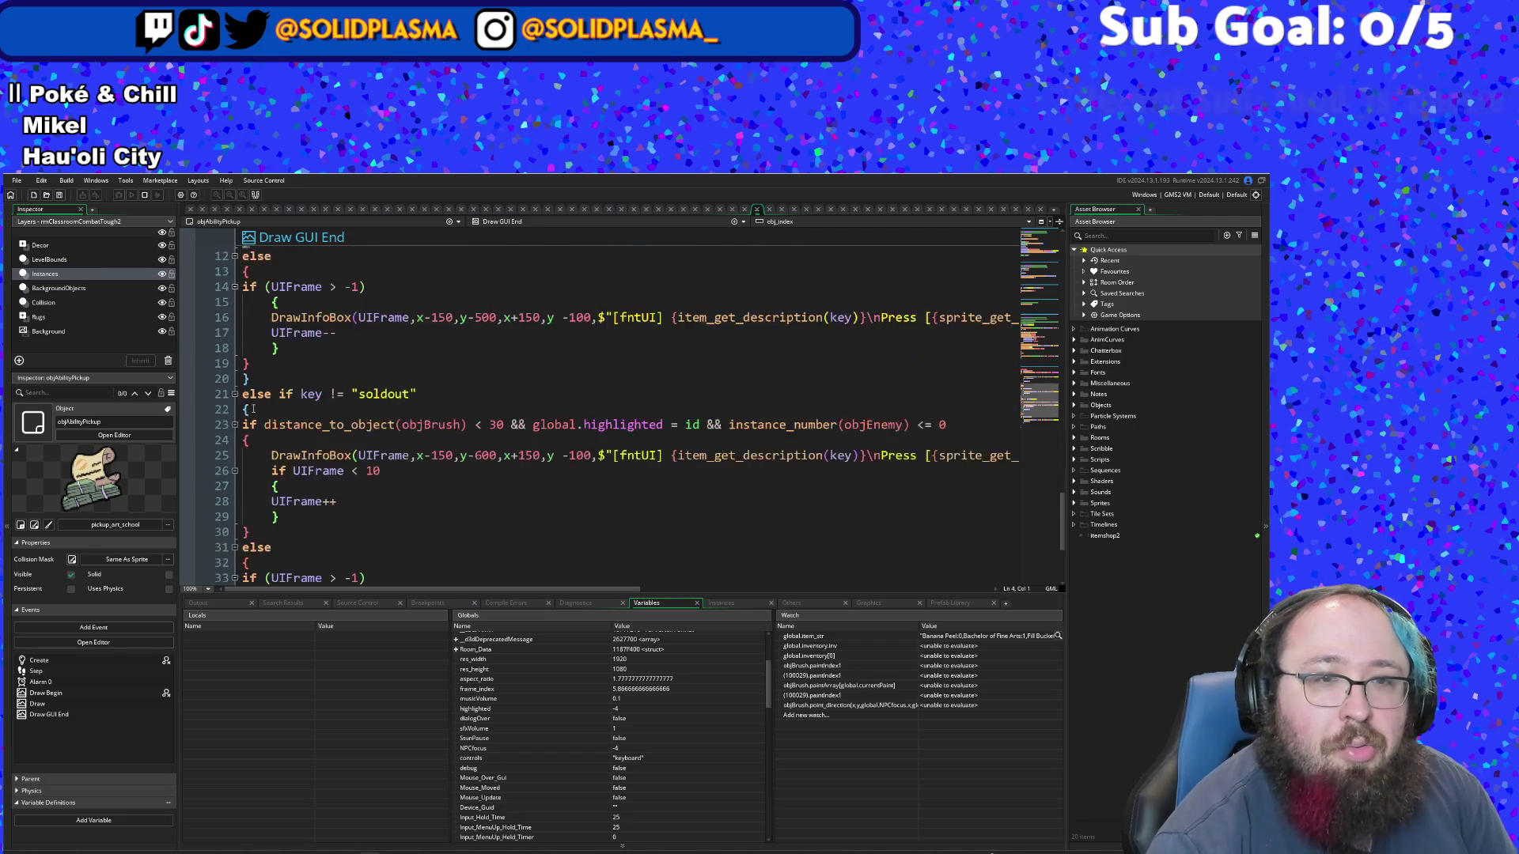
scroll(253, 408, up, 4)
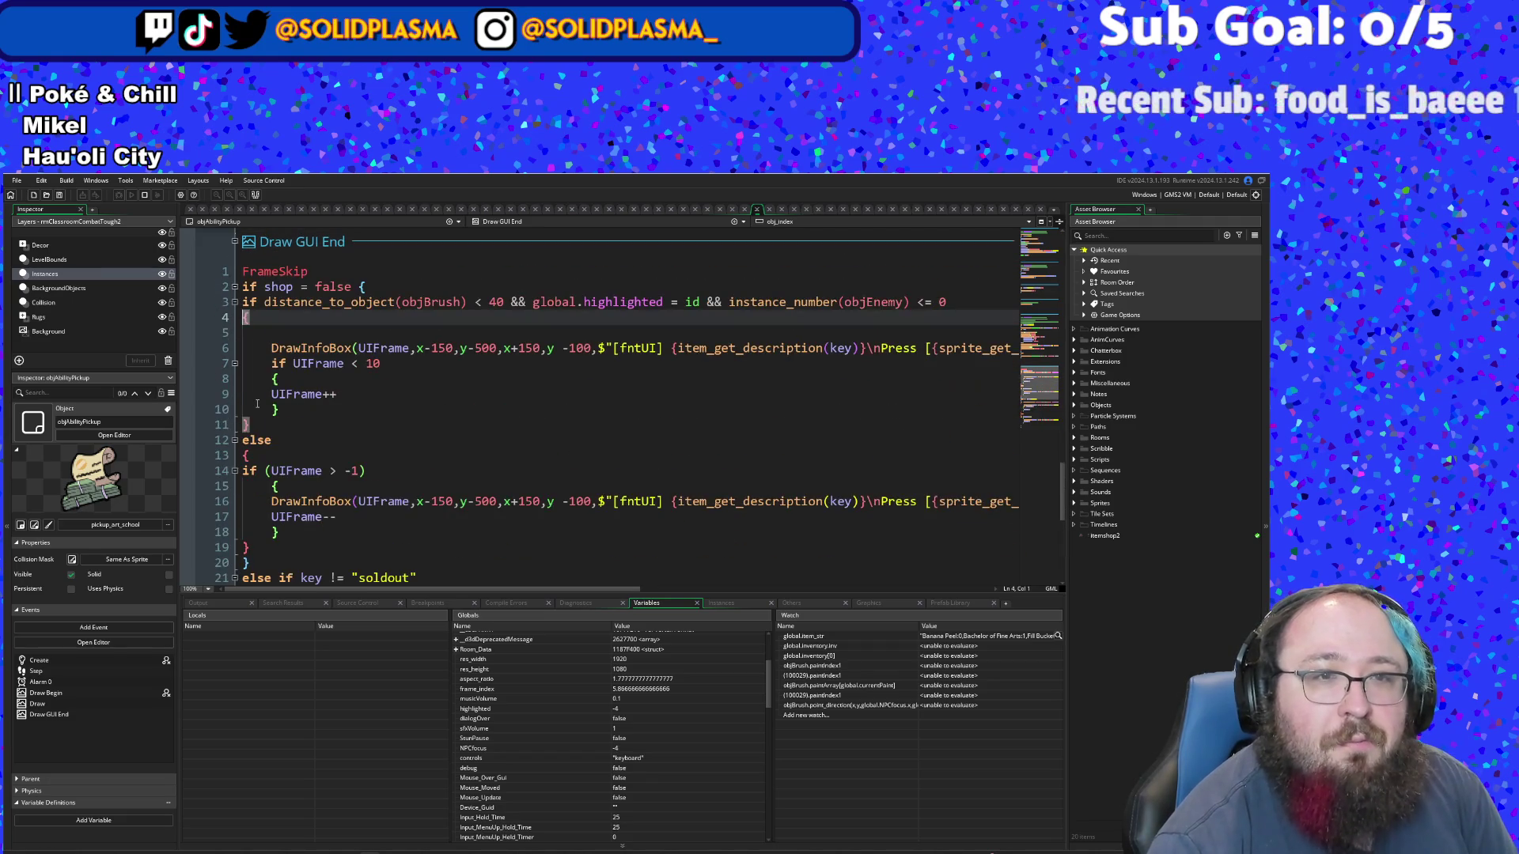
click(245, 457)
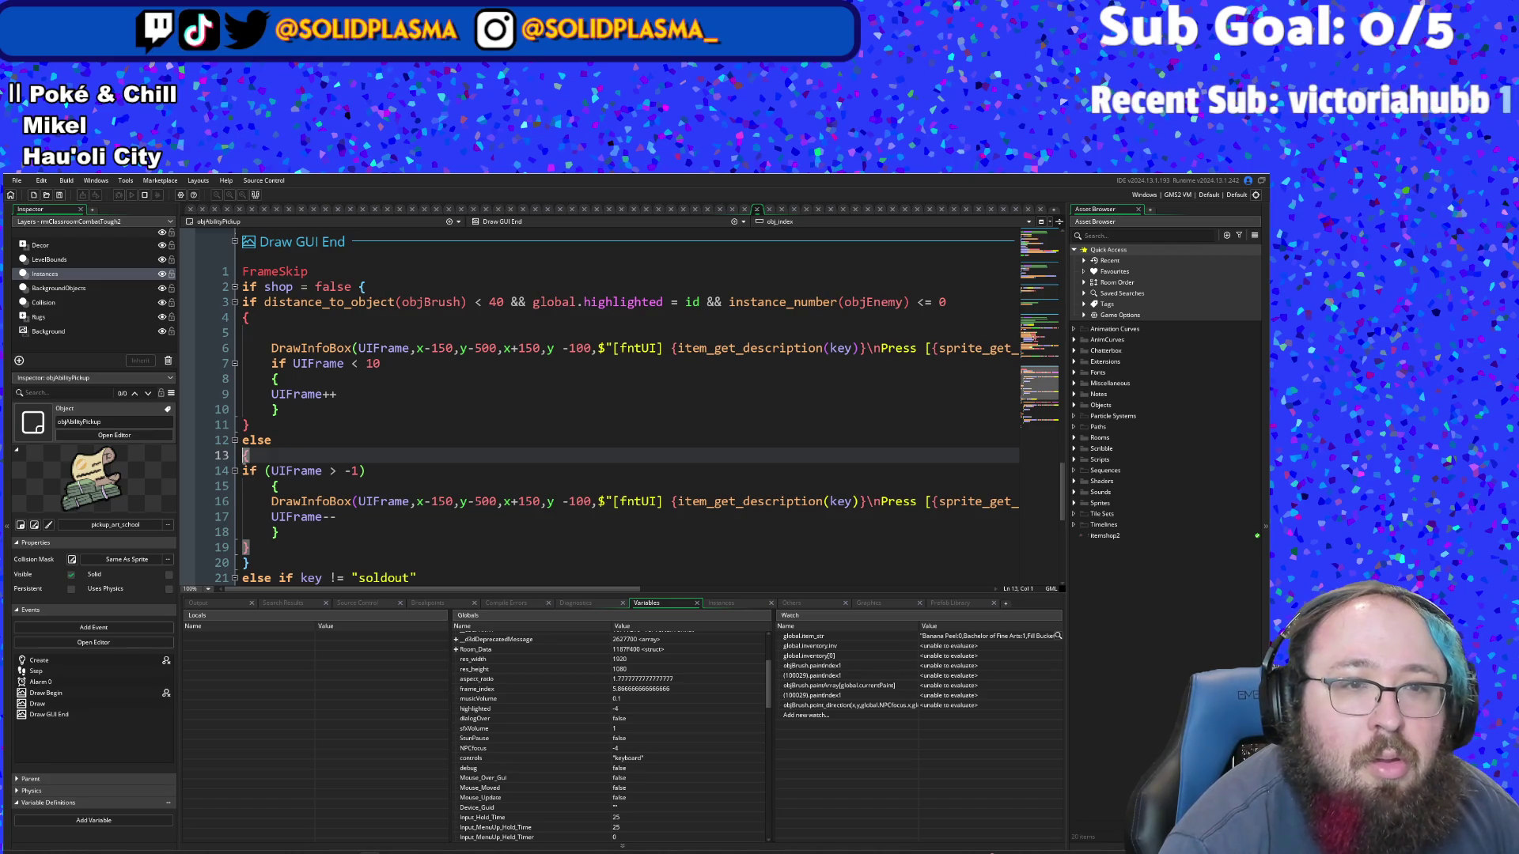
scroll(246, 425, down, 4)
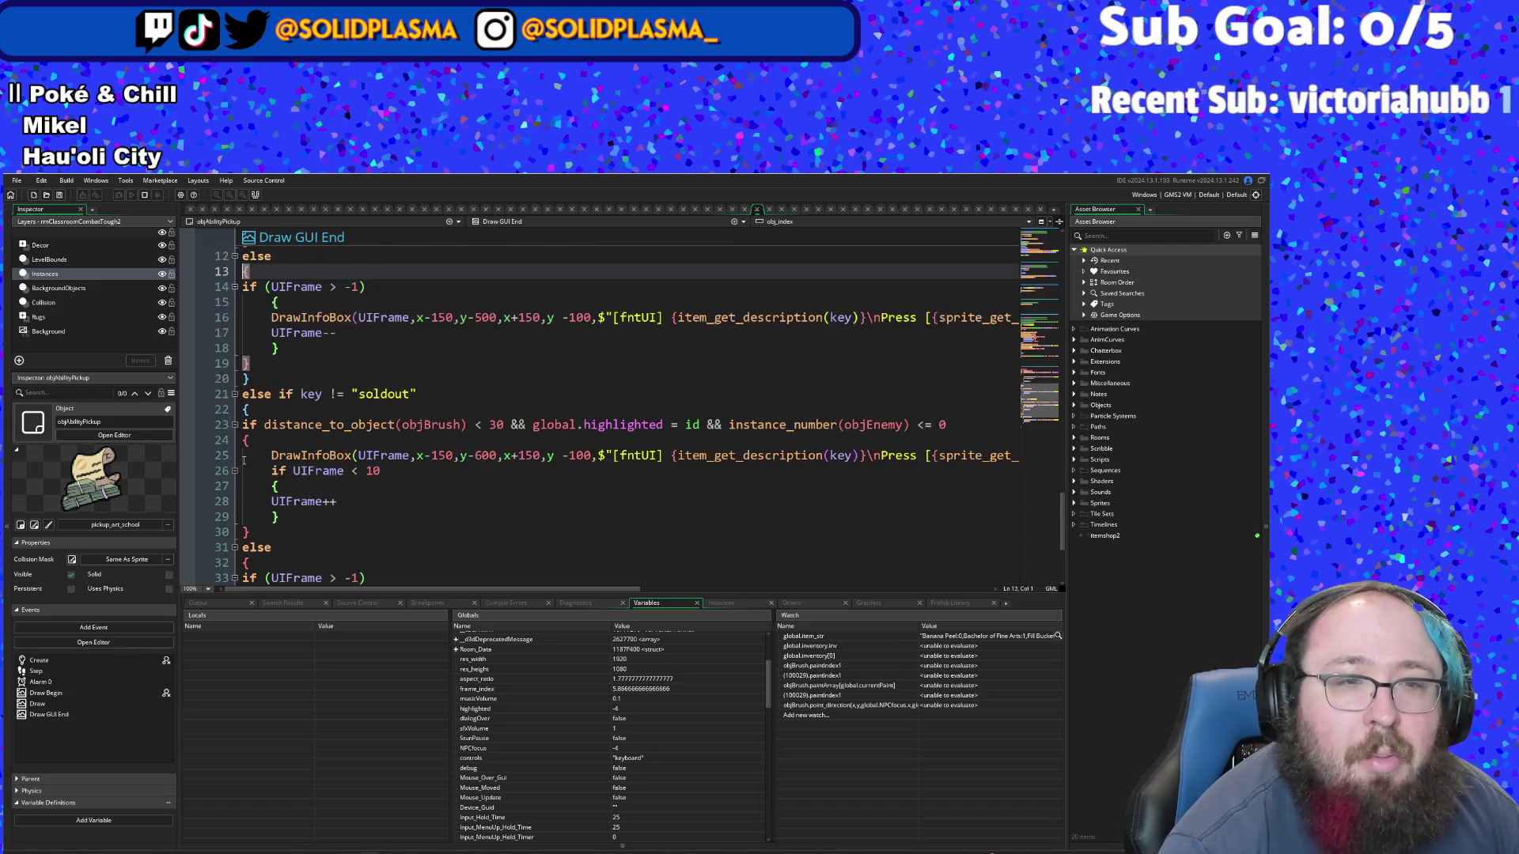
click(245, 409)
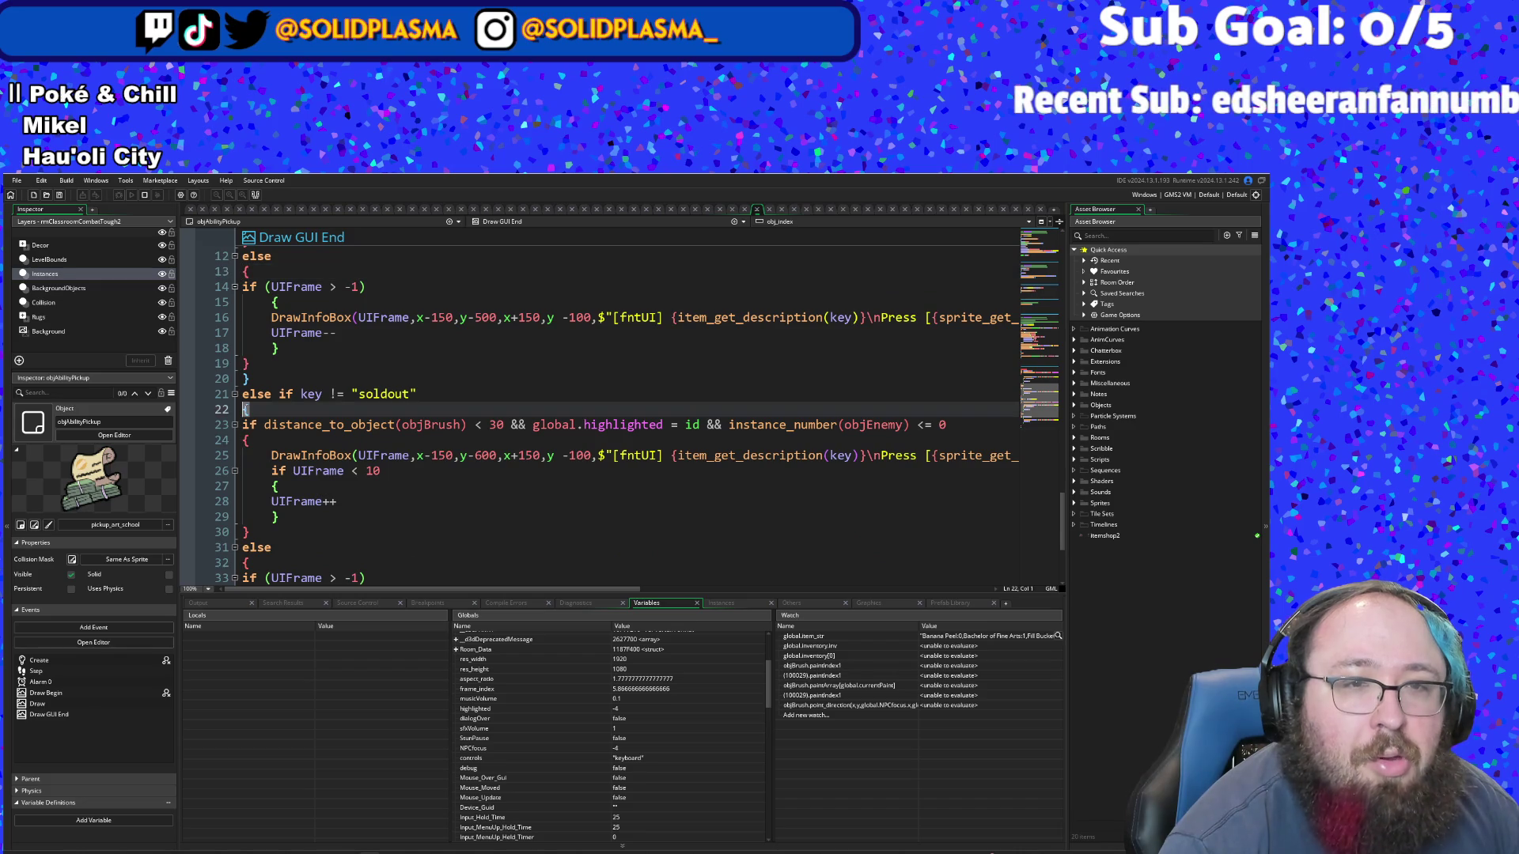
click(497, 427)
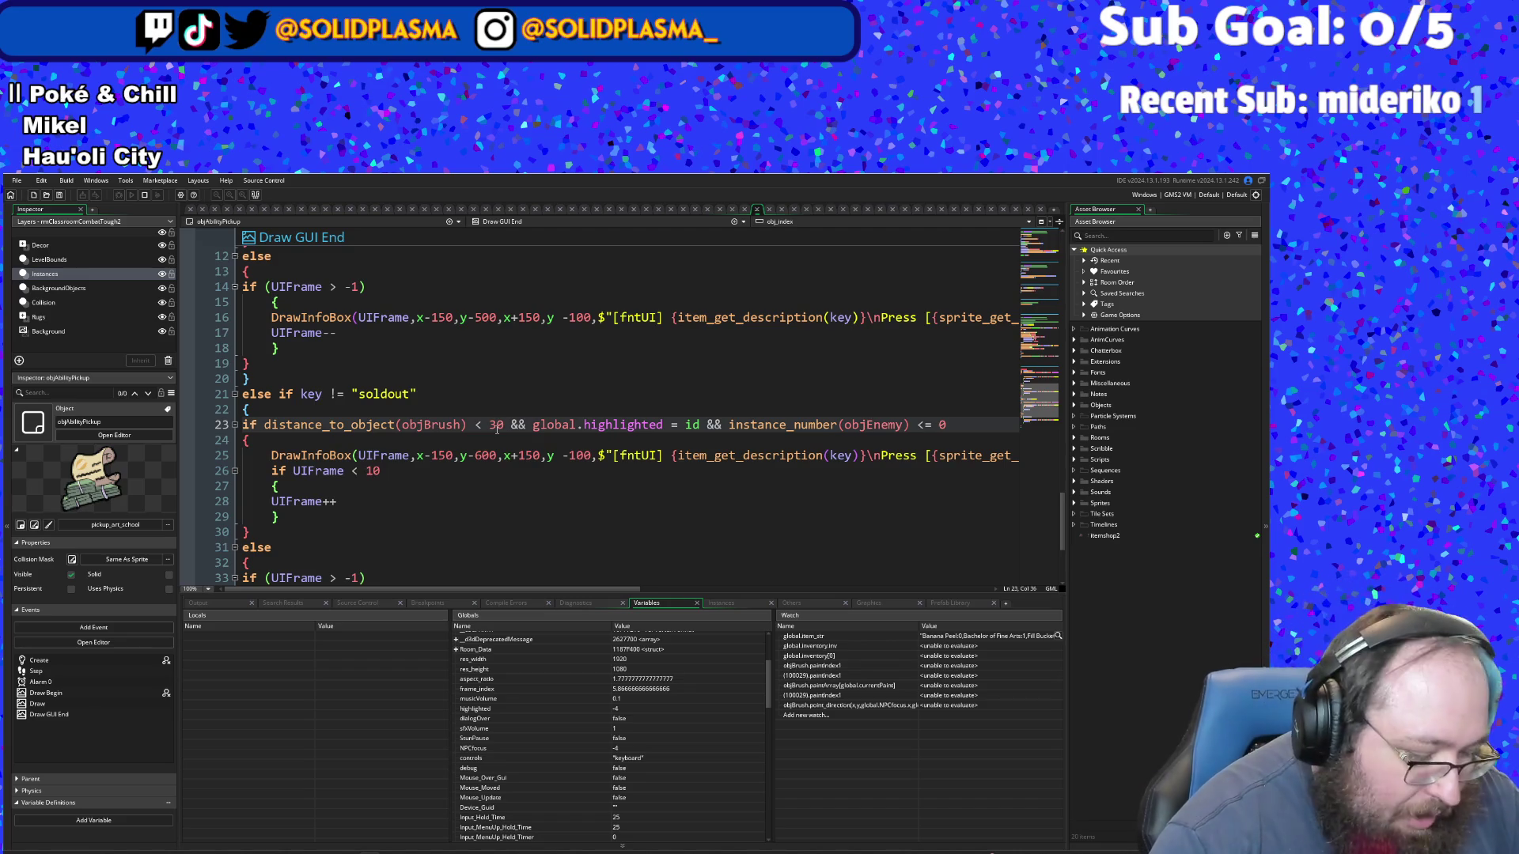
text(4)
click(475, 256)
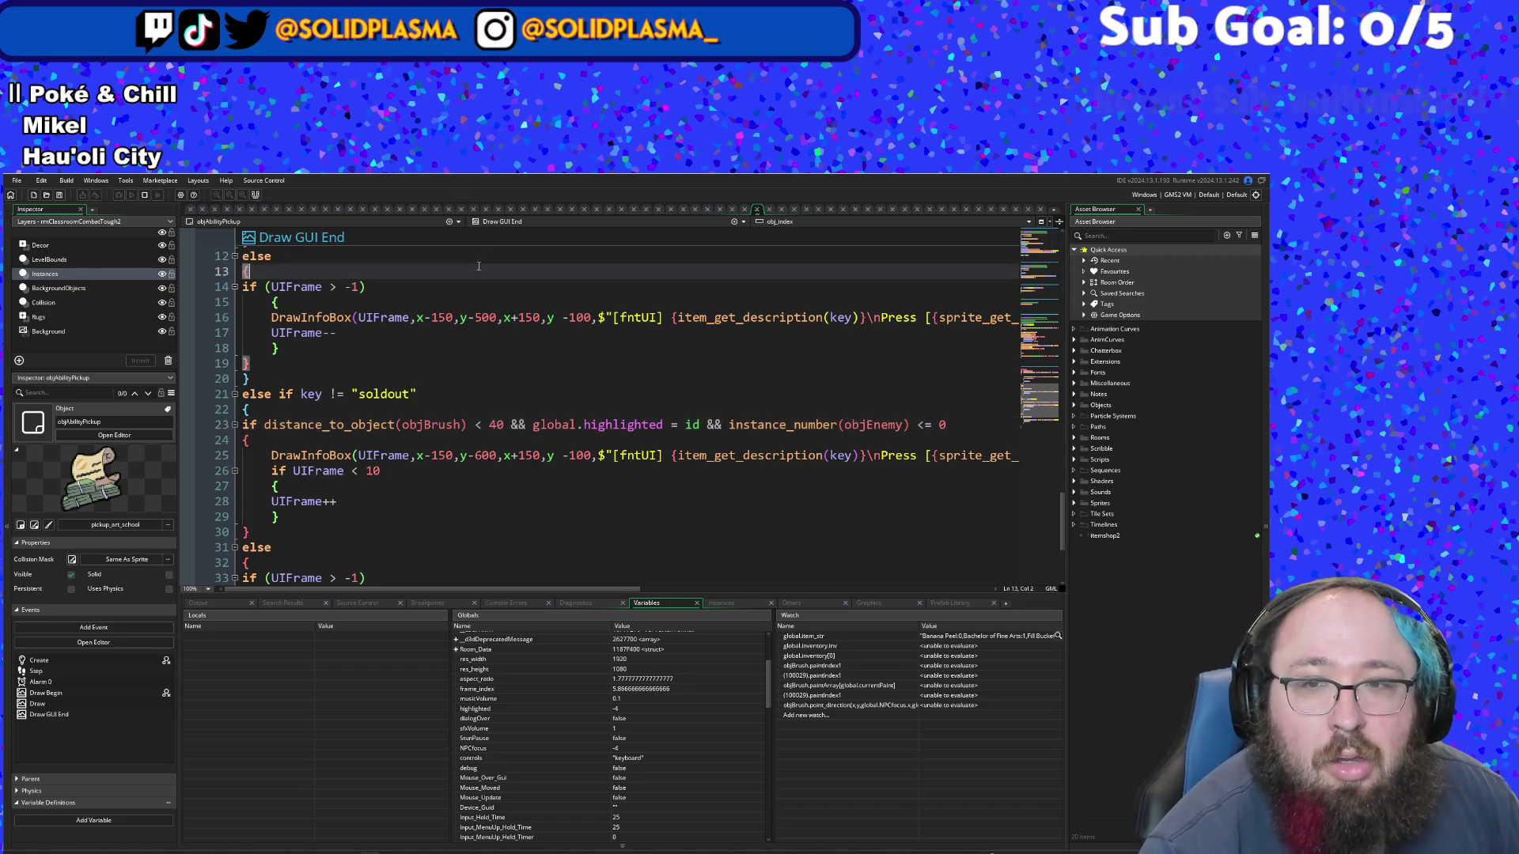
scroll(503, 415, up, 8)
scroll(503, 415, down, 5)
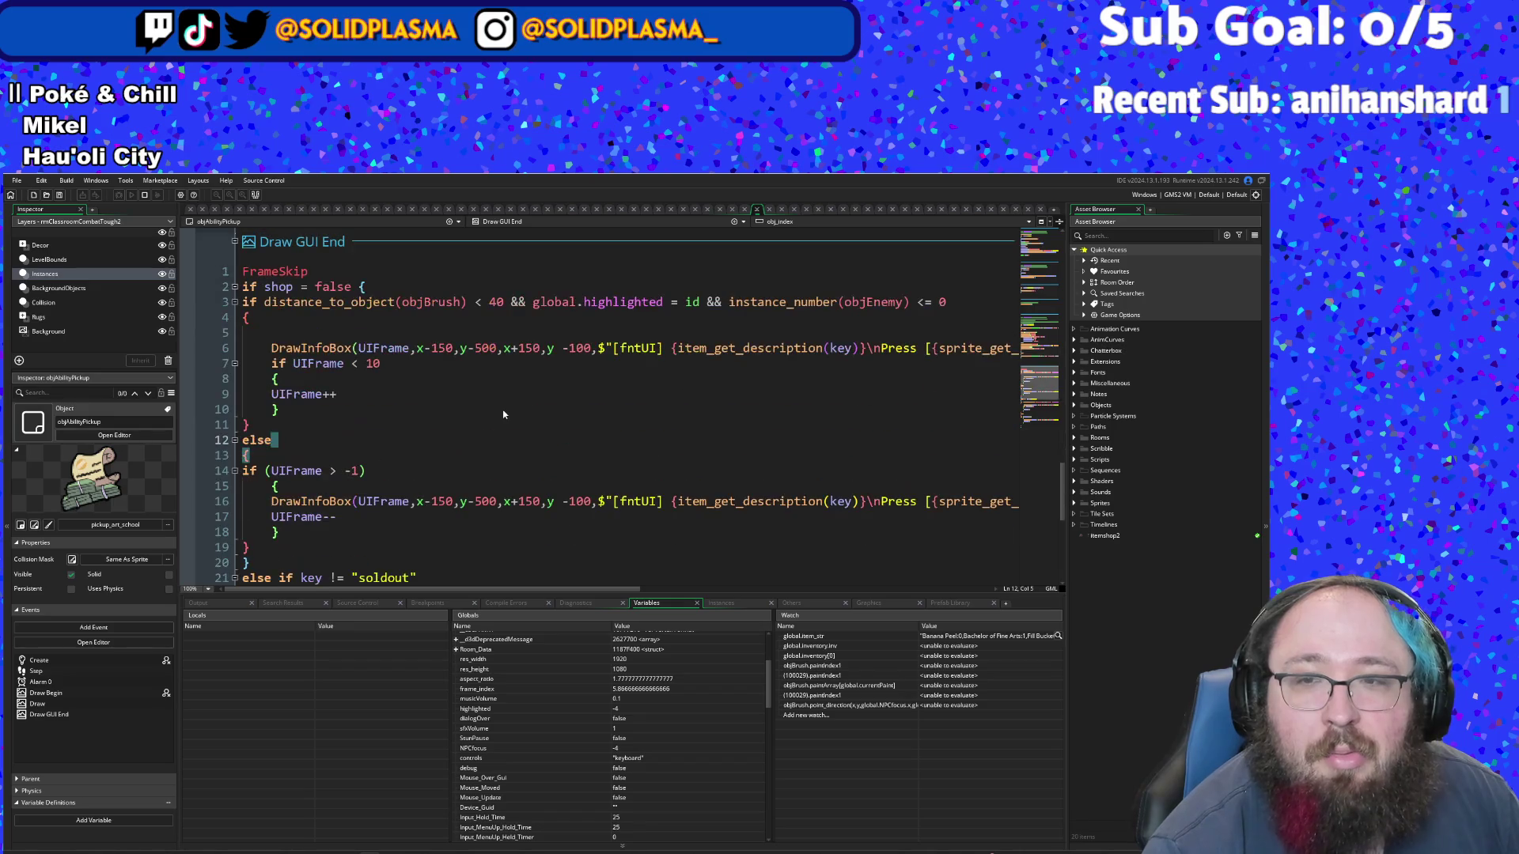
scroll(503, 414, up, 3)
click(503, 414)
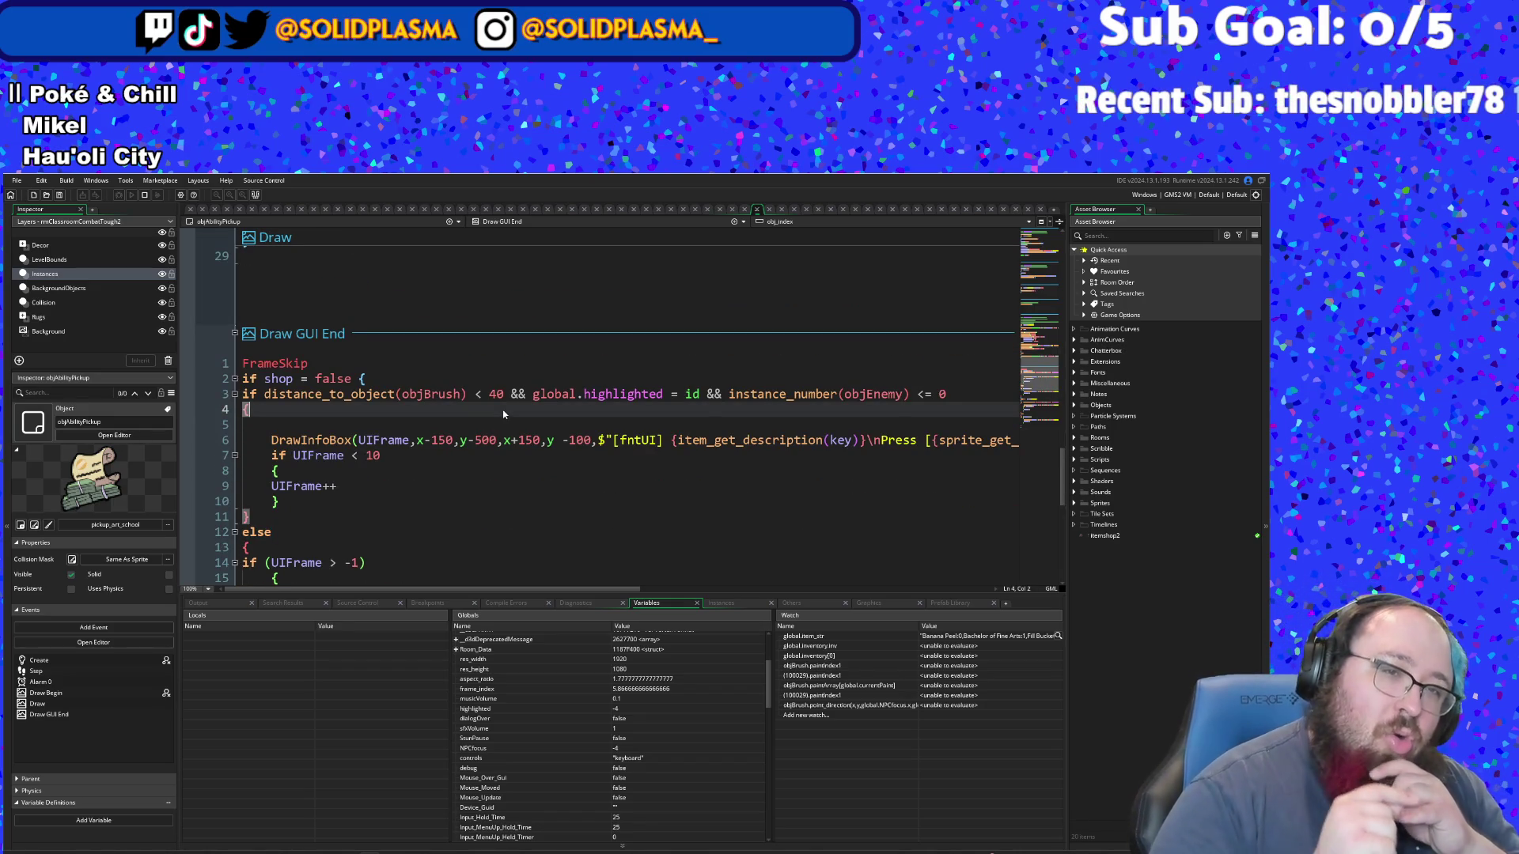
- Search assets for 'objPAint' with Ctrl+T and open objPaintBucket
key(ctrl+t)
text(objPAint)
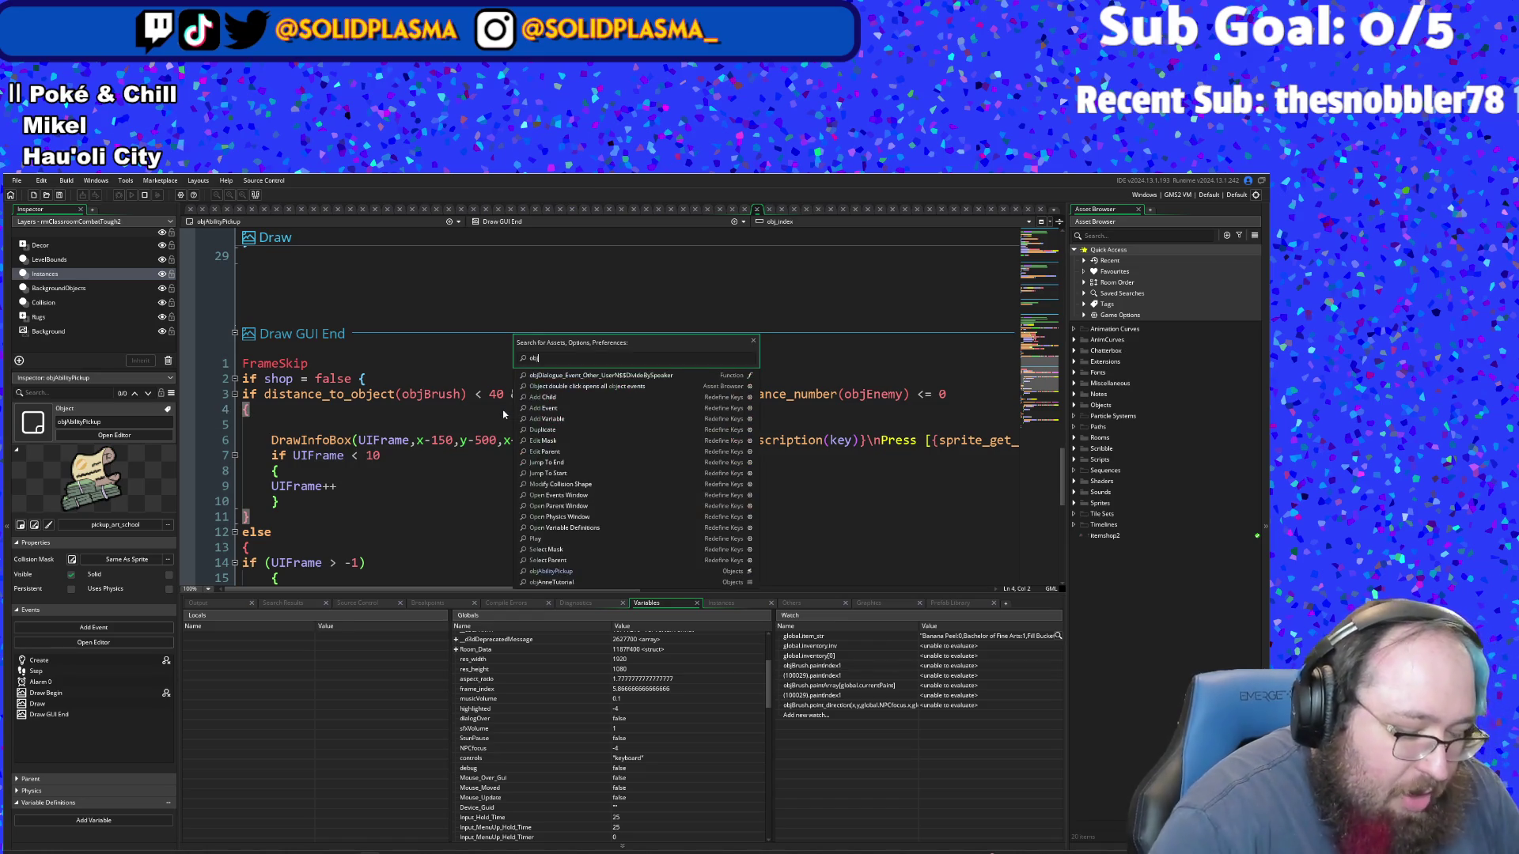
key(Down)
key(Return)
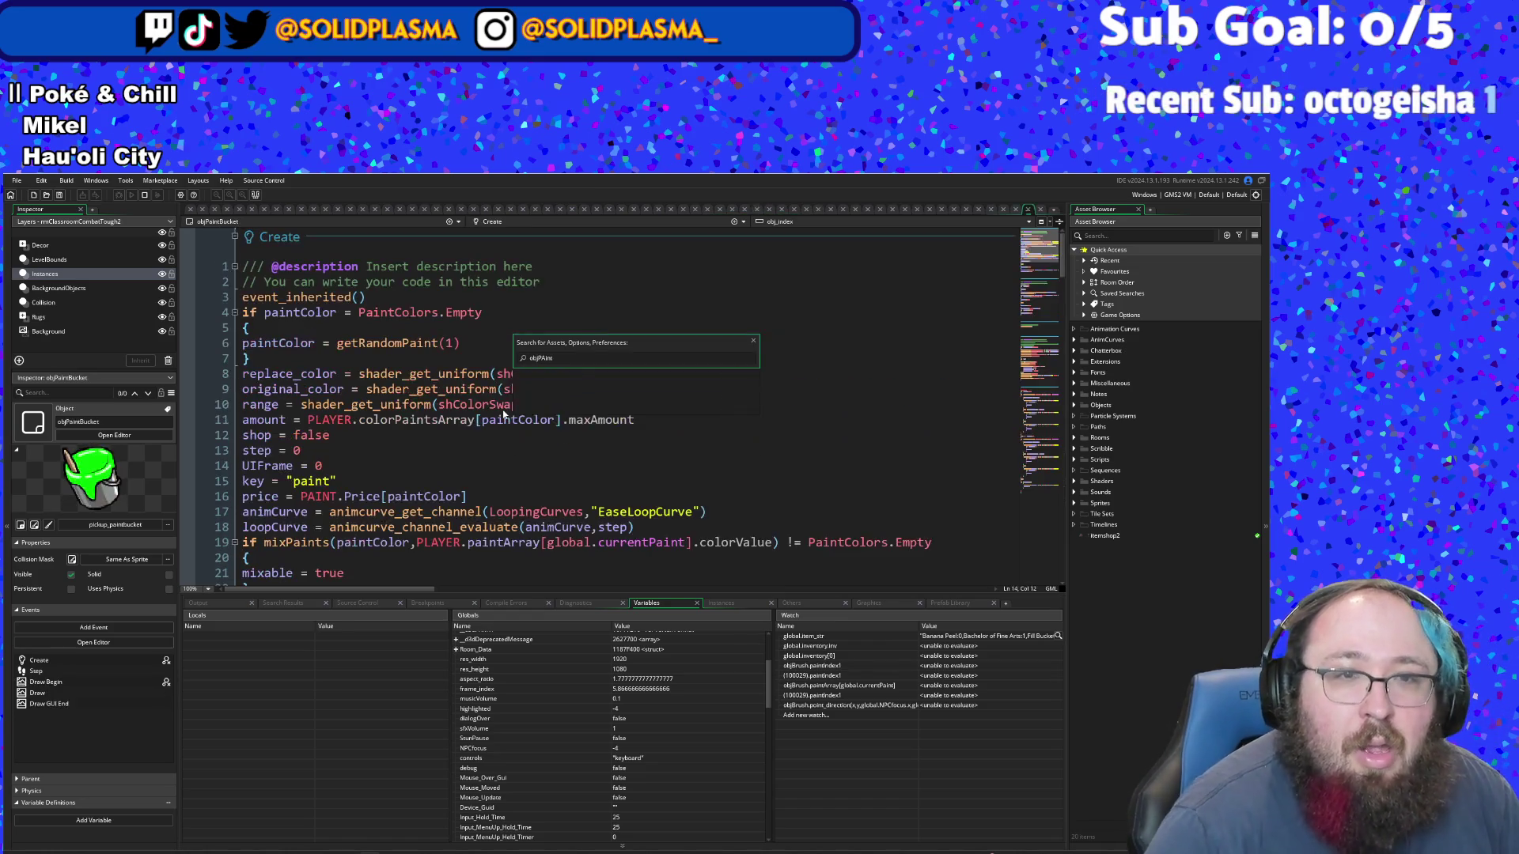
- Scroll to the Draw GUI End event, mark line 10, then run the game with F5
scroll(440, 391, down, 10)
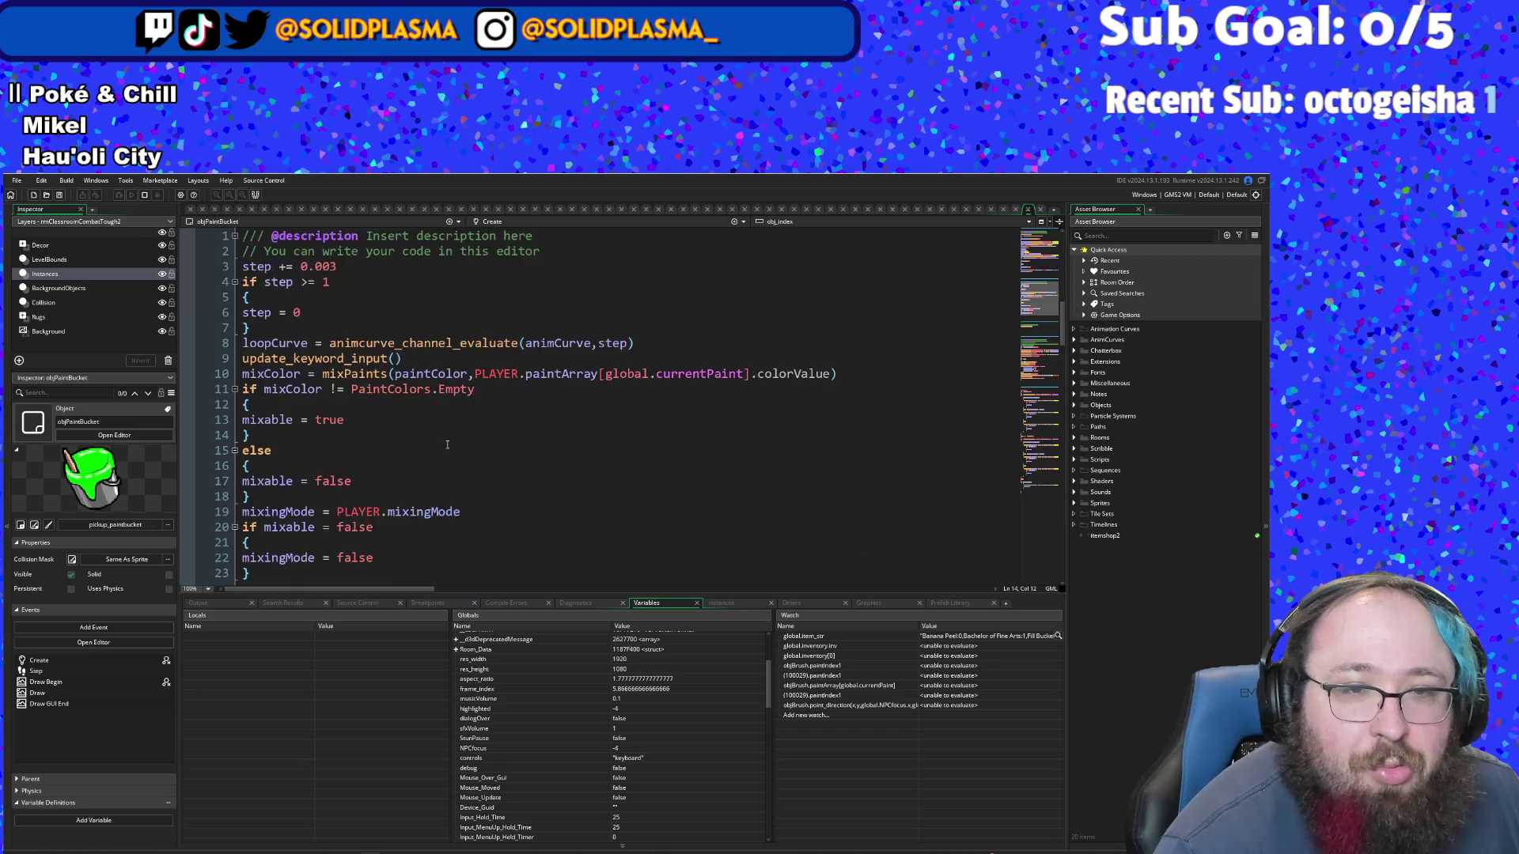
scroll(440, 392, up, 4)
scroll(440, 392, down, 4)
scroll(441, 391, down, 10)
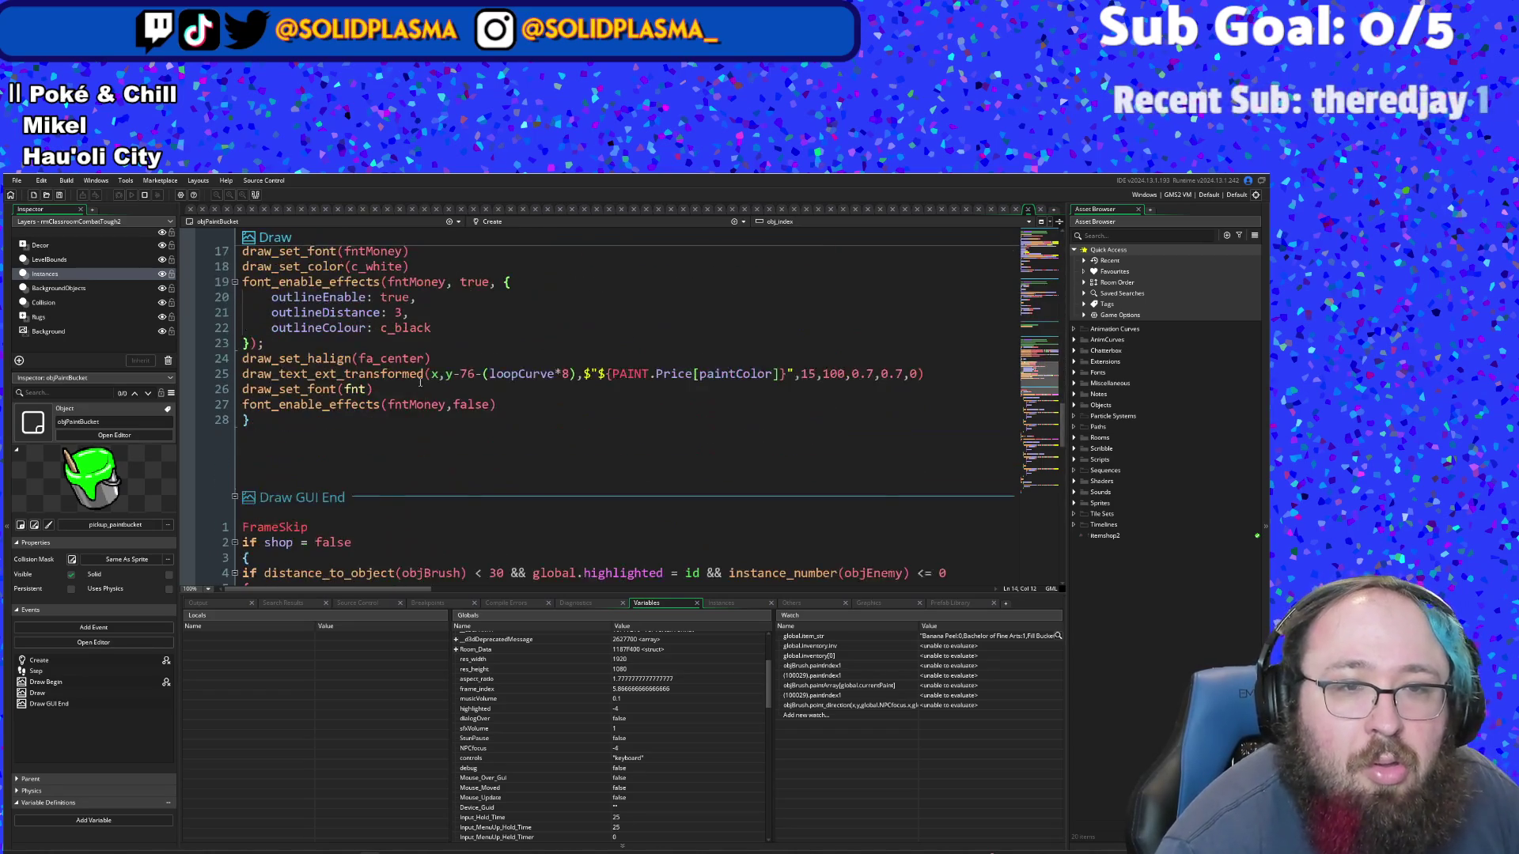
scroll(420, 377, up, 4)
scroll(420, 377, down, 10)
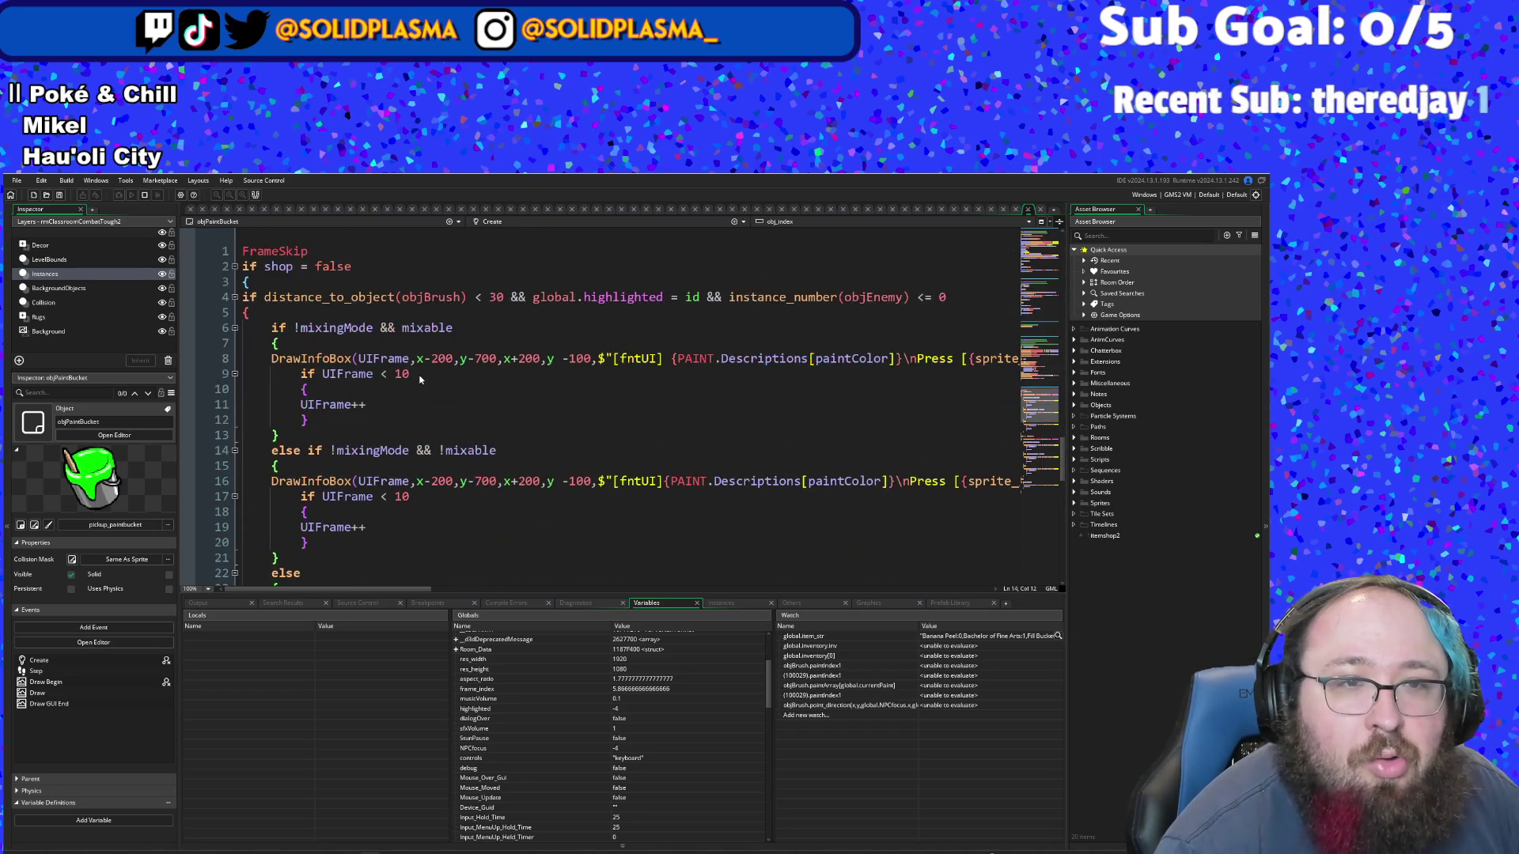
click(439, 393)
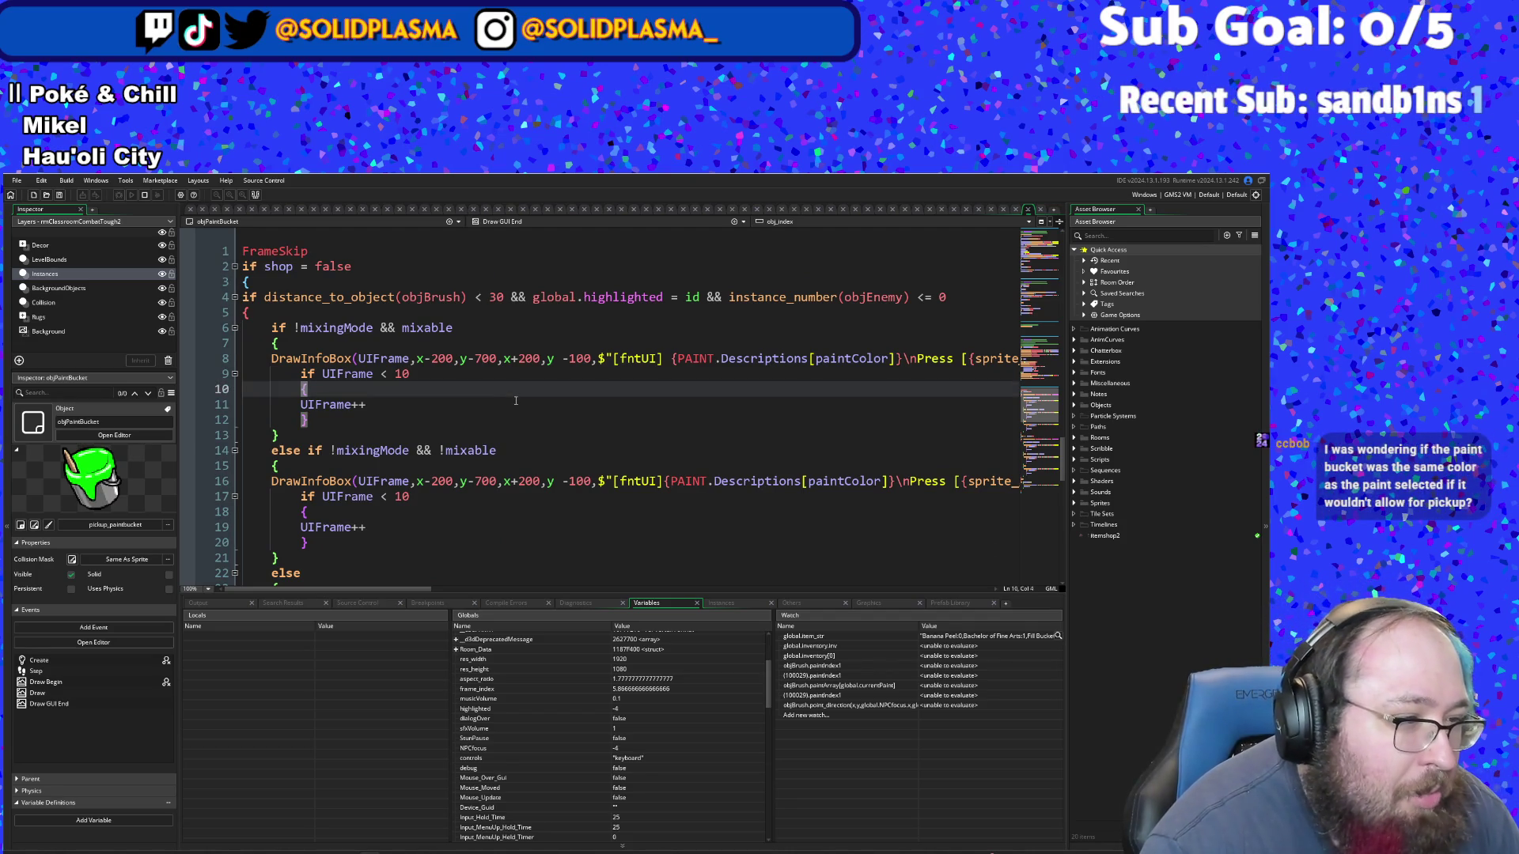
key(F5)
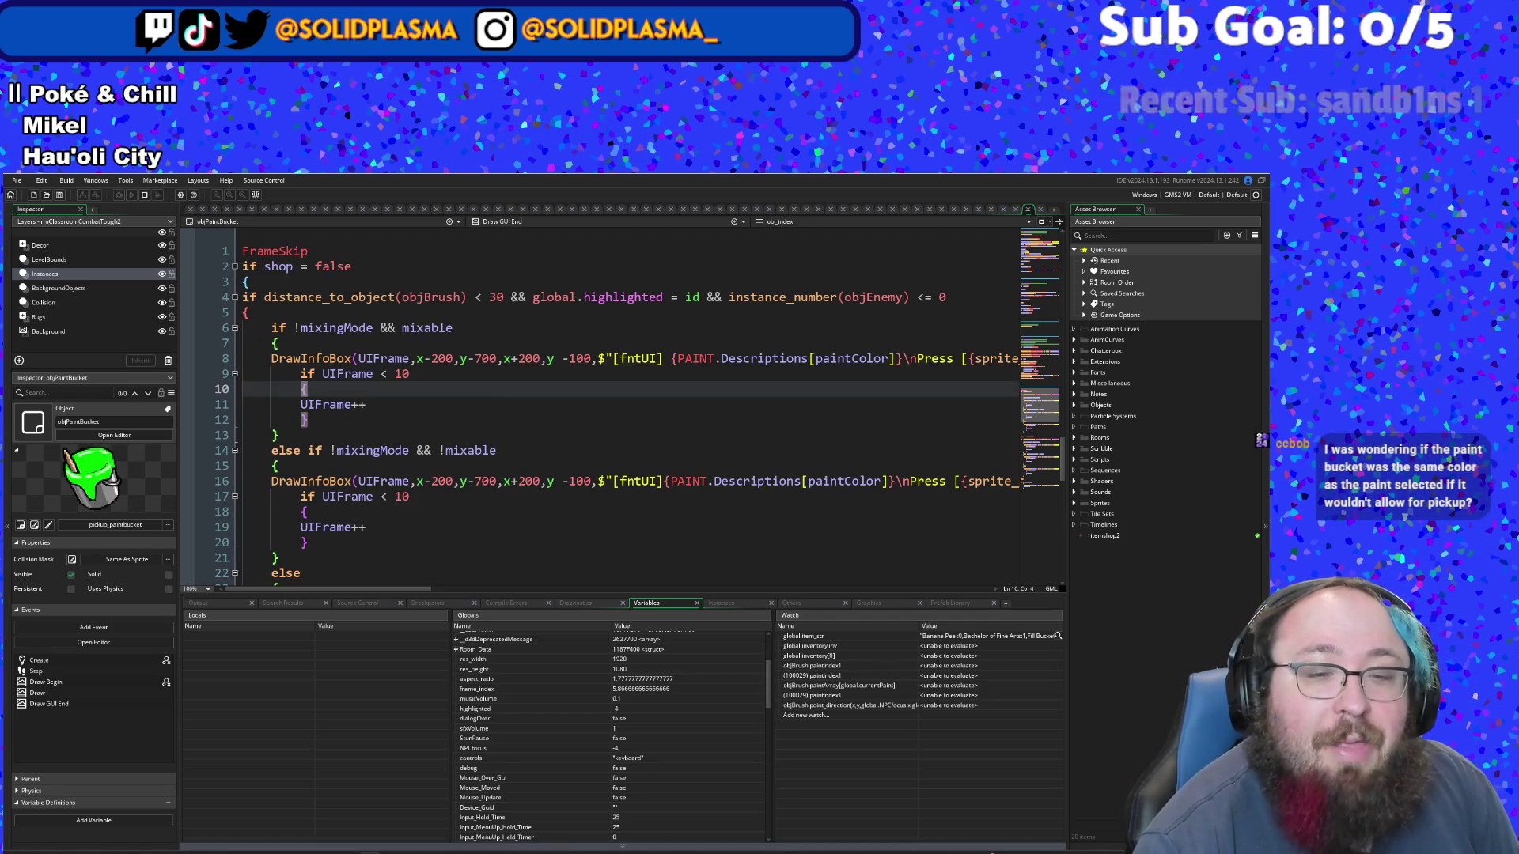
- Walk to the yellow paint bucket, preview the mix, and mix the yellow paint into orange
key(d)
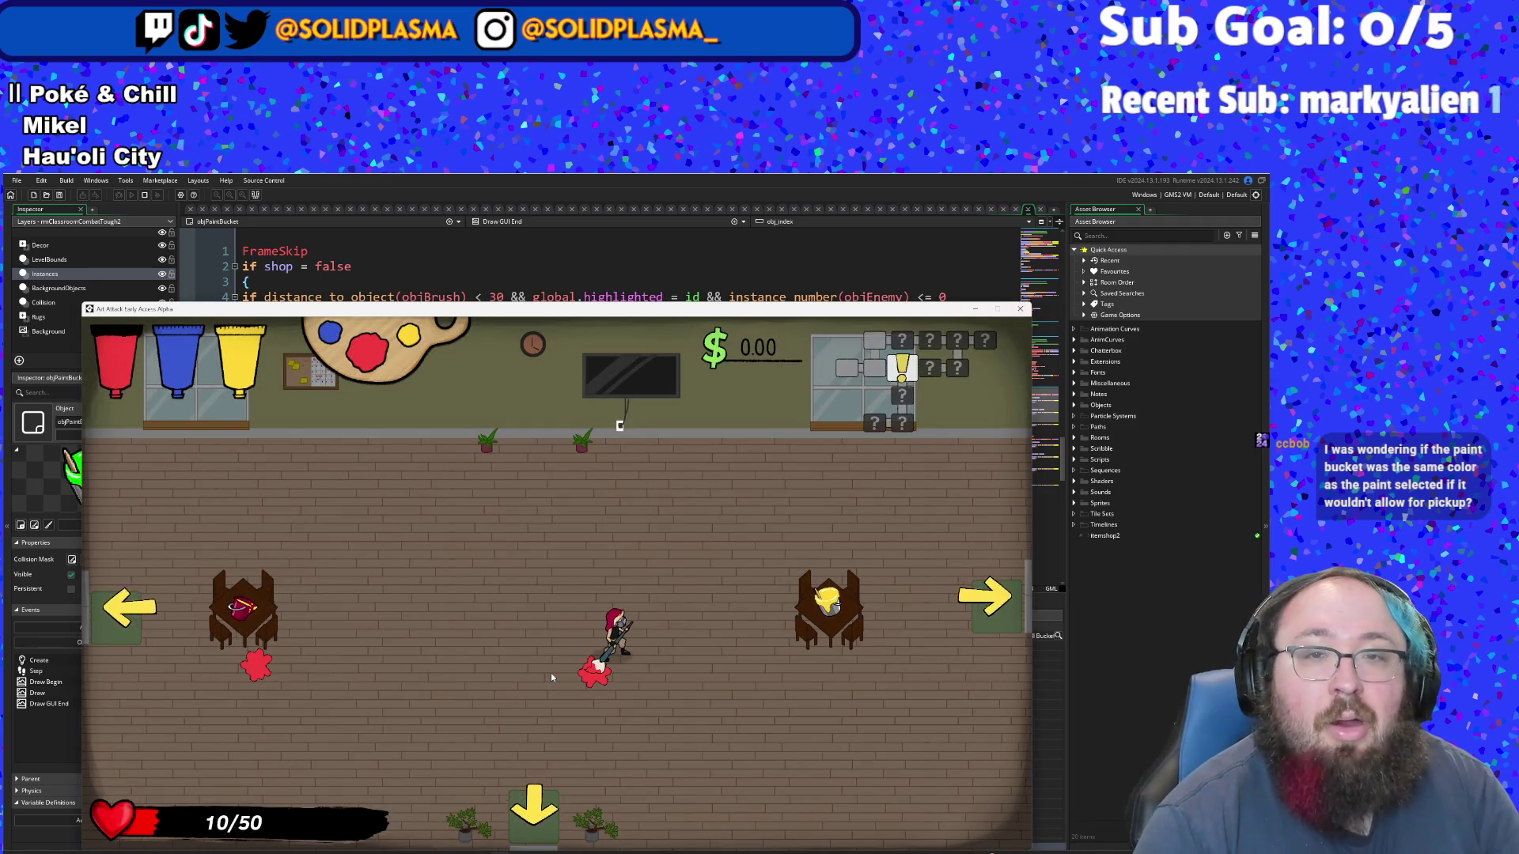
key(space)
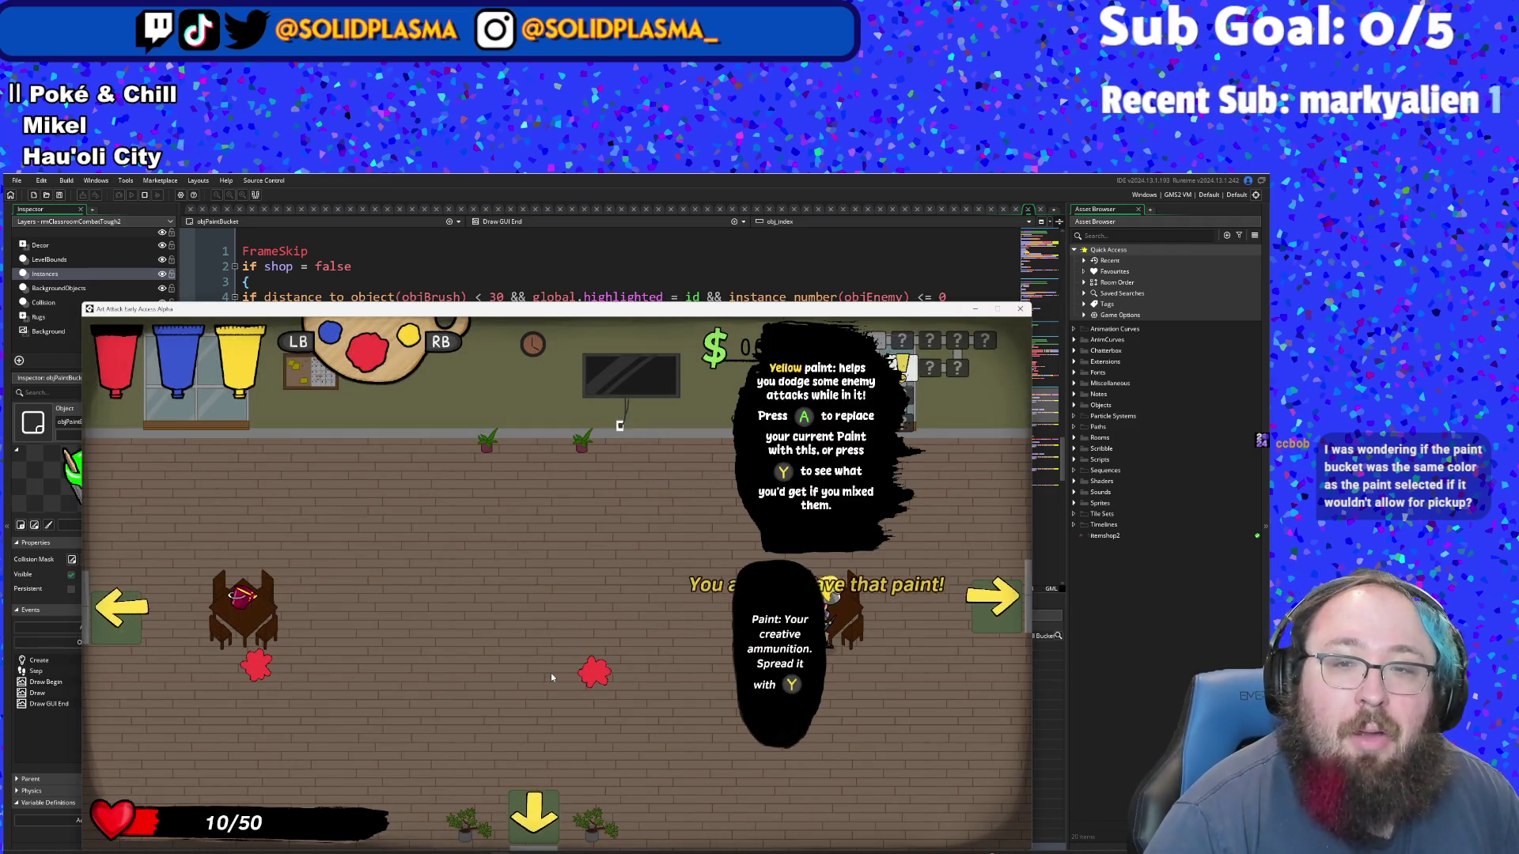
key(space)
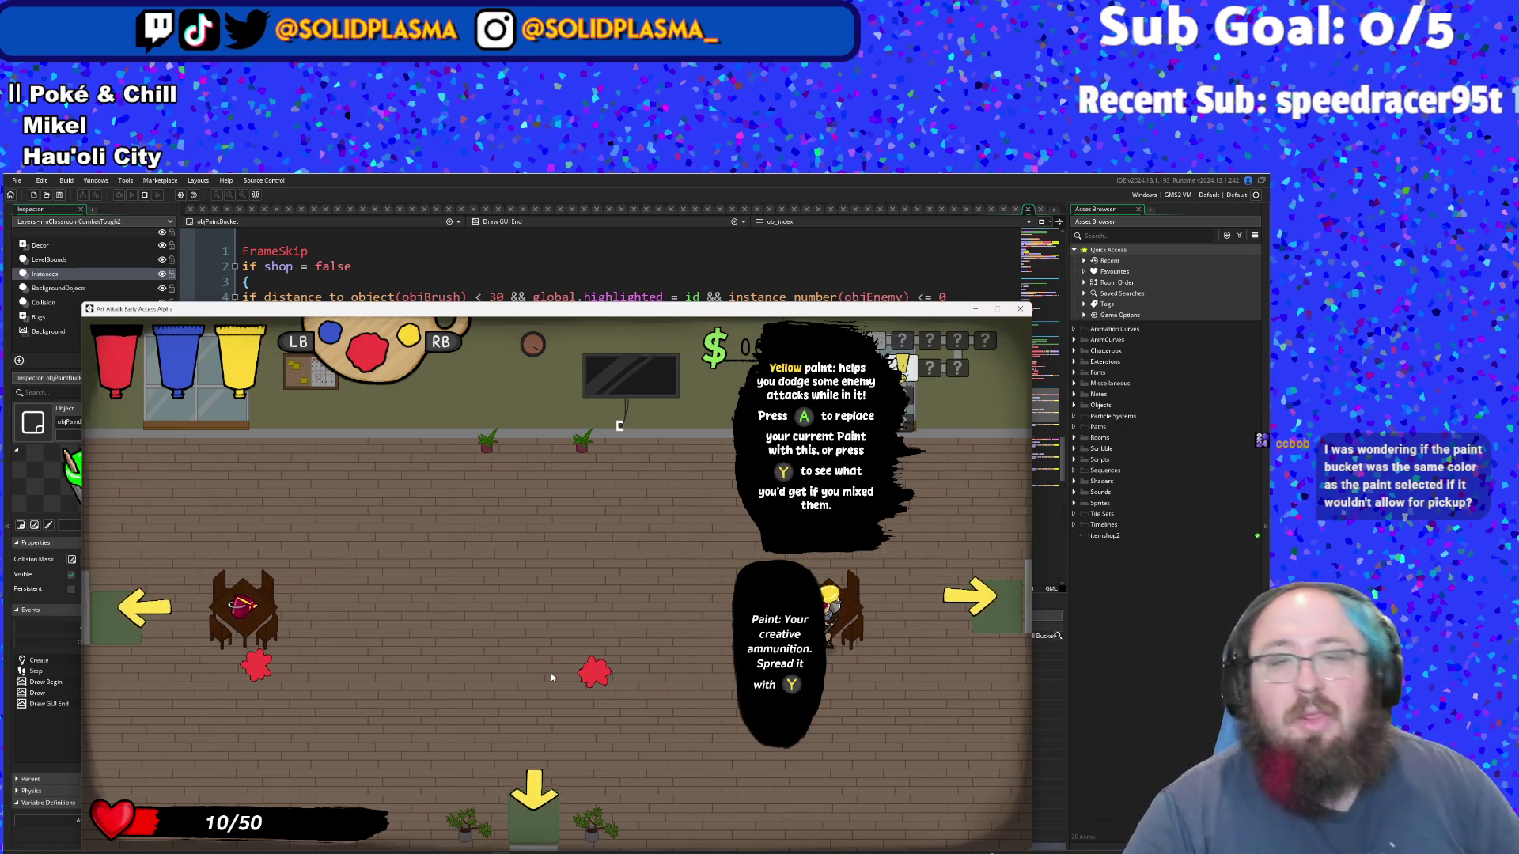
key(a)
key(d)
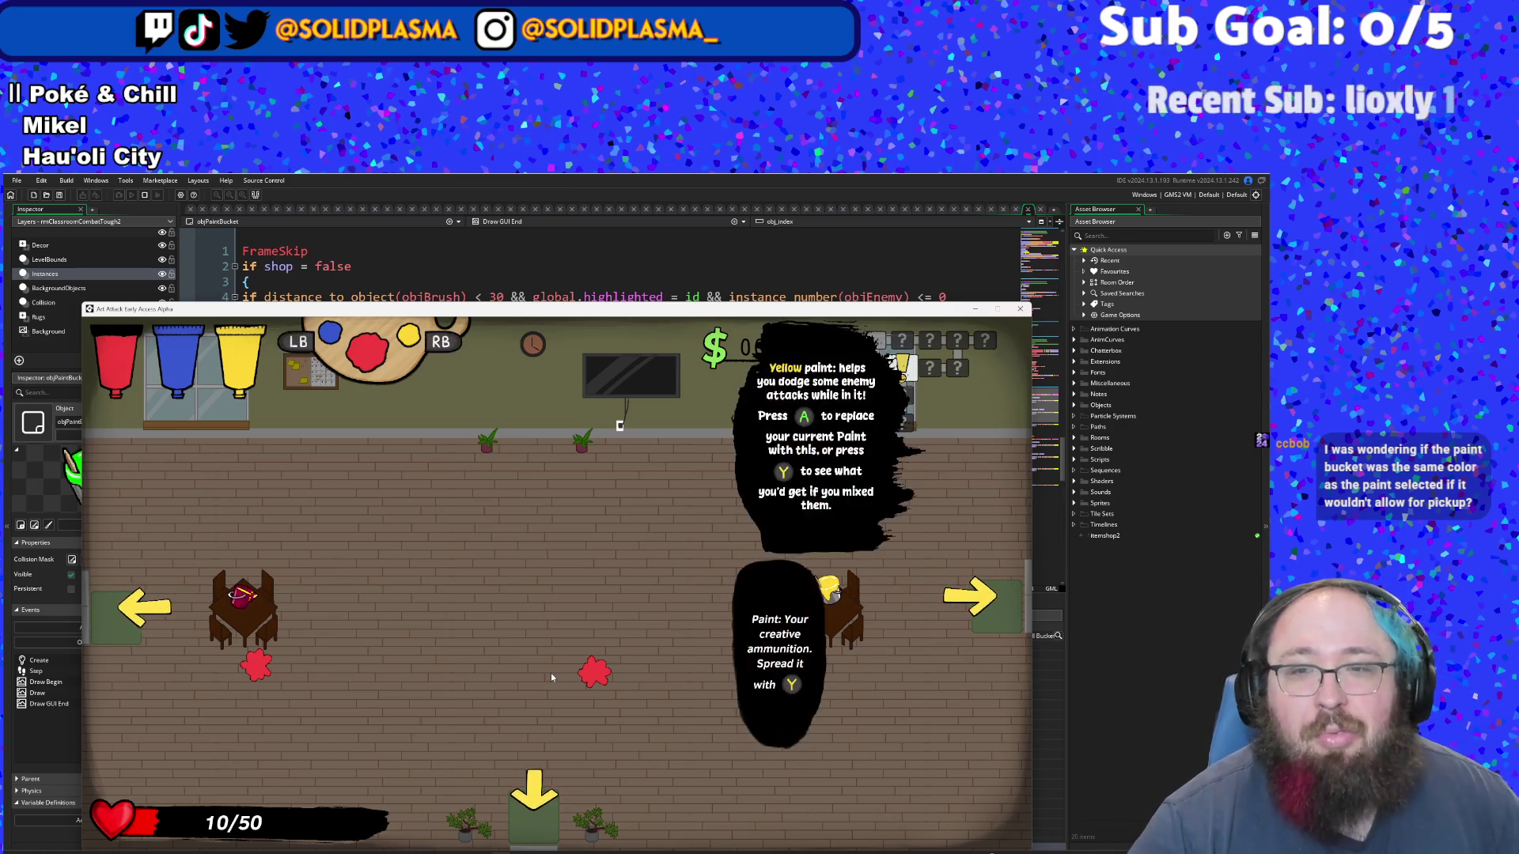
key(space)
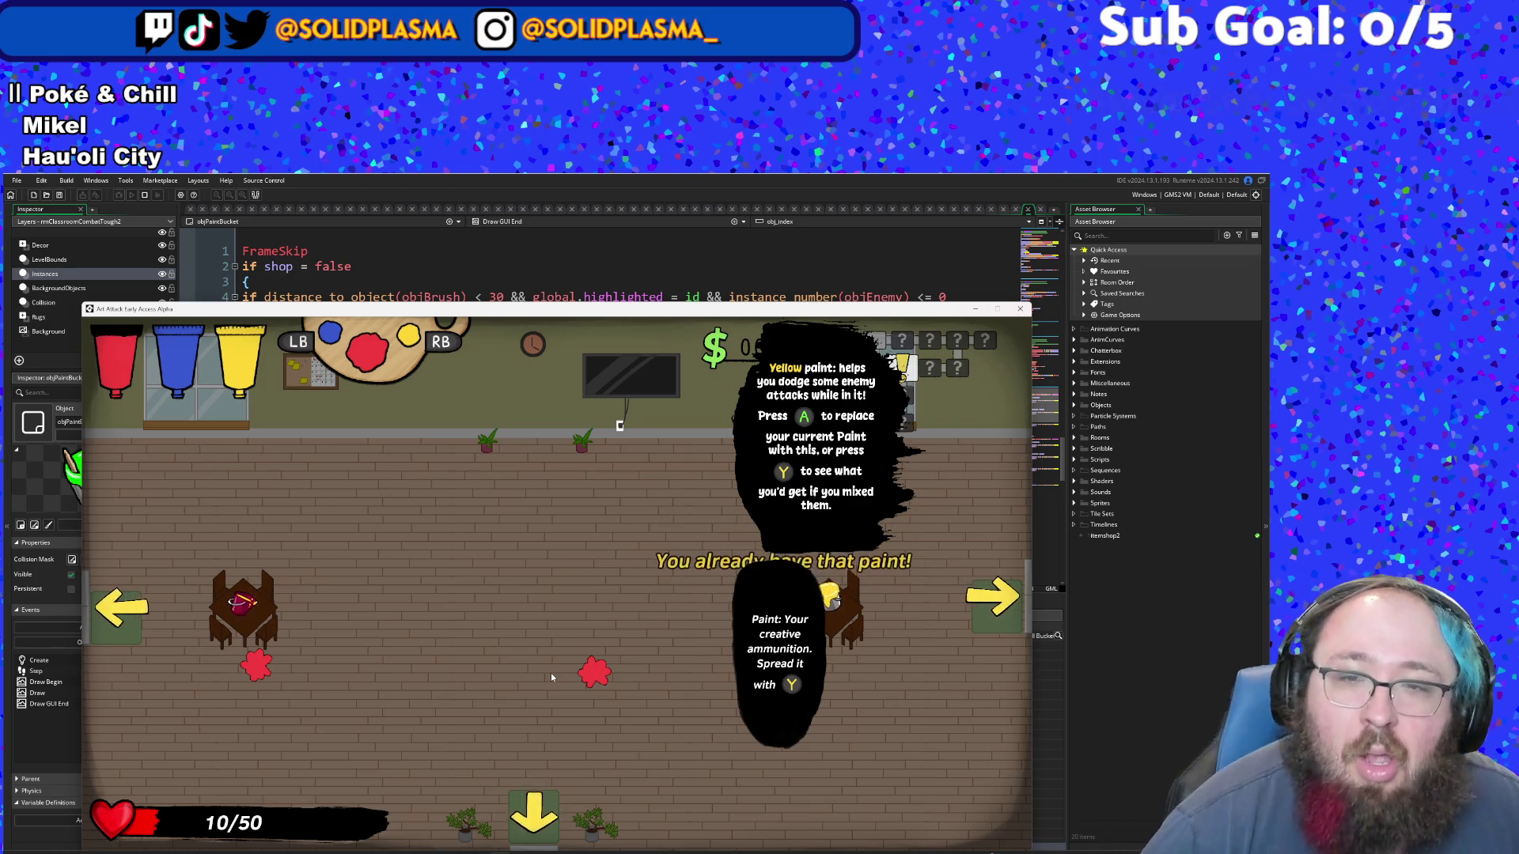
key(space)
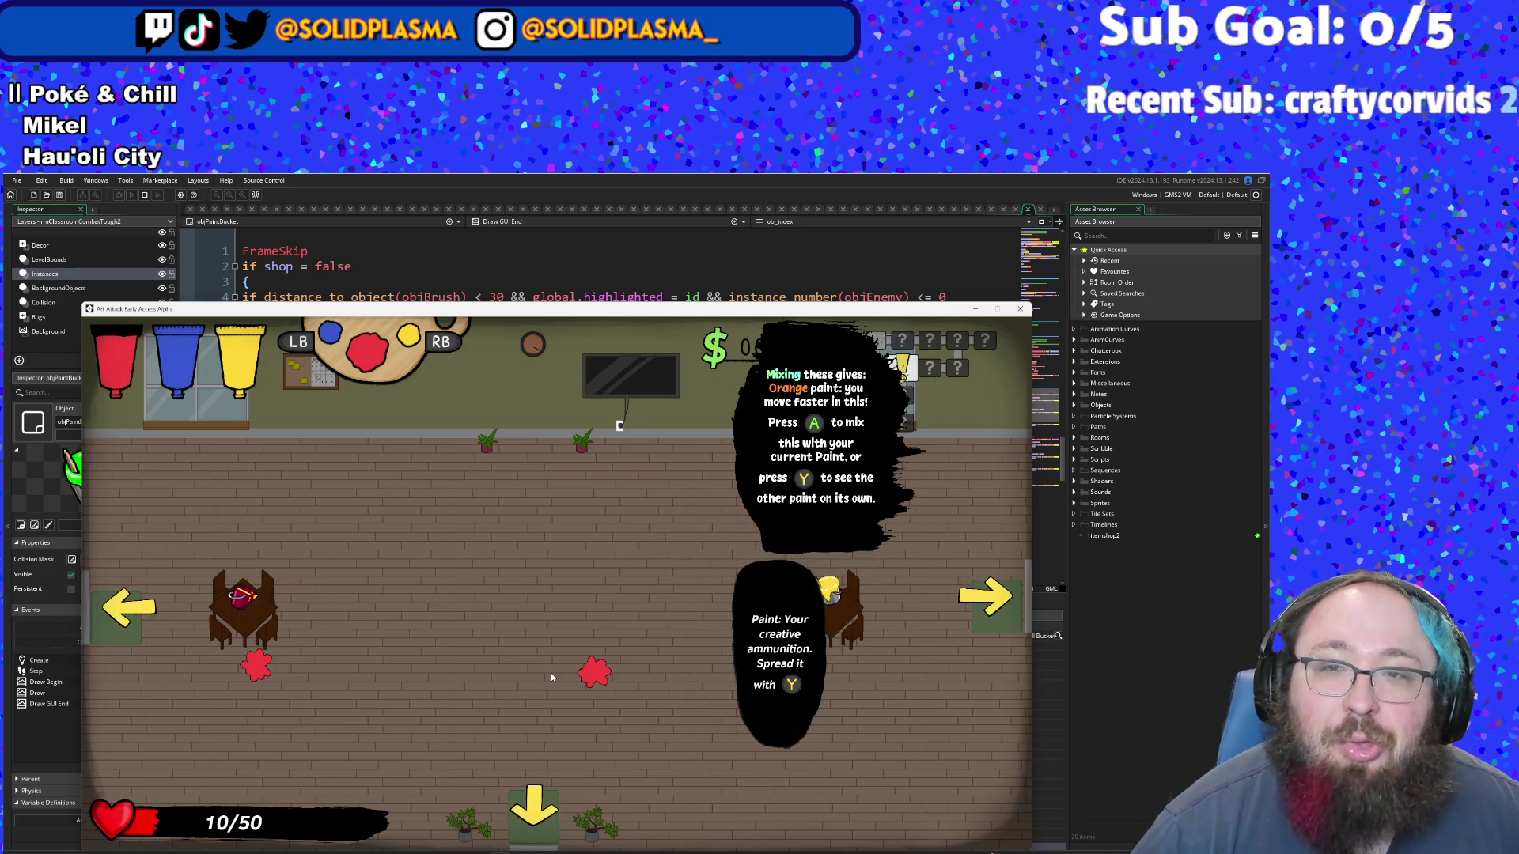
key(e)
key(e)
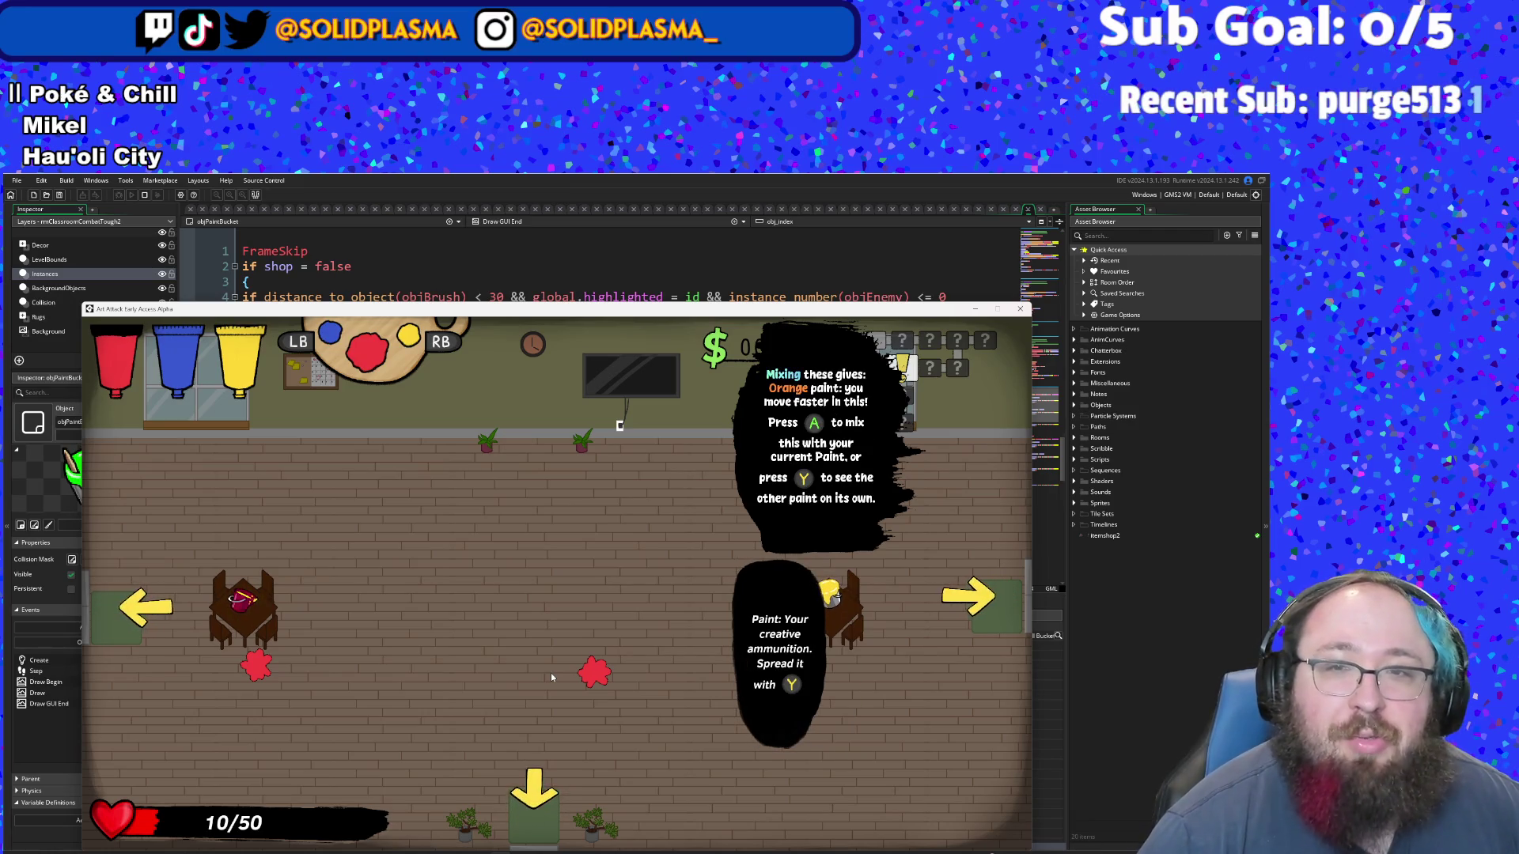
key(space)
- Run left and right to lay an orange paint stripe across the room floor
key(a)
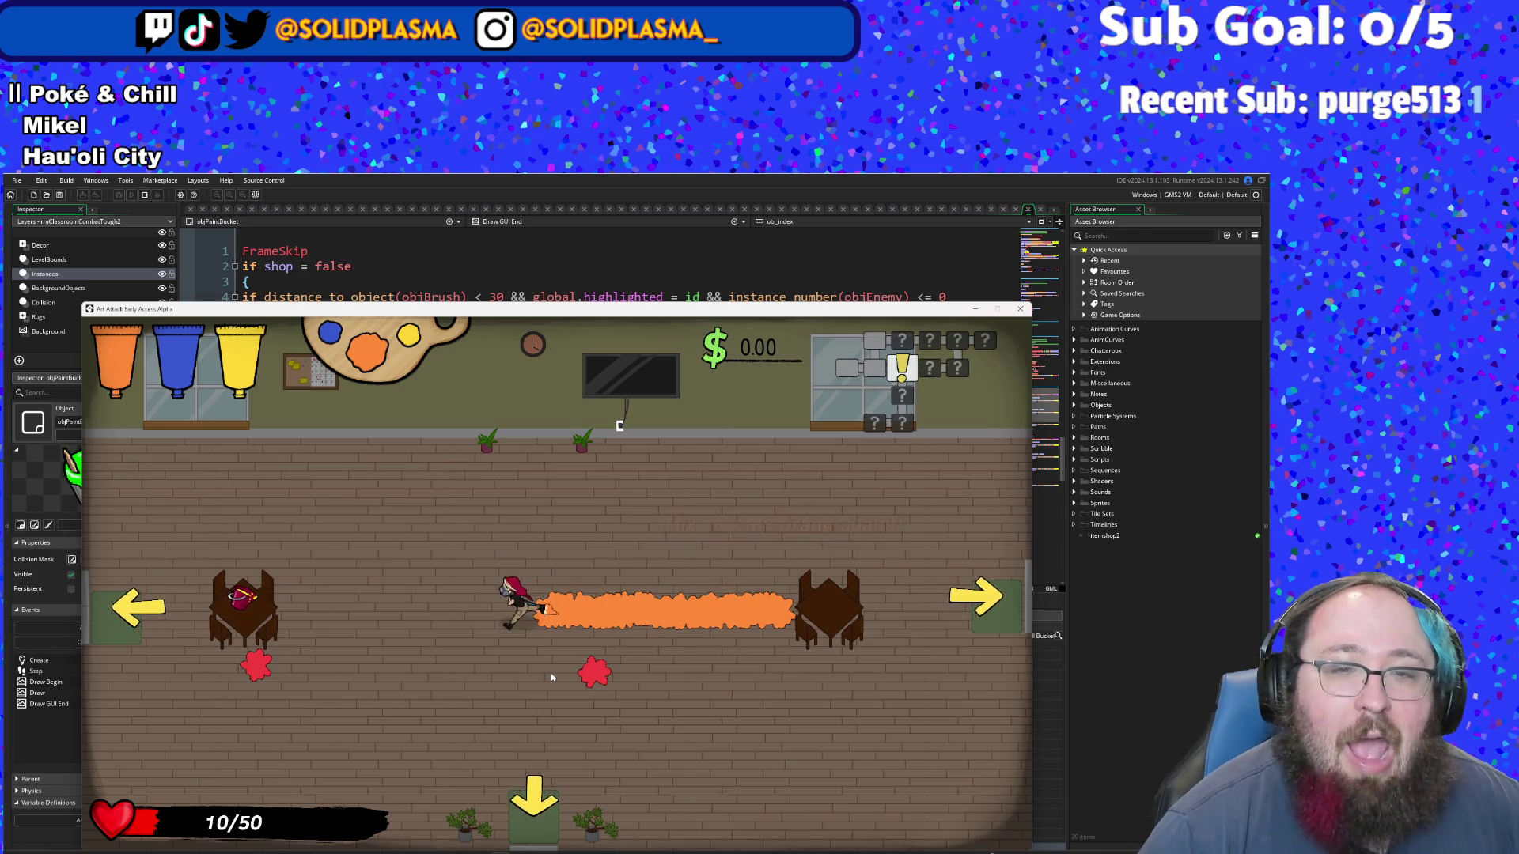
key(d)
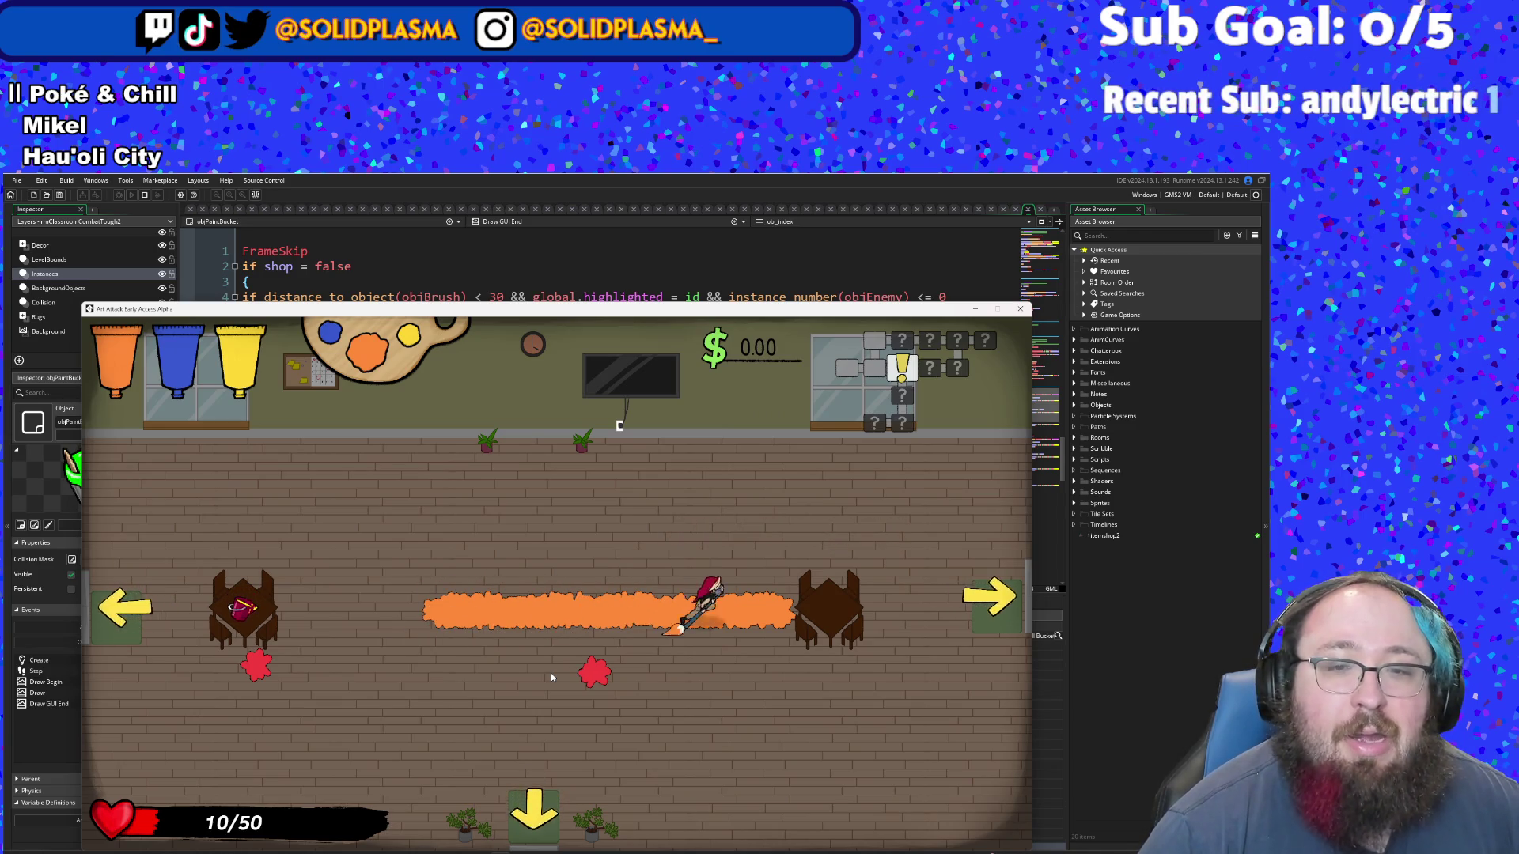
key(a)
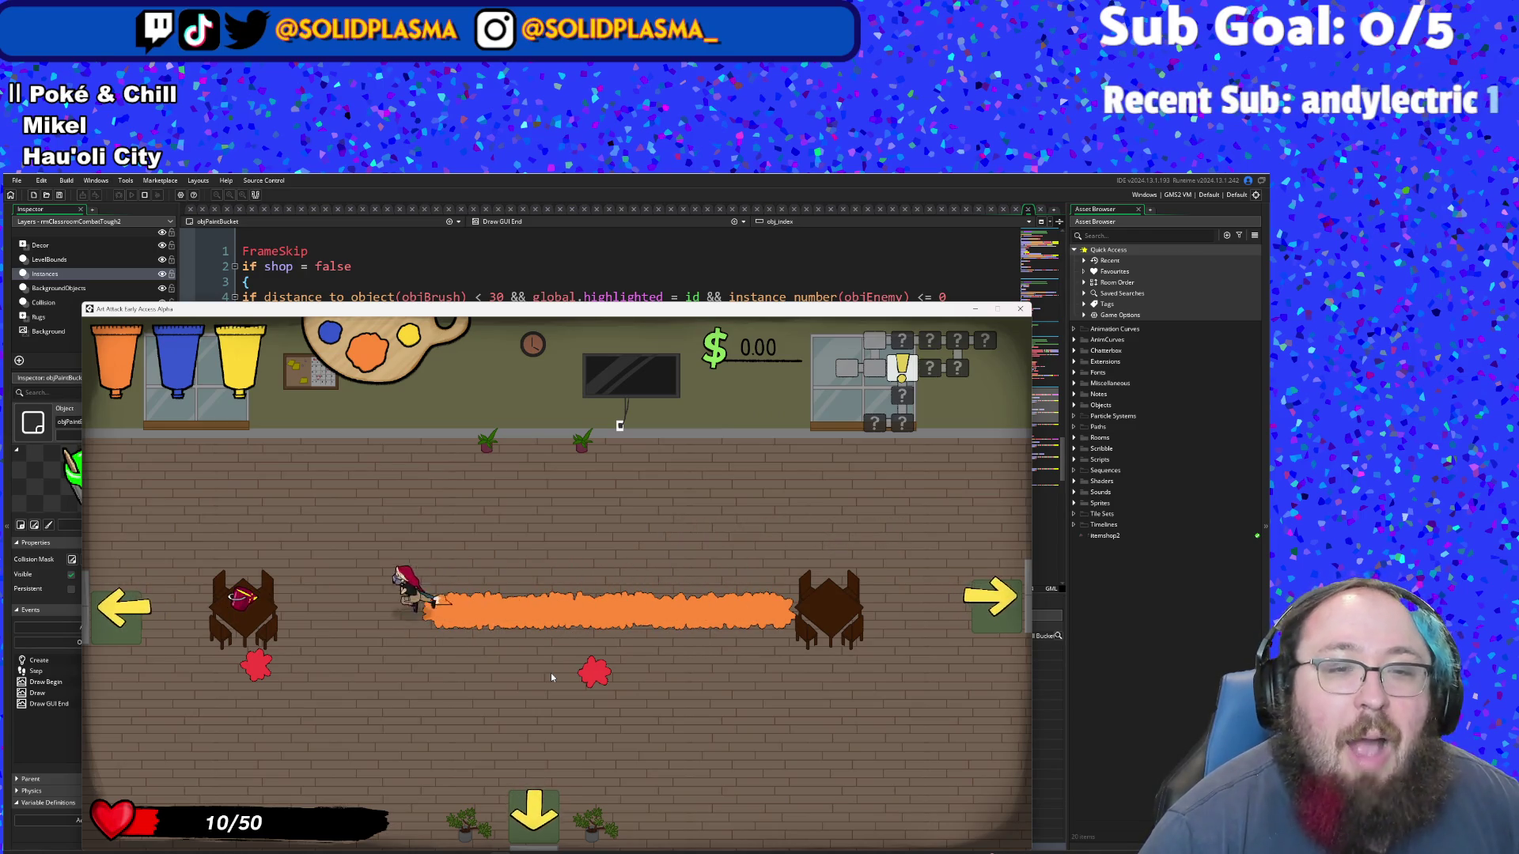
key(s)
- Visit the left table to show its tutorial popup, then walk to the room's top-left
key(w)
key(a)
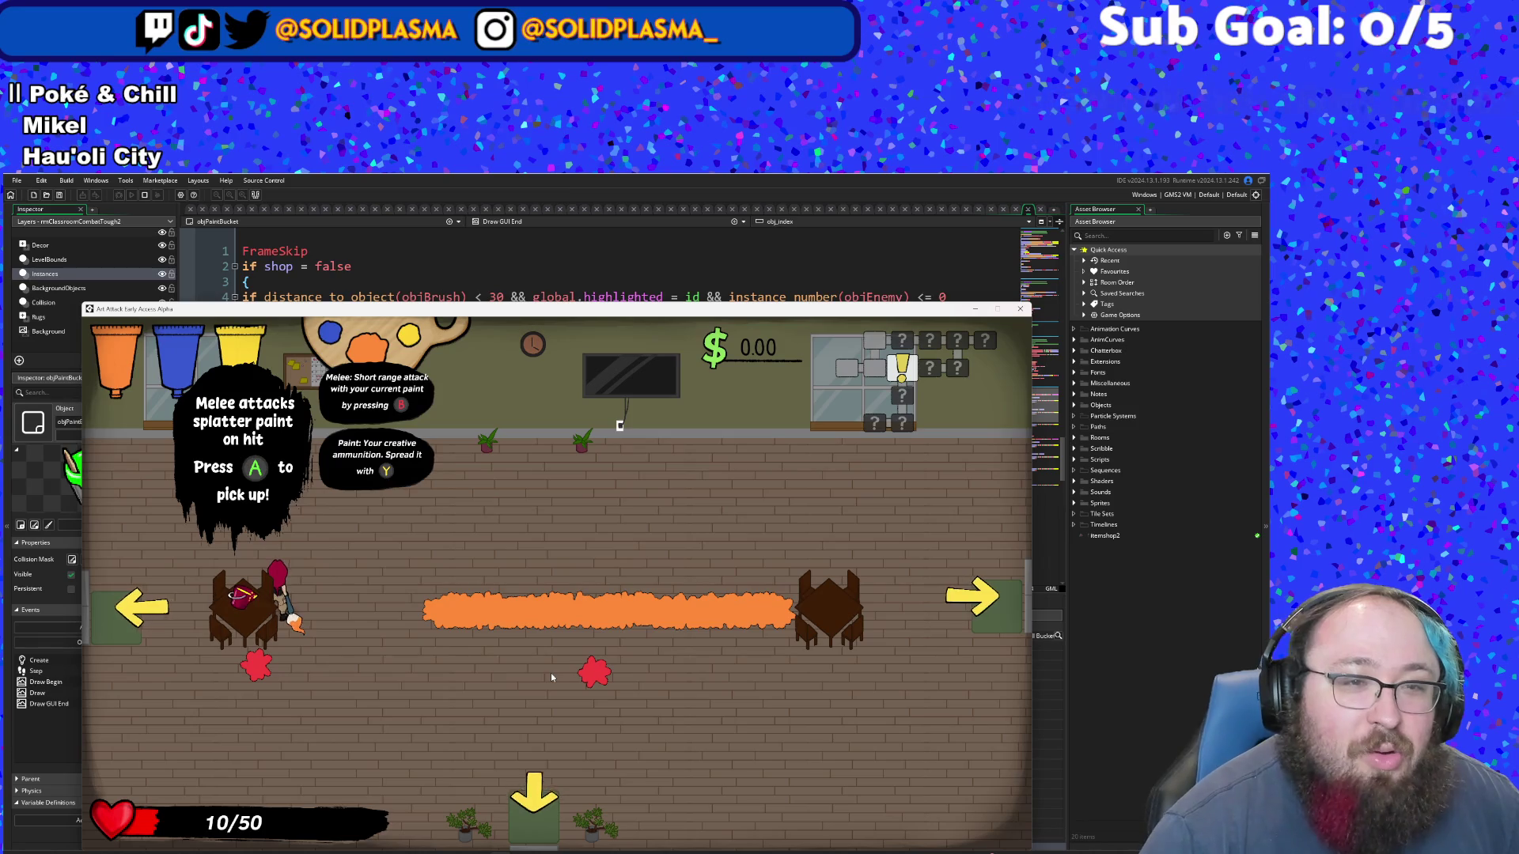
key(s)
key(d)
key(w)
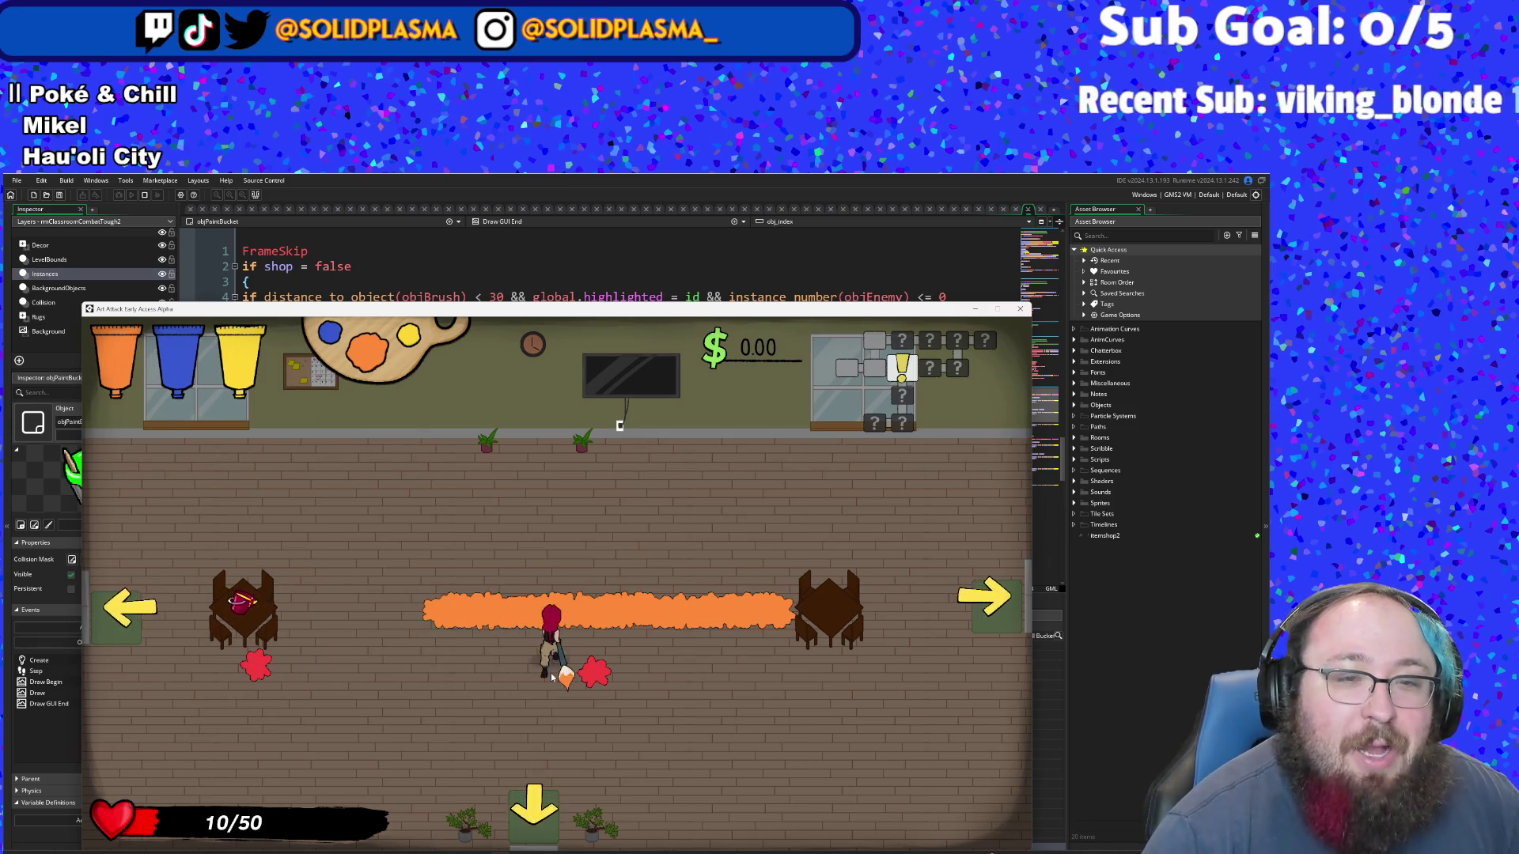
key(a)
key(a)
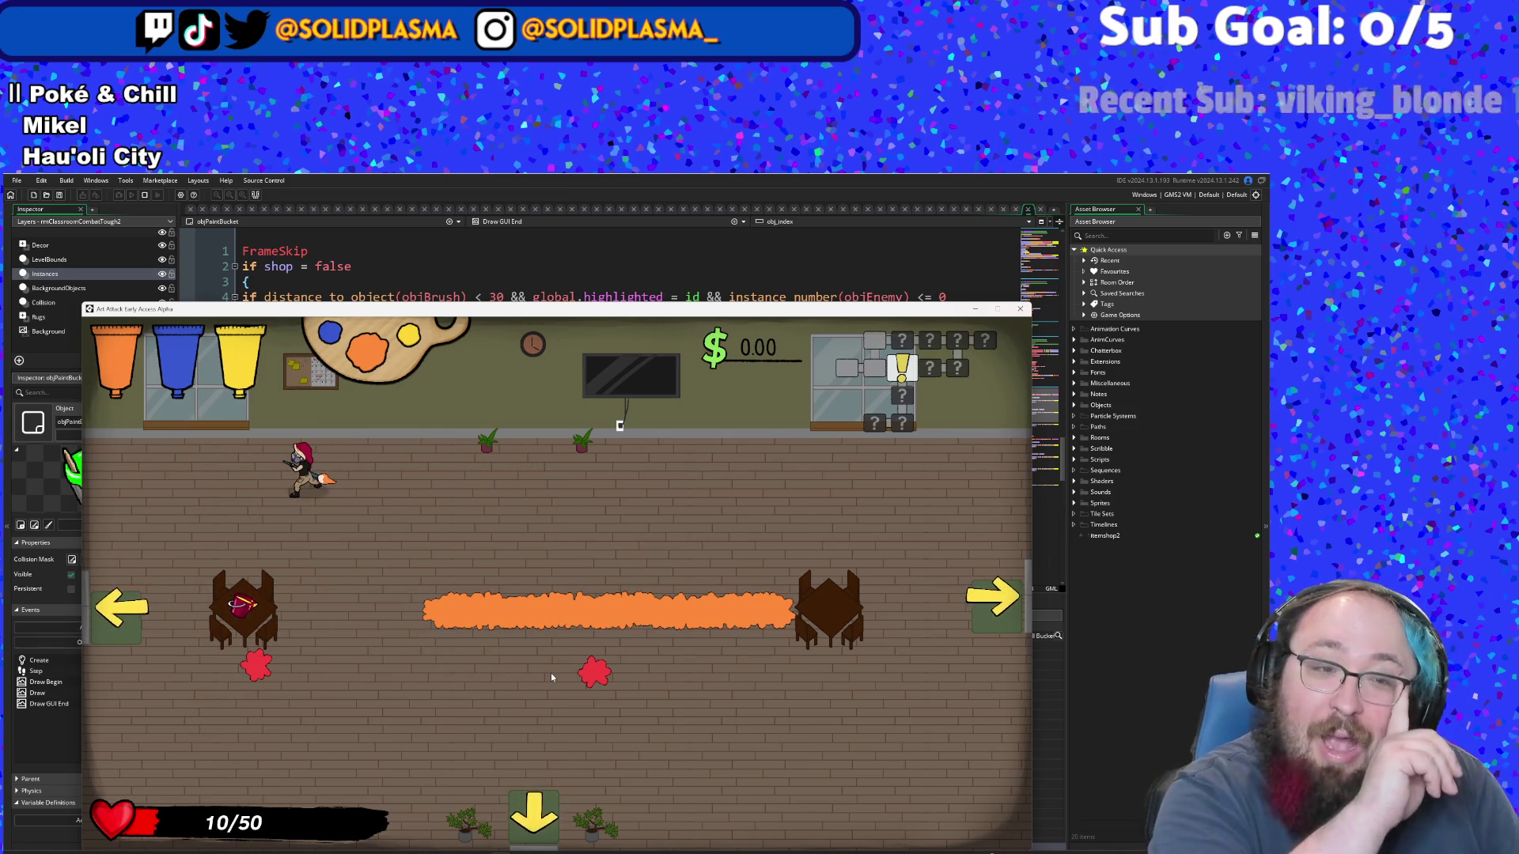
- Bring the GameMaker editor back in front and look over the objPaintBucket code near line 21
click(567, 262)
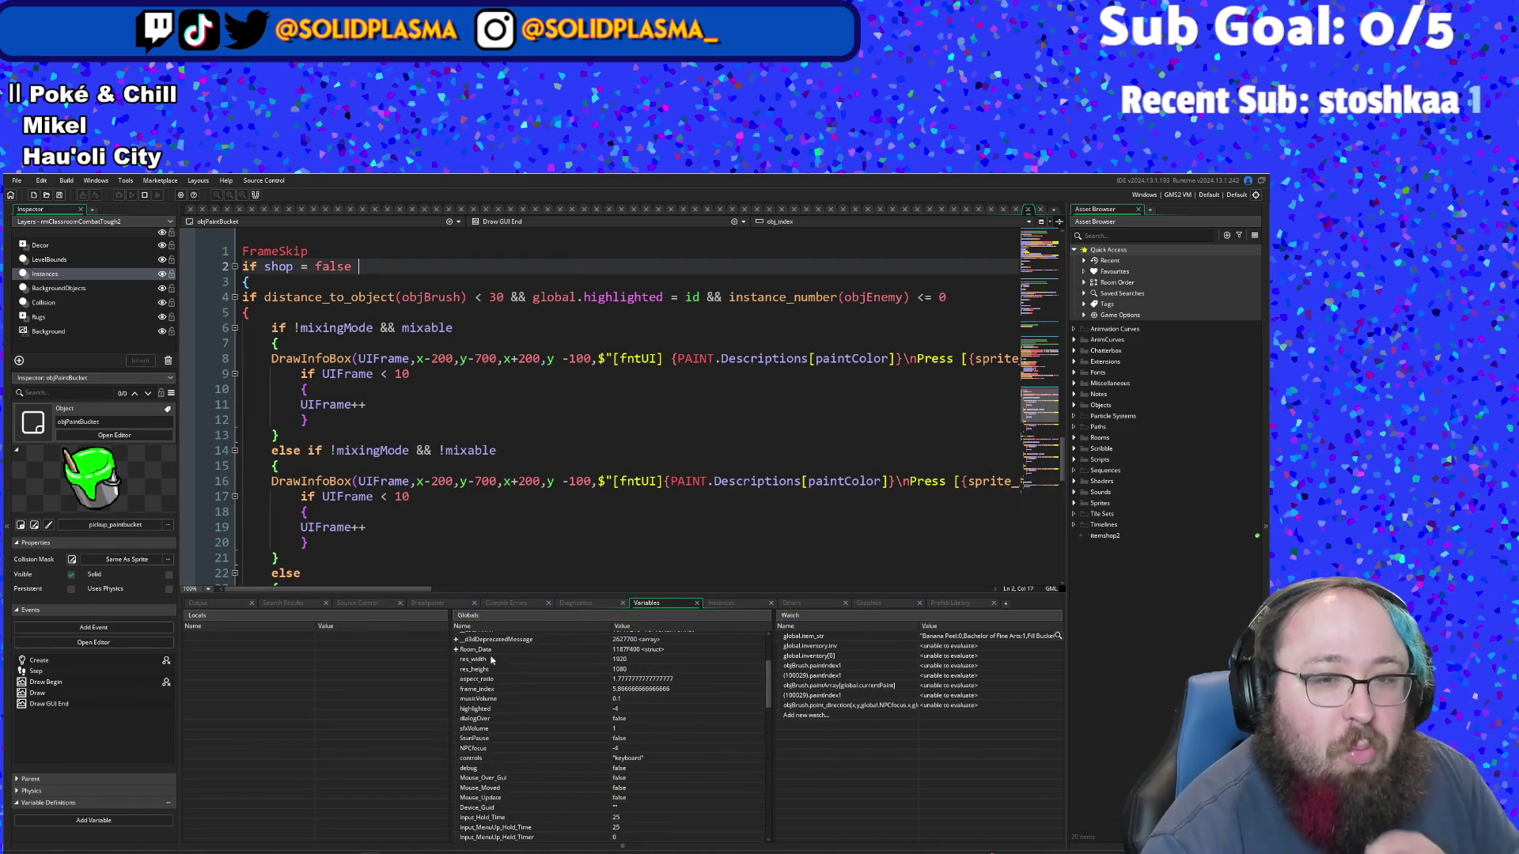
click(515, 558)
scroll(515, 559, up, 4)
scroll(515, 561, down, 6)
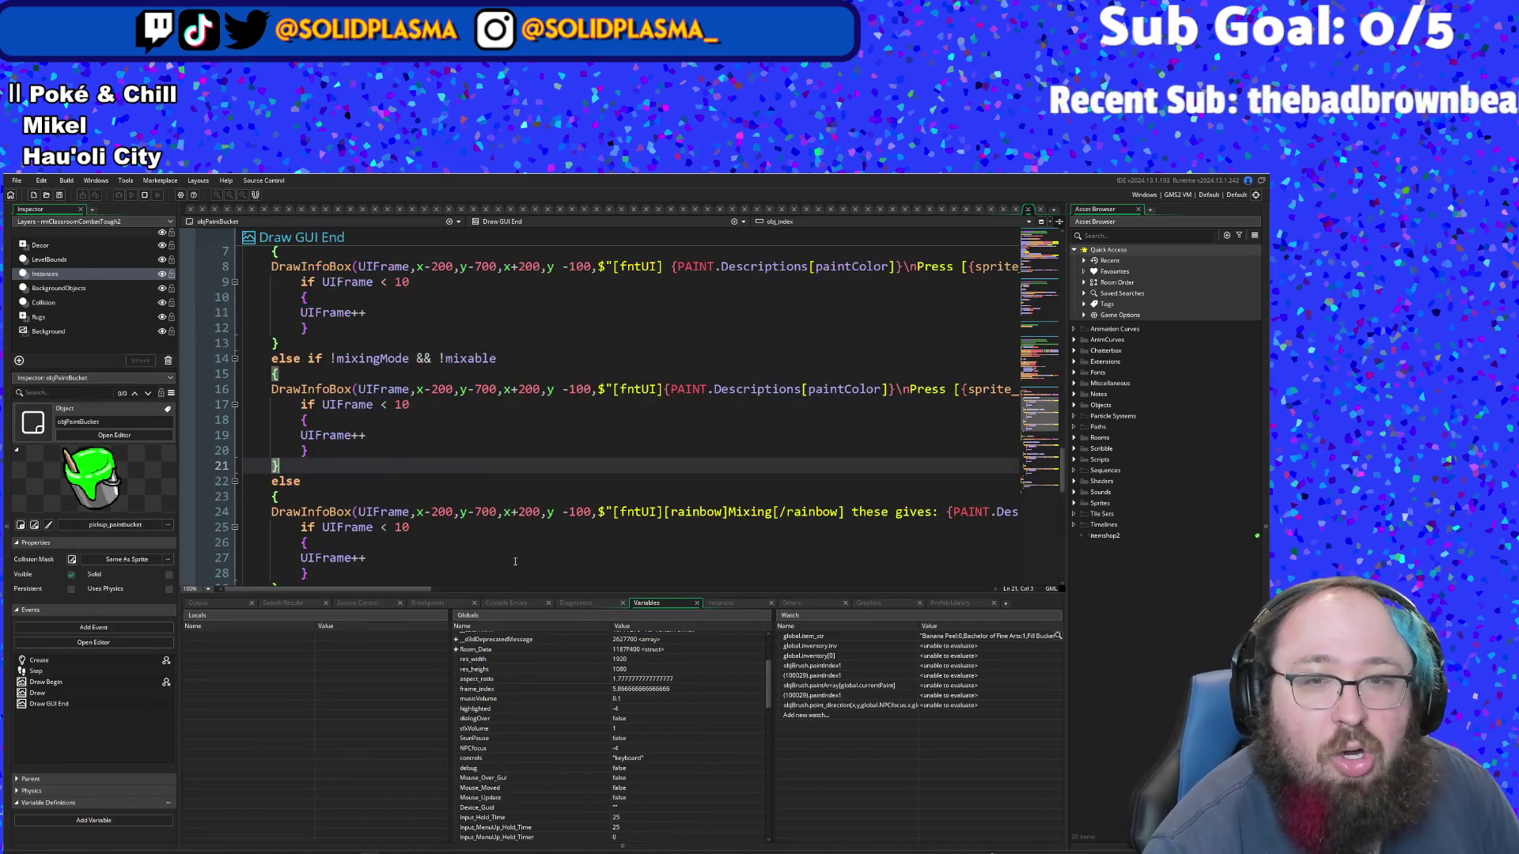
scroll(515, 558, up, 4)
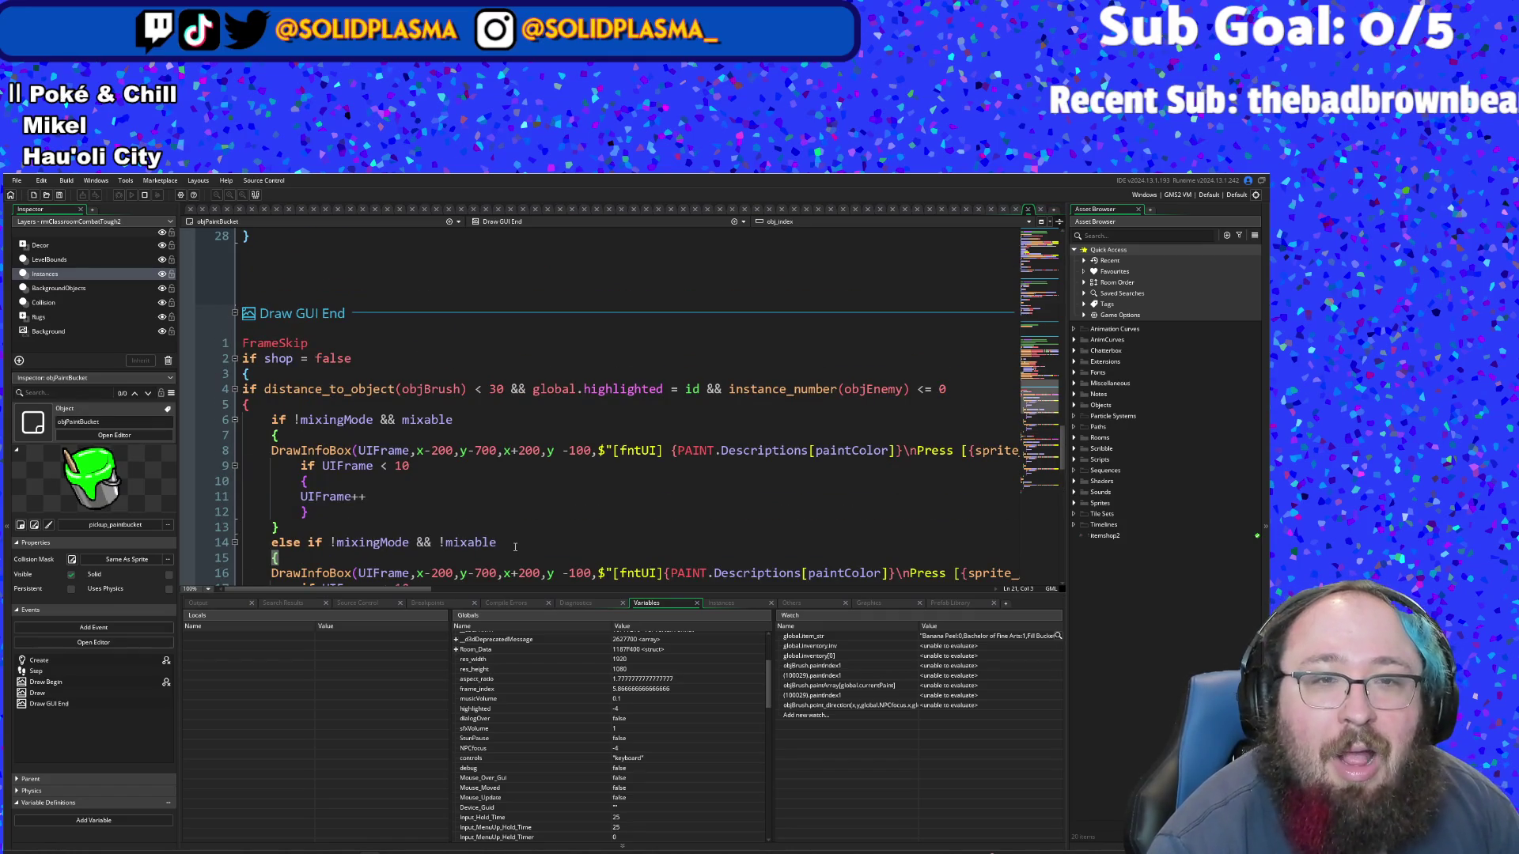
scroll(515, 547, down, 2)
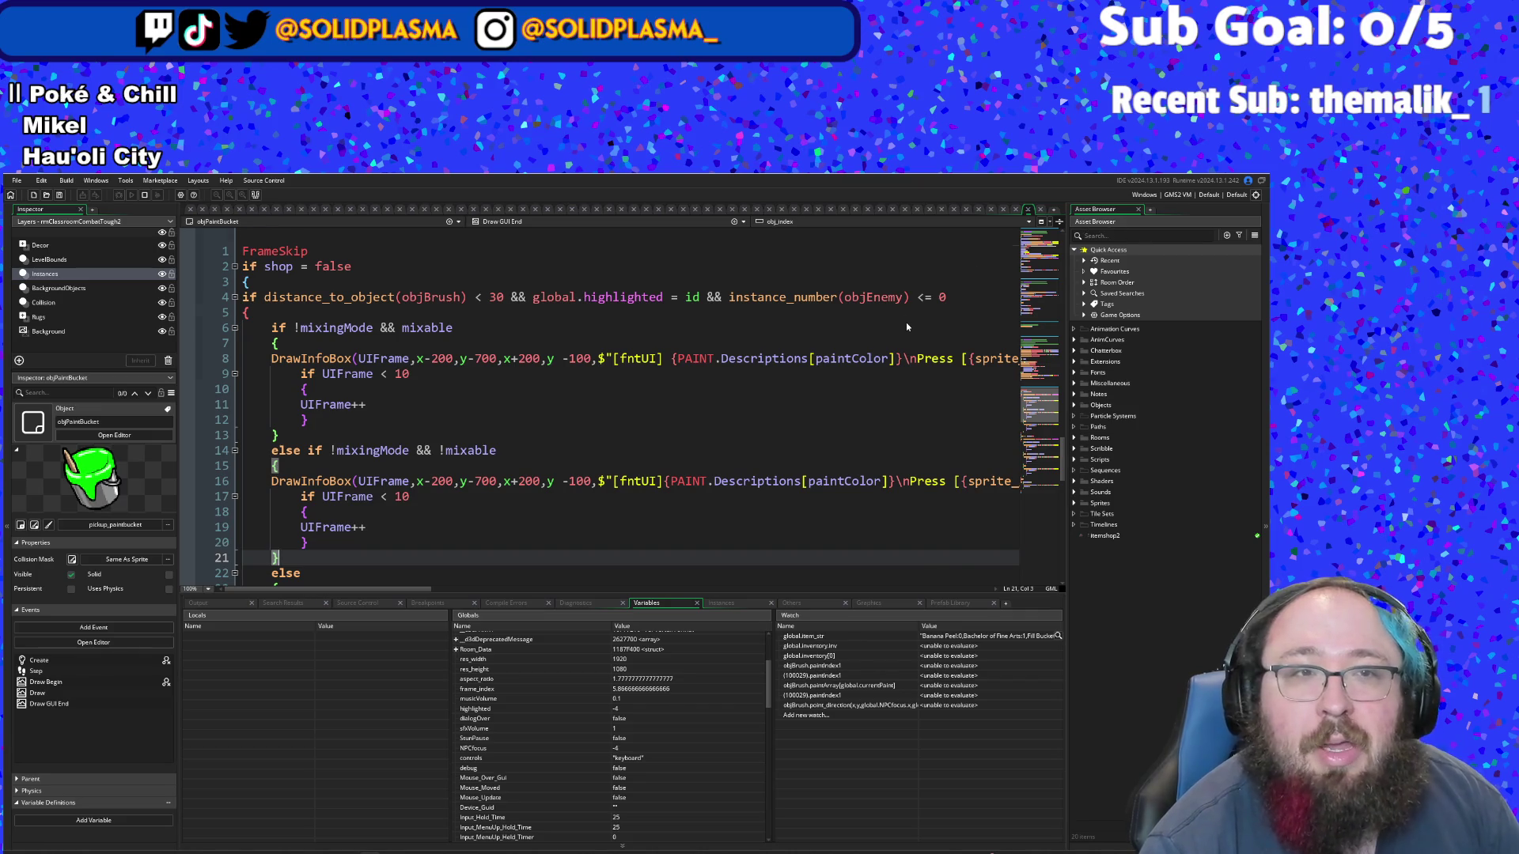
- Switch to the objAbilityPickup tab showing its Draw GUI End code
scroll(906, 327, up, 4)
click(458, 221)
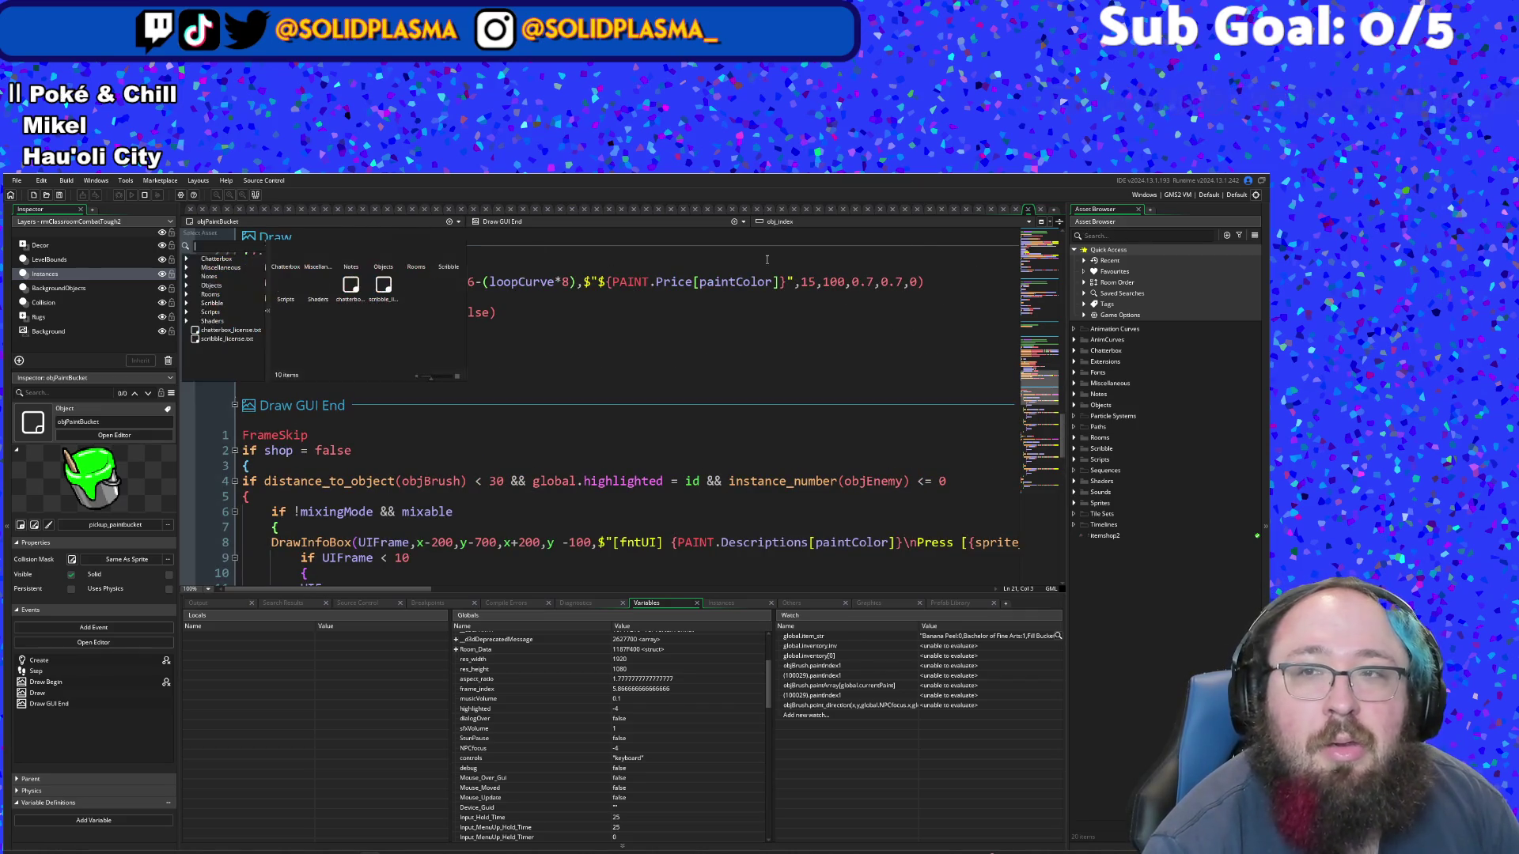
click(765, 209)
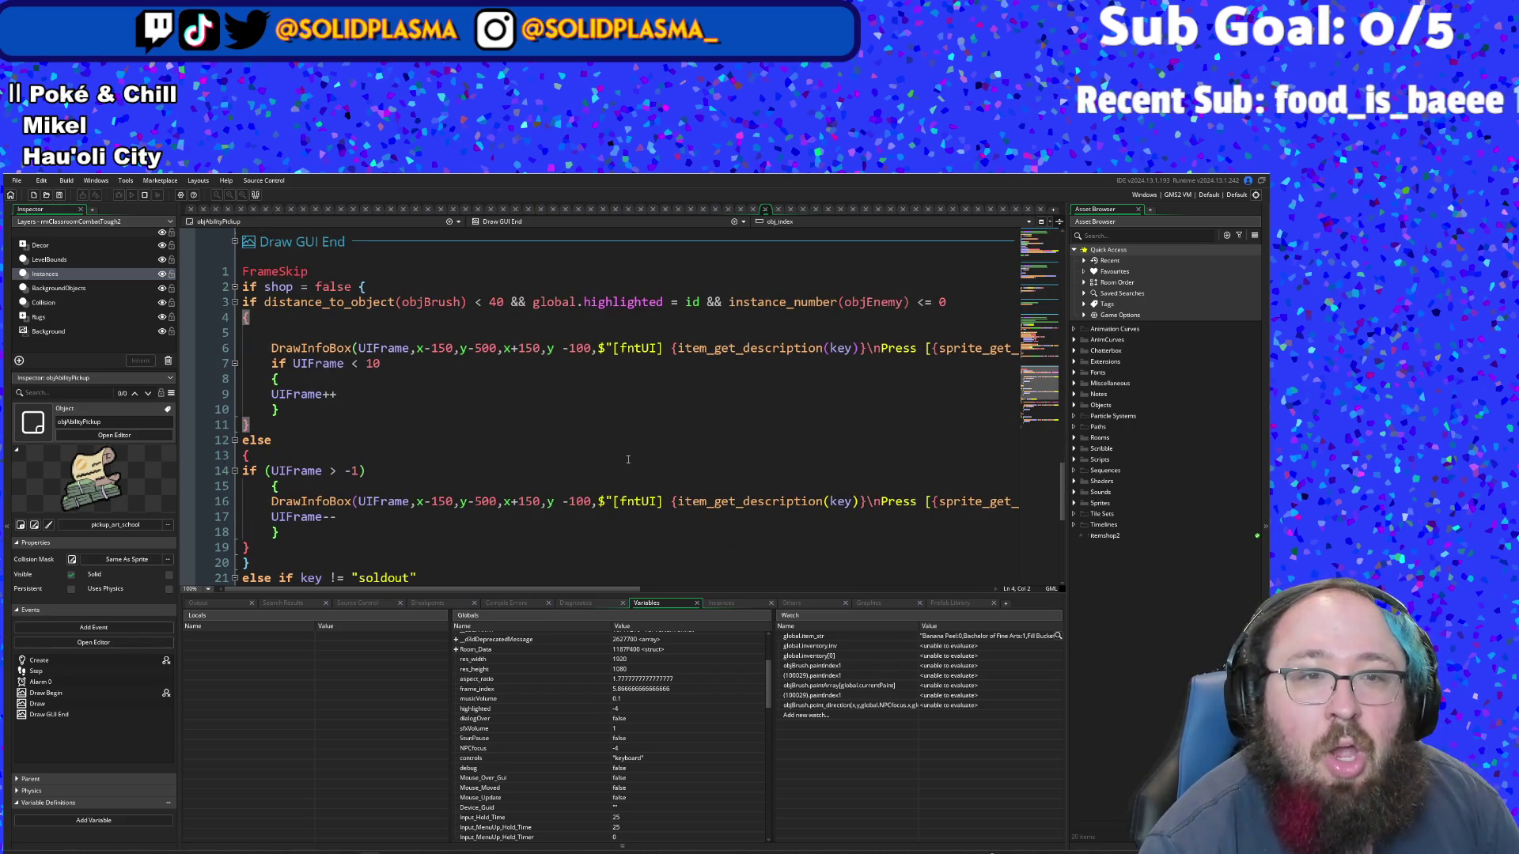
- Search the assets with Ctrl+T for 'Brush' and open objBrush's Step event, scrolling through its code
key(ctrl+t)
text(p)
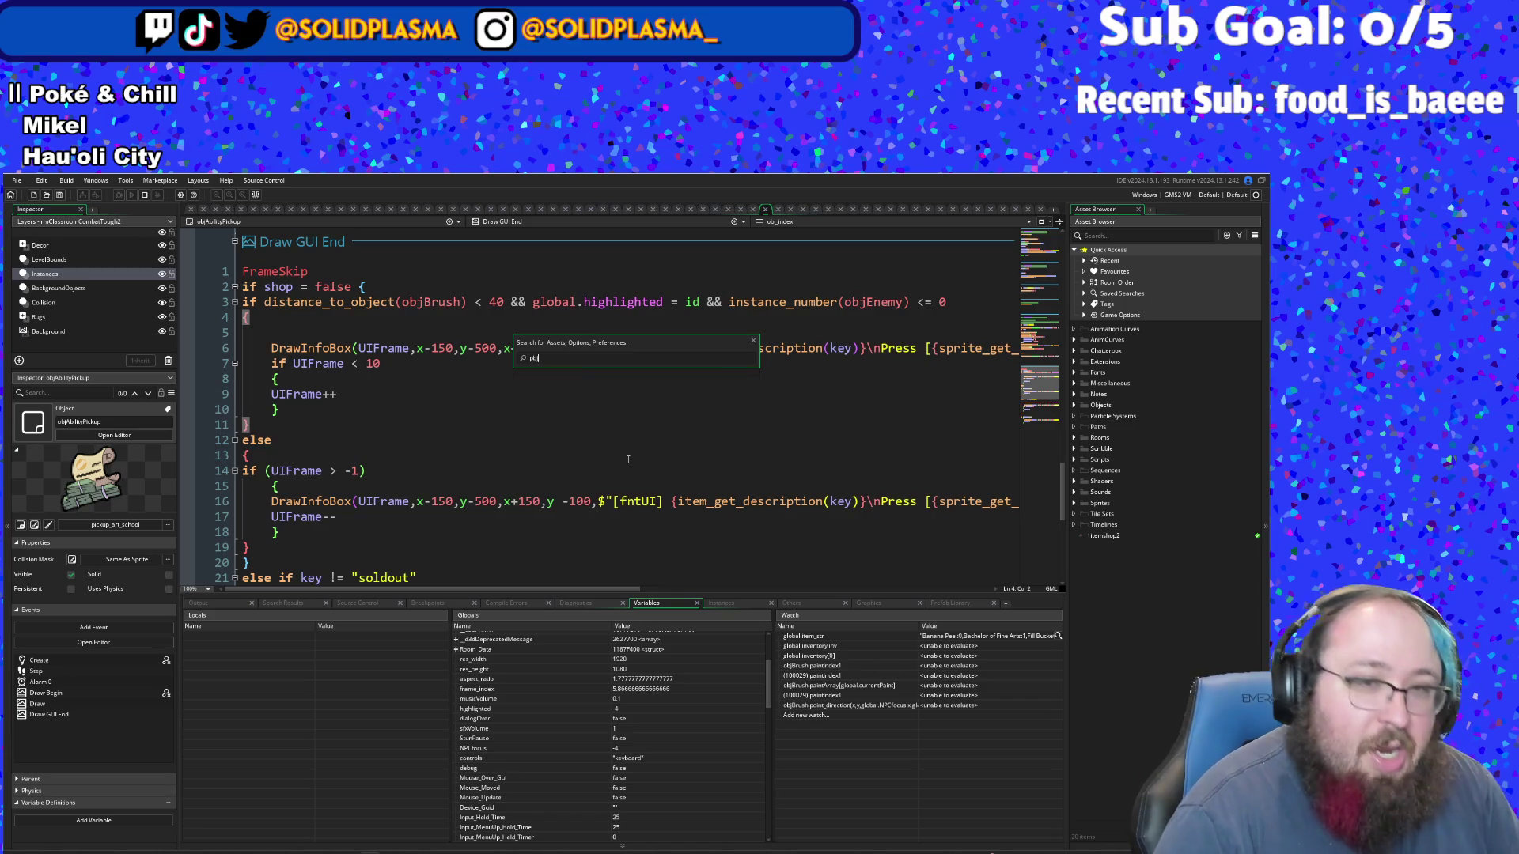
key(BackSpace)
key(BackSpace)
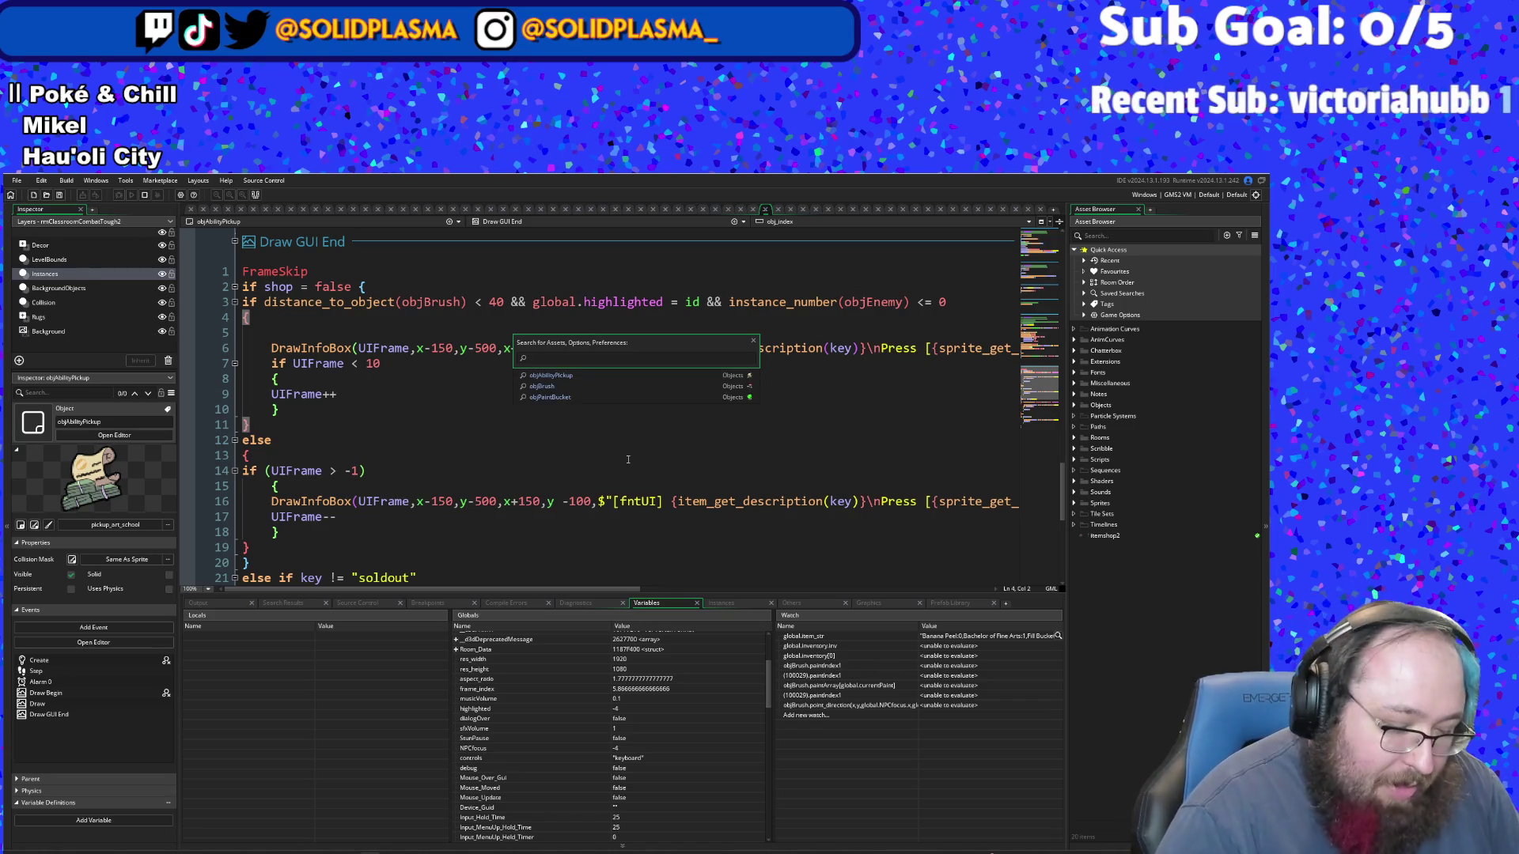
text(objBrush)
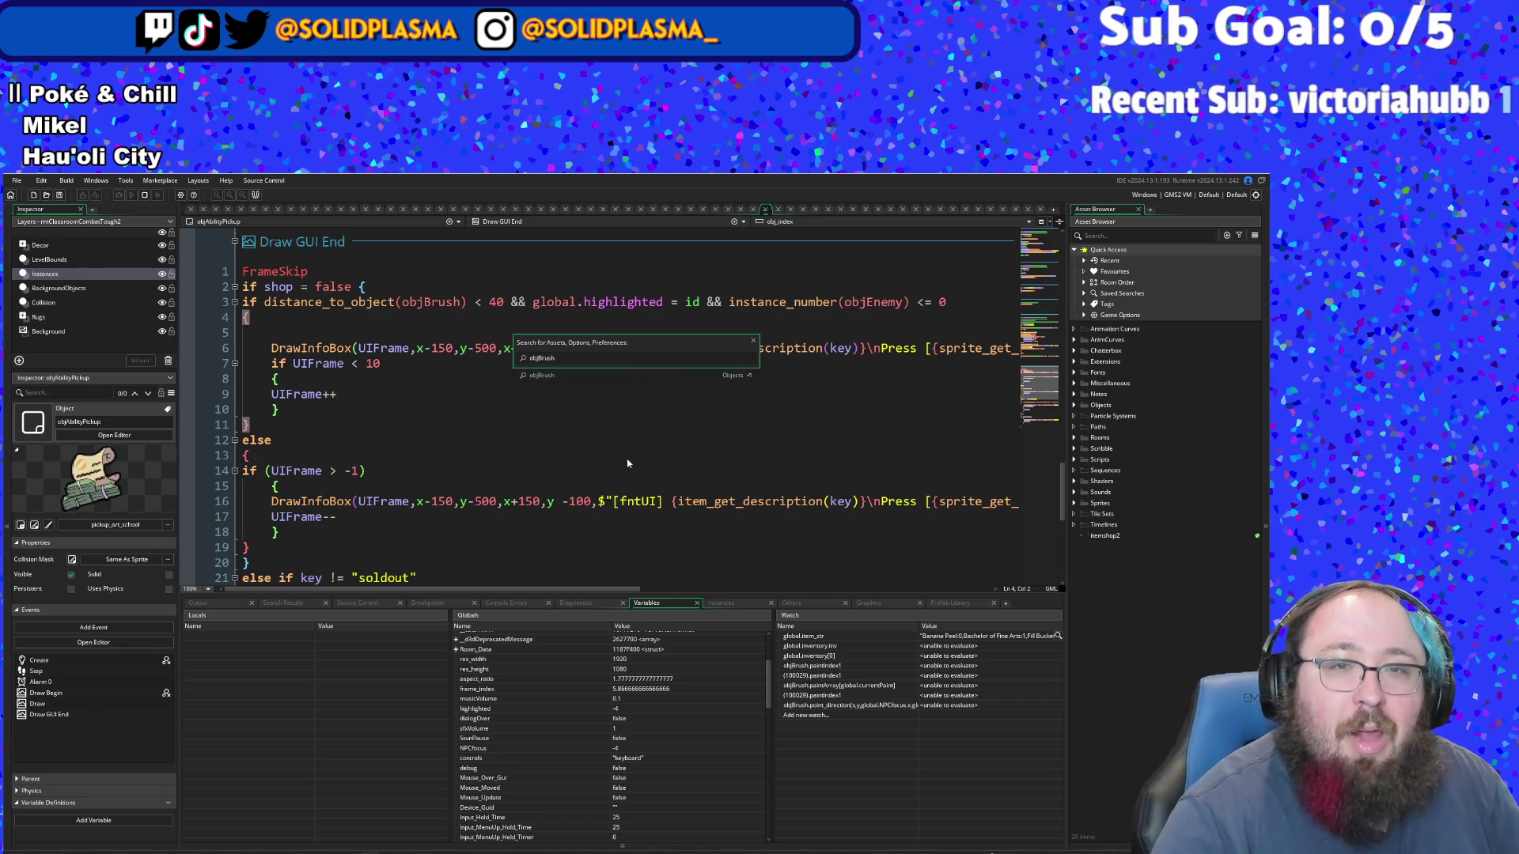
key(Return)
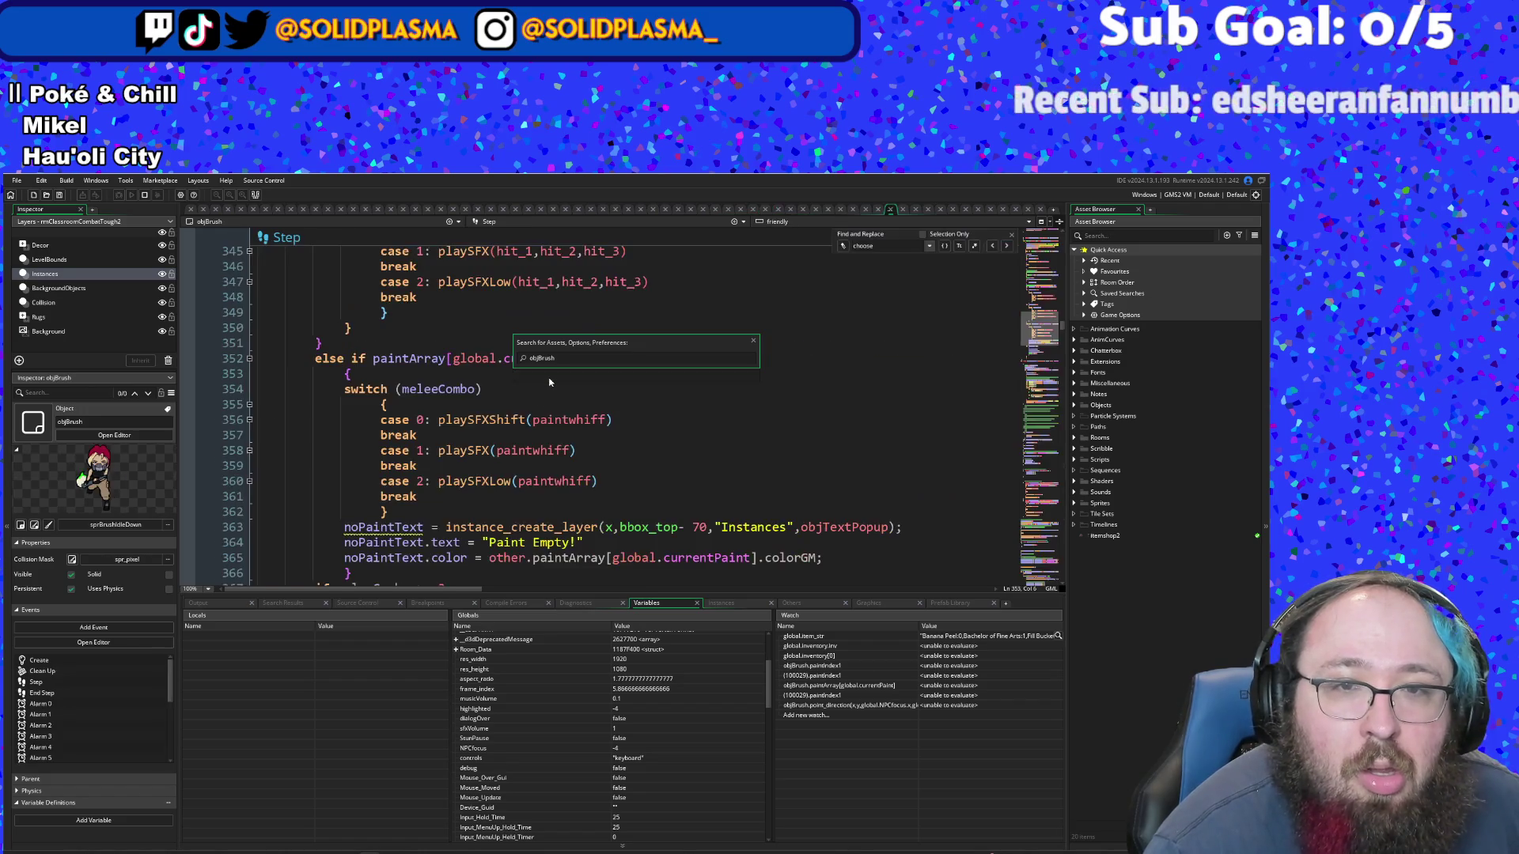
scroll(338, 558, down, 8)
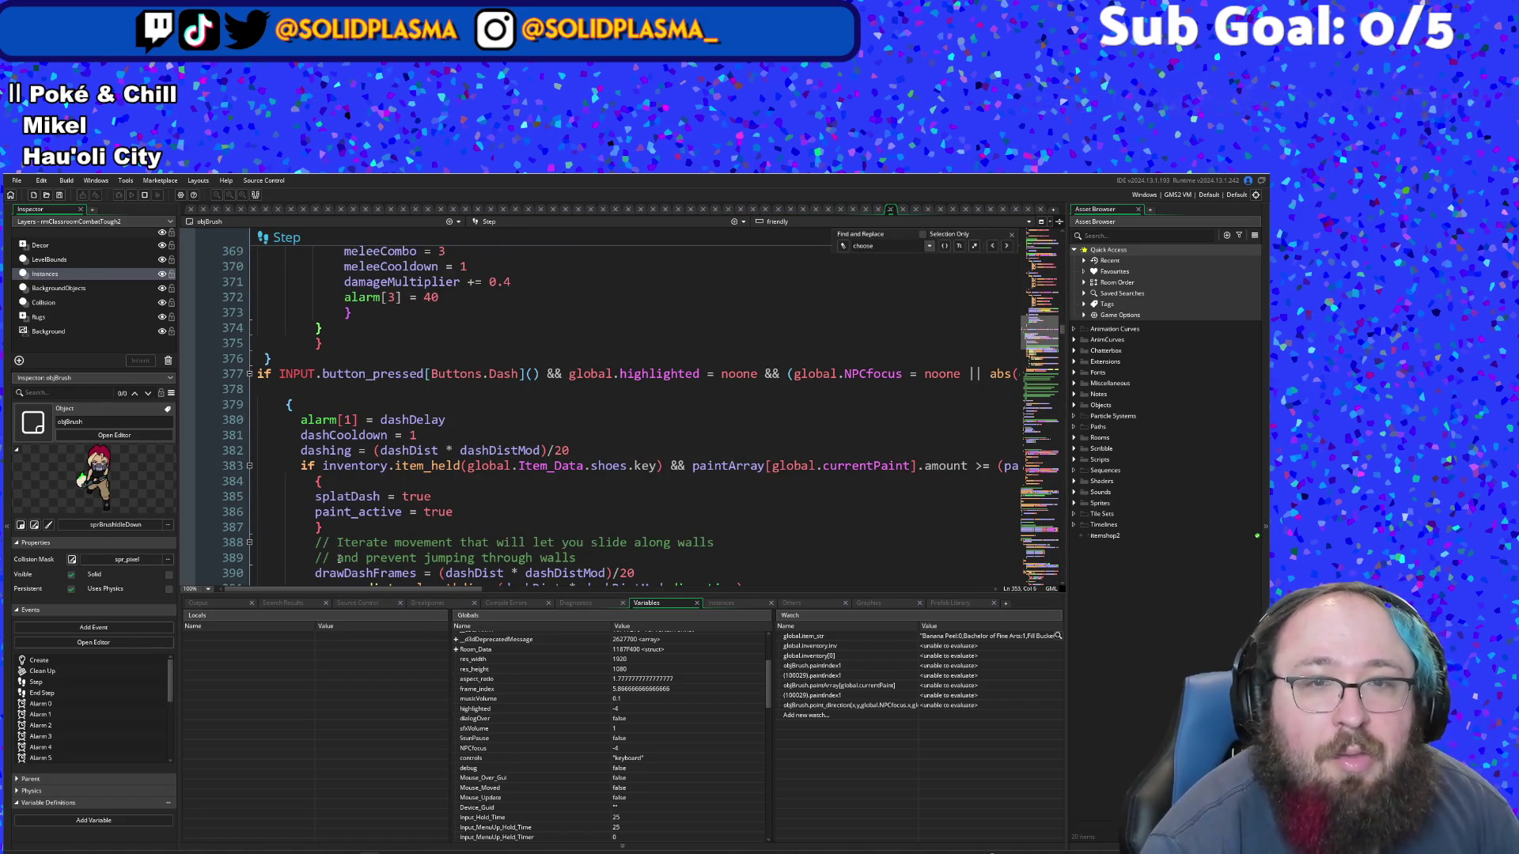
scroll(339, 558, up, 4)
scroll(338, 559, down, 6)
scroll(338, 559, down, 20)
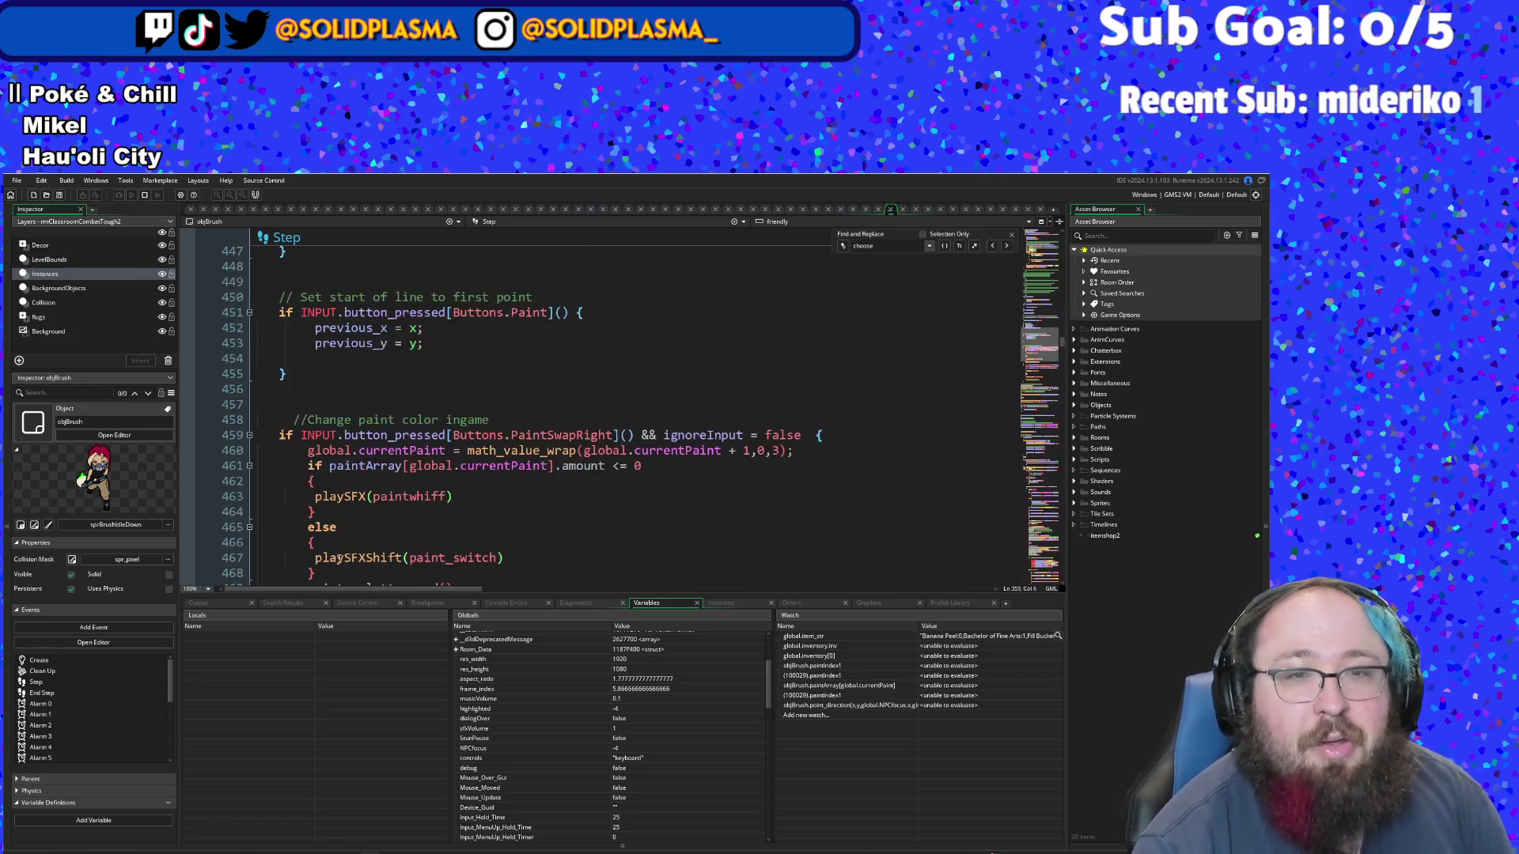
scroll(350, 517, up, 4)
scroll(351, 517, down, 4)
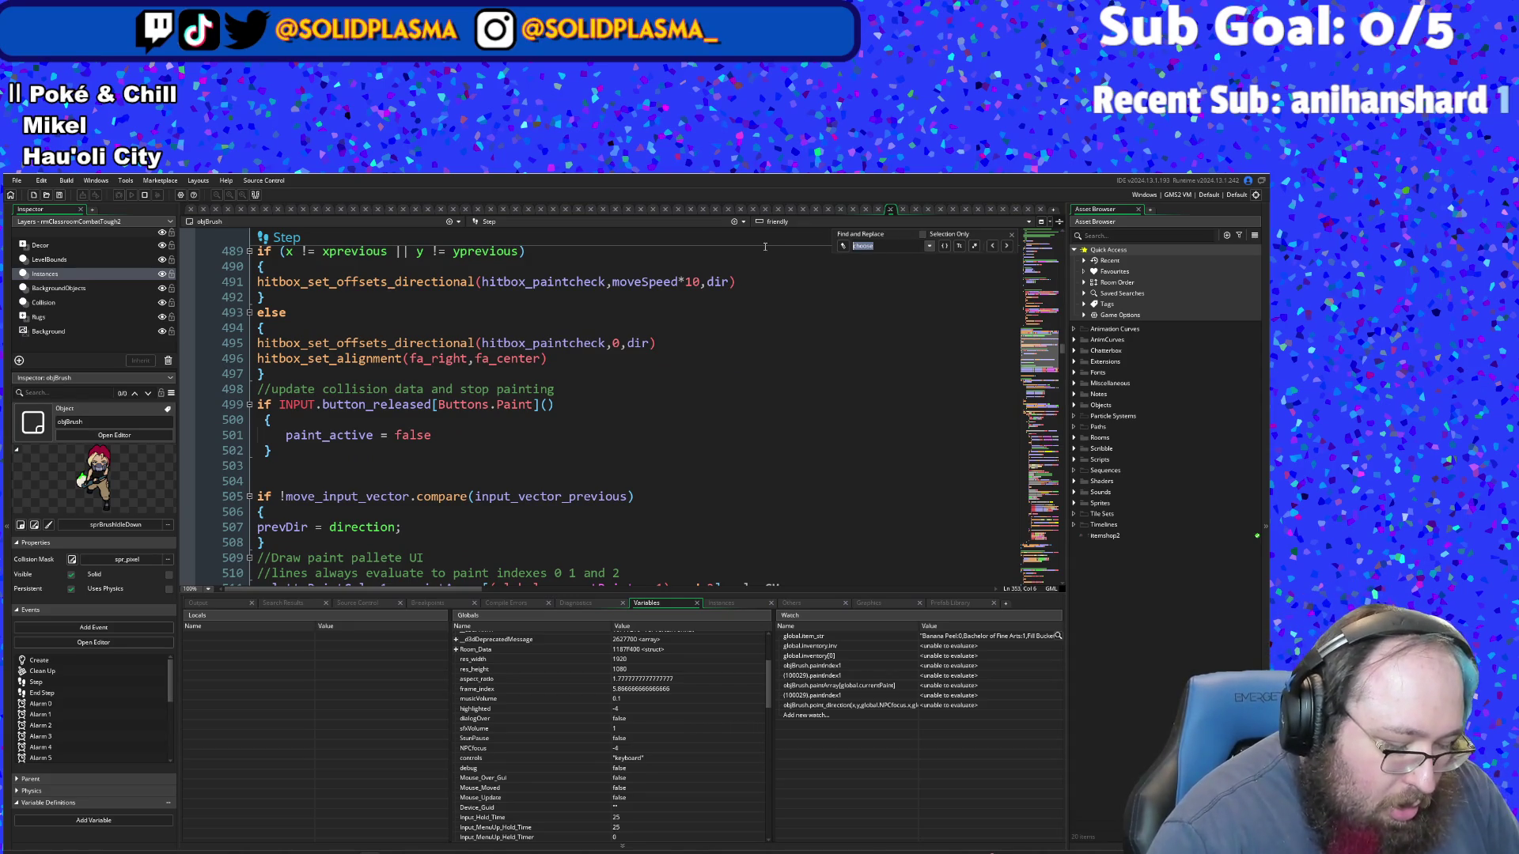
- Find 'objAbil' to jump to the ability pickup section of objBrush's Step code
text(o)
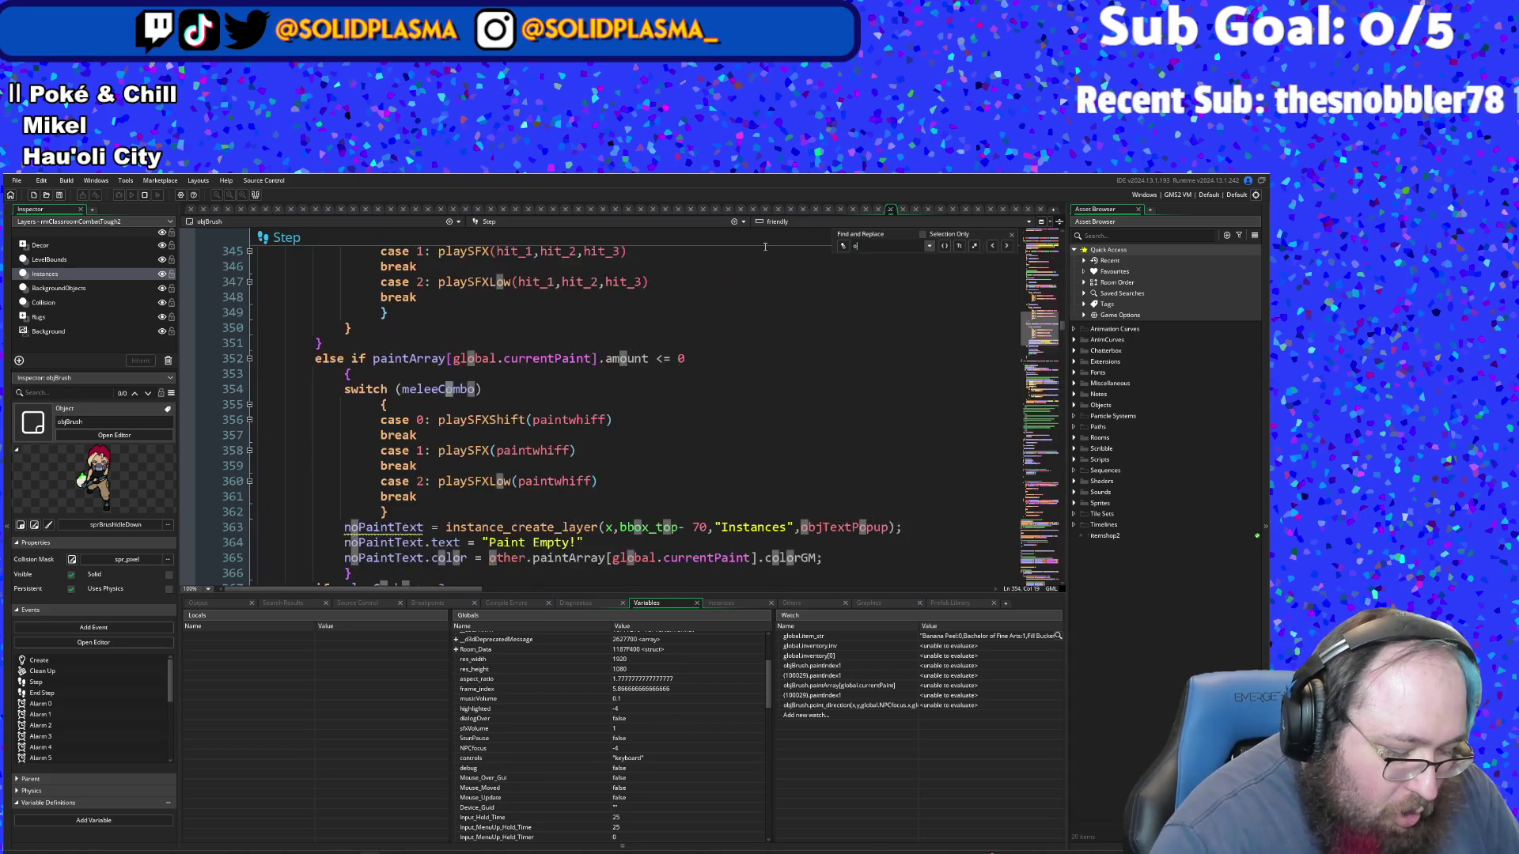
text(bjA)
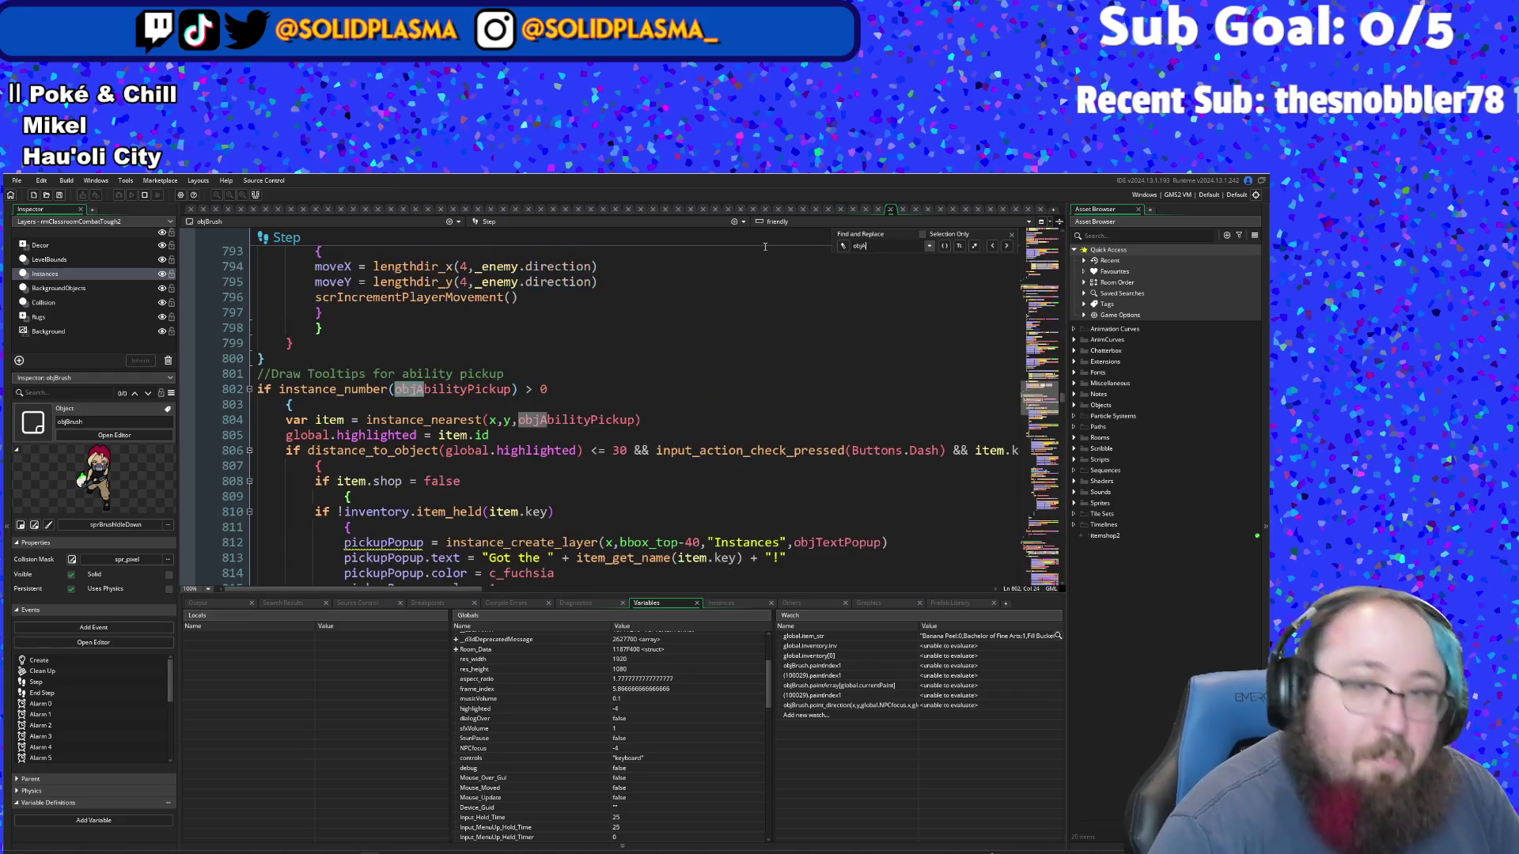
text(bil)
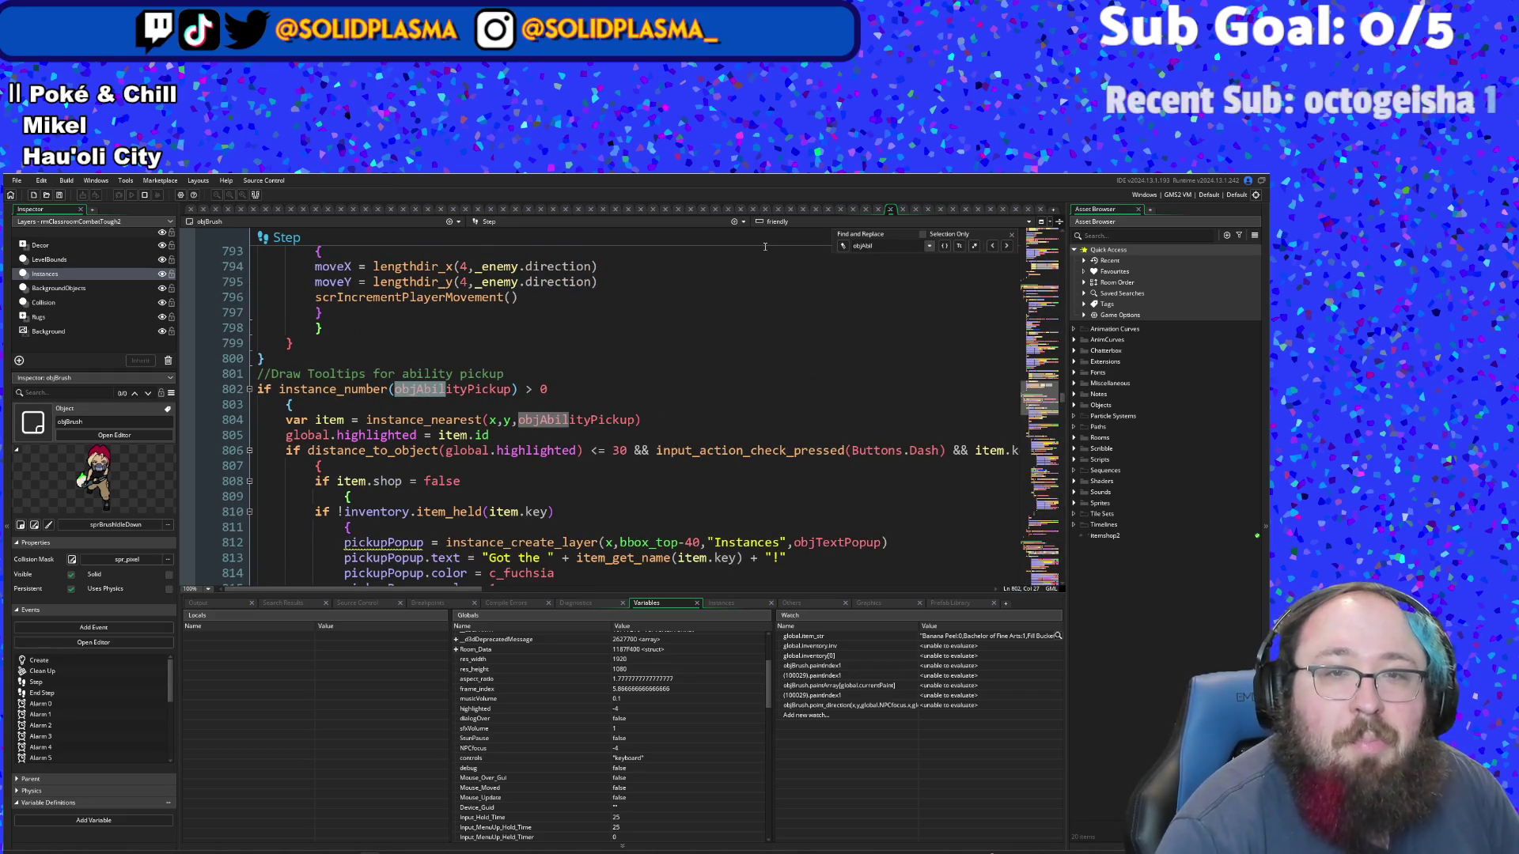
click(693, 467)
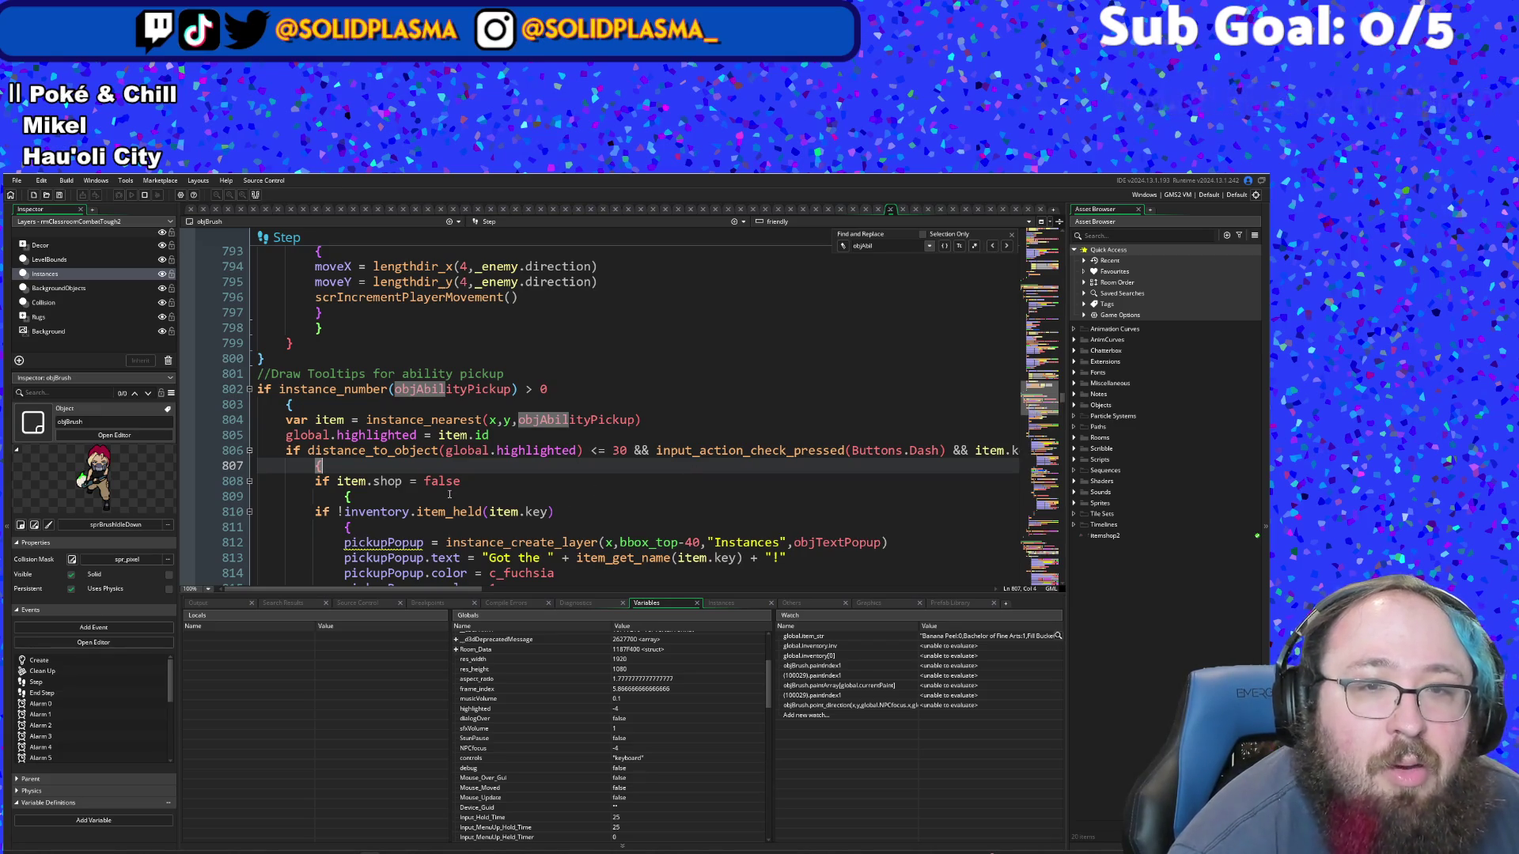
mouse_move(314, 446)
scroll(295, 414, up, 4)
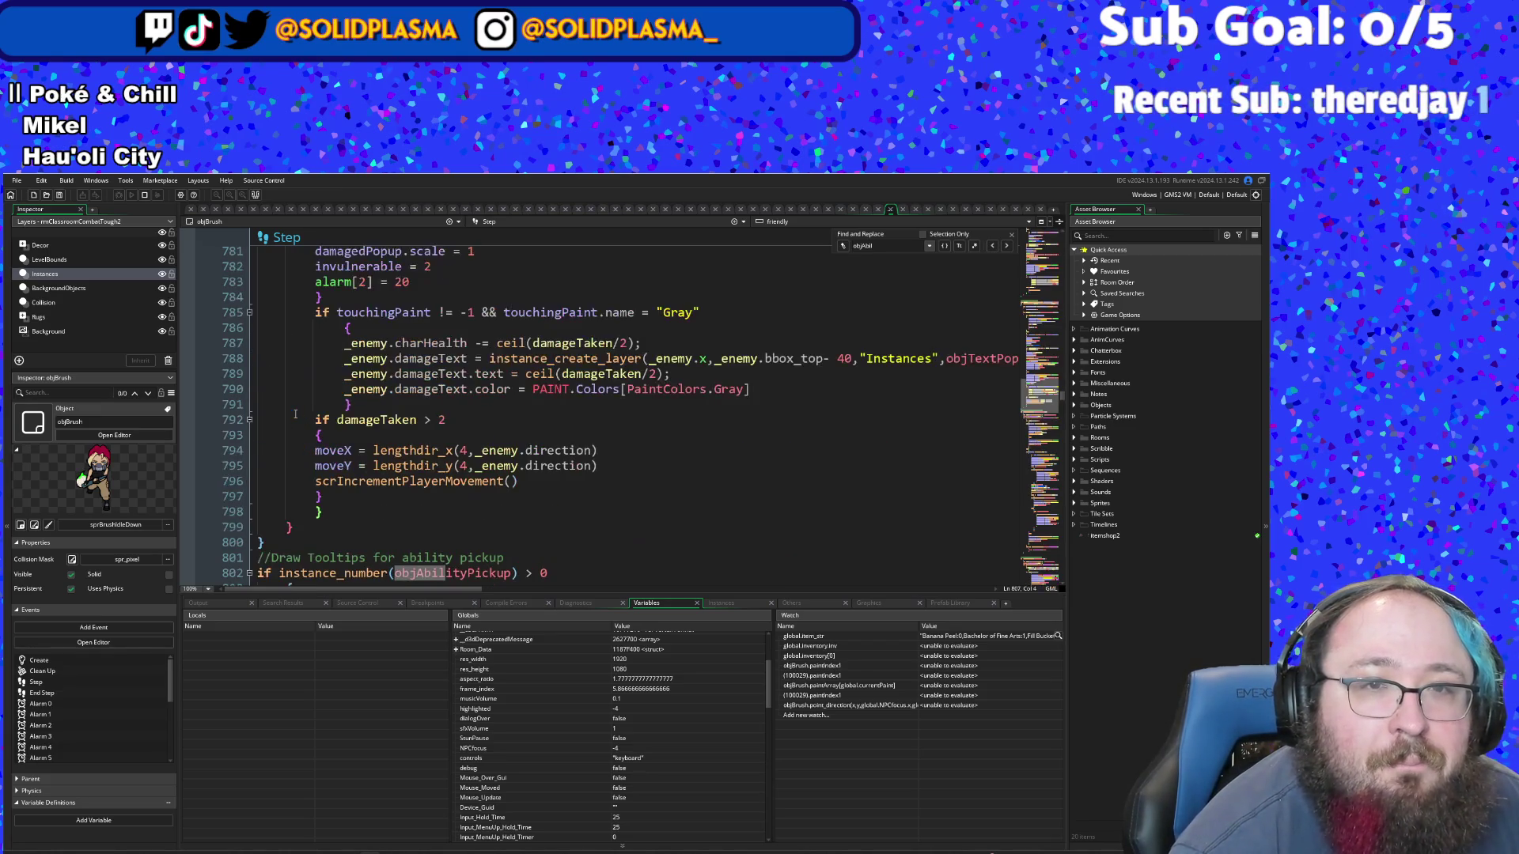
scroll(295, 414, down, 4)
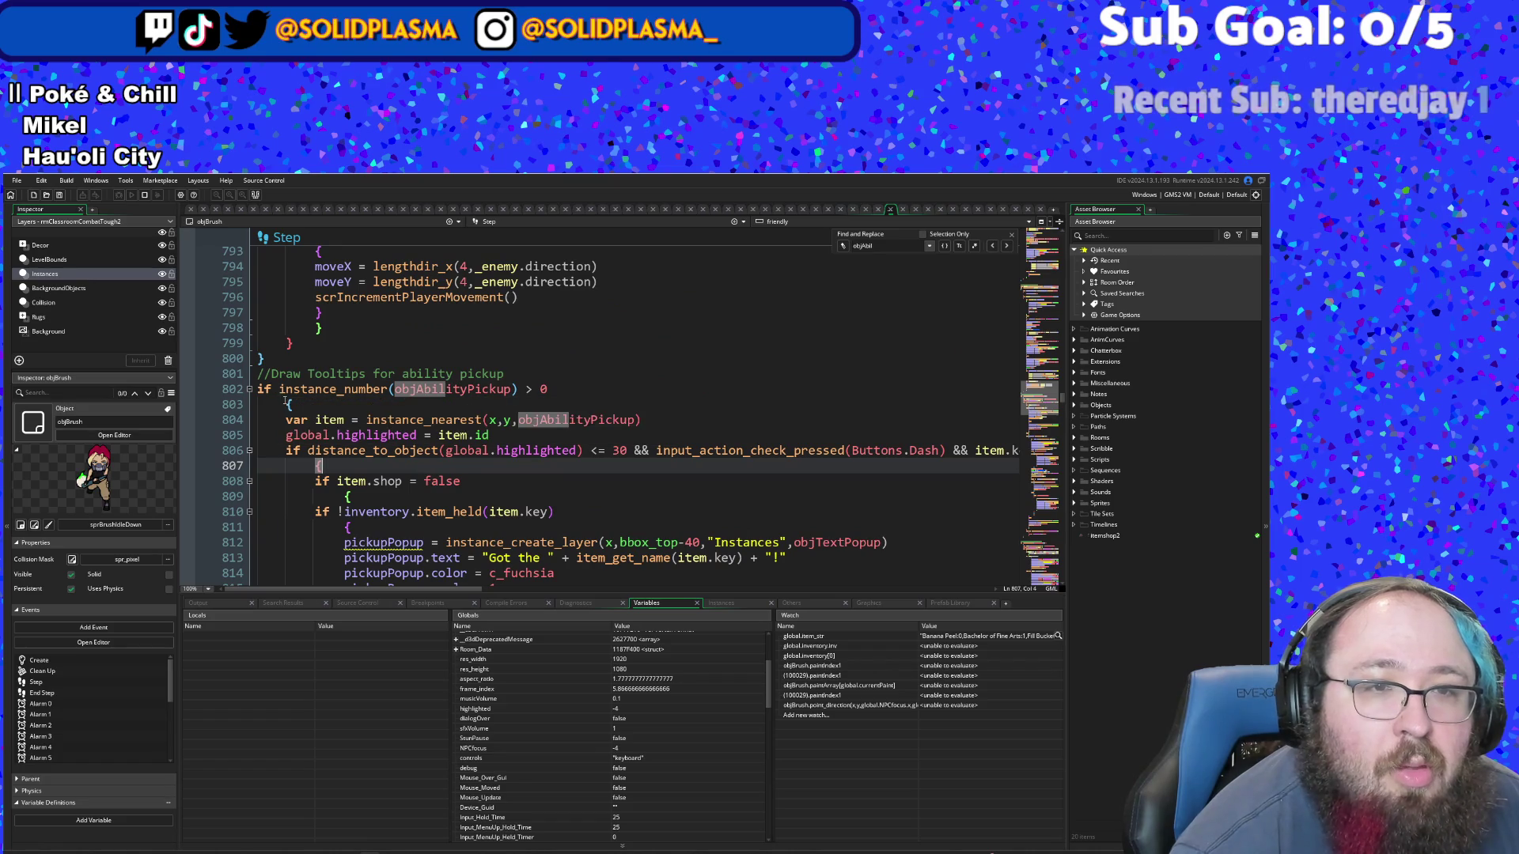
click(278, 400)
scroll(285, 400, down, 10)
scroll(285, 400, down, 18)
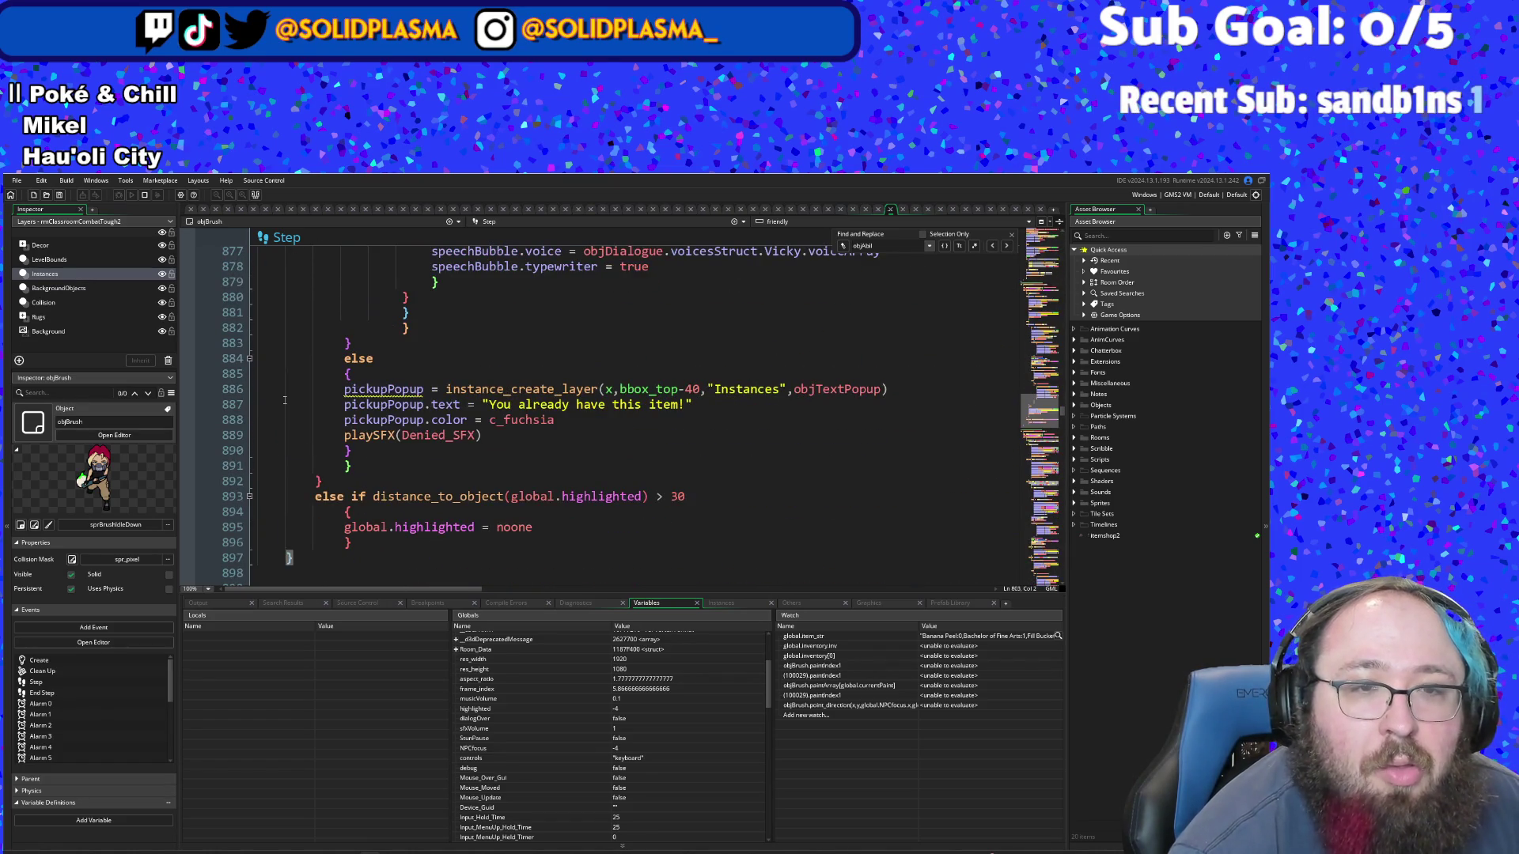
- Change the distance threshold on line 893 from > 30 to > 40
click(318, 480)
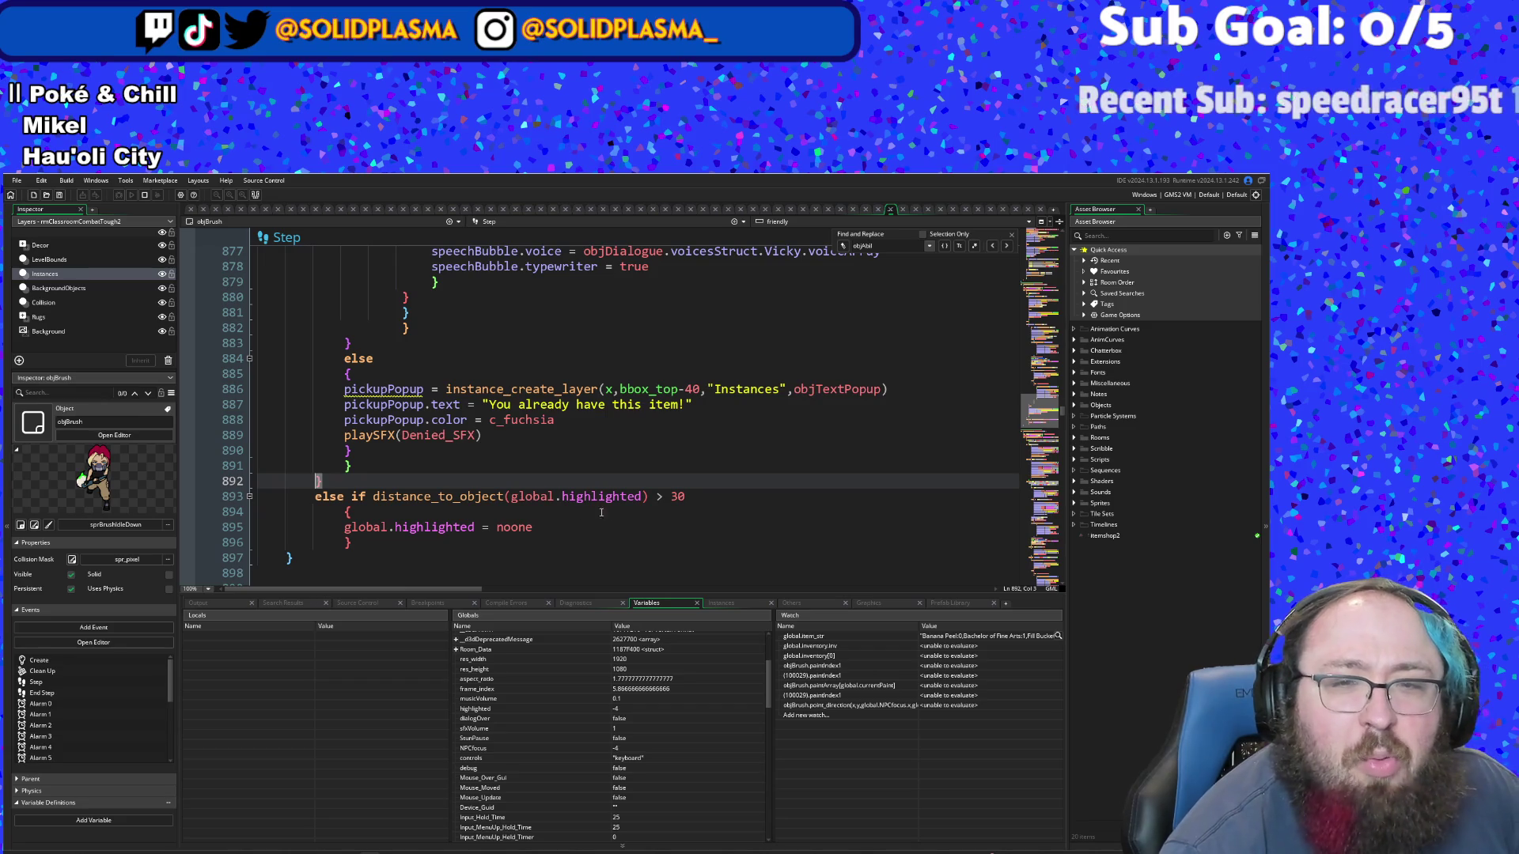
click(677, 497)
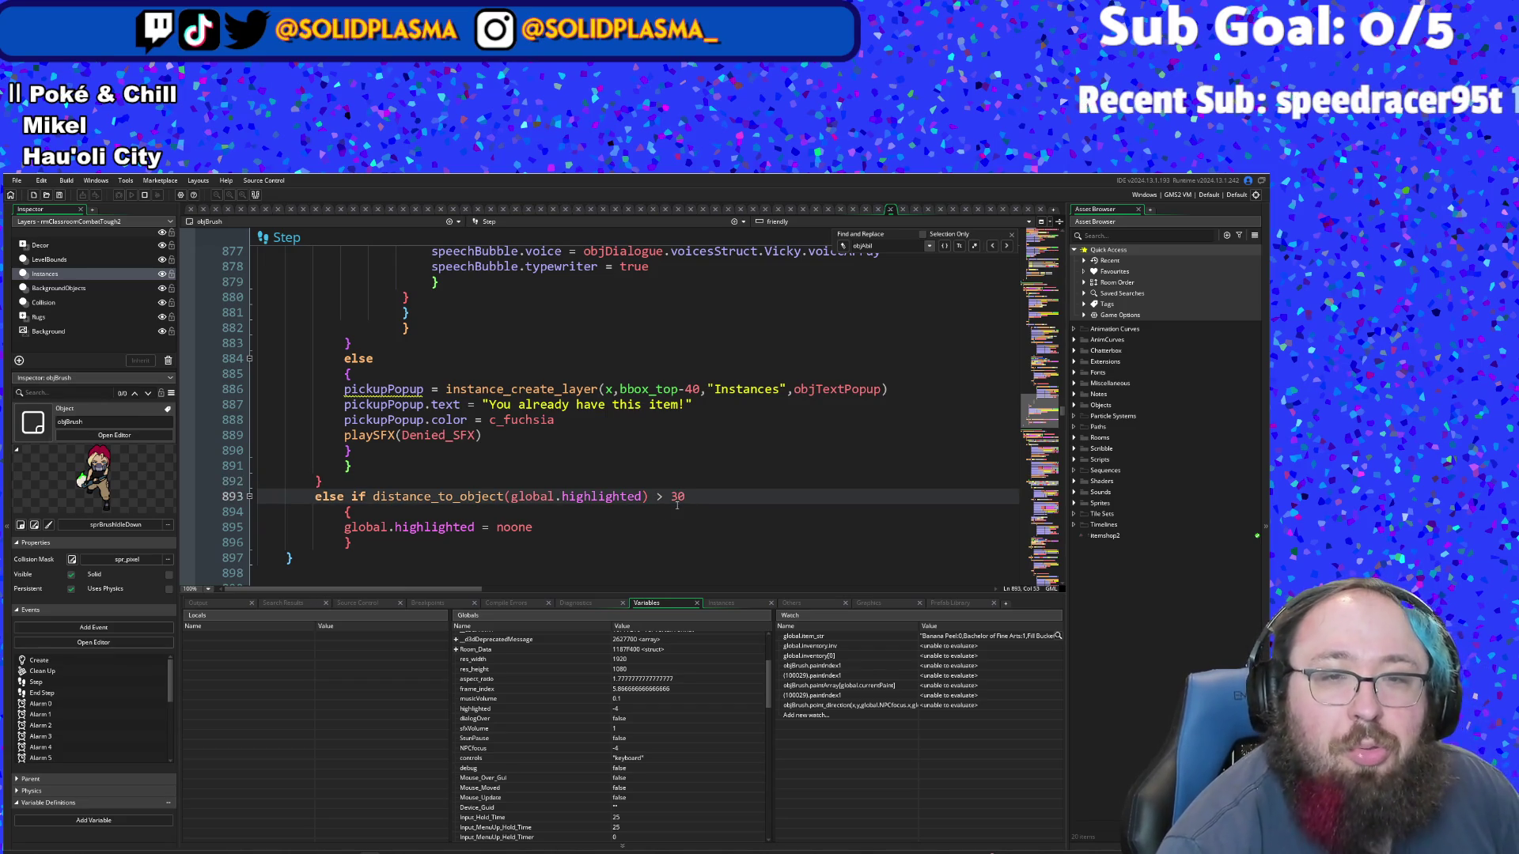
key(BackSpace)
text(4)
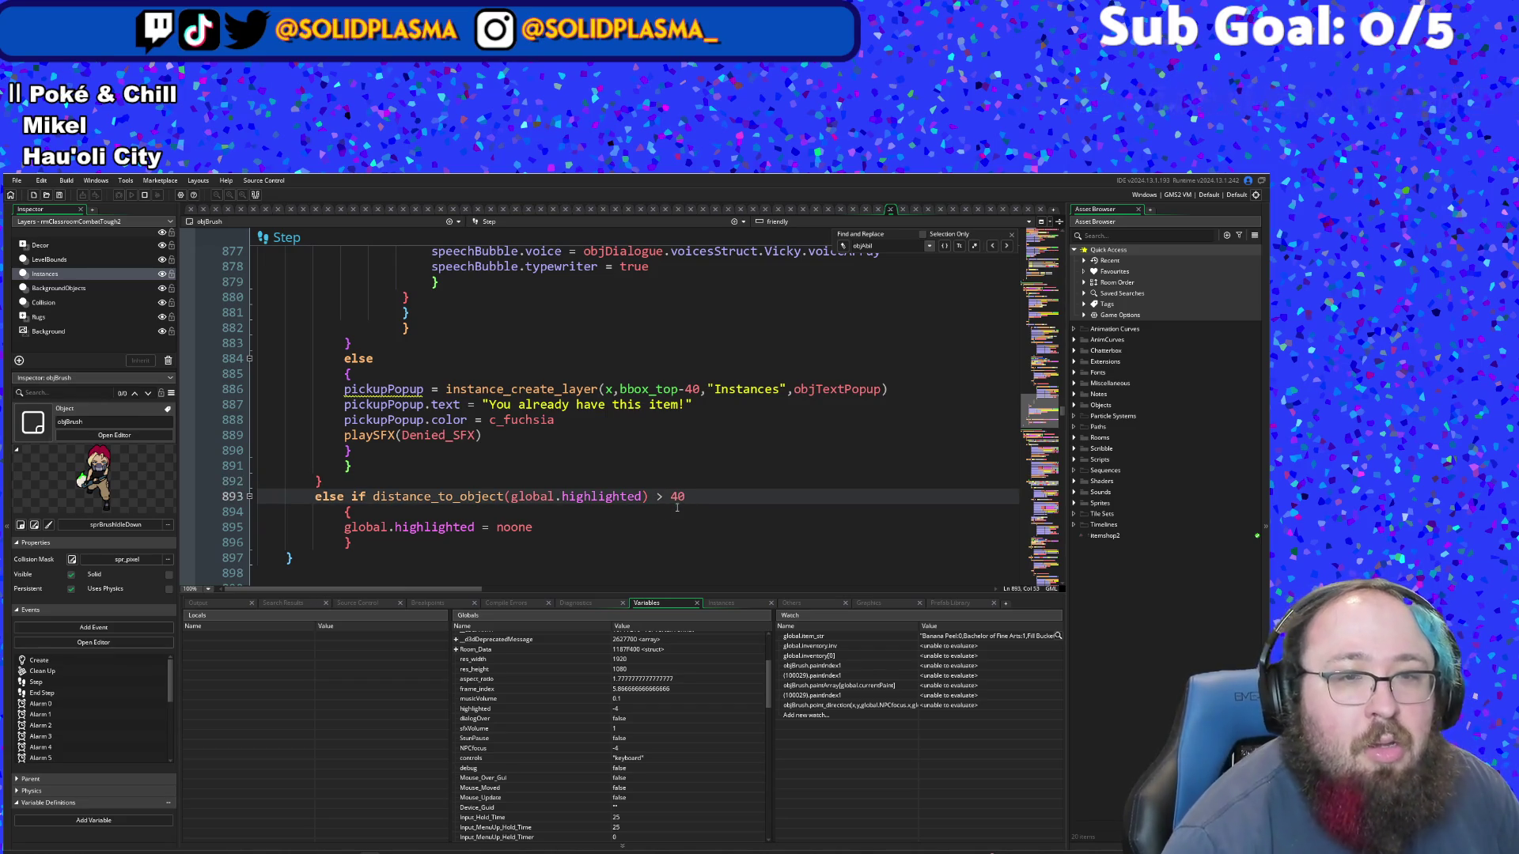
- Cut the global.highlighted = item.id line at line 805
click(316, 480)
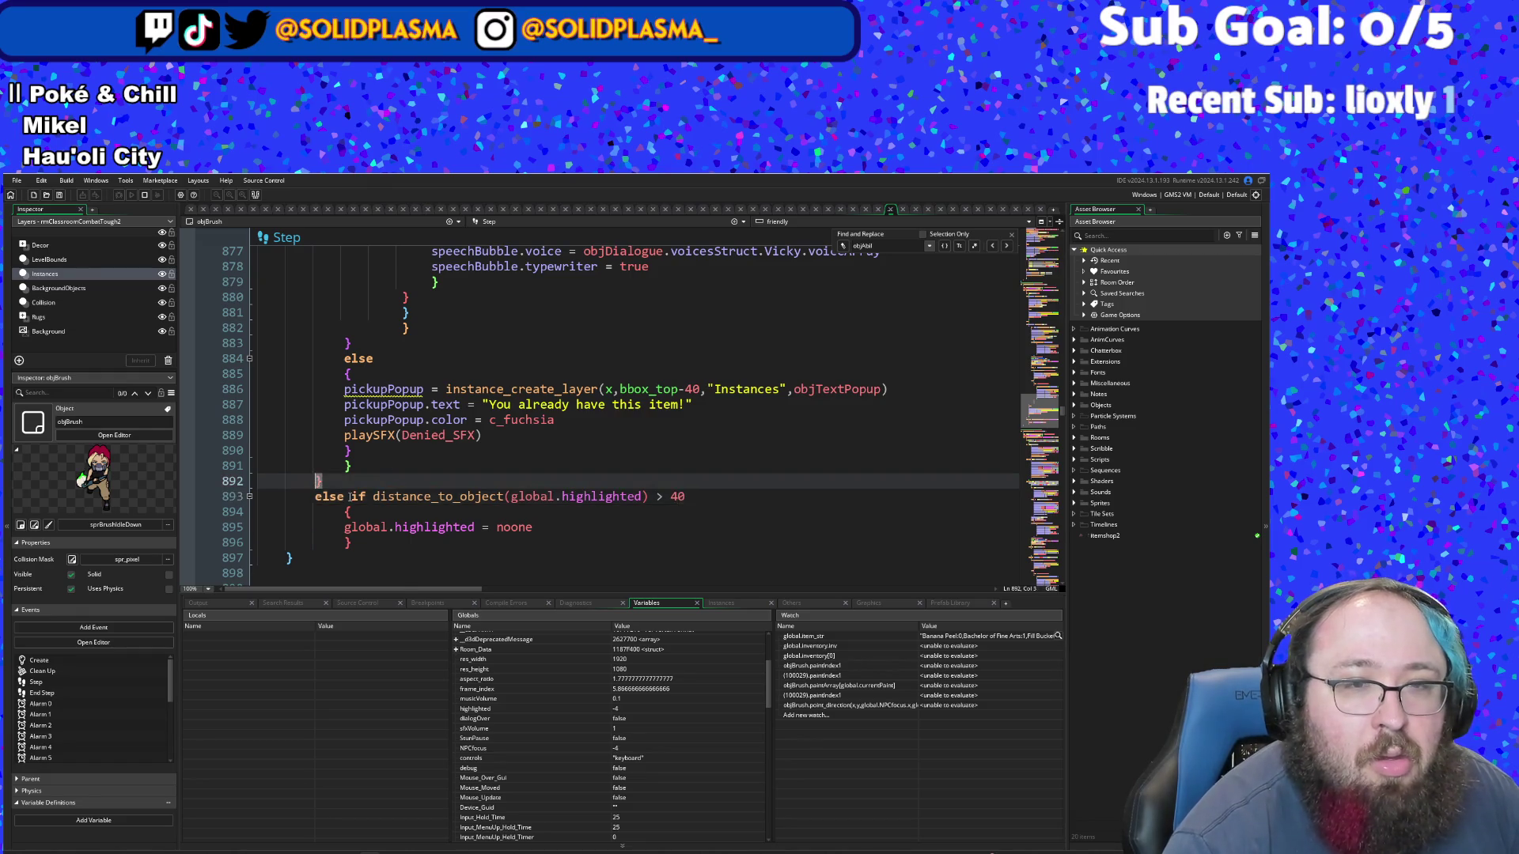
scroll(398, 496, up, 15)
scroll(398, 497, up, 2)
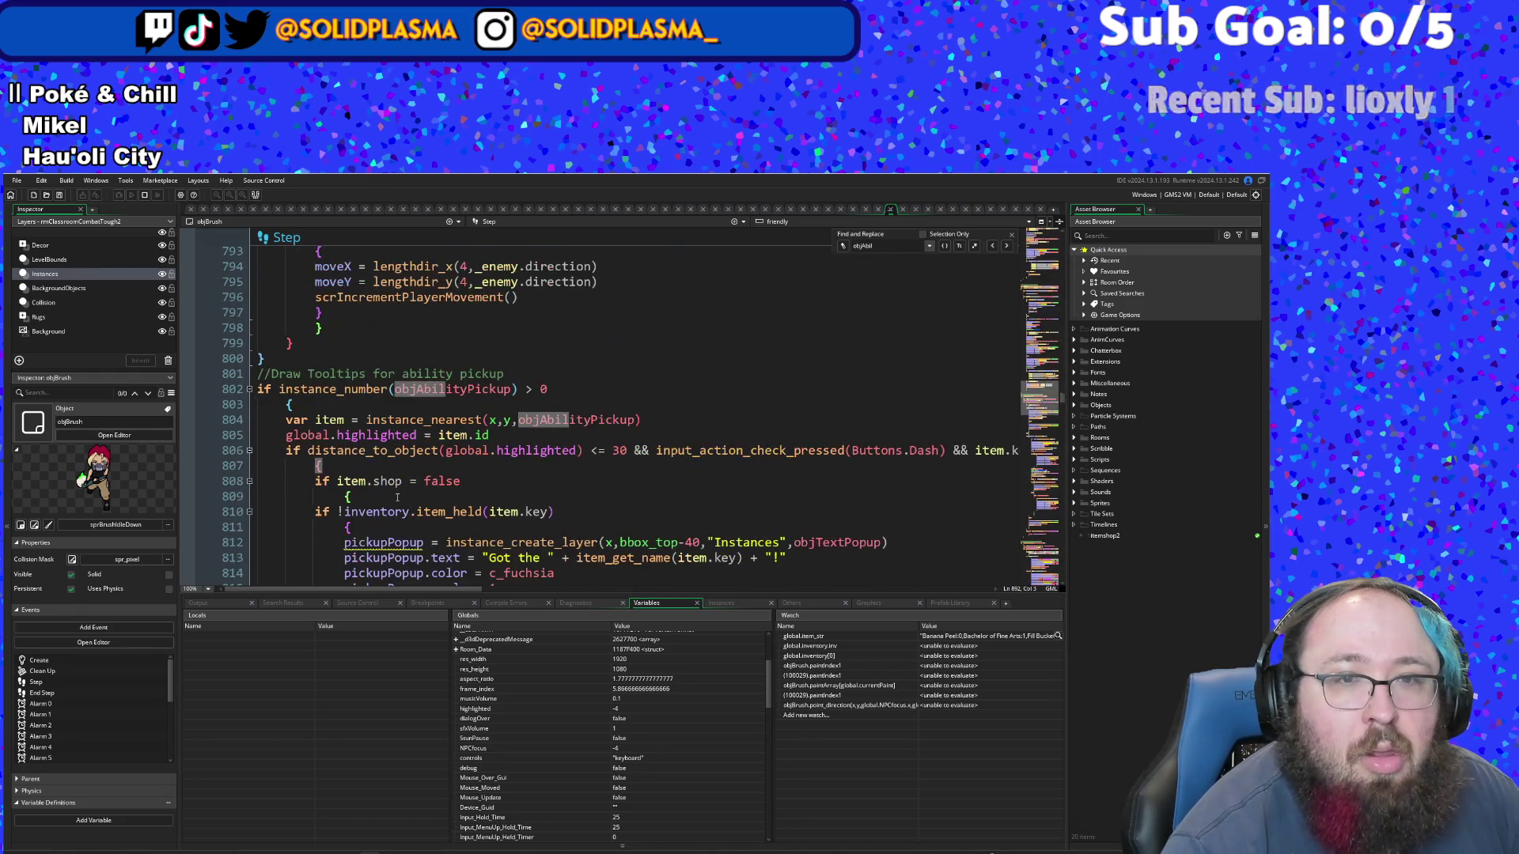
scroll(398, 496, down, 2)
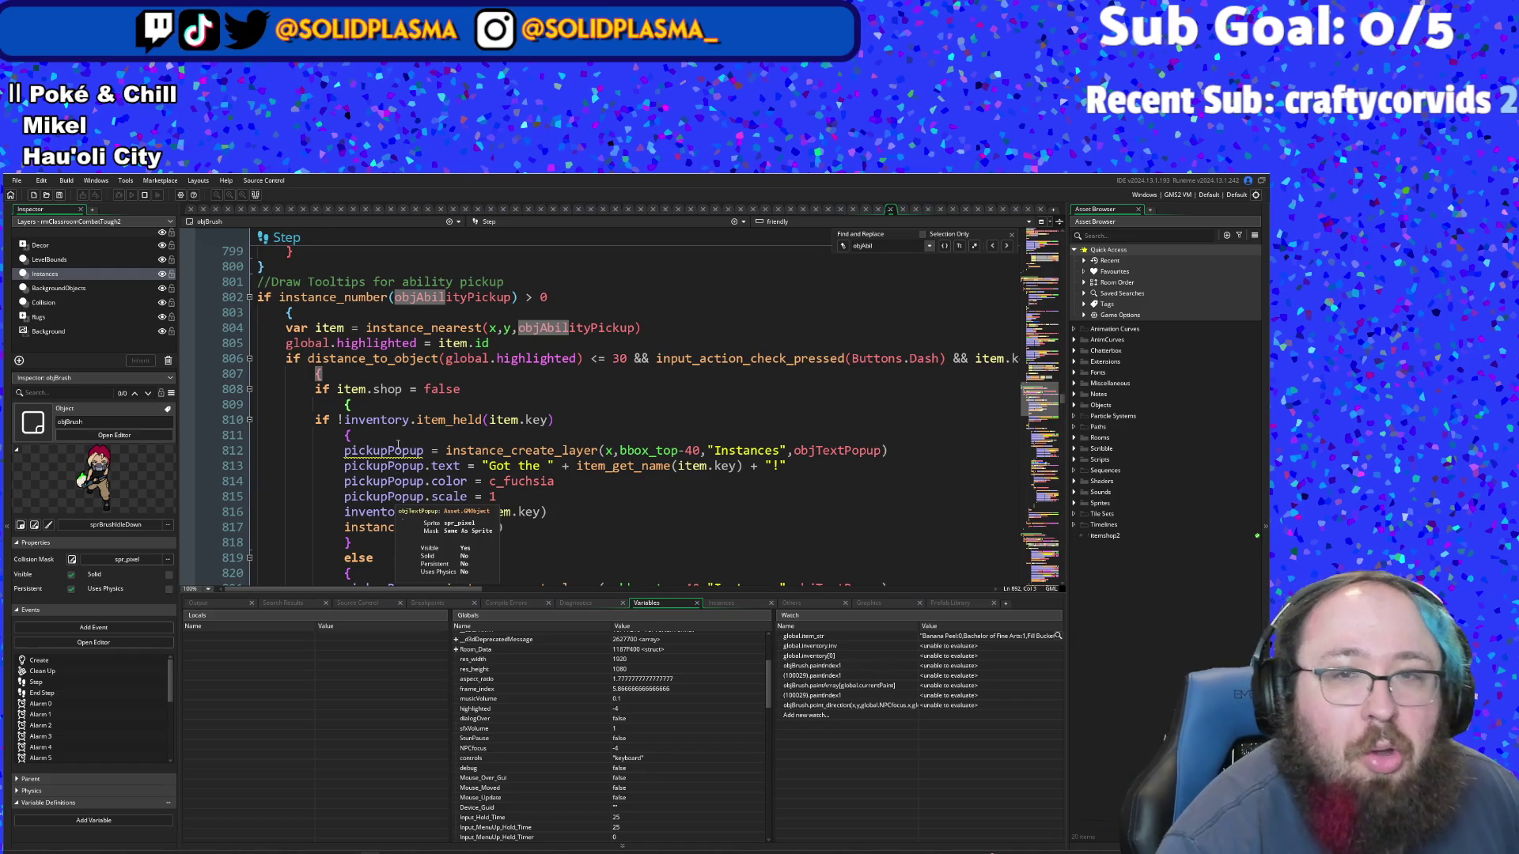
scroll(395, 447, down, 4)
scroll(401, 412, up, 4)
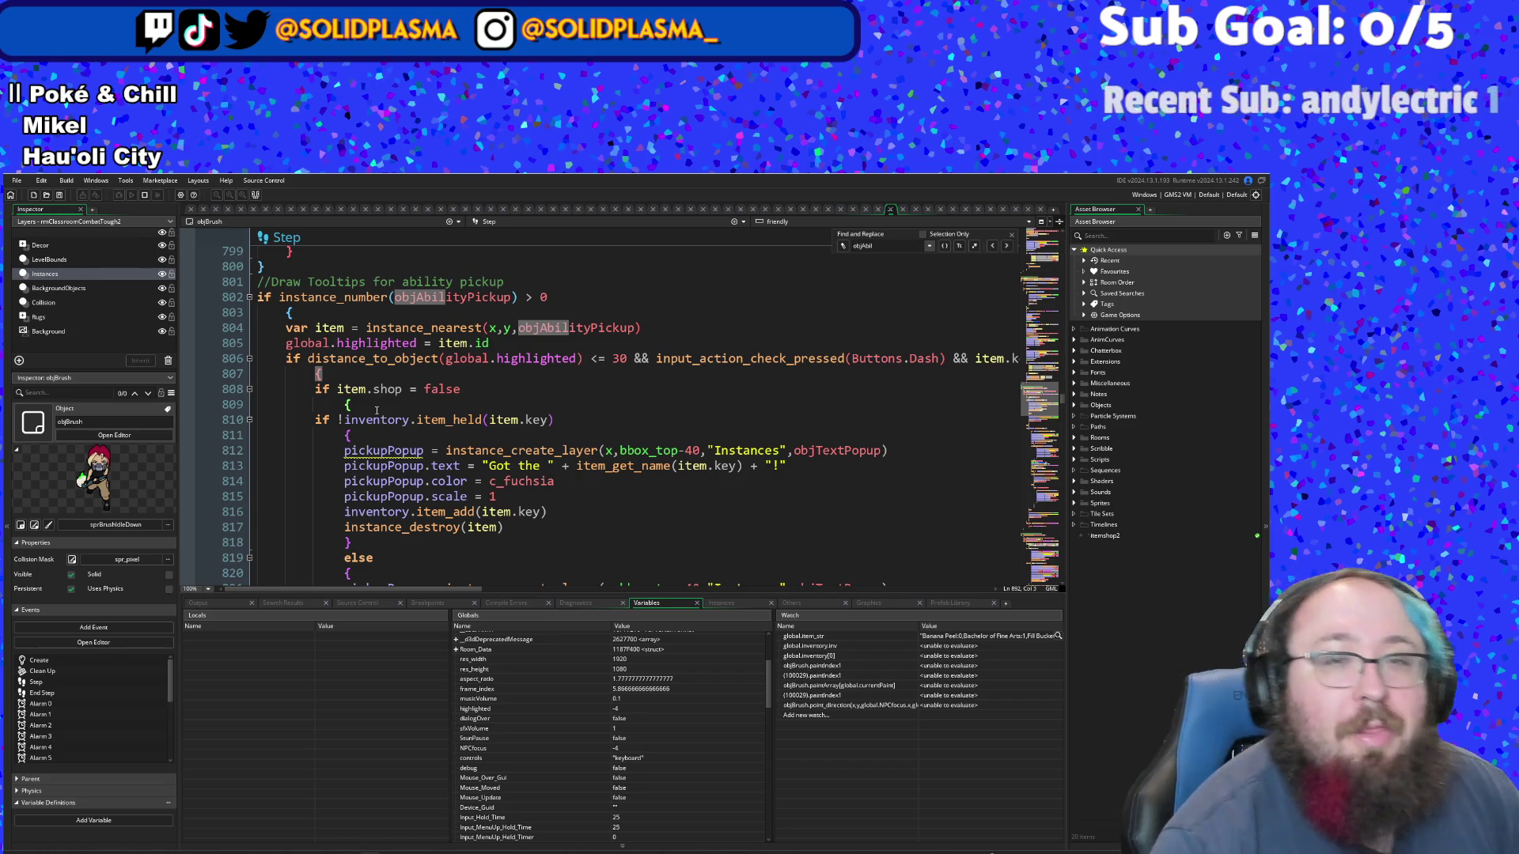
drag(507, 343, 182, 338)
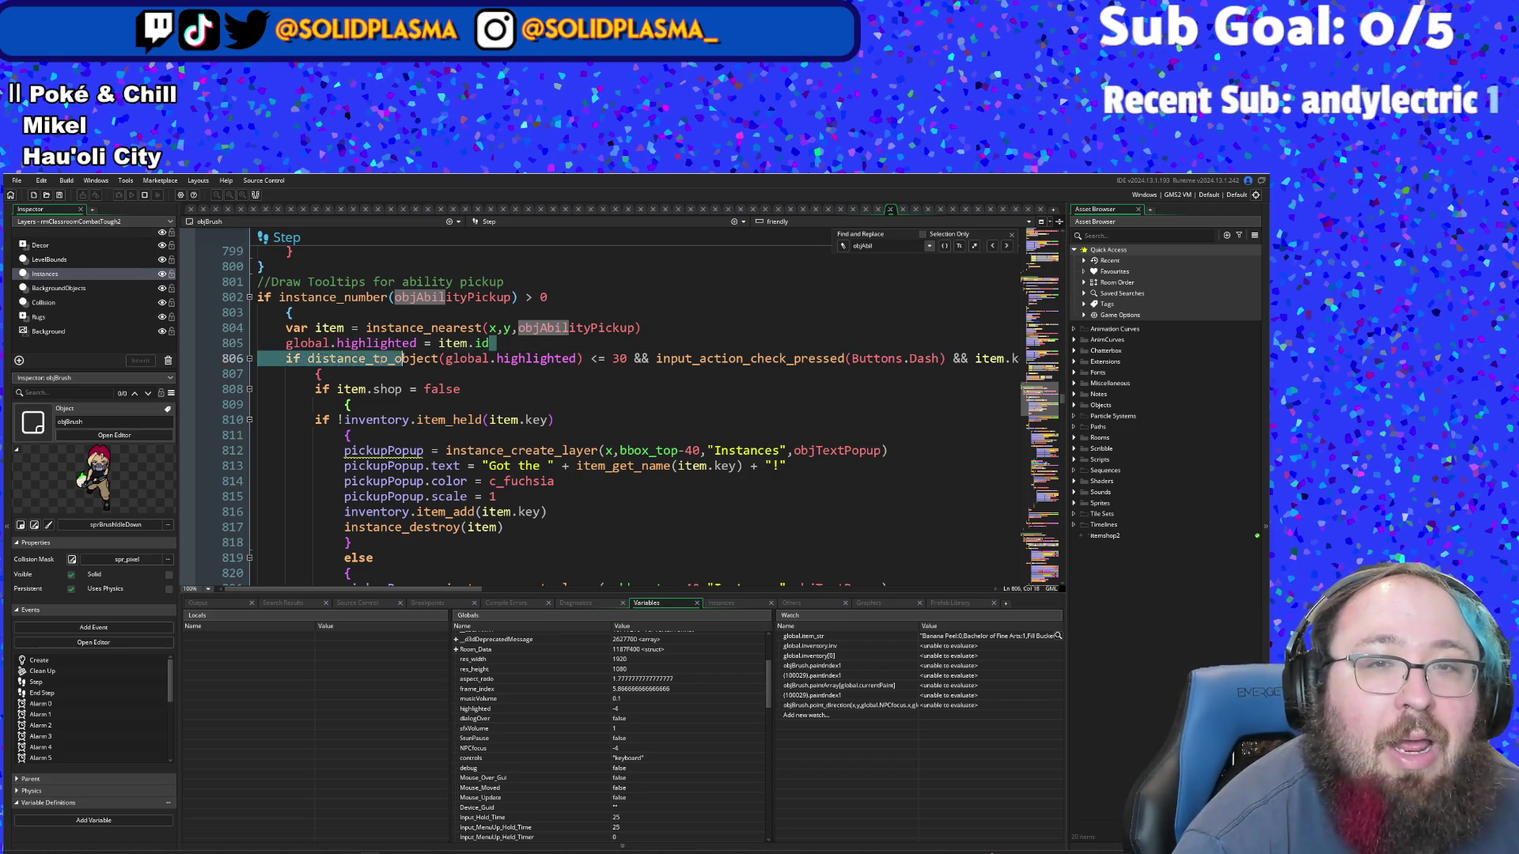
right_click(335, 345)
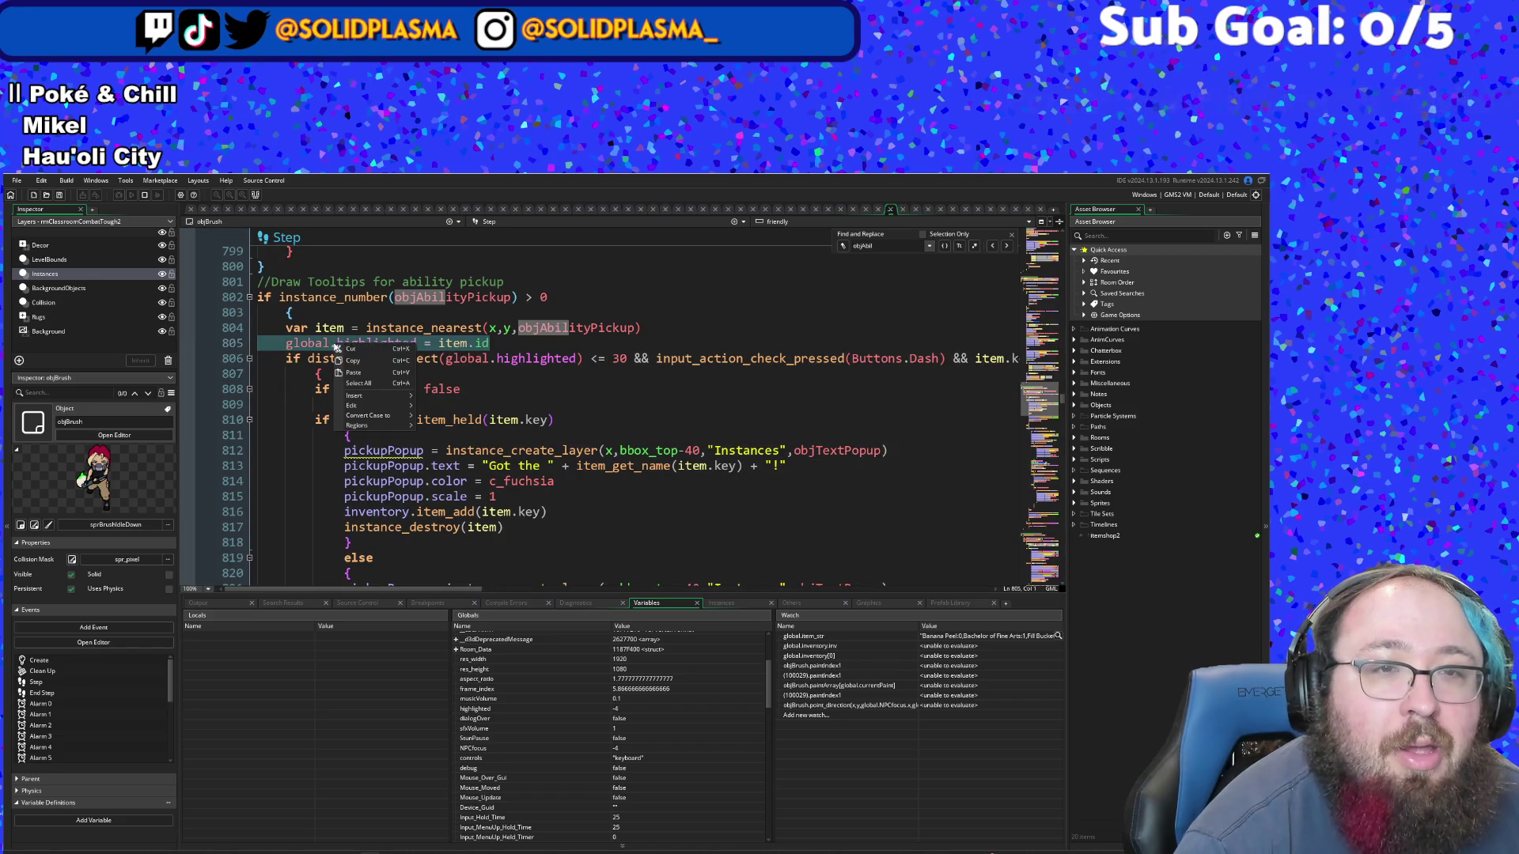
click(356, 353)
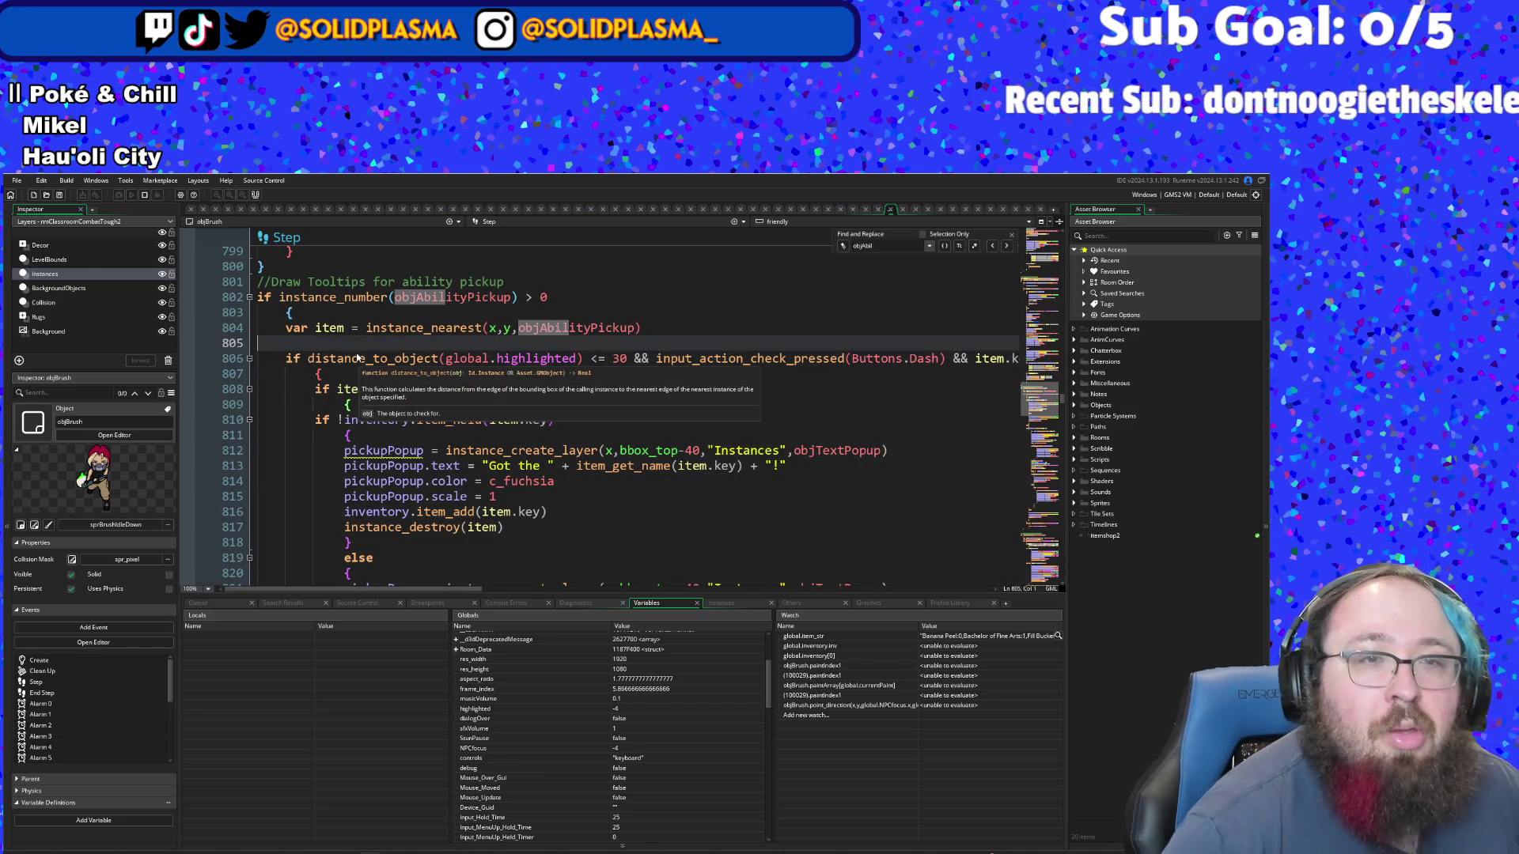
- Paste the global.highlighted assignment inside the if block and fix its indentation
key(Delete)
key(Down)
key(End)
key(Return)
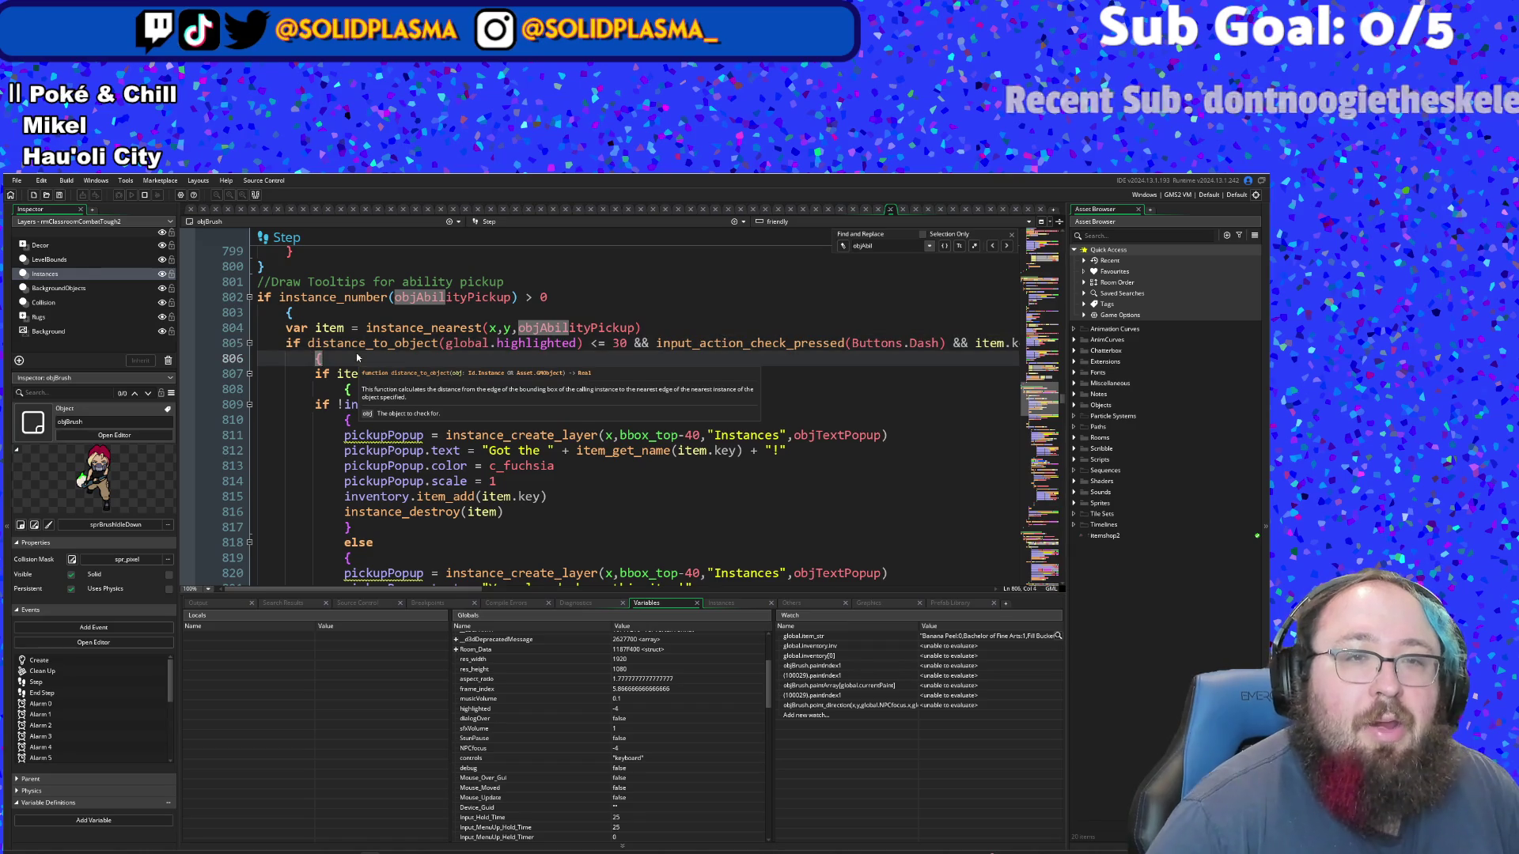
key(Tab)
text(gl)
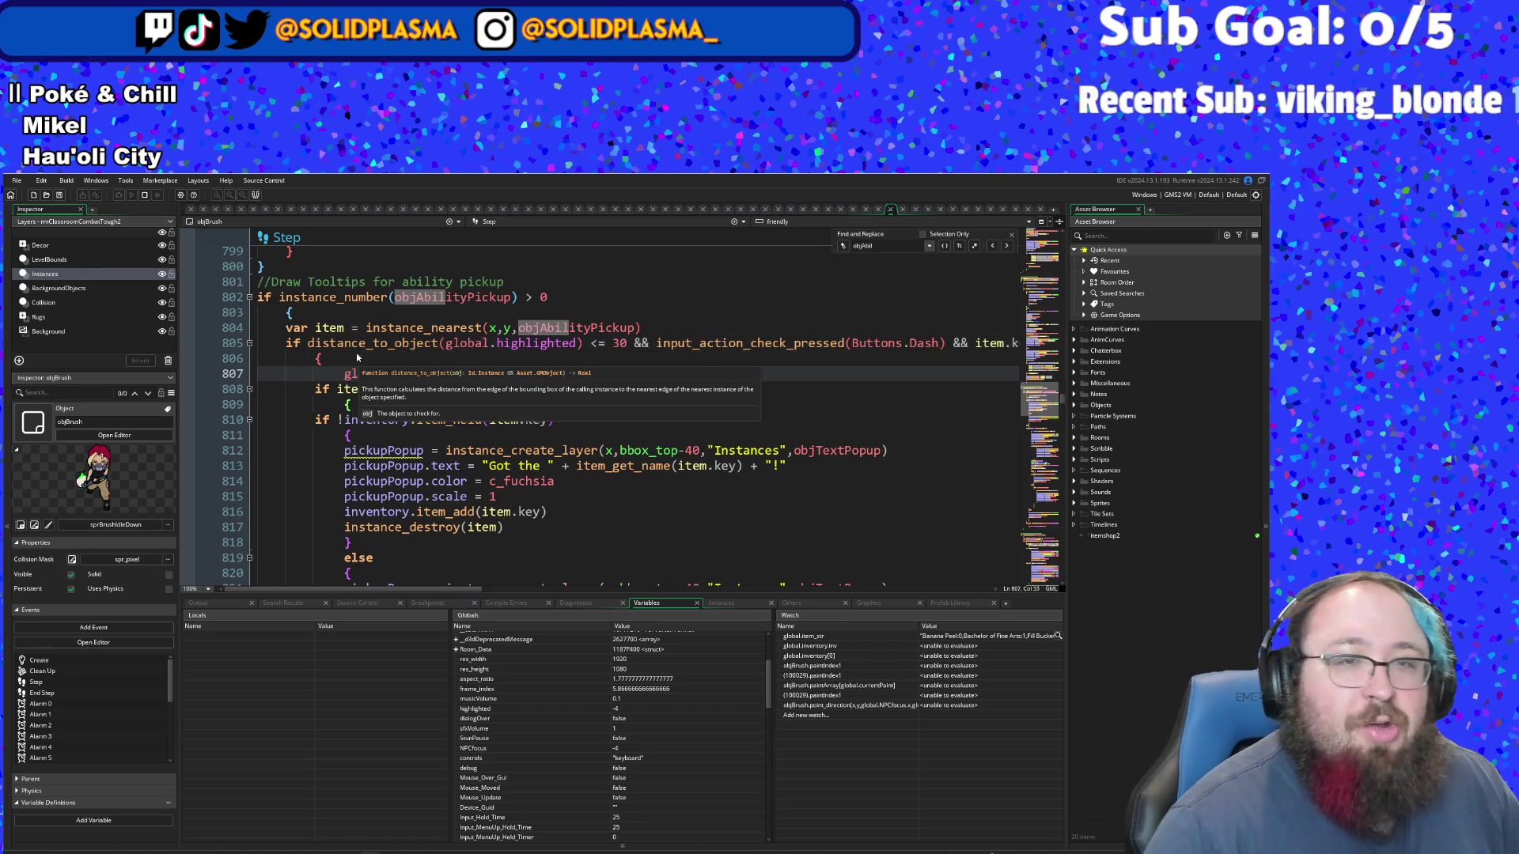
key(BackSpace)
key(BackSpace)
key(ctrl+v)
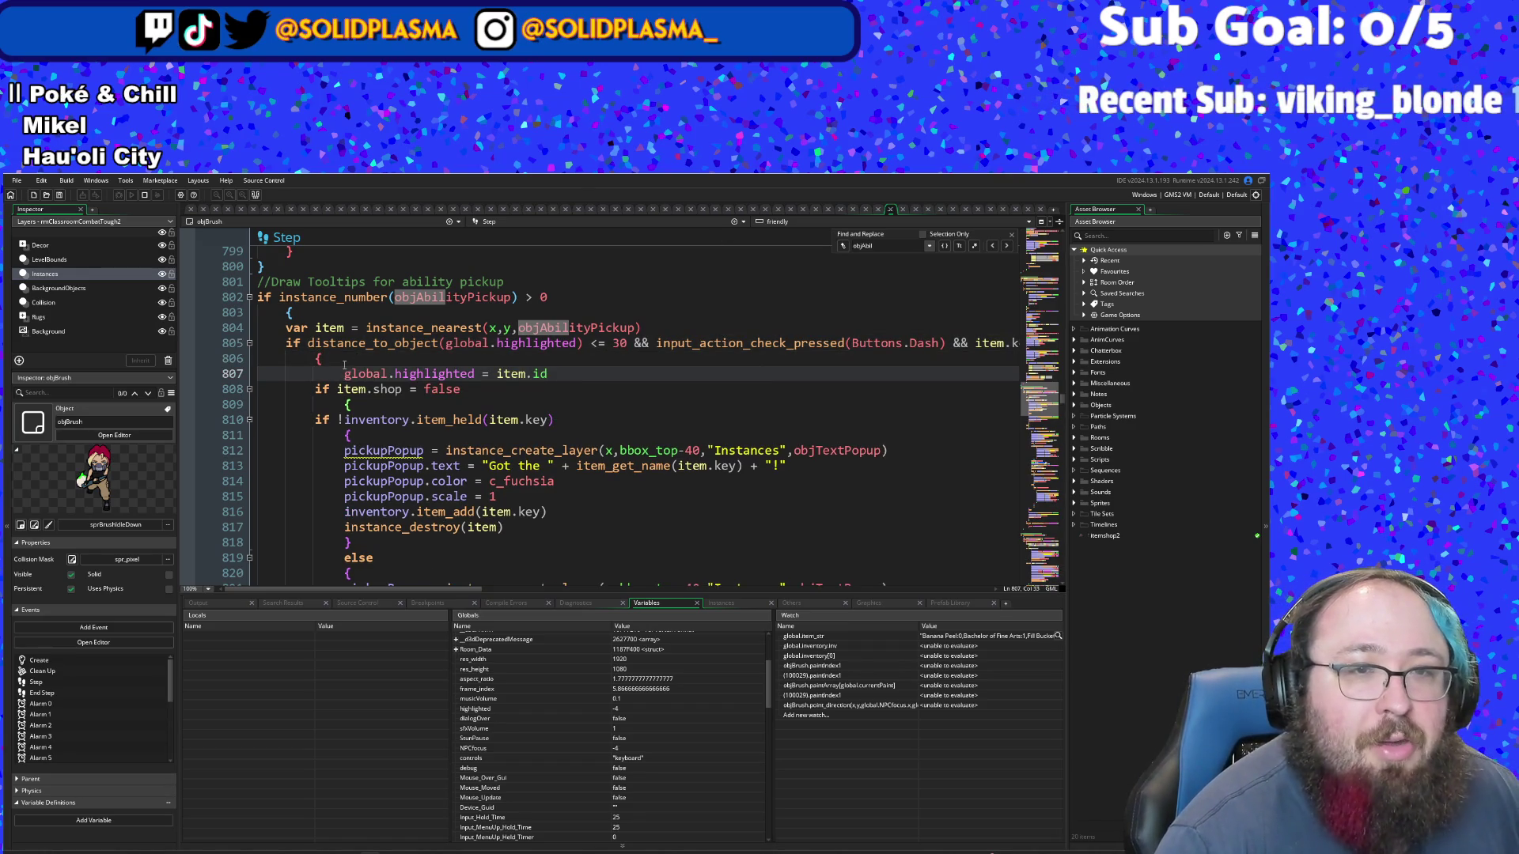
click(344, 365)
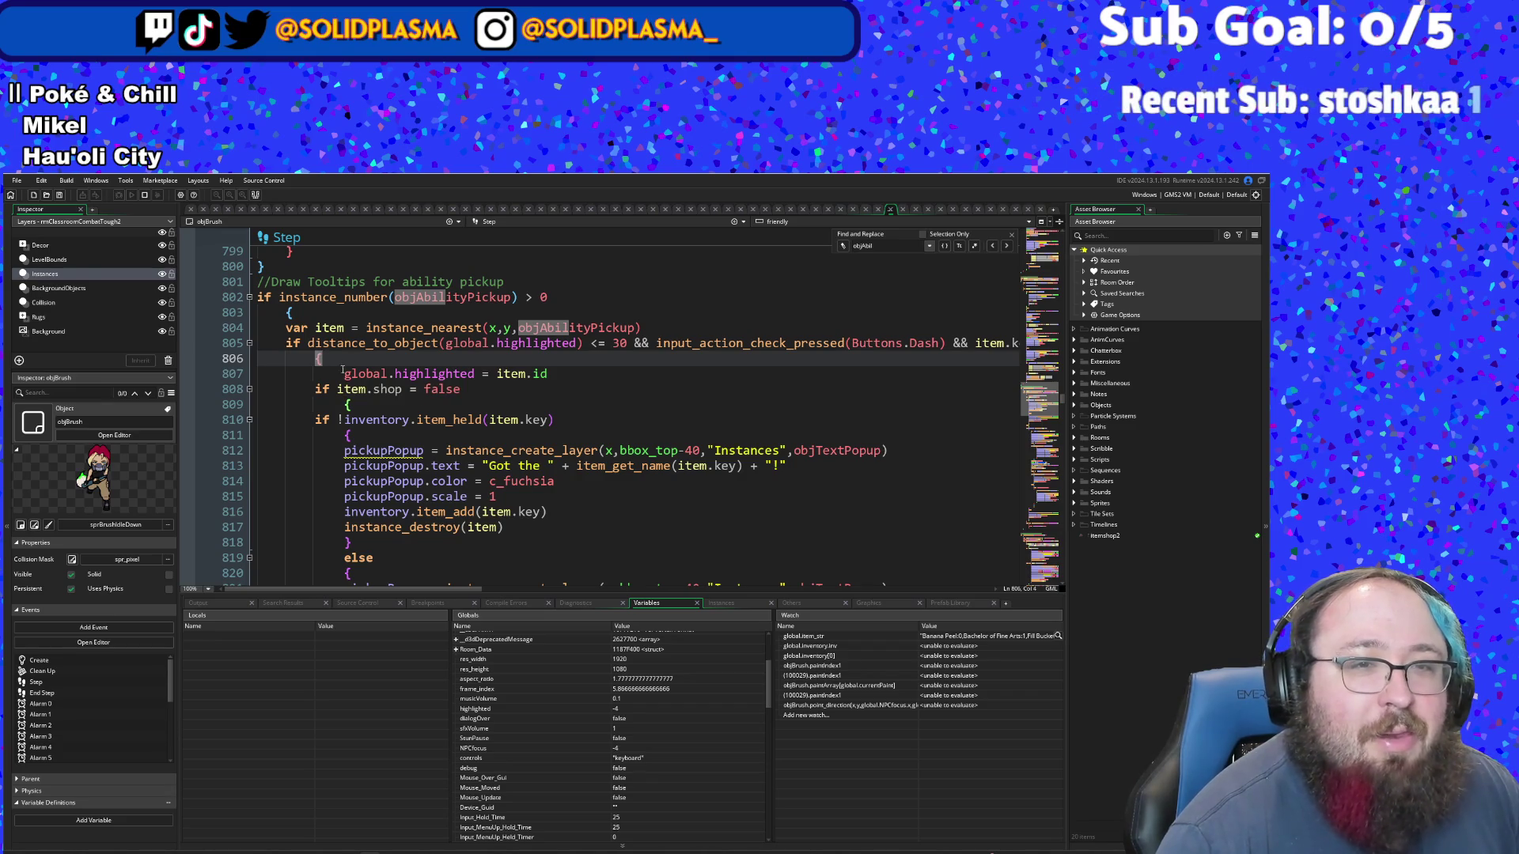
click(343, 373)
key(BackSpace)
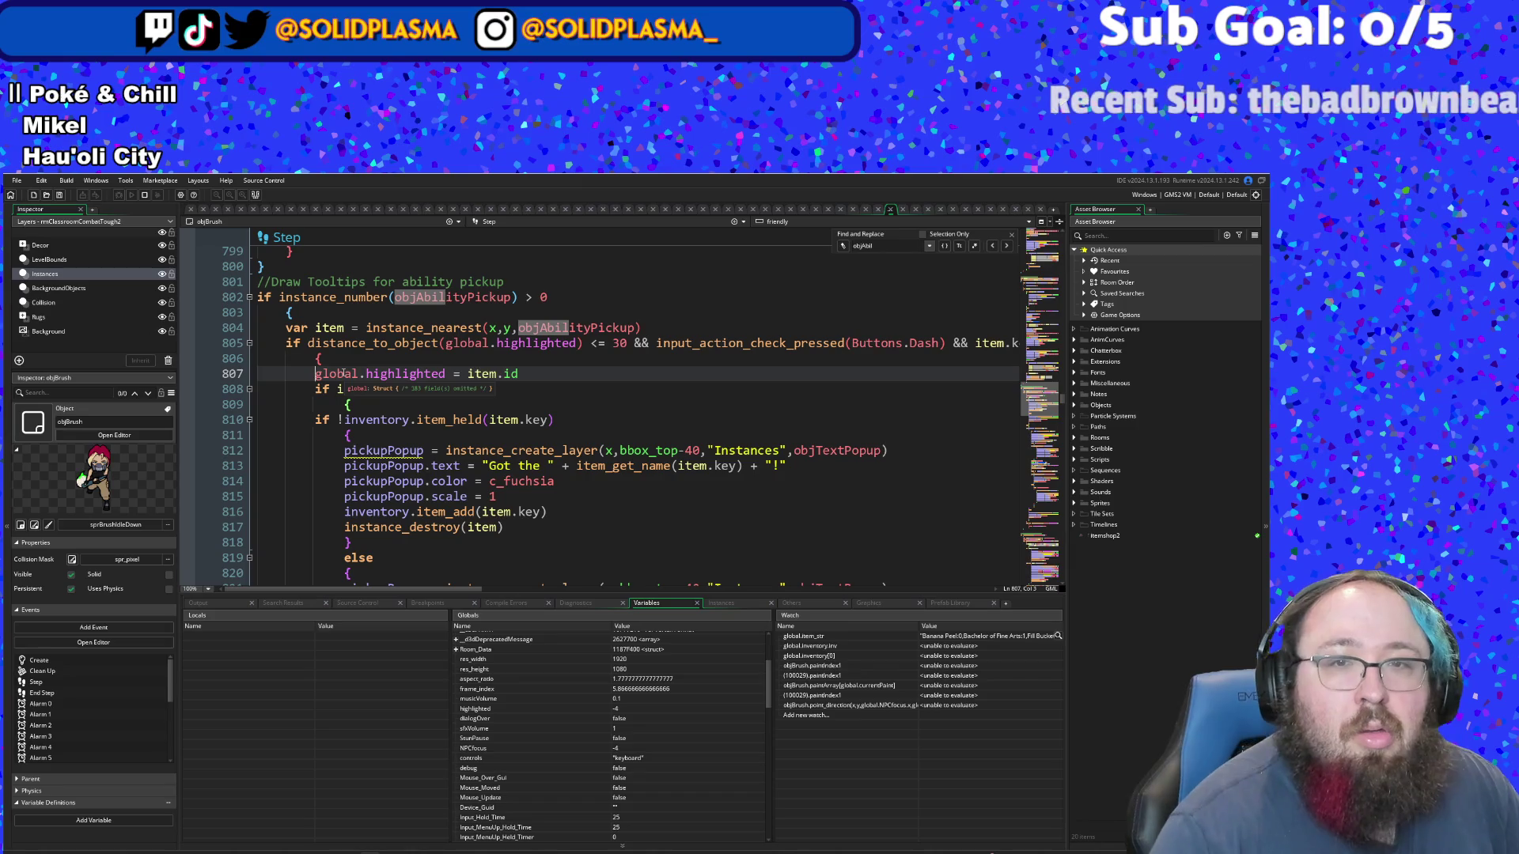
- Change the ability pickup's distance check on line 805 from <= 30 to <= 40
click(620, 342)
key(BackSpace)
text(4)
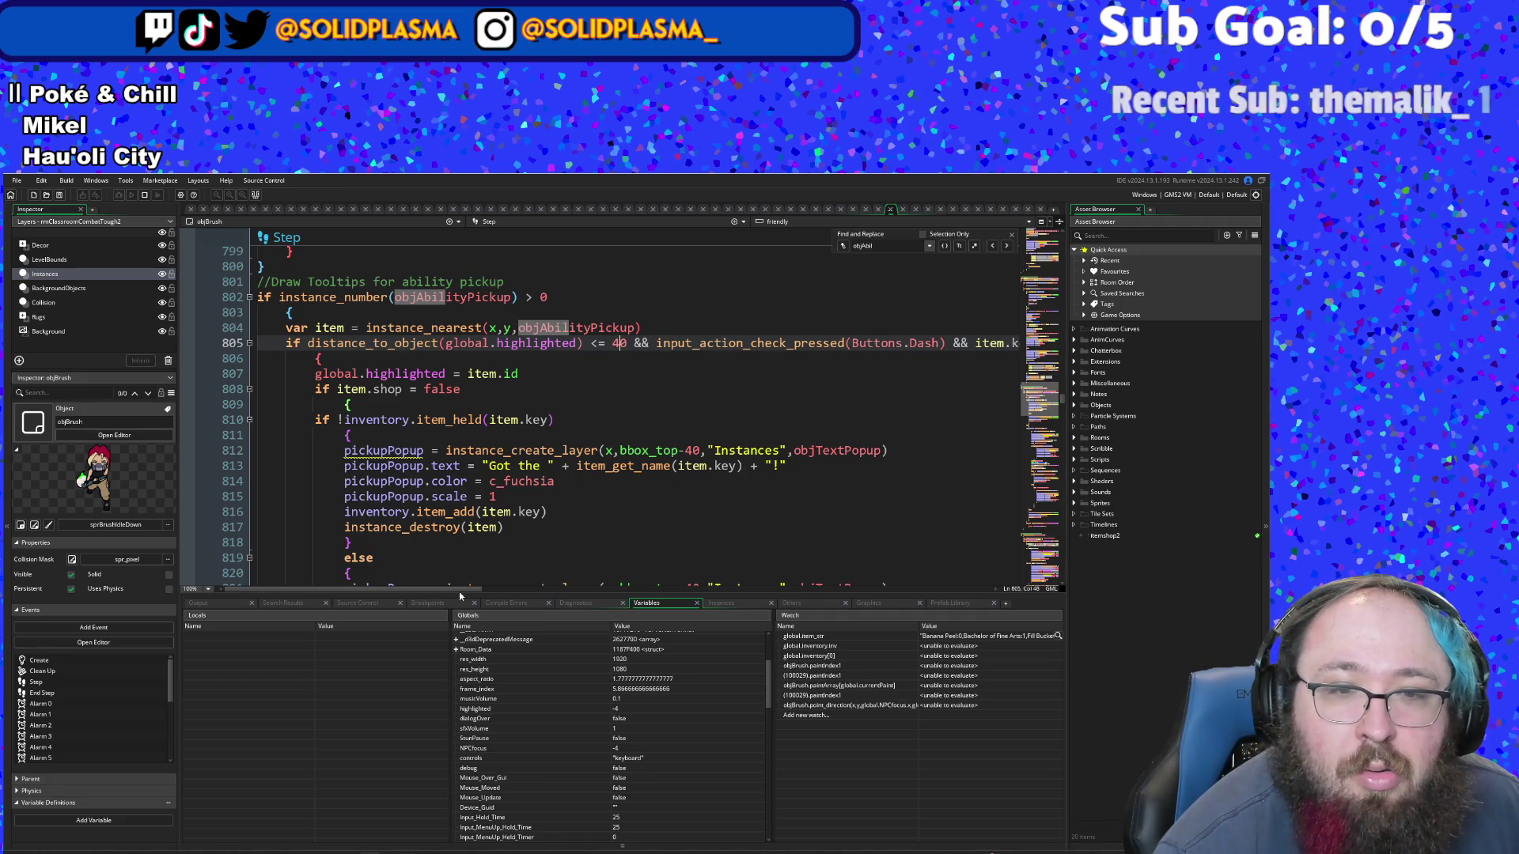
mouse_move(458, 592)
mouse_down()
mouse_move(605, 599)
mouse_move(443, 593)
mouse_up()
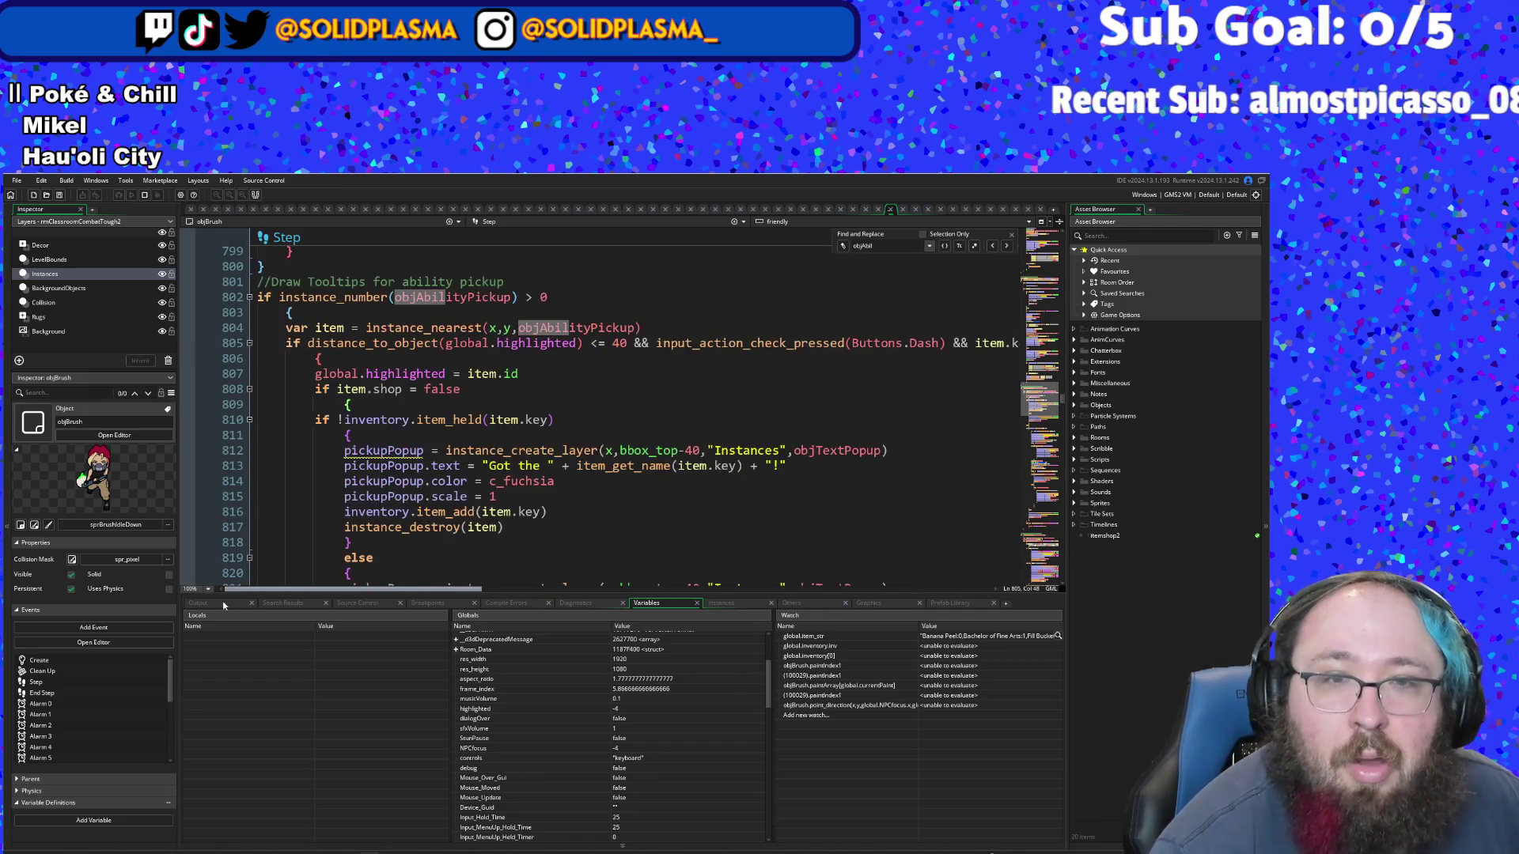
click(417, 374)
- Change the paint pickup's distance value on line 905 from 30 to 40
click(315, 360)
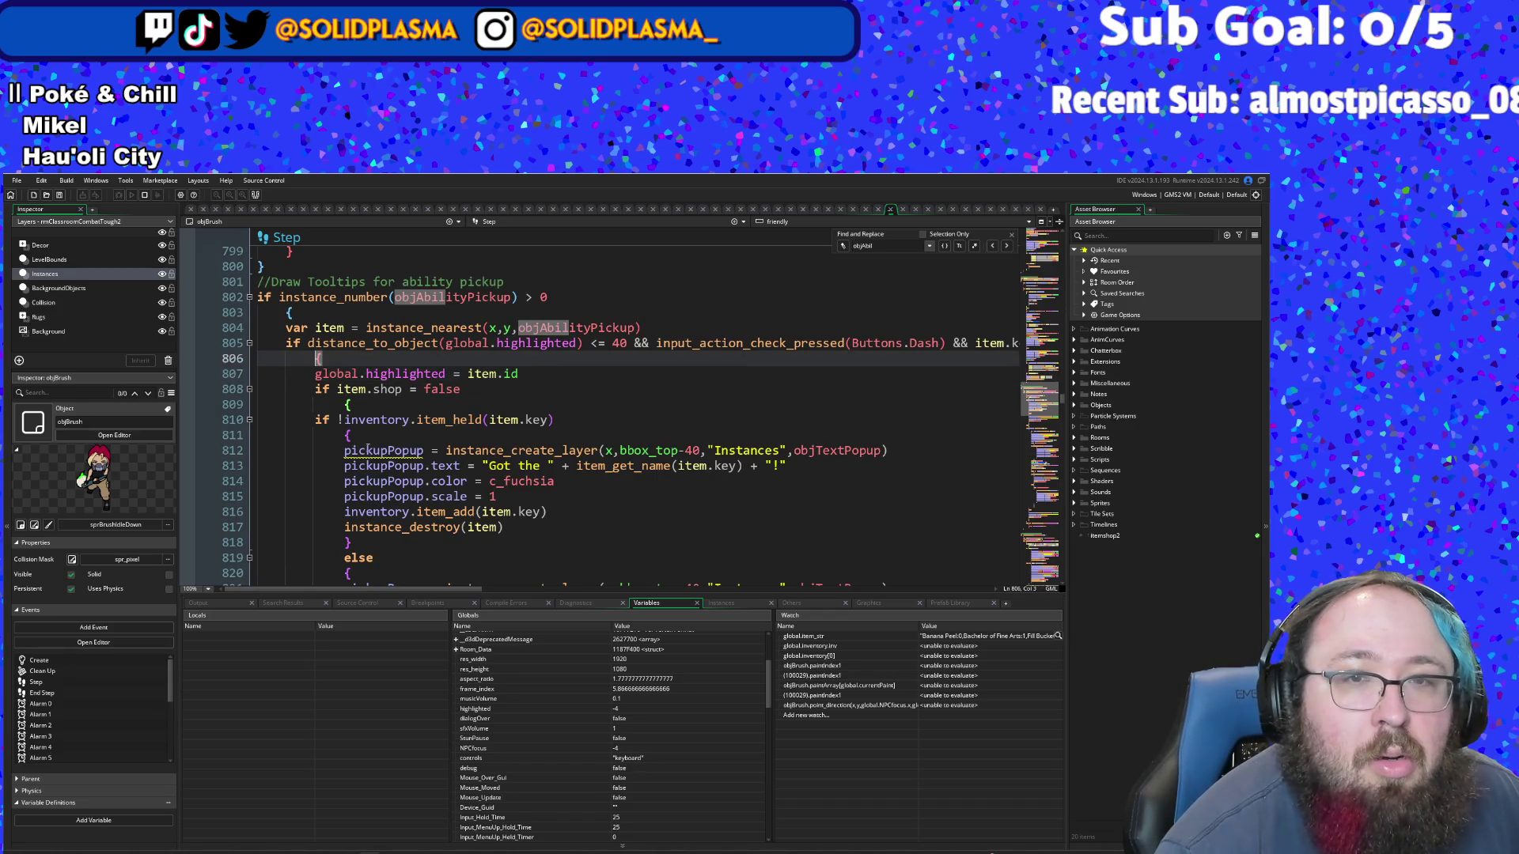
scroll(381, 423, down, 20)
scroll(380, 423, down, 8)
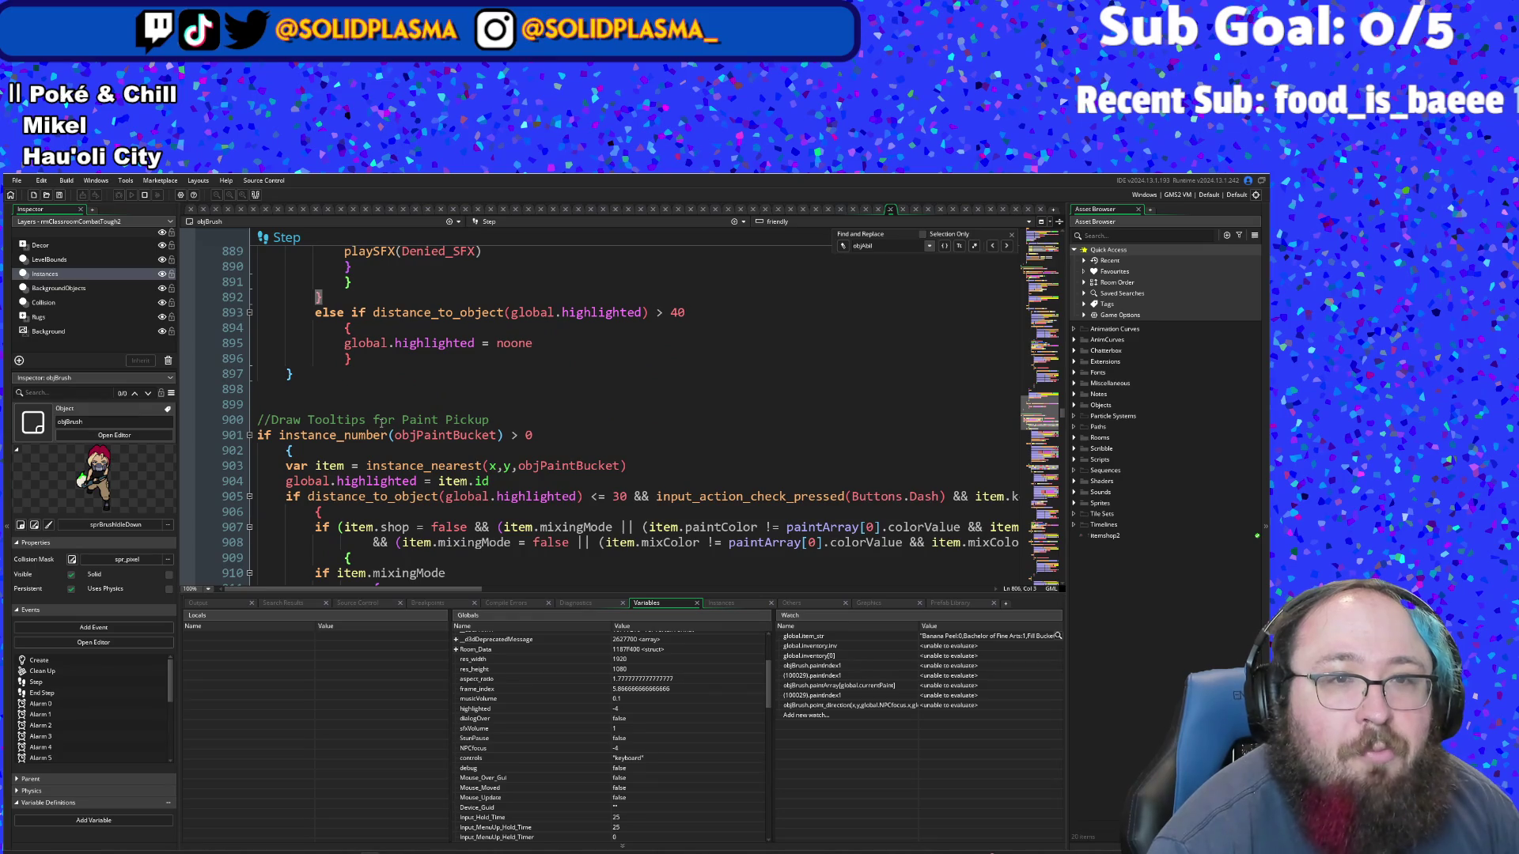
scroll(381, 423, down, 2)
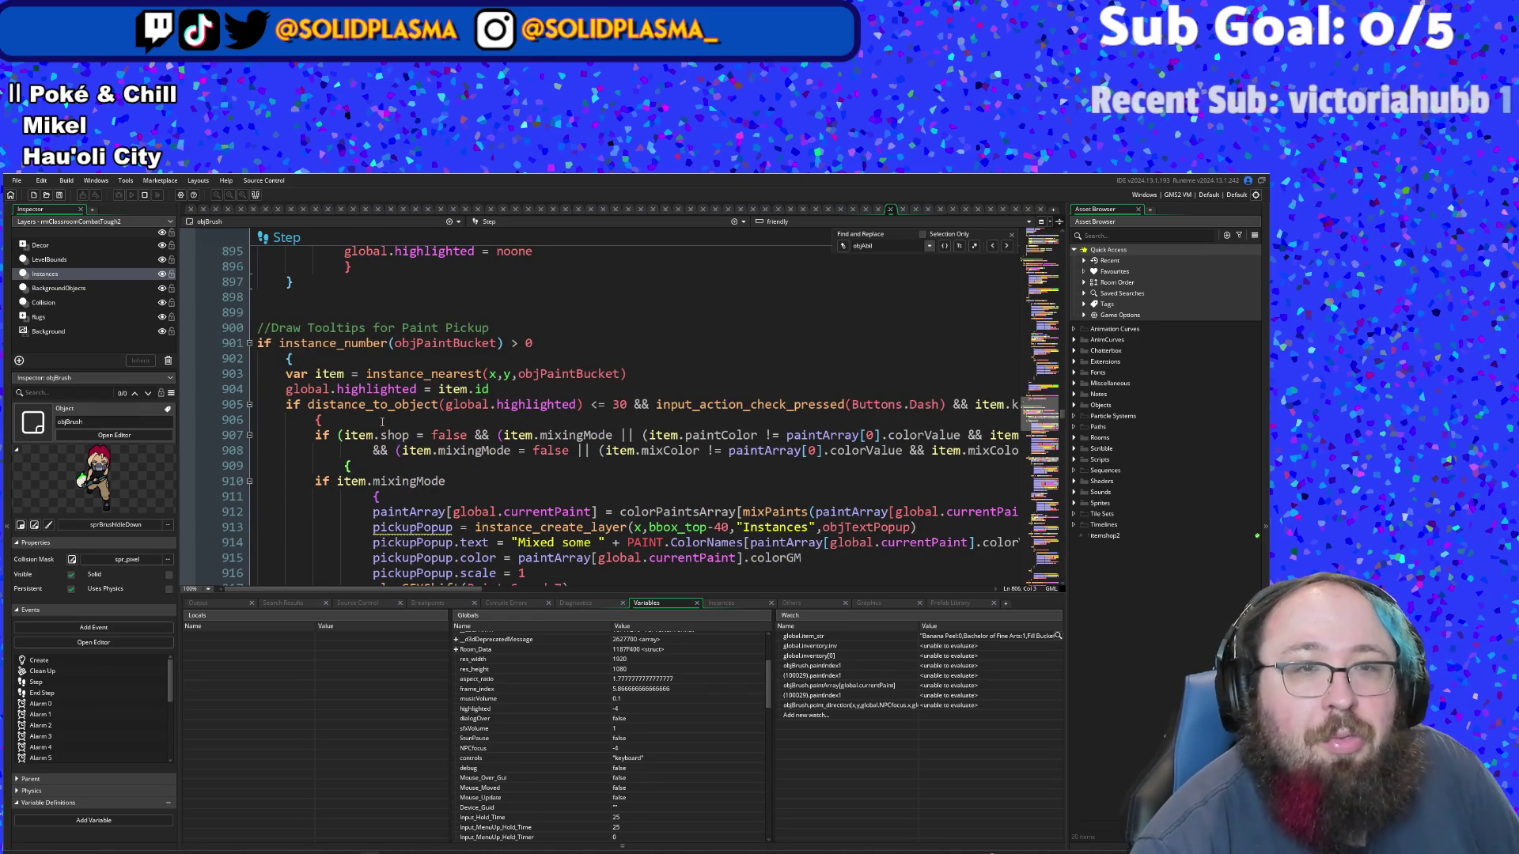
click(448, 422)
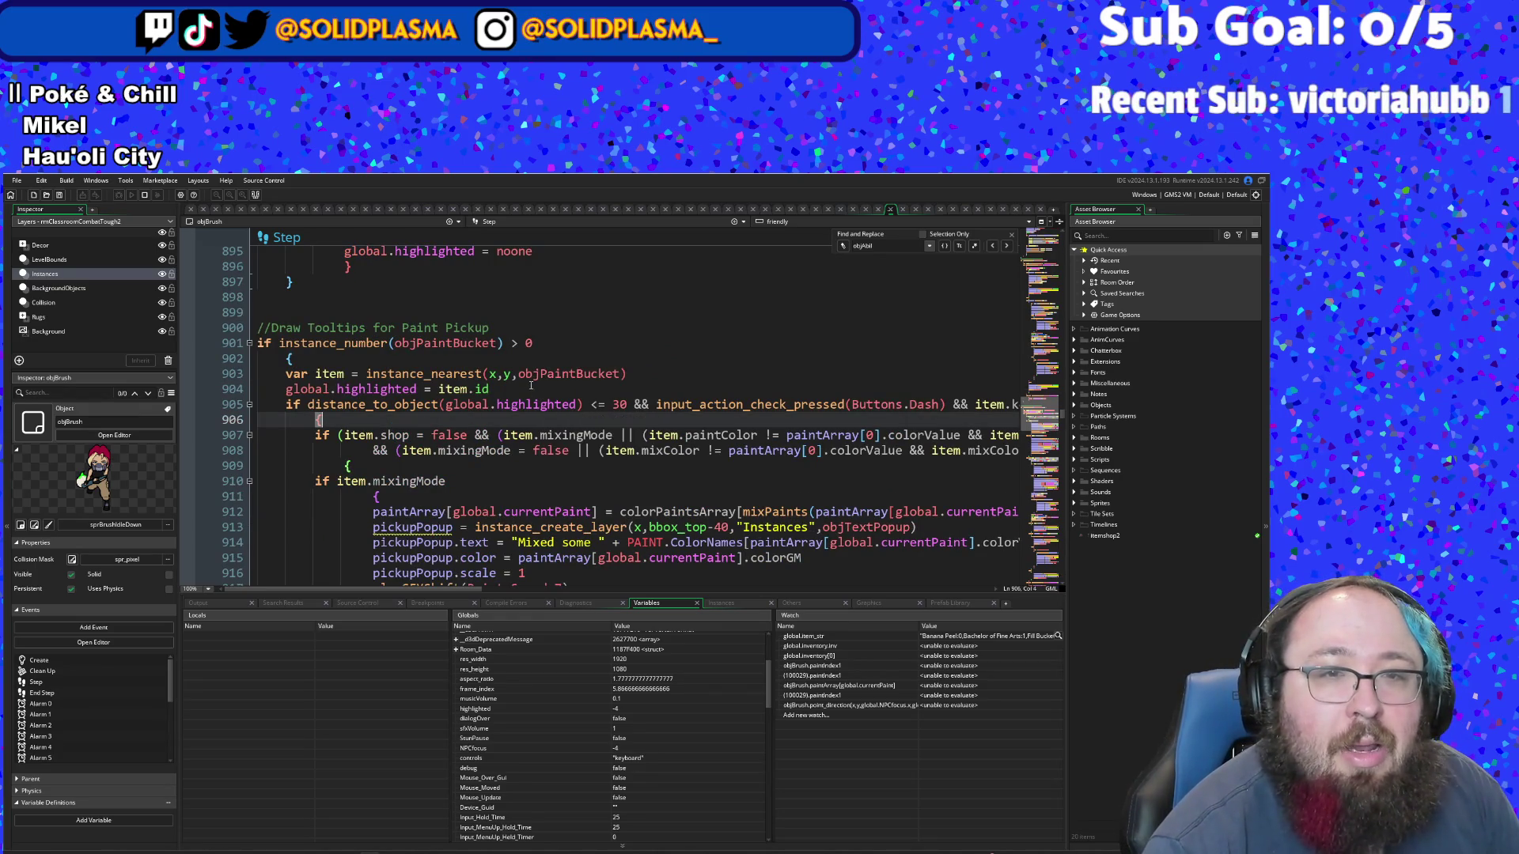
click(518, 383)
click(618, 404)
key(BackSpace)
text(4)
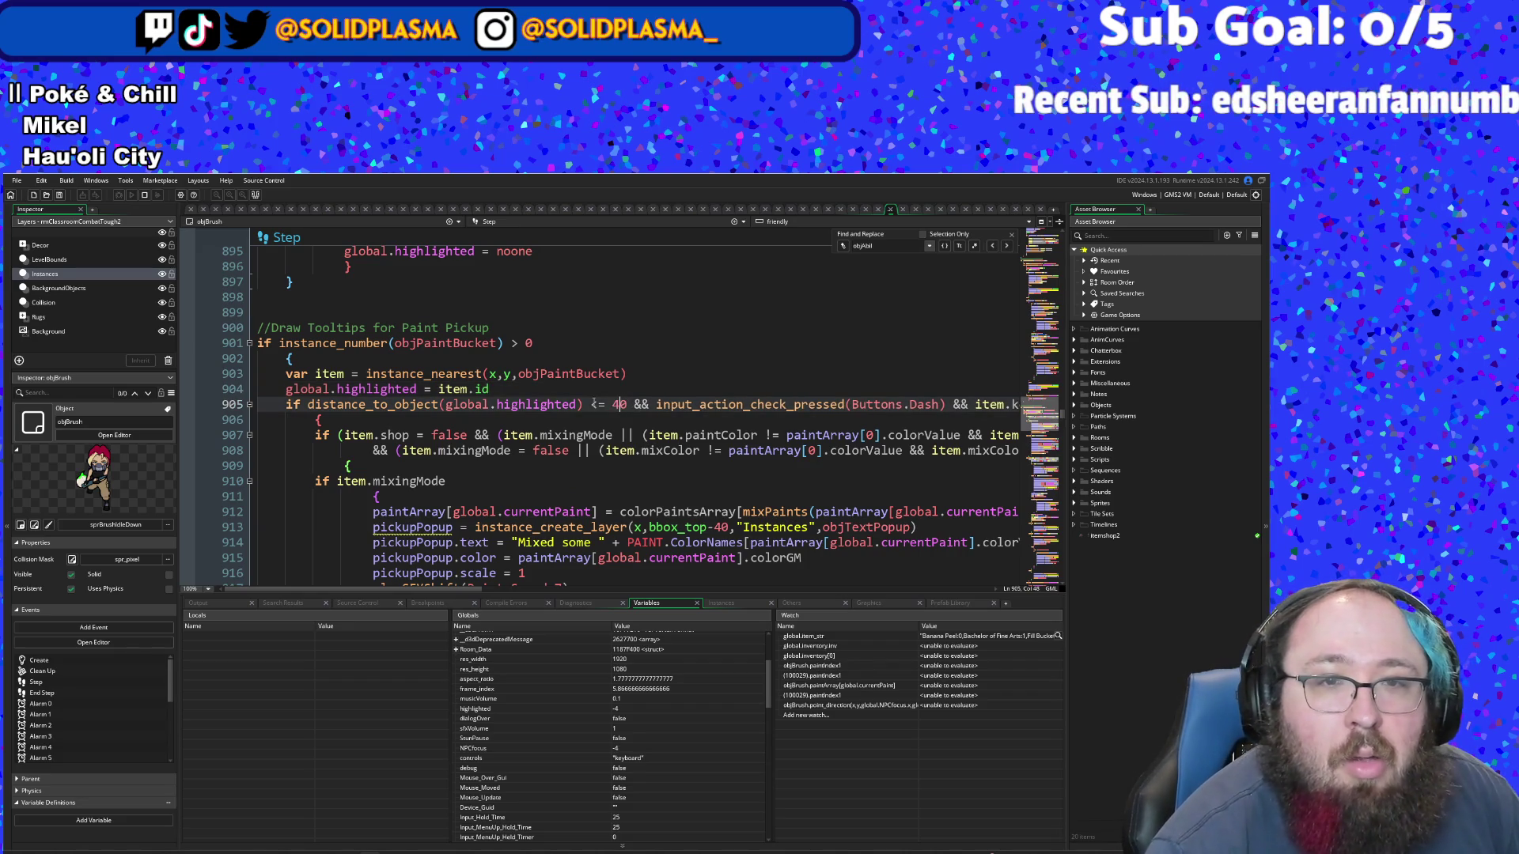
- Move the global.highlighted assignment from line 904 inside the dash-press if block
mouse_move(524, 384)
mouse_down()
mouse_move(269, 372)
mouse_move(258, 389)
mouse_up()
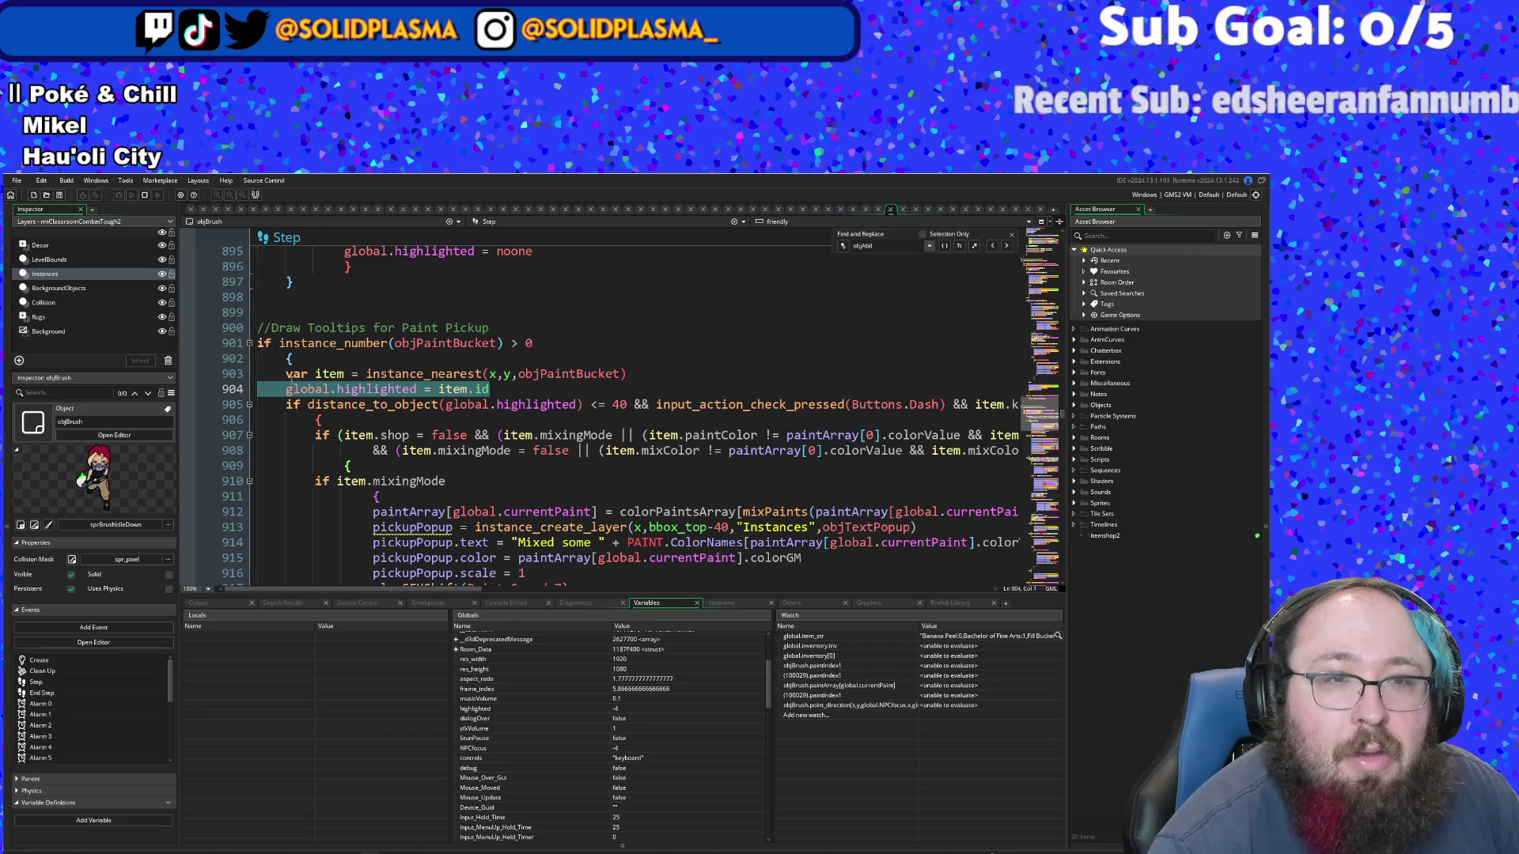
key(Delete)
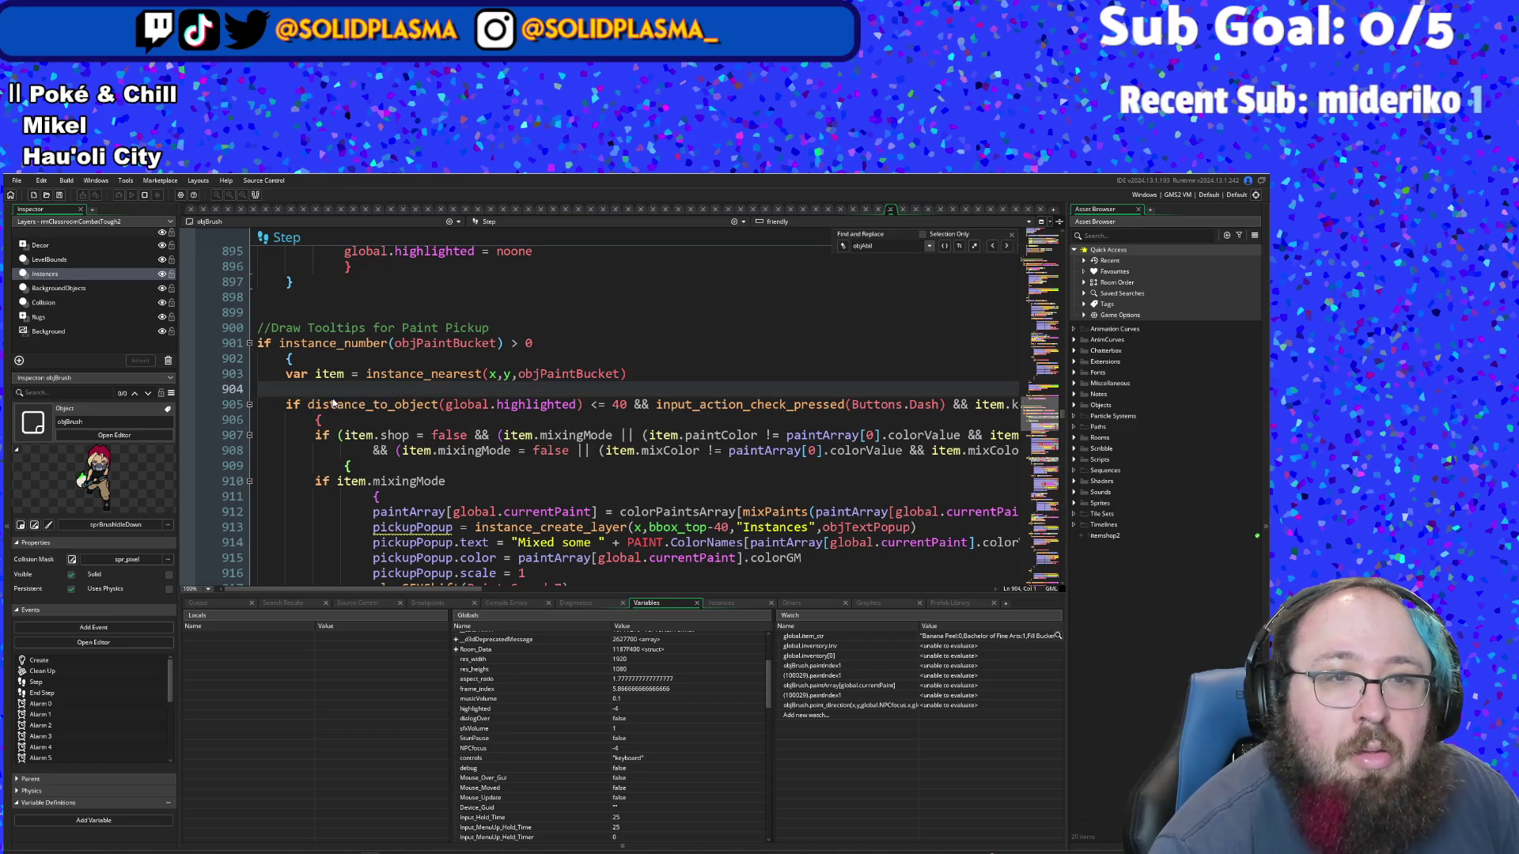
key(Delete)
key(Down)
key(End)
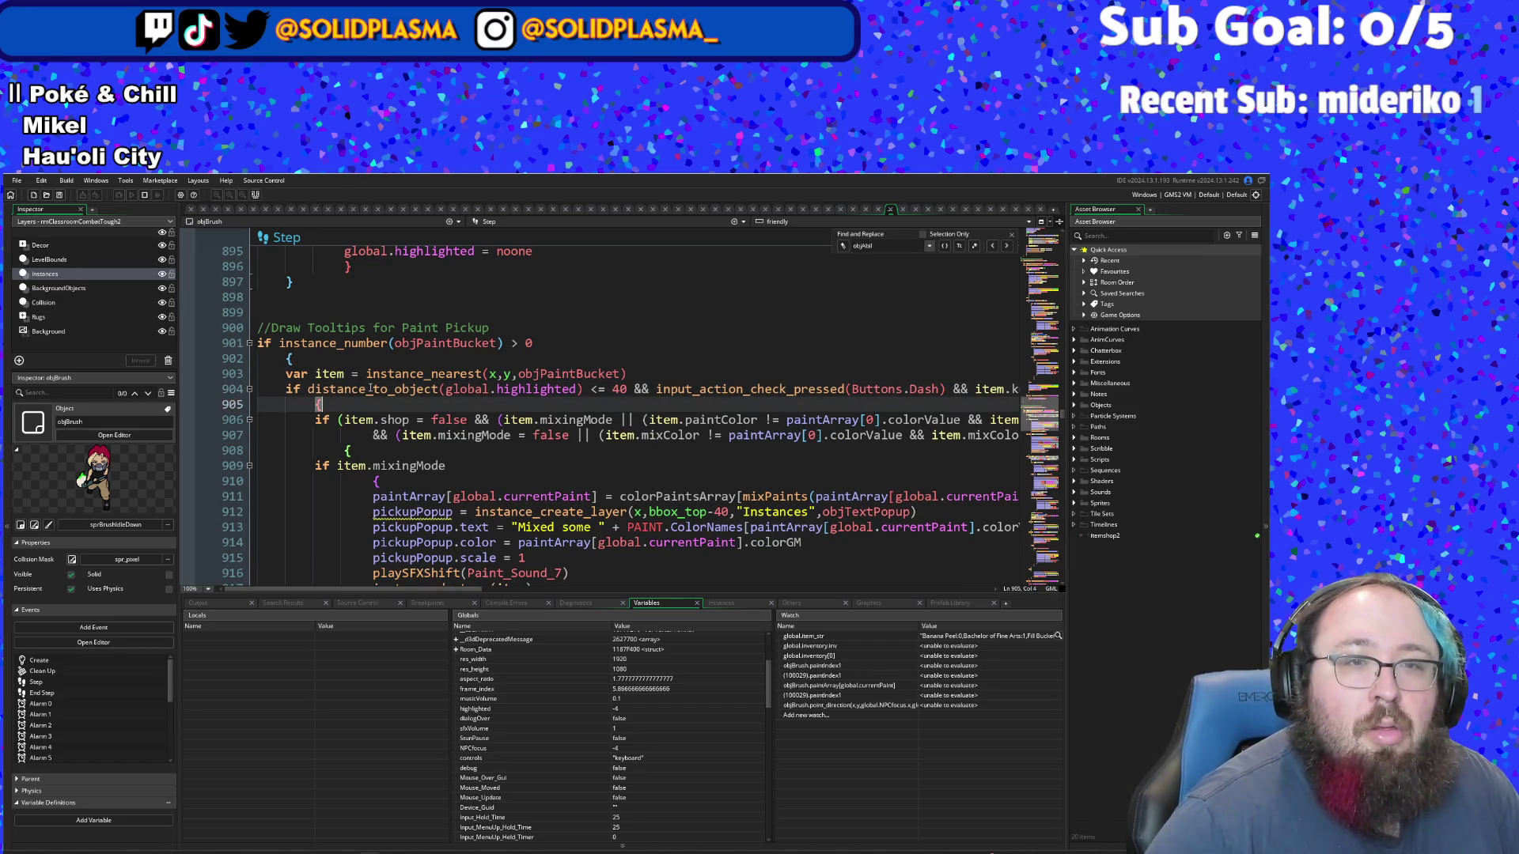
key(Return)
text(global.highlighted = item.id)
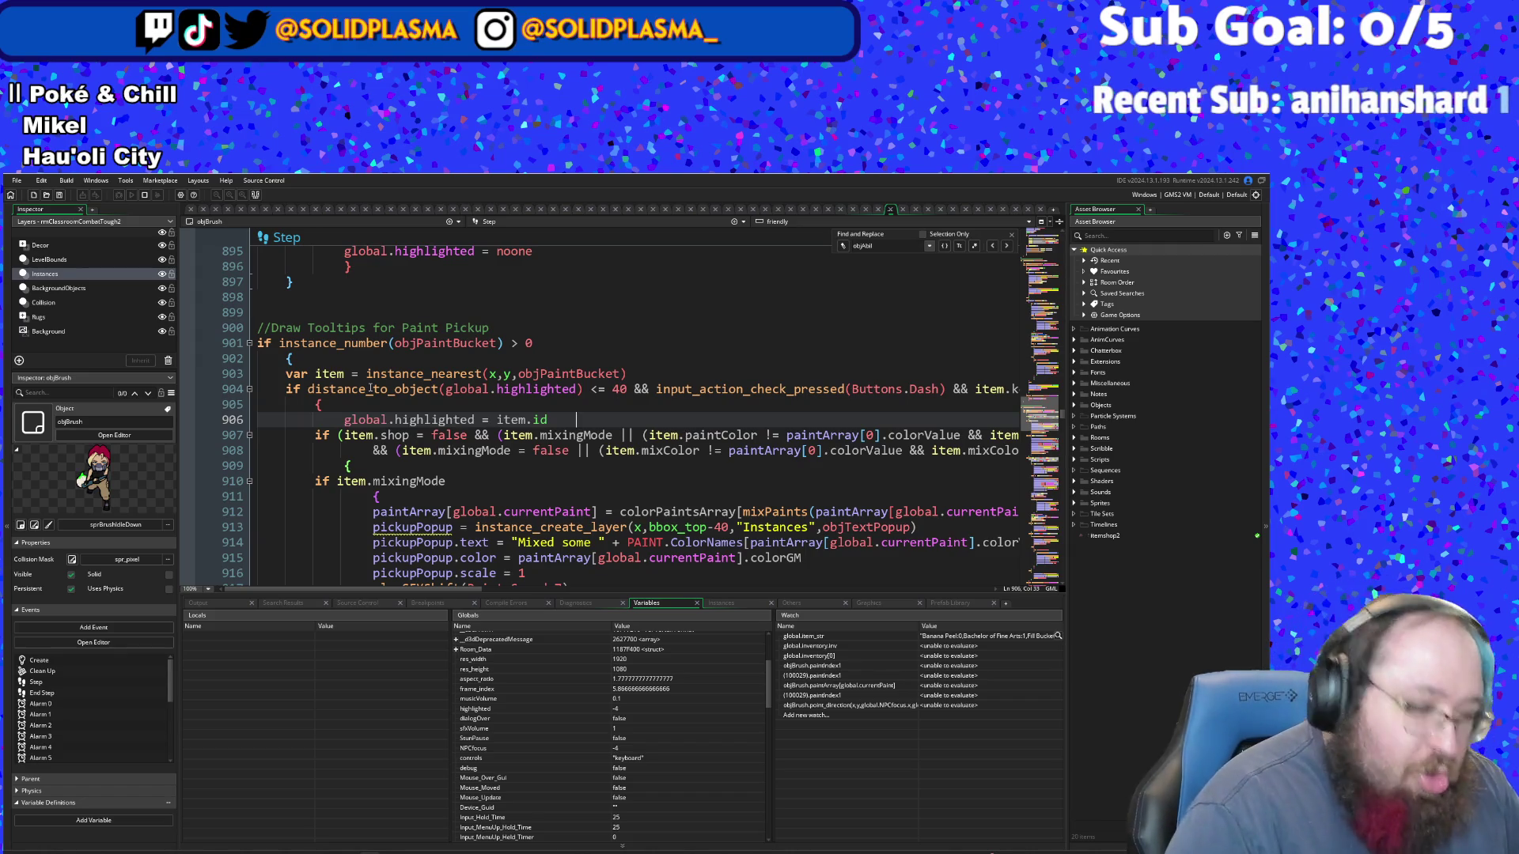
key(Home)
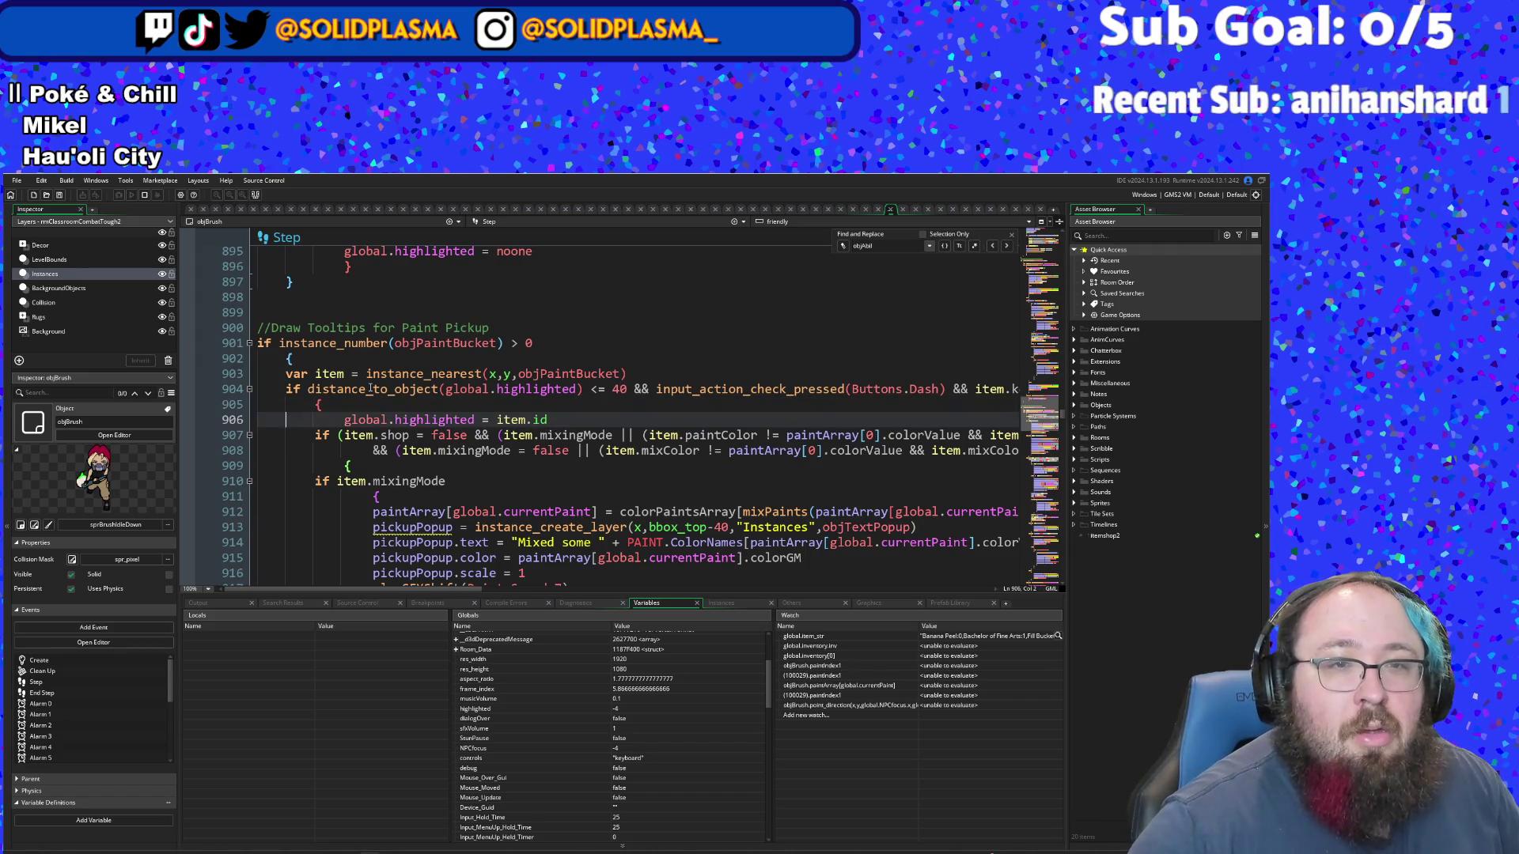
key(BackSpace)
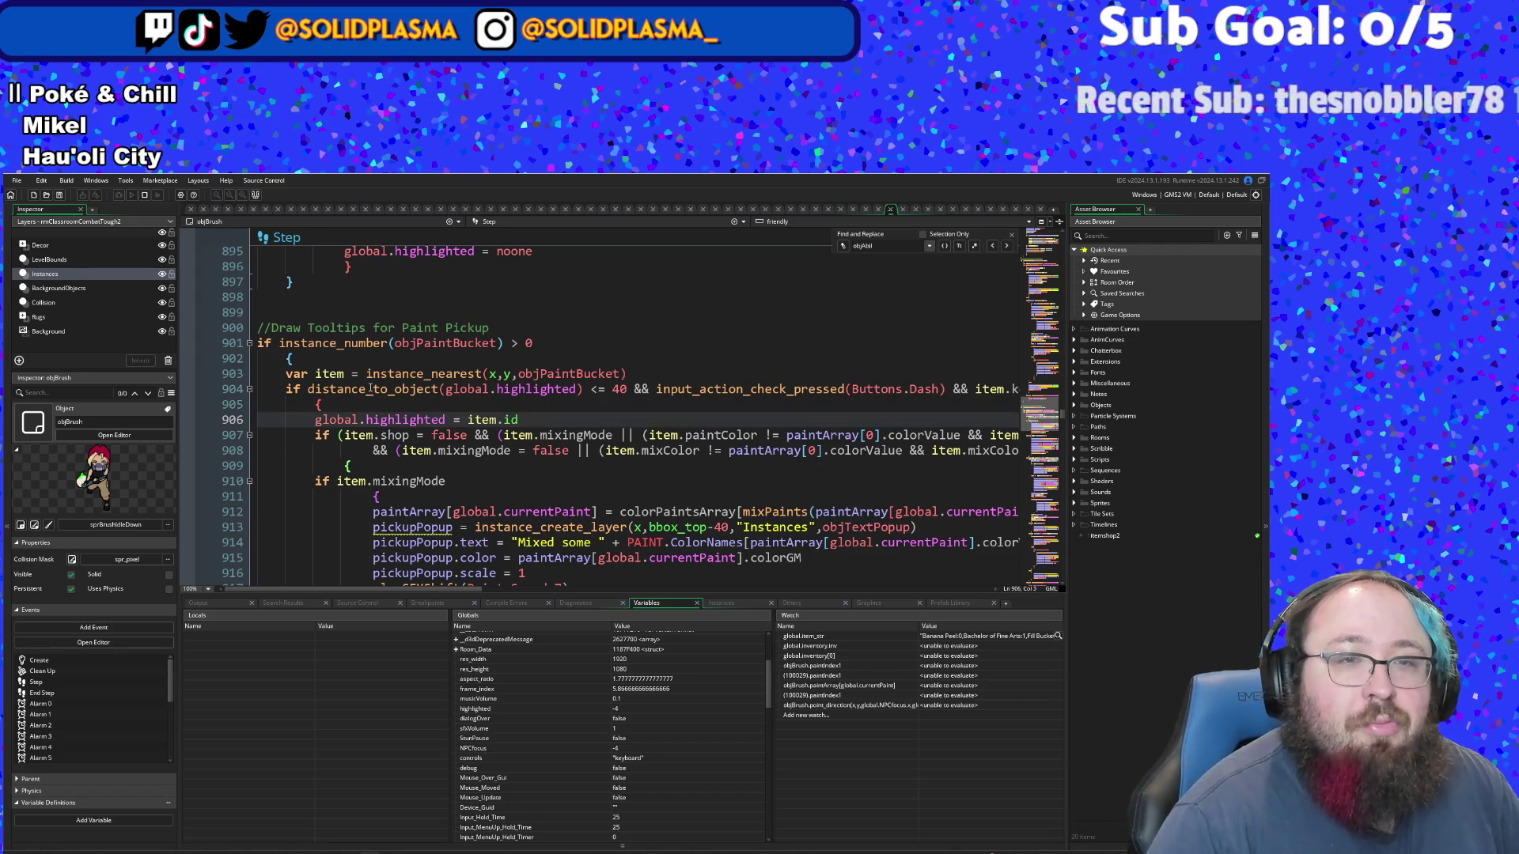
- Change the else-if distance check on line 1019 from 30 to 40
scroll(374, 387, down, 20)
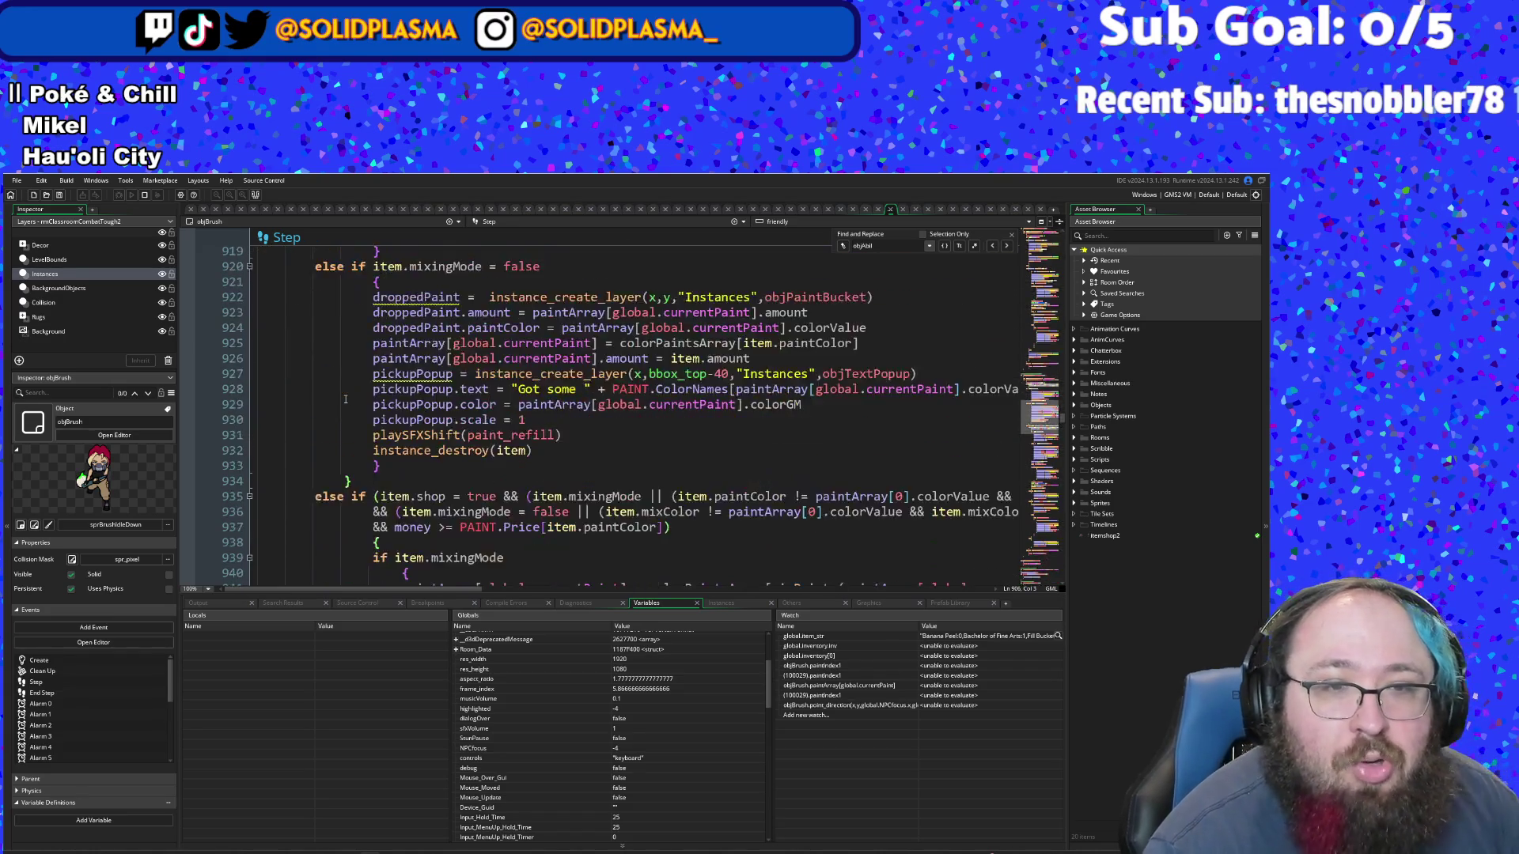
scroll(345, 399, down, 18)
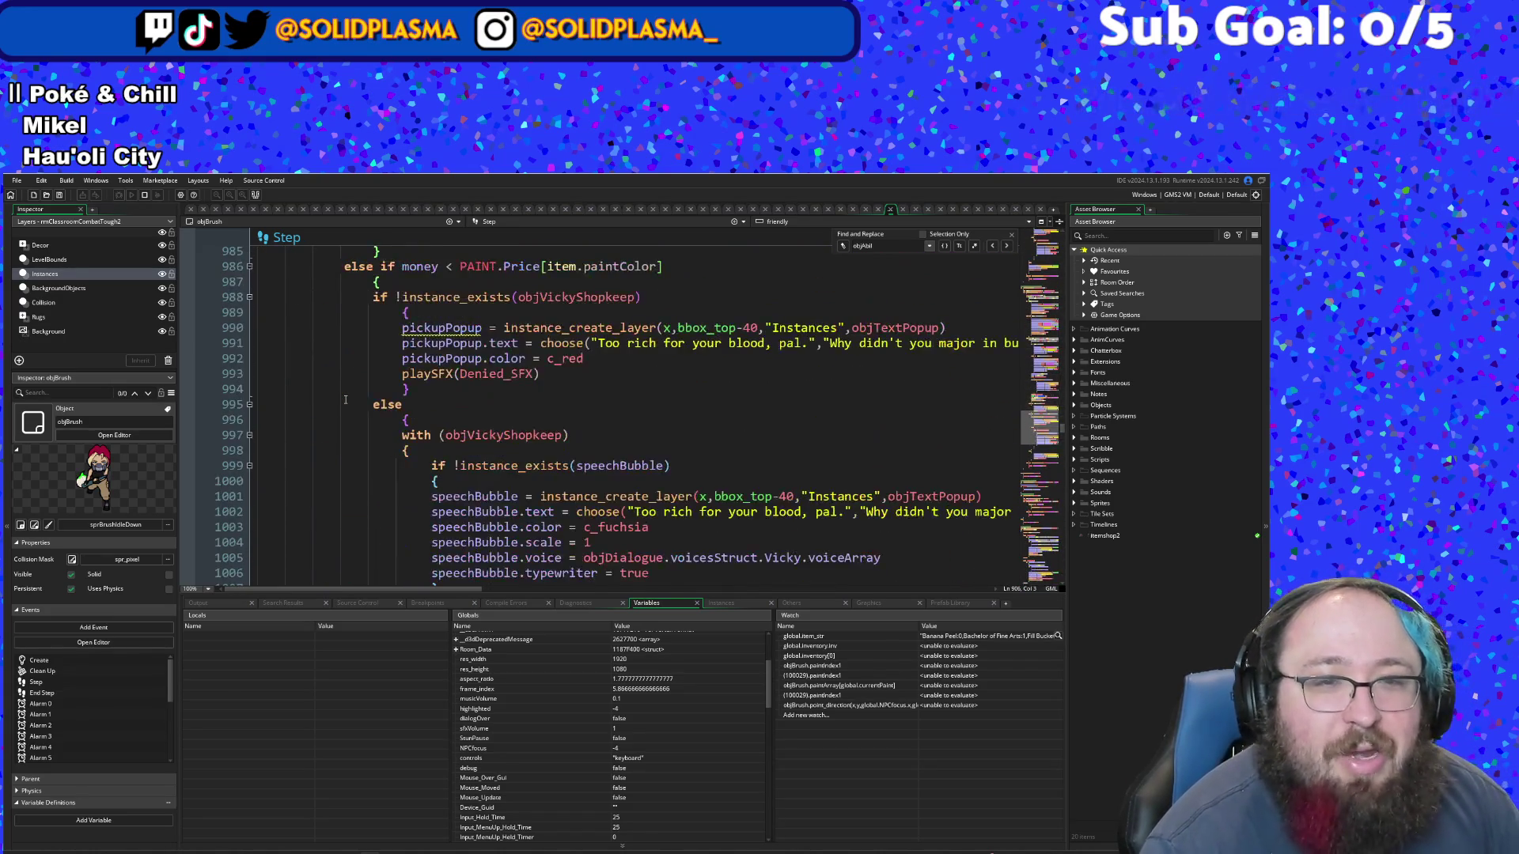
click(345, 418)
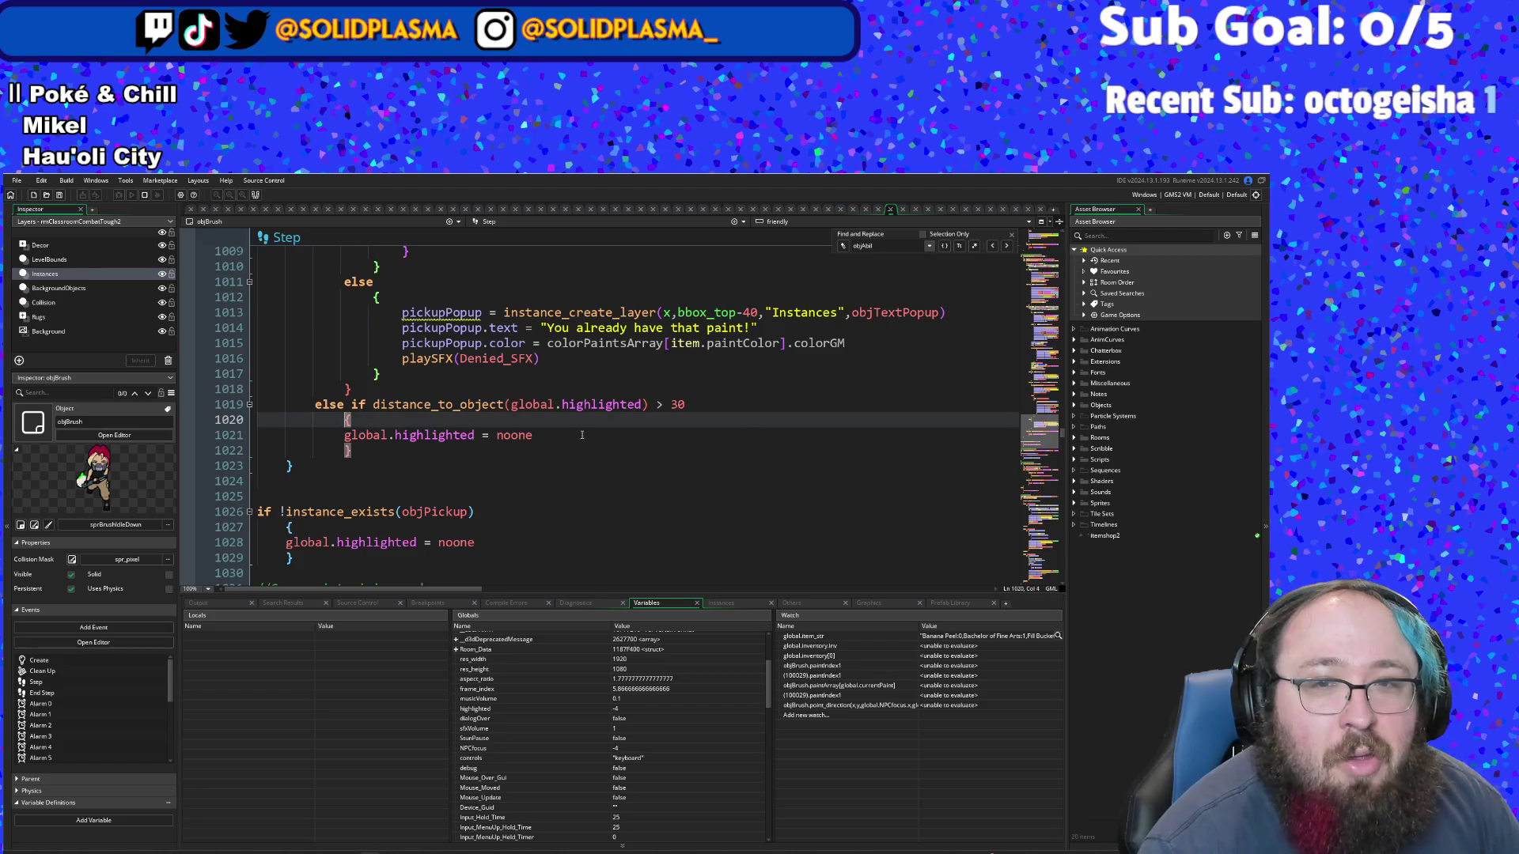
double_click(678, 404)
text(40)
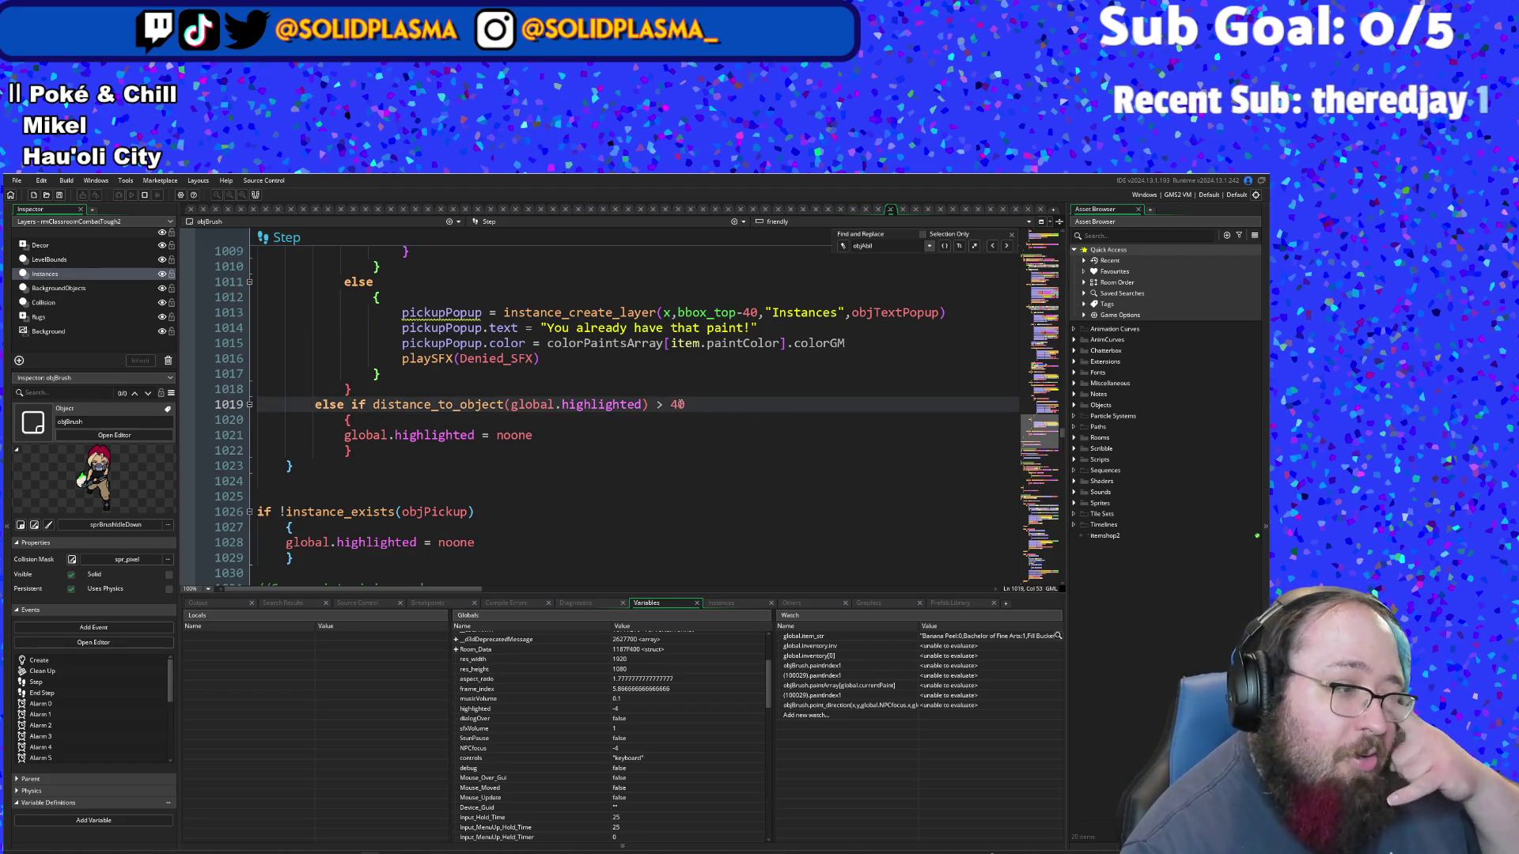
scroll(672, 405, down, 4)
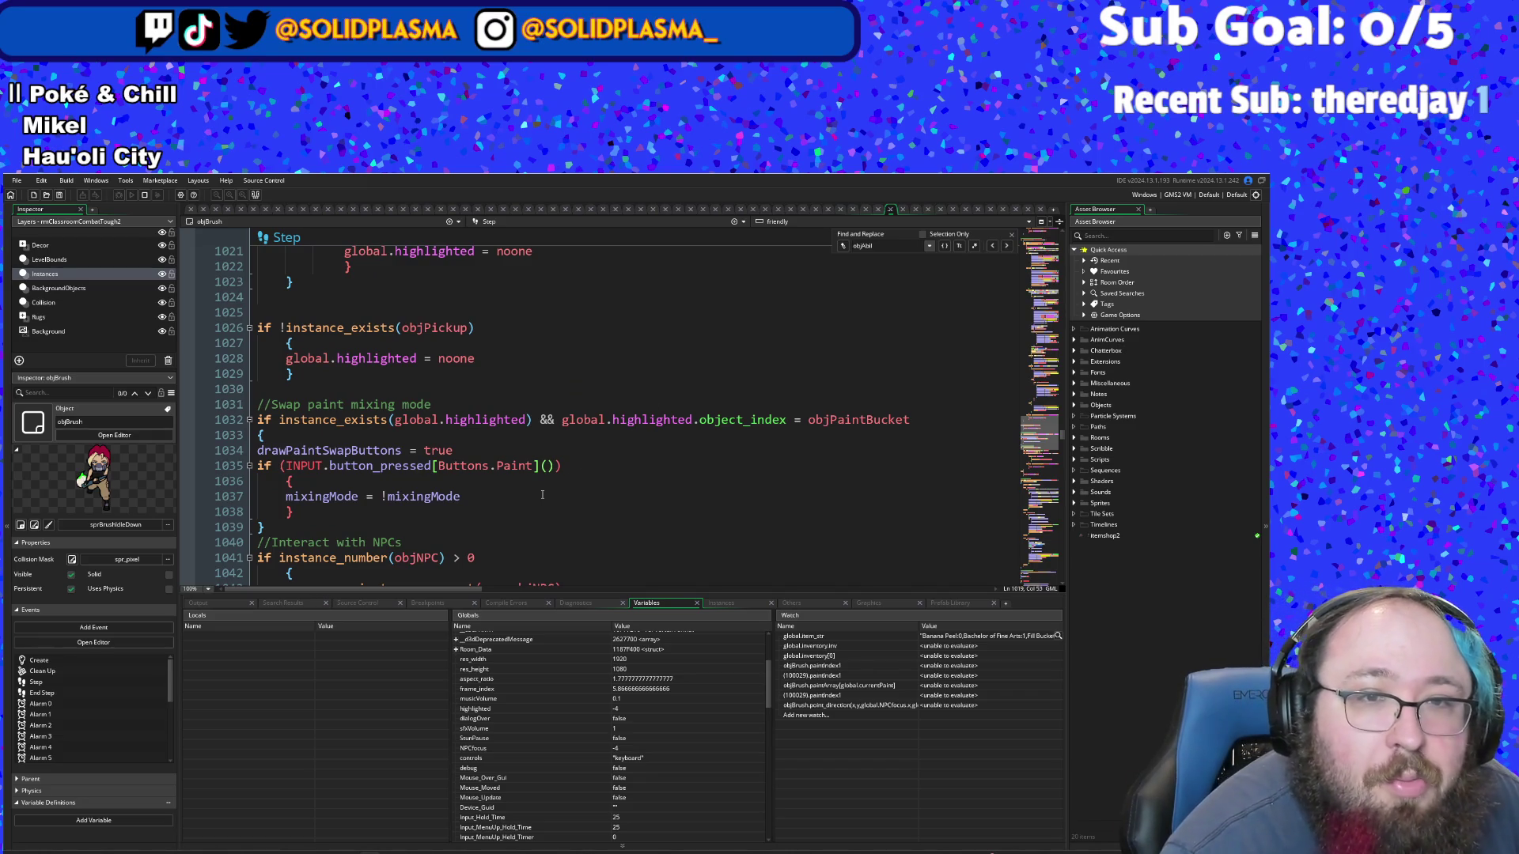
click(378, 387)
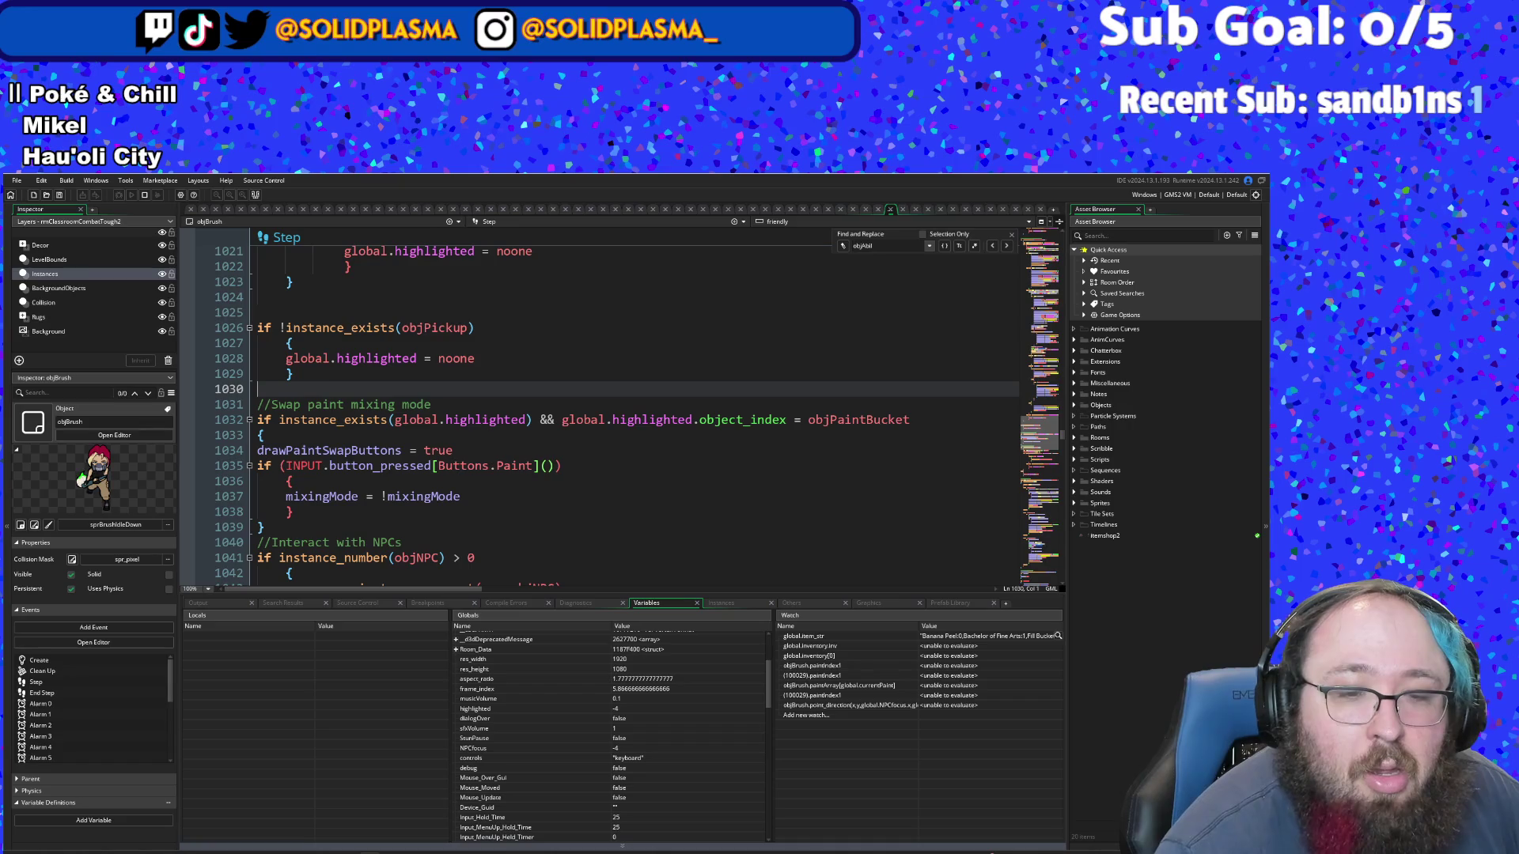
- Run the game with F5 and play through the paint trail and next room, attacking enemies
key(F5)
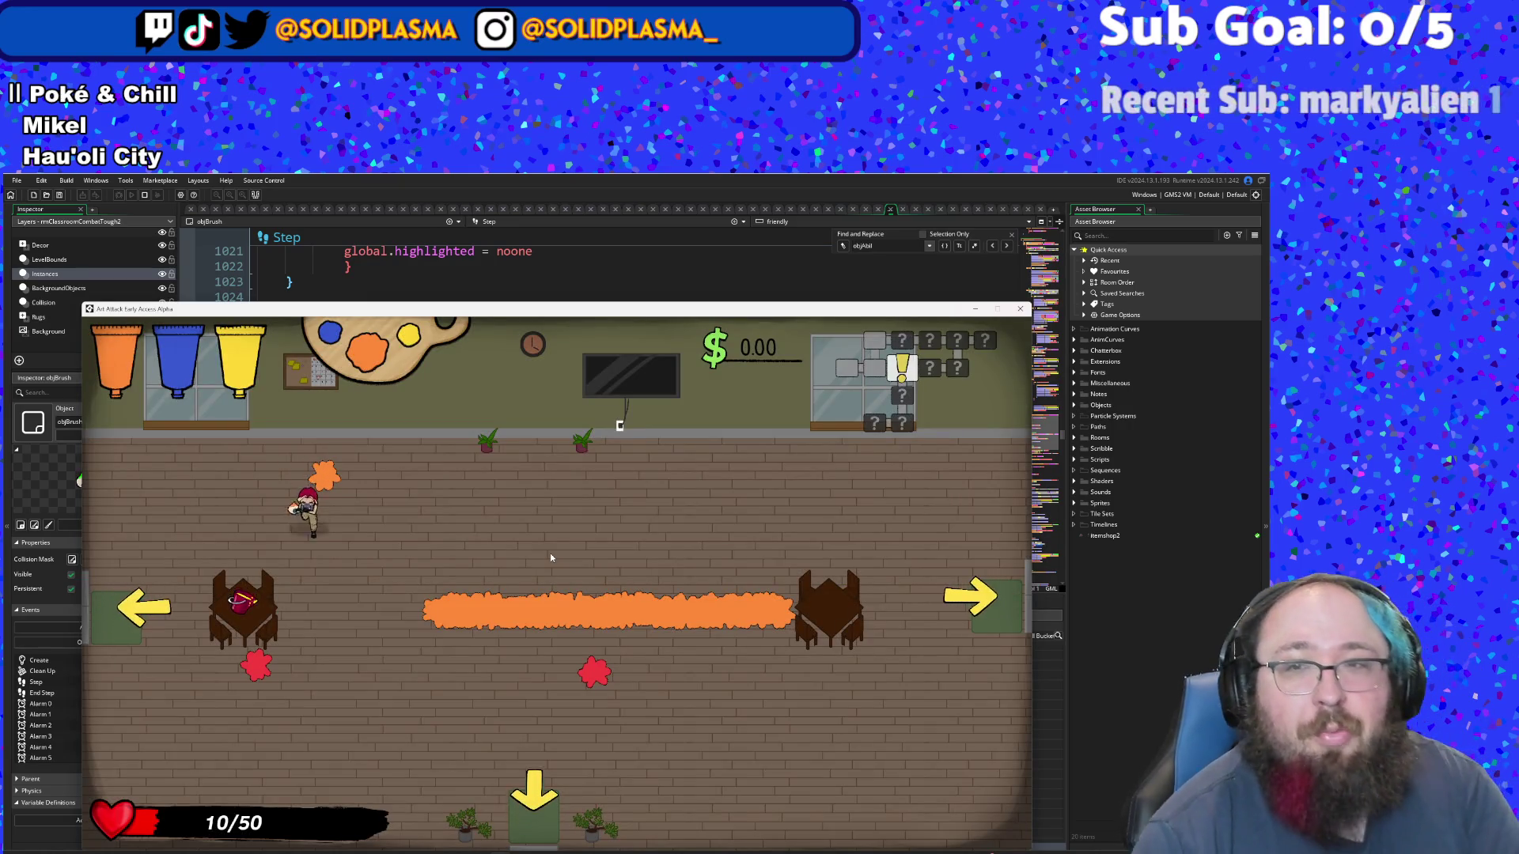
key(d)
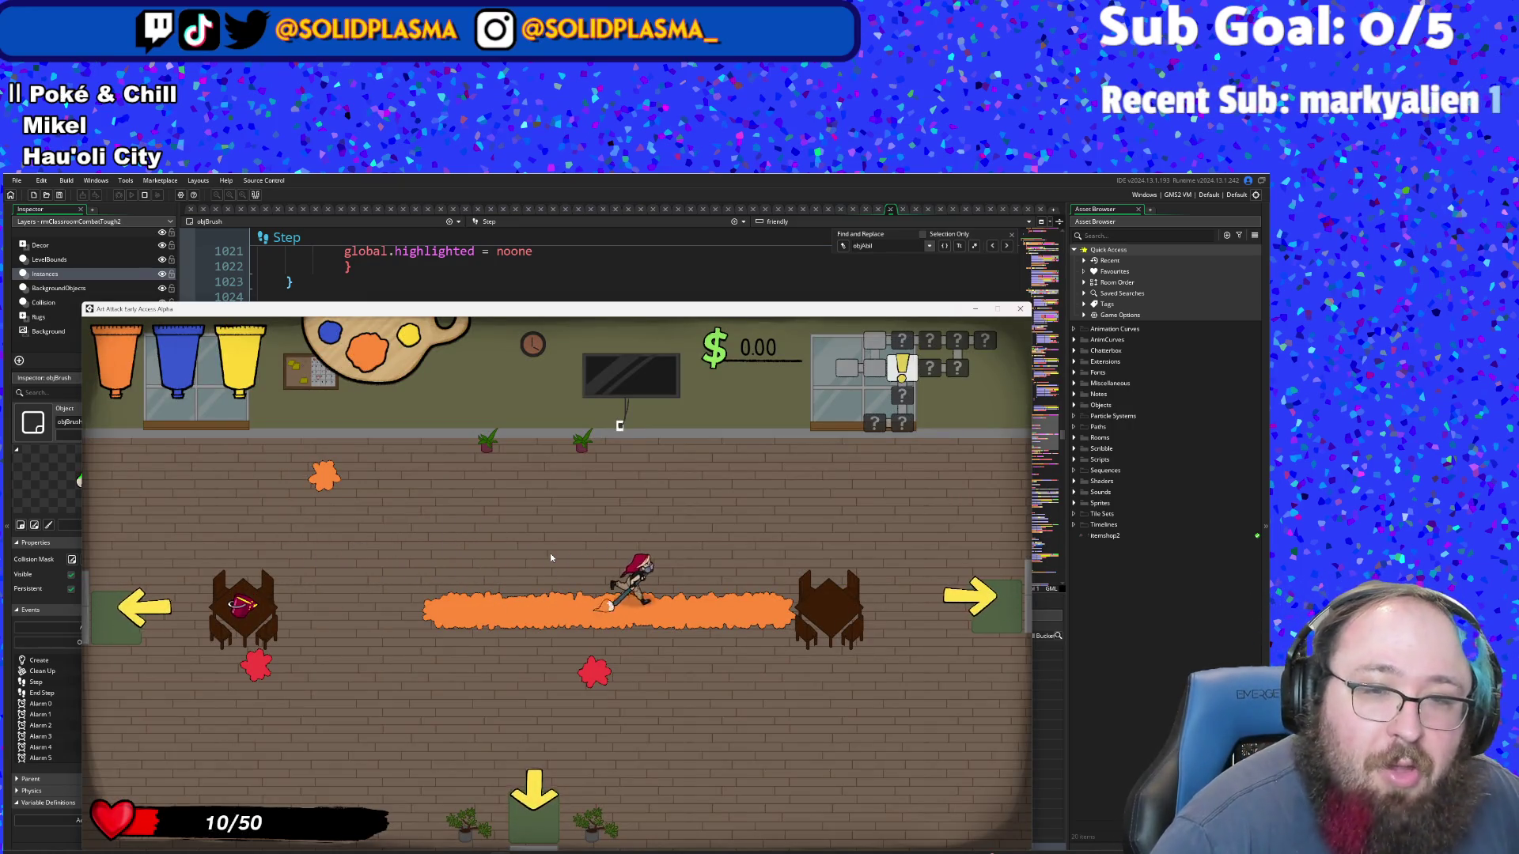
key(s)
key(a)
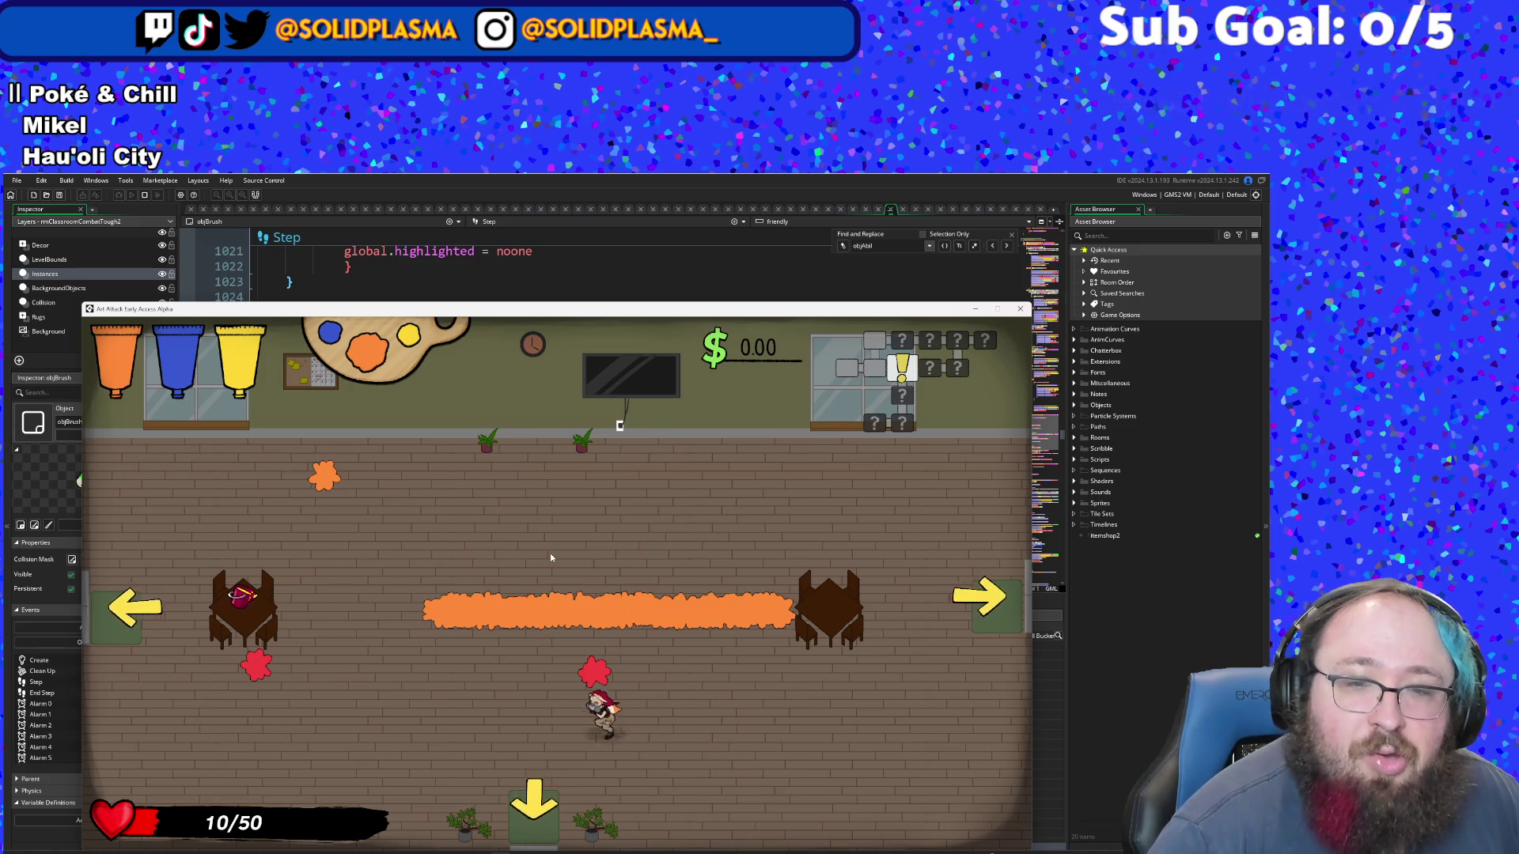
key(s)
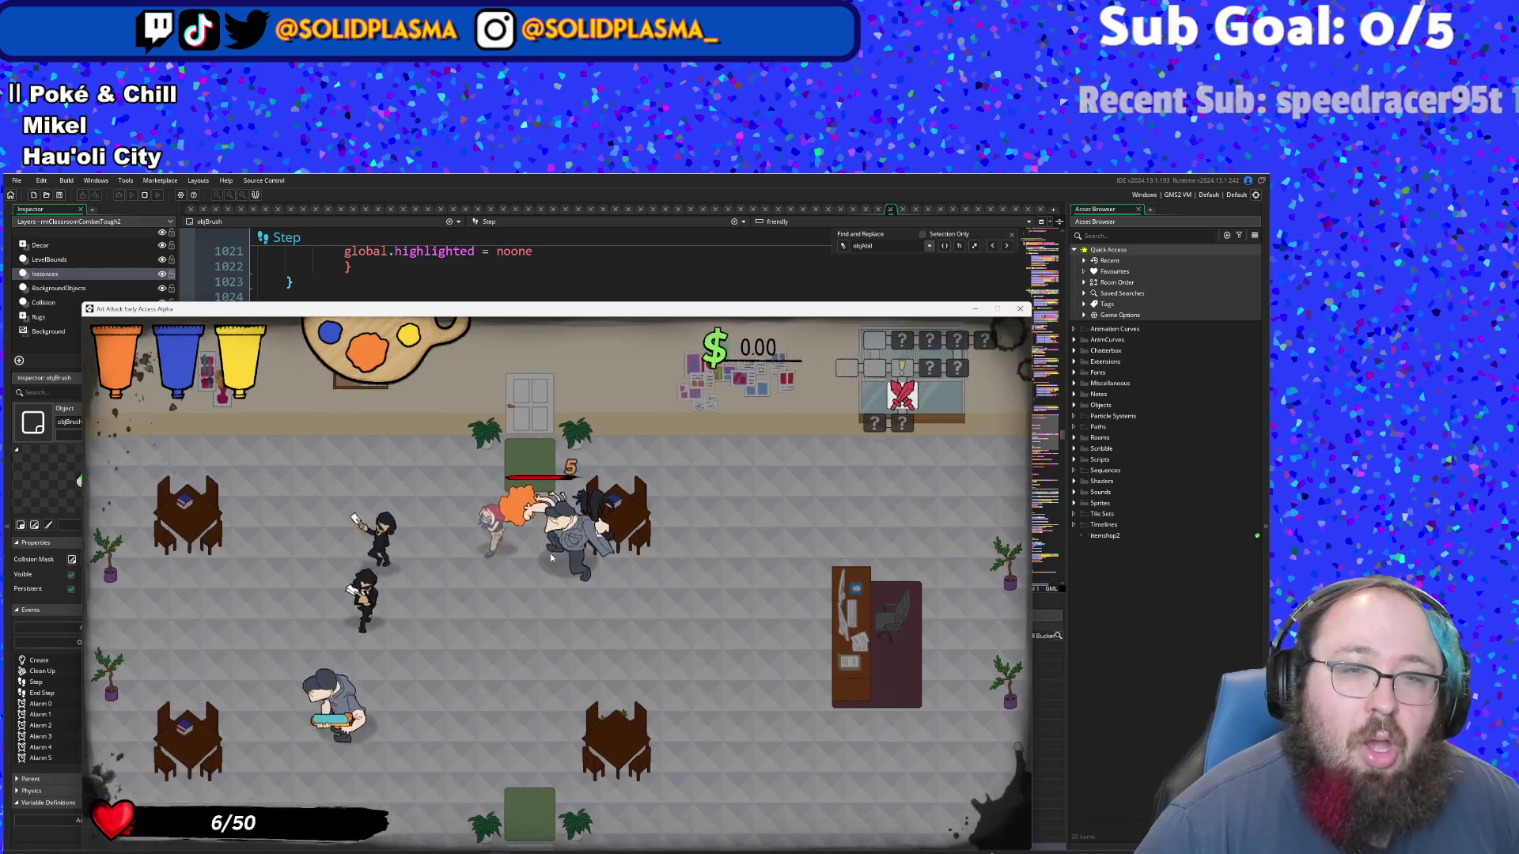
key(2)
click(551, 558)
key(d)
key(w)
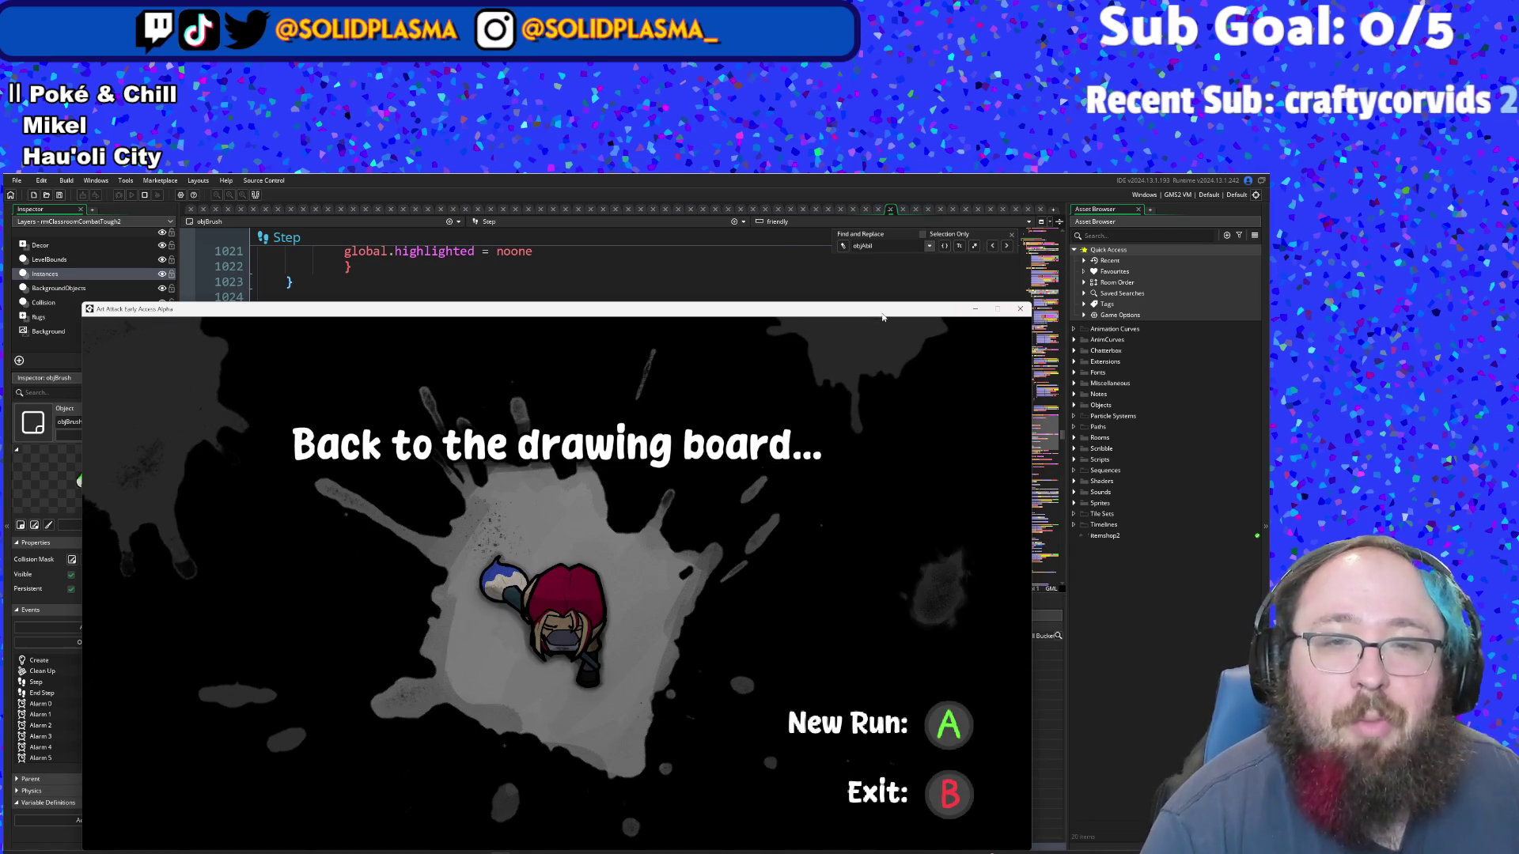
- Close the game after dying and relaunch it as a debug build
key(Return)
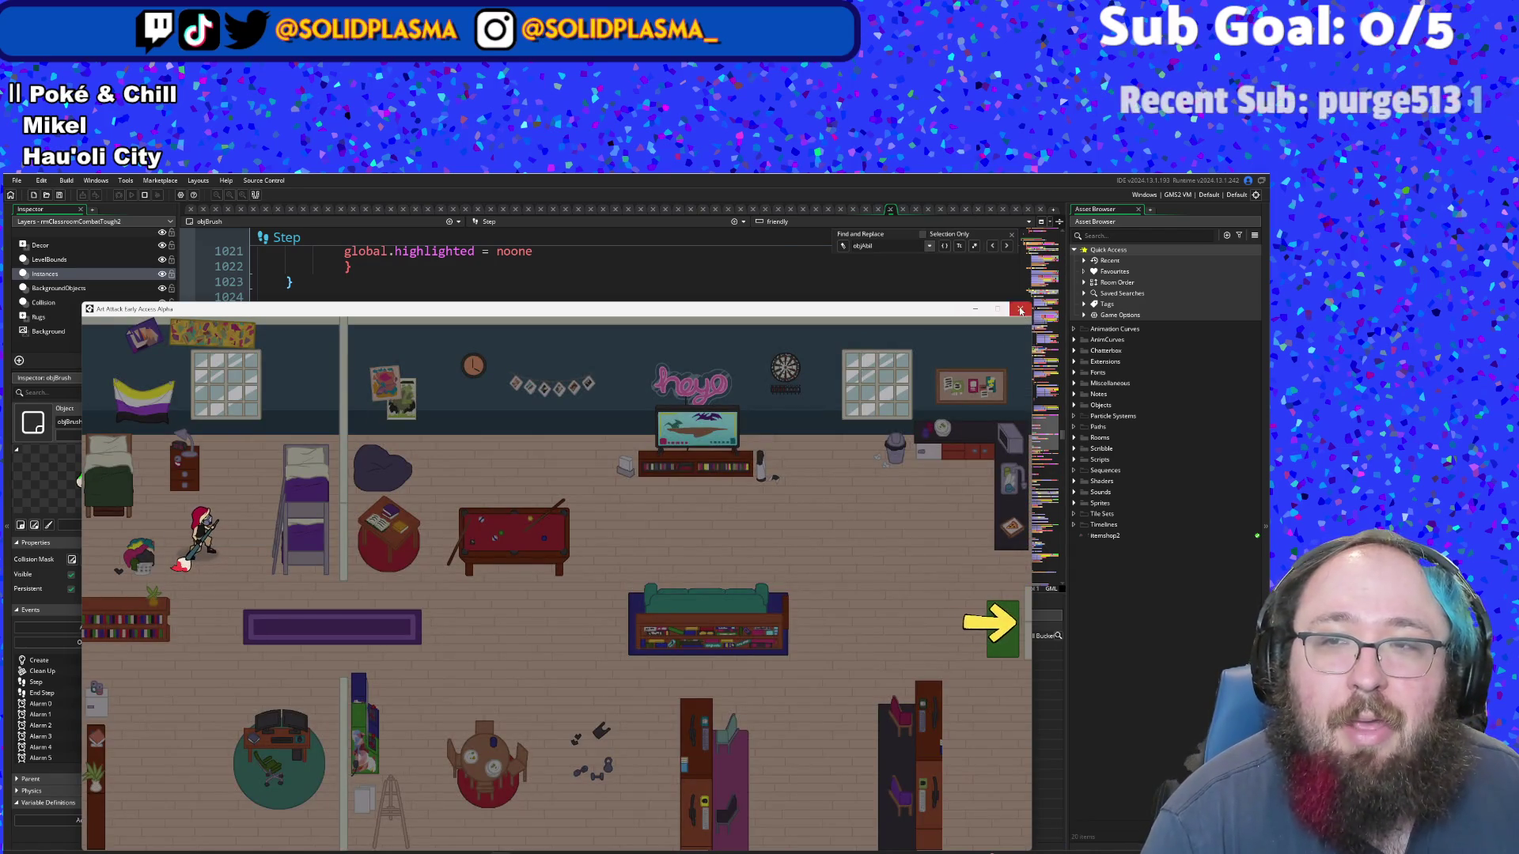
click(1020, 311)
click(120, 195)
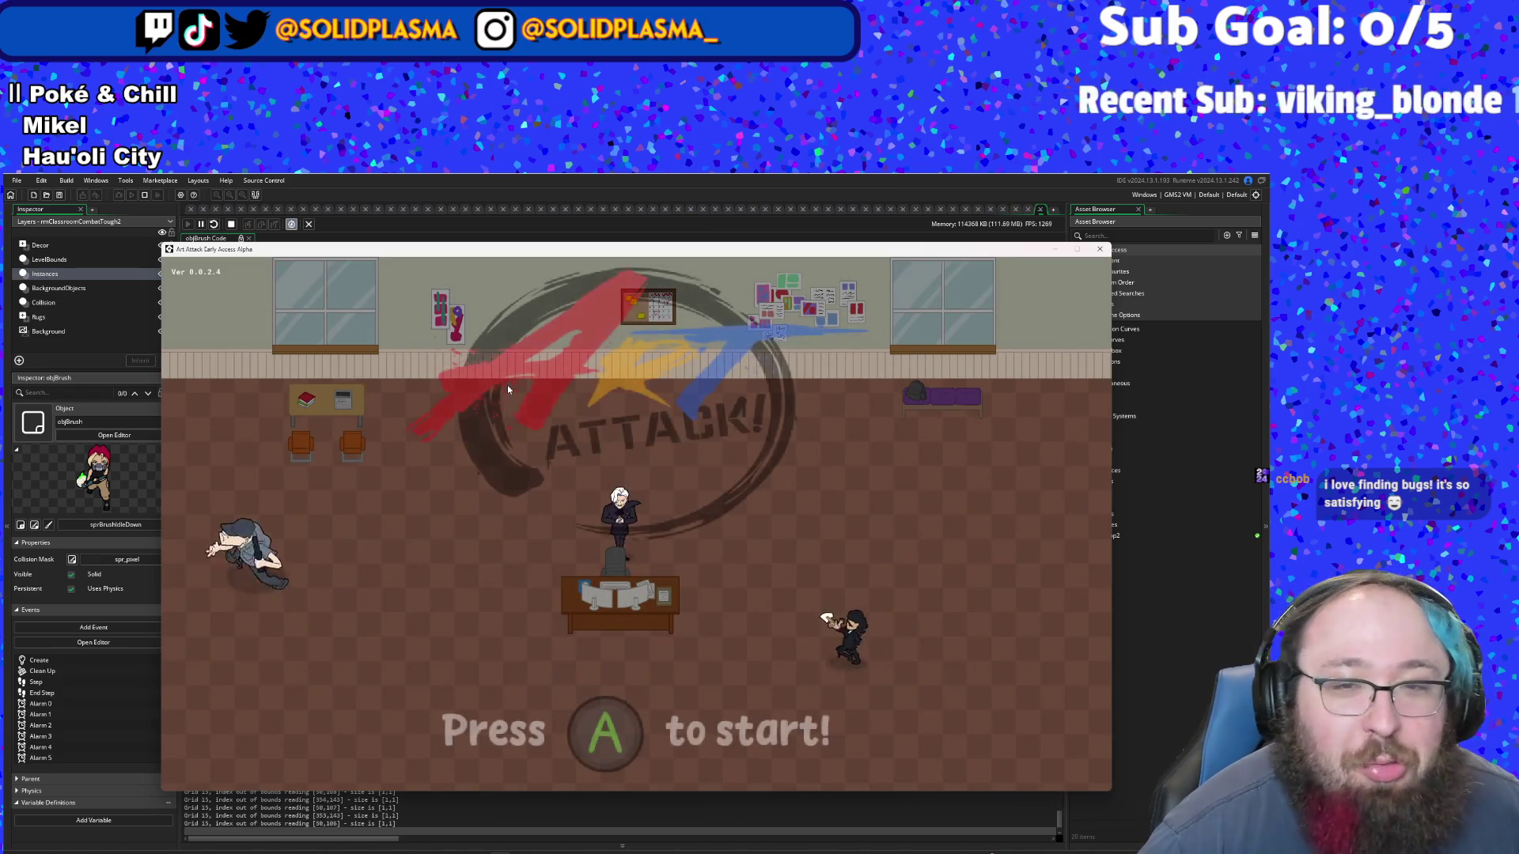
- Start the debug build from the title screen and run through the rooms and library into the shop
key(Return)
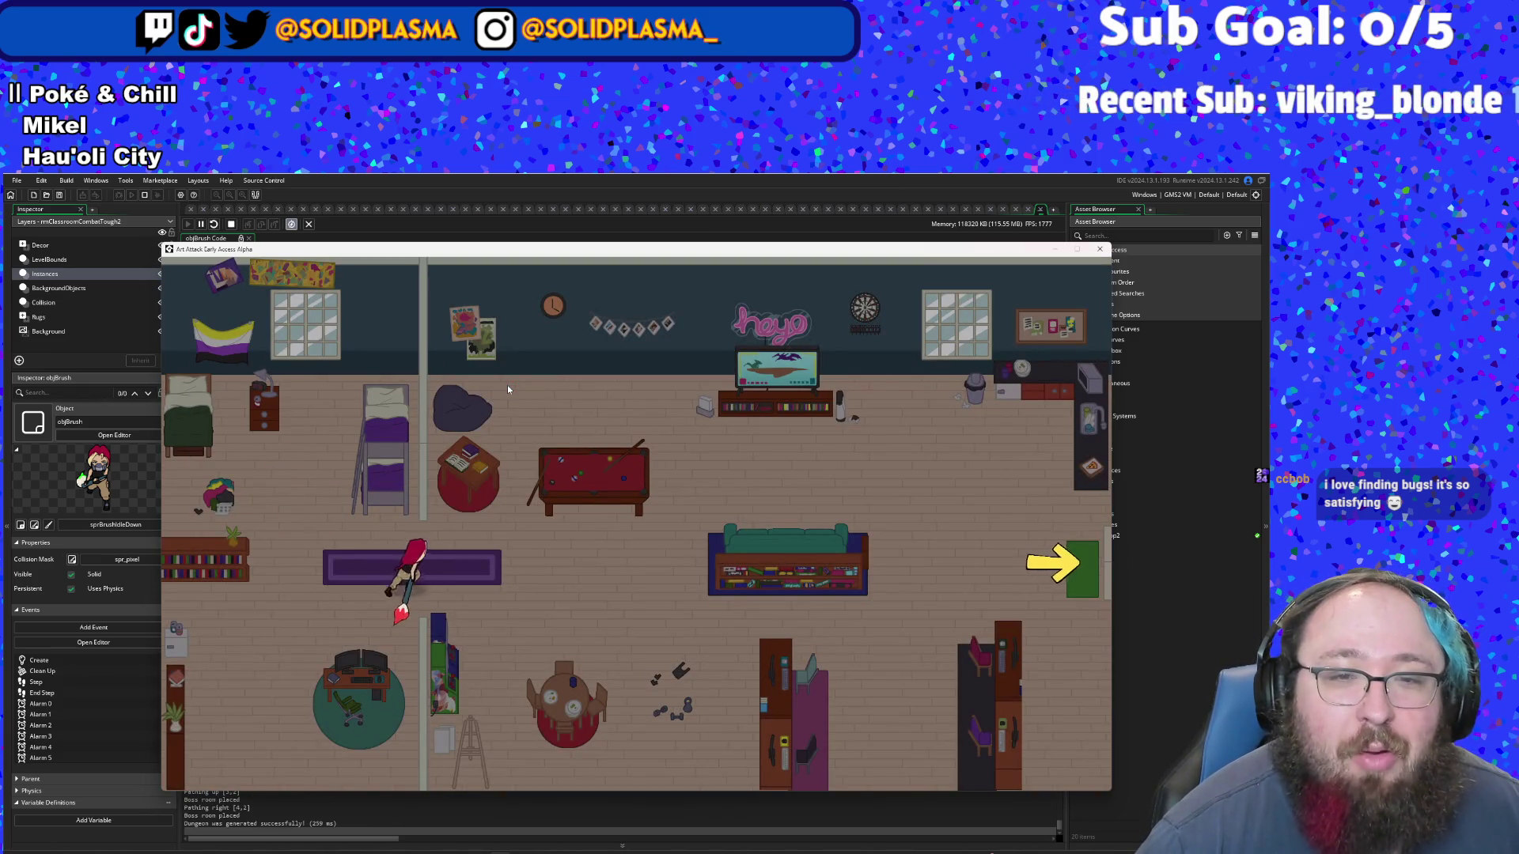
key(d)
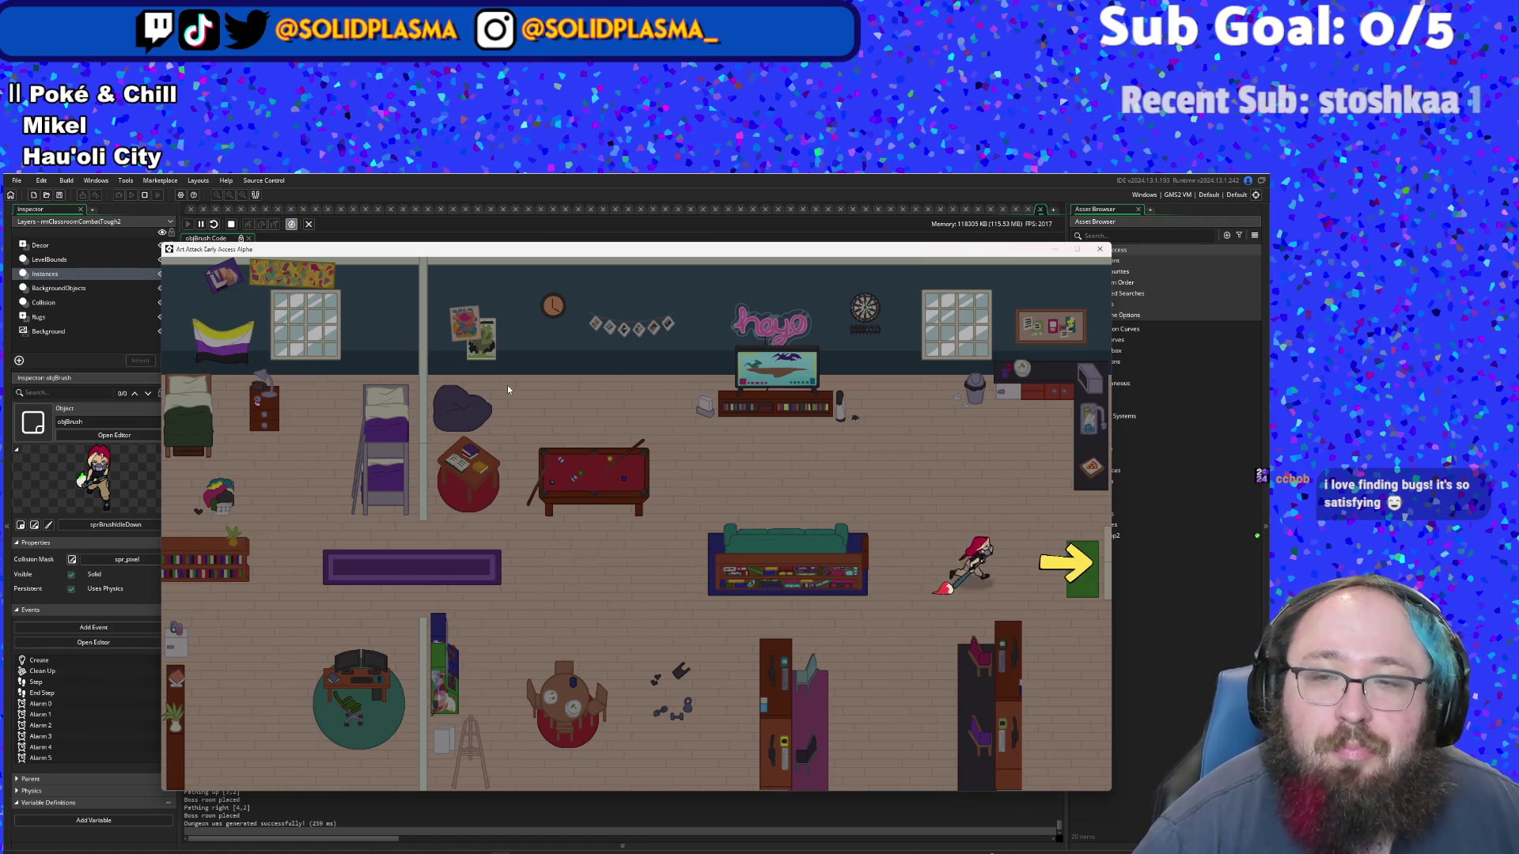
key(a)
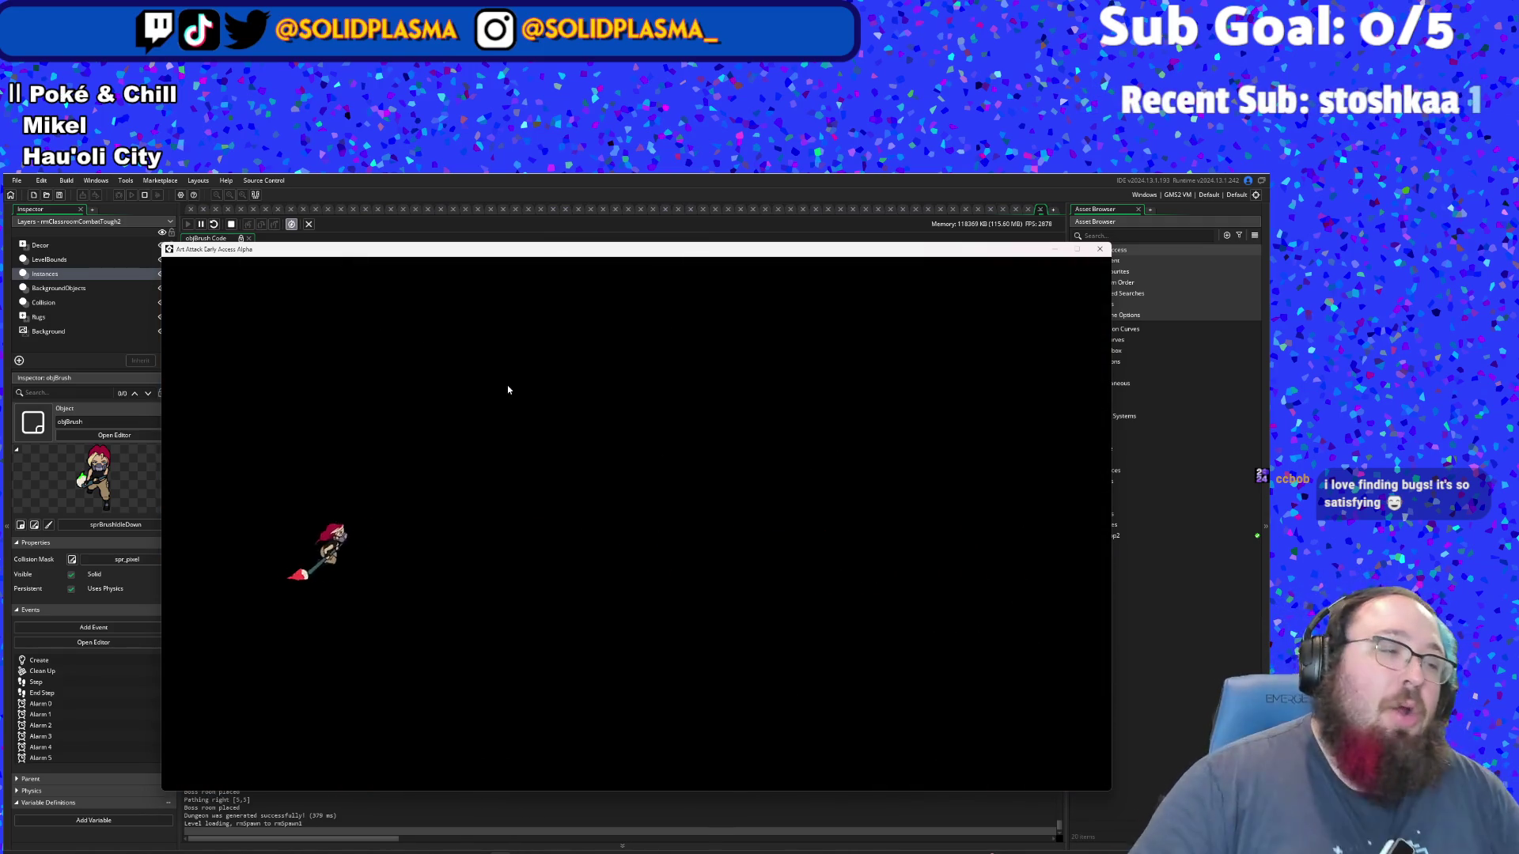
key(d)
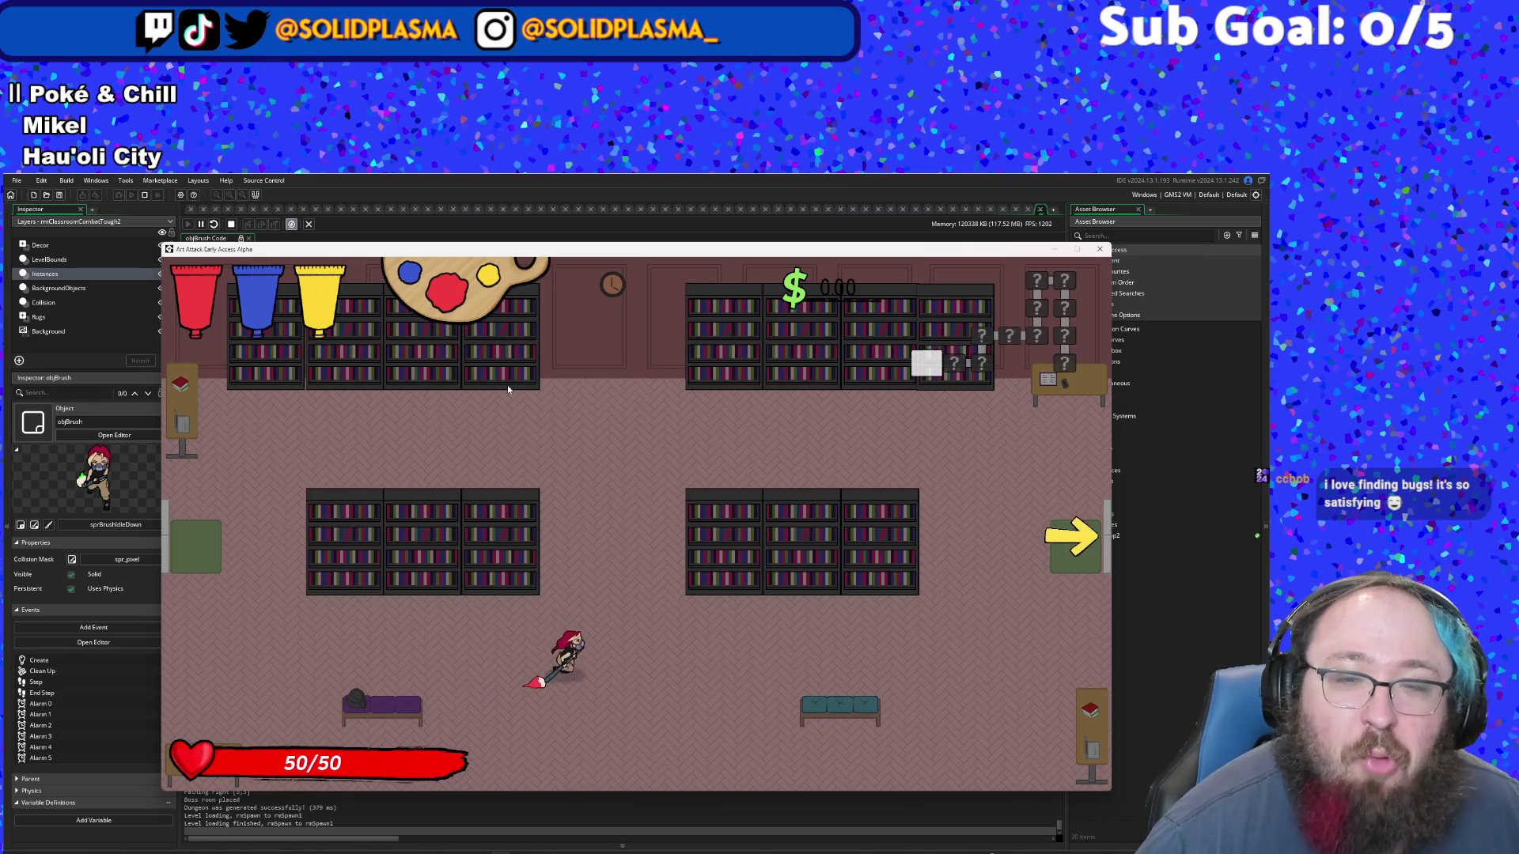
key(d)
key(w)
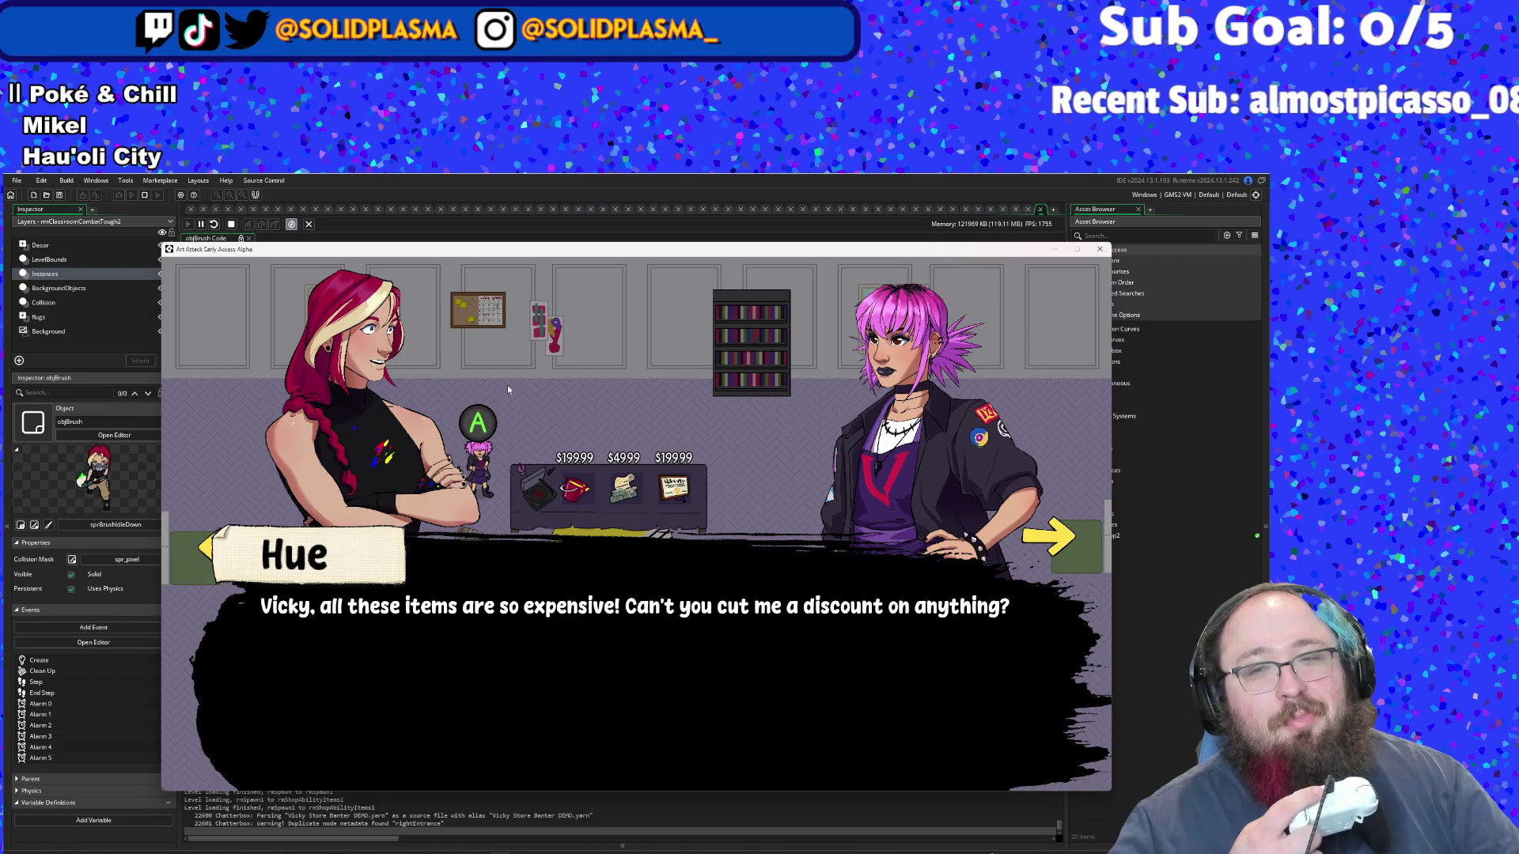
- Advance through the Hue and Vicky shop dialogue line by line until gameplay resumes
key(Return)
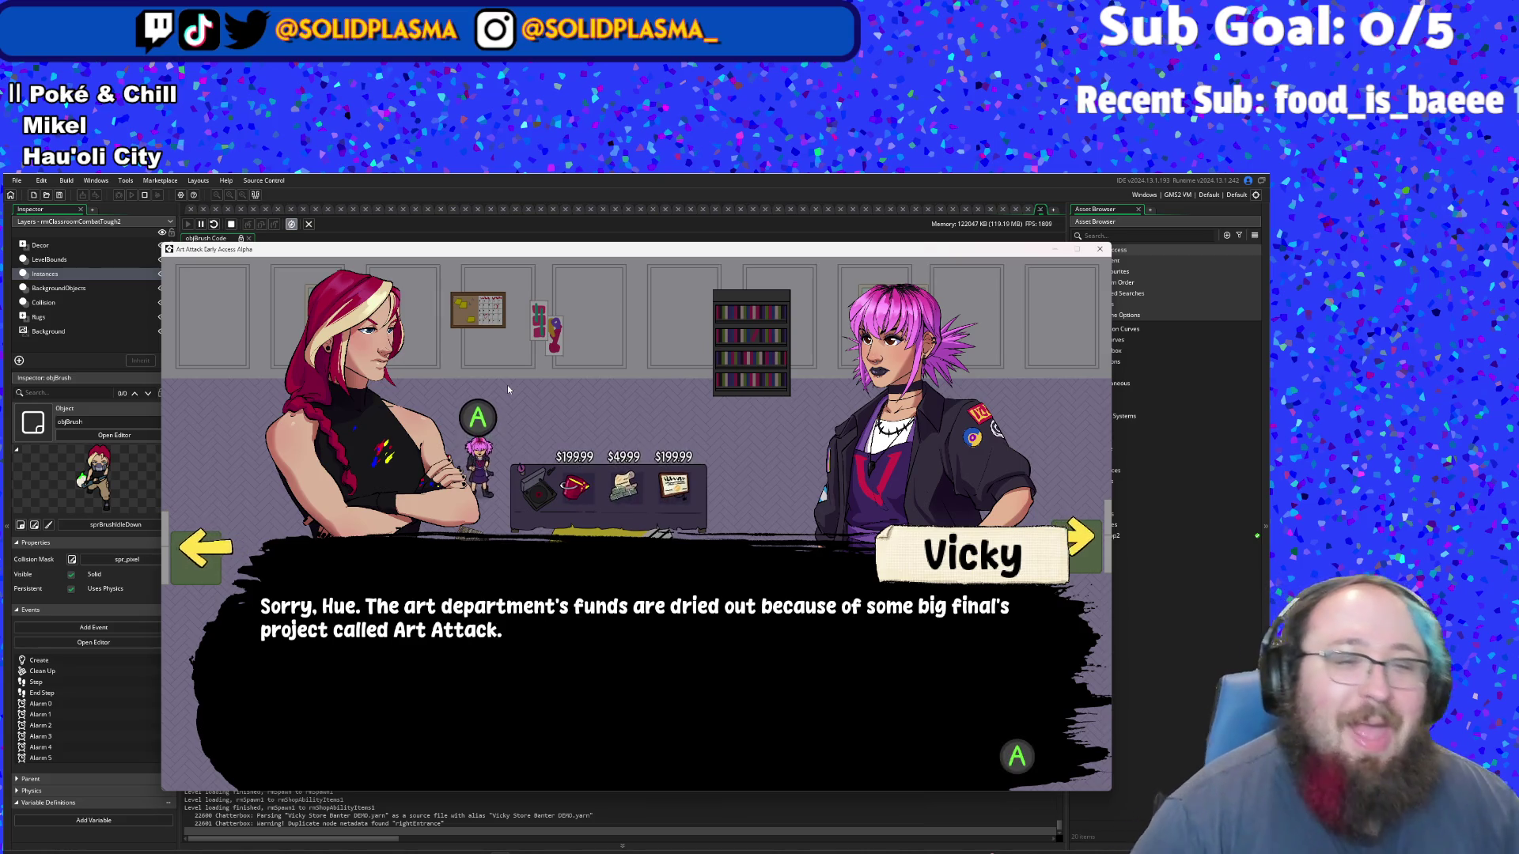
key(Return)
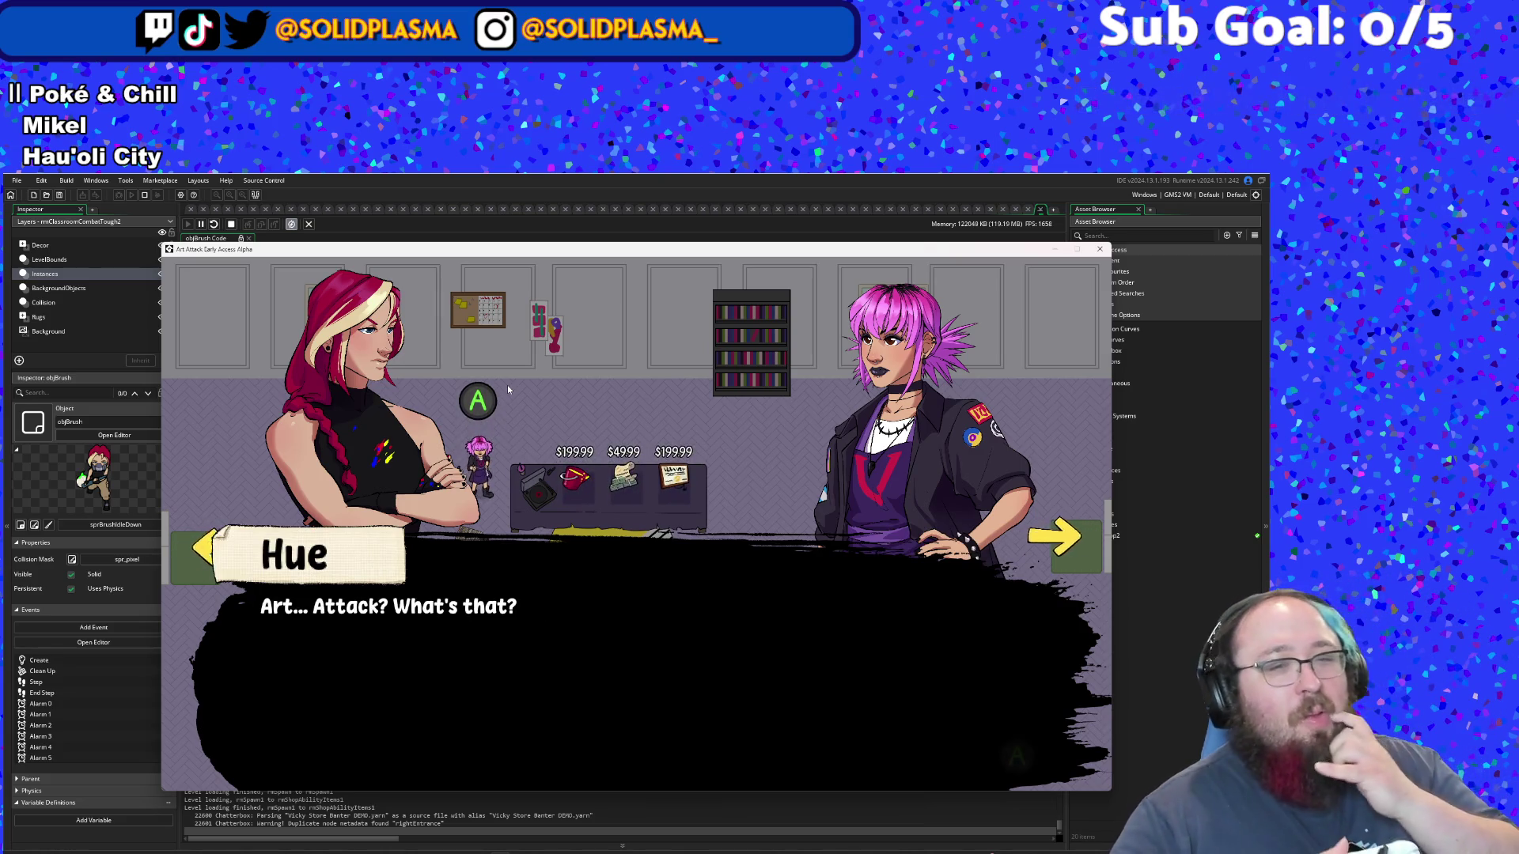
key(Return)
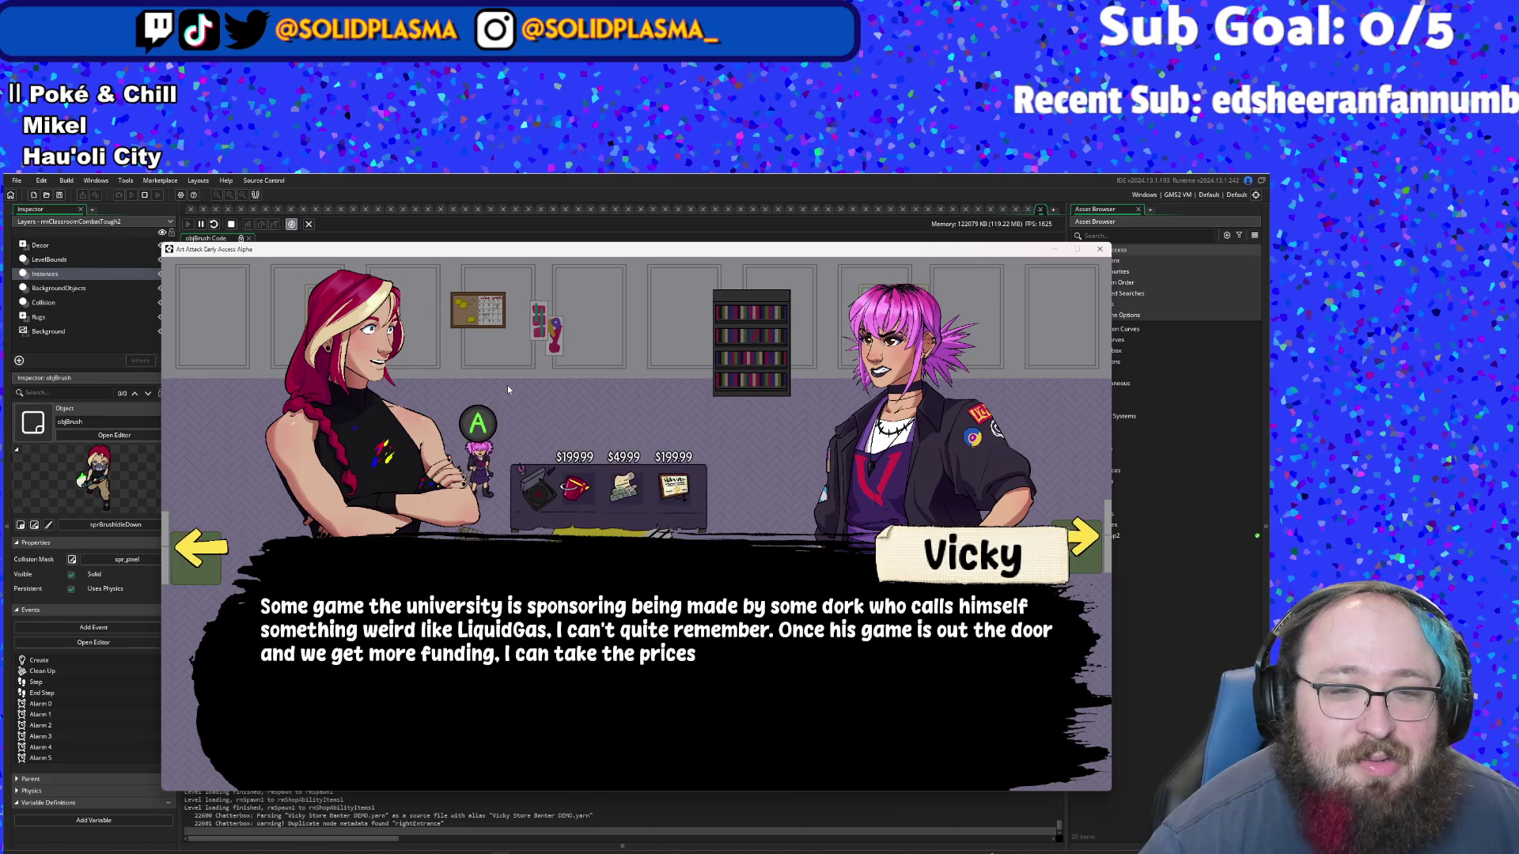
key(space)
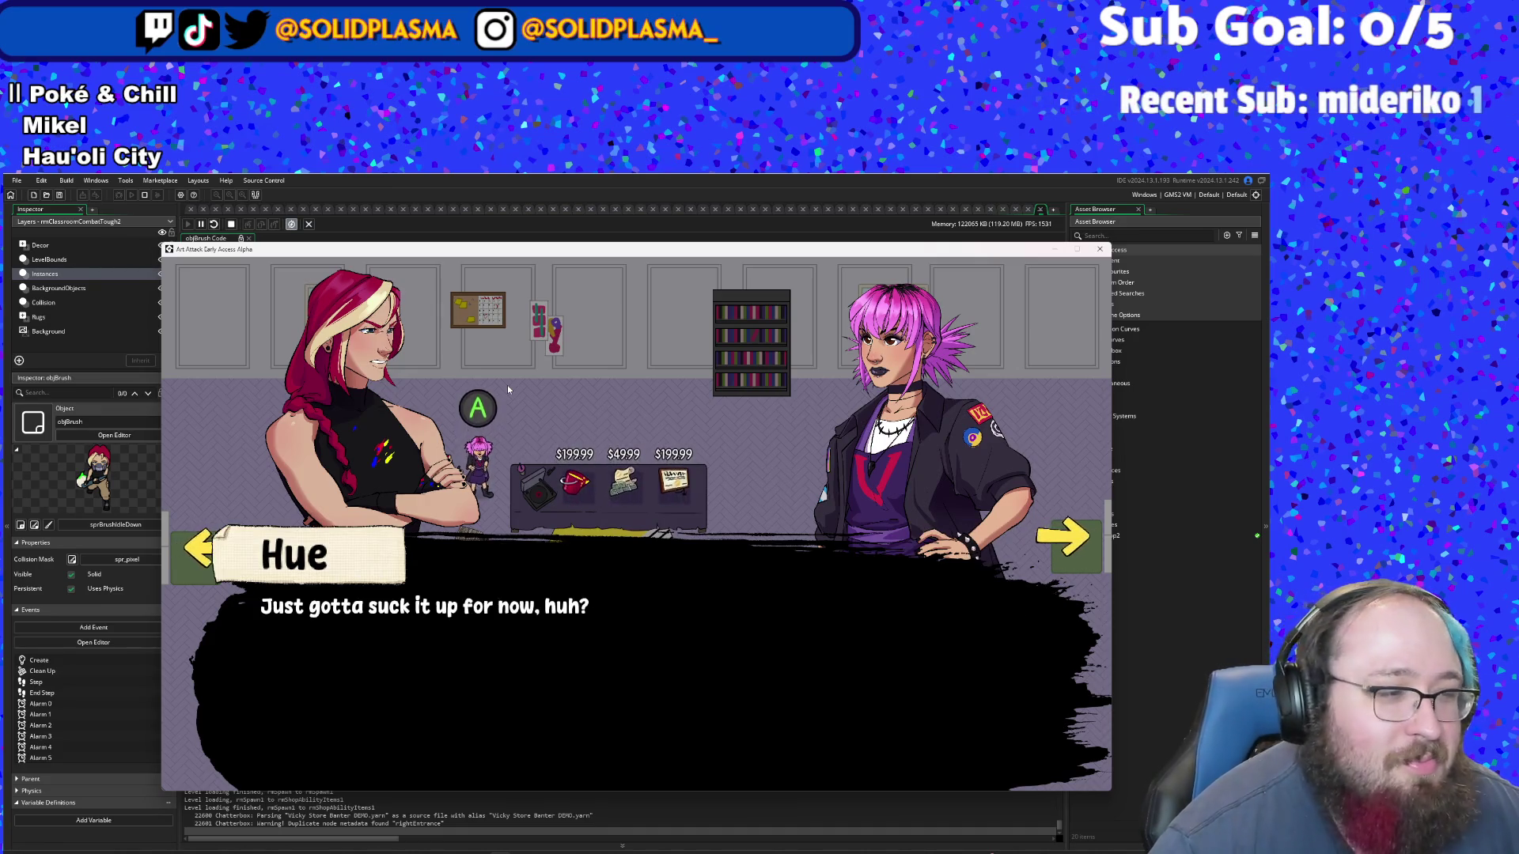
key(space)
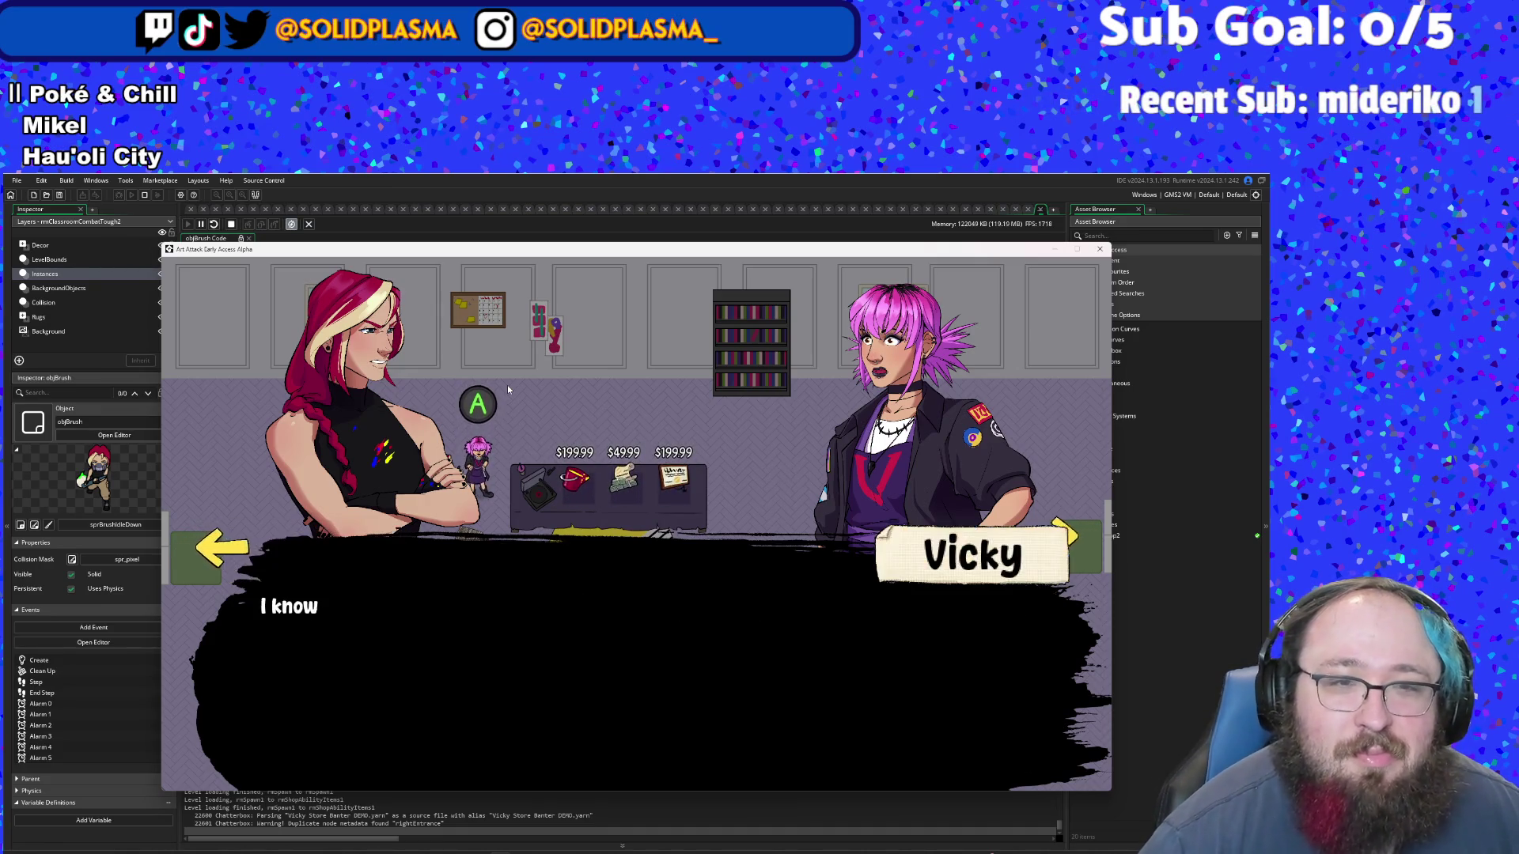
key(space)
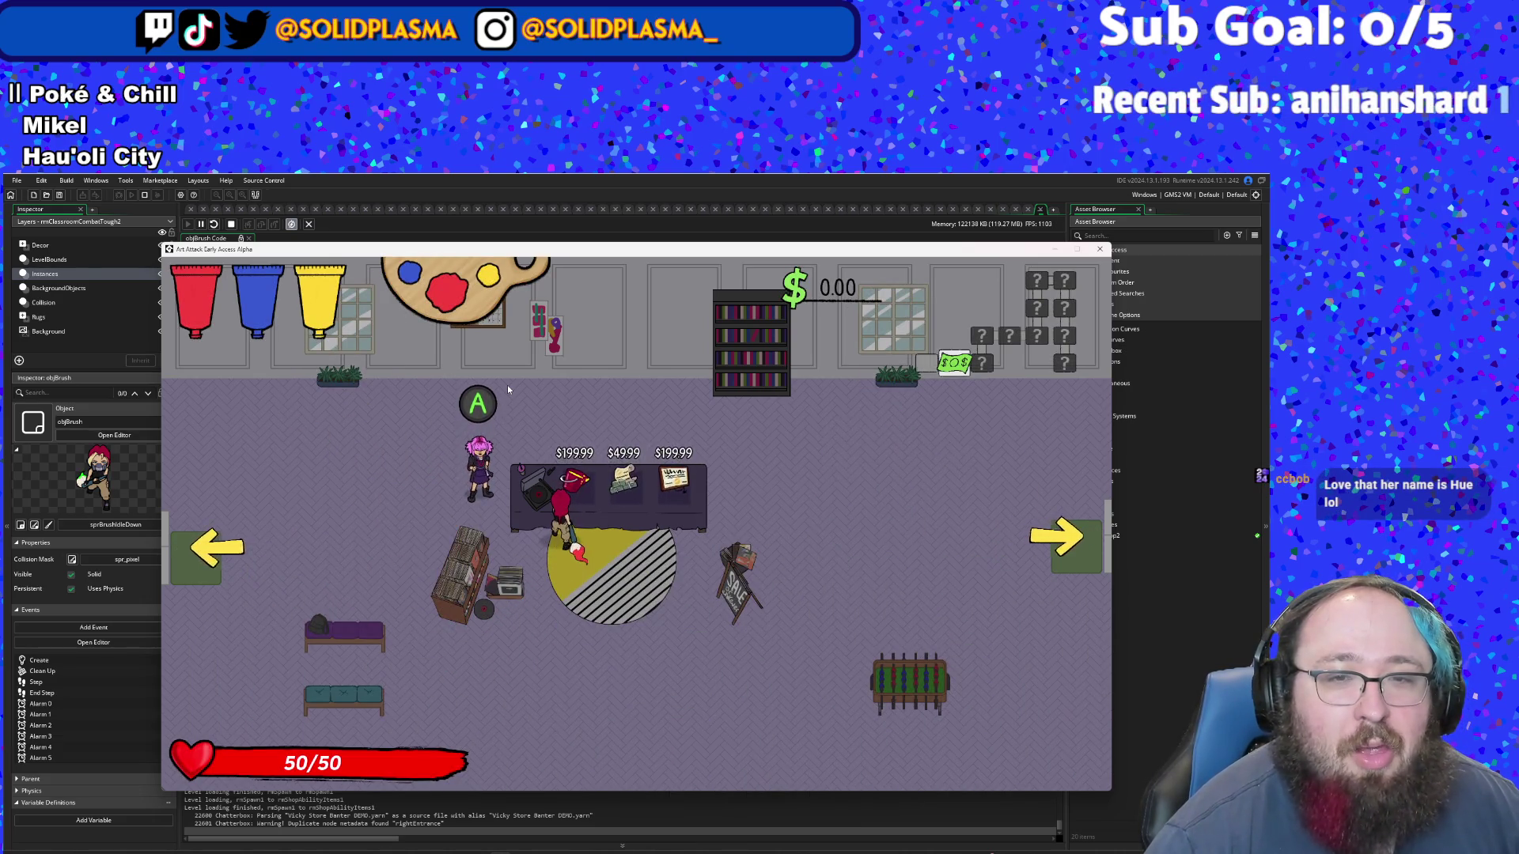
- Defeat the black, grey and cyan enemies in the classroom
key(space)
key(space)
key(space)
key(space)
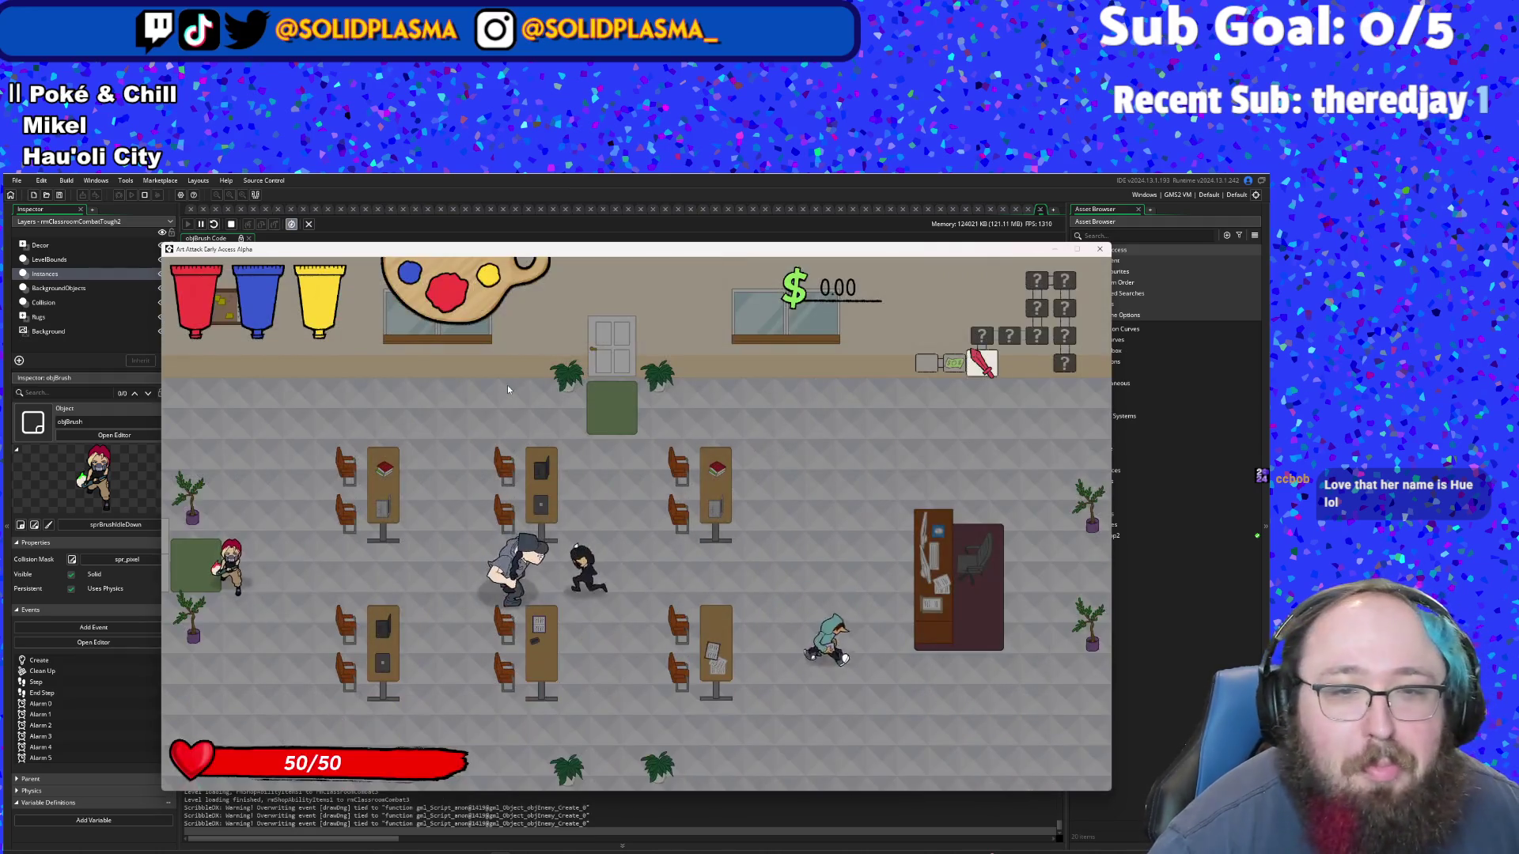
key(w)
key(a)
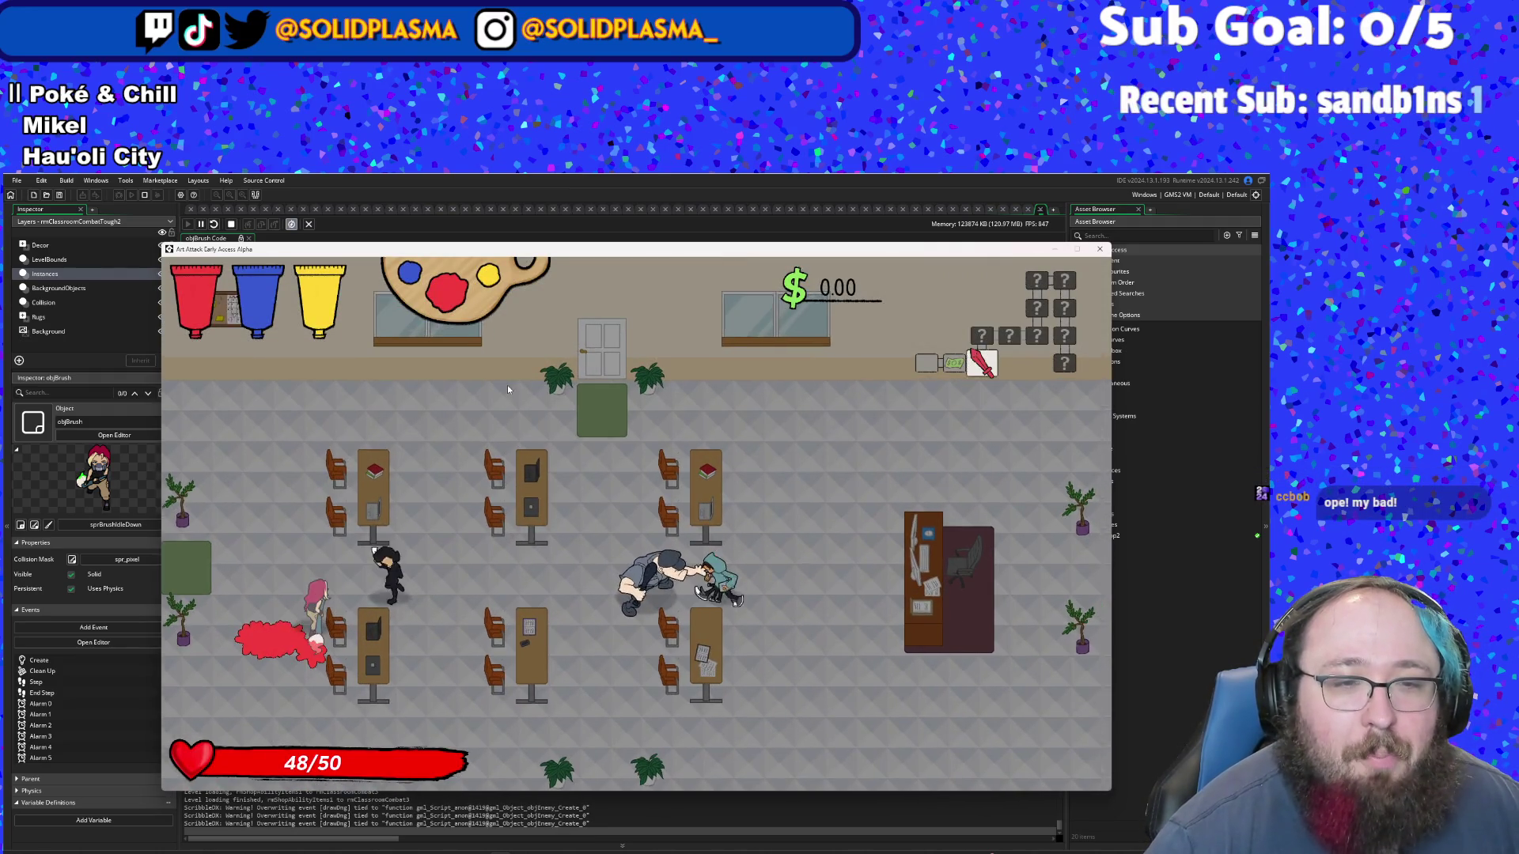
key(d)
key(w)
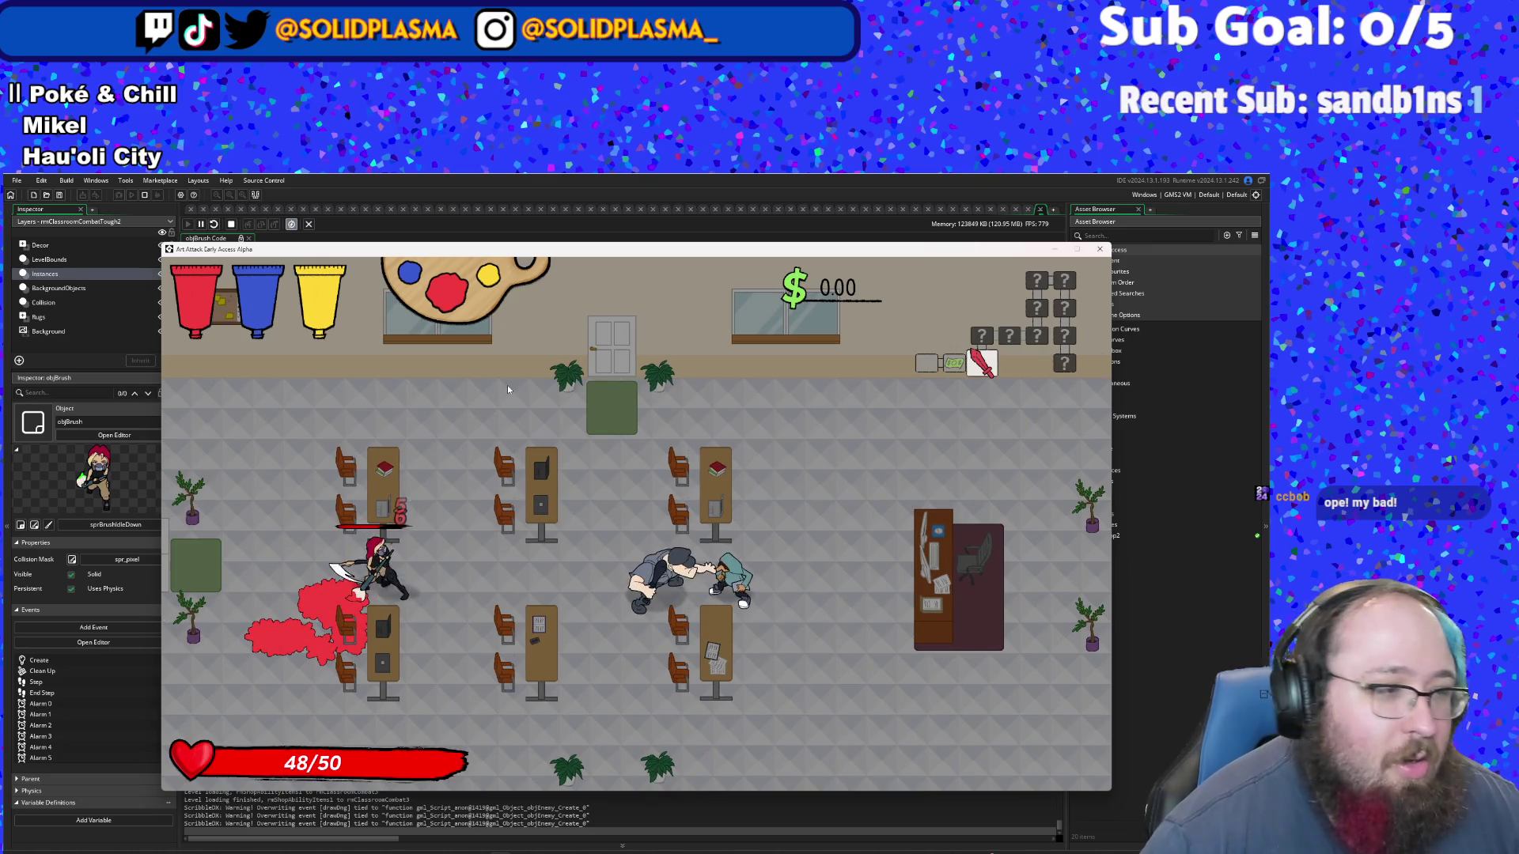
key(a)
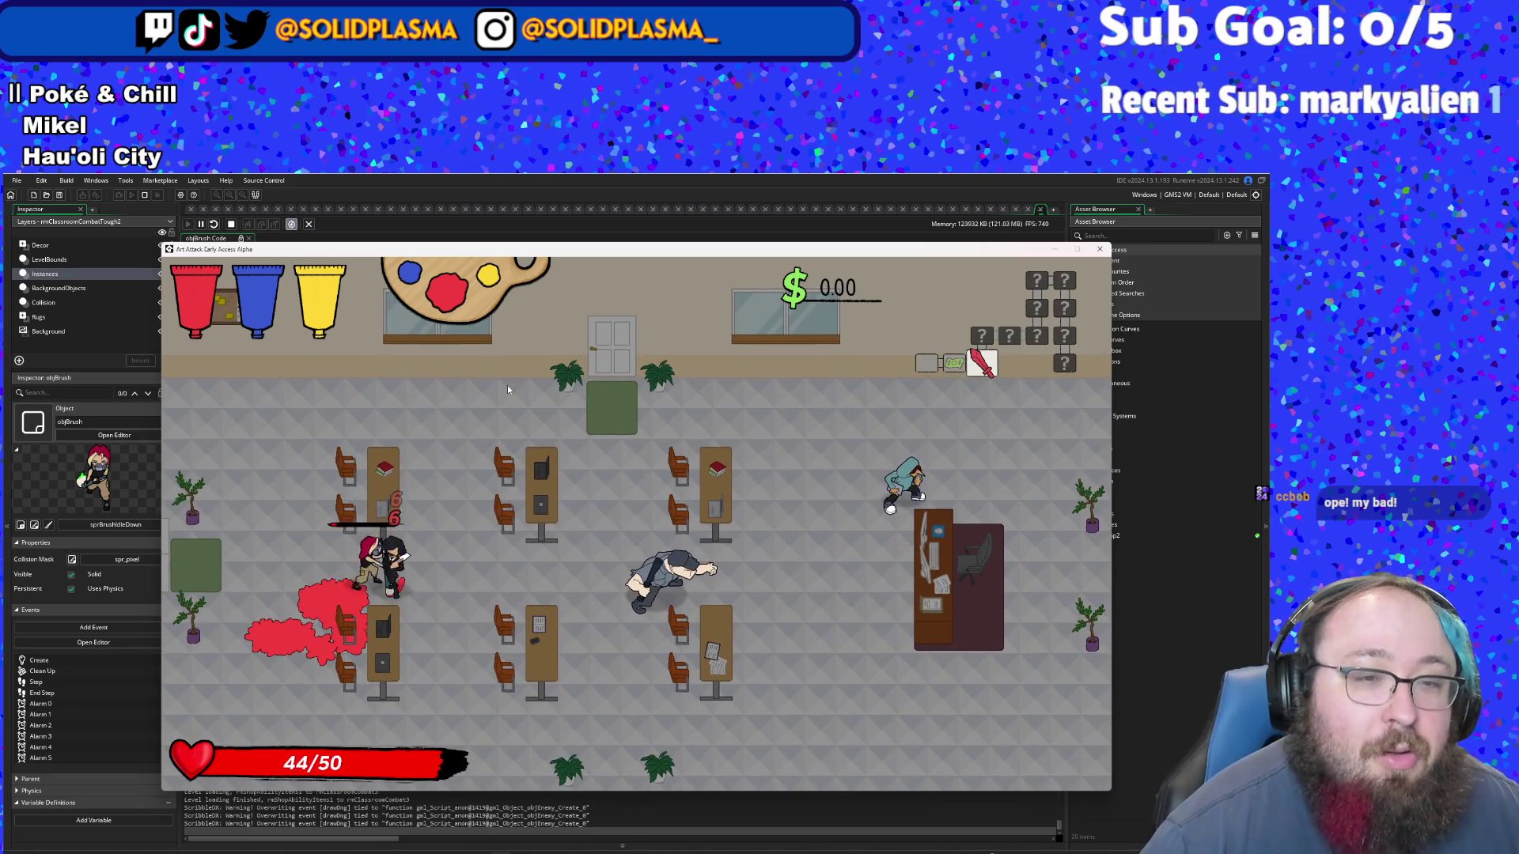
key(d)
key(d)
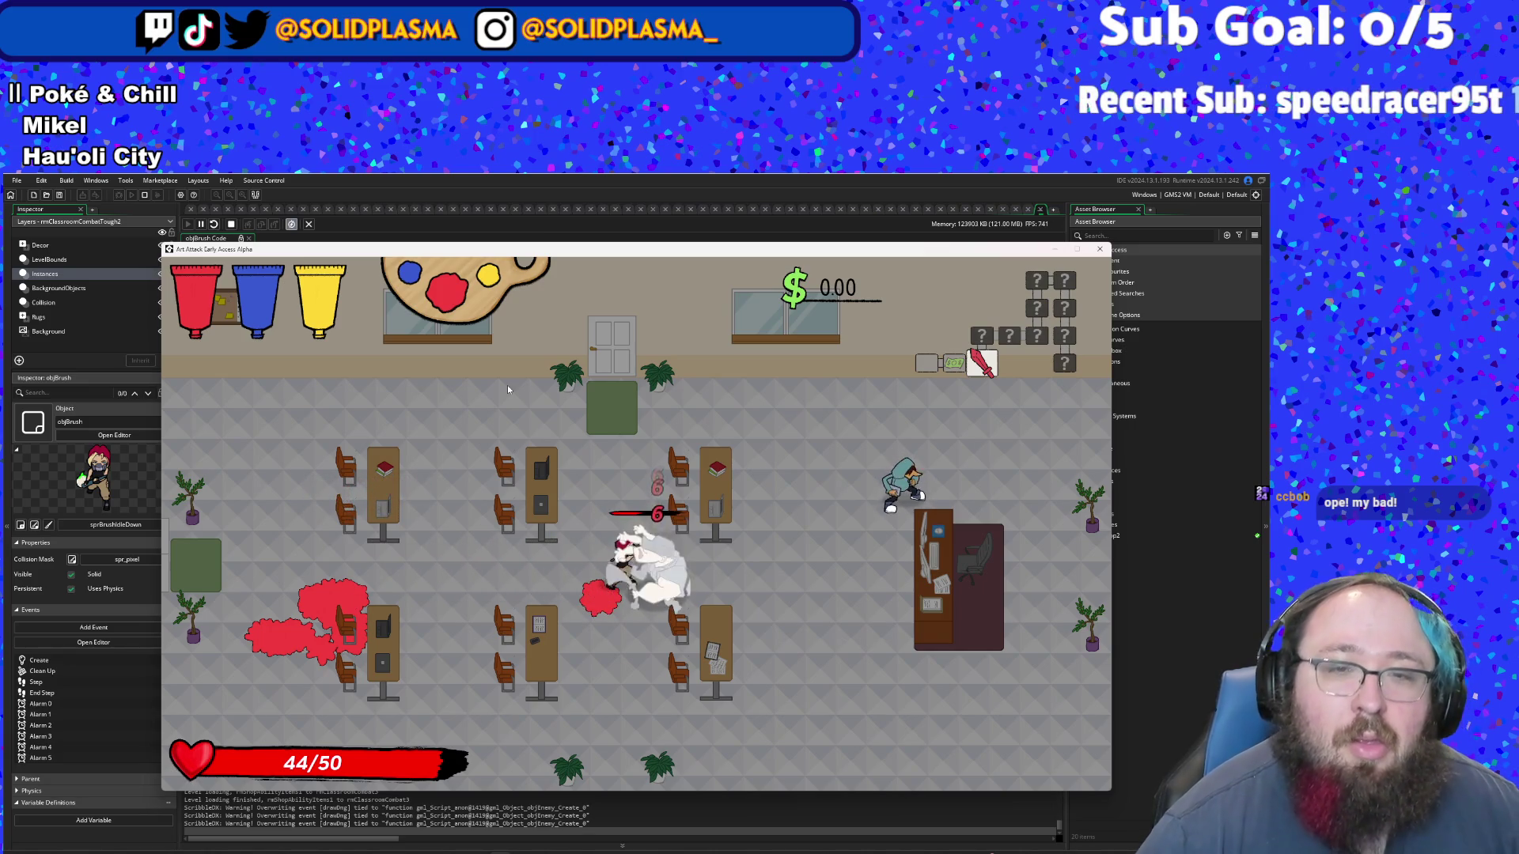
key(d)
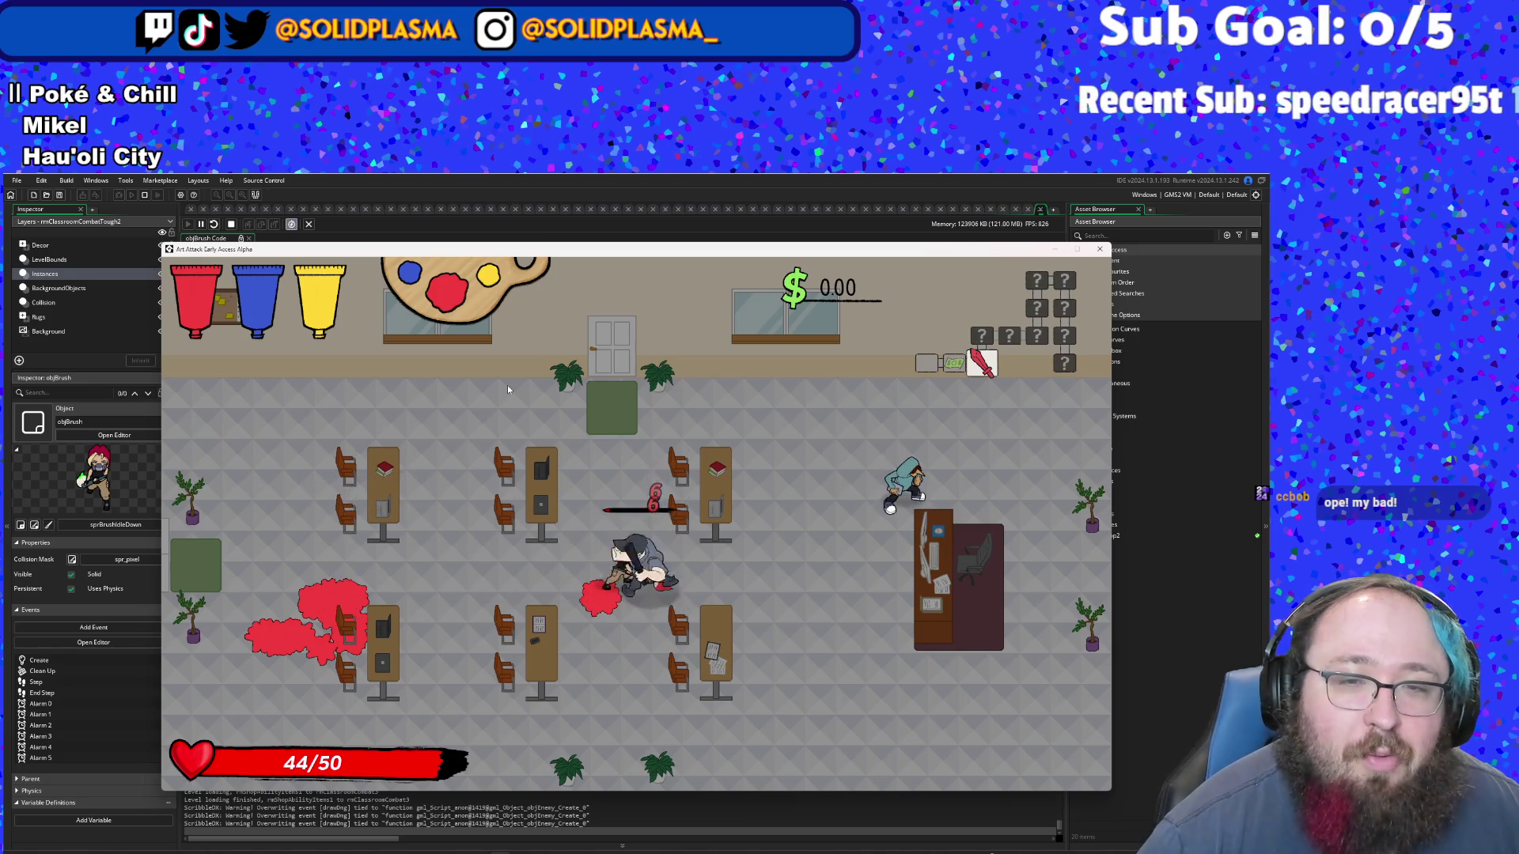
key(d)
key(d)
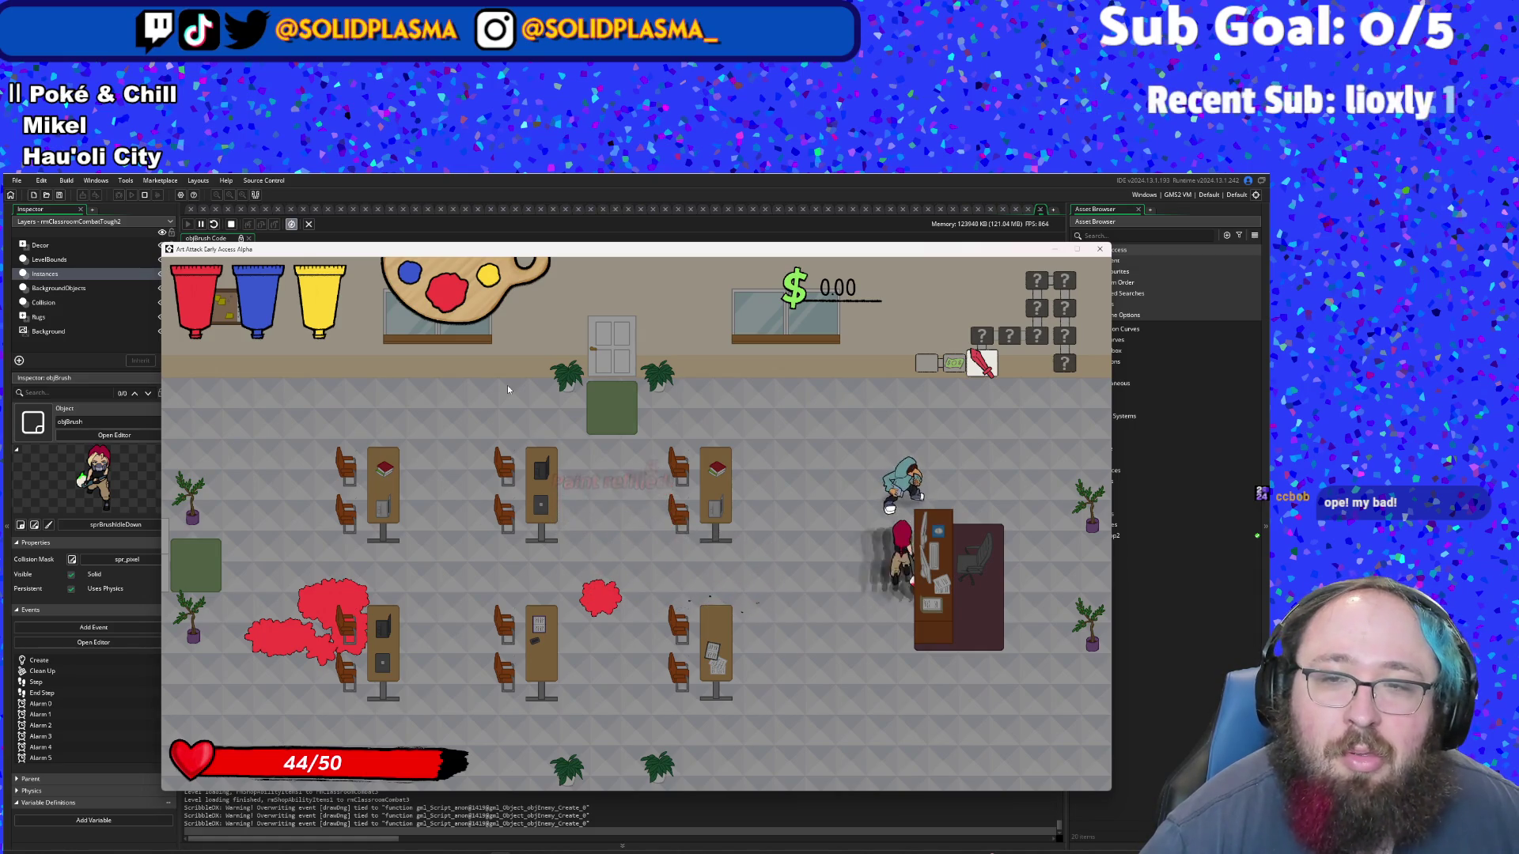
key(w)
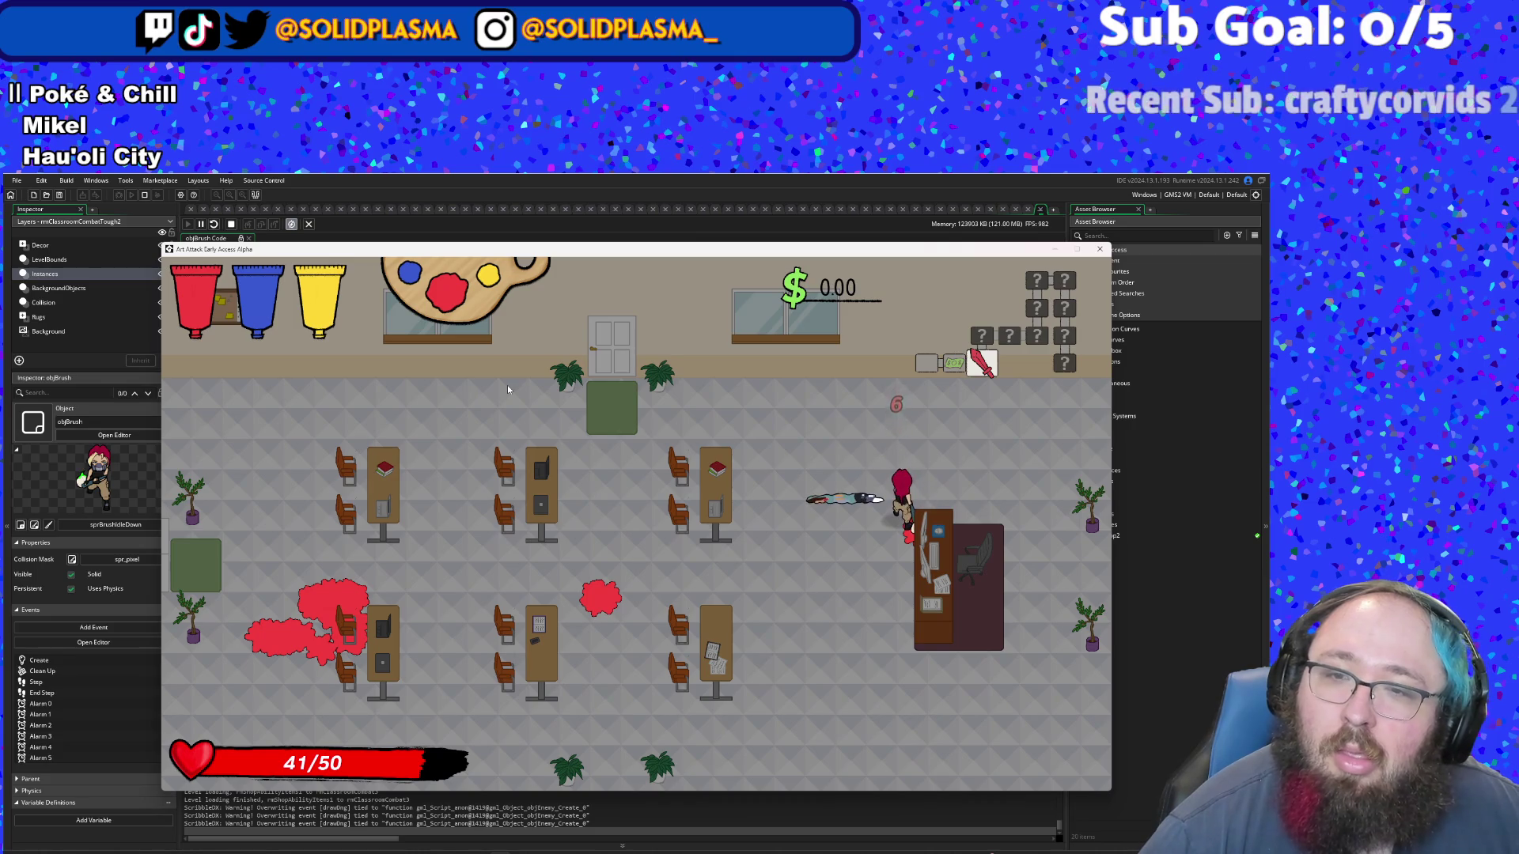
- Go through the opened door and fight off the swarming enemies in the next room
key(w)
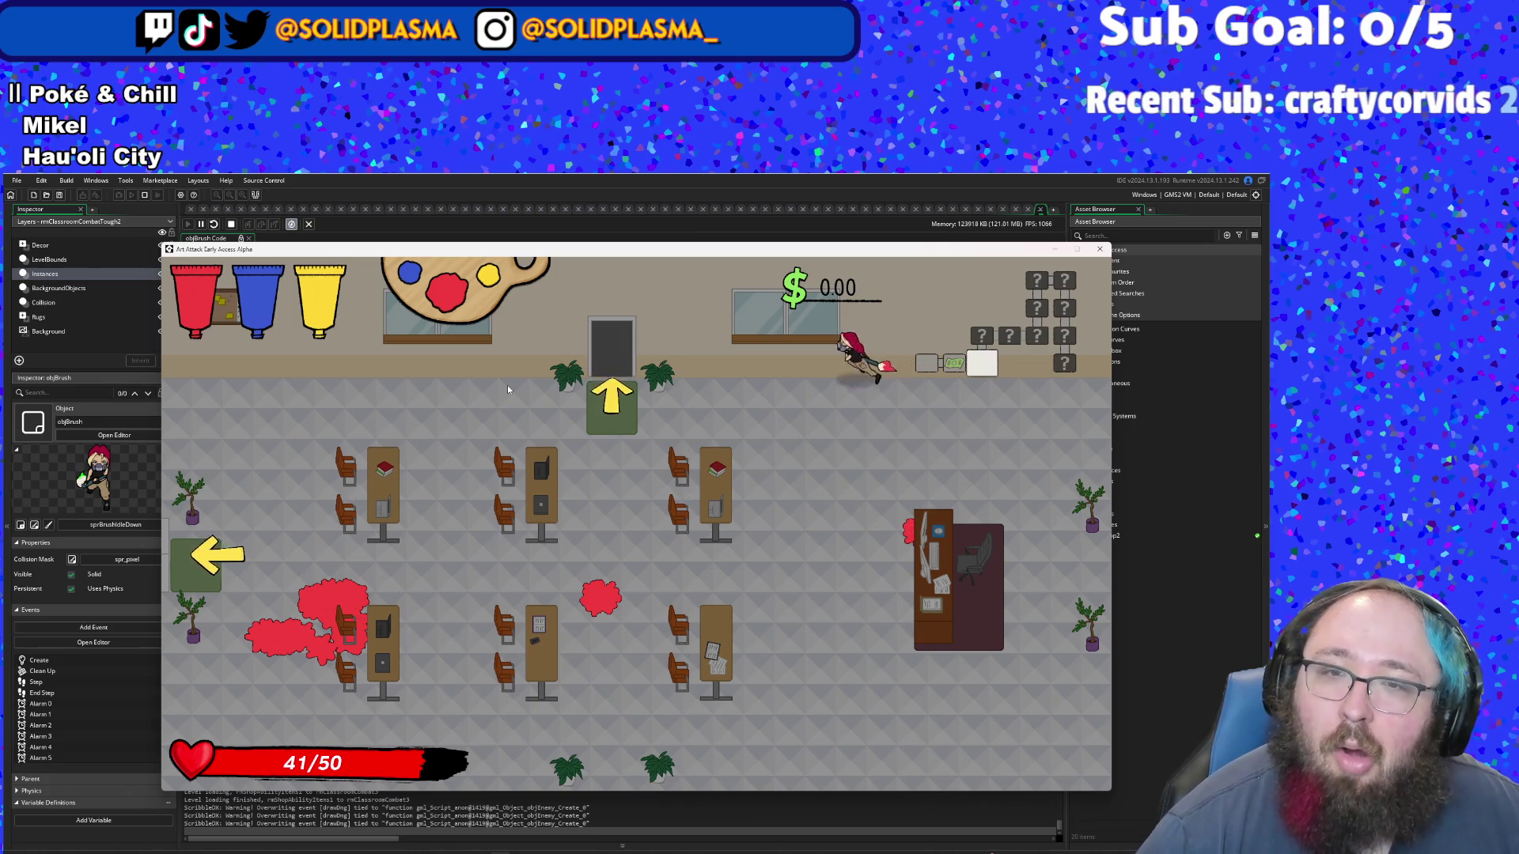
key(a)
key(a)
key(s)
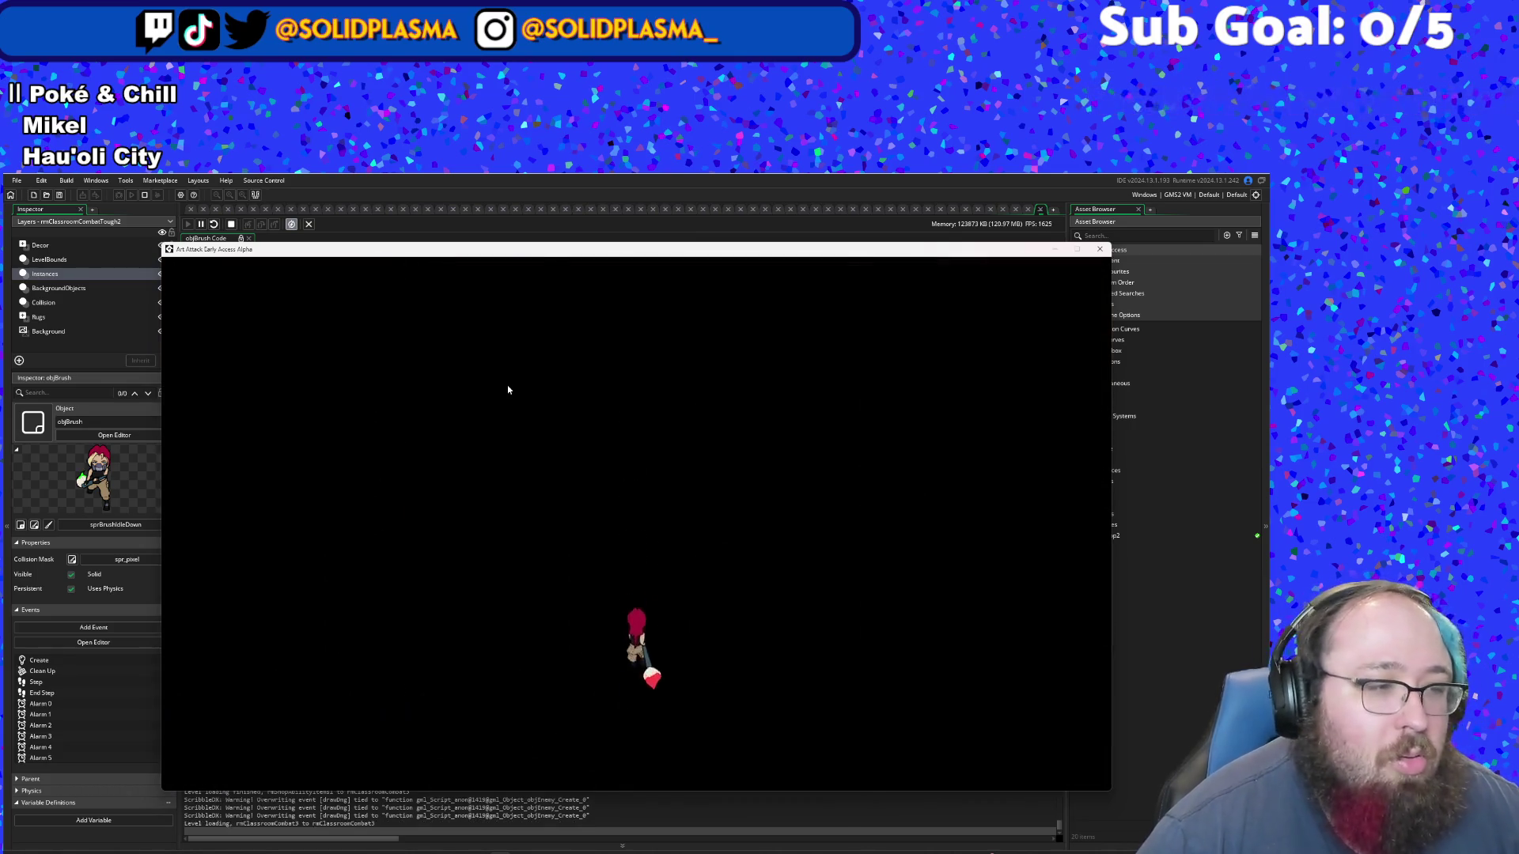
key(w)
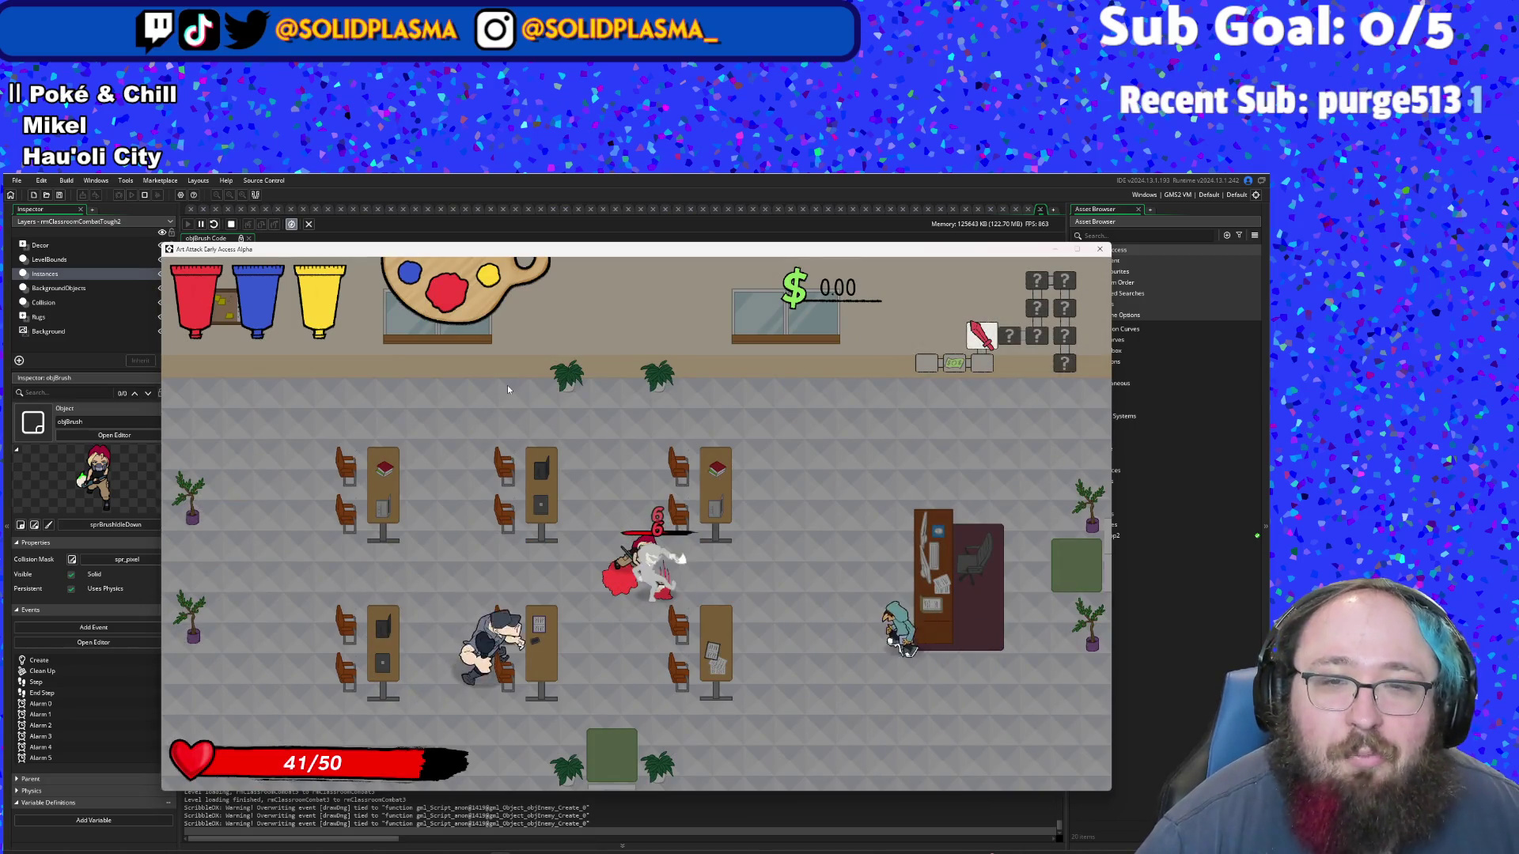
key(d)
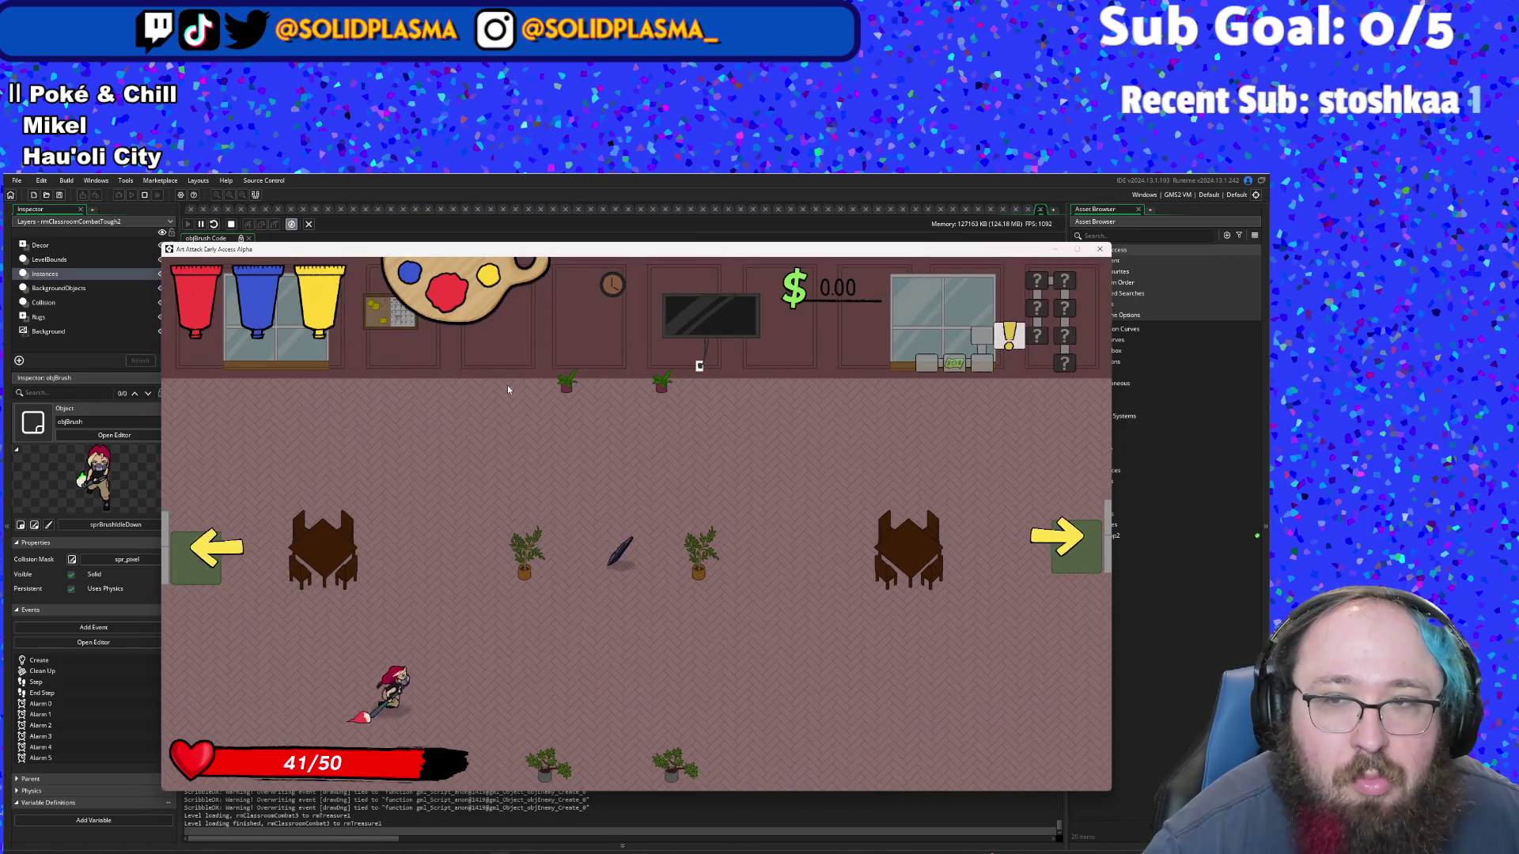
- Walk the character up to the brush, away from it, then back beside and just below it
key(w)
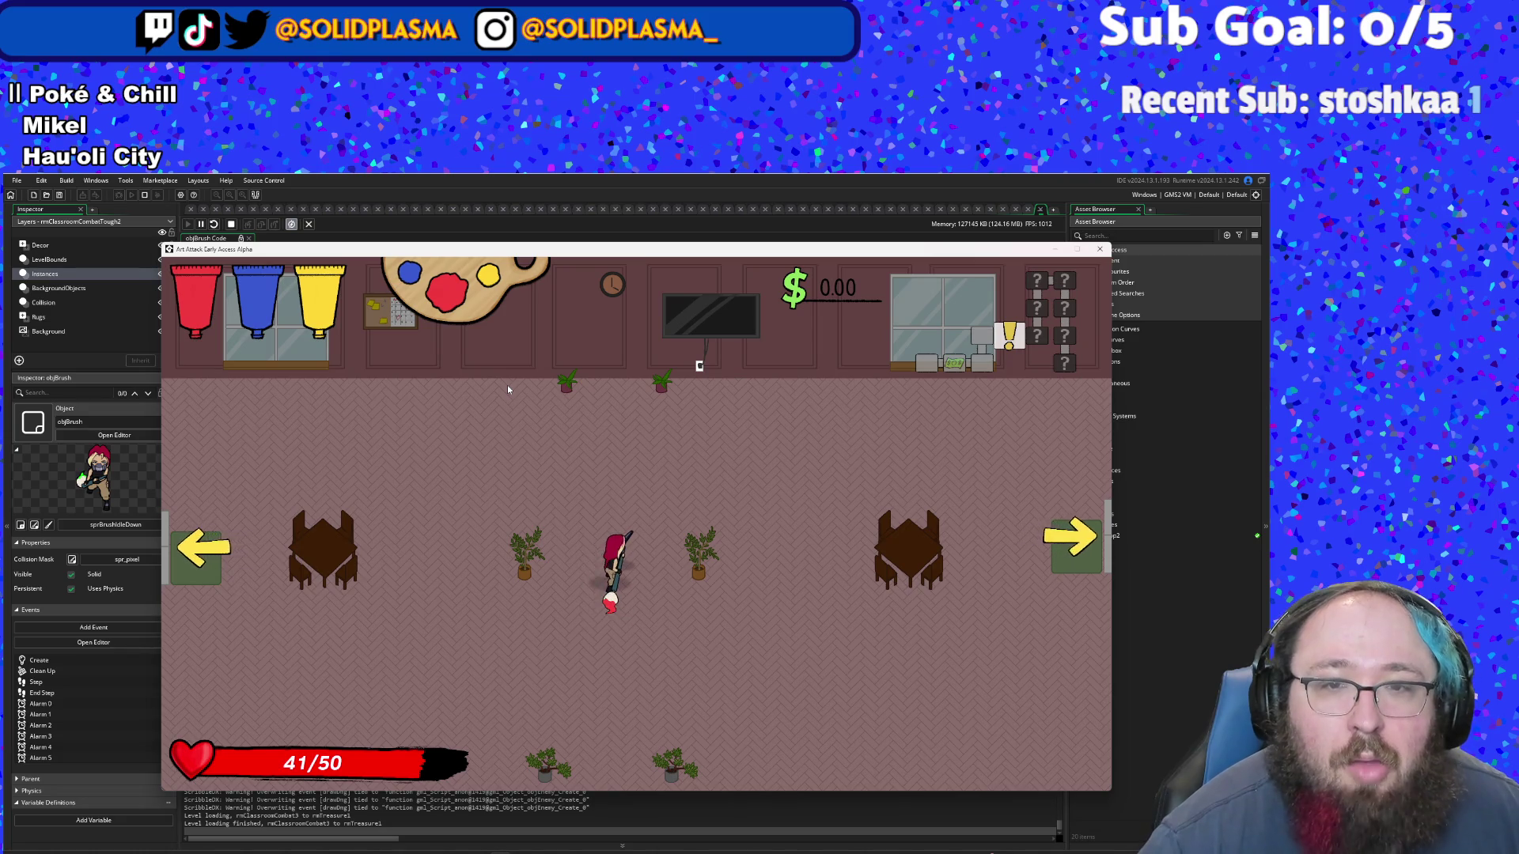
key(a)
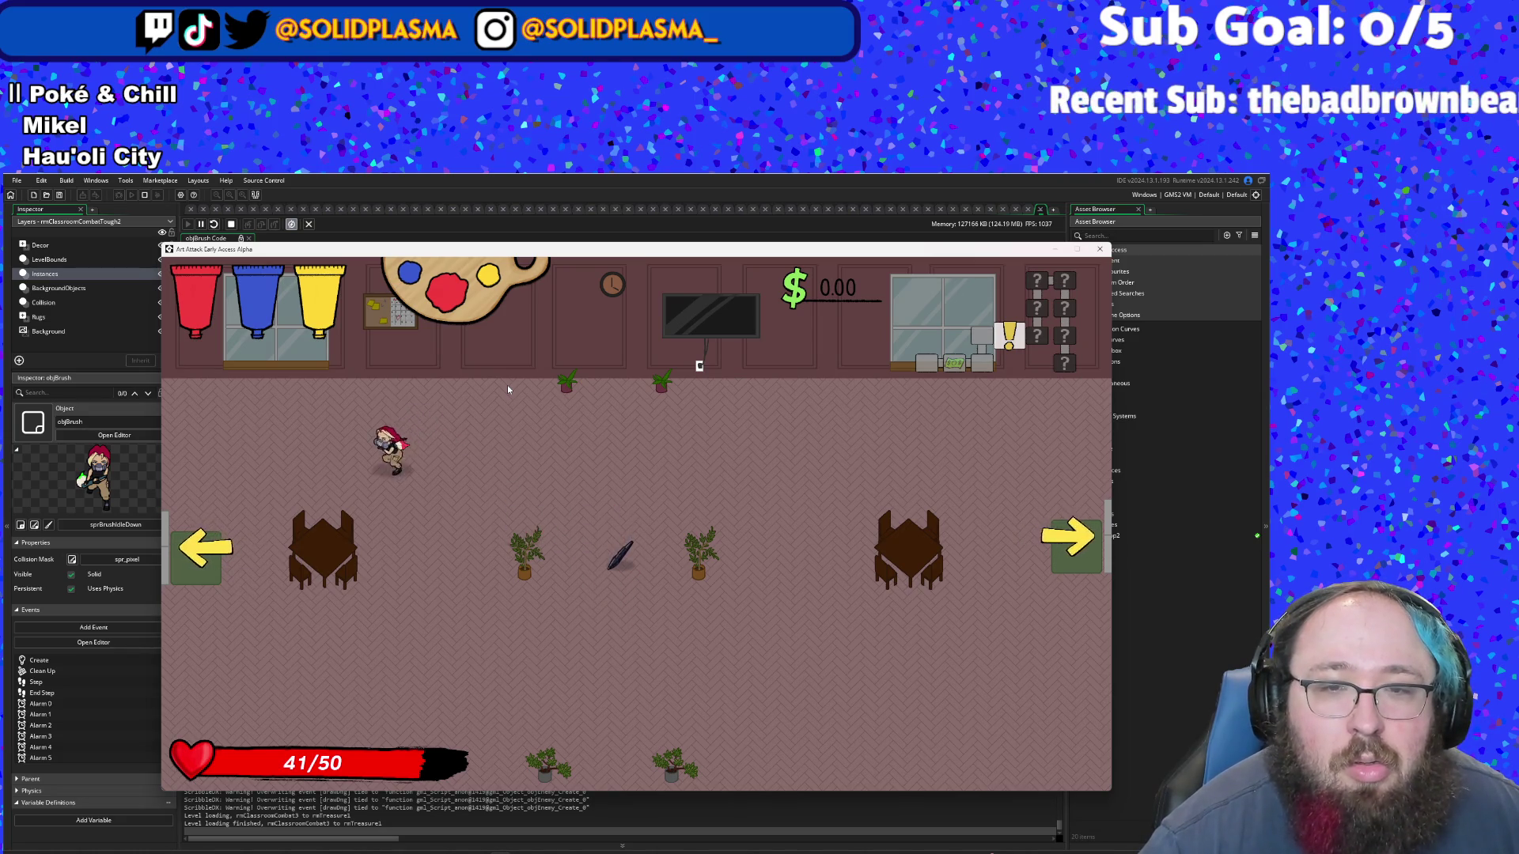
key(s)
key(d)
key(w)
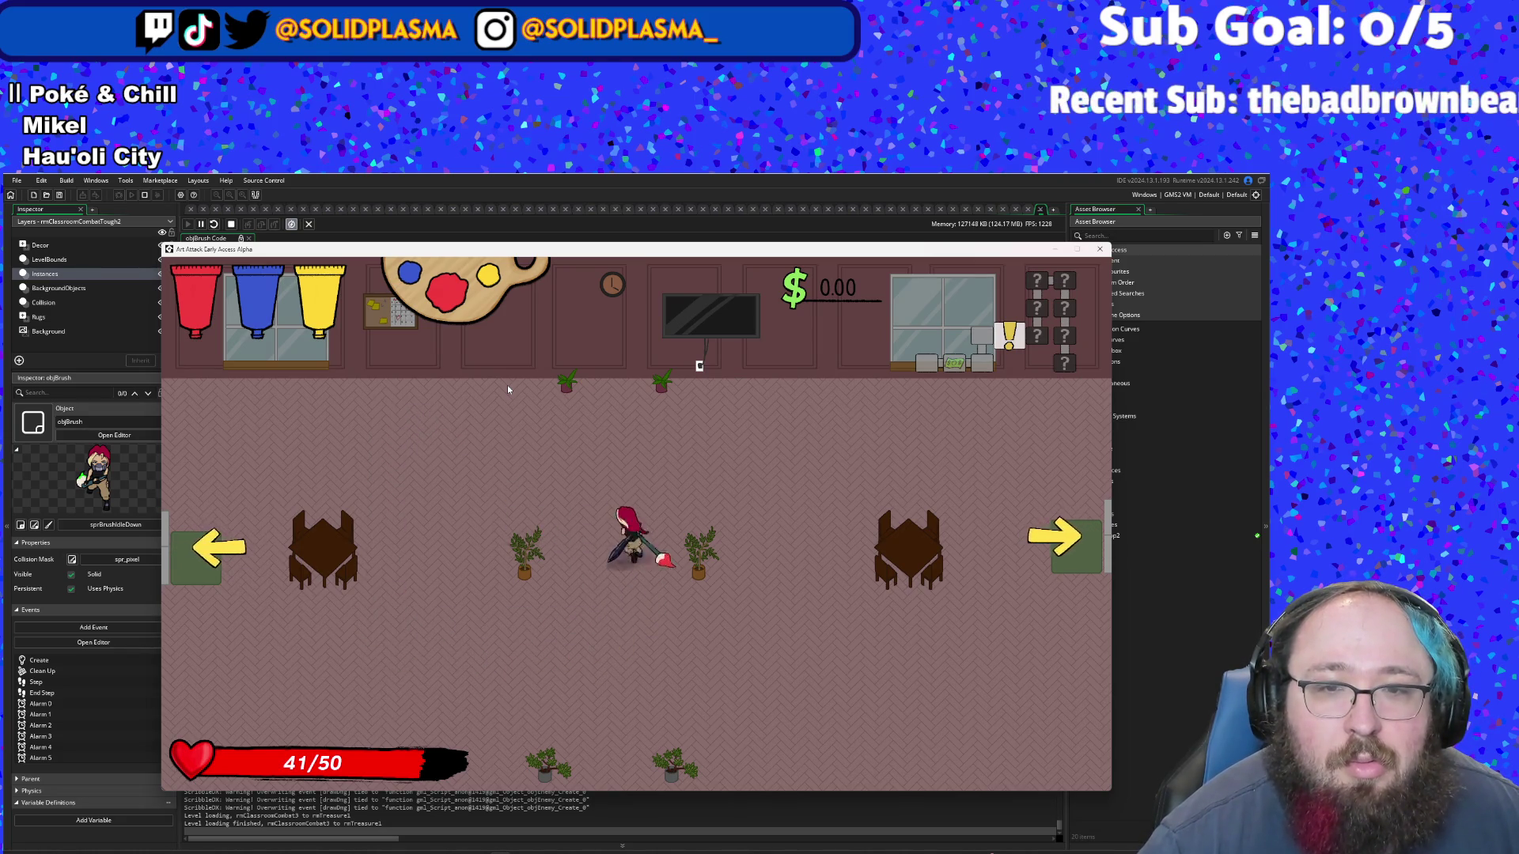
key(a)
key(s)
key(w)
key(d)
key(a)
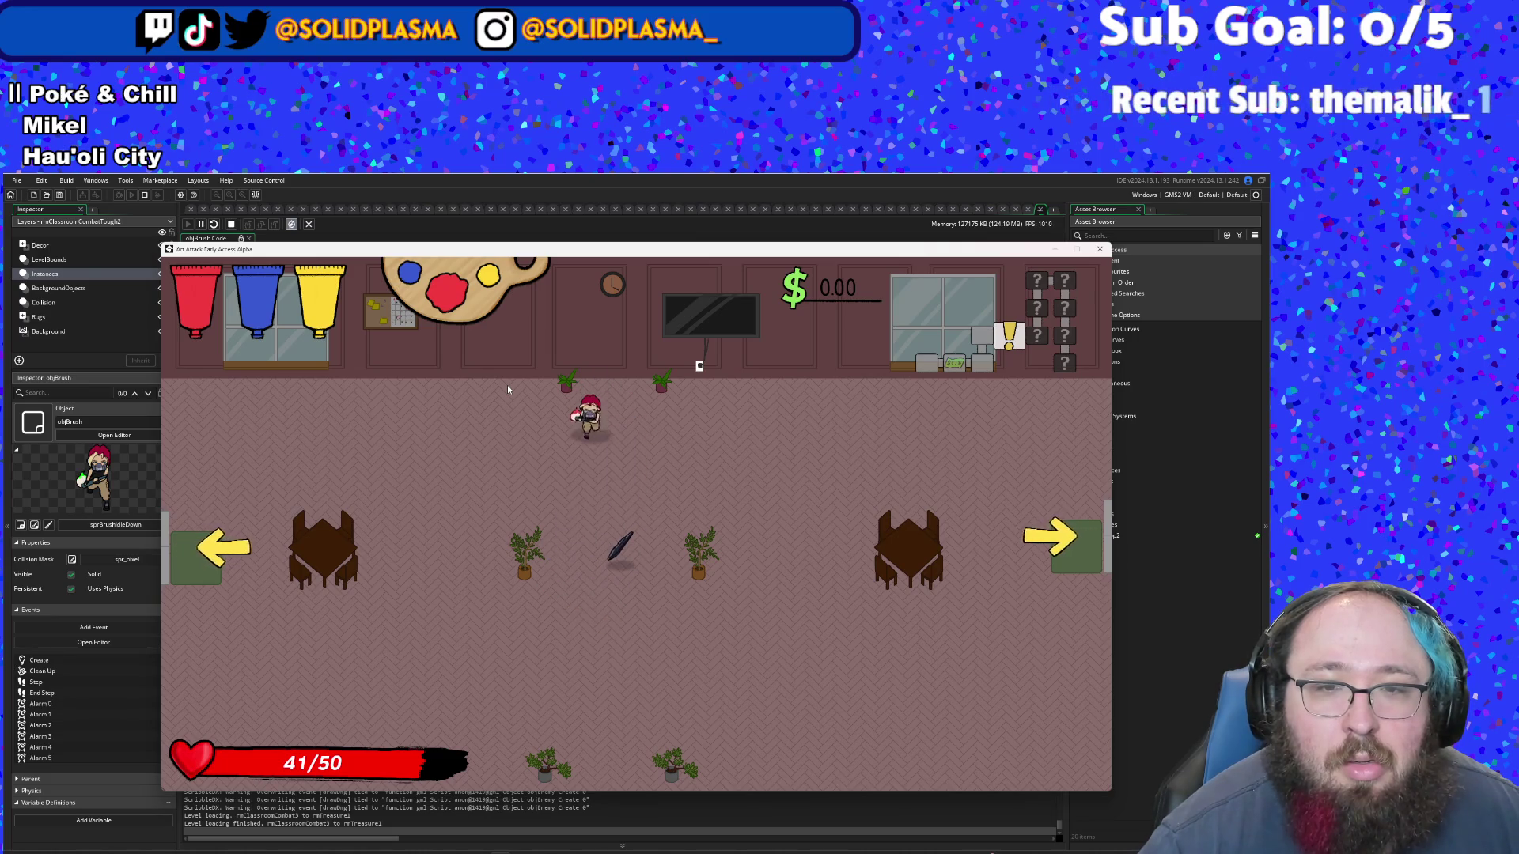
key(s)
- Circle the brush, stepping in and out of pickup range, then walk right to the other plant
key(d)
key(a)
key(s)
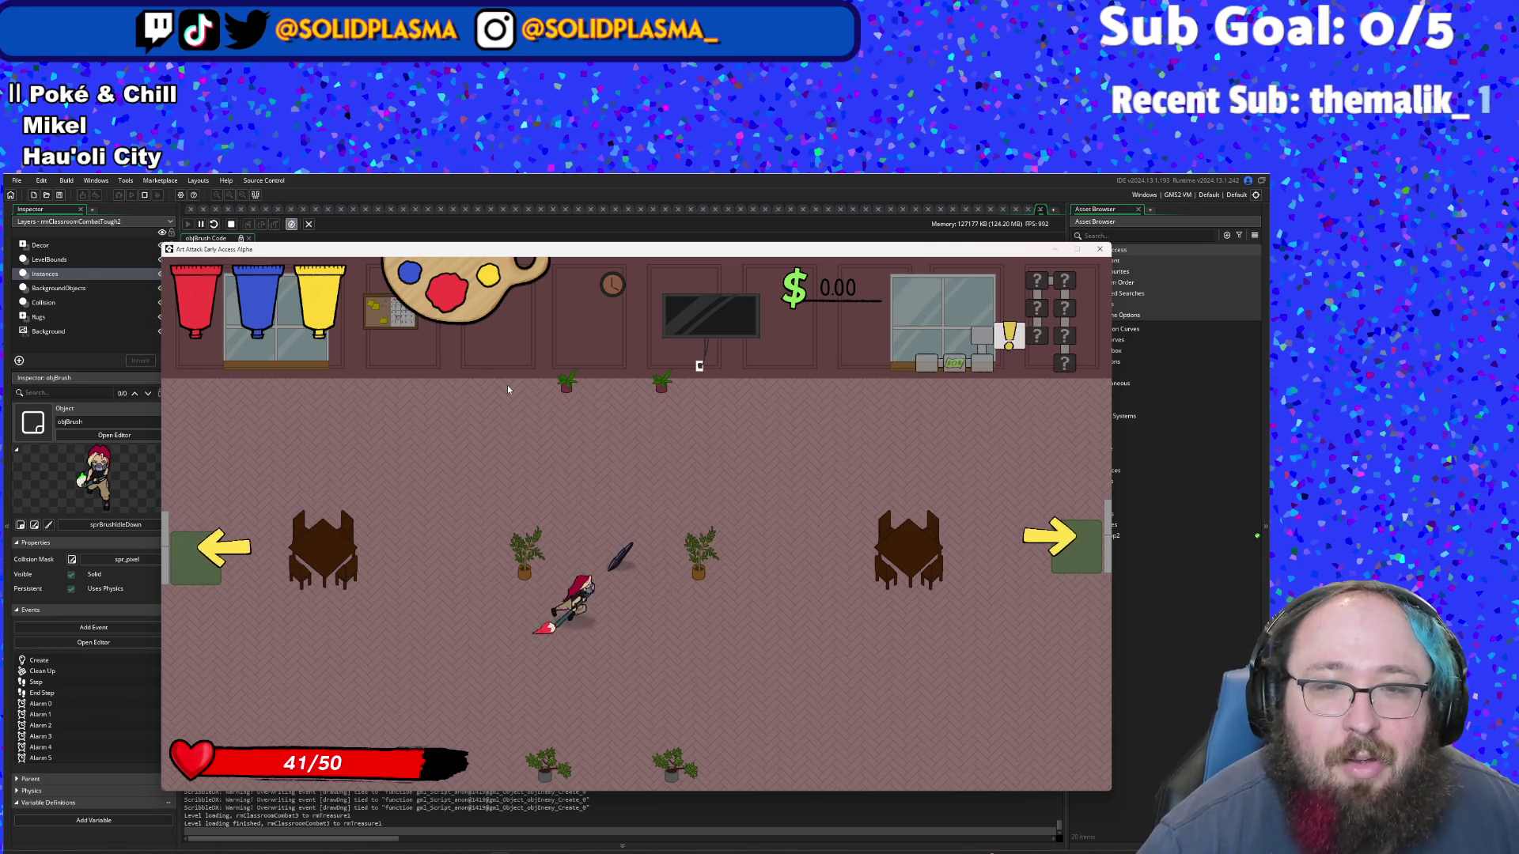
key(d)
key(a)
key(w)
key(d)
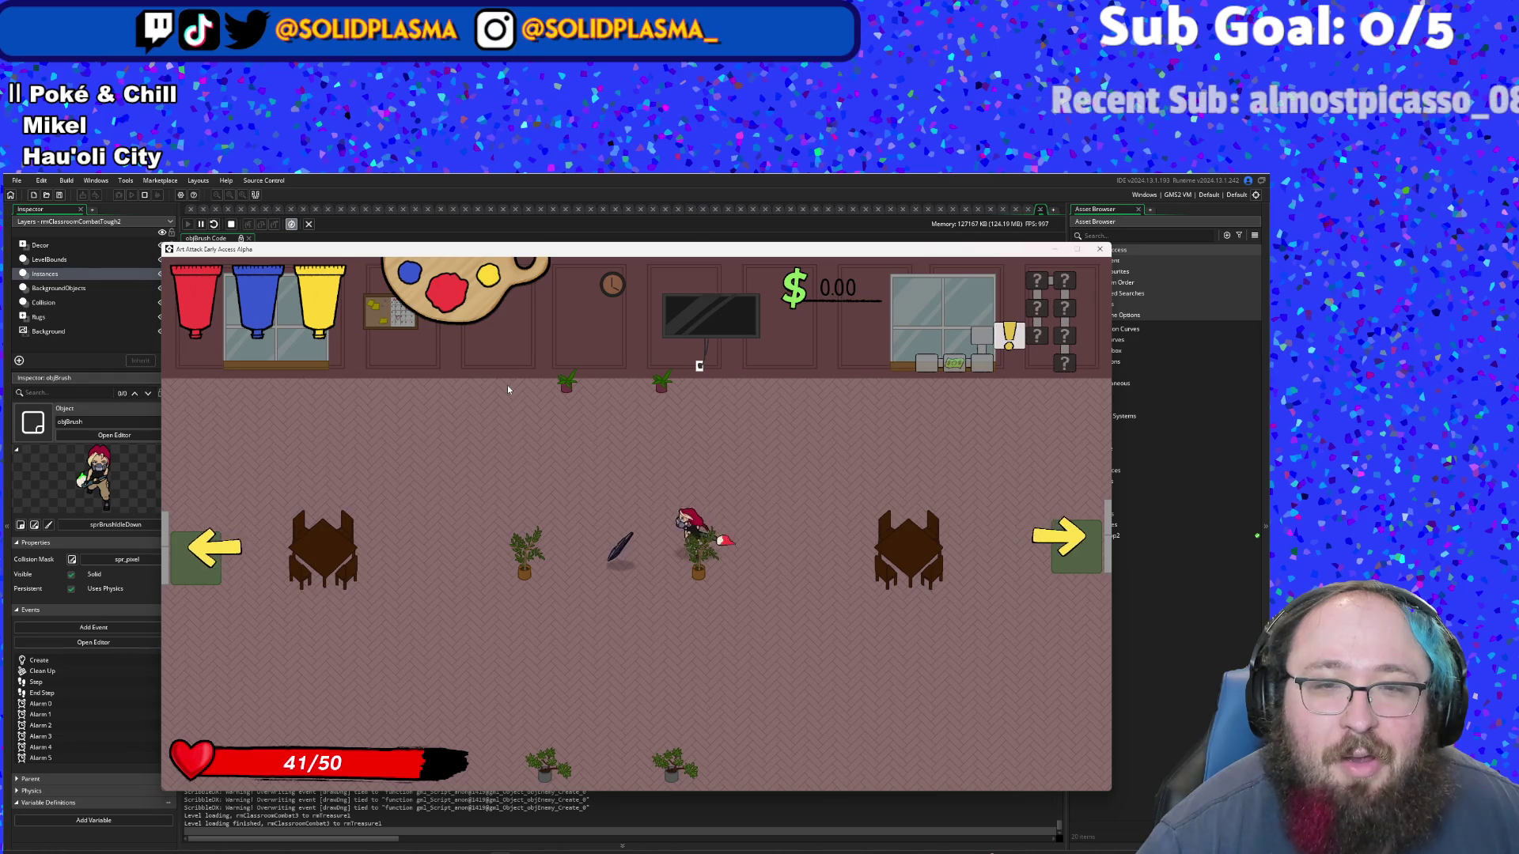
key(a)
key(s)
key(d)
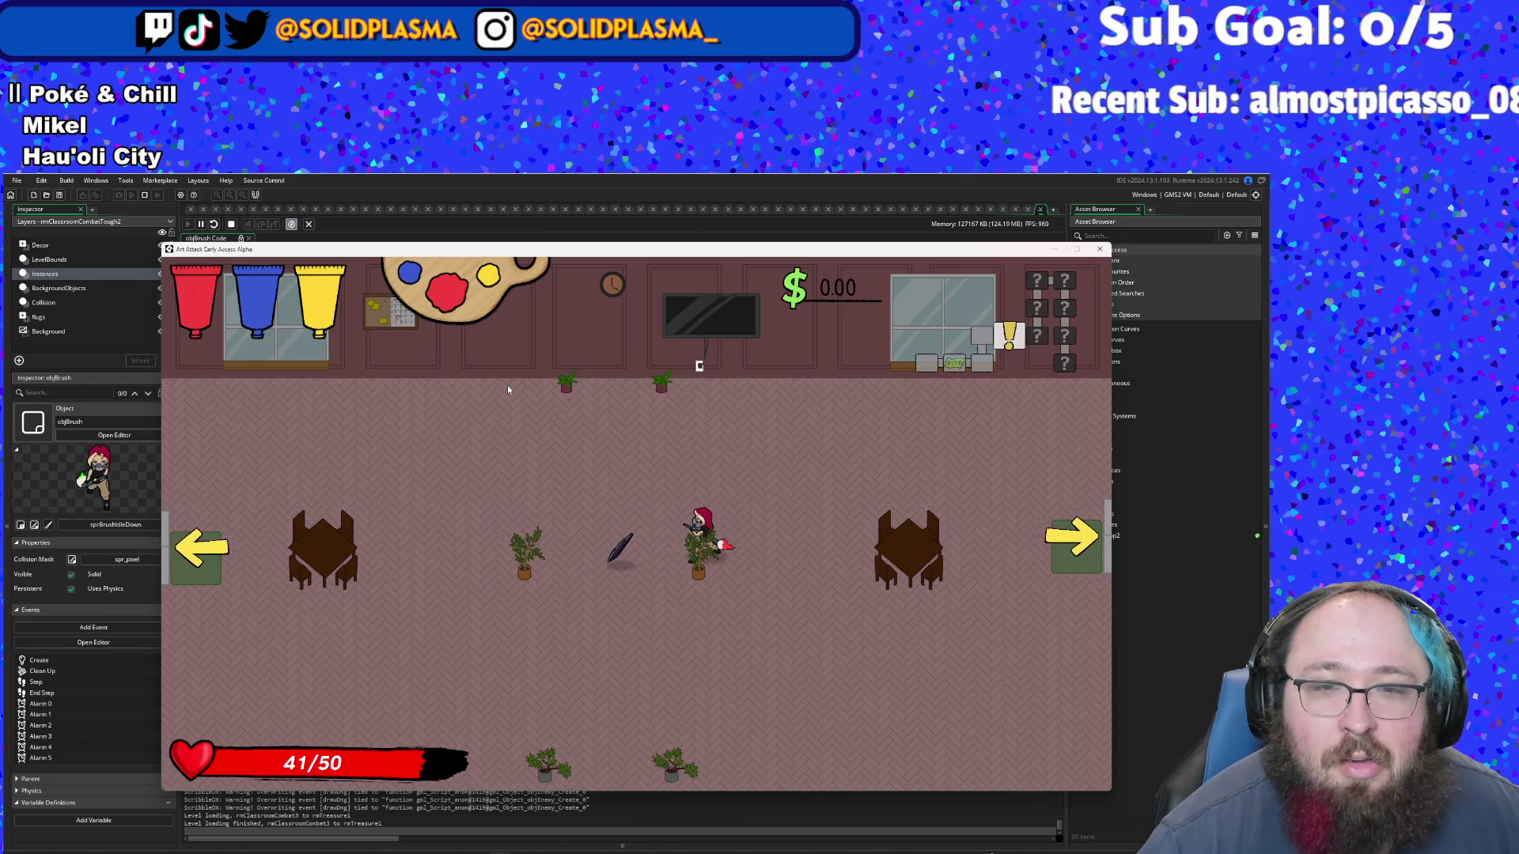
key(w)
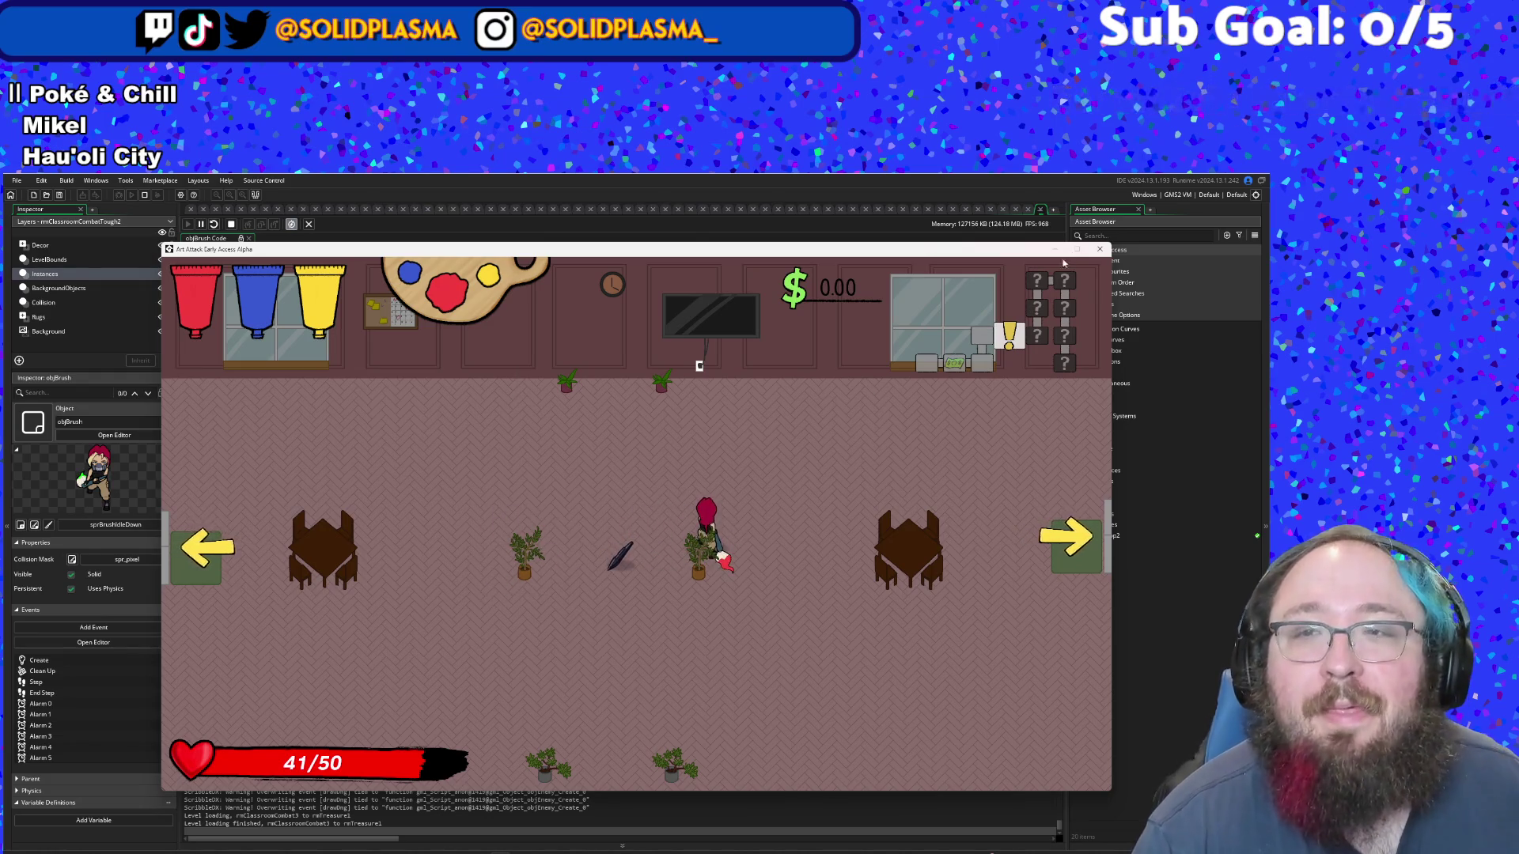
click(1099, 249)
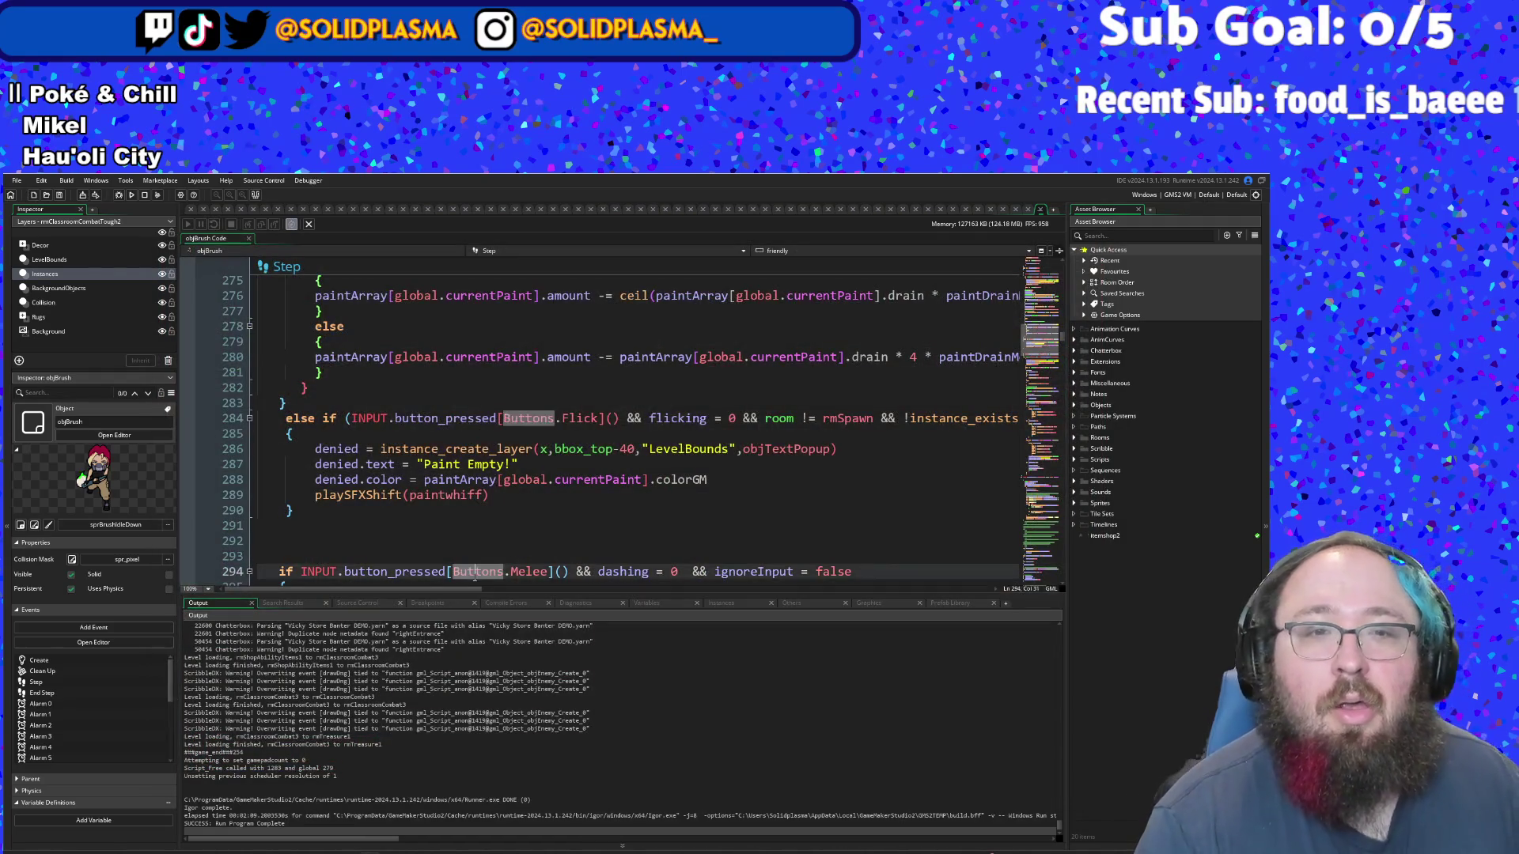
click(473, 523)
scroll(500, 468, up, 4)
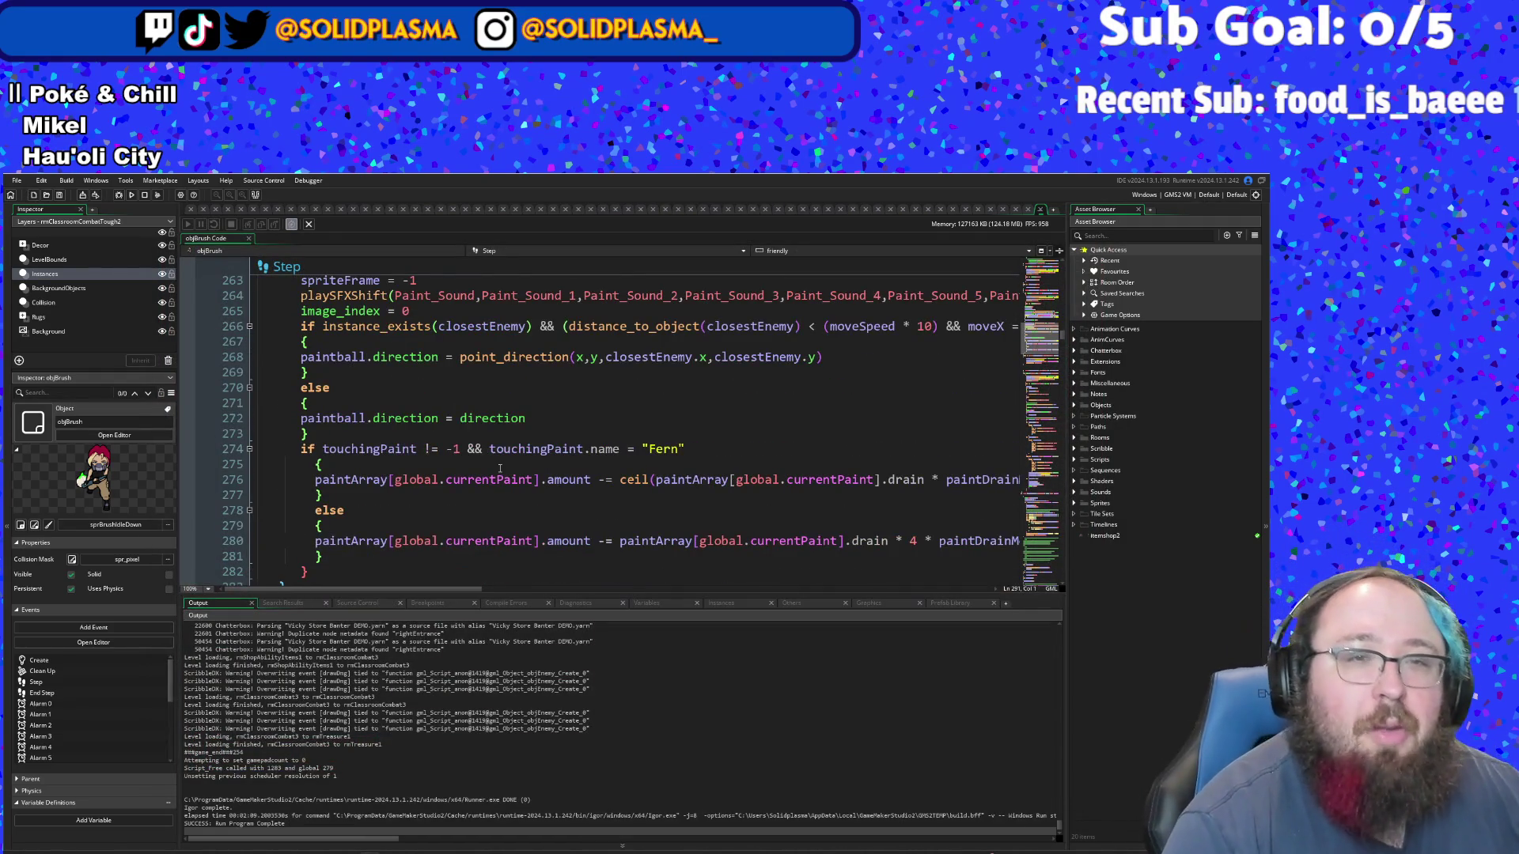
scroll(500, 468, up, 8)
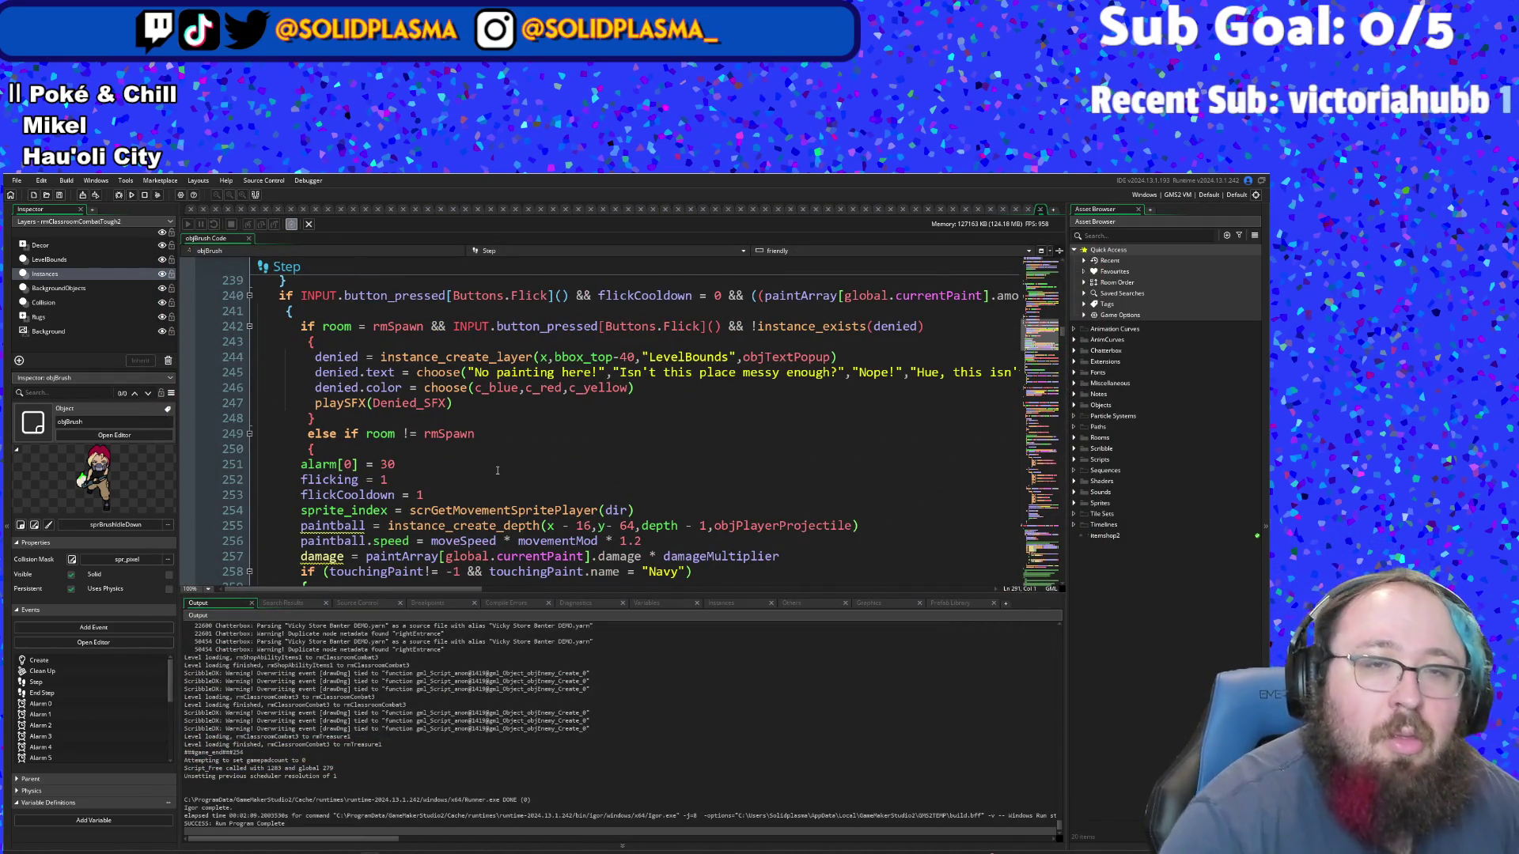
scroll(488, 462, down, 16)
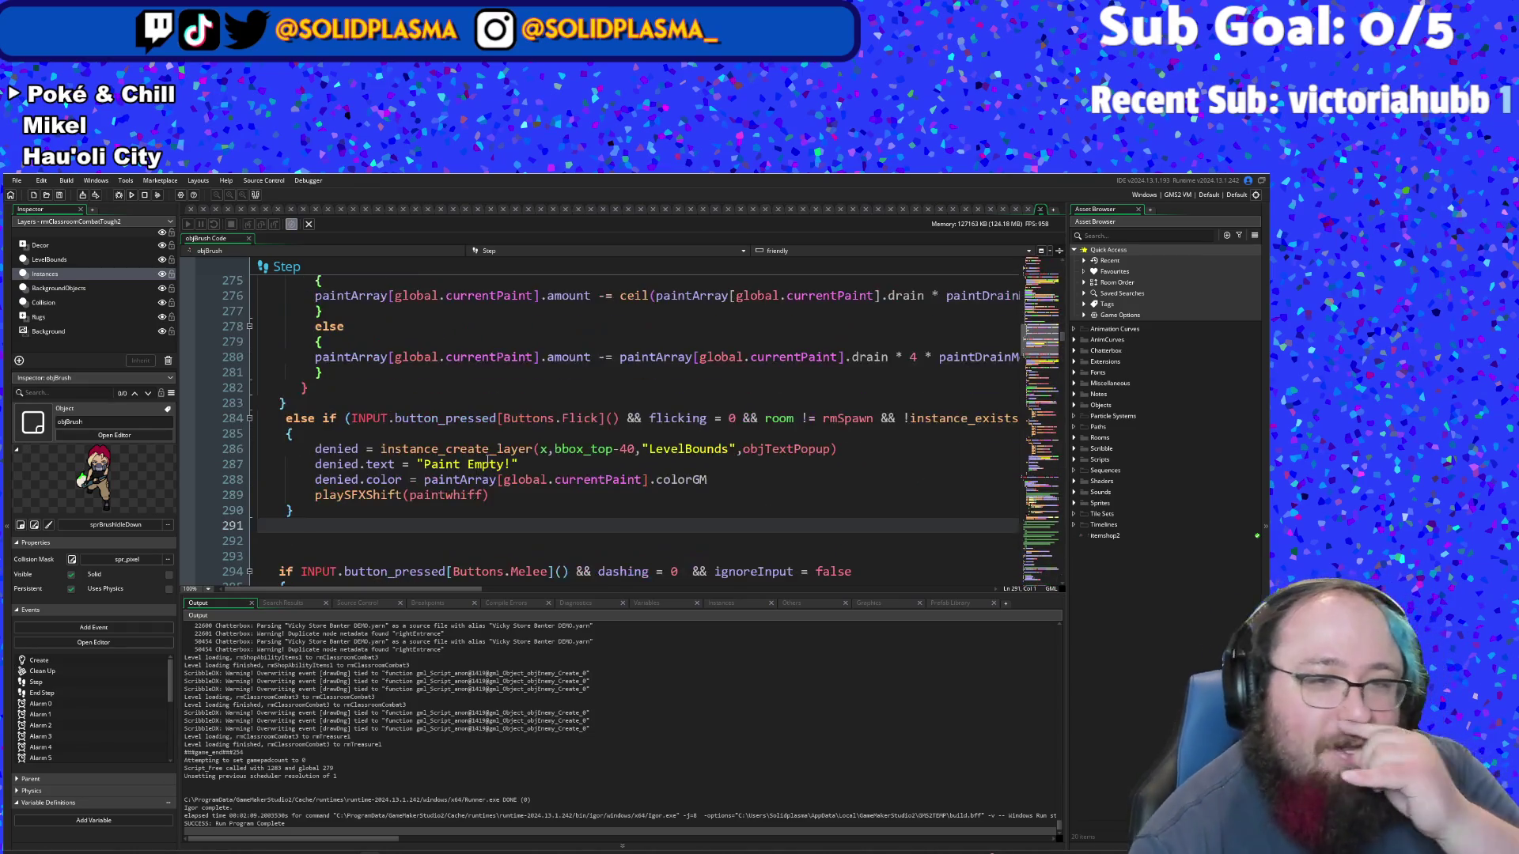
scroll(488, 459, down, 6)
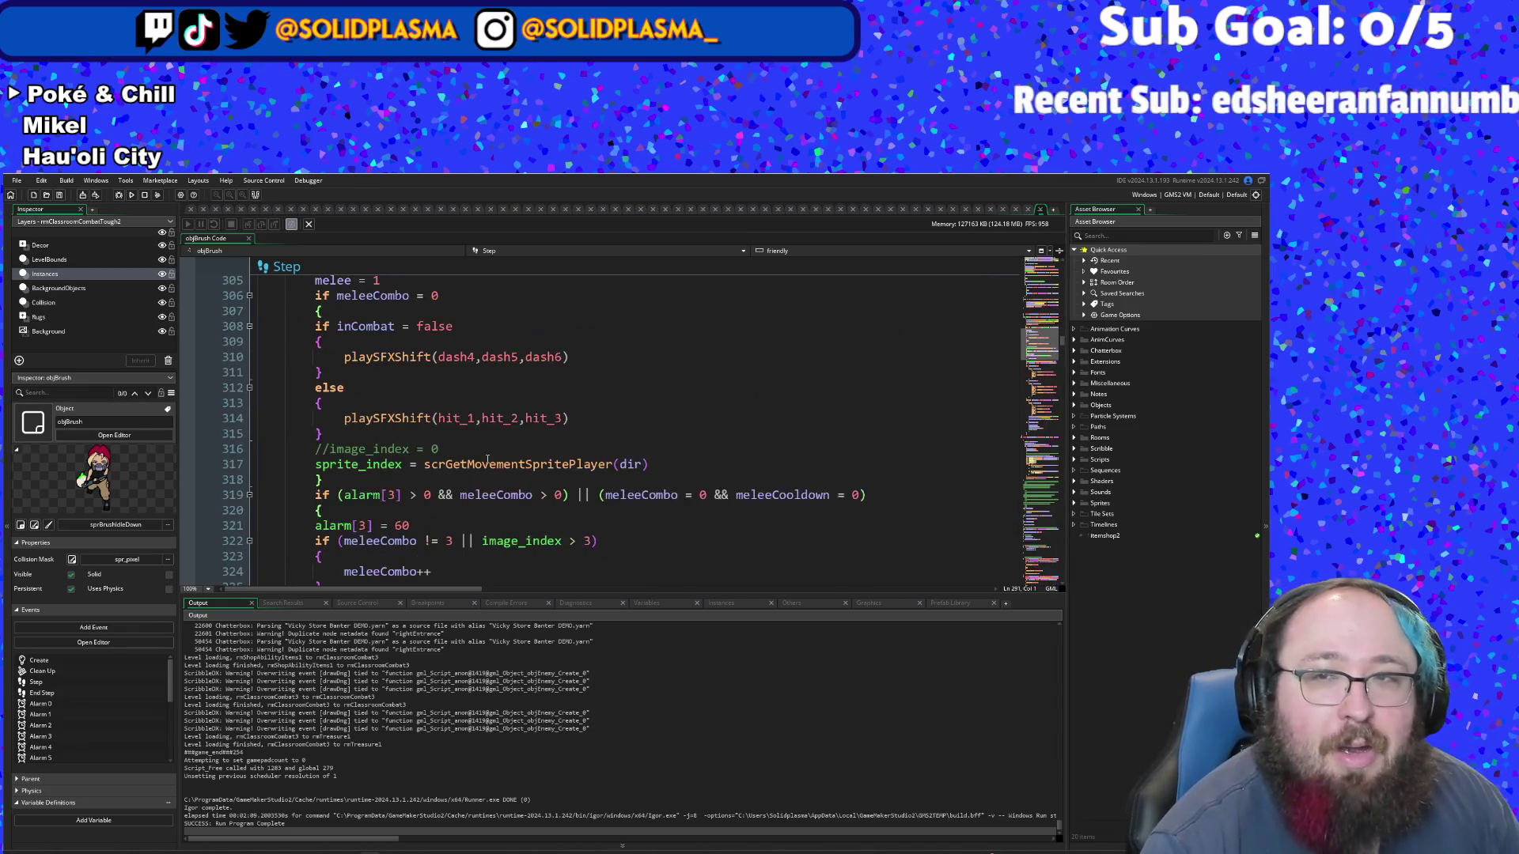
scroll(712, 497, up, 16)
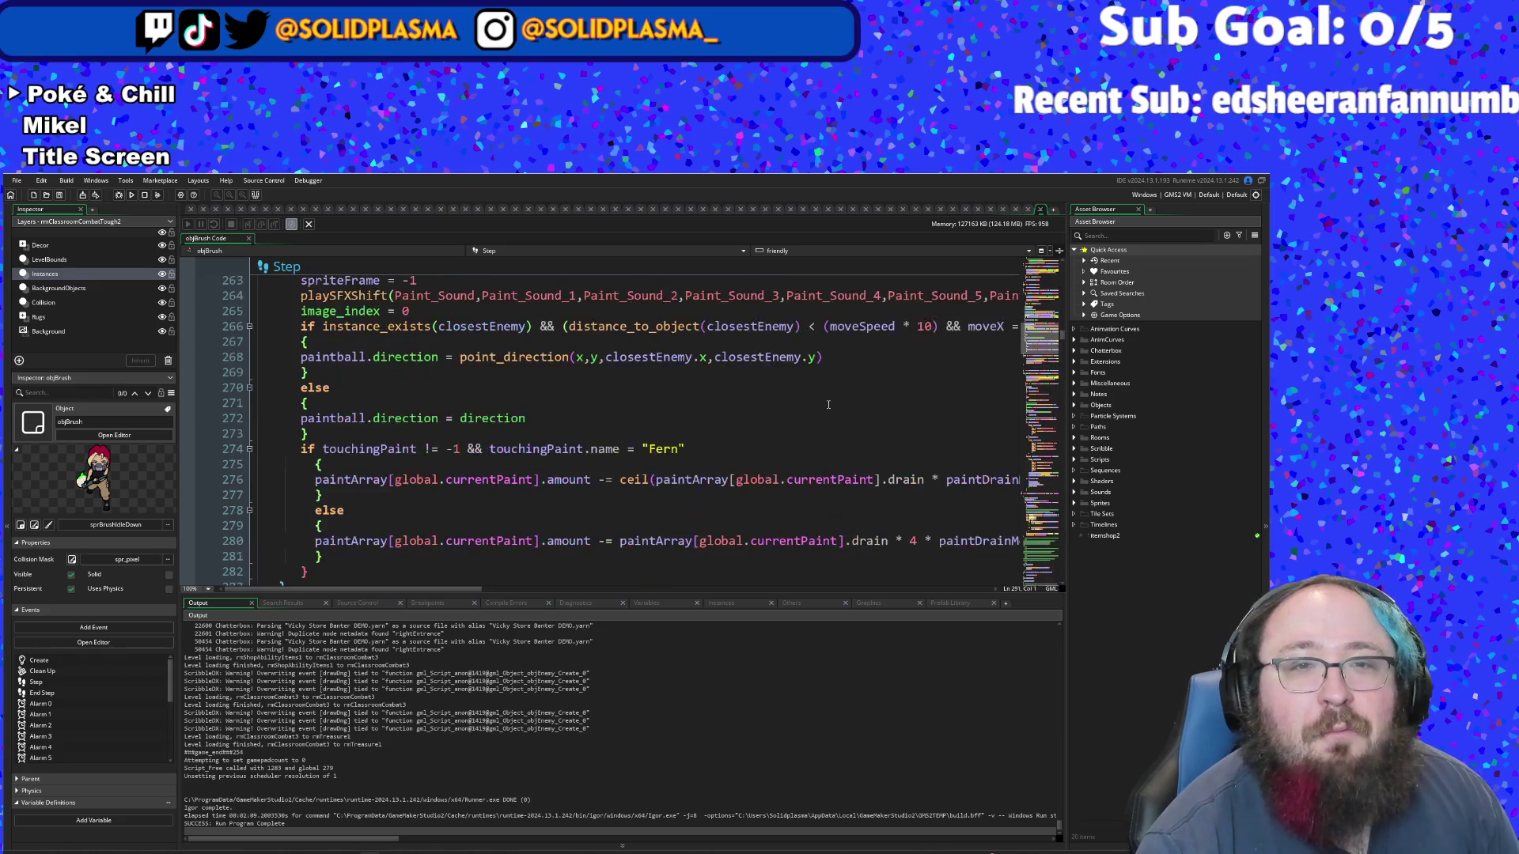
scroll(682, 506, down, 10)
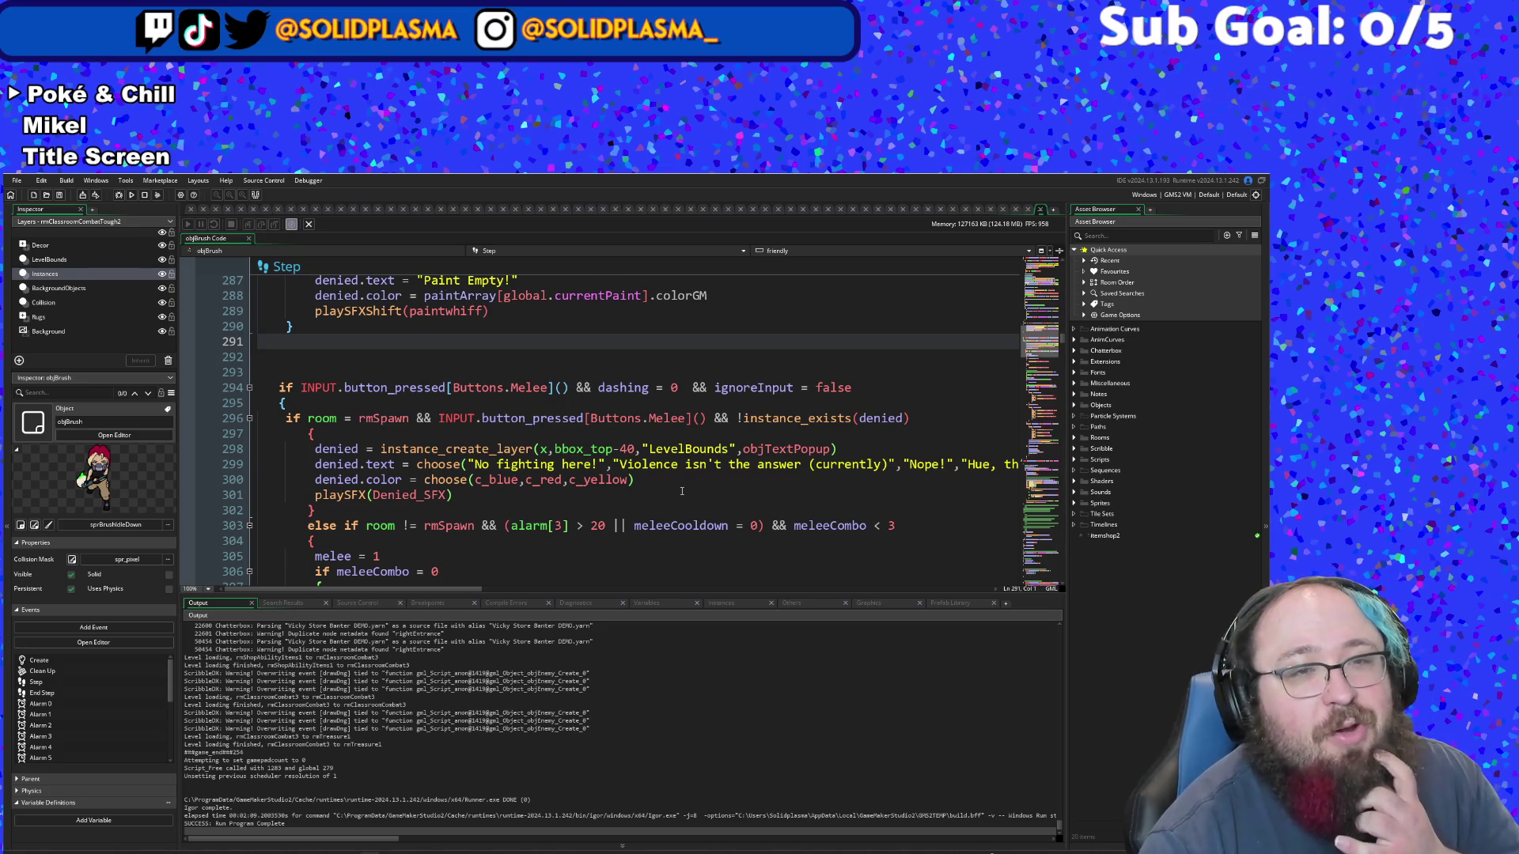
scroll(682, 491, down, 6)
scroll(682, 492, down, 12)
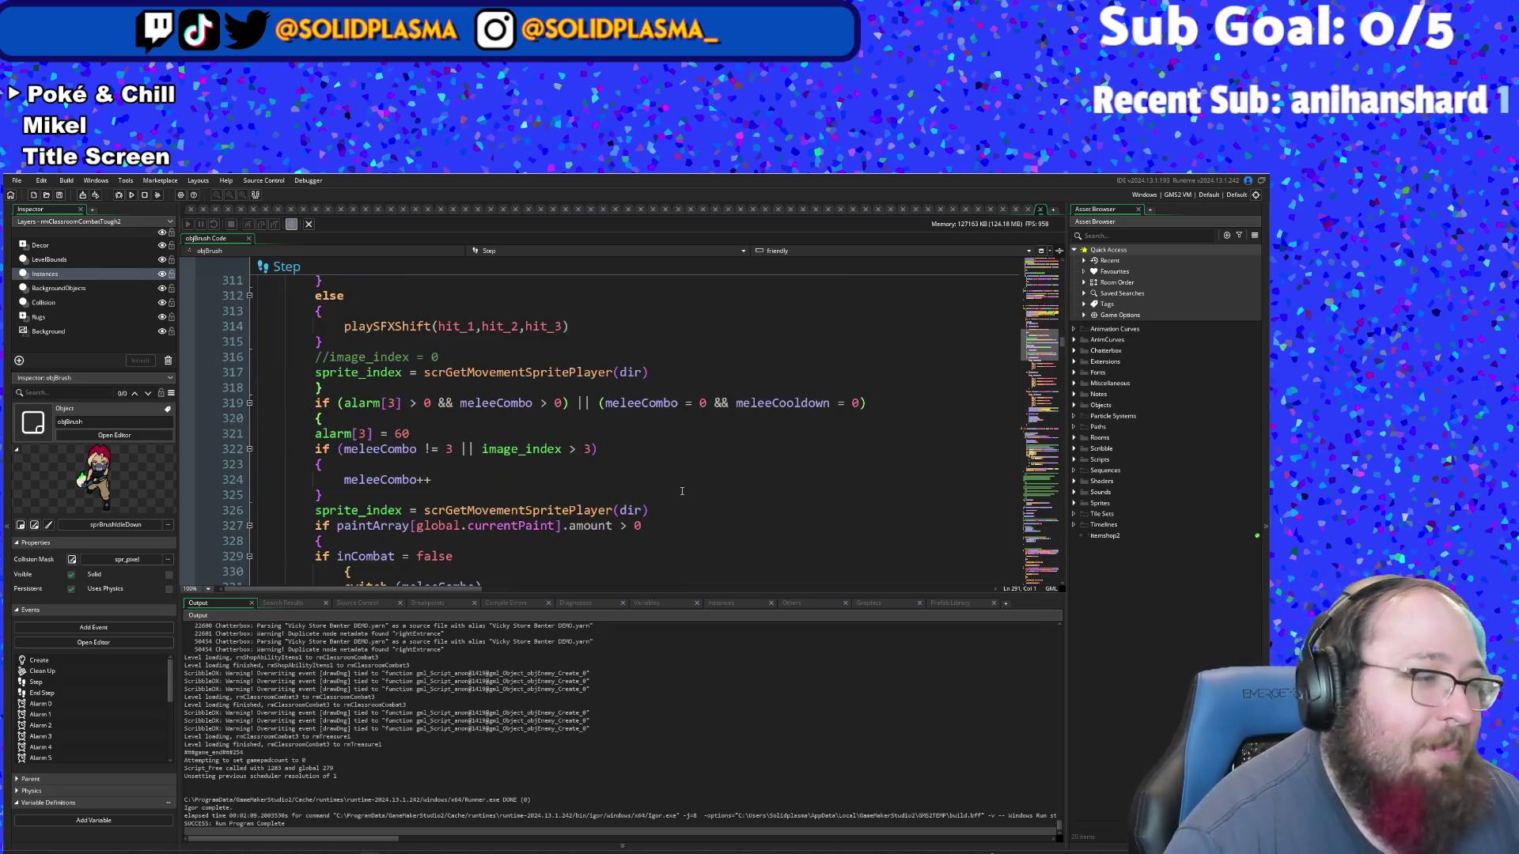
scroll(682, 491, down, 8)
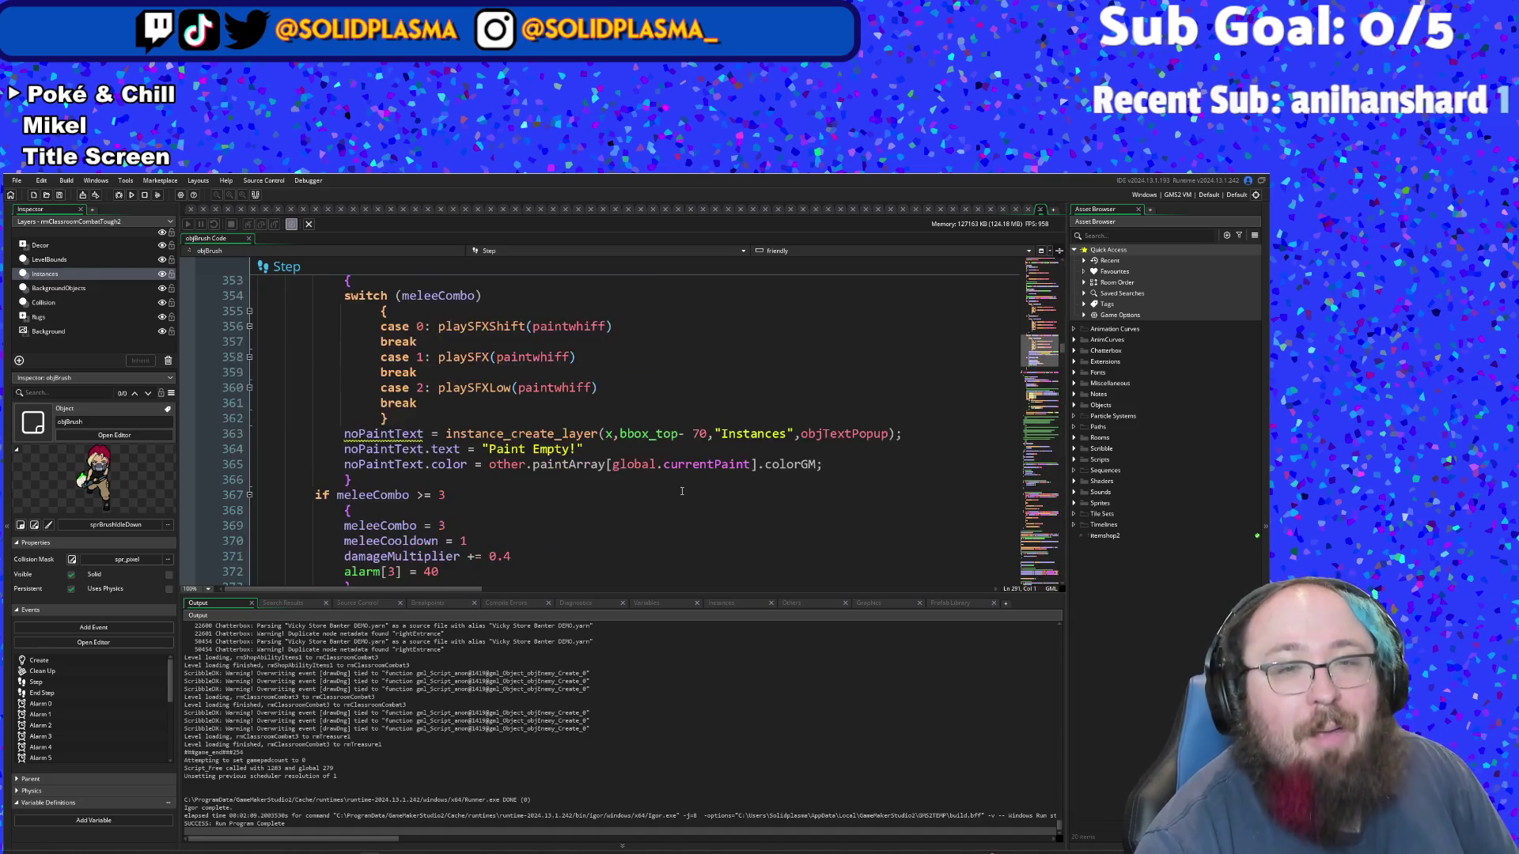
scroll(682, 492, down, 2)
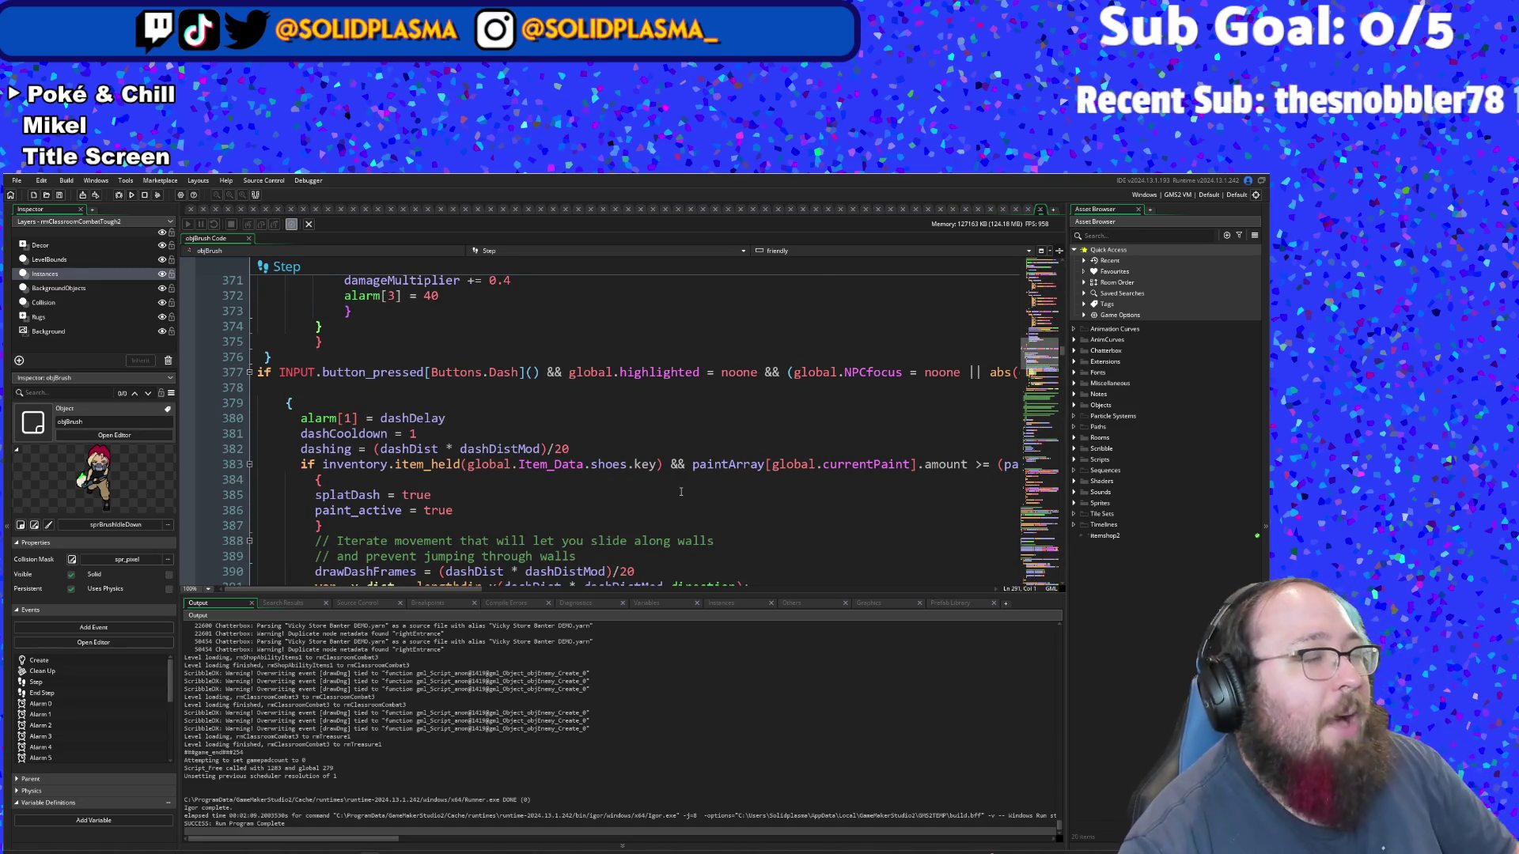
scroll(680, 491, down, 6)
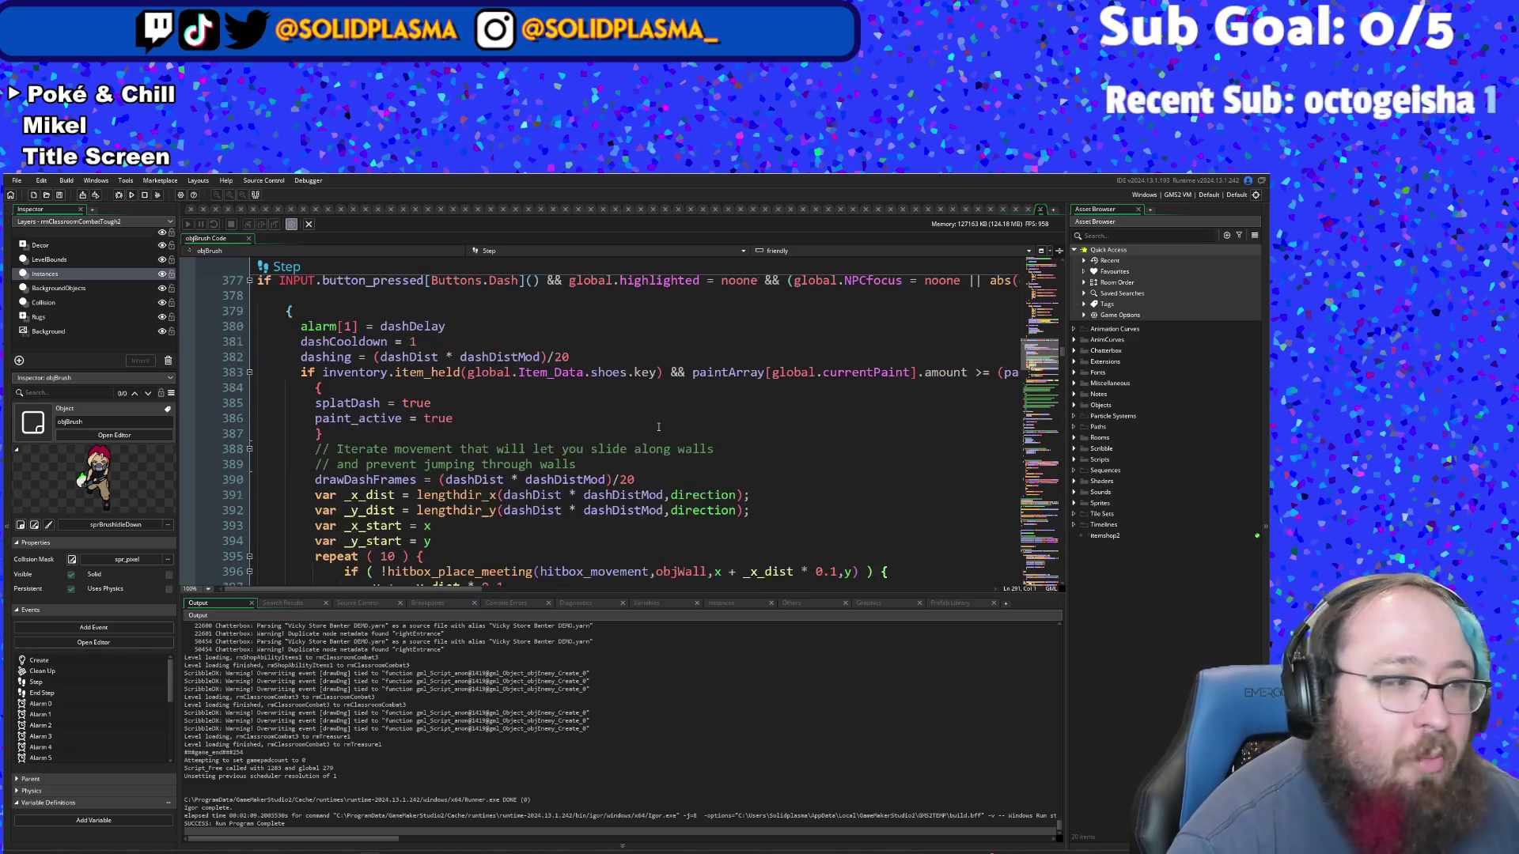
scroll(658, 427, down, 18)
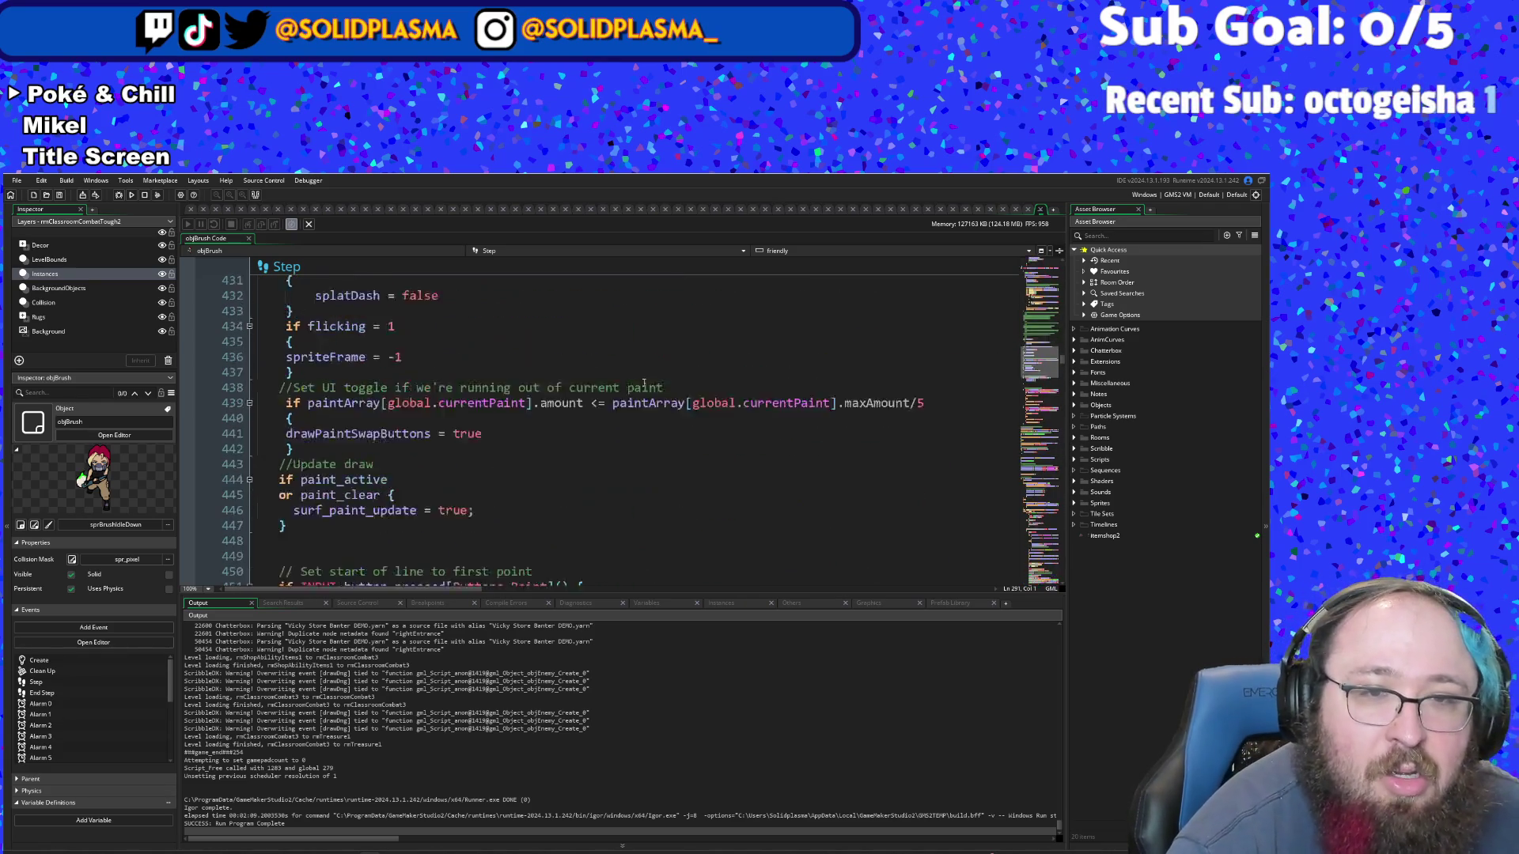
scroll(644, 382, down, 12)
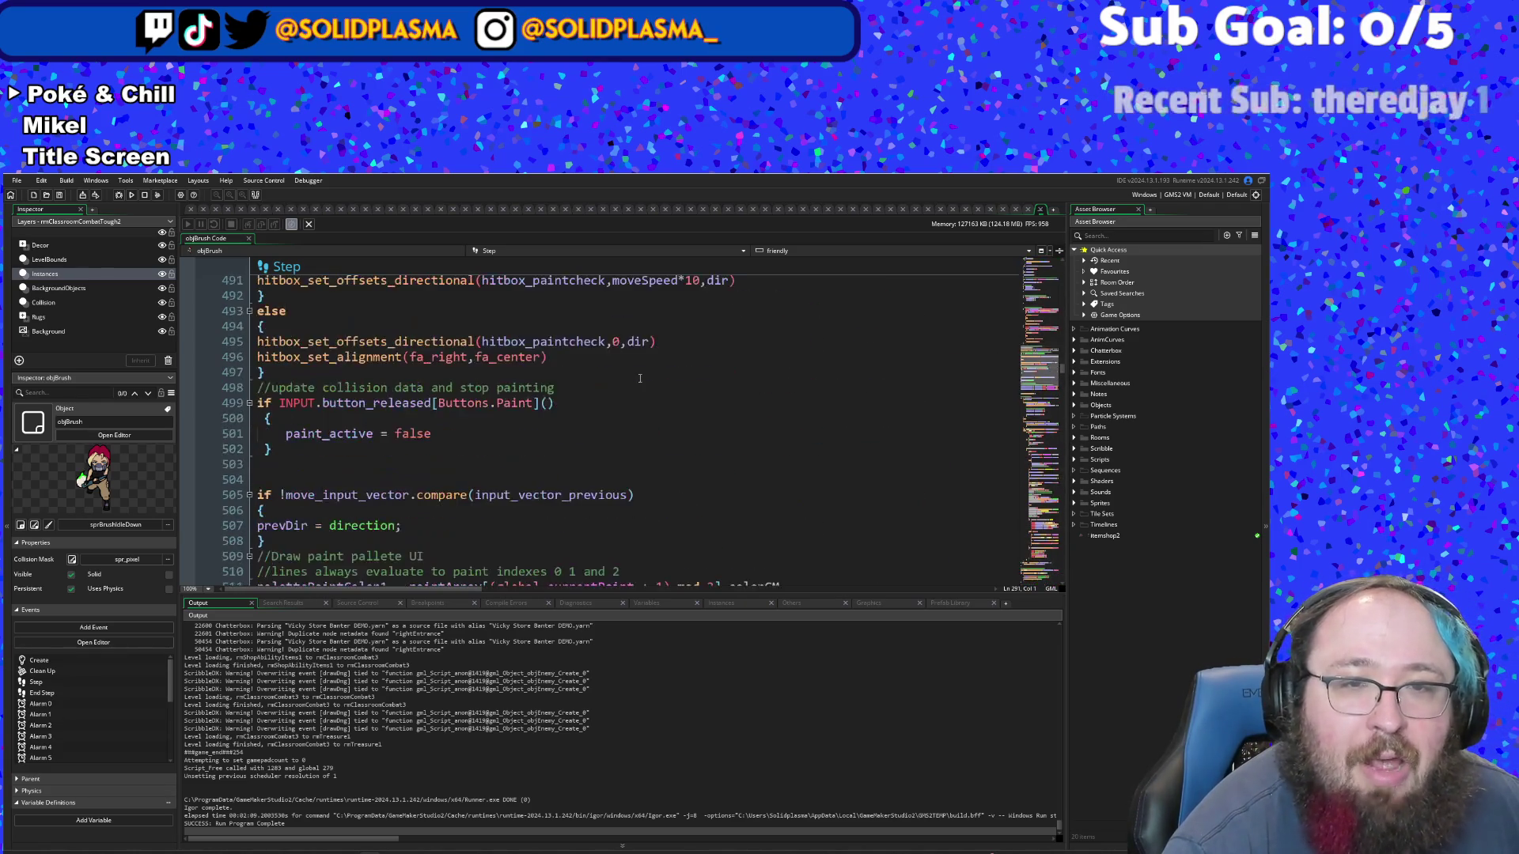
scroll(631, 327, down, 12)
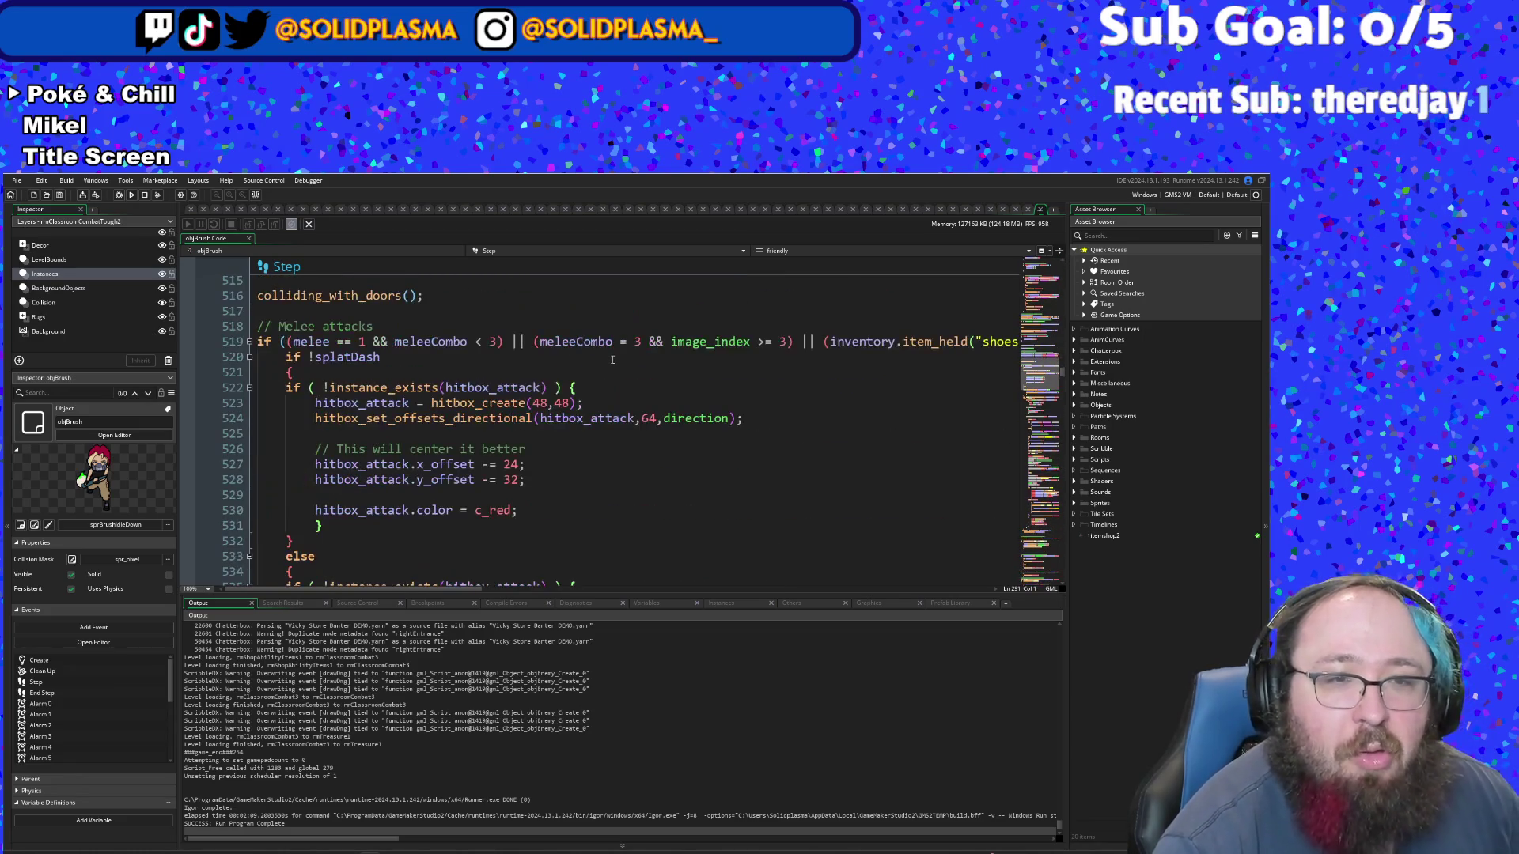
scroll(612, 358, down, 20)
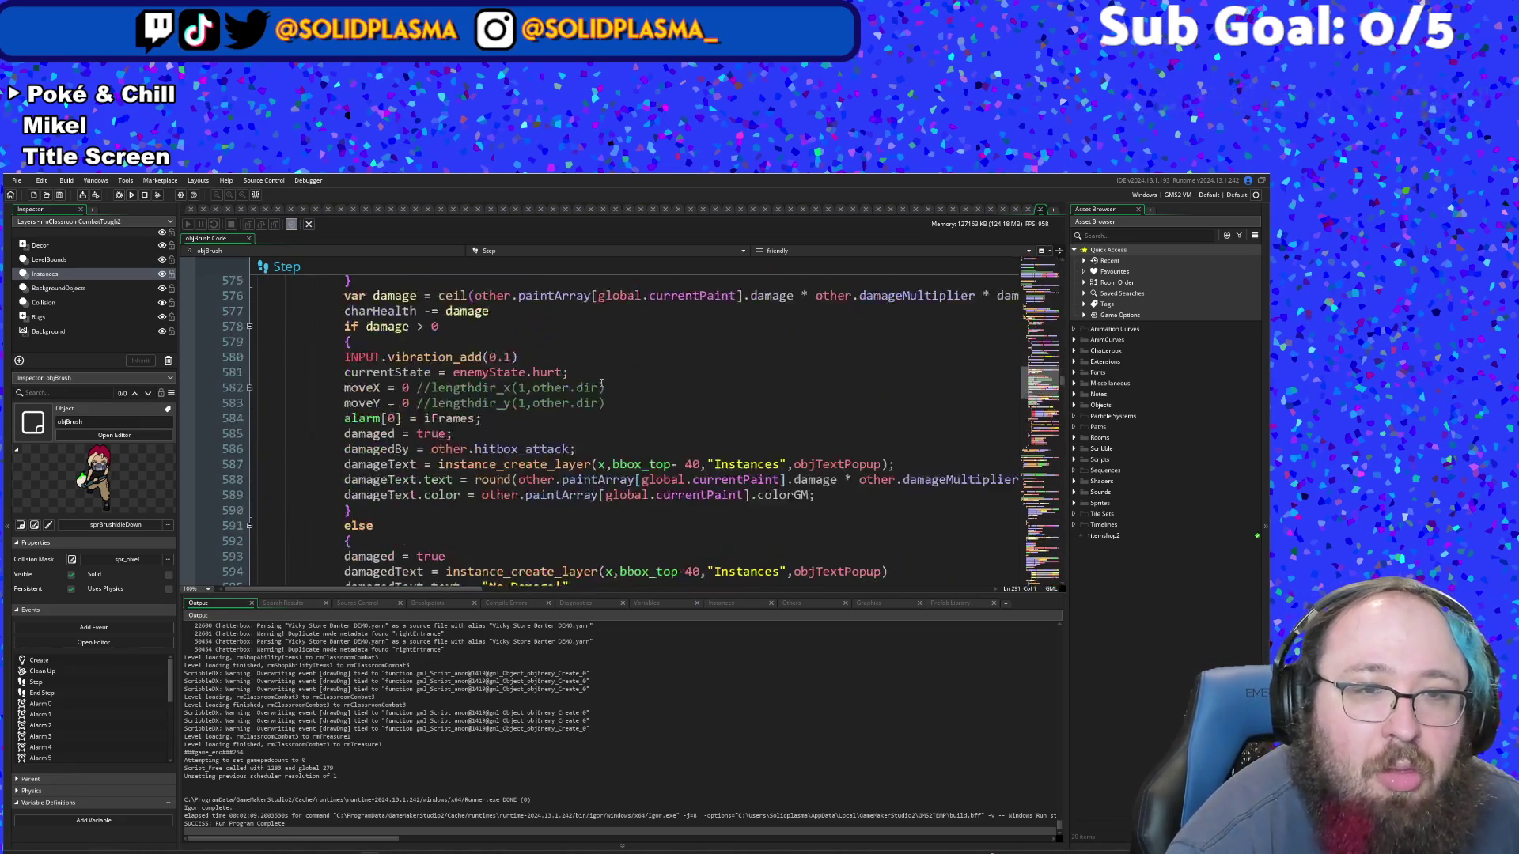
scroll(601, 384, down, 10)
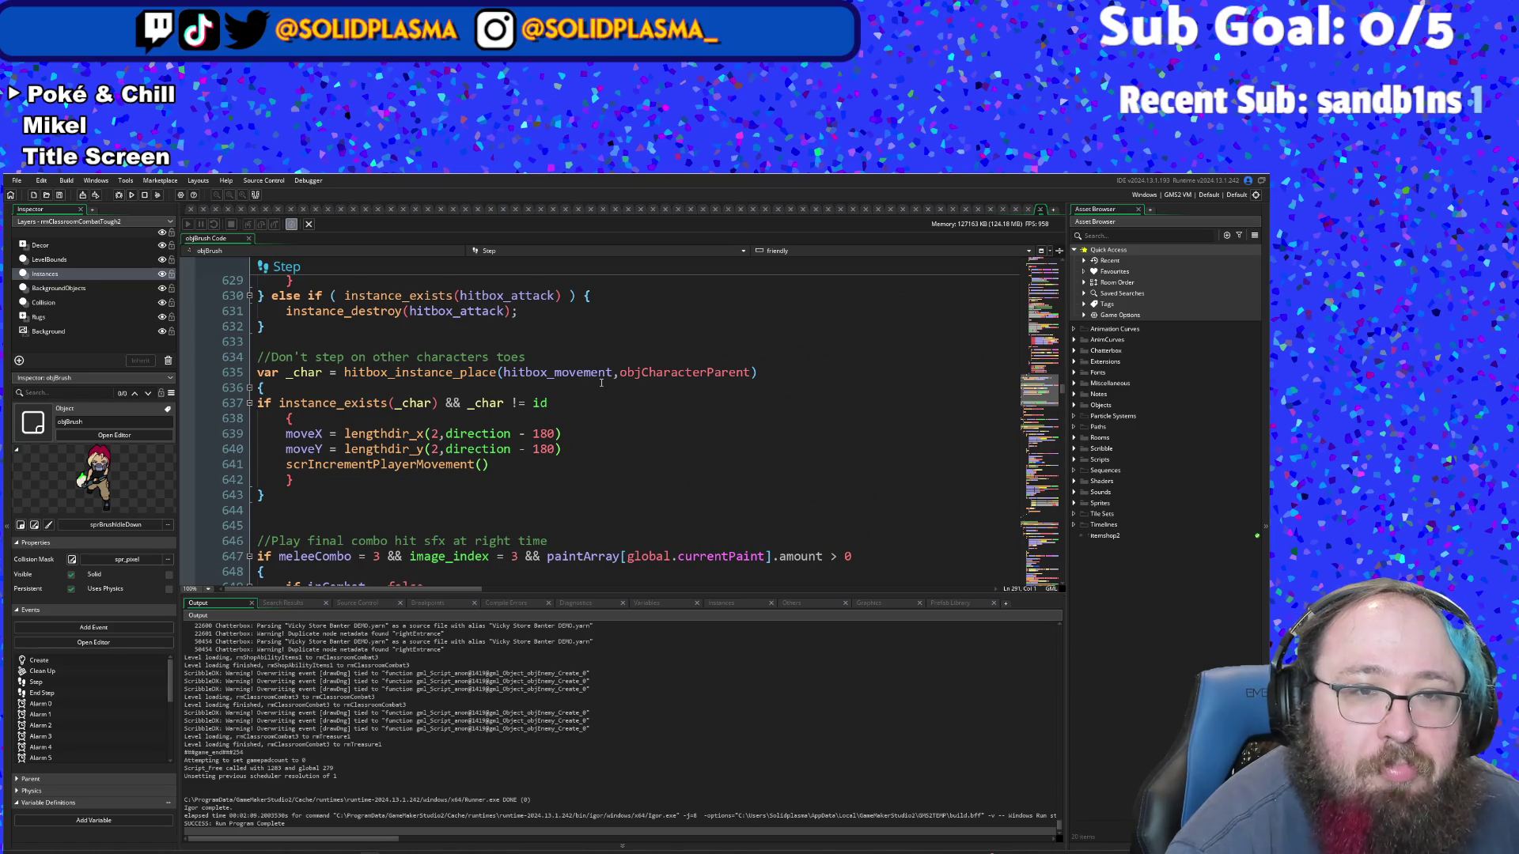
scroll(601, 383, down, 8)
scroll(601, 383, down, 4)
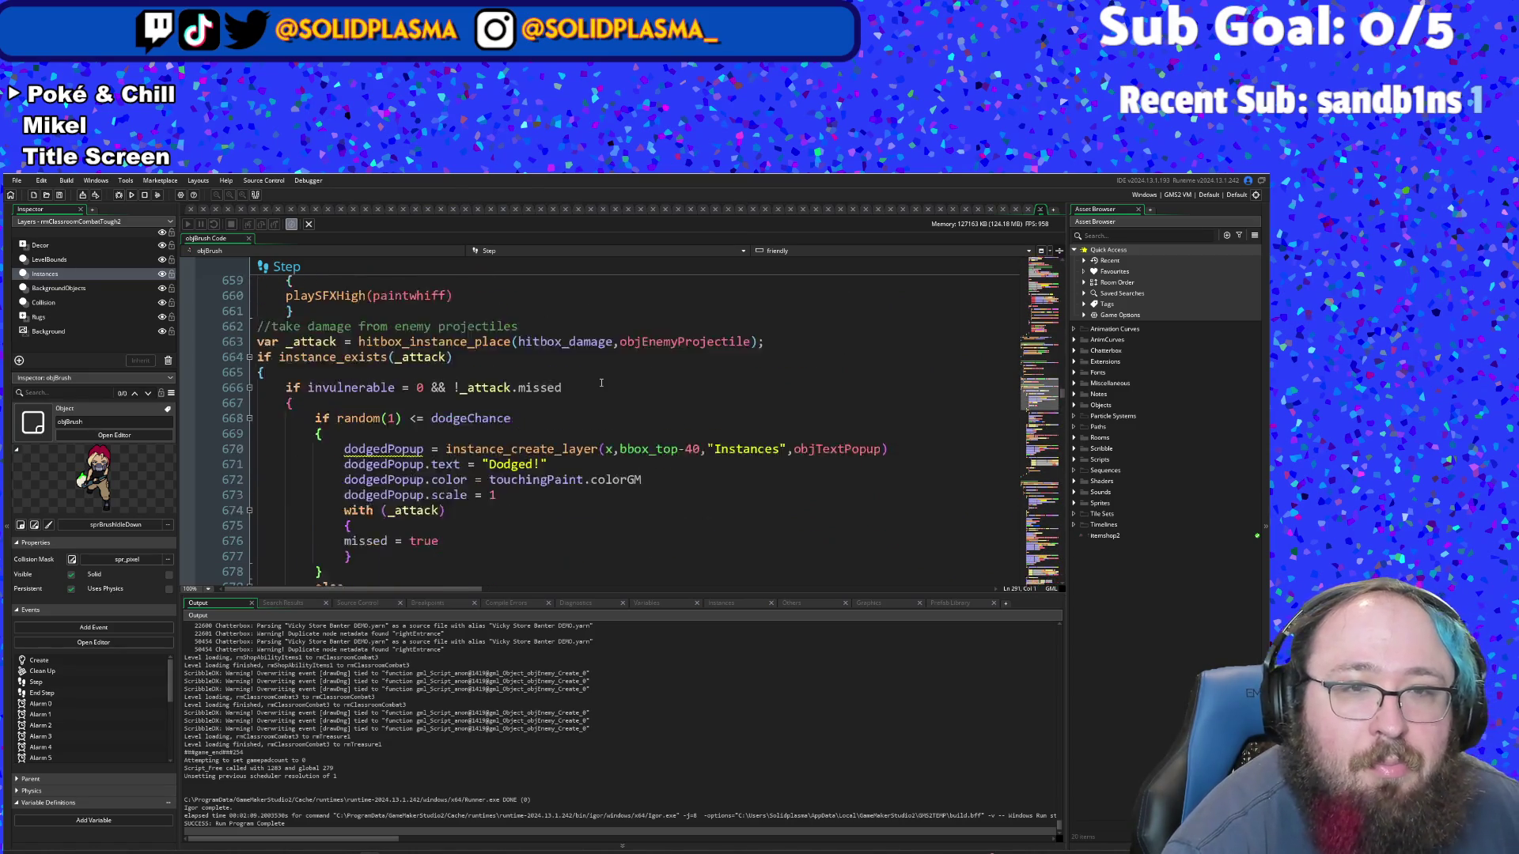
scroll(601, 382, up, 2)
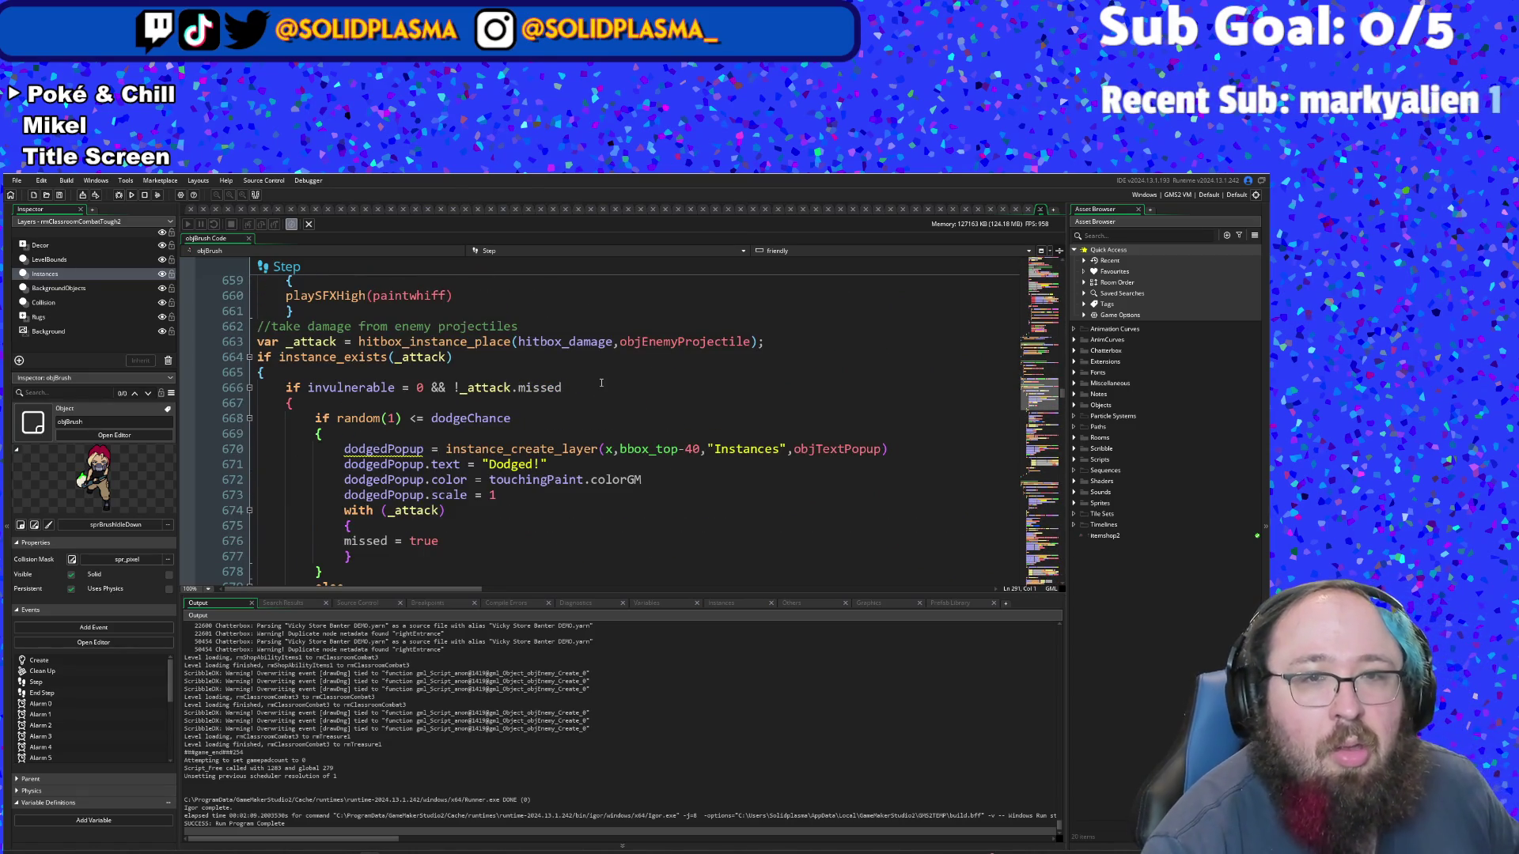
scroll(601, 383, down, 14)
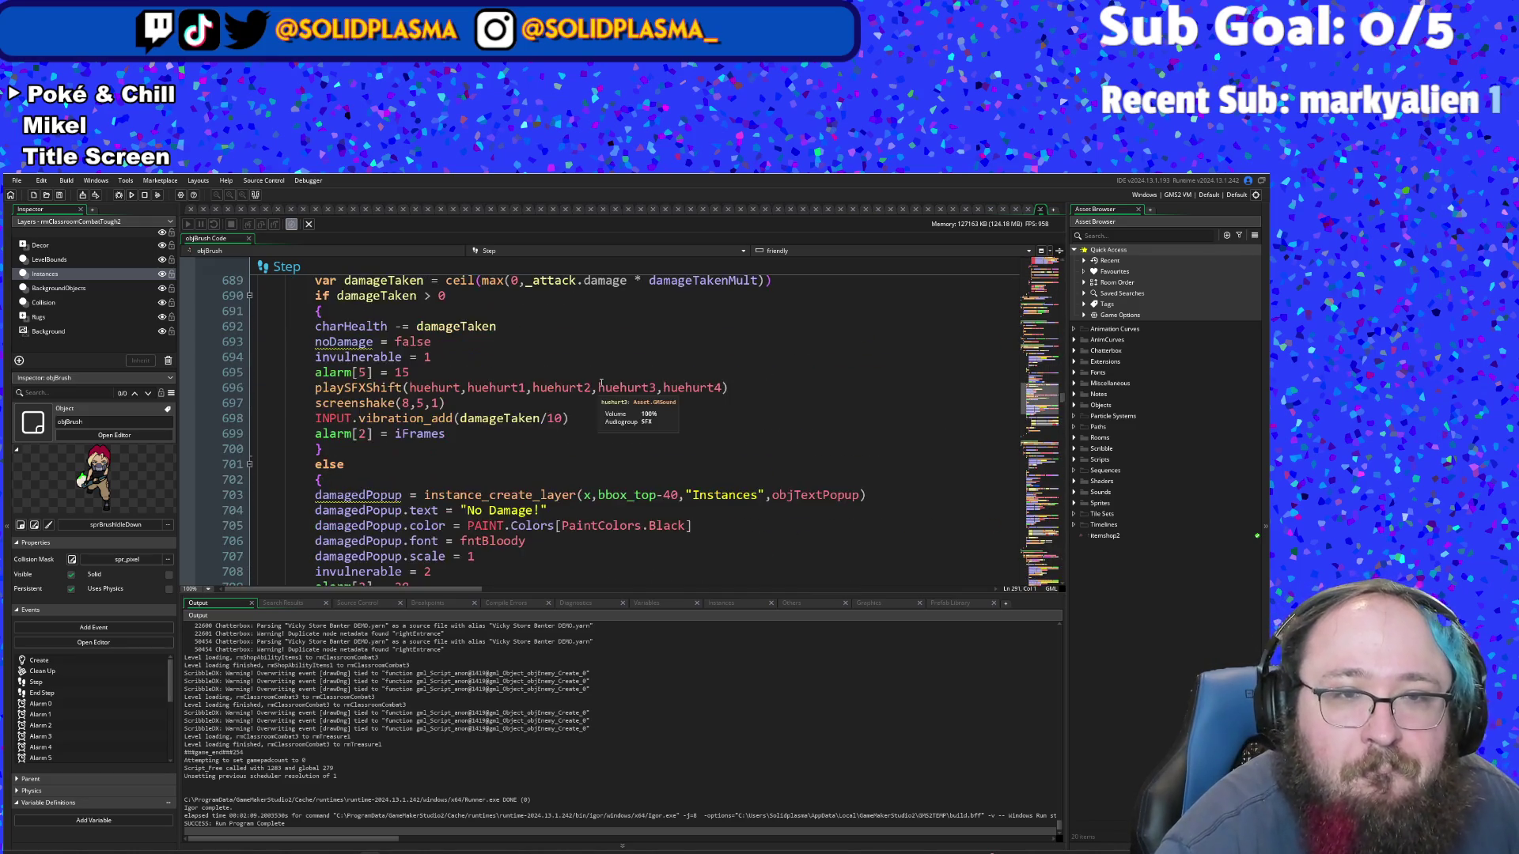
scroll(601, 383, up, 2)
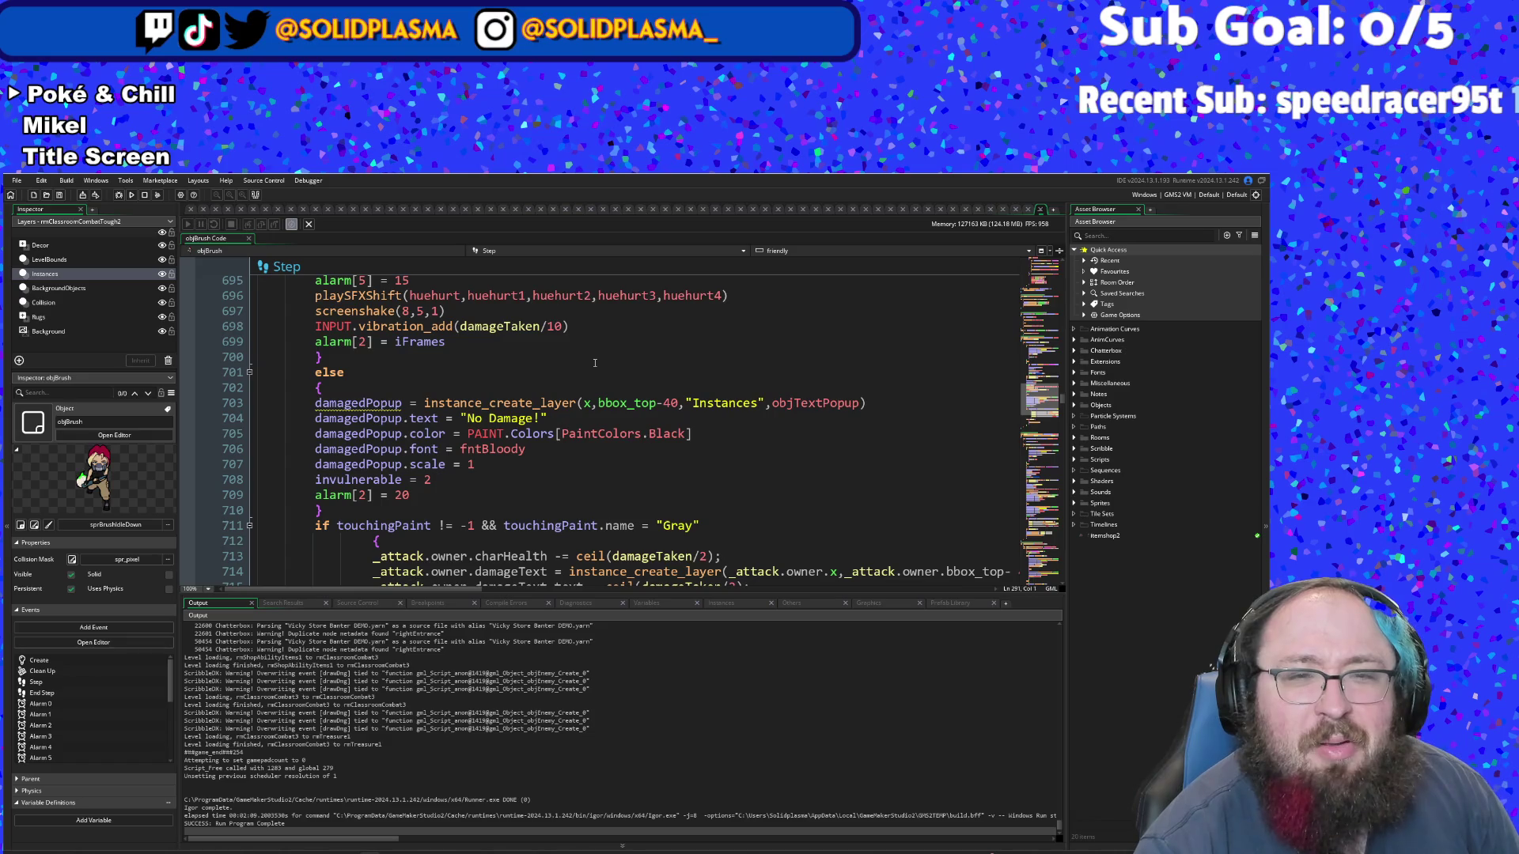
scroll(595, 363, down, 10)
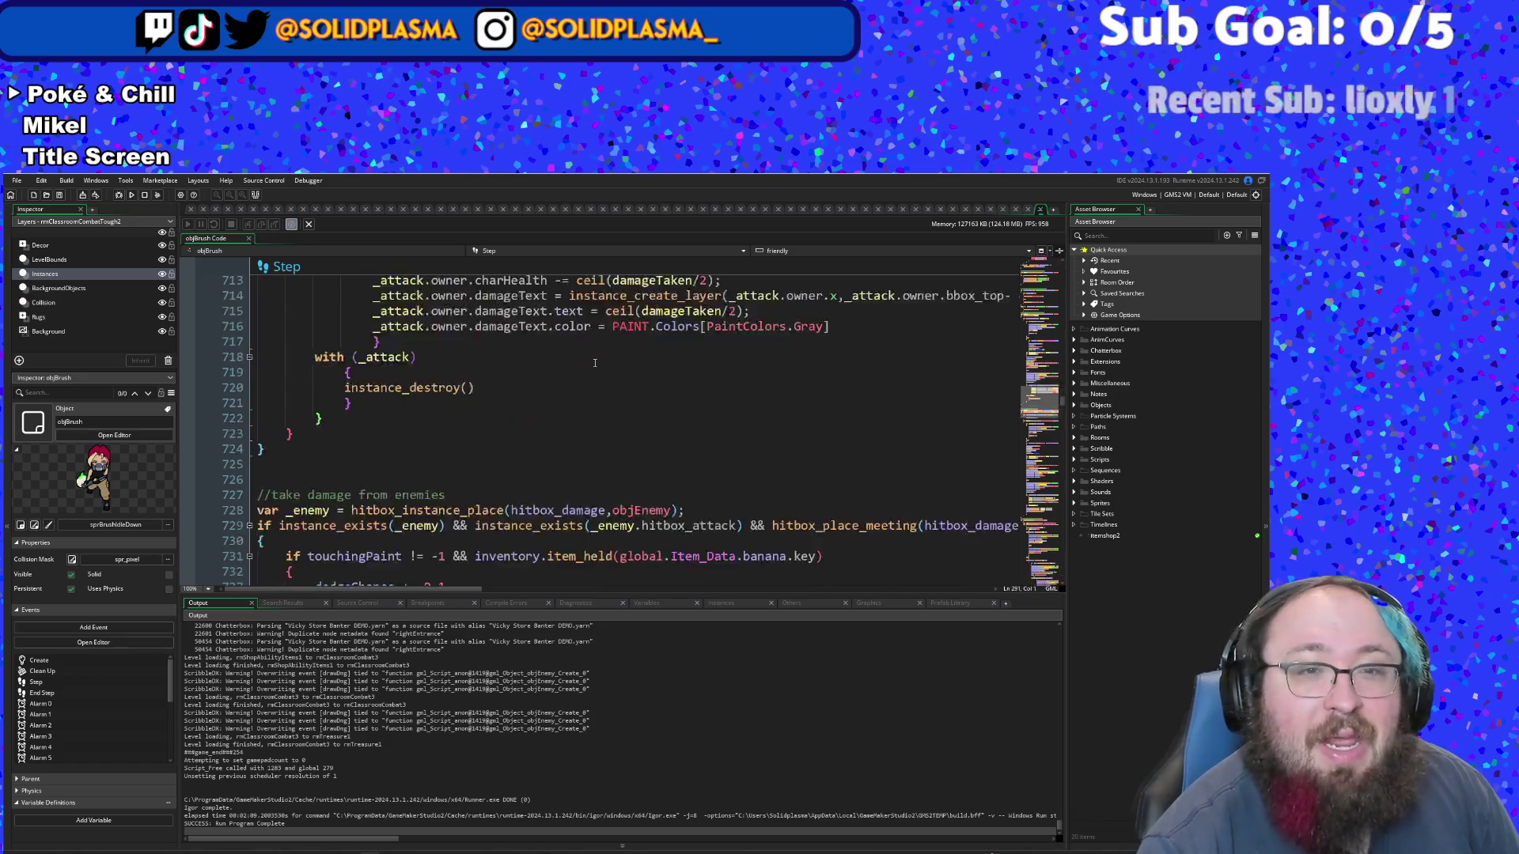
- Browse the ability pickup tooltip code, inspecting lines 731 through 812
double_click(538, 371)
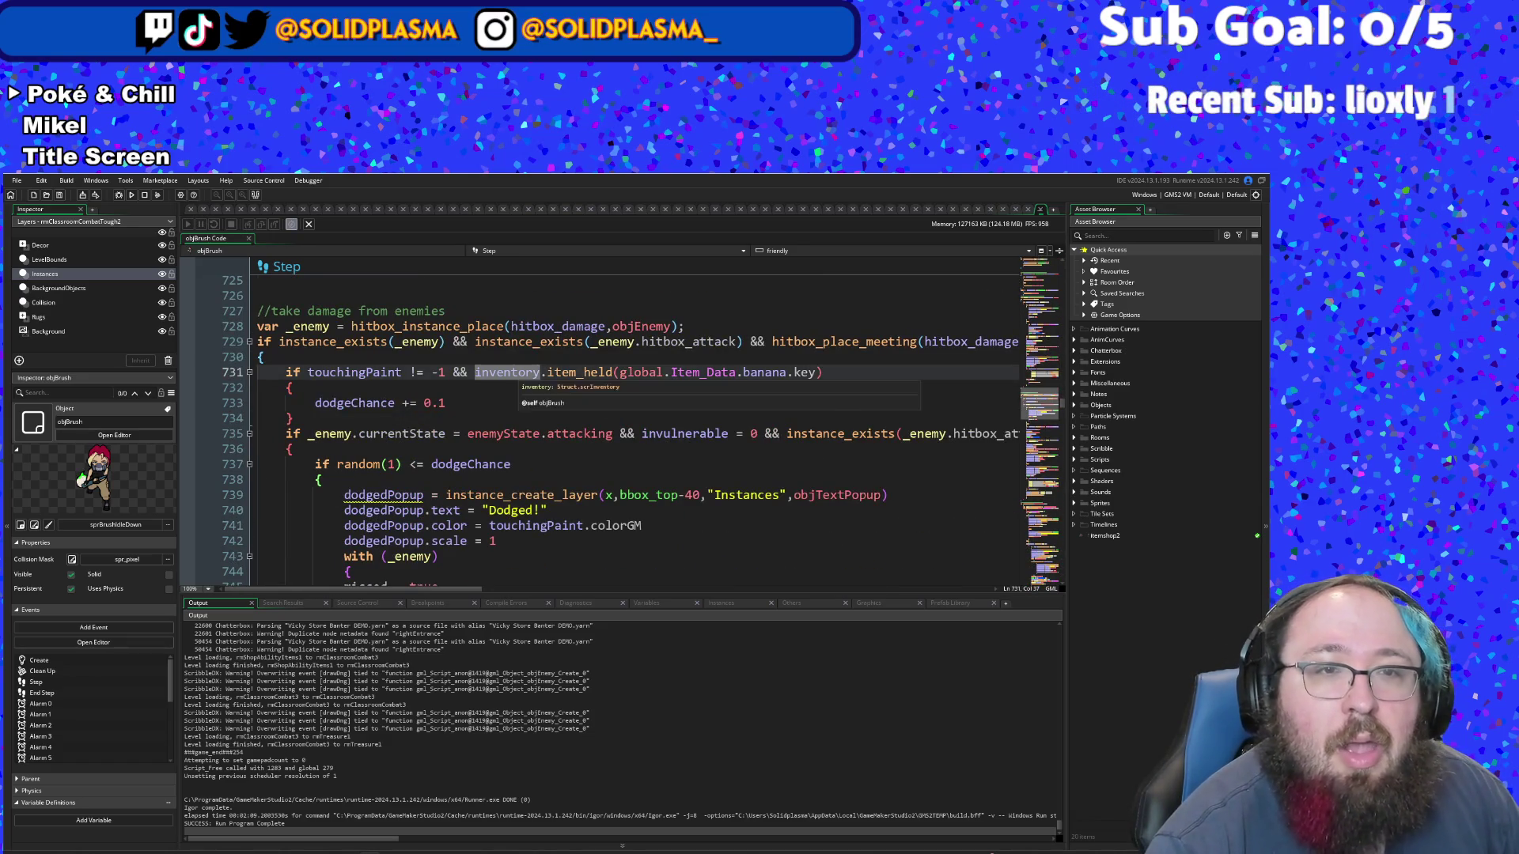
scroll(538, 372, down, 20)
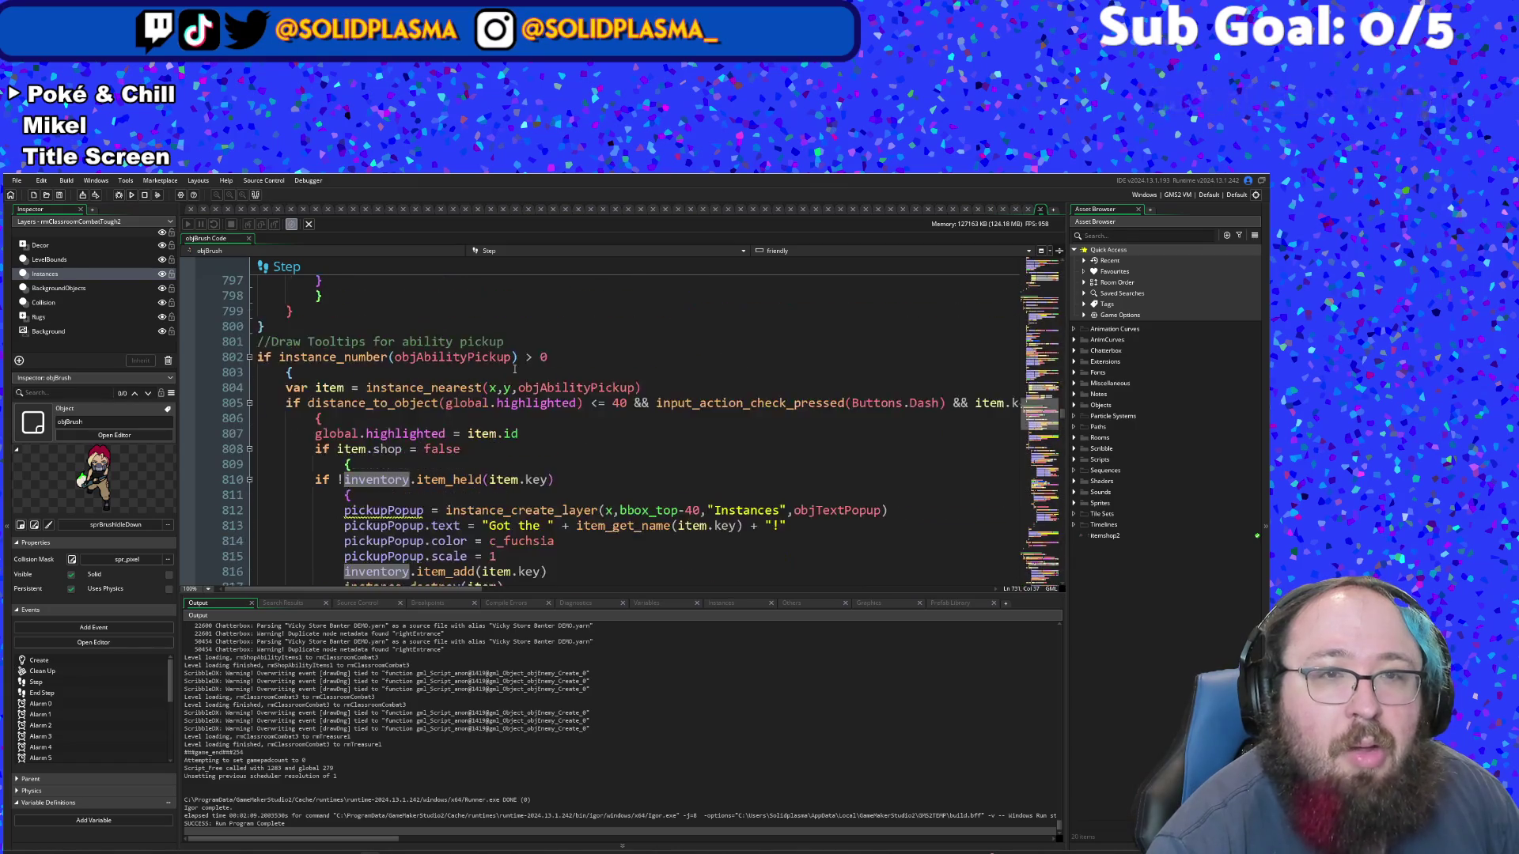
scroll(514, 369, up, 2)
scroll(515, 369, down, 4)
click(482, 449)
click(468, 417)
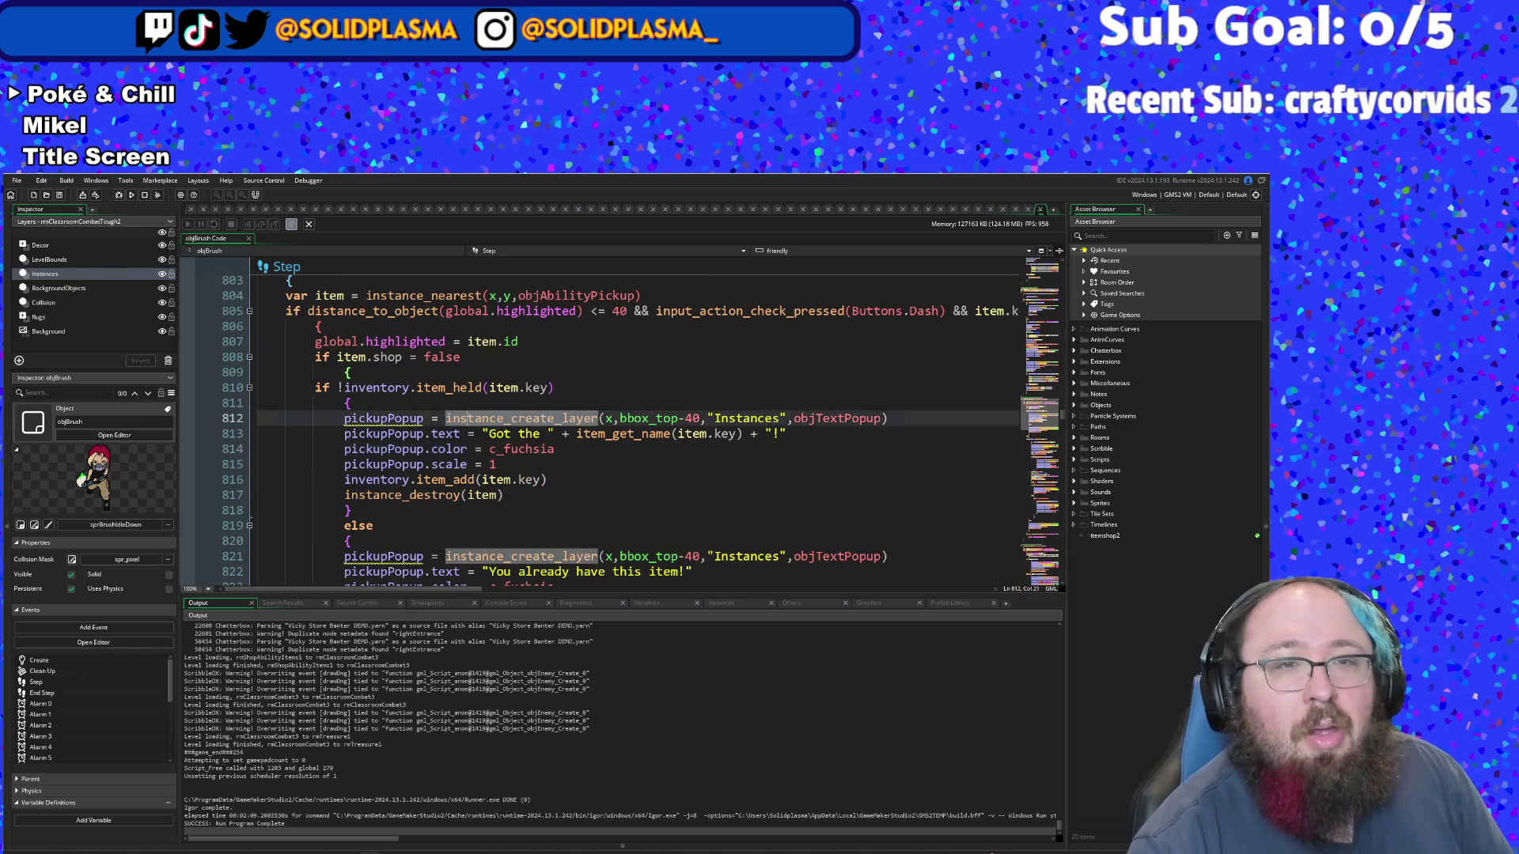
click(432, 357)
- Select the whole global.highlighted = item.id line below the shop check
scroll(601, 427, up, 2)
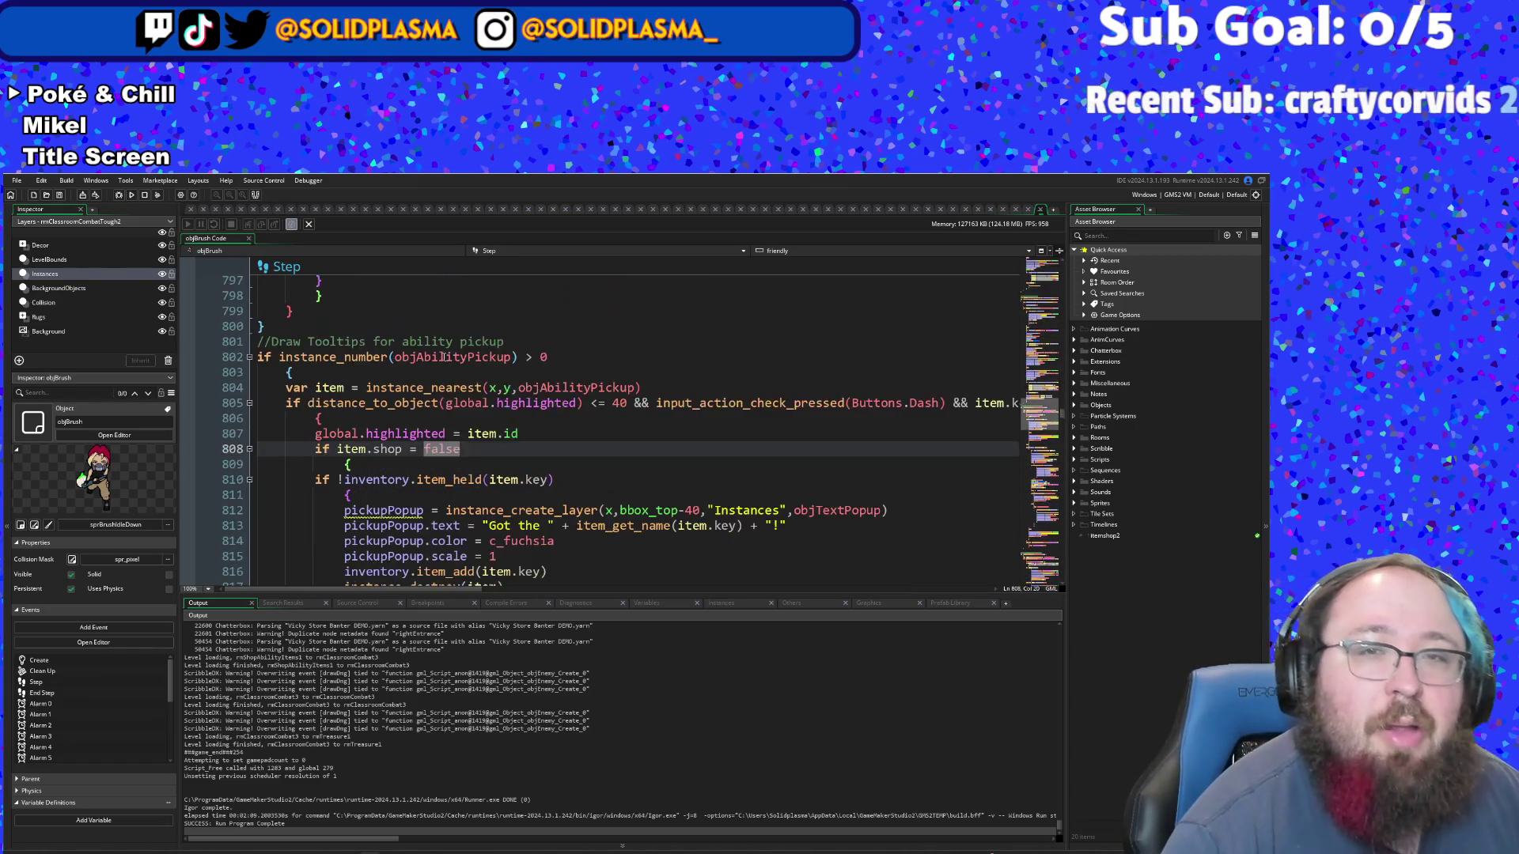
click(506, 479)
click(396, 448)
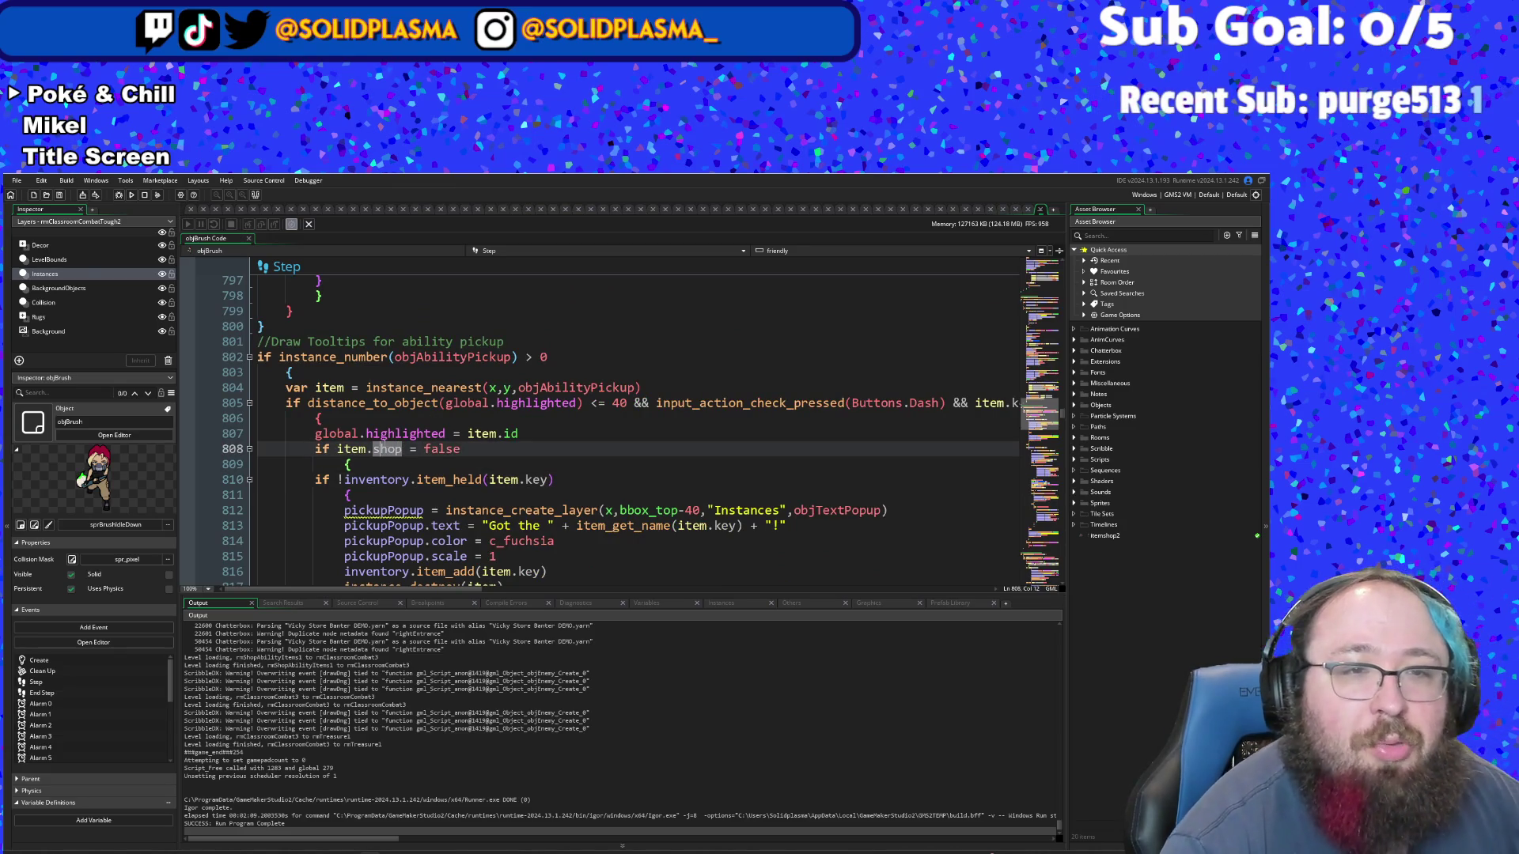
click(390, 457)
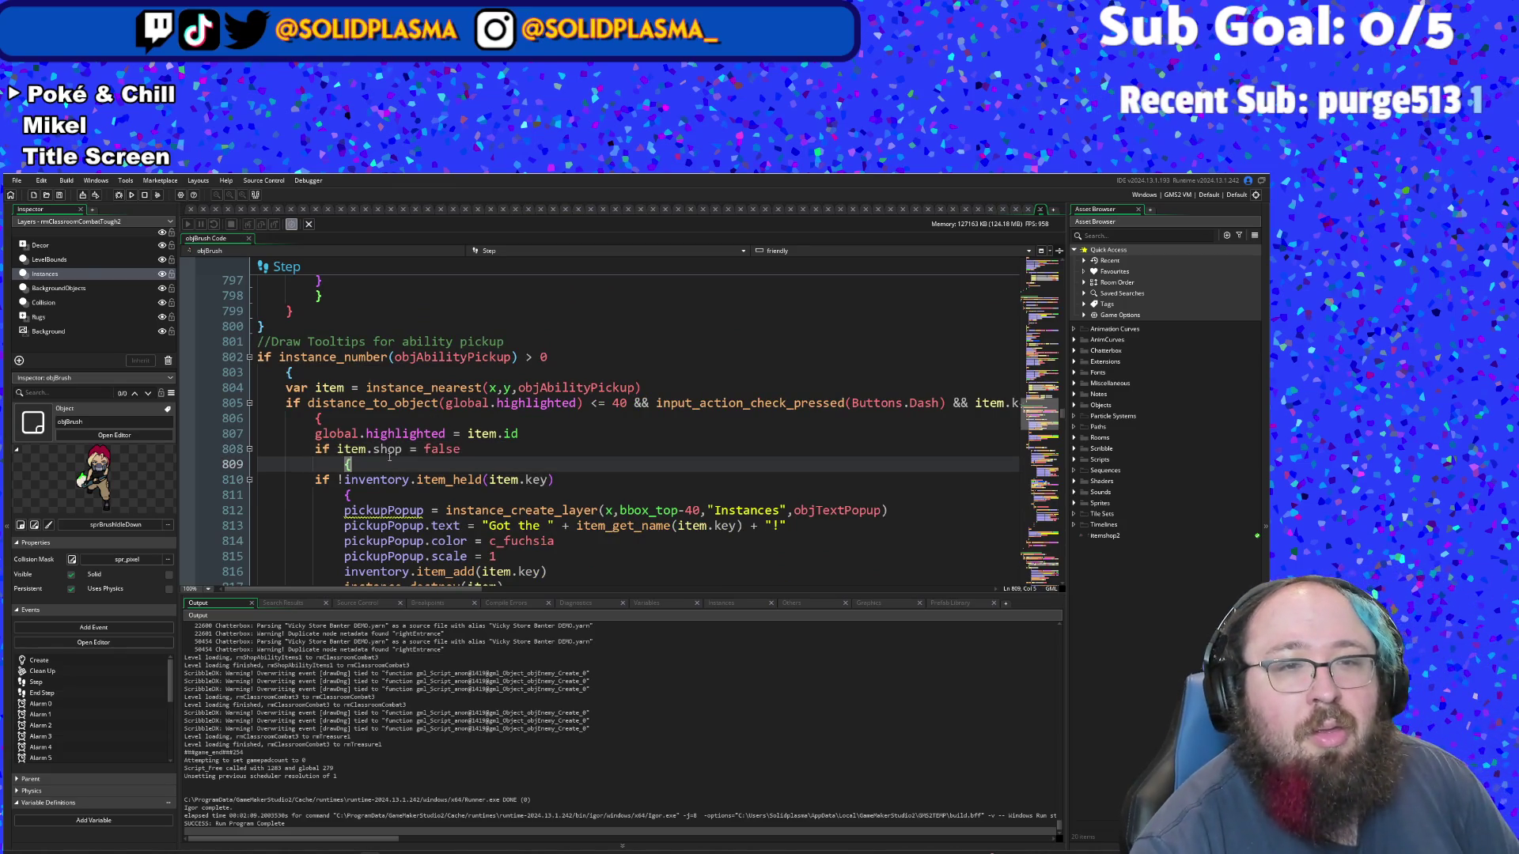
click(409, 451)
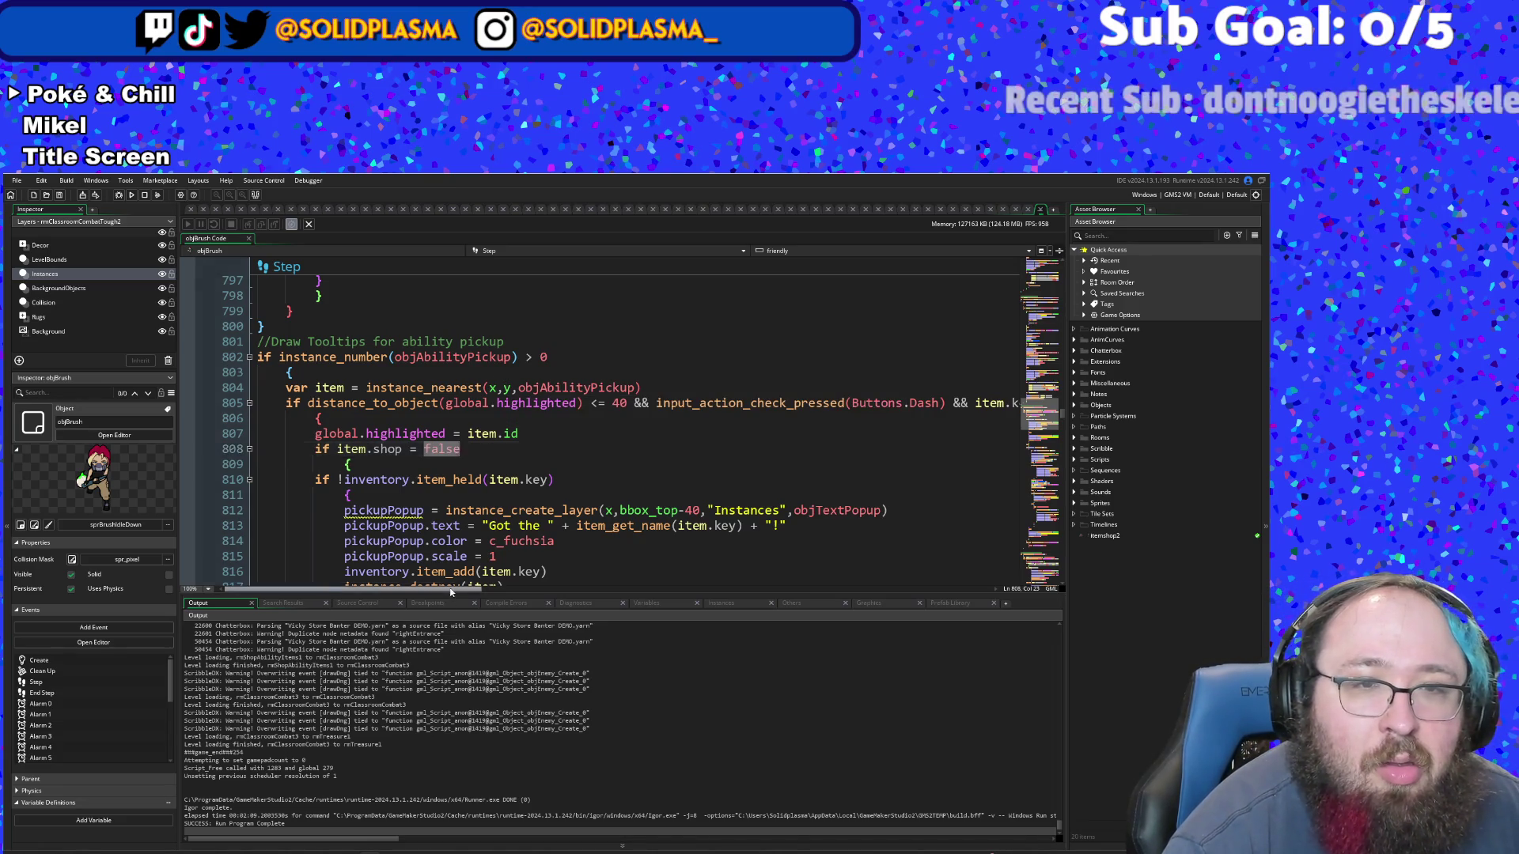
mouse_move(455, 589)
mouse_down()
mouse_move(577, 583)
mouse_move(448, 589)
mouse_up()
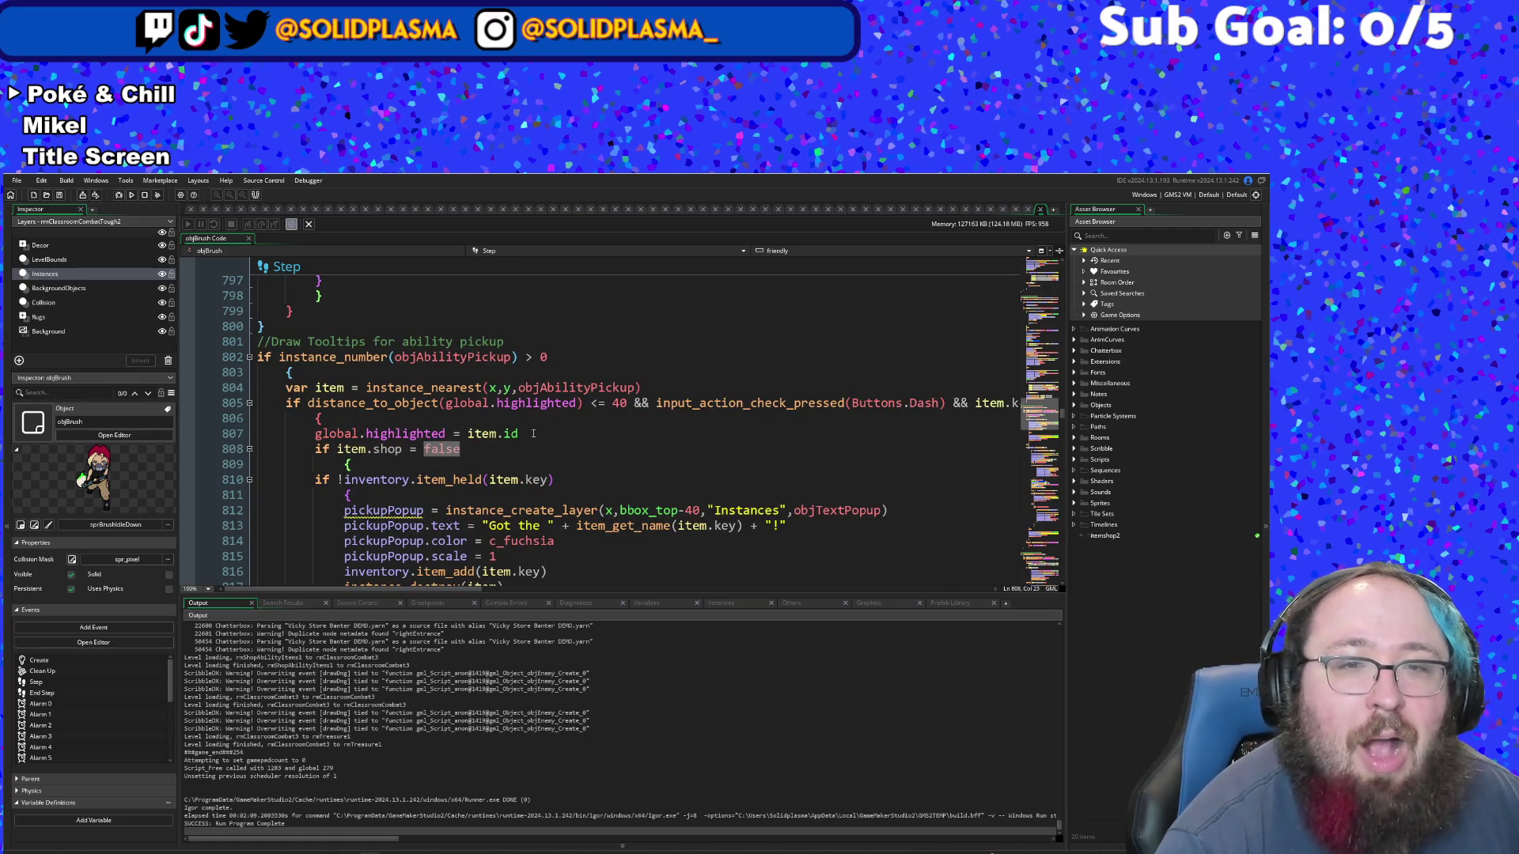
drag(548, 434, 316, 434)
- Cut the global.highlighted = item.id line out of the Dash-press block and remove the leftover empty line
right_click(335, 441)
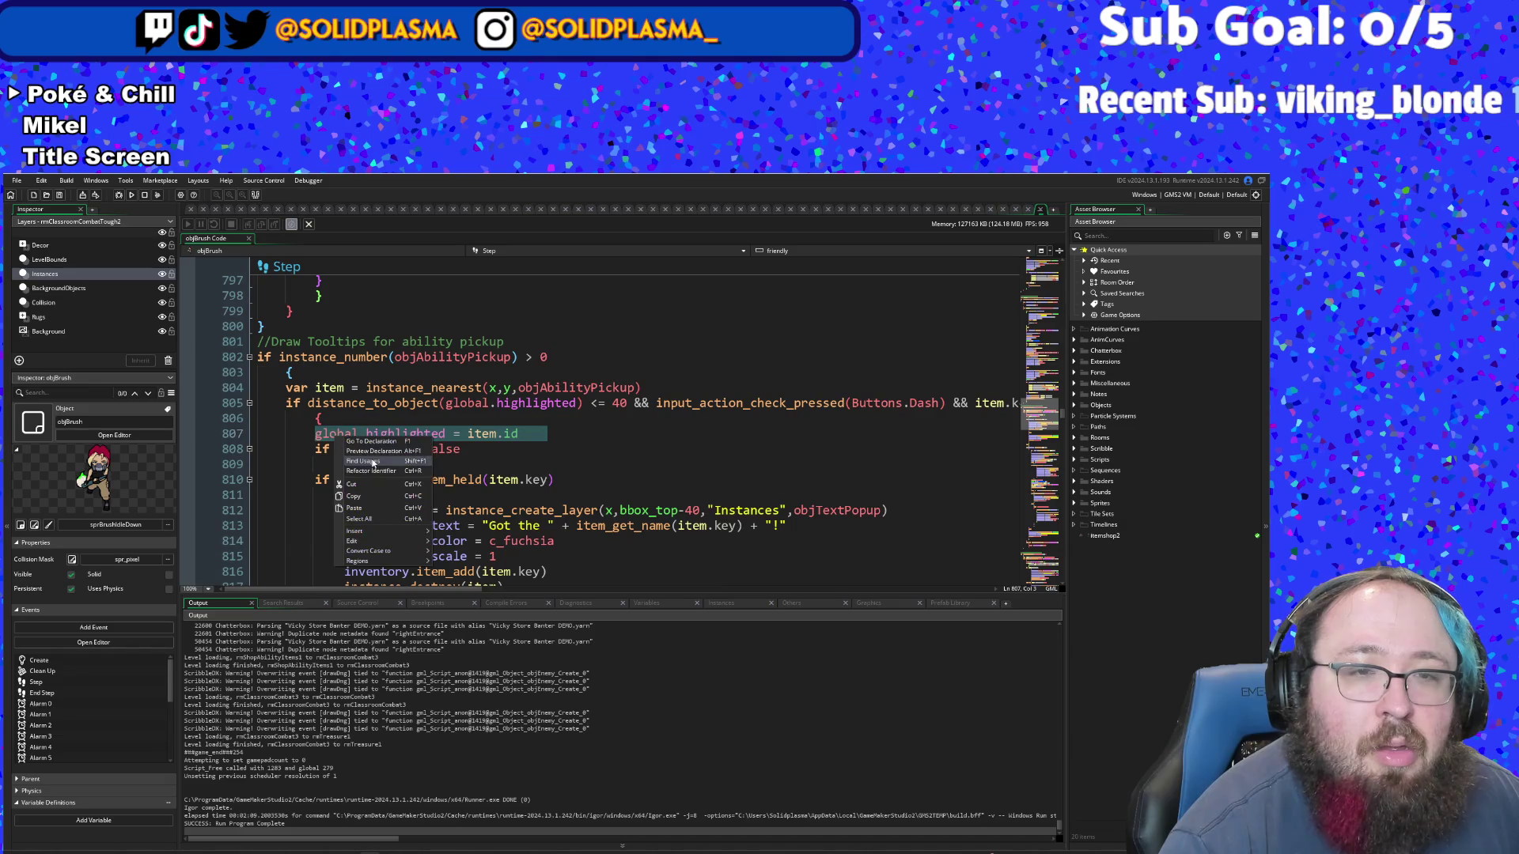
click(353, 485)
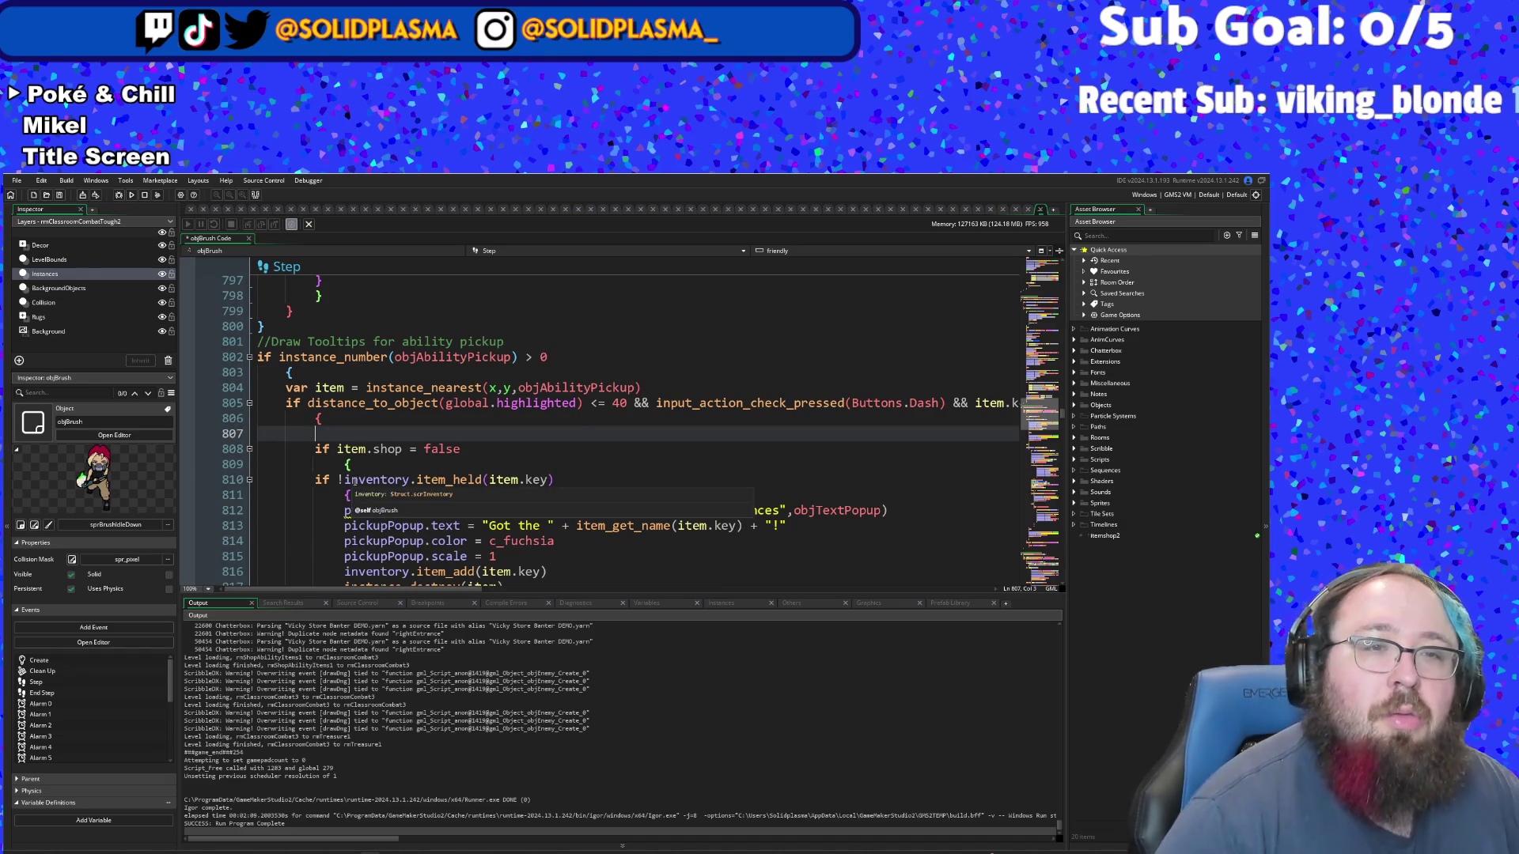
key(BackSpace)
key(BackSpace)
key(BackSpace)
key(Up)
key(Up)
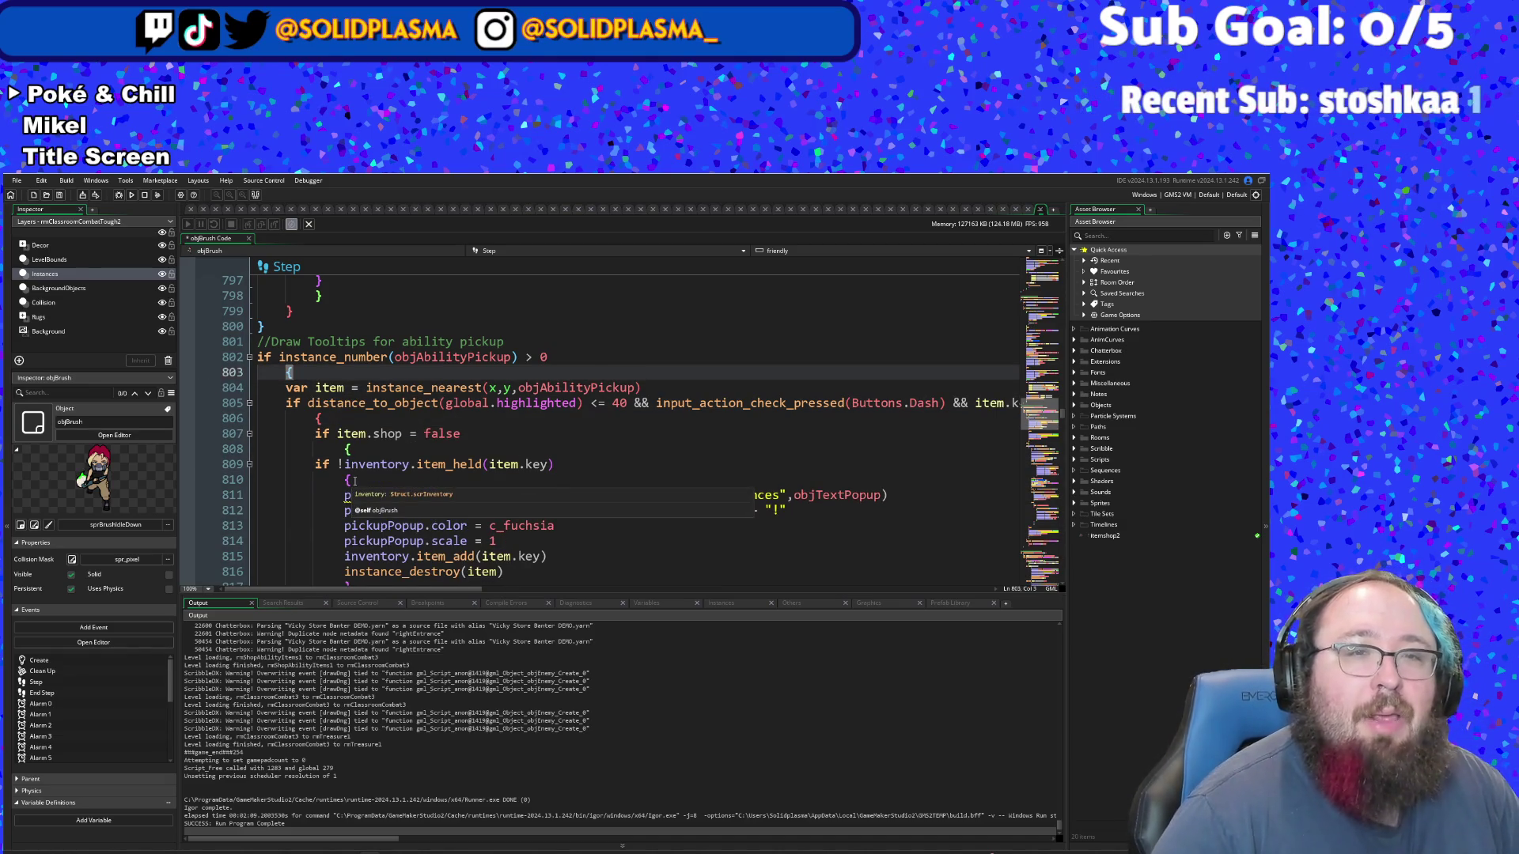
key(Return)
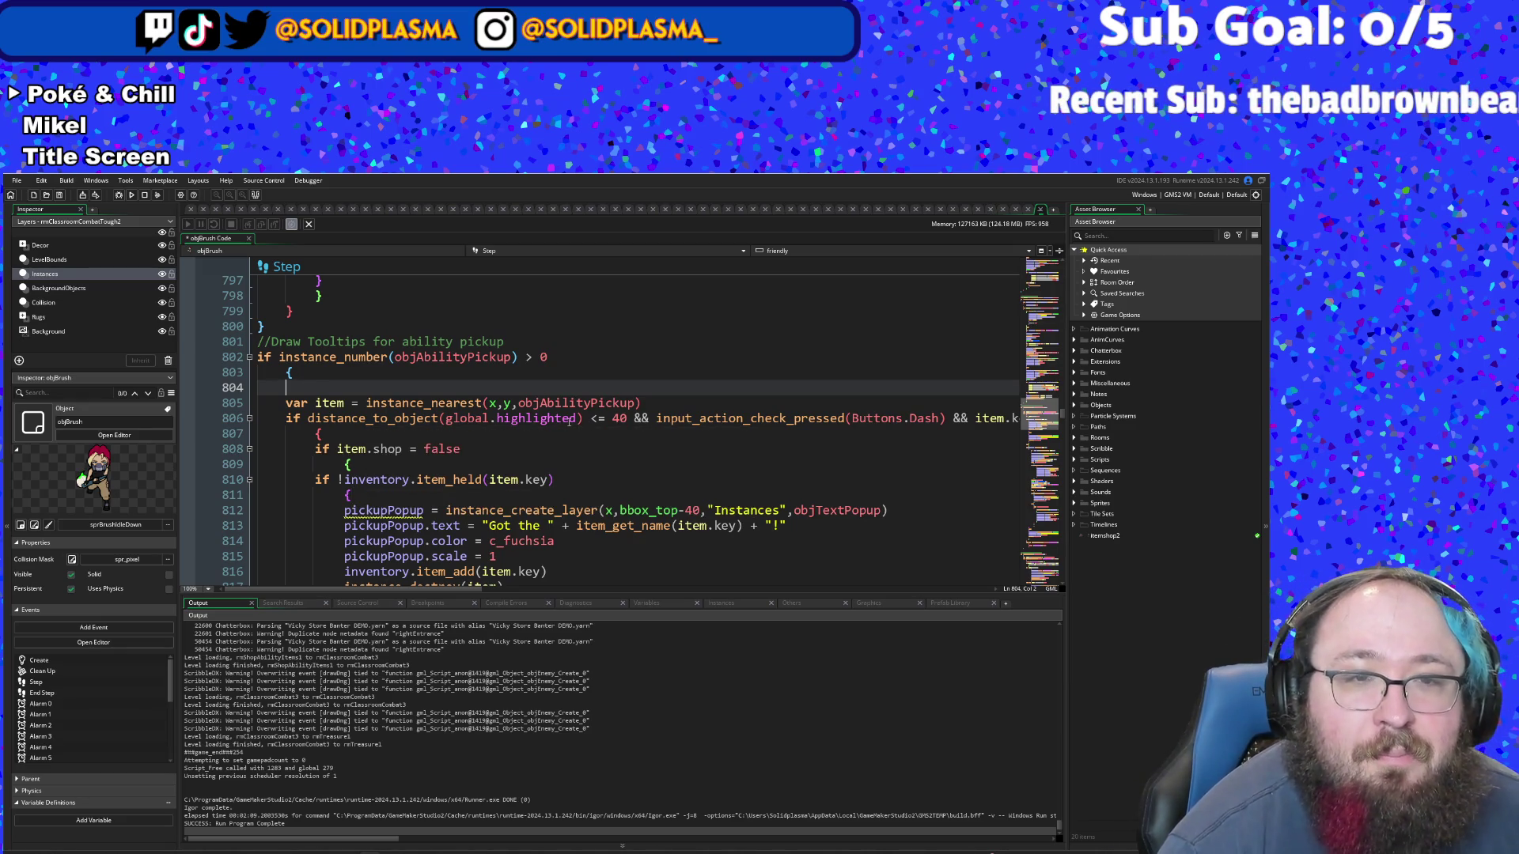
mouse_move(594, 404)
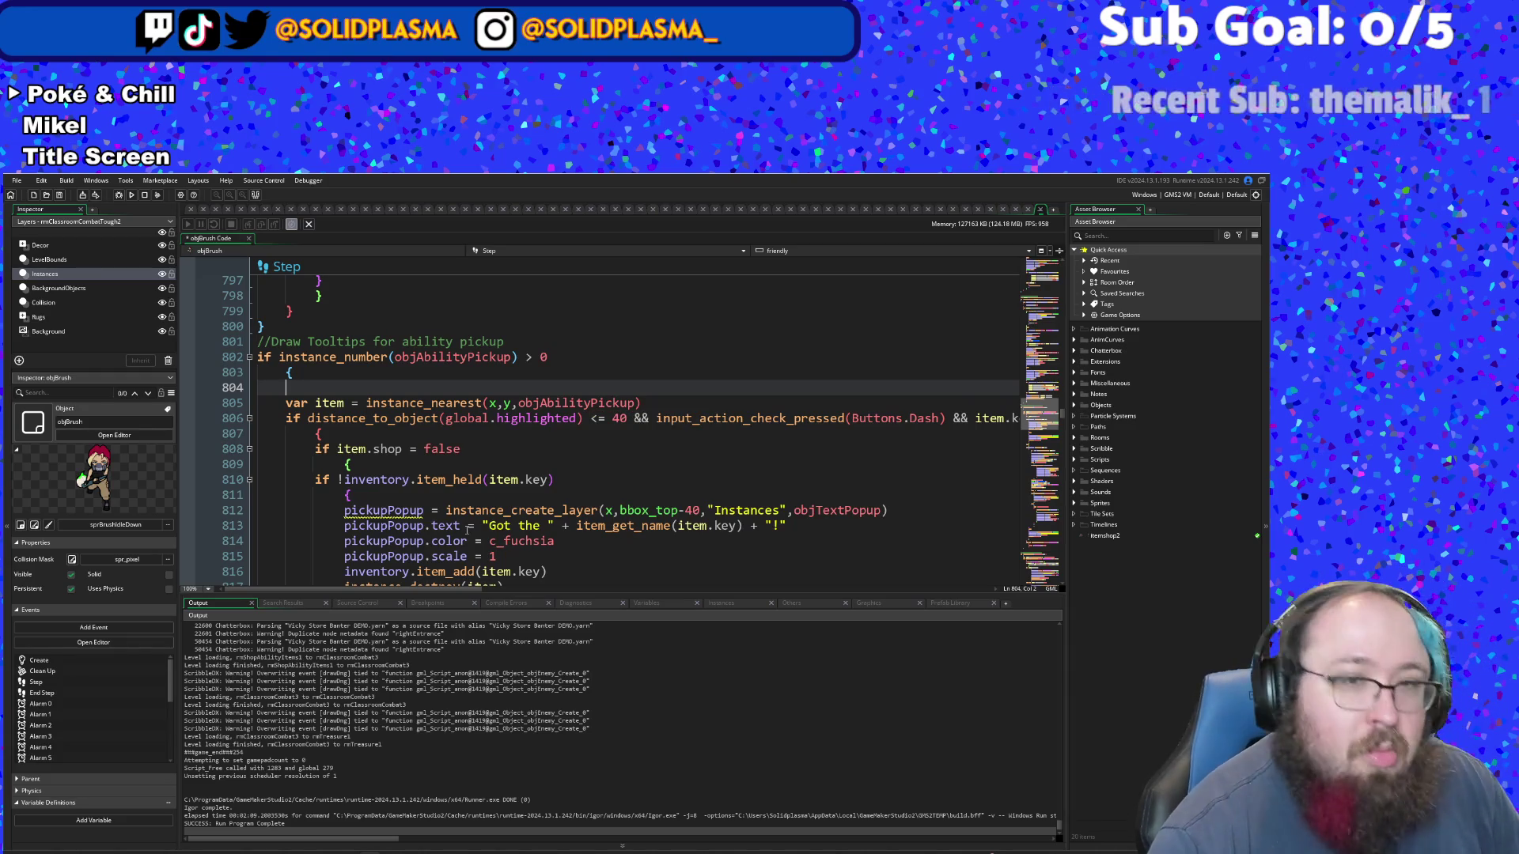
key(BackSpace)
- Insert an indented blank line below the var item instance_nearest lookup
click(718, 385)
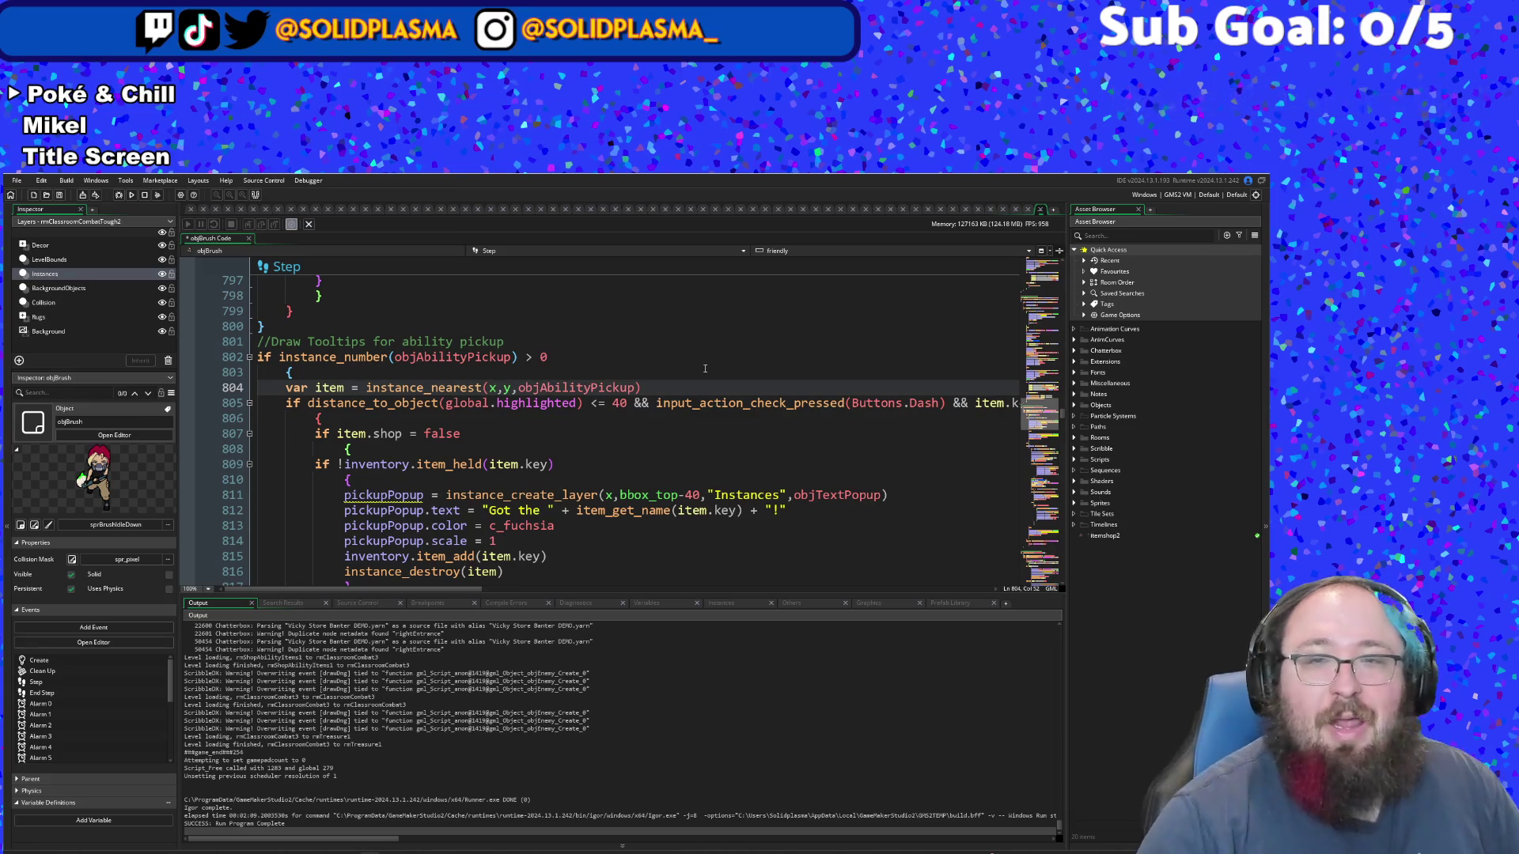
key(Down)
key(Down)
key(Down)
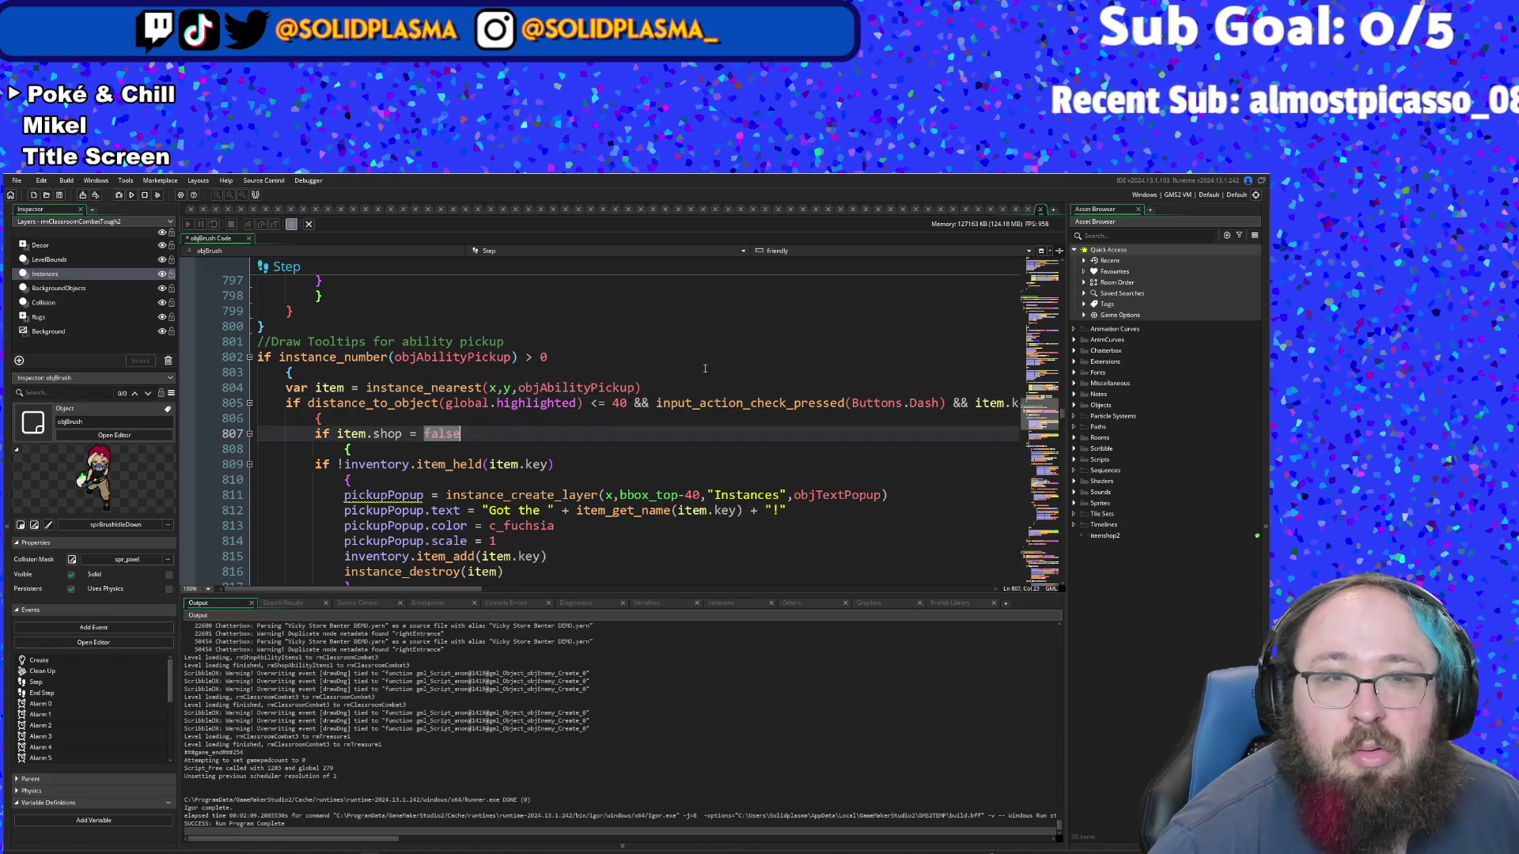
key(Up)
key(Up)
key(Up)
key(Return)
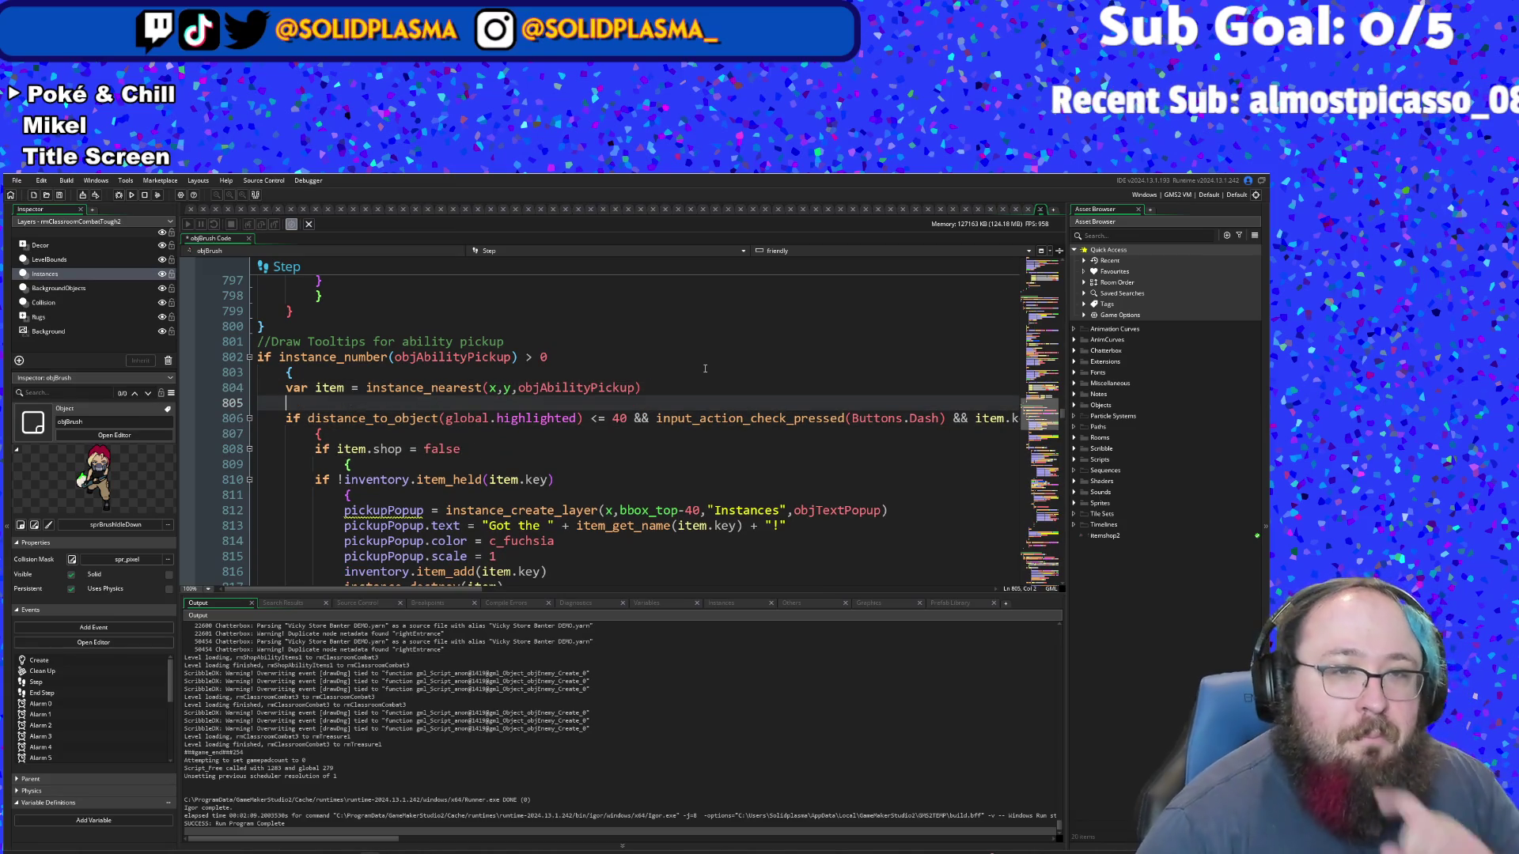
key(Tab)
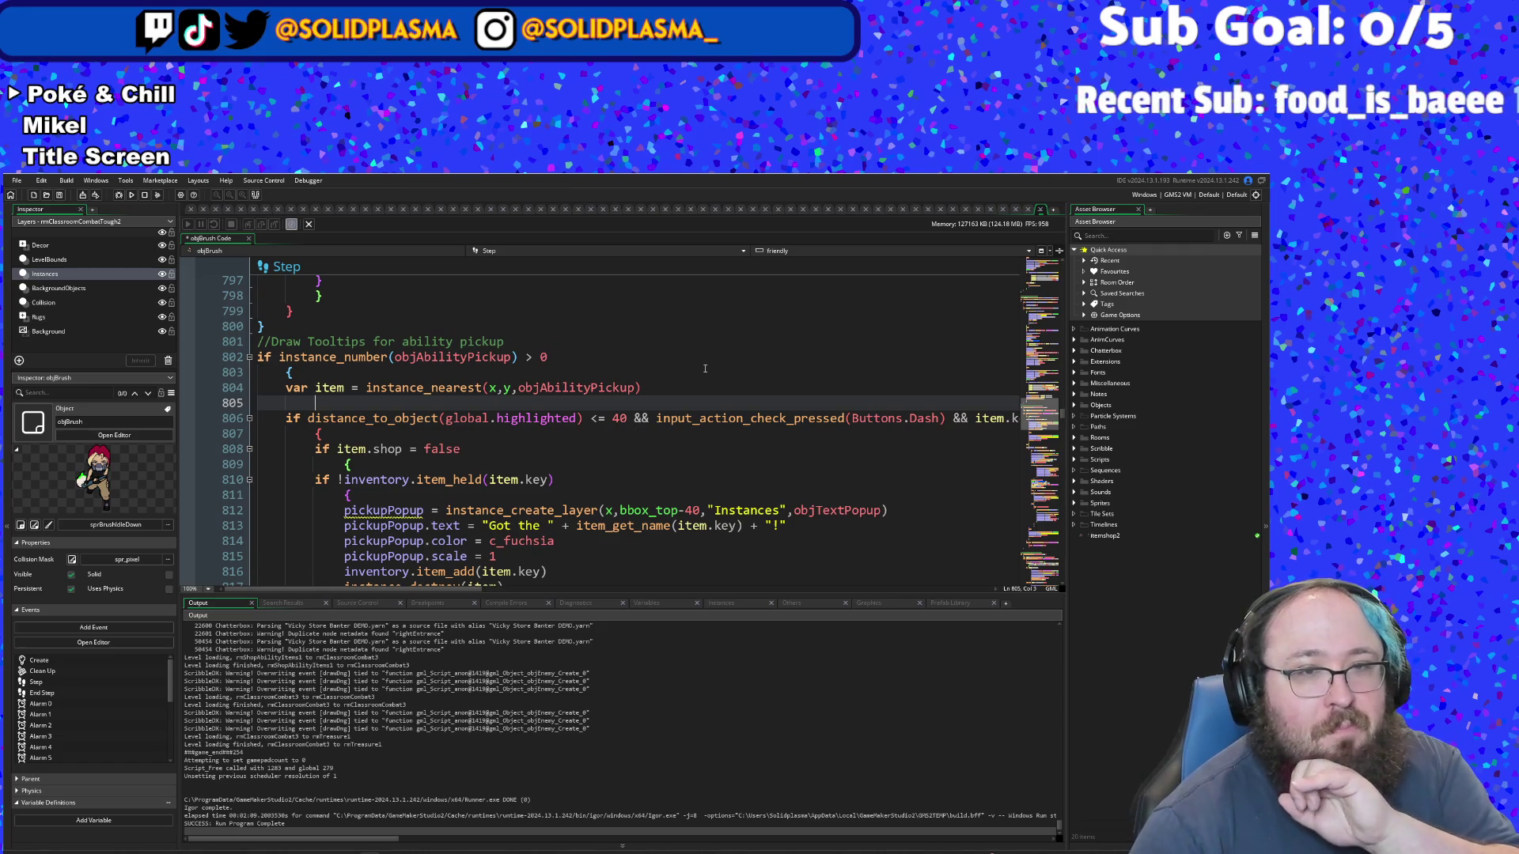
key(Down)
key(Down)
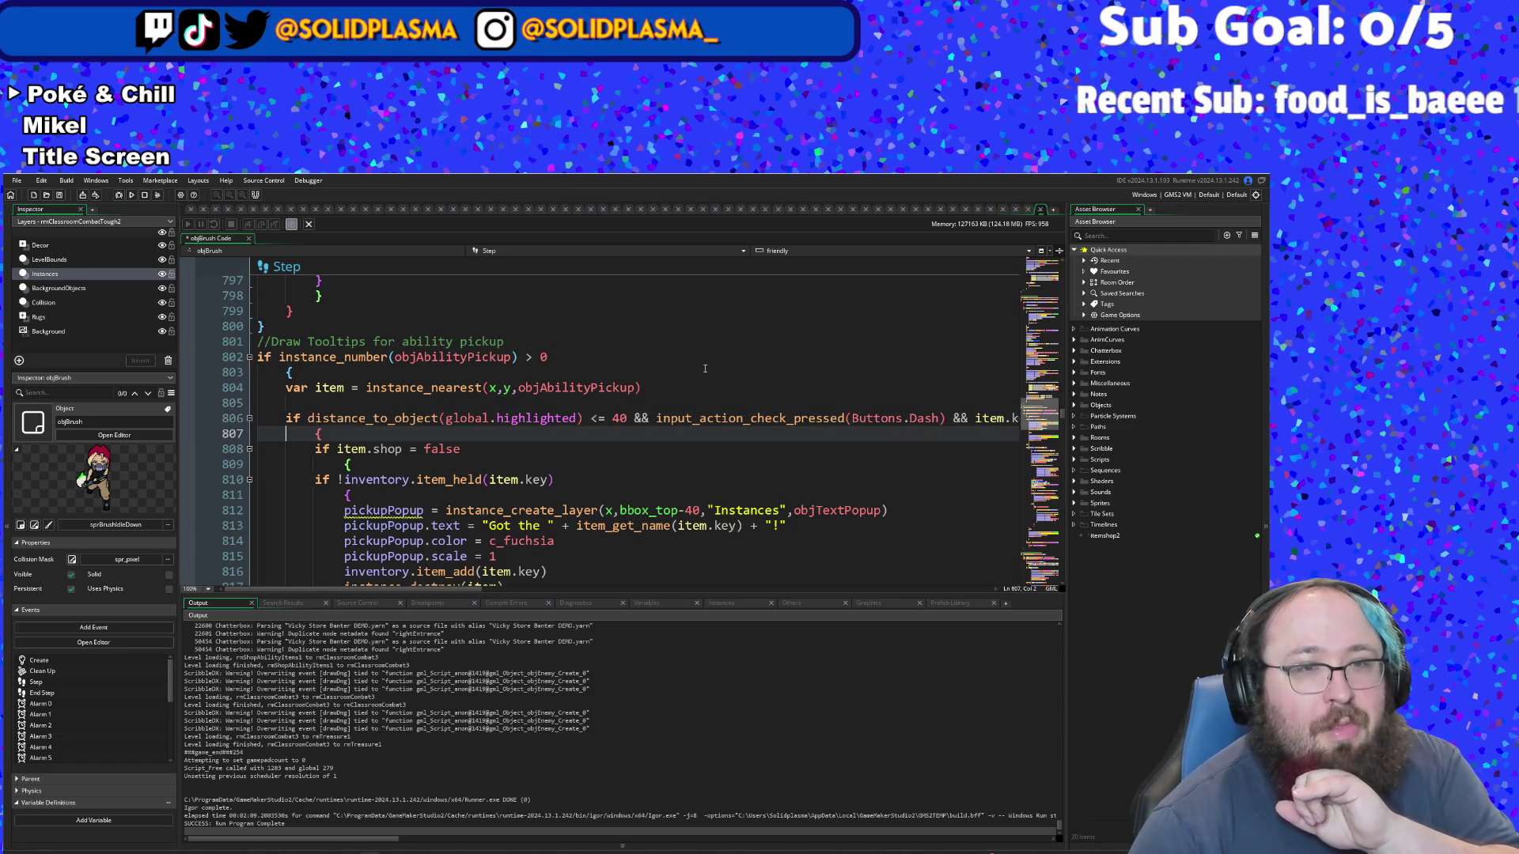
key(Up)
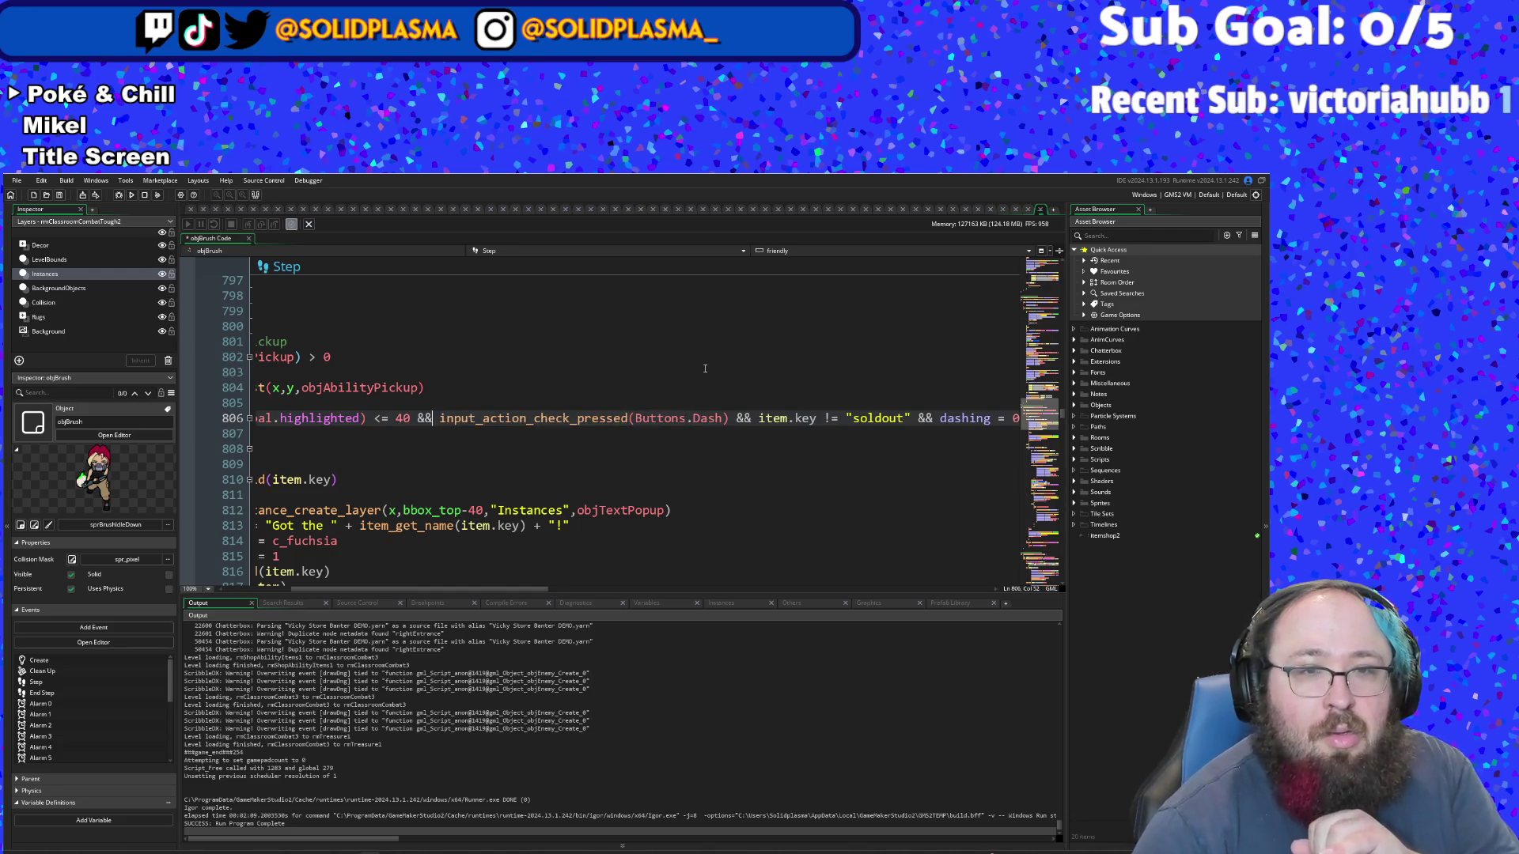
- Split the distance check into its own if with an empty brace block before the dash-press condition
key(Return)
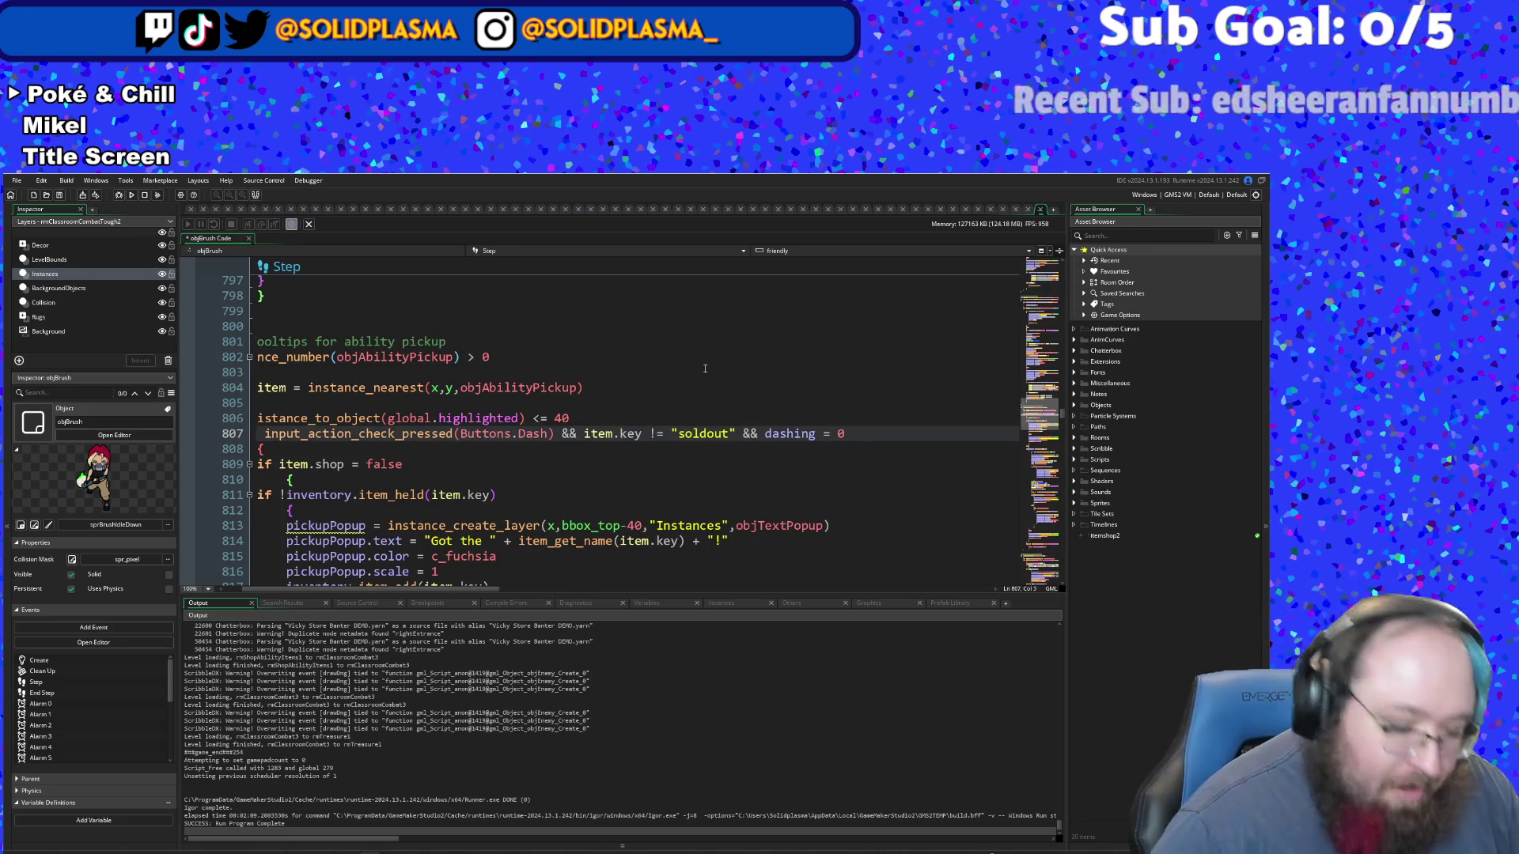
text(if)
key(Left)
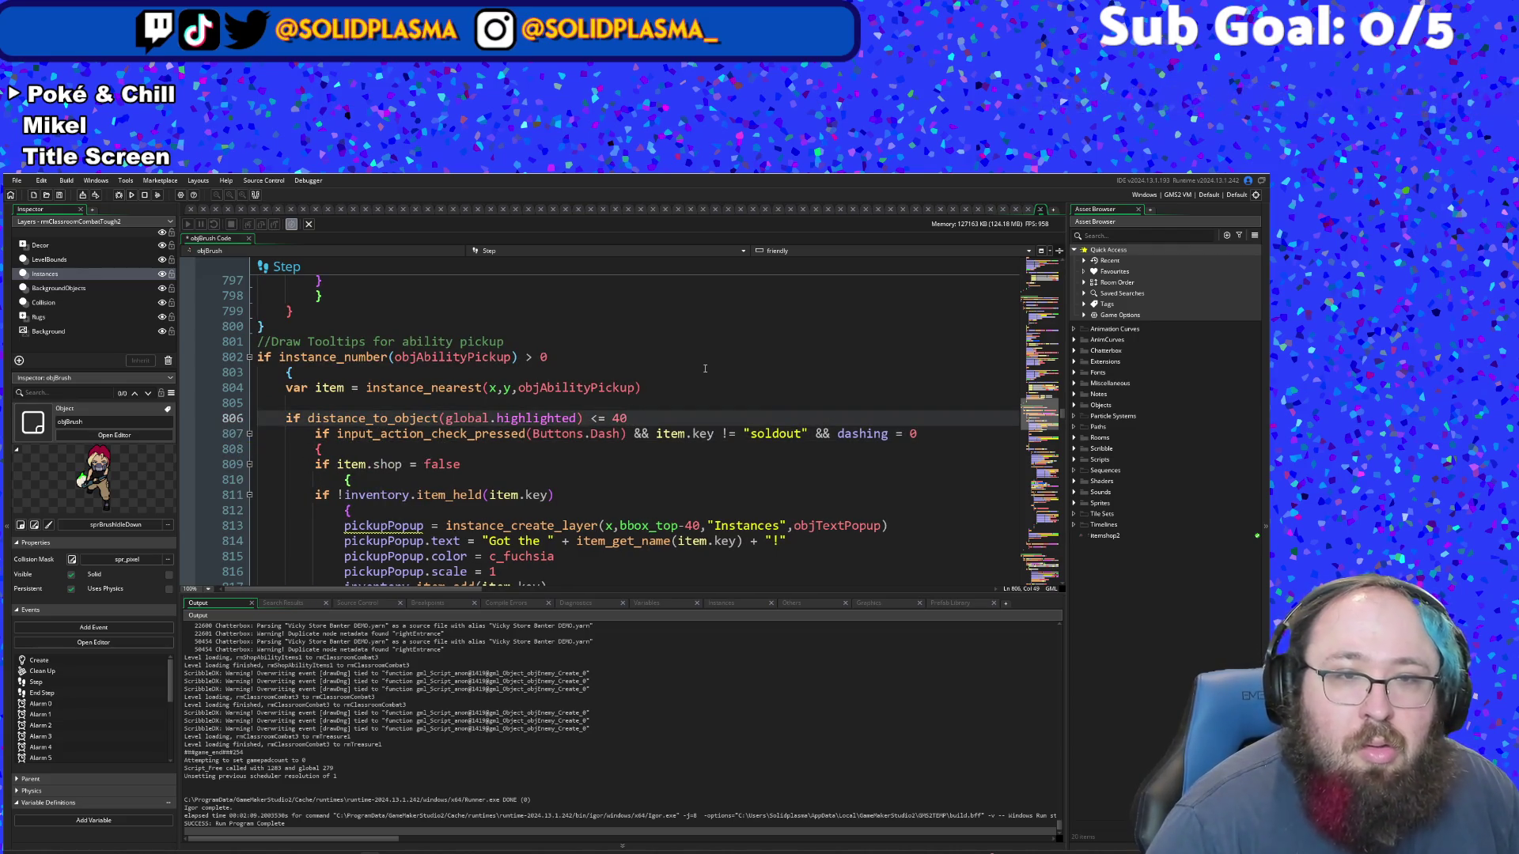
key(Return)
text({)
key(Return)
text(})
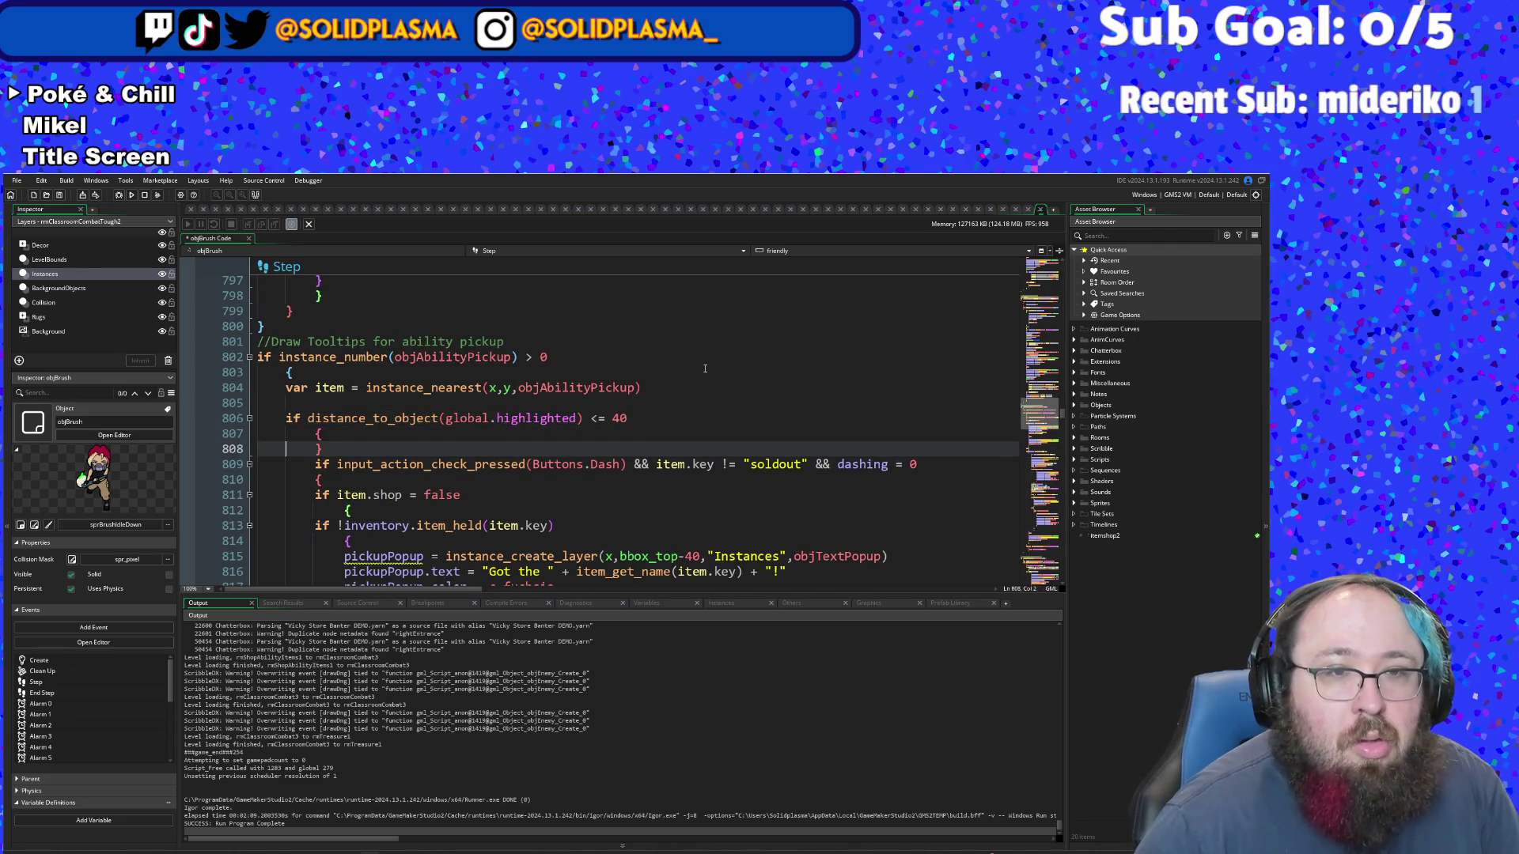
key(Up)
key(Up)
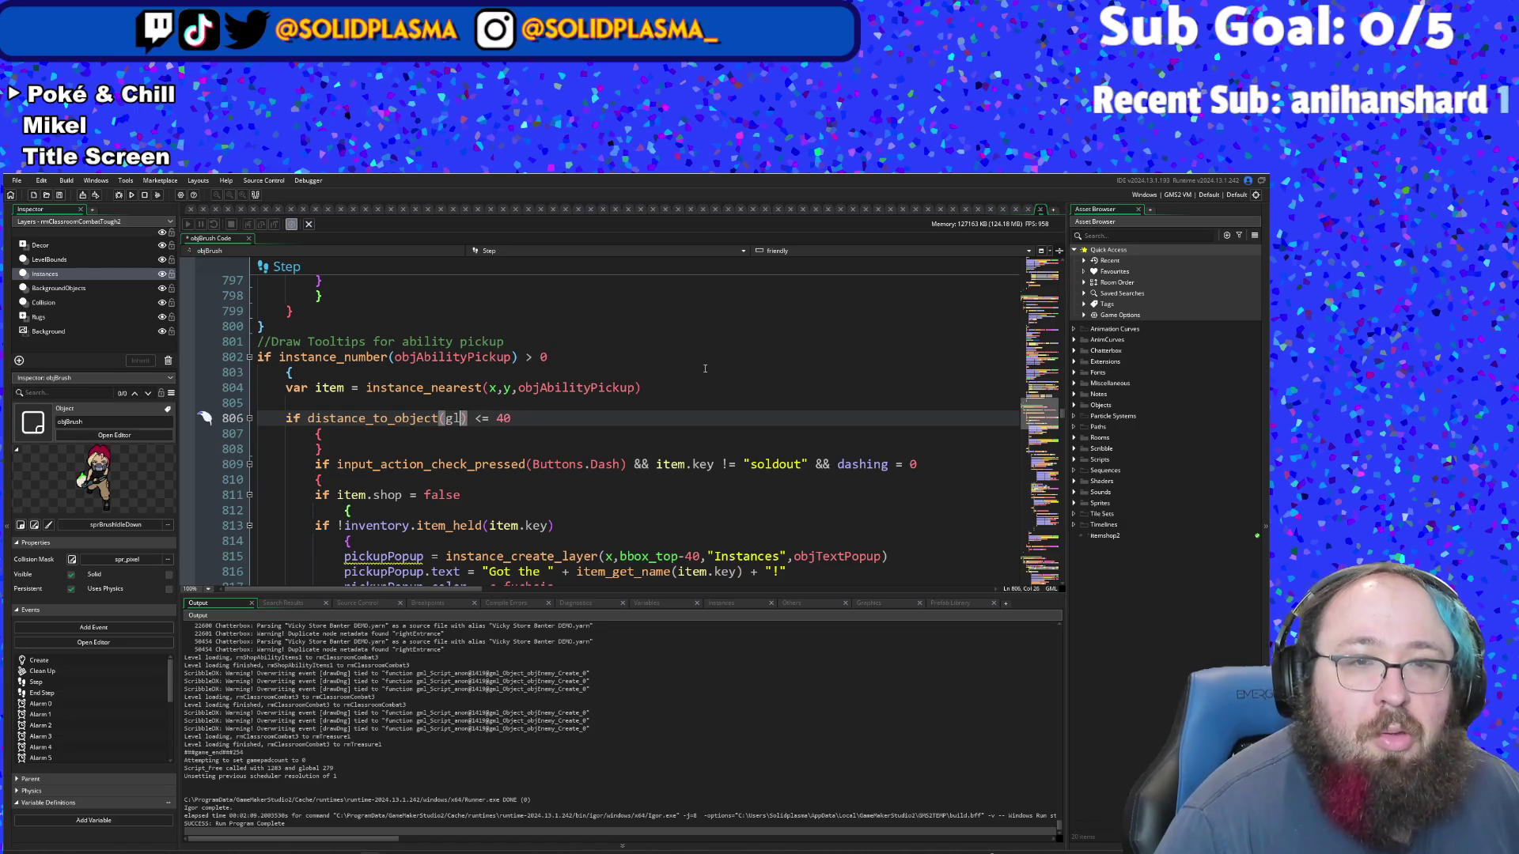
- Change the check to distance_to_object(item) <= 40 and add the global.highlighted line inside its block
text(item)
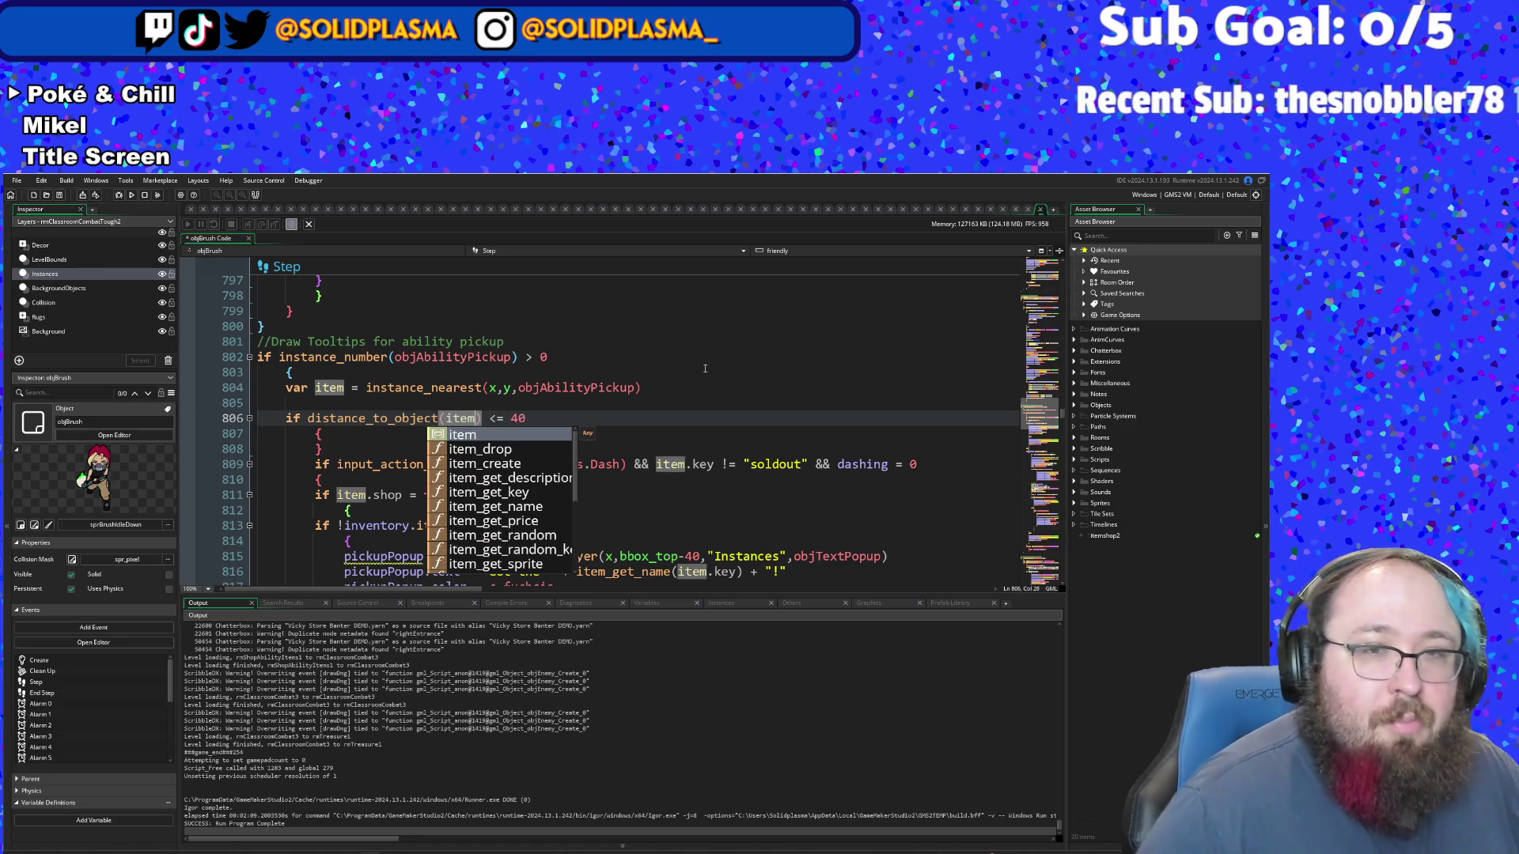
key(ctrl+Left)
key(ctrl+Left)
key(ctrl+Left)
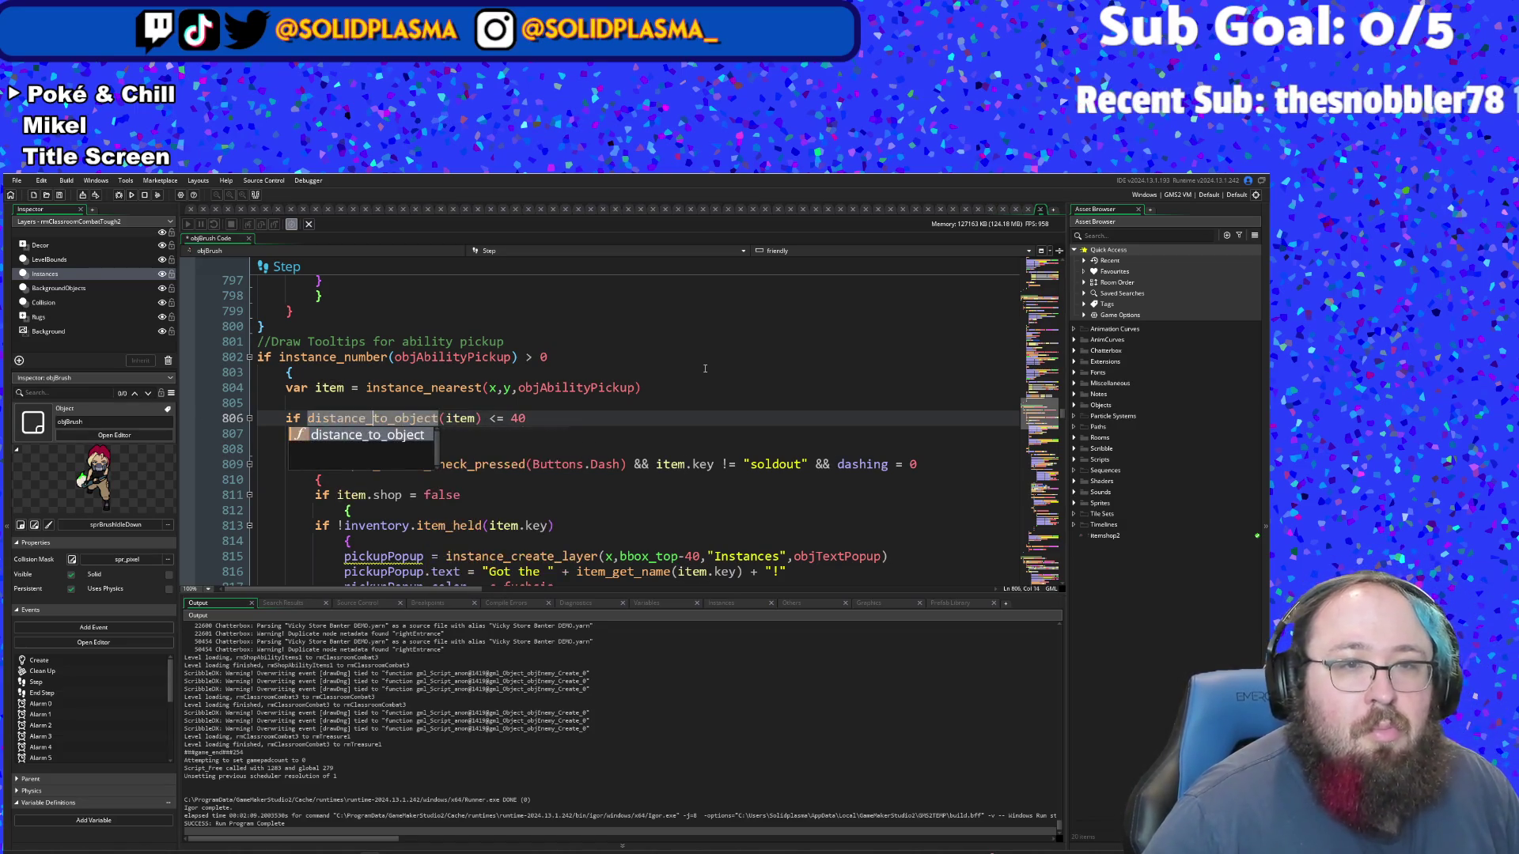
key(End)
key(Down)
key(Down)
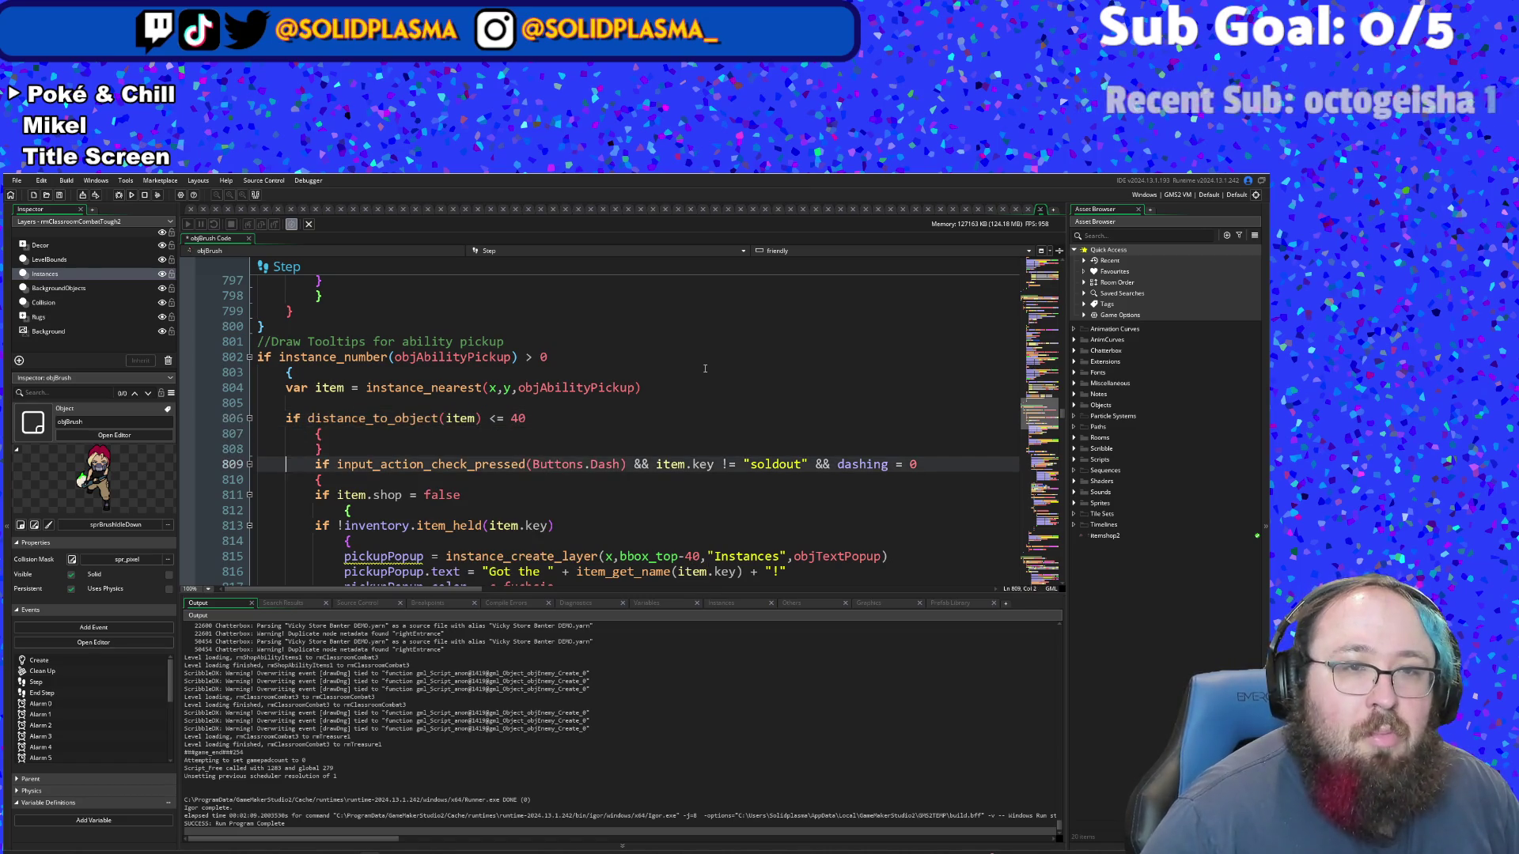
key(Up)
key(End)
key(Return)
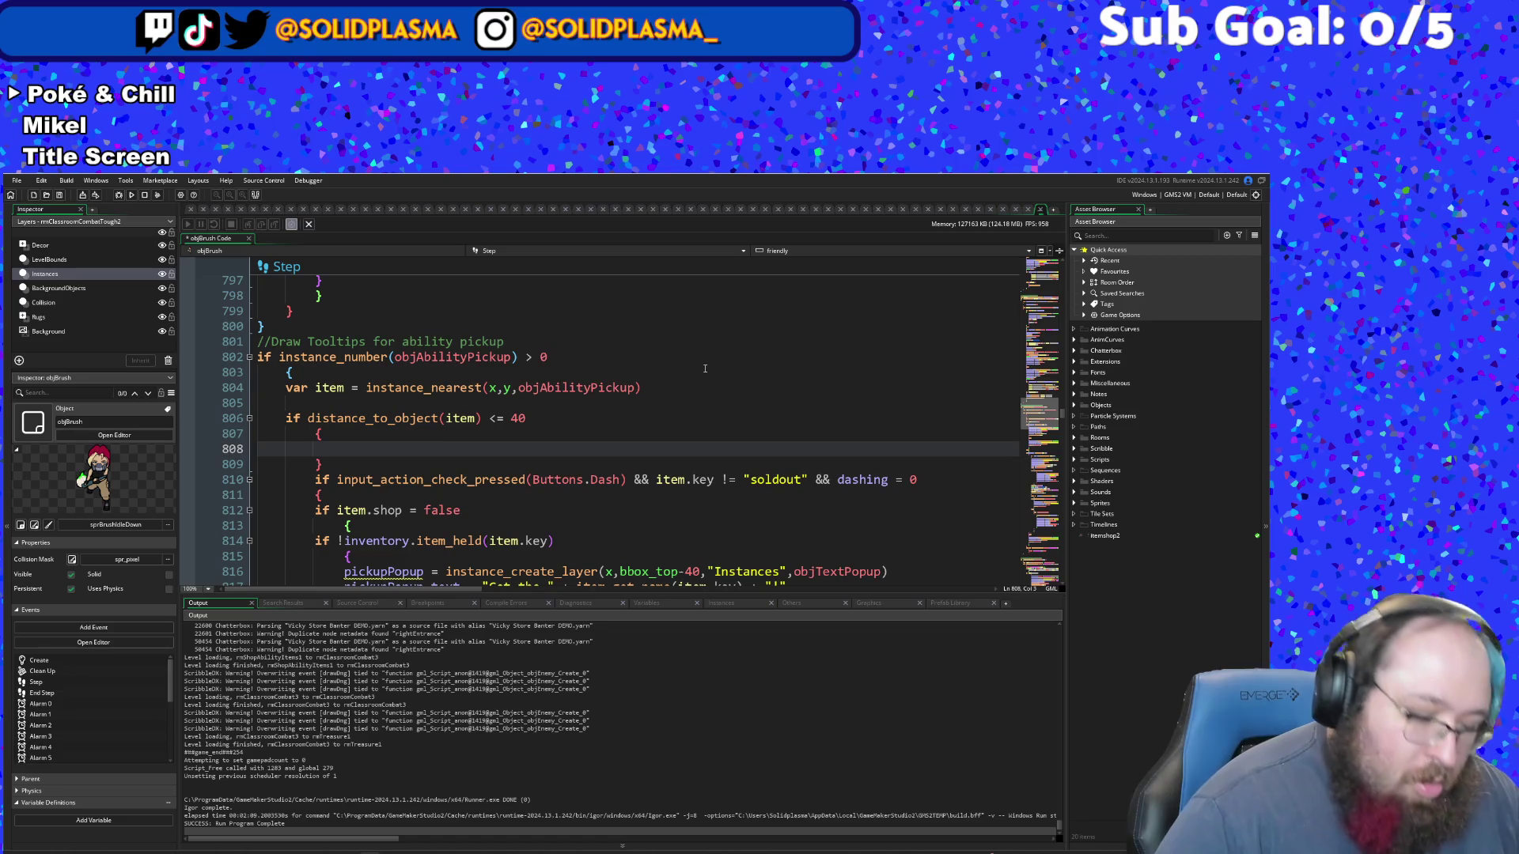
text(globa)
key(BackSpace)
key(BackSpace)
key(BackSpace)
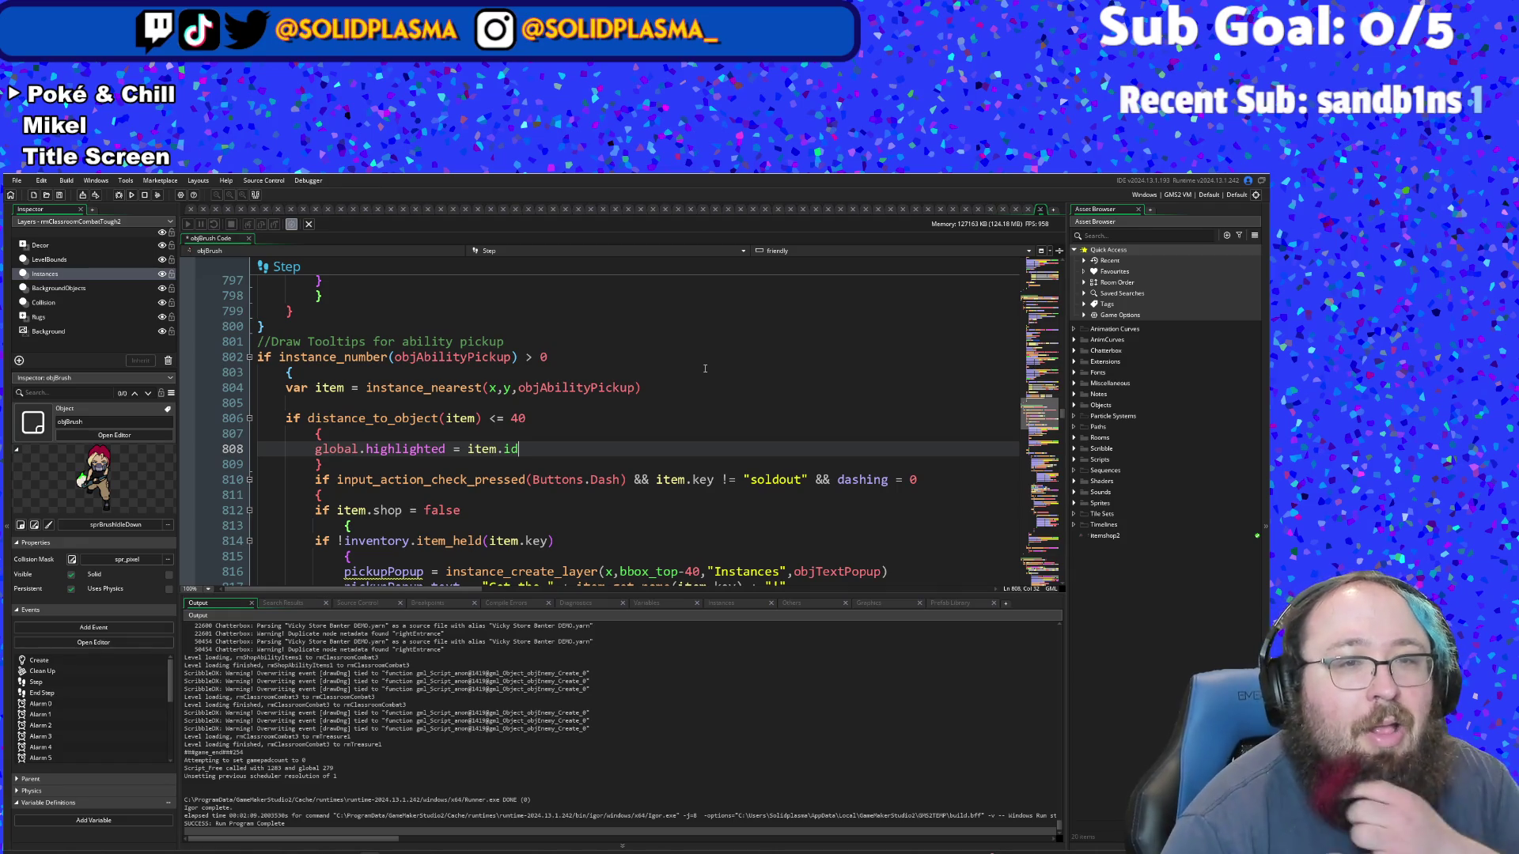
click(554, 479)
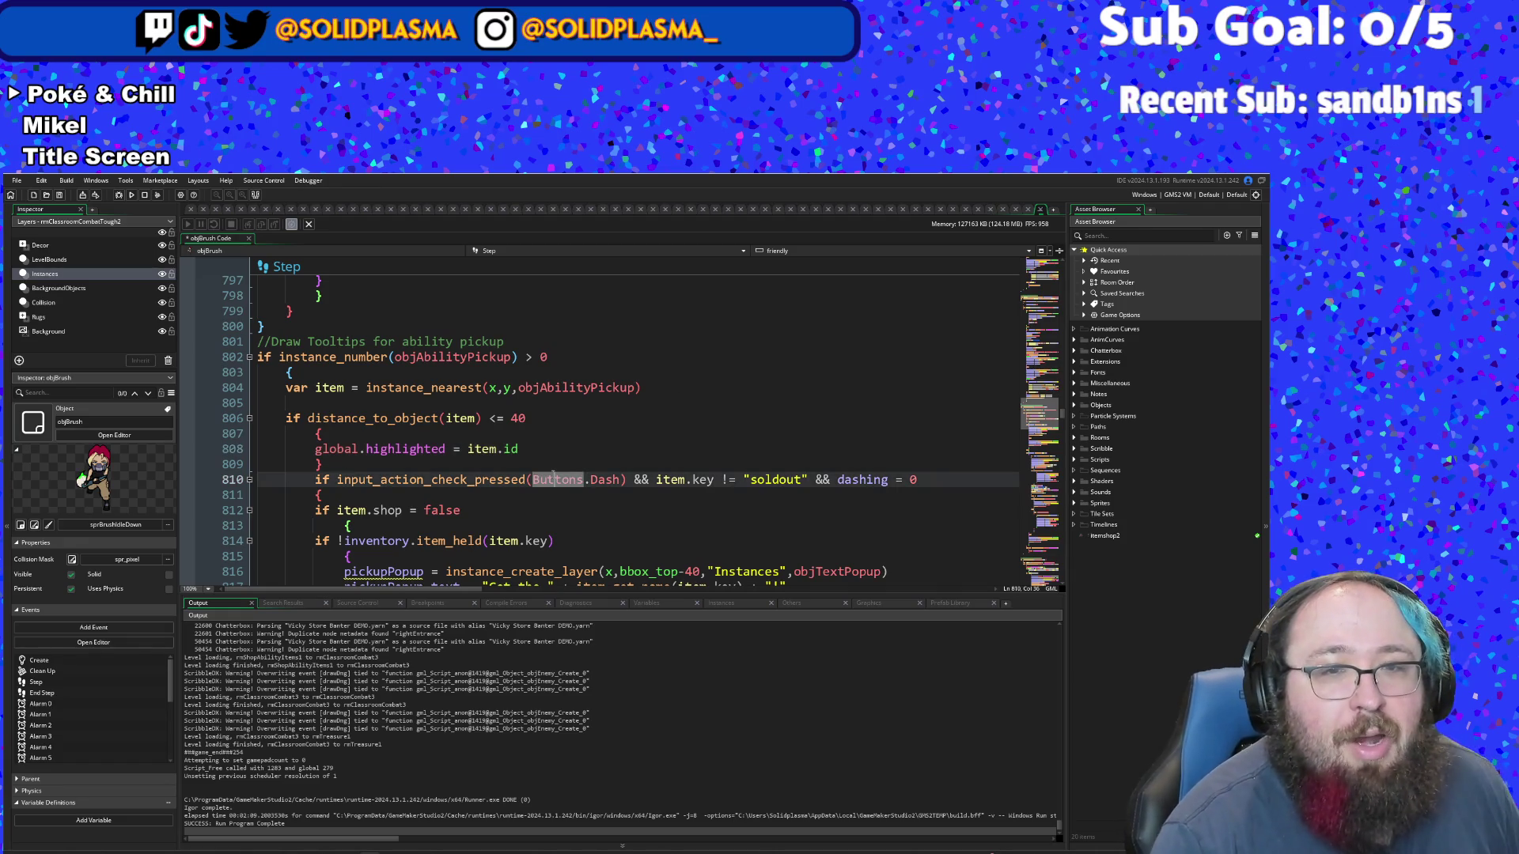
click(493, 467)
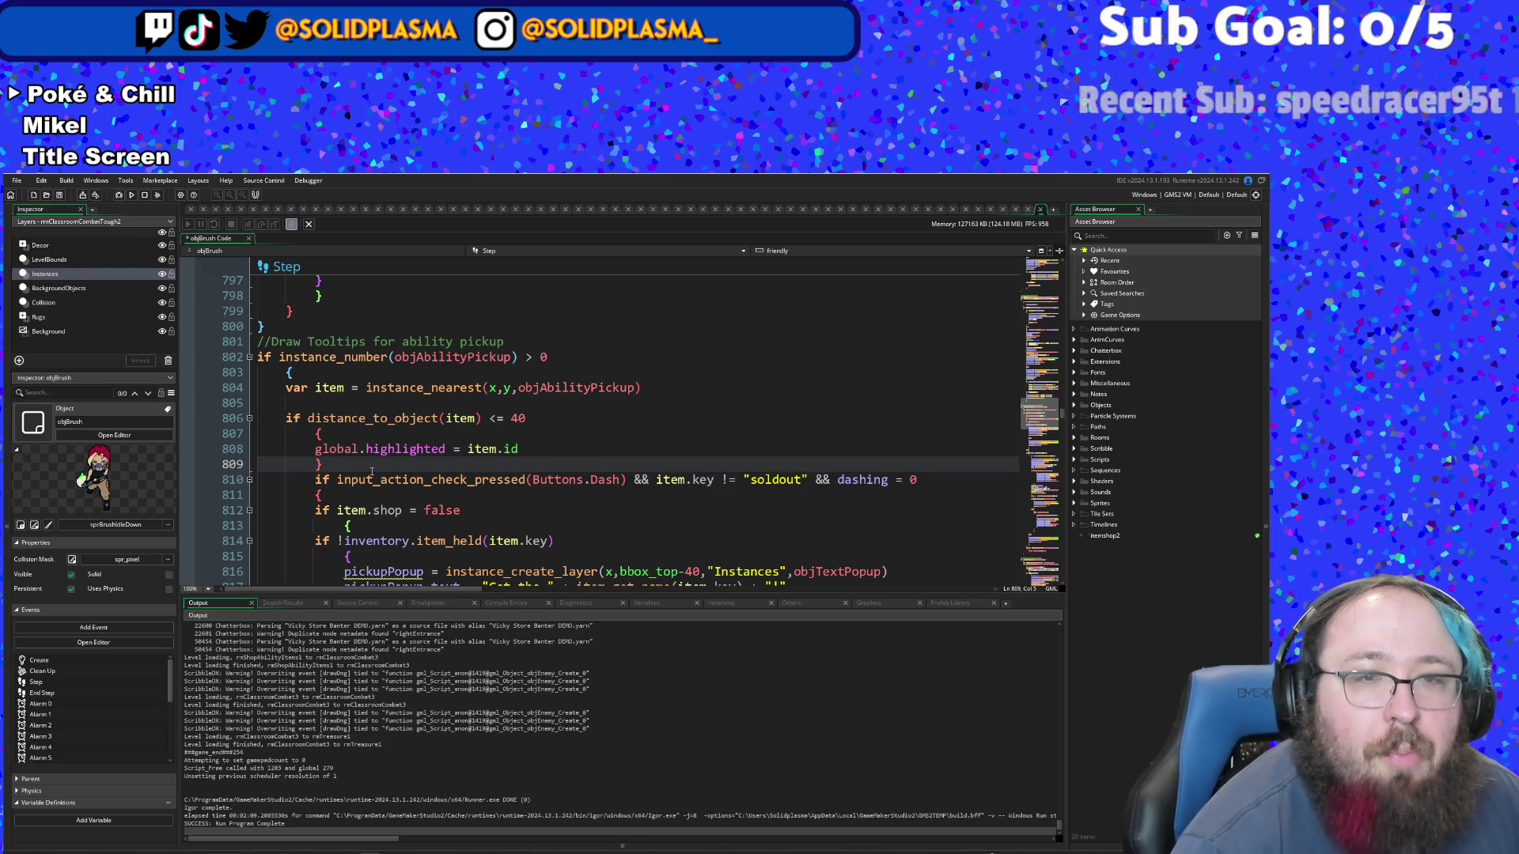
- Delete the brace after the highlight line to nest the dash-press check, and add a line after its block
key(BackSpace)
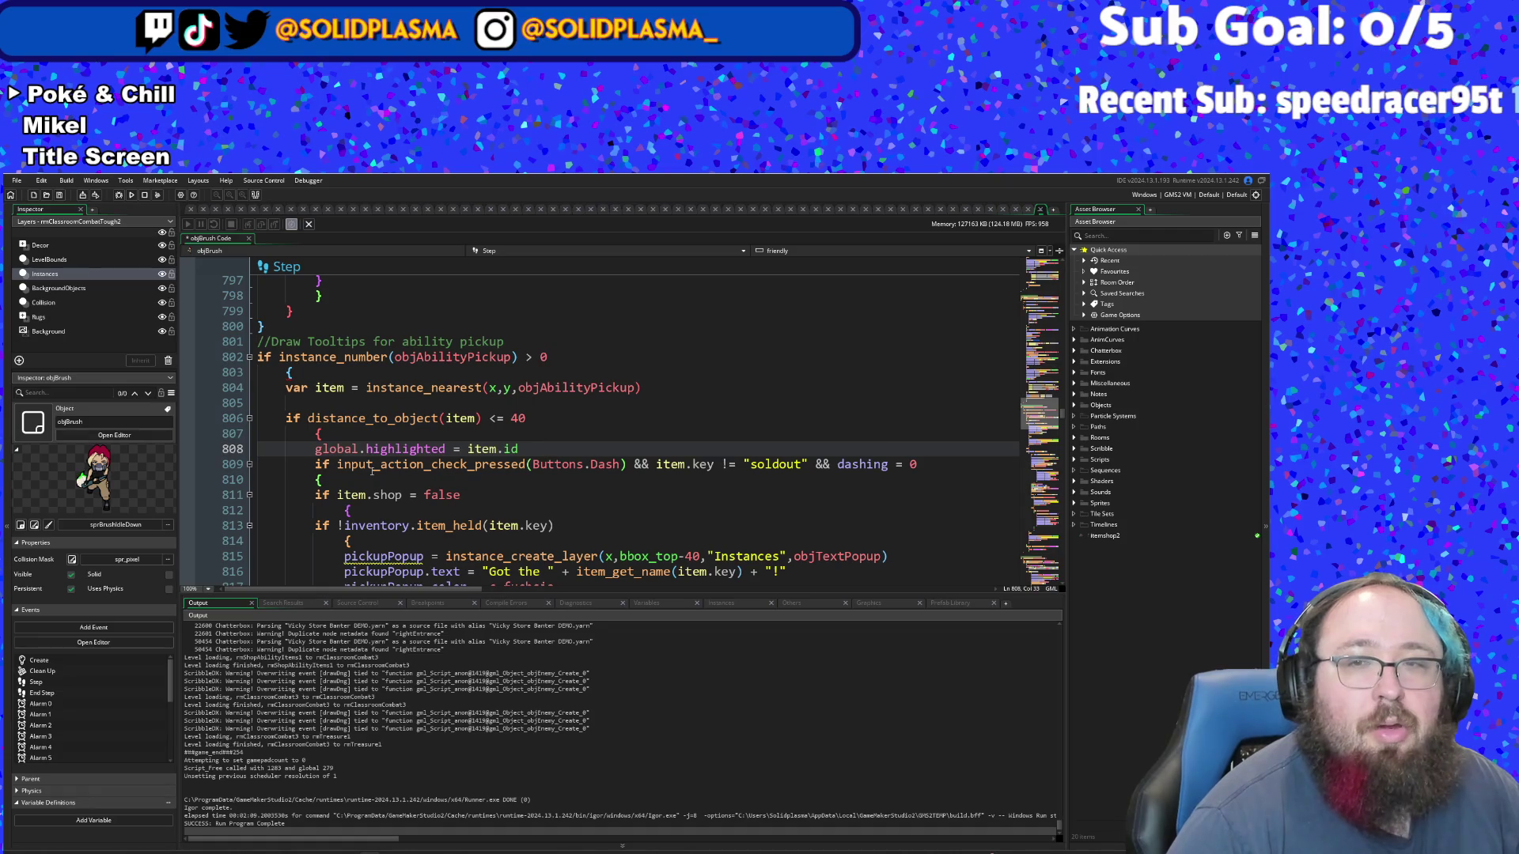
key(Down)
key(Down)
key(Down)
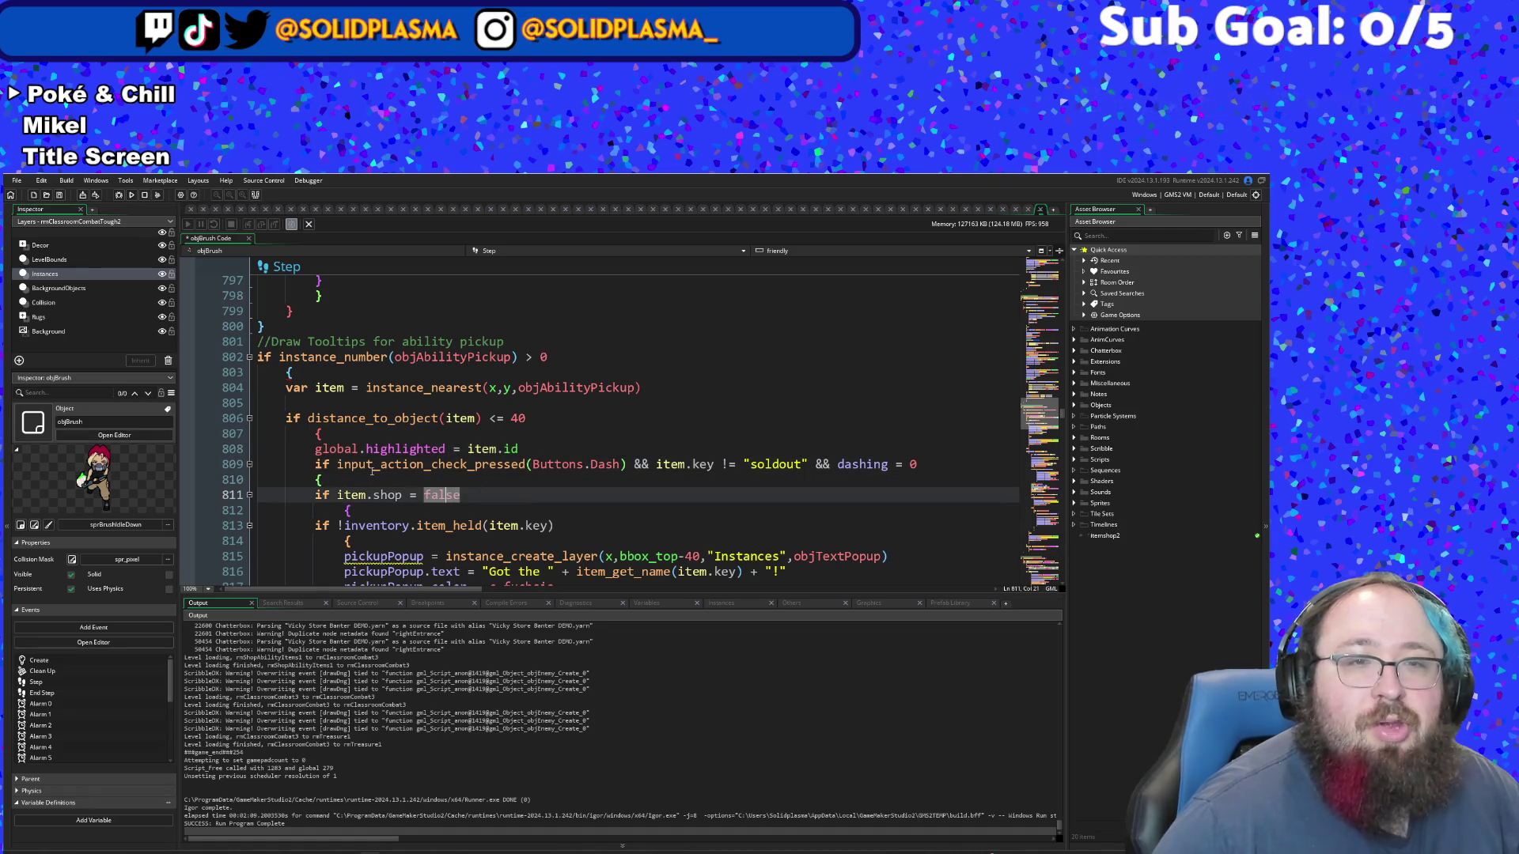
key(Up)
key(Down)
key(Down)
key(Down)
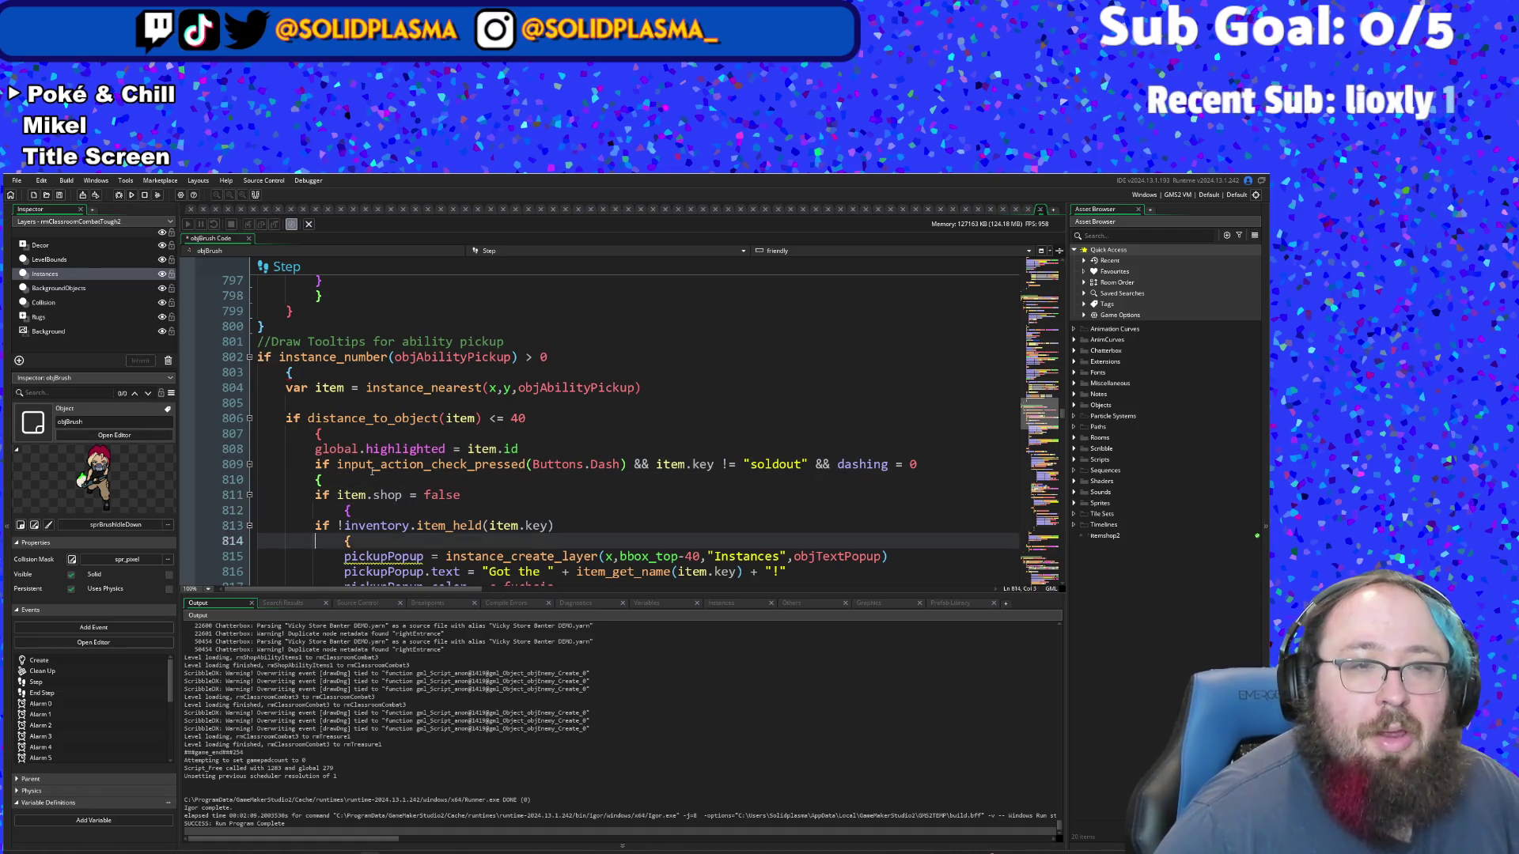
key(Down)
key(Down)
key(Down)
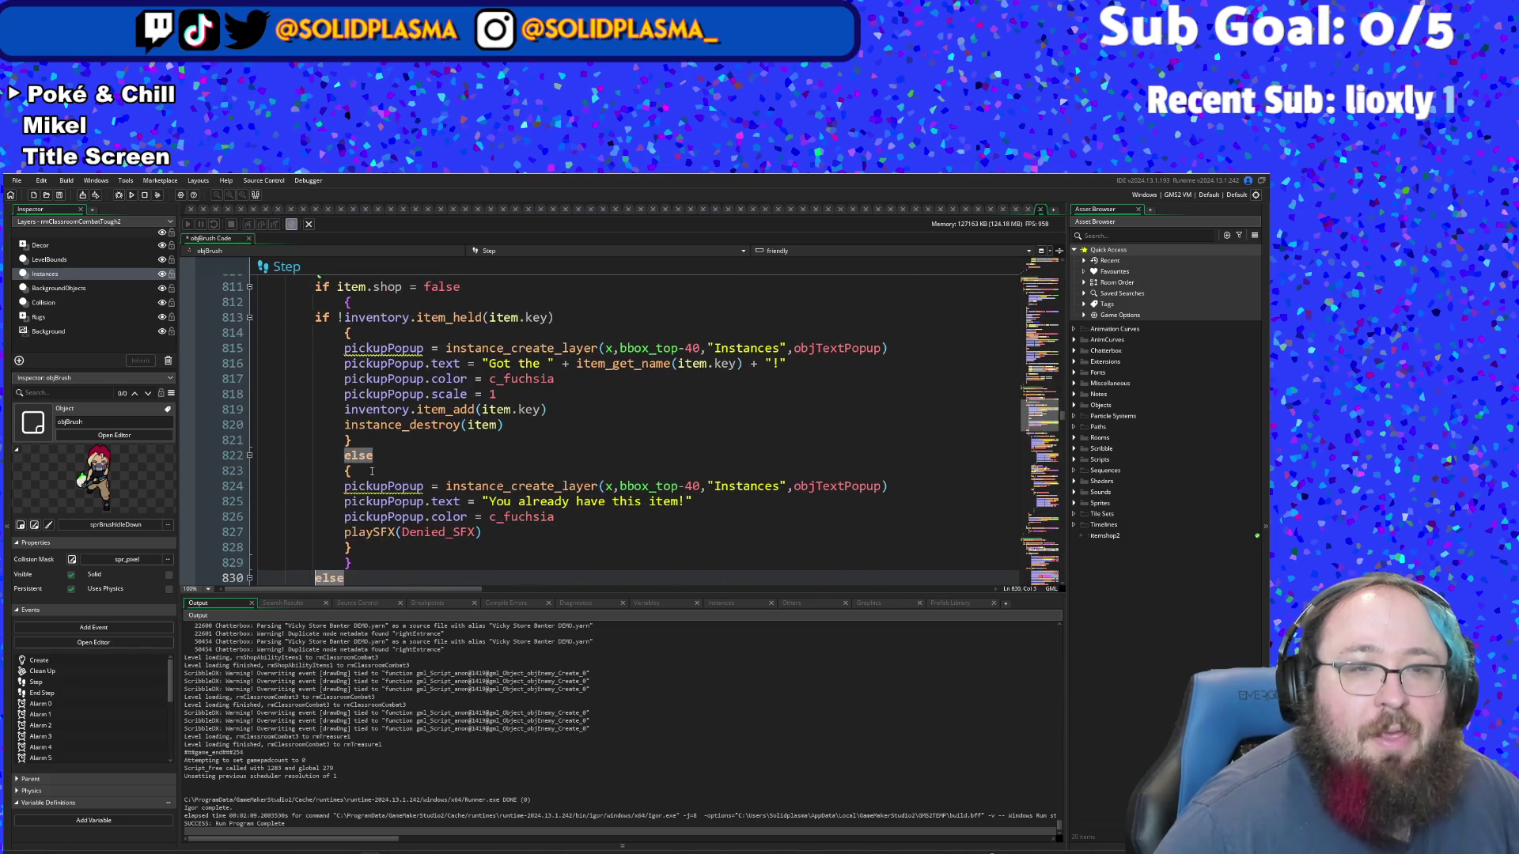
key(Down)
key(Down)
key(Down)
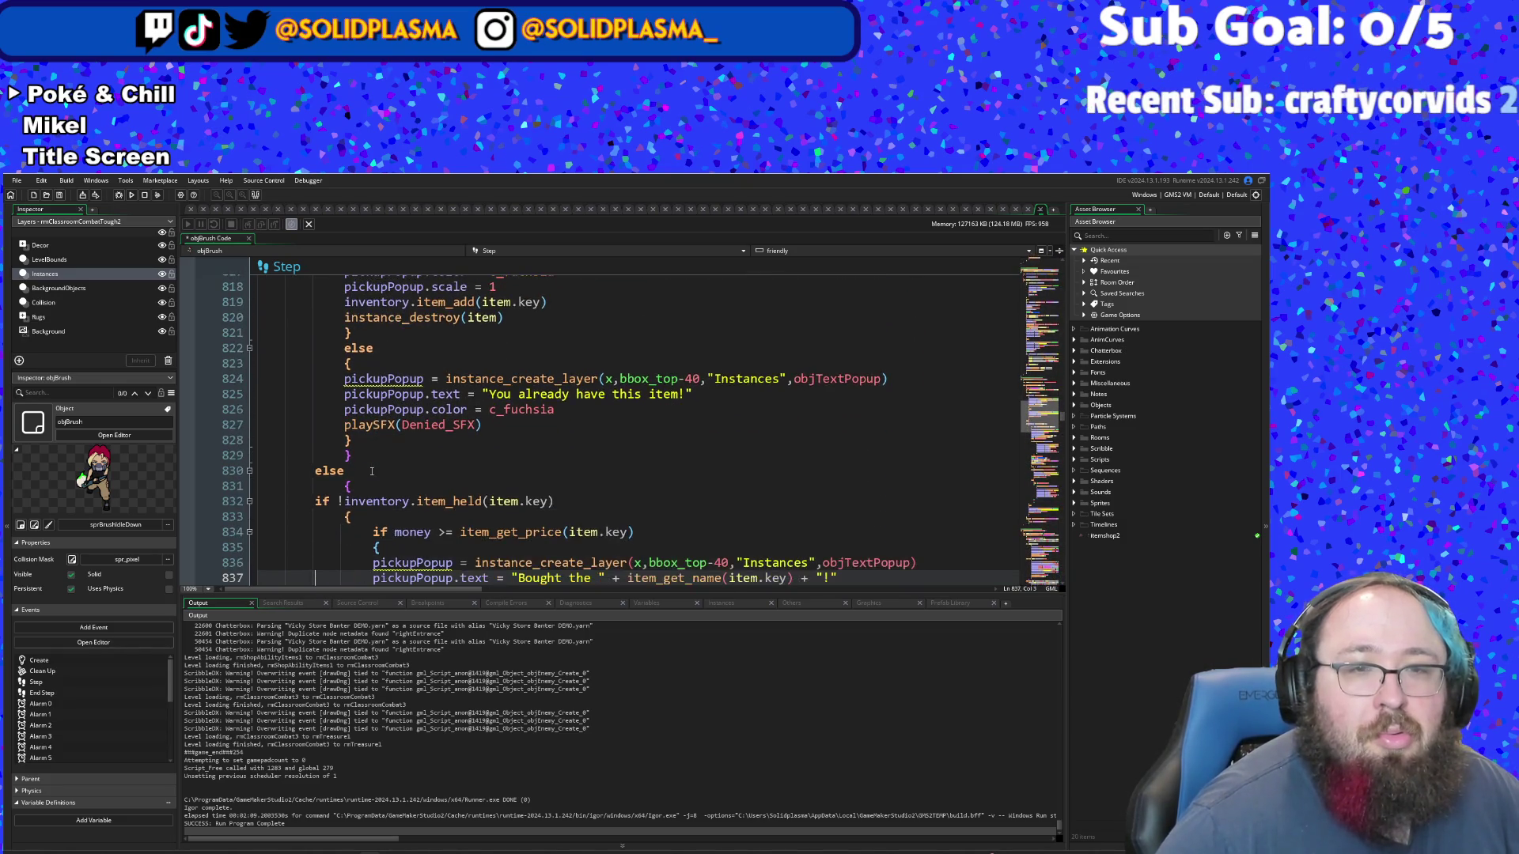
key(Down)
key(Down)
key(Down)
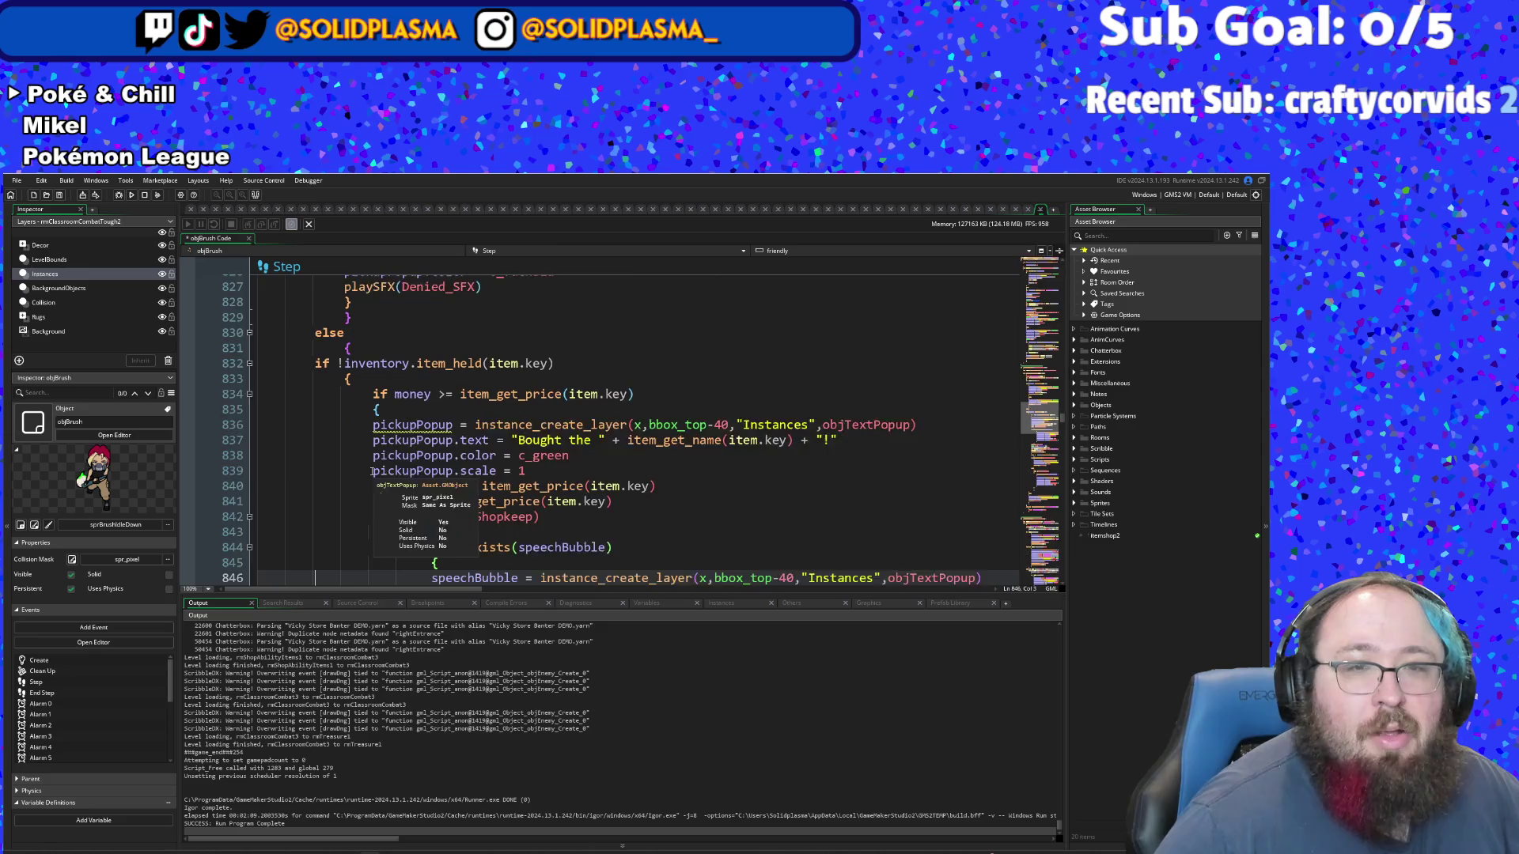
key(Down)
key(Down)
key(Down)
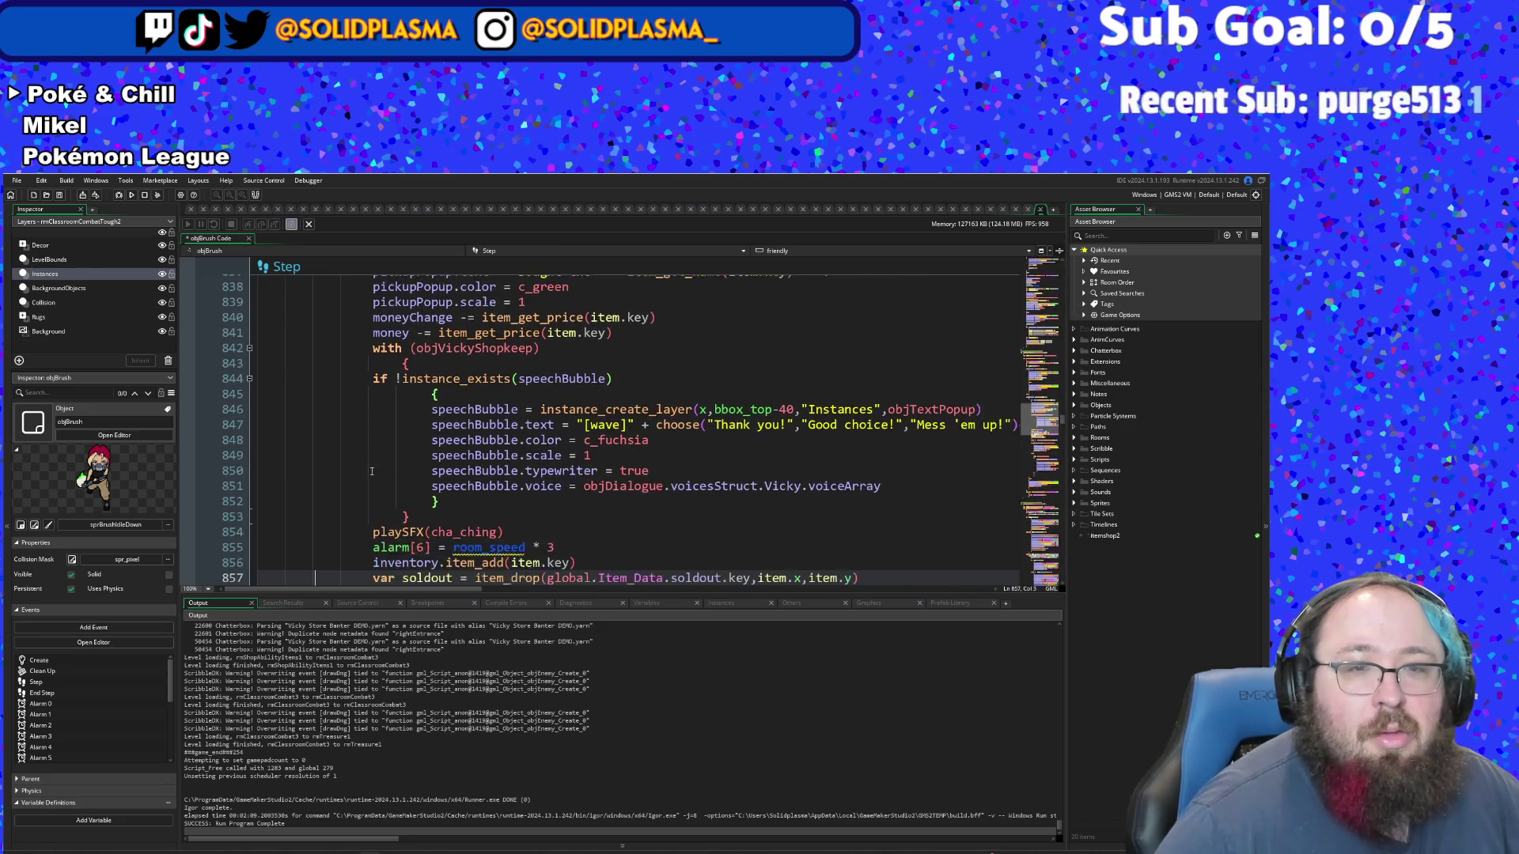
key(Down)
key(Down)
key(Down)
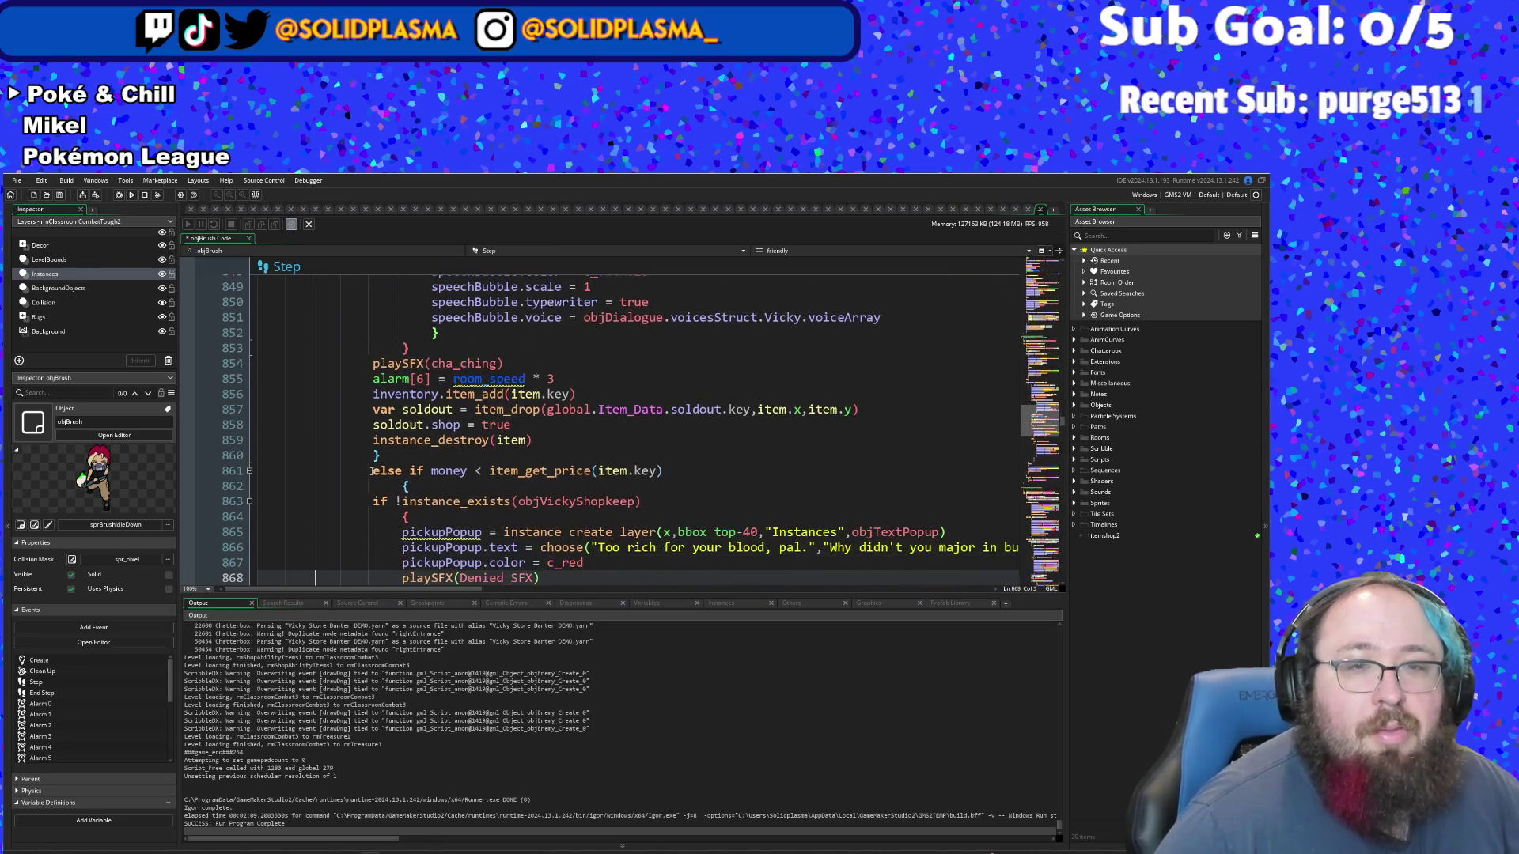
key(Down)
key(Down)
key(Down)
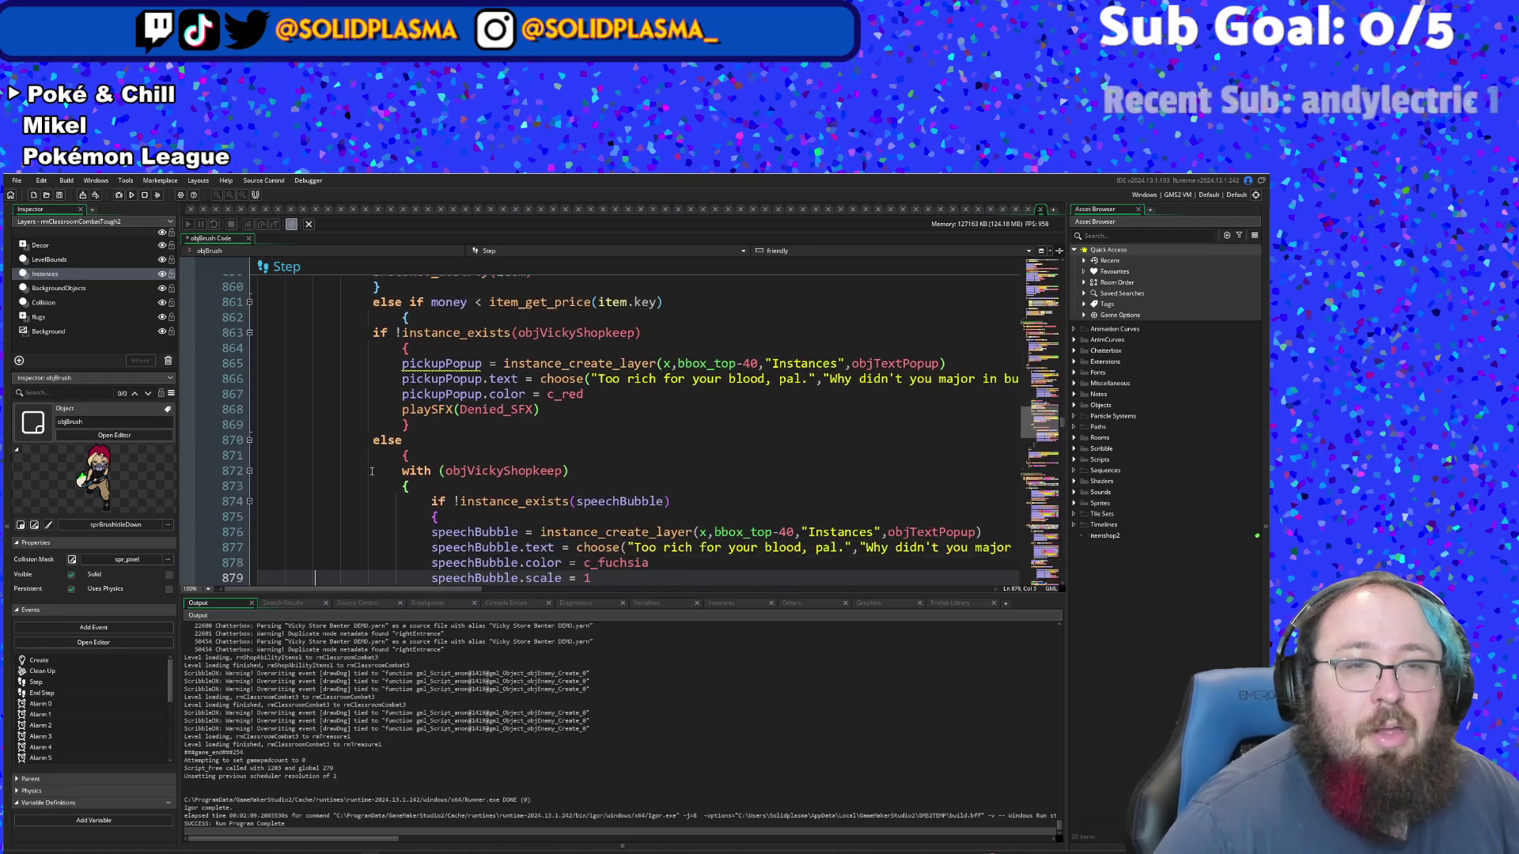
key(Down)
key(Down)
key(Down)
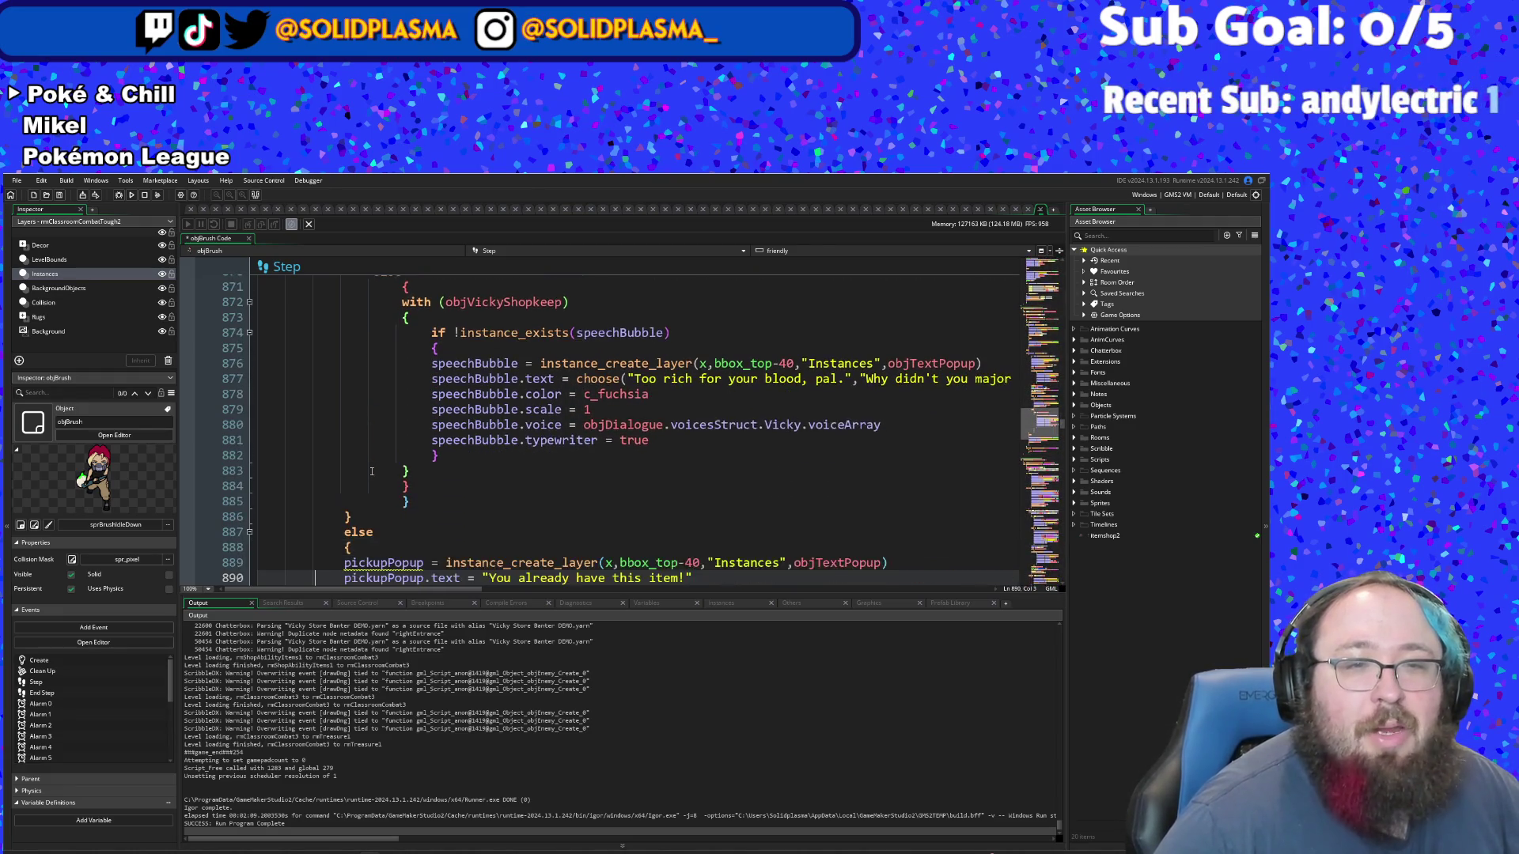
key(Down)
key(Down)
key(Down)
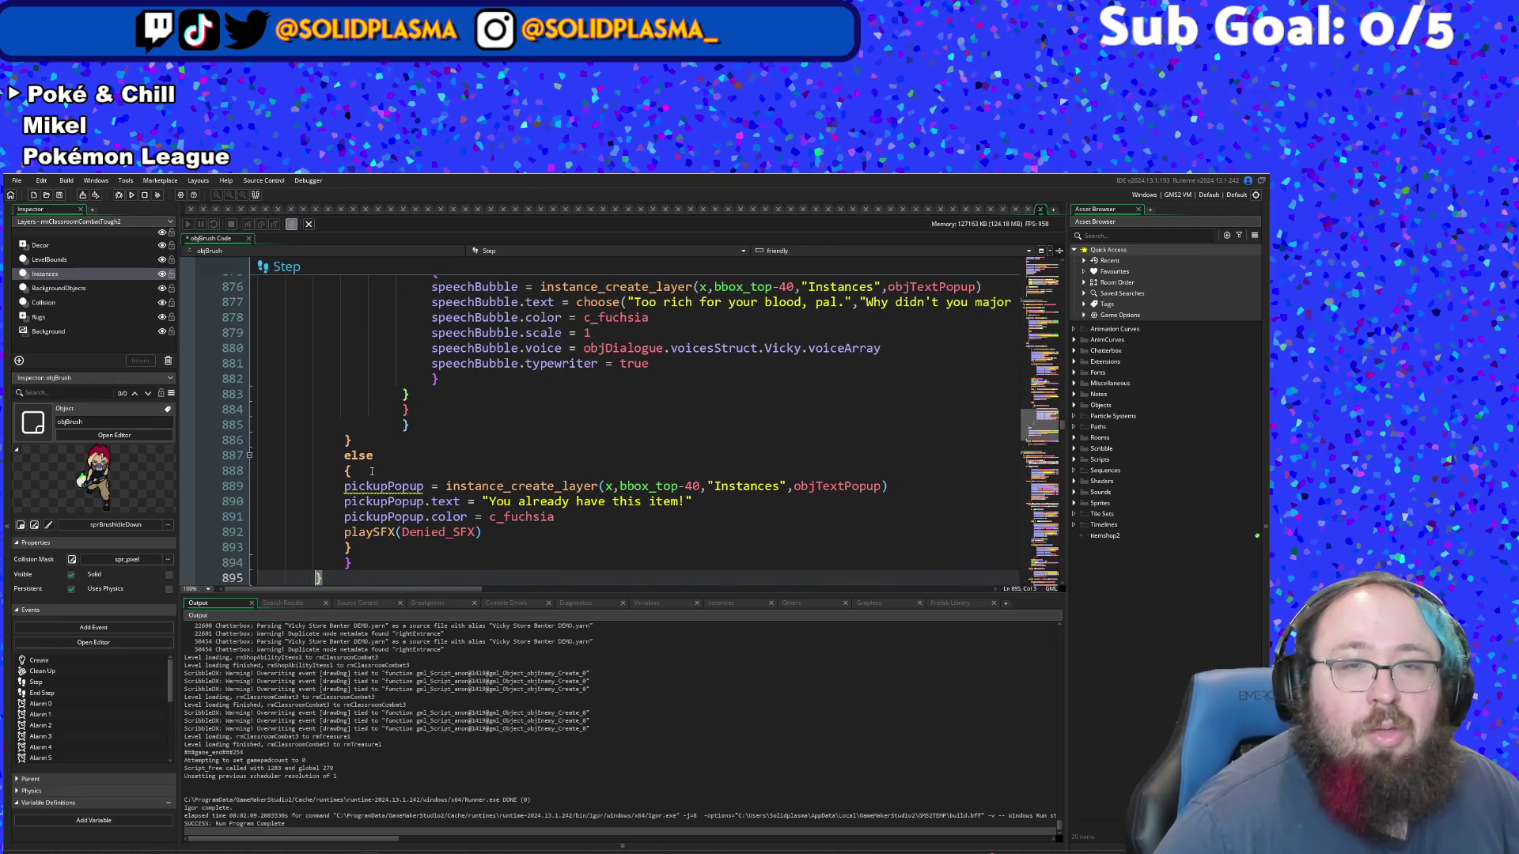
key(Down)
key(Up)
key(Up)
key(Up)
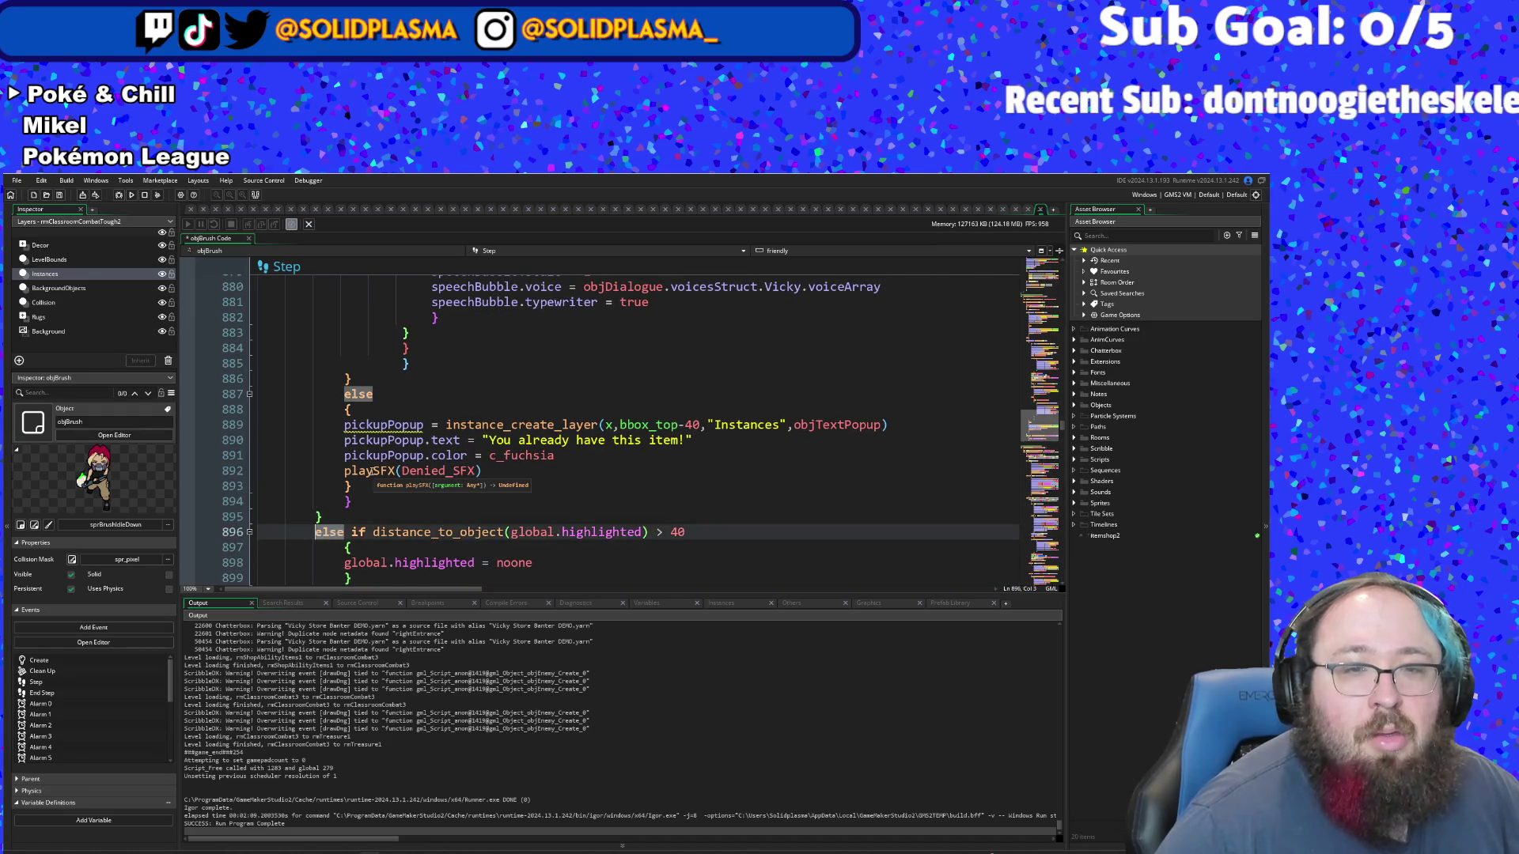
key(Return)
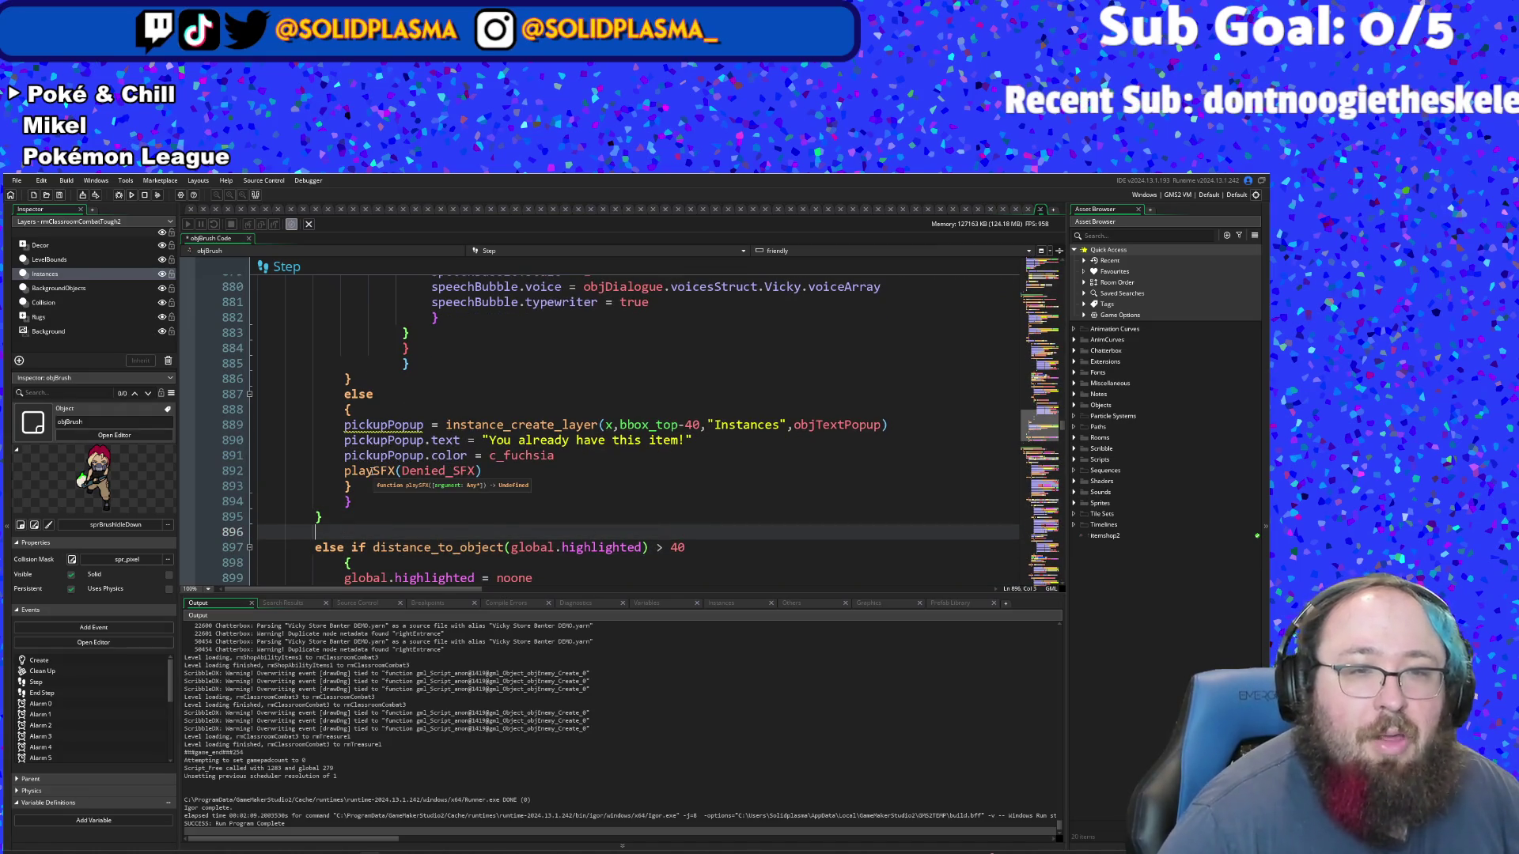
- Close the within-40 block with a brace and delete the blank line before the else-if branch
text(})
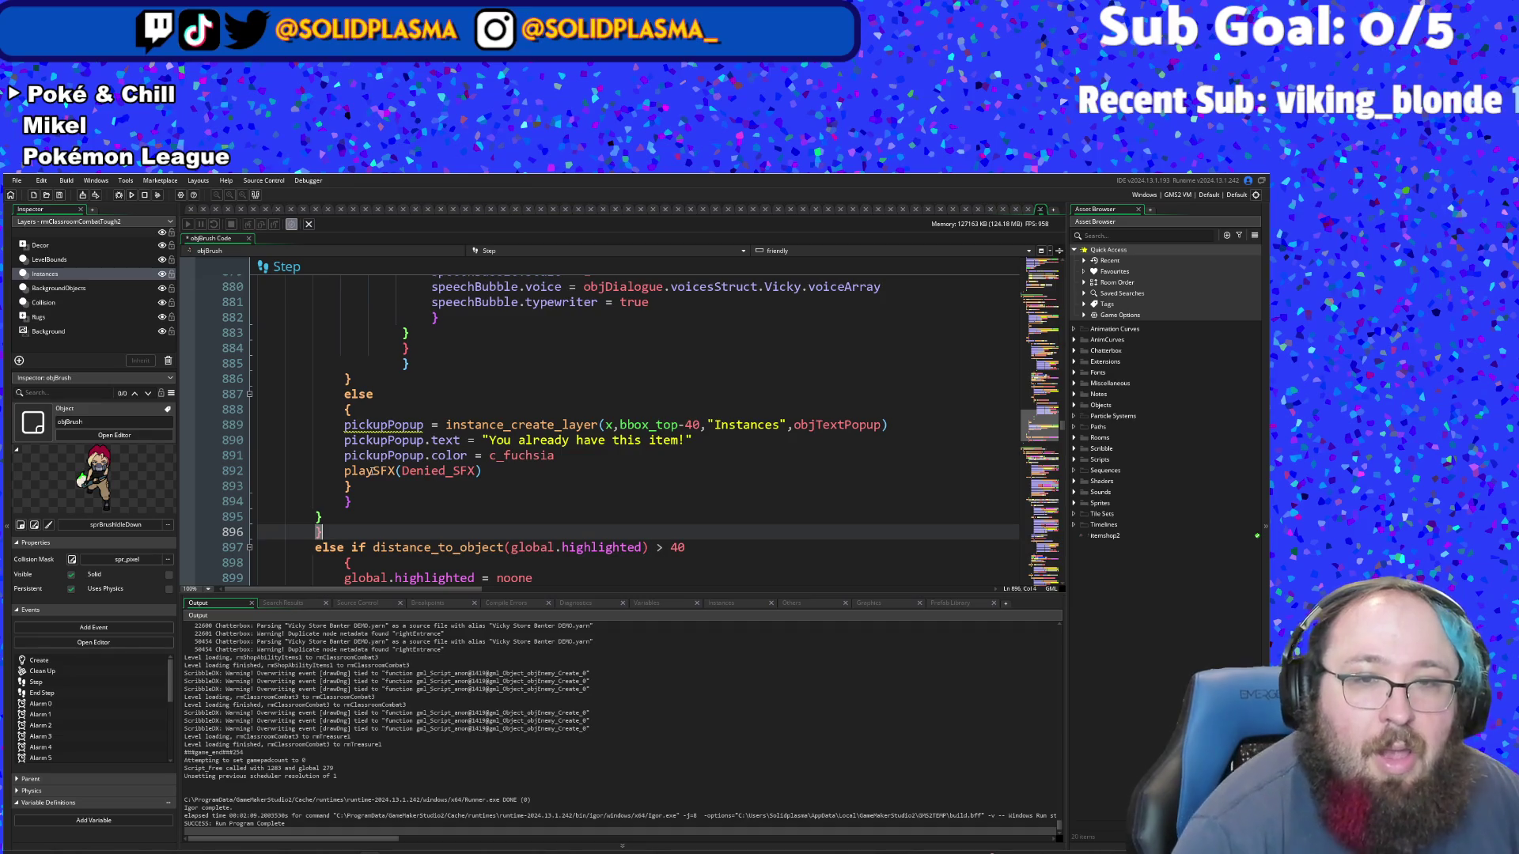
scroll(362, 477, down, 4)
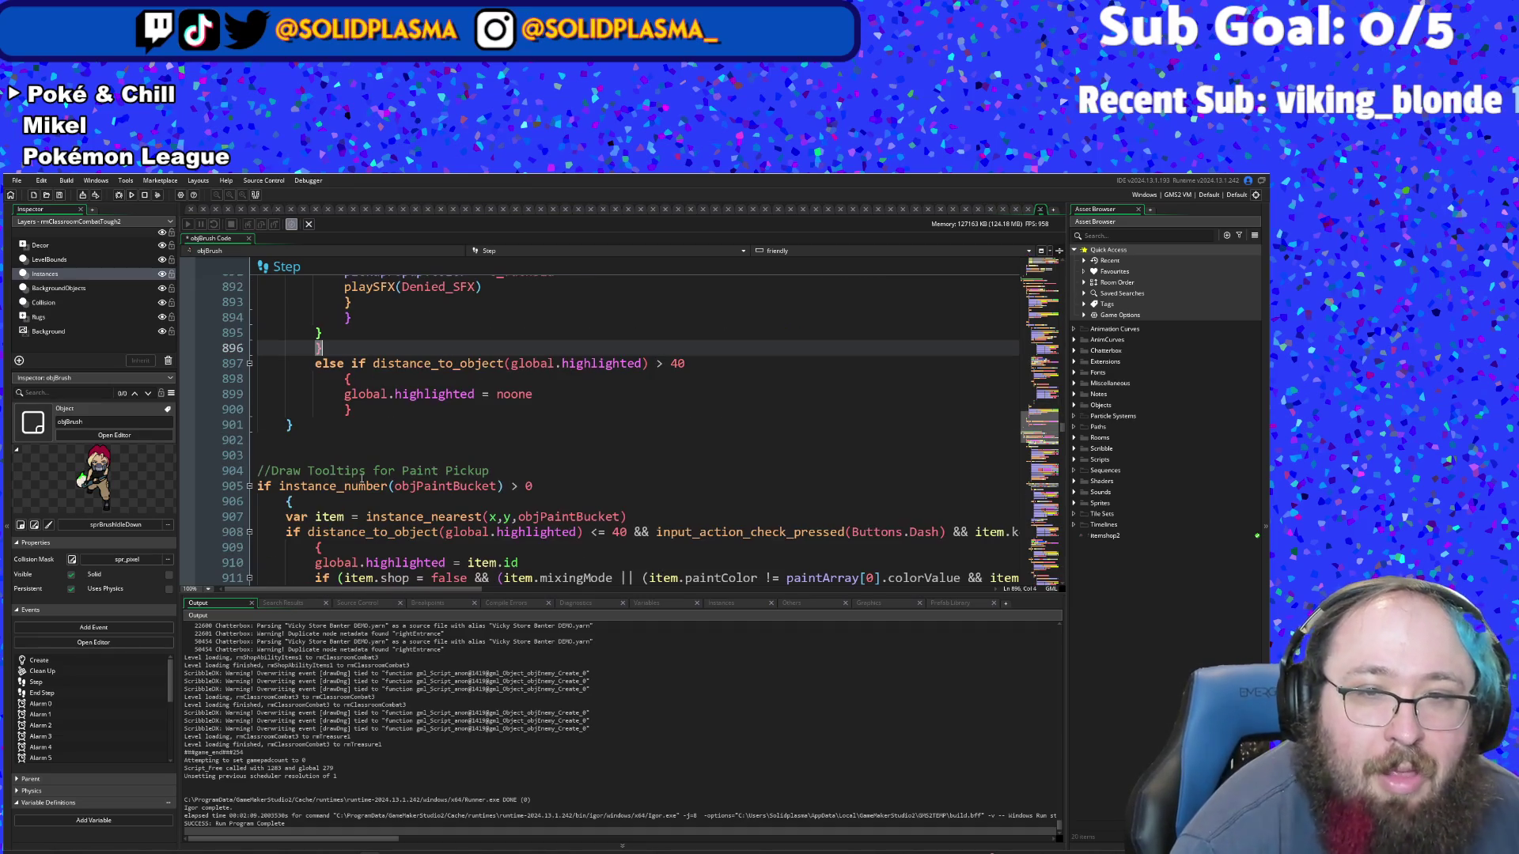
click(292, 427)
scroll(294, 433, up, 20)
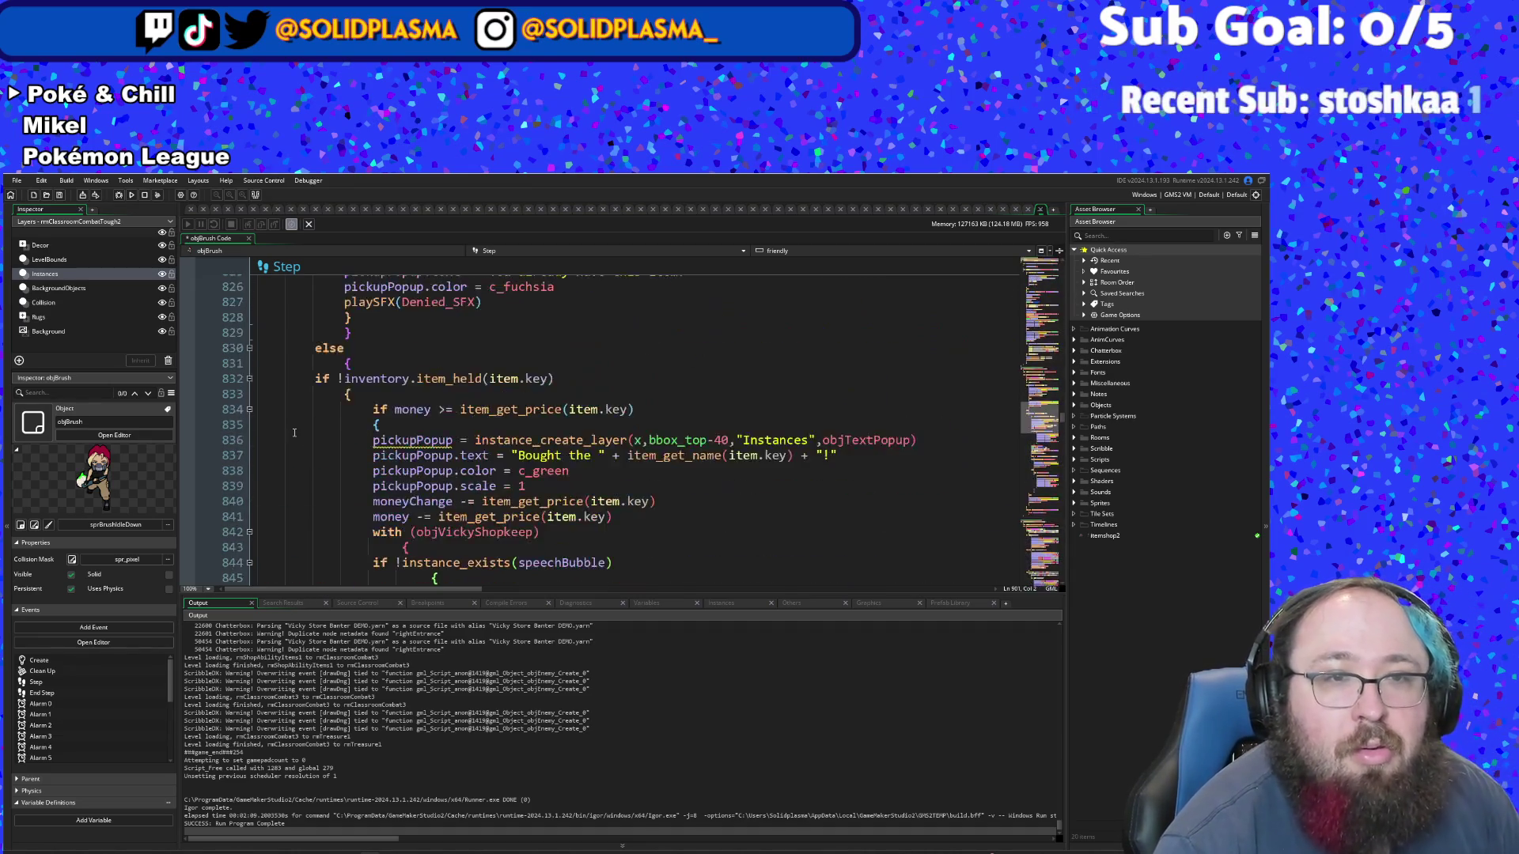
scroll(294, 433, up, 10)
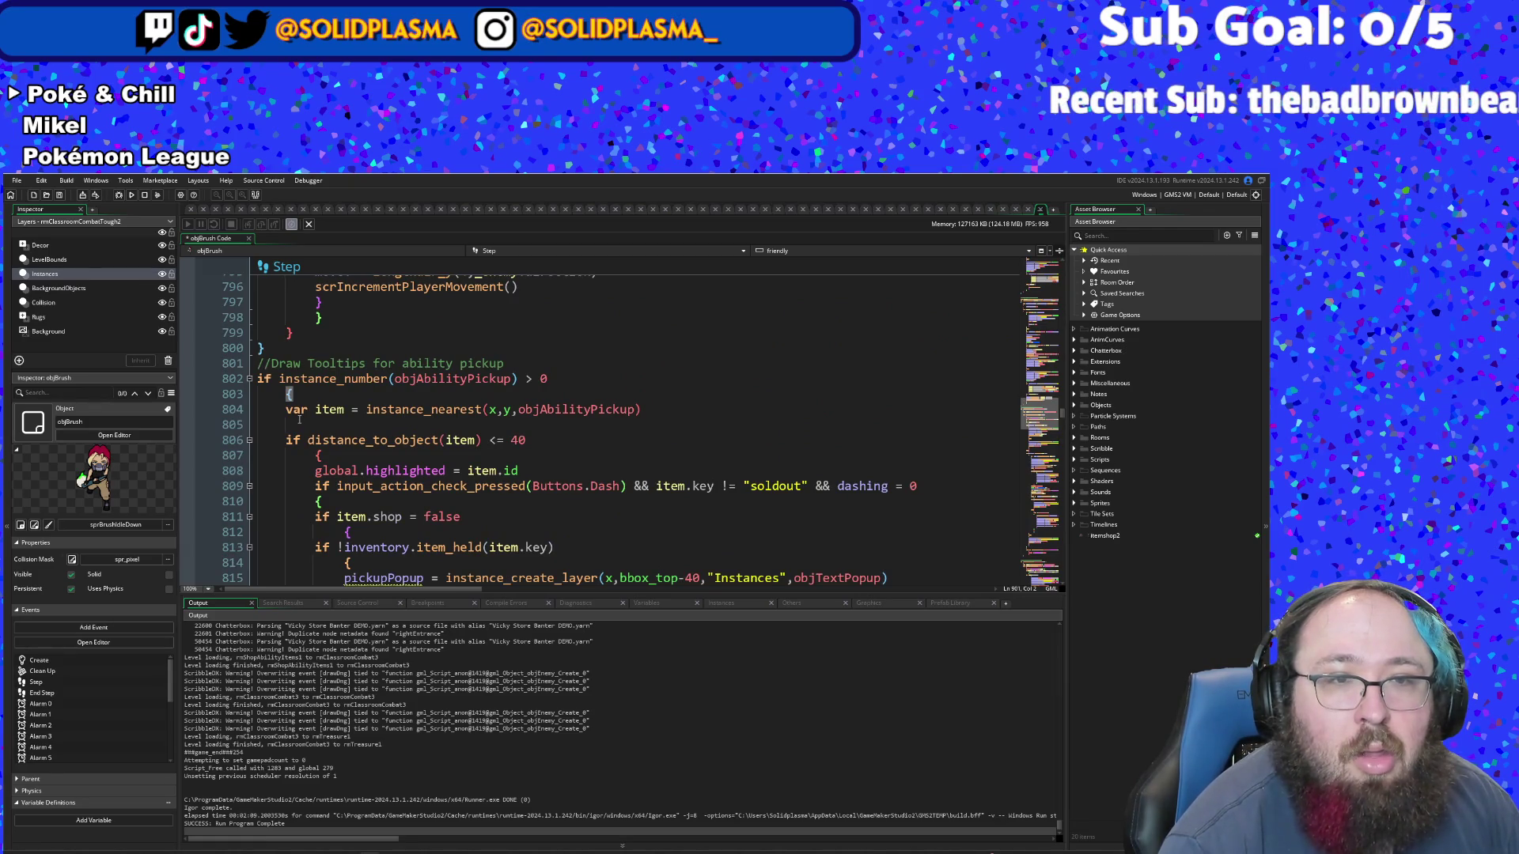
scroll(299, 420, down, 20)
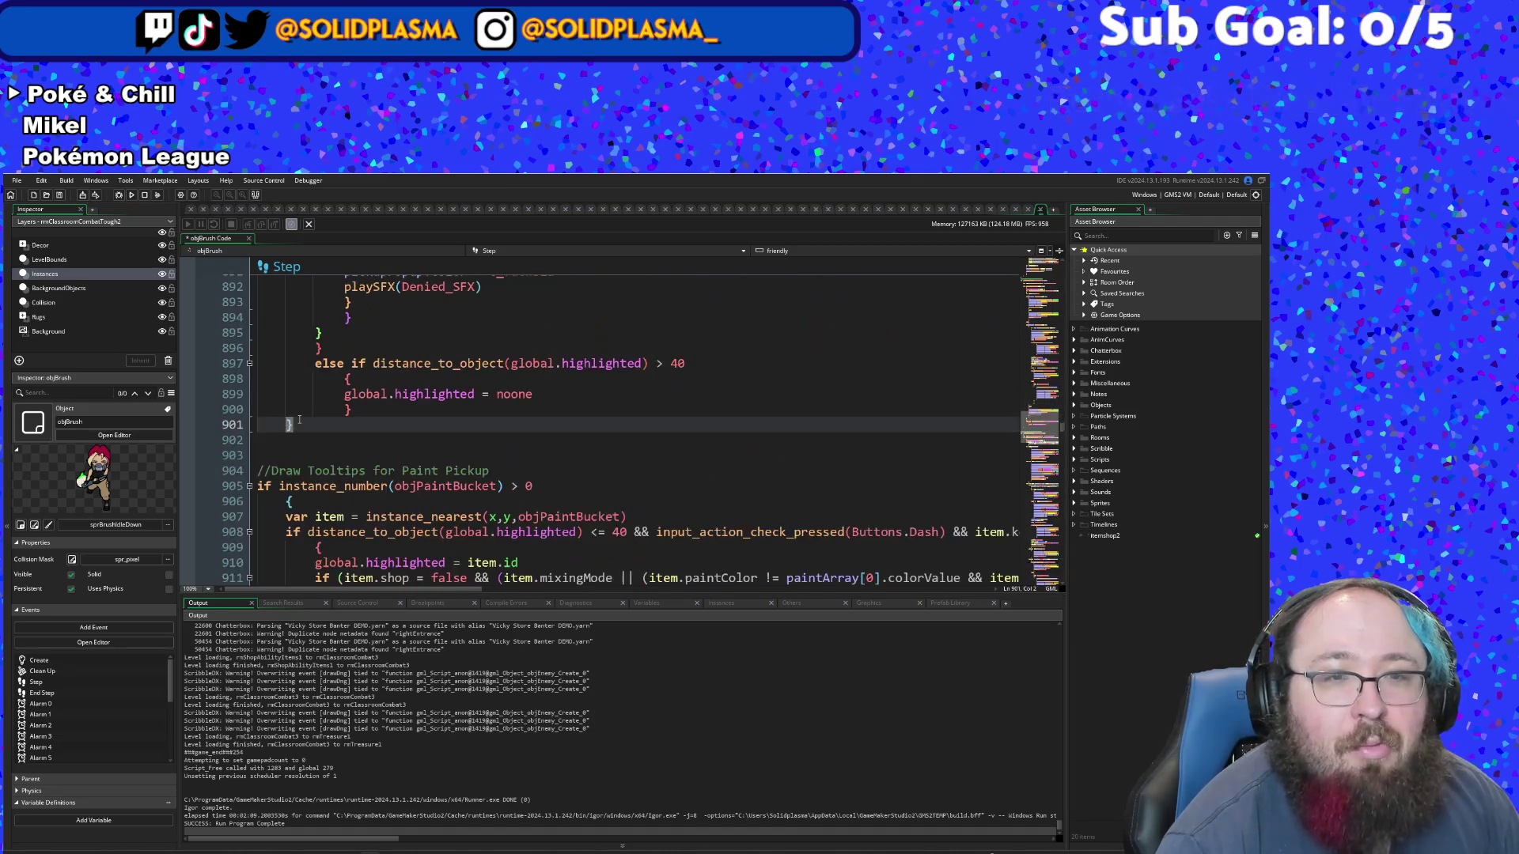
scroll(312, 424, up, 2)
click(328, 428)
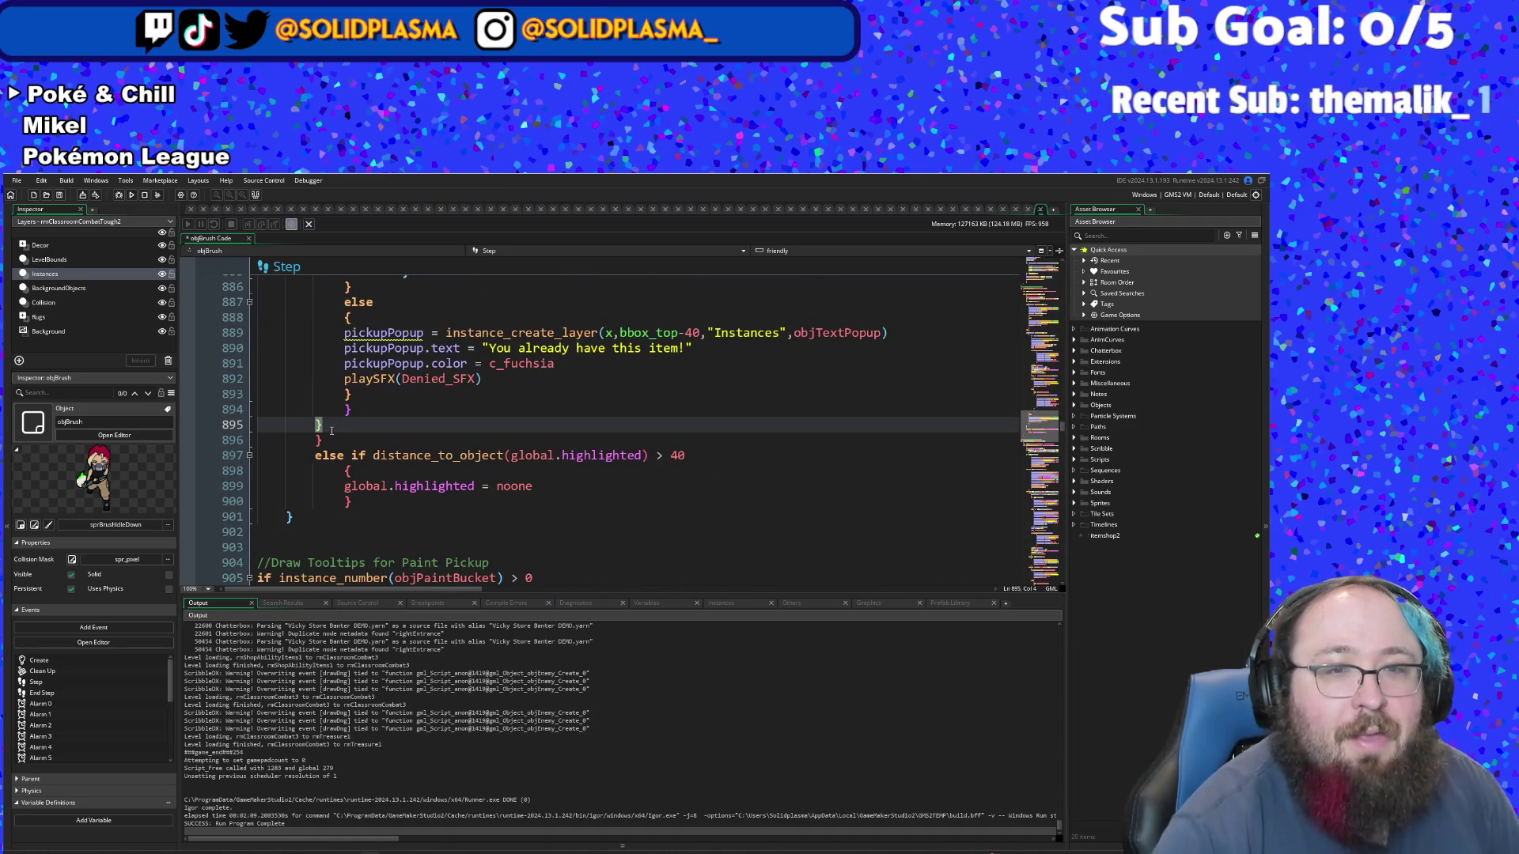
key(Down)
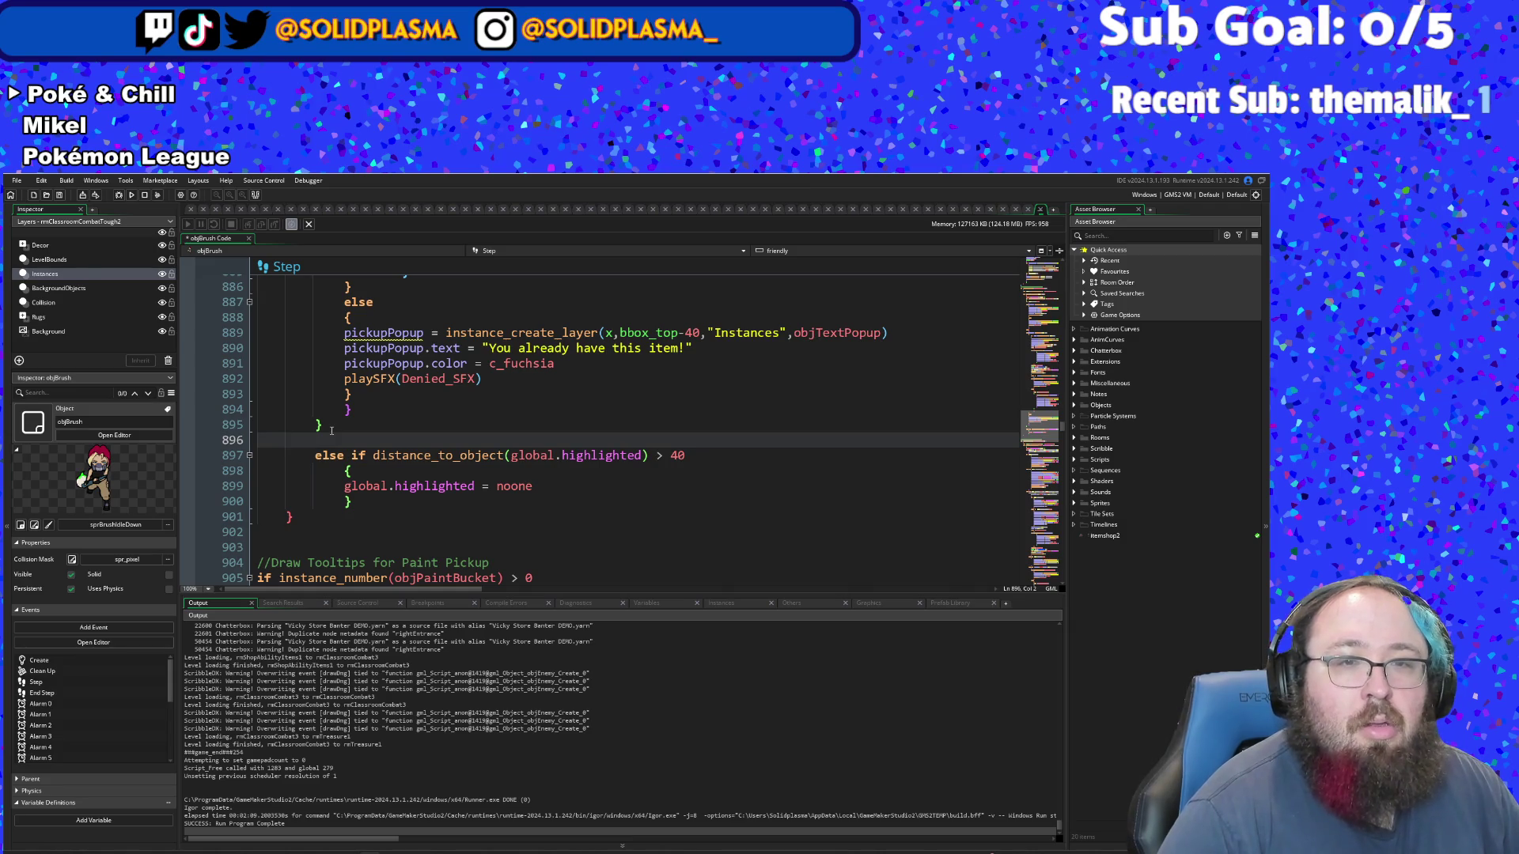
key(BackSpace)
key(BackSpace)
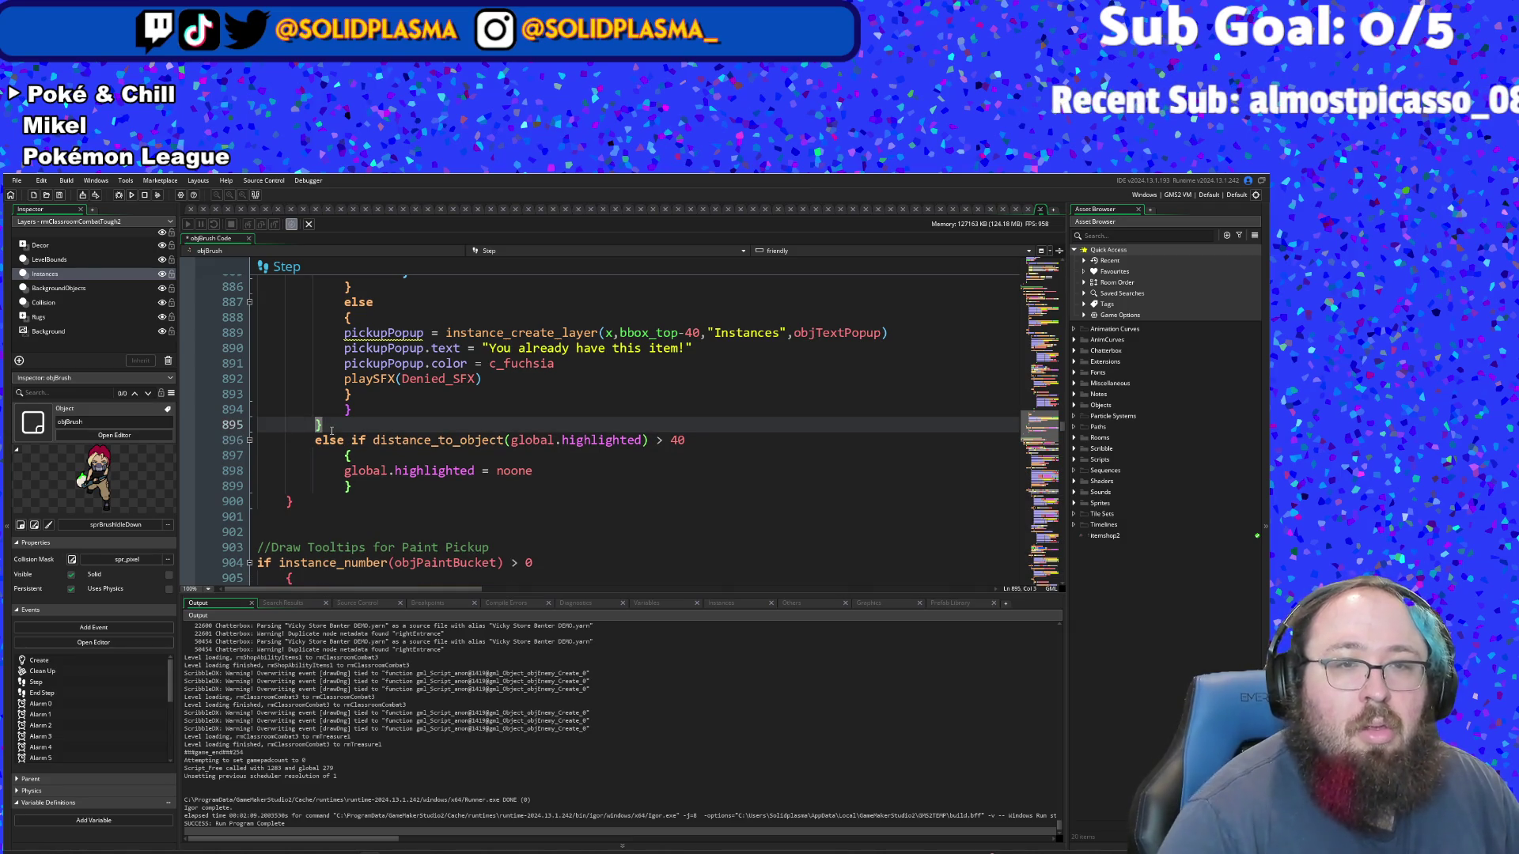
- Add a new line after the else-if distance > 40 block's brace on line 899
scroll(332, 431, up, 20)
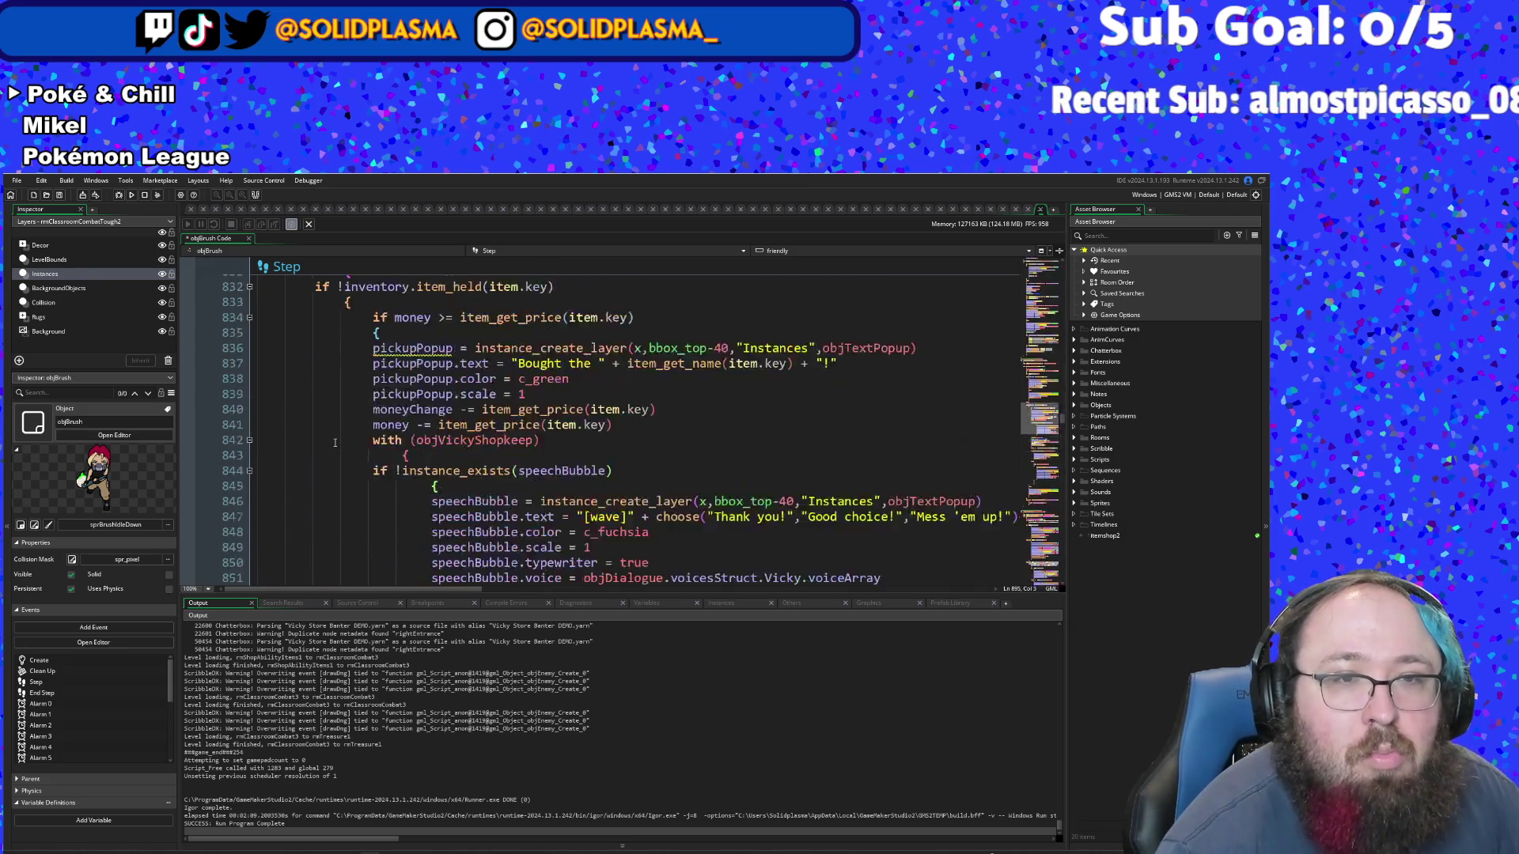
scroll(335, 443, up, 5)
scroll(335, 443, down, 1)
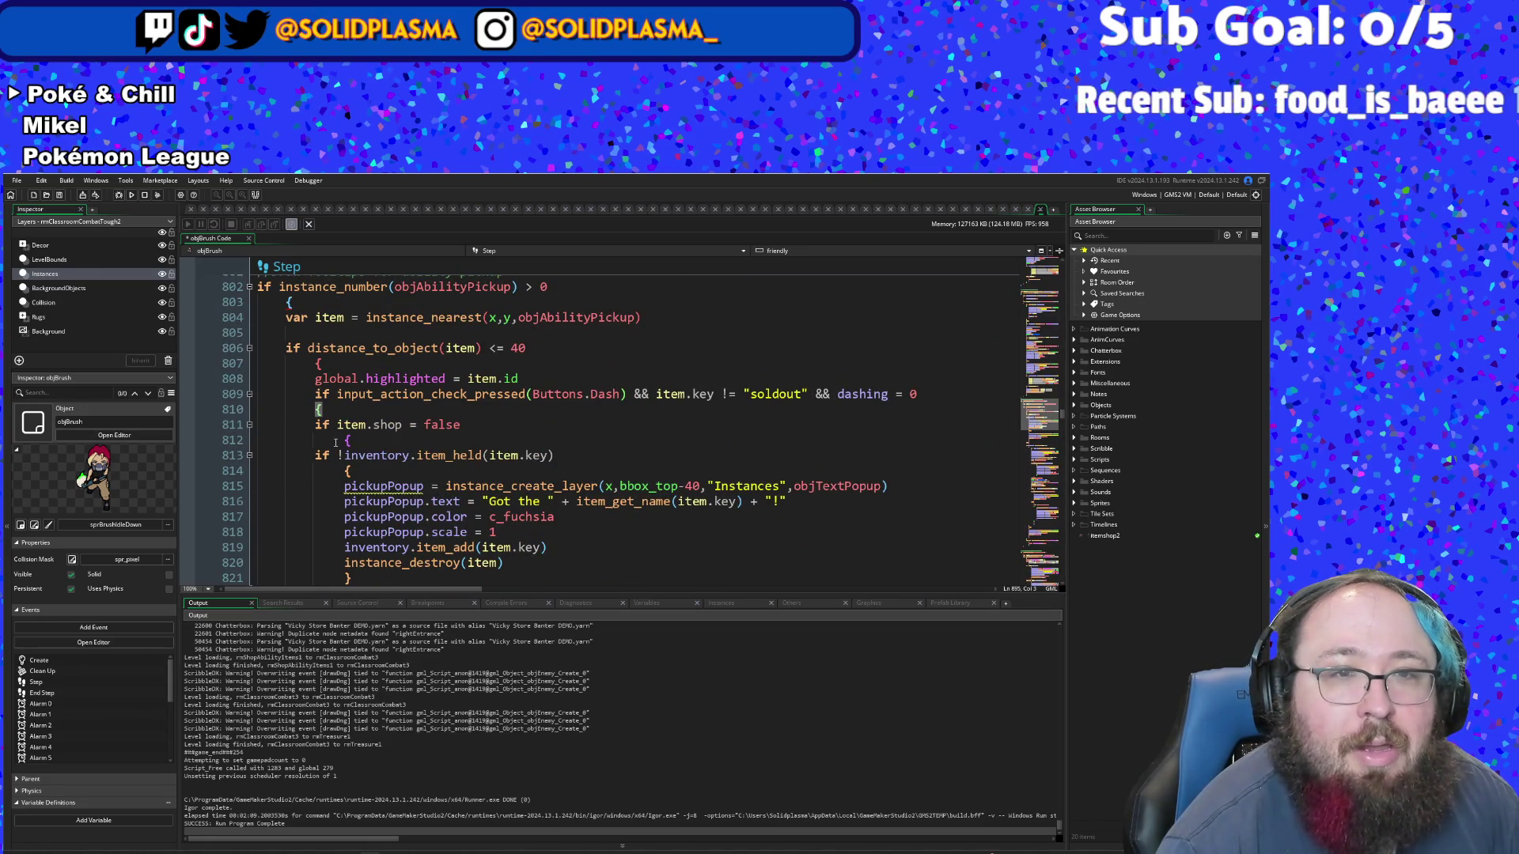
scroll(336, 443, down, 20)
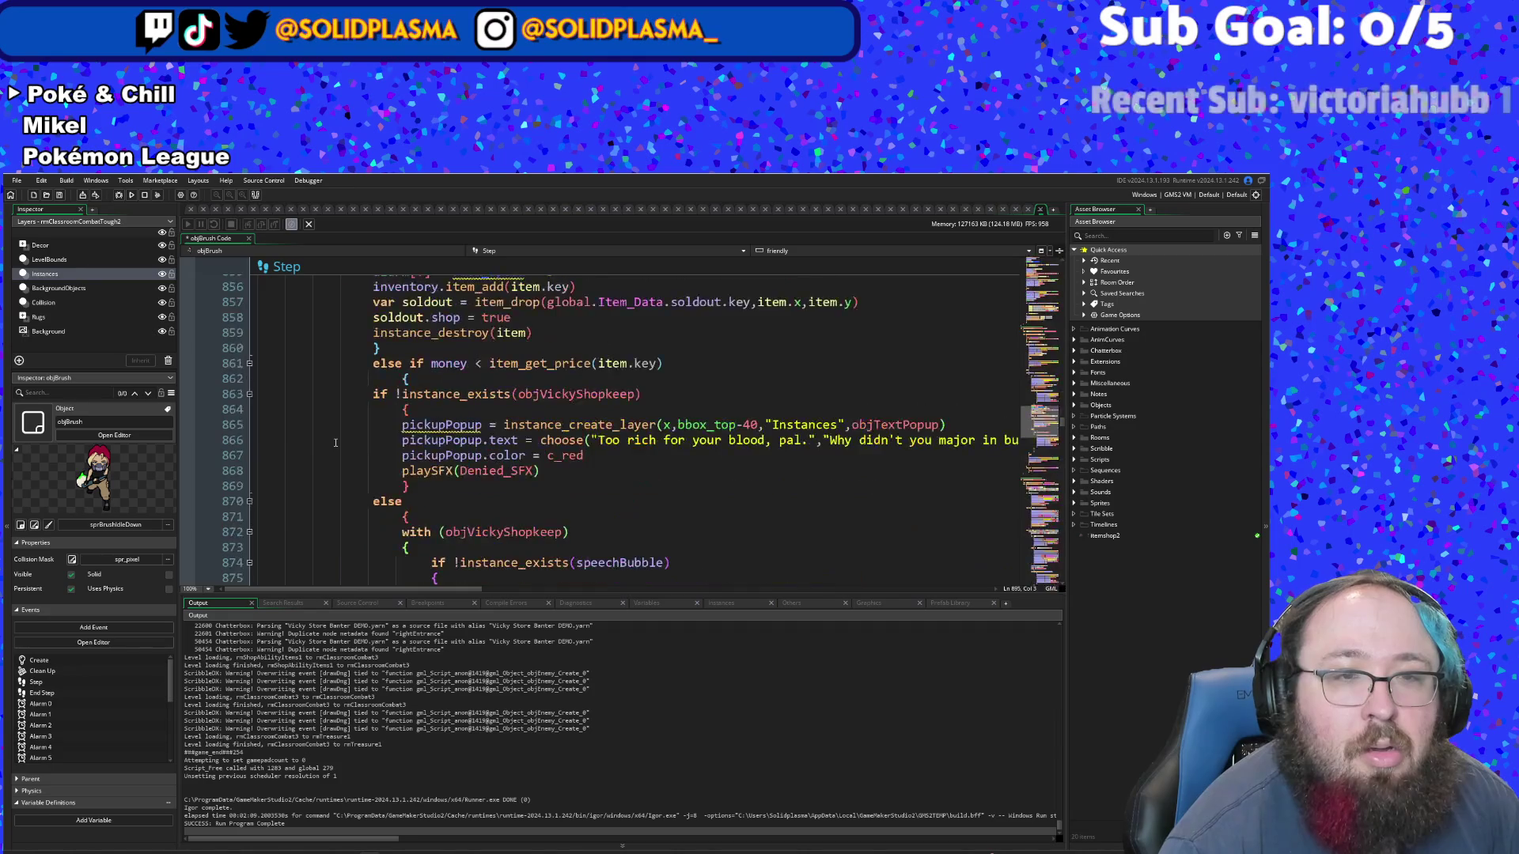
scroll(373, 552, down, 4)
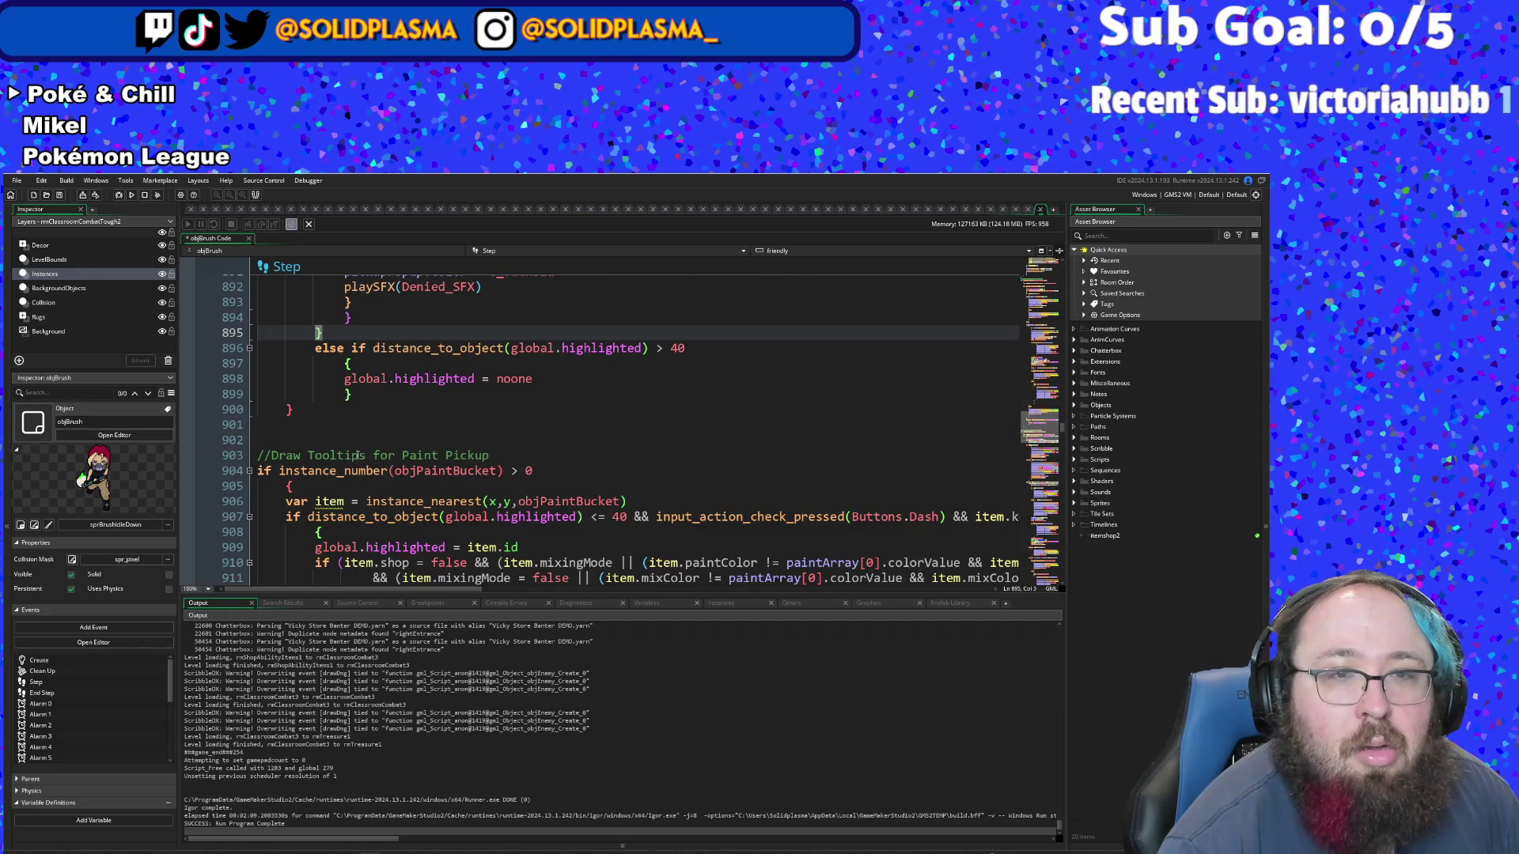
click(356, 388)
key(Return)
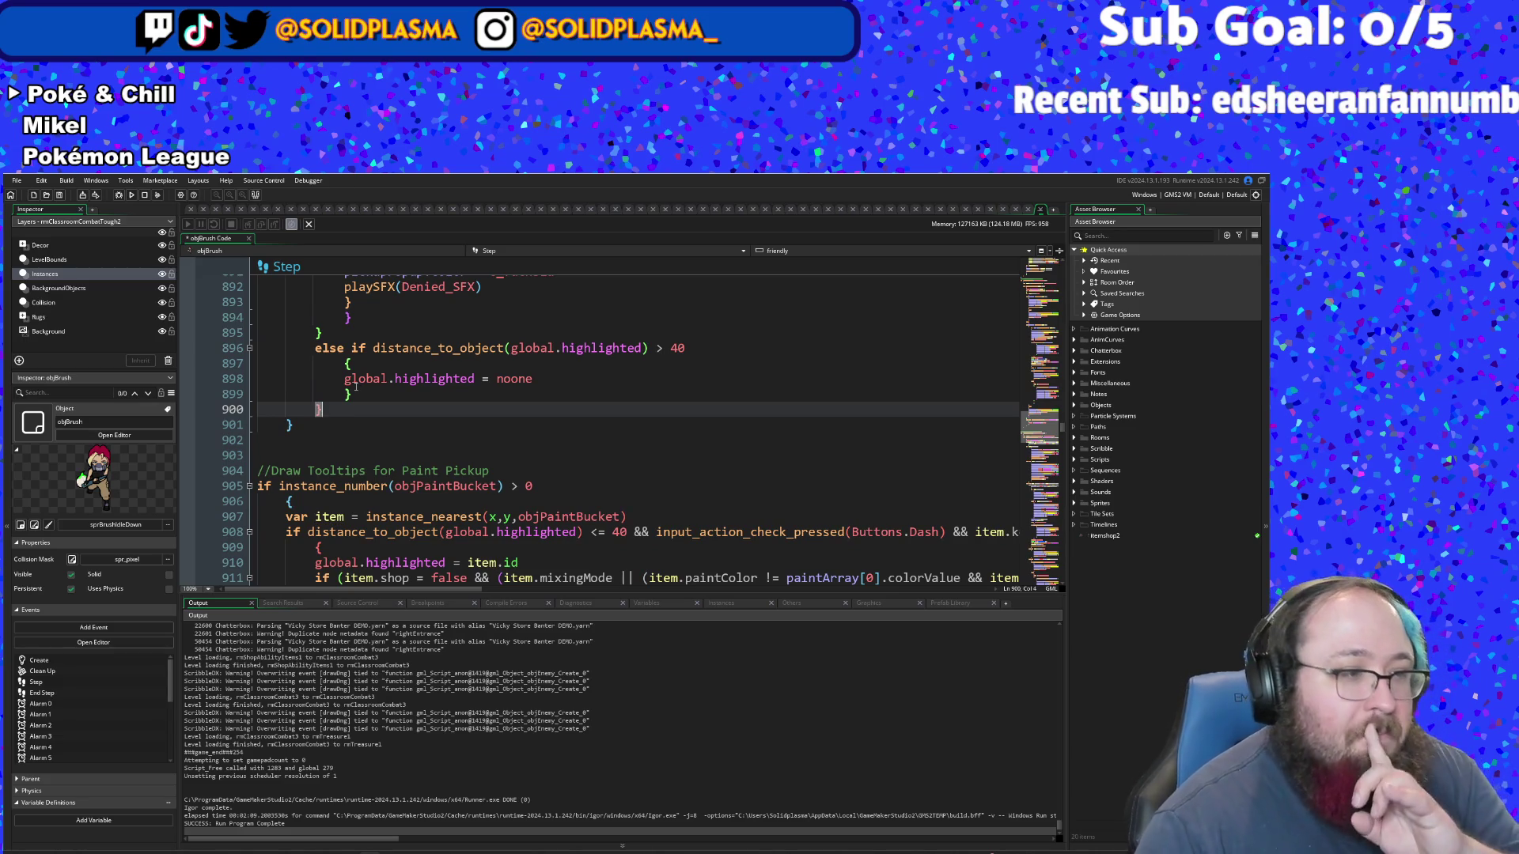
- Replace the && on line 908 so the dash-press check becomes its own if line
scroll(364, 389, down, 4)
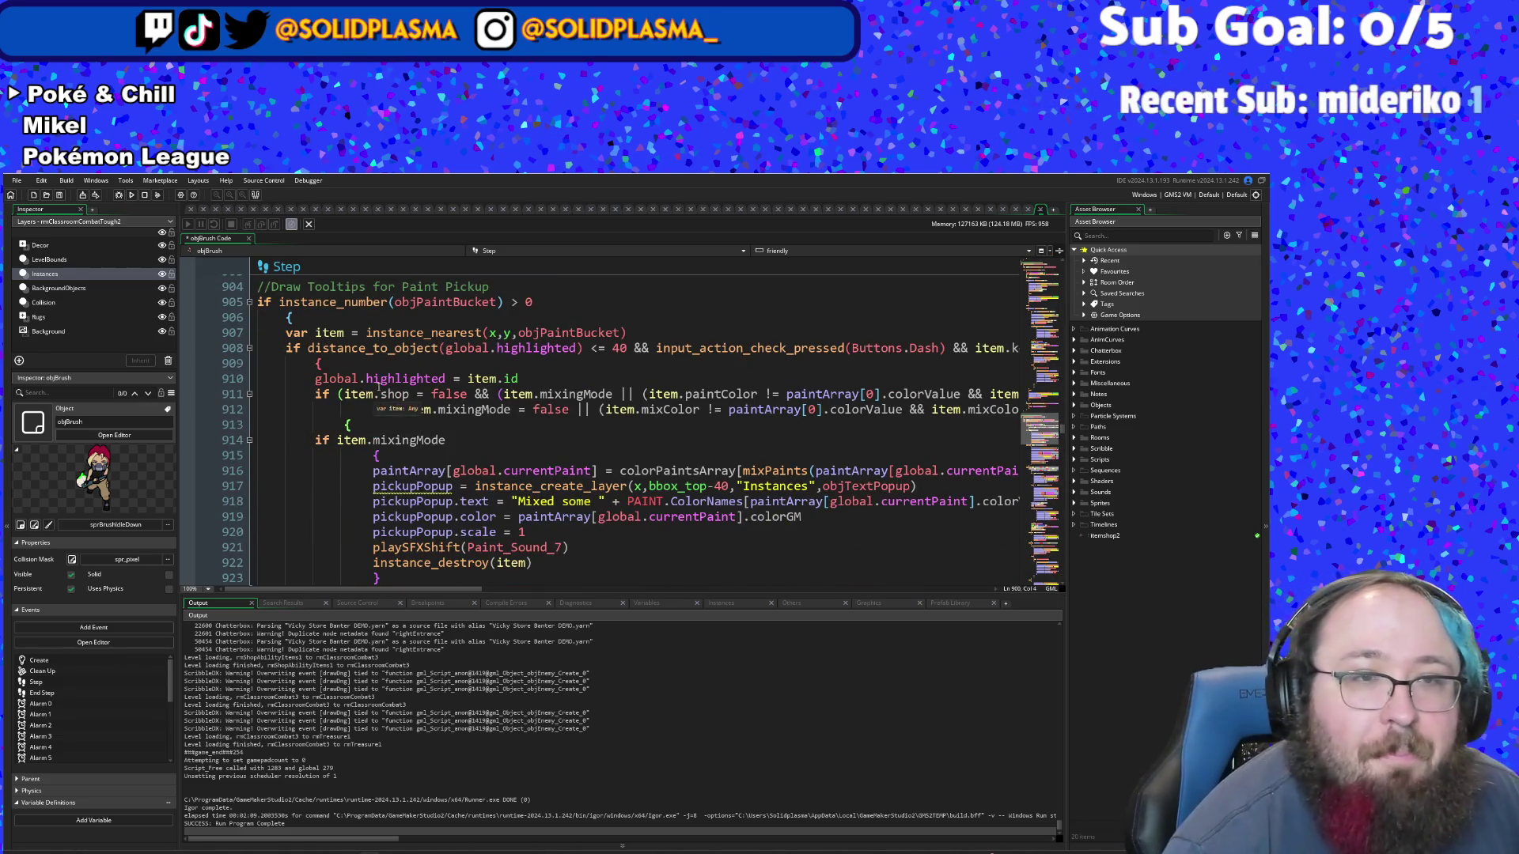
click(375, 364)
click(378, 348)
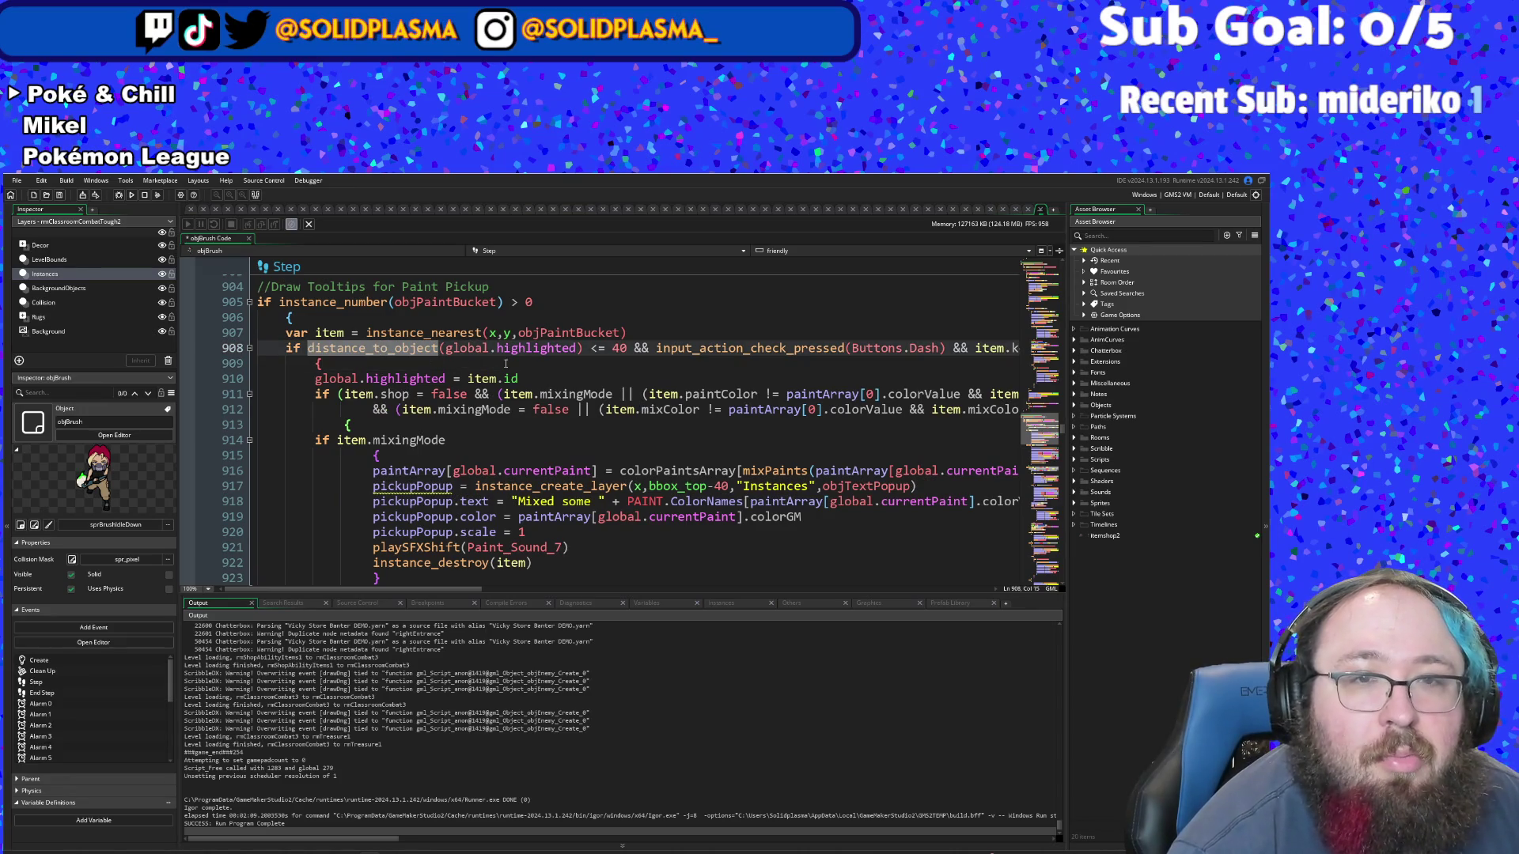
click(540, 348)
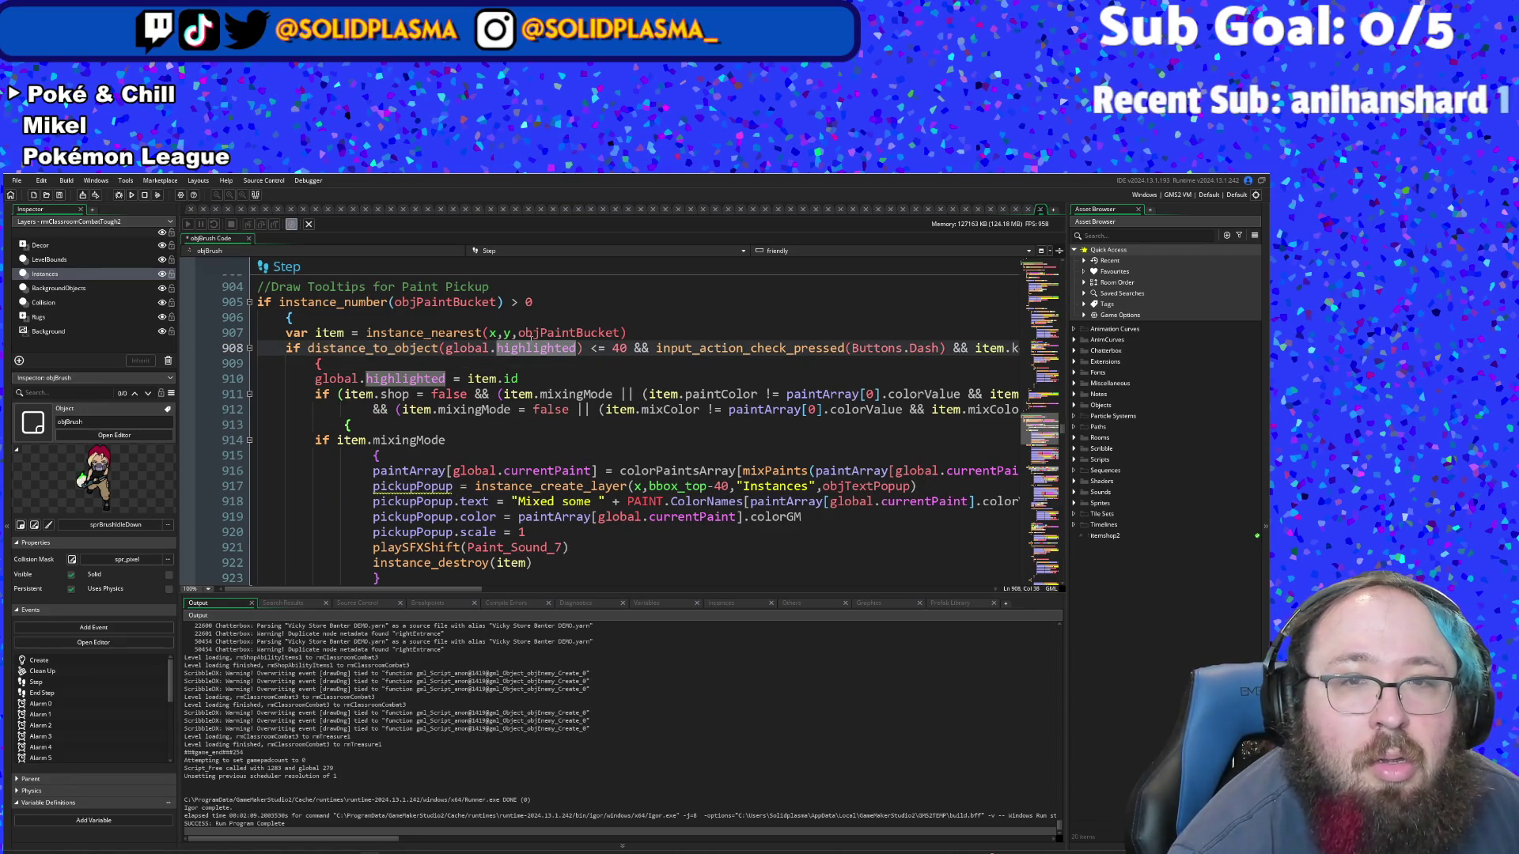
click(654, 349)
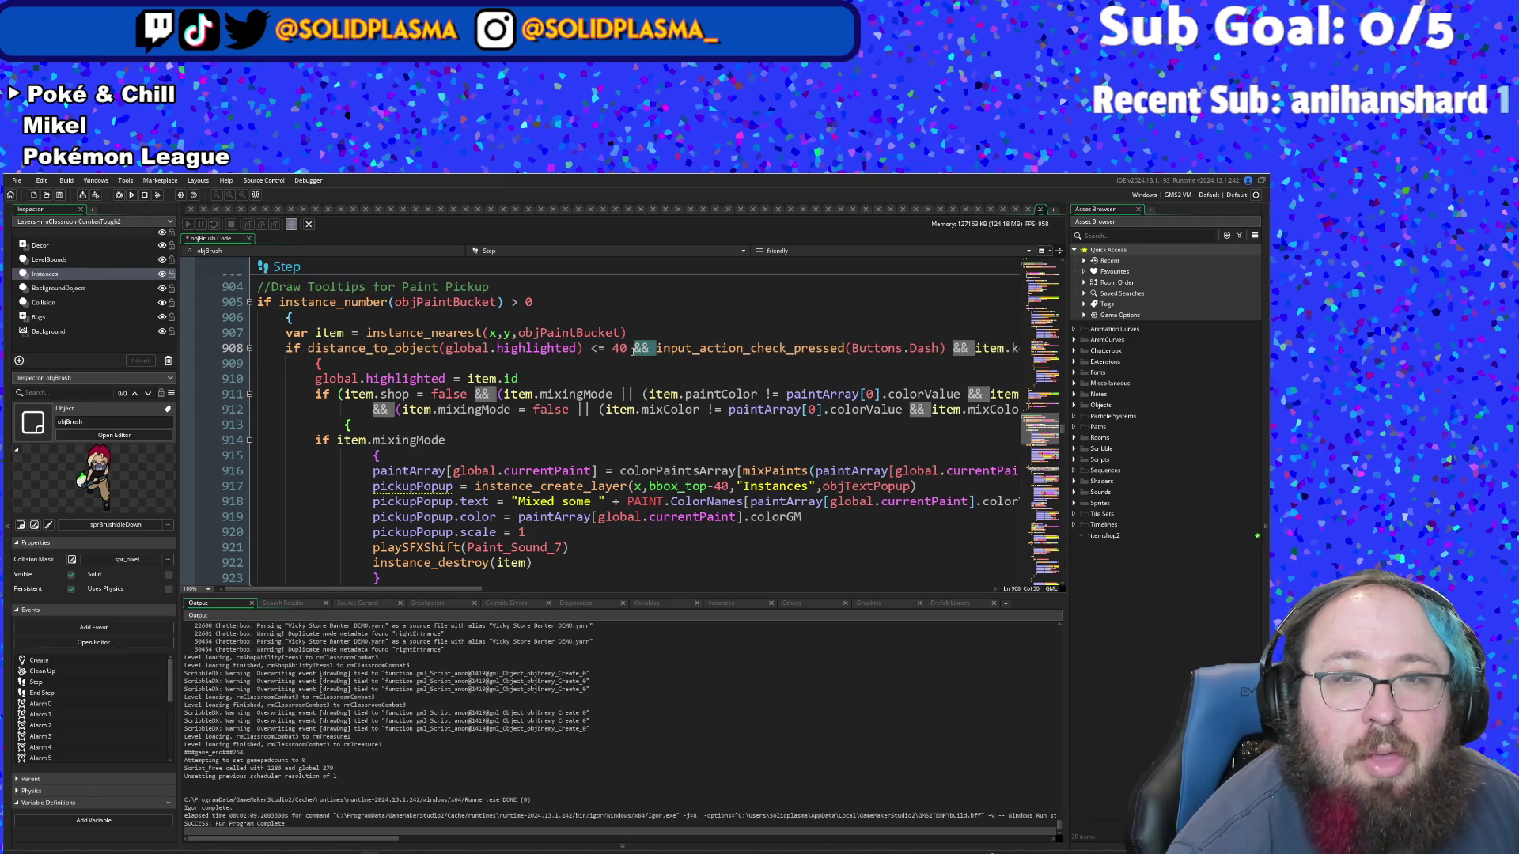
key(BackSpace)
key(BackSpace)
key(Return)
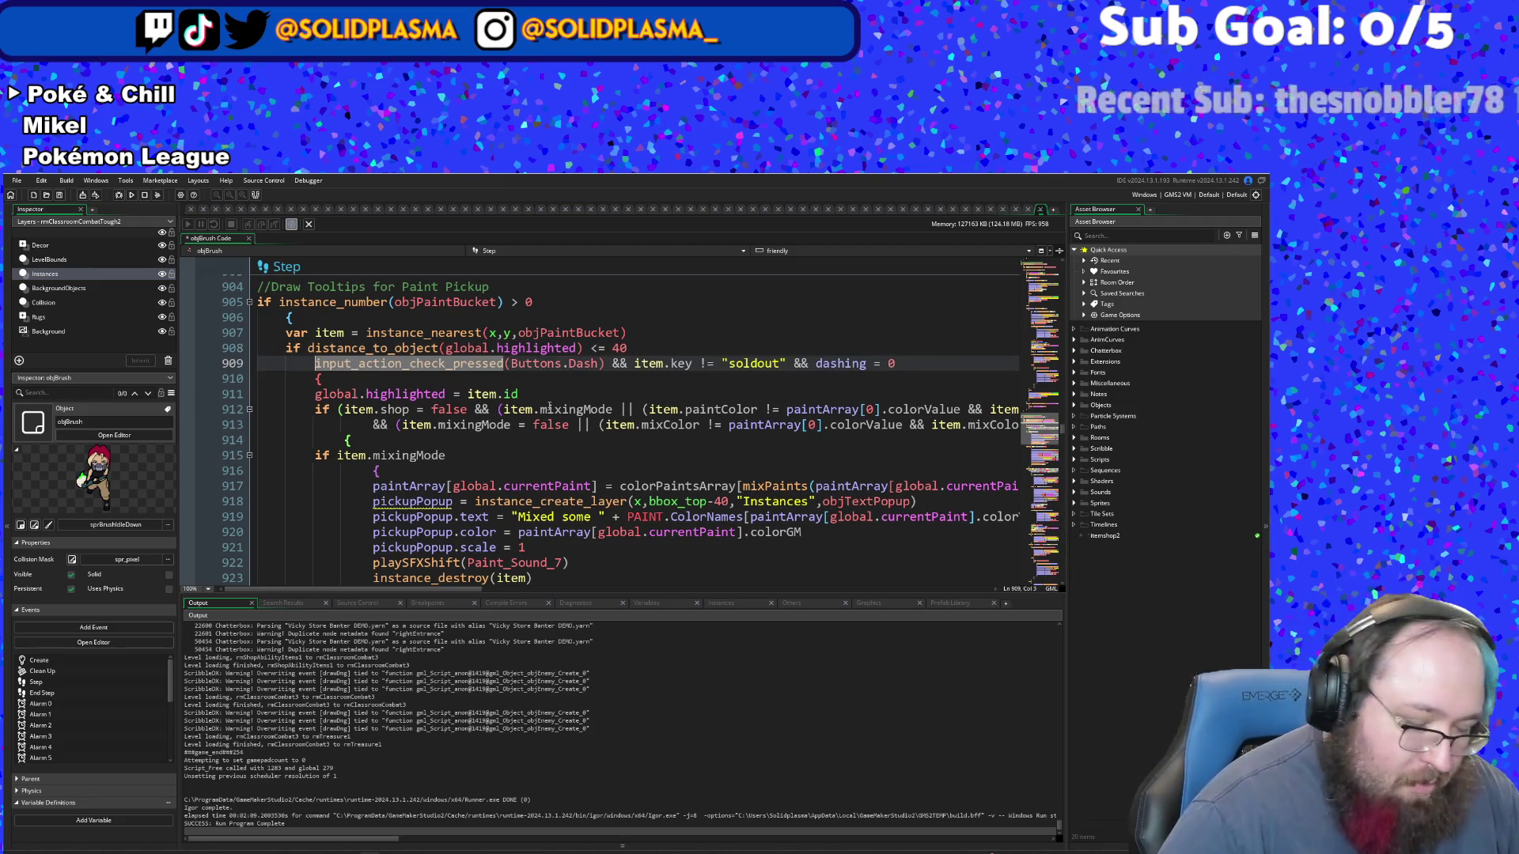
text(if)
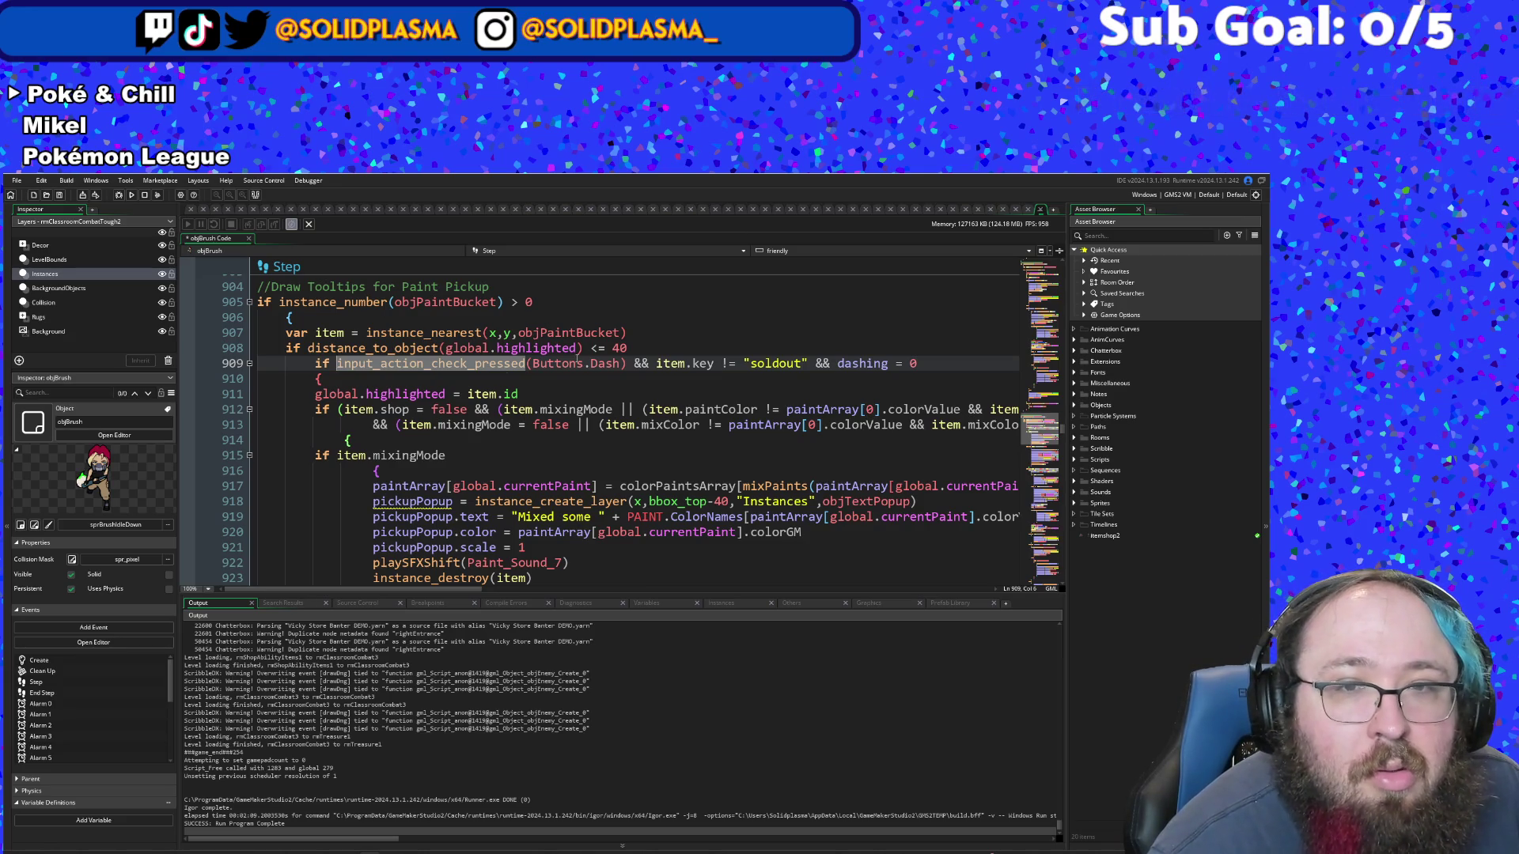
- Give the distance_to_object(global.highlighted) <= 40 check an opening brace on its own line 909
click(632, 348)
key(Return)
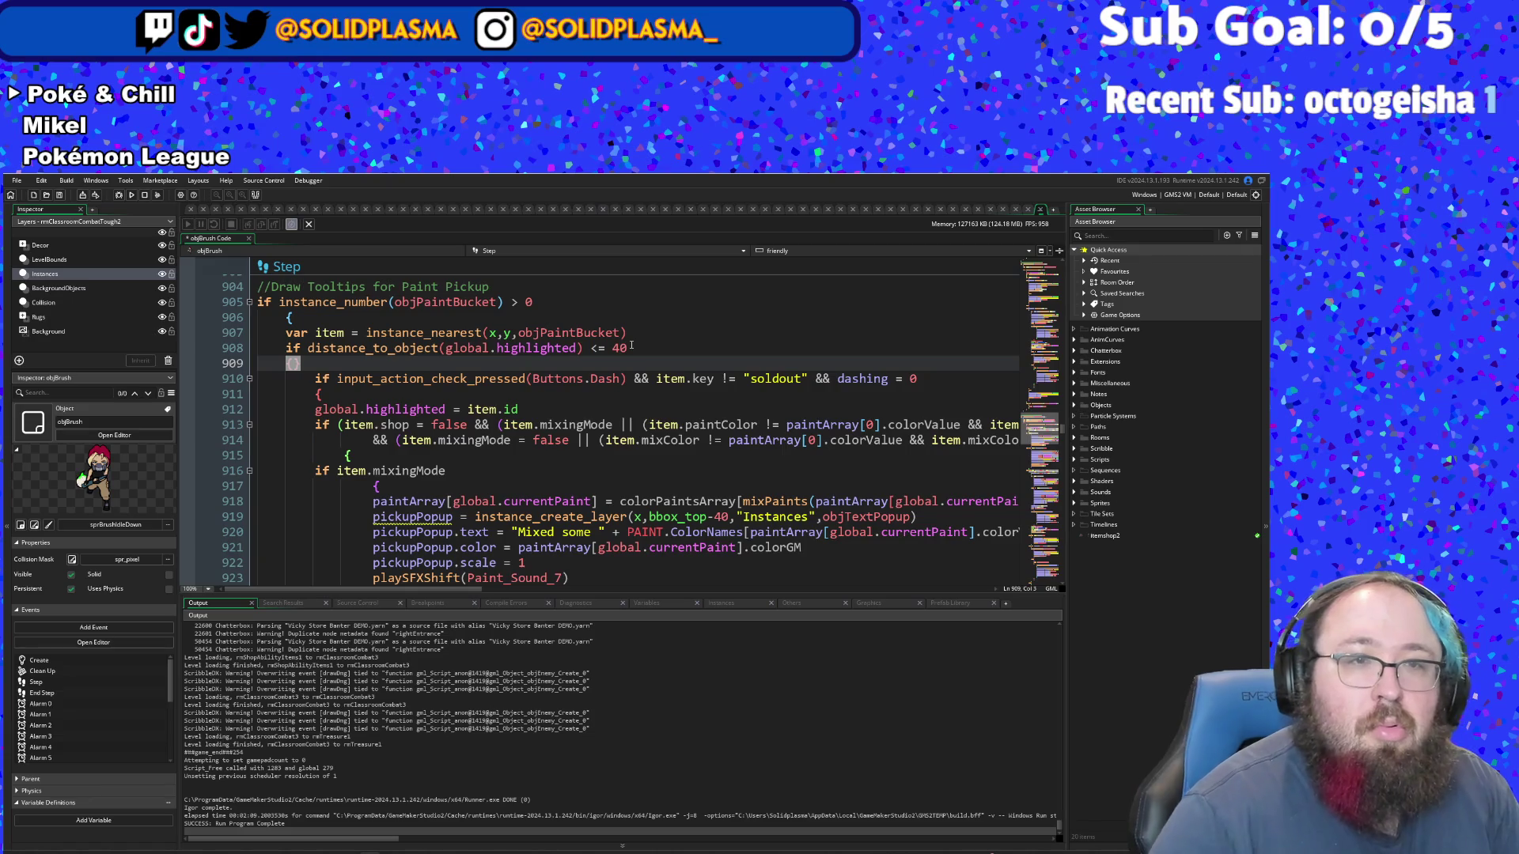
key(BackSpace)
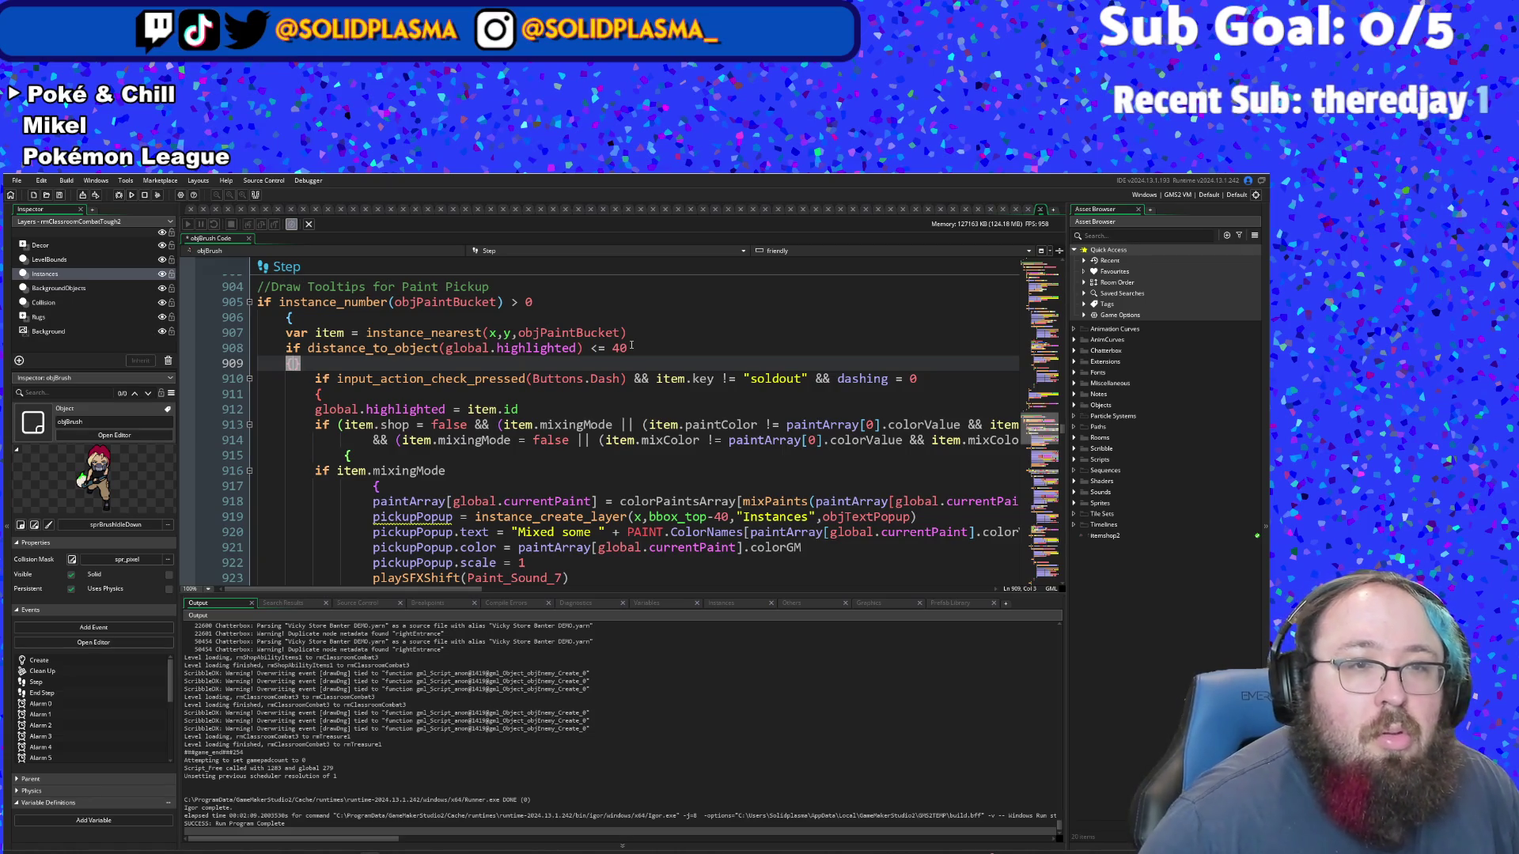
key(Tab)
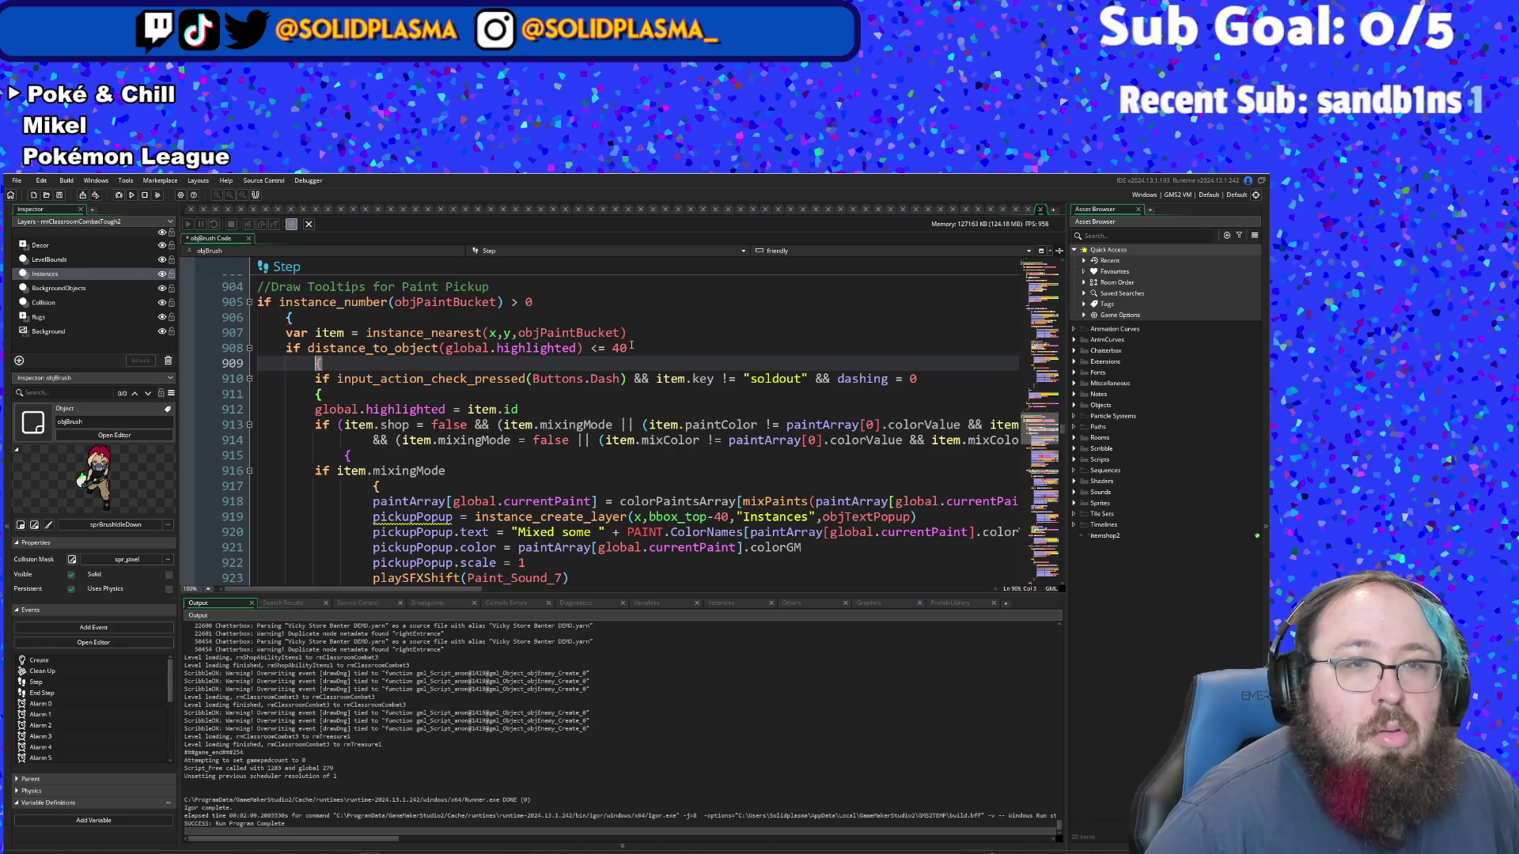
key(BackSpace)
key(BackSpace)
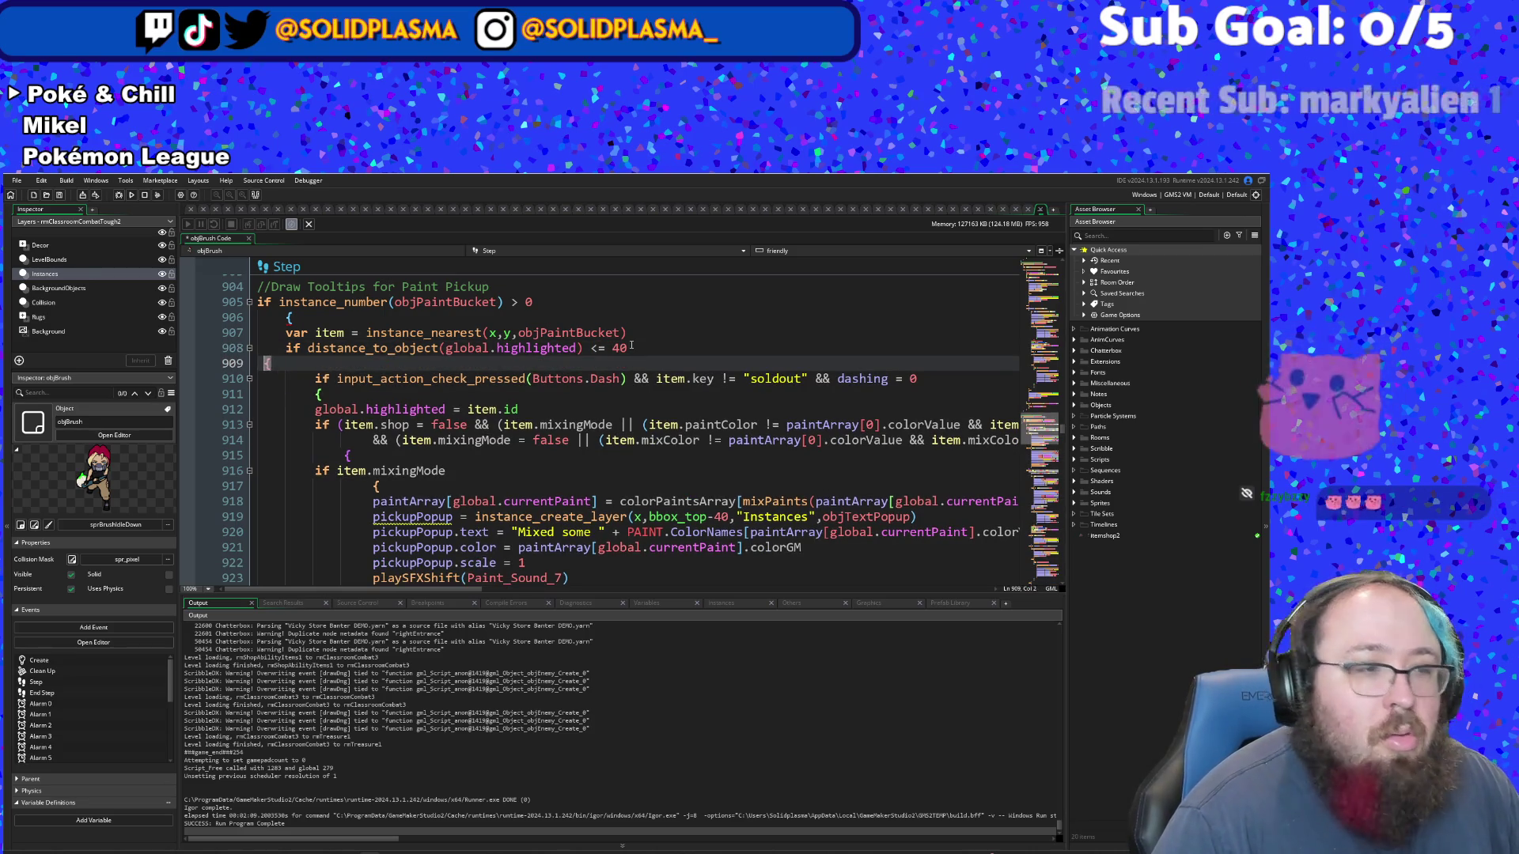
key(BackSpace)
key(Return)
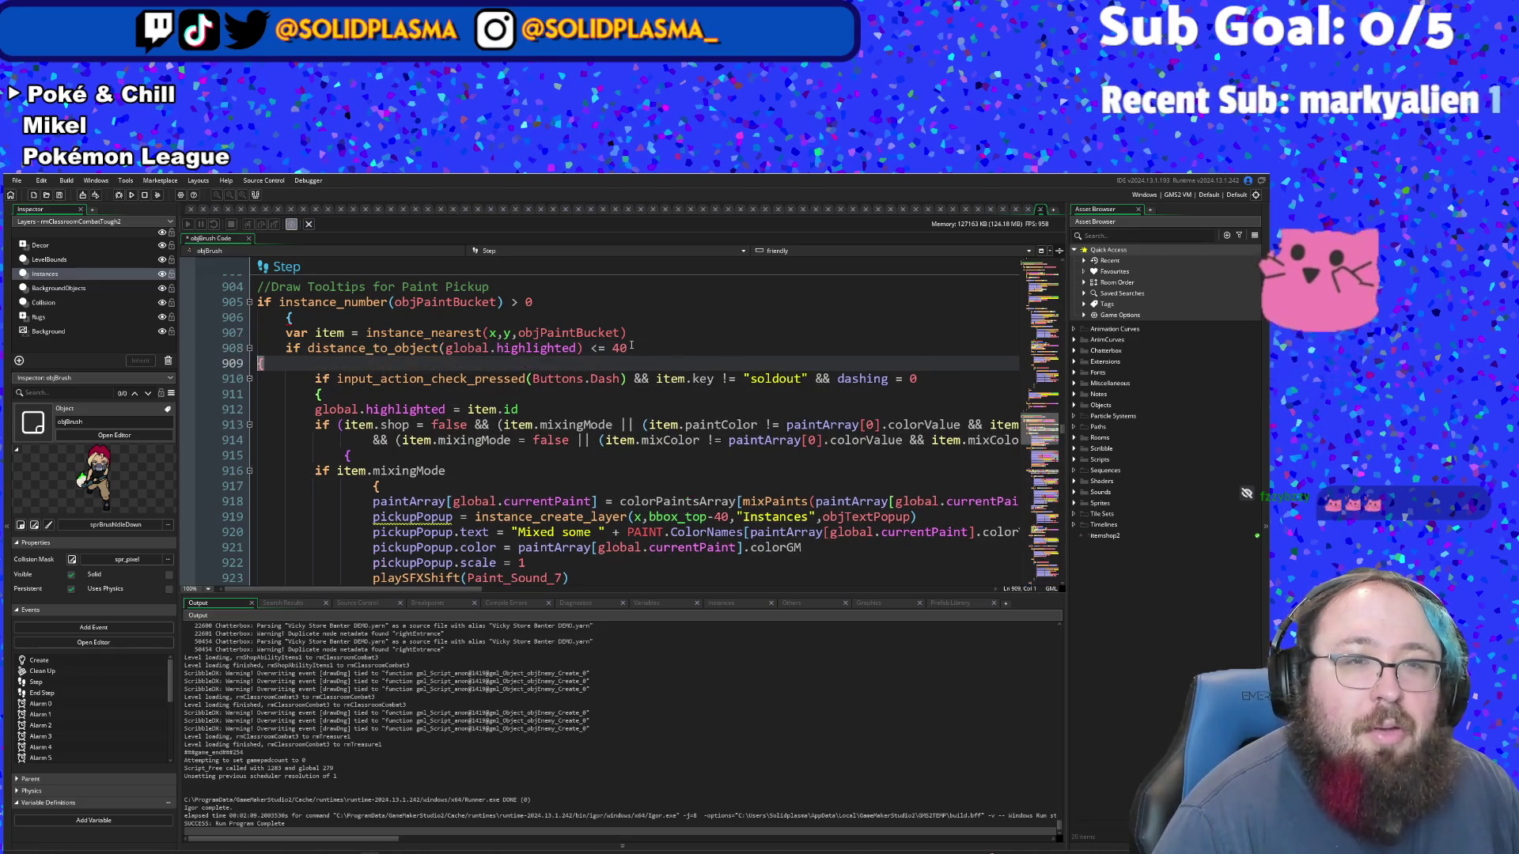
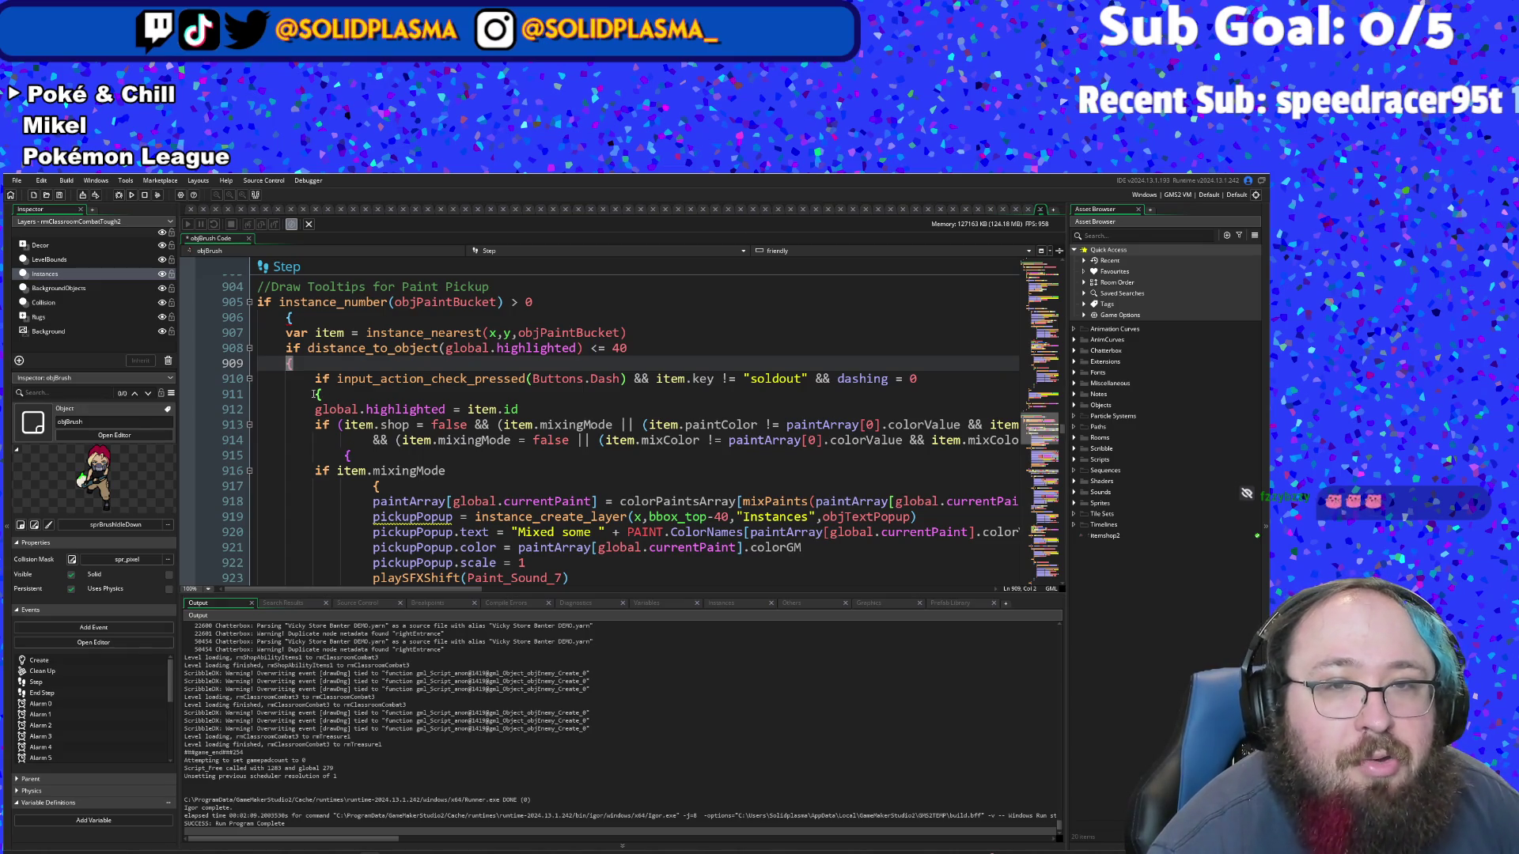
- Paste 'global.highlighted = item.id' into the range block and add a blank line after the brace at line 1029
key(Return)
text(global.highlighted = item.id)
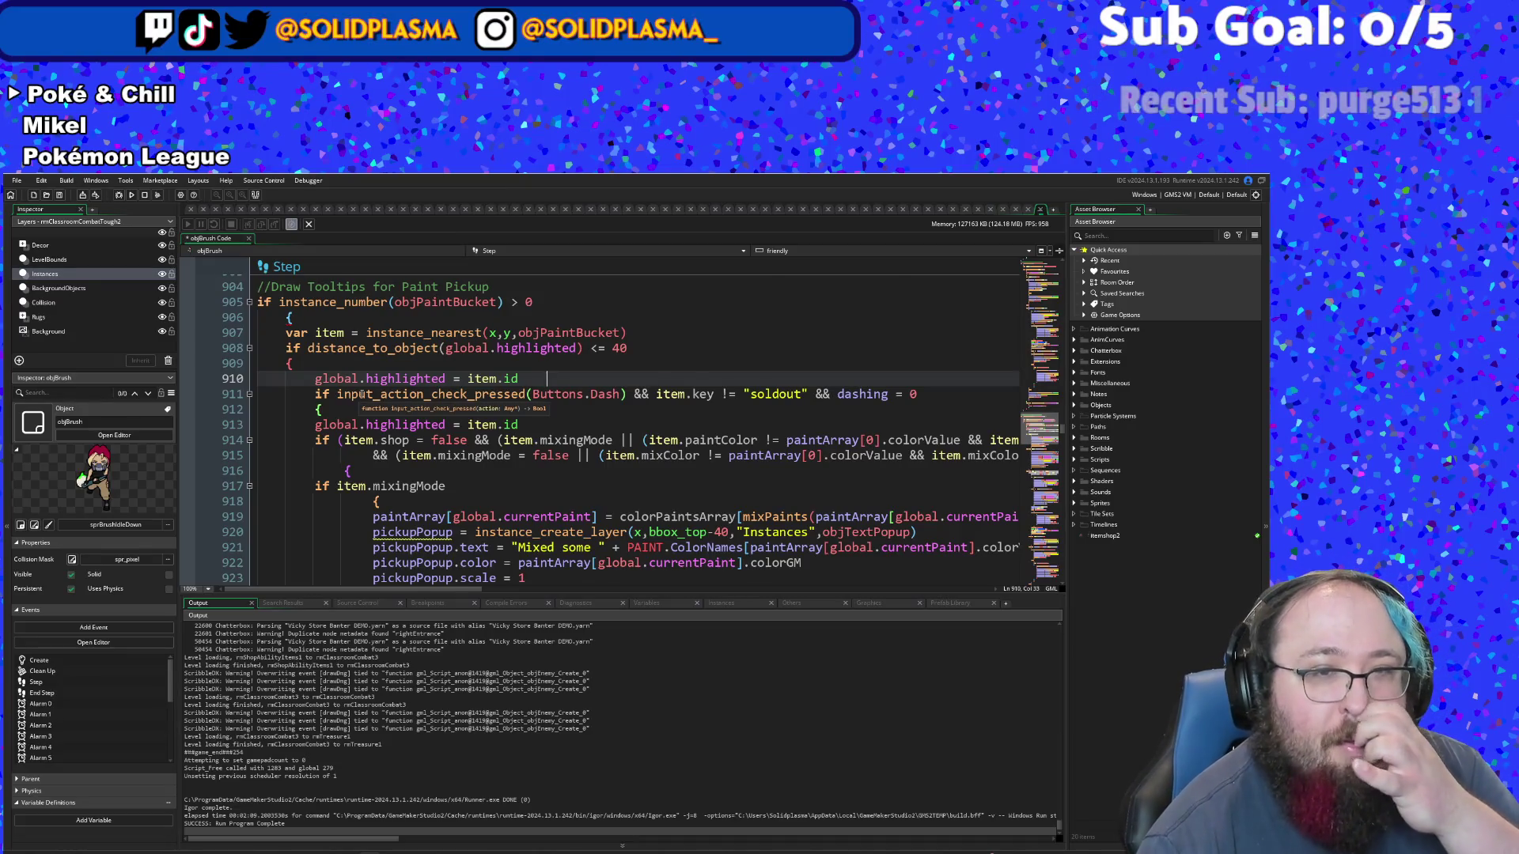
scroll(361, 394, down, 14)
scroll(361, 394, down, 20)
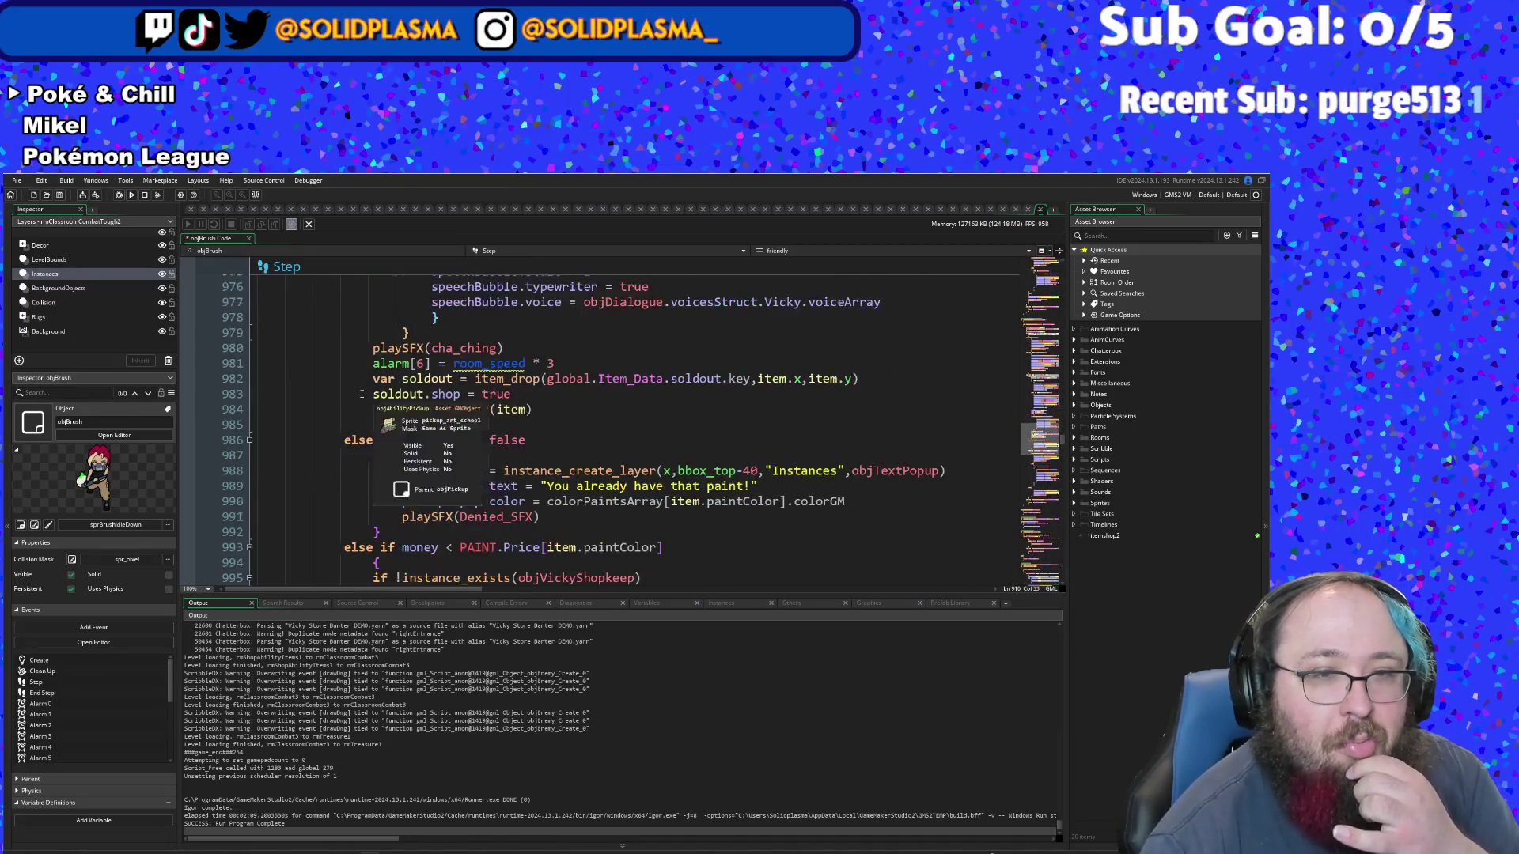
scroll(362, 394, down, 2)
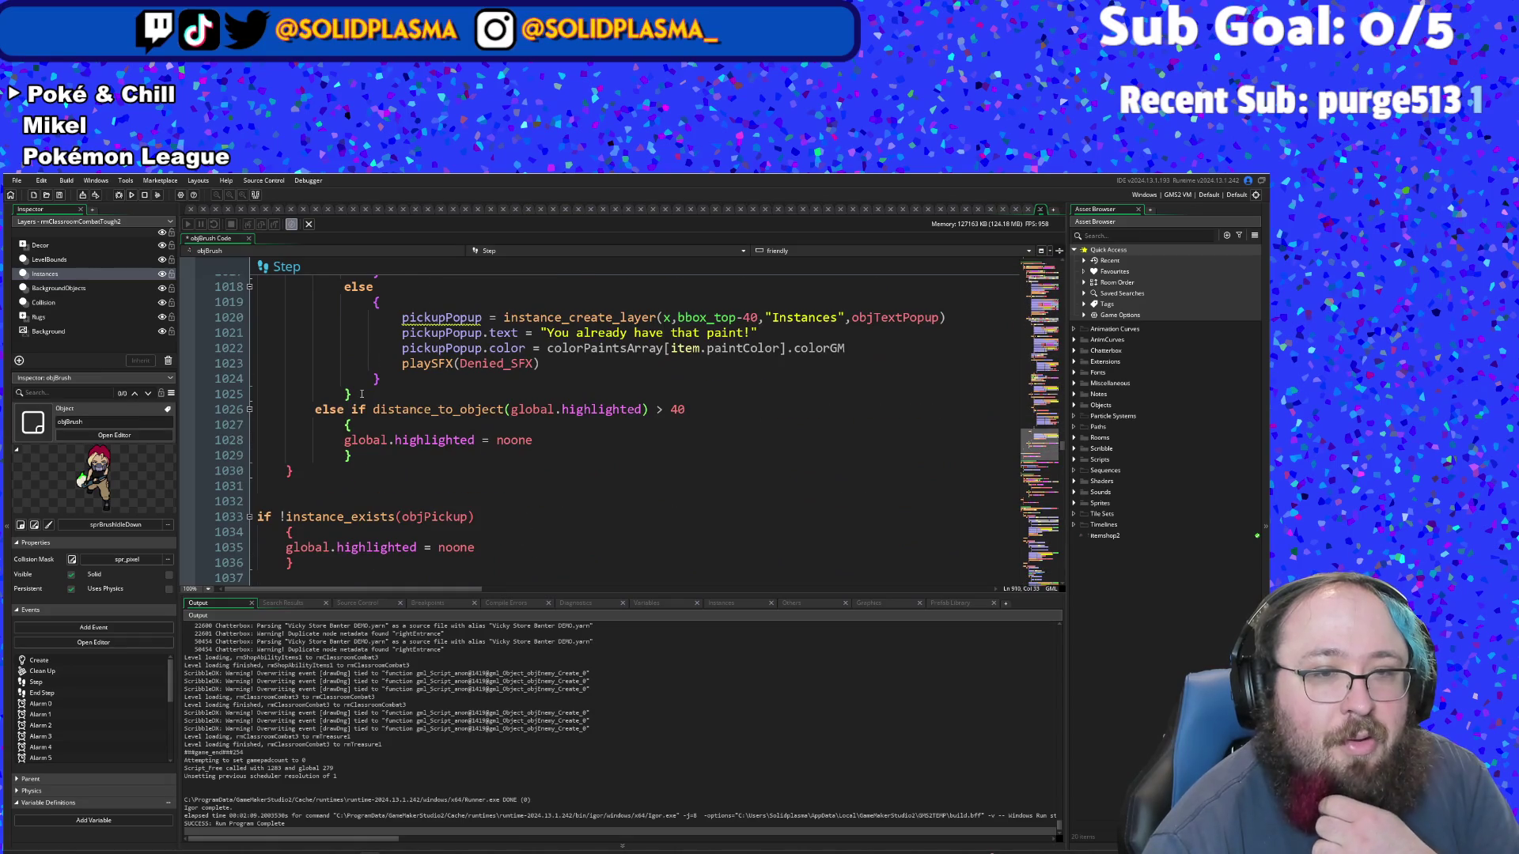
click(357, 457)
key(Return)
text(})
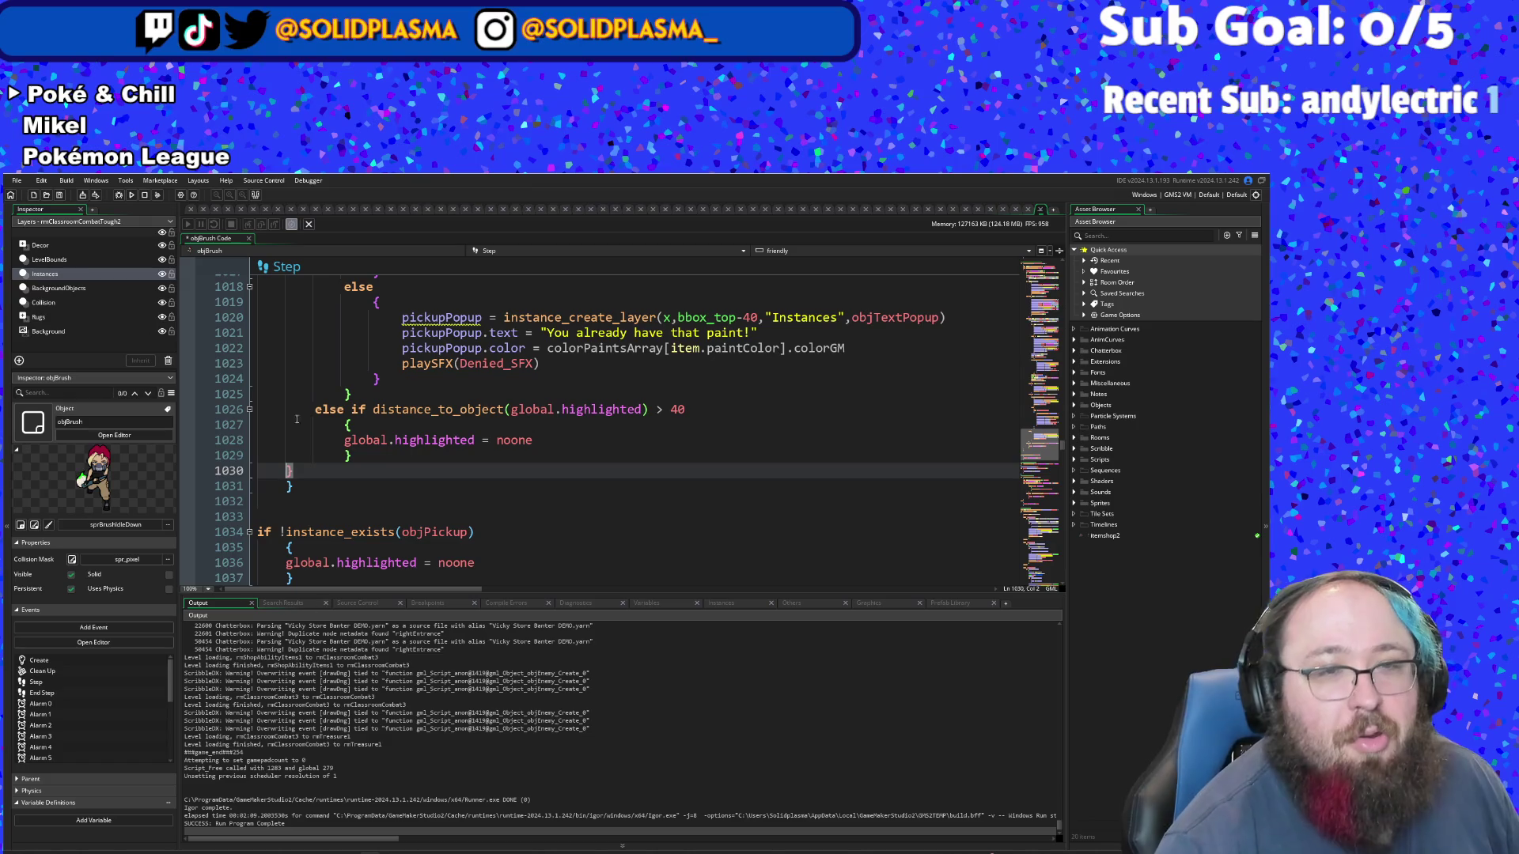
scroll(297, 419, up, 16)
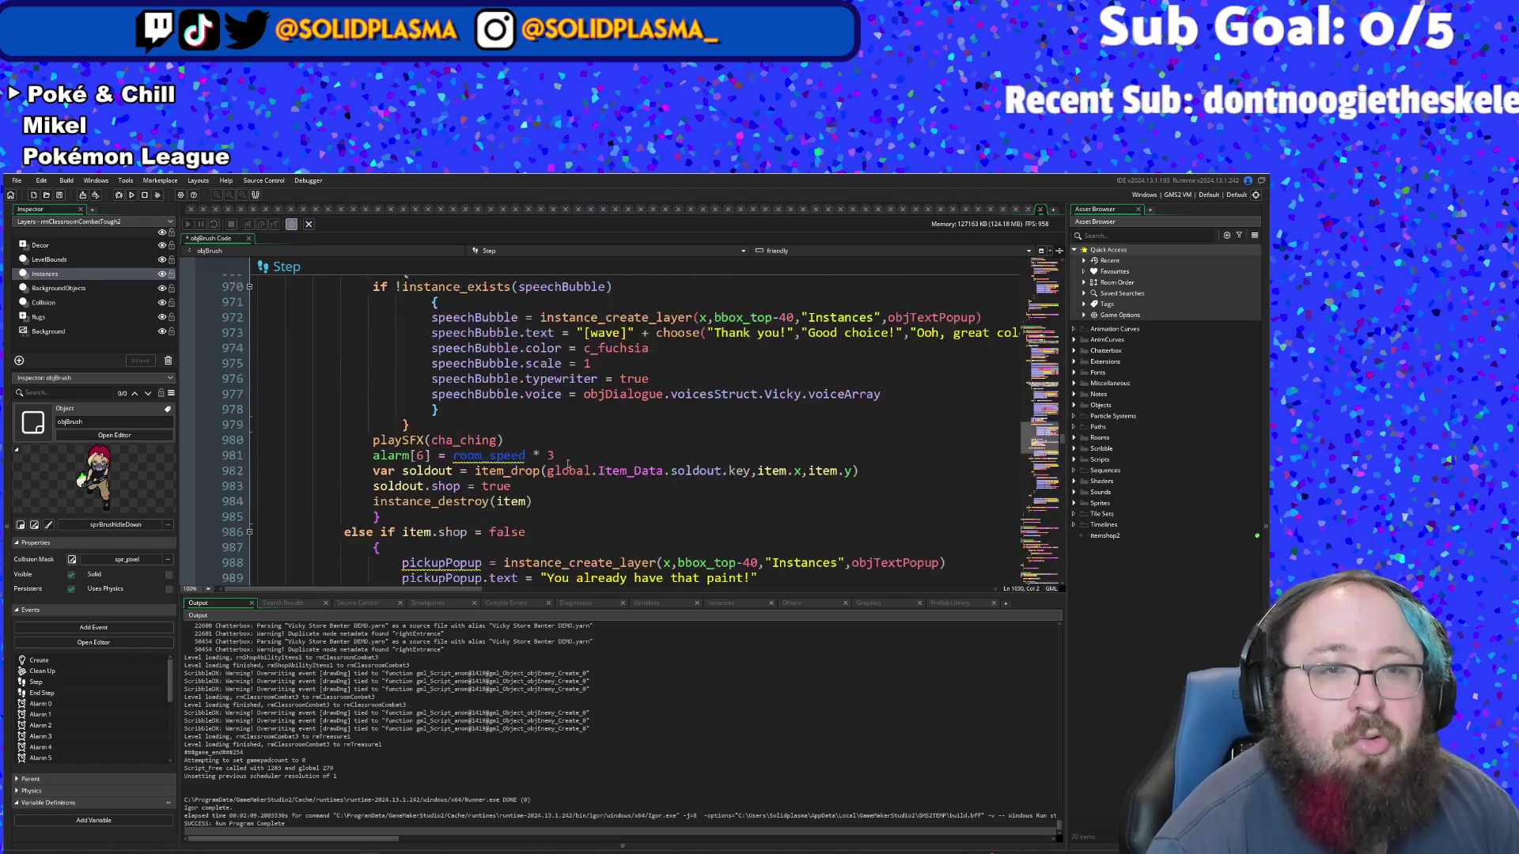
scroll(567, 465, up, 20)
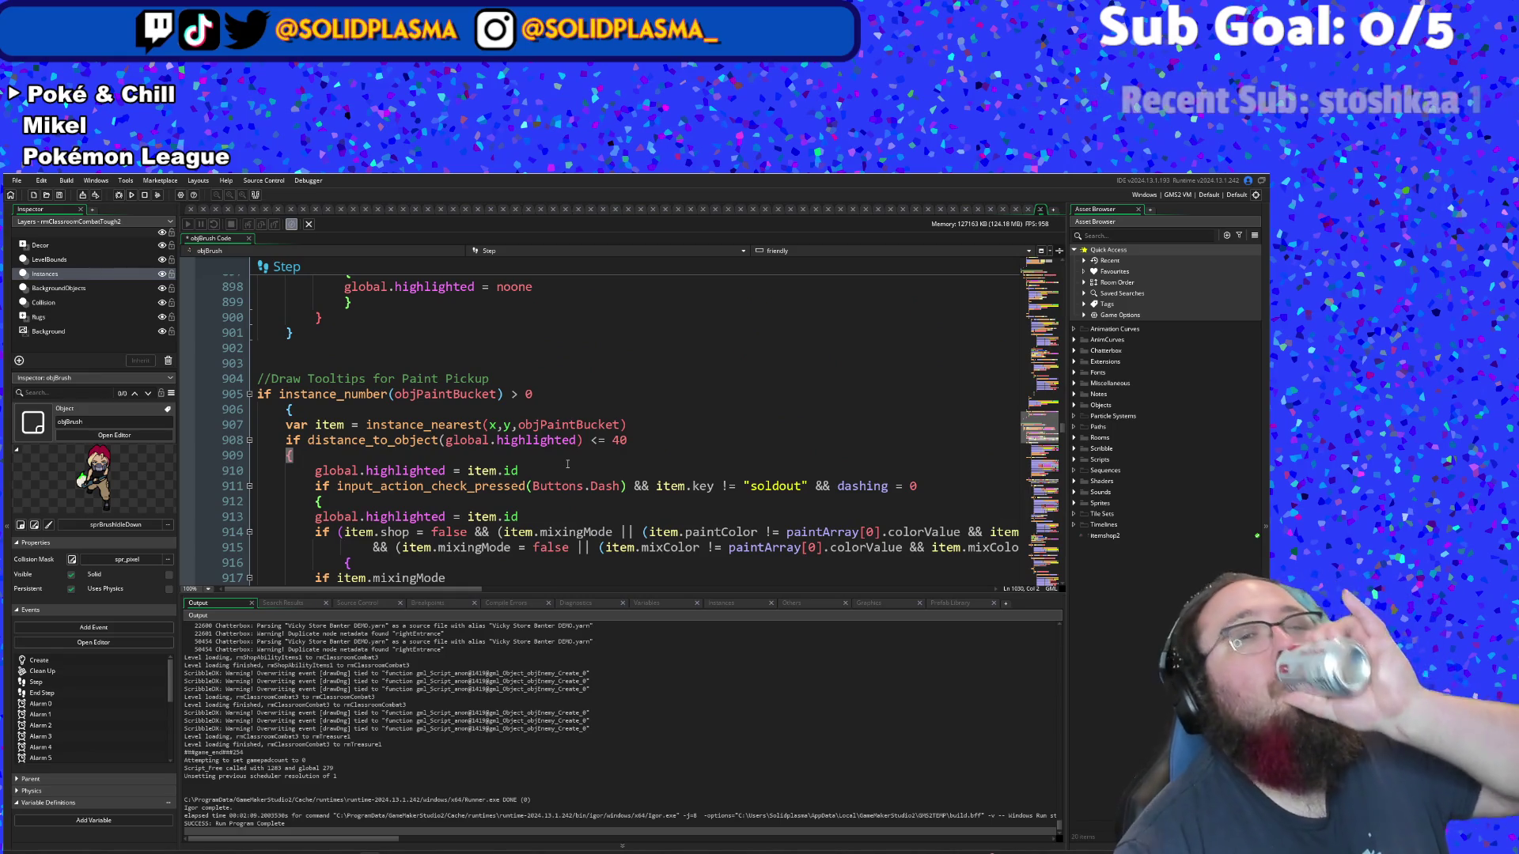
- In the line 908 distance check, replace global.highlighted with item
click(549, 470)
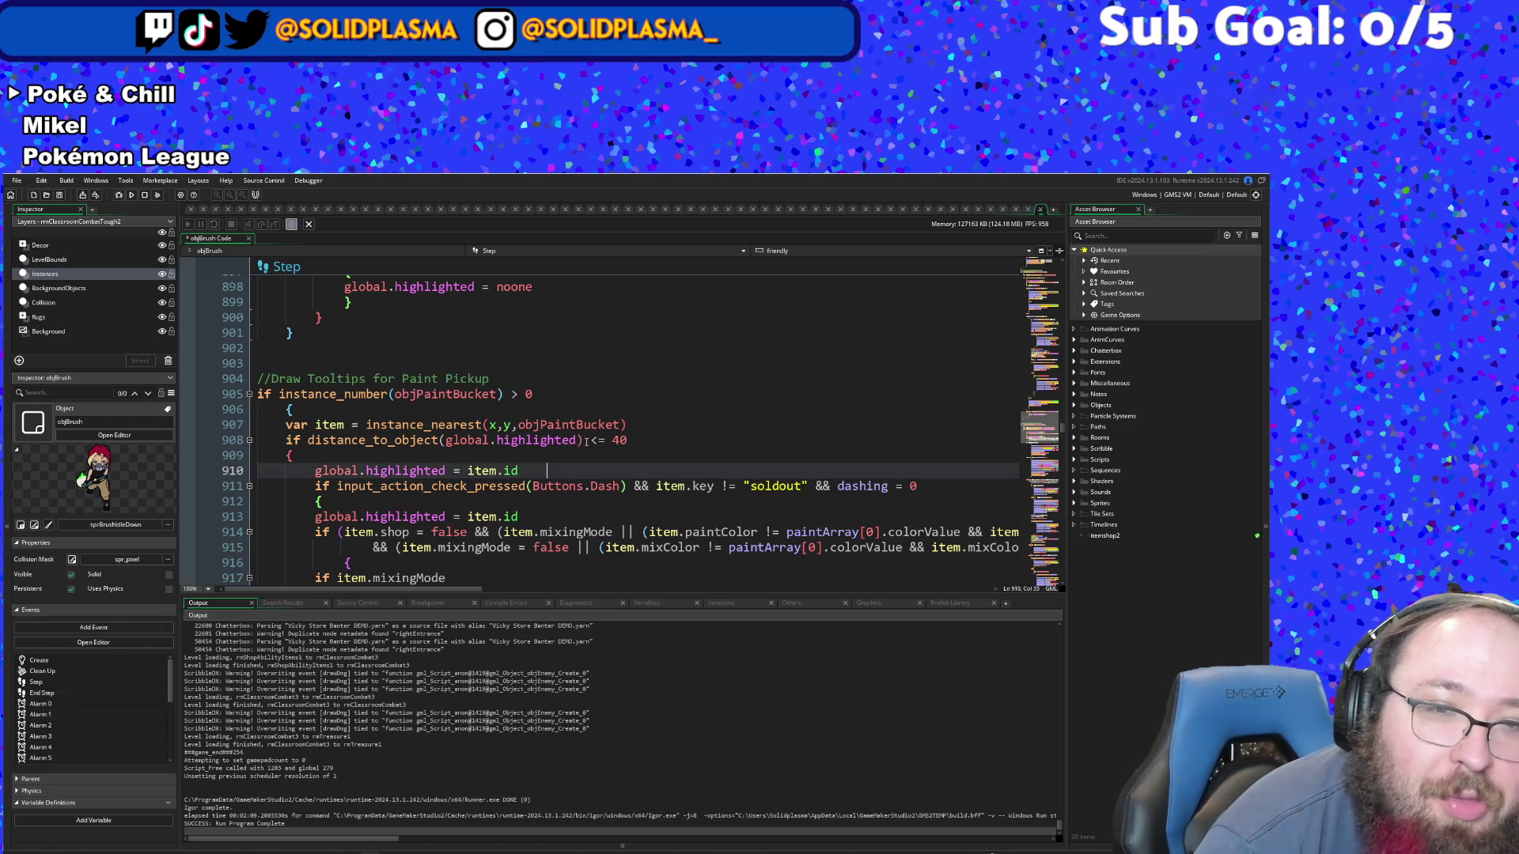
drag(582, 440, 445, 440)
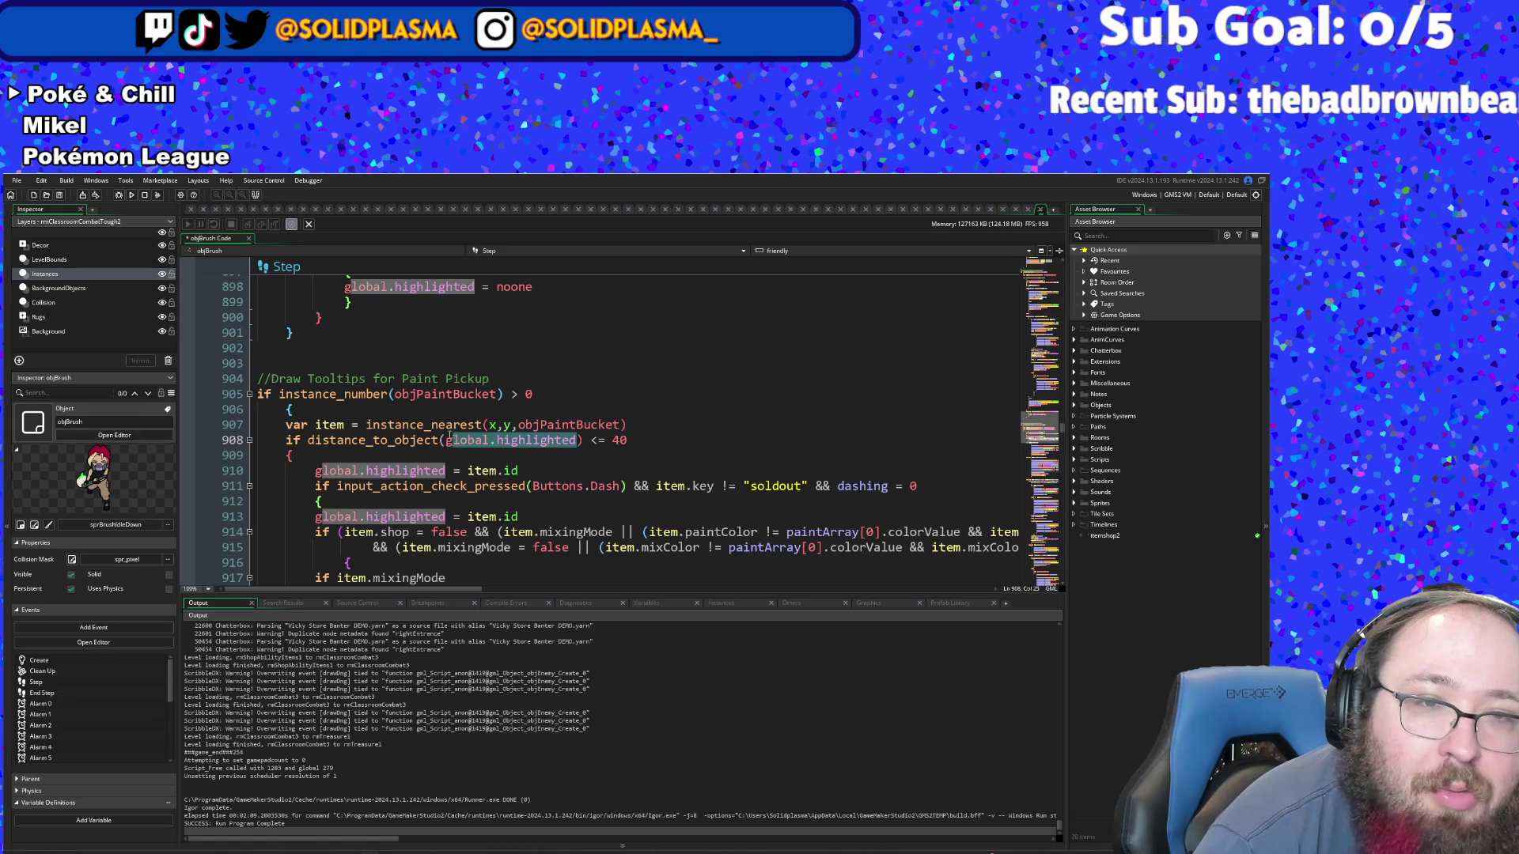
text(item)
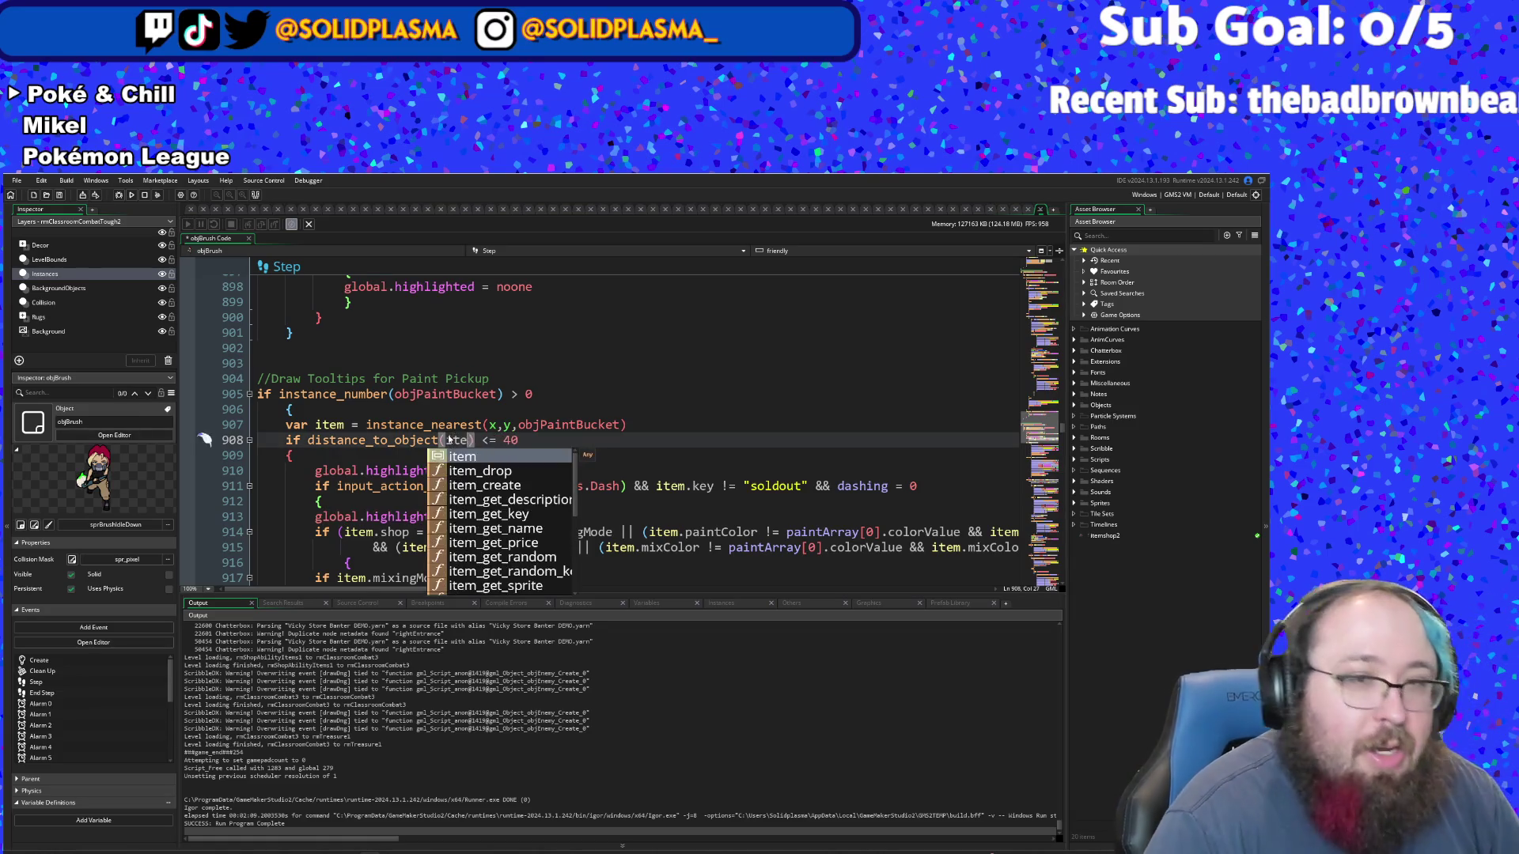
key(Escape)
click(376, 453)
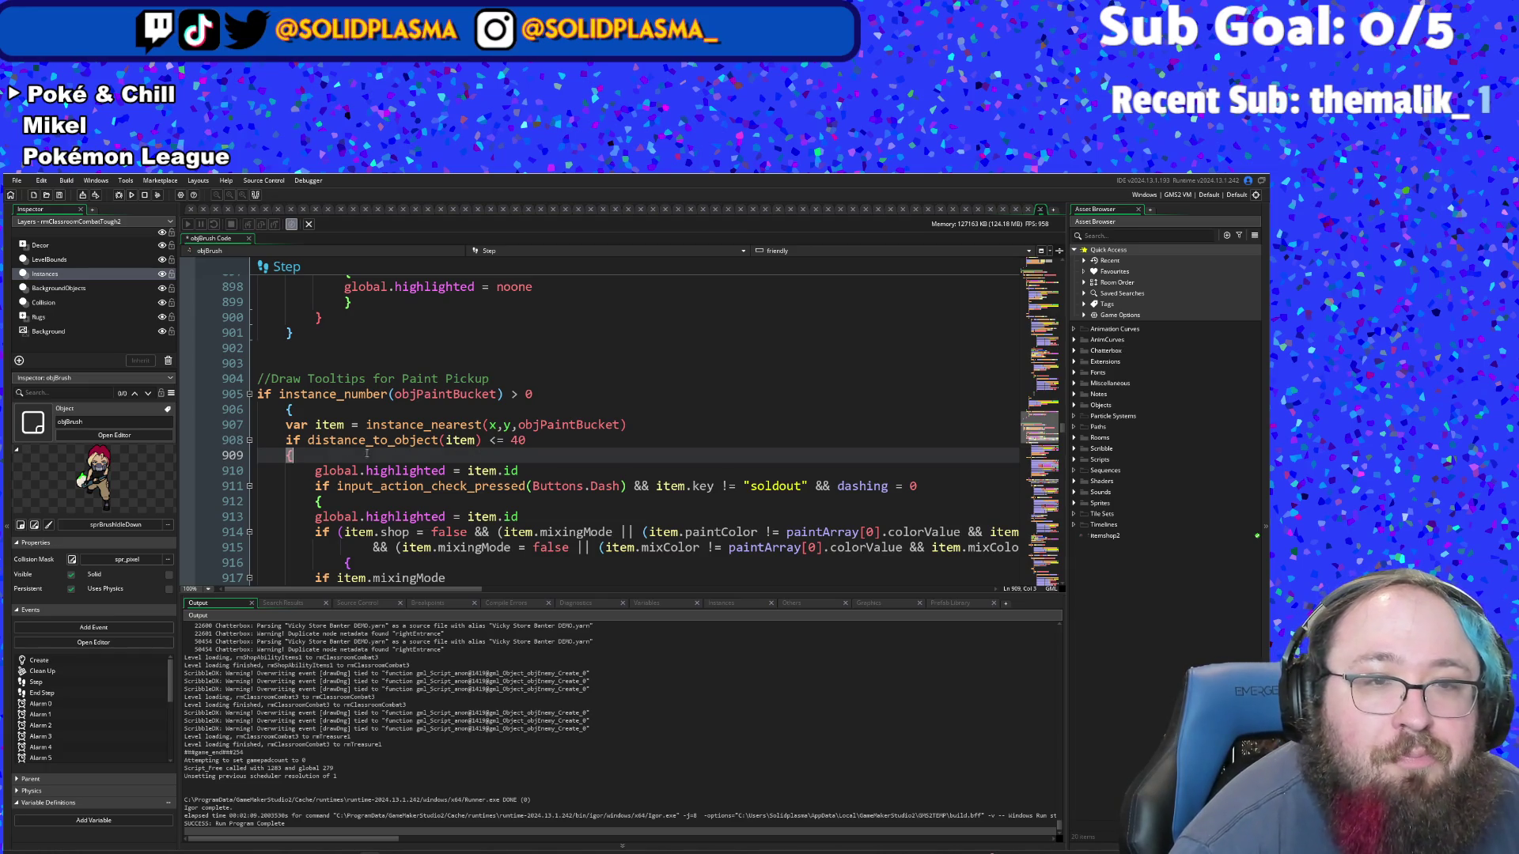
- Prefix the condition with instance_exists(item) && and copy that guard
click(307, 439)
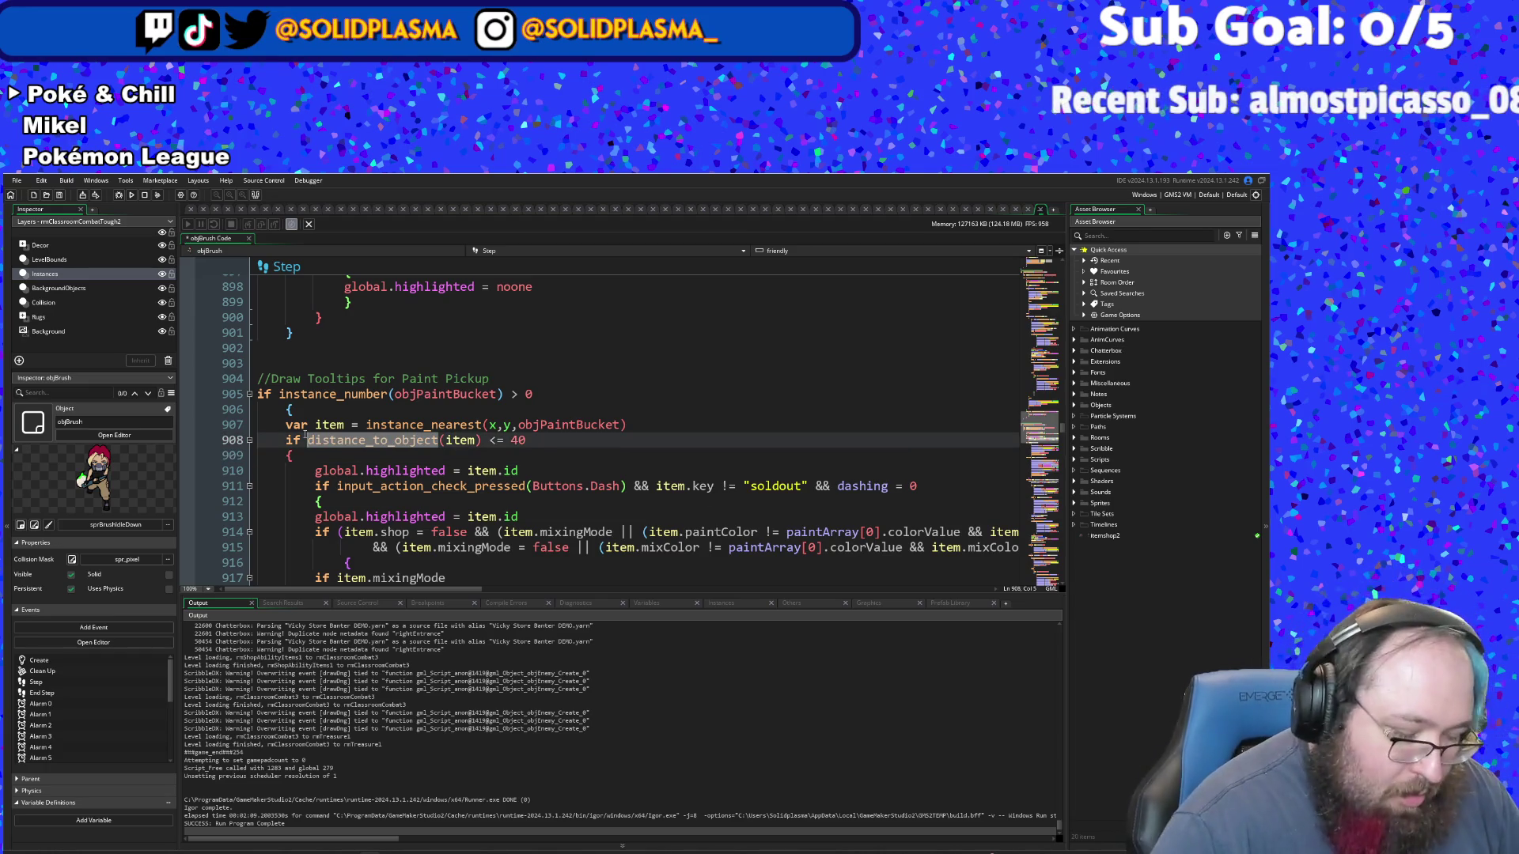
text(instance)
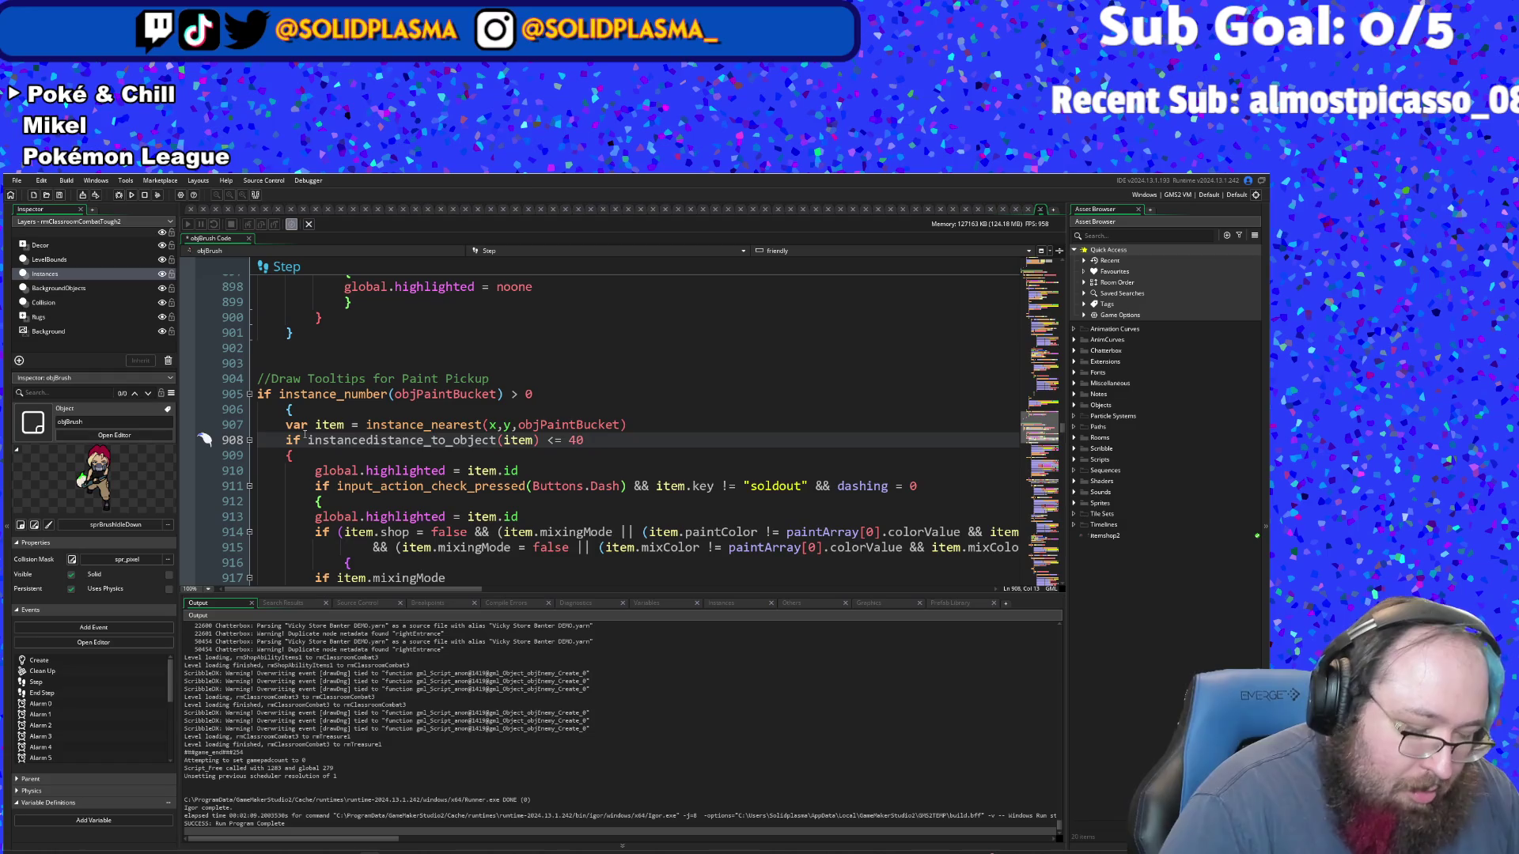
text(ists)
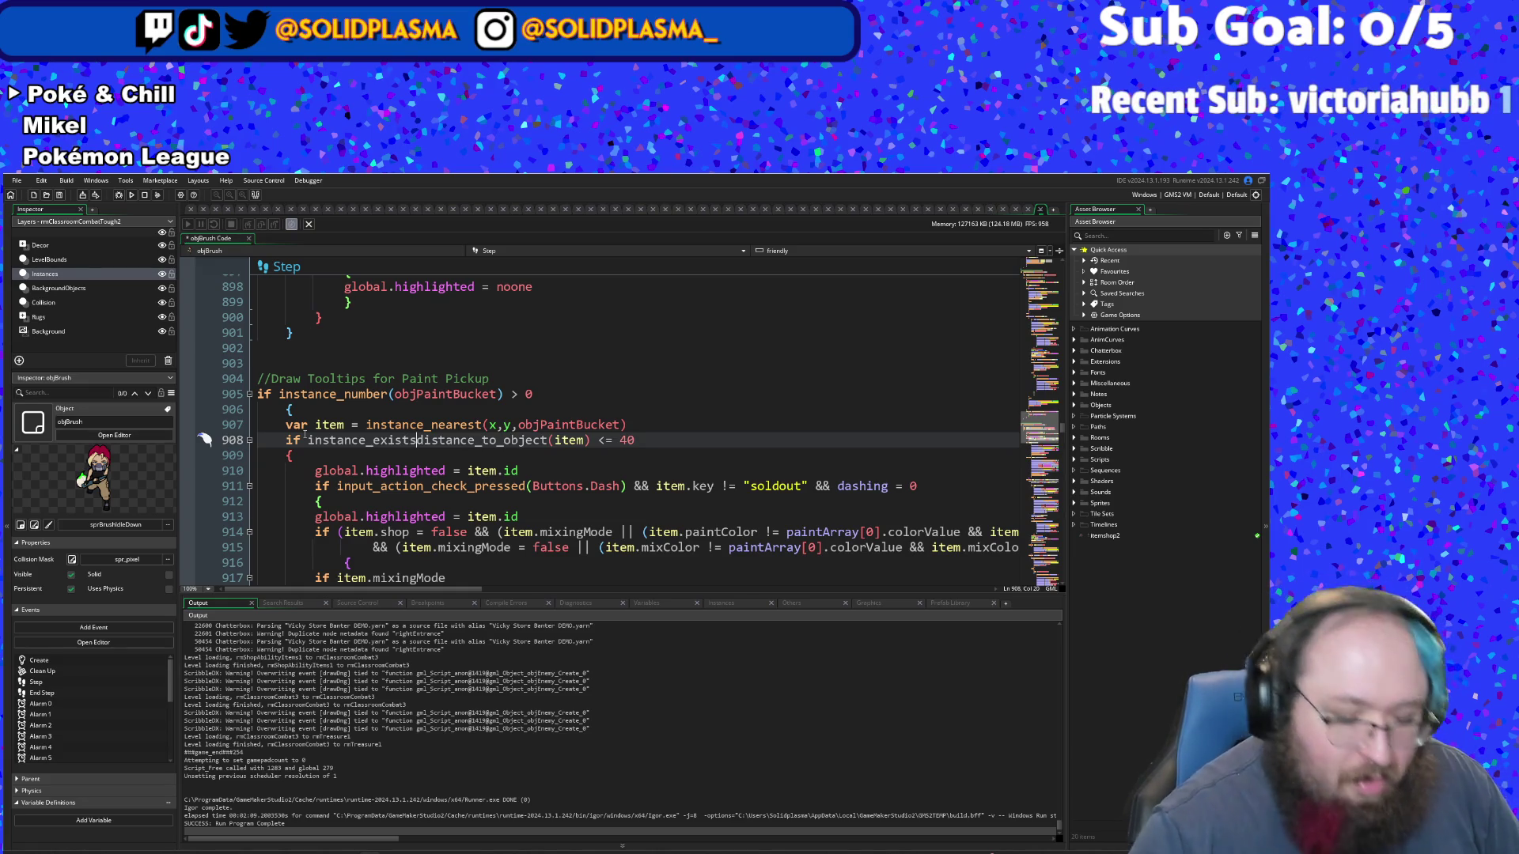
text((item)
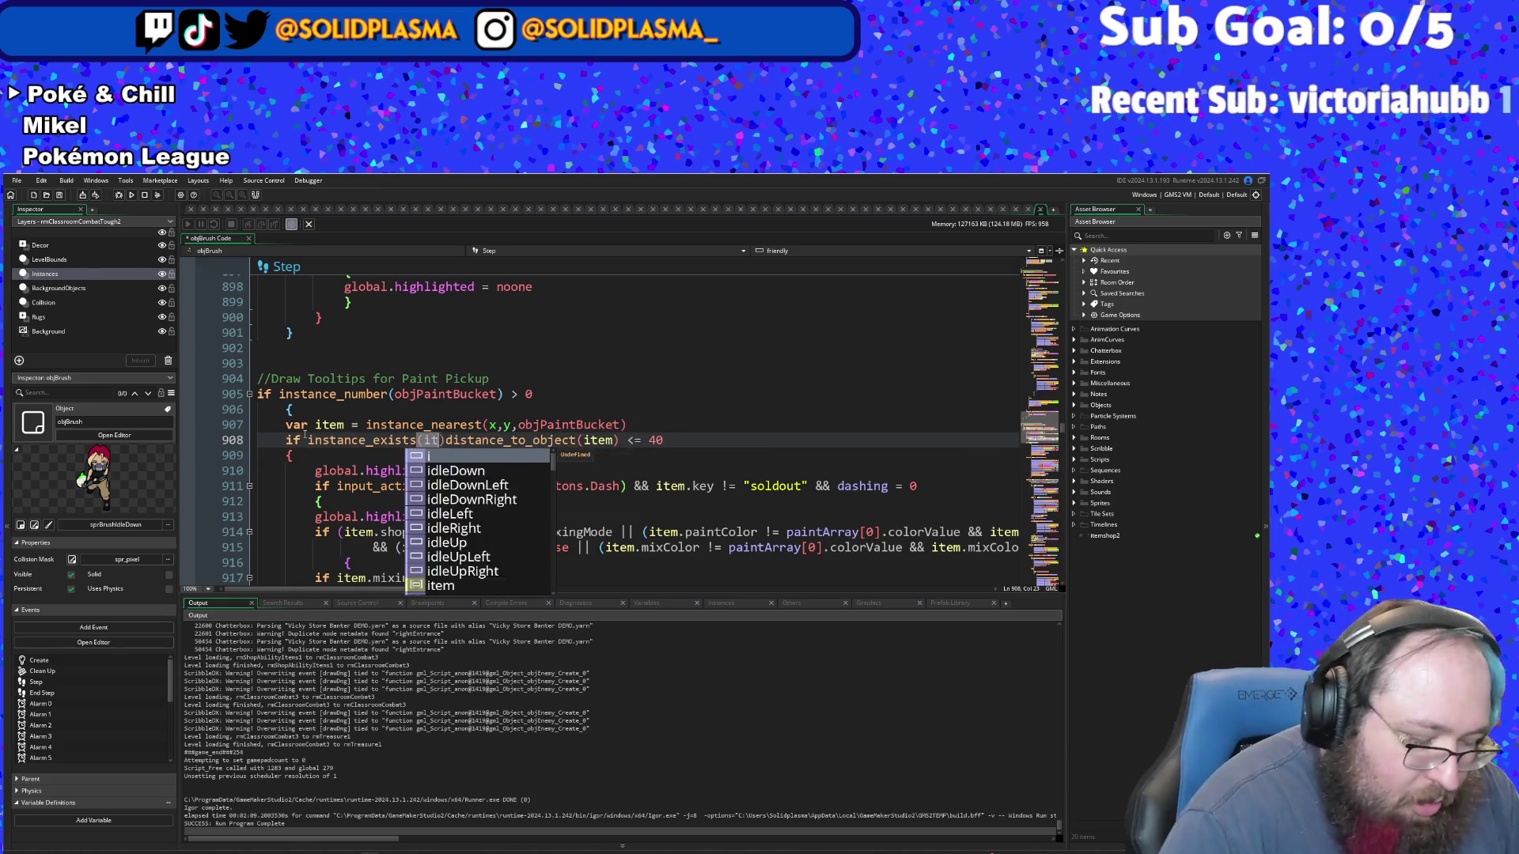
text() )
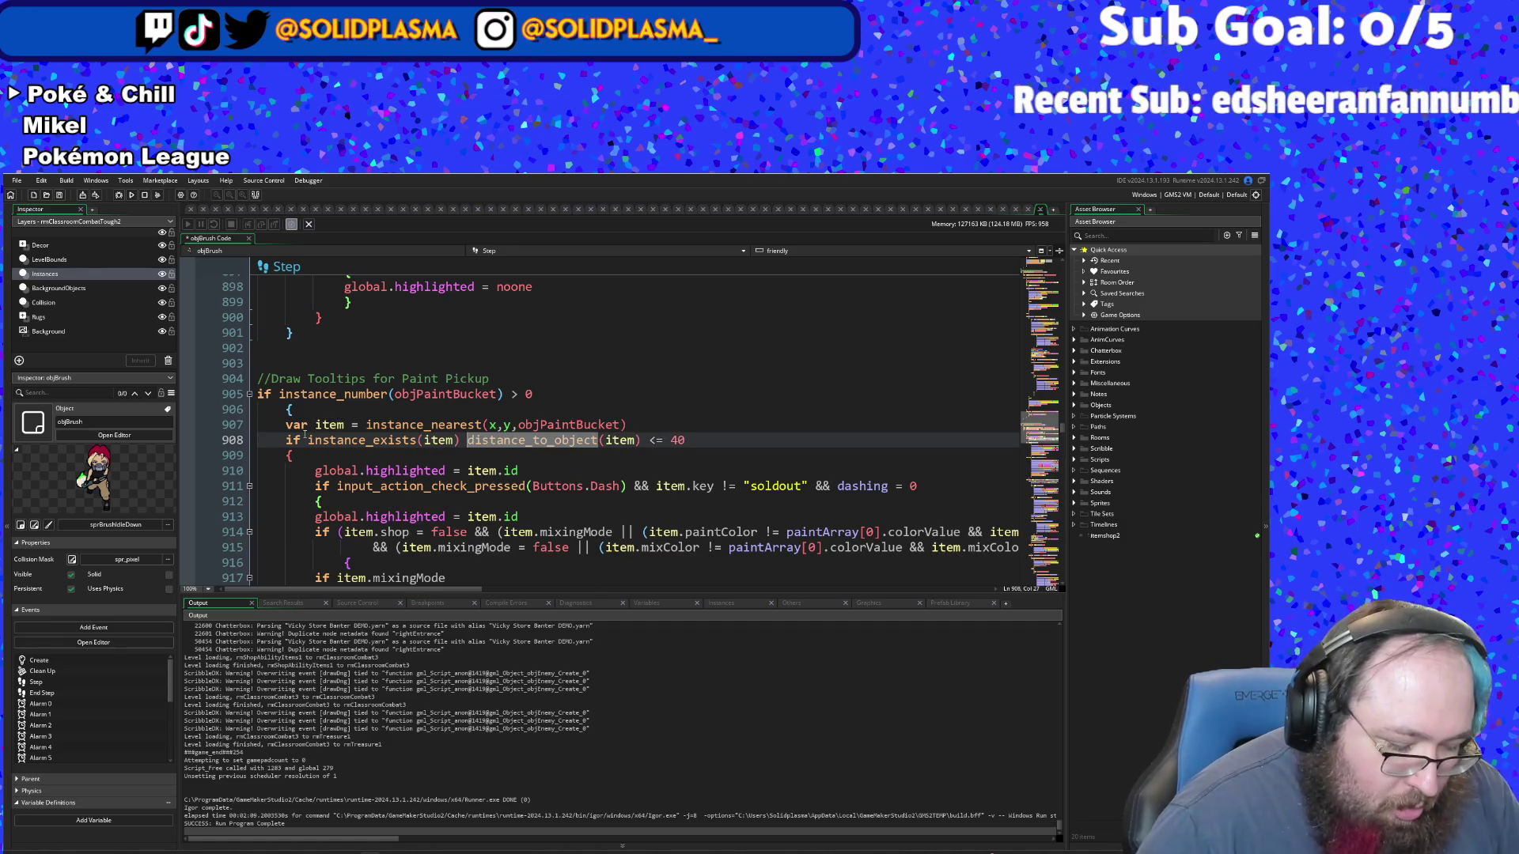
text(&&)
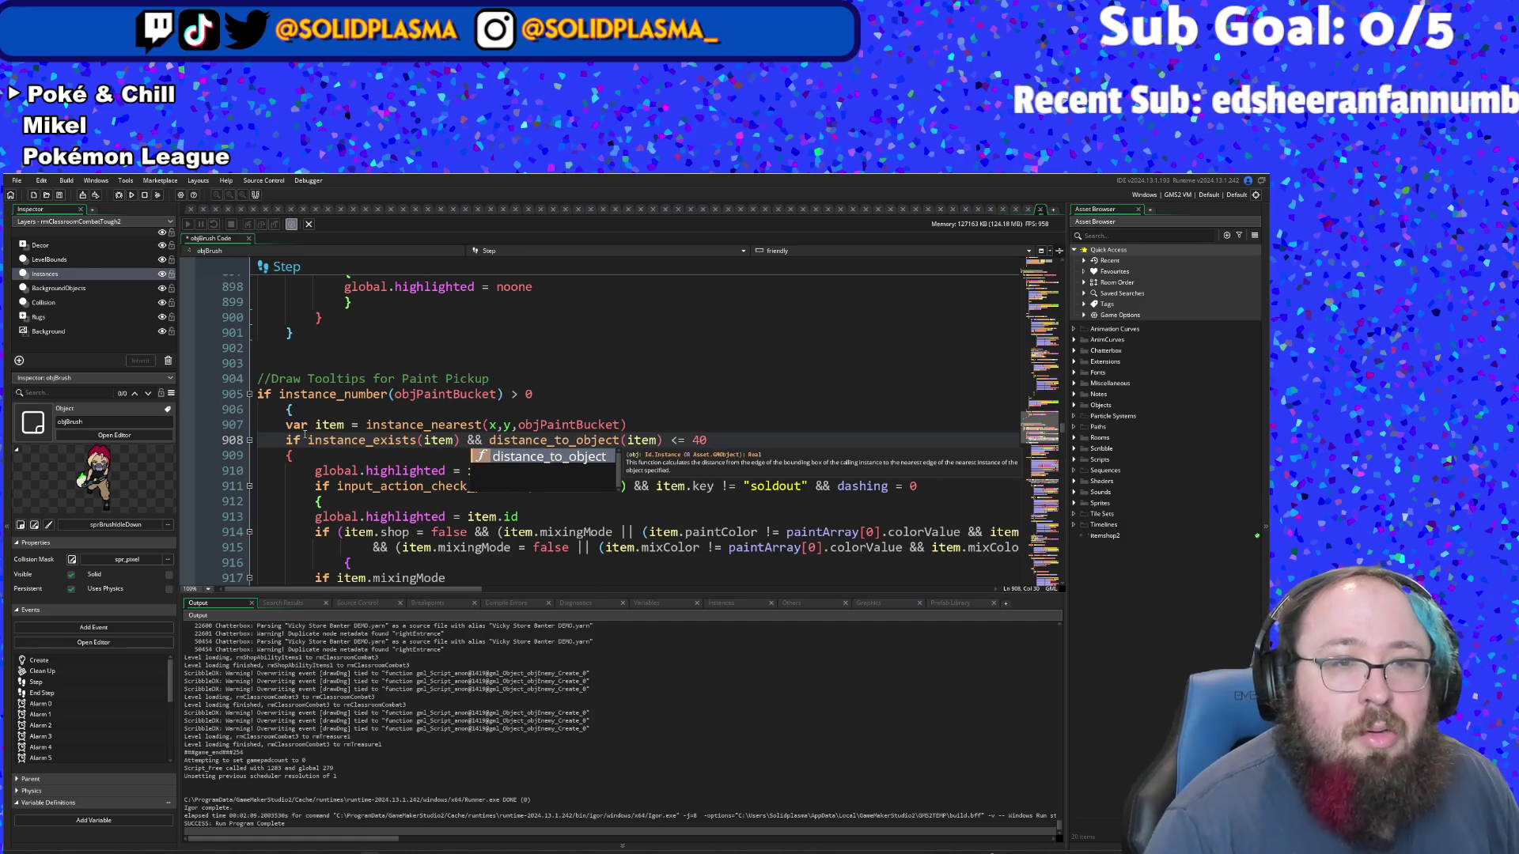
drag(488, 440, 322, 440)
right_click(348, 441)
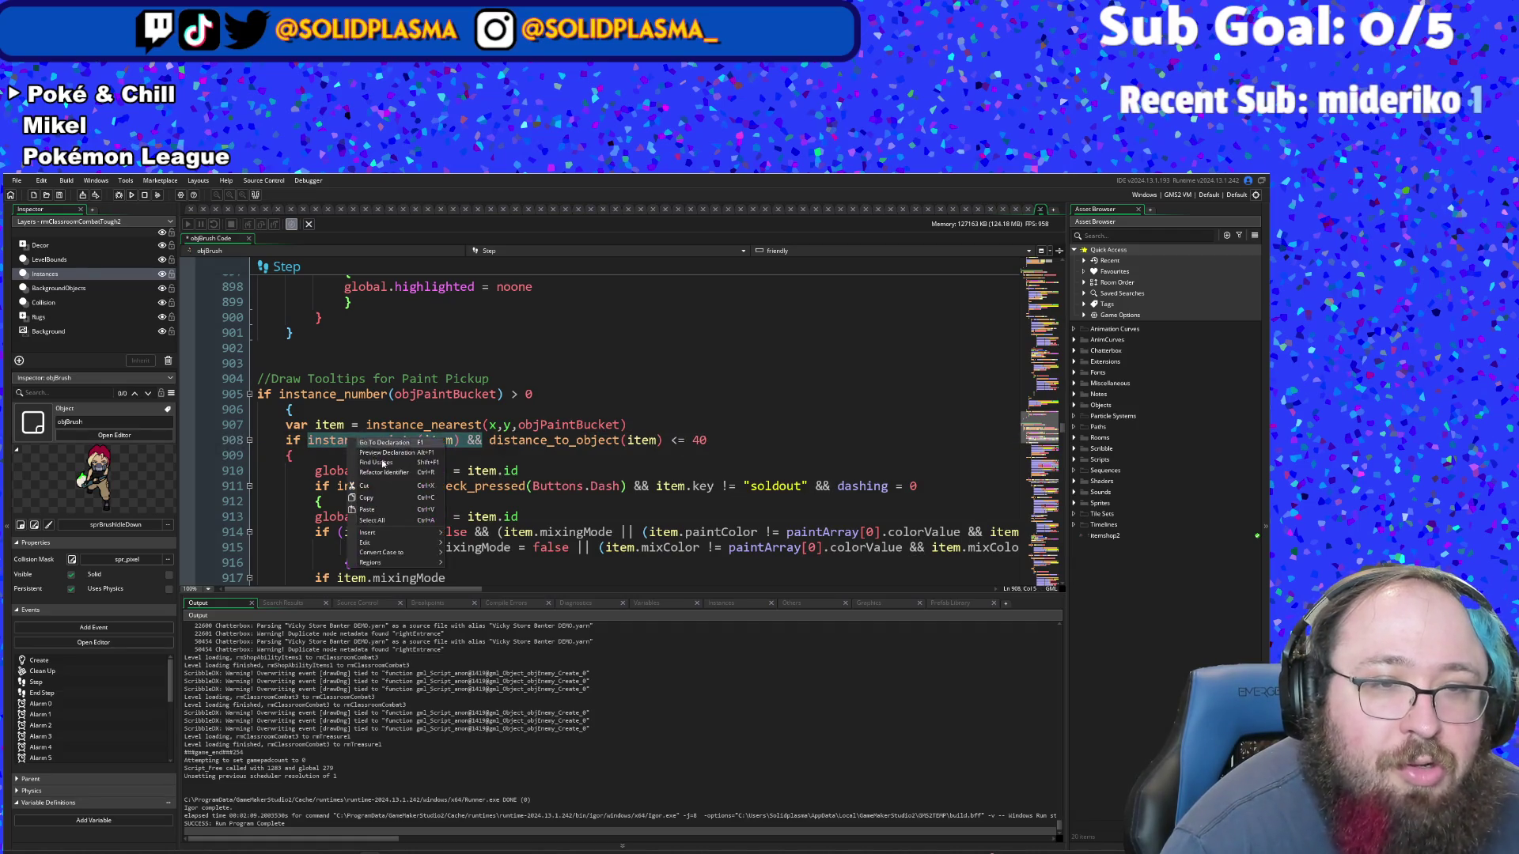
click(379, 503)
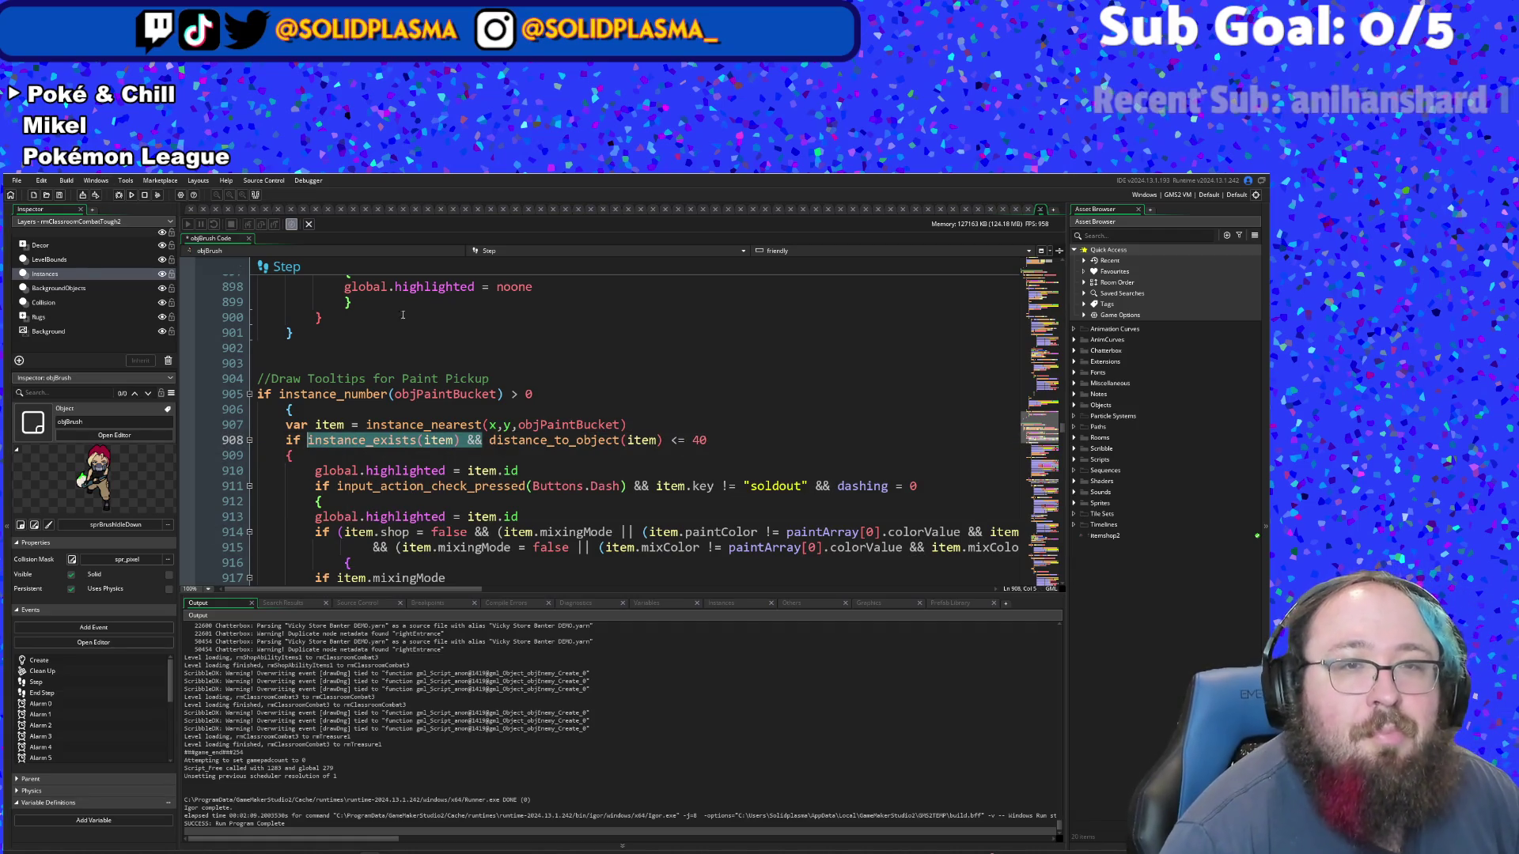
click(271, 409)
scroll(601, 358, up, 20)
- Remove the empty line below the item declaration at line 804 in the ability pickup code
scroll(601, 358, up, 16)
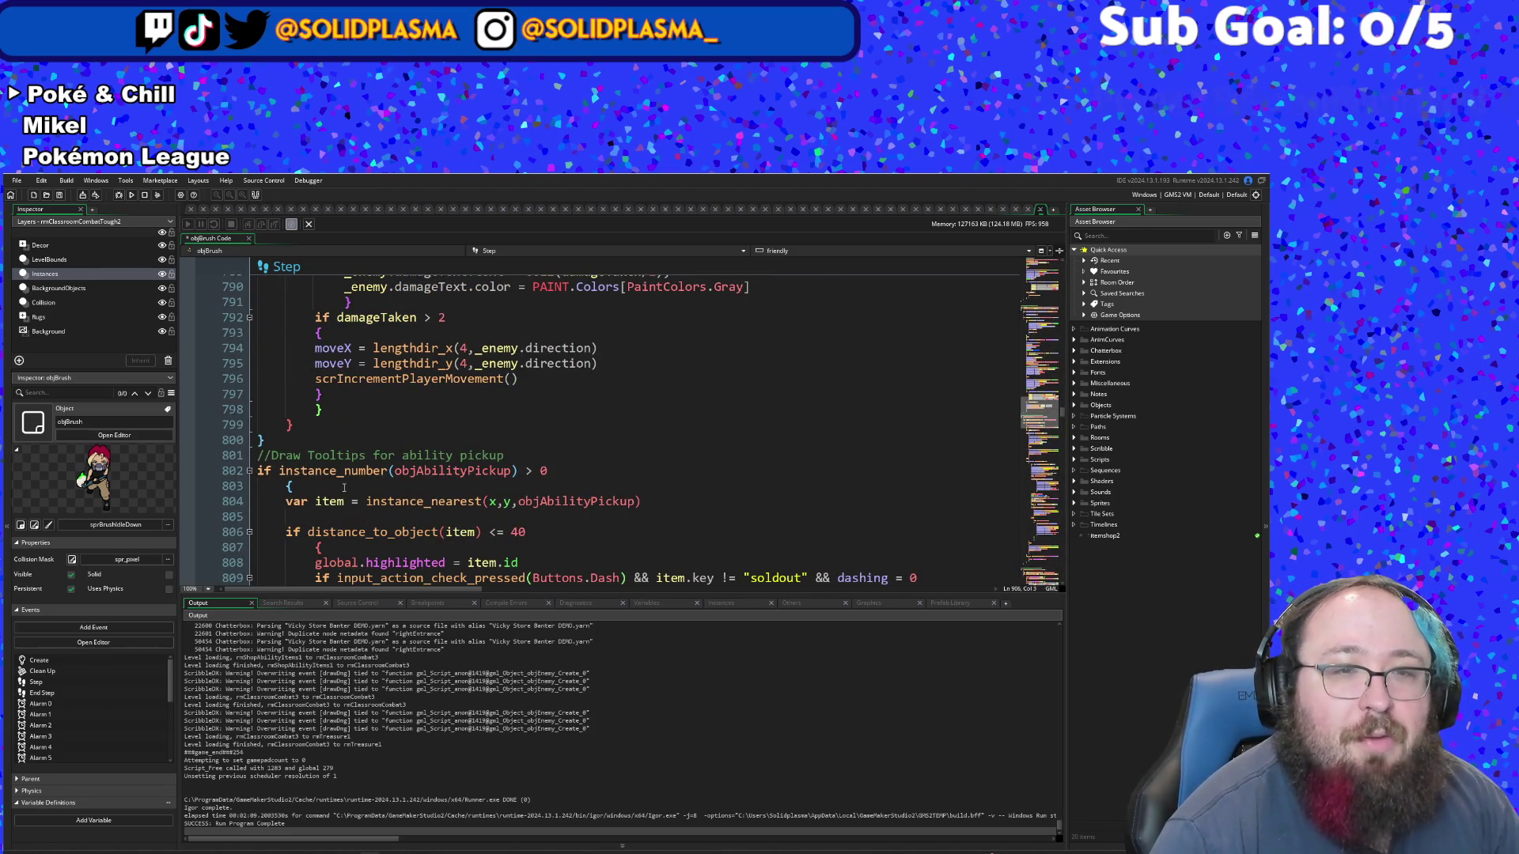
scroll(368, 455, down, 2)
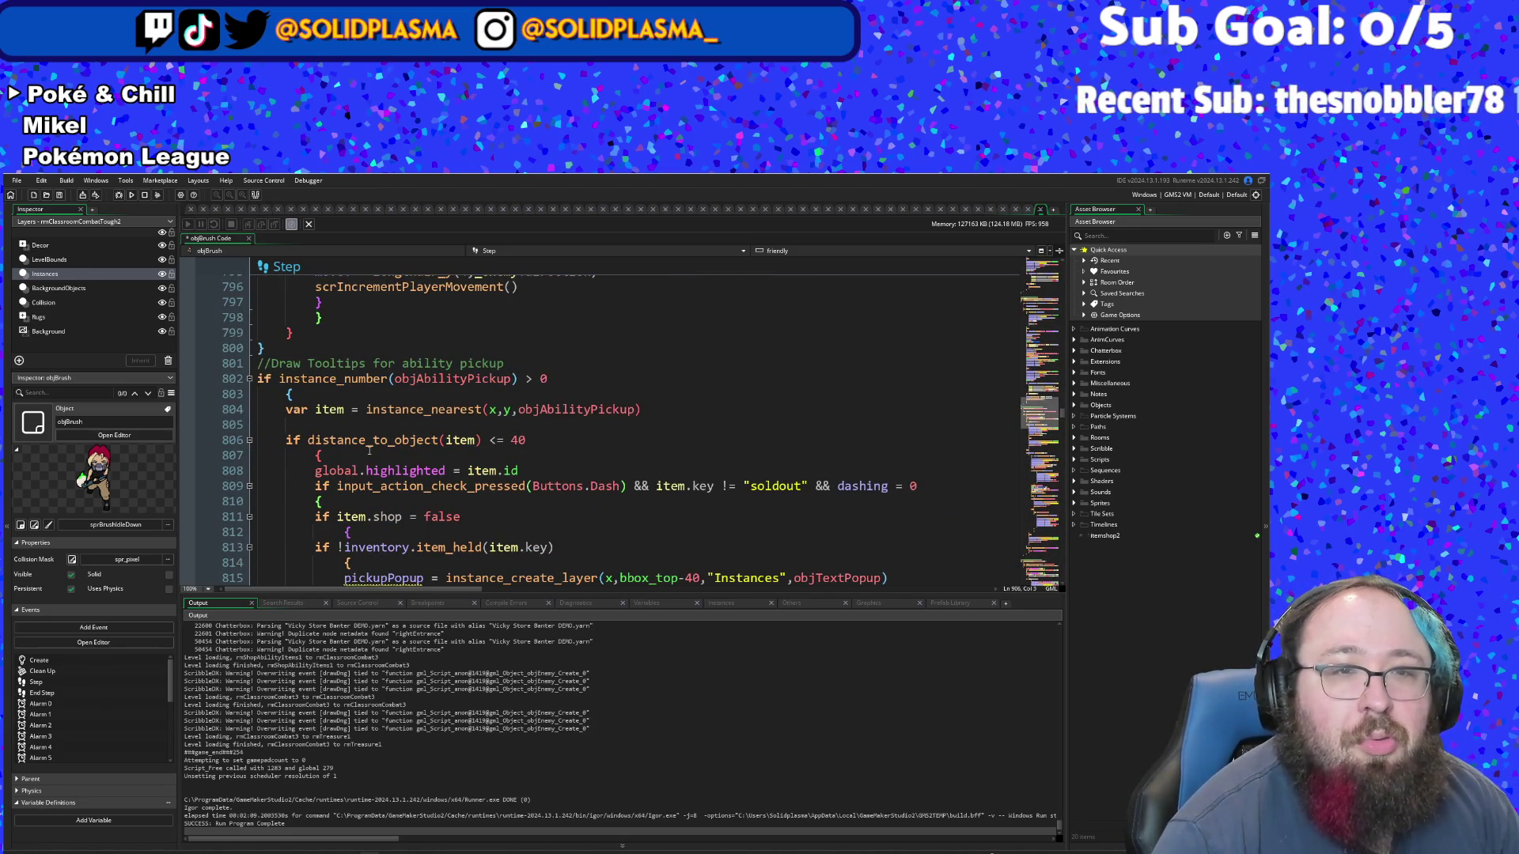
click(323, 411)
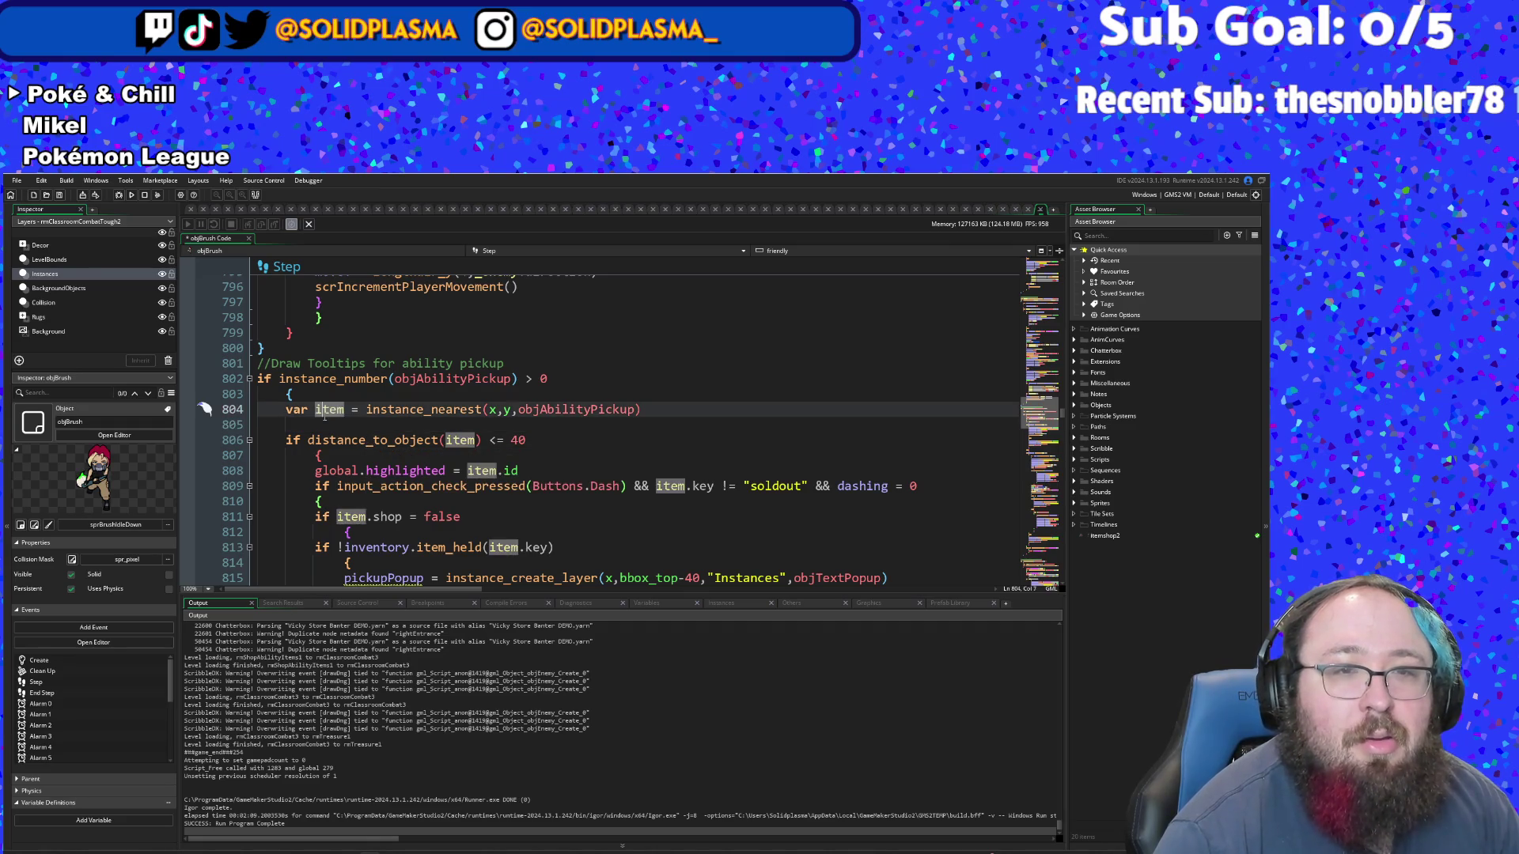
click(354, 443)
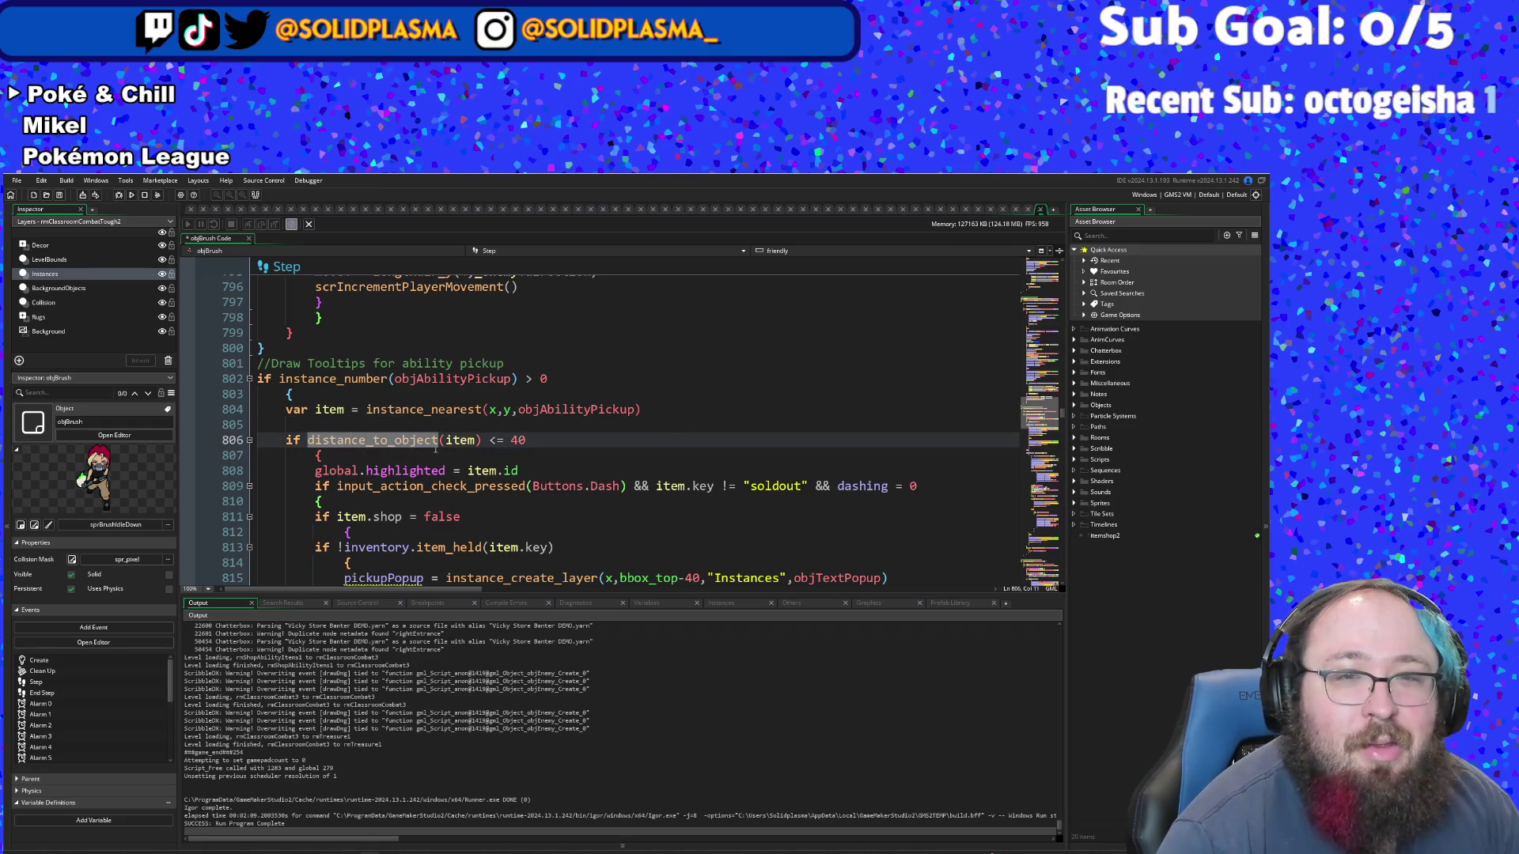
click(465, 437)
drag(440, 442, 424, 442)
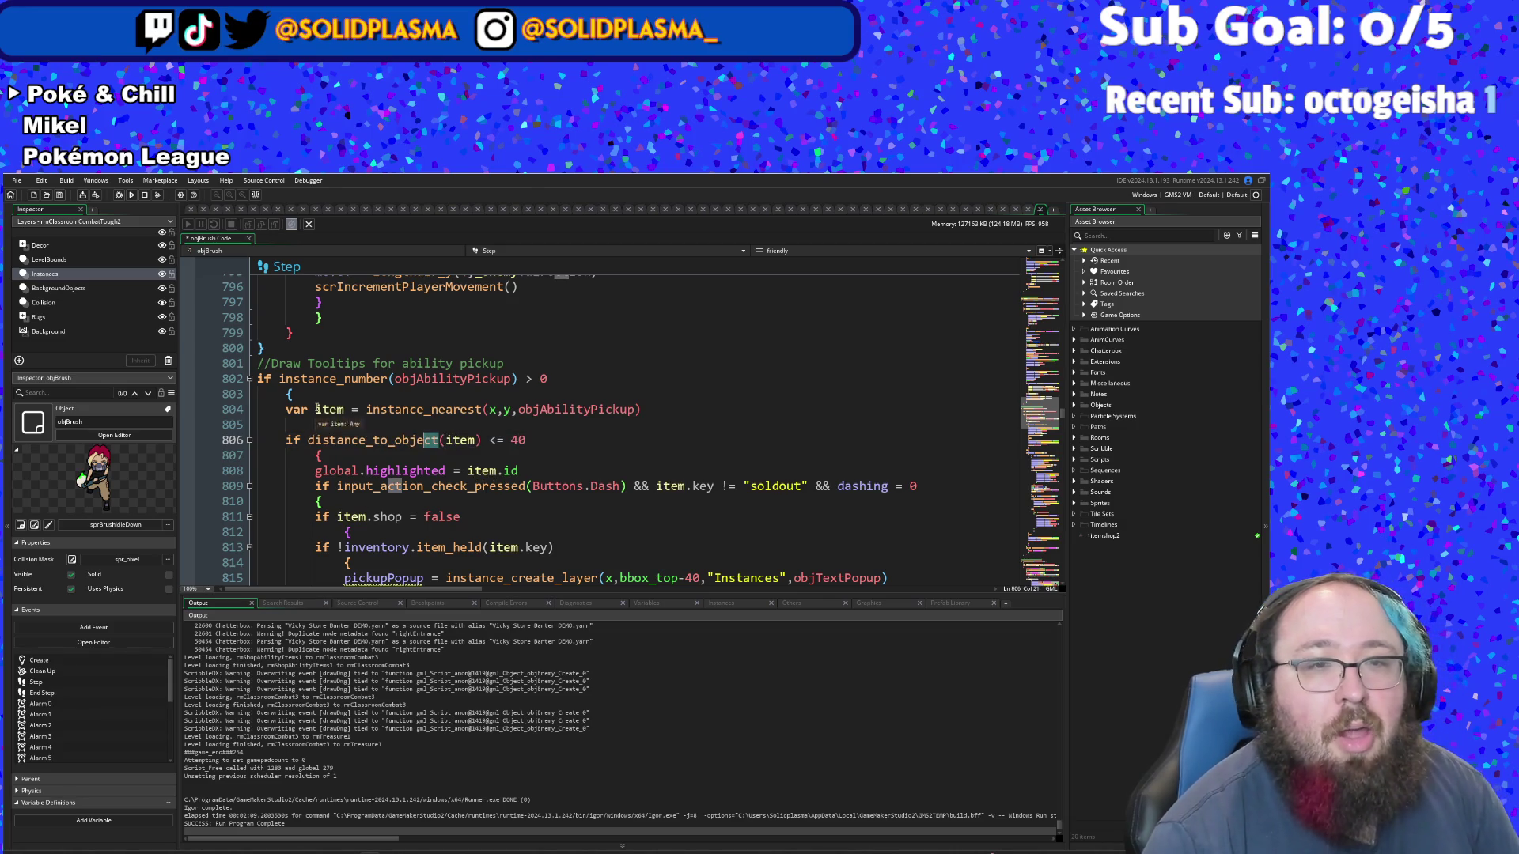
click(291, 424)
key(BackSpace)
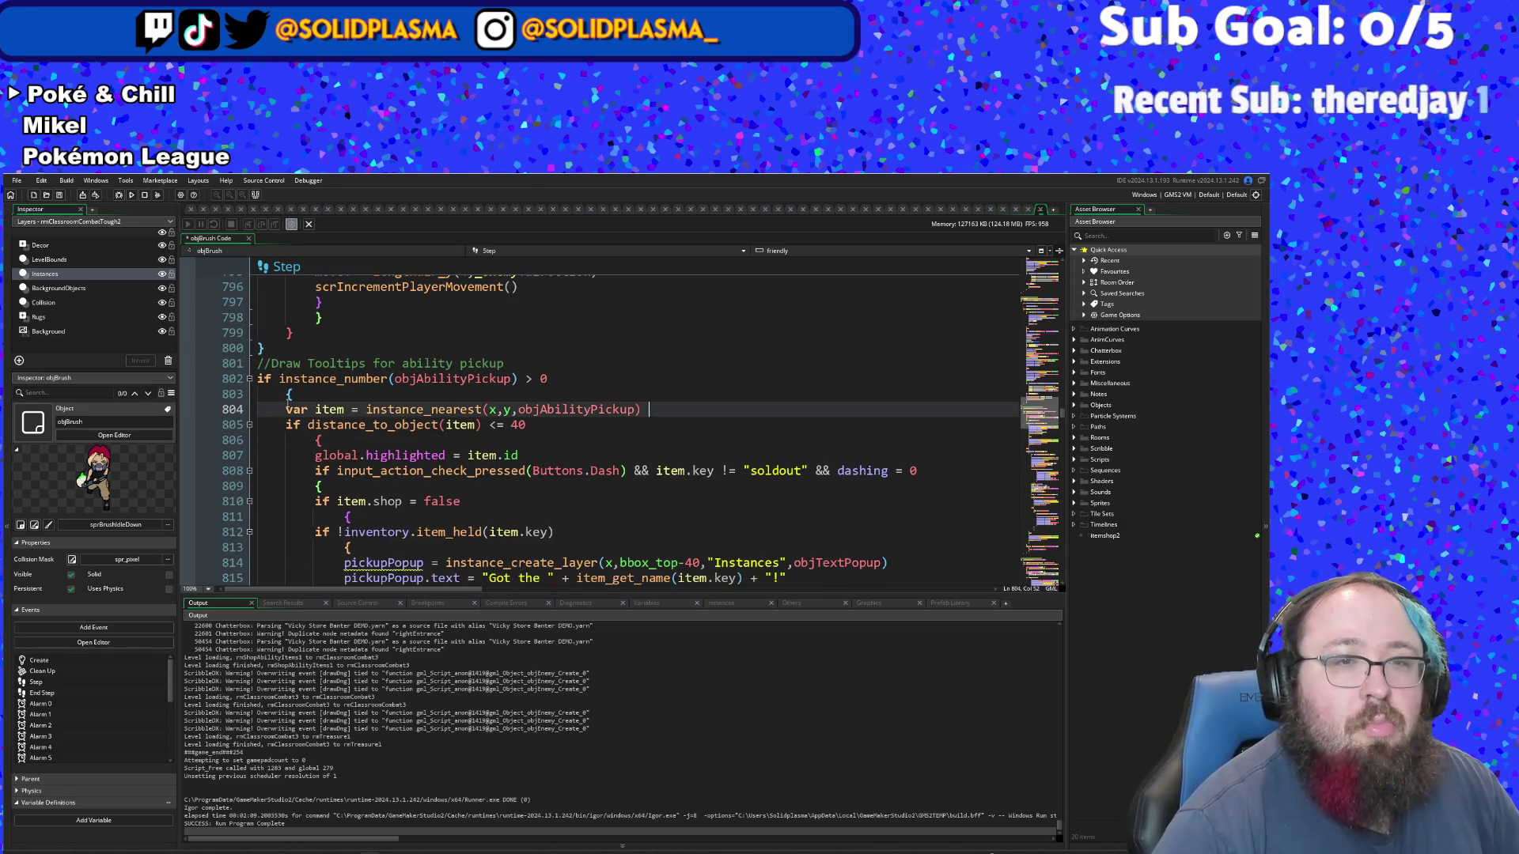
- Insert instance_exists(item) && after 'if' on line 805
click(290, 425)
text(instance_exists(item) &&)
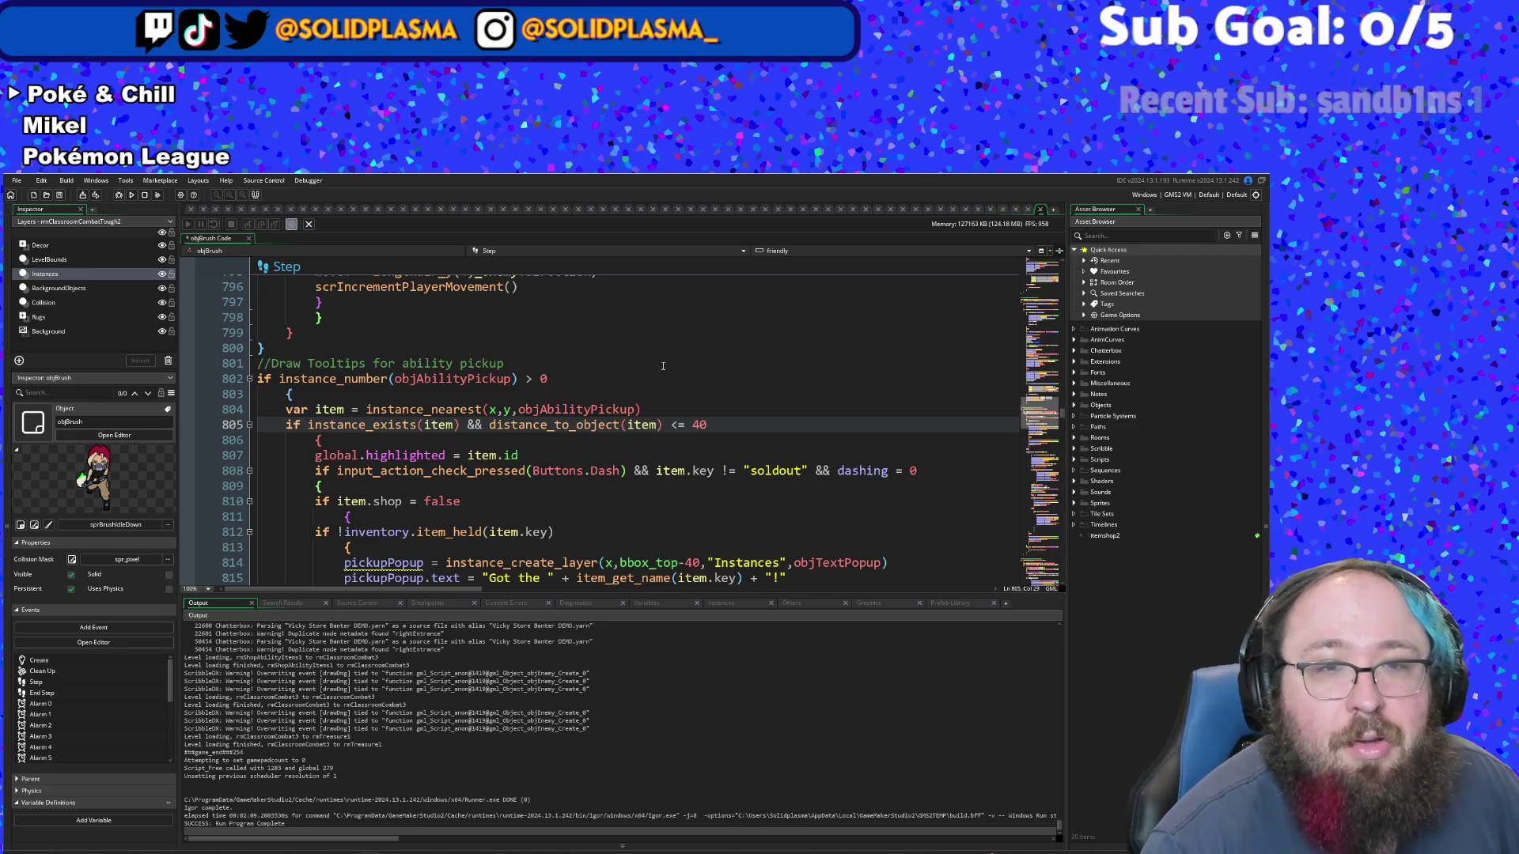
click(618, 363)
scroll(619, 356, down, 2)
click(609, 351)
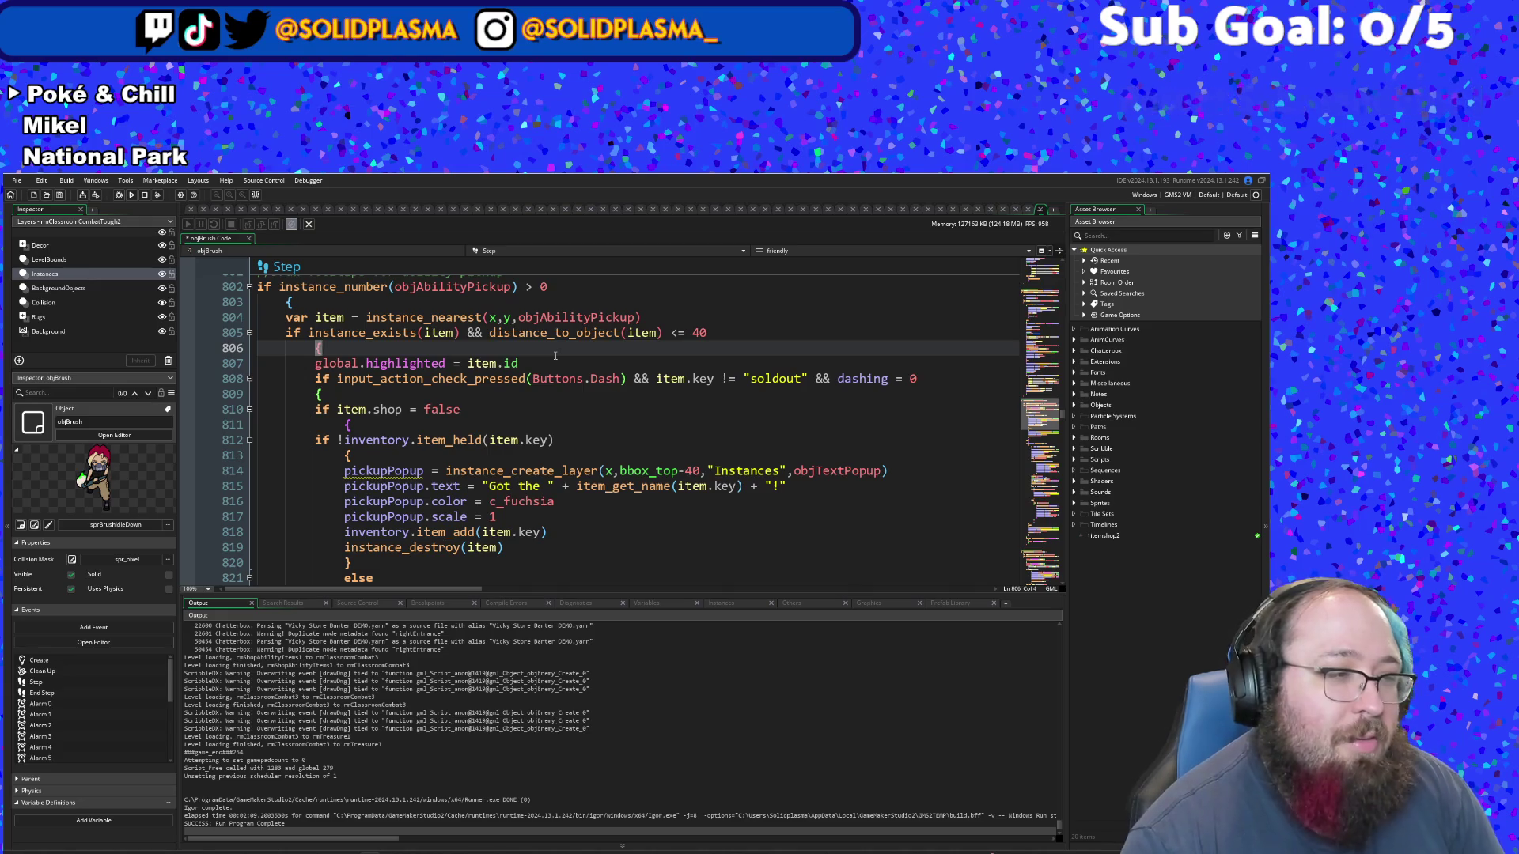
click(494, 516)
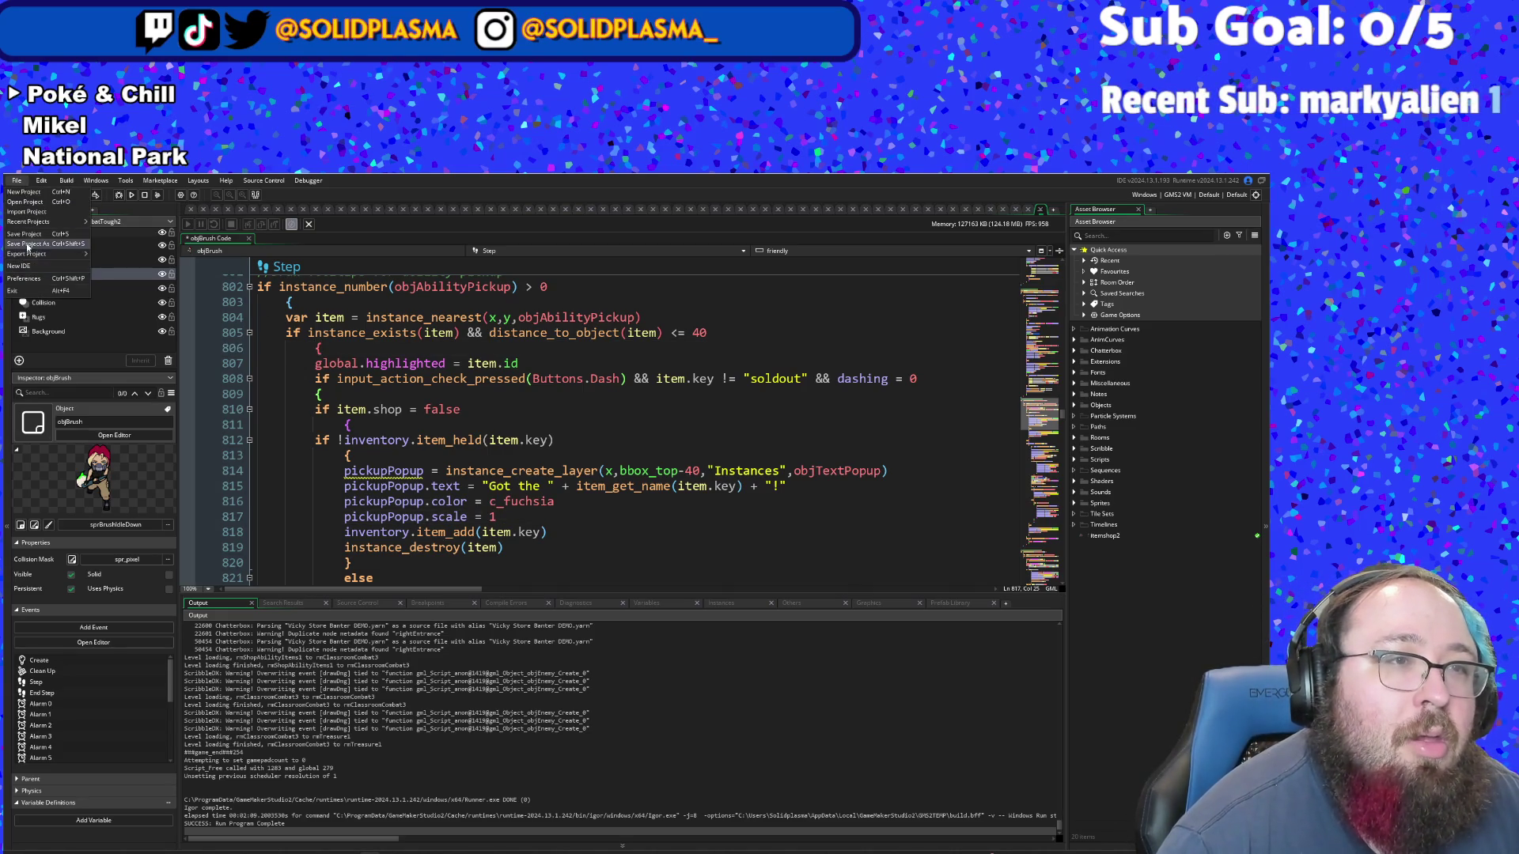
- Run the game, walk out of the library into the shop, and cycle through the paints on the counter
click(119, 194)
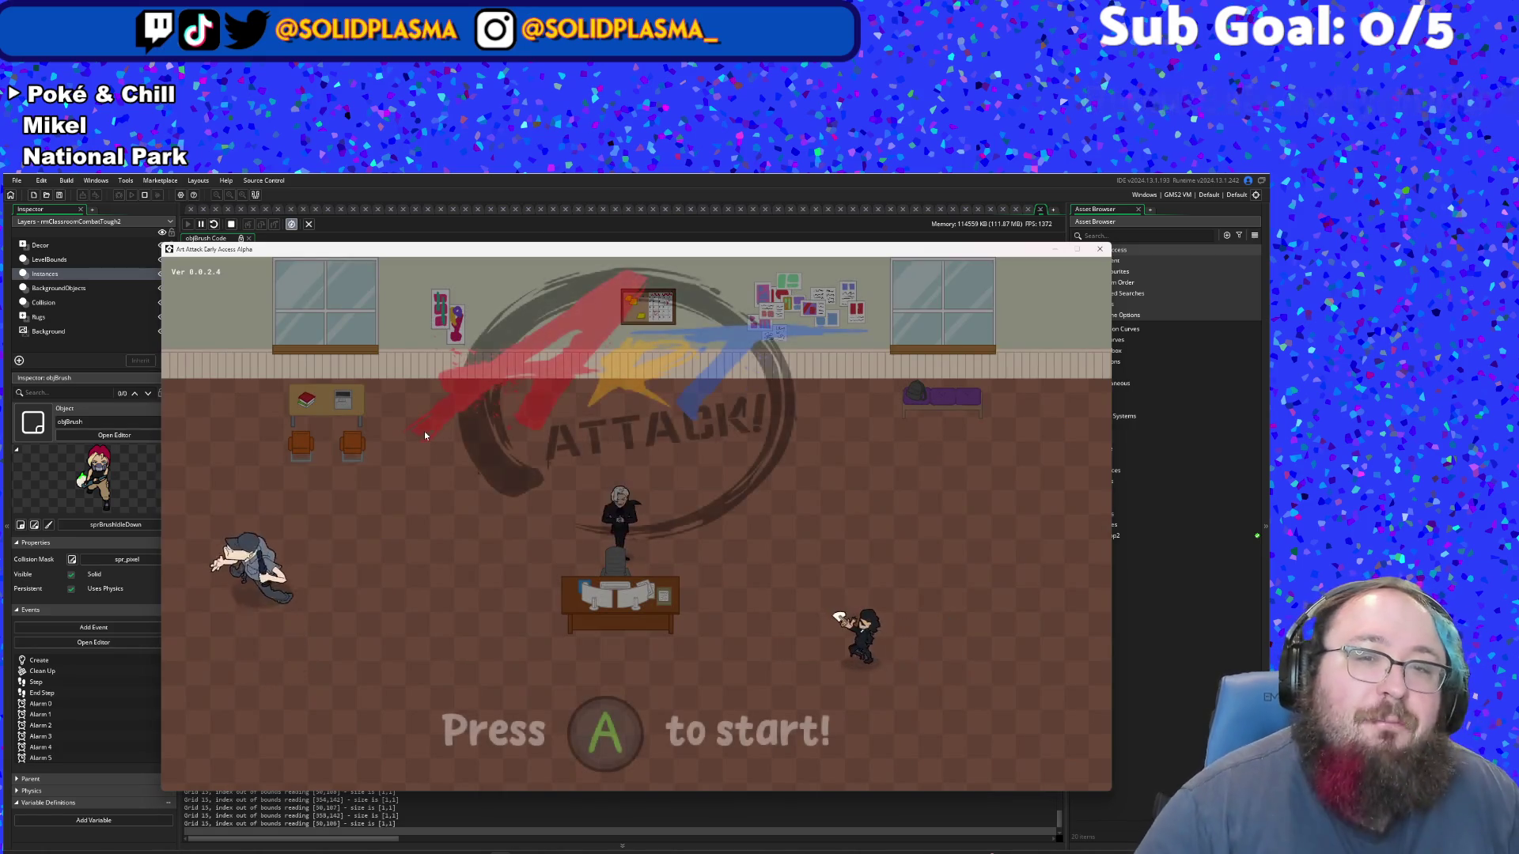
key(Return)
key(d)
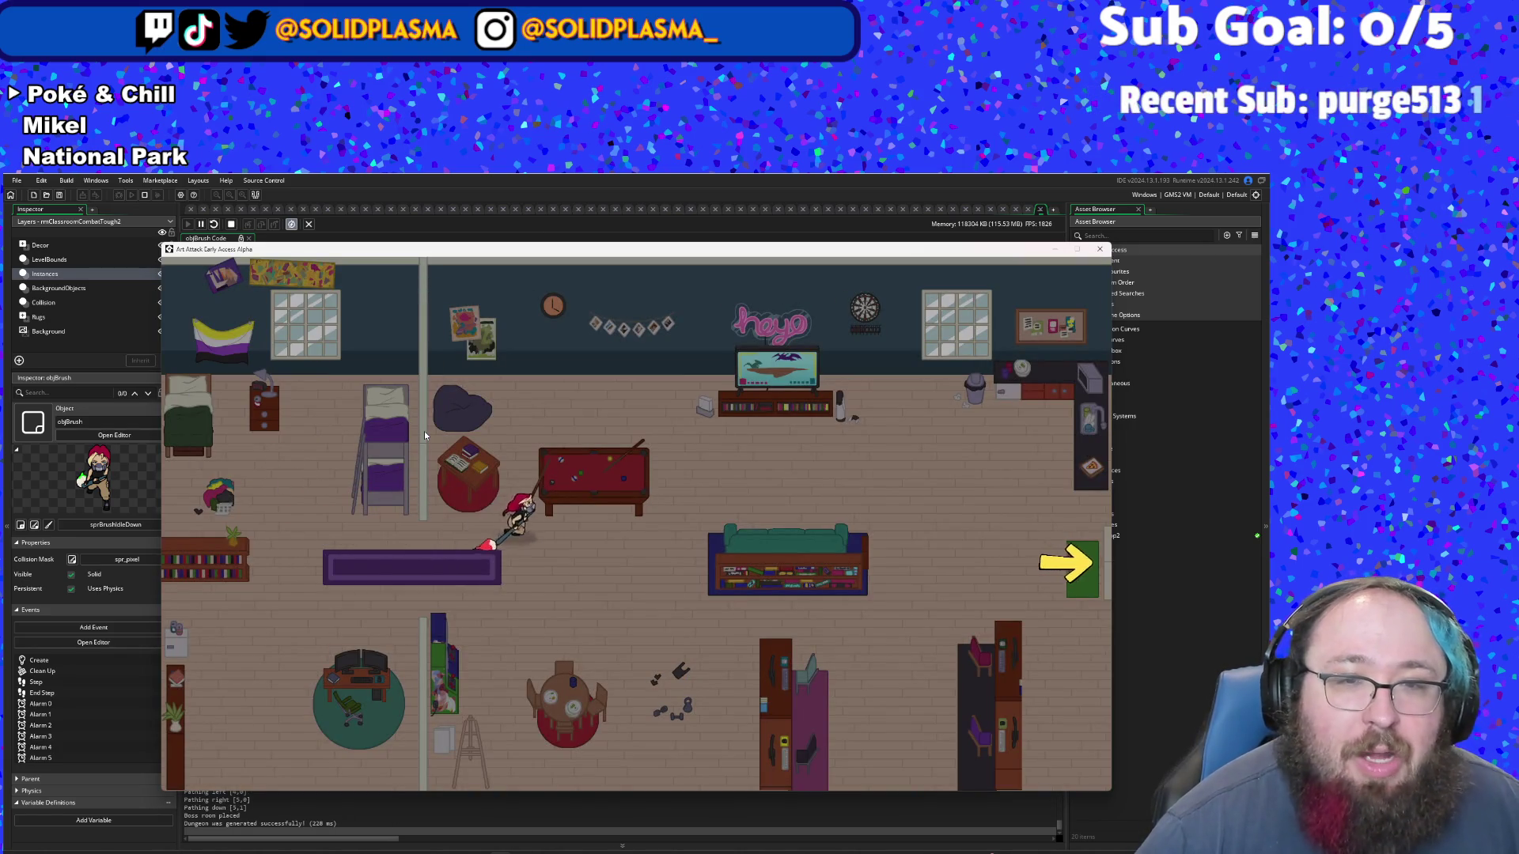
key(s)
key(d)
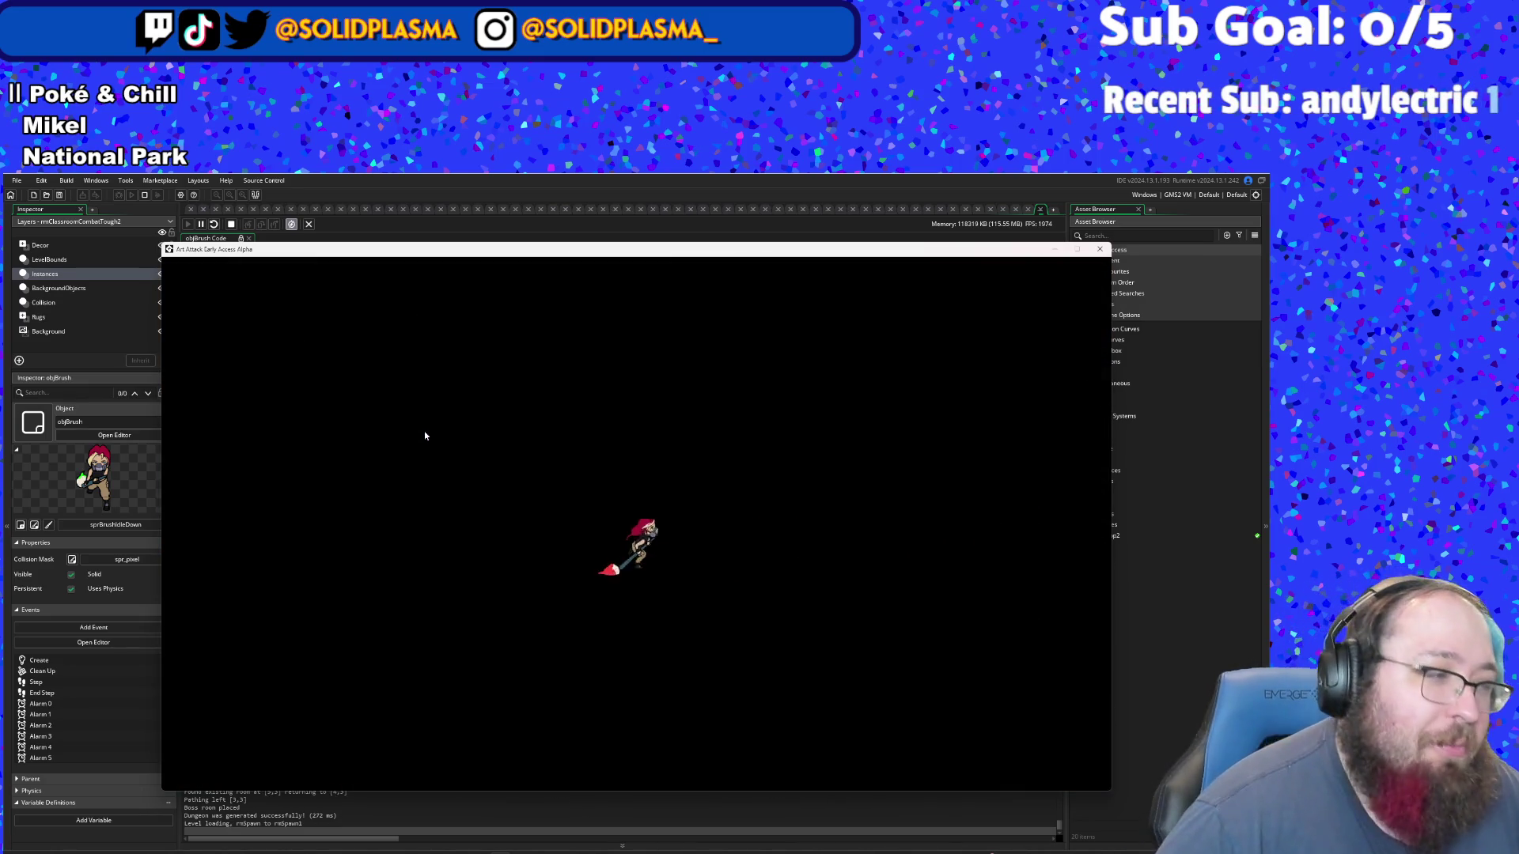
key(d)
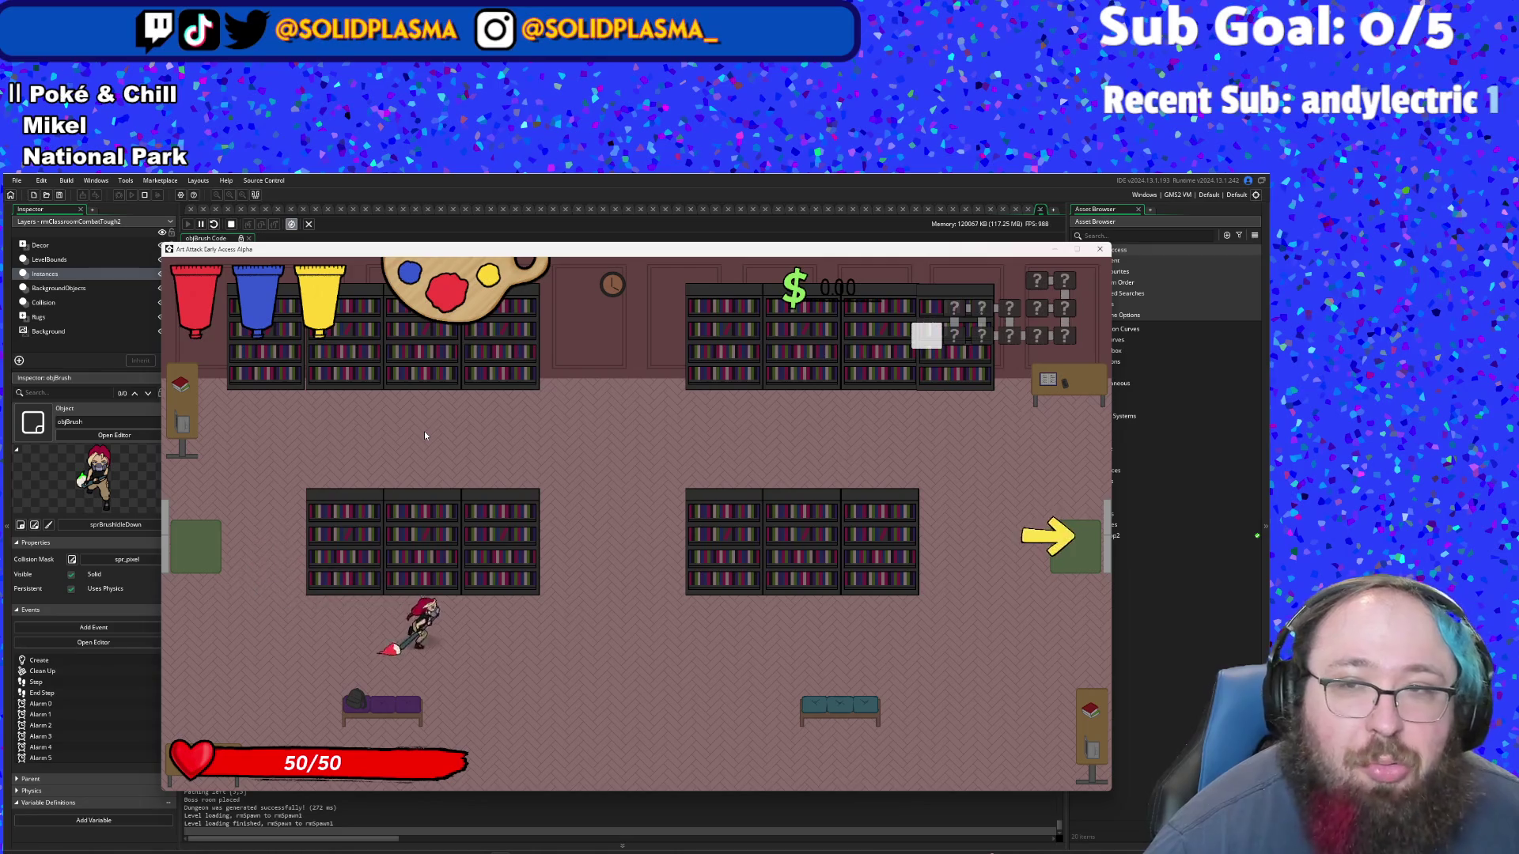
key(d)
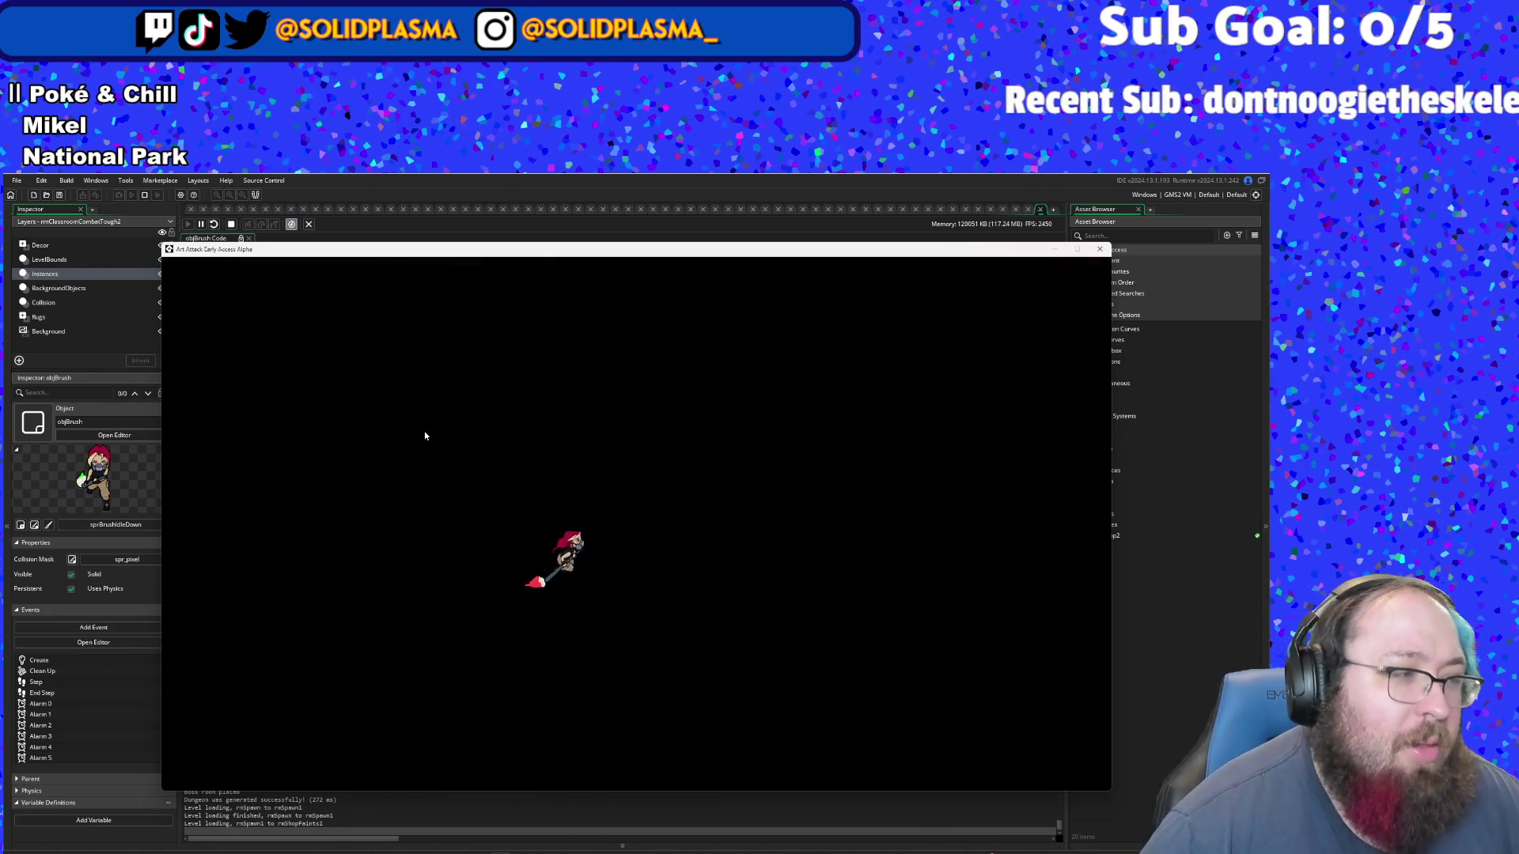
key(d)
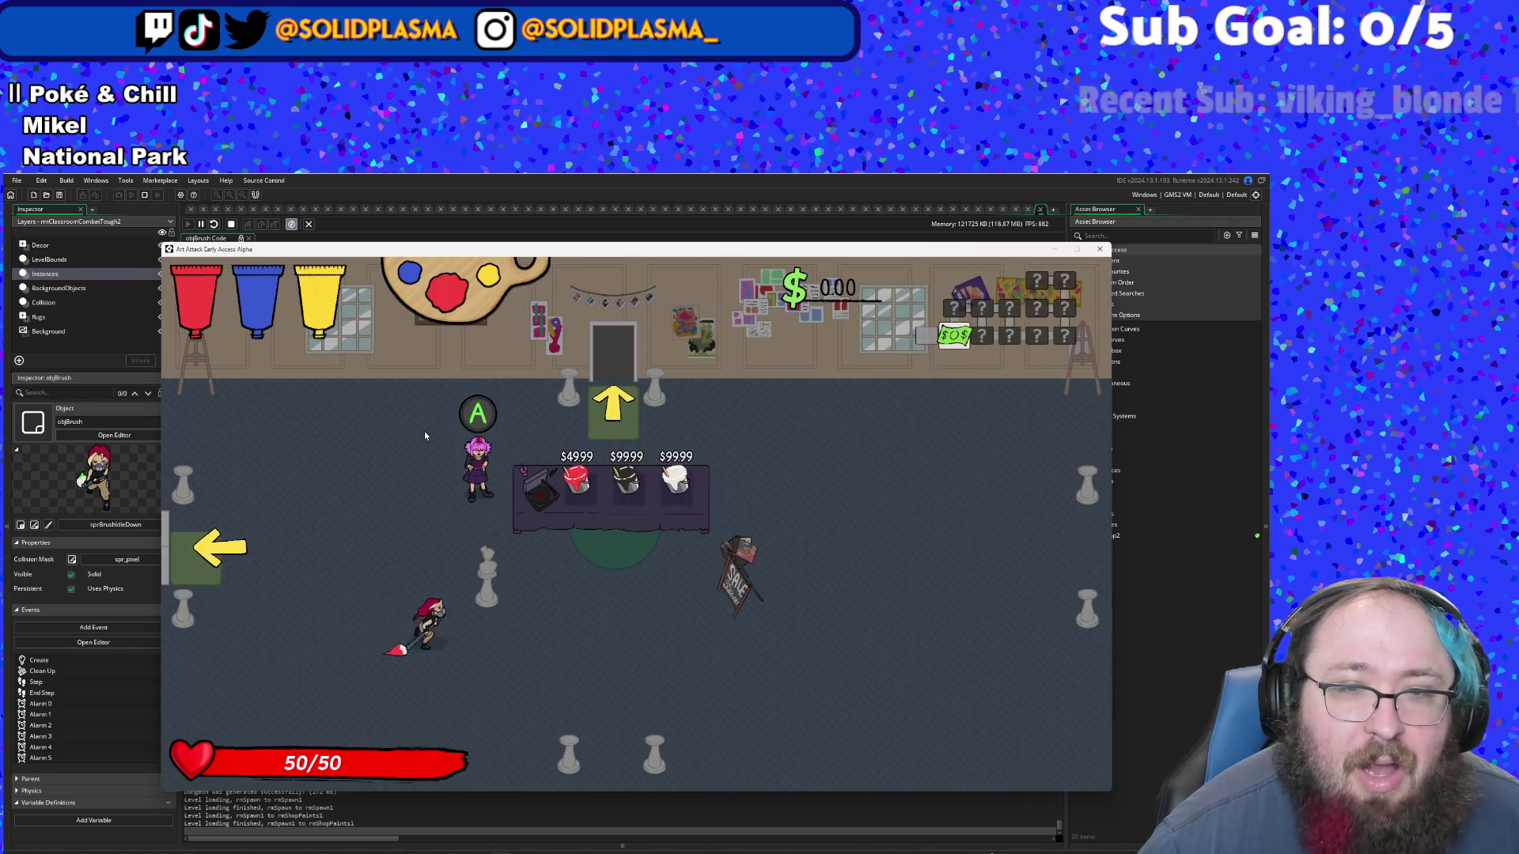
key(w)
key(d)
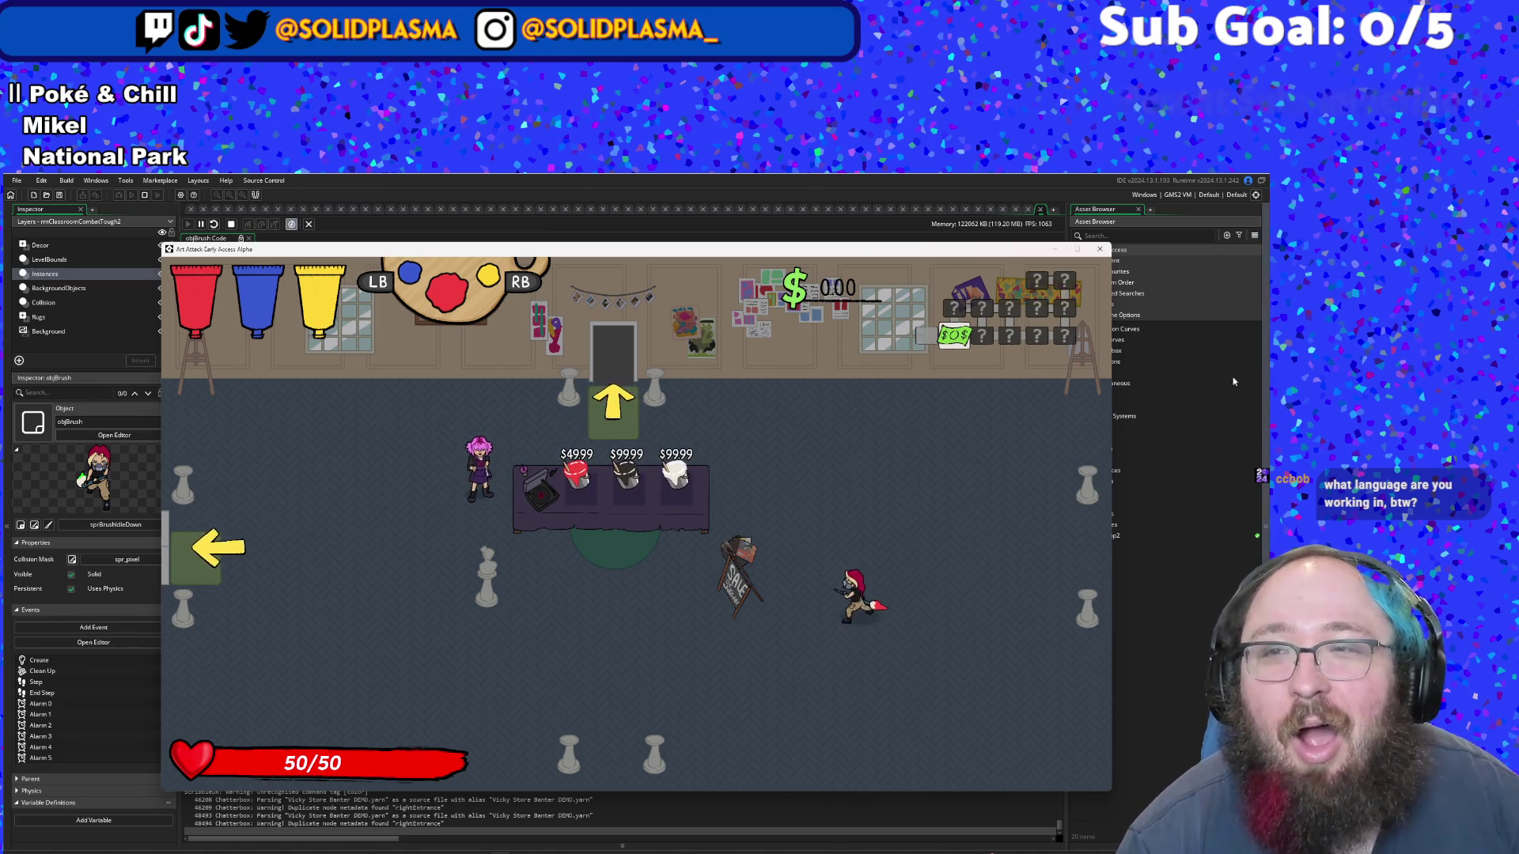
- Close the running game and scroll back to the highlight-reset lines in objBrush's Step code
key(Escape)
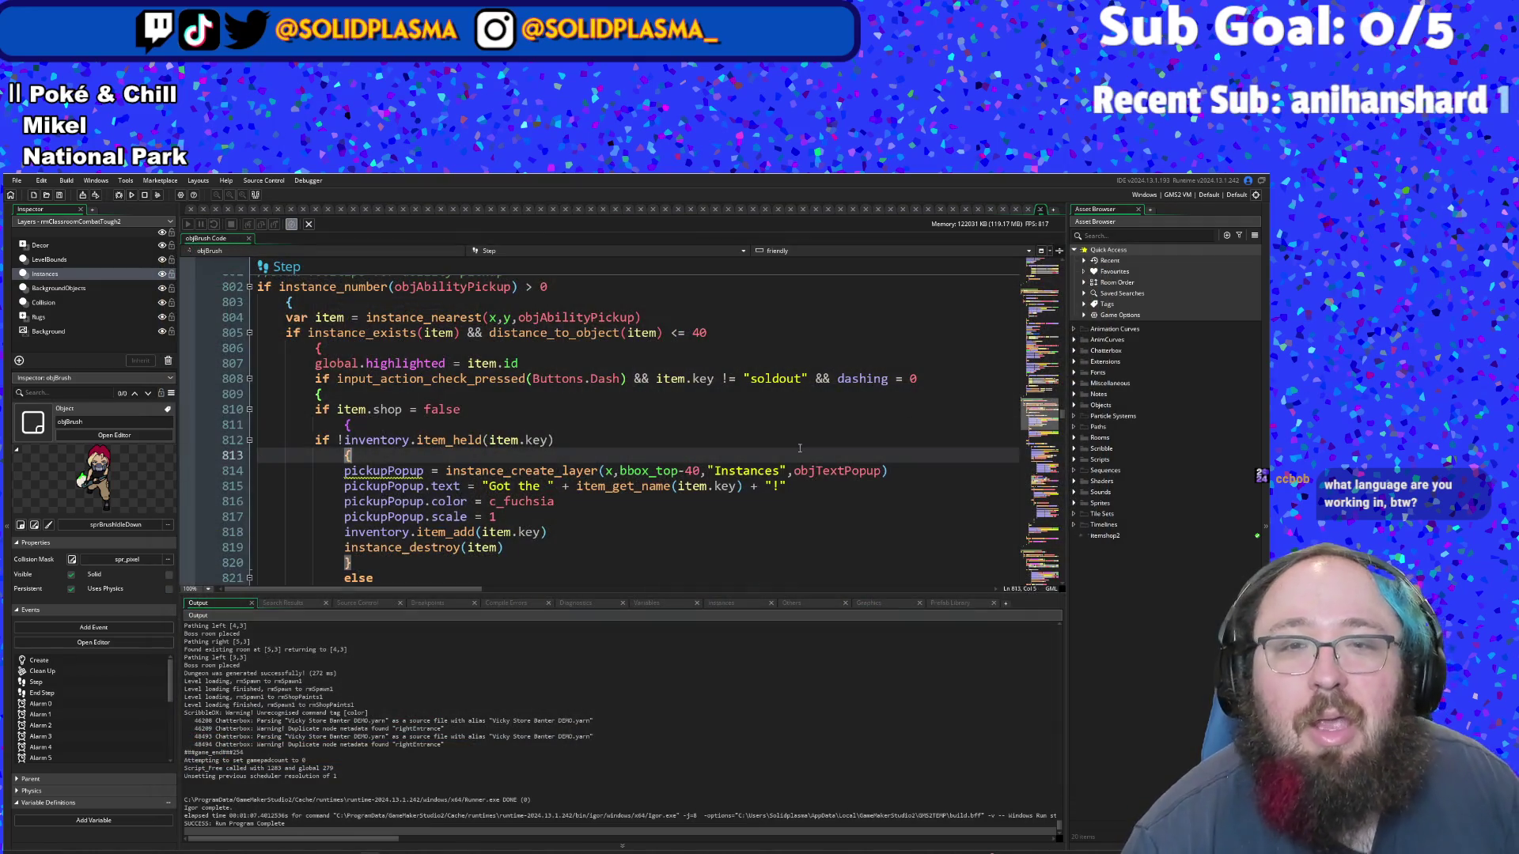
scroll(799, 449, up, 4)
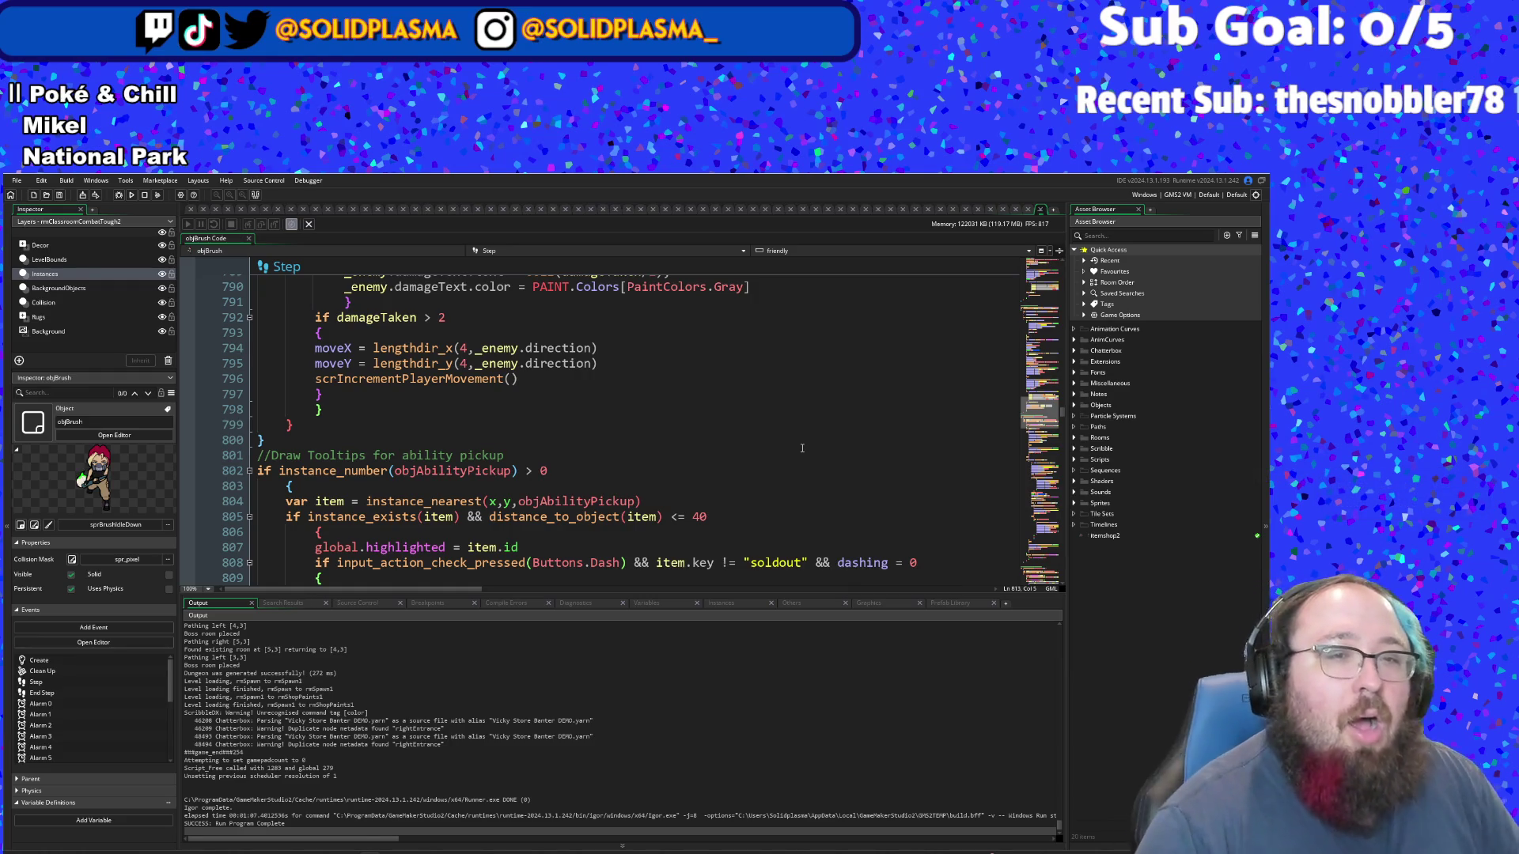
scroll(311, 425, down, 2)
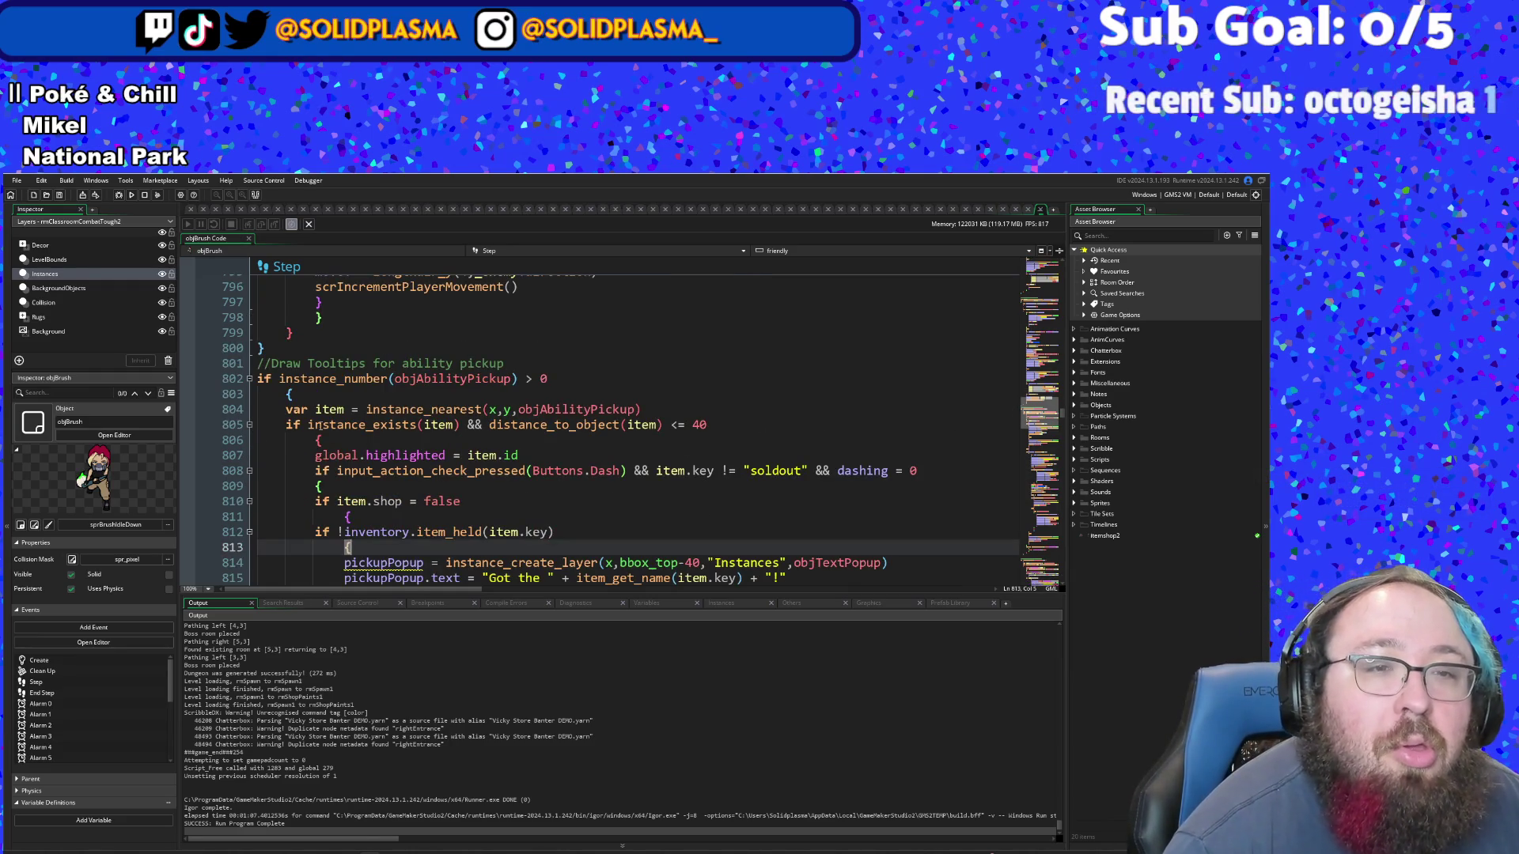
click(288, 394)
scroll(287, 395, down, 20)
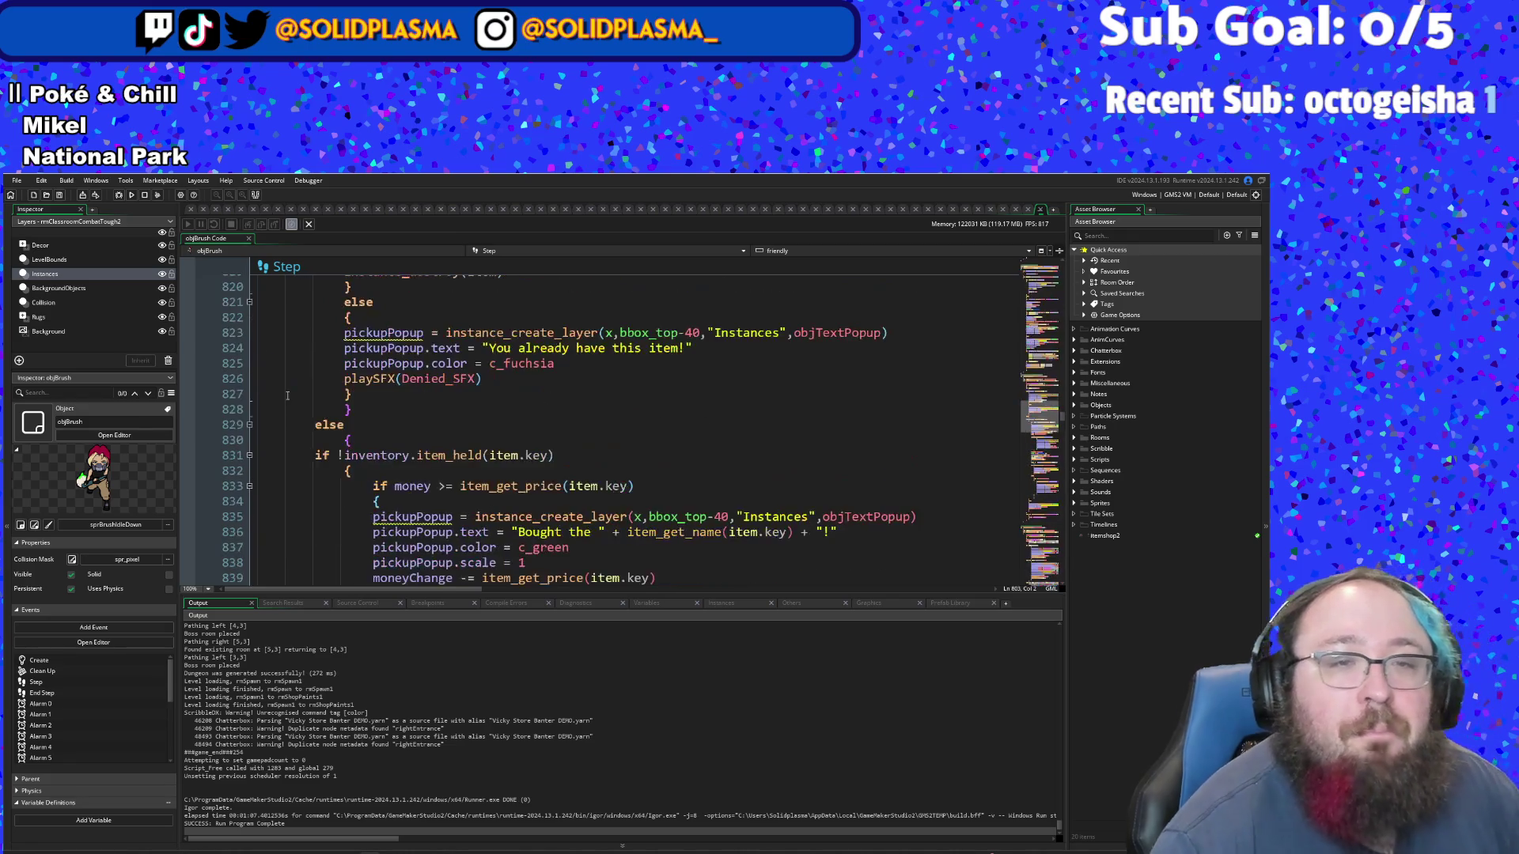
scroll(287, 396, down, 12)
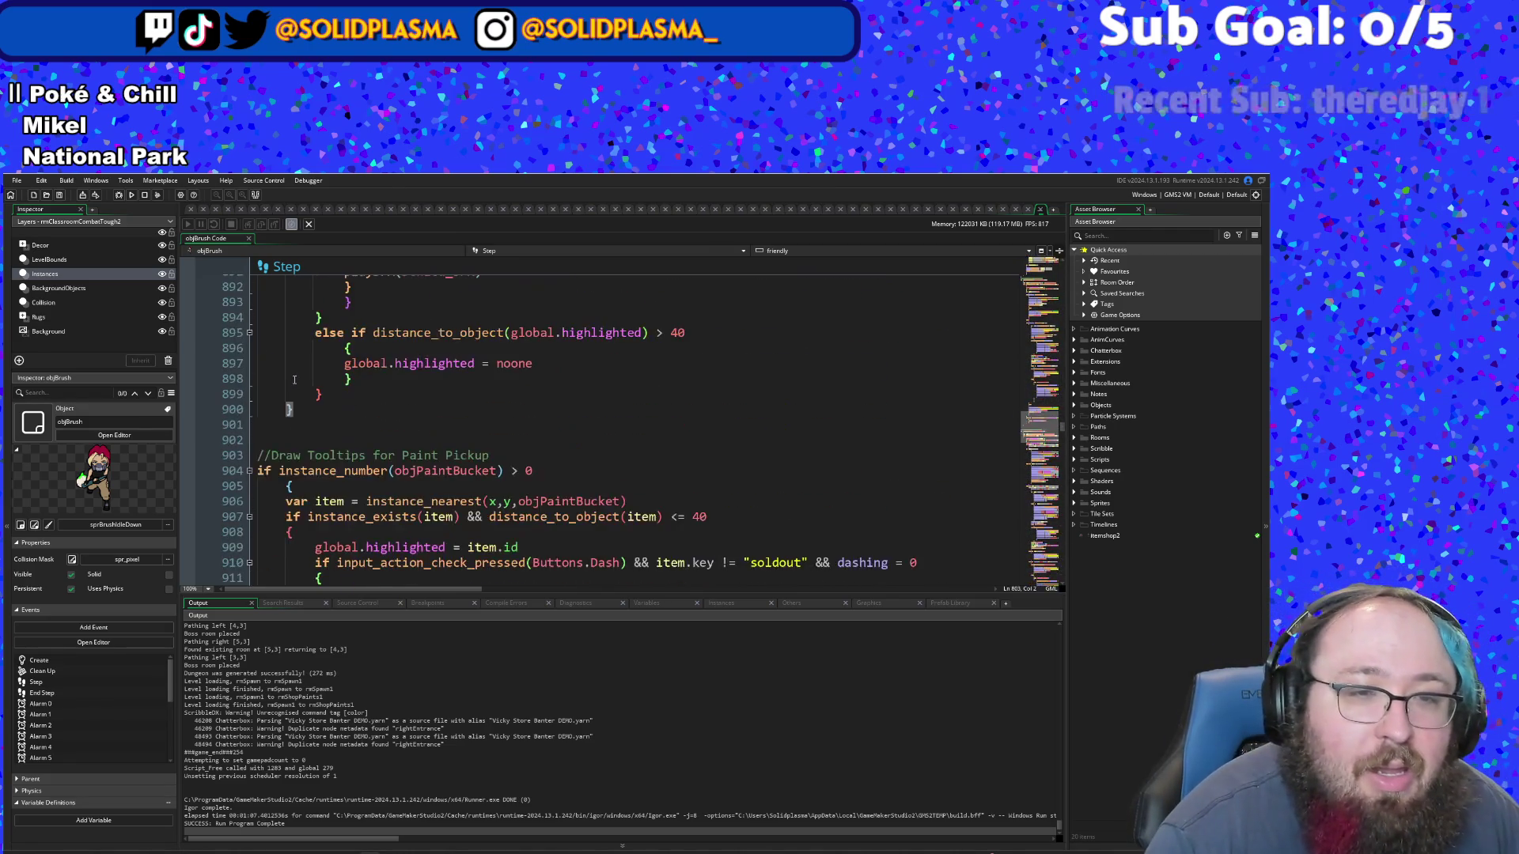
scroll(294, 379, up, 2)
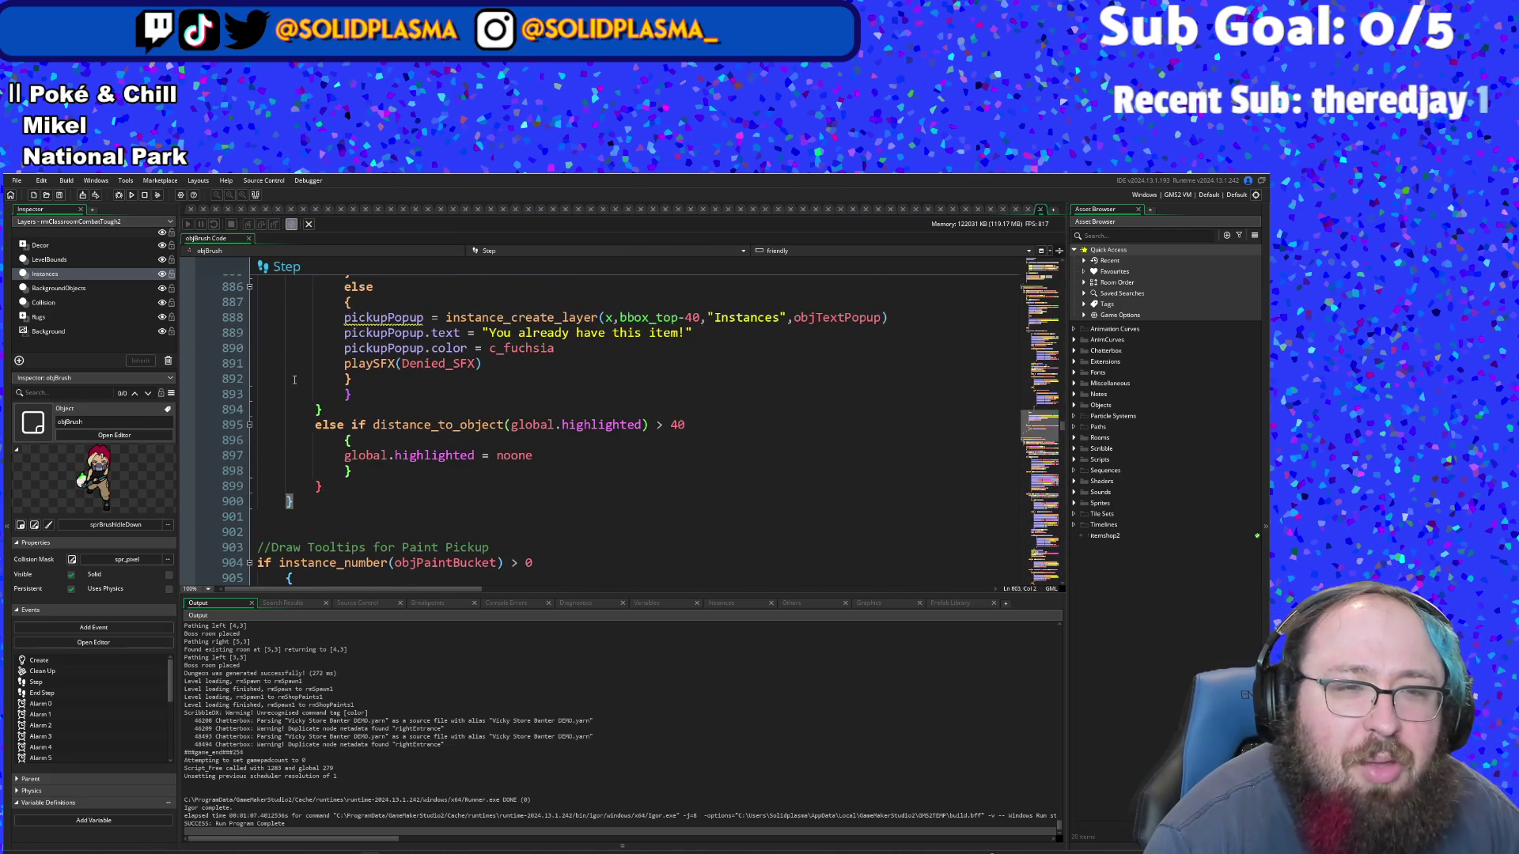
click(359, 455)
key(Down)
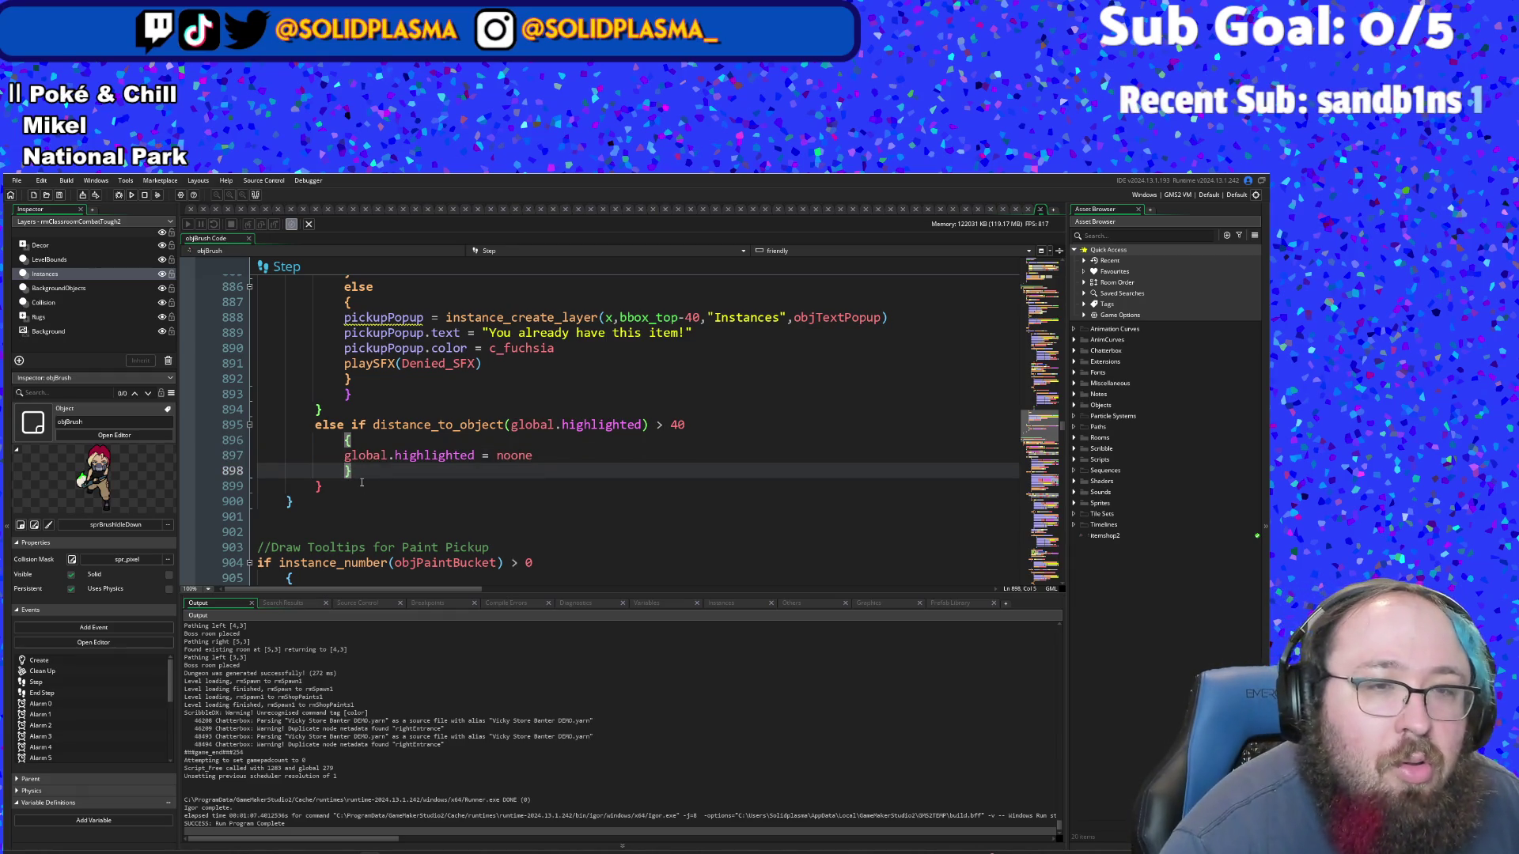
- Cut the else-if block that resets global.highlighted, then undo to restore it
drag(352, 471, 257, 425)
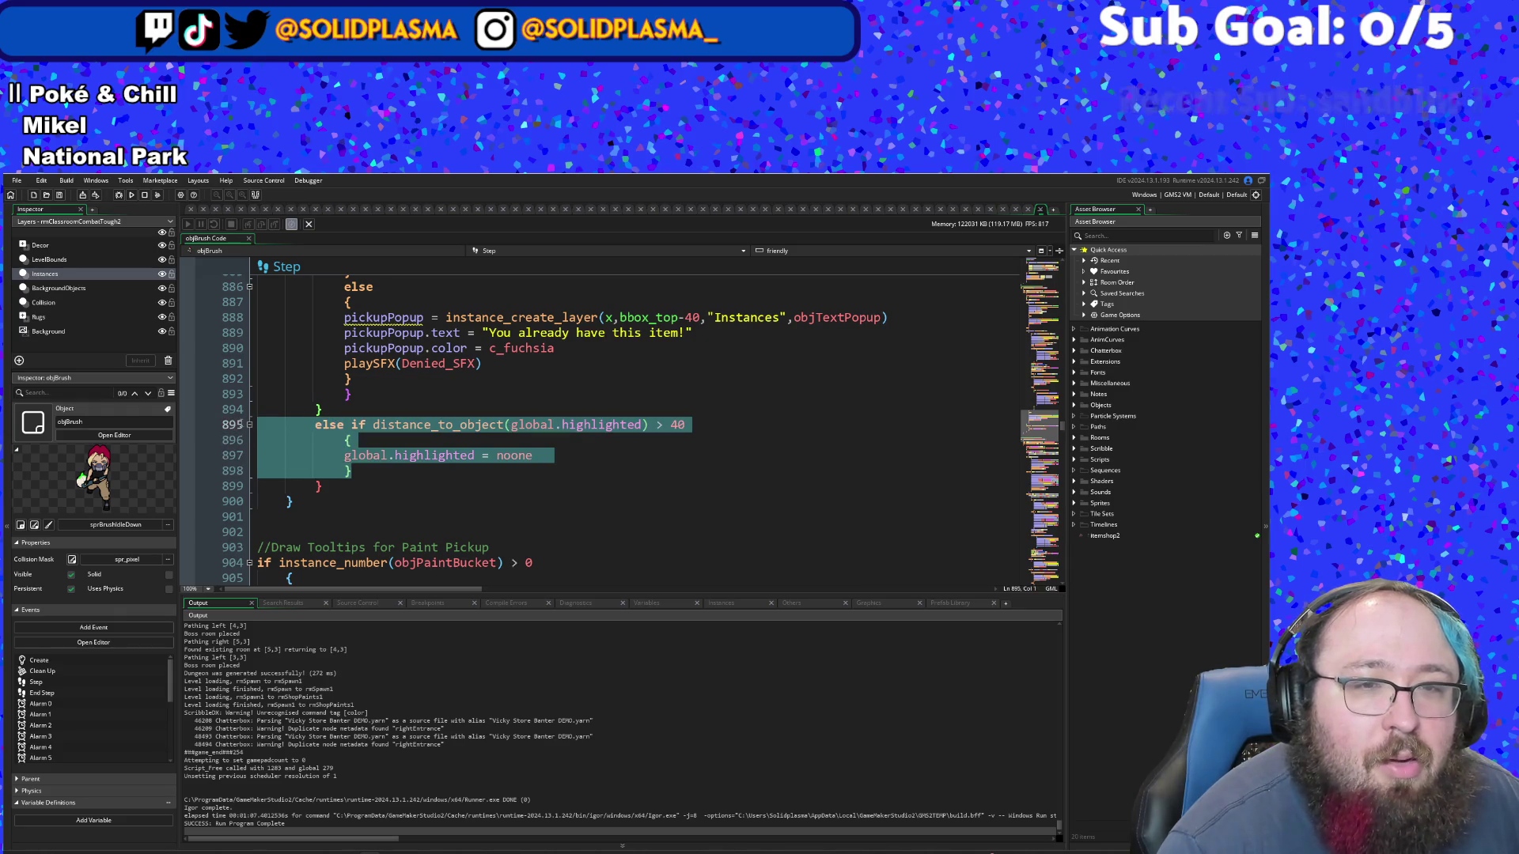
right_click(319, 427)
click(356, 443)
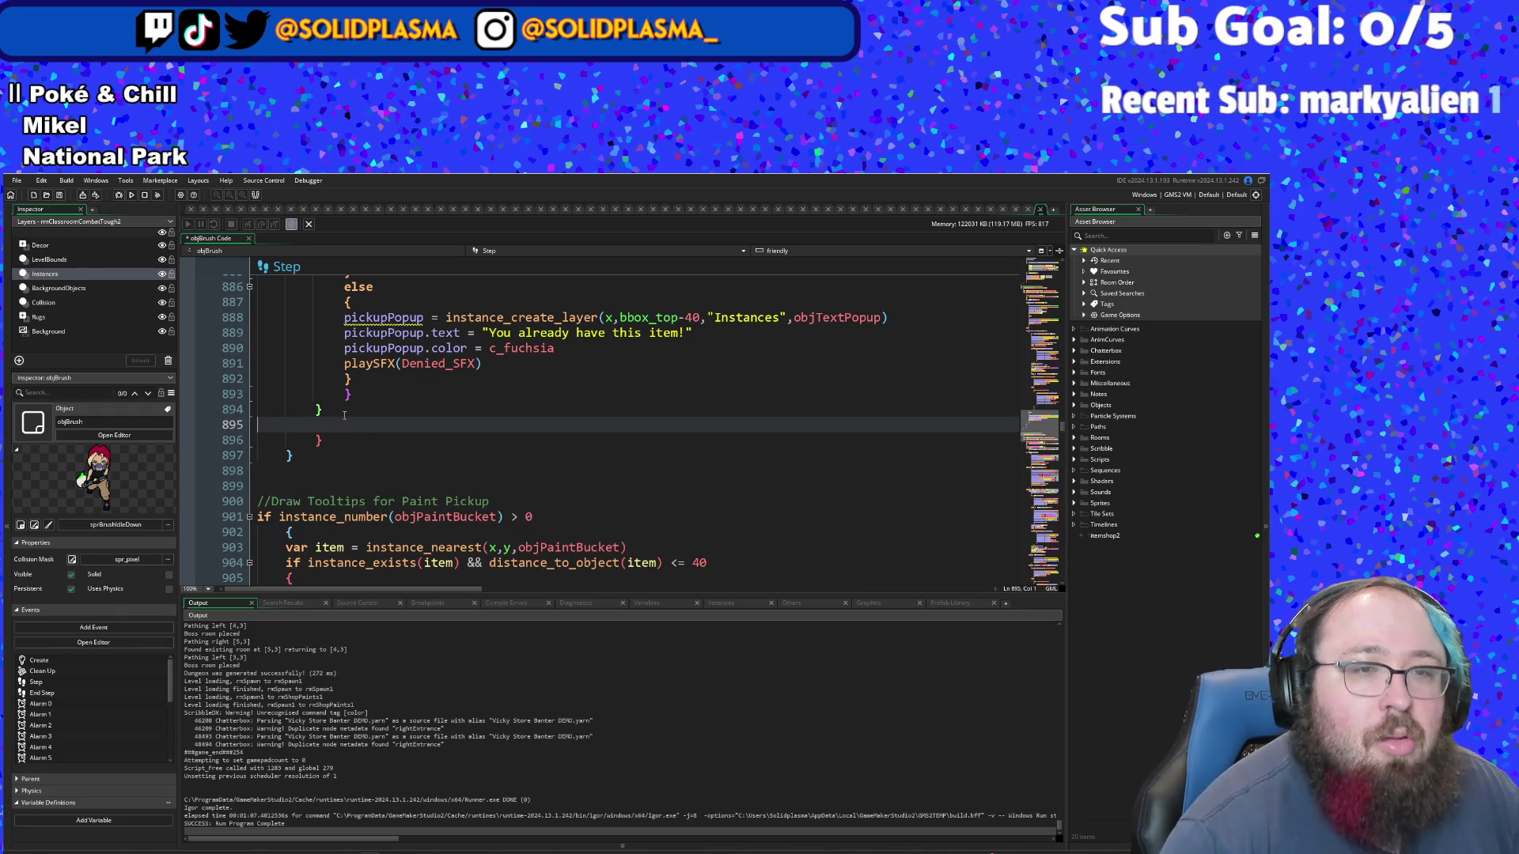
key(ctrl+z)
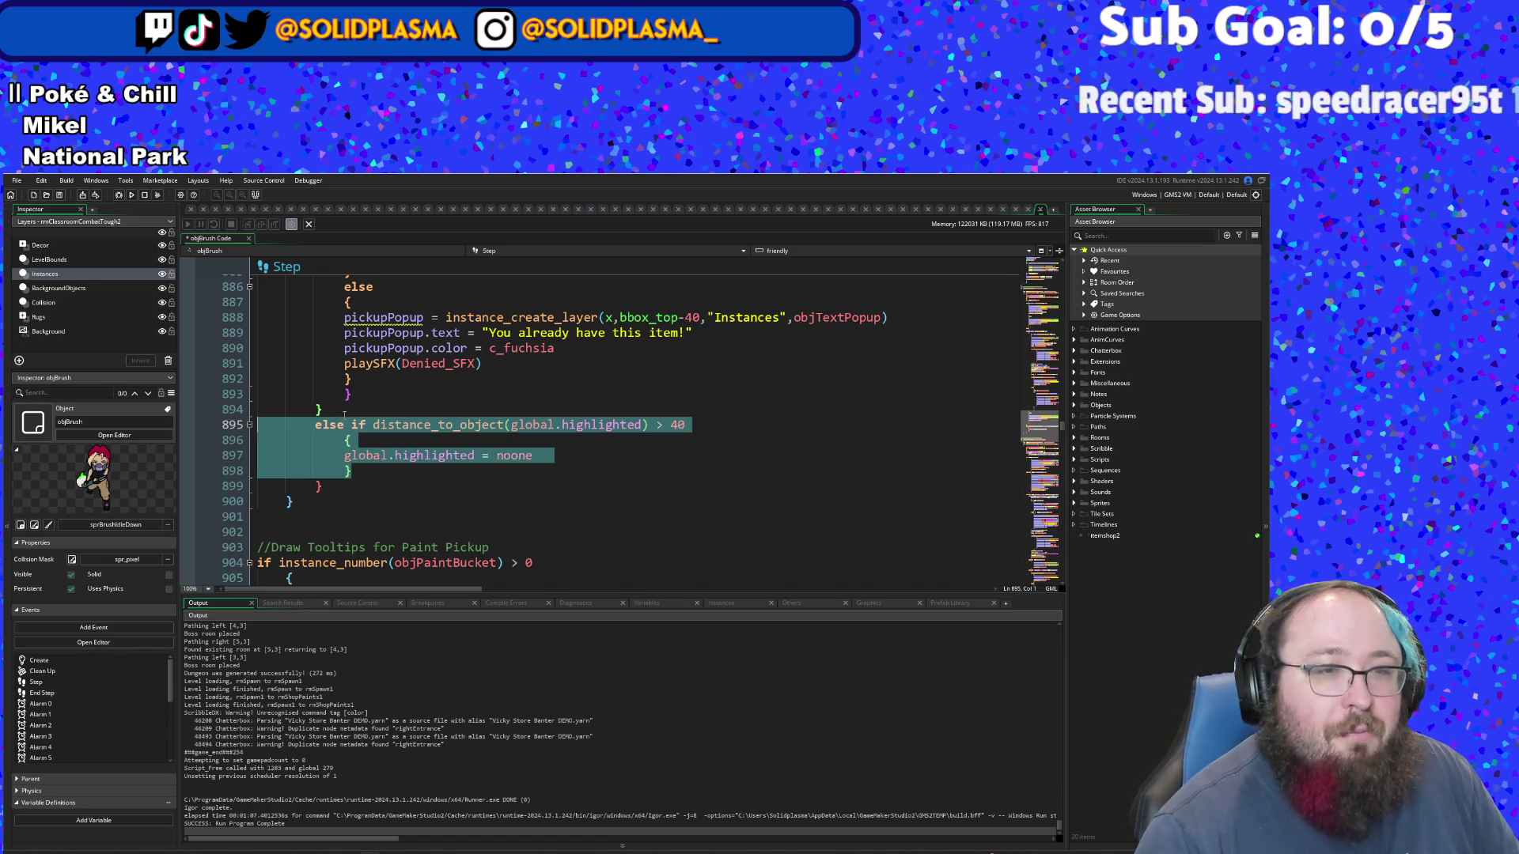
click(344, 414)
scroll(372, 399, down, 4)
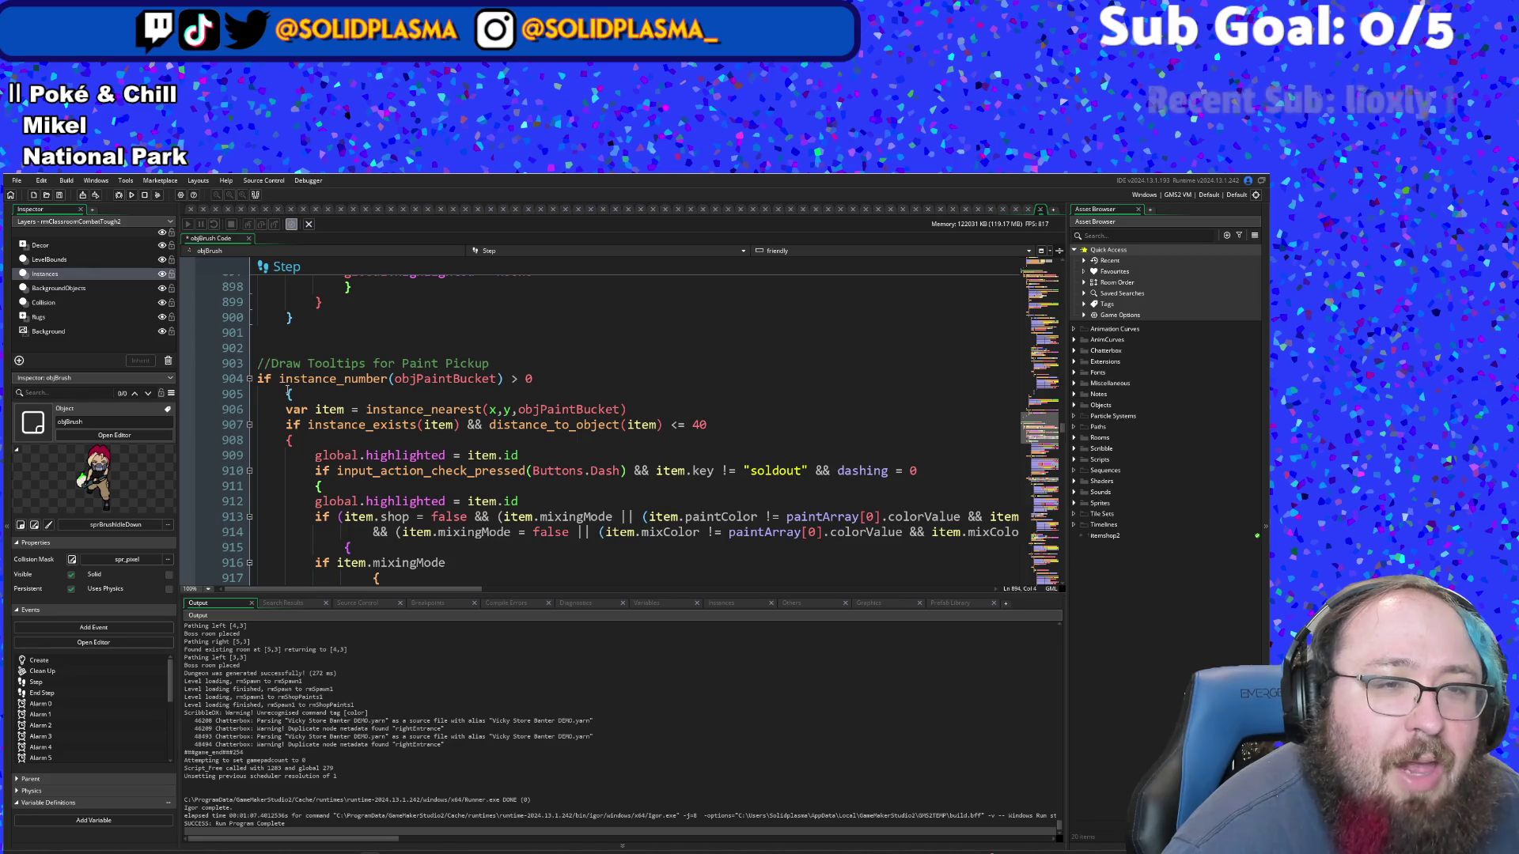
click(288, 394)
scroll(289, 394, down, 20)
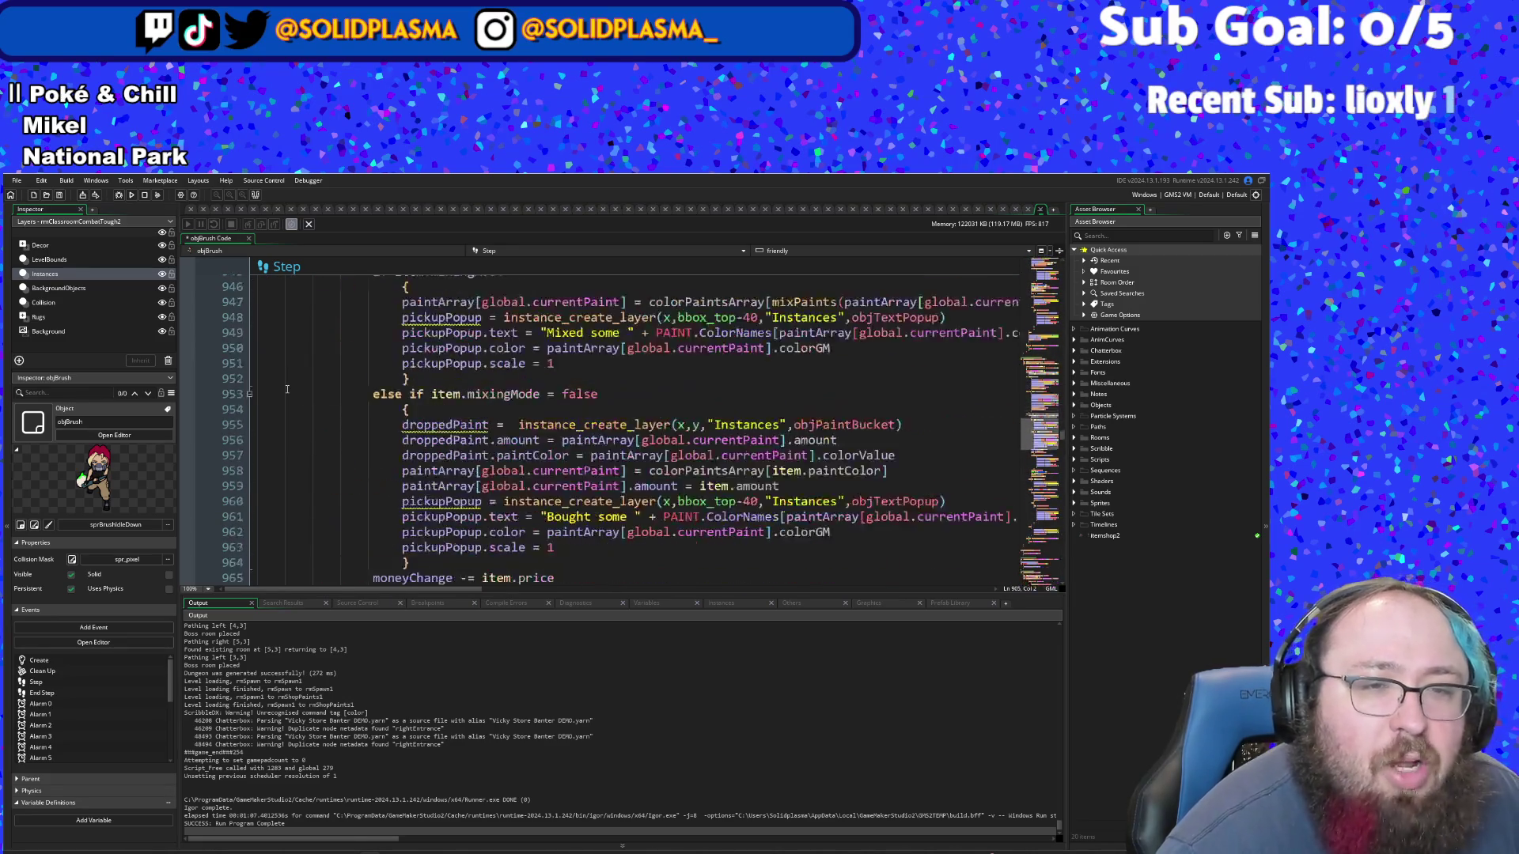
scroll(287, 388, down, 20)
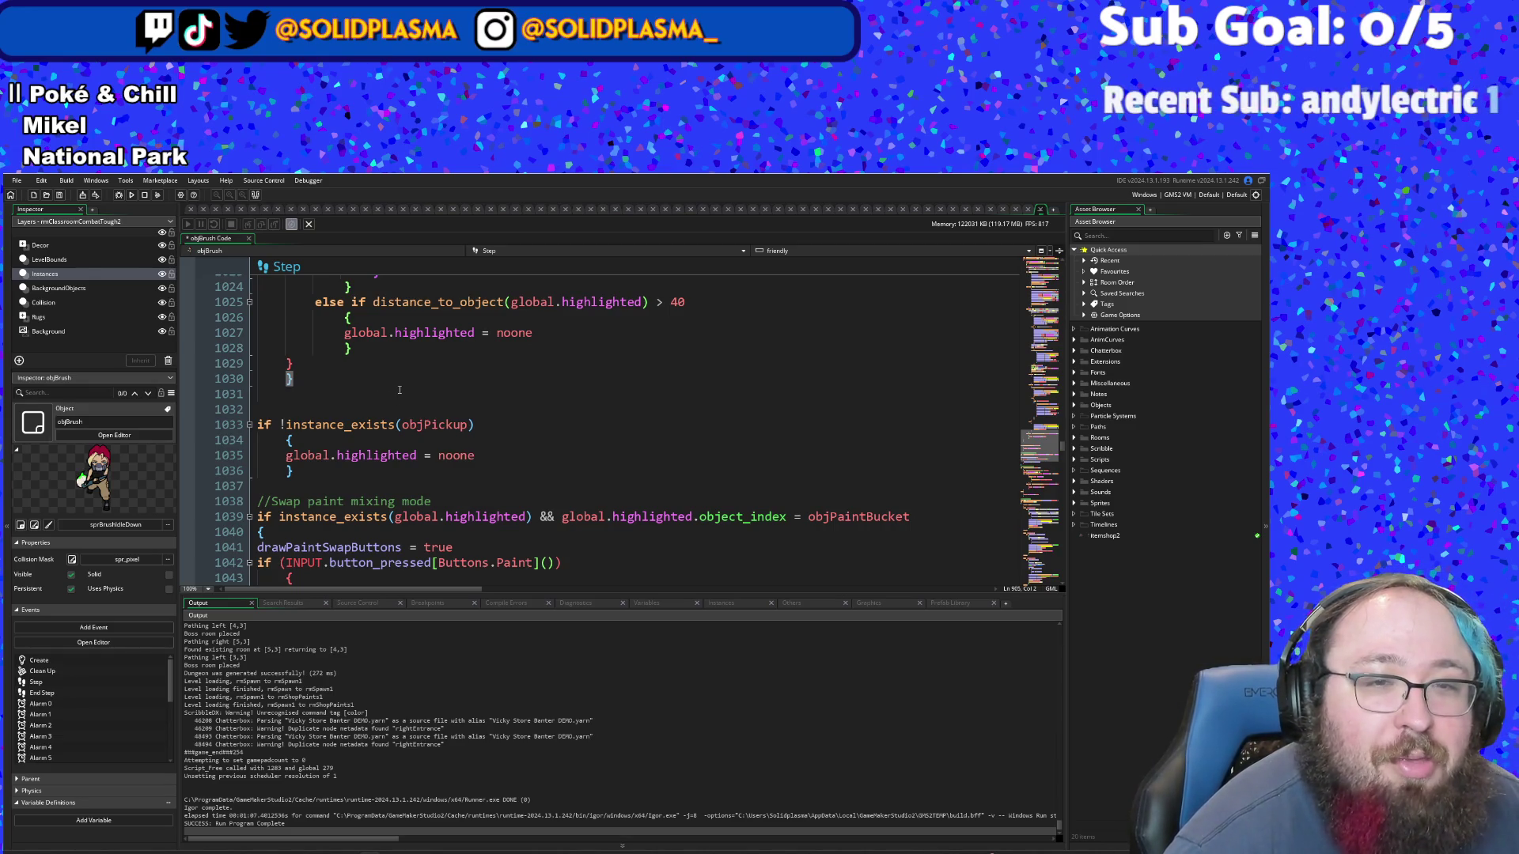
- Append '|| distance_to_object(objPickup) > 40' to the objPickup check on line 1033
click(310, 403)
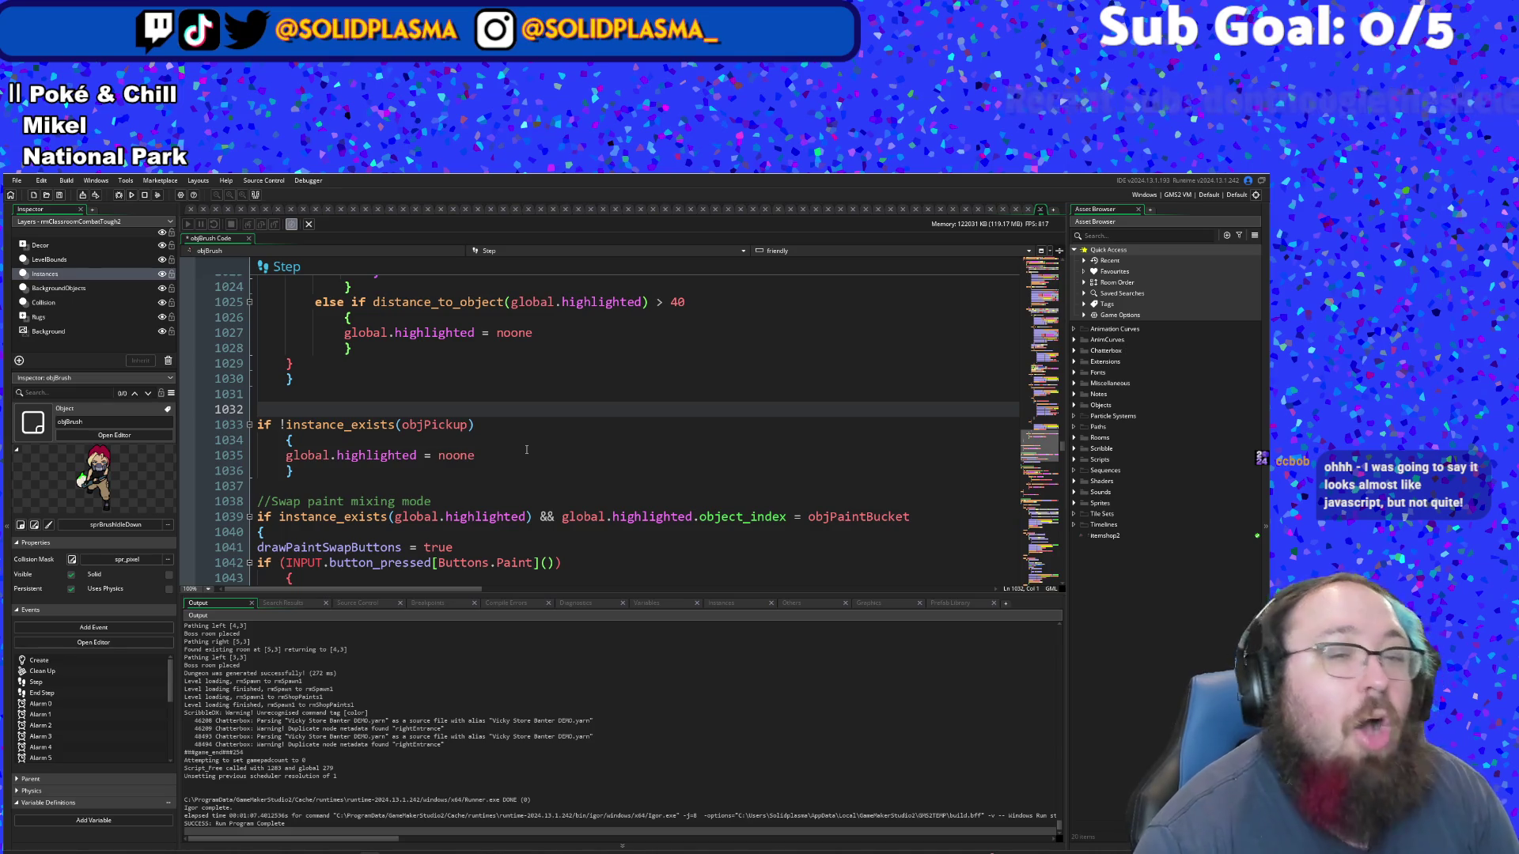
click(505, 425)
text(||)
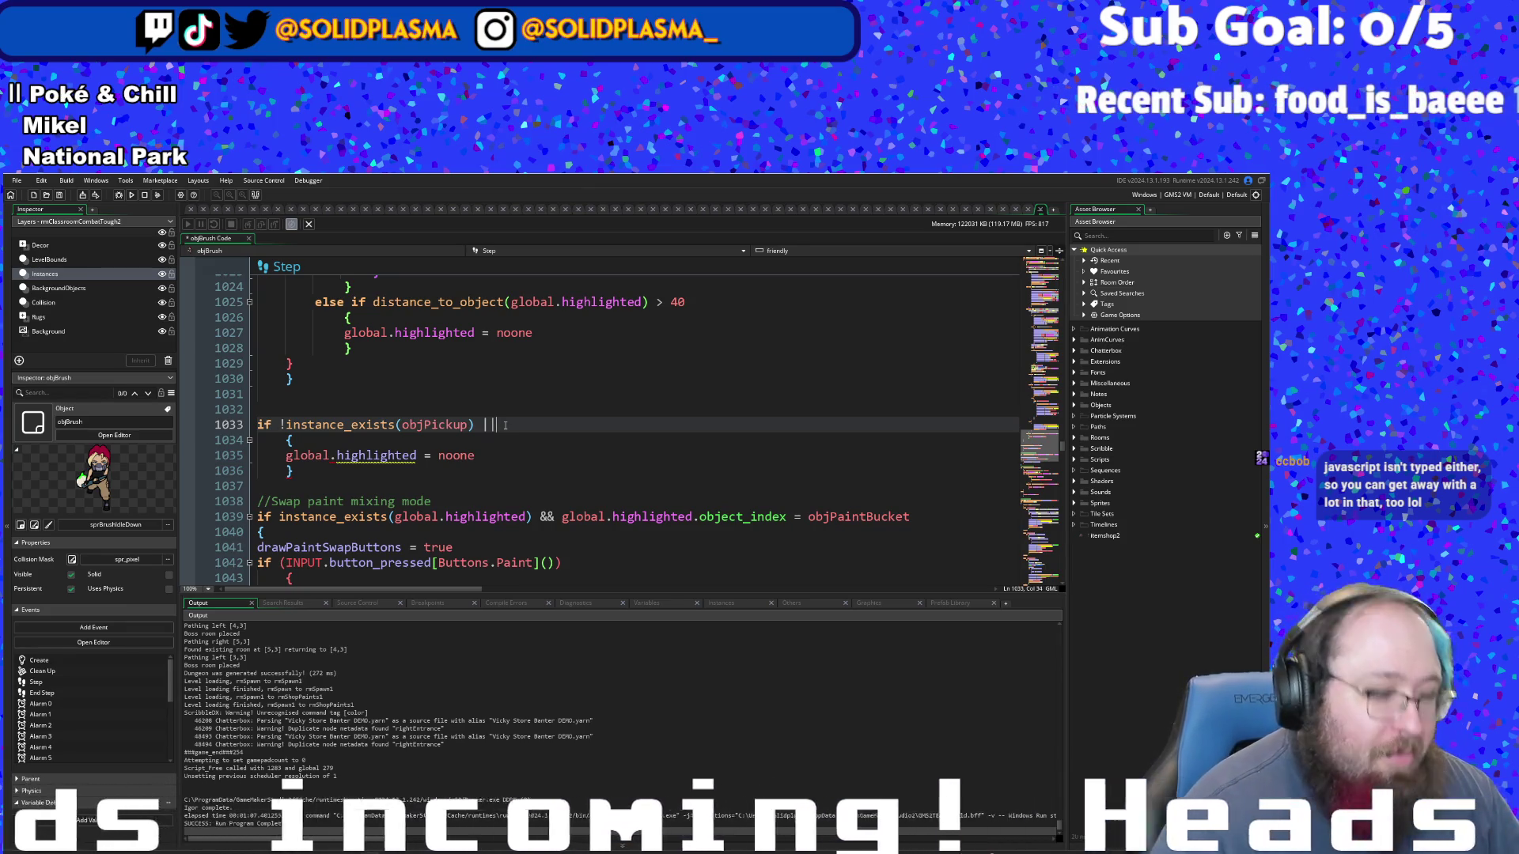
text(distance)
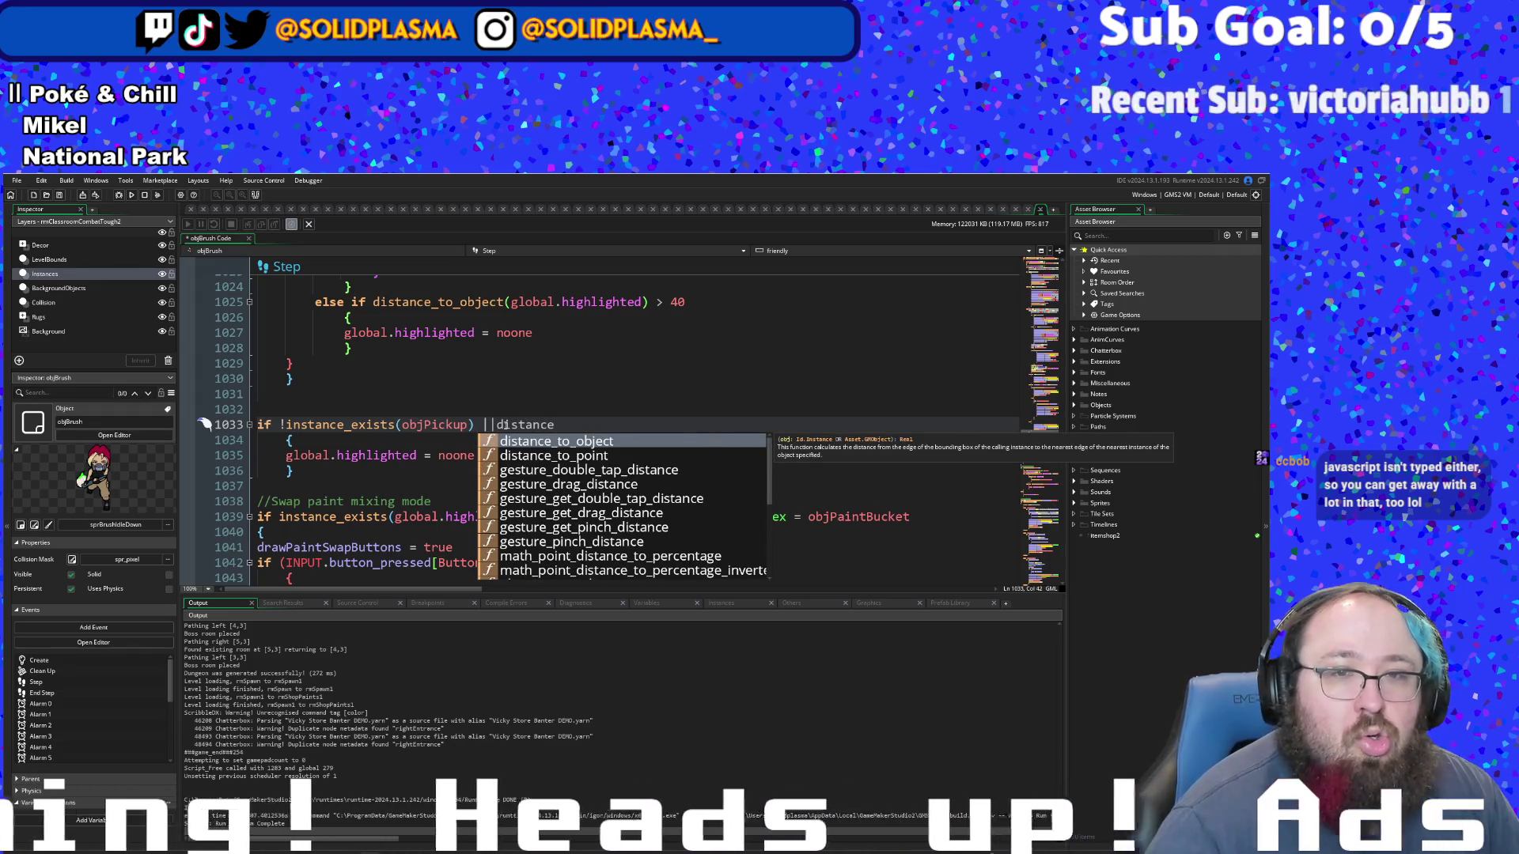
key(Return)
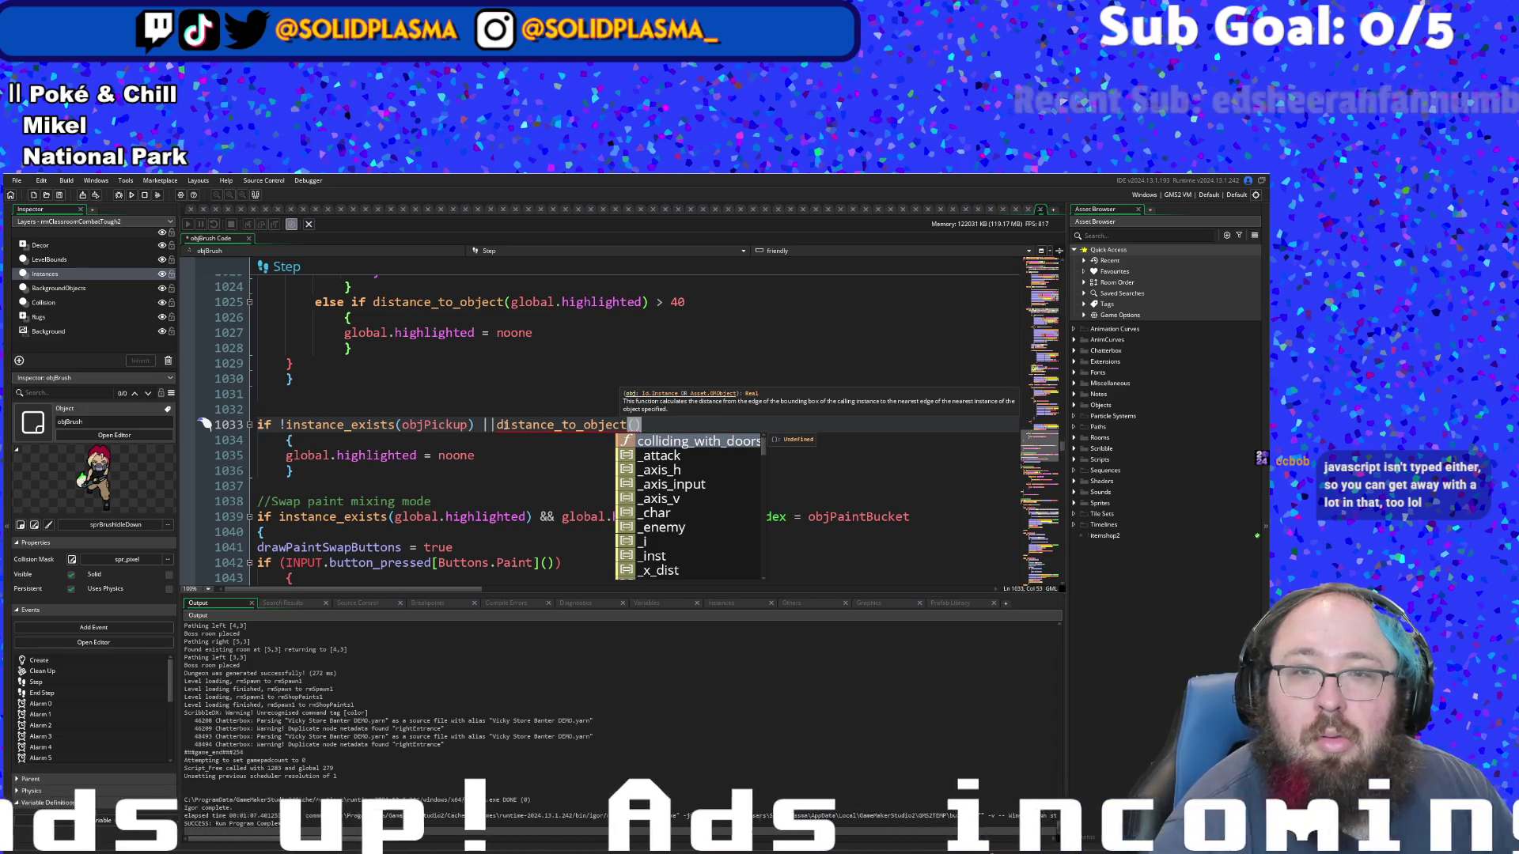
text(objPi)
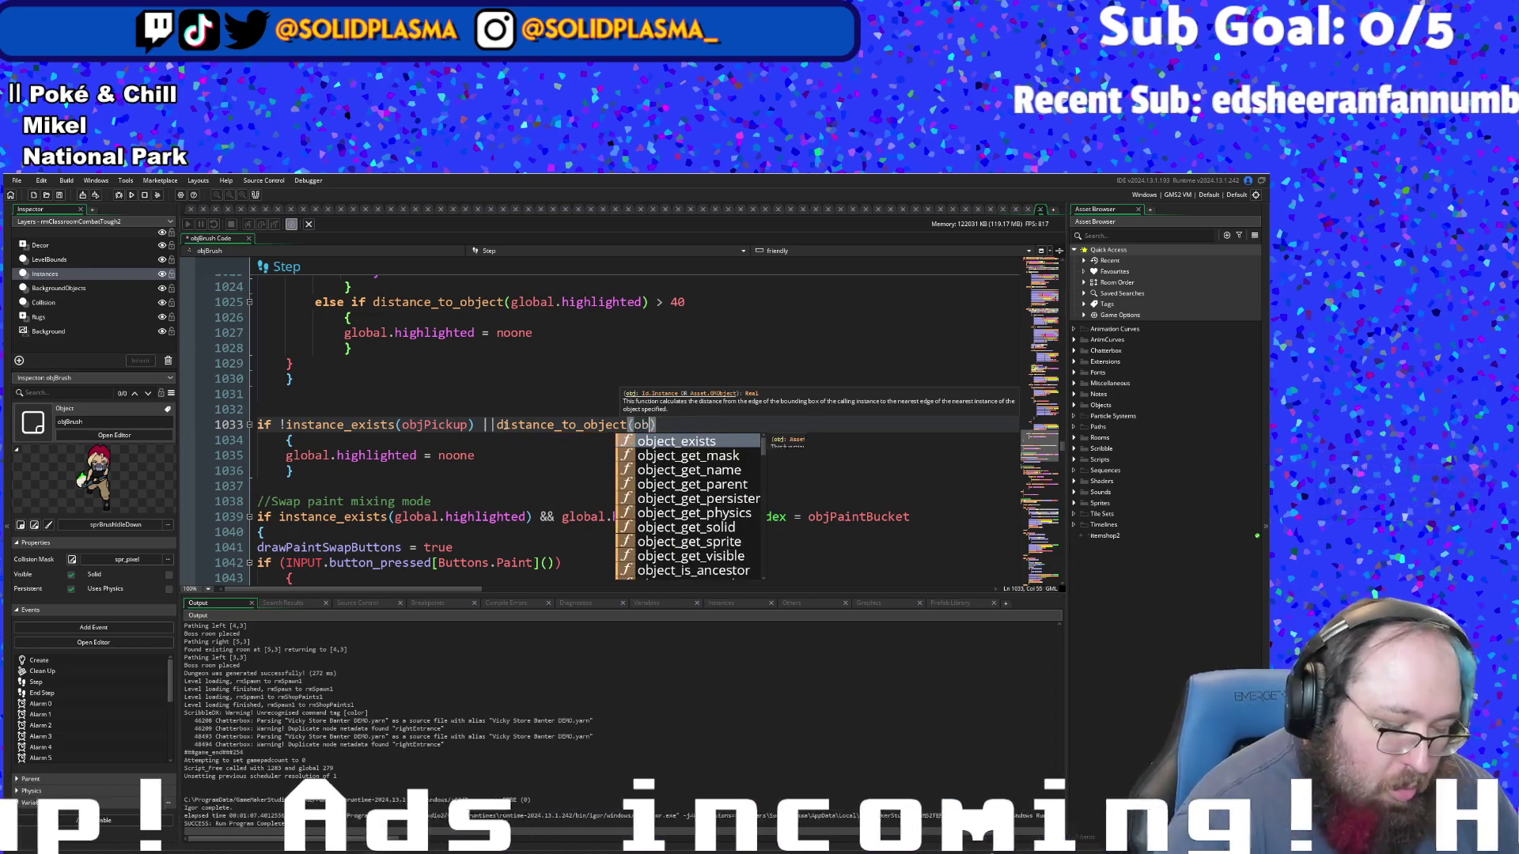
key(Return)
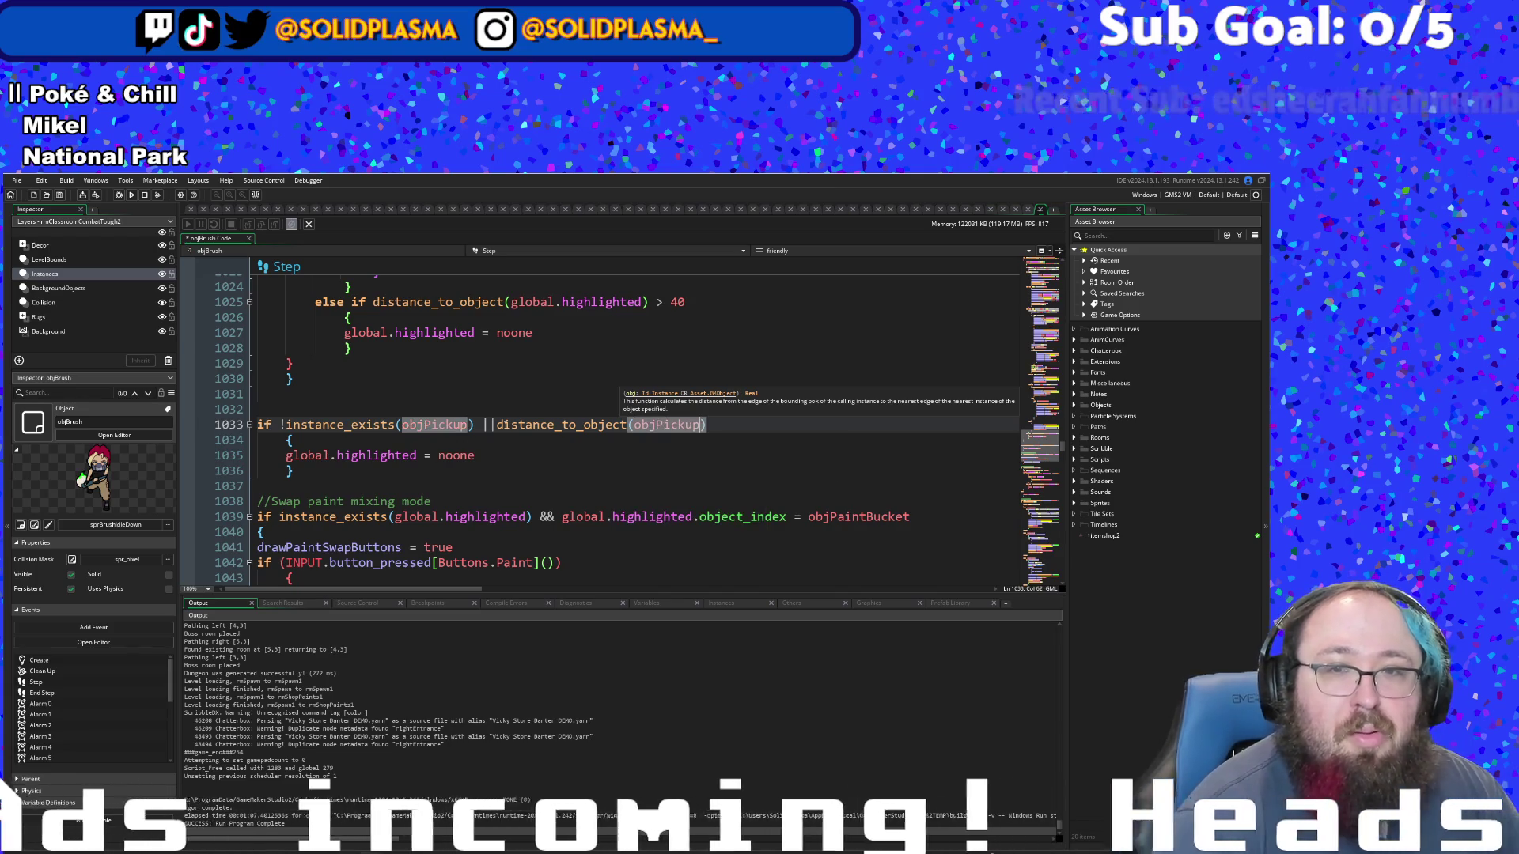
text())
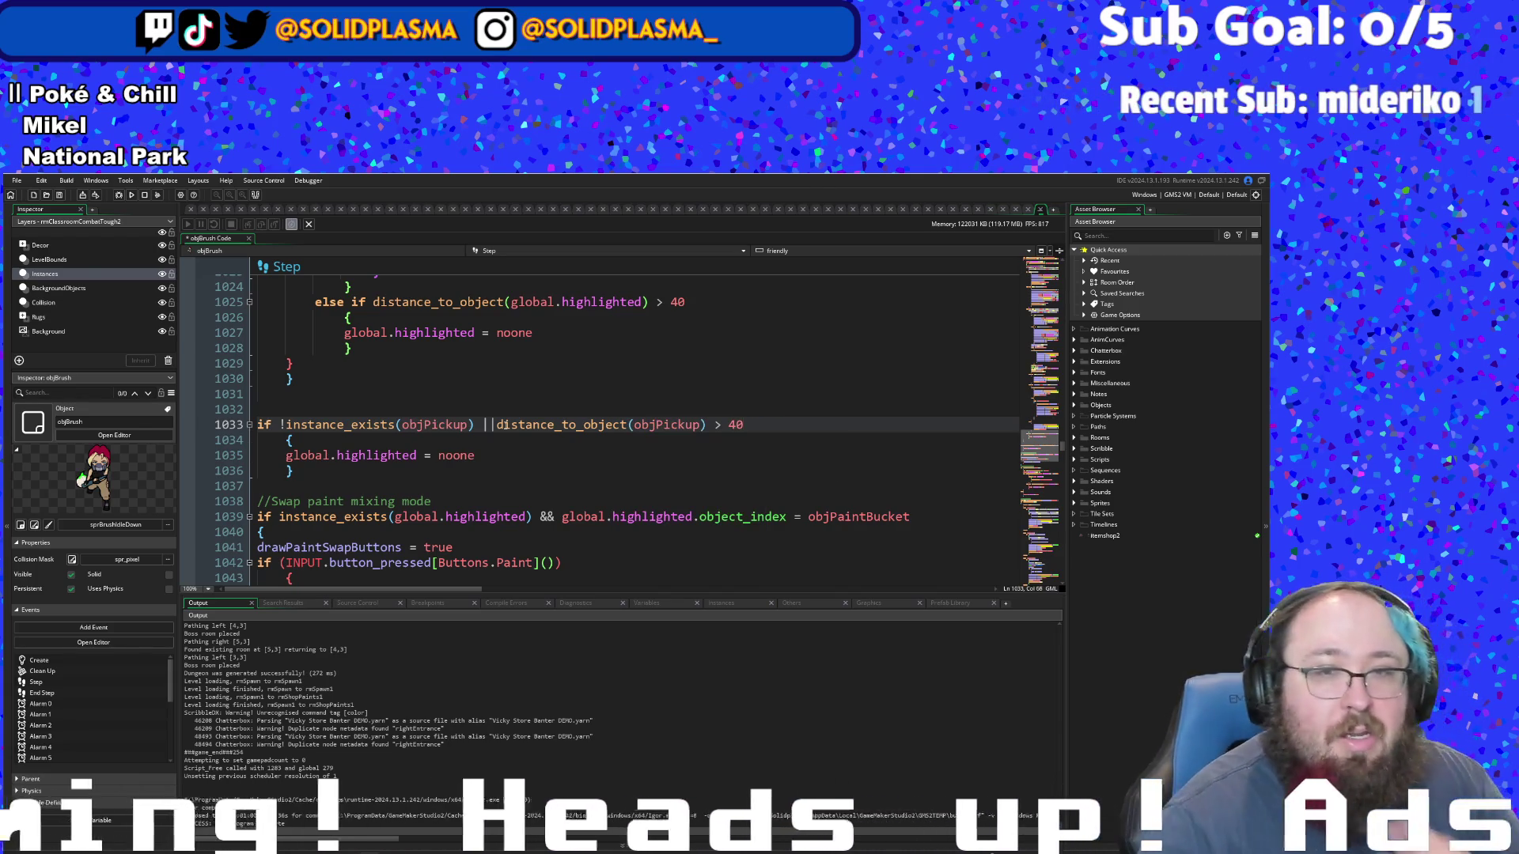
key(Down)
key(Down)
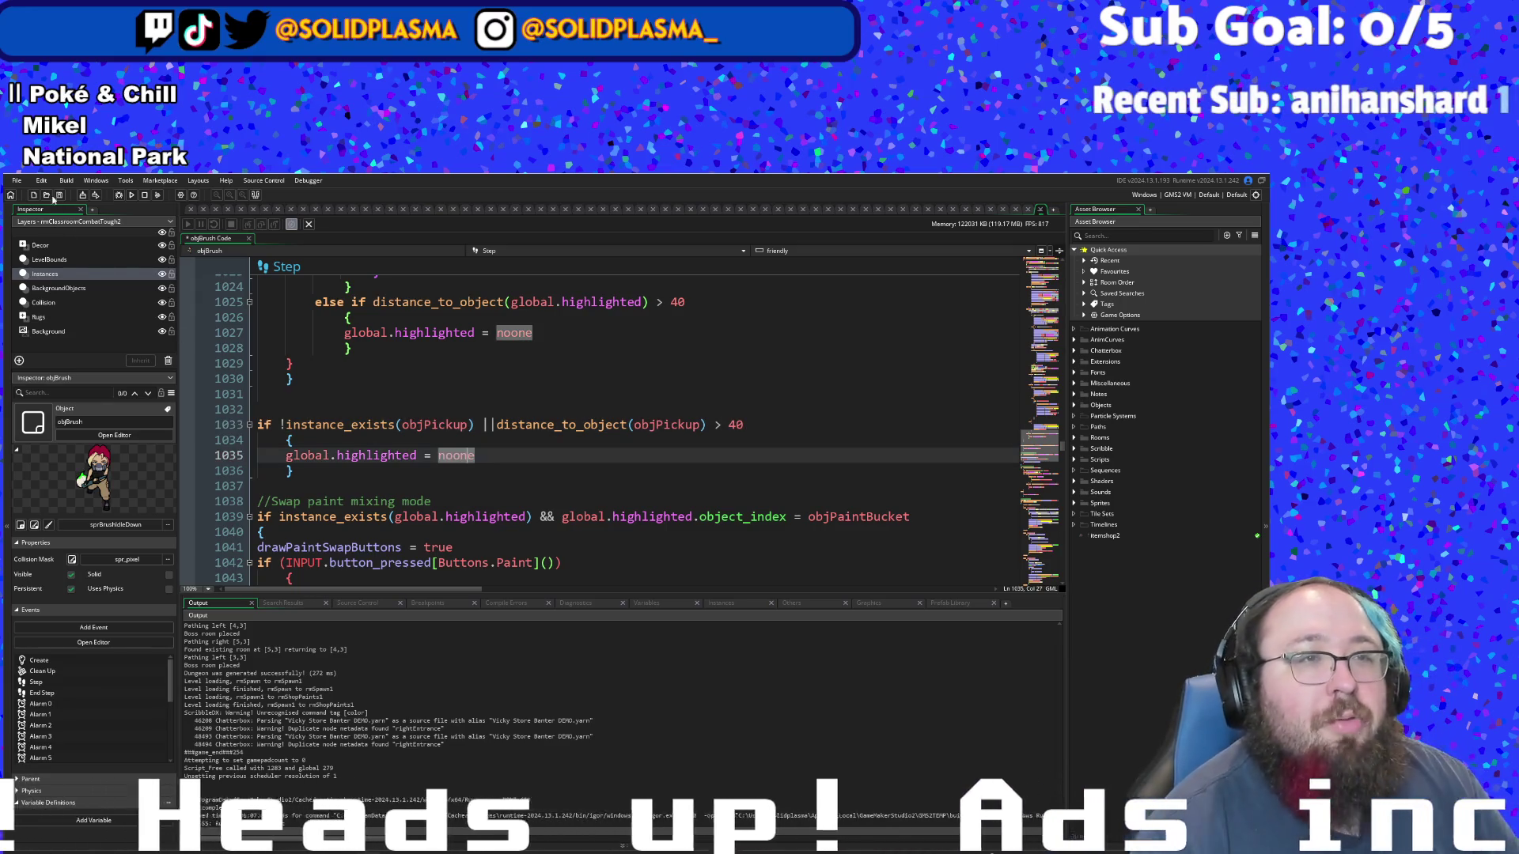
click(13, 184)
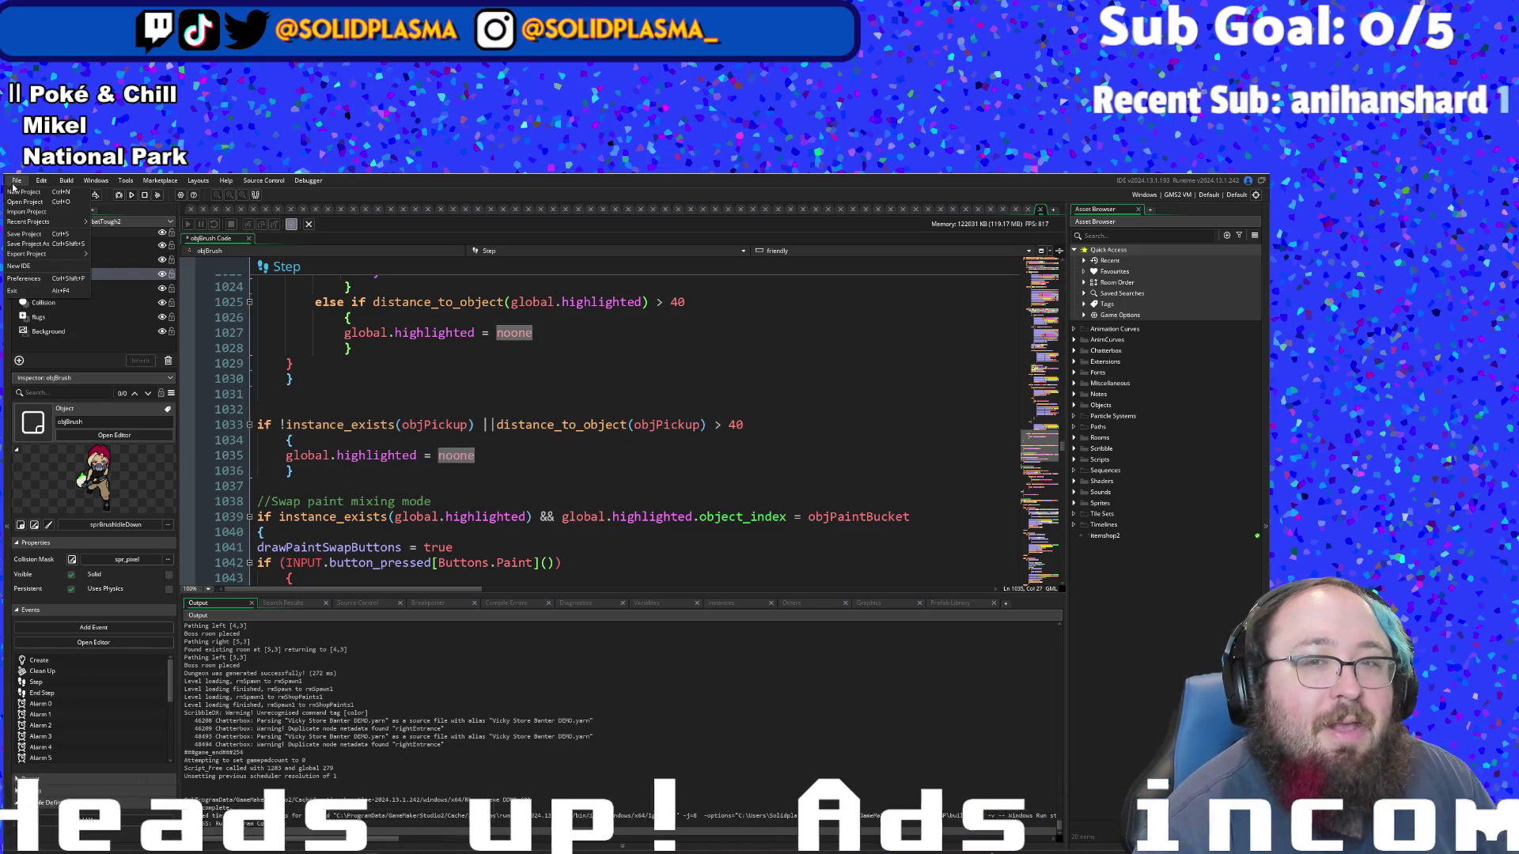
- Save the project, launch the game with F5, and walk across the library toward an enemy
click(54, 236)
key(F5)
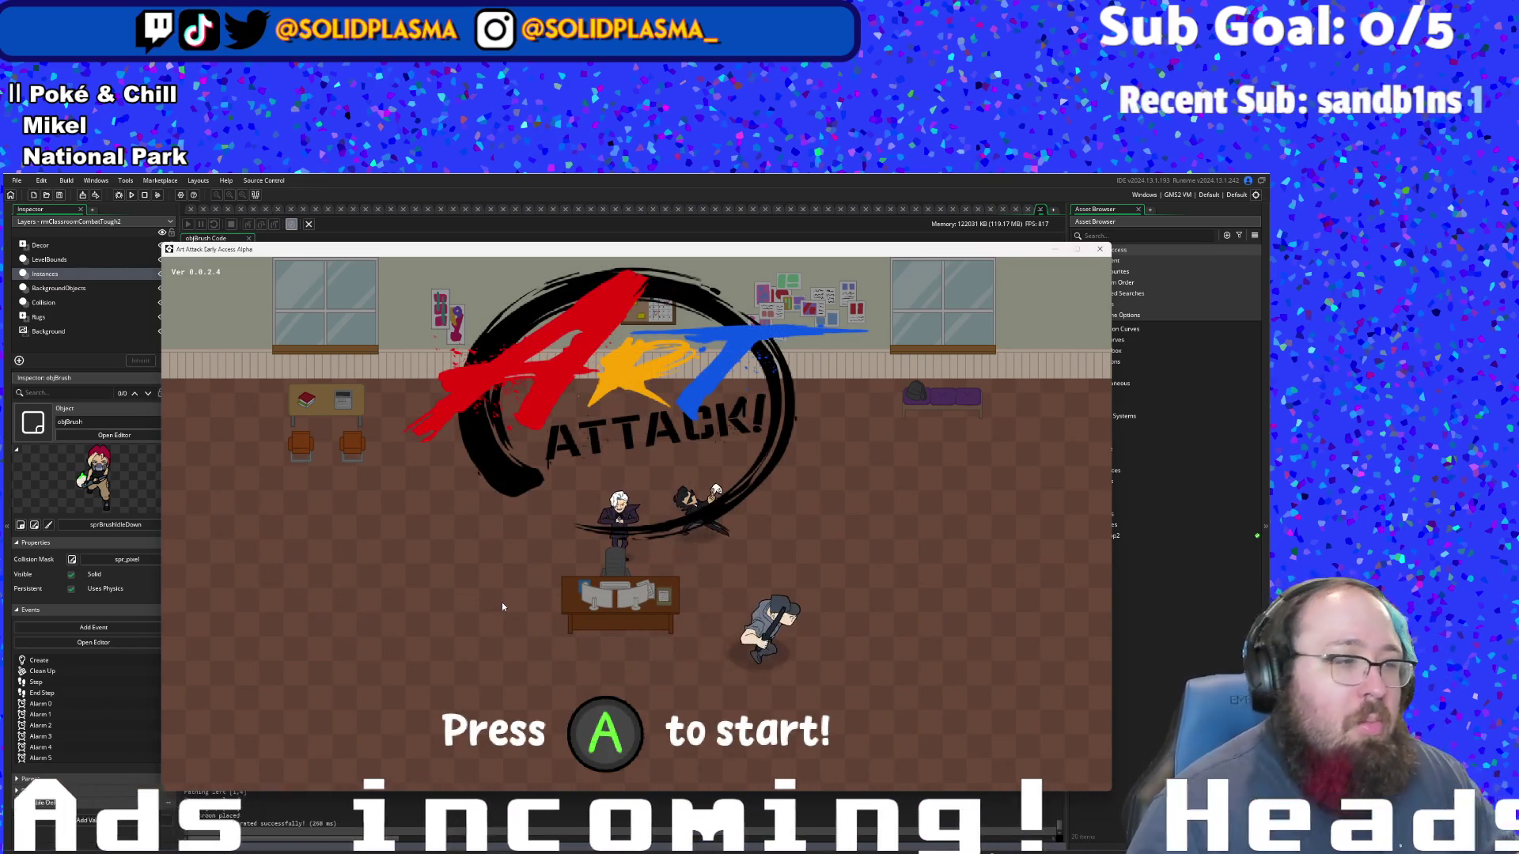
key(space)
key(d)
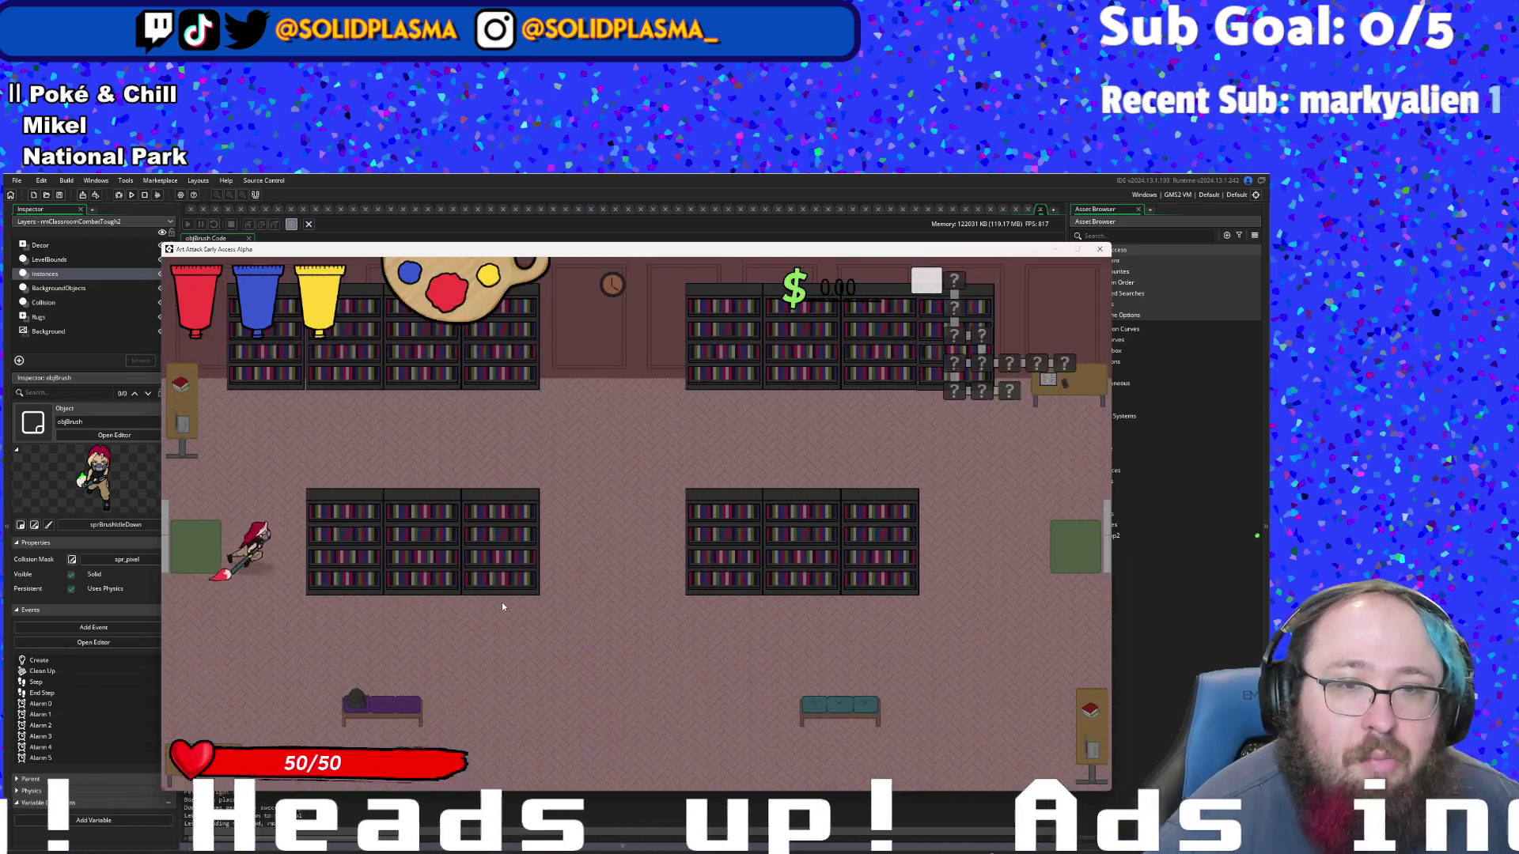
key(d)
key(d)
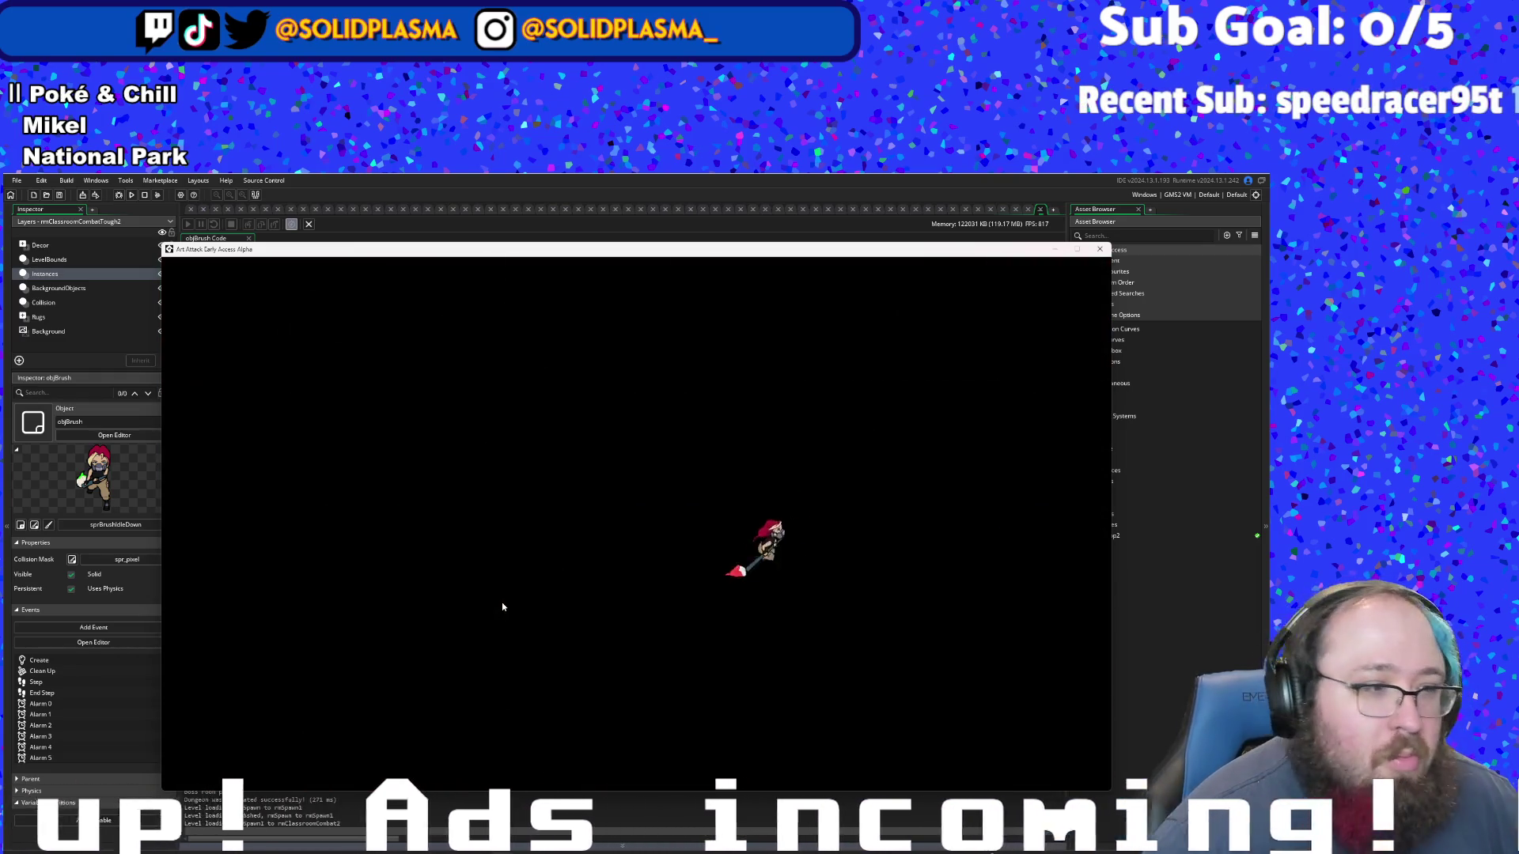
key(d)
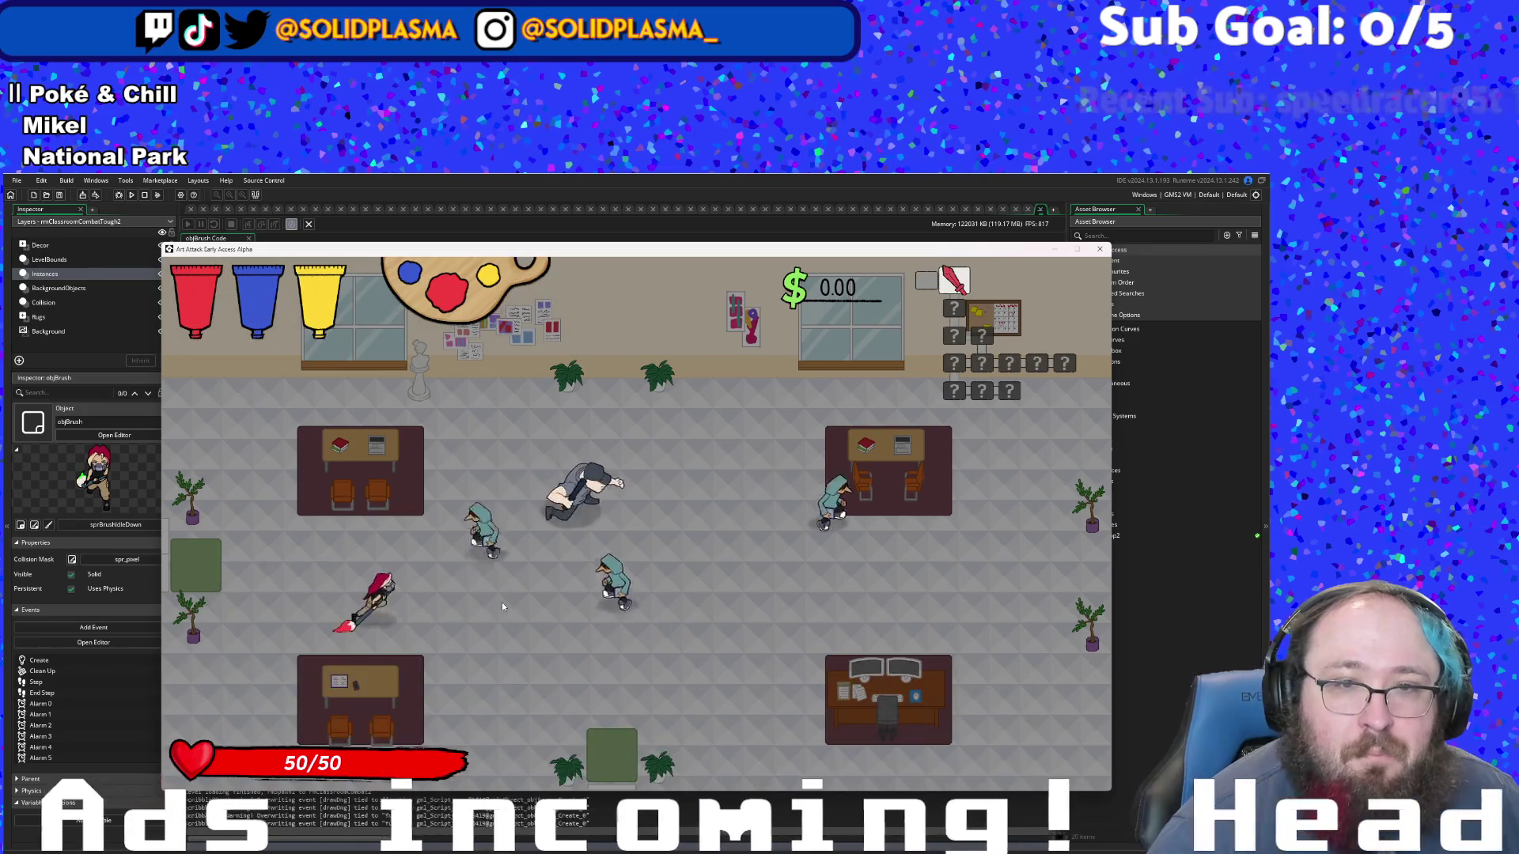
- Melee the classroom enemy with repeated brush swings while moving around it
click(502, 607)
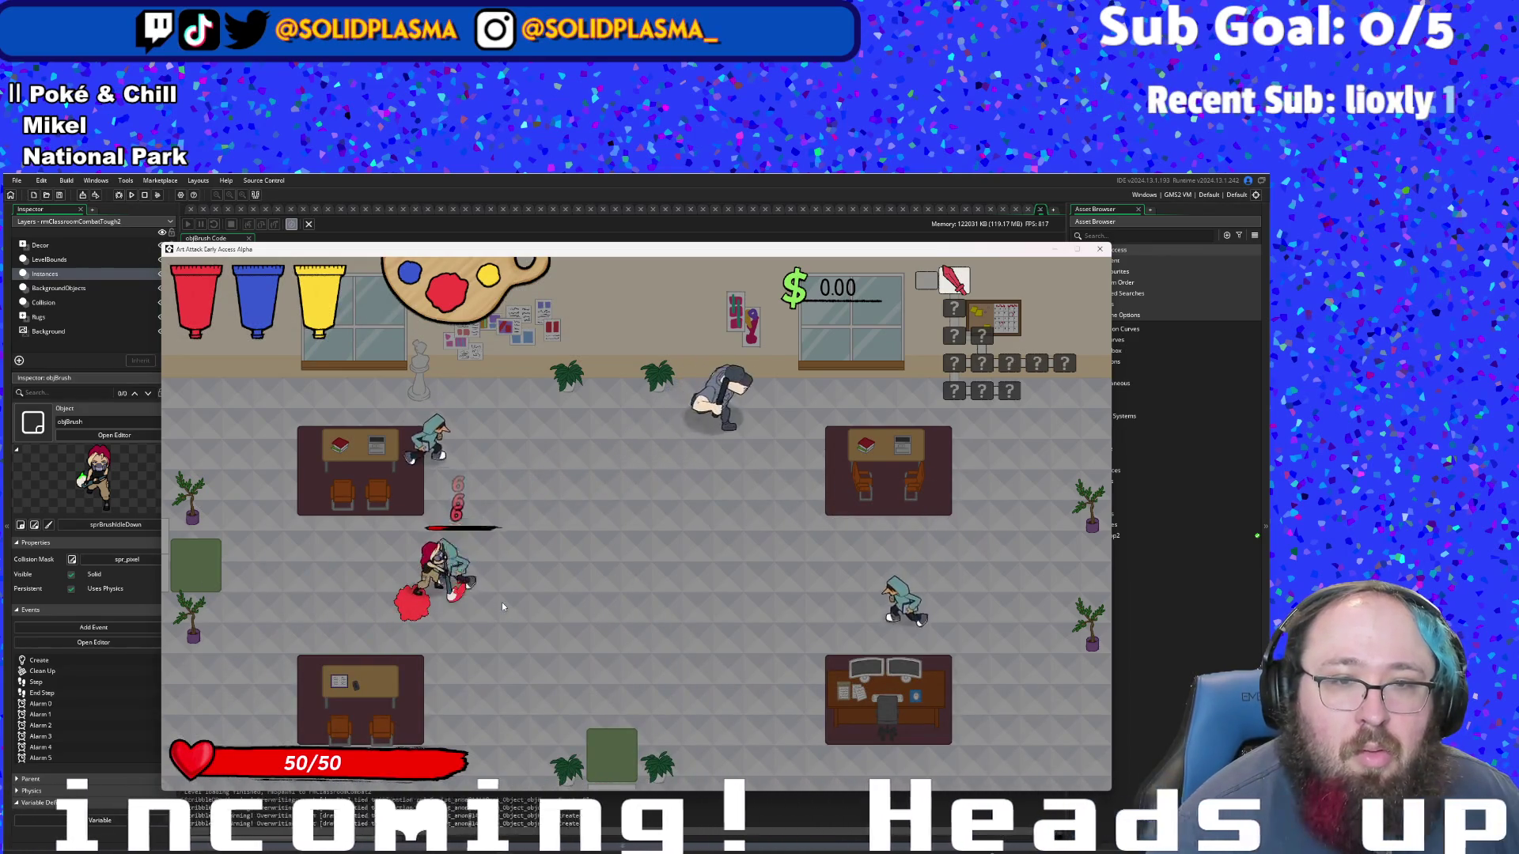
click(502, 606)
click(502, 606)
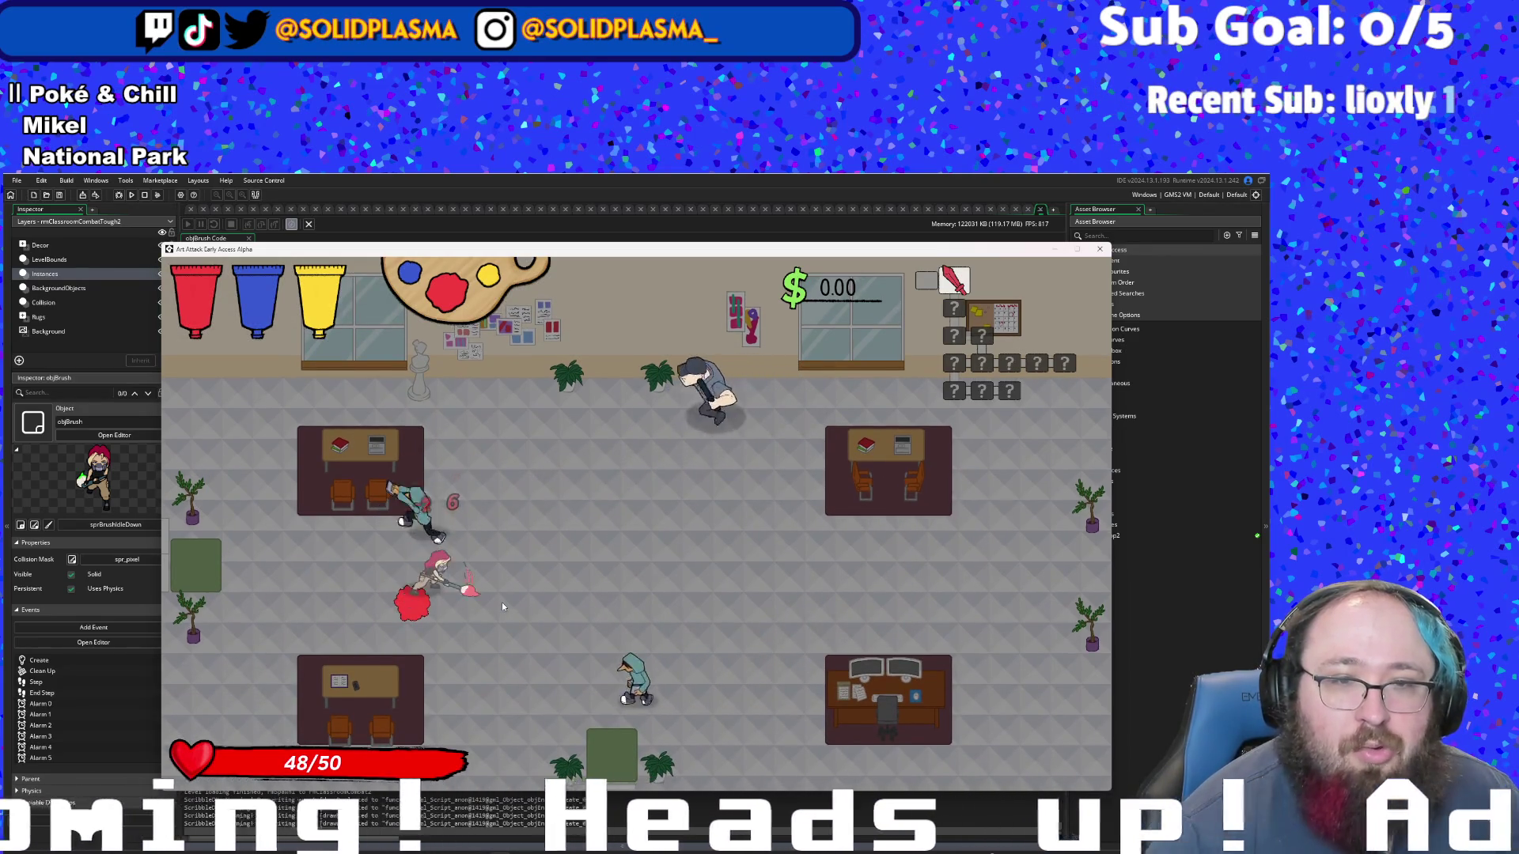
click(501, 607)
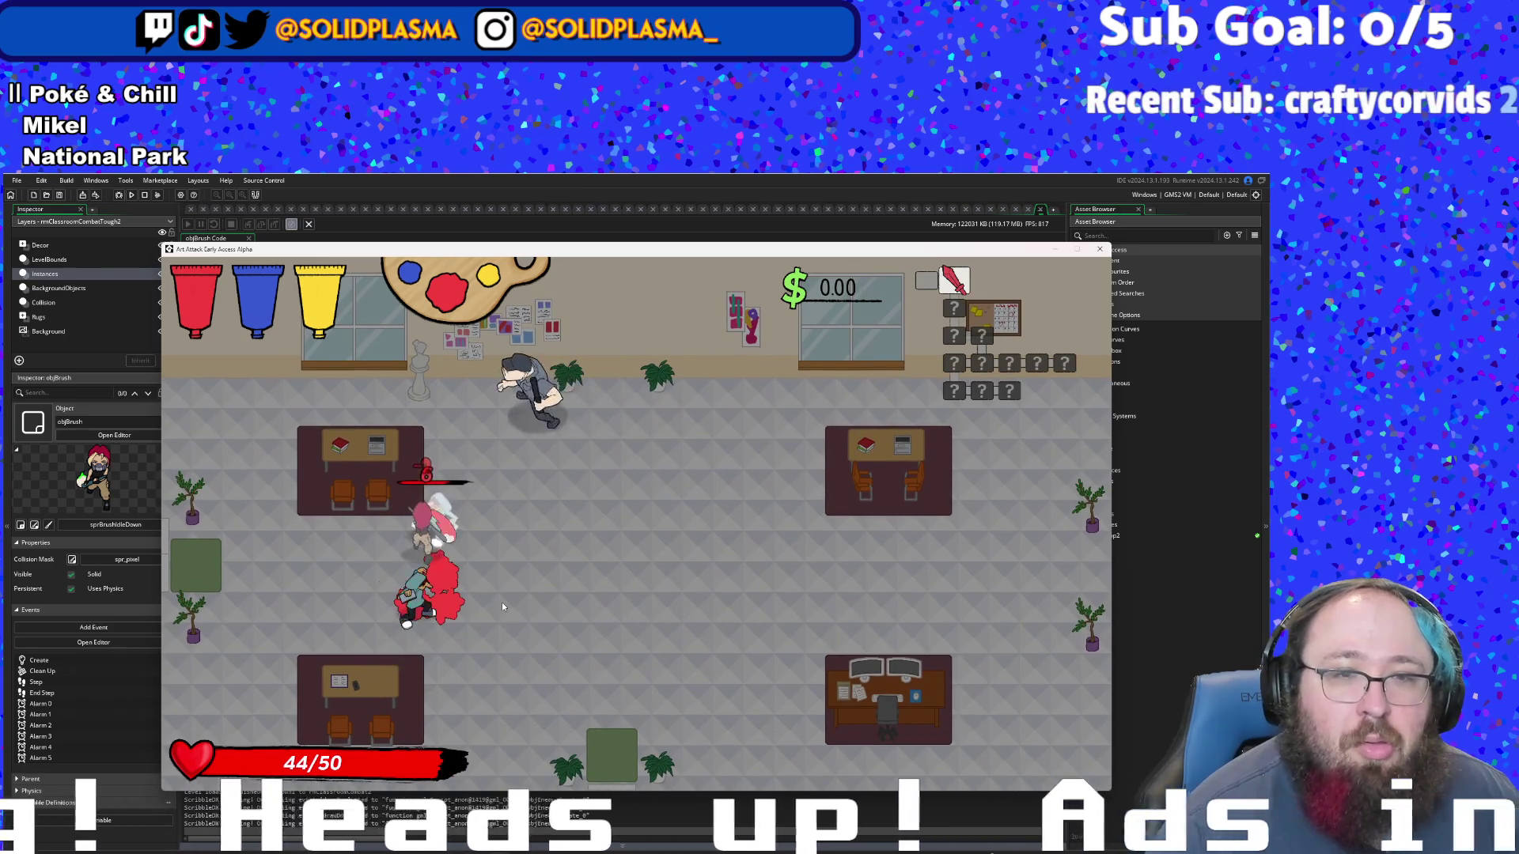
key(s)
key(w)
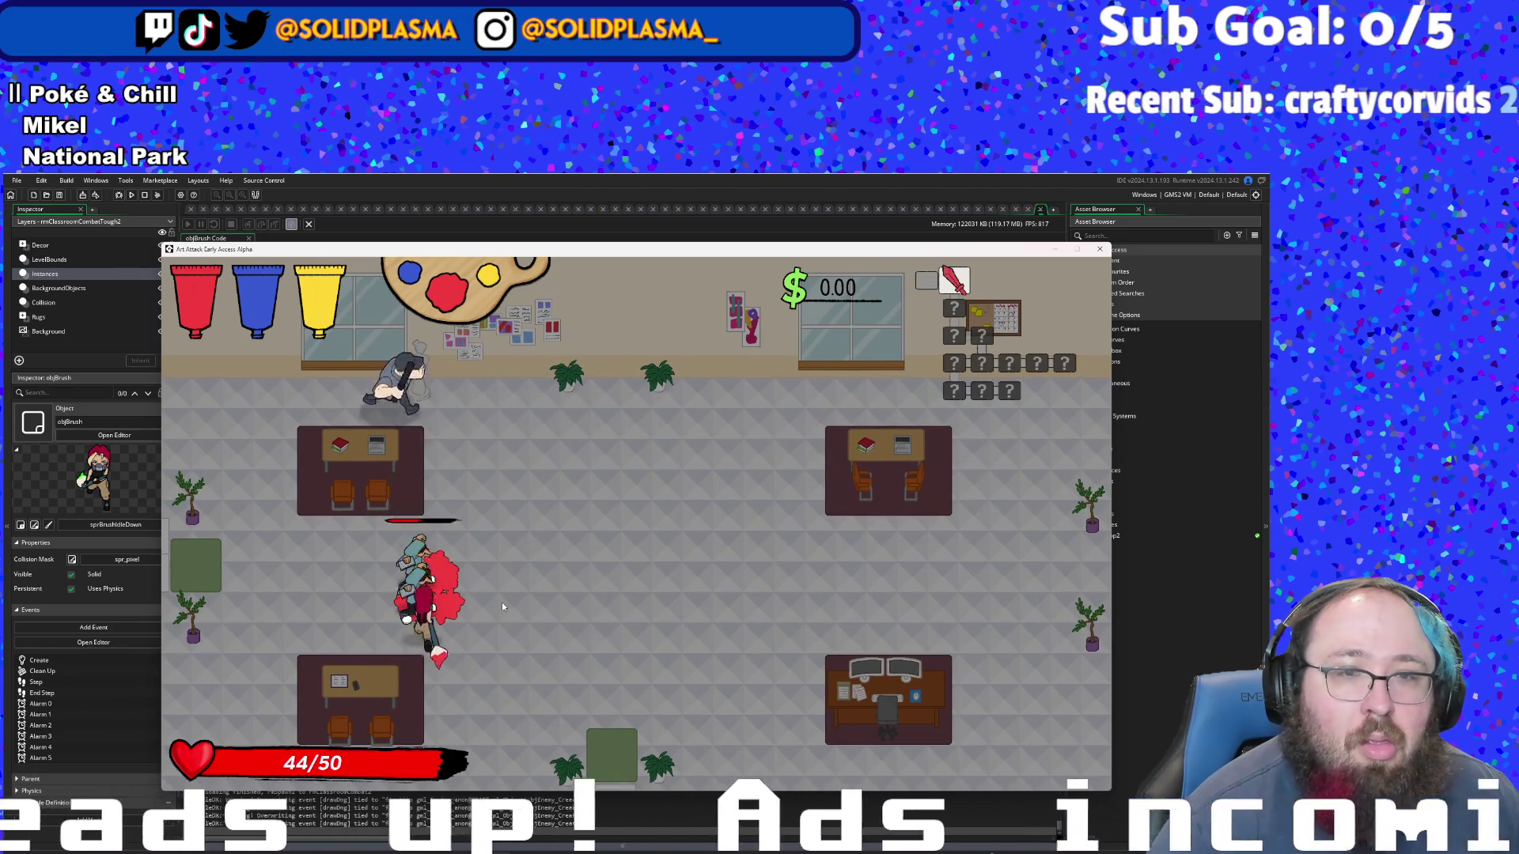
key(w)
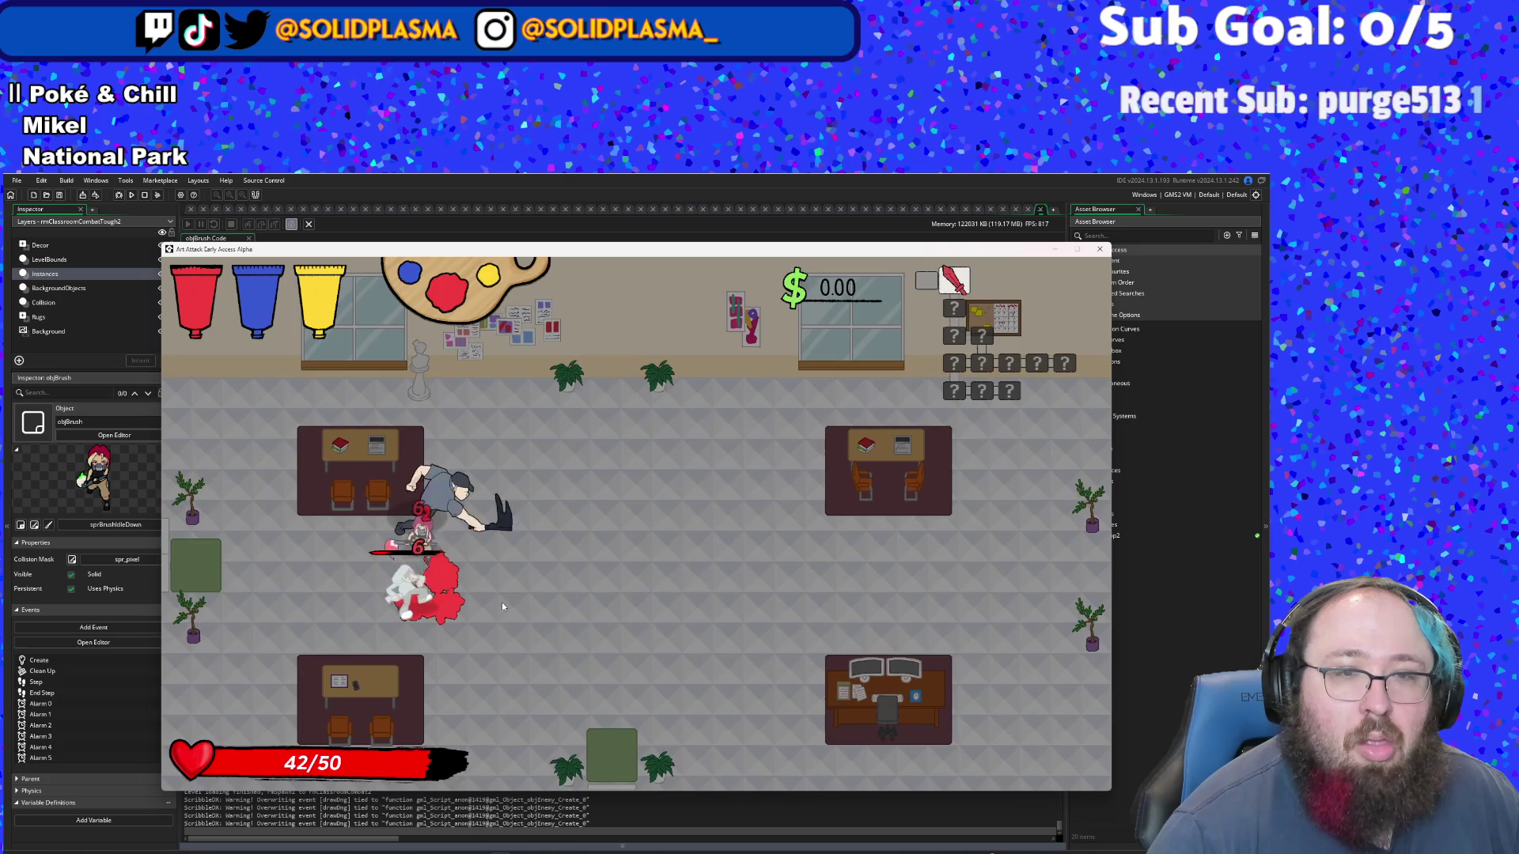
key(w)
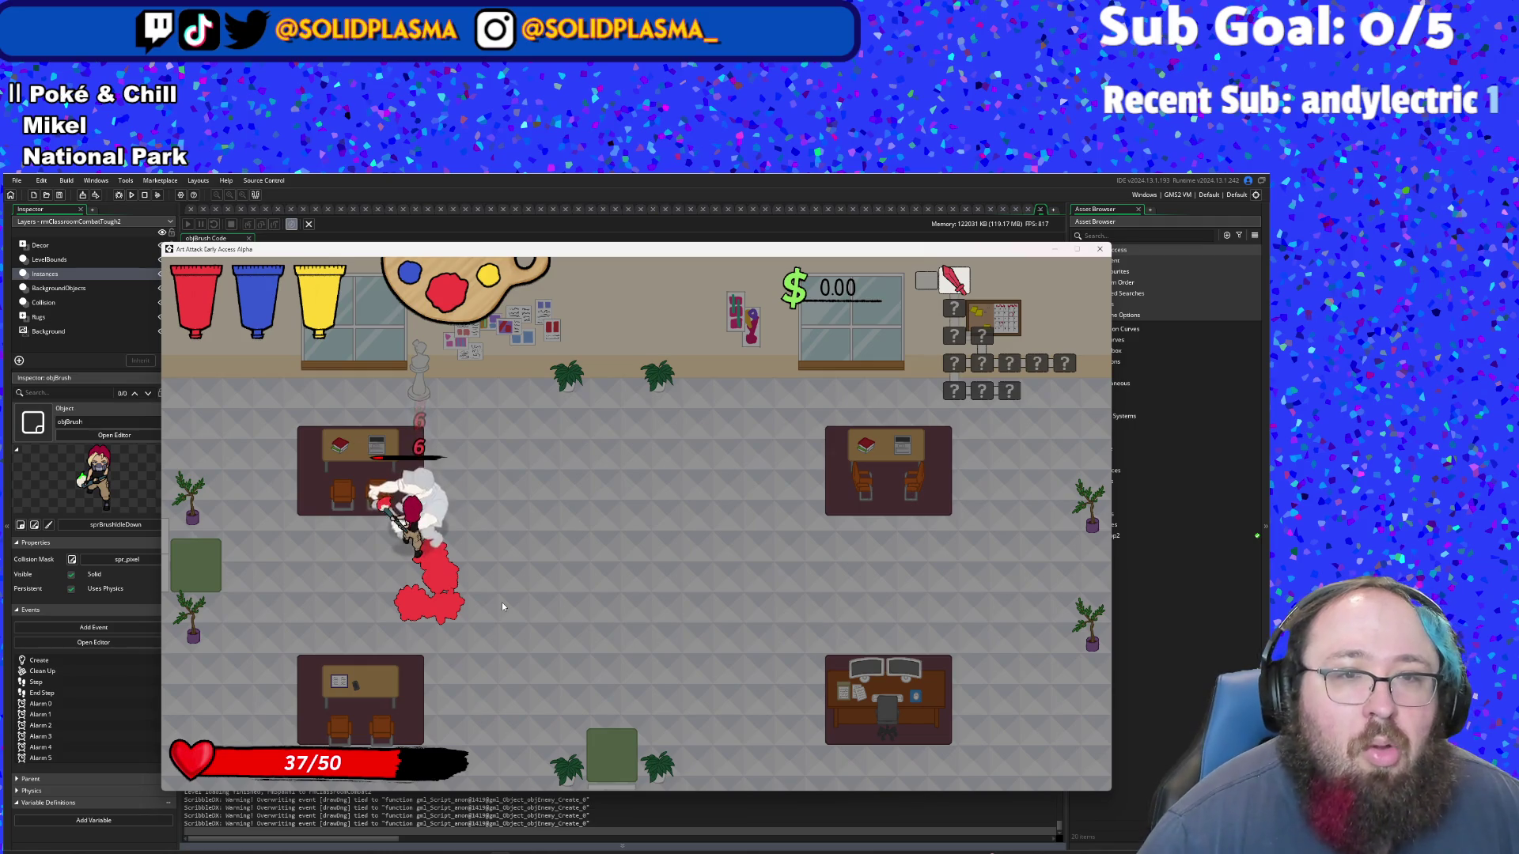
- Walk right and down onto the exit into the next classroom room
key(d)
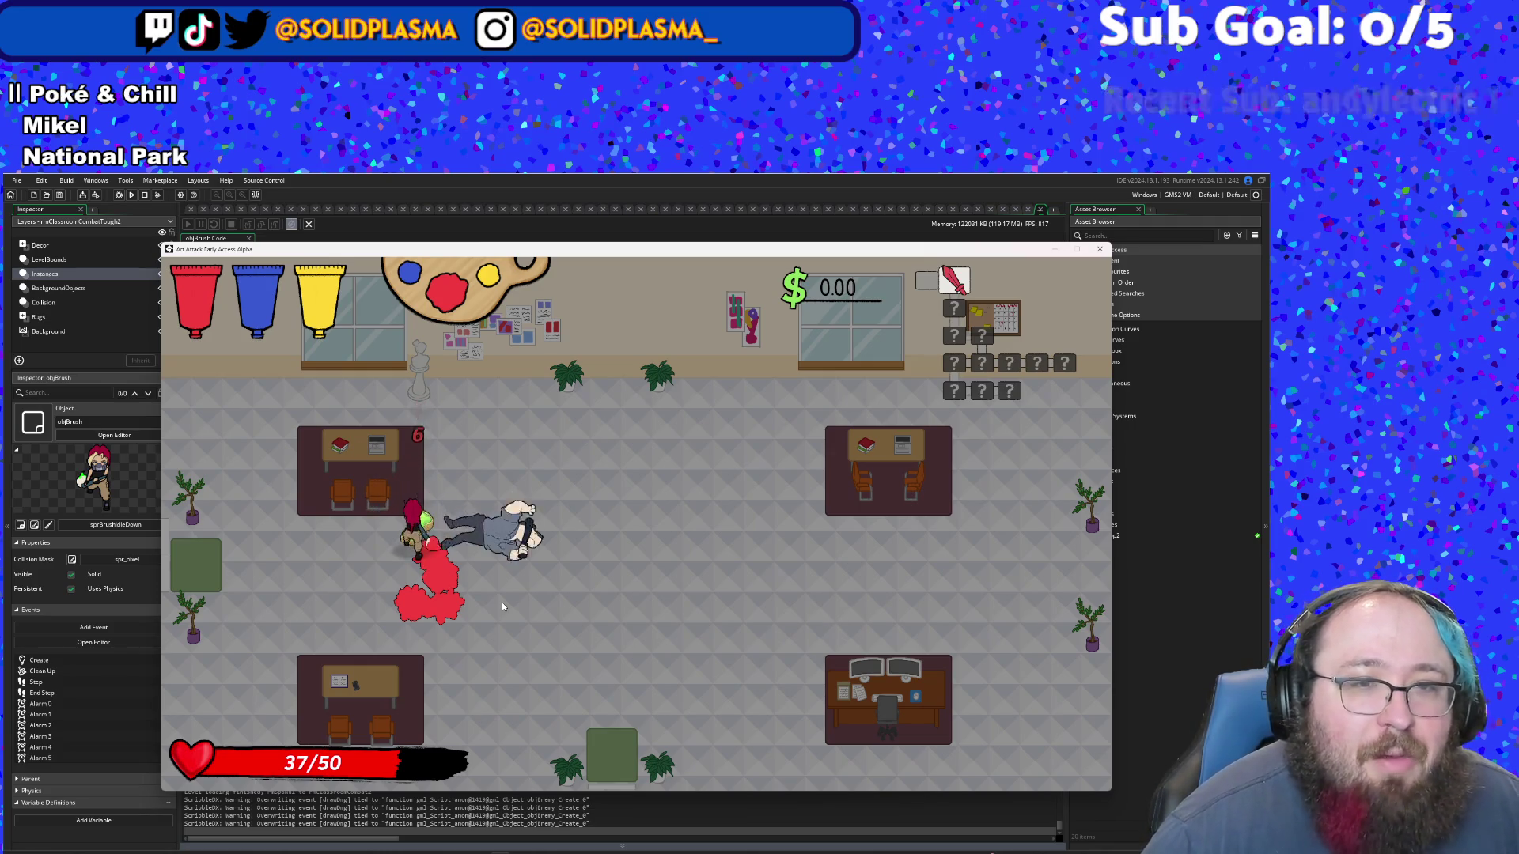
key(s)
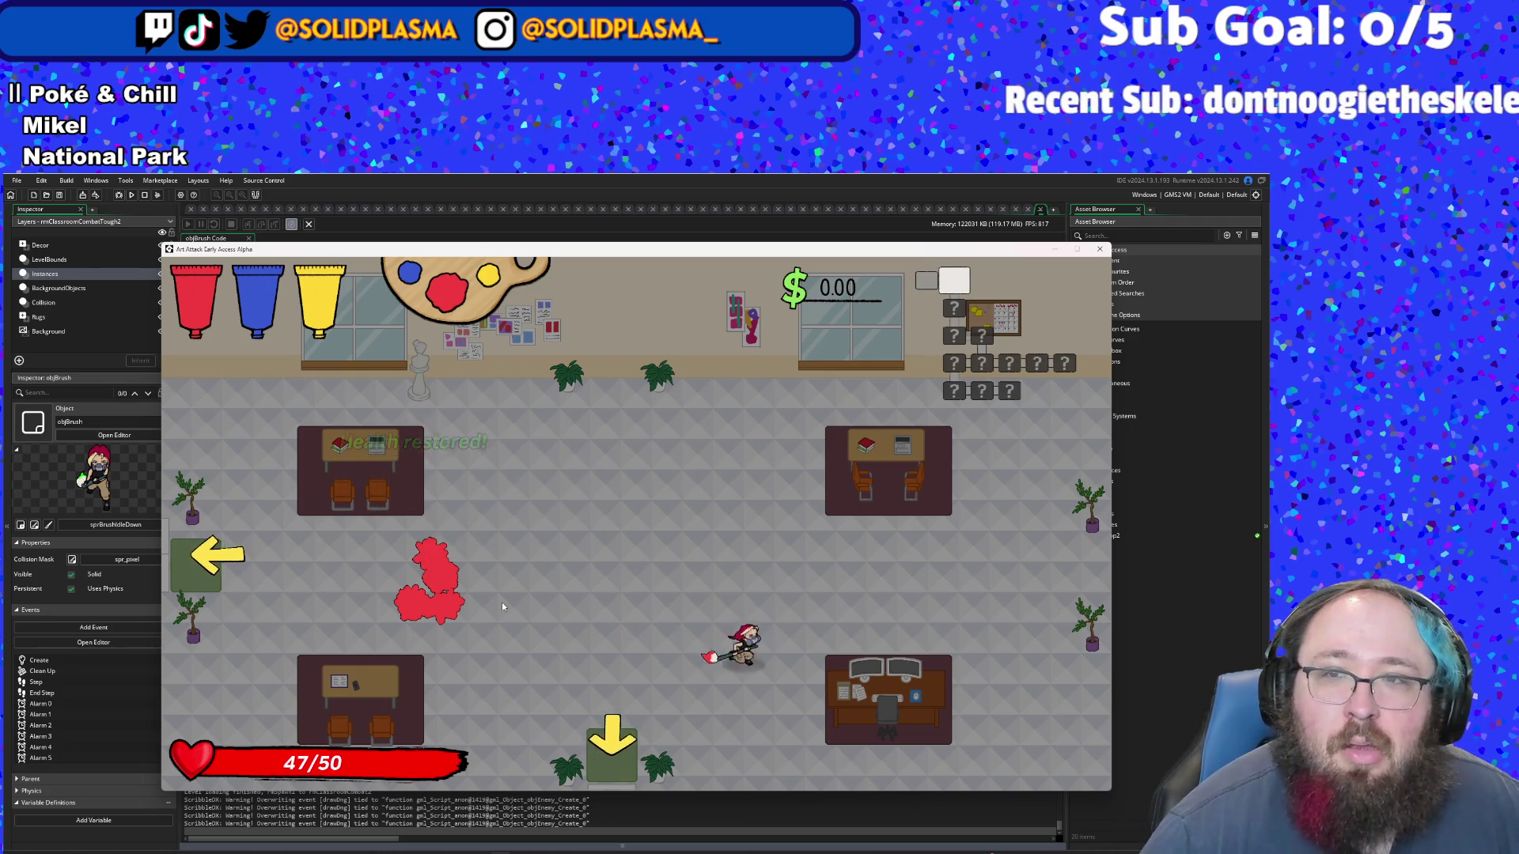
key(s)
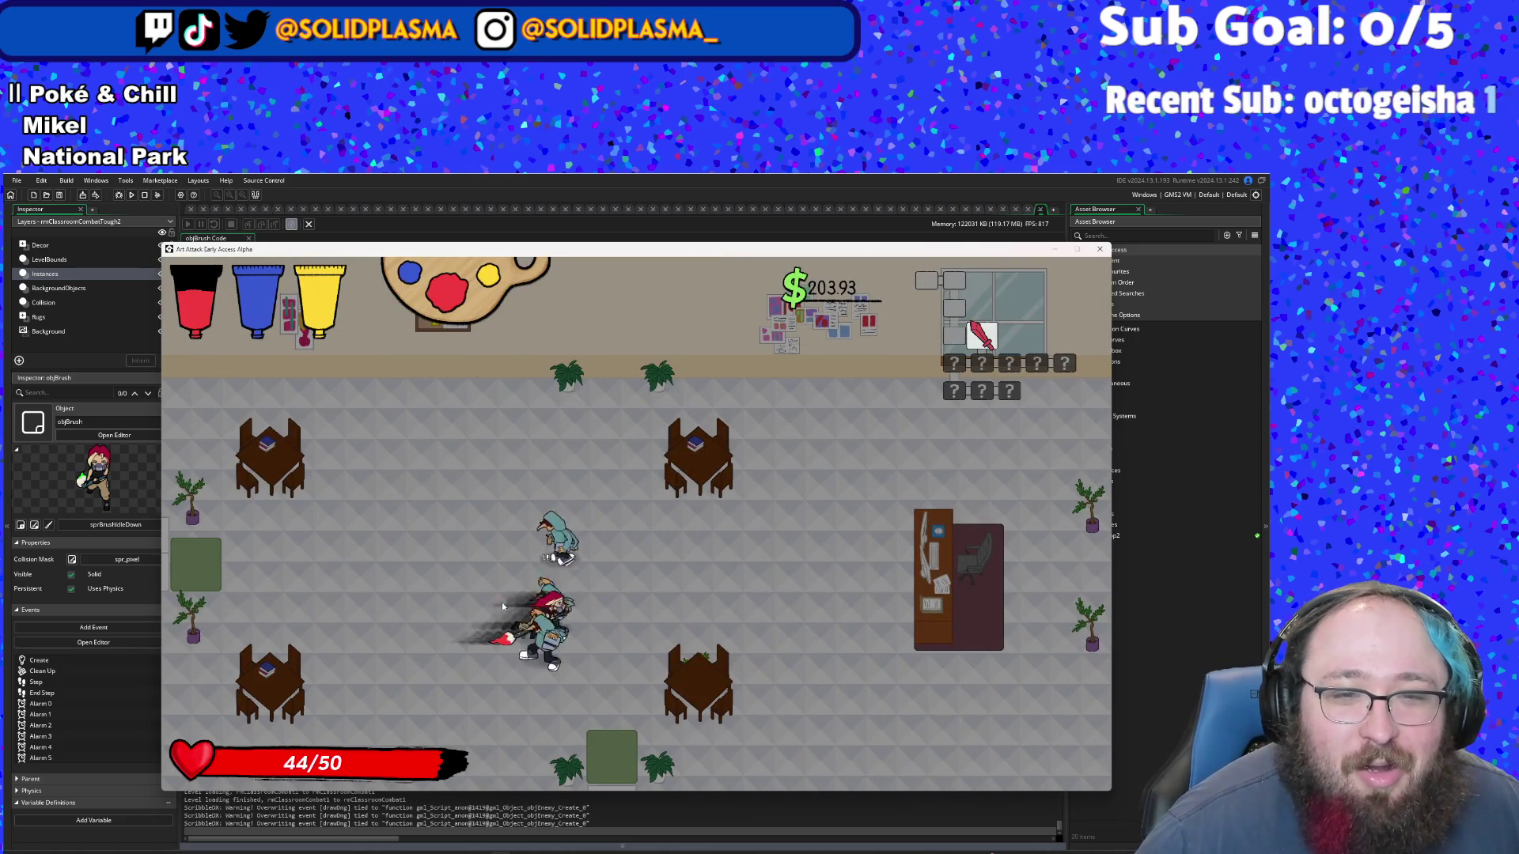
- Close the game, enlarge the code editor, and step back through the first 'dash' matches
key(Escape)
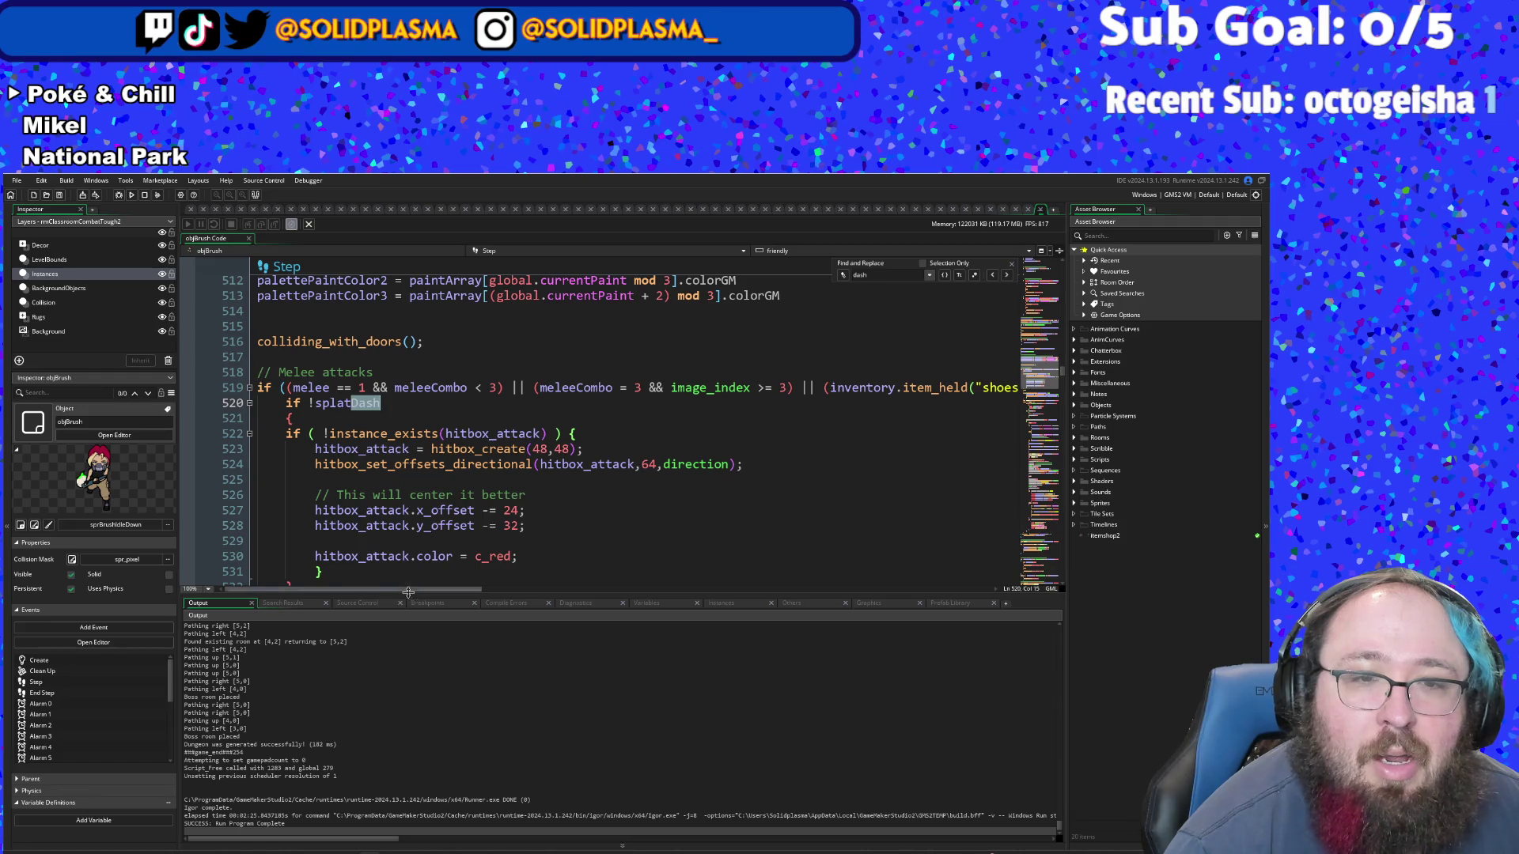
drag(542, 593, 542, 601)
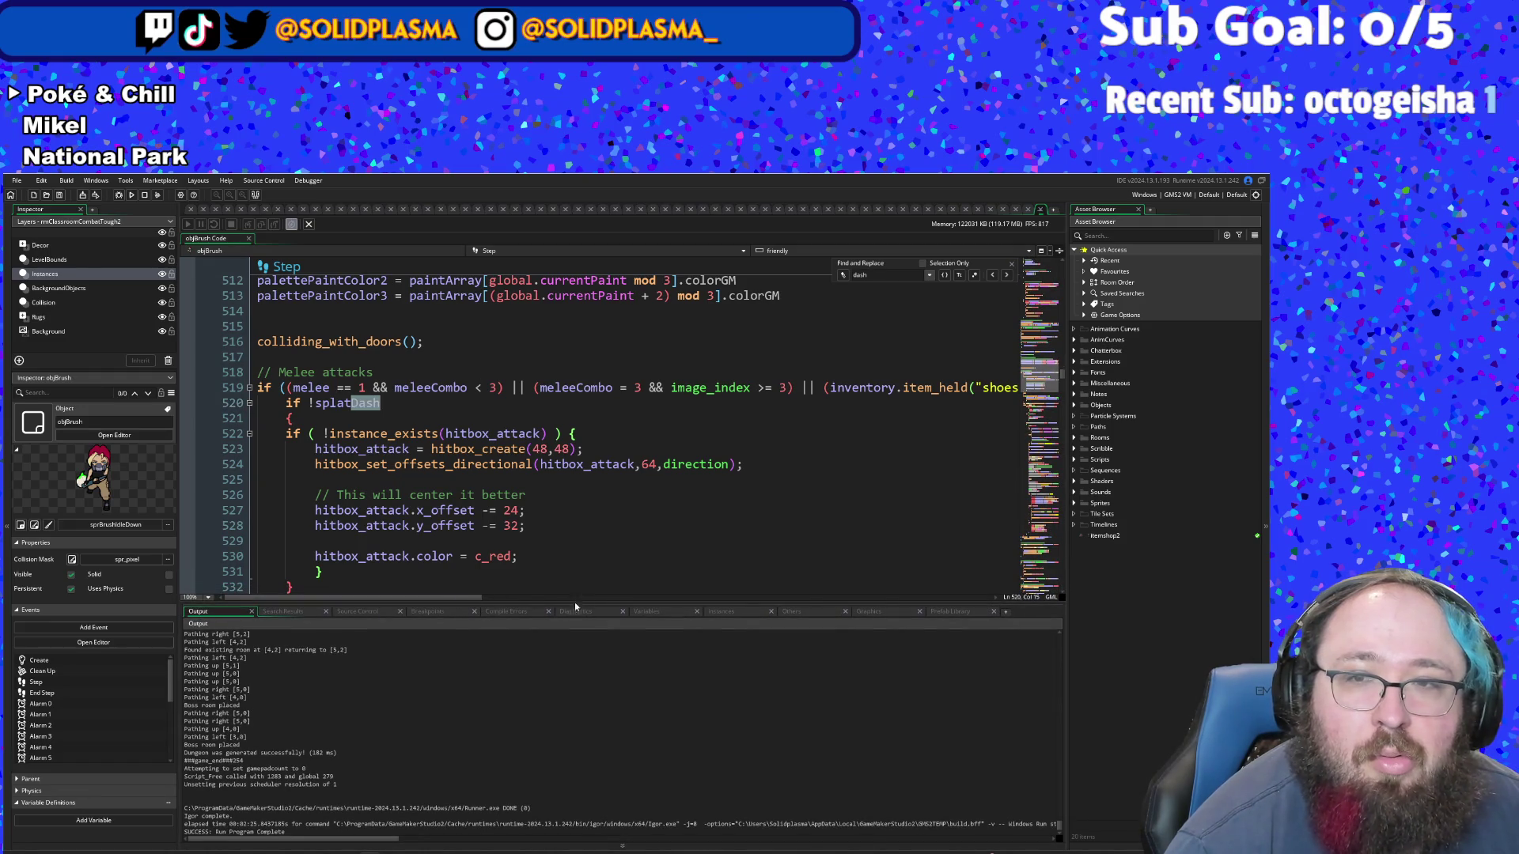
mouse_move(477, 598)
mouse_down()
mouse_move(612, 604)
mouse_move(422, 597)
mouse_up()
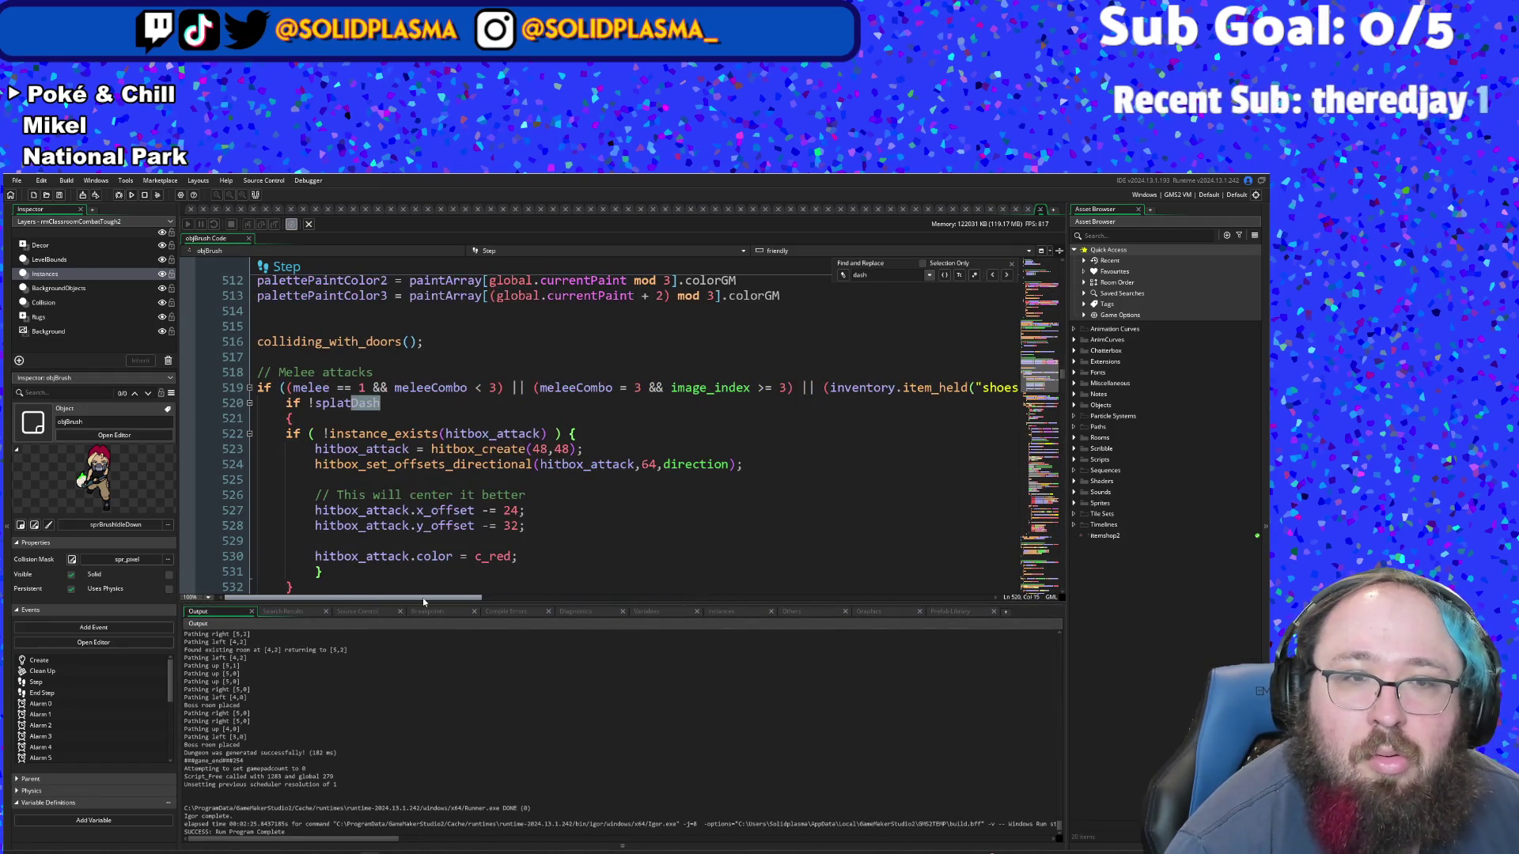
click(992, 275)
click(992, 275)
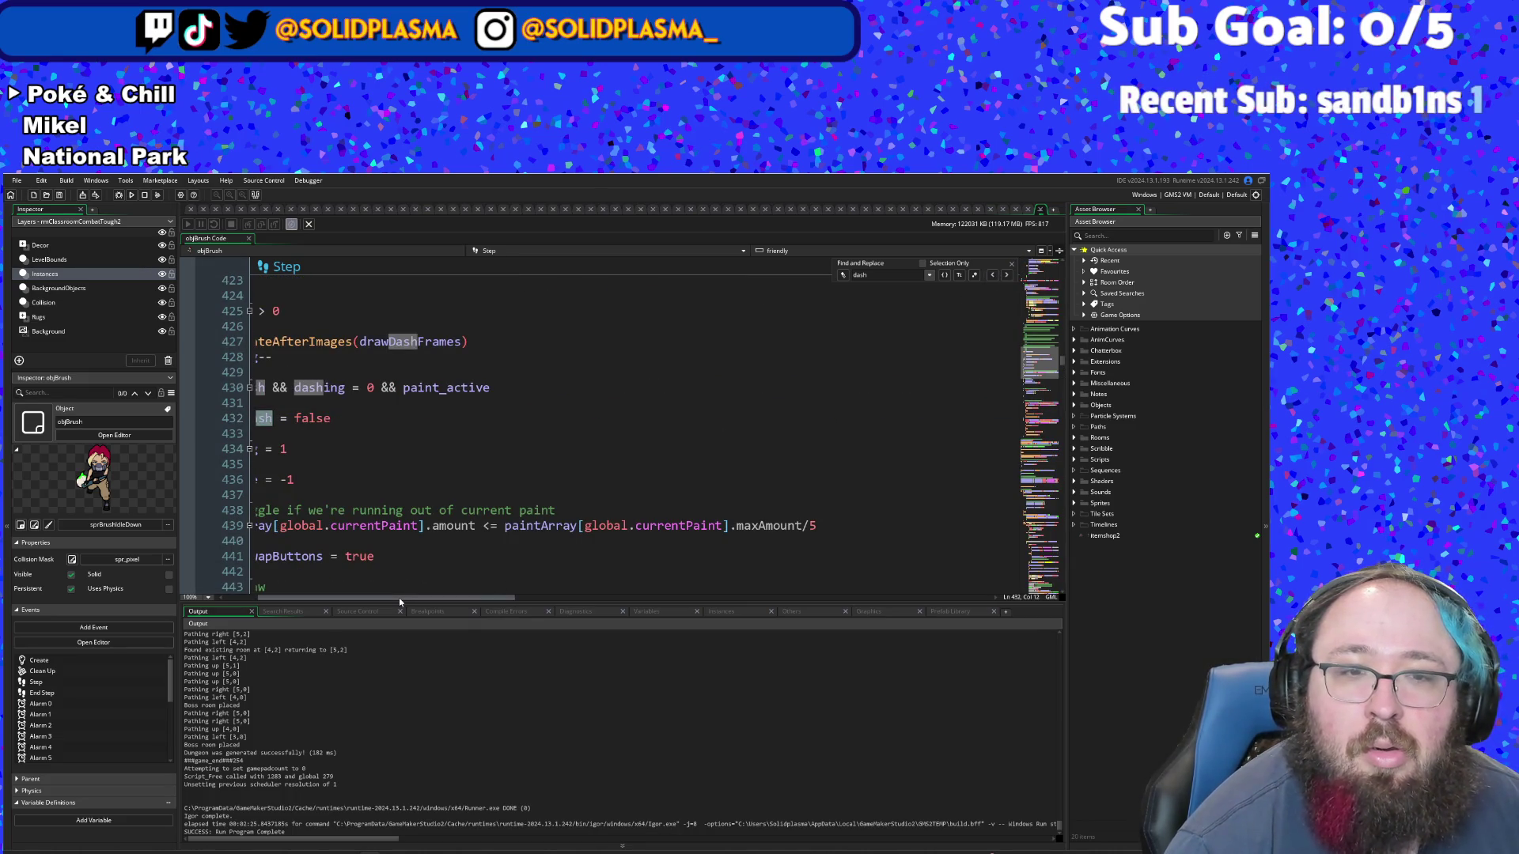
drag(399, 596, 296, 612)
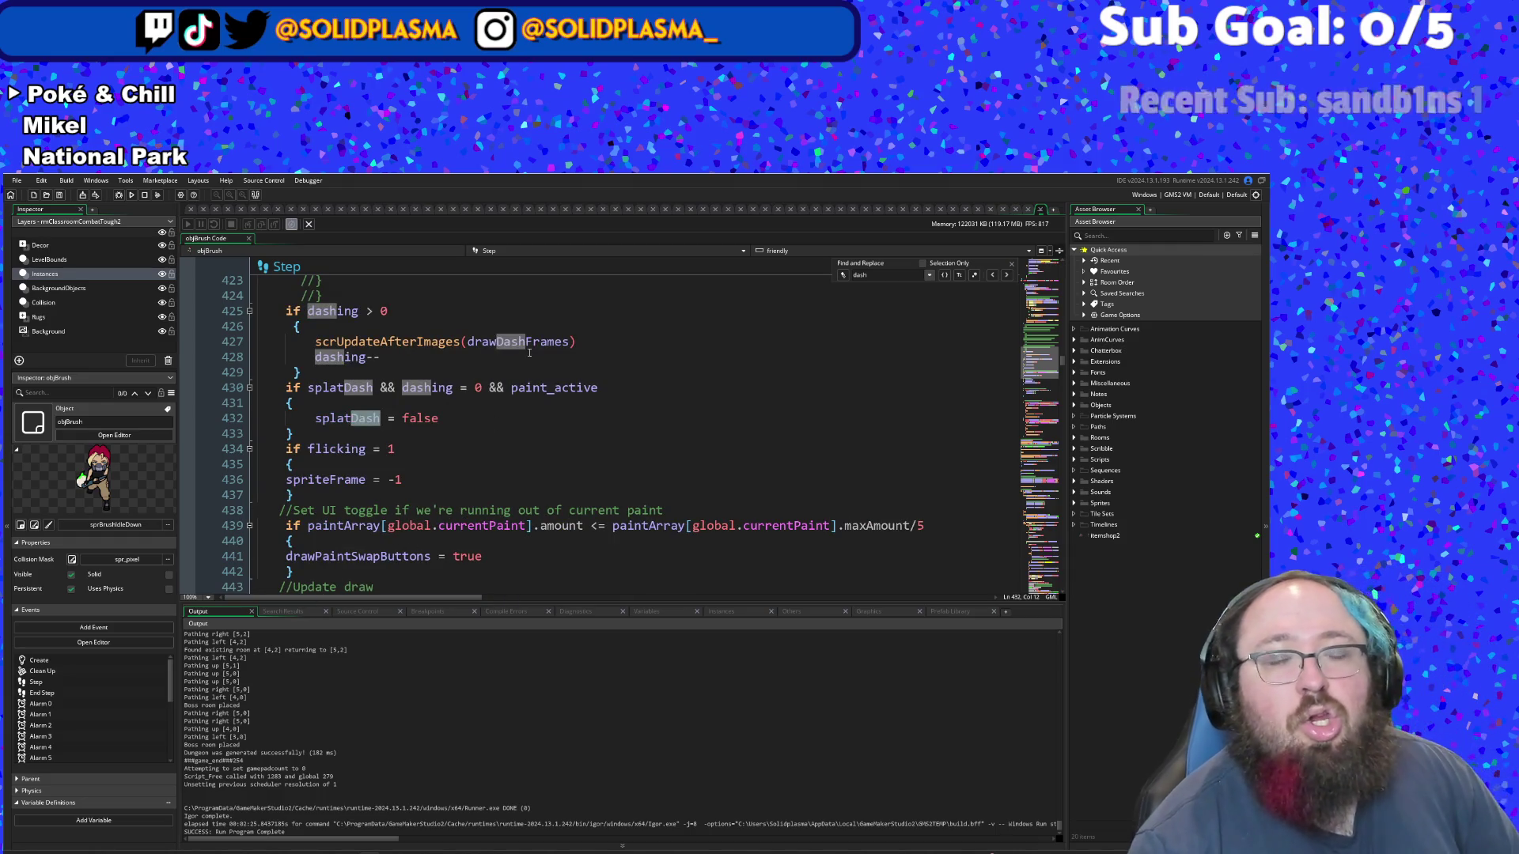
scroll(443, 459, up, 2)
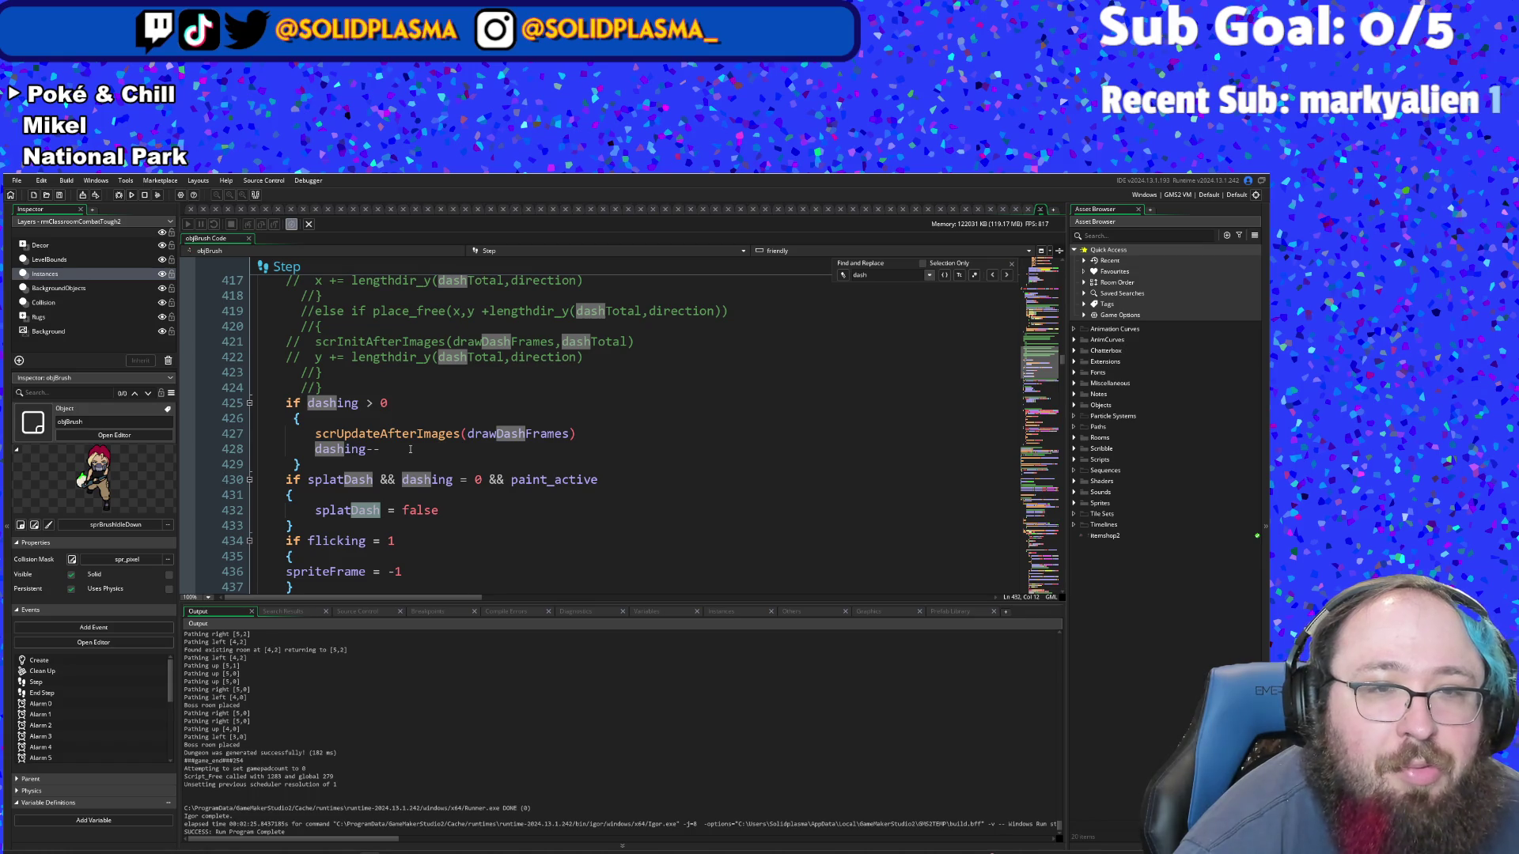
- Keep stepping back through 'dash' matches until the dash movement block near line 407 appears
click(995, 277)
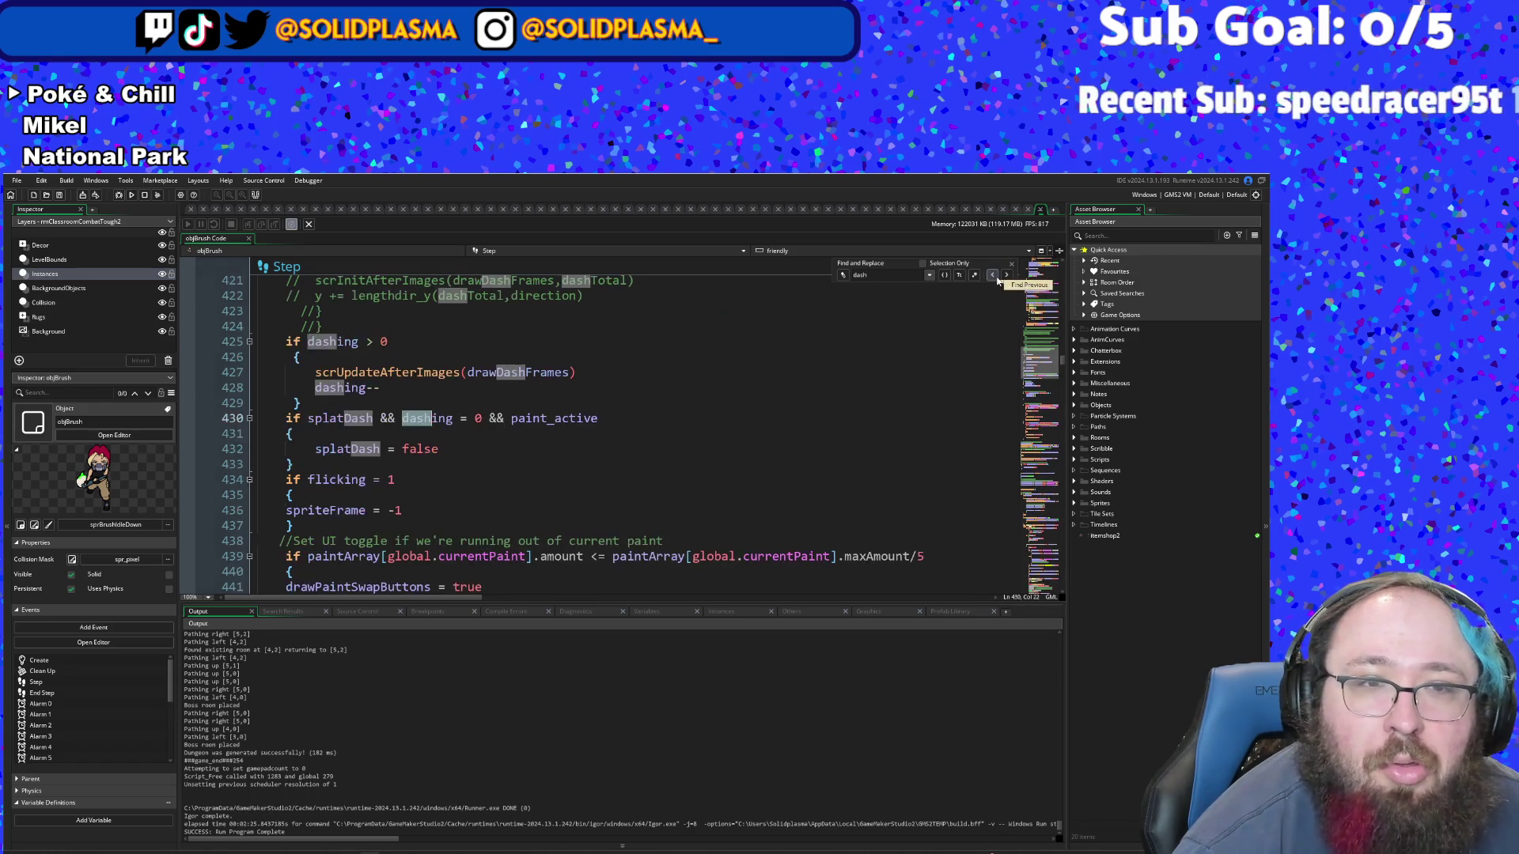
click(993, 276)
click(993, 276)
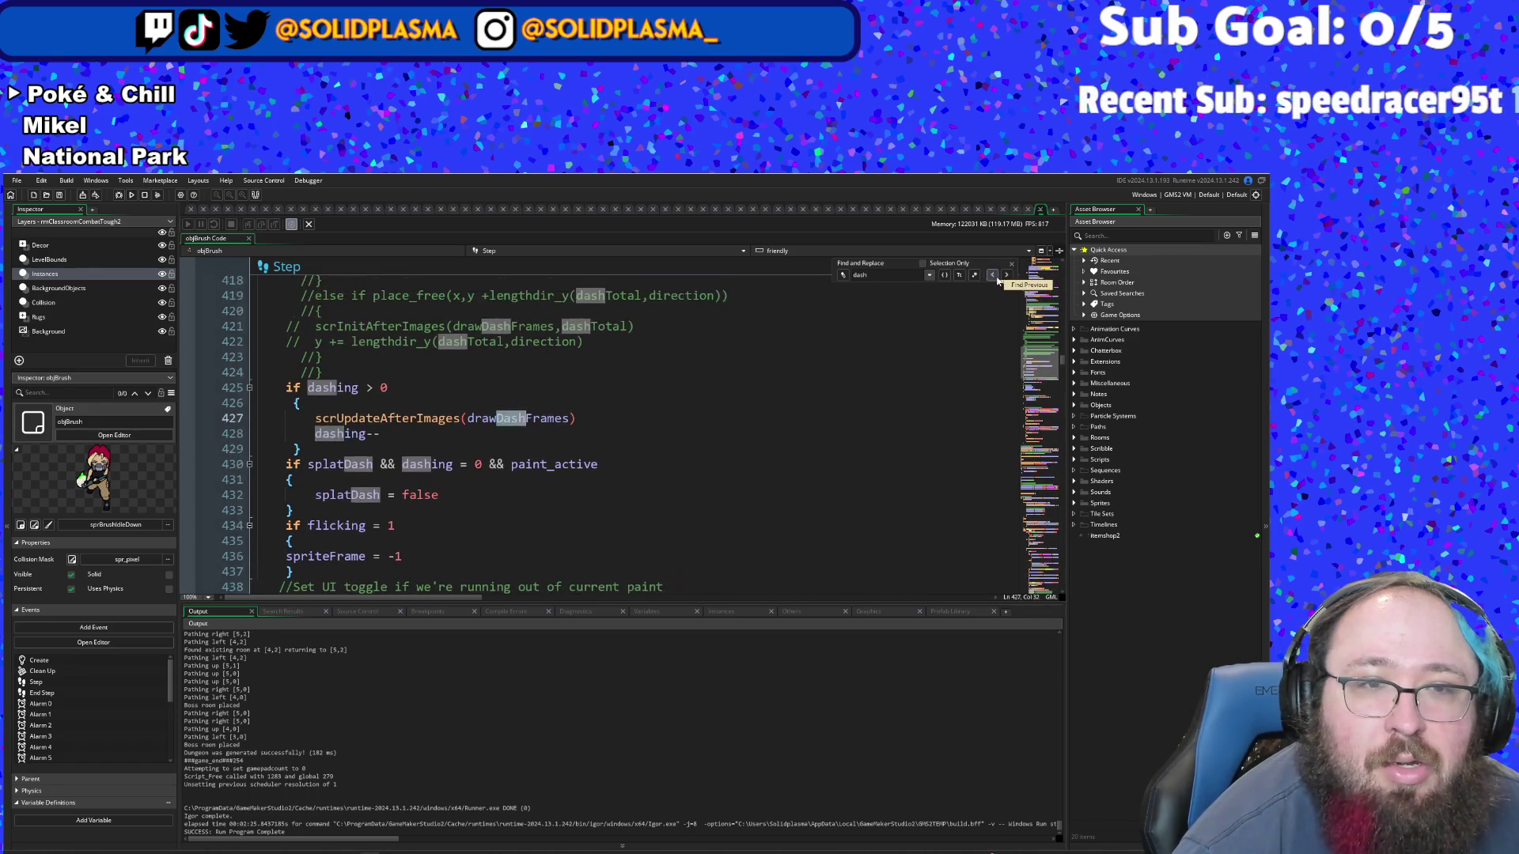
click(994, 276)
click(994, 276)
click(994, 276)
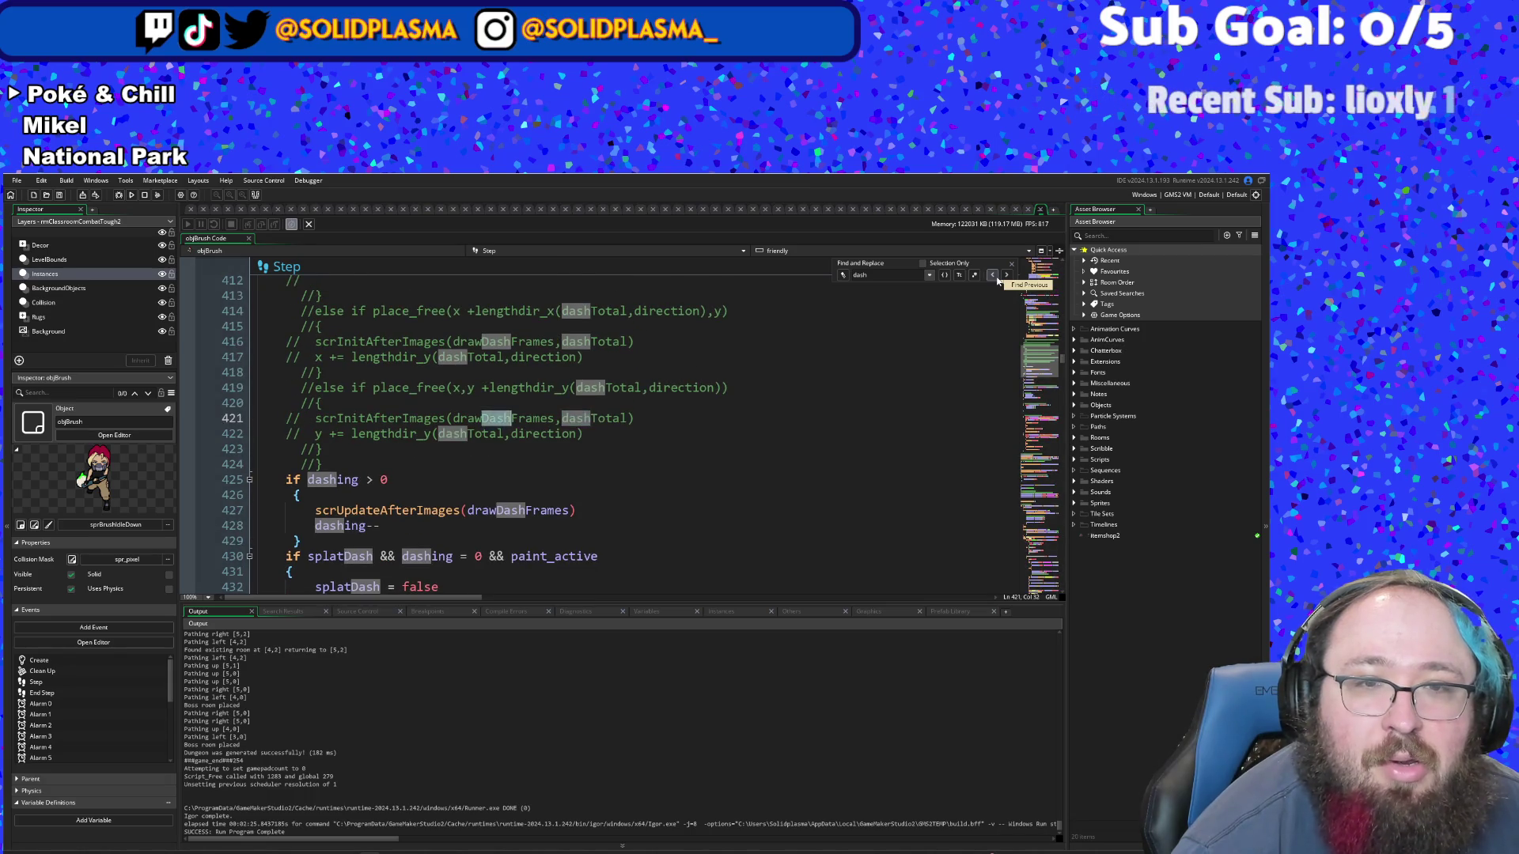
click(994, 276)
click(994, 276)
click(993, 276)
click(994, 276)
click(993, 276)
click(993, 276)
click(994, 276)
click(994, 276)
click(994, 276)
click(994, 276)
click(994, 276)
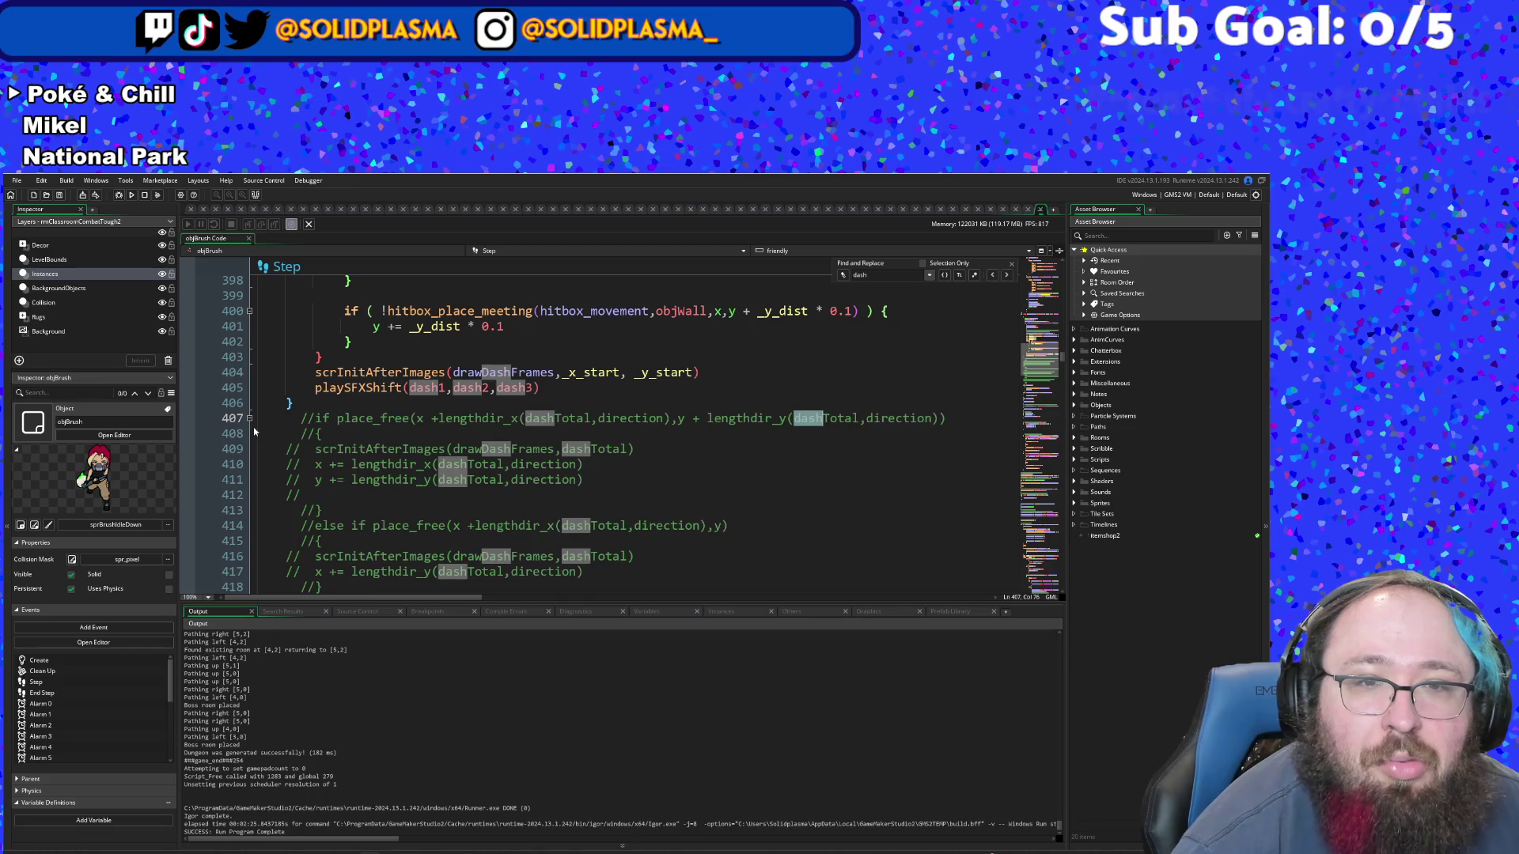
- Delete the commented-out dash block at lines 407–424 and unindent the if dashing > 0 line
mouse_move(257, 417)
mouse_down()
mouse_move(408, 598)
mouse_move(381, 424)
mouse_move(323, 417)
mouse_up()
key(Delete)
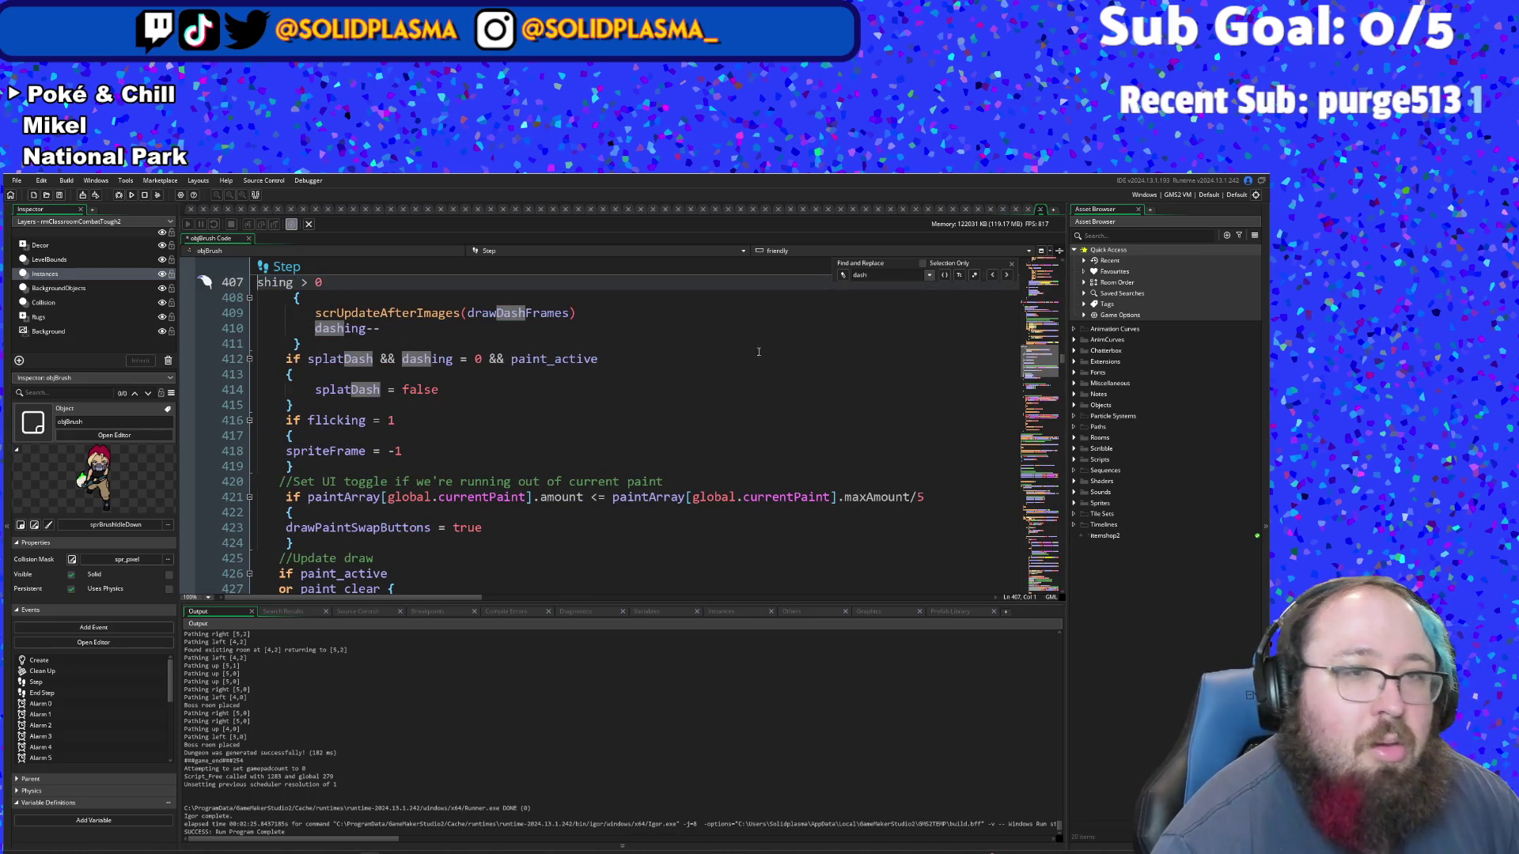
scroll(758, 352, up, 4)
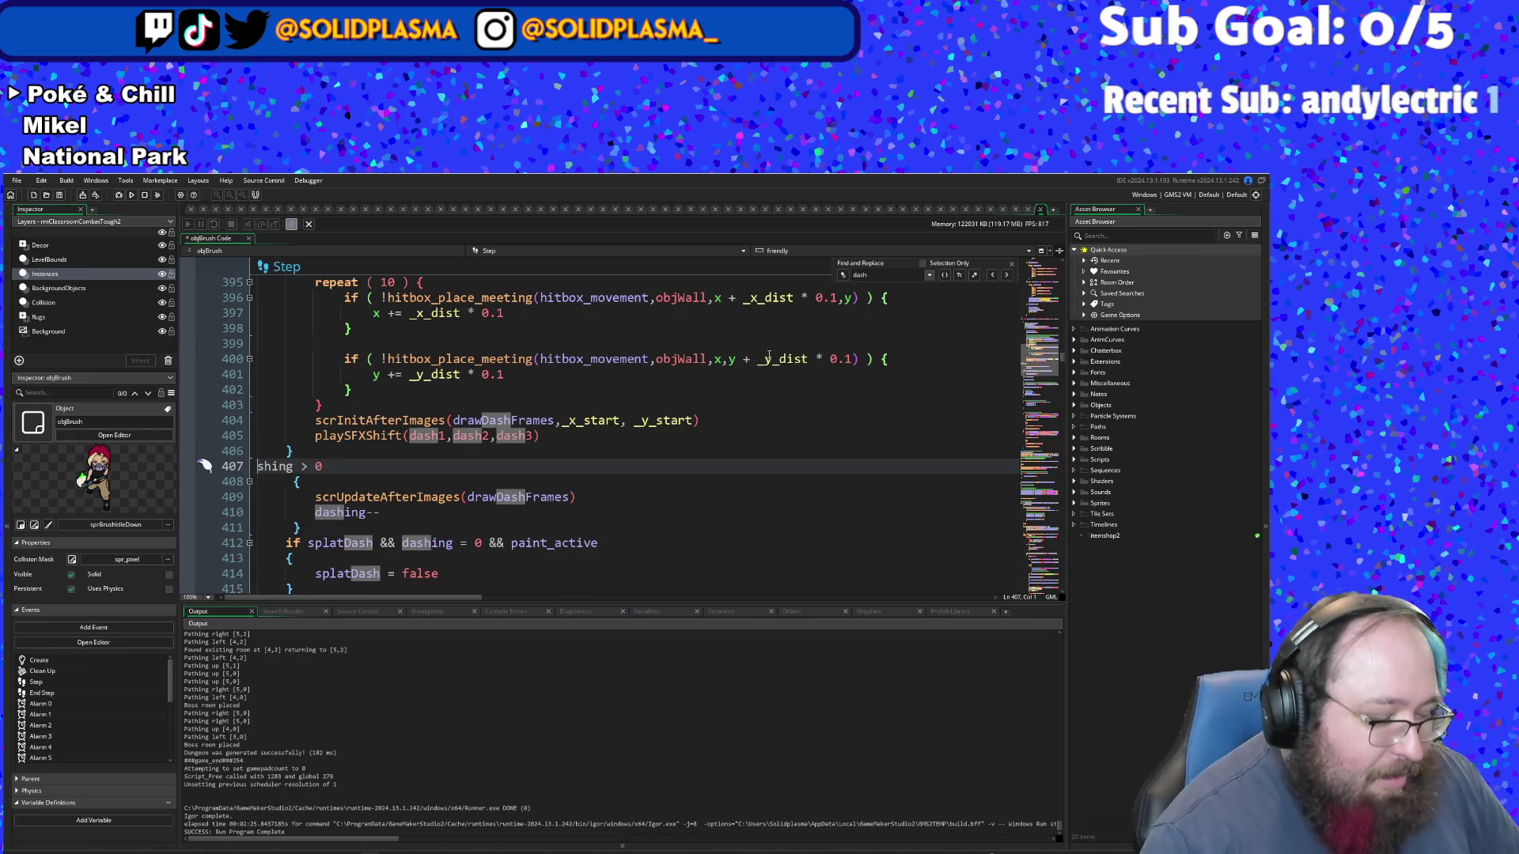
key(ctrl+z)
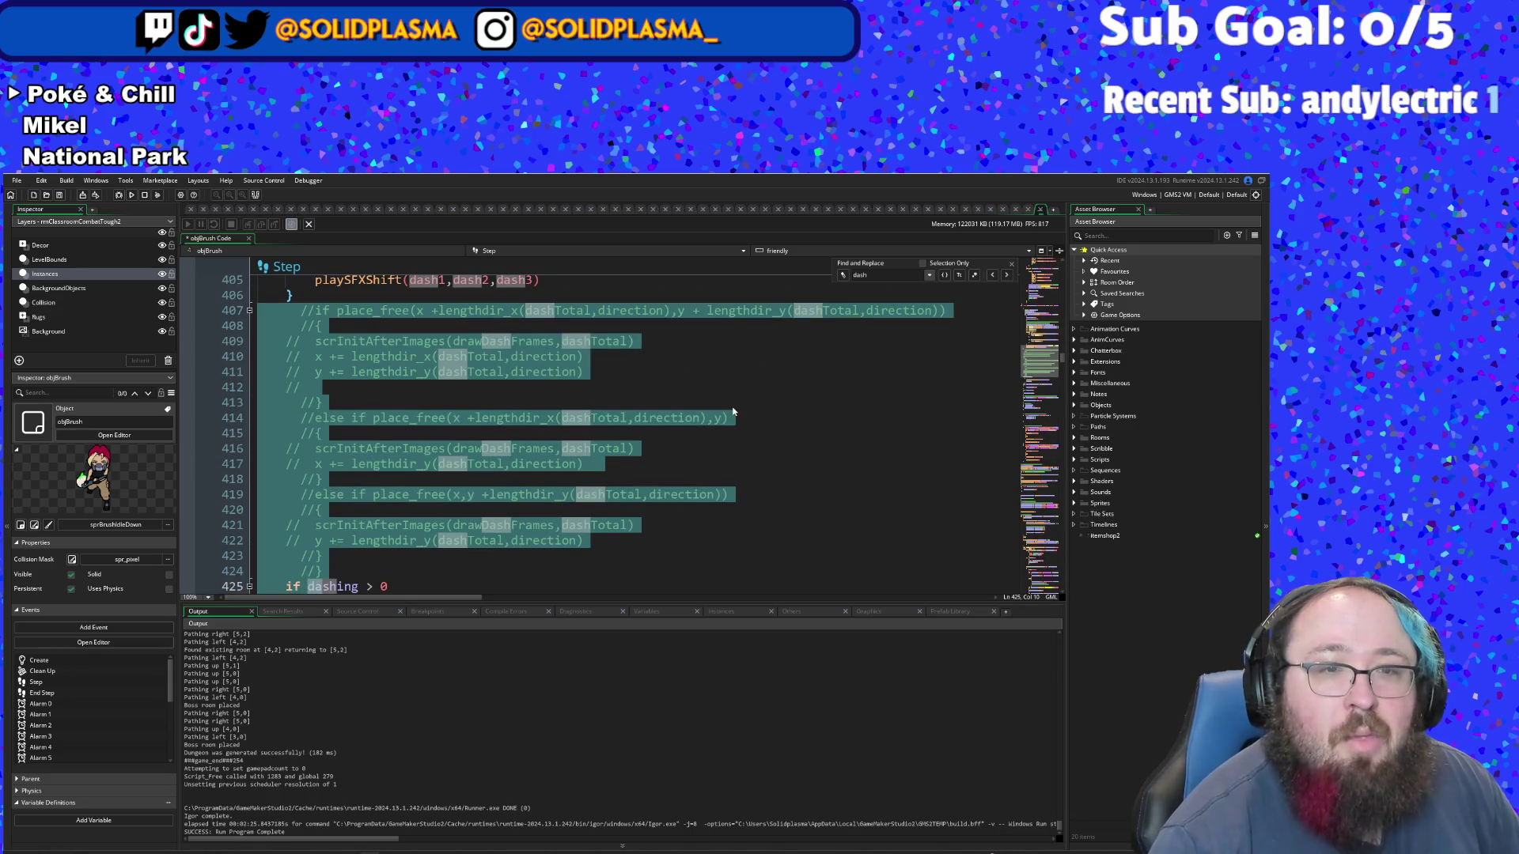
drag(261, 586, 258, 310)
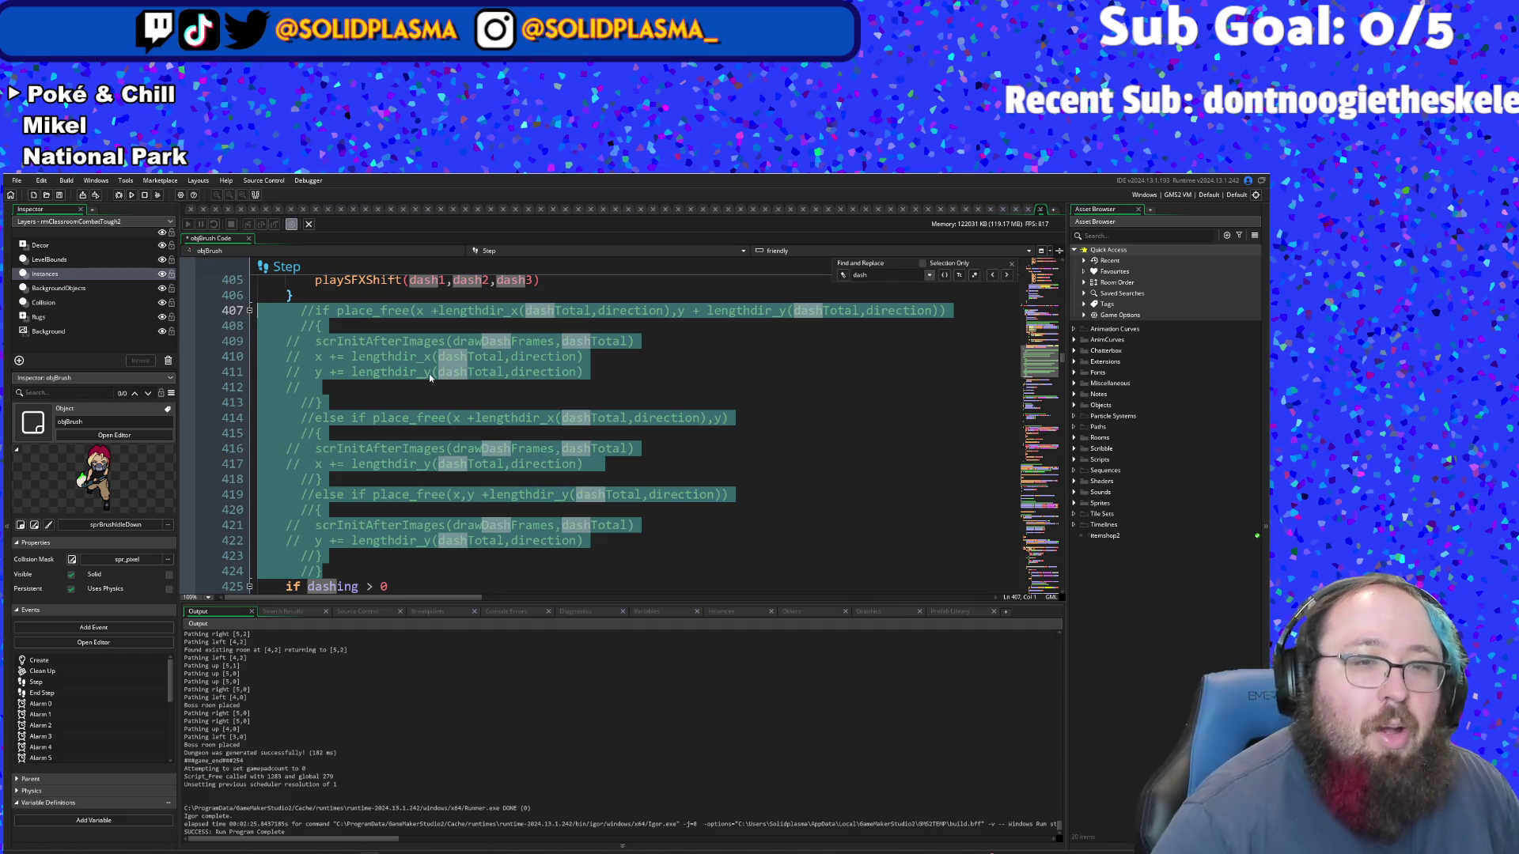
key(Delete)
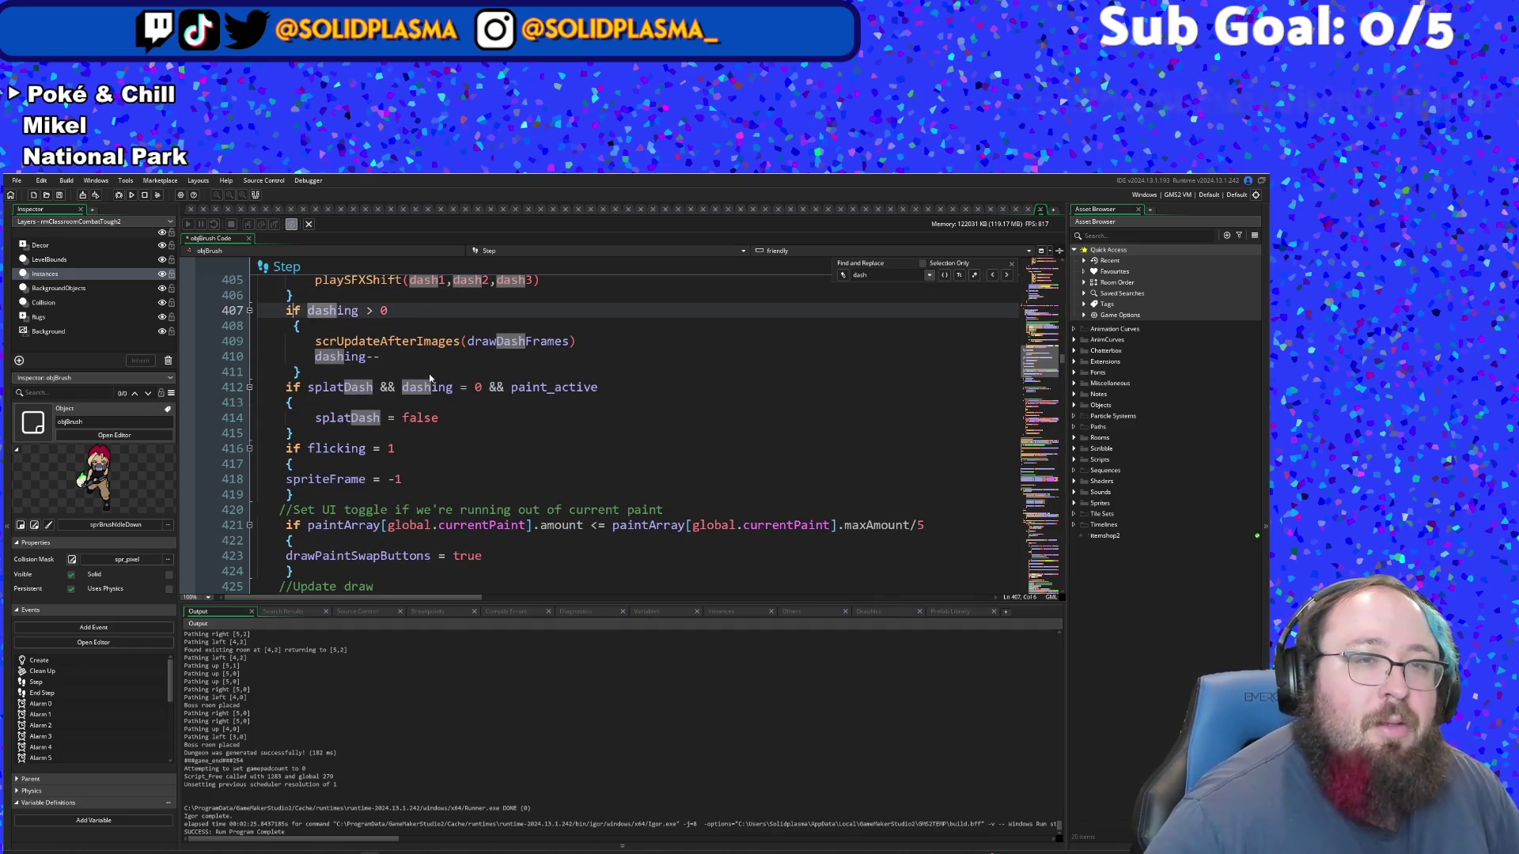
key(shift+Tab)
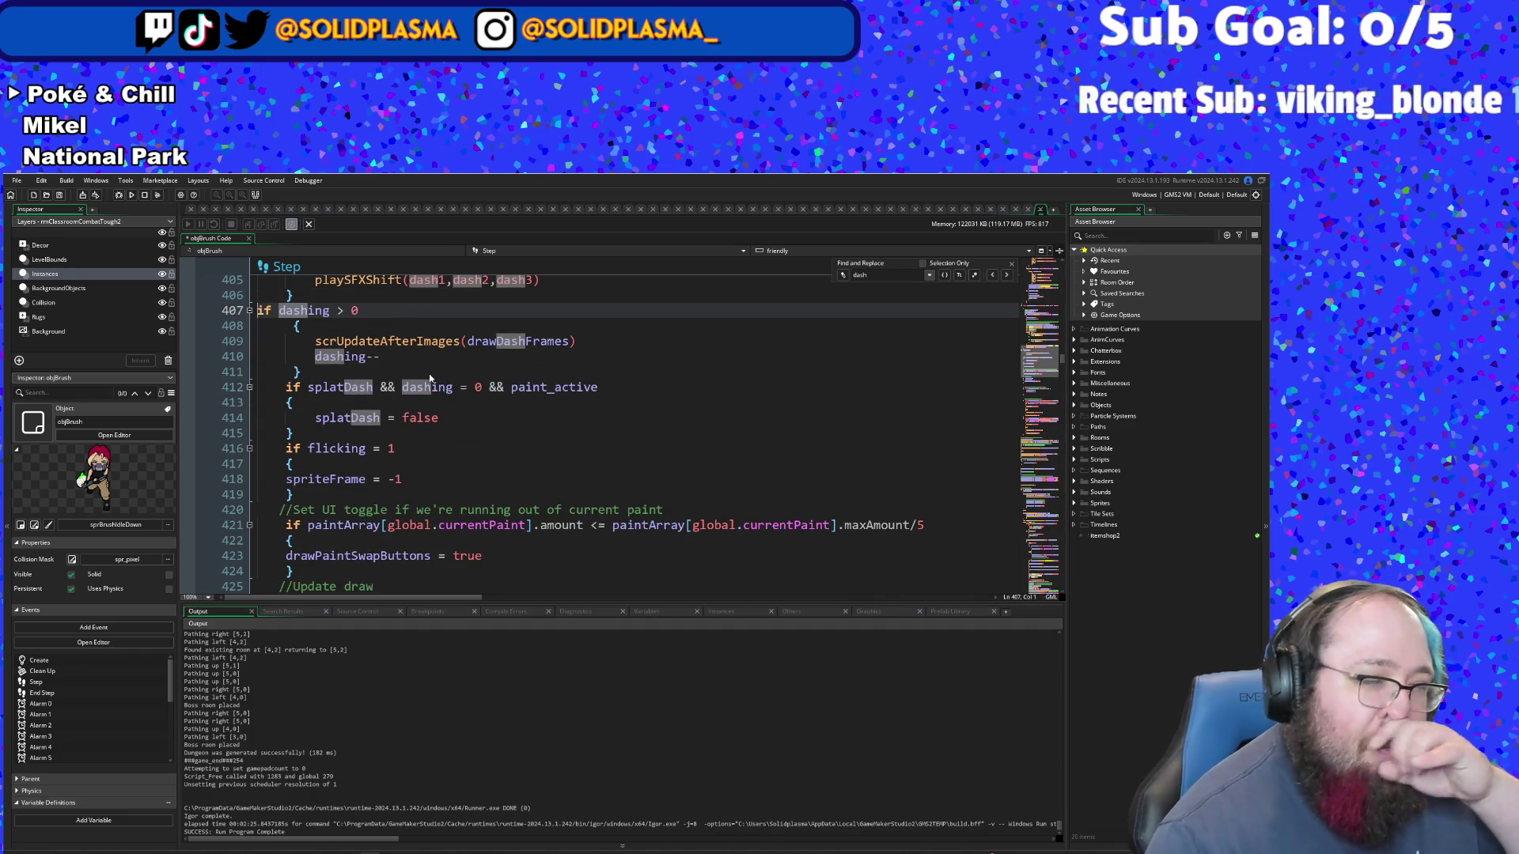
- Review the dash setup code around lines 377–383, including the dashing assignment on line 382
scroll(429, 373, up, 10)
click(452, 449)
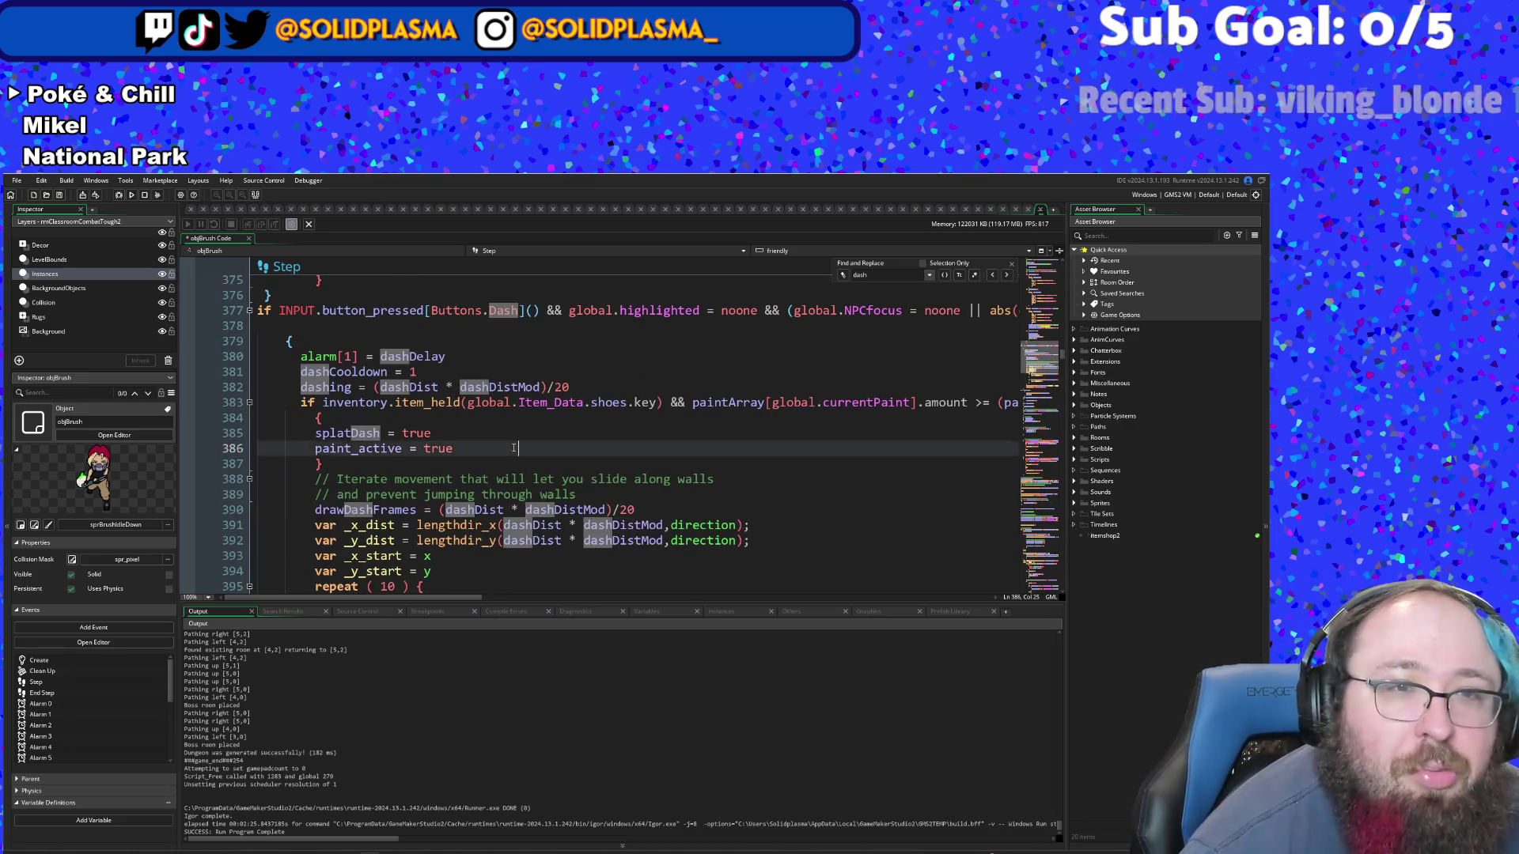
scroll(443, 475, up, 2)
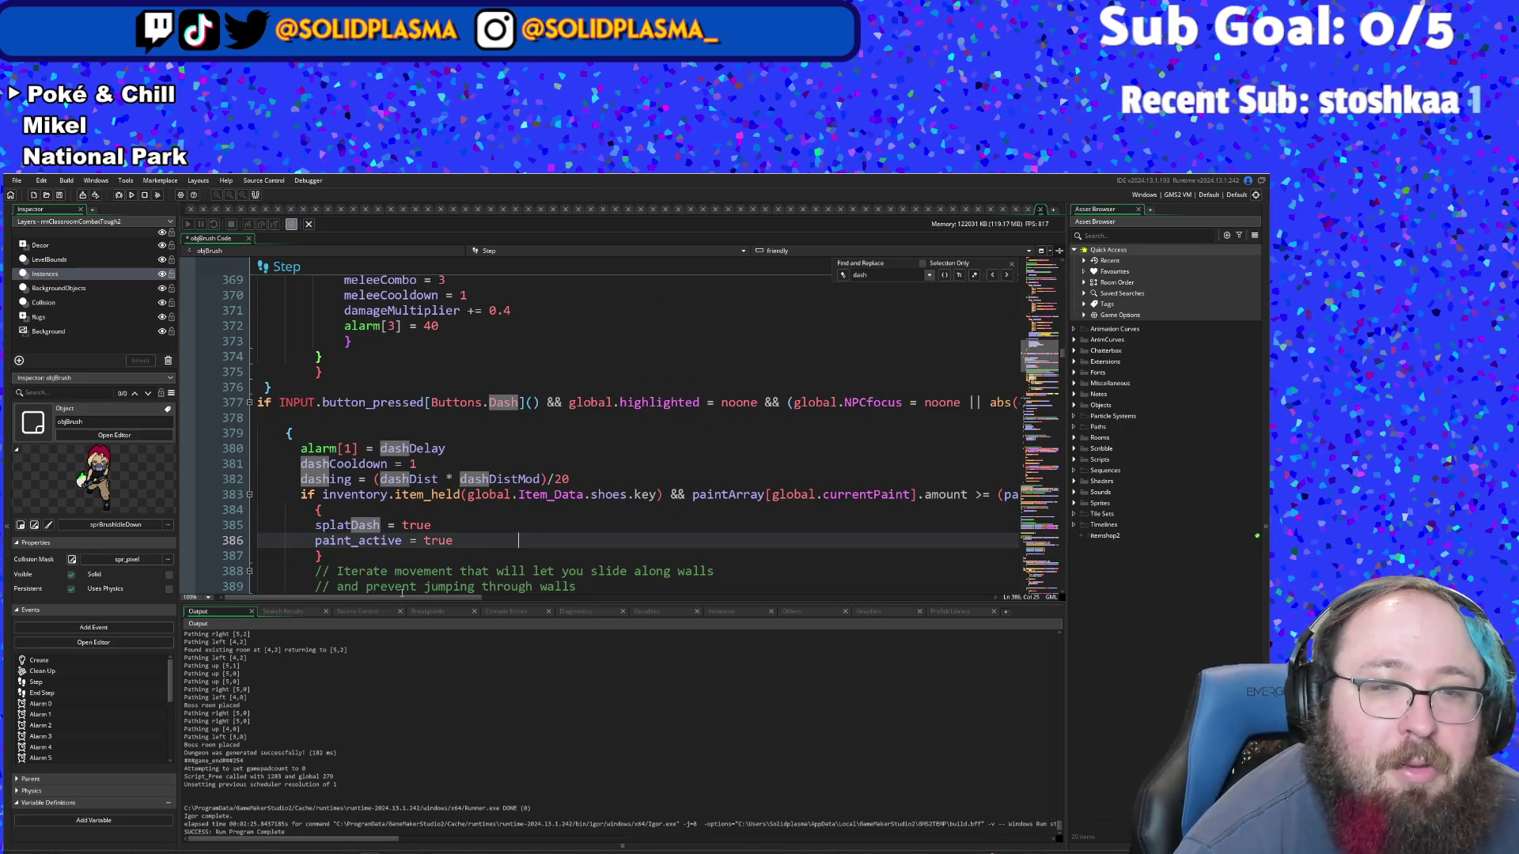
mouse_move(402, 593)
mouse_down()
mouse_move(548, 621)
mouse_move(661, 614)
mouse_move(780, 661)
mouse_move(720, 668)
mouse_up()
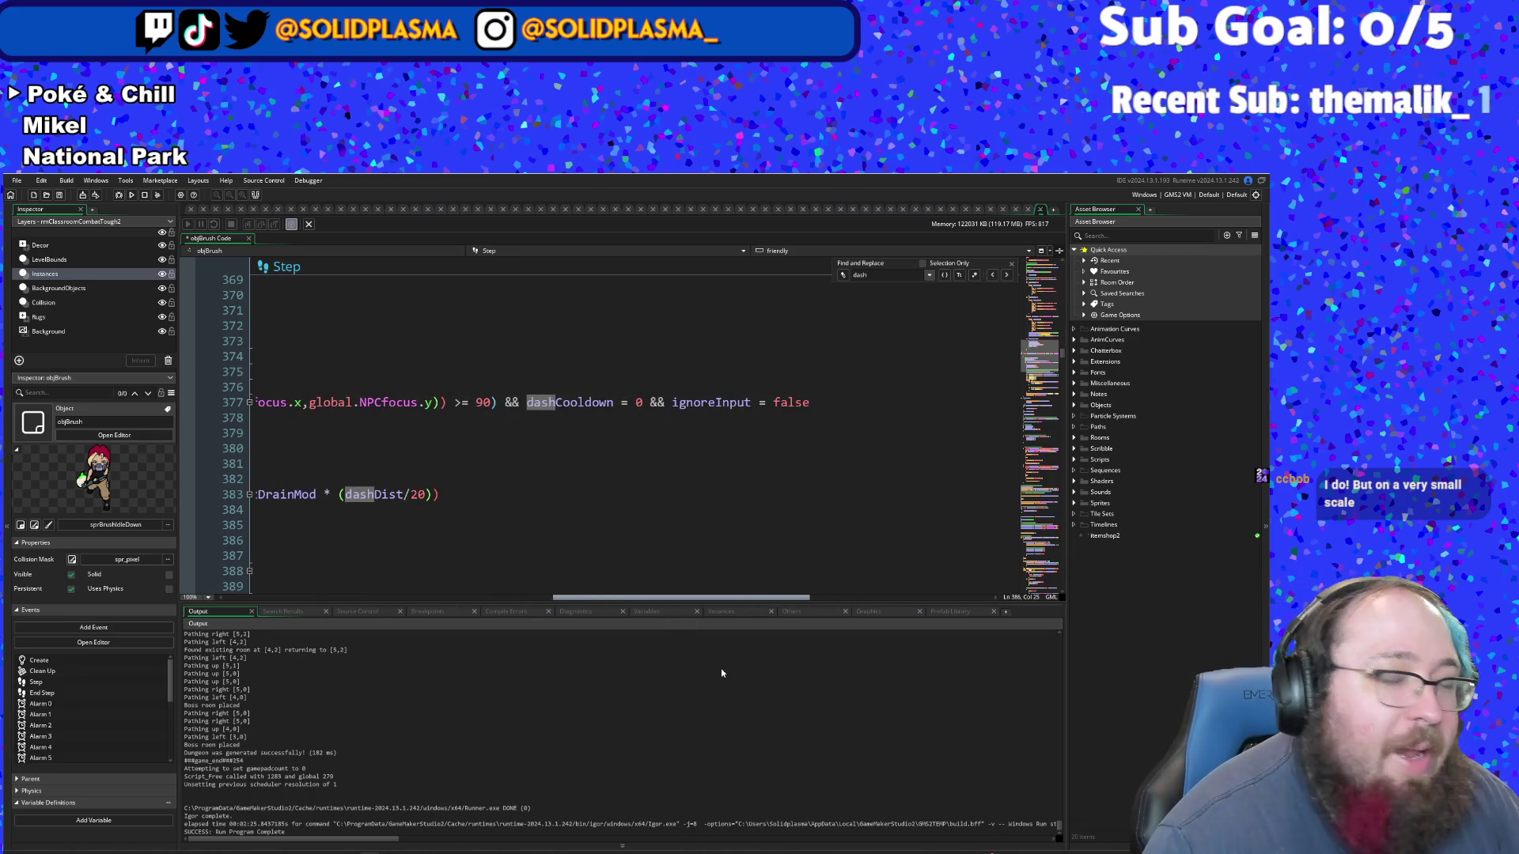
mouse_move(721, 674)
mouse_down()
mouse_move(379, 654)
mouse_move(709, 698)
mouse_move(350, 708)
mouse_up()
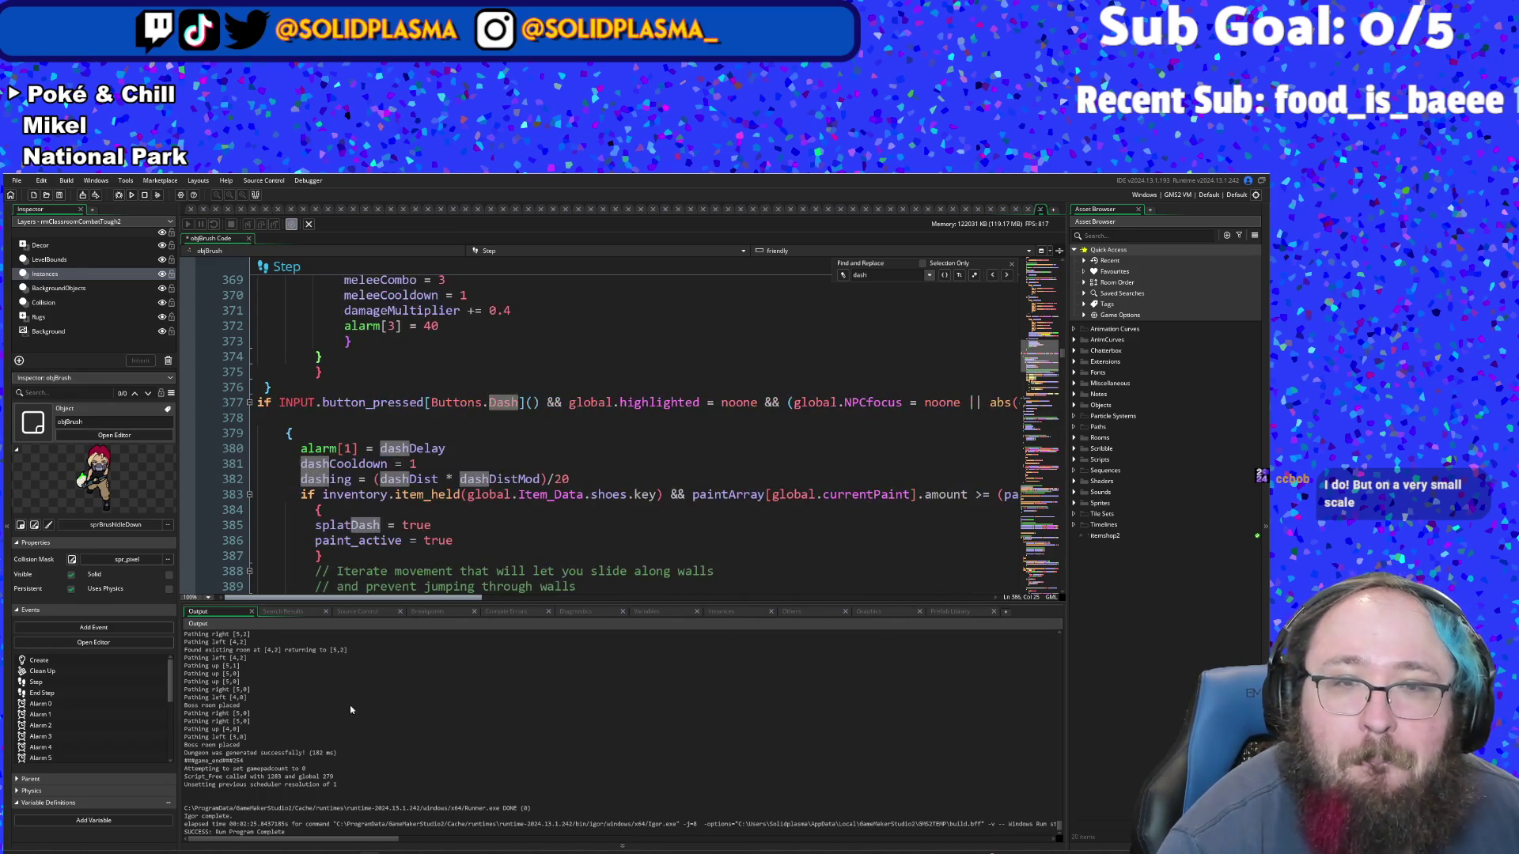
click(427, 480)
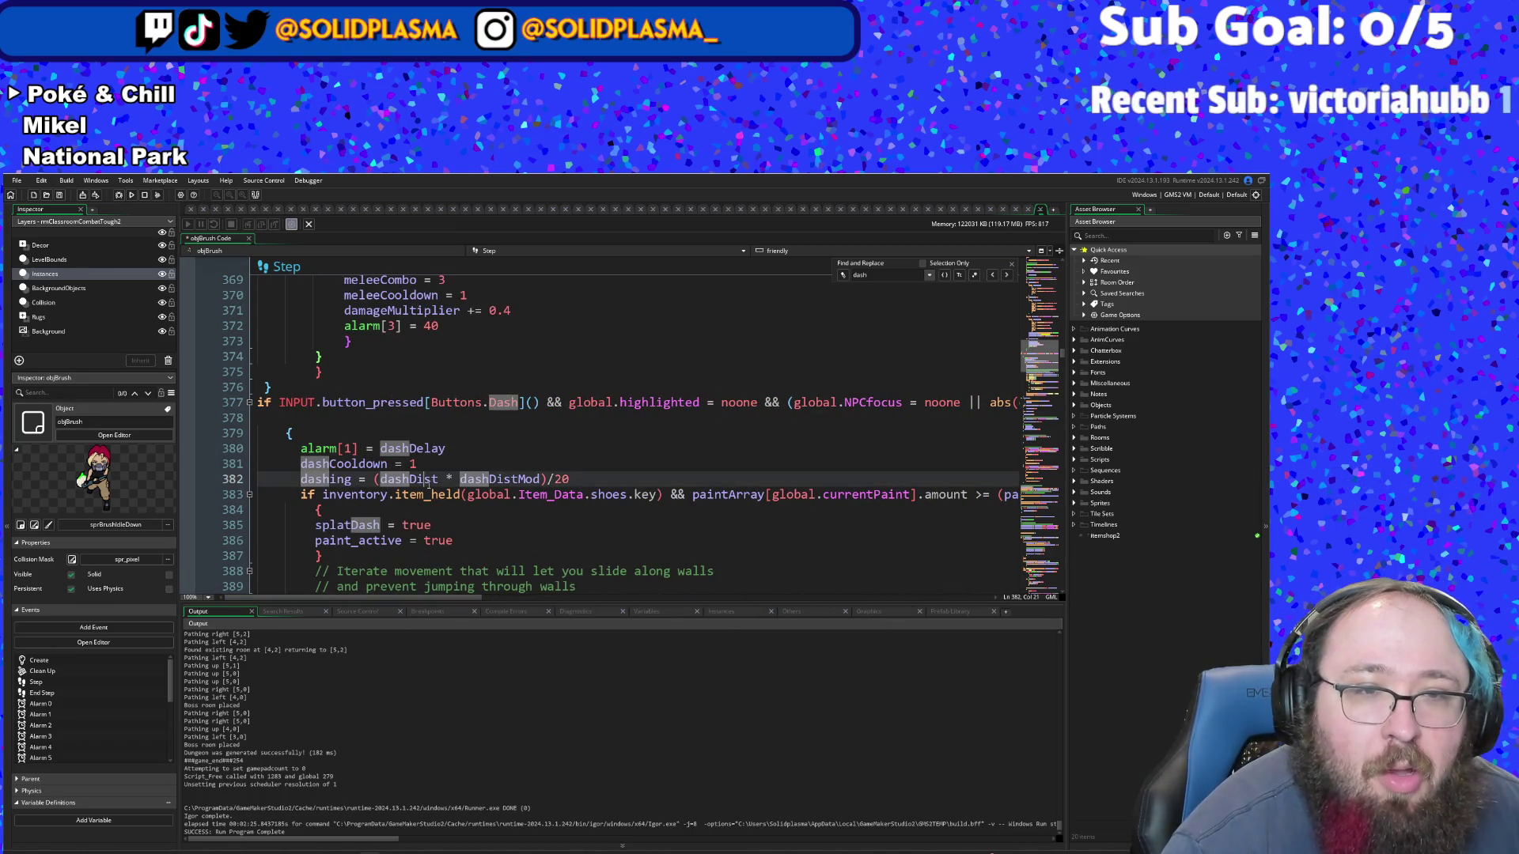
scroll(428, 484, down, 2)
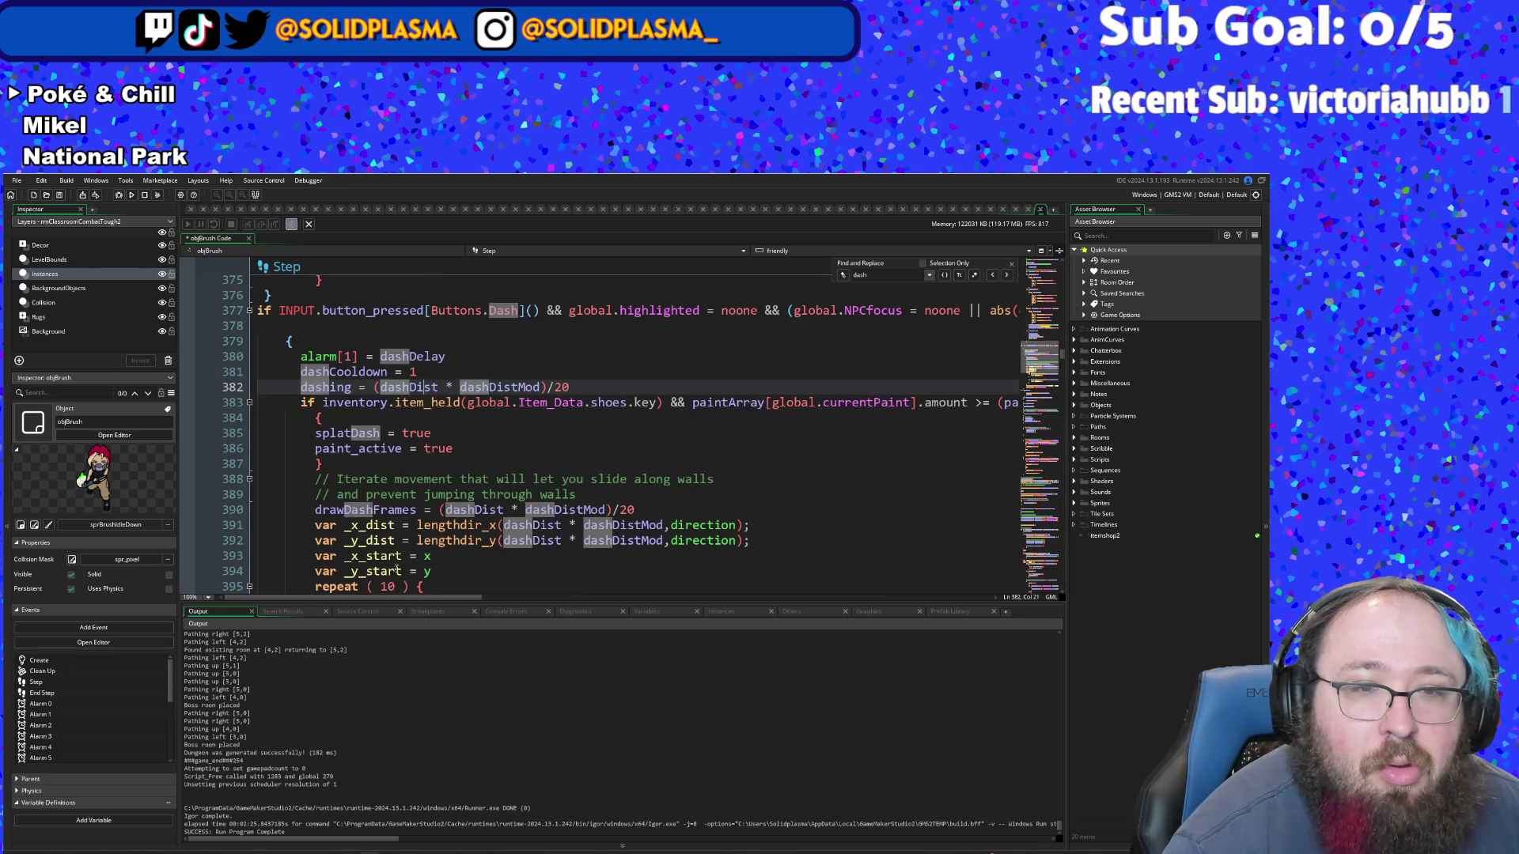
mouse_move(395, 598)
mouse_down()
mouse_move(531, 616)
mouse_move(681, 596)
mouse_move(638, 566)
mouse_move(265, 572)
mouse_up()
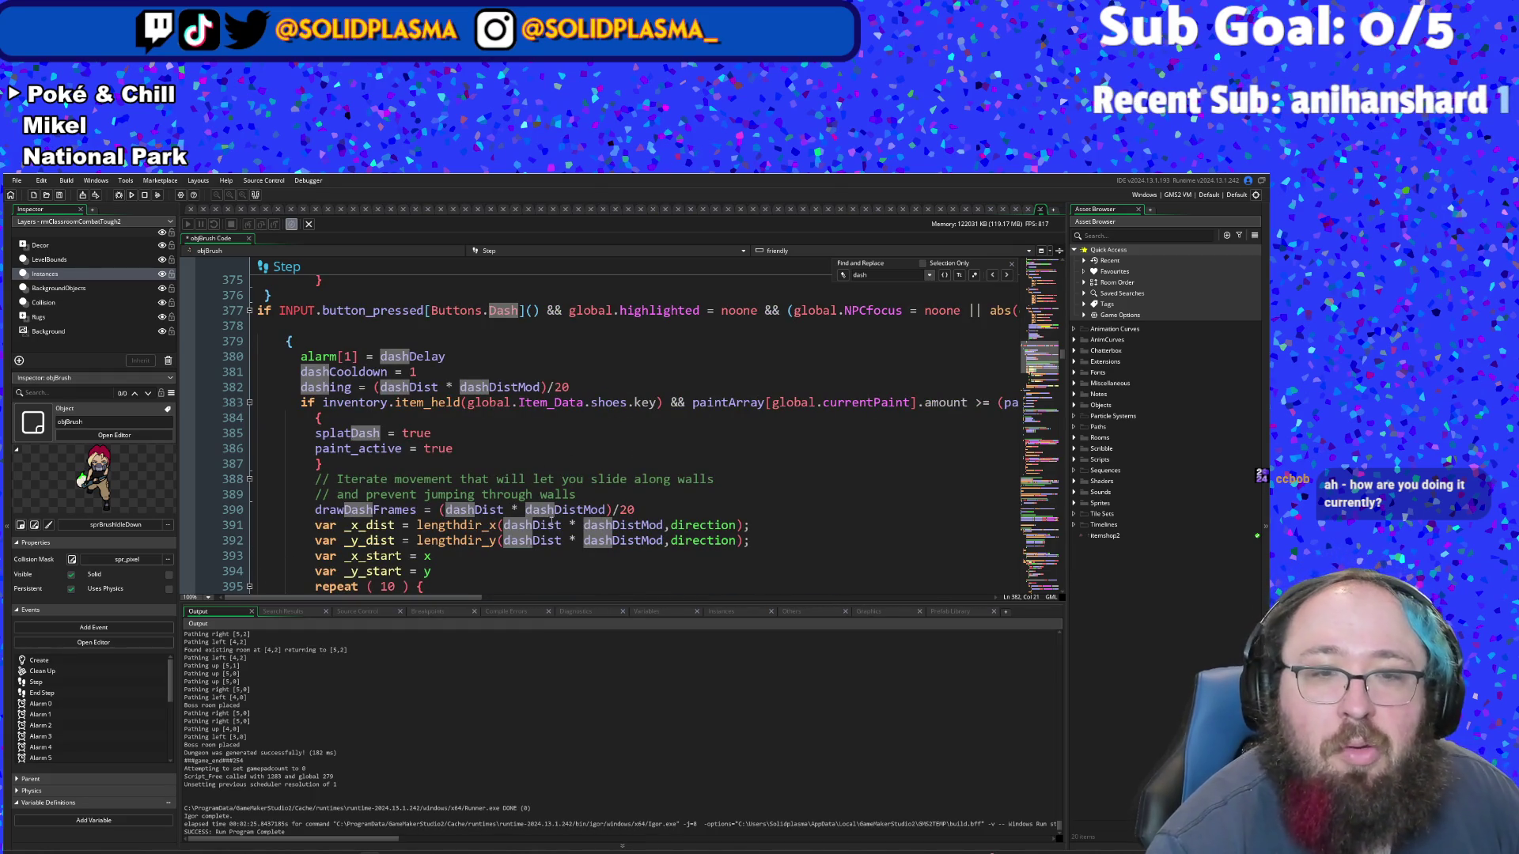
drag(467, 597, 661, 602)
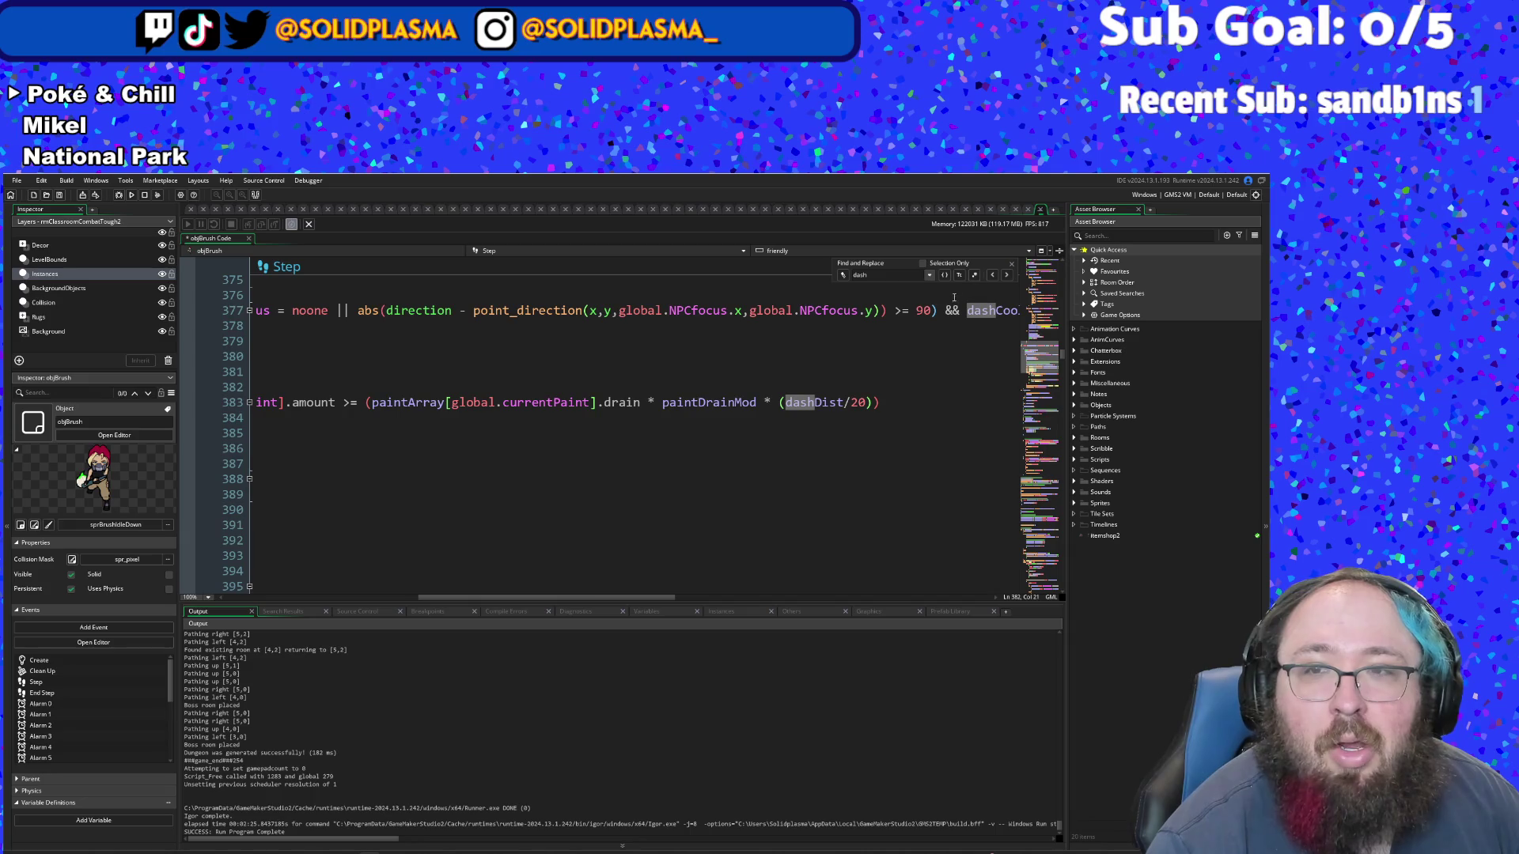
- Change the dash angle threshold on line 377 from 90 to 180
click(928, 310)
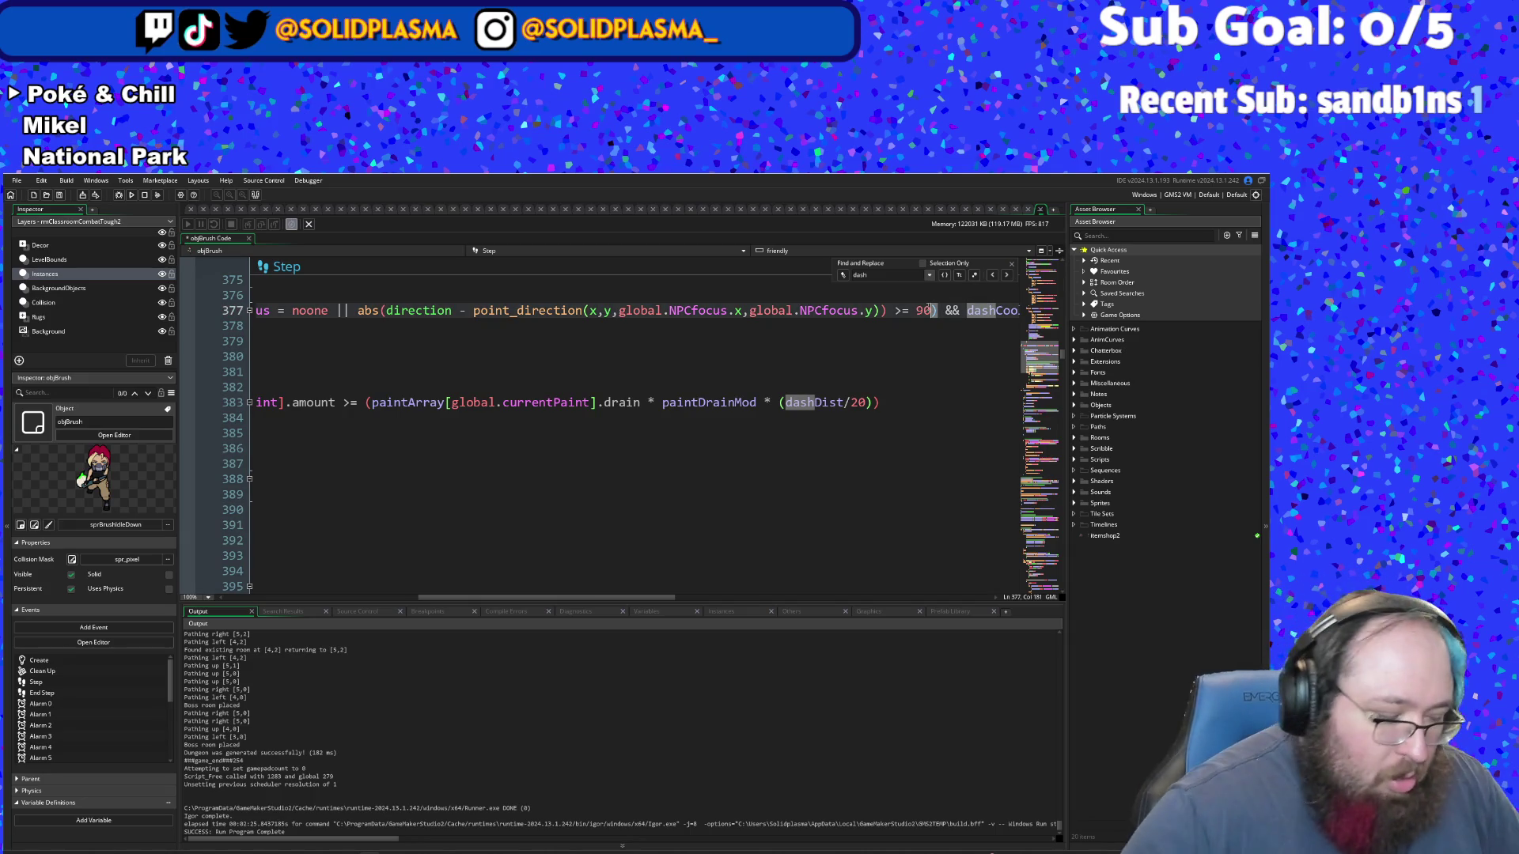
key(BackSpace)
key(BackSpace)
text(180)
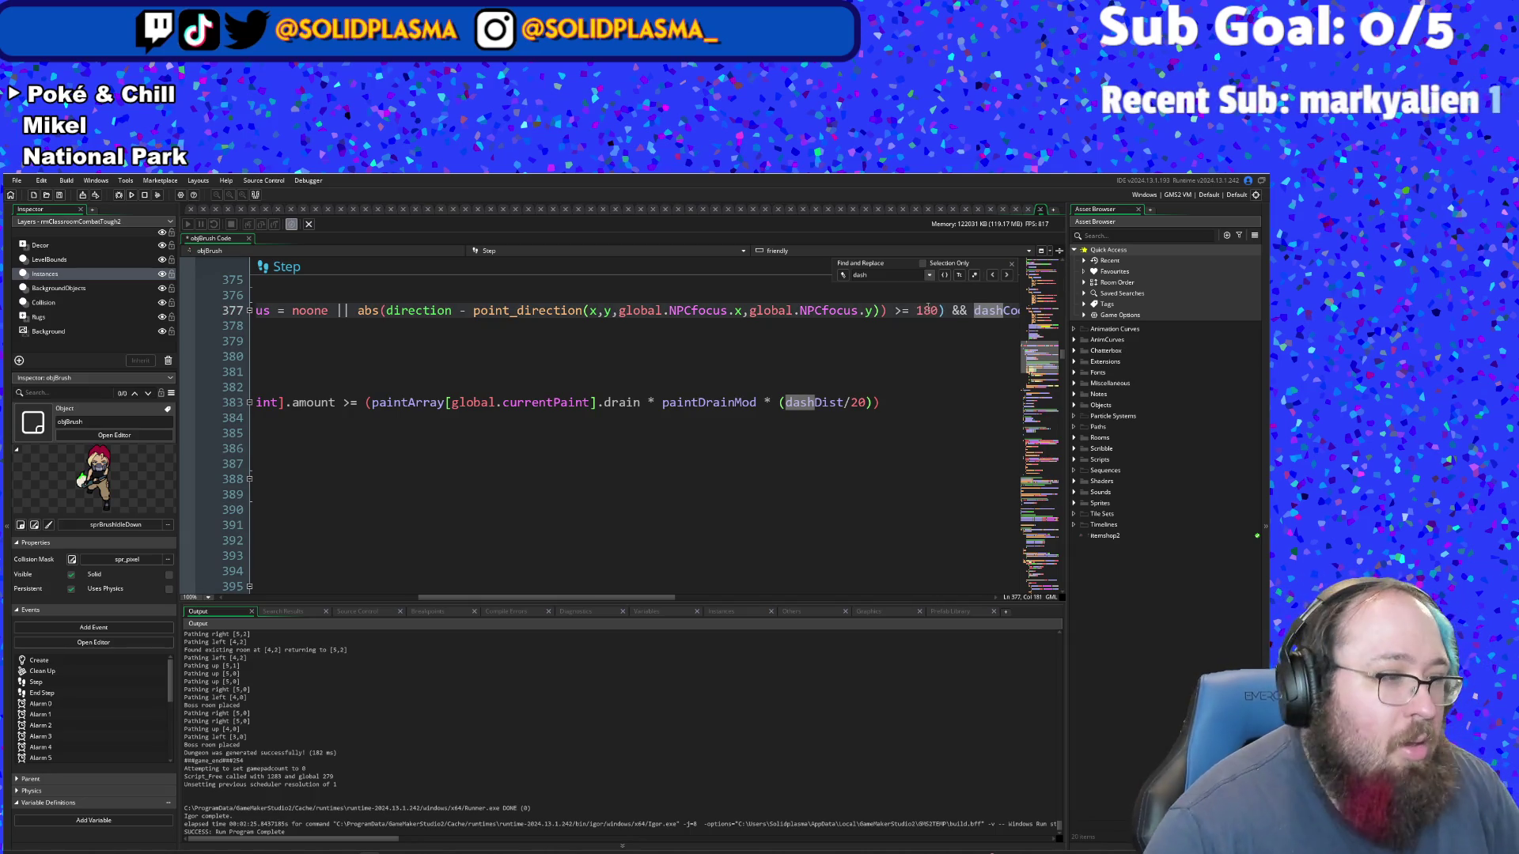
- Review the full paint drain check on line 383, which extends past the visible width
click(771, 404)
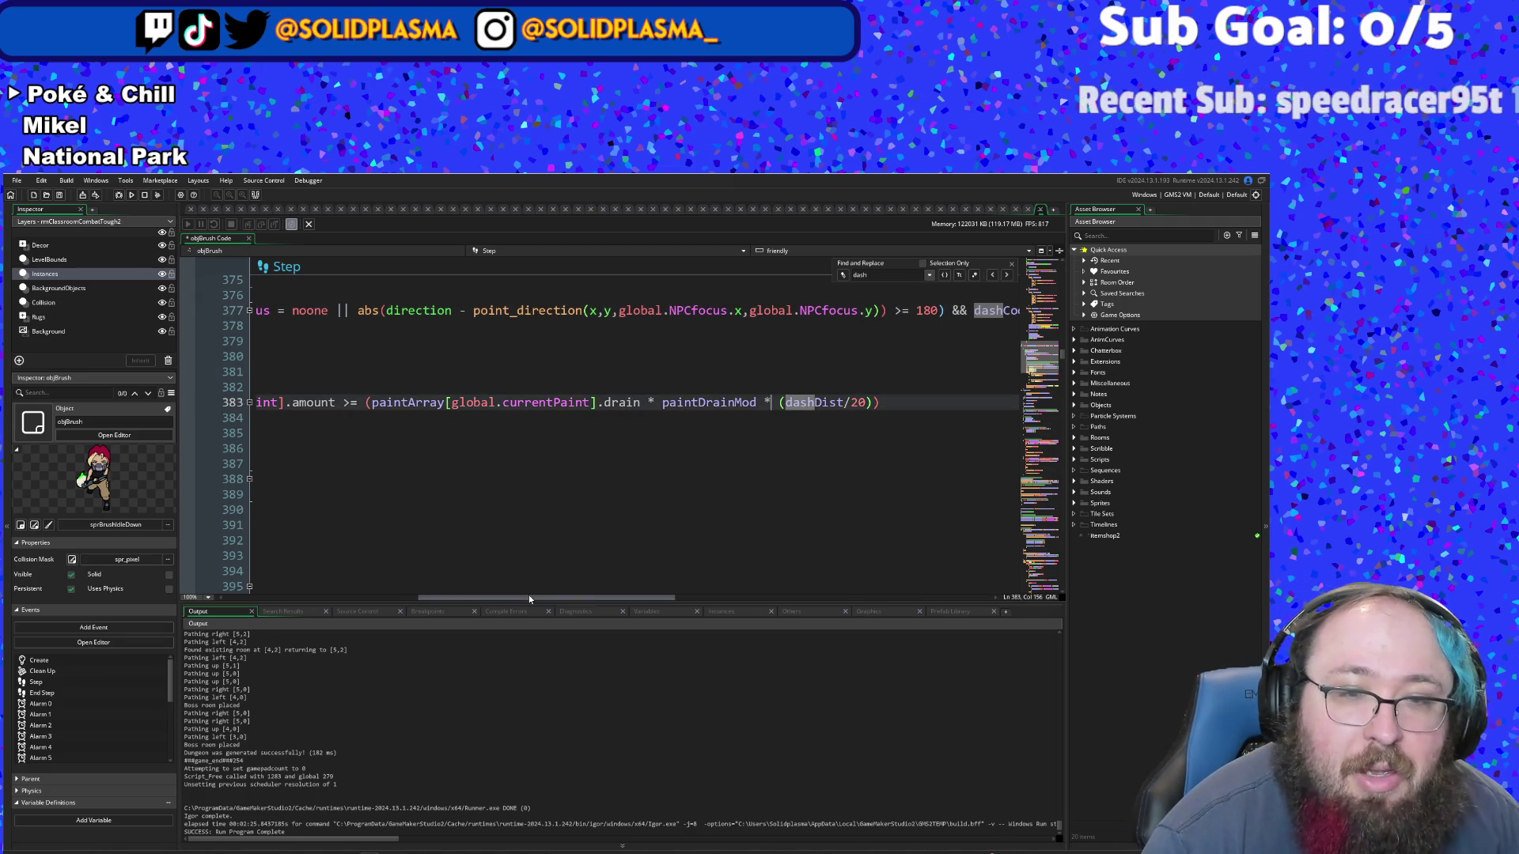
mouse_move(528, 595)
mouse_down()
mouse_move(676, 596)
mouse_move(323, 589)
mouse_up()
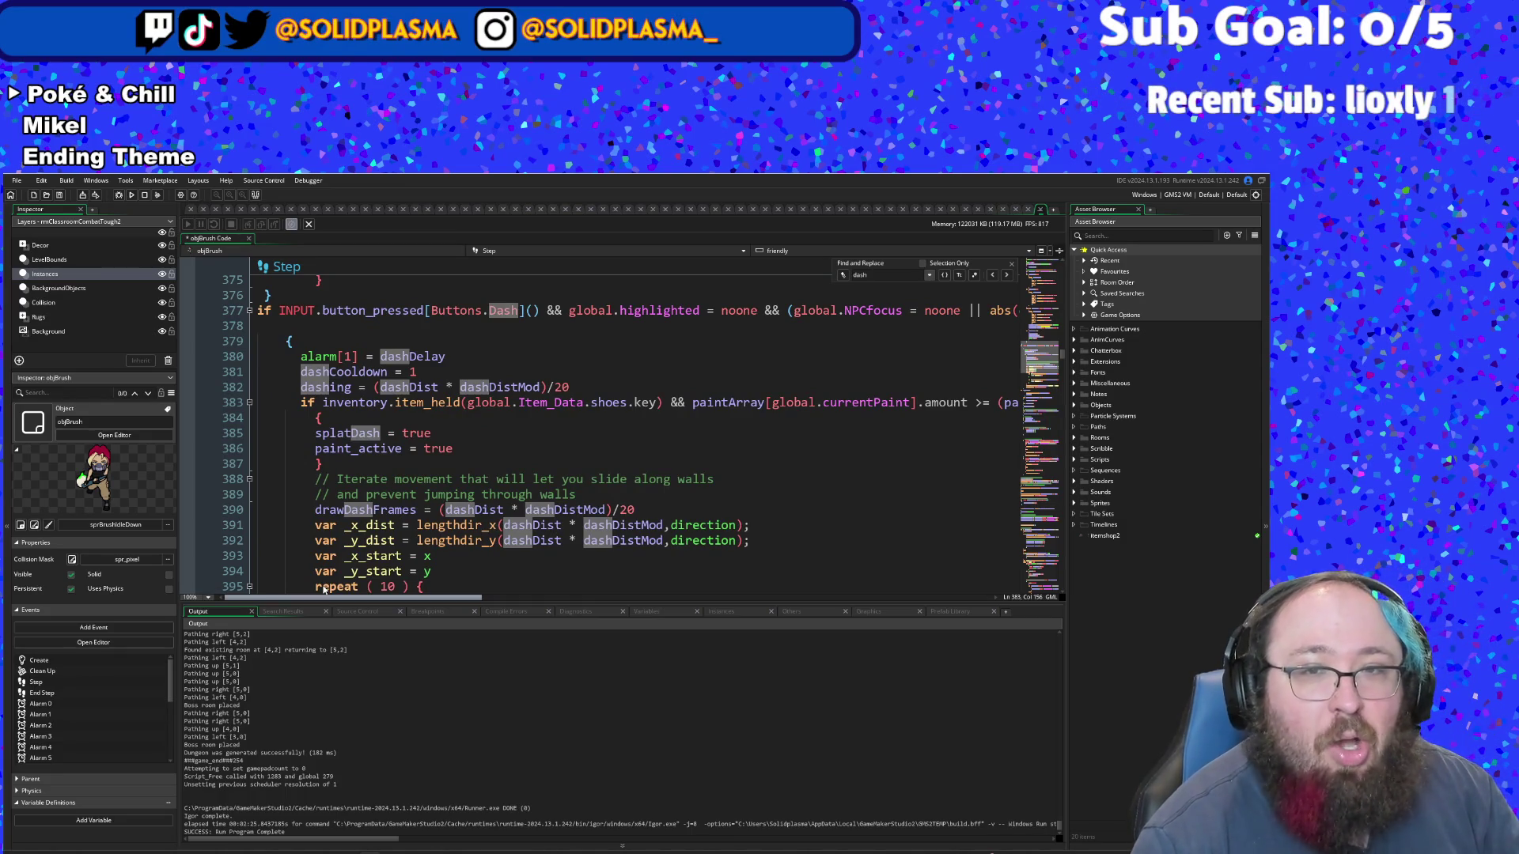
drag(324, 589, 609, 588)
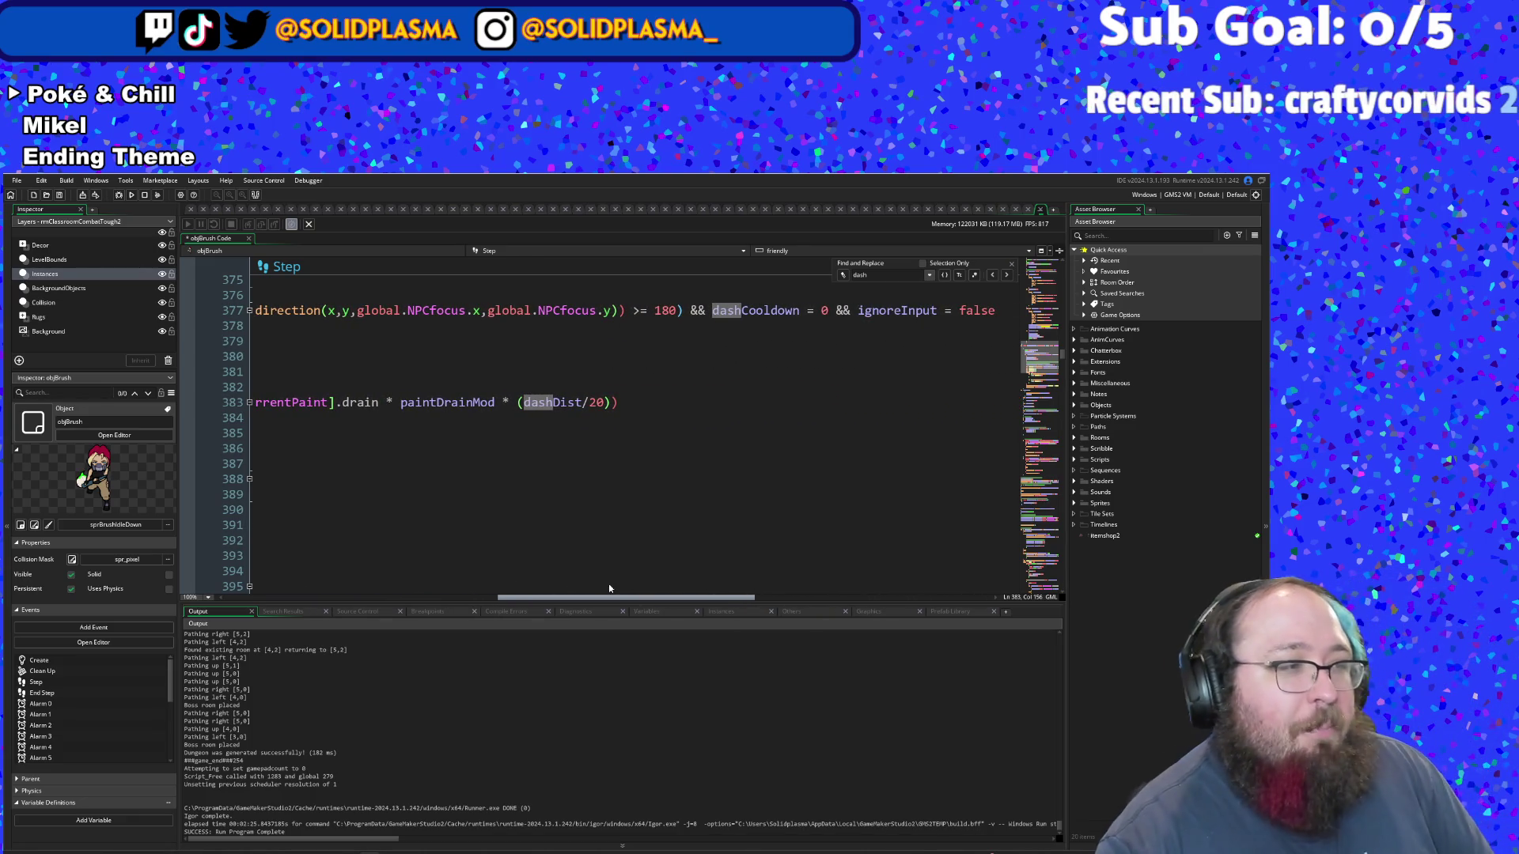
mouse_move(609, 587)
mouse_down()
mouse_move(655, 594)
mouse_move(321, 640)
mouse_up()
click(445, 510)
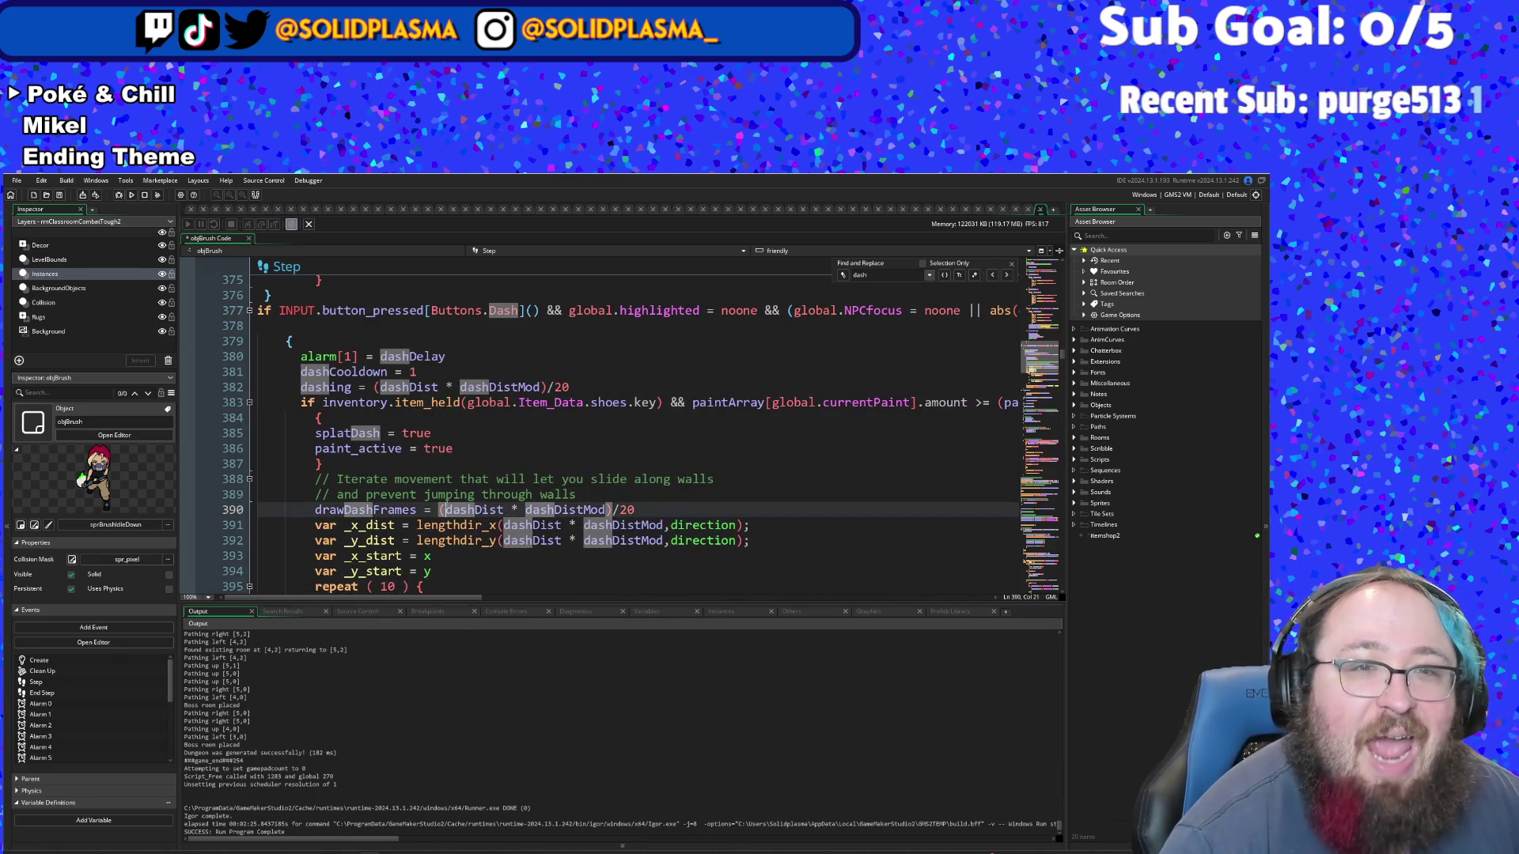
click(455, 402)
click(458, 435)
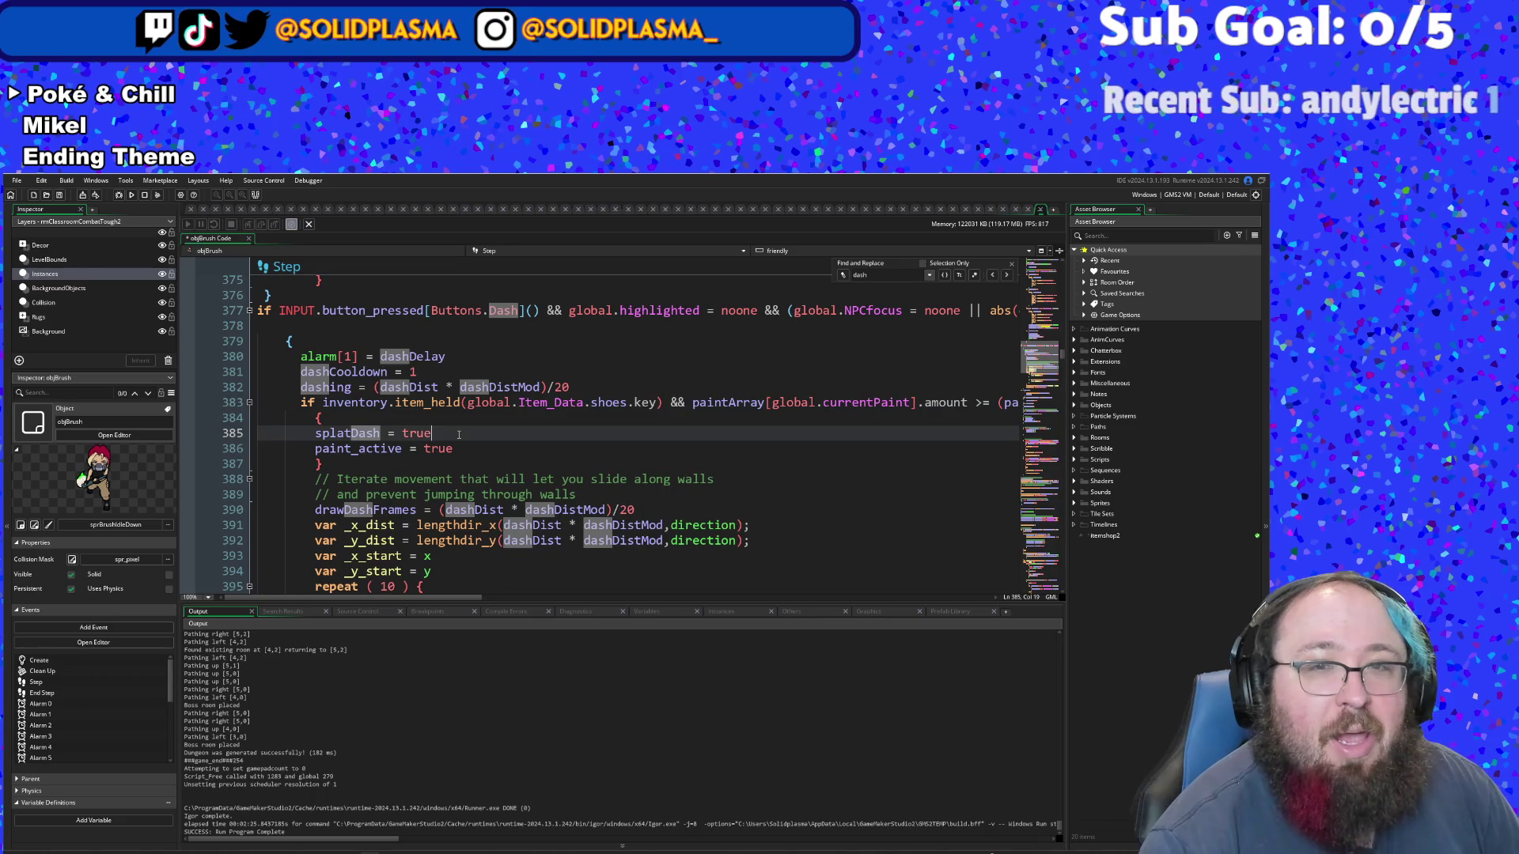
scroll(459, 435, down, 2)
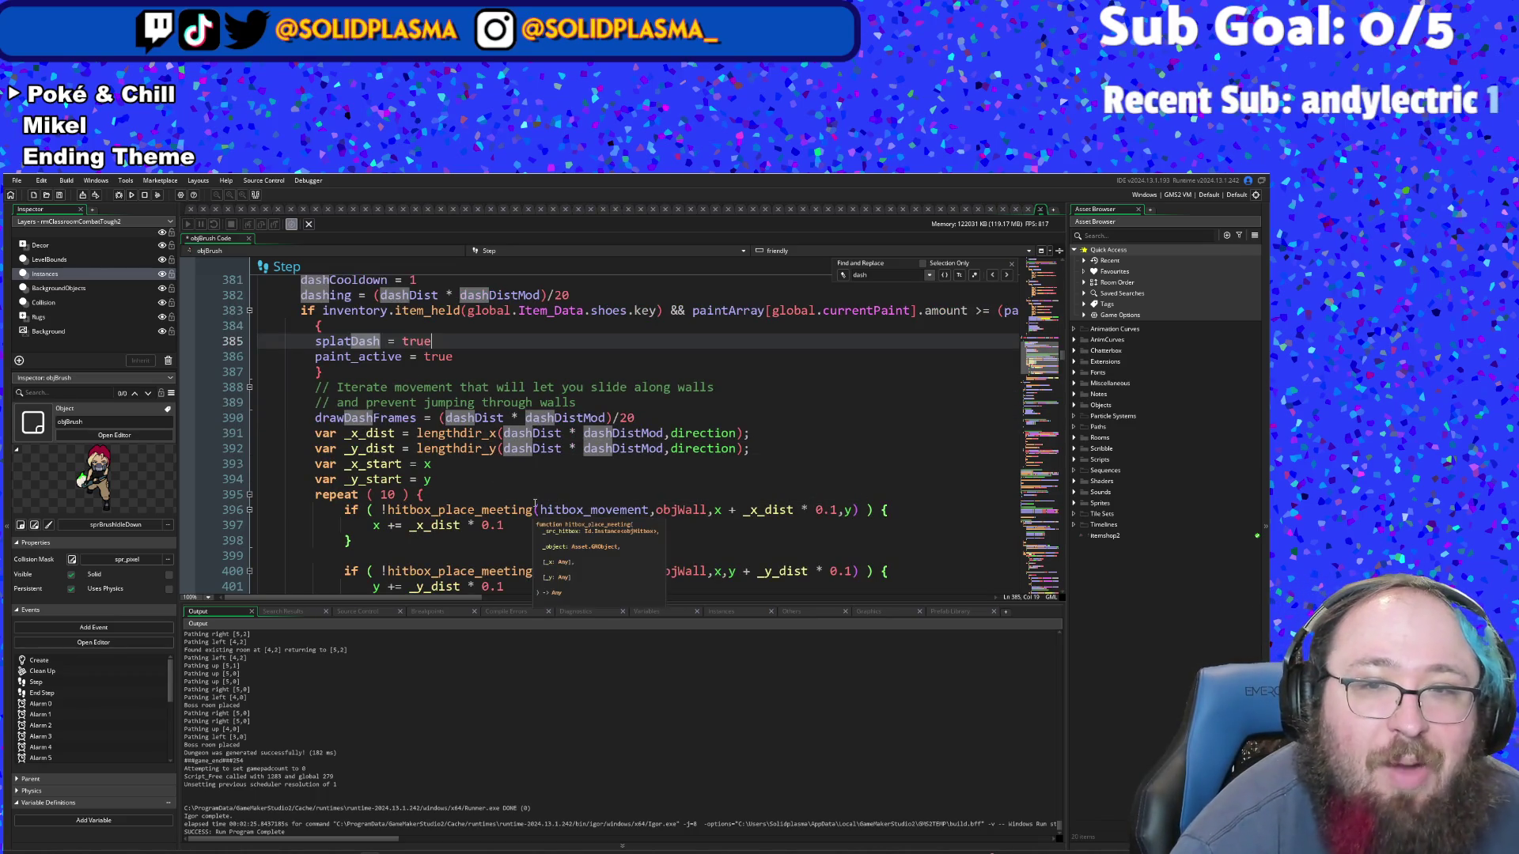
scroll(535, 505, up, 2)
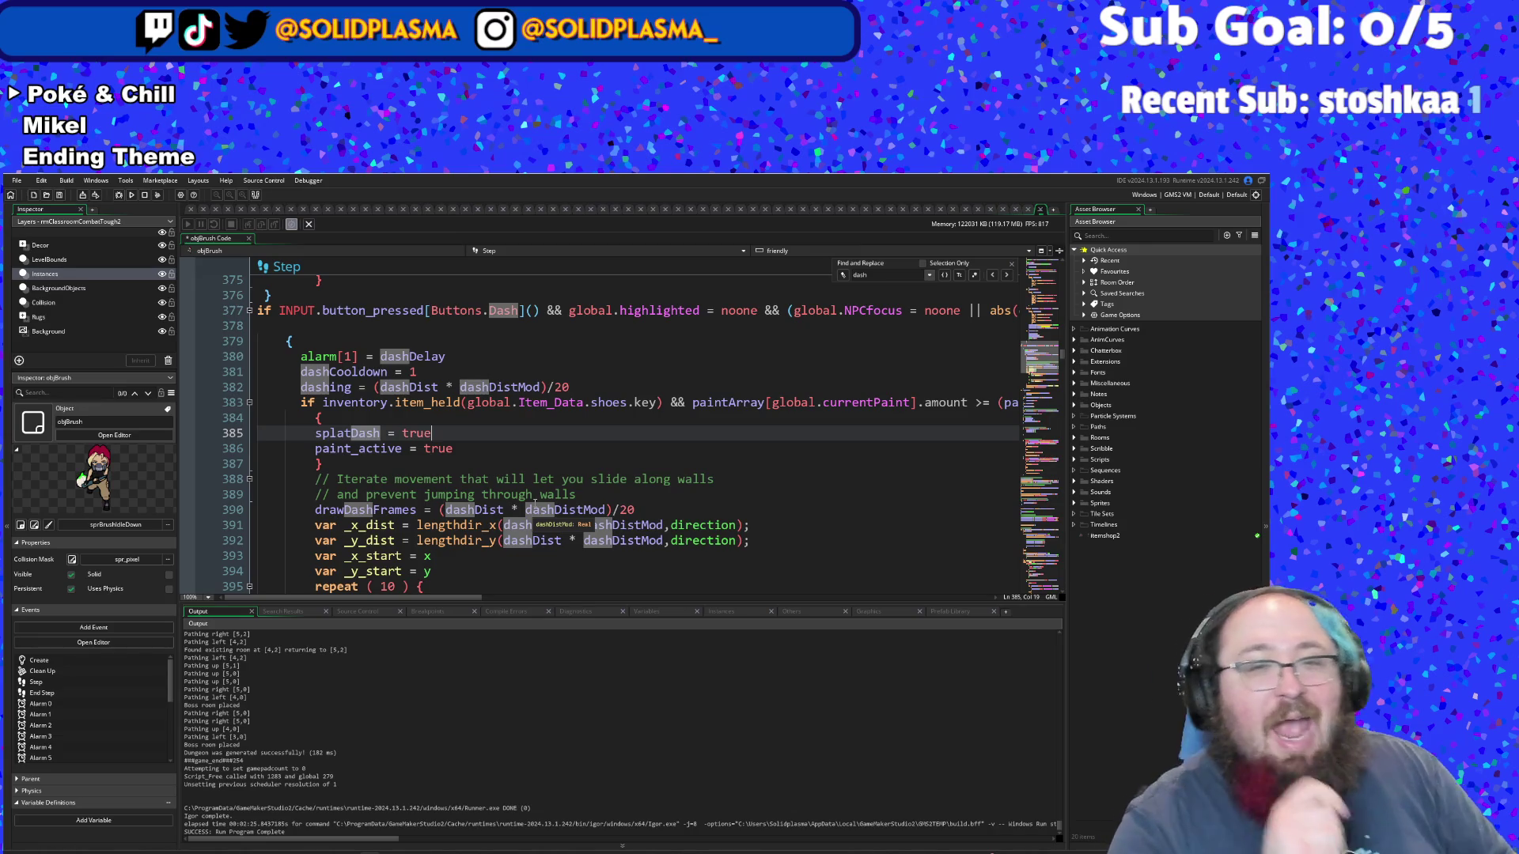
click(737, 525)
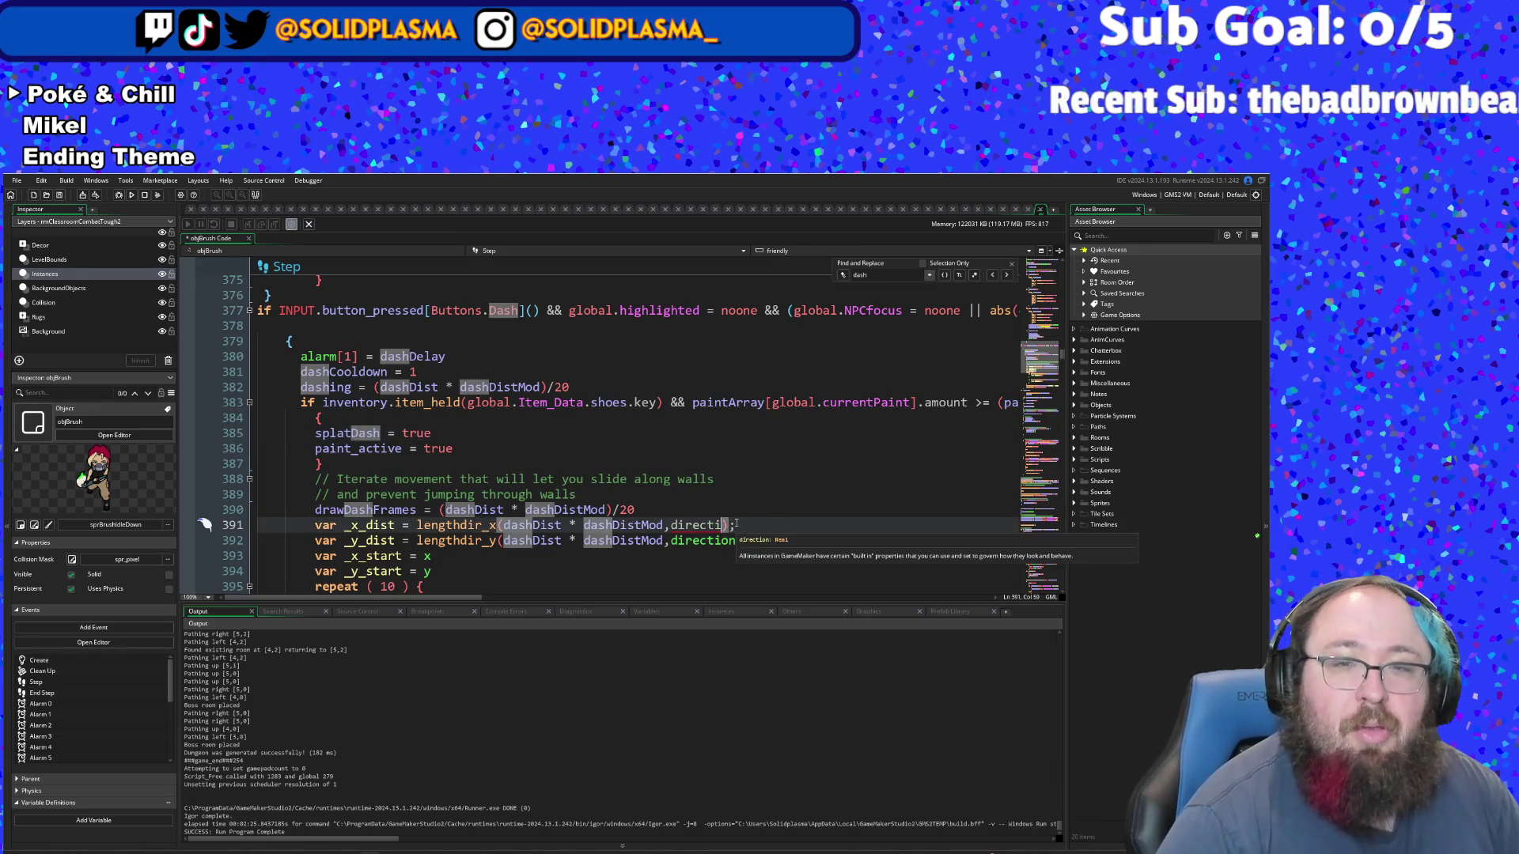
- Replace direction with prevDir in the lengthdir calls on lines 391 and 392
text(prevDir)
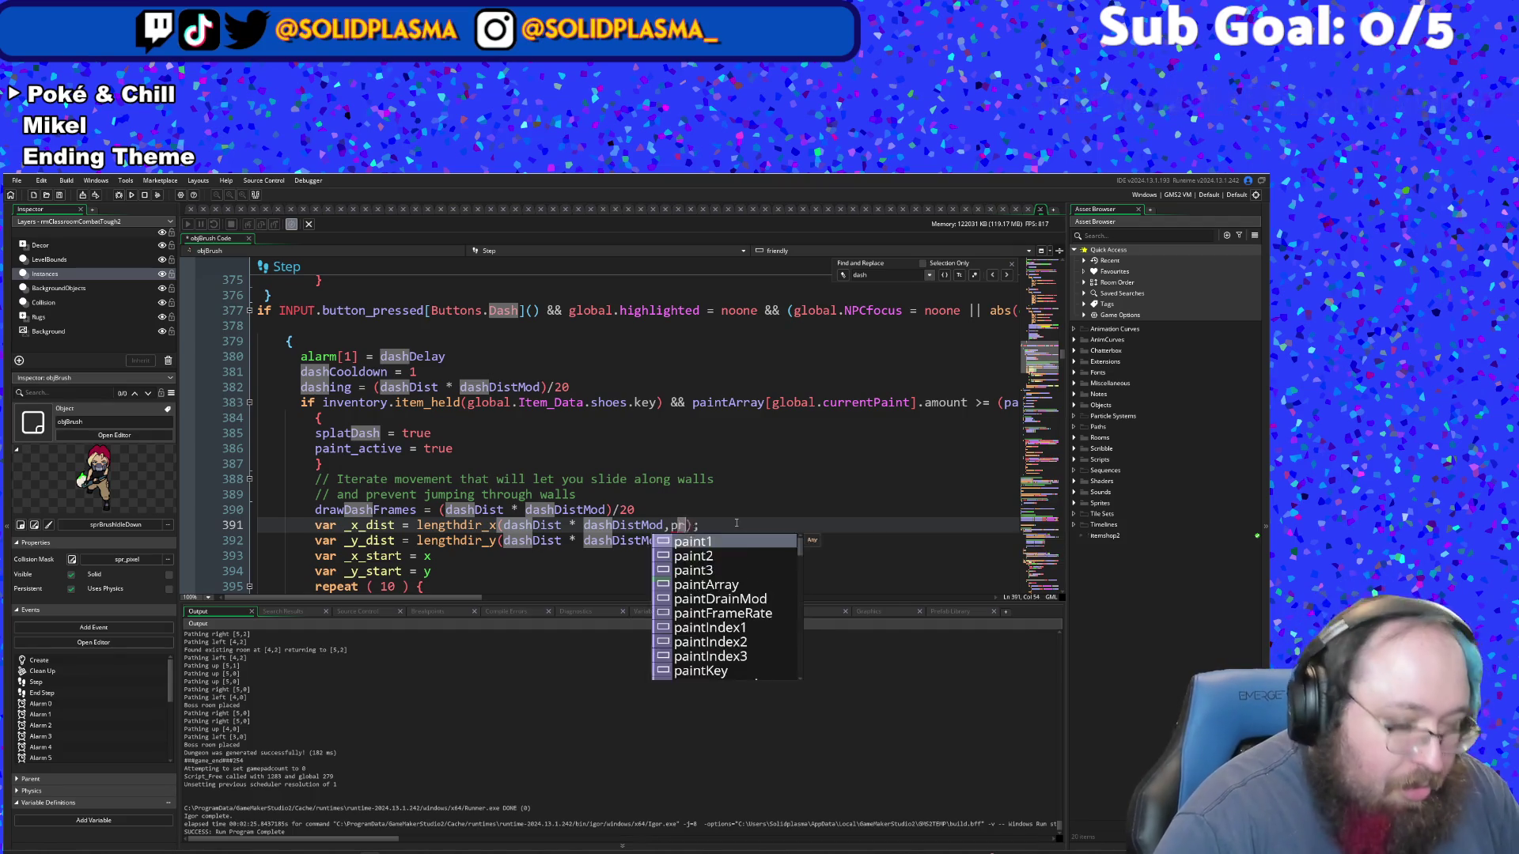
key(Down)
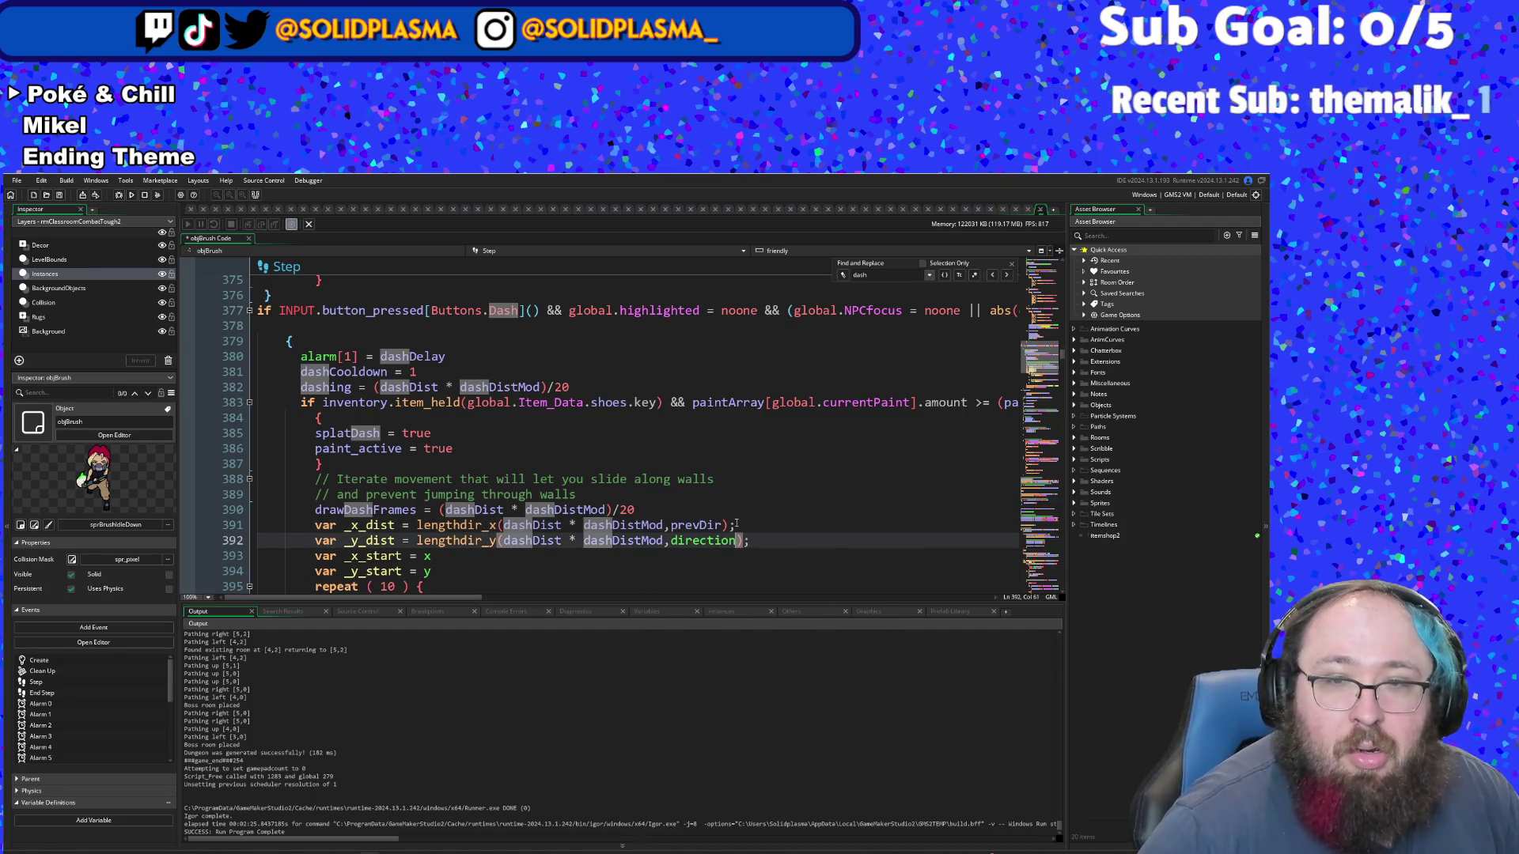
key(BackSpace)
key(BackSpace)
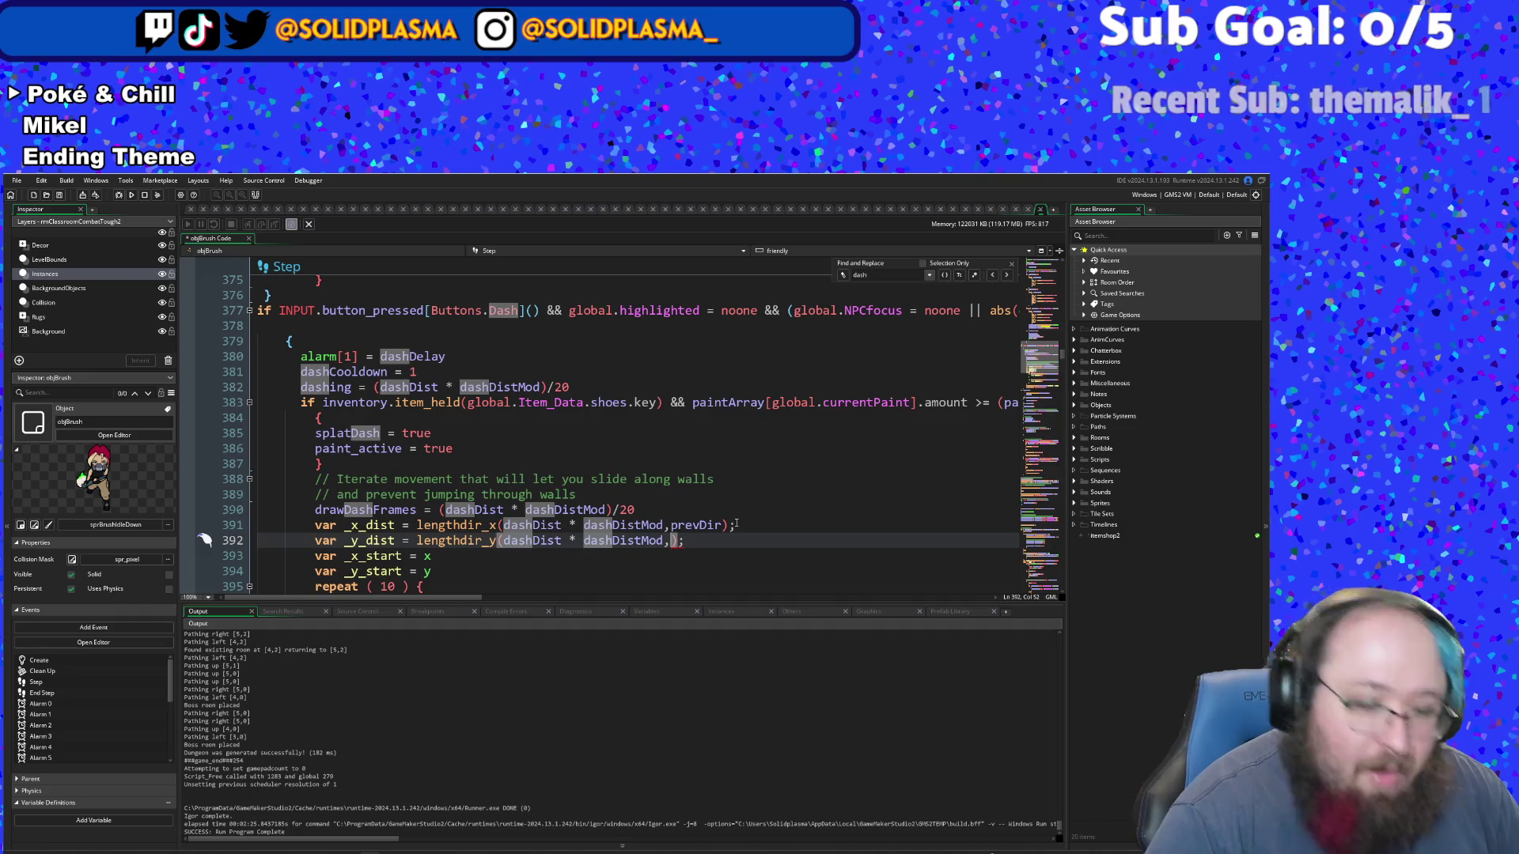
text(prev)
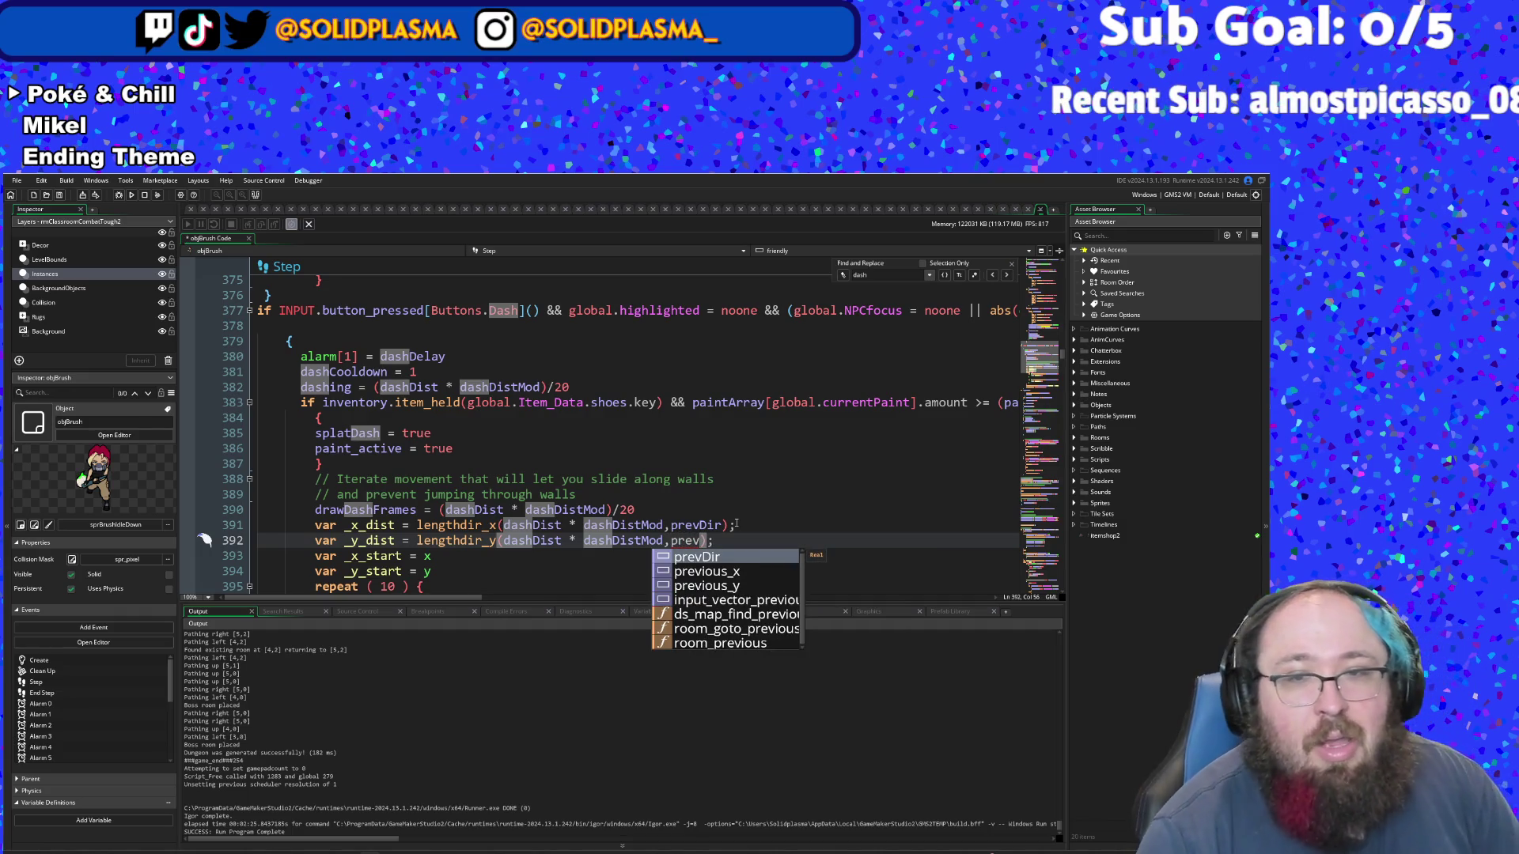
key(Return)
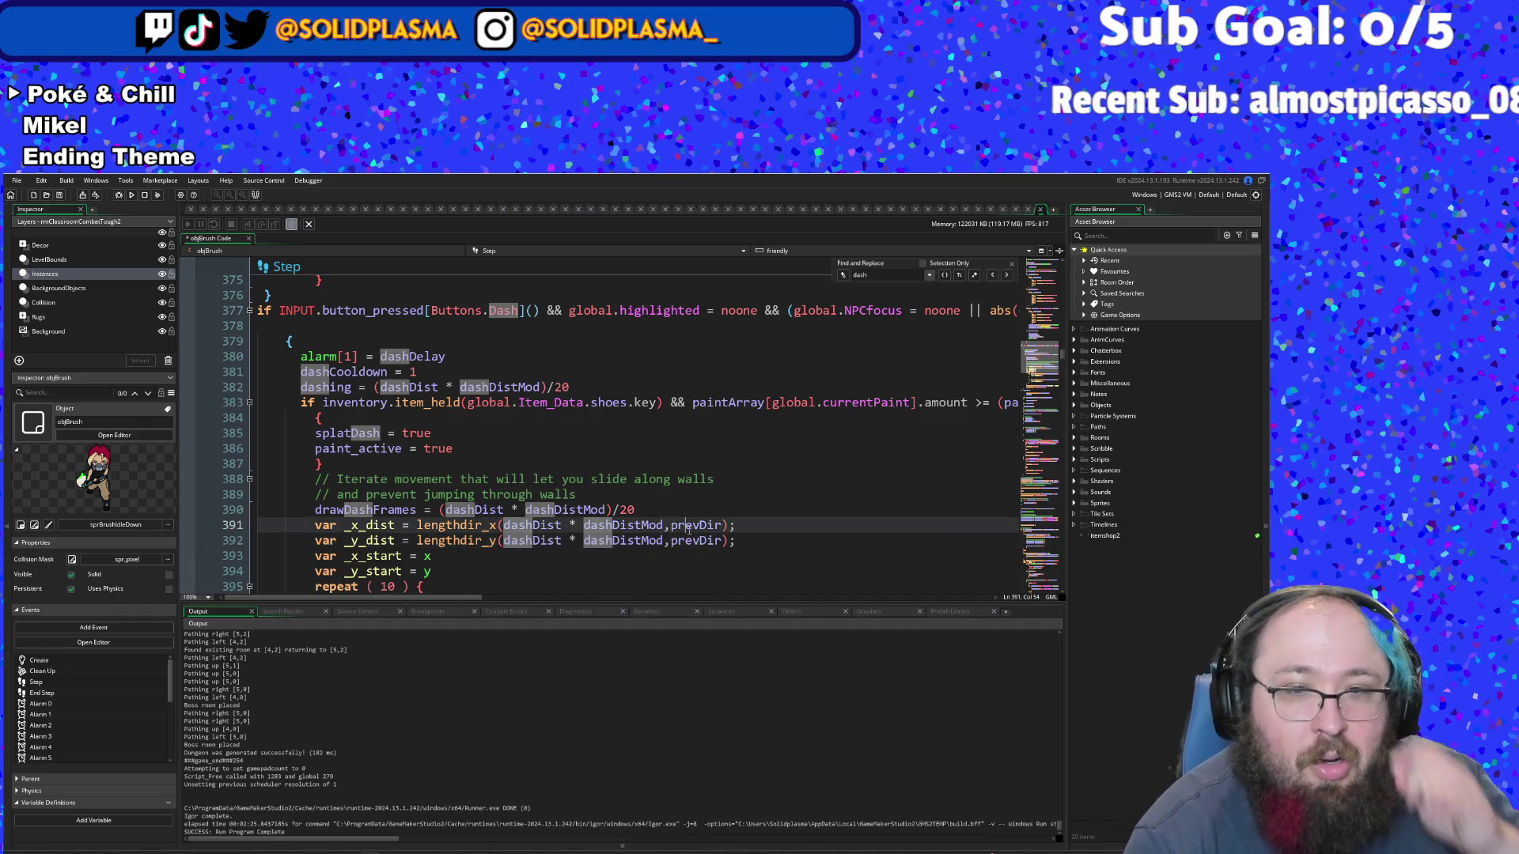
- Check the surrounding dash code, then reselect prevDir on line 392 and retype it as 'prev'
click(685, 524)
click(686, 481)
scroll(686, 481, down, 2)
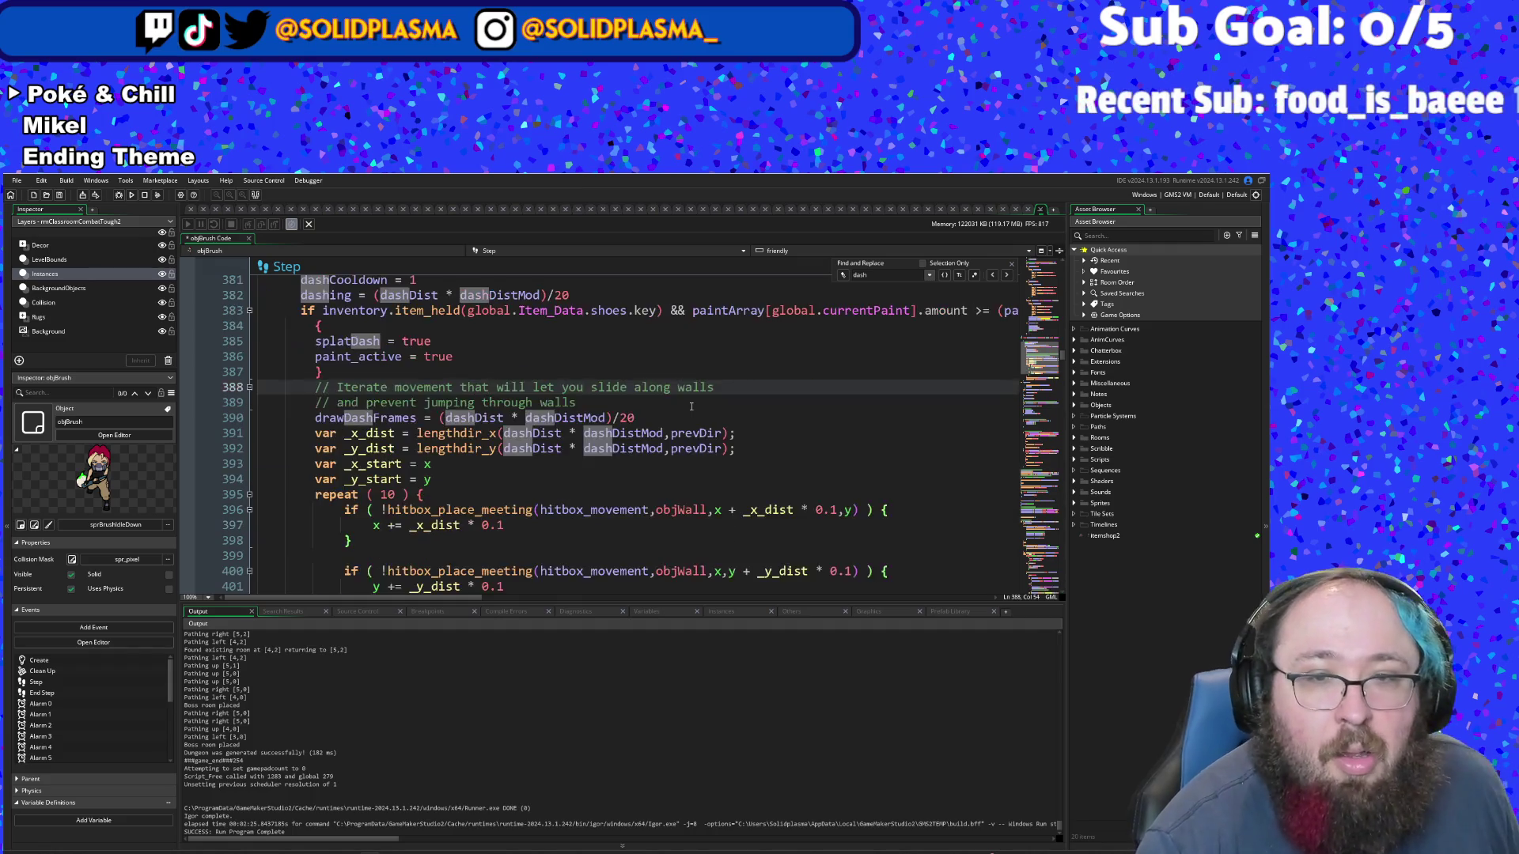
scroll(664, 467, up, 2)
click(636, 451)
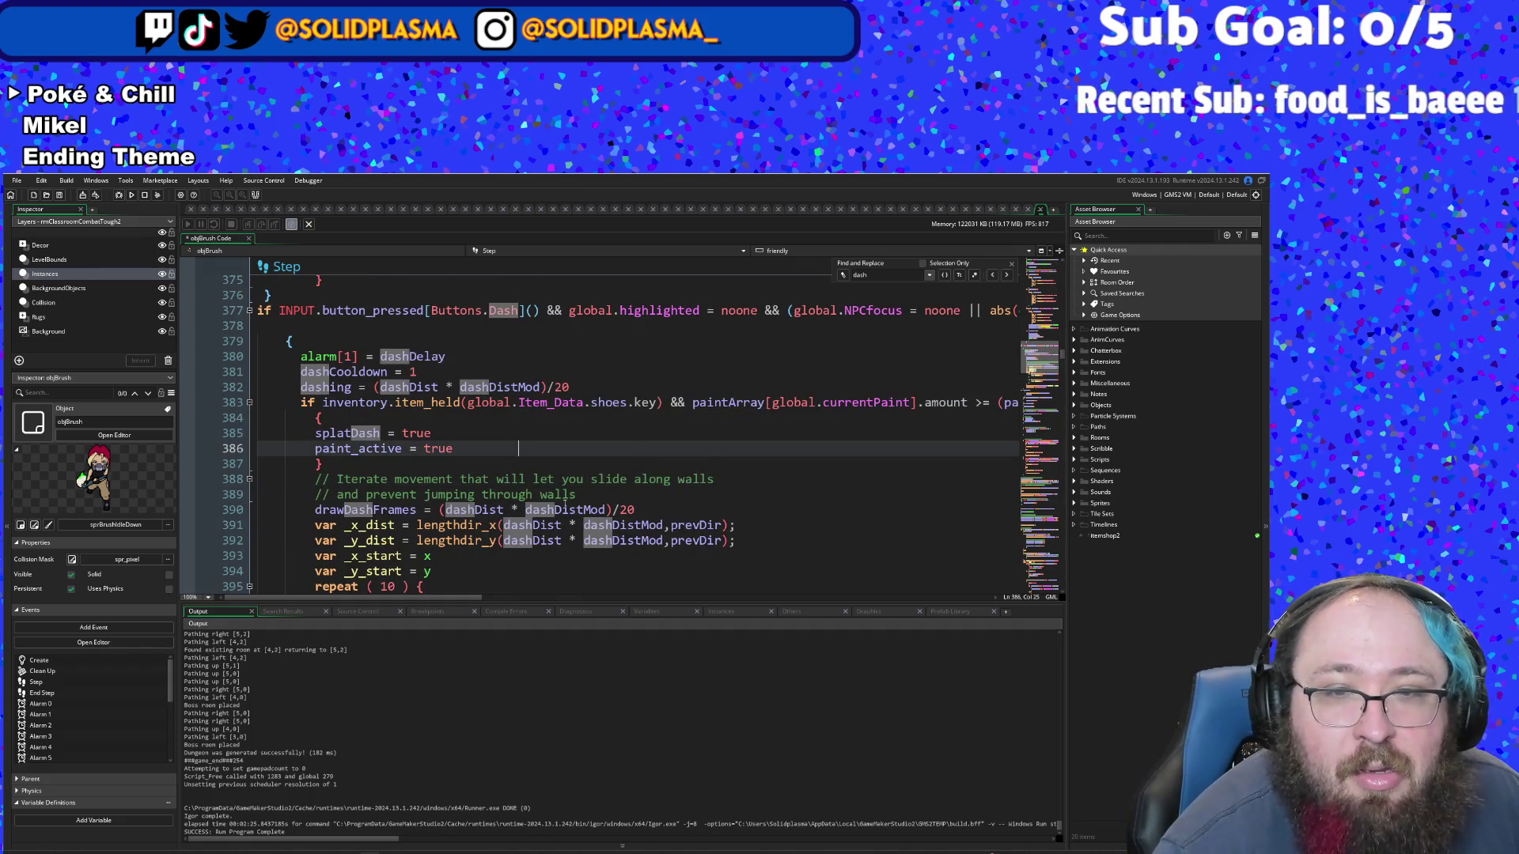
click(608, 510)
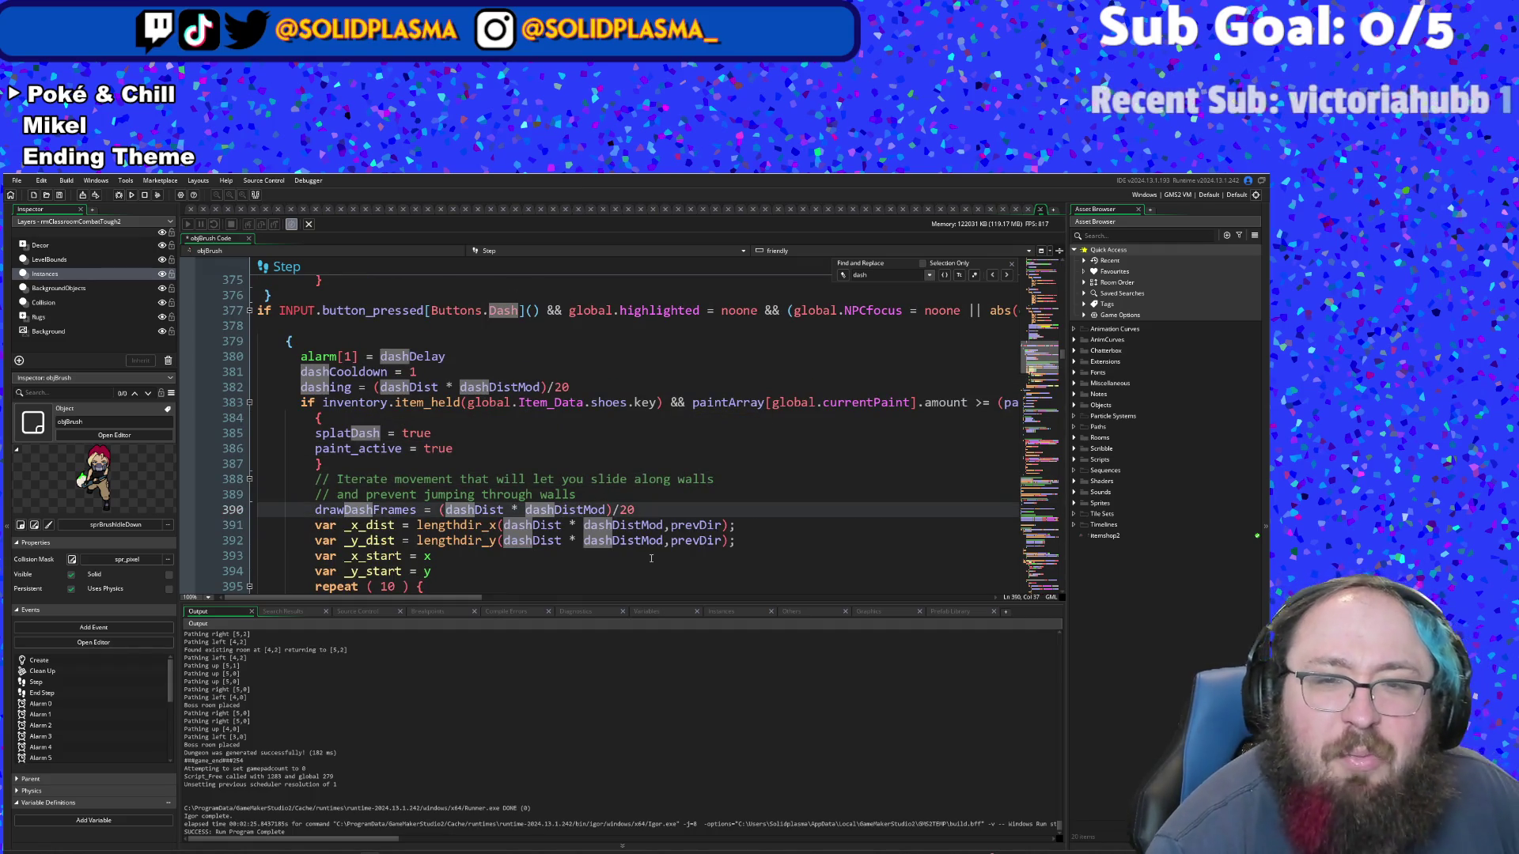
click(688, 542)
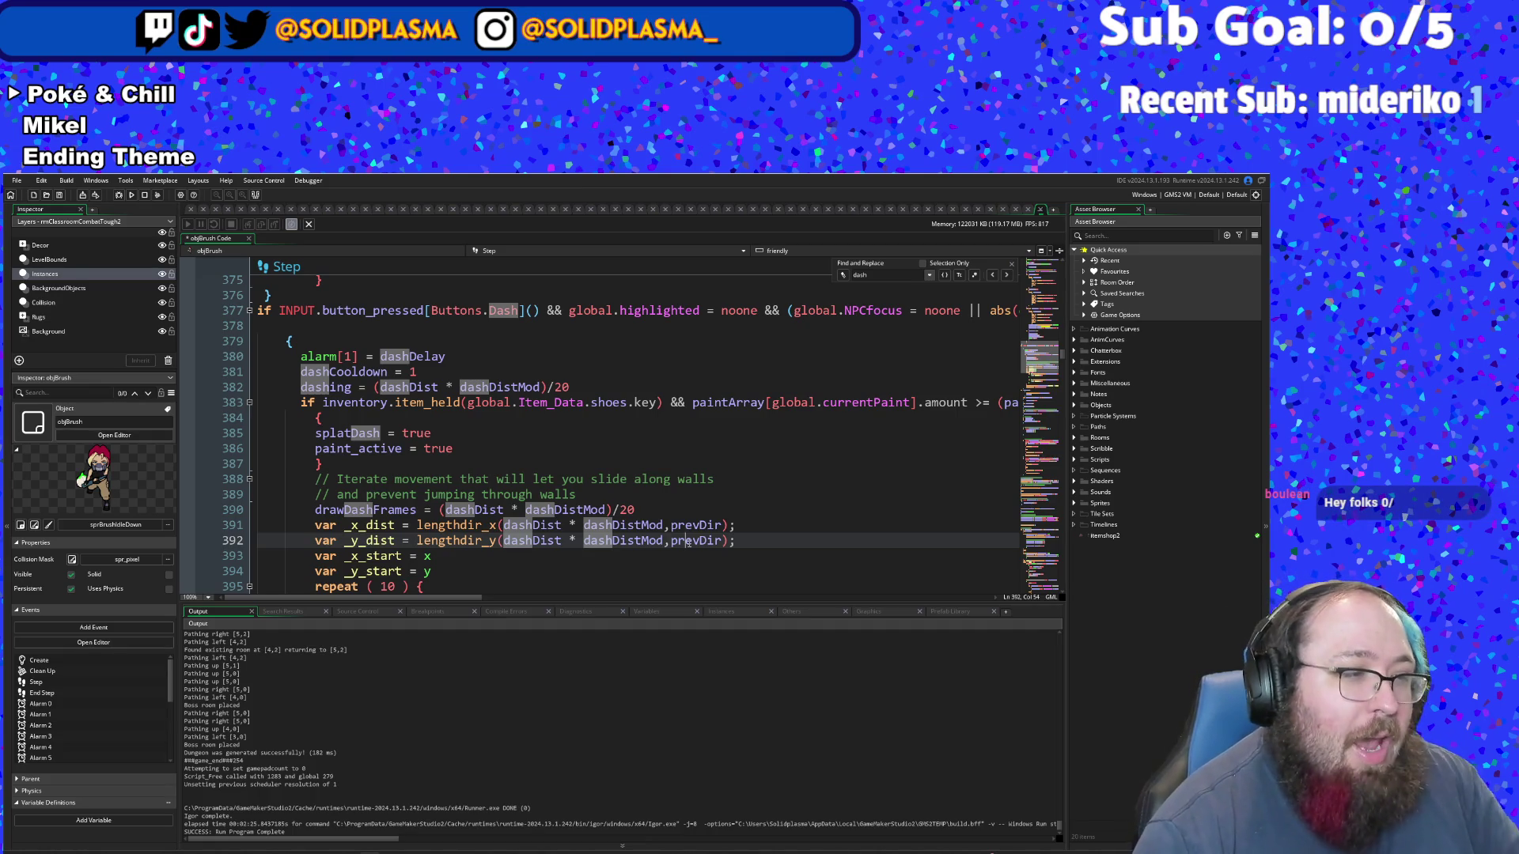
double_click(687, 542)
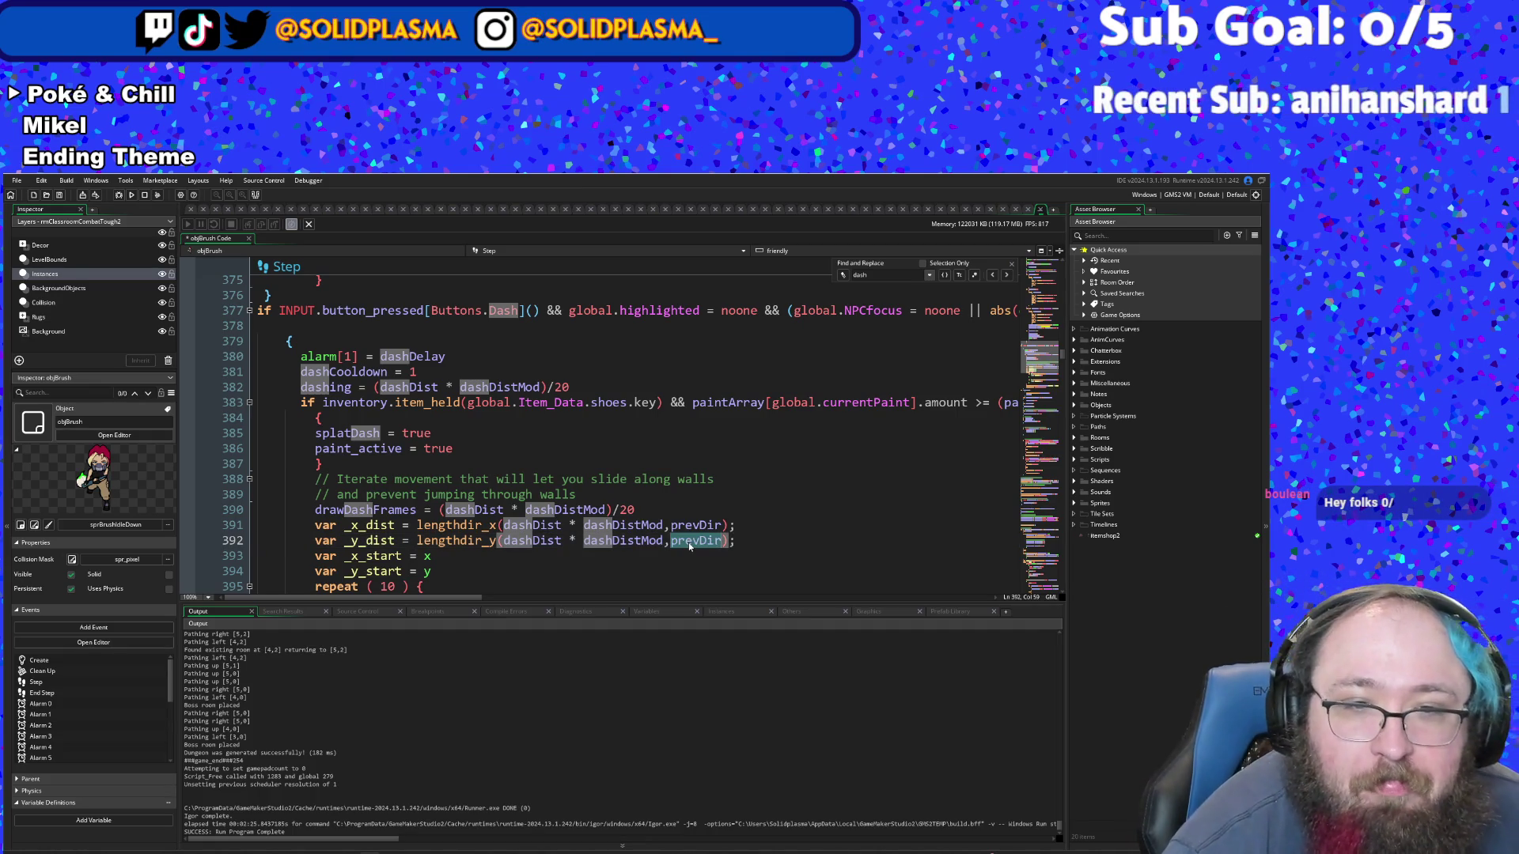
text(prev)
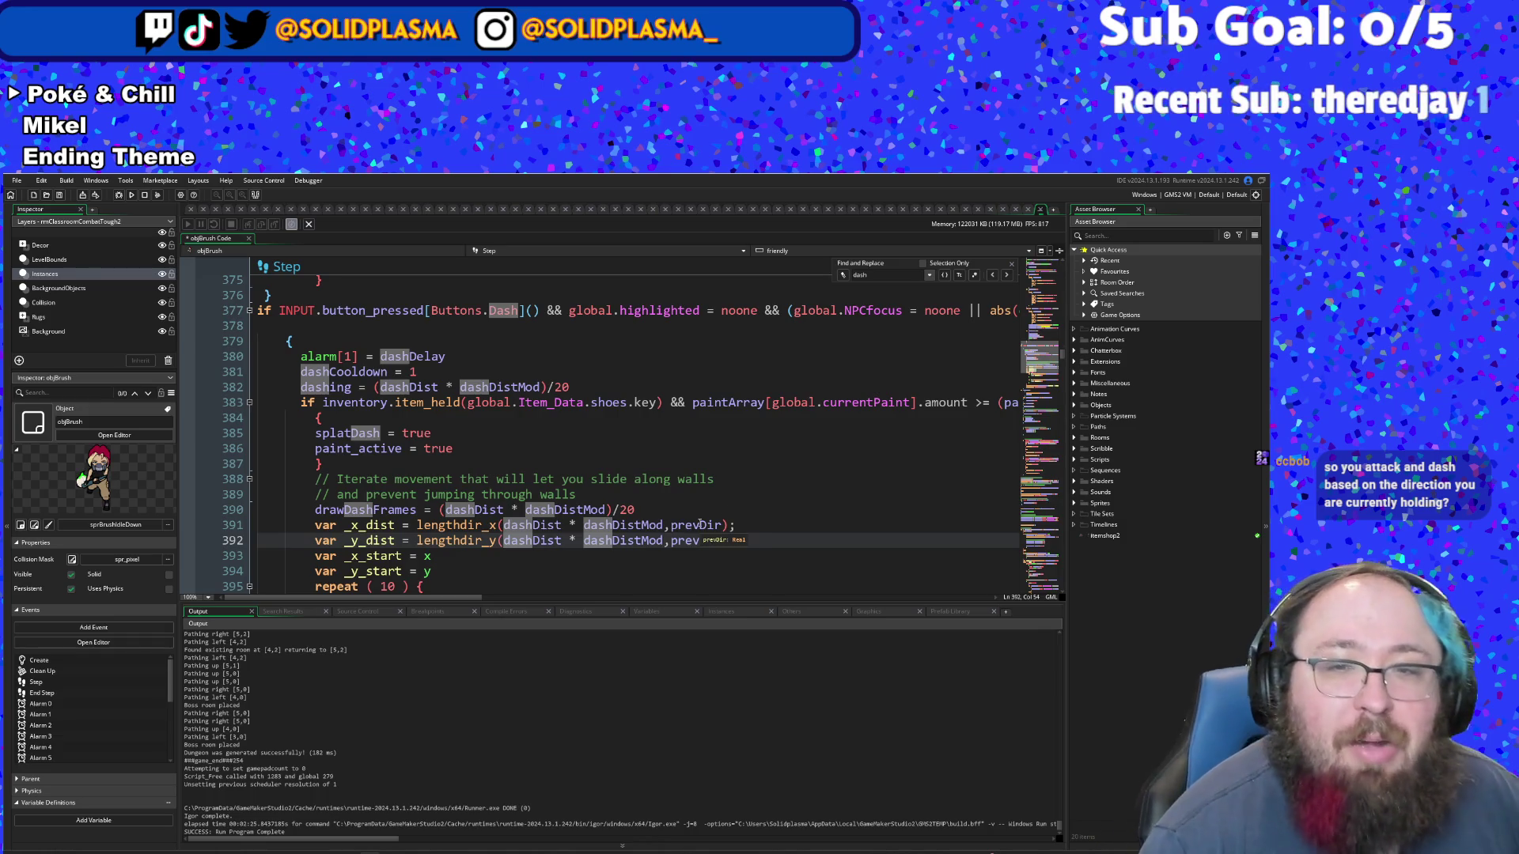
- Run the game from the title screen and walk the player onto the exit arrow
click(128, 196)
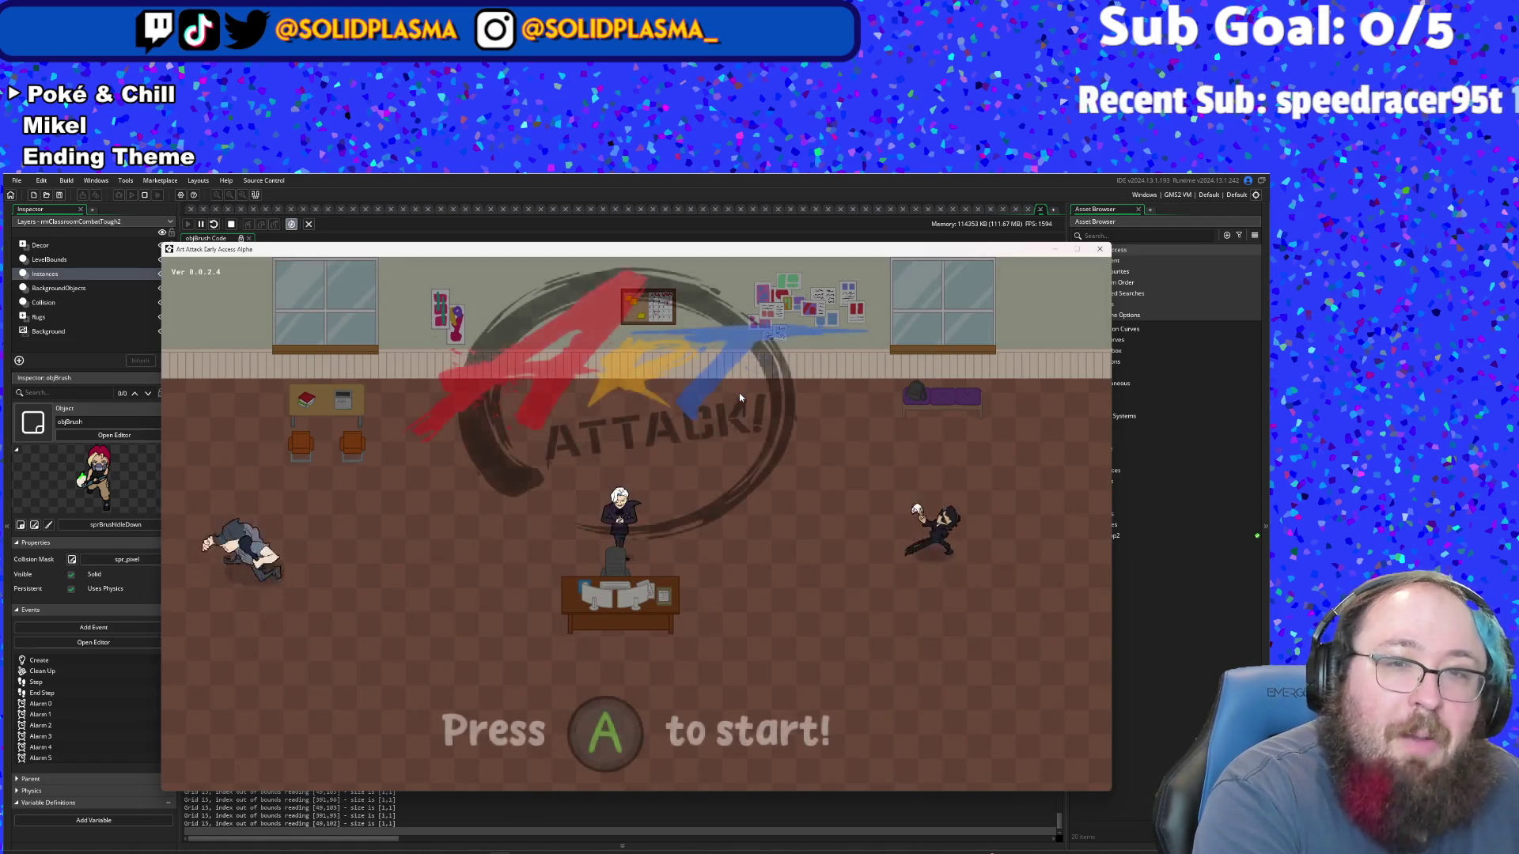
key(Return)
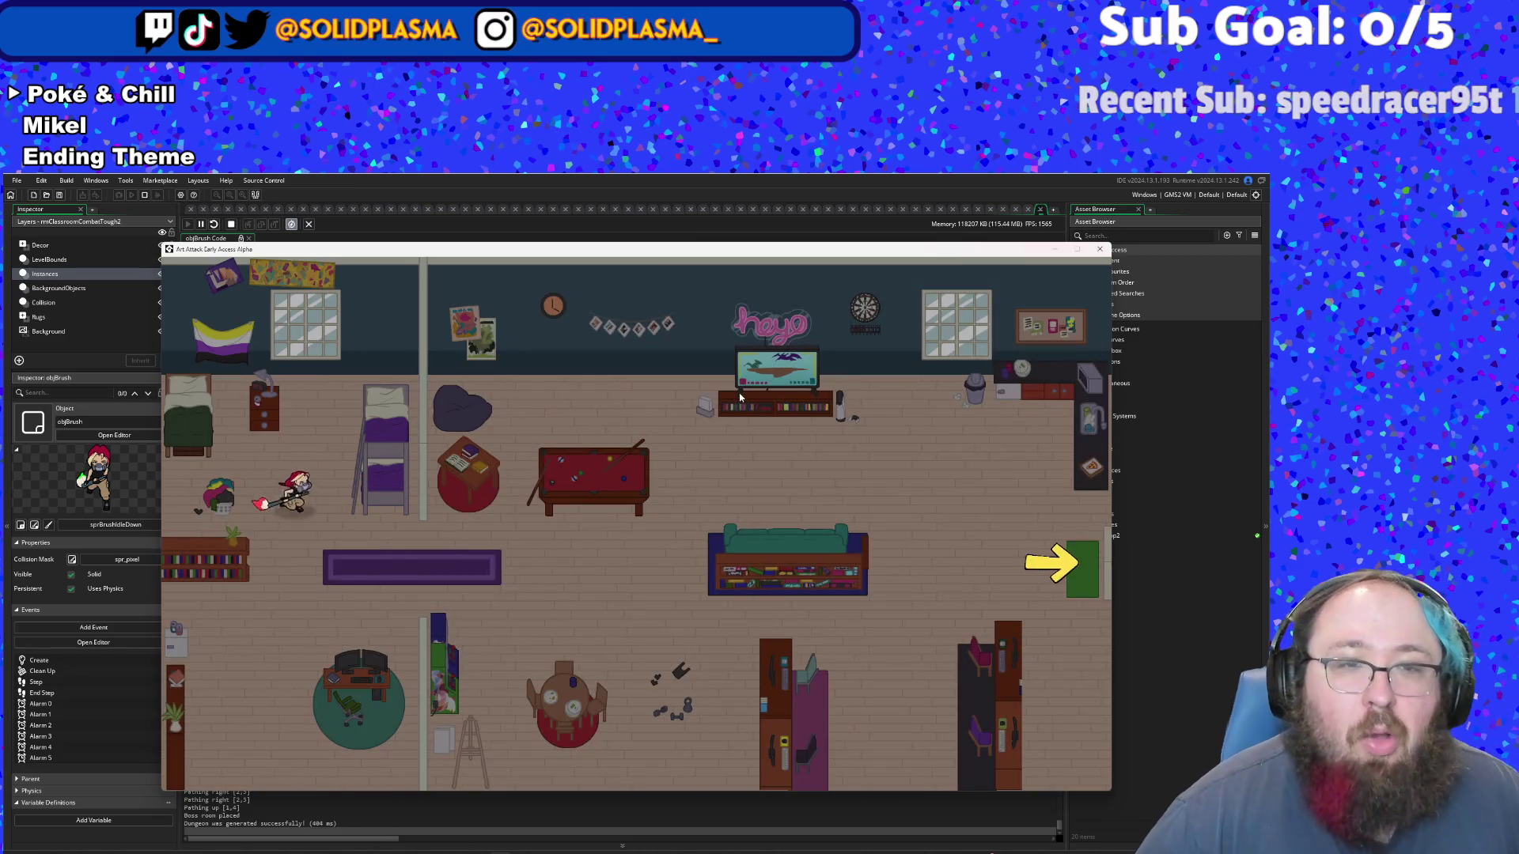
key(w)
key(a)
key(d)
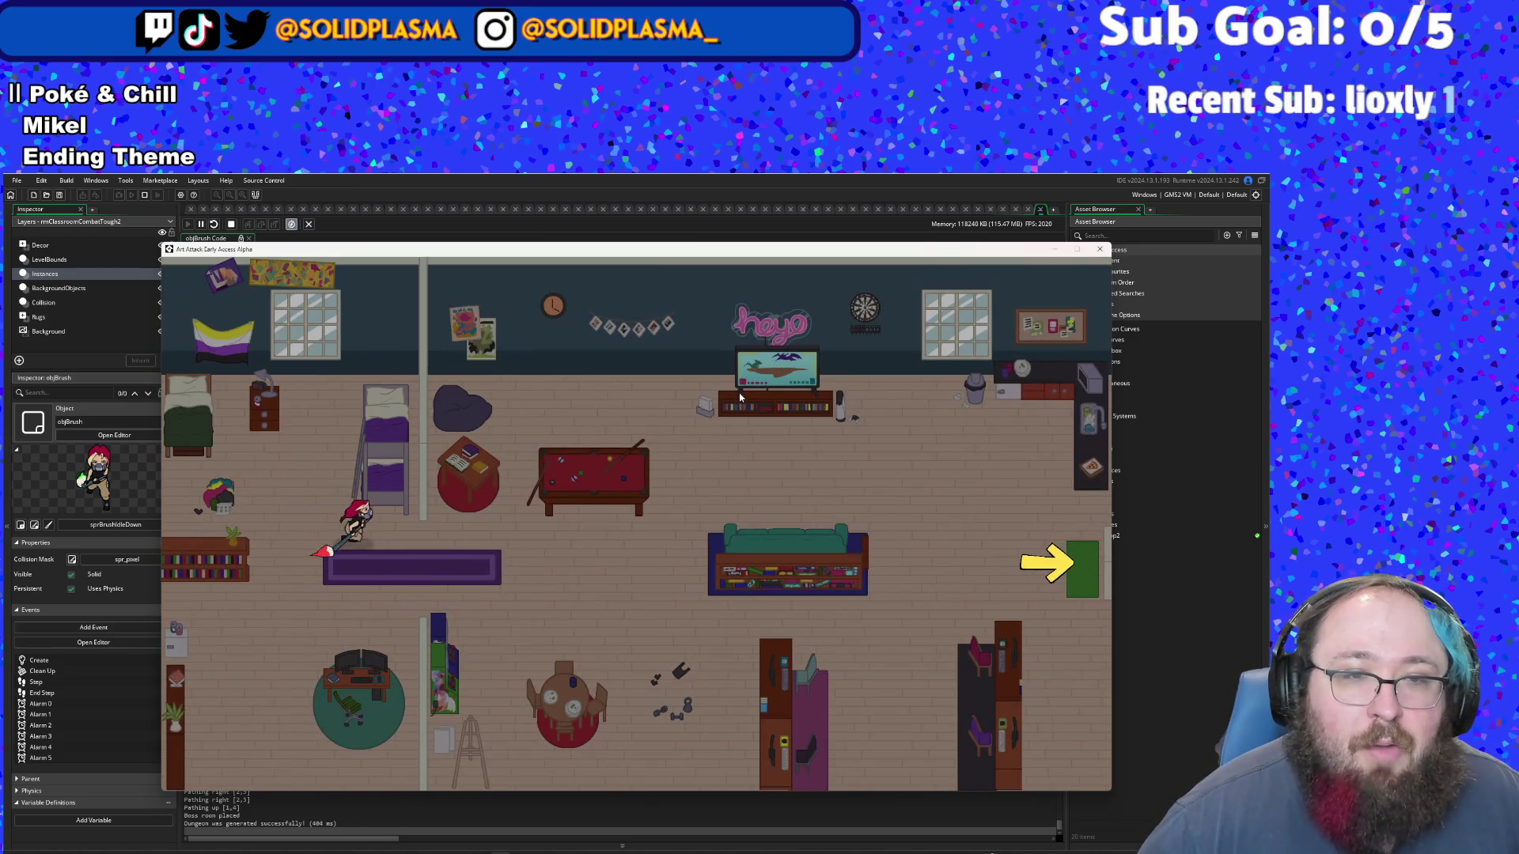
key(d)
key(s)
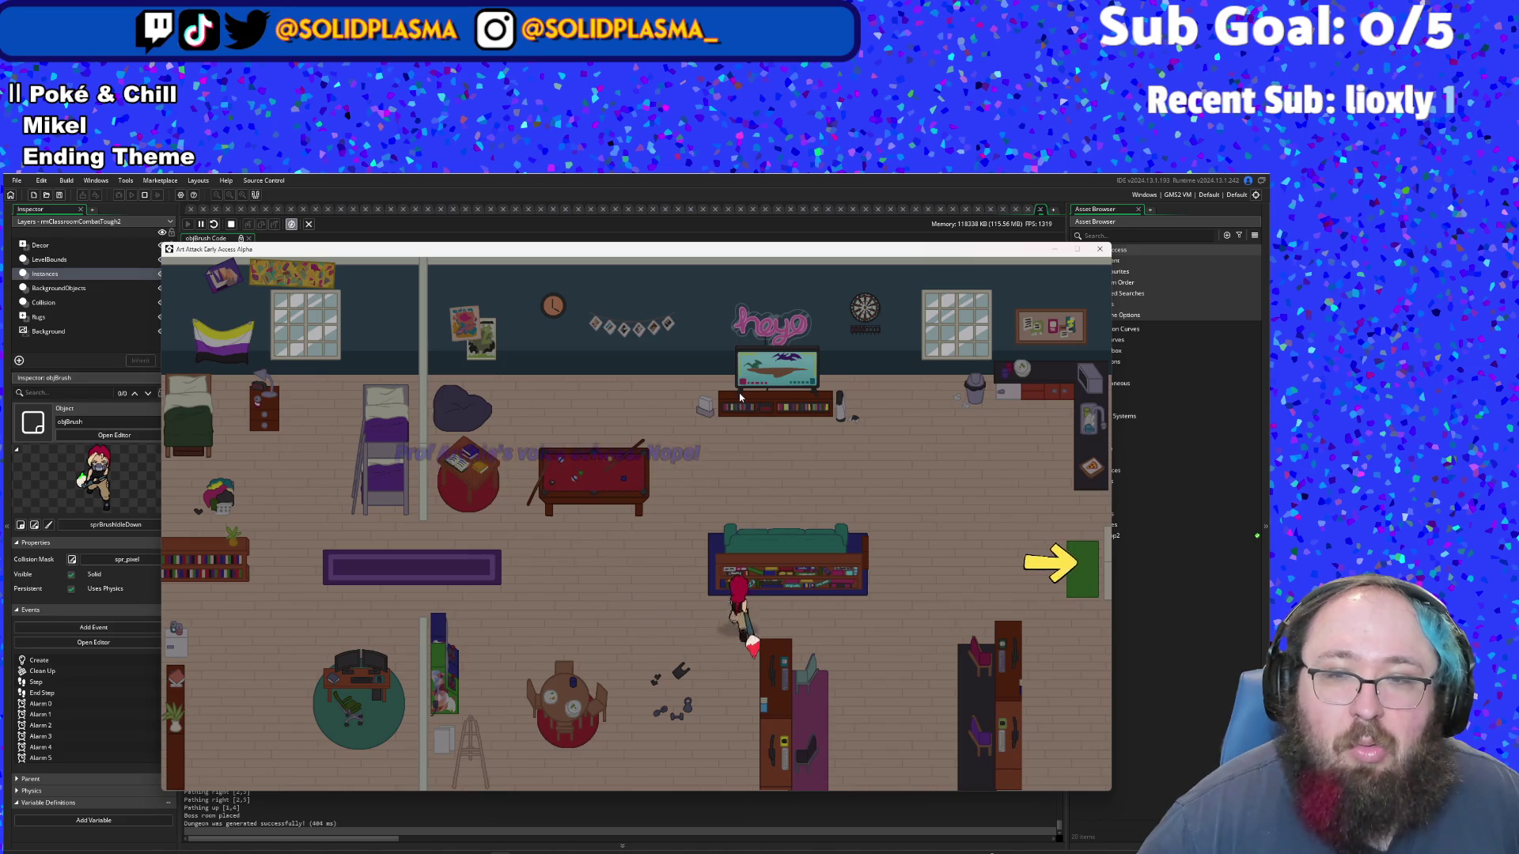
key(d)
- In the new room, test dashes down-right, left and right along the floor
key(a)
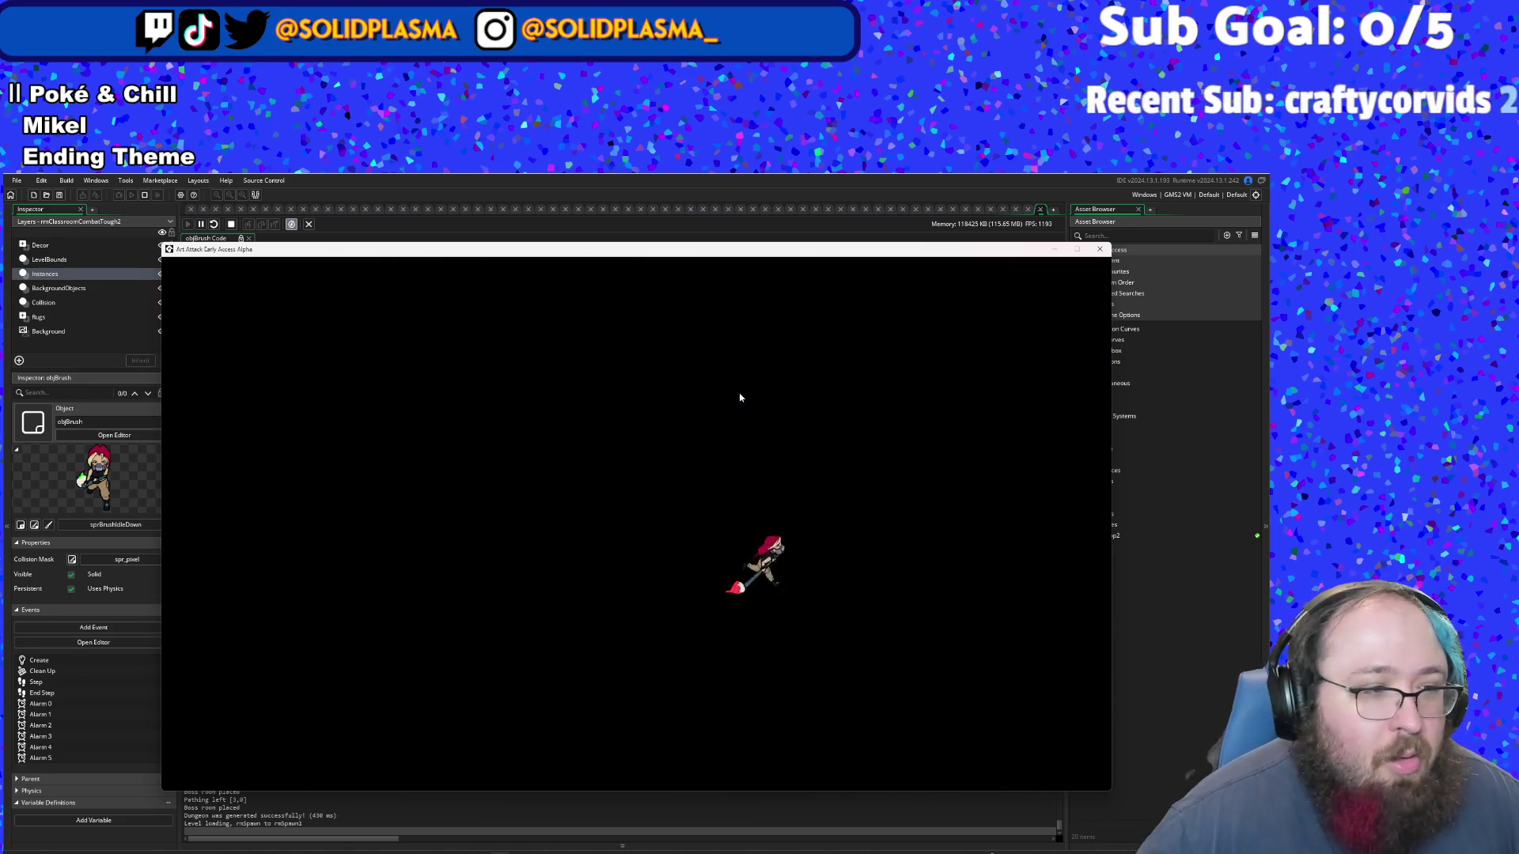
key(s)
key(d)
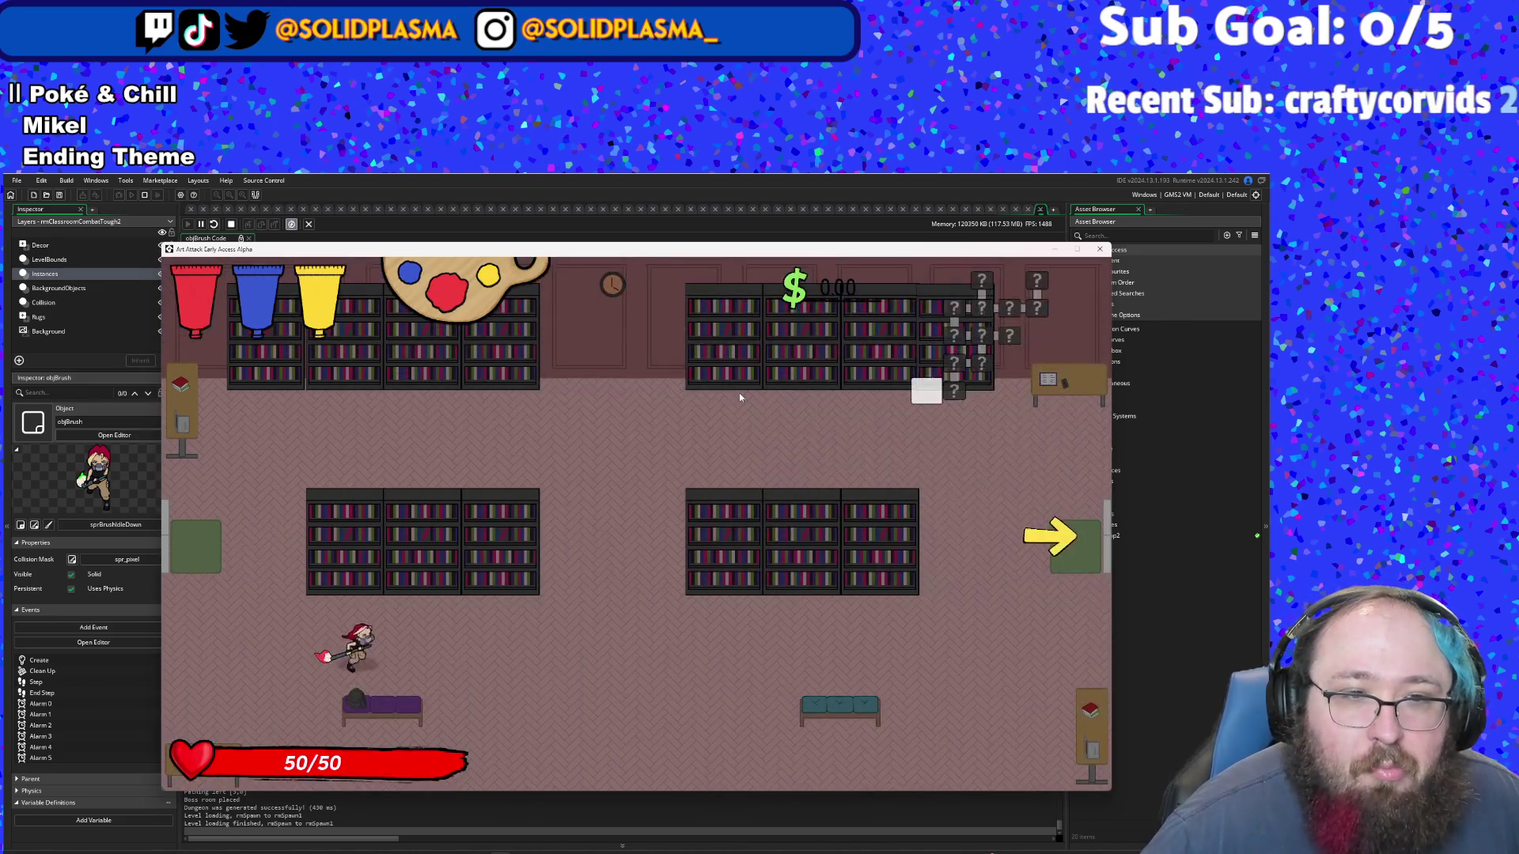
key(d)
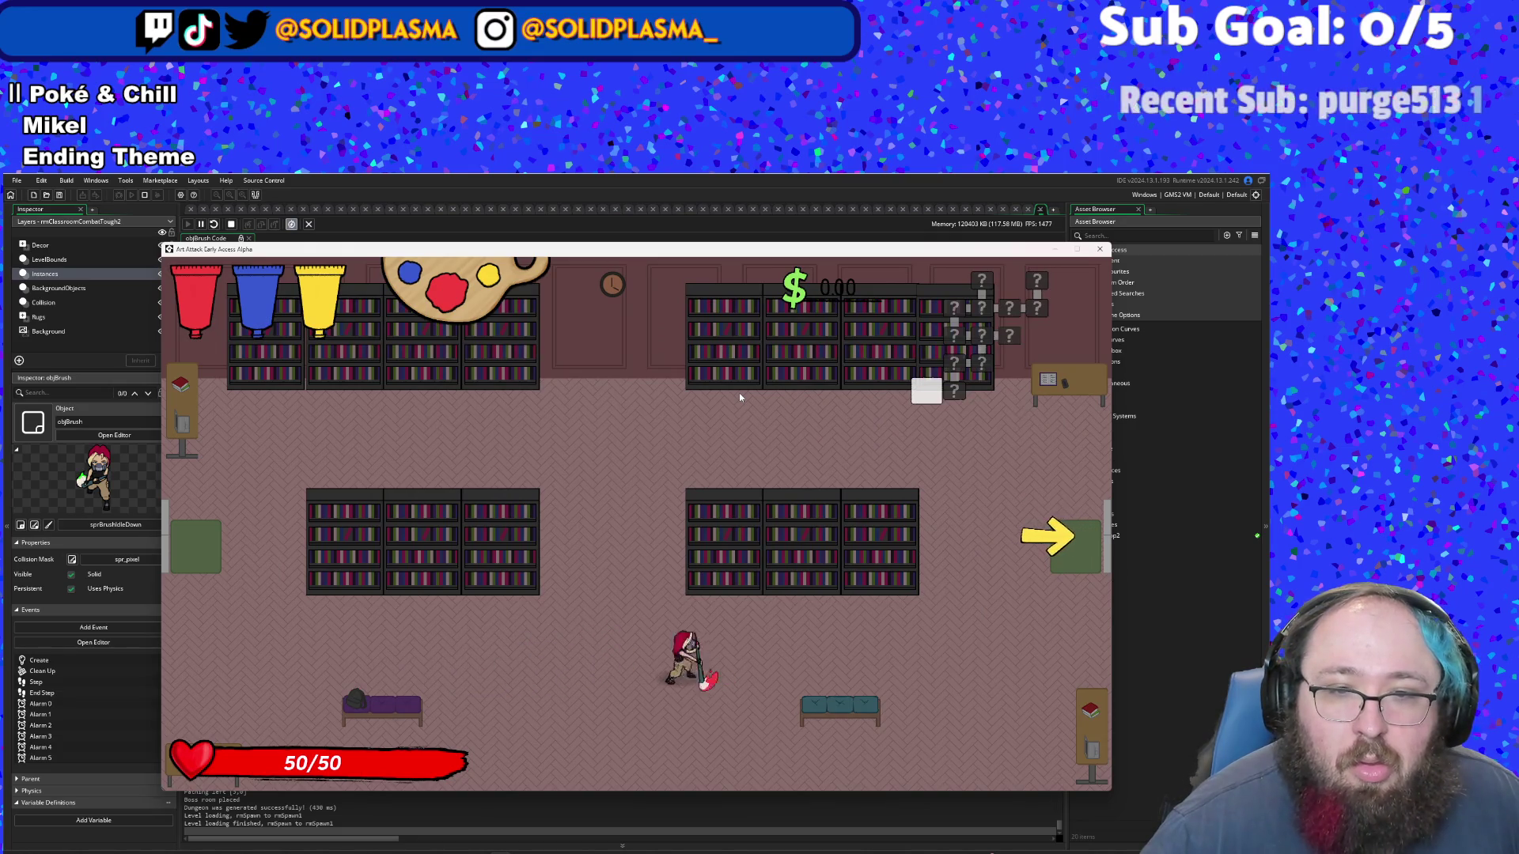
key(a)
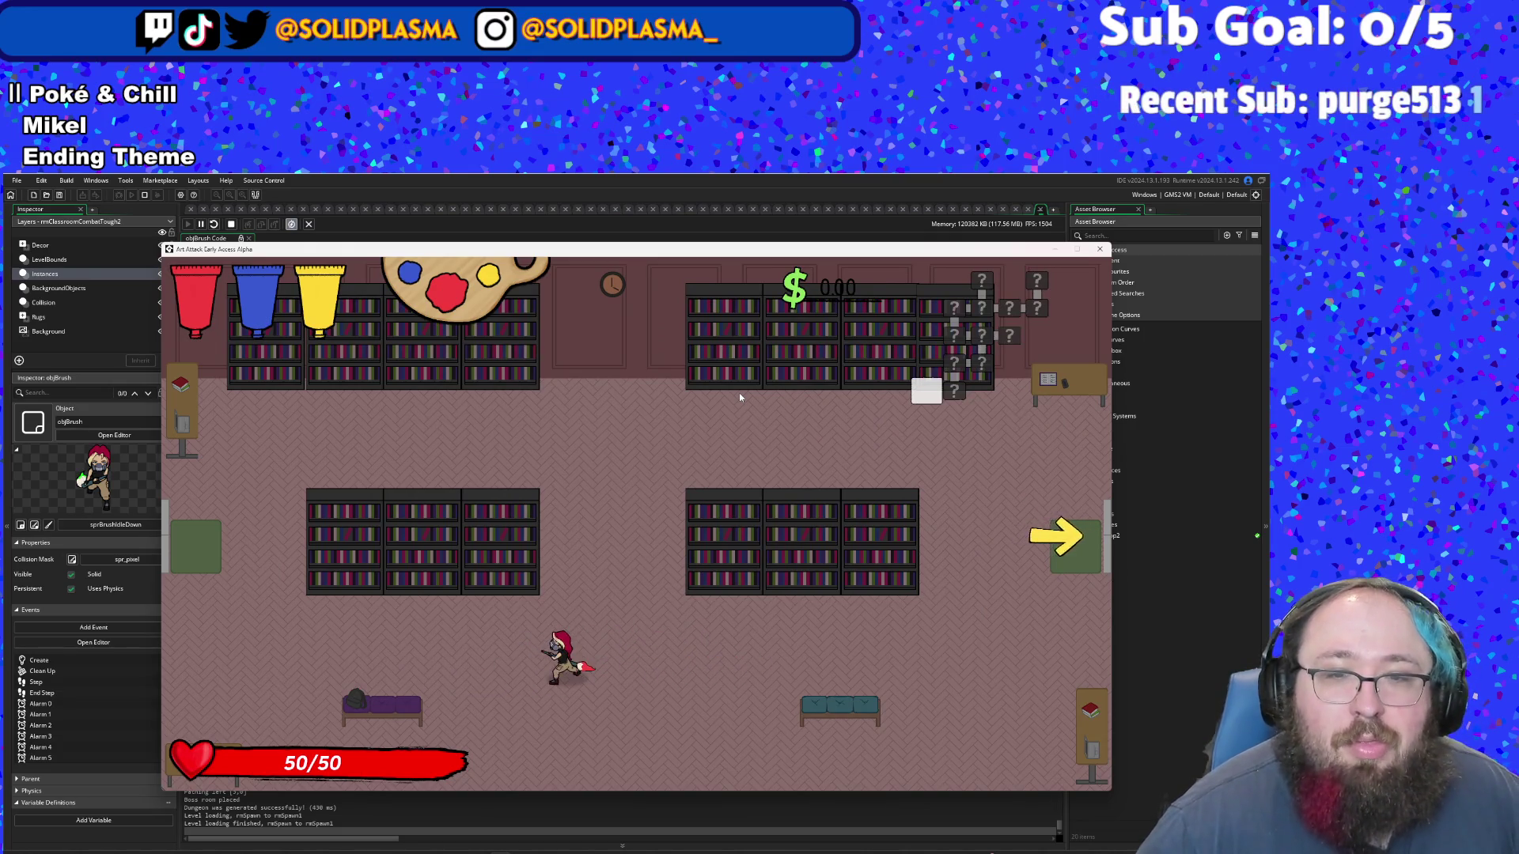
key(a)
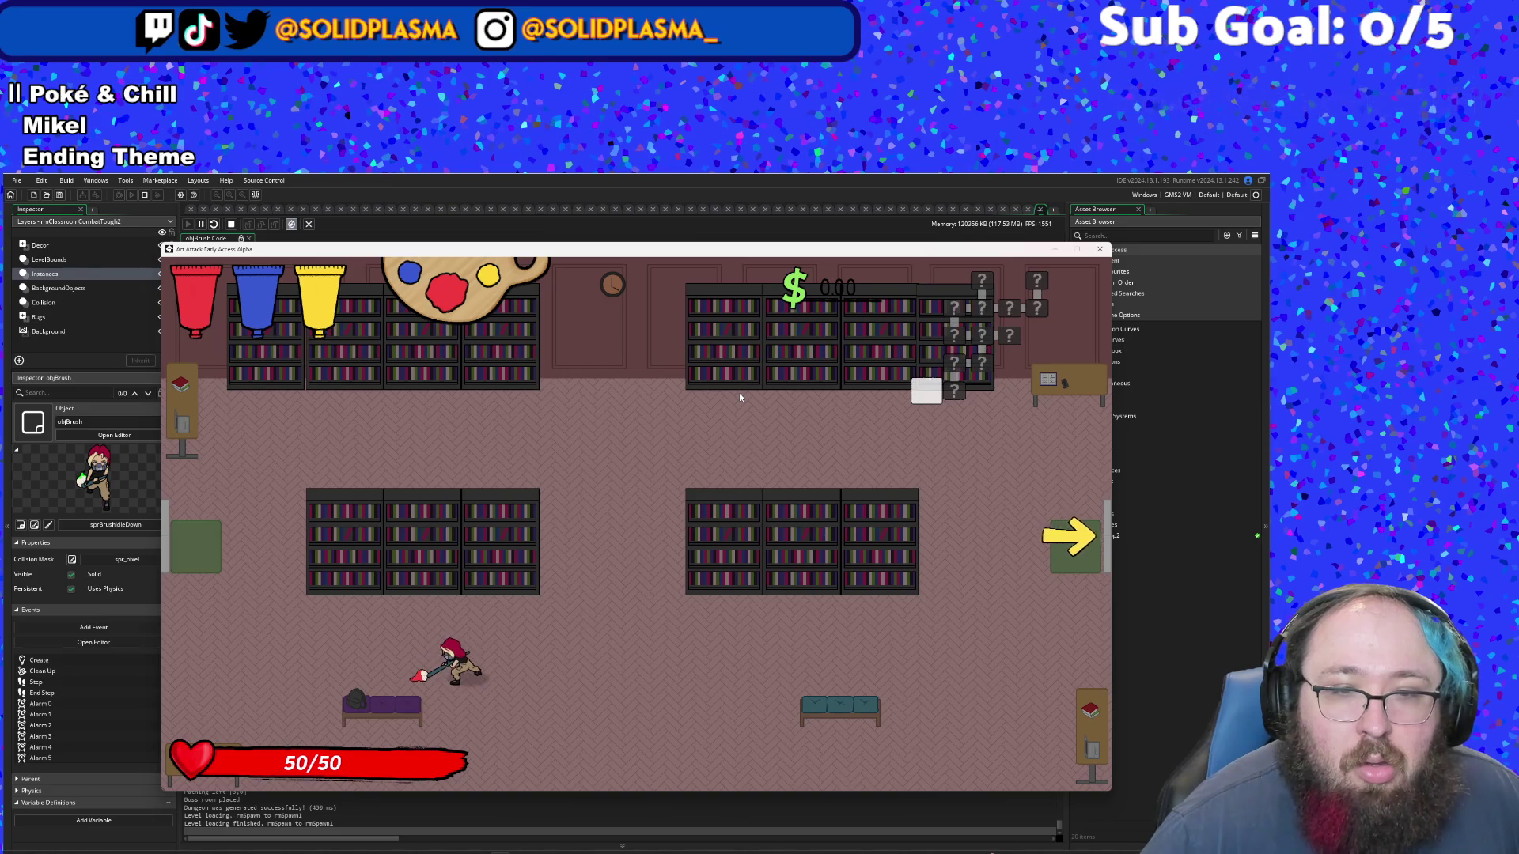
key(d)
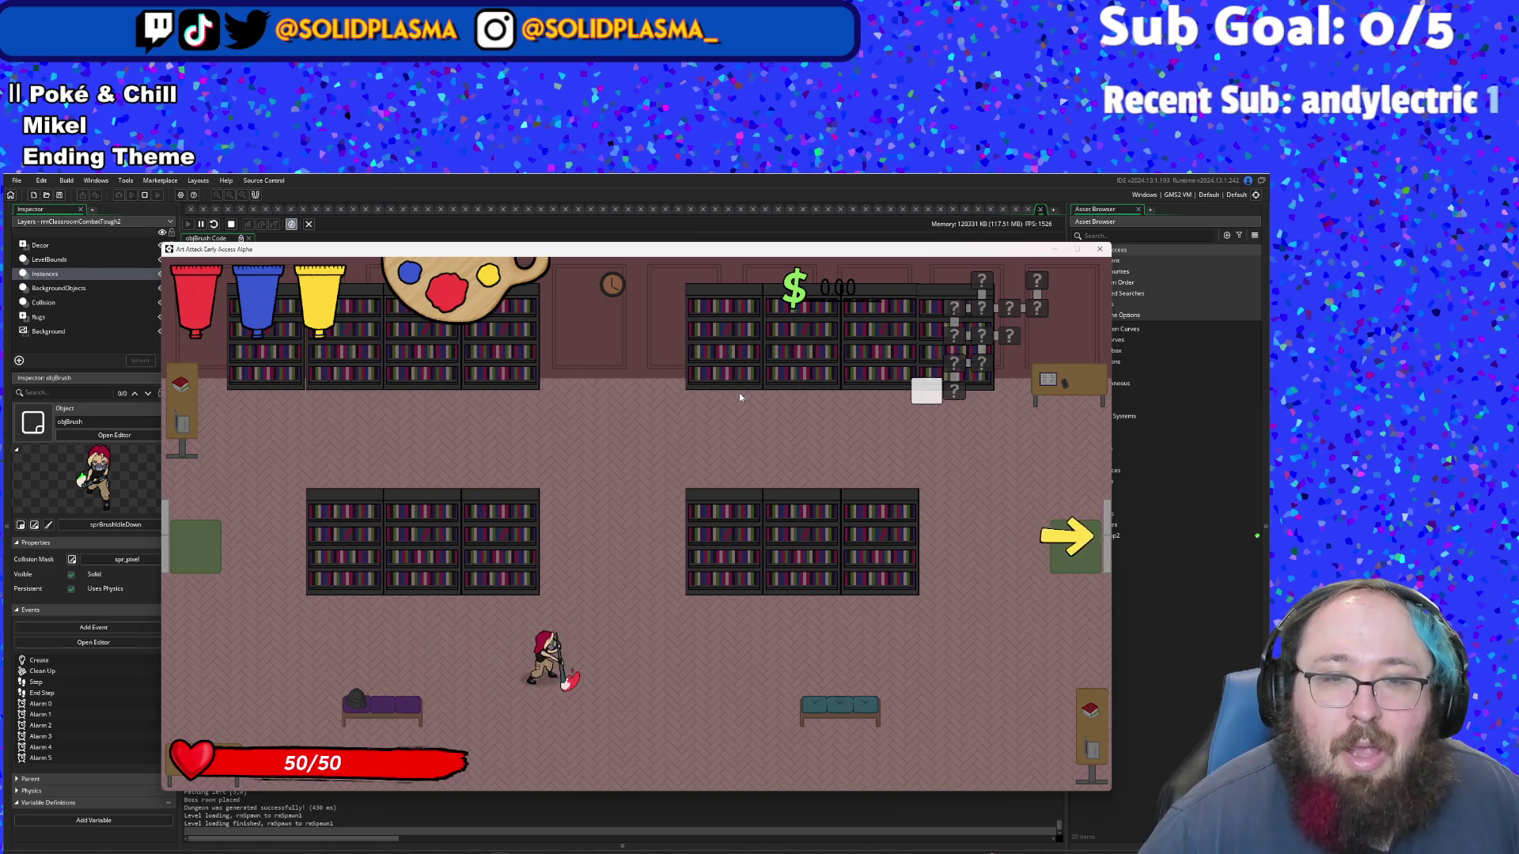
key(d)
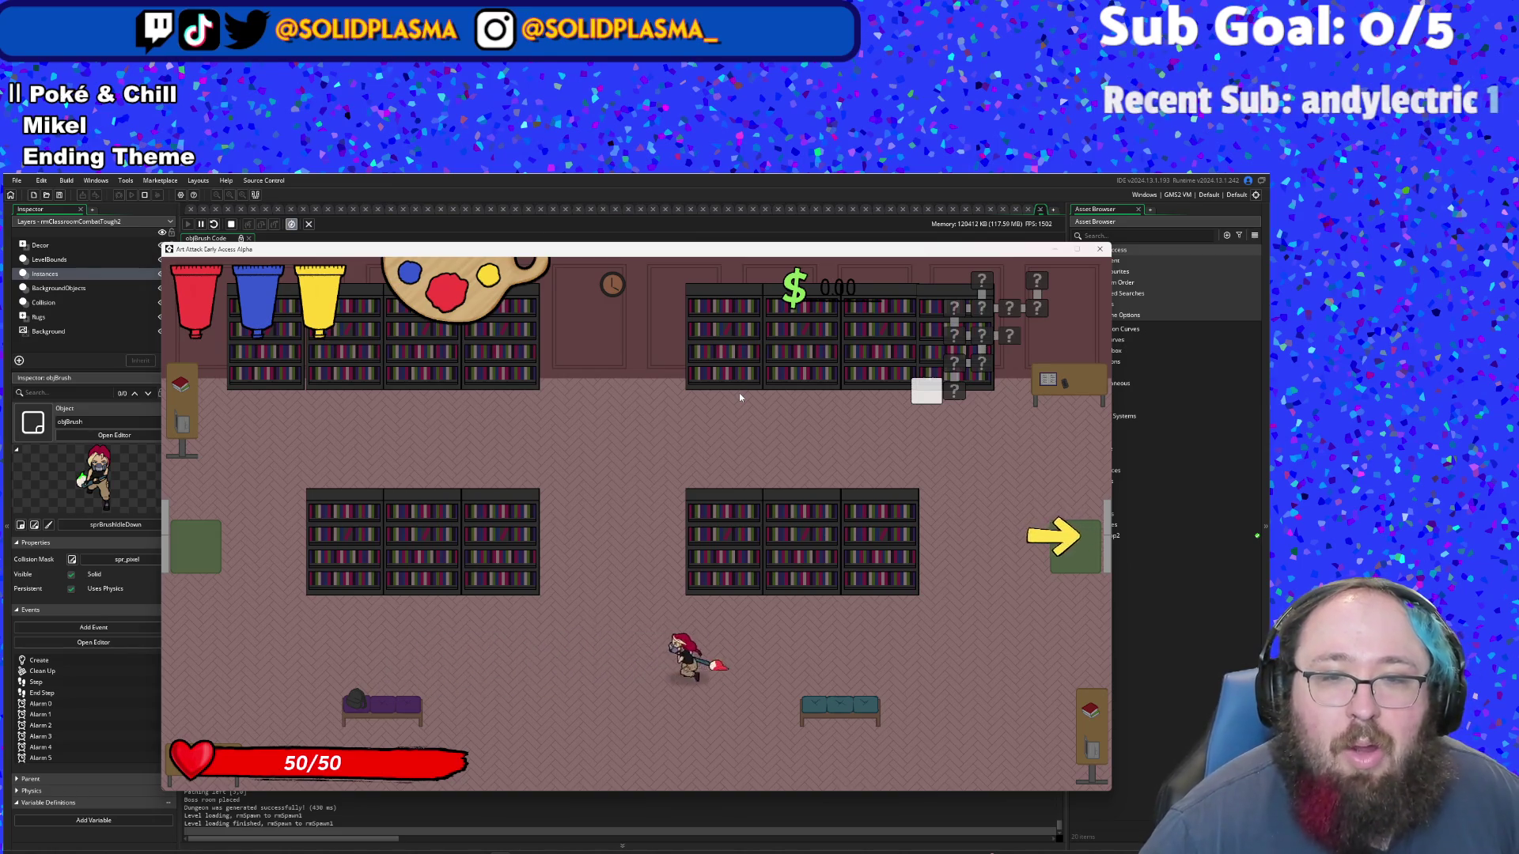
key(d)
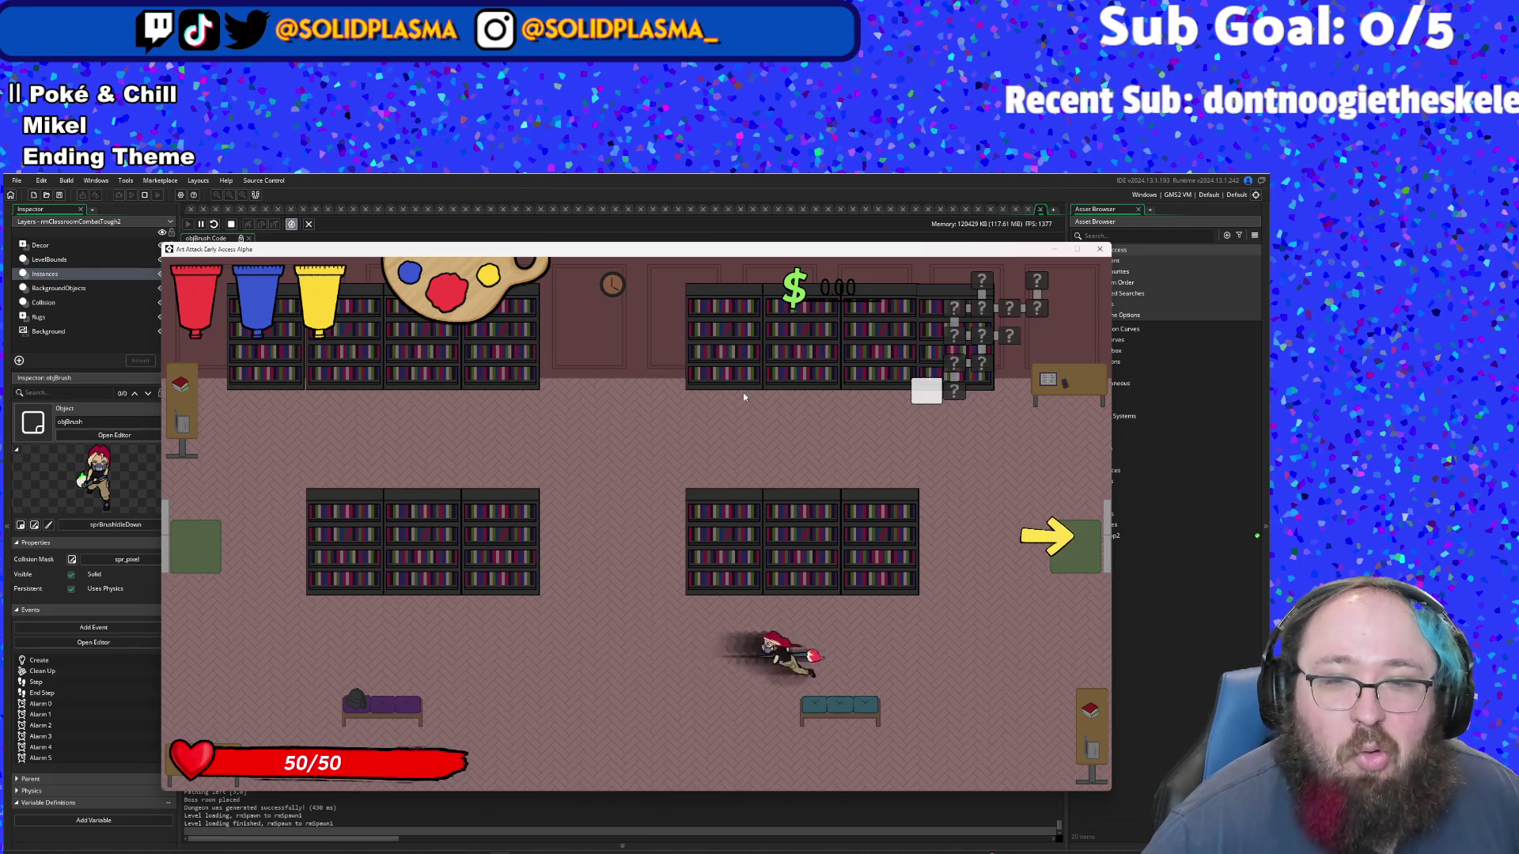
key(d)
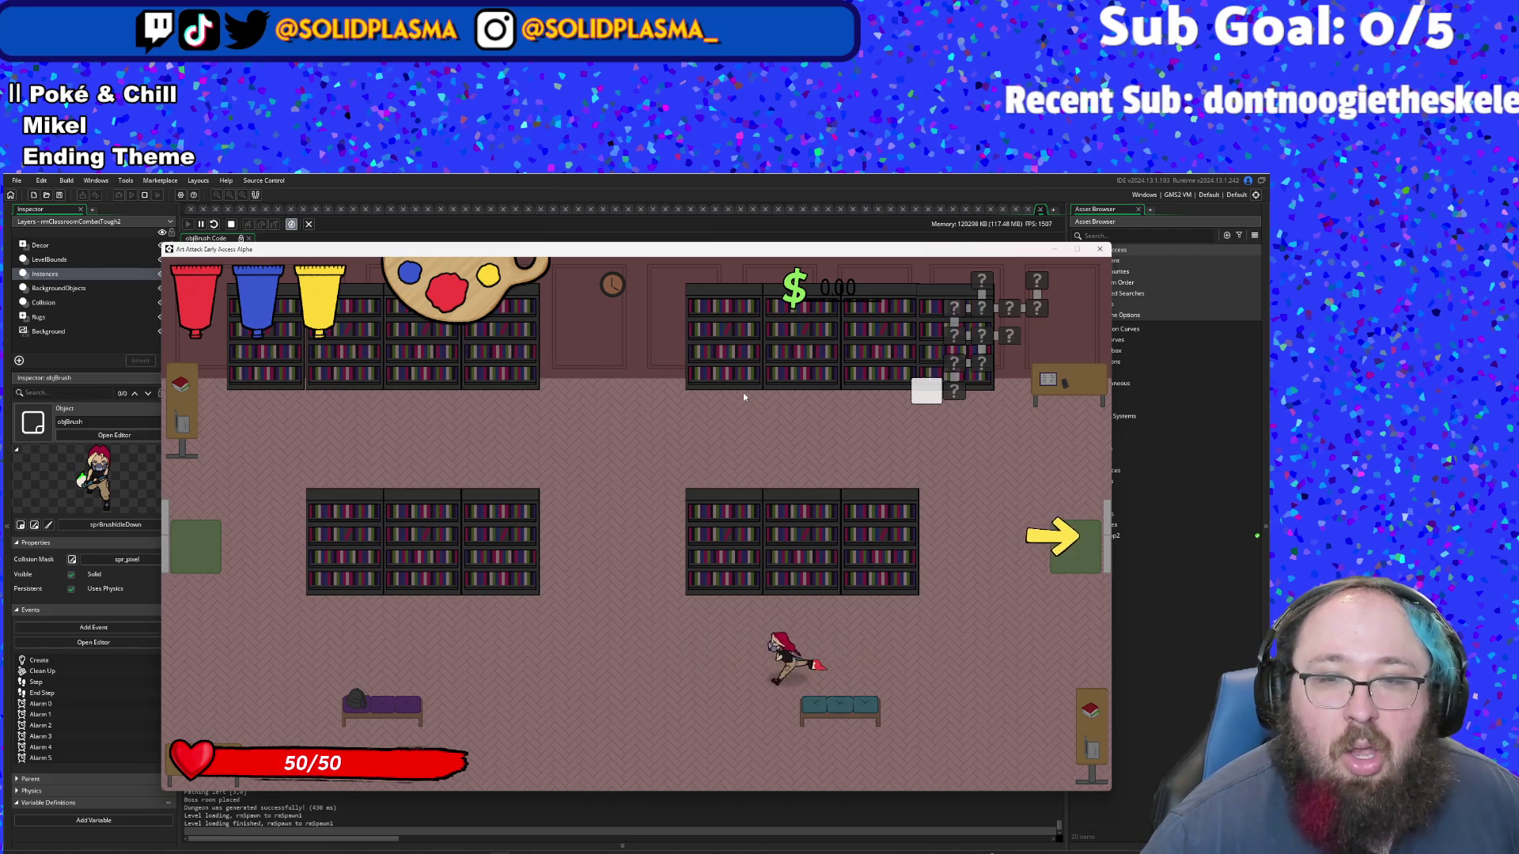
key(a)
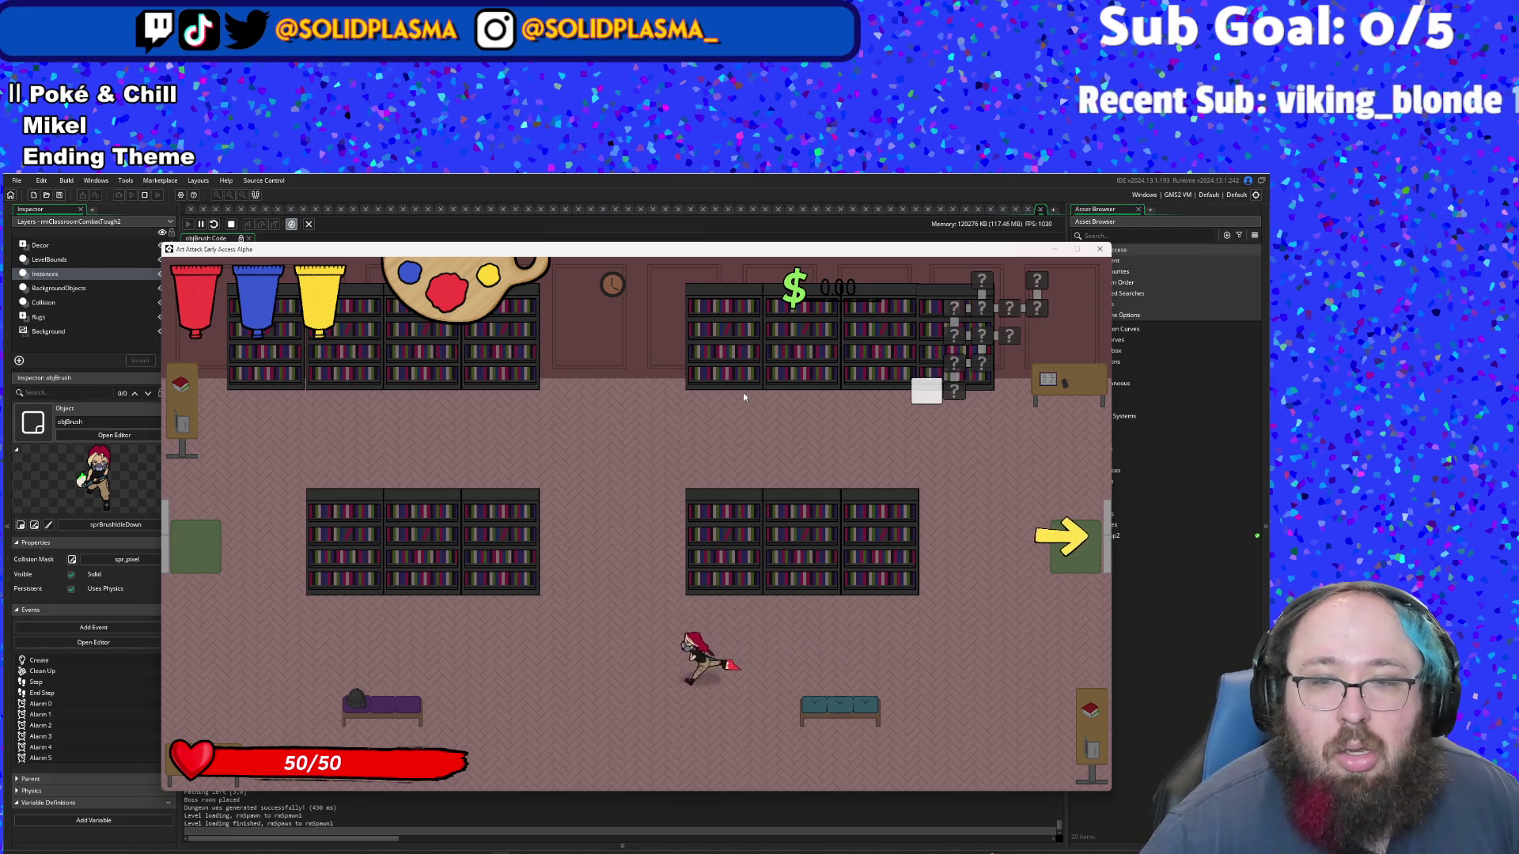
key(a)
key(d)
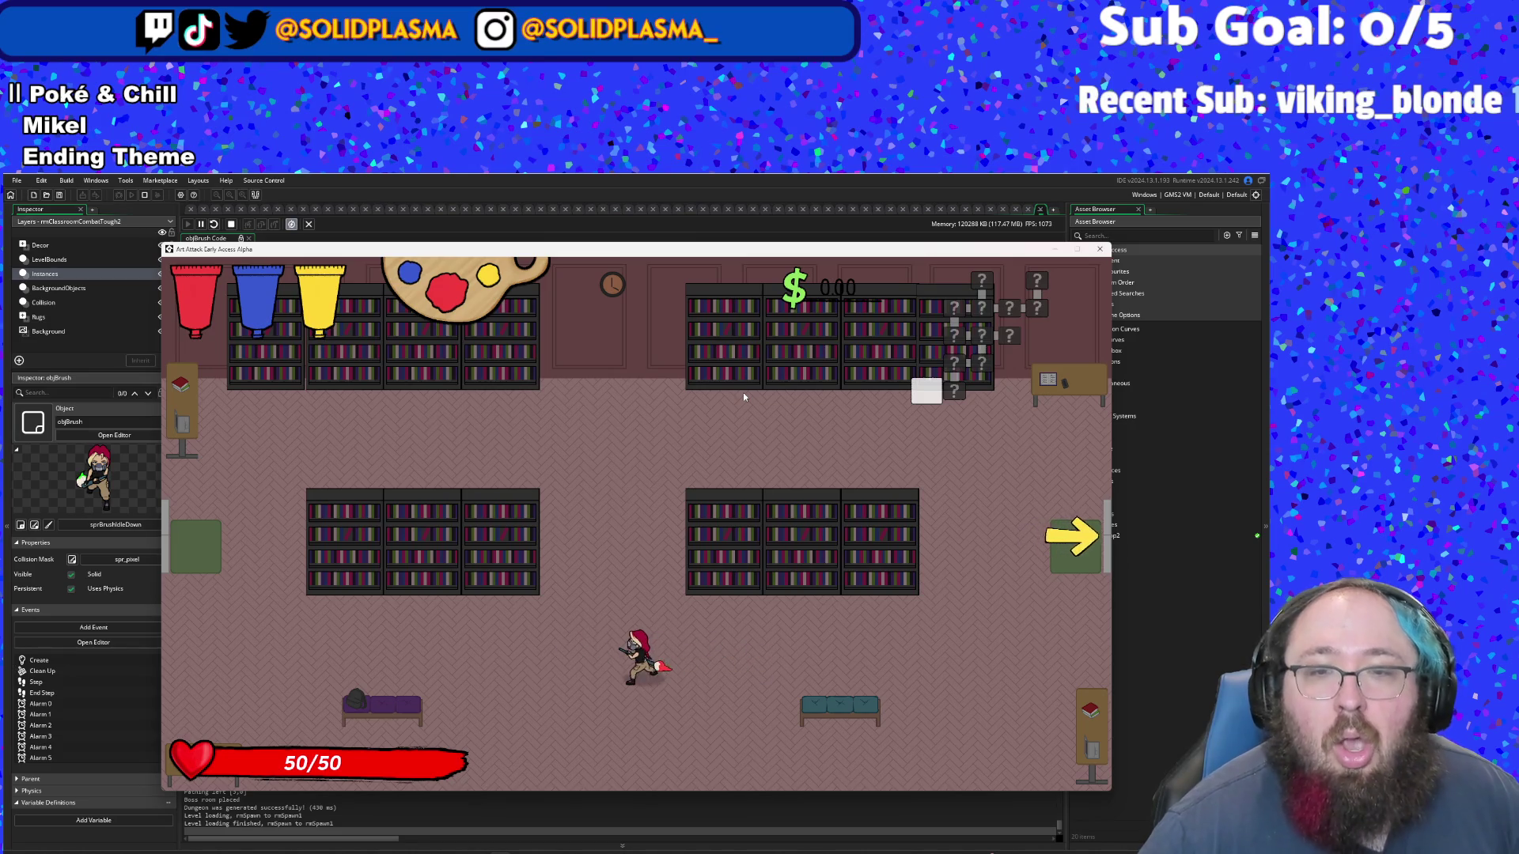
key(d)
key(a)
key(d)
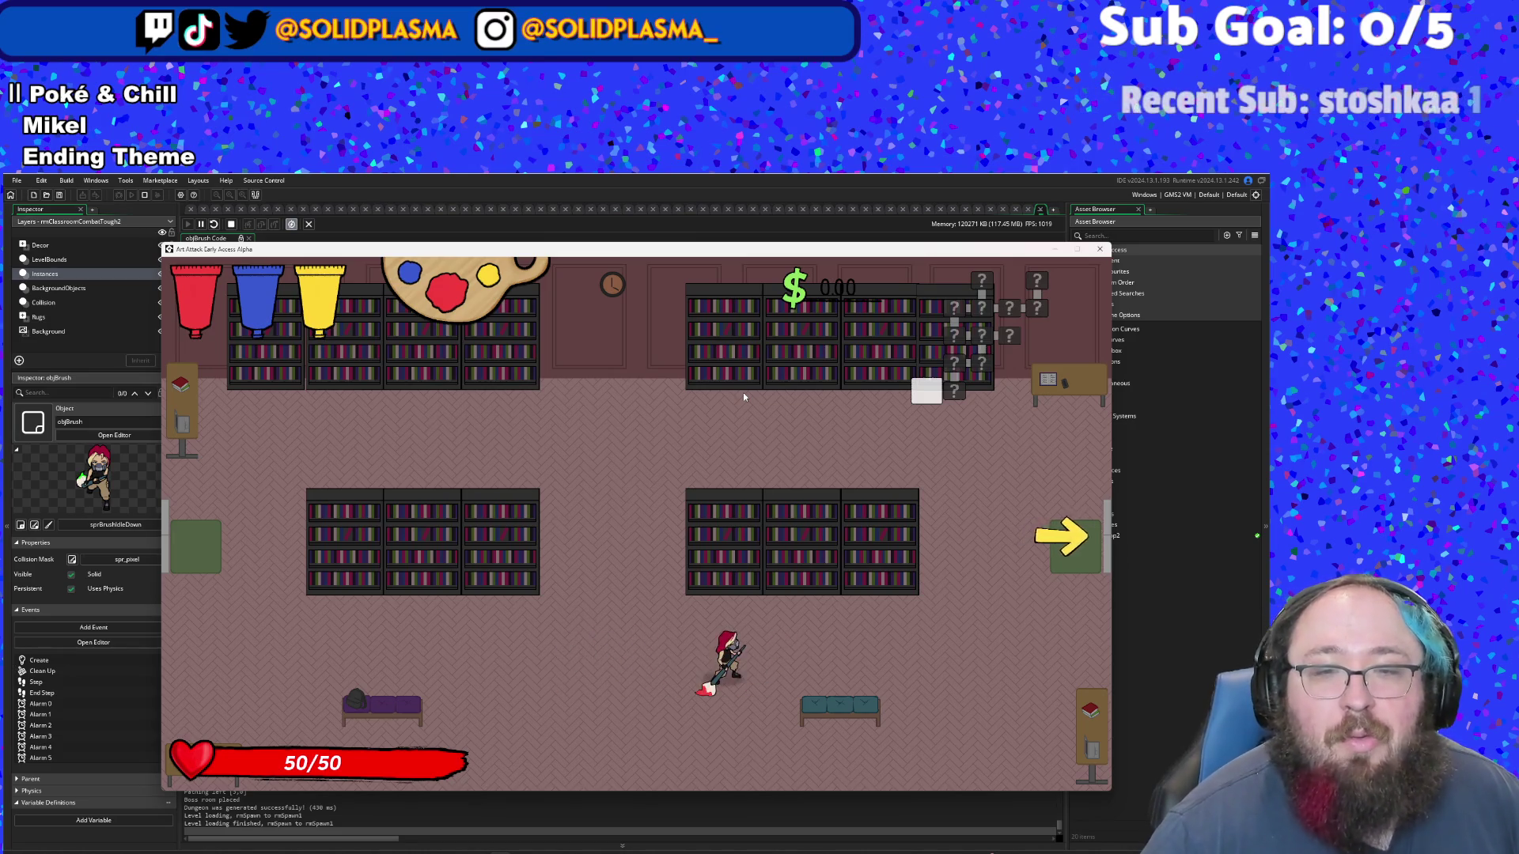
- Run the character around the floor in all directions, then close the game window
key(w)
key(a)
key(s)
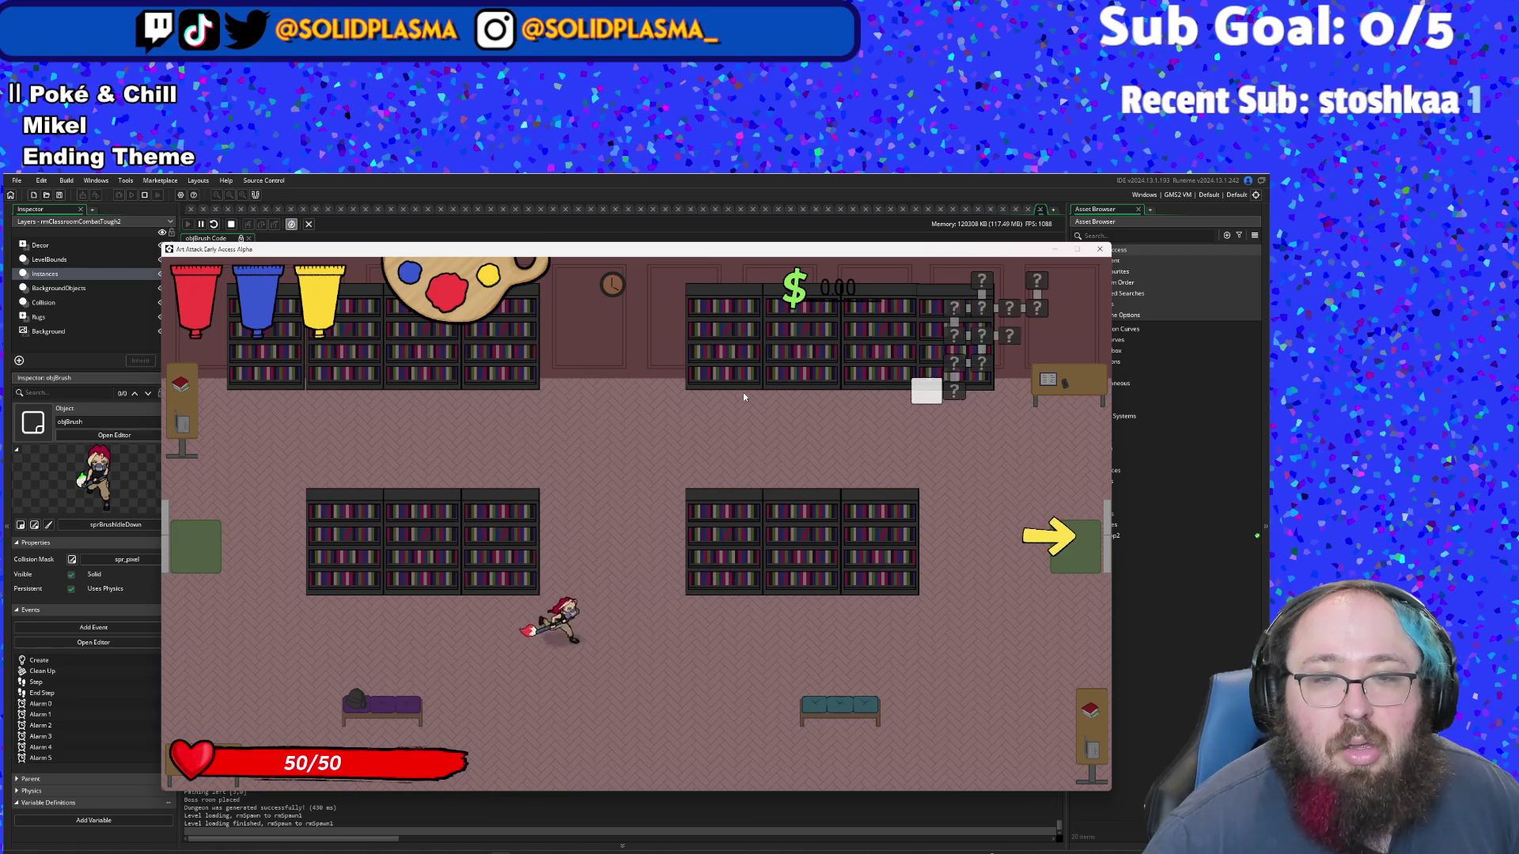
key(d)
key(s)
key(w)
key(a)
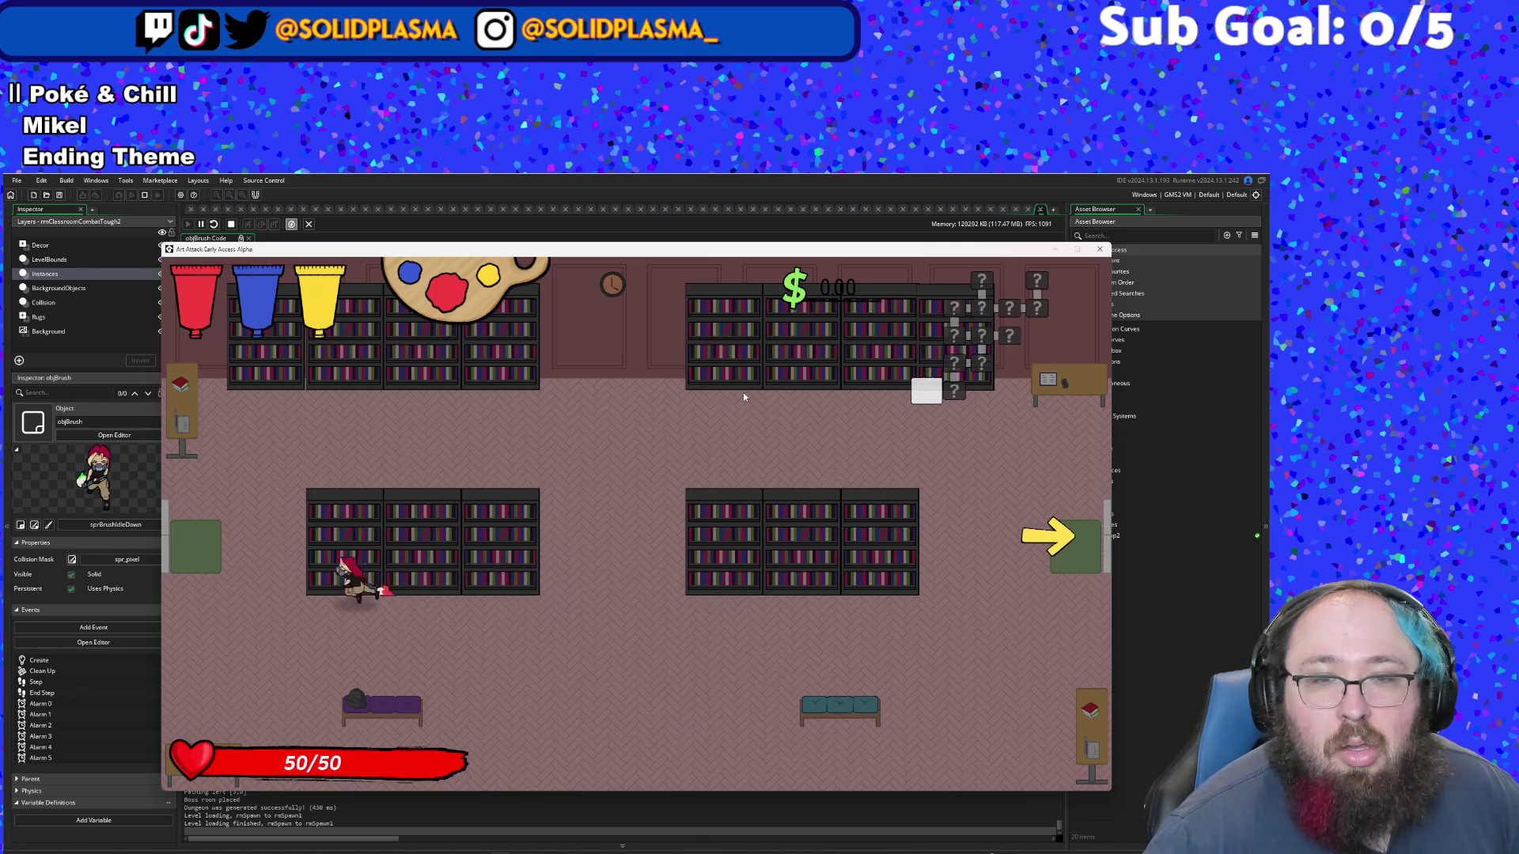
key(d)
key(a)
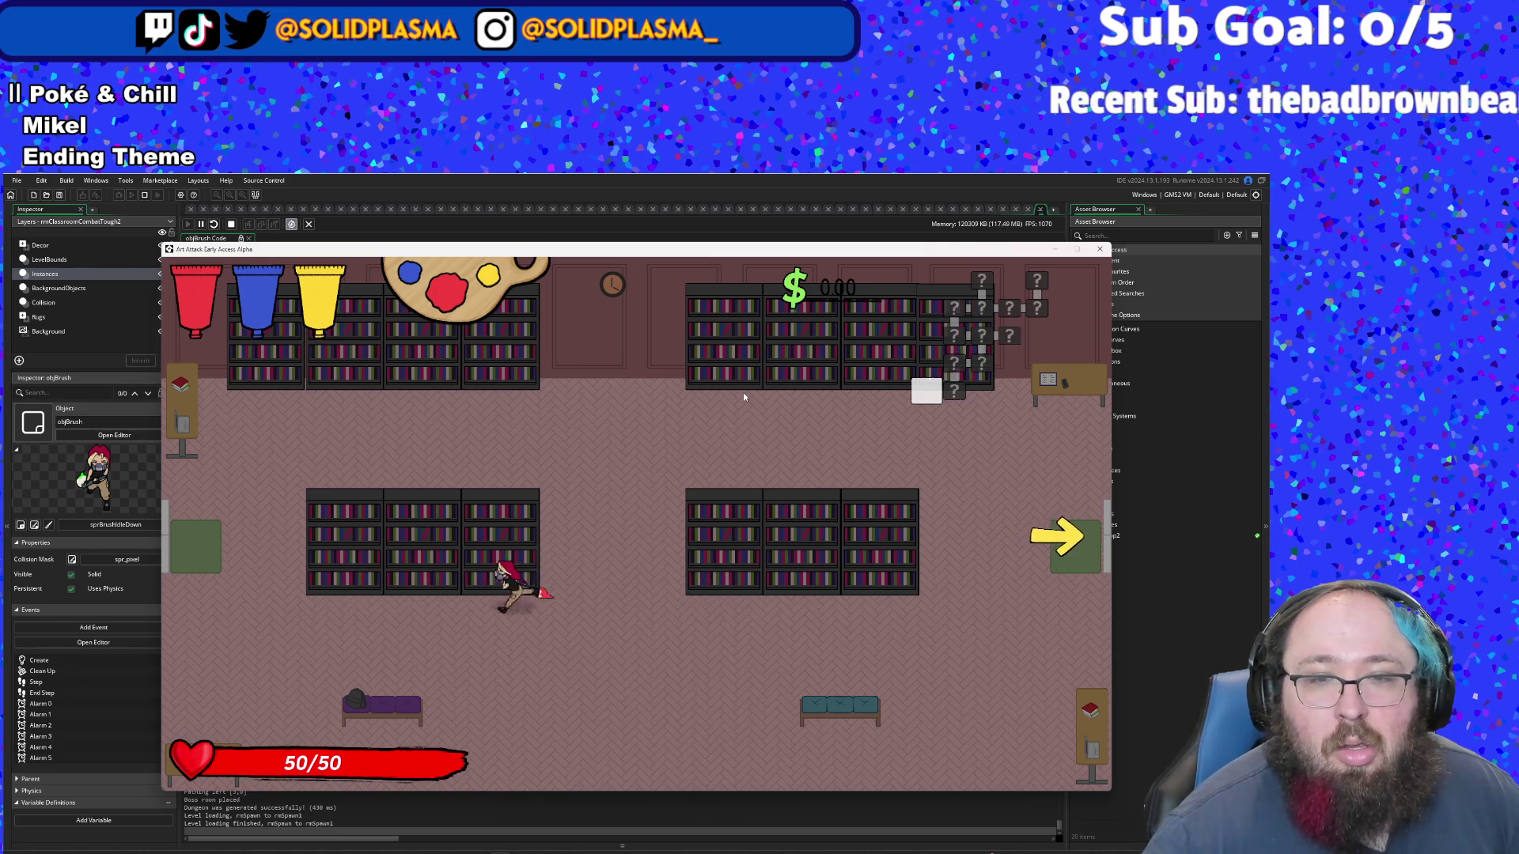
key(d)
key(a)
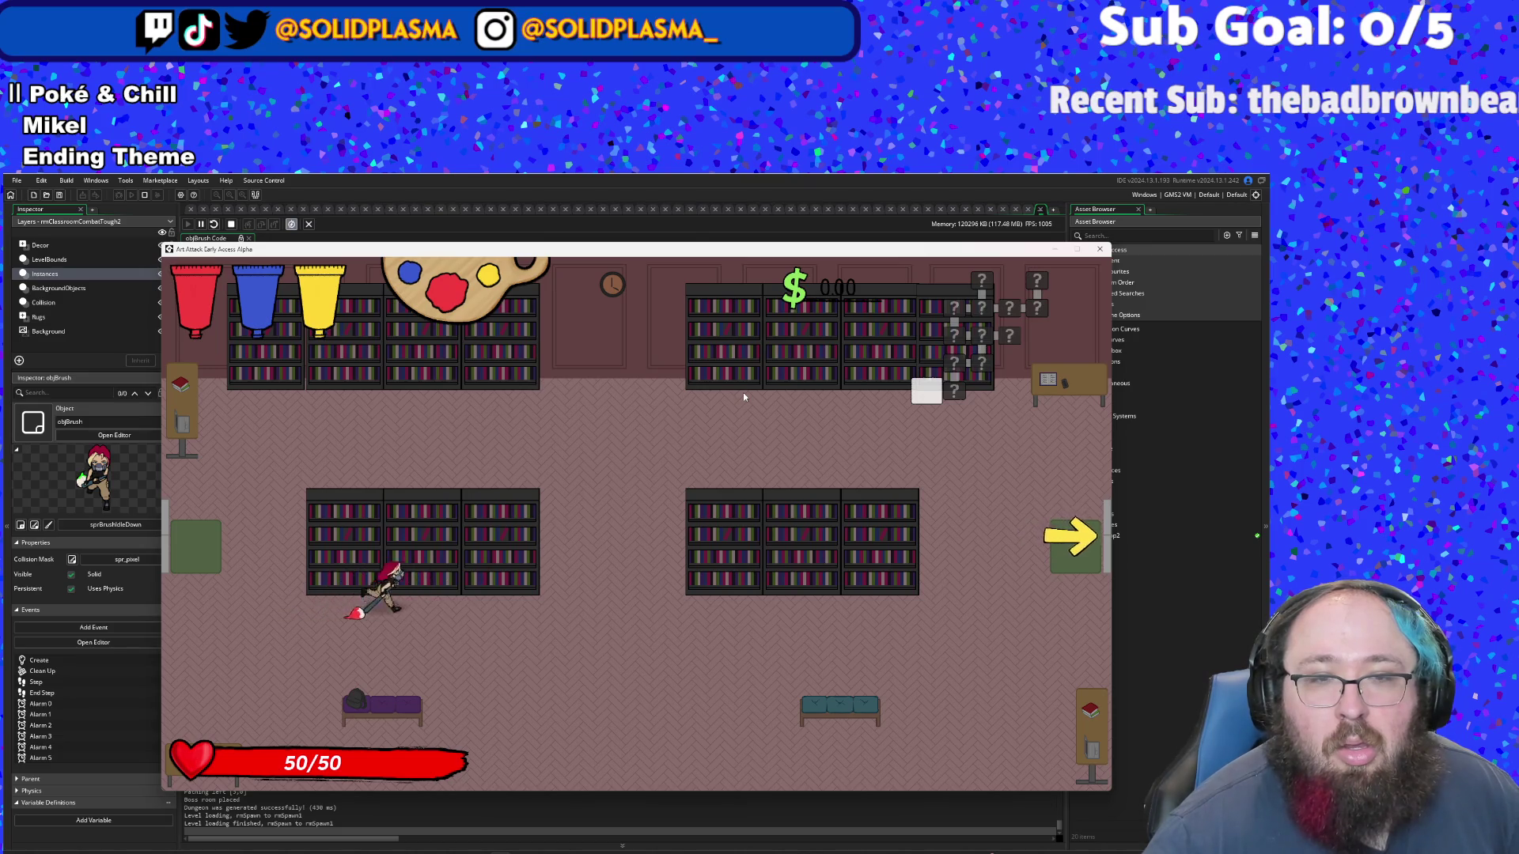
key(a)
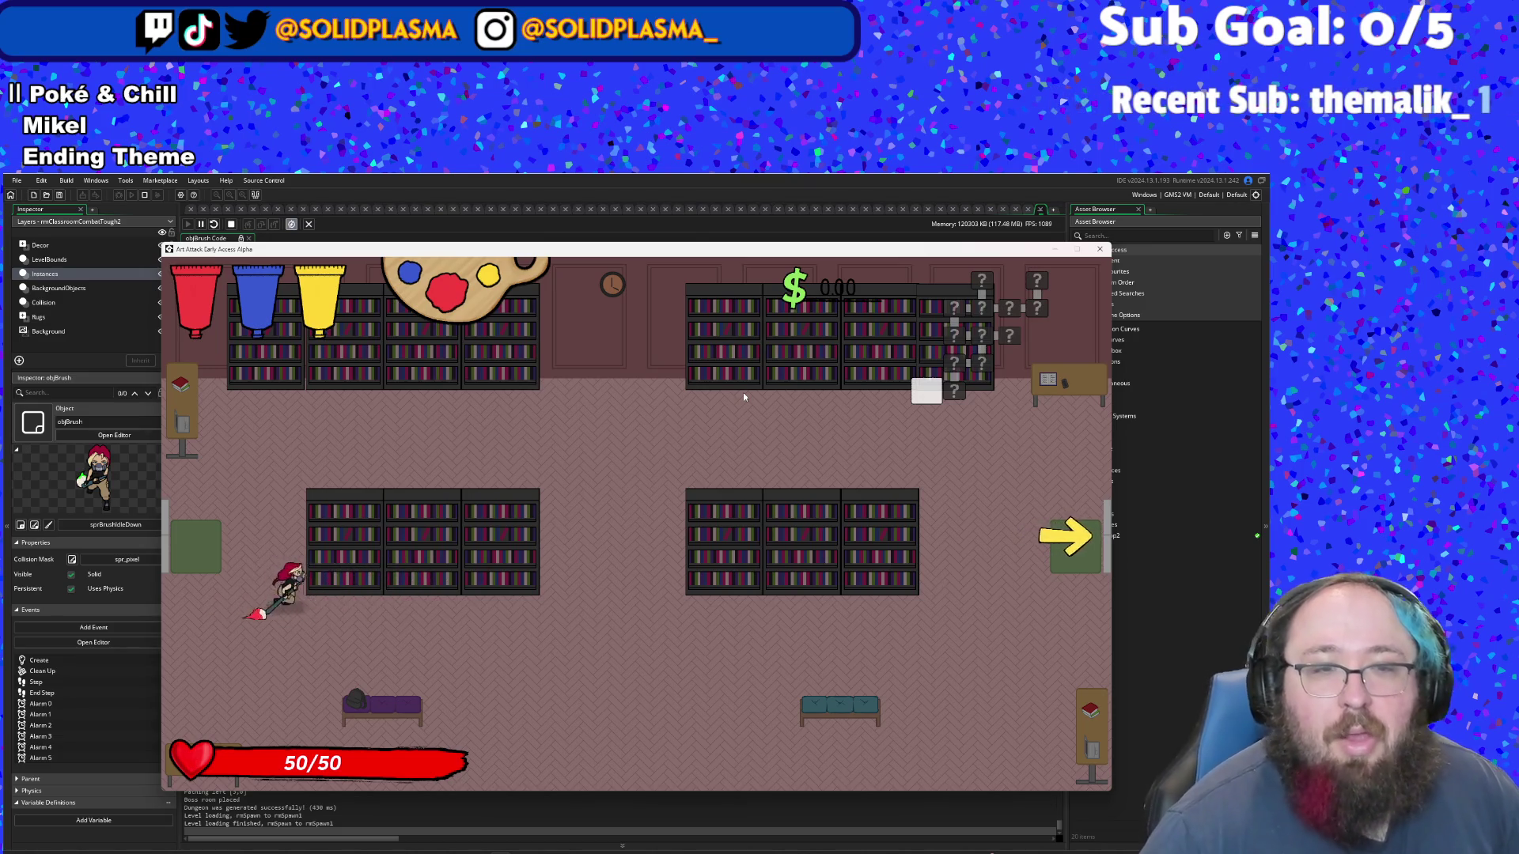
key(d)
key(a)
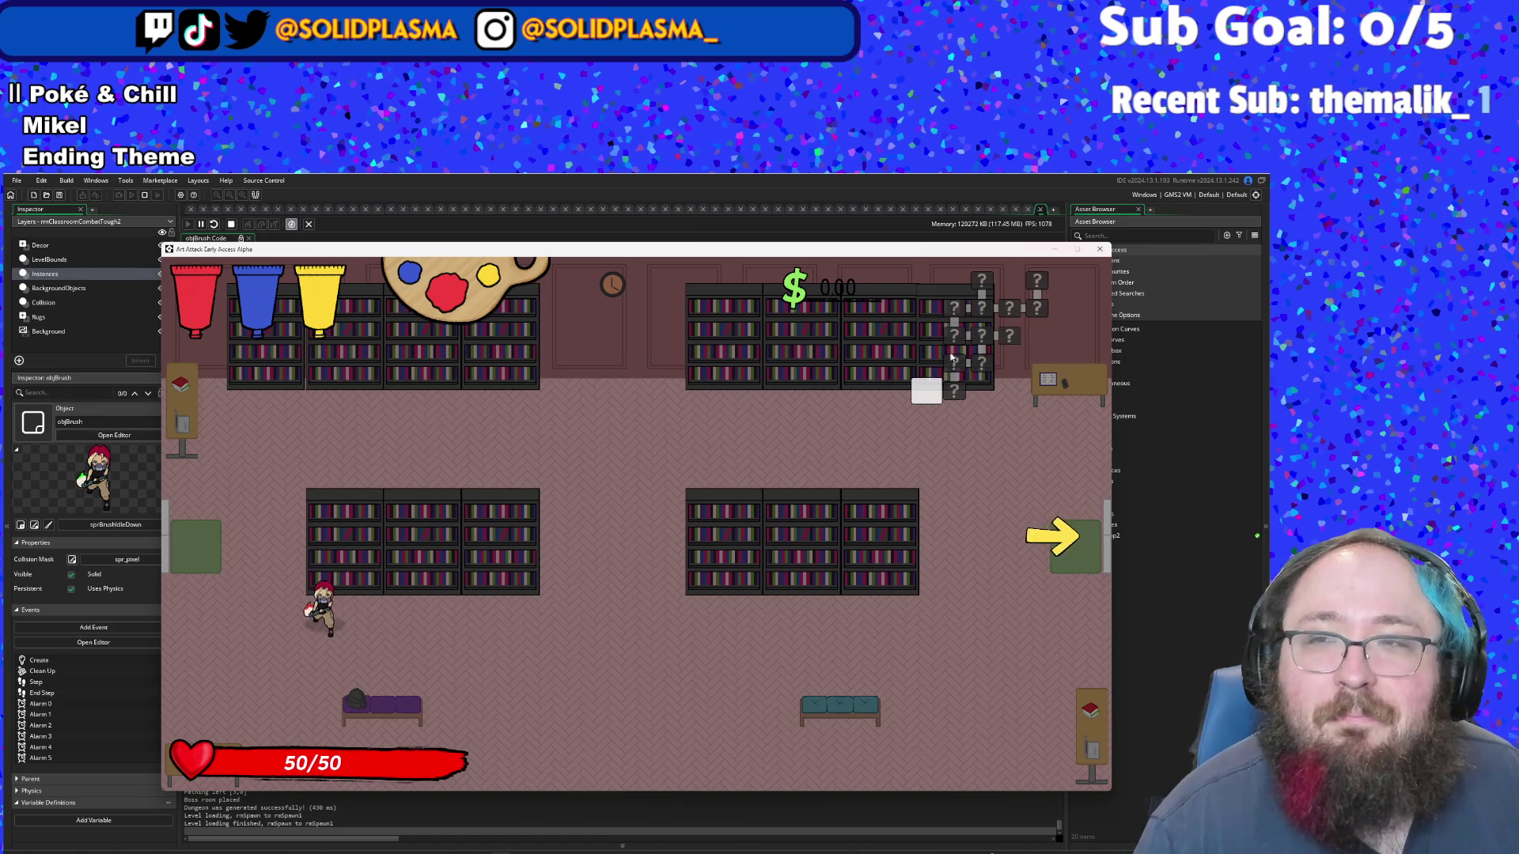
click(1098, 250)
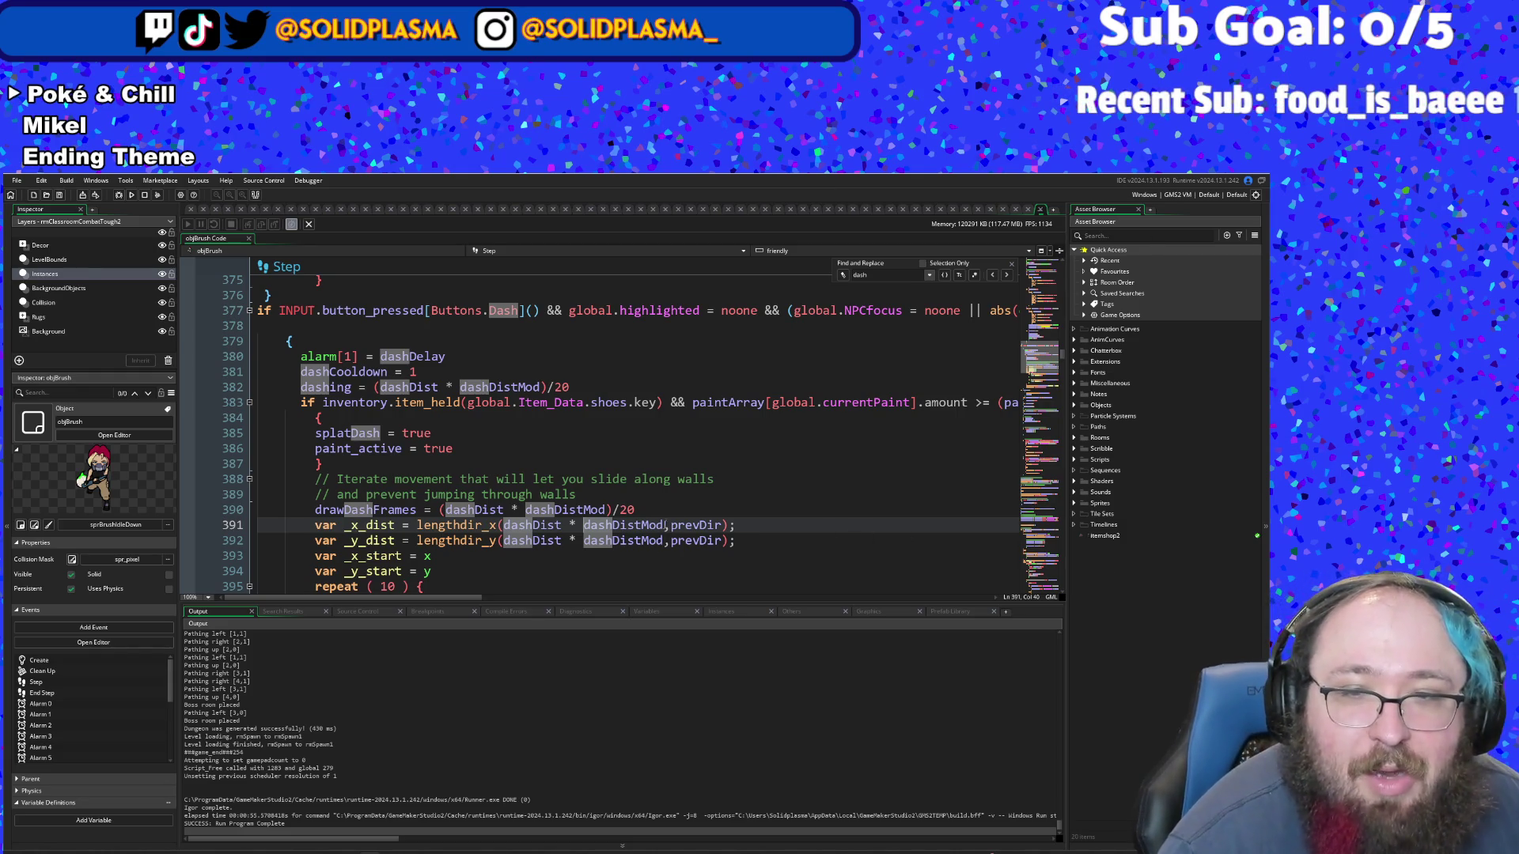
- Delete the prevDir angle argument from the dash distance lines 391 and 392
drag(672, 526, 721, 526)
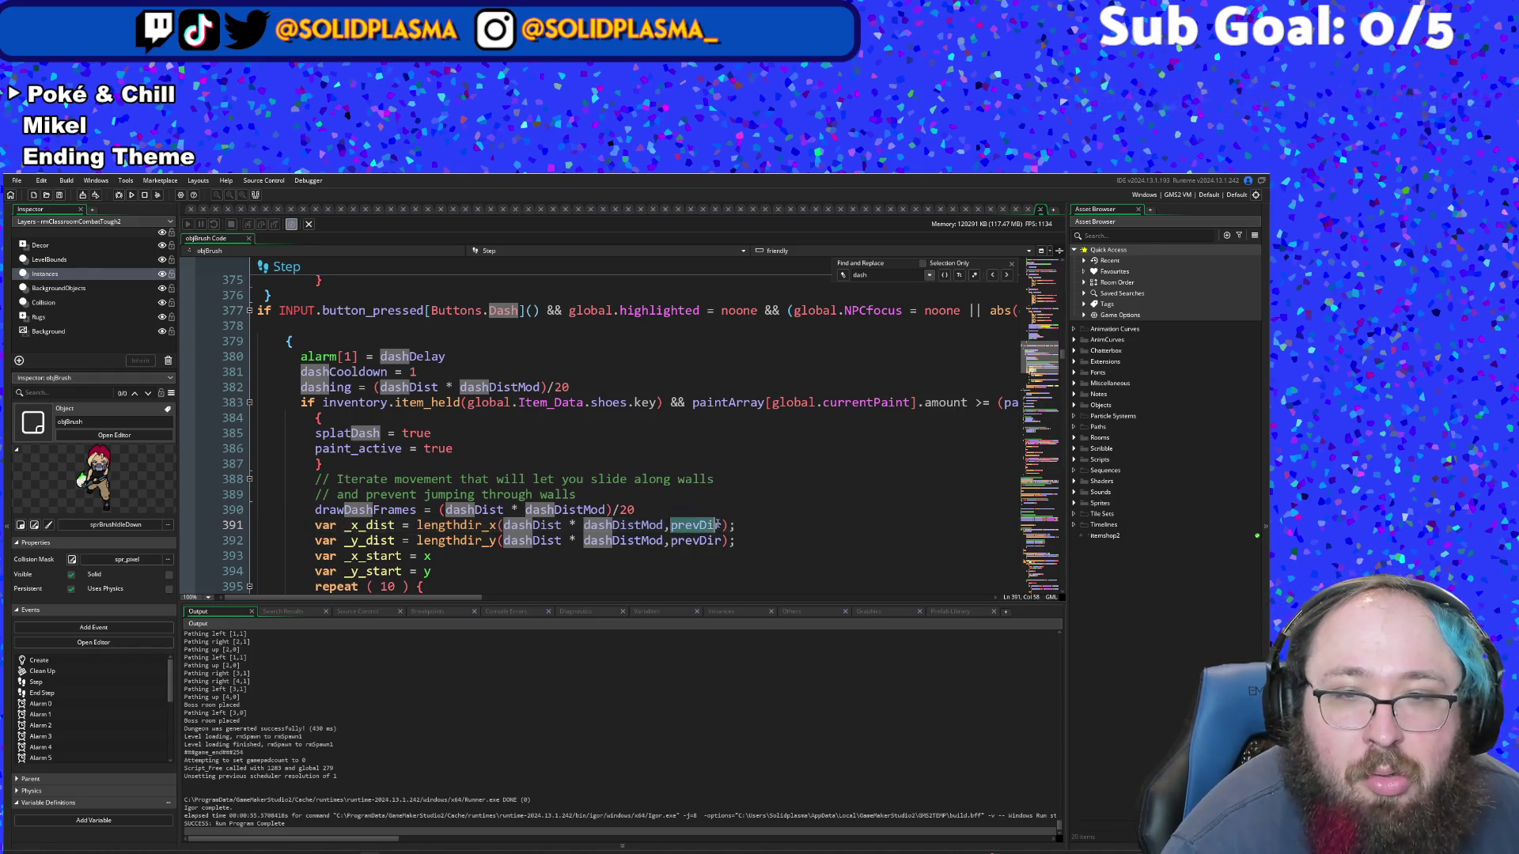
click(707, 551)
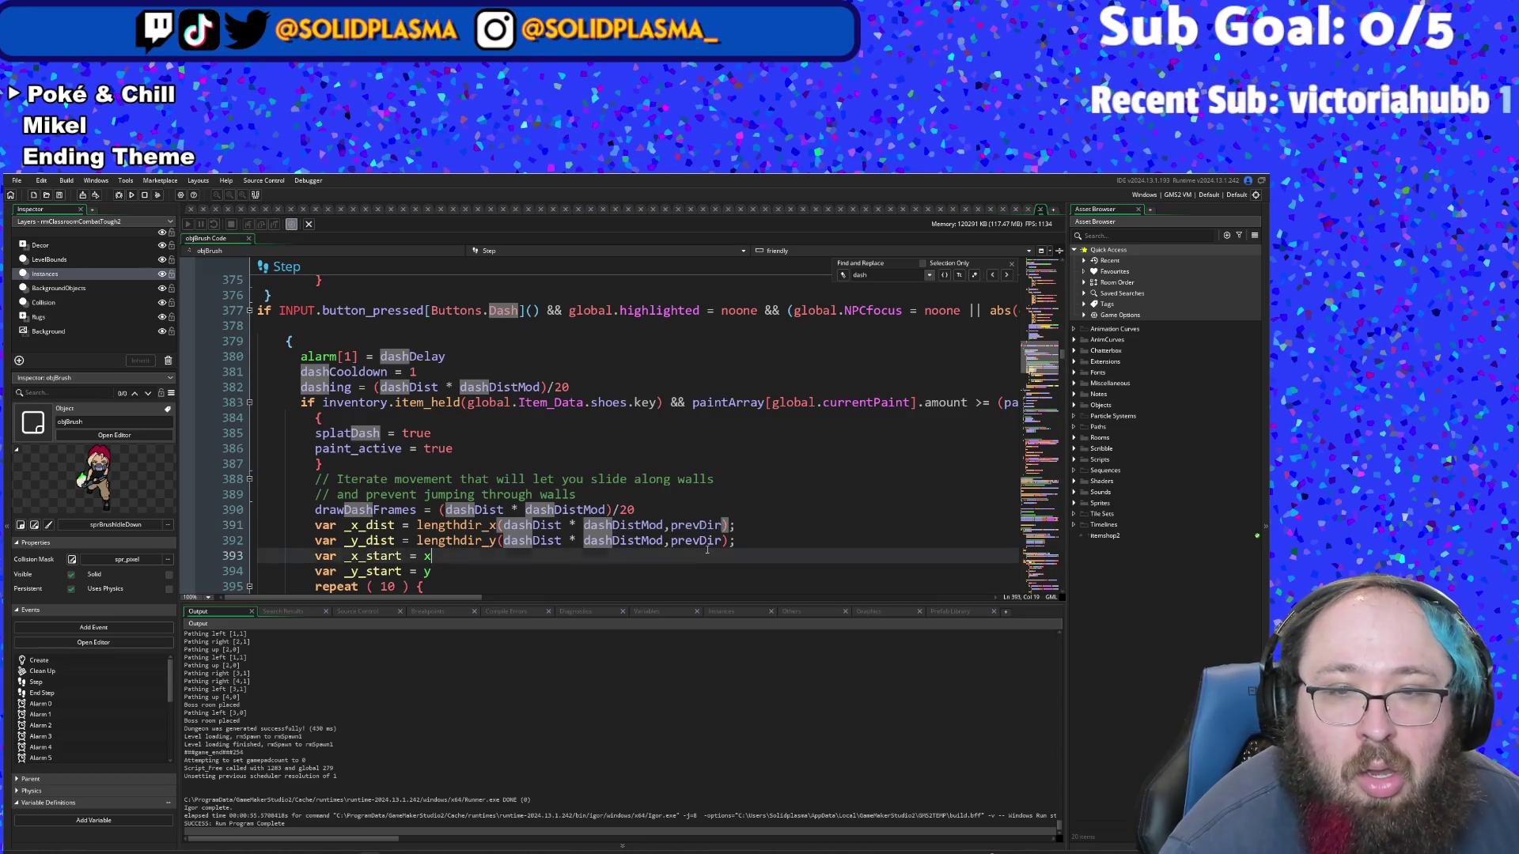
click(723, 541)
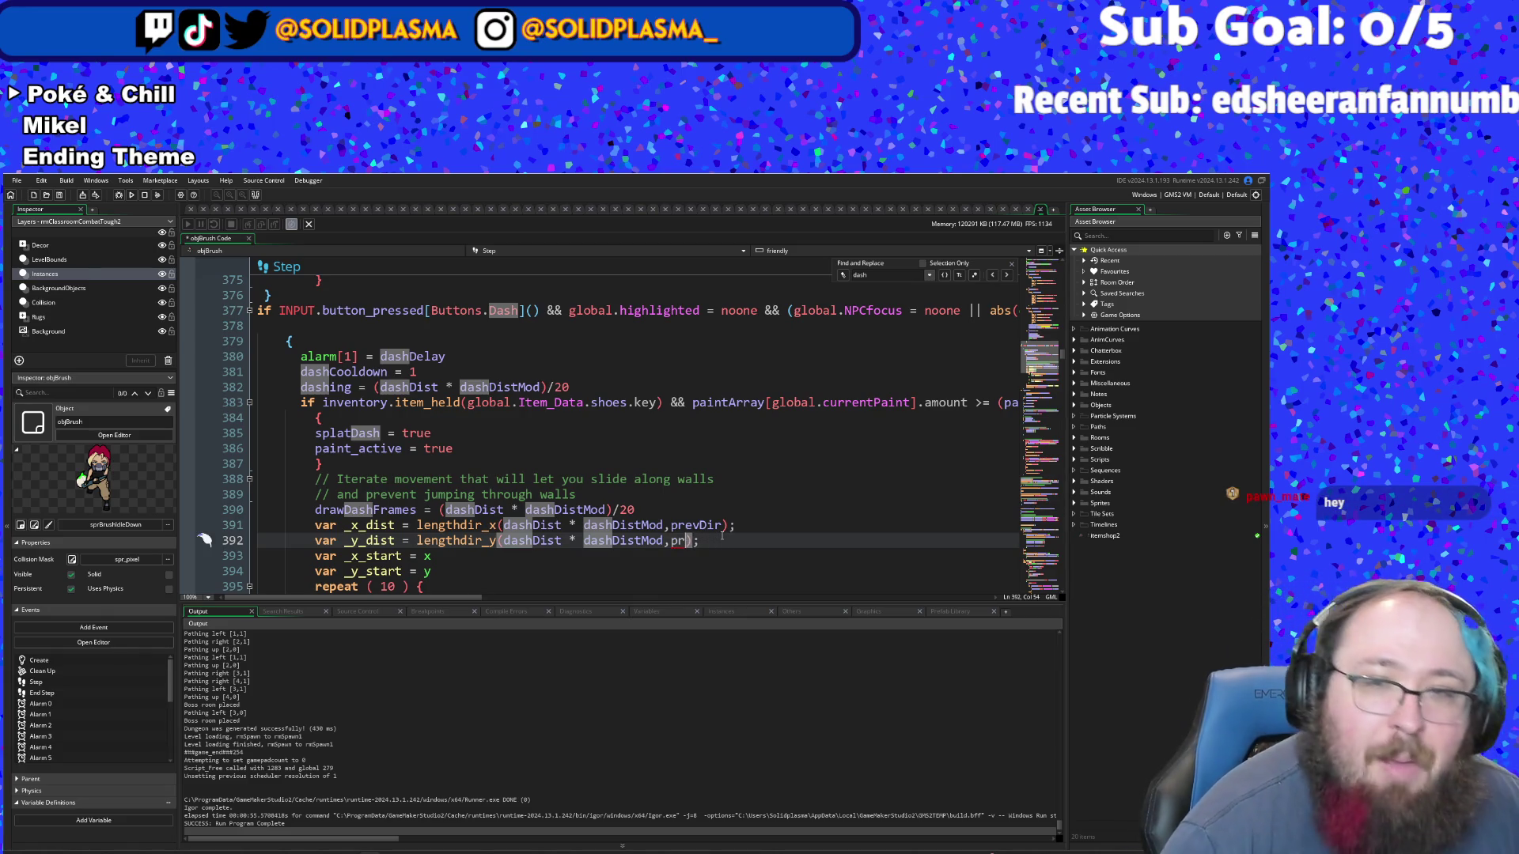
key(BackSpace)
key(BackSpace)
key(Up)
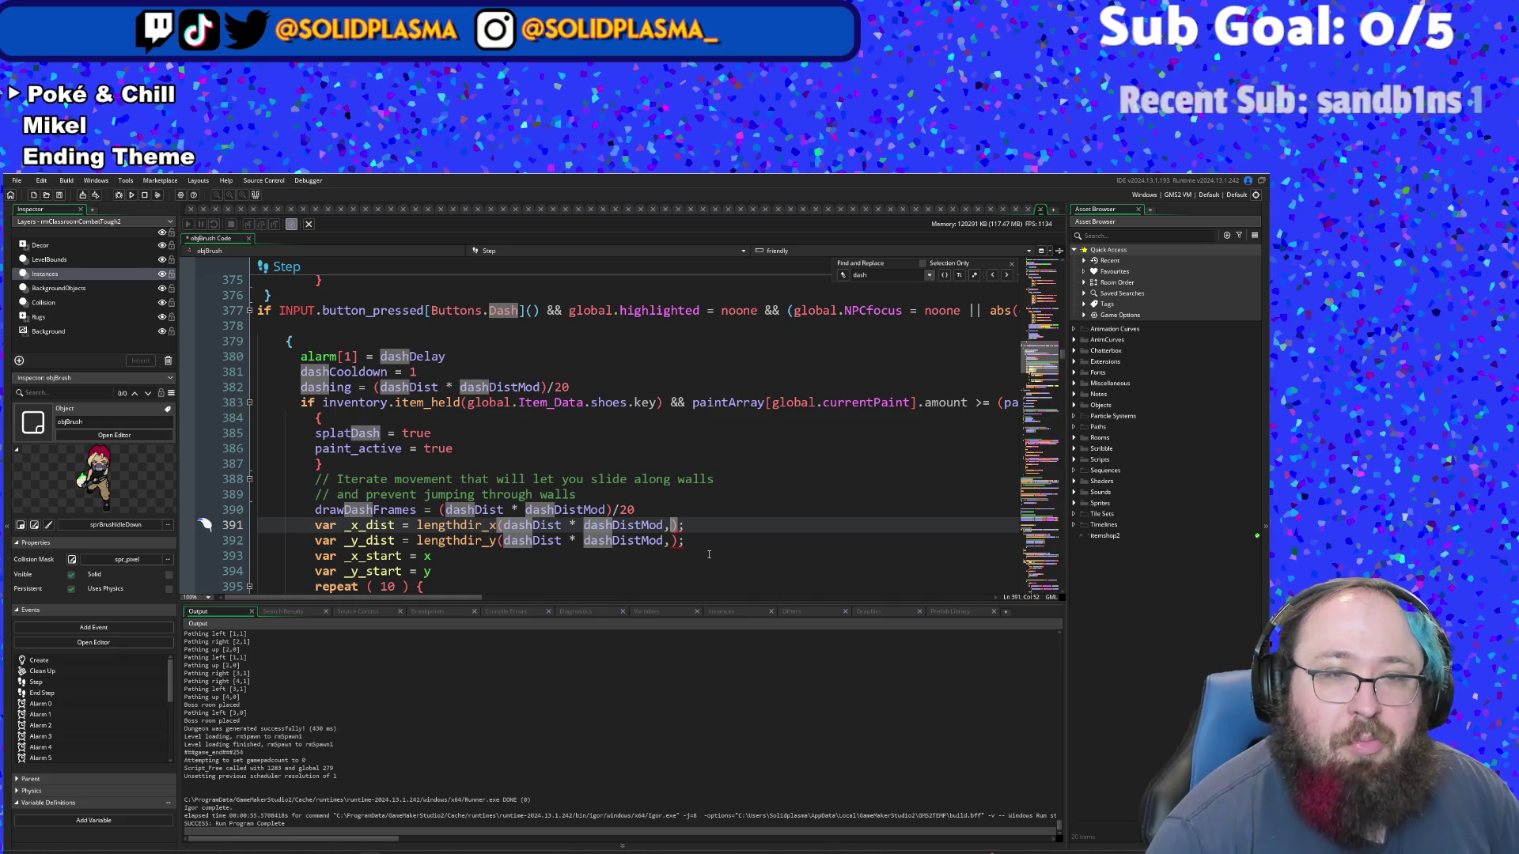
- Enter point_direction(x,y,moveX,moveY) as the angle argument on line 391
text(point_direction(m)
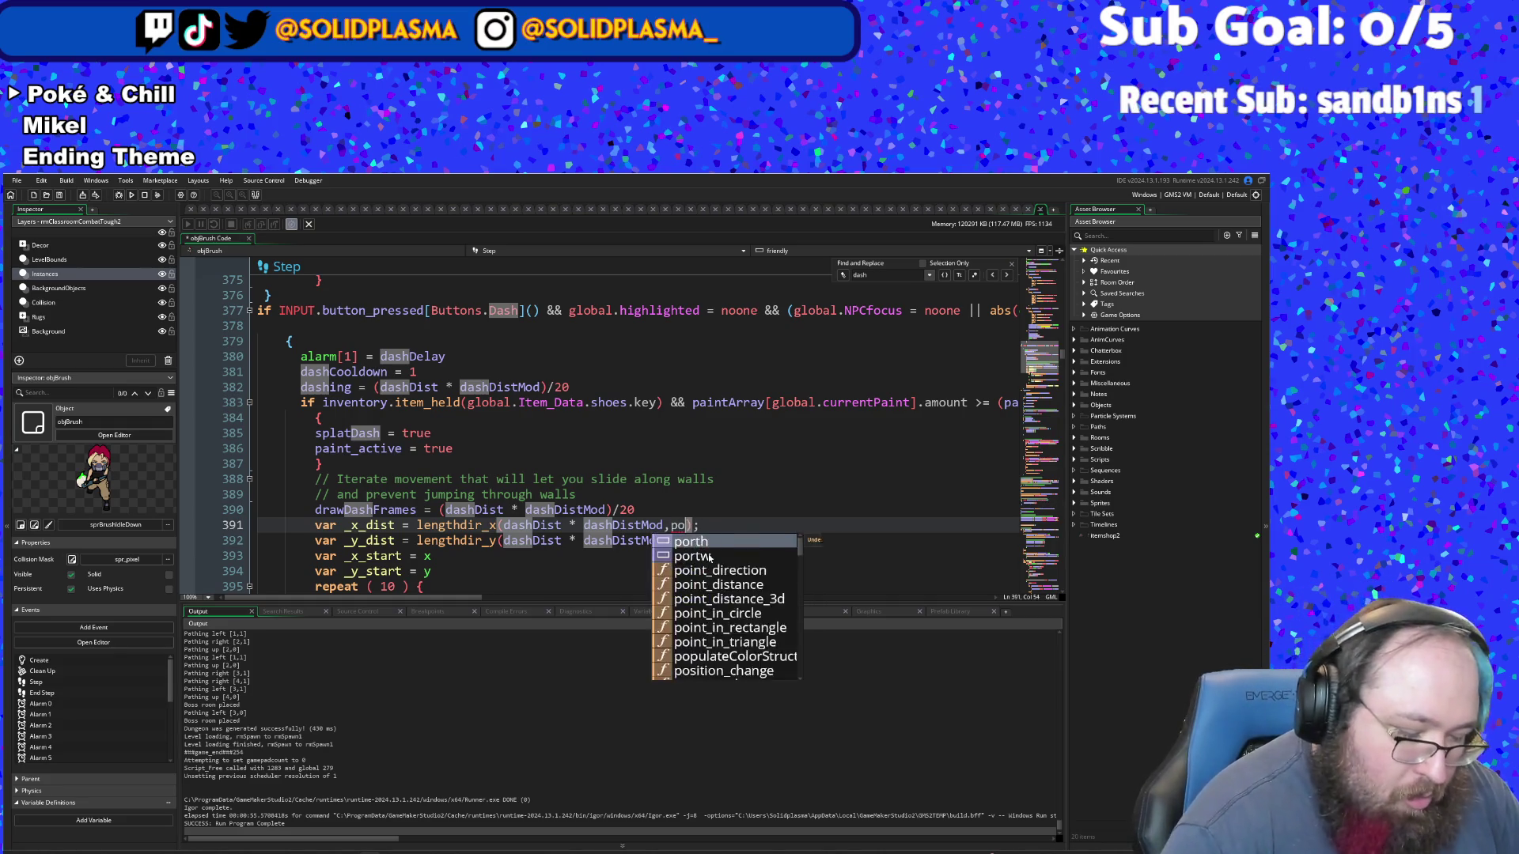
text(o)
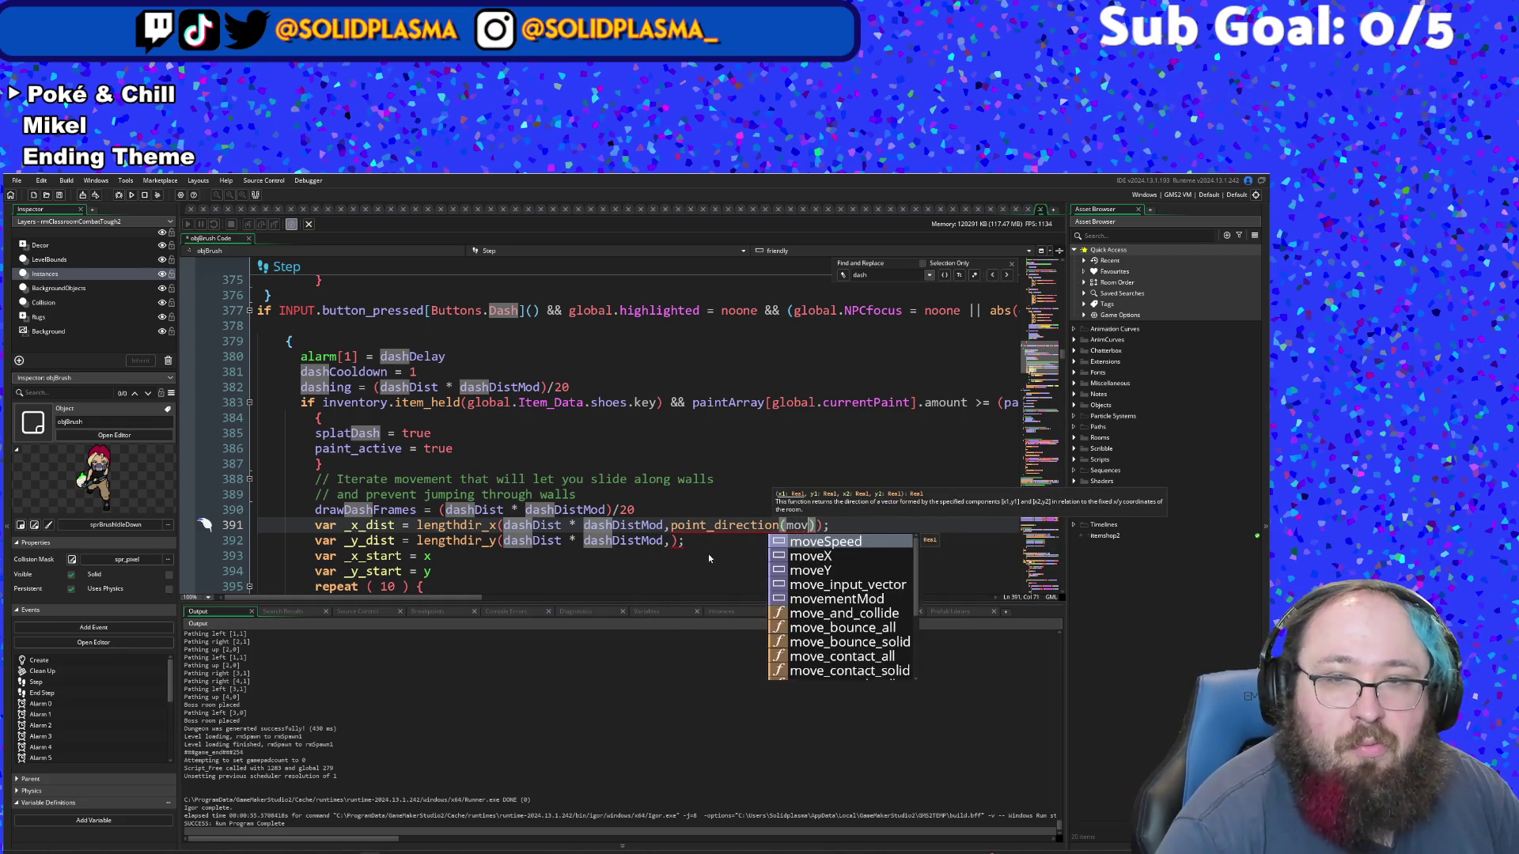
key(BackSpace)
key(BackSpace)
text(x,y,move)
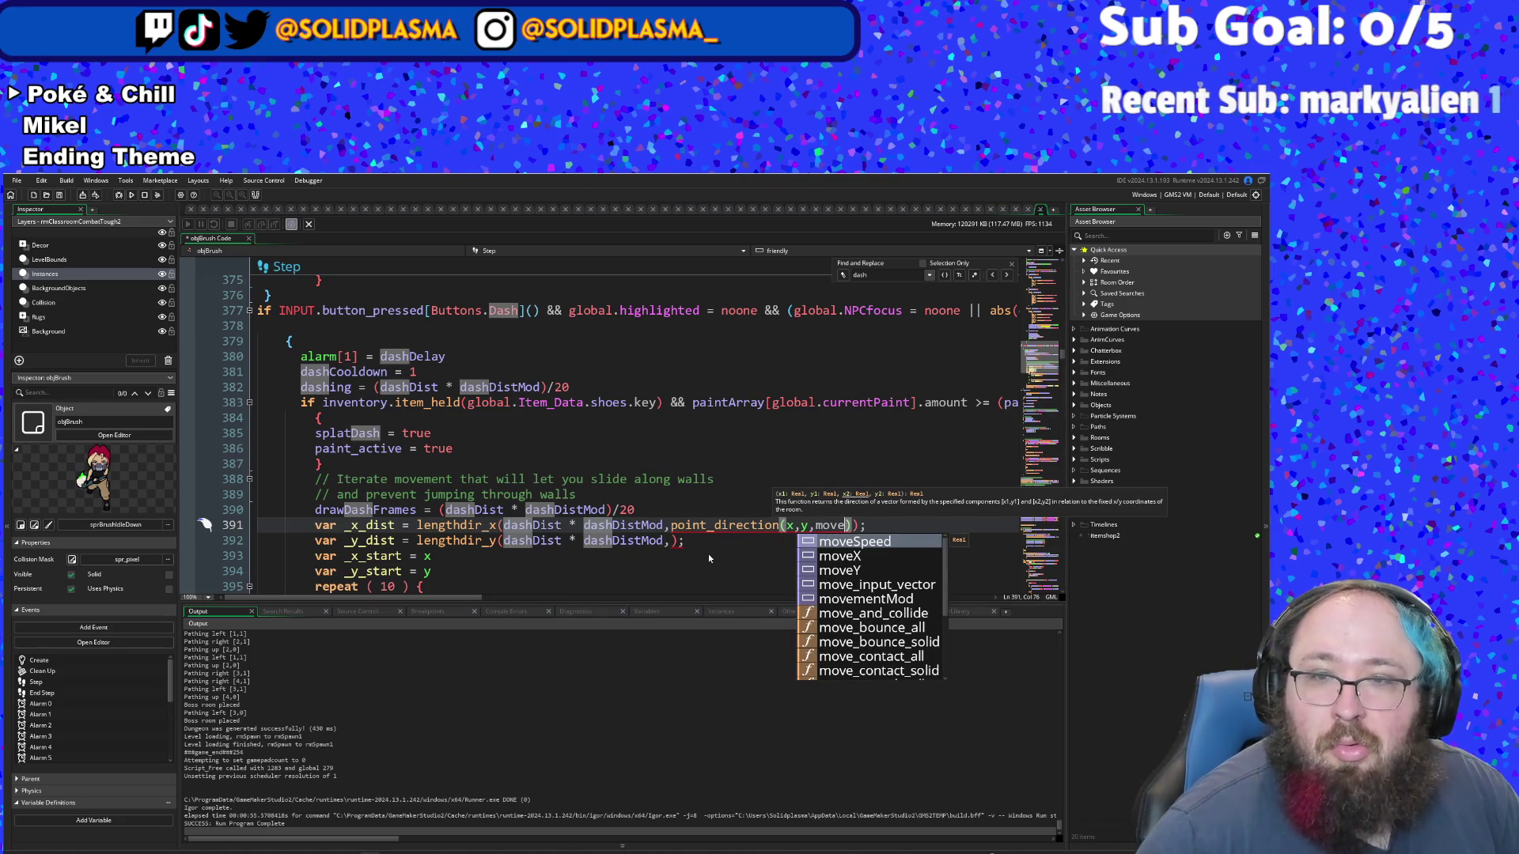
key(Down)
key(Return)
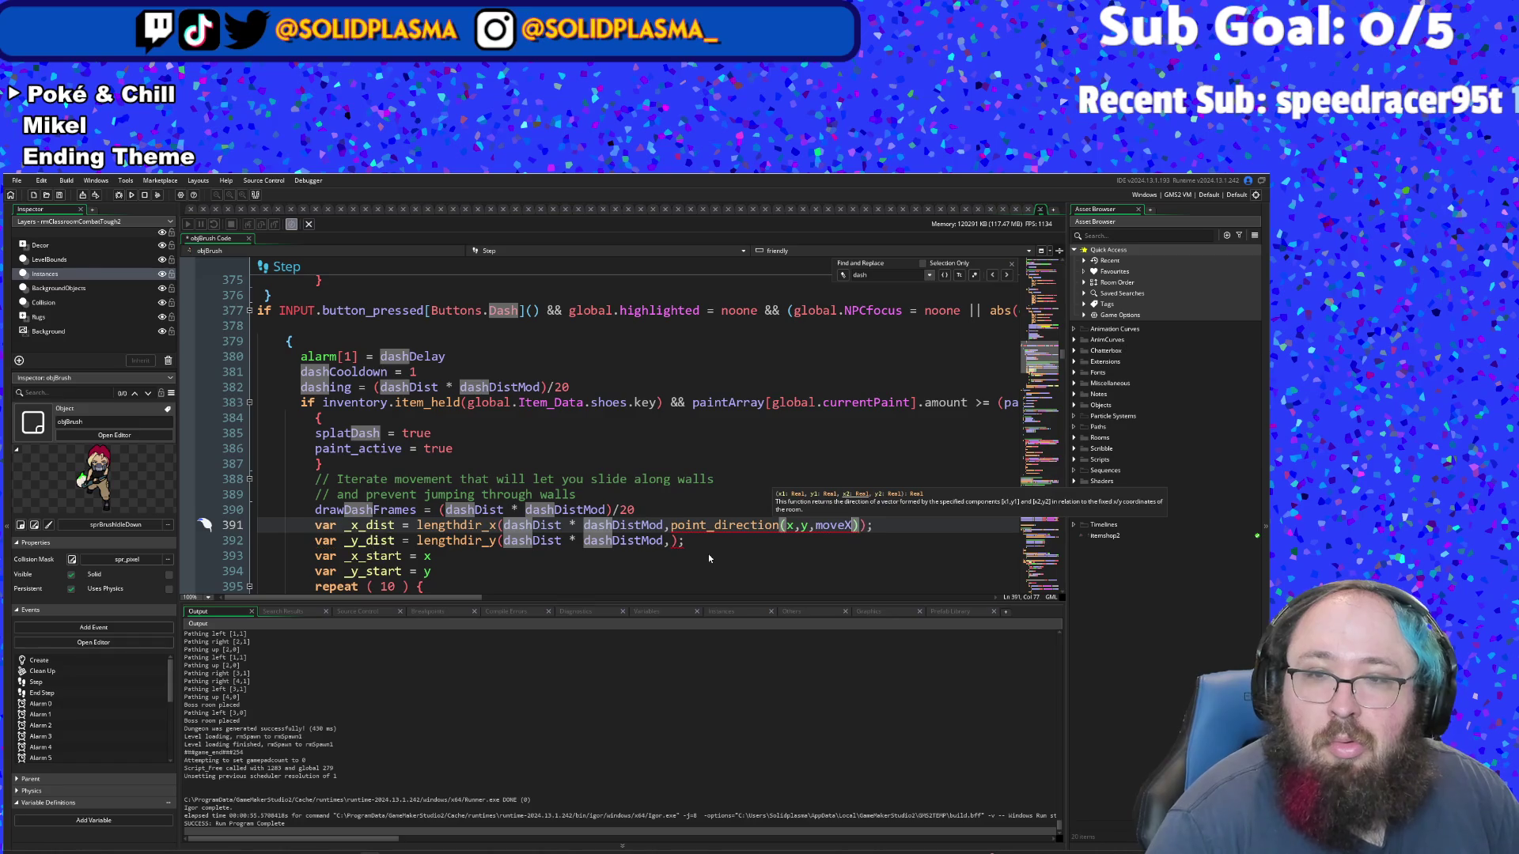
text(,move)
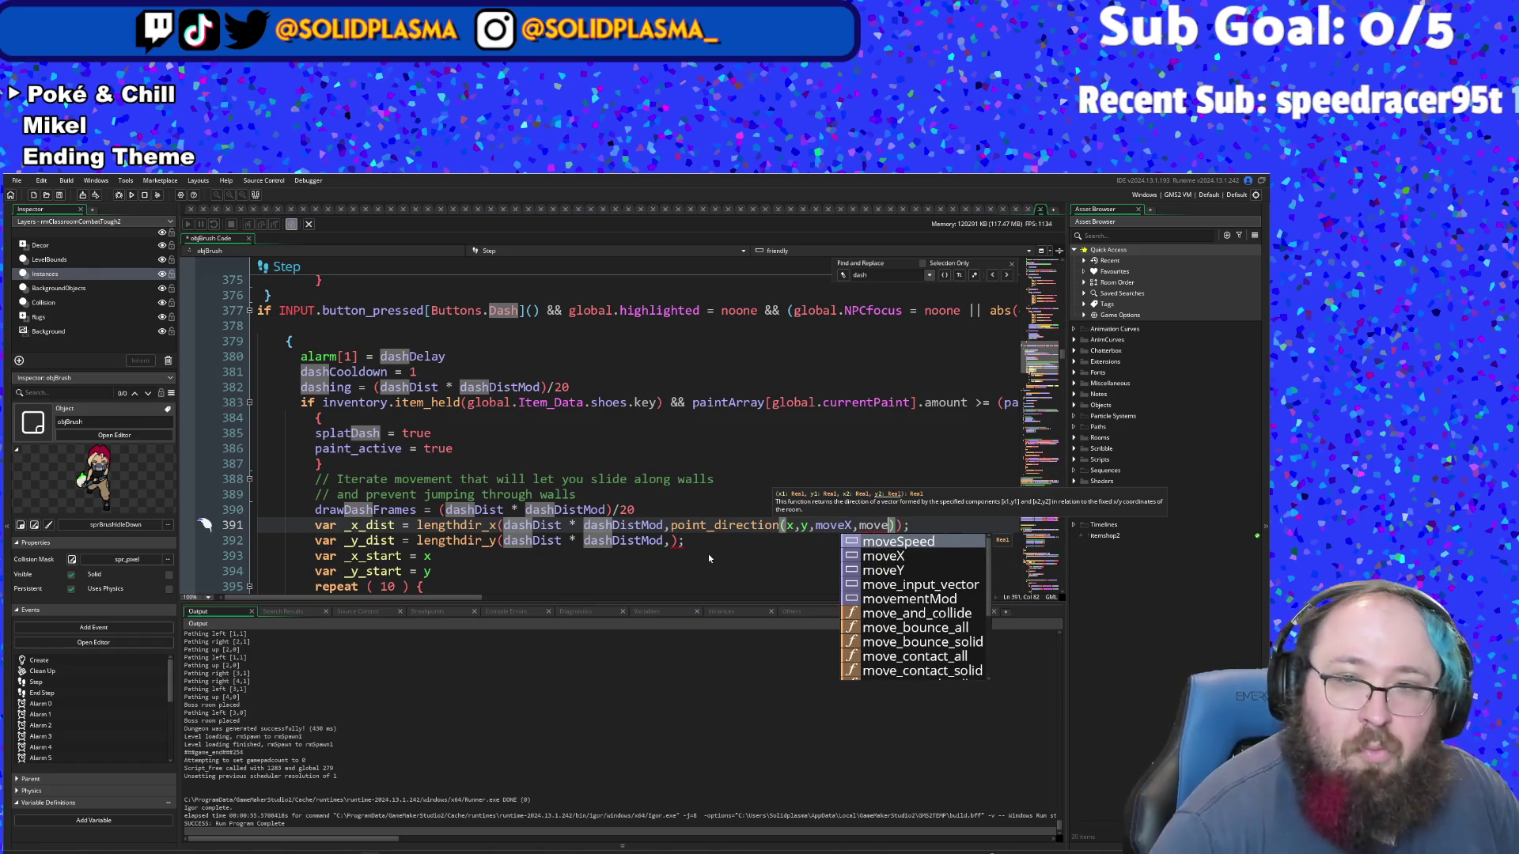
key(Down)
key(Down)
key(Return)
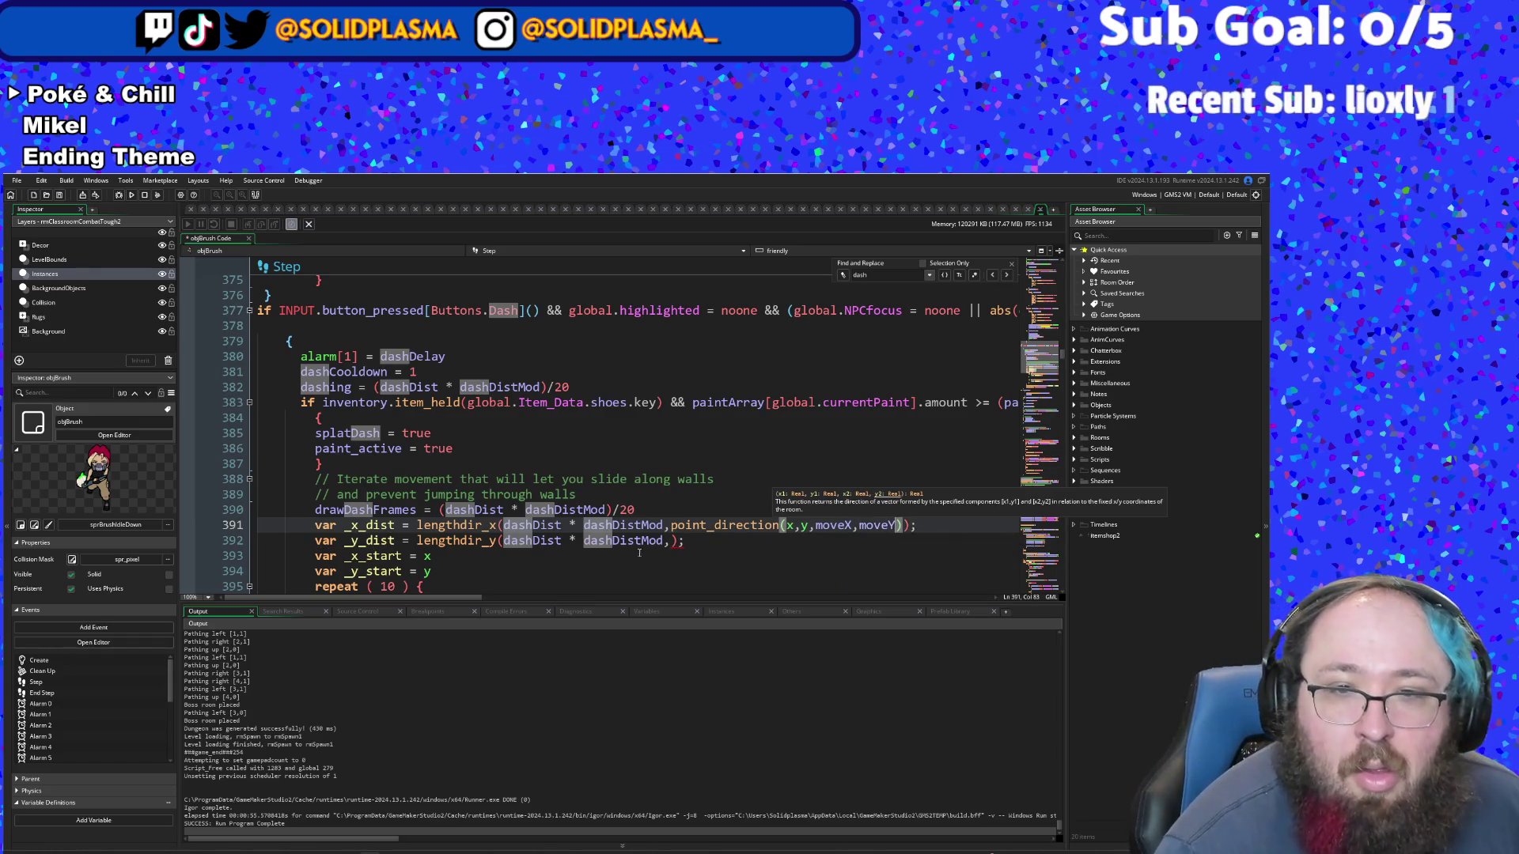
- Copy the point_direction call from line 391 into line 392's angle argument
drag(671, 526, 895, 525)
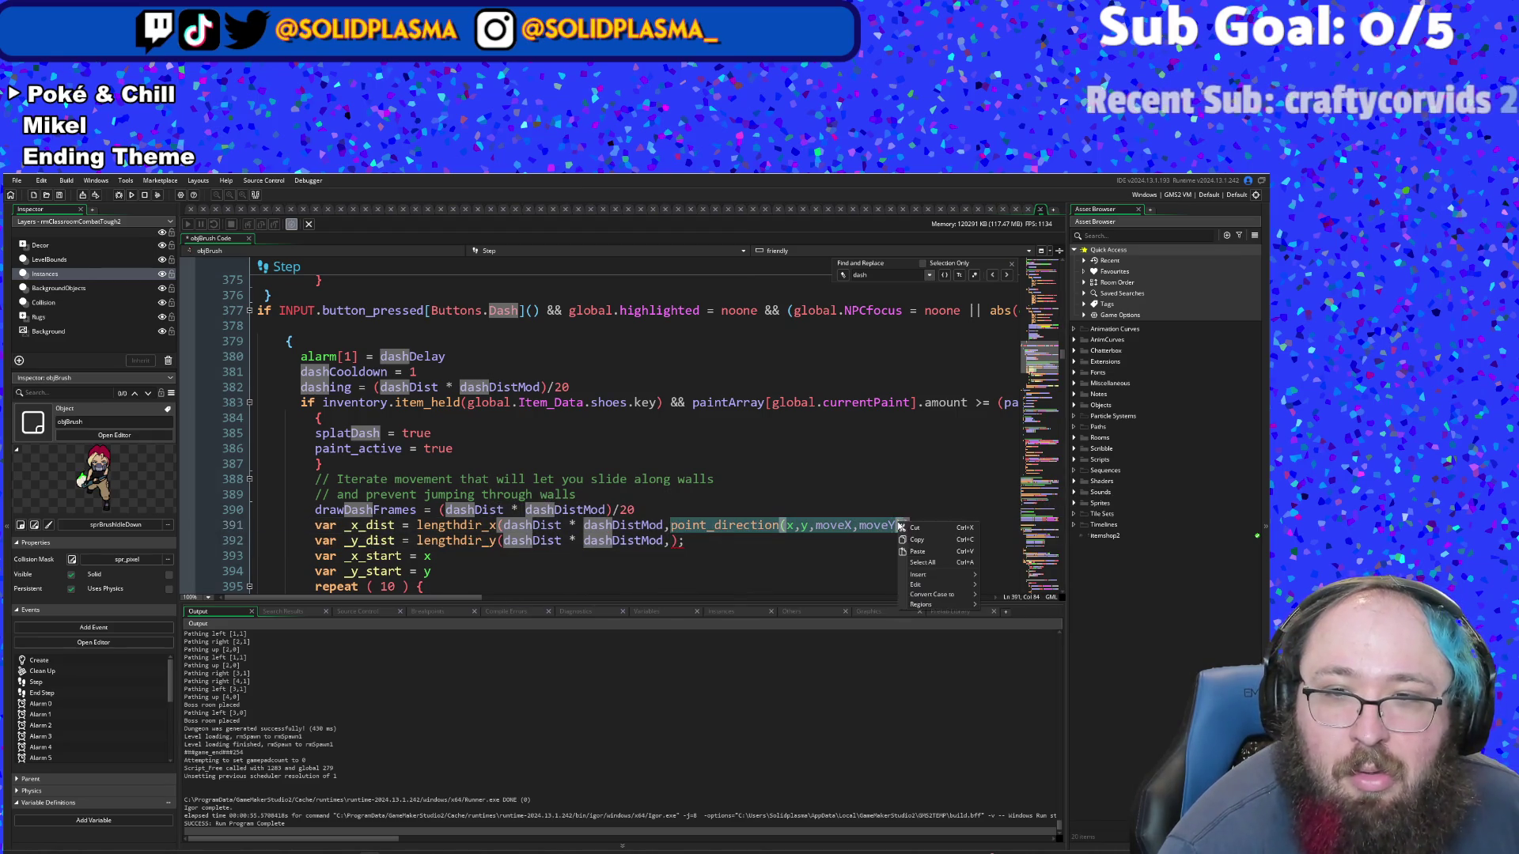
click(673, 542)
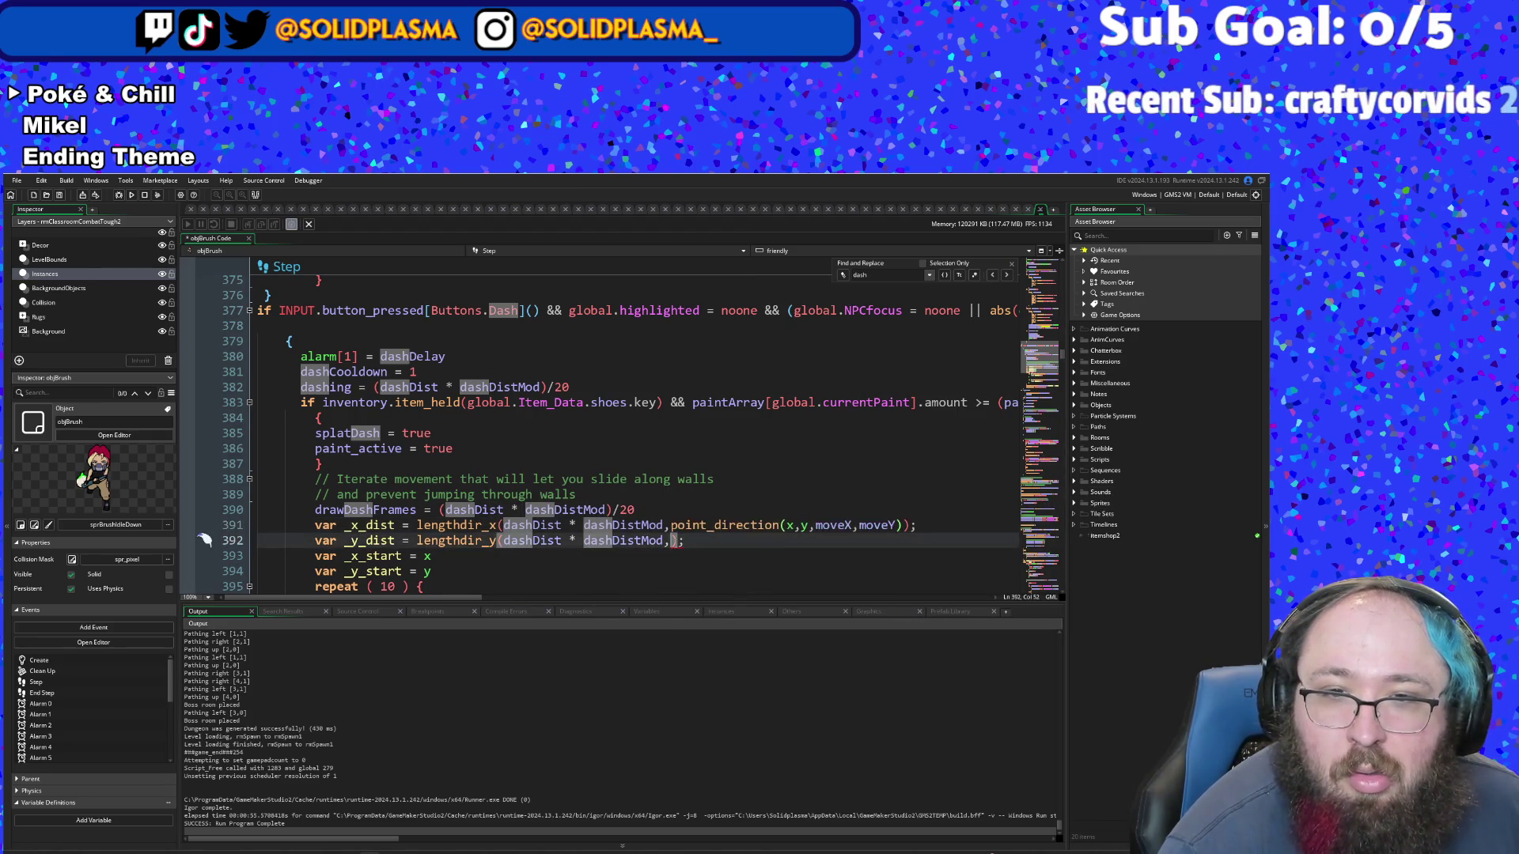
text(point_direction(x,y,moveX,moveY))
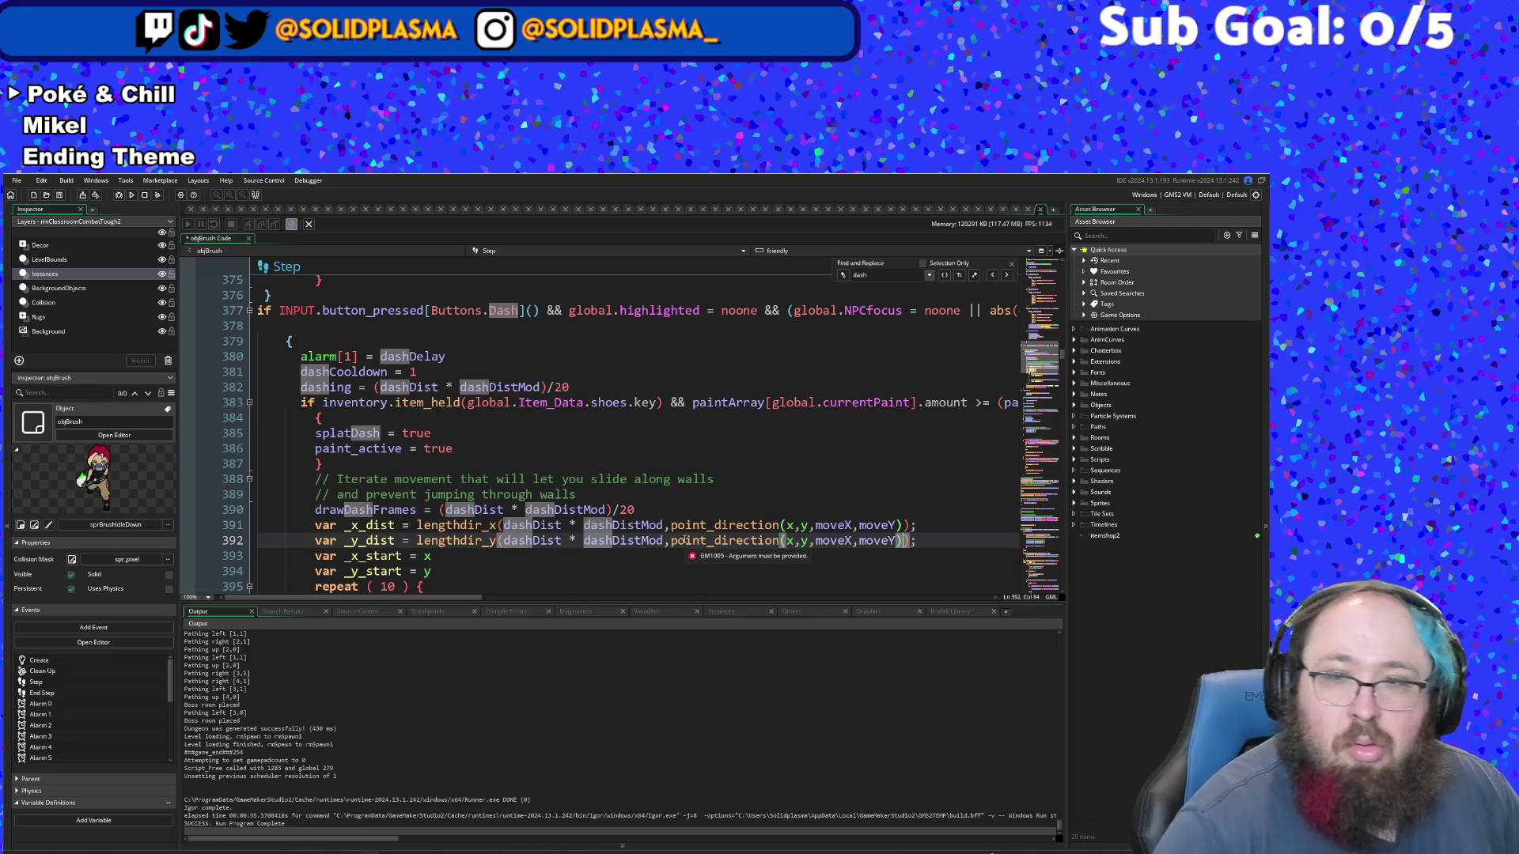
click(705, 525)
scroll(704, 526, up, 4)
scroll(705, 526, up, 4)
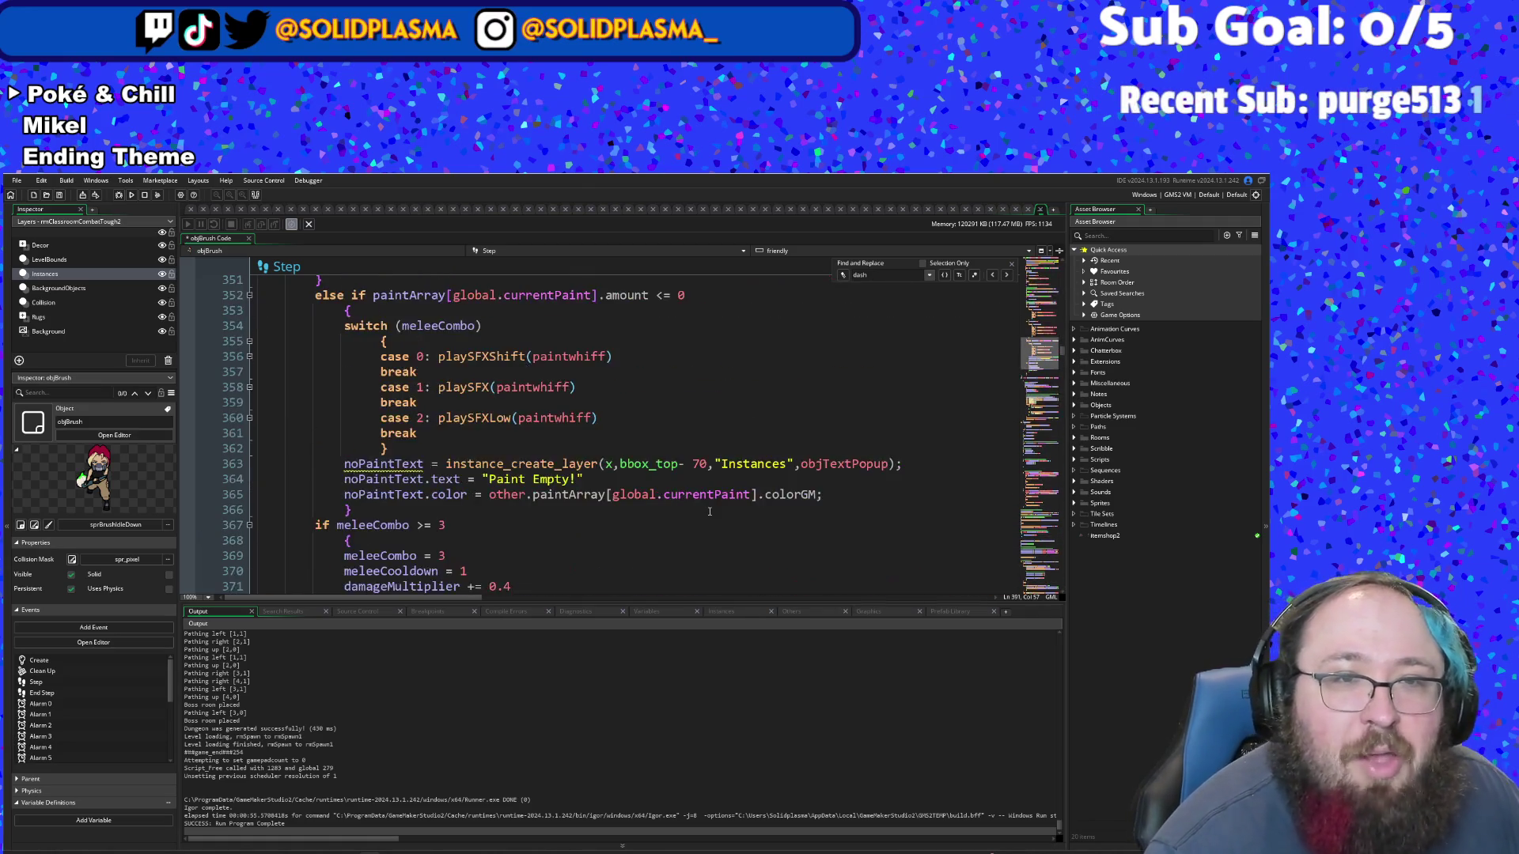
scroll(705, 523, down, 2)
scroll(706, 506, up, 16)
scroll(707, 505, up, 20)
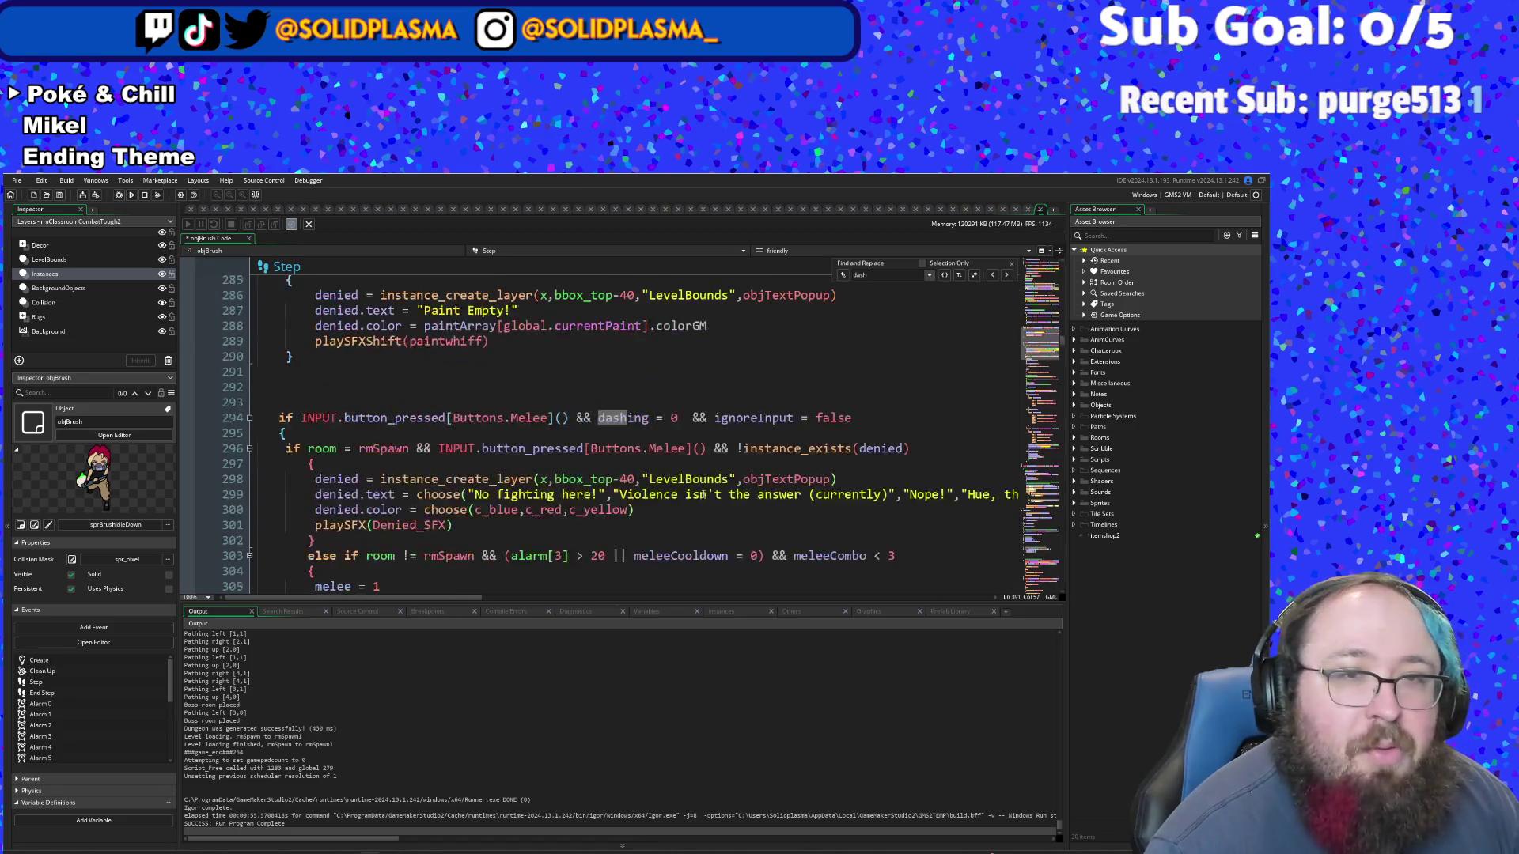
scroll(702, 438, up, 15)
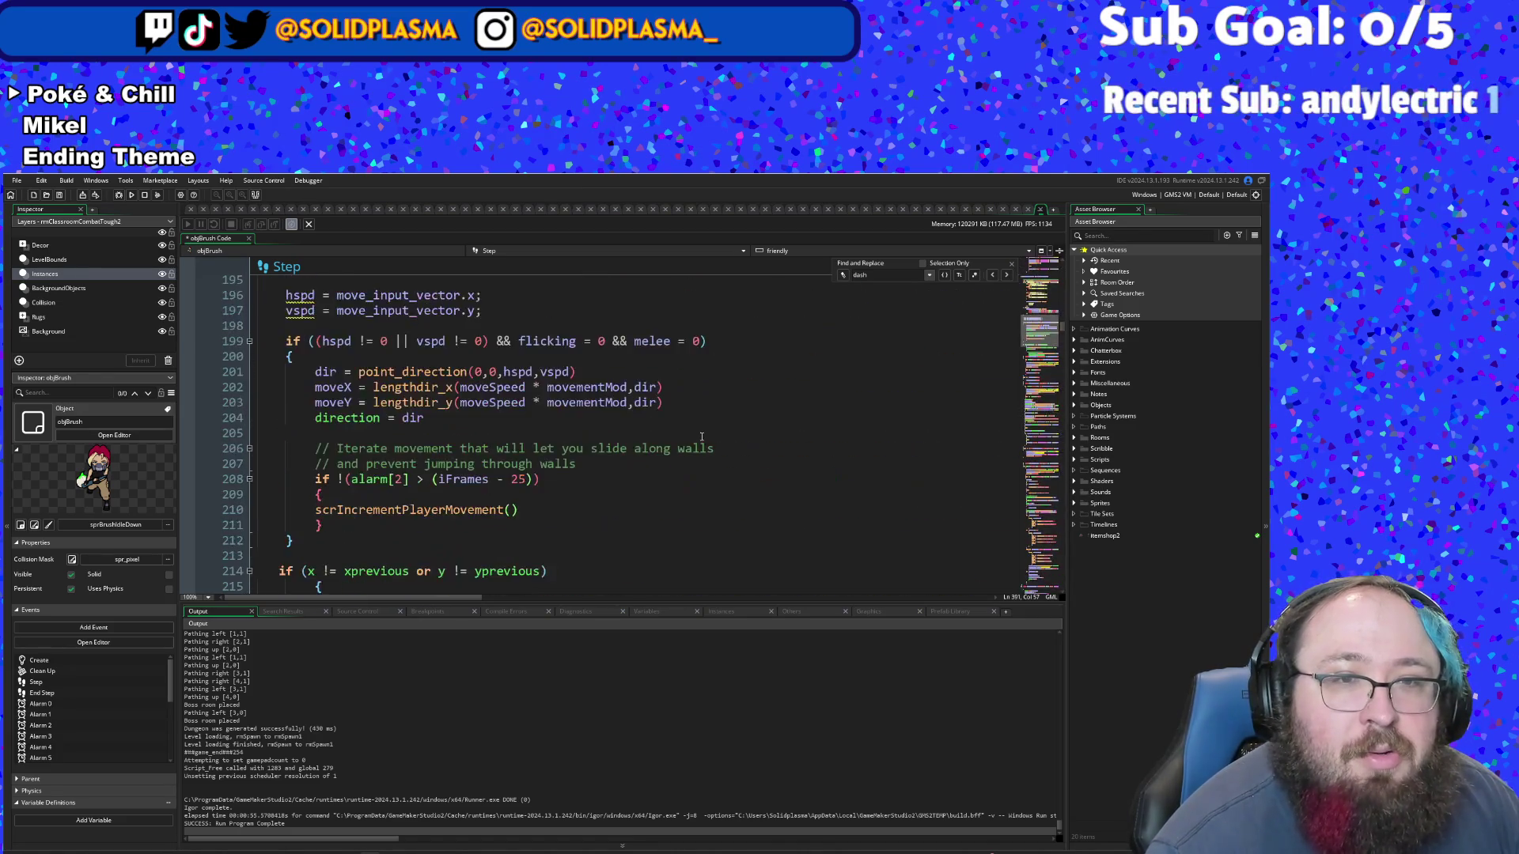
scroll(700, 418, down, 5)
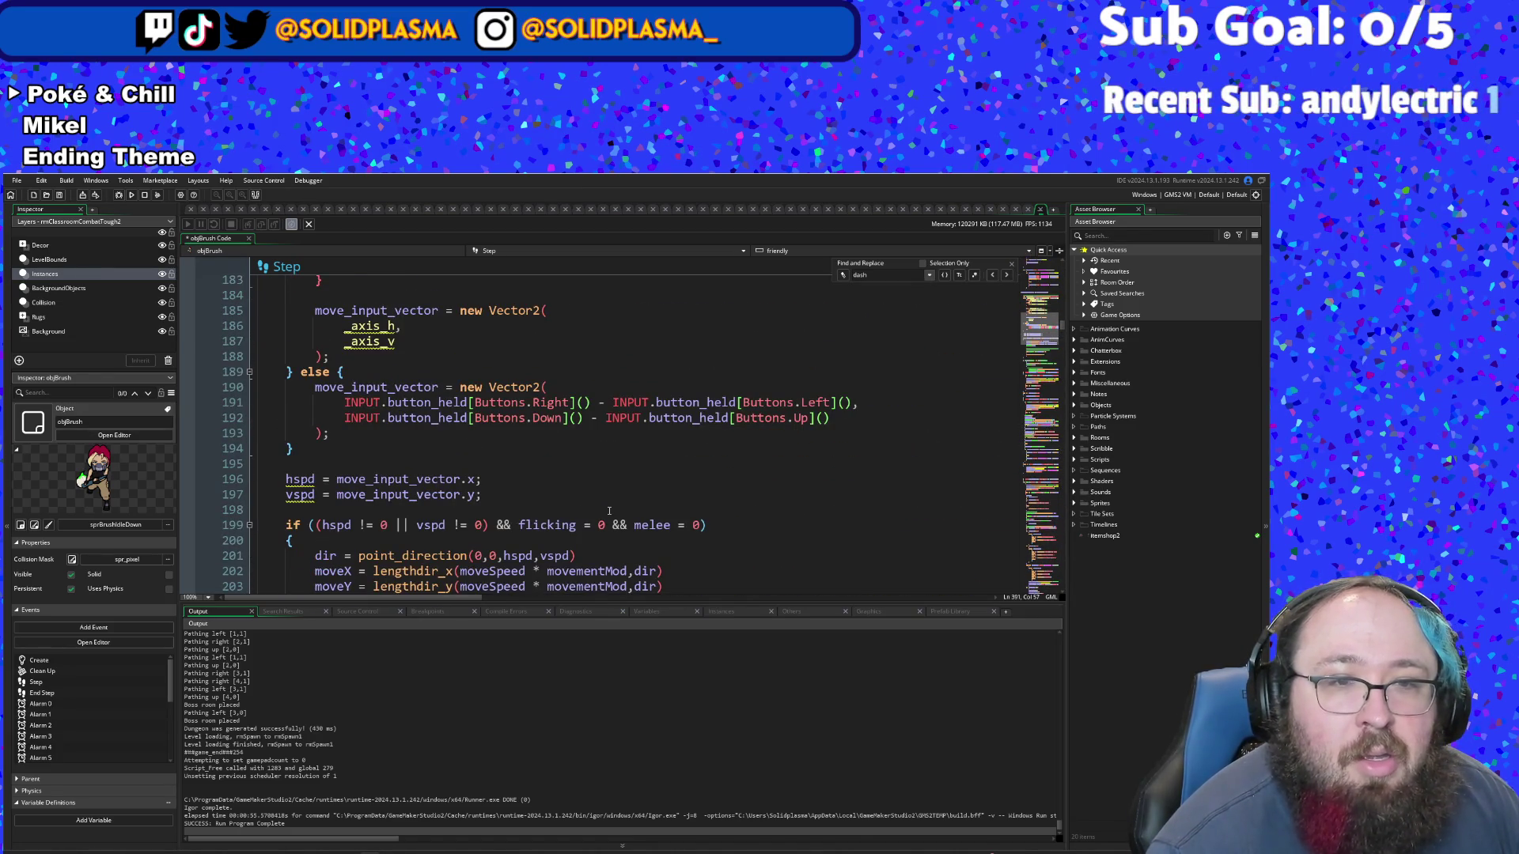
scroll(609, 511, down, 4)
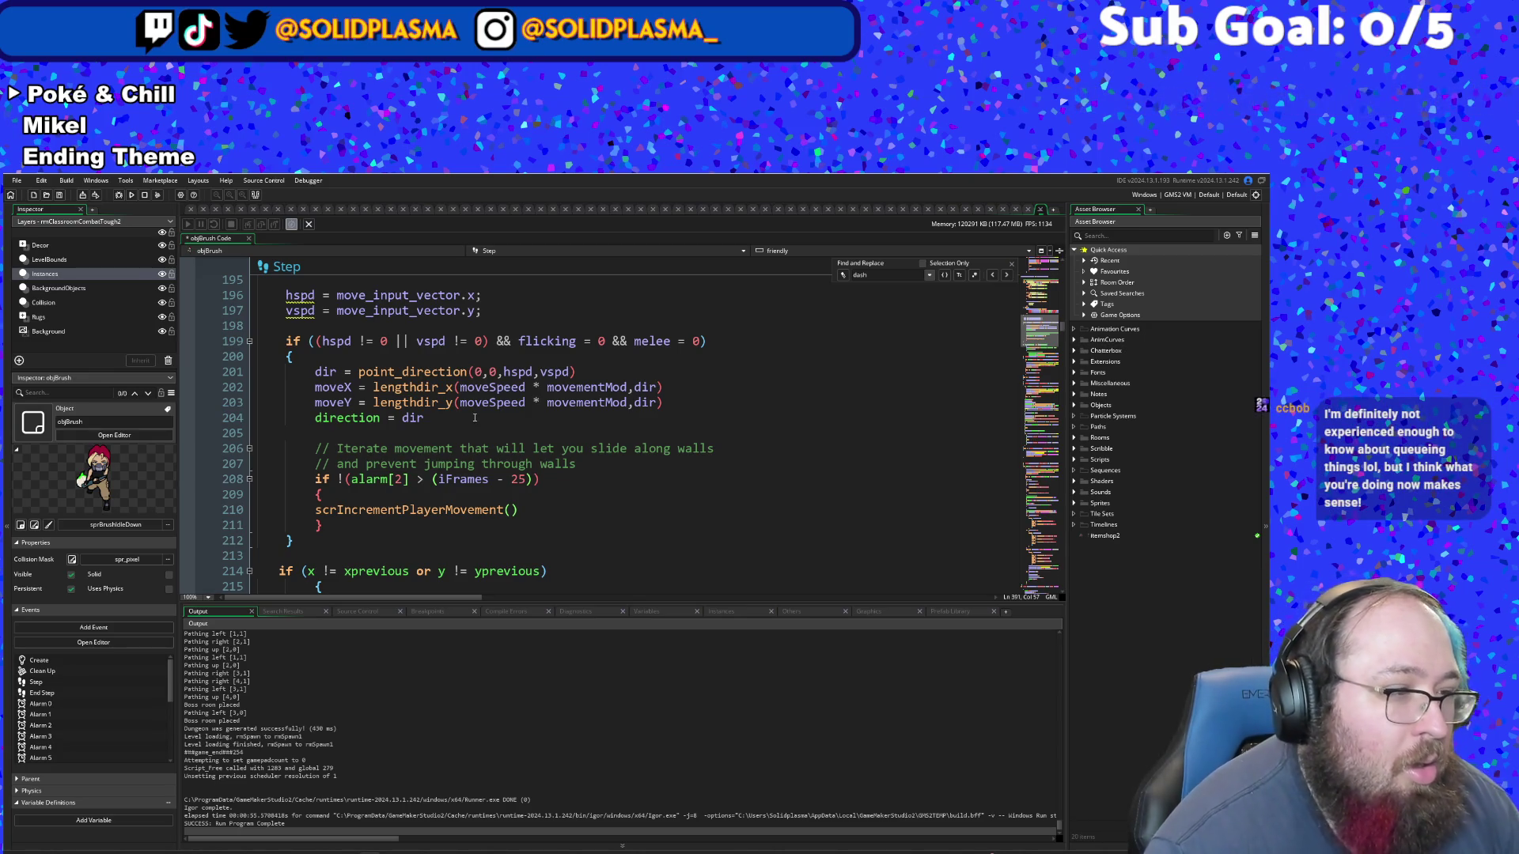
scroll(475, 417, down, 2)
scroll(475, 417, up, 2)
click(475, 417)
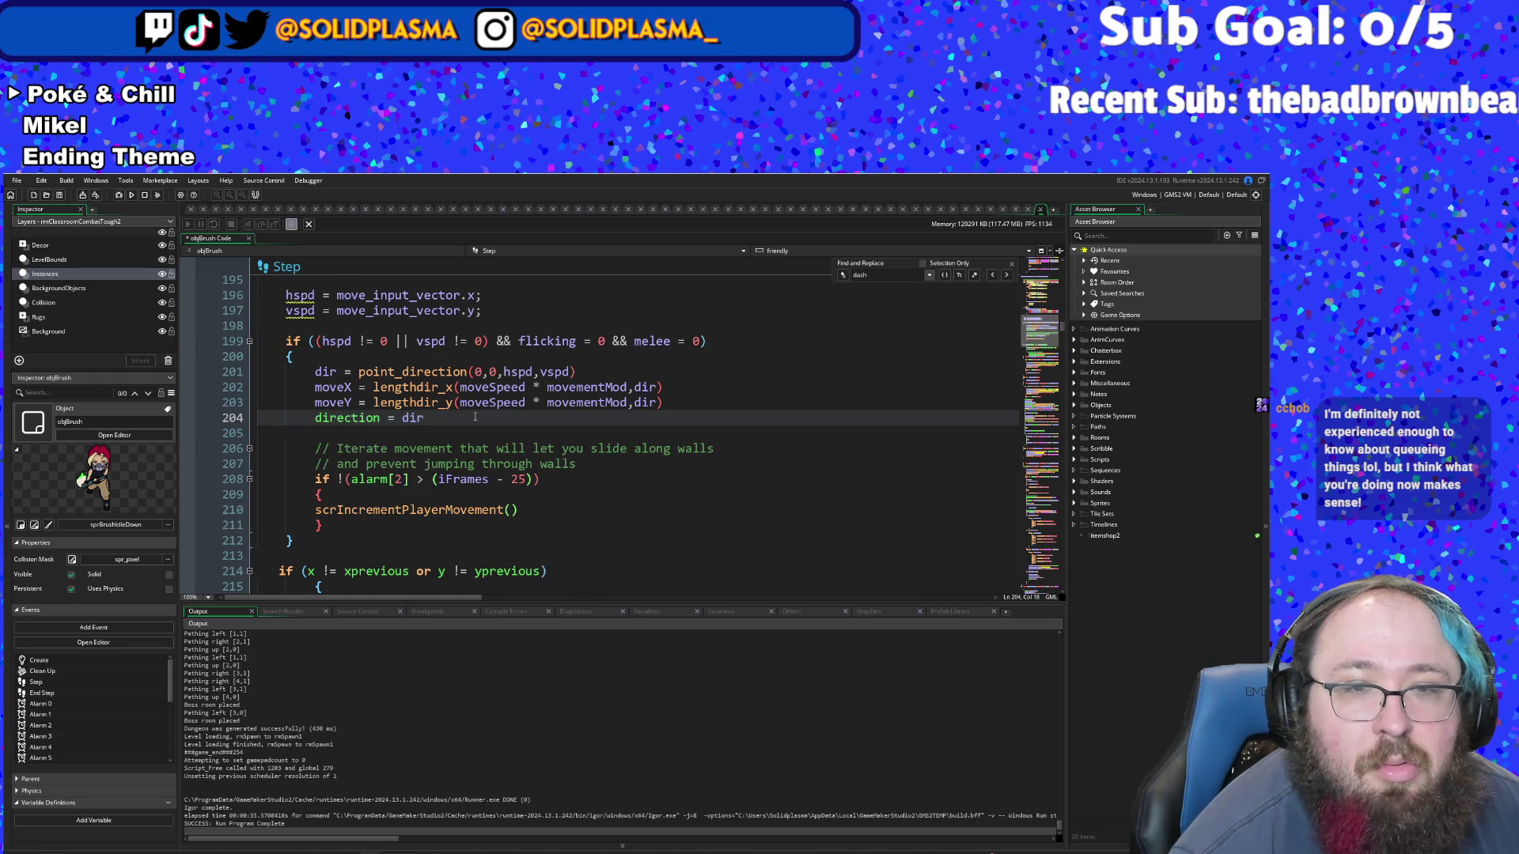
scroll(475, 417, up, 2)
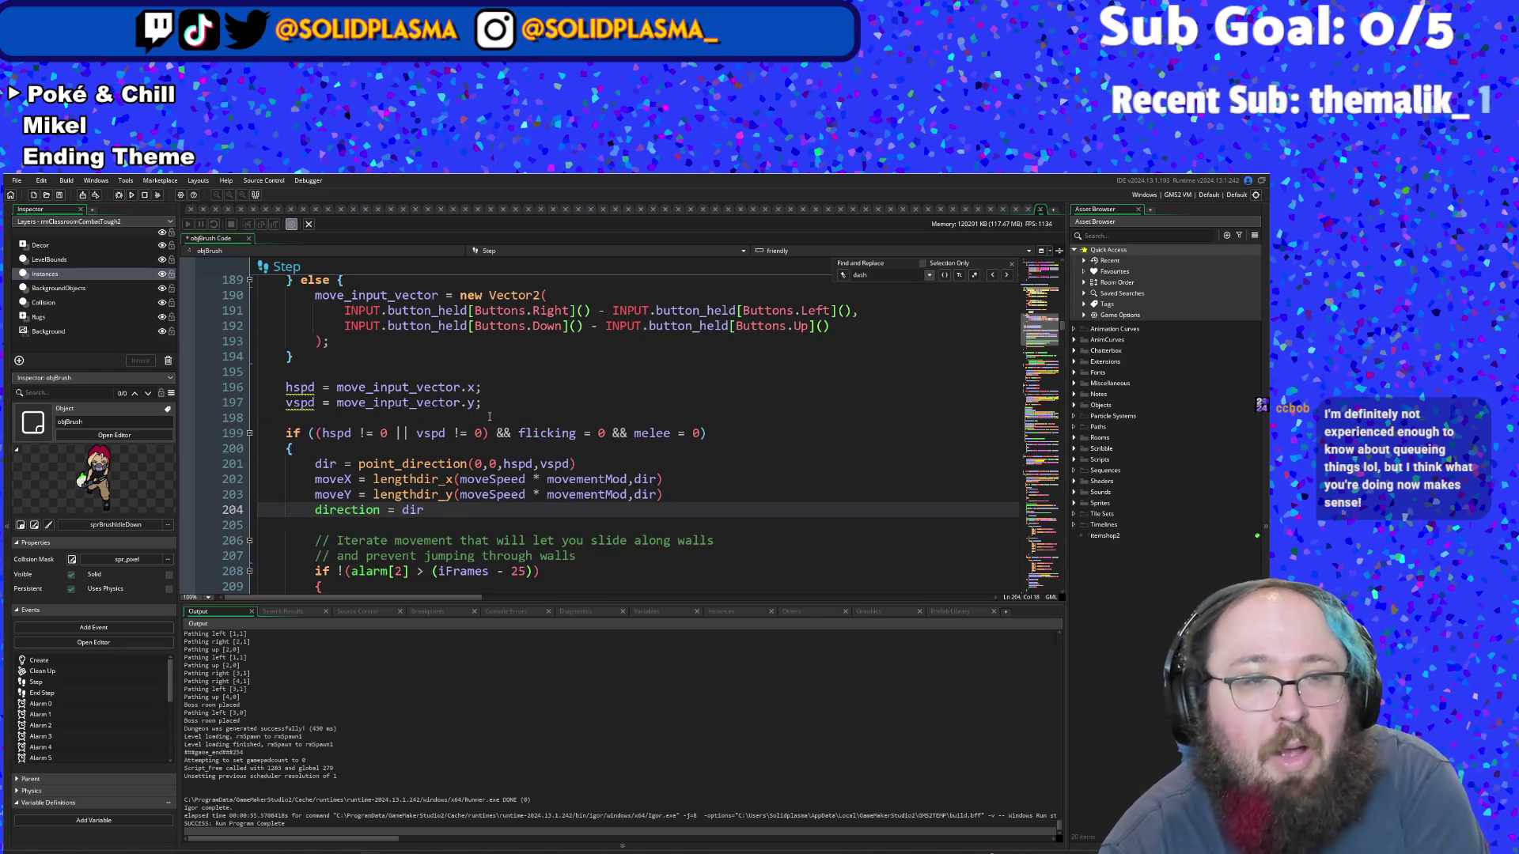
click(469, 461)
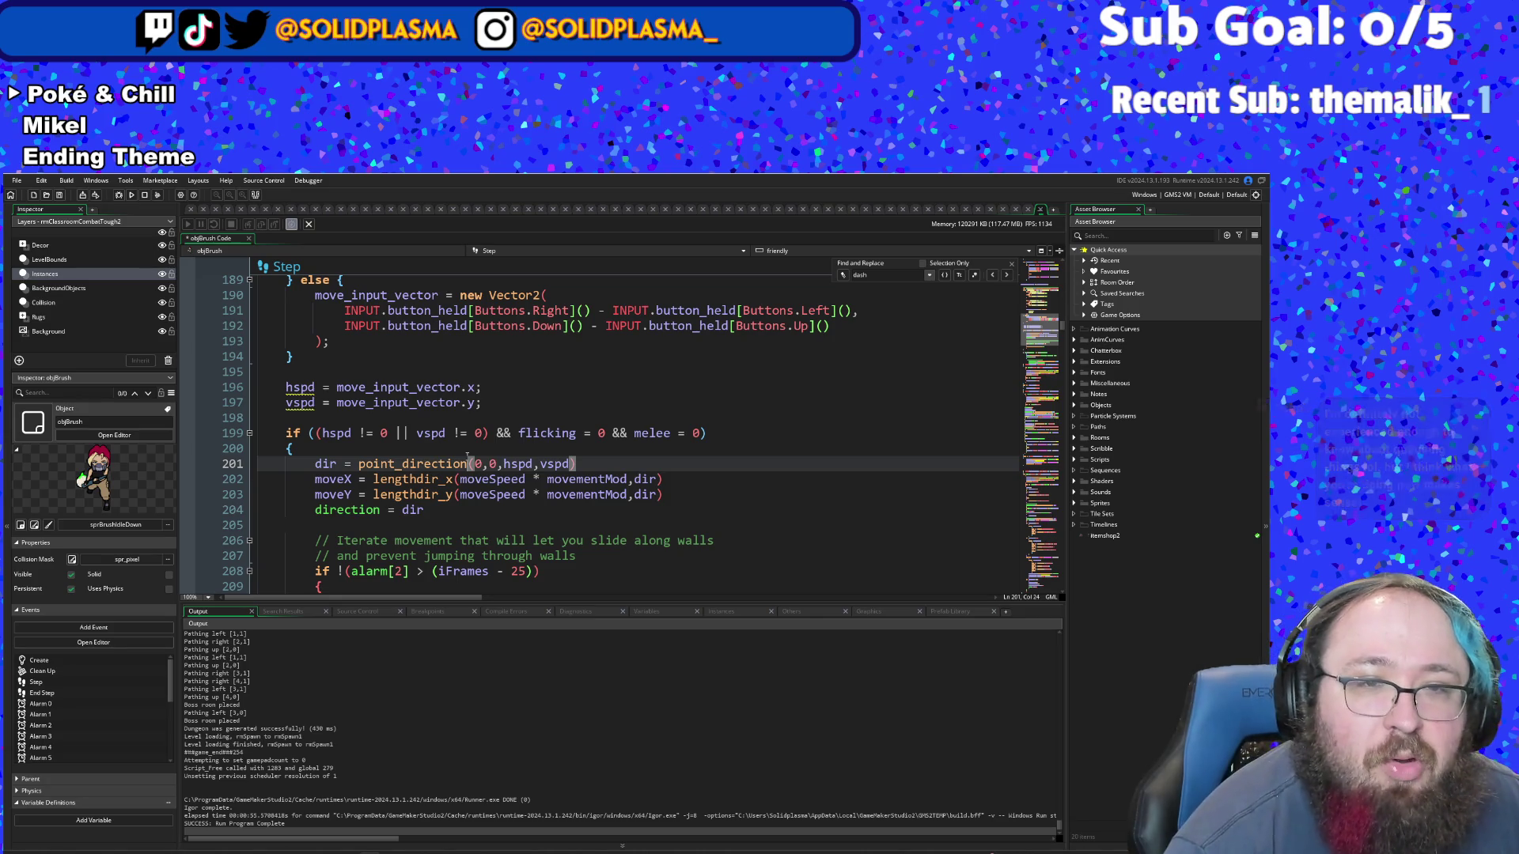
click(598, 494)
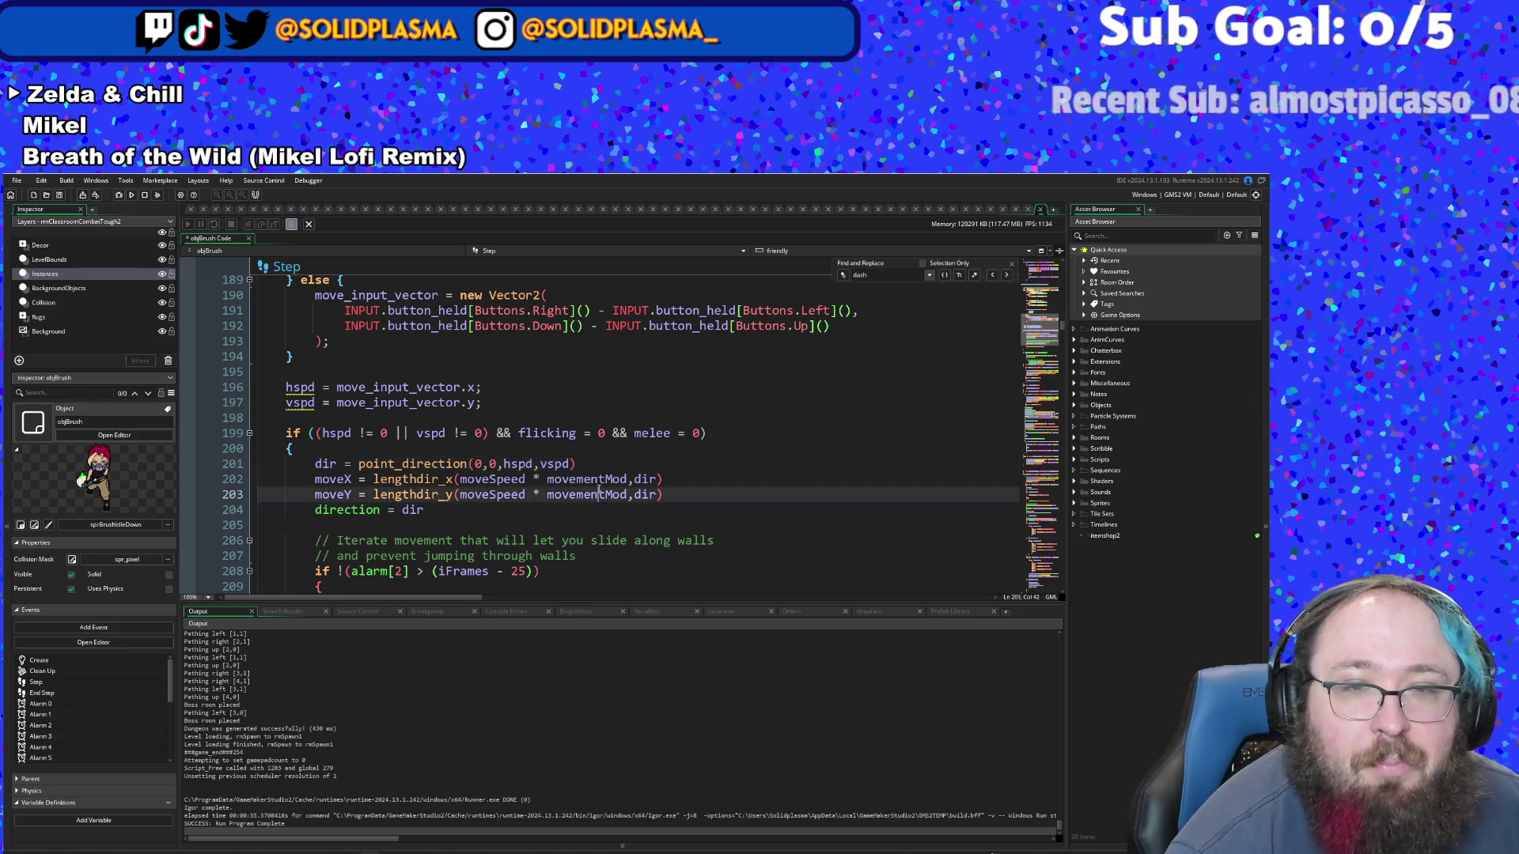
click(597, 478)
scroll(597, 479, down, 4)
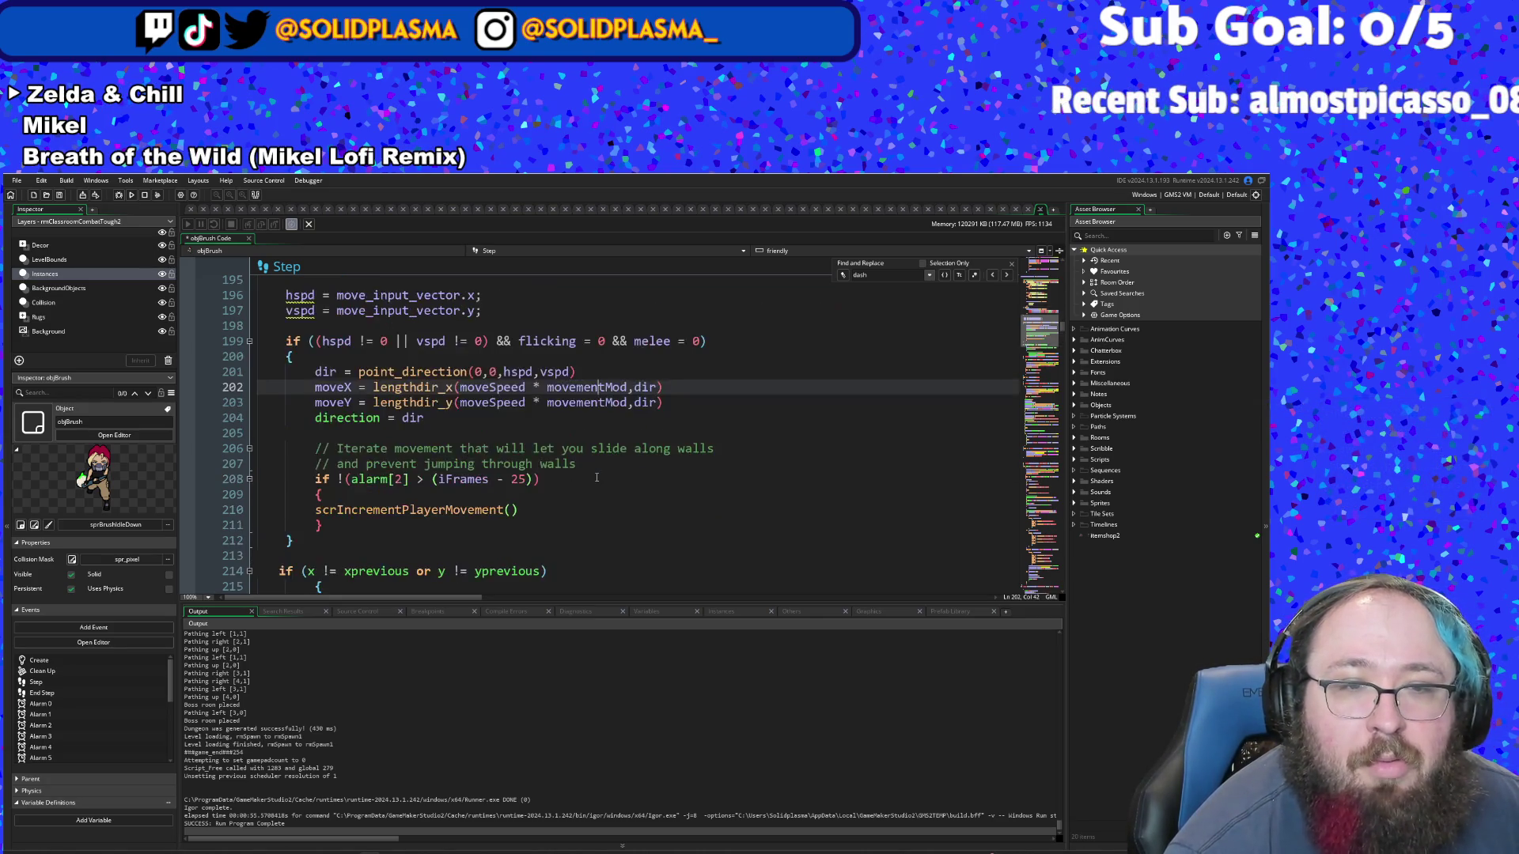
scroll(598, 479, up, 4)
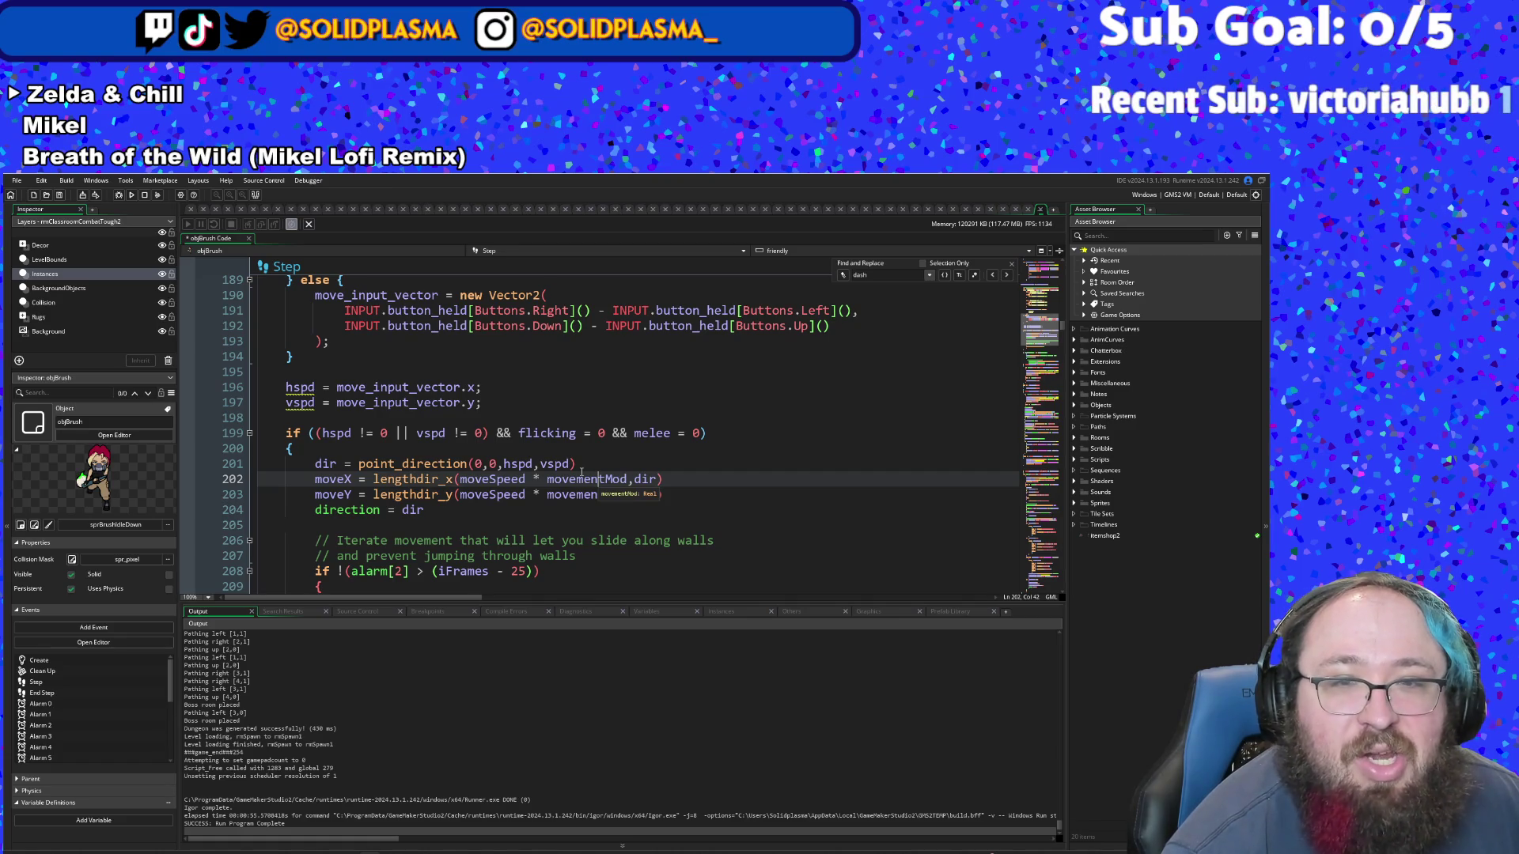
scroll(582, 472, down, 4)
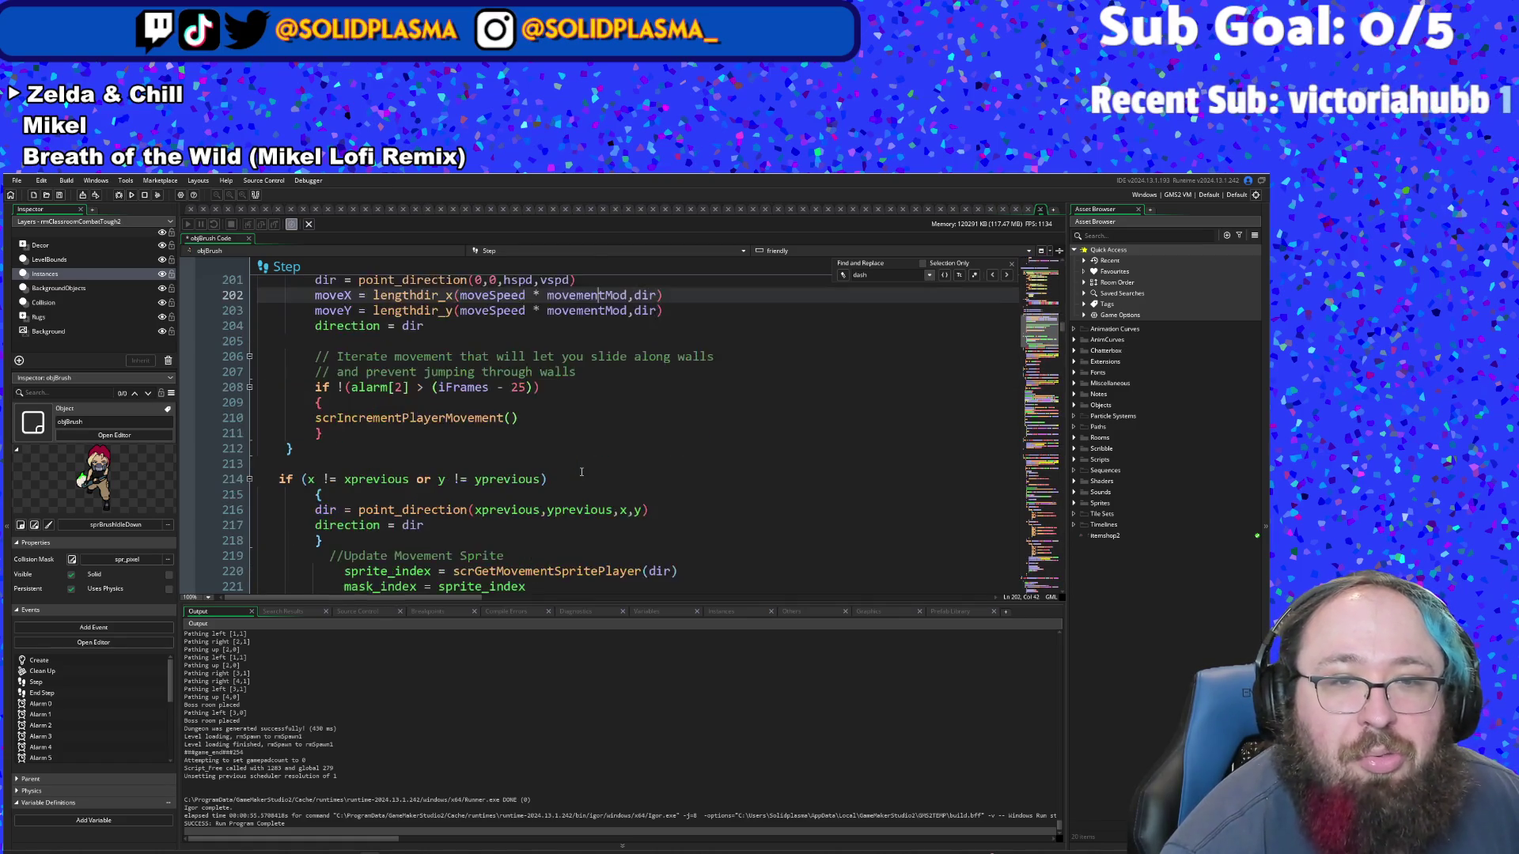
click(118, 194)
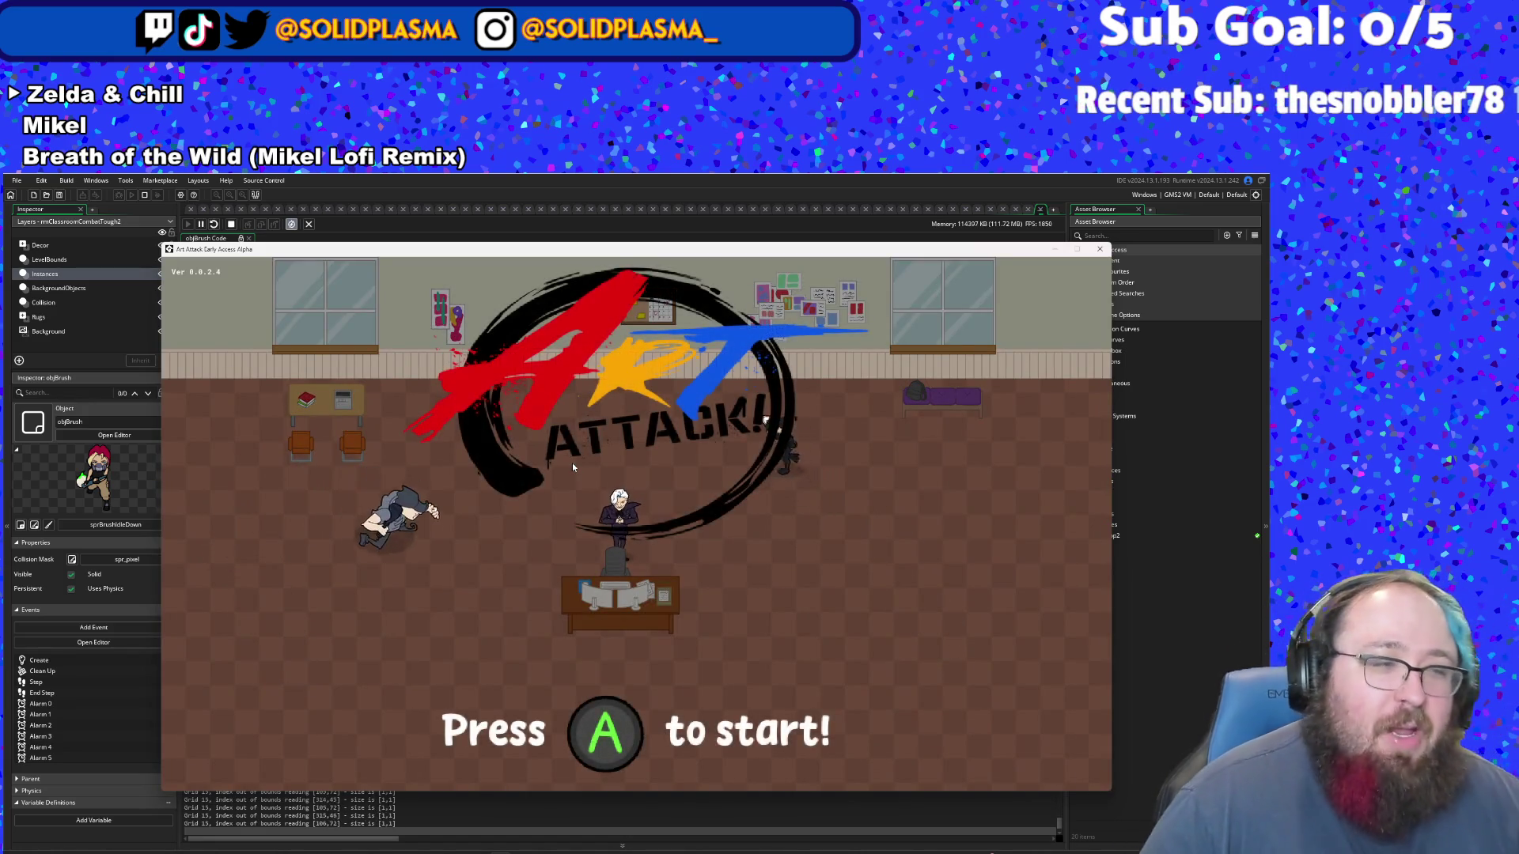
key(Return)
key(w)
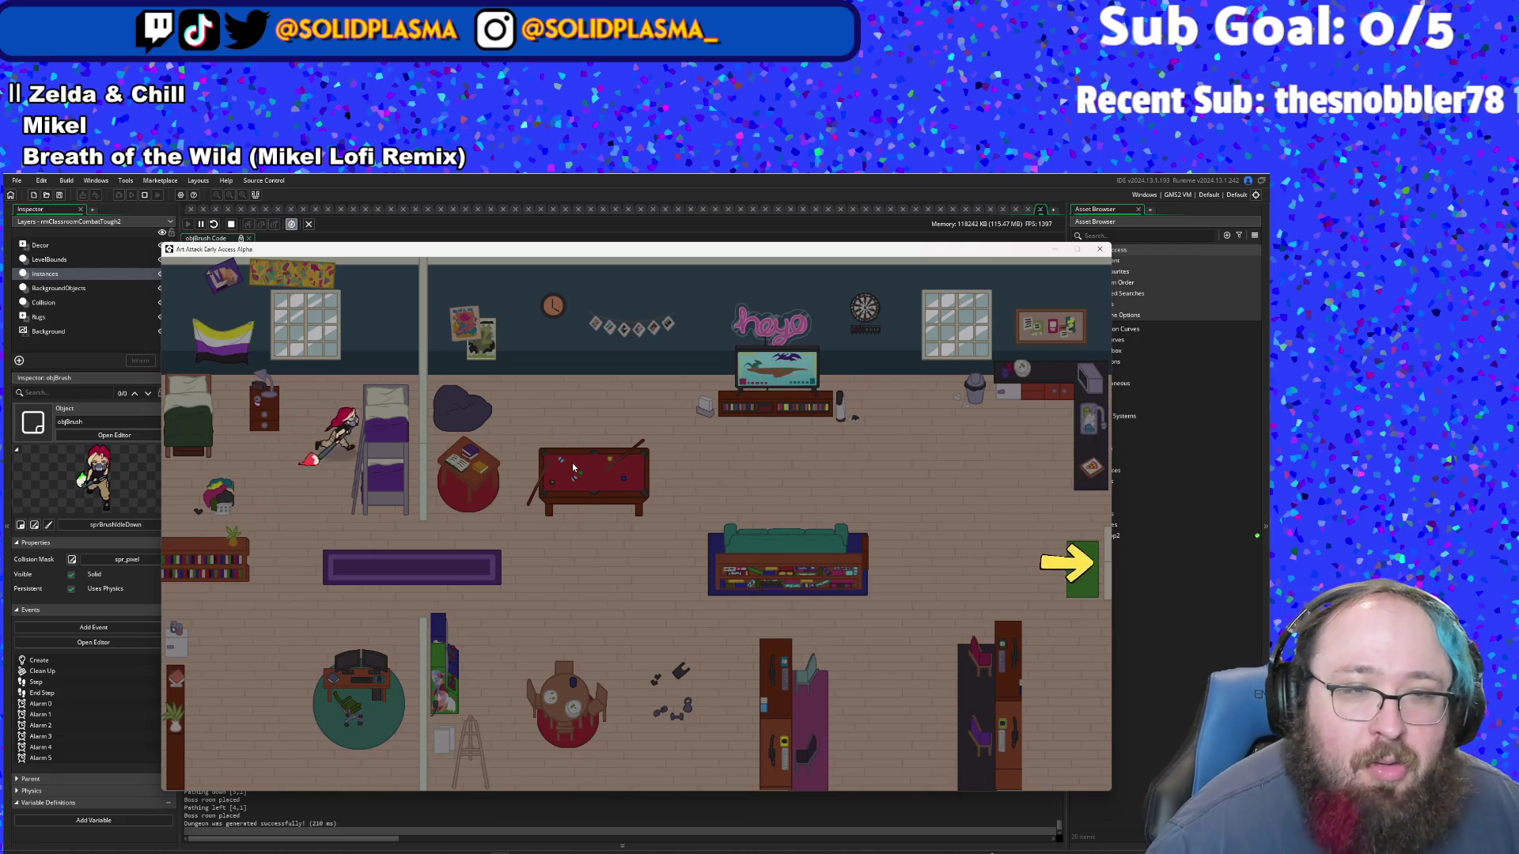
key(s)
key(a)
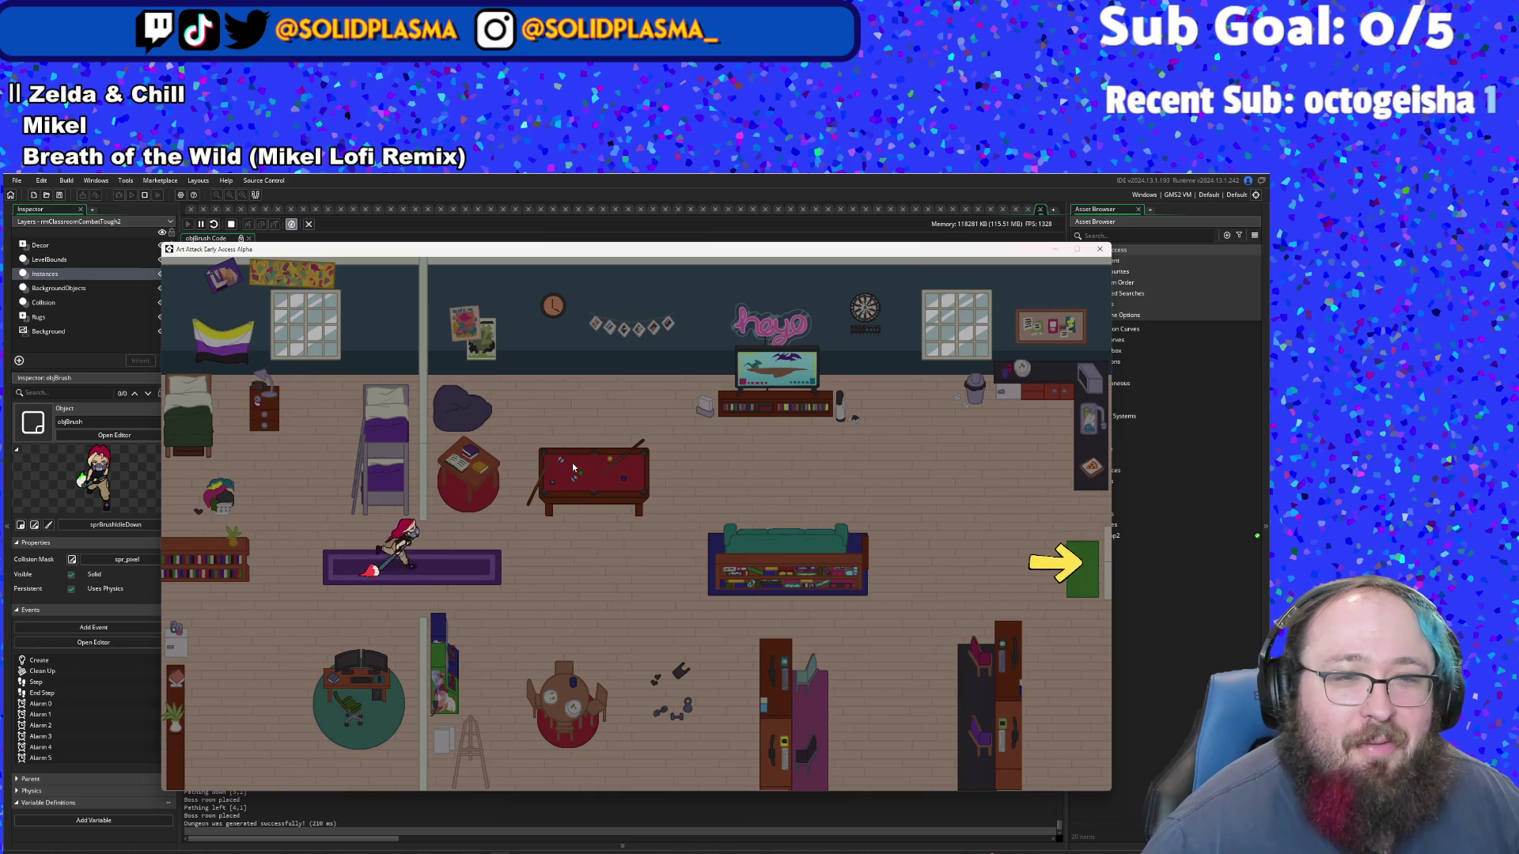
key(a)
key(w)
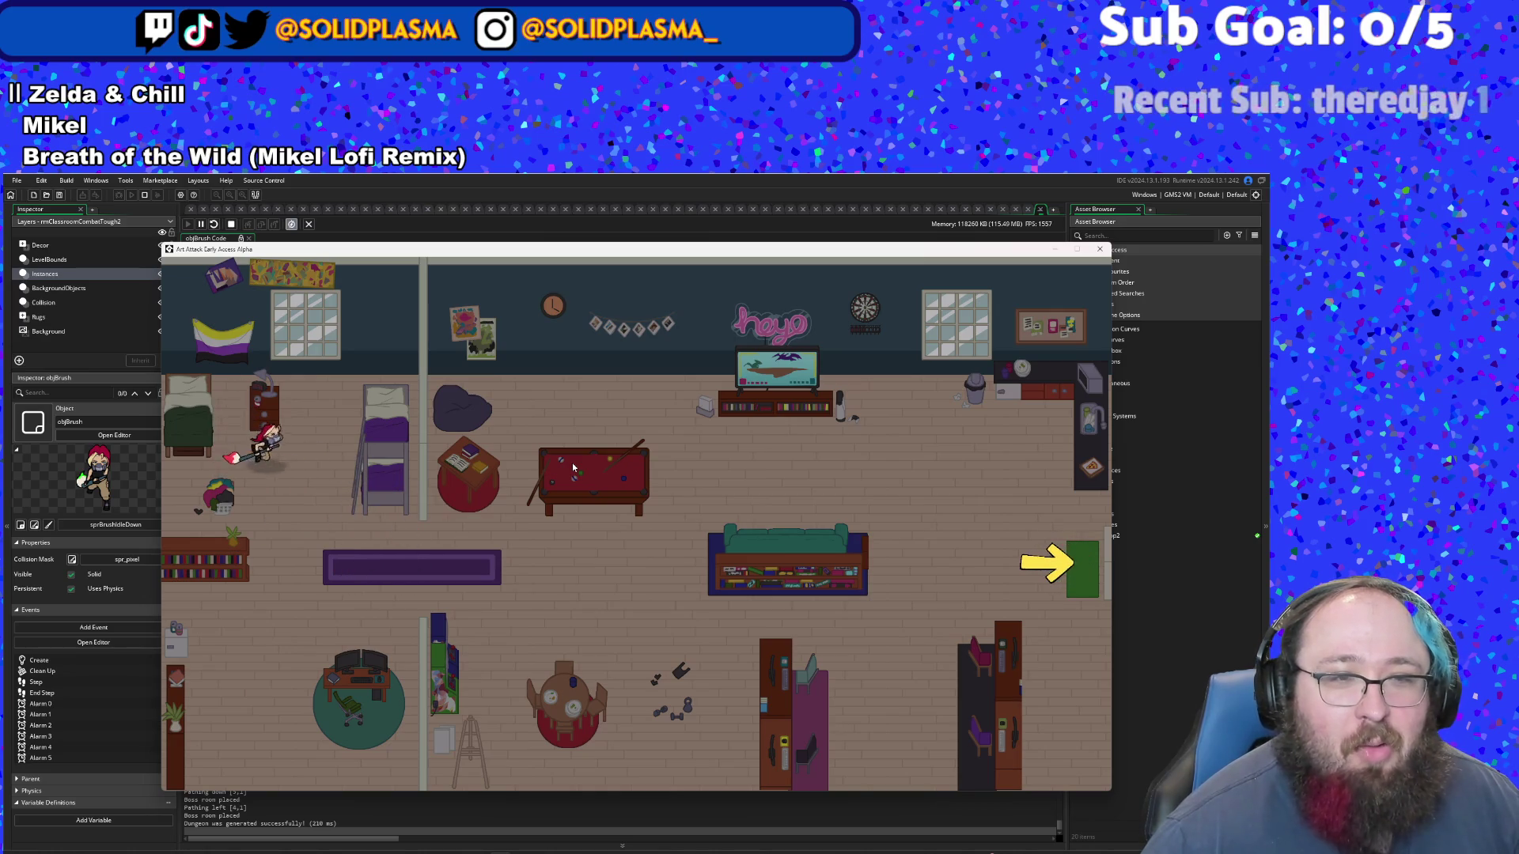
key(d)
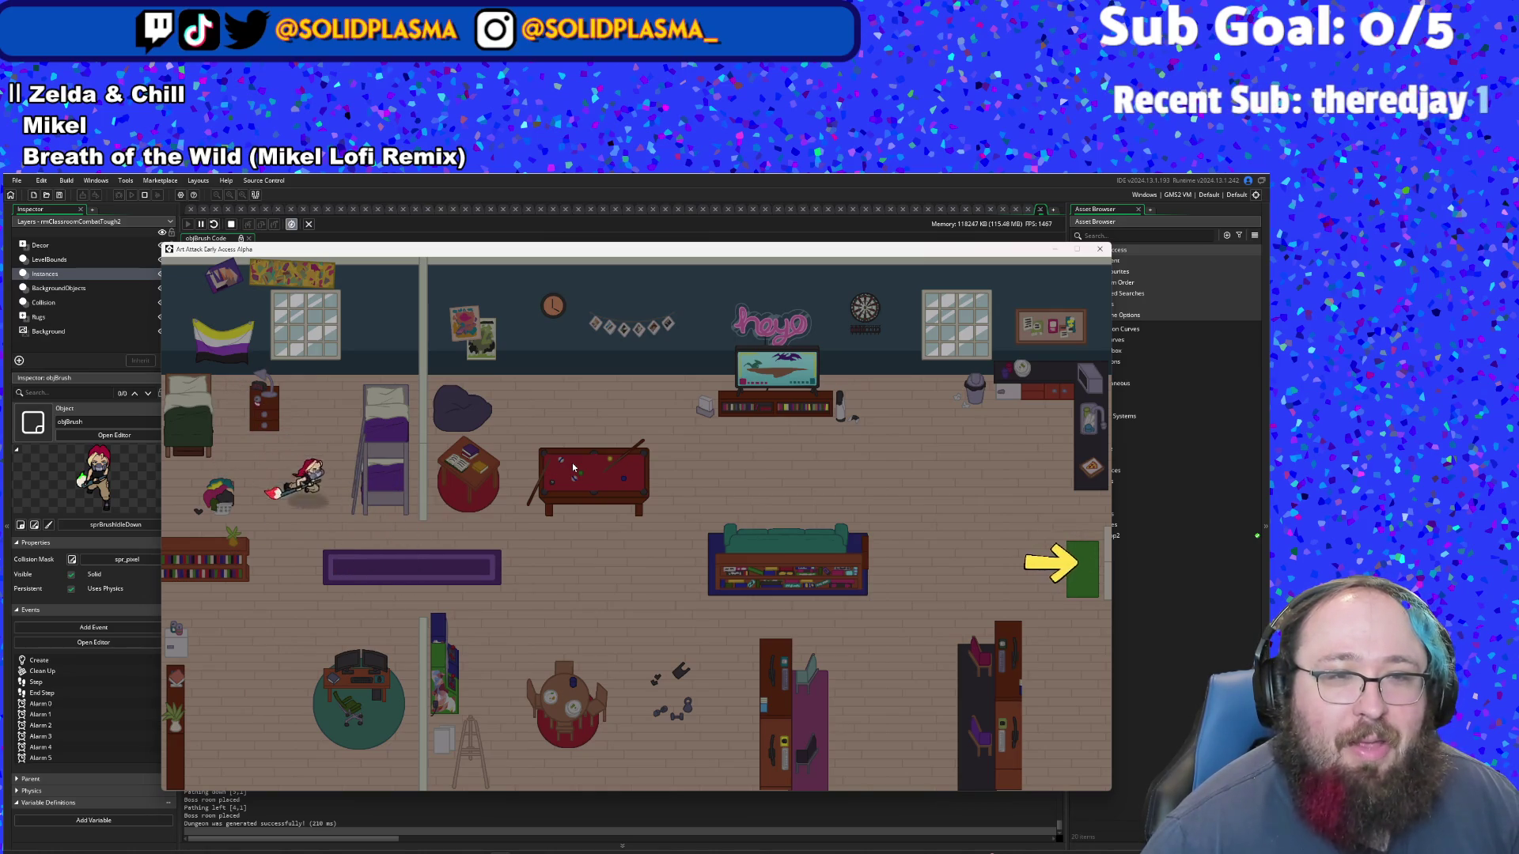
key(w)
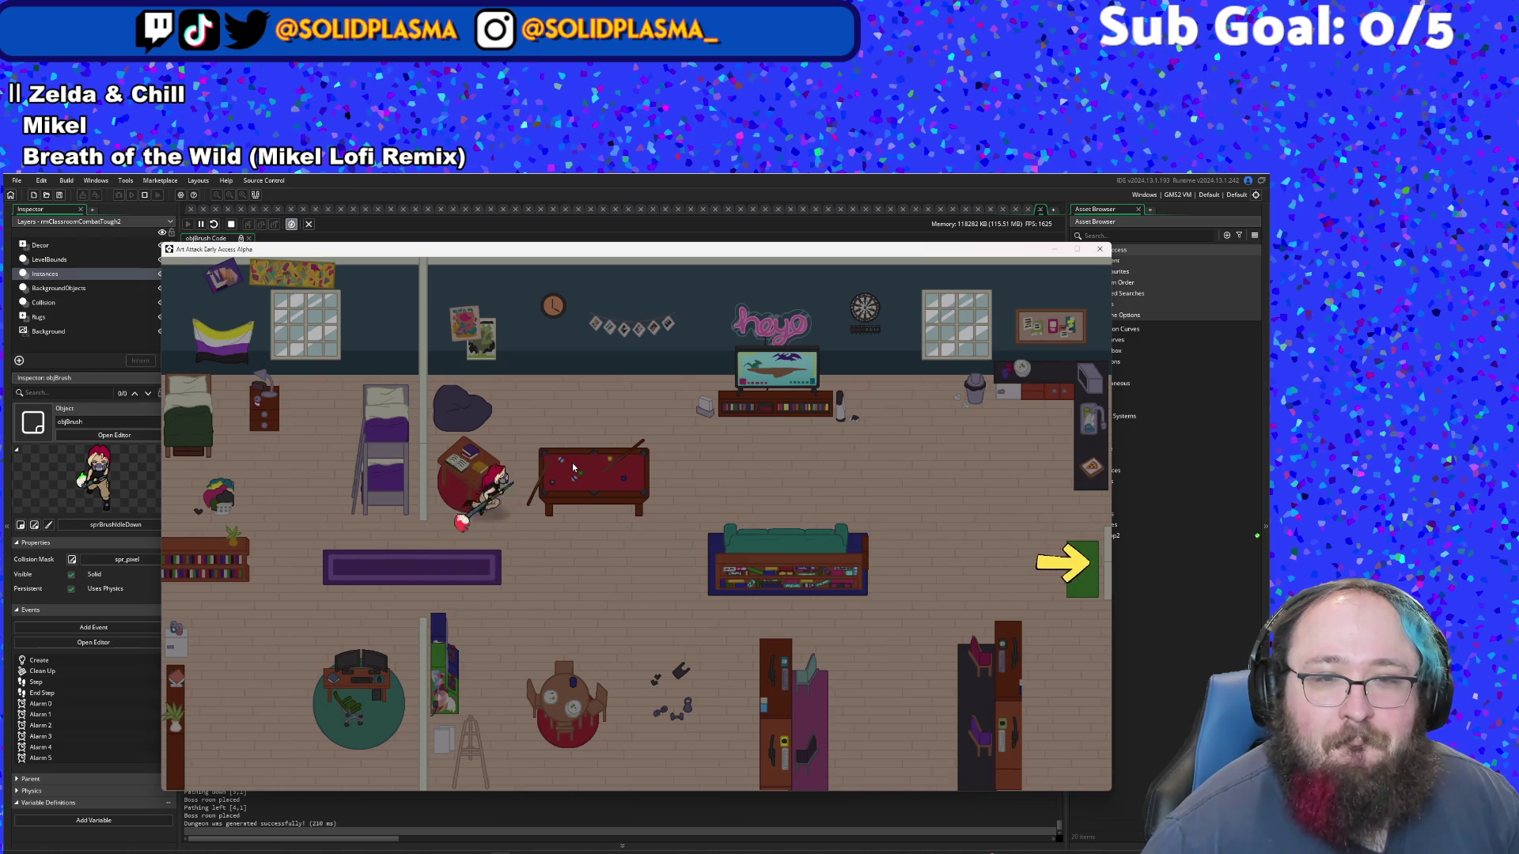
key(a)
key(d)
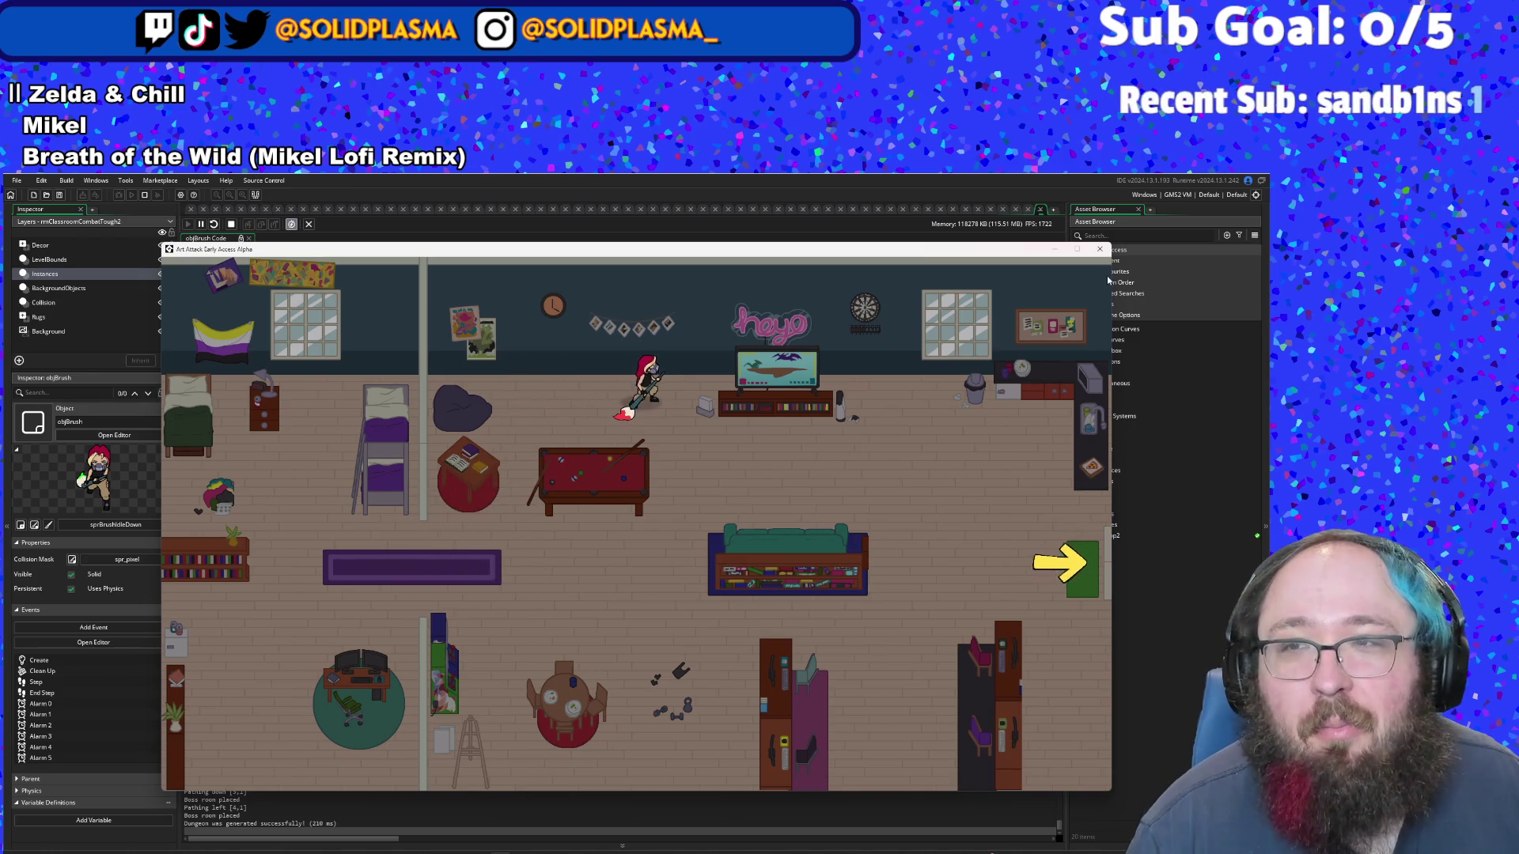
click(1100, 249)
click(879, 473)
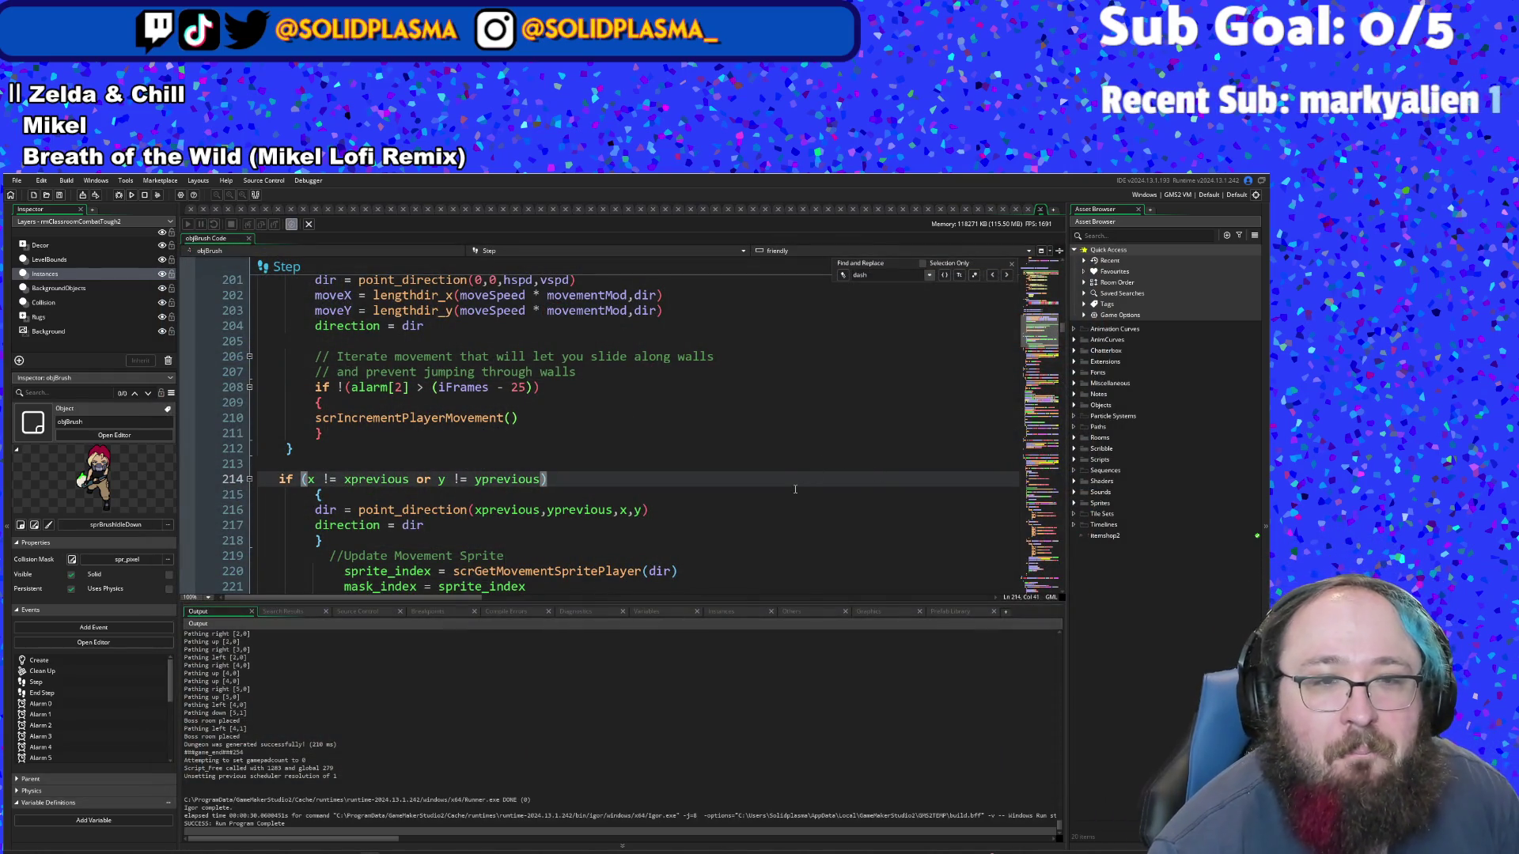
- Examine the direction code on lines 214–217: the x/y change check, point_direction and direction = dir
click(570, 525)
scroll(571, 527, down, 2)
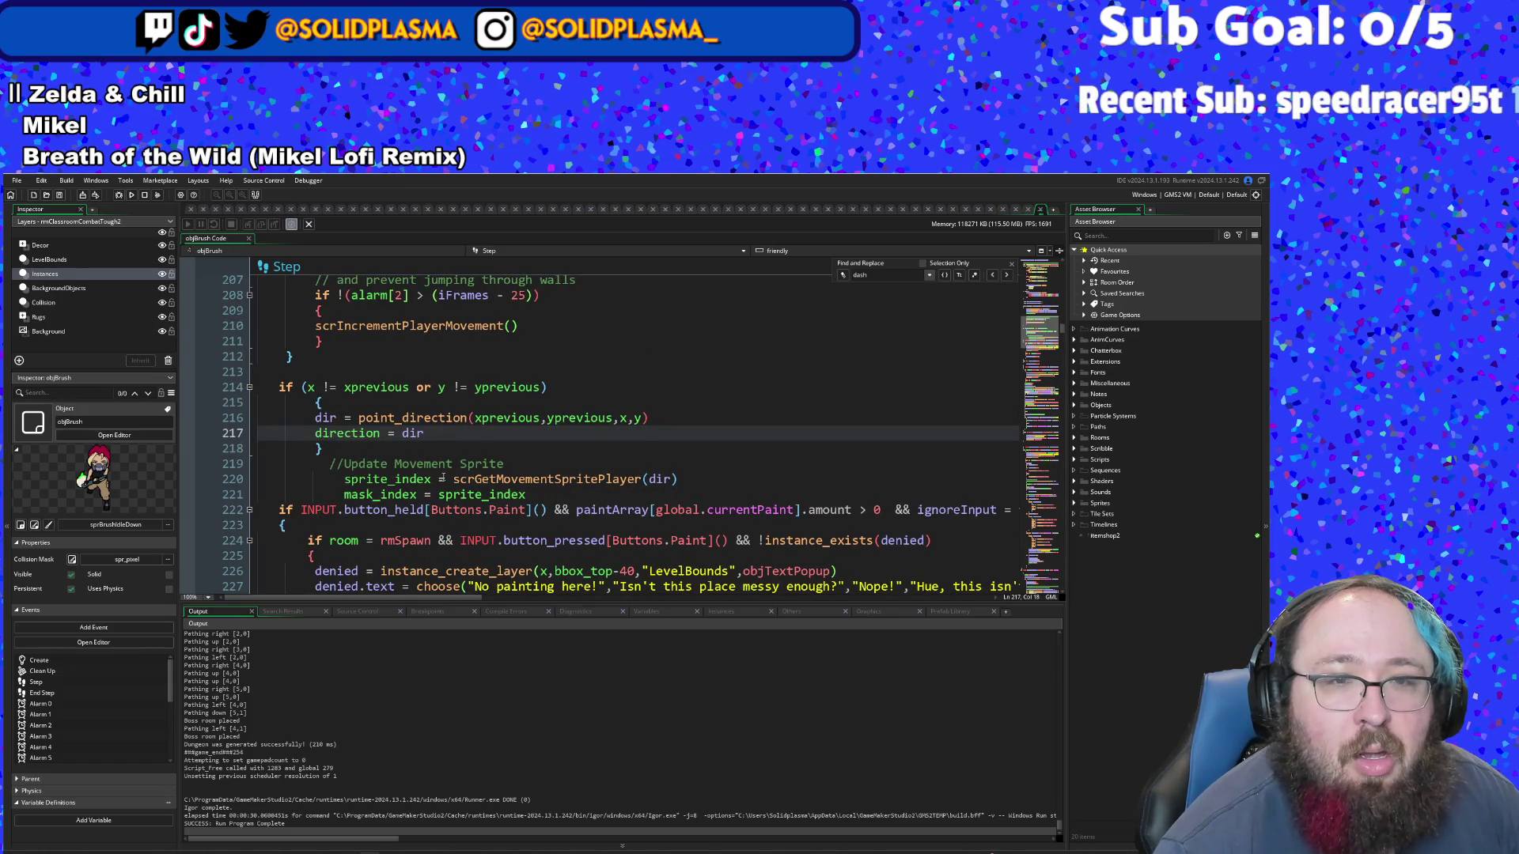
scroll(442, 479, up, 2)
click(418, 479)
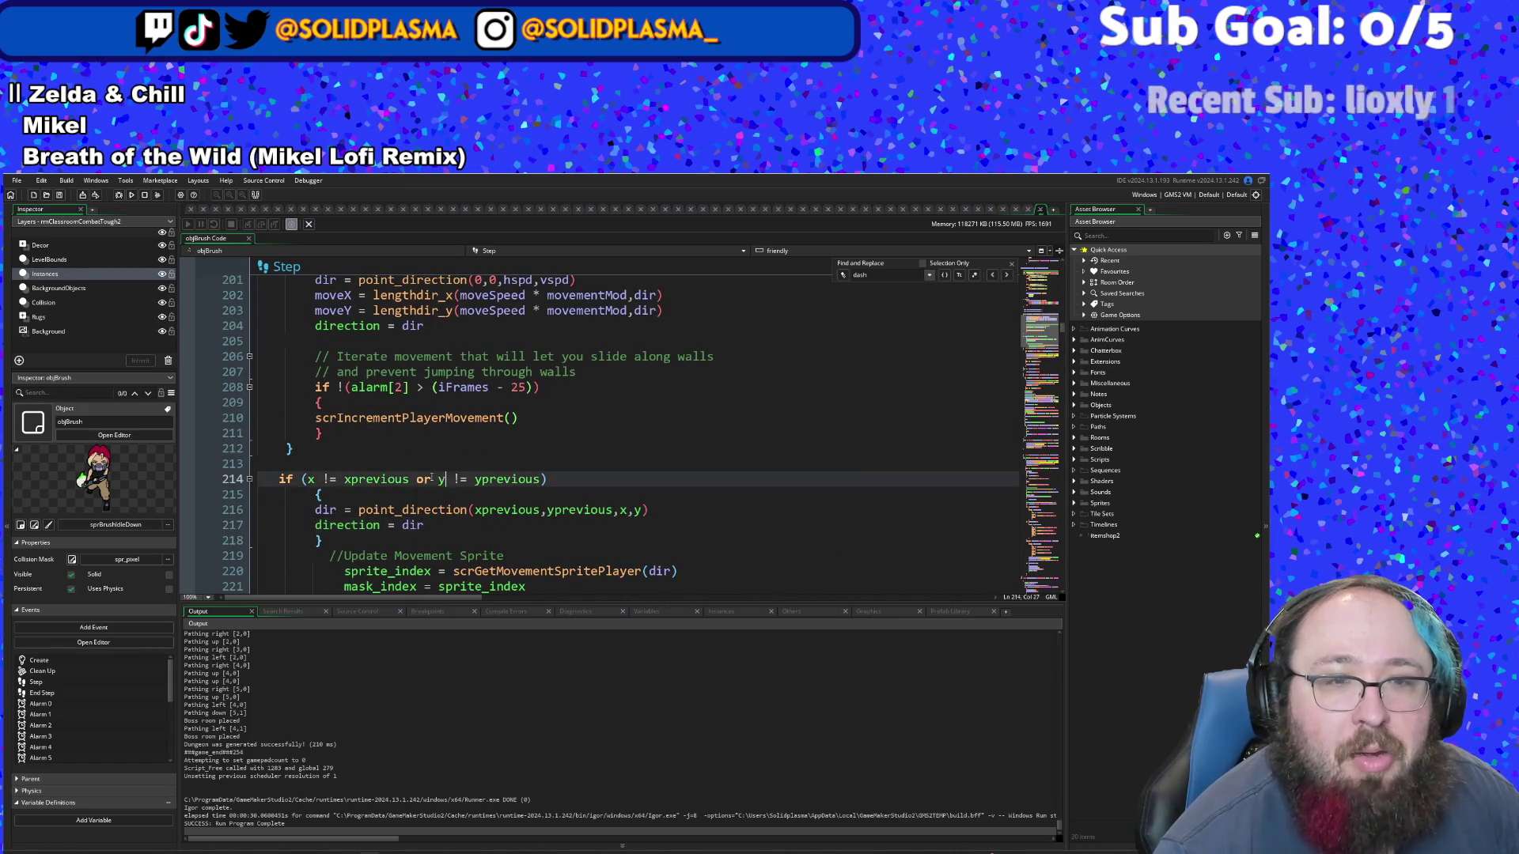
click(409, 507)
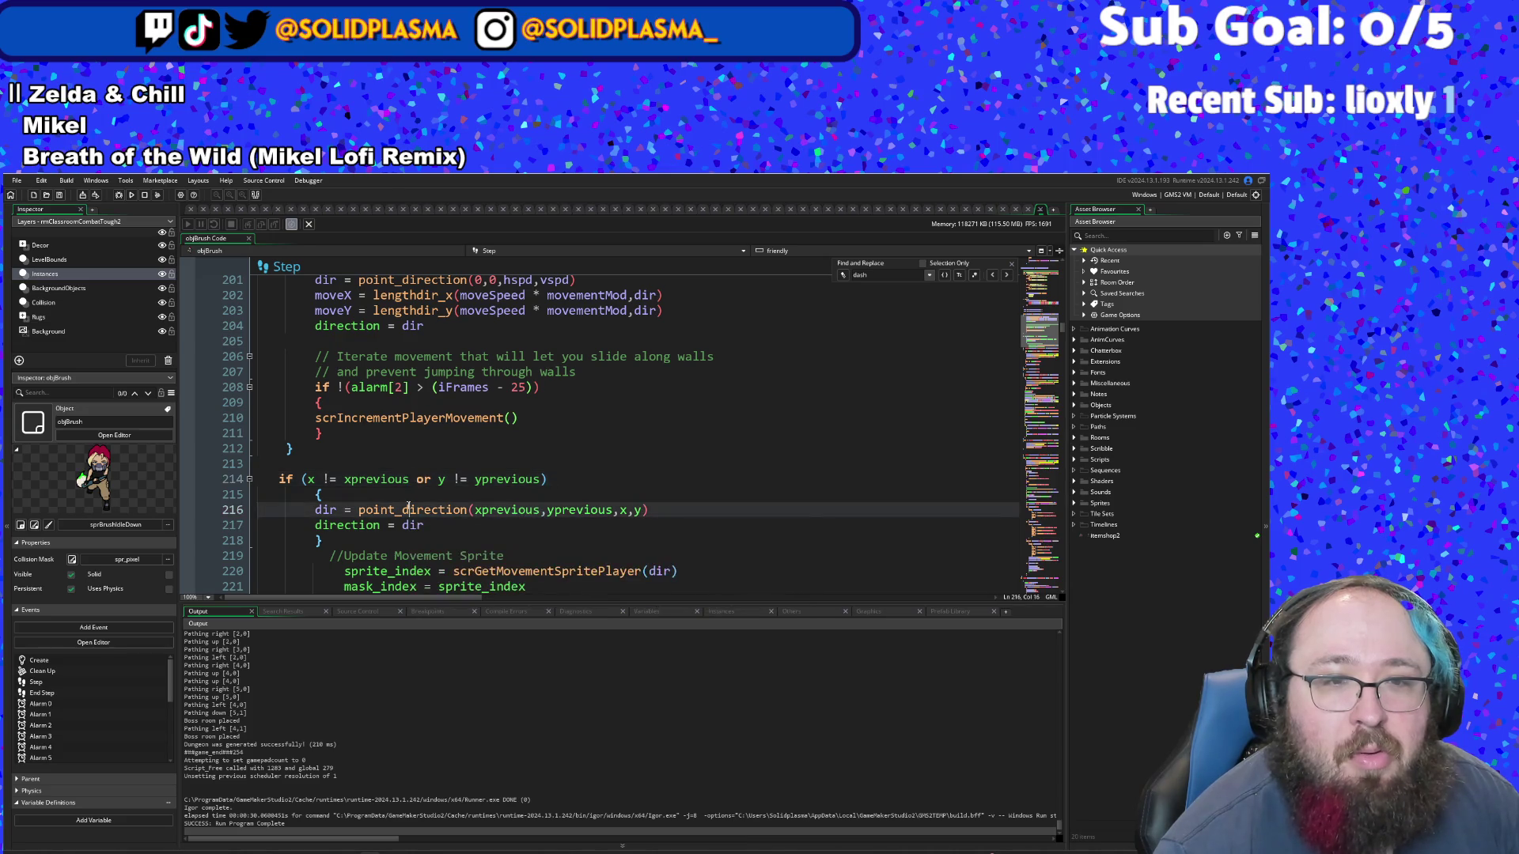
click(465, 526)
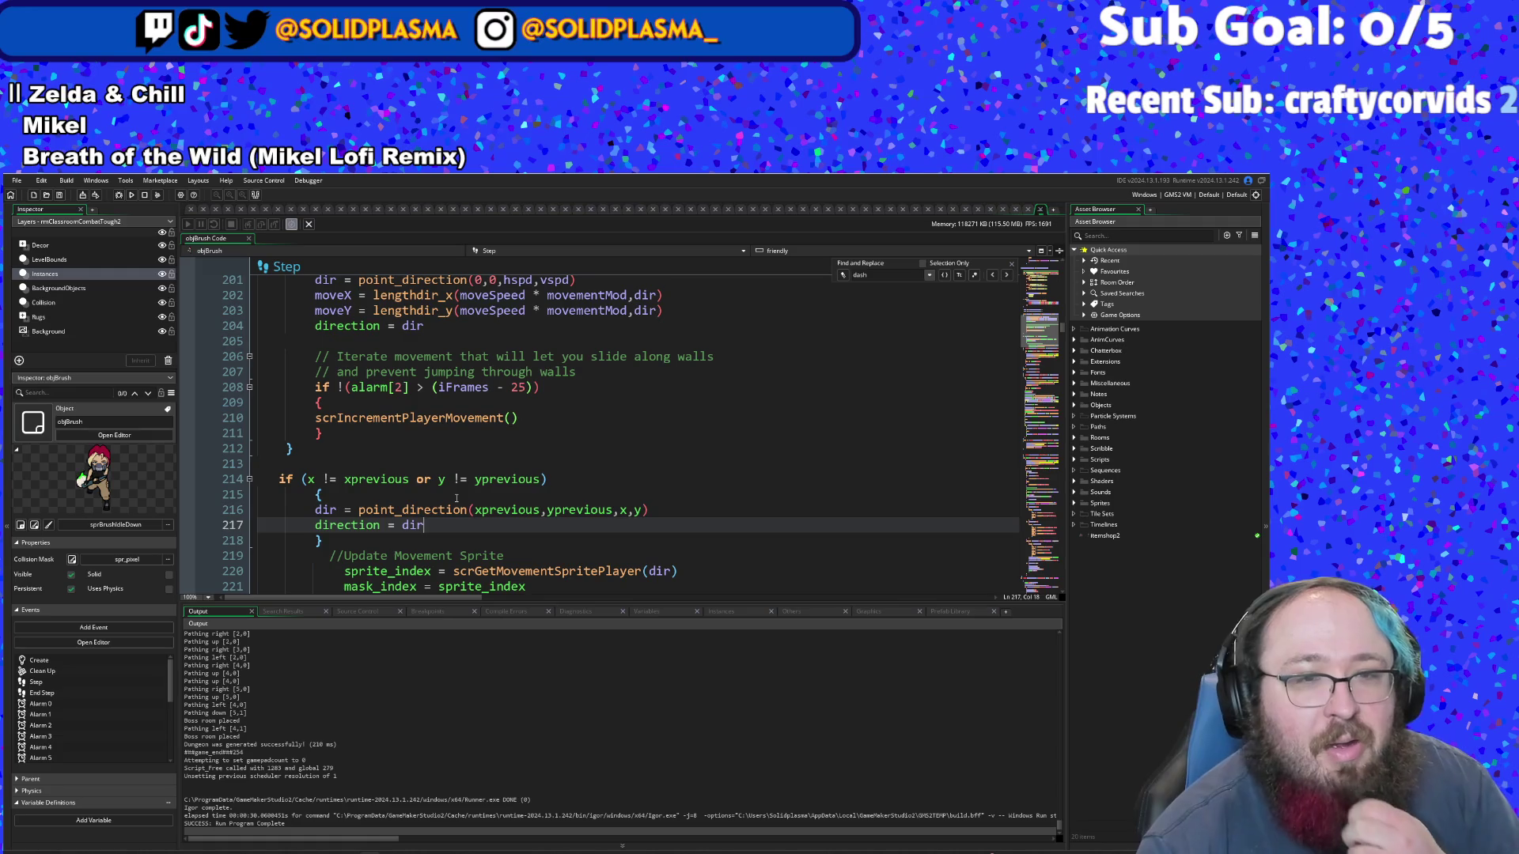
- Return to the dash wall-sliding movement code on lines 381–401 and review the line ends
scroll(457, 498, up, 2)
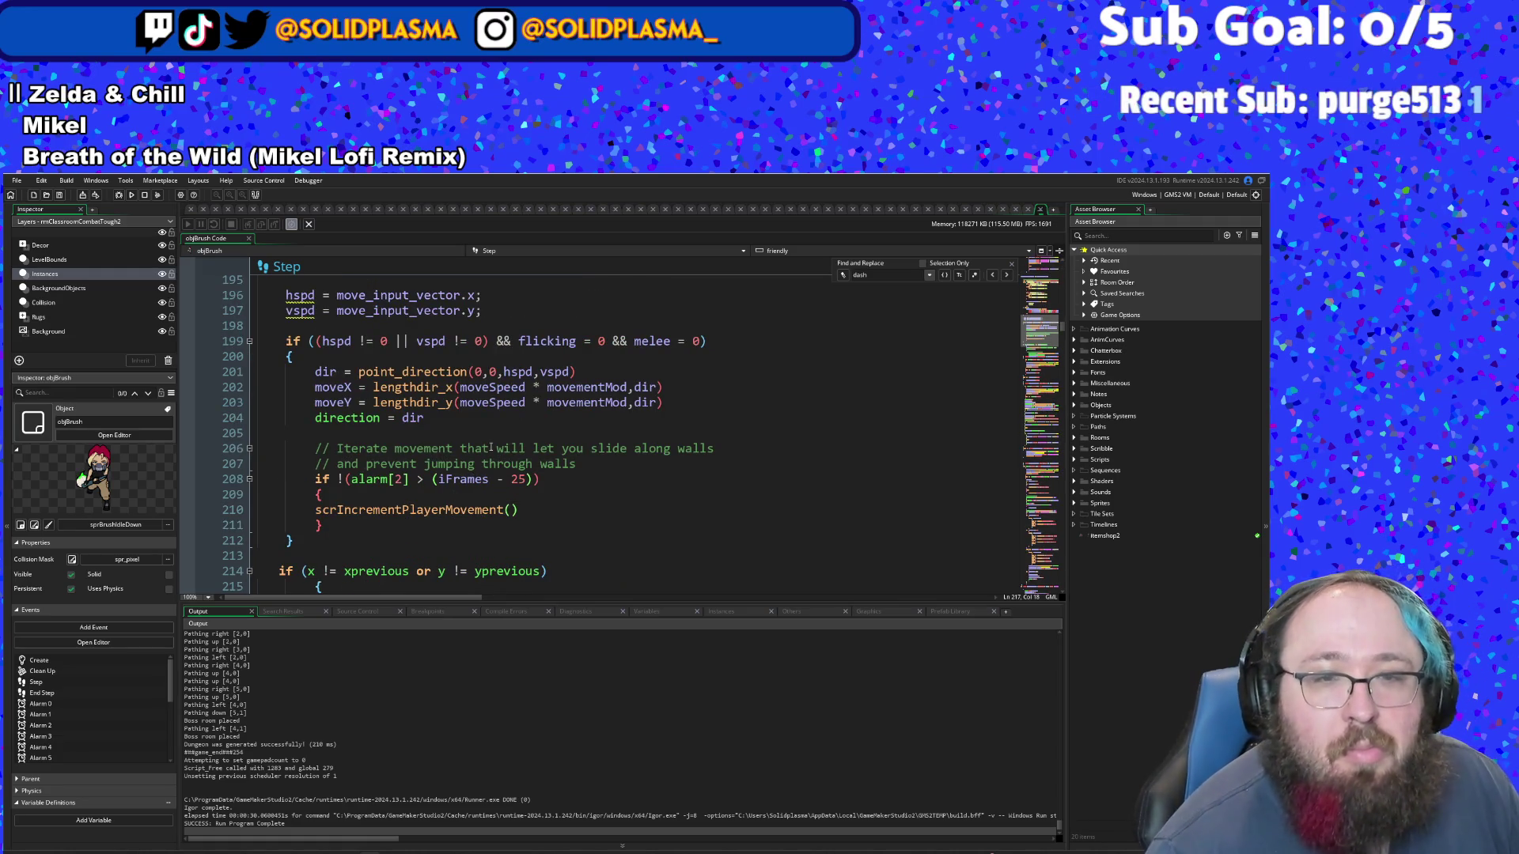
scroll(491, 448, down, 8)
scroll(491, 444, up, 2)
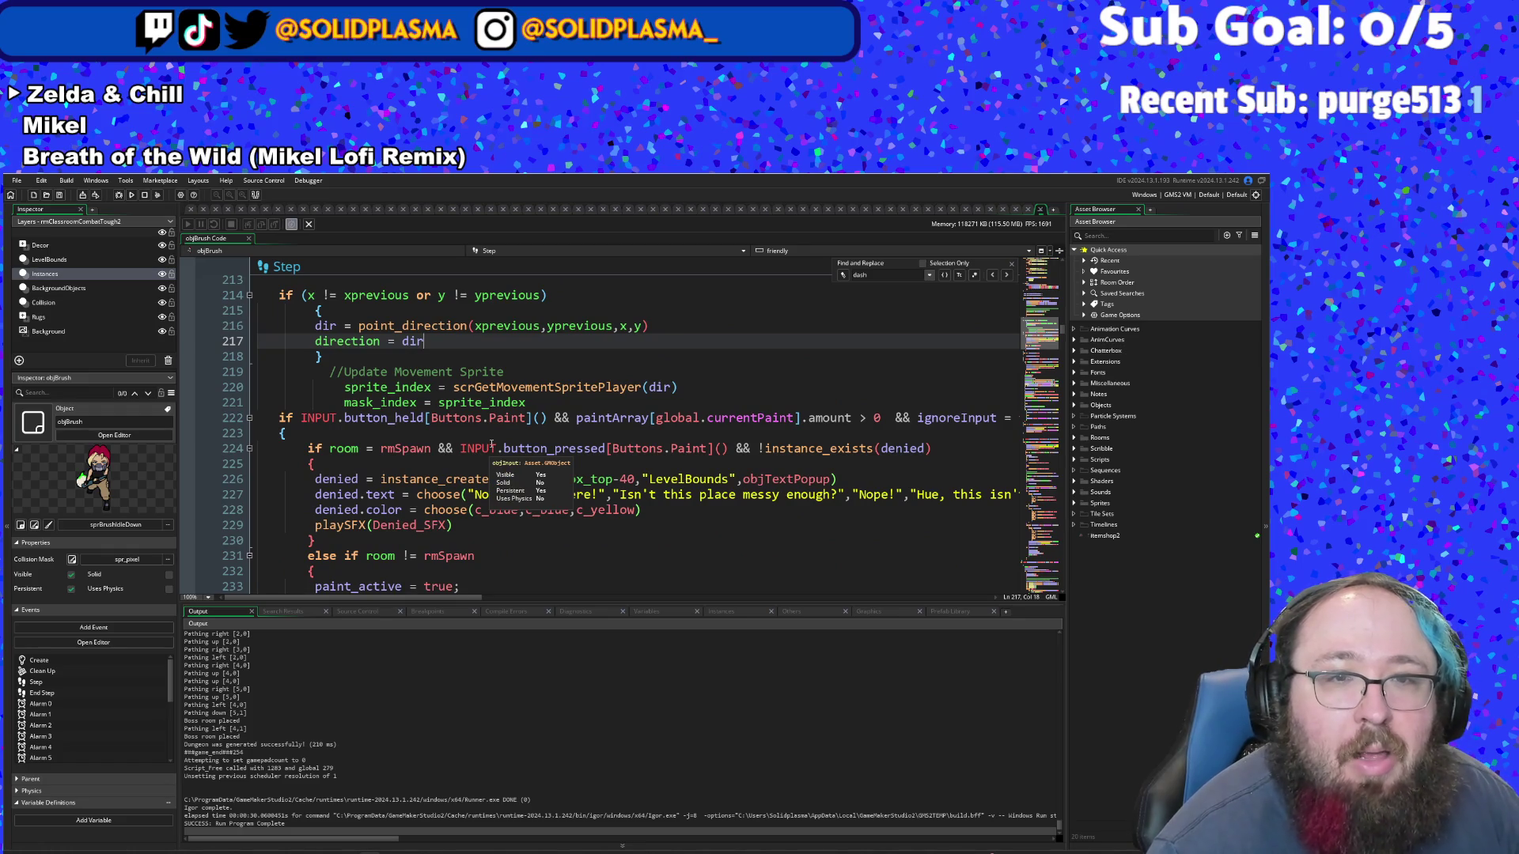
scroll(491, 445, down, 3)
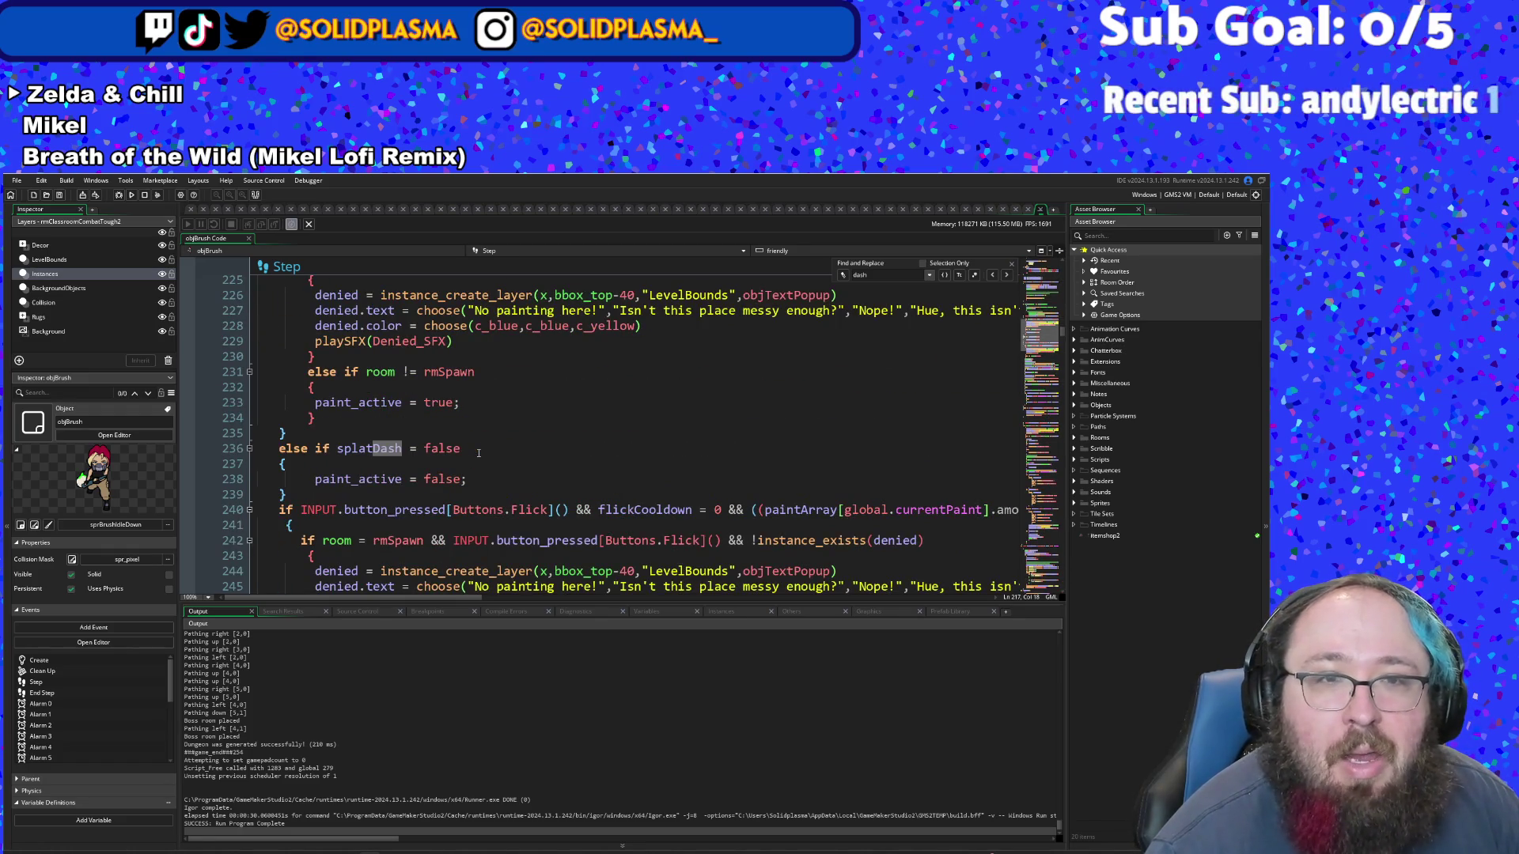
scroll(478, 453, down, 5)
scroll(479, 452, down, 18)
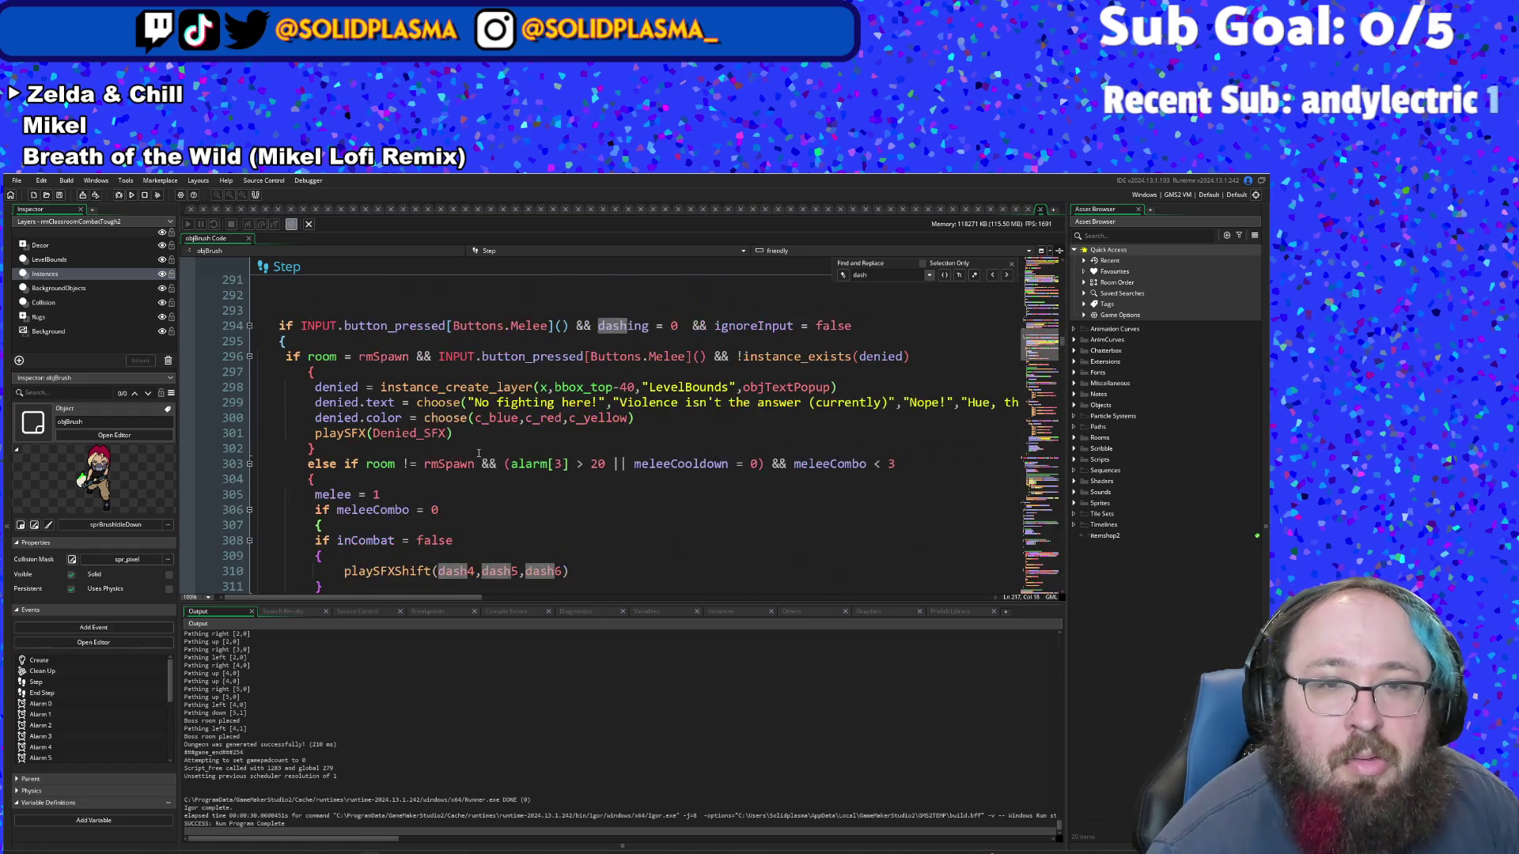
scroll(479, 453, down, 20)
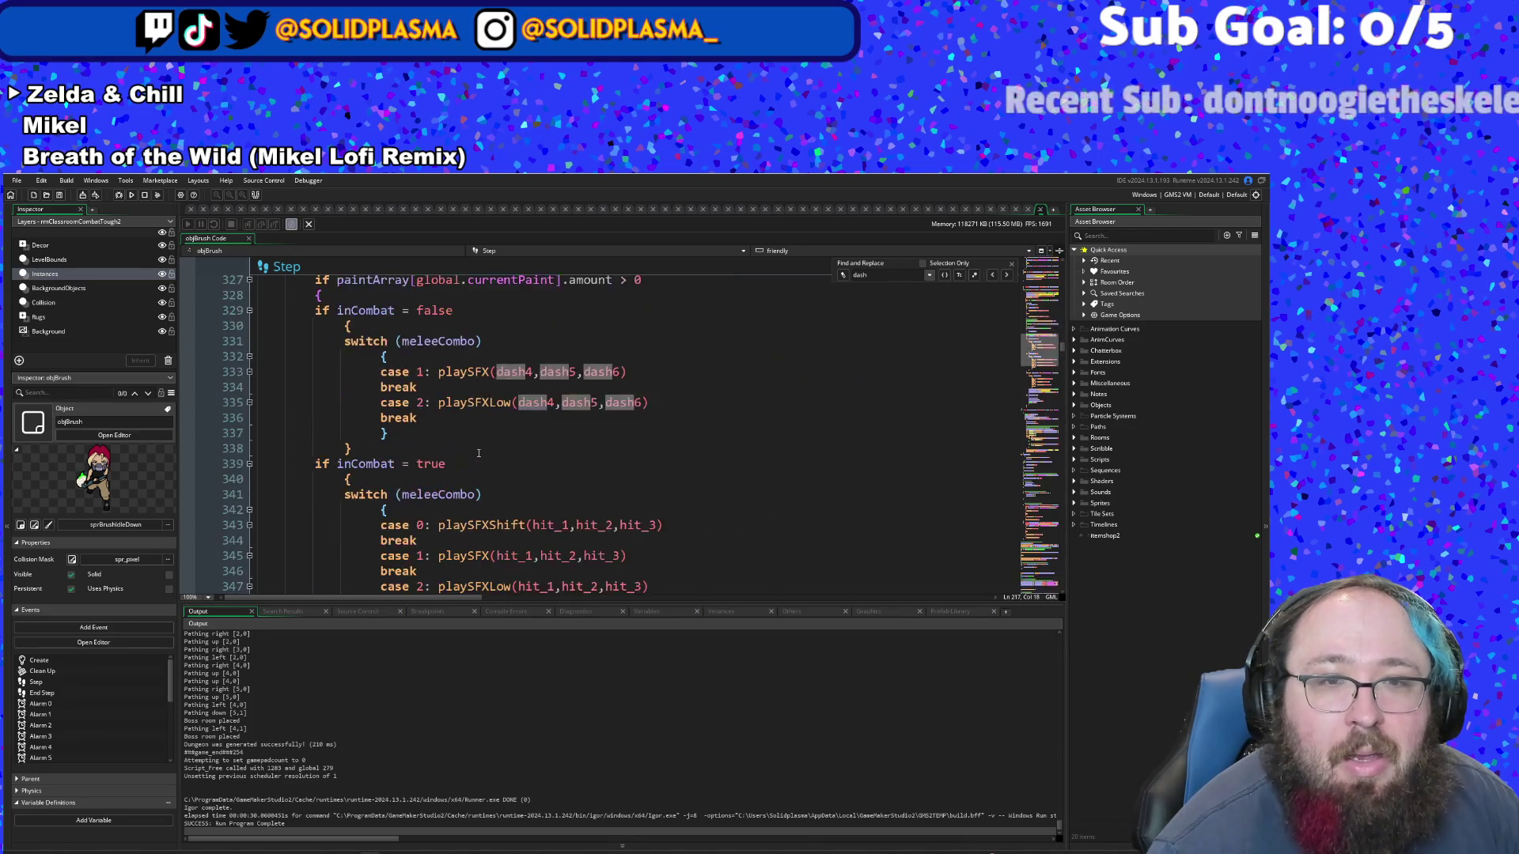
scroll(479, 453, down, 10)
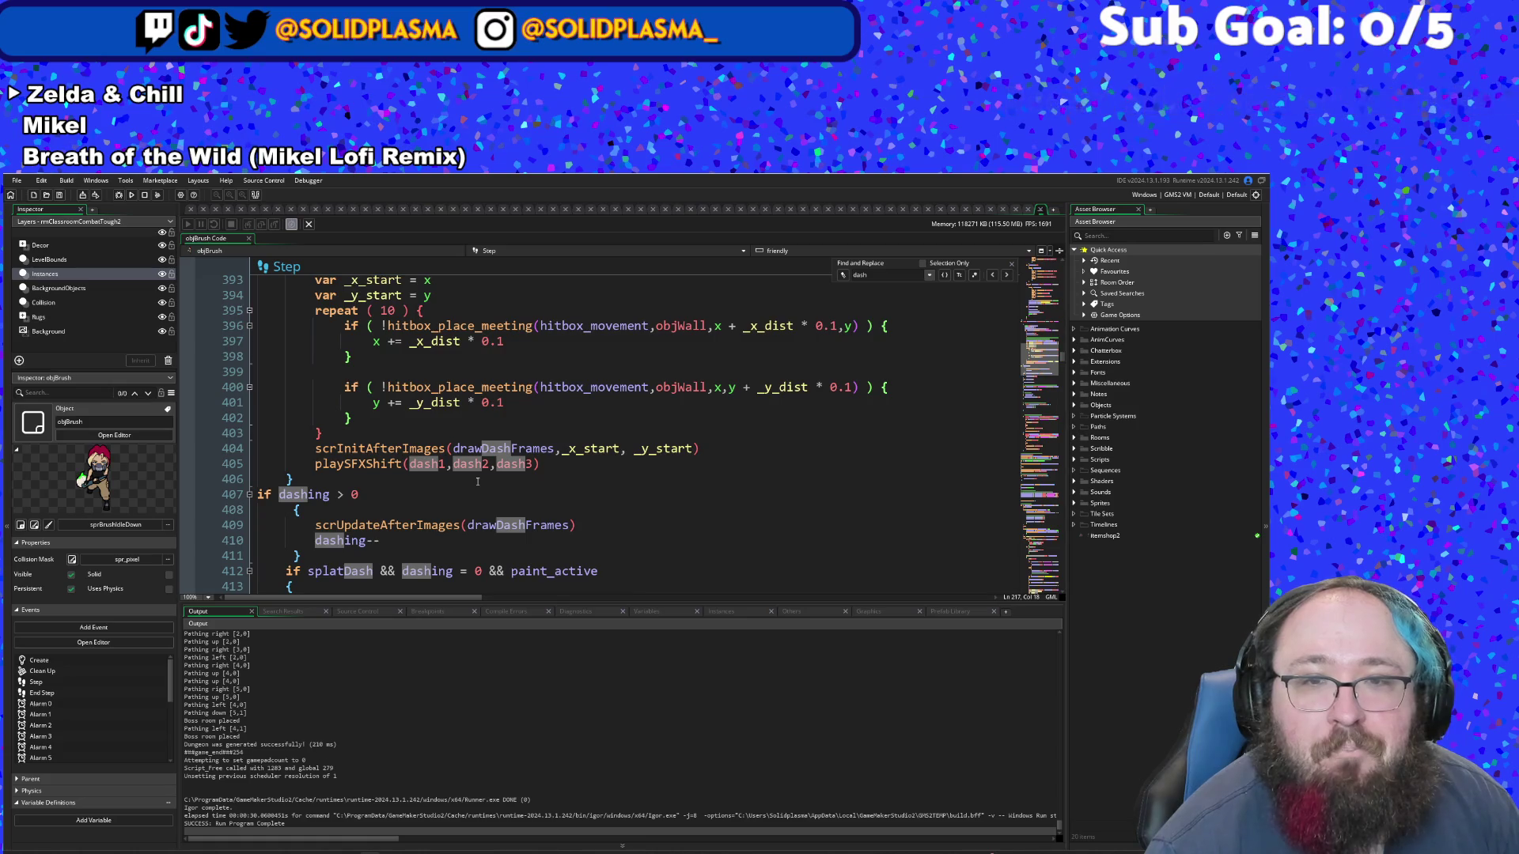
scroll(478, 482, down, 6)
scroll(477, 480, up, 4)
scroll(478, 480, up, 6)
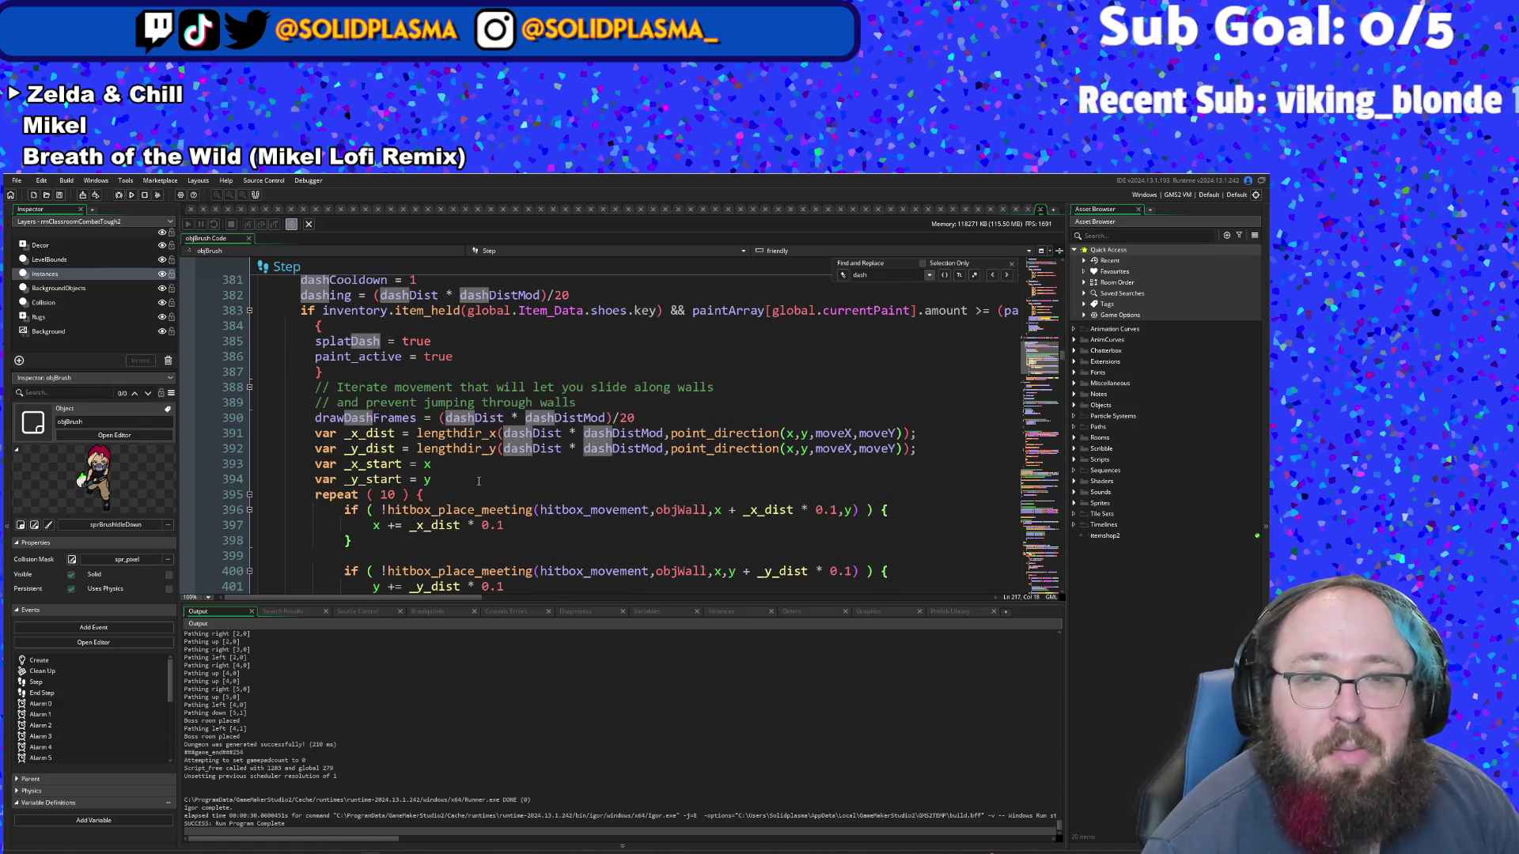
scroll(478, 481, down, 4)
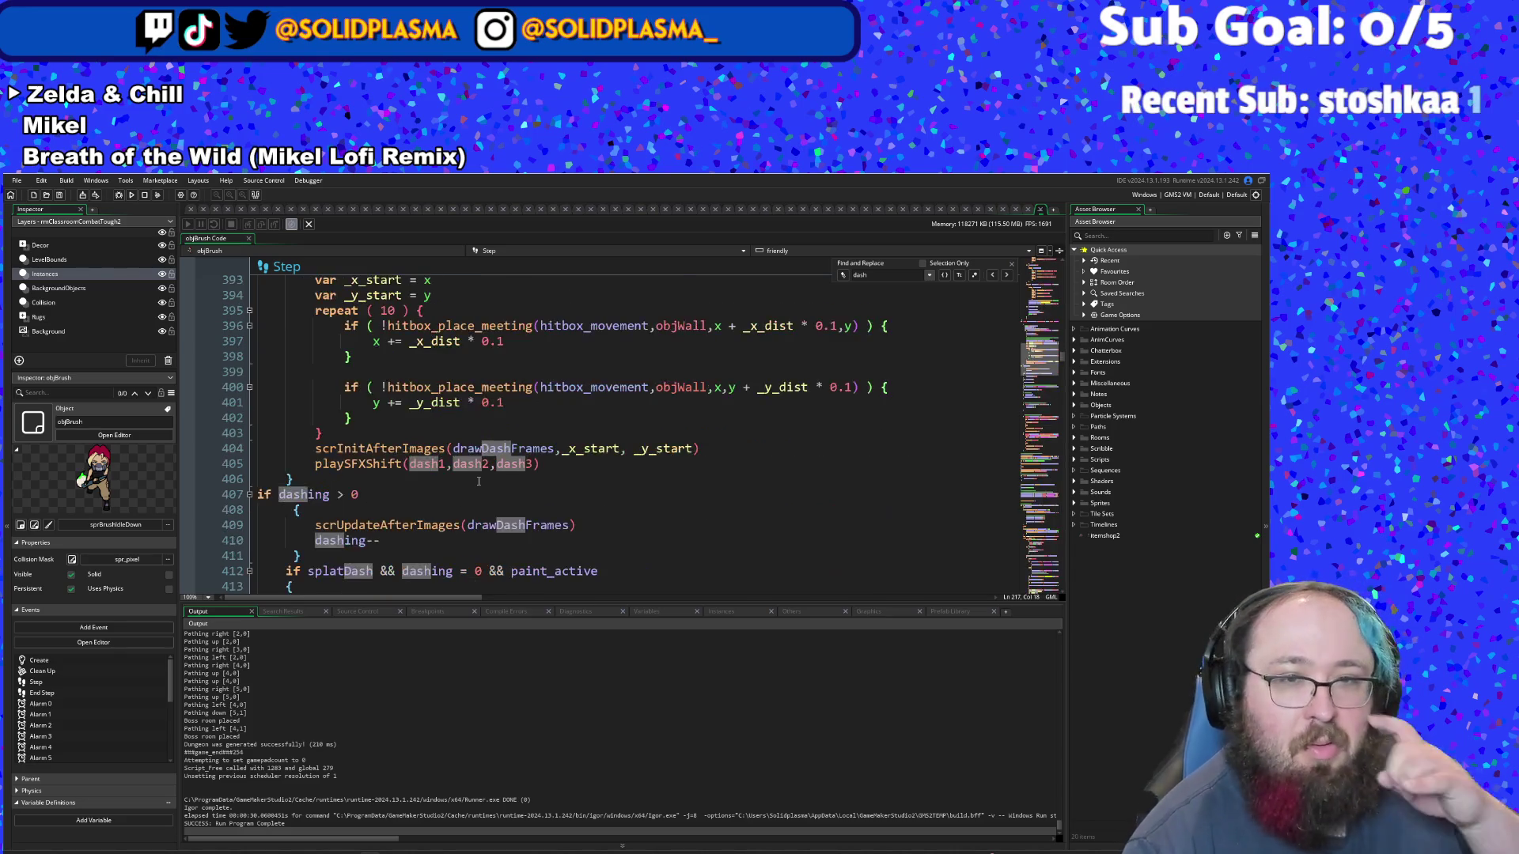
scroll(478, 481, up, 4)
scroll(478, 481, down, 2)
scroll(477, 481, down, 4)
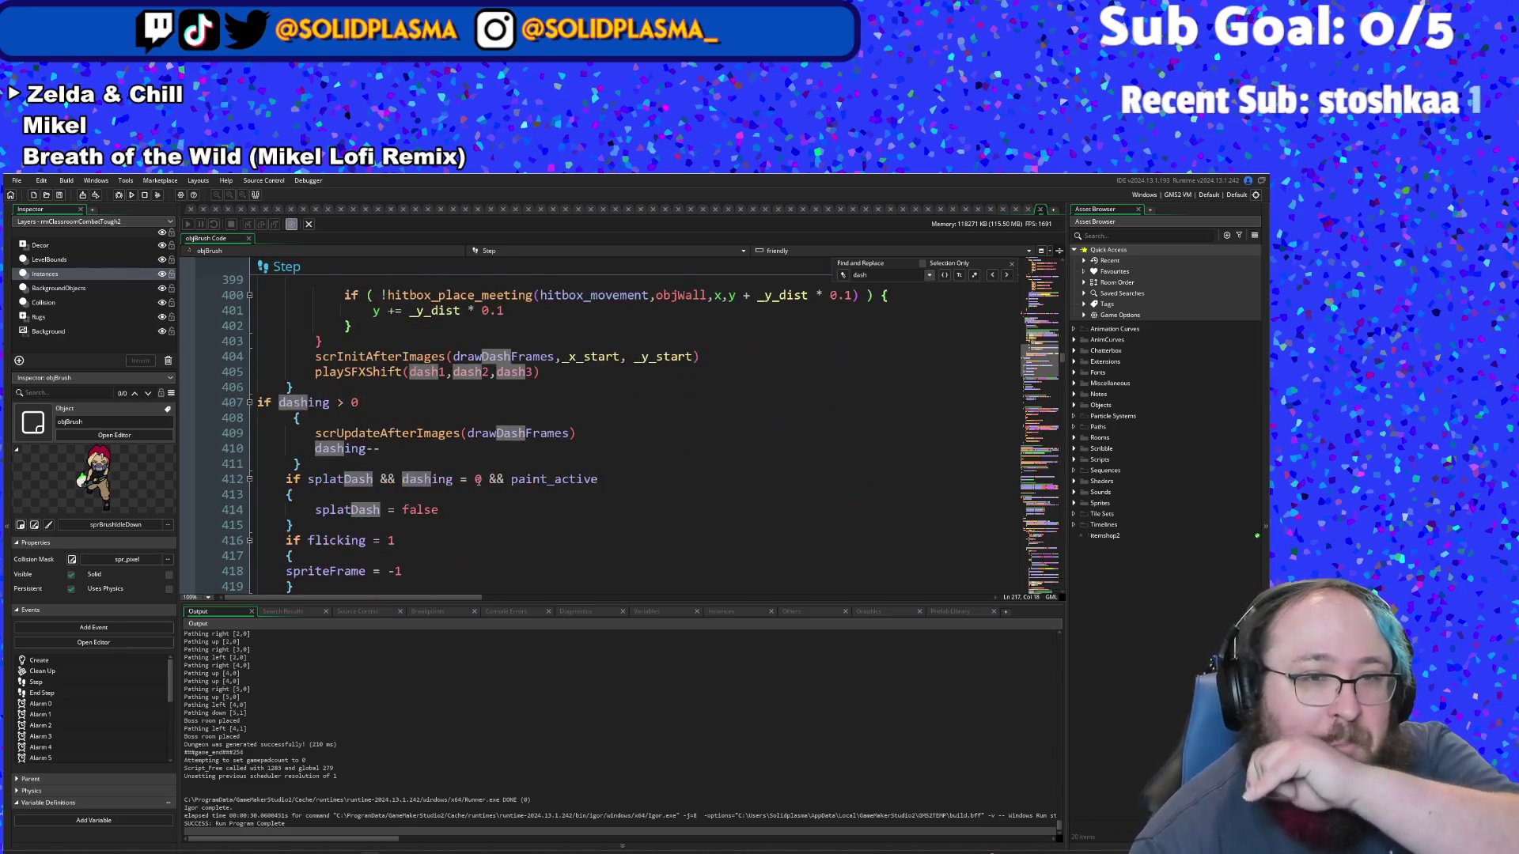
scroll(478, 480, down, 2)
scroll(477, 480, up, 12)
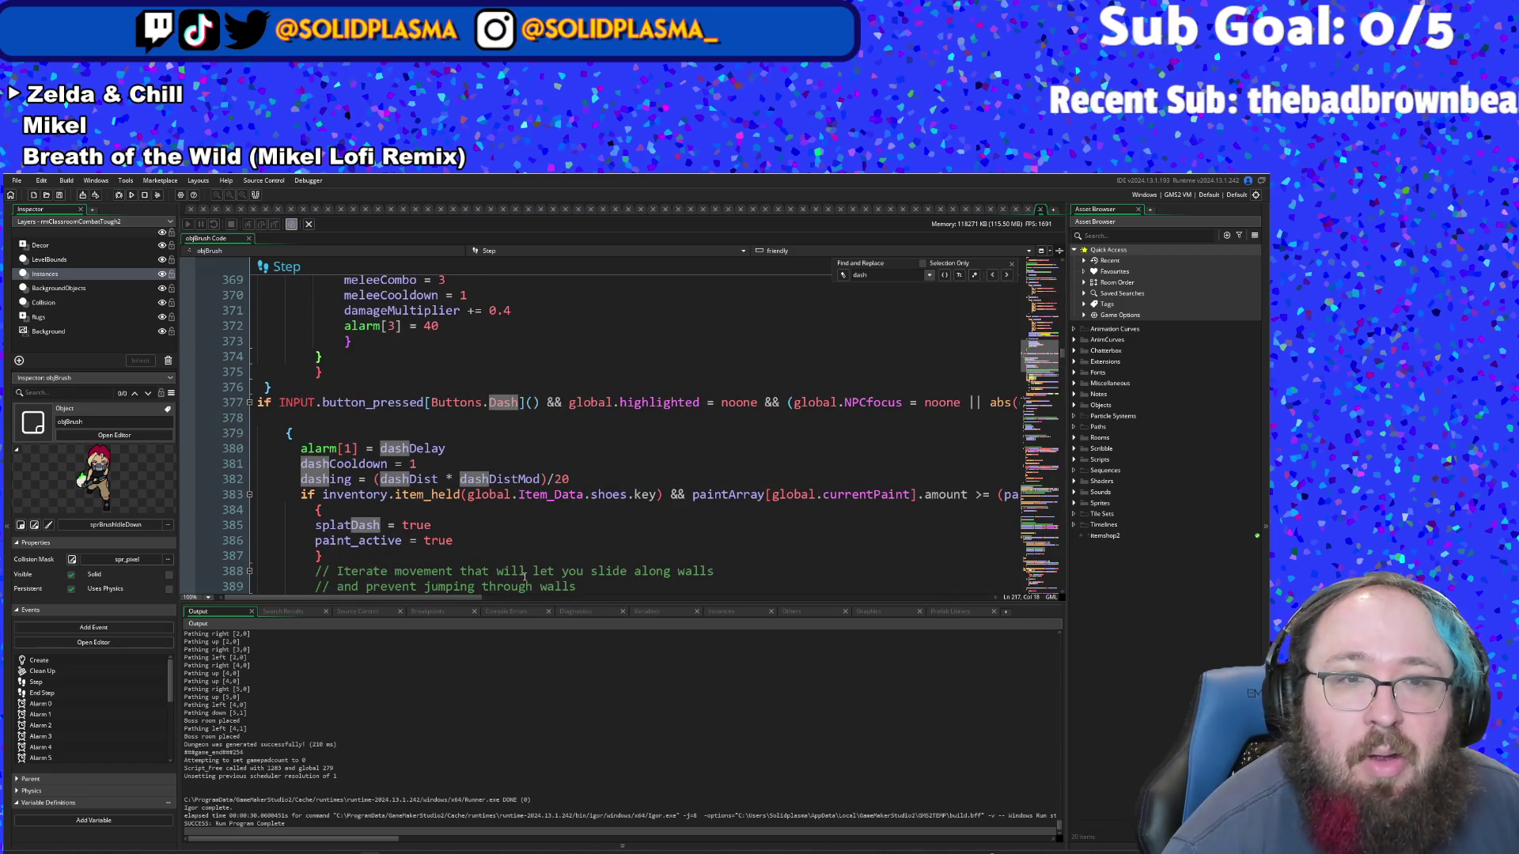
scroll(523, 575, down, 4)
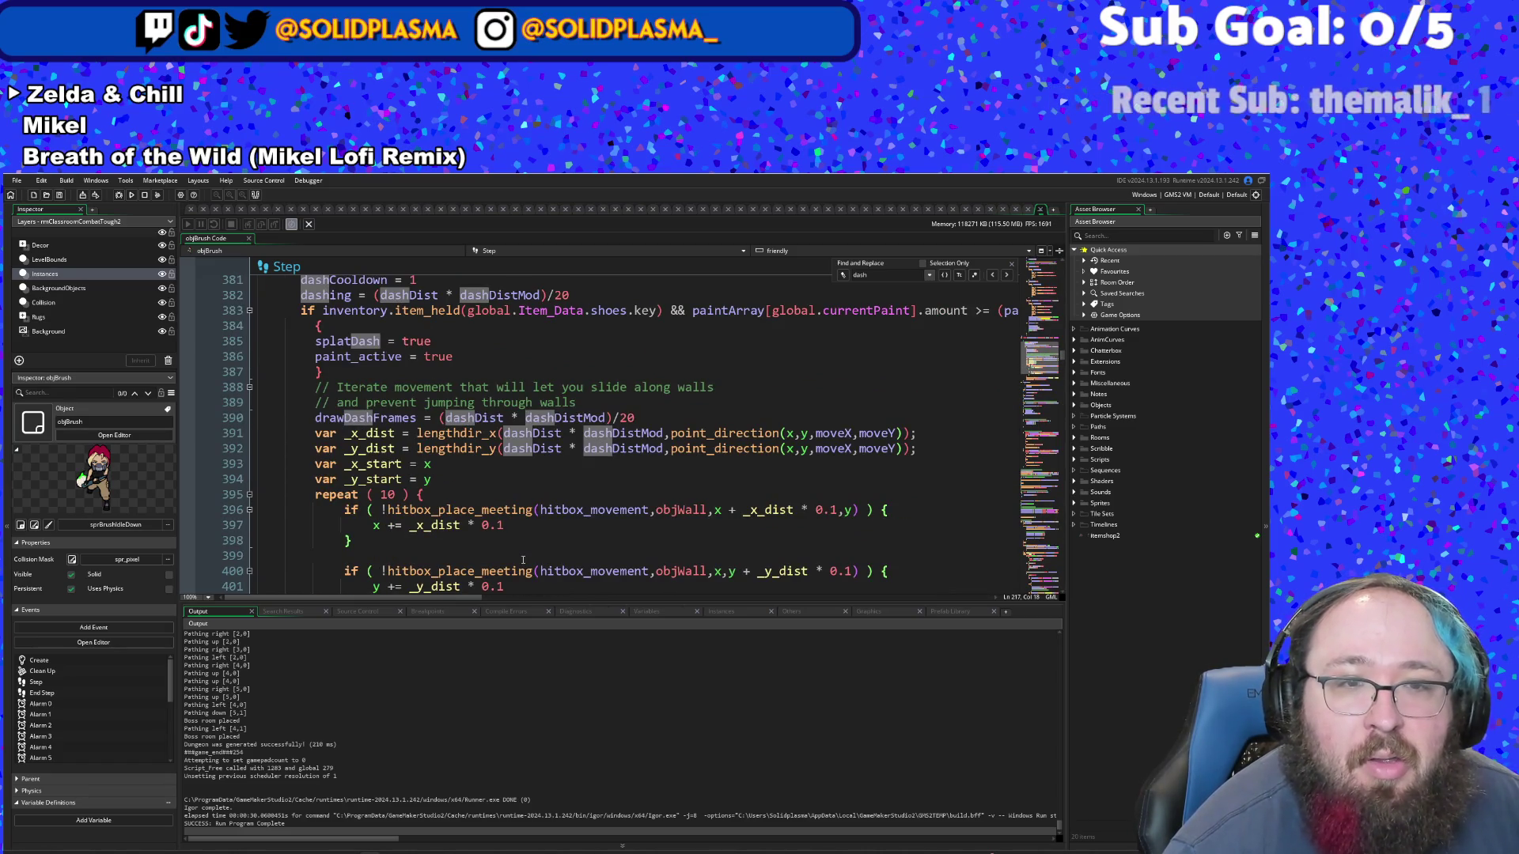
scroll(523, 560, down, 6)
scroll(523, 560, up, 8)
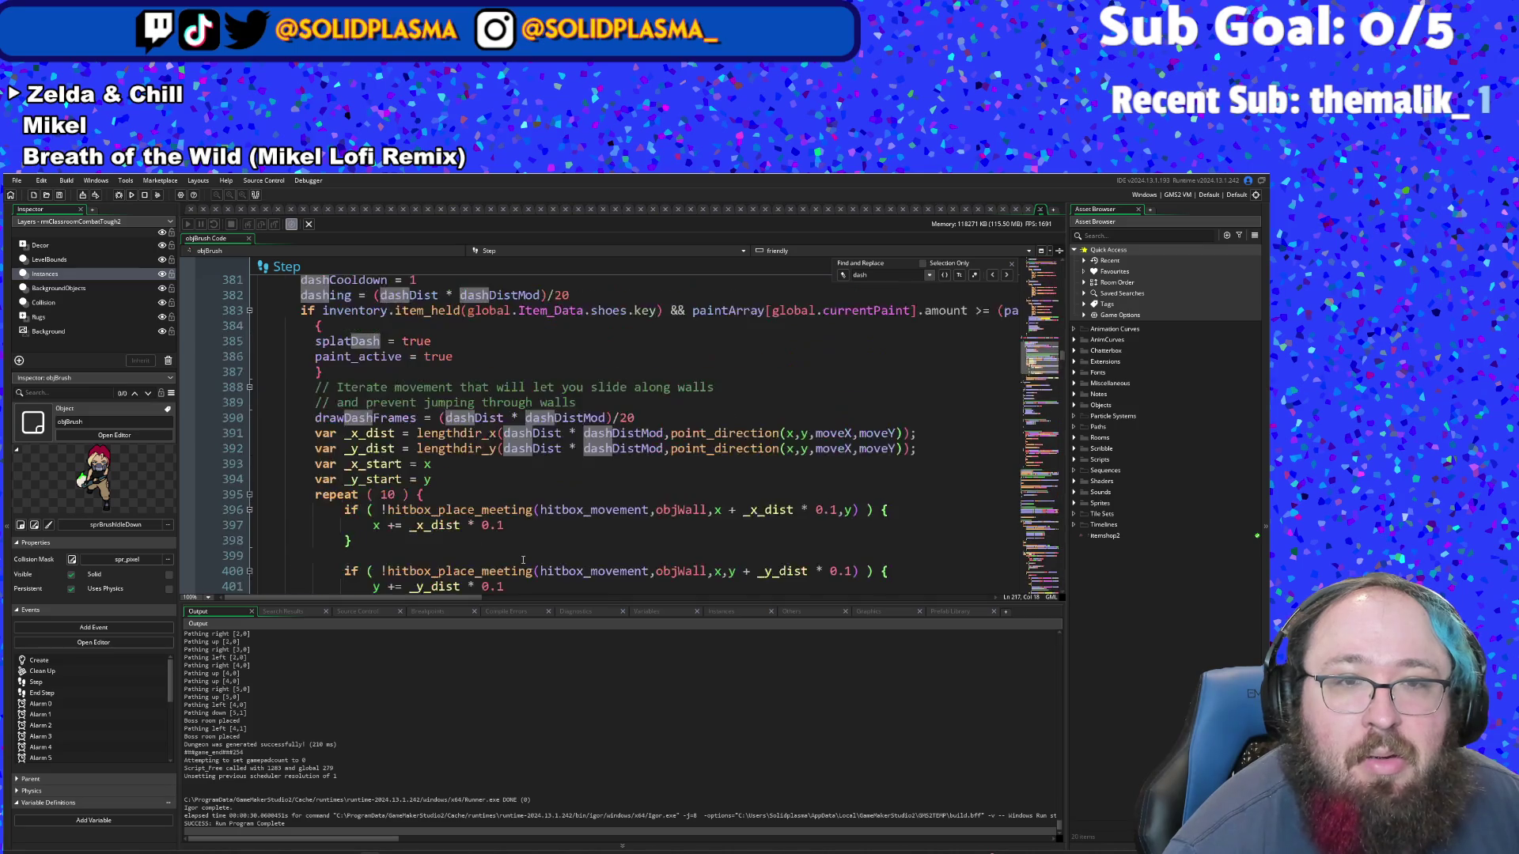
scroll(523, 560, up, 2)
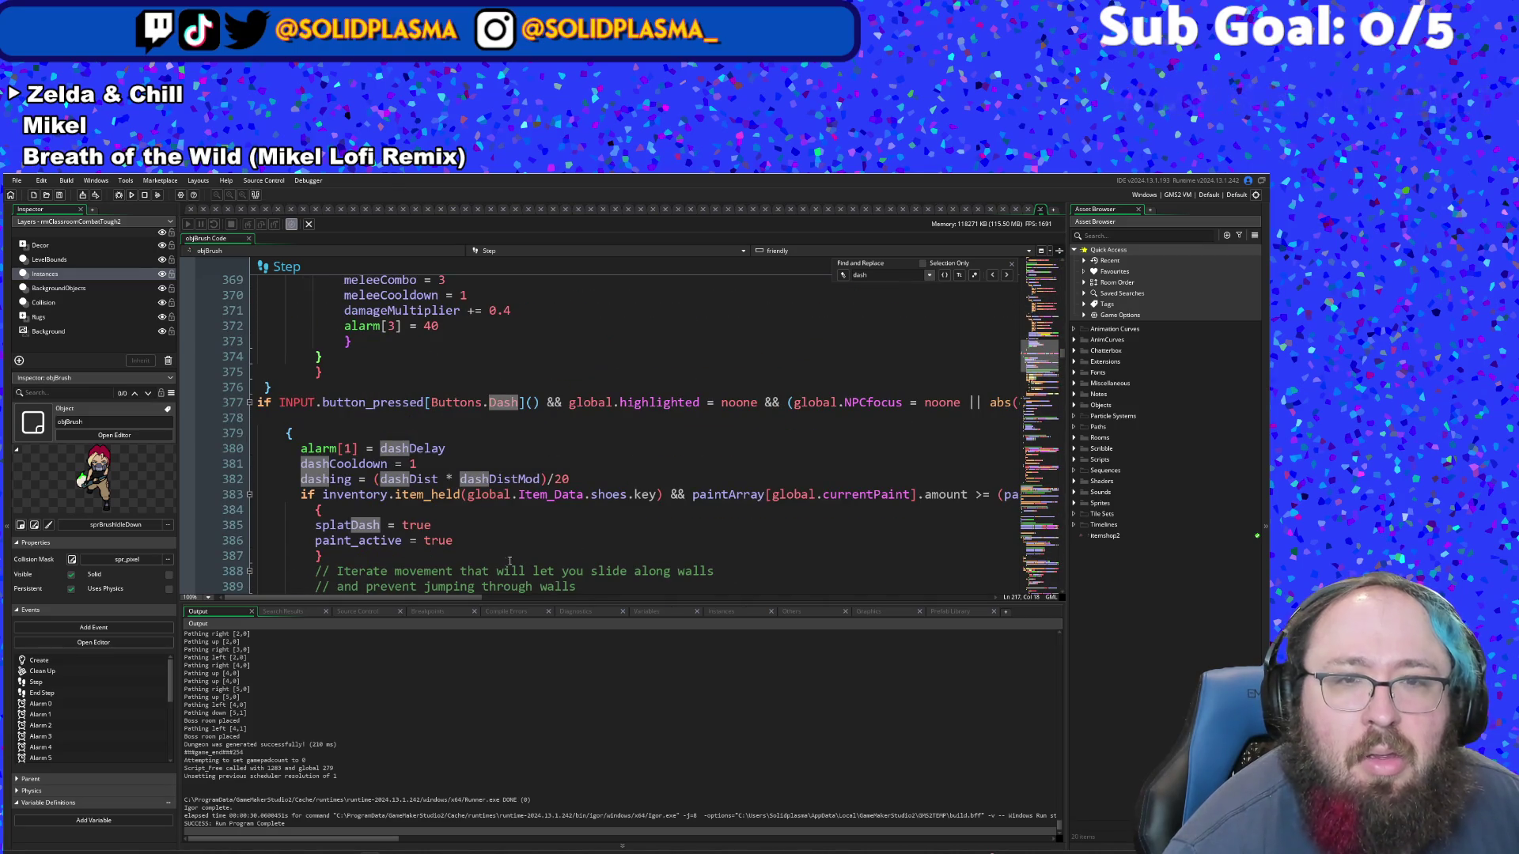
mouse_move(458, 600)
mouse_down()
mouse_move(636, 610)
mouse_move(455, 620)
mouse_up()
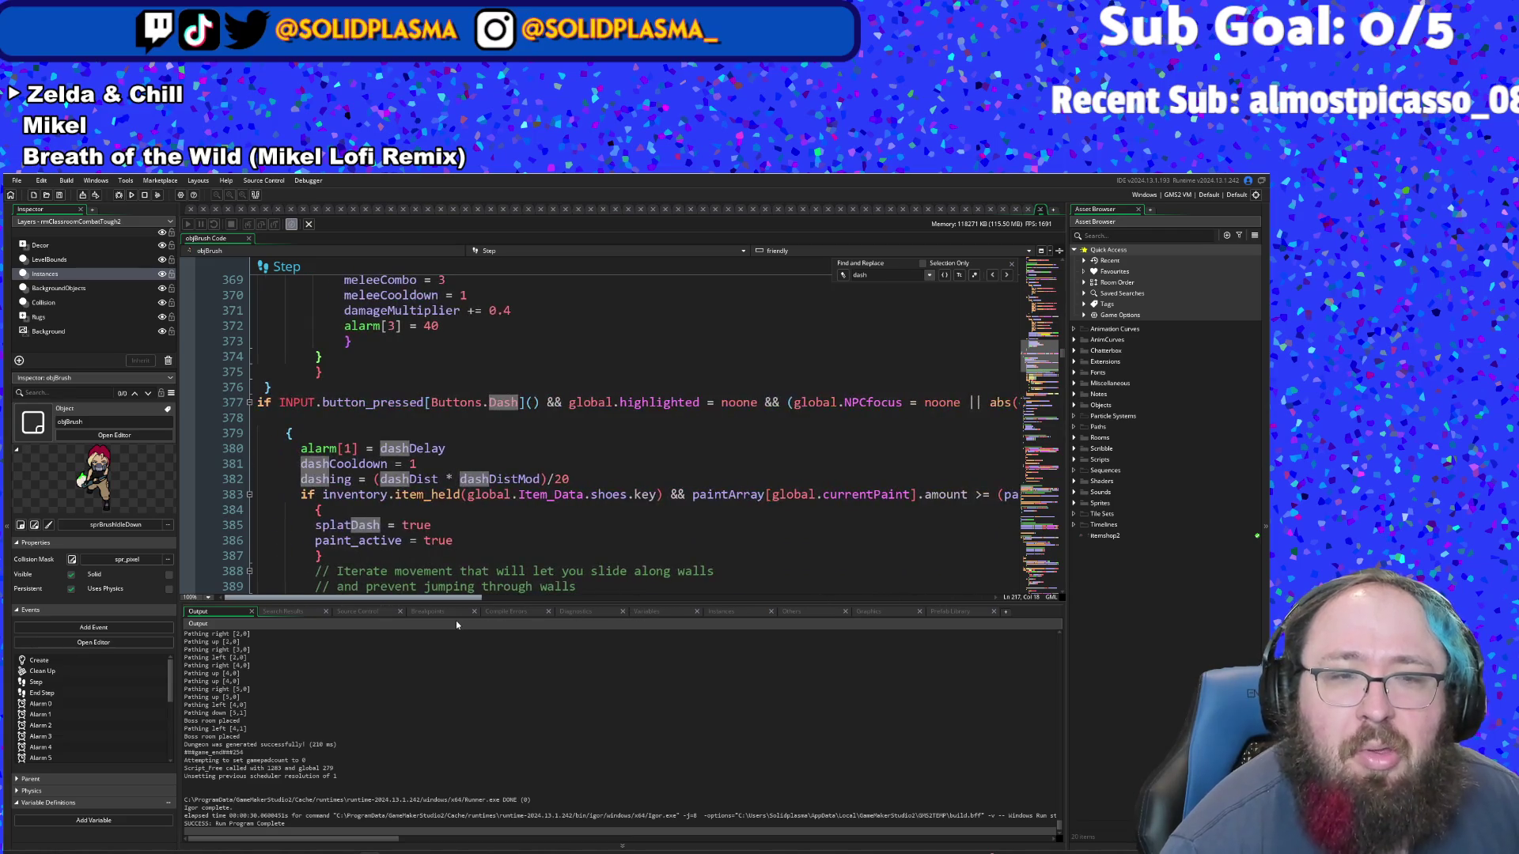
scroll(477, 552, down, 2)
scroll(477, 552, down, 2)
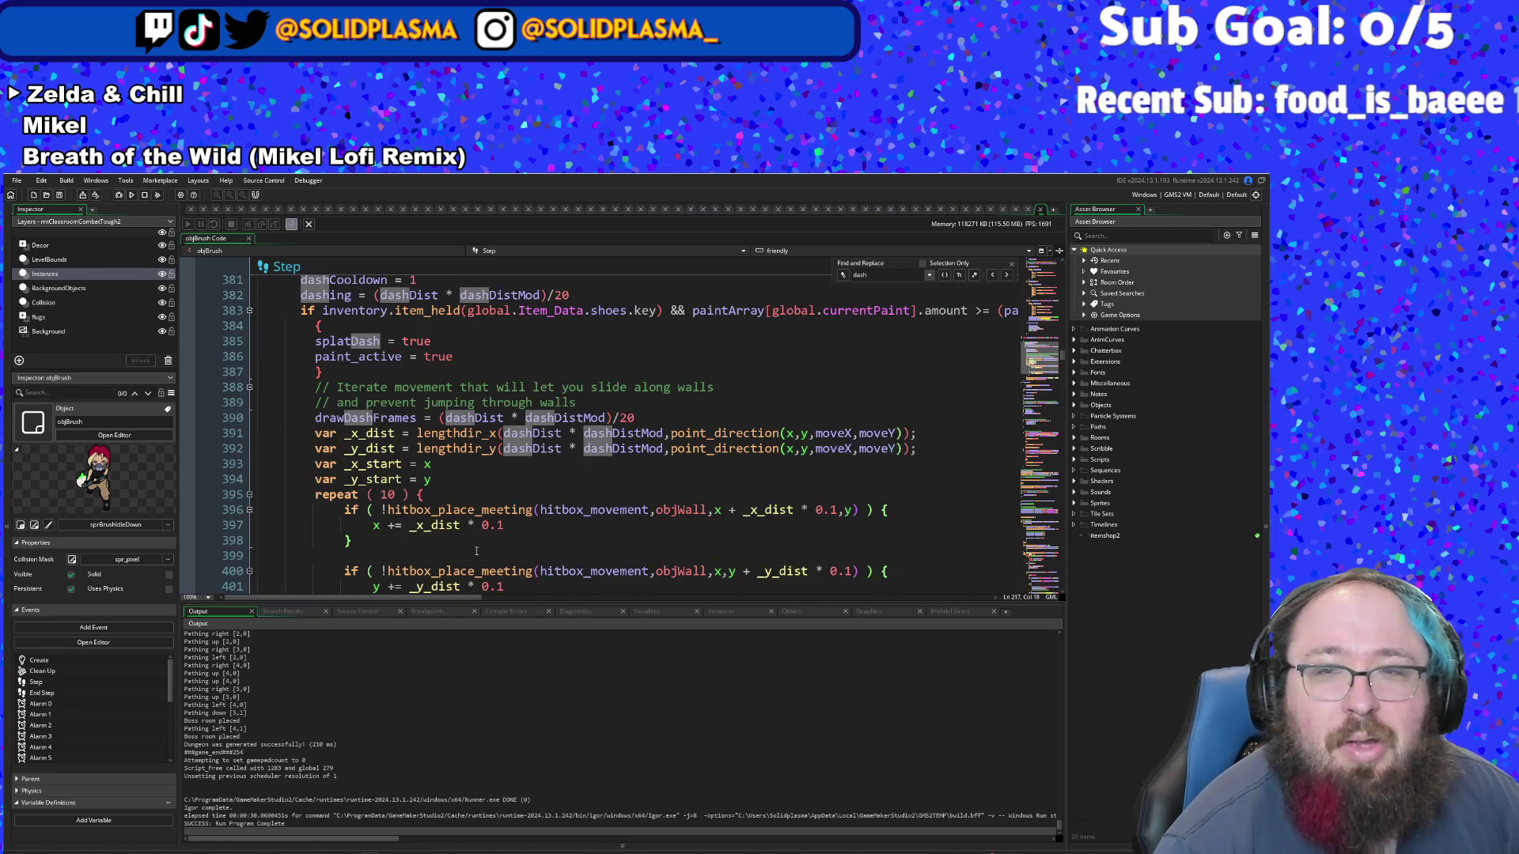
- Prefix moveX with x+ in the point_direction calls on lines 391 and 392
click(820, 434)
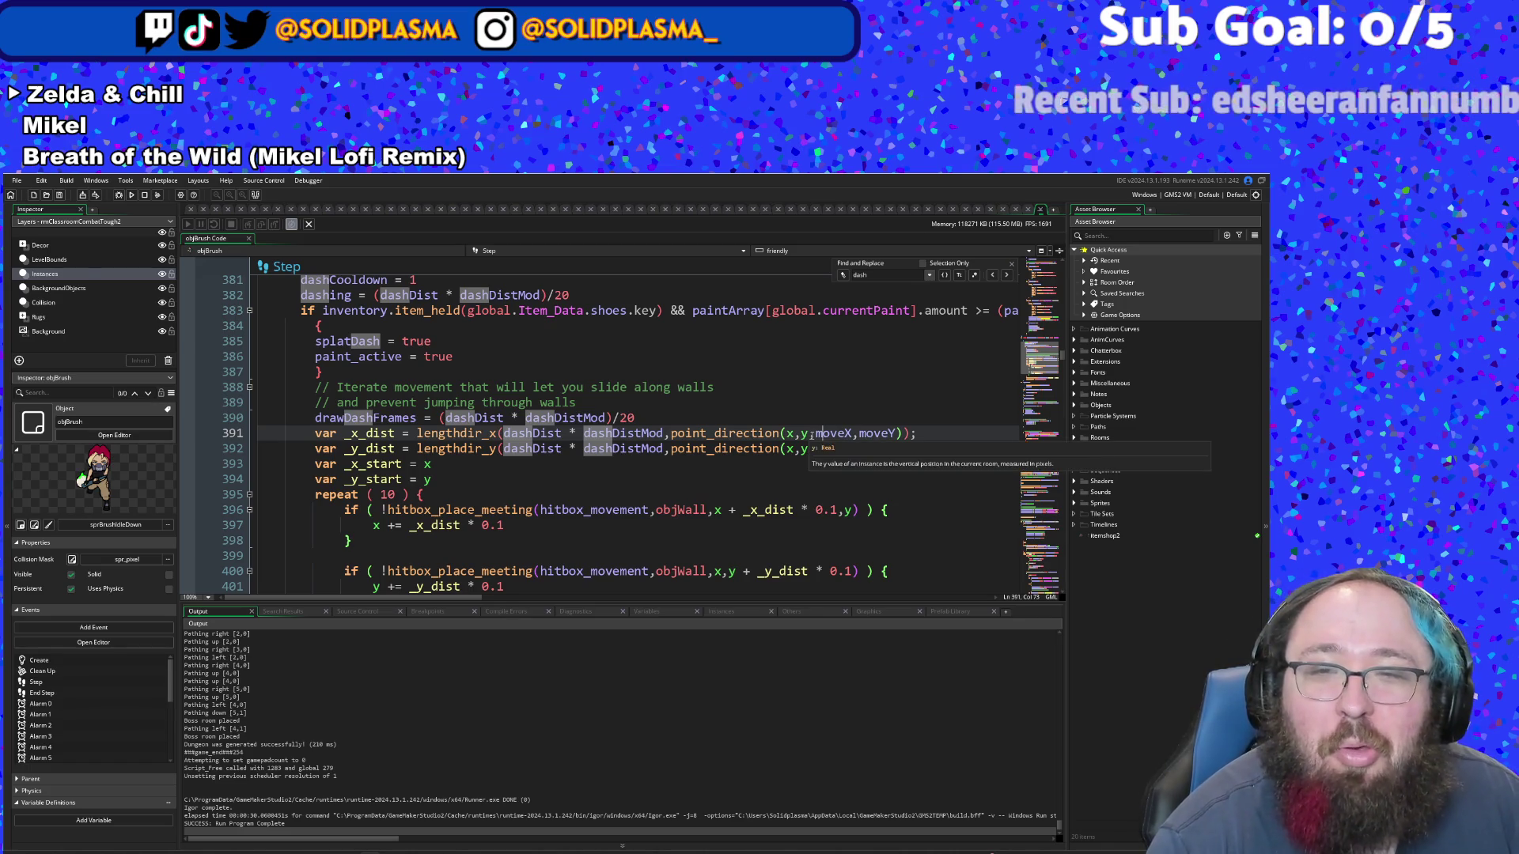
text(x+)
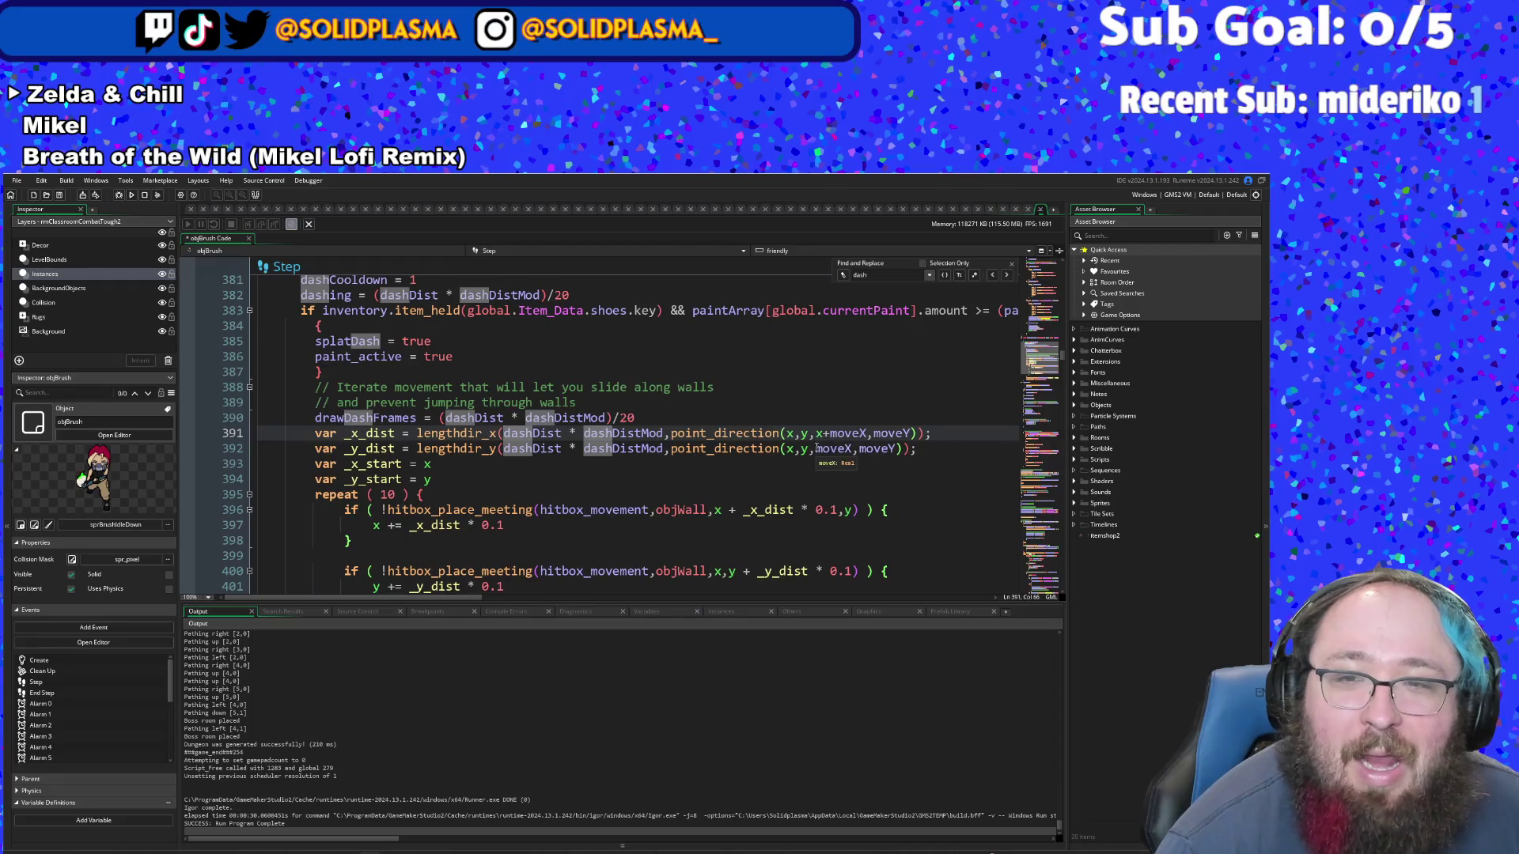
click(817, 448)
text(x)
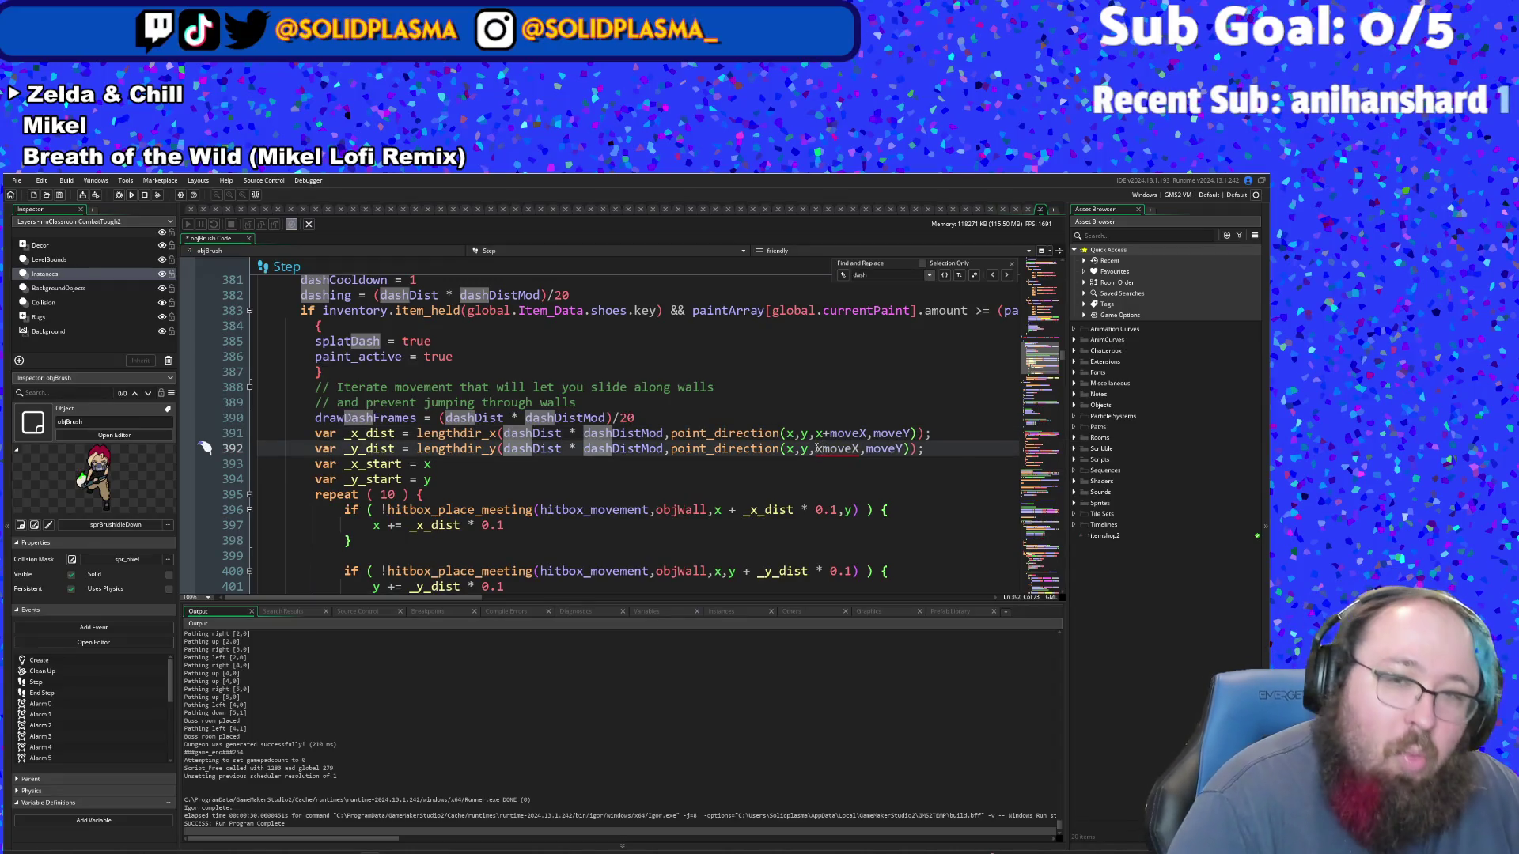
text(+)
key(Escape)
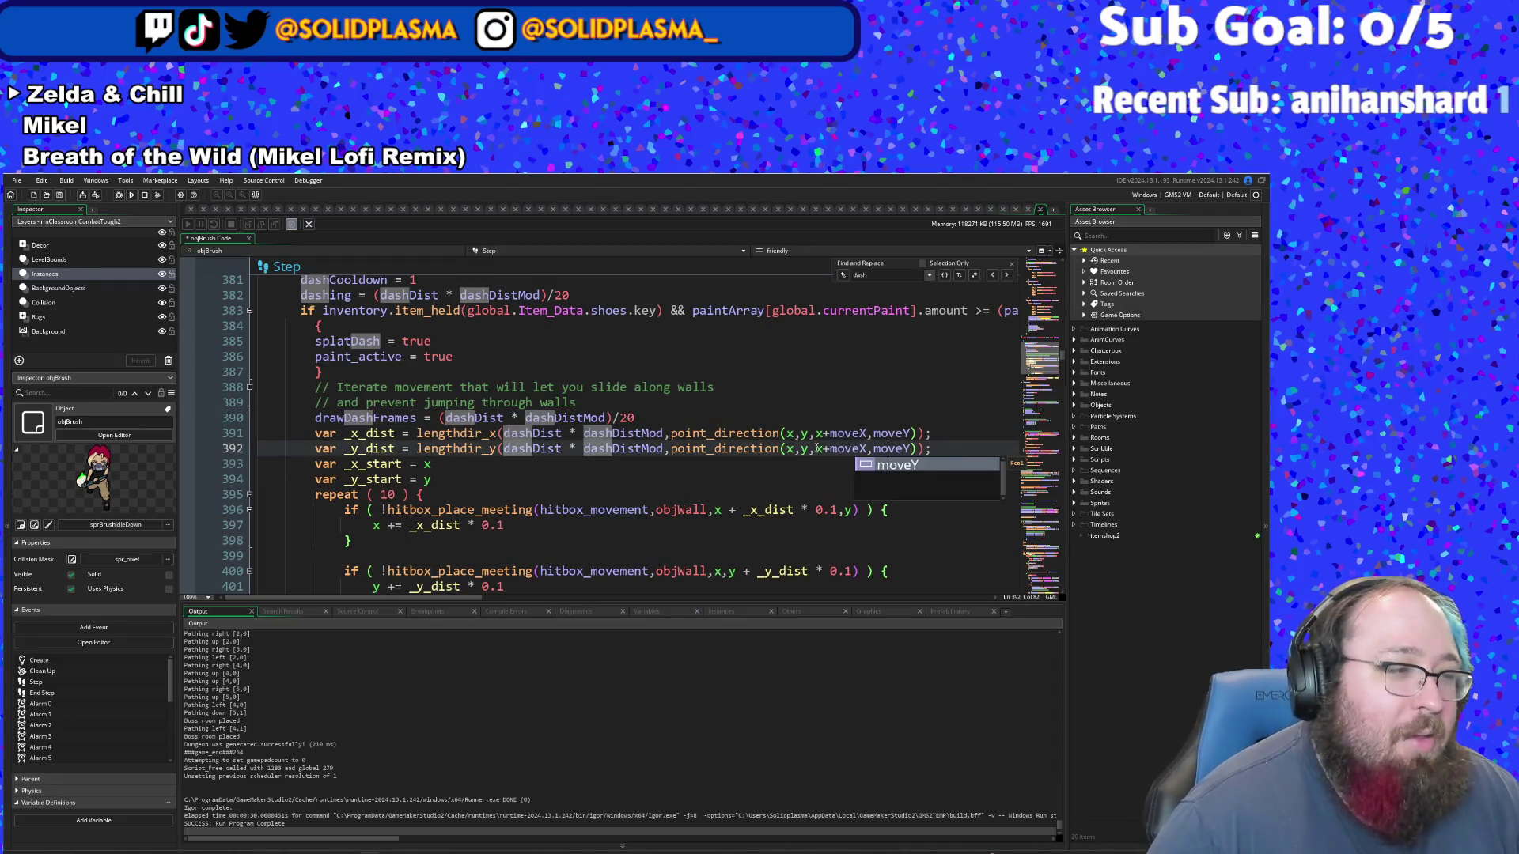
key(End)
key(Left)
key(Left)
key(Left)
key(Left)
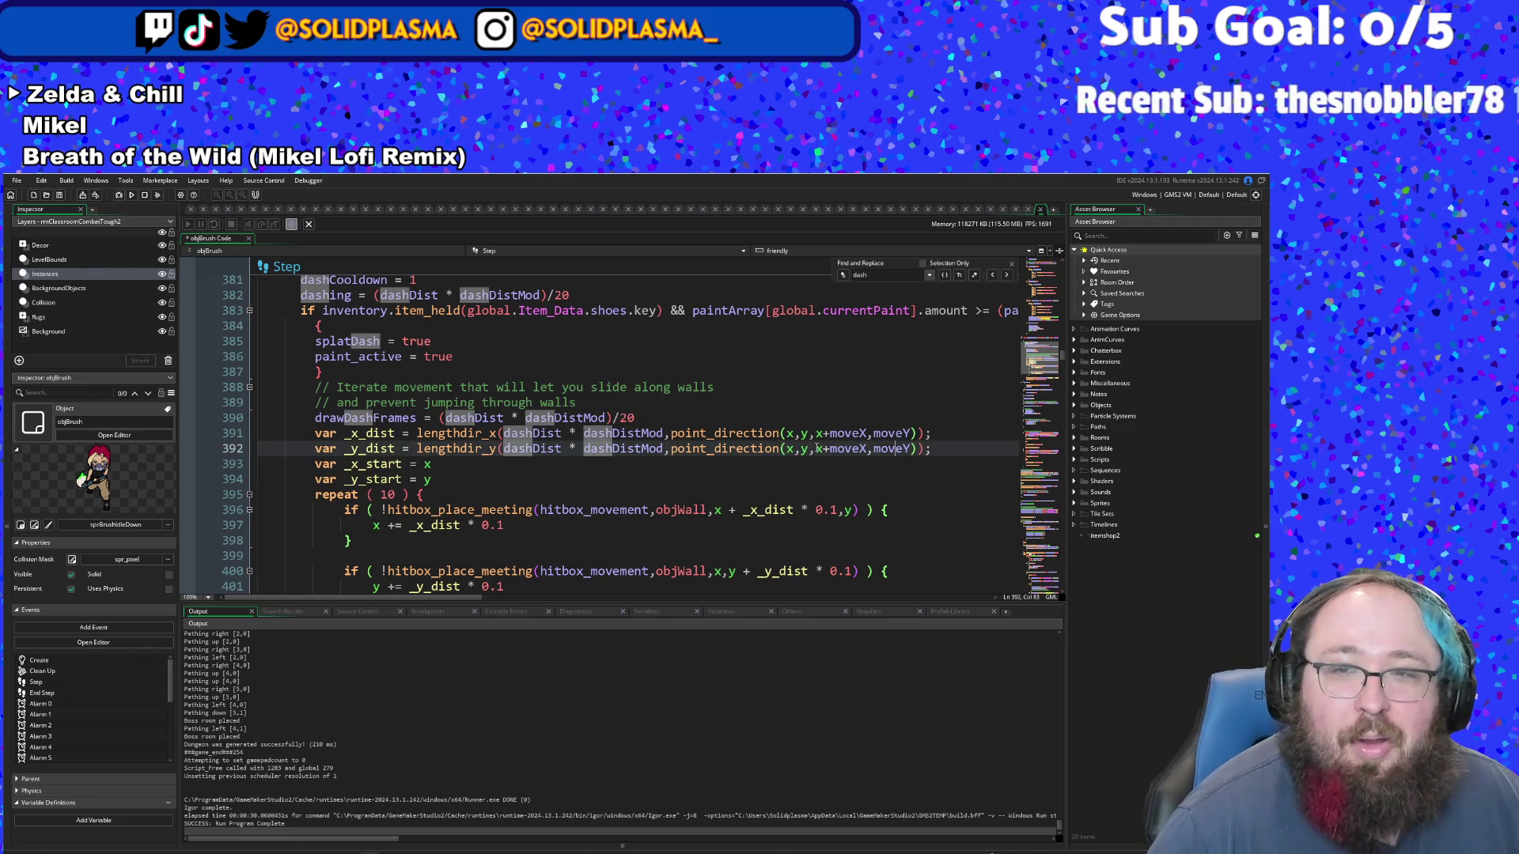
text(x+)
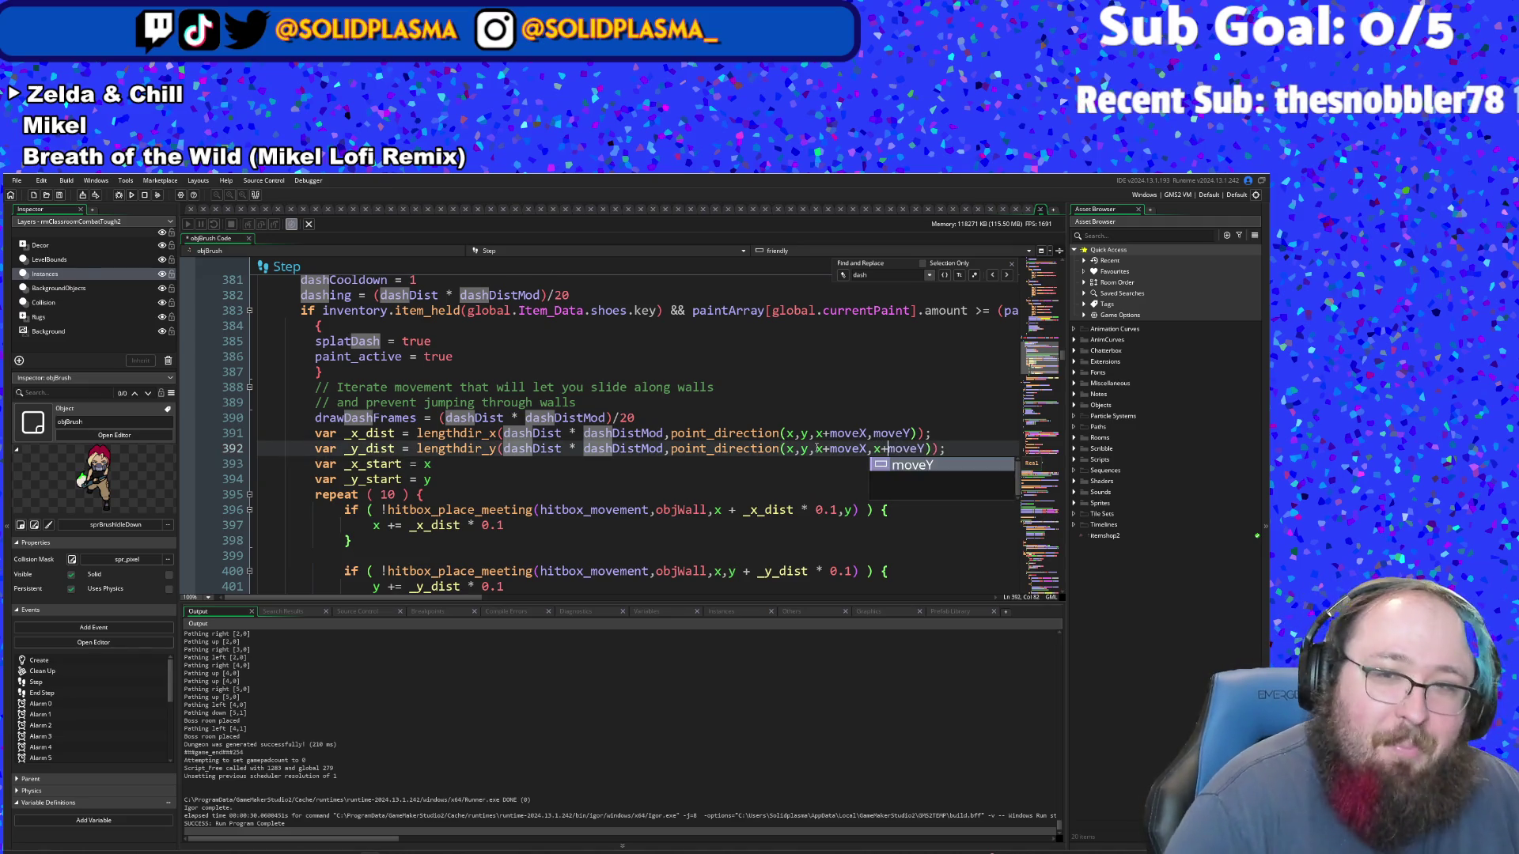
key(Left)
key(Left)
key(Left)
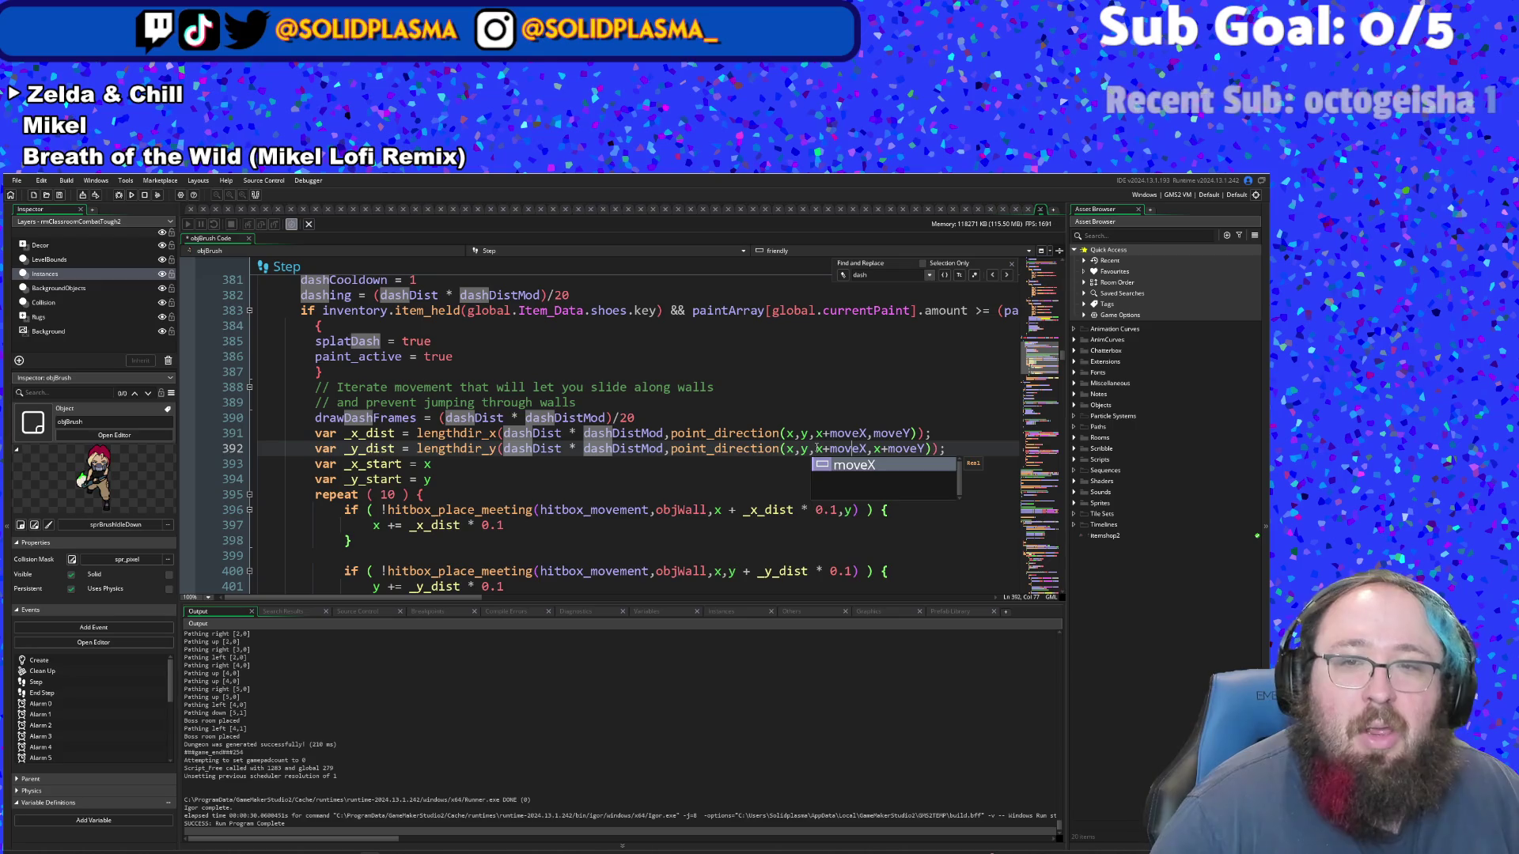
key(Left)
key(Left)
key(Left)
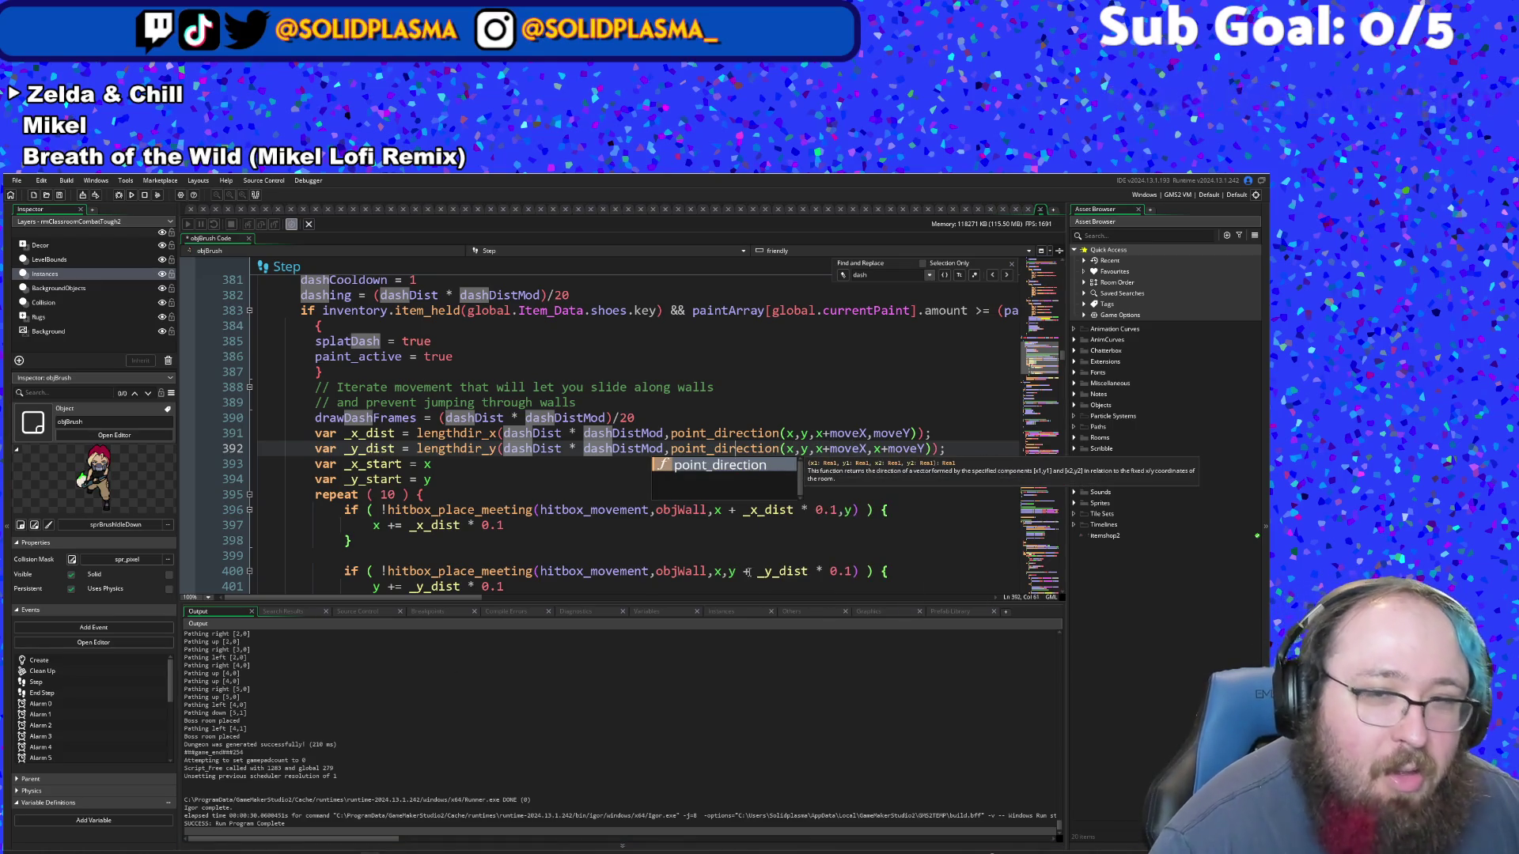
- Prefix moveY with y+ in the point_direction calls on lines 391 and 392
click(873, 433)
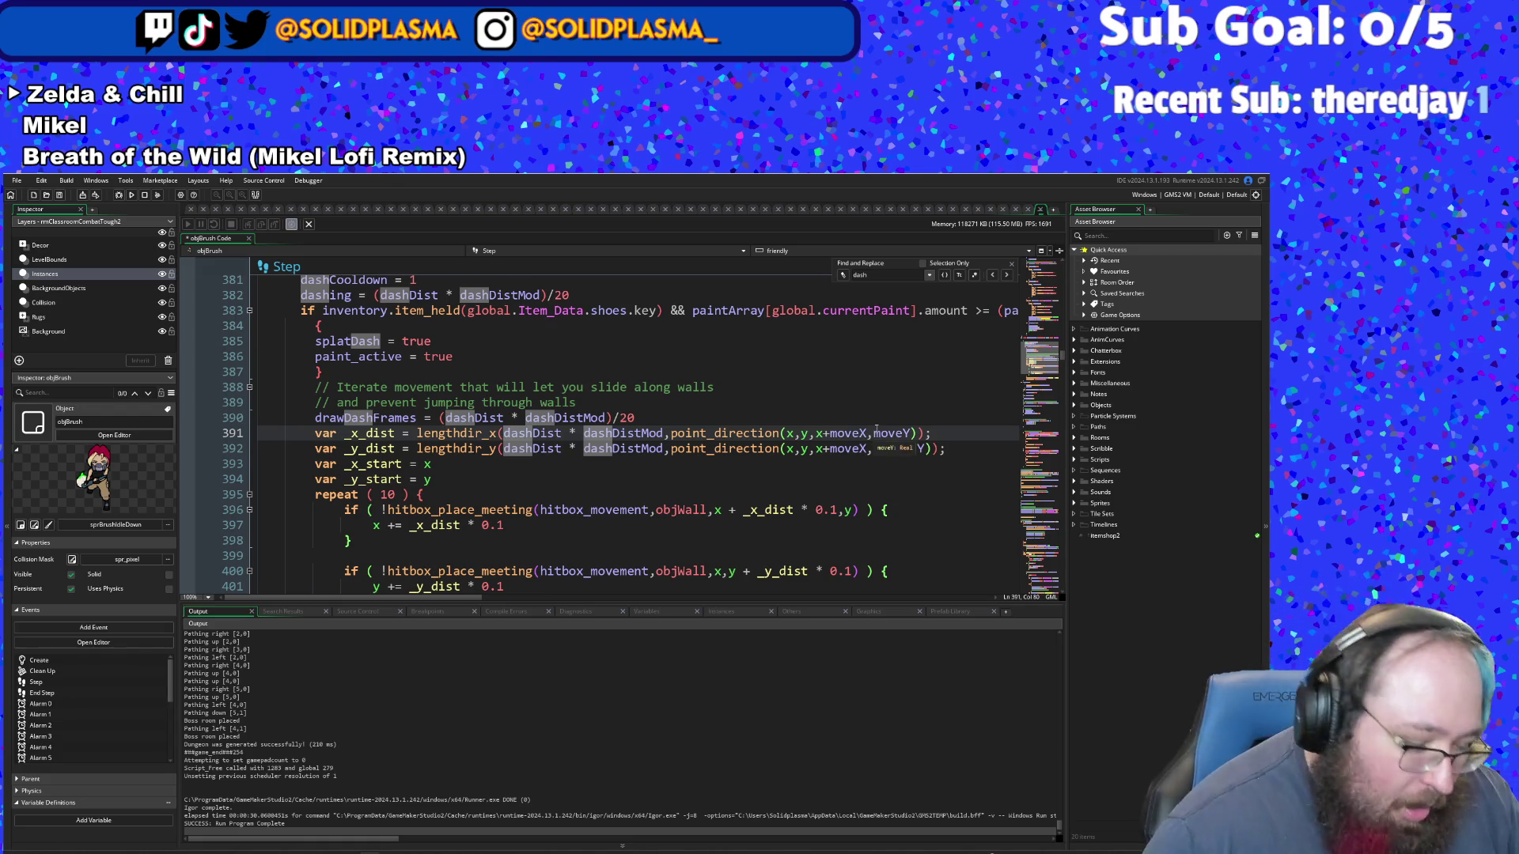
key(Down)
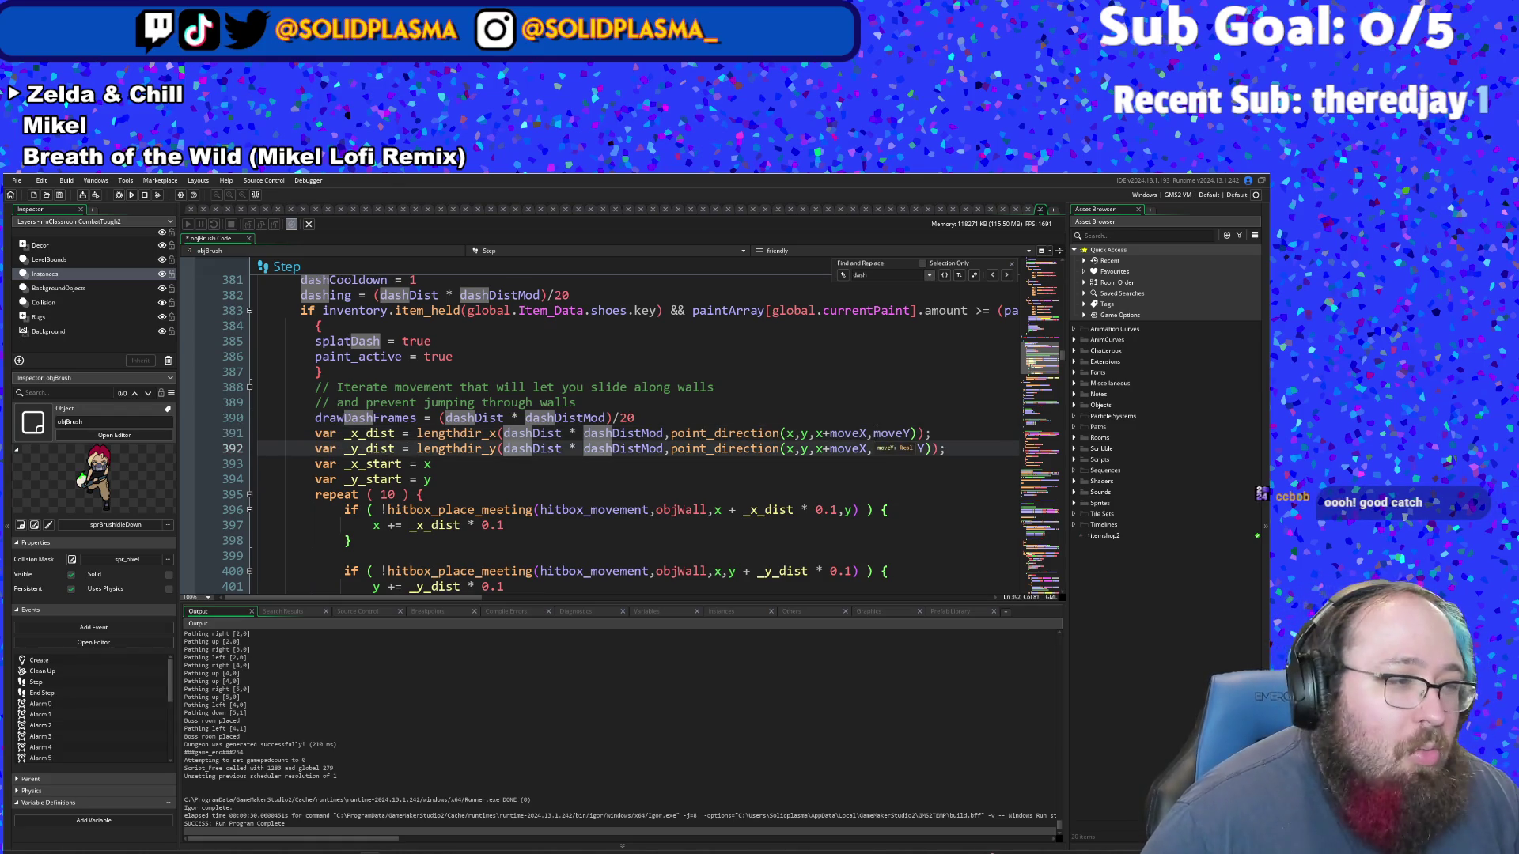
text(y+)
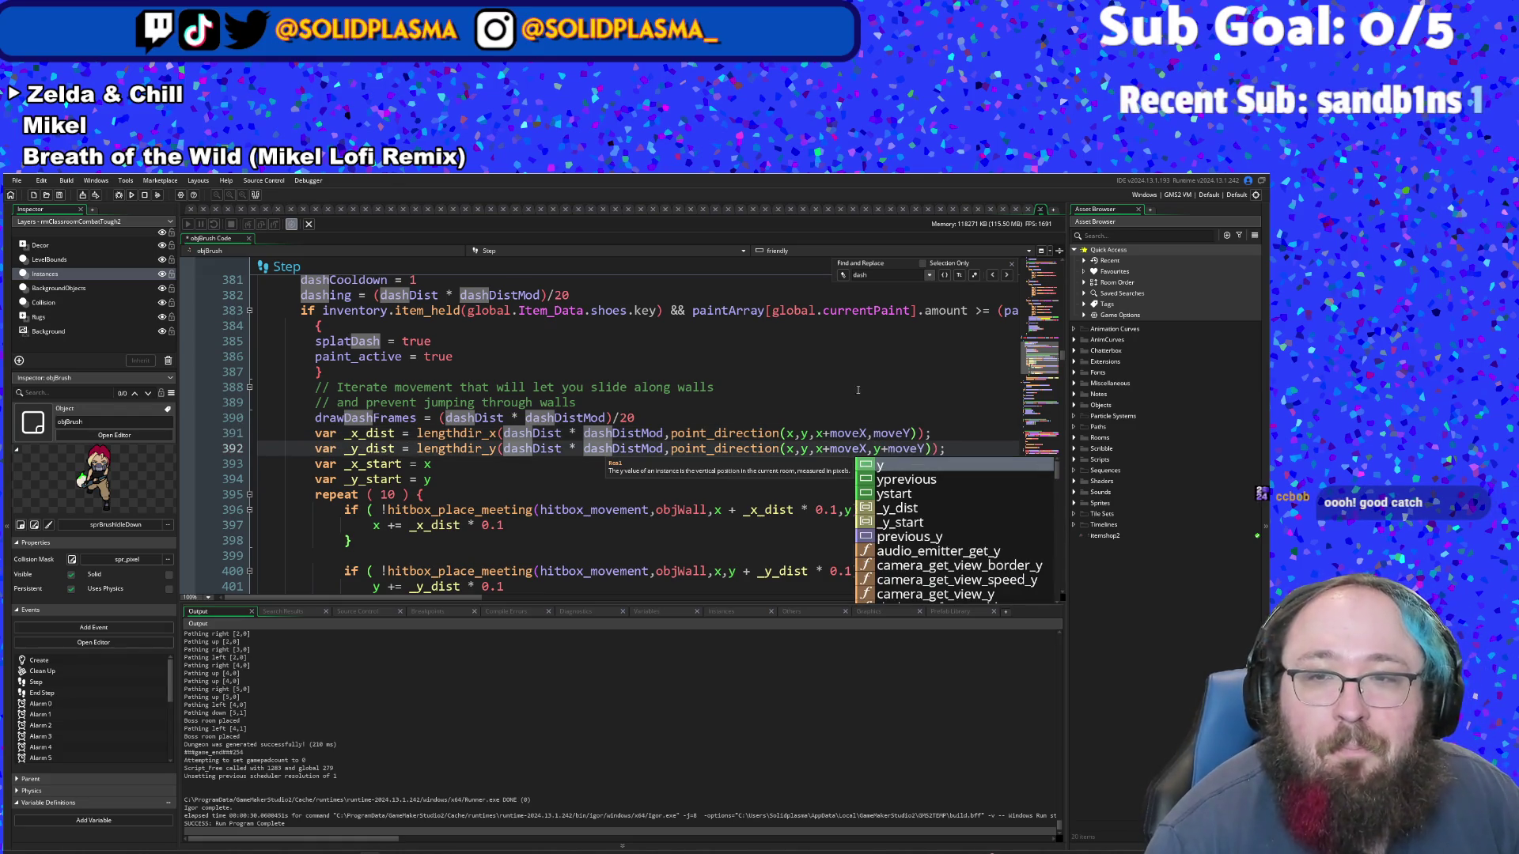
click(873, 430)
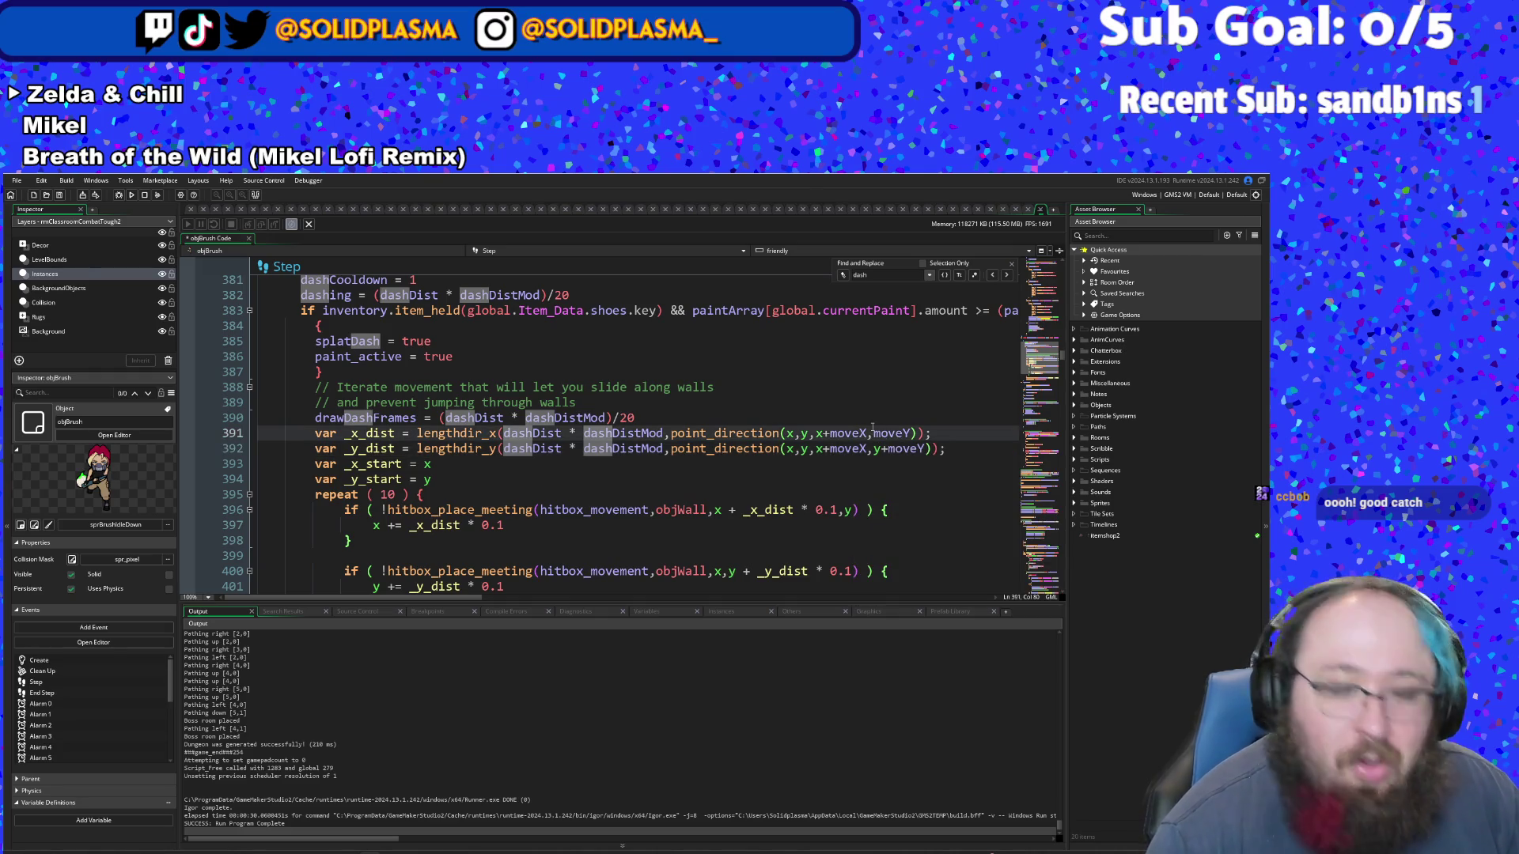
text(y+)
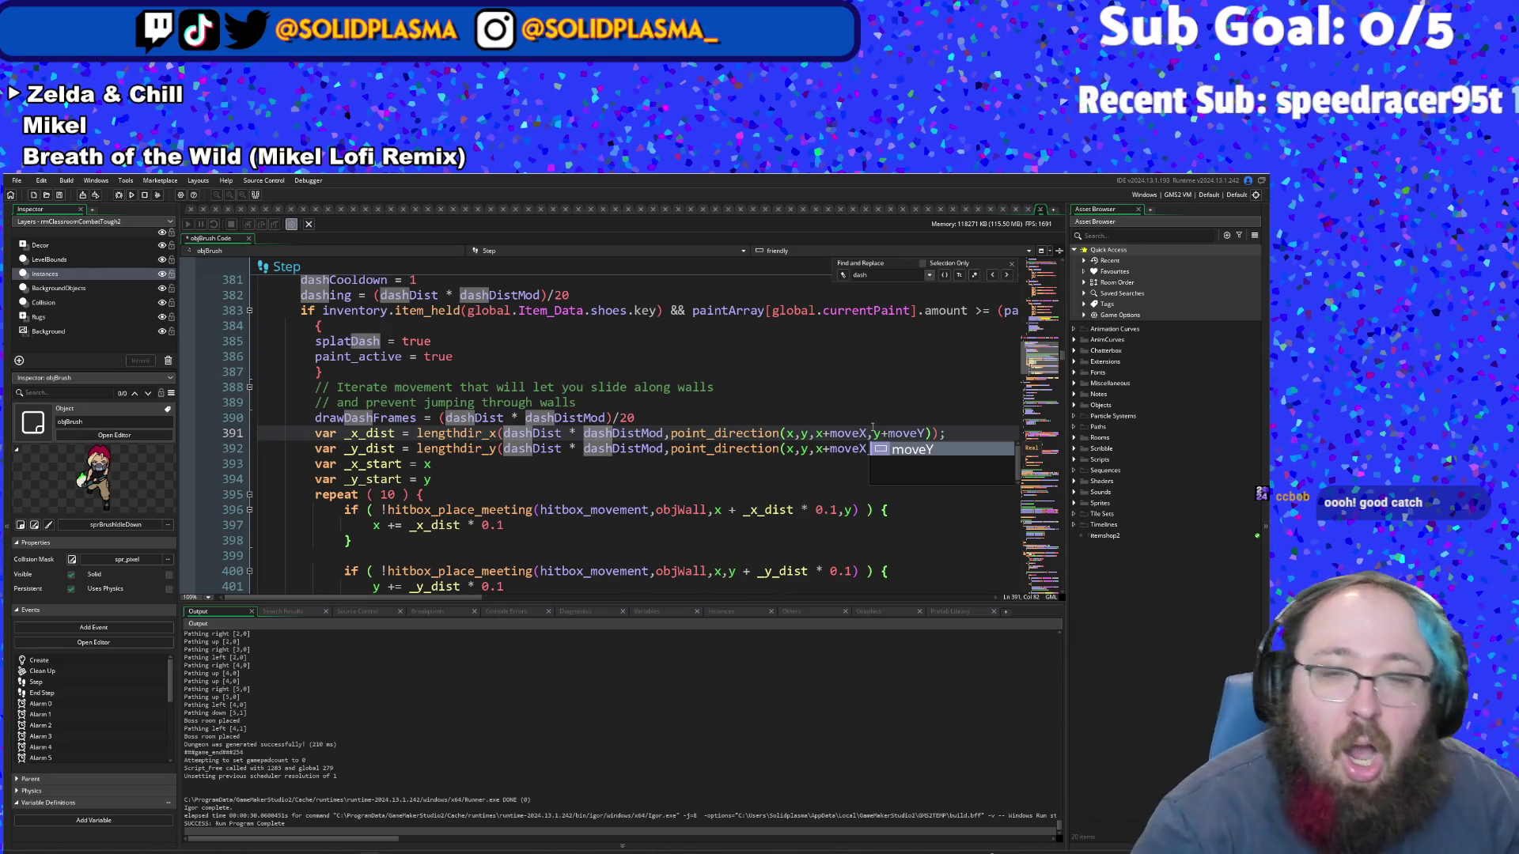
click(797, 433)
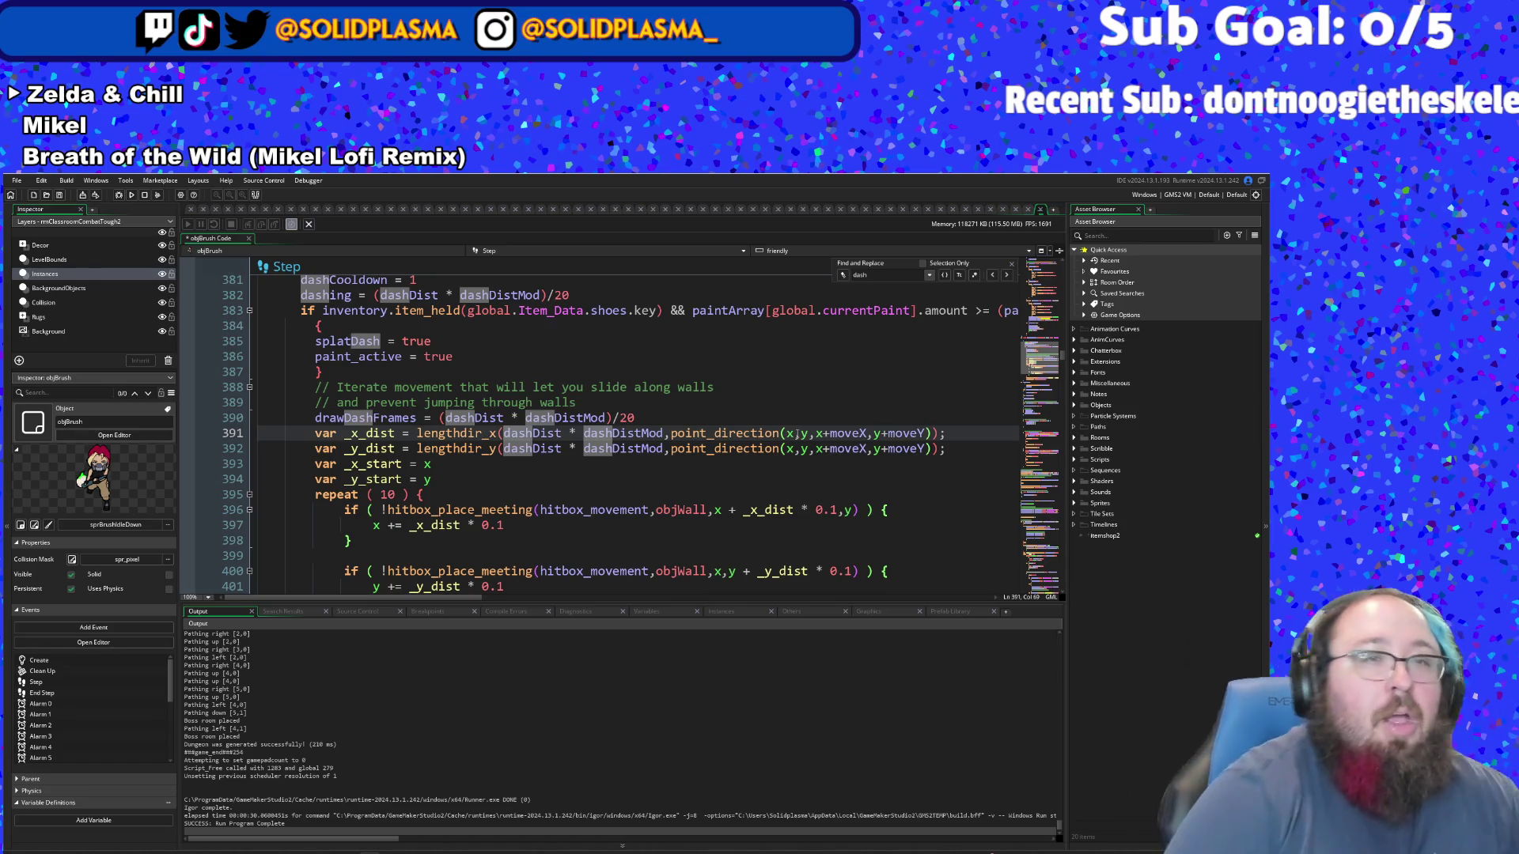
- Run the game, start from the title screen, and walk around the starting room with one attack
click(118, 197)
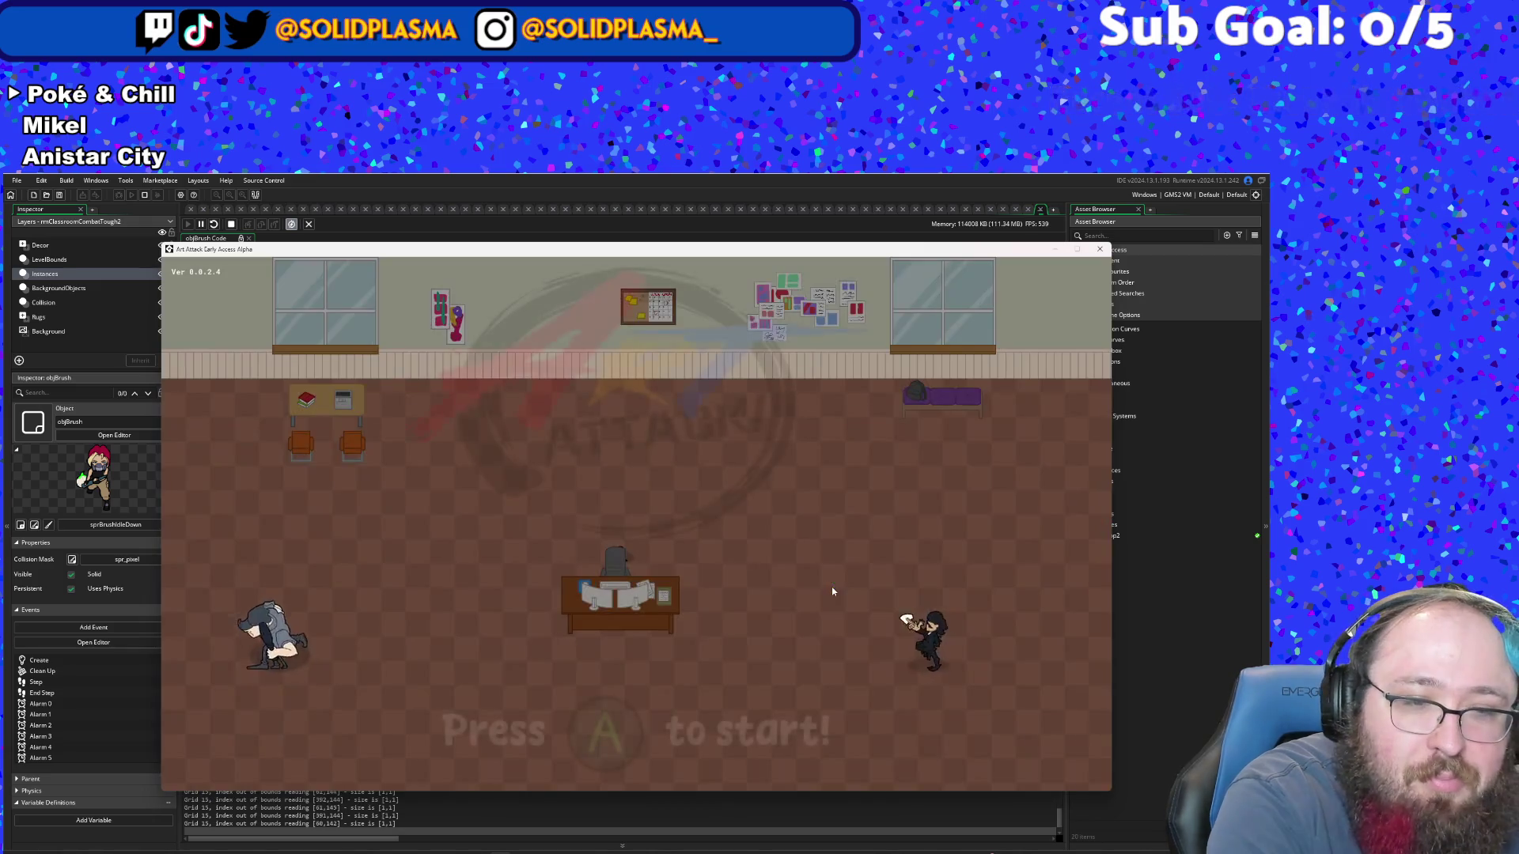
key(Return)
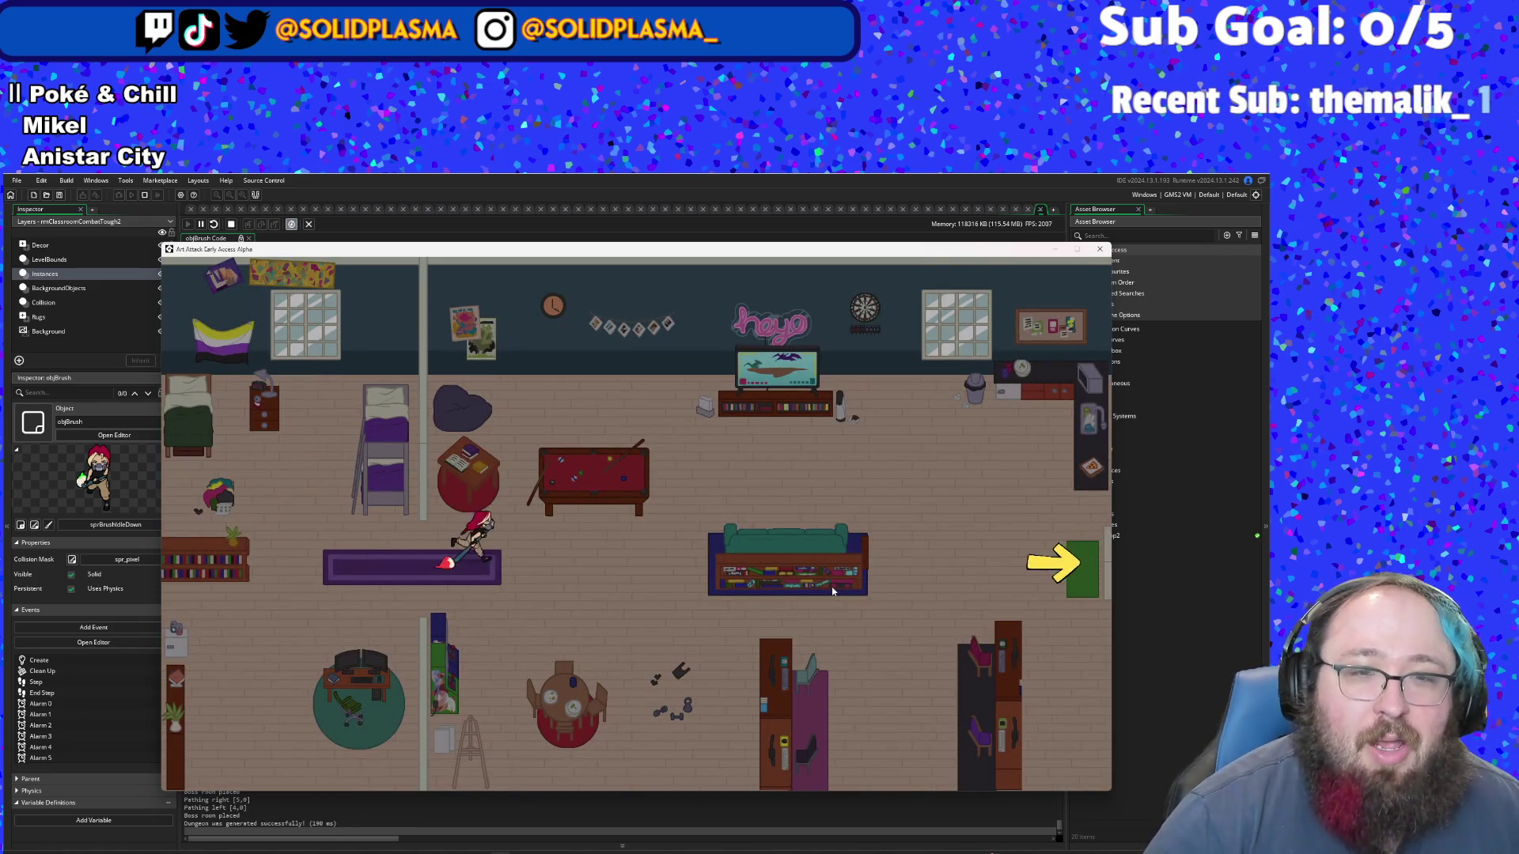
key(d)
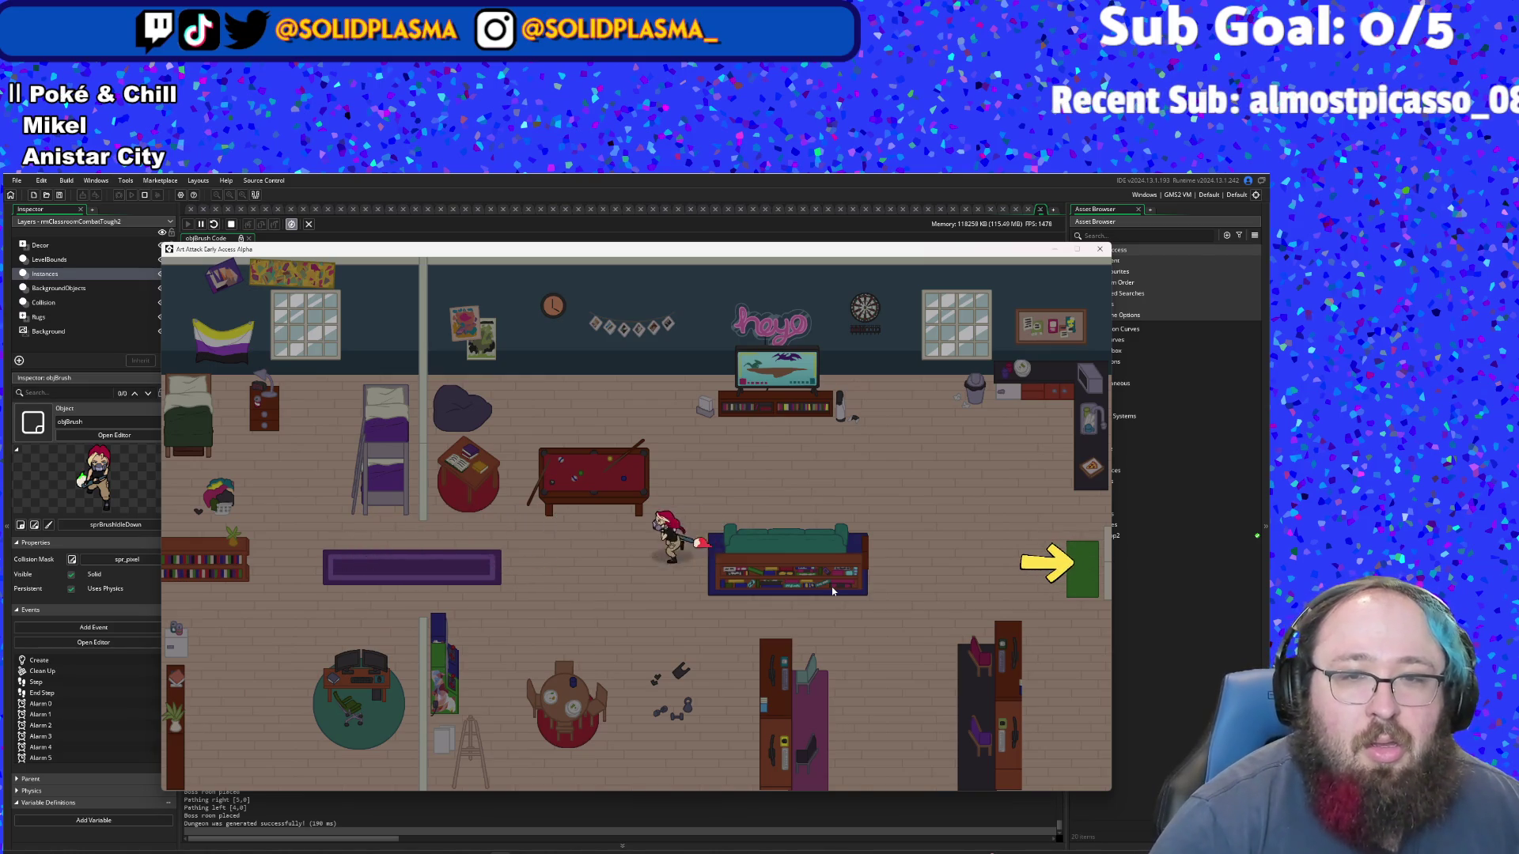
key(a)
click(832, 591)
key(d)
key(s)
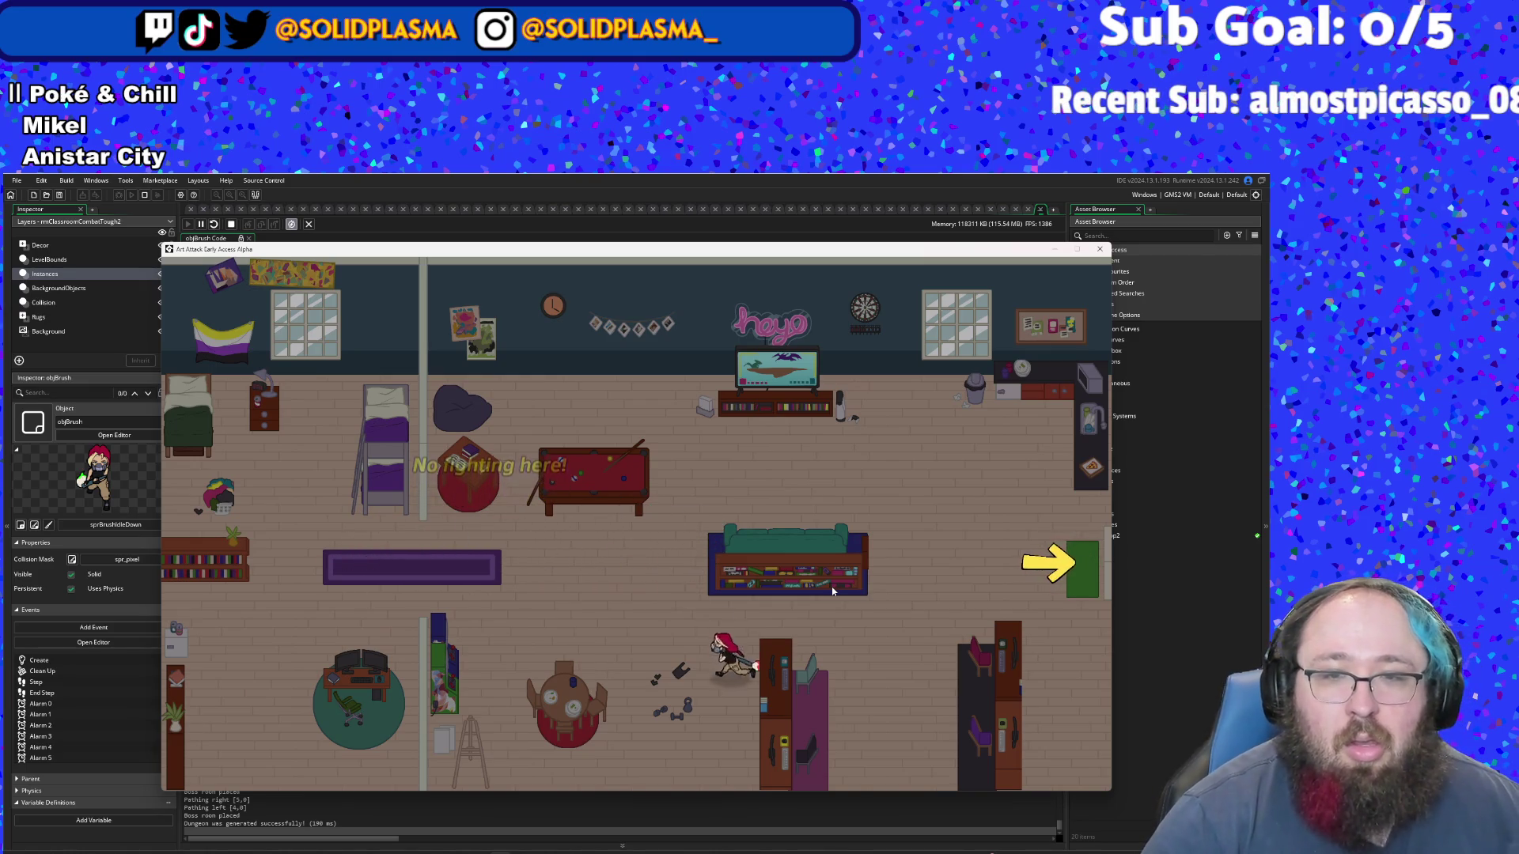
key(a)
key(w)
key(s)
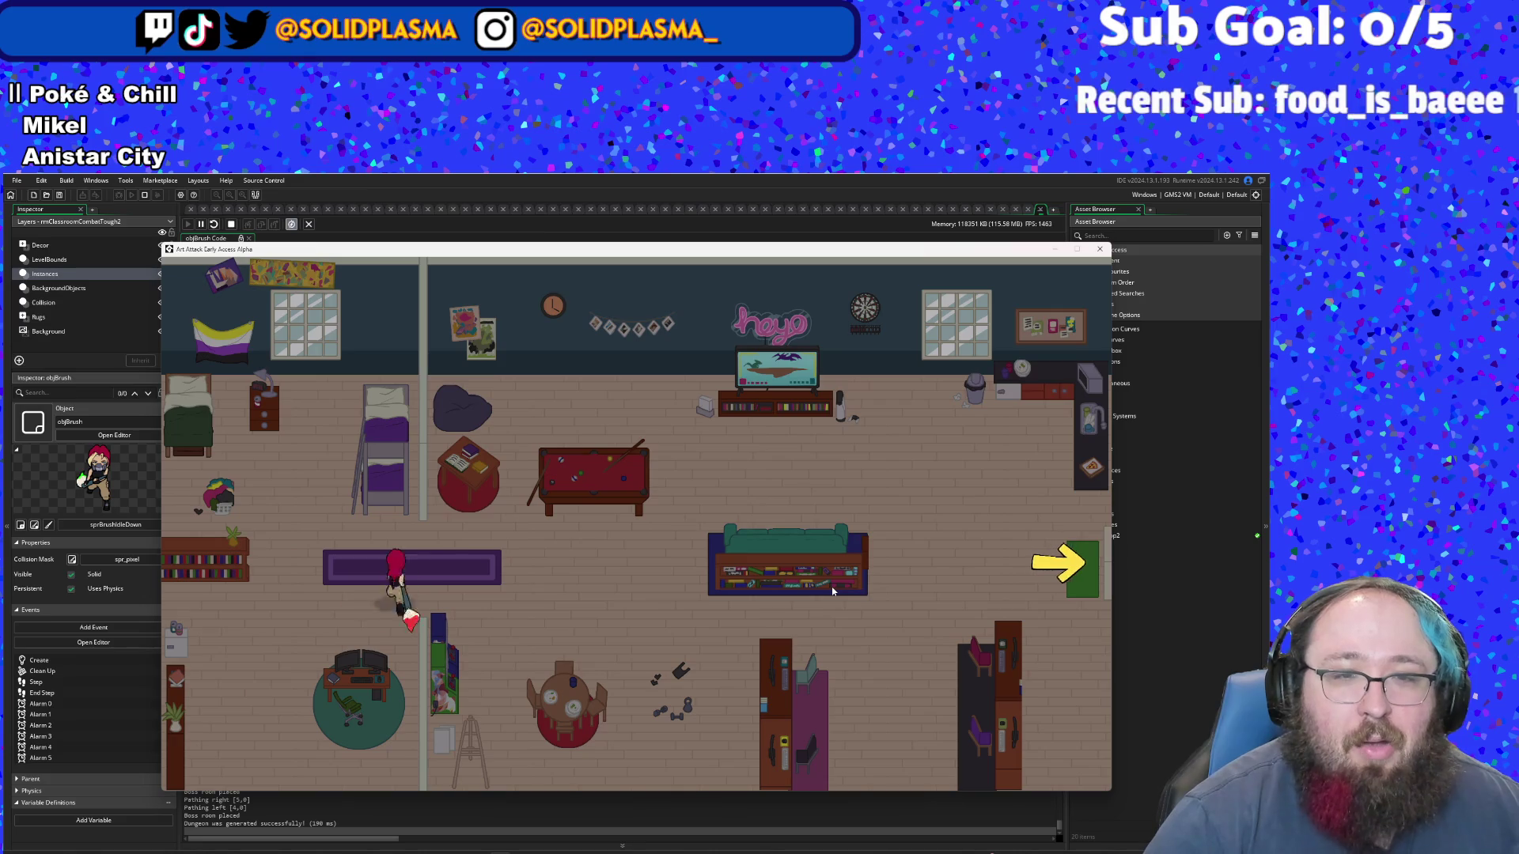
- Walk through the green exit into the next room, then dash right and back left
key(d)
key(w)
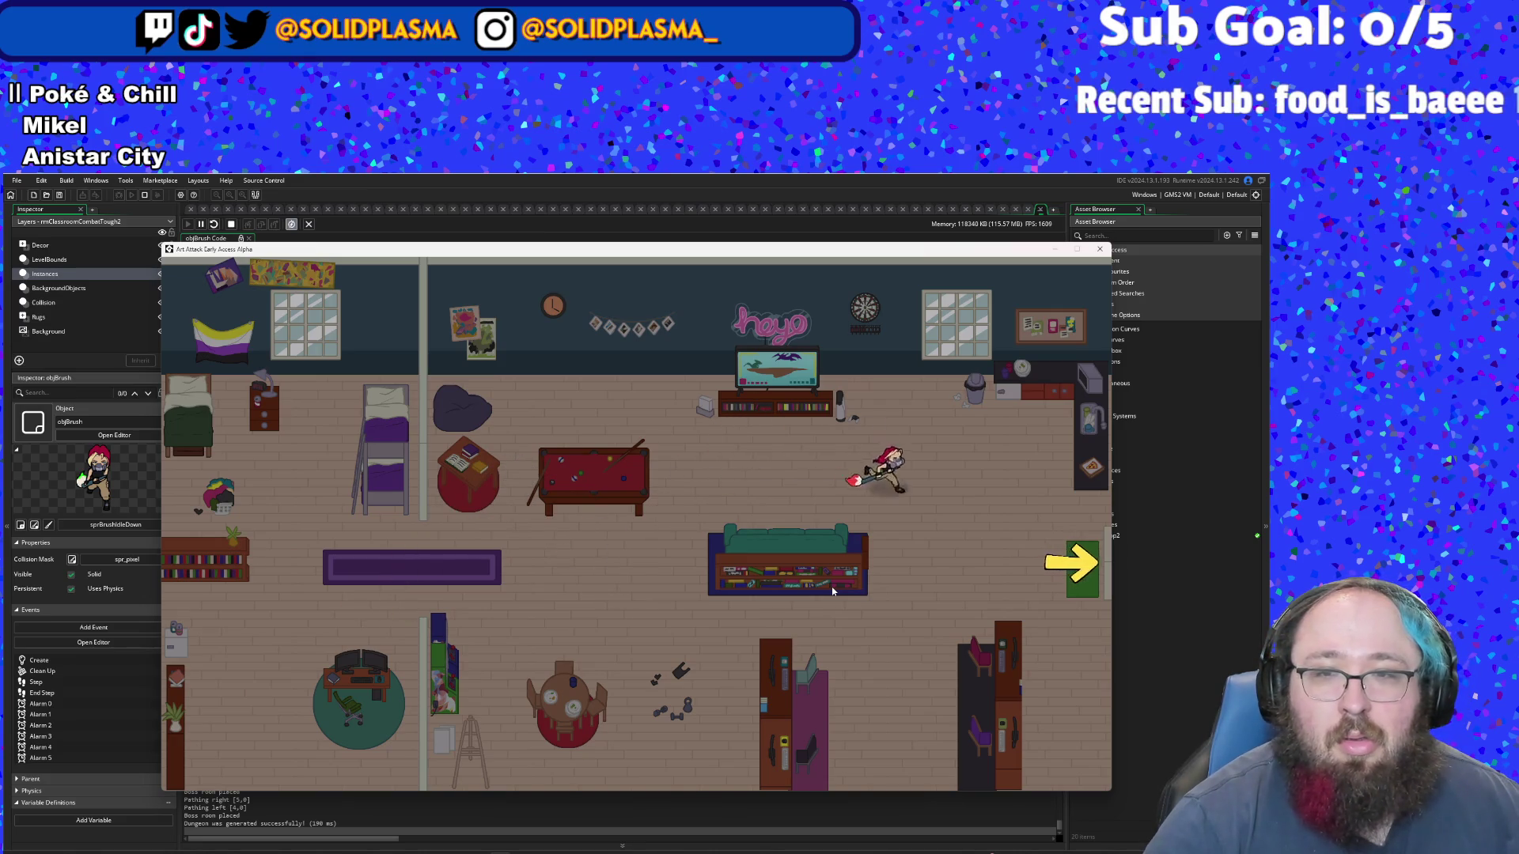
key(s)
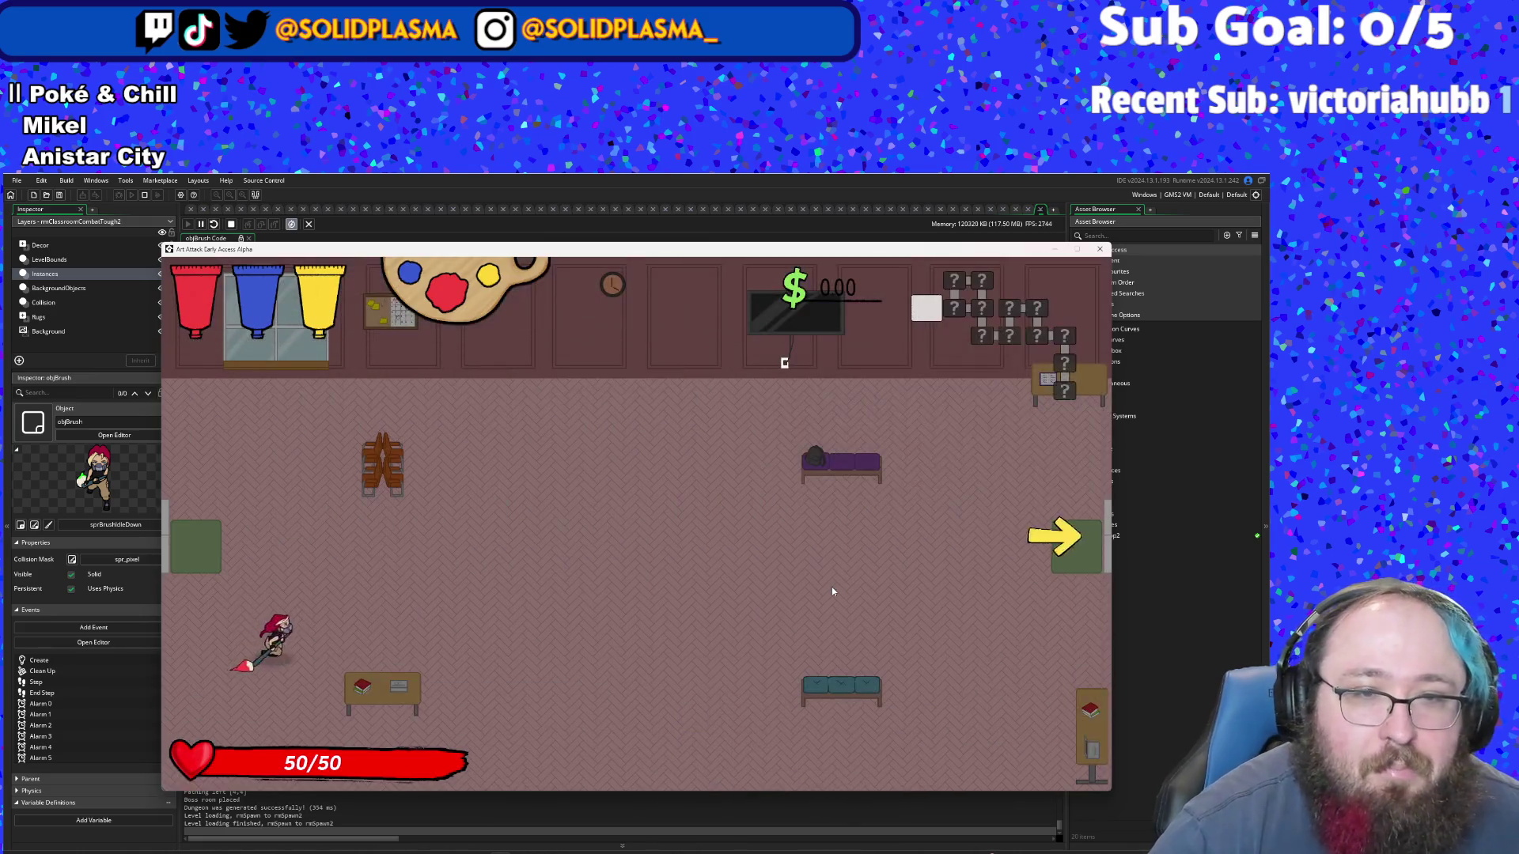
key(d)
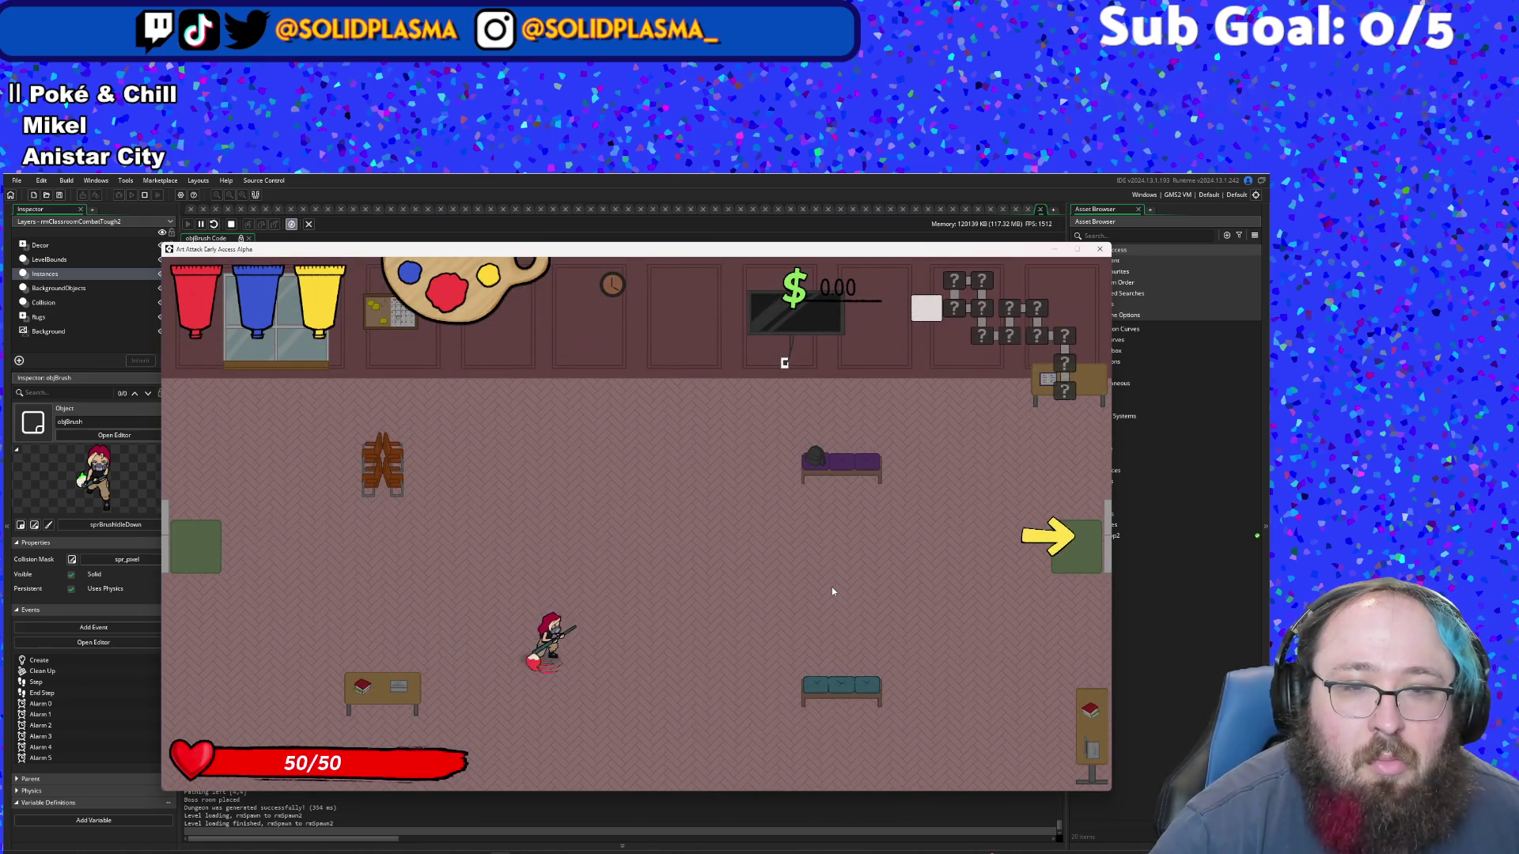
key(space)
key(a)
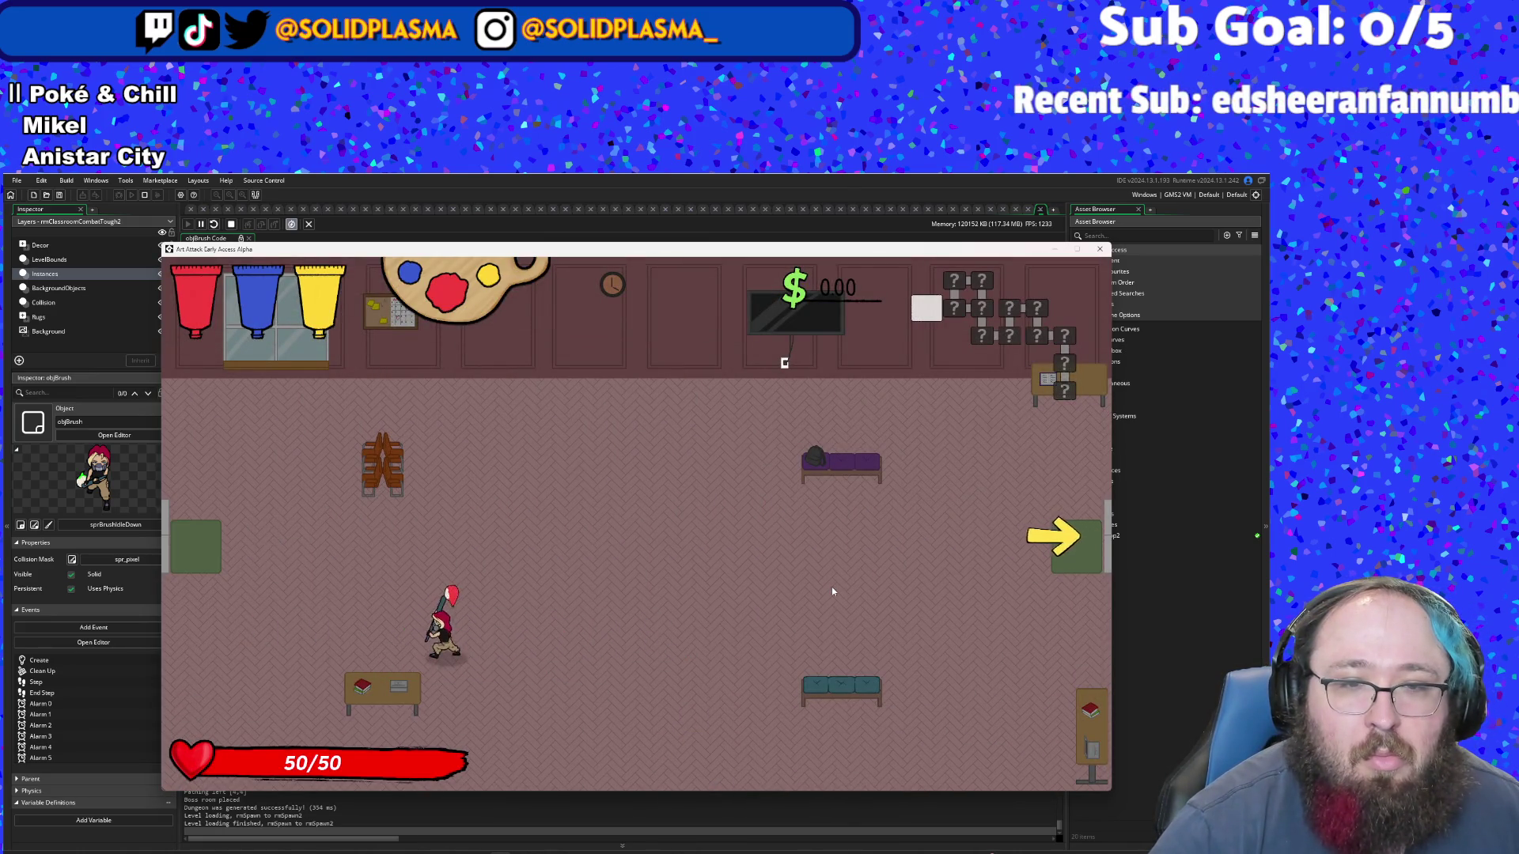
key(a)
- Swing the brush attack repeatedly while moving and dashing up and to the right
click(832, 591)
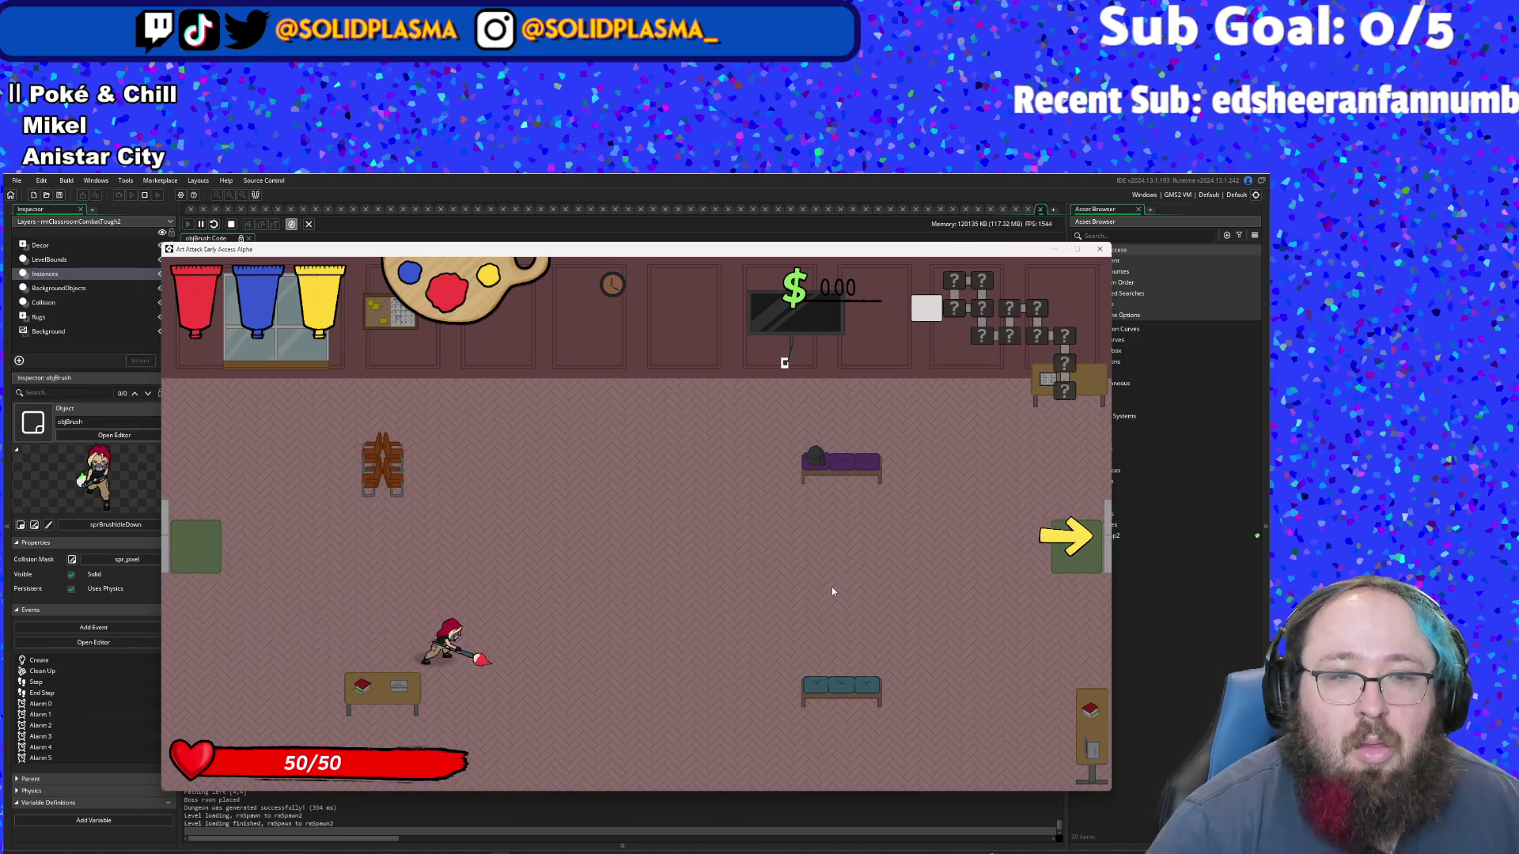
click(832, 591)
key(d)
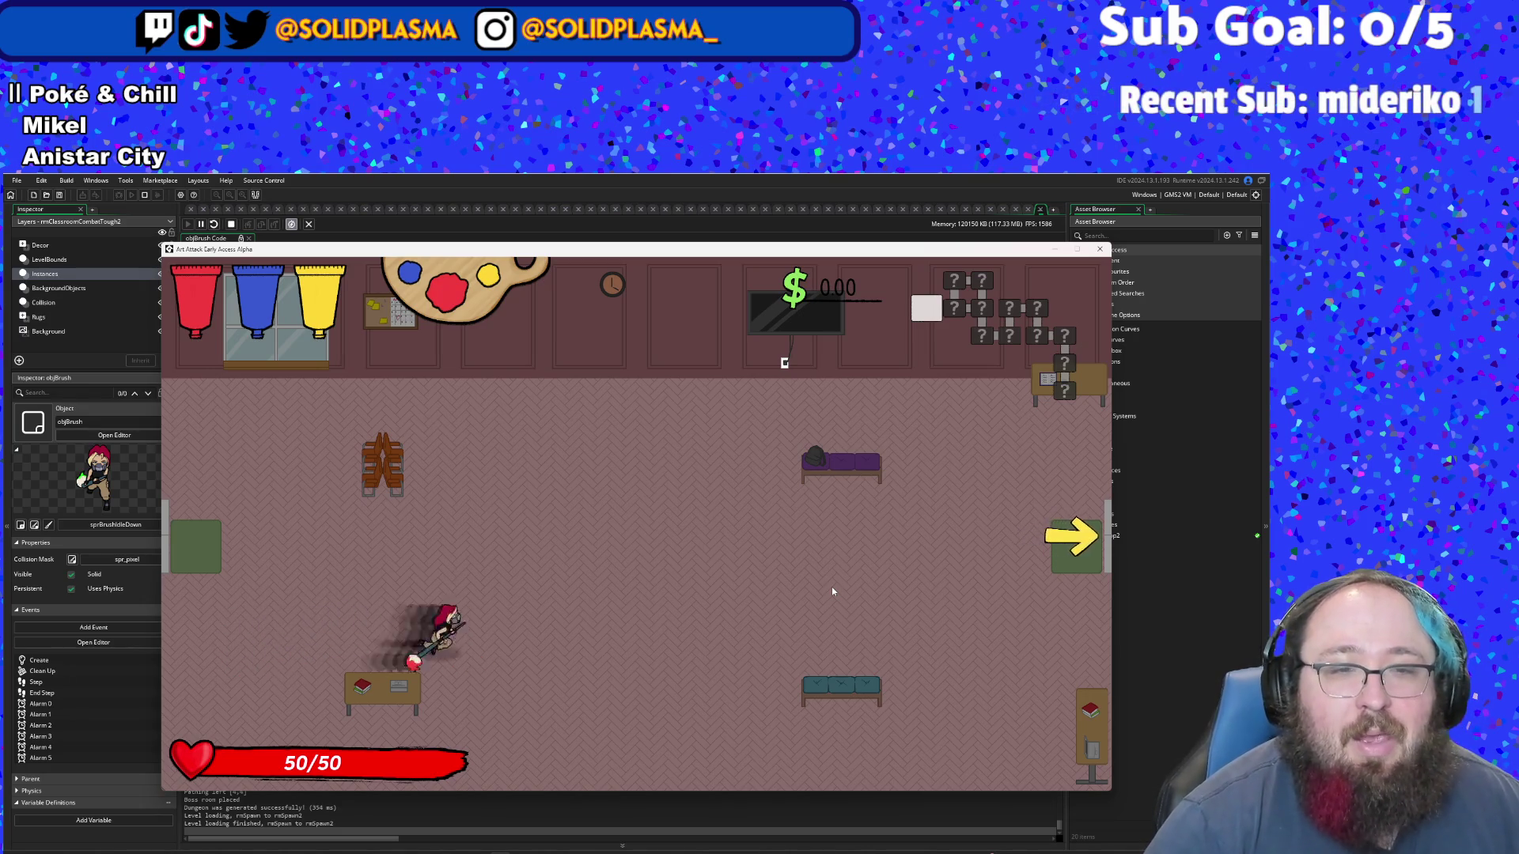
key(w)
key(space)
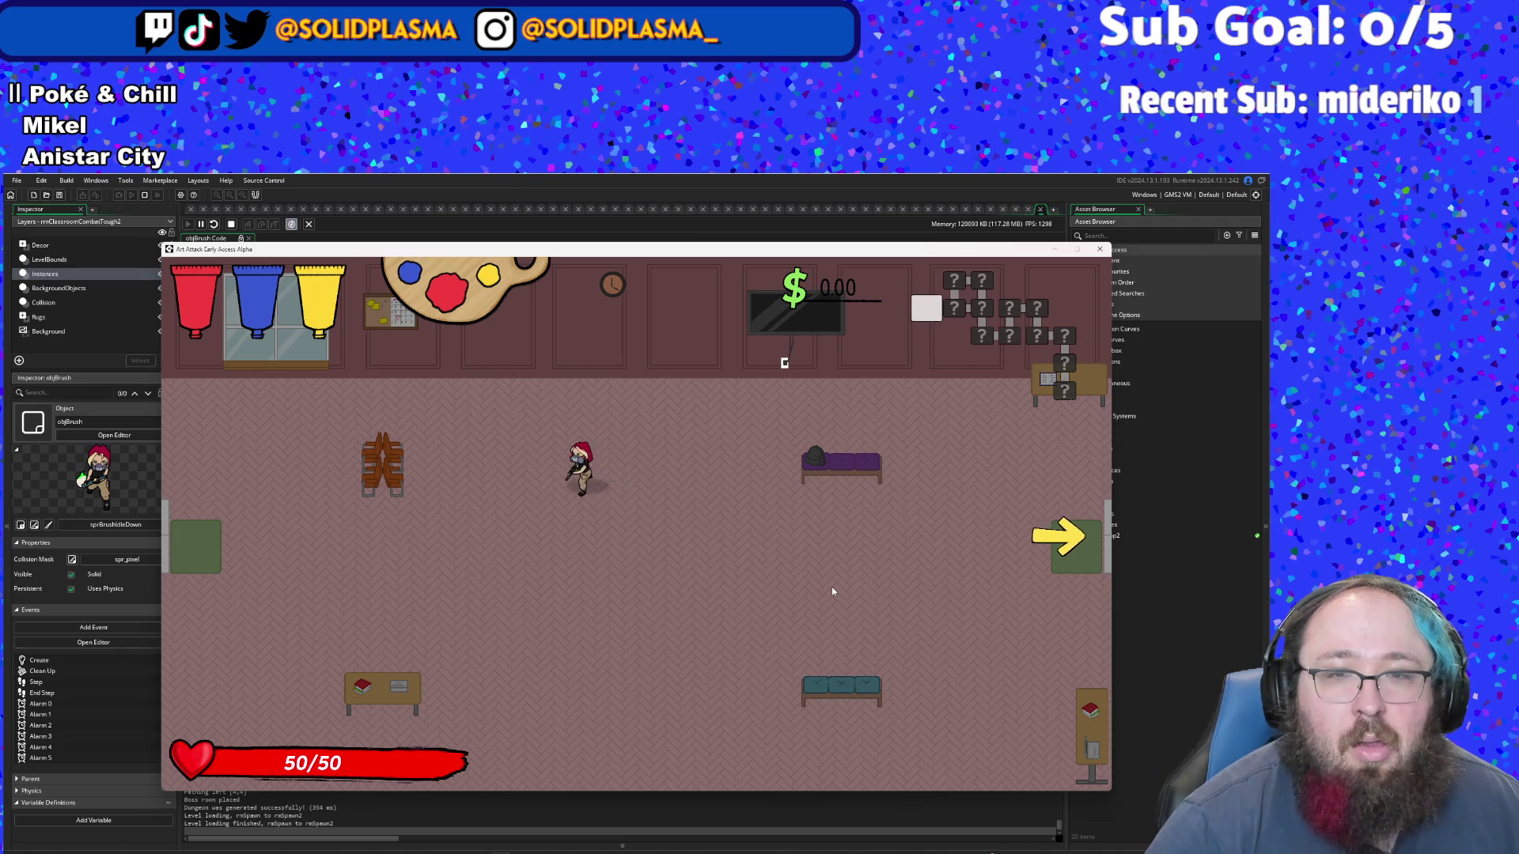
key(s)
key(a)
key(w)
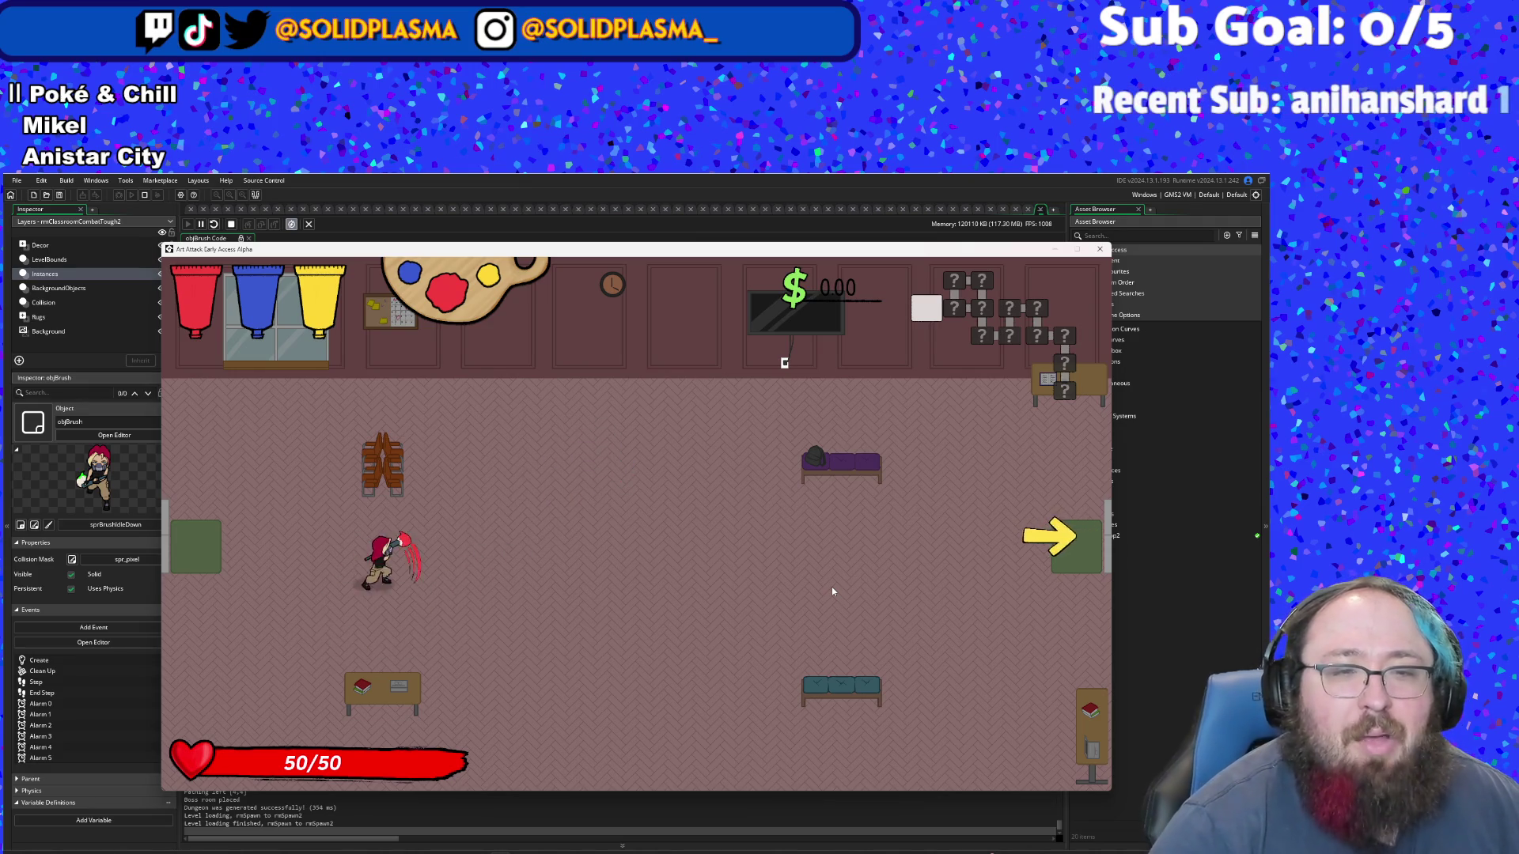
click(832, 591)
click(832, 590)
- Walk left and right across the room, swinging the brush once more, ending facing right
key(d)
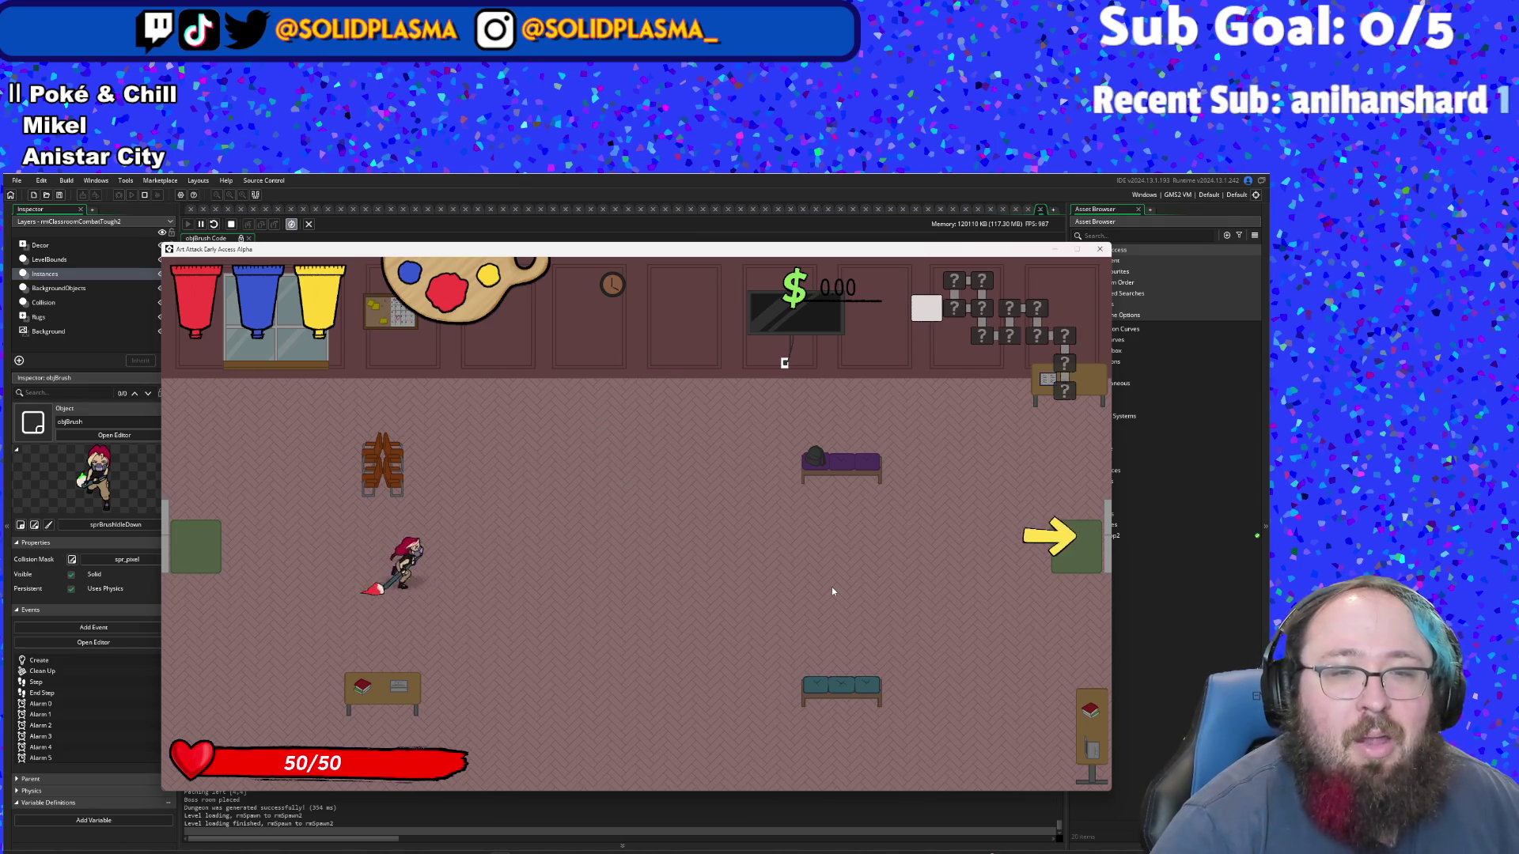
key(a)
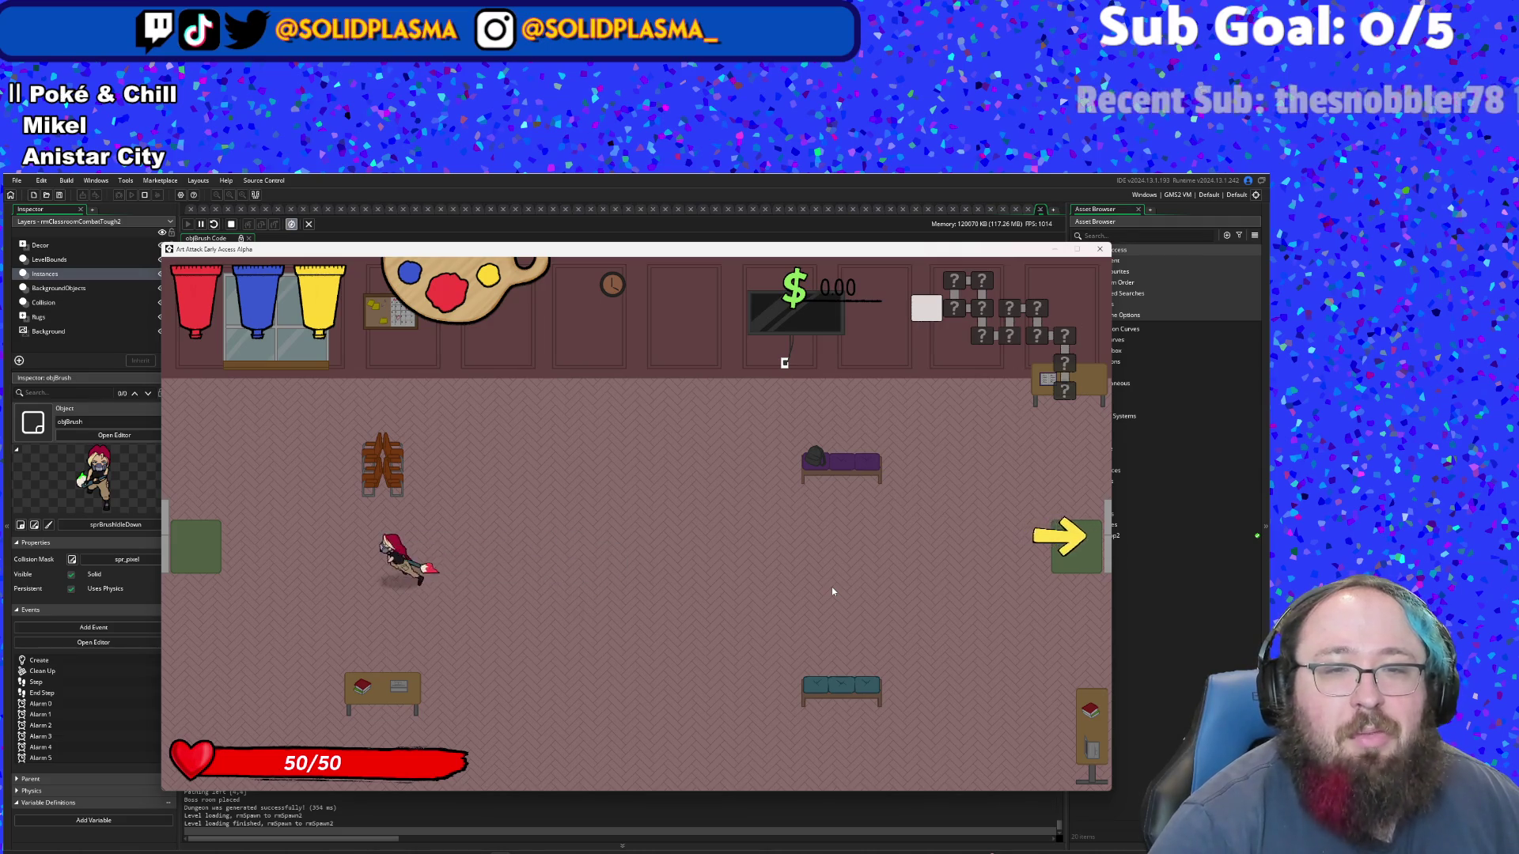
key(d)
click(832, 591)
key(a)
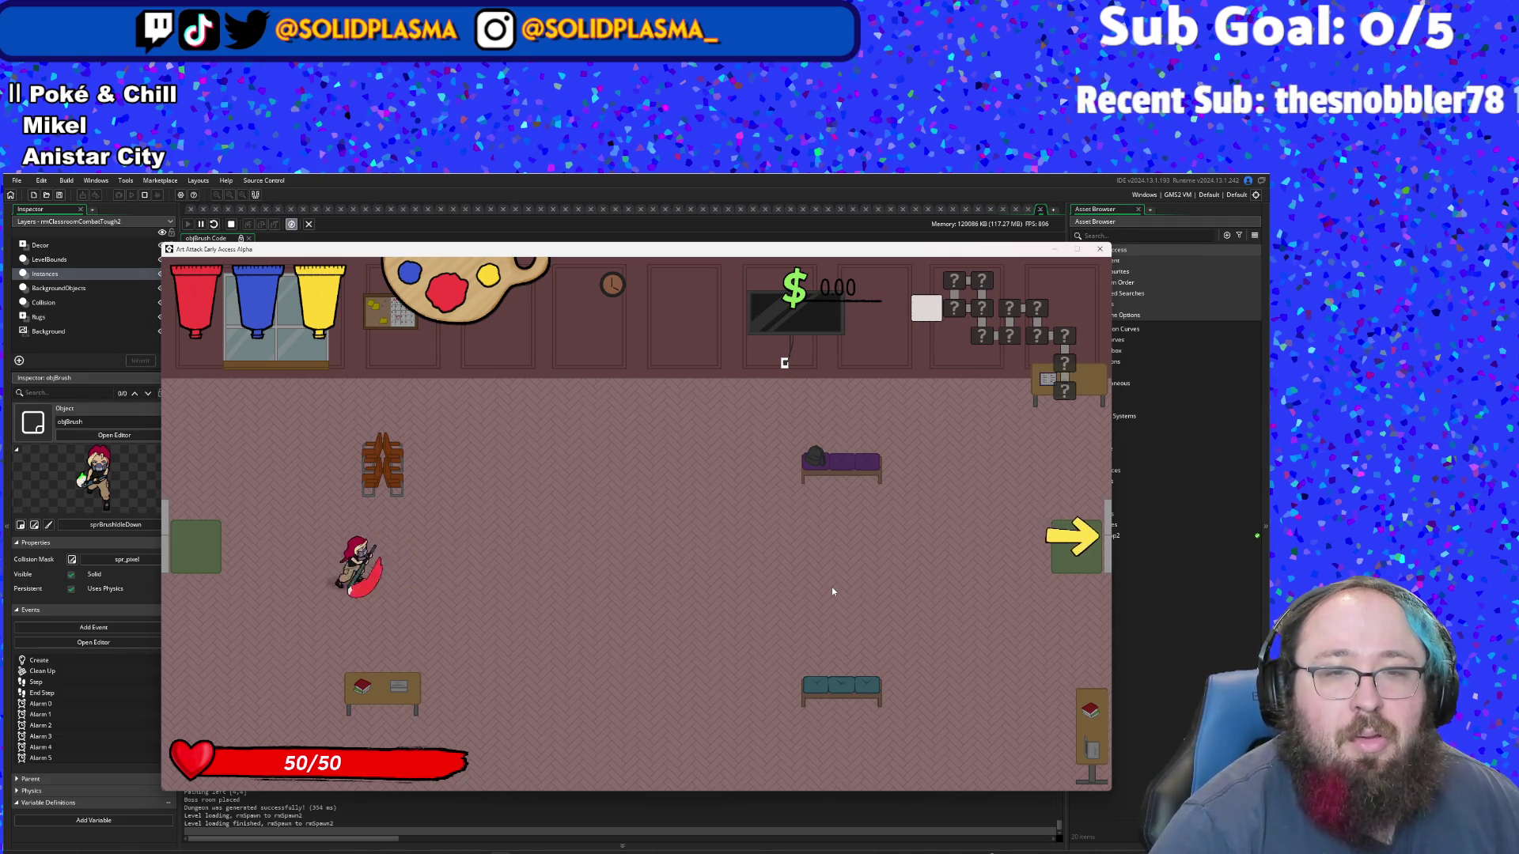
key(d)
key(a)
key(d)
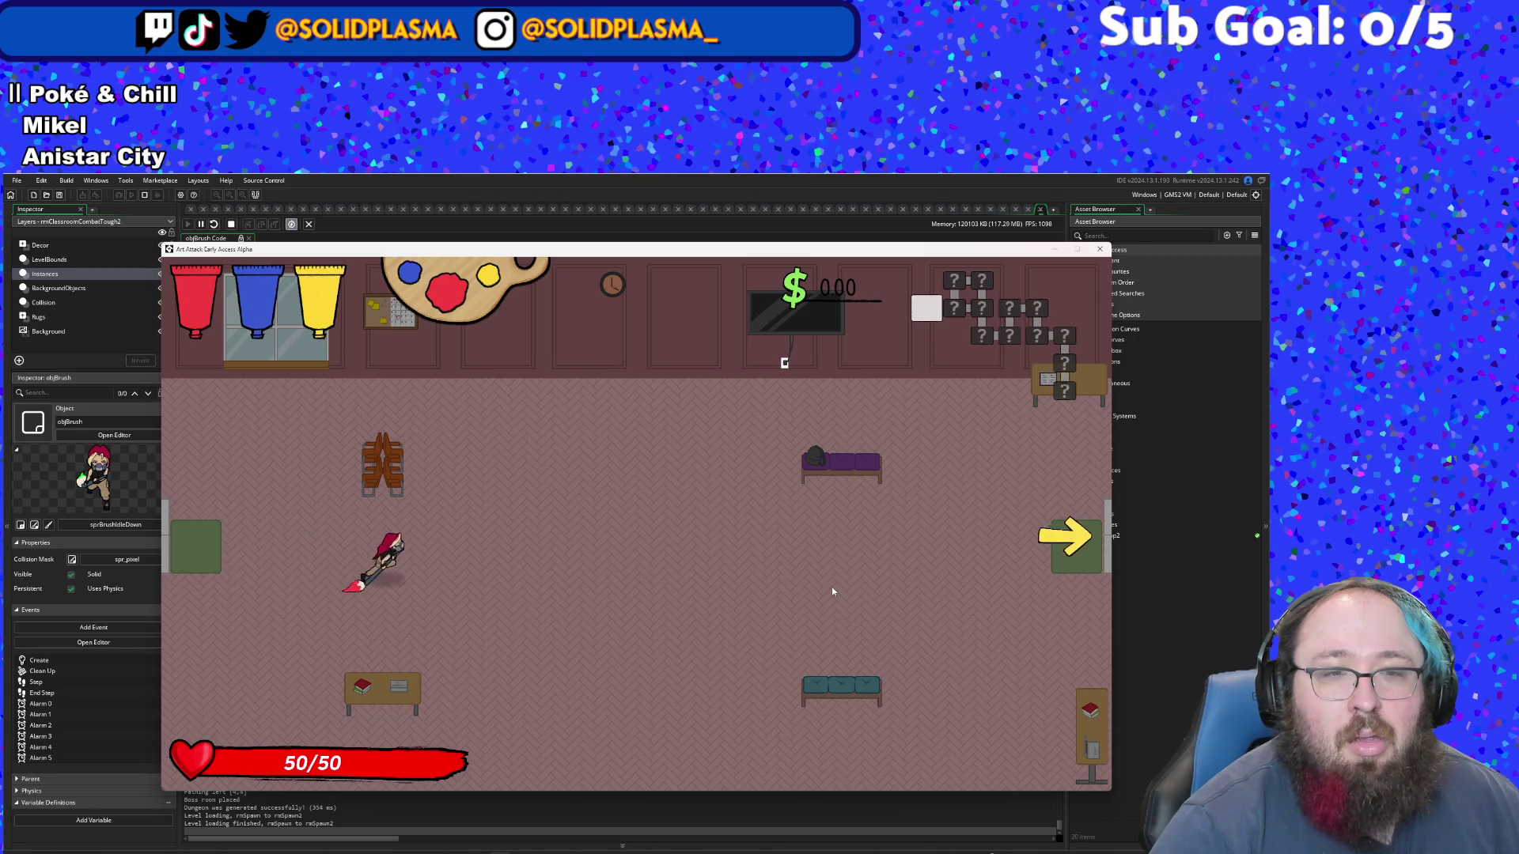
key(d)
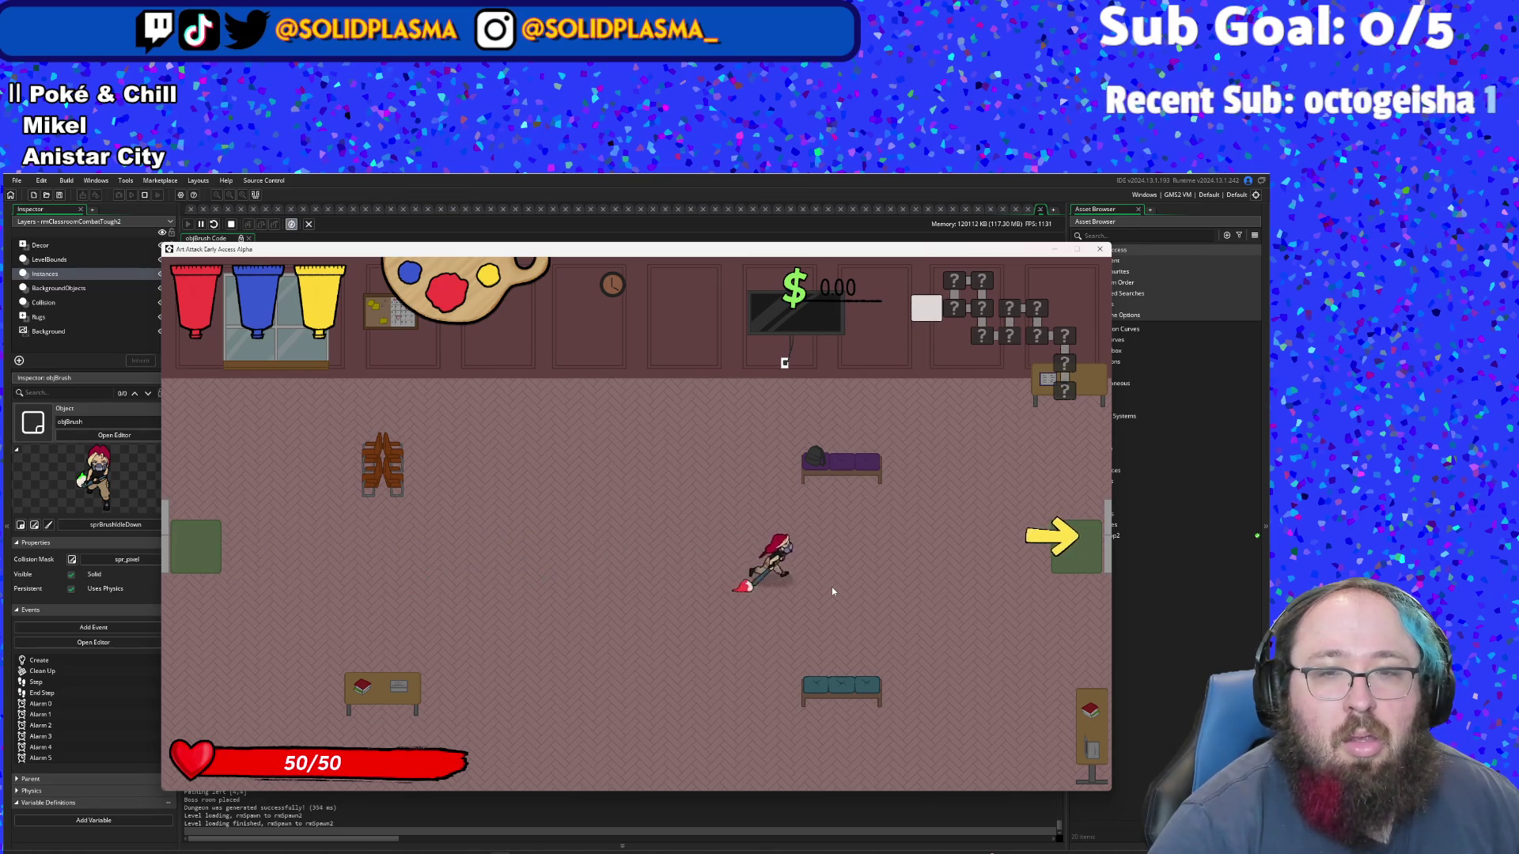
key(a)
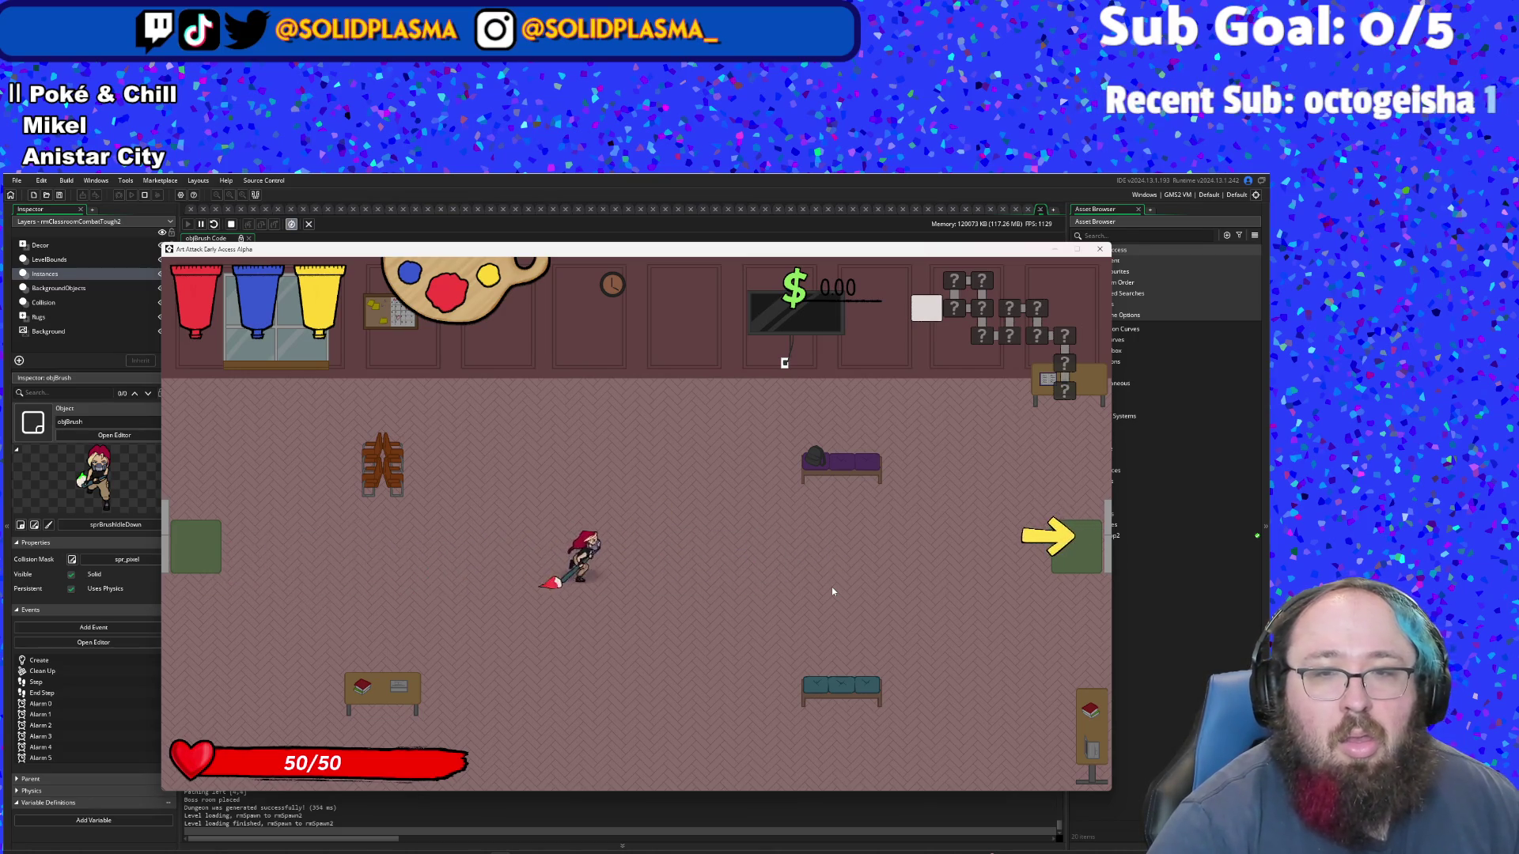
key(d)
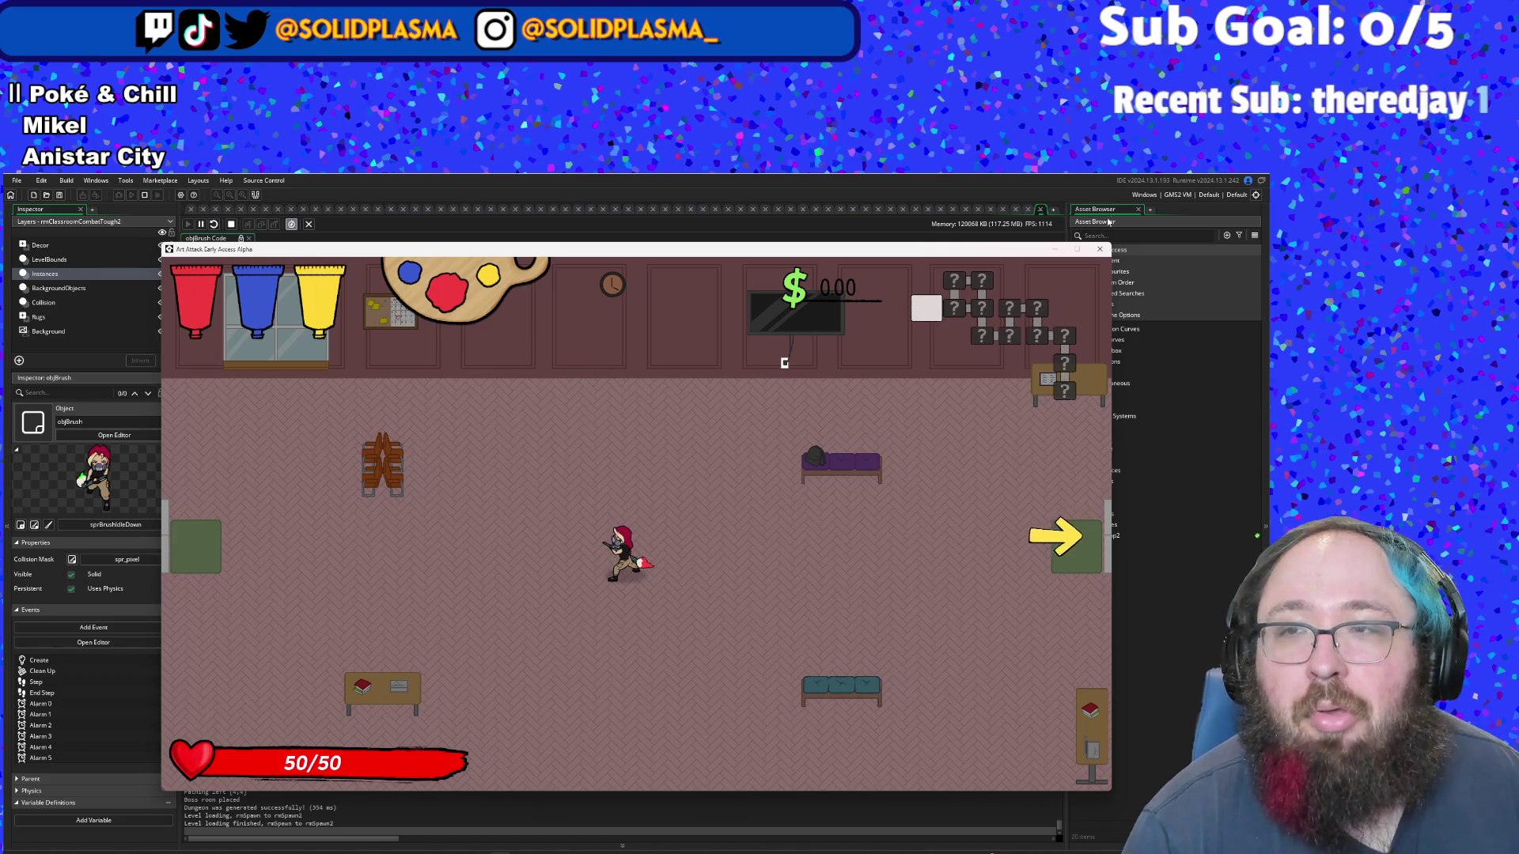
- Close the running game and search the objBrush code for "melee"
click(1099, 249)
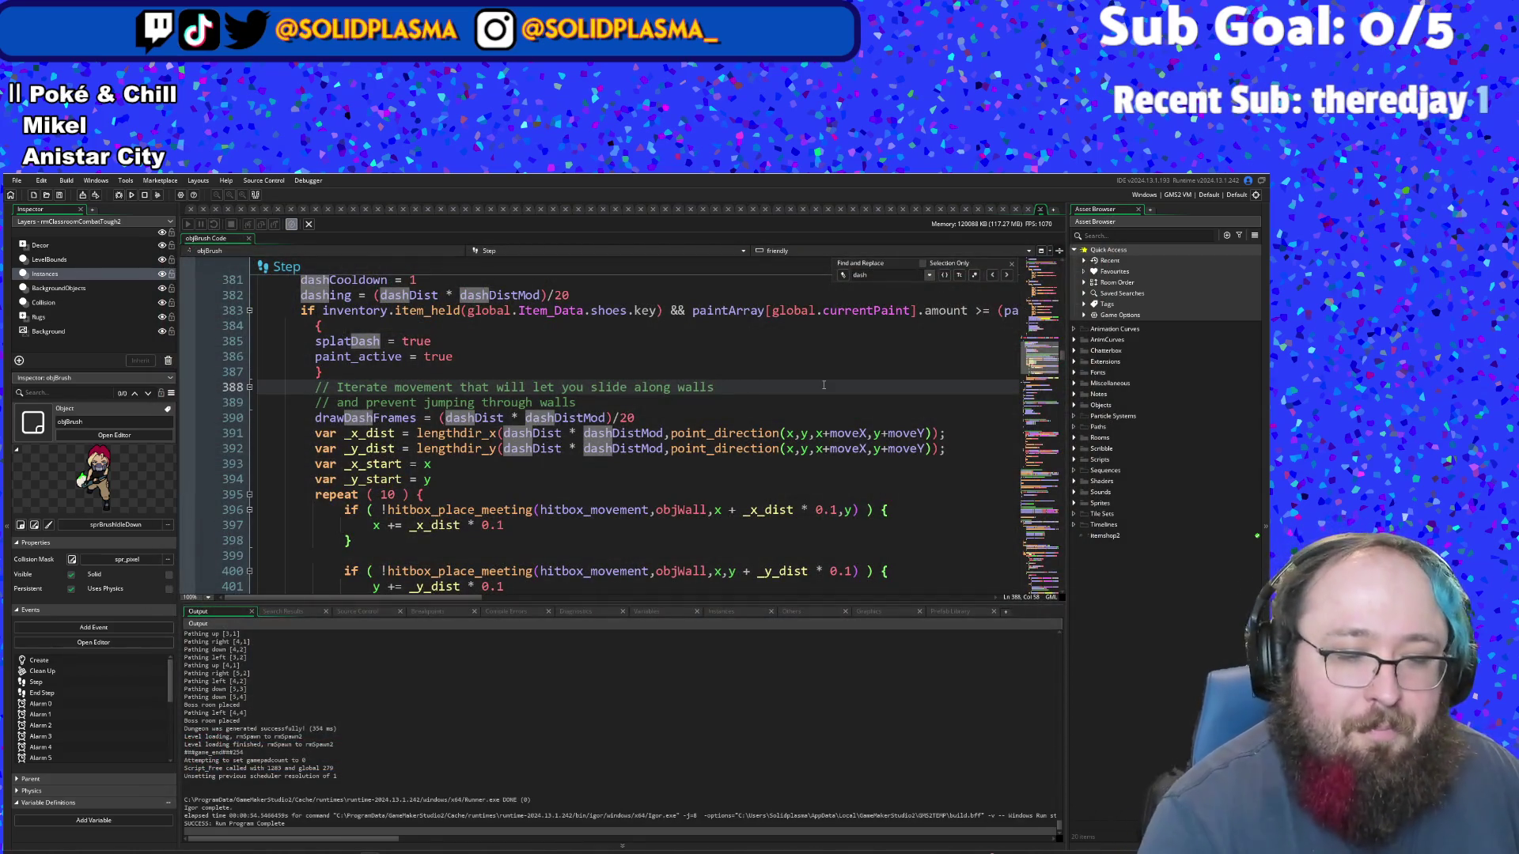
key(ctrl+t)
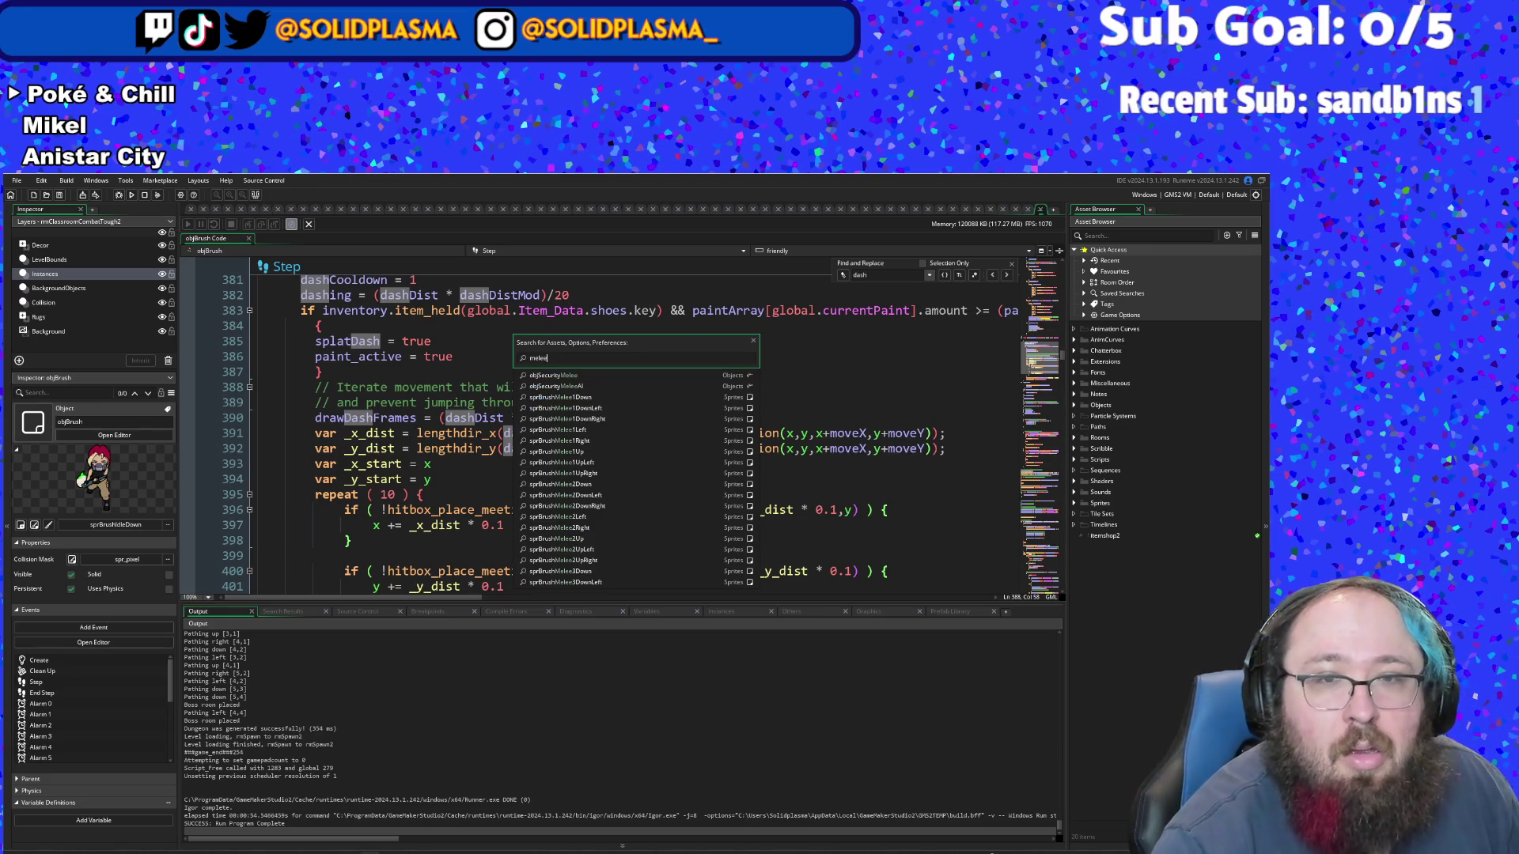
key(Escape)
key(ctrl+f)
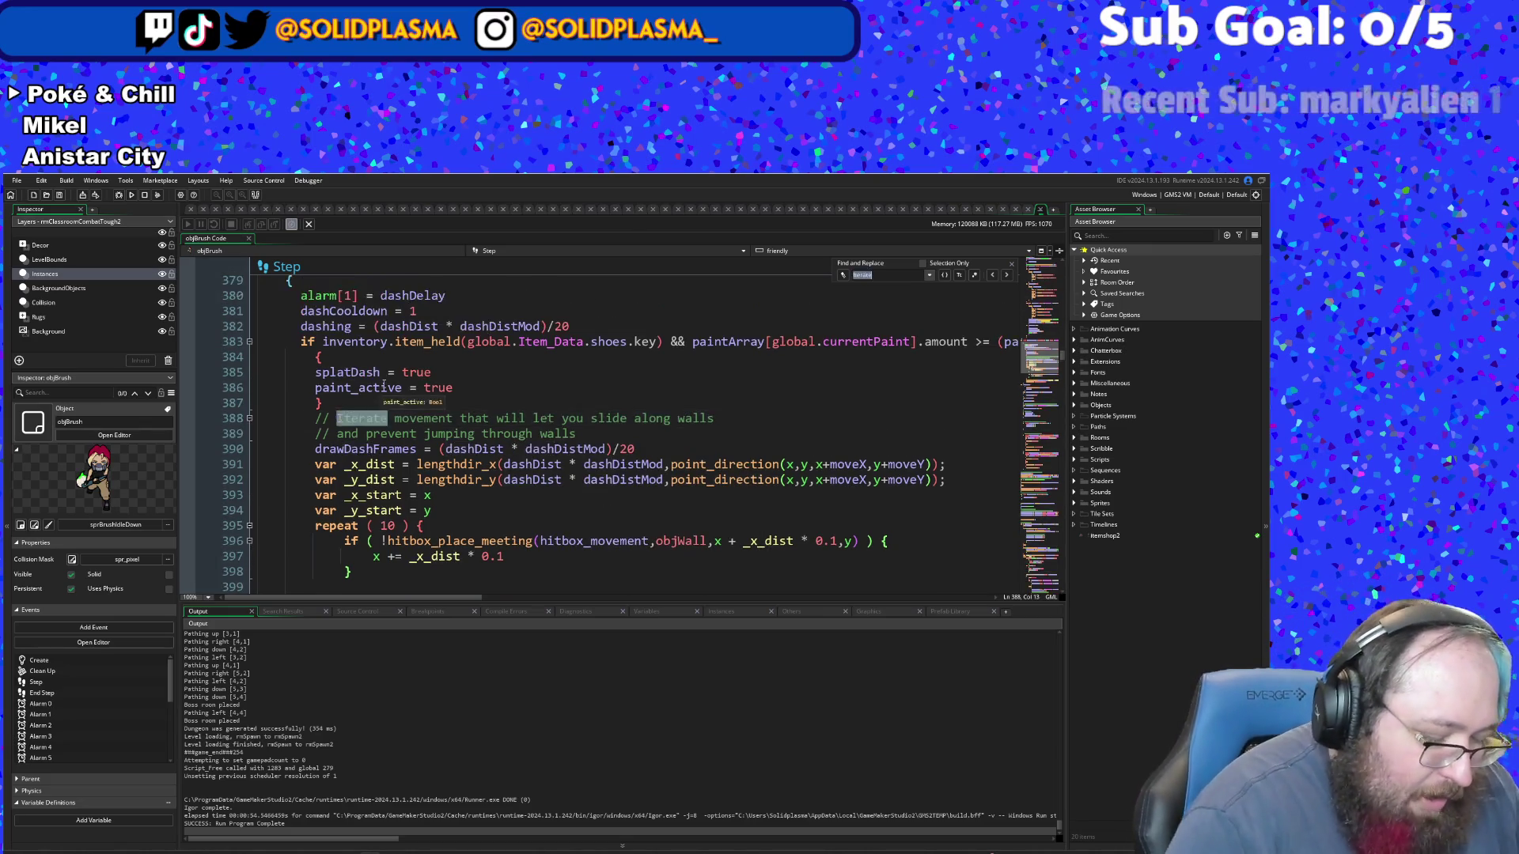
text(melee)
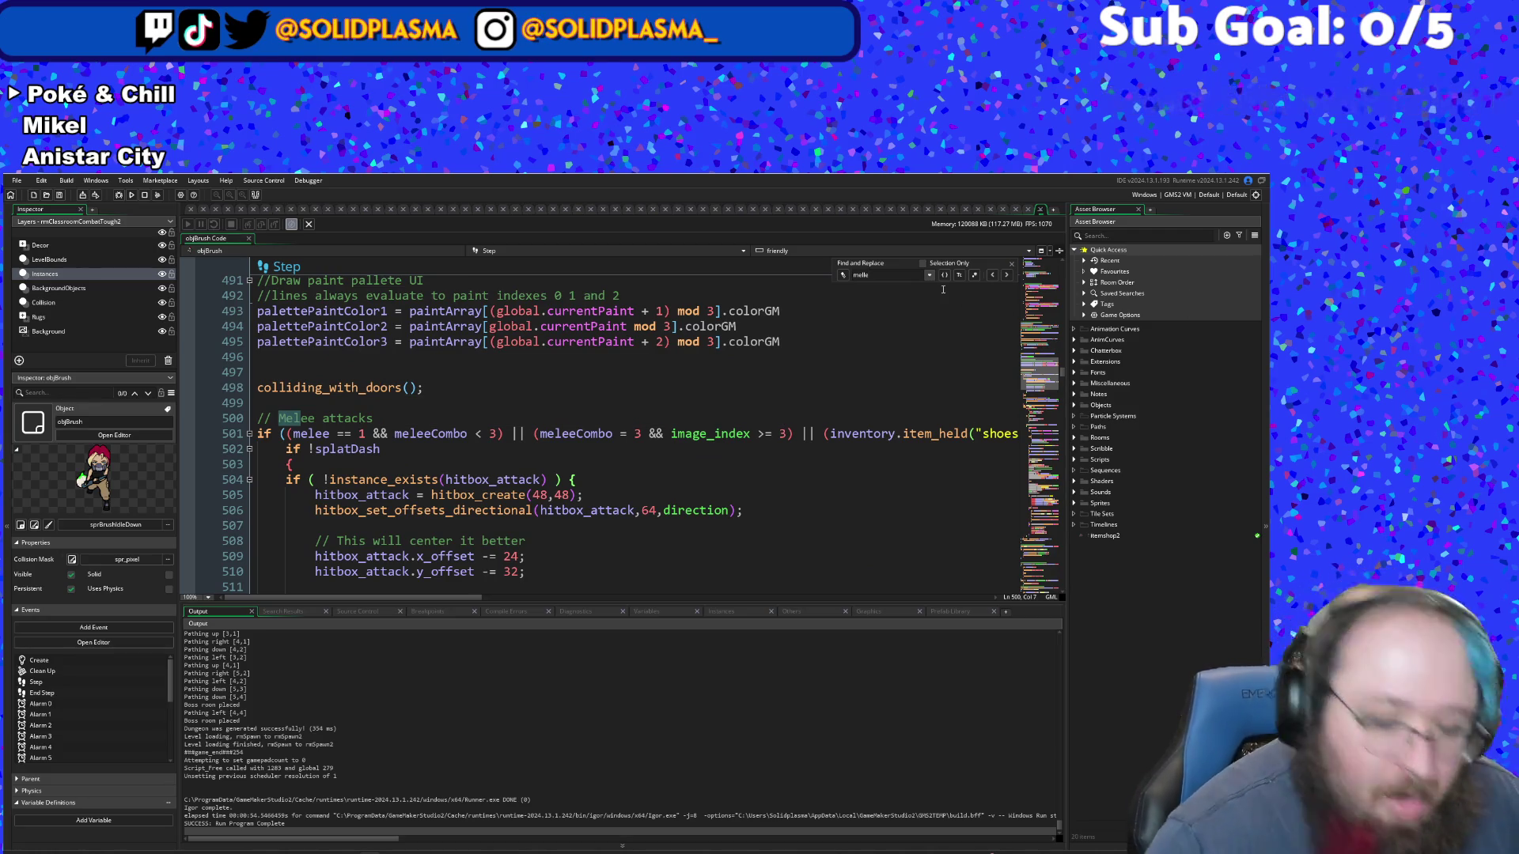
key(BackSpace)
key(BackSpace)
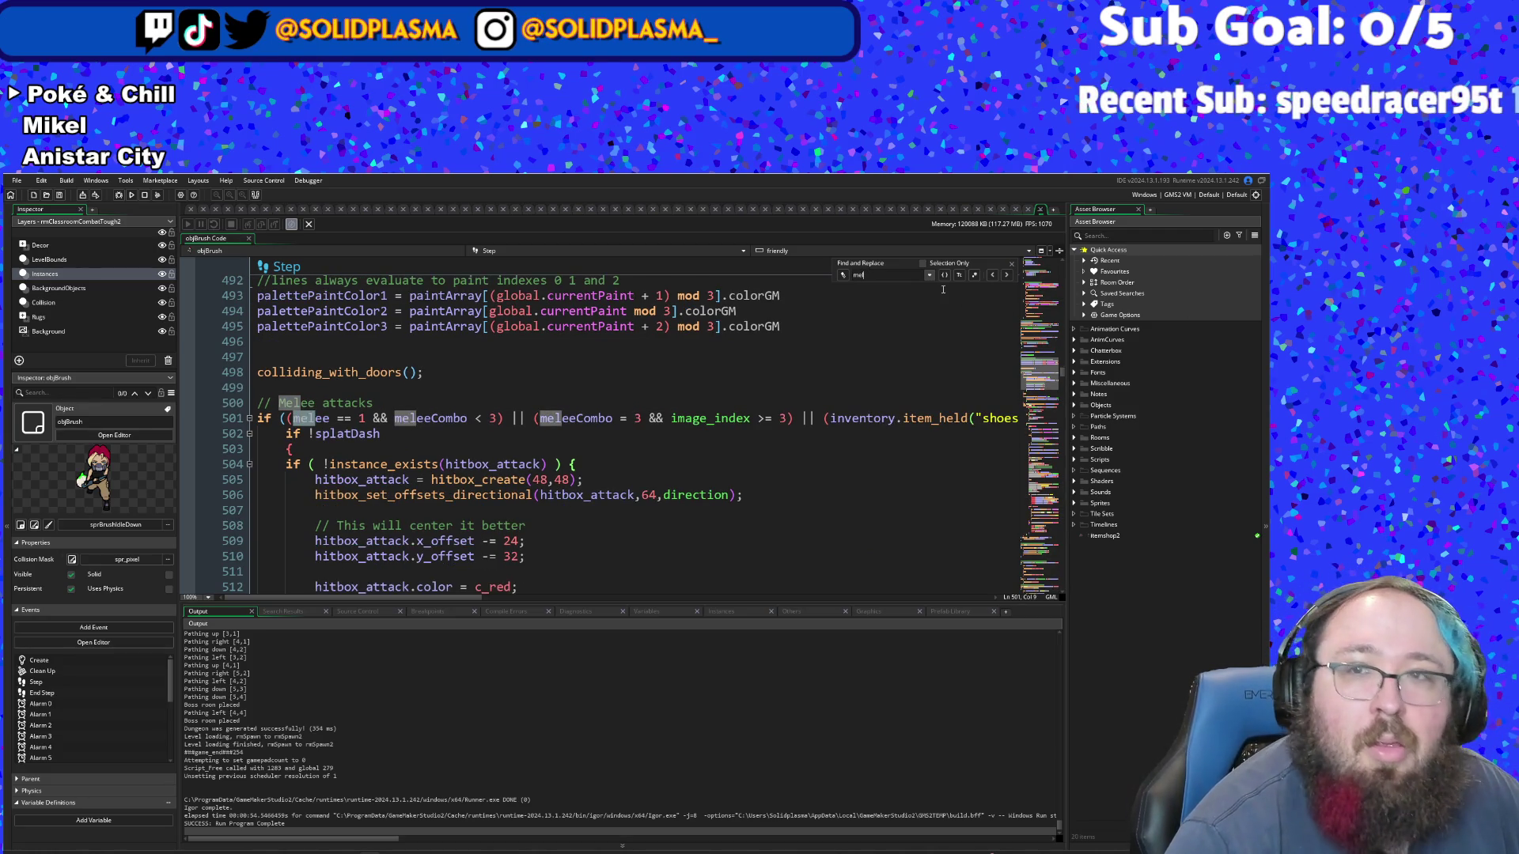
text(ee)
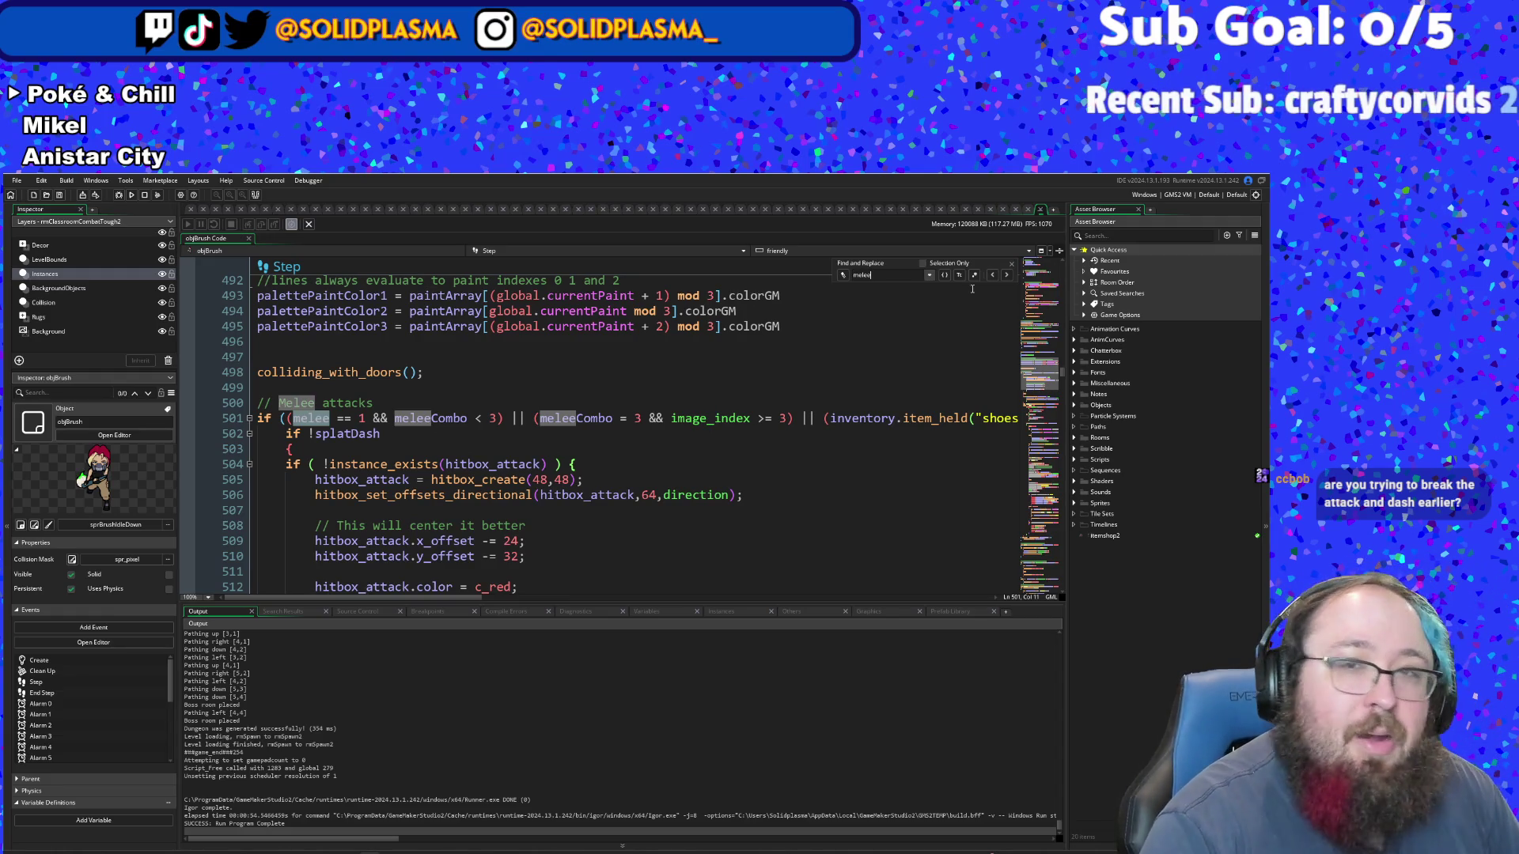
- Step through the melee matches and inspect the melee input check and denied popup near lines 295–298
scroll(901, 465, up, 4)
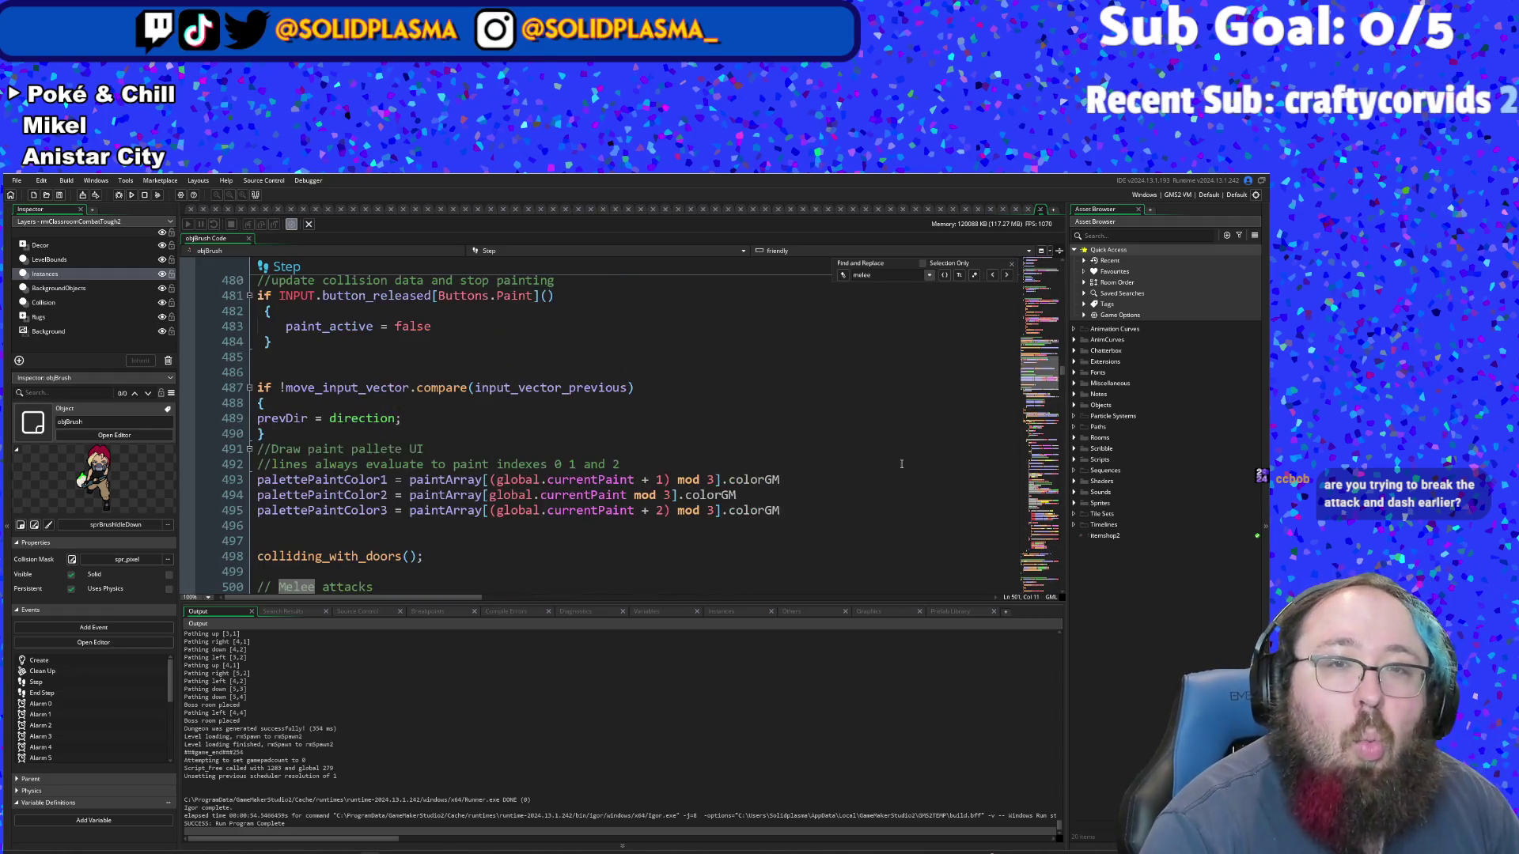
click(994, 274)
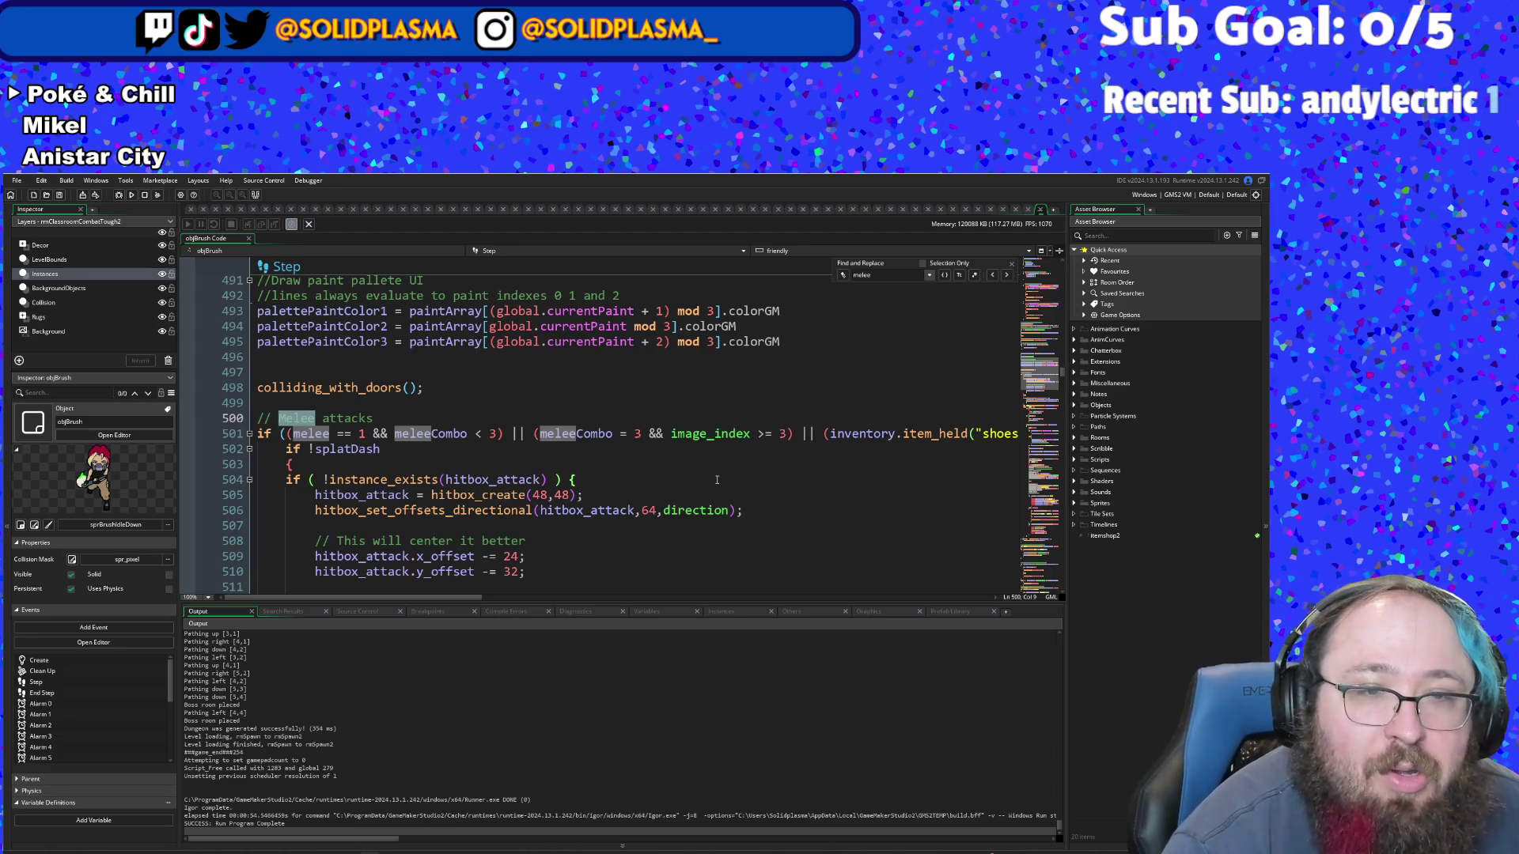
click(993, 276)
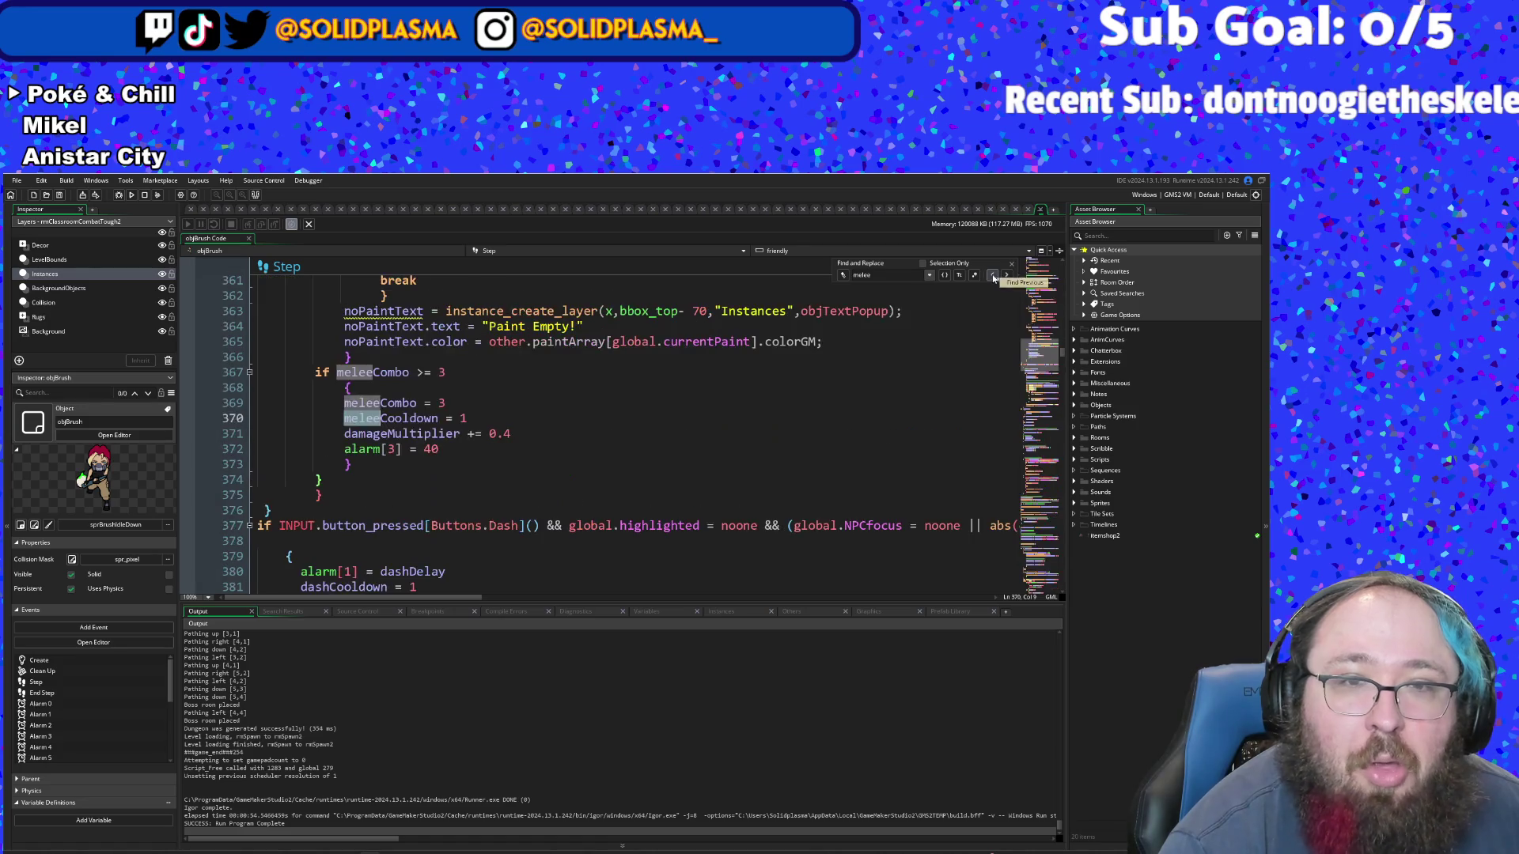
scroll(815, 384, up, 4)
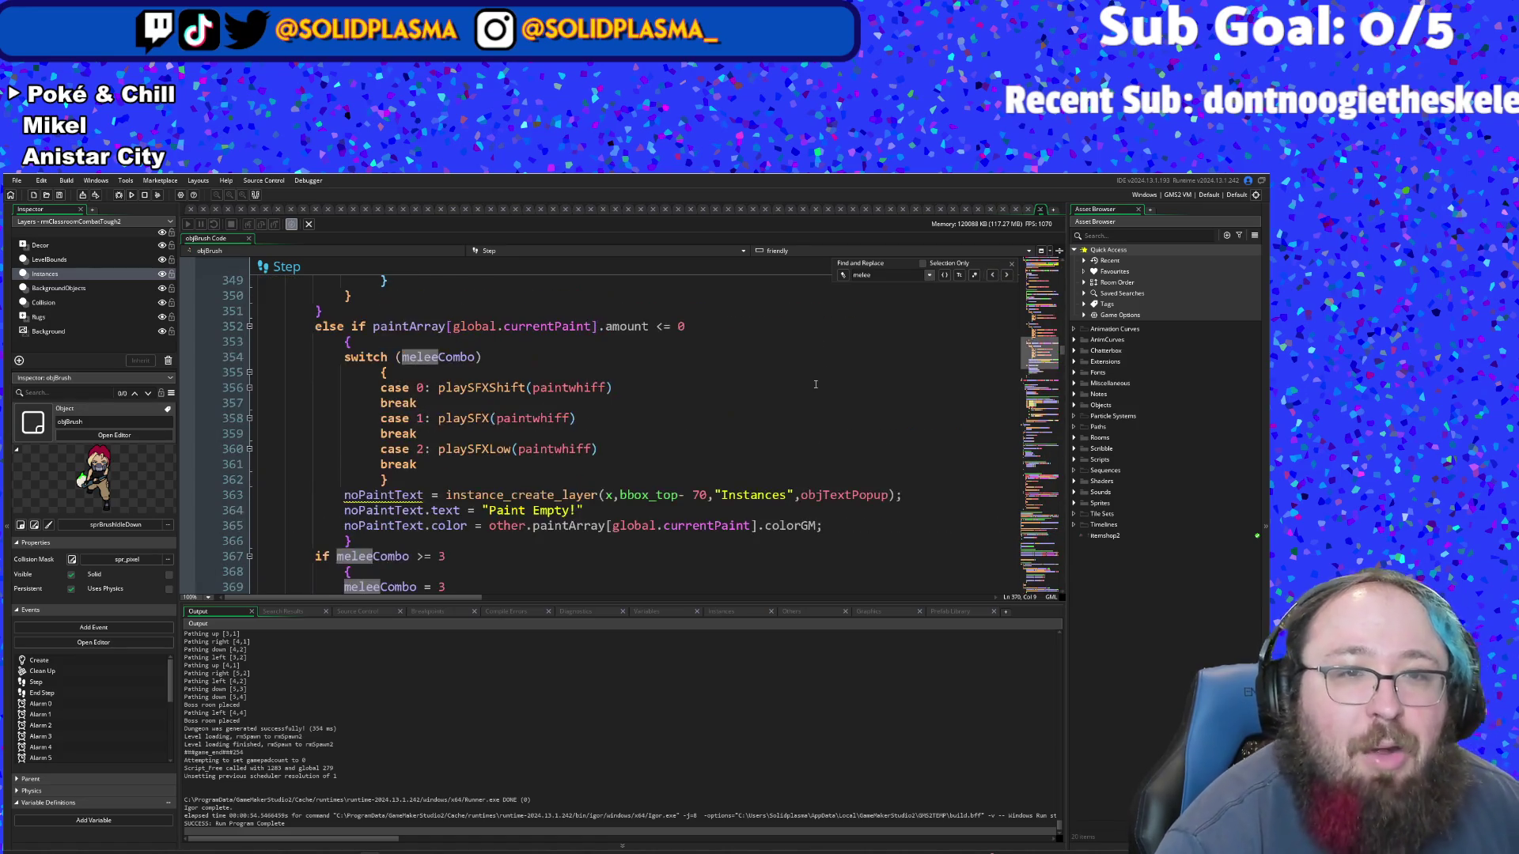
scroll(815, 385, up, 2)
scroll(814, 384, down, 4)
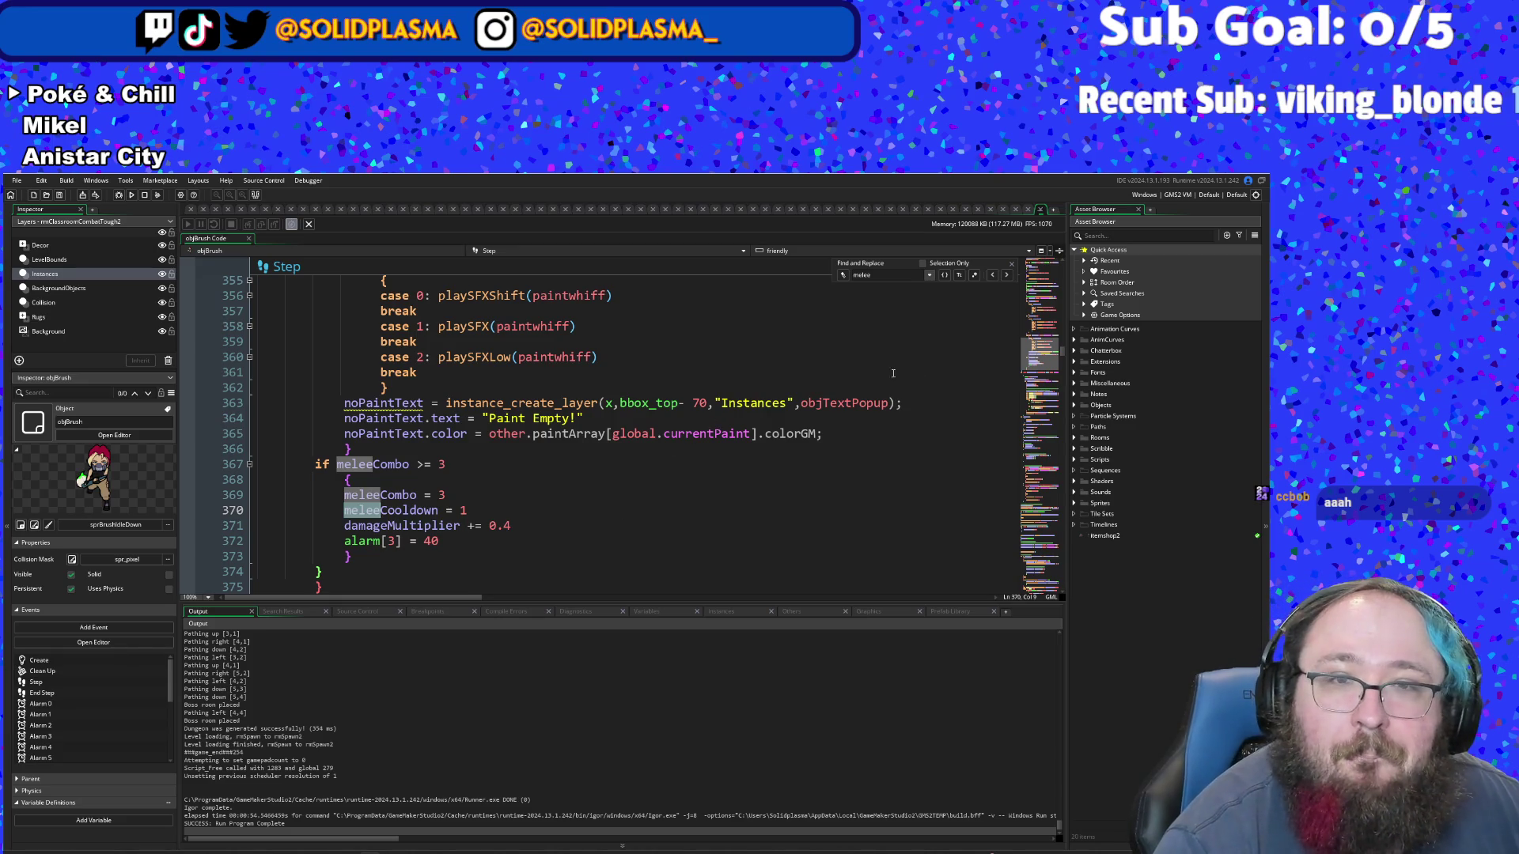
scroll(894, 373, up, 16)
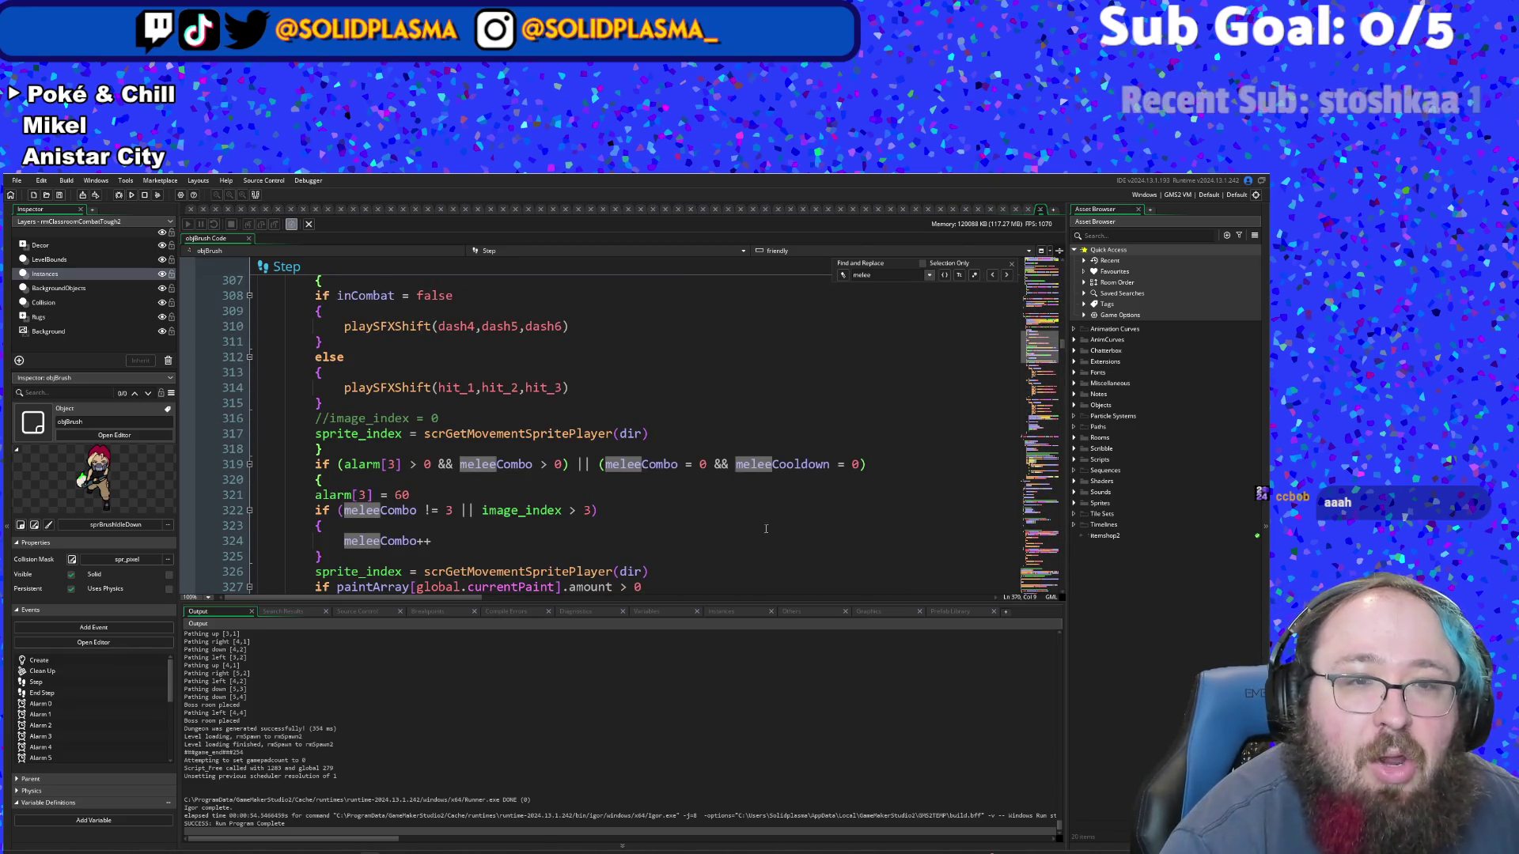
scroll(582, 526, up, 4)
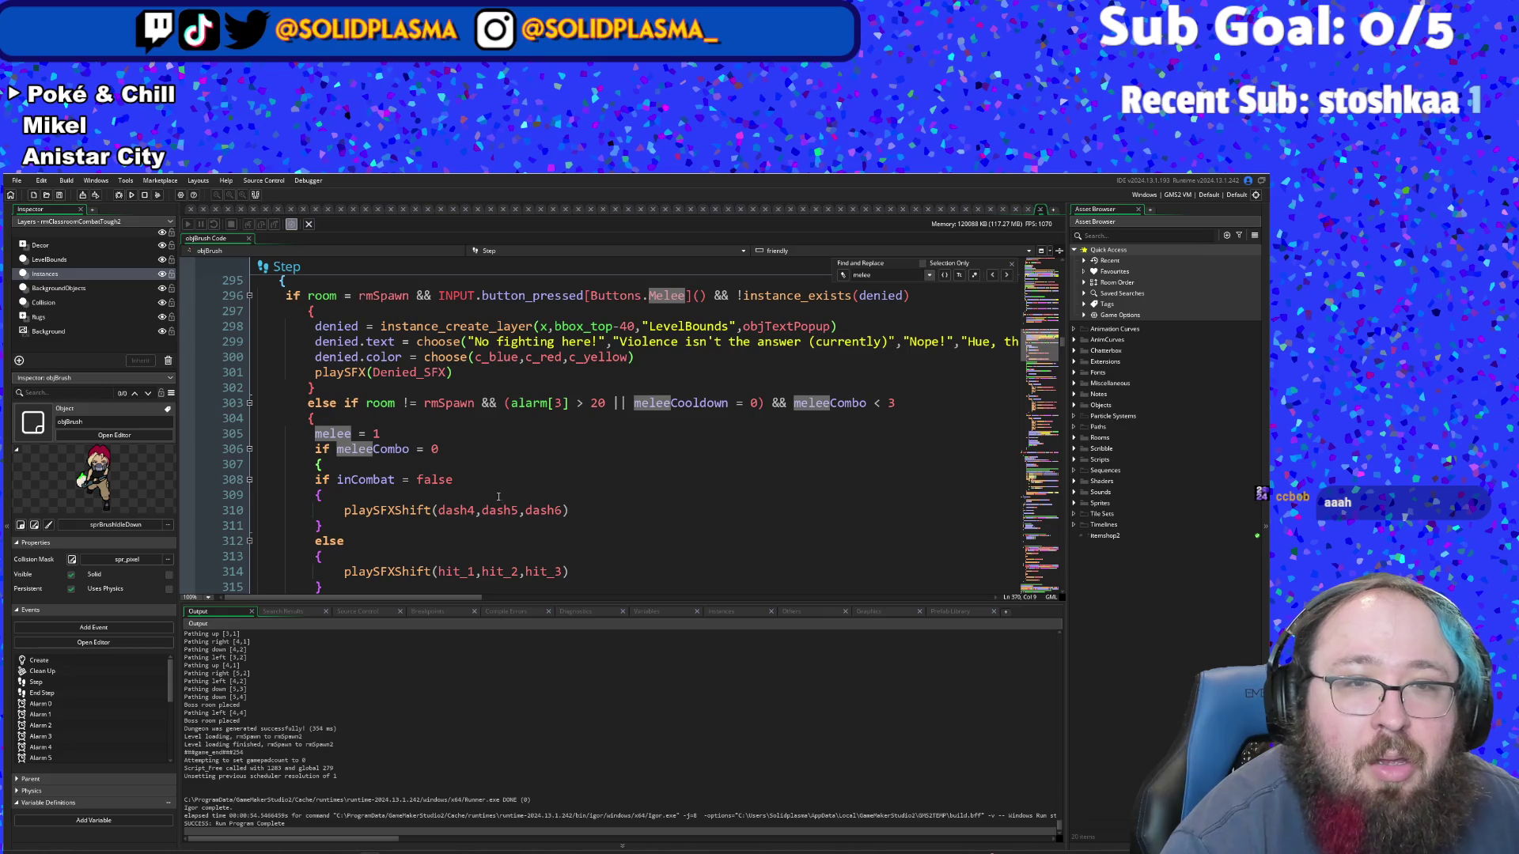
scroll(493, 494, up, 2)
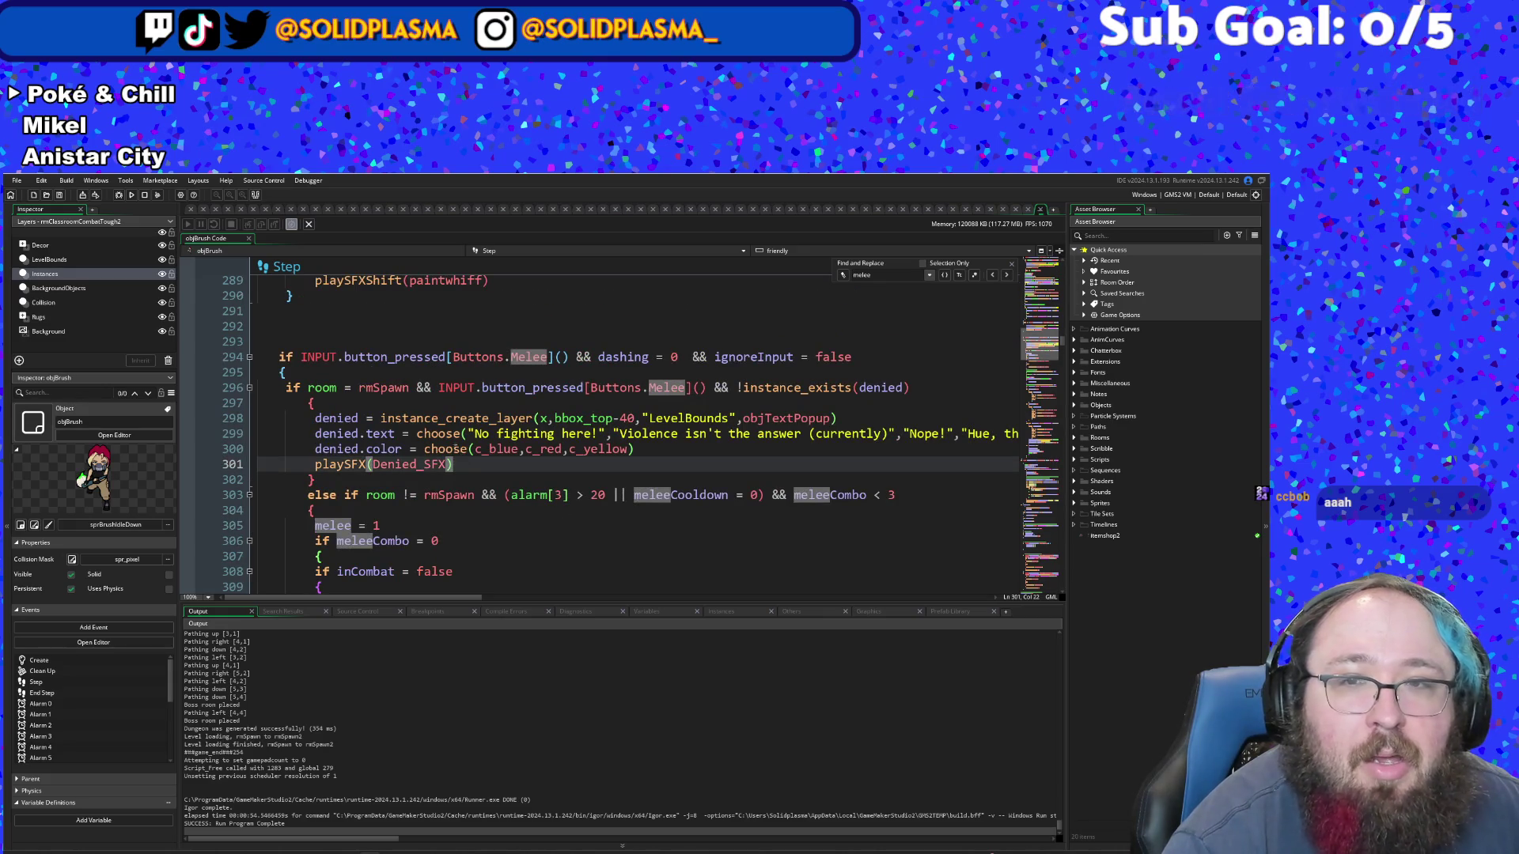
click(425, 418)
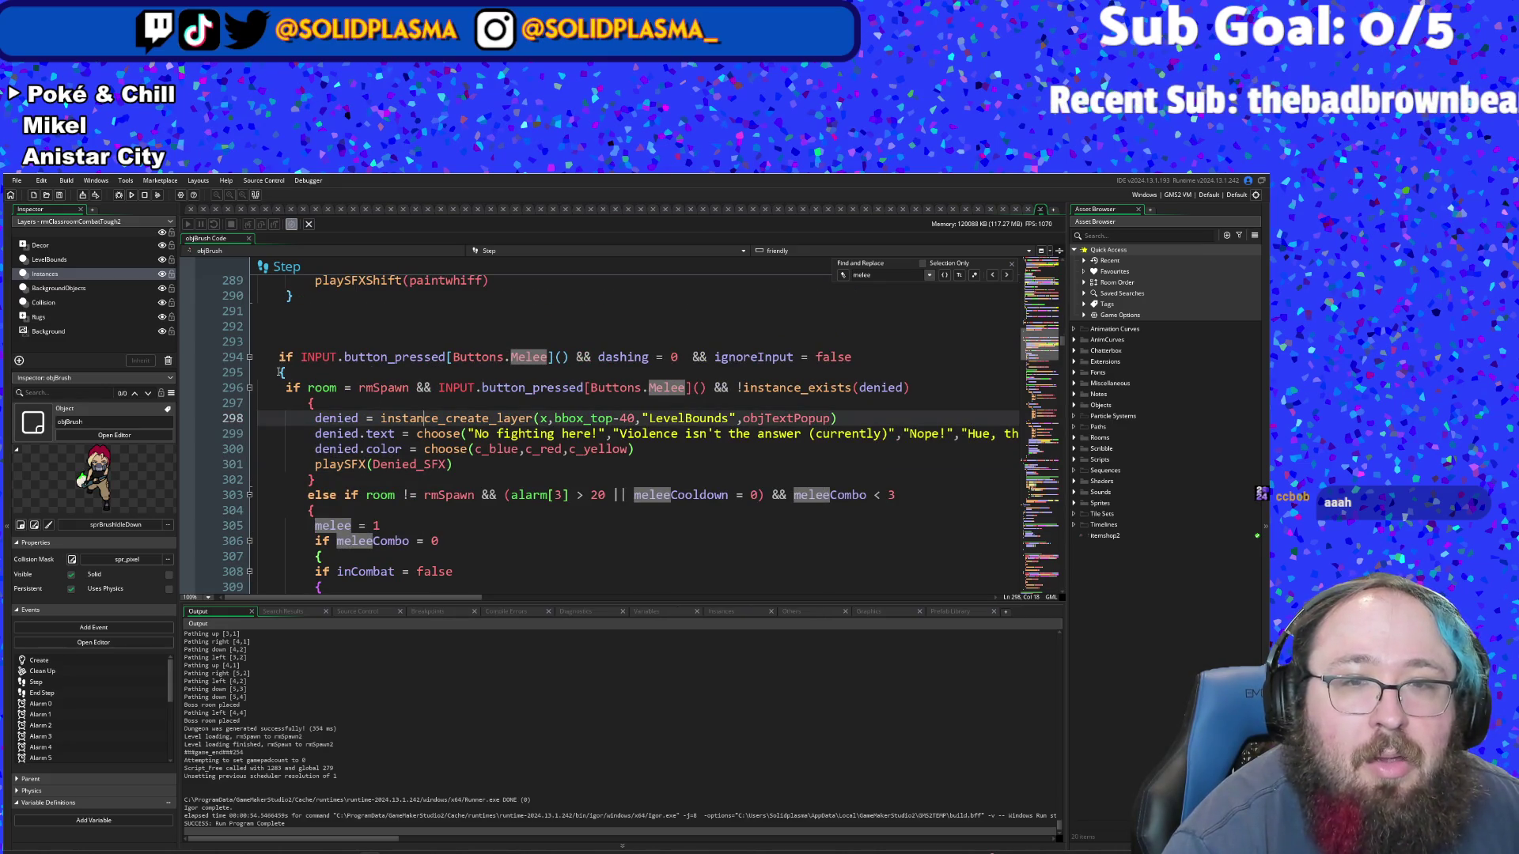
click(279, 372)
- Scroll down past the melee hitbox code to the enemy-damage block at lines 553–573
scroll(482, 455, down, 6)
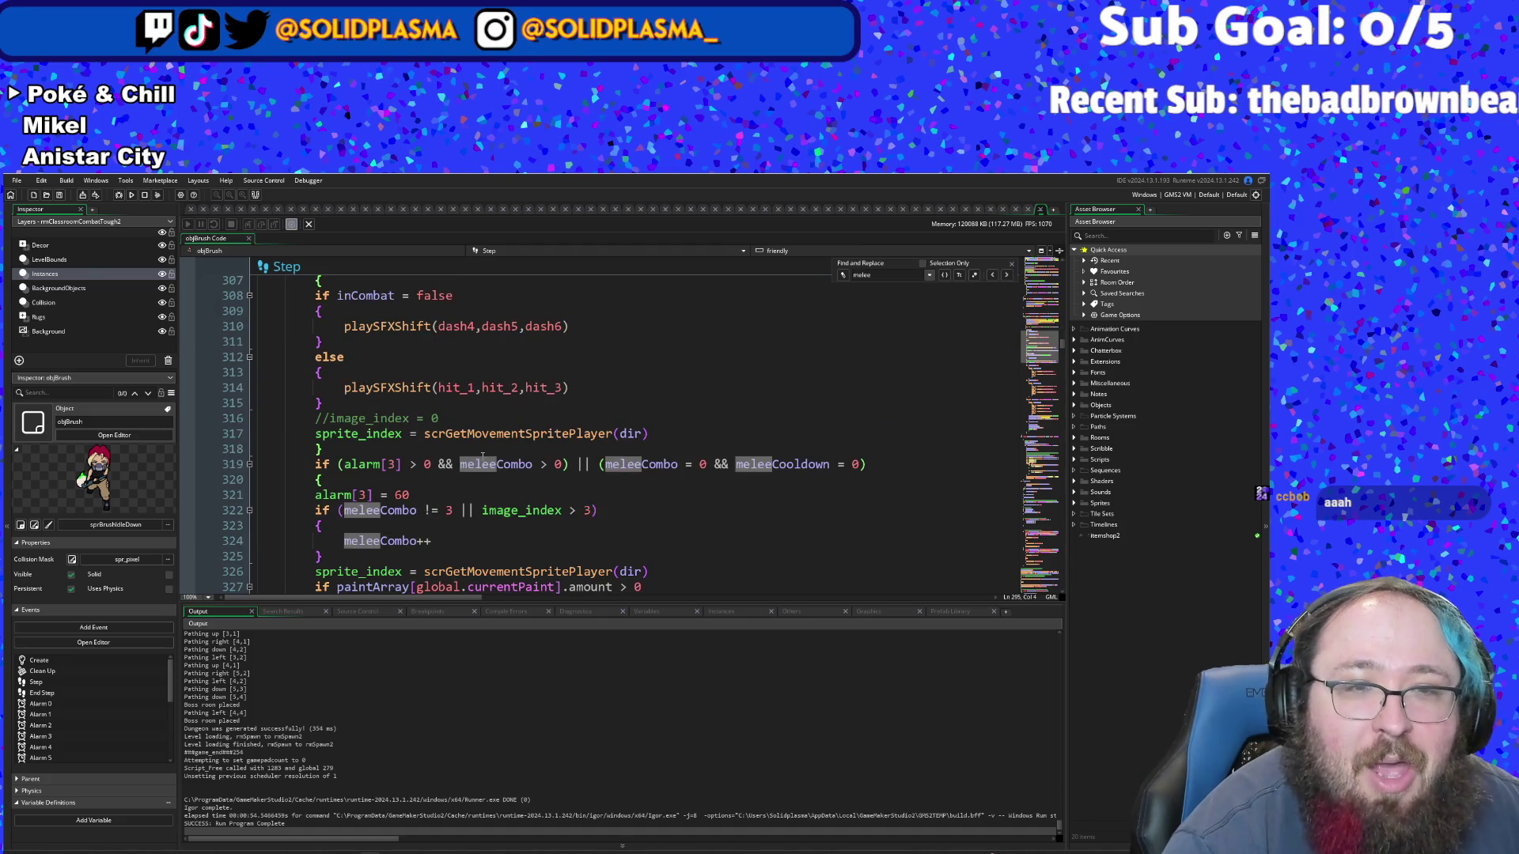
scroll(481, 456, down, 6)
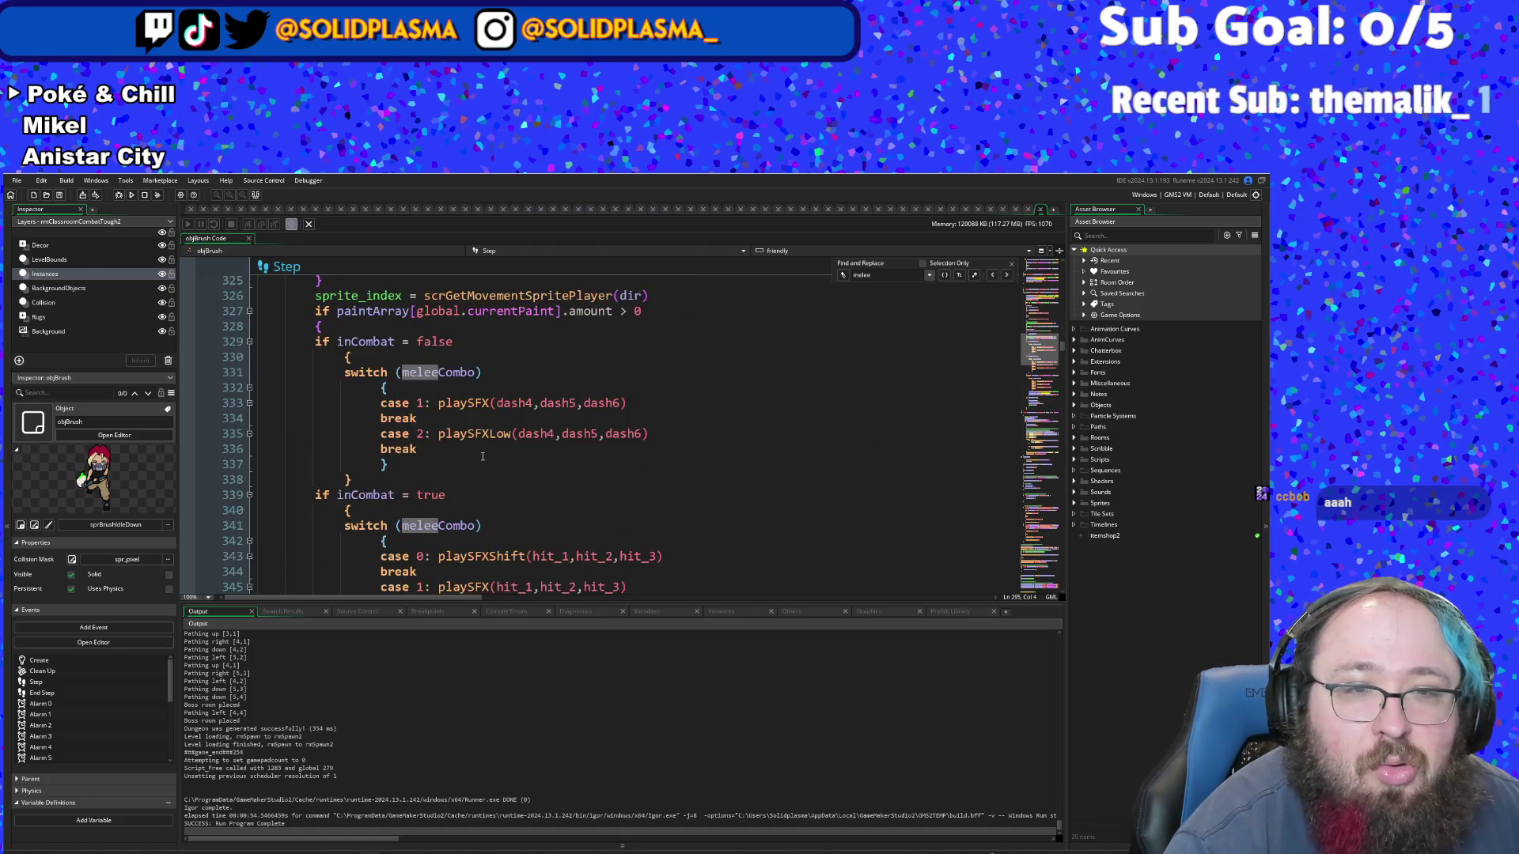
scroll(482, 456, down, 10)
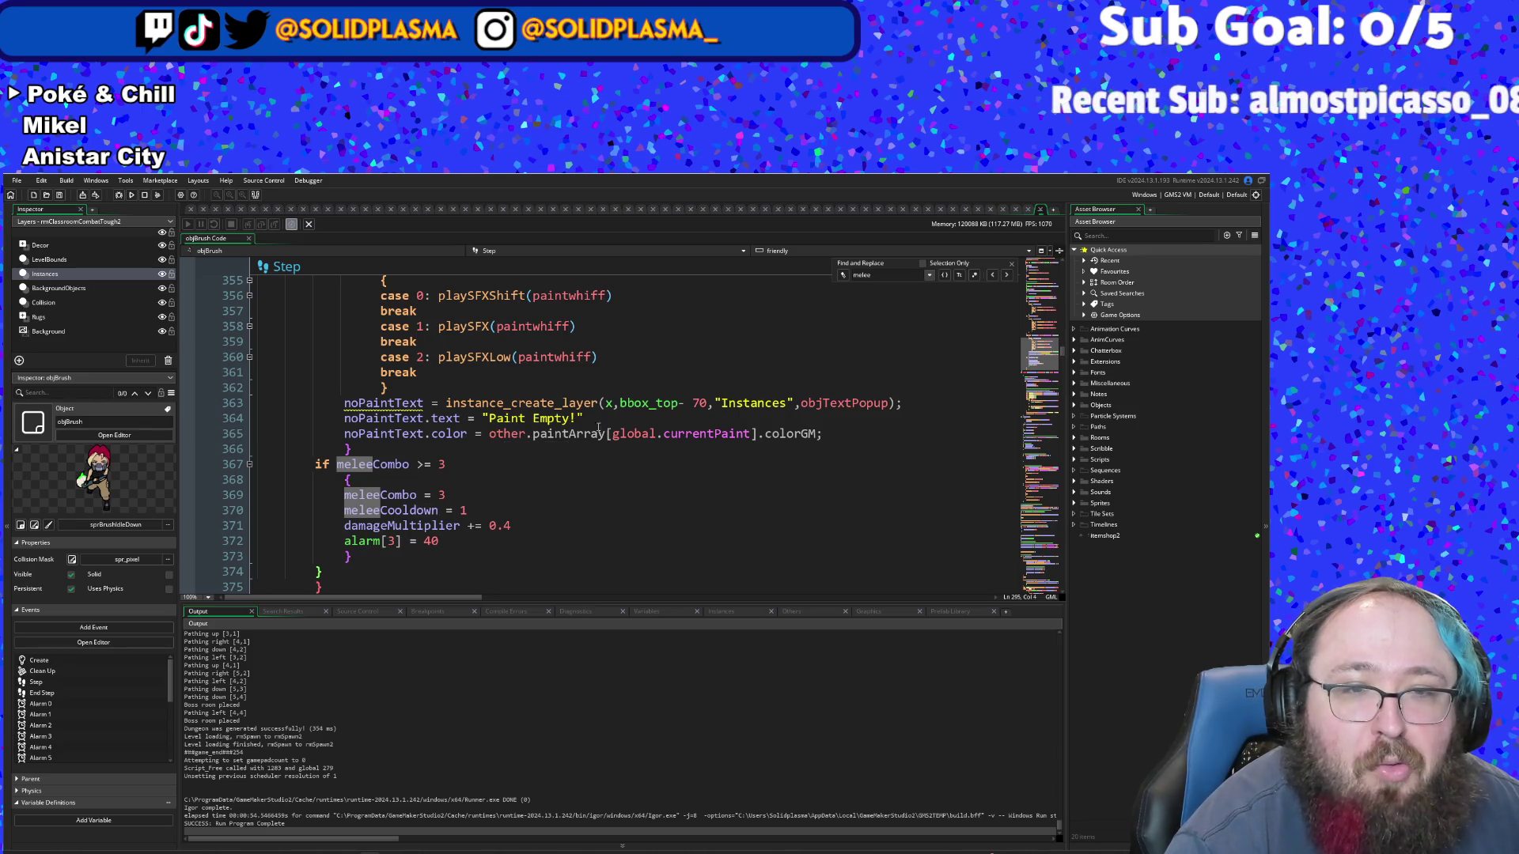
scroll(538, 466, down, 2)
scroll(537, 466, down, 20)
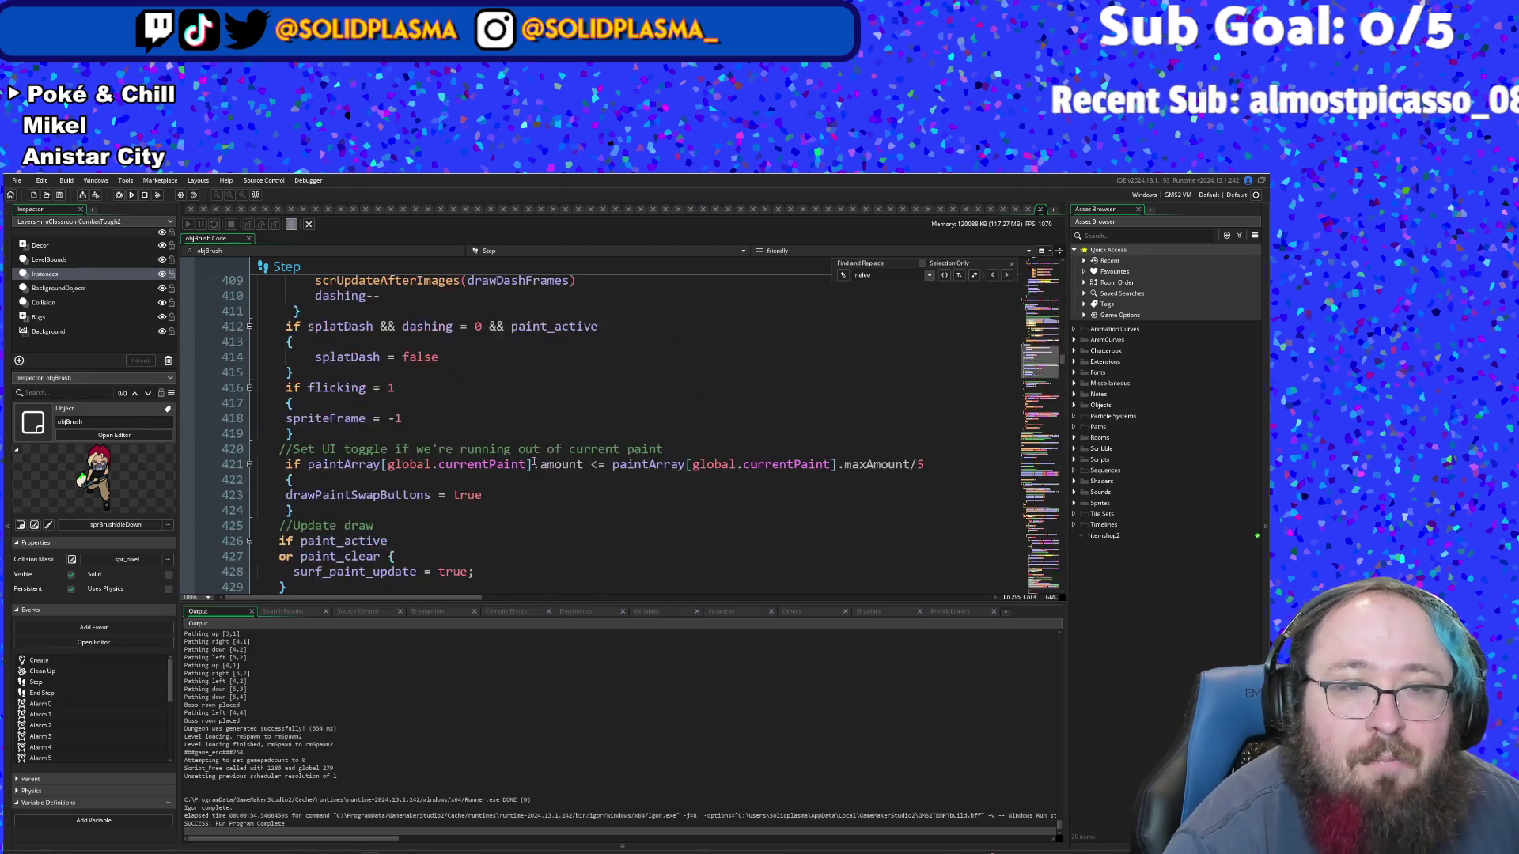
scroll(539, 452, down, 6)
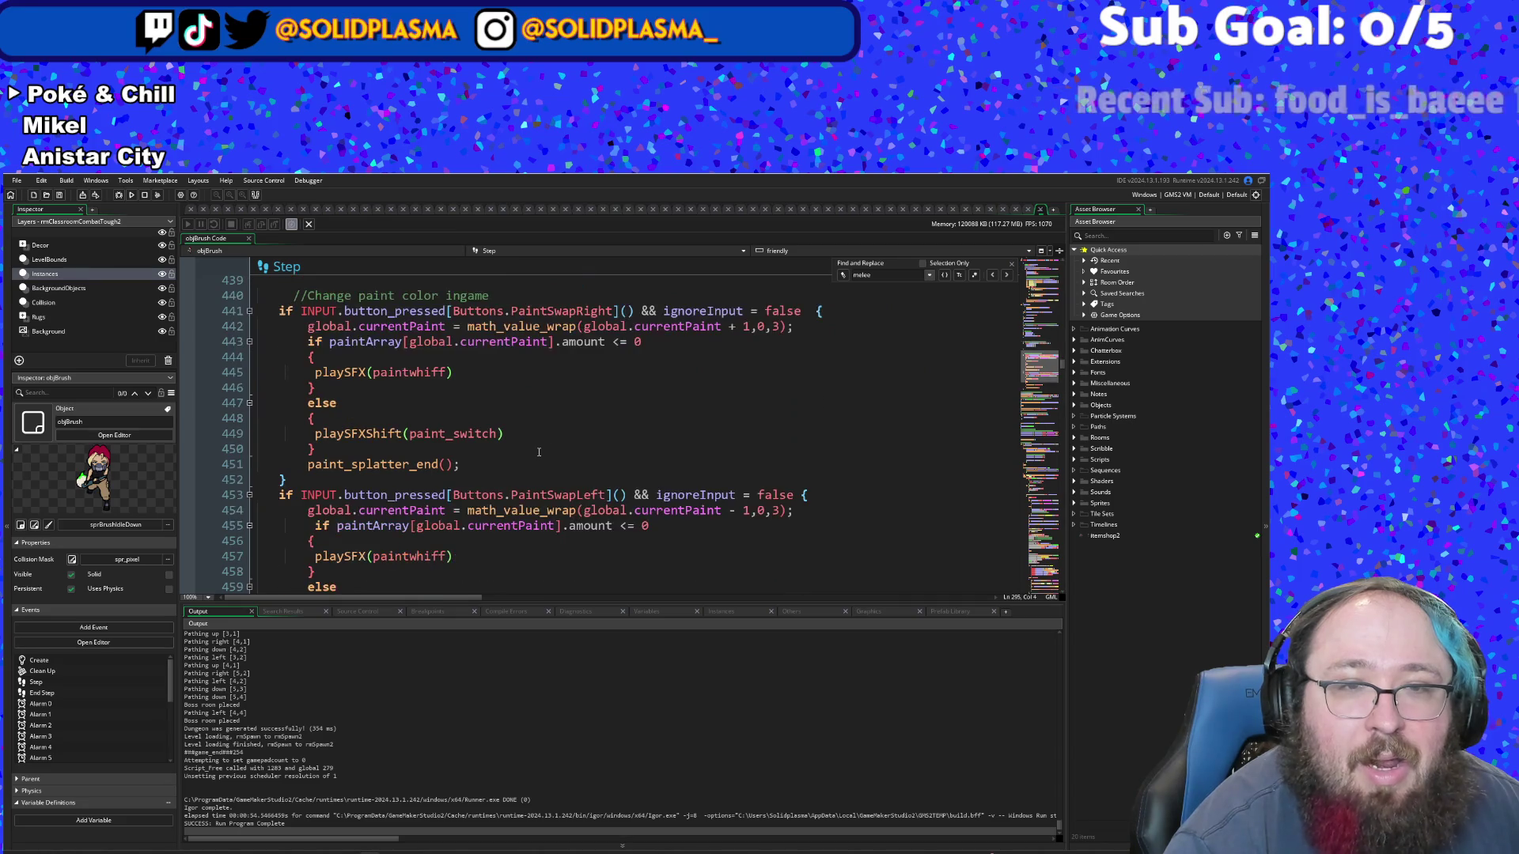
scroll(539, 452, down, 8)
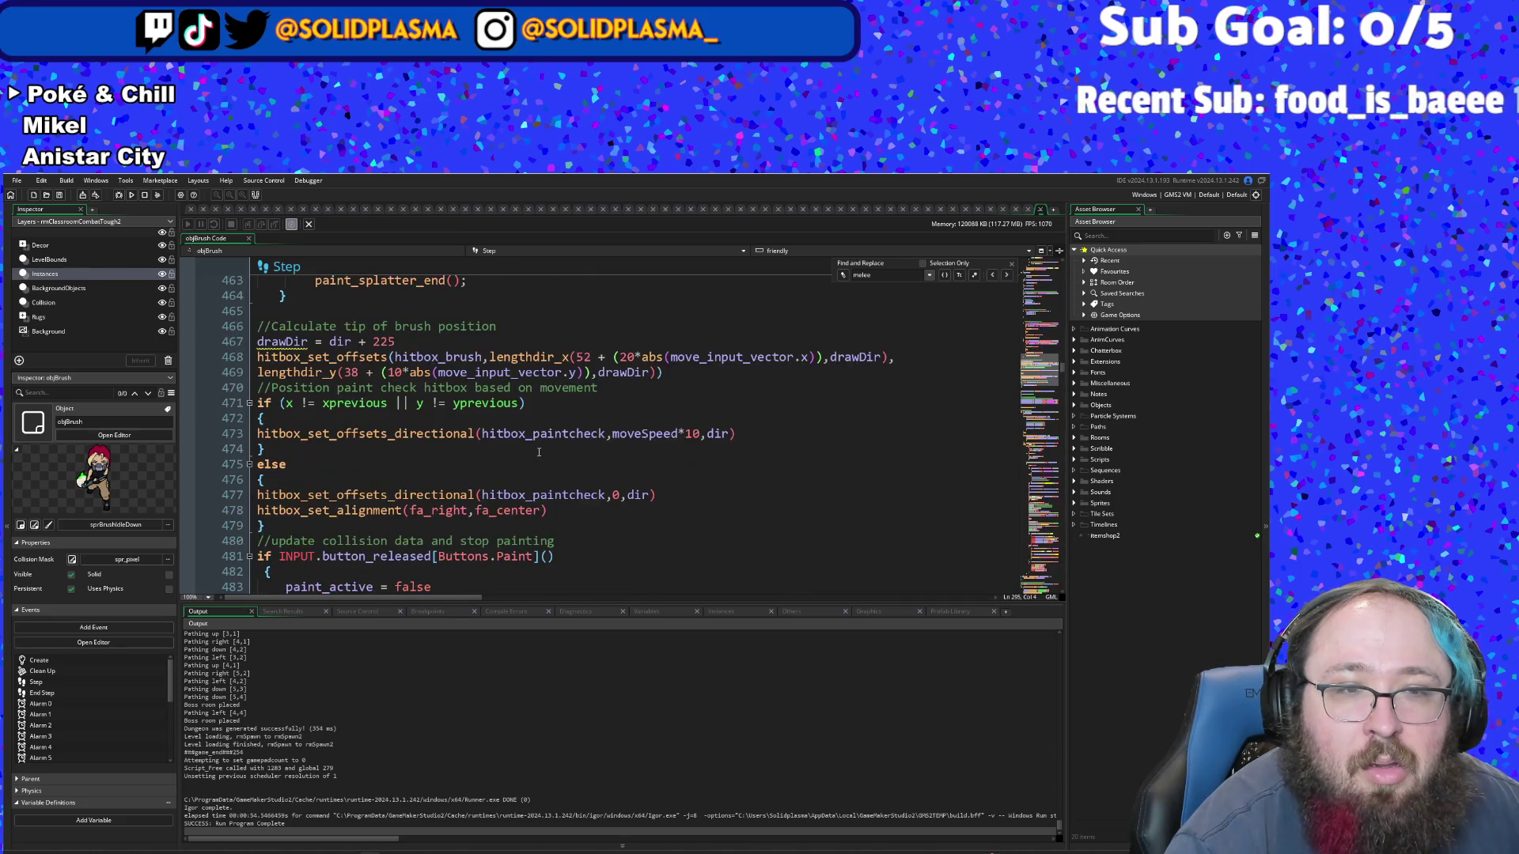
scroll(539, 449, down, 2)
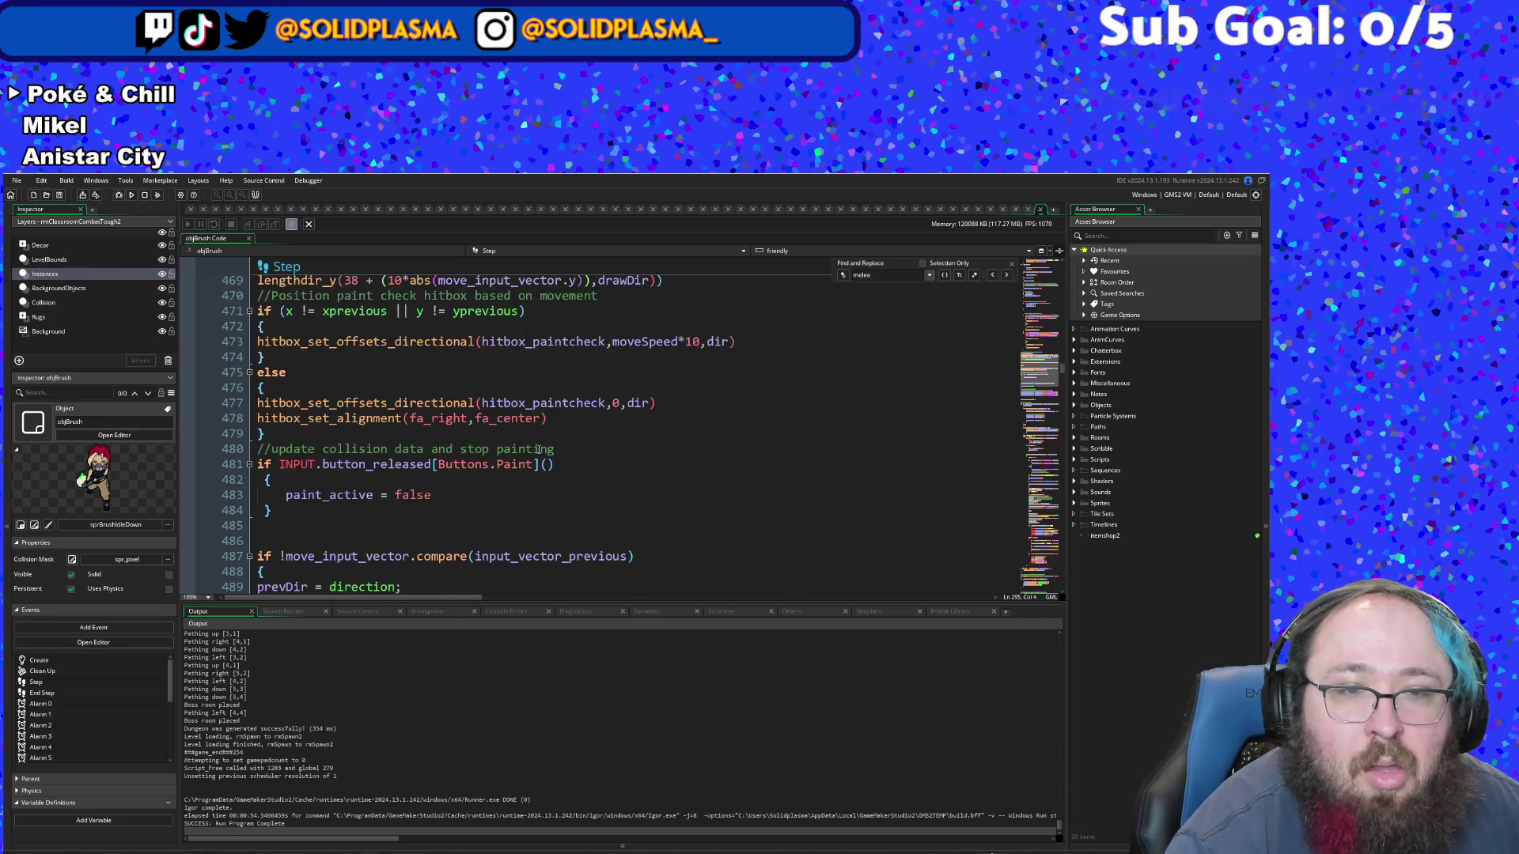
scroll(539, 449, down, 2)
scroll(538, 449, down, 2)
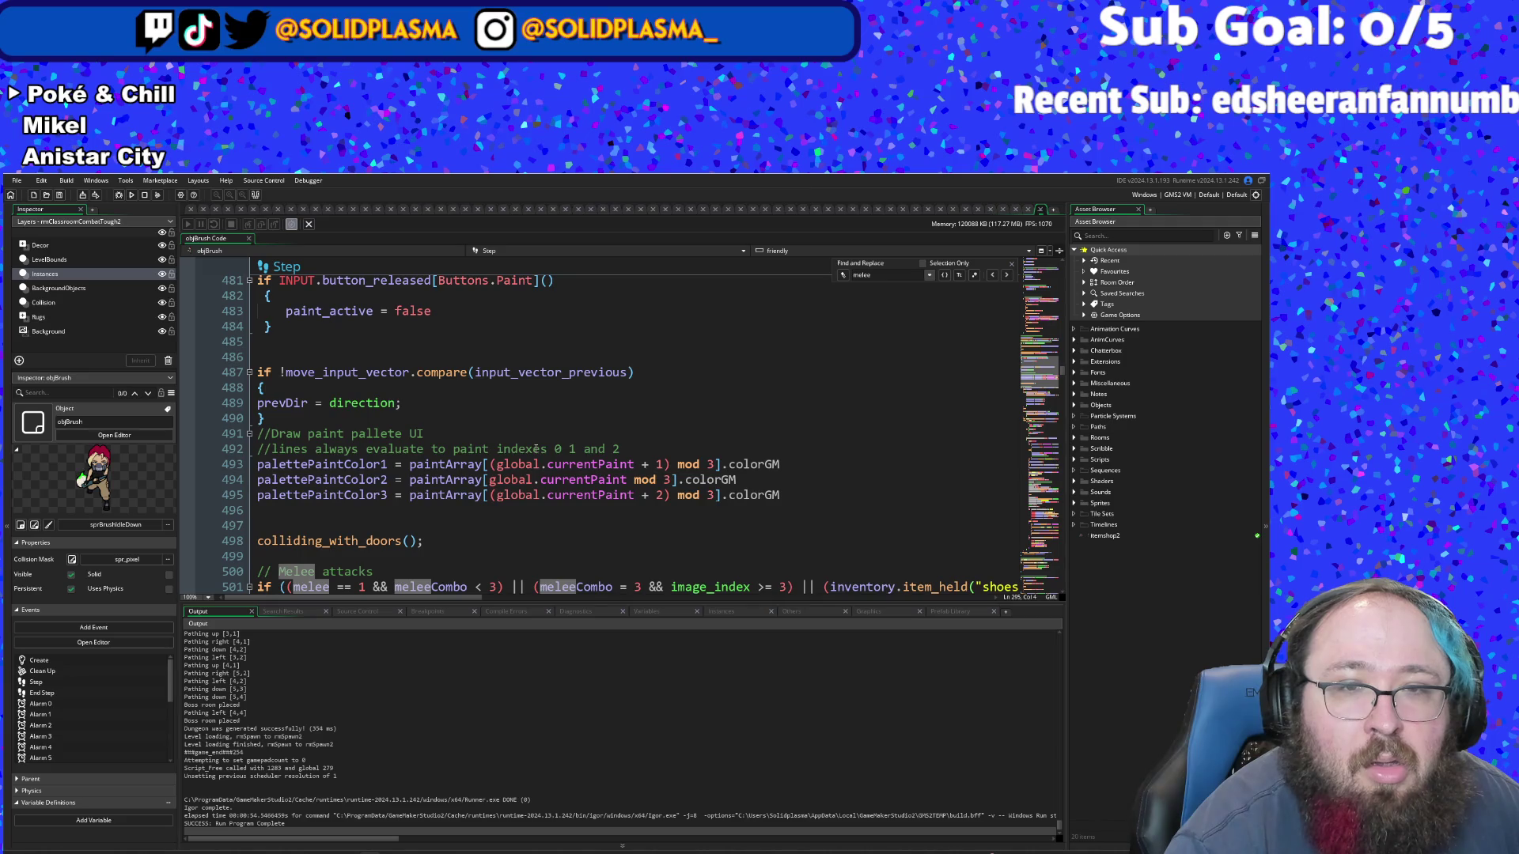
scroll(410, 377, down, 6)
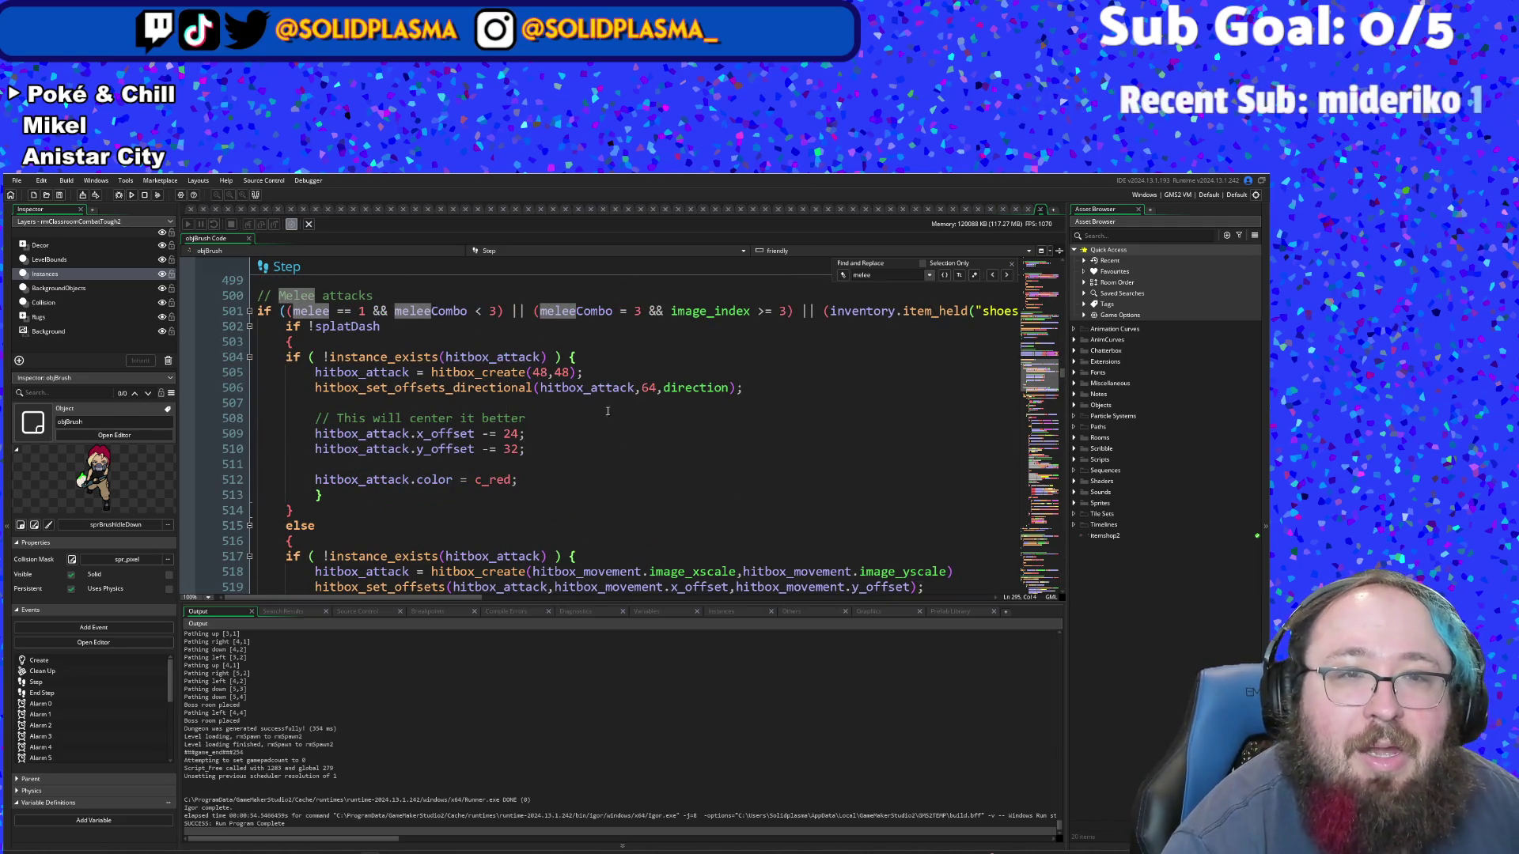
scroll(600, 420, down, 4)
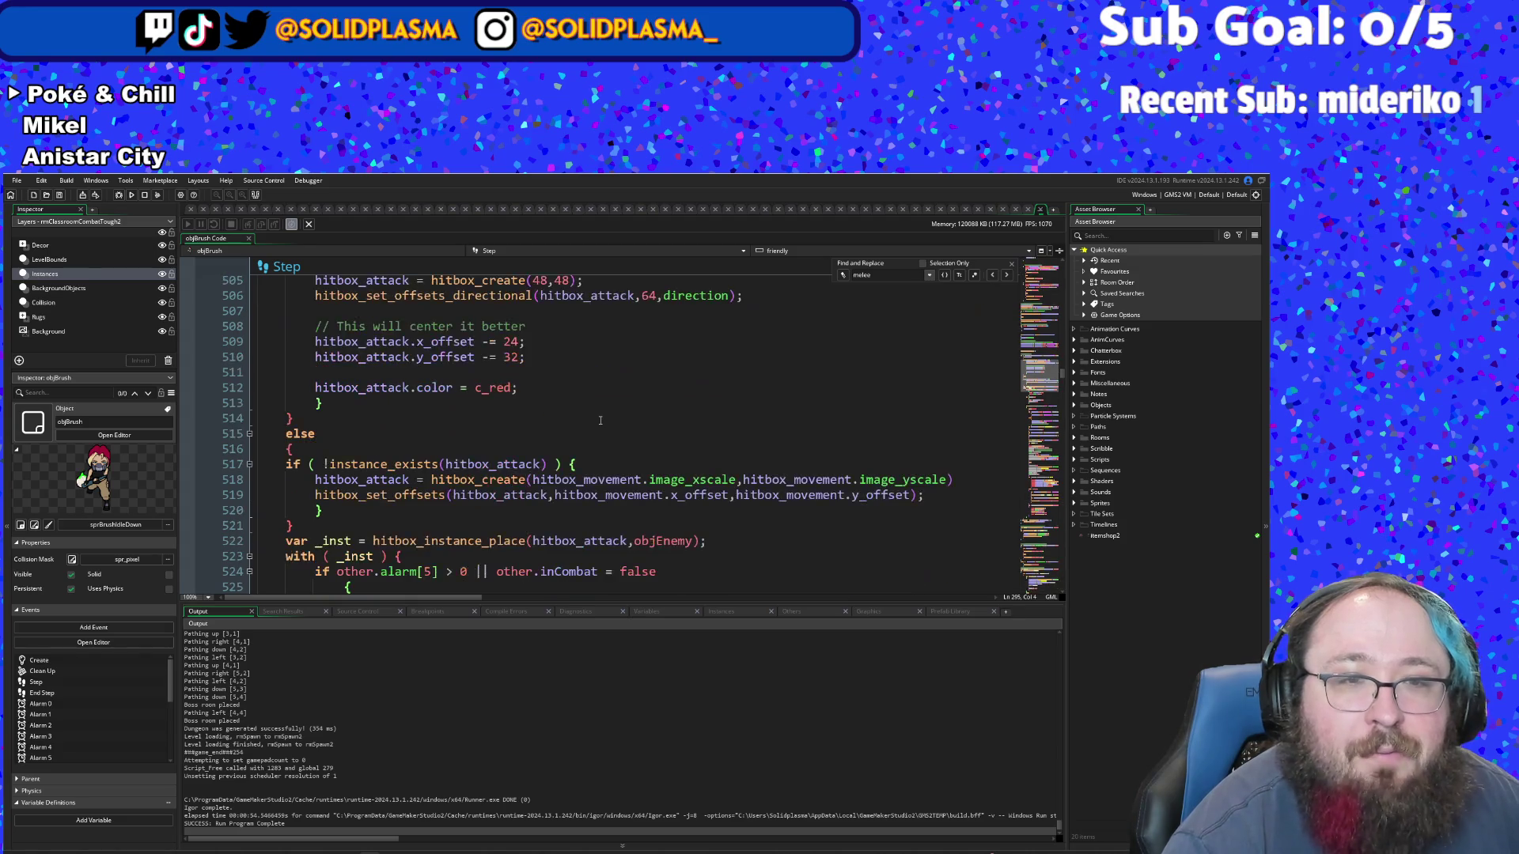
scroll(600, 420, down, 4)
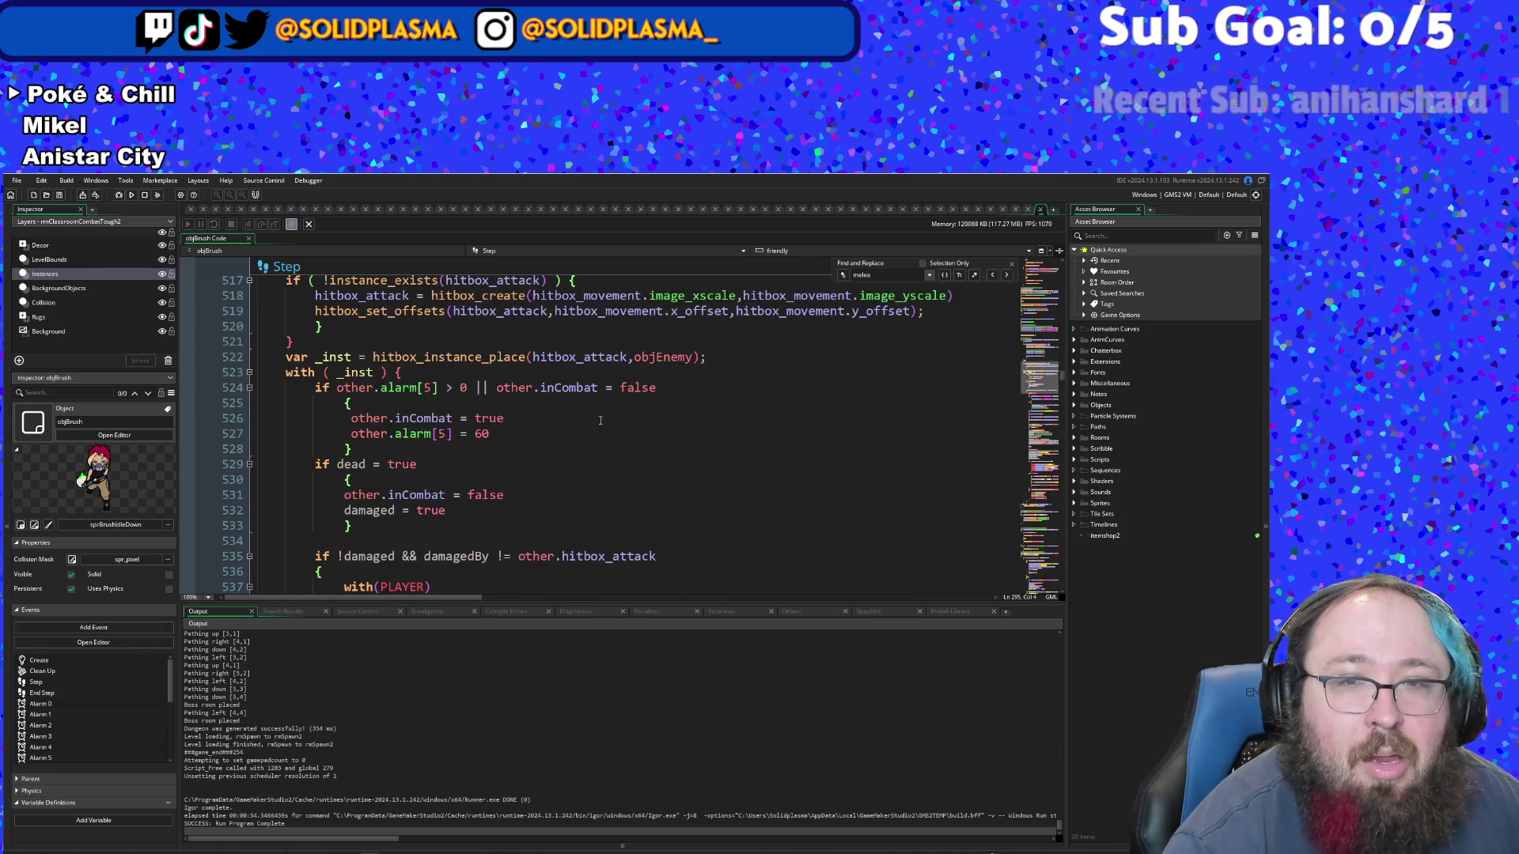
scroll(570, 441, down, 8)
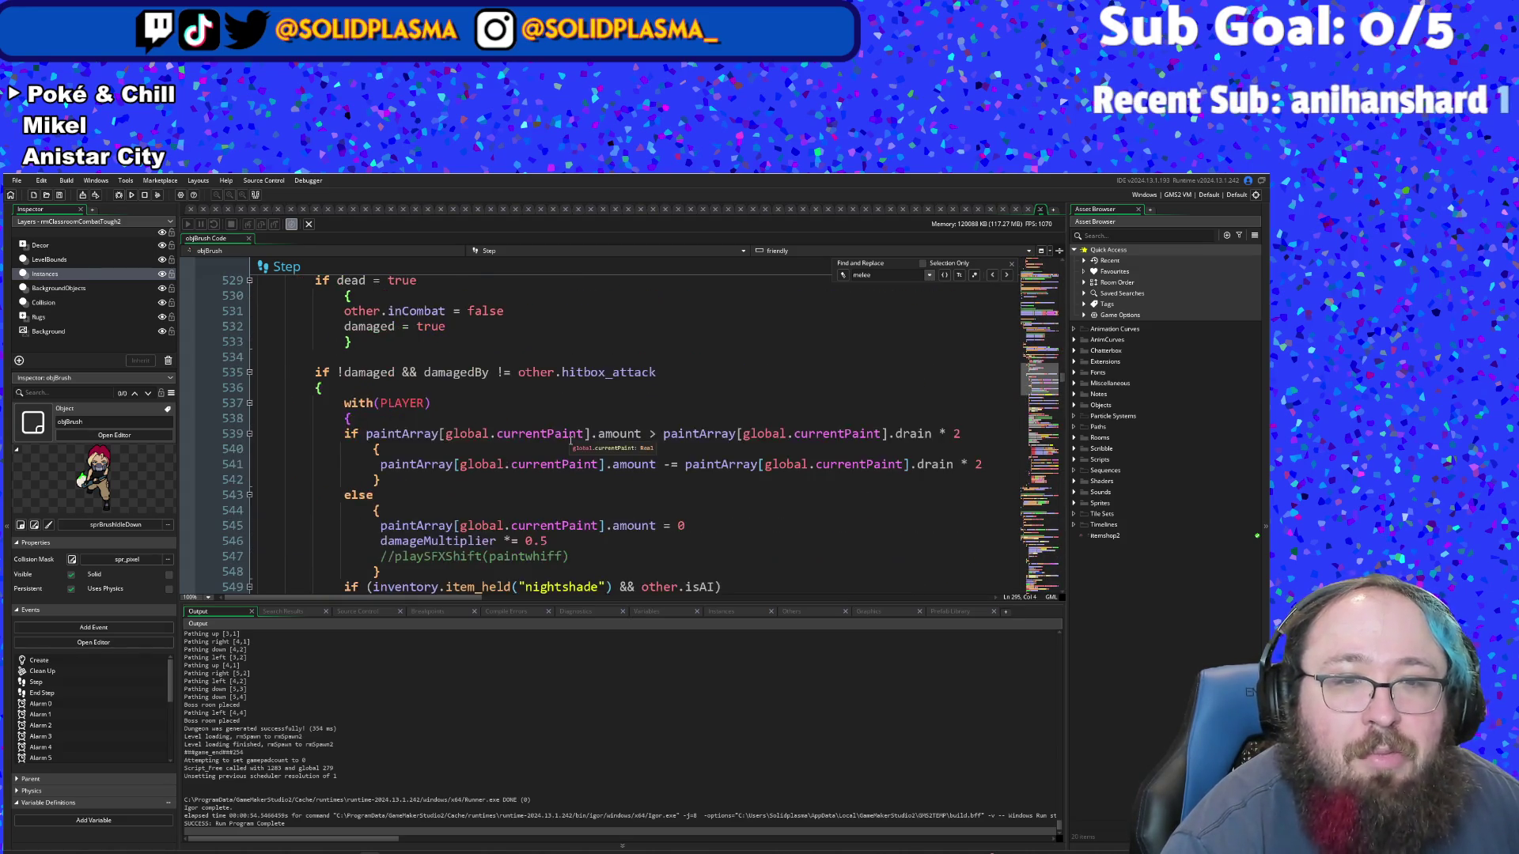
- Select the moveX and moveY knockback lines and delete them
scroll(570, 441, down, 2)
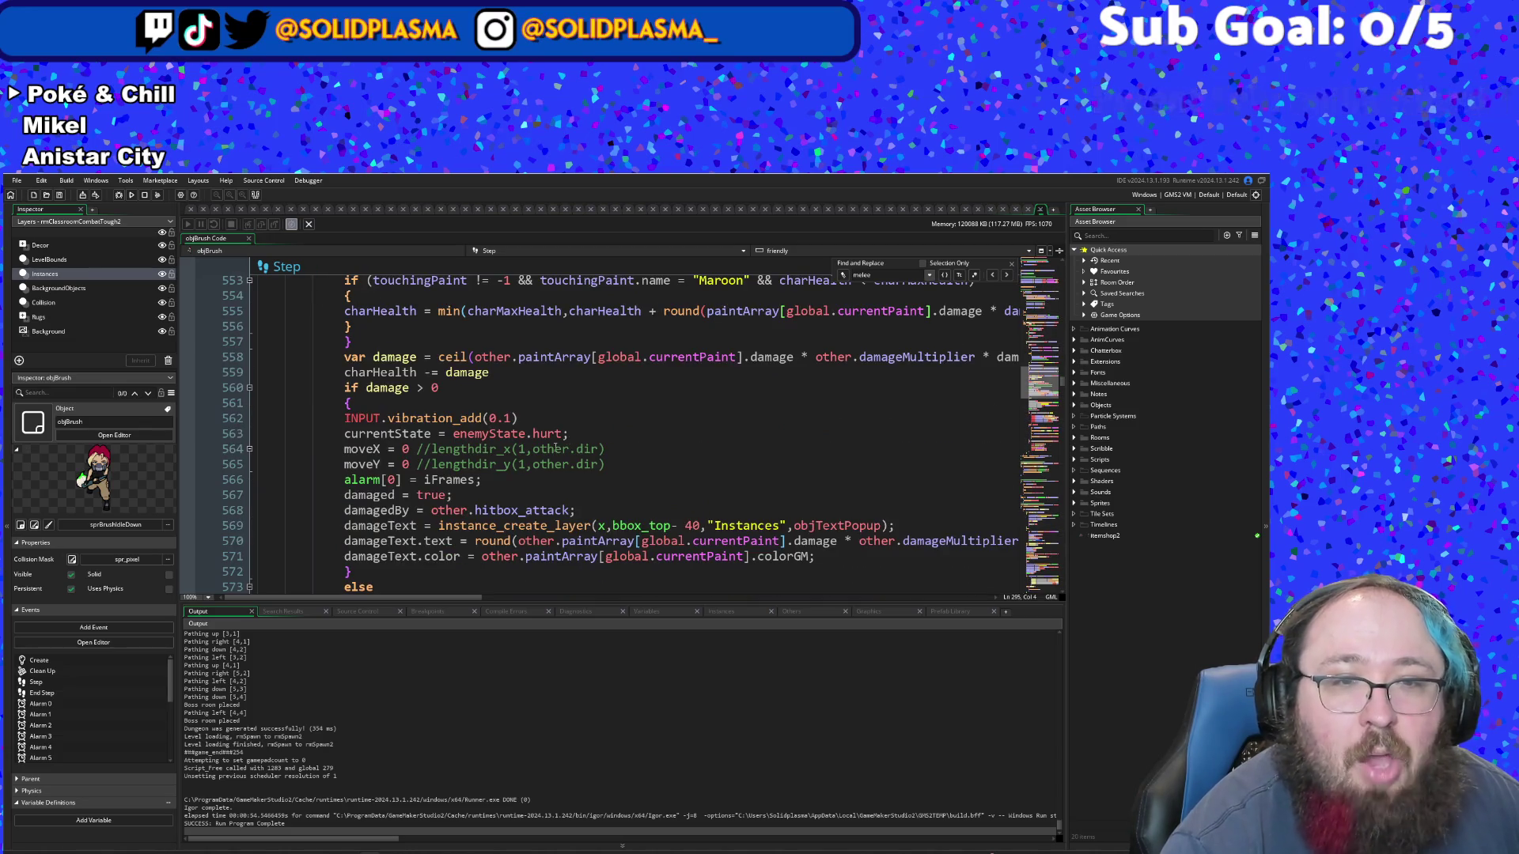
click(468, 464)
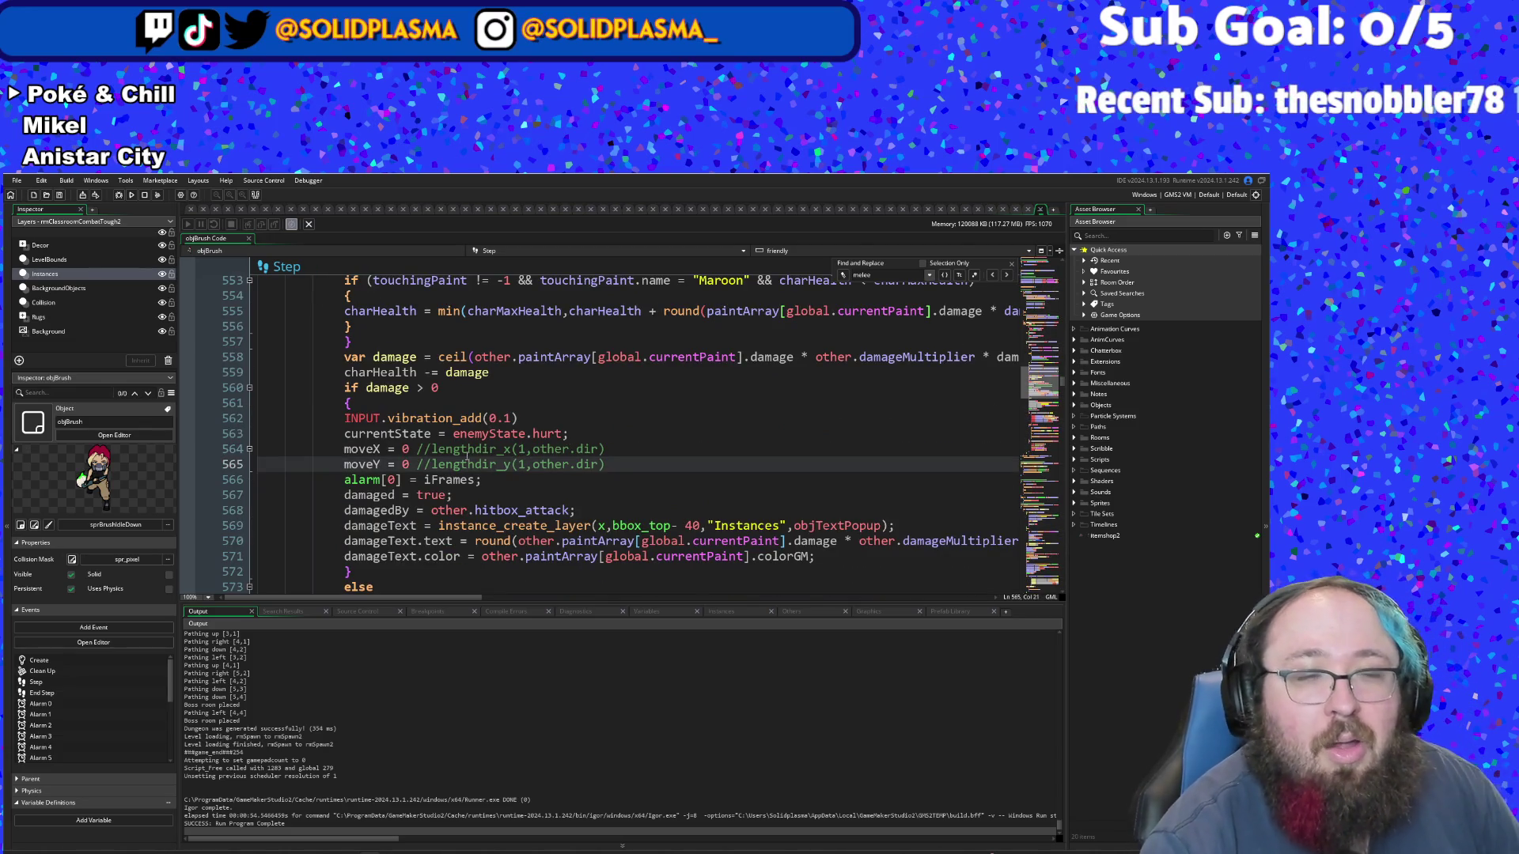
click(467, 448)
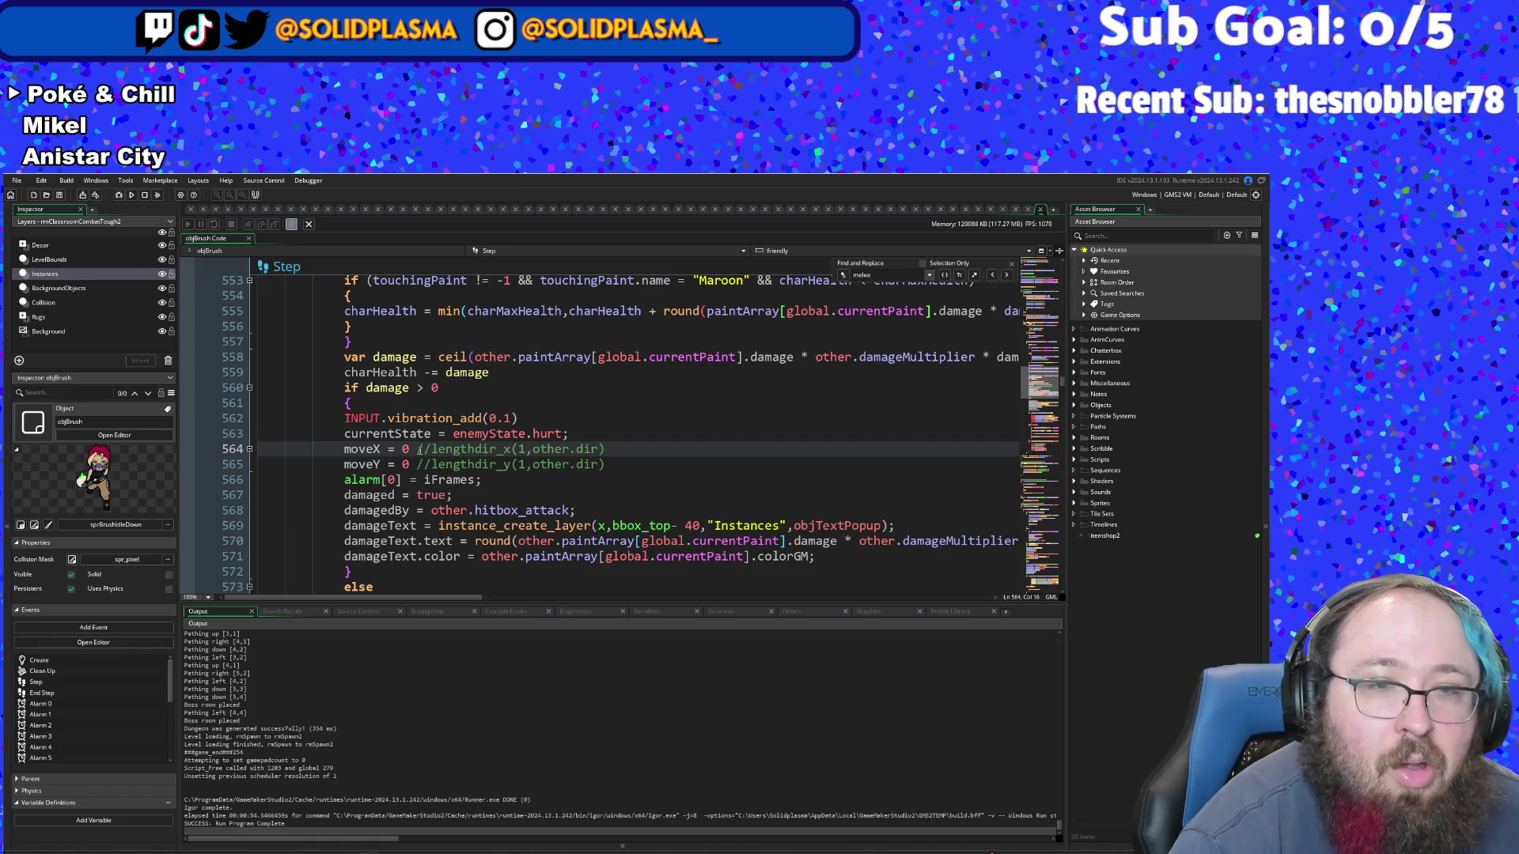
click(530, 462)
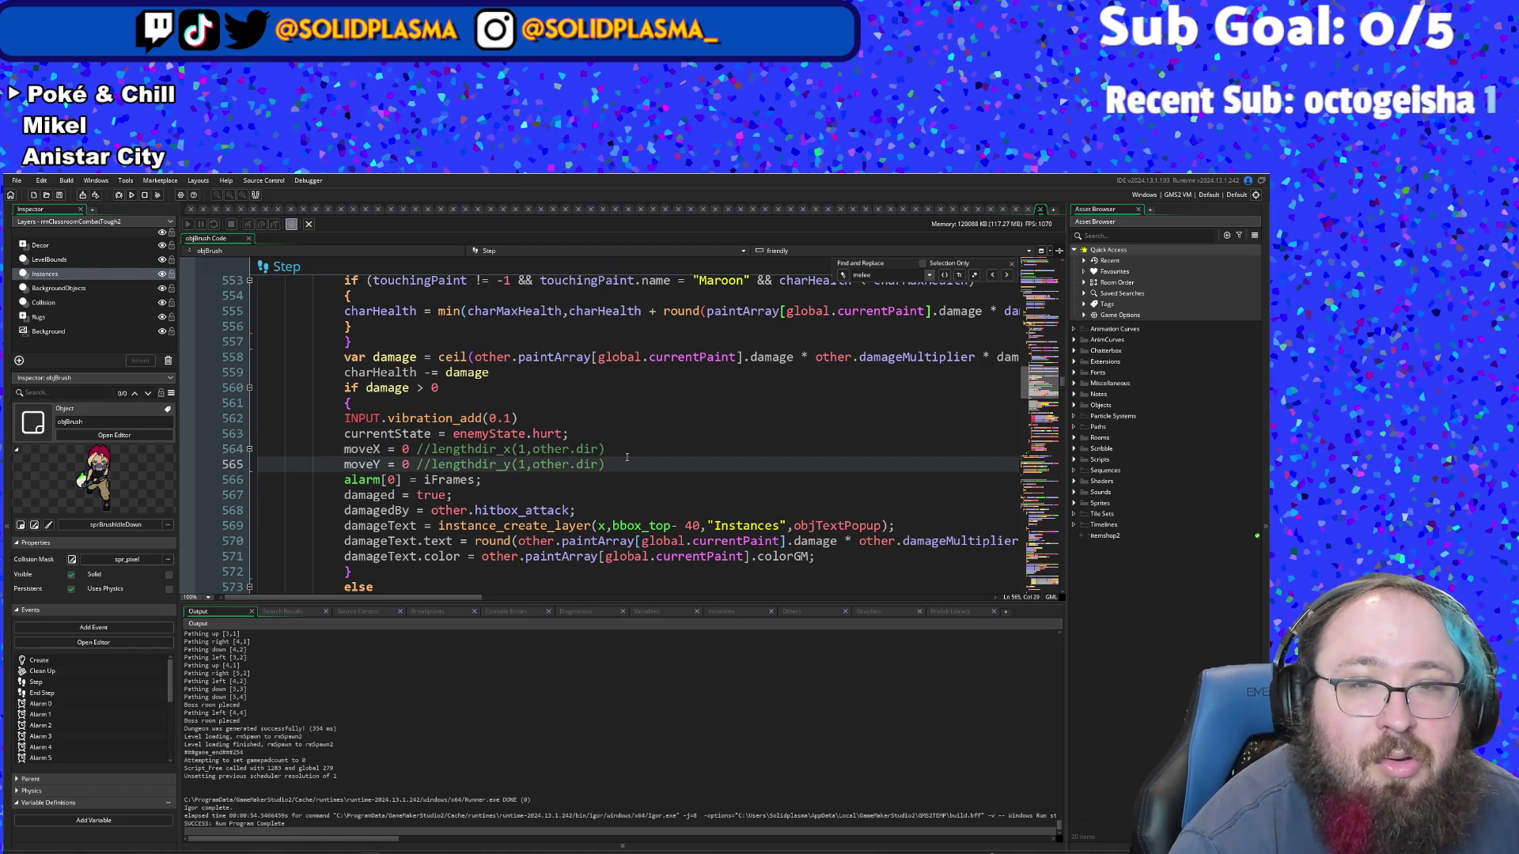
mouse_move(606, 465)
mouse_down()
mouse_move(380, 434)
mouse_move(238, 451)
mouse_up()
key(ctrl+c)
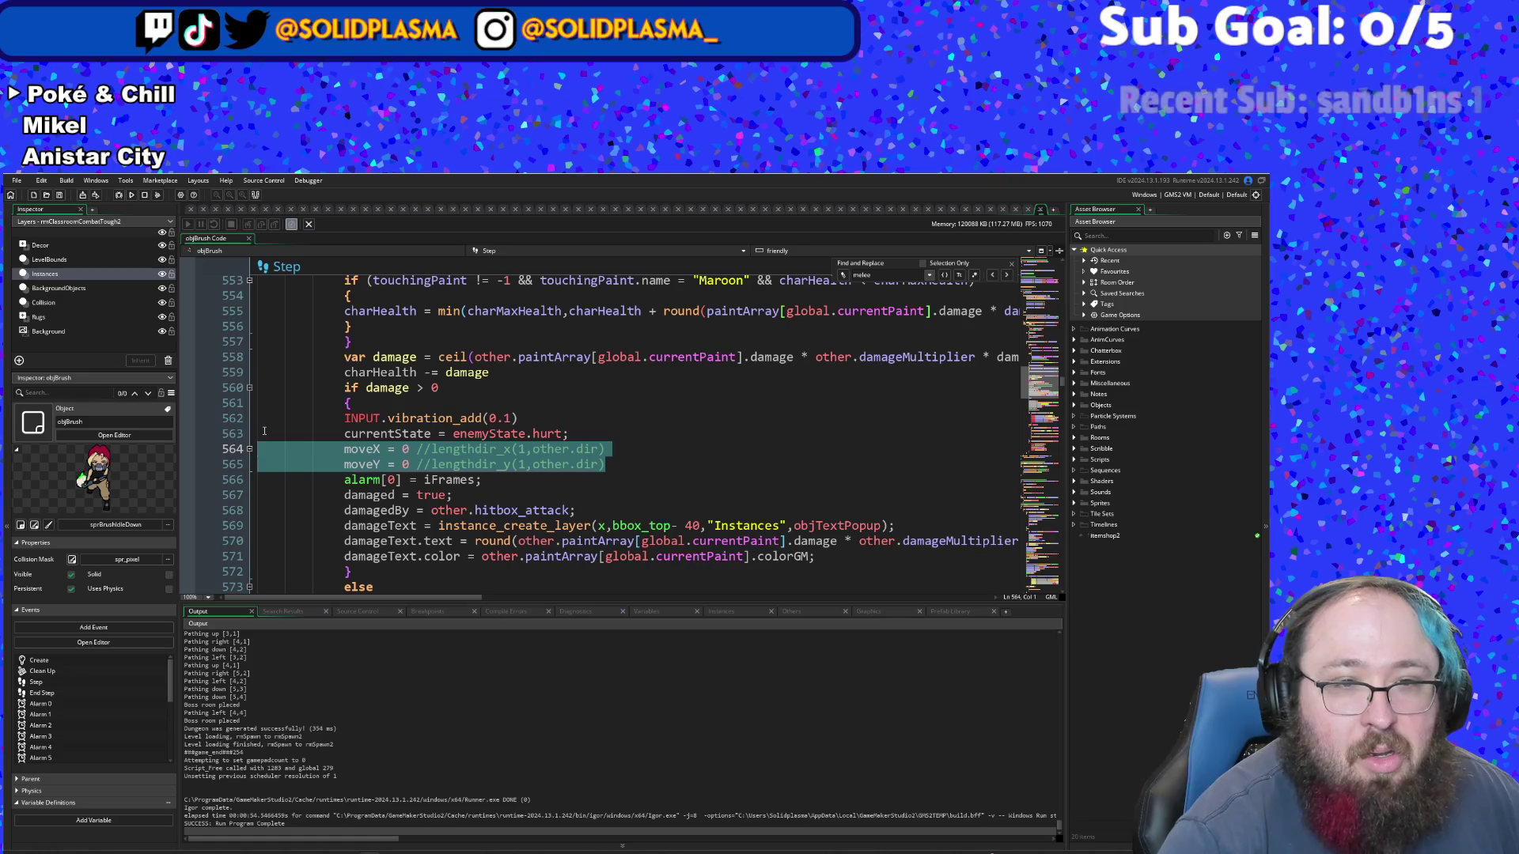
key(BackSpace)
key(BackSpace)
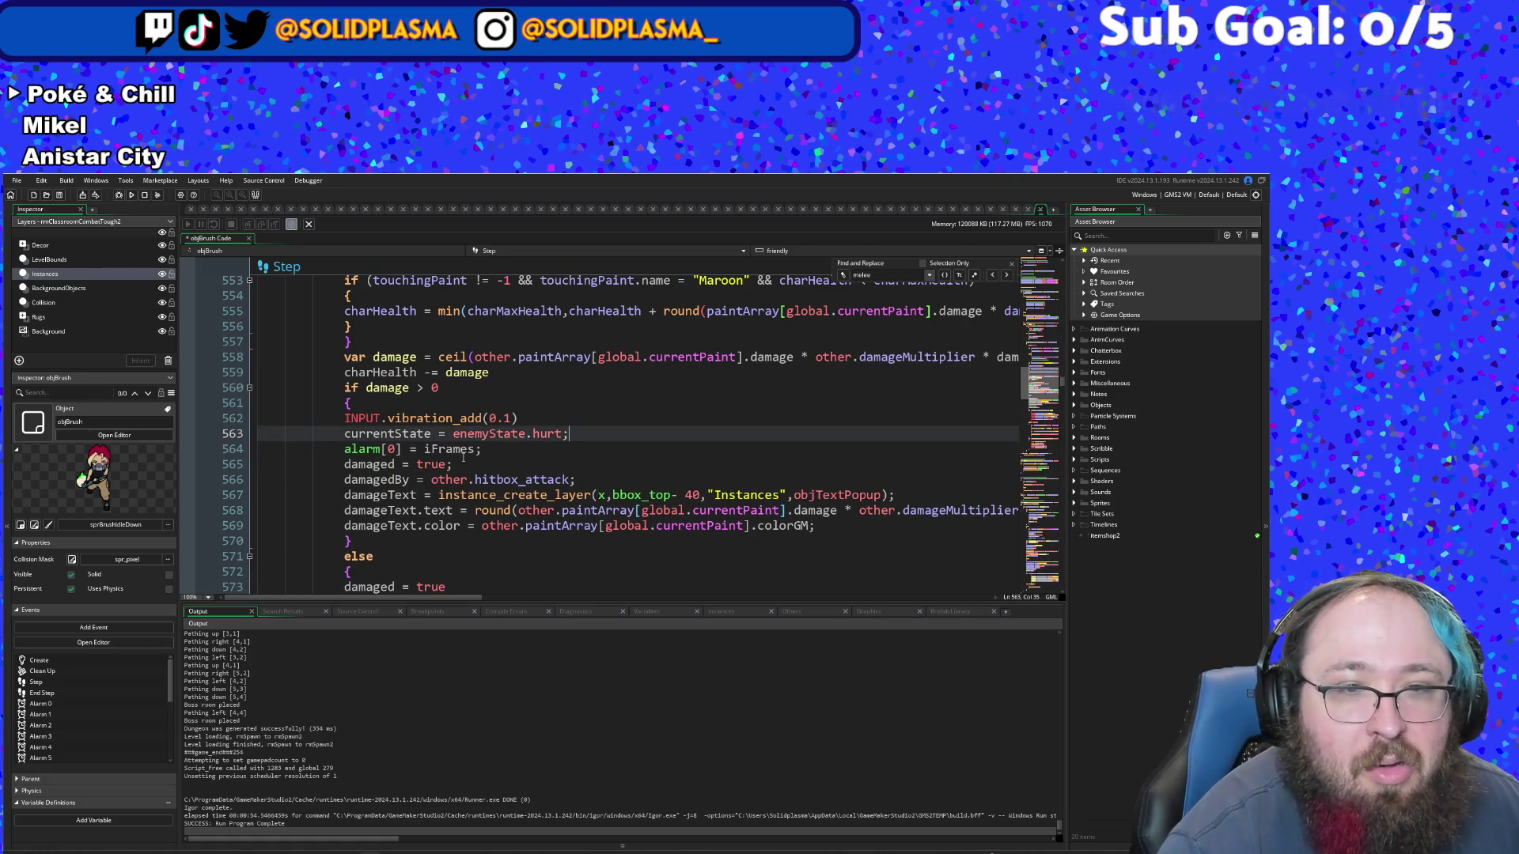
- Paste the moveX and moveY lines back after the alarm[0] line, then scroll to the charHealth <= 0 check
click(463, 462)
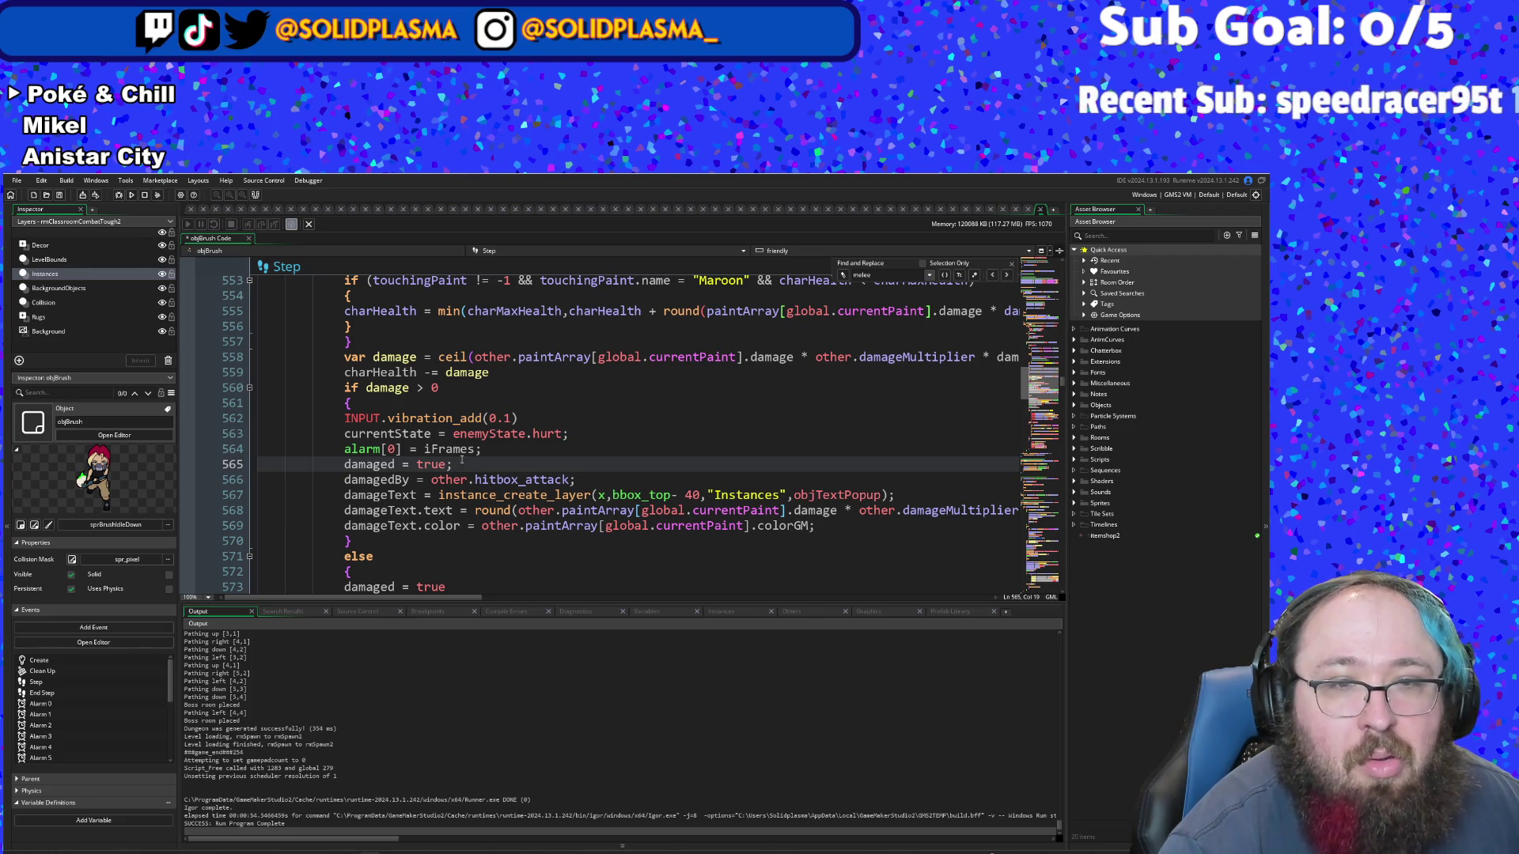
click(500, 449)
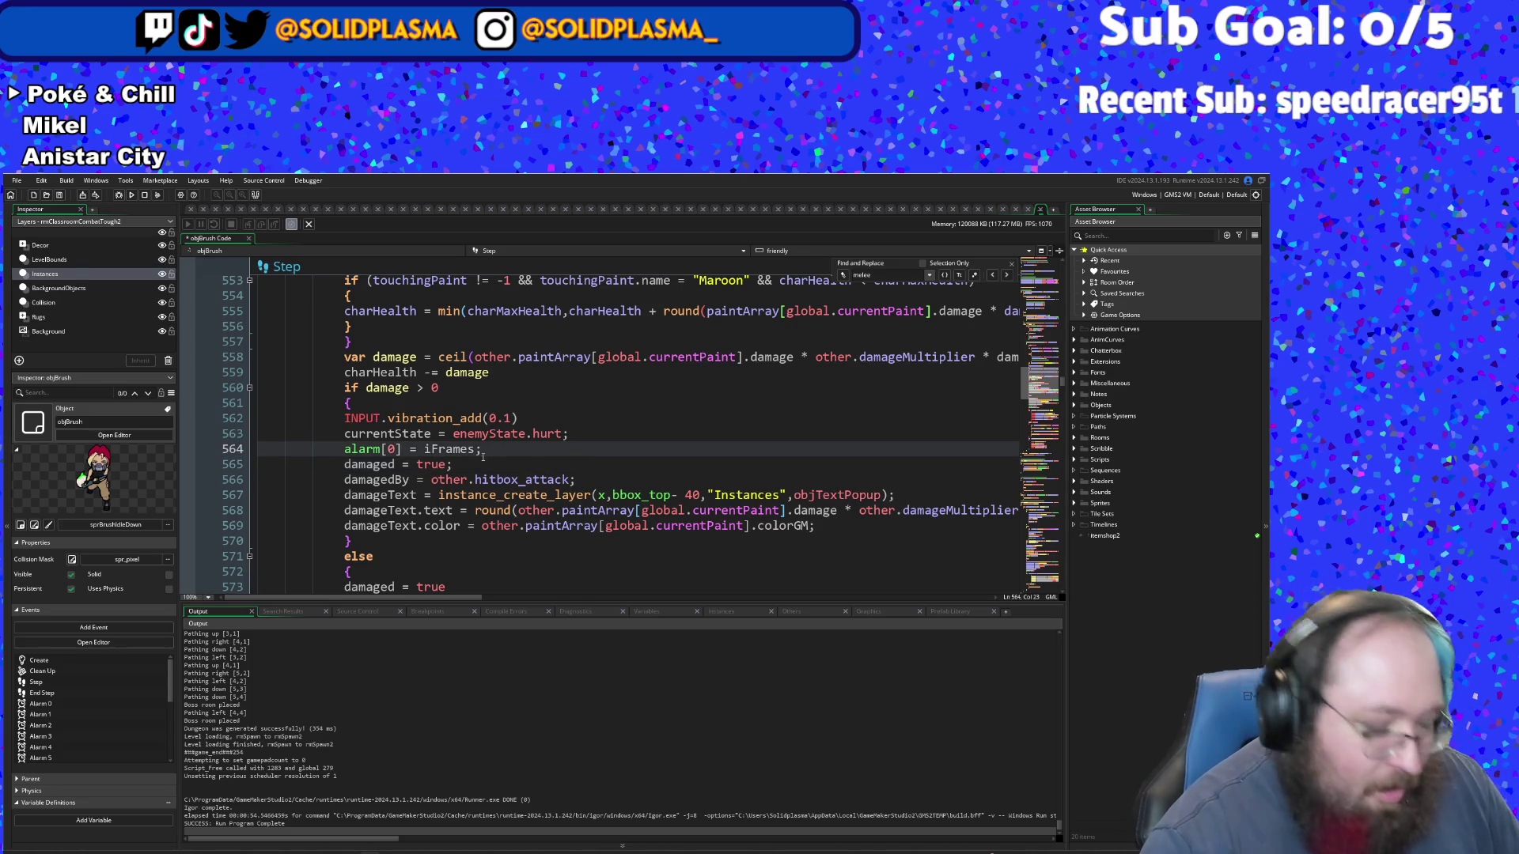
key(ctrl+v)
click(467, 465)
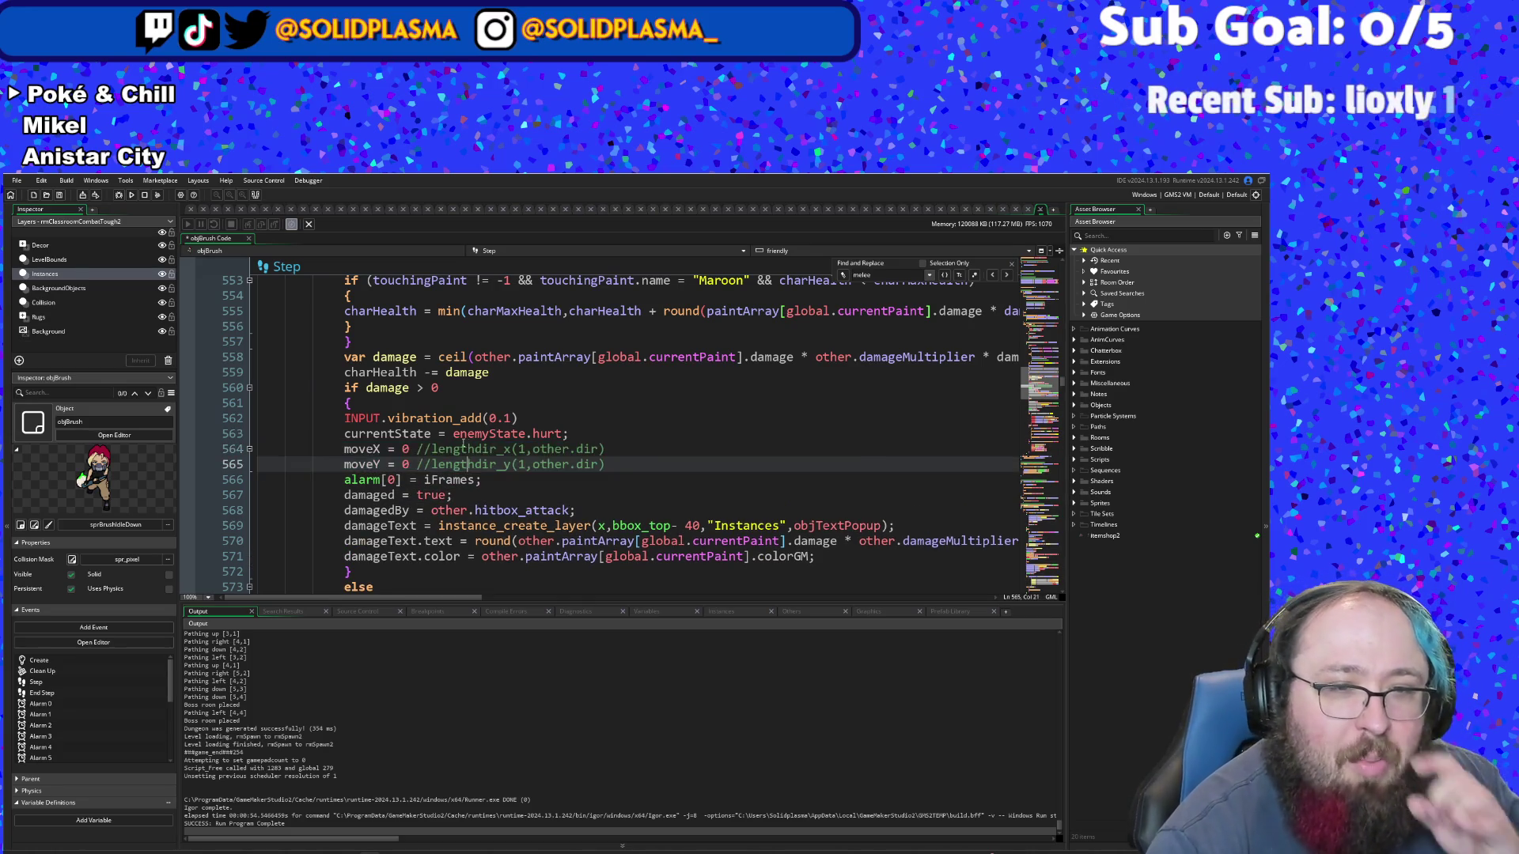
scroll(463, 447, down, 6)
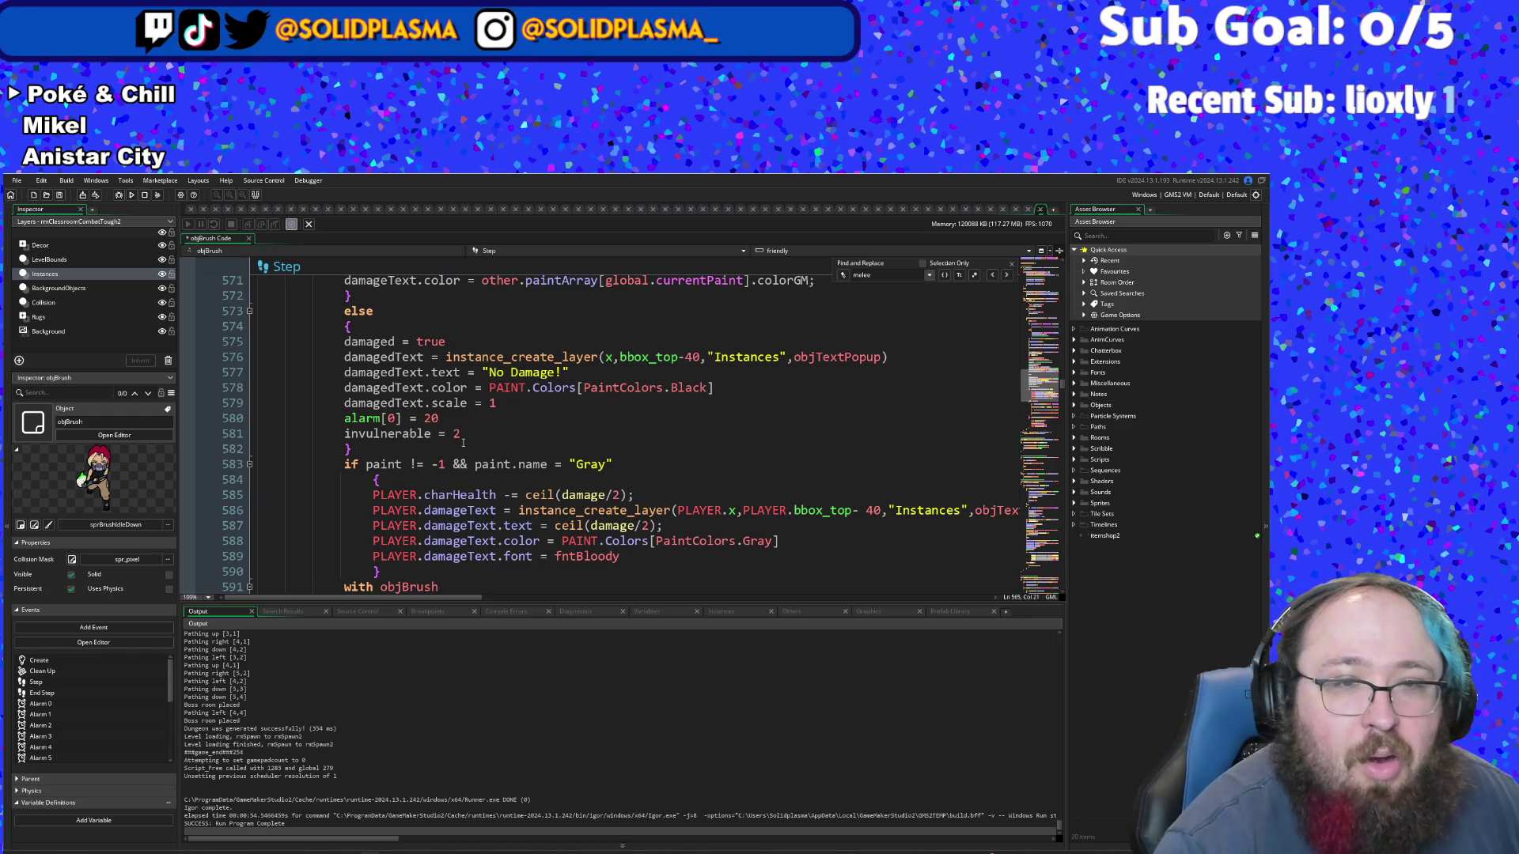
scroll(463, 443, down, 2)
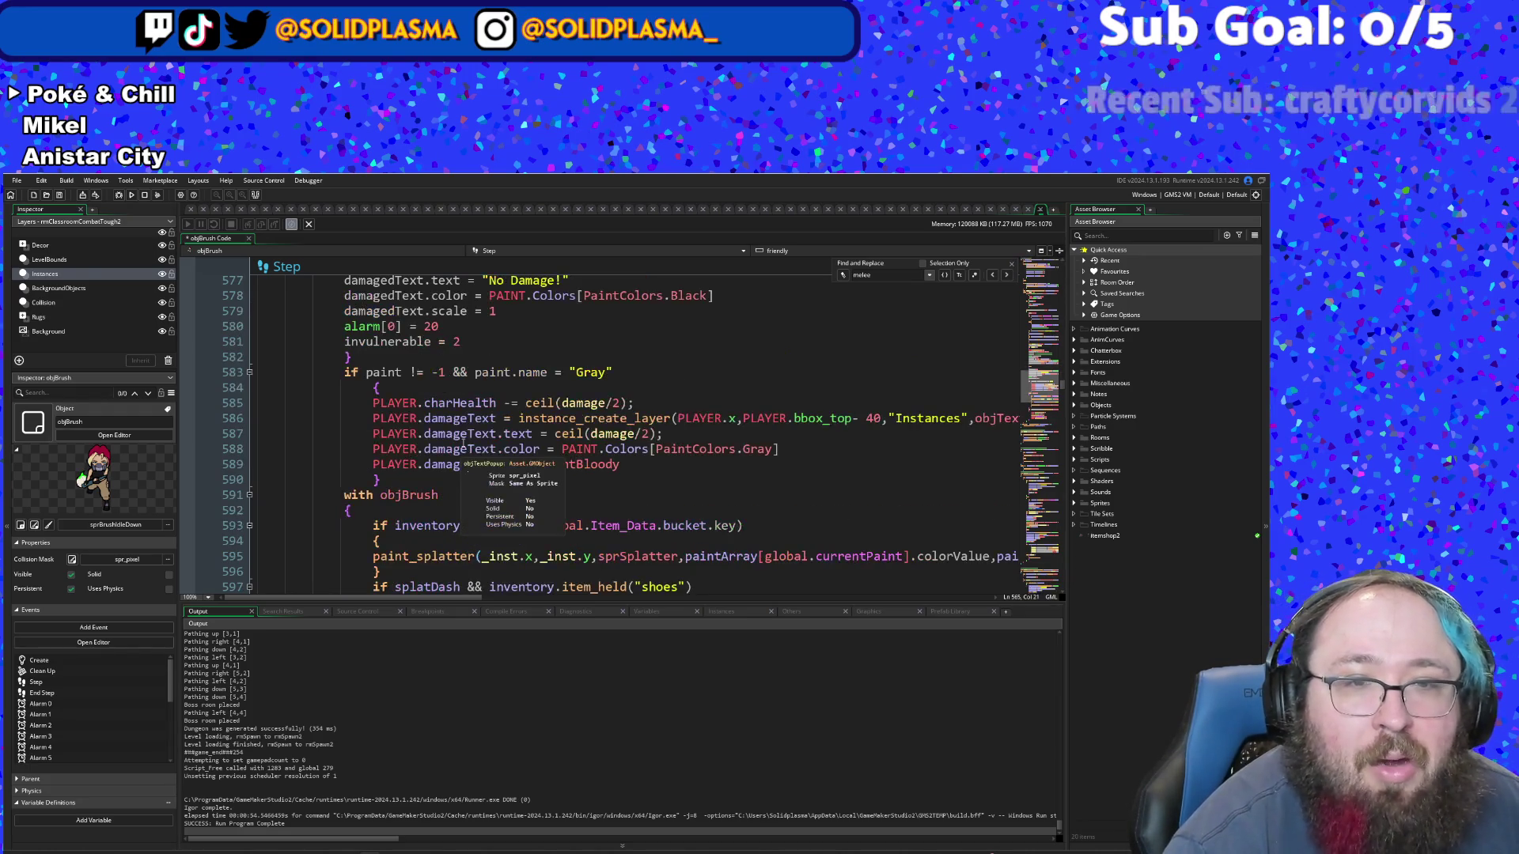
scroll(585, 471, down, 2)
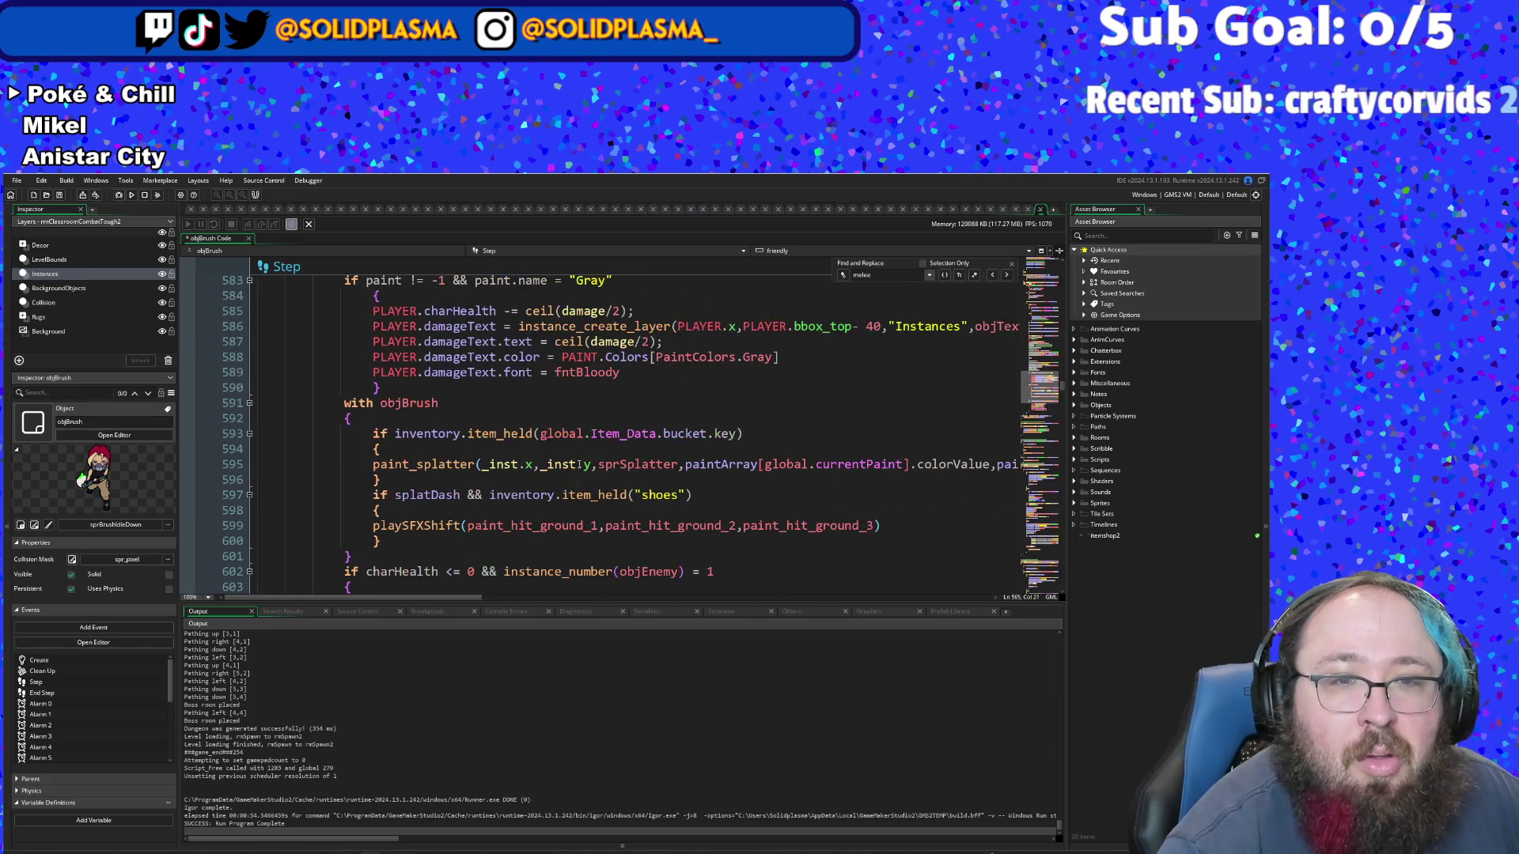
scroll(545, 495, down, 4)
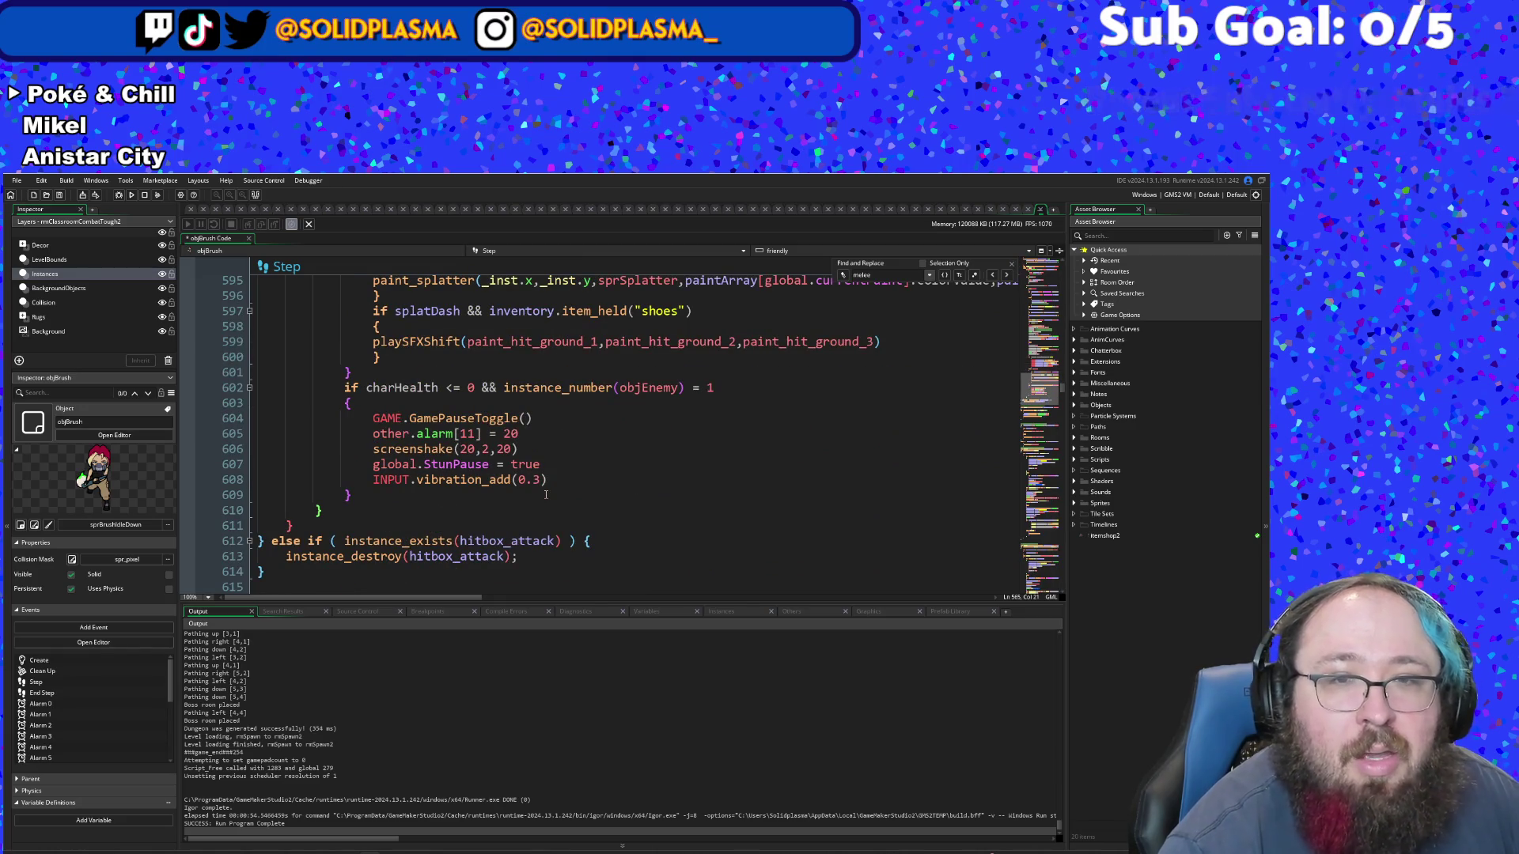
scroll(546, 495, up, 2)
- Search for "moveX = 0" and step through matches to Step line 266's paintball aiming check
text(move)
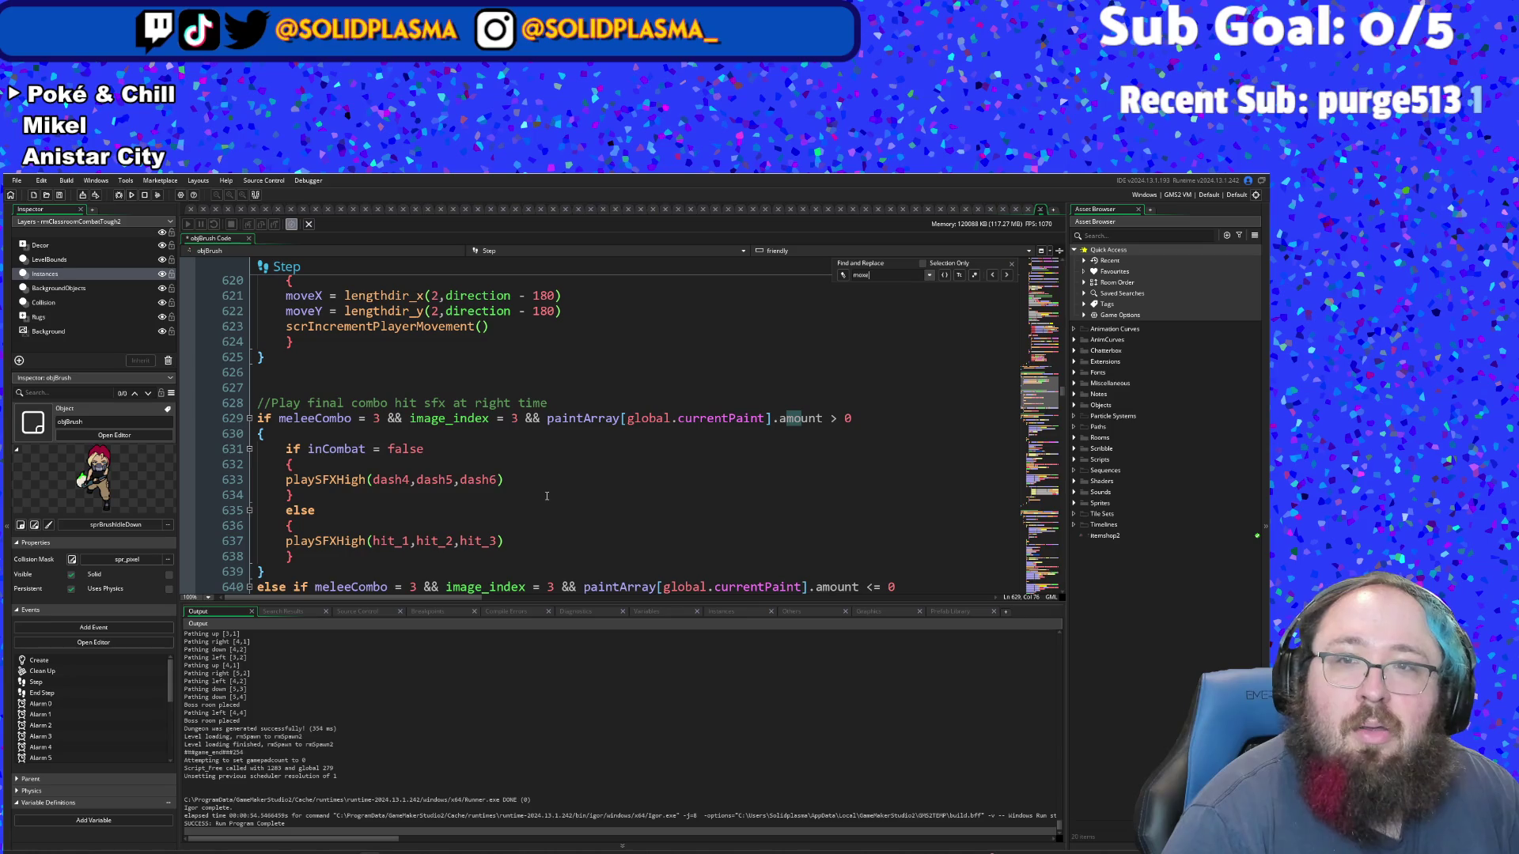
text(x)
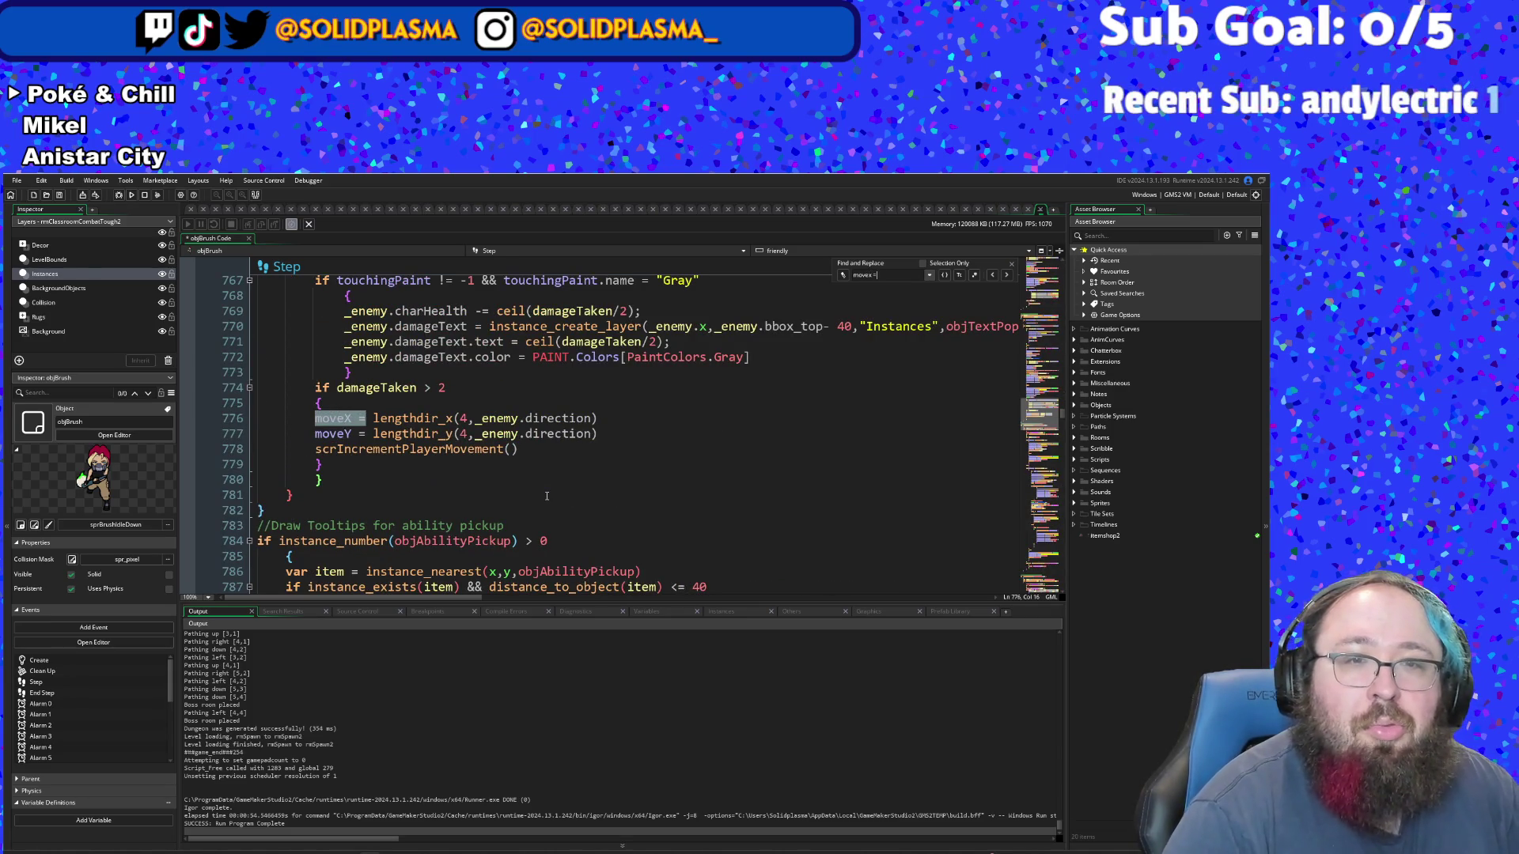
scroll(546, 496, up, 2)
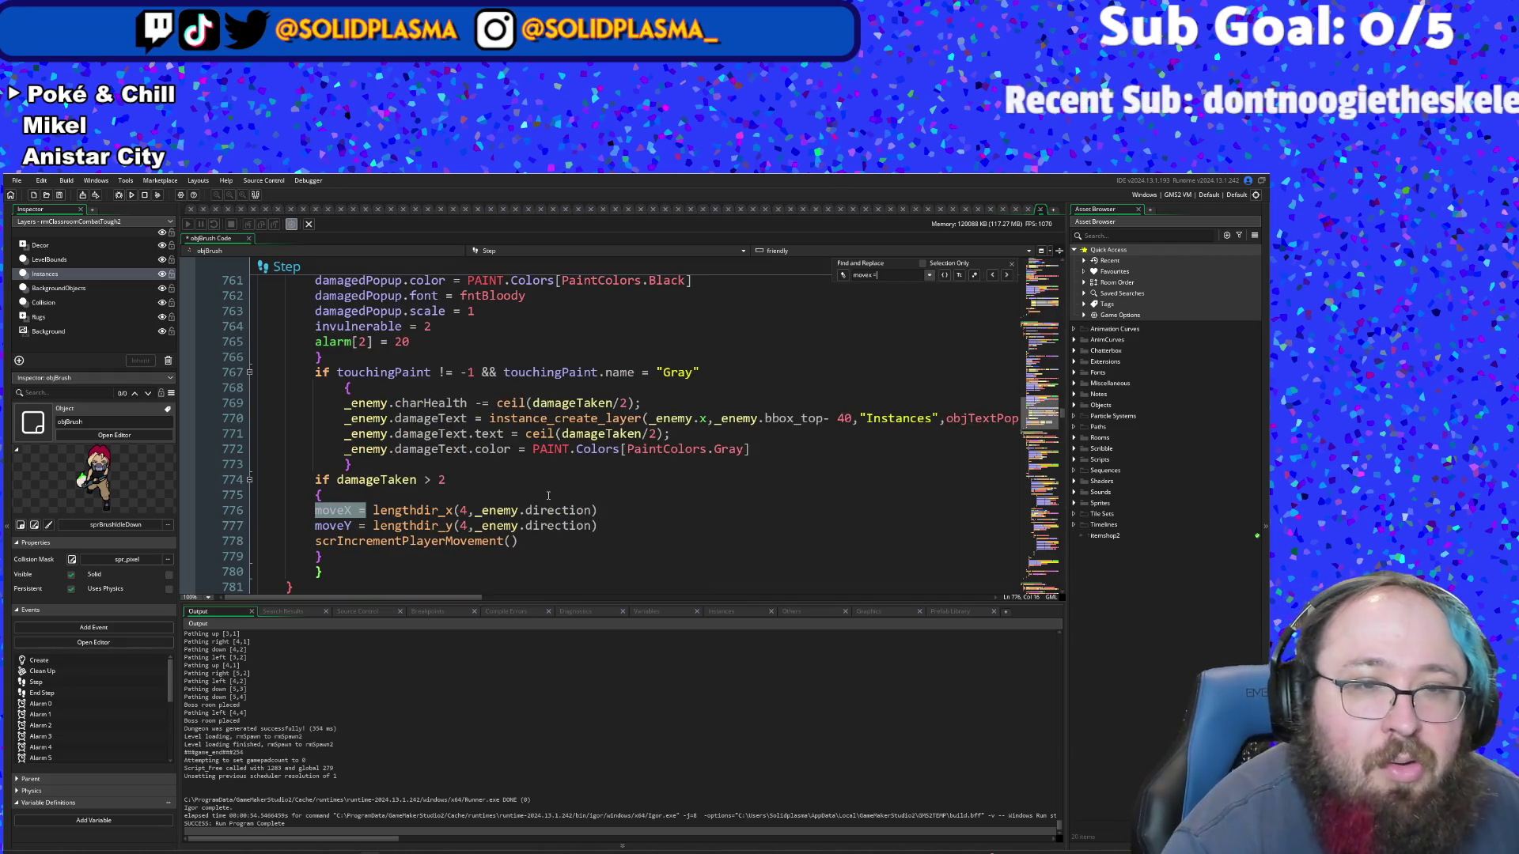
scroll(549, 503, down, 2)
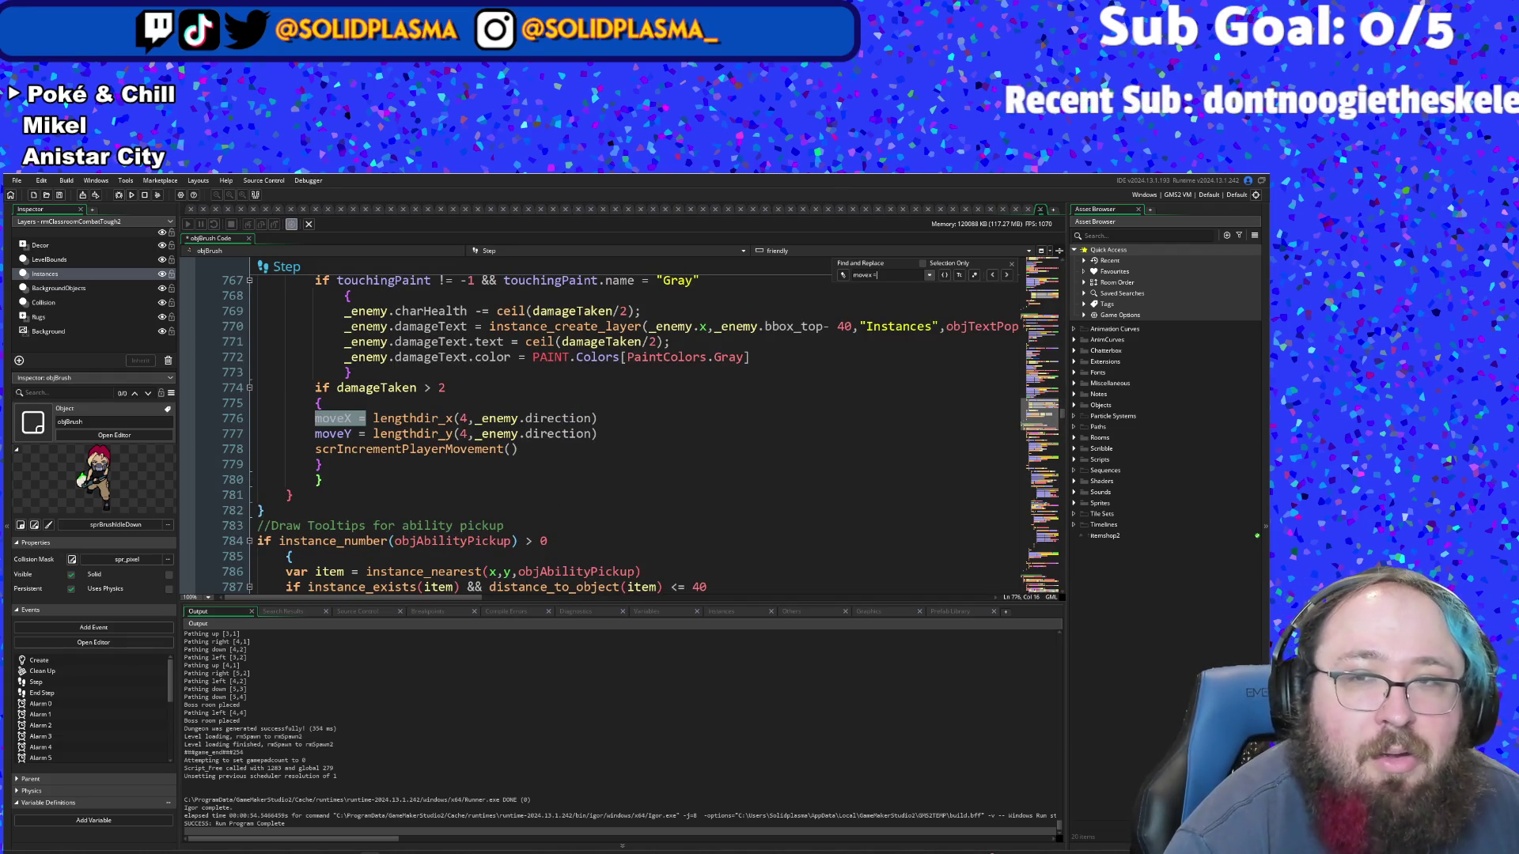
click(993, 276)
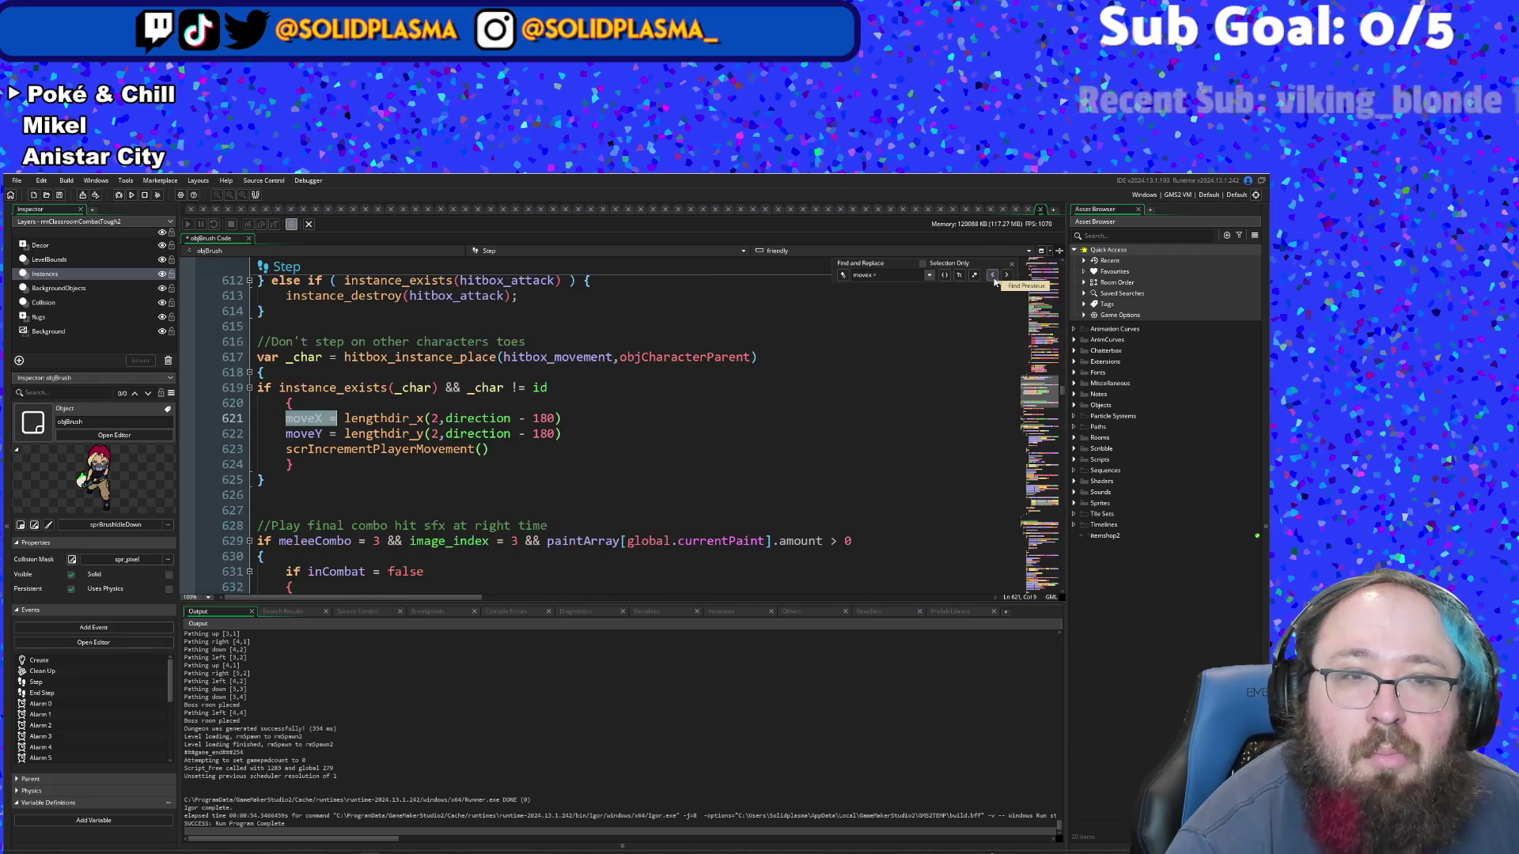
click(911, 272)
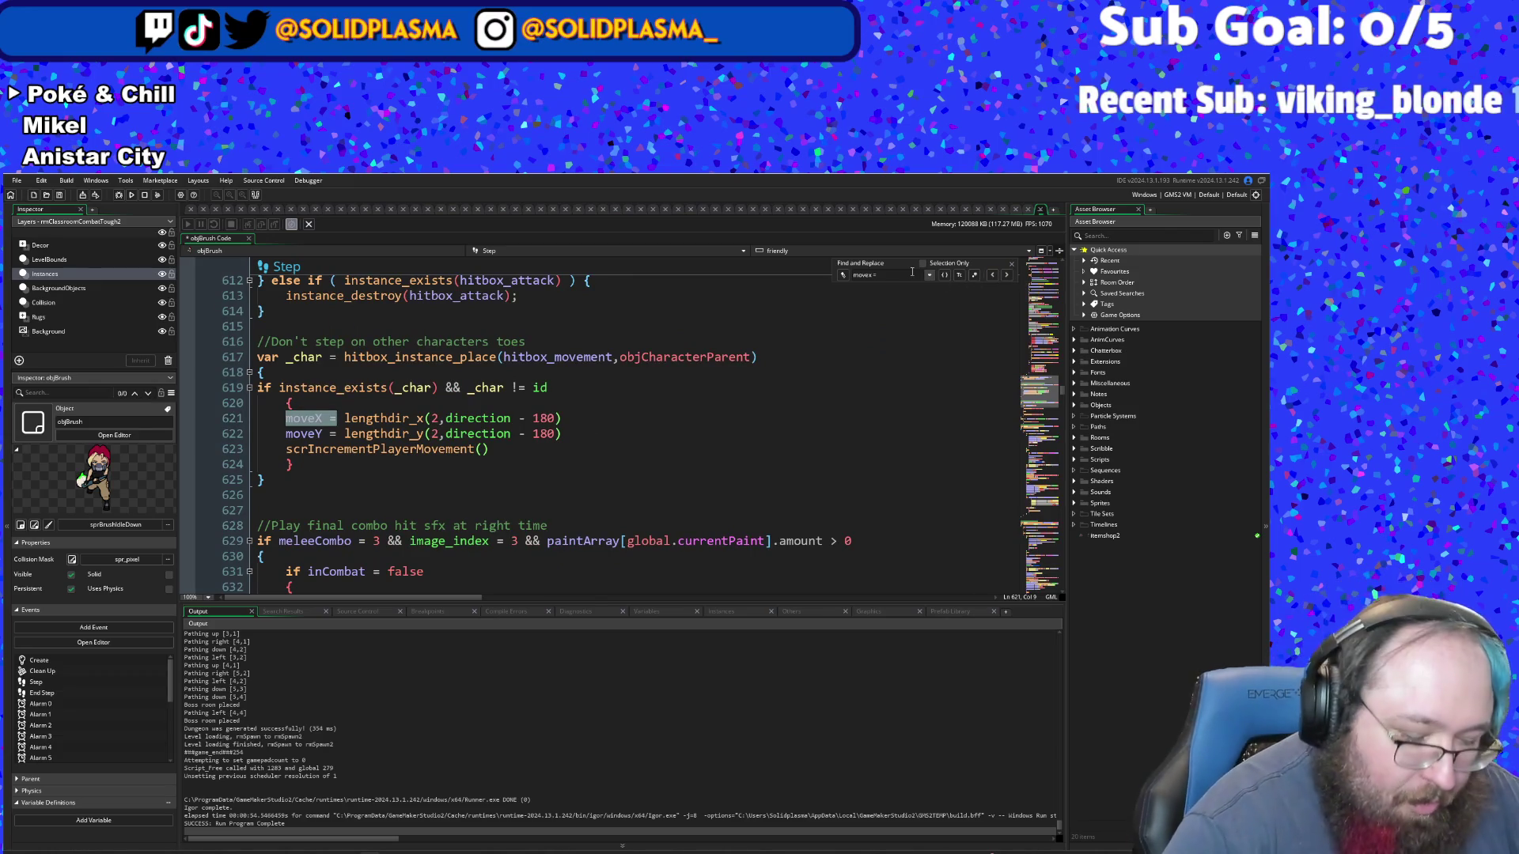
text( 0)
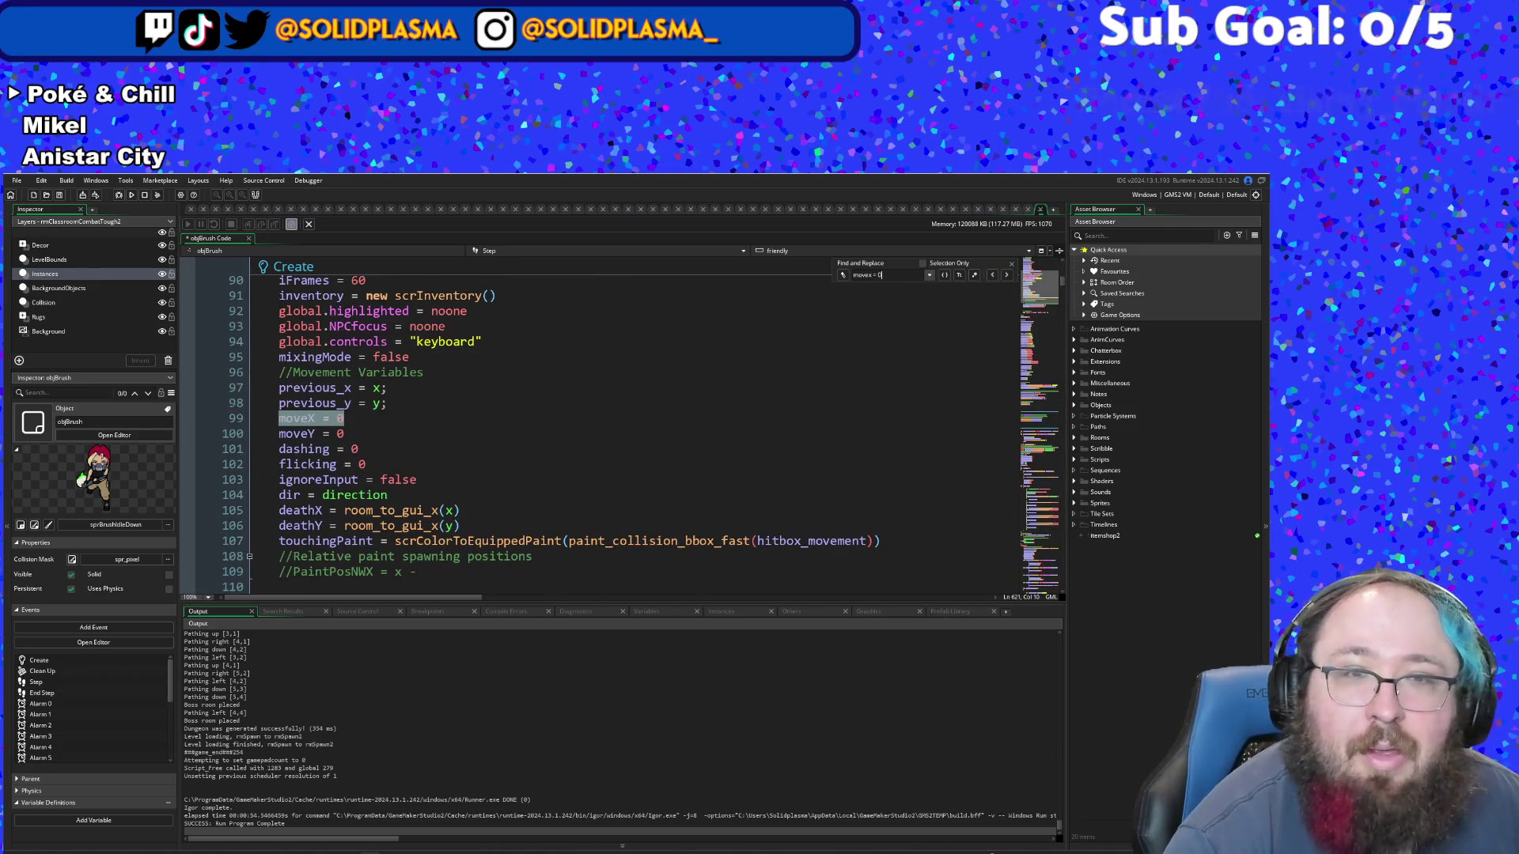
click(1006, 275)
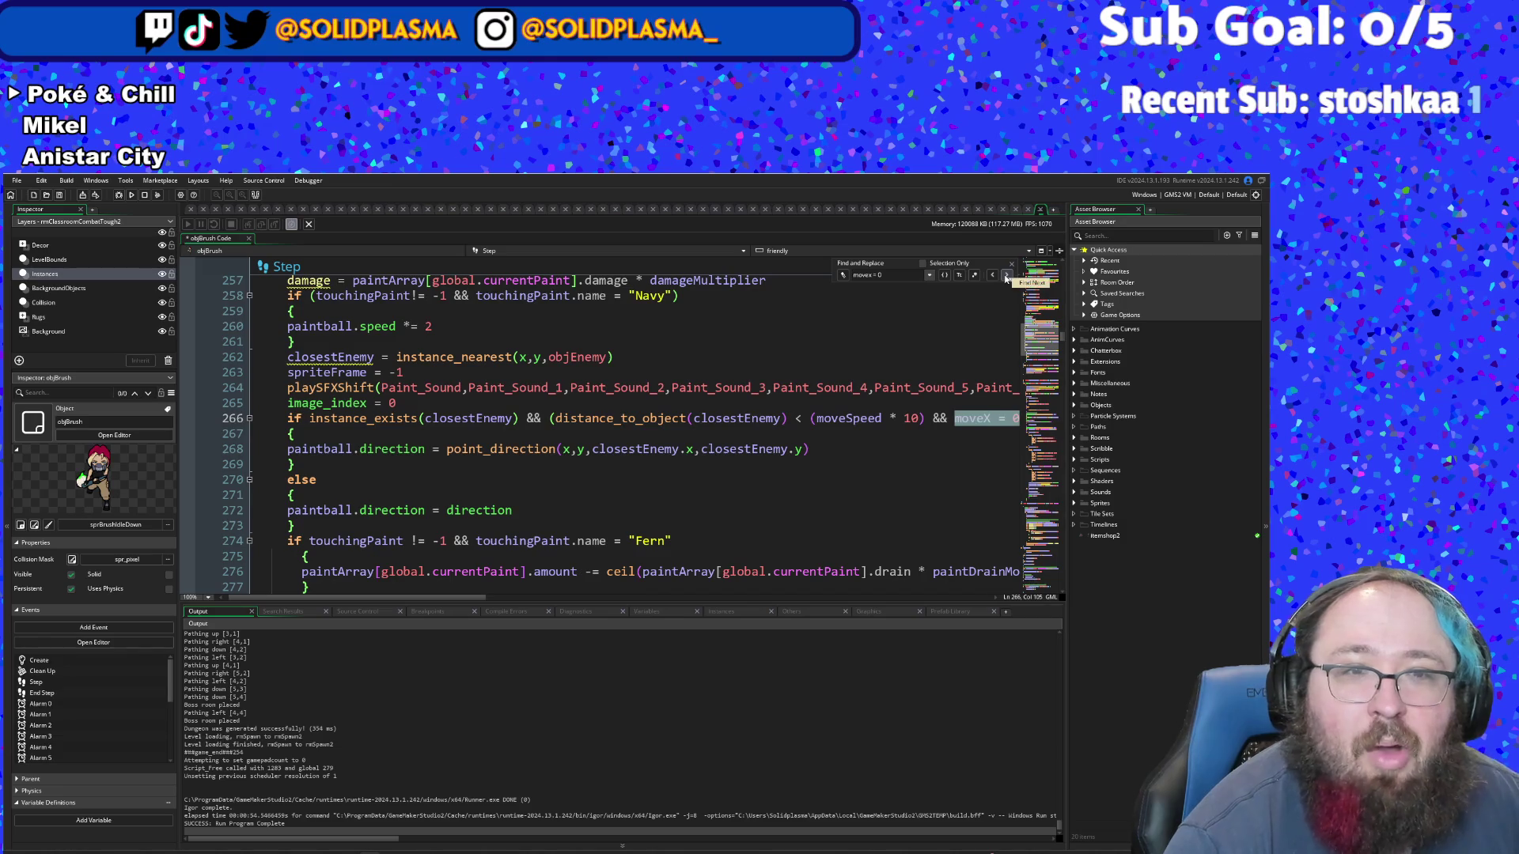
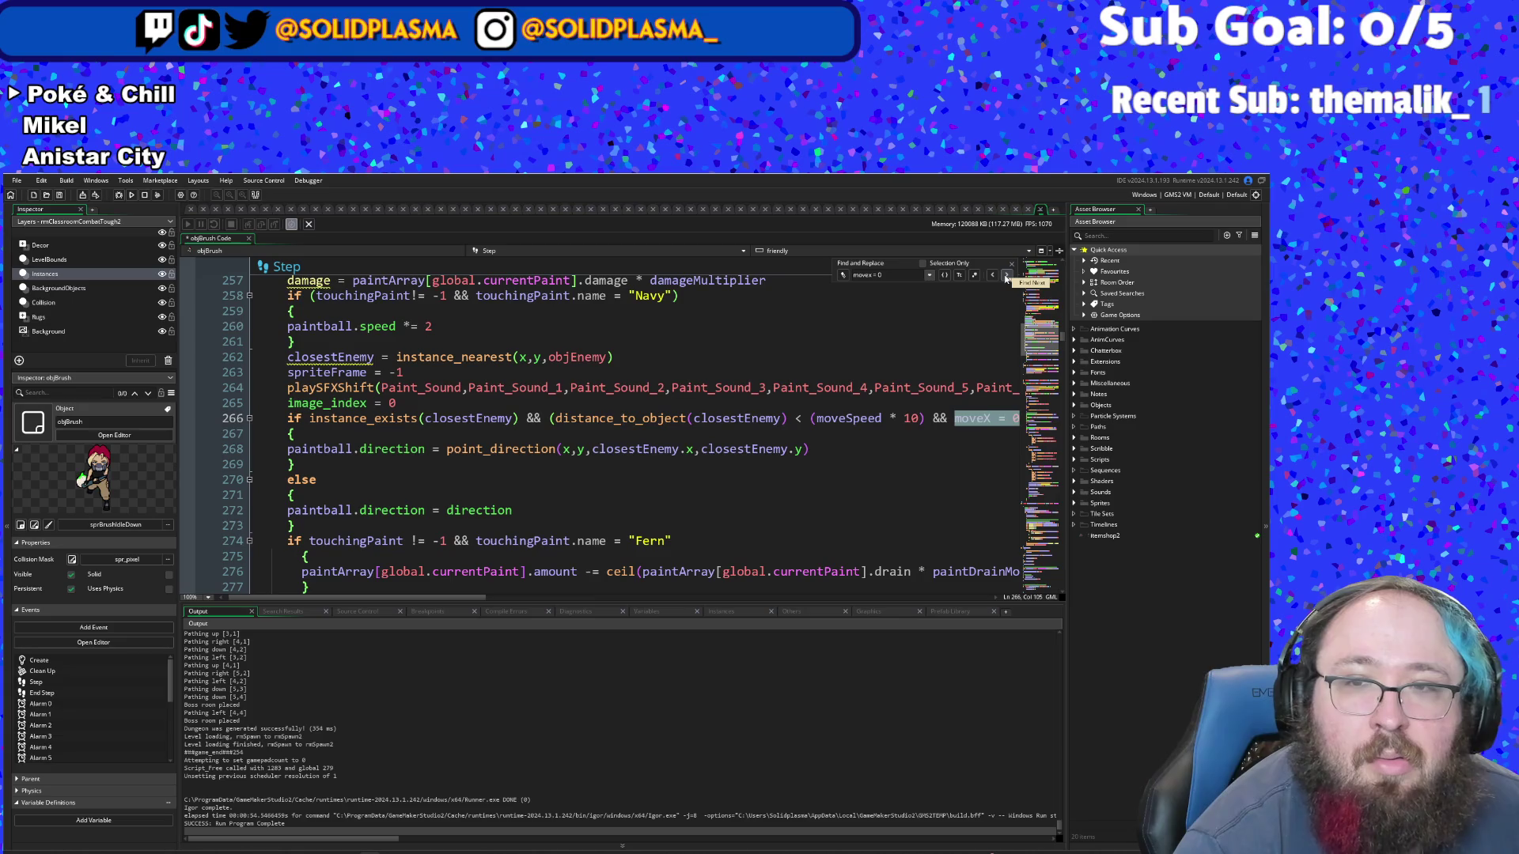
- Step through the moveX search matches back to the assignment on line 202
click(1006, 277)
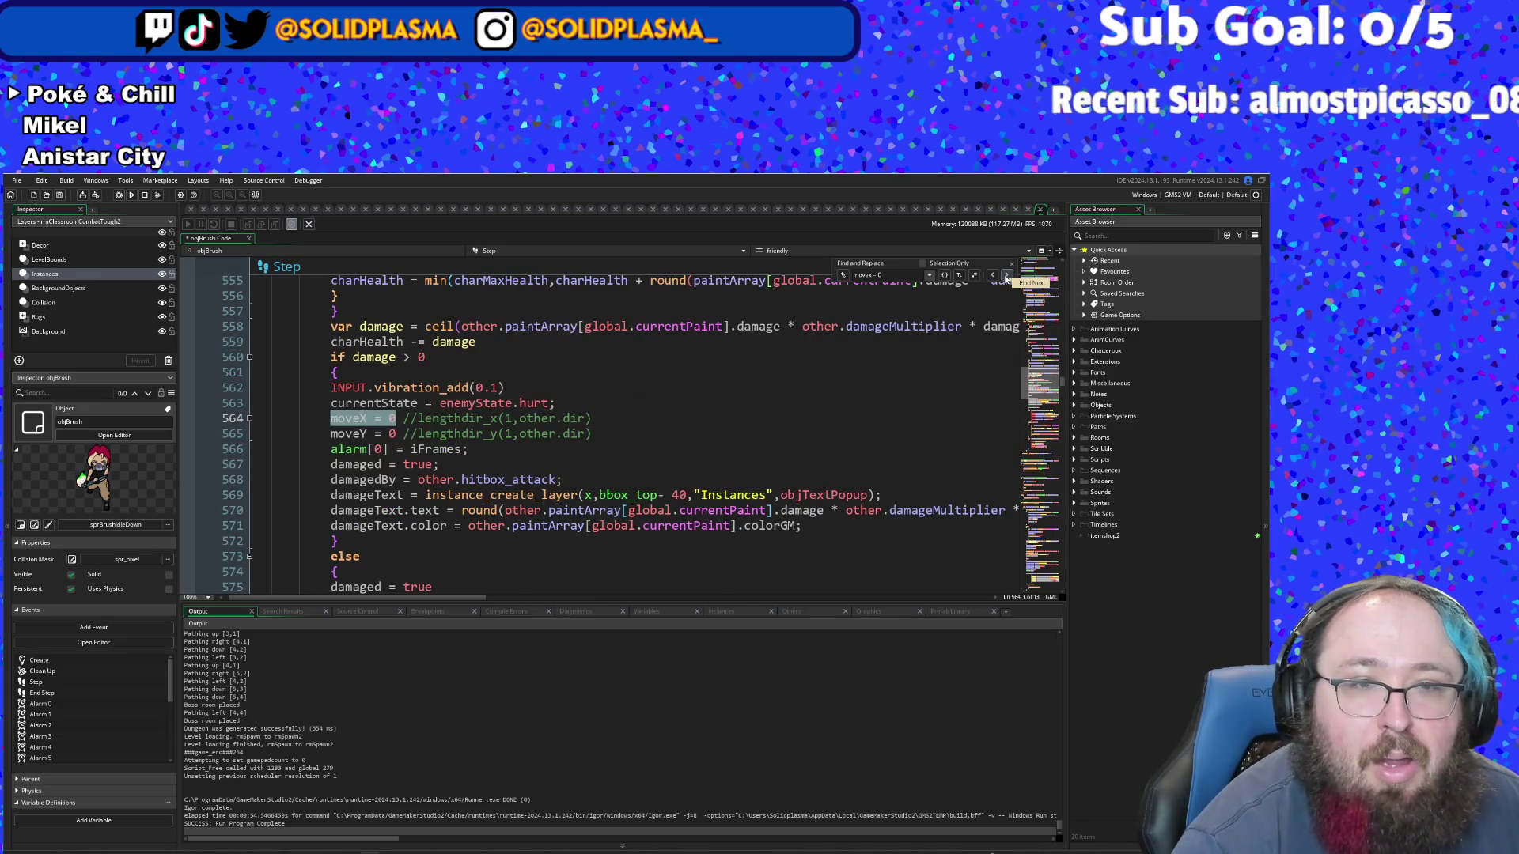
click(1006, 277)
click(1006, 277)
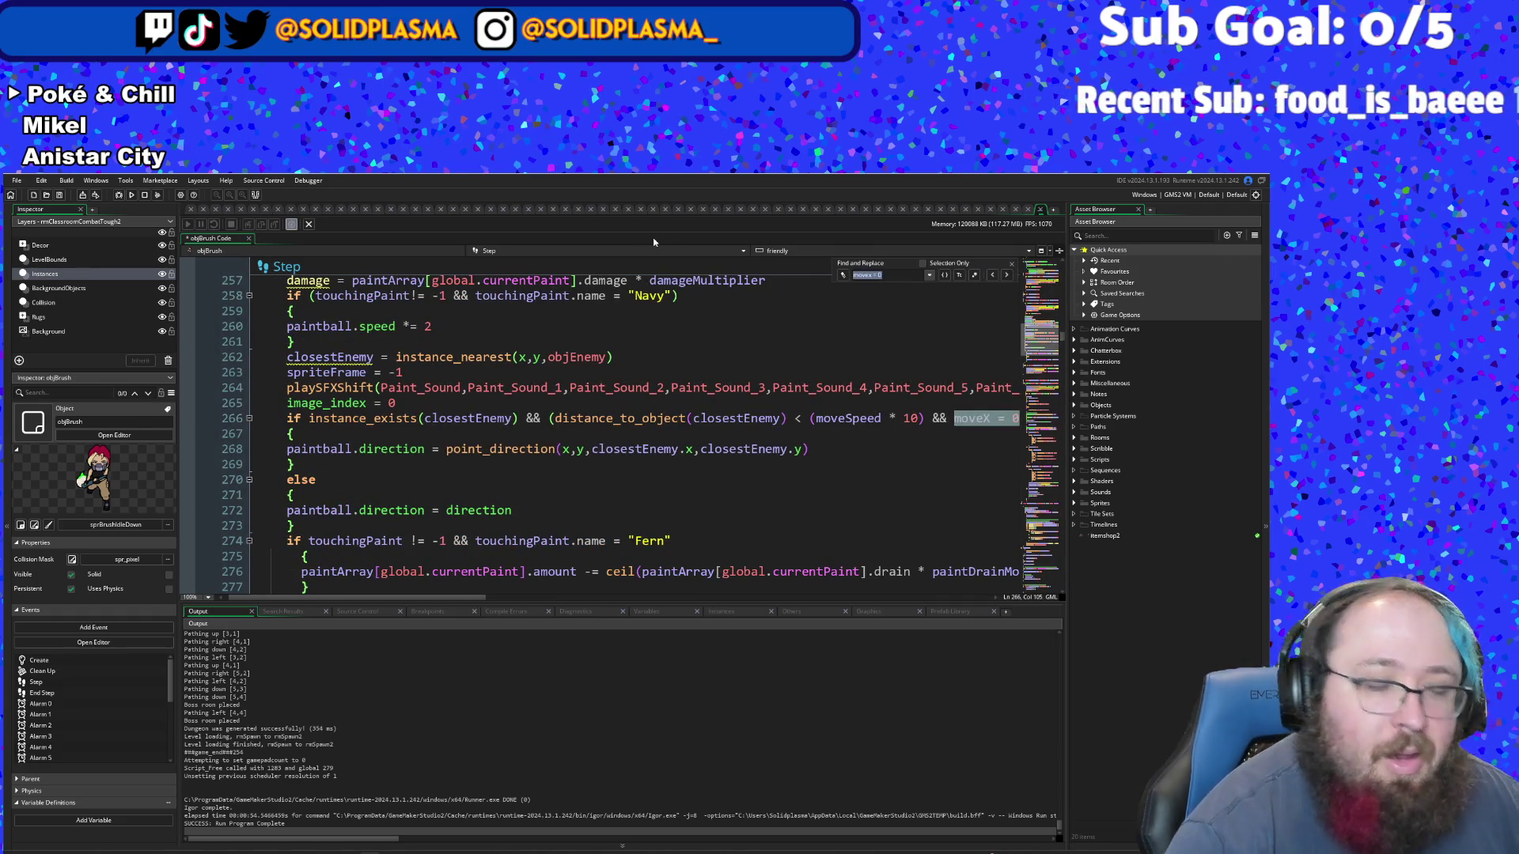
text(move)
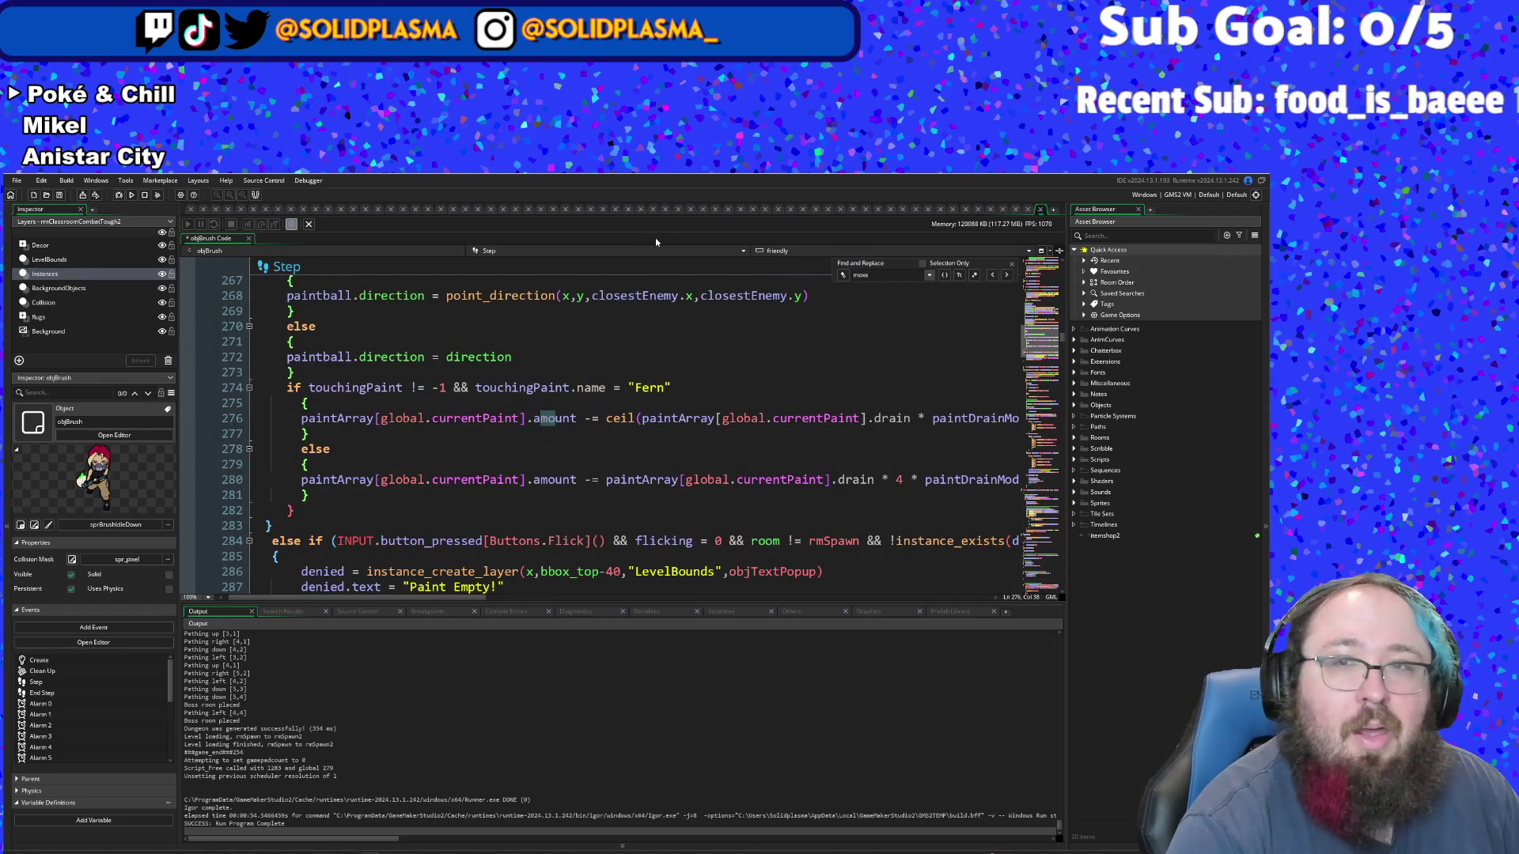
text(X)
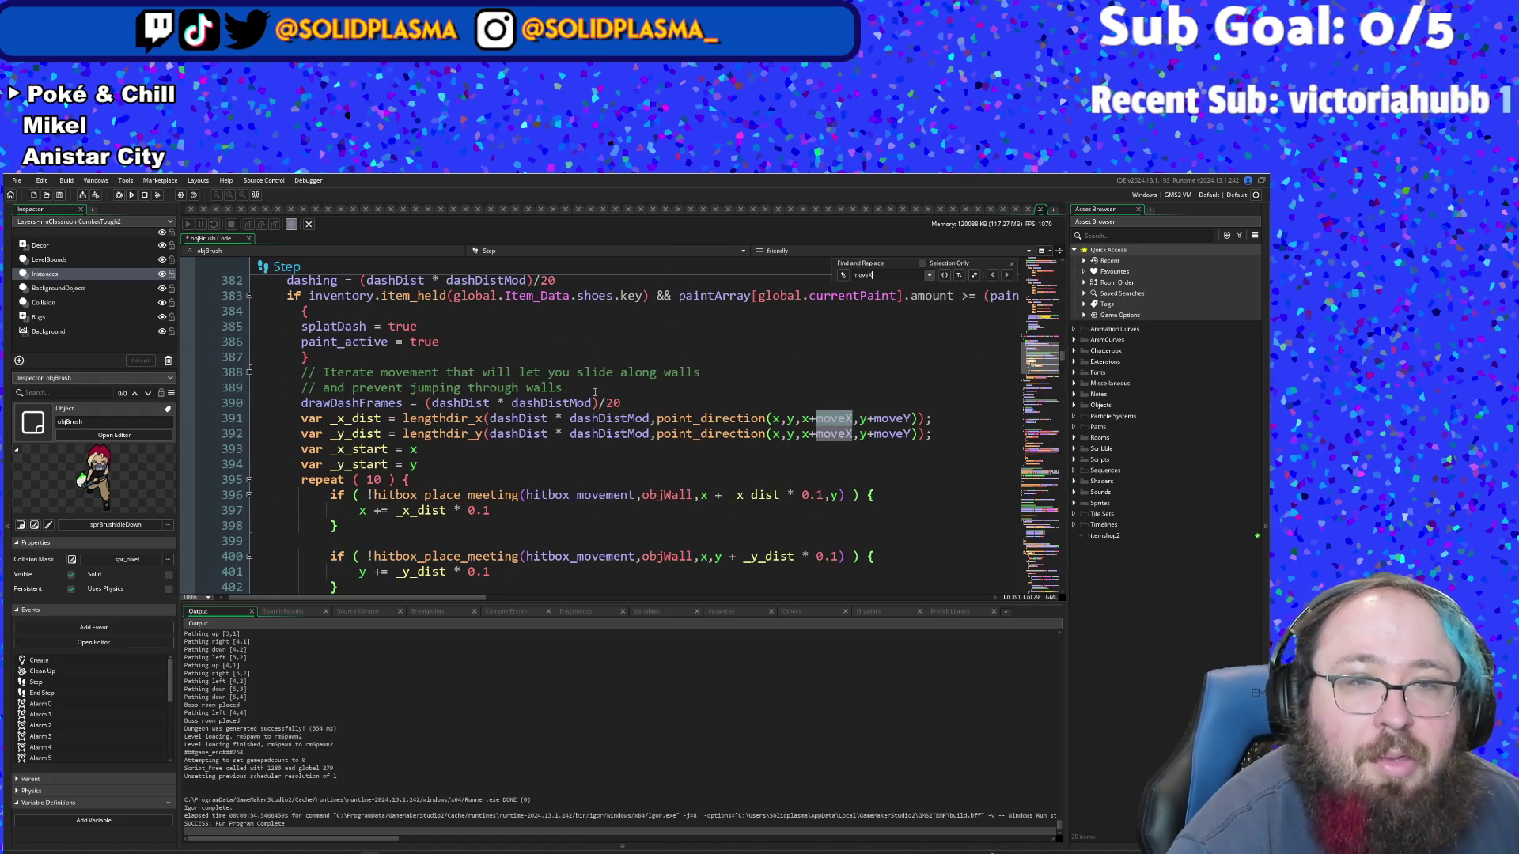
scroll(595, 393, up, 2)
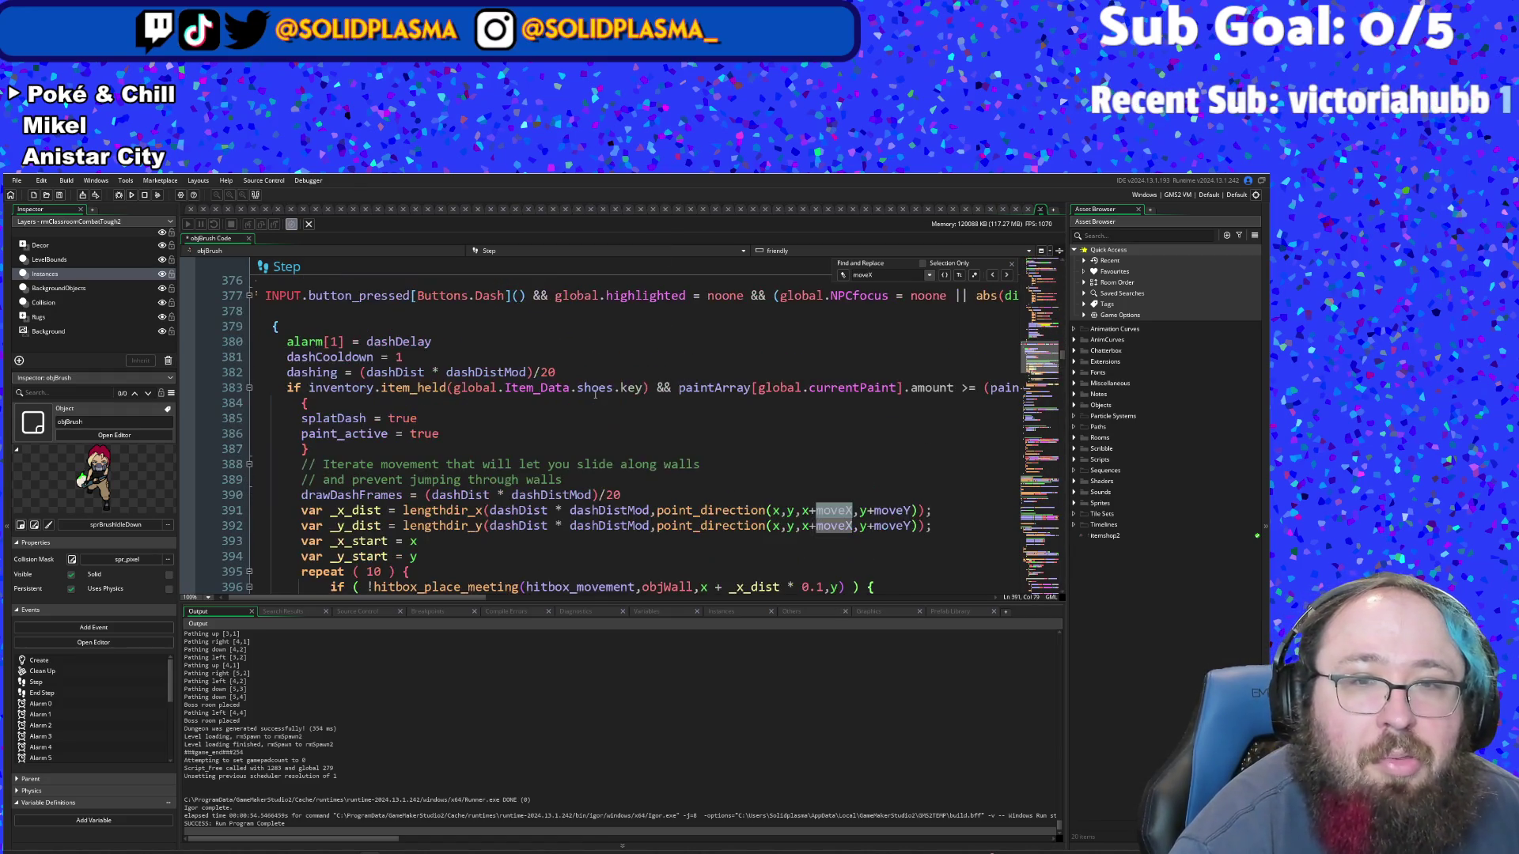
click(992, 276)
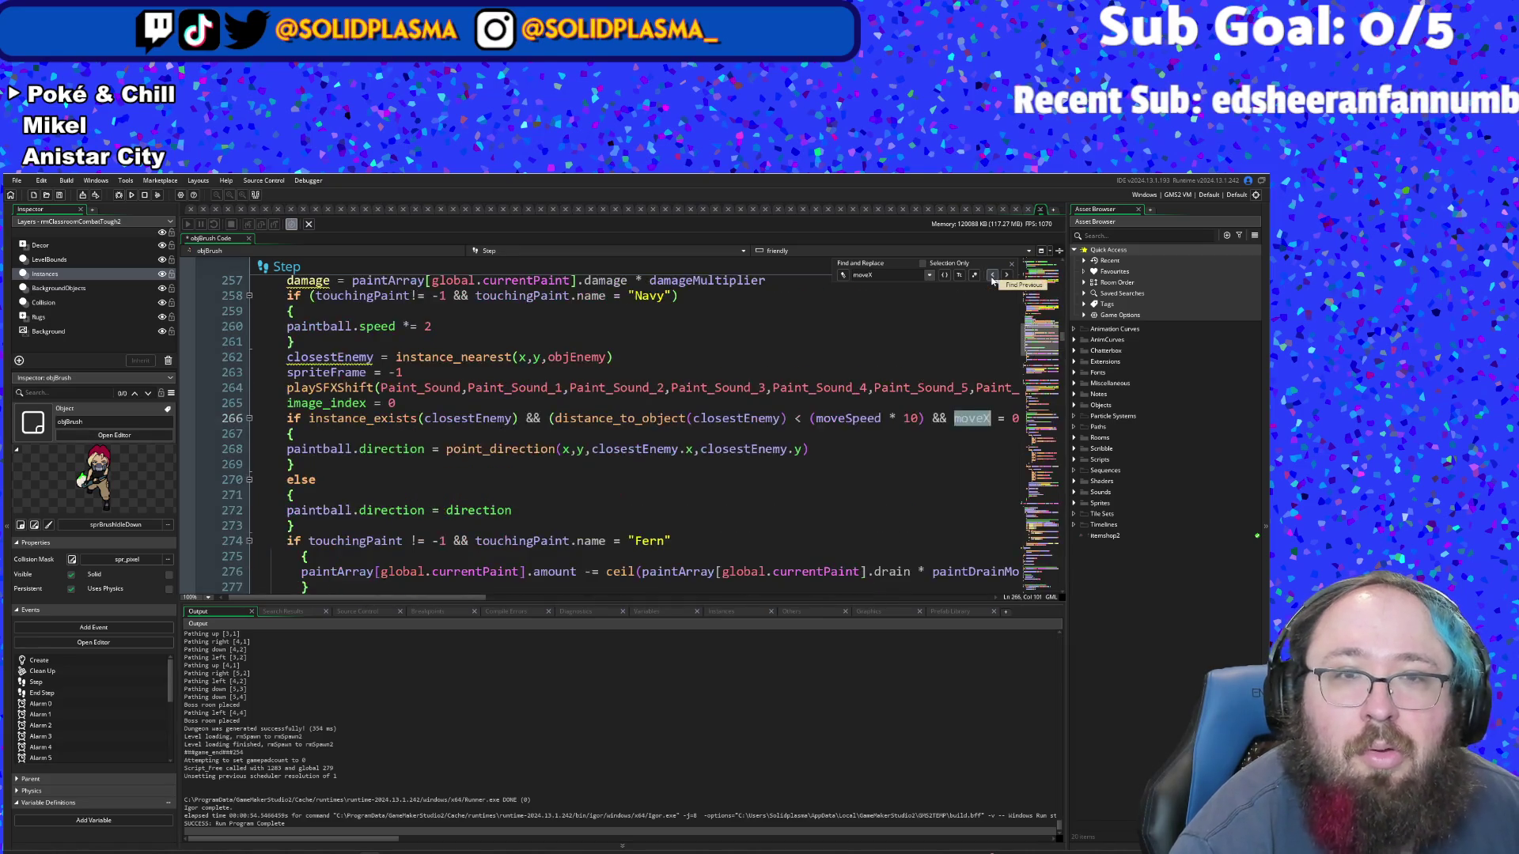
click(993, 275)
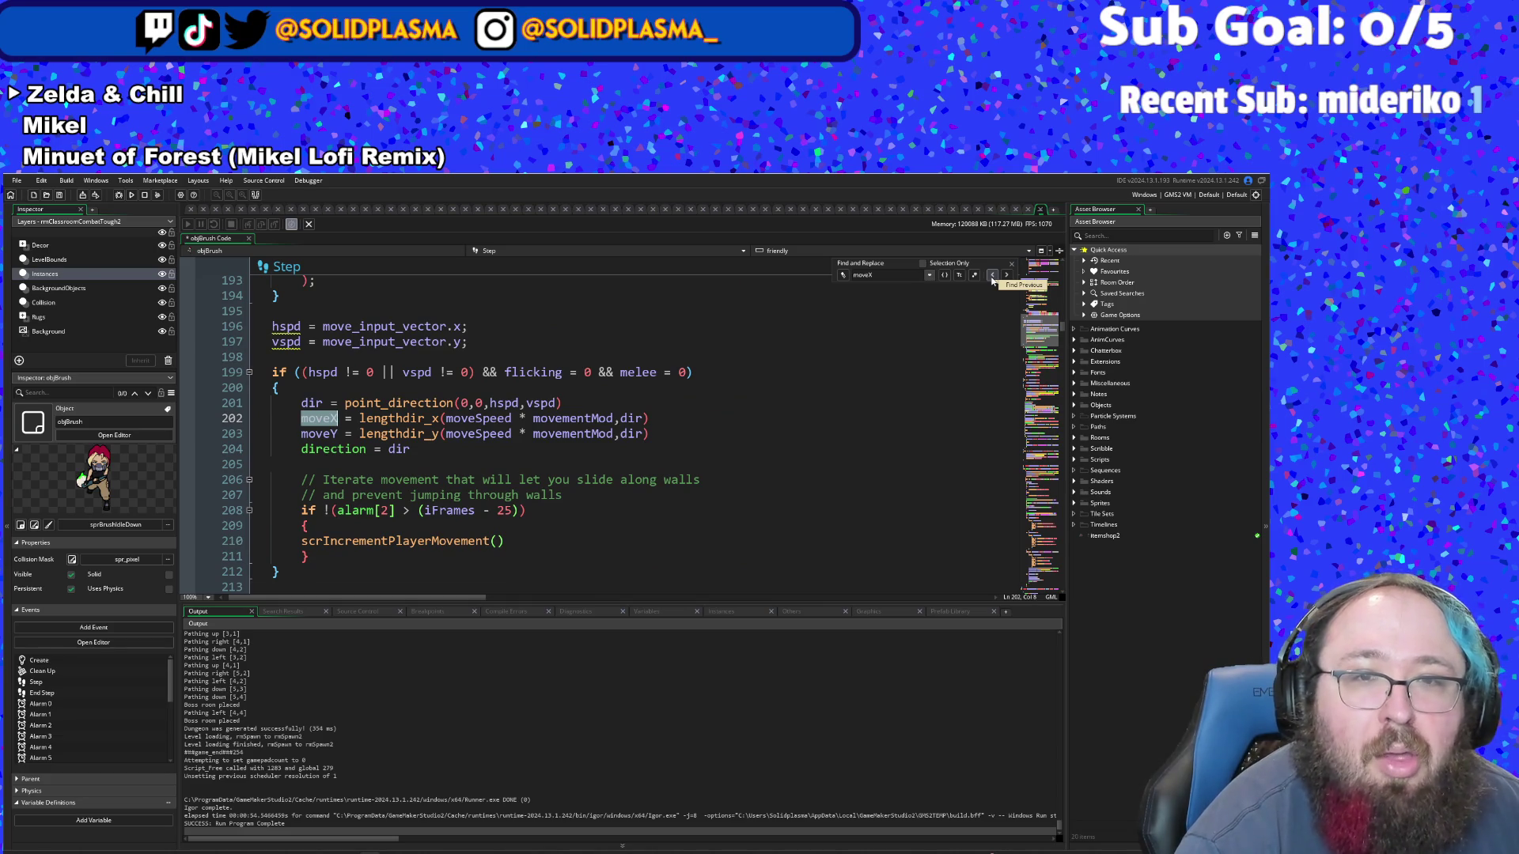
- Put the caret just before the melee check in the line 199 condition
click(571, 432)
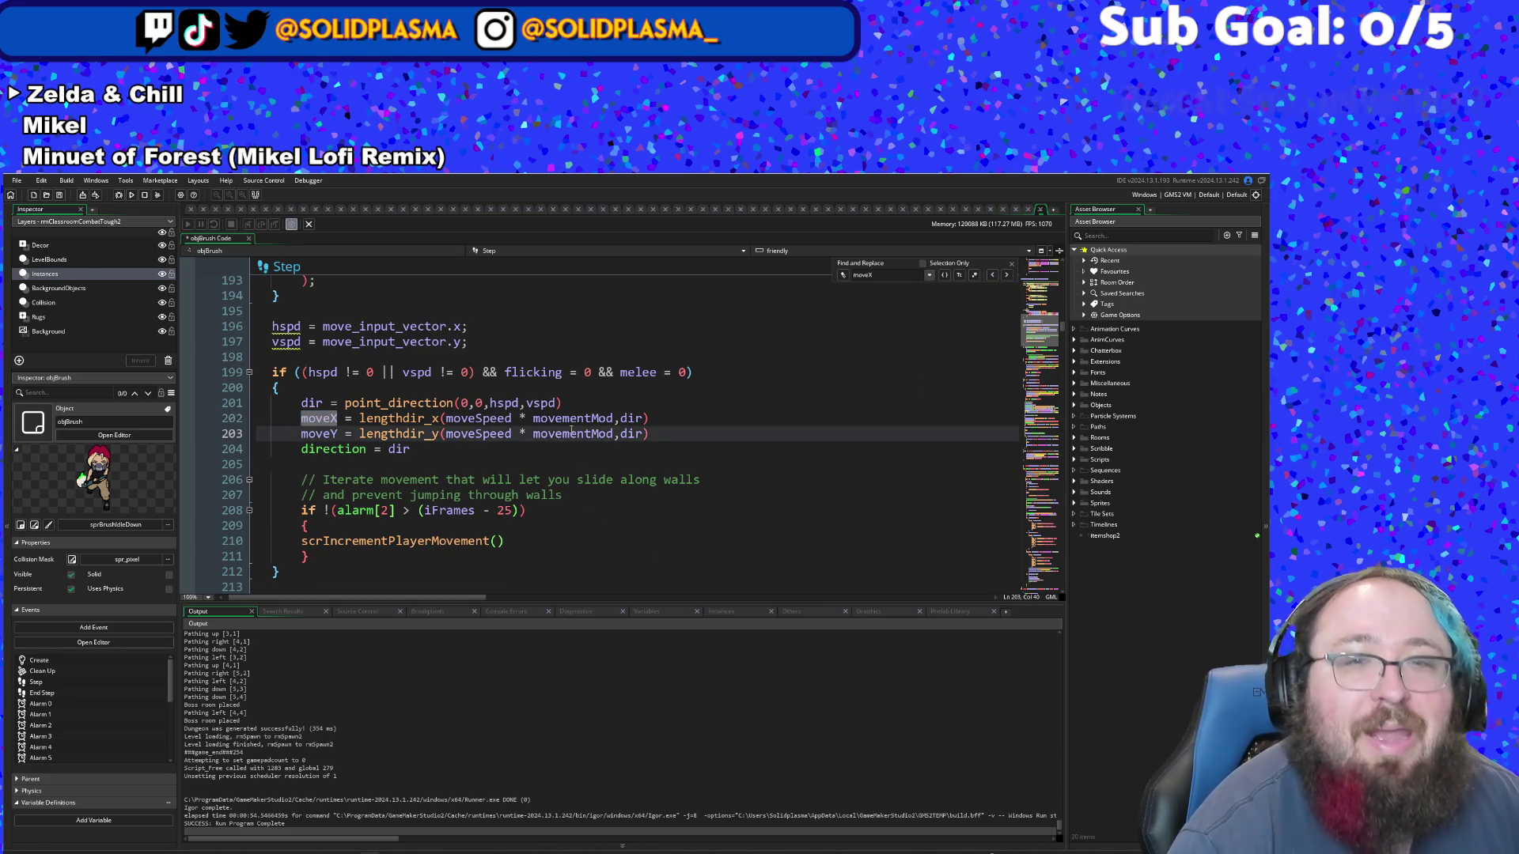
click(595, 386)
click(611, 373)
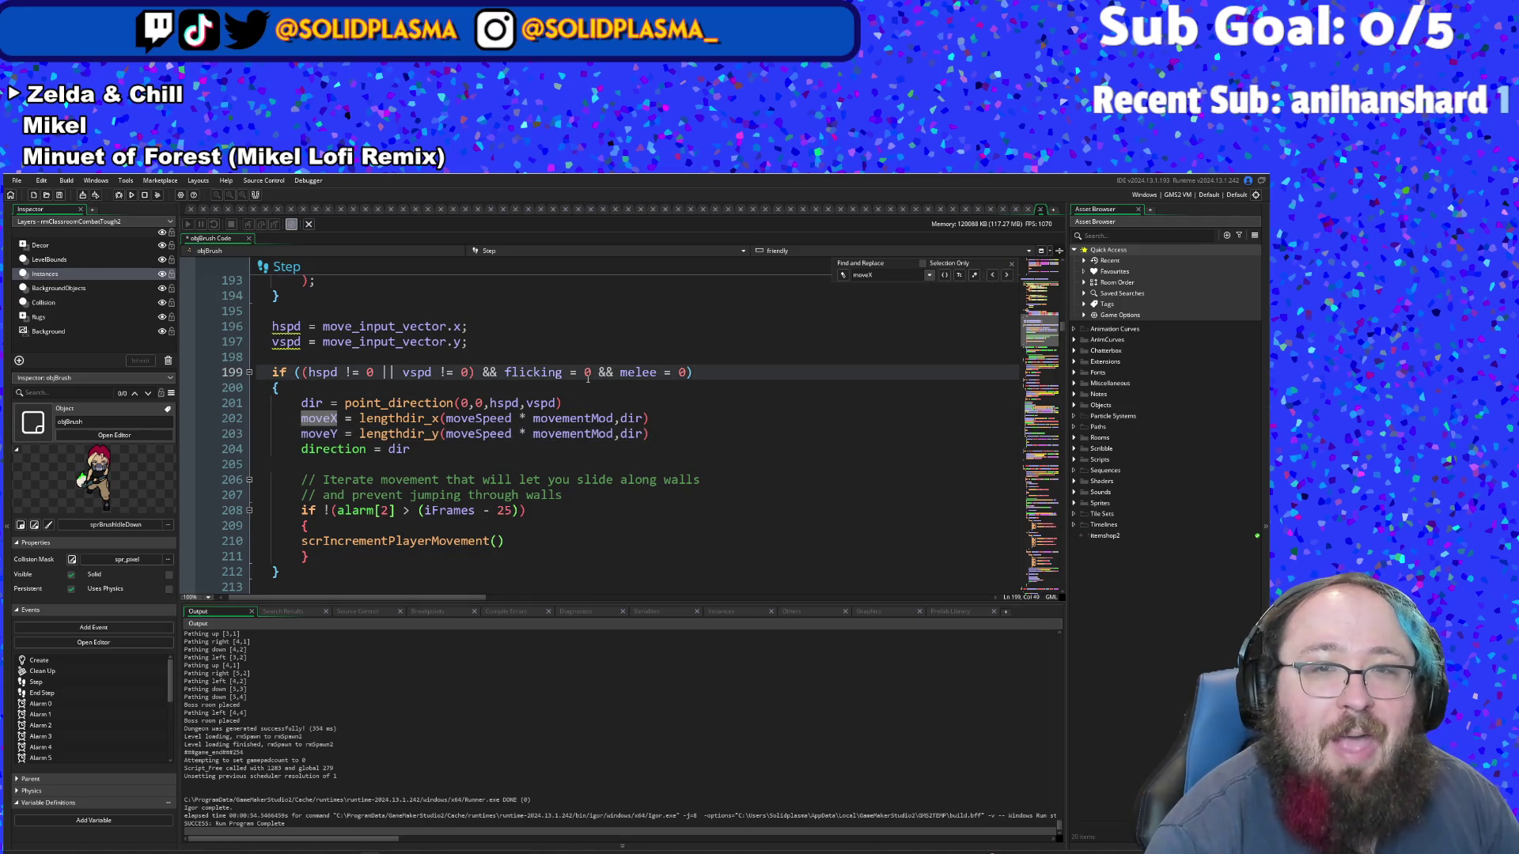
click(598, 373)
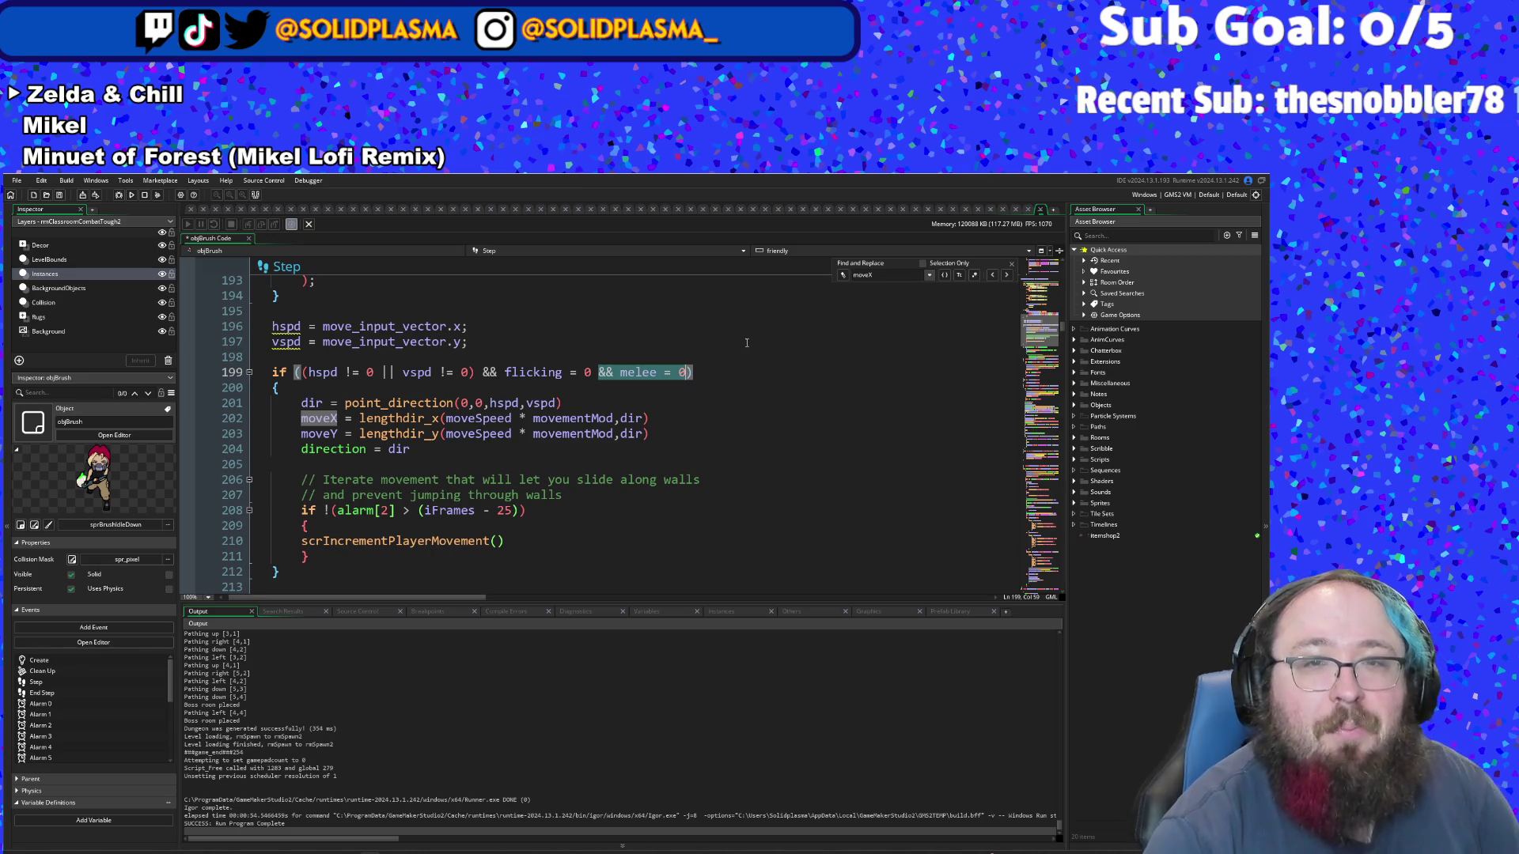
- Cut 'flicking = 0 && melee = 0' out of objBrush's line 199 movement condition
key(BackSpace)
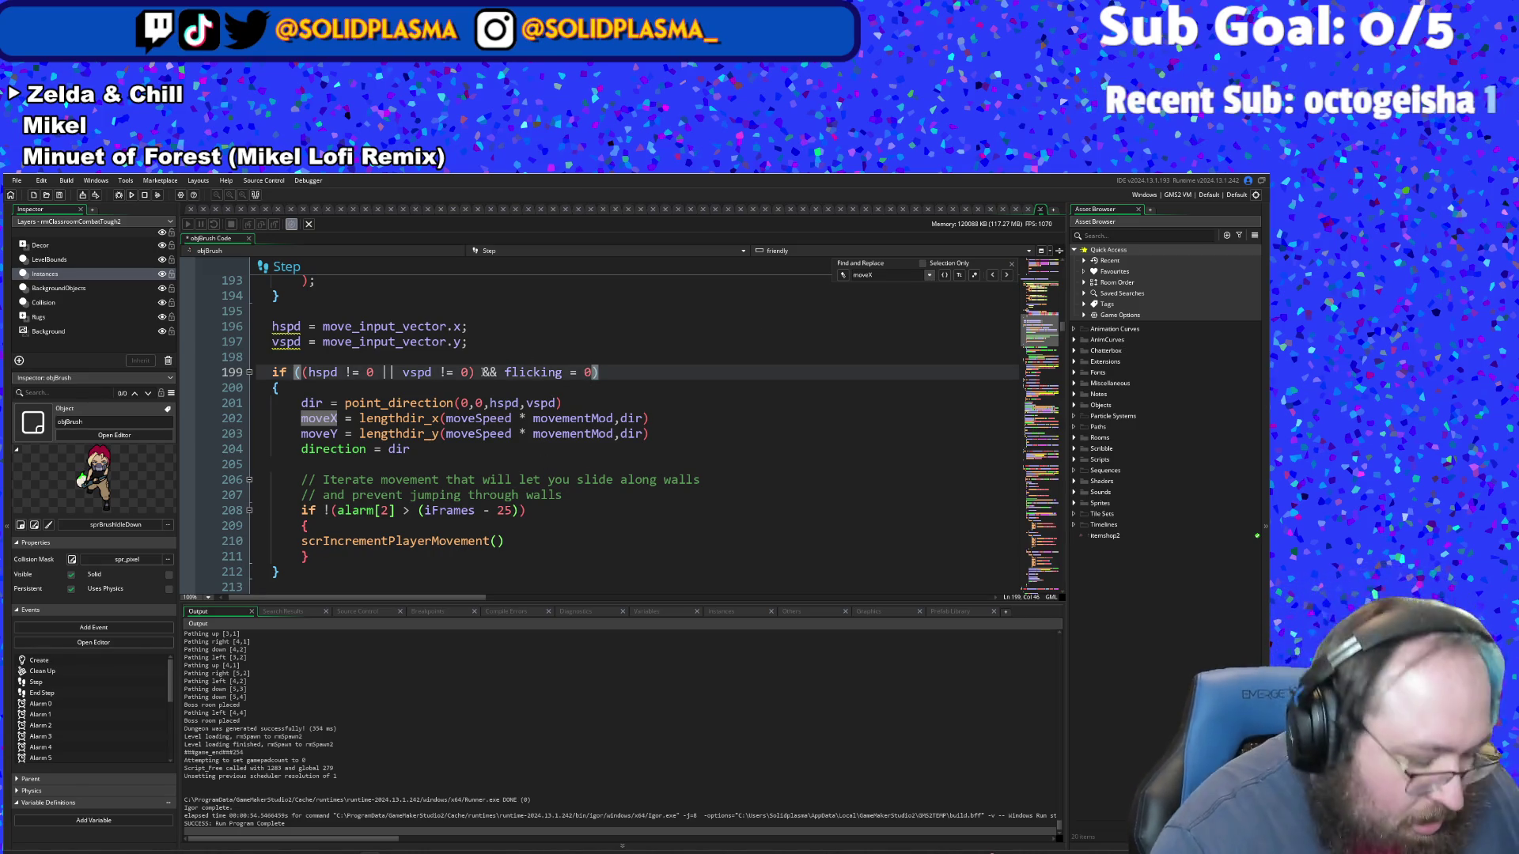
key(ctrl+z)
click(507, 371)
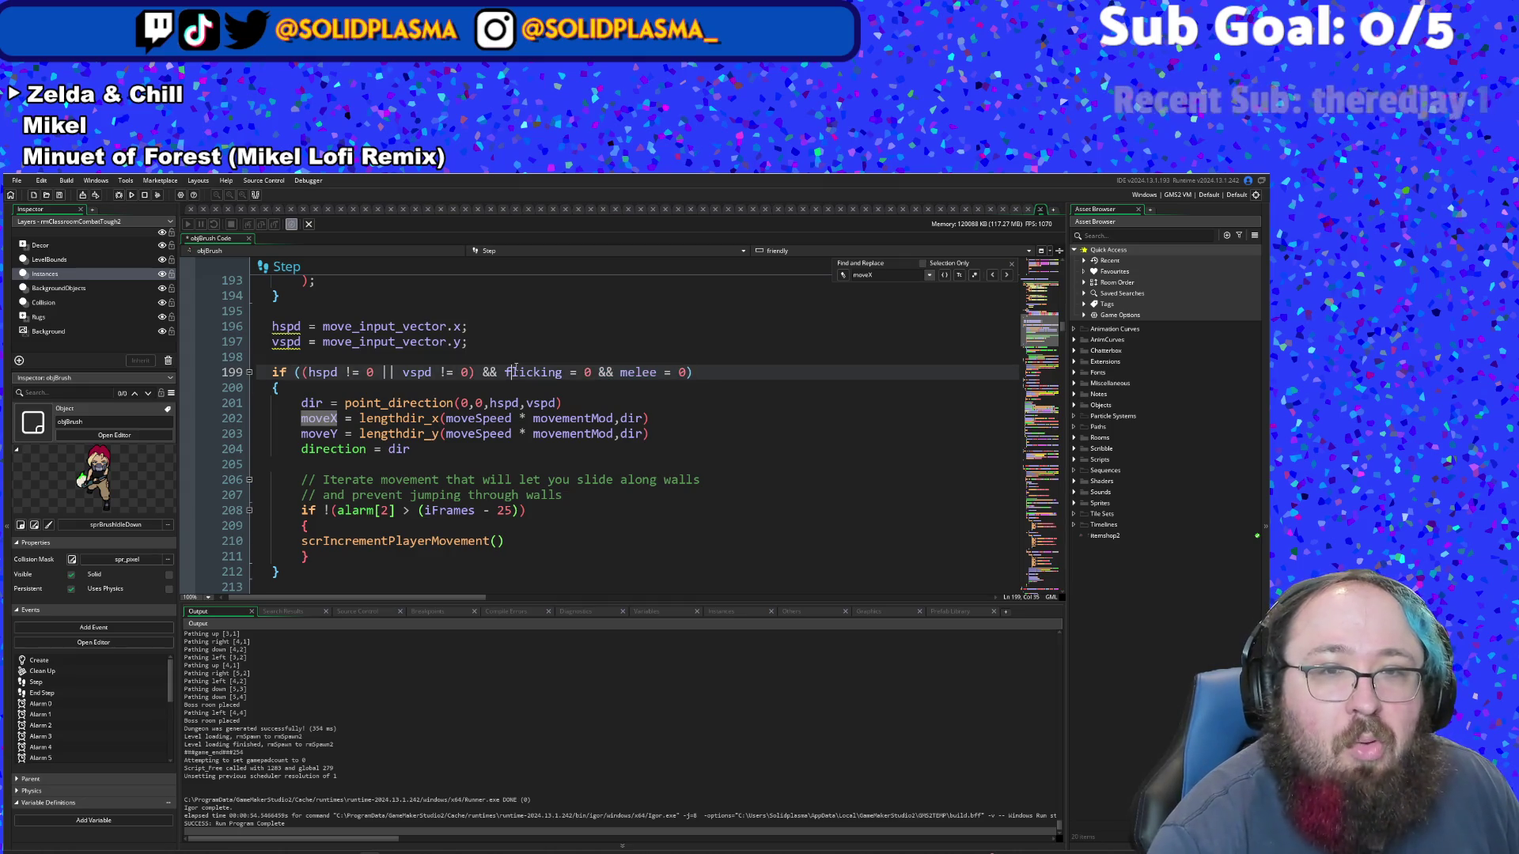
drag(506, 372, 667, 374)
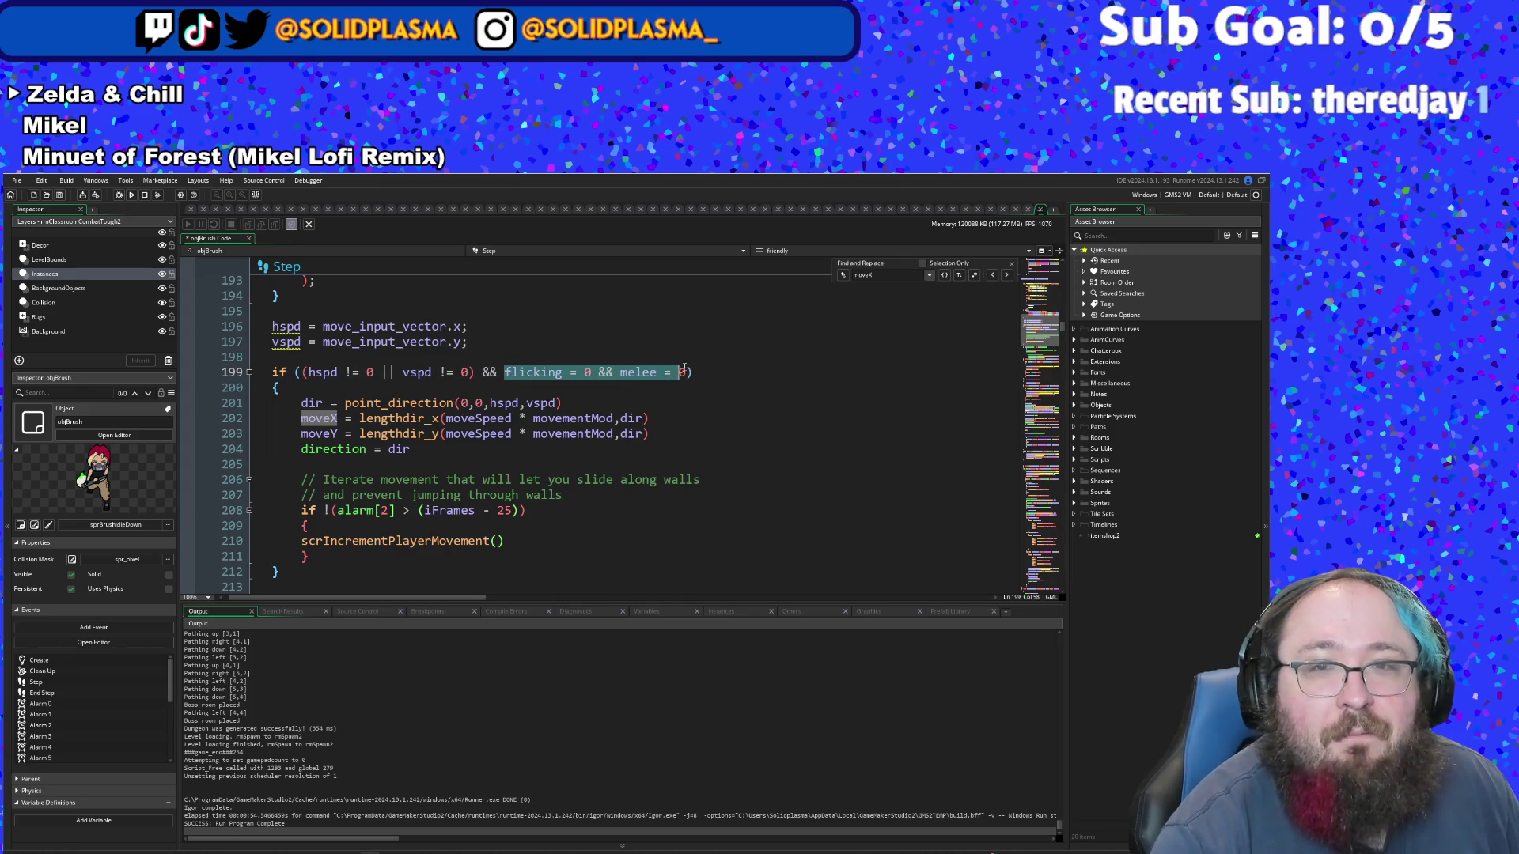
right_click(682, 372)
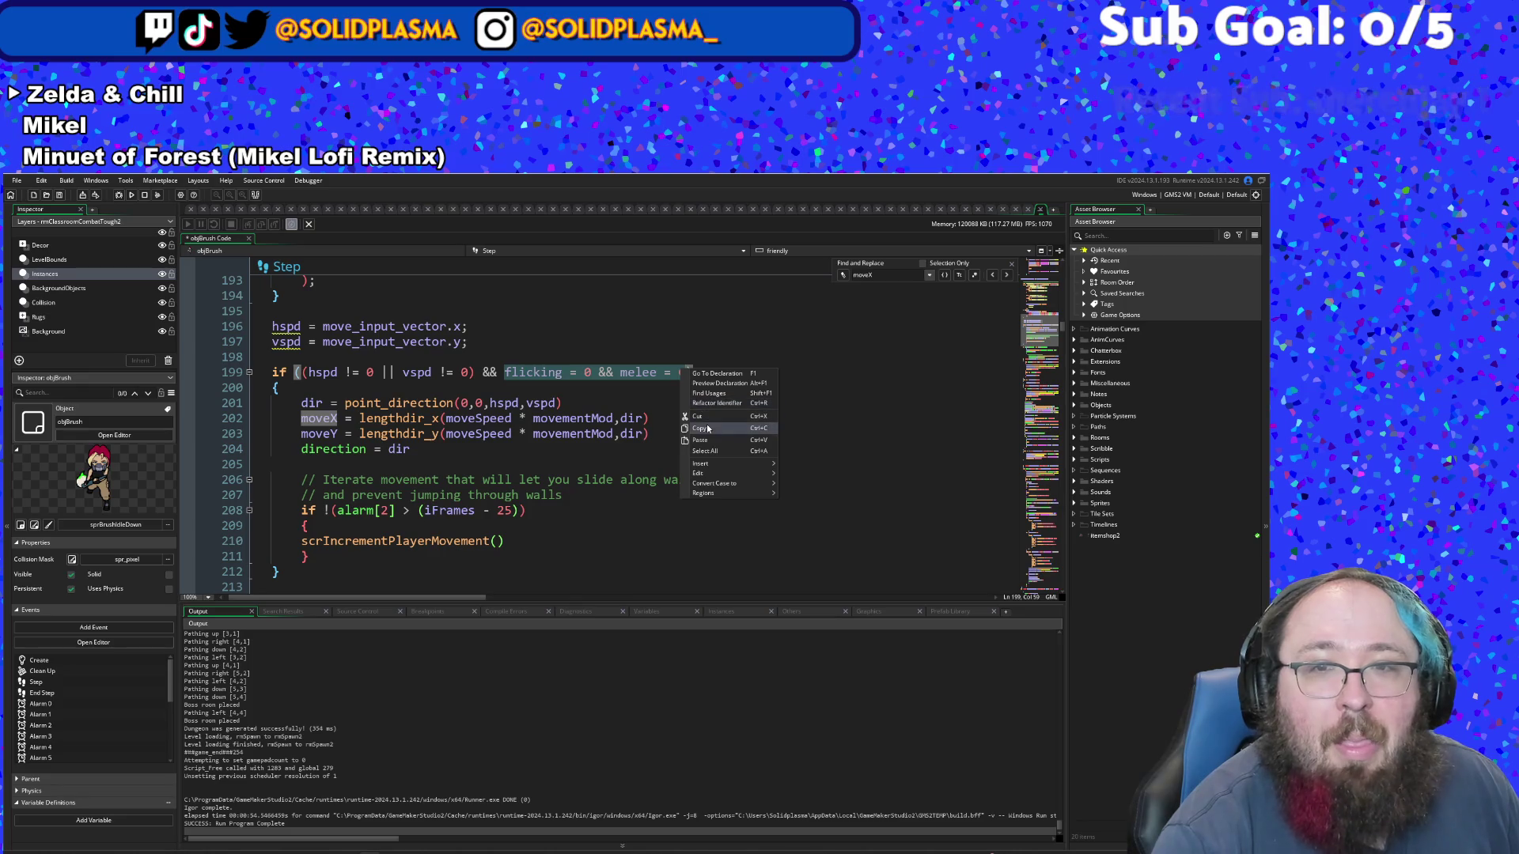
click(709, 417)
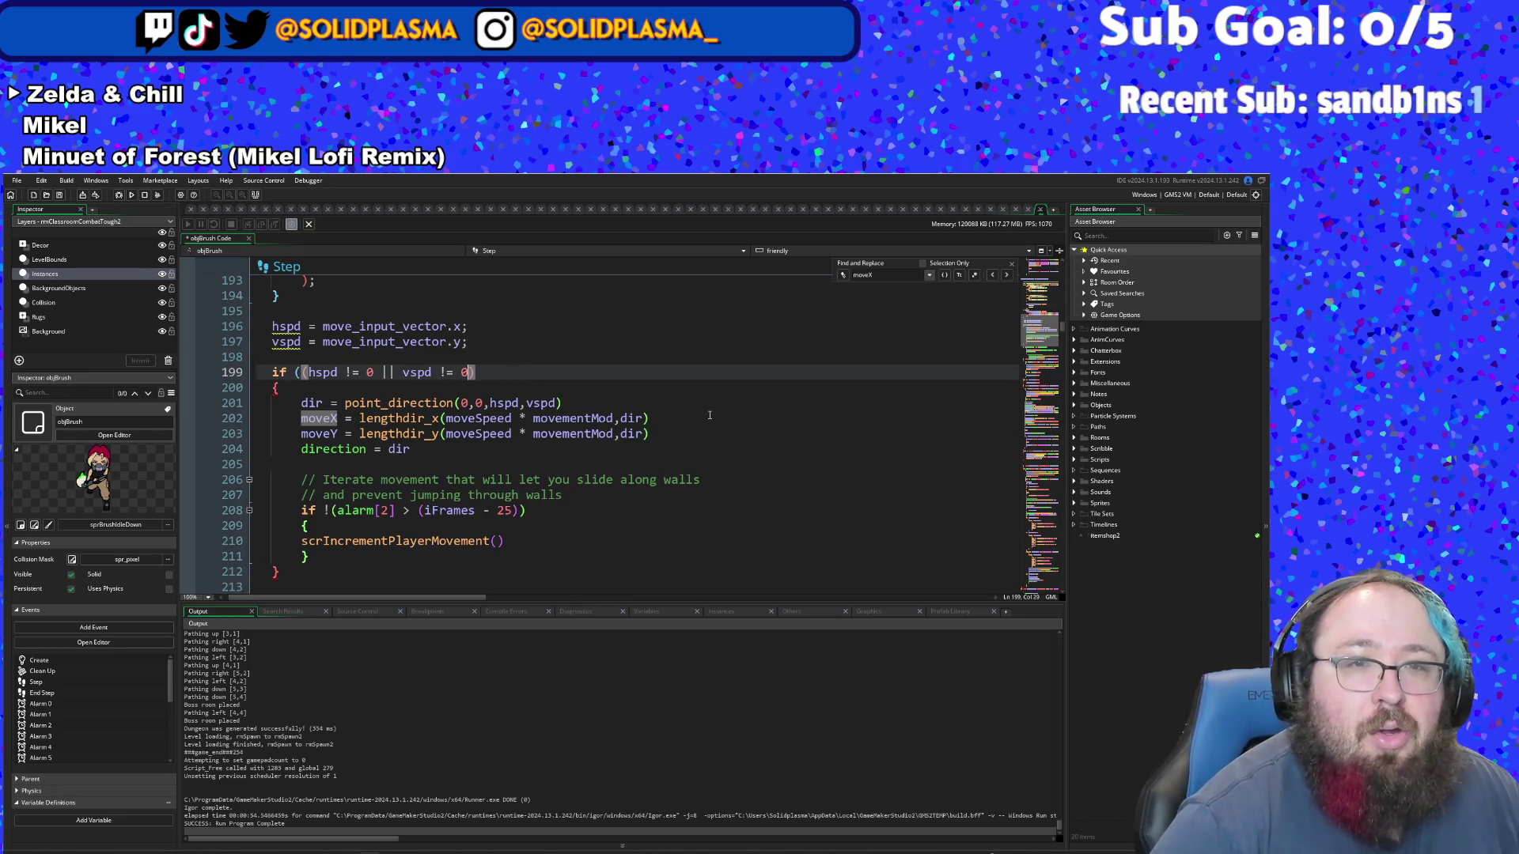
key(Left)
key(Left)
key(Left)
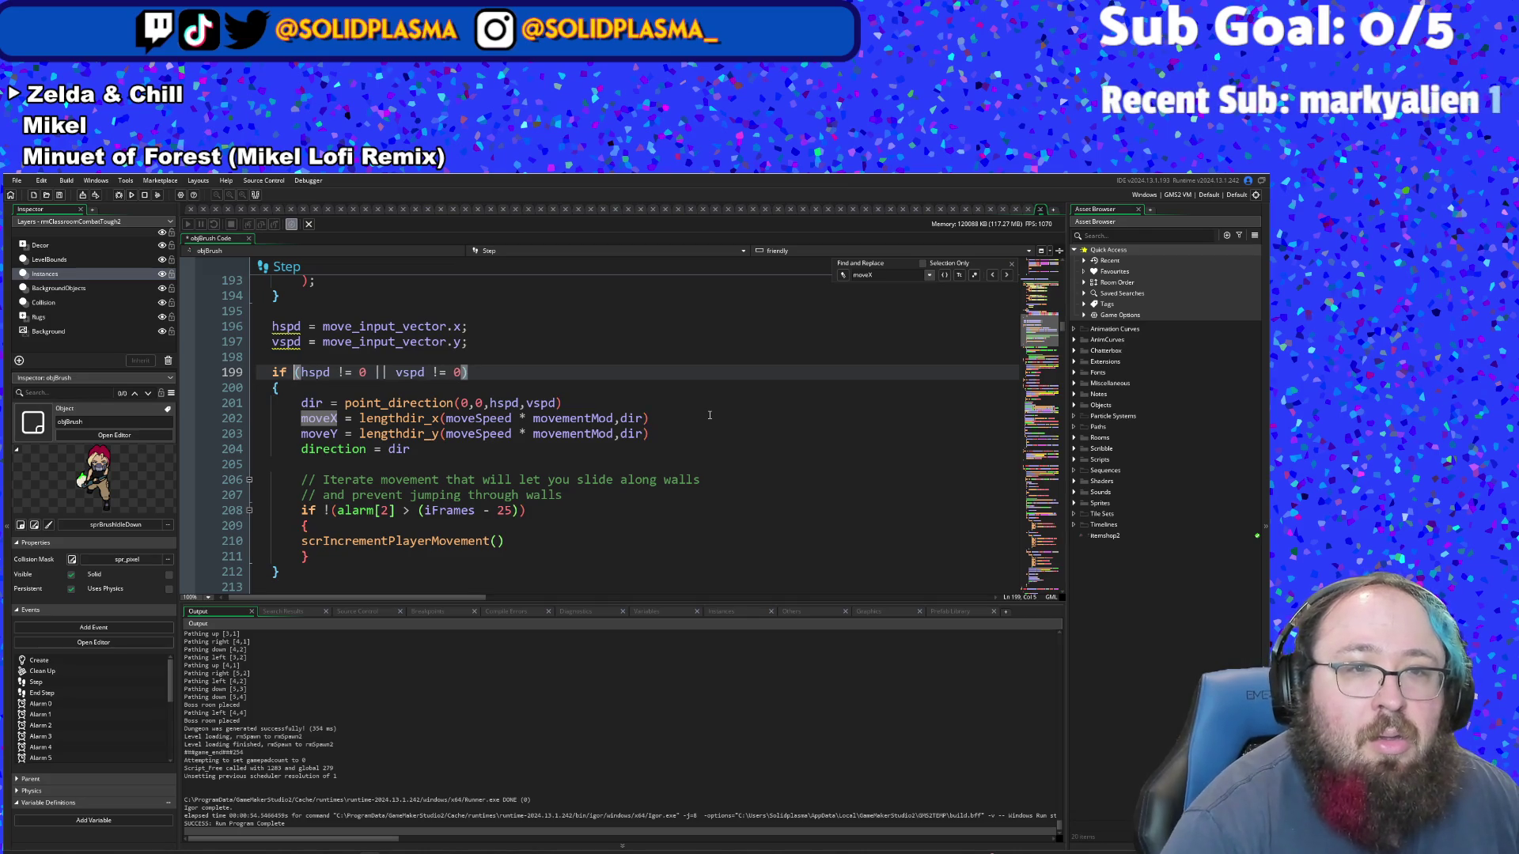
- Open the scrIncrementPlayerMovement script from its call on line 210
scroll(681, 385, down, 2)
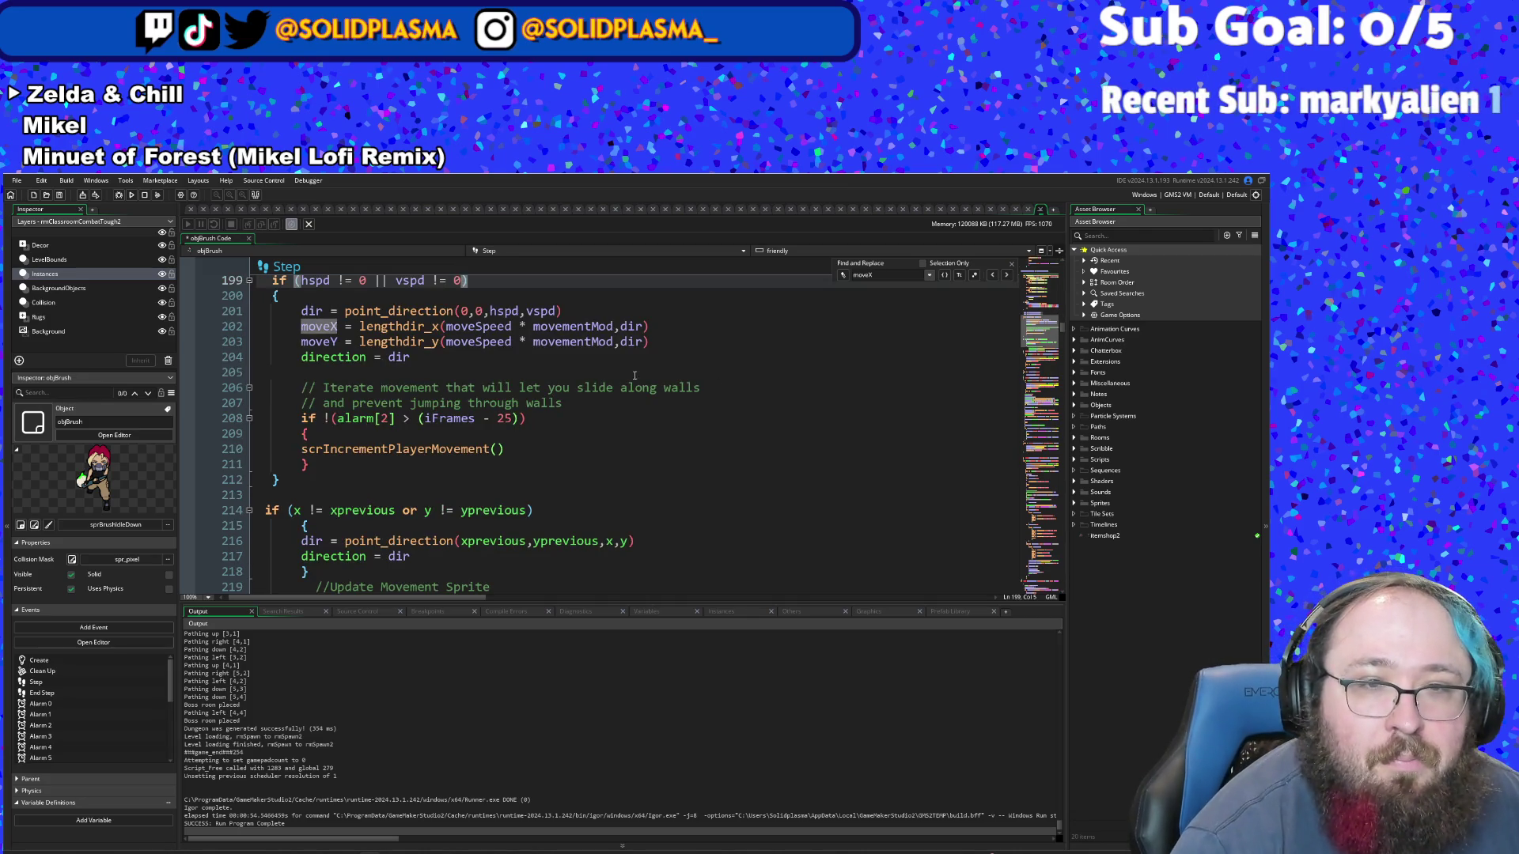
click(449, 448)
scroll(452, 448, down, 2)
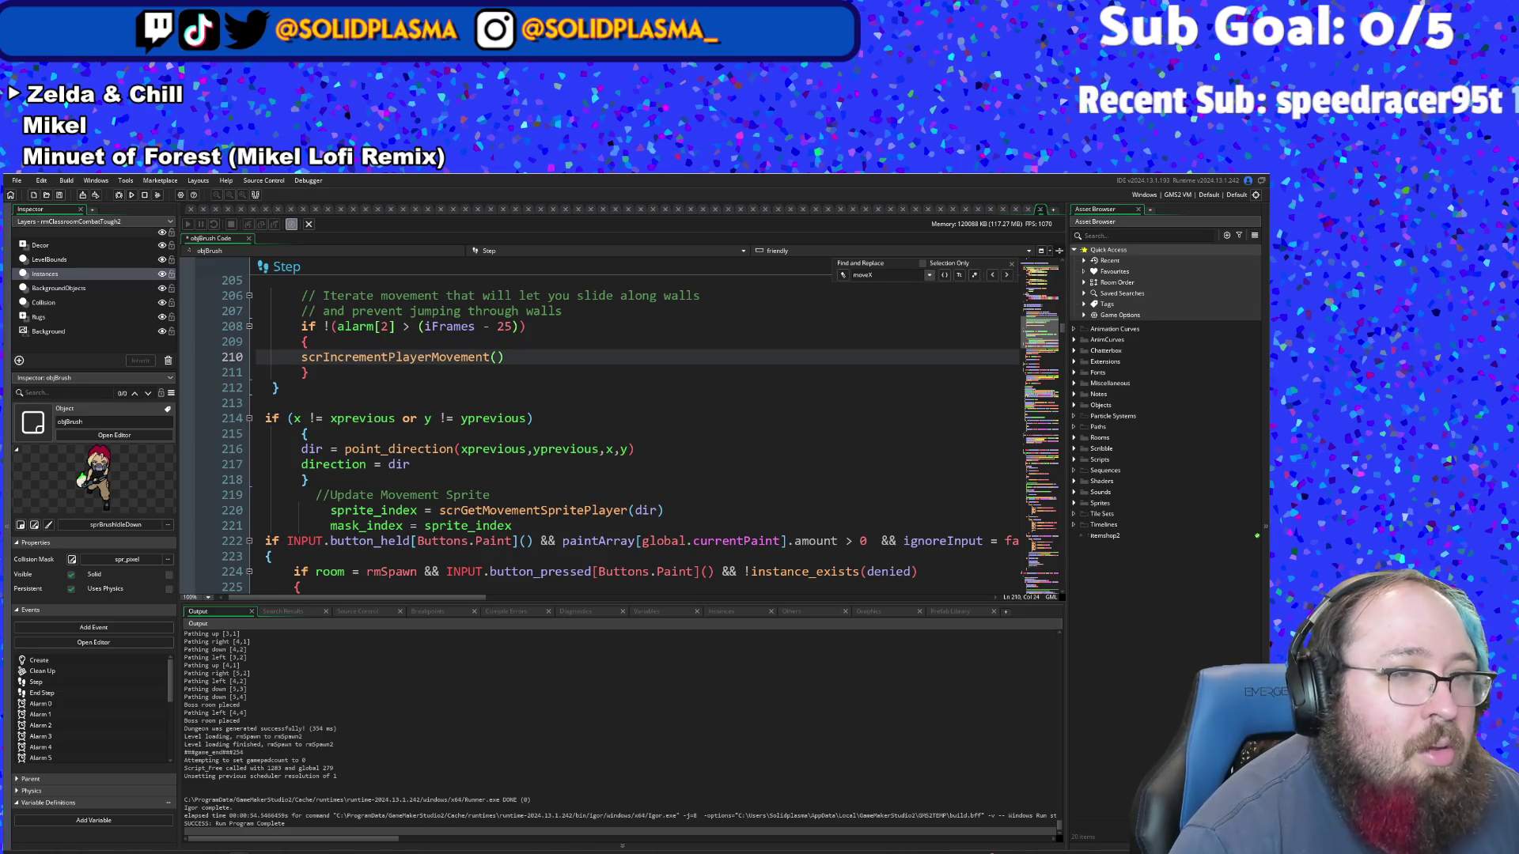
scroll(640, 456, up, 4)
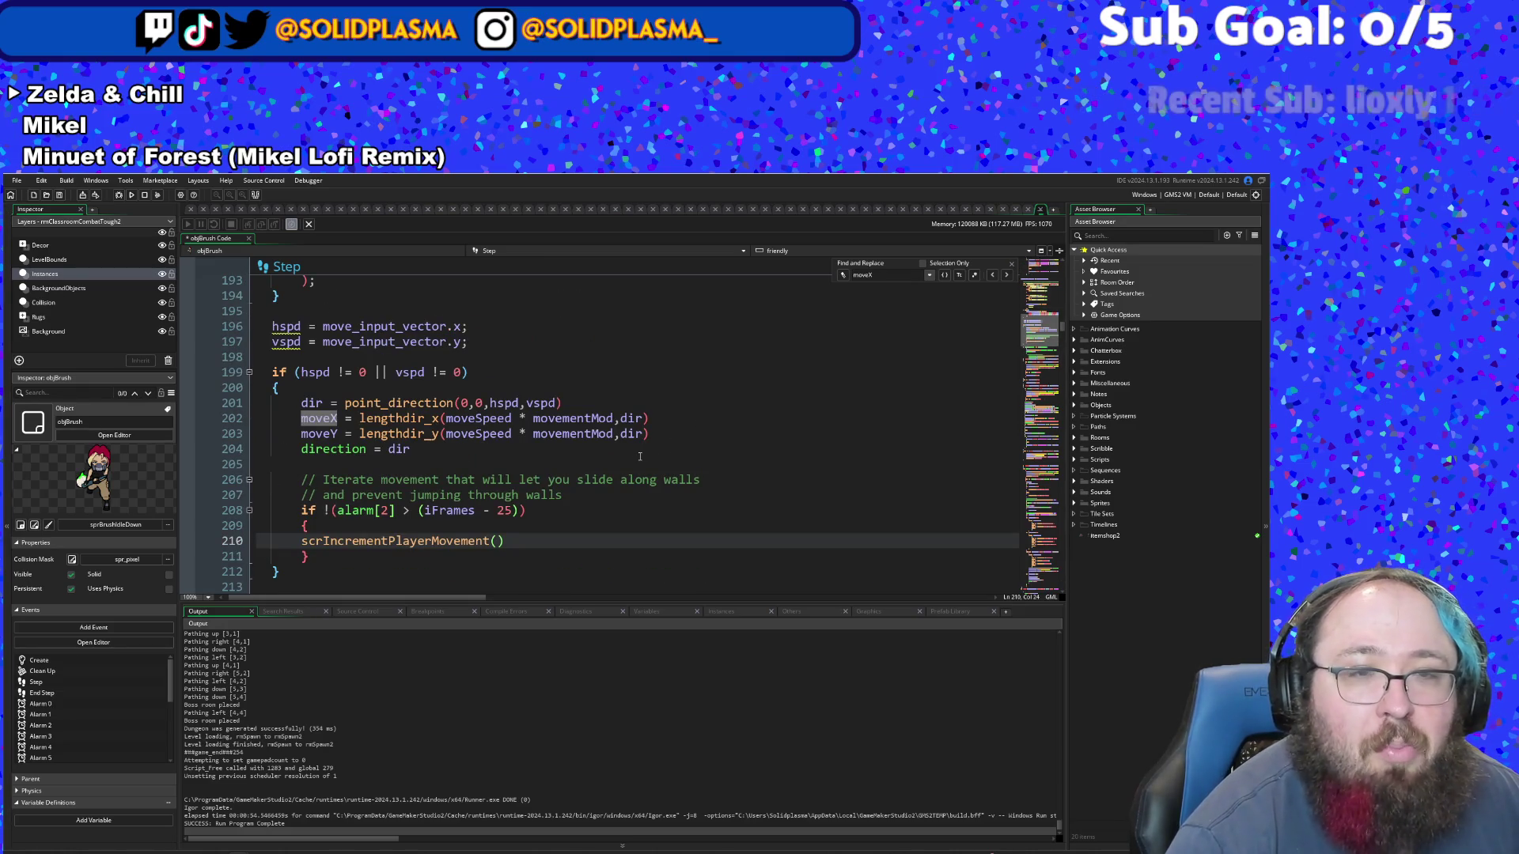
middle_click(455, 545)
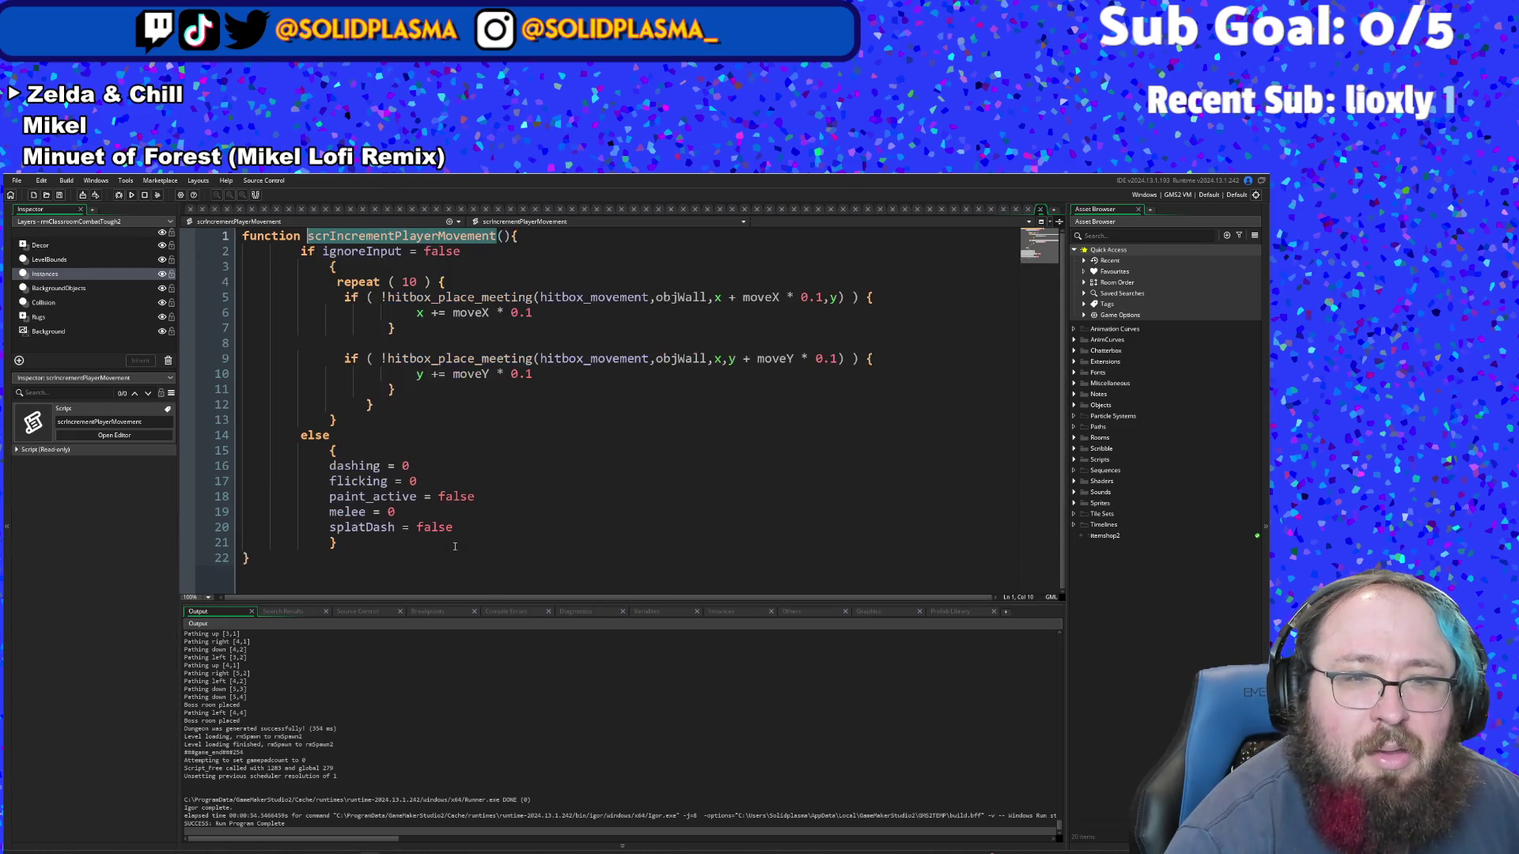
- Add an 'if ignoreInput' check right after the else on line 14
click(443, 435)
click(389, 388)
drag(469, 358, 451, 345)
click(450, 346)
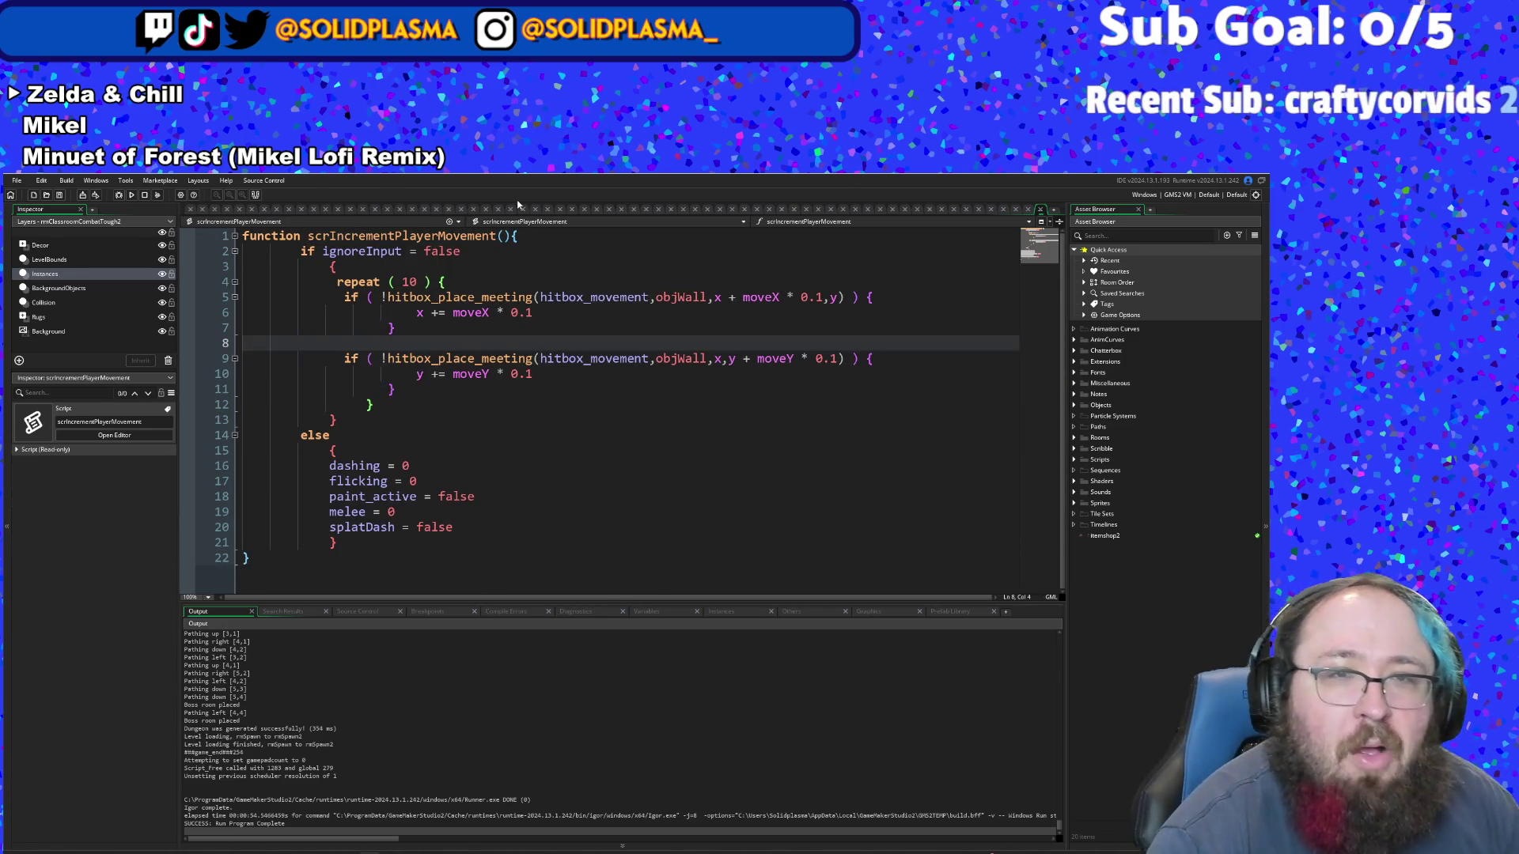
click(471, 253)
mouse_move(514, 299)
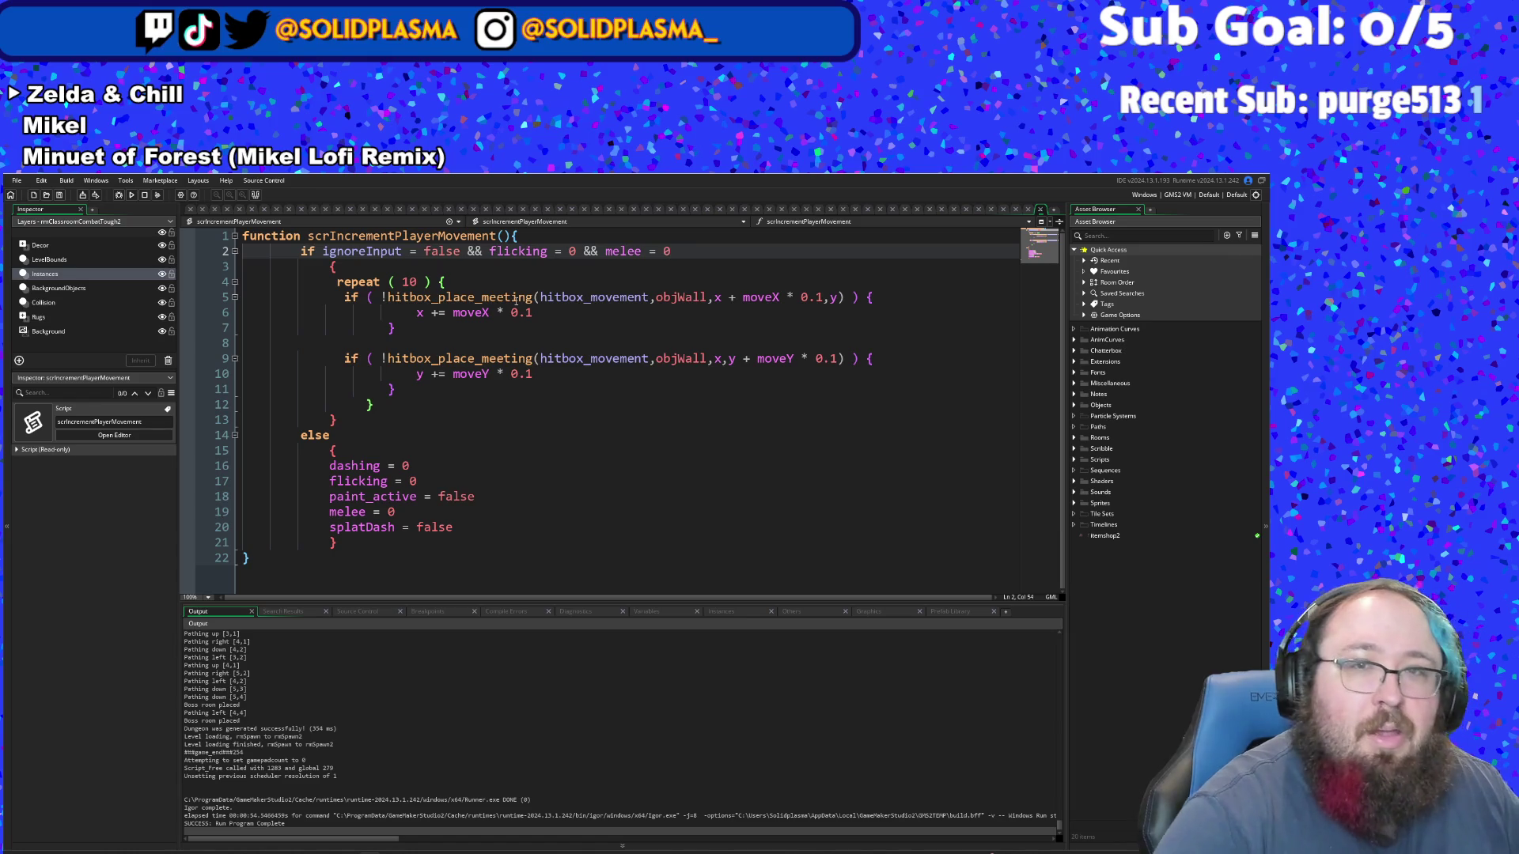
click(407, 466)
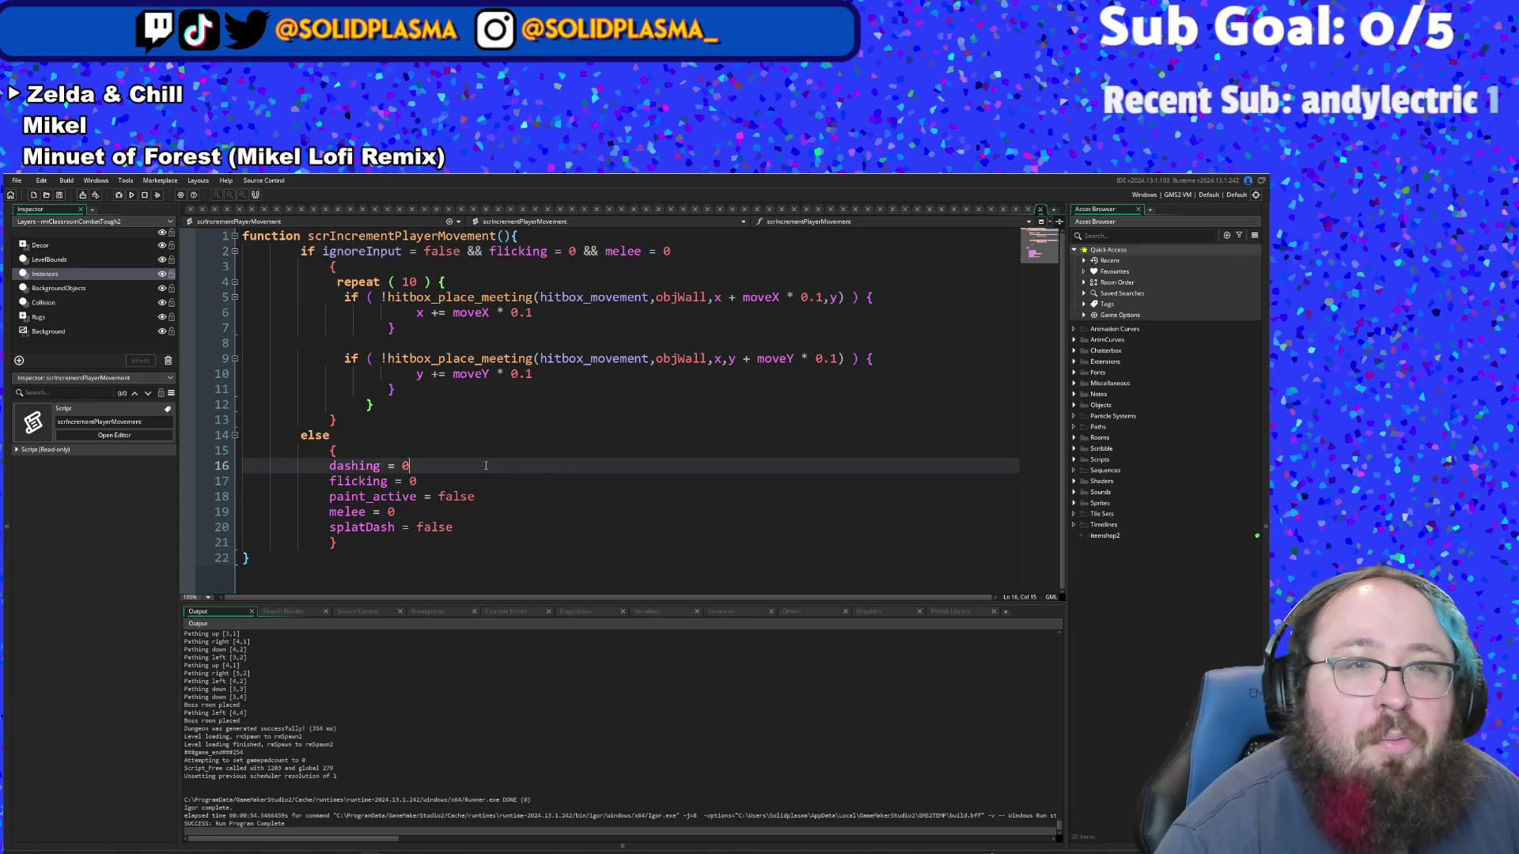
click(375, 436)
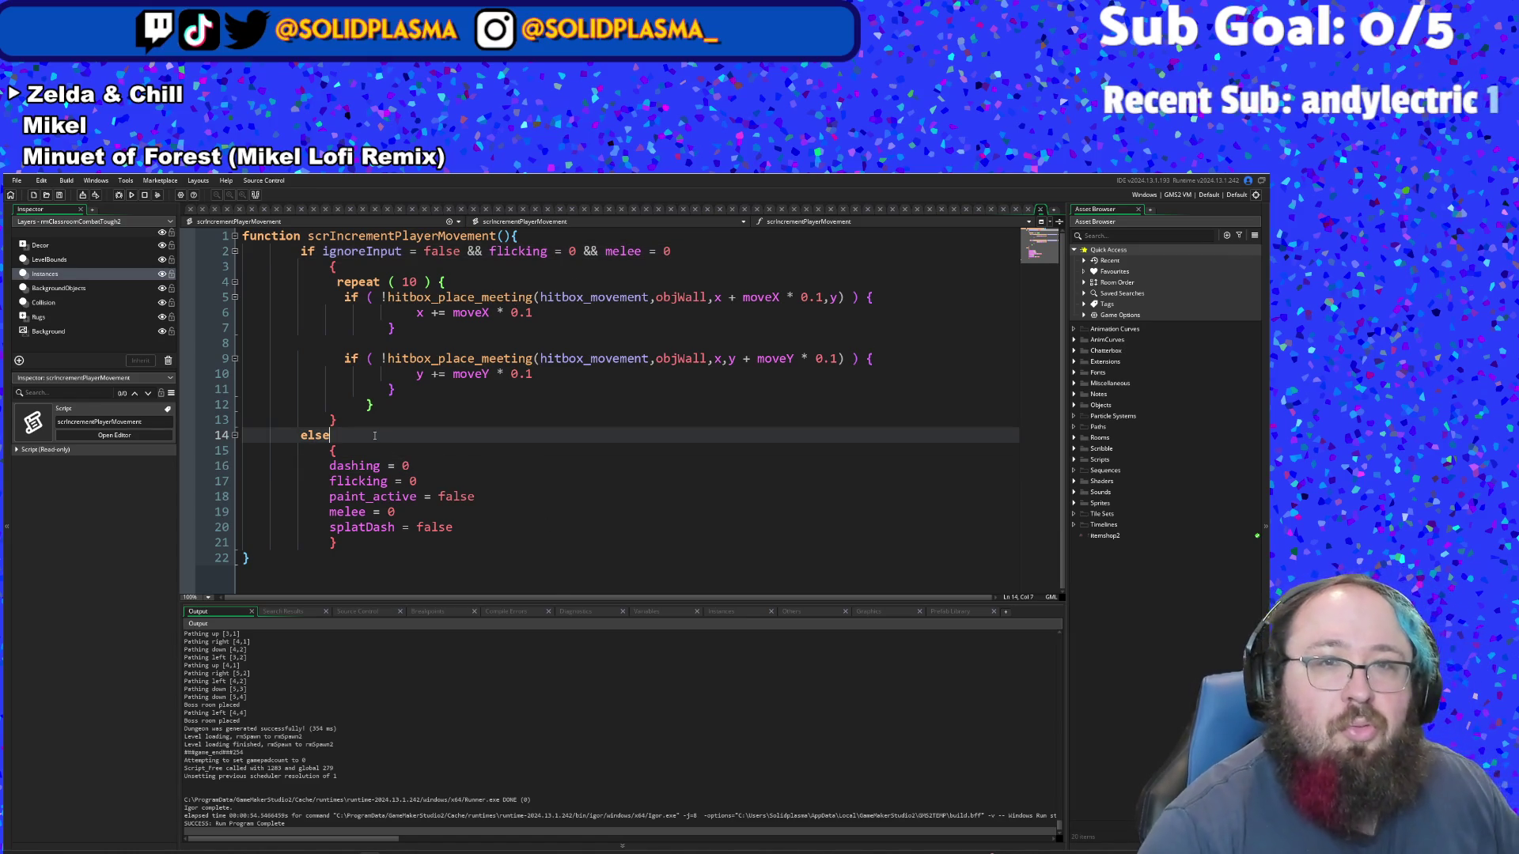
text( if ignoreInput)
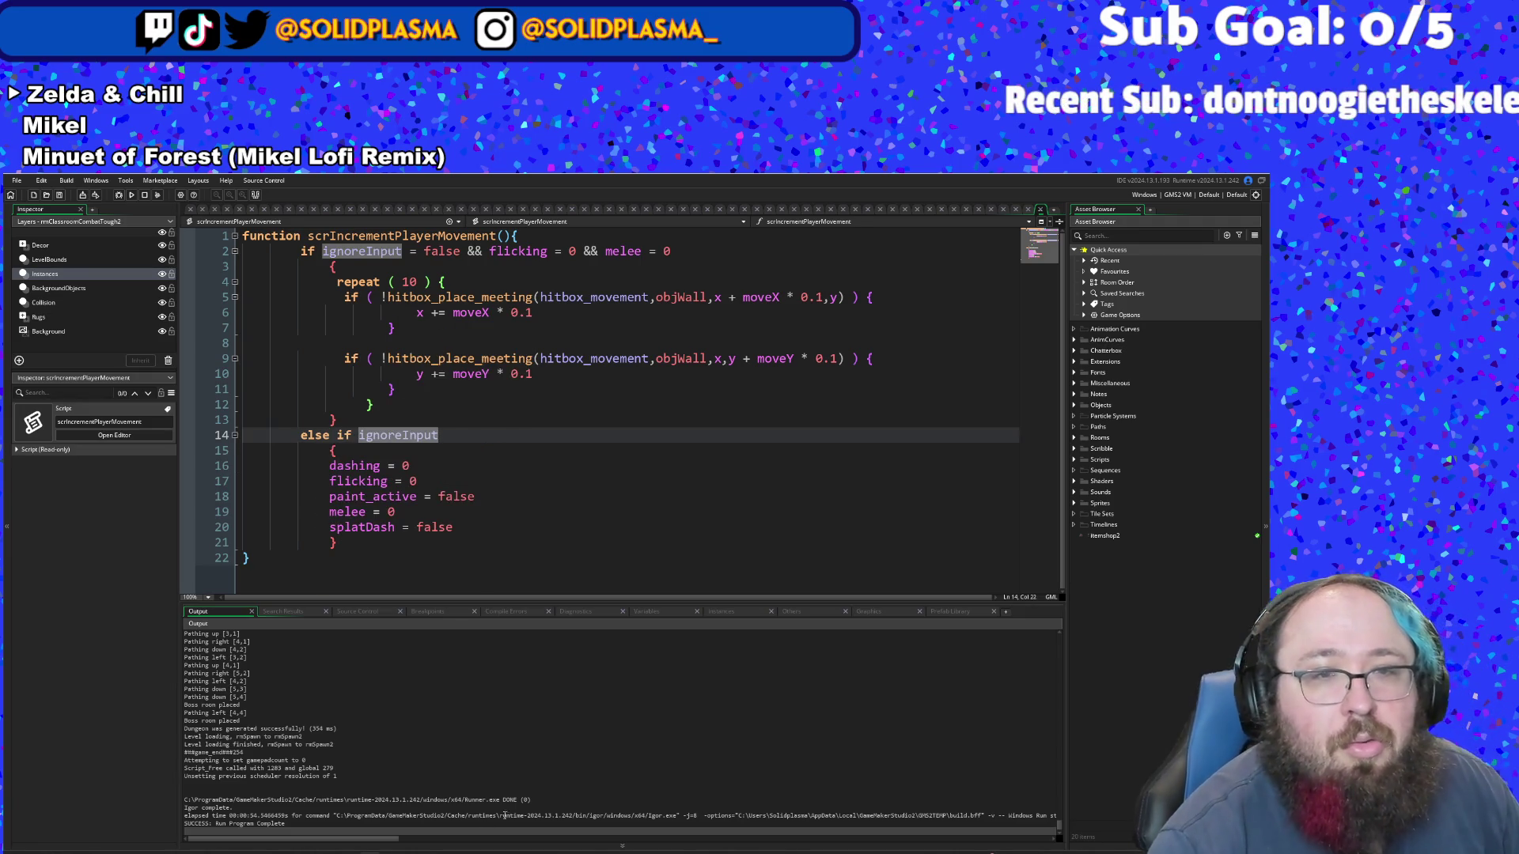
- Review the else-block reset lines, clear stray whitespace on line 8, and save the project
click(586, 560)
click(525, 485)
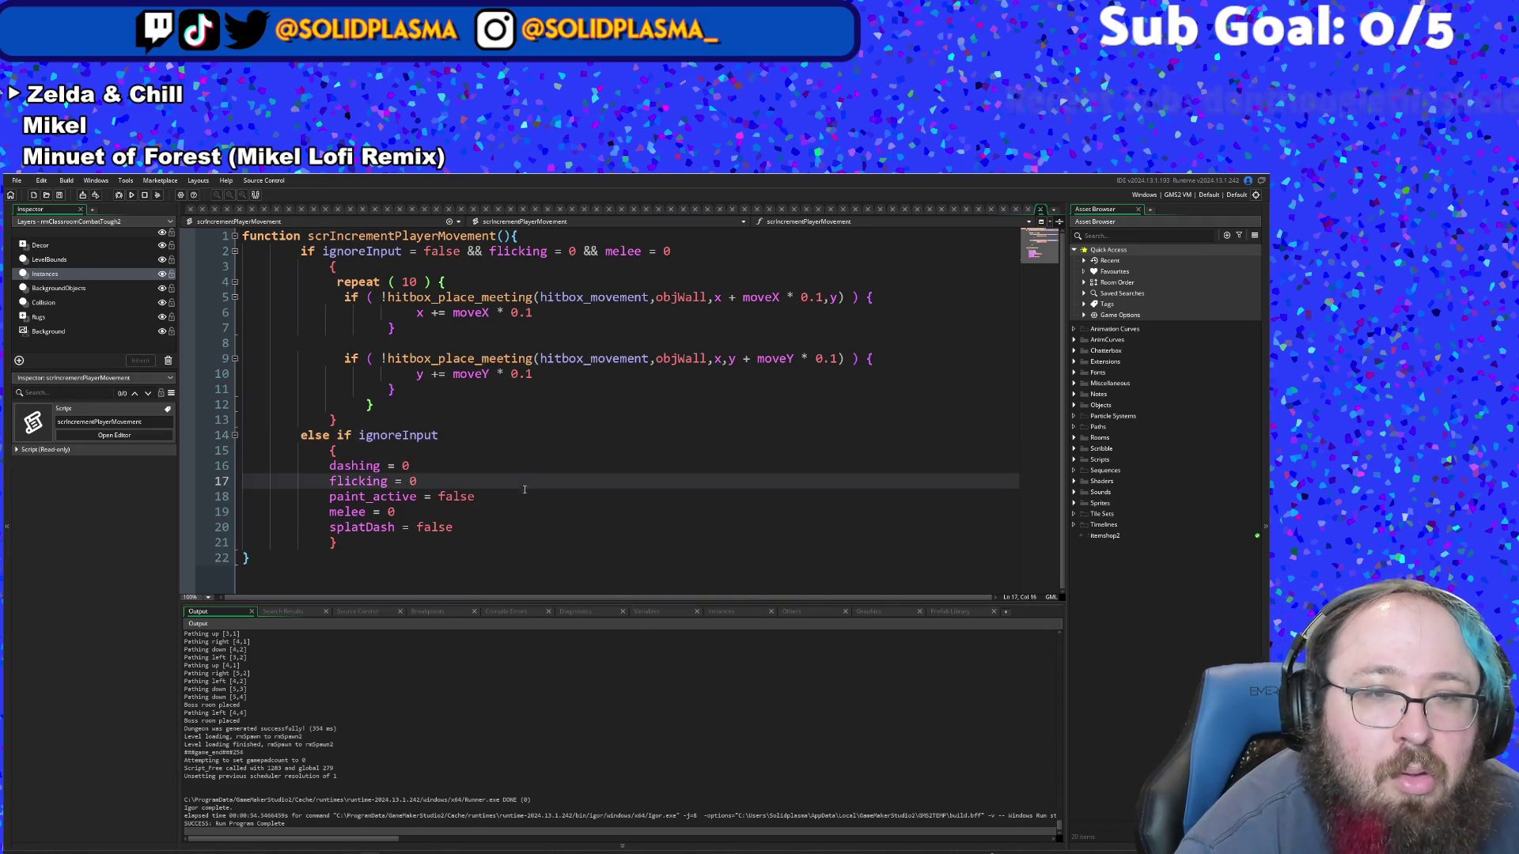
click(506, 512)
click(487, 531)
click(492, 451)
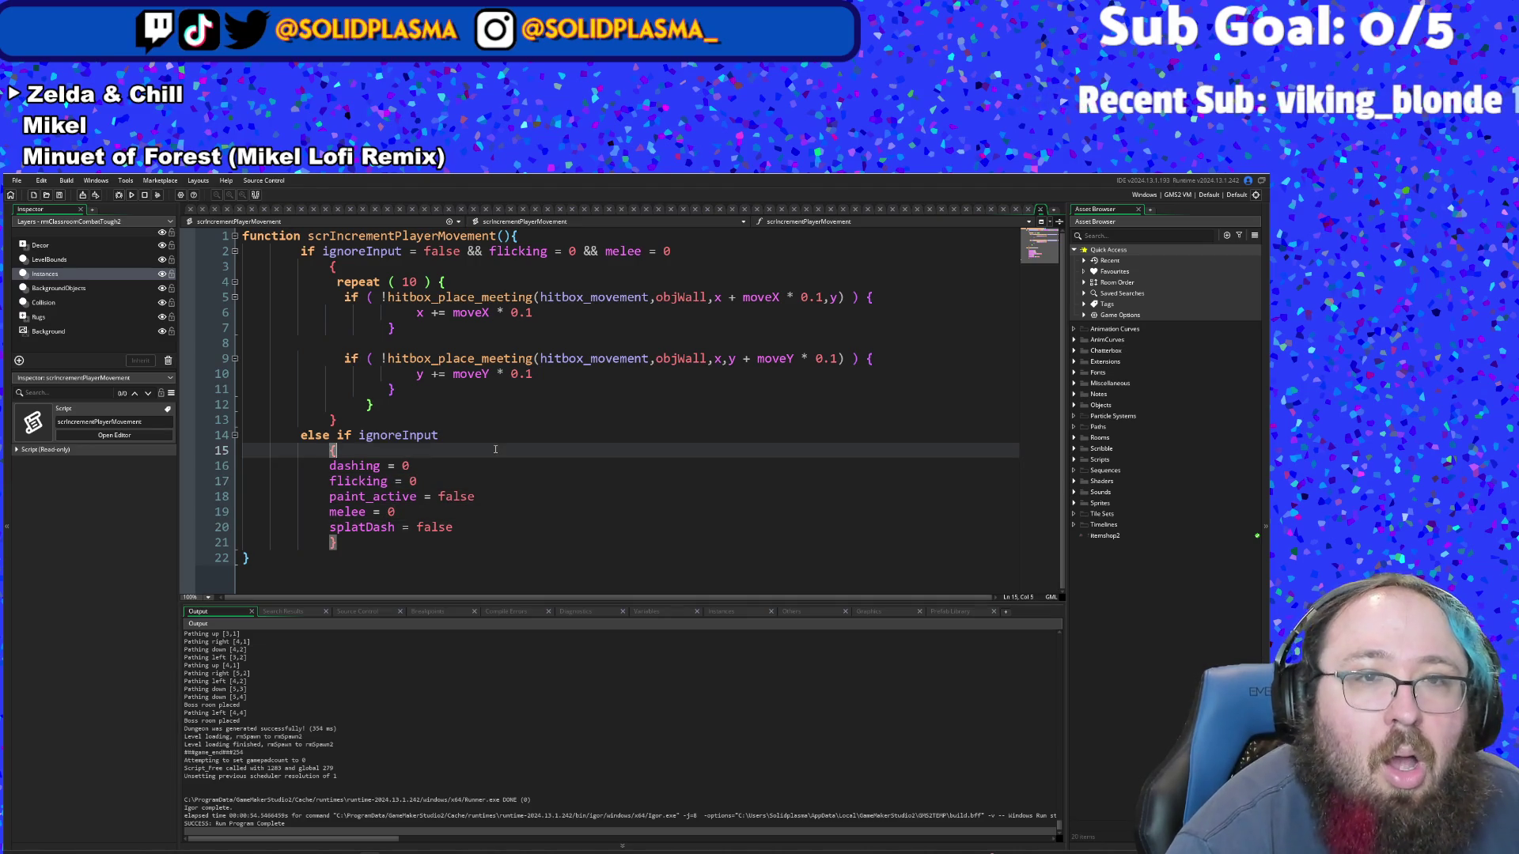
click(497, 374)
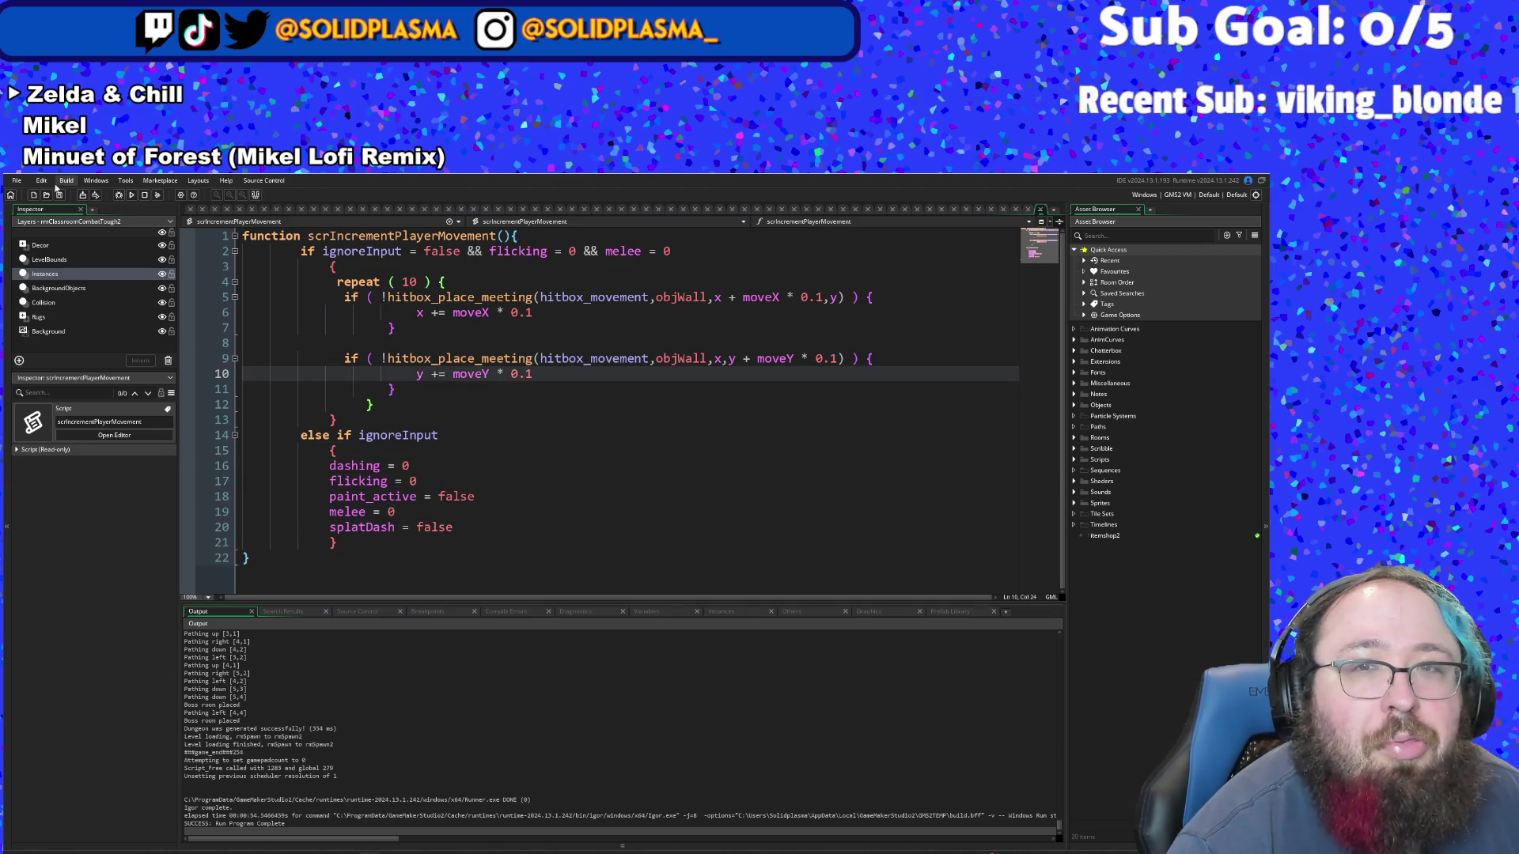
click(549, 345)
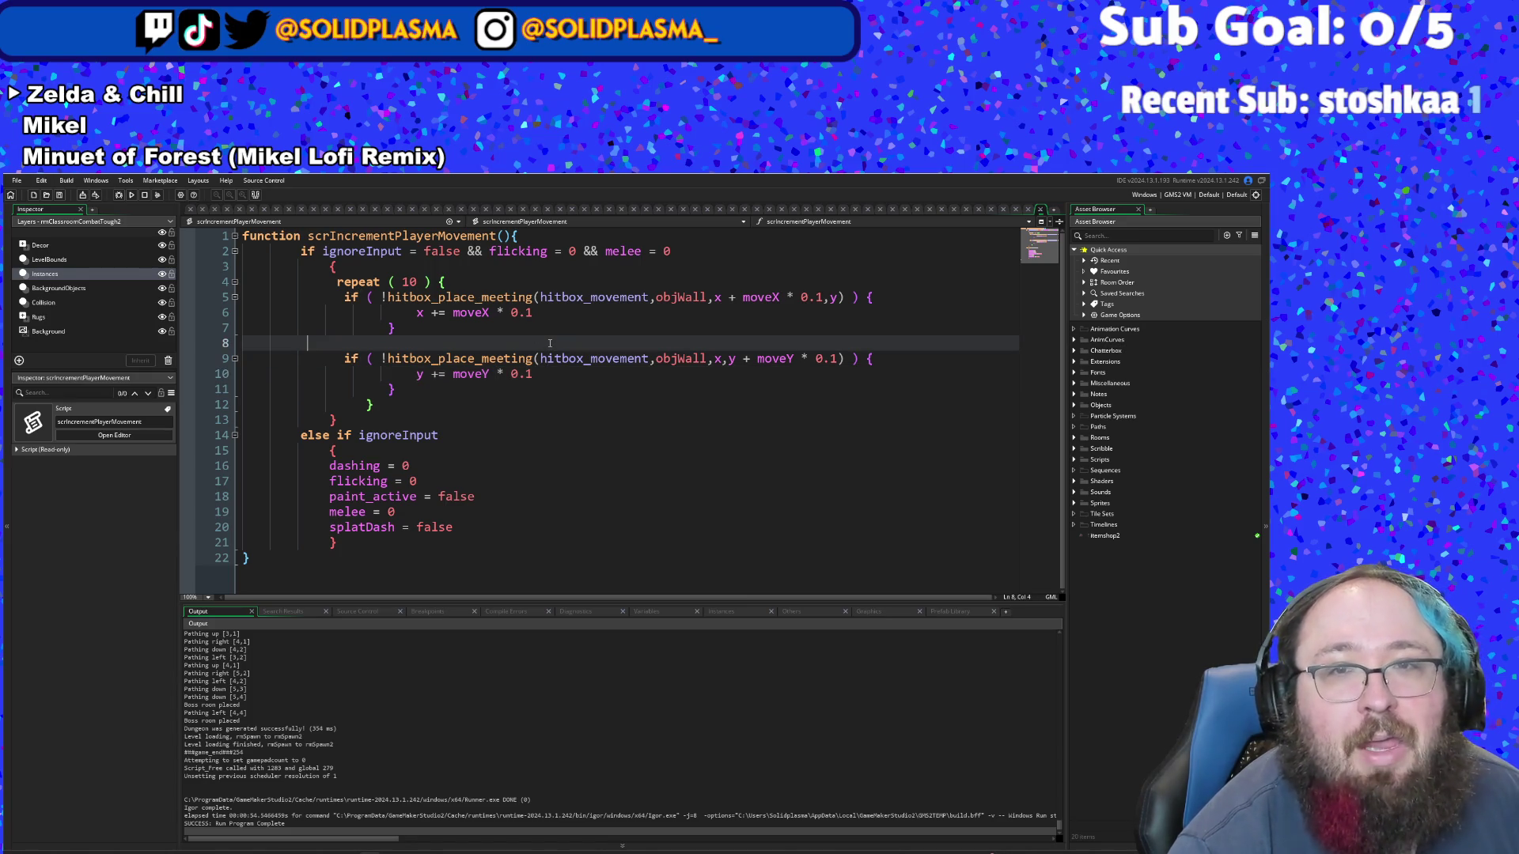
double_click(540, 341)
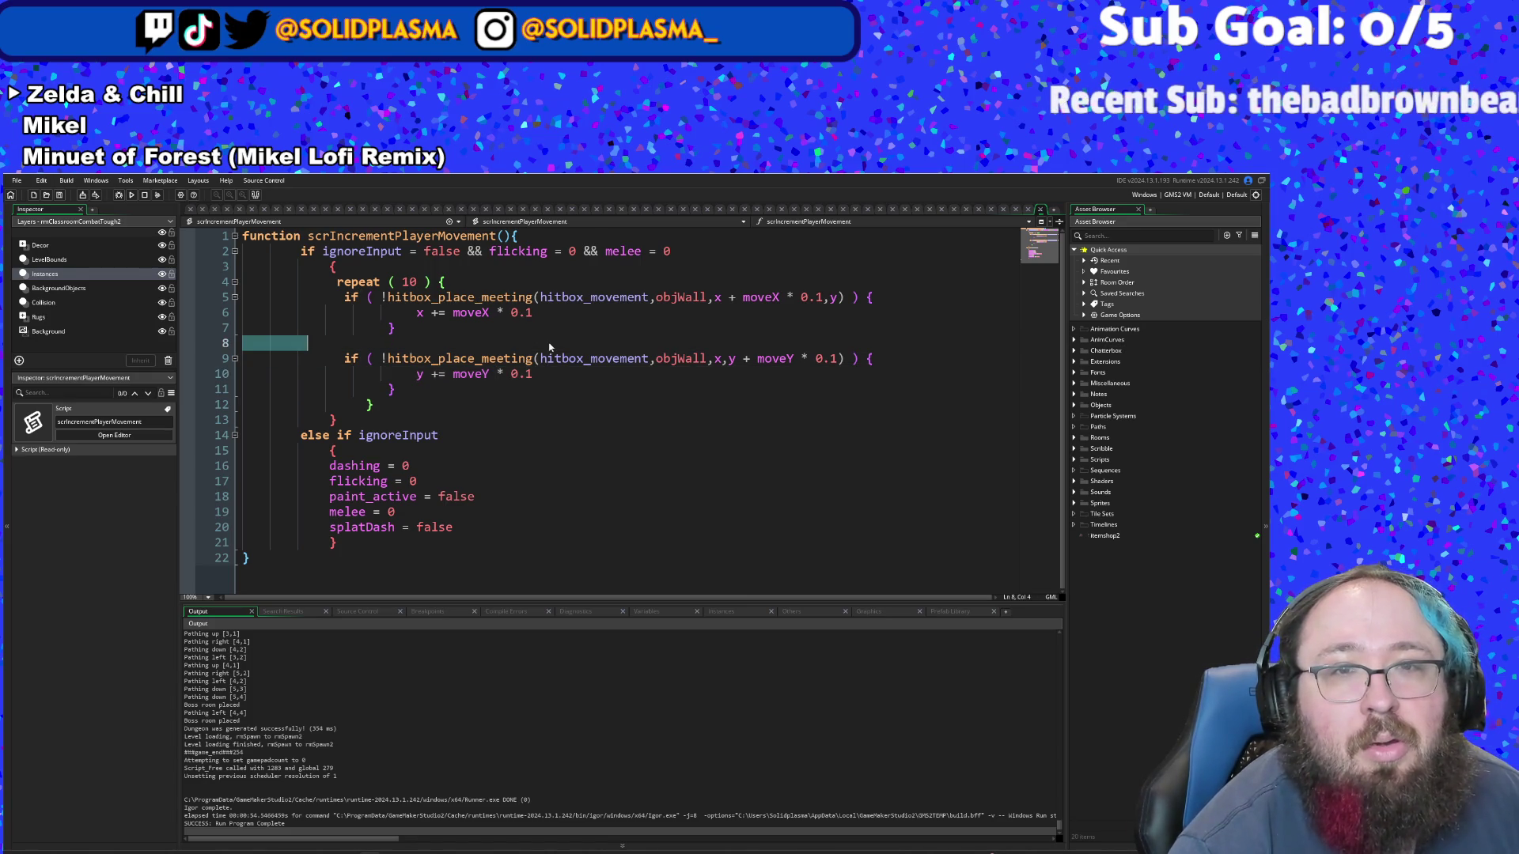
click(541, 340)
click(16, 181)
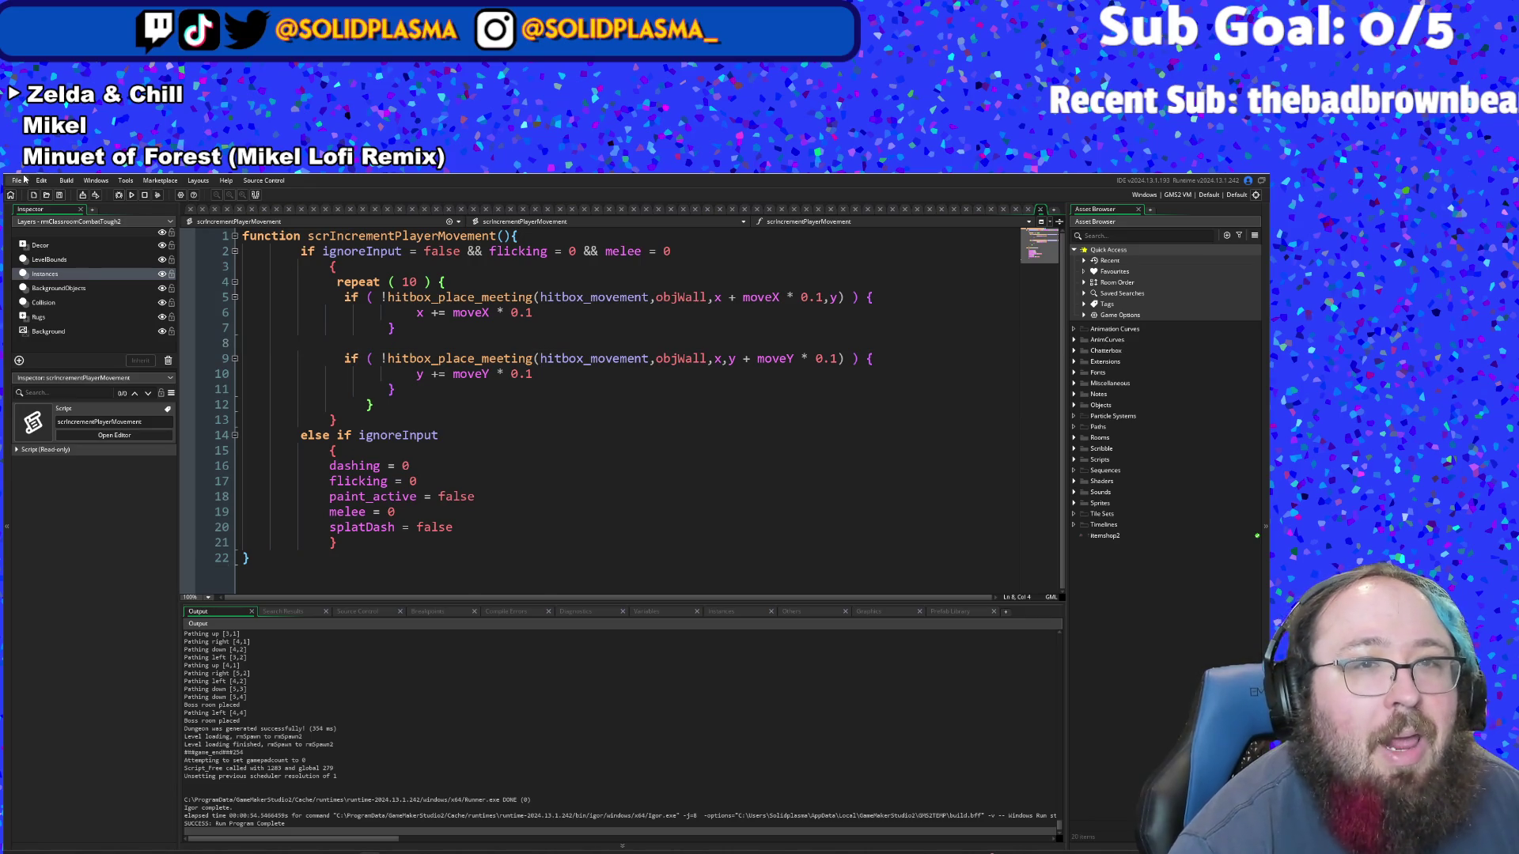
click(45, 235)
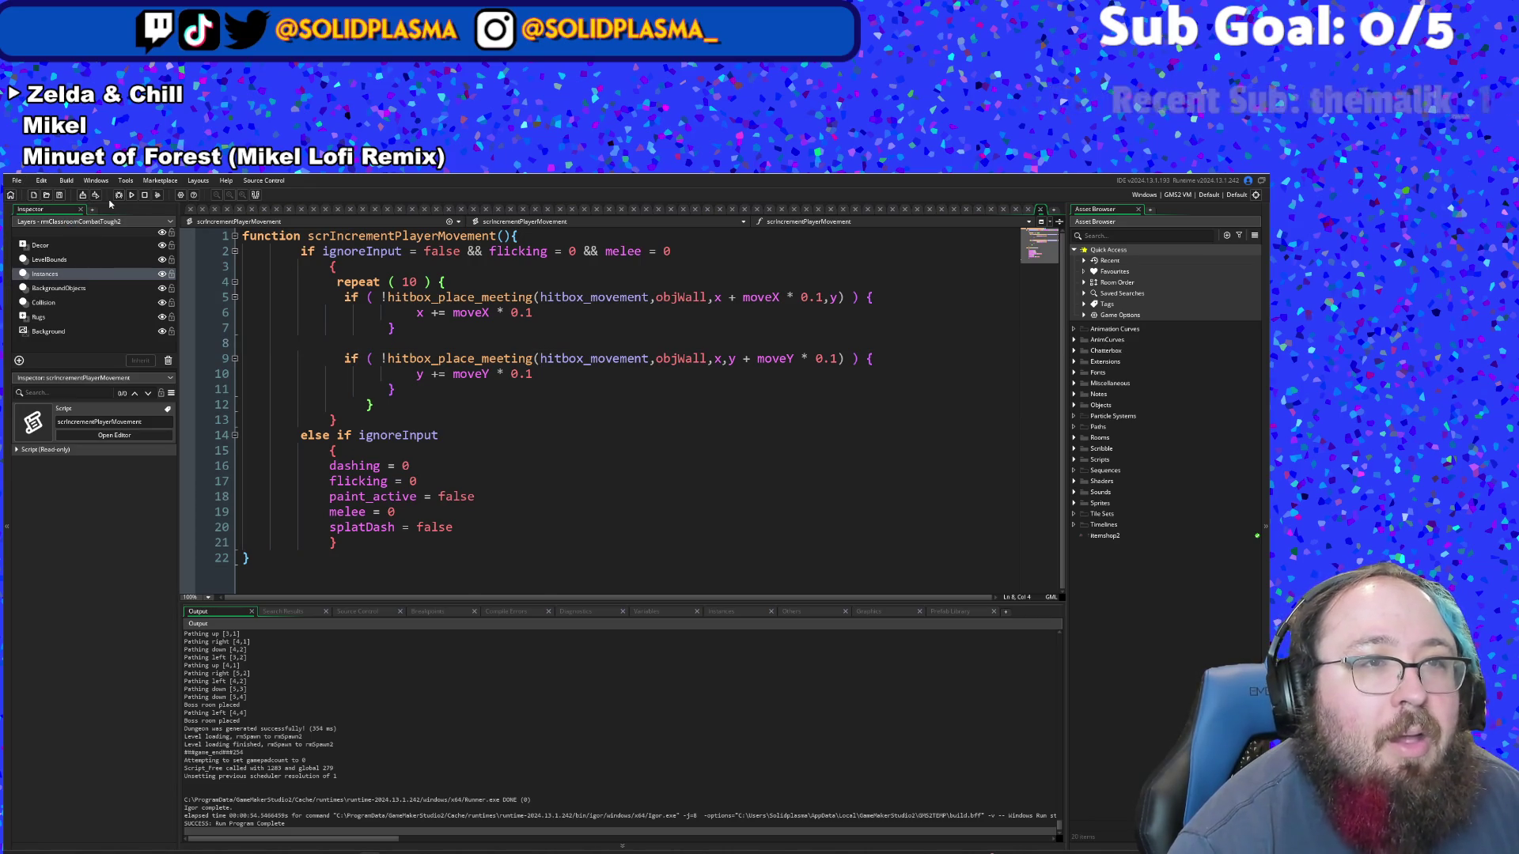
- Run the game, start from the title screen, and walk around the library room
click(119, 195)
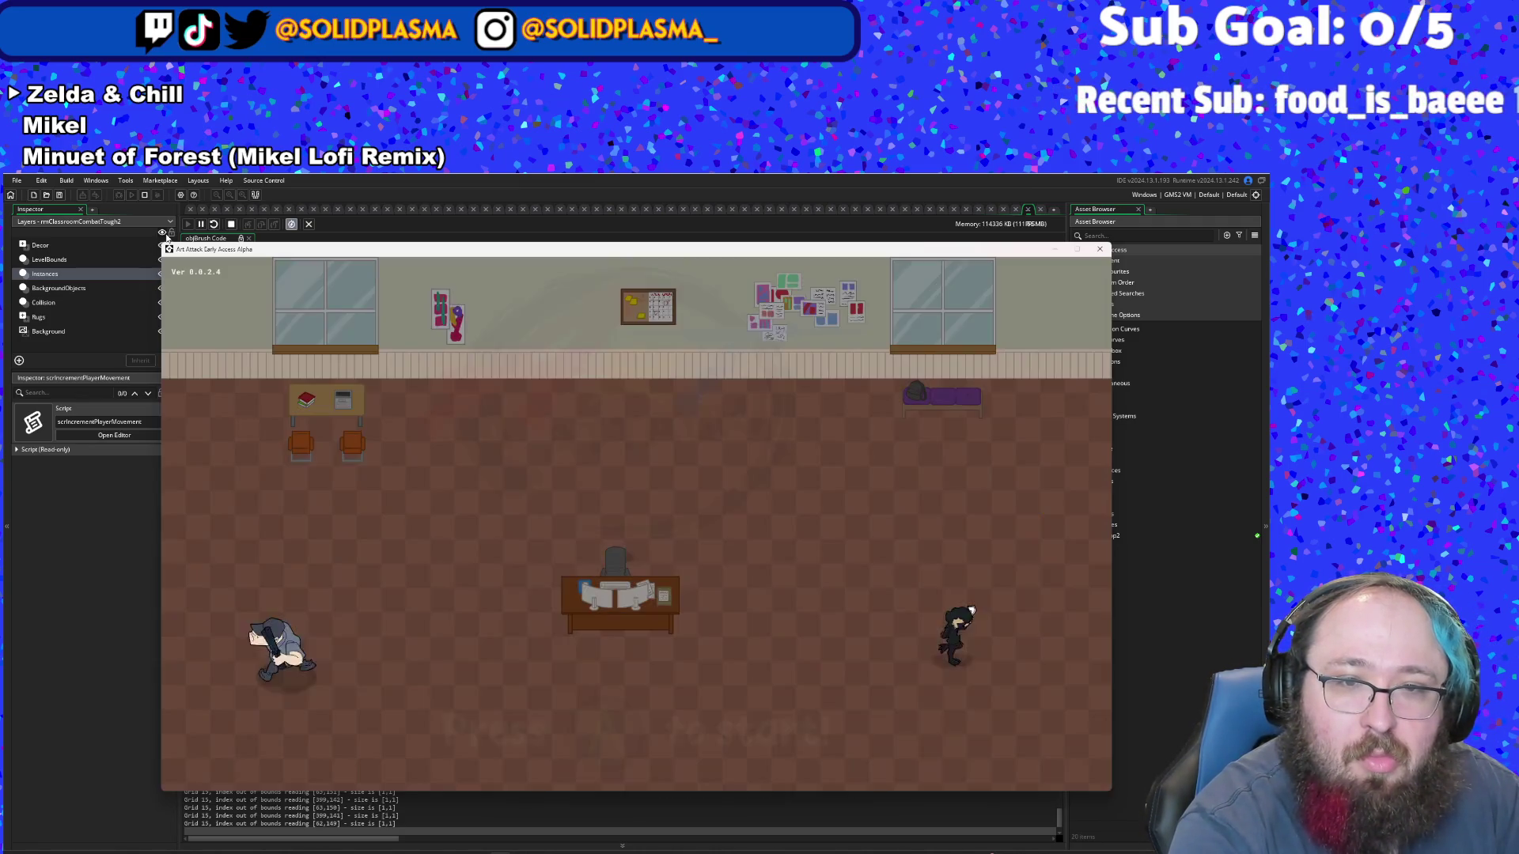
key(Return)
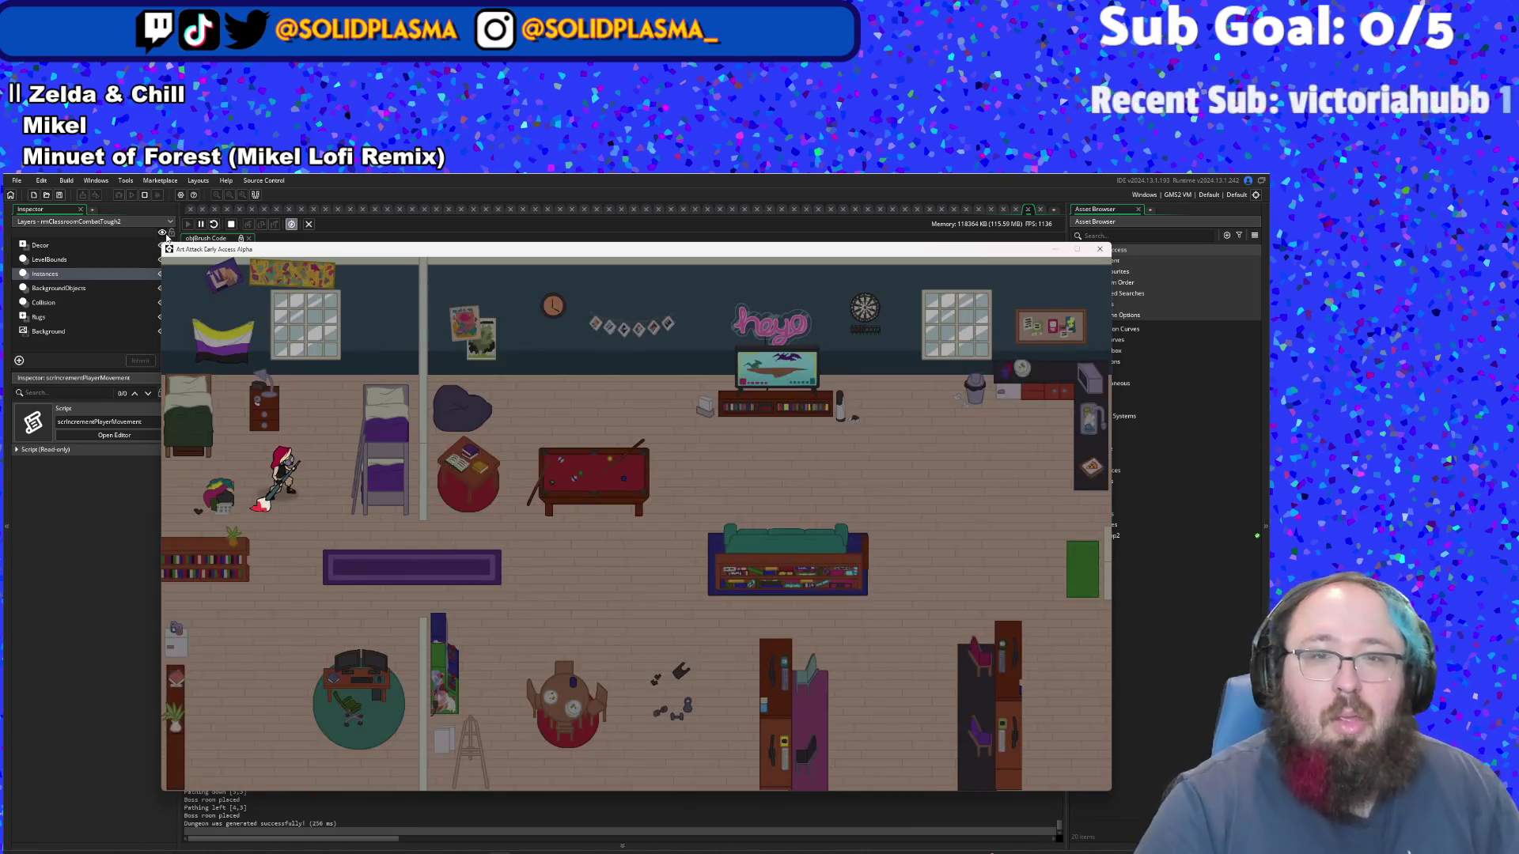
key(d)
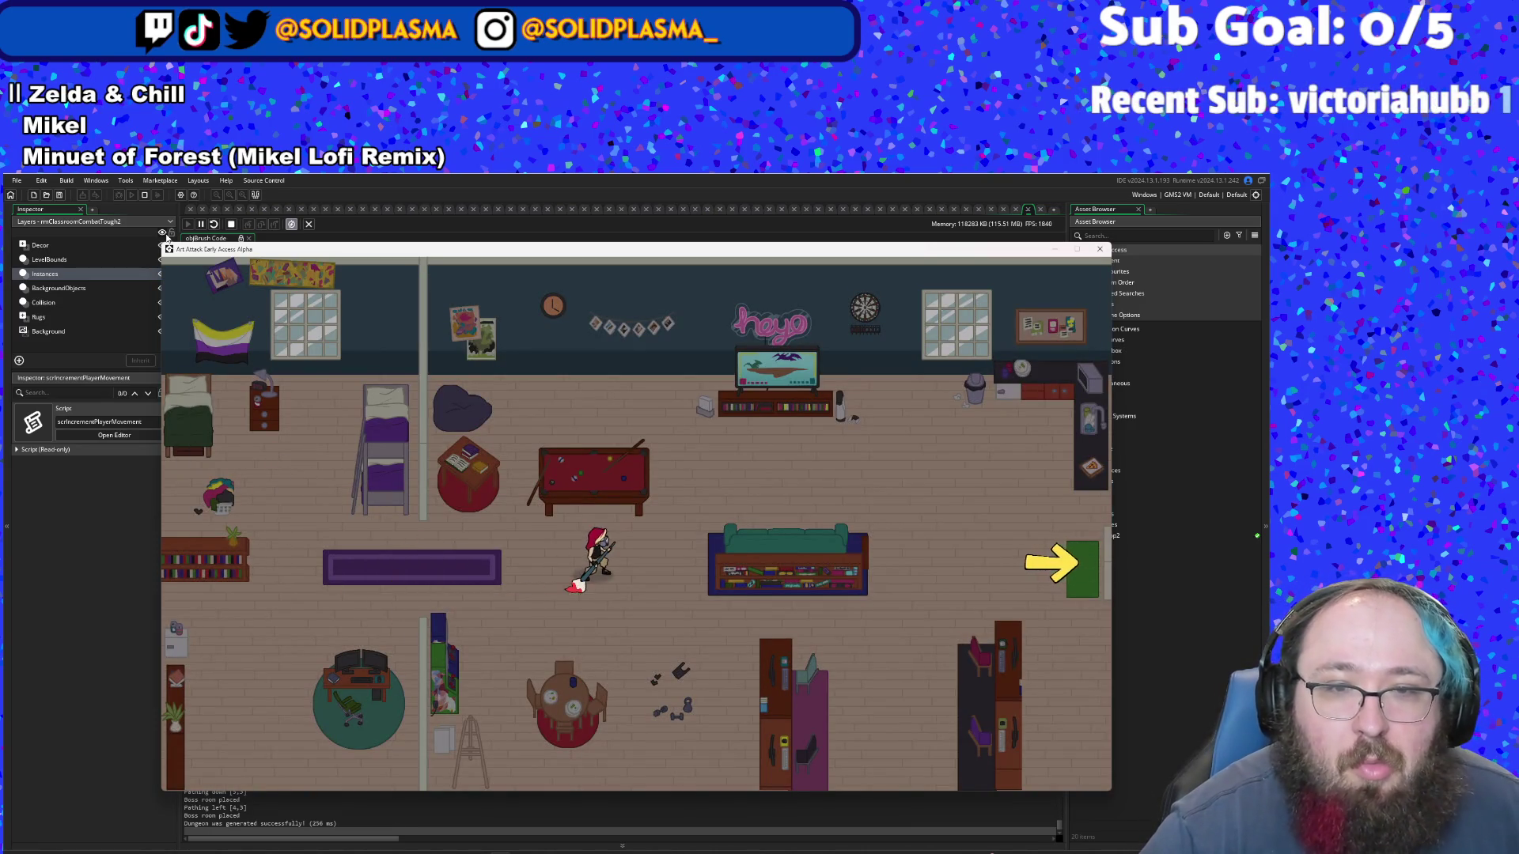
key(d)
key(a)
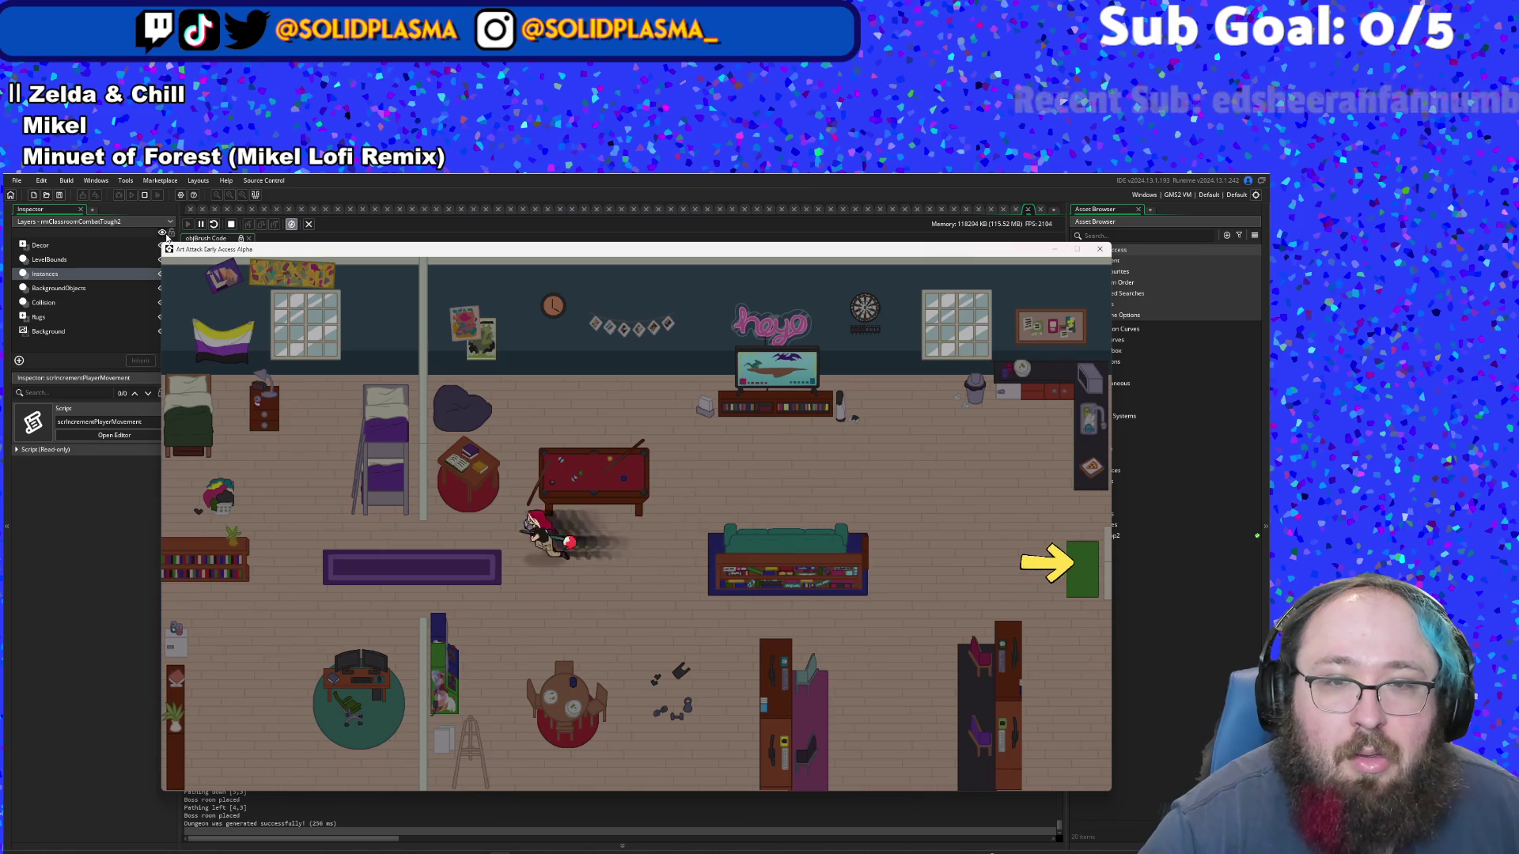
key(s)
key(d)
key(d)
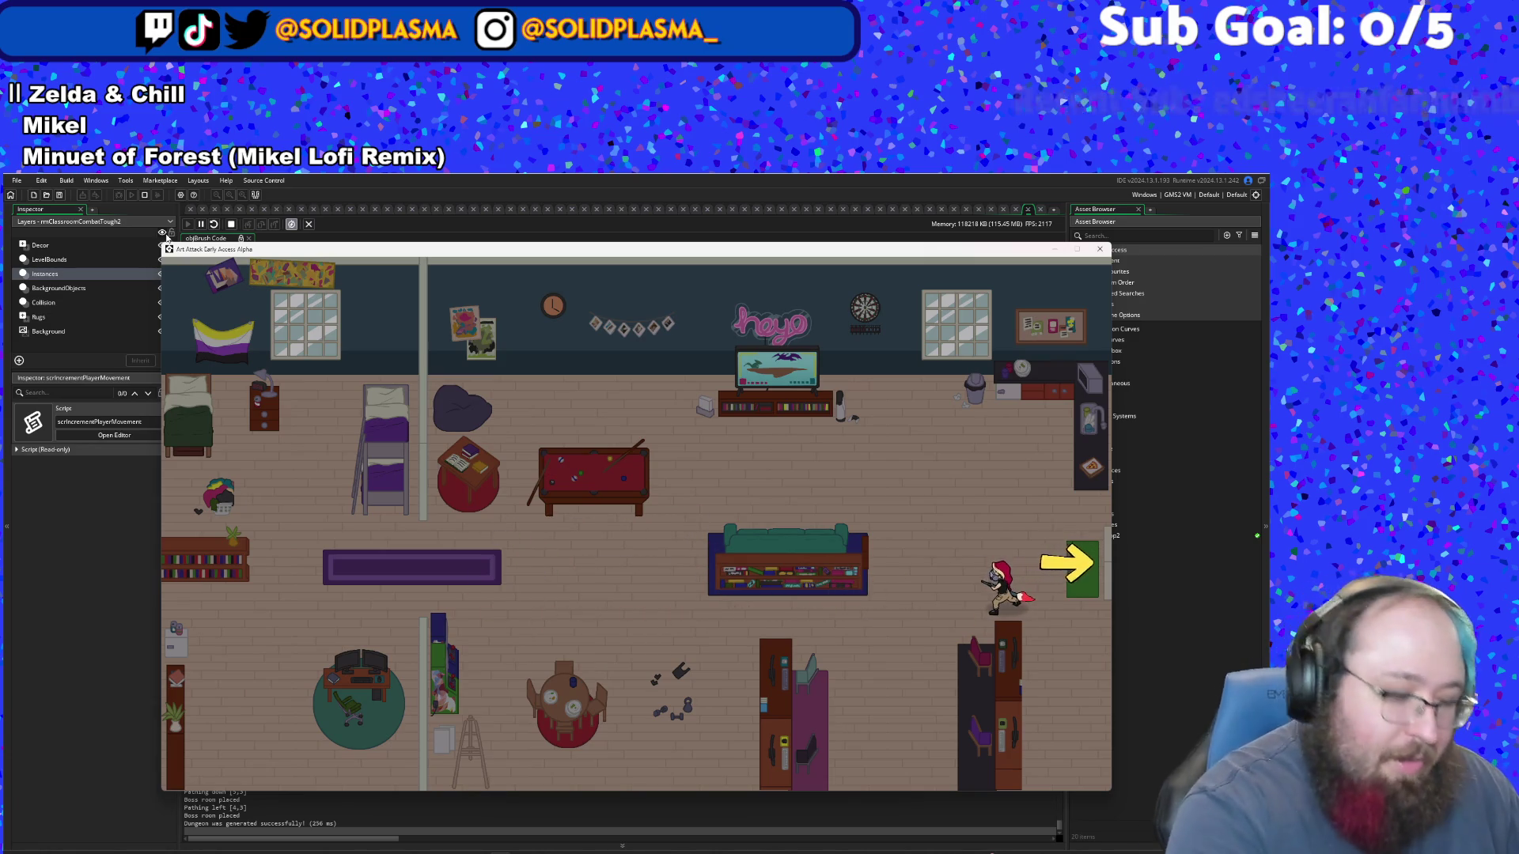
key(a)
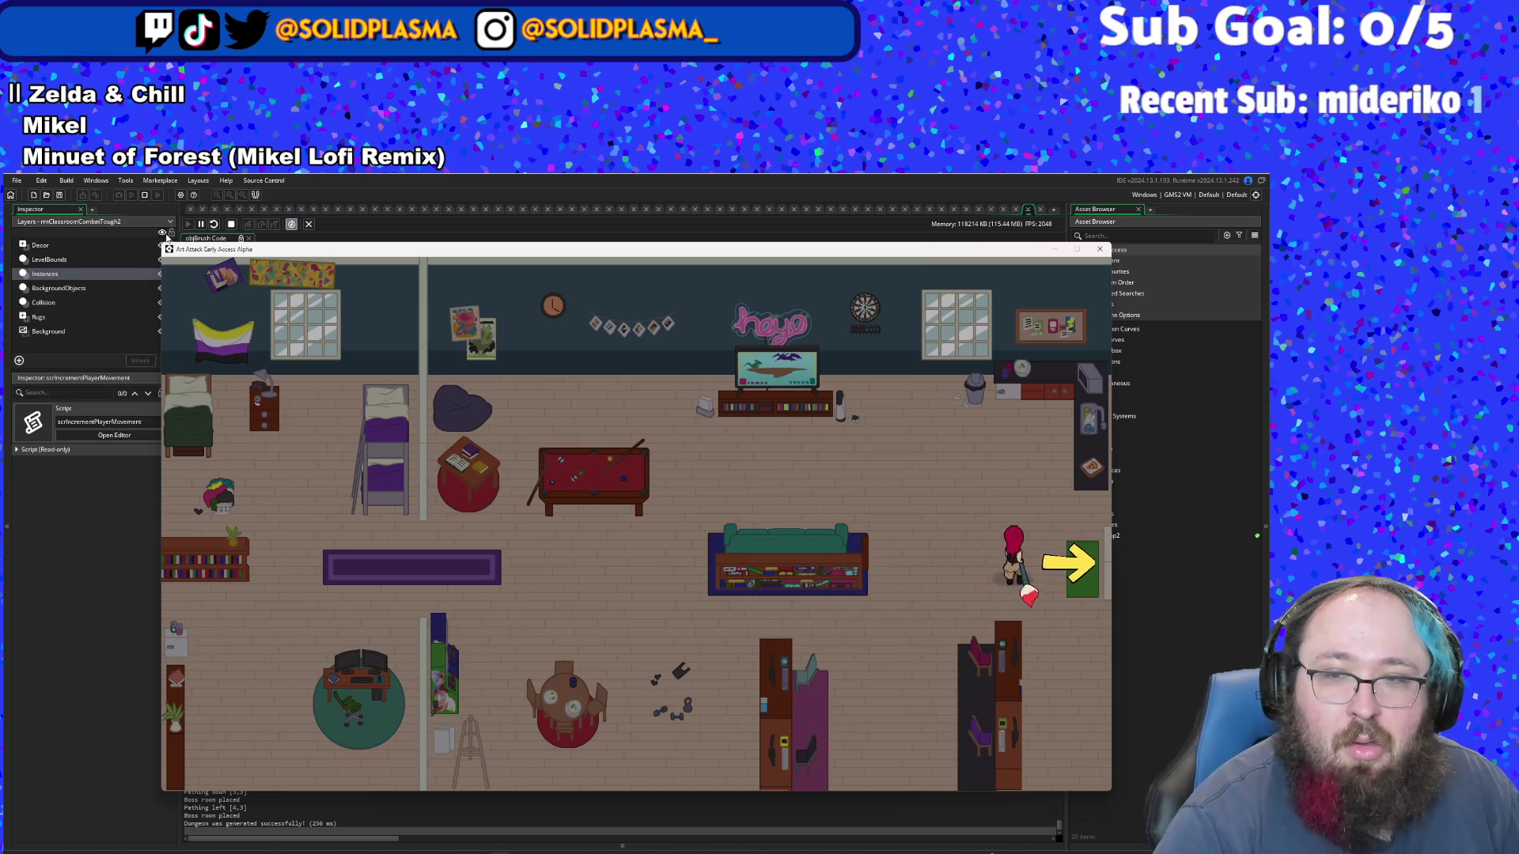
key(s)
key(d)
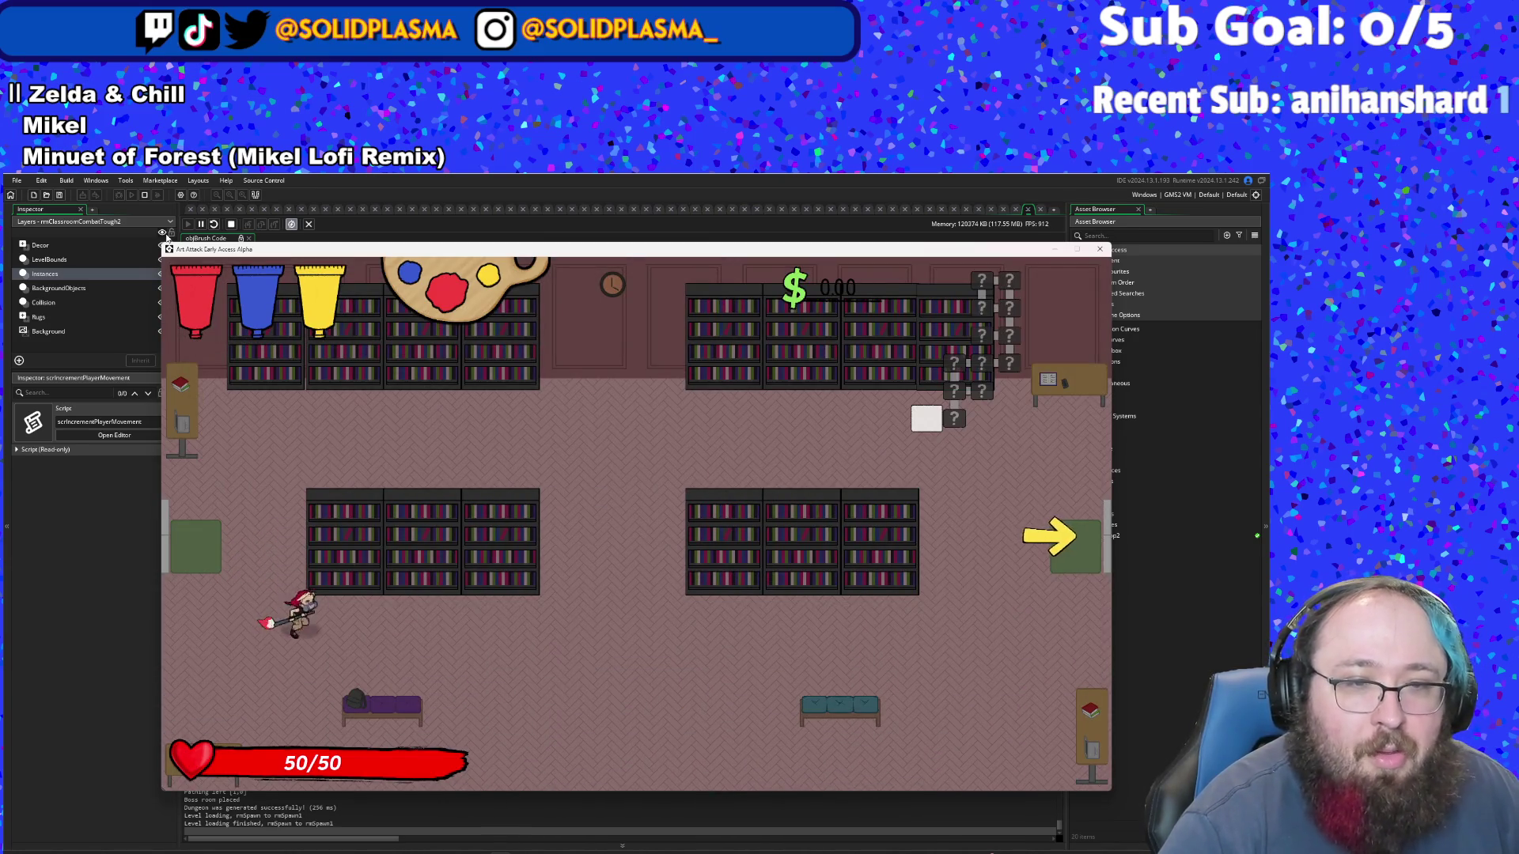
key(d)
key(a)
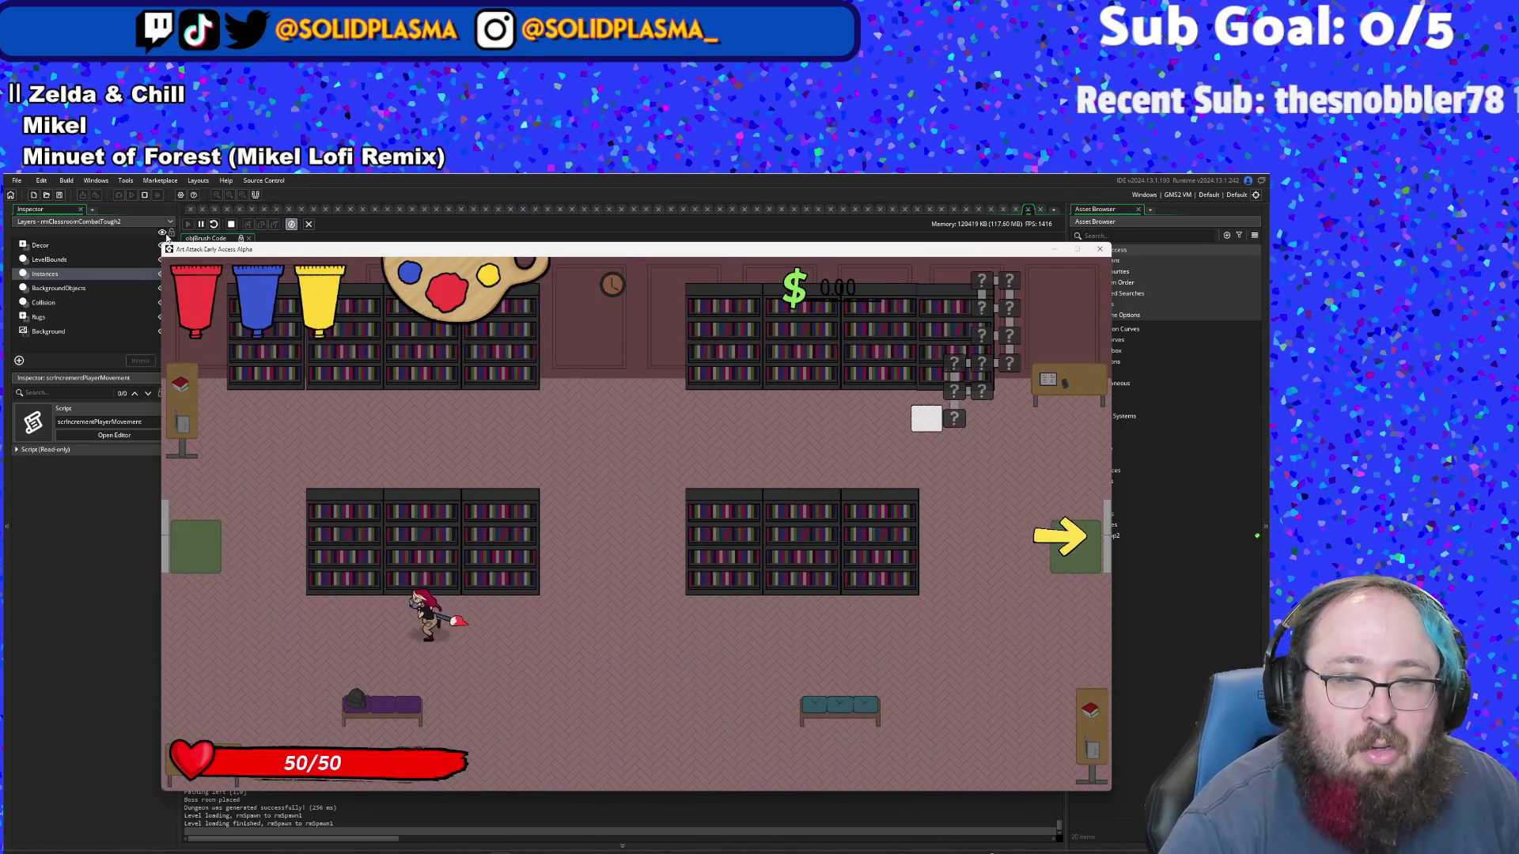
key(a)
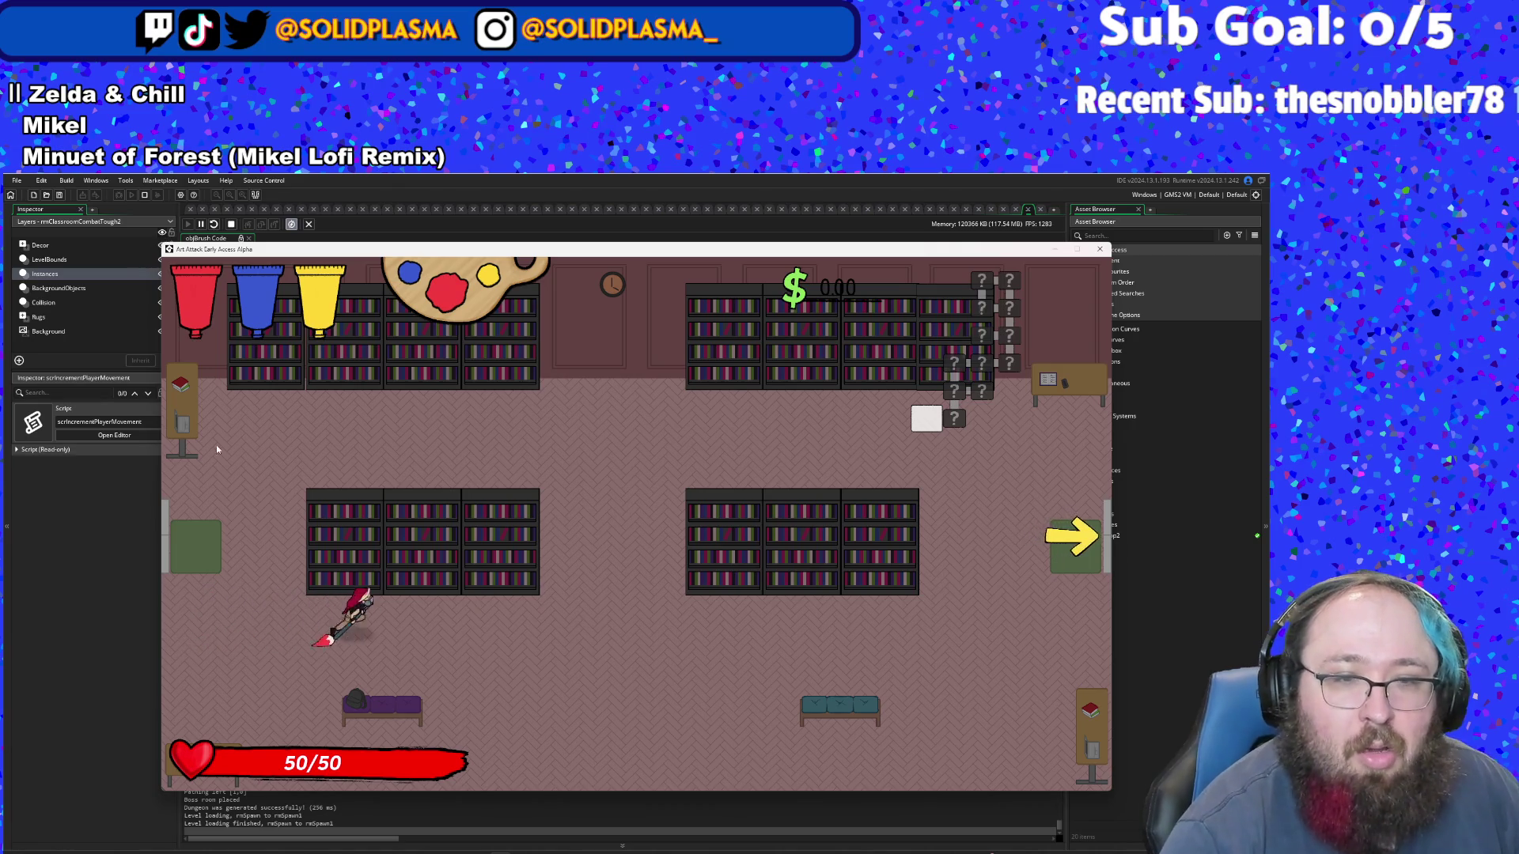
- Fire a red paint shot, swing the paintbrush, and dash left and right
key(Down)
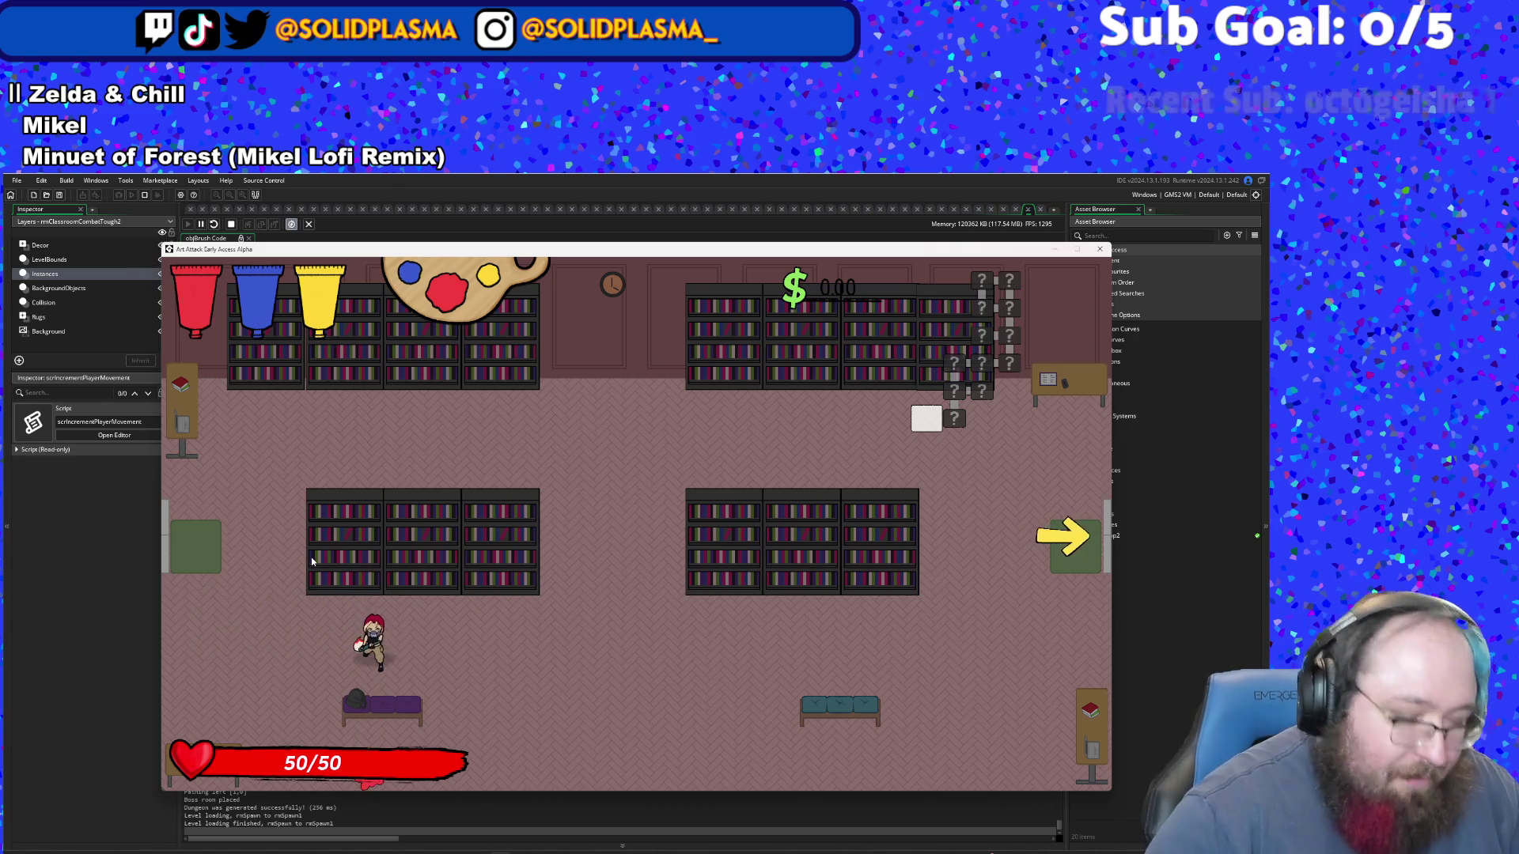
key(Right)
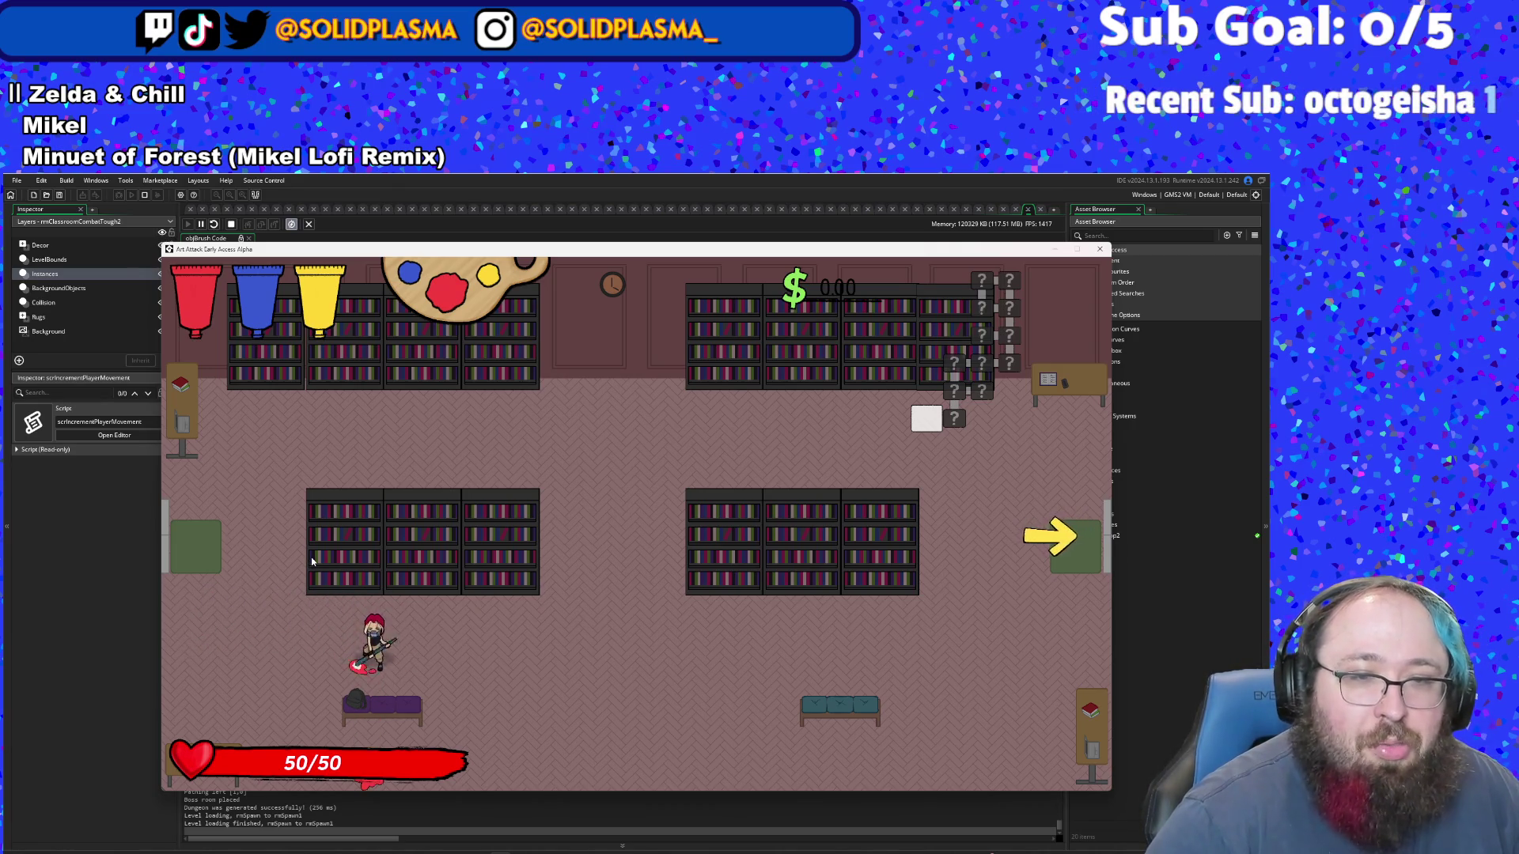
key(Left)
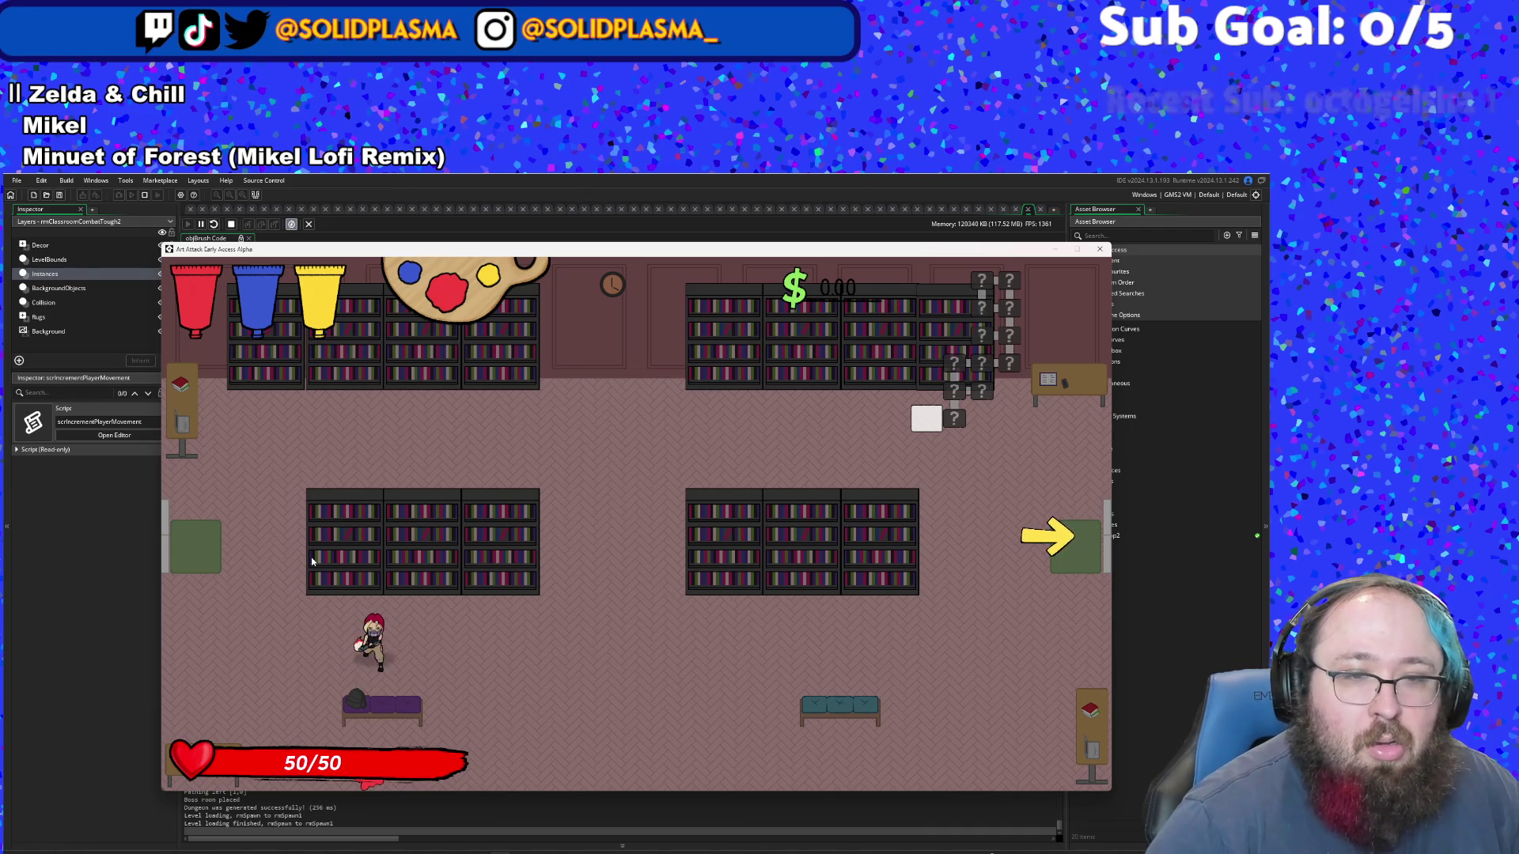
key(d)
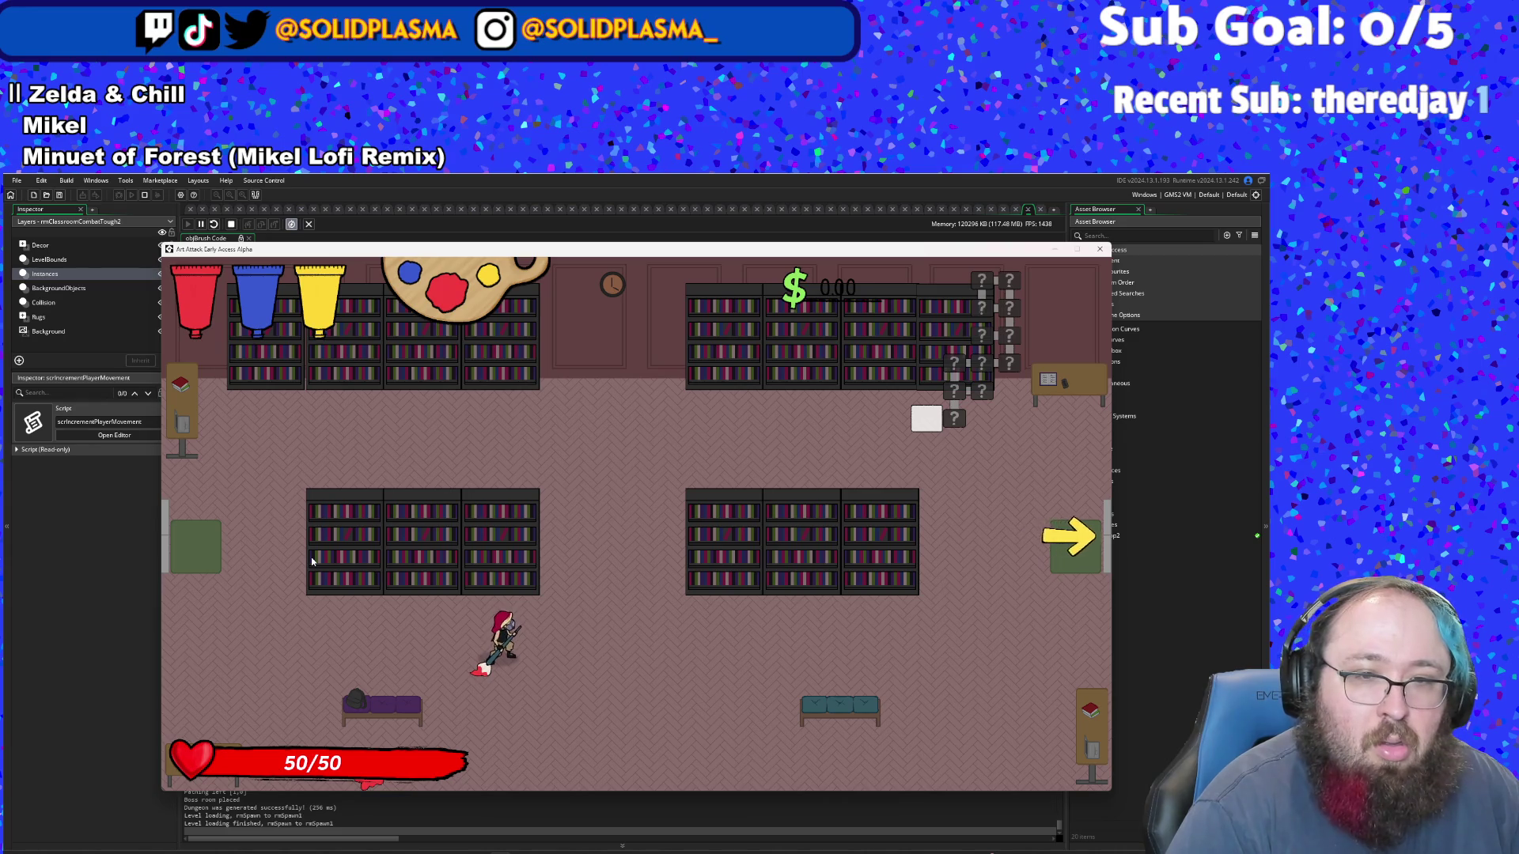
key(a)
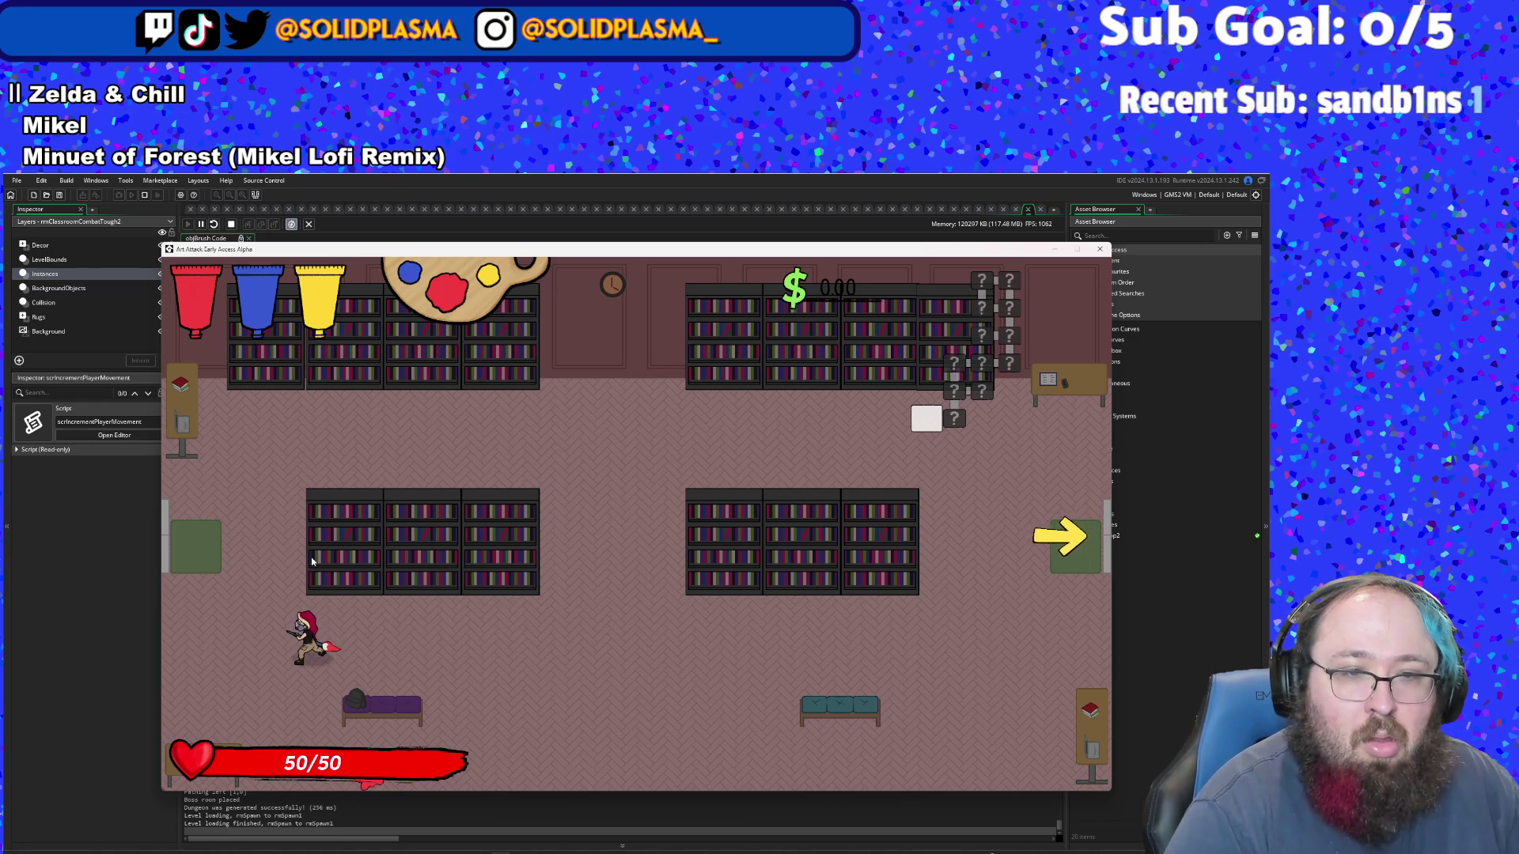
key(a)
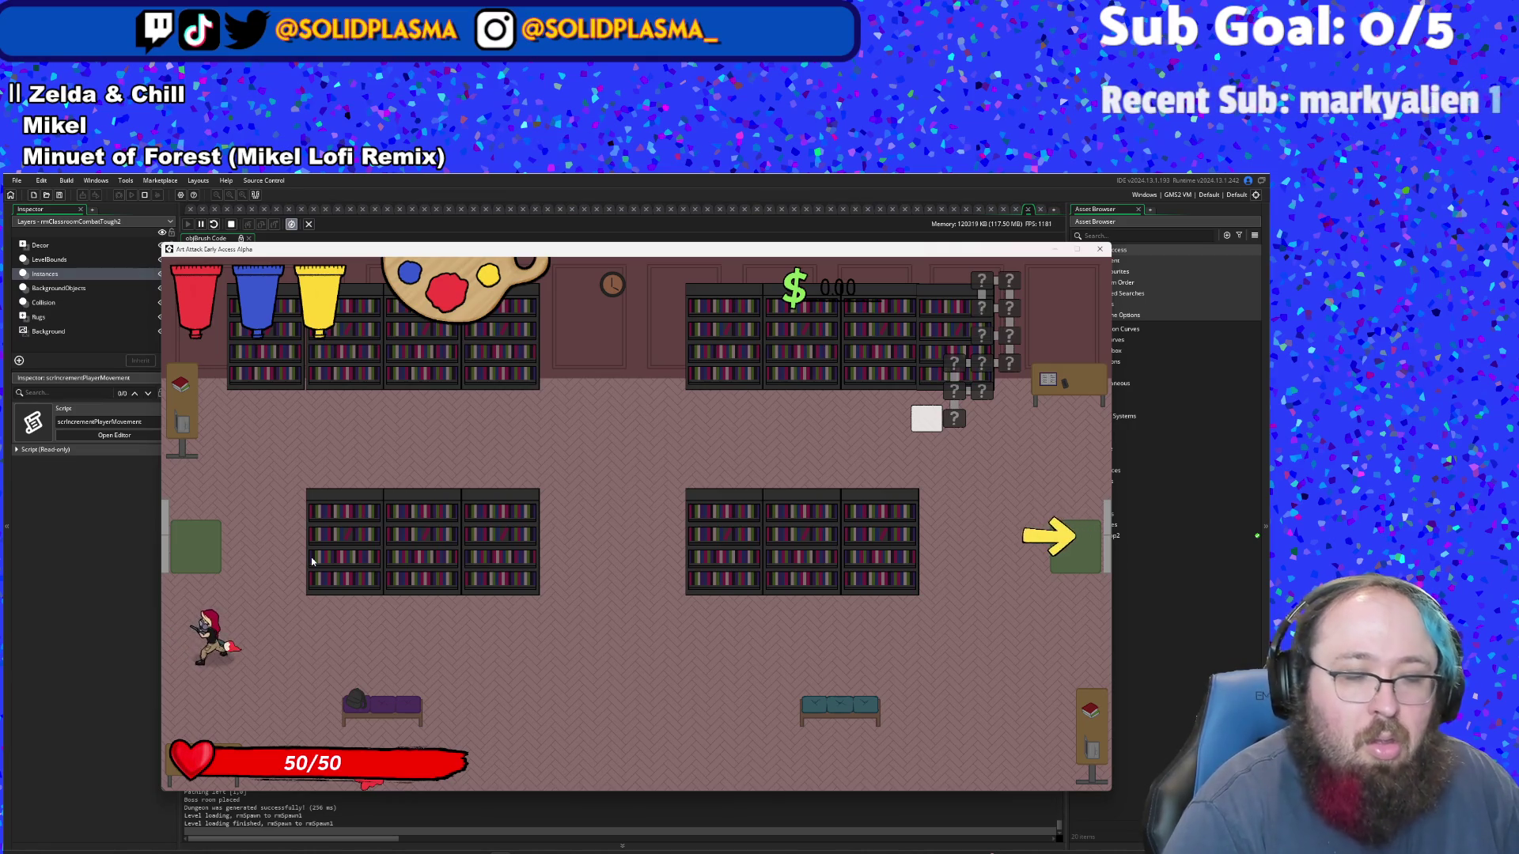
key(d)
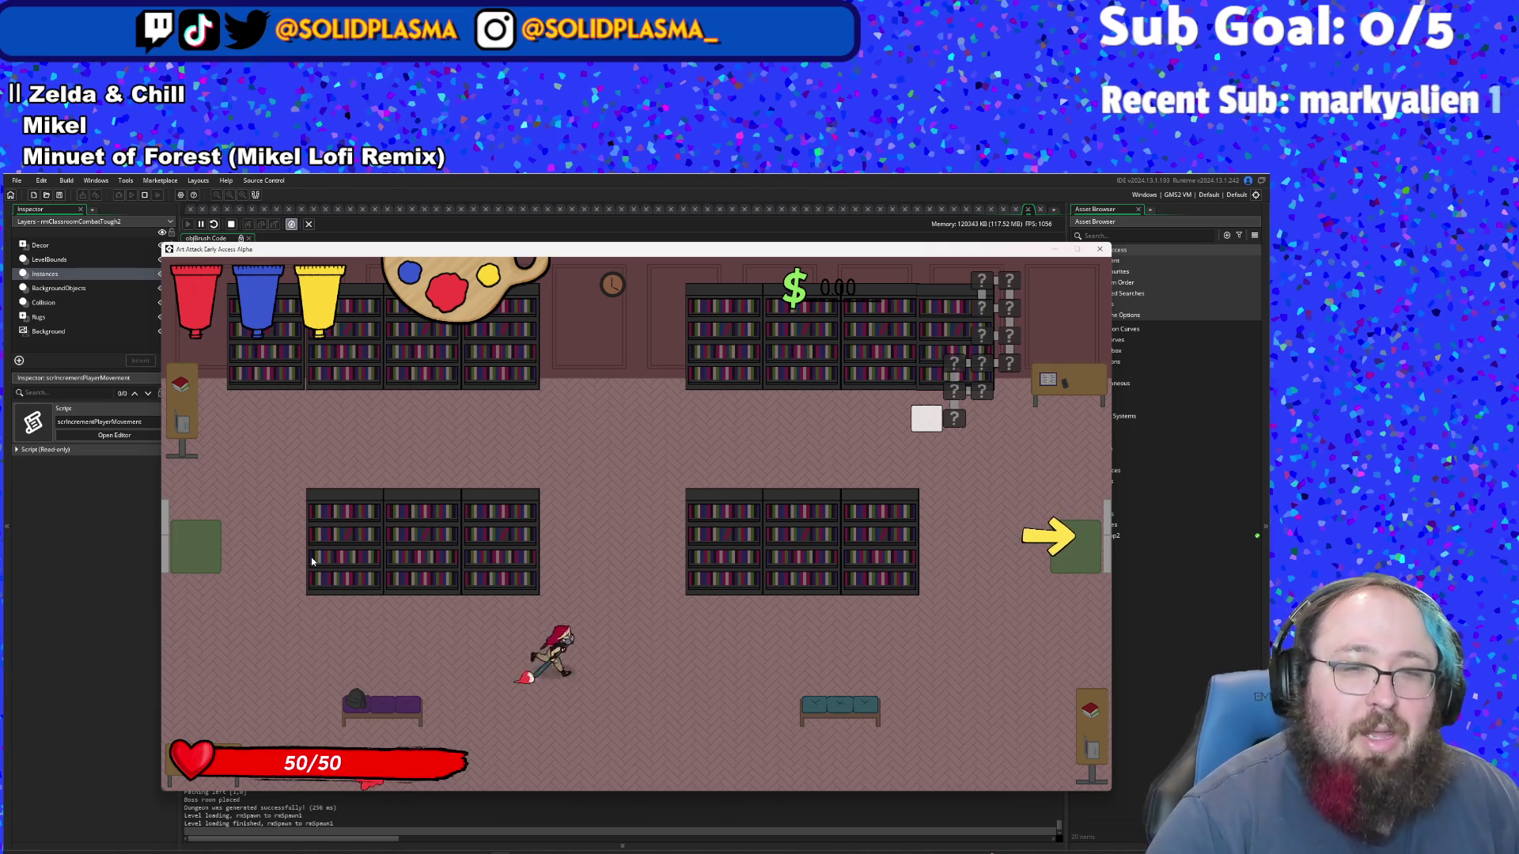
key(a)
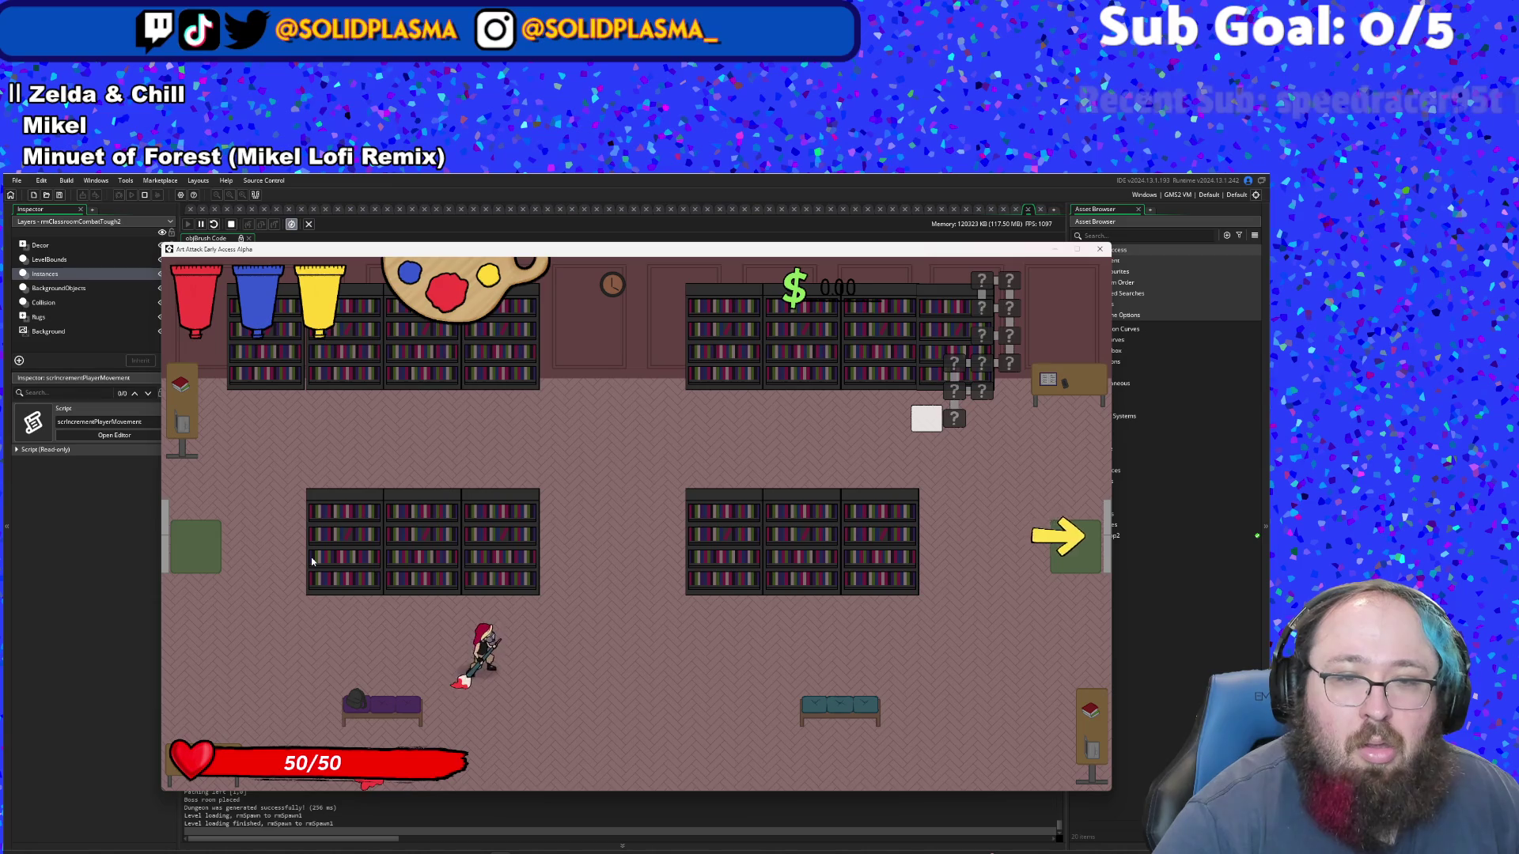
key(d)
key(d)
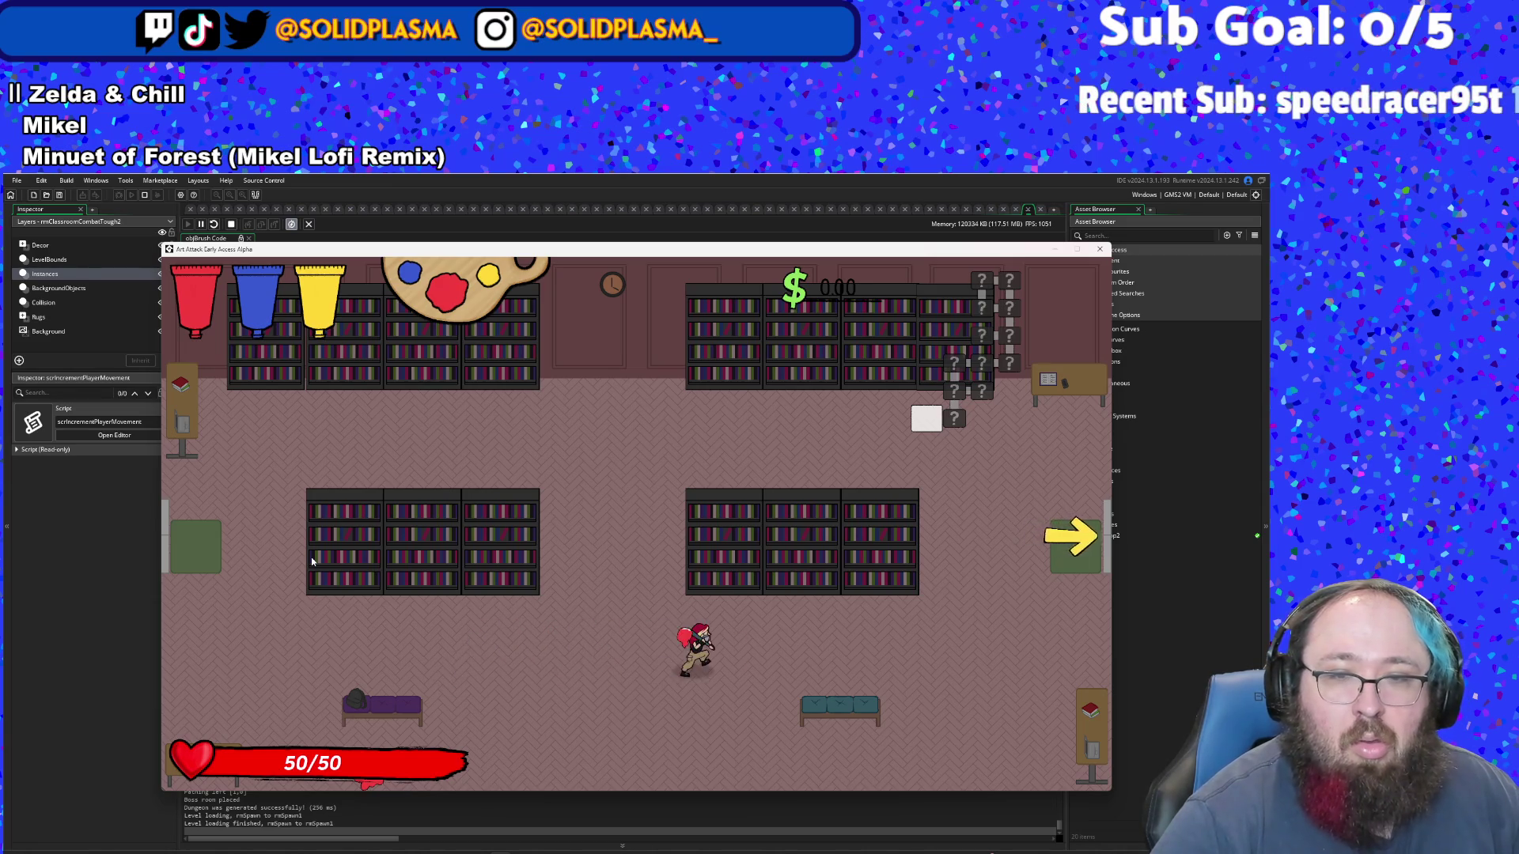
key(a)
key(a)
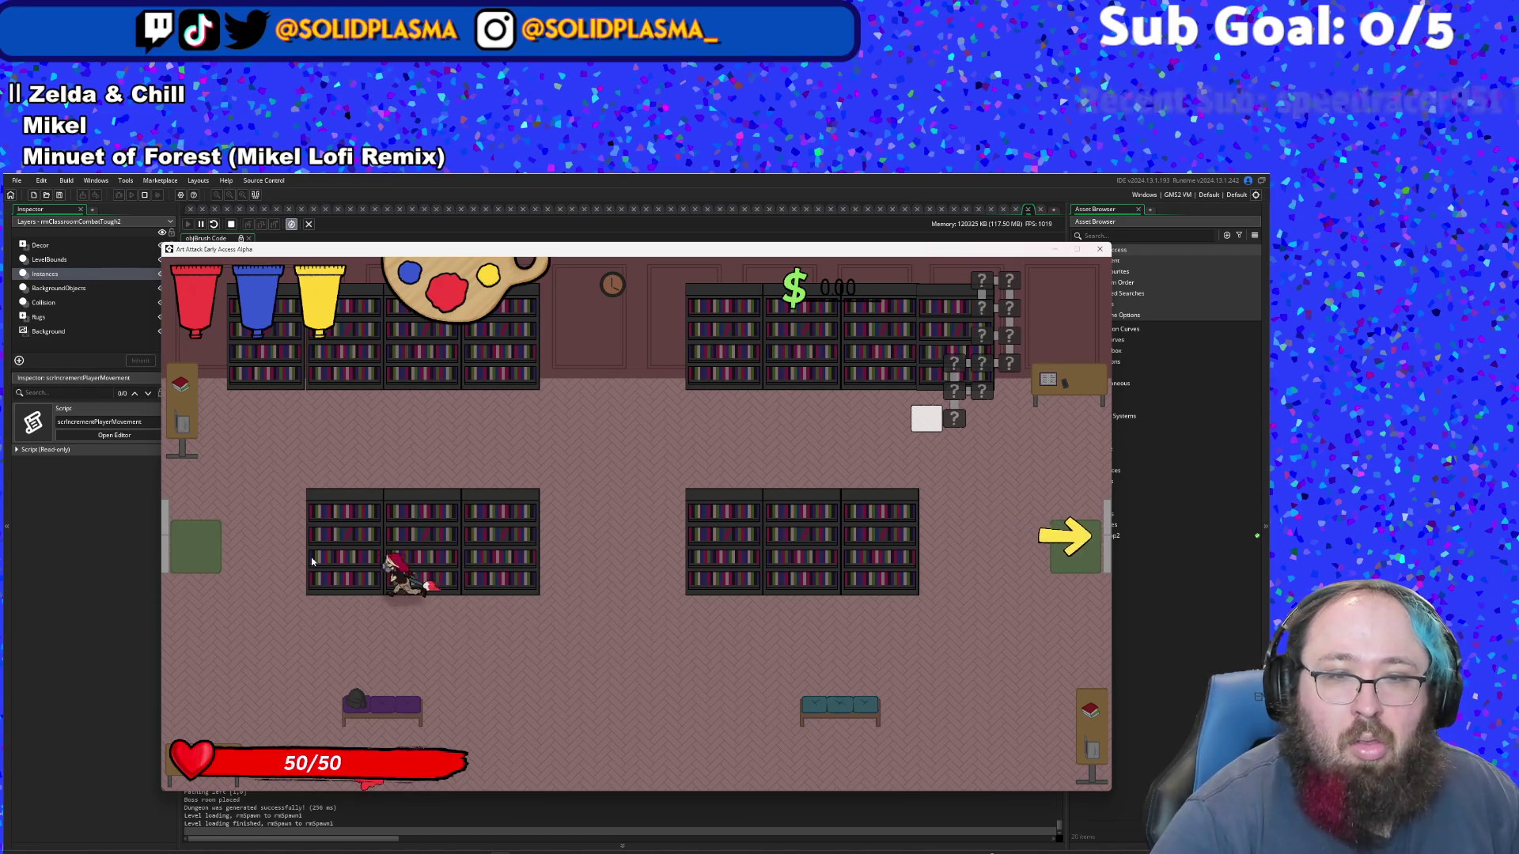
key(d)
key(a)
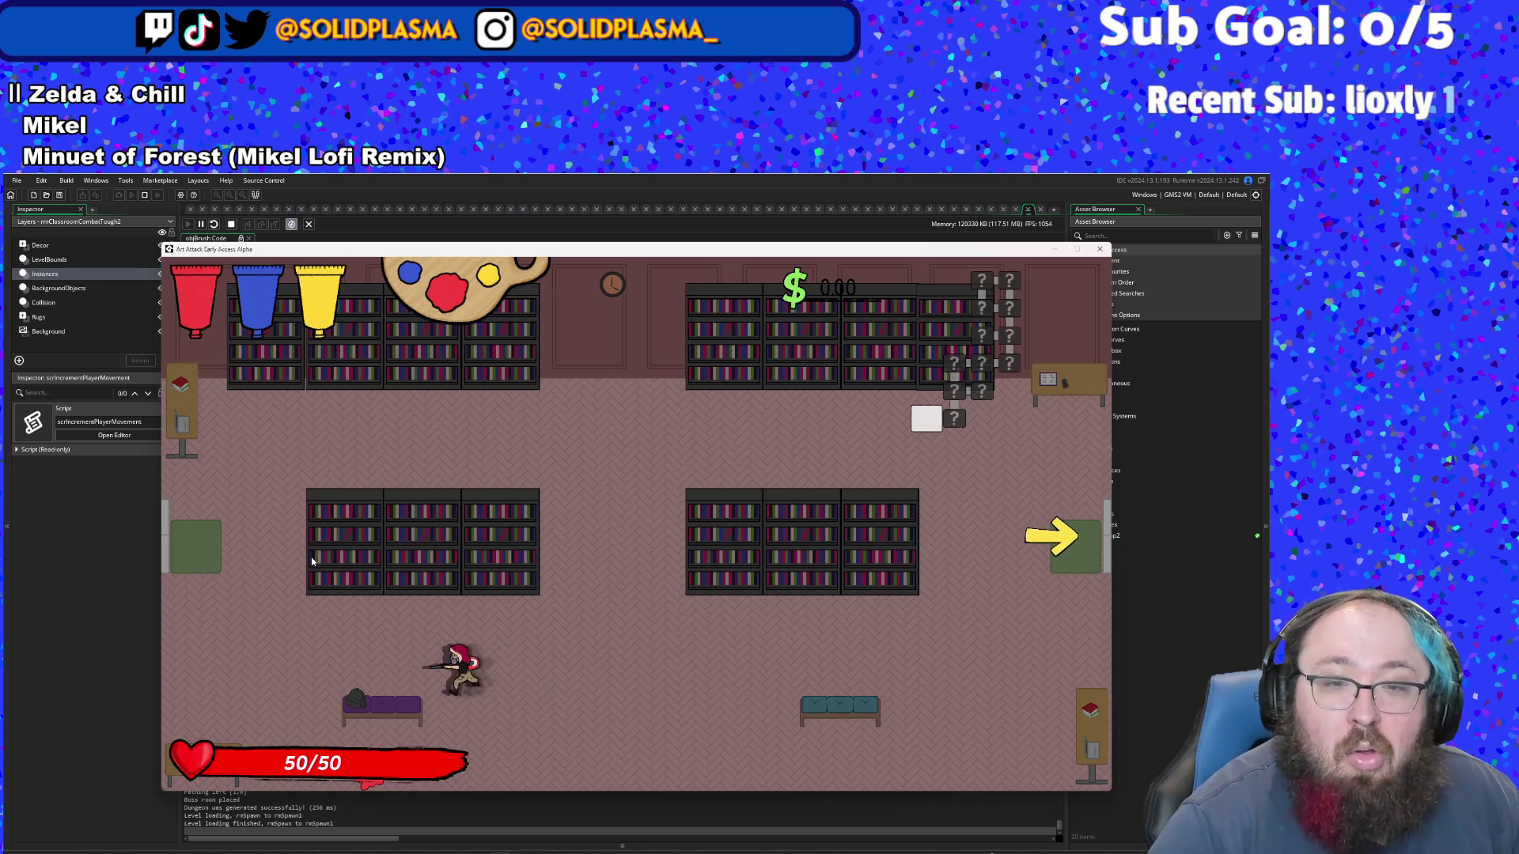
key(d)
key(a)
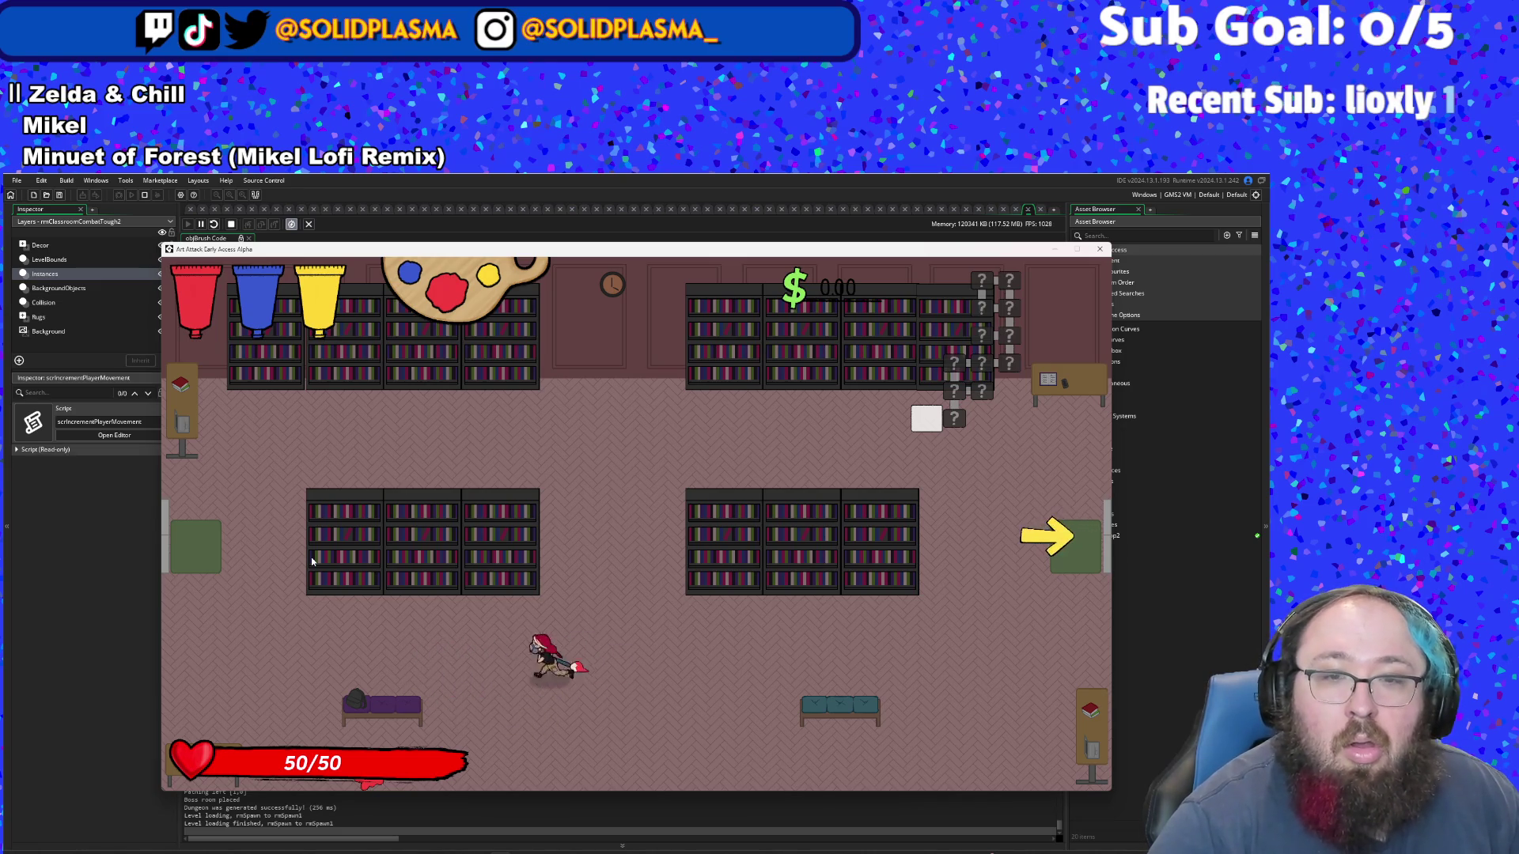
key(d)
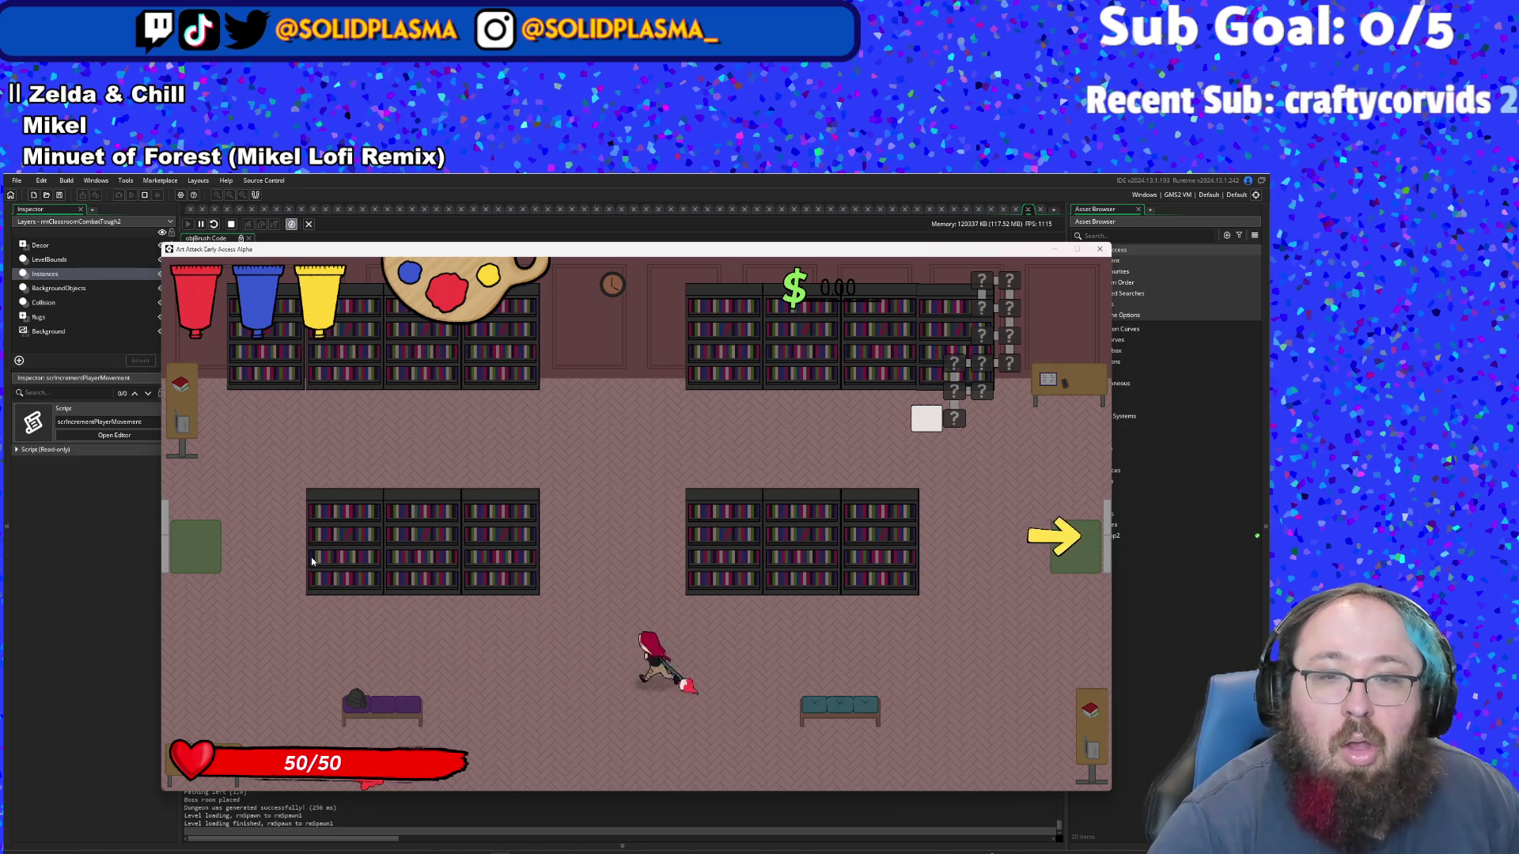
key(a)
key(d)
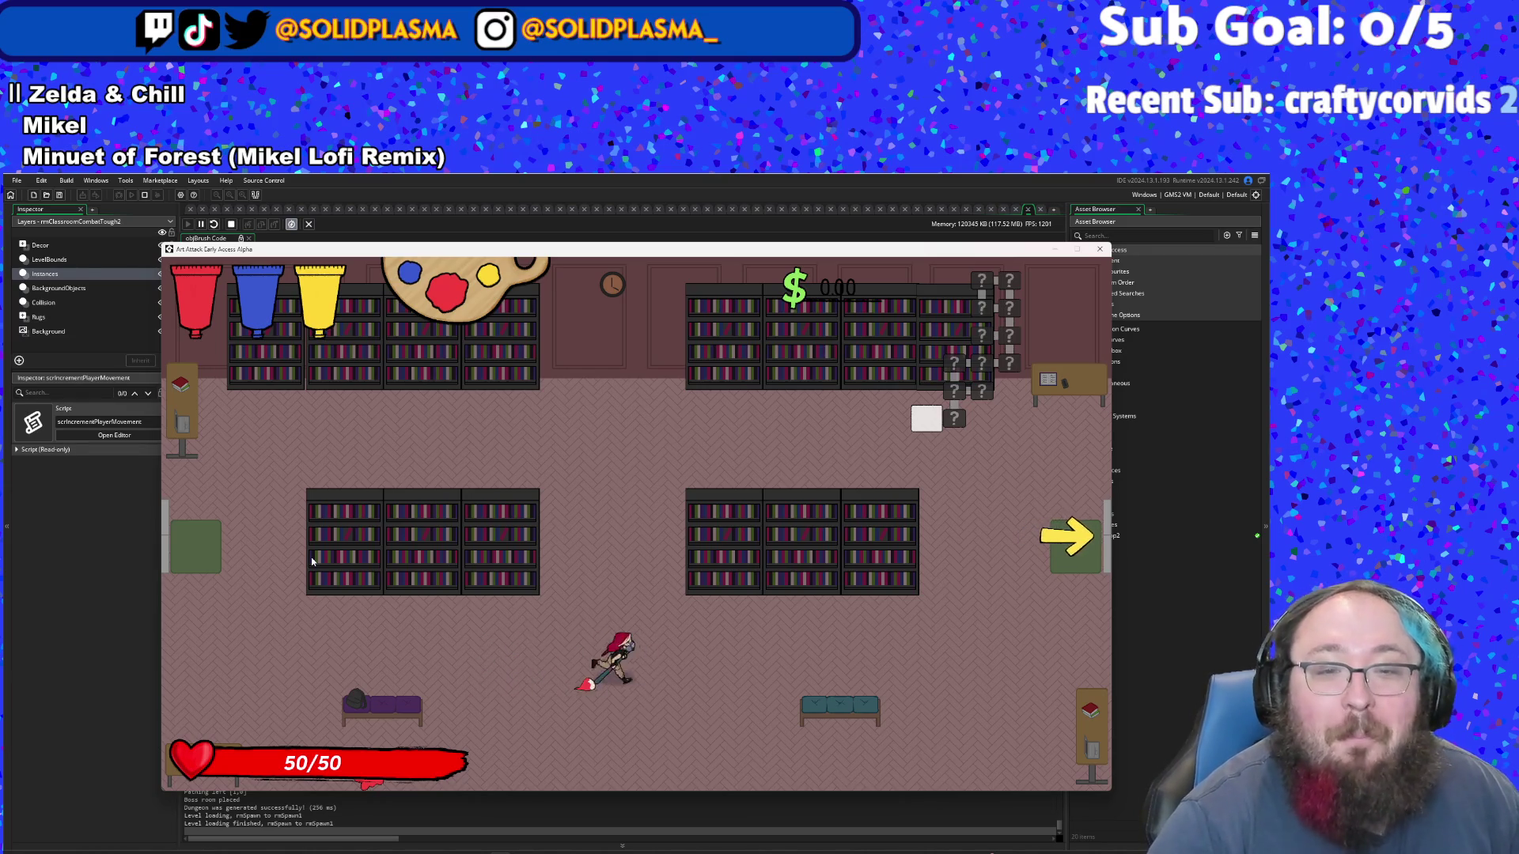
key(a)
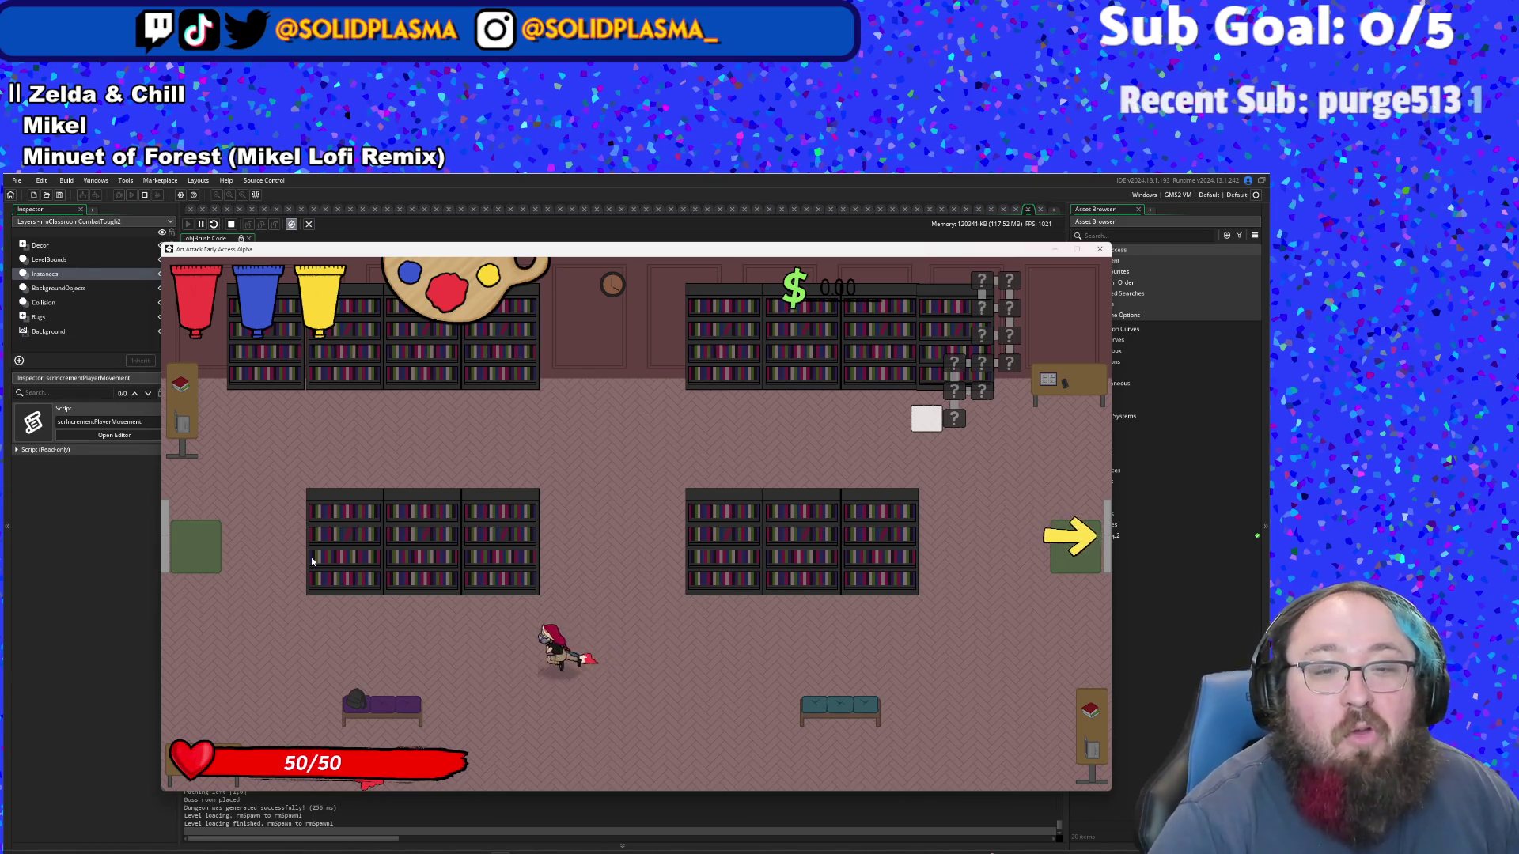
key(d)
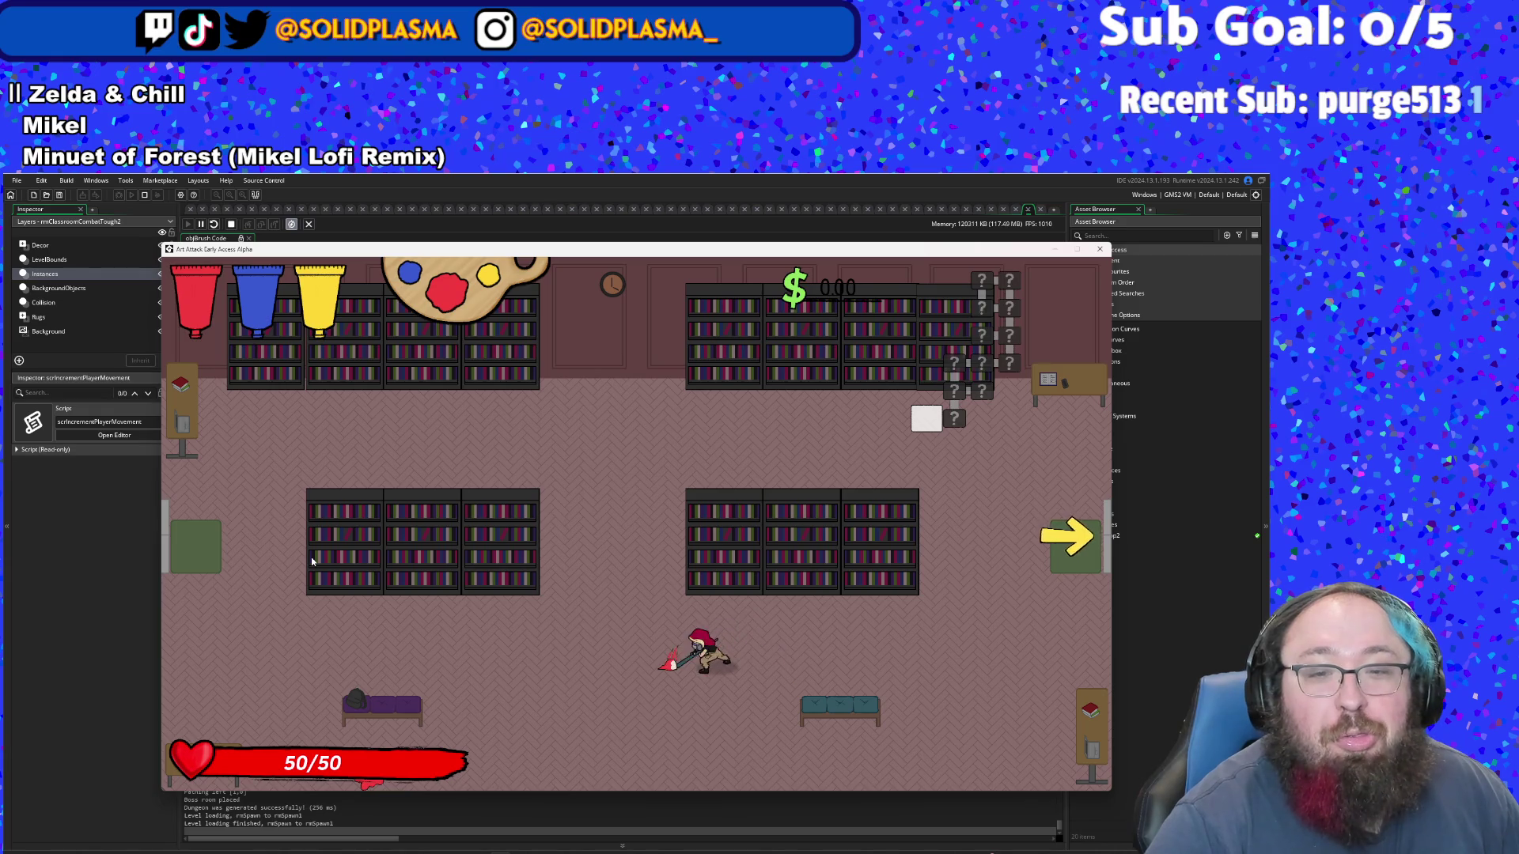
- Move between the bookshelves and bench, swing the brush, then exit through the right arrow
key(a)
key(d)
key(w)
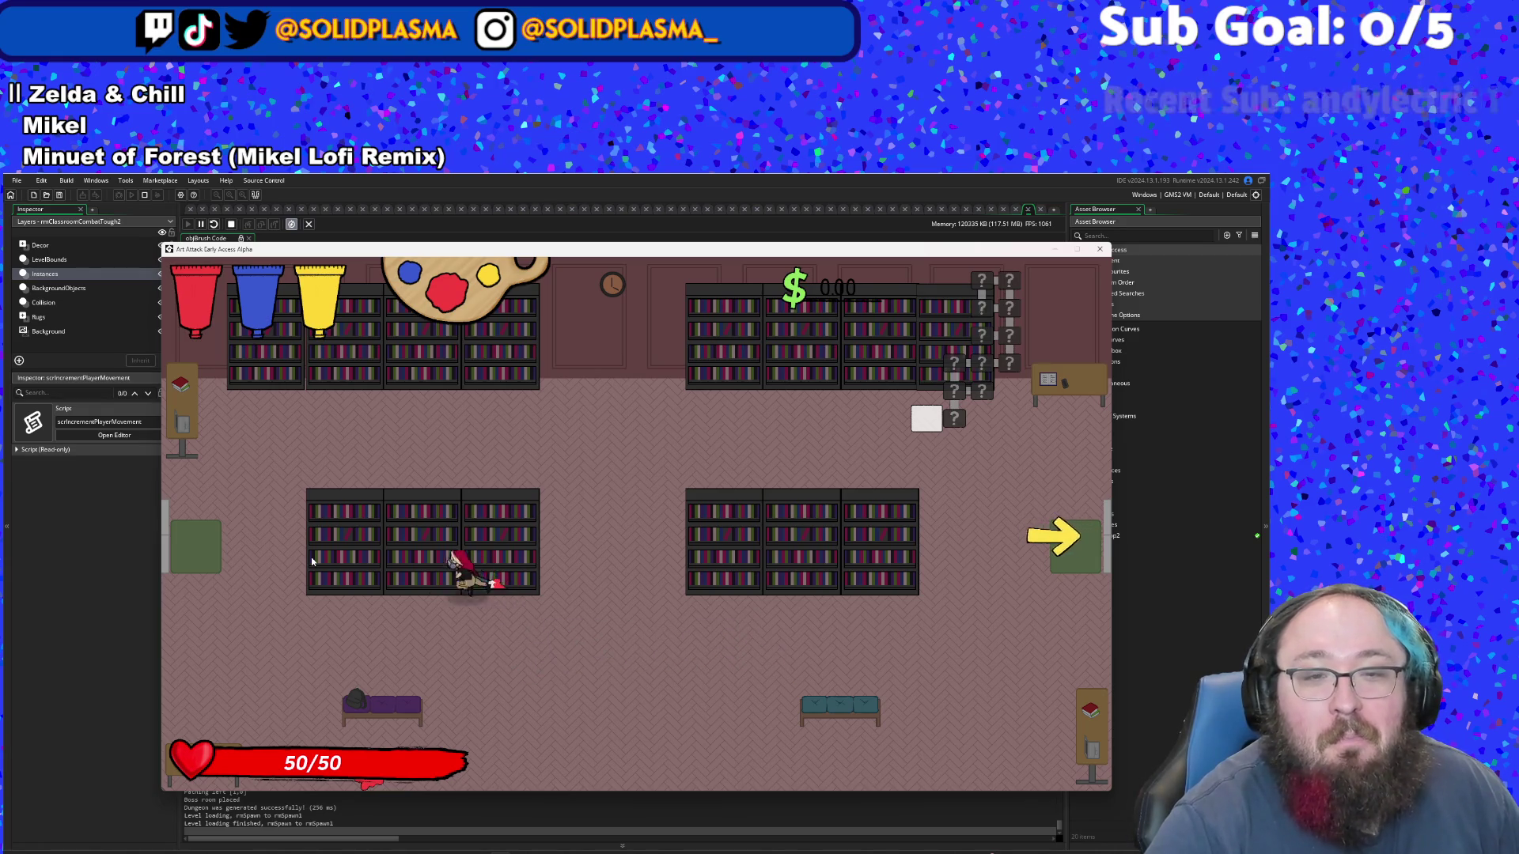
key(a)
key(d)
key(w)
key(s)
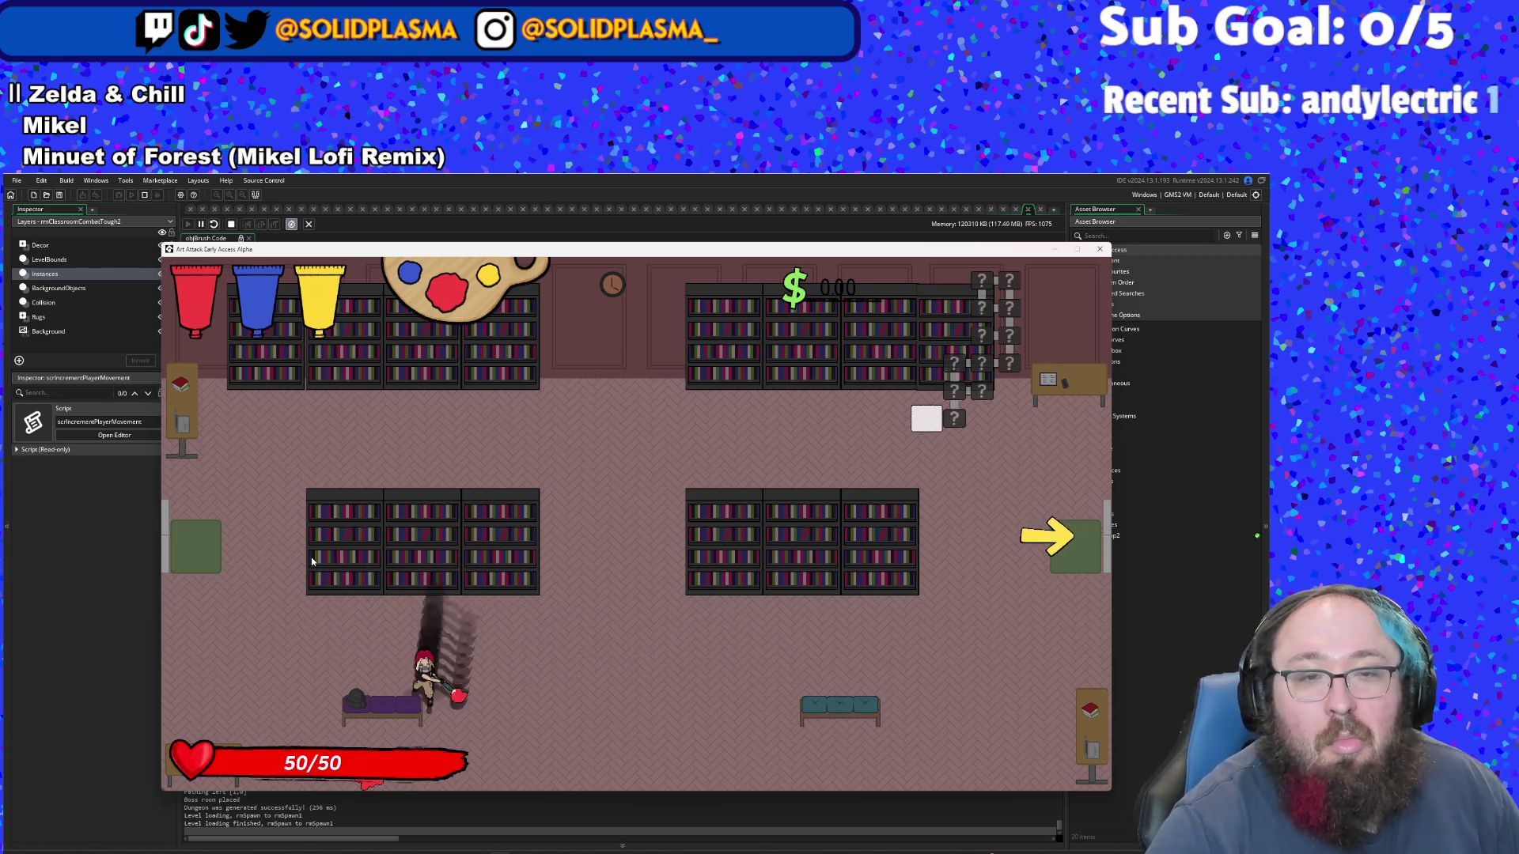
key(d)
key(w)
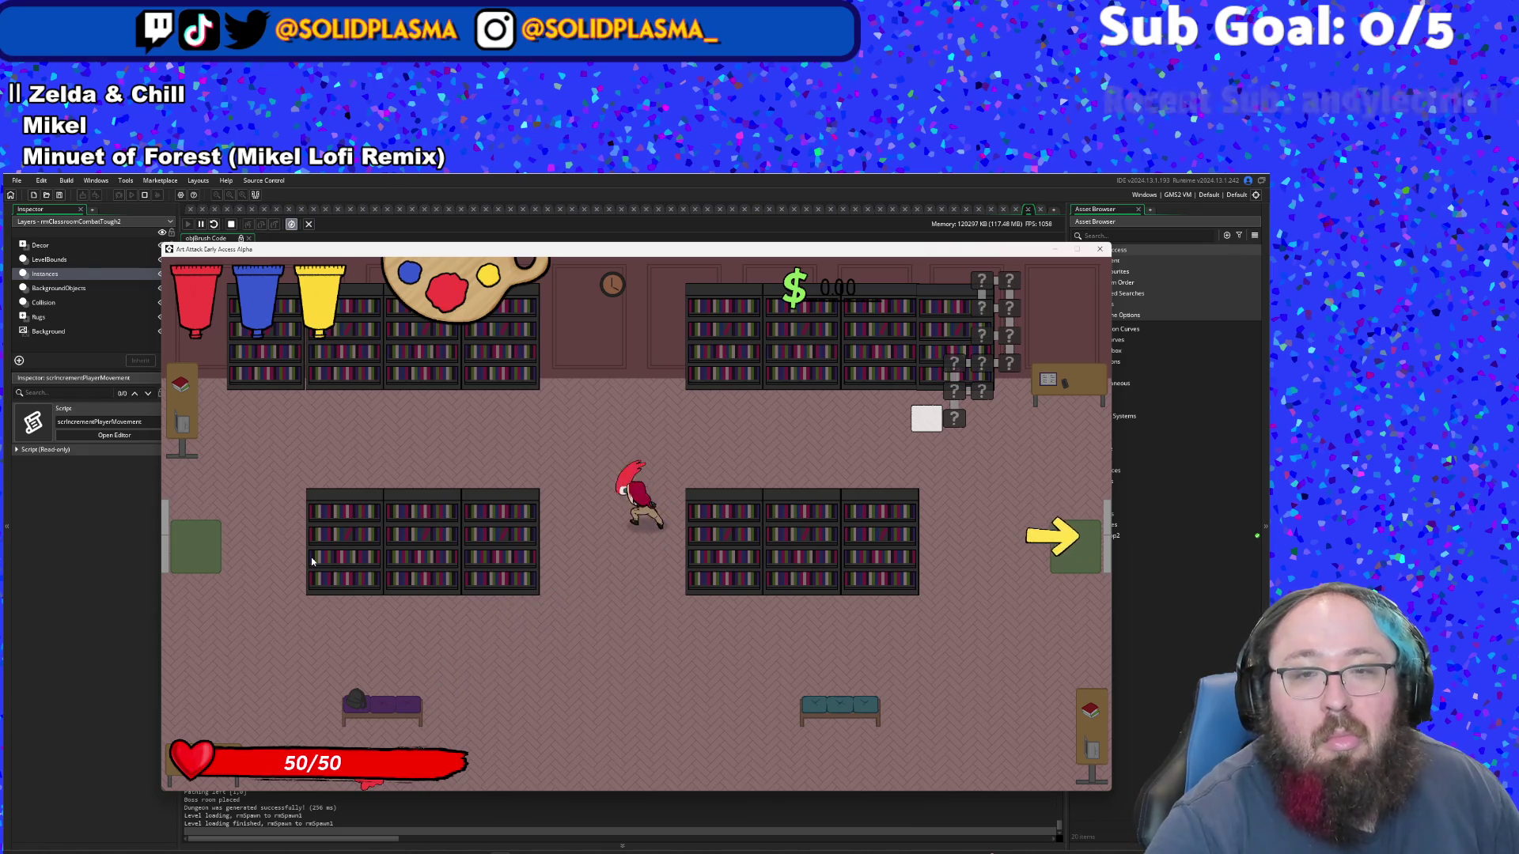
key(a)
key(d)
key(s)
key(a)
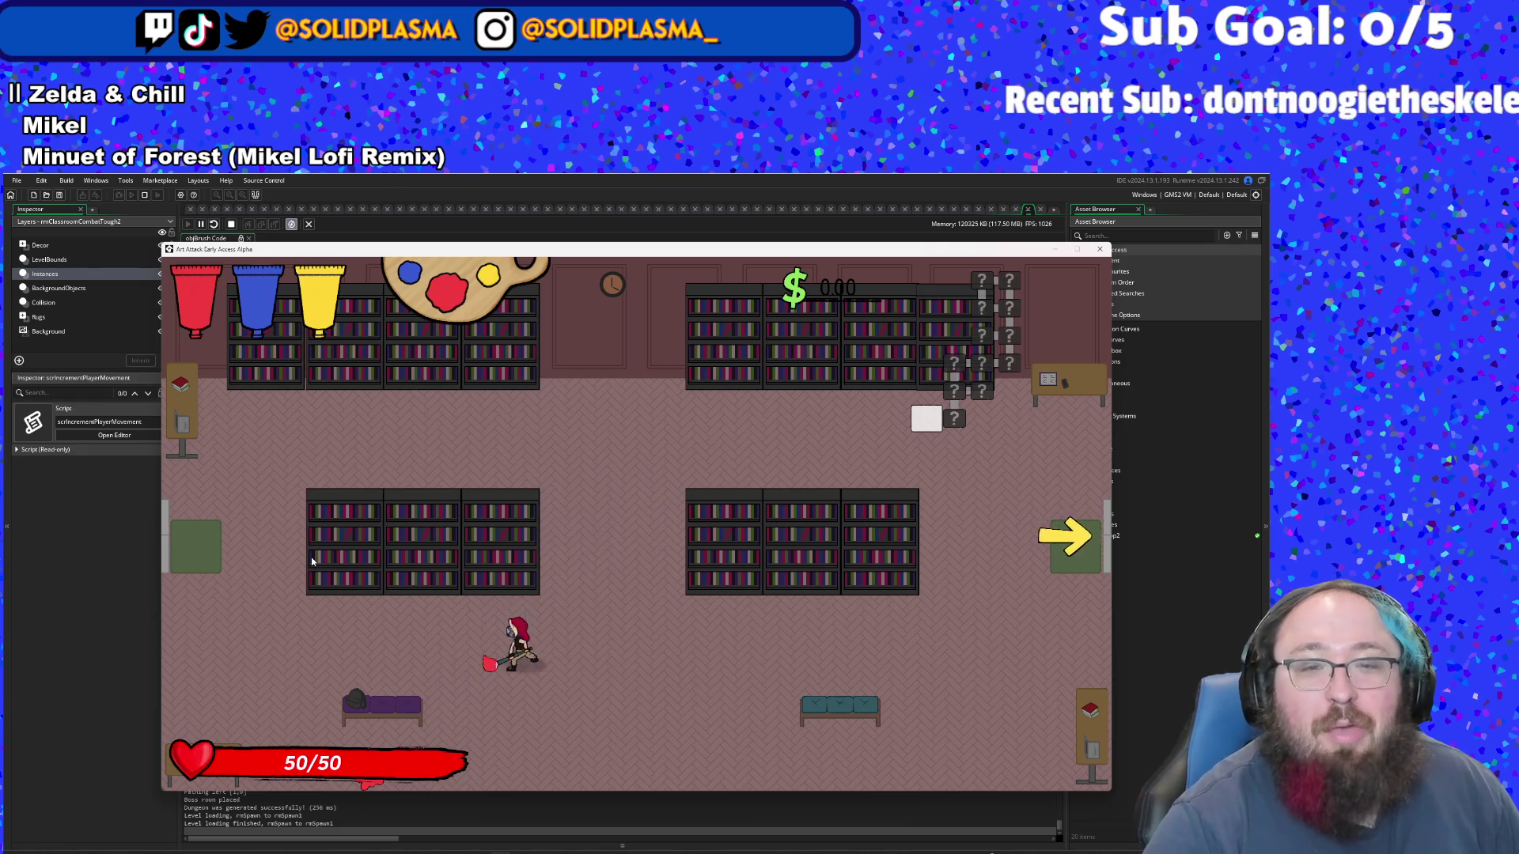
key(a)
key(w)
key(s)
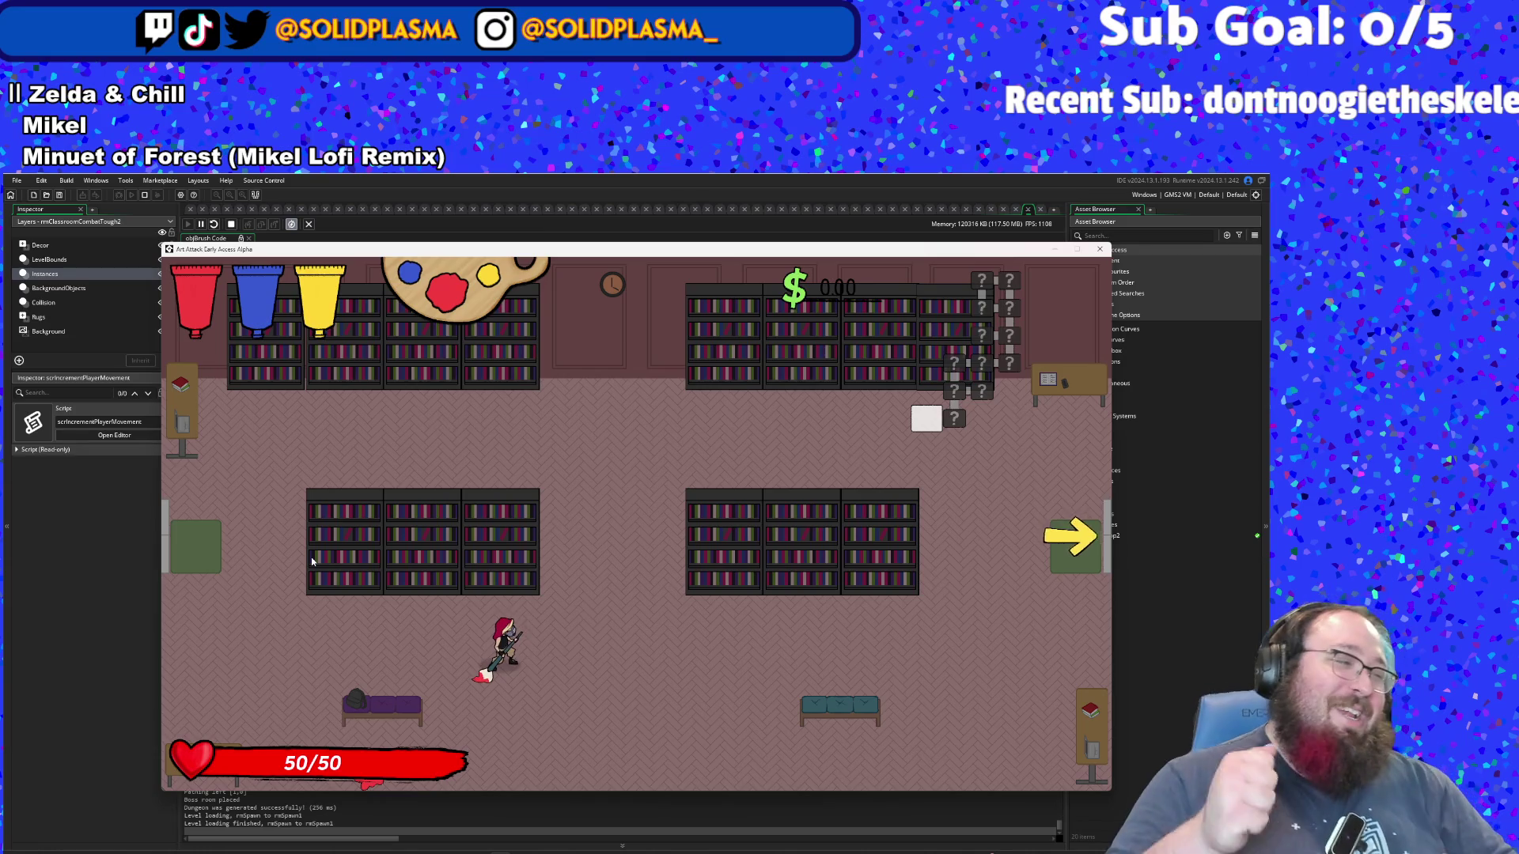
key(d)
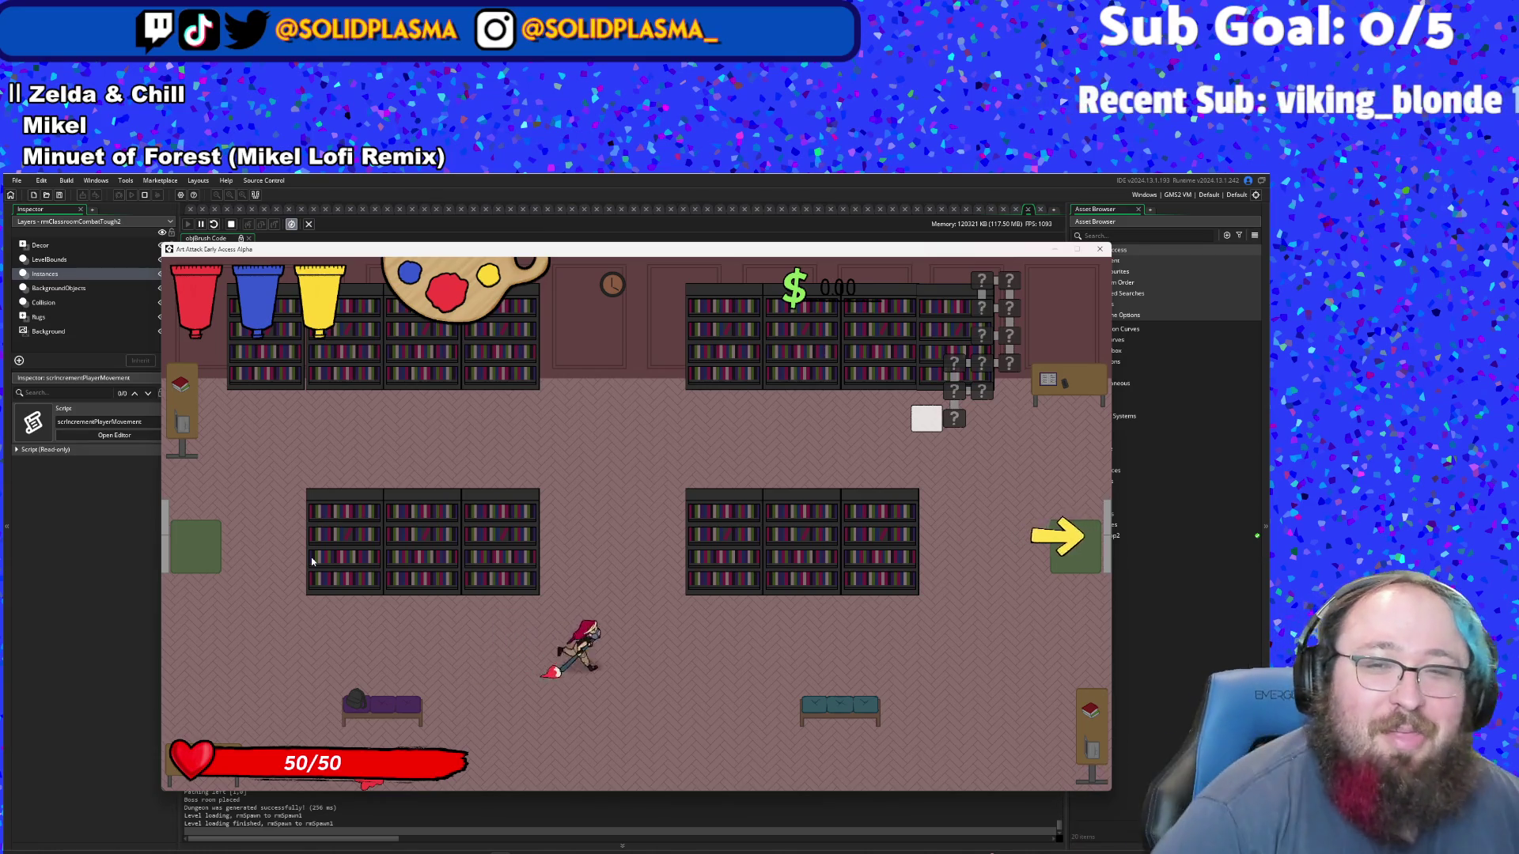
key(d)
key(a)
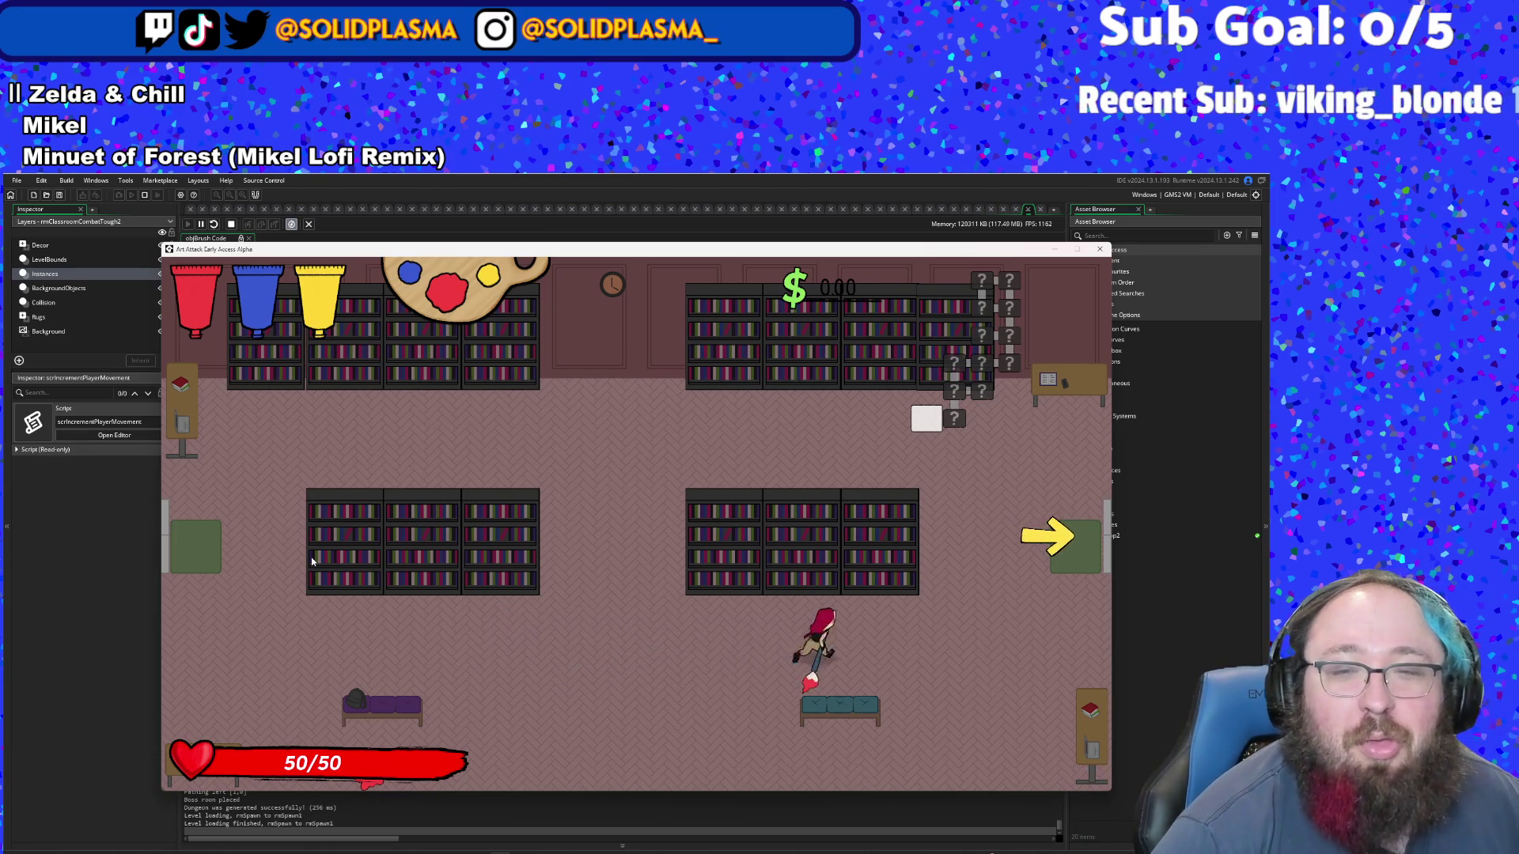
key(d)
key(w)
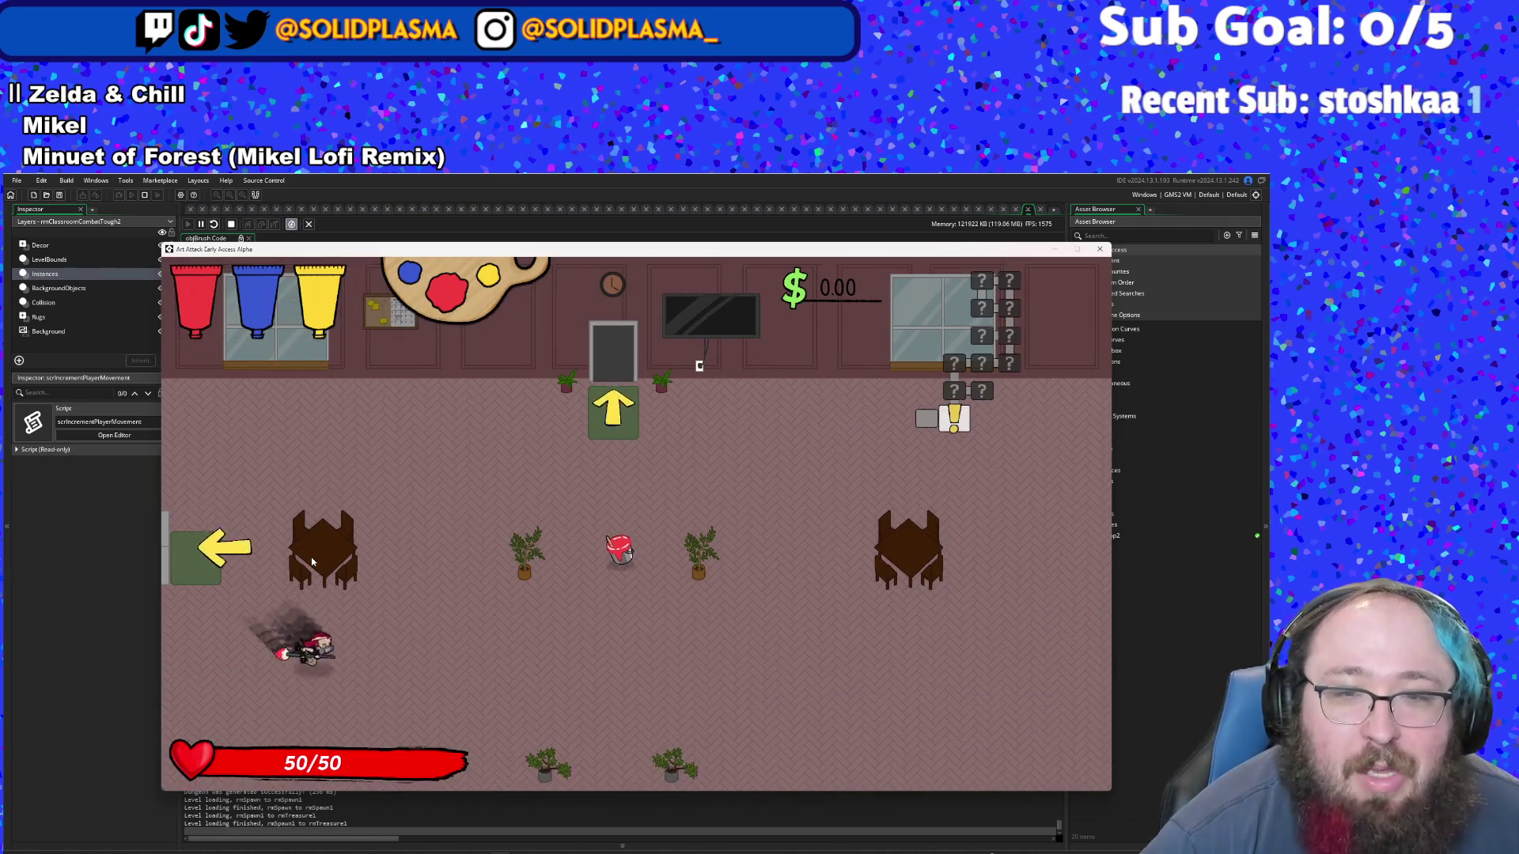
- Walk to the red paint bucket, select red, and mix it into orange
key(d)
key(w)
key(d)
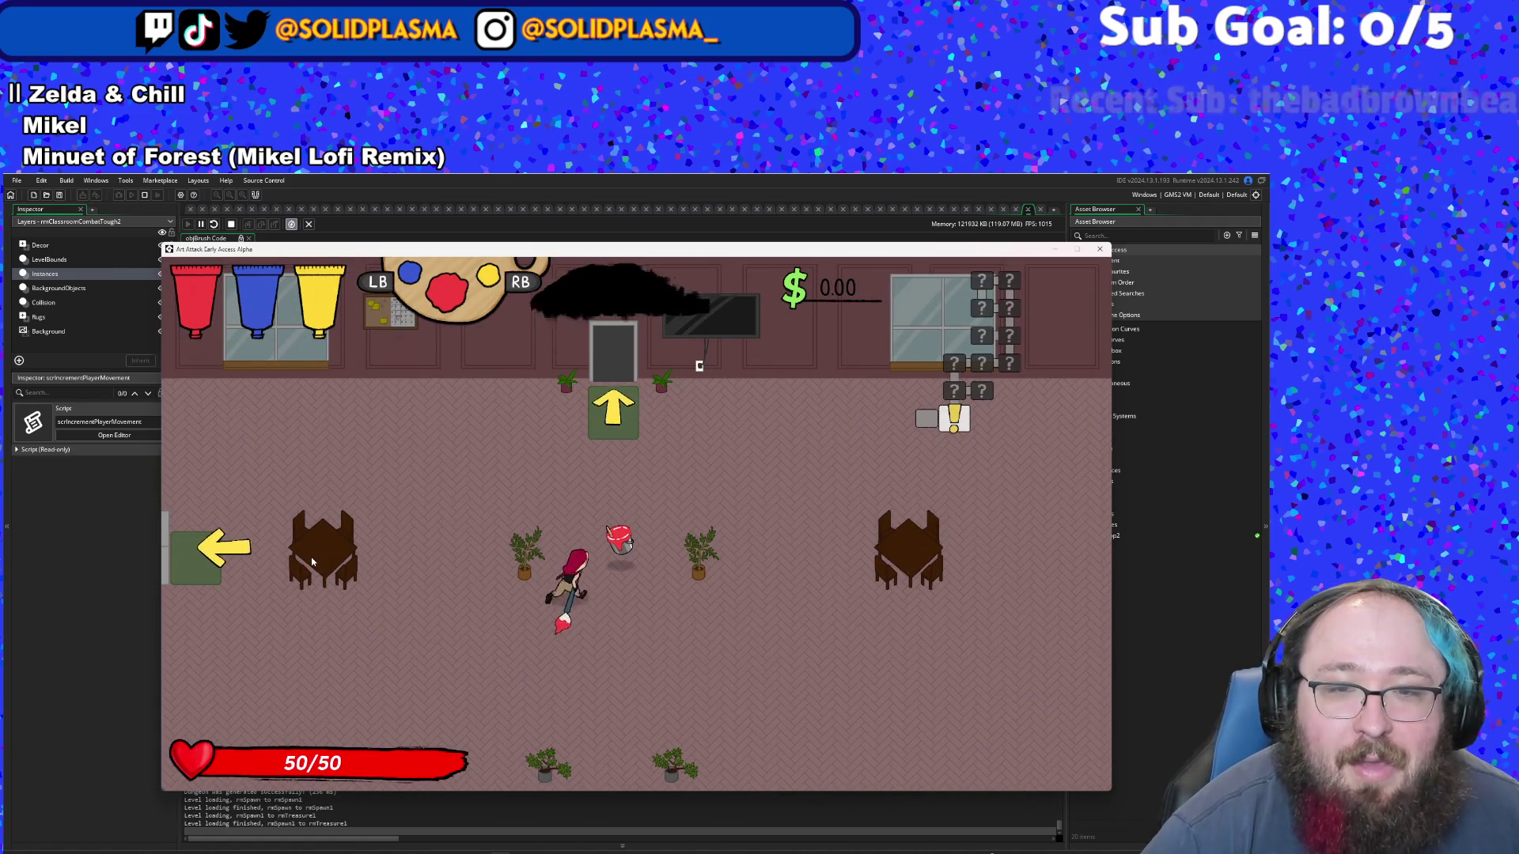
key(e)
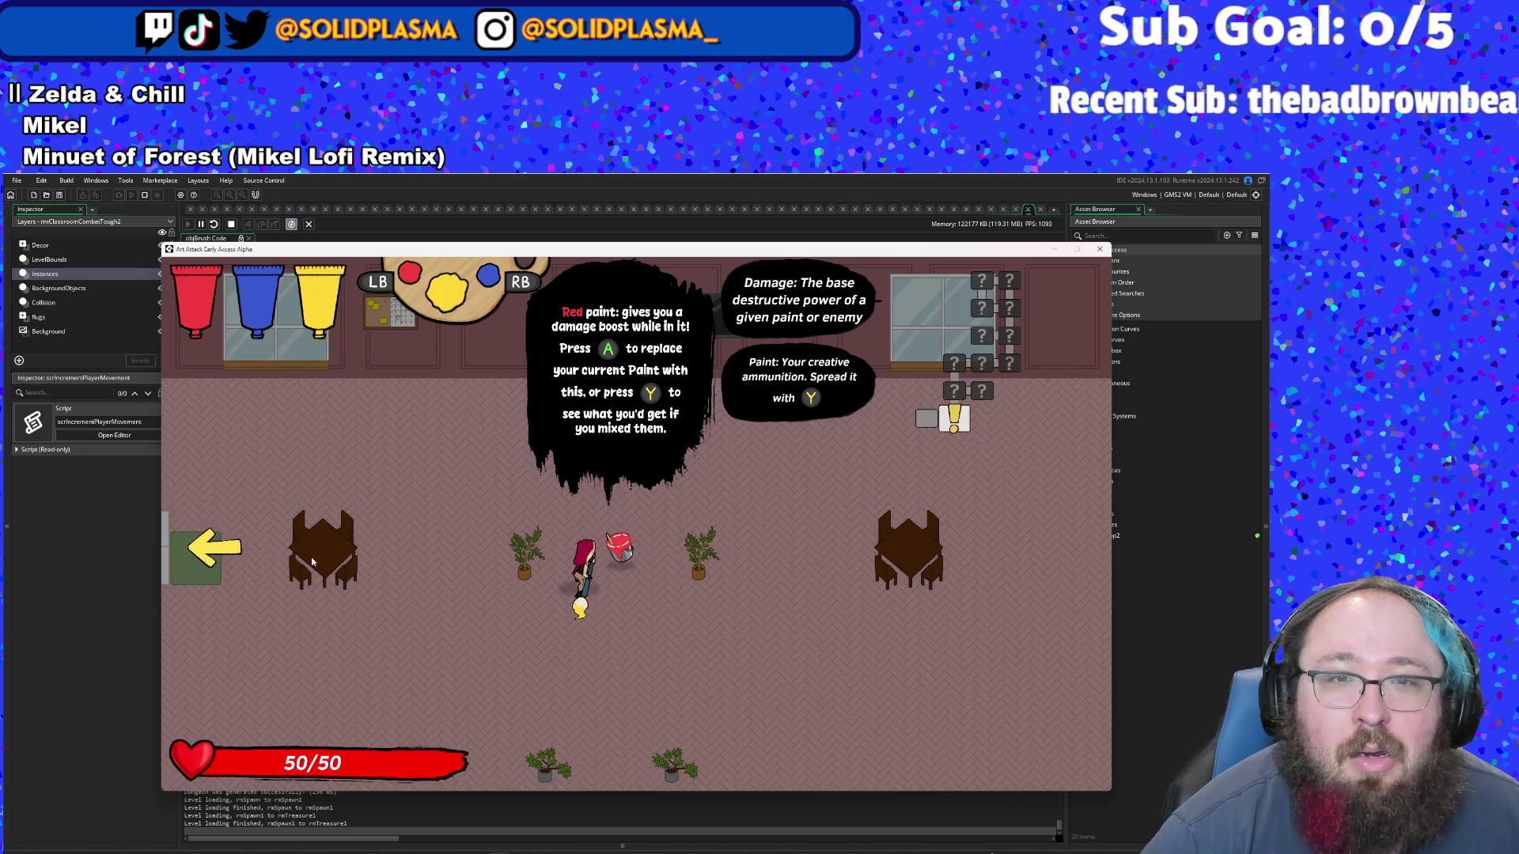
key(e)
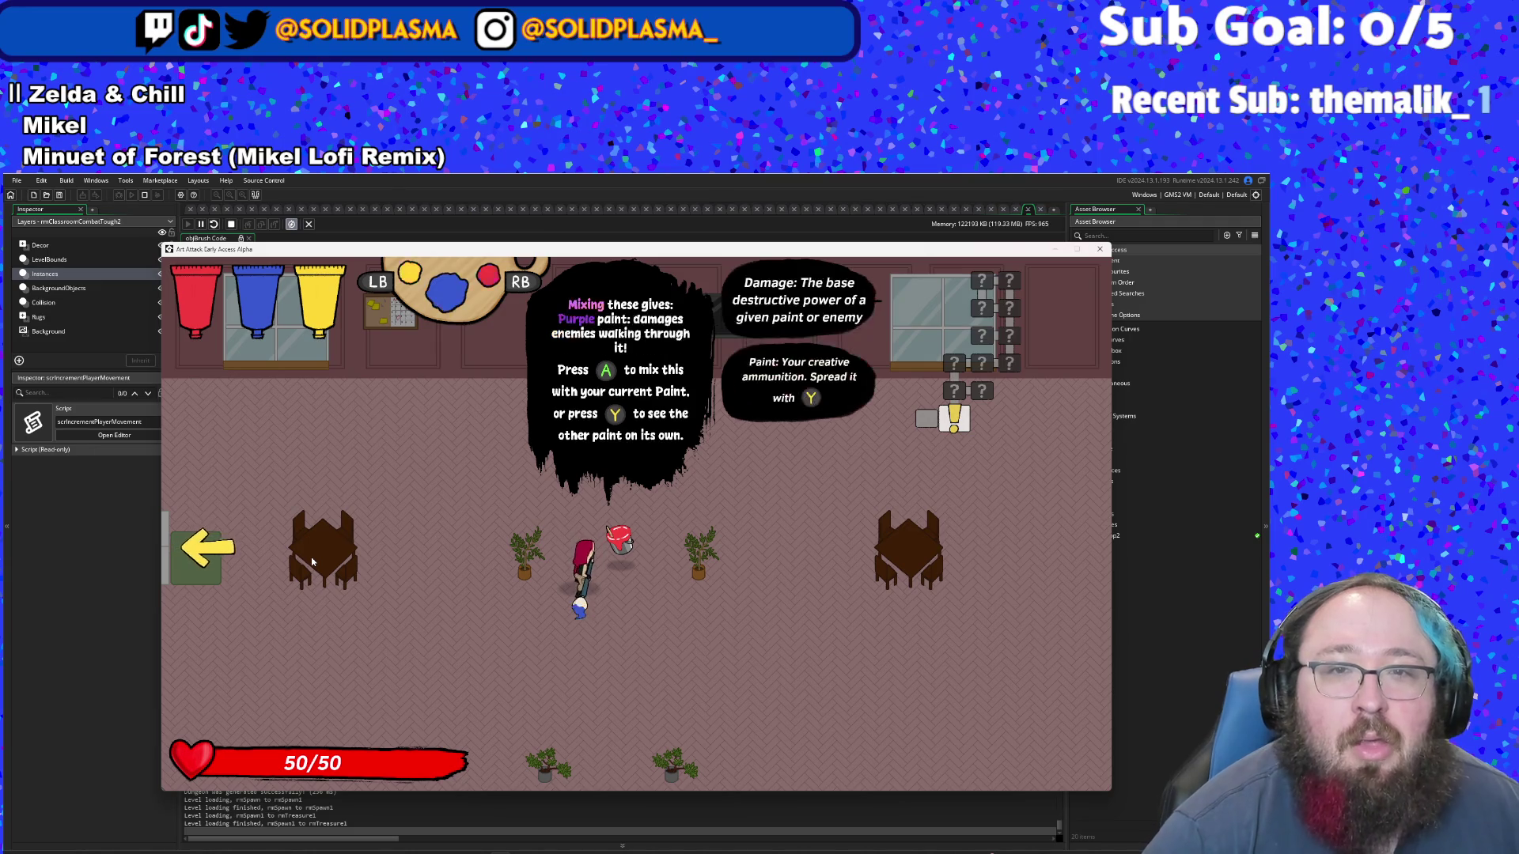
key(e)
key(e)
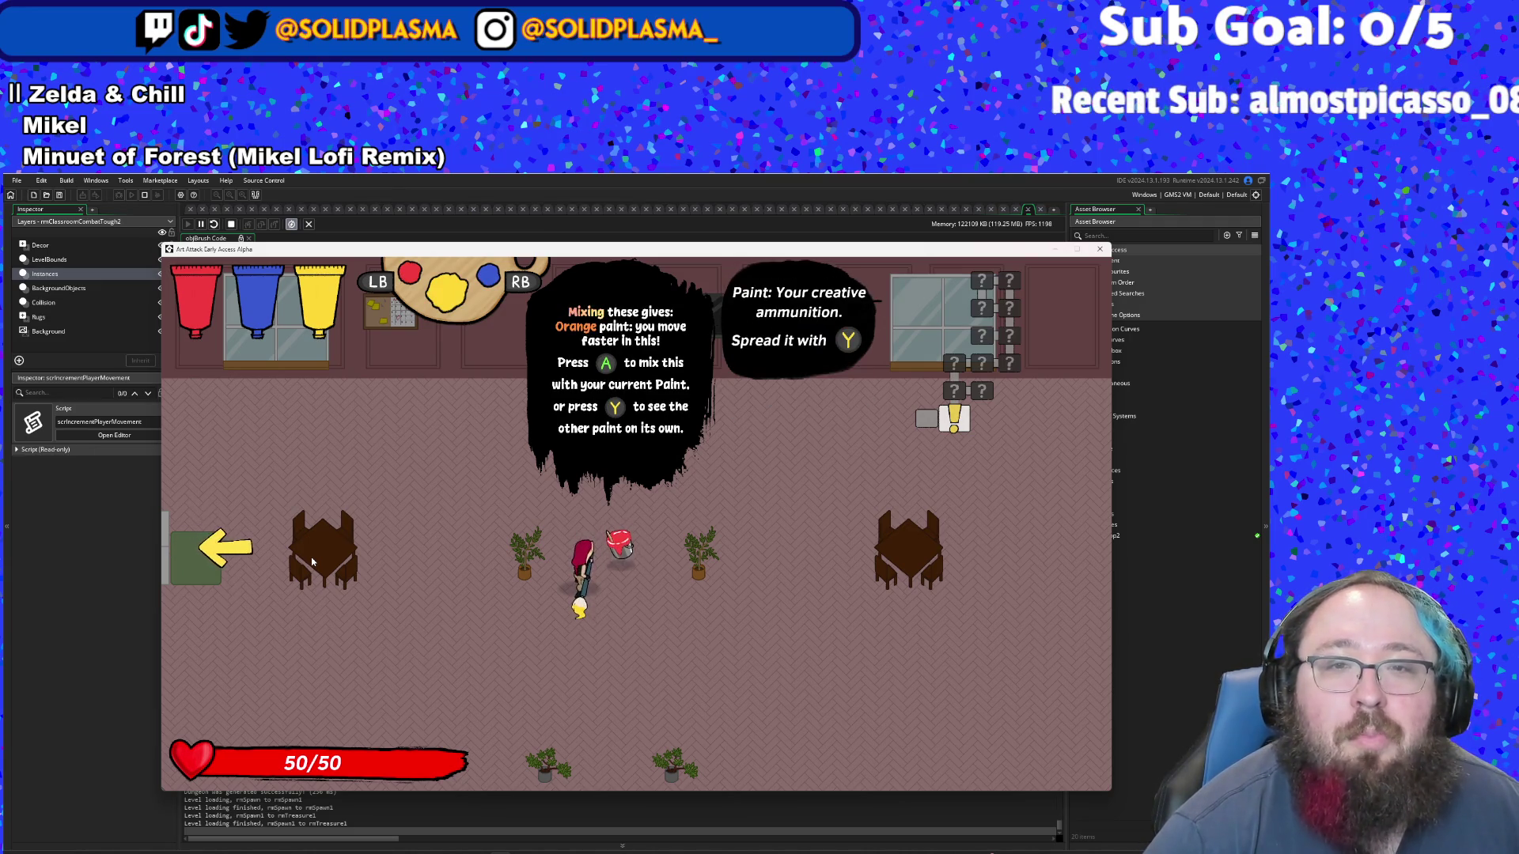
key(space)
- Paint a looping orange trail on the floor, then go up through the classroom door
key(w)
key(a)
key(s)
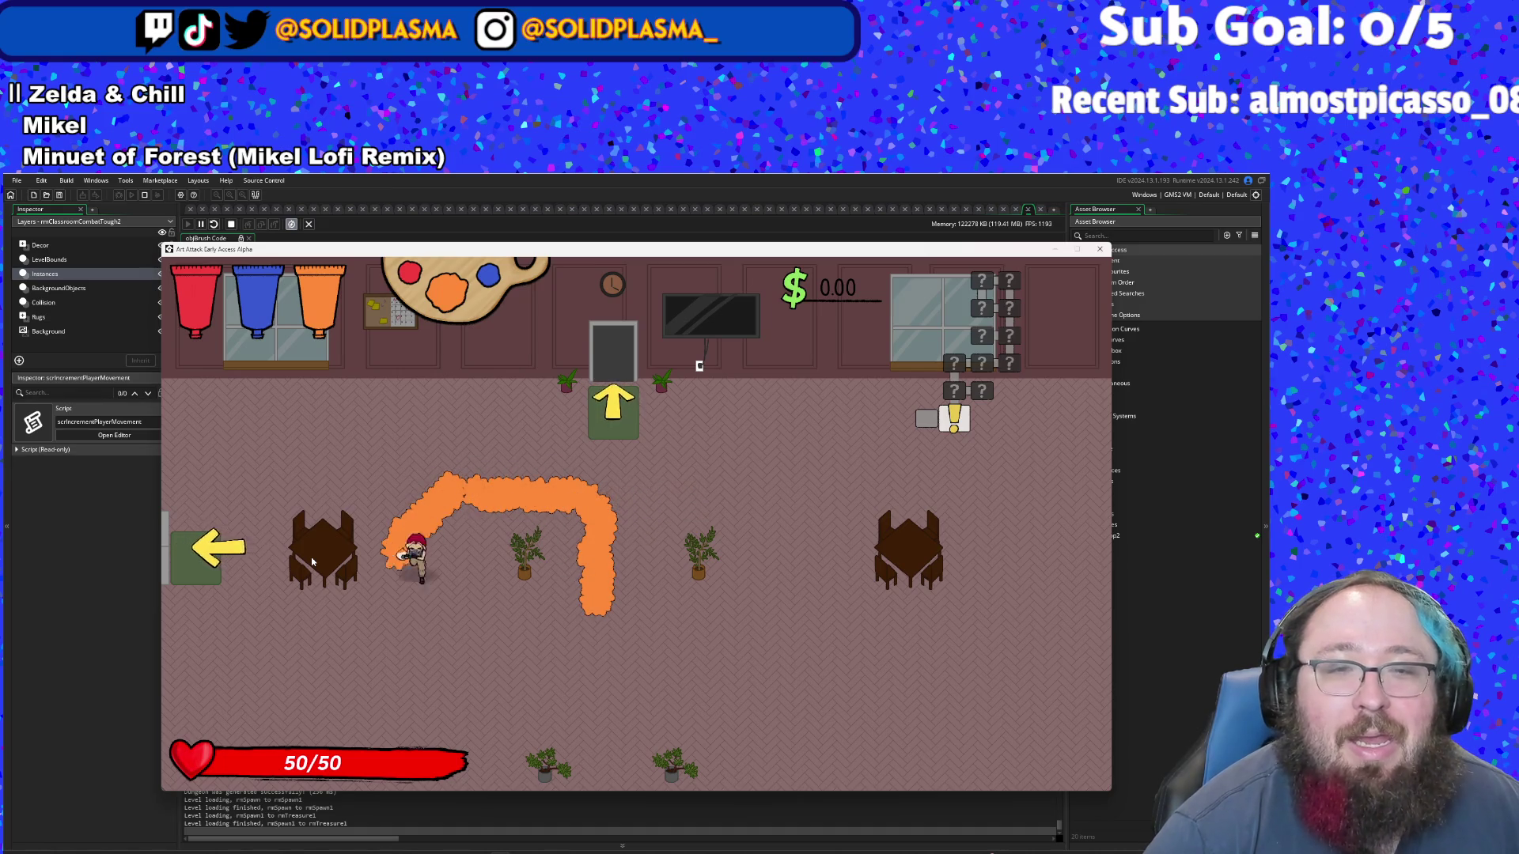
key(d)
key(d)
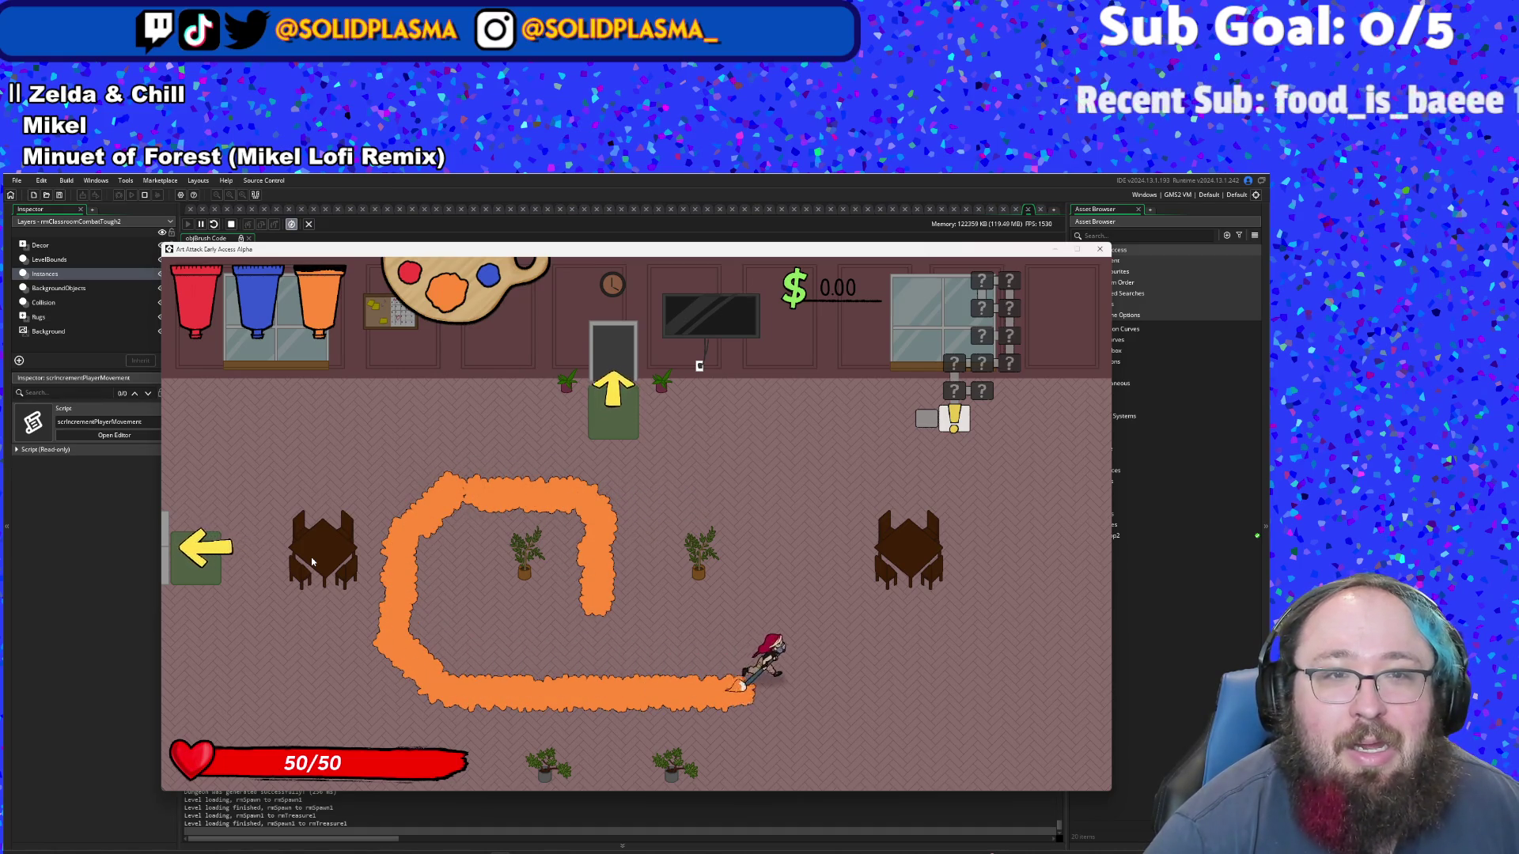
key(a)
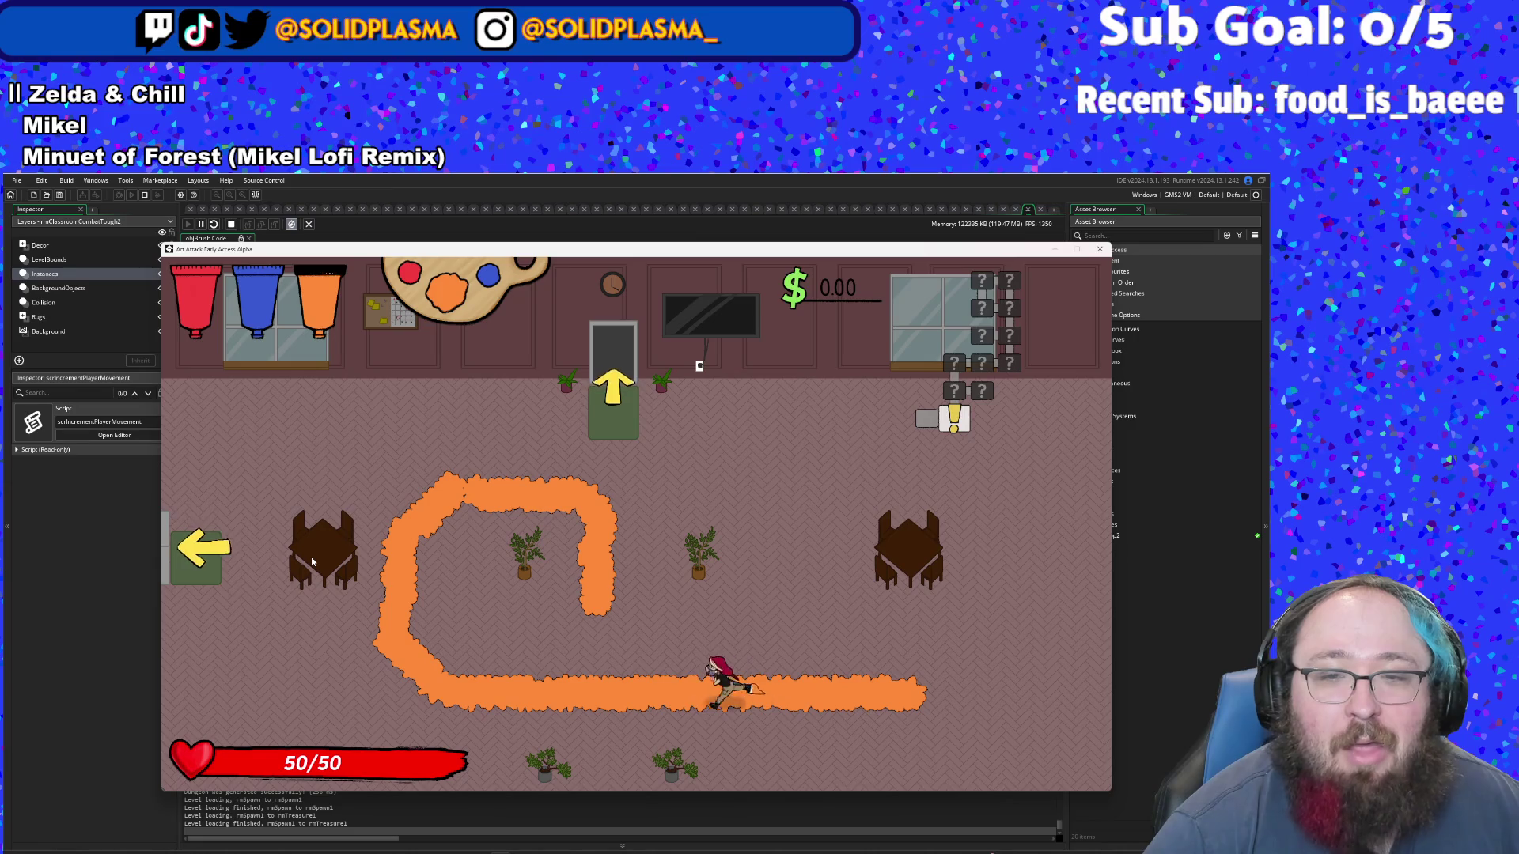
key(a)
key(w)
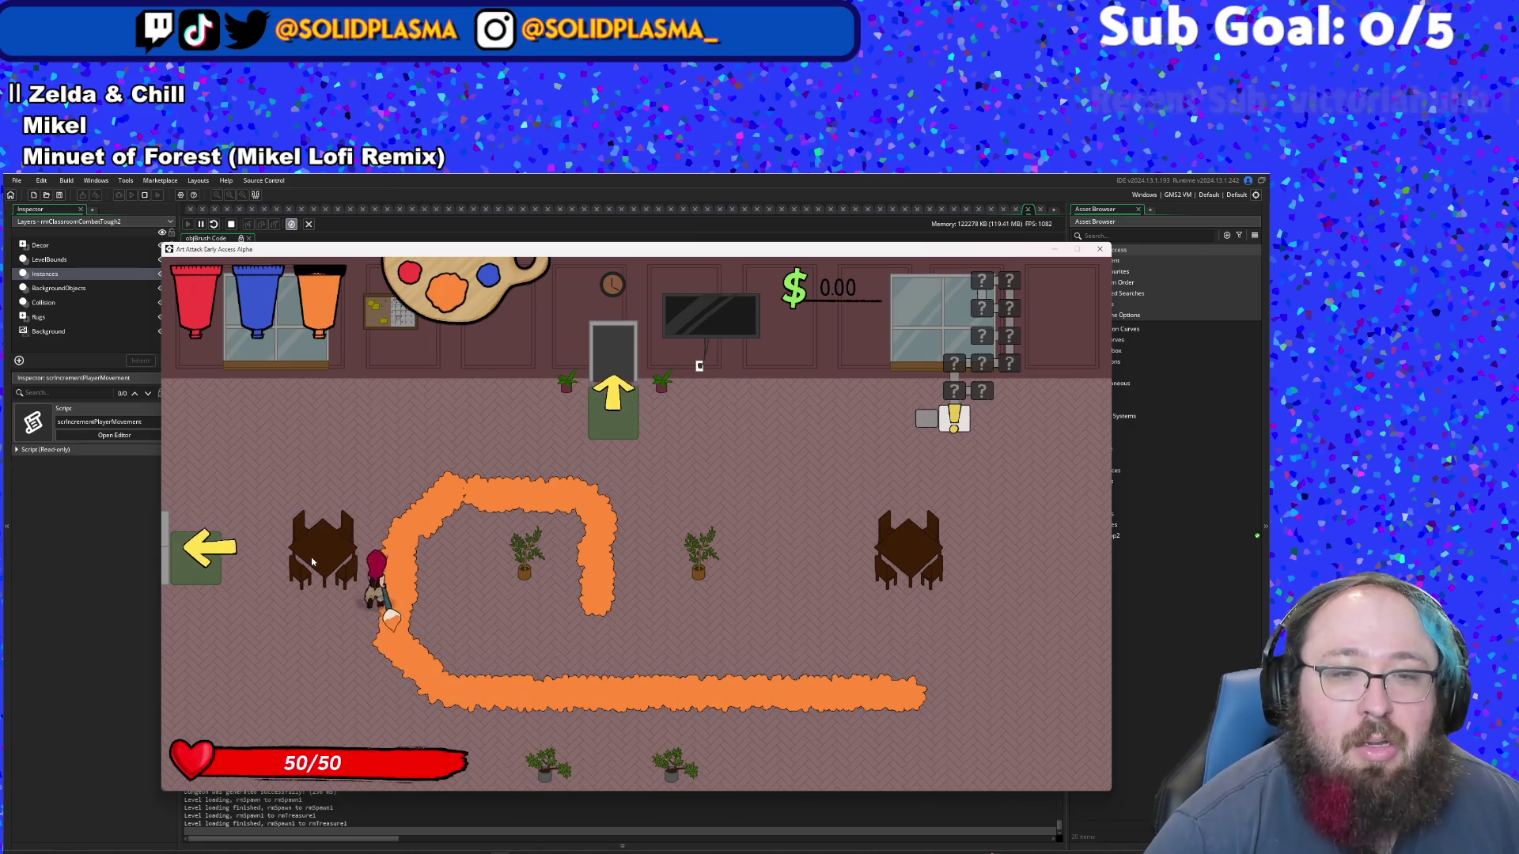
key(d)
key(s)
key(a)
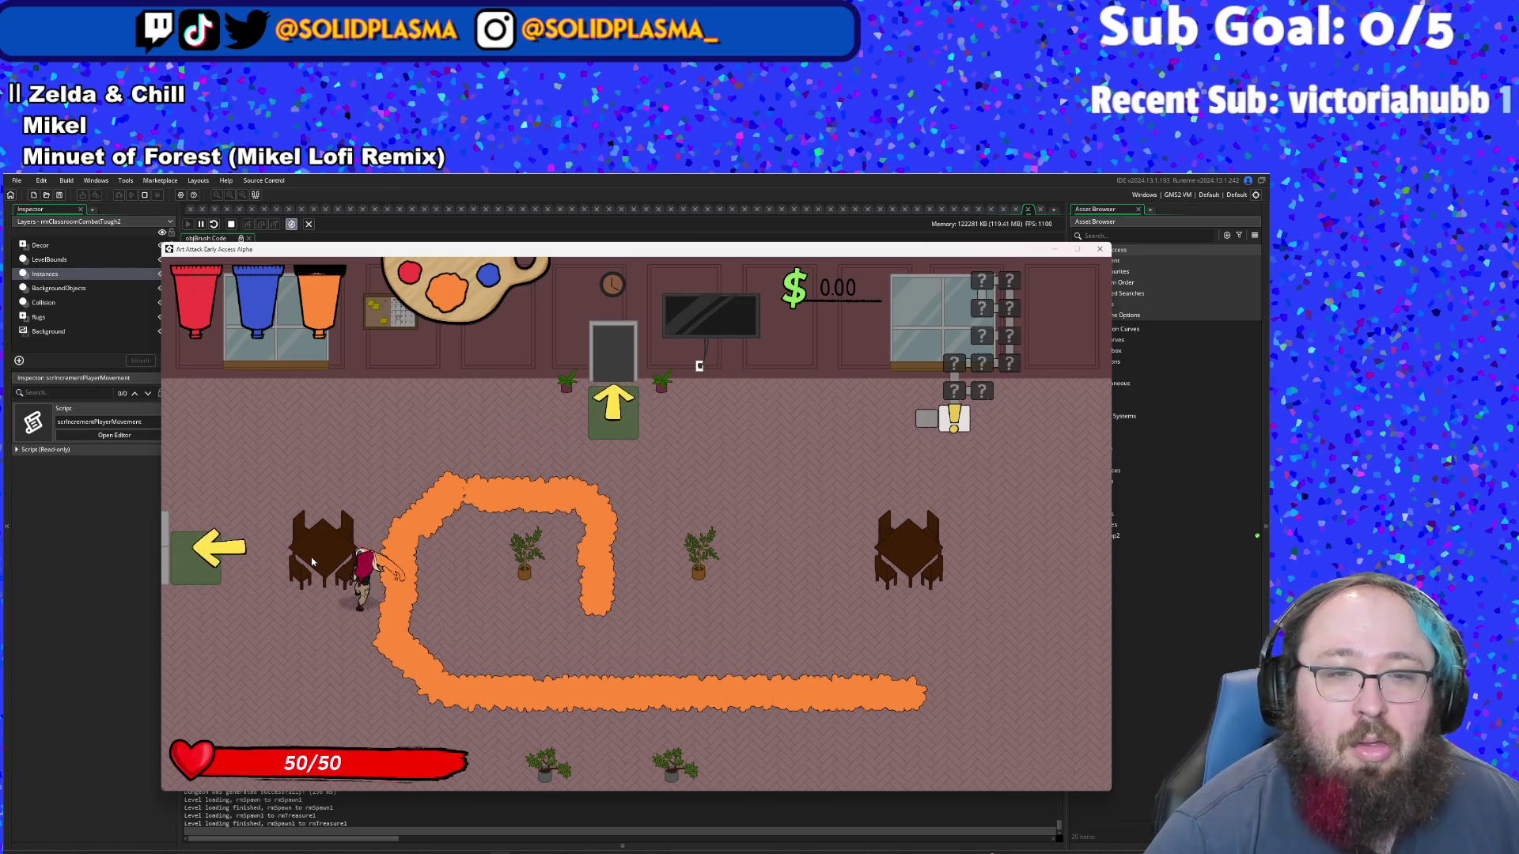
key(d)
key(d)
key(w)
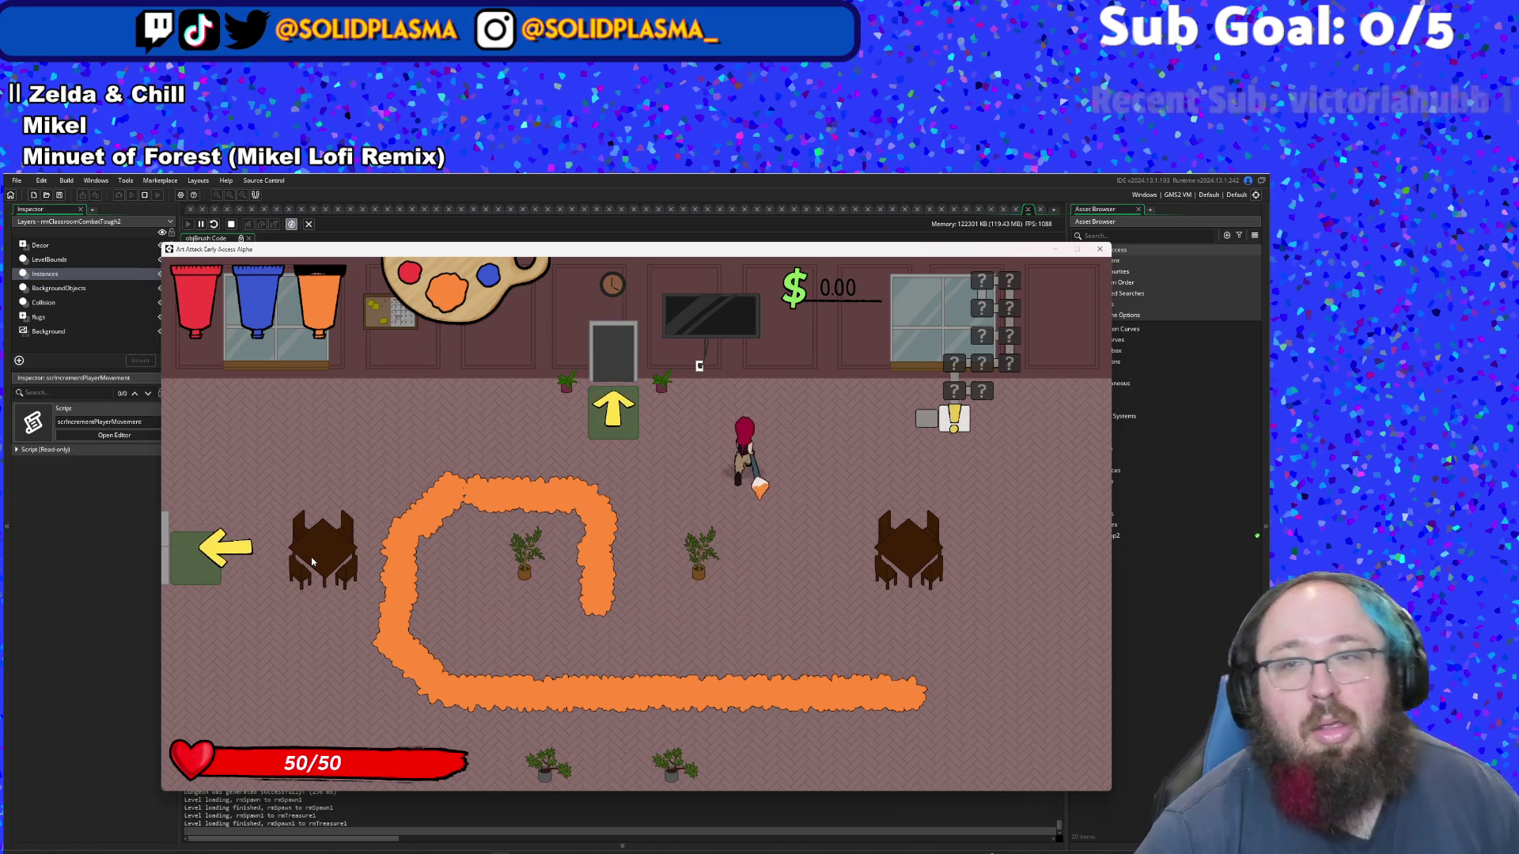
key(a)
key(w)
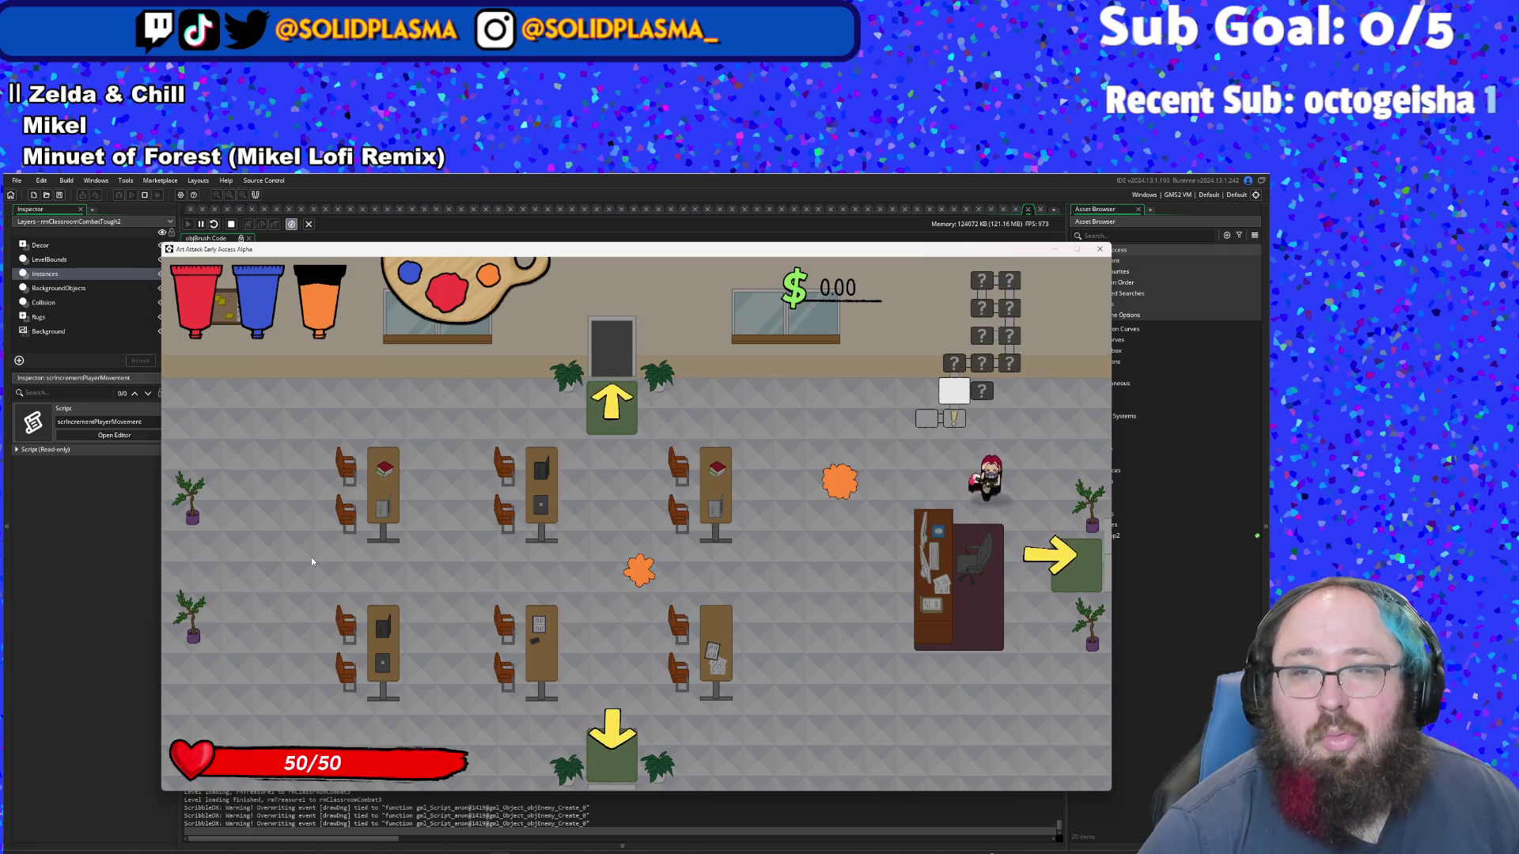
- Walk to the shopkeeper and try buying red paint with no money
key(Right)
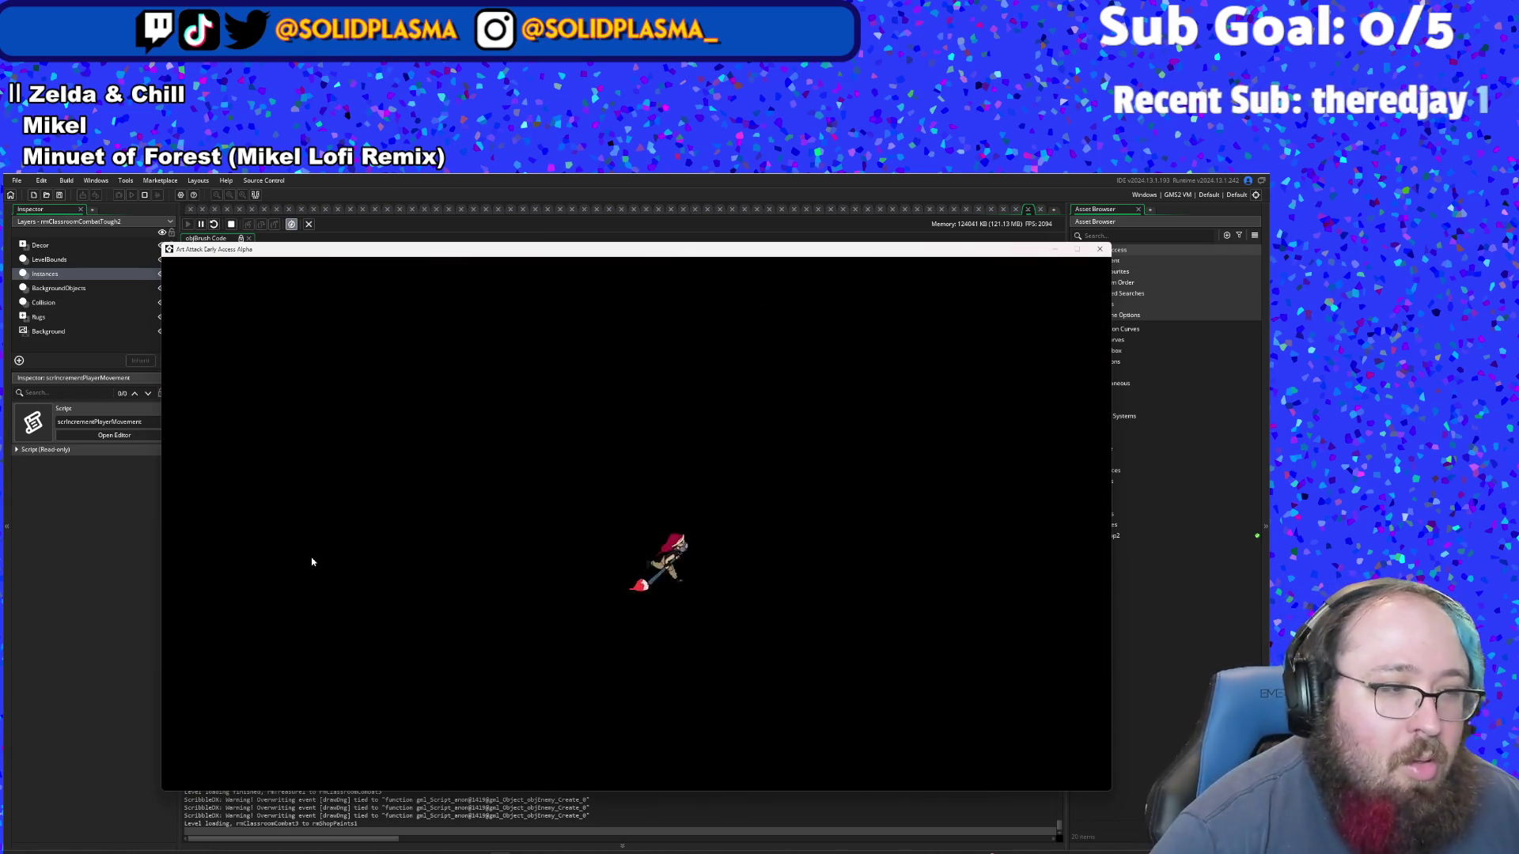
key(d)
key(s)
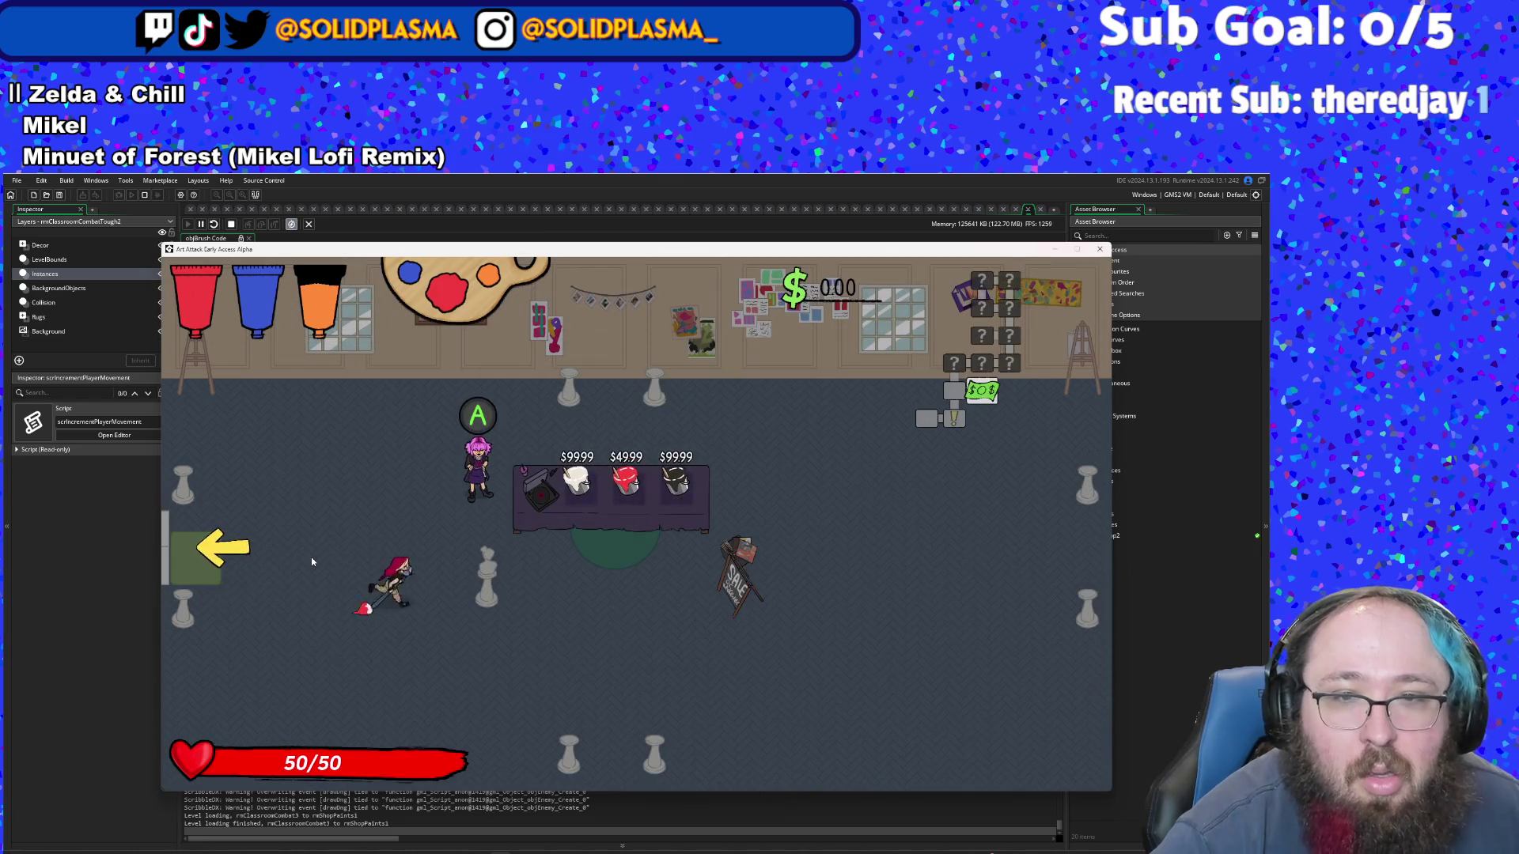
key(w)
key(w)
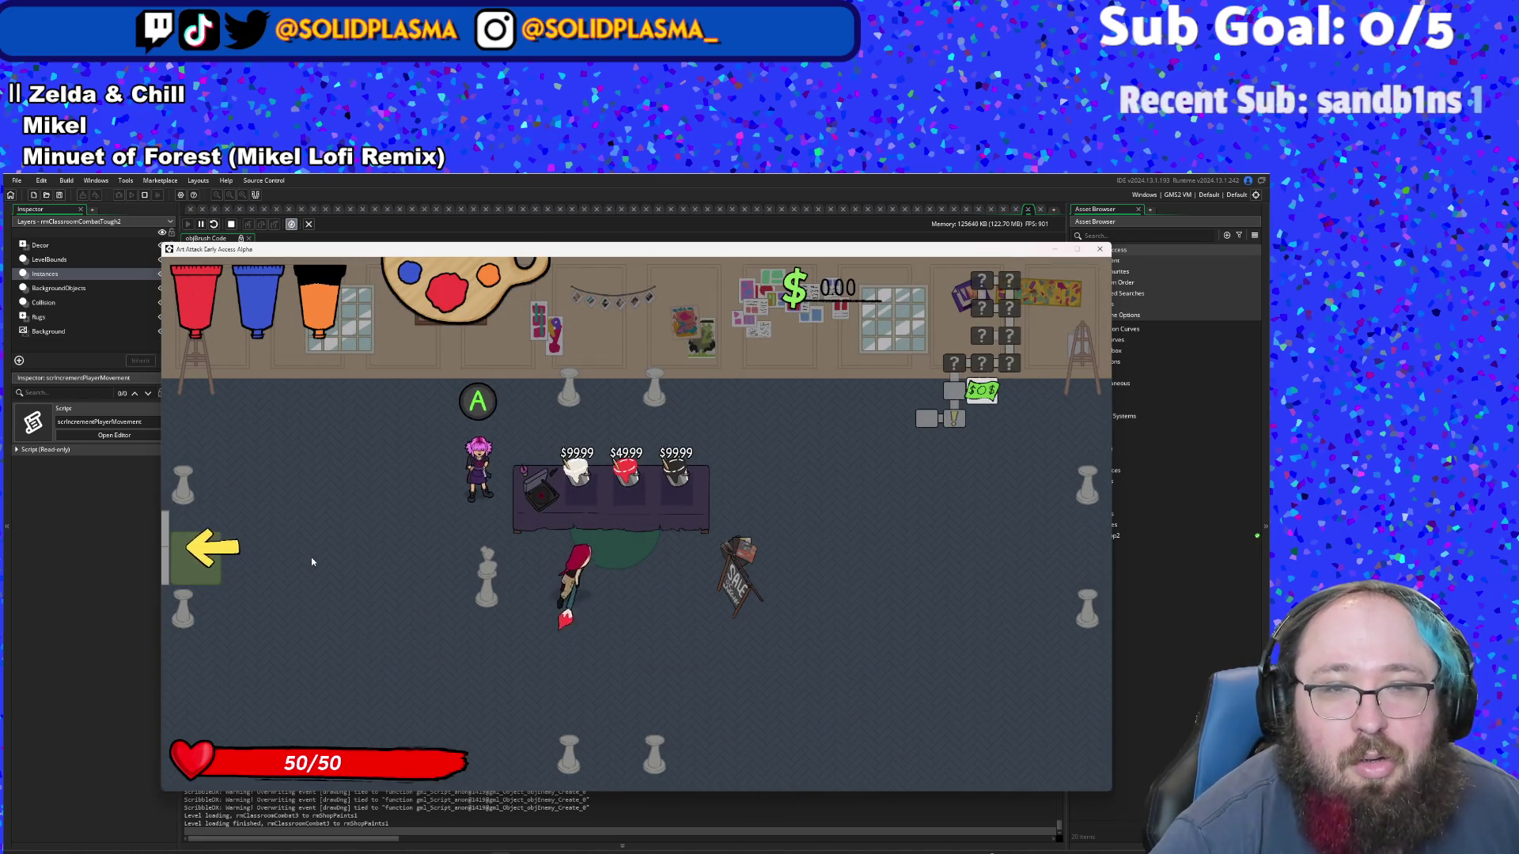
key(space)
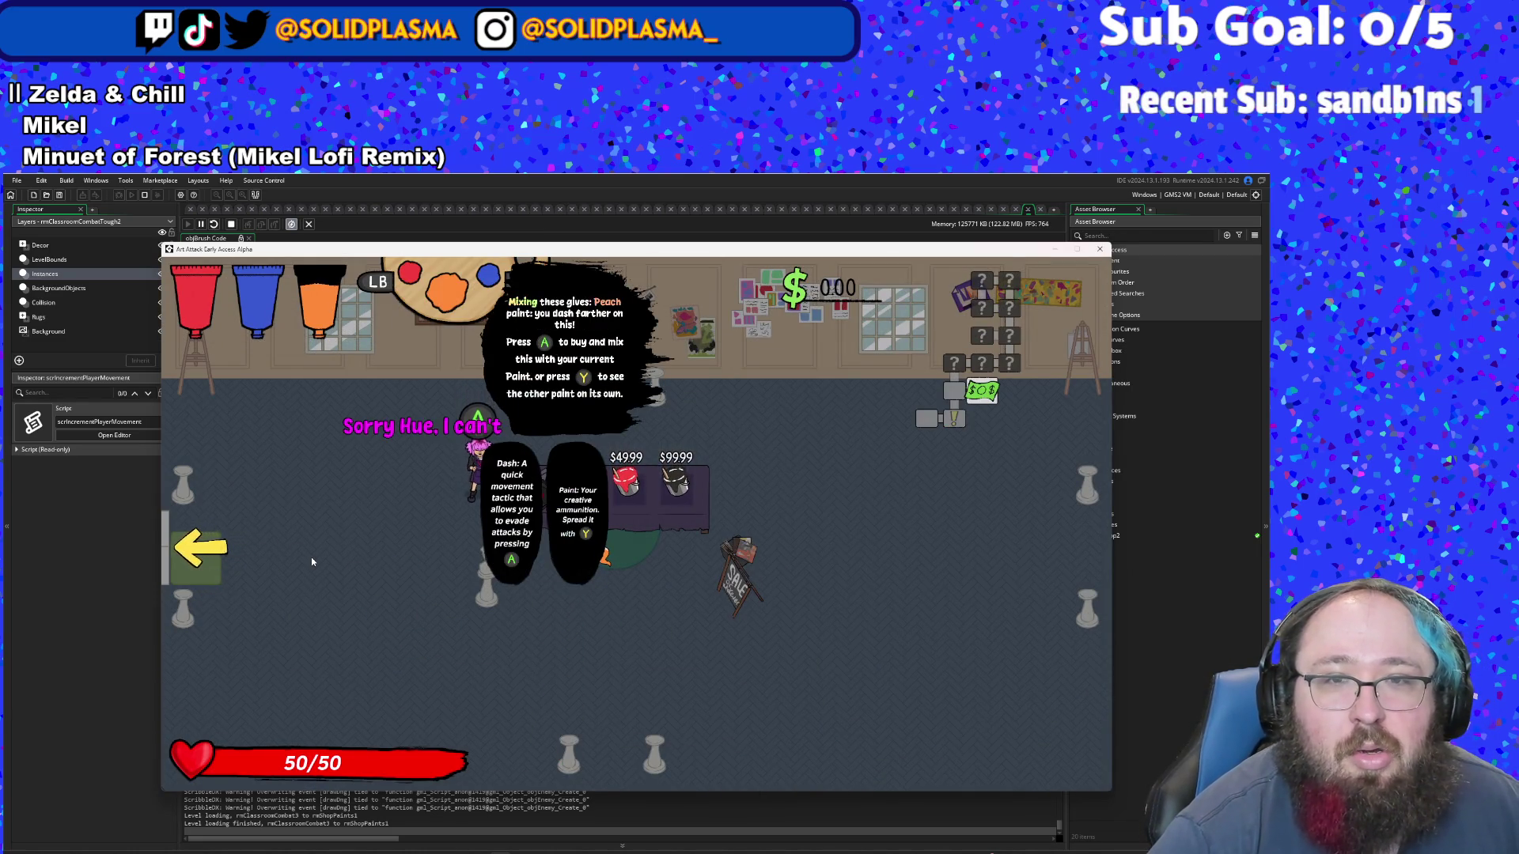
key(s)
key(w)
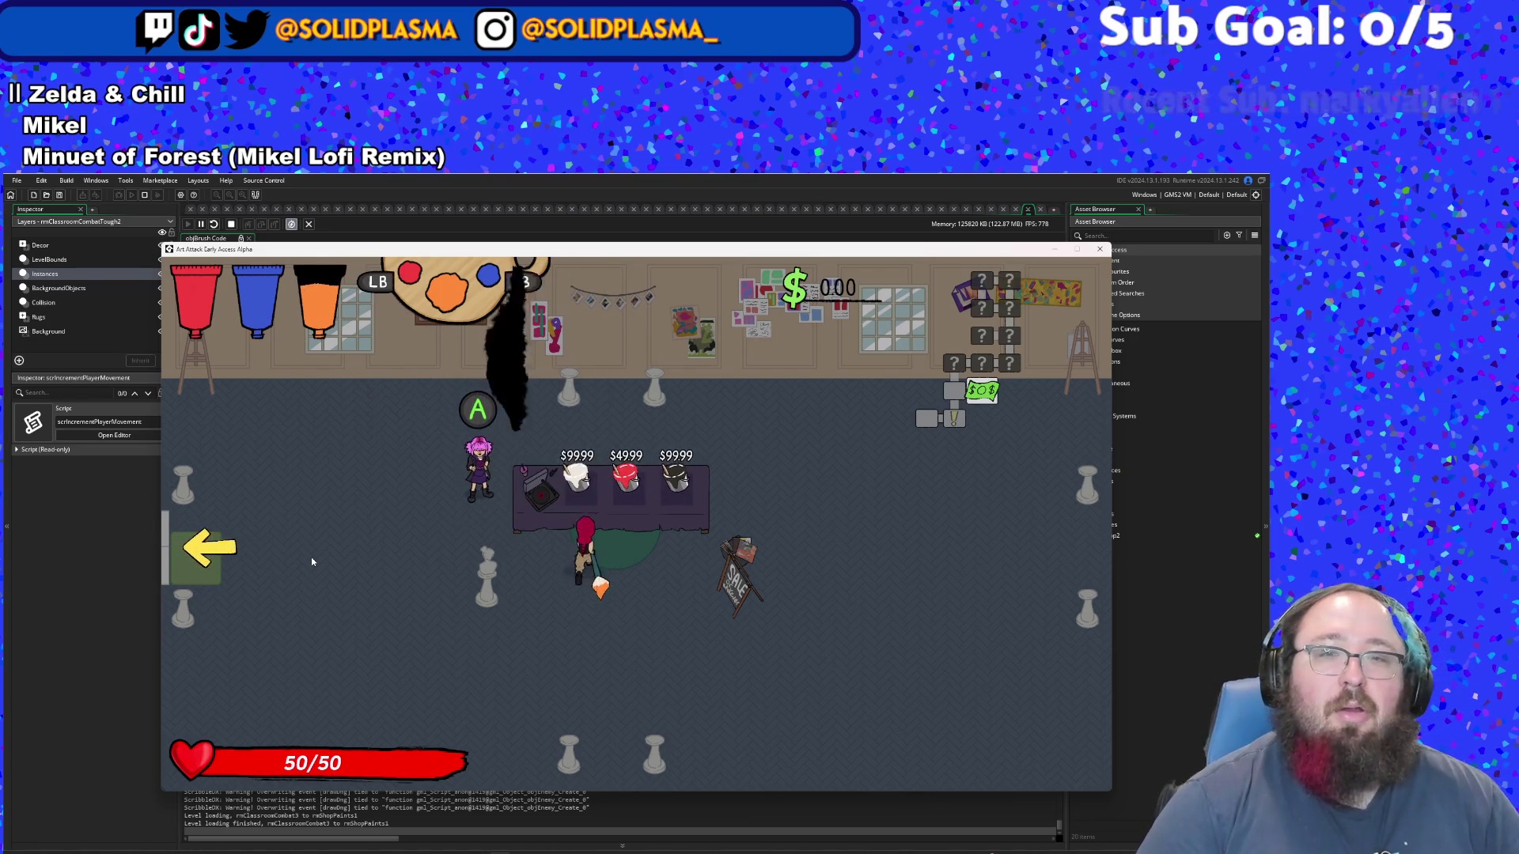
key(space)
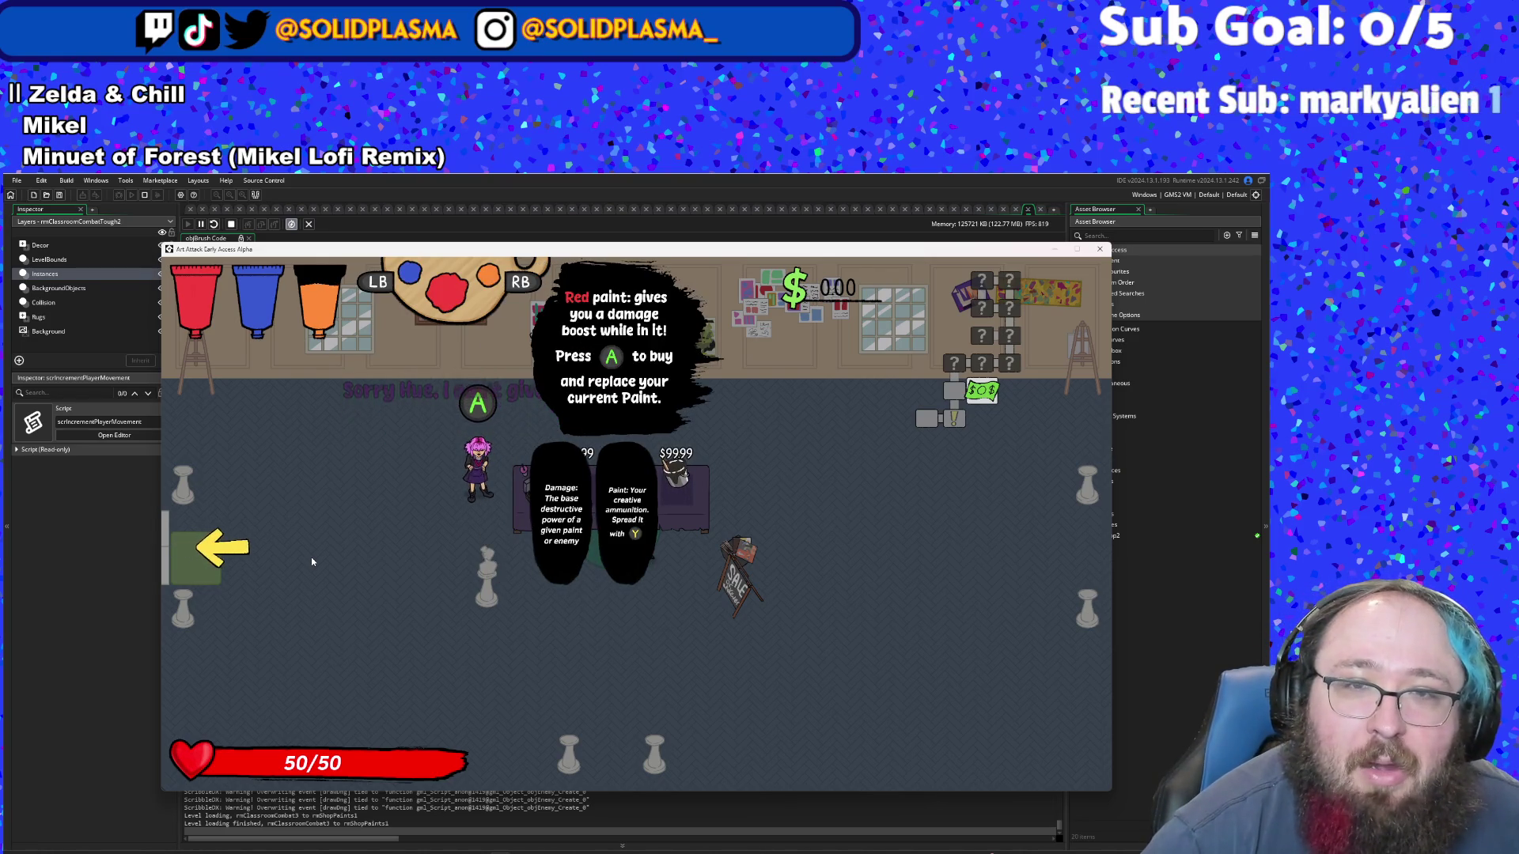
key(space)
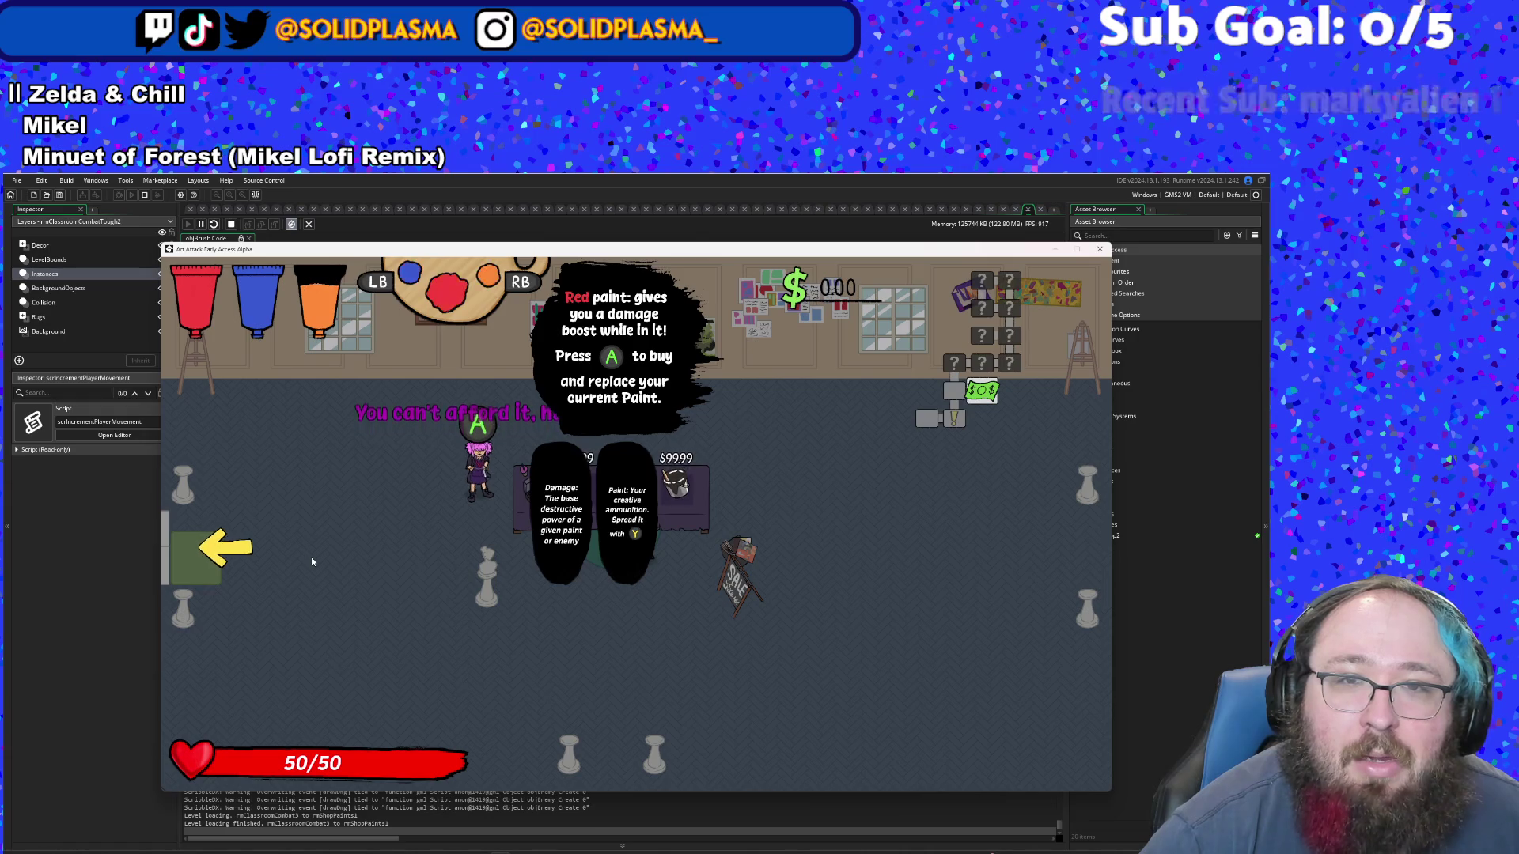
- Cycle the equipped paint colours, then open the debug stats overlay with F1
key(e)
key(space)
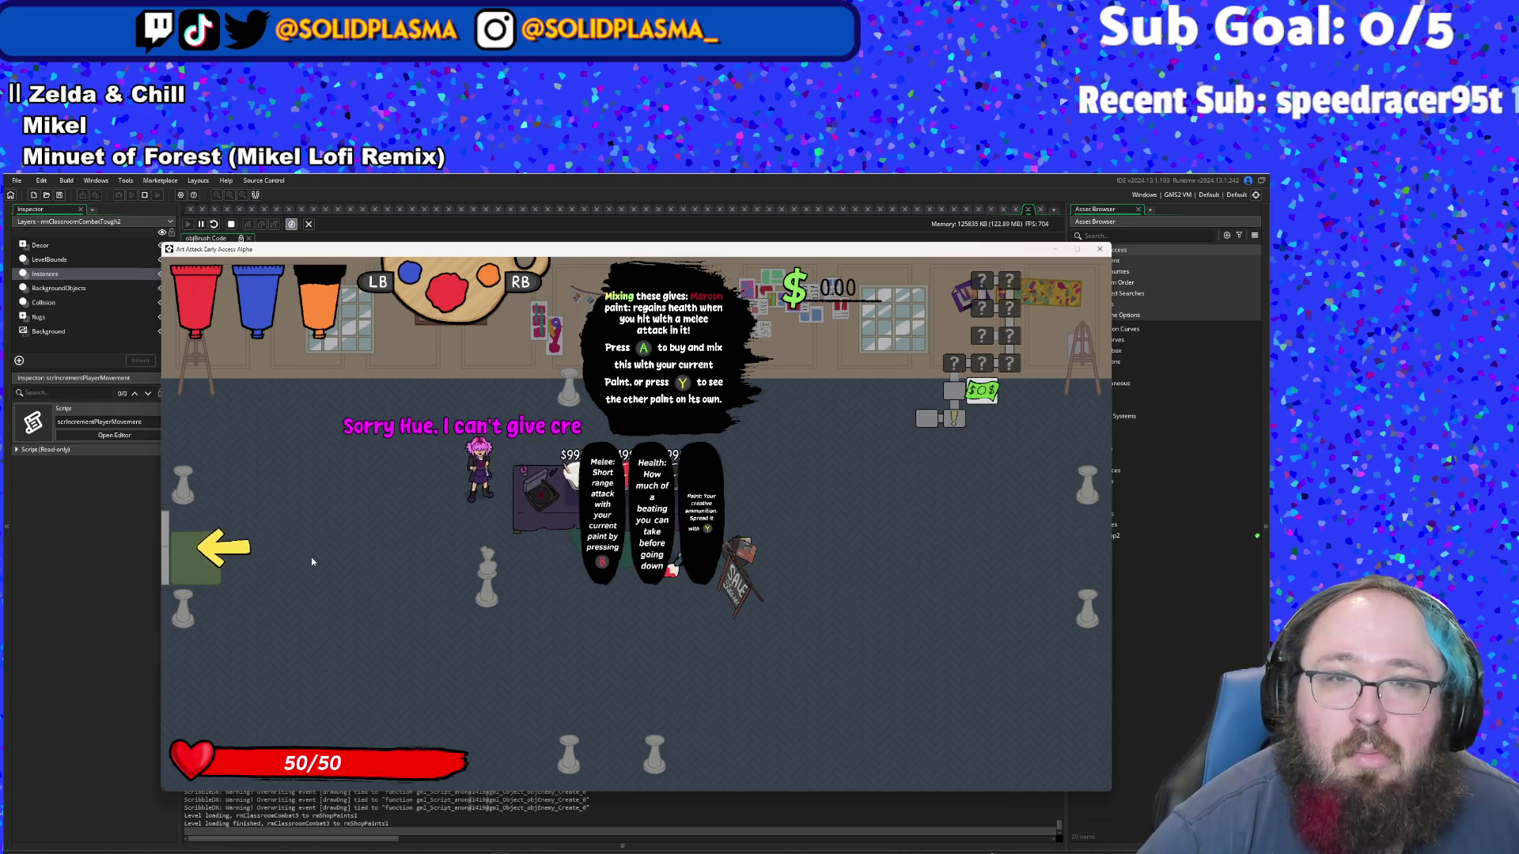
key(e)
key(e)
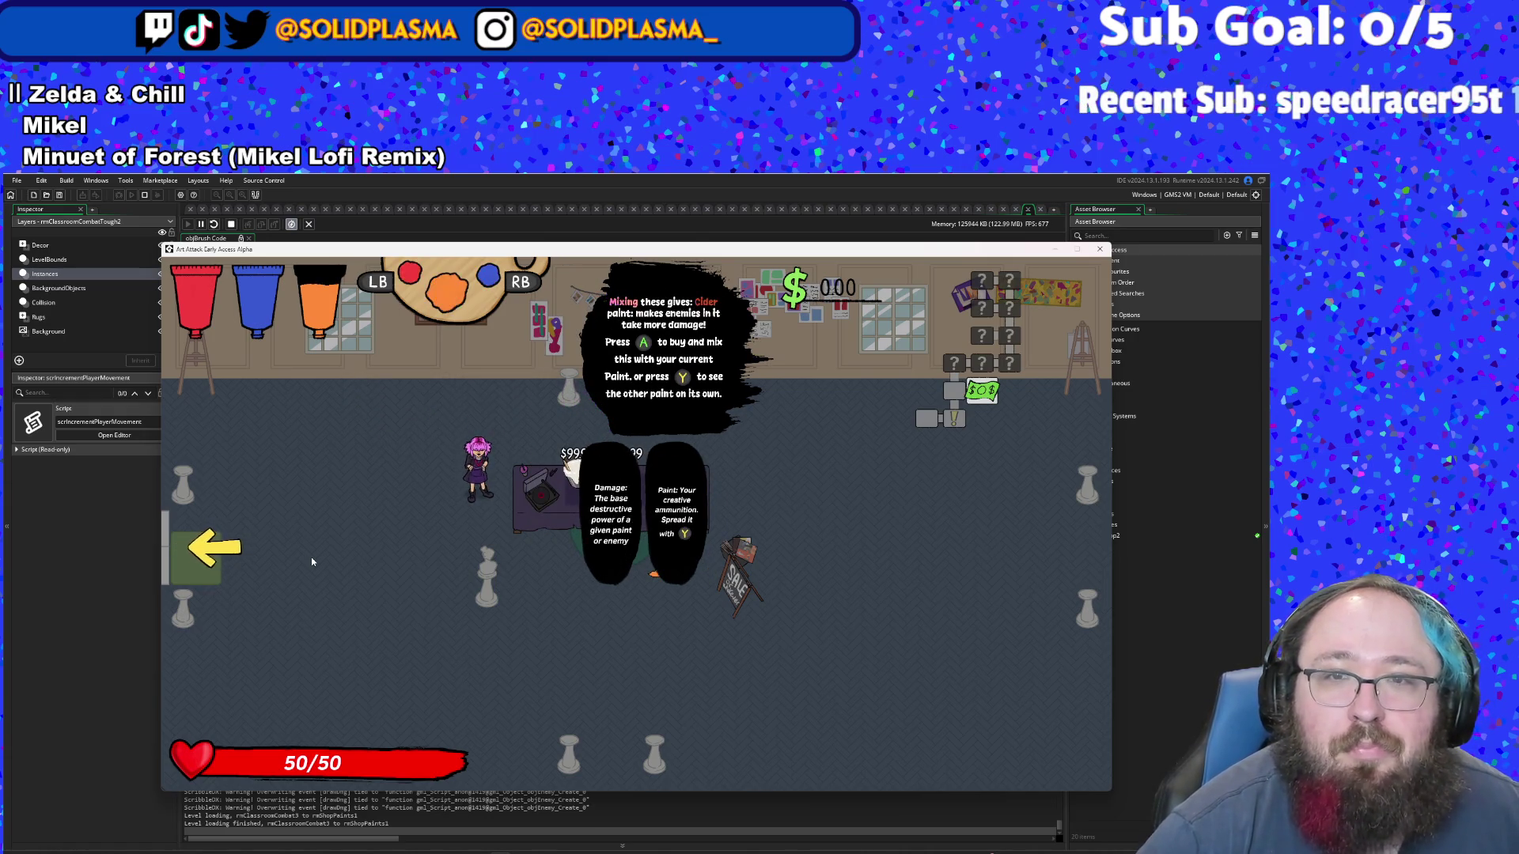
key(space)
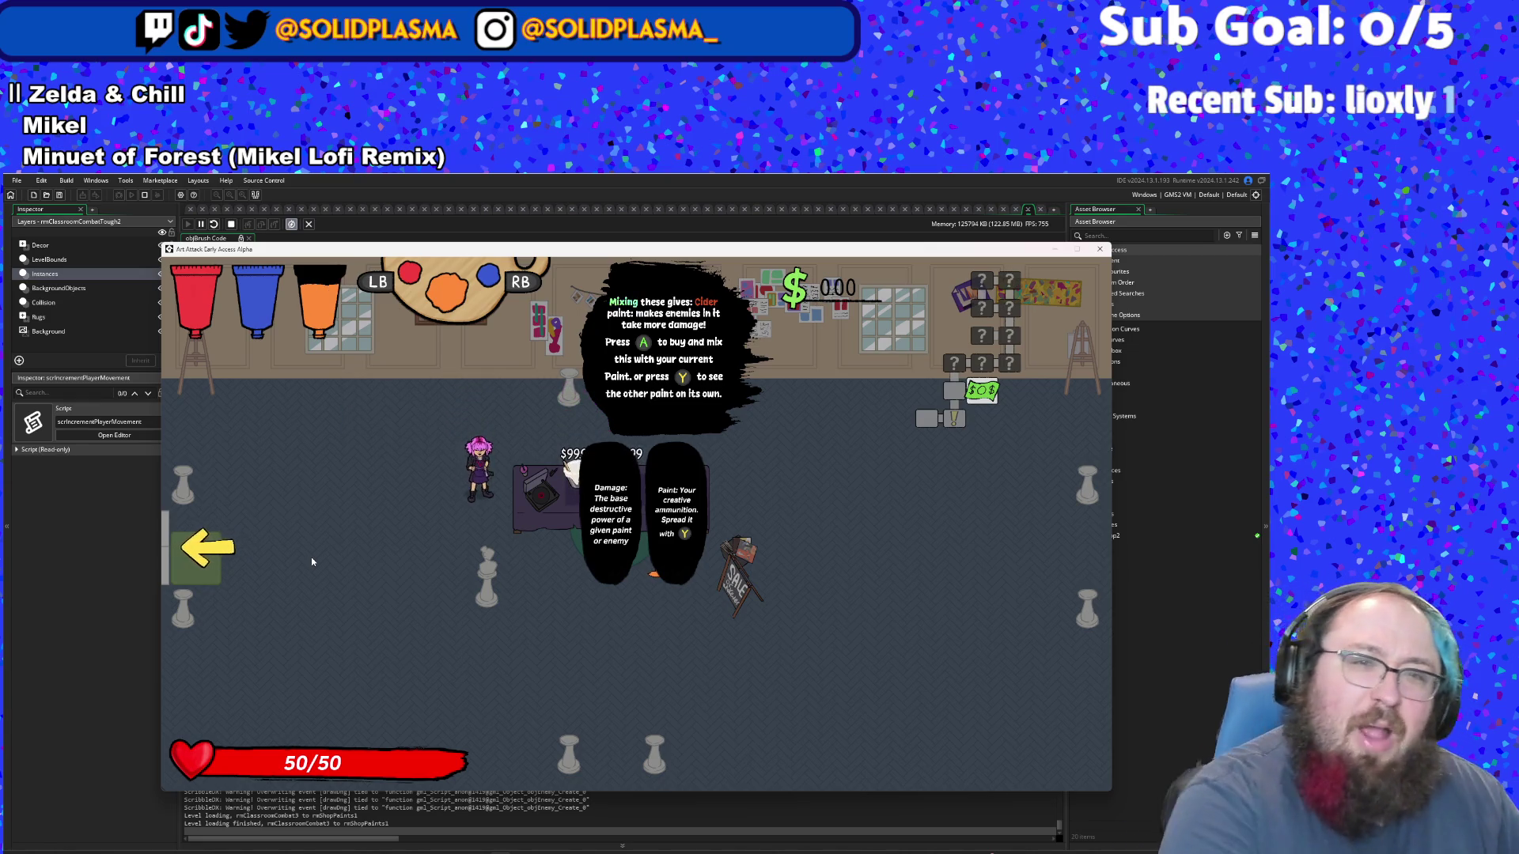
key(F1)
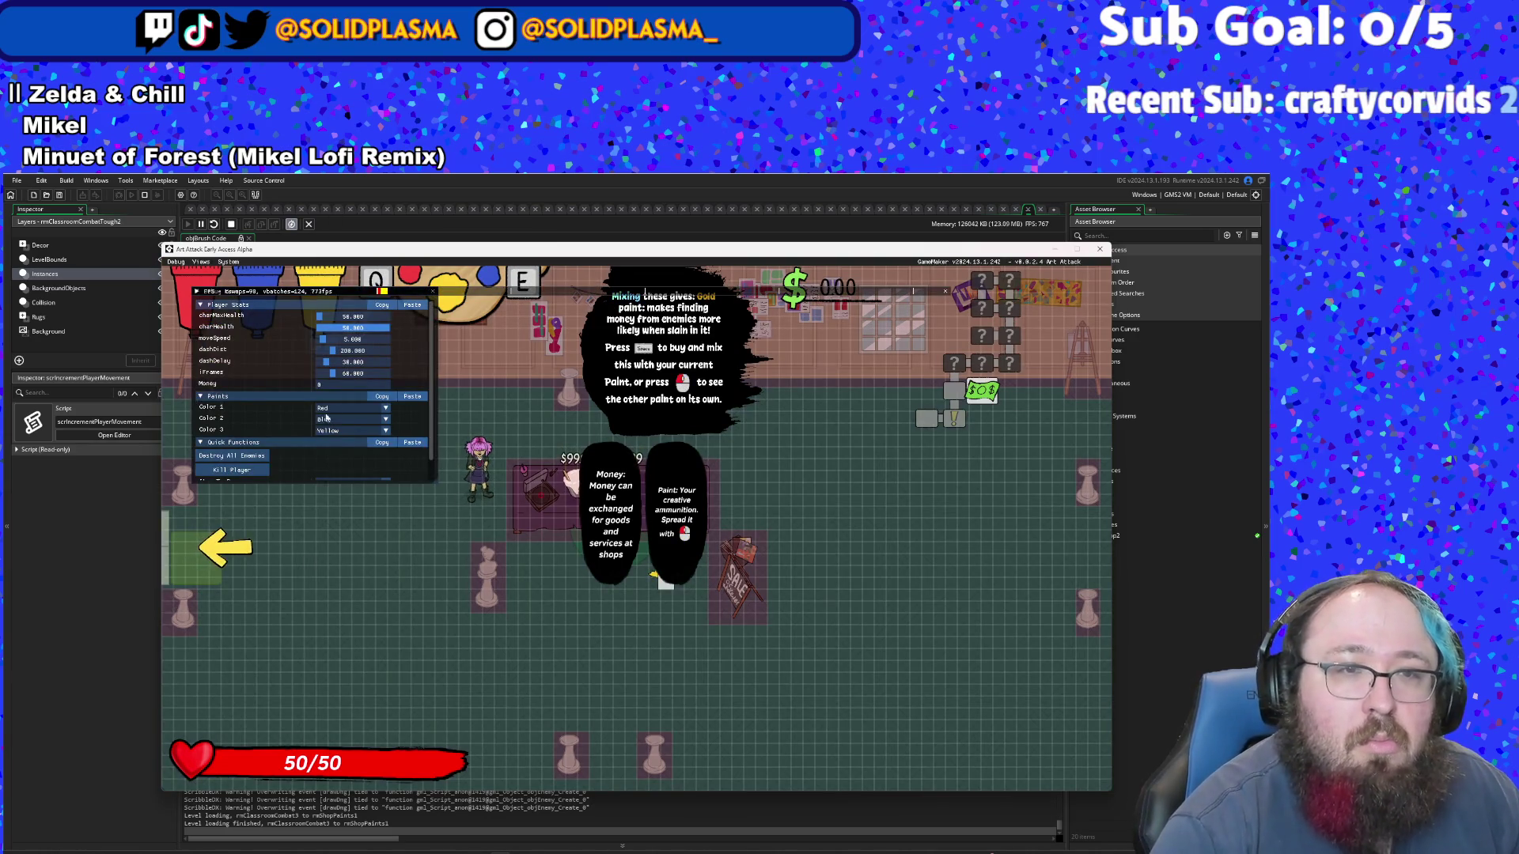
- Set the player's Money to 55 in the debug stats panel, then close it
click(324, 384)
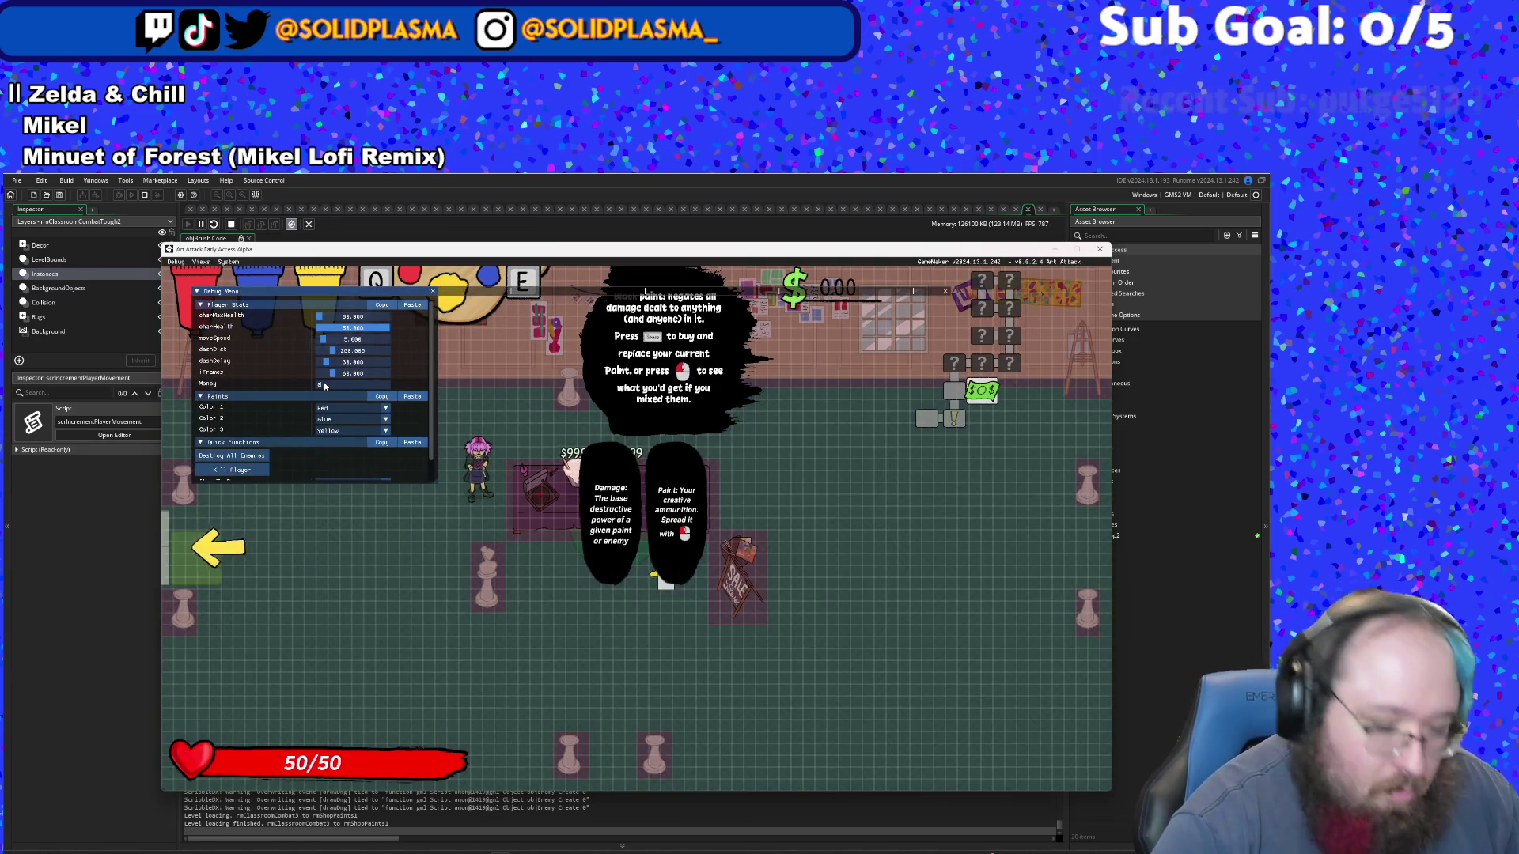
text(55)
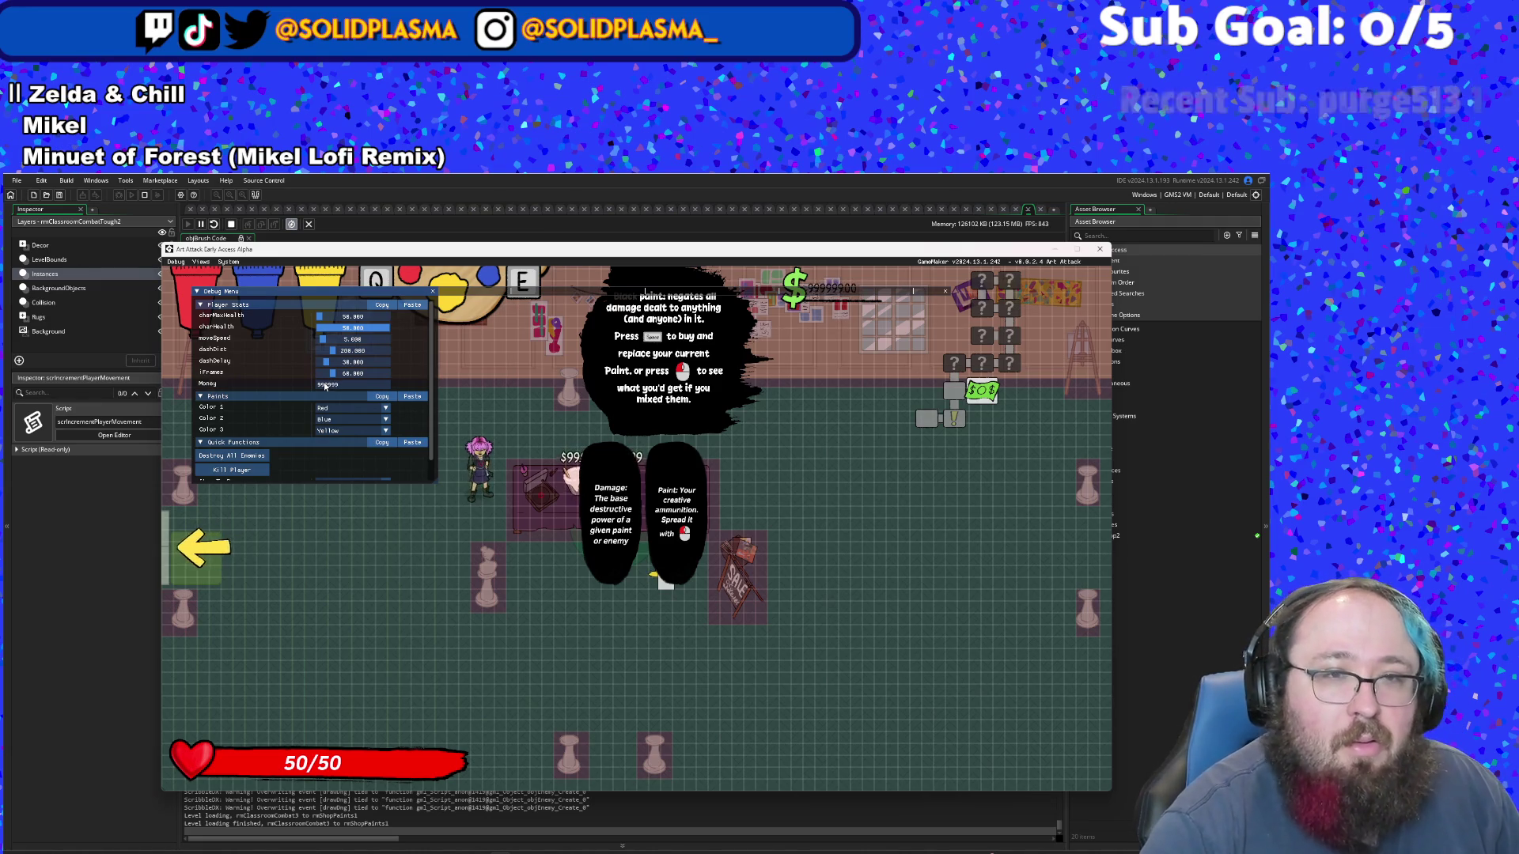
key(F1)
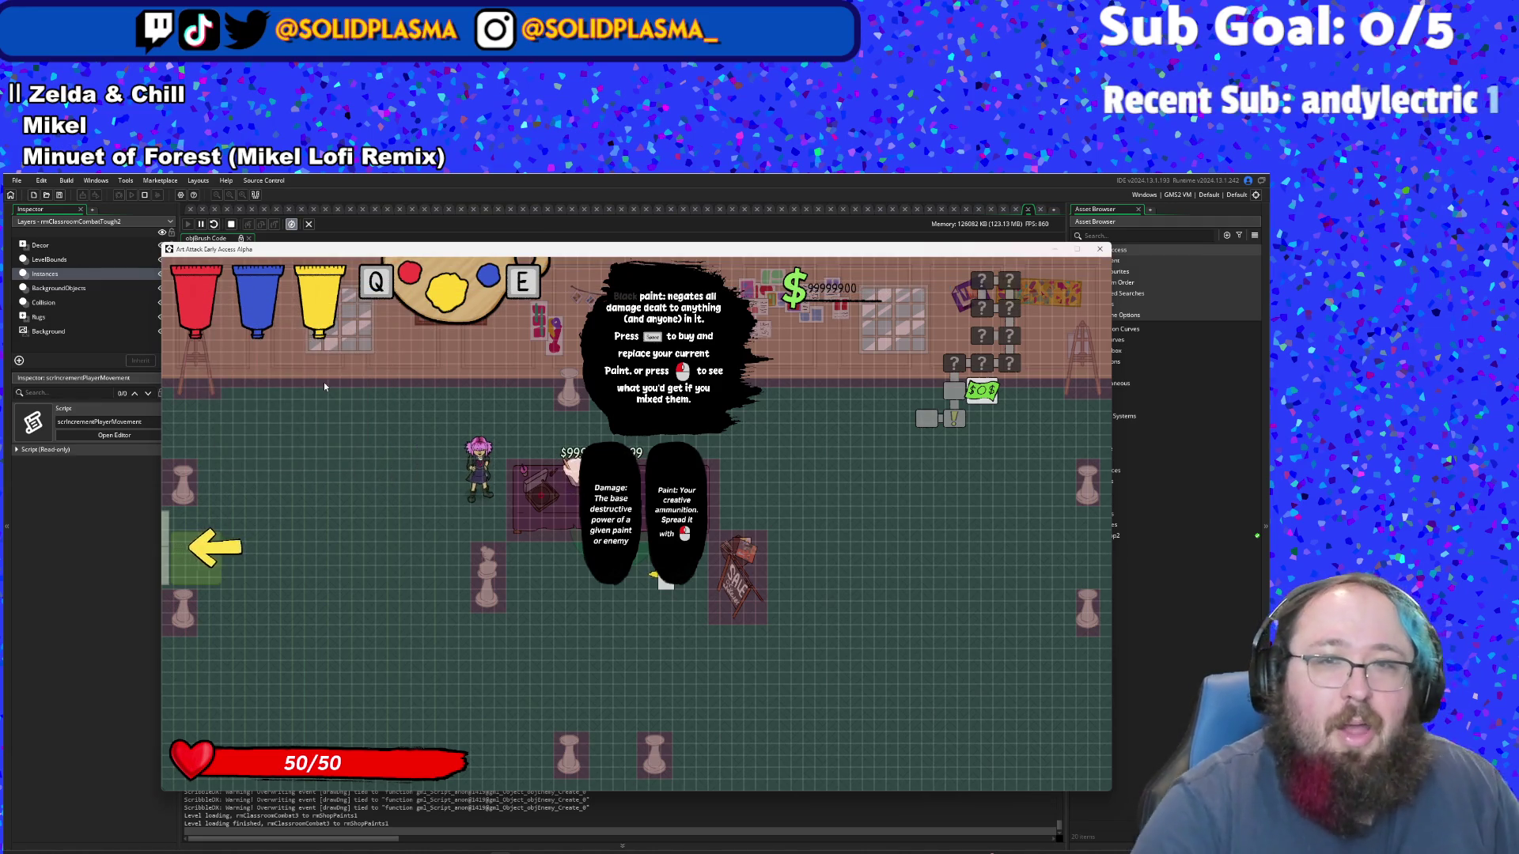
- Cycle the centre paint to red, buy and mix it, then switch to blue
key(q)
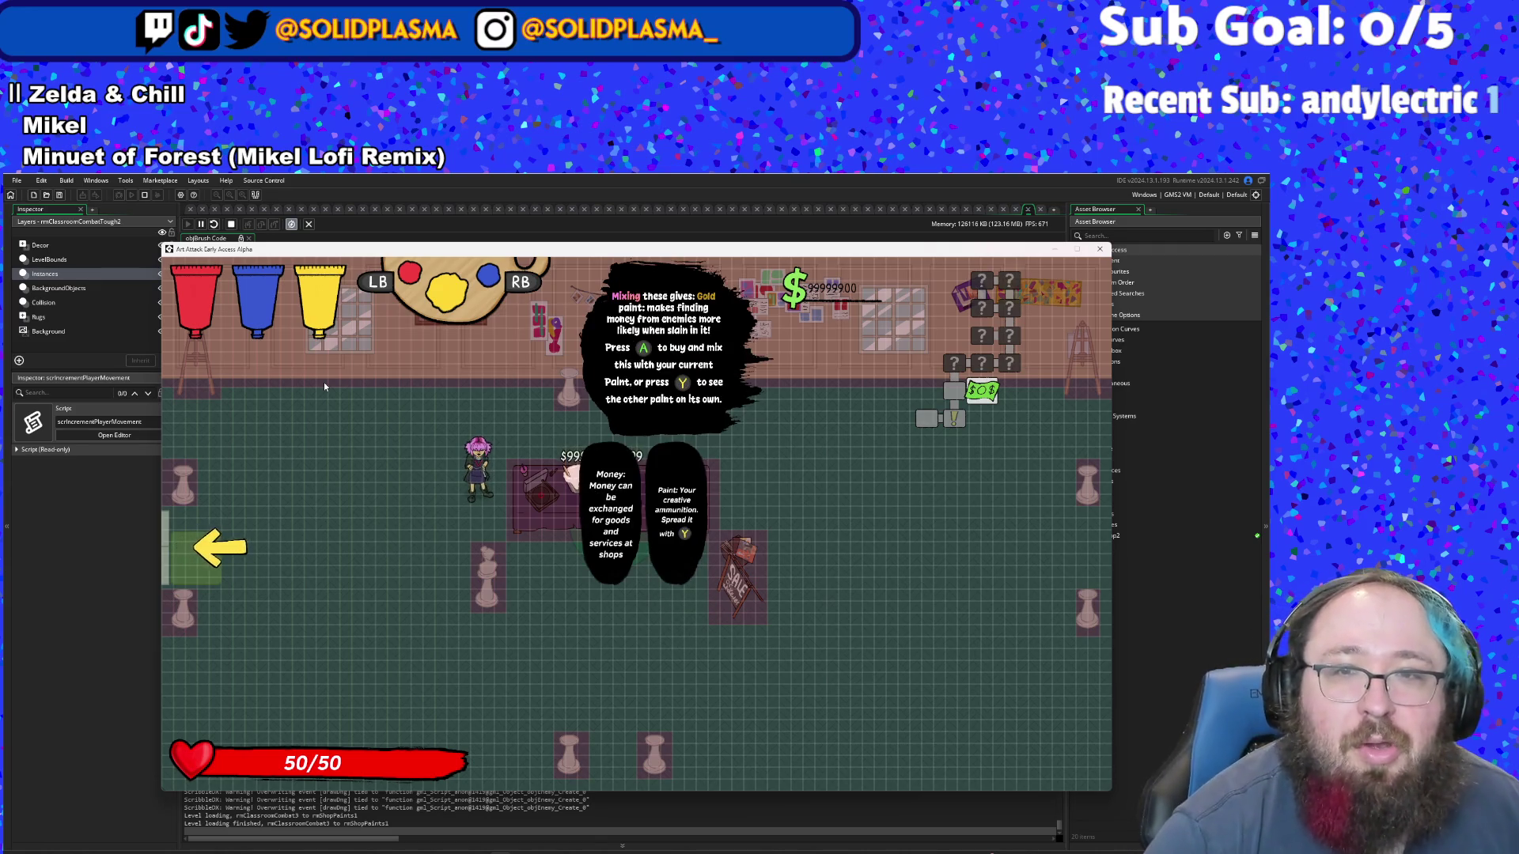
key(e)
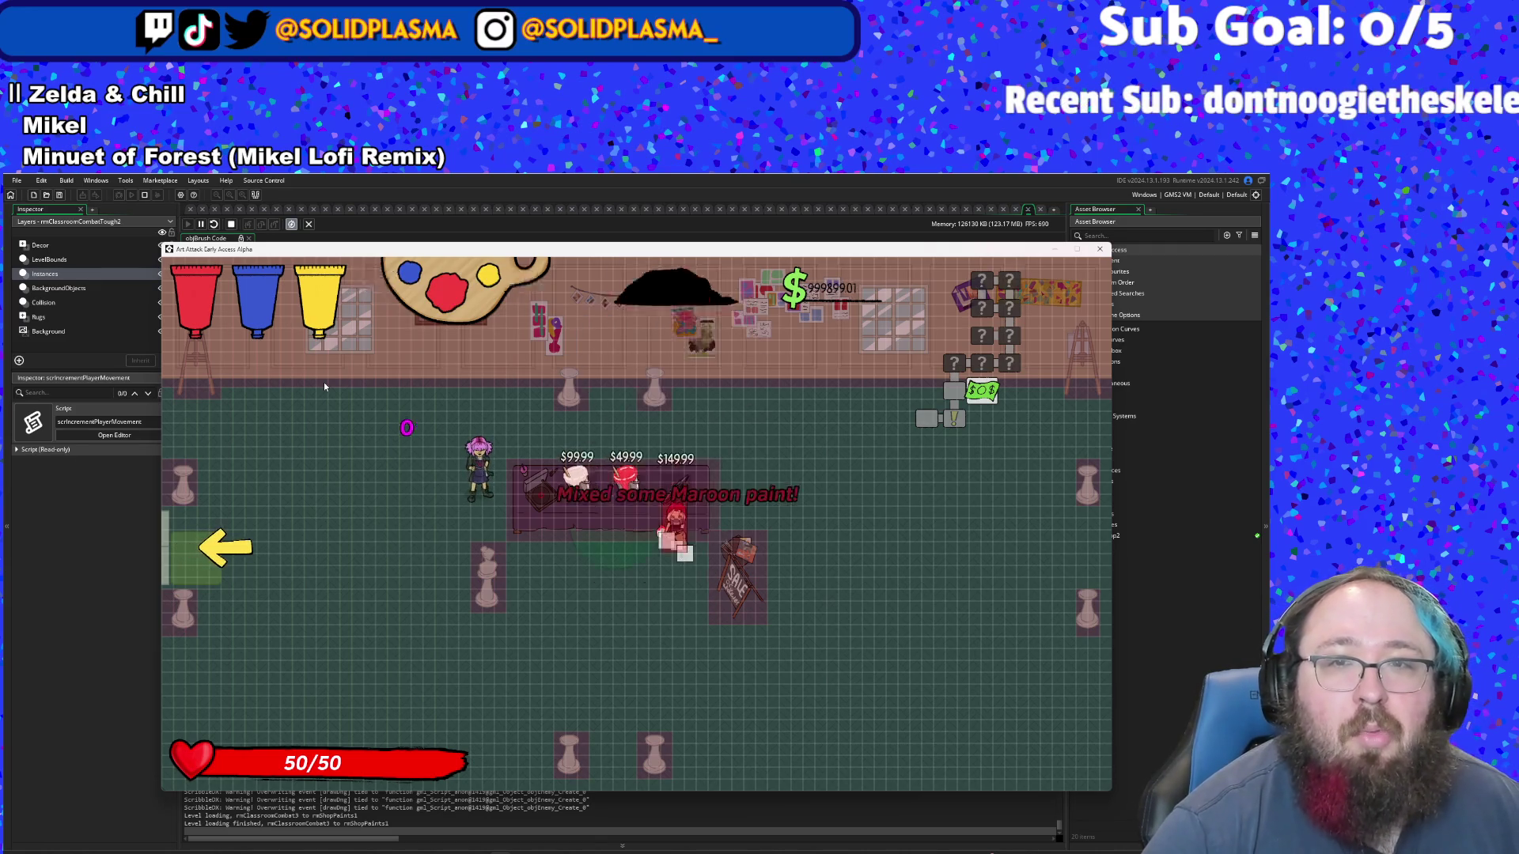
key(q)
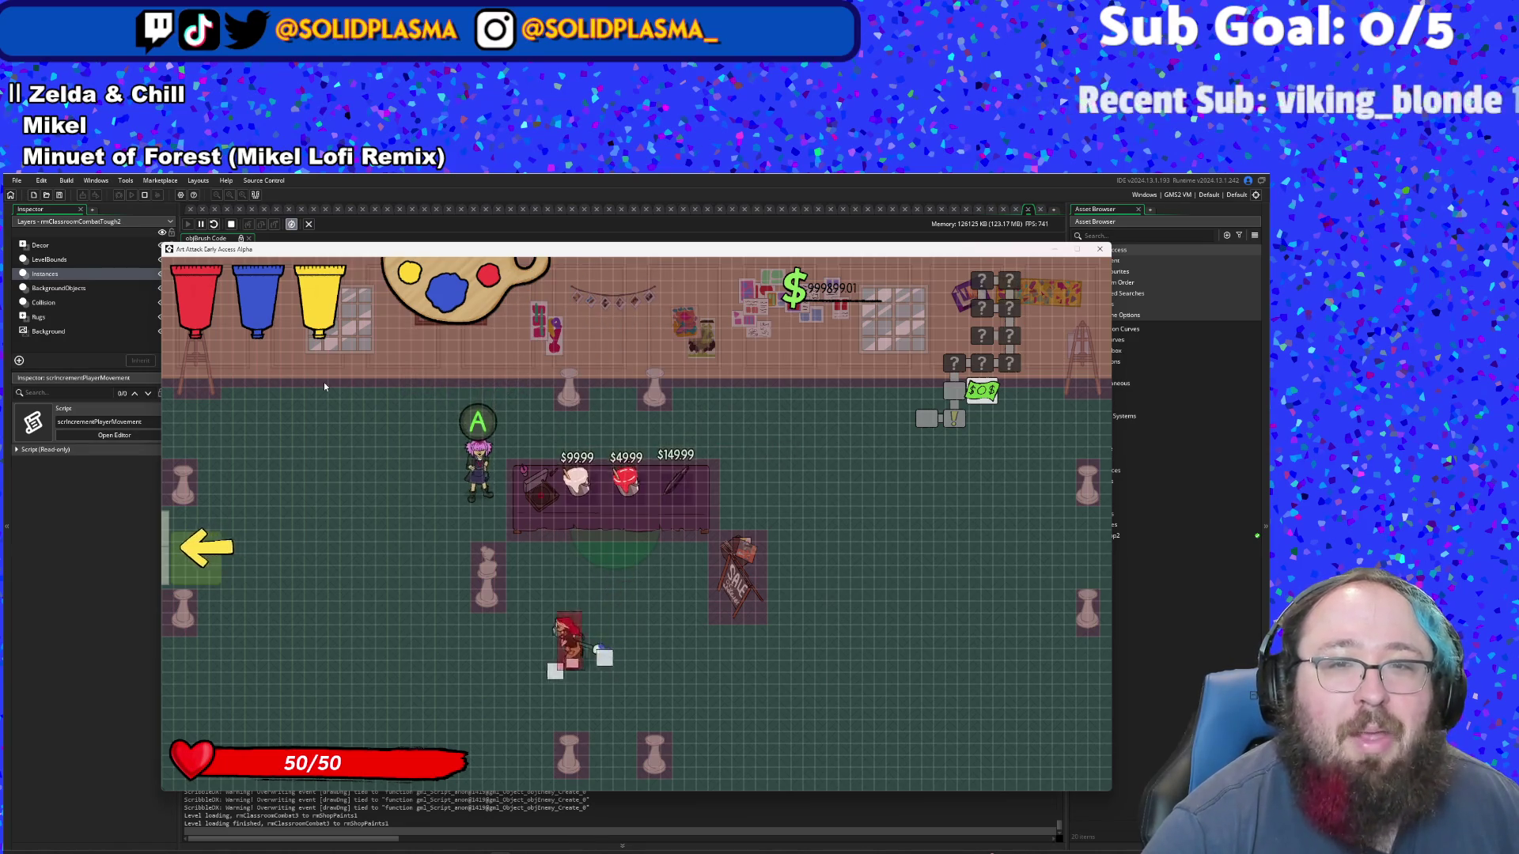
- Buy the Tablet Stylus at the counter, retry the owned item, then buy the next item
key(w)
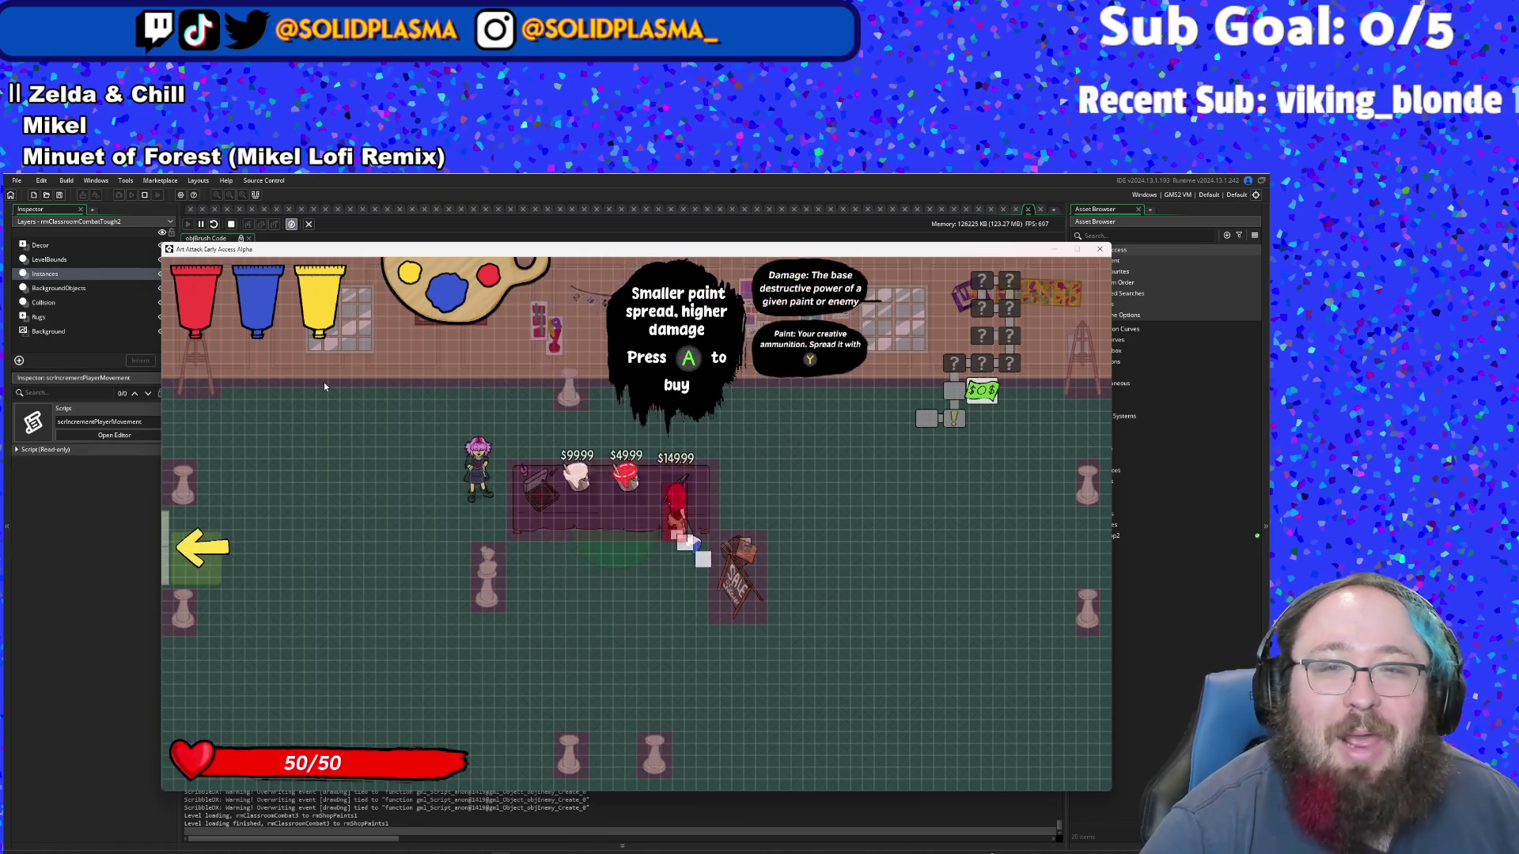
key(space)
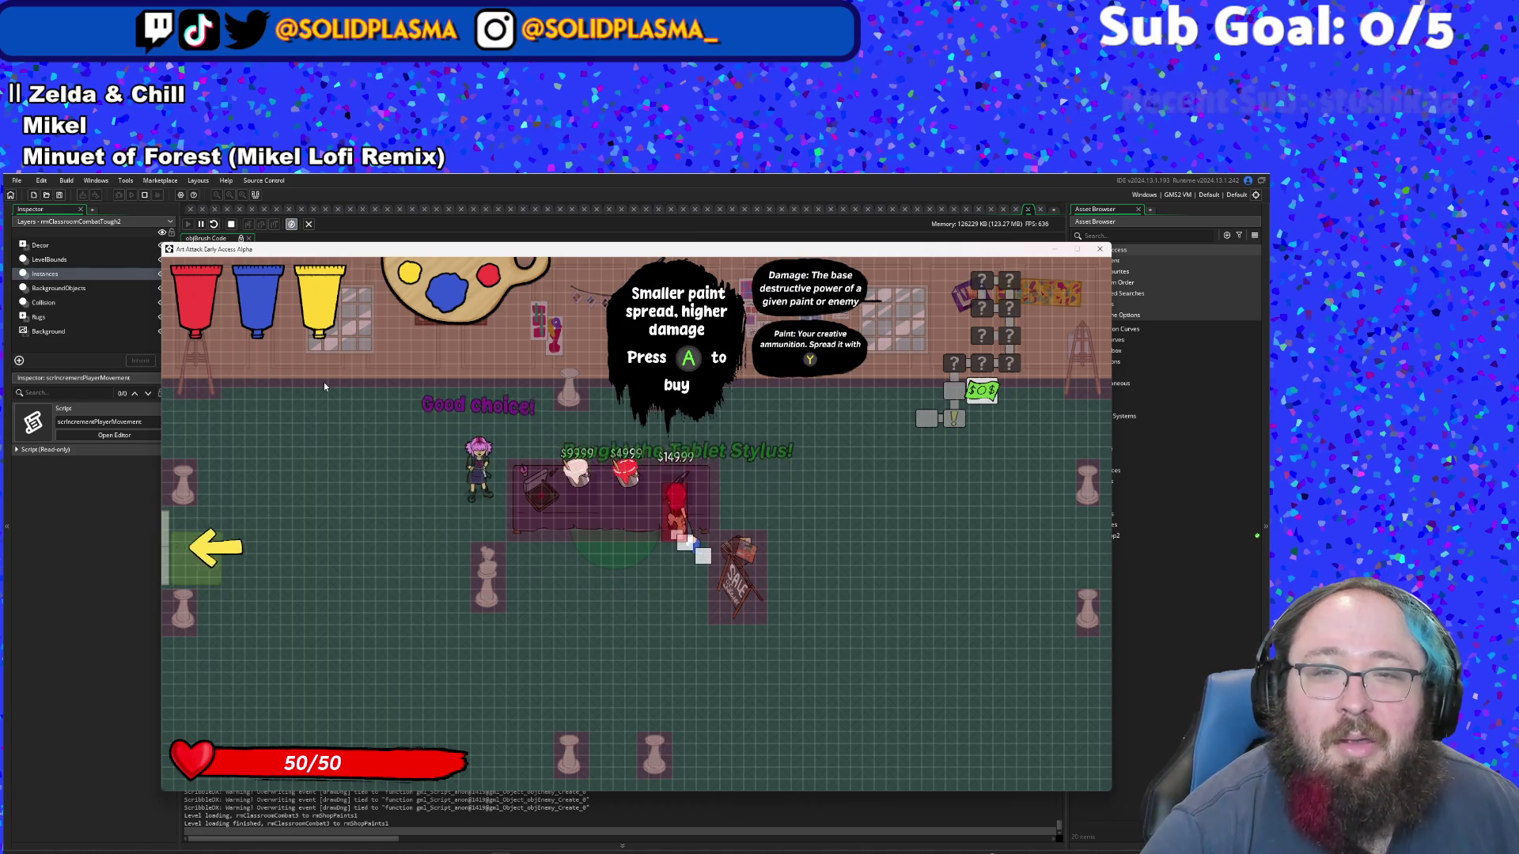
key(s)
key(w)
key(space)
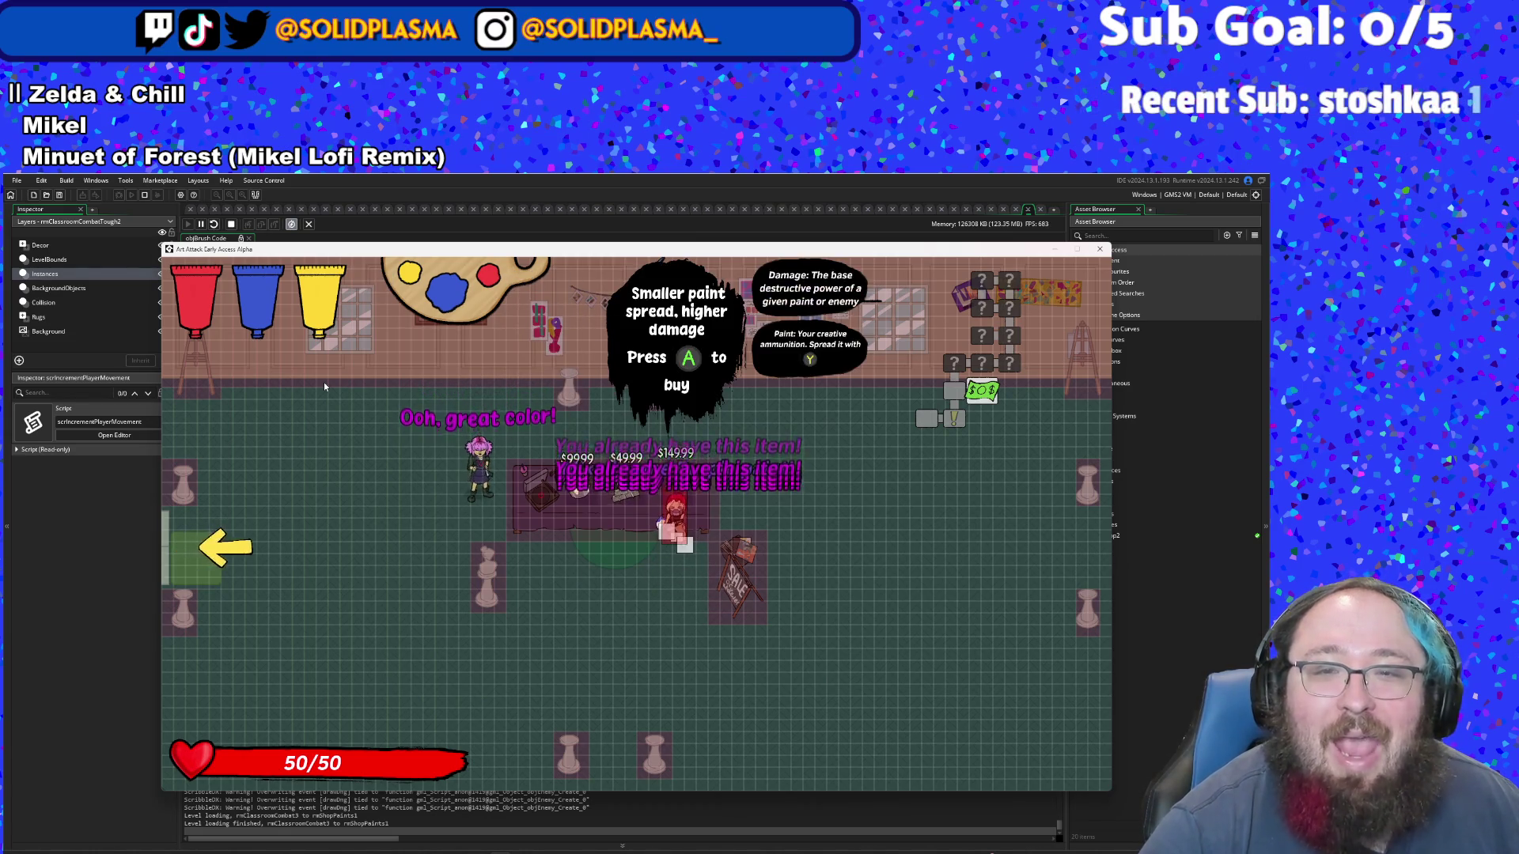
key(s)
key(w)
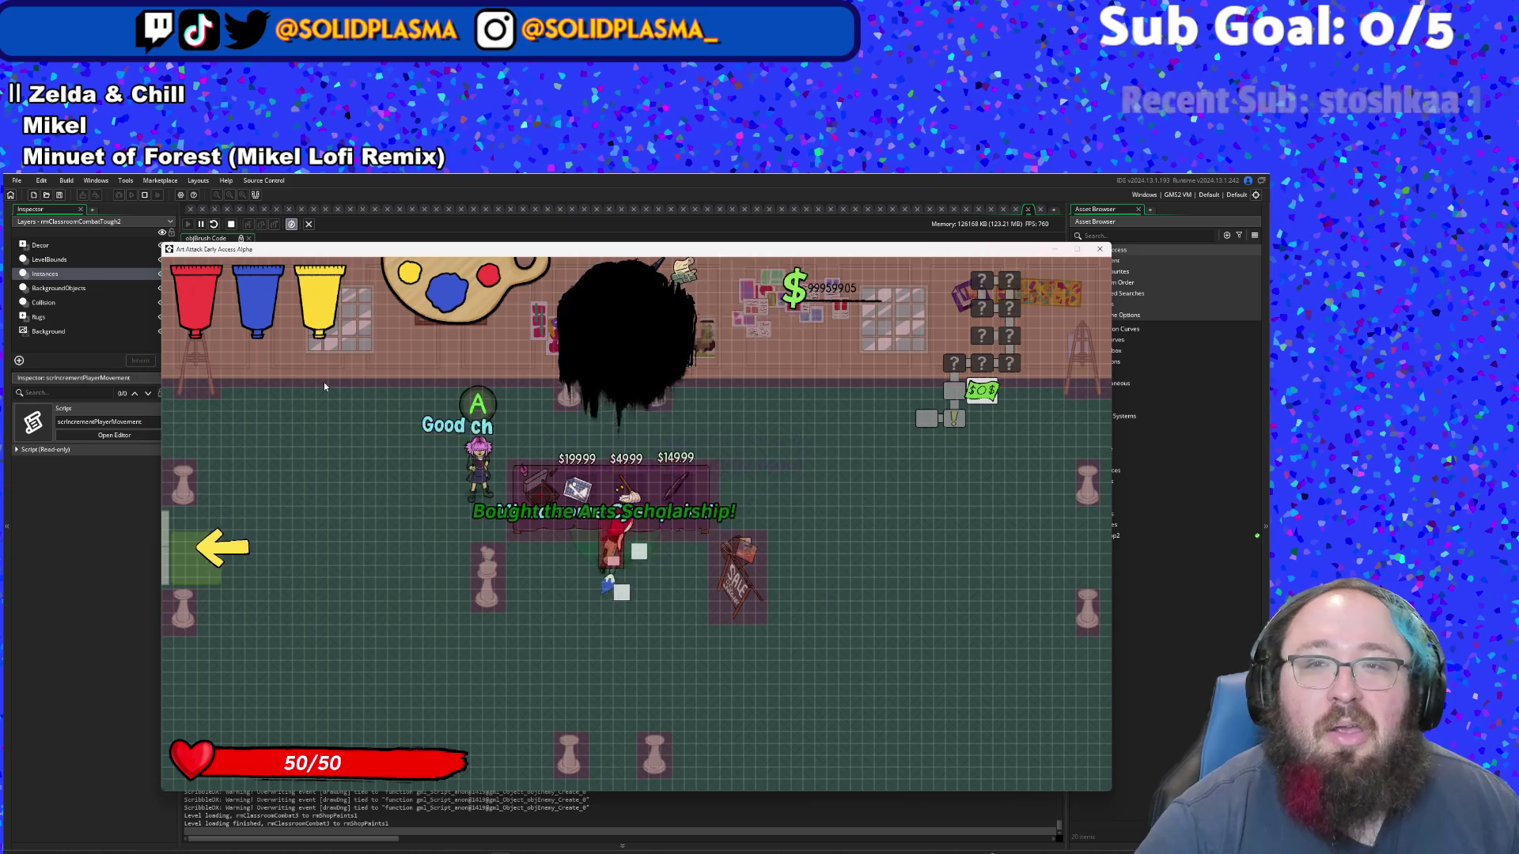
key(space)
key(a)
key(space)
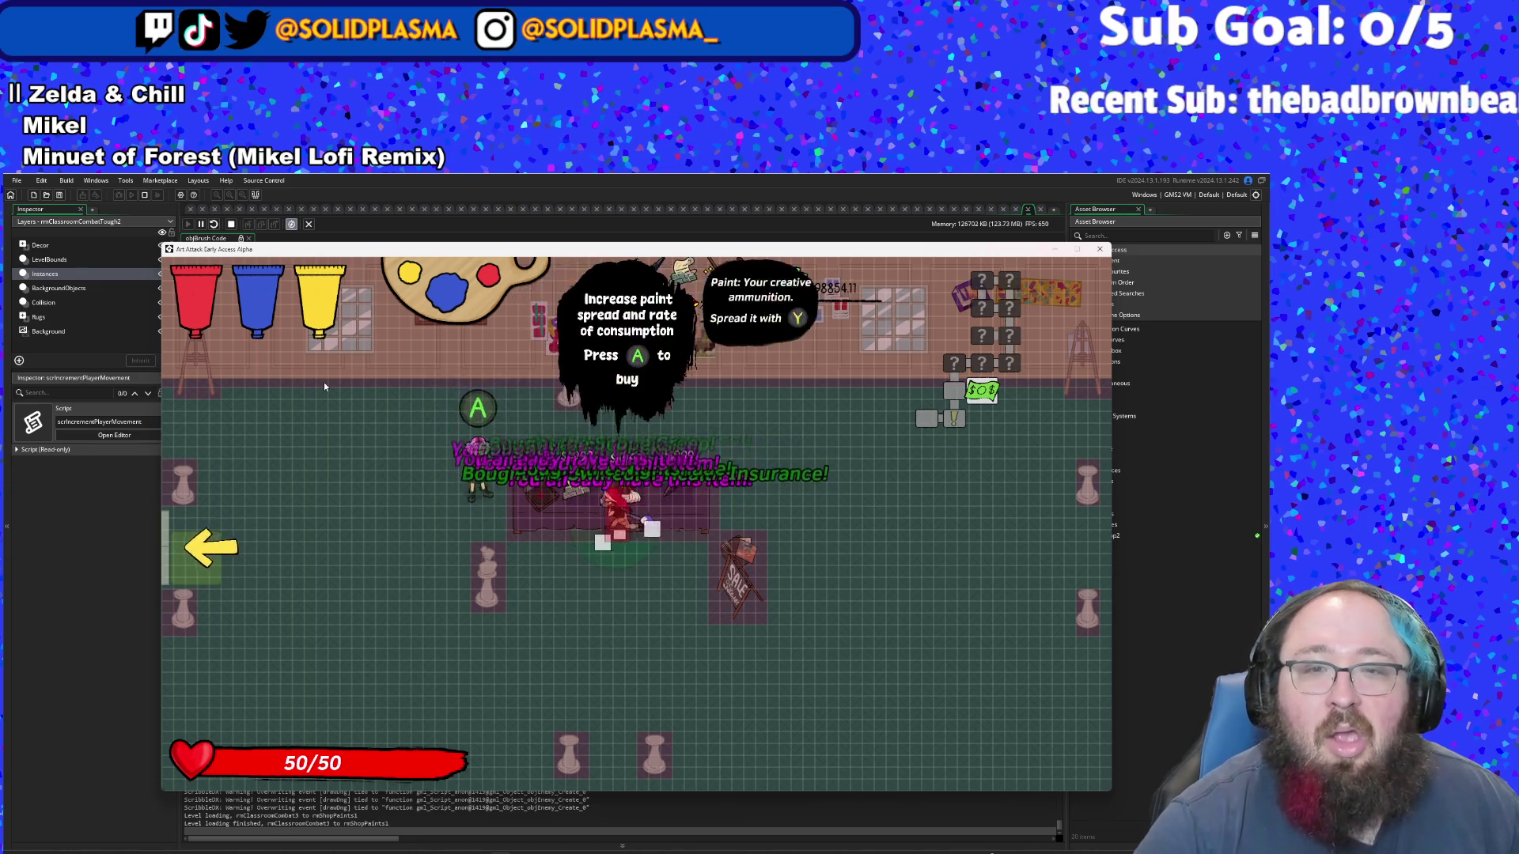
- Walk around the shop floor to the middle item and try buying it again
key(d)
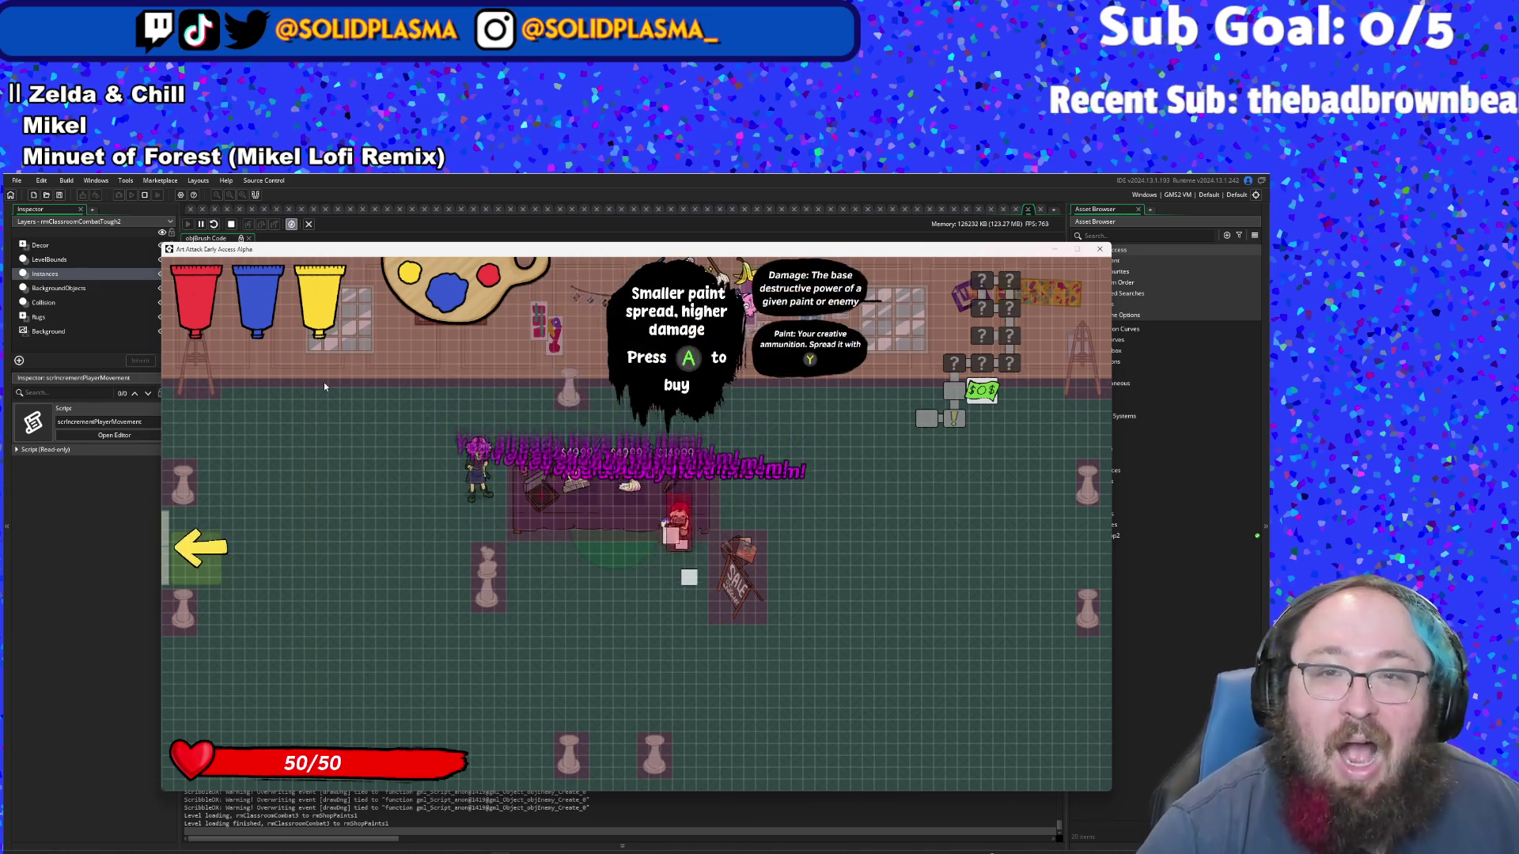
key(s)
key(a)
key(w)
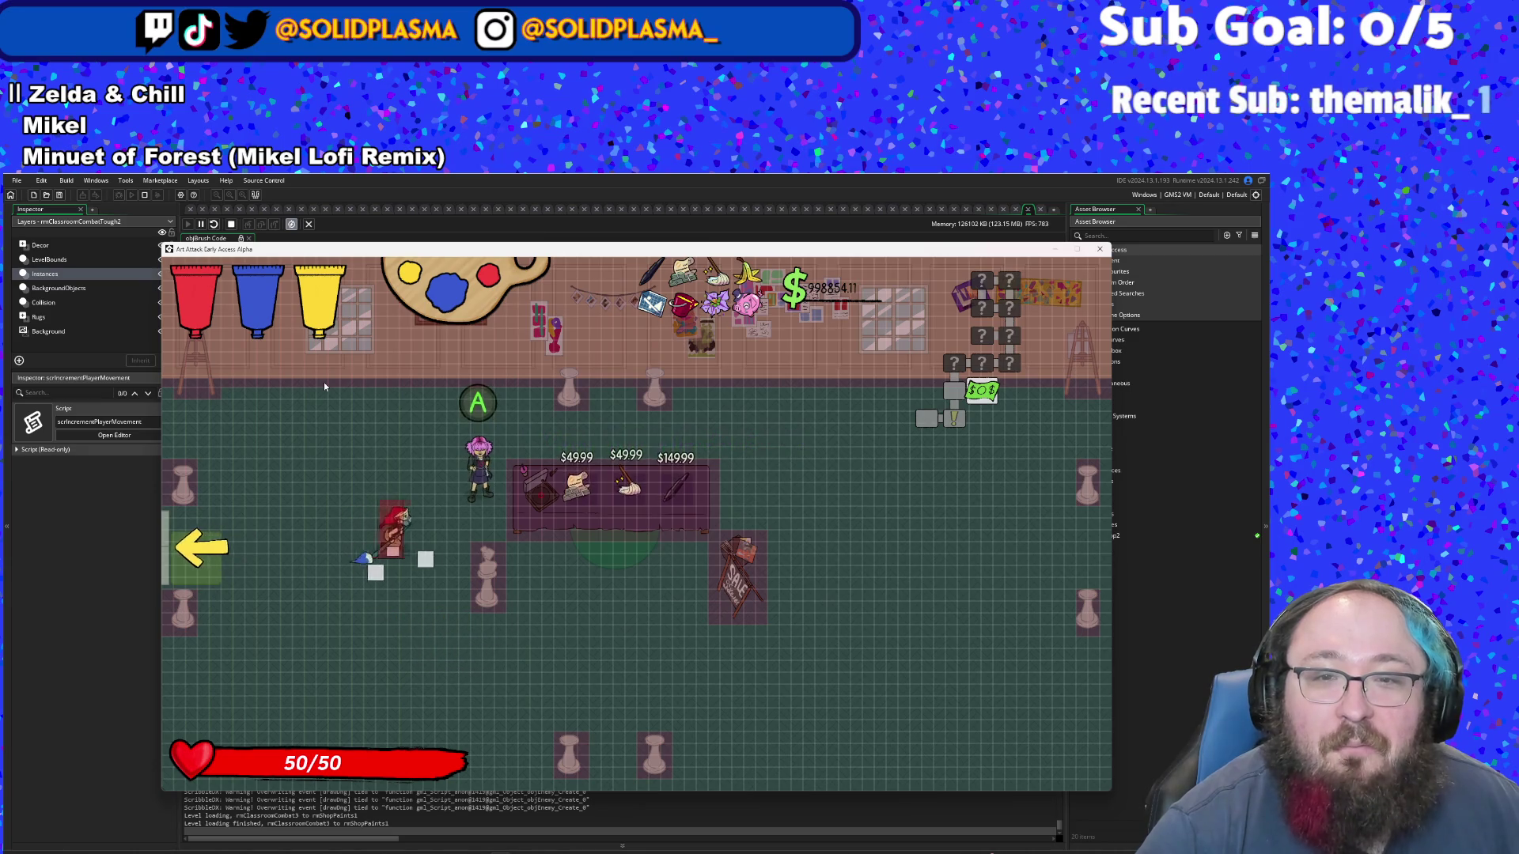
key(d)
key(s)
key(d)
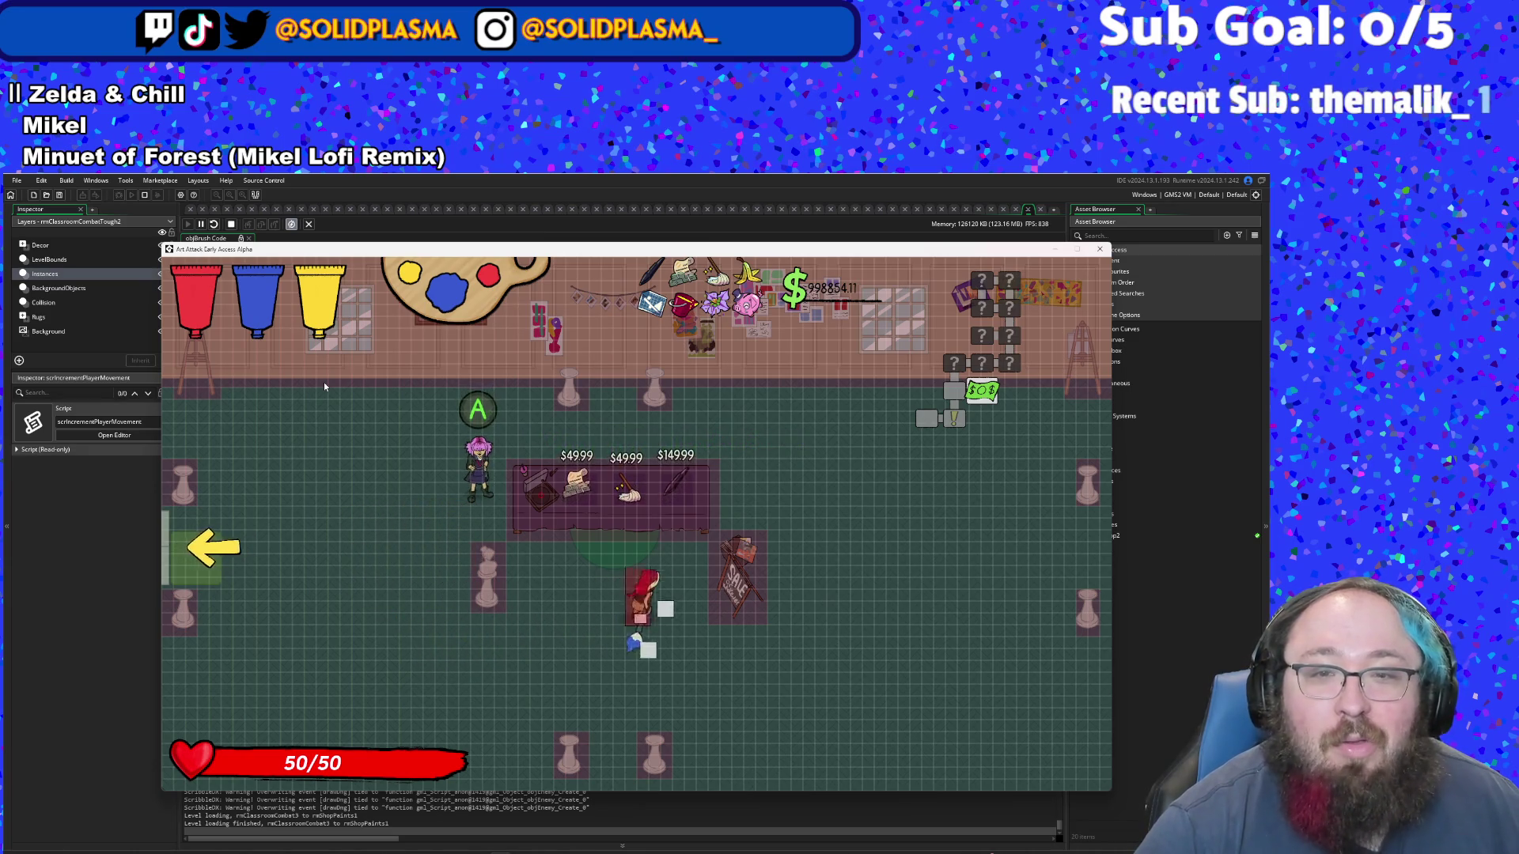
key(w)
key(e)
key(e)
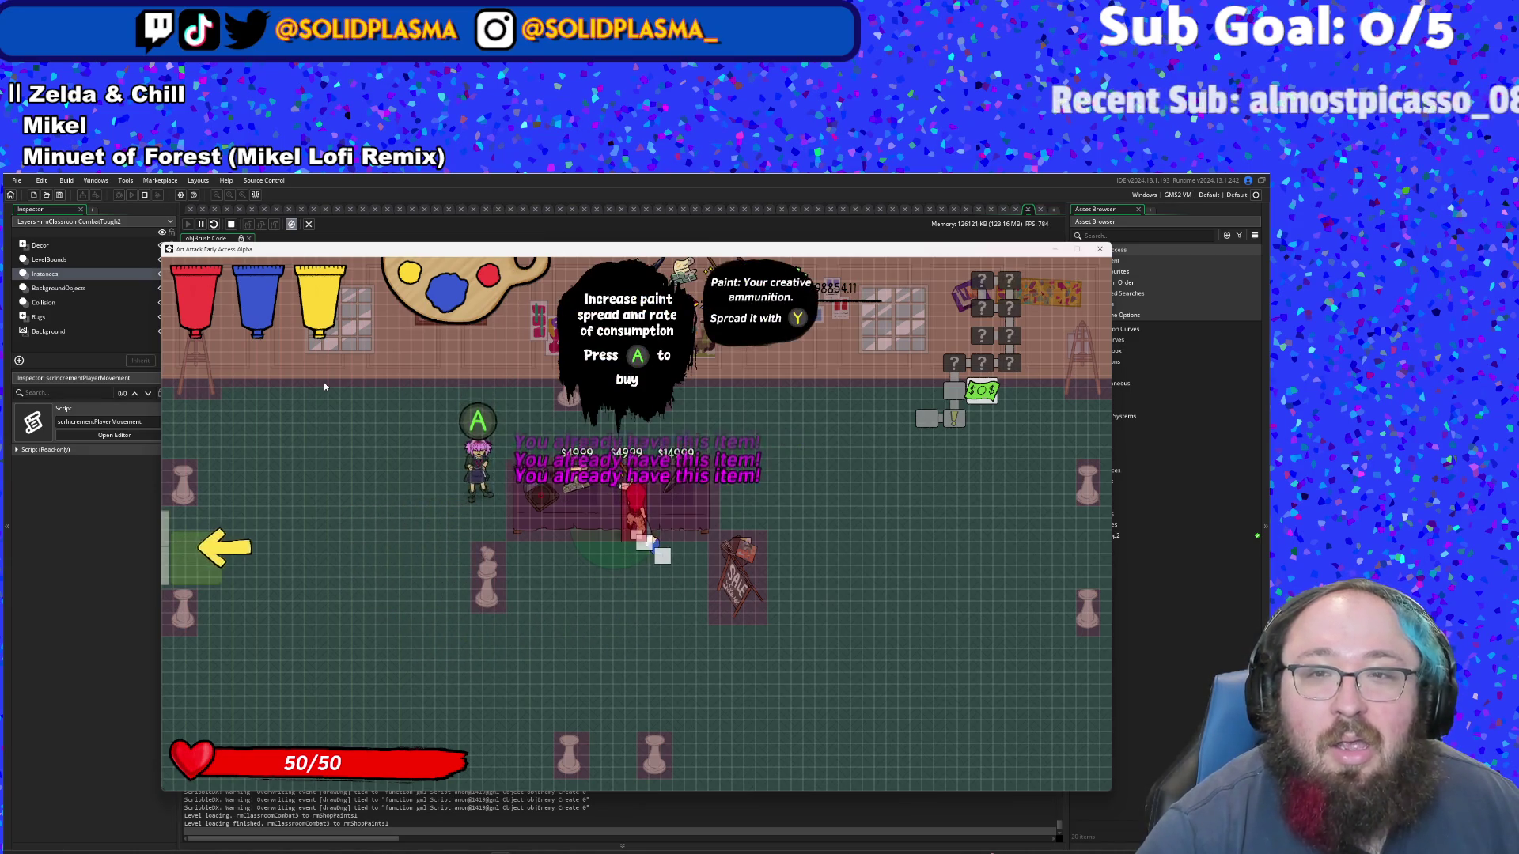
- Walk between the left, middle and right shop items, retrying the middle item purchase
key(s)
key(w)
key(d)
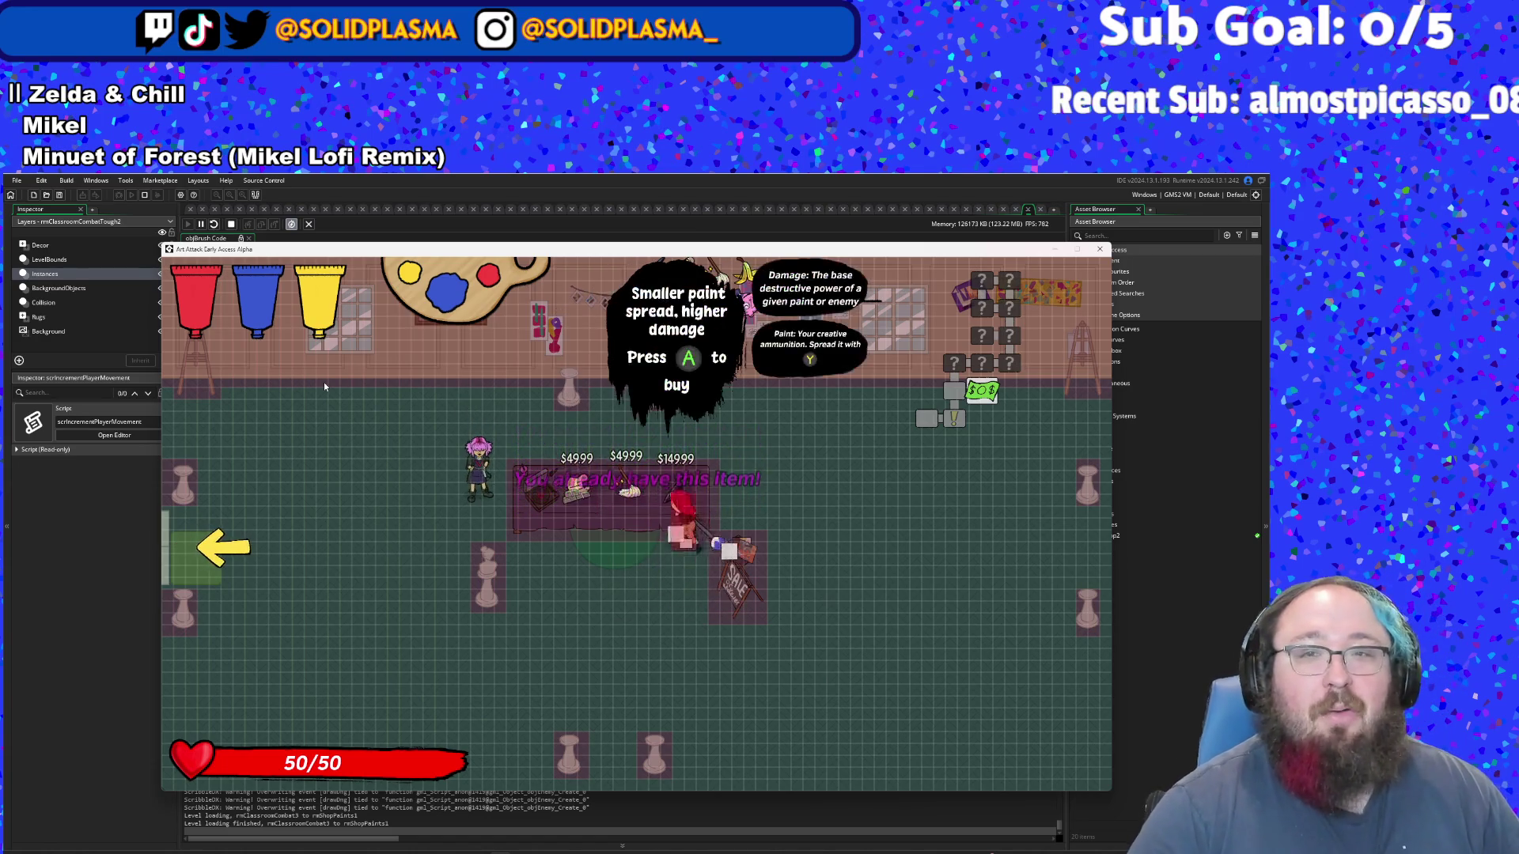
key(a)
key(s)
key(d)
key(a)
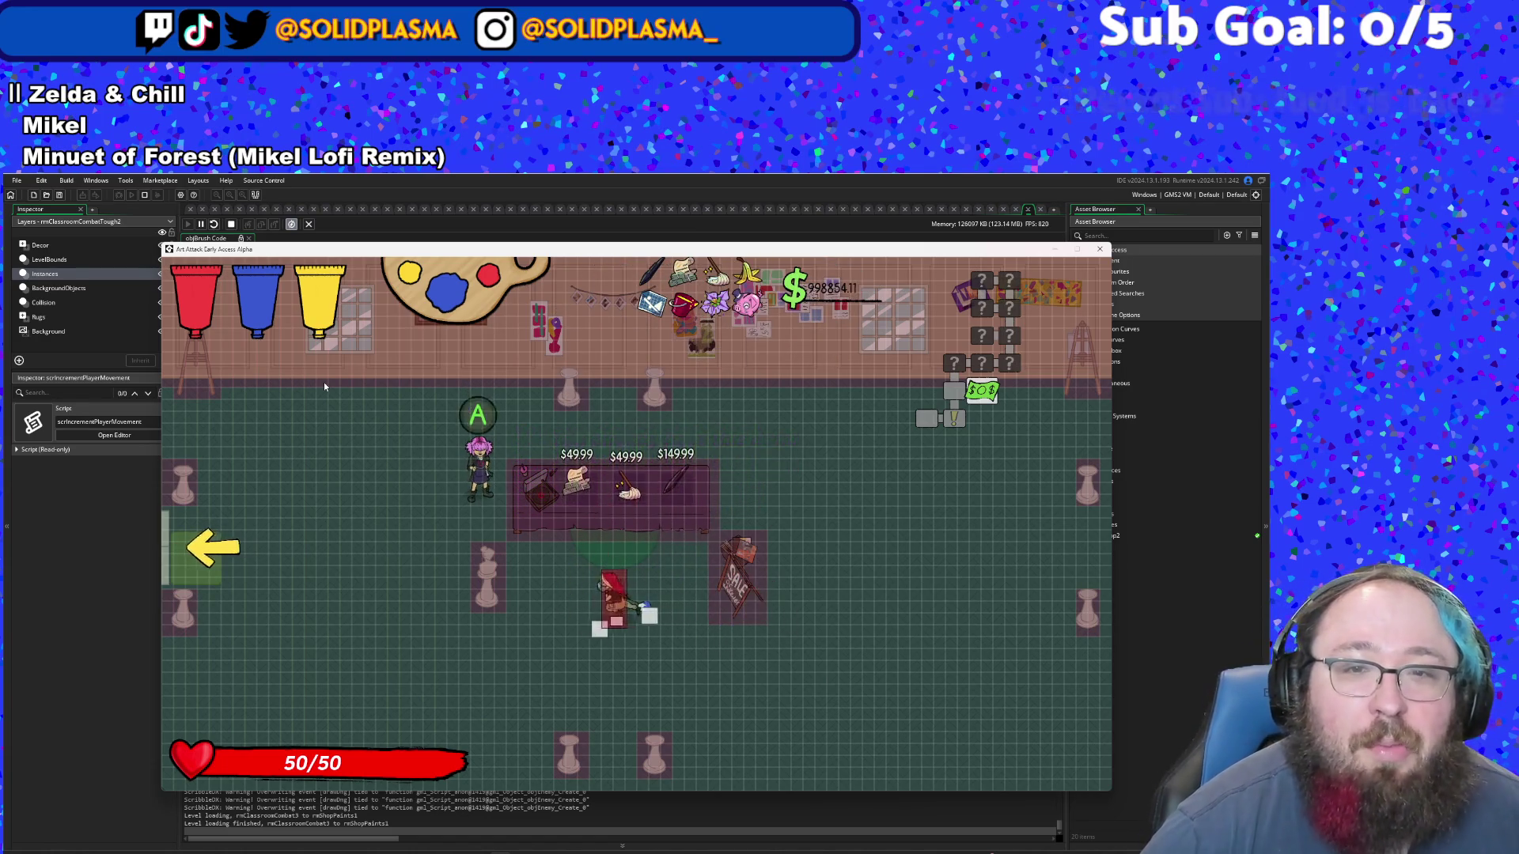
key(w)
key(w)
key(d)
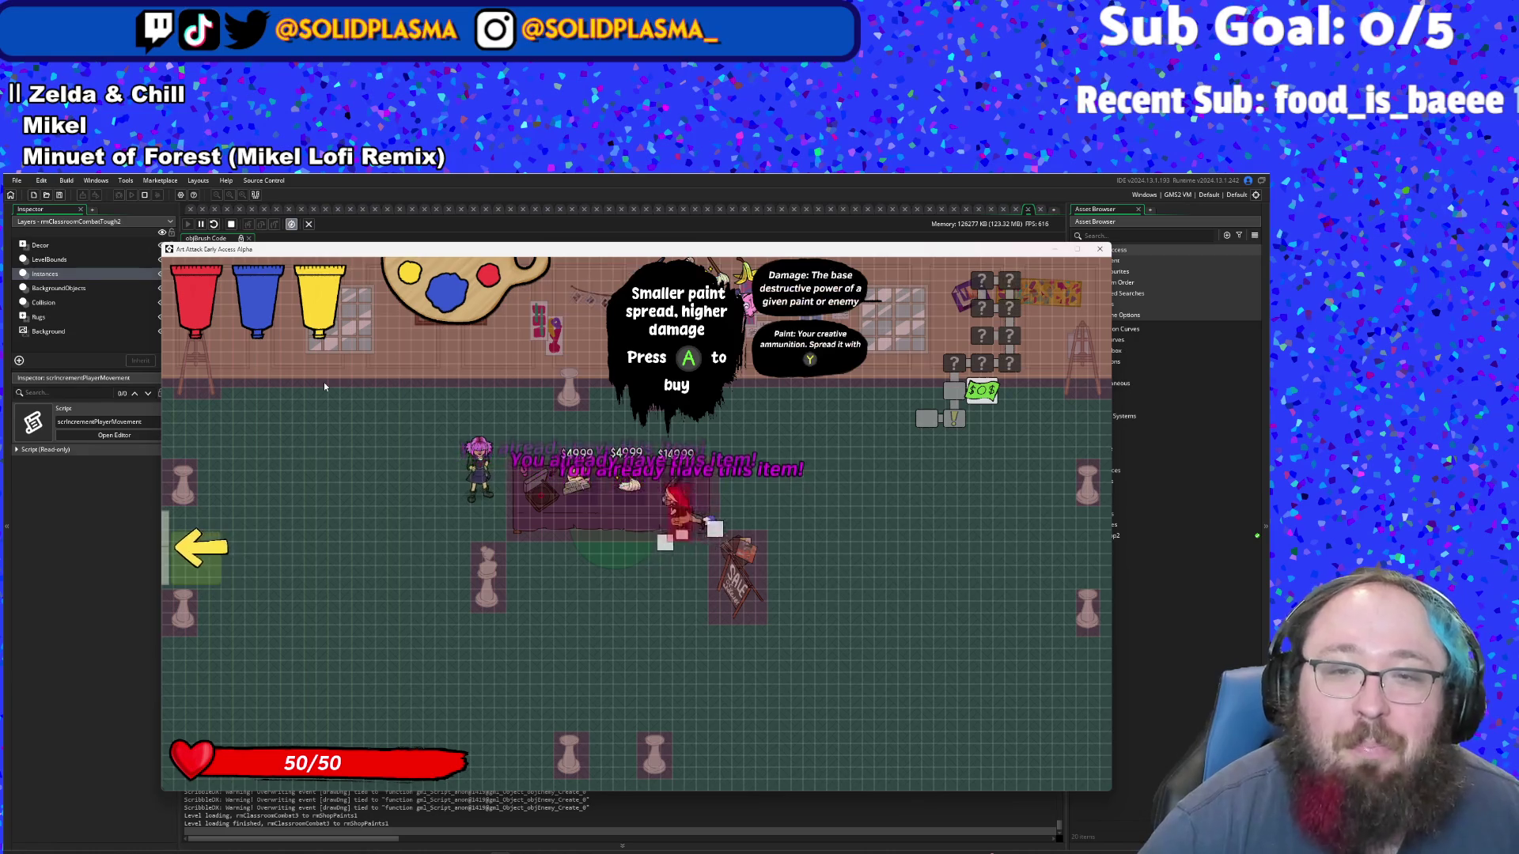
key(a)
key(e)
key(e)
key(s)
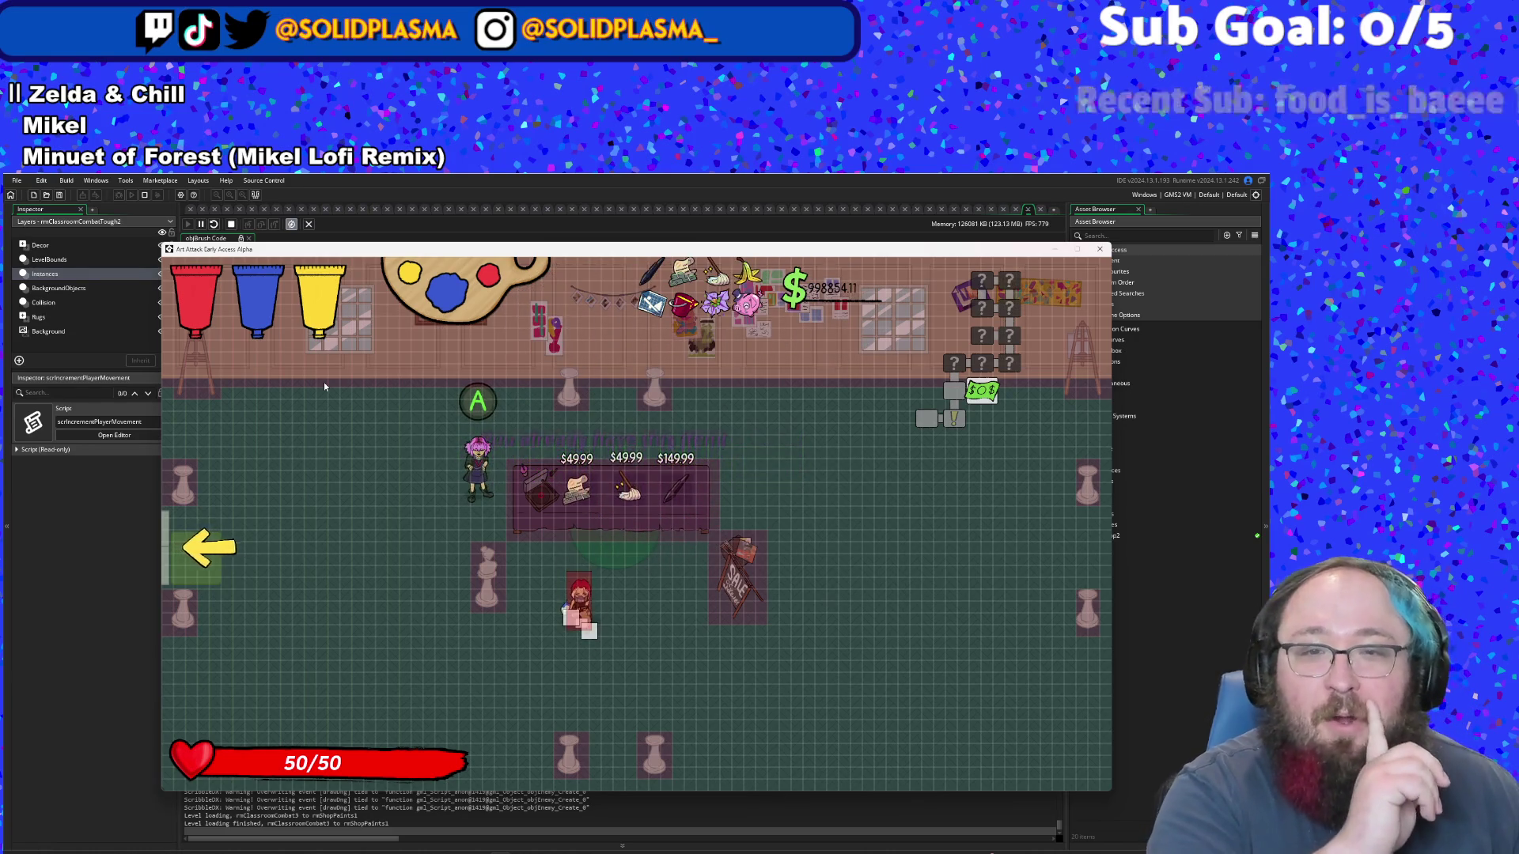
key(w)
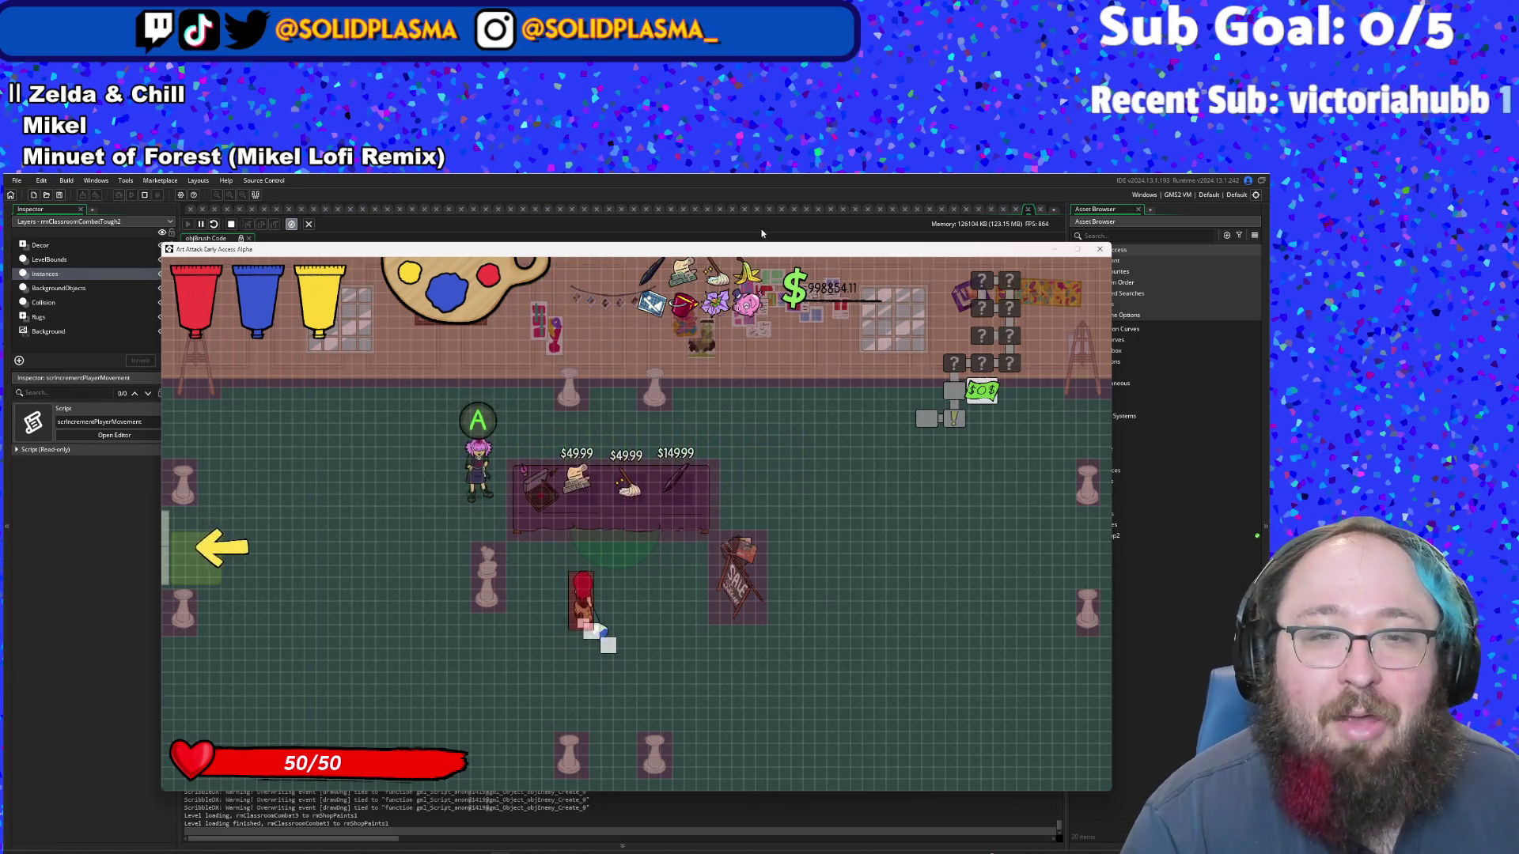
- Close the test run and open objBrush's code through the asset search
click(1128, 641)
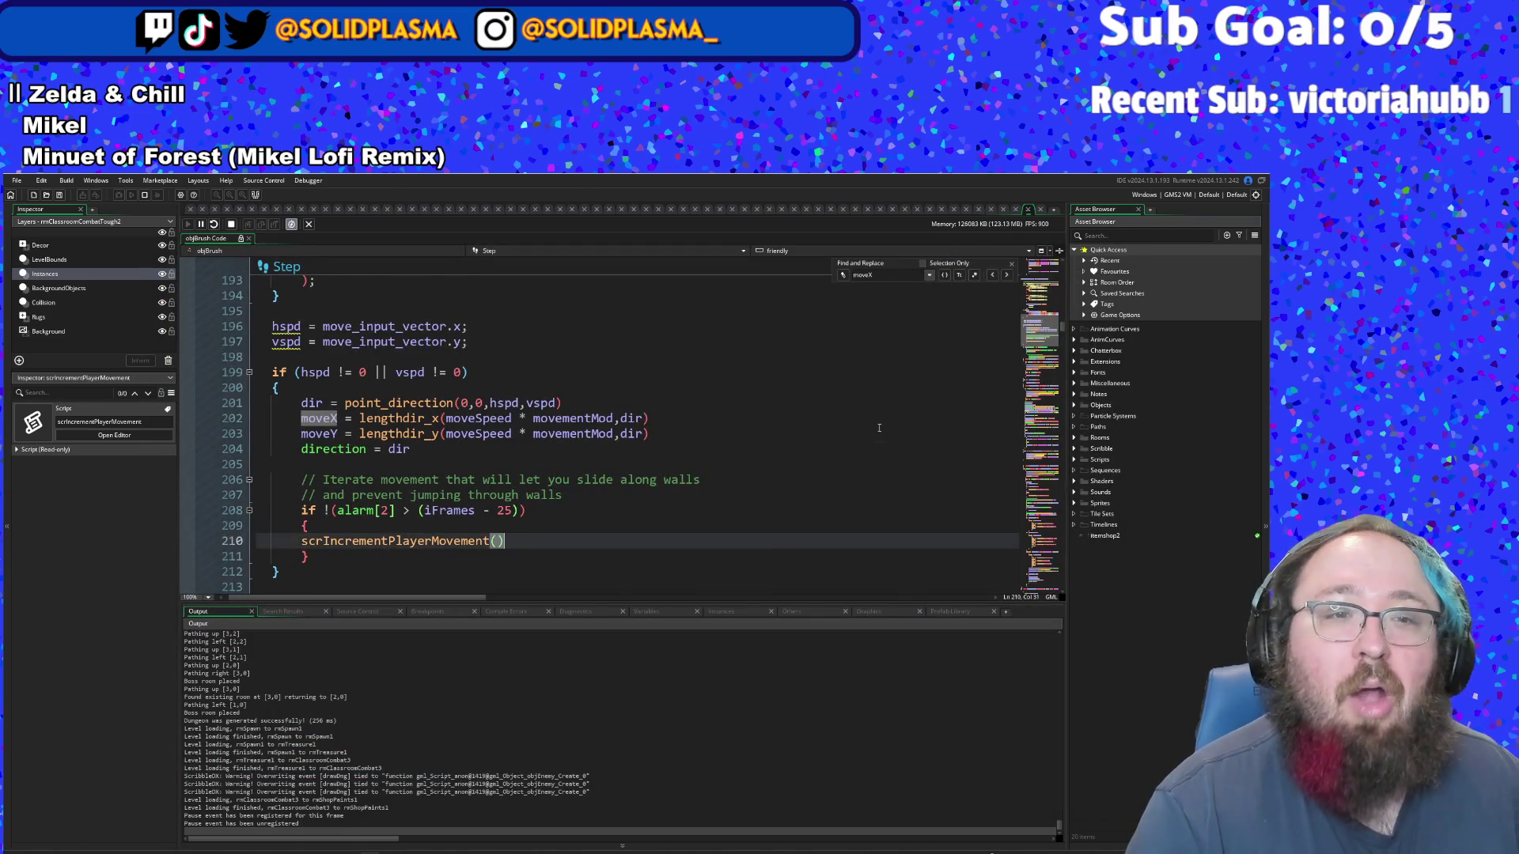
key(ctrl+t)
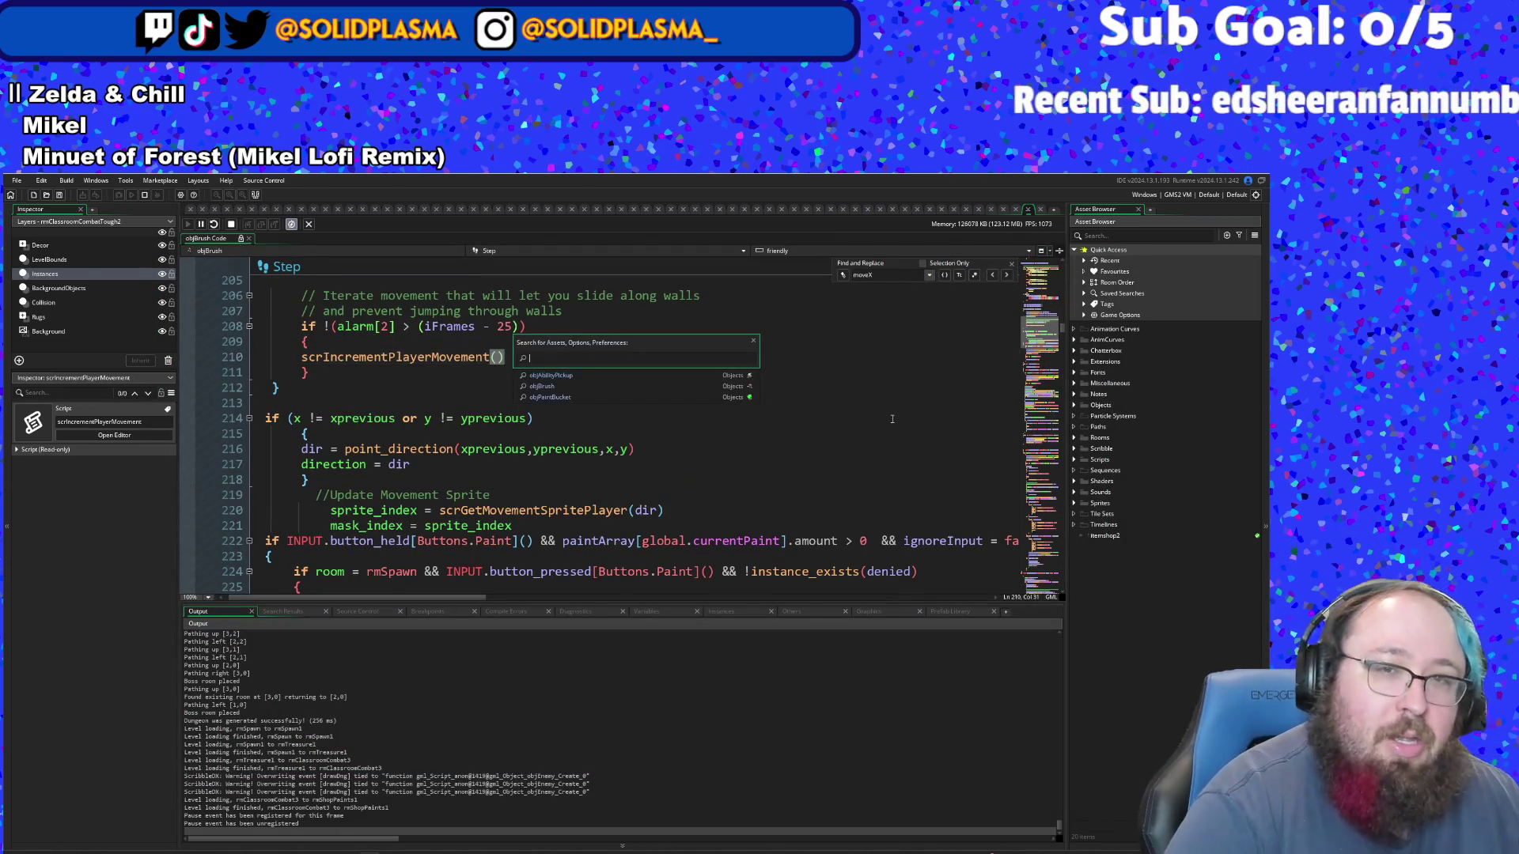
text(objB)
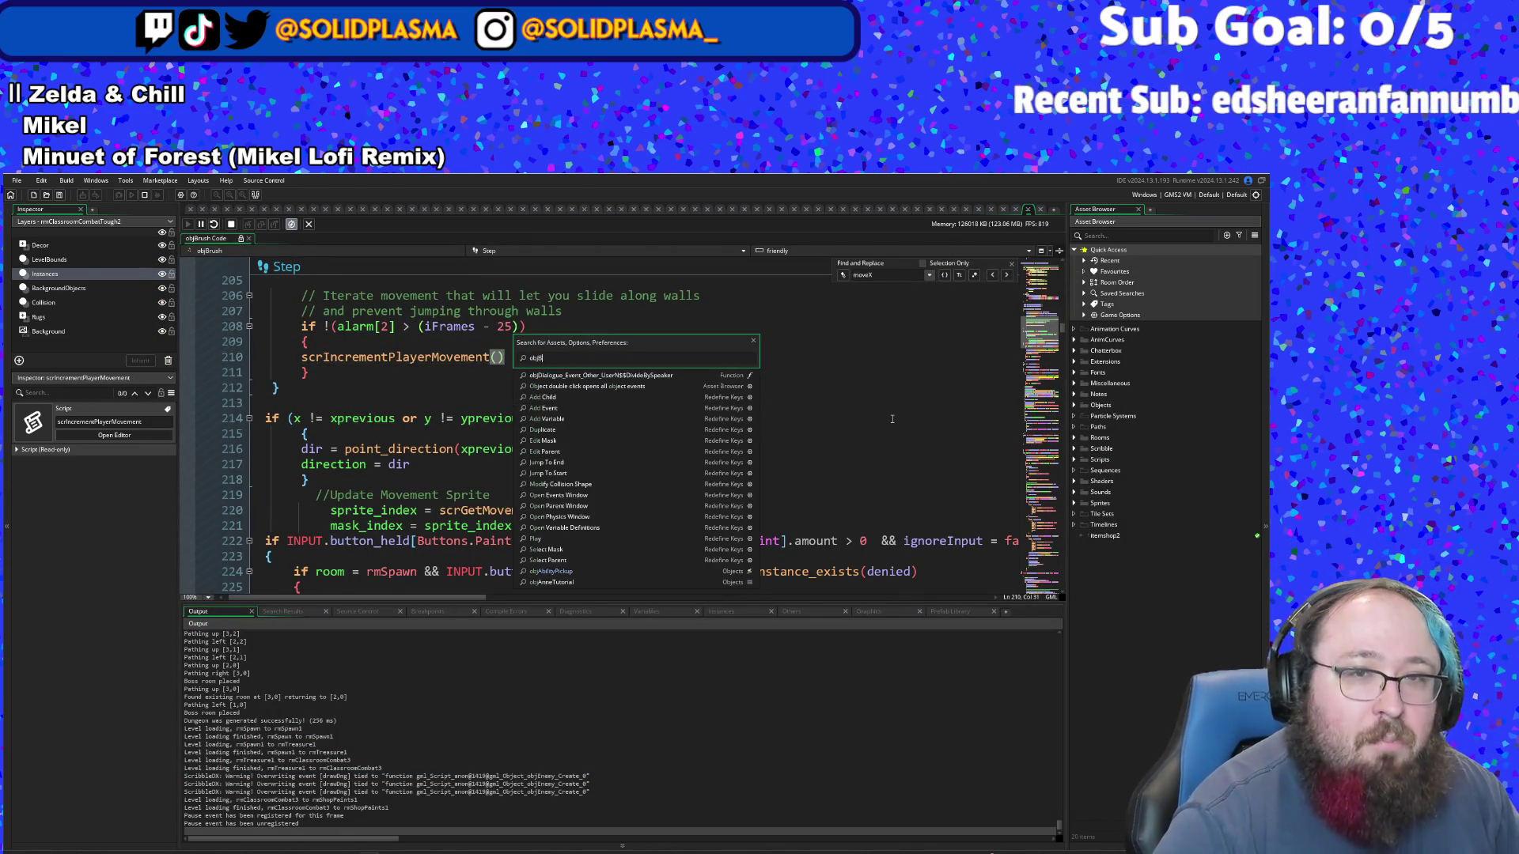
text(rush)
key(Return)
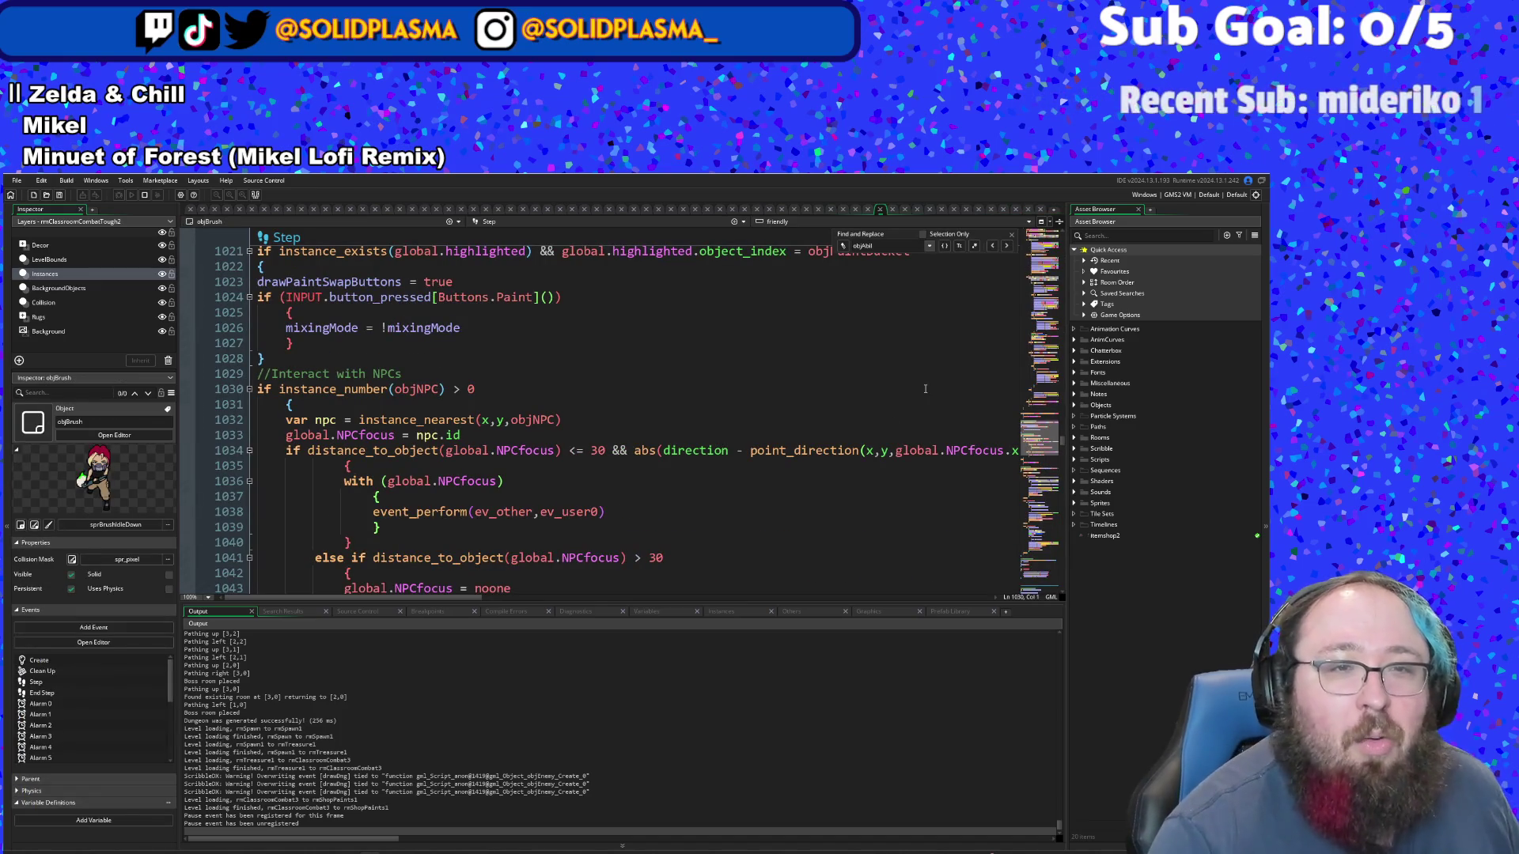
- Inspect the switch on the picked-up item's type in objBrush's Step code
click(438, 481)
scroll(791, 443, down, 12)
scroll(756, 457, up, 6)
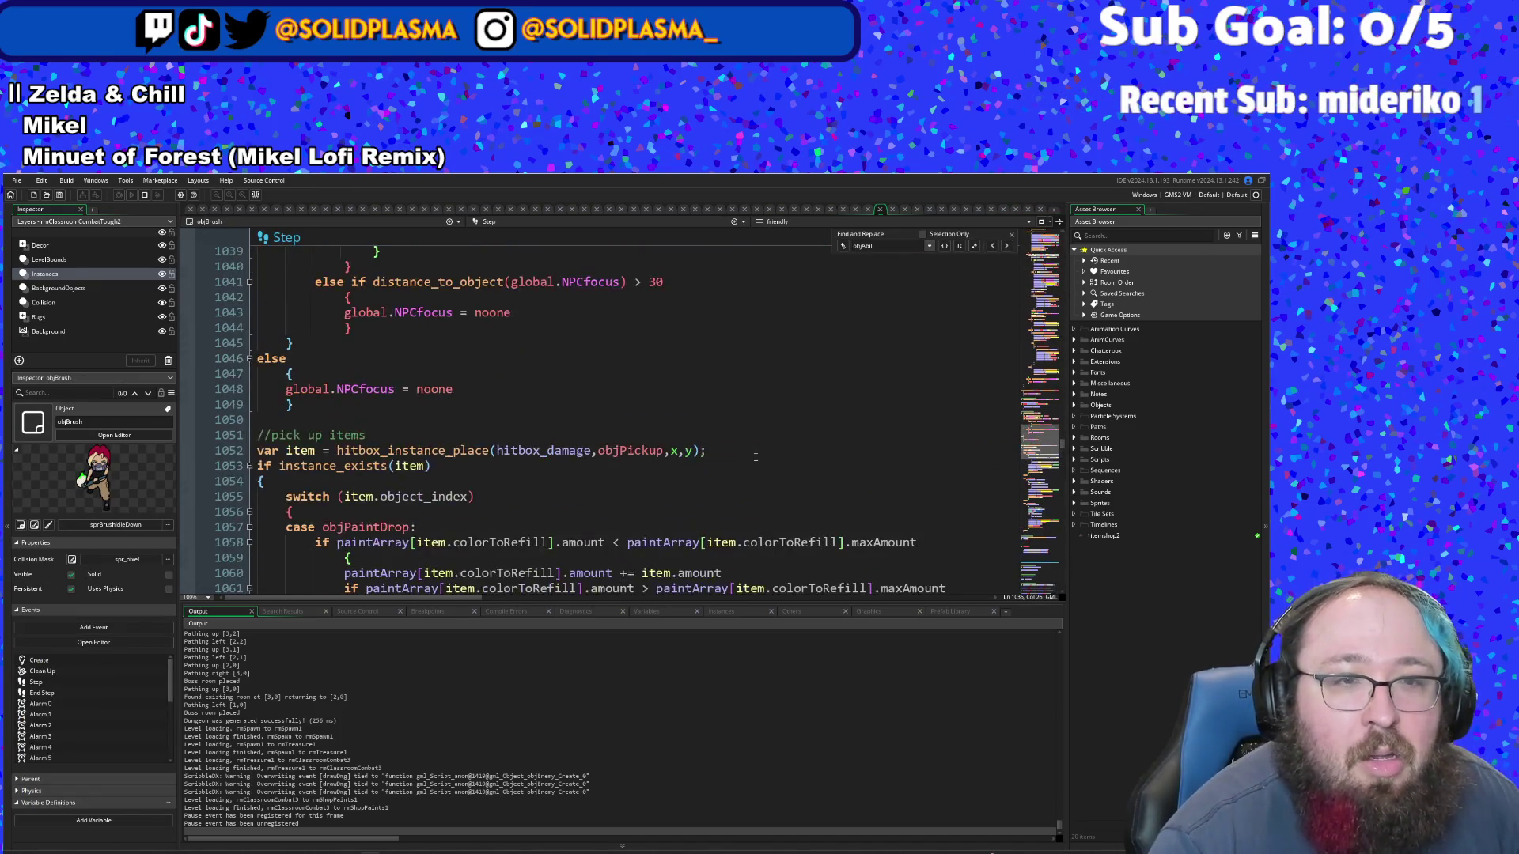
scroll(756, 456, down, 2)
click(578, 409)
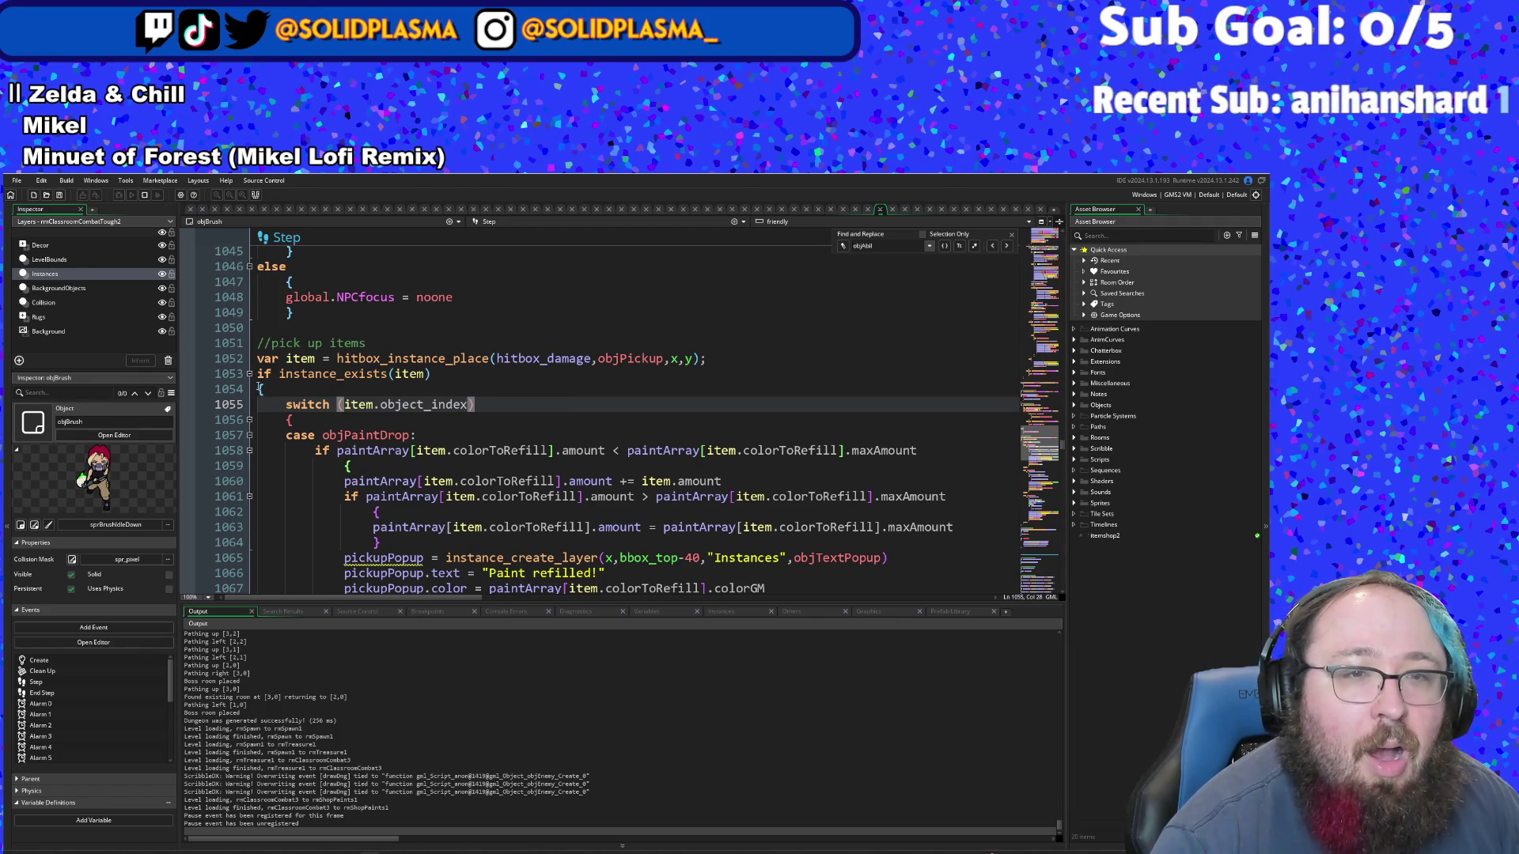
- Scroll from line 1054 past the step decrement down to the Alarm 2 and Alarm 3 events
click(260, 388)
scroll(301, 389, down, 12)
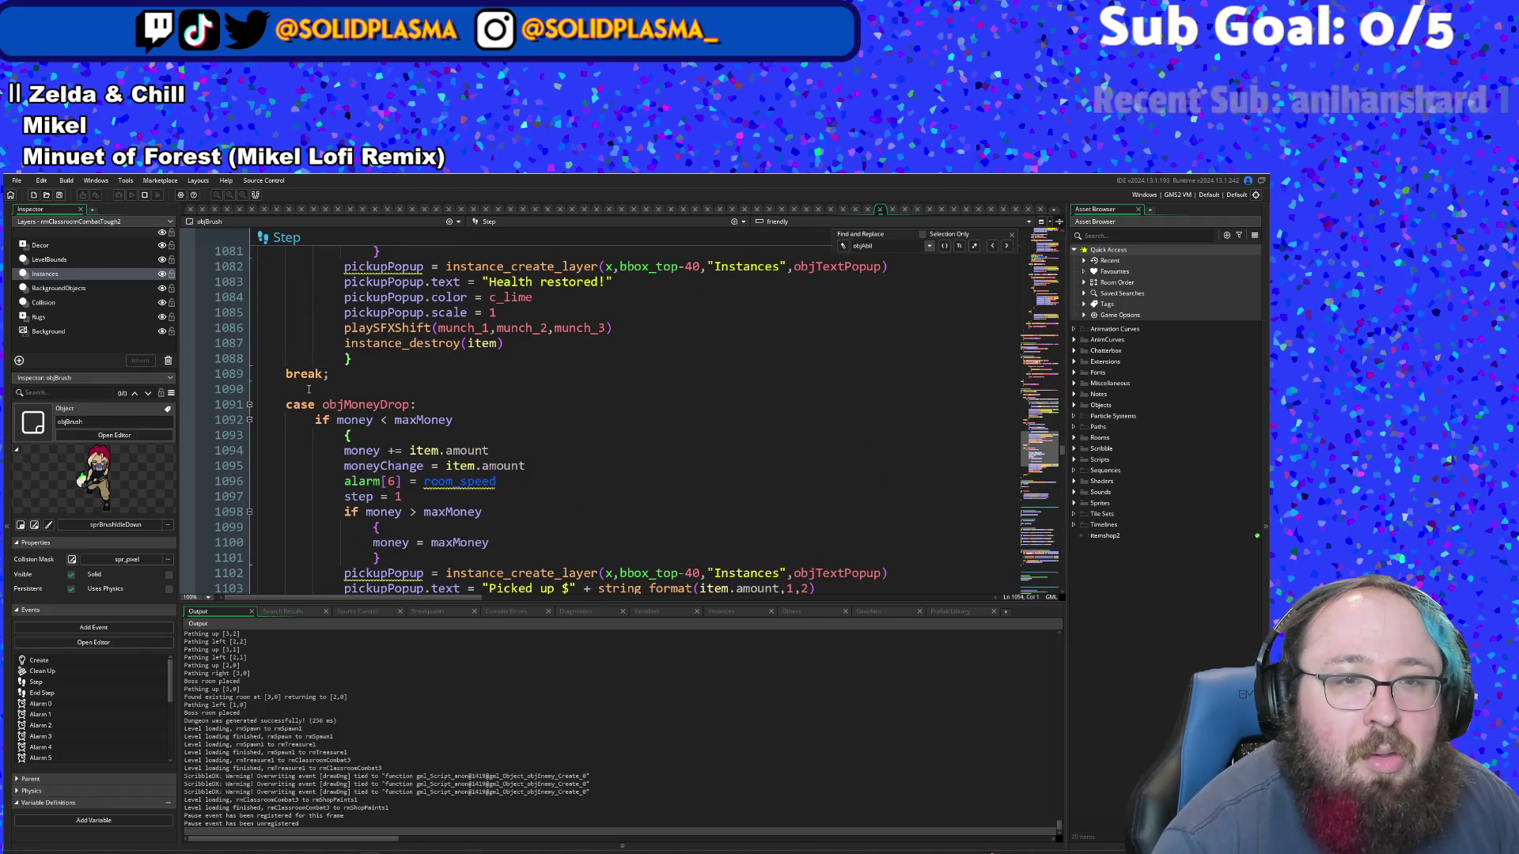
scroll(308, 388, up, 14)
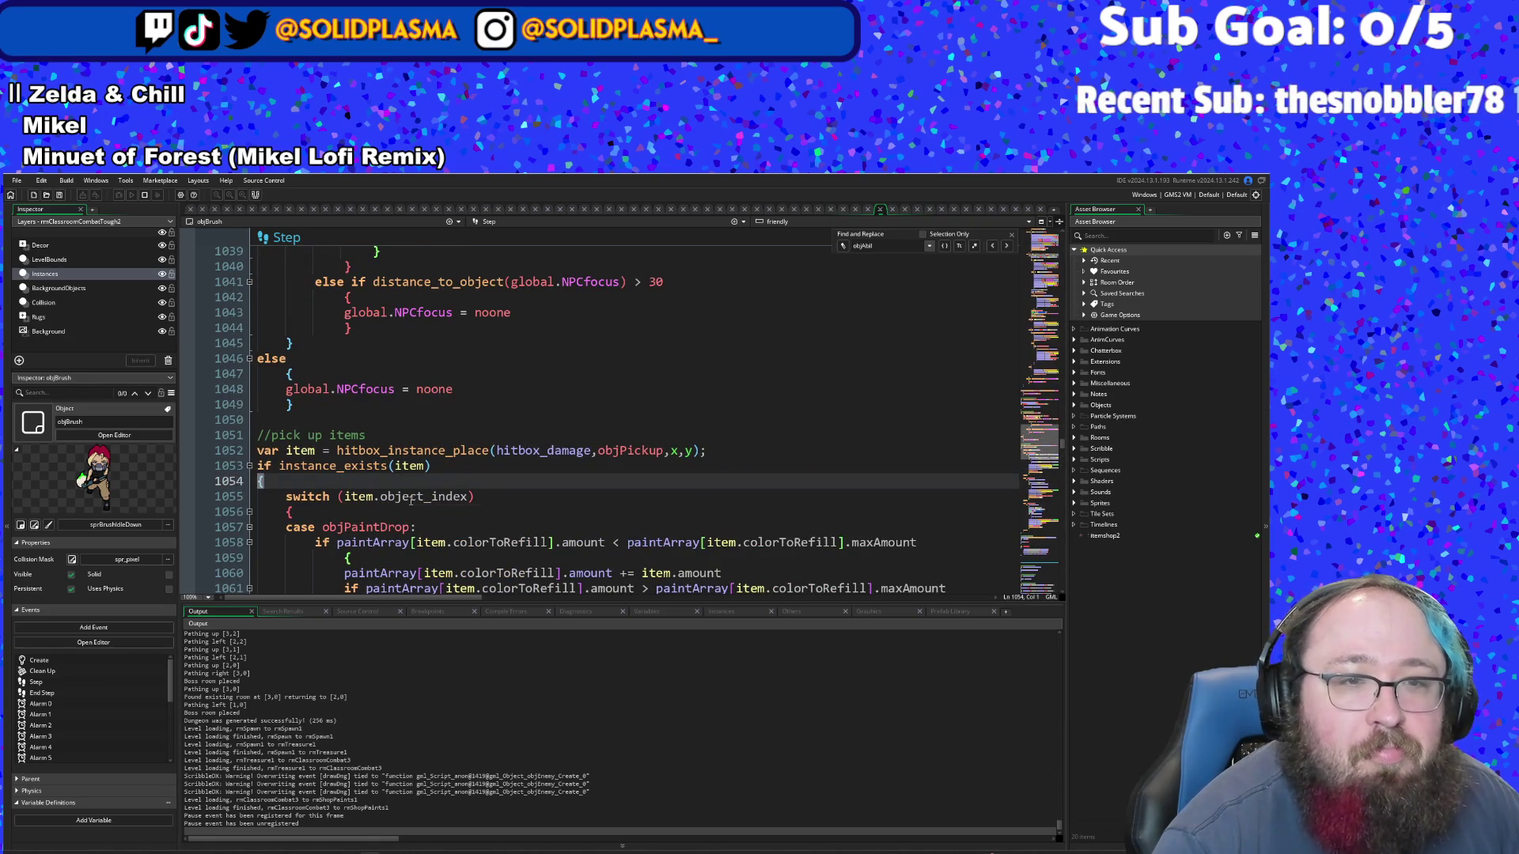
scroll(410, 500, down, 20)
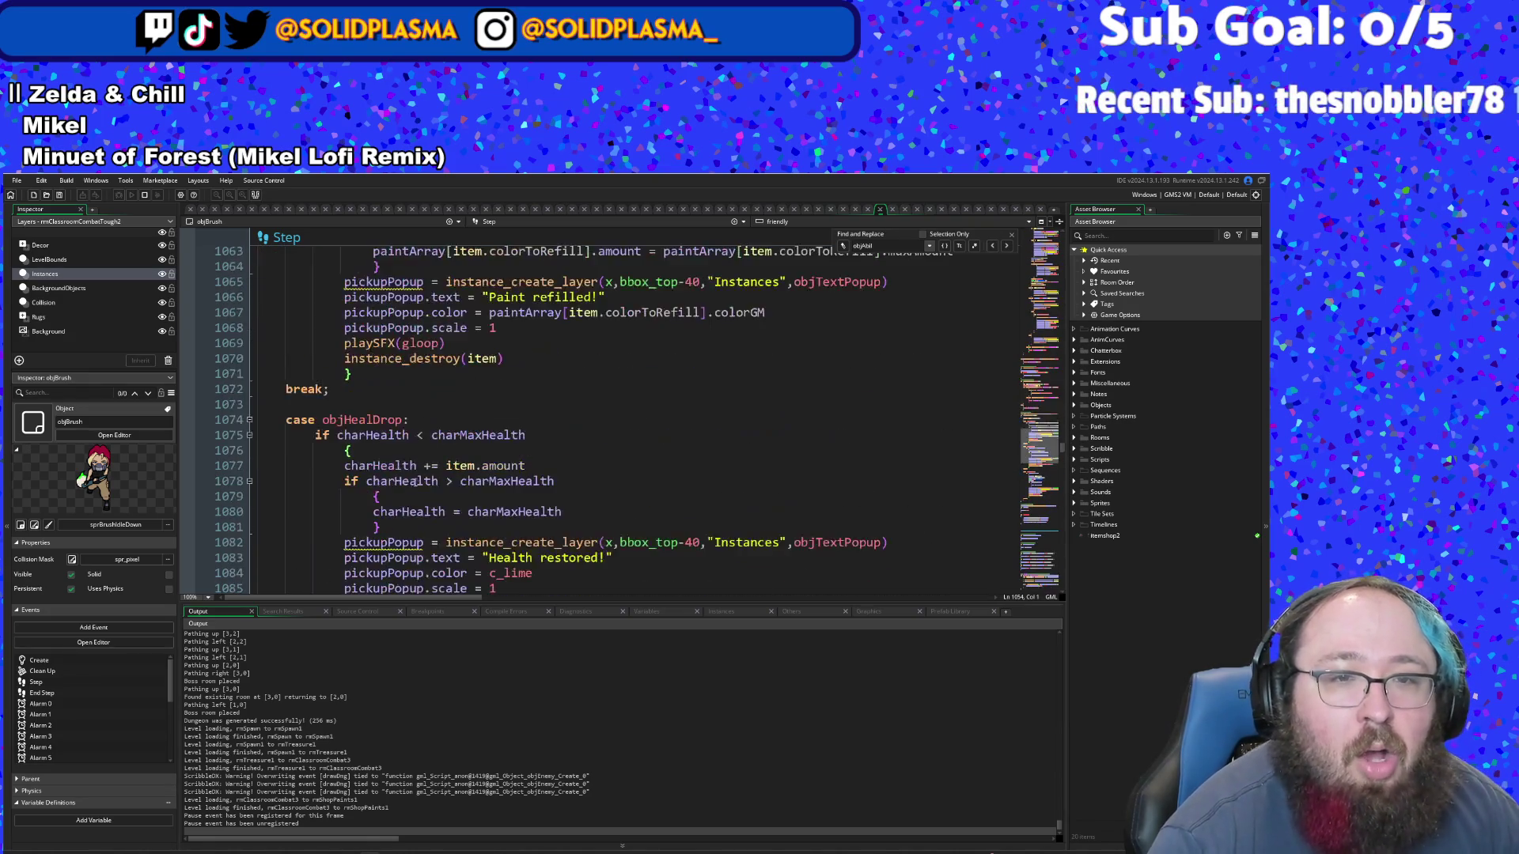
click(349, 437)
scroll(352, 431, down, 15)
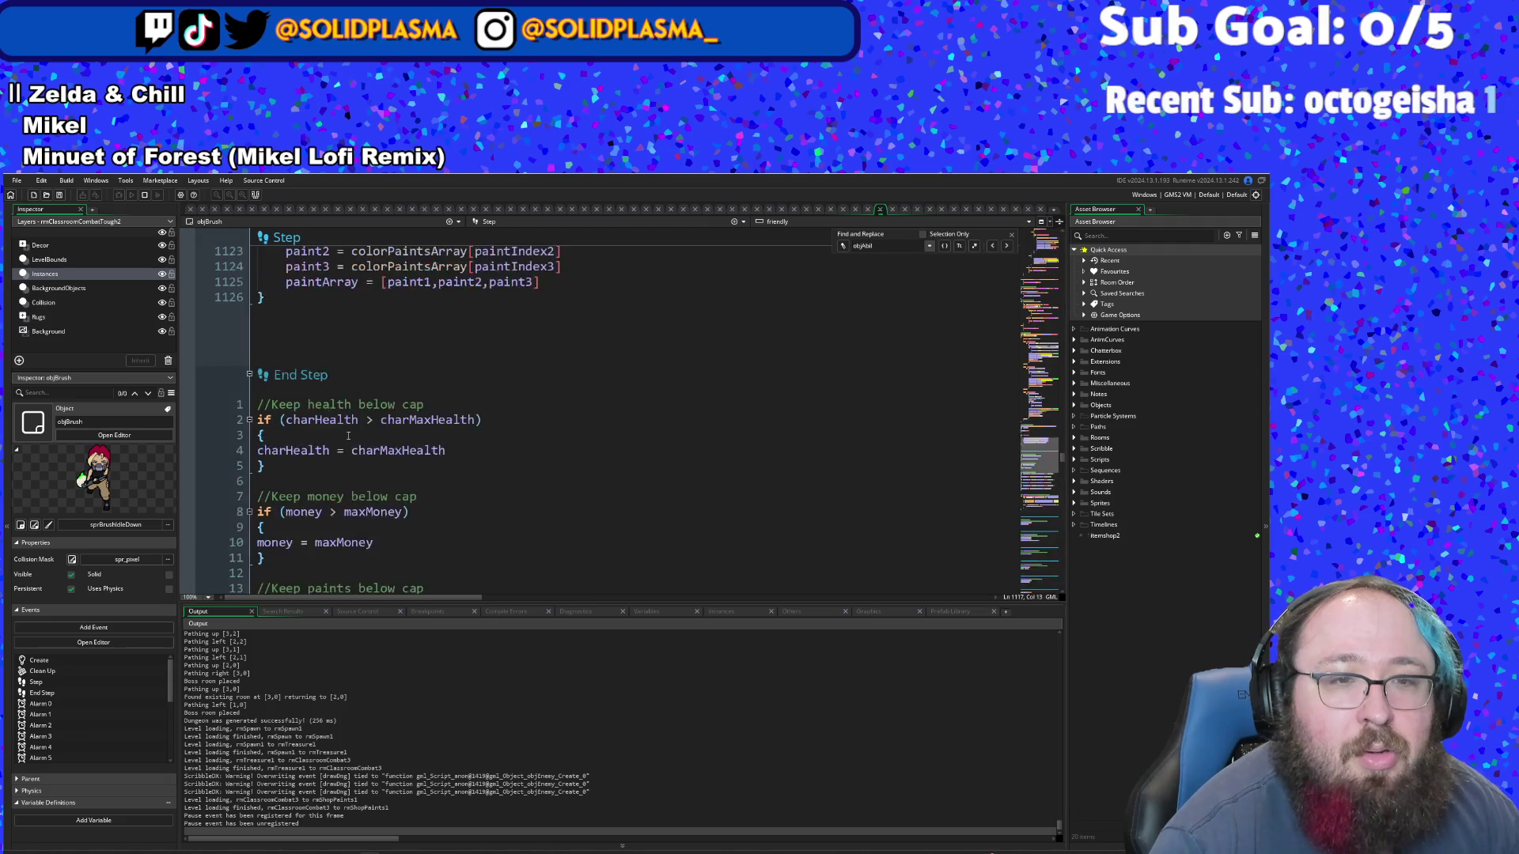
scroll(354, 420, down, 20)
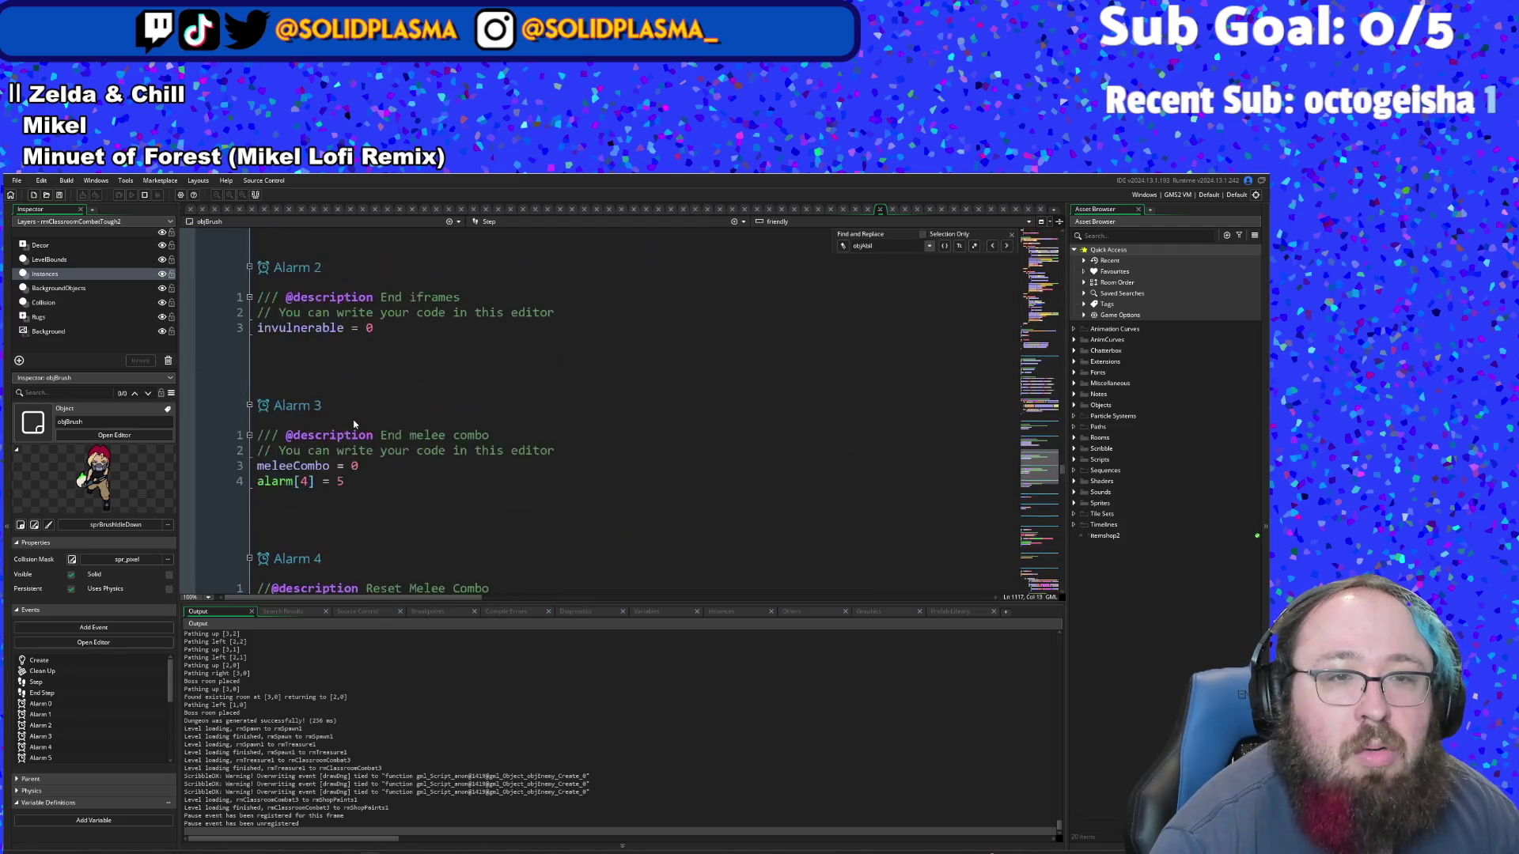
scroll(361, 410, up, 12)
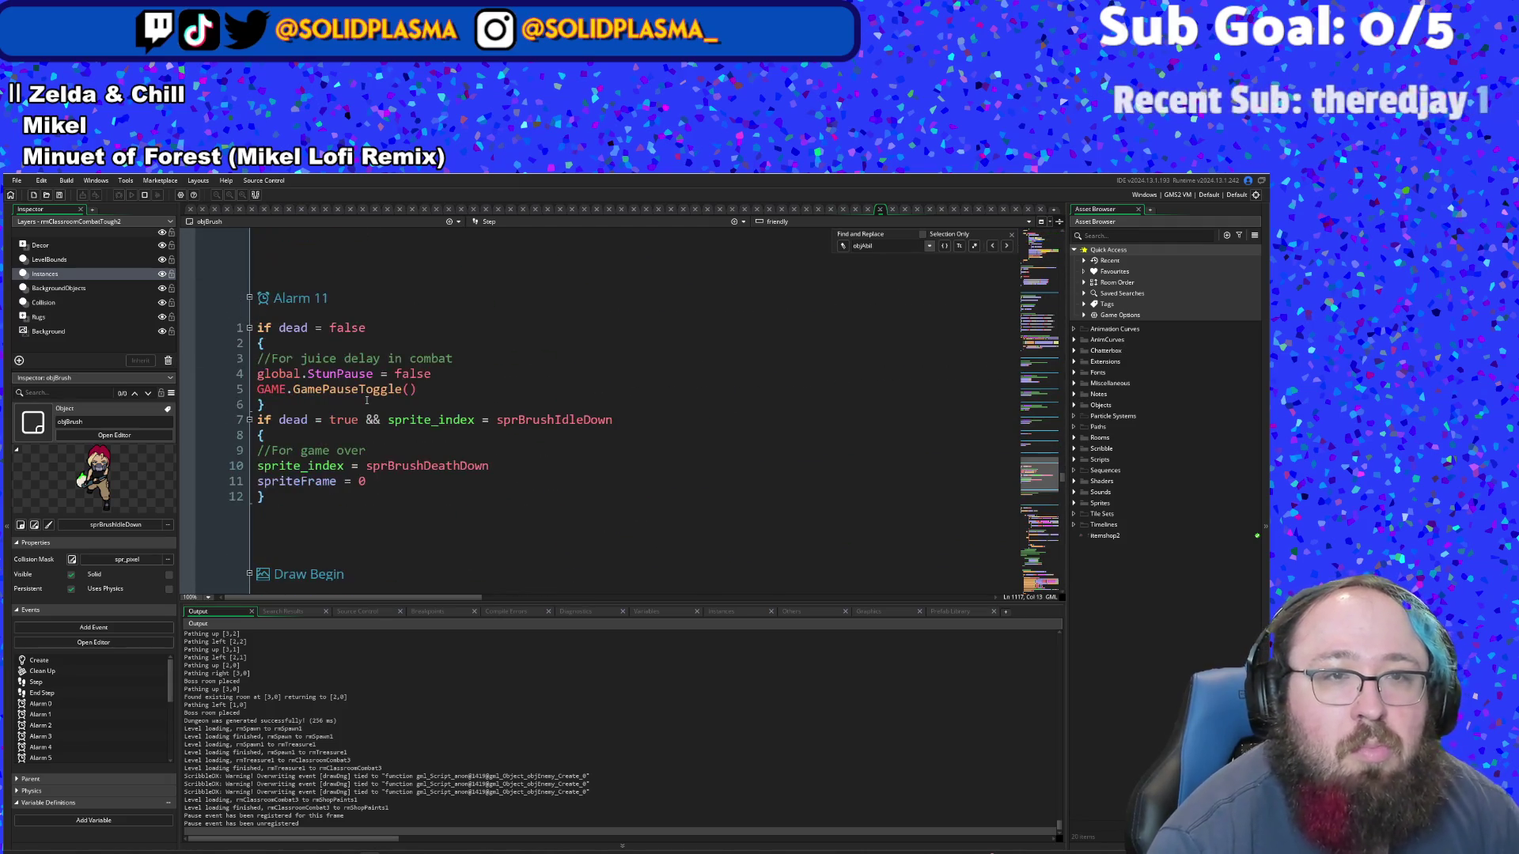
scroll(431, 439, up, 8)
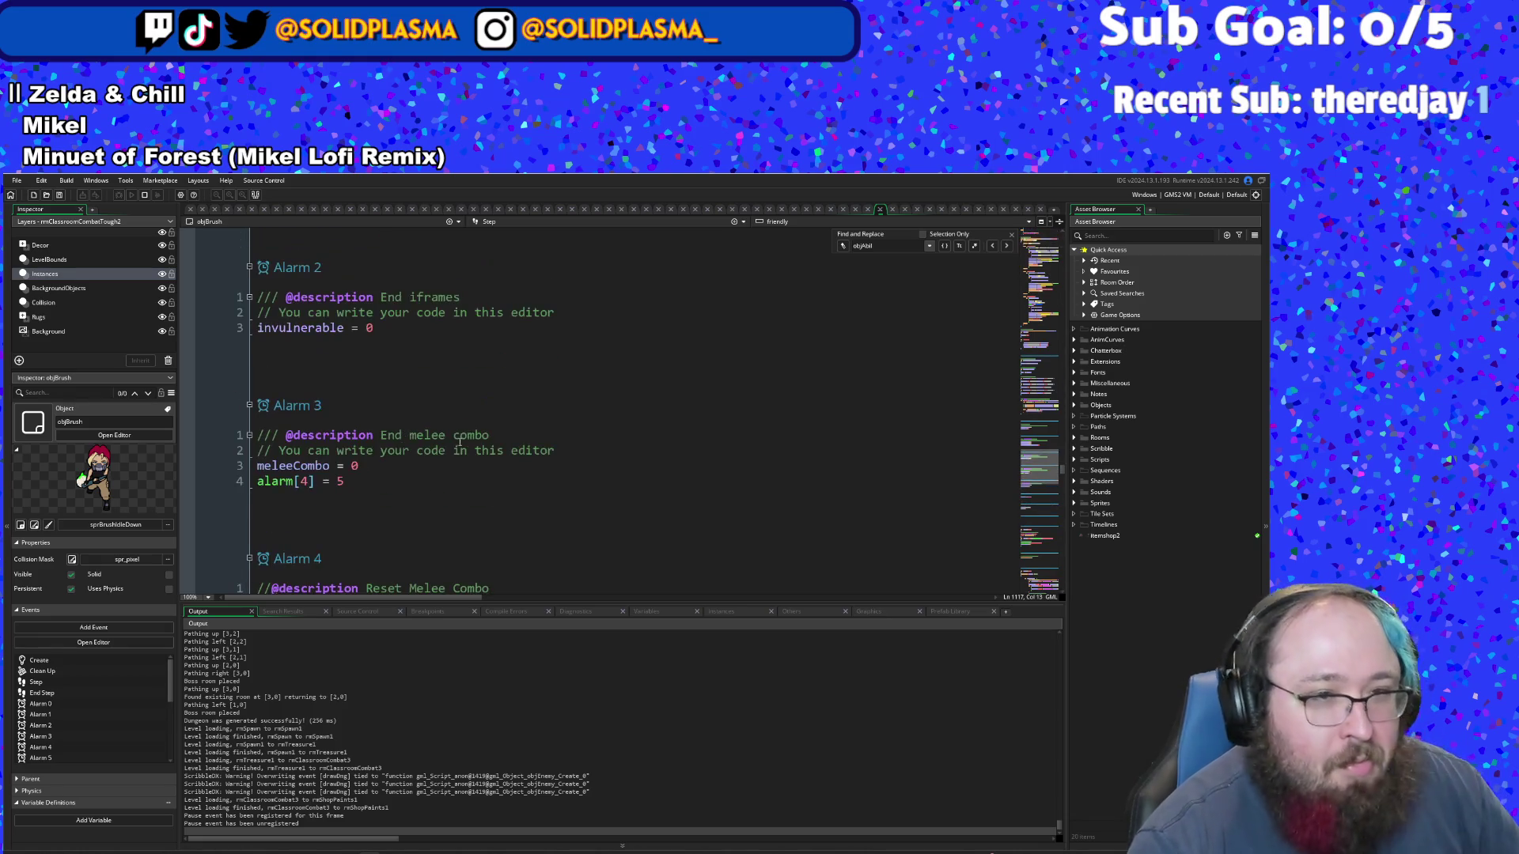
- Search 'shop' and inspect the item_held check and pickupPopup on lines 794–796
text(shop)
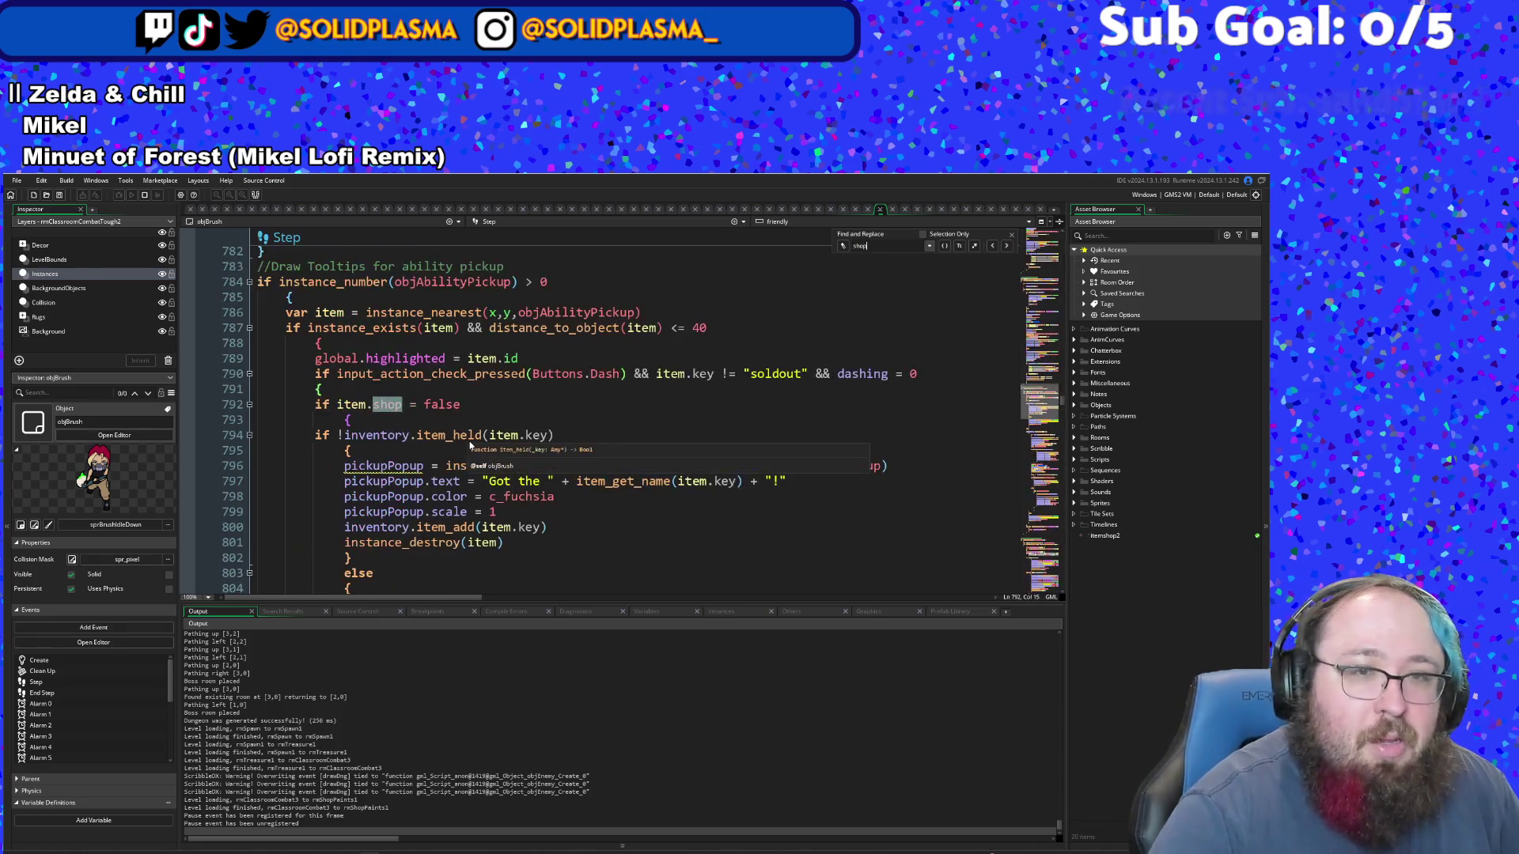
click(470, 444)
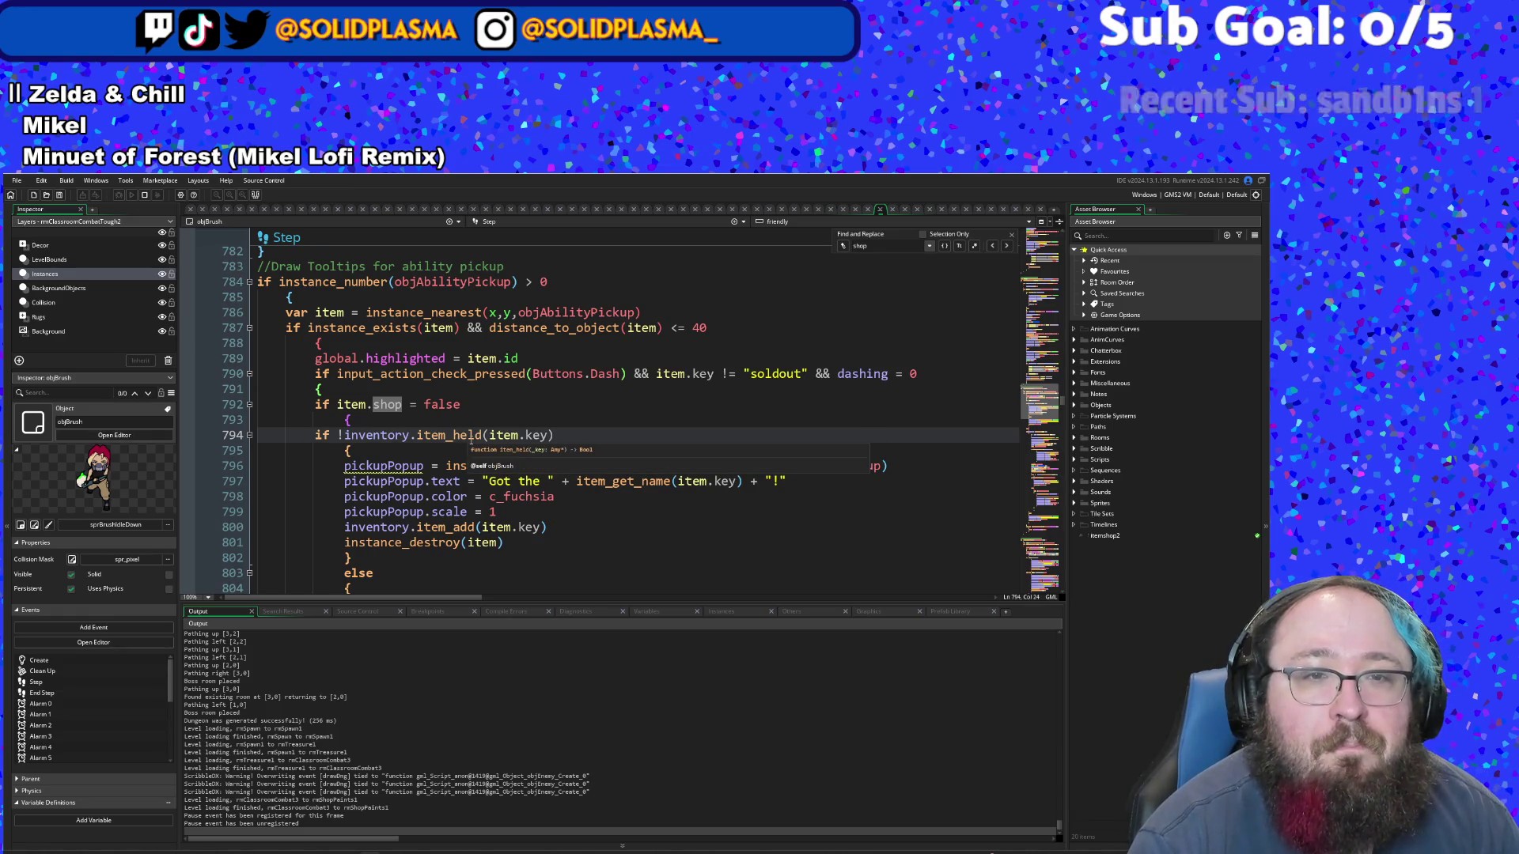
scroll(469, 444, down, 2)
scroll(470, 443, up, 2)
click(380, 466)
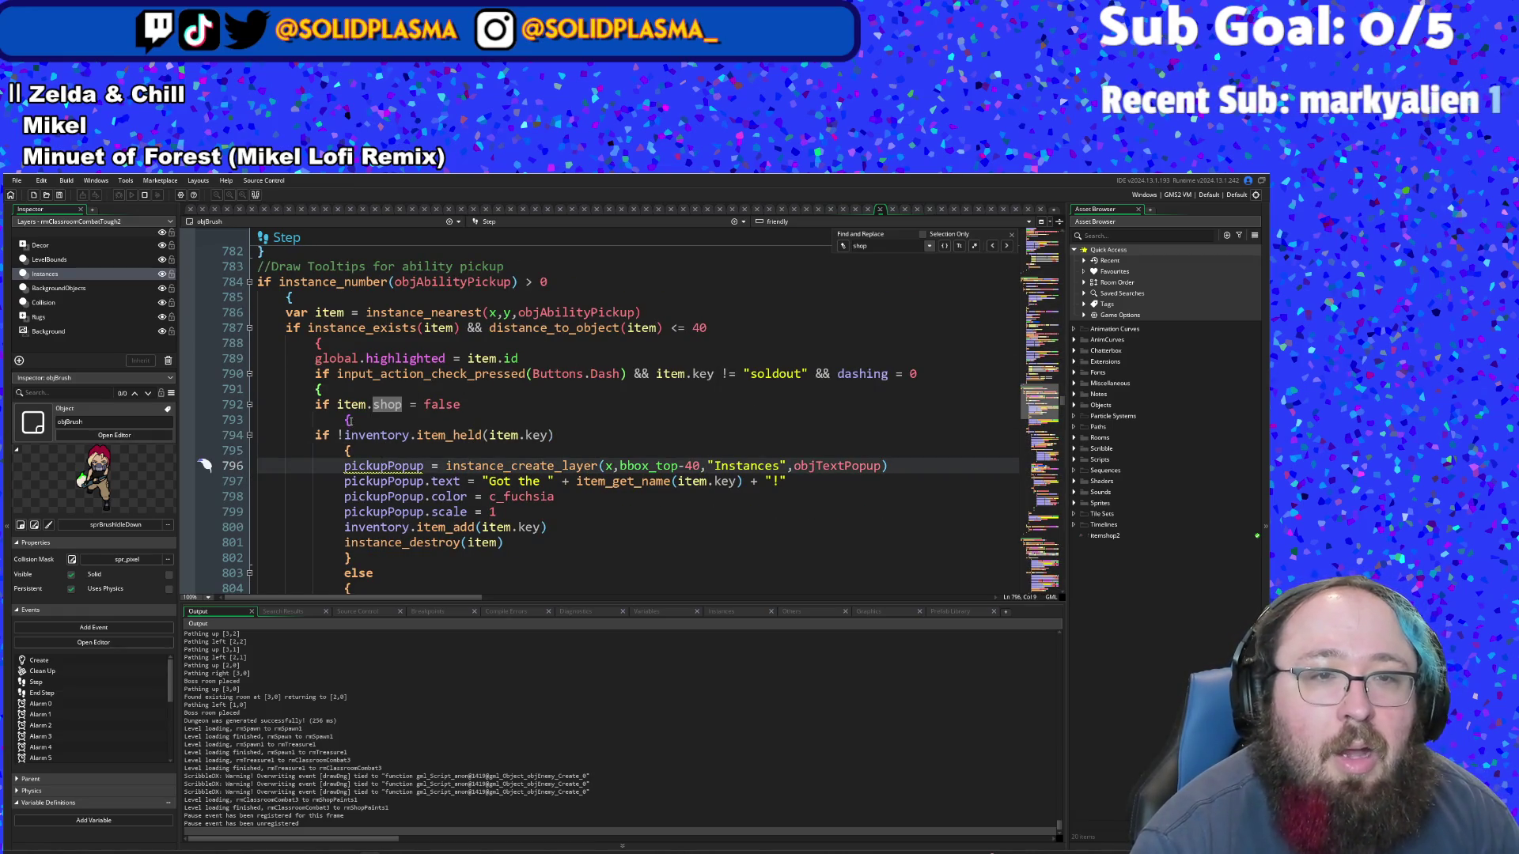
click(342, 418)
scroll(342, 412, down, 8)
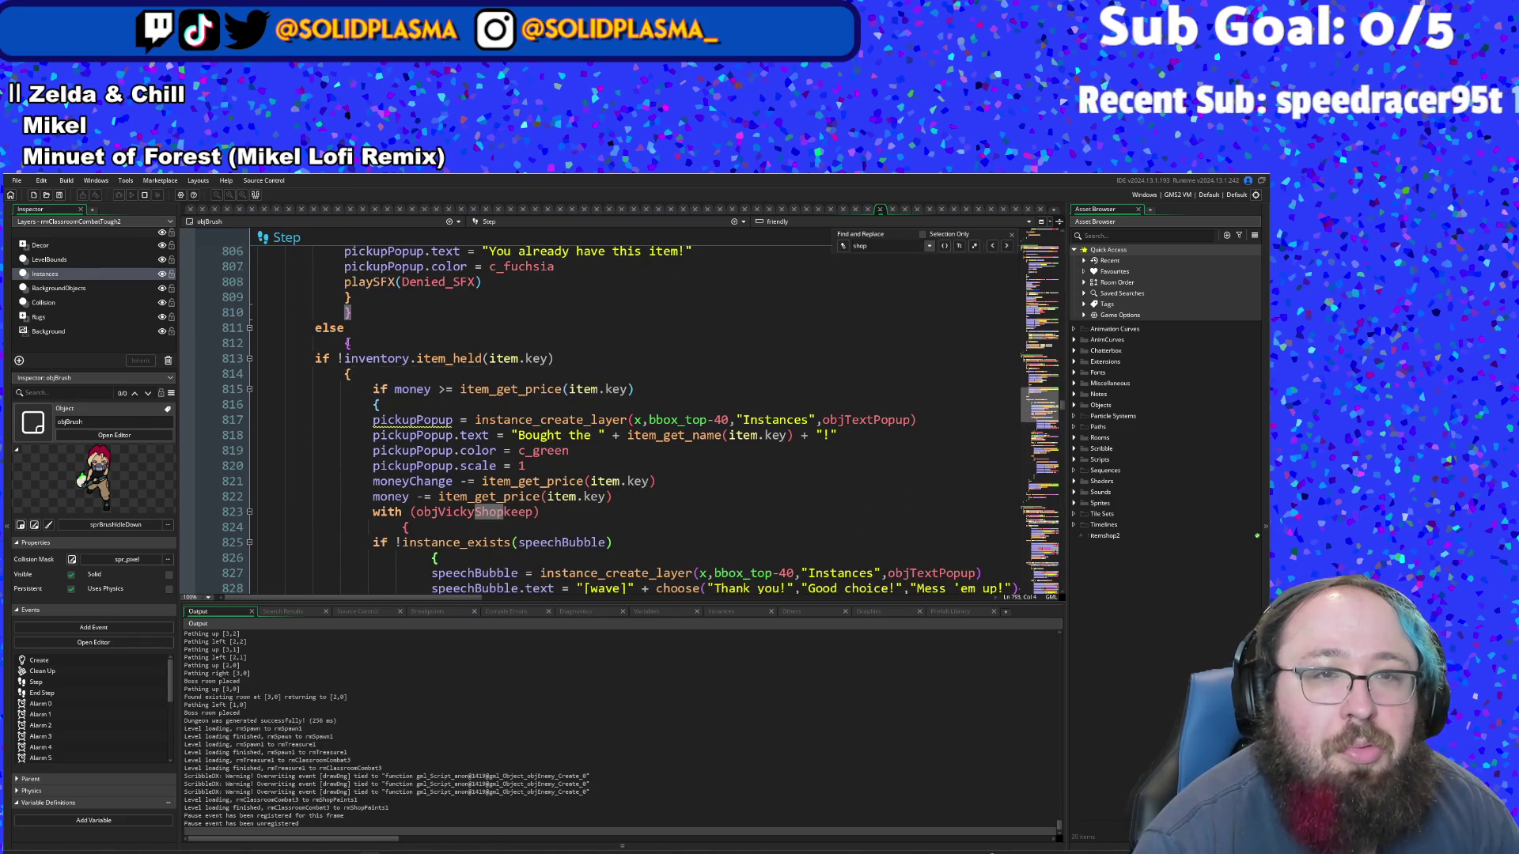
scroll(359, 371, up, 8)
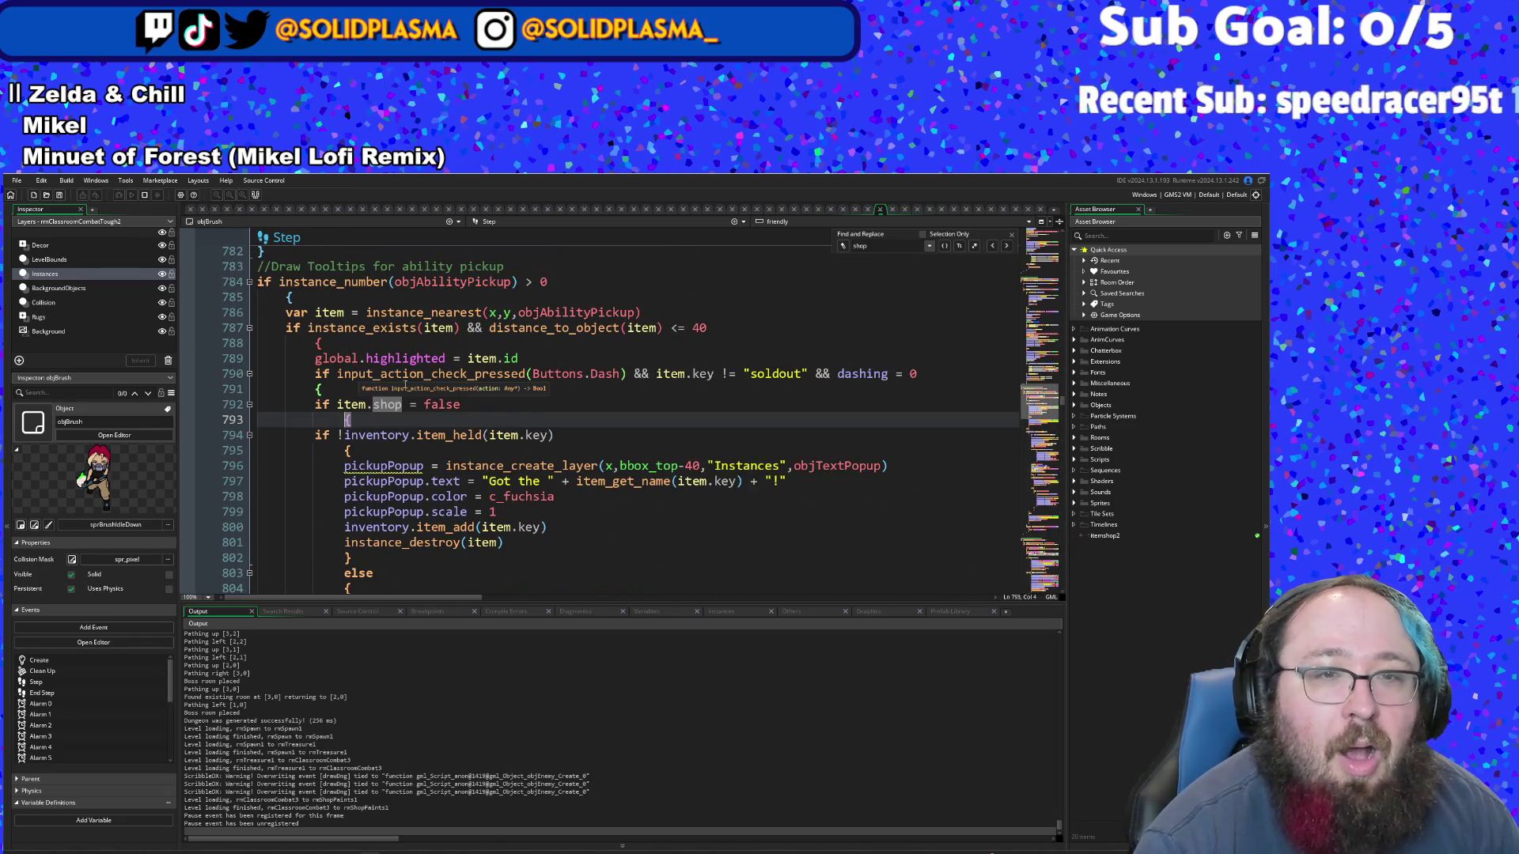
scroll(405, 385, down, 6)
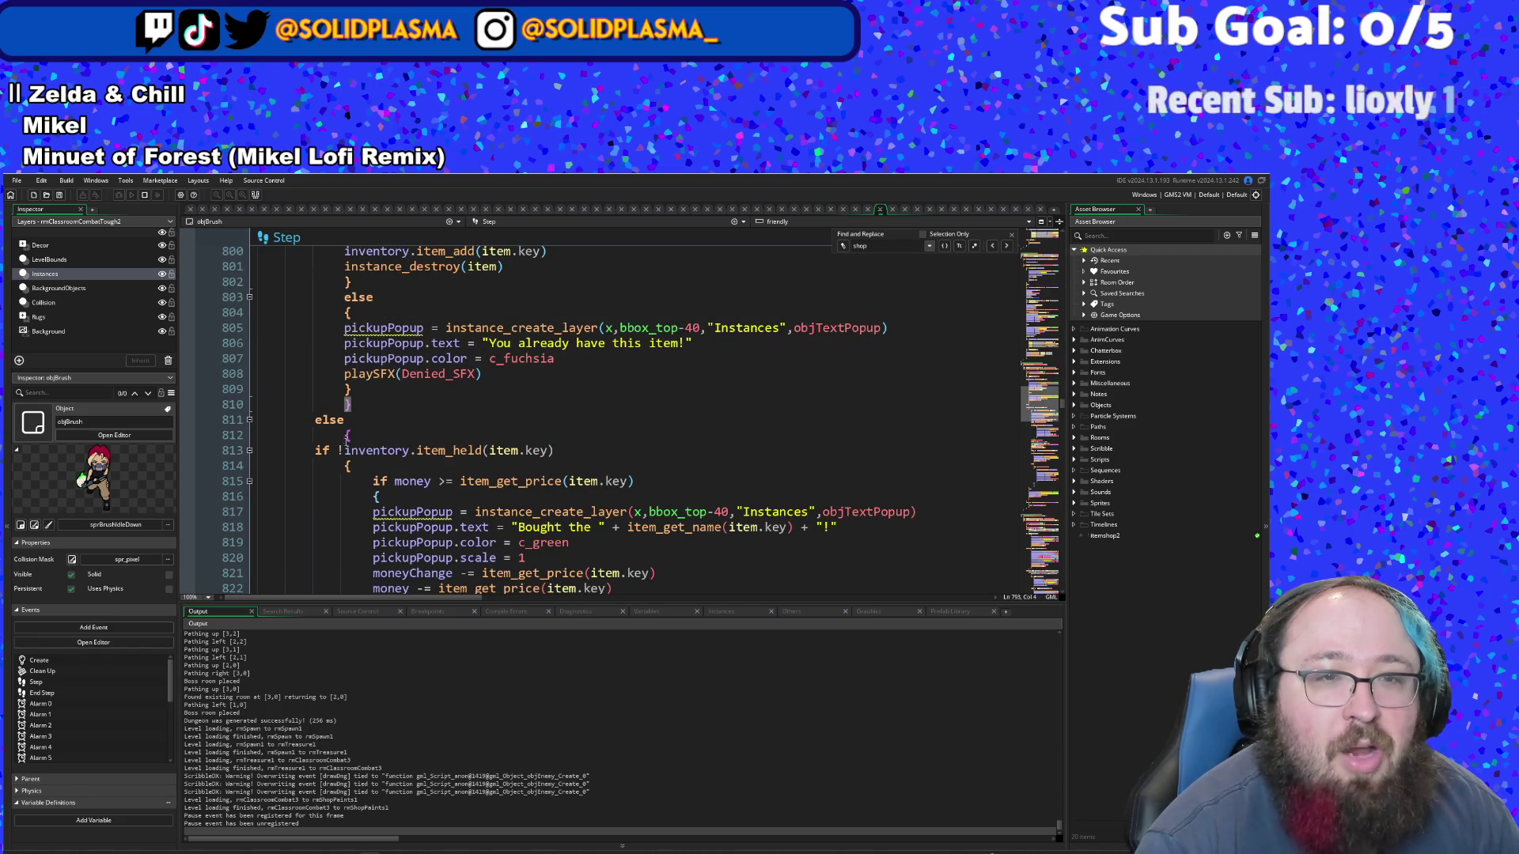
- Follow the shop purchase branch from line 816 down to the item_drop call on line 838
click(346, 435)
scroll(377, 441, down, 4)
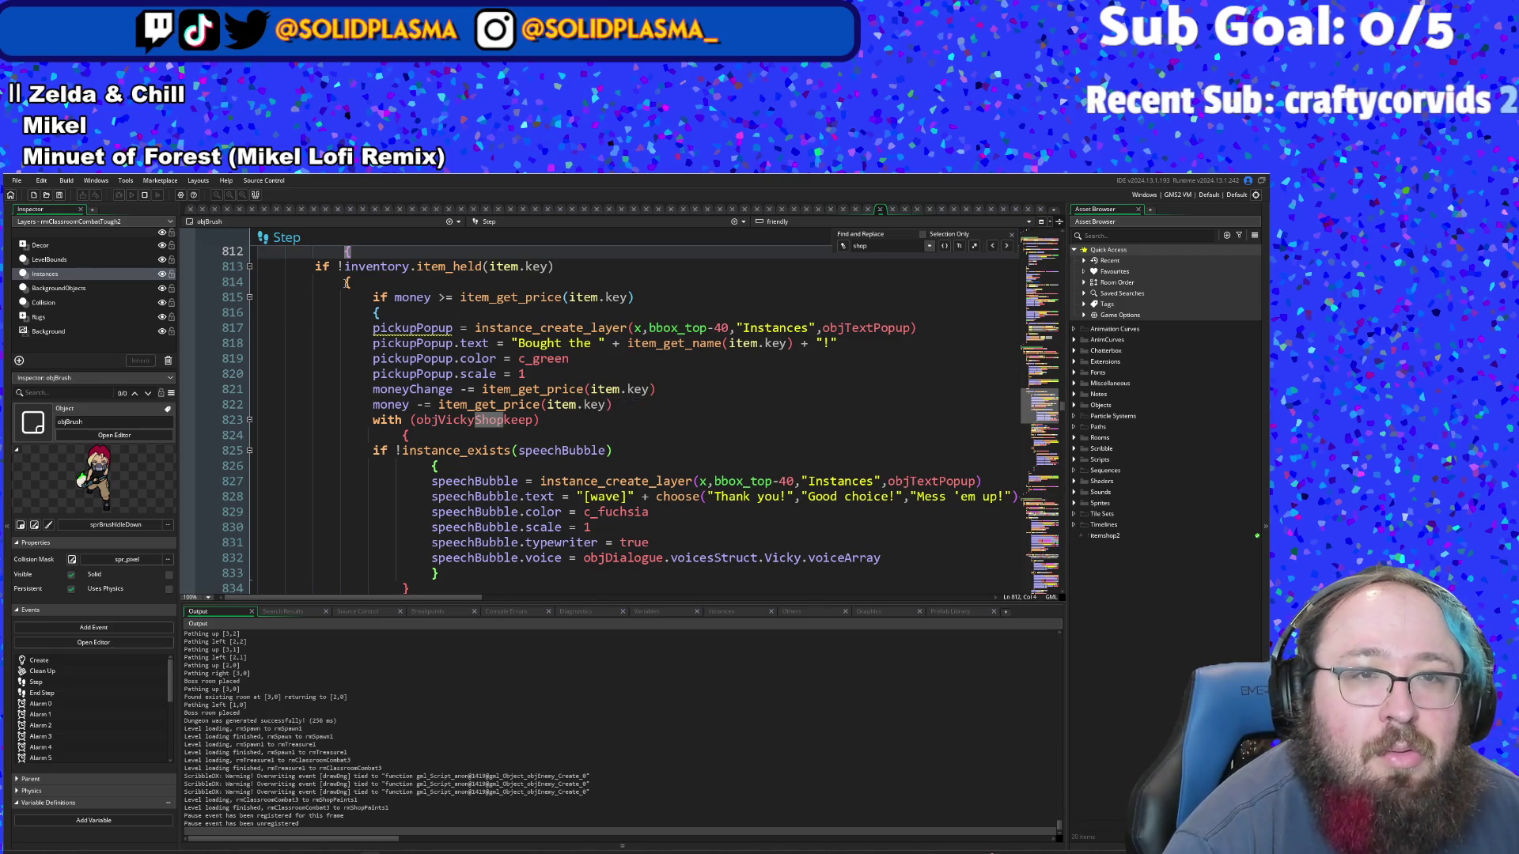
click(346, 282)
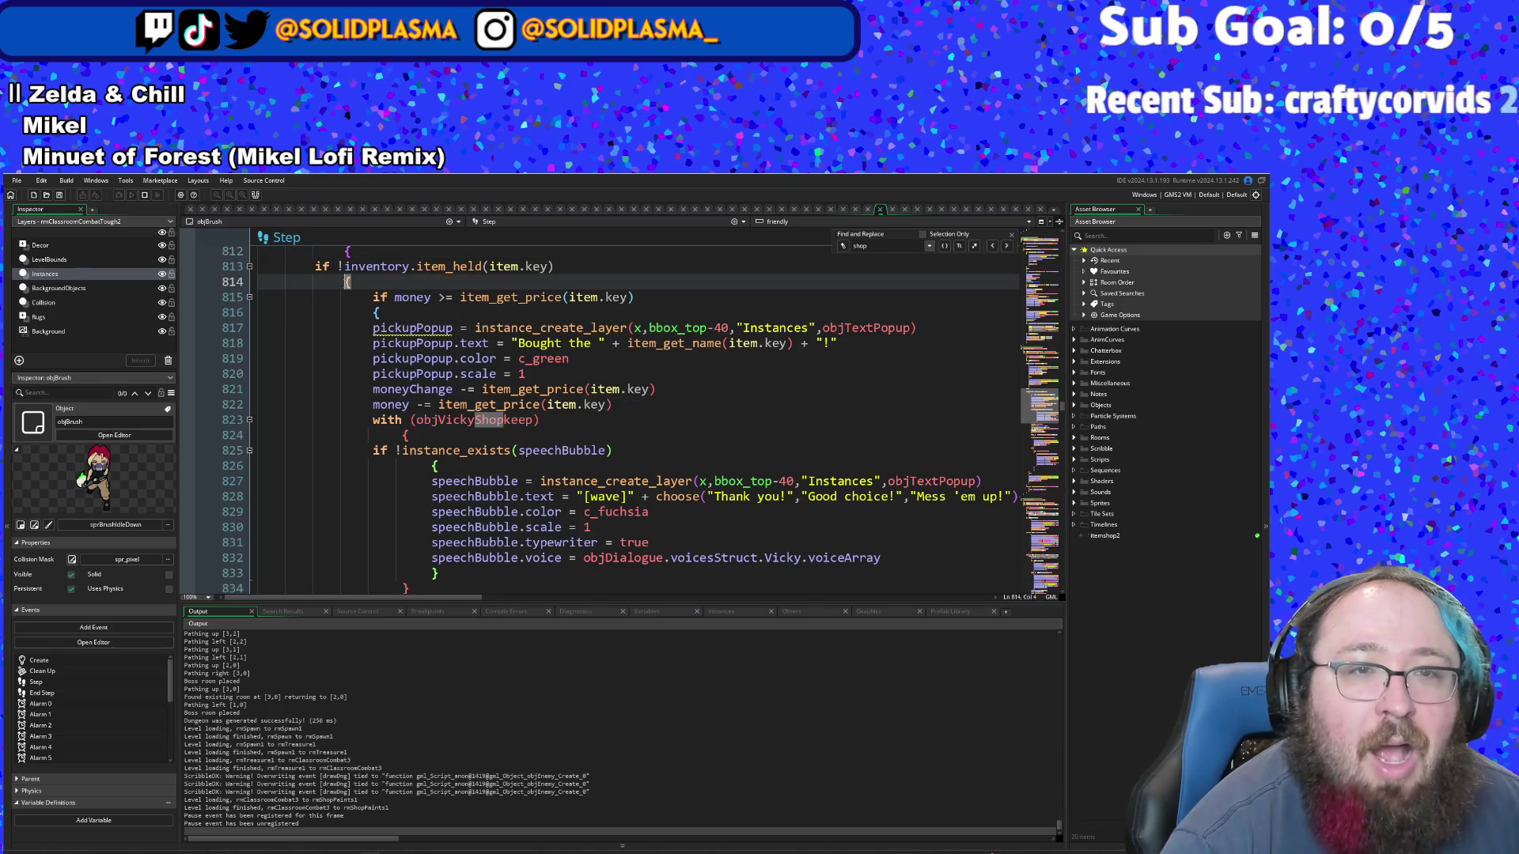
click(373, 312)
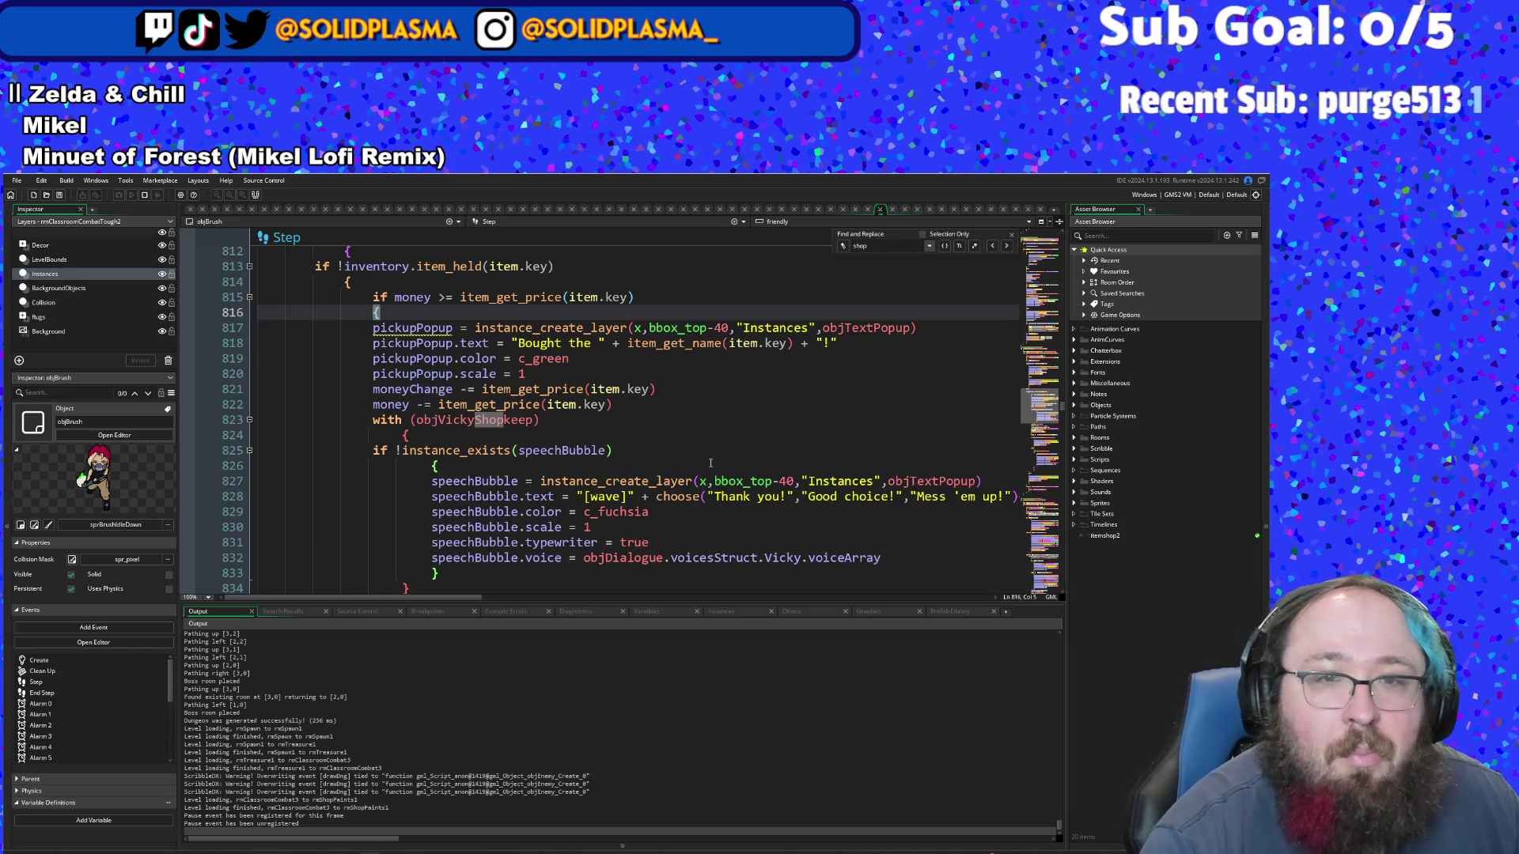
scroll(689, 431, down, 4)
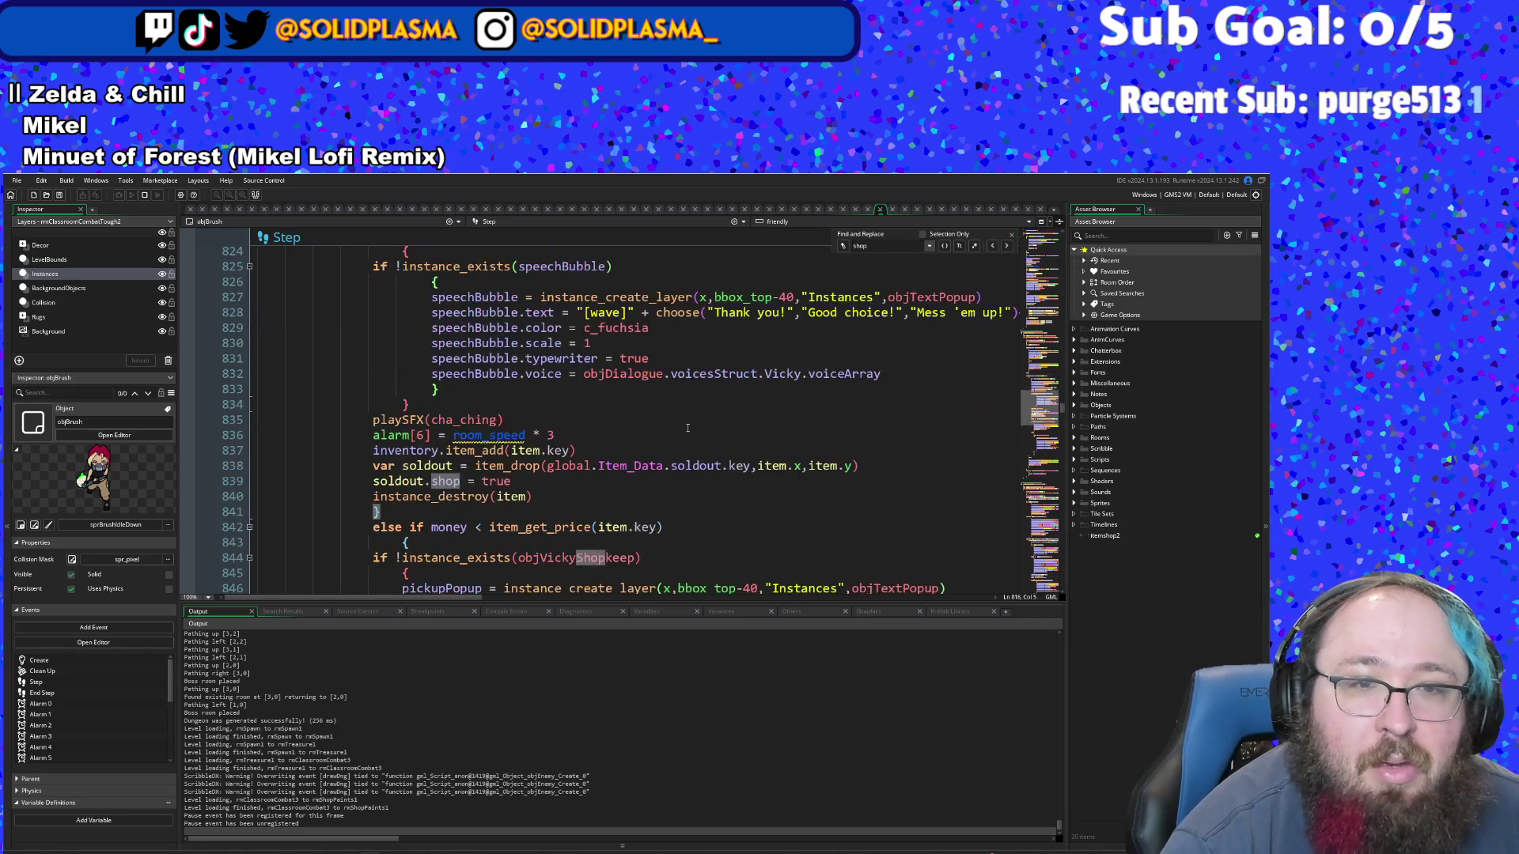
click(480, 467)
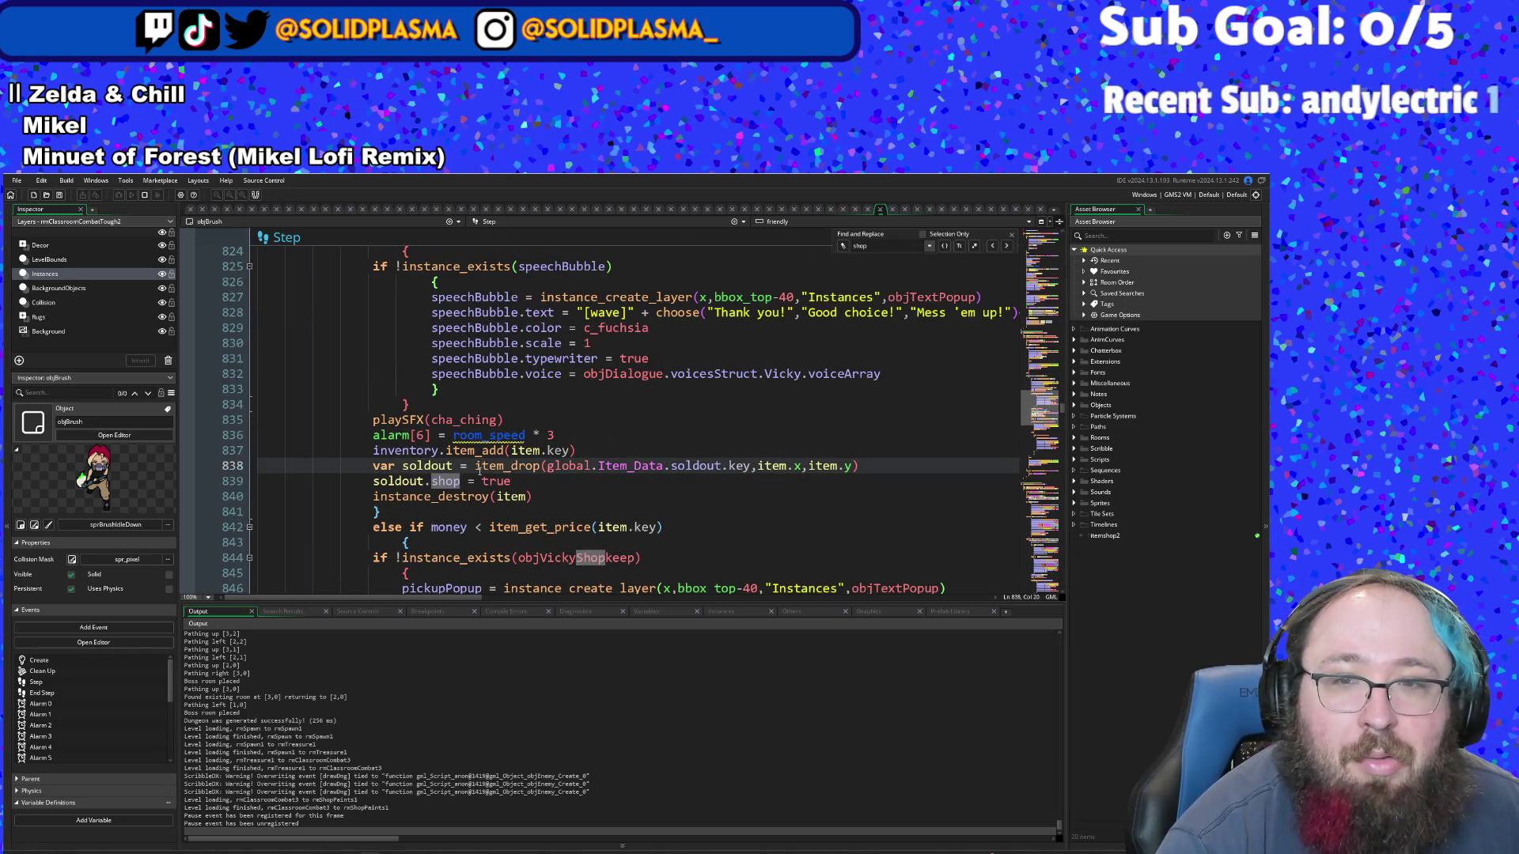
click(711, 456)
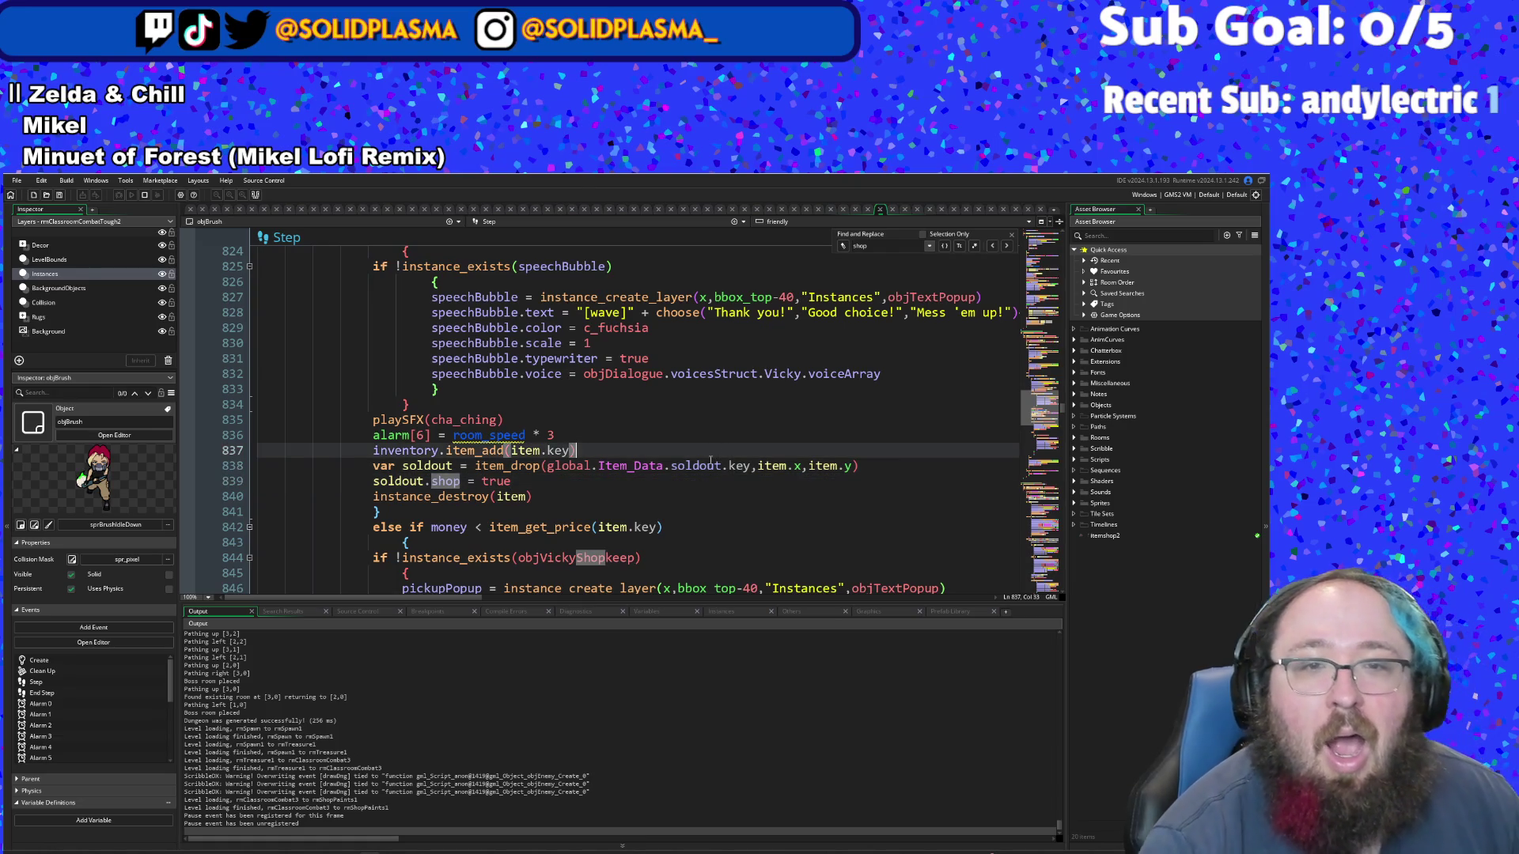
click(660, 465)
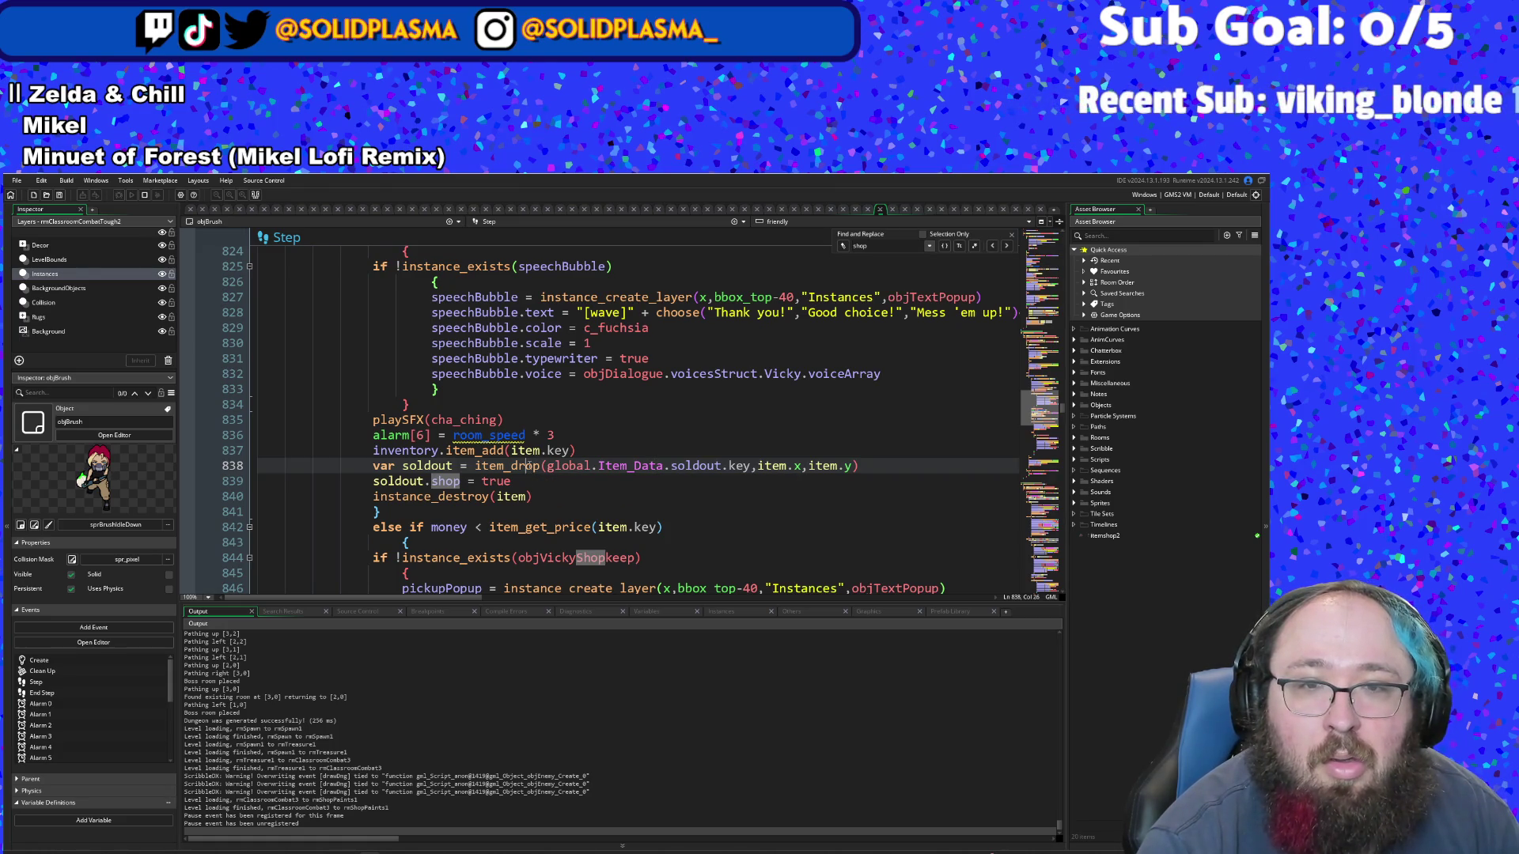
- Check the item_drop definition in scrItem, then return to line 838
middle_click(528, 467)
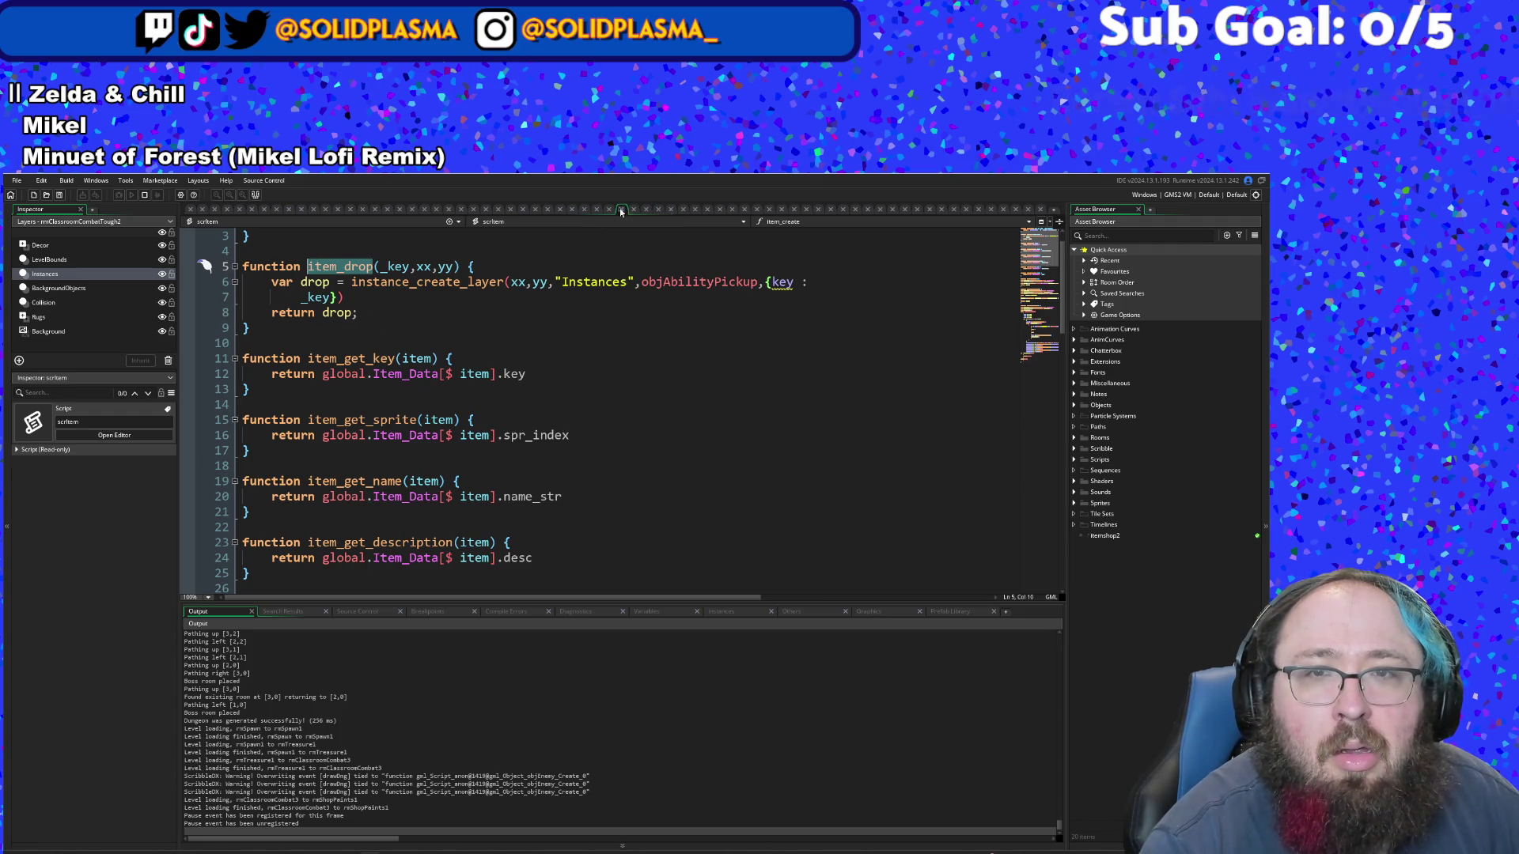
click(621, 210)
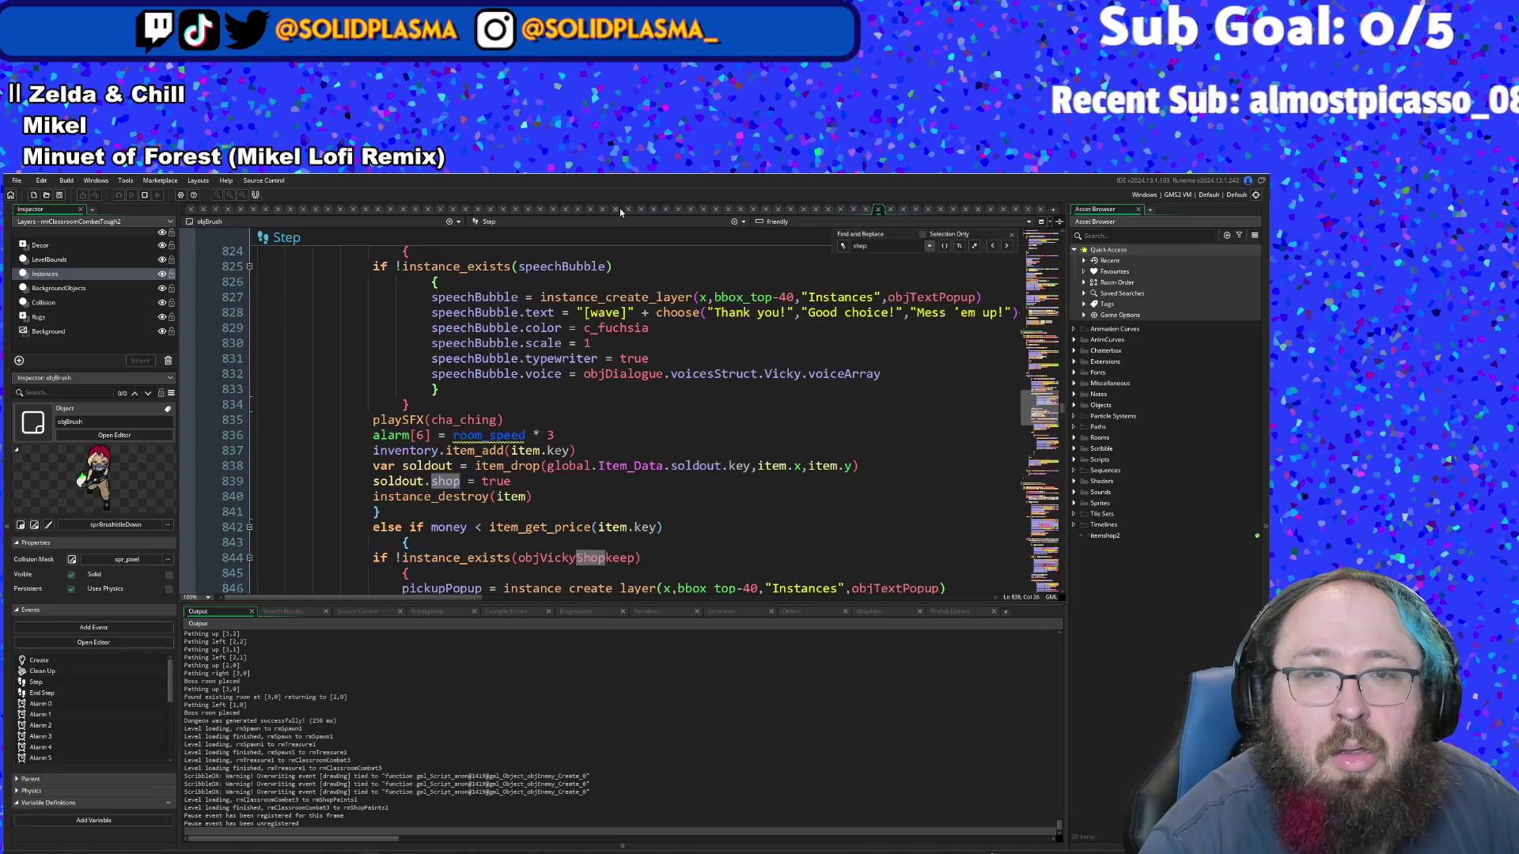
click(556, 465)
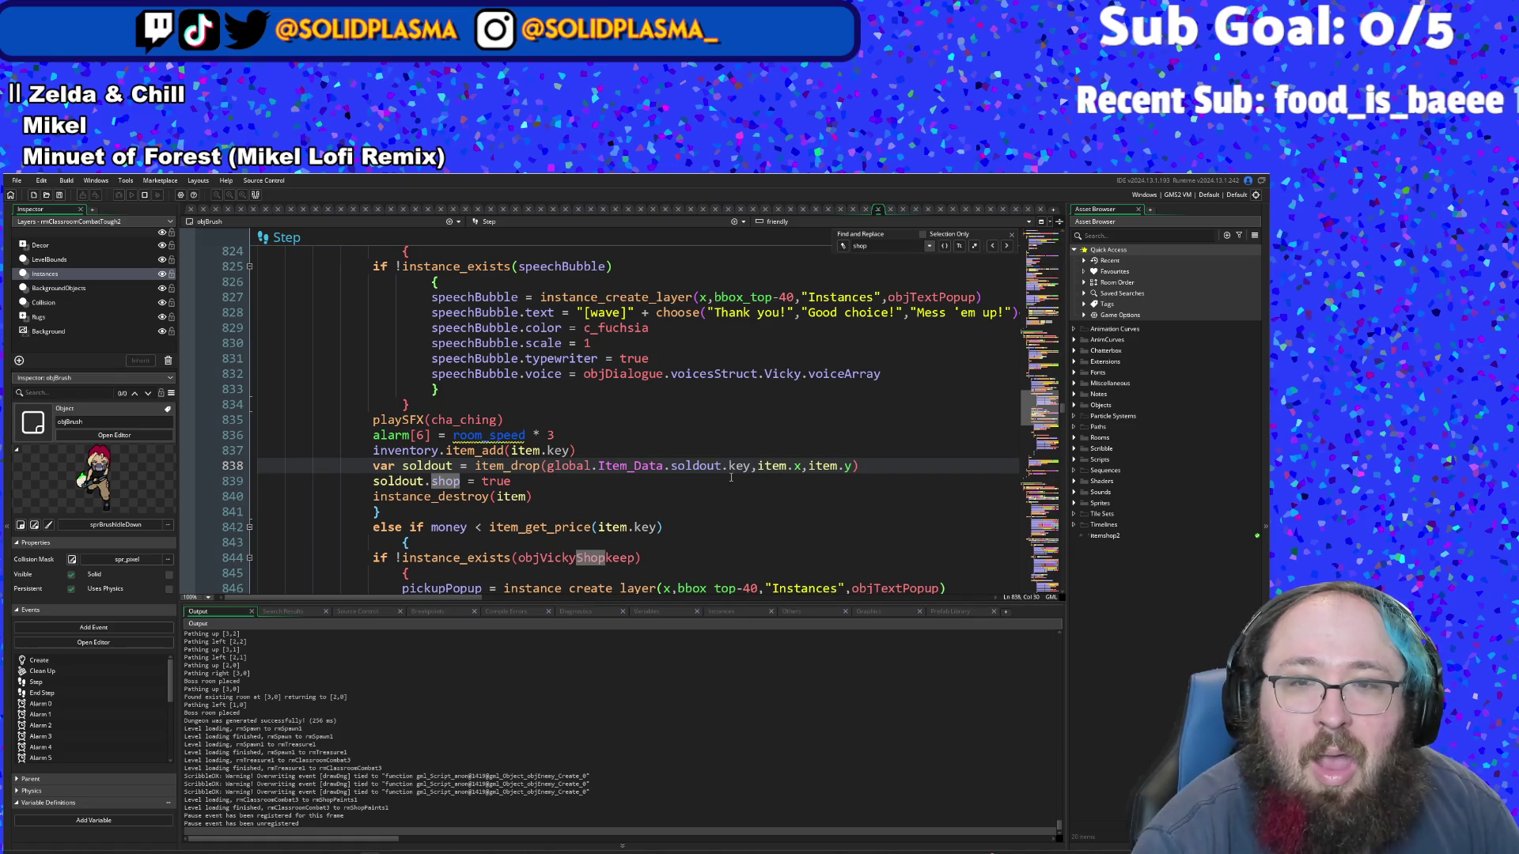
- Look up the soldout item definition in scrItemData and return to objBrush's Step code
mouse_move(710, 465)
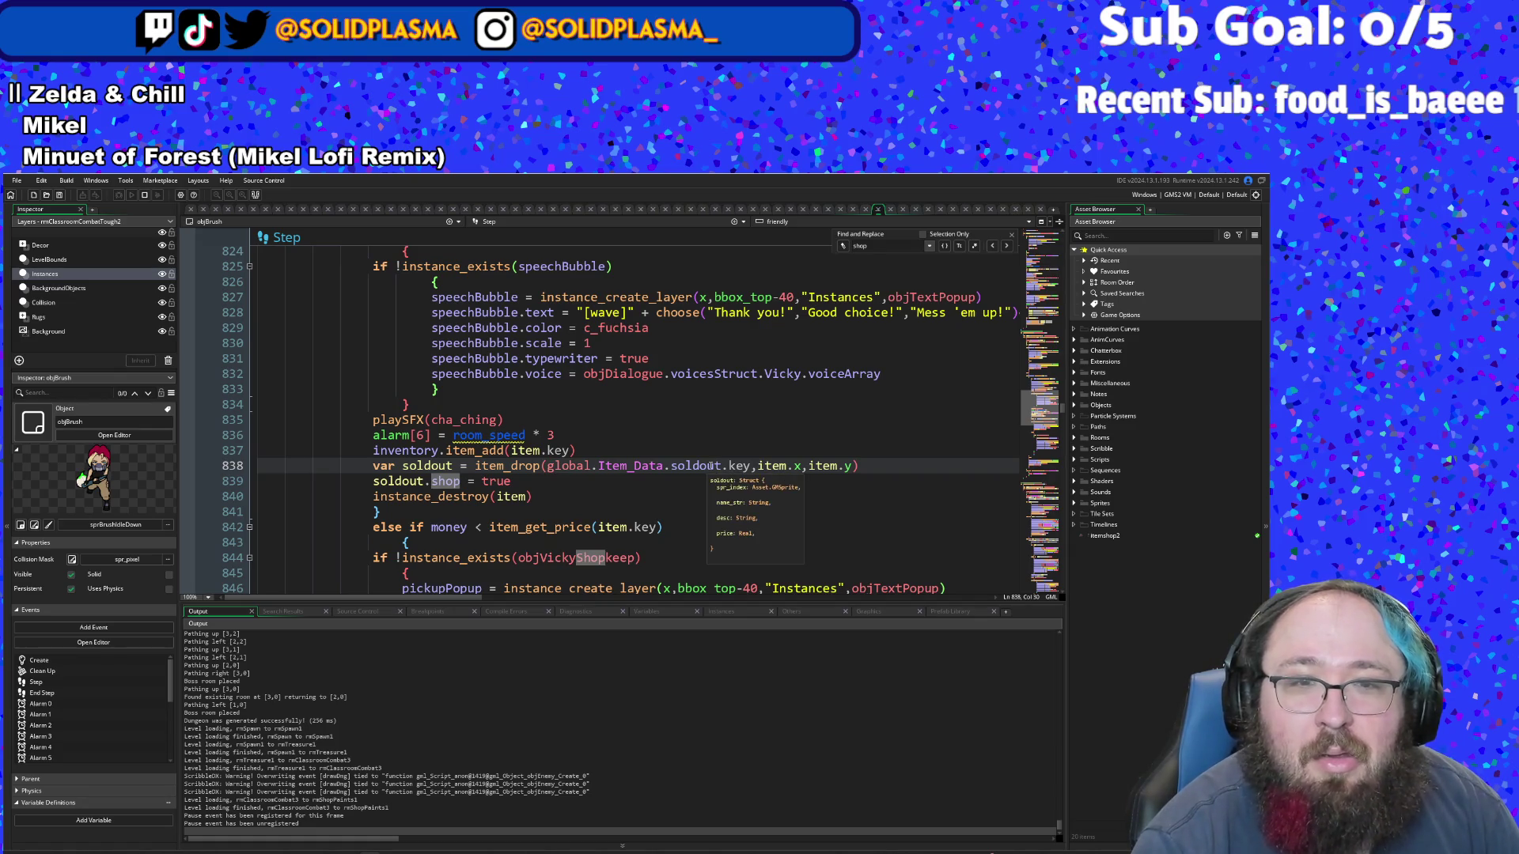
click(707, 465)
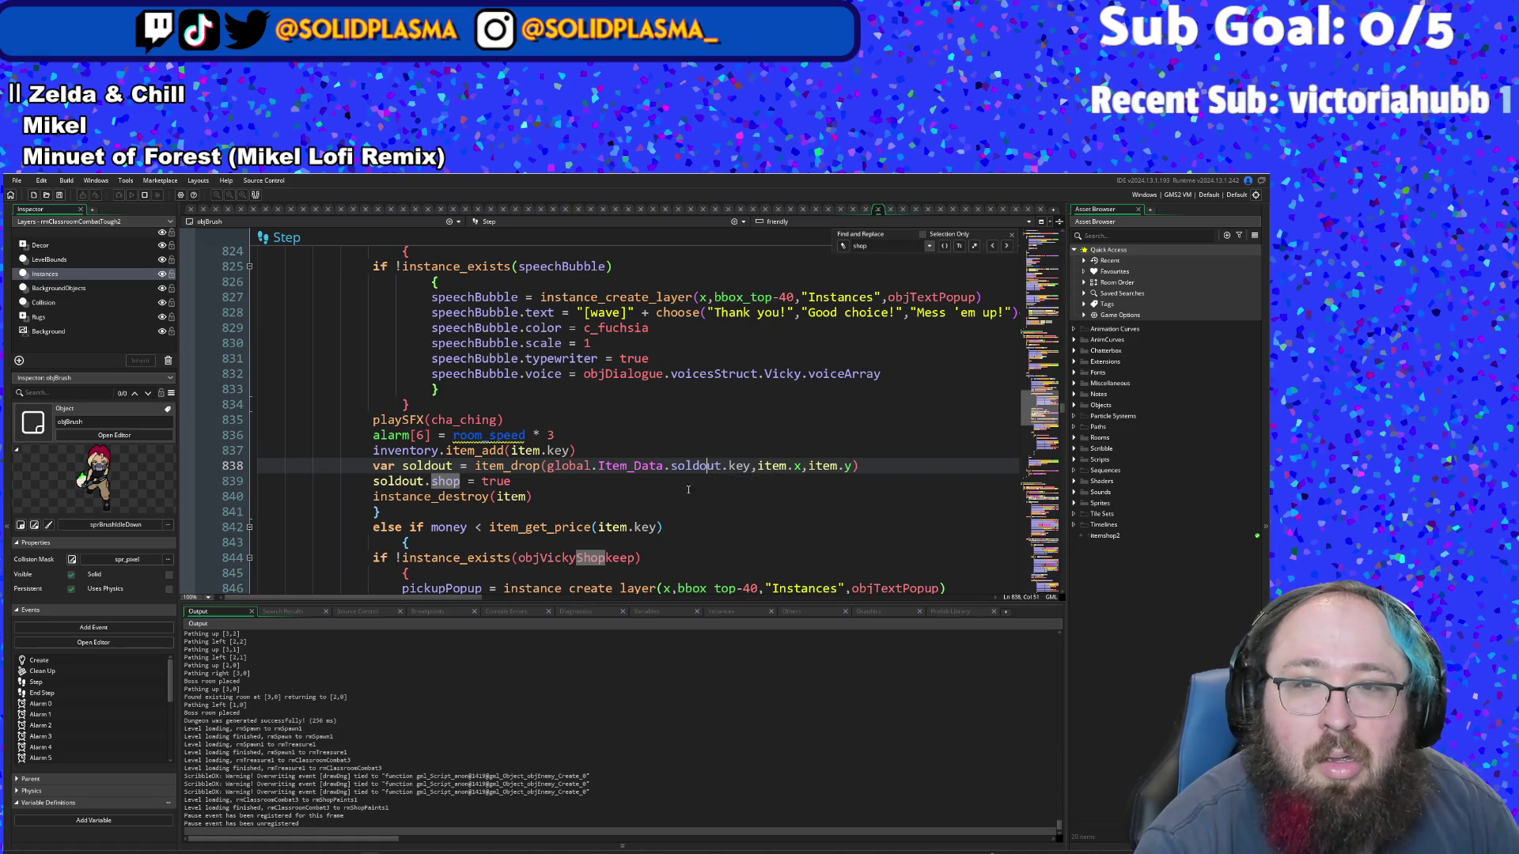
mouse_move(685, 465)
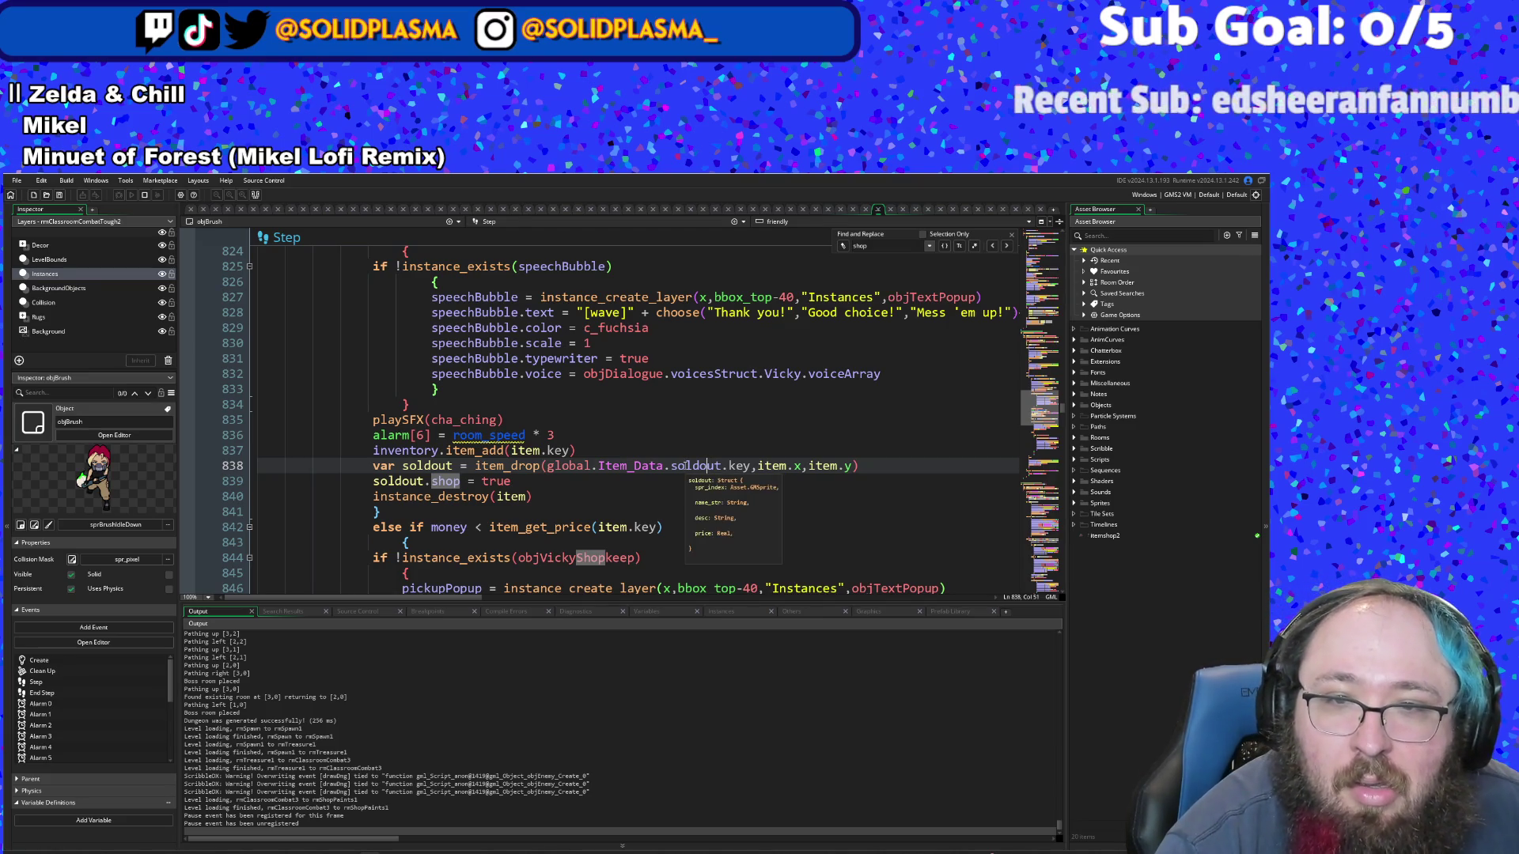
middle_click(686, 465)
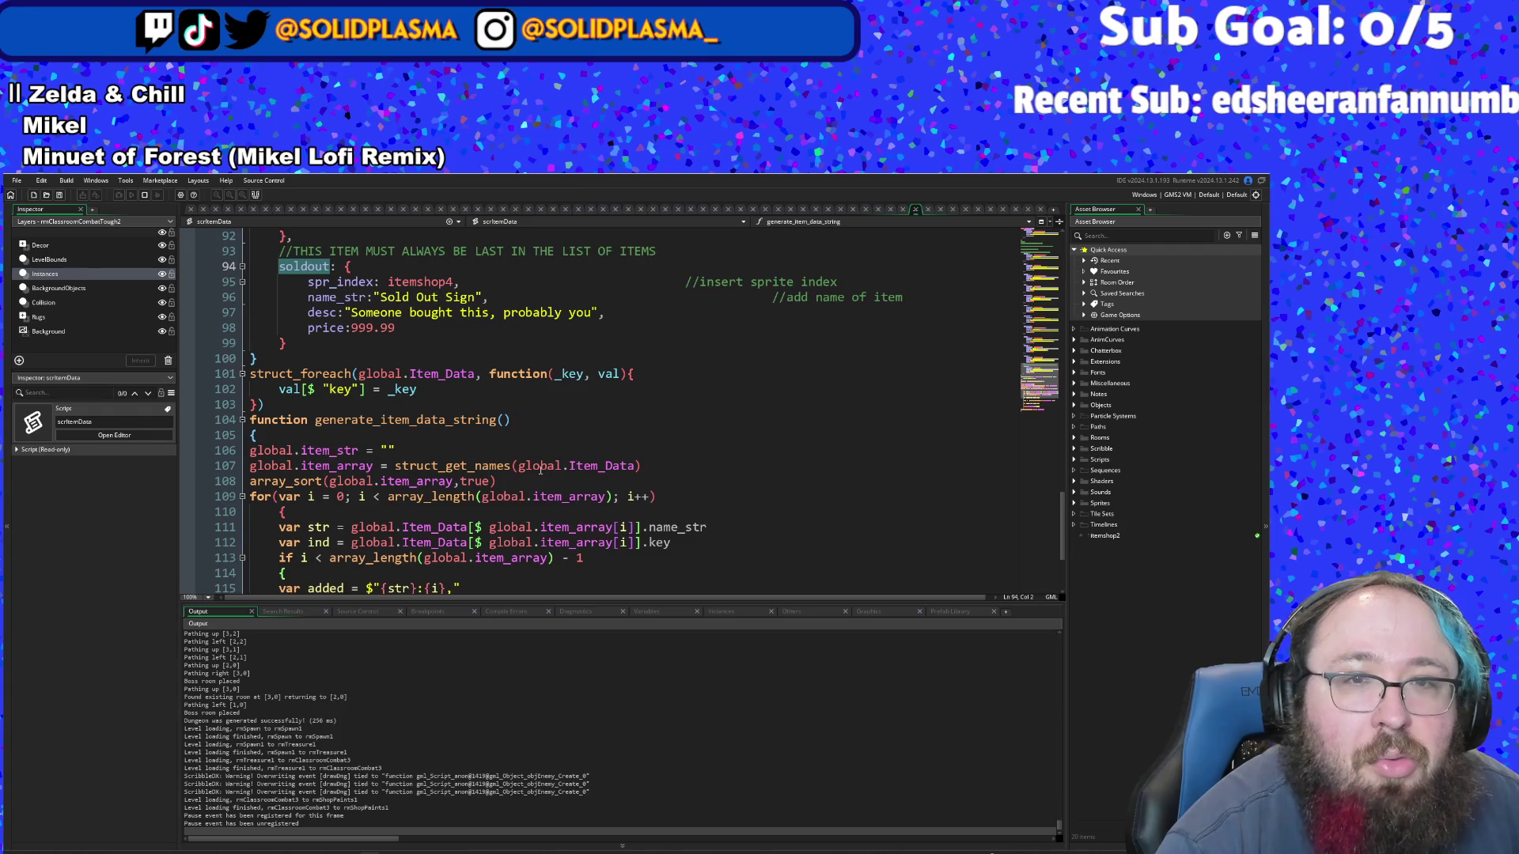
scroll(541, 470, up, 2)
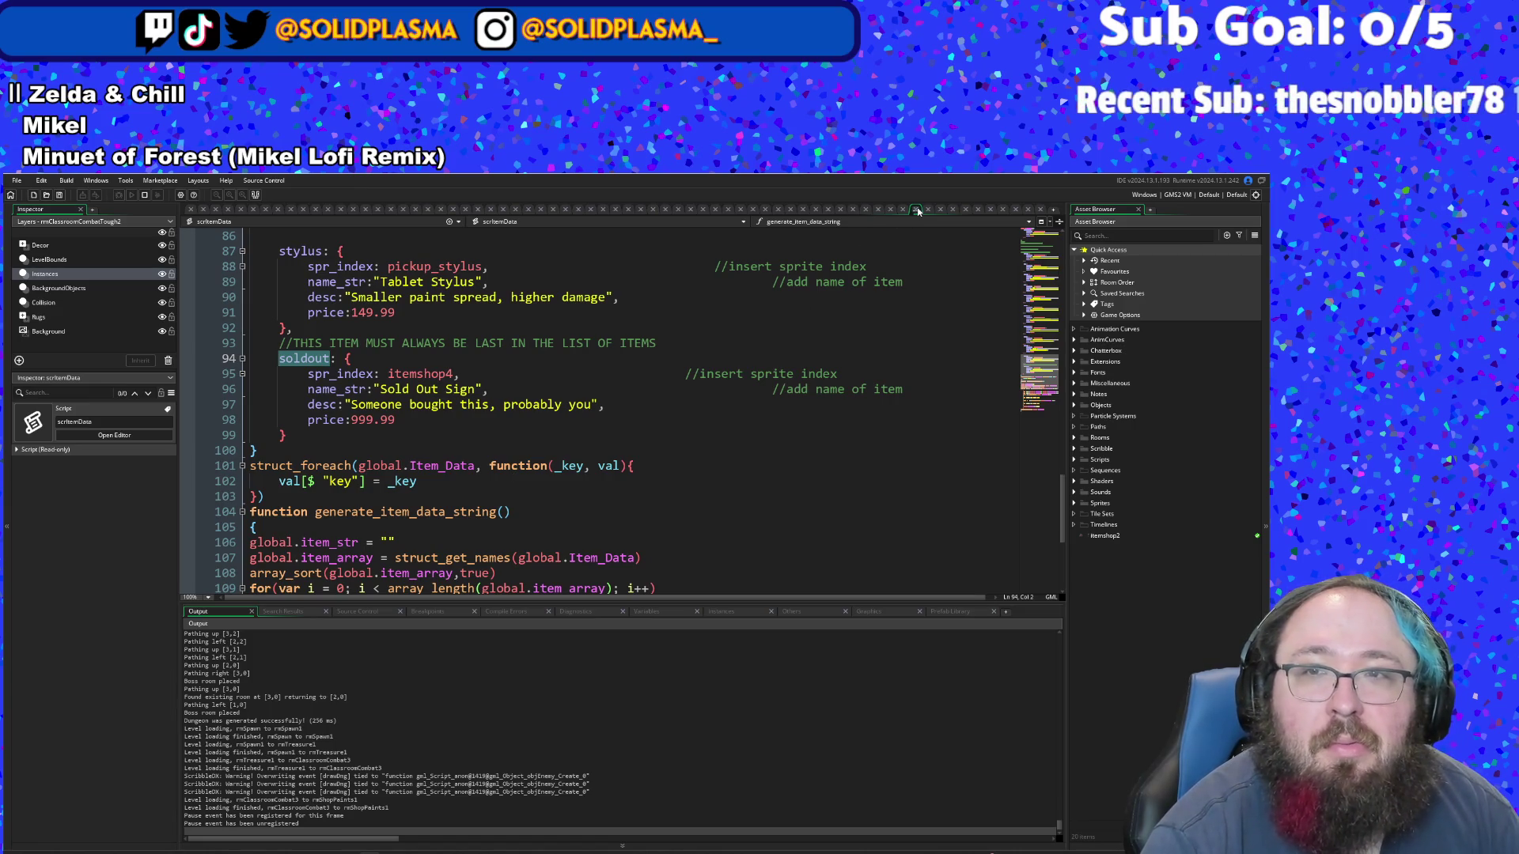
click(888, 210)
- Select the global.Item_Data.soldout.key argument of item_drop on line 838
click(575, 479)
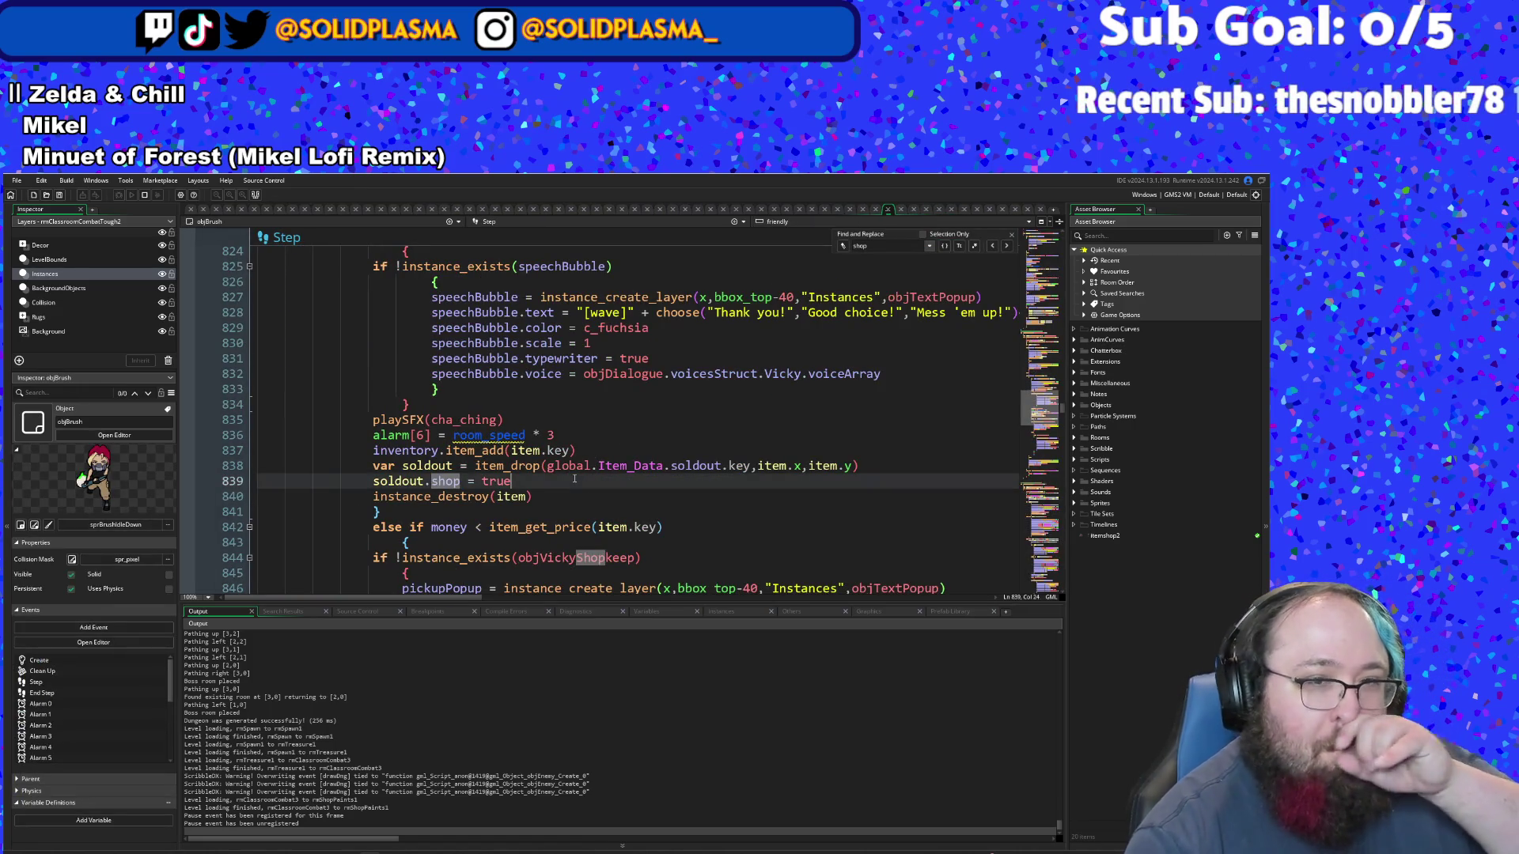
key(Down)
key(End)
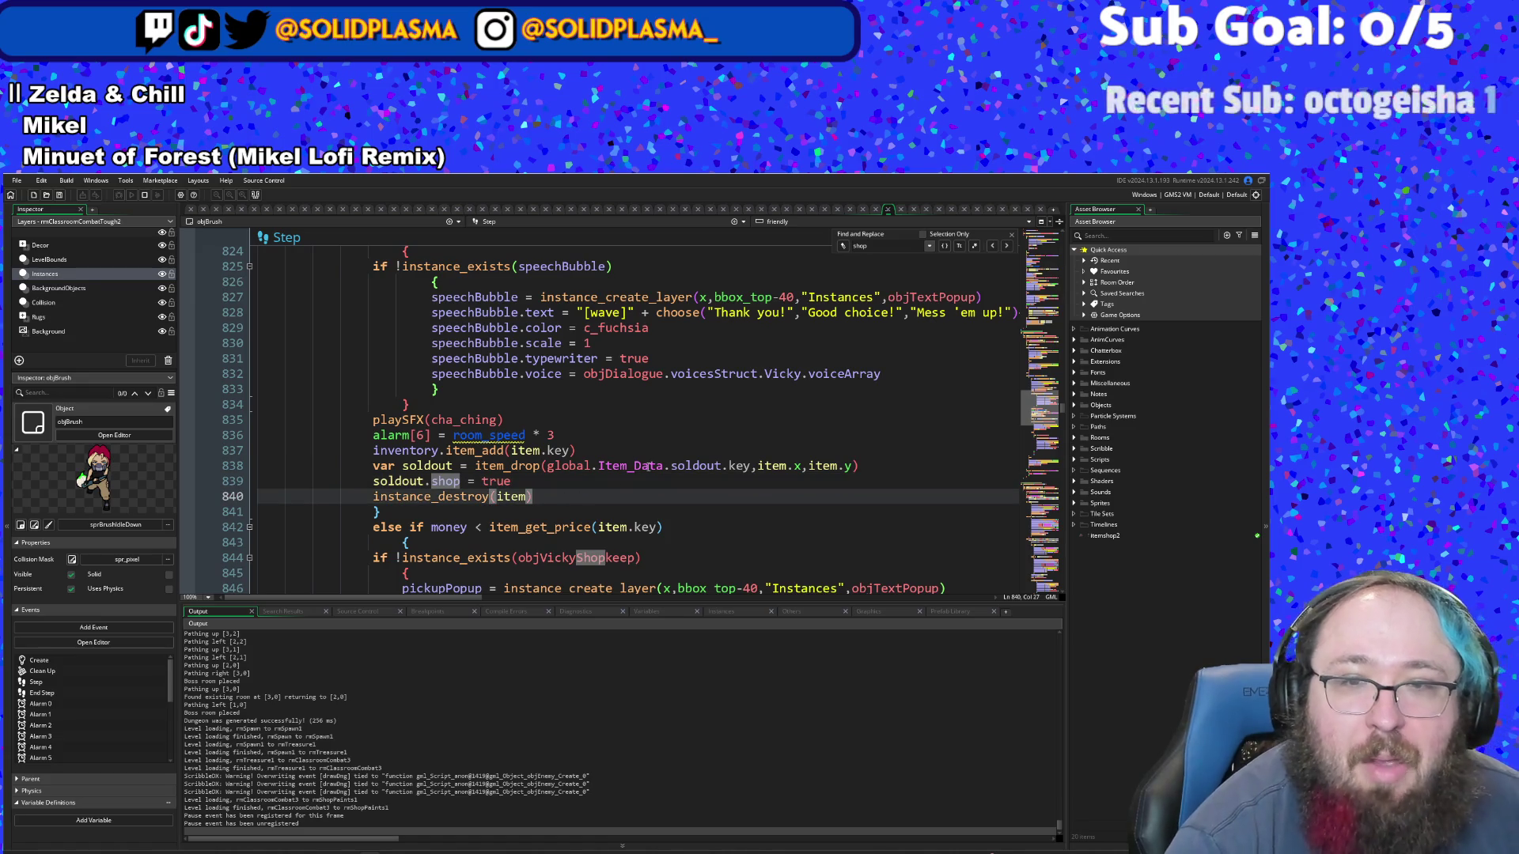
mouse_move(706, 466)
mouse_move(780, 464)
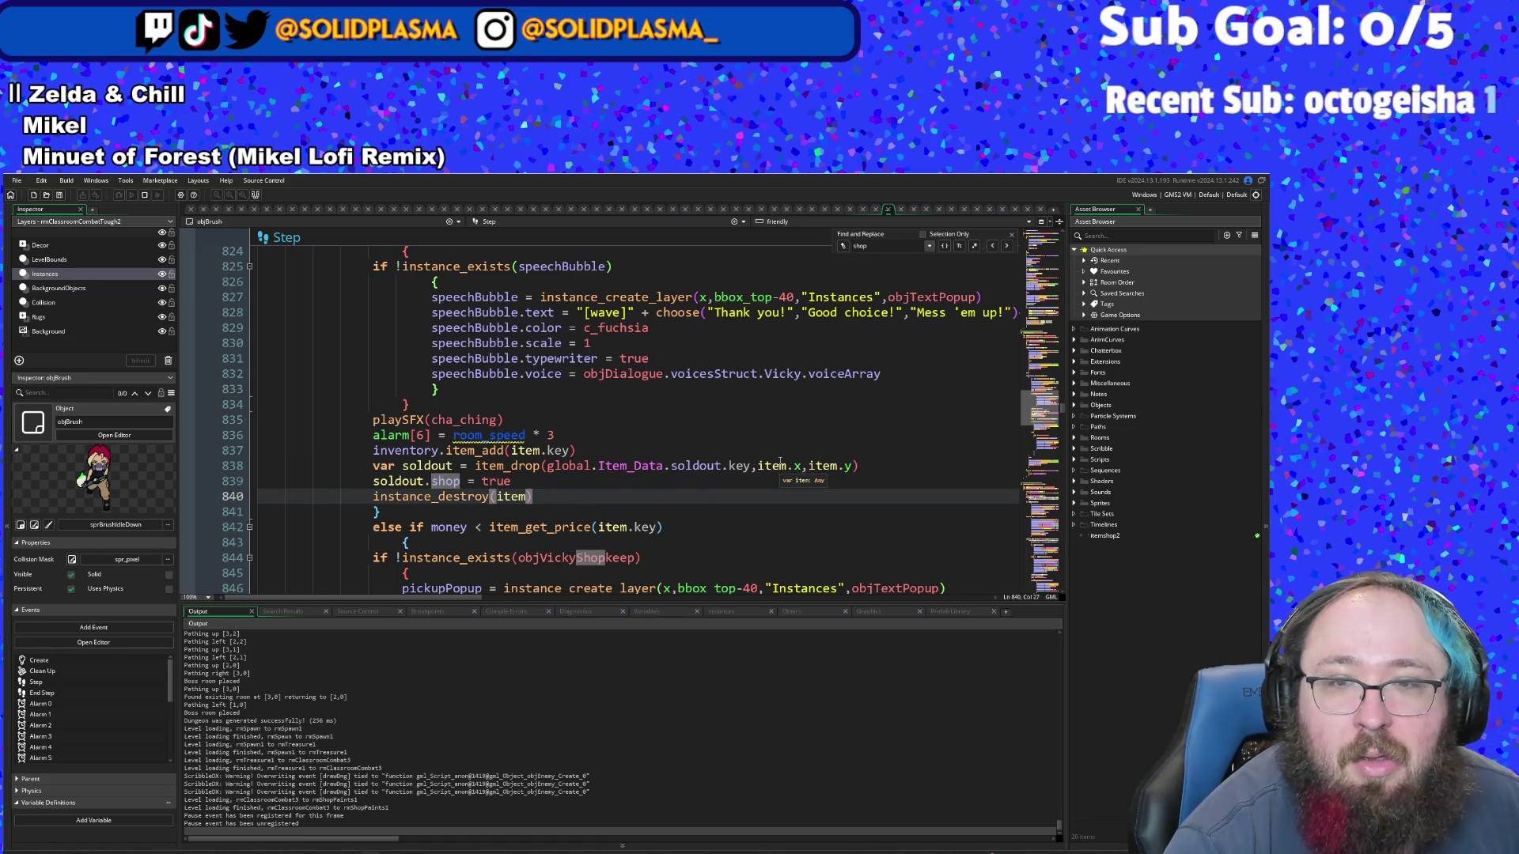
drag(755, 473, 439, 482)
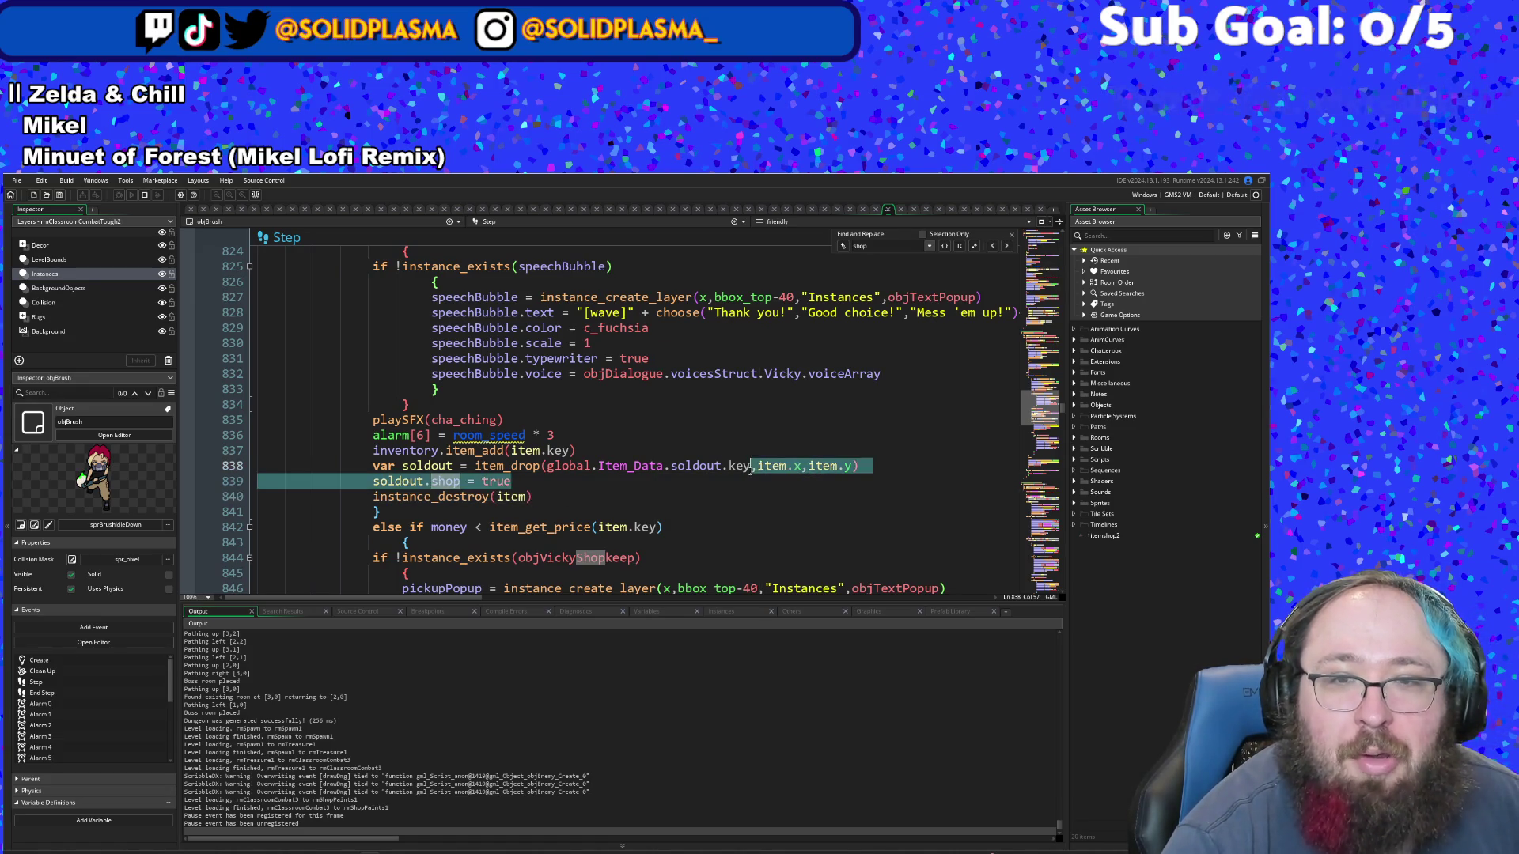
click(714, 465)
click(751, 466)
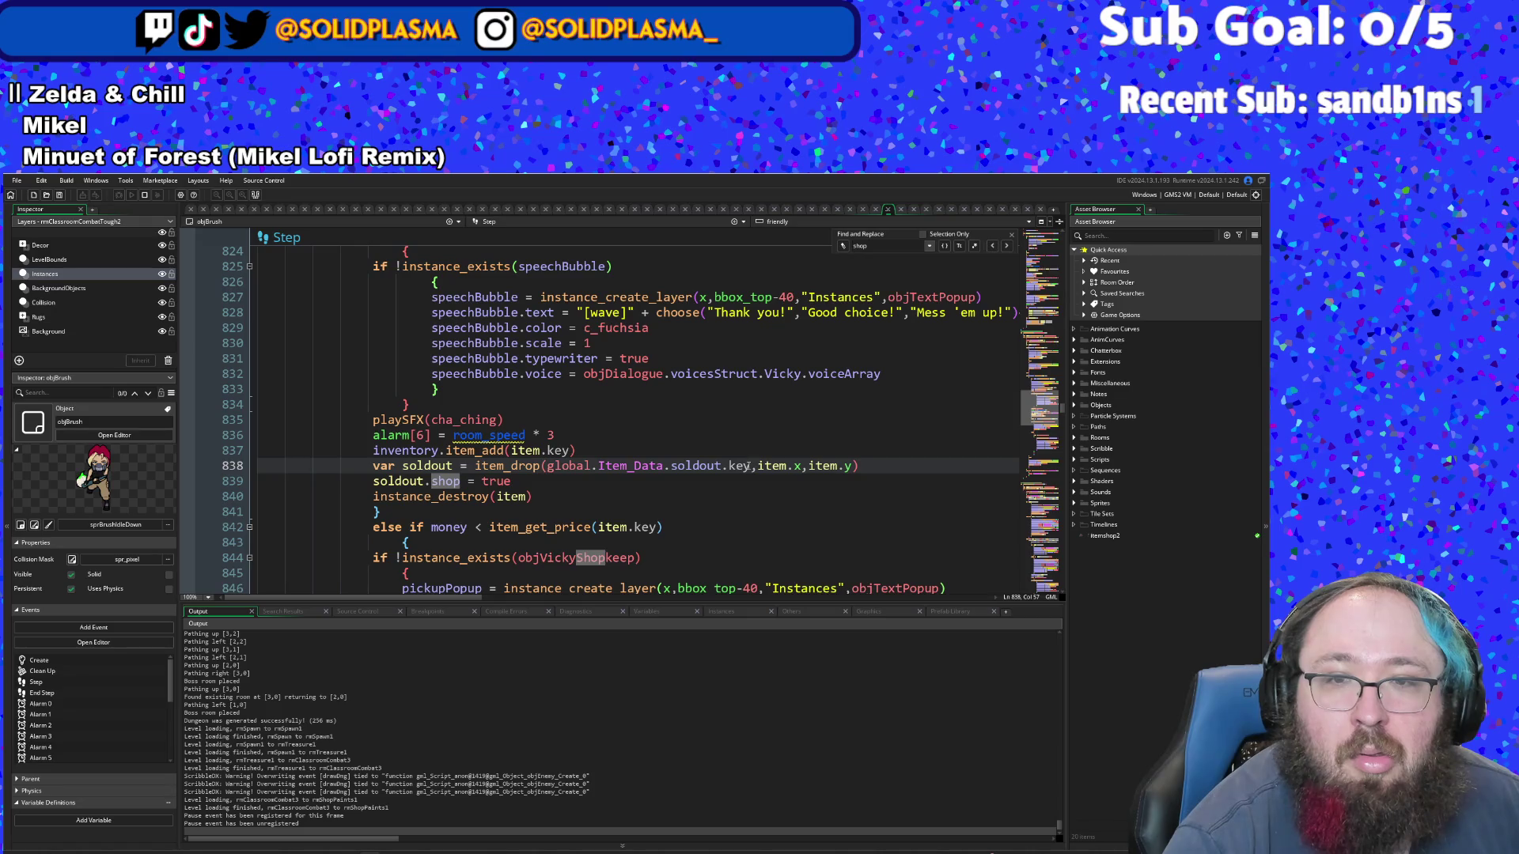
drag(752, 467, 653, 468)
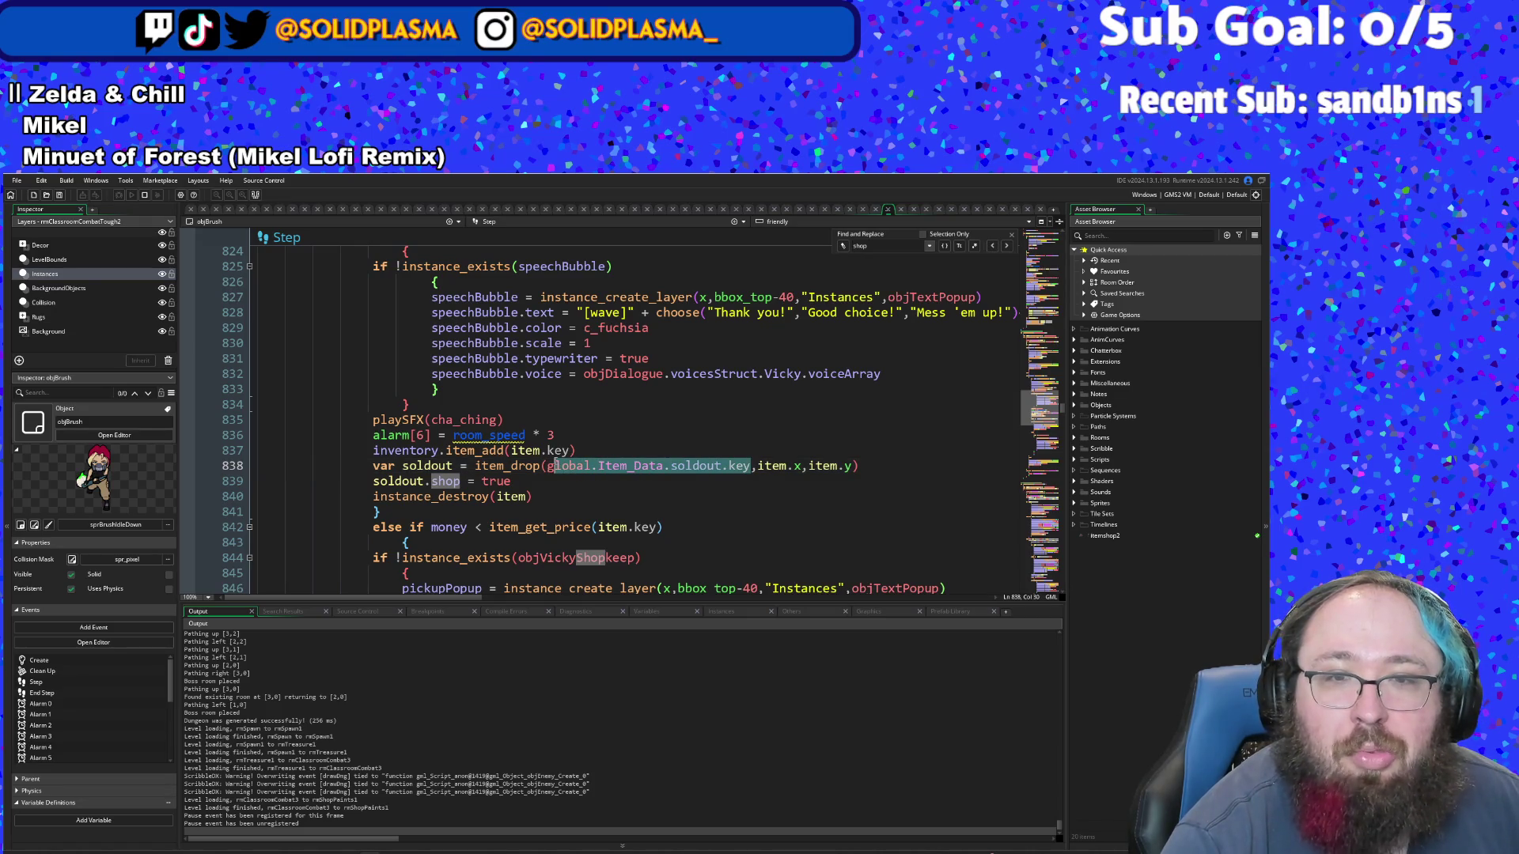
mouse_move(554, 467)
mouse_down()
mouse_move(261, 466)
mouse_move(555, 467)
mouse_up()
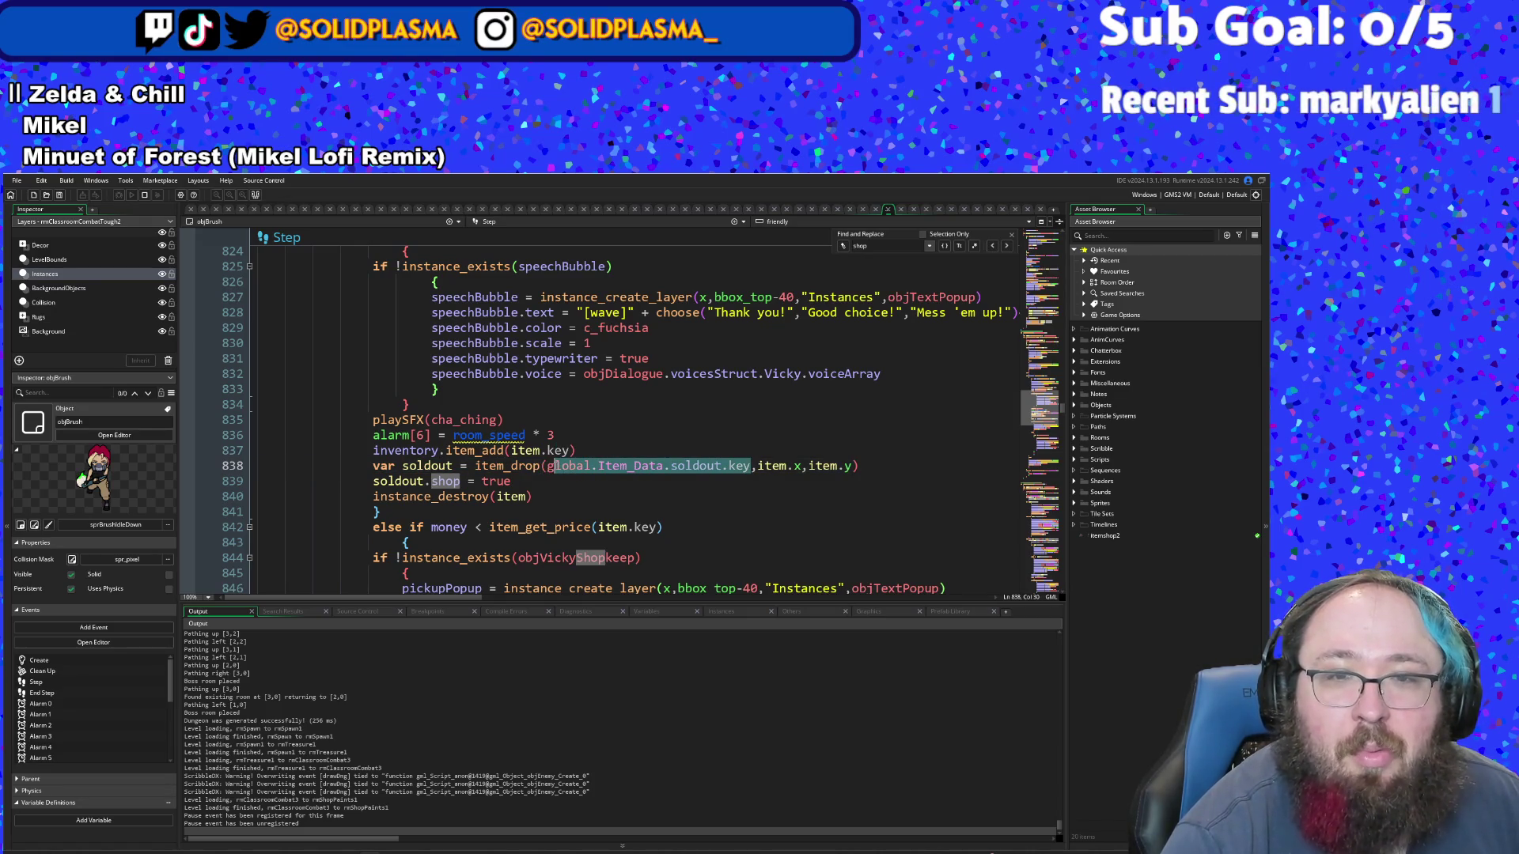
- Replace it with "soldout" and review the item_add and item_drop lines
text("sol)
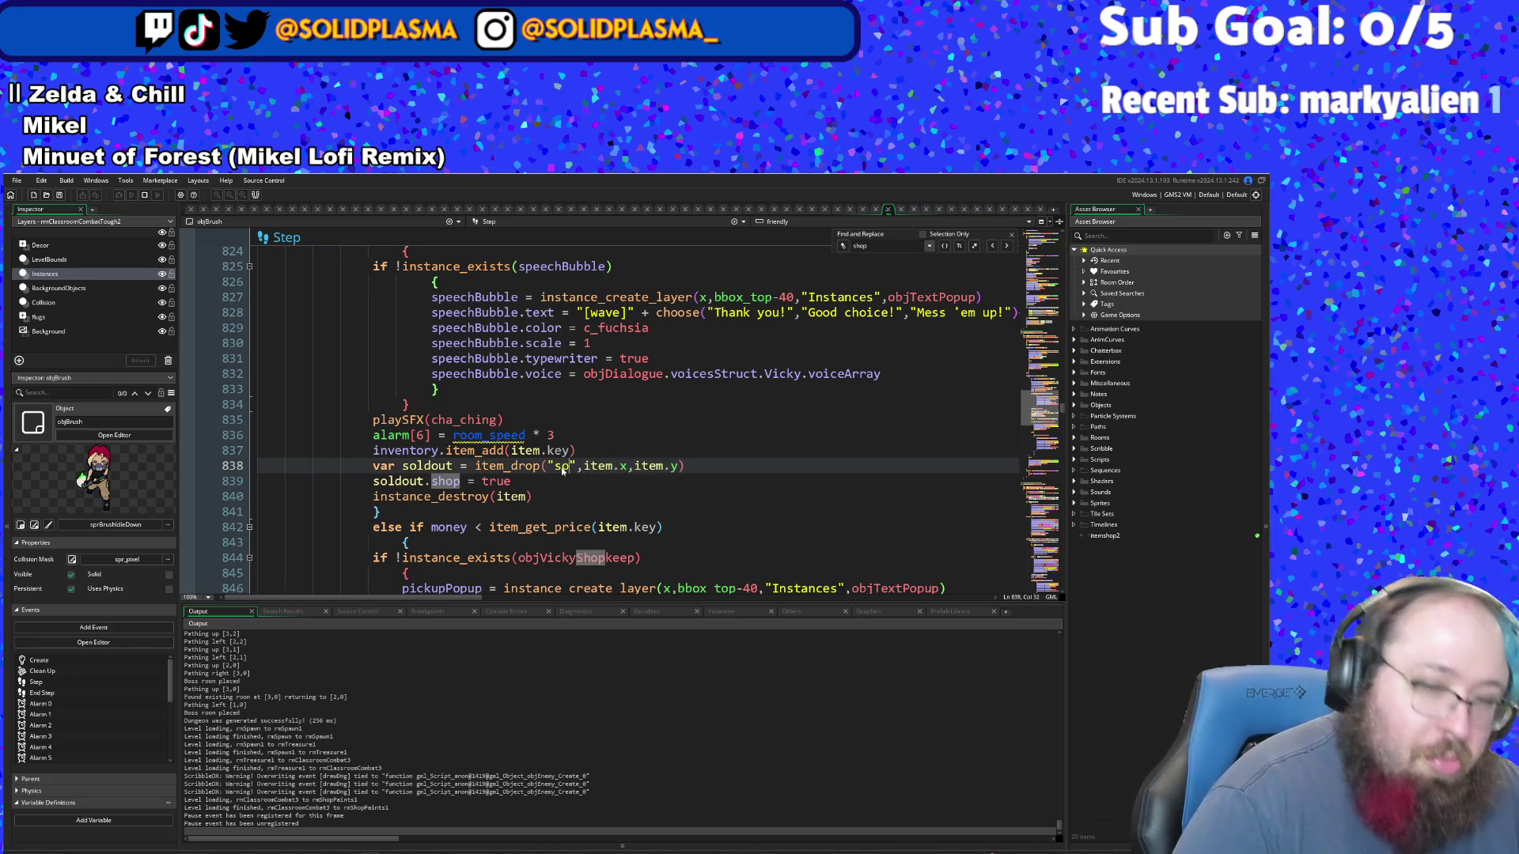
text(dout)
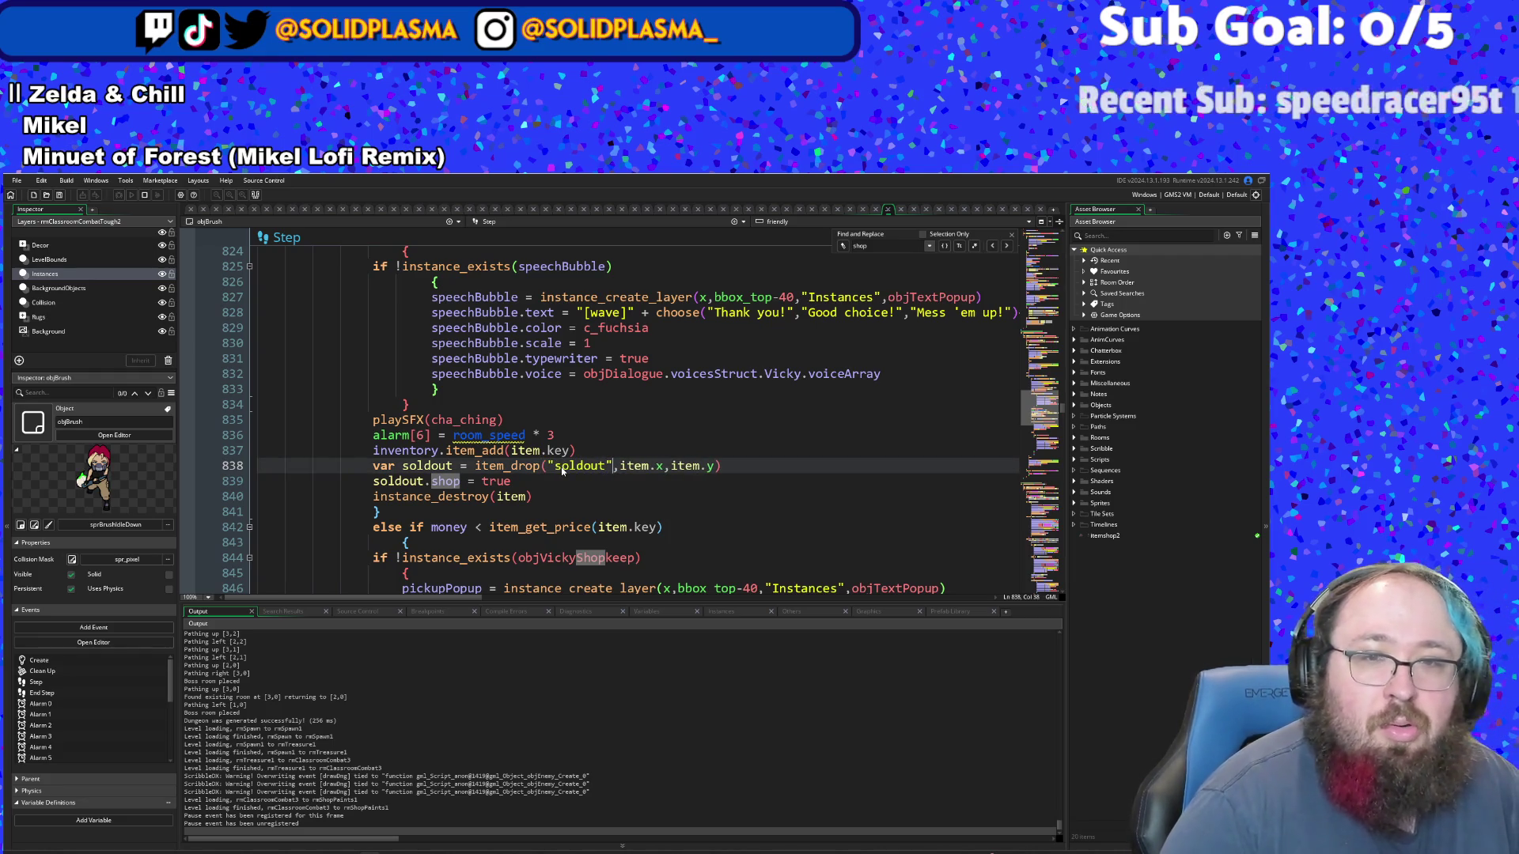
scroll(562, 467, down, 4)
scroll(575, 420, down, 6)
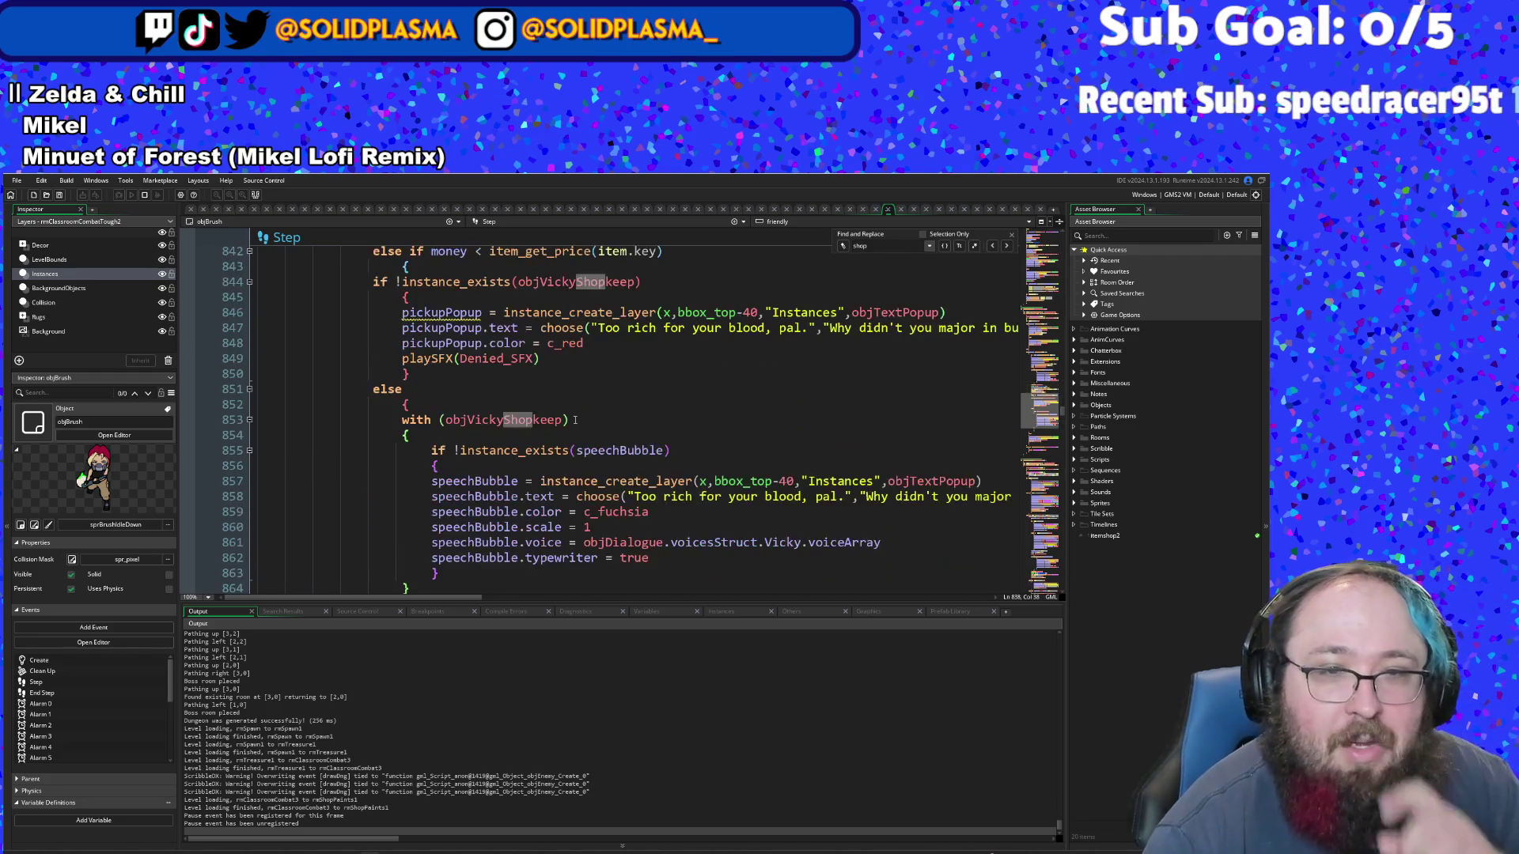
scroll(575, 420, up, 8)
scroll(575, 420, up, 2)
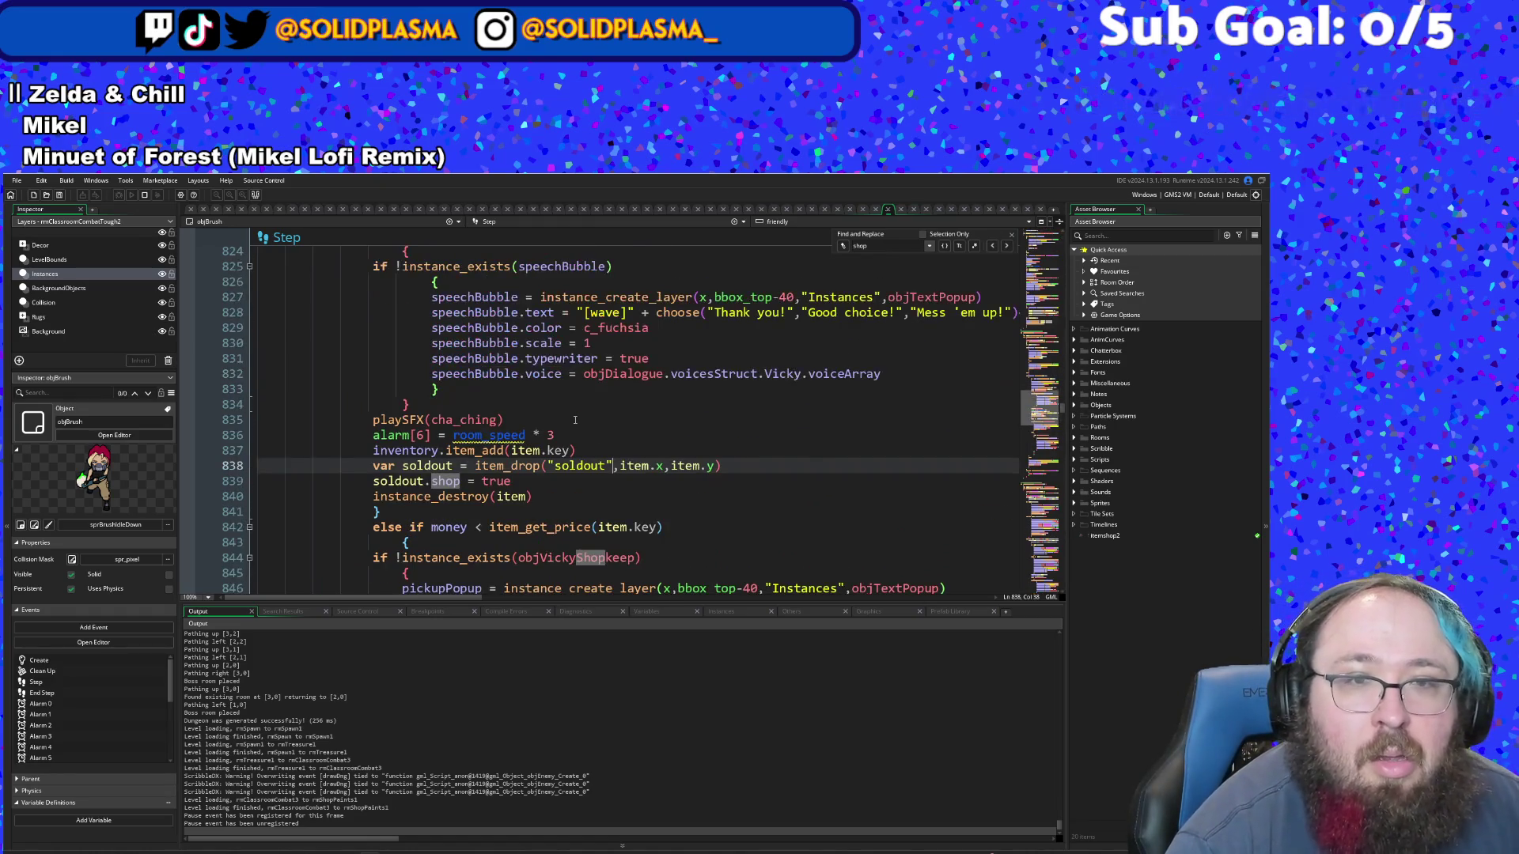
click(575, 420)
click(482, 450)
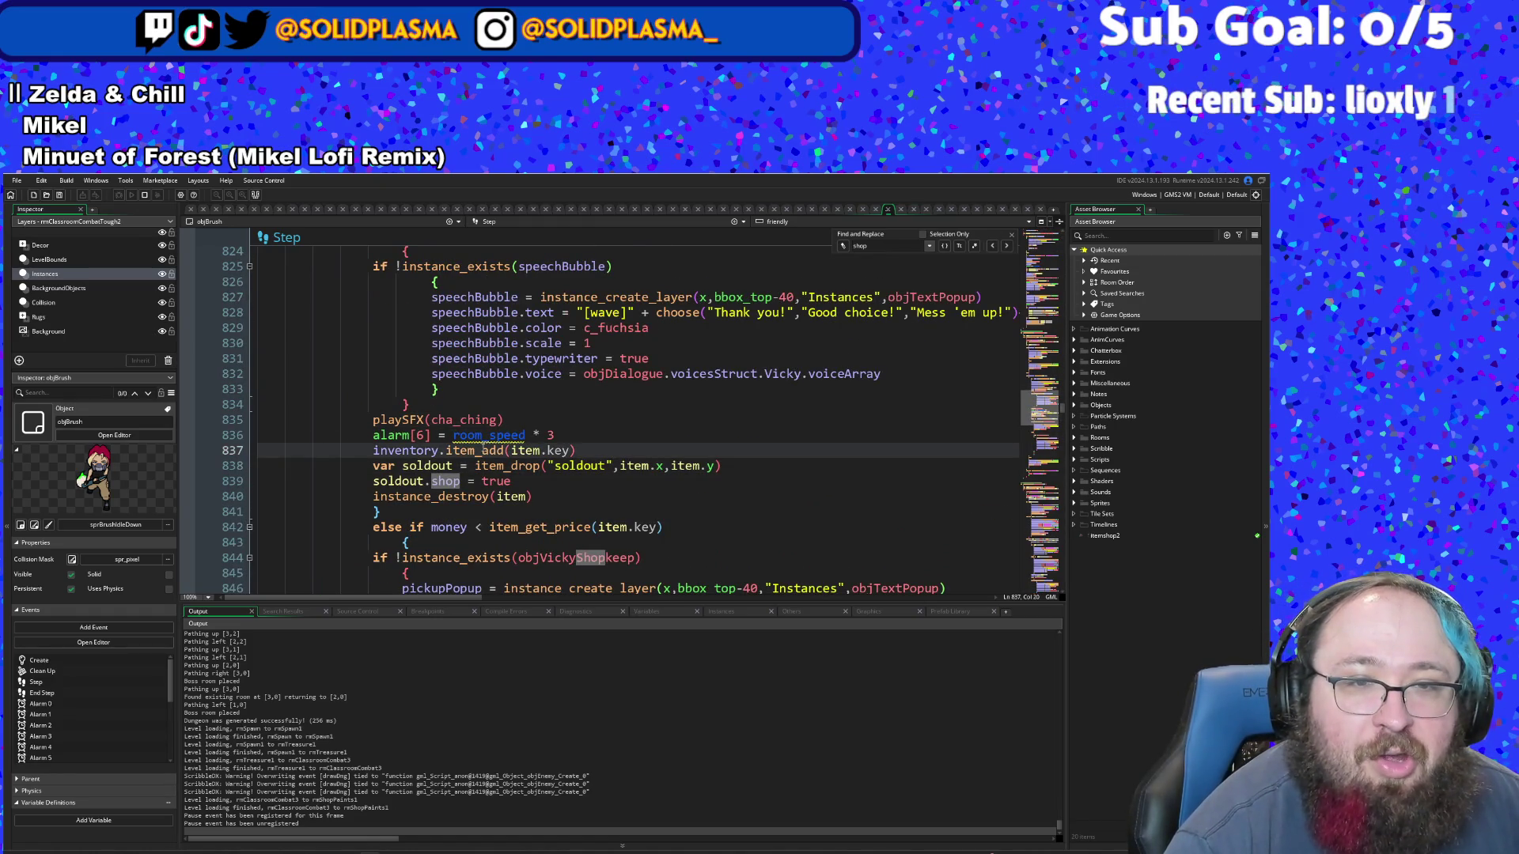
click(508, 465)
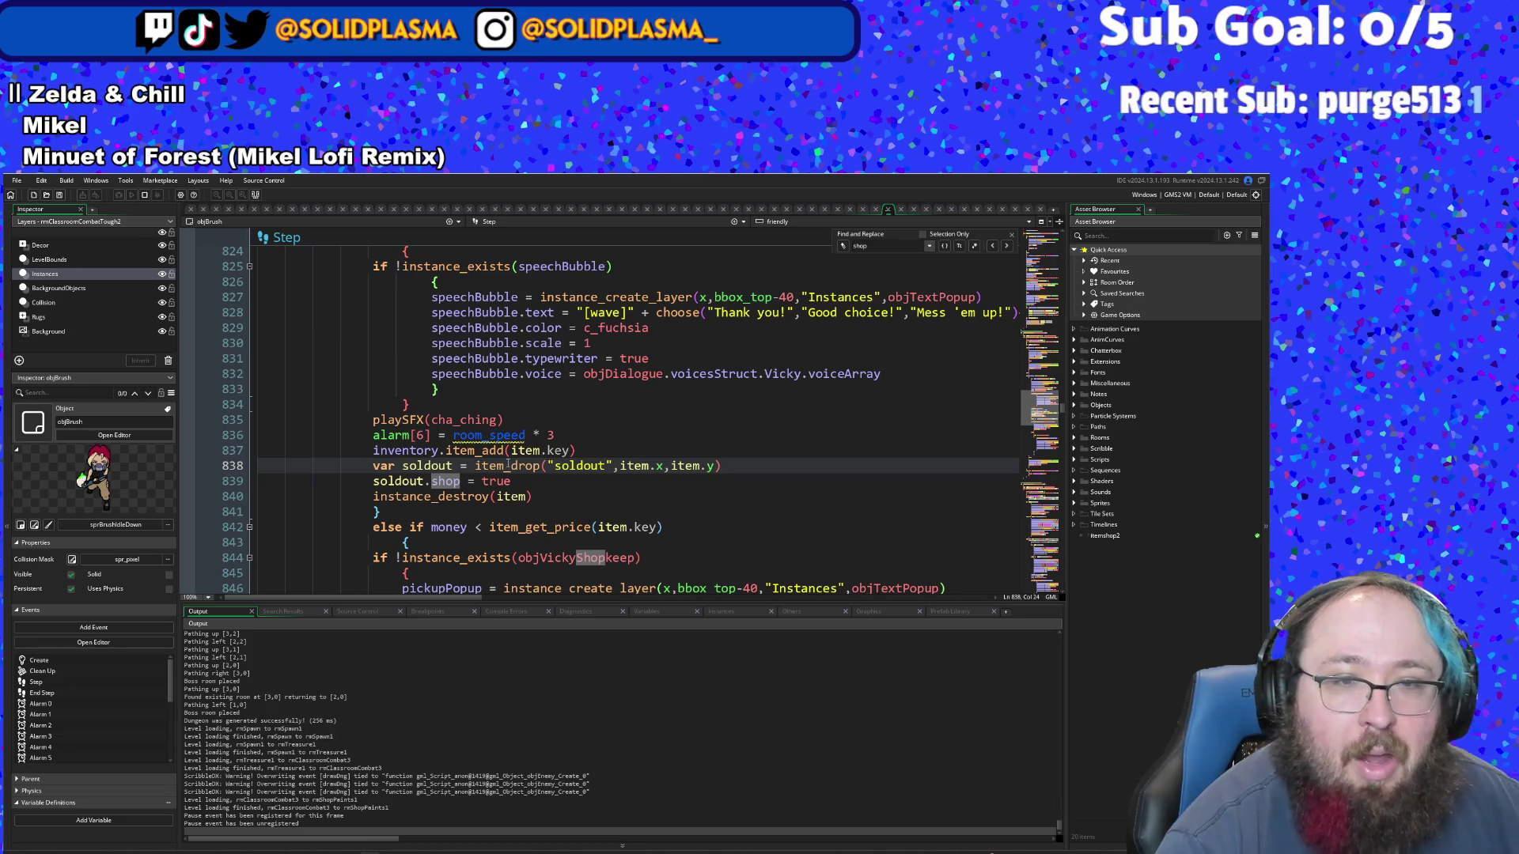
scroll(508, 465, down, 15)
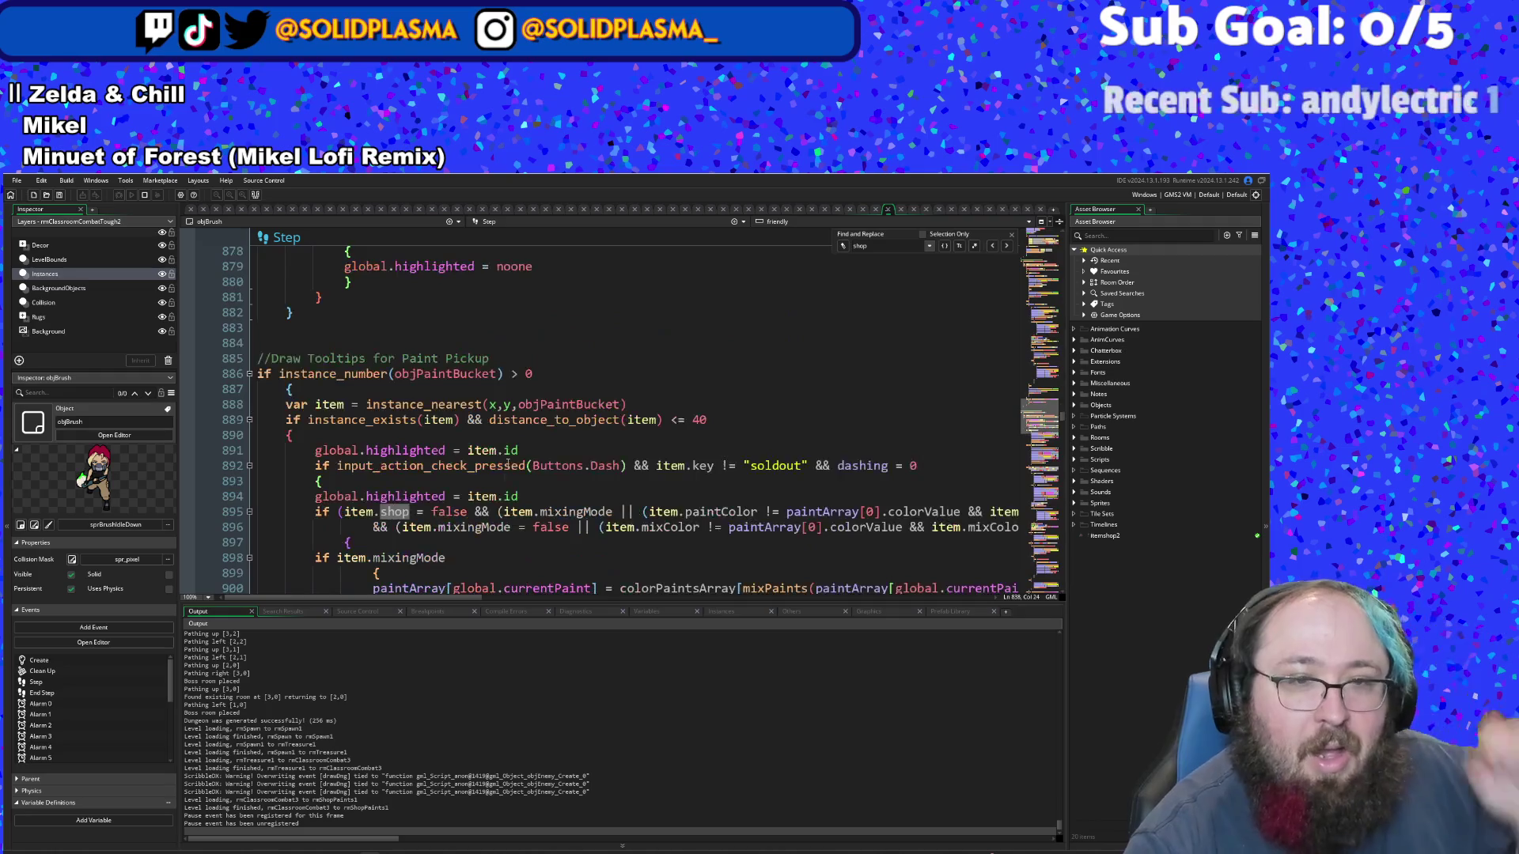
scroll(508, 465, down, 2)
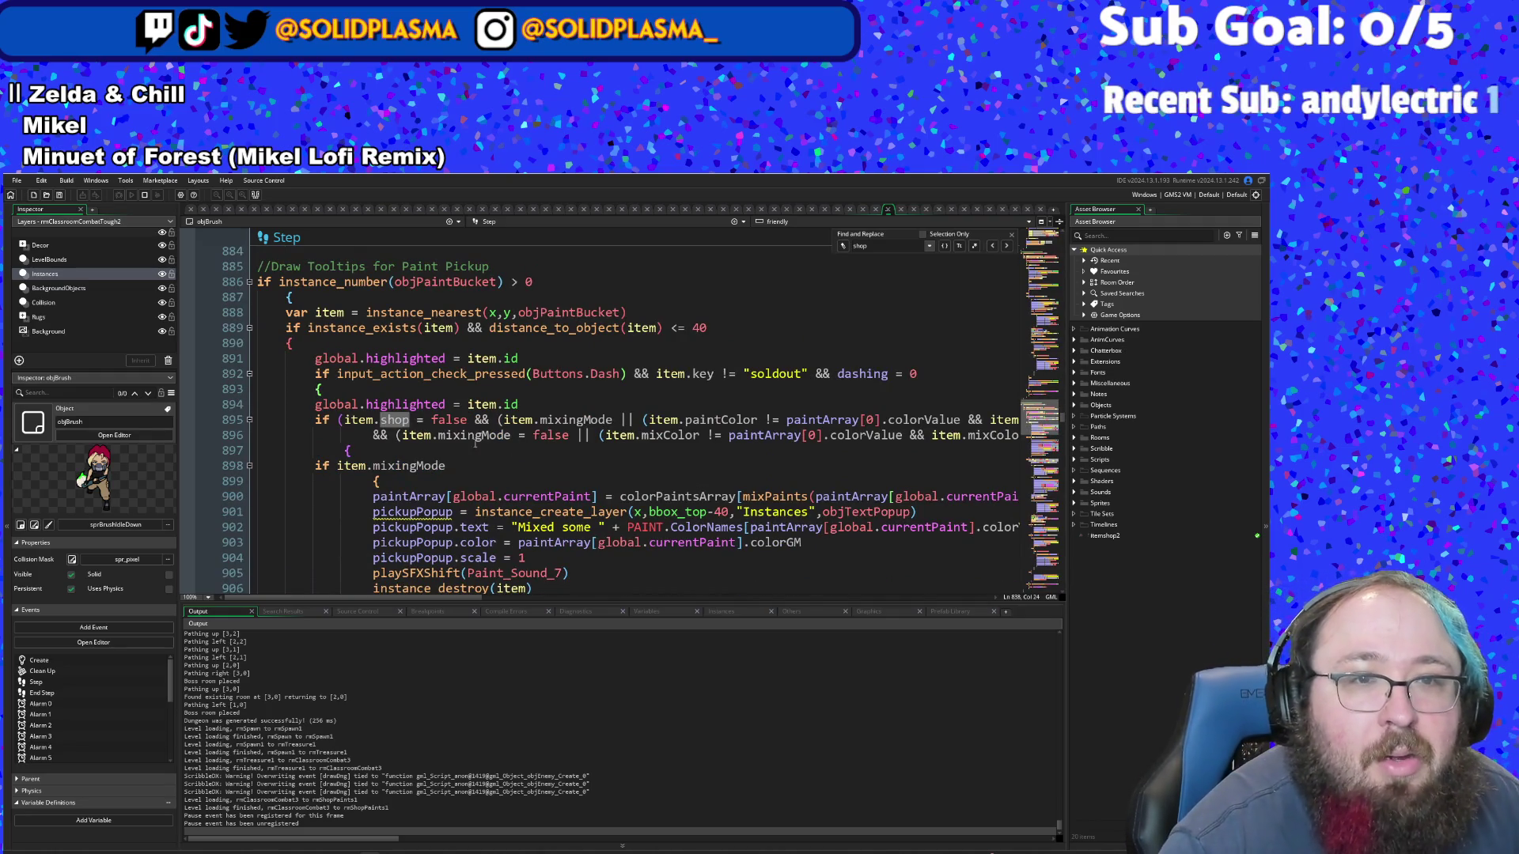
click(347, 450)
scroll(347, 450, down, 4)
scroll(348, 450, up, 2)
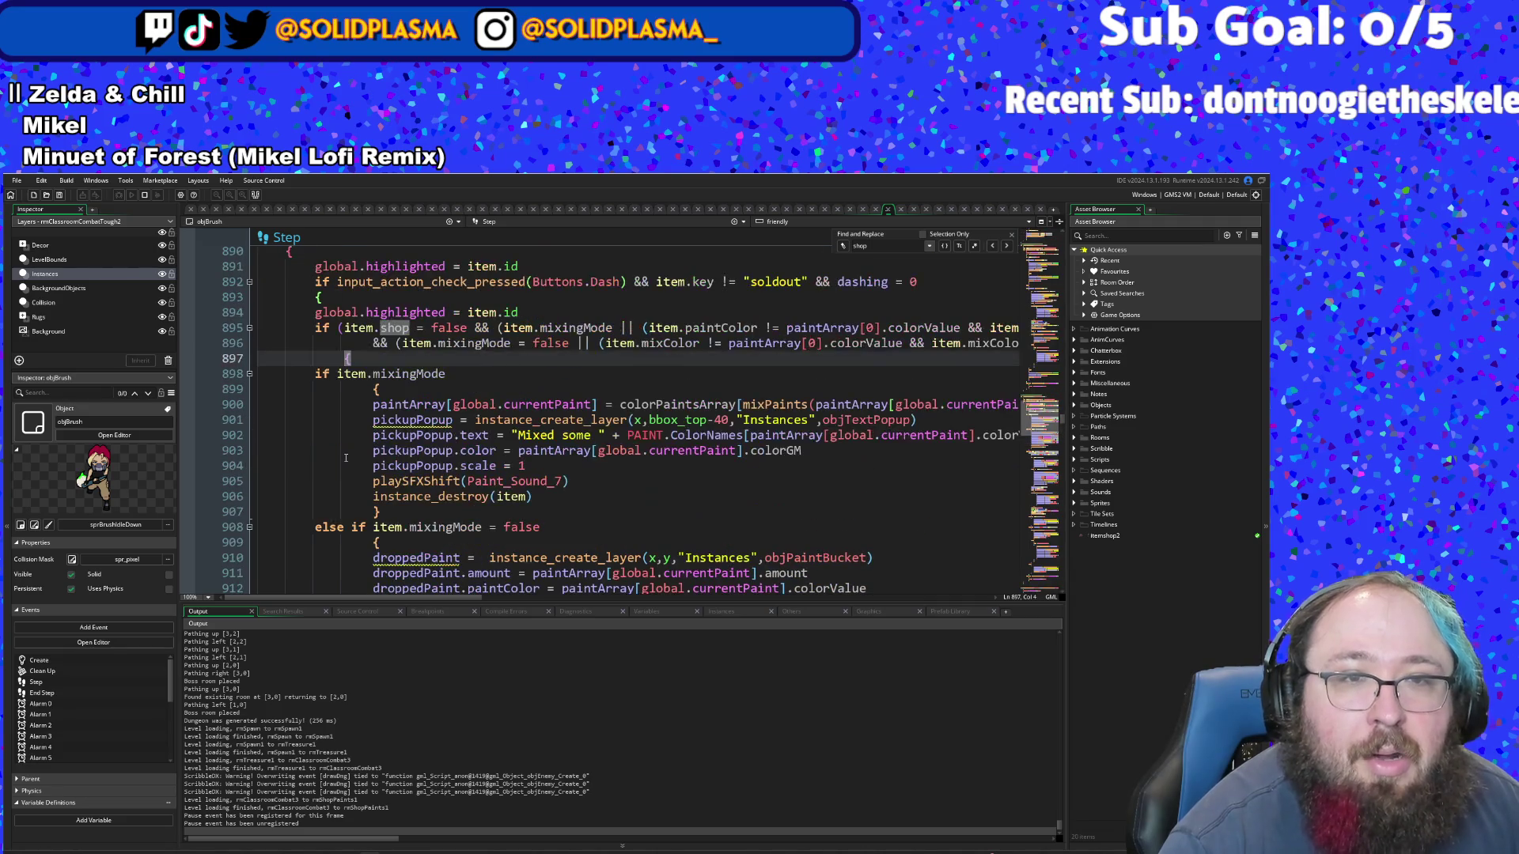
scroll(347, 450, down, 4)
scroll(403, 512, down, 4)
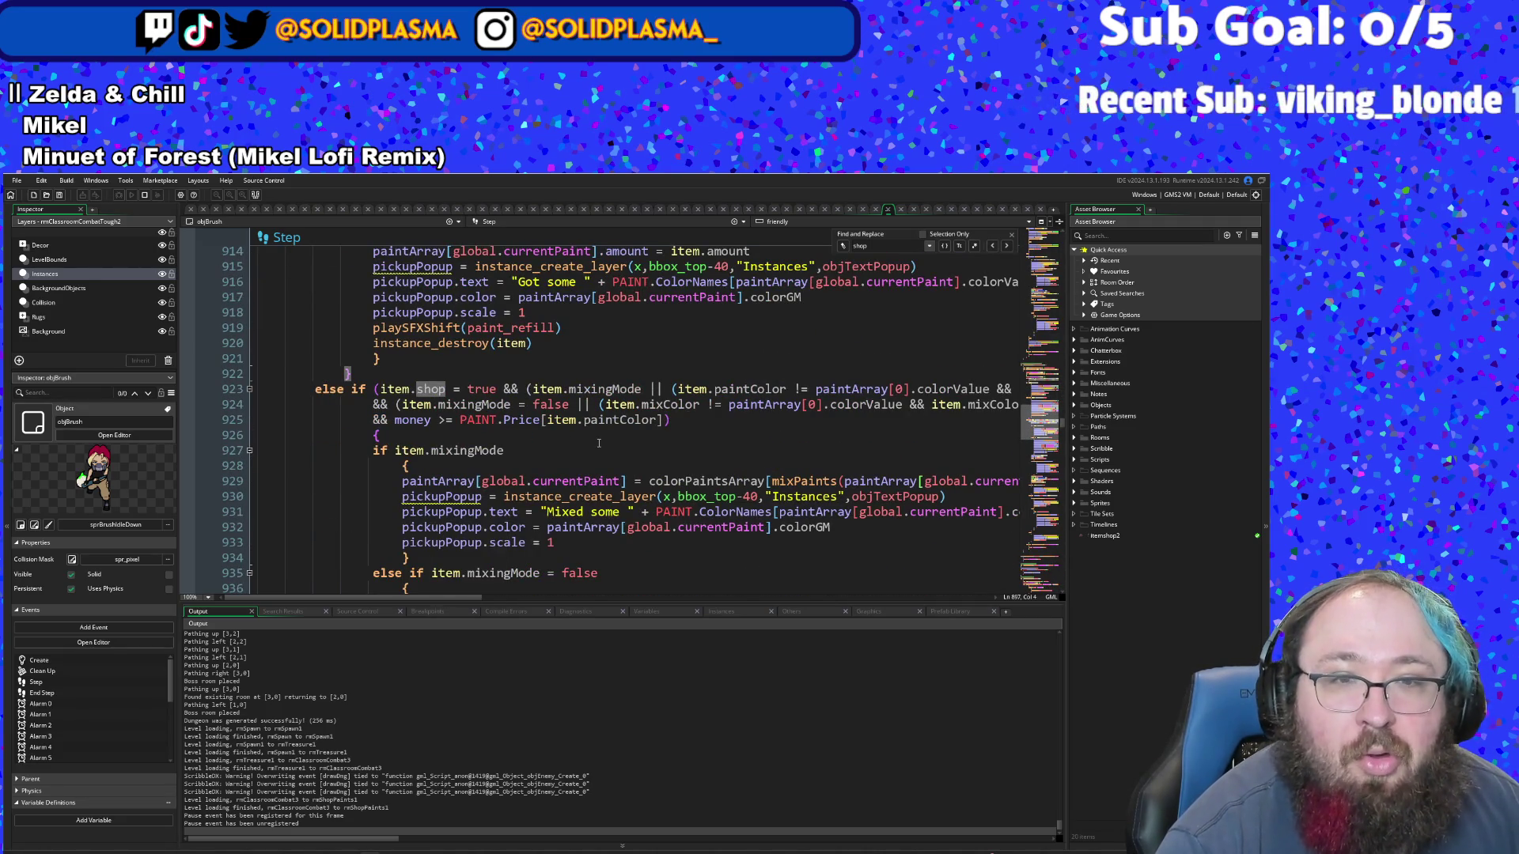
scroll(400, 402, down, 2)
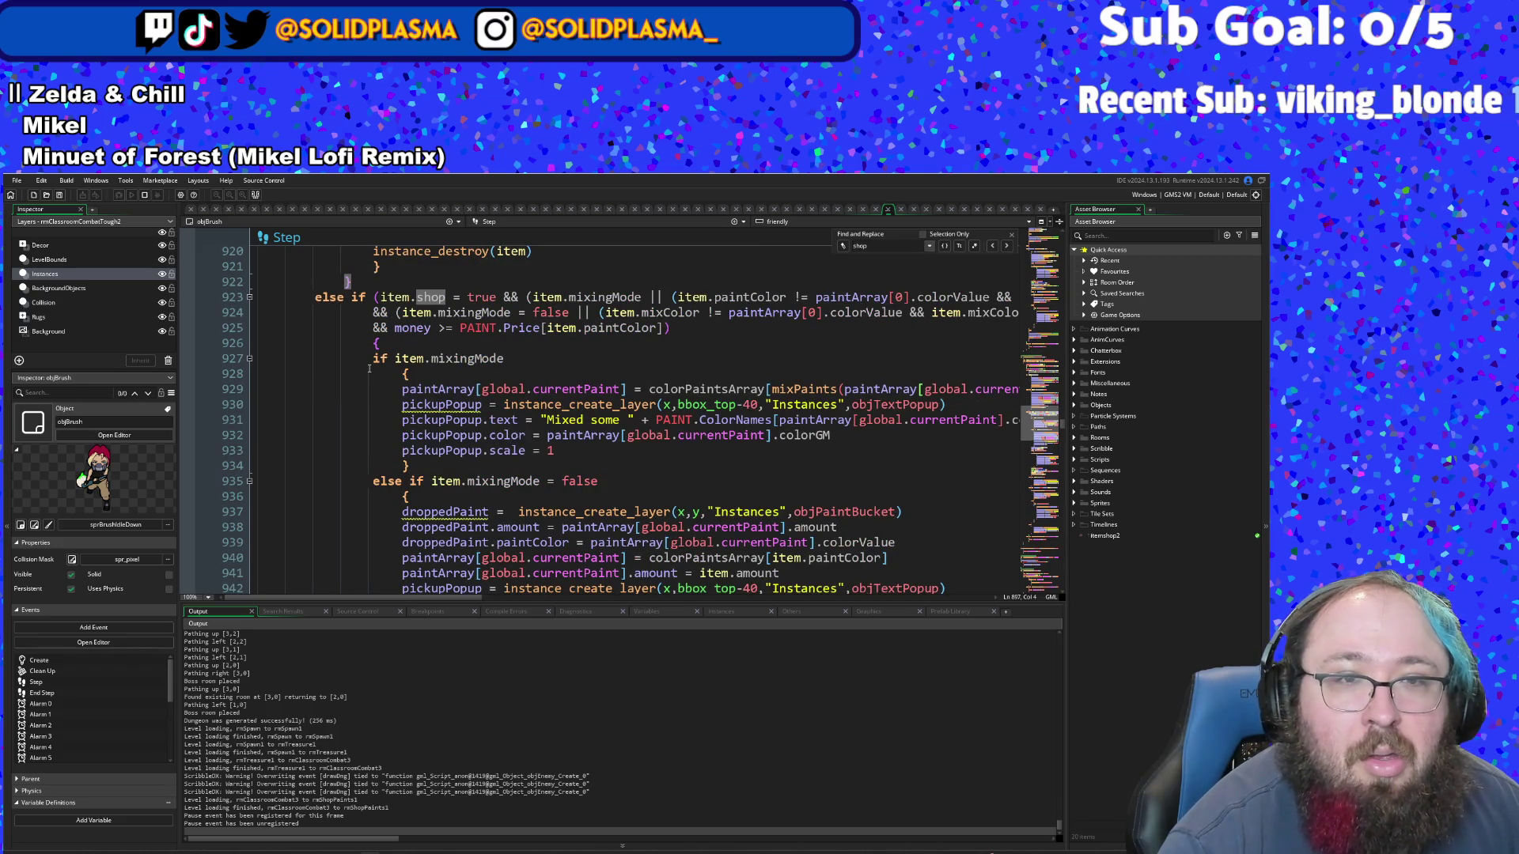
scroll(370, 359, down, 6)
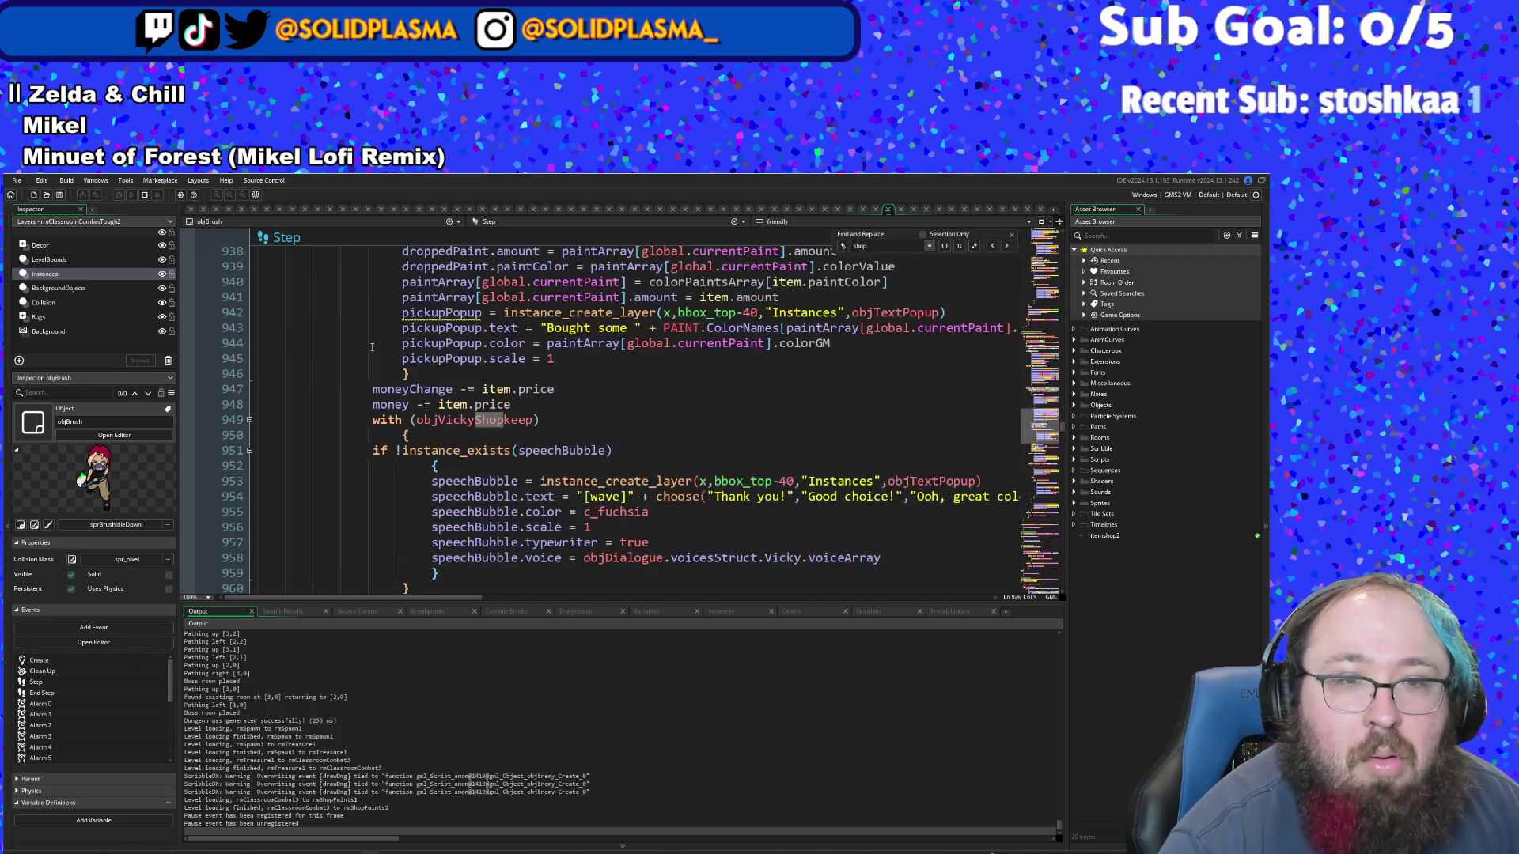
scroll(372, 347, down, 2)
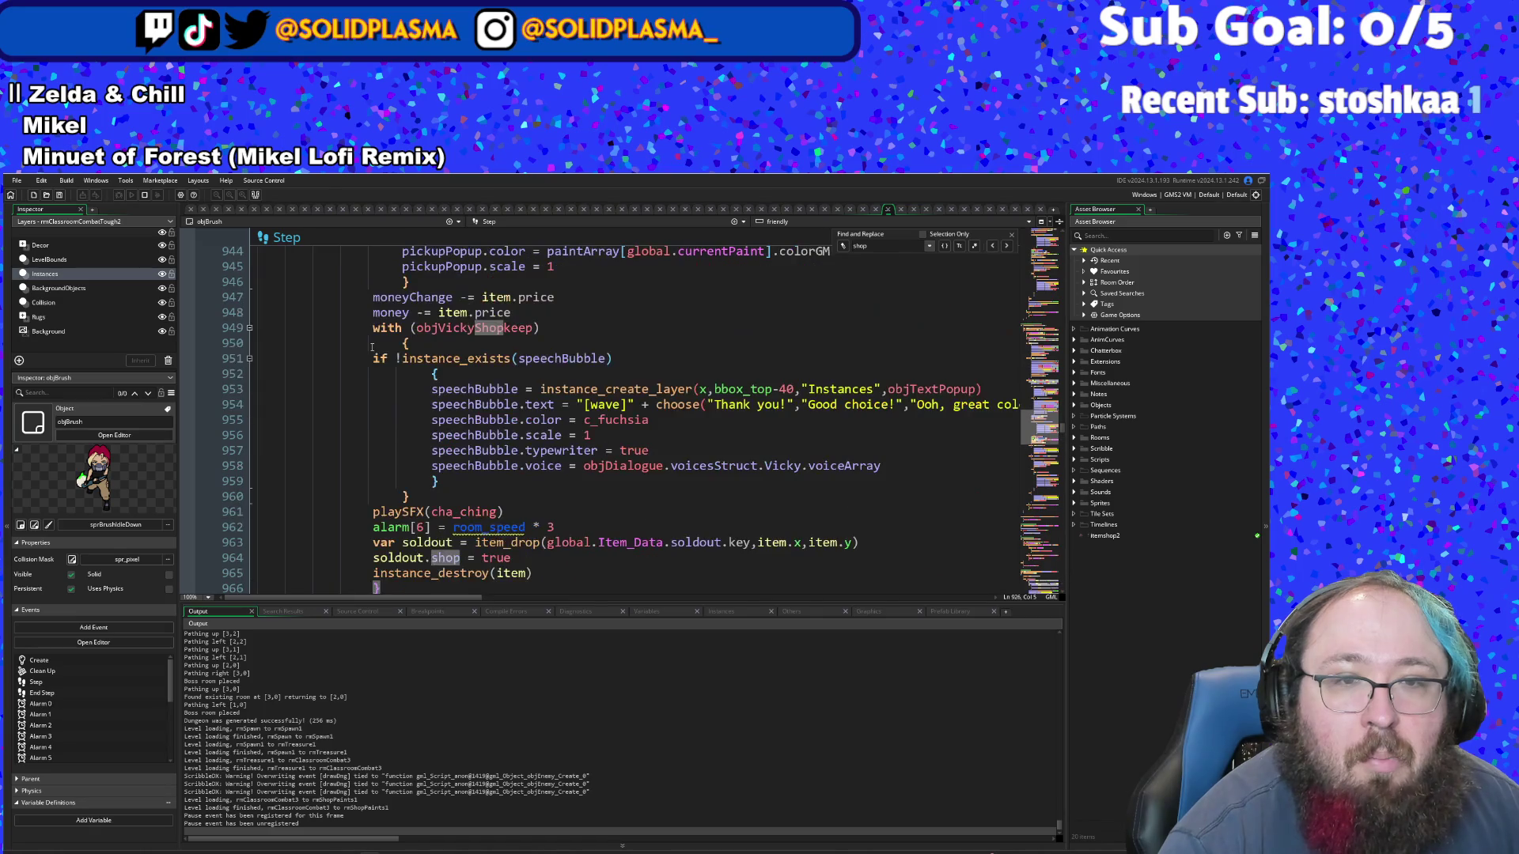
scroll(583, 502, down, 2)
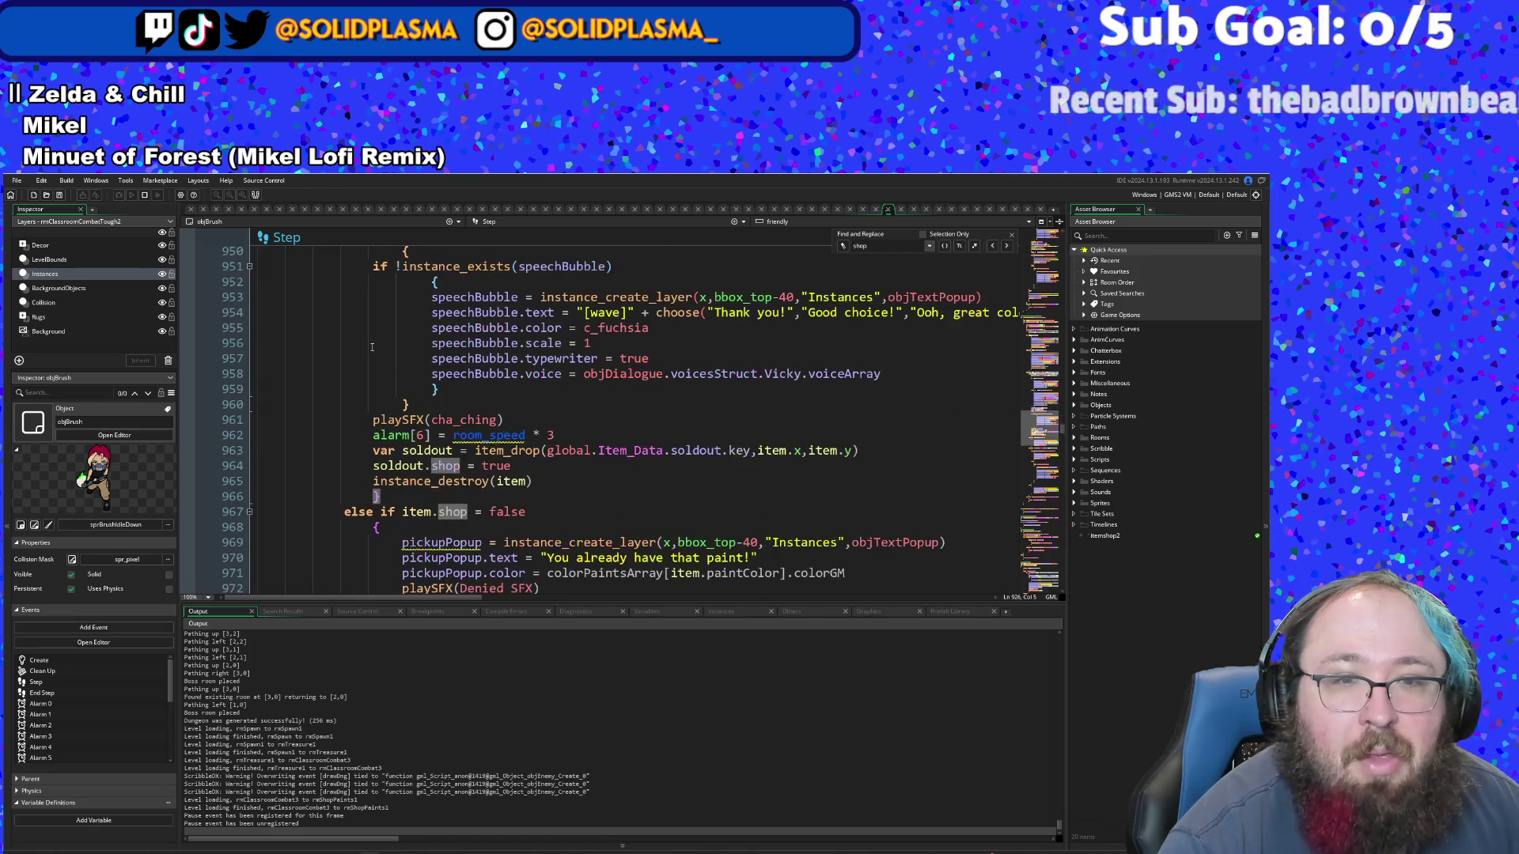
- Replace global.Item_Data.soldout.key with "soldout" in item_drop on line 963
click(735, 444)
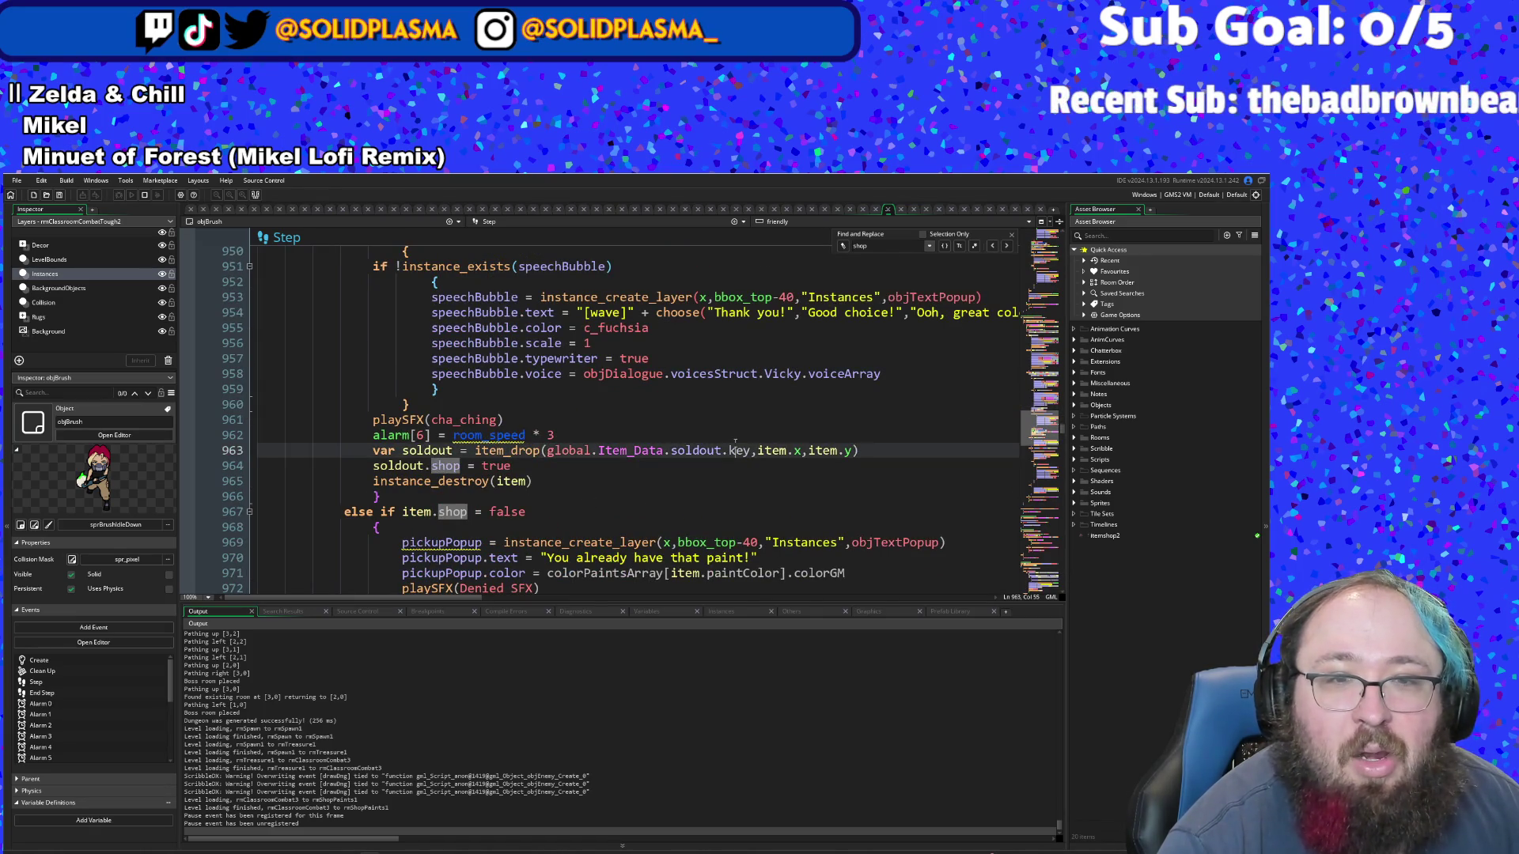
drag(750, 450, 547, 450)
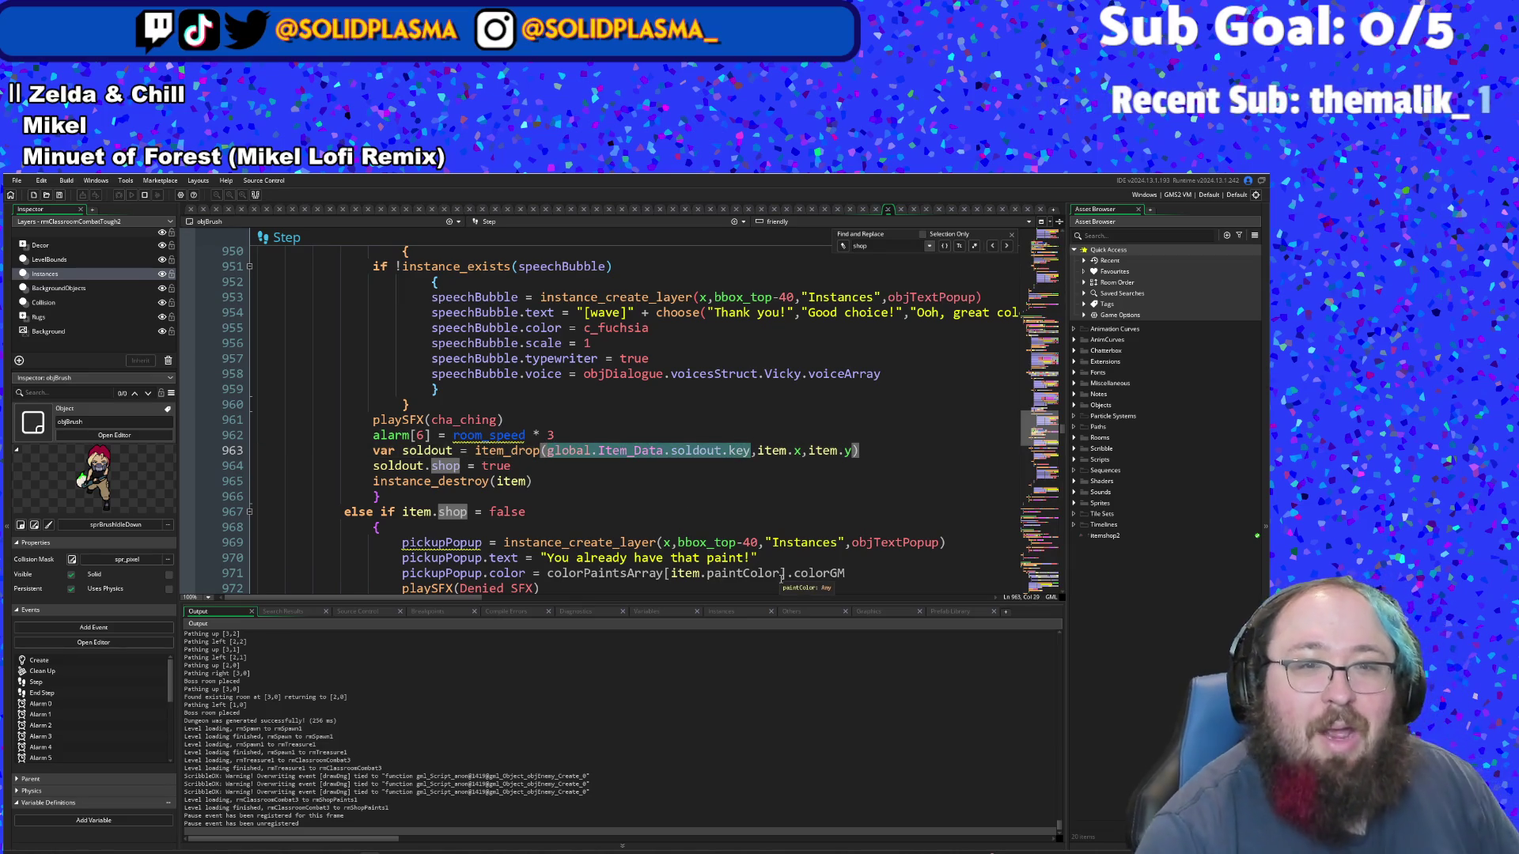
text("soldou)
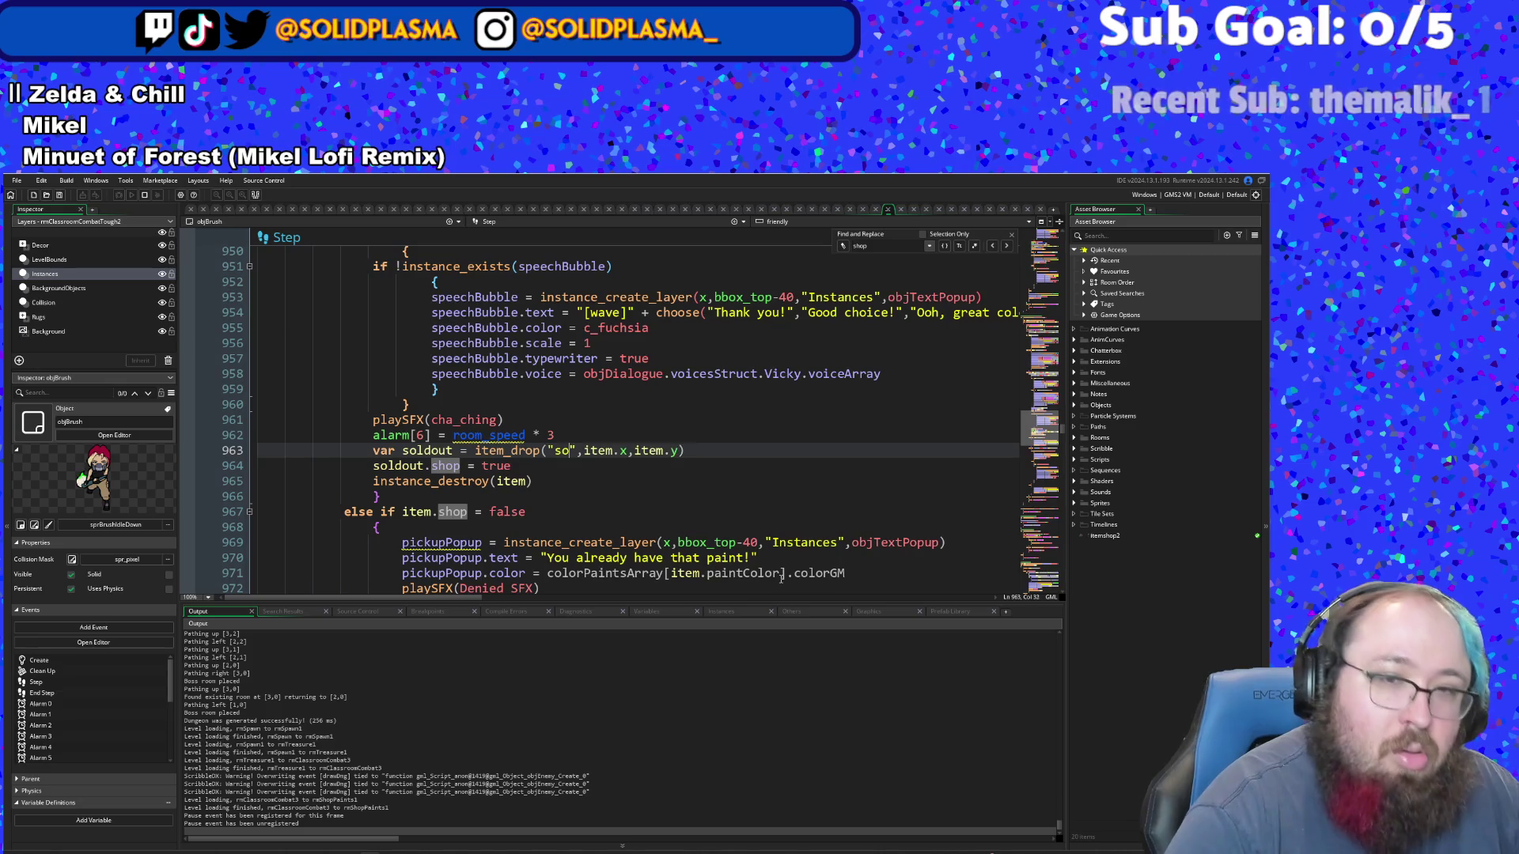
text(t)
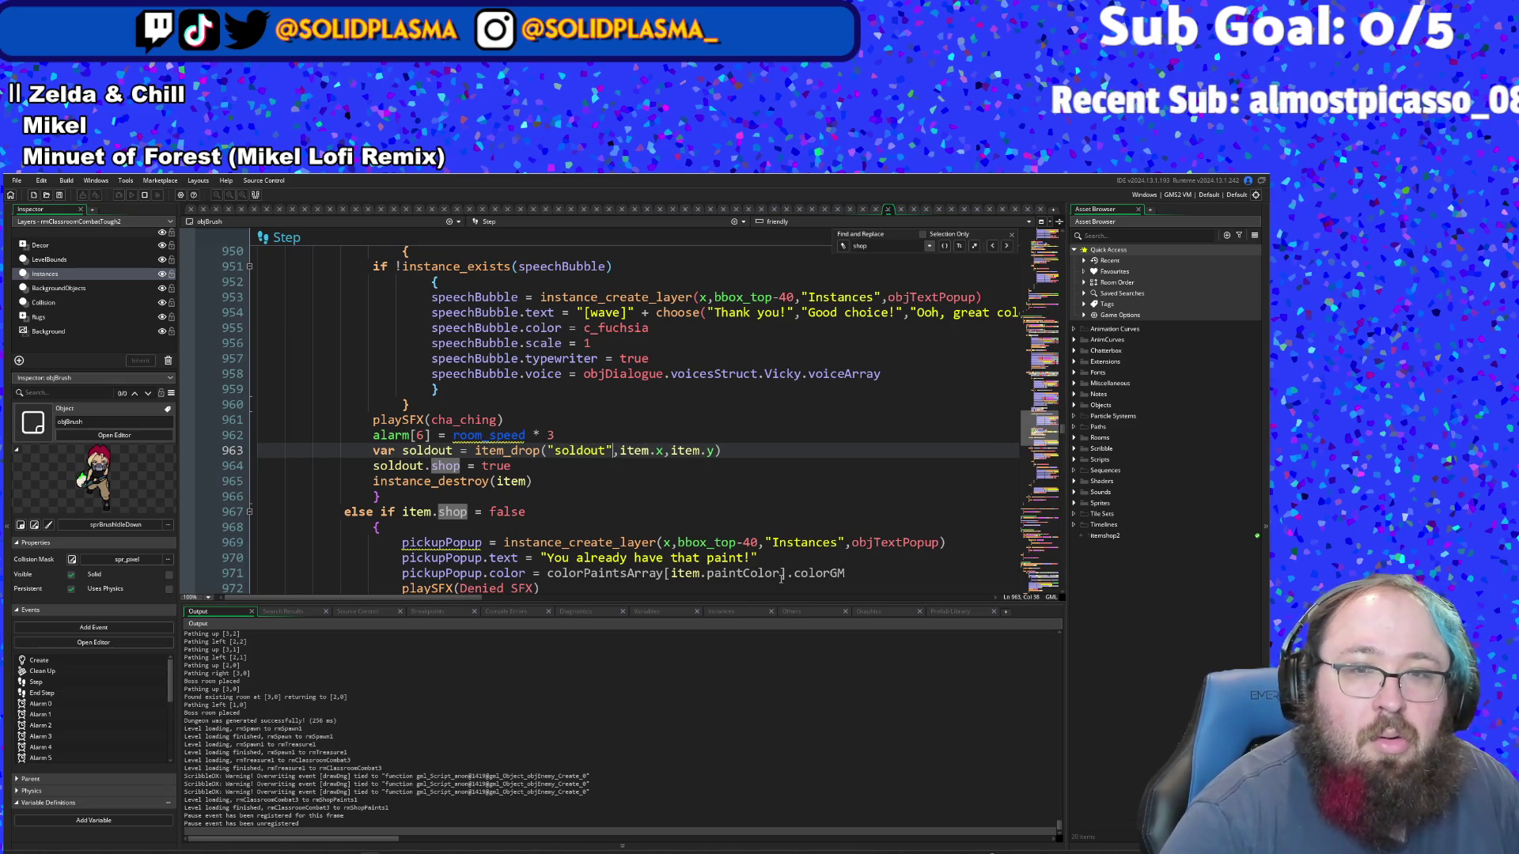
- Review the paint purchase code through lines 967–994, ending on line 950
click(527, 548)
click(558, 510)
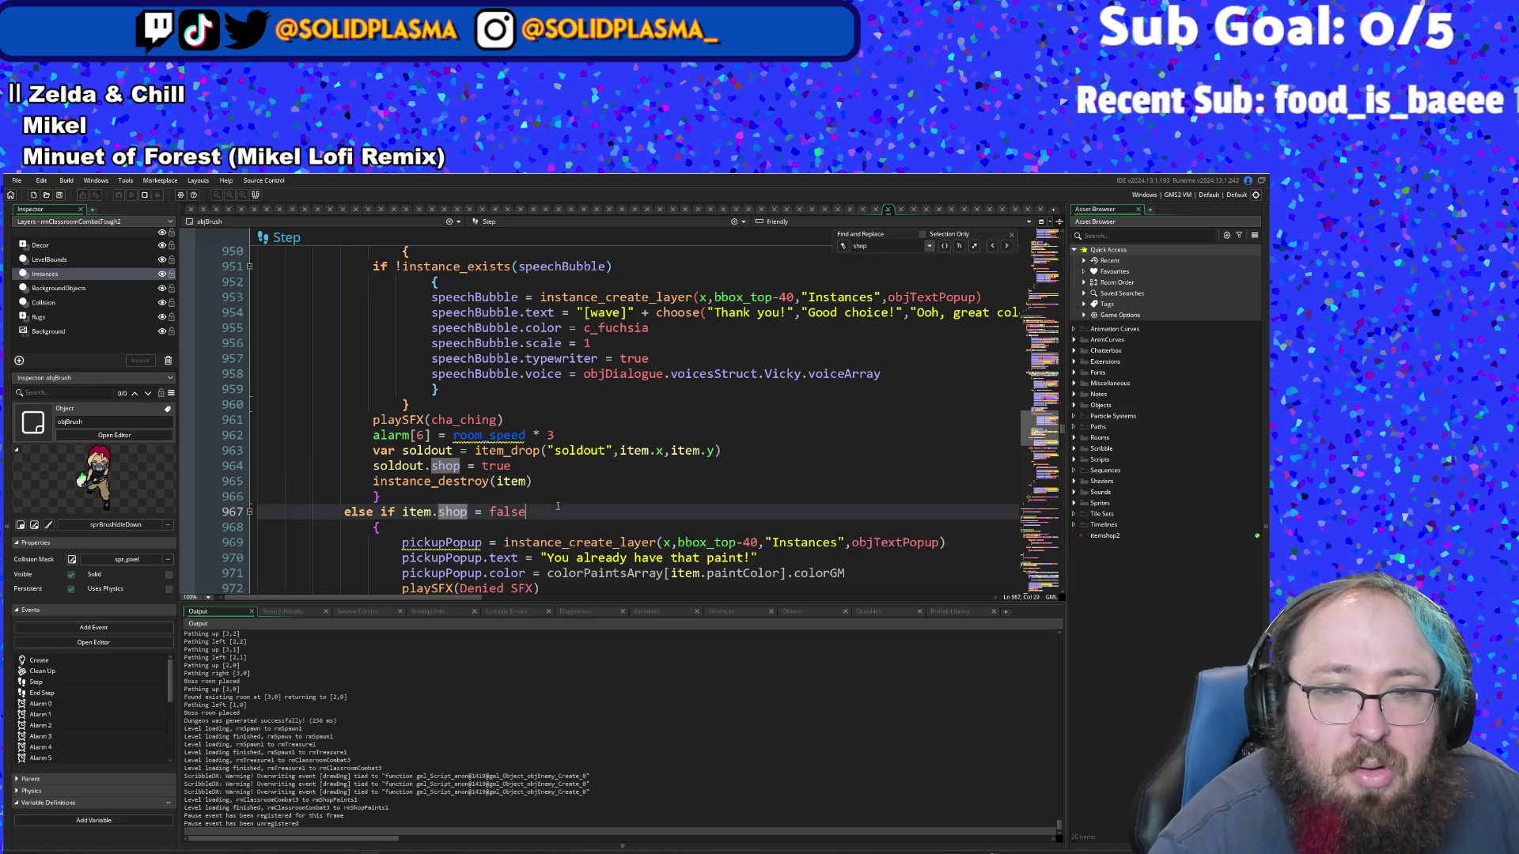
scroll(557, 507, down, 2)
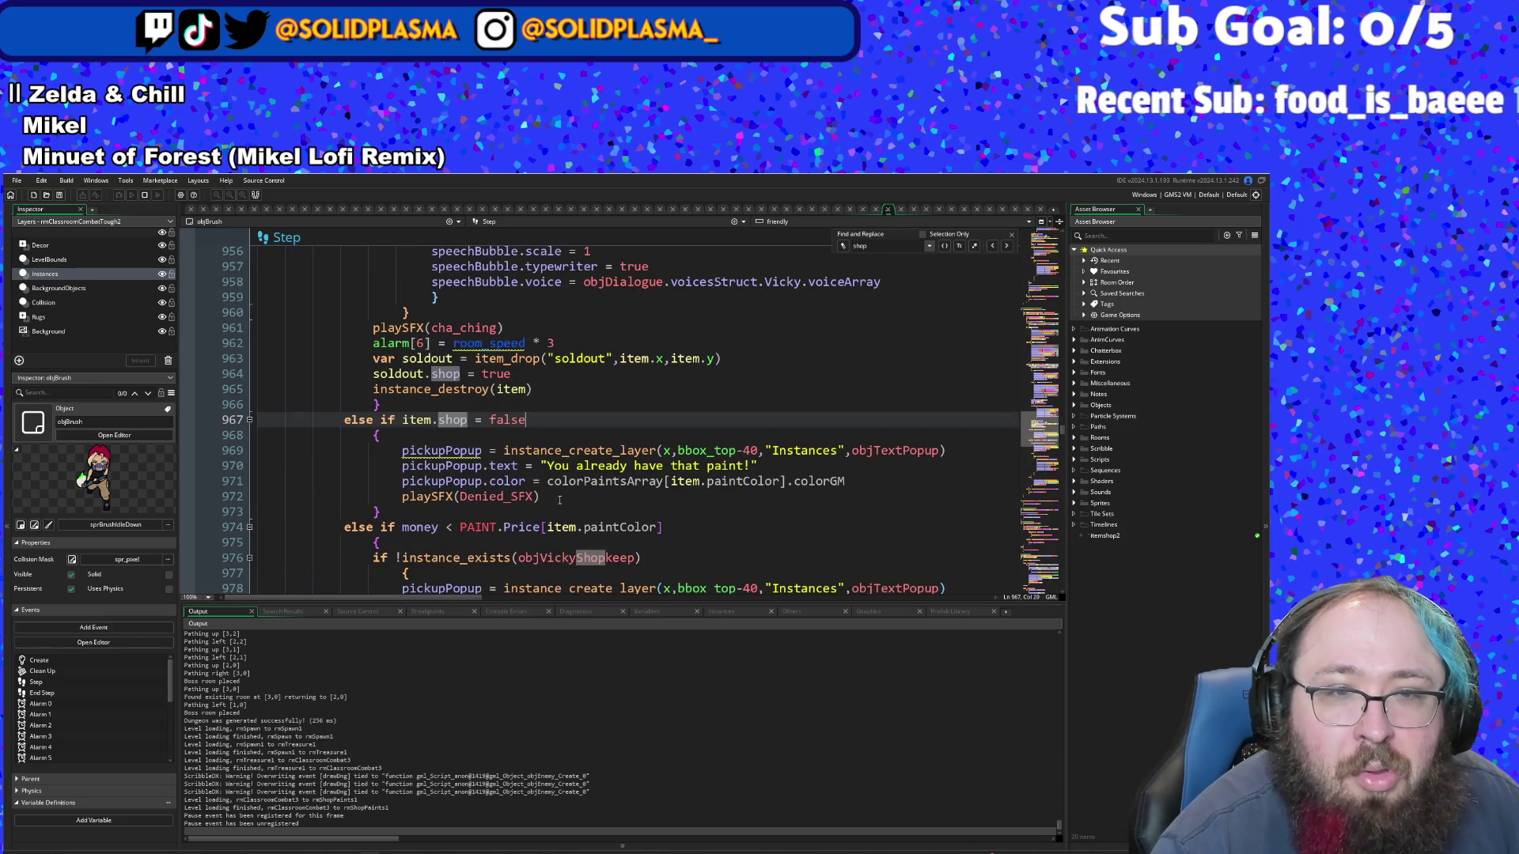
click(560, 499)
key(Down)
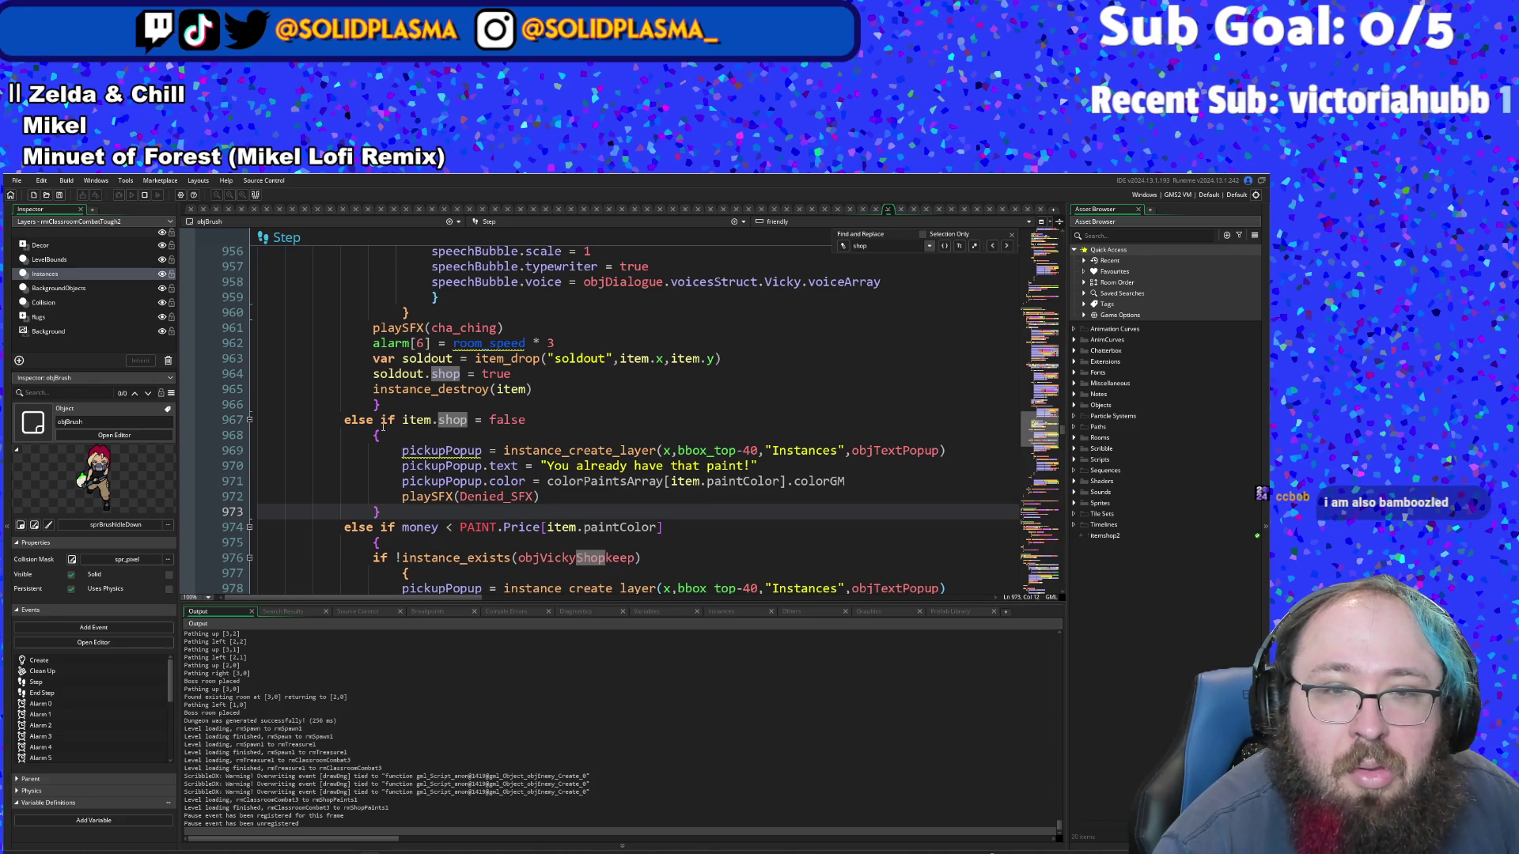
scroll(382, 427, down, 4)
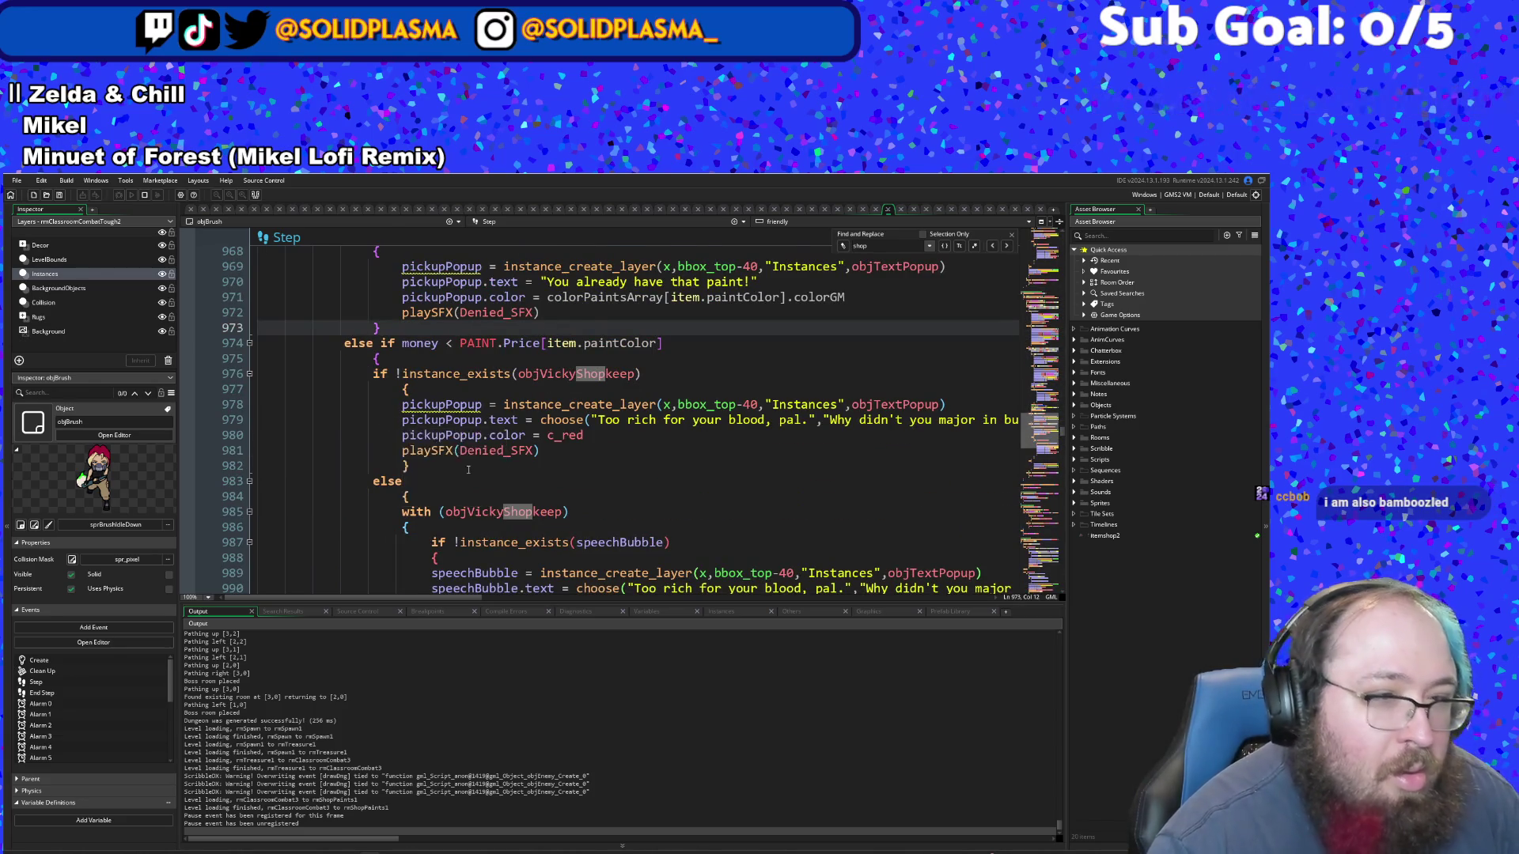
scroll(468, 470, down, 4)
click(472, 468)
click(430, 434)
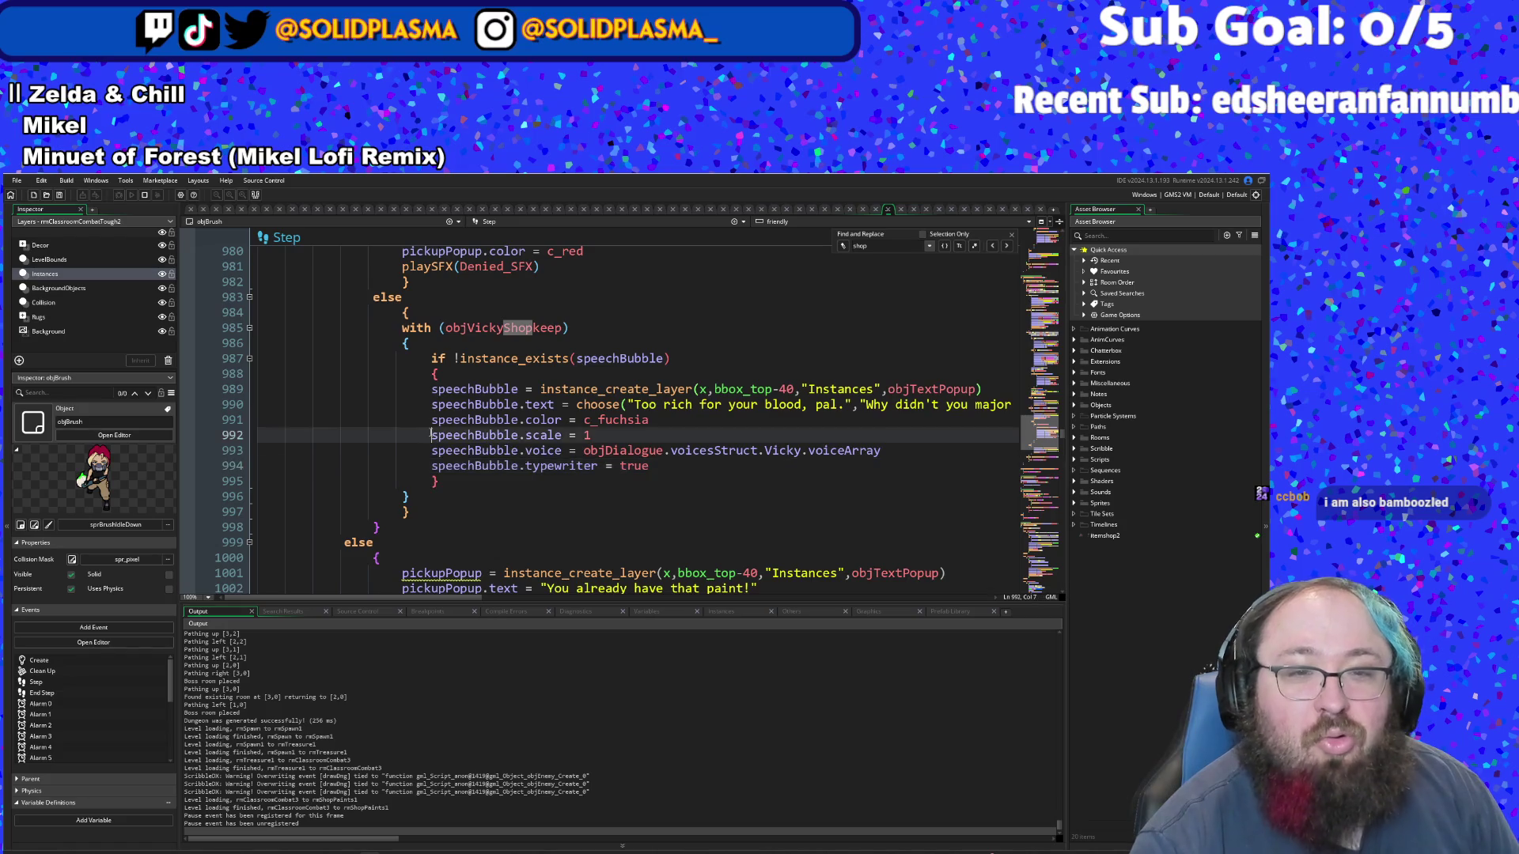
scroll(432, 429, down, 6)
scroll(434, 425, up, 20)
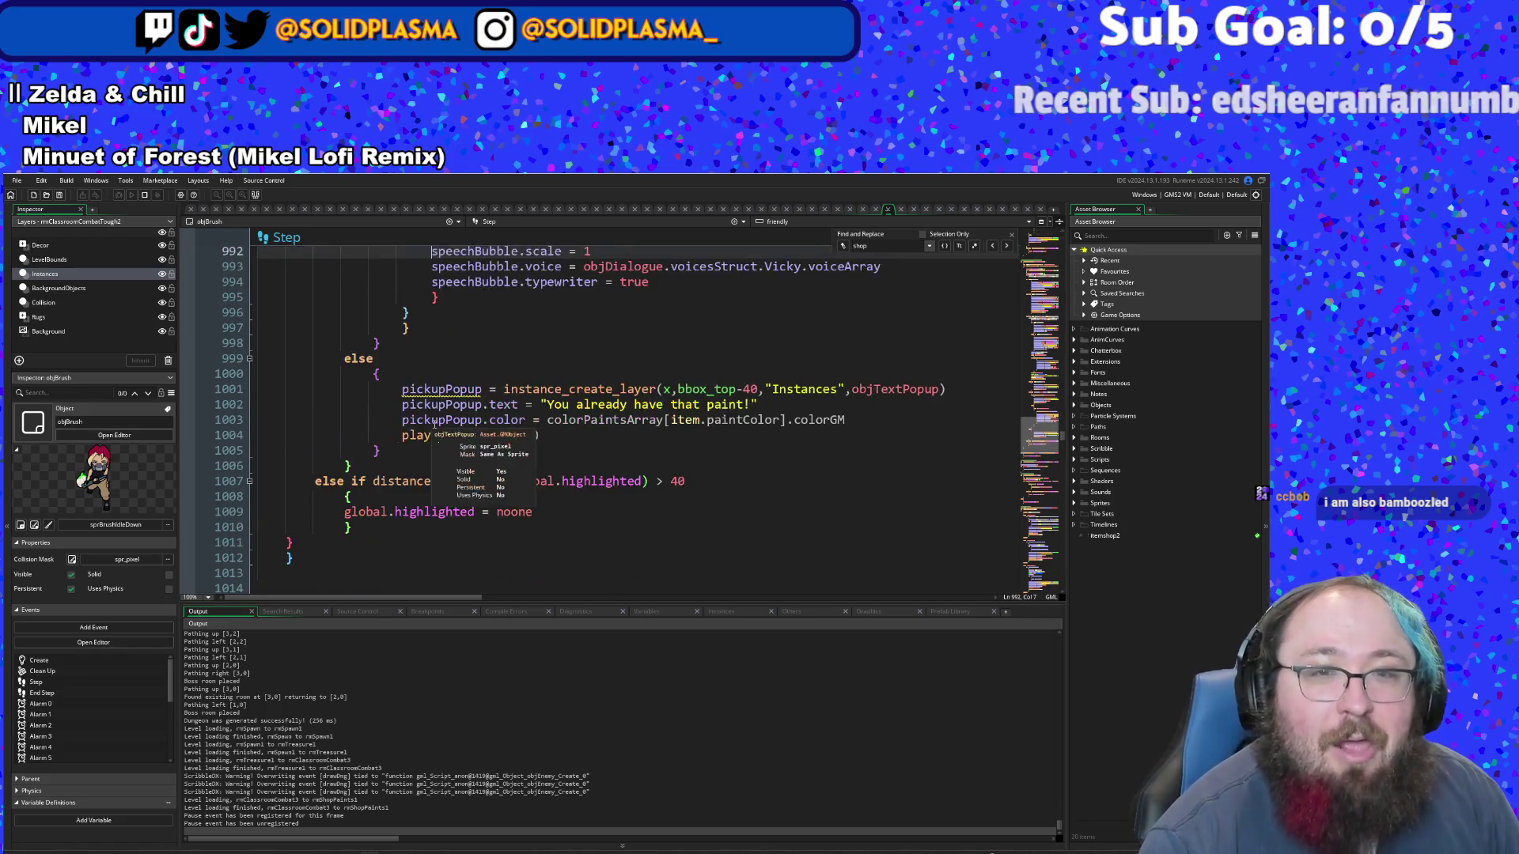
click(470, 437)
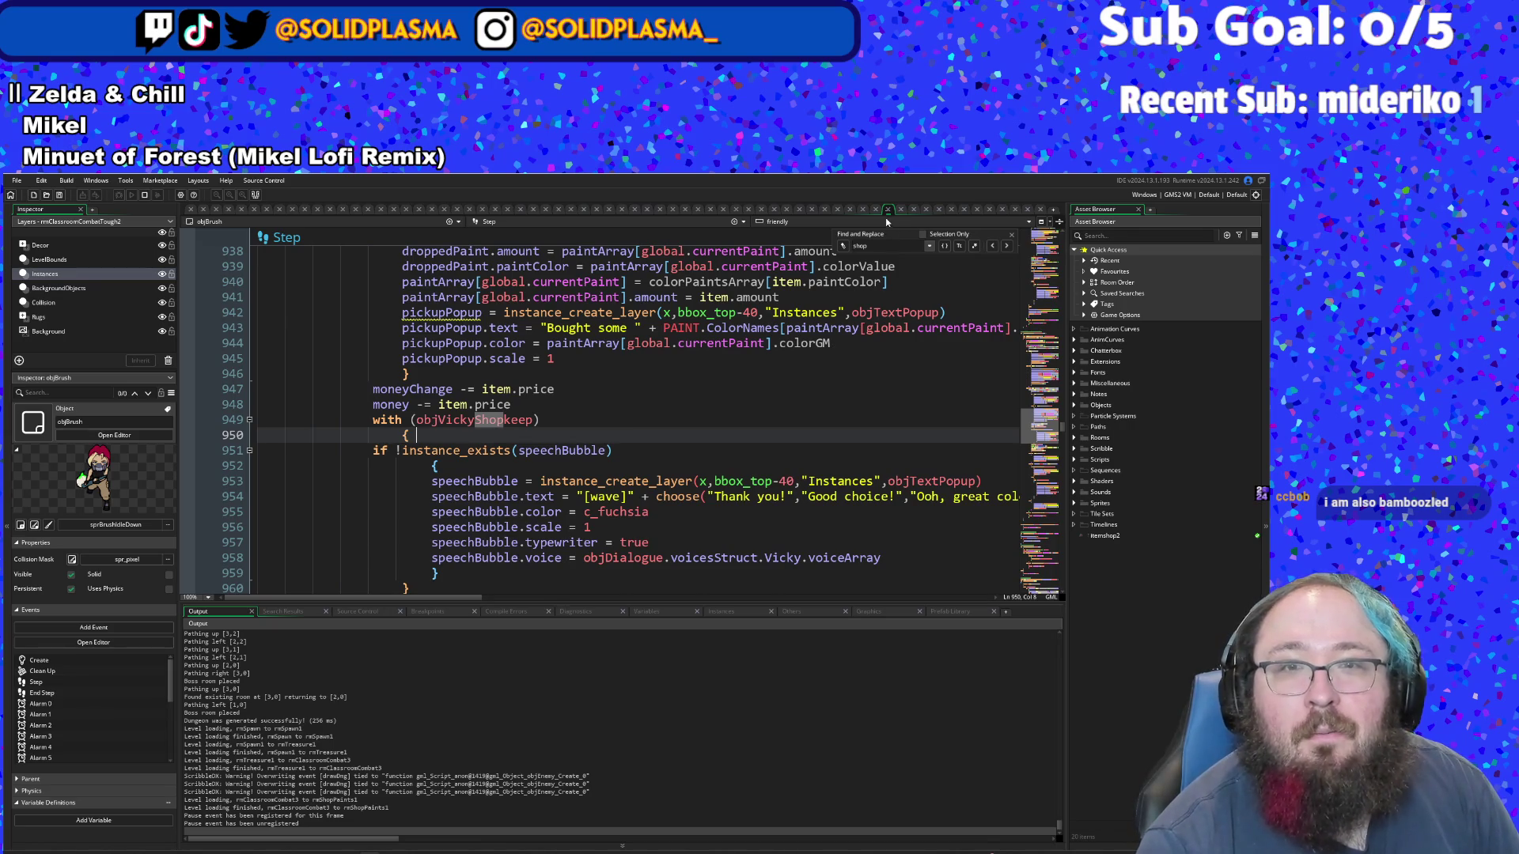
- Scroll objBrush's code up to lines 216–217 and check their endings
click(404, 374)
scroll(838, 309, up, 4)
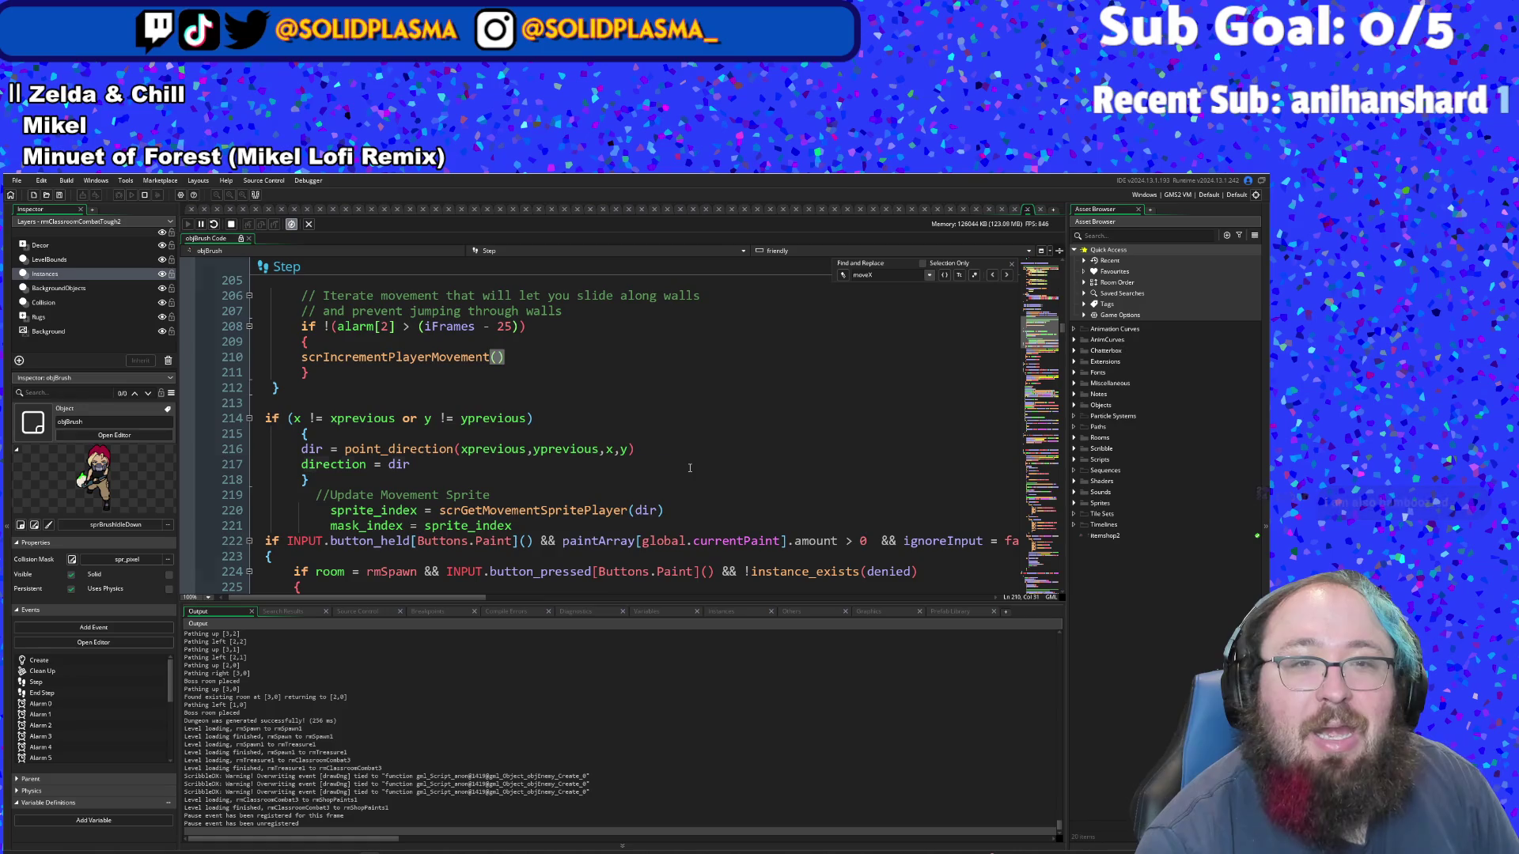
scroll(696, 466, up, 6)
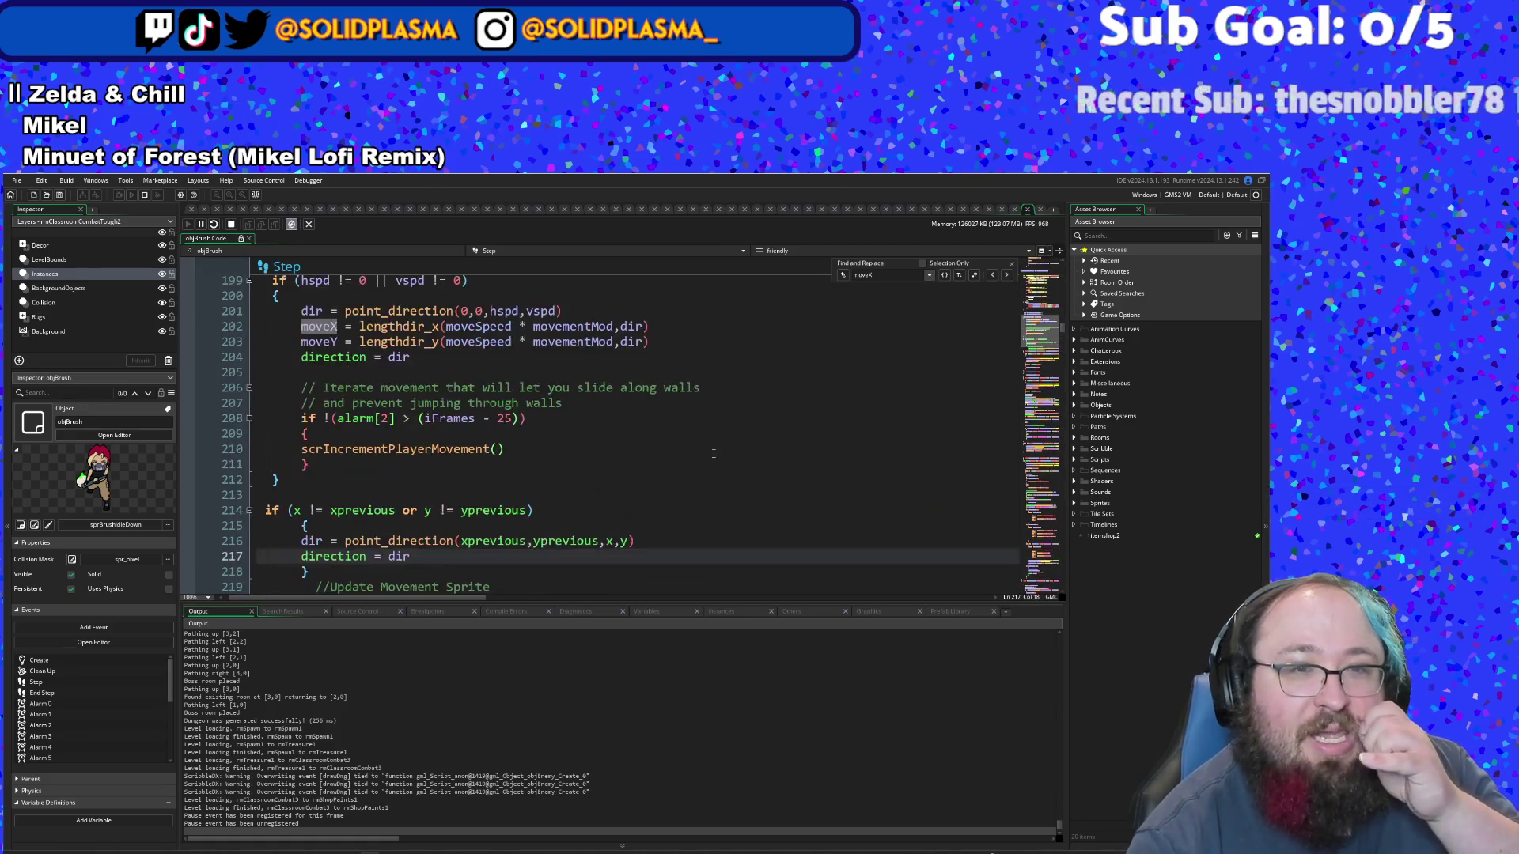
scroll(720, 452, down, 2)
click(722, 450)
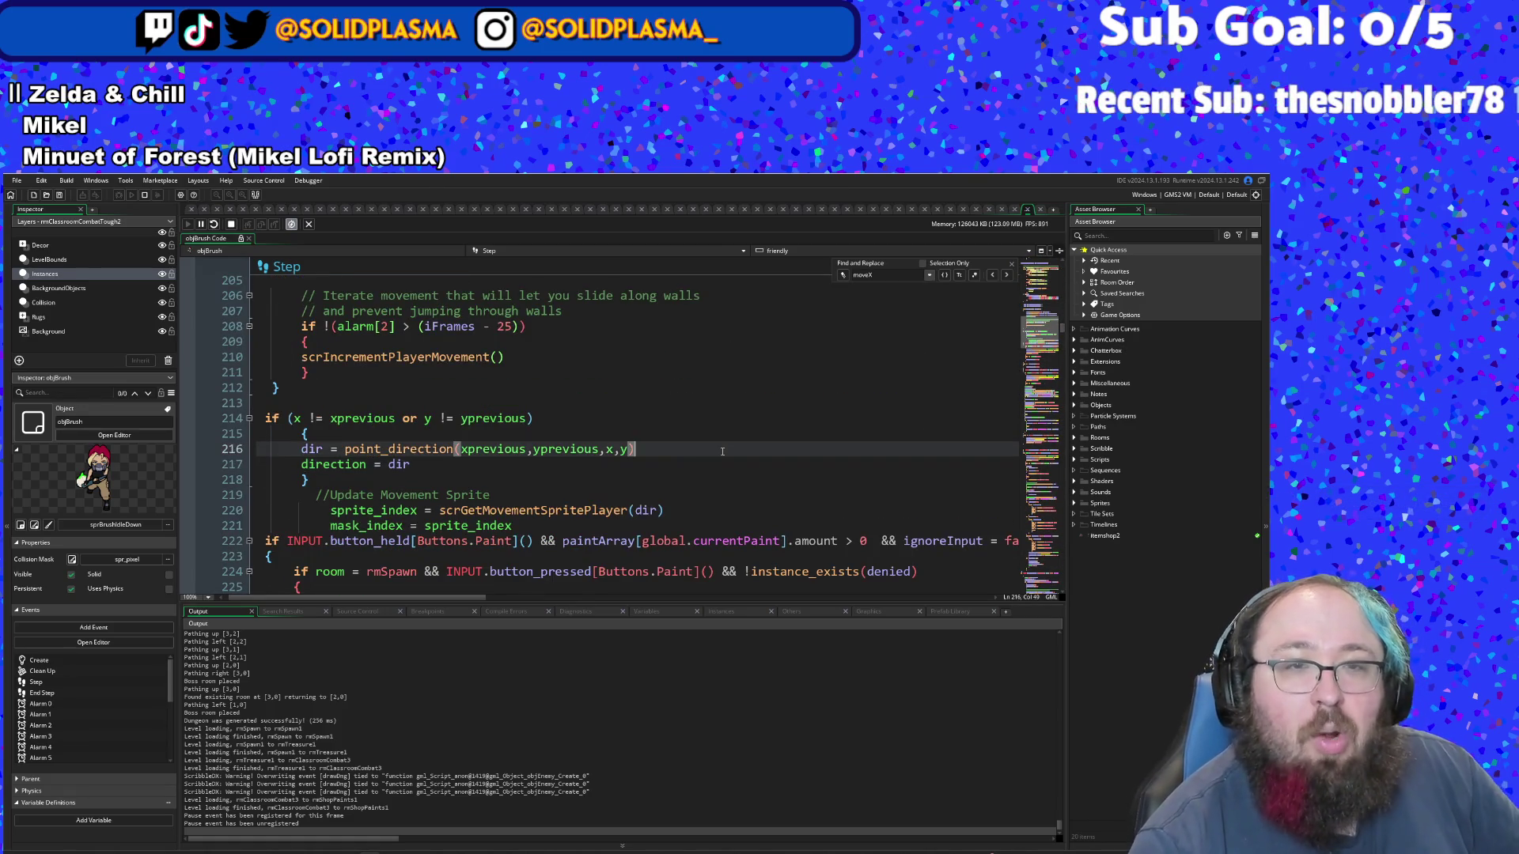
click(658, 464)
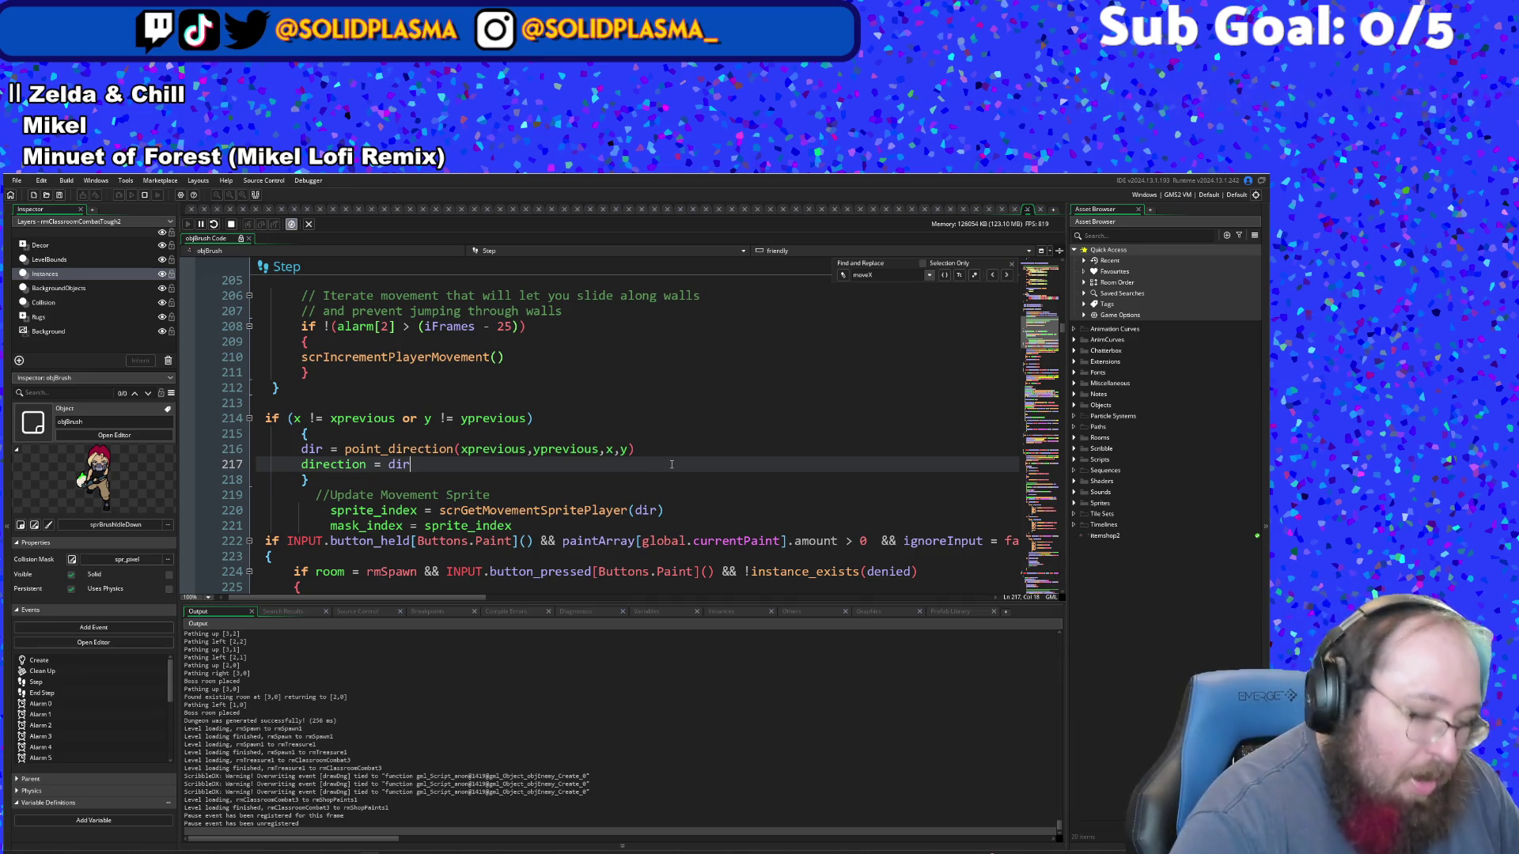
- Find objAbilityPickup in the asset search and open its event code
key(ctrl+t)
text(Item)
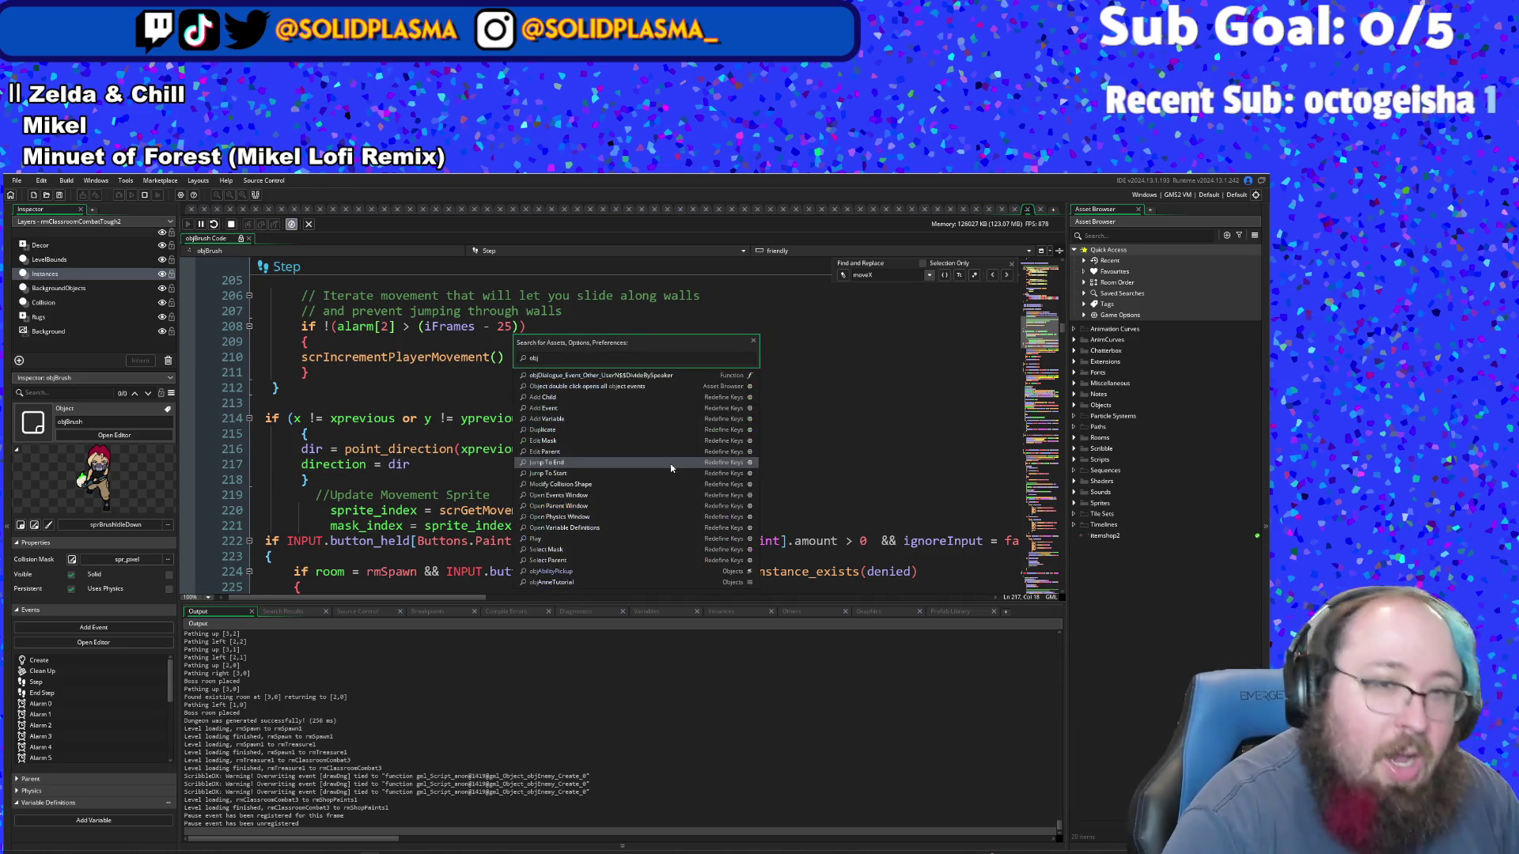
key(BackSpace)
key(BackSpace)
key(BackSpace)
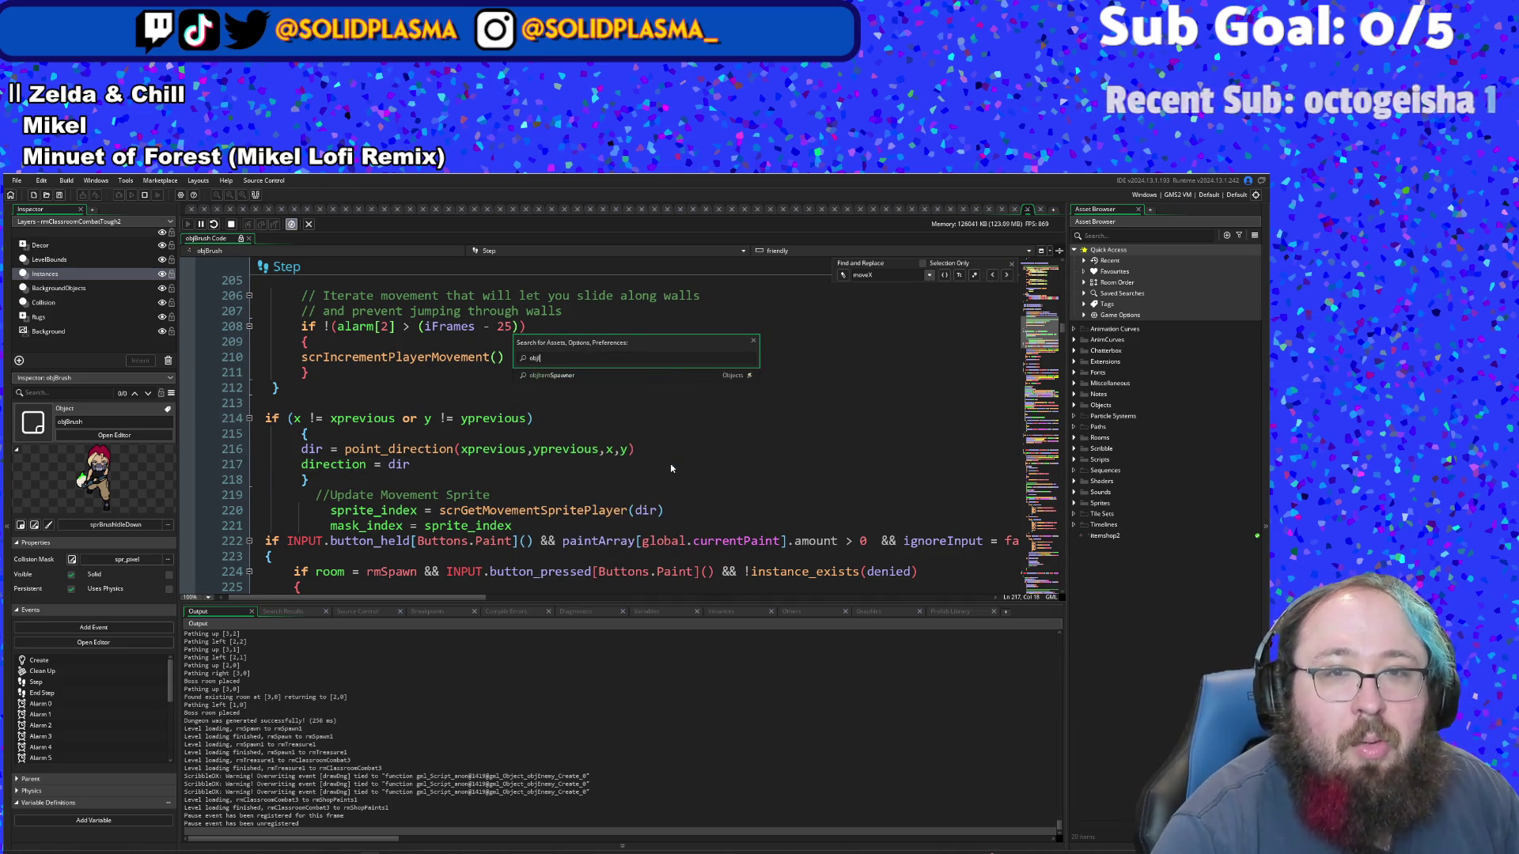
text(Abol)
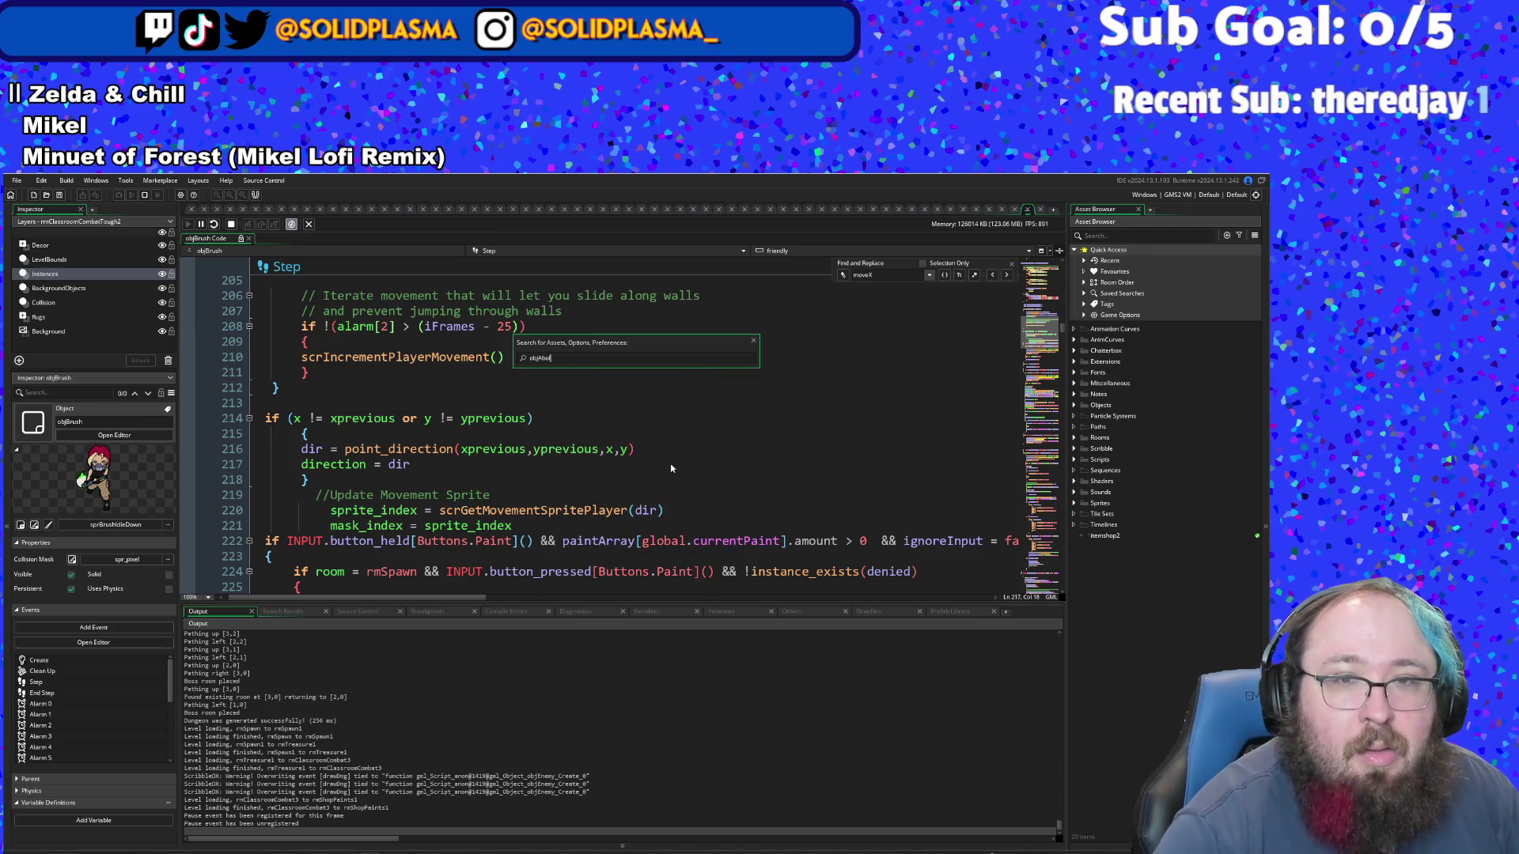
key(BackSpace)
key(Return)
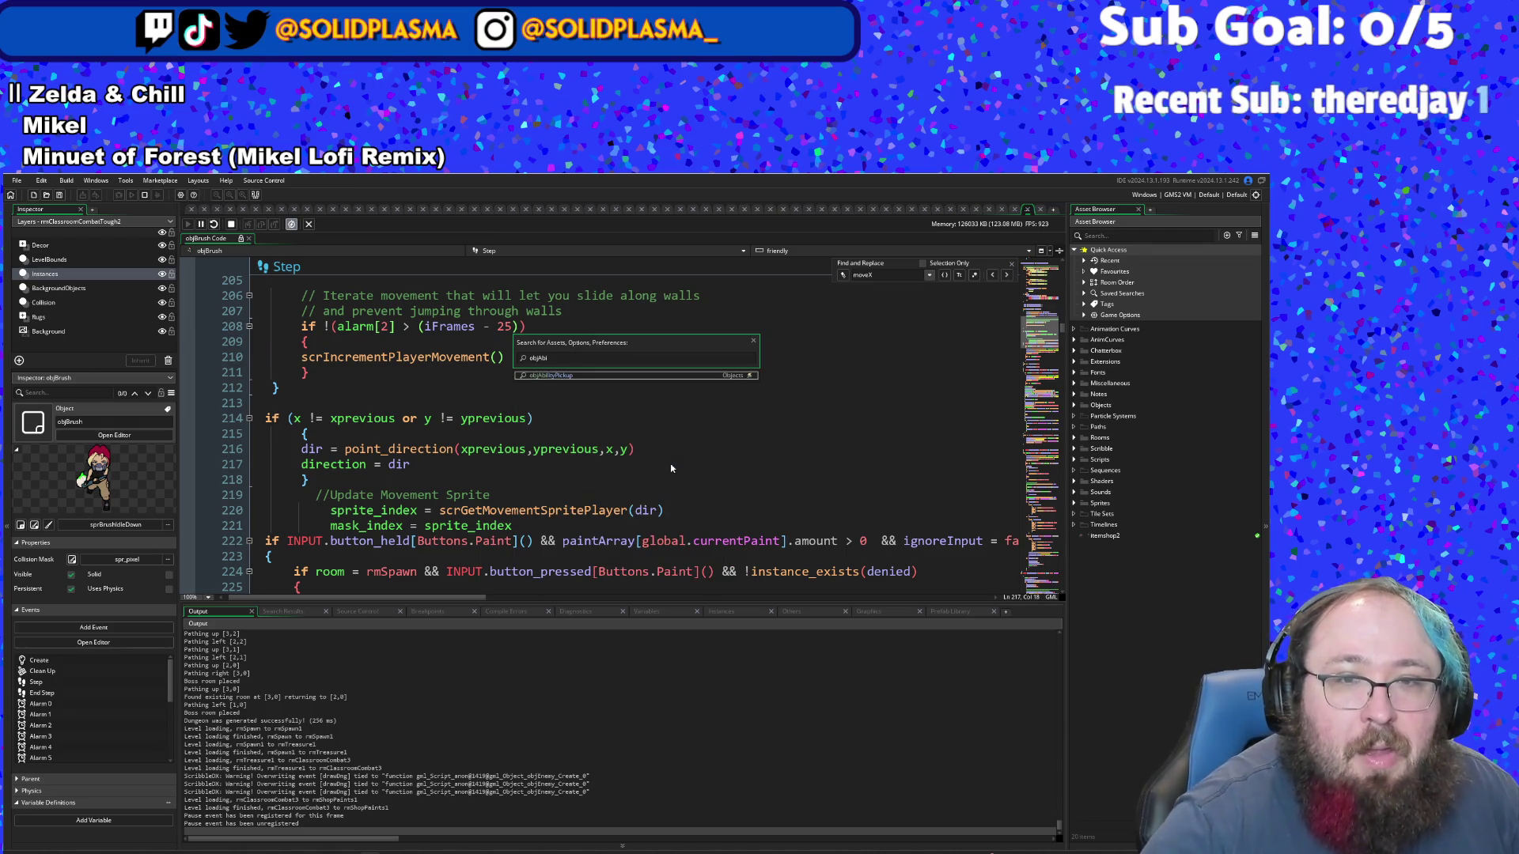
scroll(682, 436, up, 15)
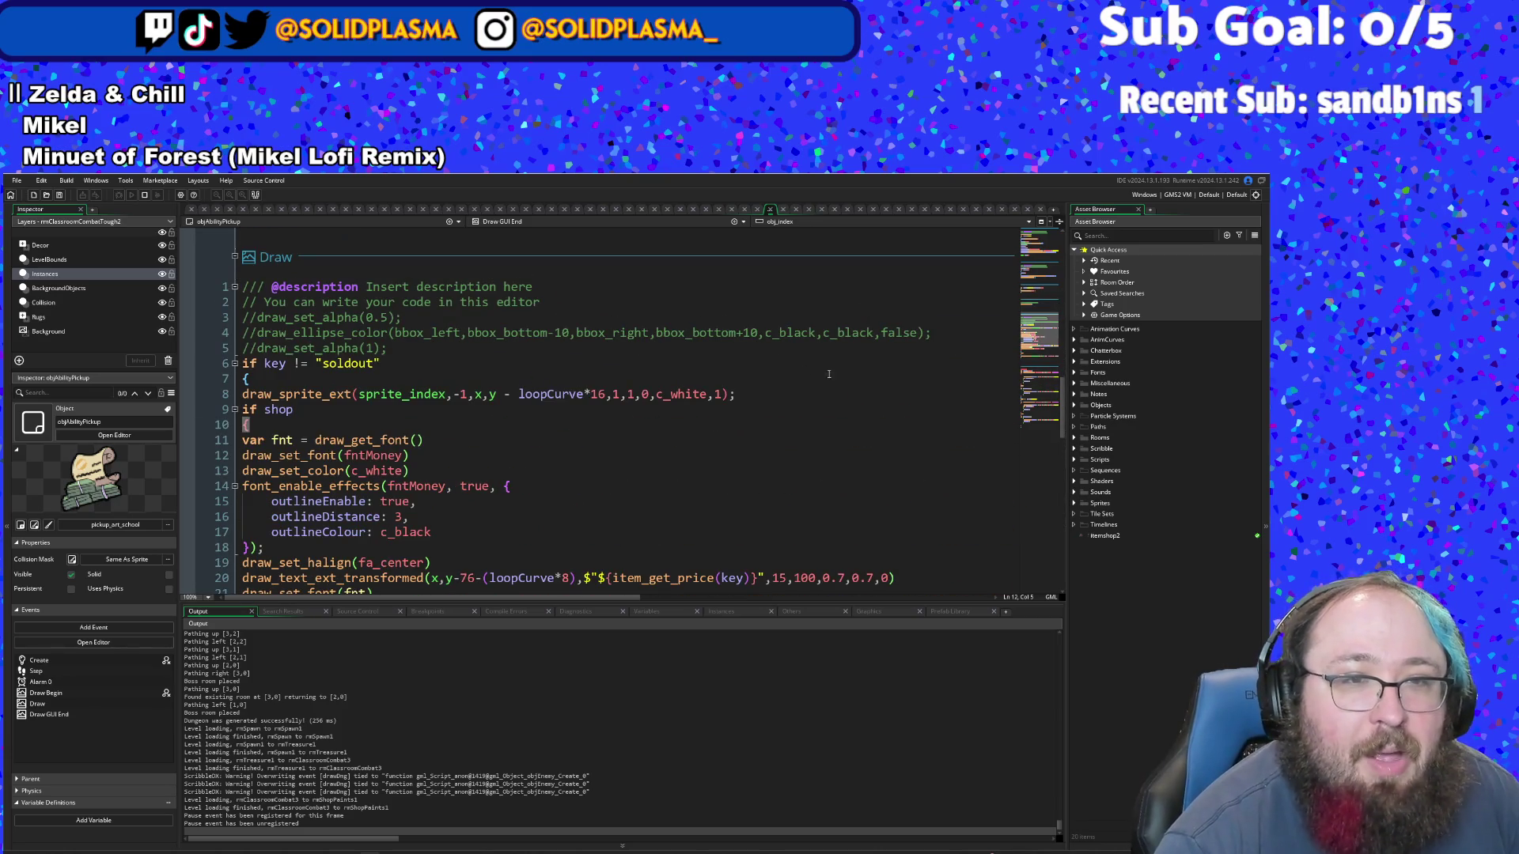
- Check the parent objPickup's Create code for its default key value, then return to objAbilityPickup
scroll(829, 373, up, 15)
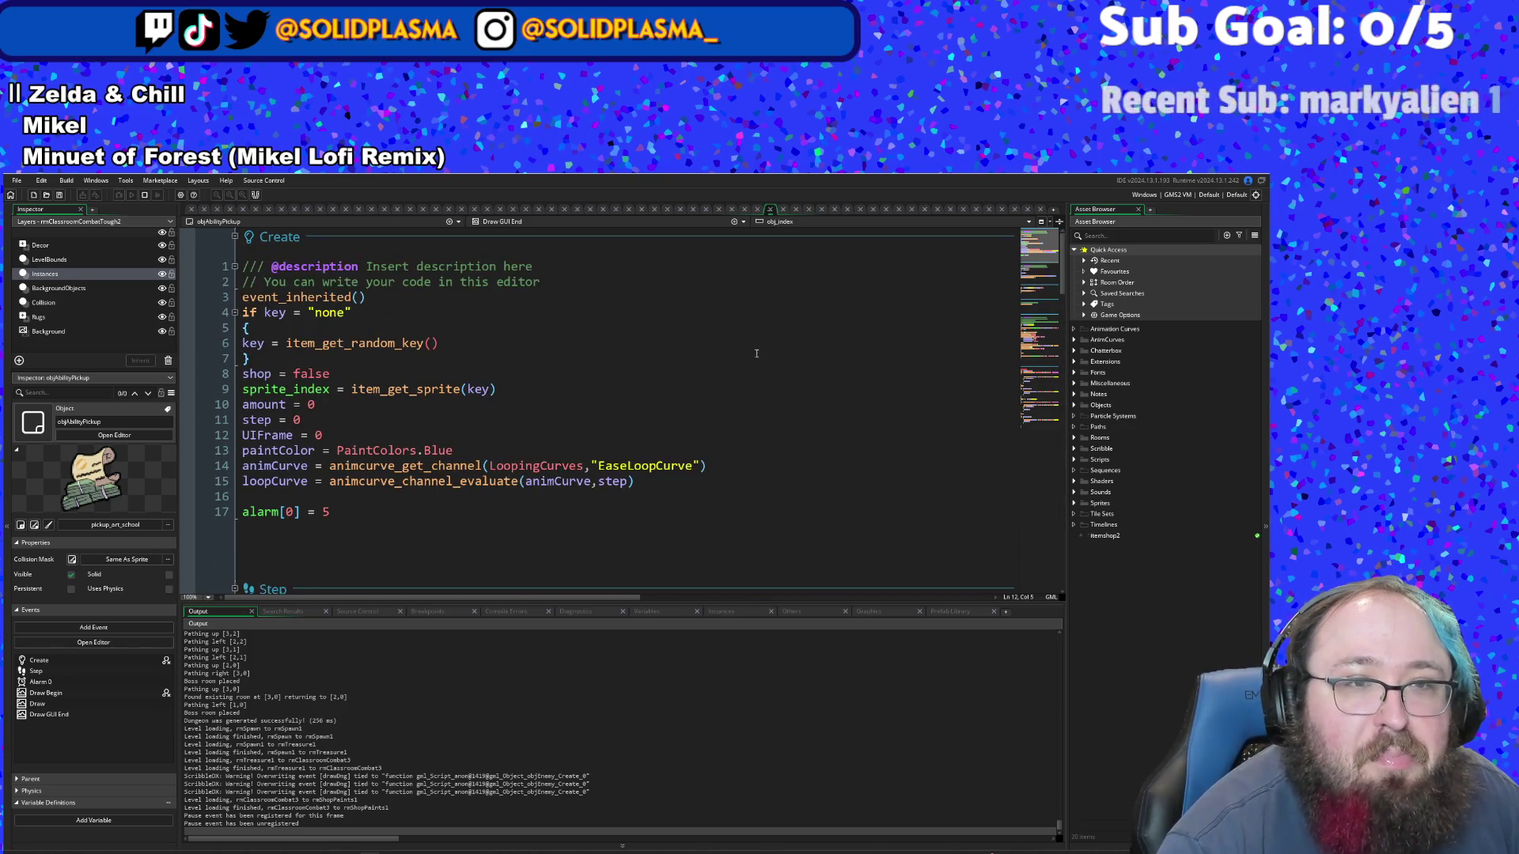
click(343, 374)
drag(346, 343, 348, 310)
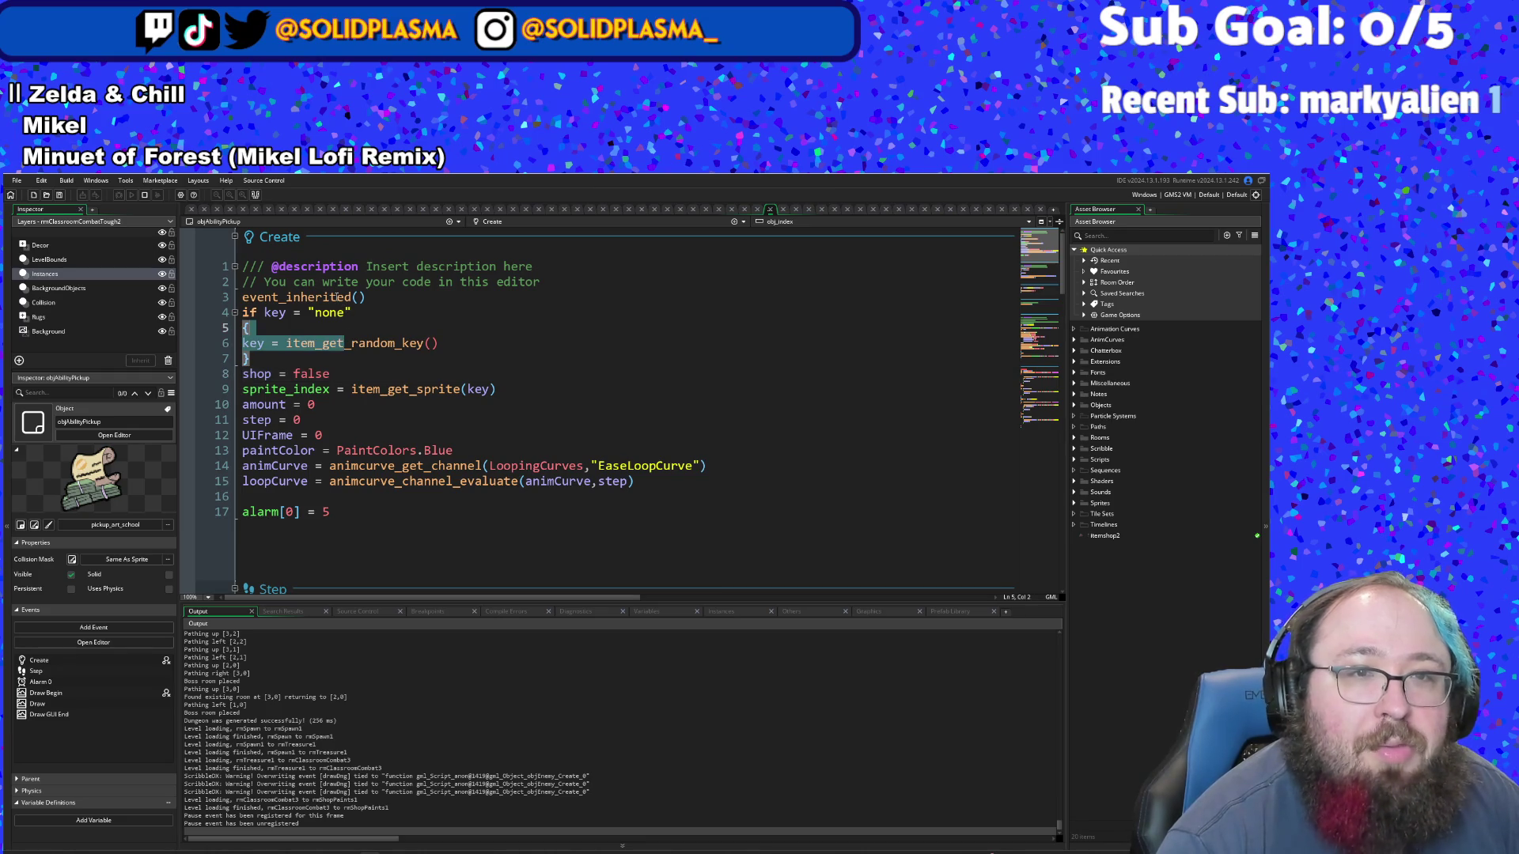
middle_click(339, 296)
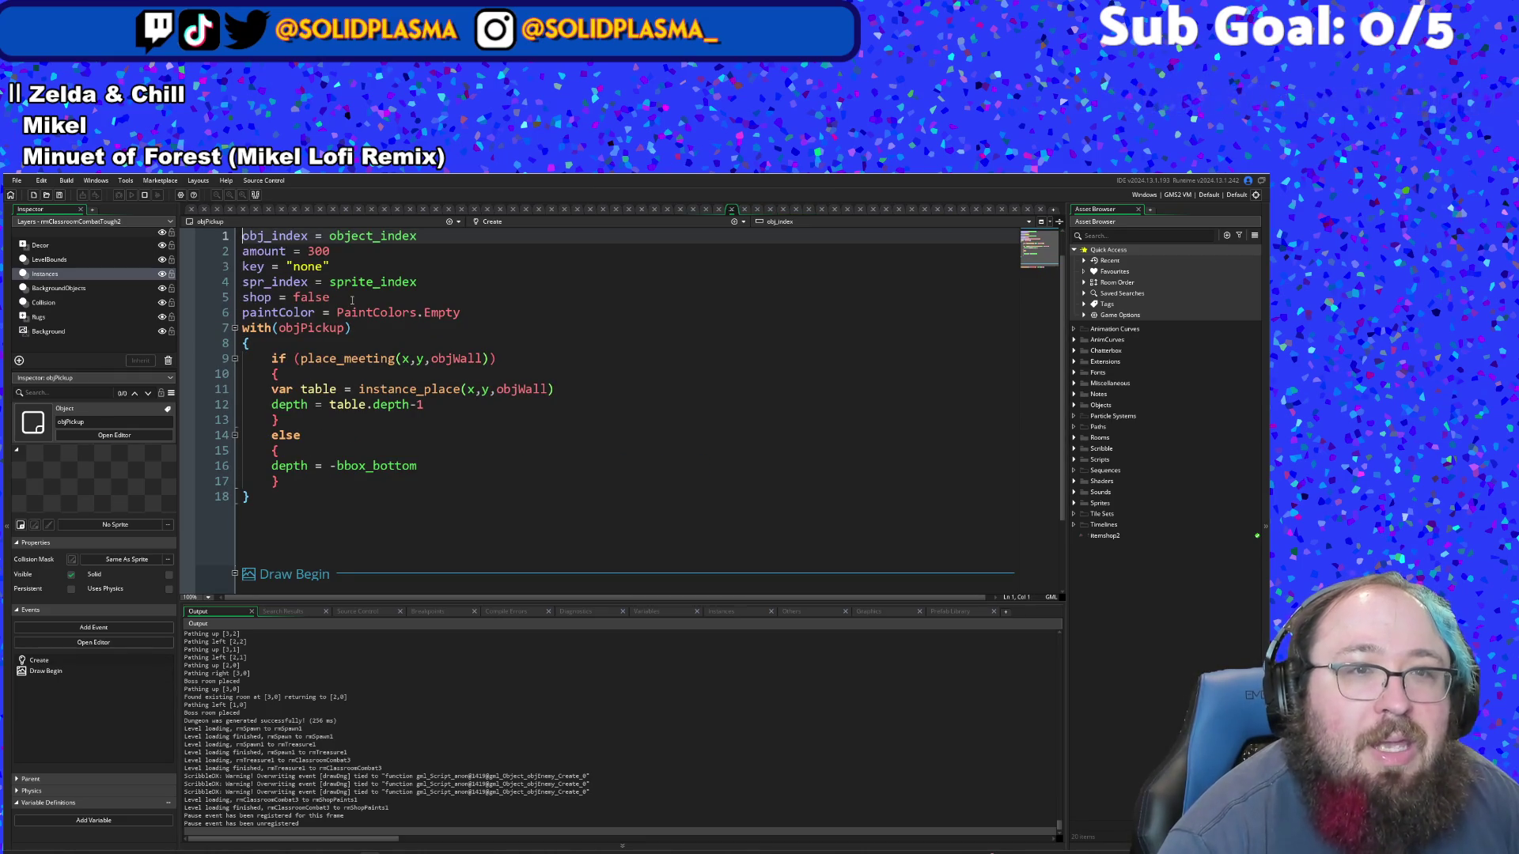
click(352, 298)
click(361, 345)
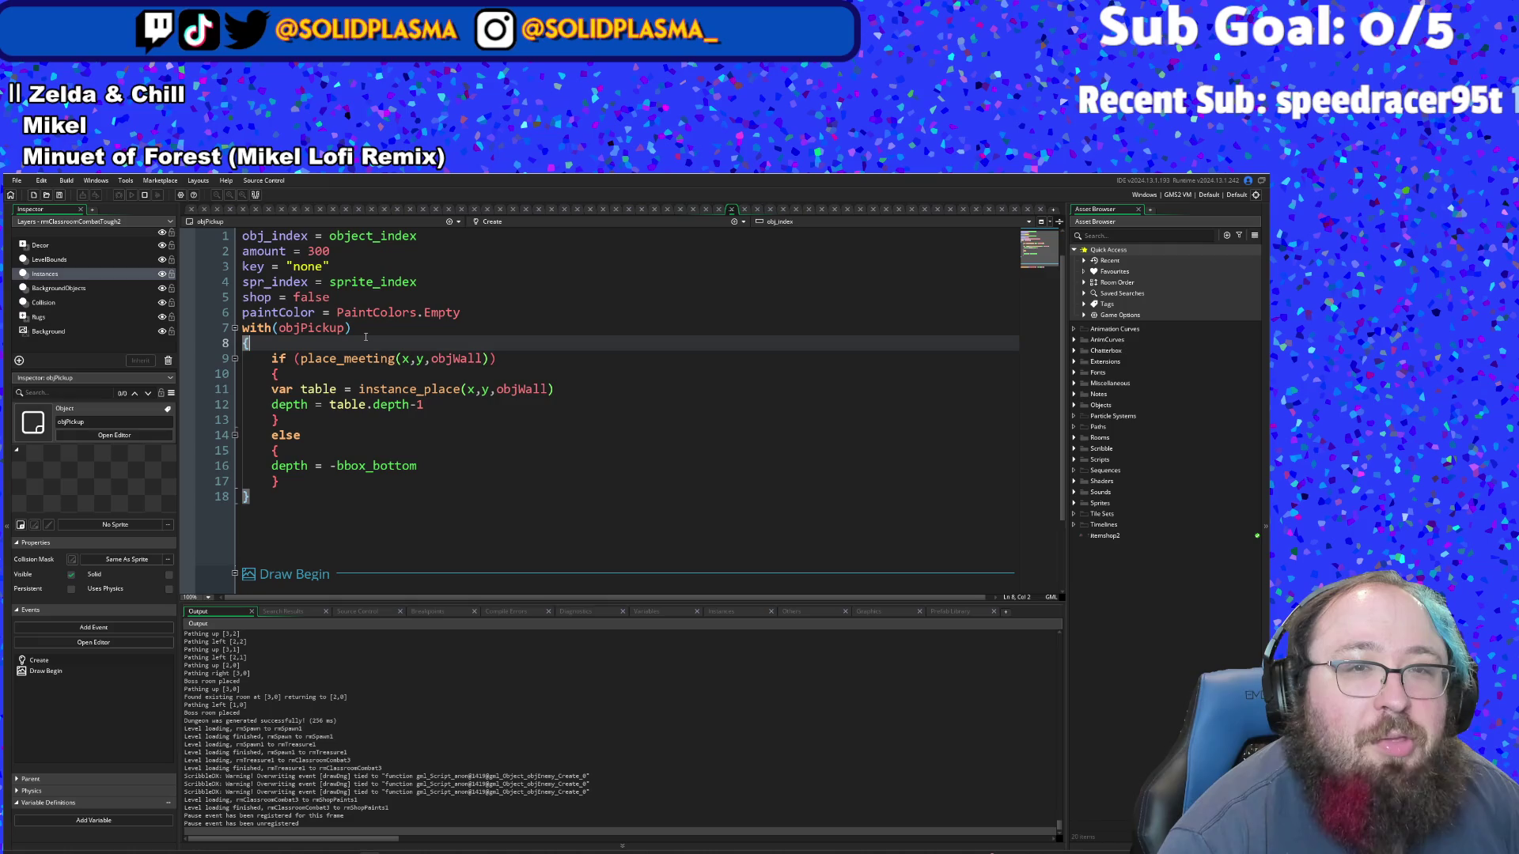
click(365, 326)
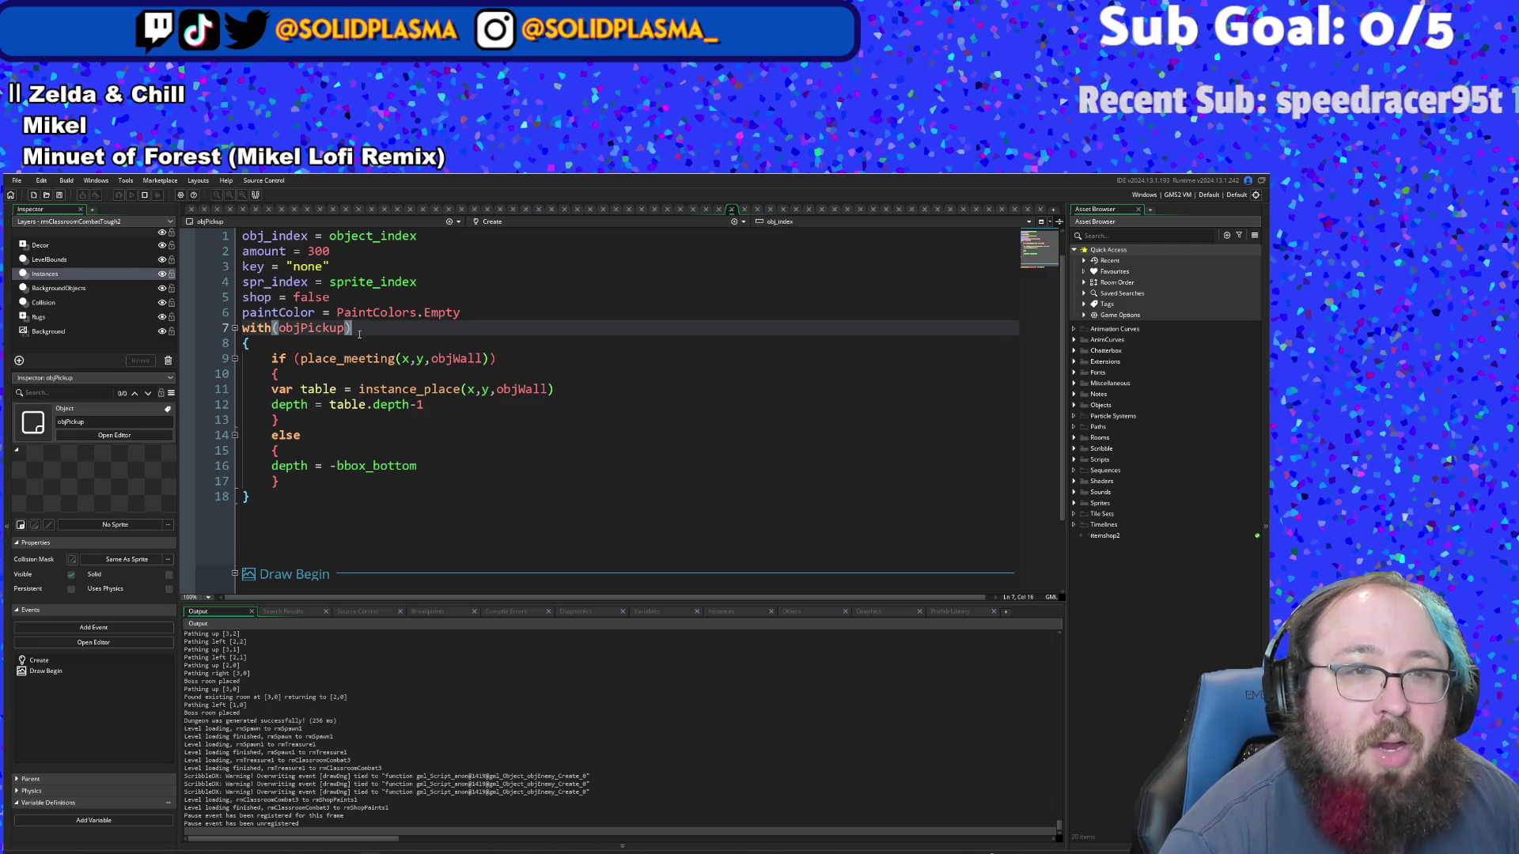
click(352, 269)
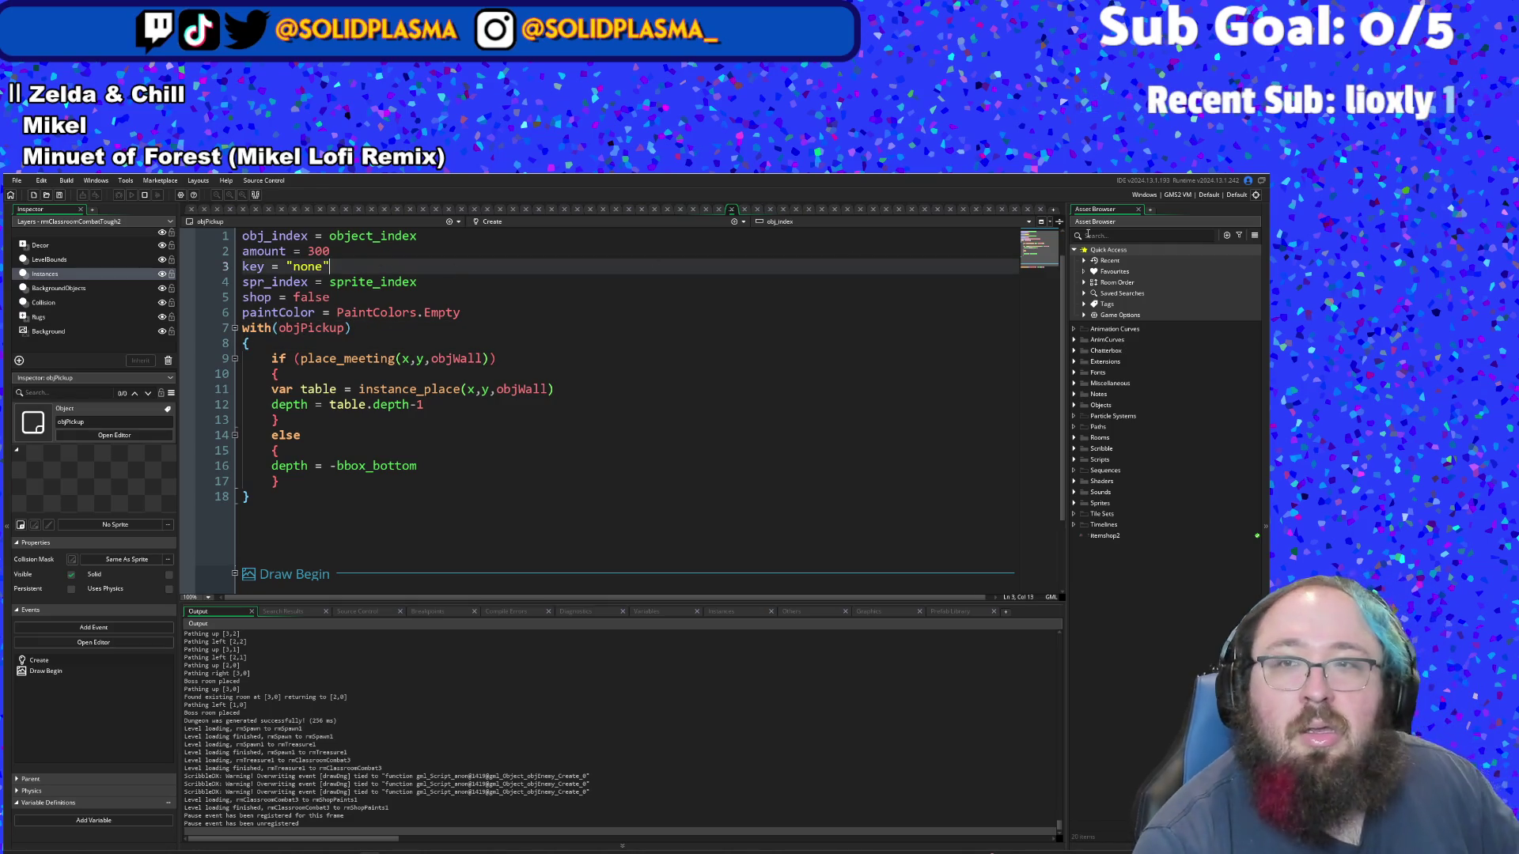
click(734, 209)
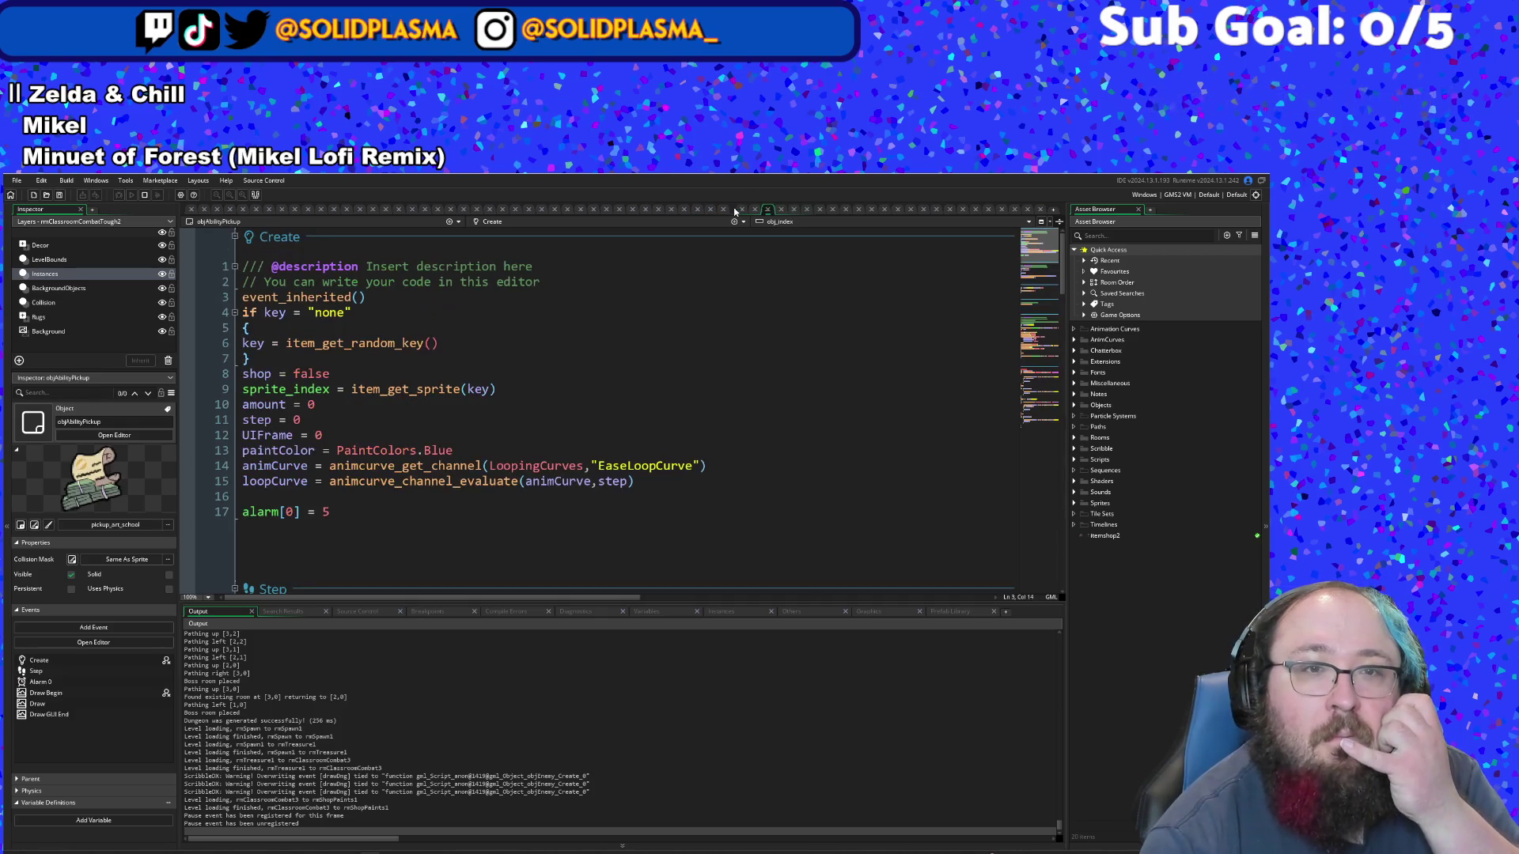
click(577, 406)
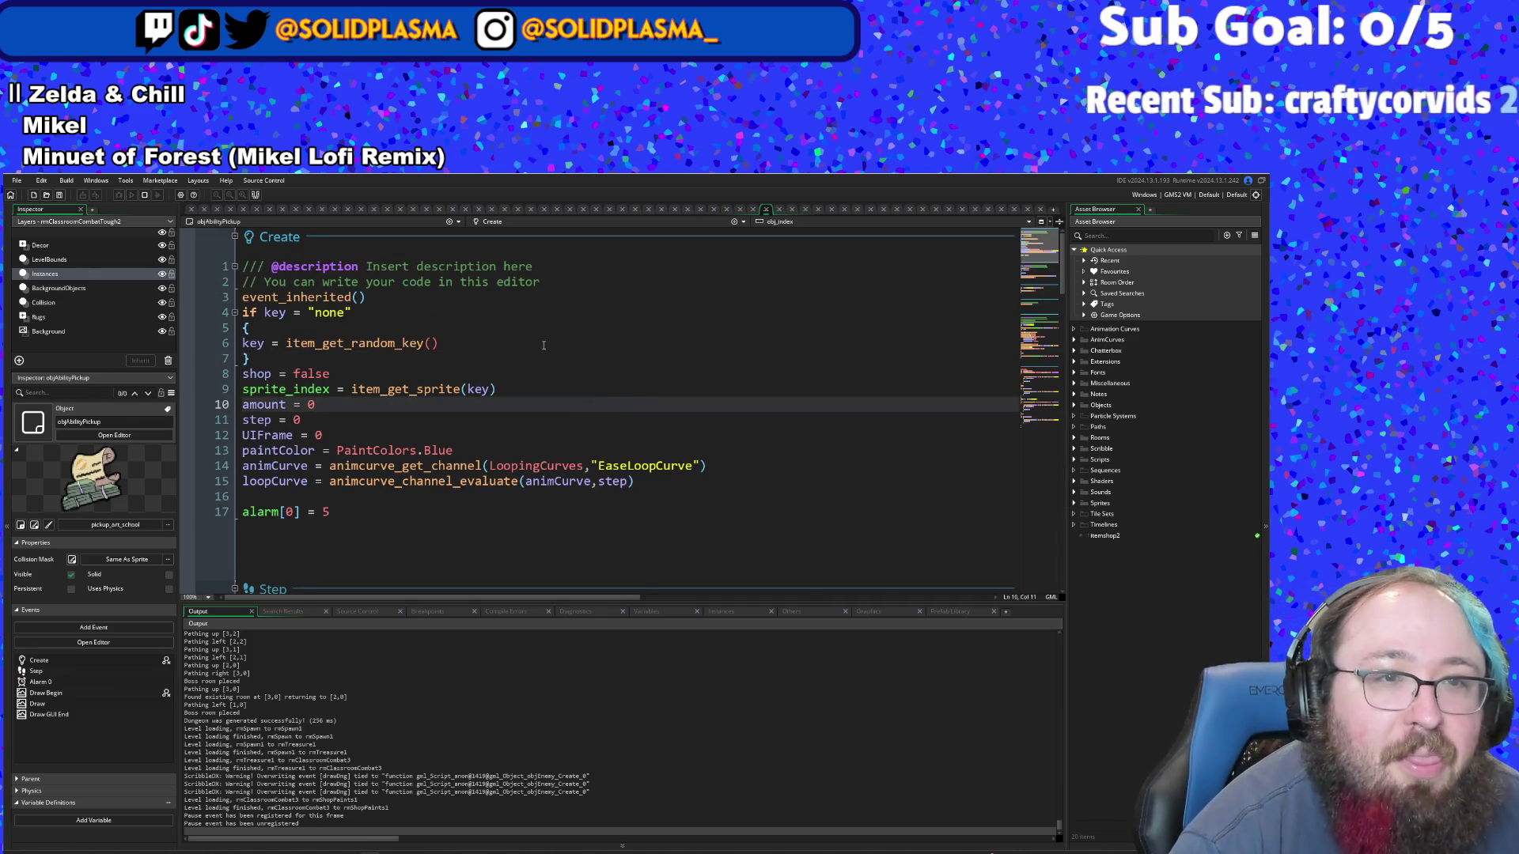
- Prefix the key = "none" check on line 4 with '!instance_variable_exists ||'
key(Up)
key(Up)
key(Up)
click(383, 315)
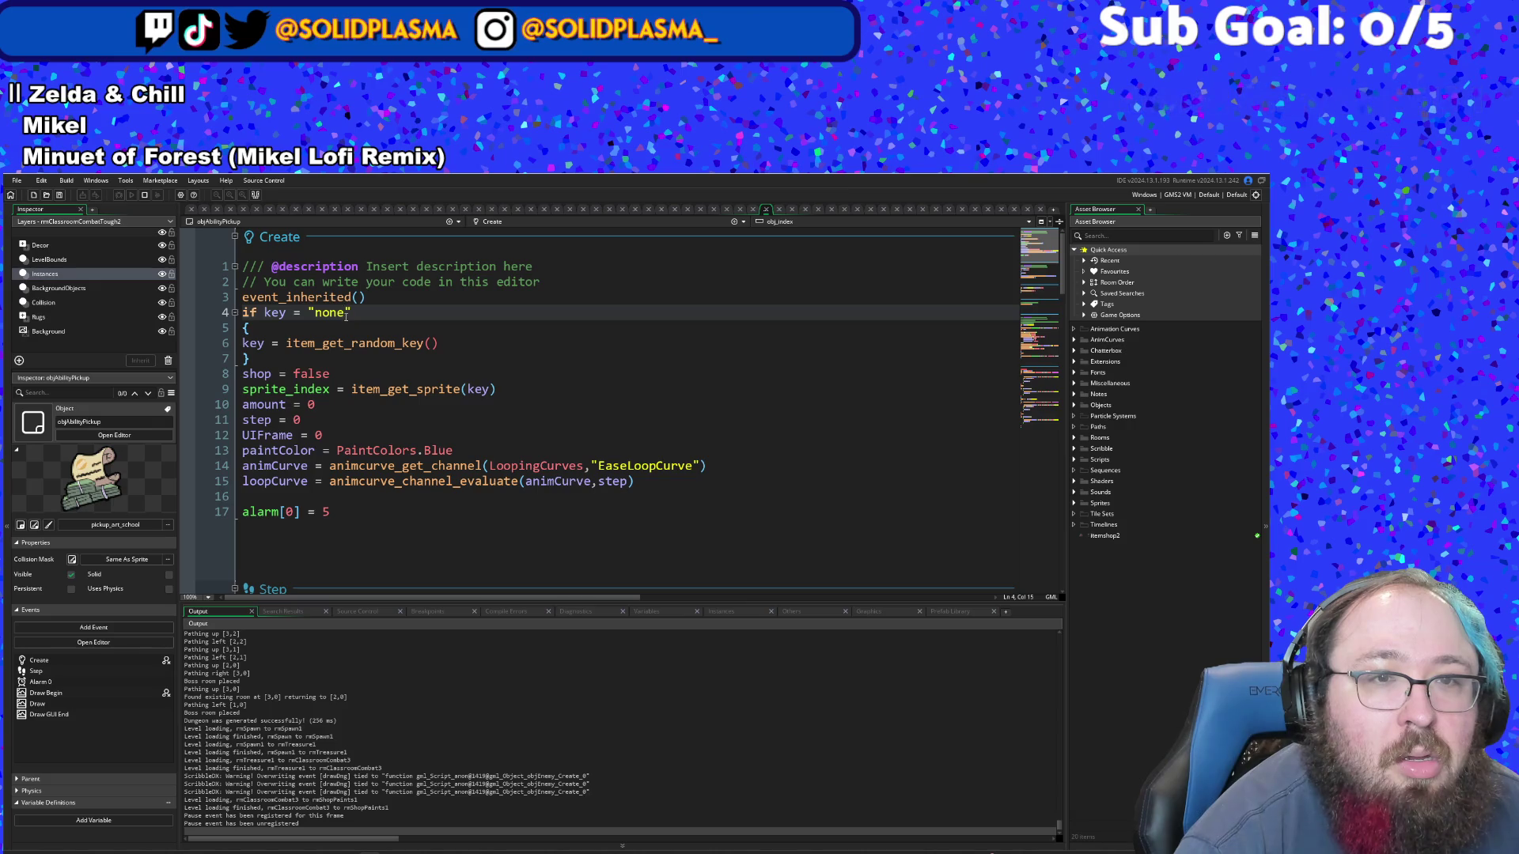
click(323, 296)
mouse_move(318, 297)
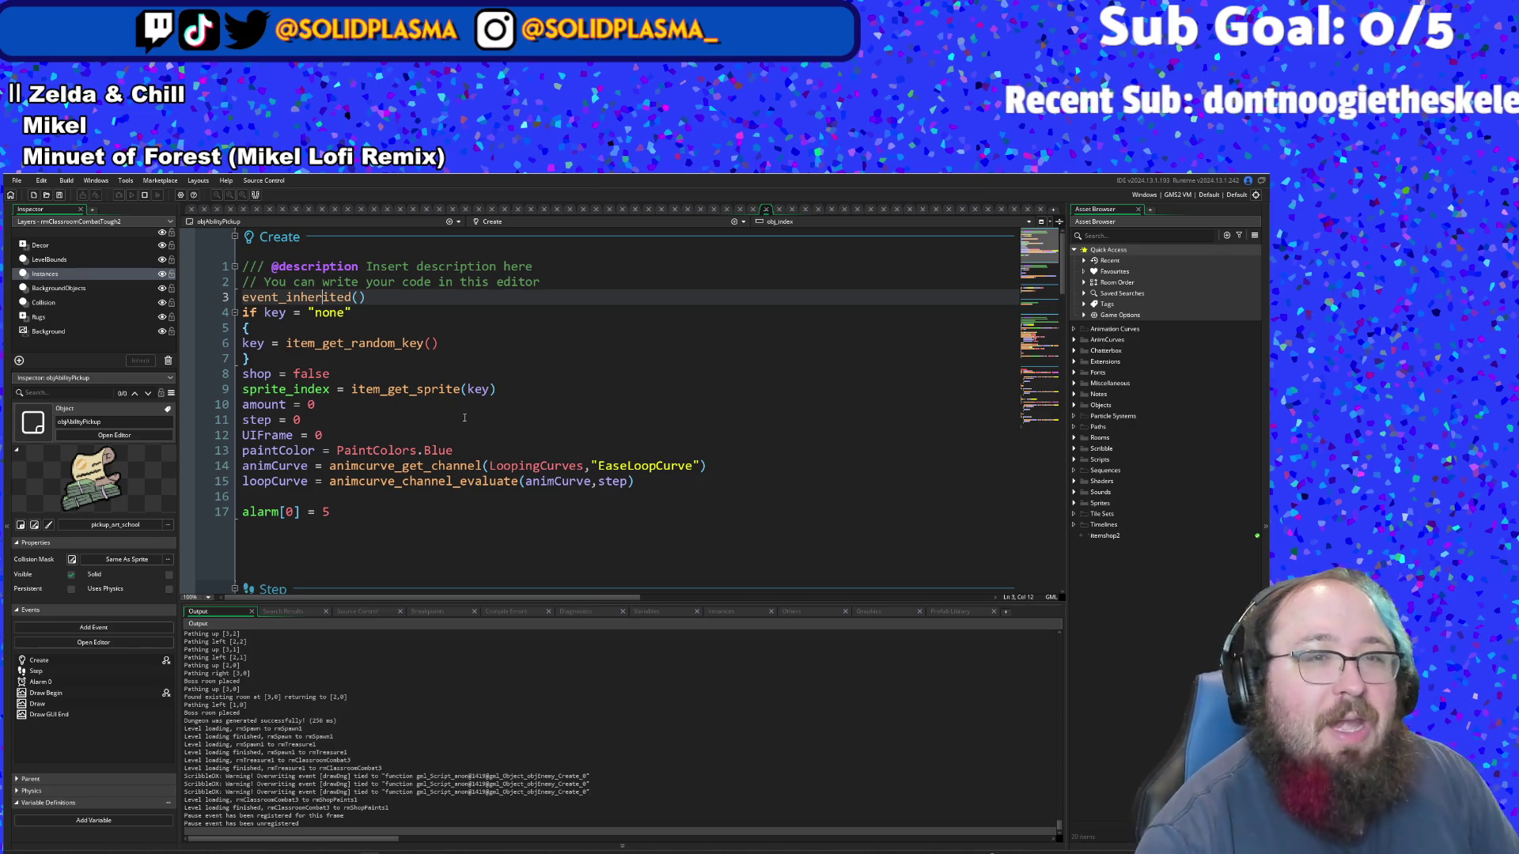
mouse_move(427, 387)
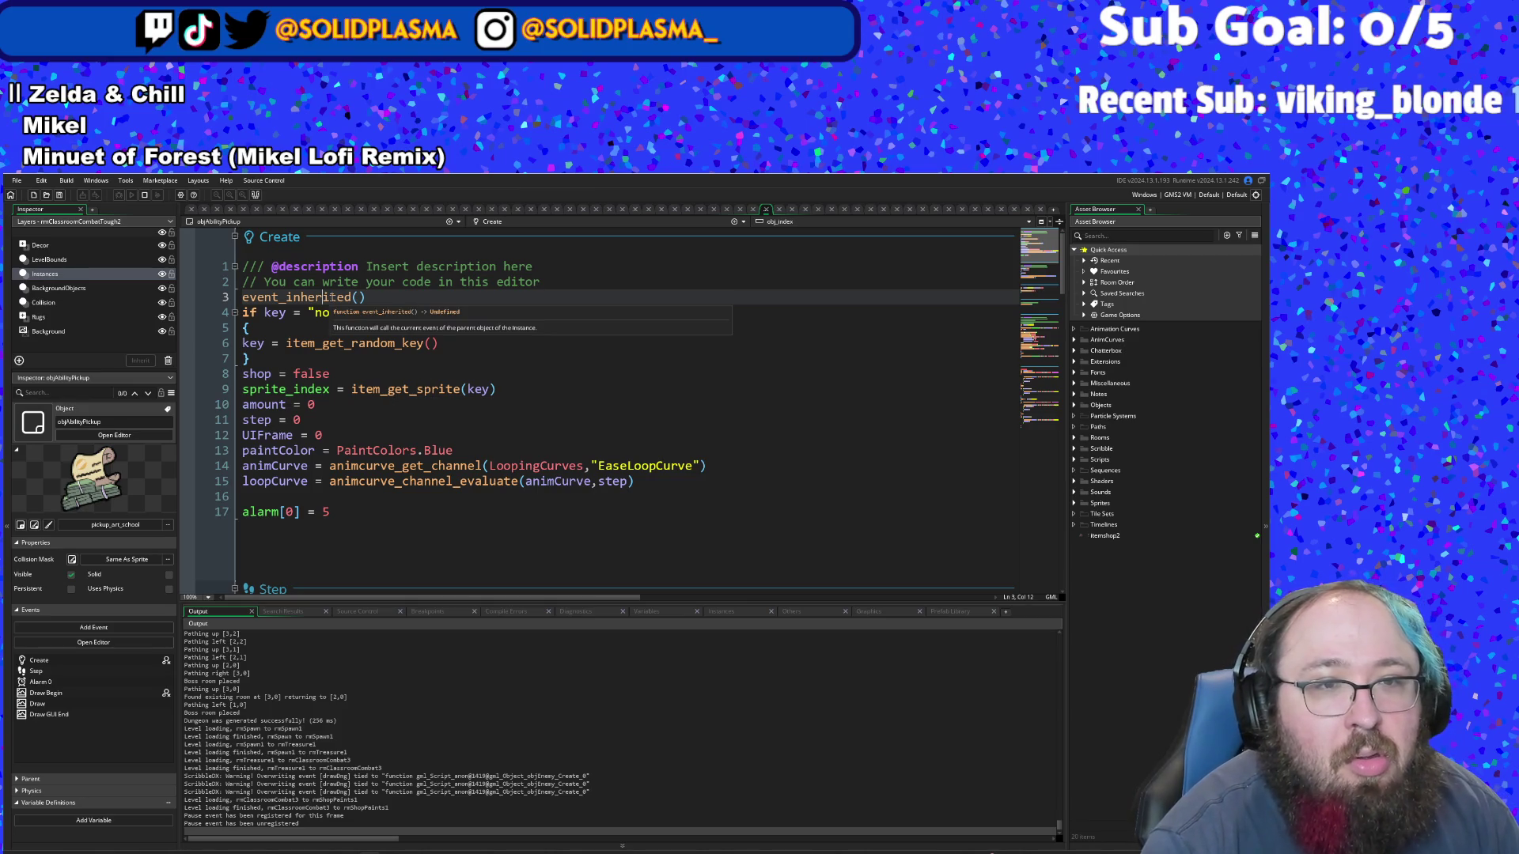
click(365, 317)
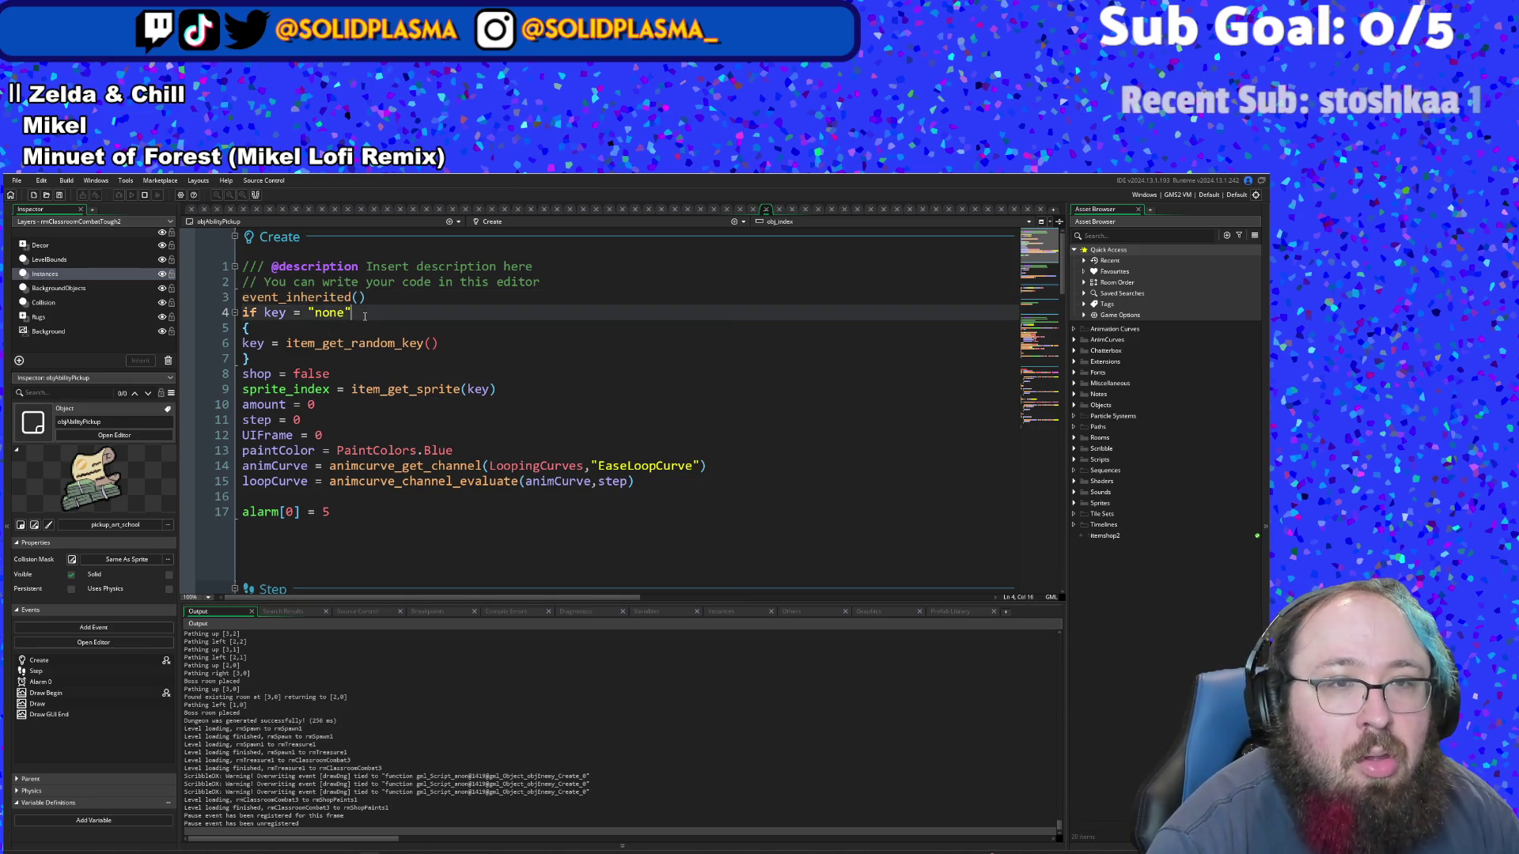
click(263, 313)
text(!)
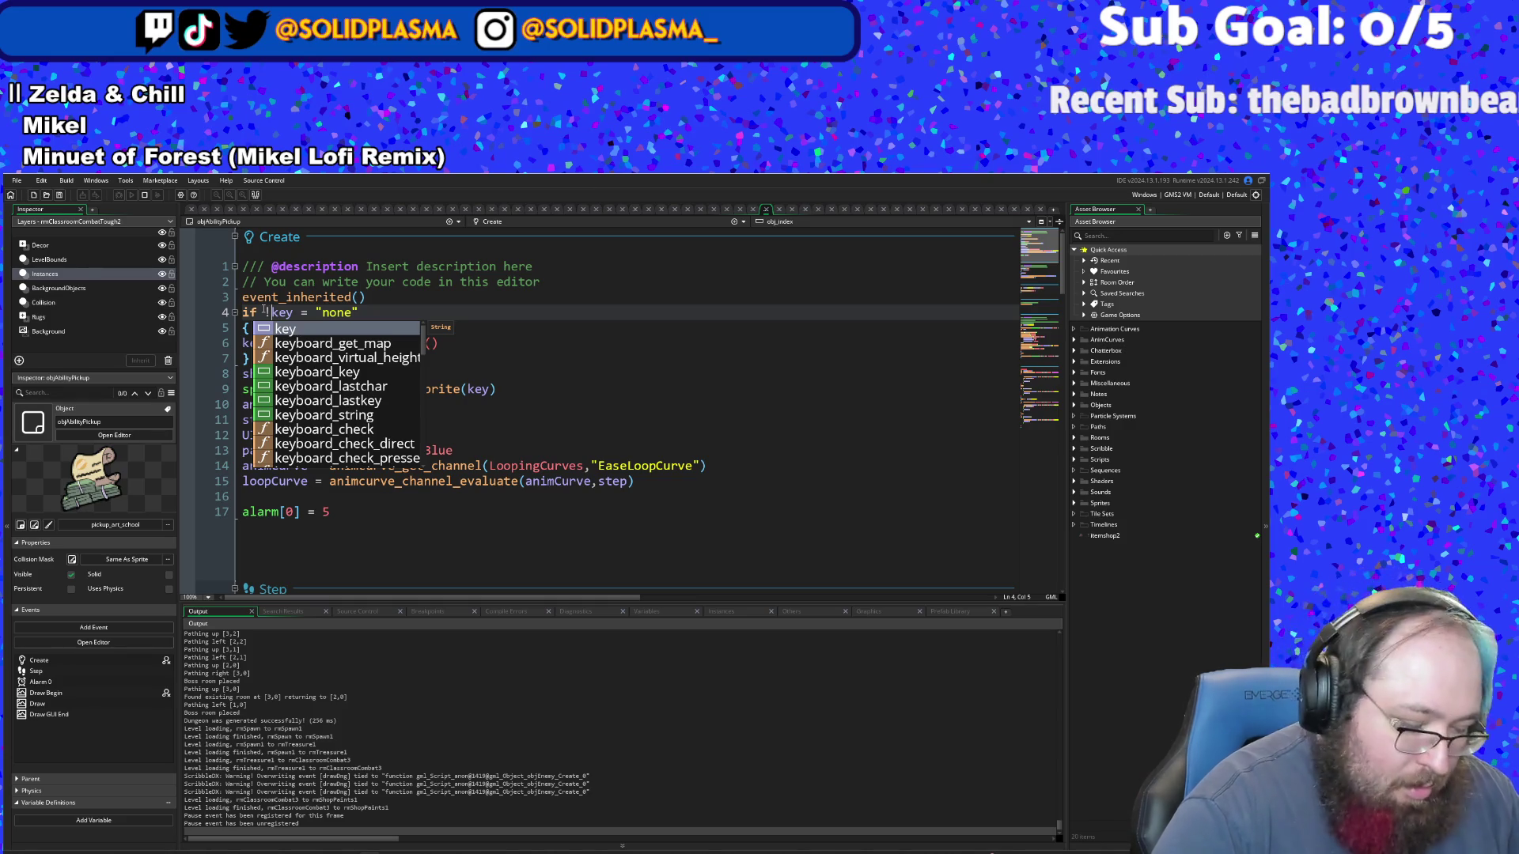
text(instance)
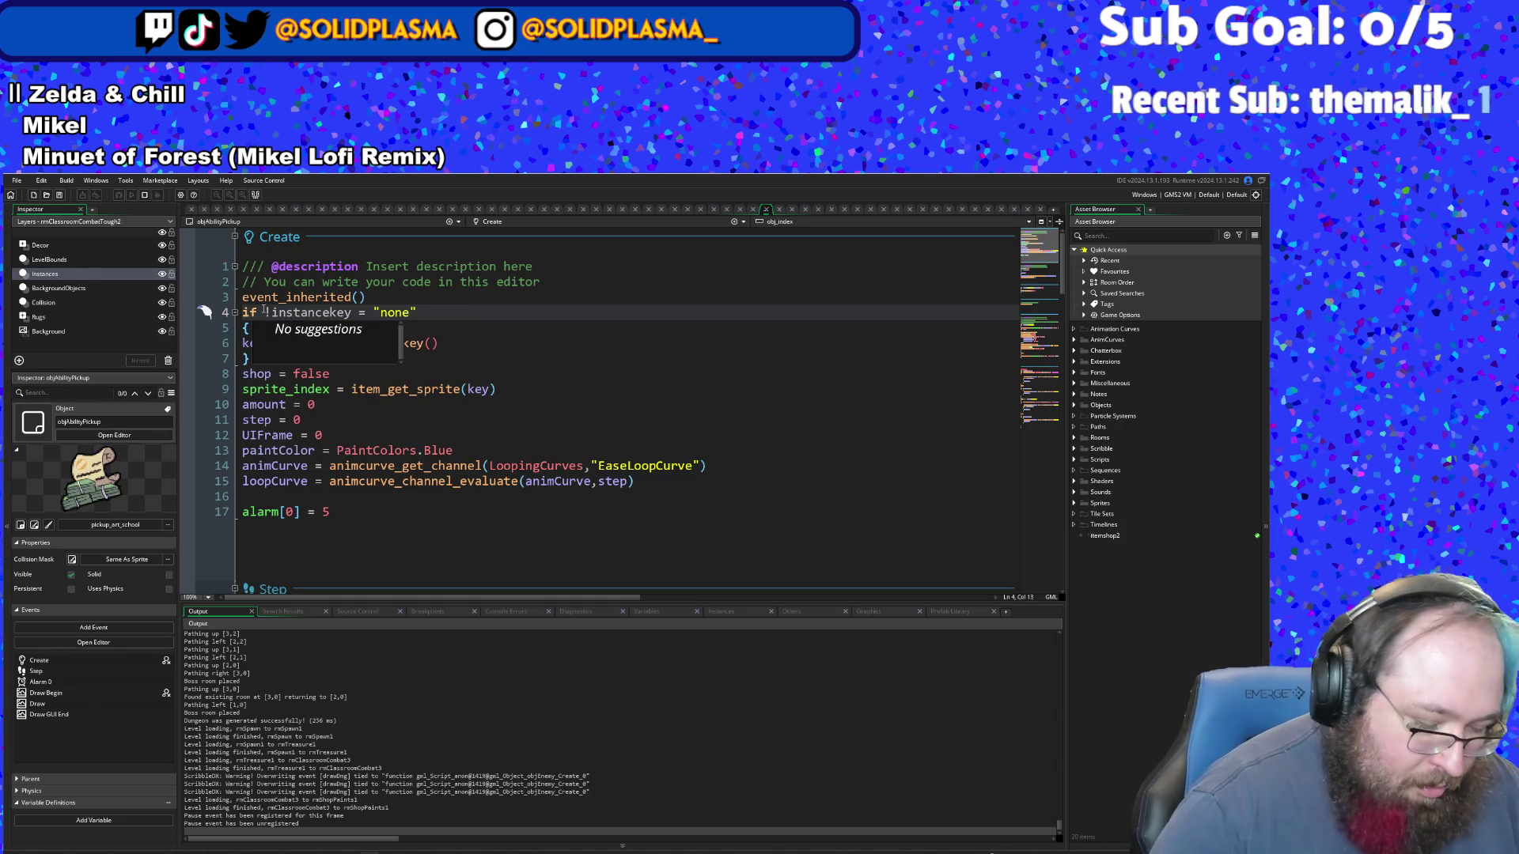
text(_var)
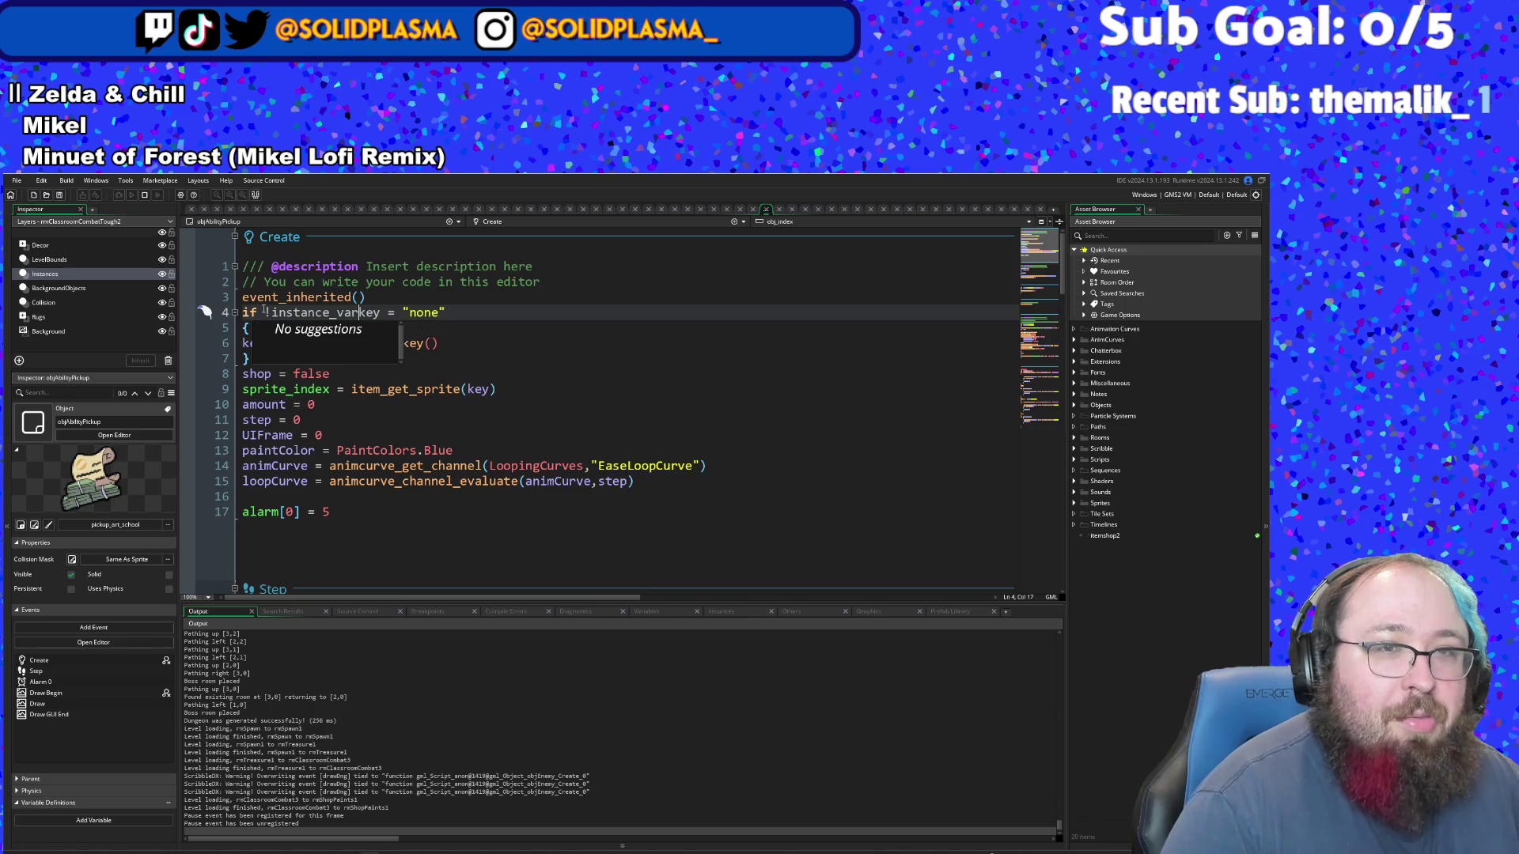
text(iable)
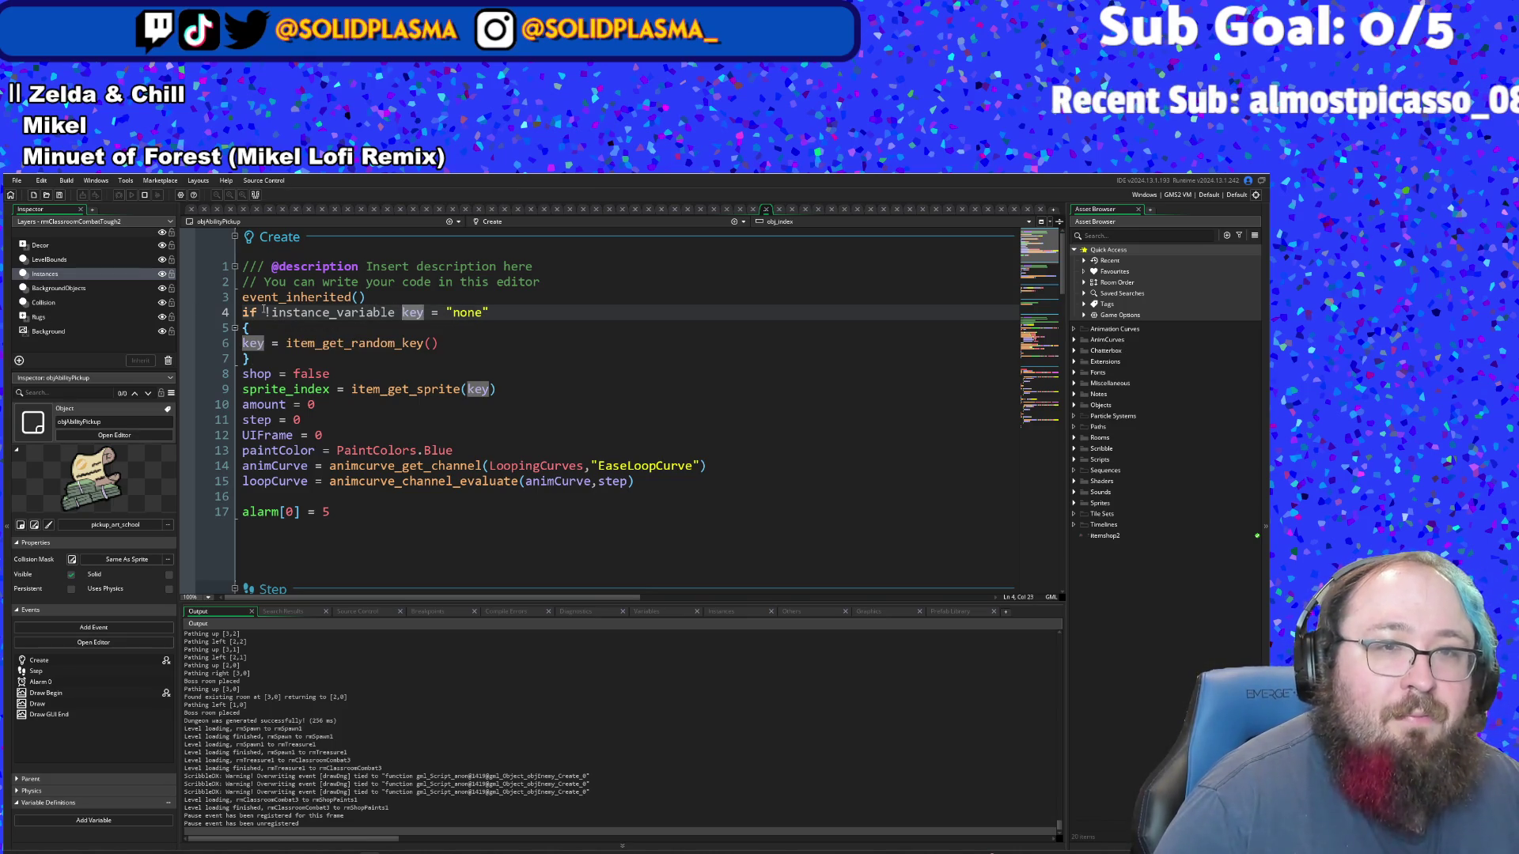
key(BackSpace)
text(_eixst)
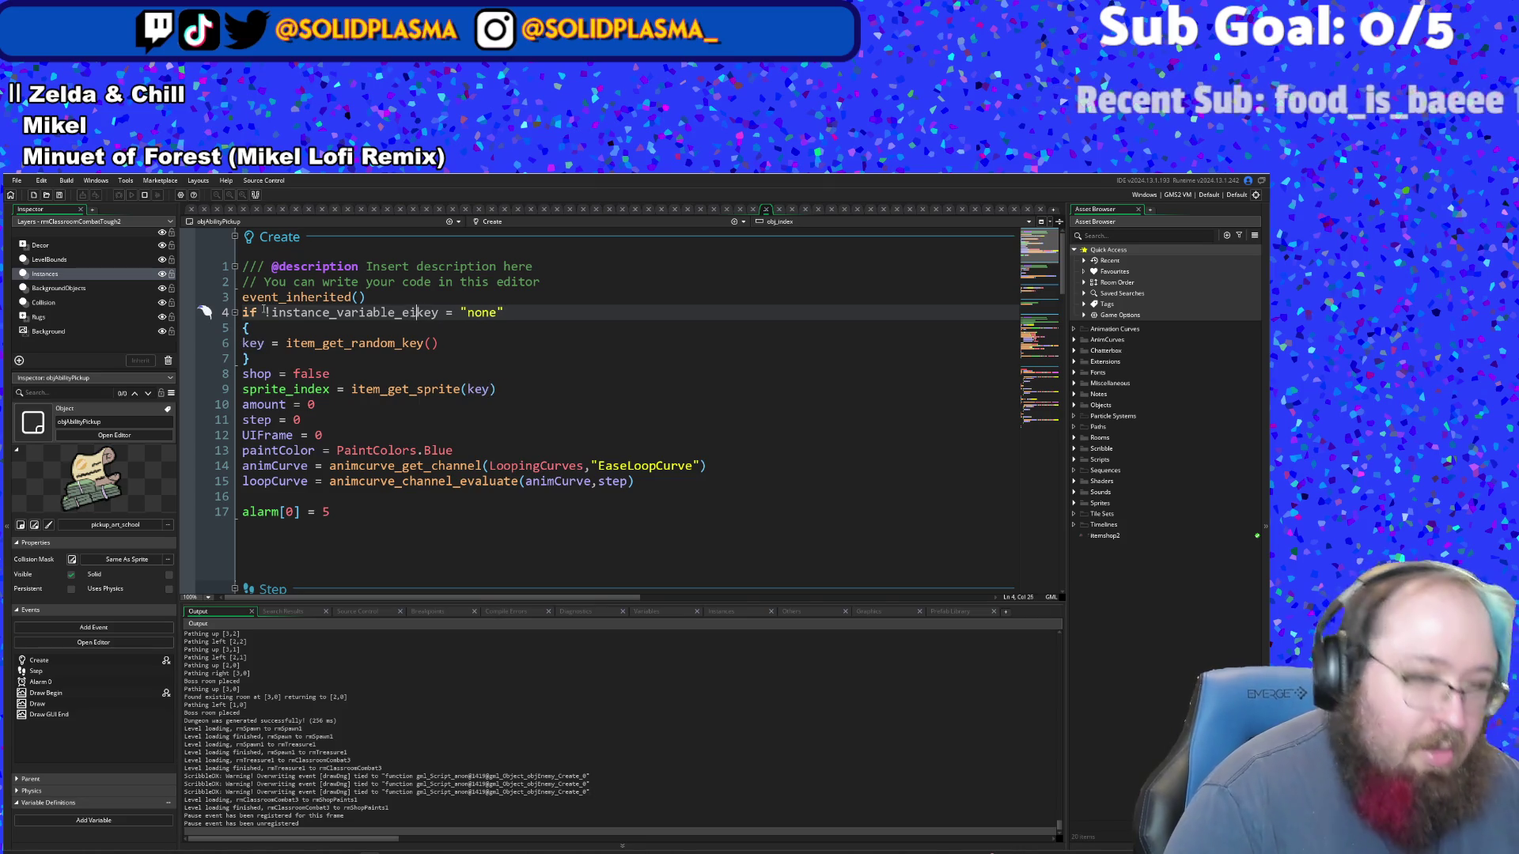
text(s)
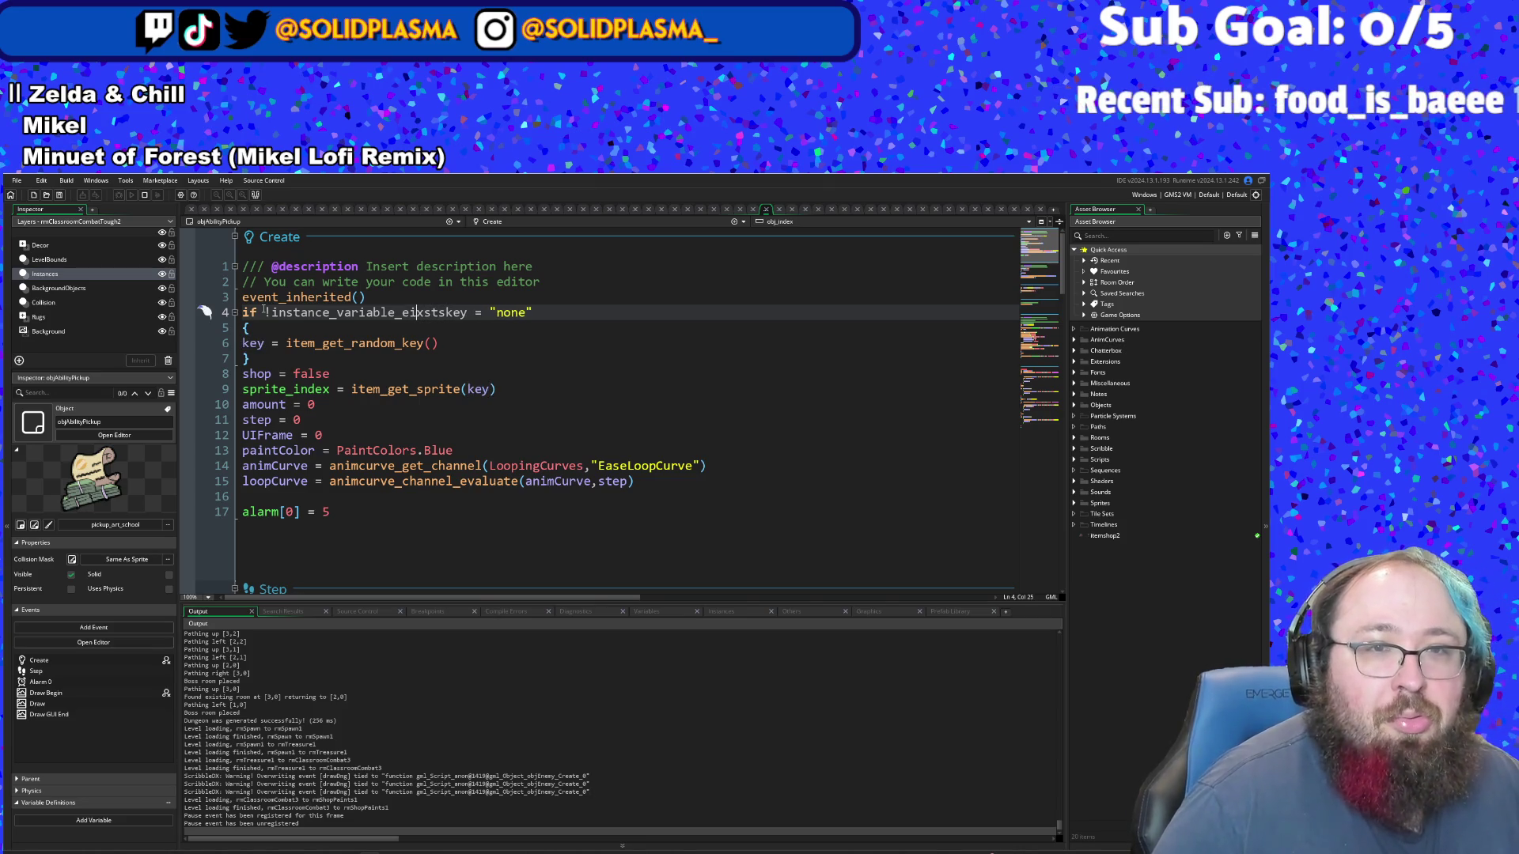
key(BackSpace)
text(i)
key(Right)
key(Right)
key(Right)
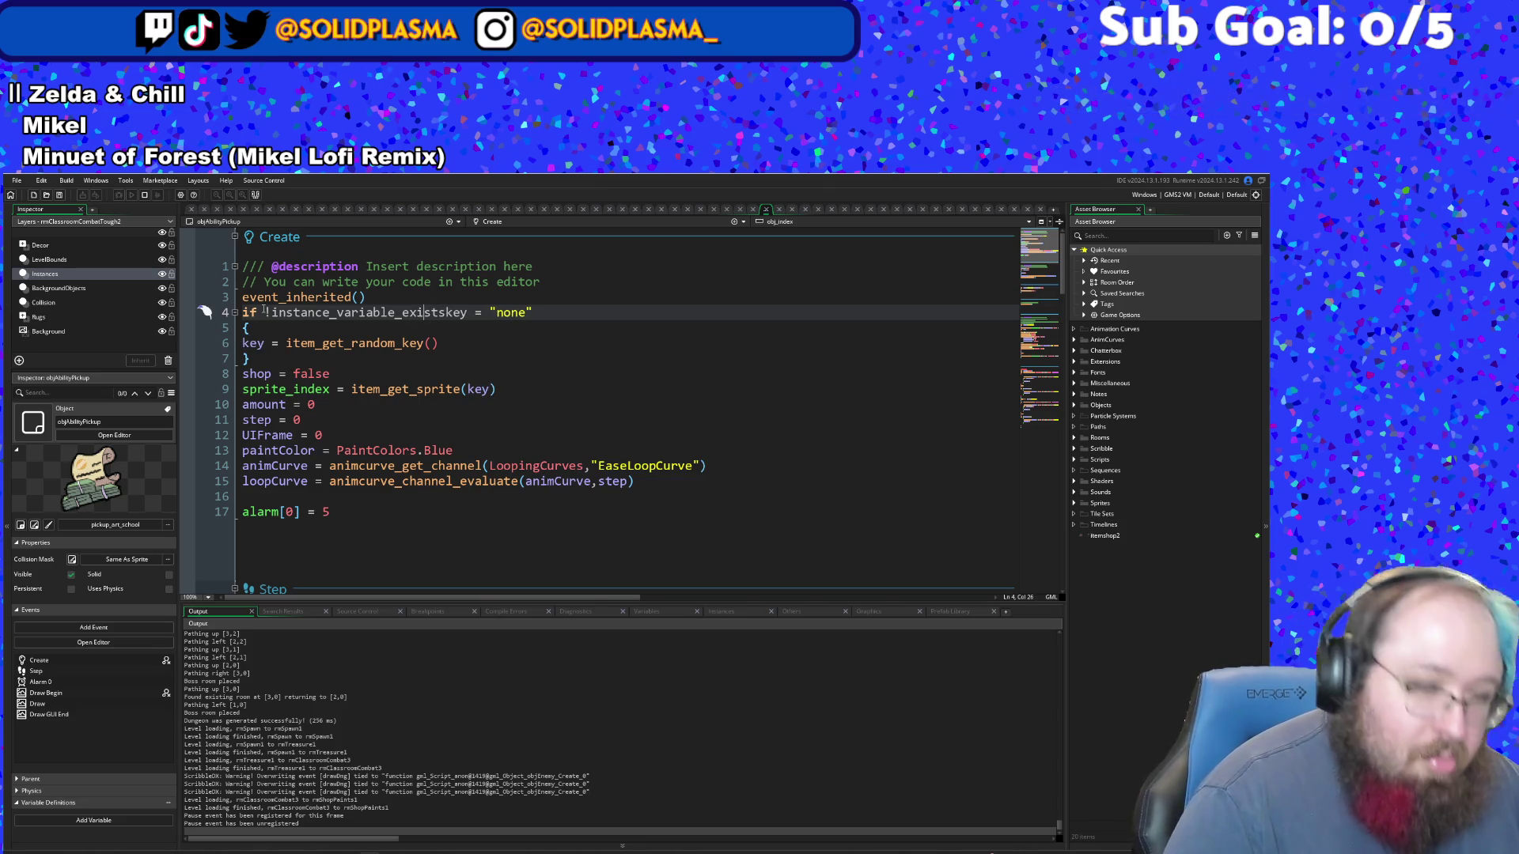
text(s)
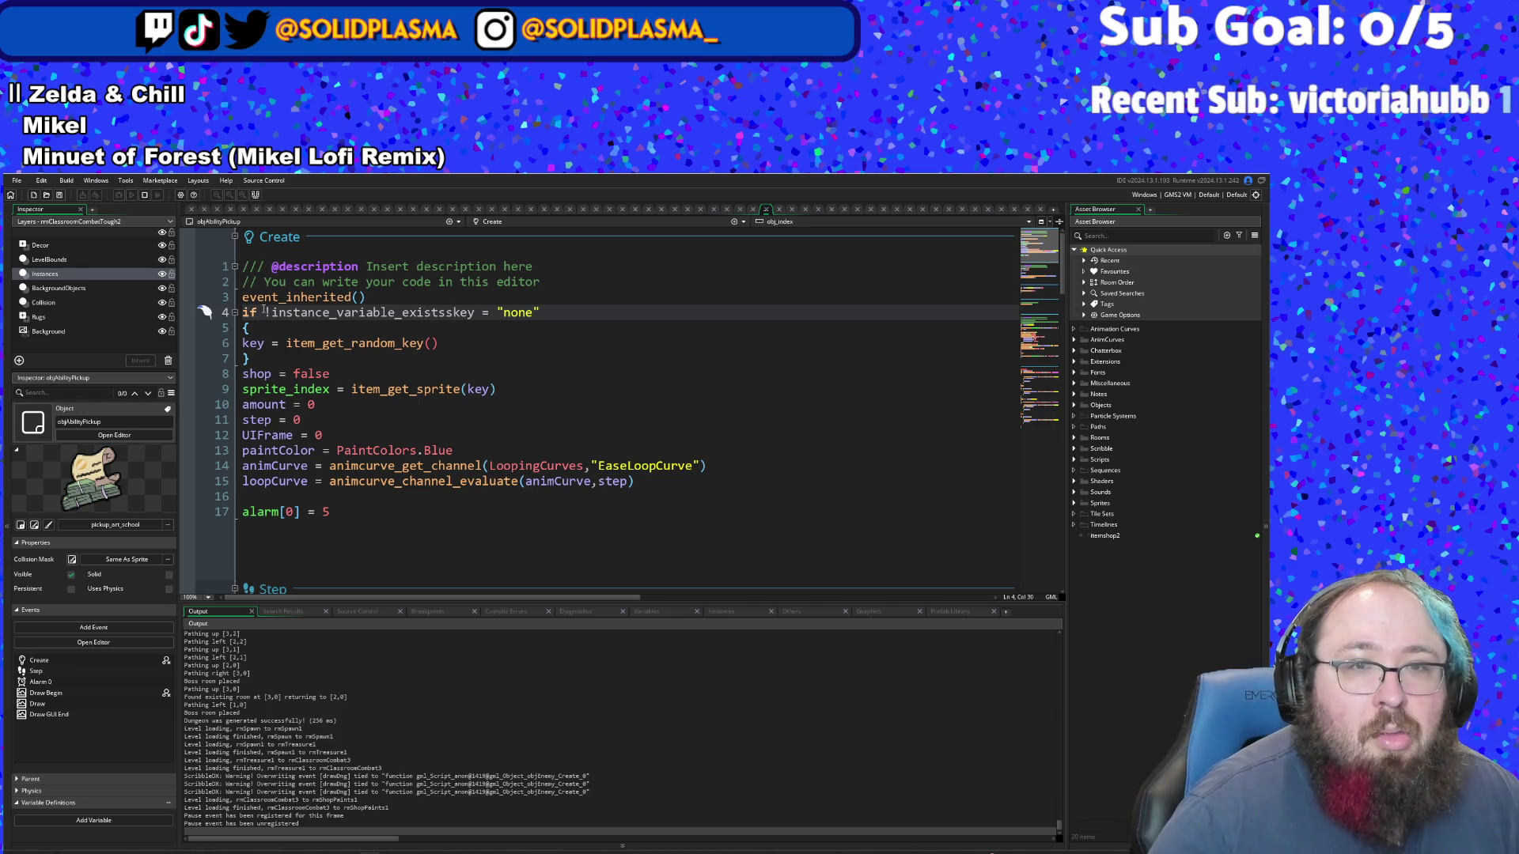
key(BackSpace)
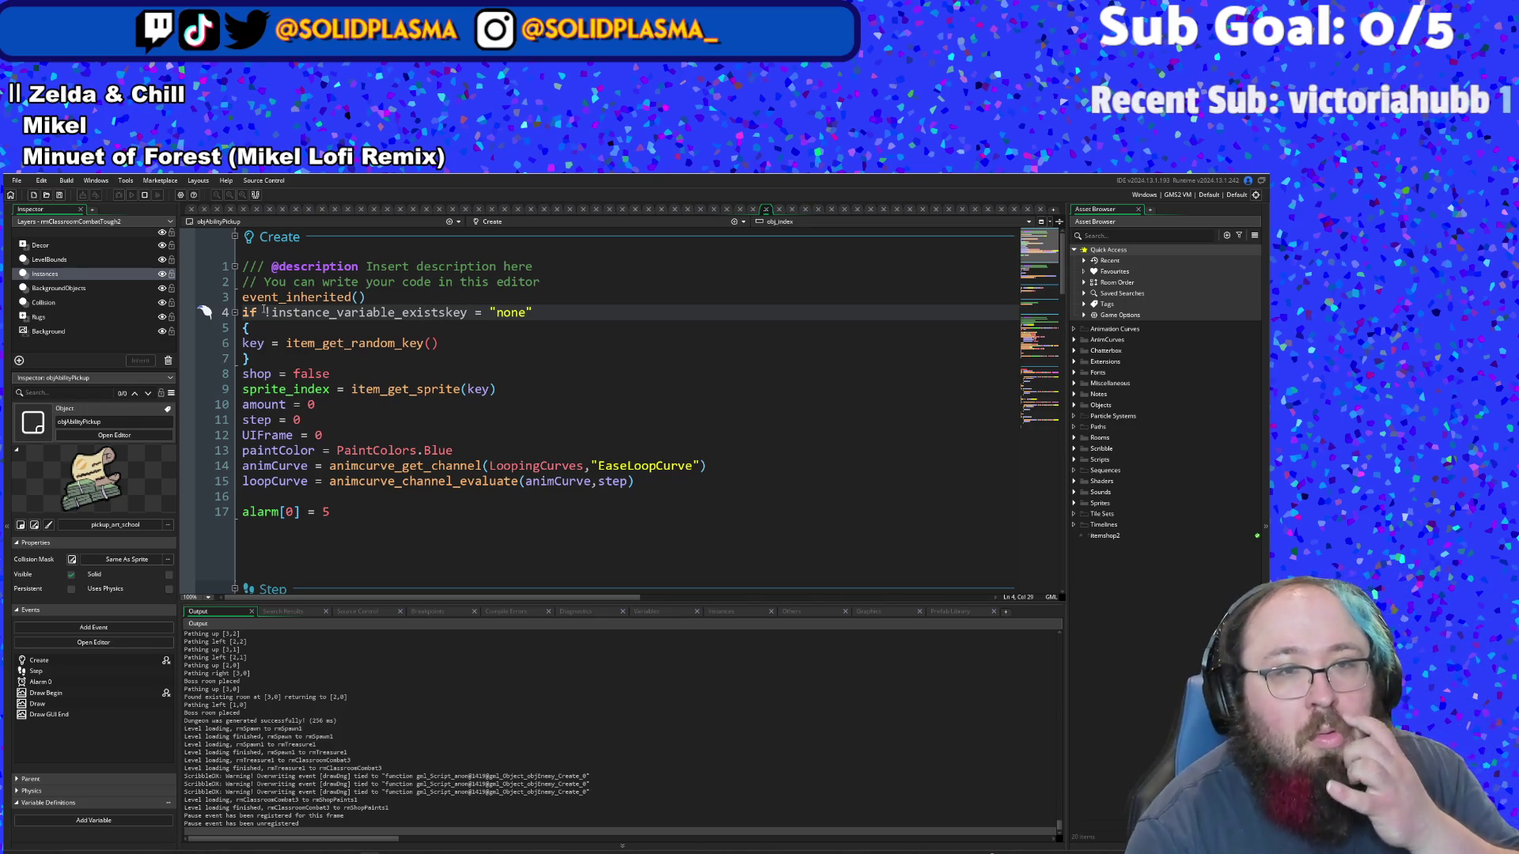
text(||)
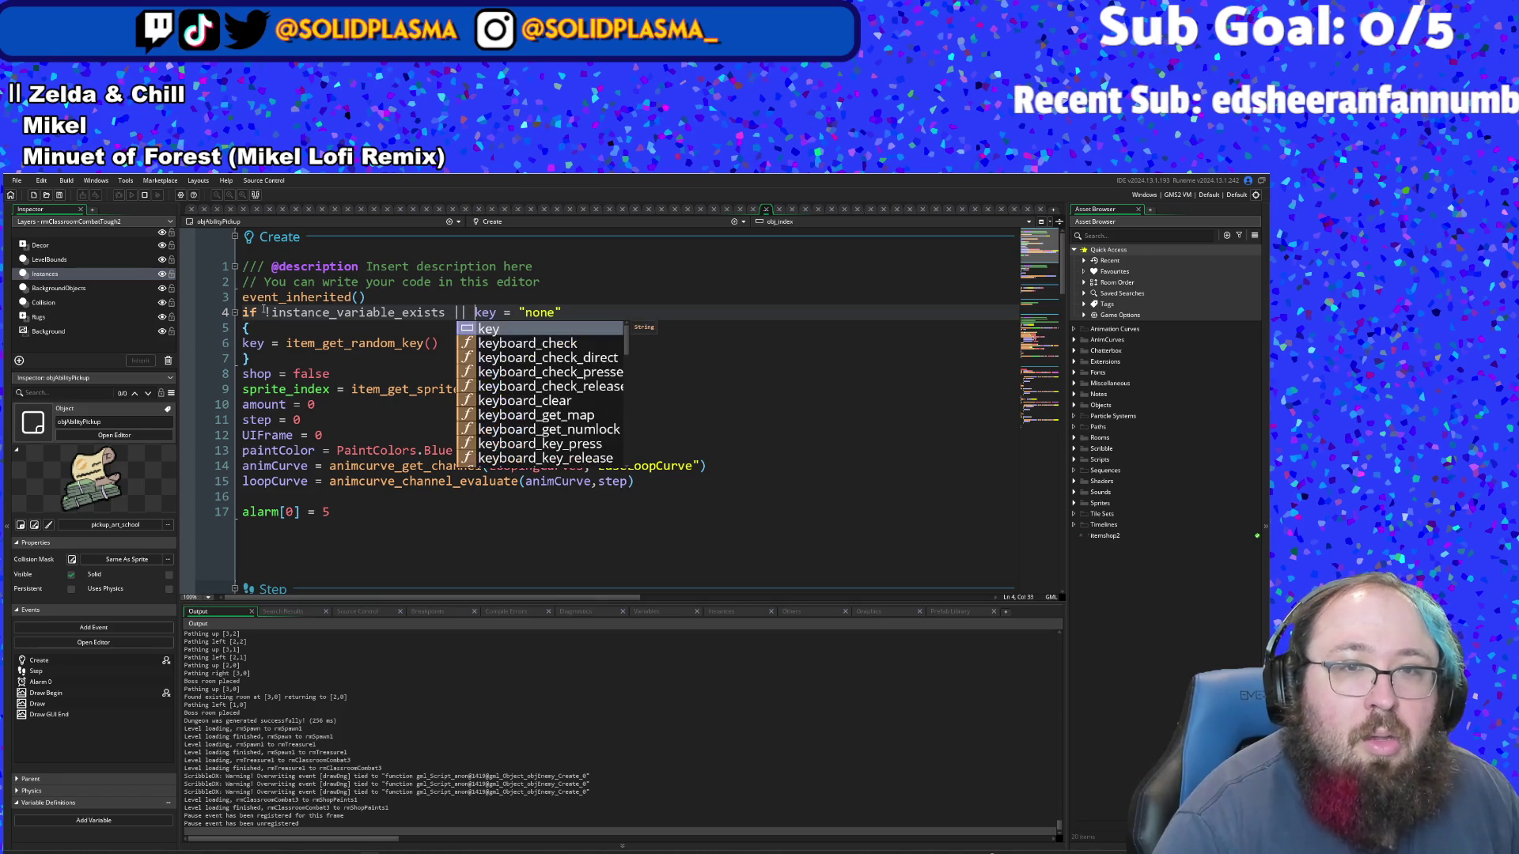
- Select the '!instance_variable_exists ||' part of the line 4 condition
click(481, 334)
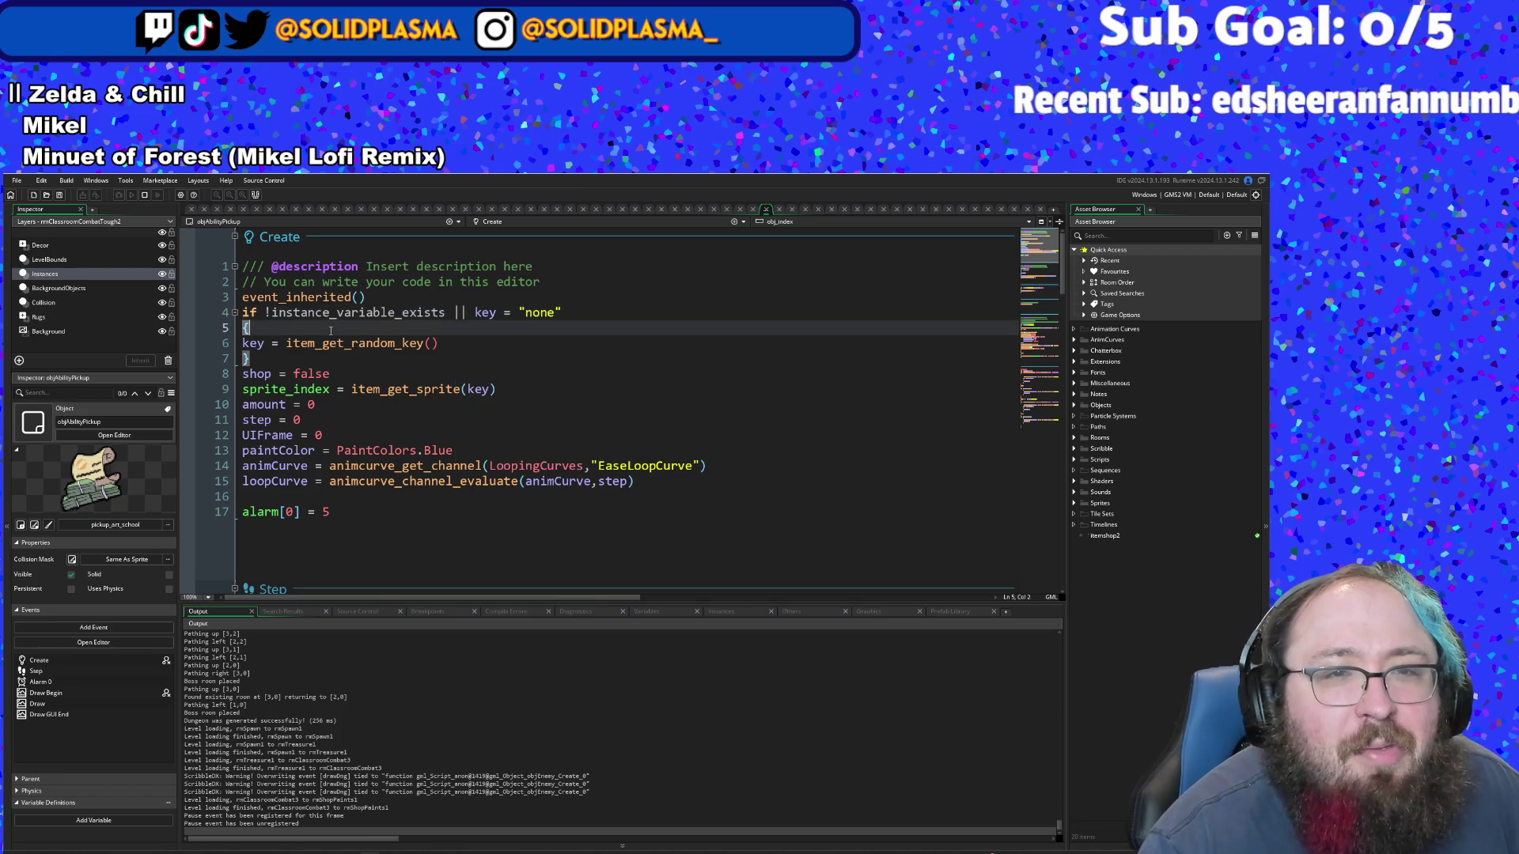
click(443, 342)
click(405, 329)
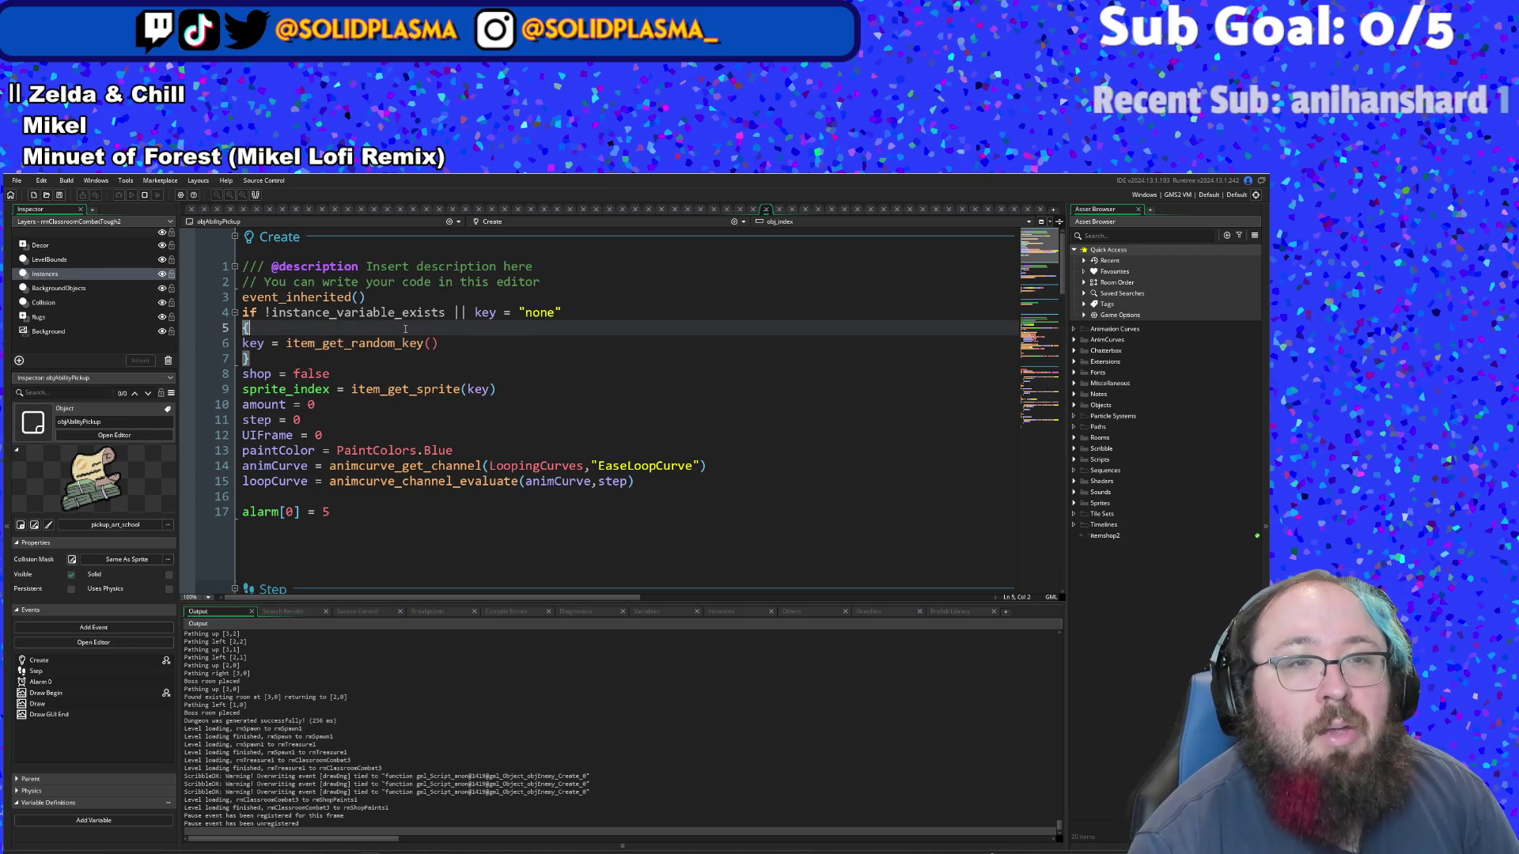
click(452, 313)
double_click(455, 313)
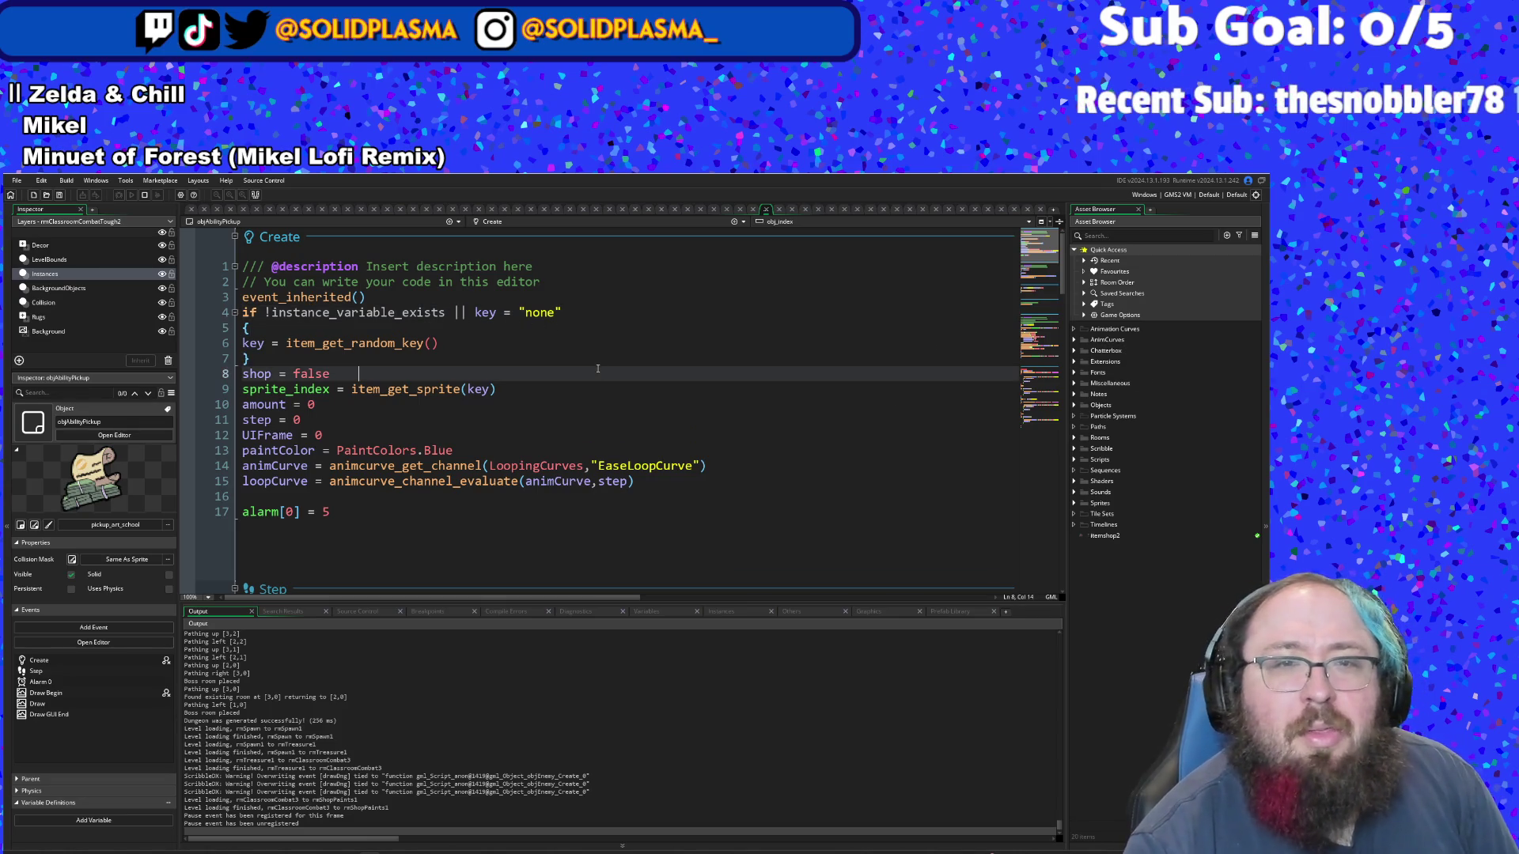
click(476, 345)
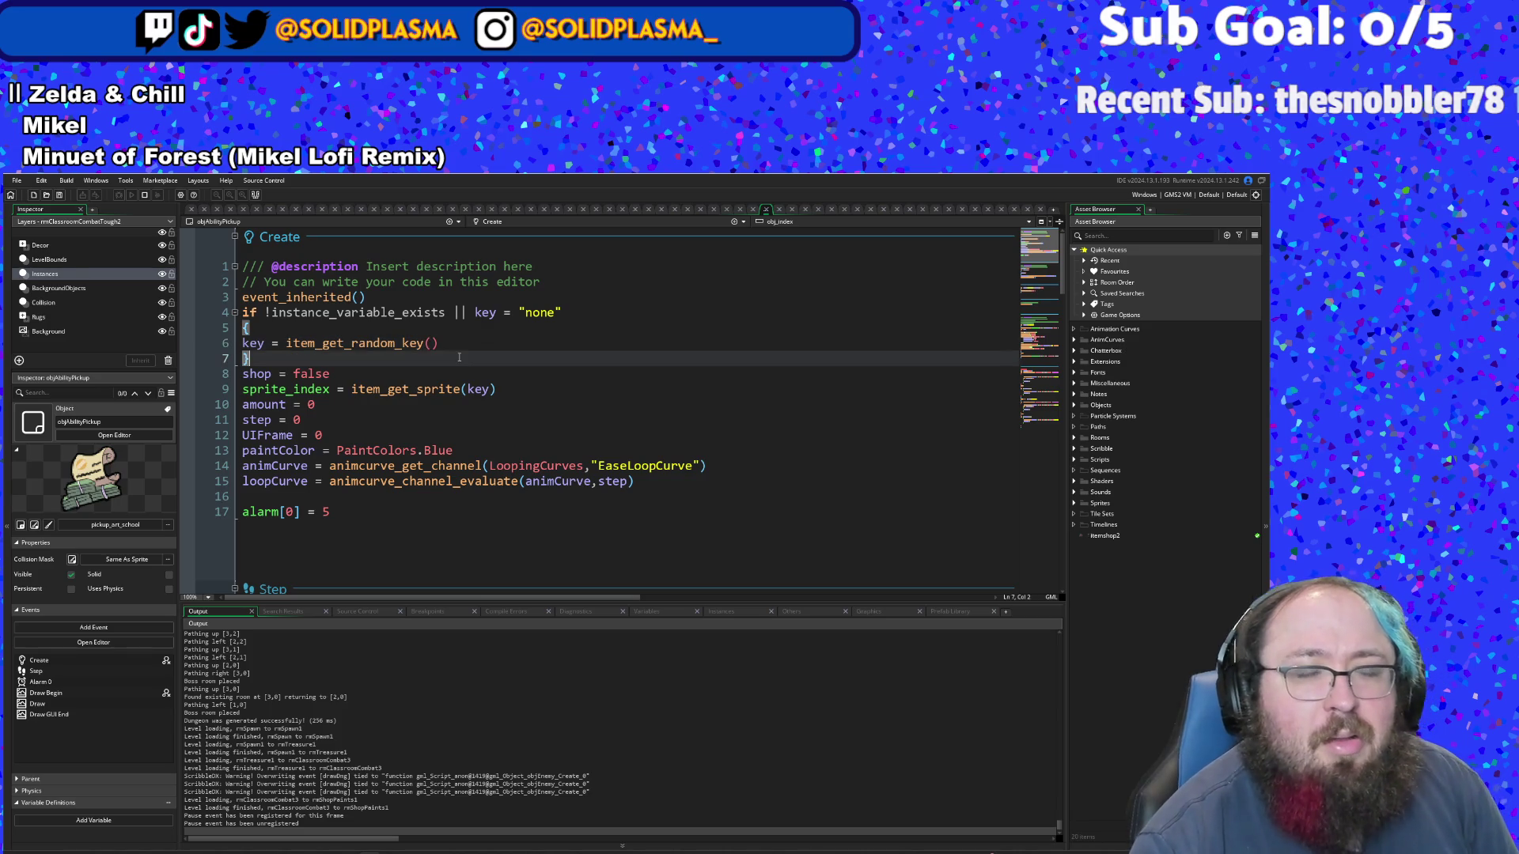
click(410, 349)
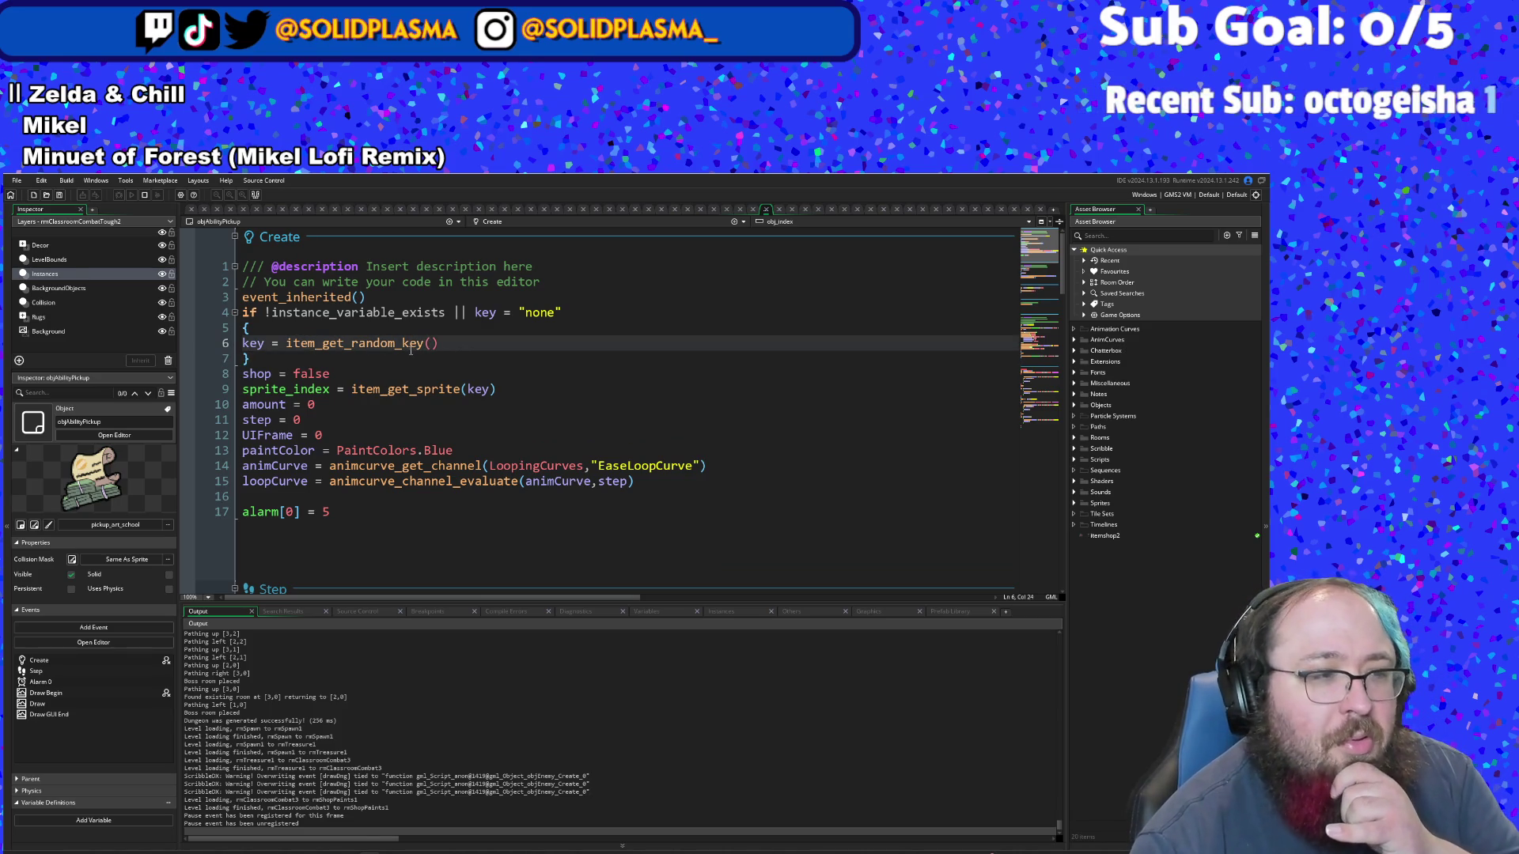
click(475, 313)
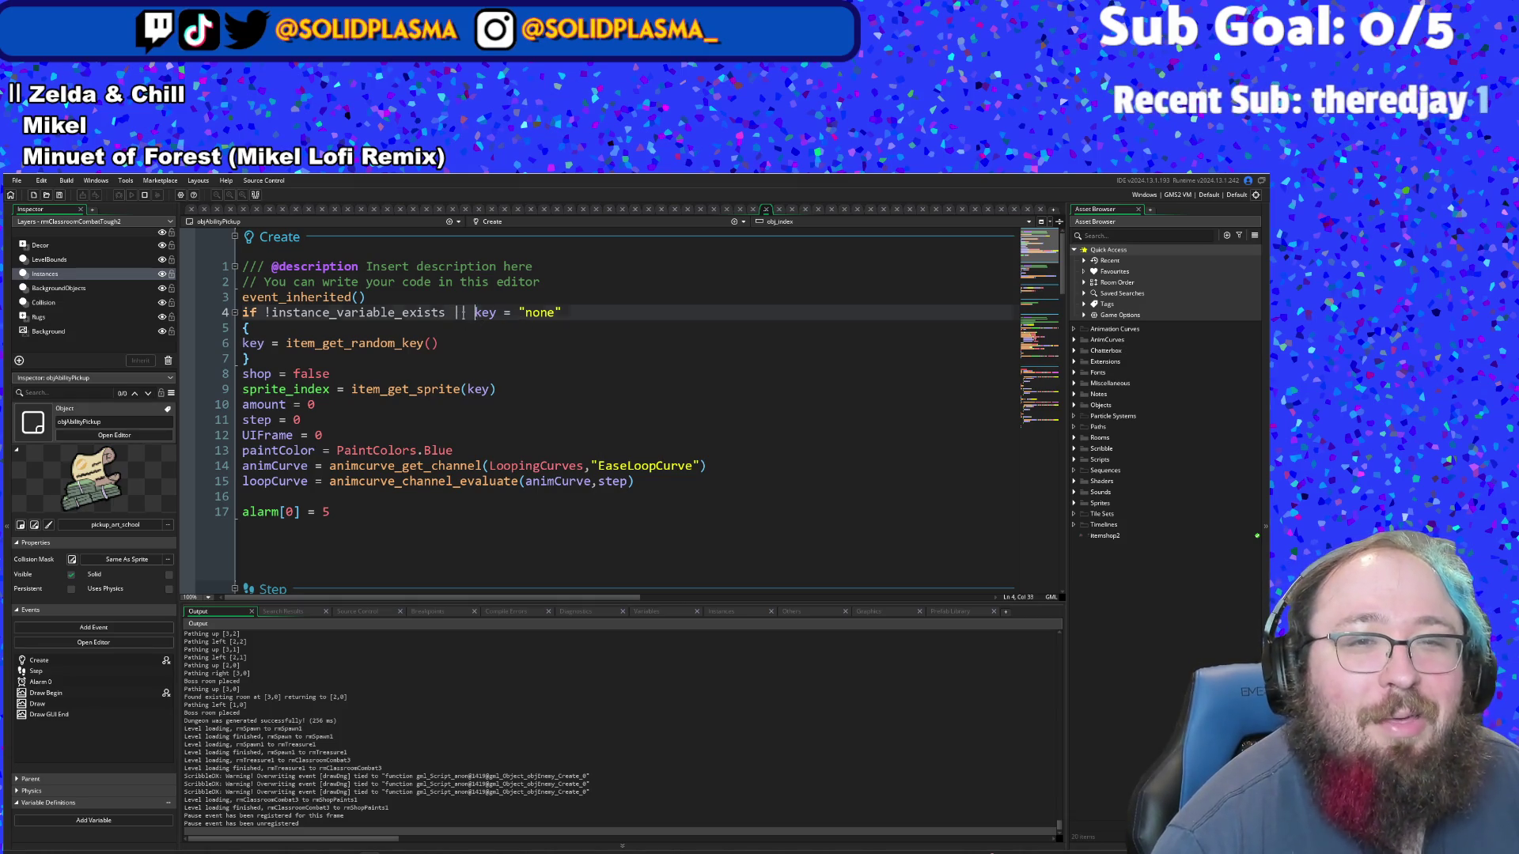
mouse_move(475, 313)
mouse_down()
mouse_move(563, 313)
mouse_move(264, 313)
mouse_up()
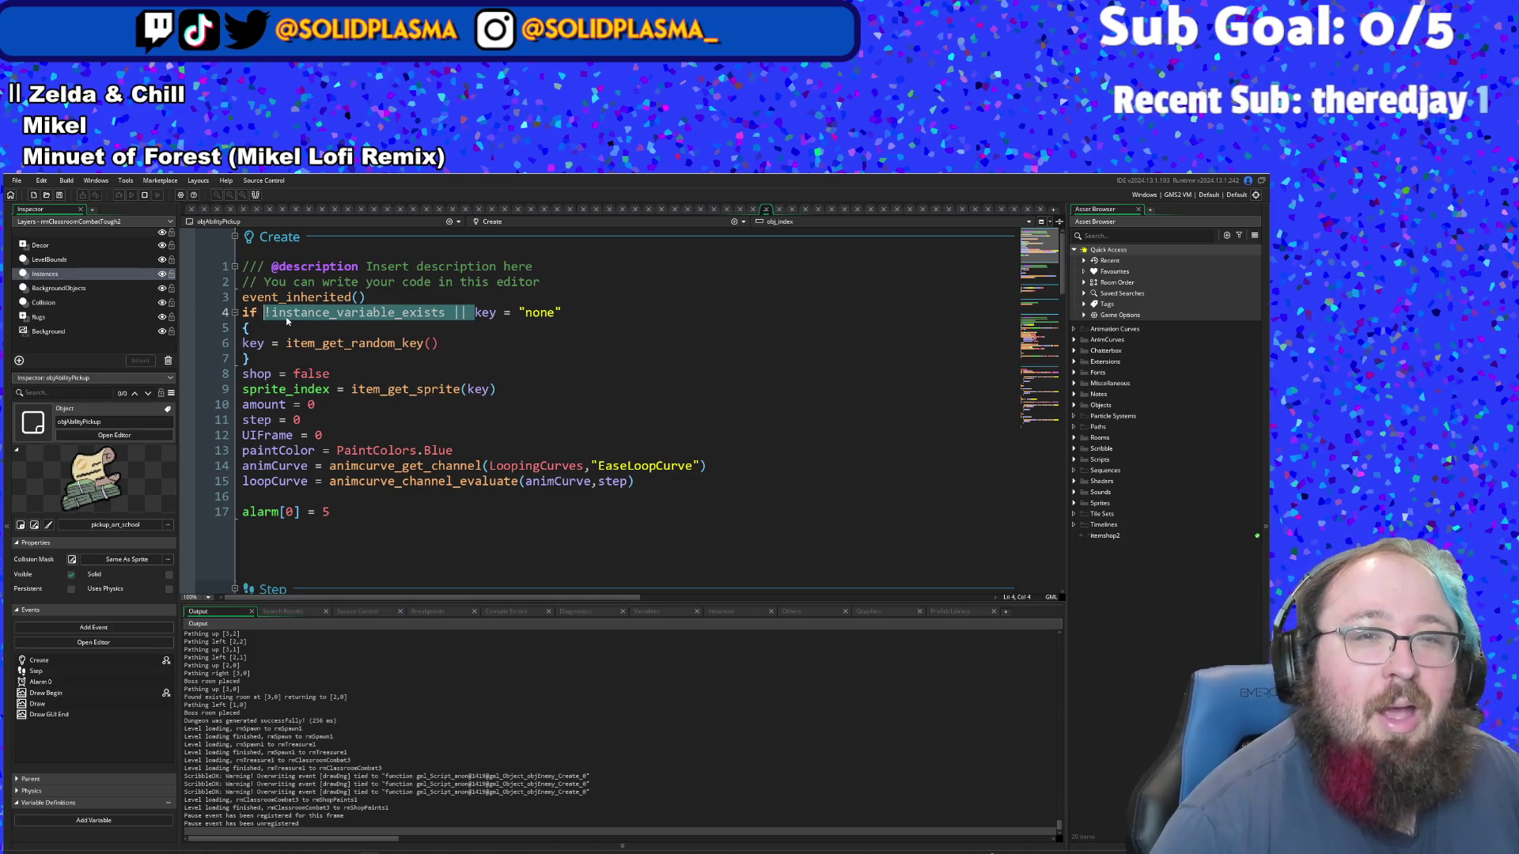
- Delete the instance_variable_exists check, leaving key = "none", and jump to item_drop in scrItem
key(Delete)
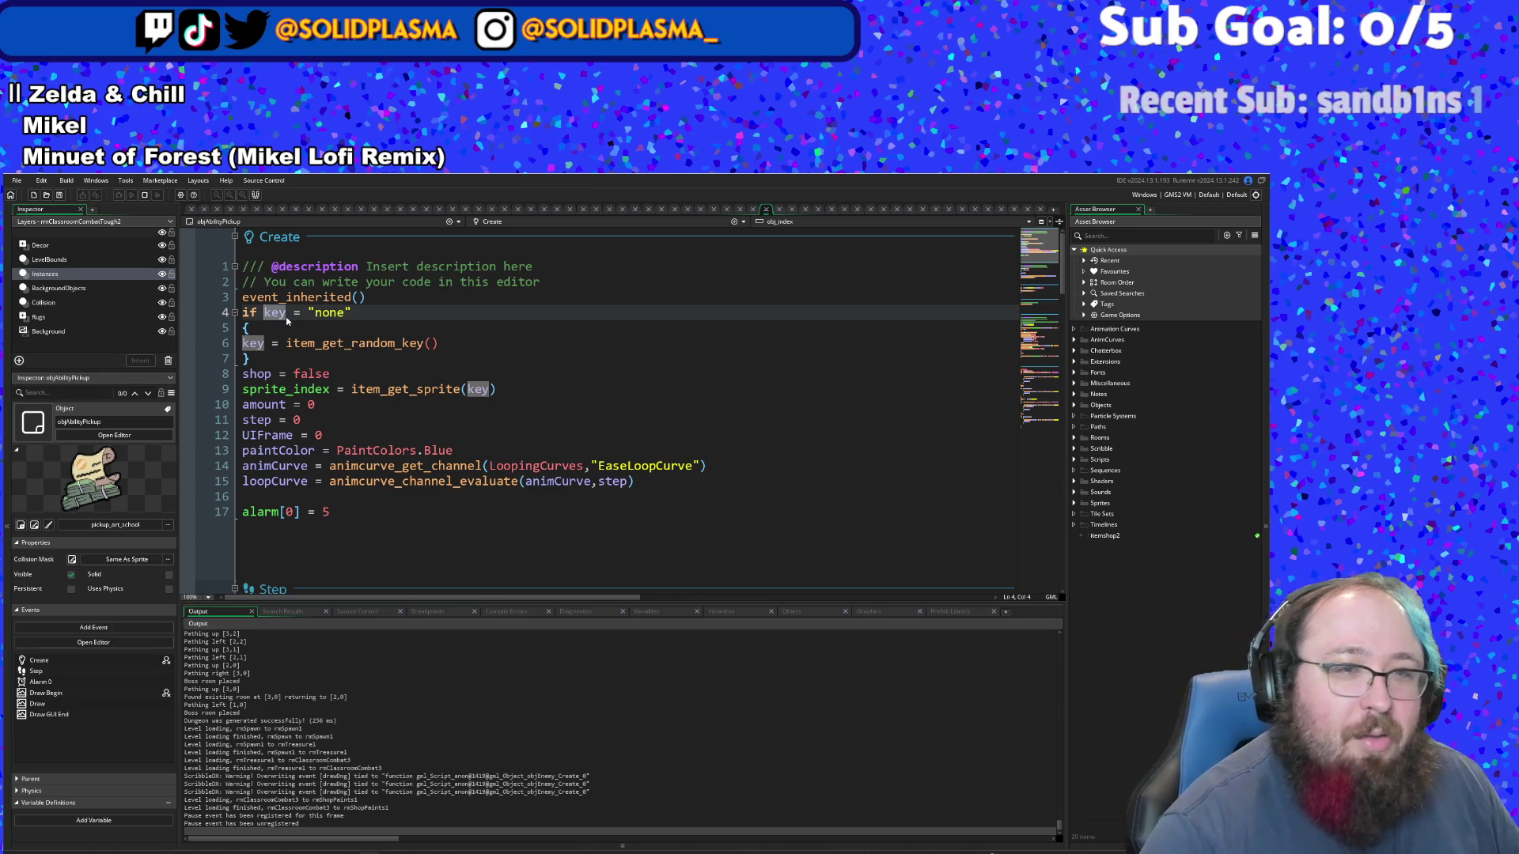
key(ctrl+t)
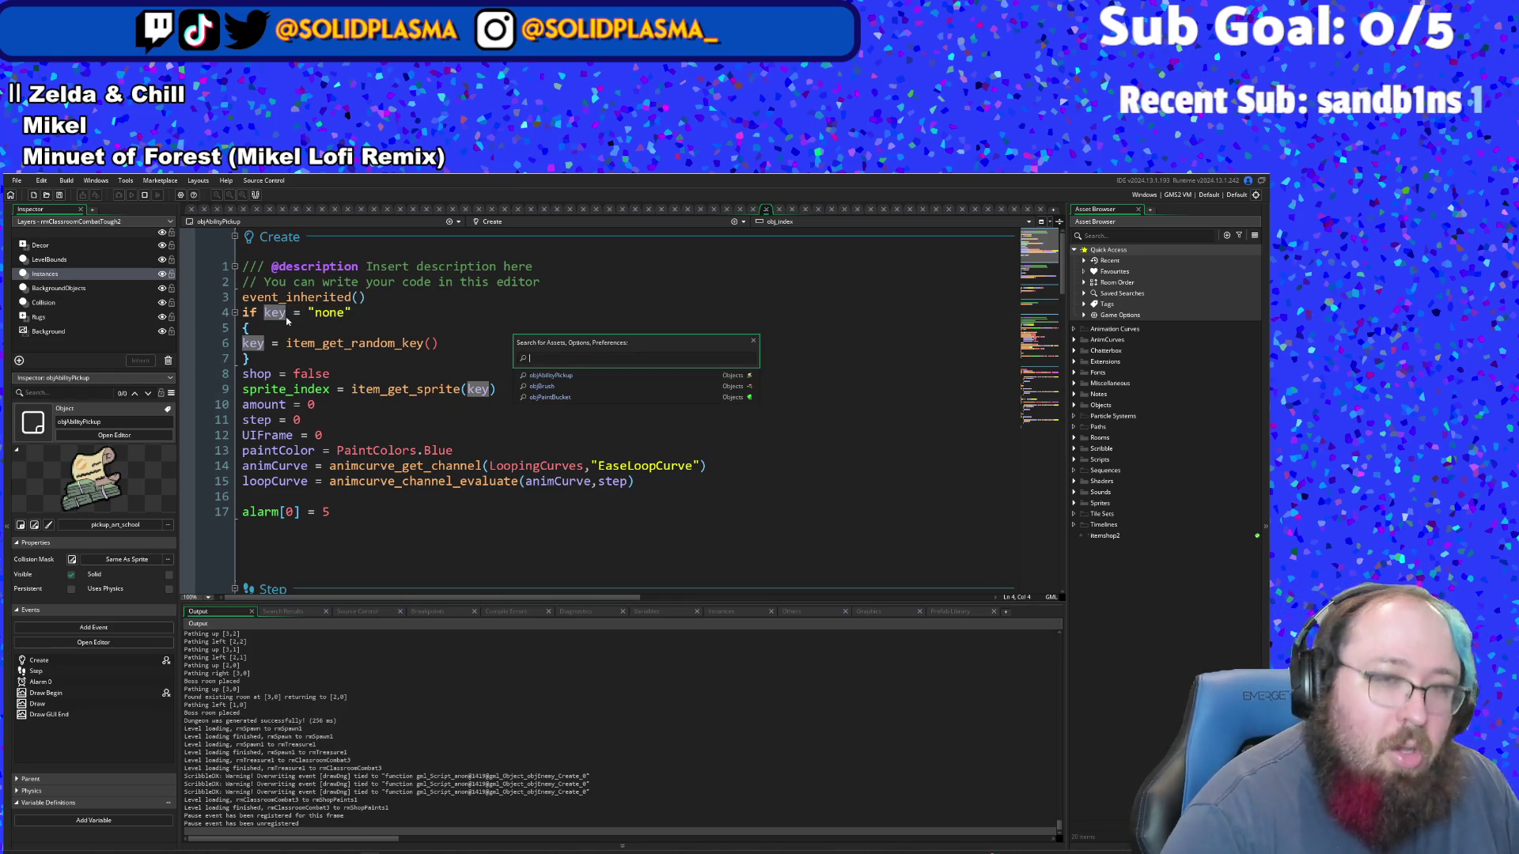
text(dro)
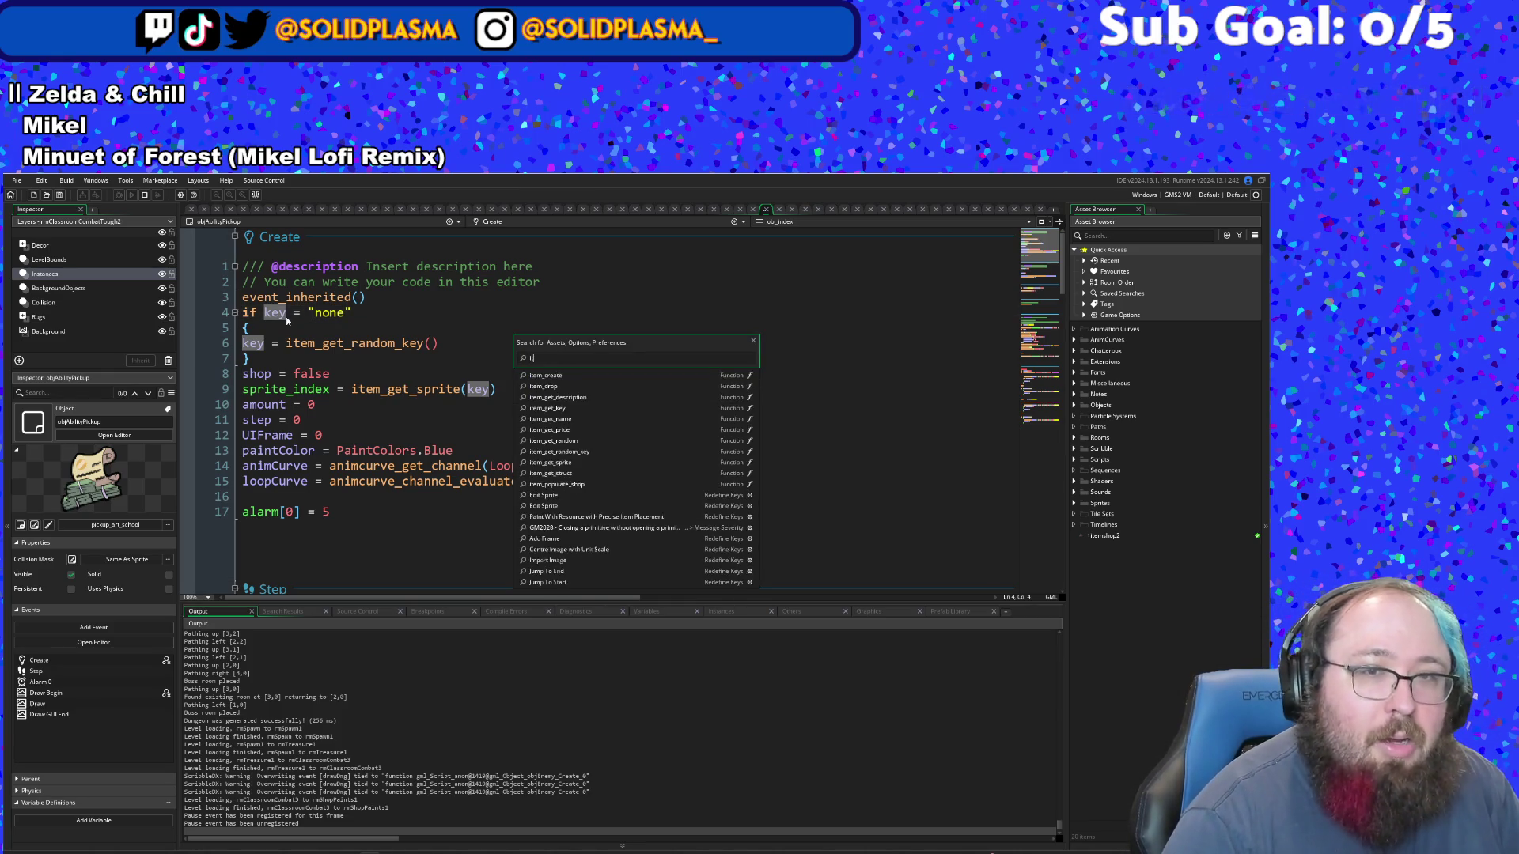
text(p)
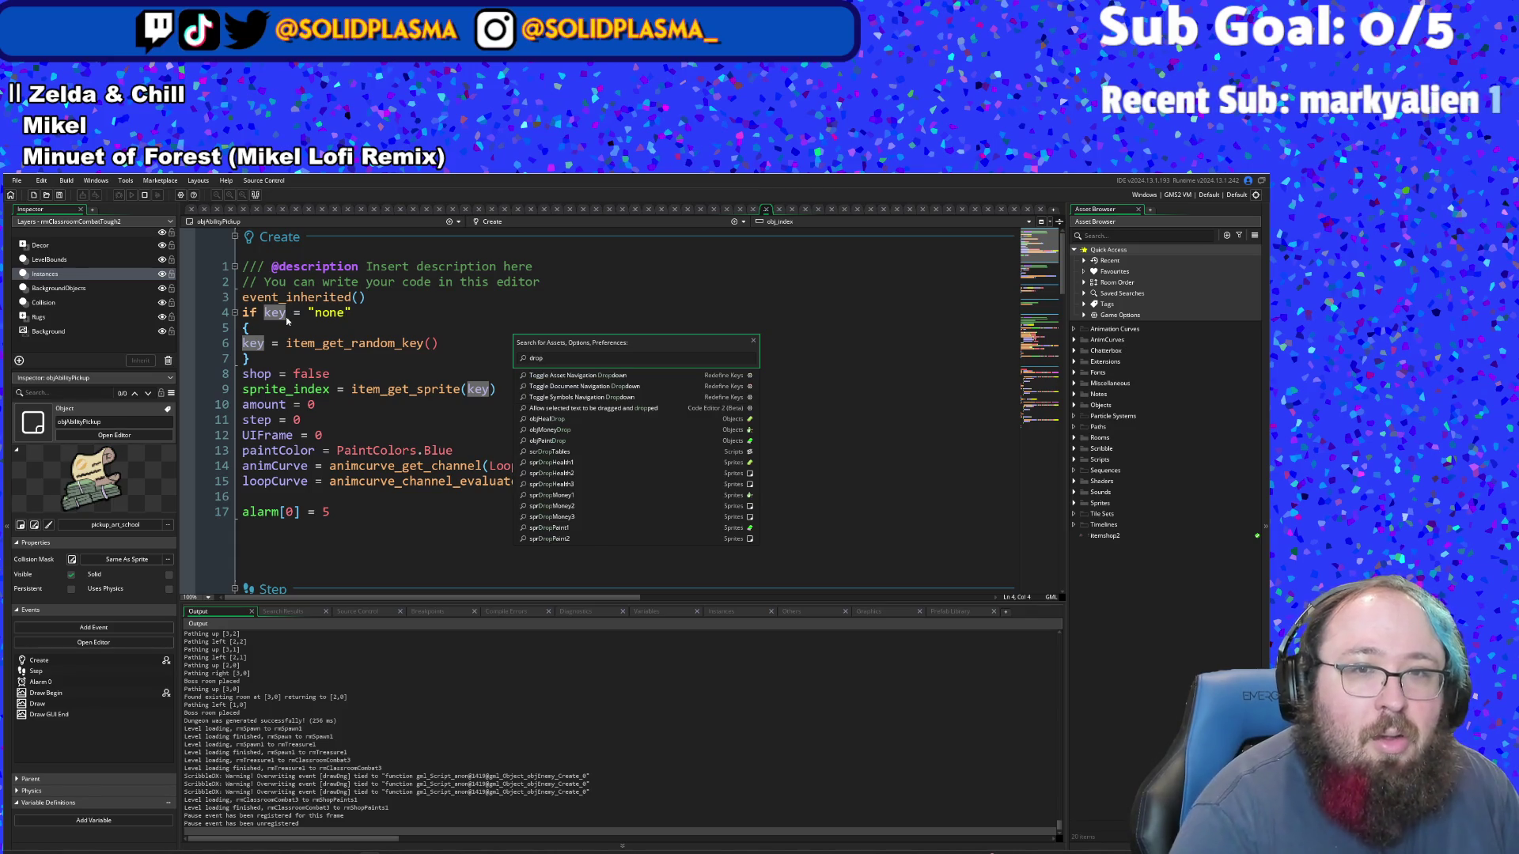
text(_)
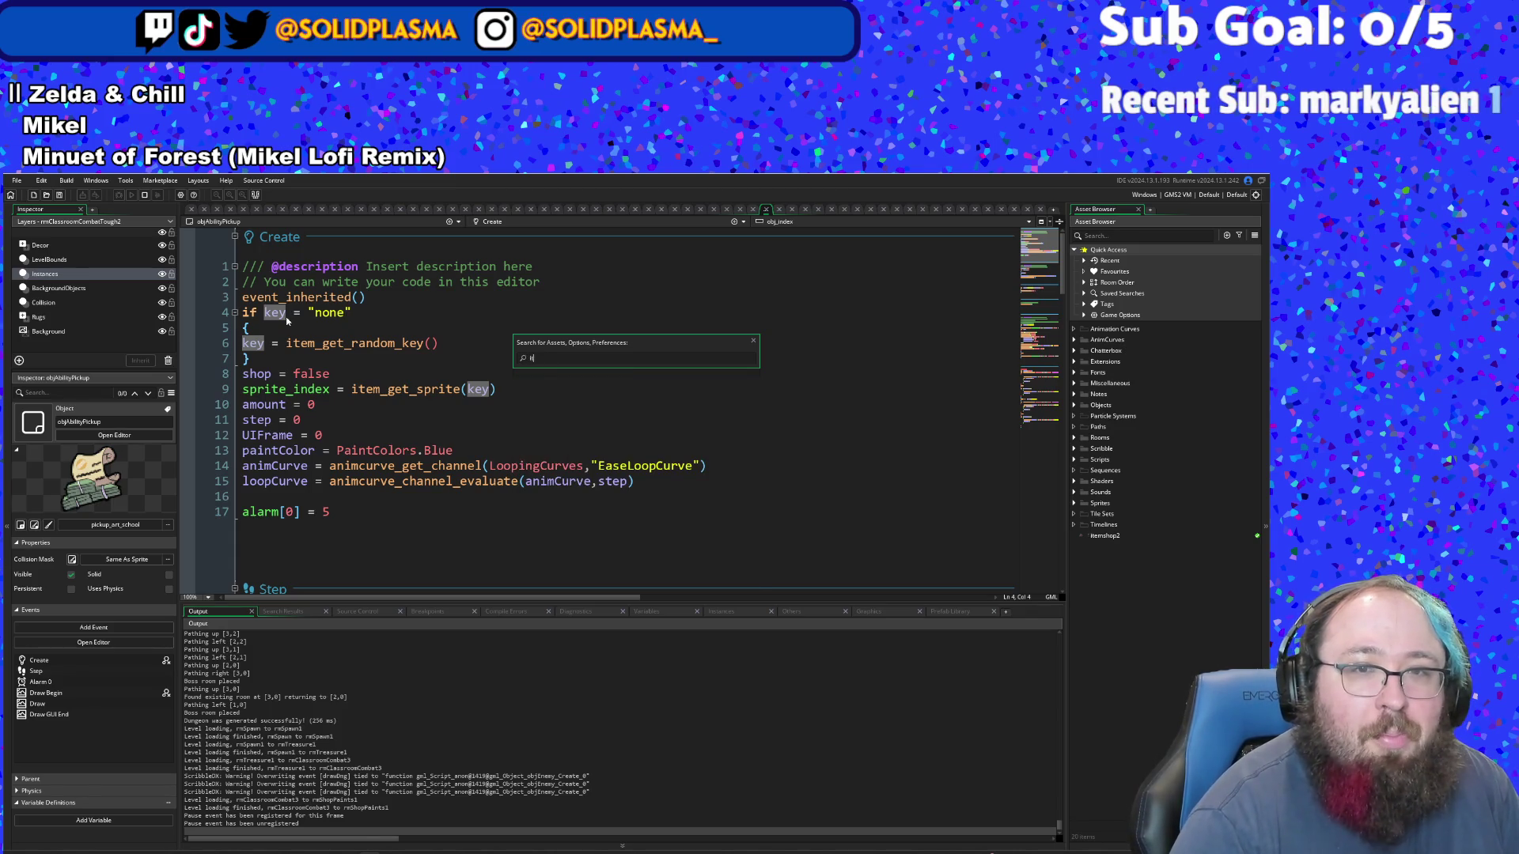
text(tem)
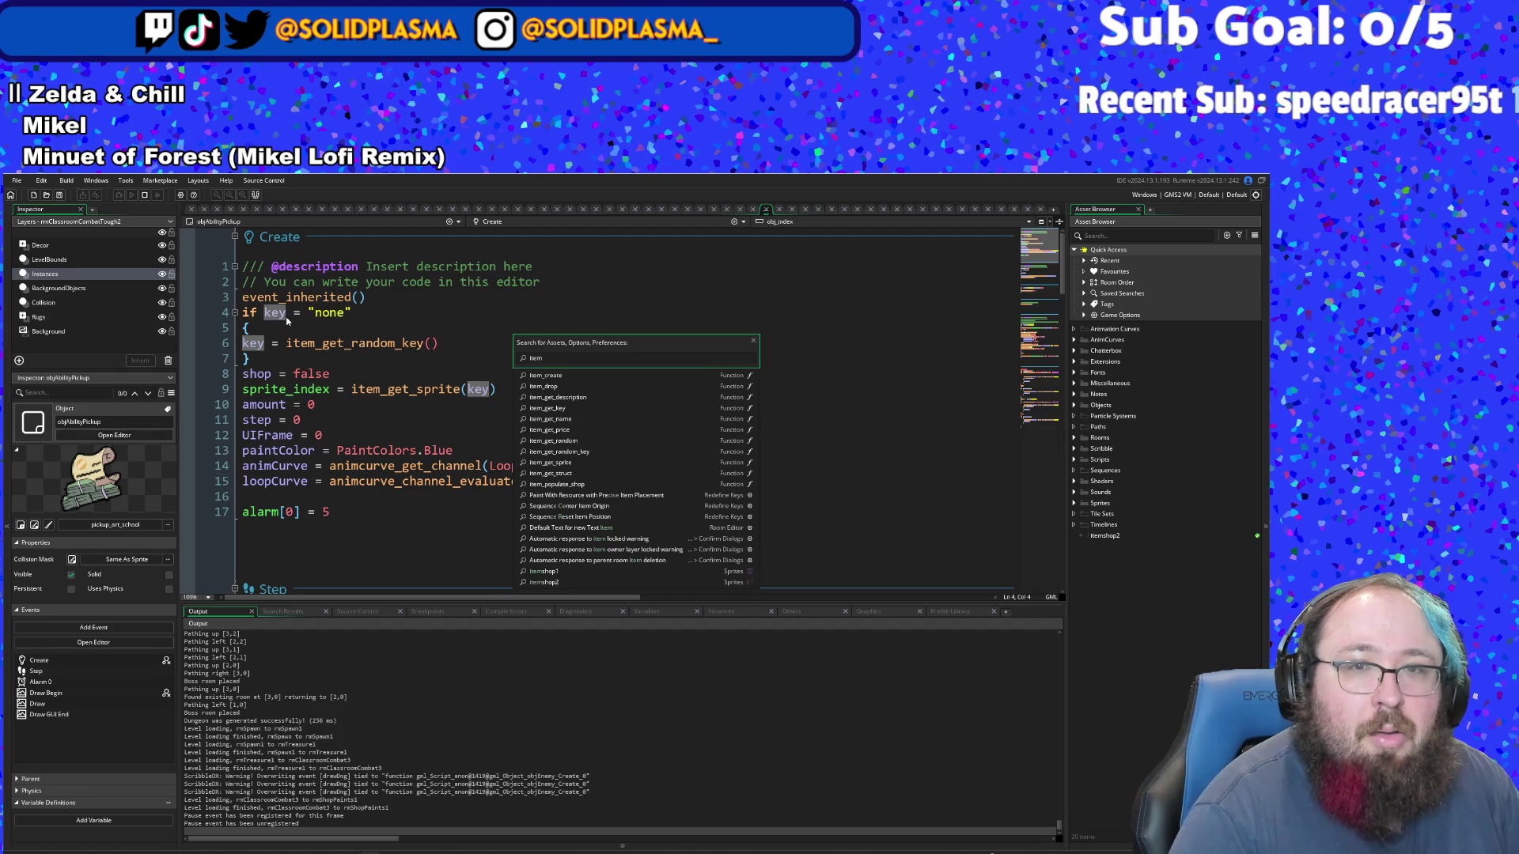
key(Down)
key(Down)
key(Return)
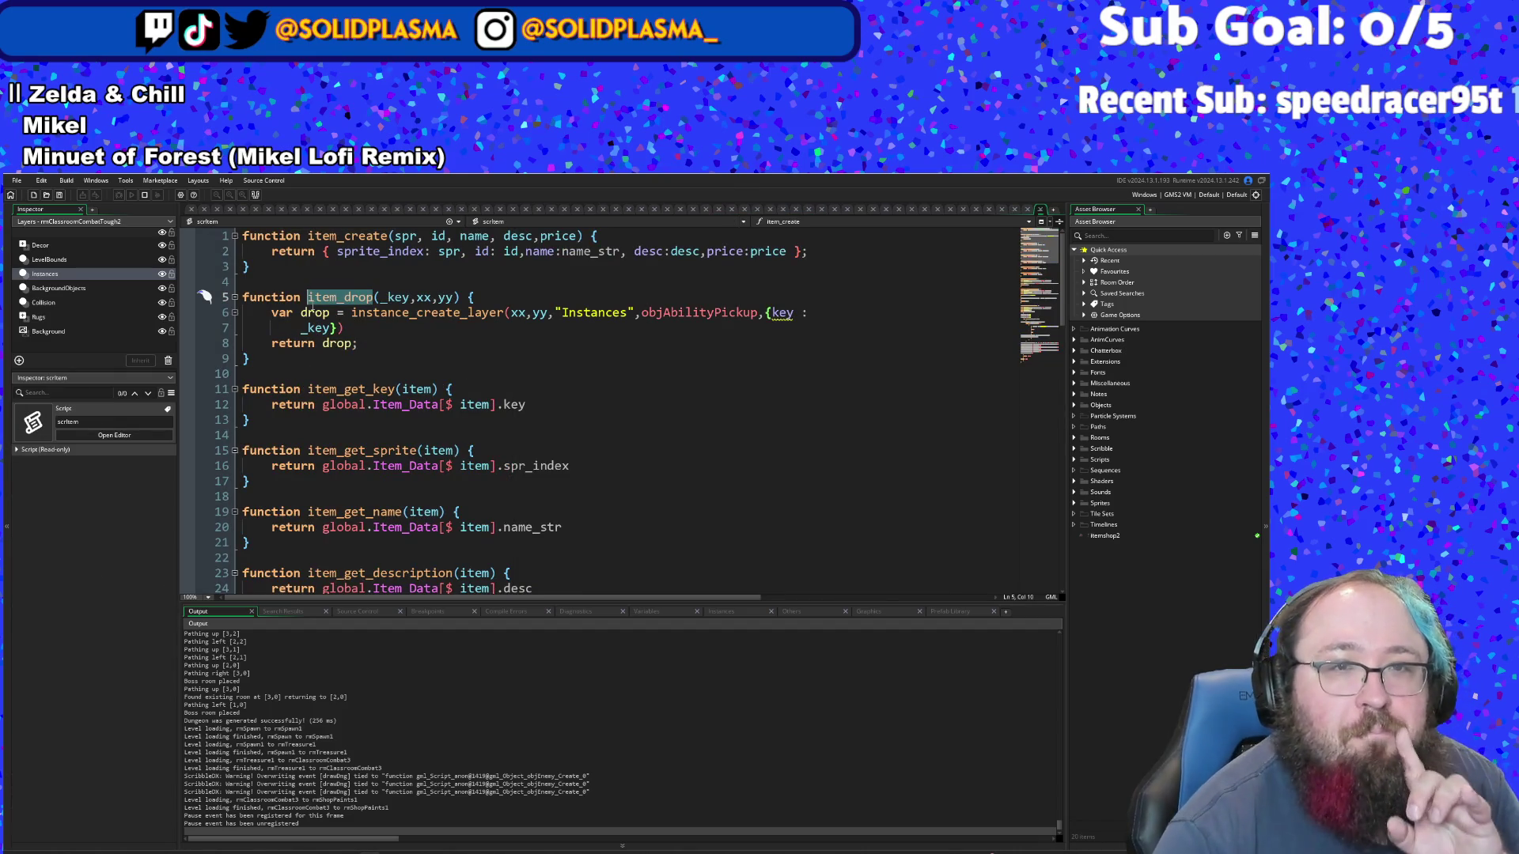
- Remove {key : _key} from item_drop's instance_create_layer call and add drop.key = _key below it
click(539, 349)
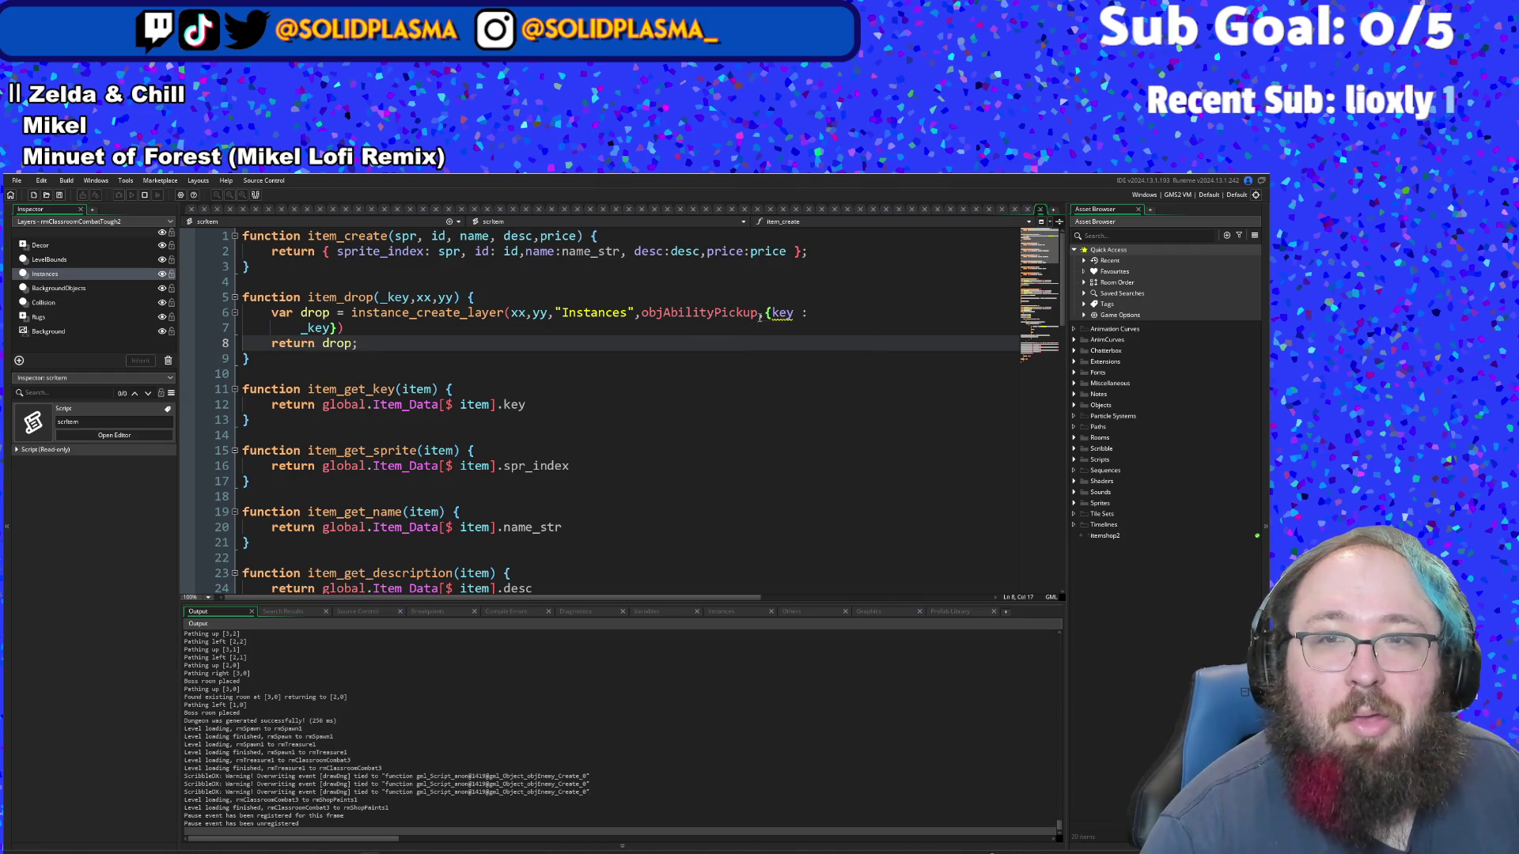
mouse_move(760, 314)
mouse_down()
mouse_move(342, 327)
mouse_move(242, 297)
mouse_move(342, 328)
mouse_up()
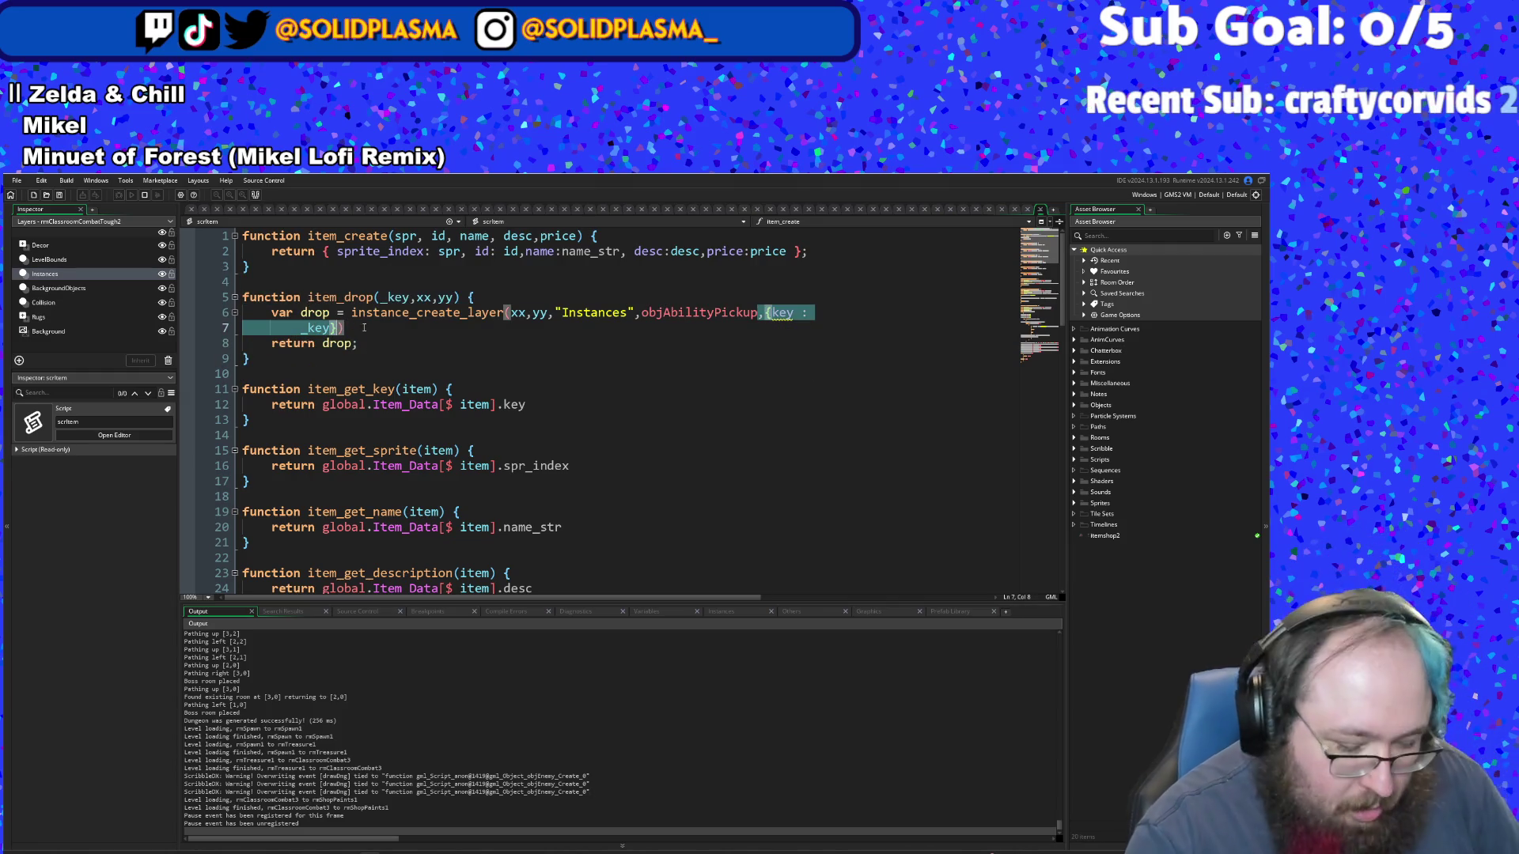
key(BackSpace)
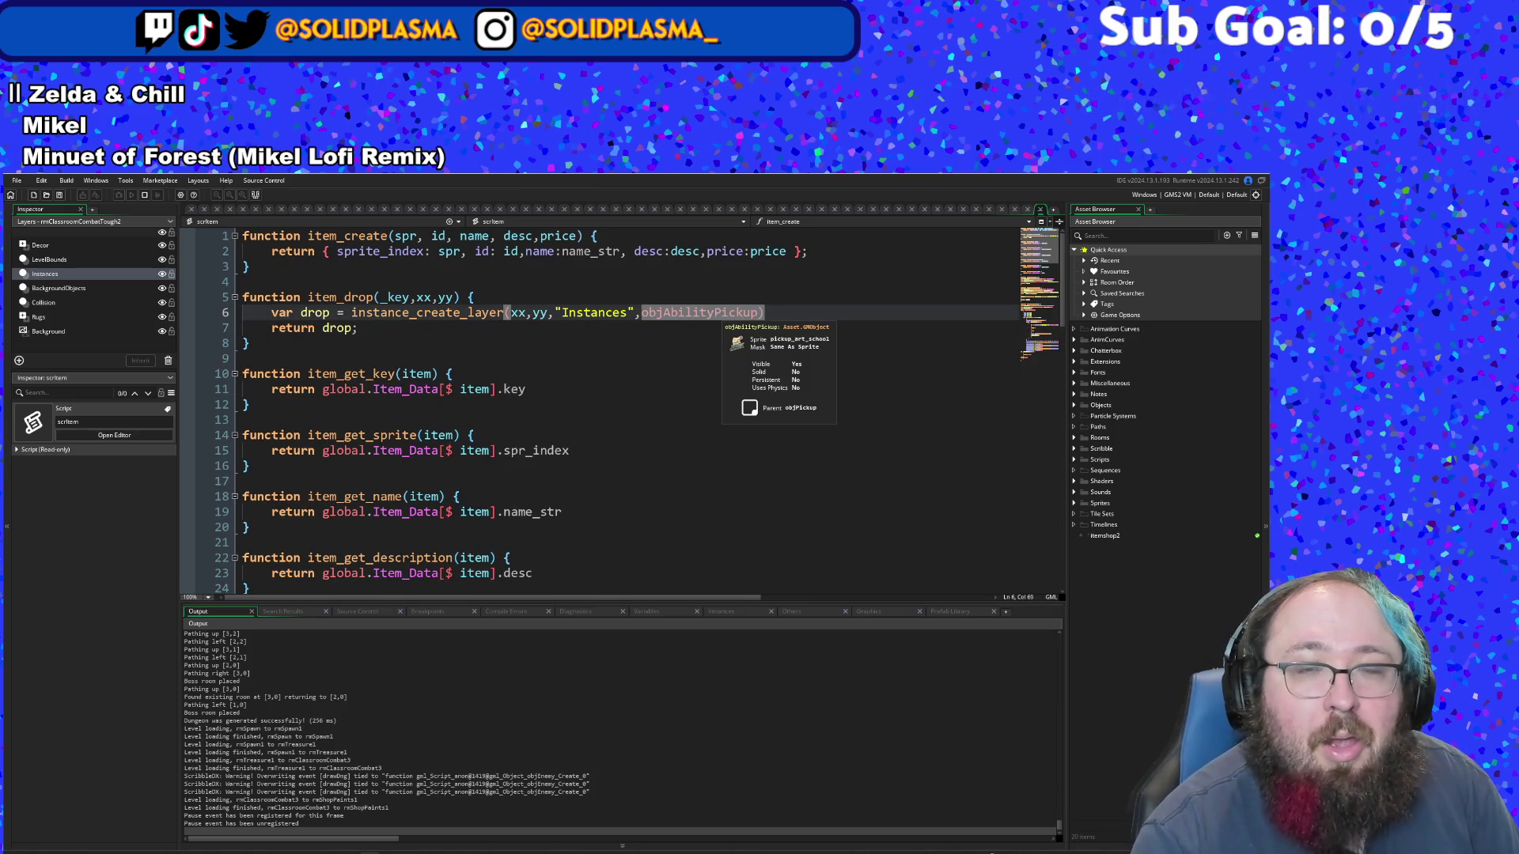
click(772, 312)
key(Return)
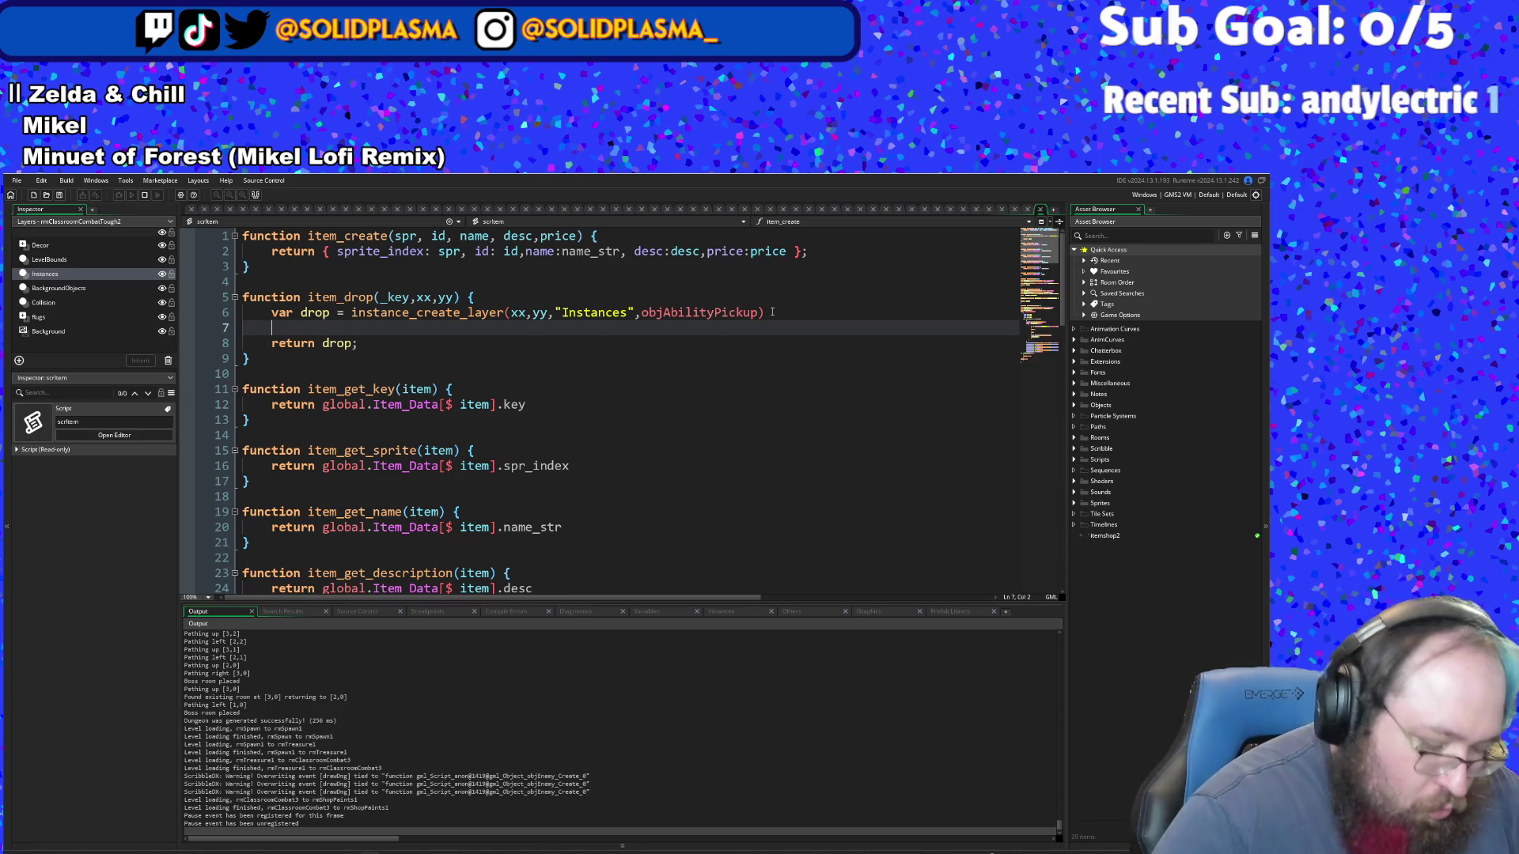
text(f)
text(rop.key = _key)
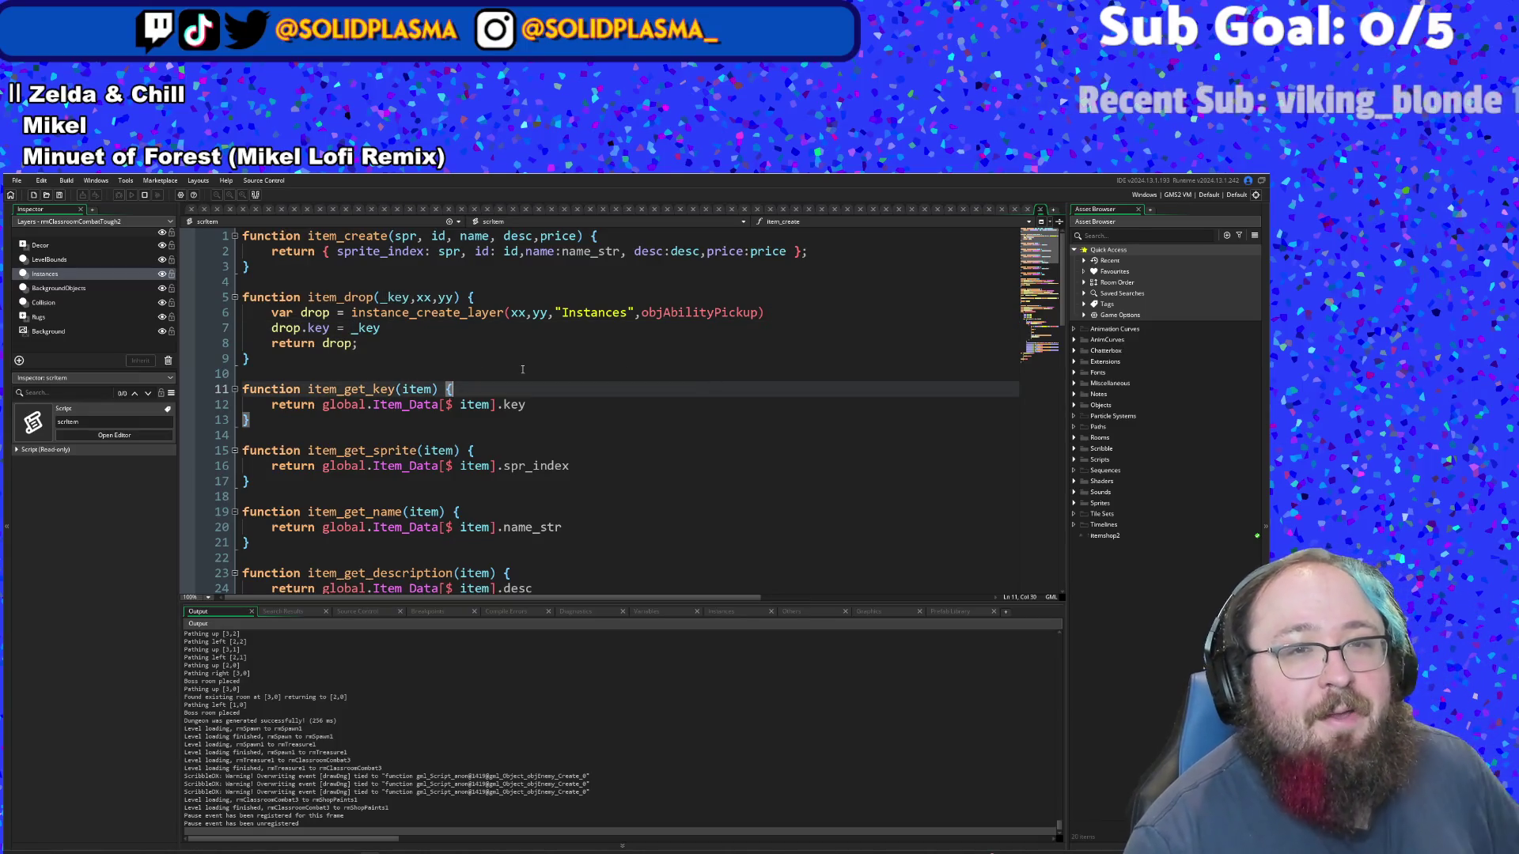
click(515, 335)
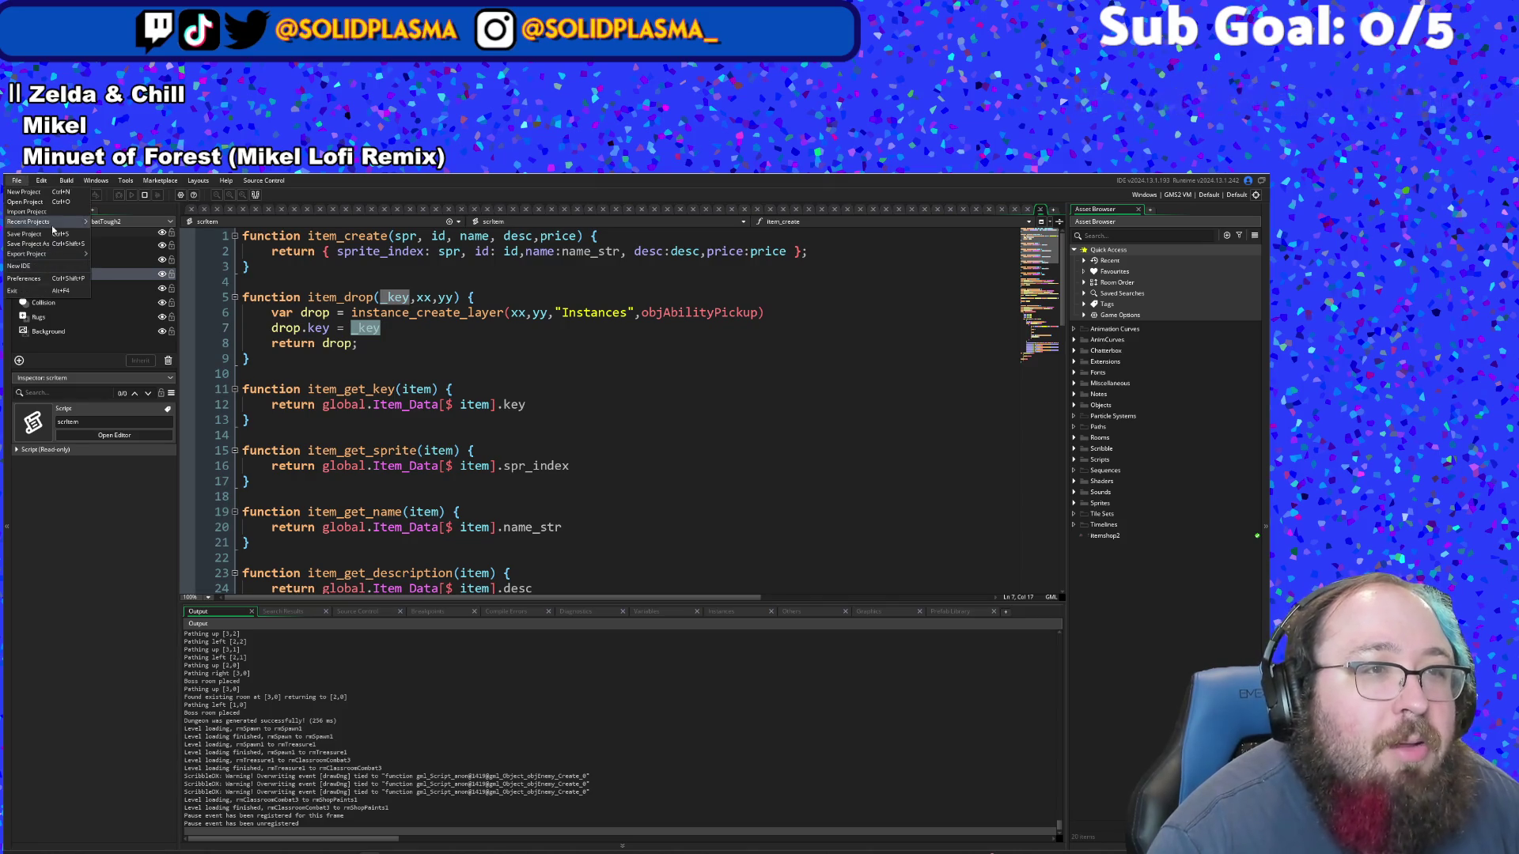
click(127, 210)
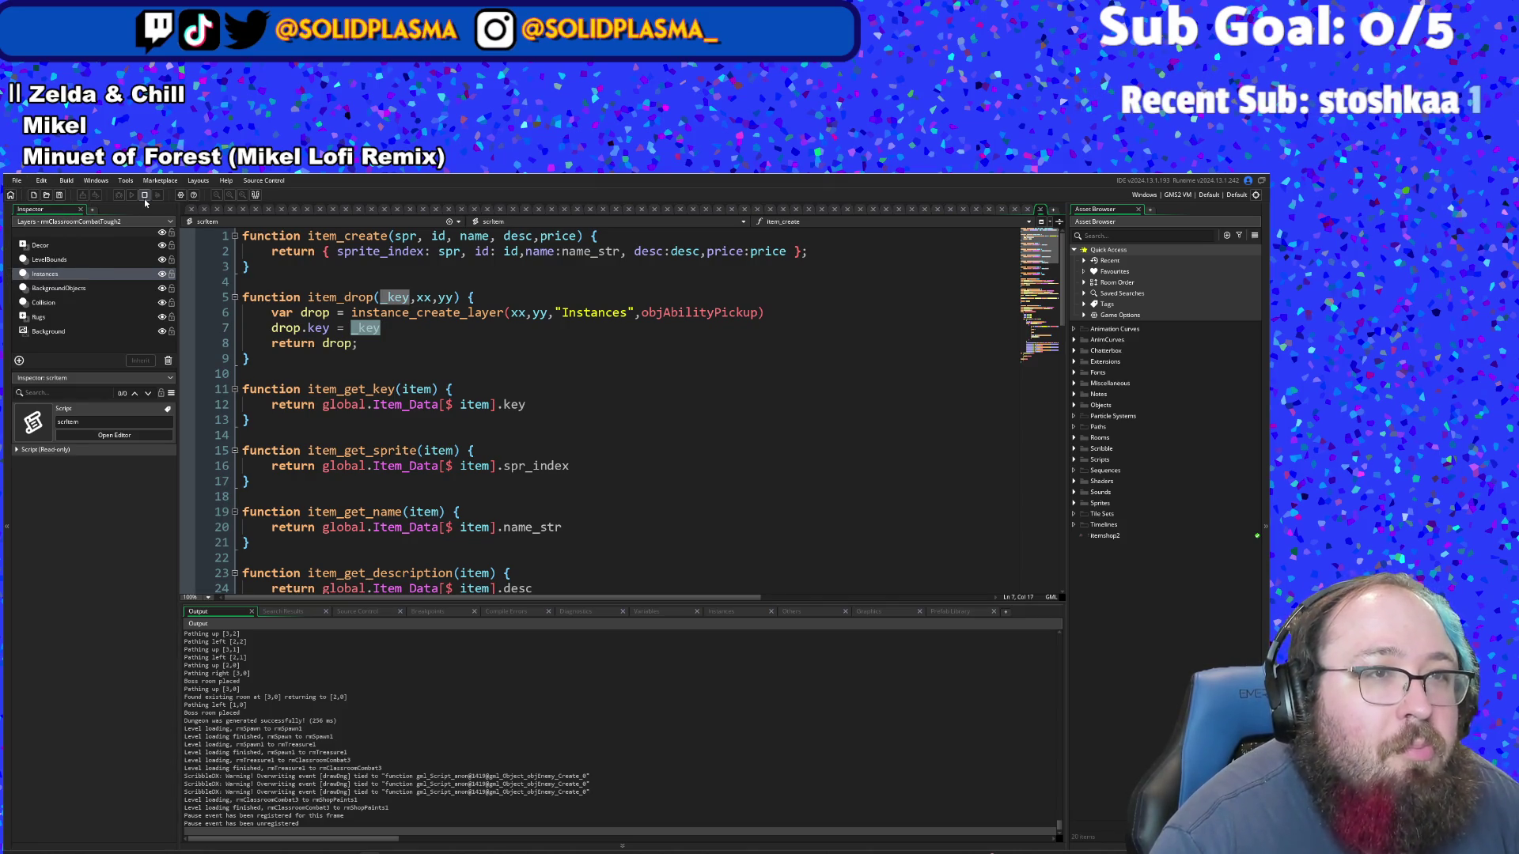
- Stop the running game and start a fresh Debug build
click(145, 198)
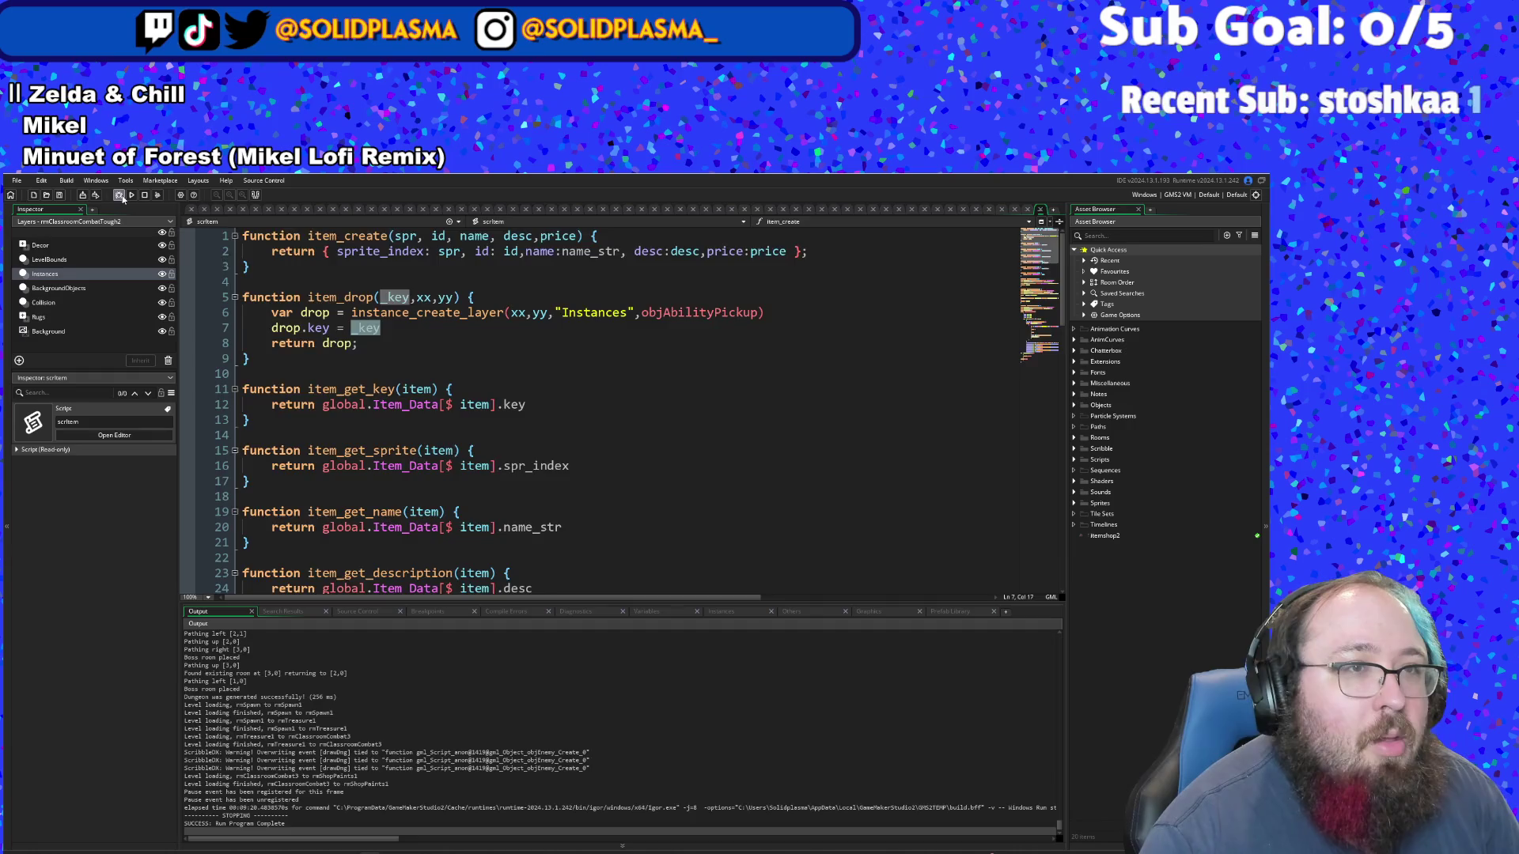
click(122, 198)
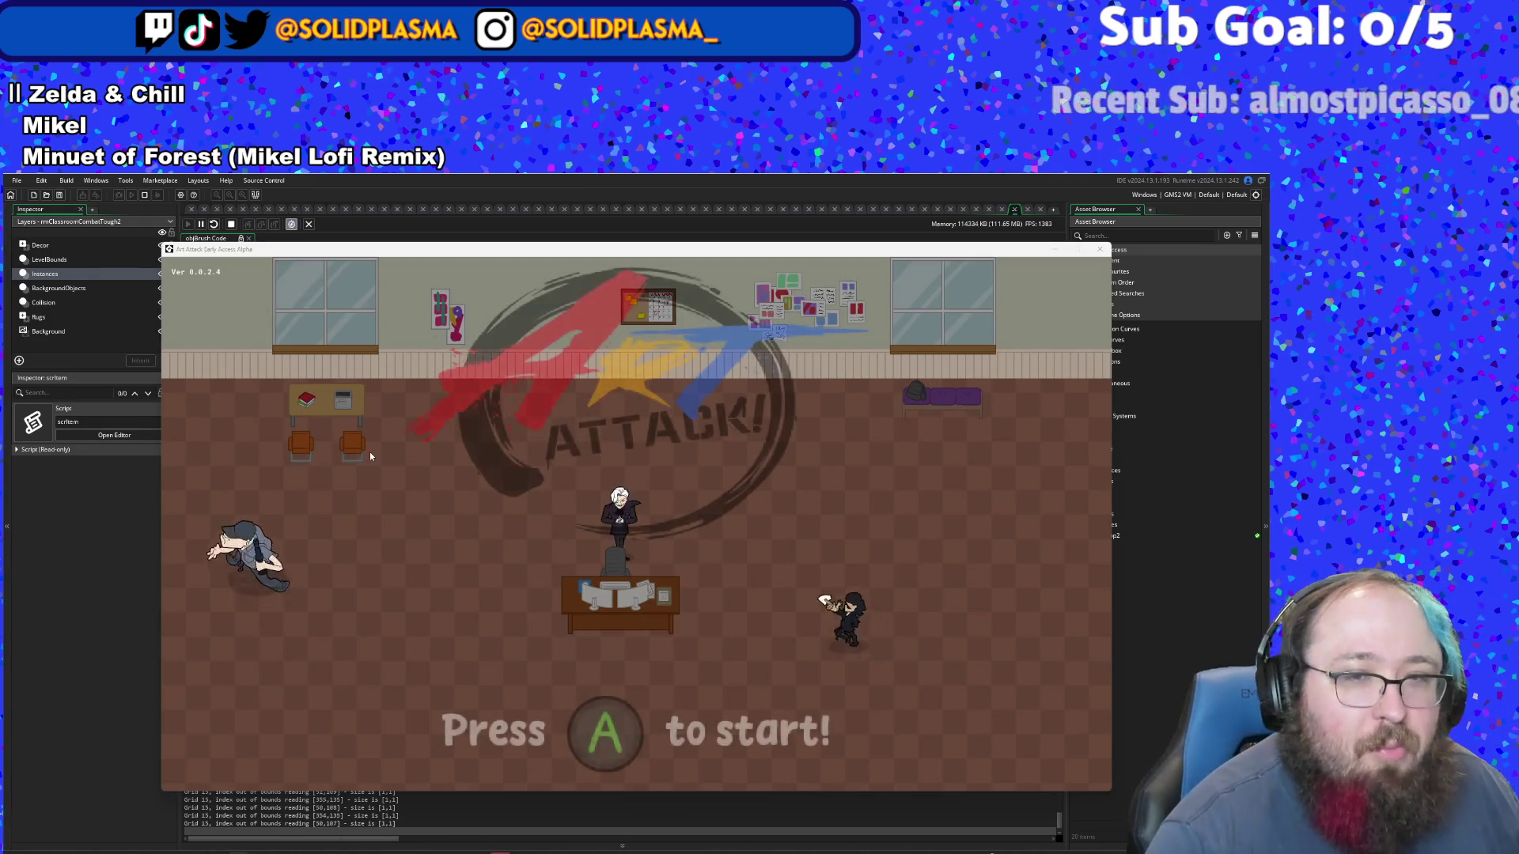
- Start the game and fight through the first room onto the exit arrow
key(Return)
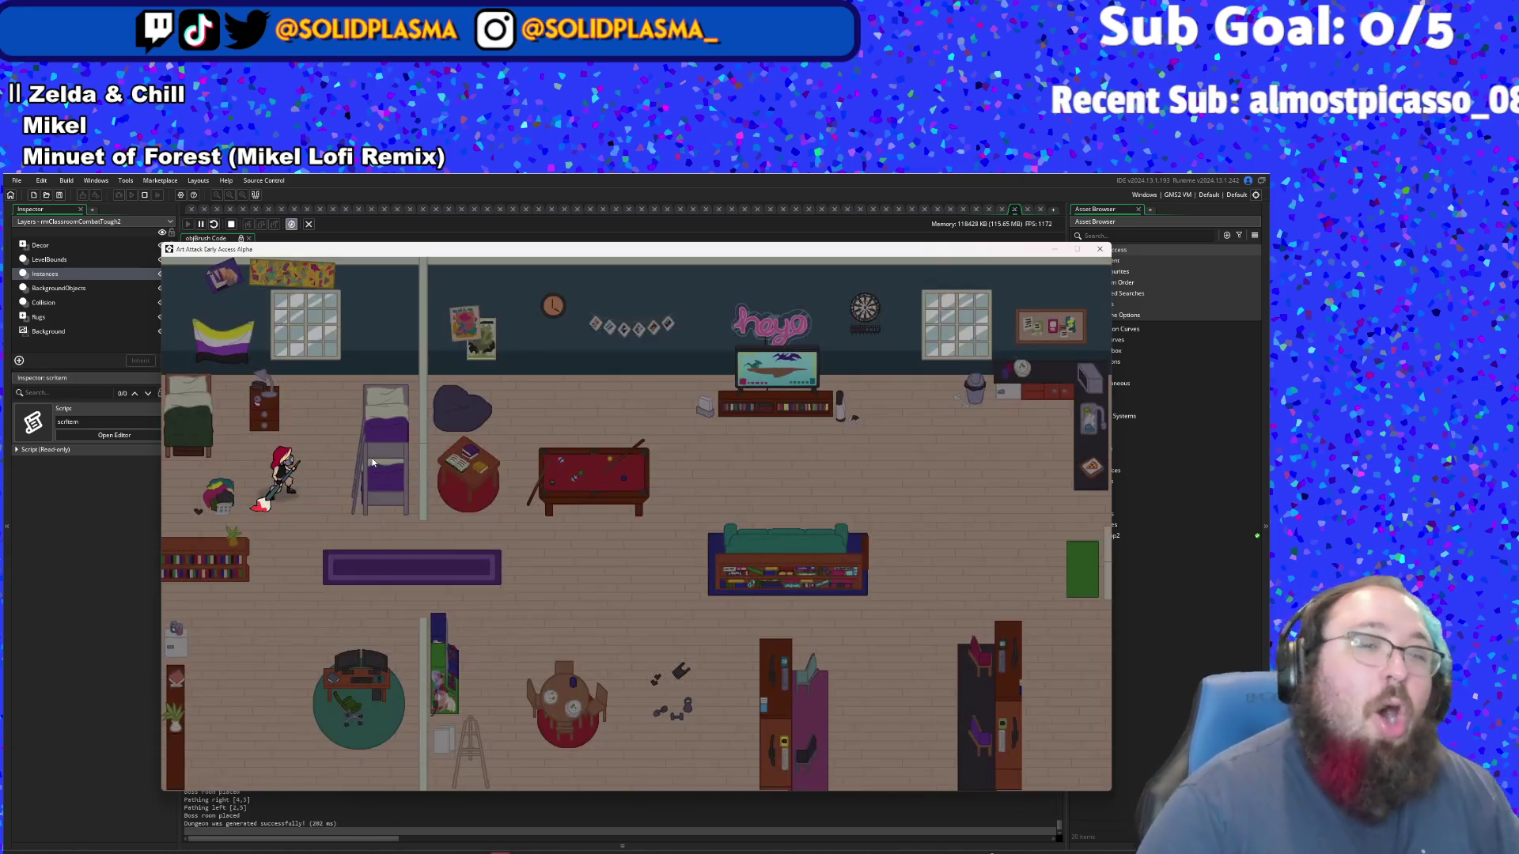
key(Down)
key(Right)
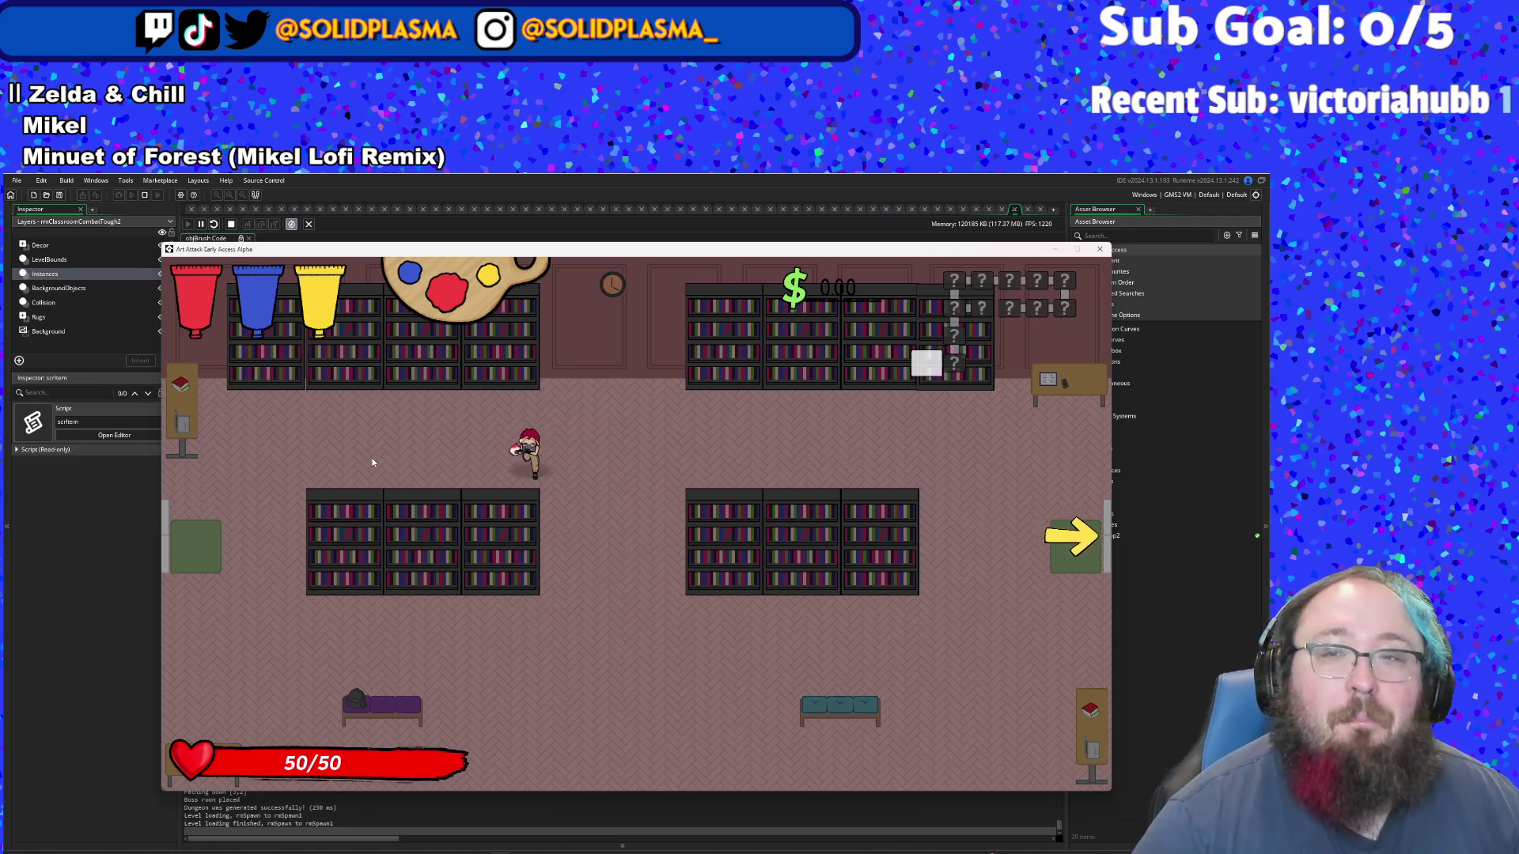
key(Down)
key(Right)
key(Left)
key(Right)
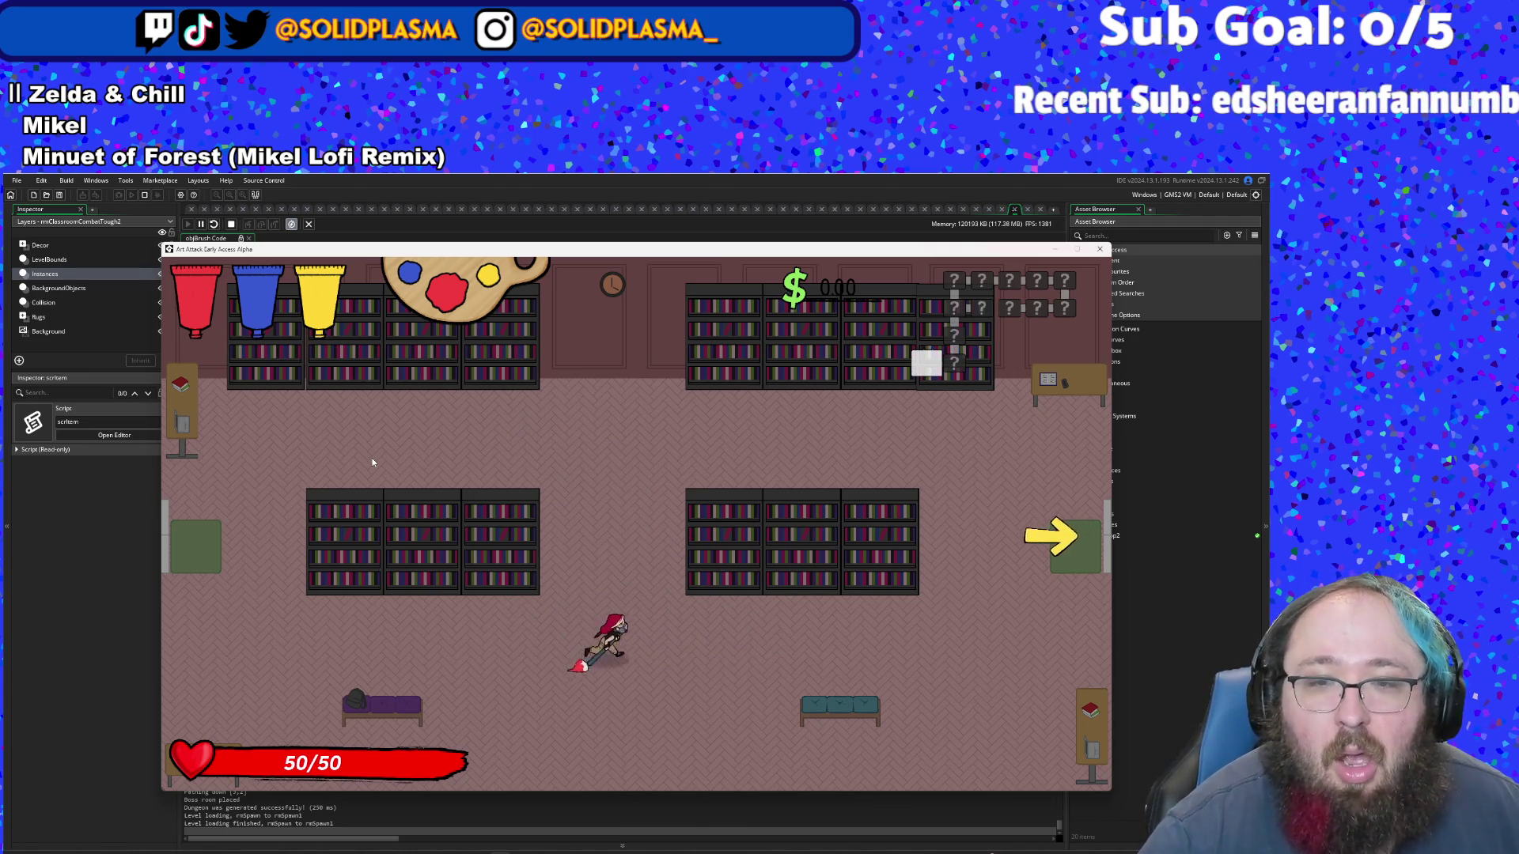
key(Right)
key(Up)
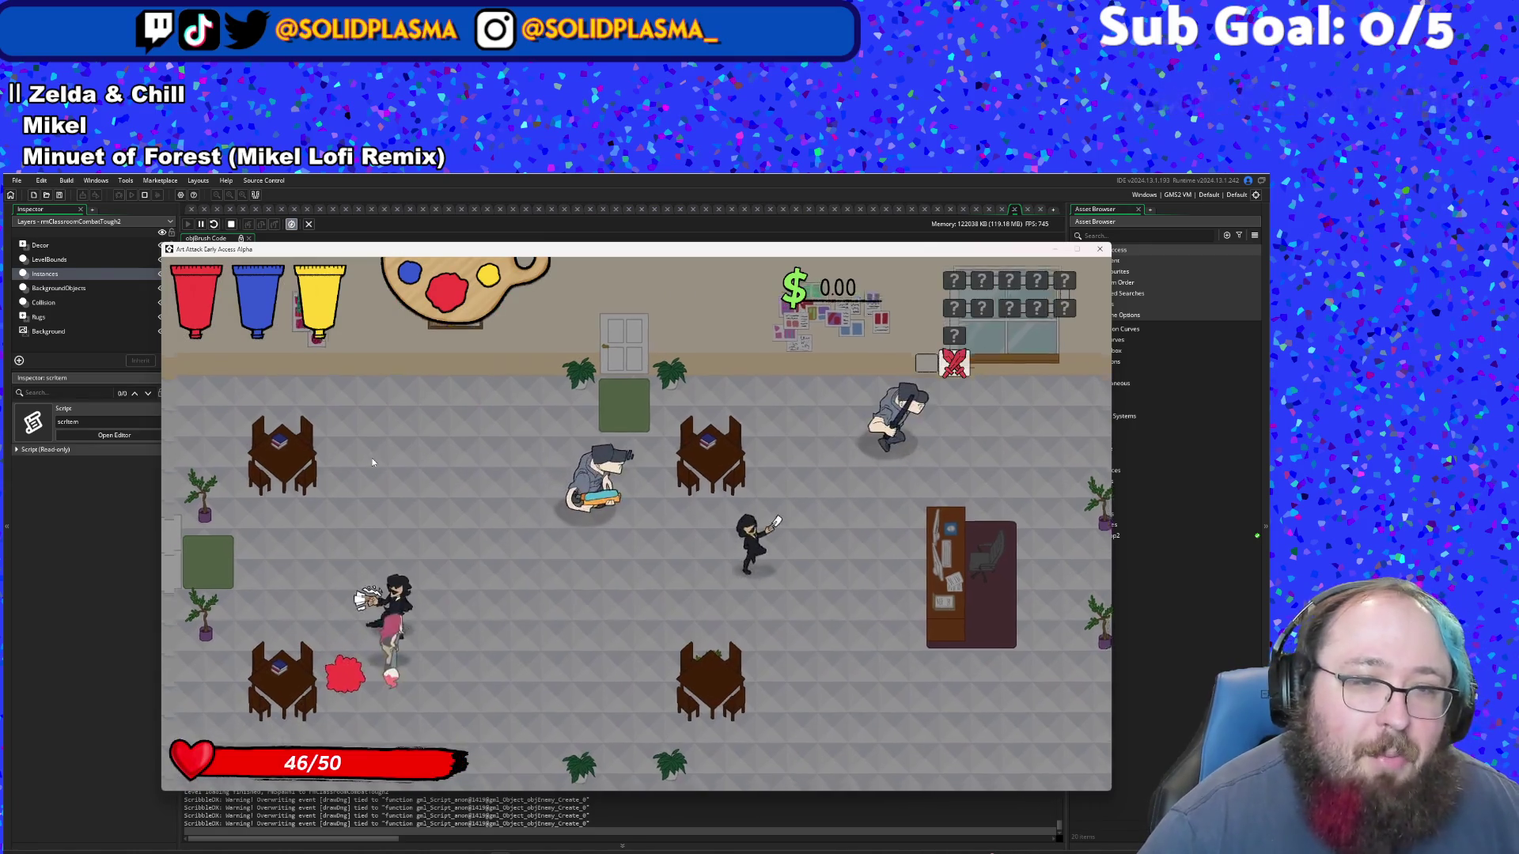
- Clear the classroom enemies, then walk to the door into the next level
key(Up)
key(Right)
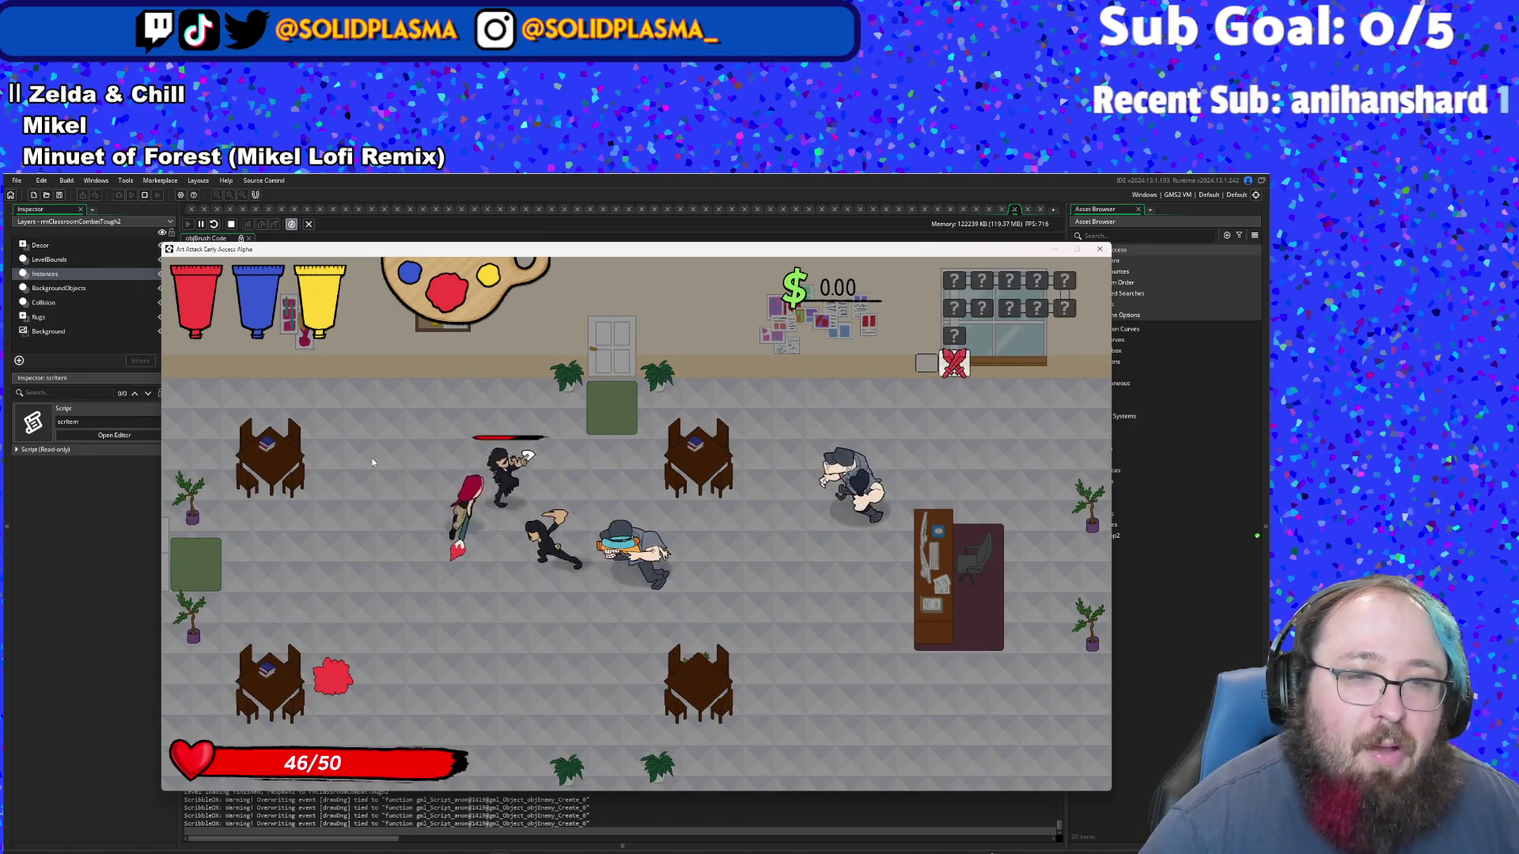
key(Right)
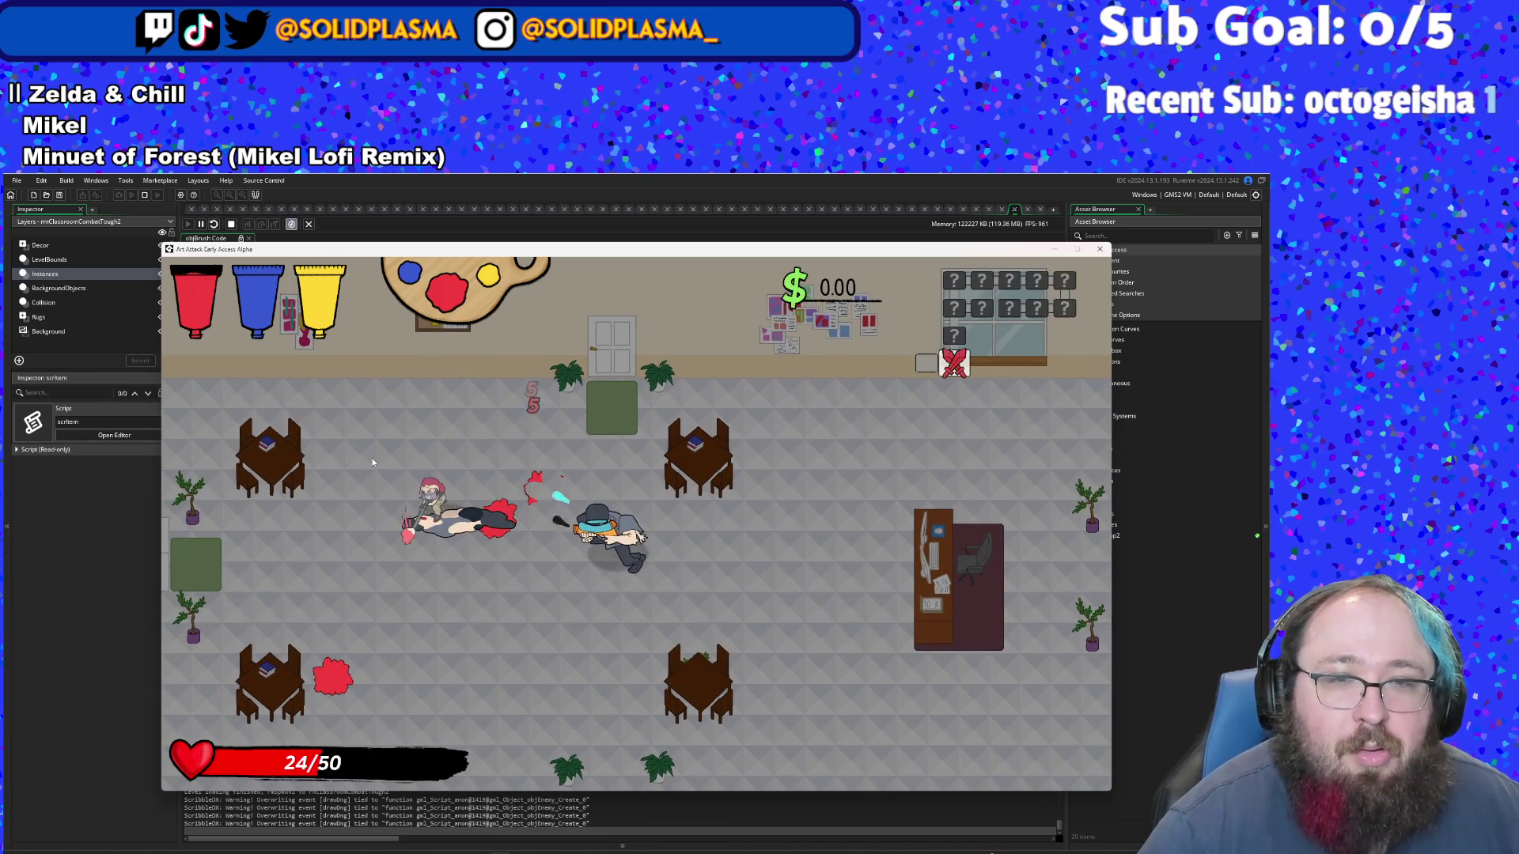
key(Right)
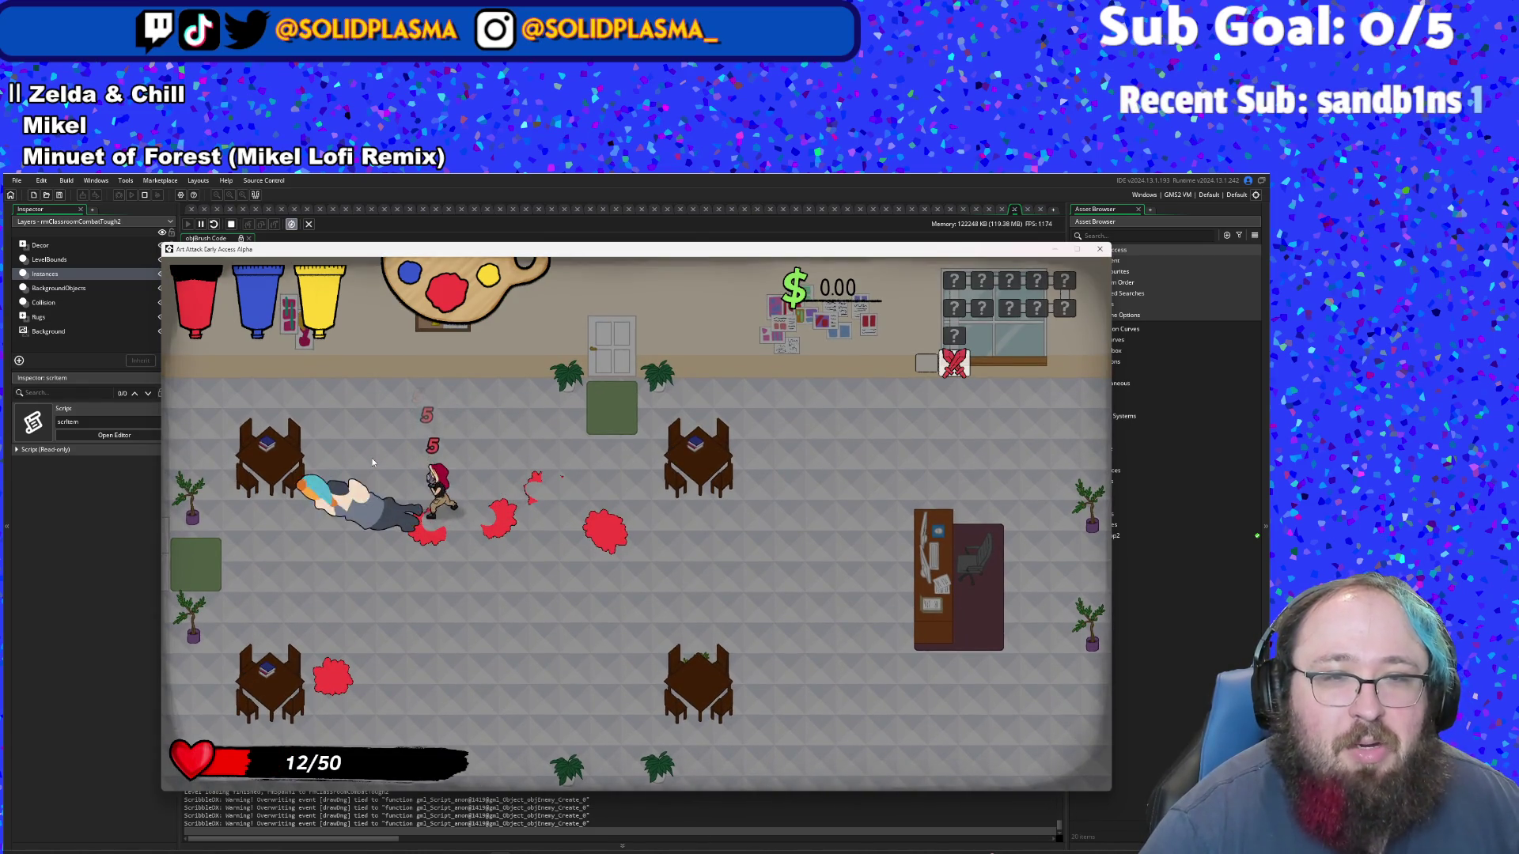
key(w)
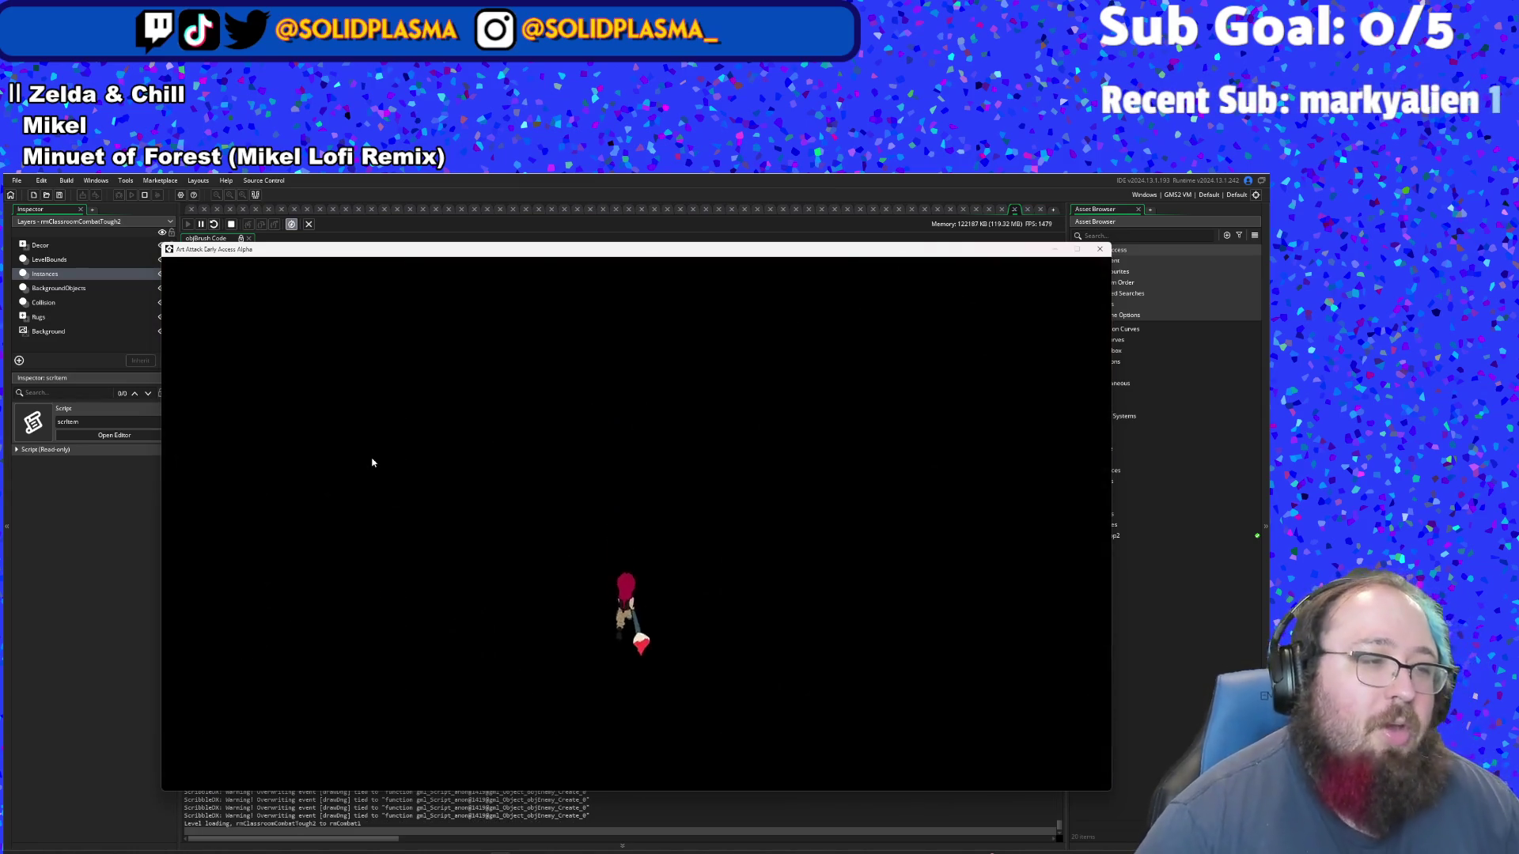
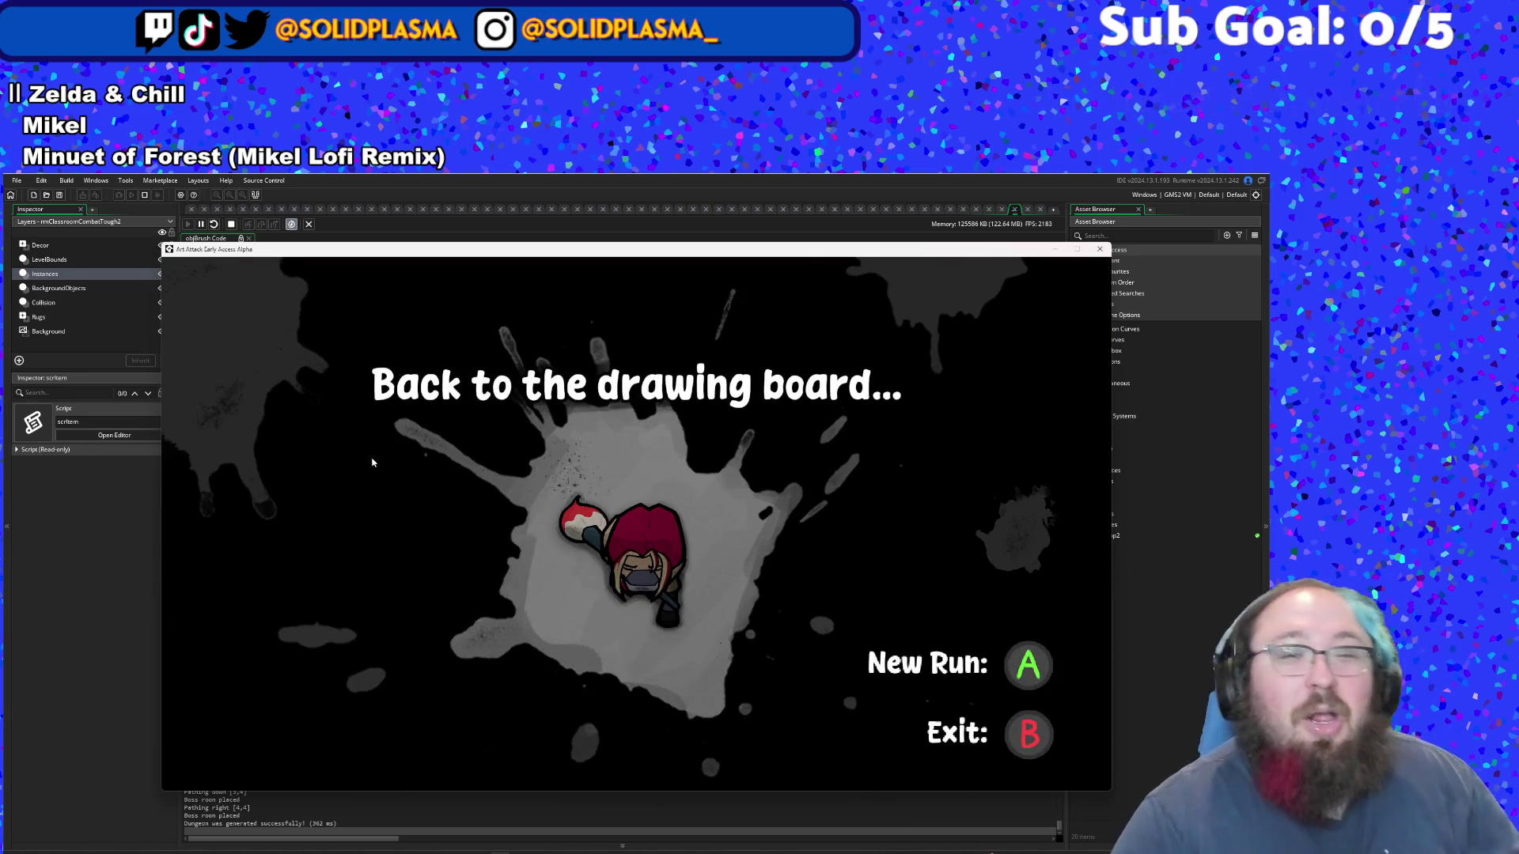
- Start a new run and walk right through the hub and library to the exit arrow
key(Return)
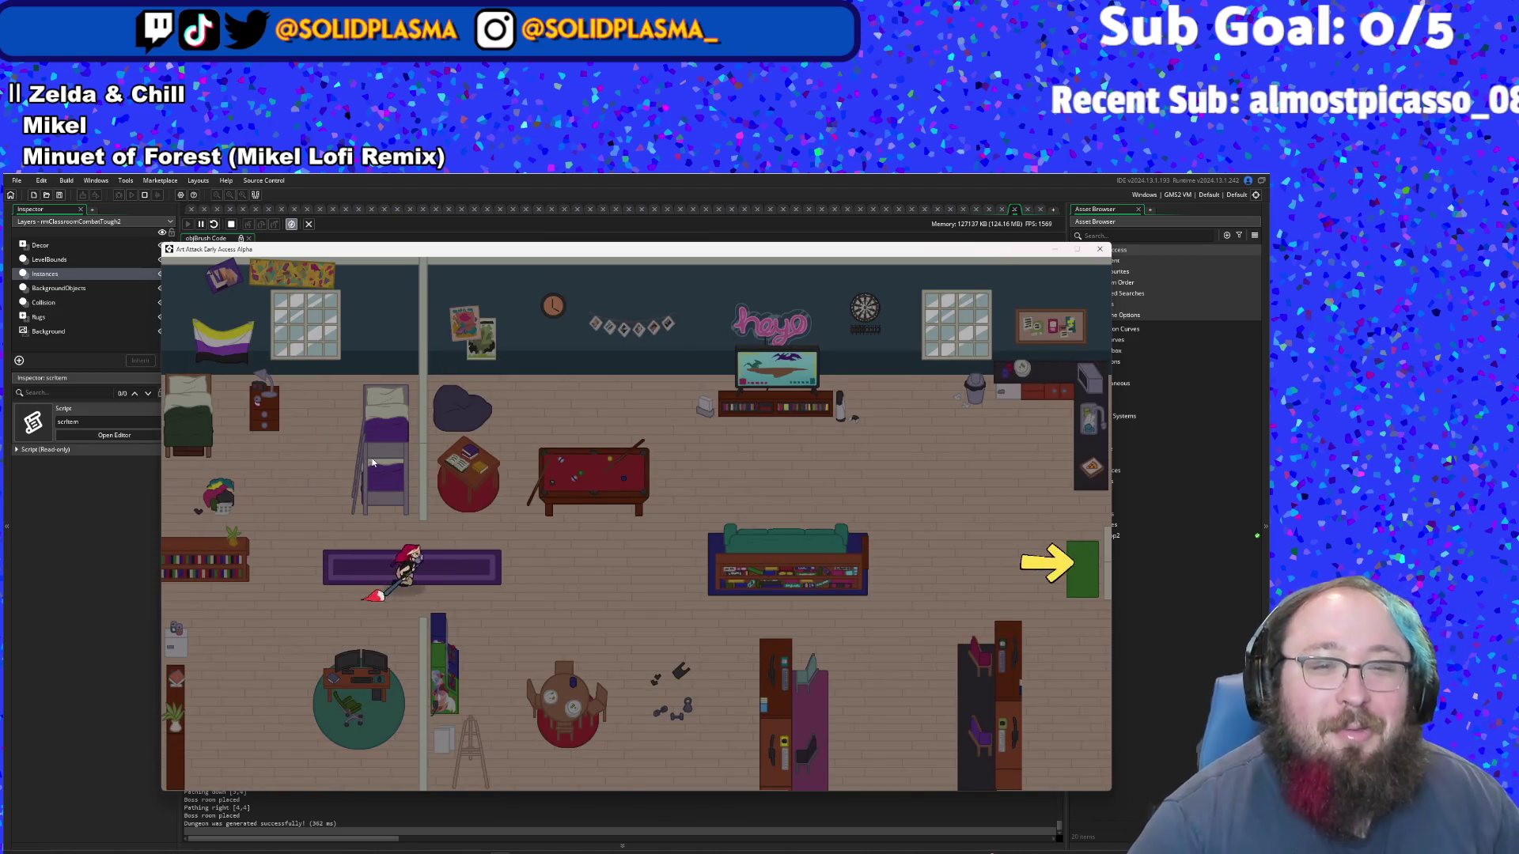
key(d)
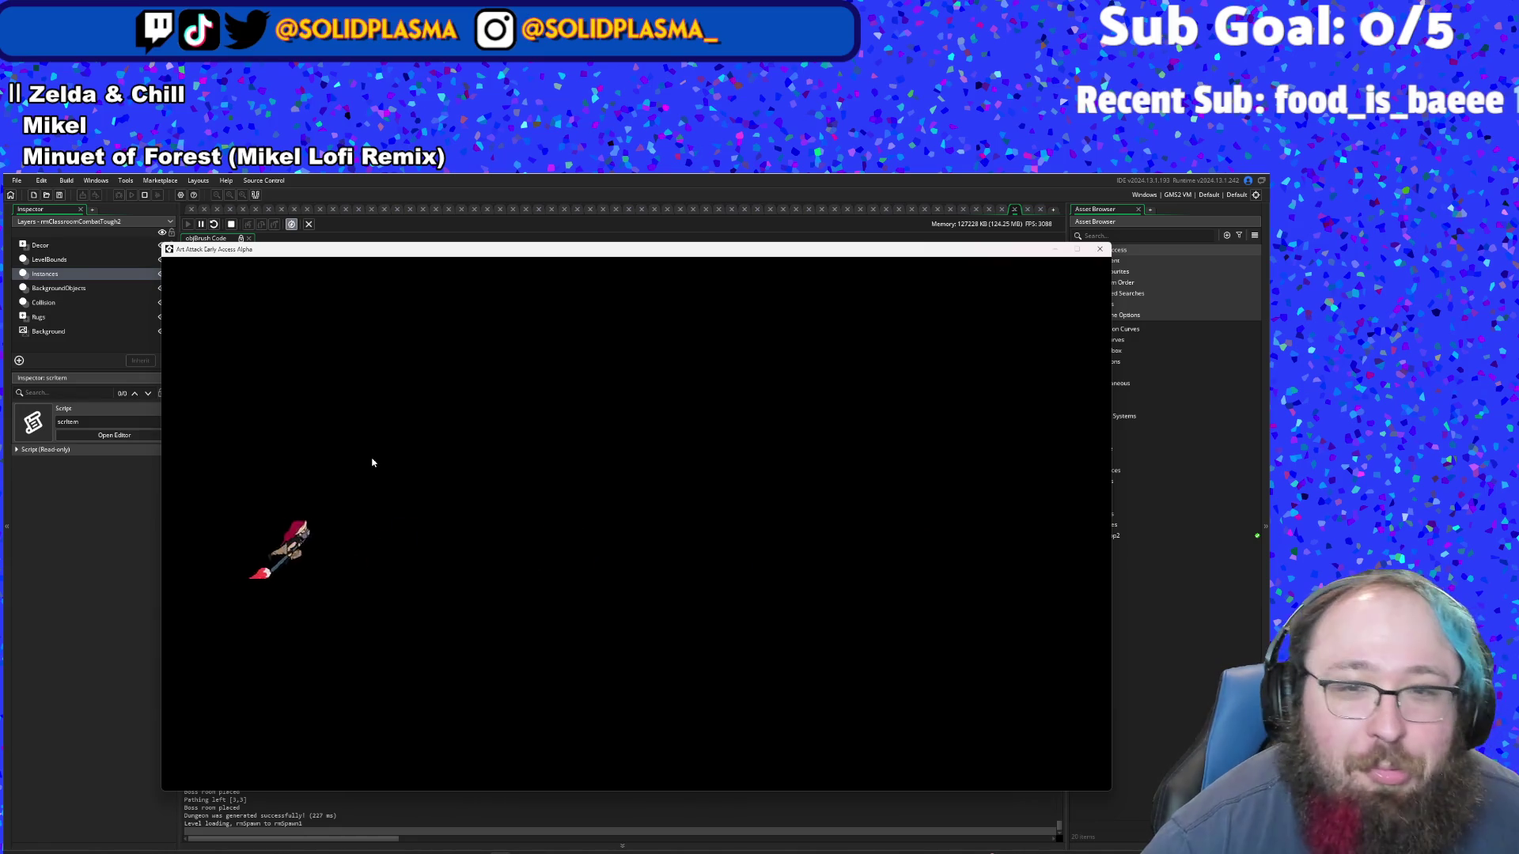
key(d)
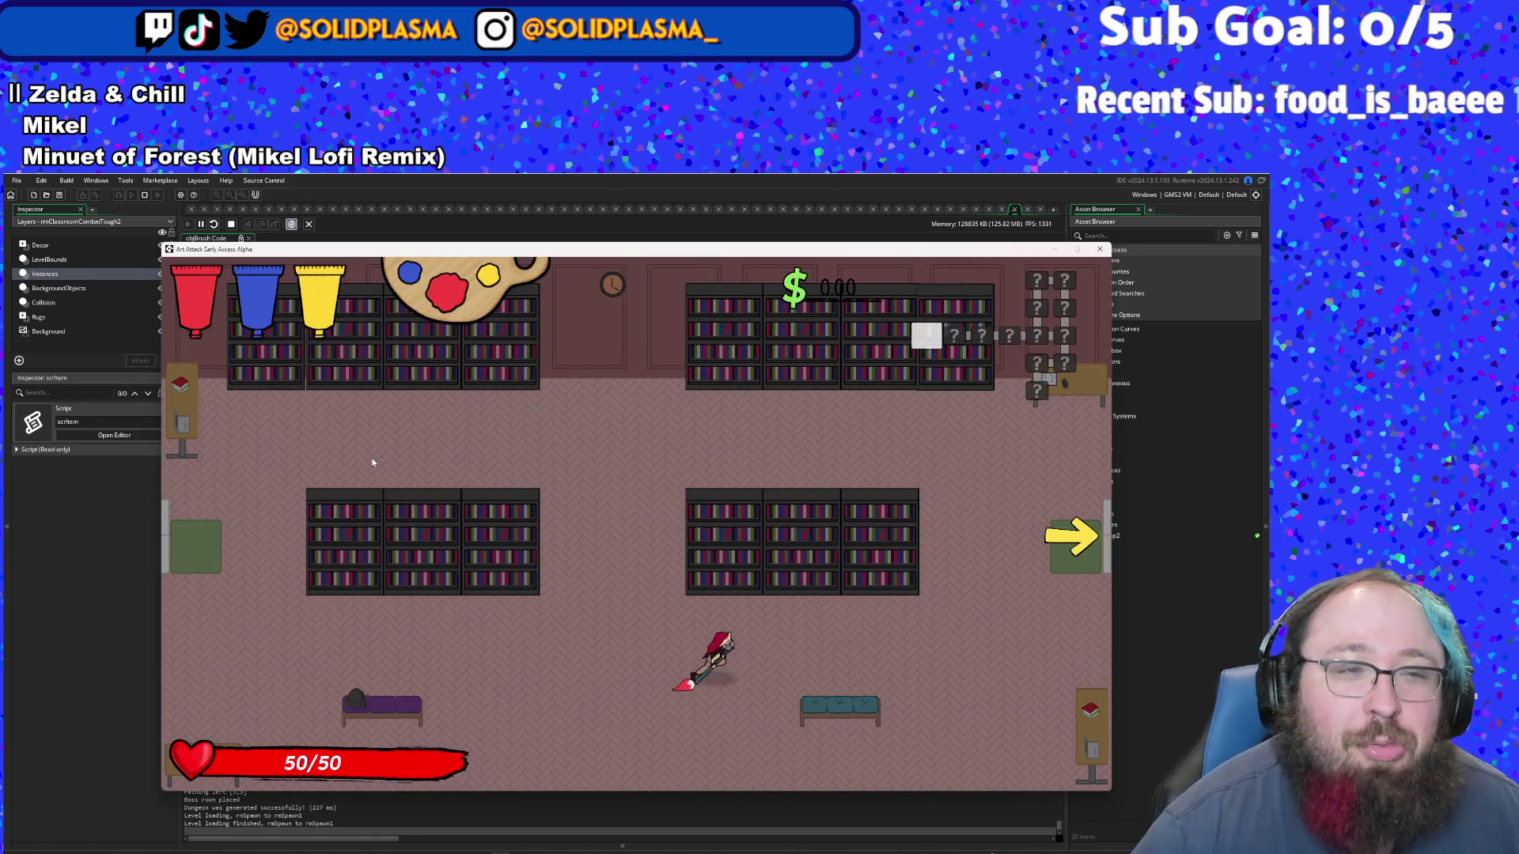
key(d)
key(w)
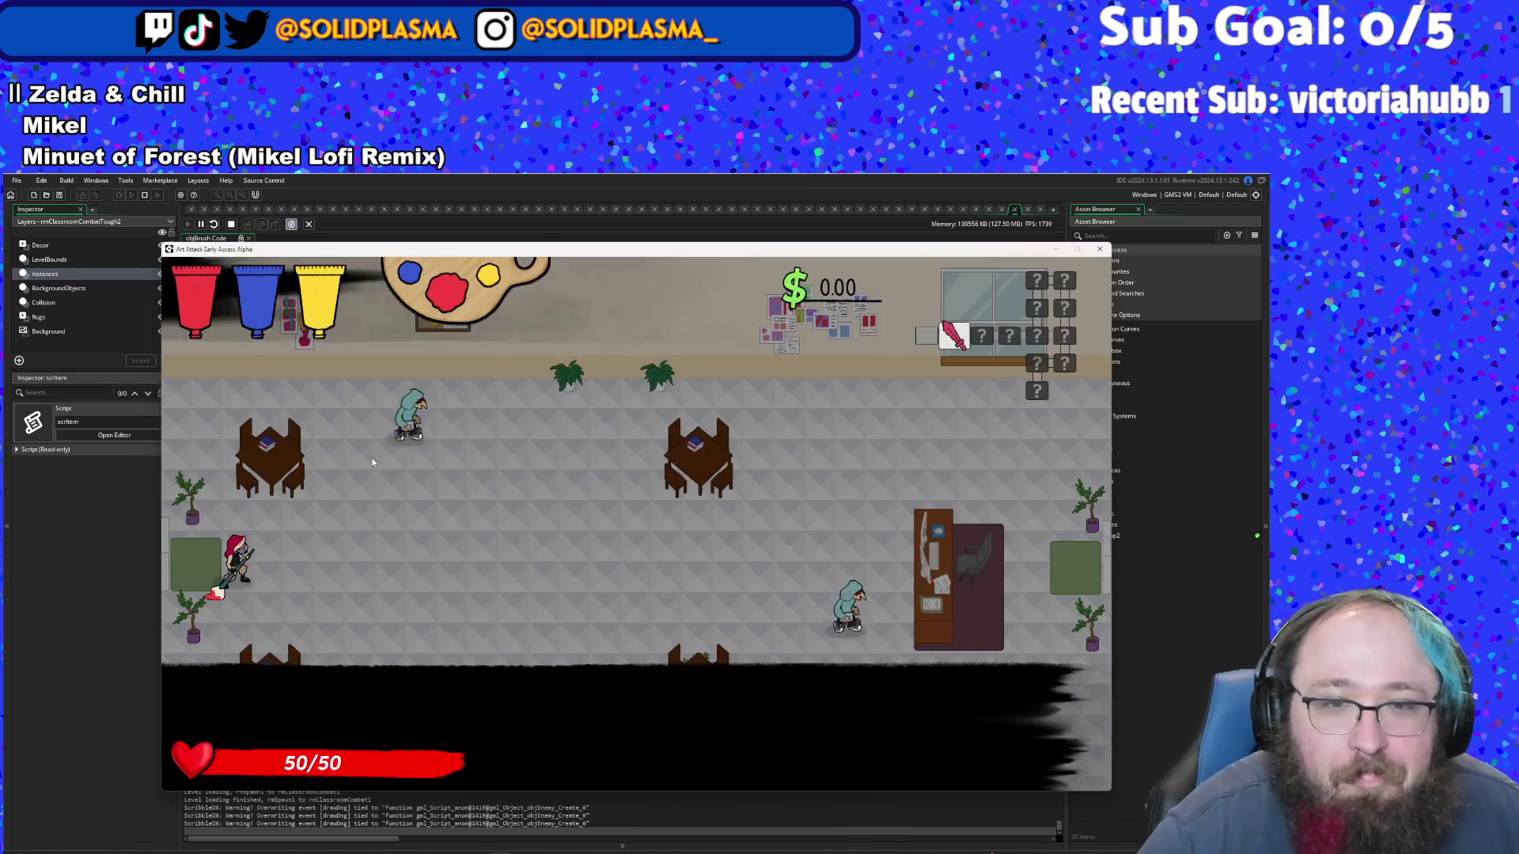
- Defeat the enemies near the classroom's top tables and step onto a paint splat to refill
key(d)
key(w)
click(373, 462)
click(373, 462)
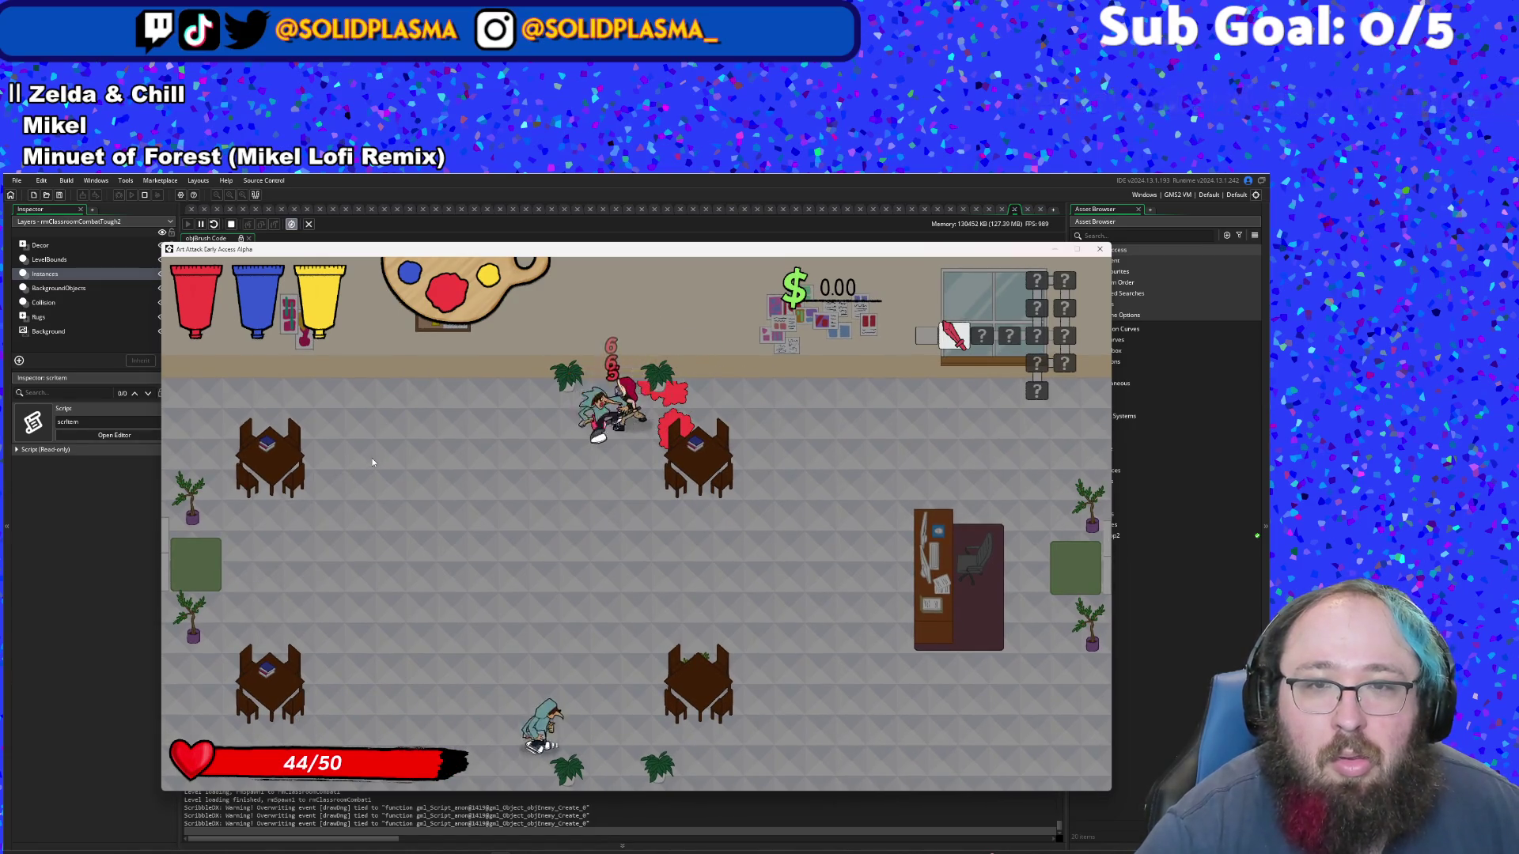
key(s)
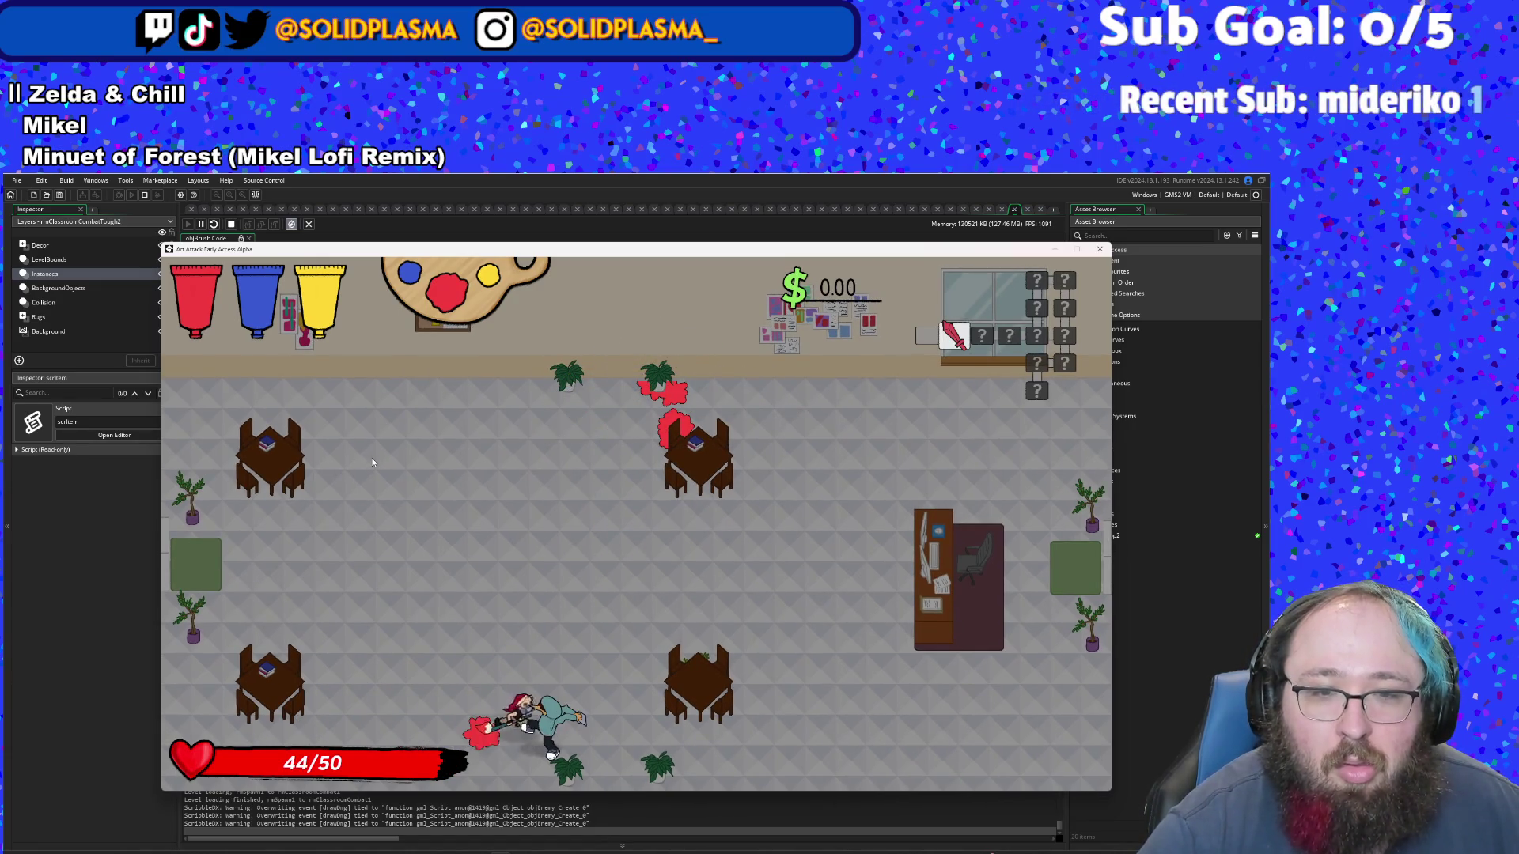
click(372, 462)
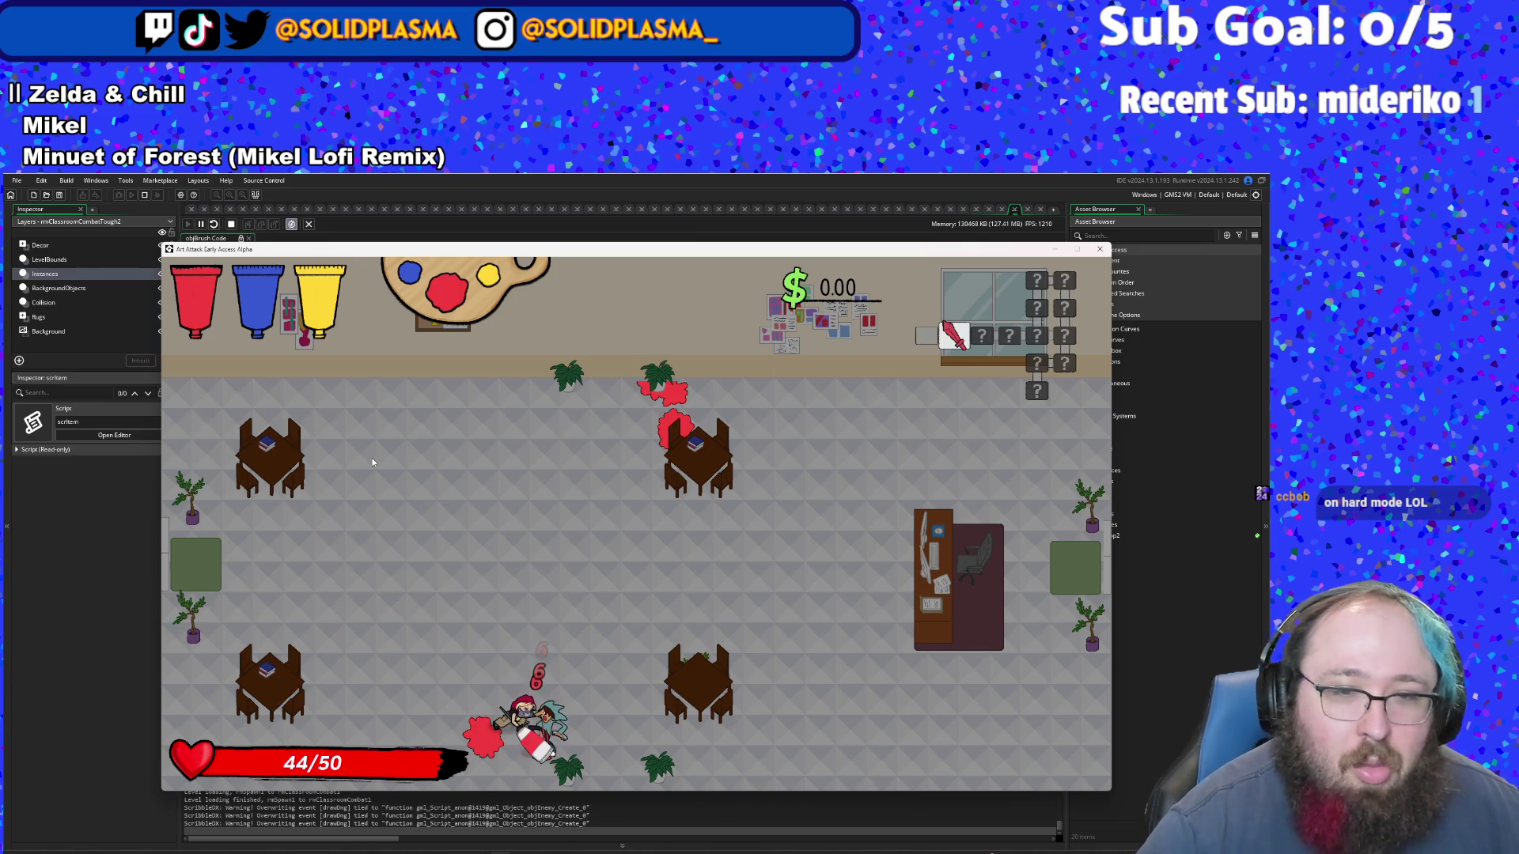
key(w)
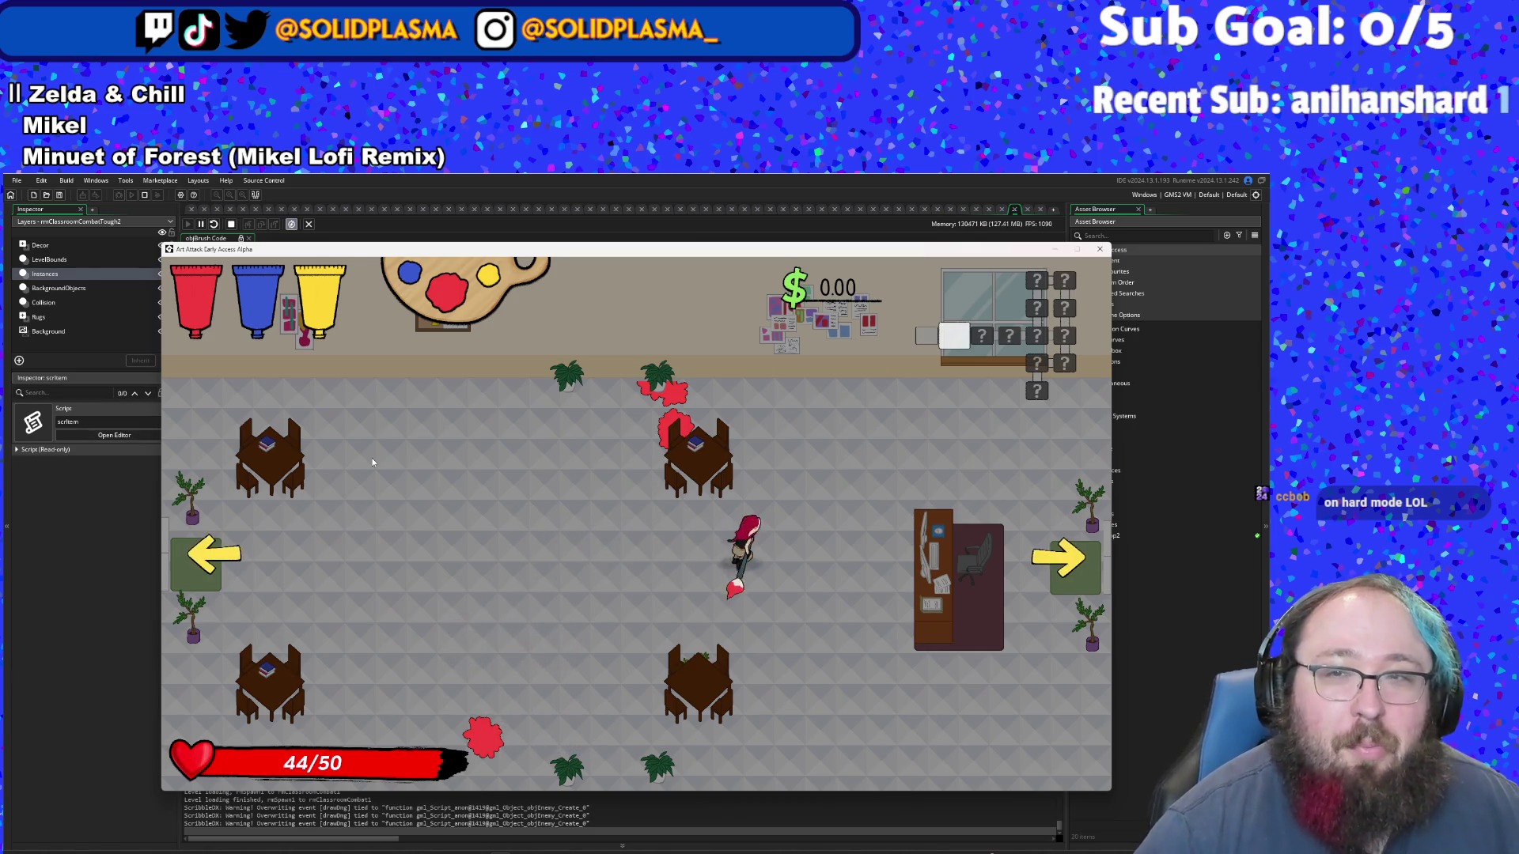
- Beat the enemy group and the large enemy, then leave by the right exit
key(d)
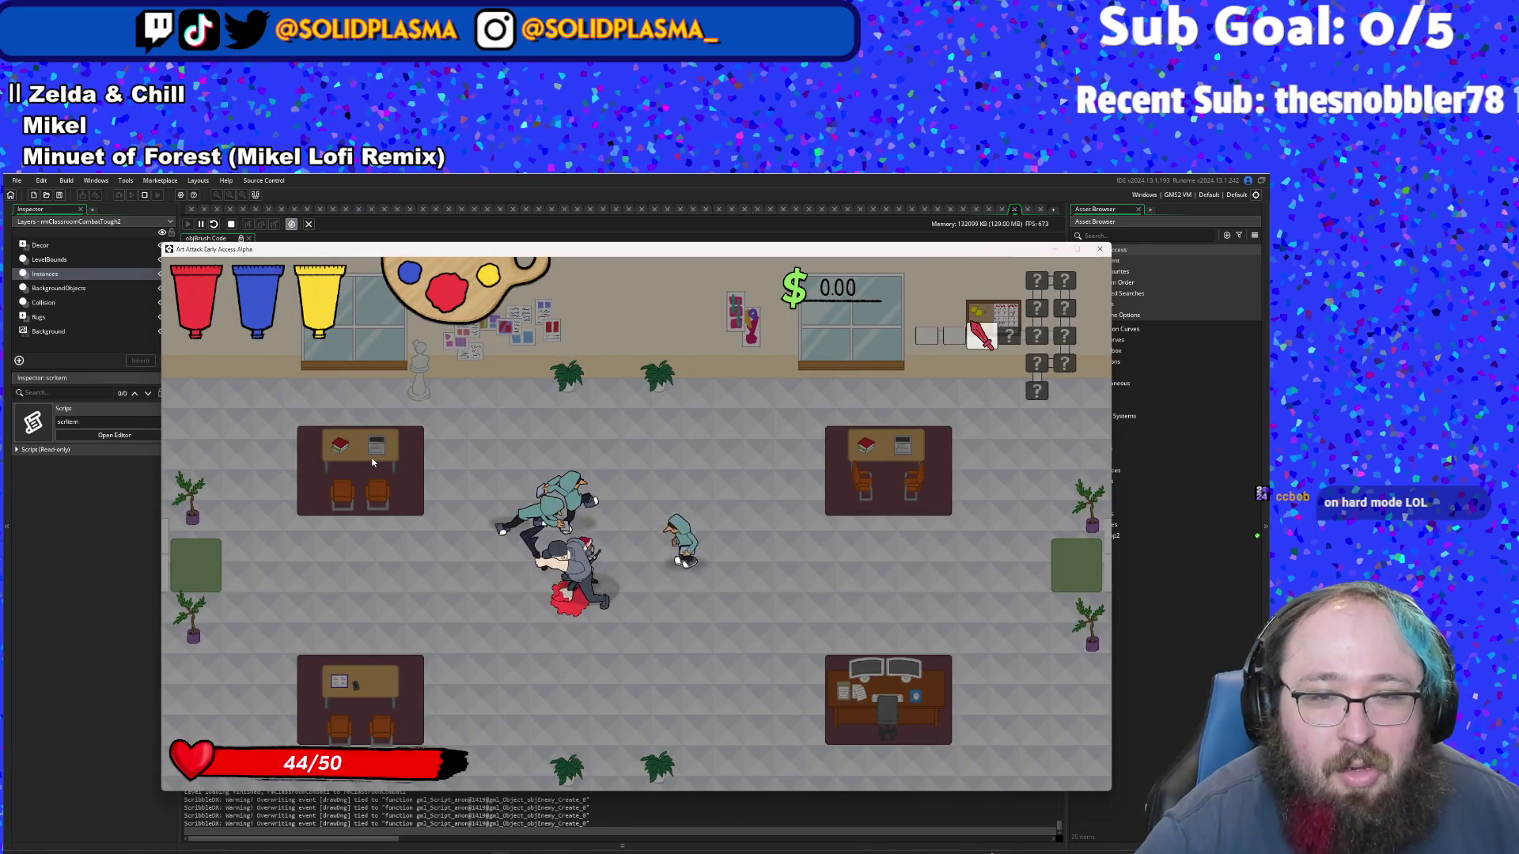
click(373, 462)
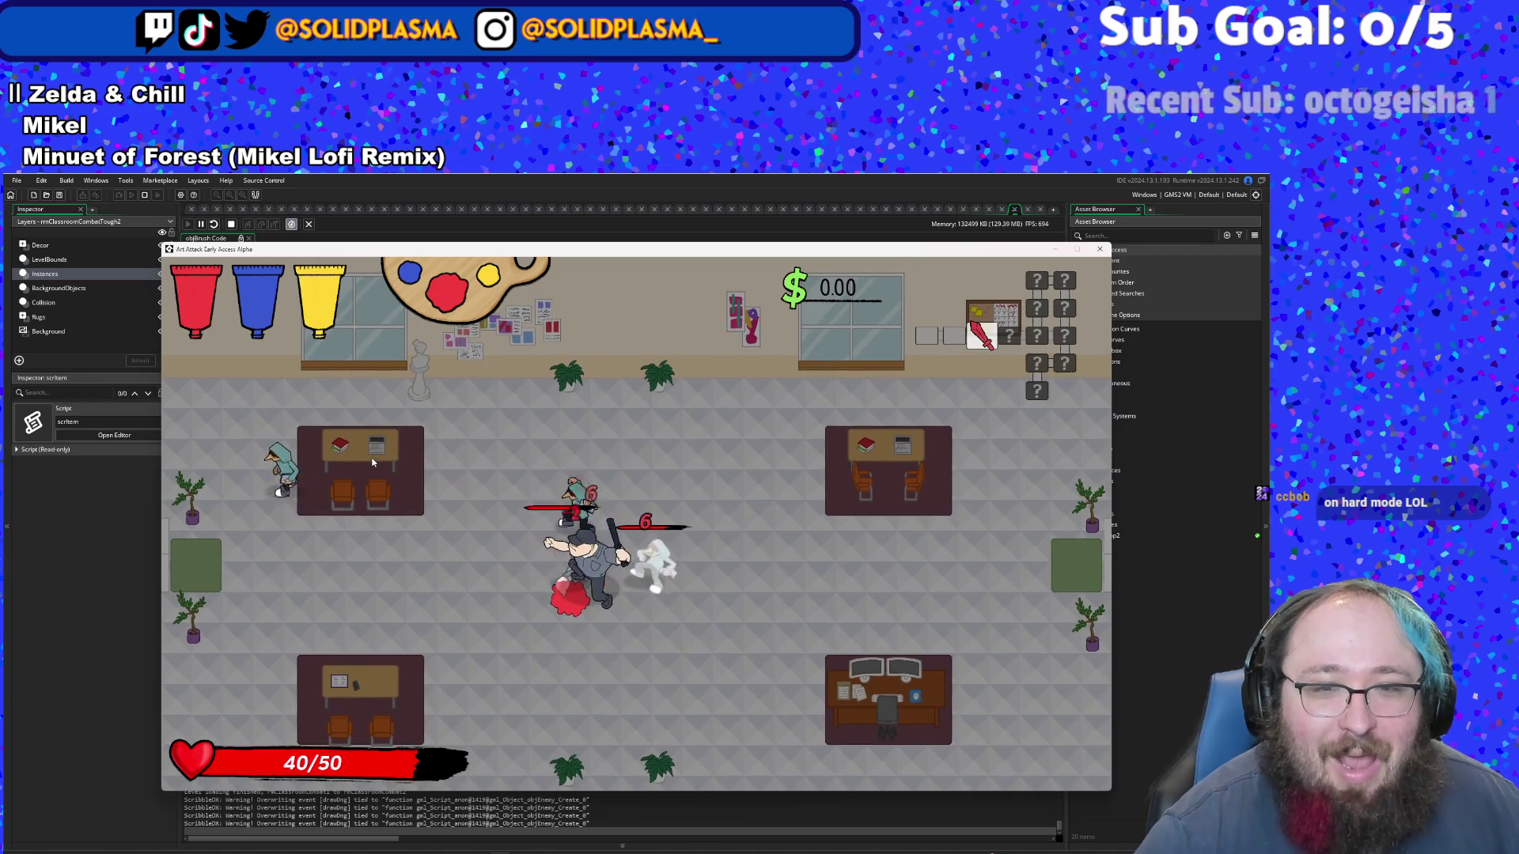
click(373, 463)
click(373, 463)
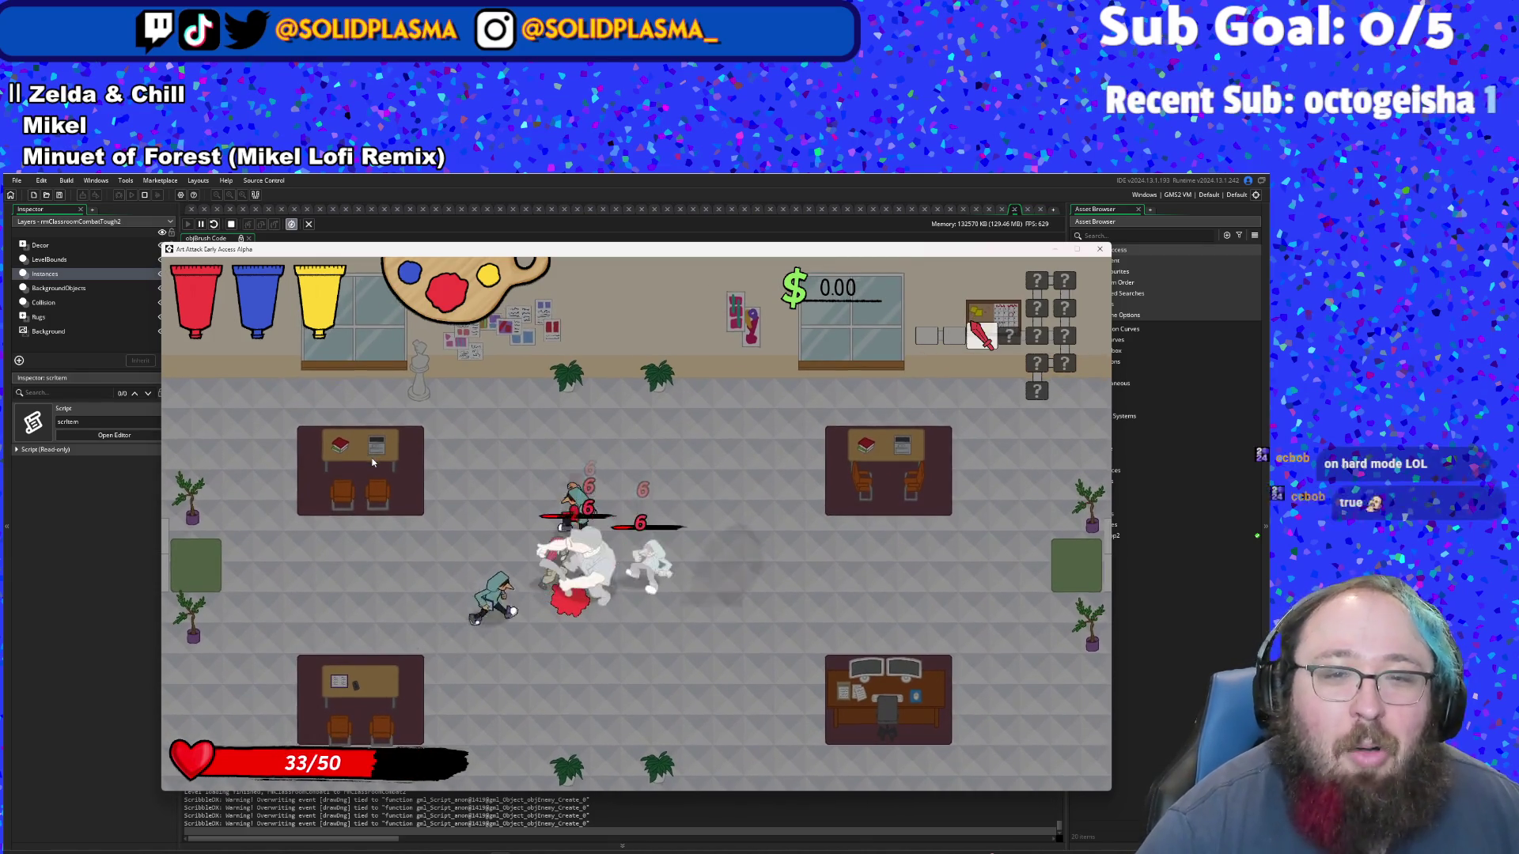
click(373, 463)
click(372, 463)
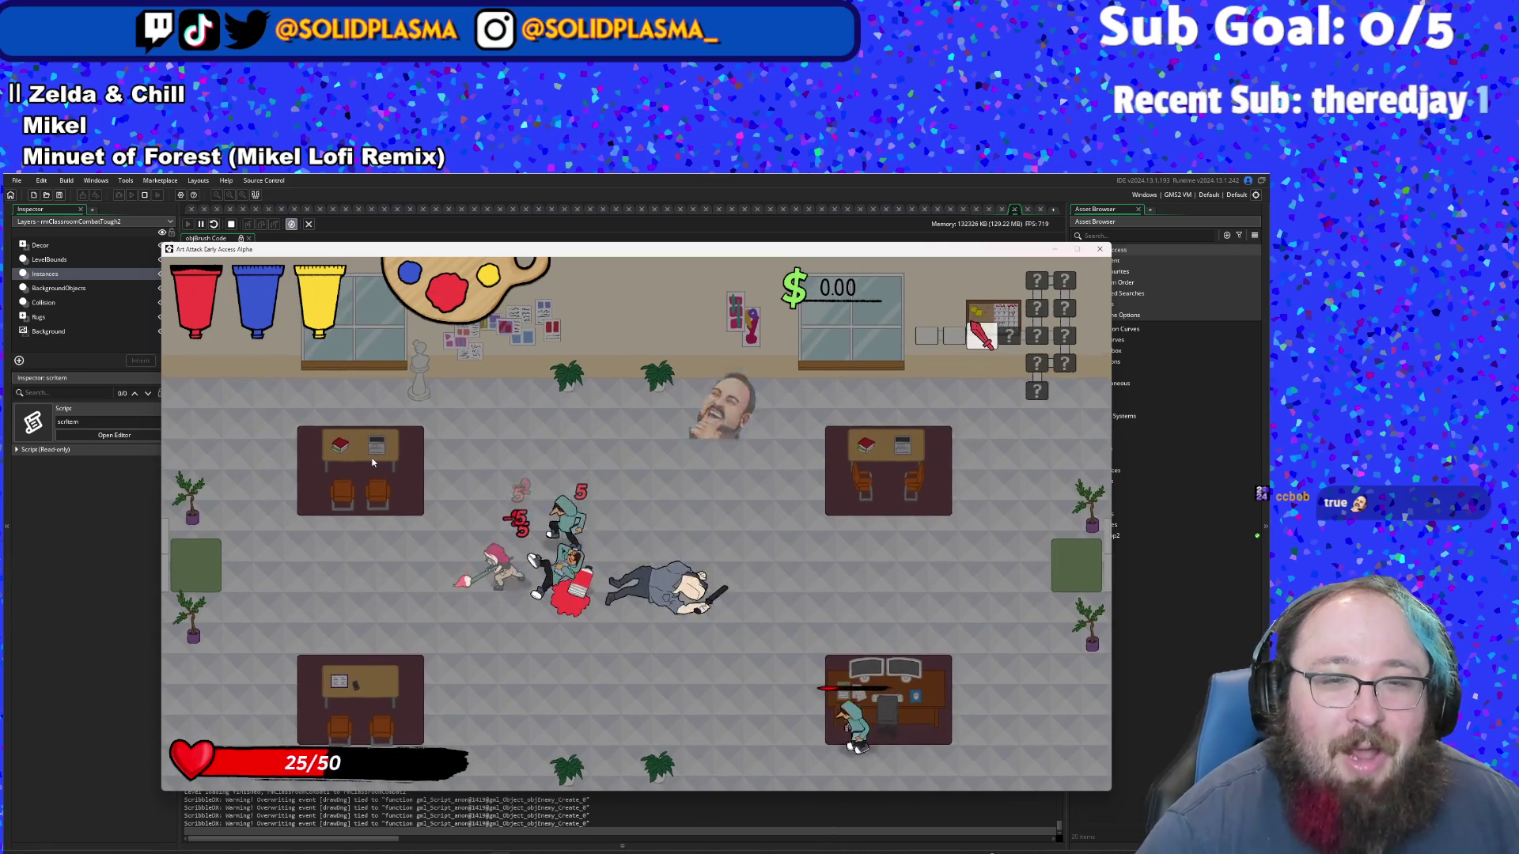
key(d)
click(373, 463)
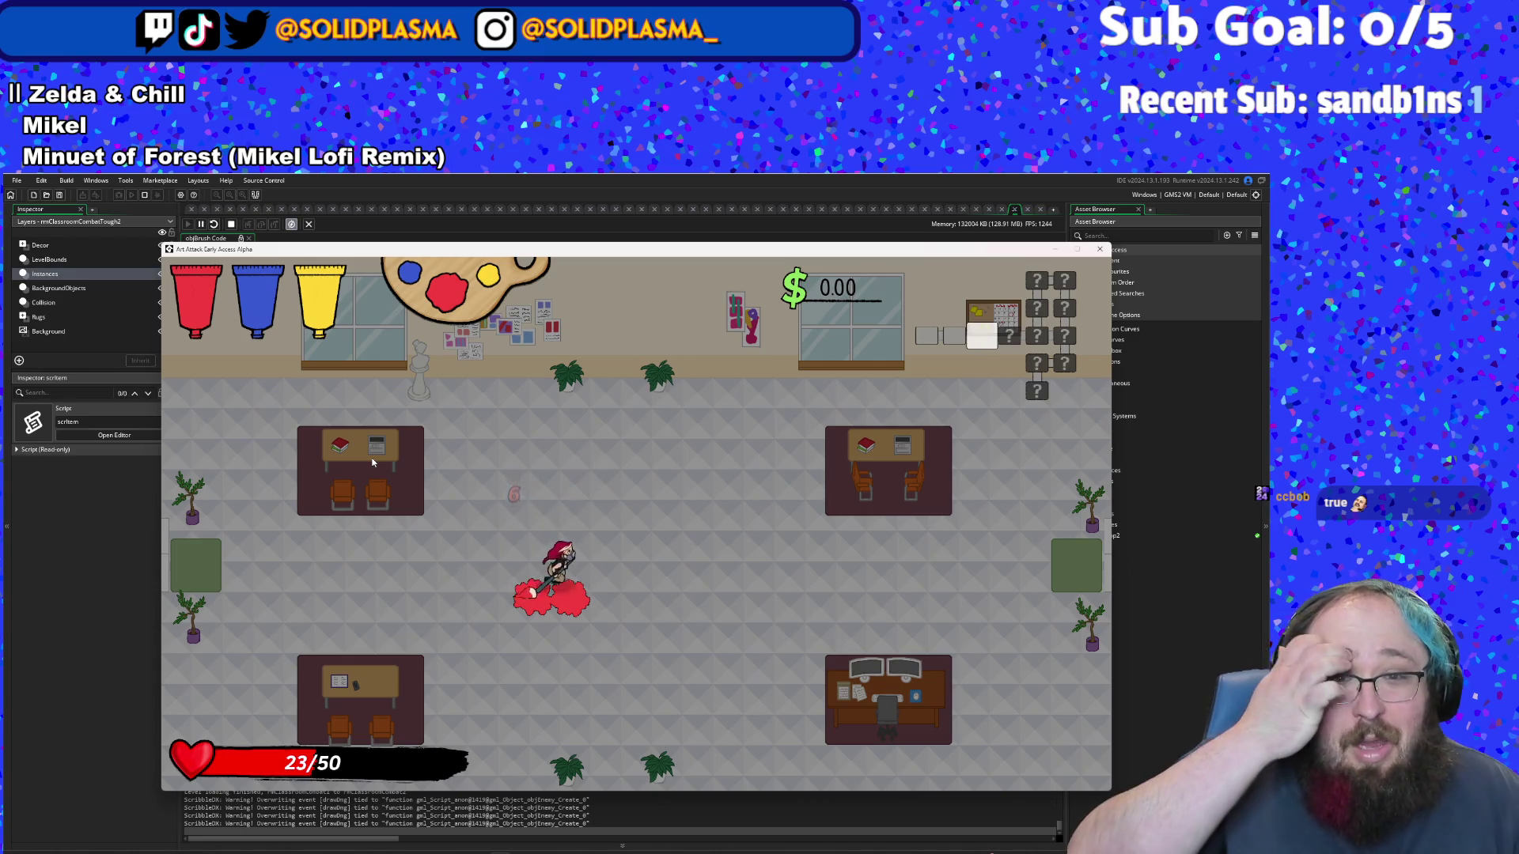
key(d)
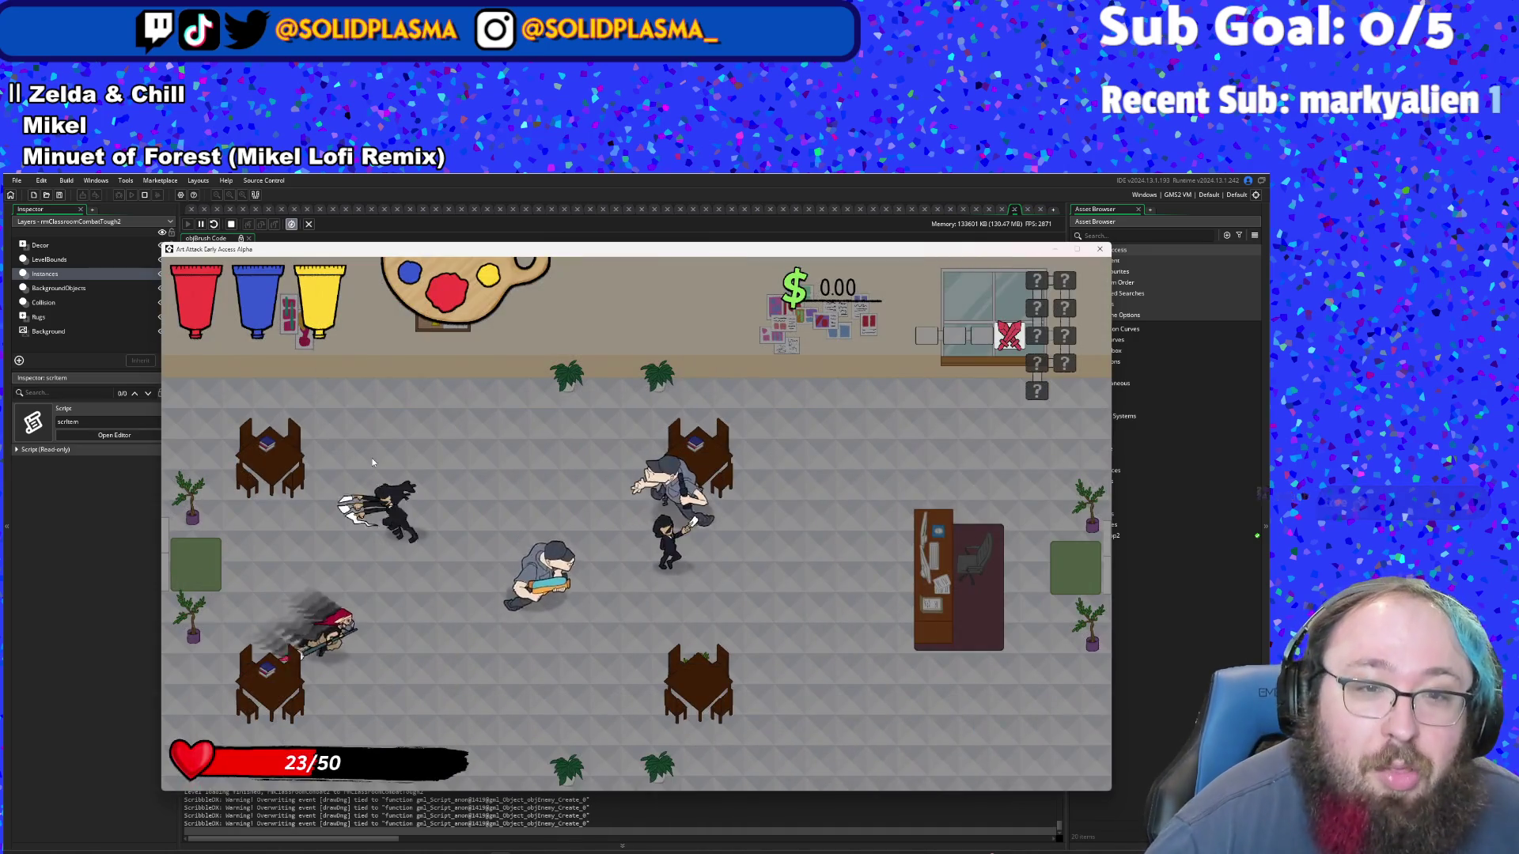
- Engage the first enemy, collect the red splatter, and restore health to full
key(w)
key(s)
key(a)
click(372, 462)
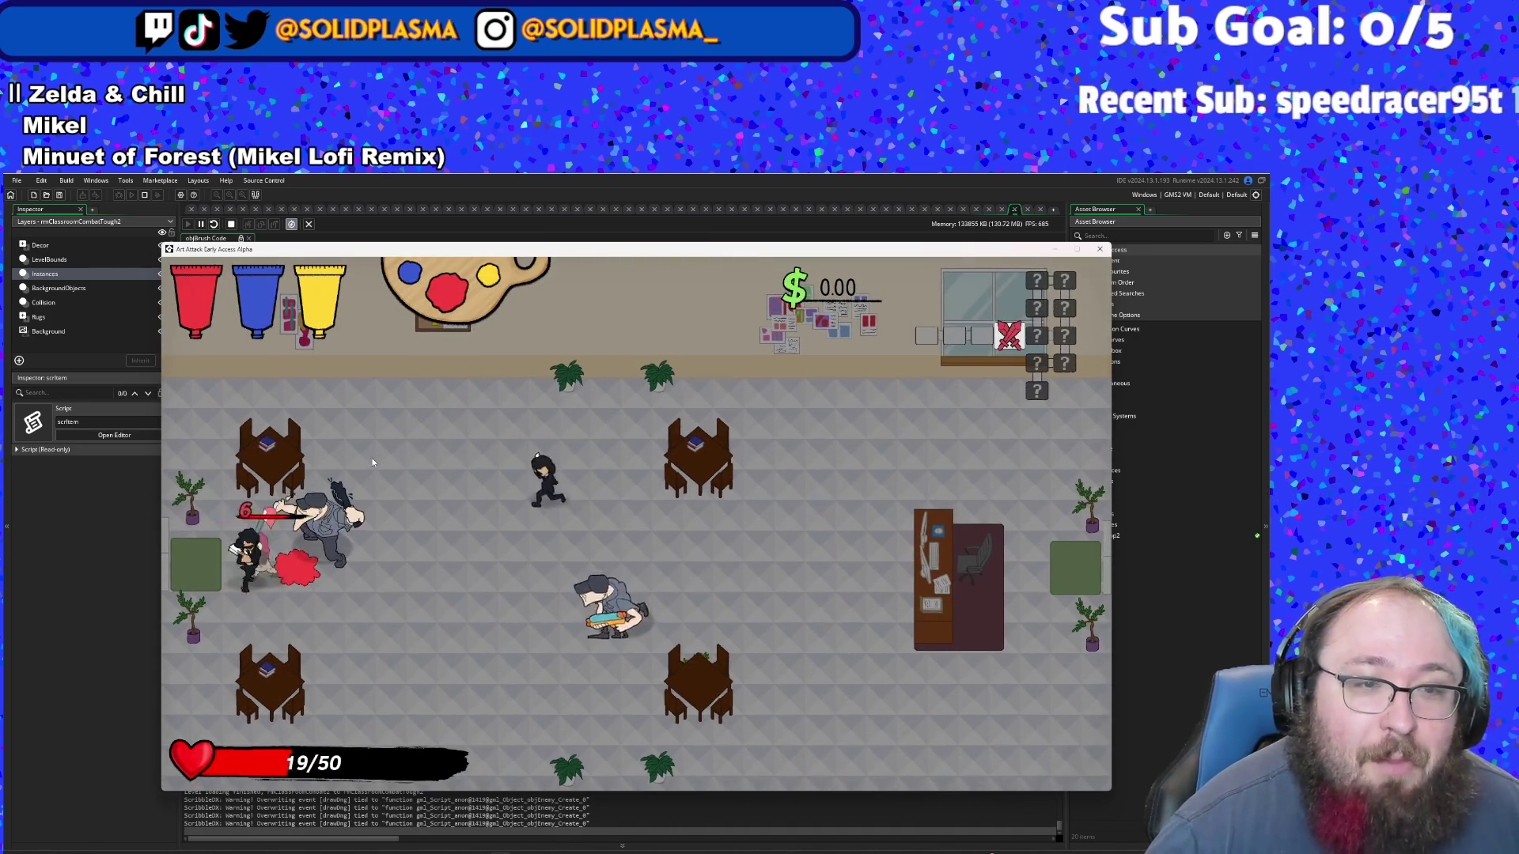
key(a)
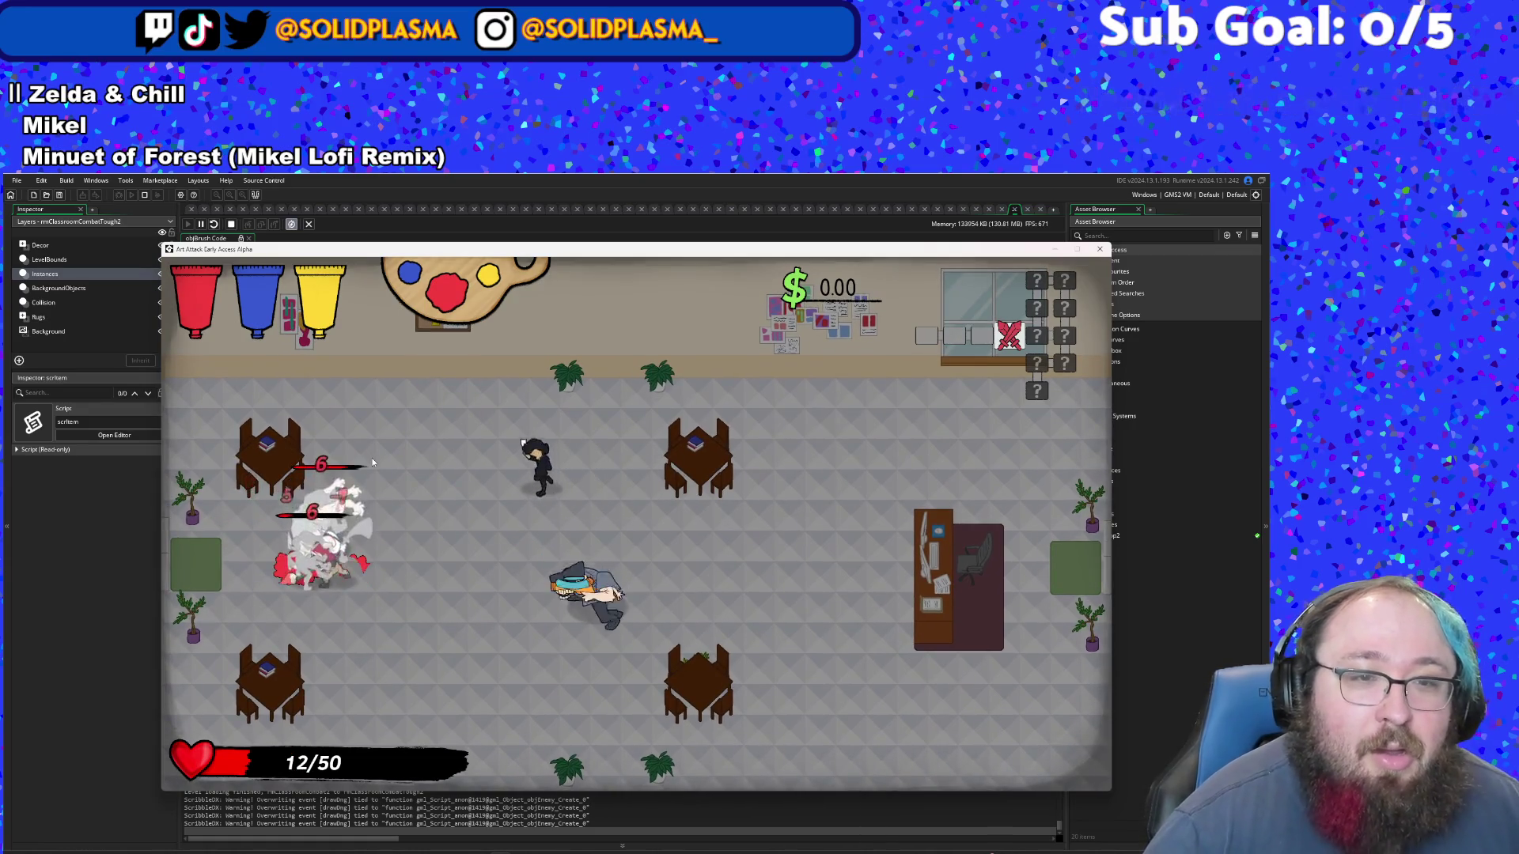
key(h)
- Defeat the white enemy and then the pink enemy on the left
click(372, 462)
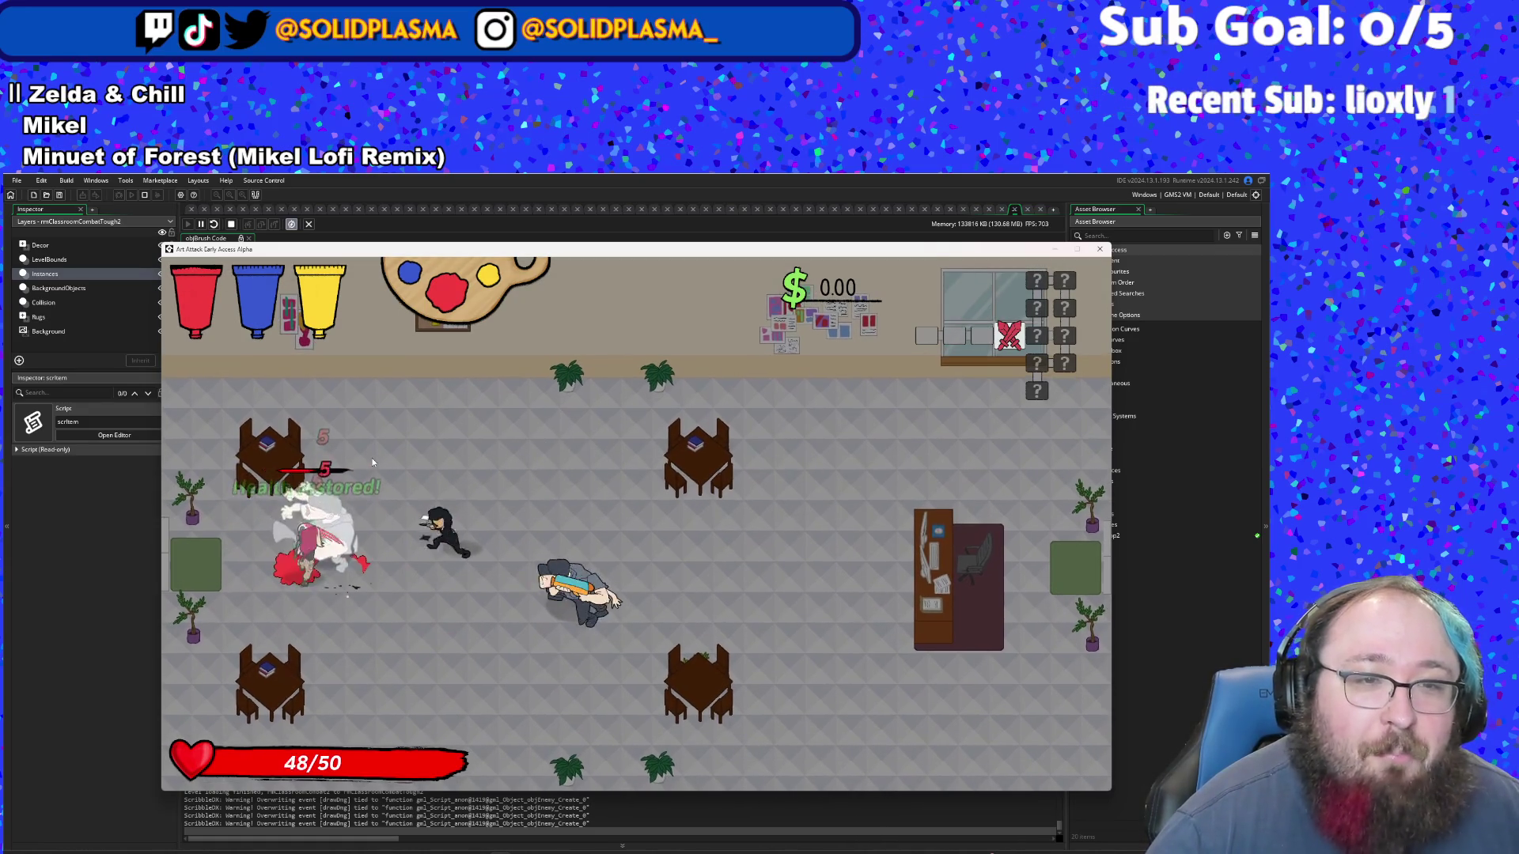
click(373, 462)
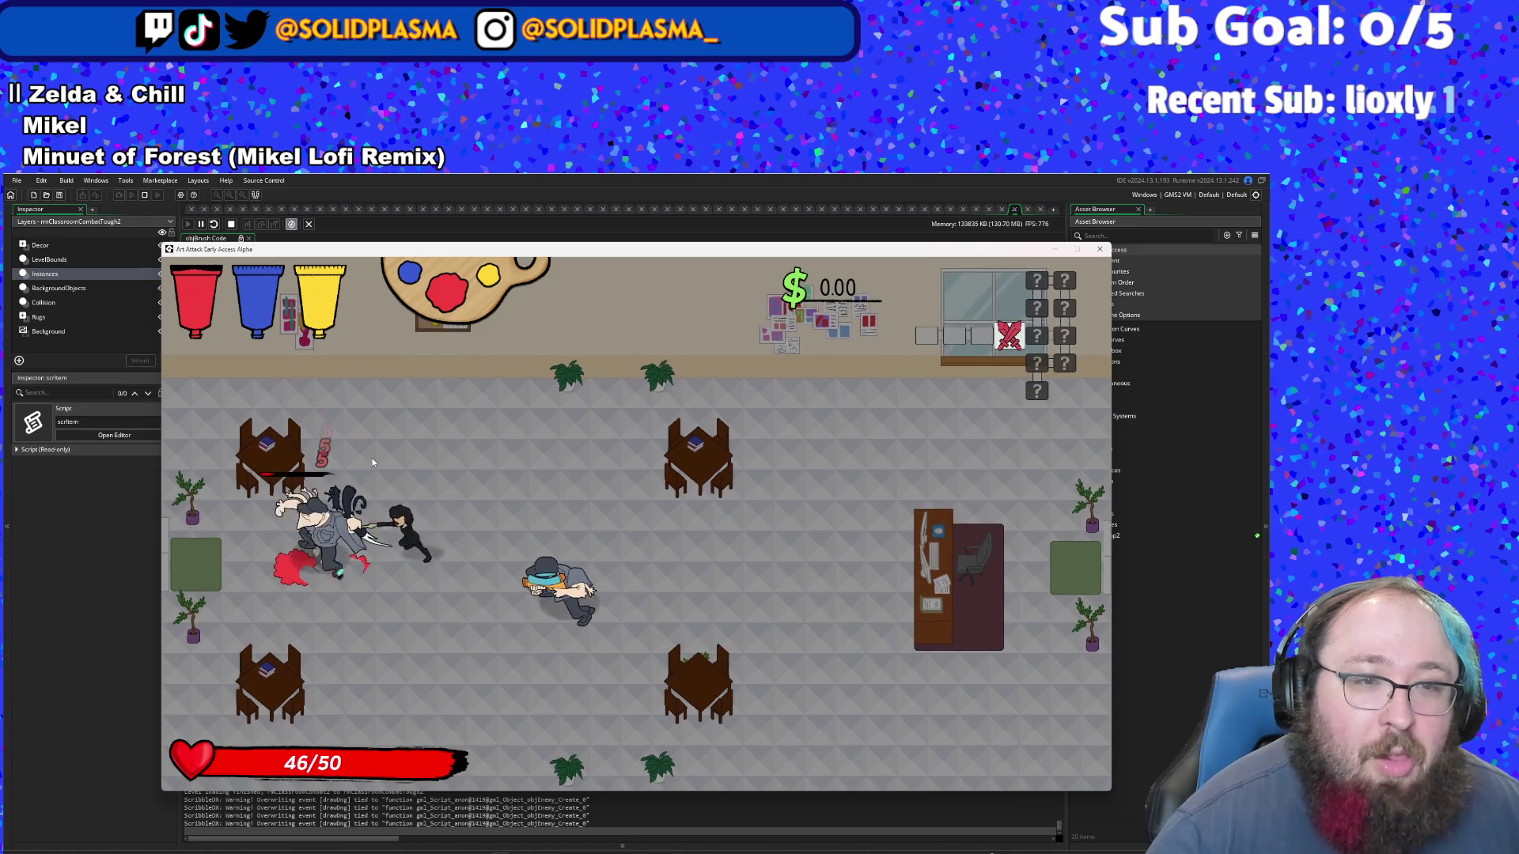
click(373, 462)
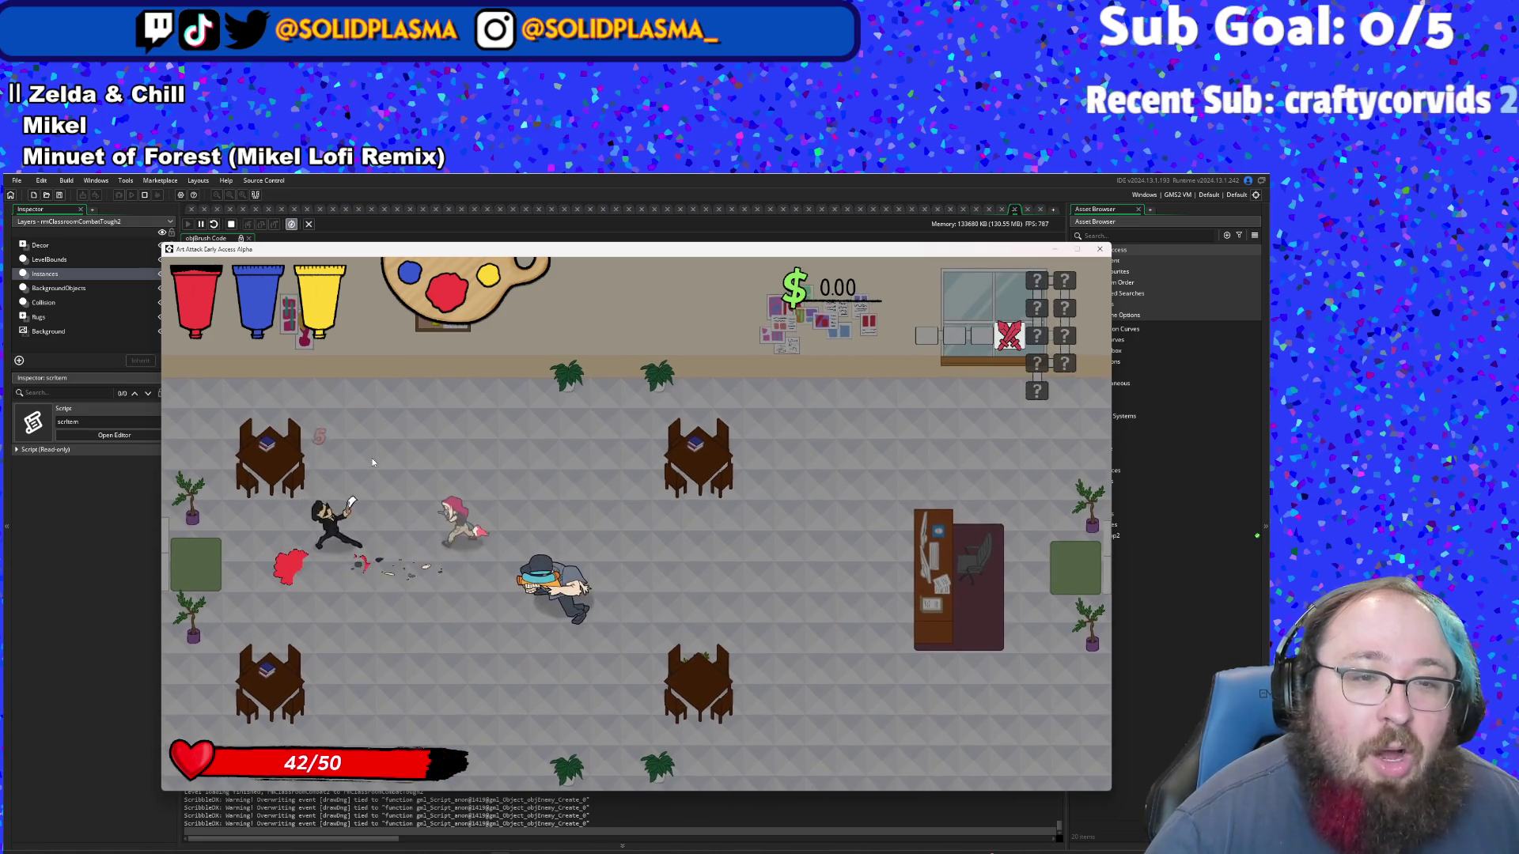
click(372, 462)
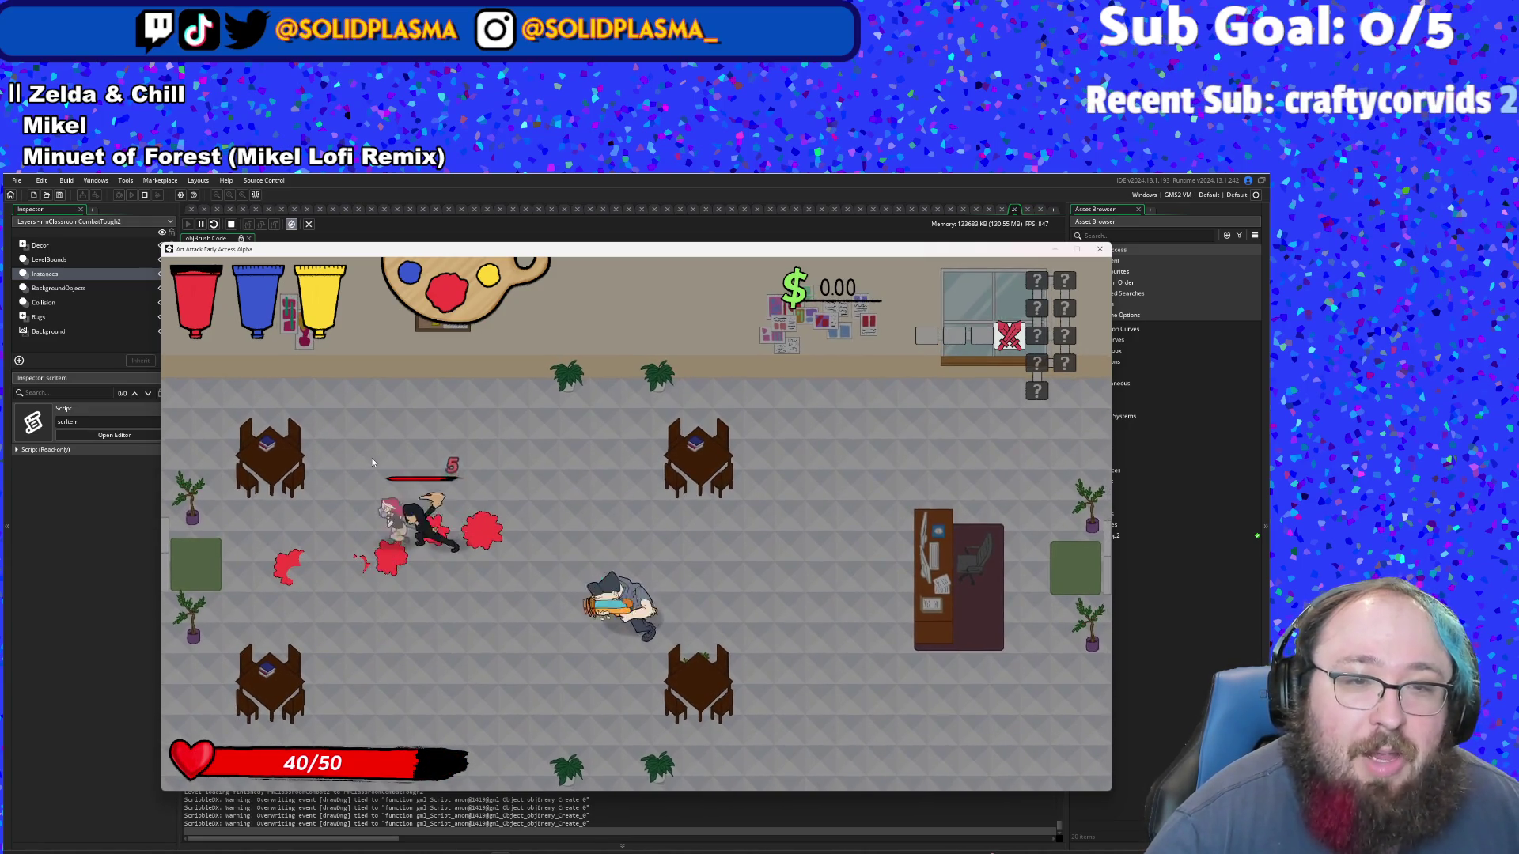
click(373, 462)
click(373, 462)
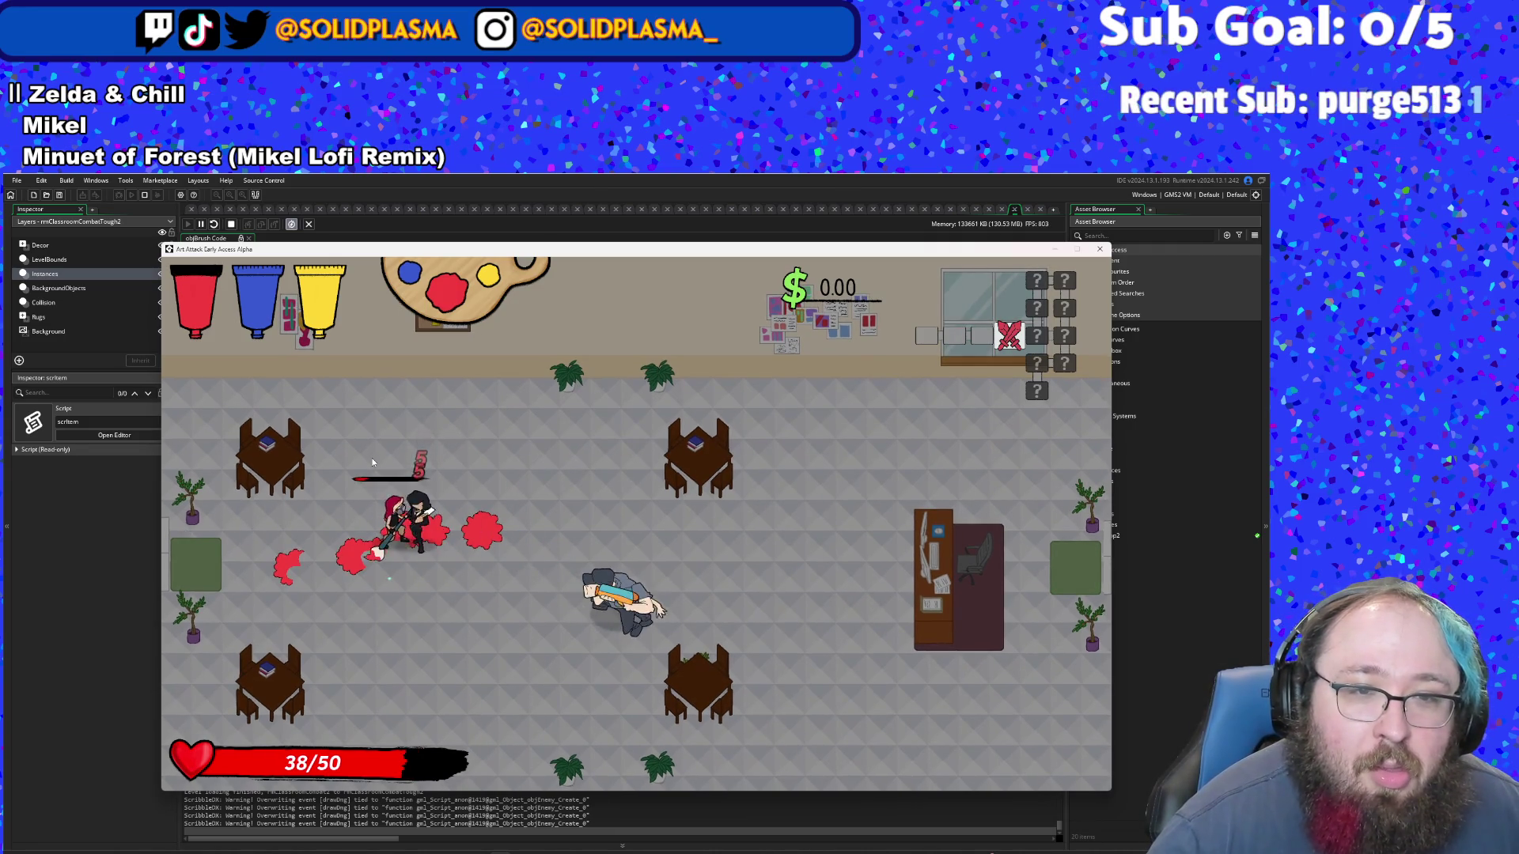
- Knock out the large enemy, then walk onto the right exit arrow
key(s)
click(373, 462)
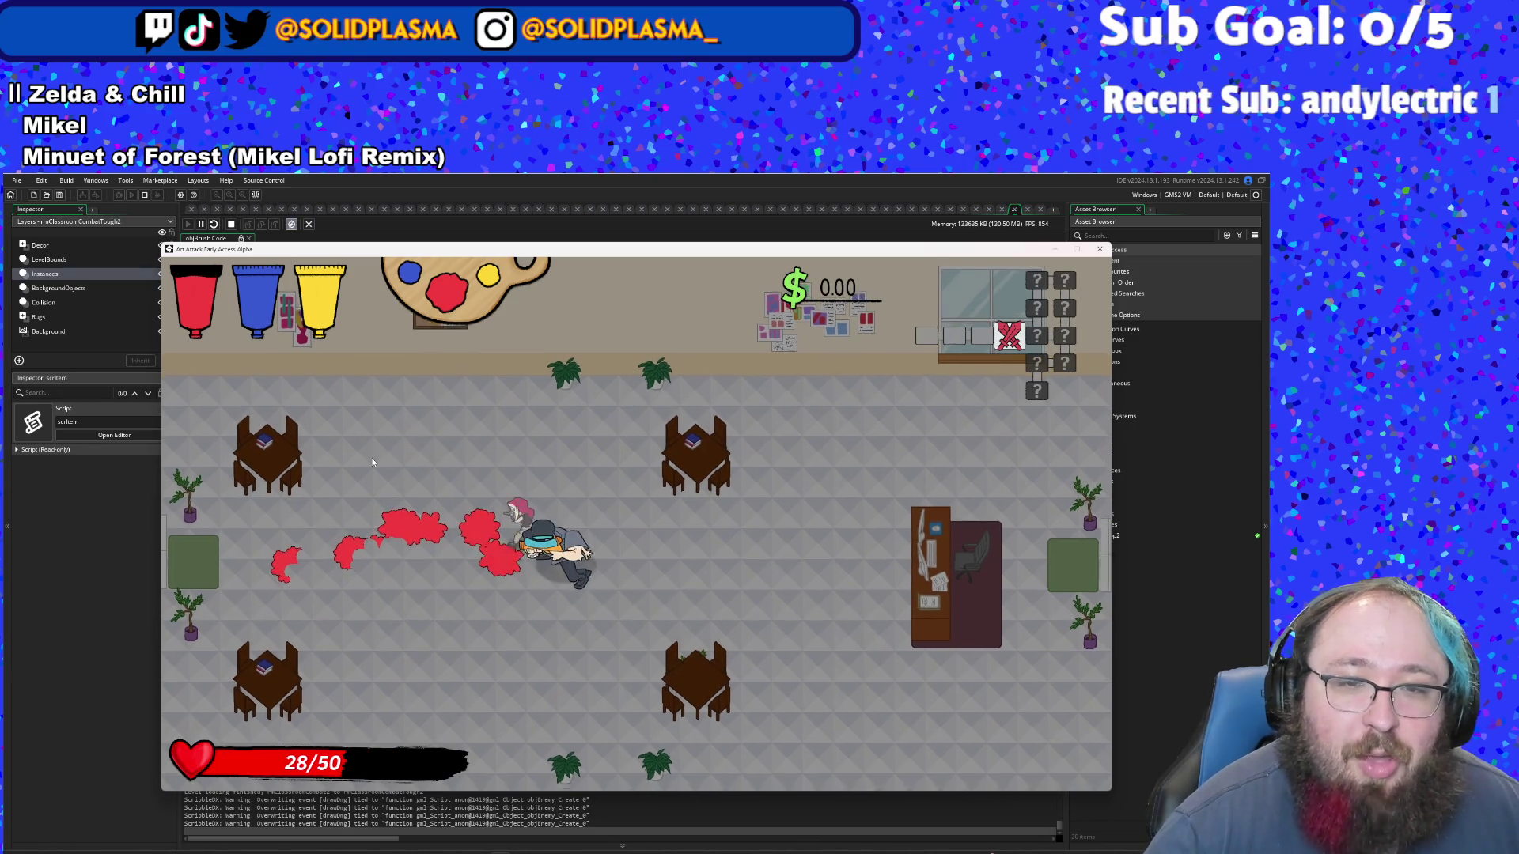
click(373, 462)
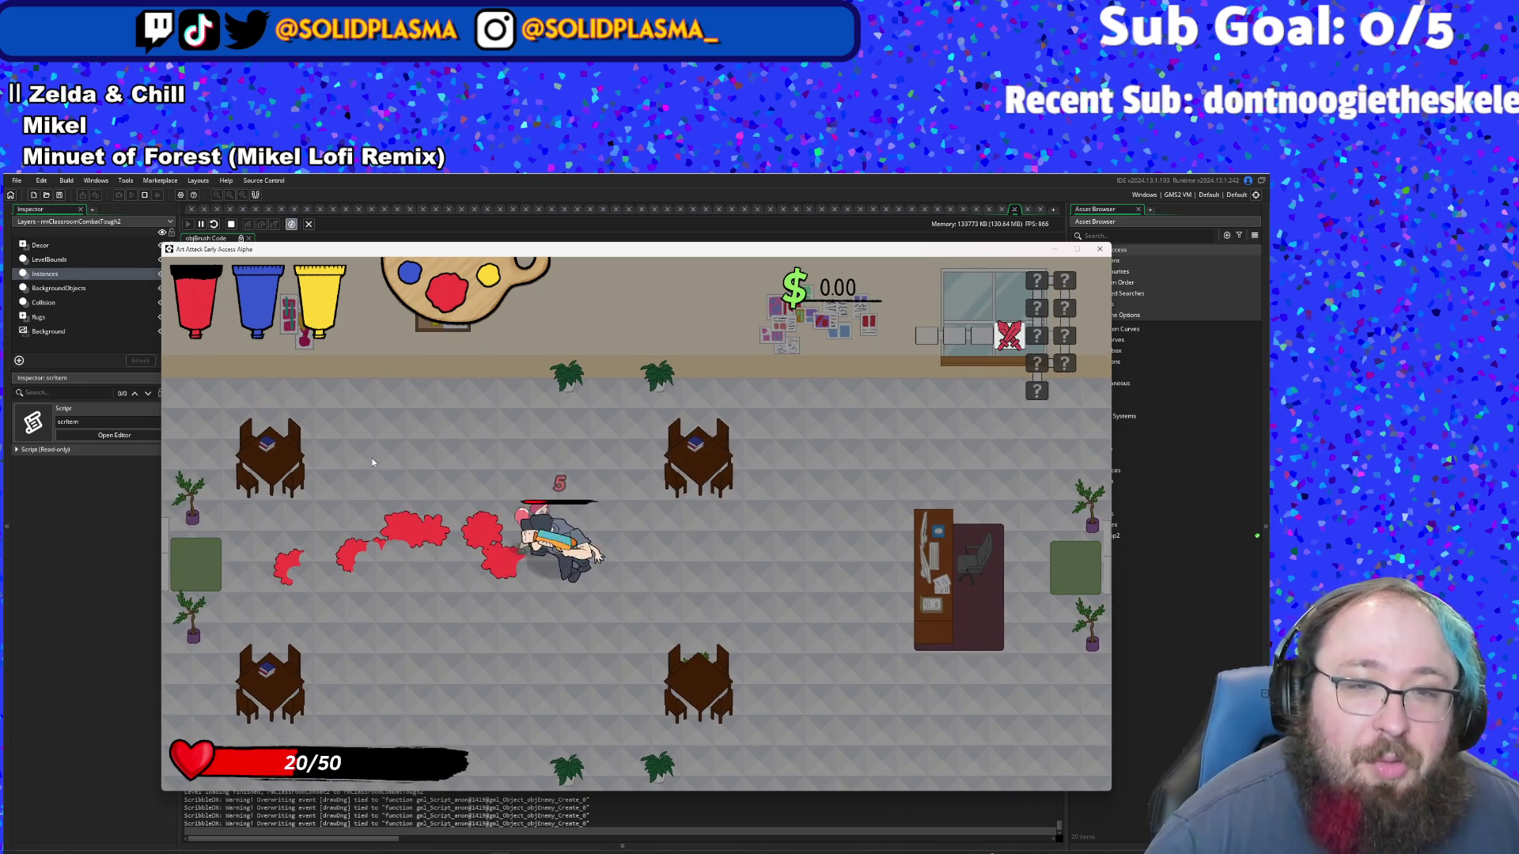
click(373, 462)
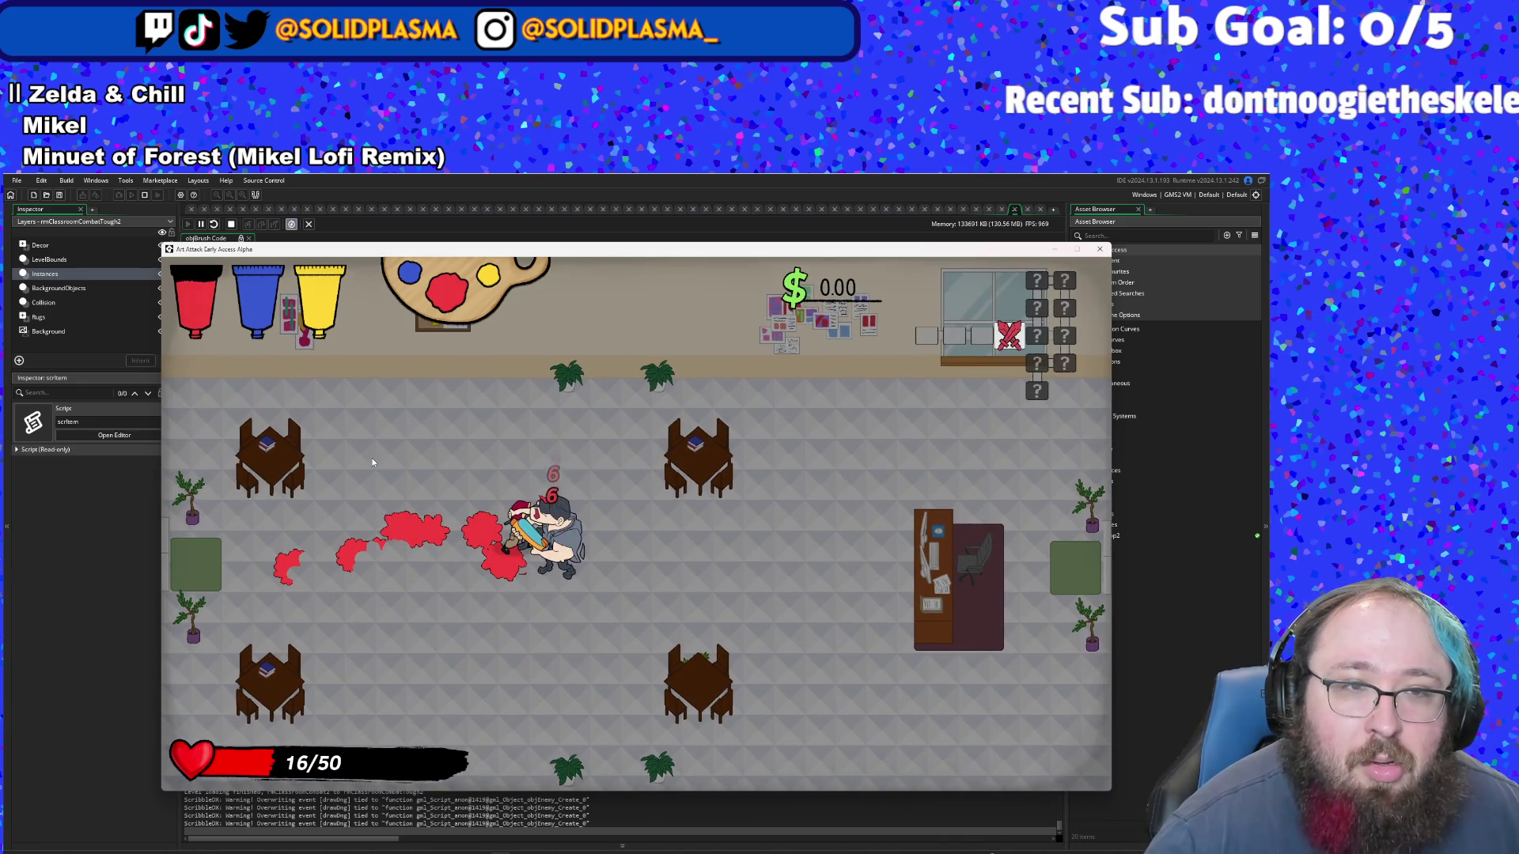
key(d)
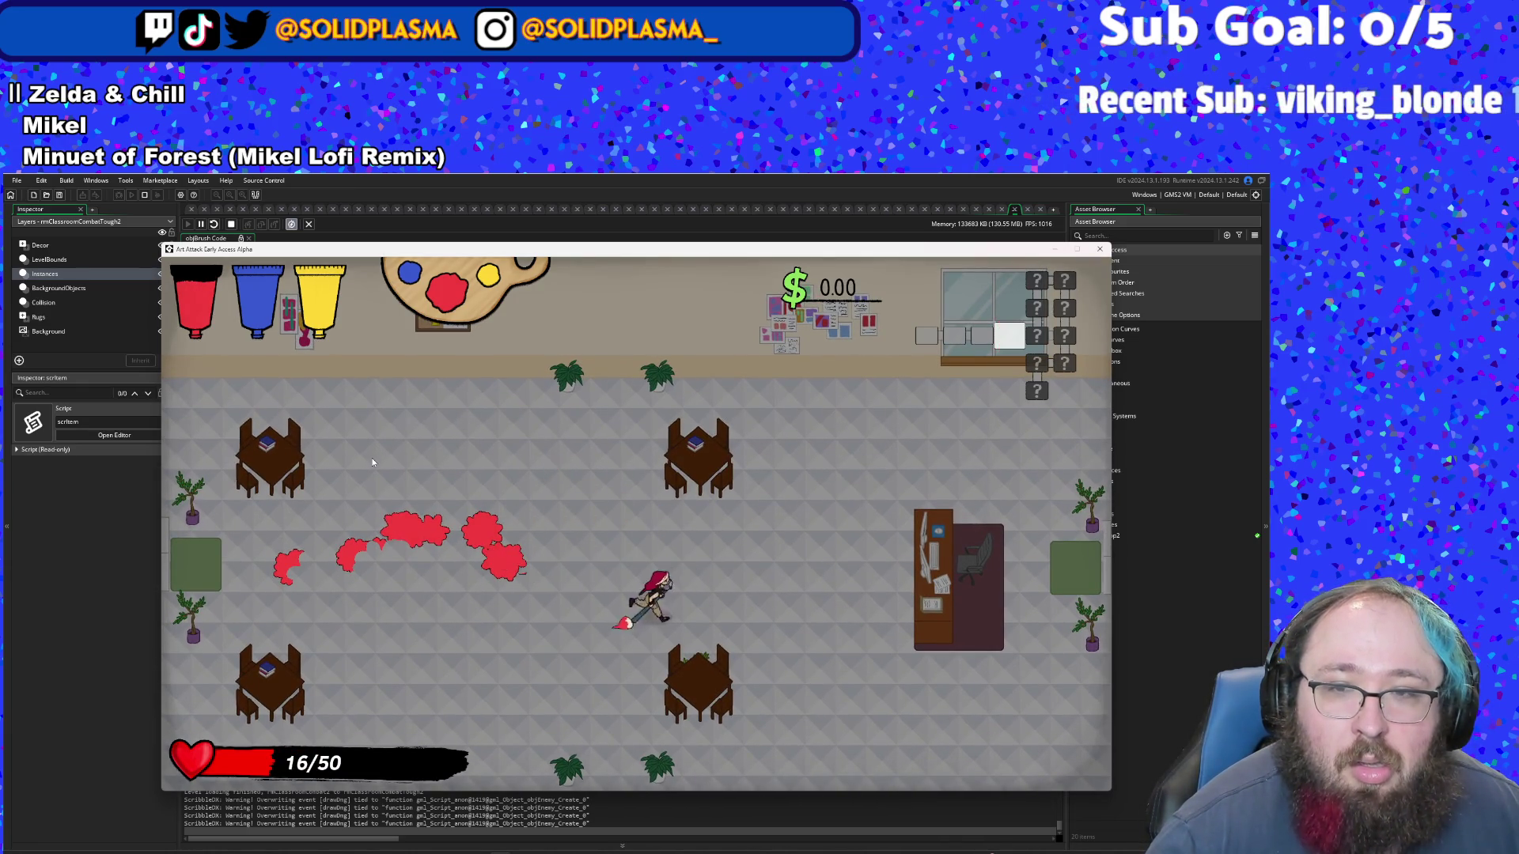
key(s)
key(d)
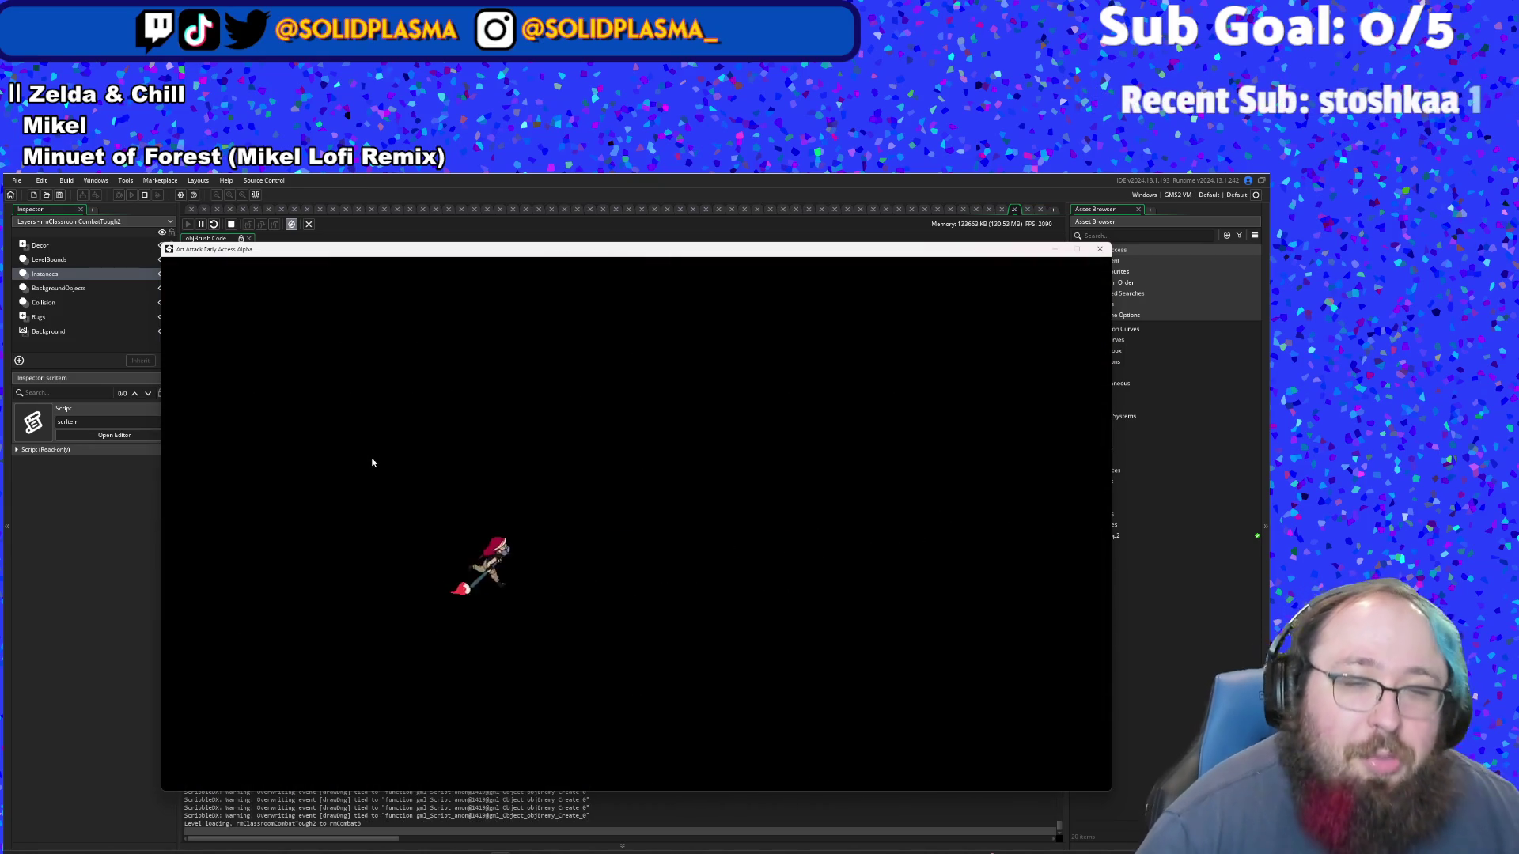
- Clear the new room's enemies with attacks and paint shots, then walk into the right exit
key(s)
key(d)
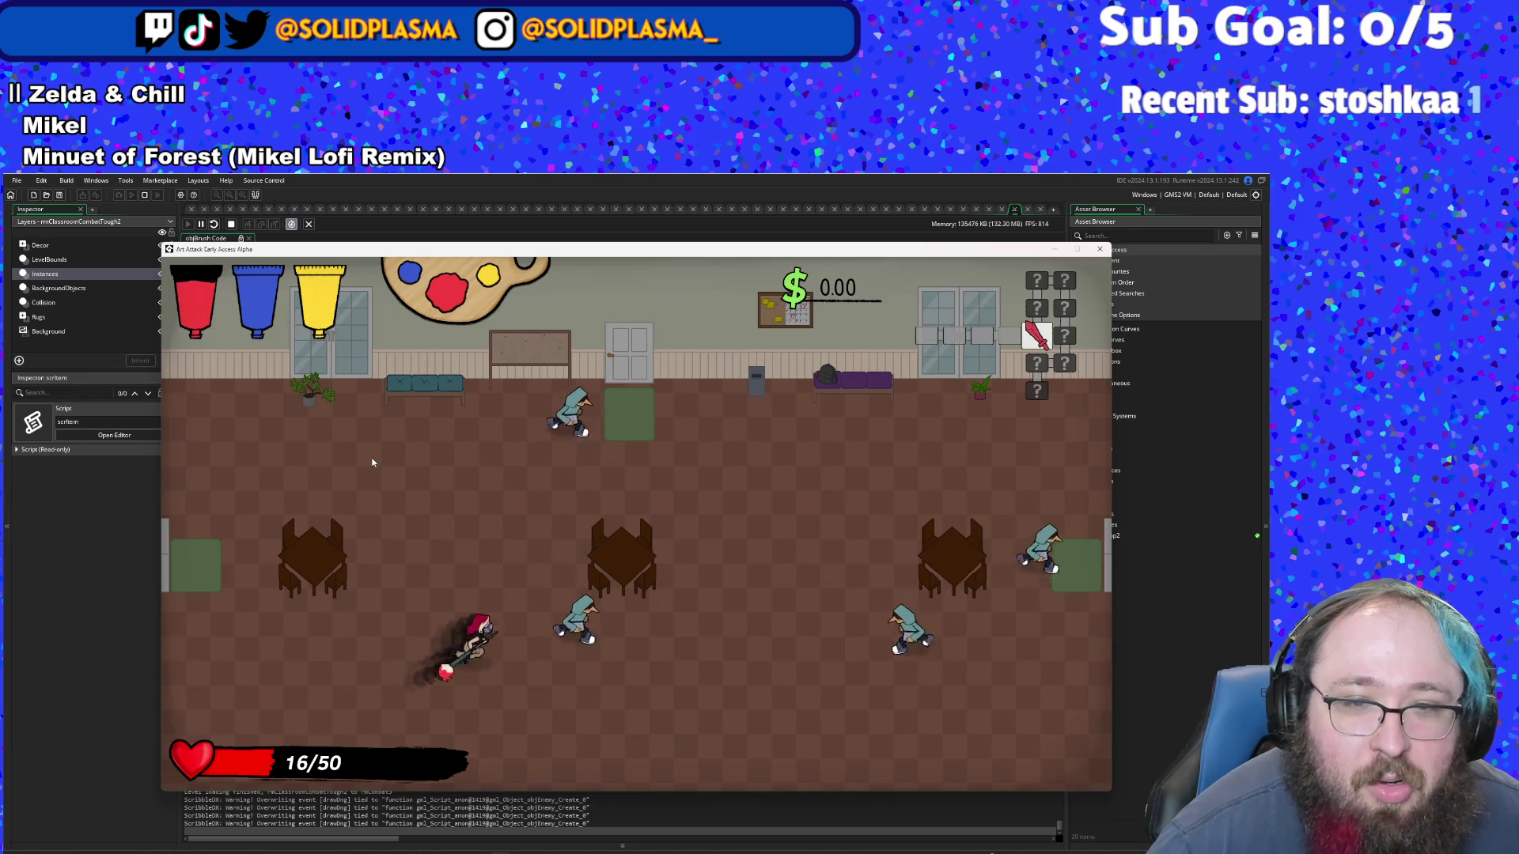
click(373, 462)
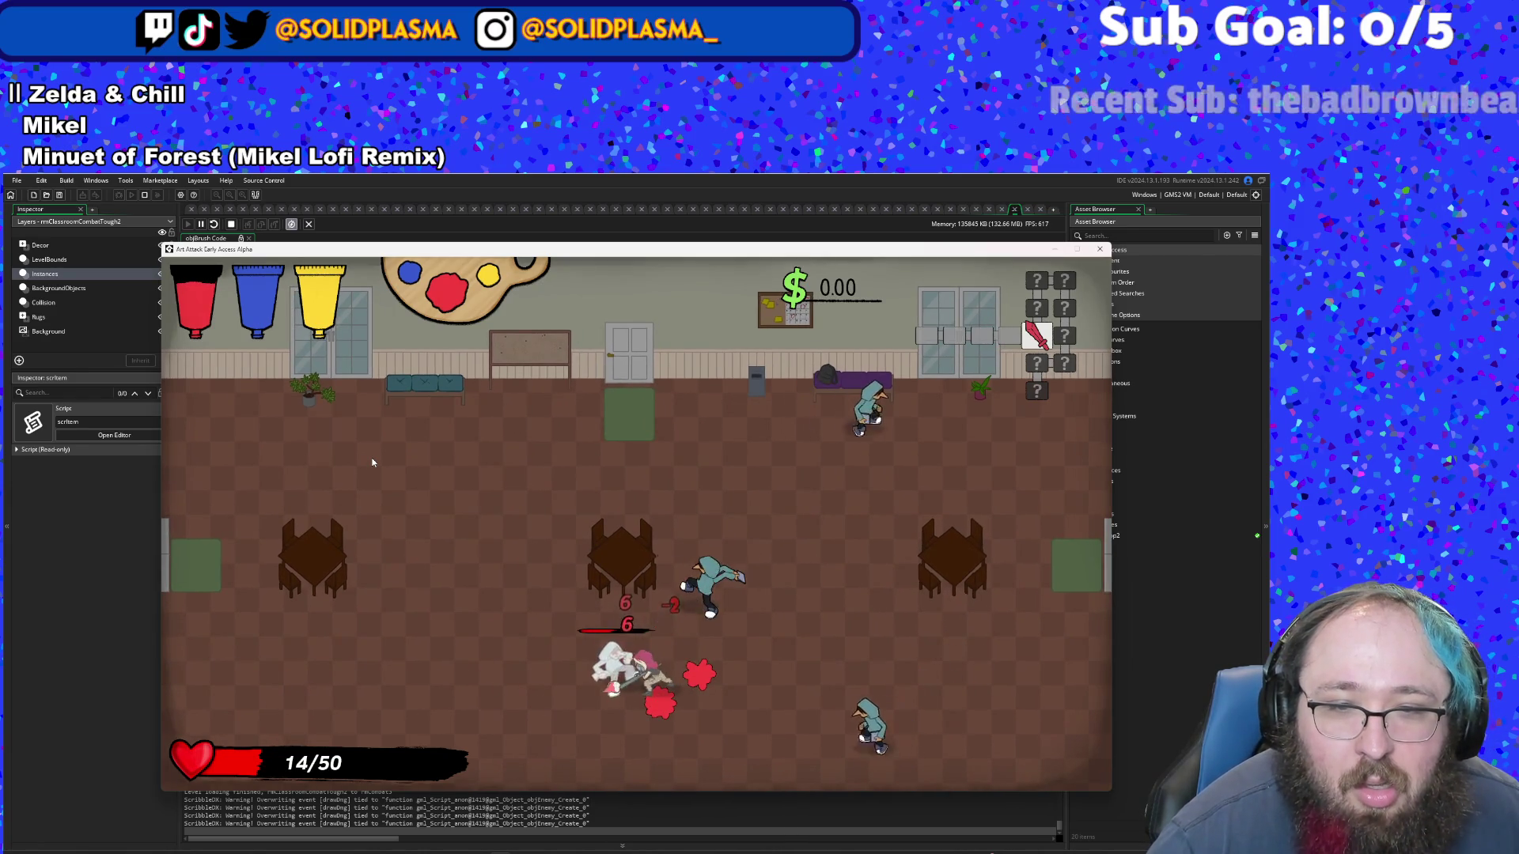
key(a)
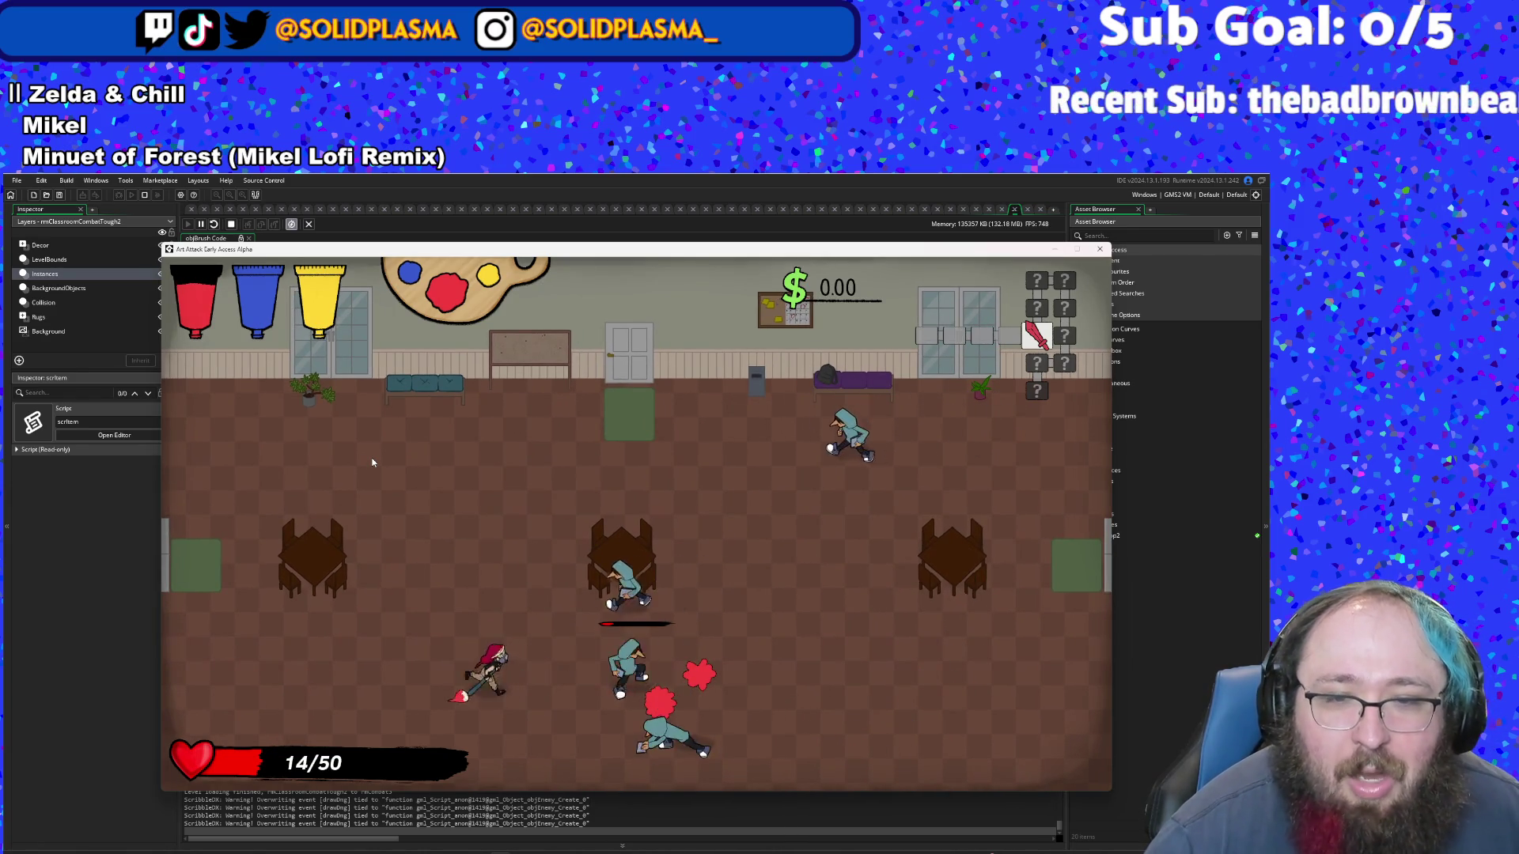
click(373, 461)
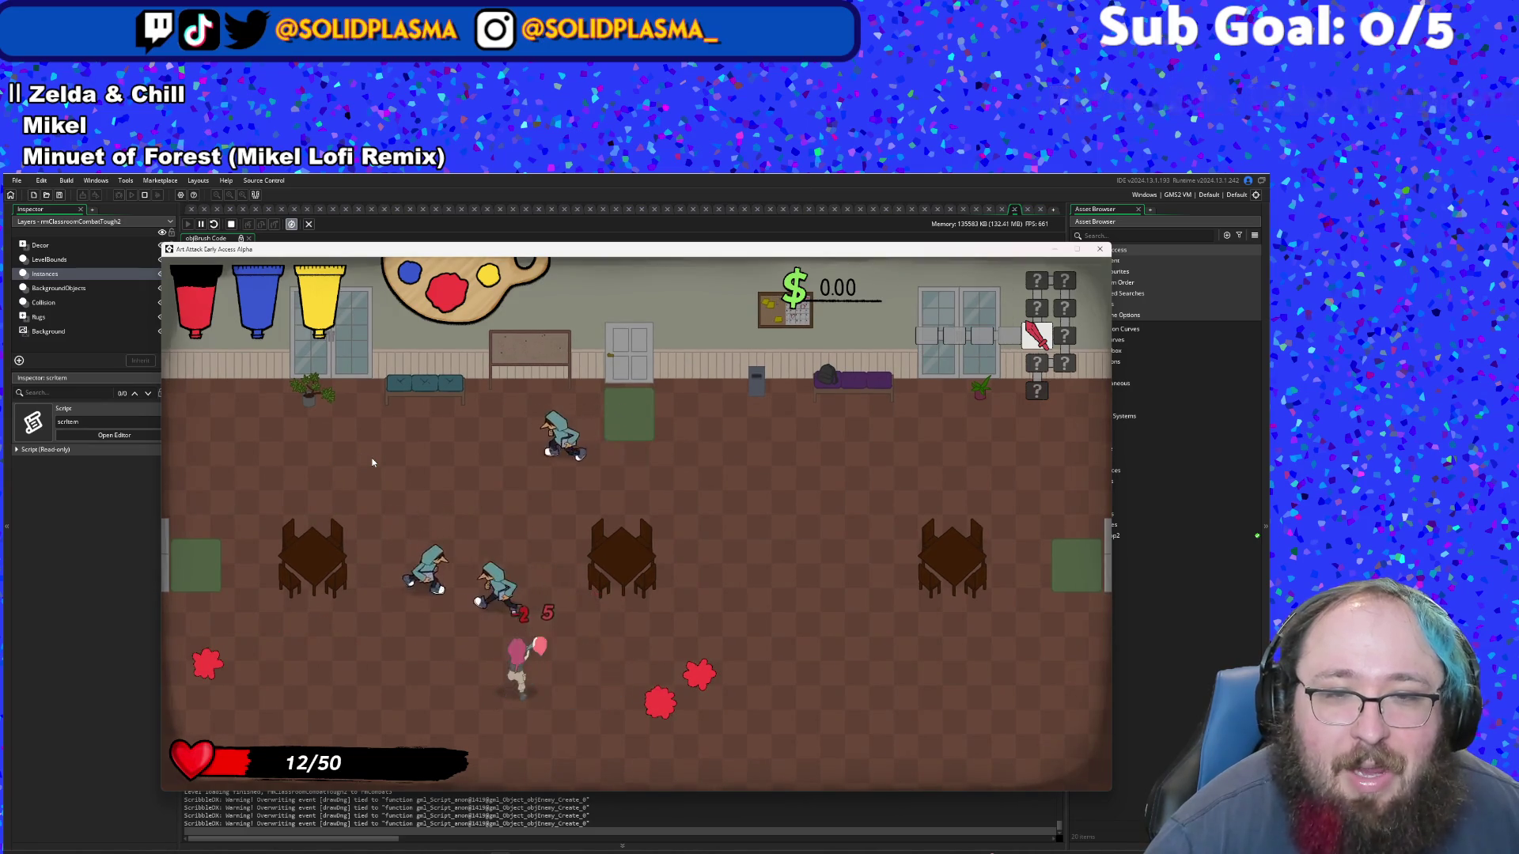
key(a)
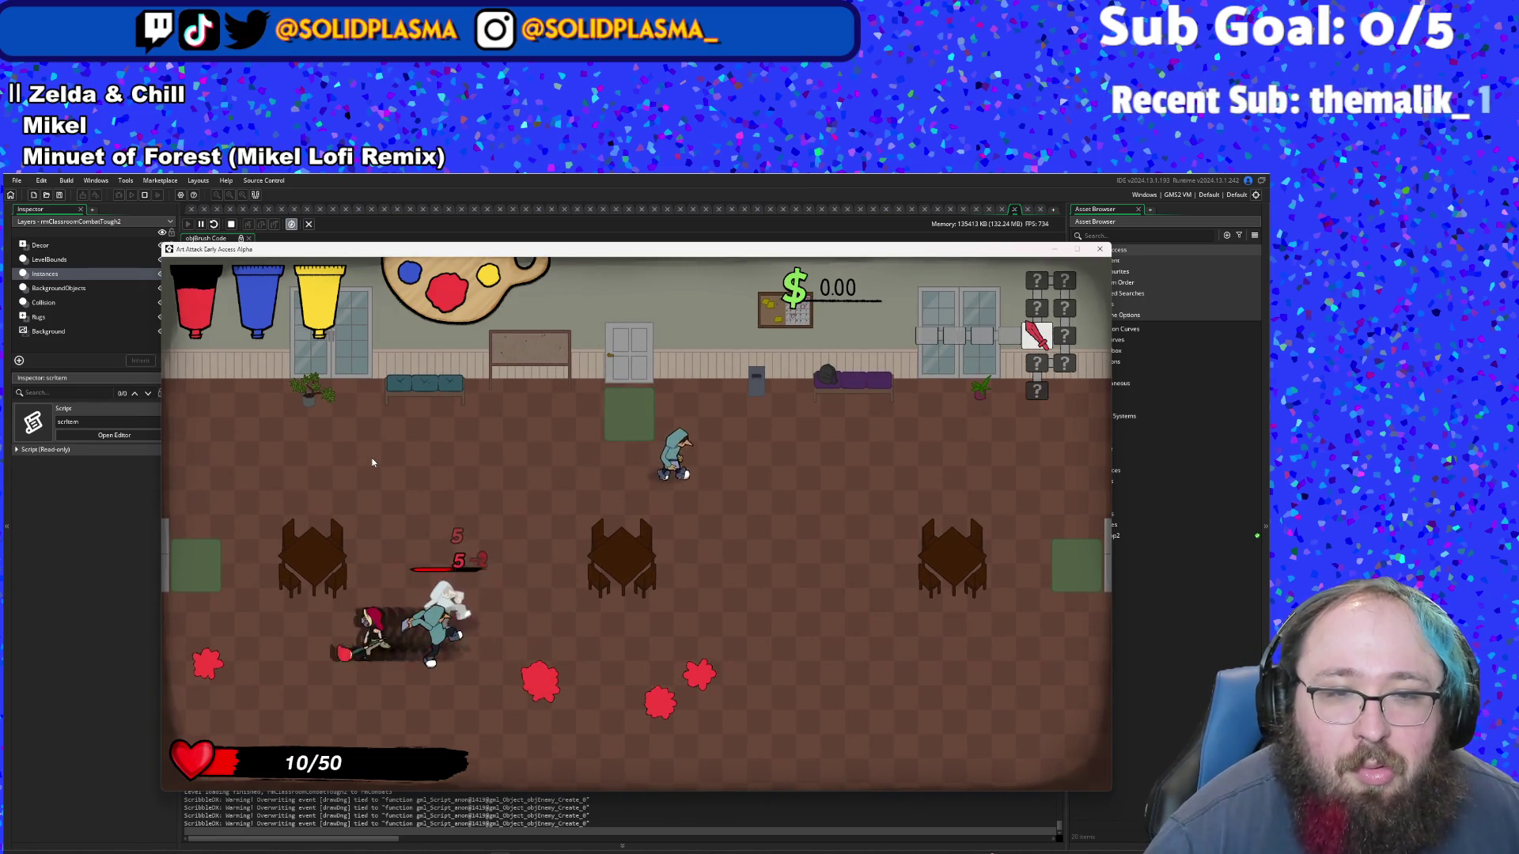
click(372, 462)
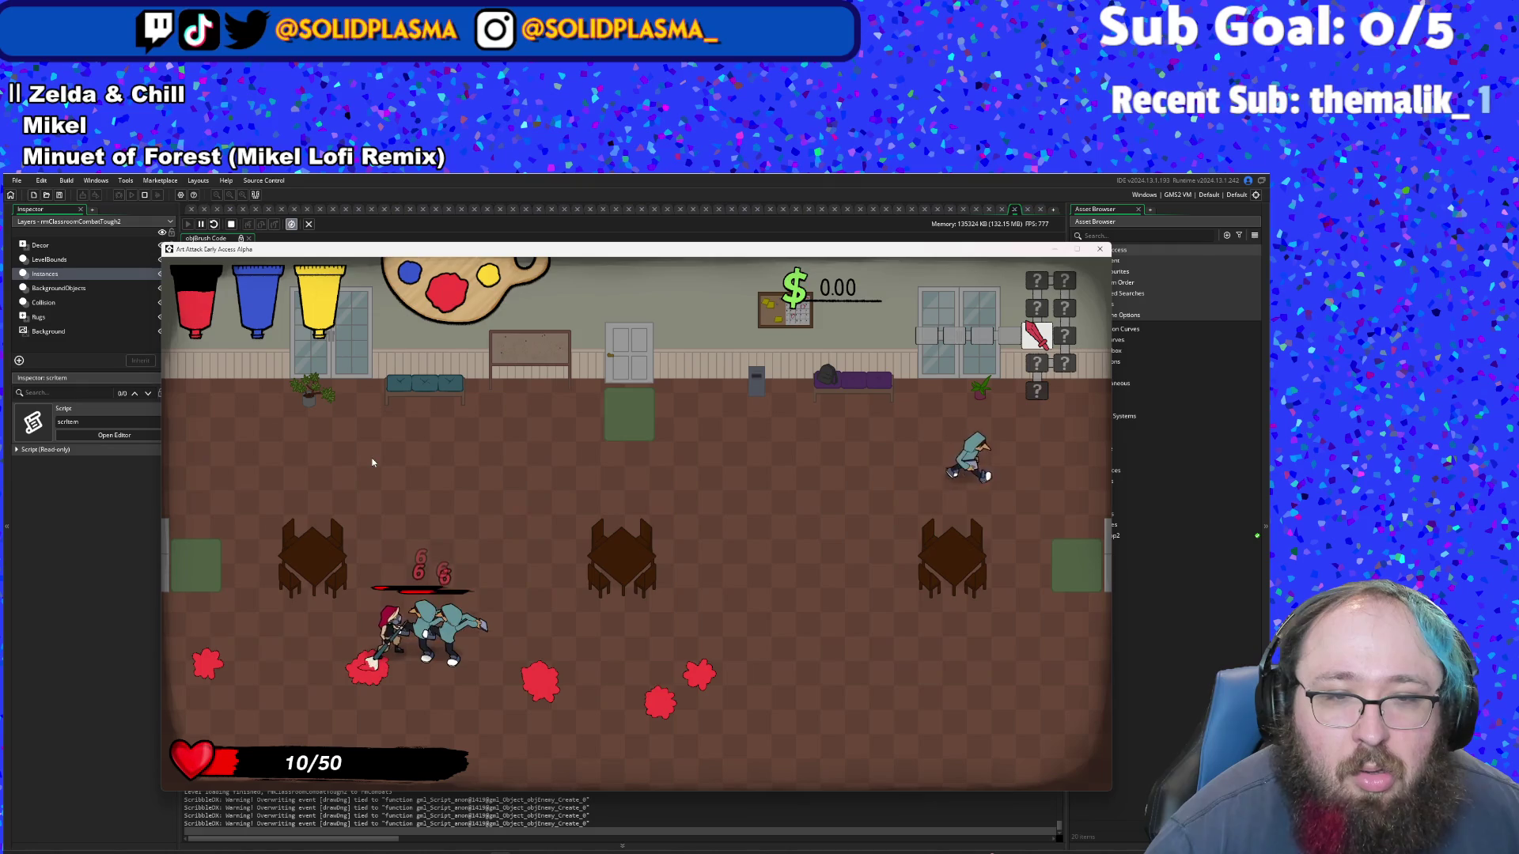
key(d)
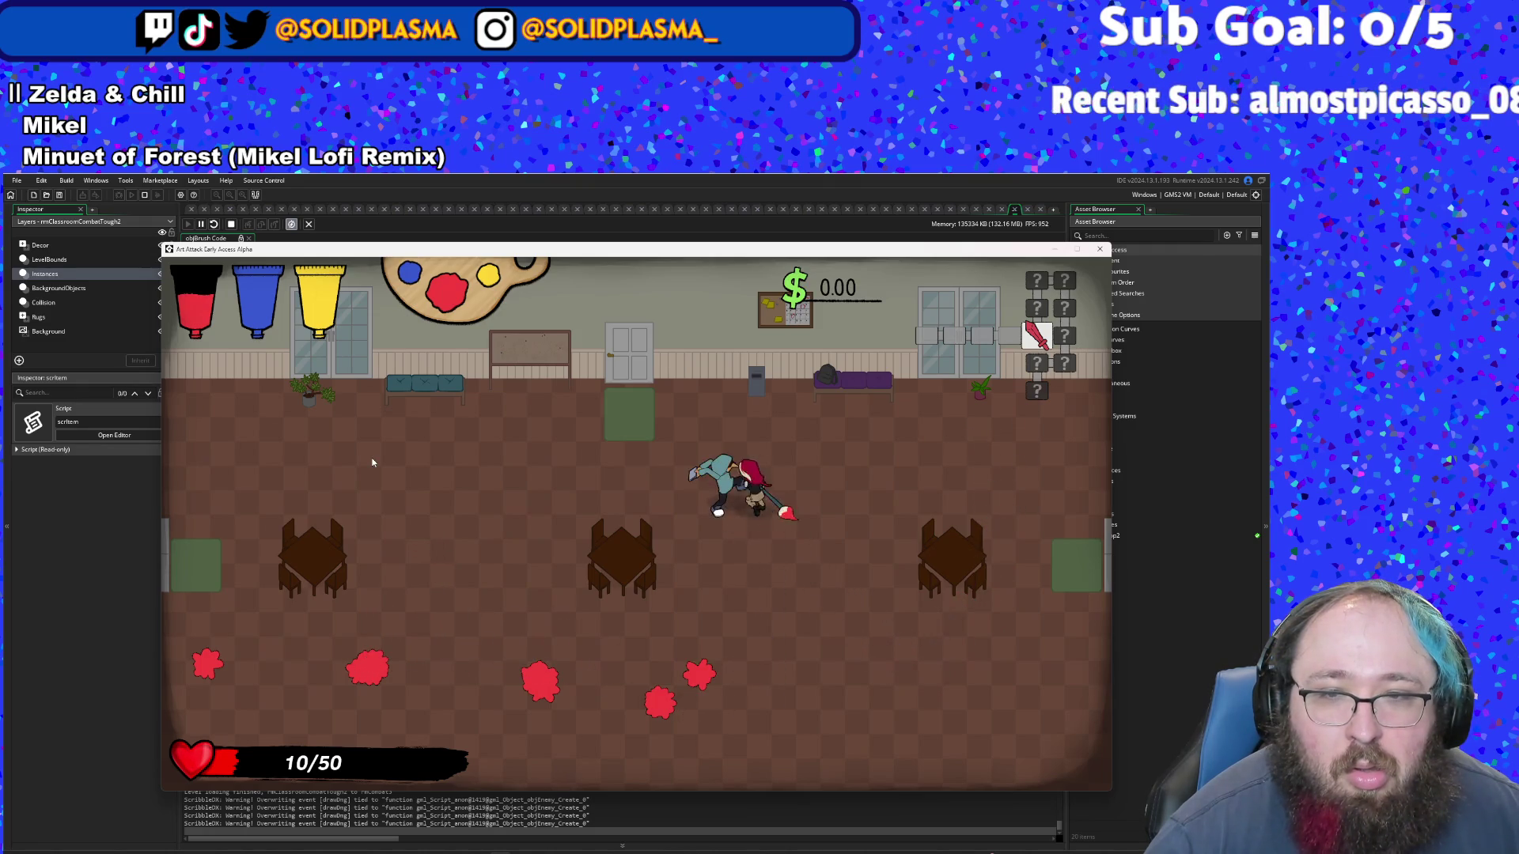
click(373, 462)
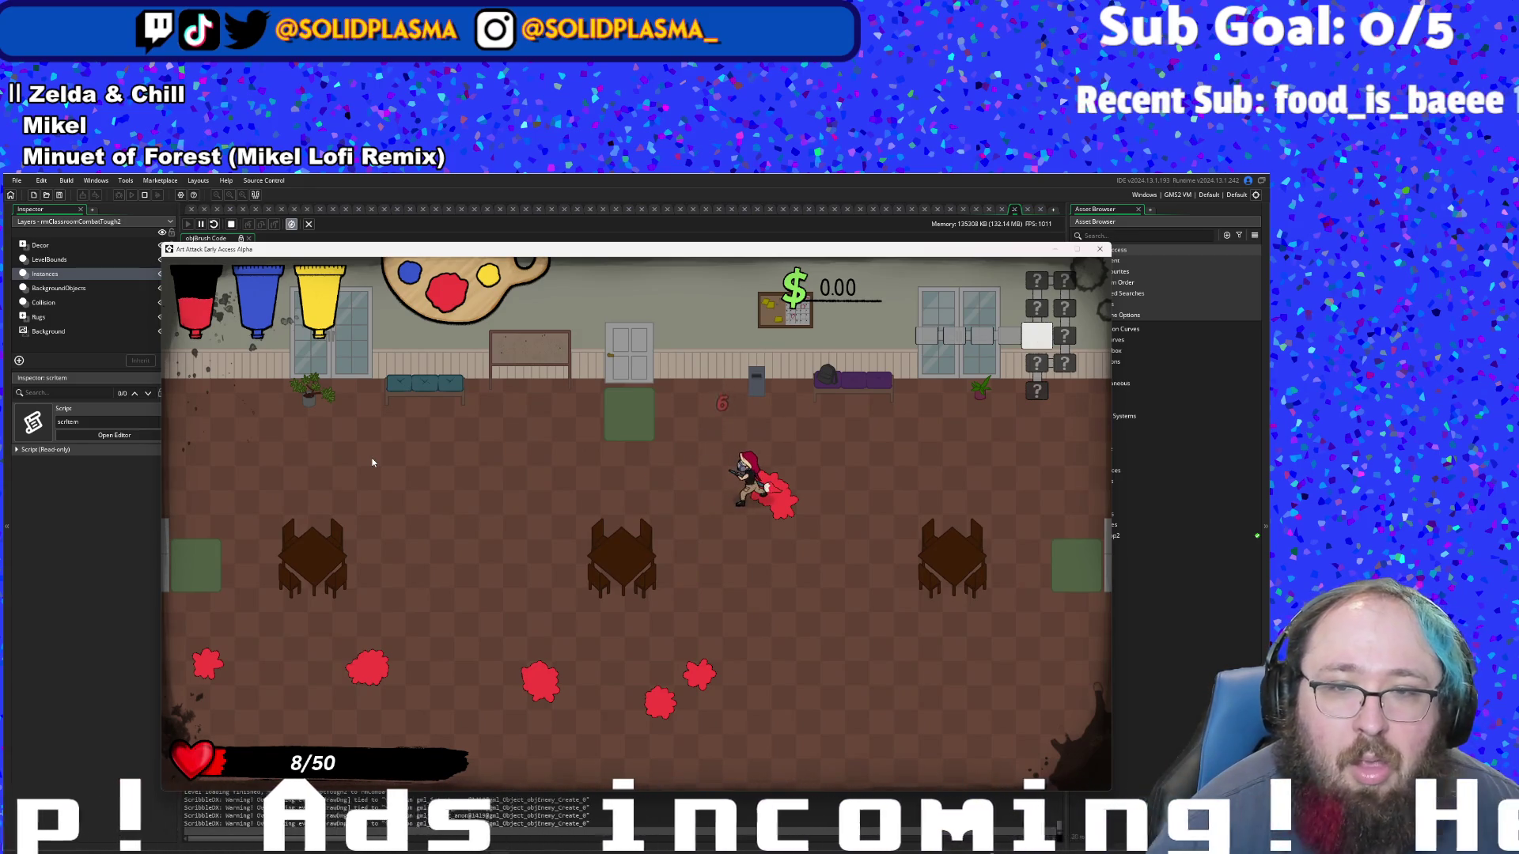
key(a)
key(d)
key(s)
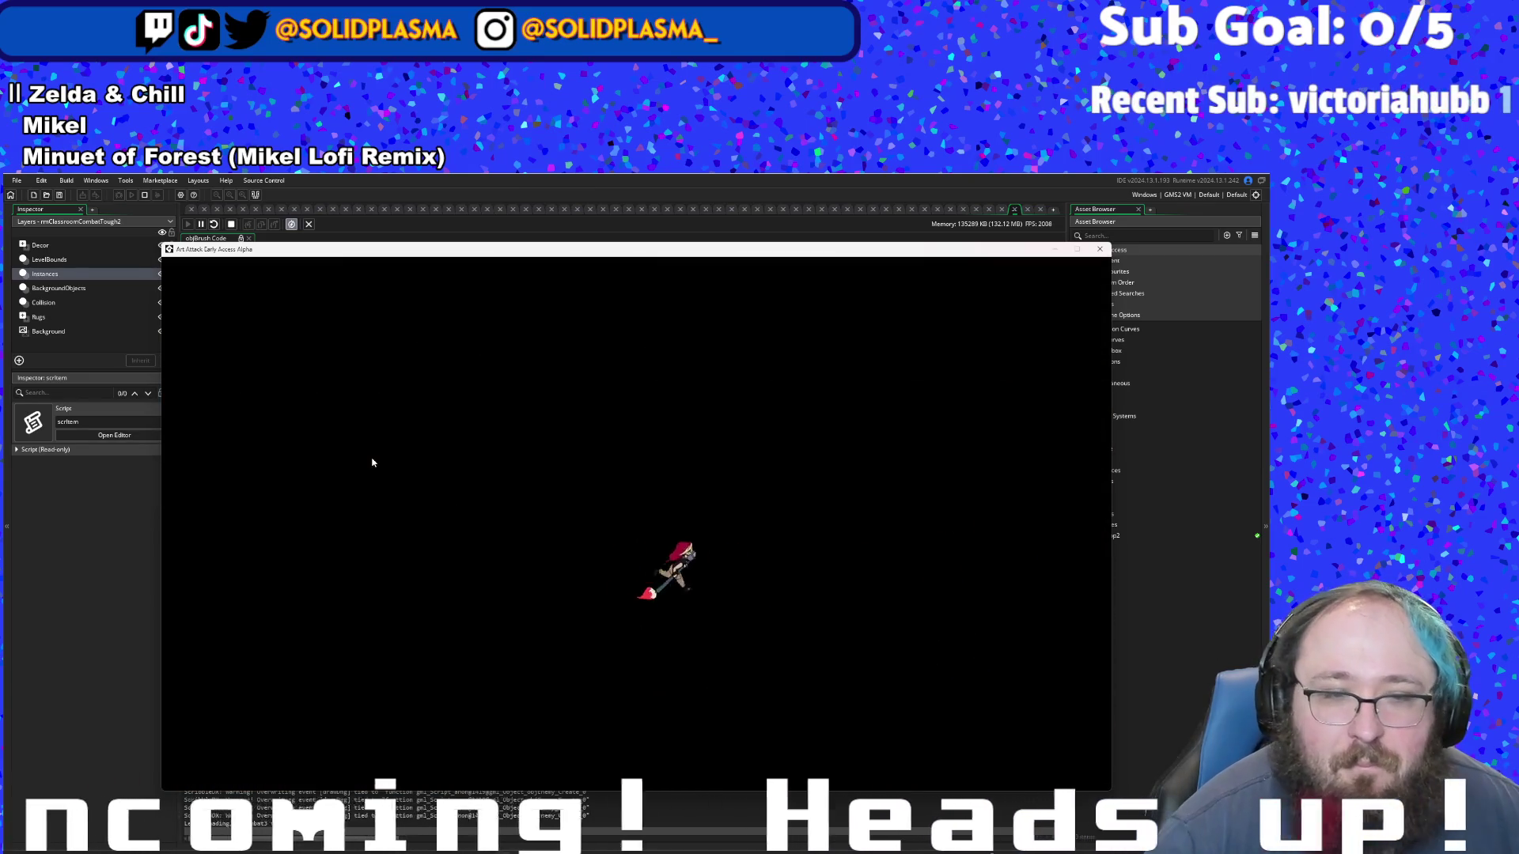
- Move among the enemies in the next classroom until the character dies
key(d)
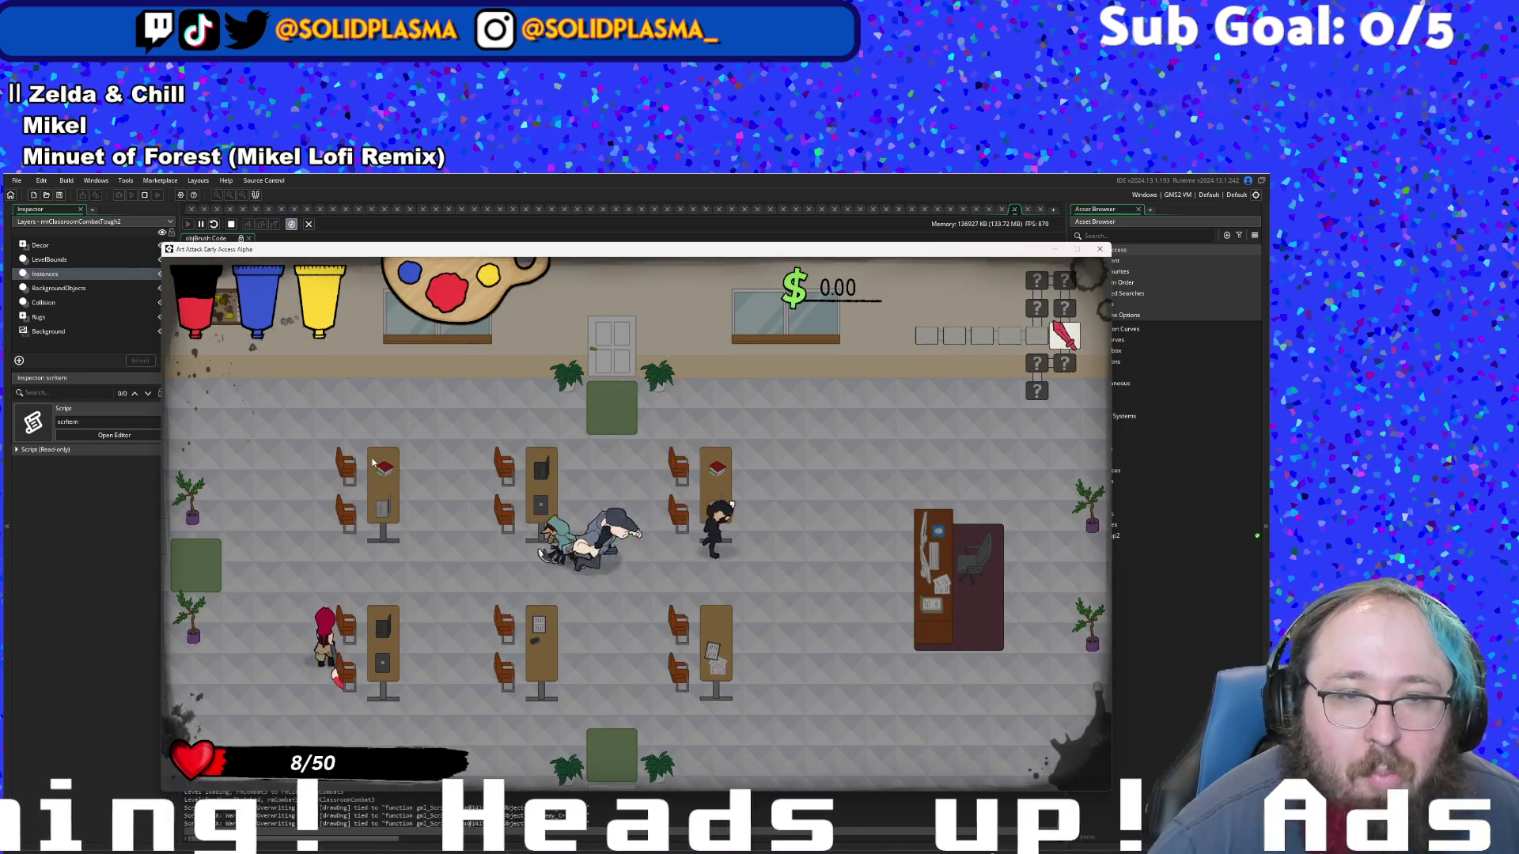
key(w)
key(s)
key(d)
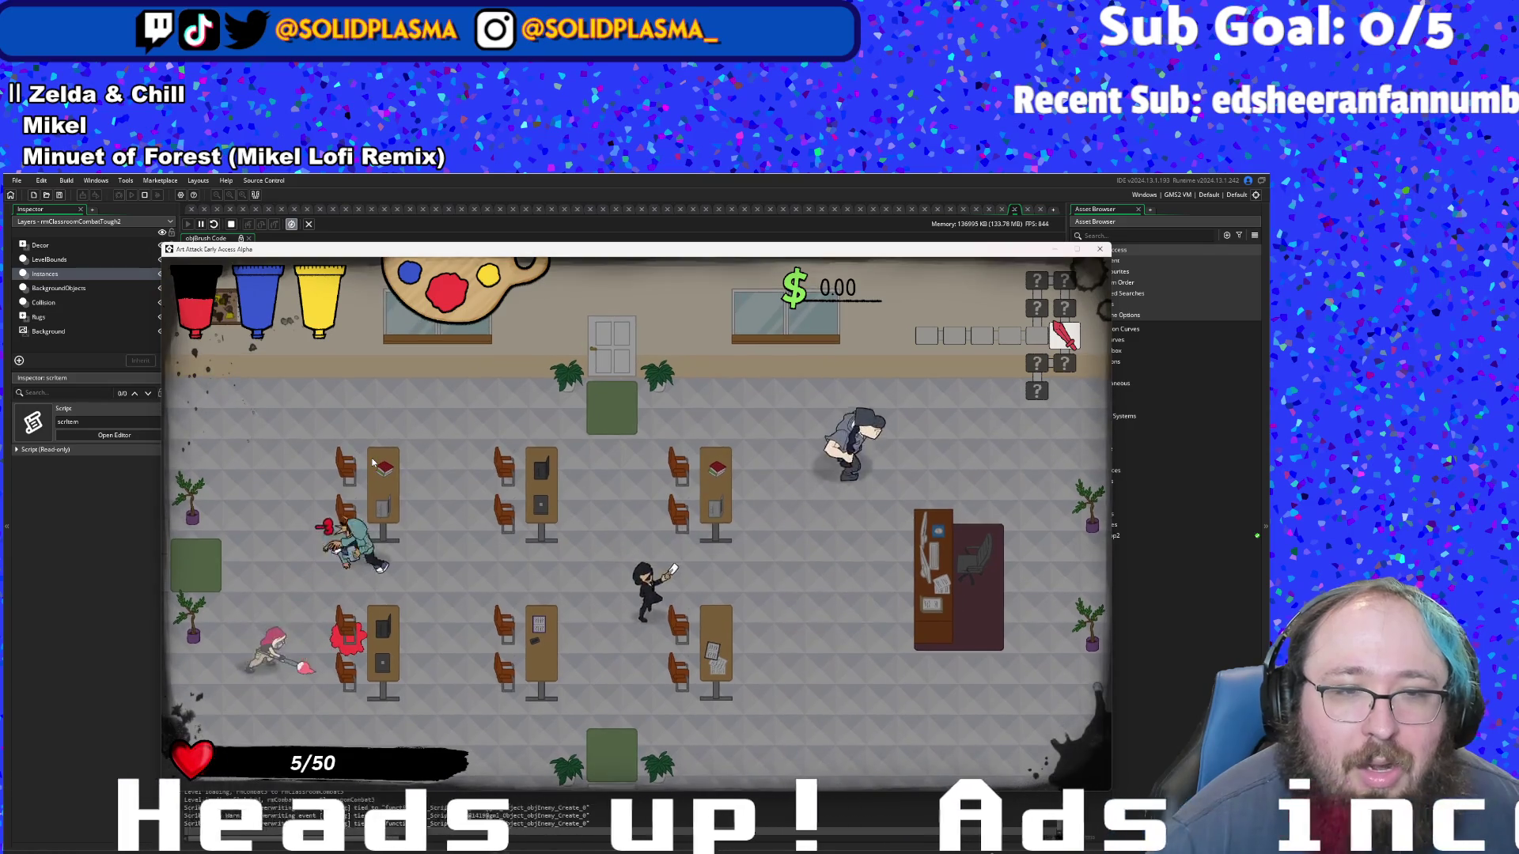
key(a)
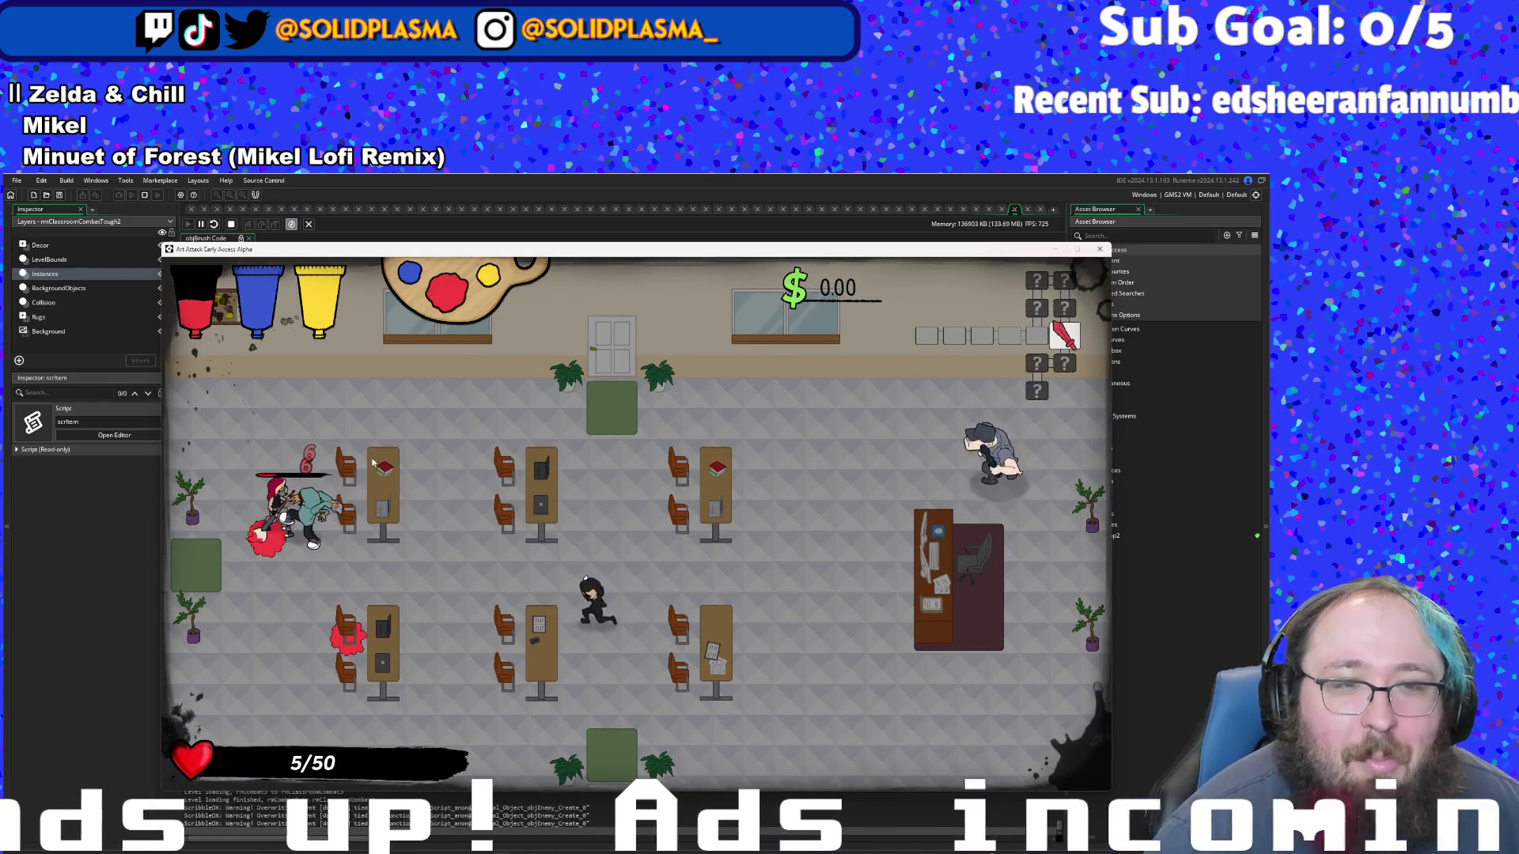
key(w)
key(s)
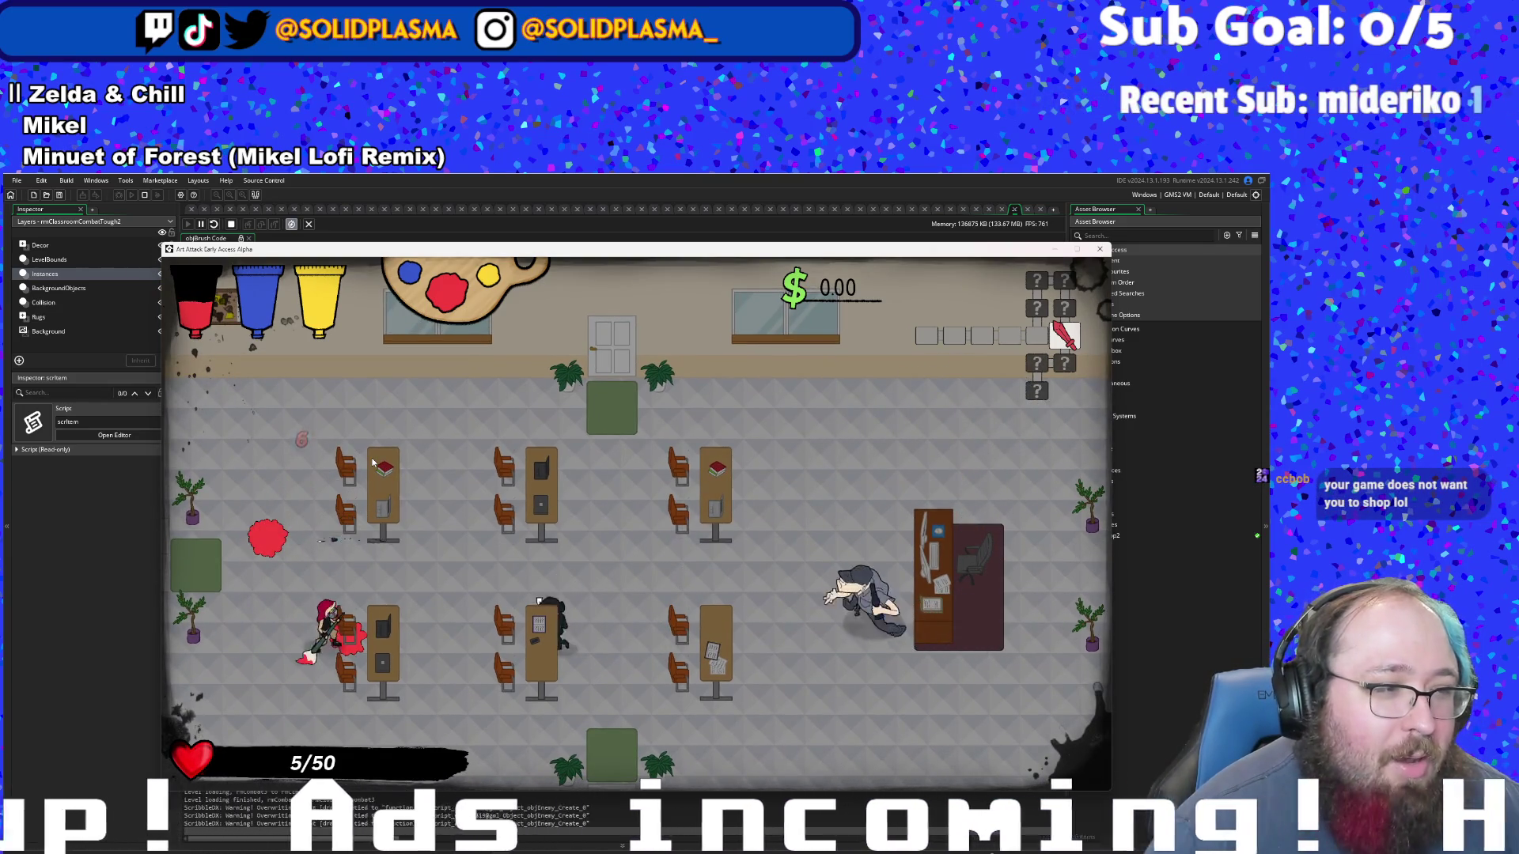
key(d)
key(w)
key(a)
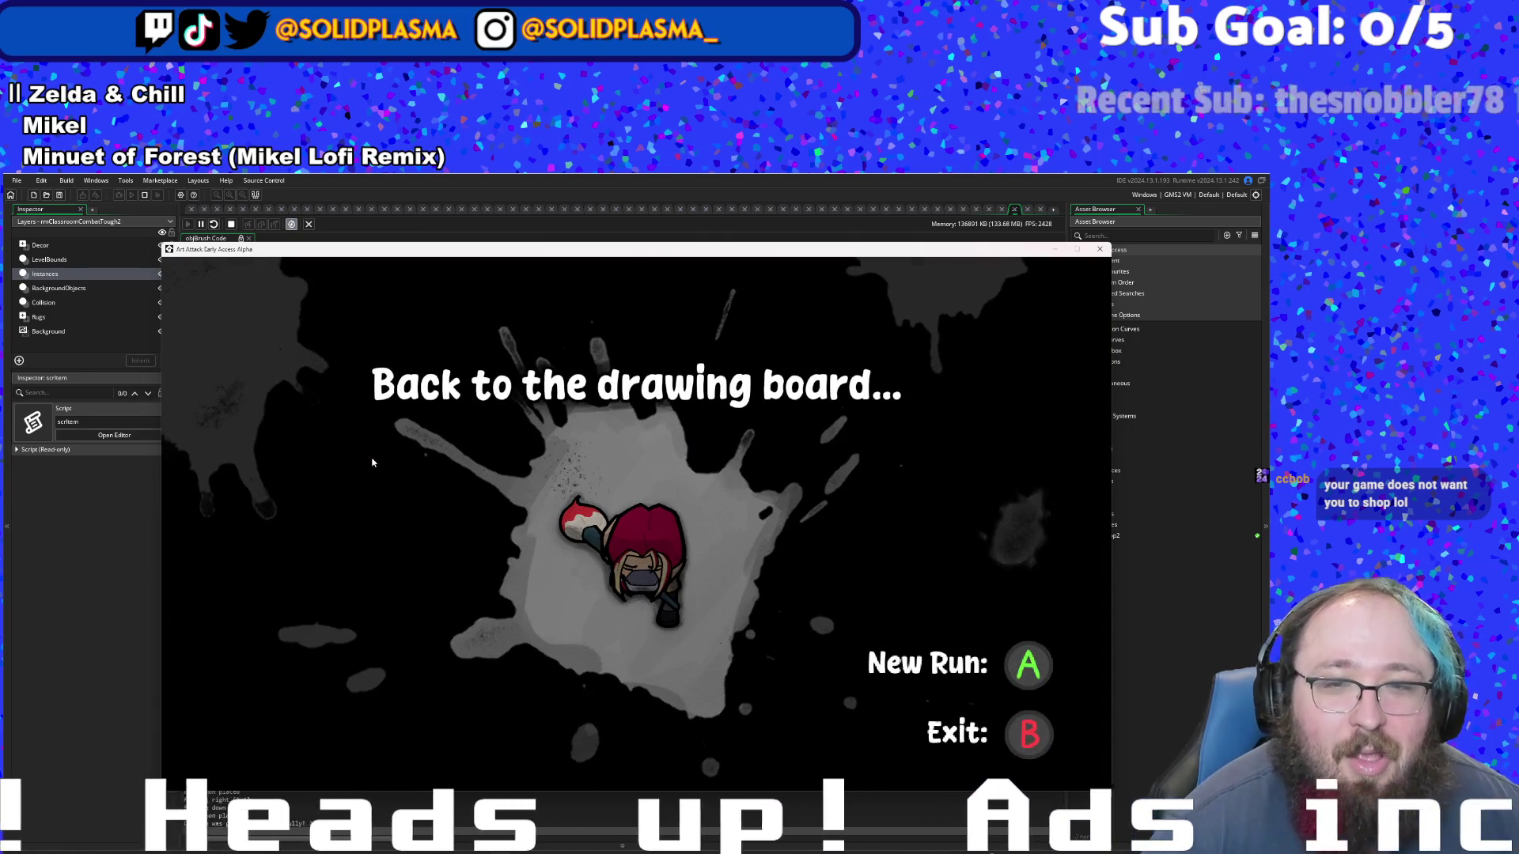
- Start a new run, leave the hub, and knock back the grappling enemy
key(Return)
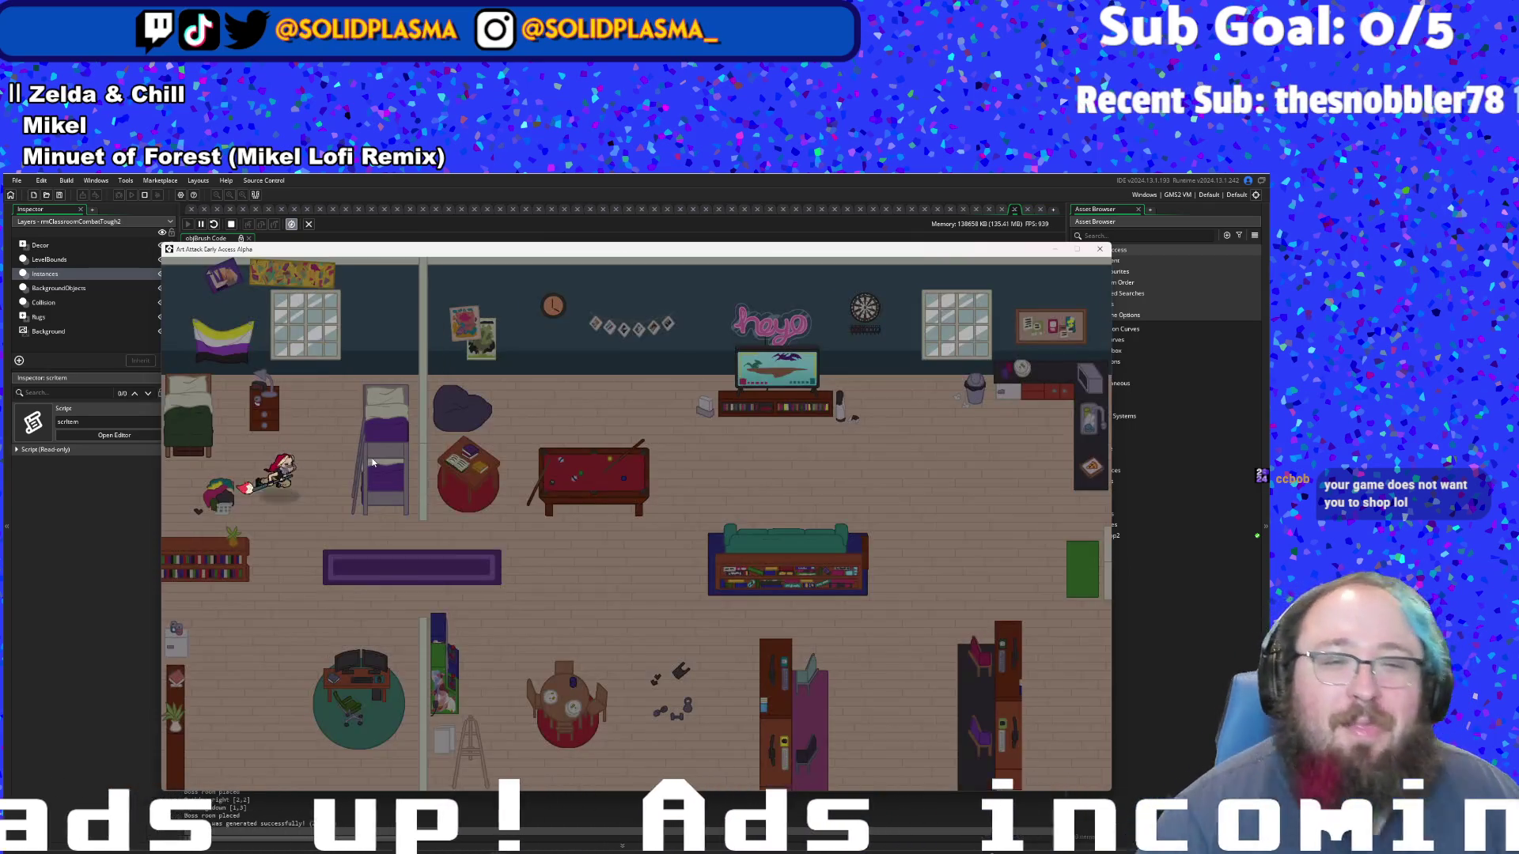
key(d)
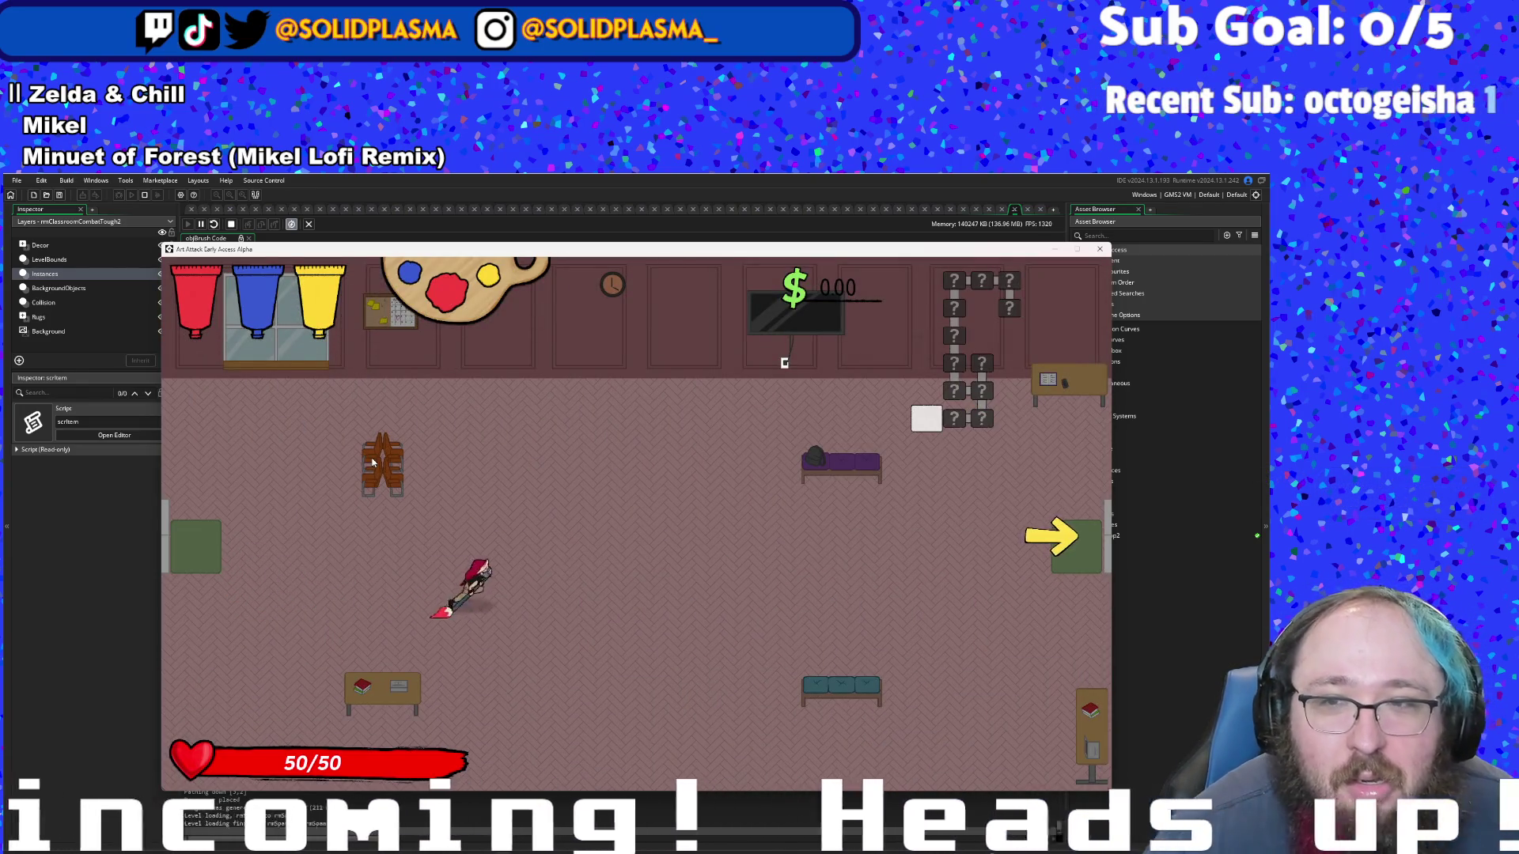
key(d)
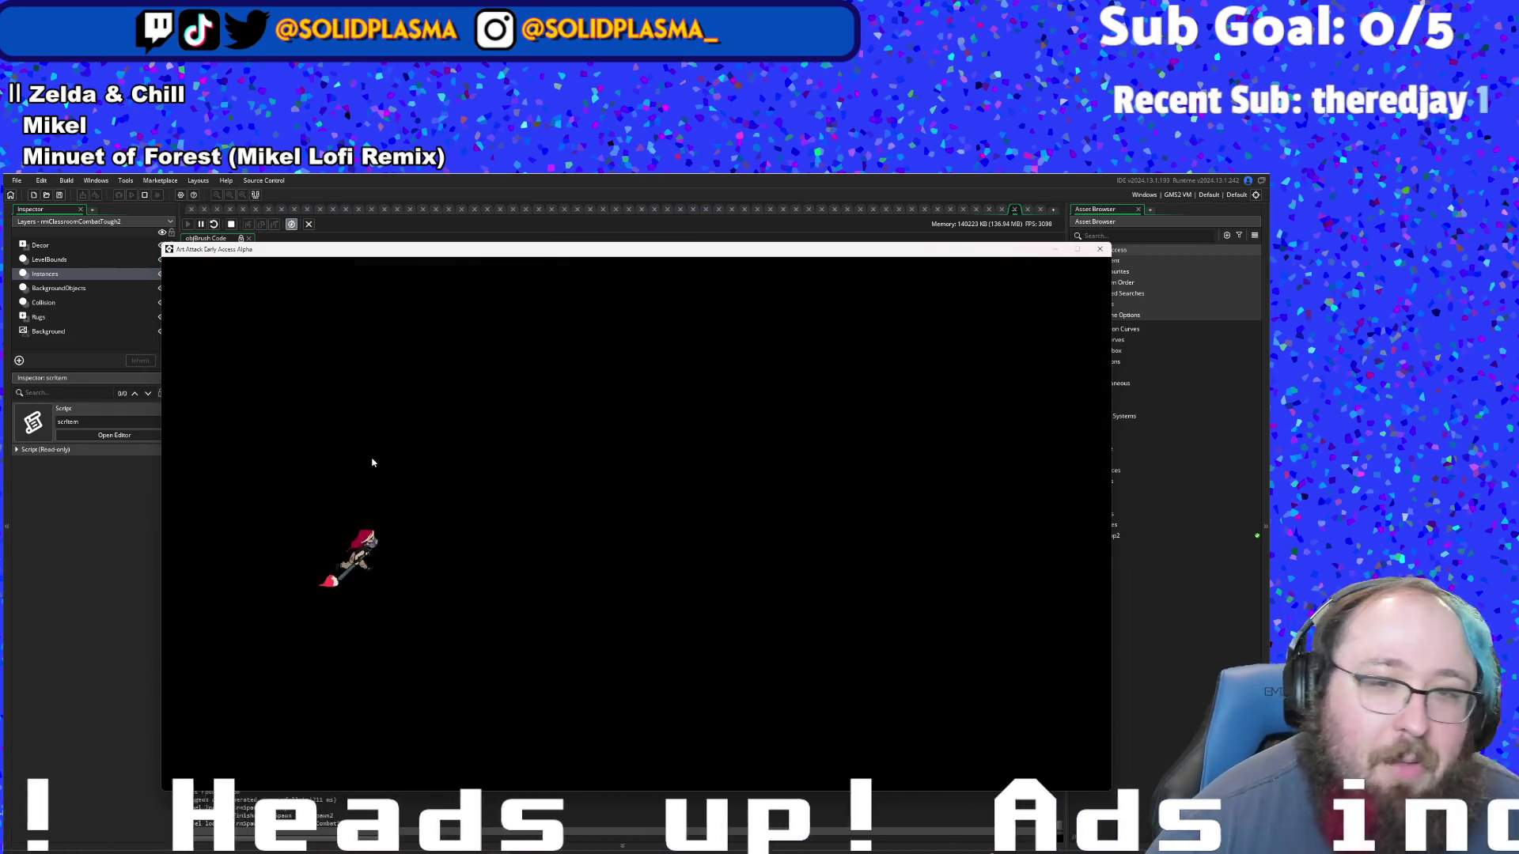
click(372, 462)
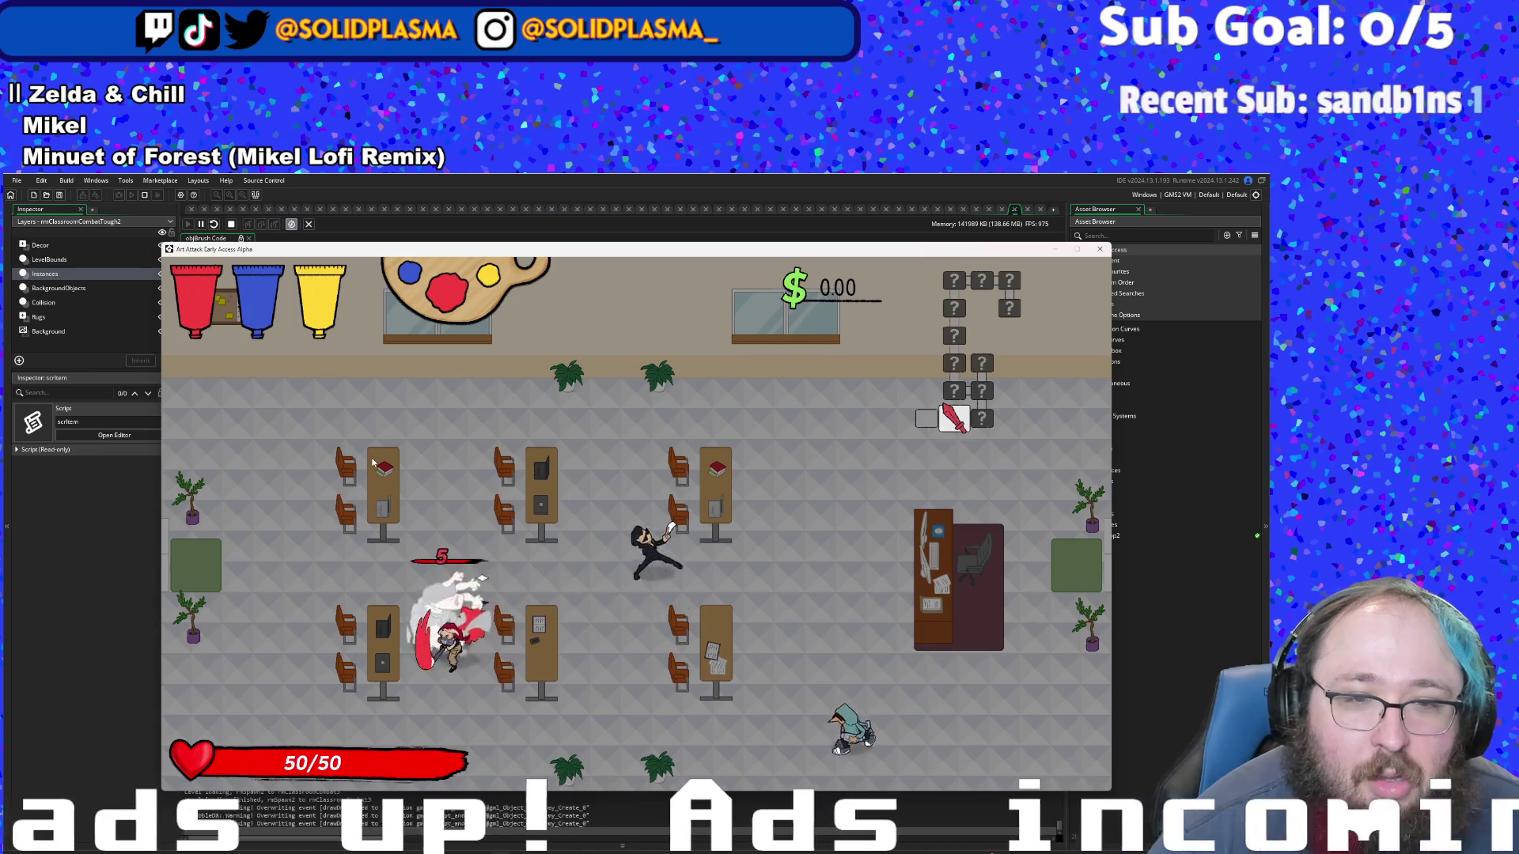
click(372, 462)
click(372, 462)
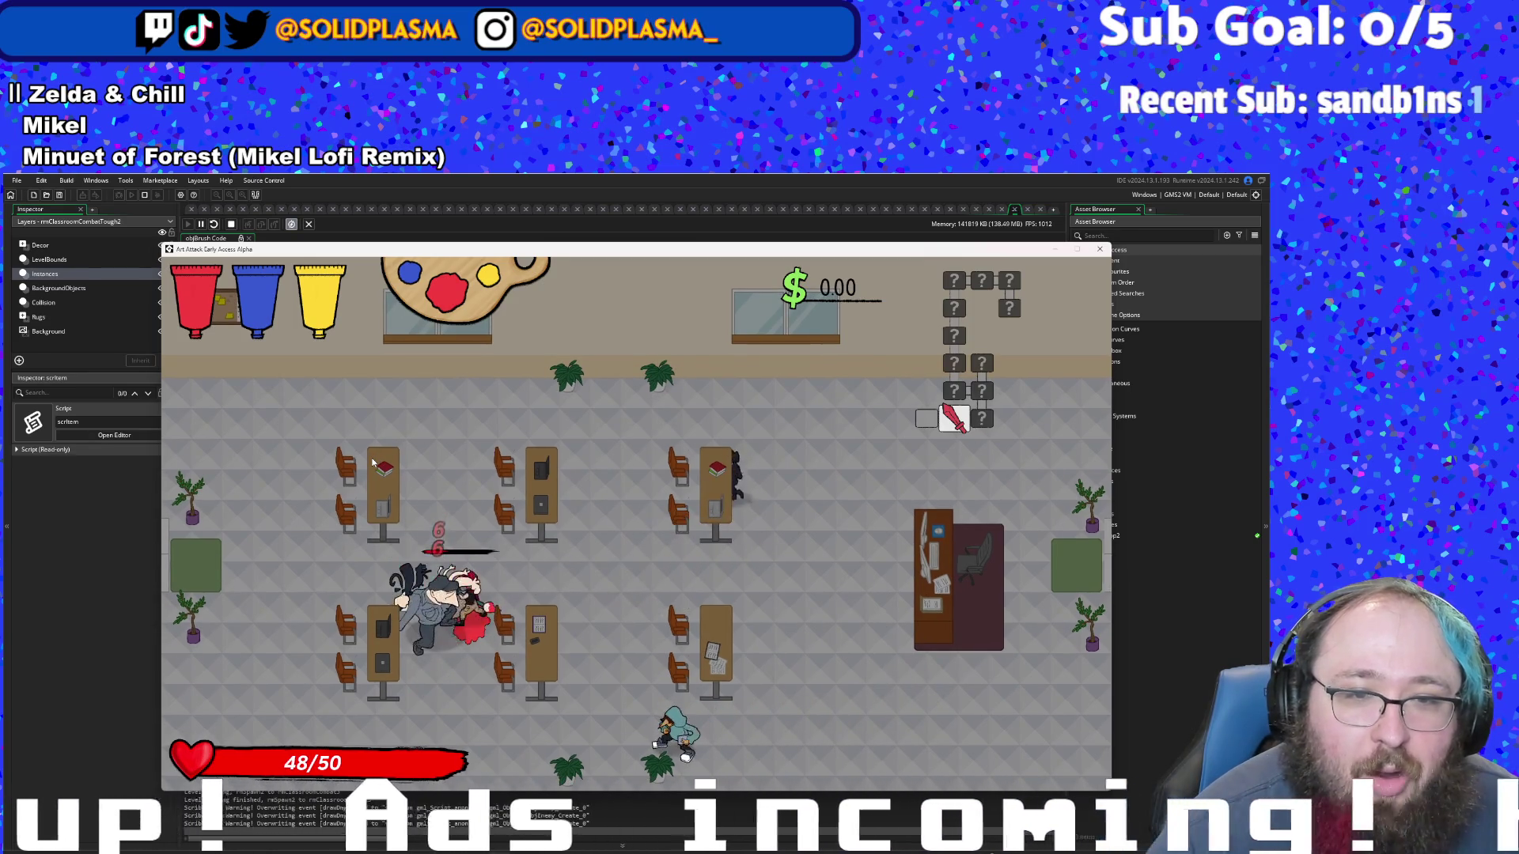
click(372, 462)
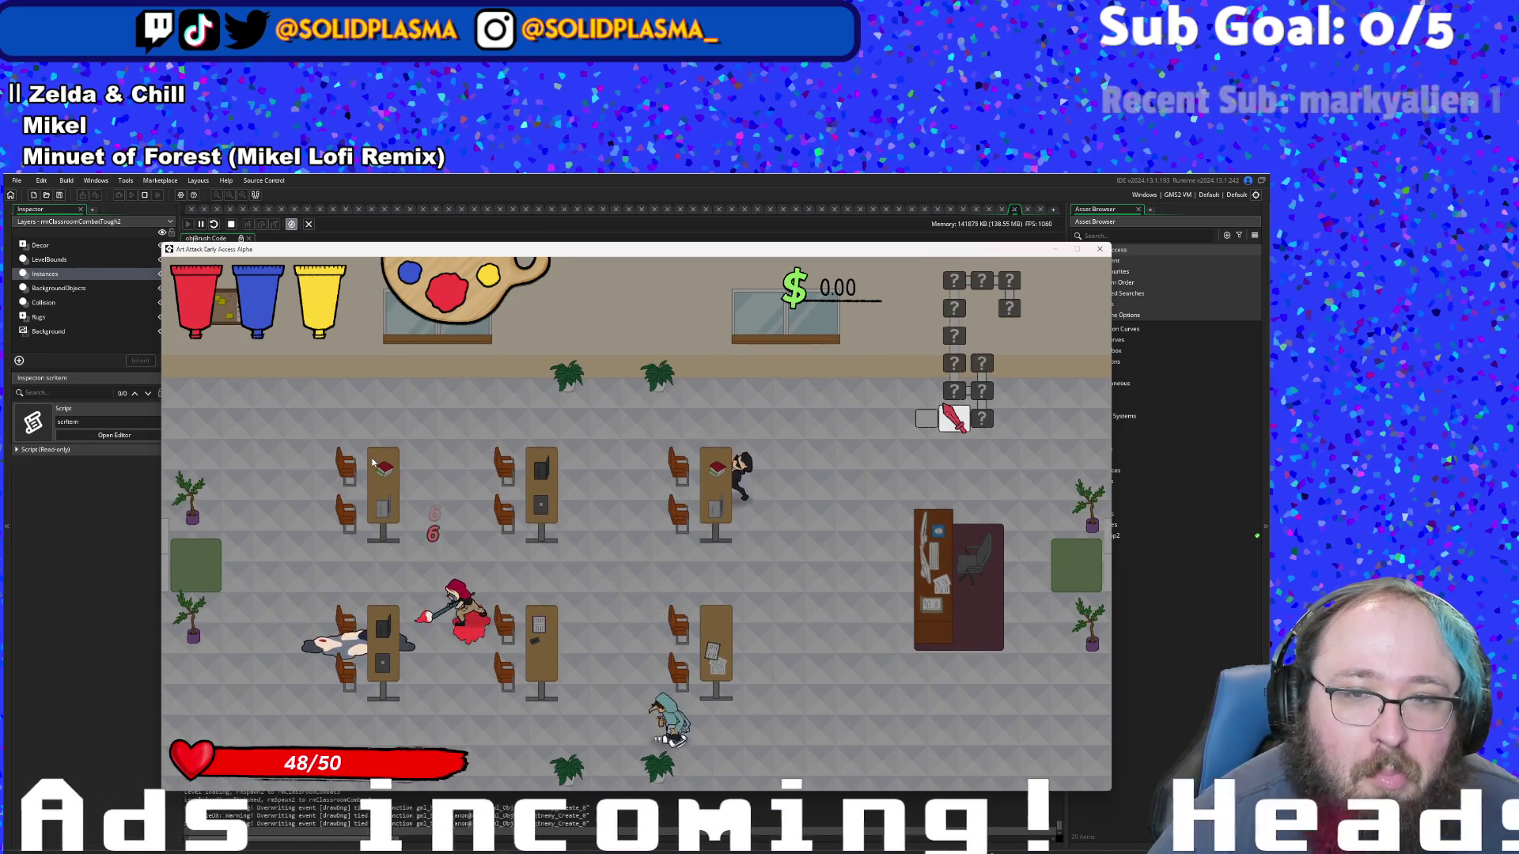
- Defeat the top fighter and move up to the wall to restore health
key(d)
key(w)
click(372, 462)
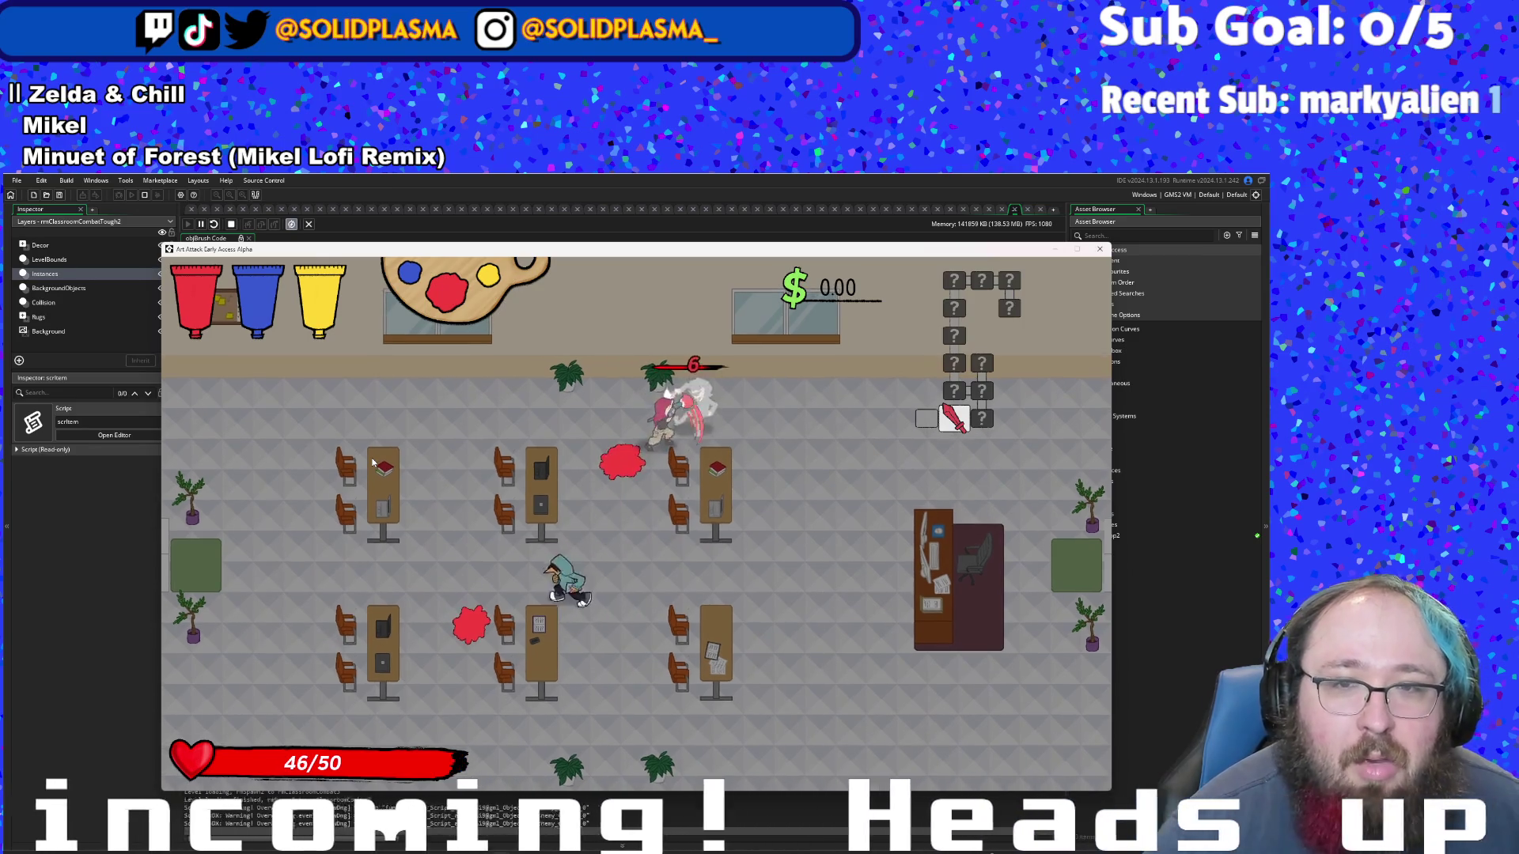
click(372, 462)
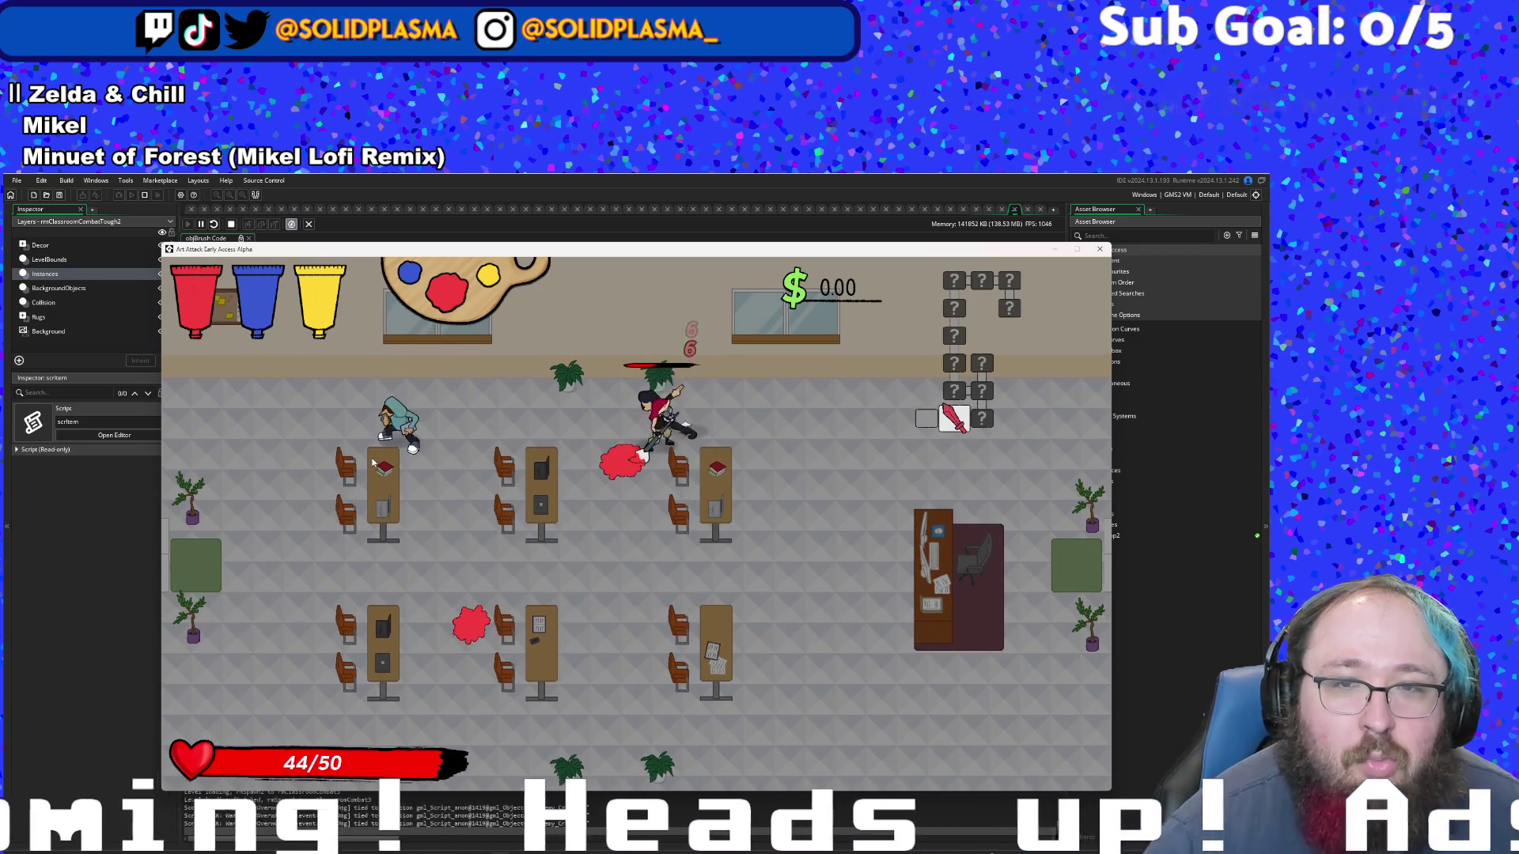
click(371, 462)
key(a)
key(w)
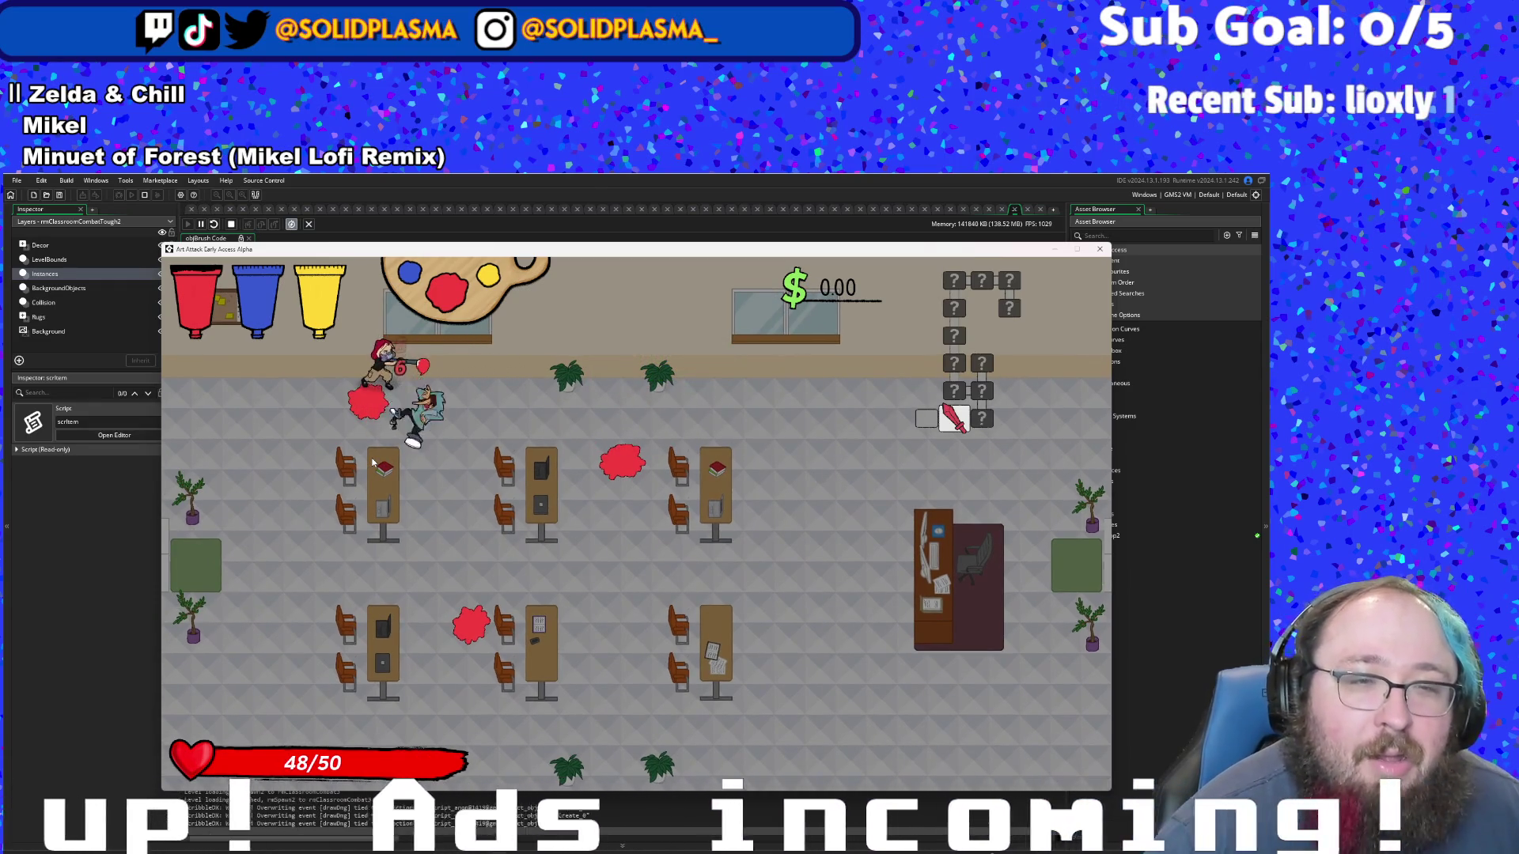
- Walk through the cleared room to the right exit, then stop the game
key(d)
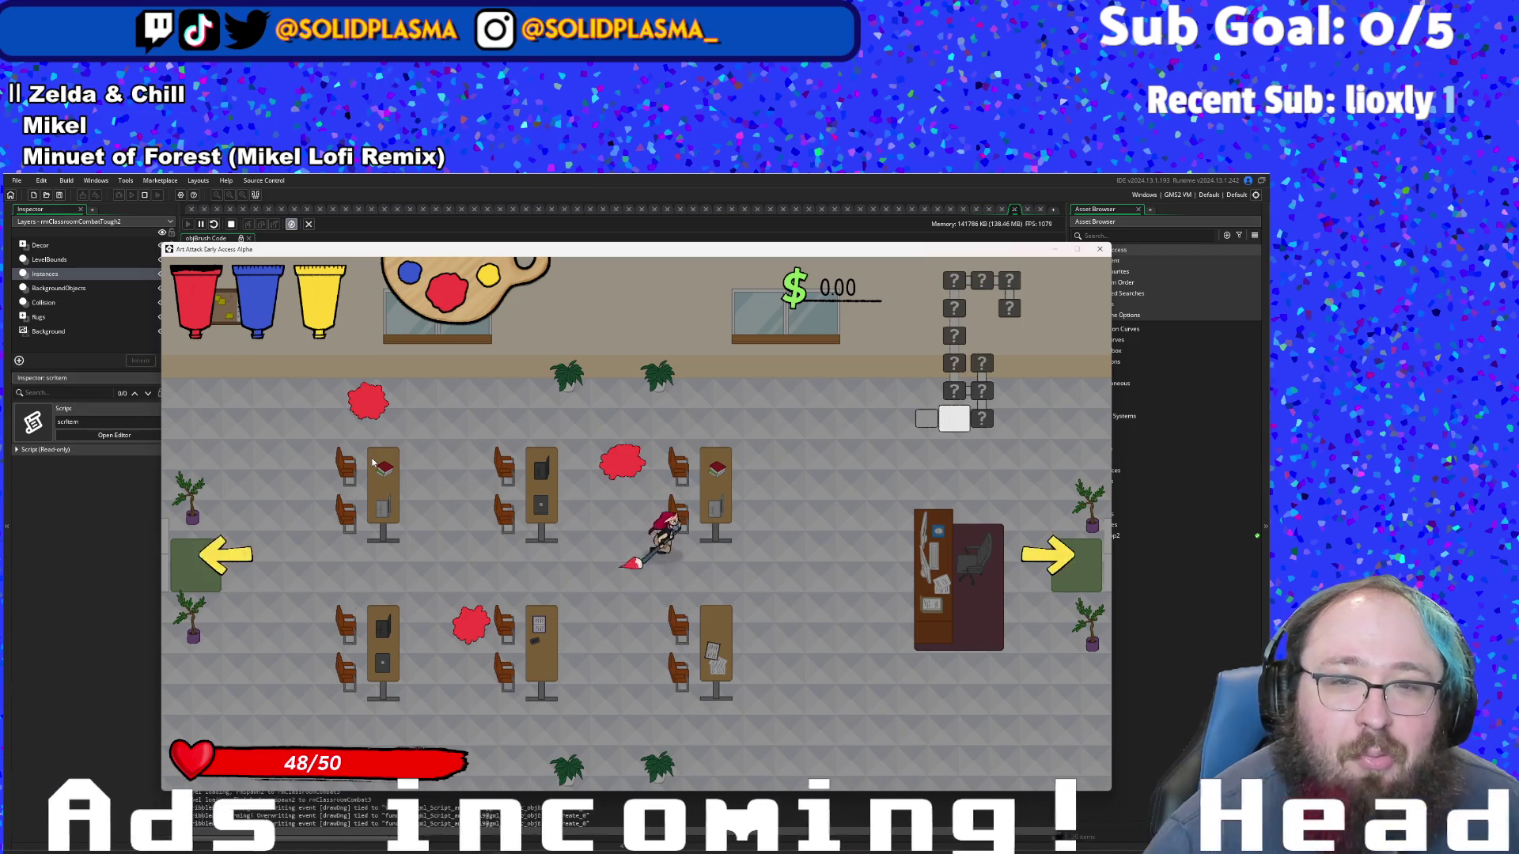
key(d)
key(w)
key(s)
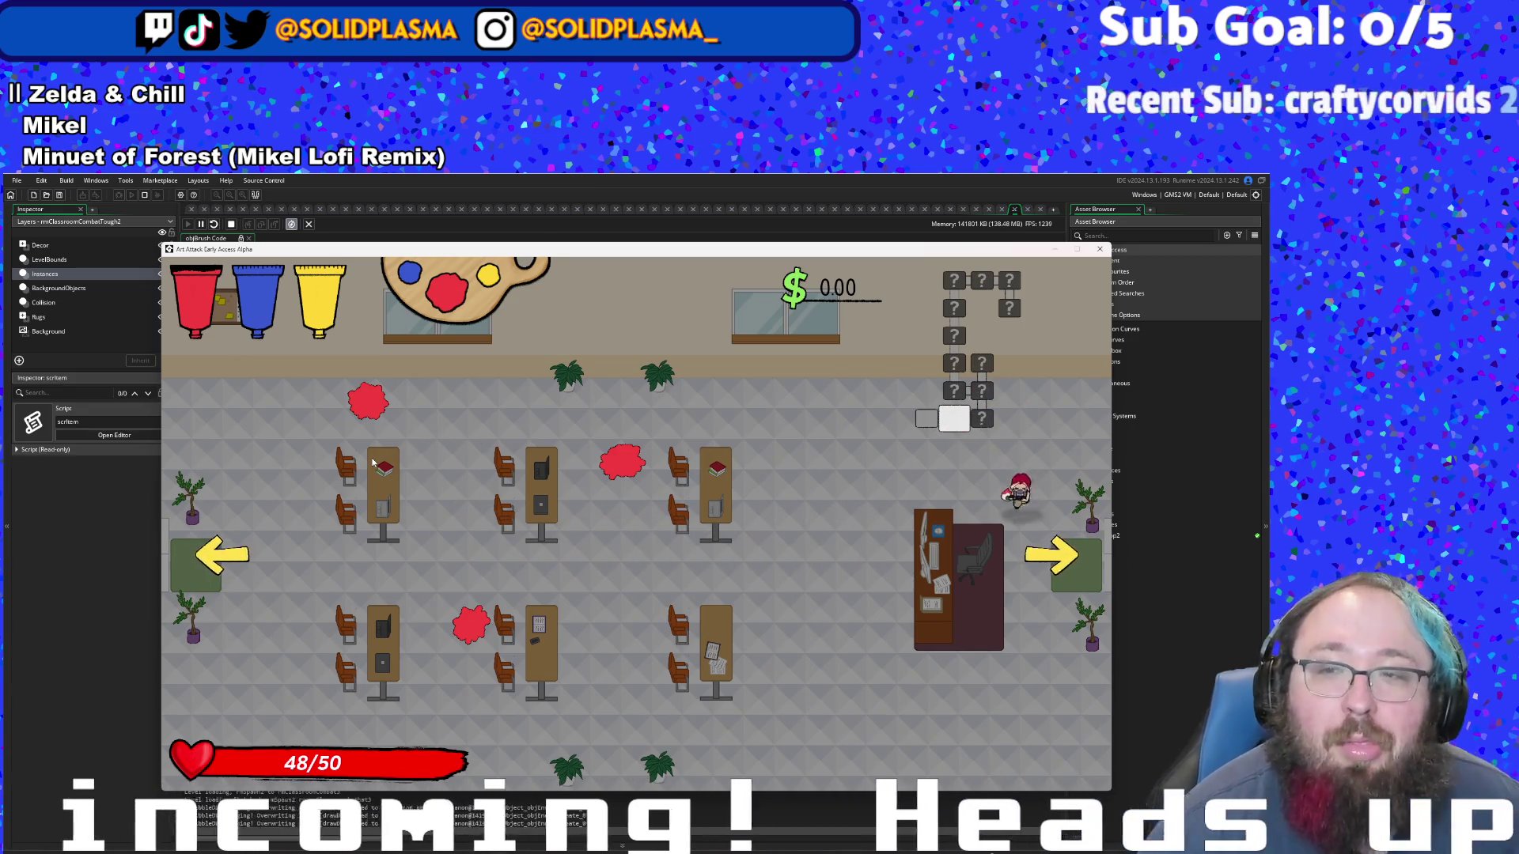
key(d)
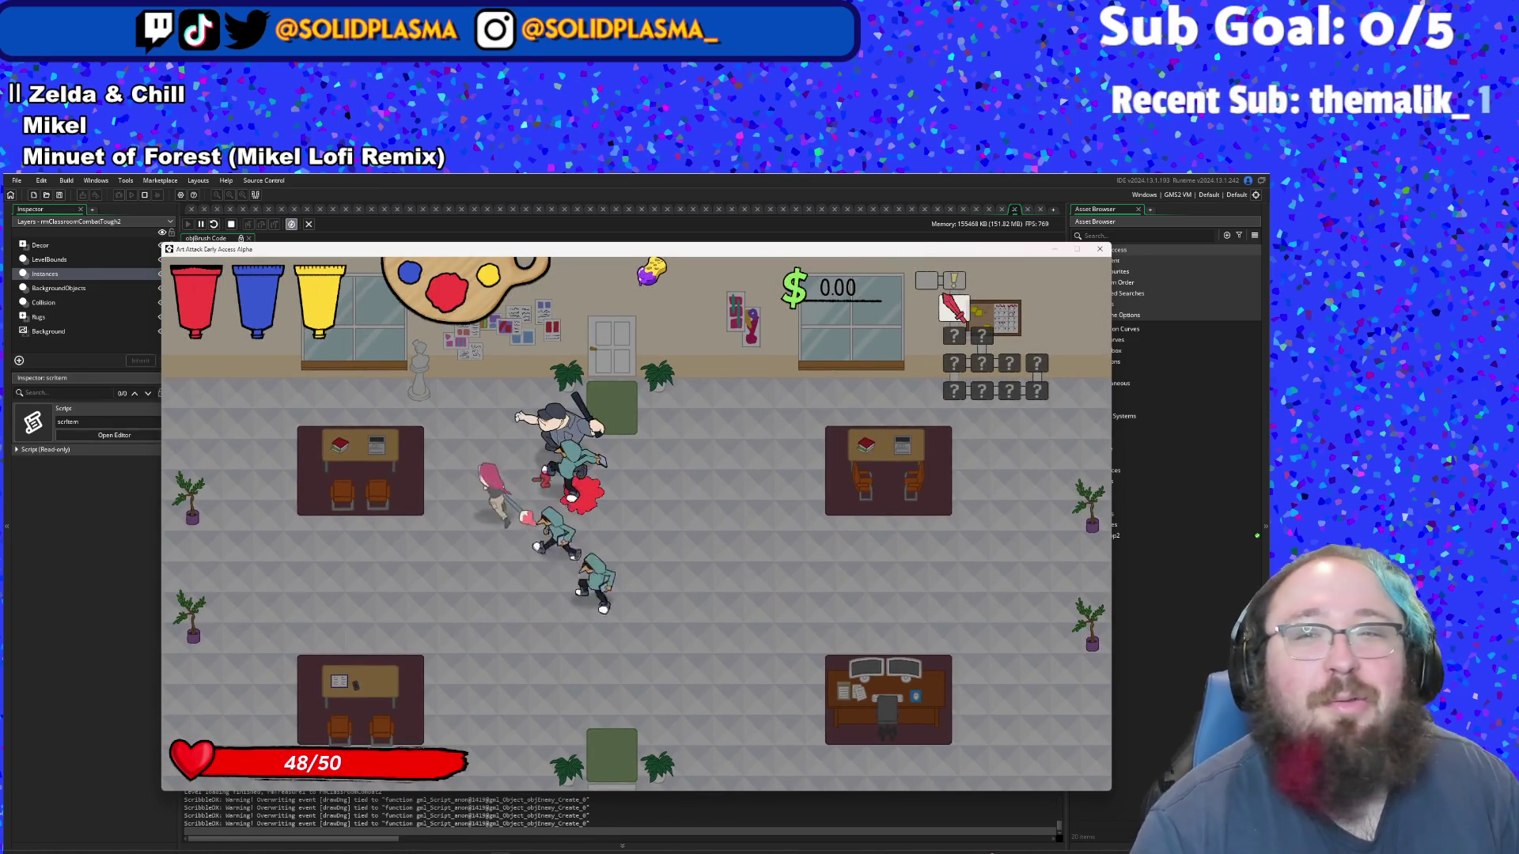
key(Escape)
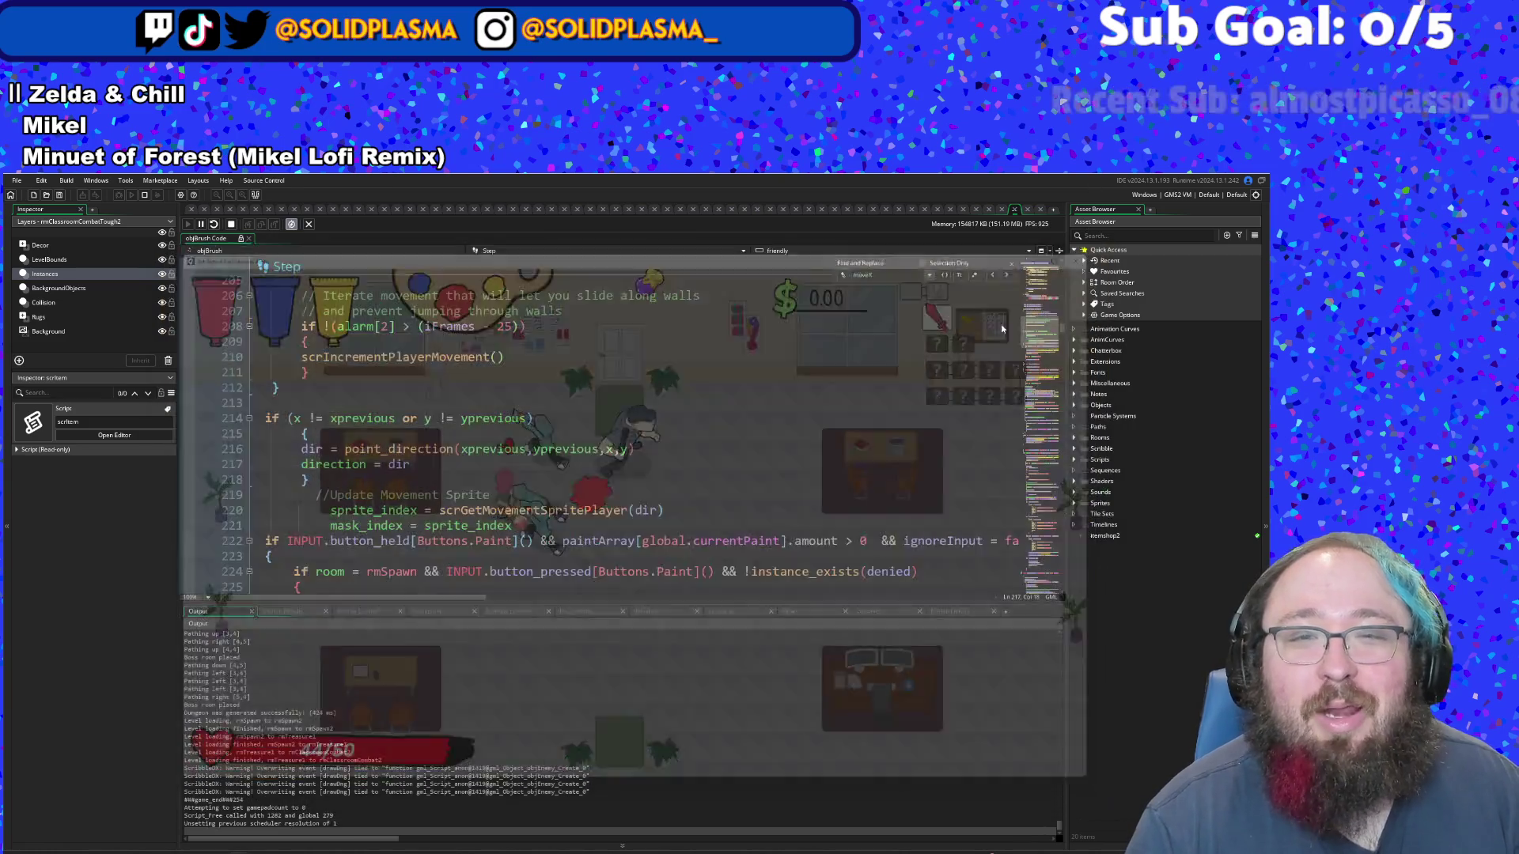
- Search the project for 'sponge' and jump to objBrush's Step code at line 95's 0.8 drain value
click(778, 449)
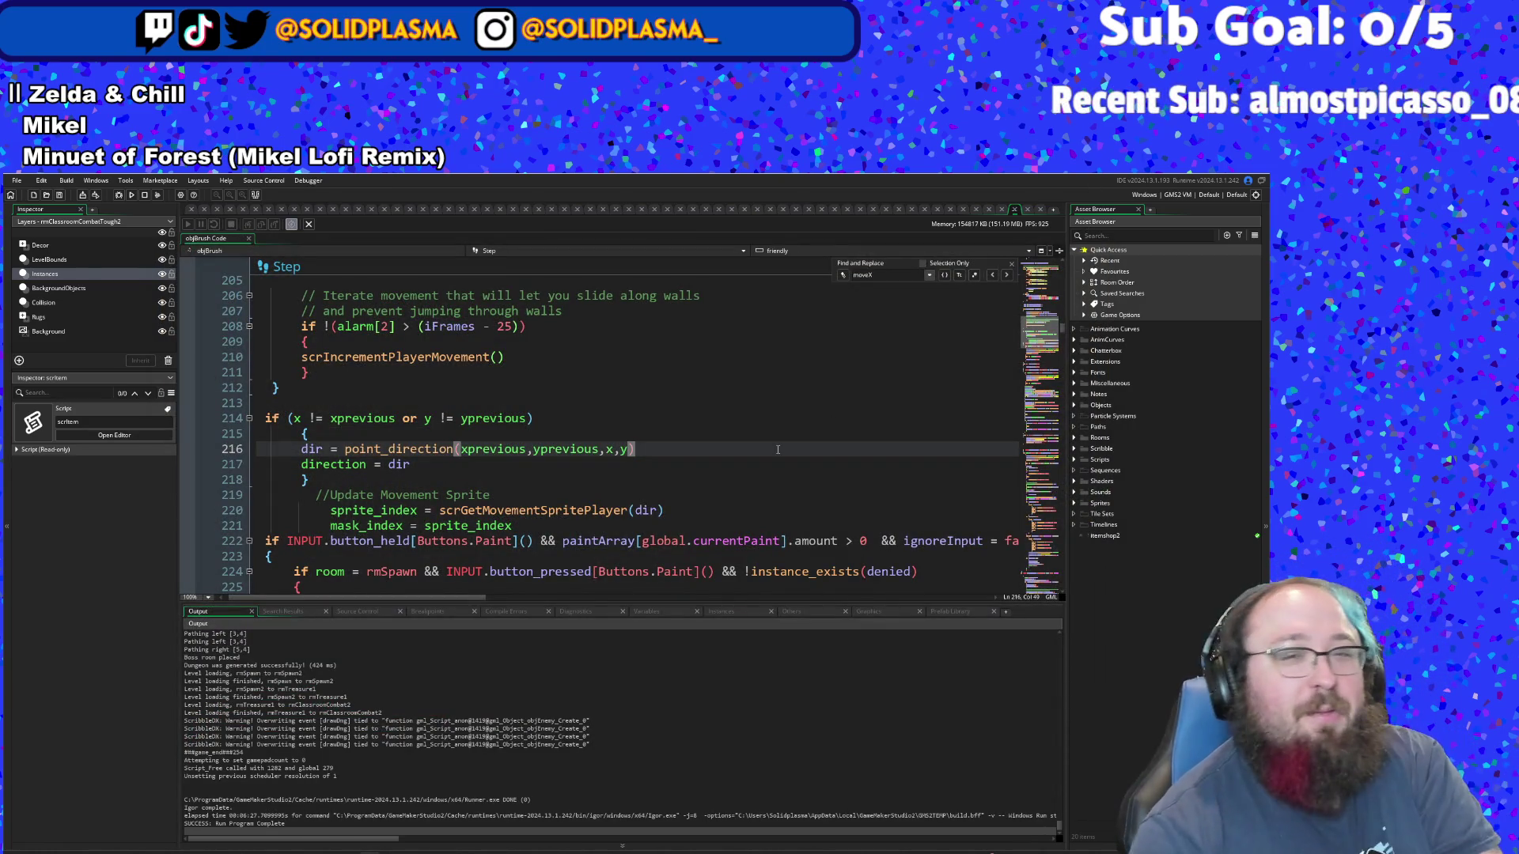
key(ctrl+shift+f)
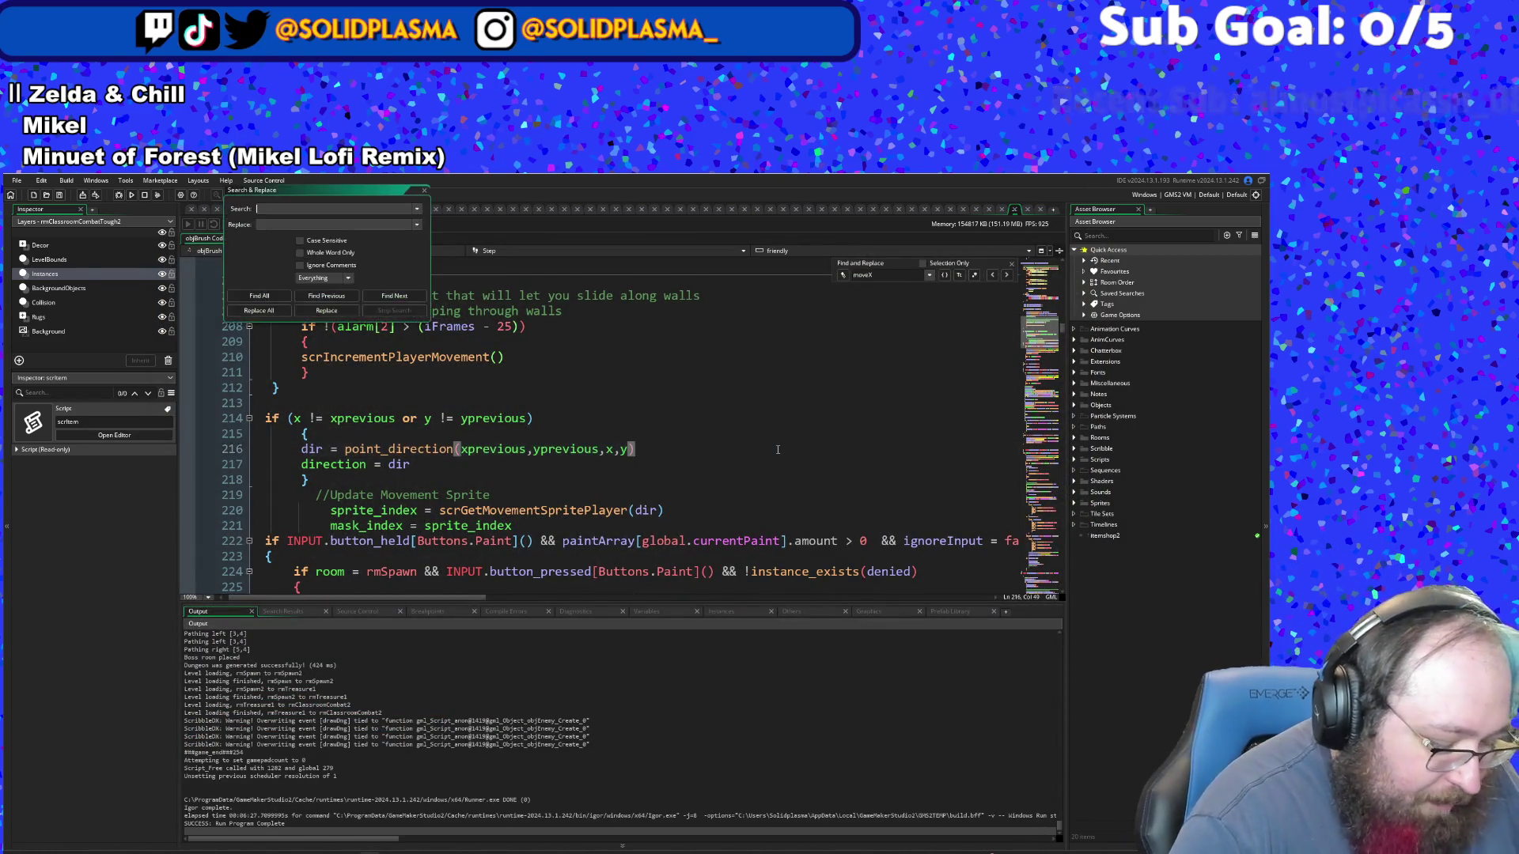
text(sponge)
key(Return)
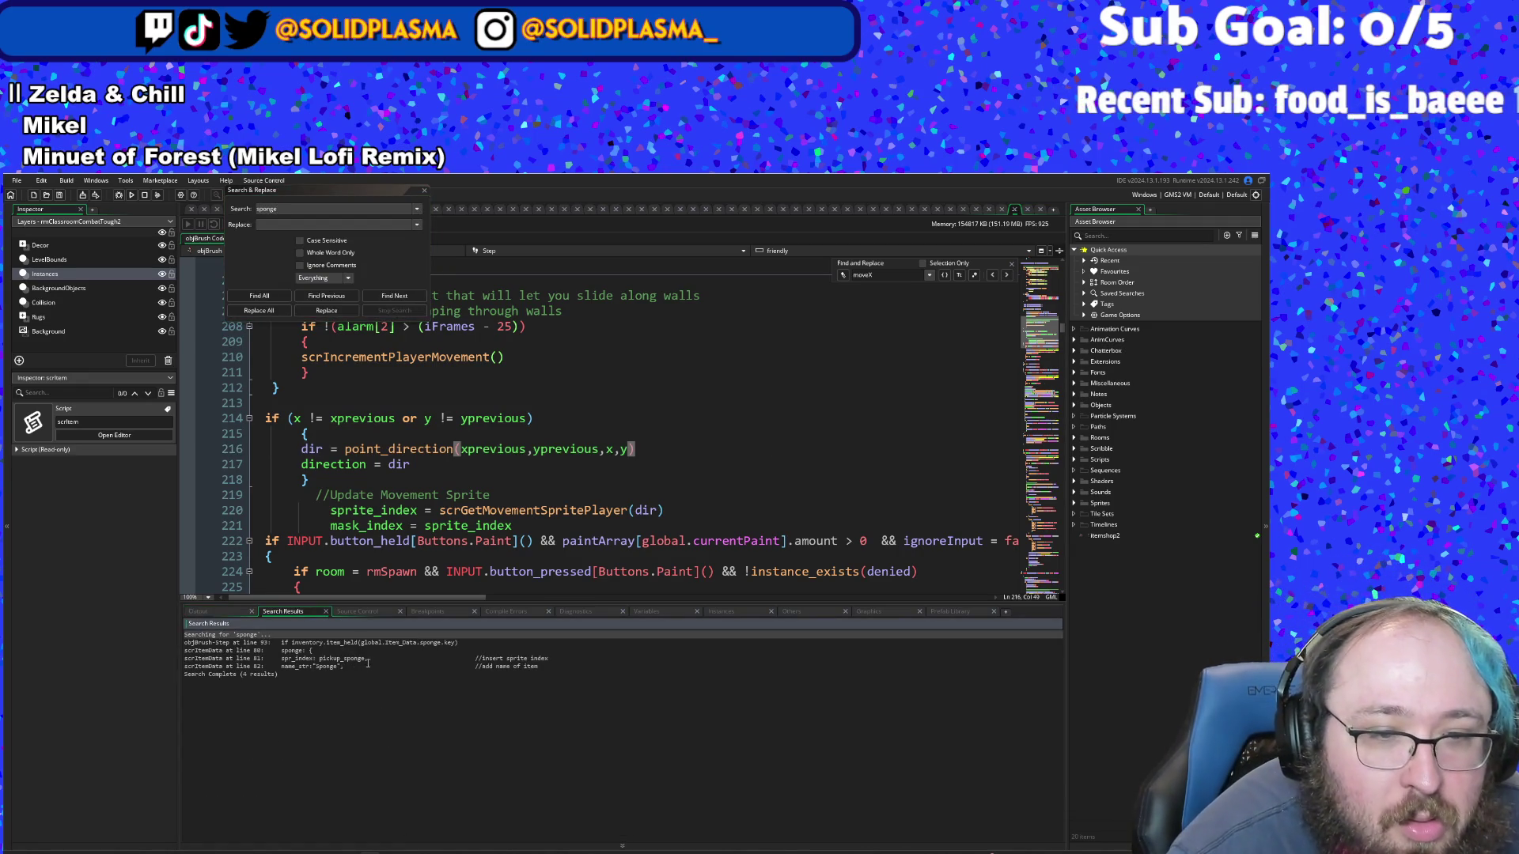
double_click(310, 643)
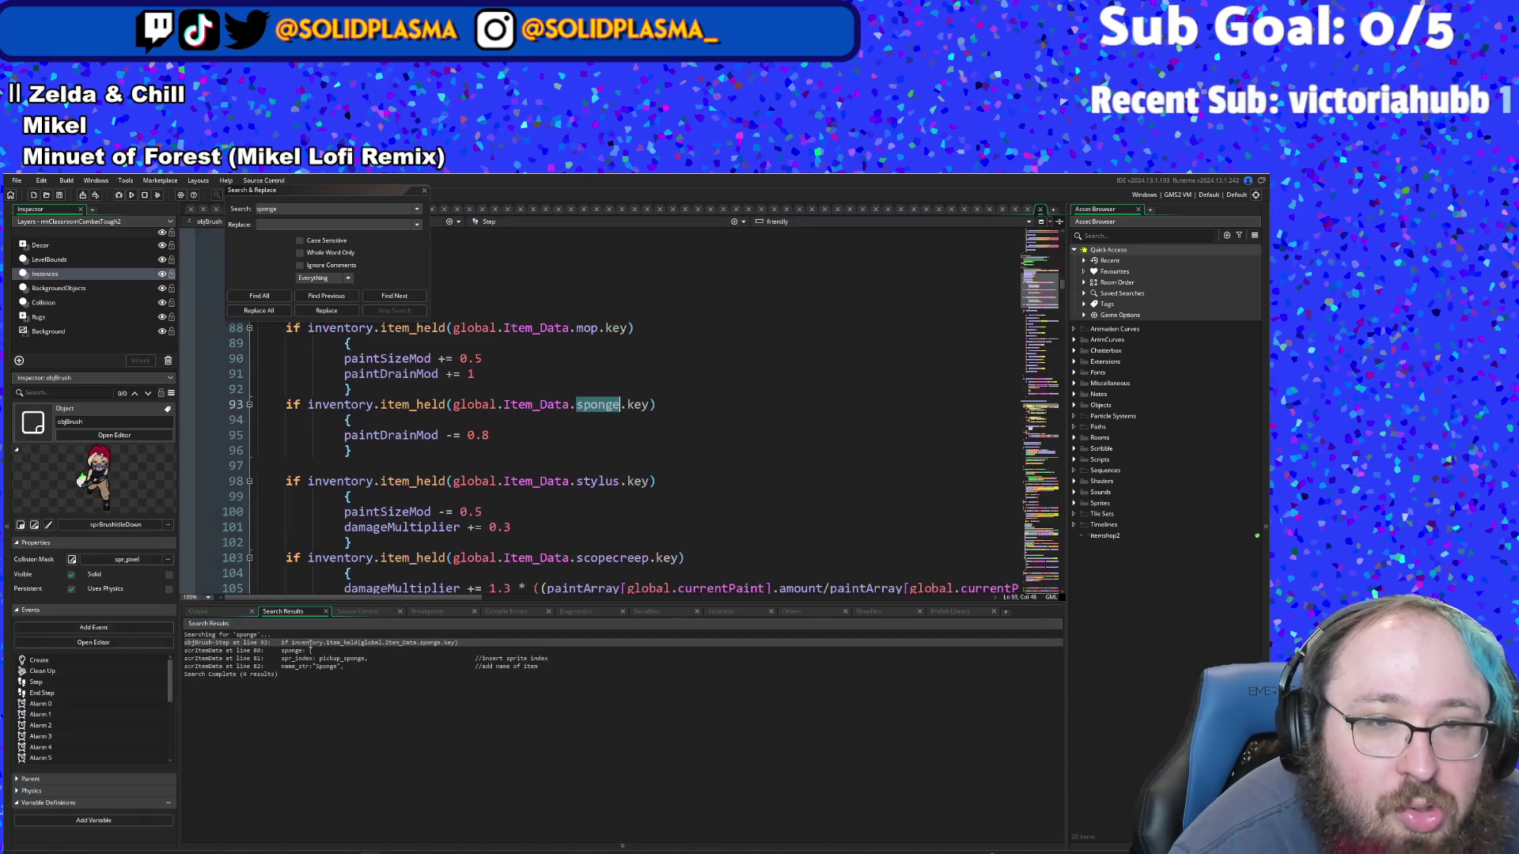
click(454, 452)
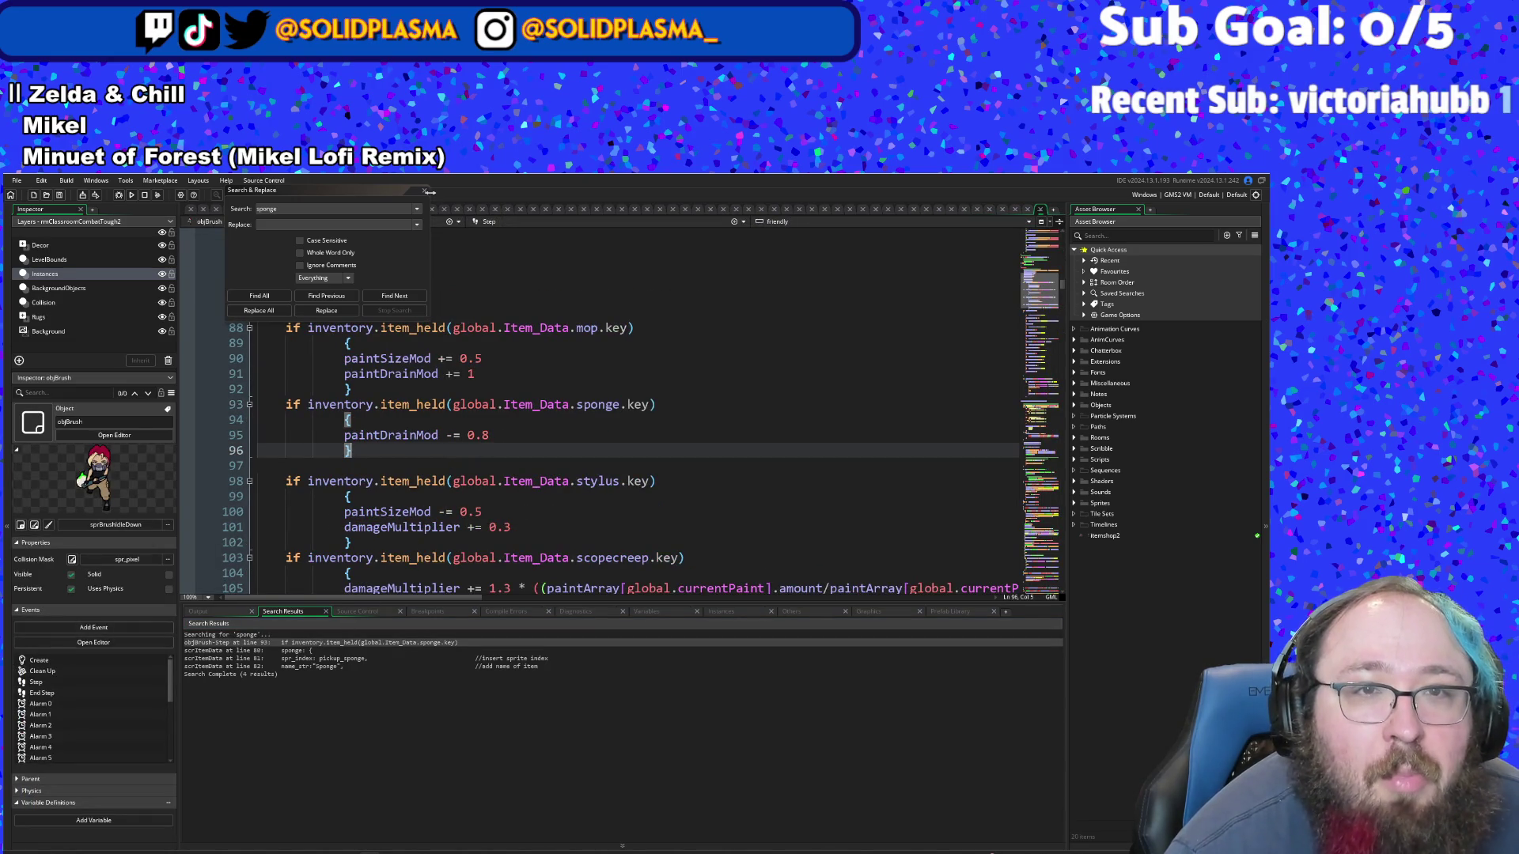
key(Escape)
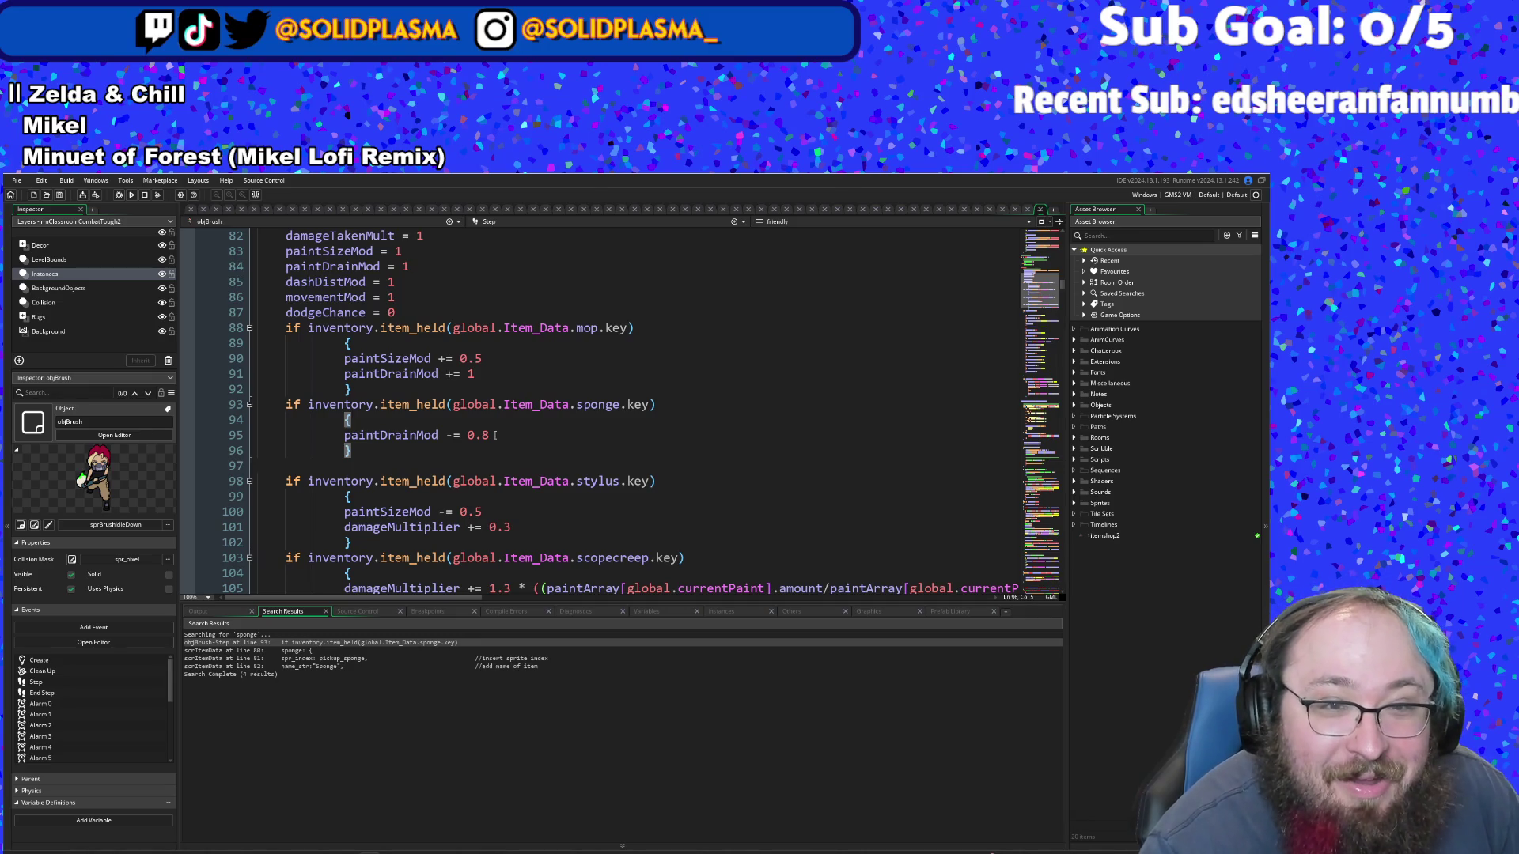
click(496, 435)
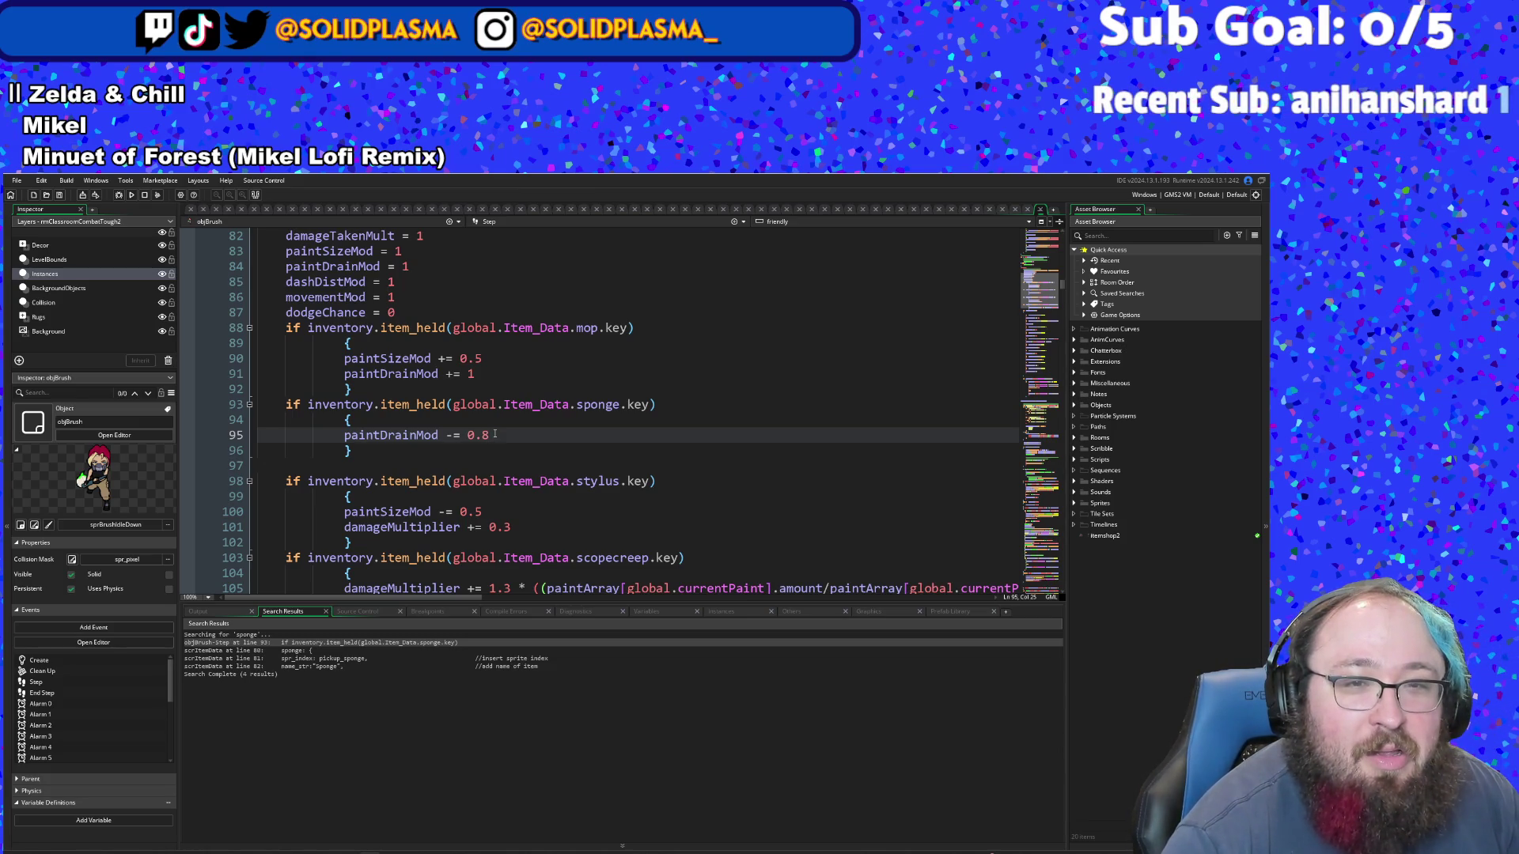
- Change the sponge's paint-drain reduction on line 95 to 0.5
text(4)
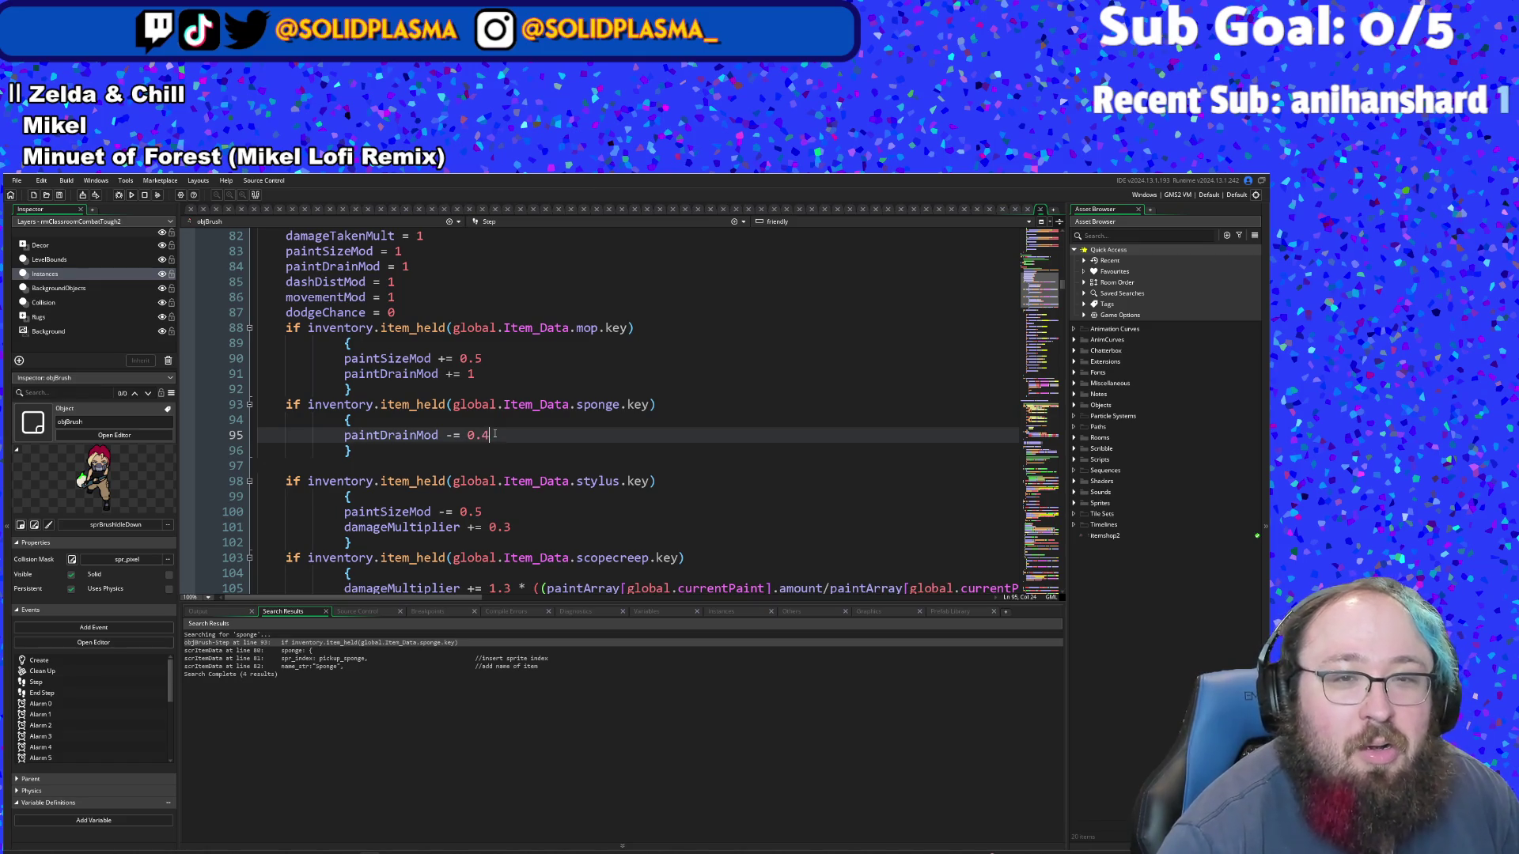
key(BackSpace)
text(5)
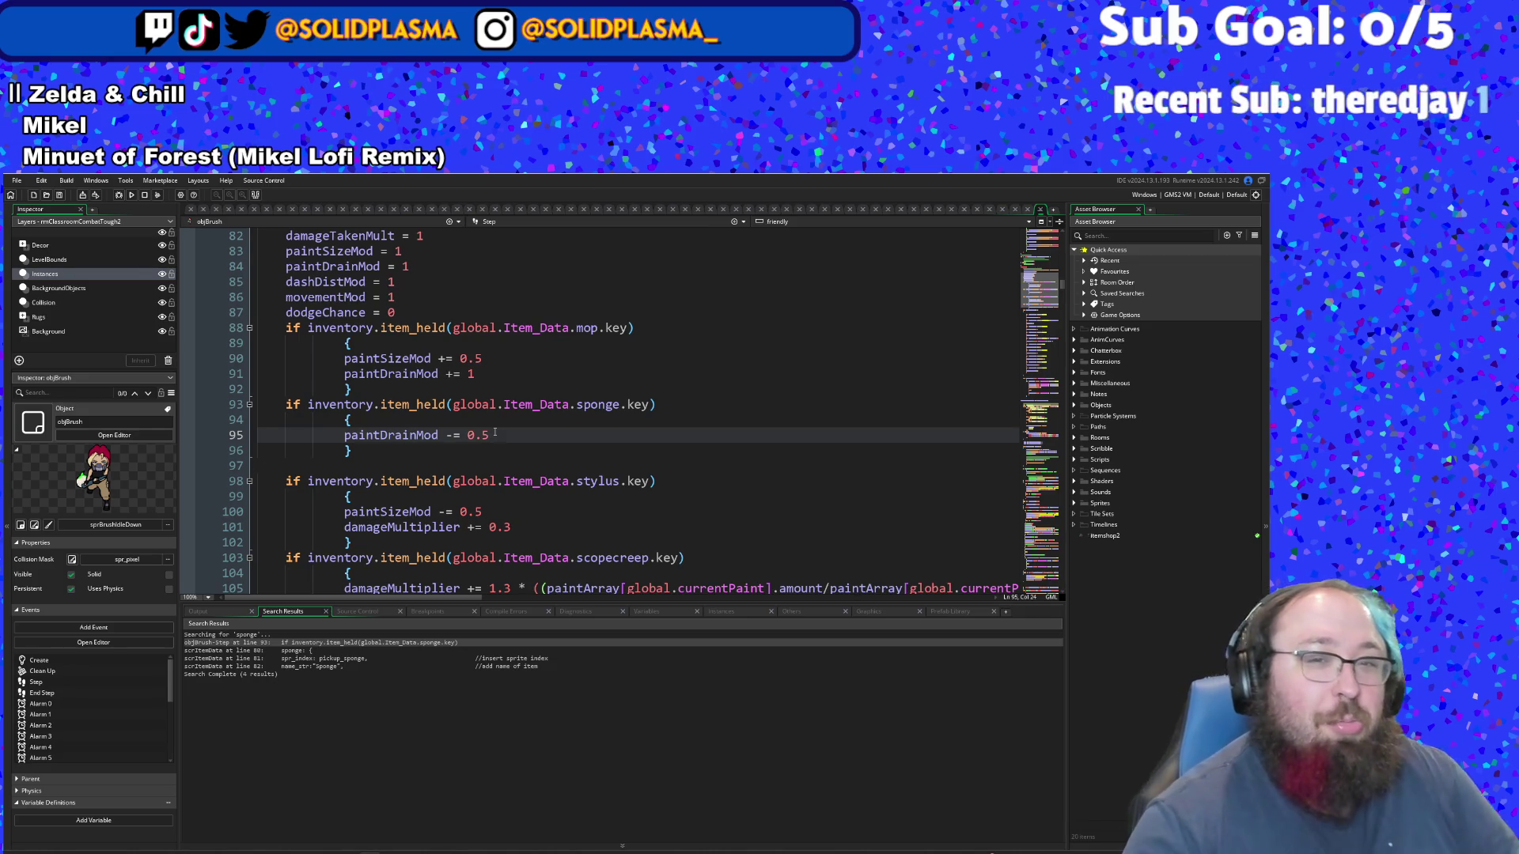
scroll(492, 423, down, 2)
scroll(492, 423, up, 2)
click(454, 435)
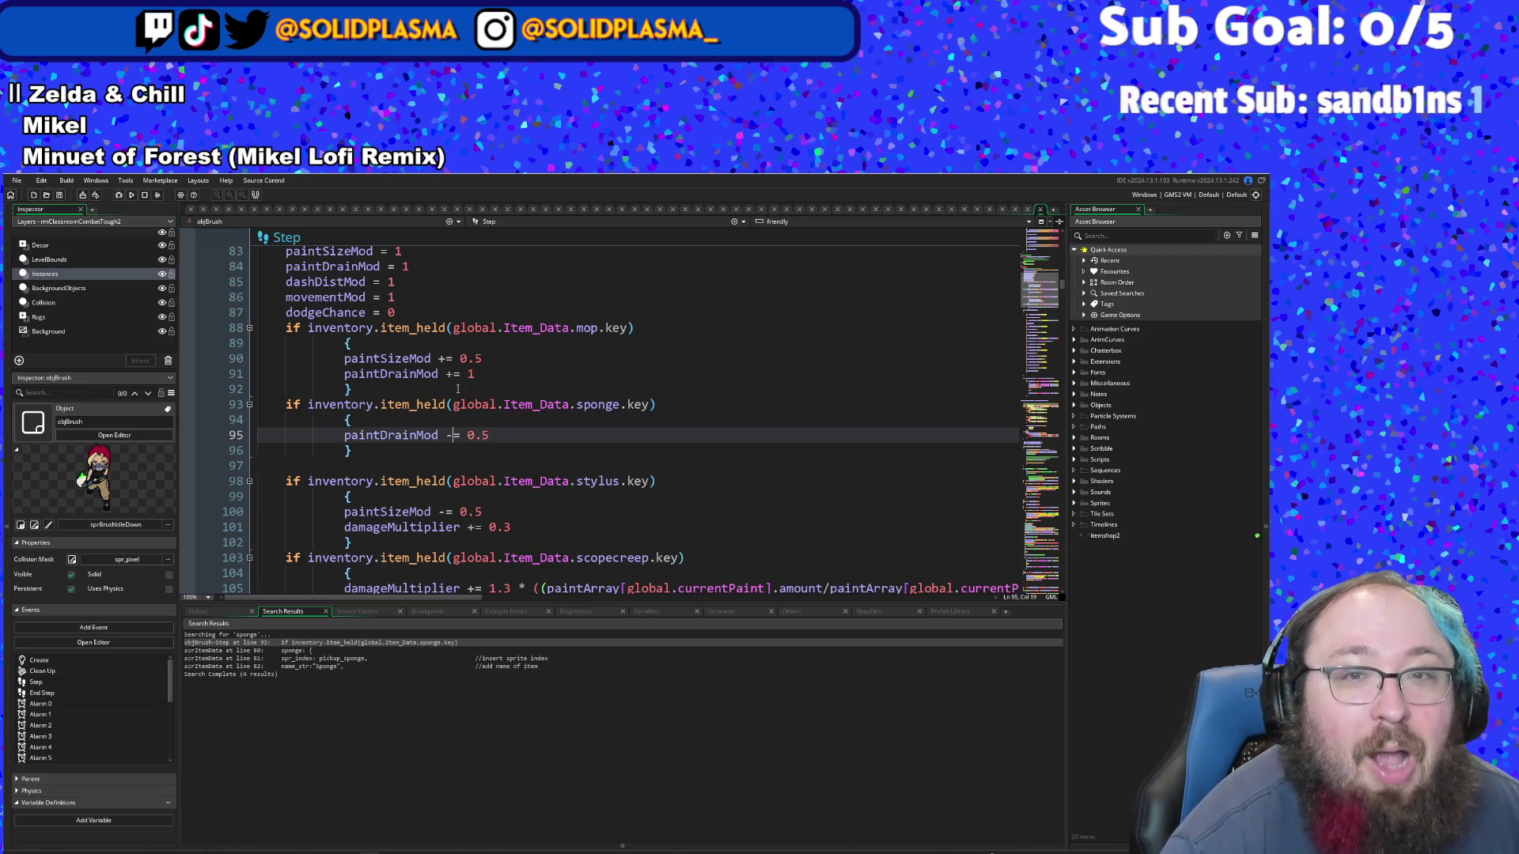
- Set line 91's mop paintDrainMod increment and highlight every paintDrainMod use to compare
click(479, 374)
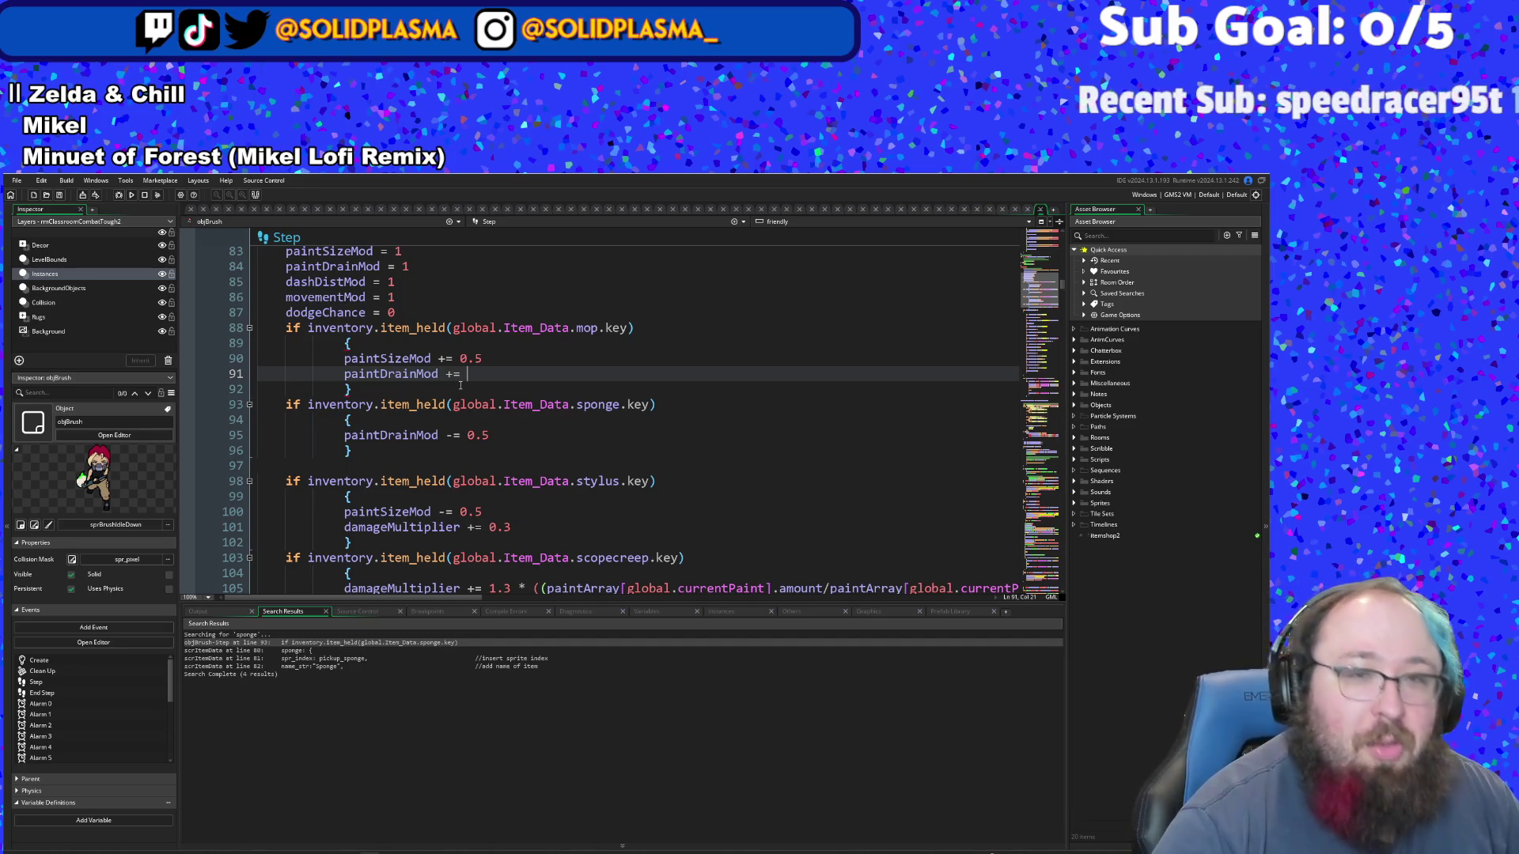
key(BackSpace)
text(0.5)
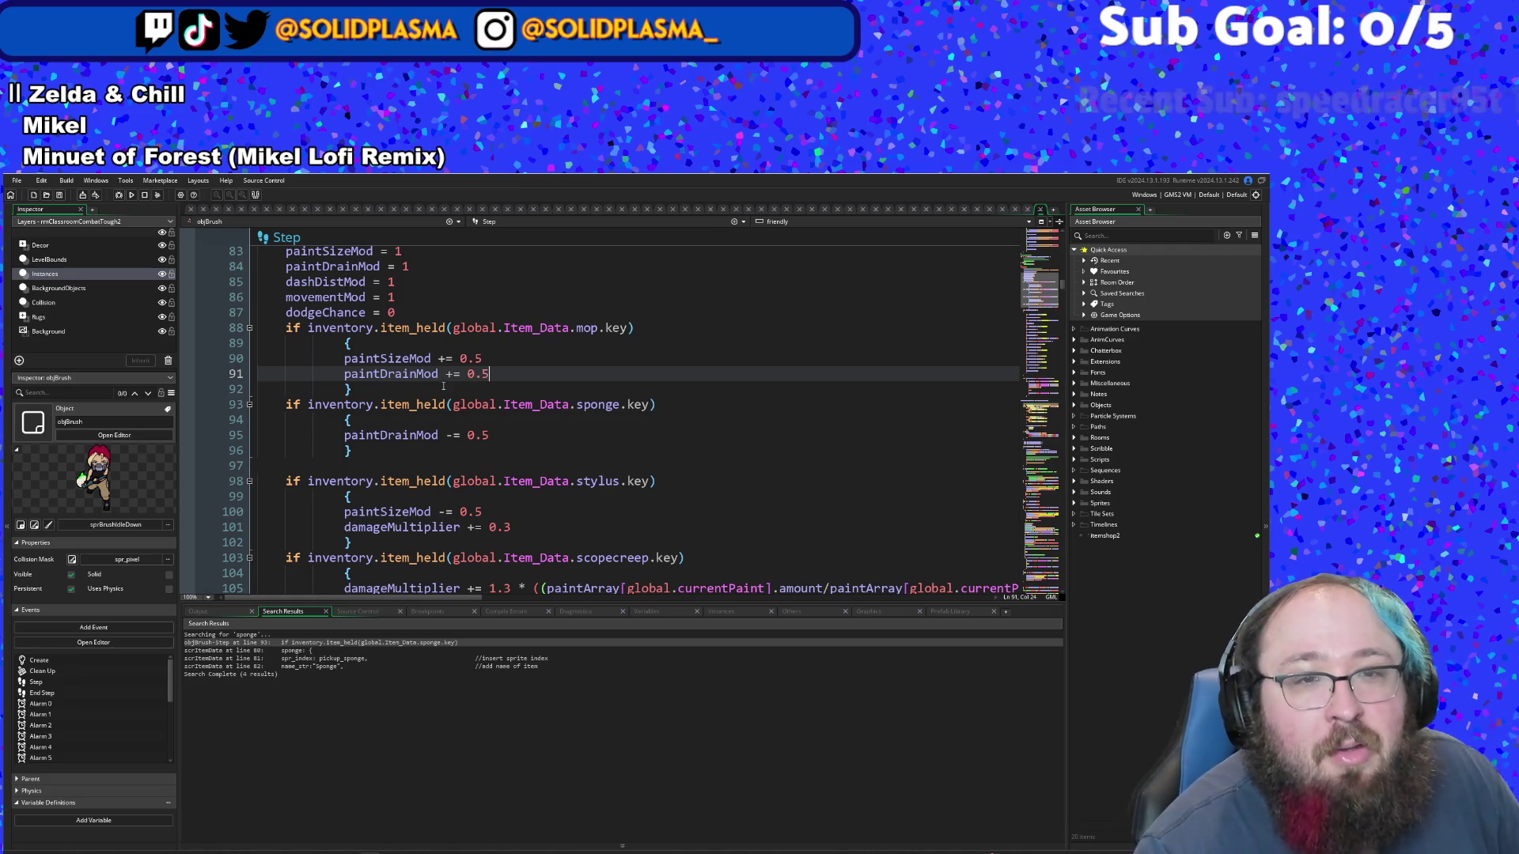
click(475, 436)
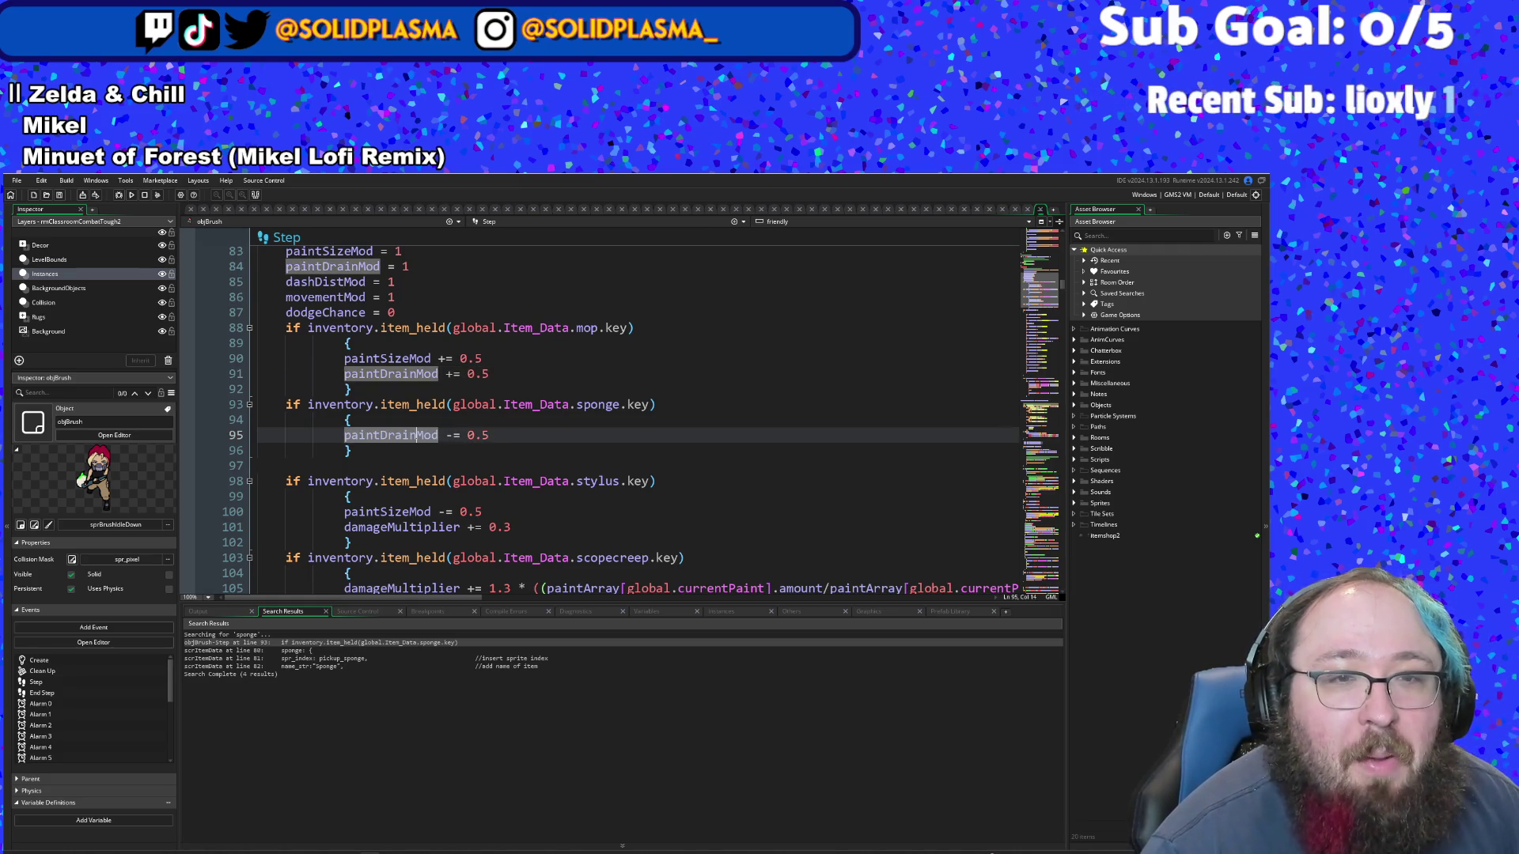
click(367, 436)
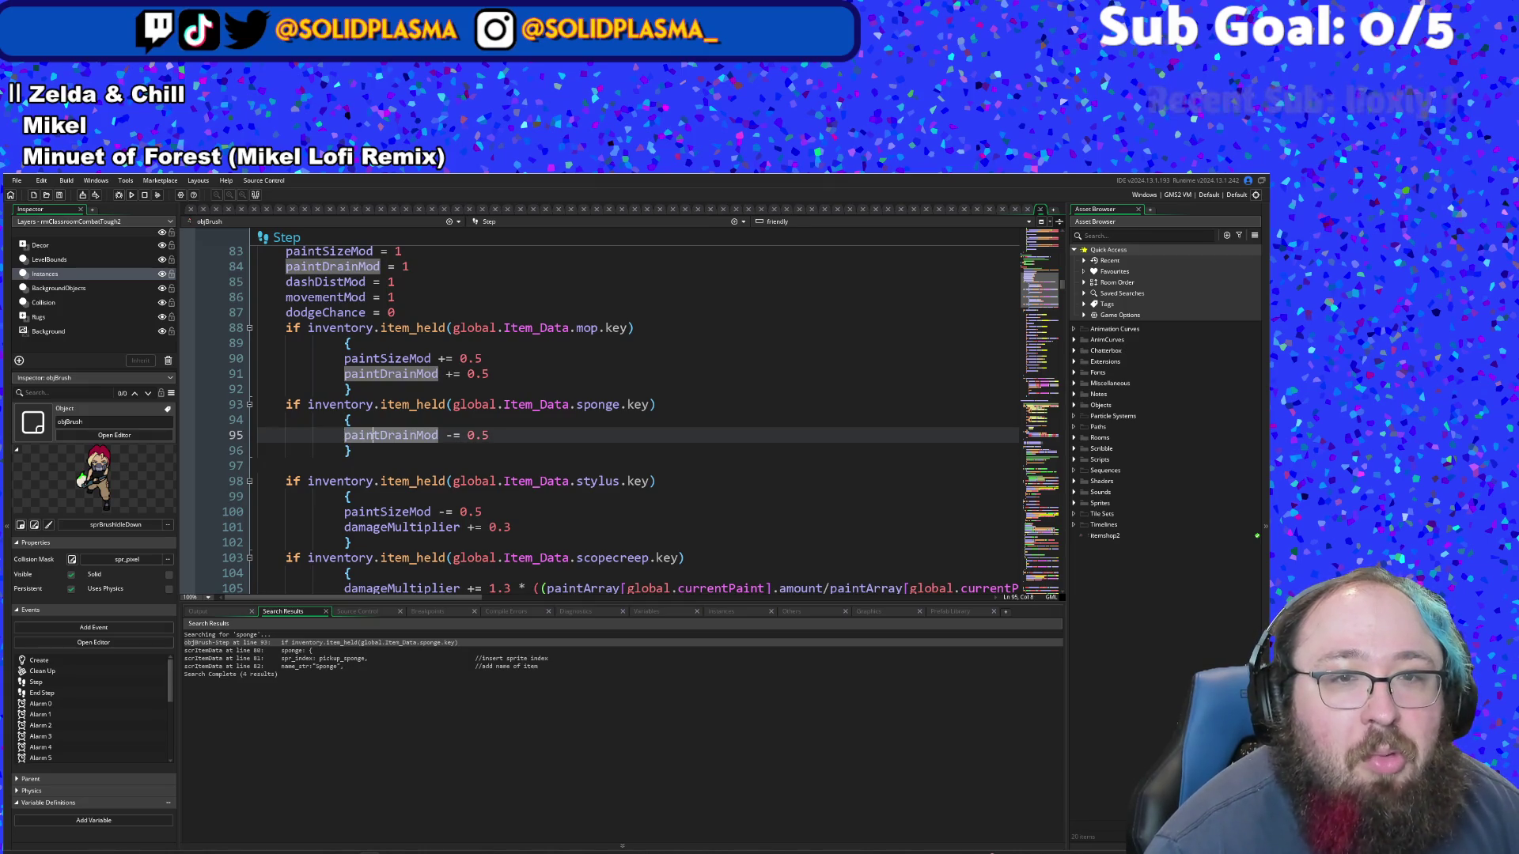
click(417, 435)
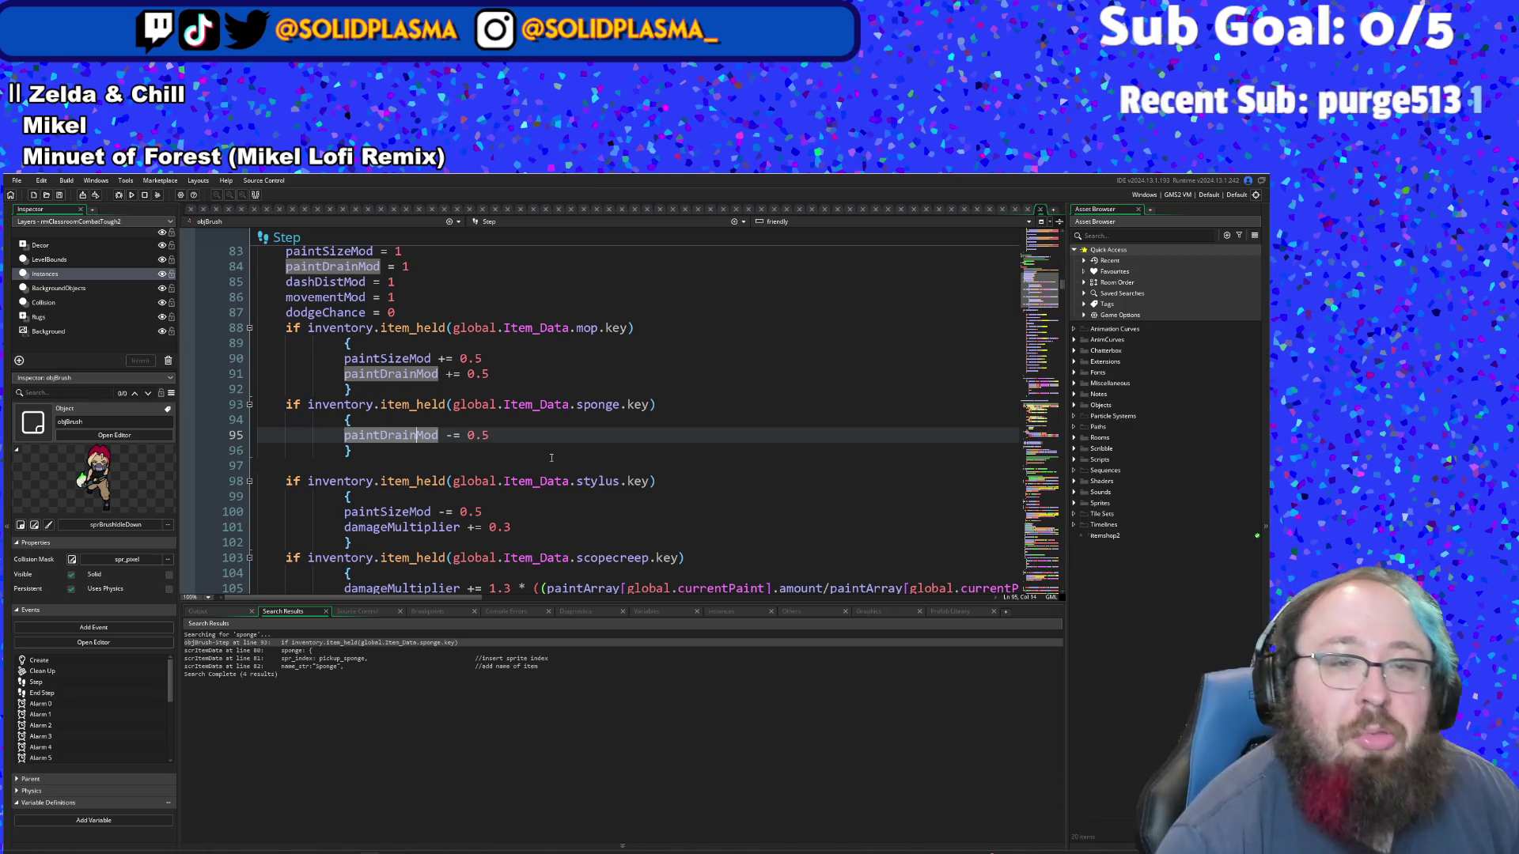
scroll(487, 512, down, 2)
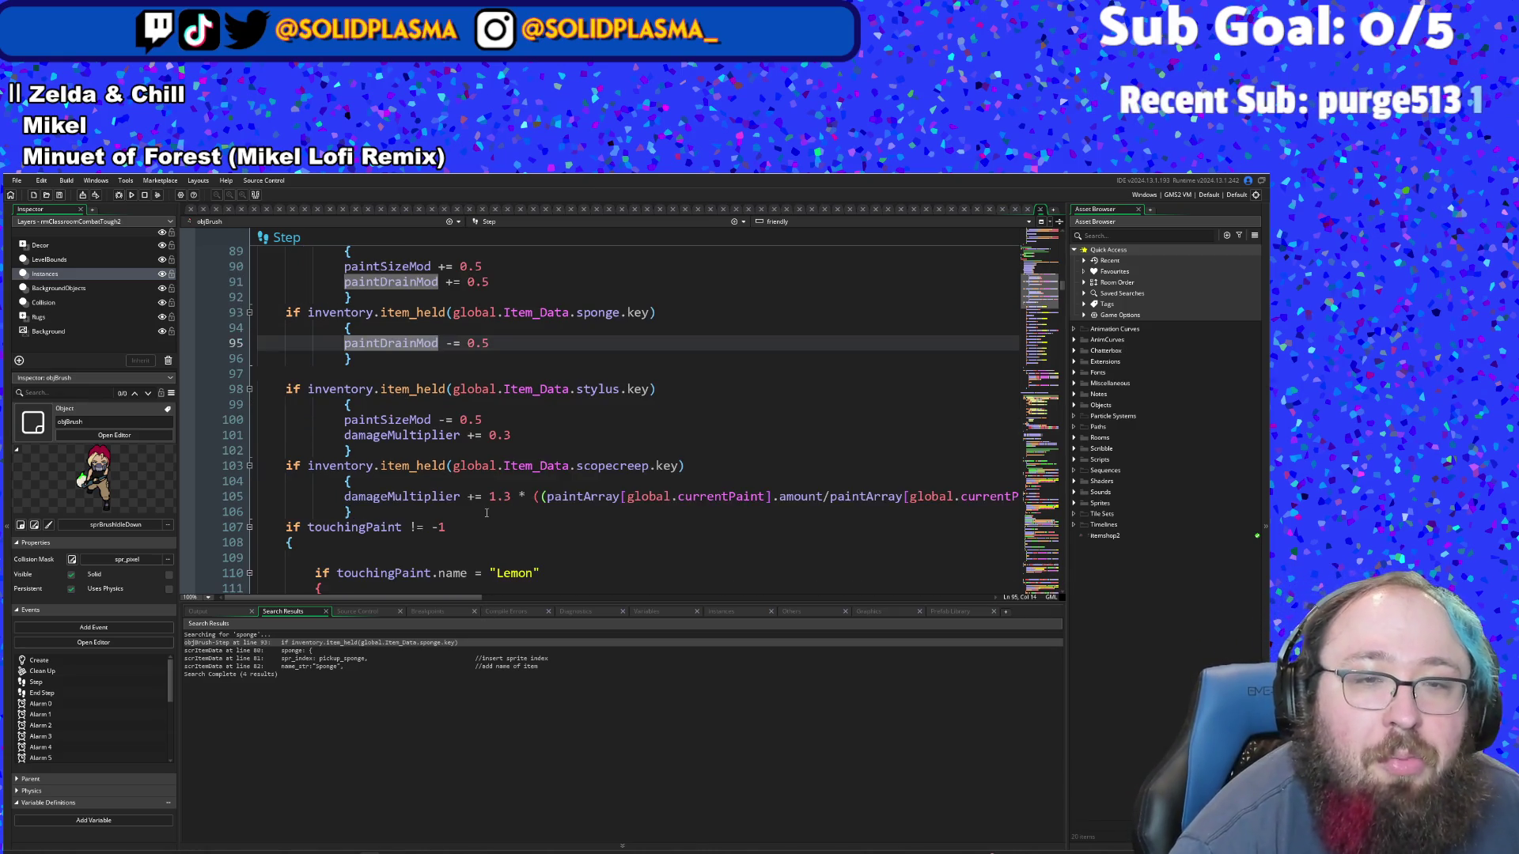
click(465, 437)
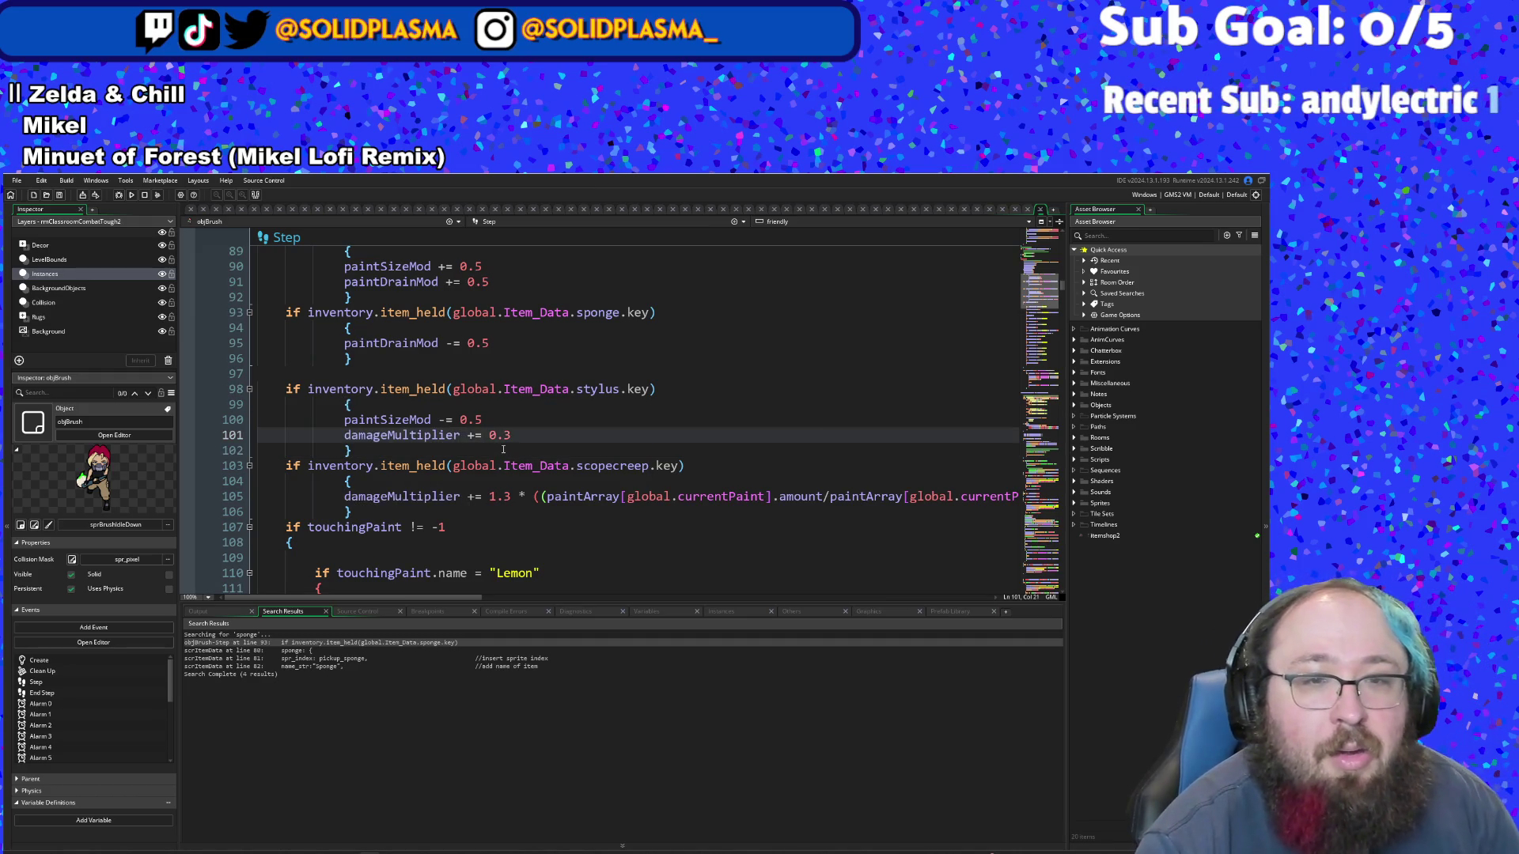
scroll(503, 449, down, 2)
scroll(530, 459, up, 10)
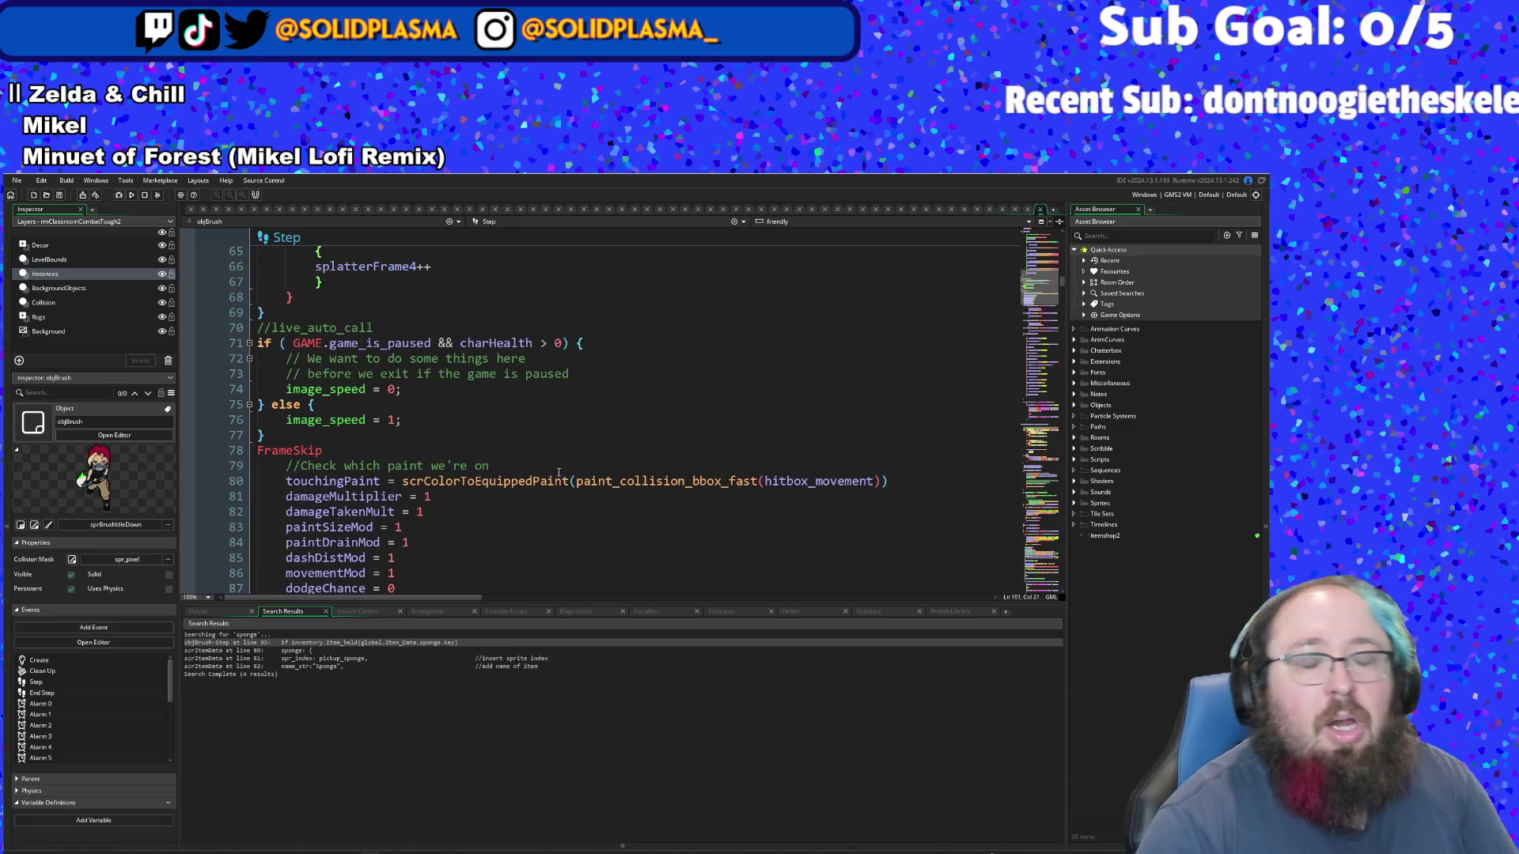
scroll(558, 473, down, 6)
scroll(547, 455, up, 2)
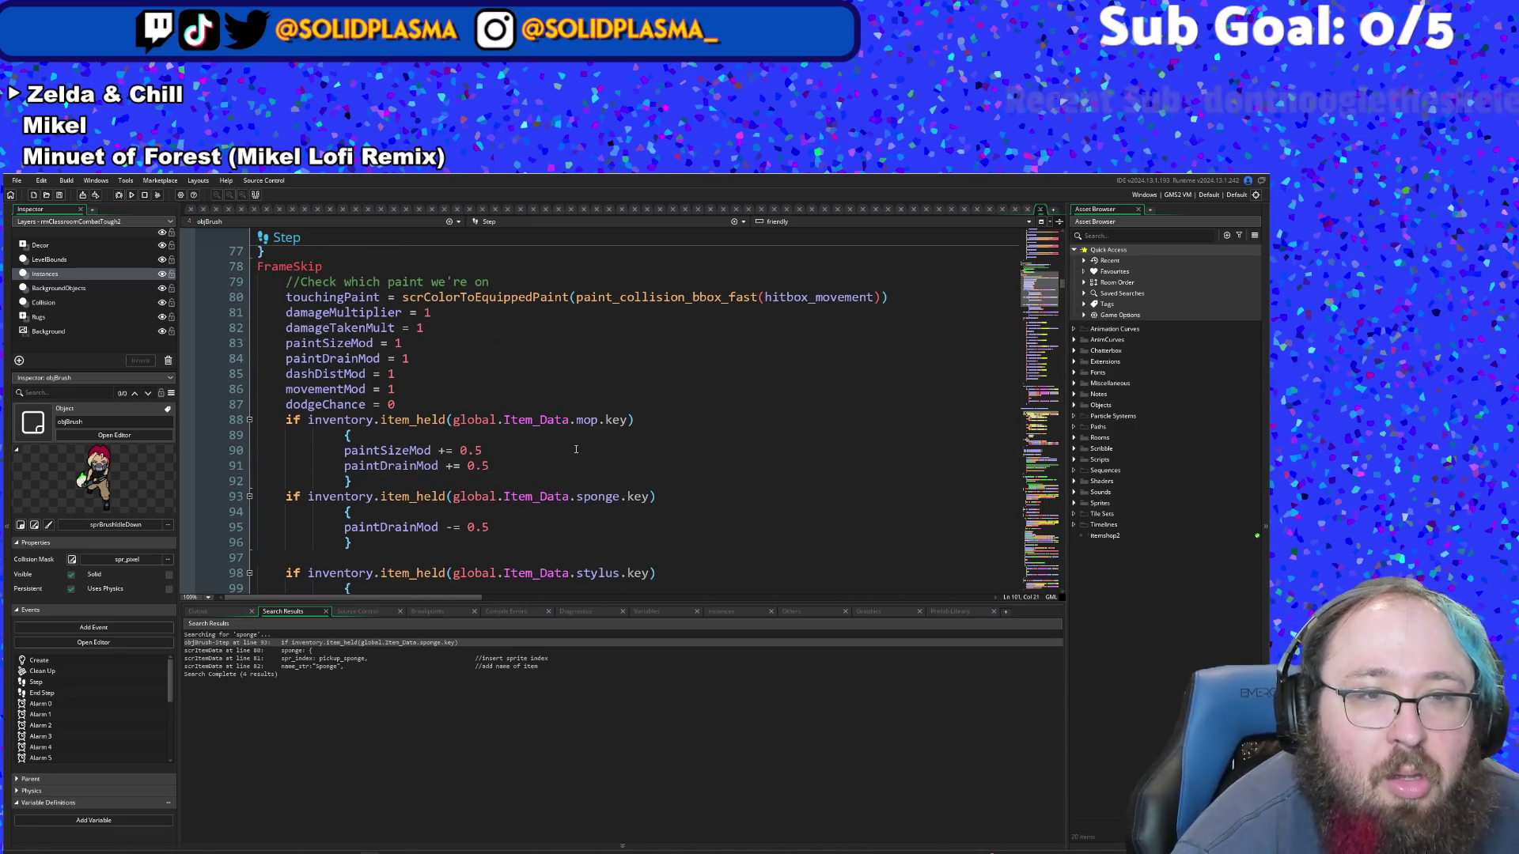
scroll(540, 449, down, 20)
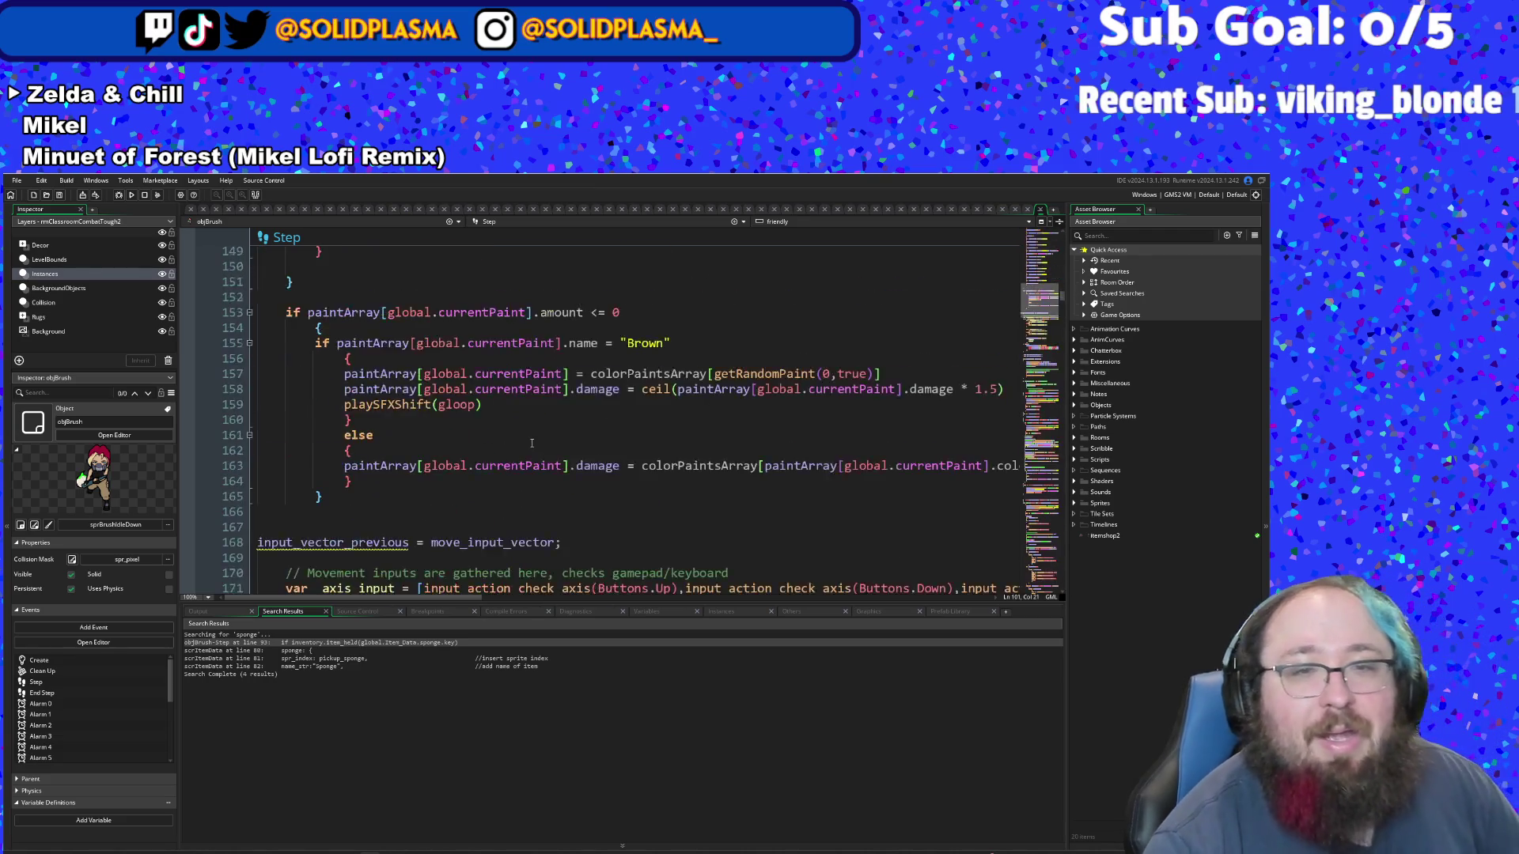
scroll(531, 443, down, 20)
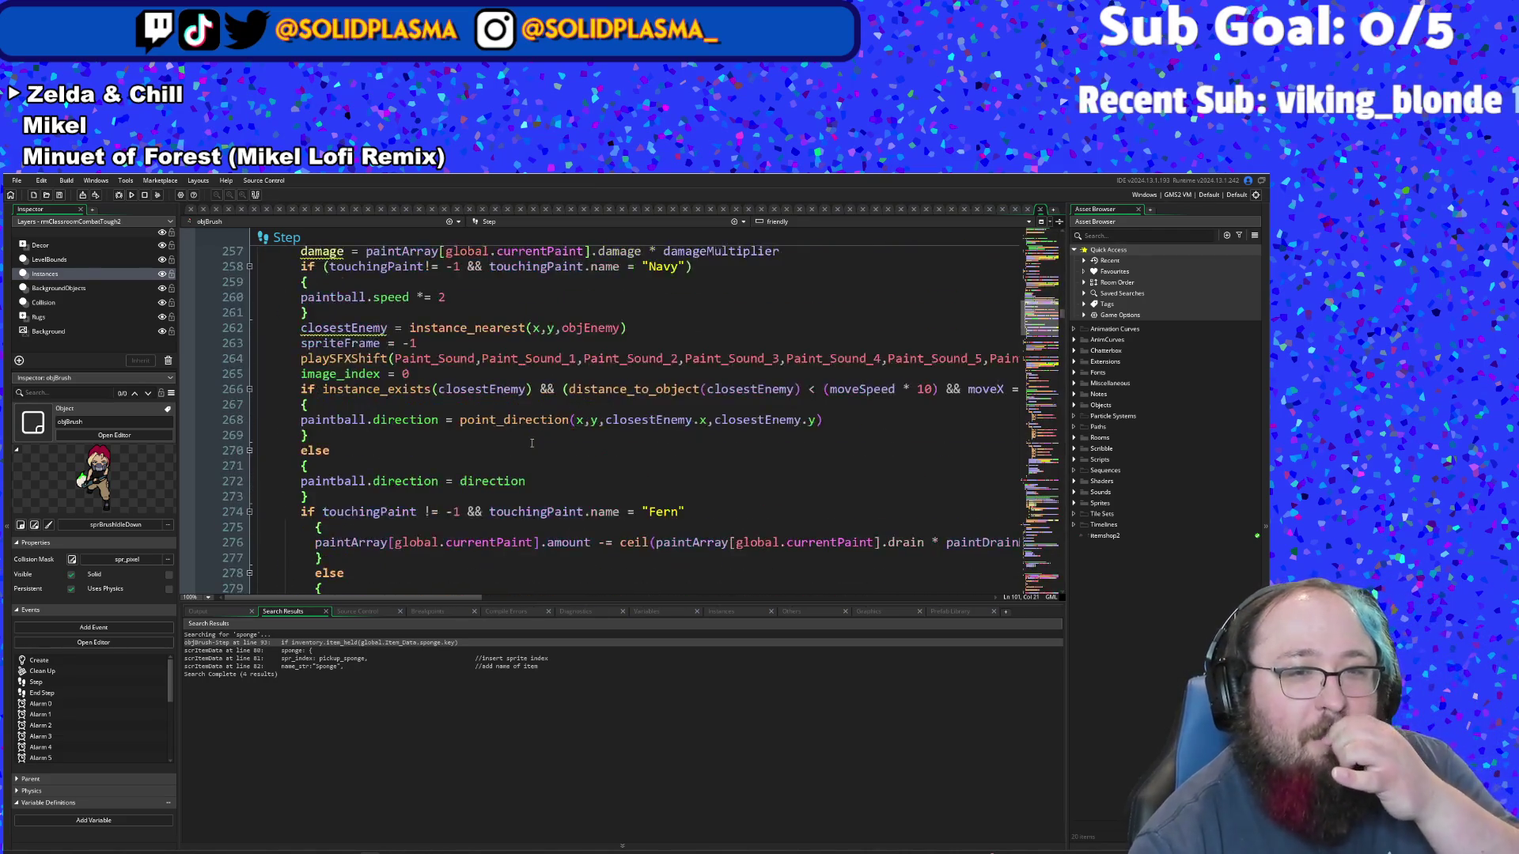
scroll(531, 443, down, 10)
scroll(532, 443, down, 20)
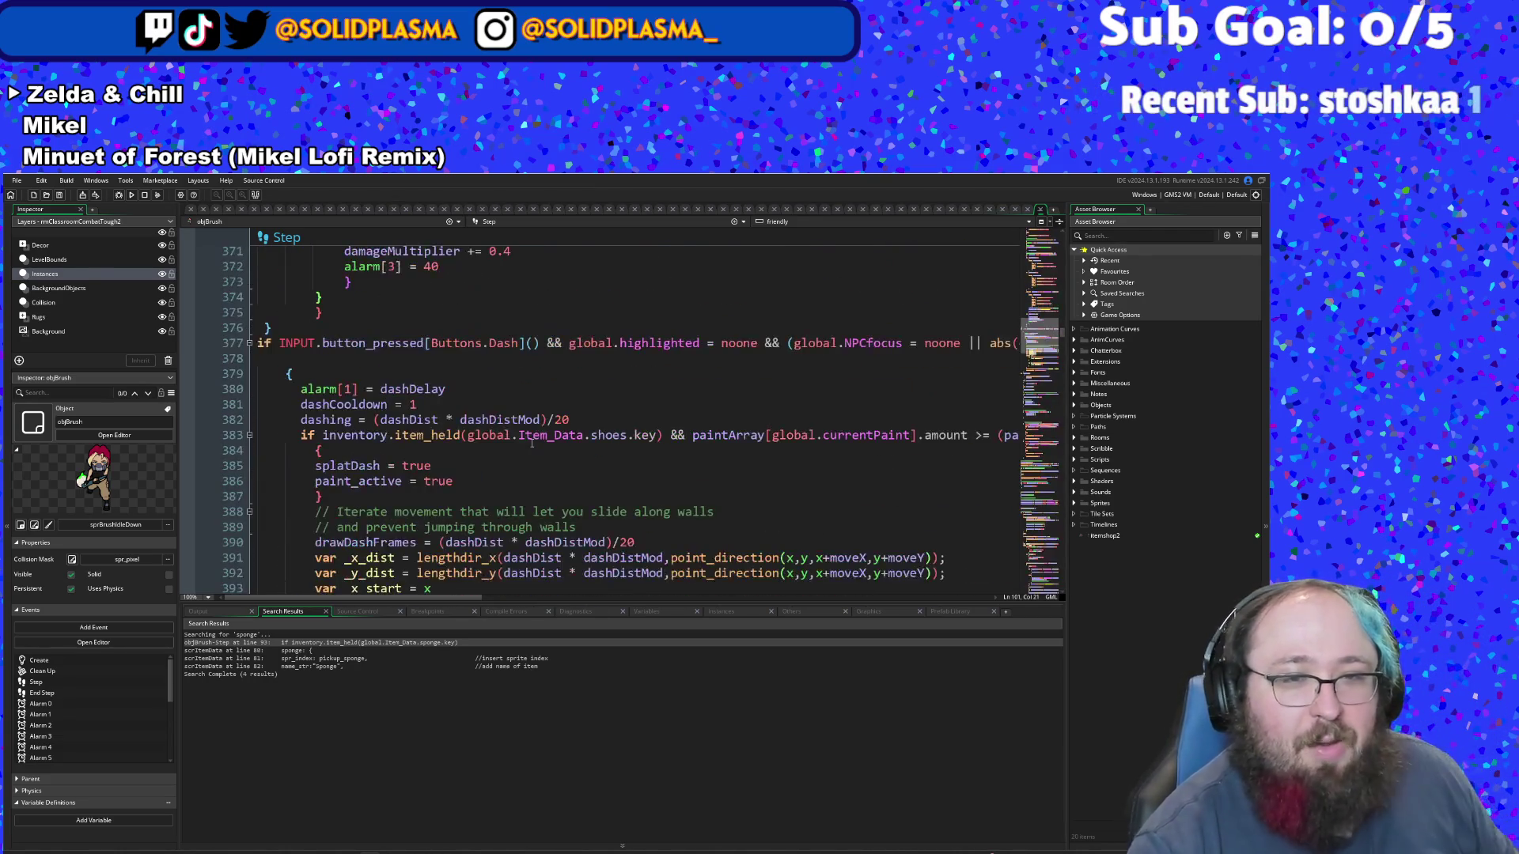
scroll(533, 441, down, 4)
scroll(533, 441, up, 4)
scroll(533, 442, down, 4)
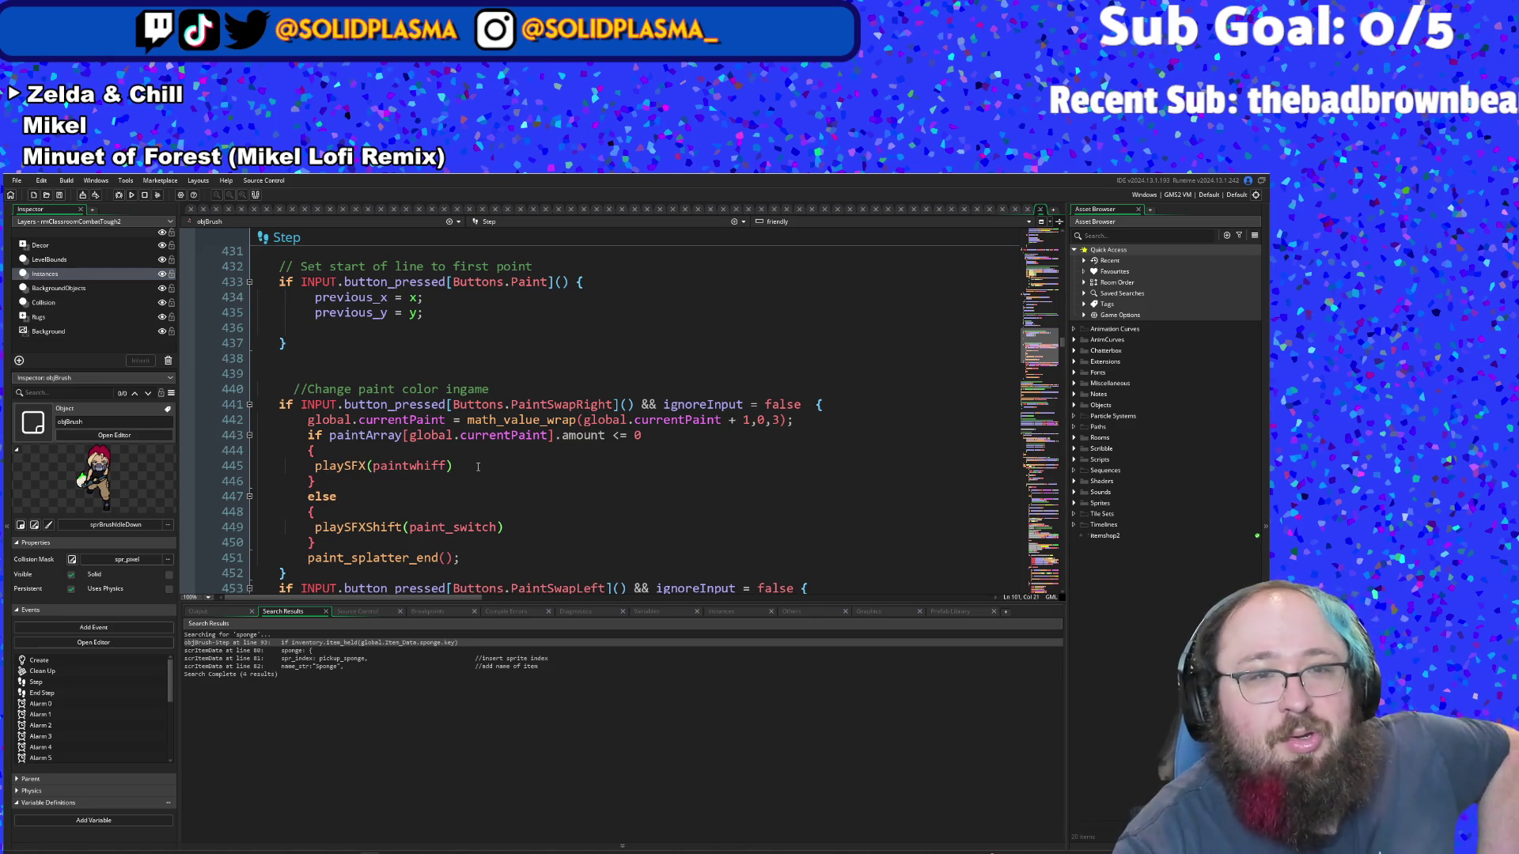
scroll(477, 466, down, 10)
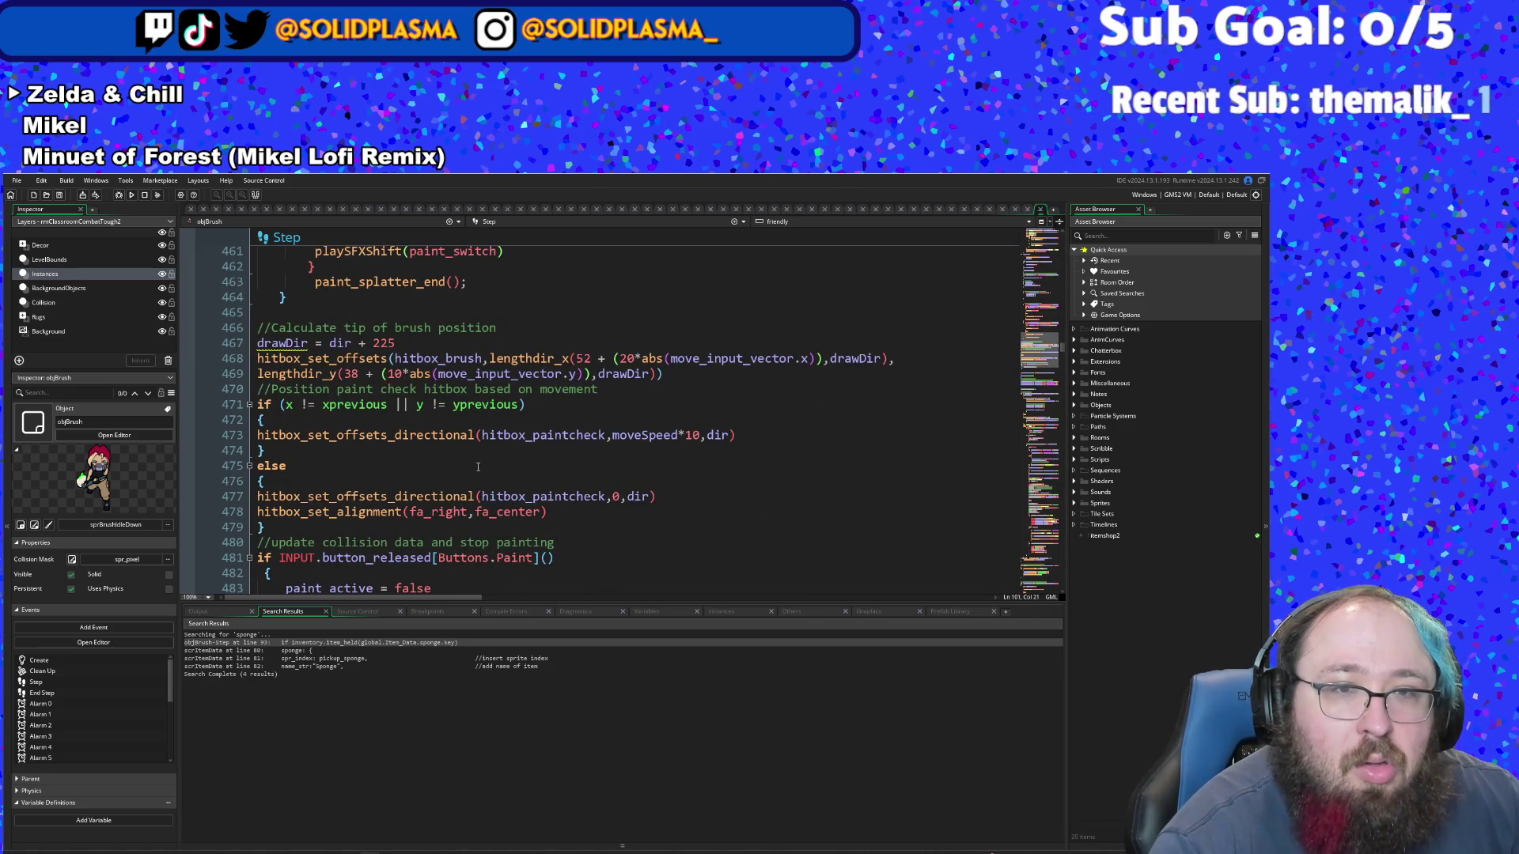
scroll(477, 467, down, 8)
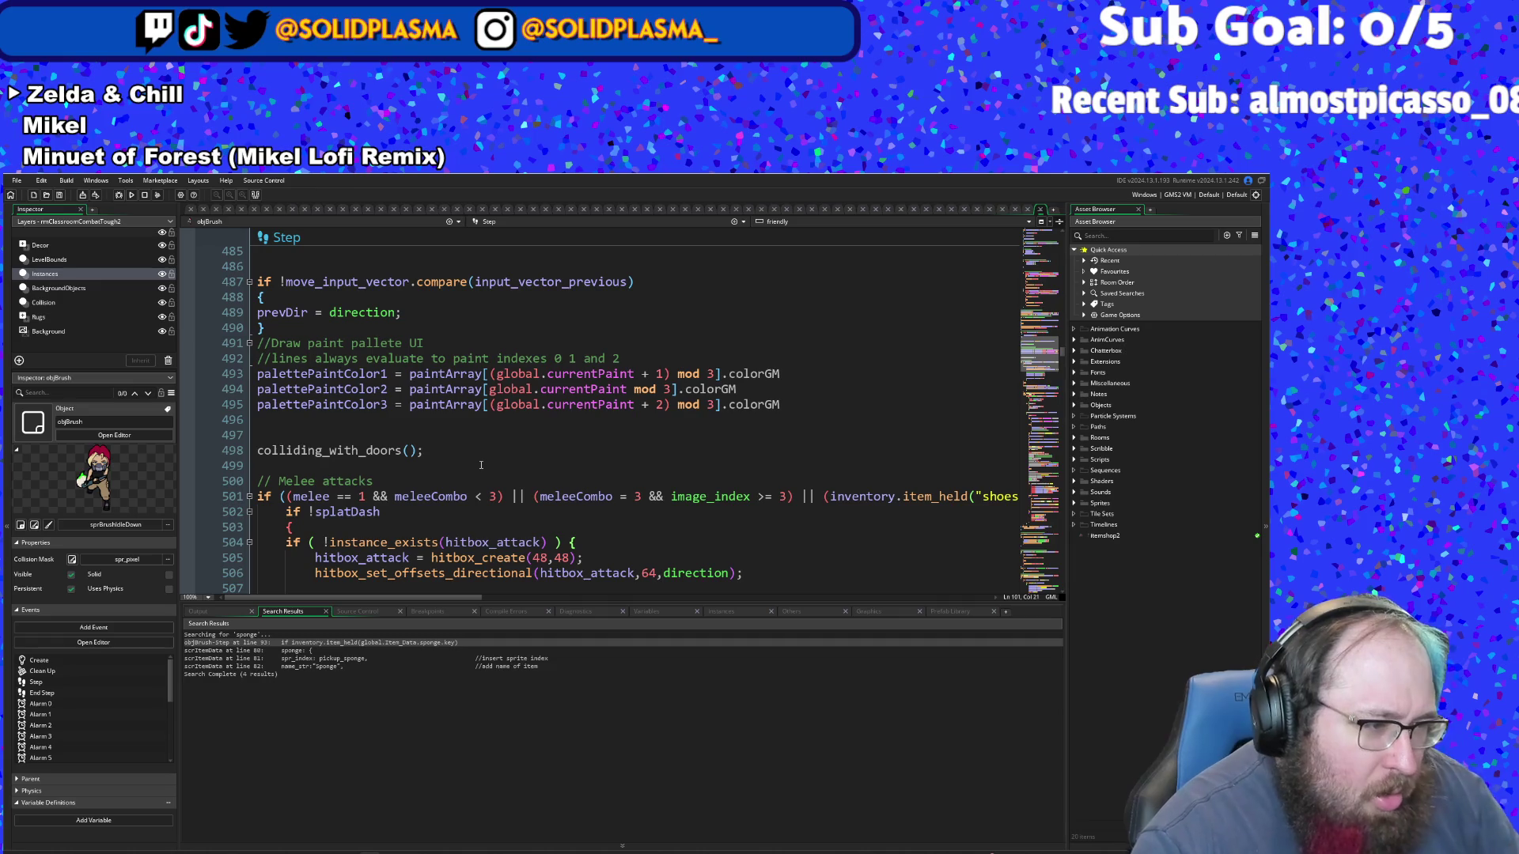
scroll(481, 464, down, 14)
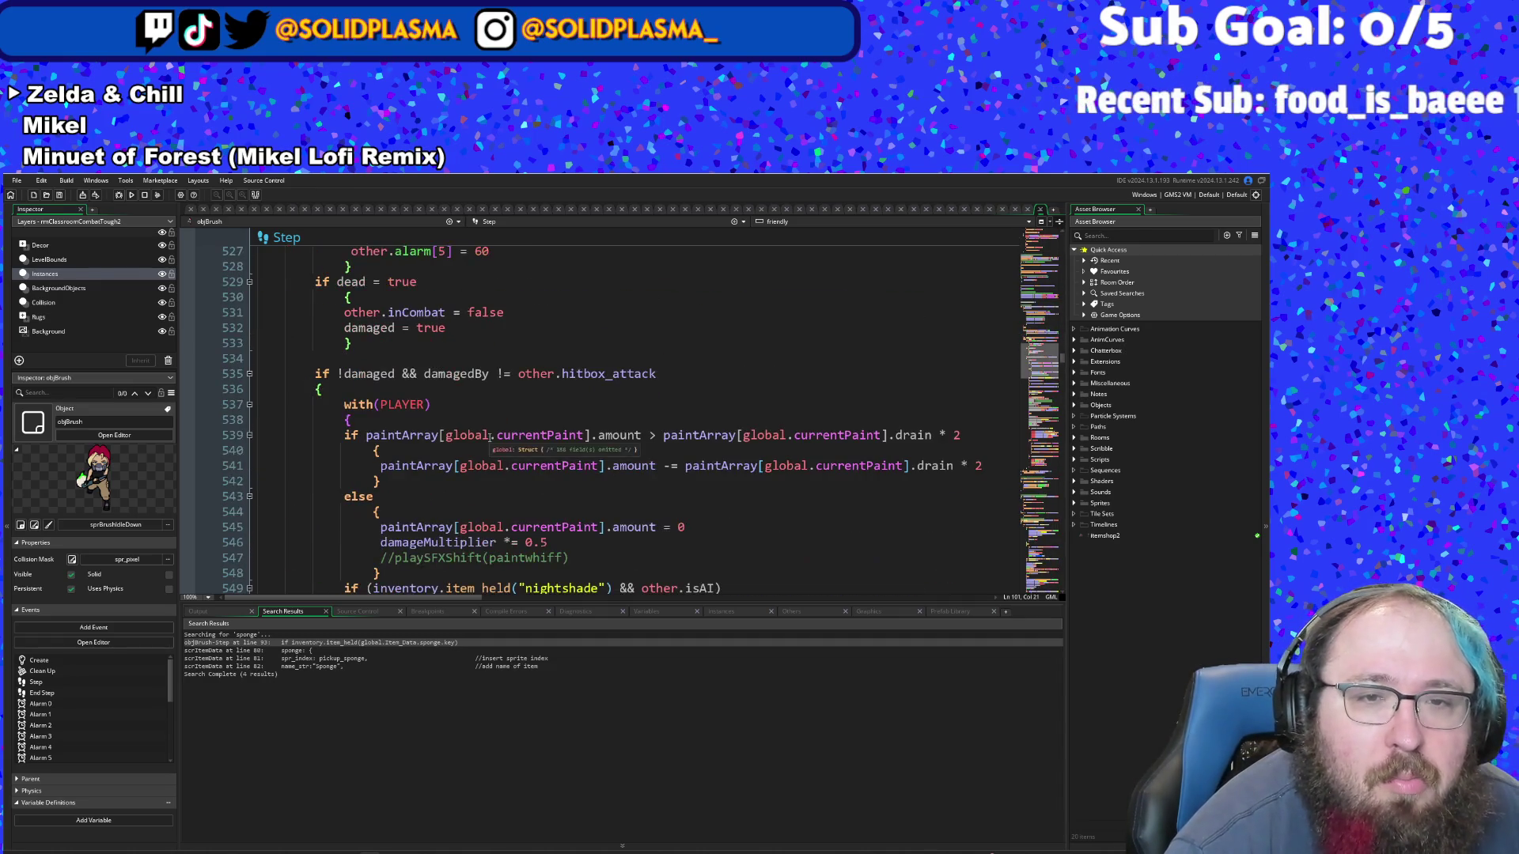
scroll(490, 438, up, 2)
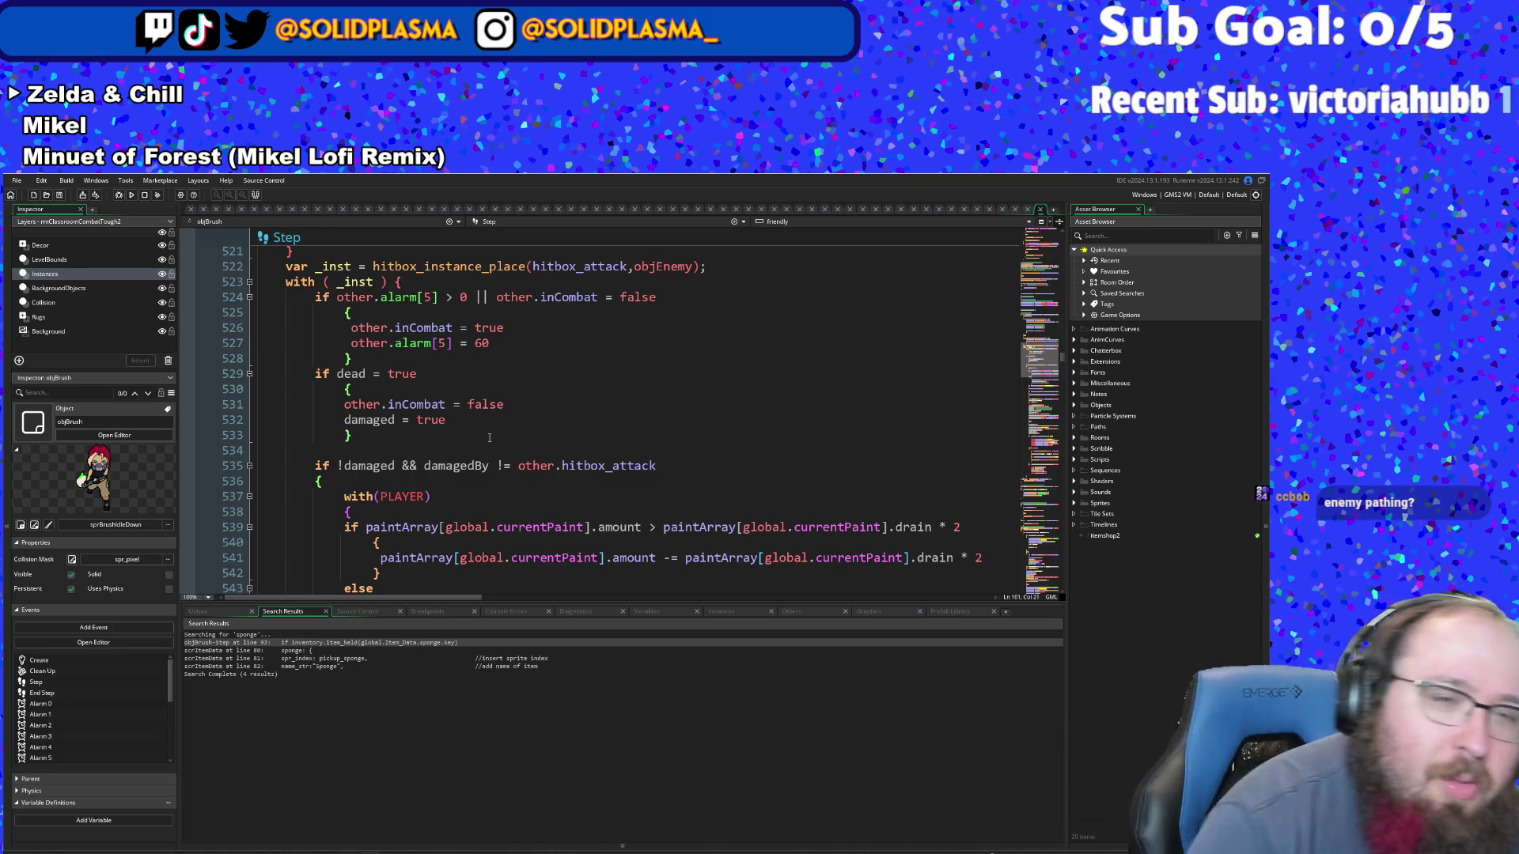
scroll(489, 436, down, 4)
scroll(526, 427, up, 8)
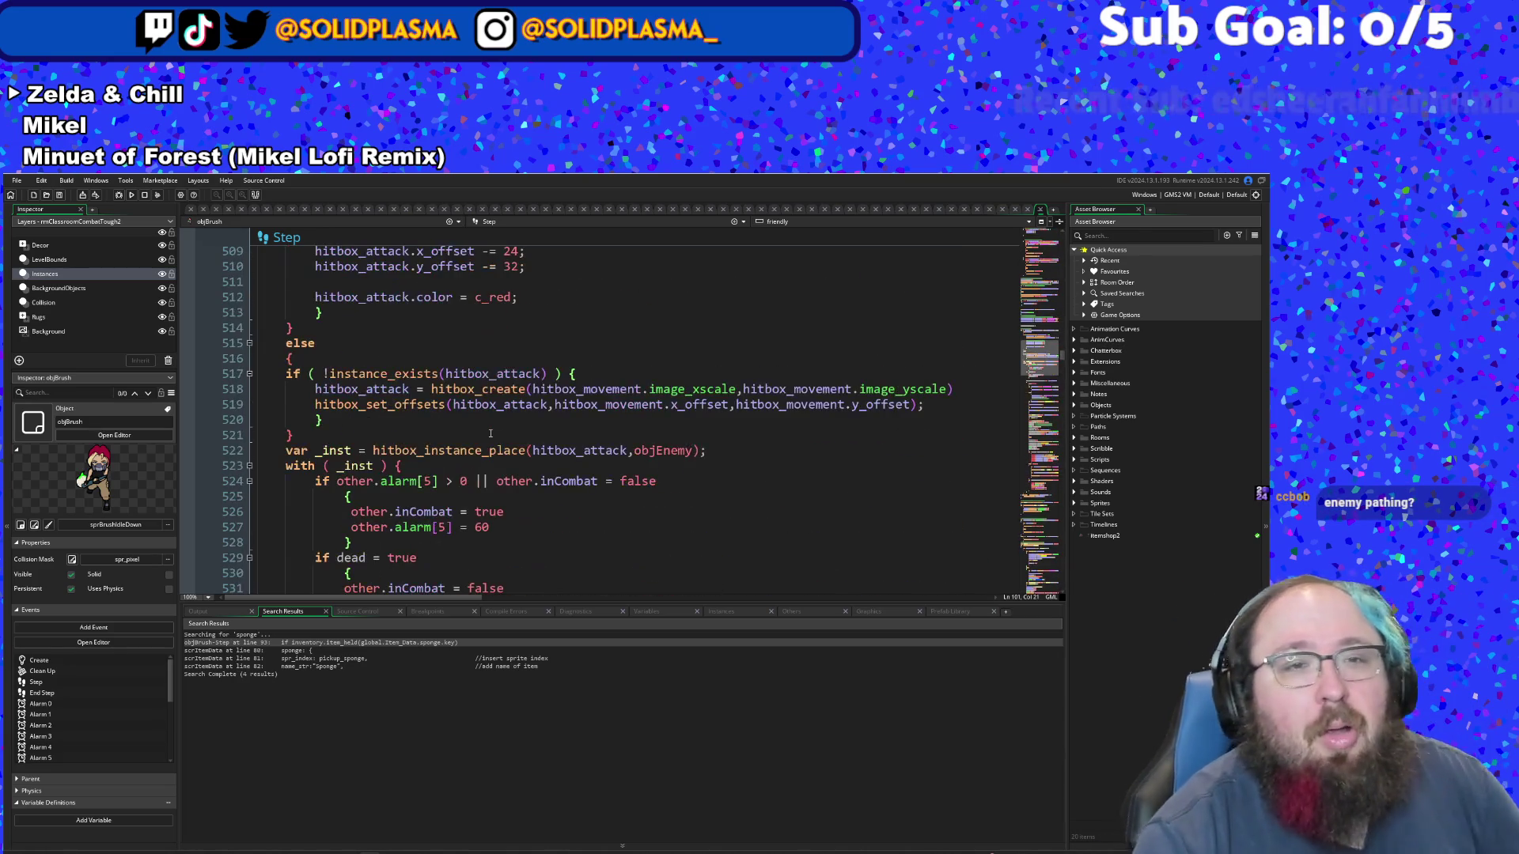
scroll(526, 427, down, 14)
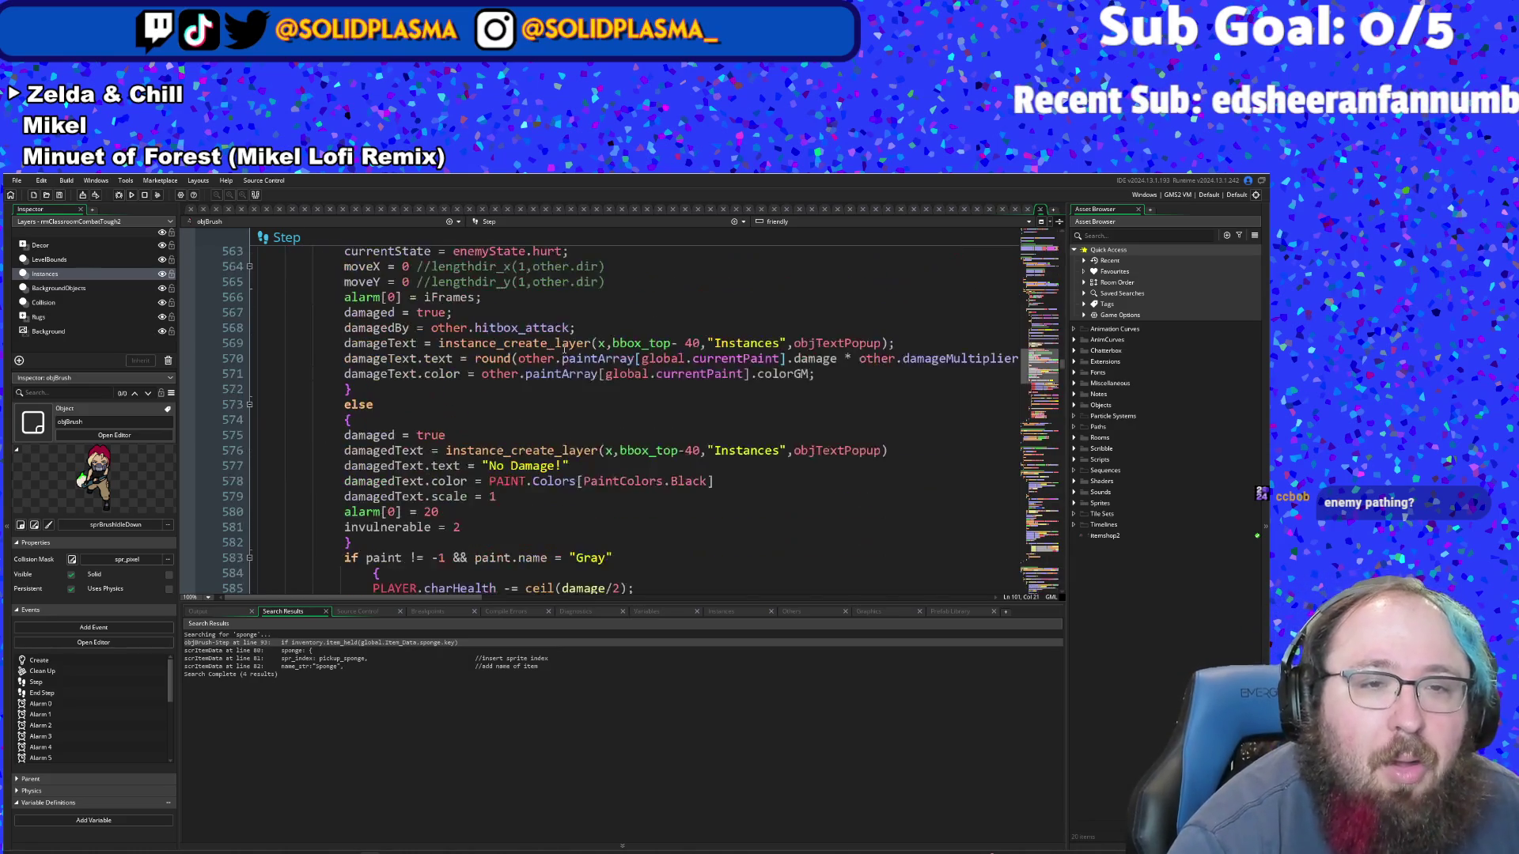
scroll(561, 340, down, 8)
scroll(558, 348, up, 12)
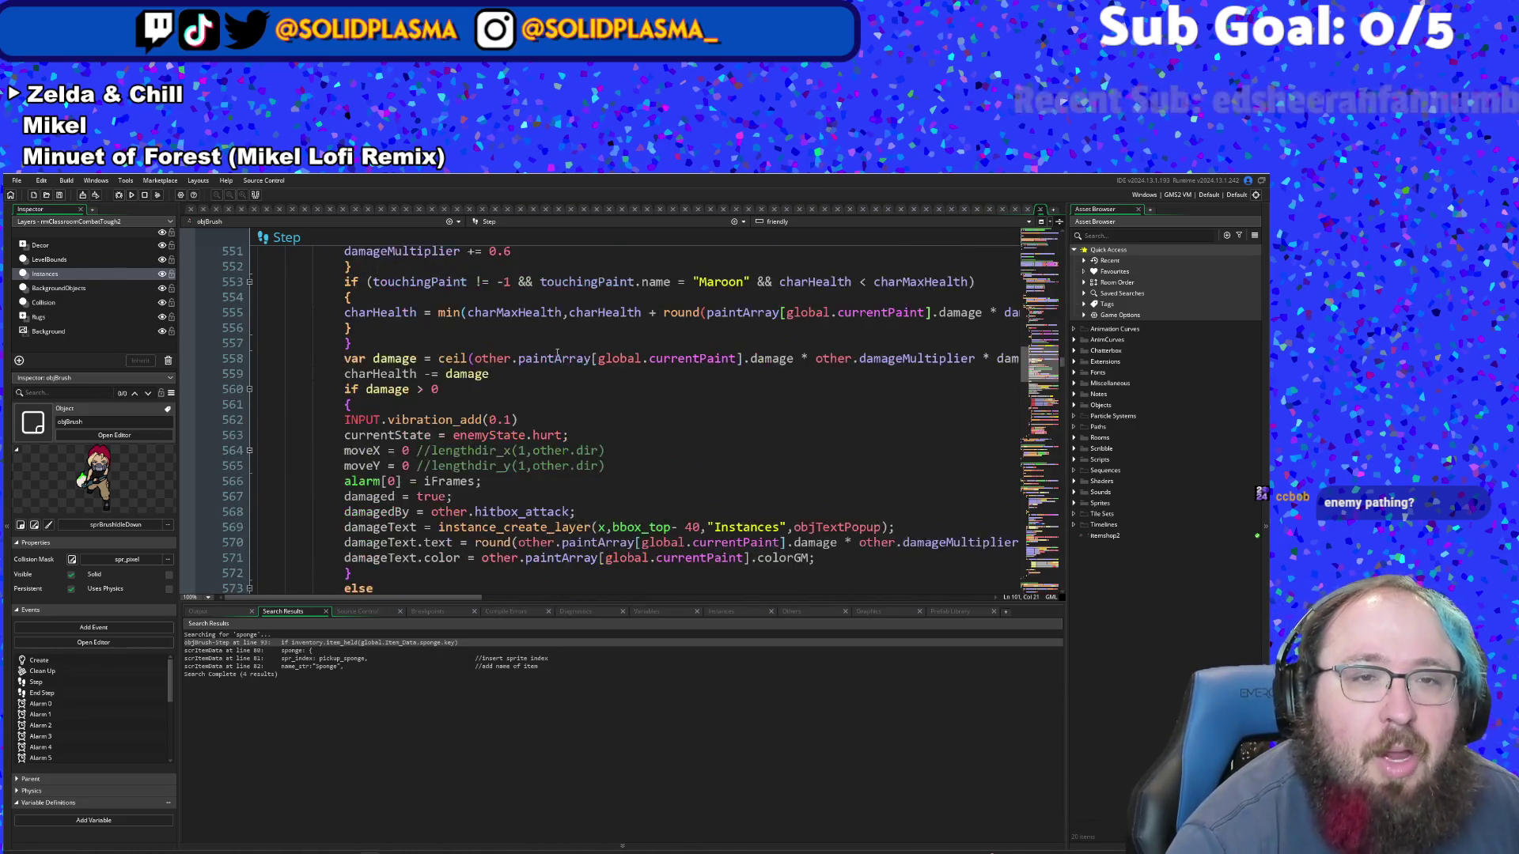
scroll(556, 352, up, 18)
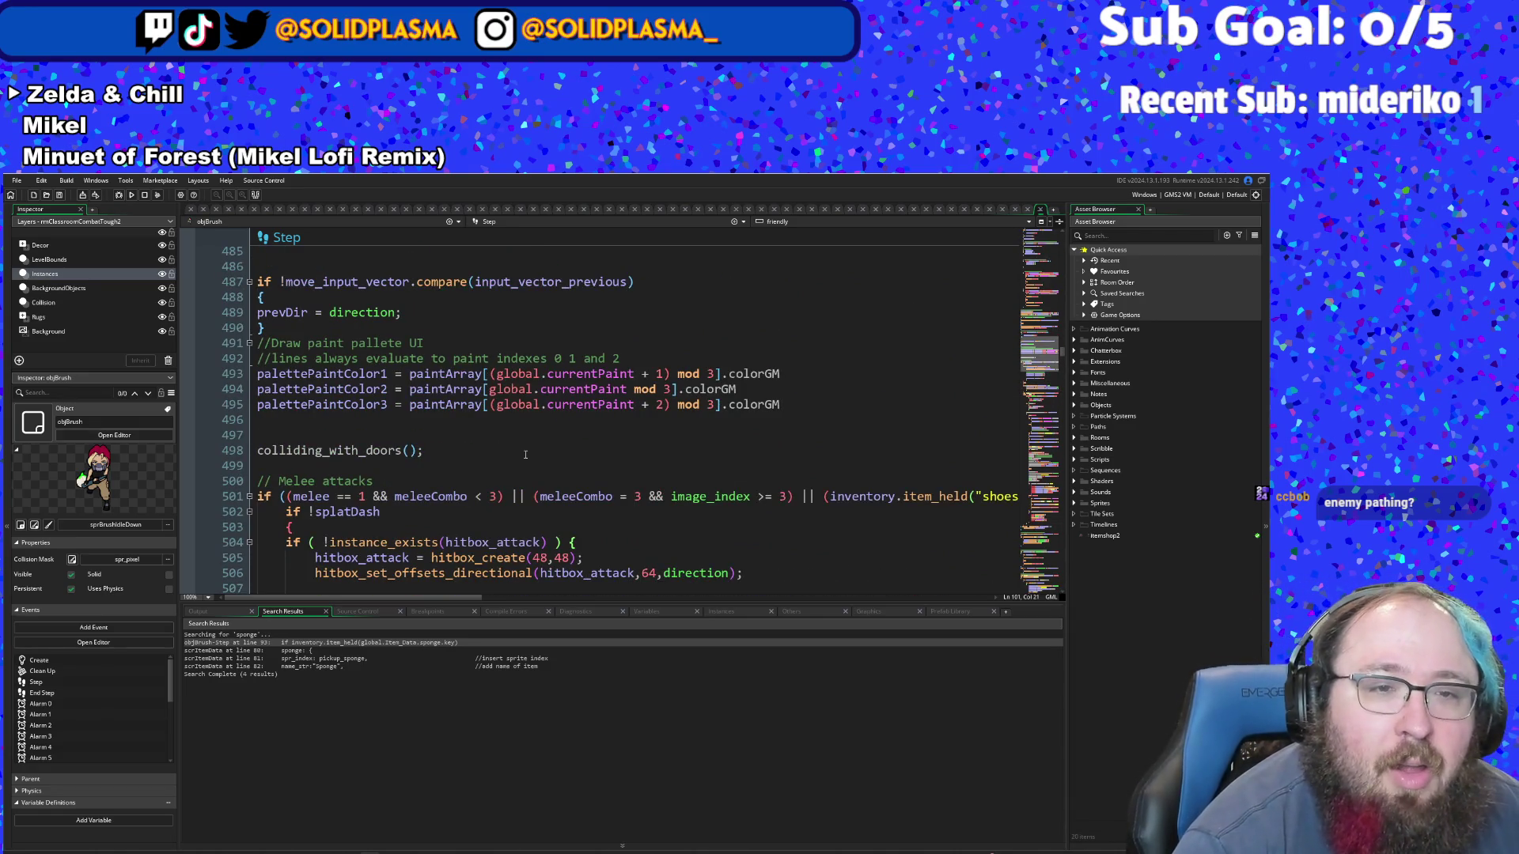
scroll(522, 459, down, 10)
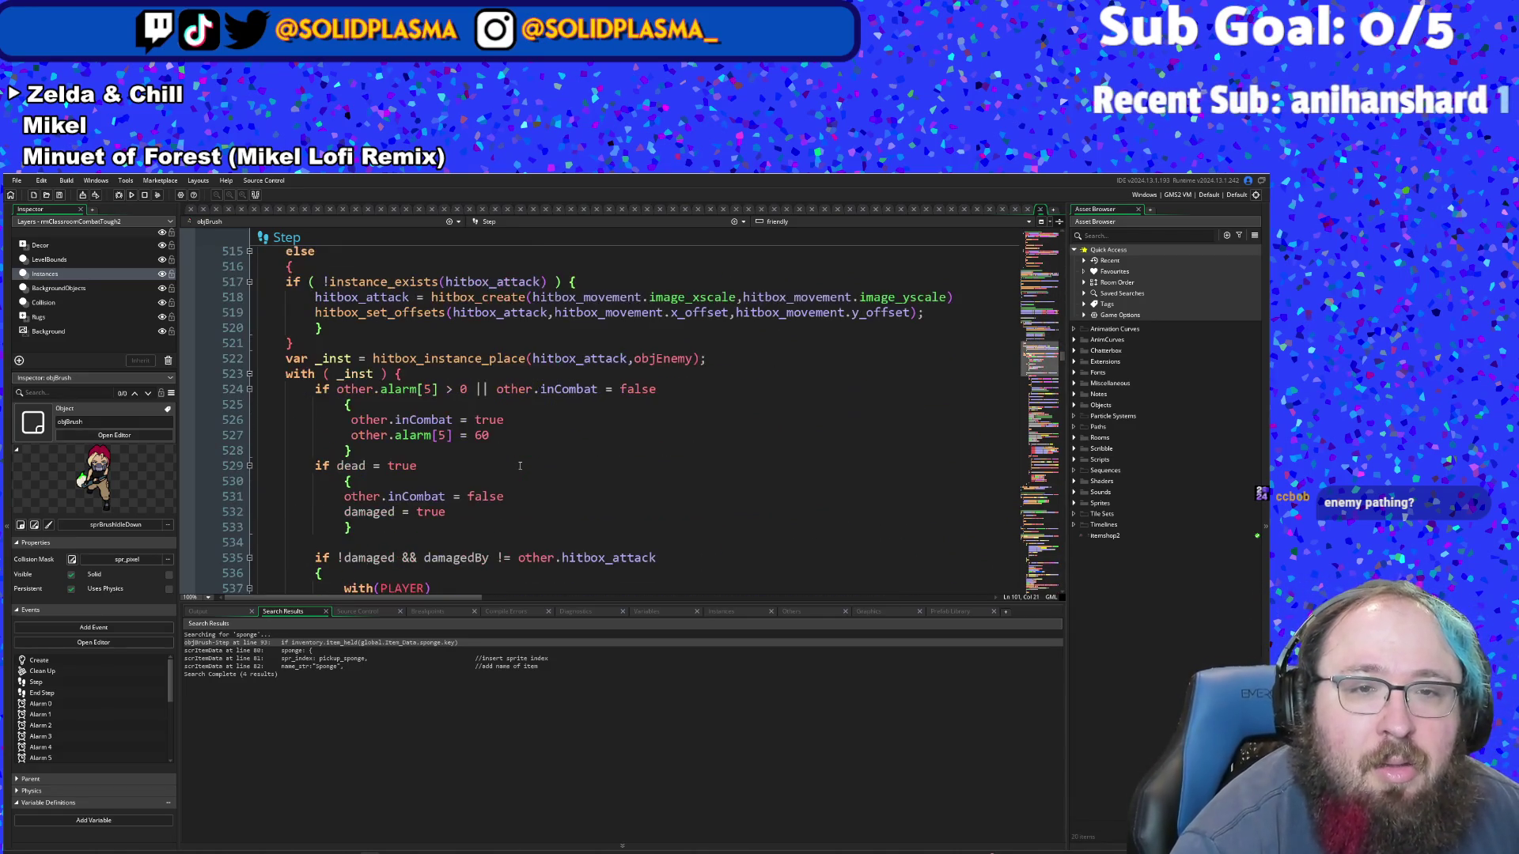
scroll(520, 465, down, 8)
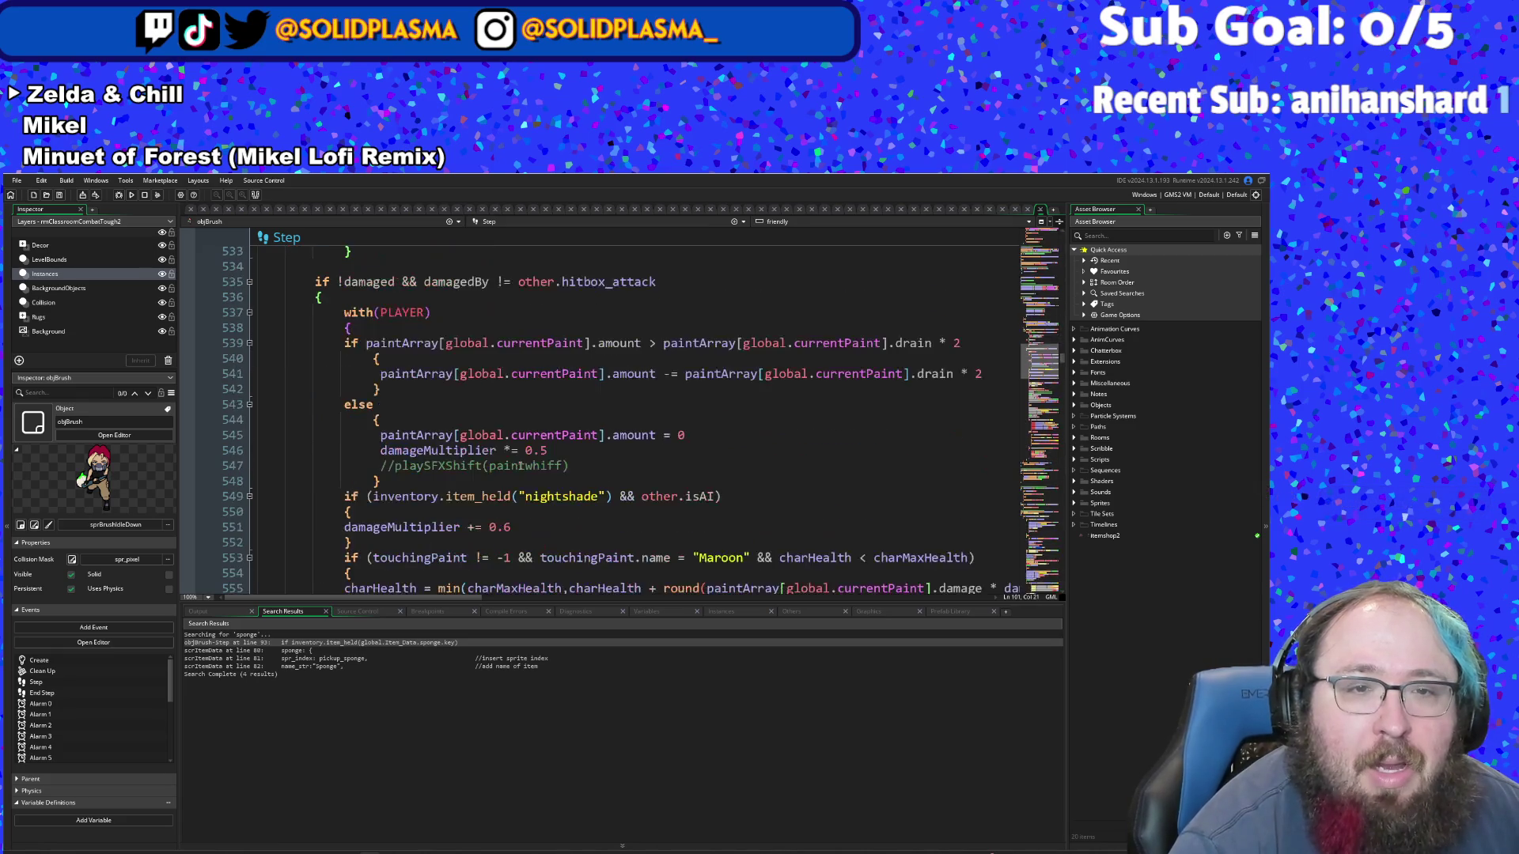
scroll(520, 466, down, 4)
scroll(520, 466, down, 4)
scroll(521, 466, up, 4)
scroll(520, 465, up, 20)
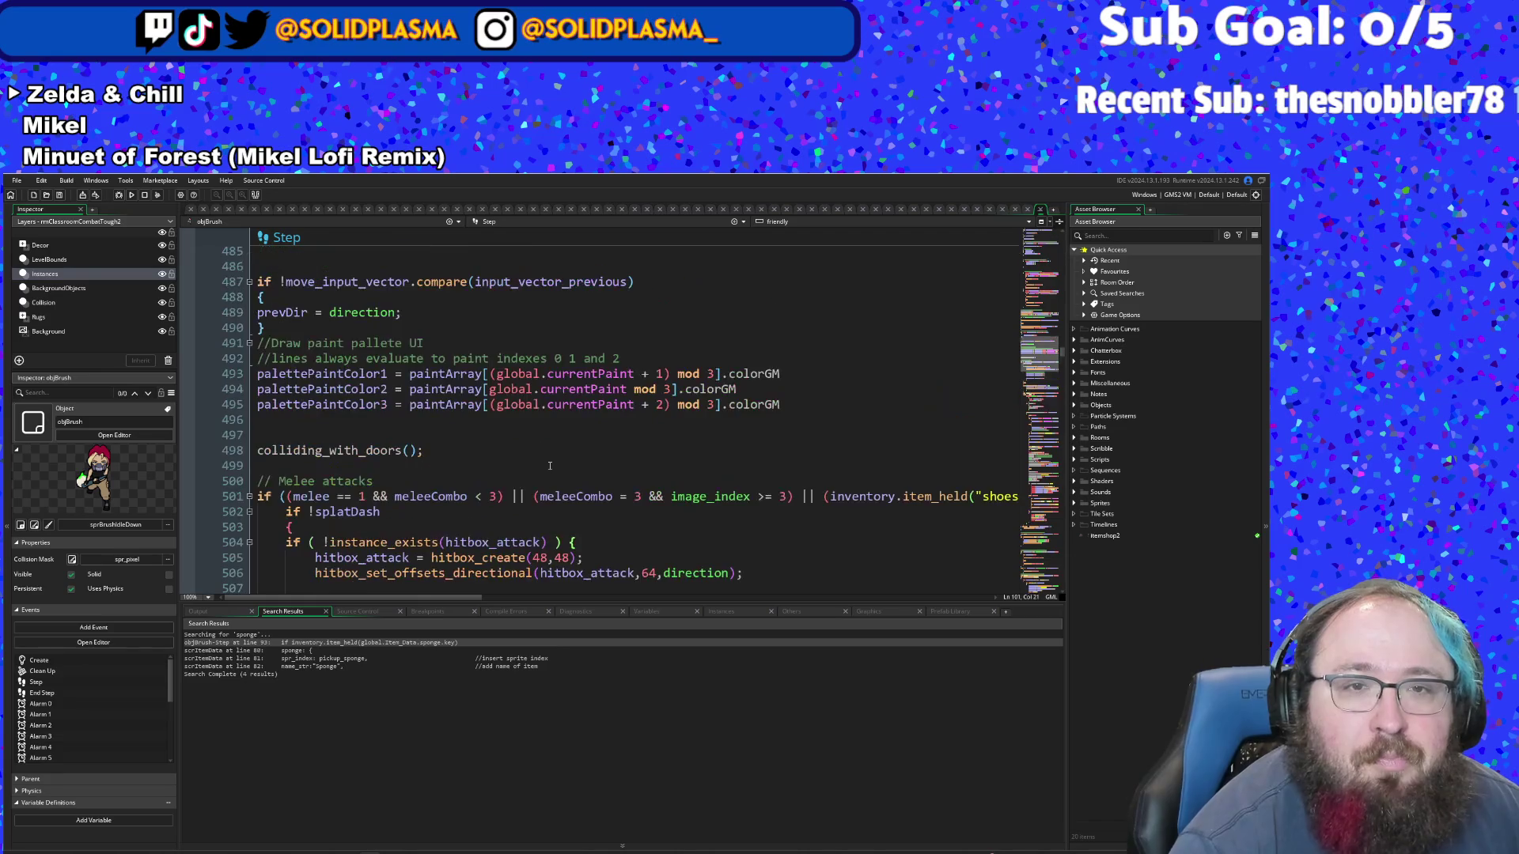
click(501, 515)
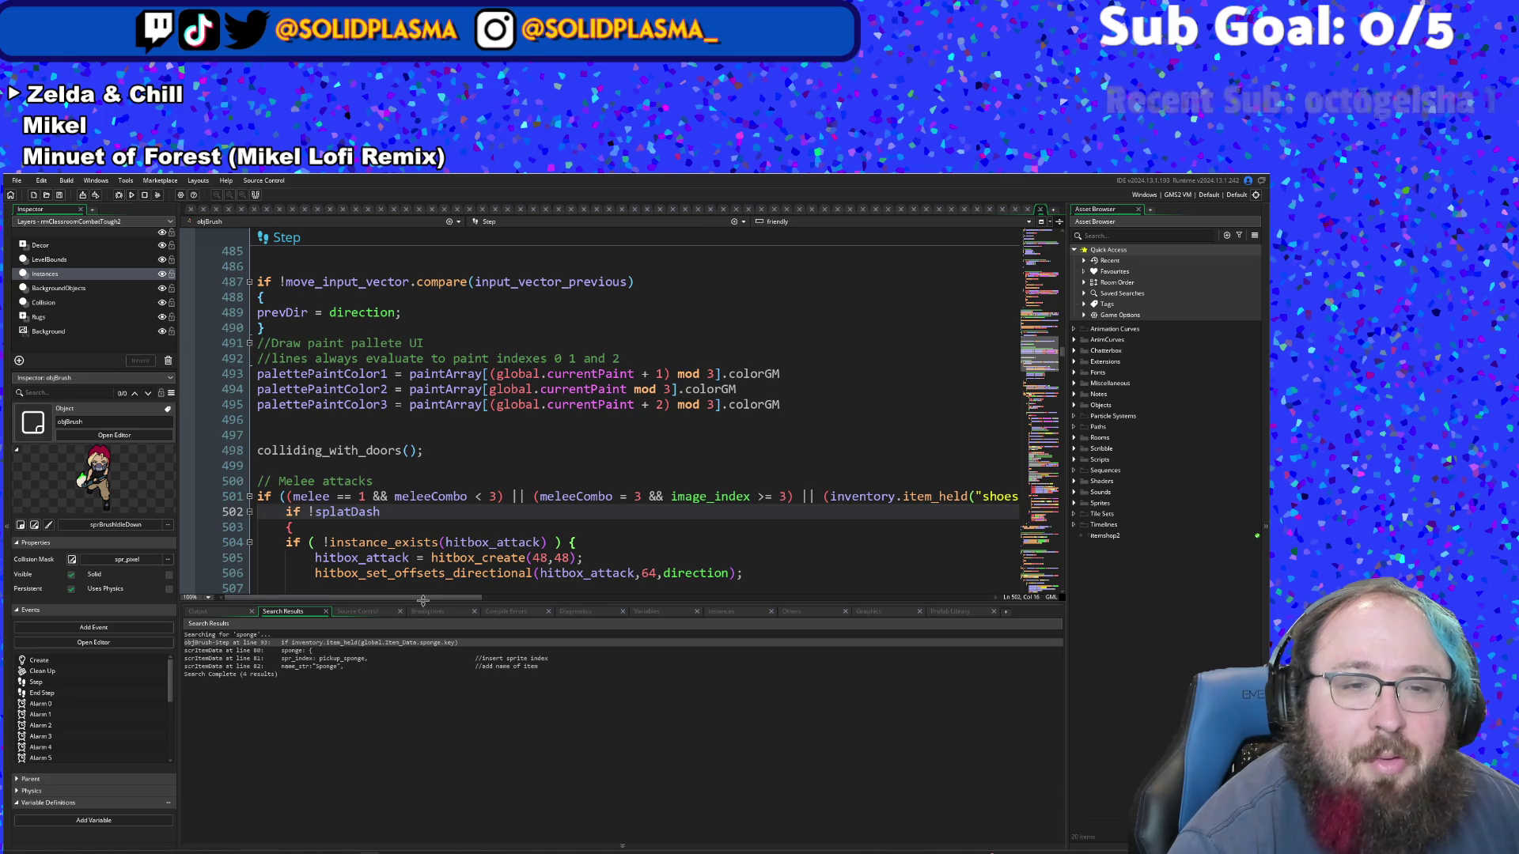
scroll(471, 487, up, 4)
scroll(475, 485, up, 4)
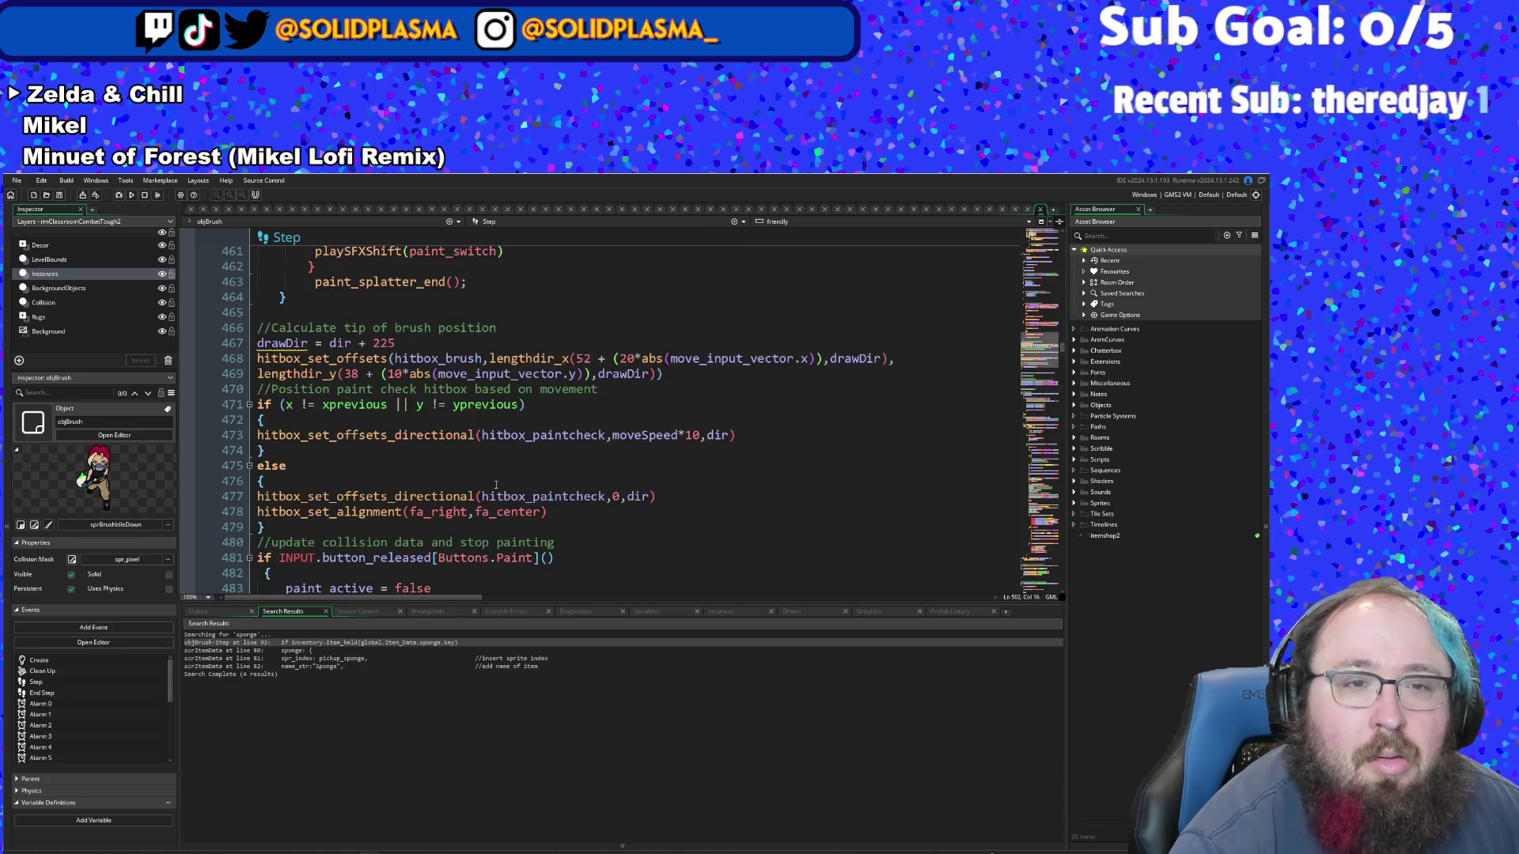
key(ctrl+f)
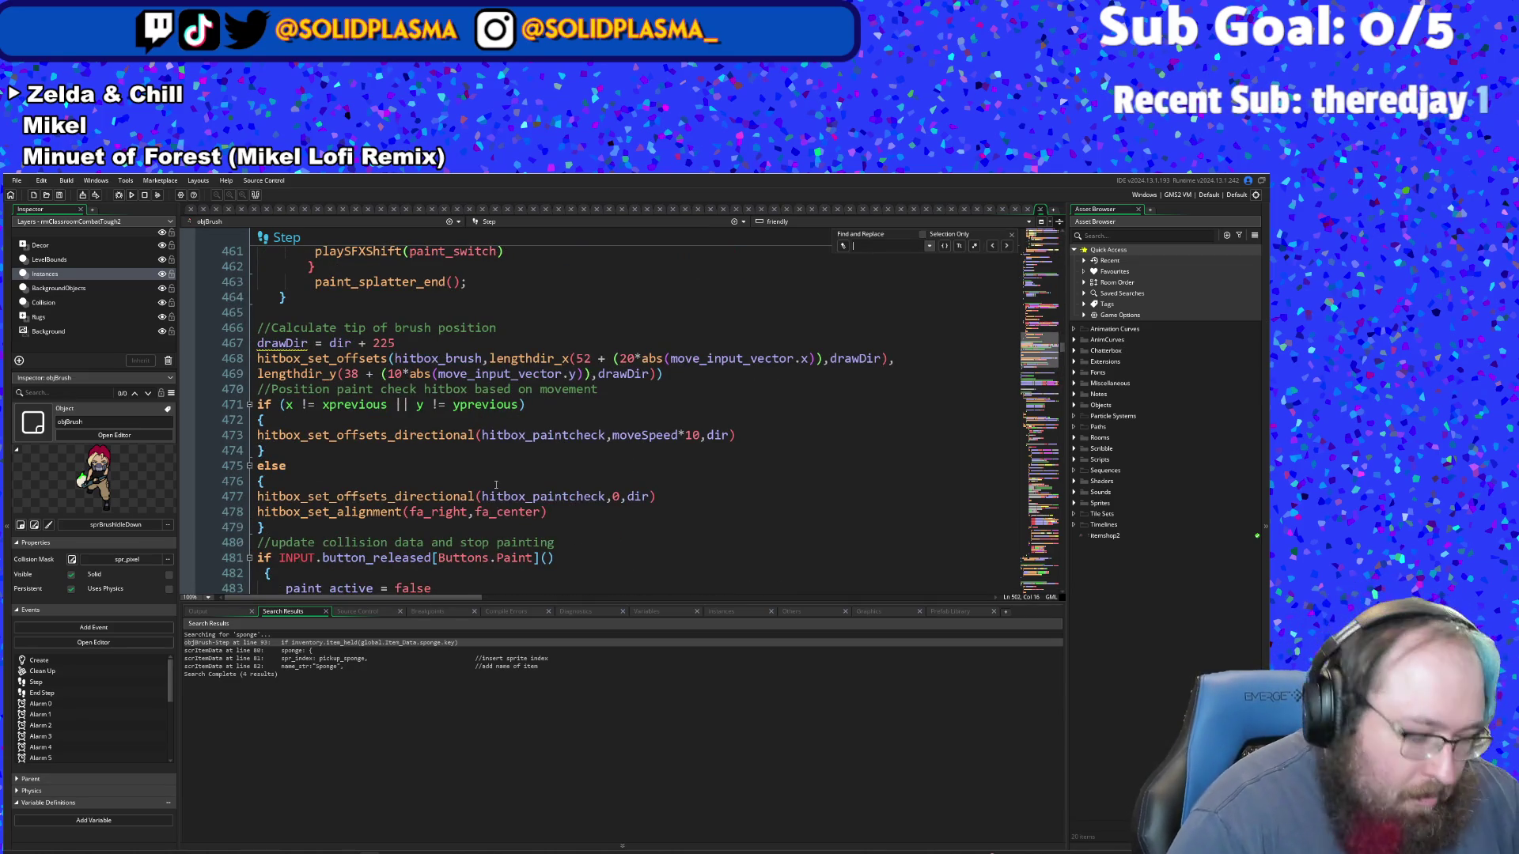
text(meleeco)
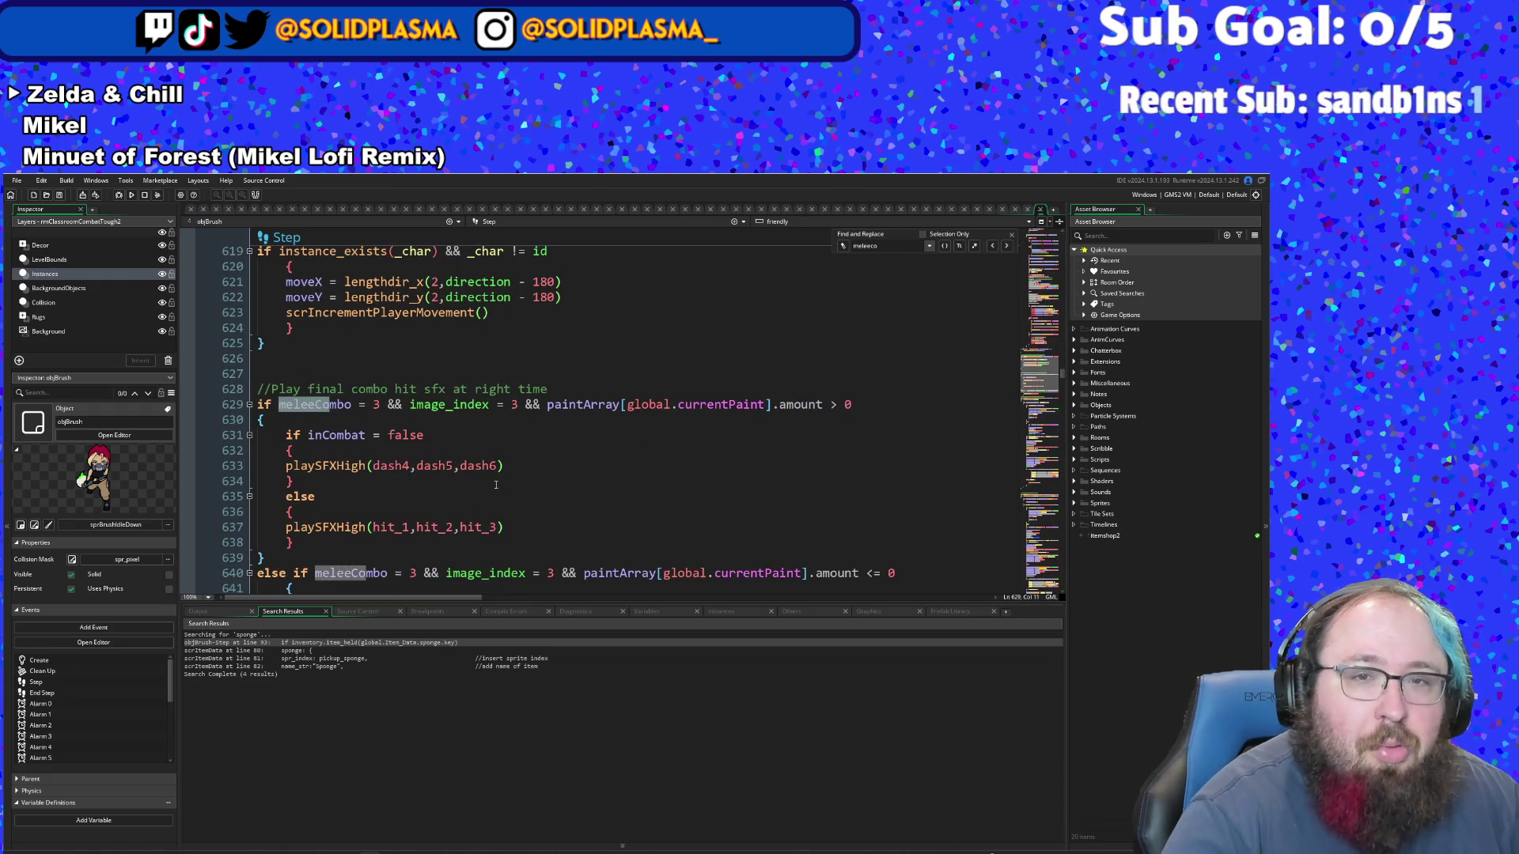
click(496, 484)
scroll(496, 484, down, 2)
click(721, 350)
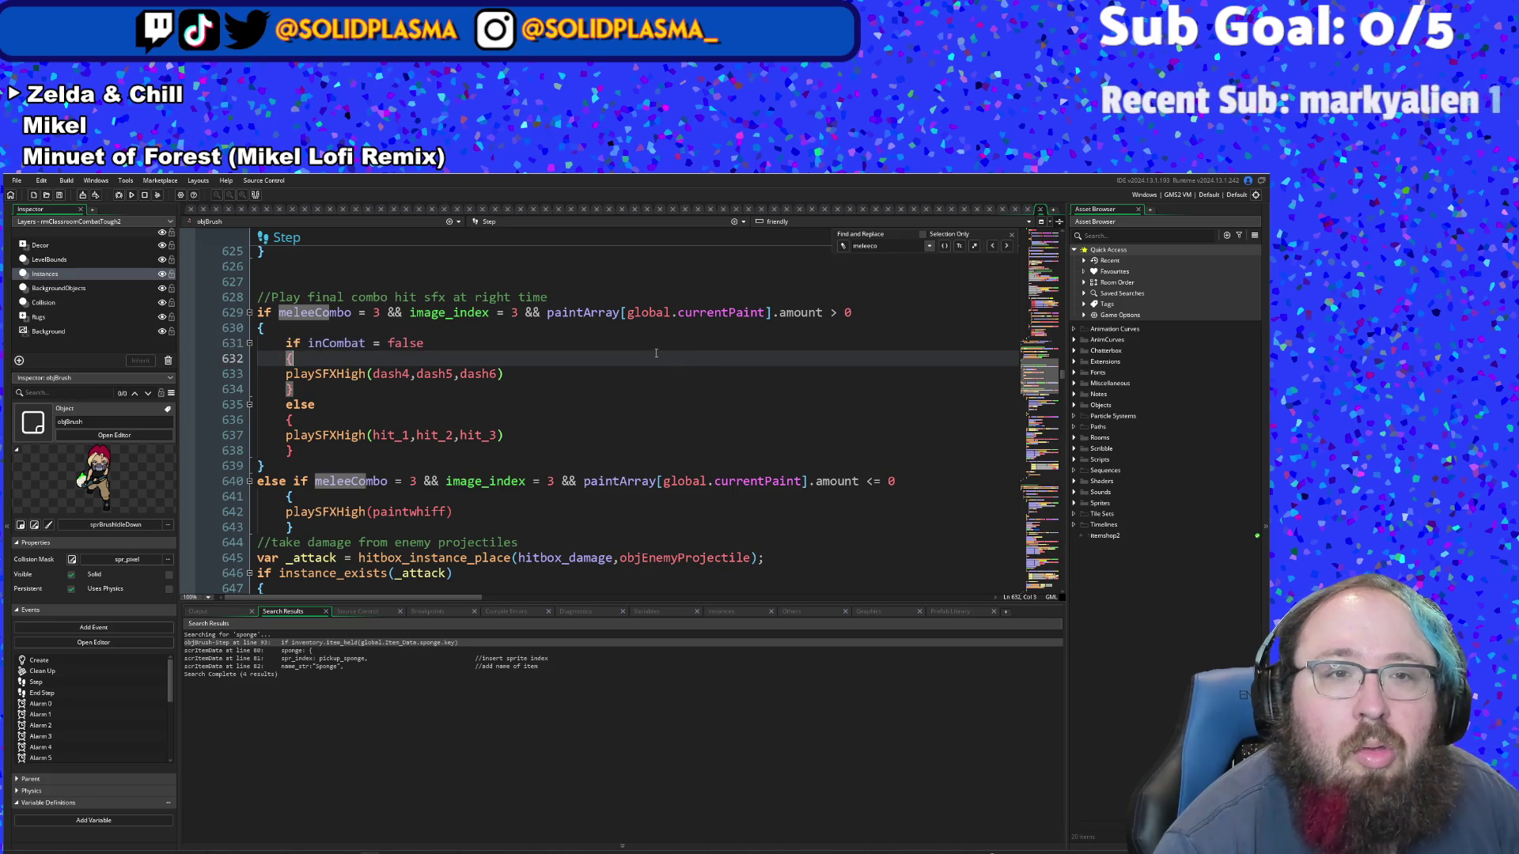
click(396, 405)
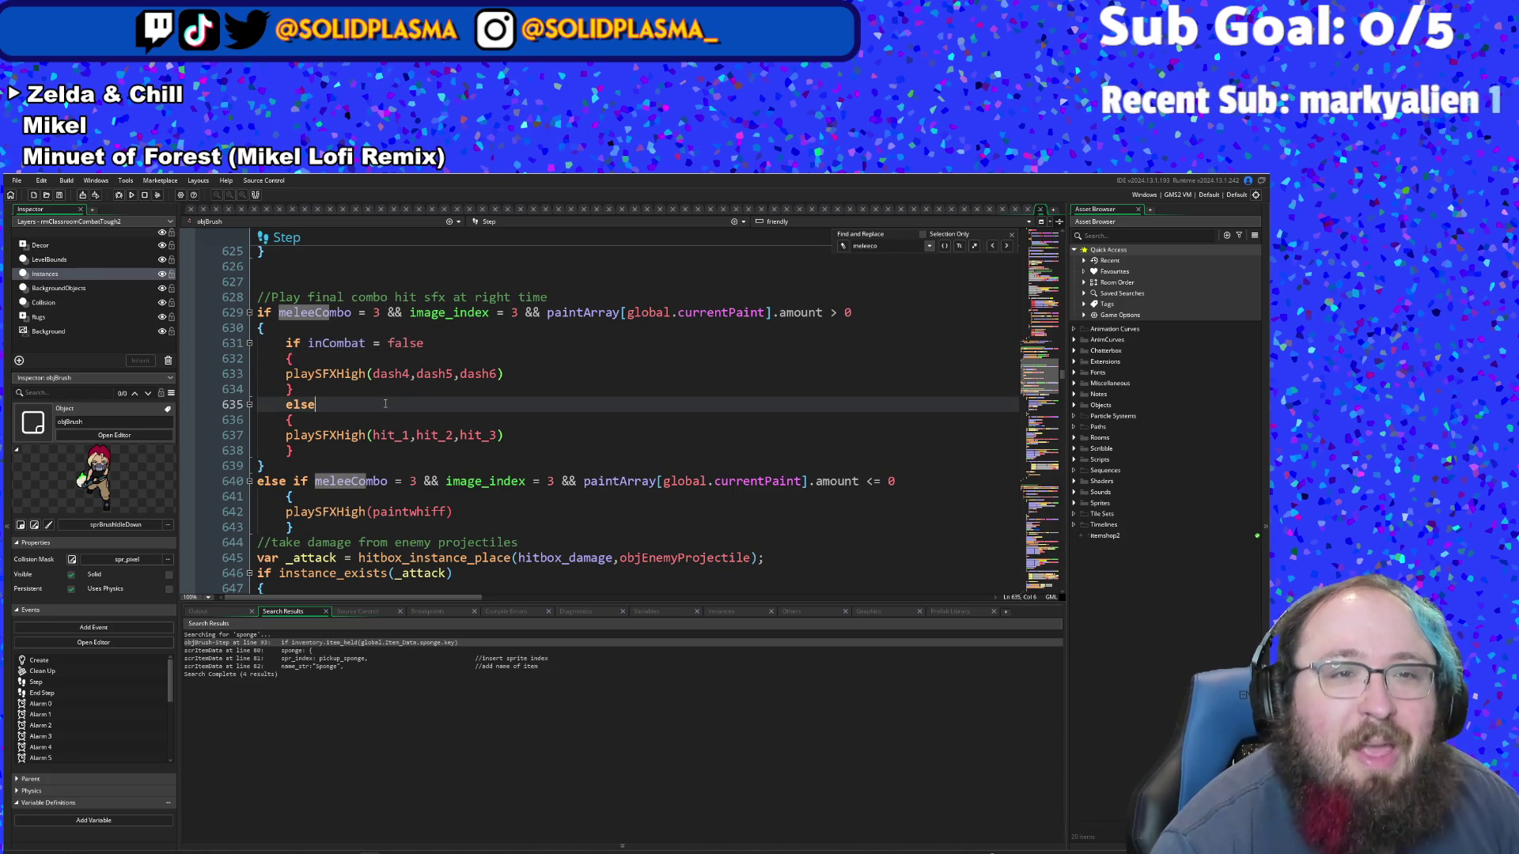
scroll(369, 404, down, 2)
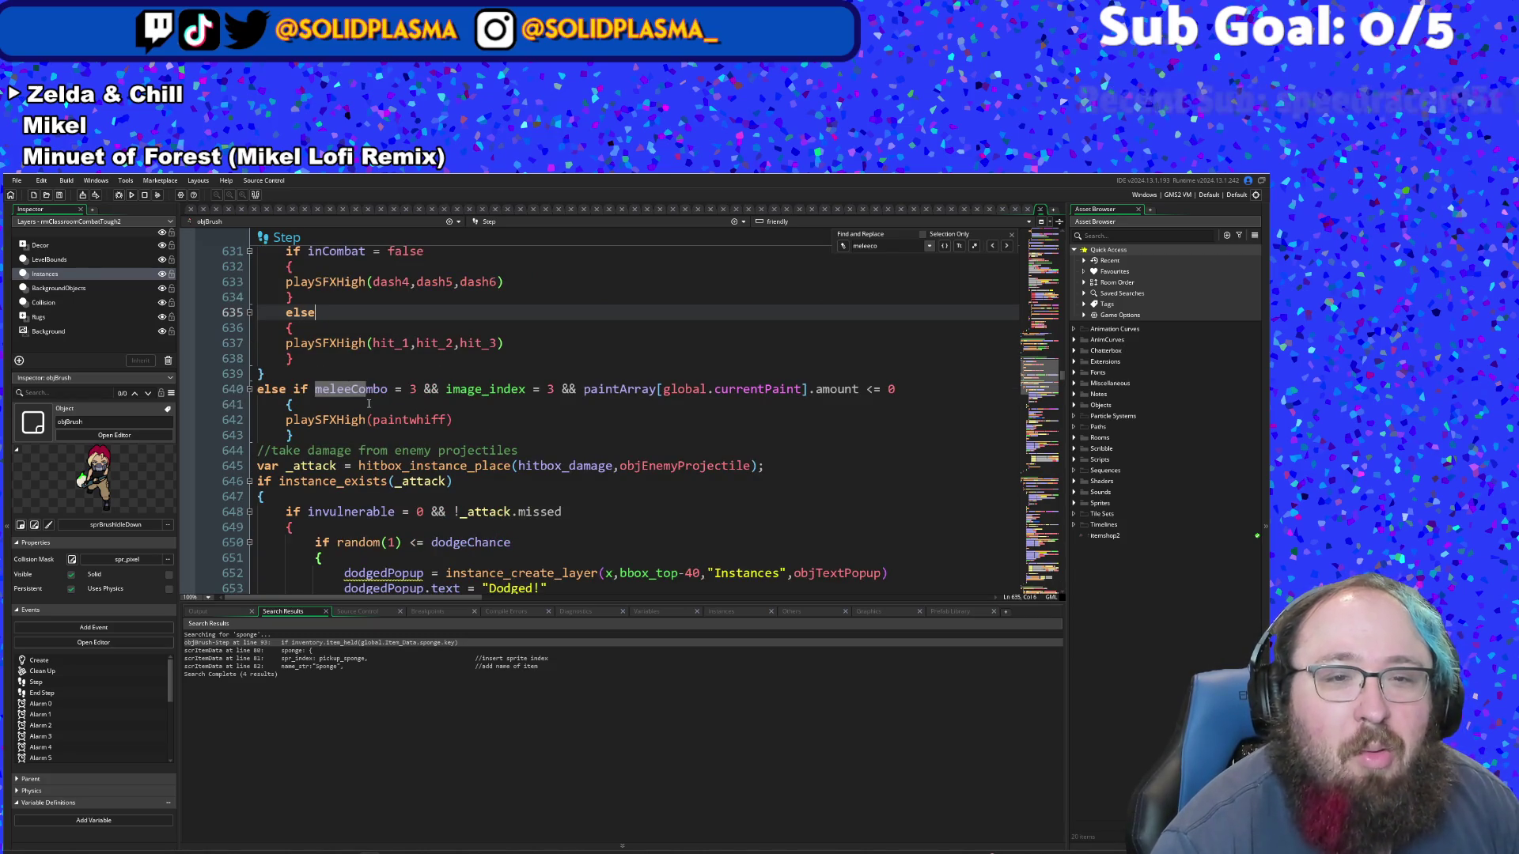
scroll(372, 405, down, 4)
scroll(378, 405, down, 8)
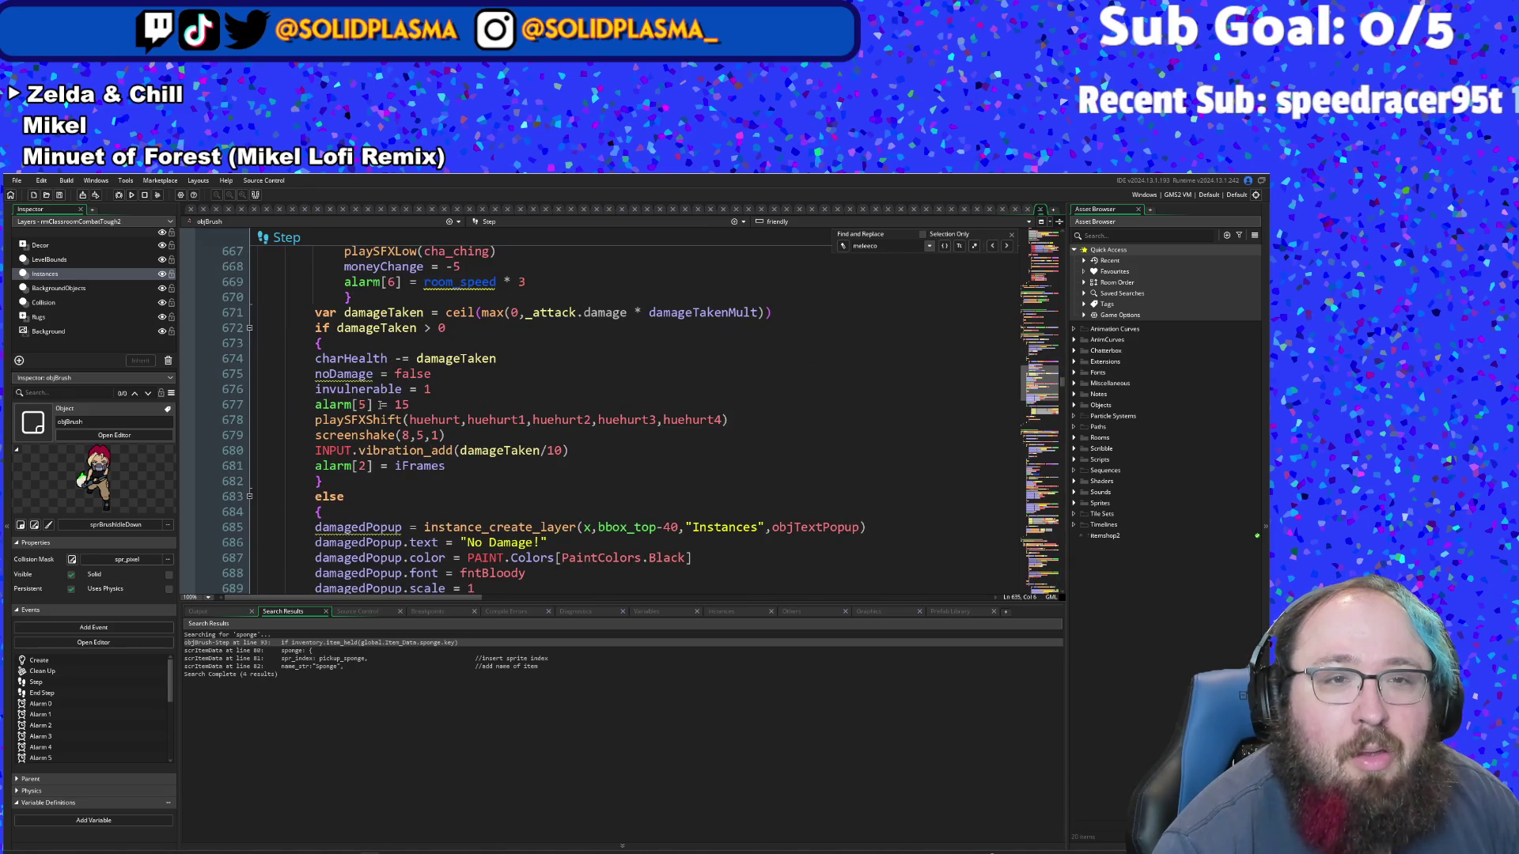
scroll(380, 405, down, 4)
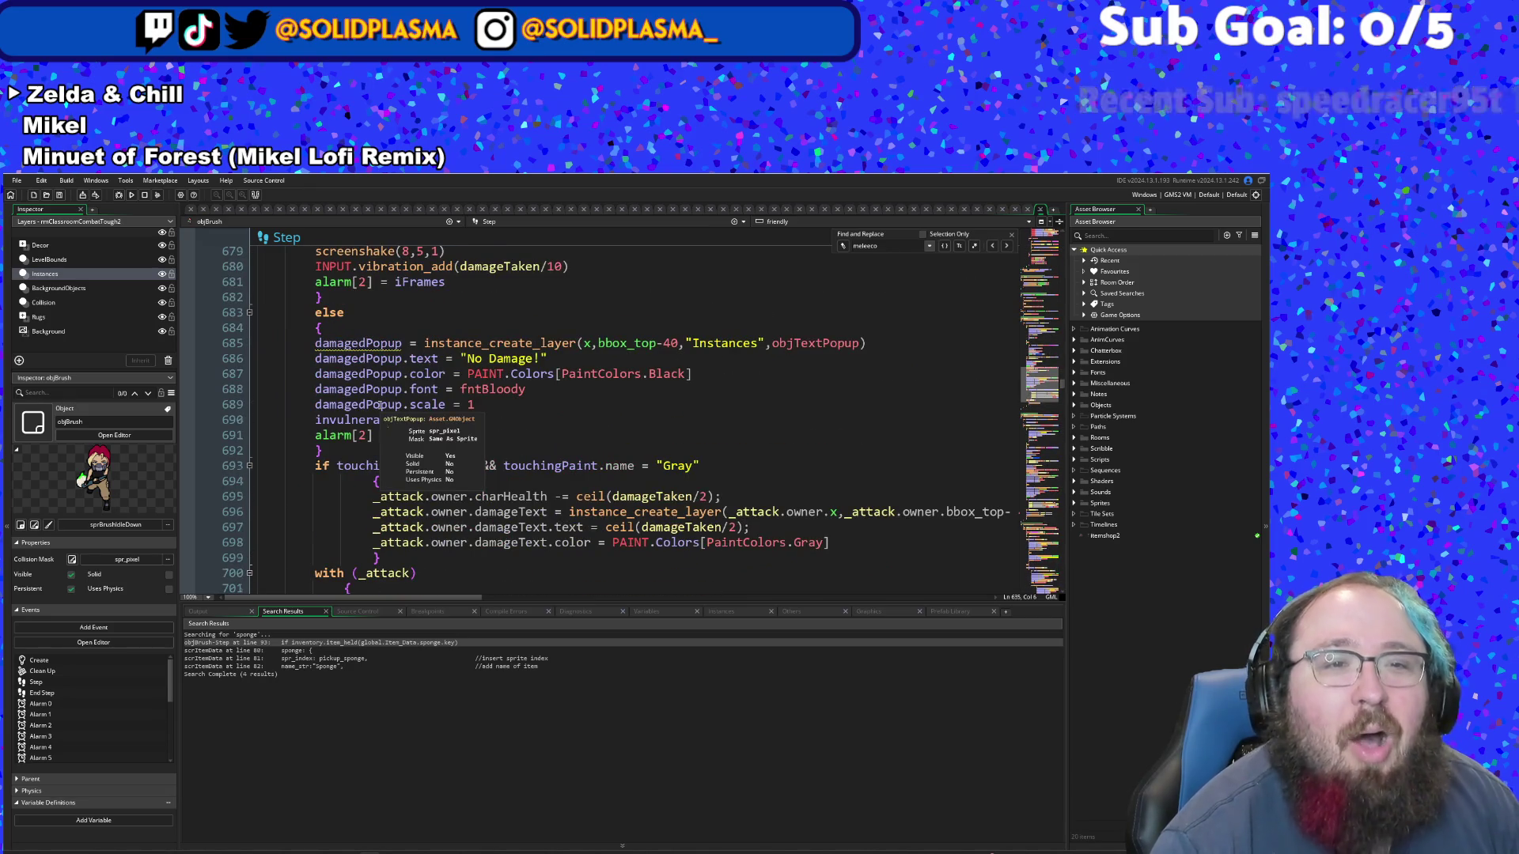
scroll(488, 451, up, 12)
click(488, 450)
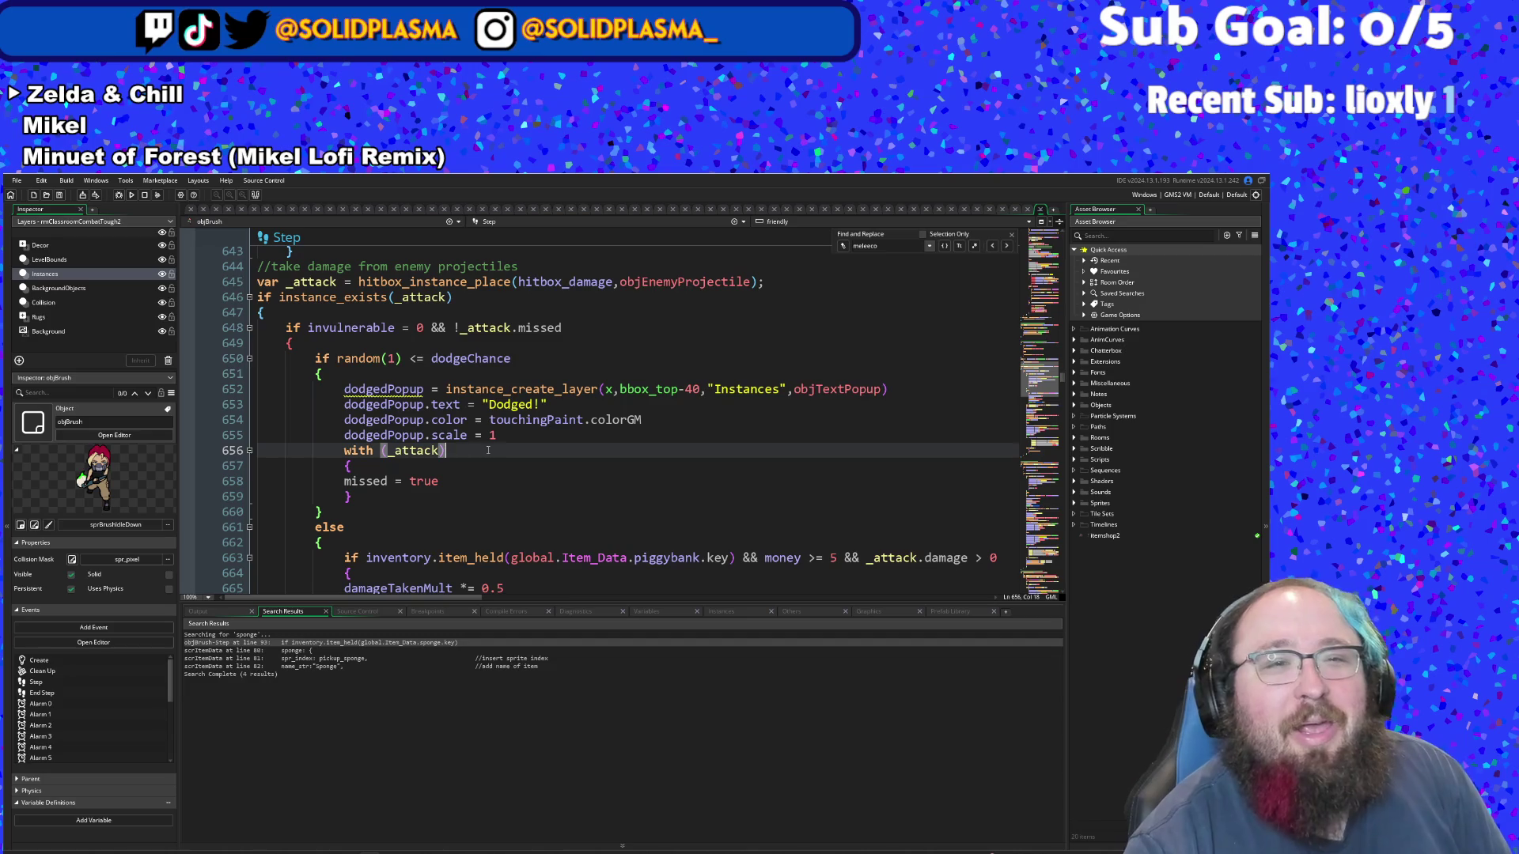
scroll(494, 443, up, 2)
scroll(499, 438, down, 4)
scroll(499, 437, down, 4)
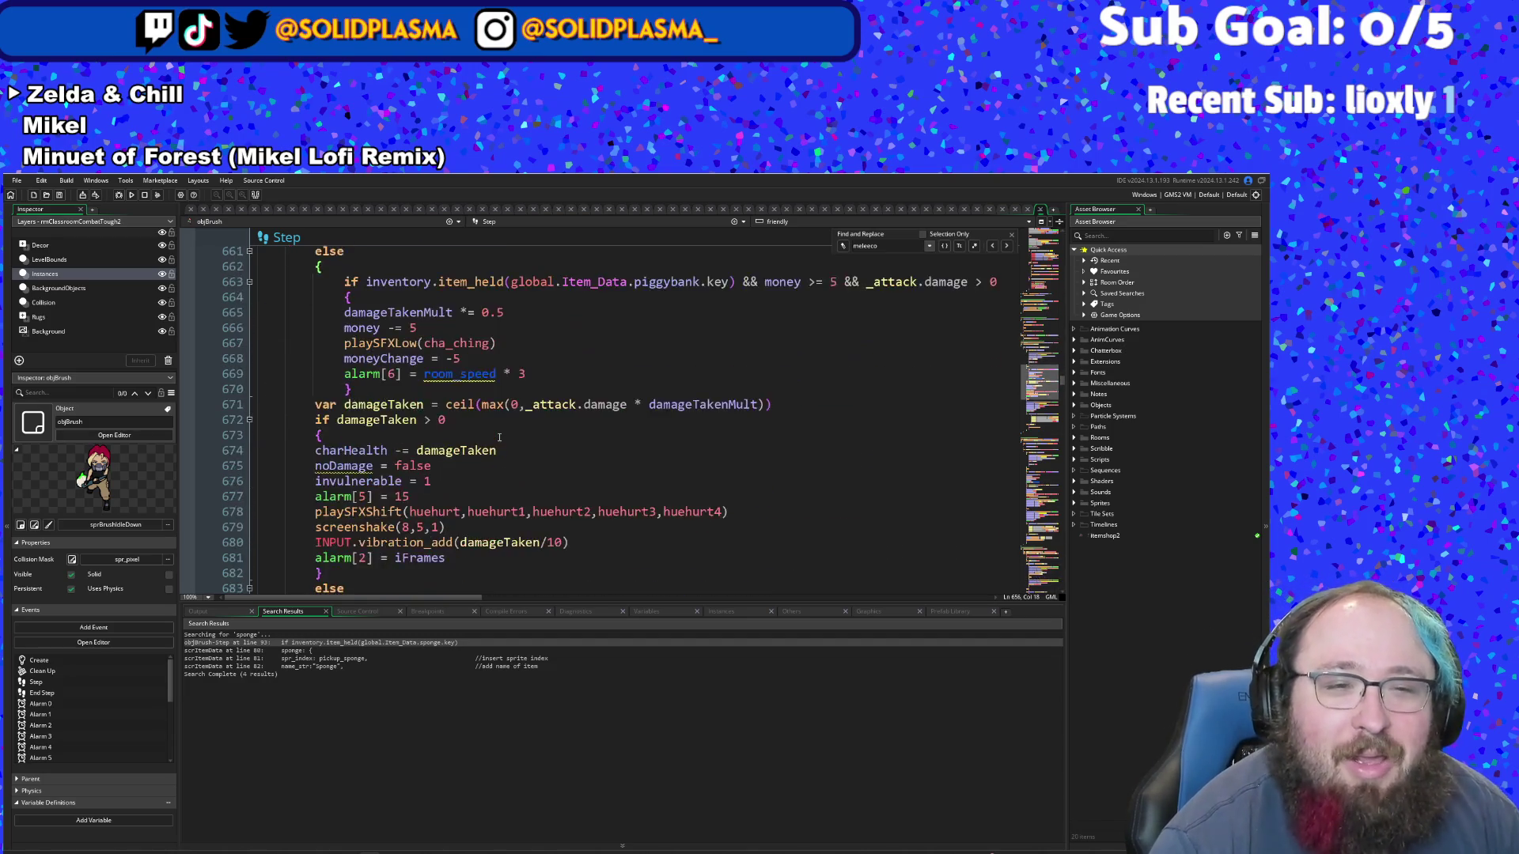
scroll(506, 436, up, 2)
scroll(514, 434, down, 2)
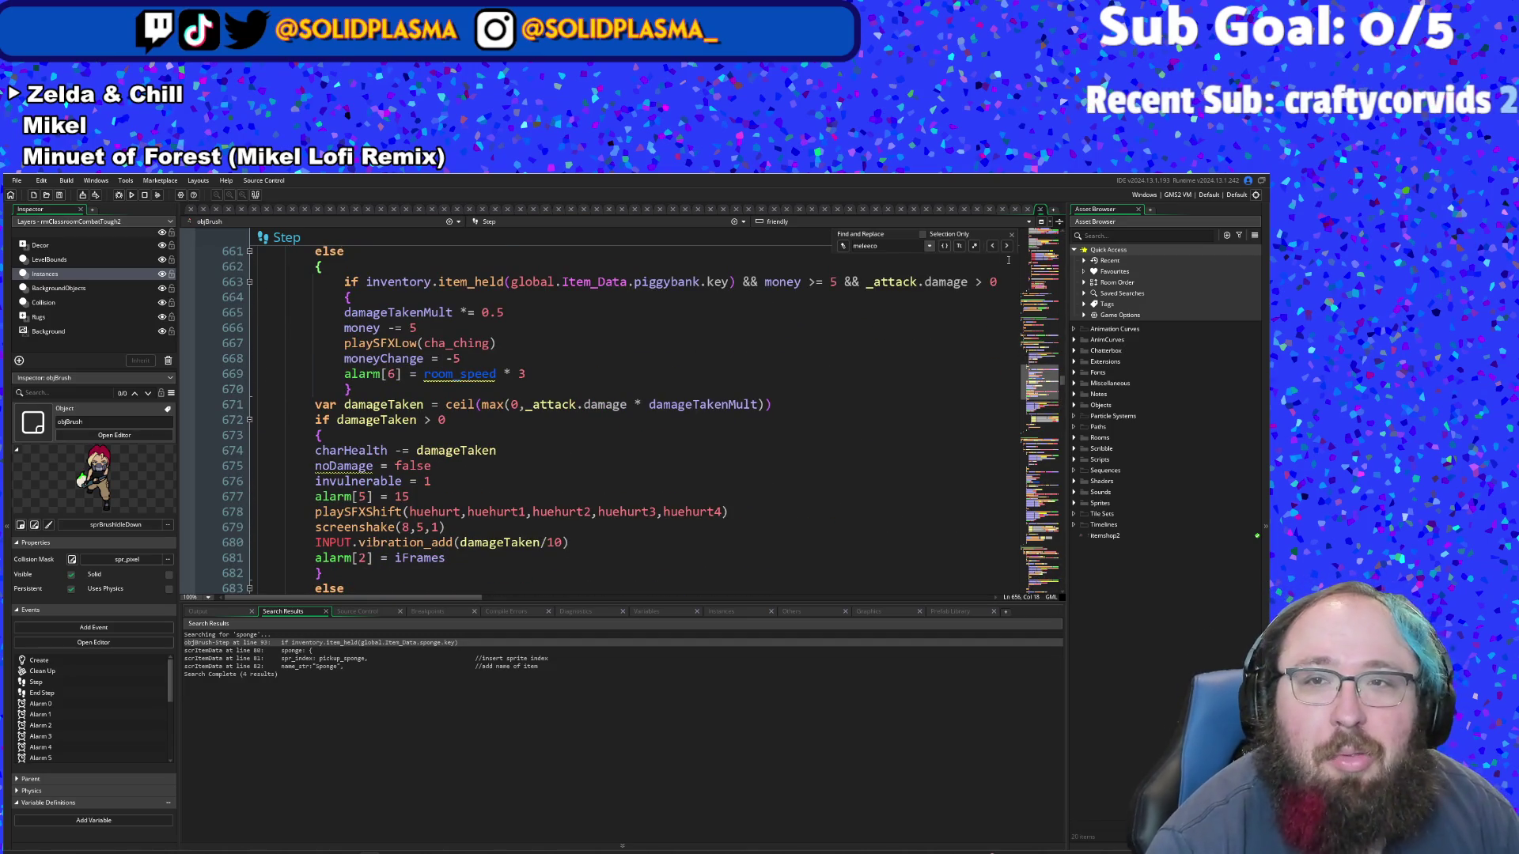
click(991, 246)
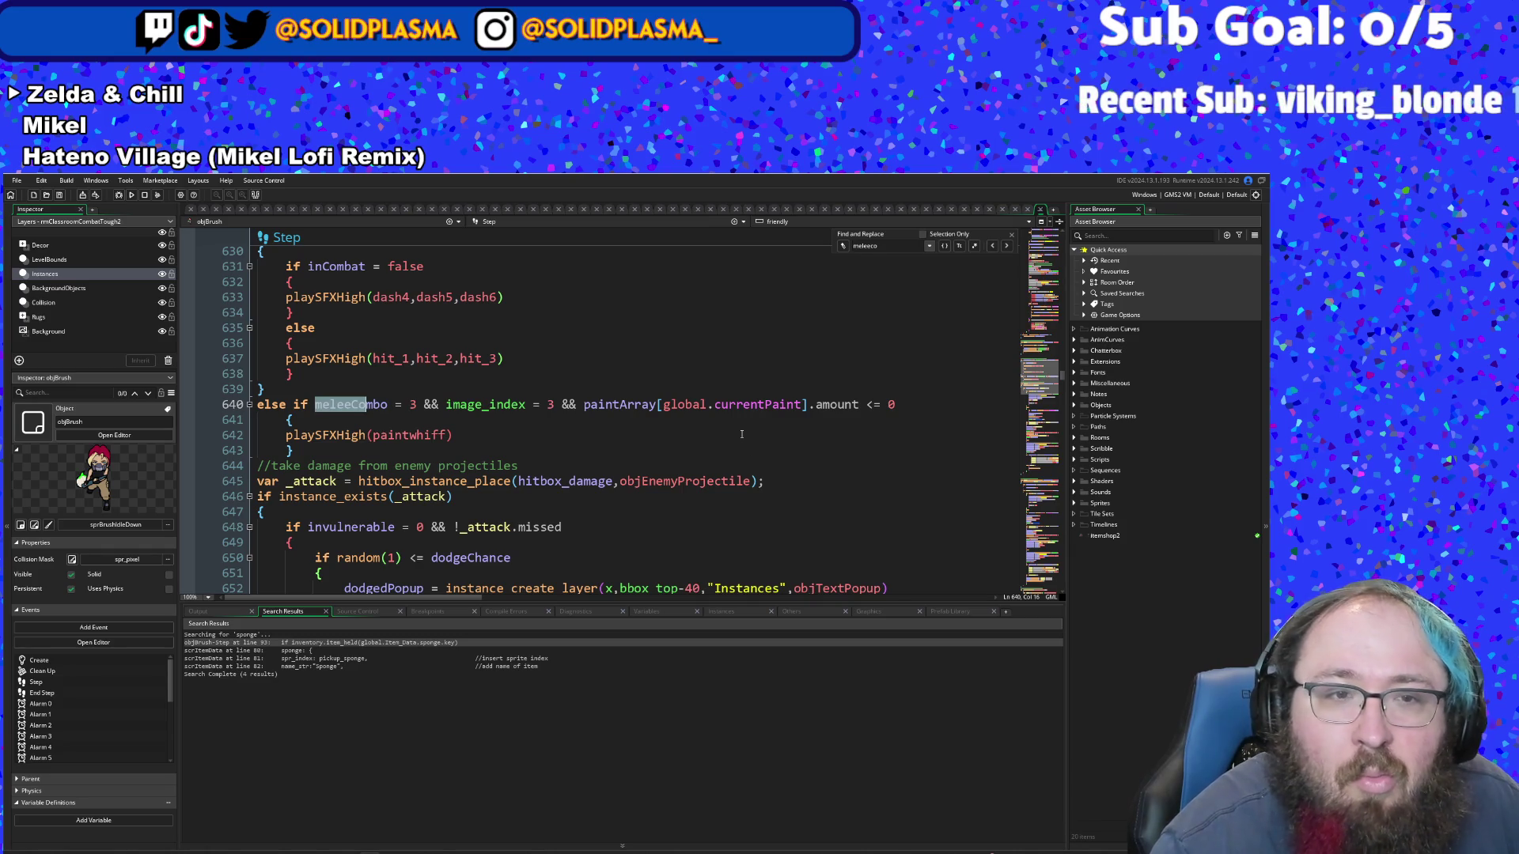
scroll(741, 434, up, 2)
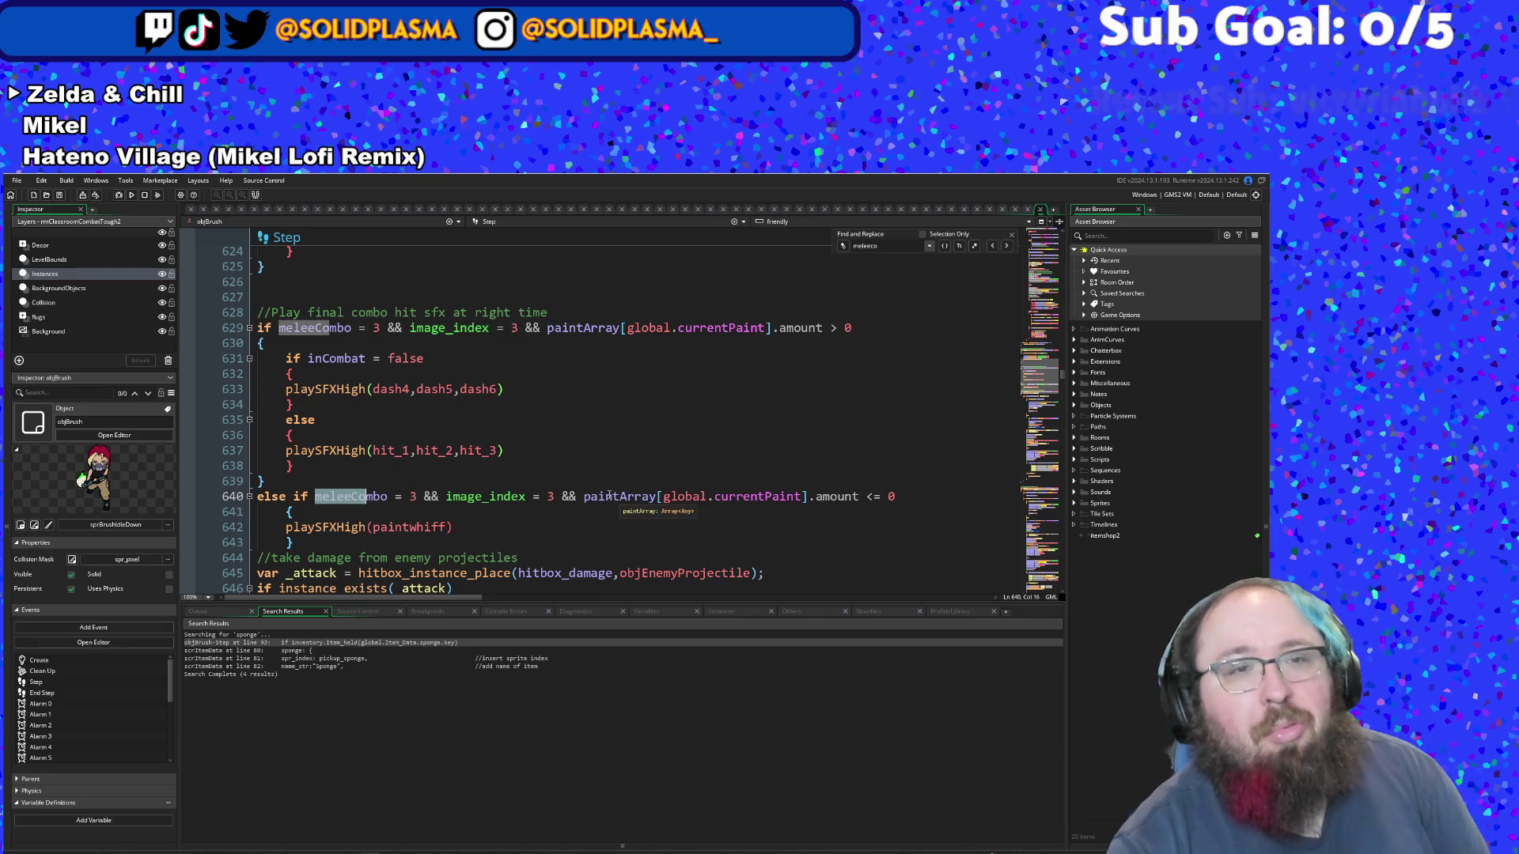
click(414, 473)
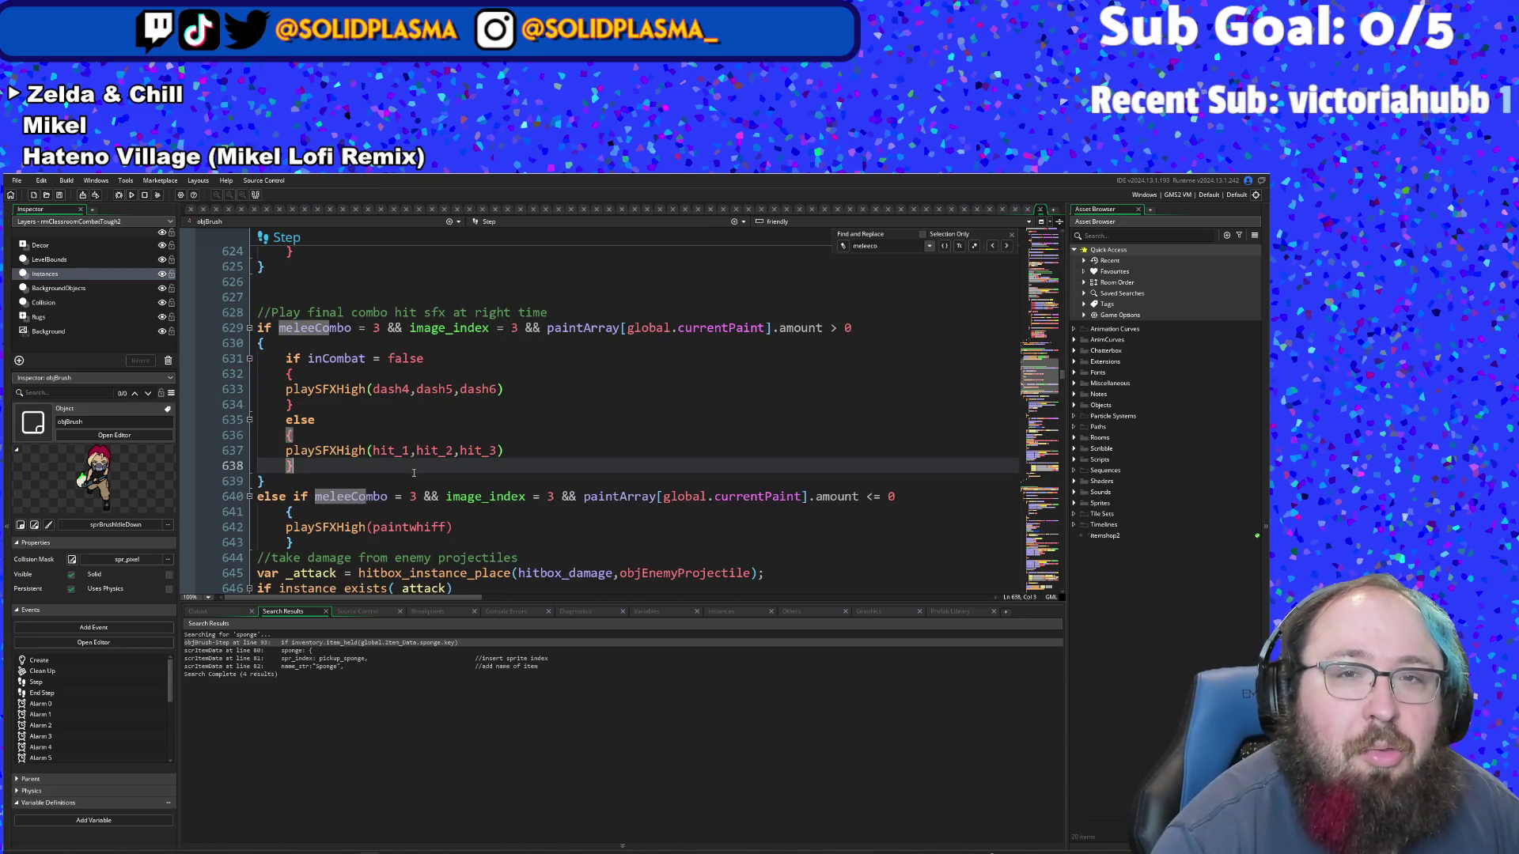
- Add 'damageMultiplier += 0.4' on a new line 639 after the closing brace
key(Return)
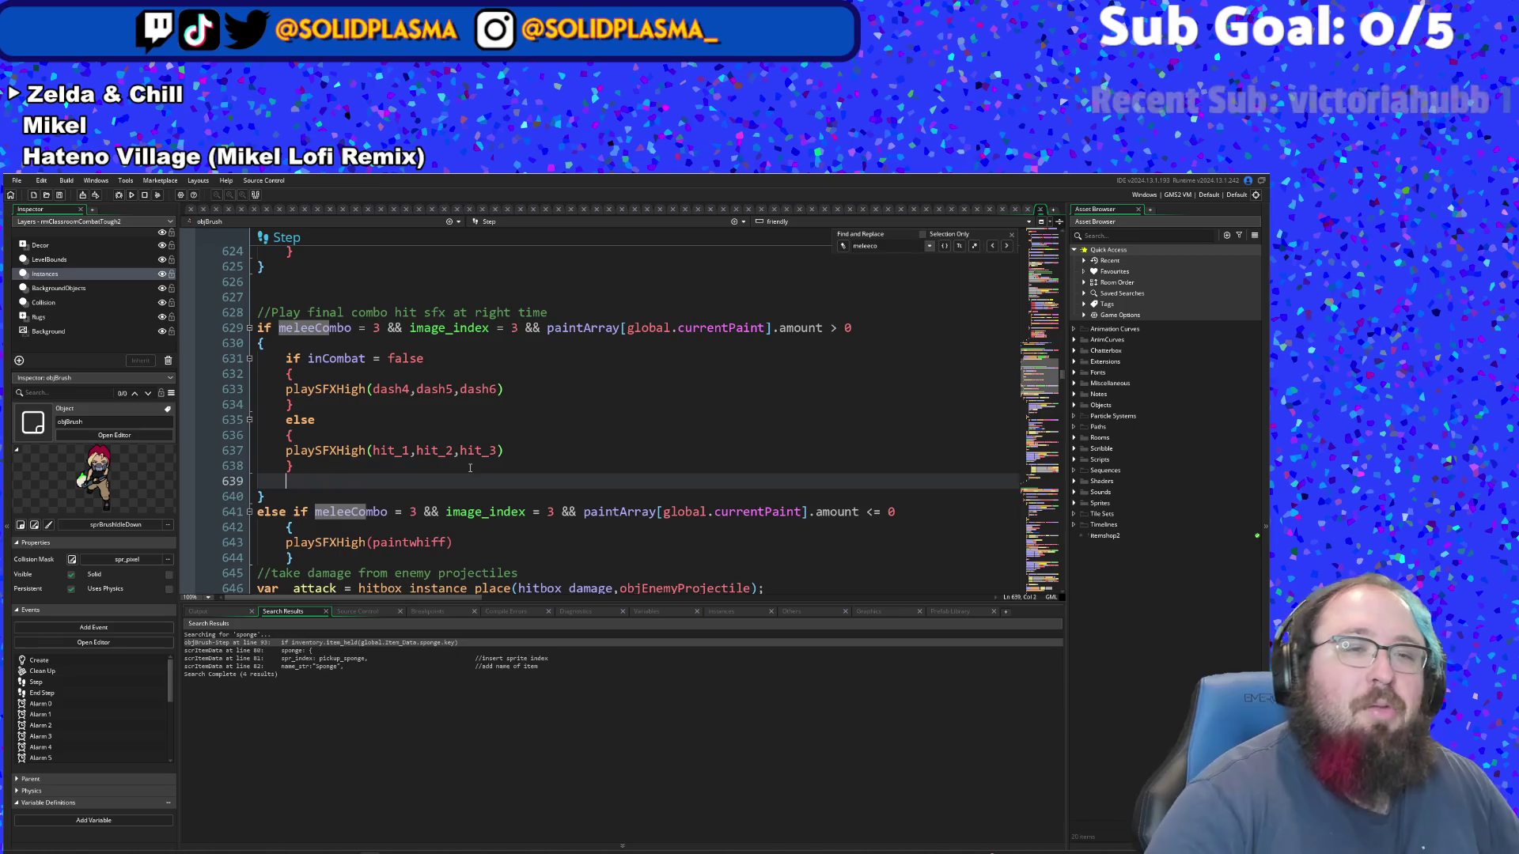
text(dama)
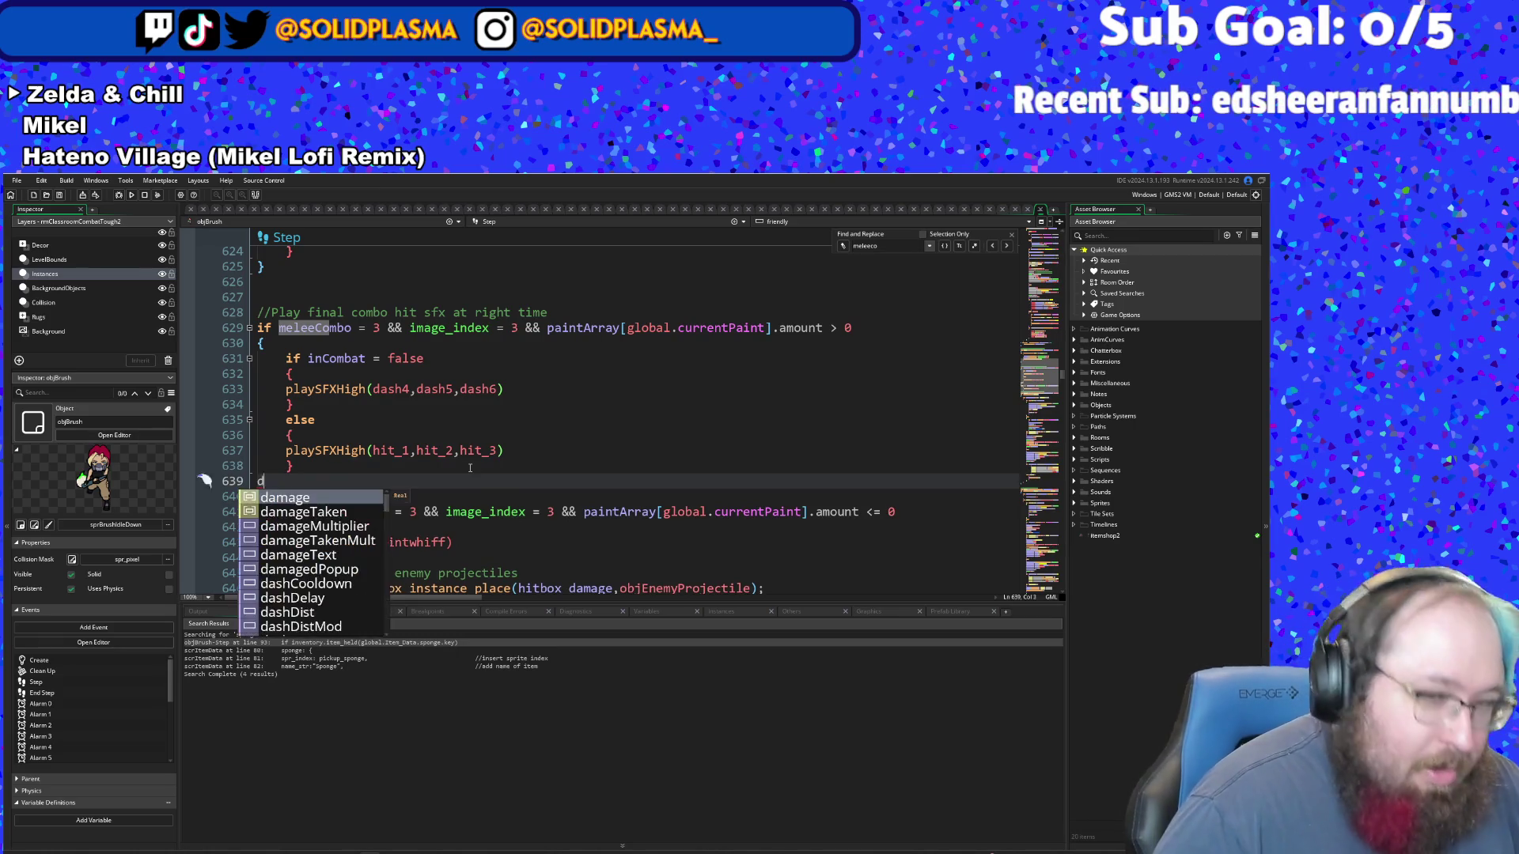
key(Down)
key(Down)
key(Return)
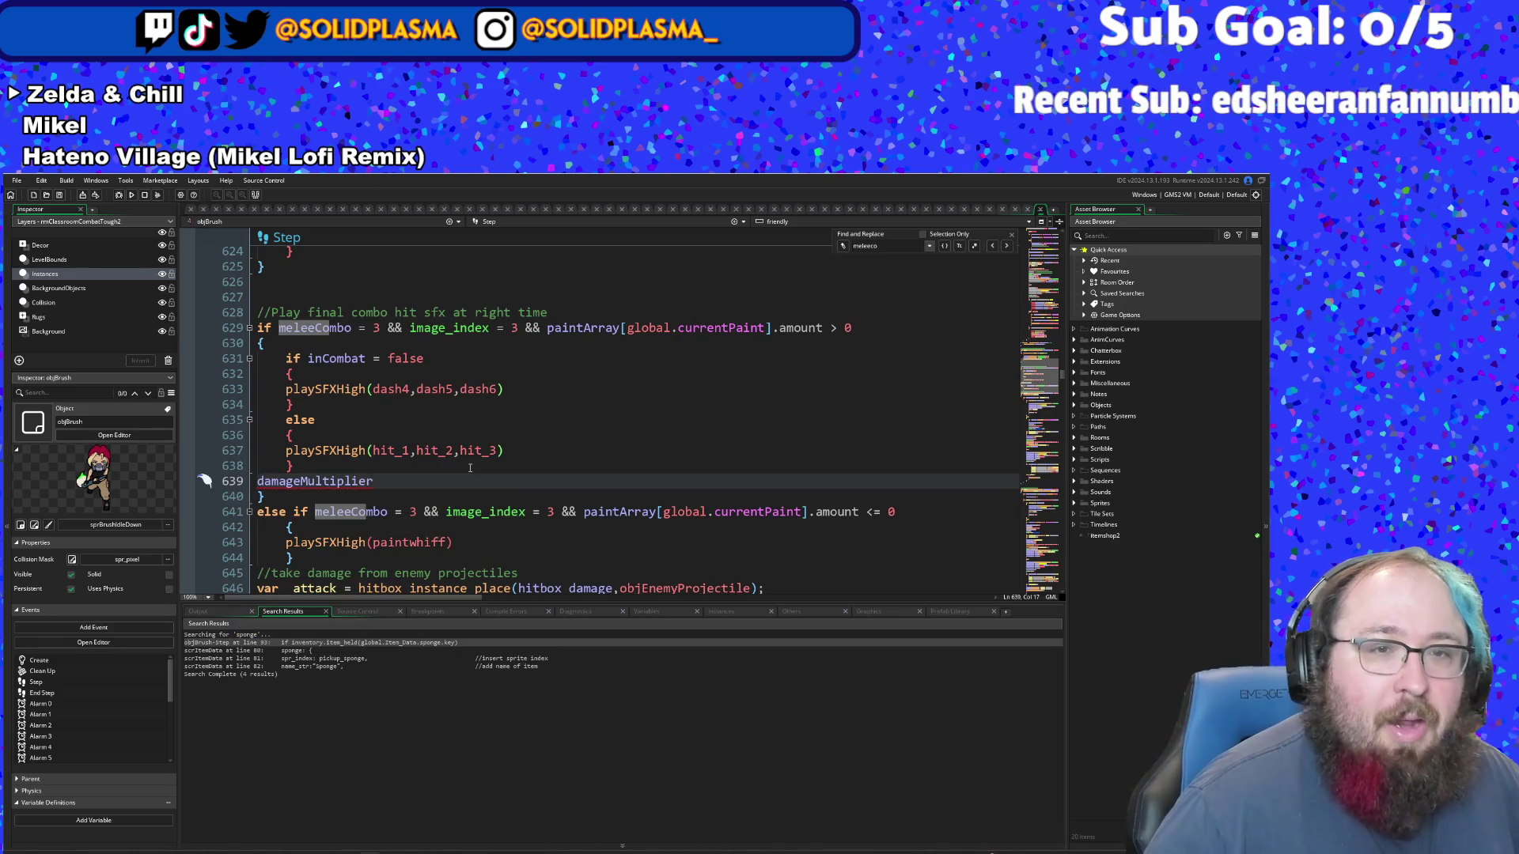
text(+)
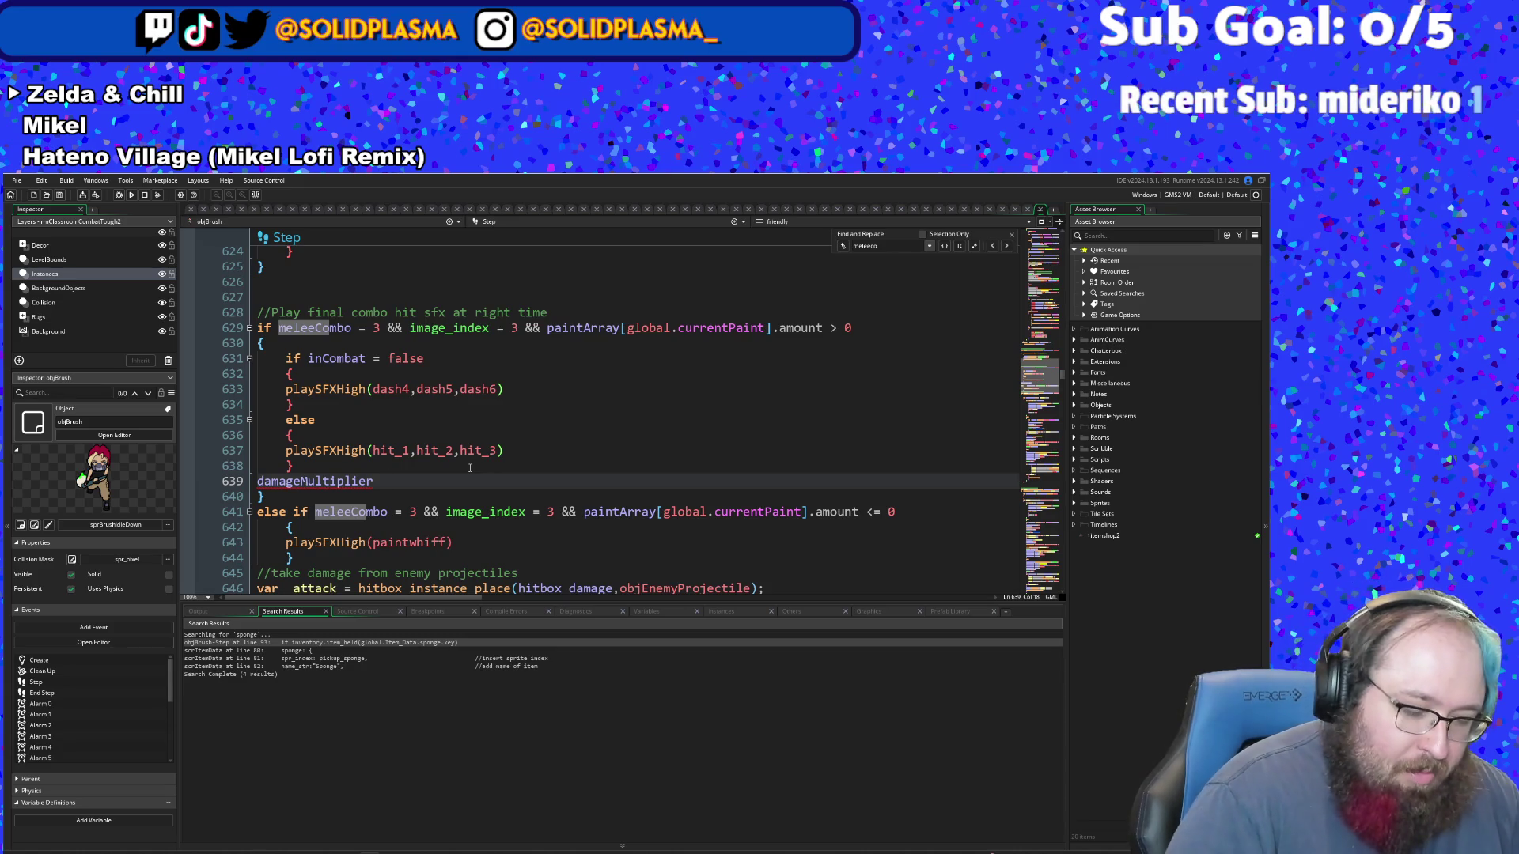
text(=)
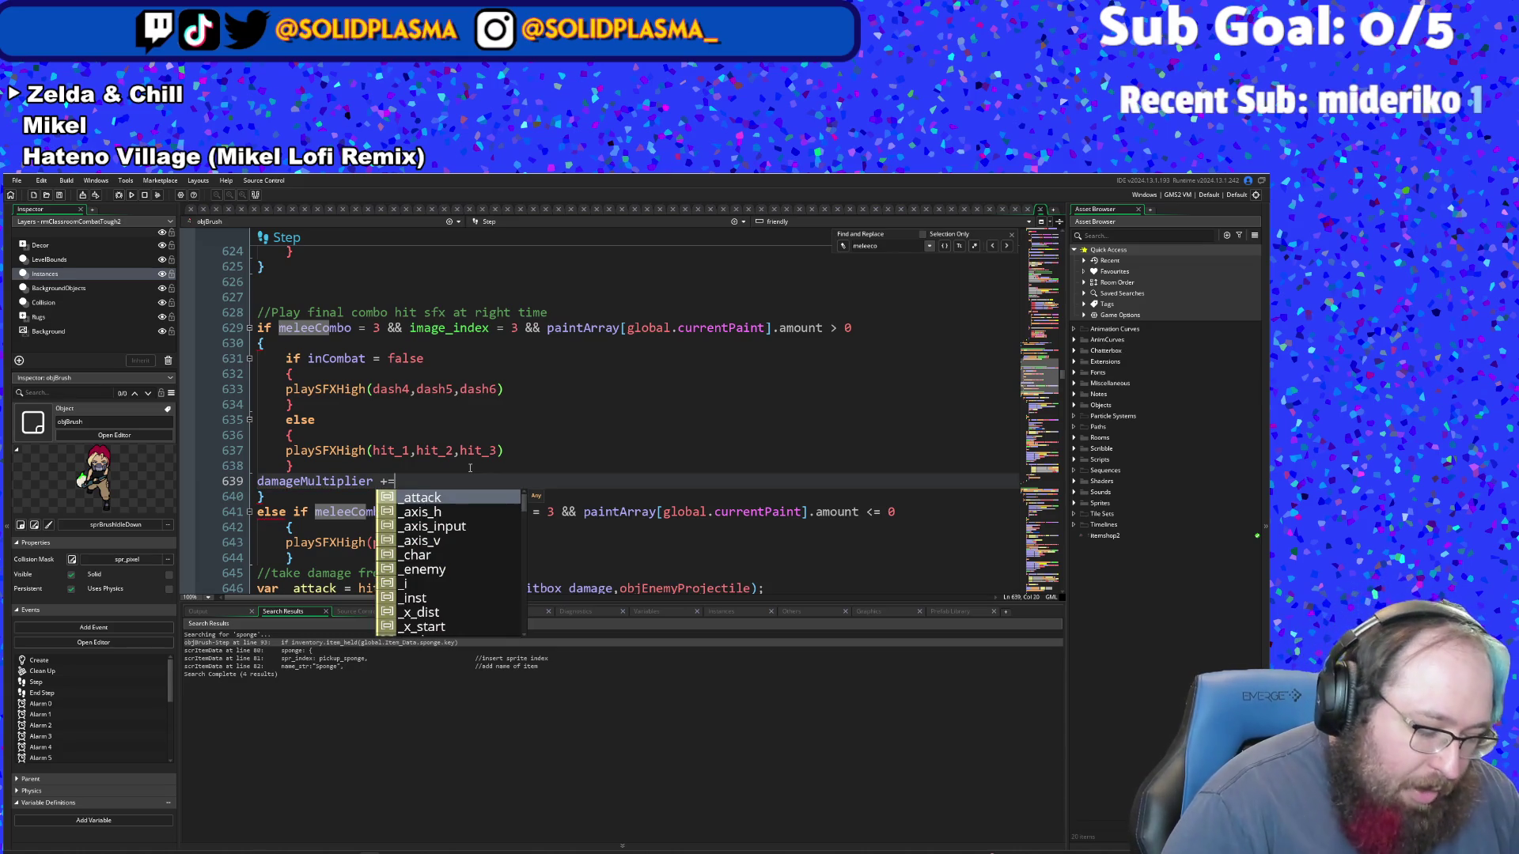
text( 0.)
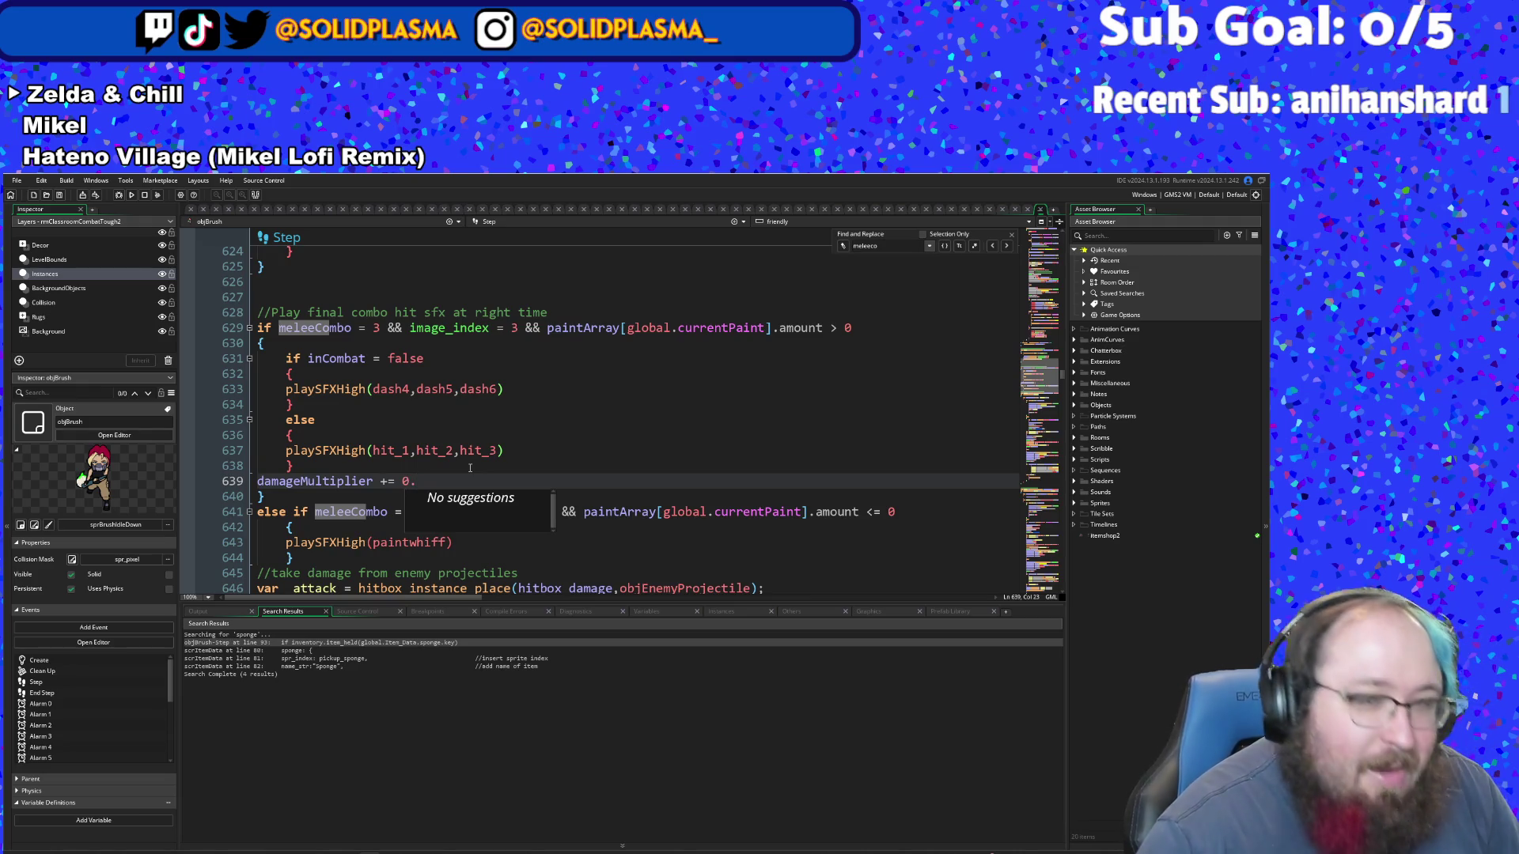
text(4)
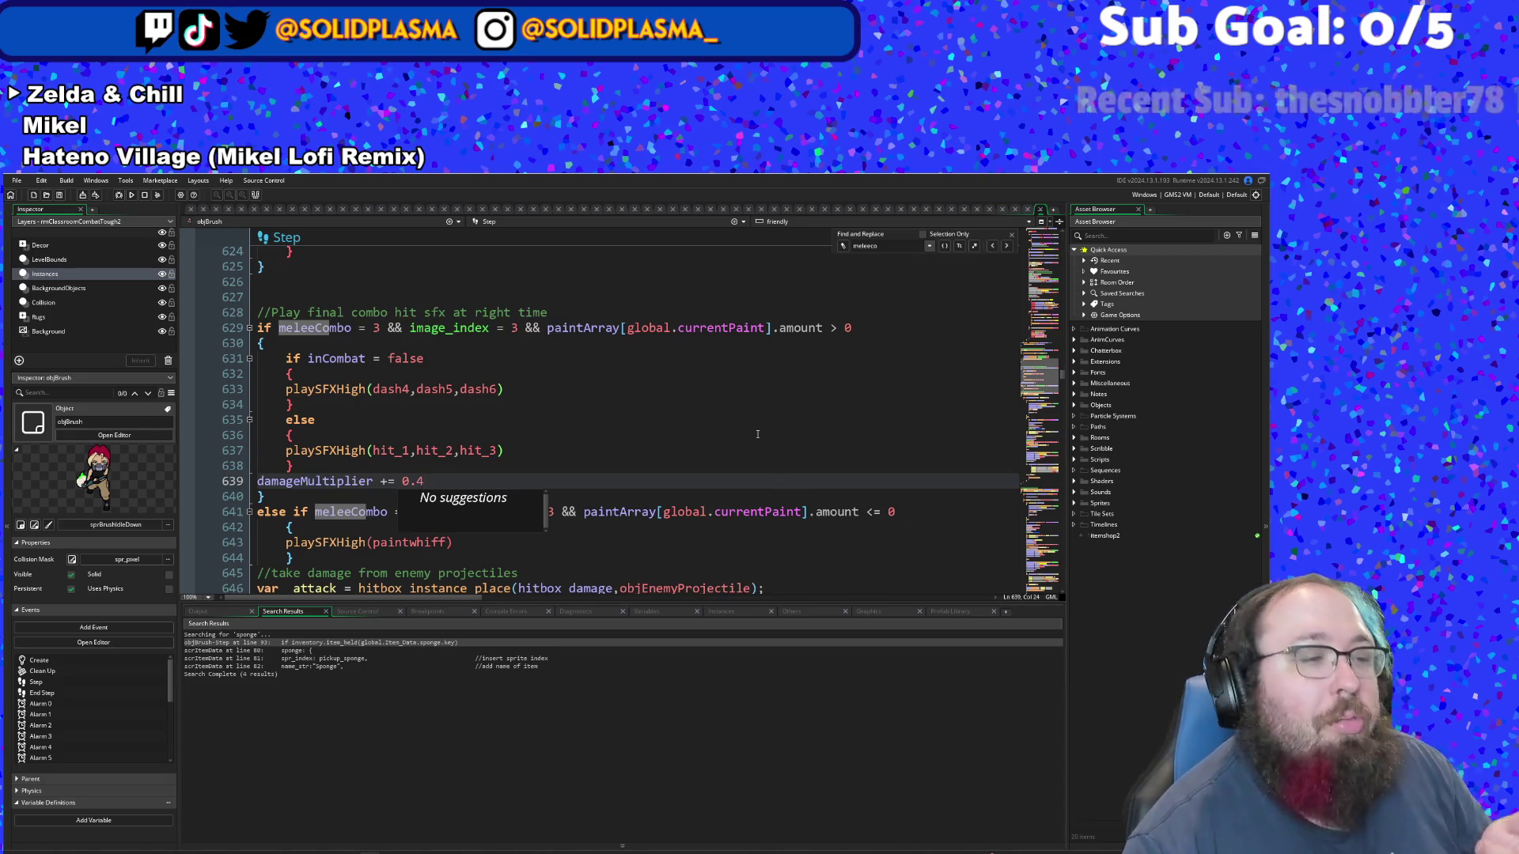
key(Up)
key(Up)
key(Up)
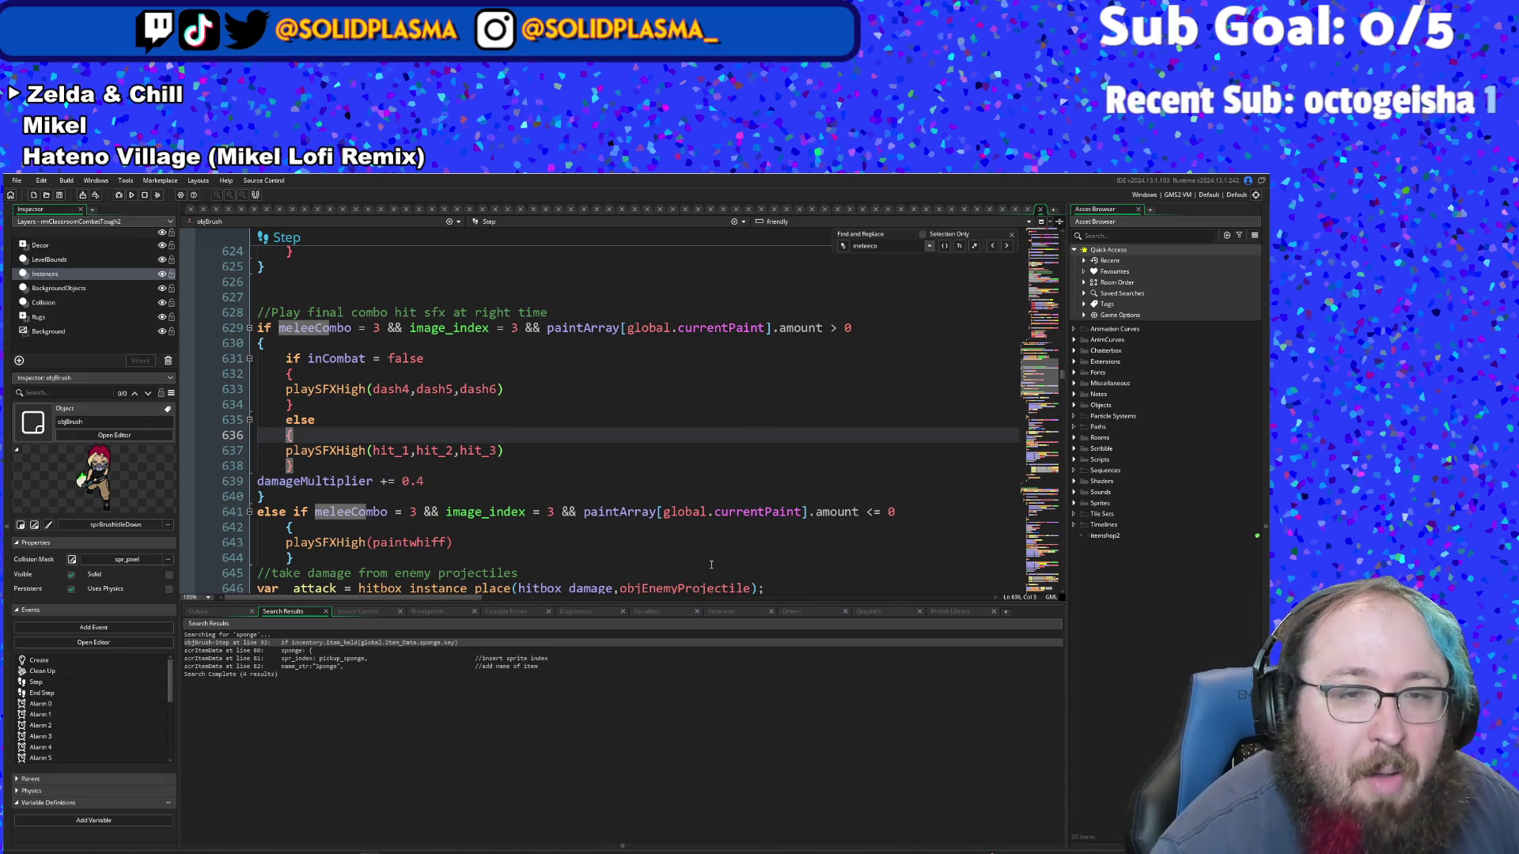
- Review the combo hit sound code around lines 641–642
scroll(709, 562, down, 4)
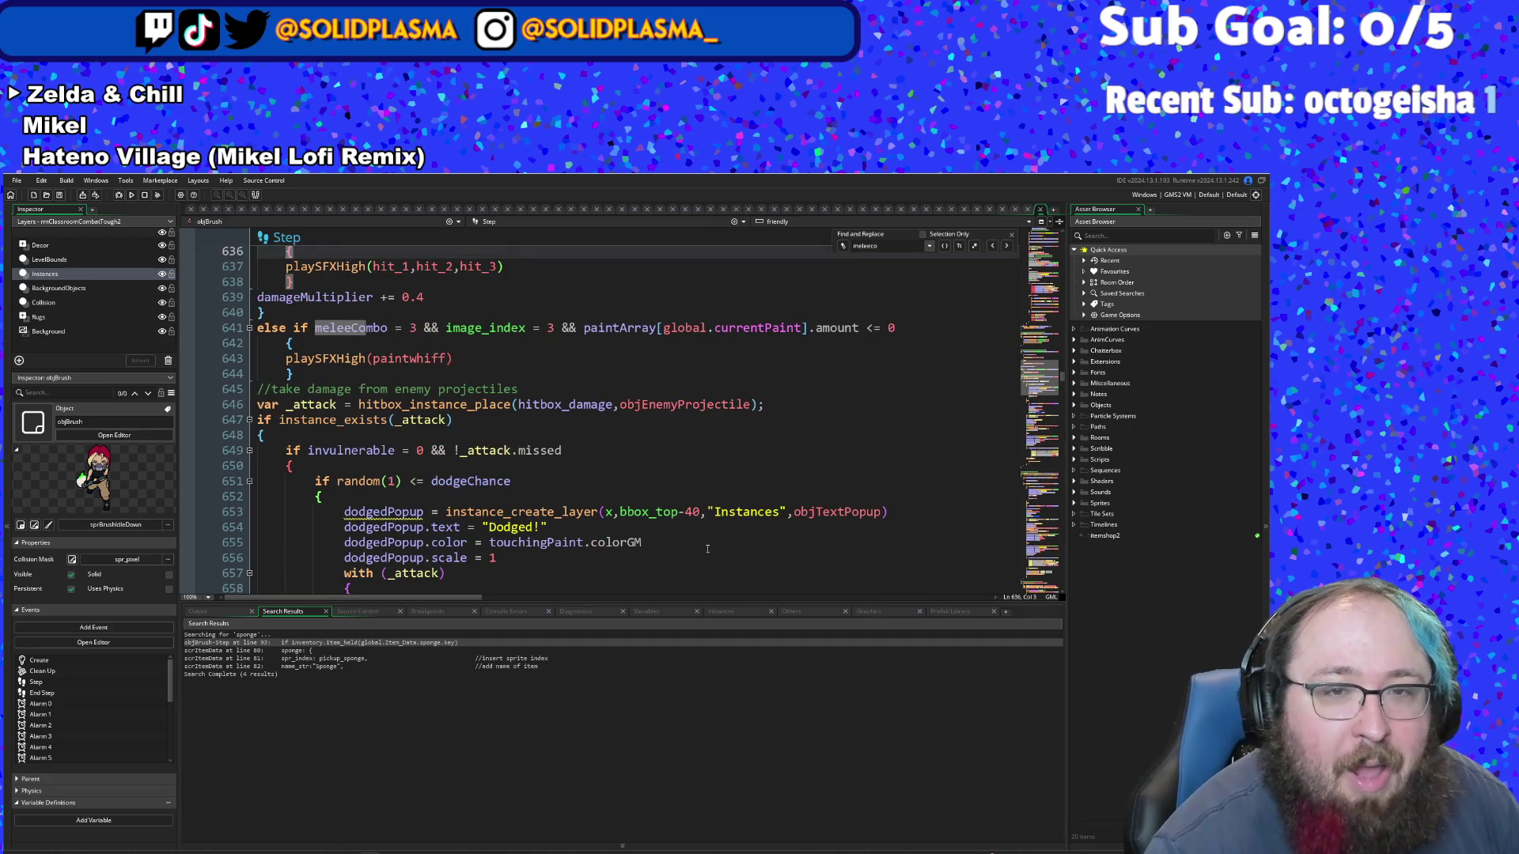
scroll(707, 548, up, 4)
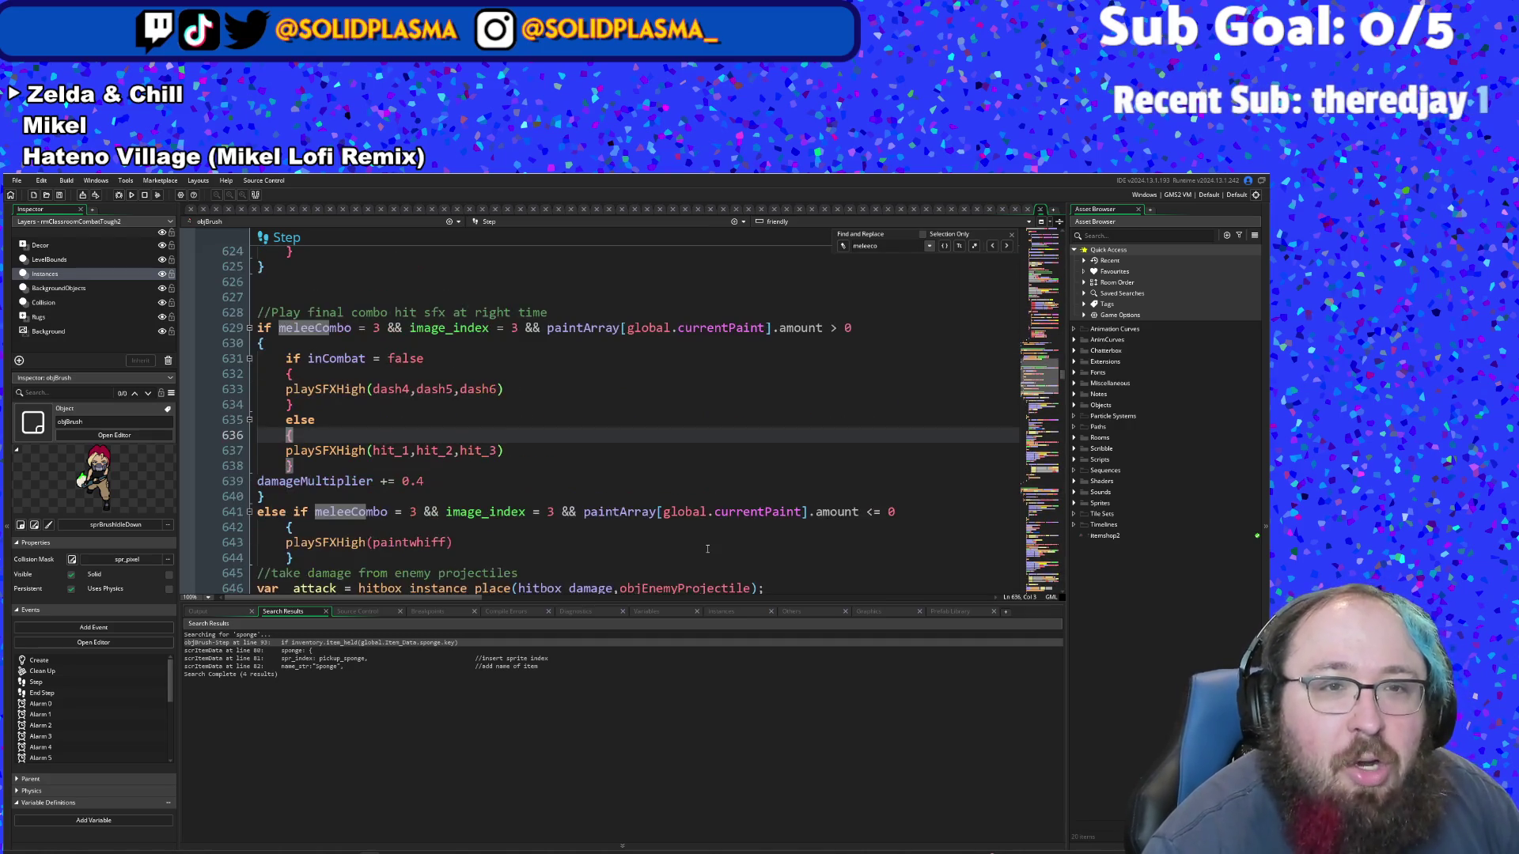
click(474, 532)
scroll(473, 513, down, 4)
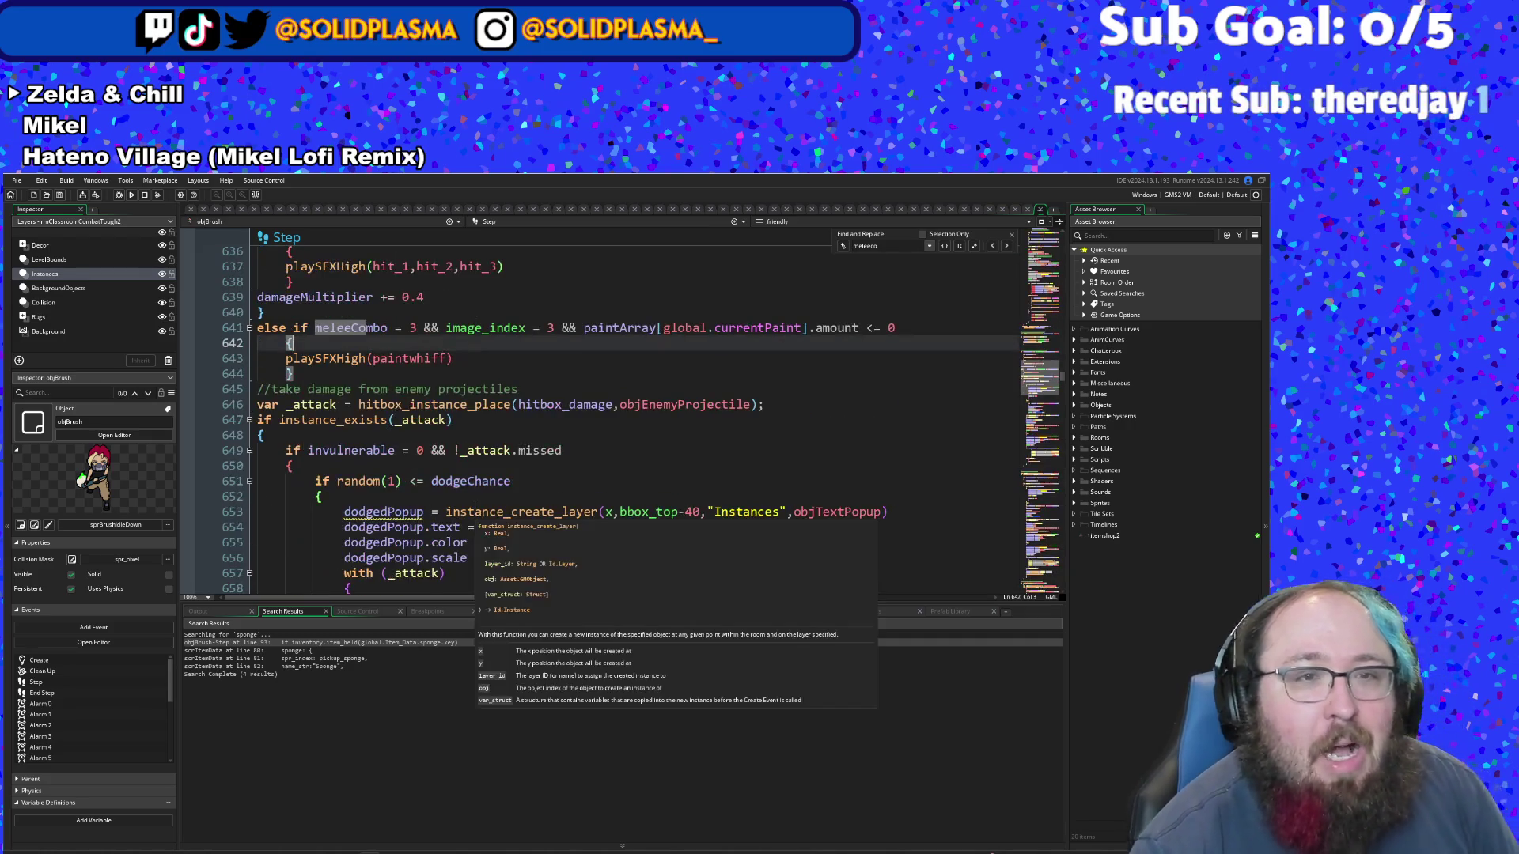
scroll(491, 541, up, 2)
scroll(491, 540, down, 2)
scroll(491, 540, up, 2)
scroll(491, 541, down, 10)
scroll(491, 541, down, 2)
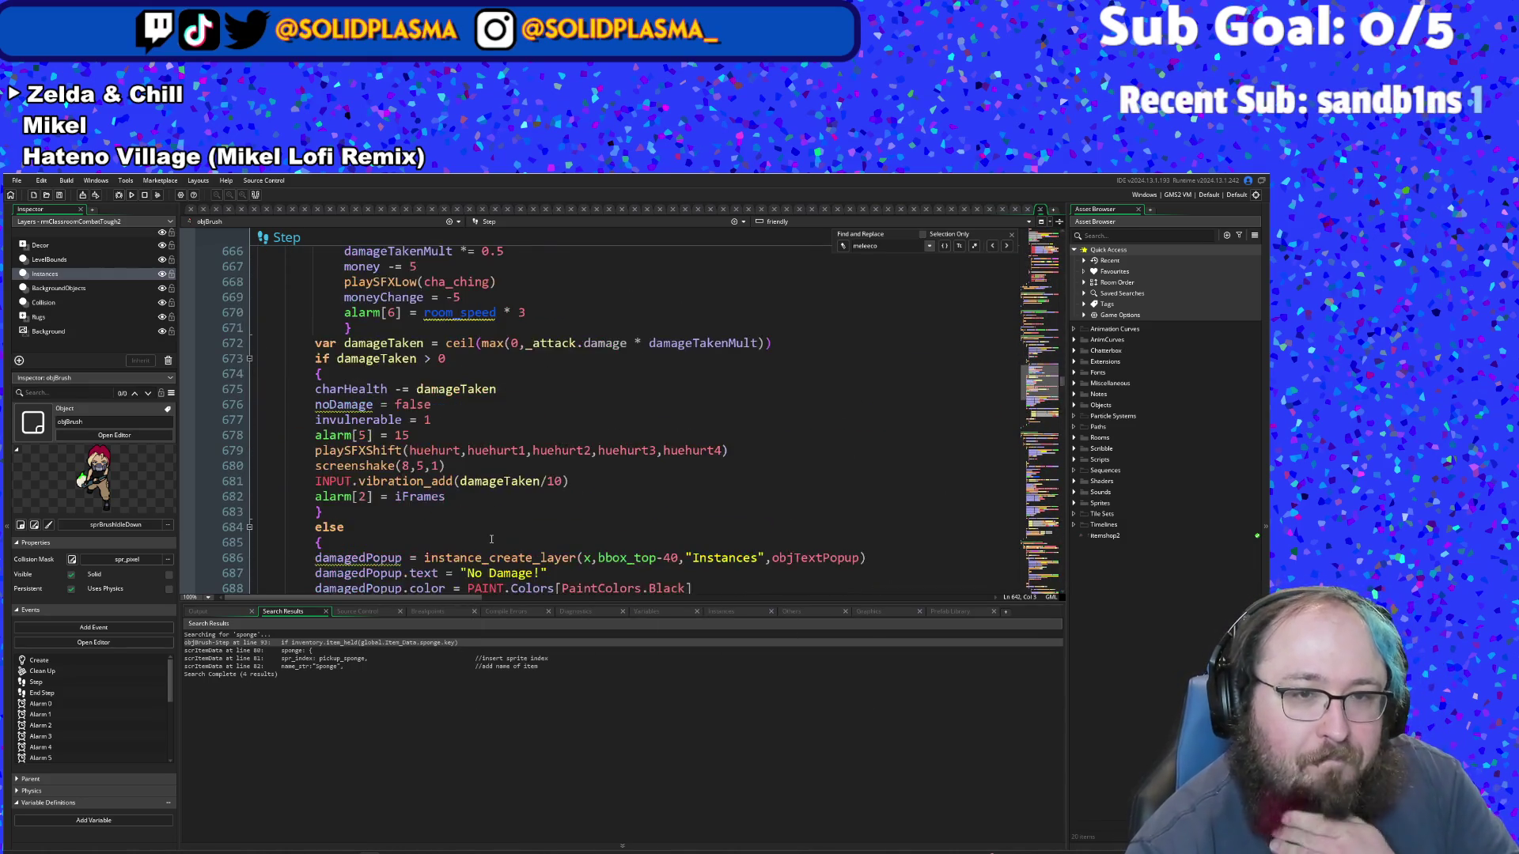
scroll(491, 540, up, 14)
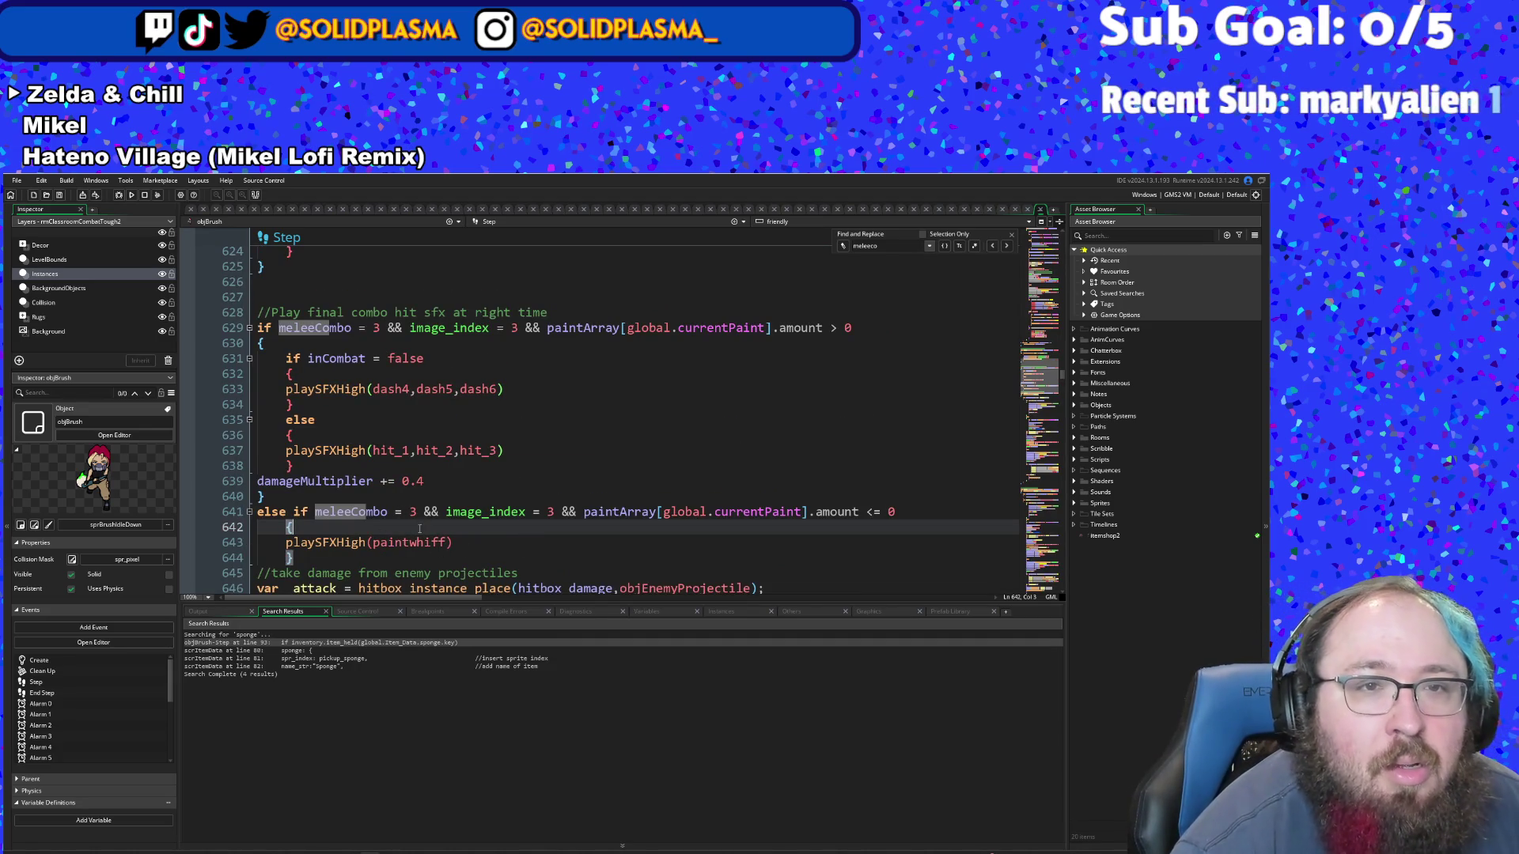
click(403, 512)
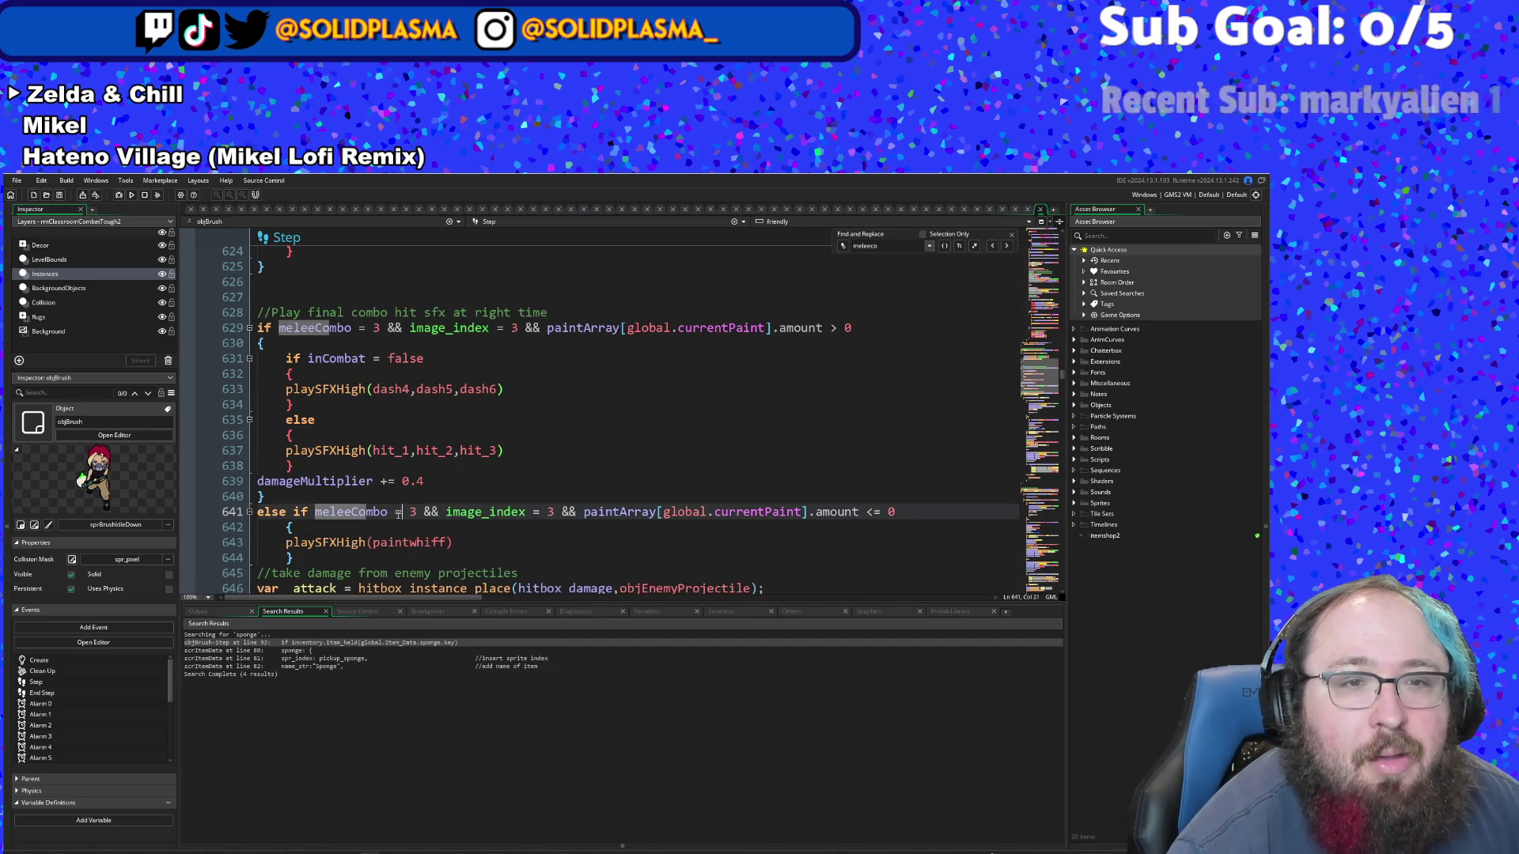
- Copy the damageMultiplier += 0.4 line below playSFXHigh(paintwhiff) and change its value to 0.5
key(Up)
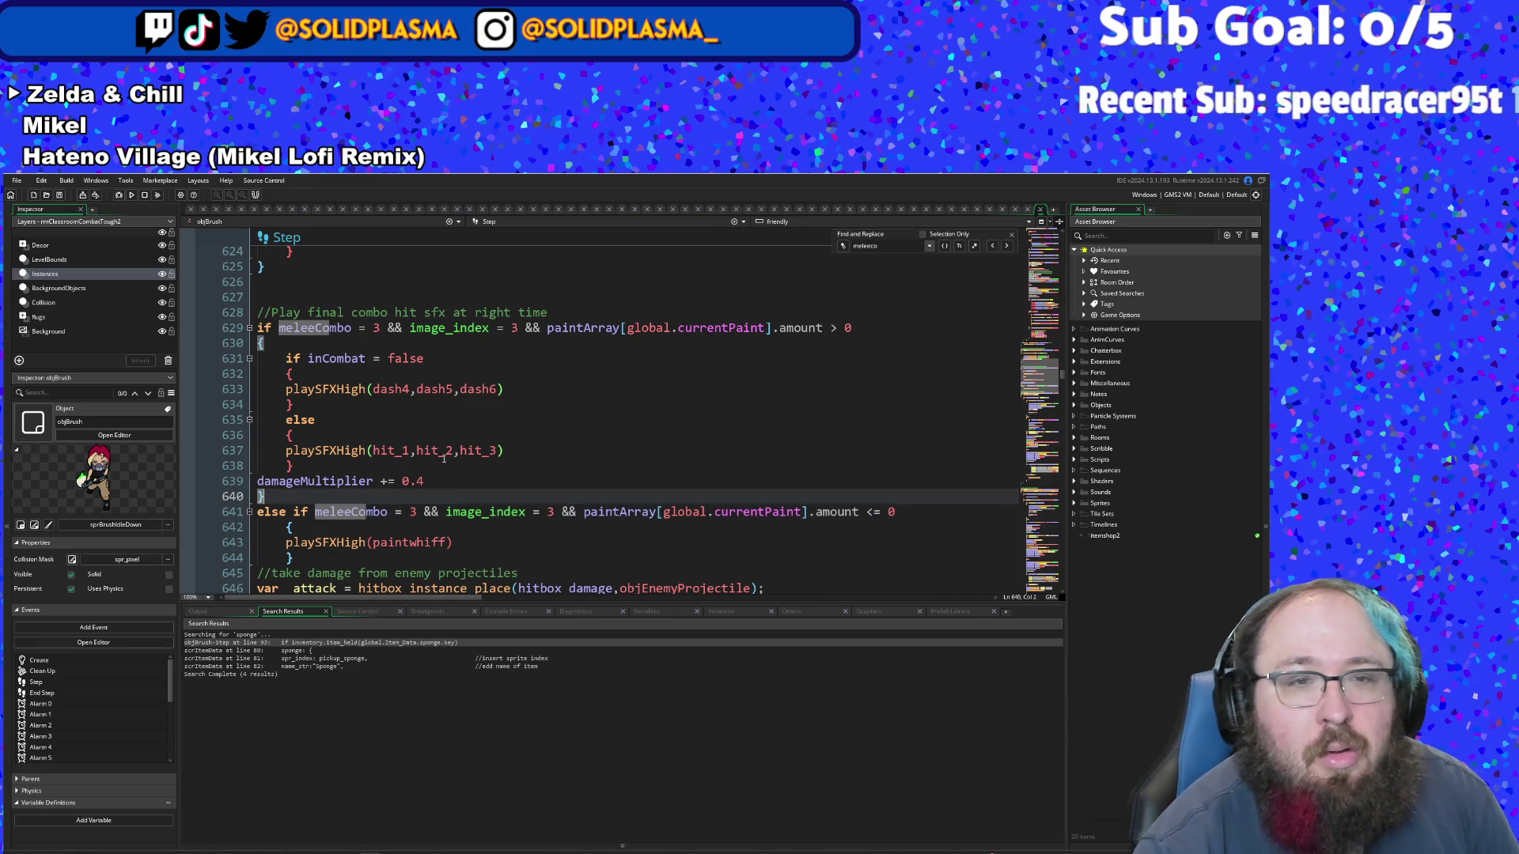
click(443, 461)
click(426, 482)
key(shift+Home)
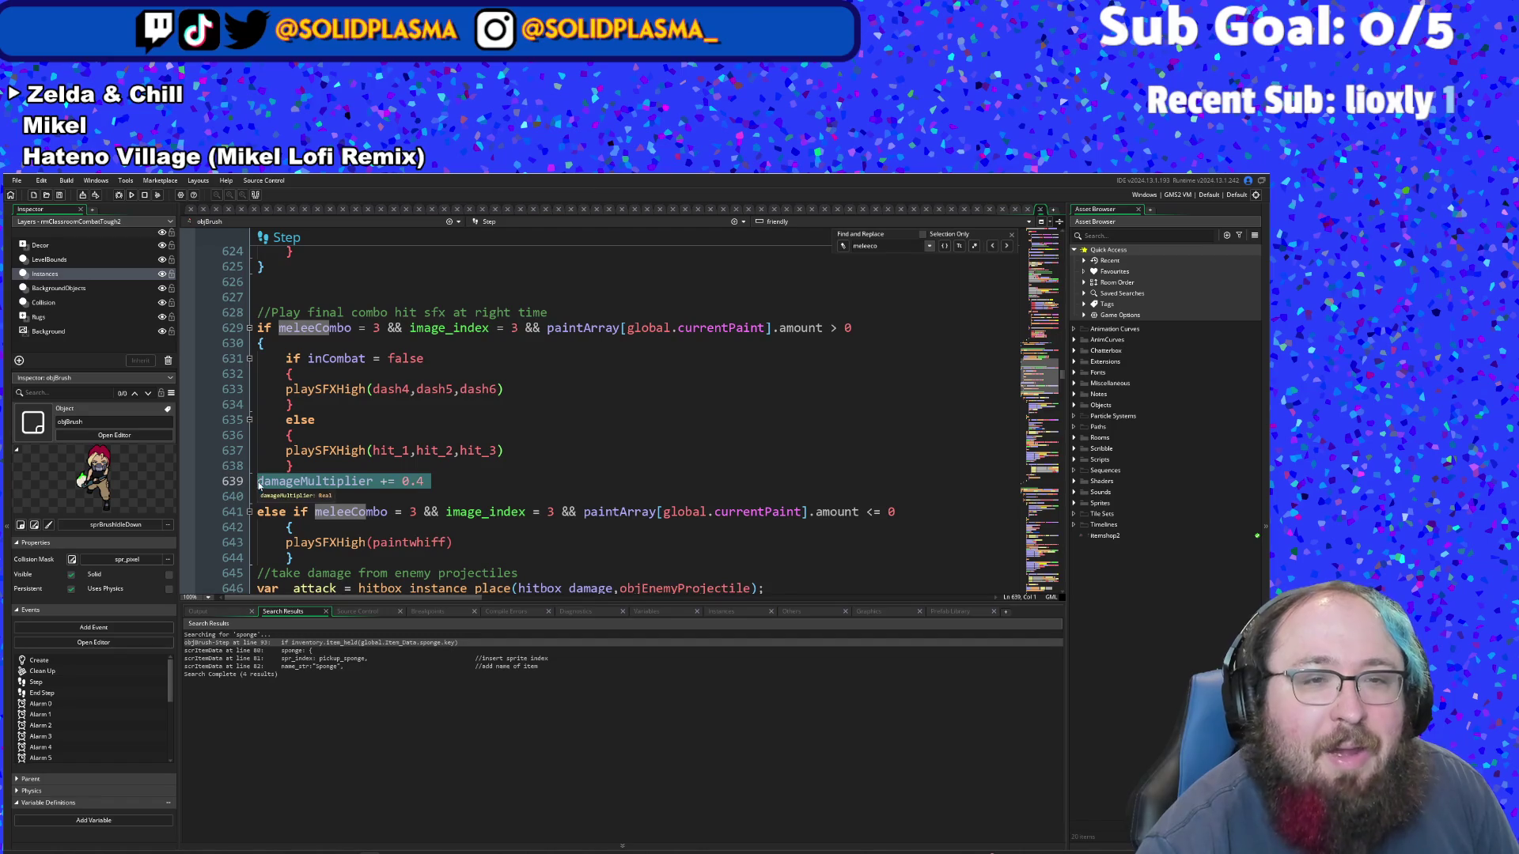
right_click(270, 485)
click(289, 548)
click(474, 558)
click(478, 541)
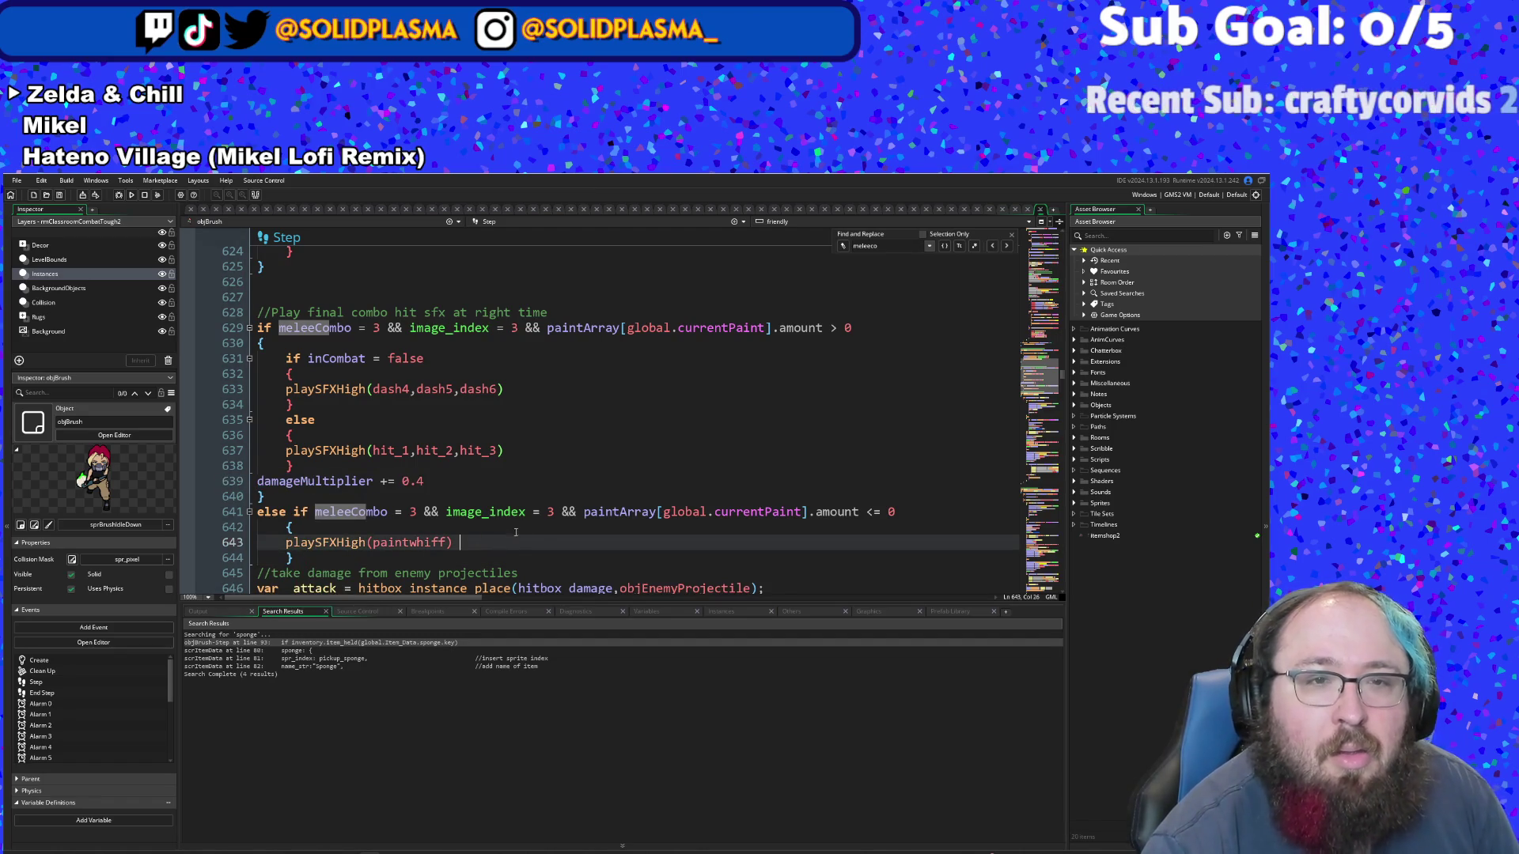
key(Return)
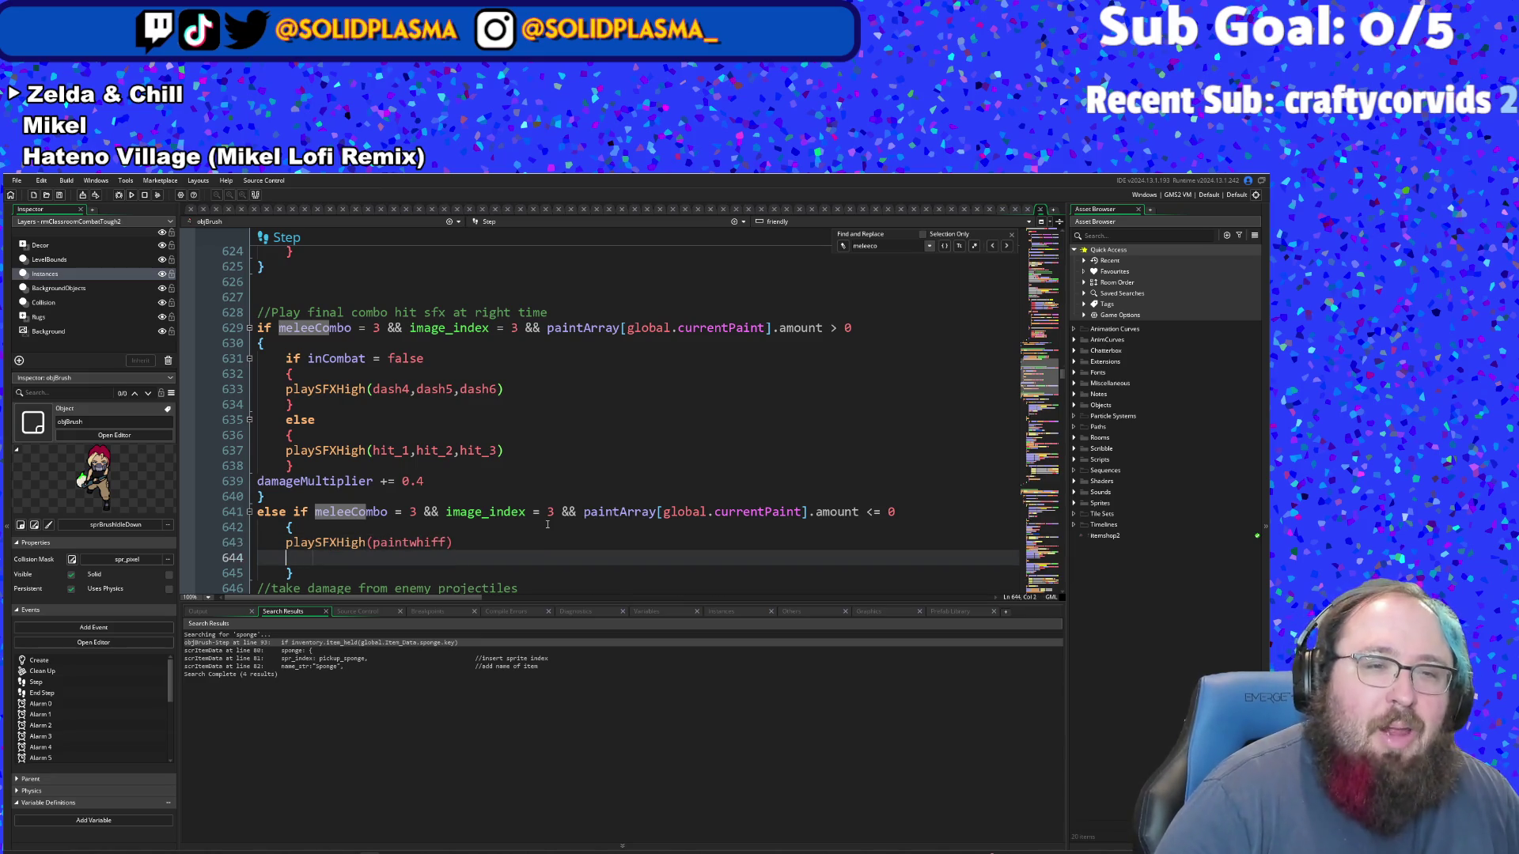
key(ctrl+v)
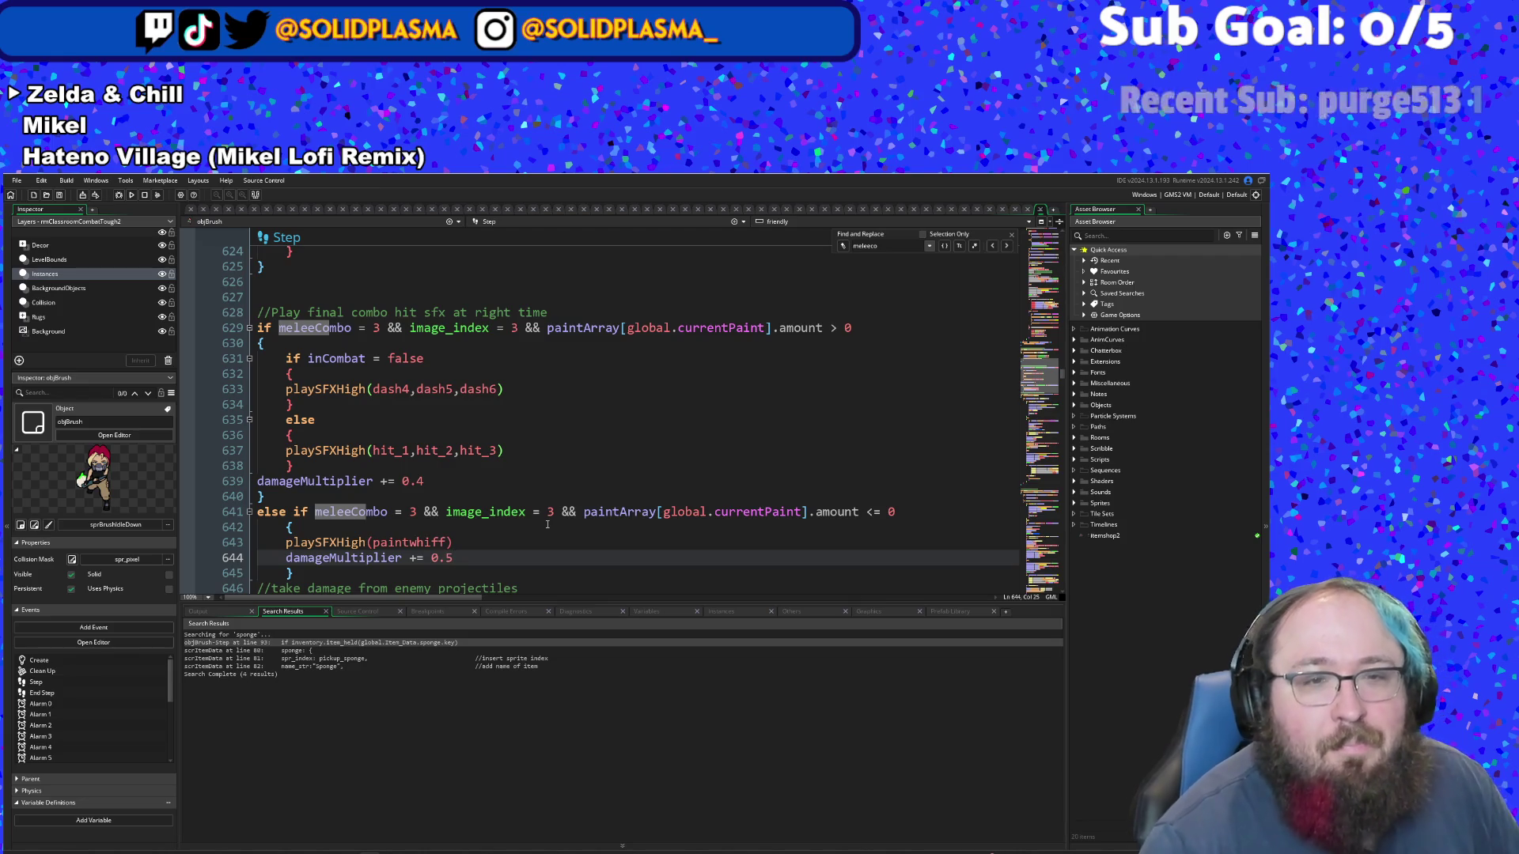
key(BackSpace)
text(5)
- Check the new 0.5 line for stray text and return to line 639
click(547, 524)
click(444, 557)
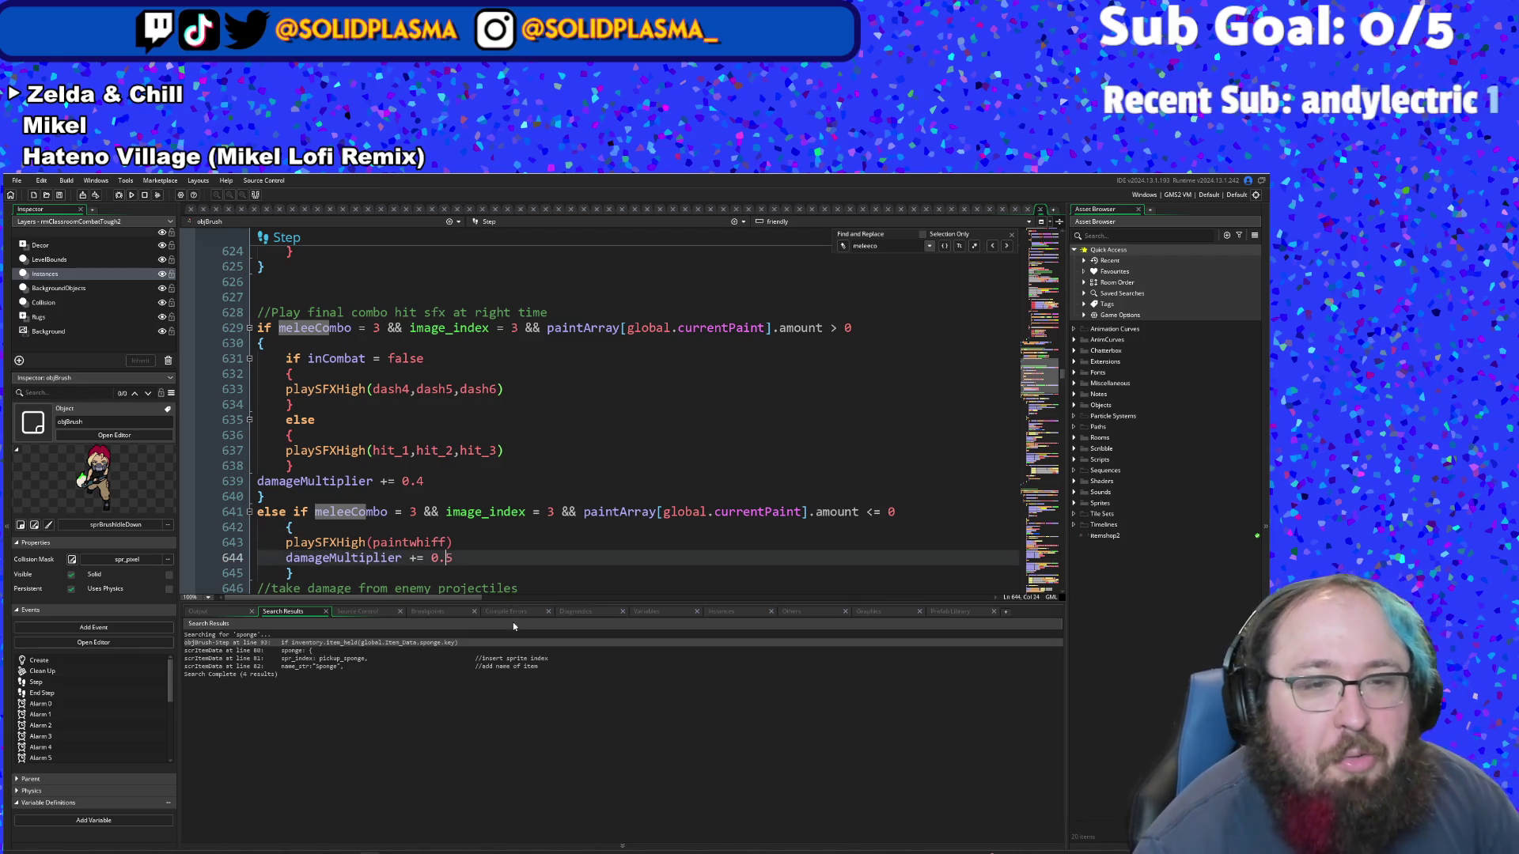
click(486, 564)
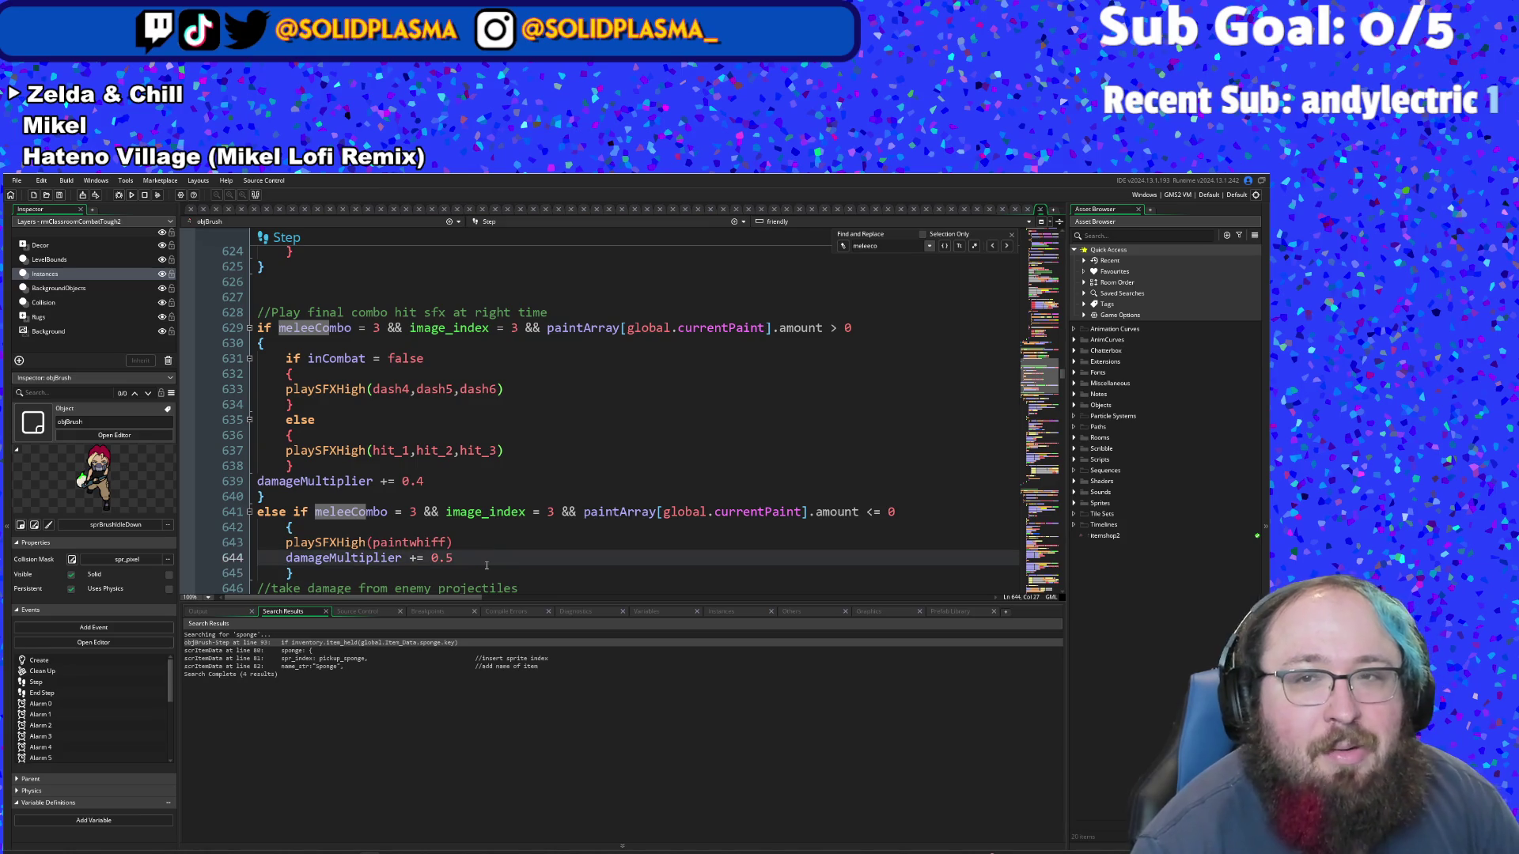
double_click(486, 564)
click(487, 564)
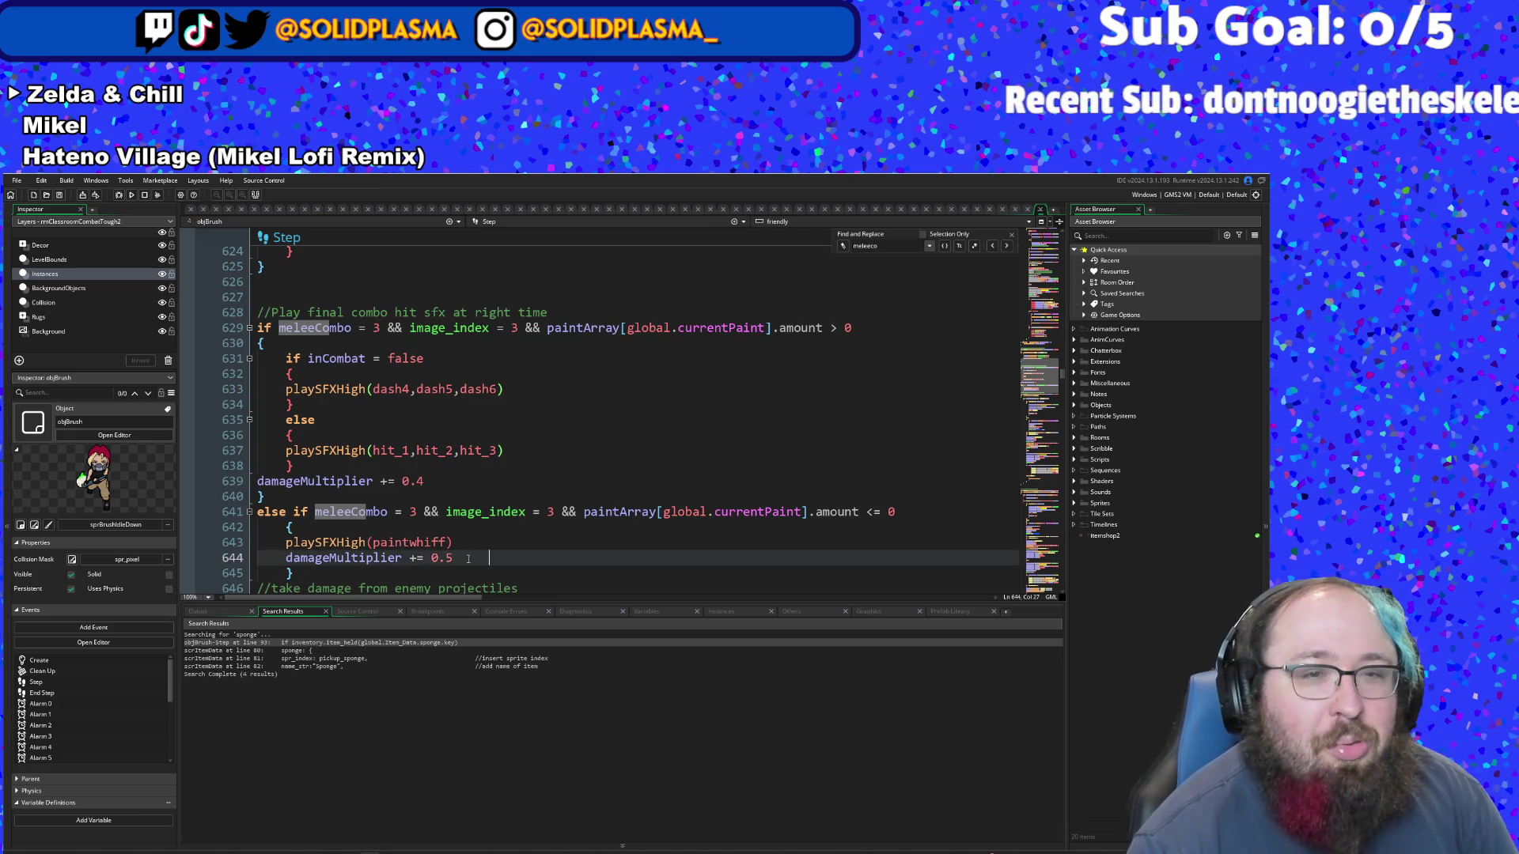
click(456, 475)
click(402, 489)
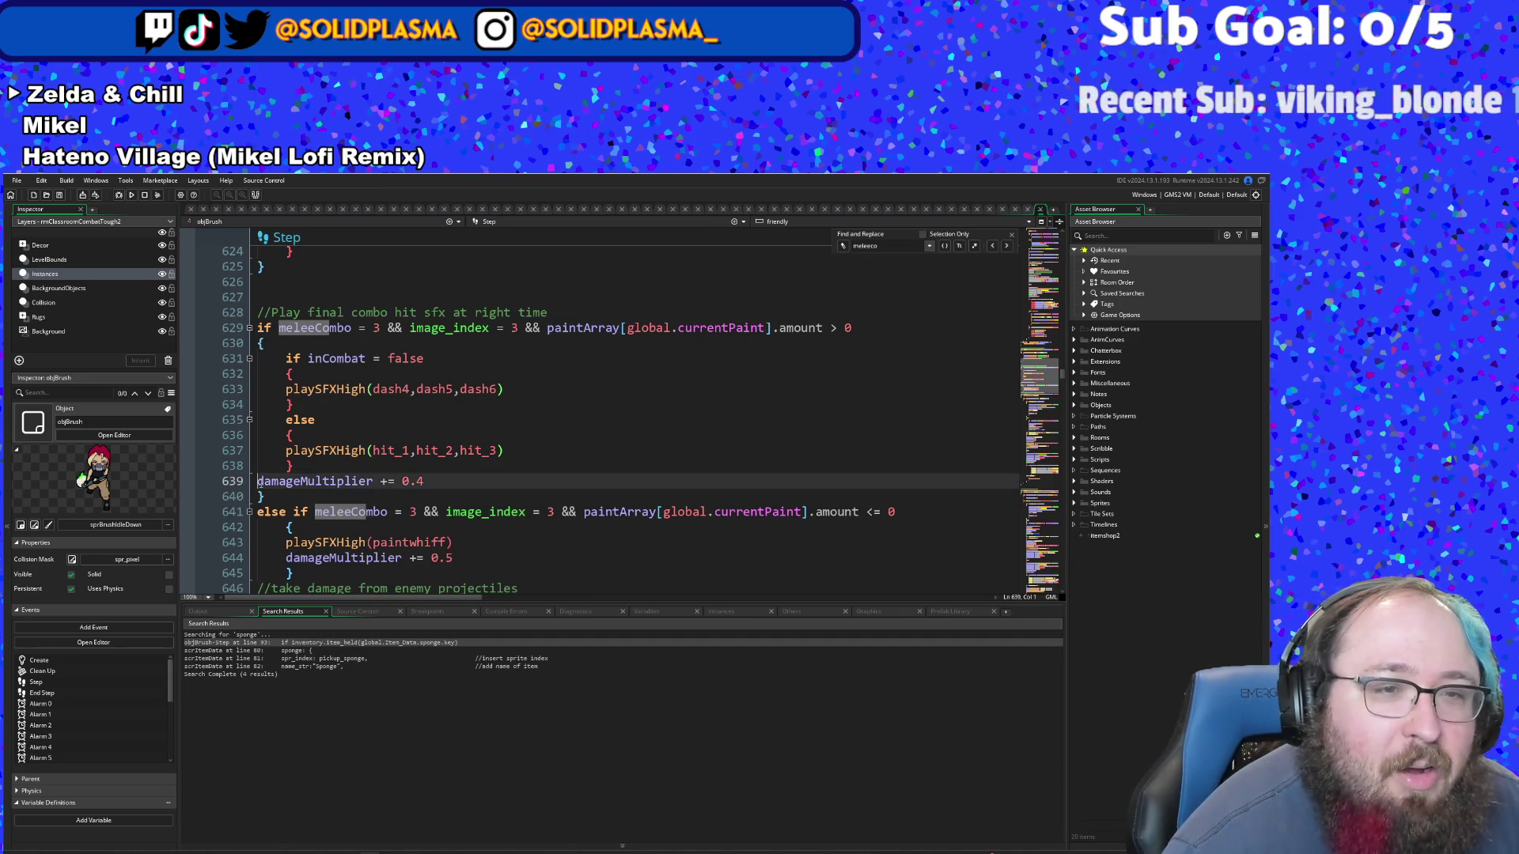
key(Up)
key(Home)
- Indent the damageMultiplier line on 639 and move to the damagedPopup.color line
key(Tab)
scroll(412, 505, down, 8)
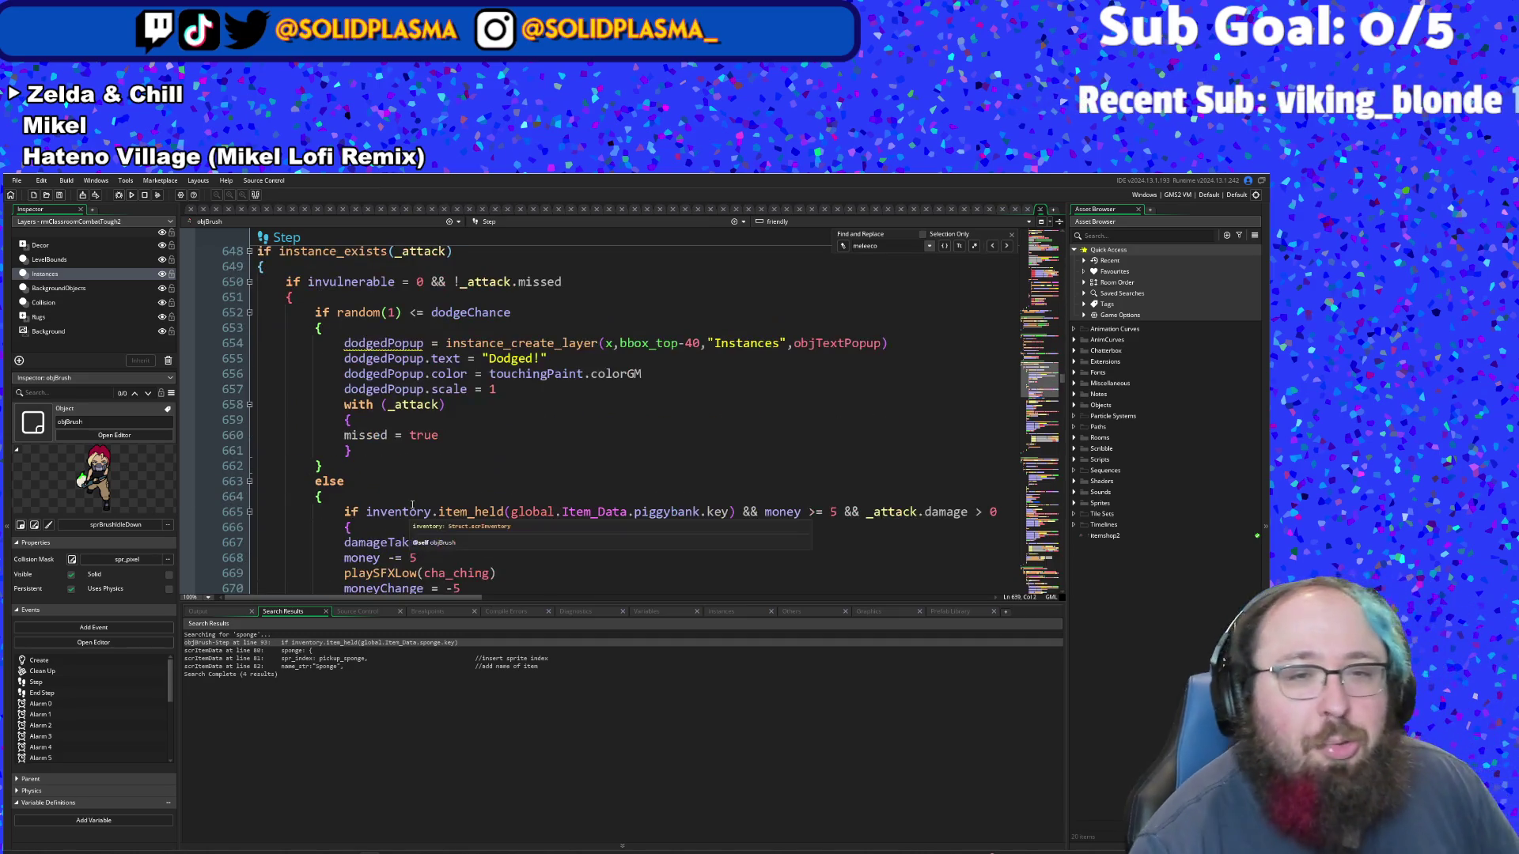
scroll(412, 505, down, 8)
click(411, 512)
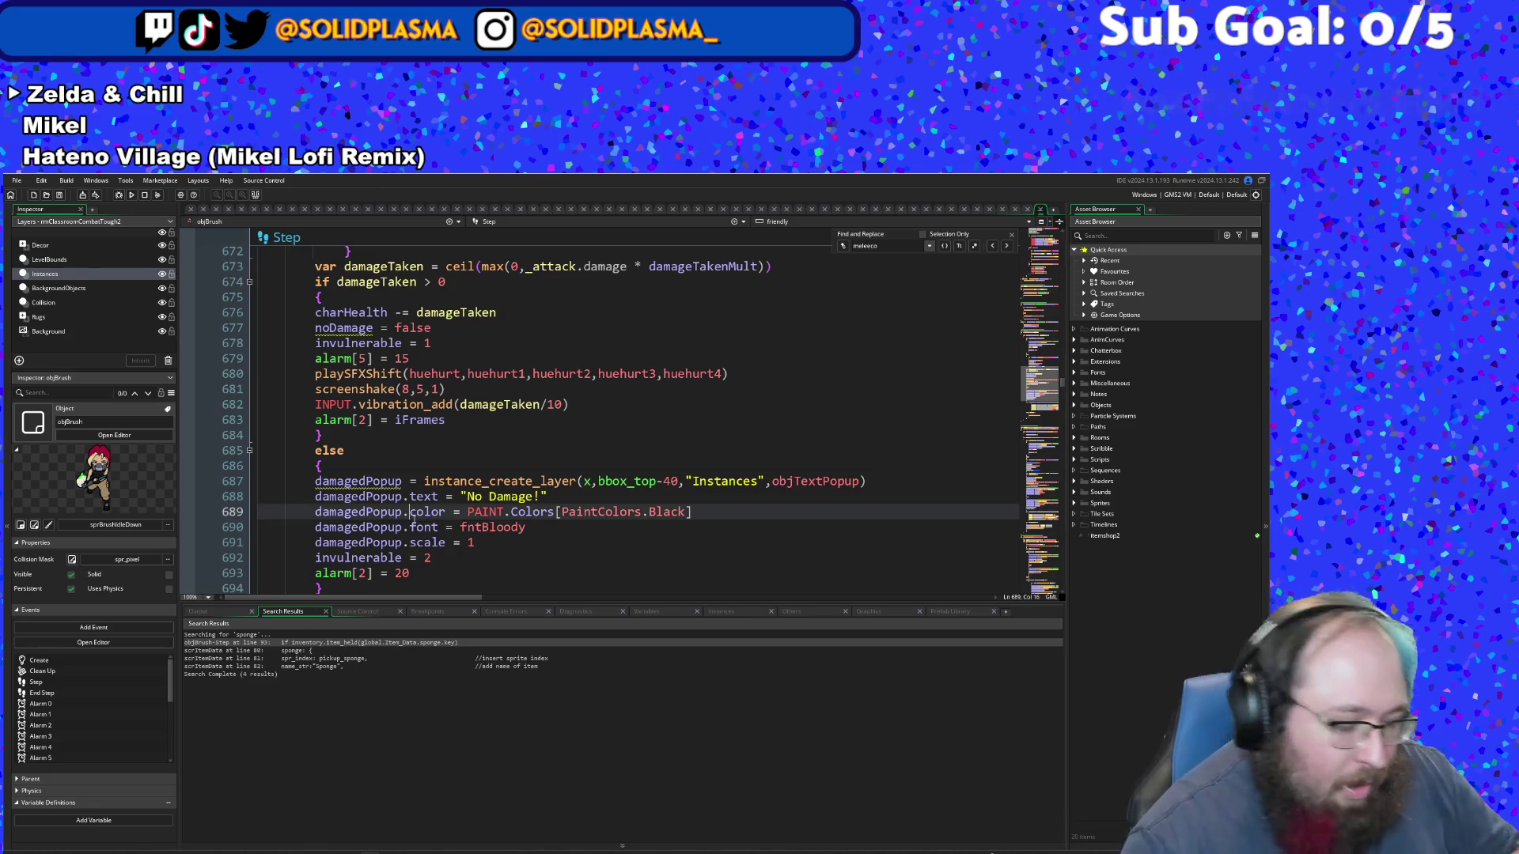
- Search the assets with Ctrl+T, trying buNew and scrN before NewRun, and open NewRun
key(ctrl+t)
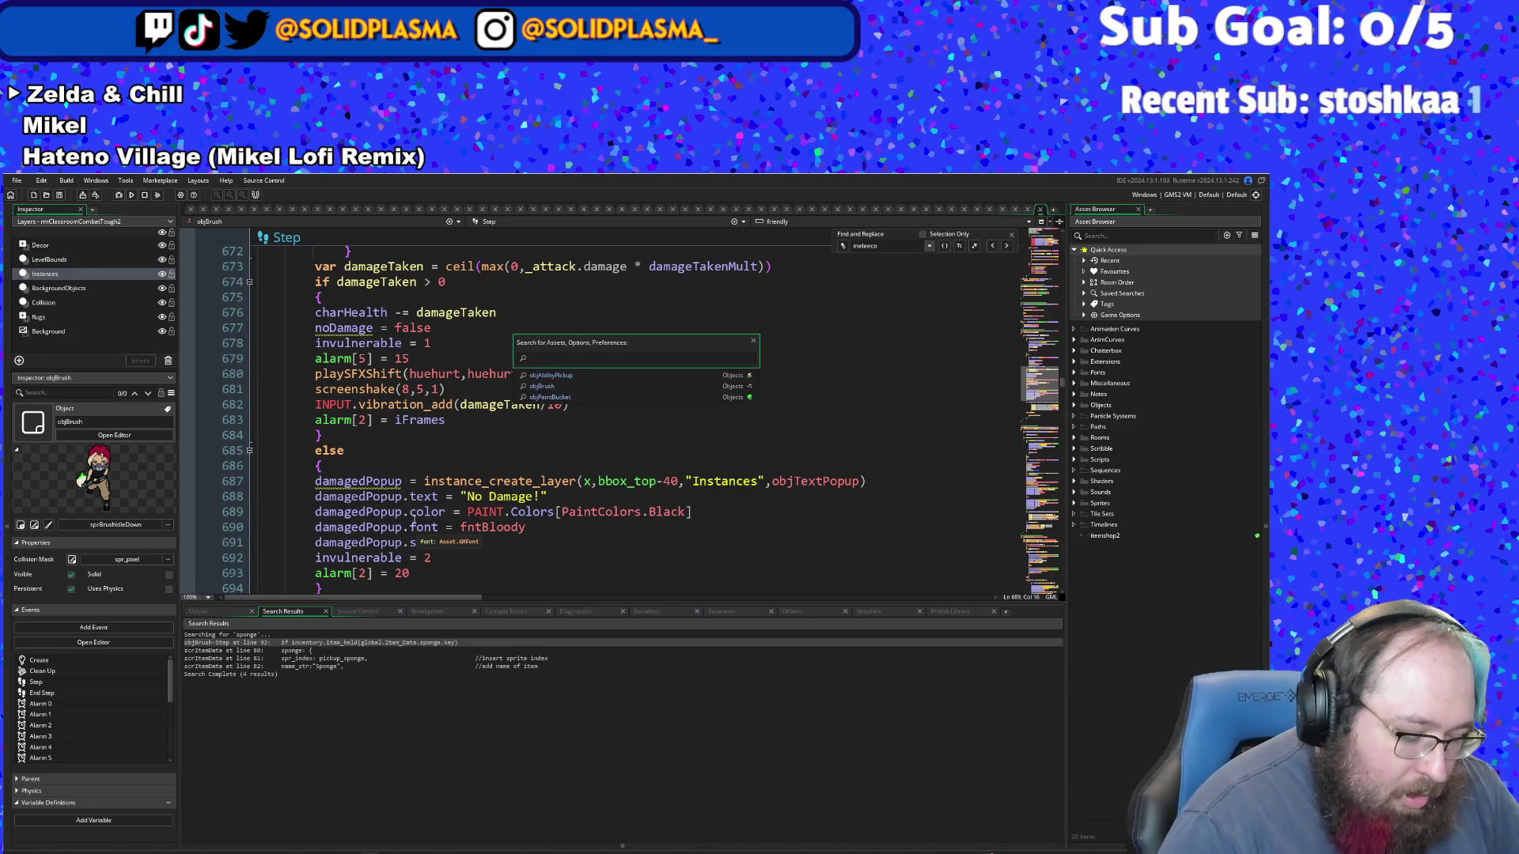
key(BackSpace)
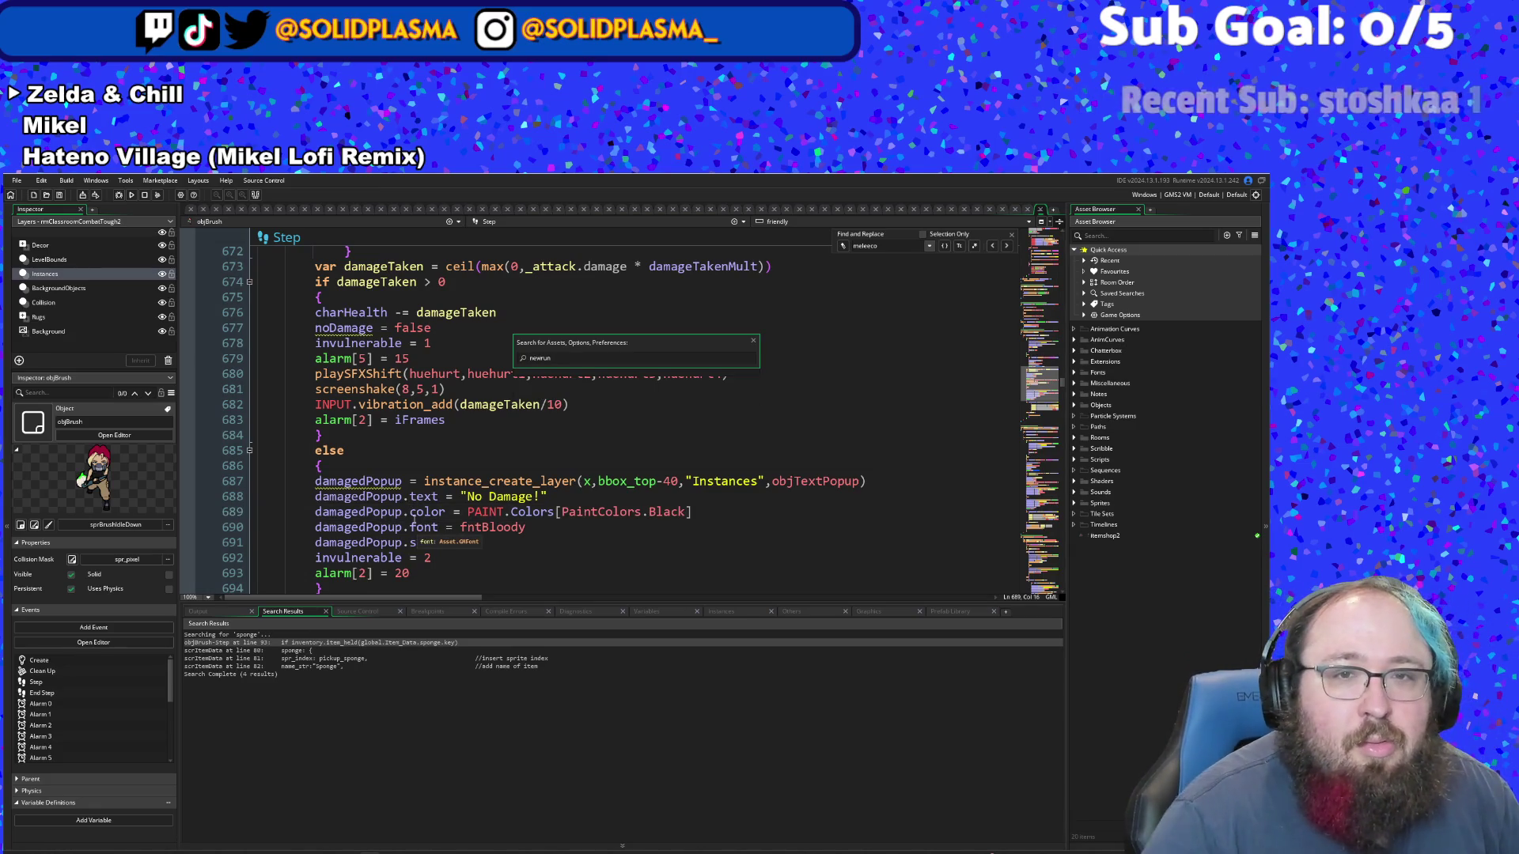
text(bu)
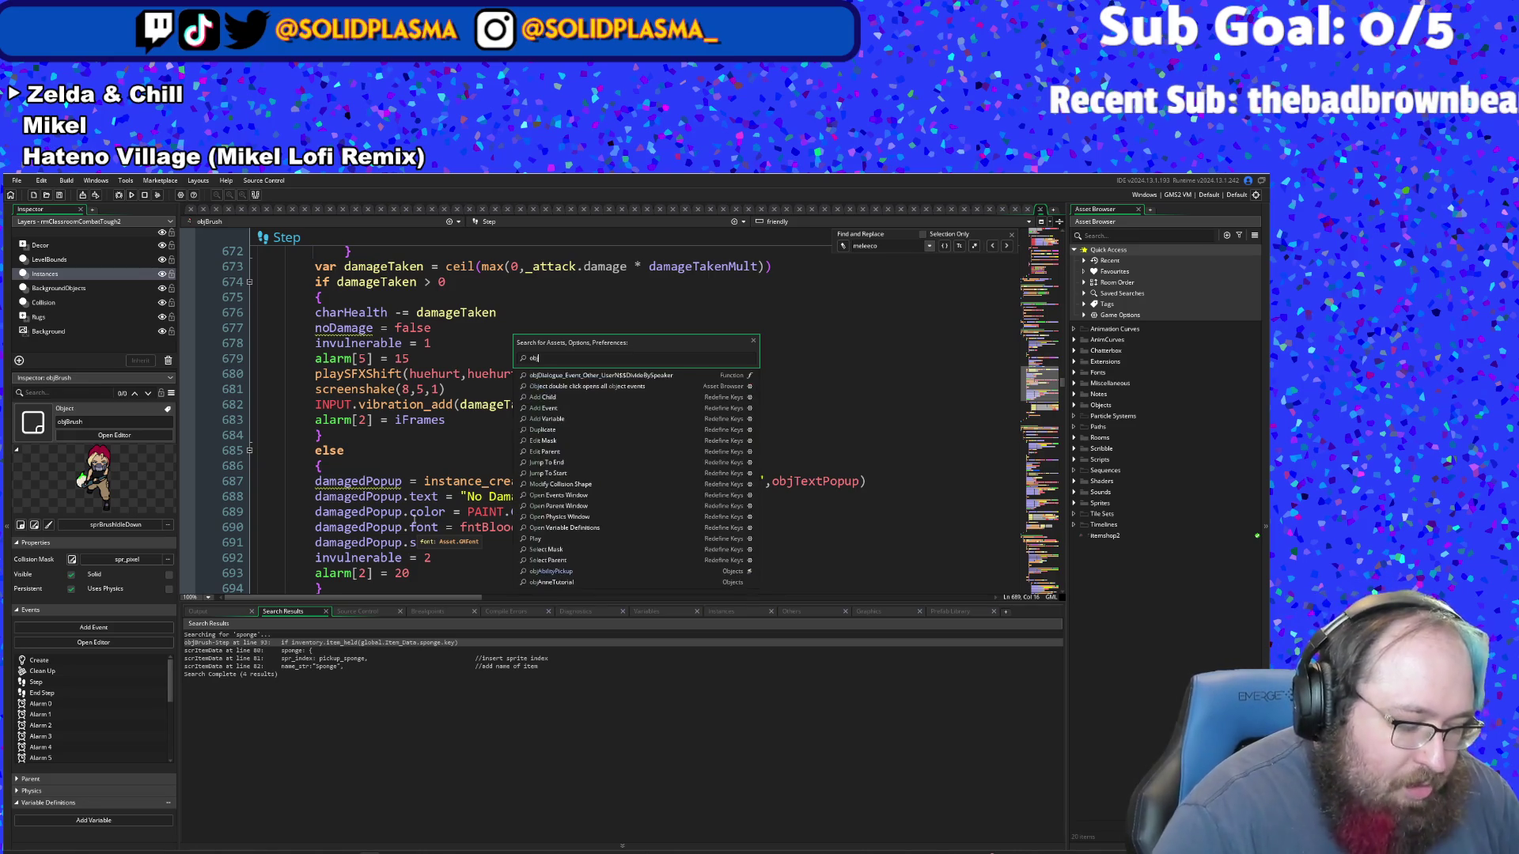
text(New)
key(BackSpace)
key(BackSpace)
text(scrN)
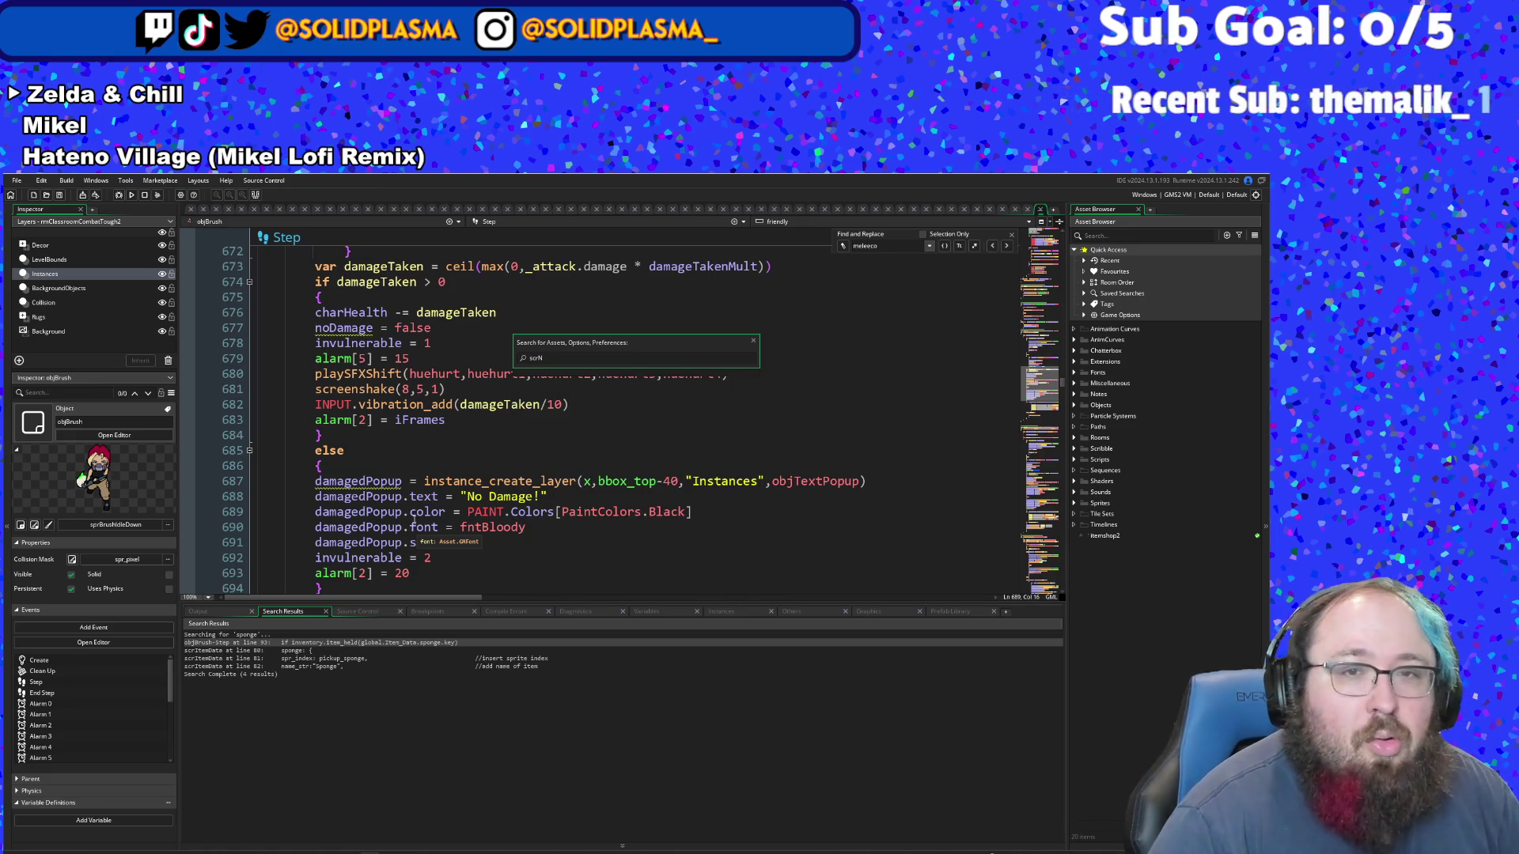
key(BackSpace)
key(BackSpace)
key(BackSpace)
key(BackSpace)
key(BackSpace)
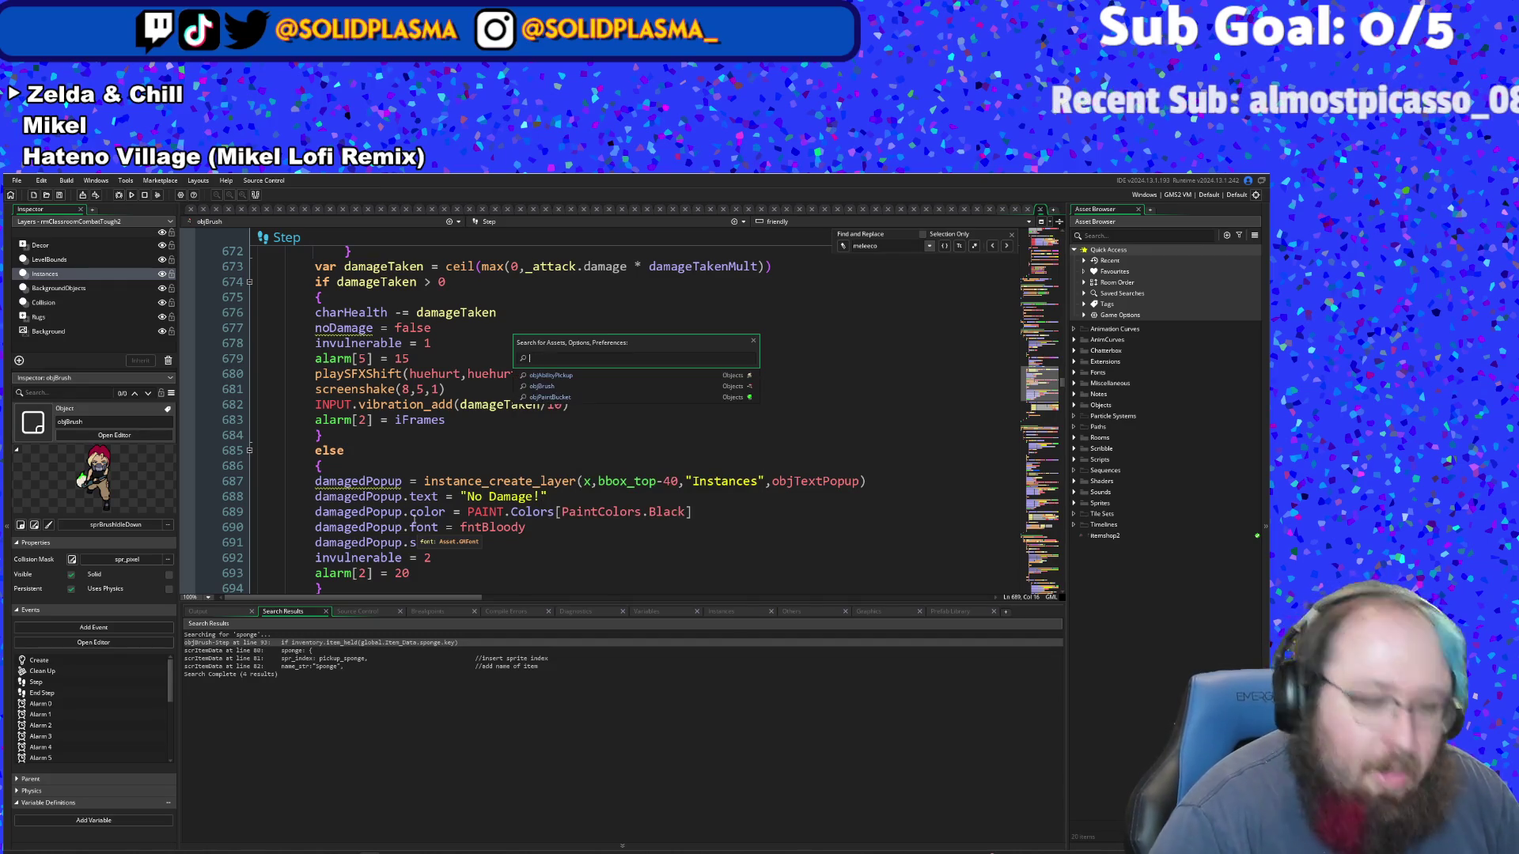
text(NewRun)
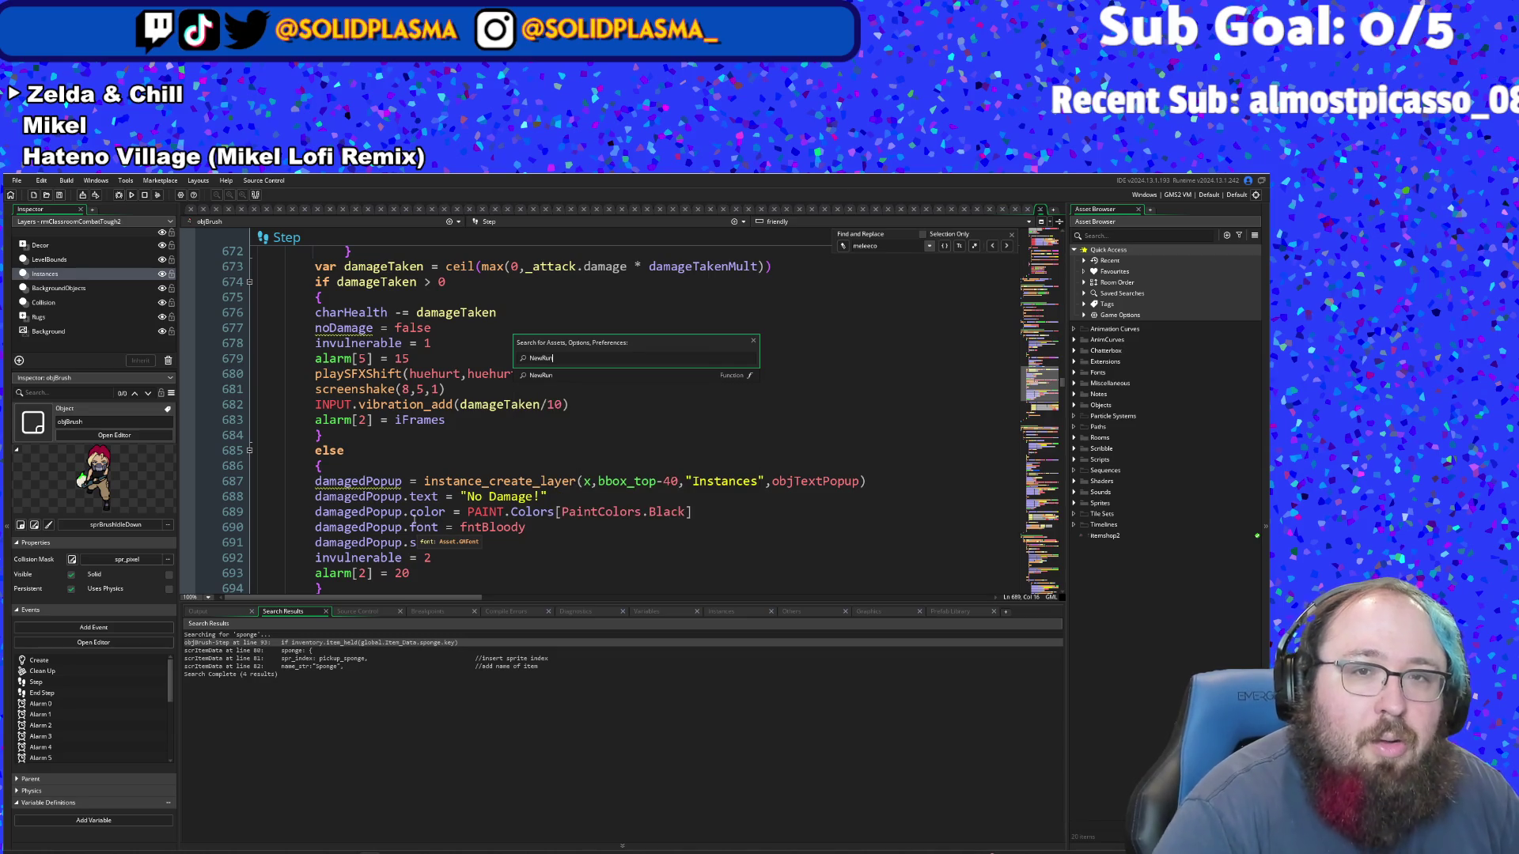
key(Return)
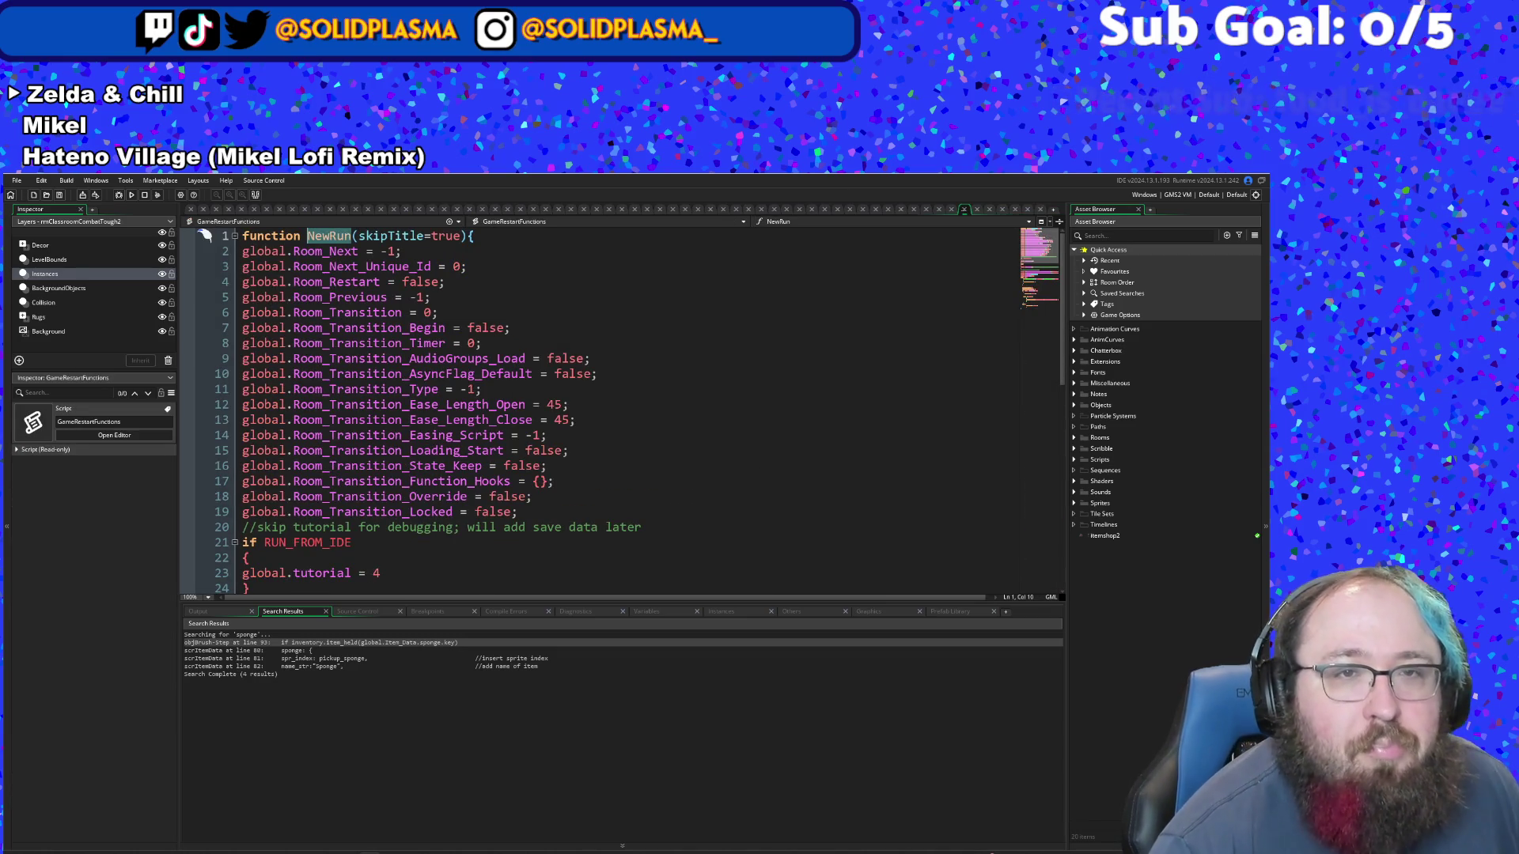
- Look over the room transition settings at the top of NewRun
click(711, 405)
scroll(711, 405, down, 8)
scroll(710, 406, up, 4)
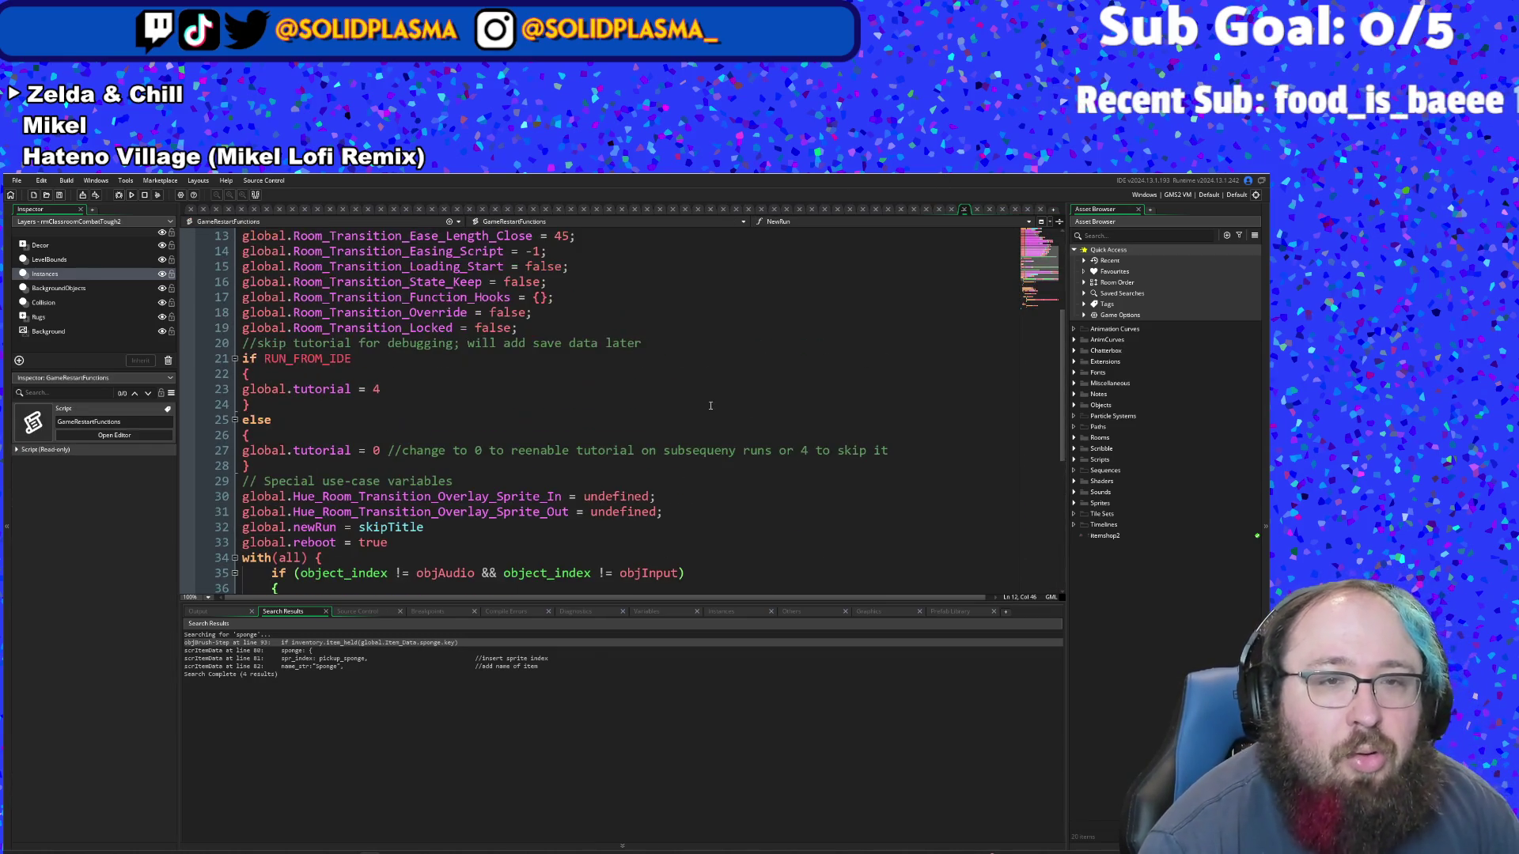
scroll(727, 378, up, 4)
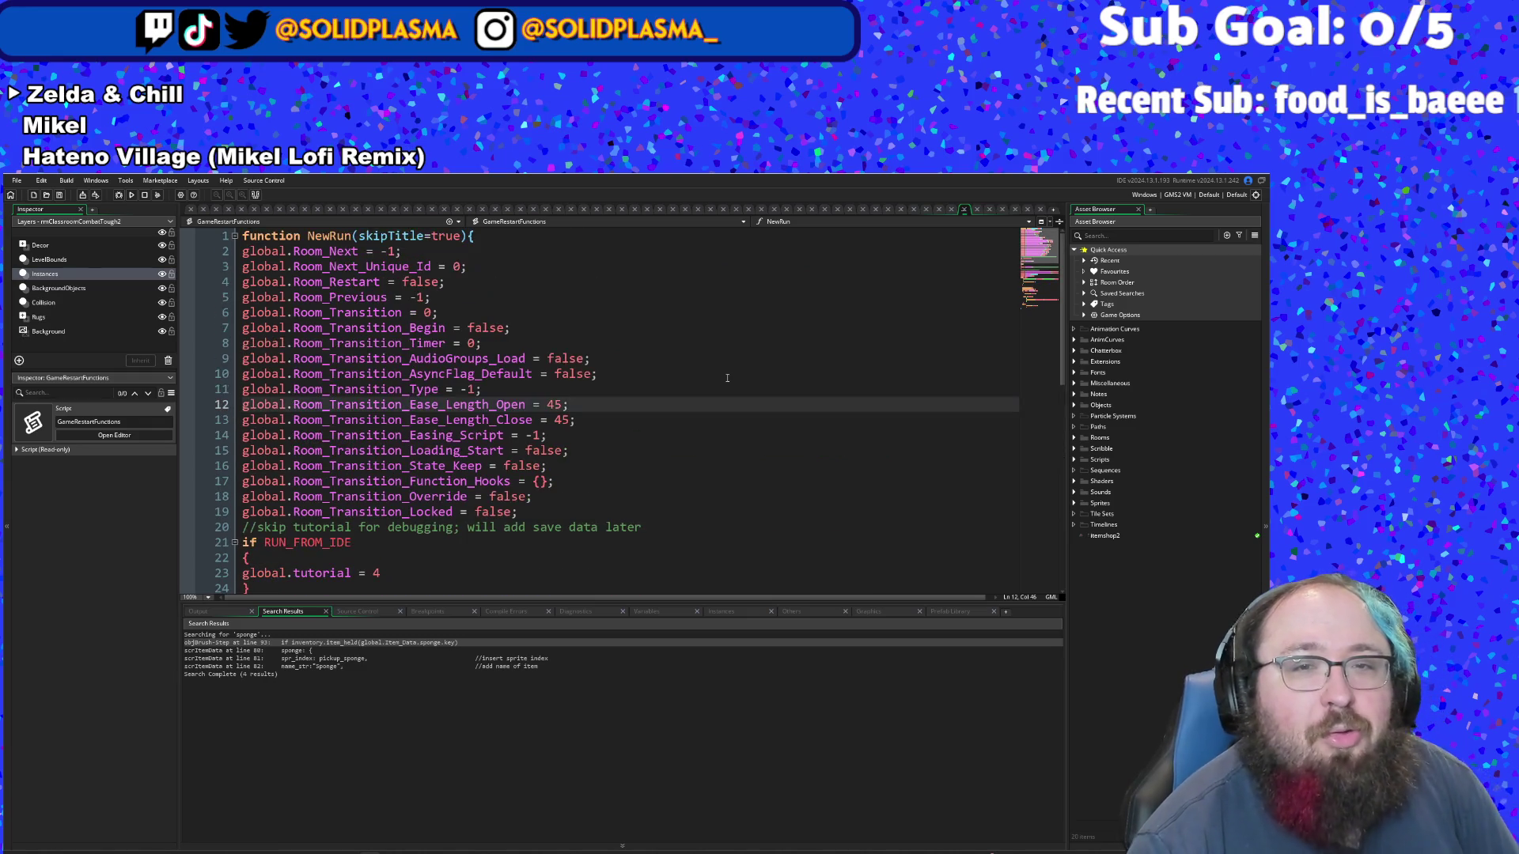
click(670, 466)
scroll(670, 466, down, 4)
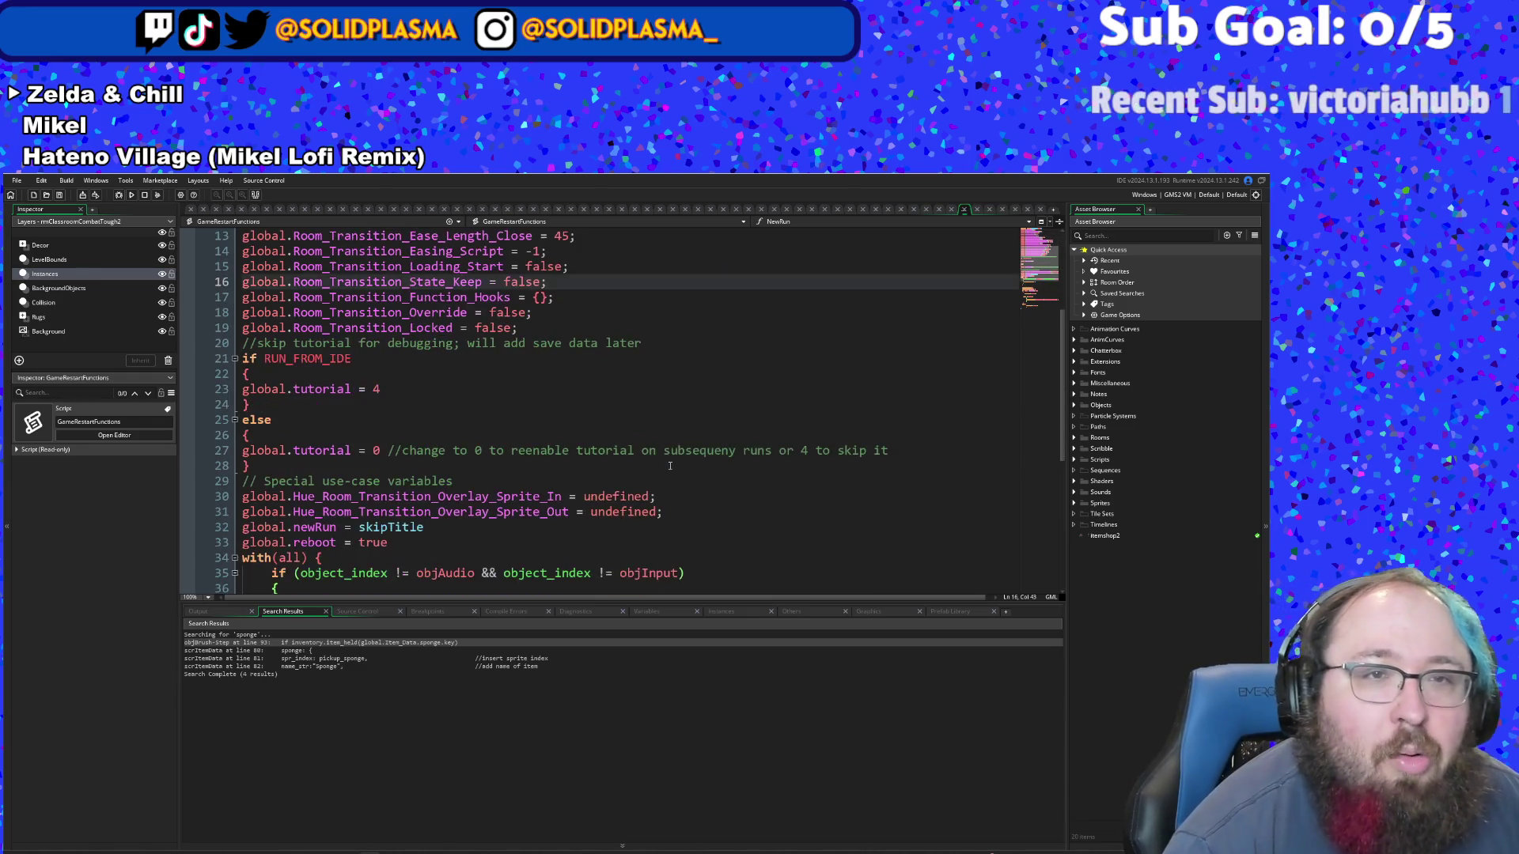
- Inspect the global.tutorial lines: 4 when run from the IDE, 0 in the else branch
click(425, 390)
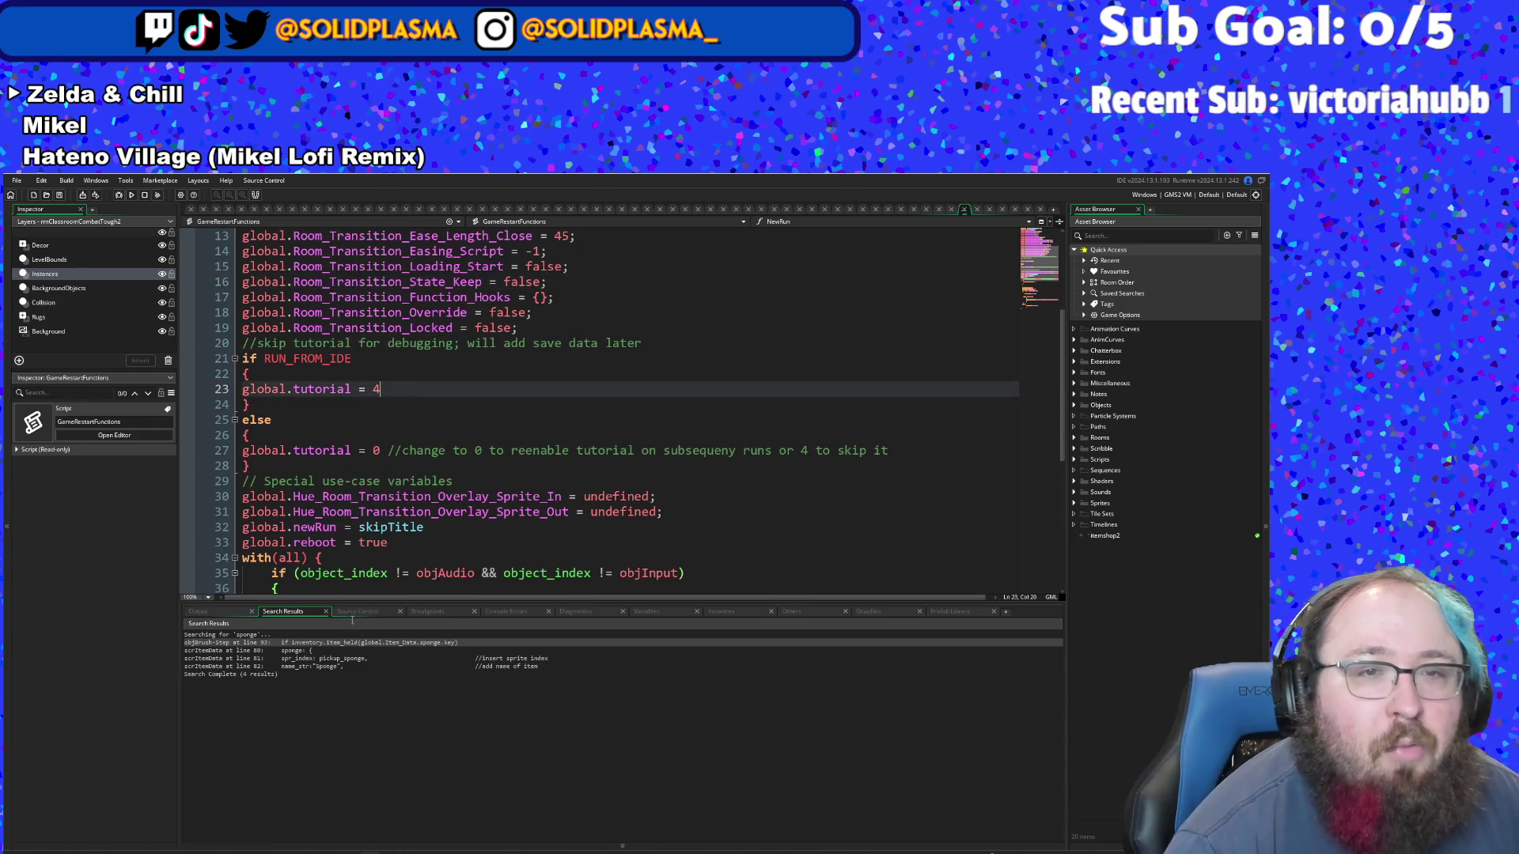
click(337, 425)
click(343, 388)
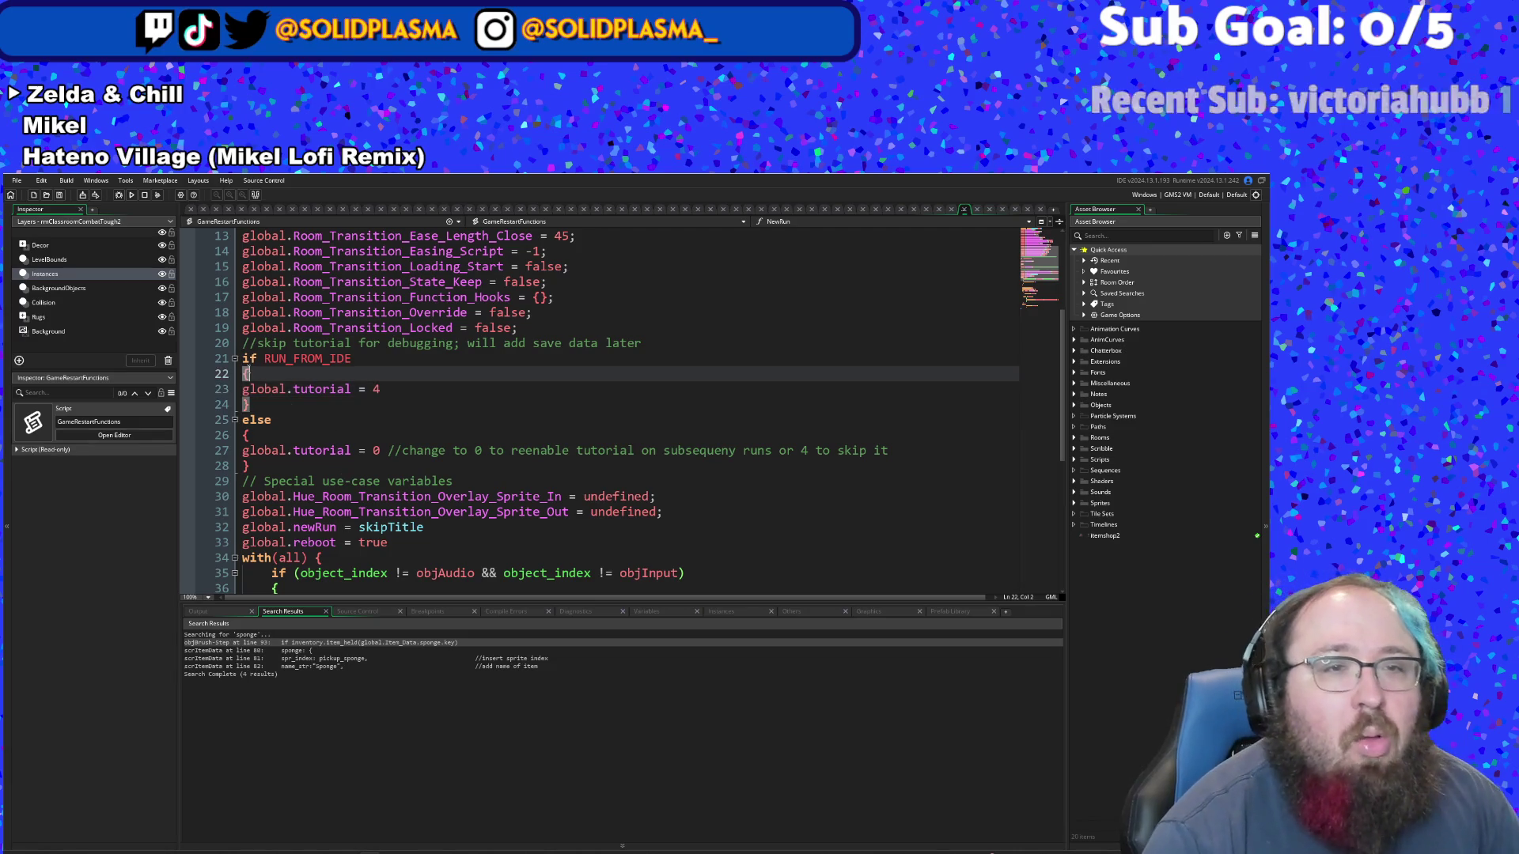
click(280, 450)
key(Up)
key(Up)
click(280, 450)
click(269, 460)
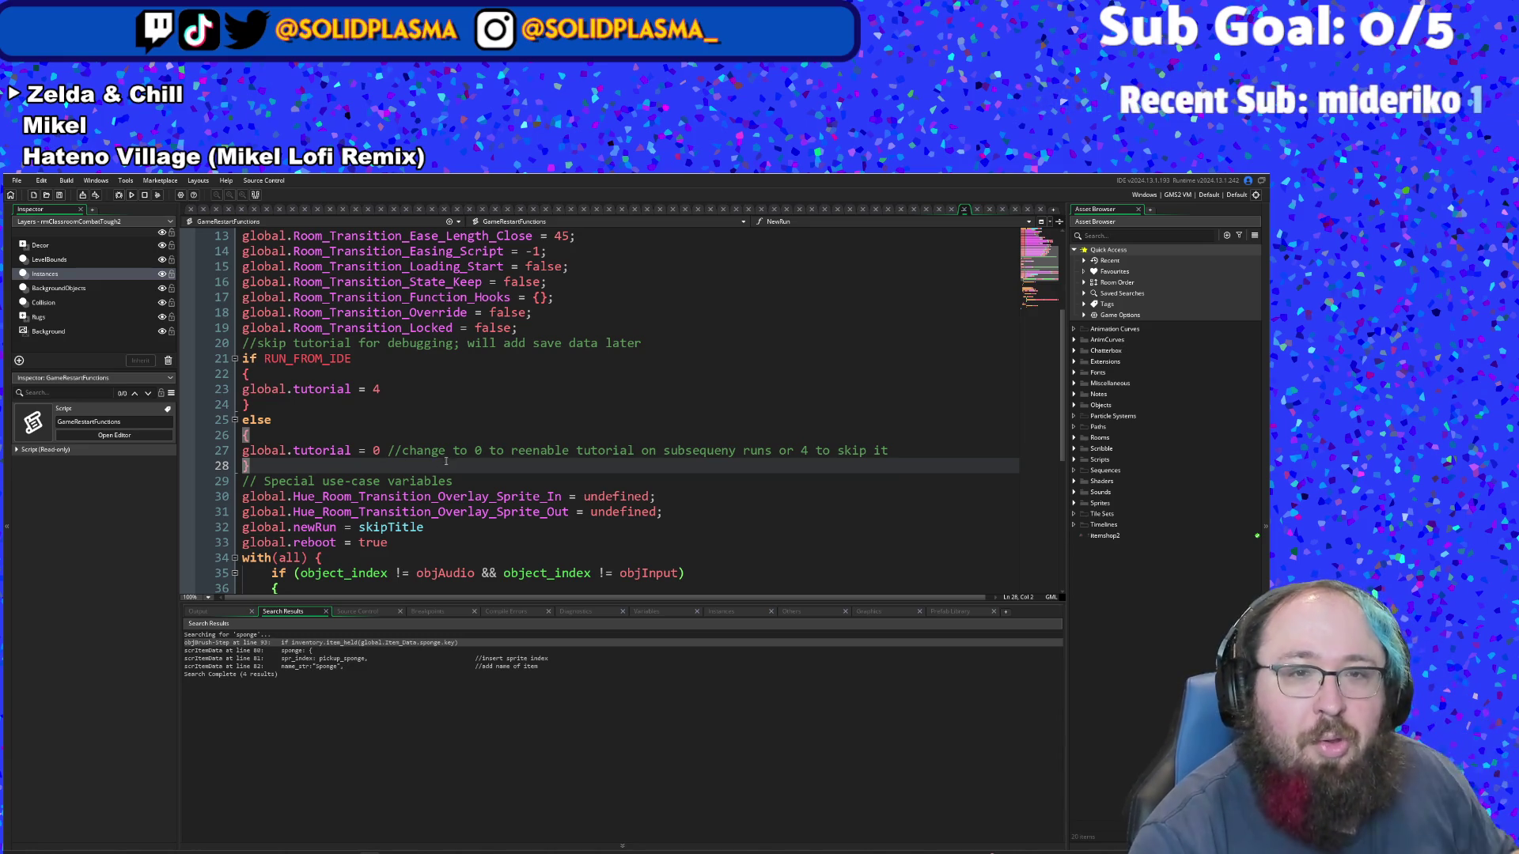
click(402, 420)
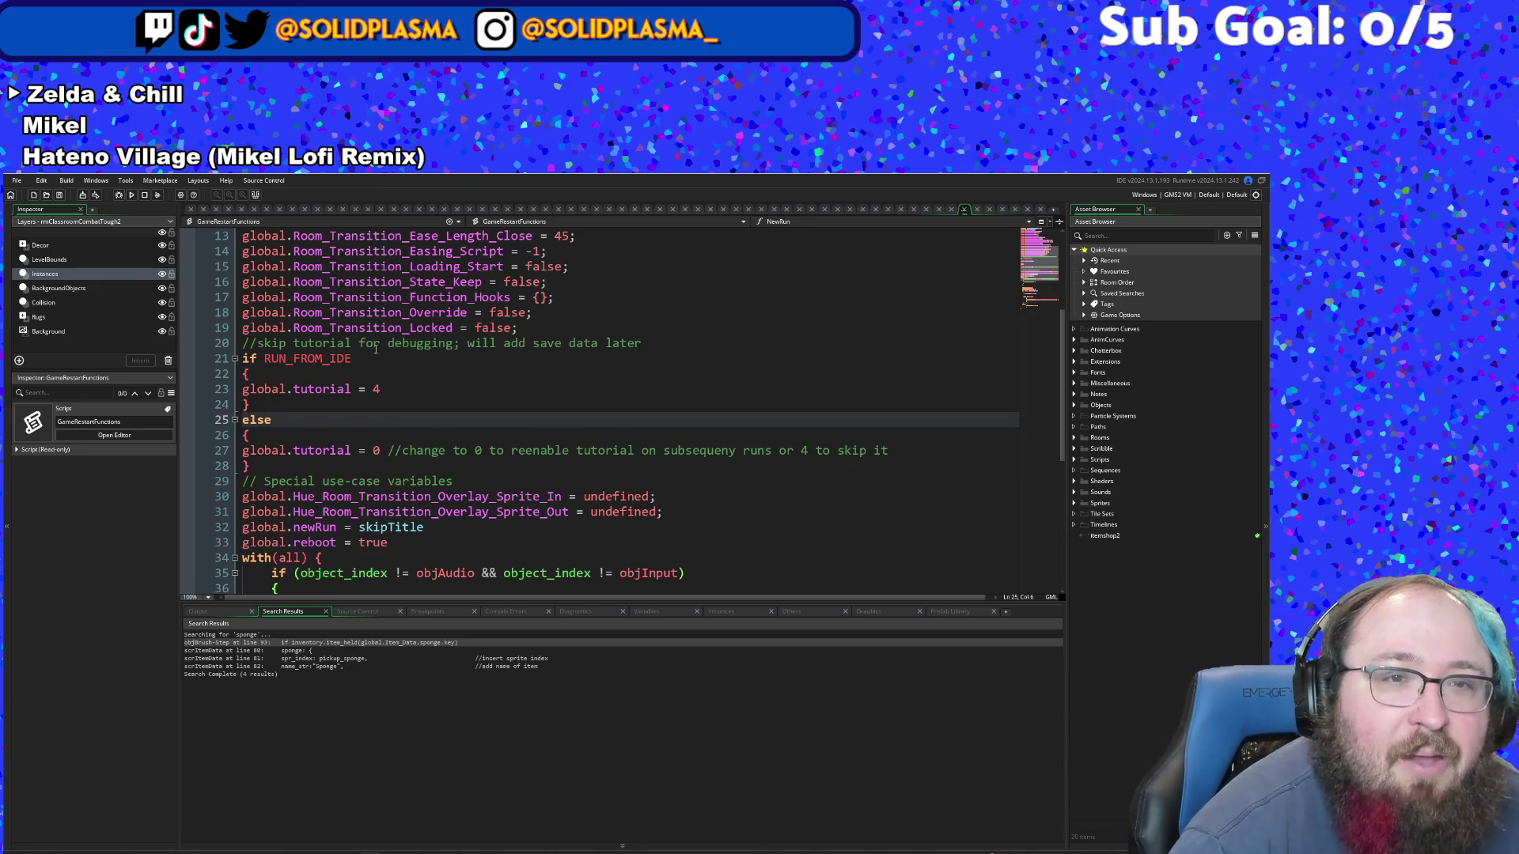
- Replace RUN_FROM_IDE with skipTitle in the if condition
scroll(436, 348, up, 4)
scroll(370, 425, down, 2)
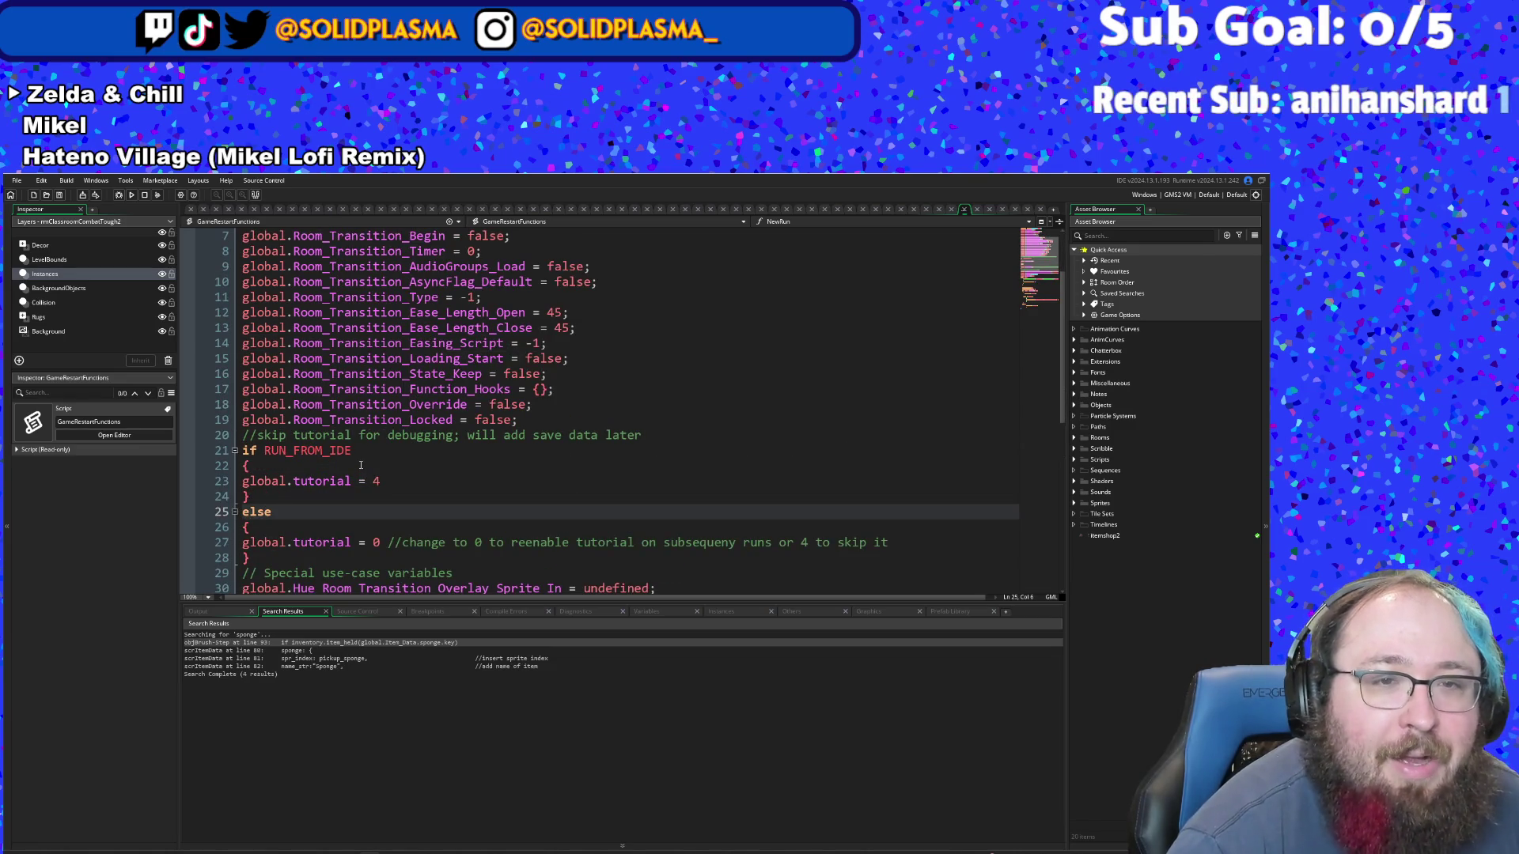
drag(351, 450, 264, 450)
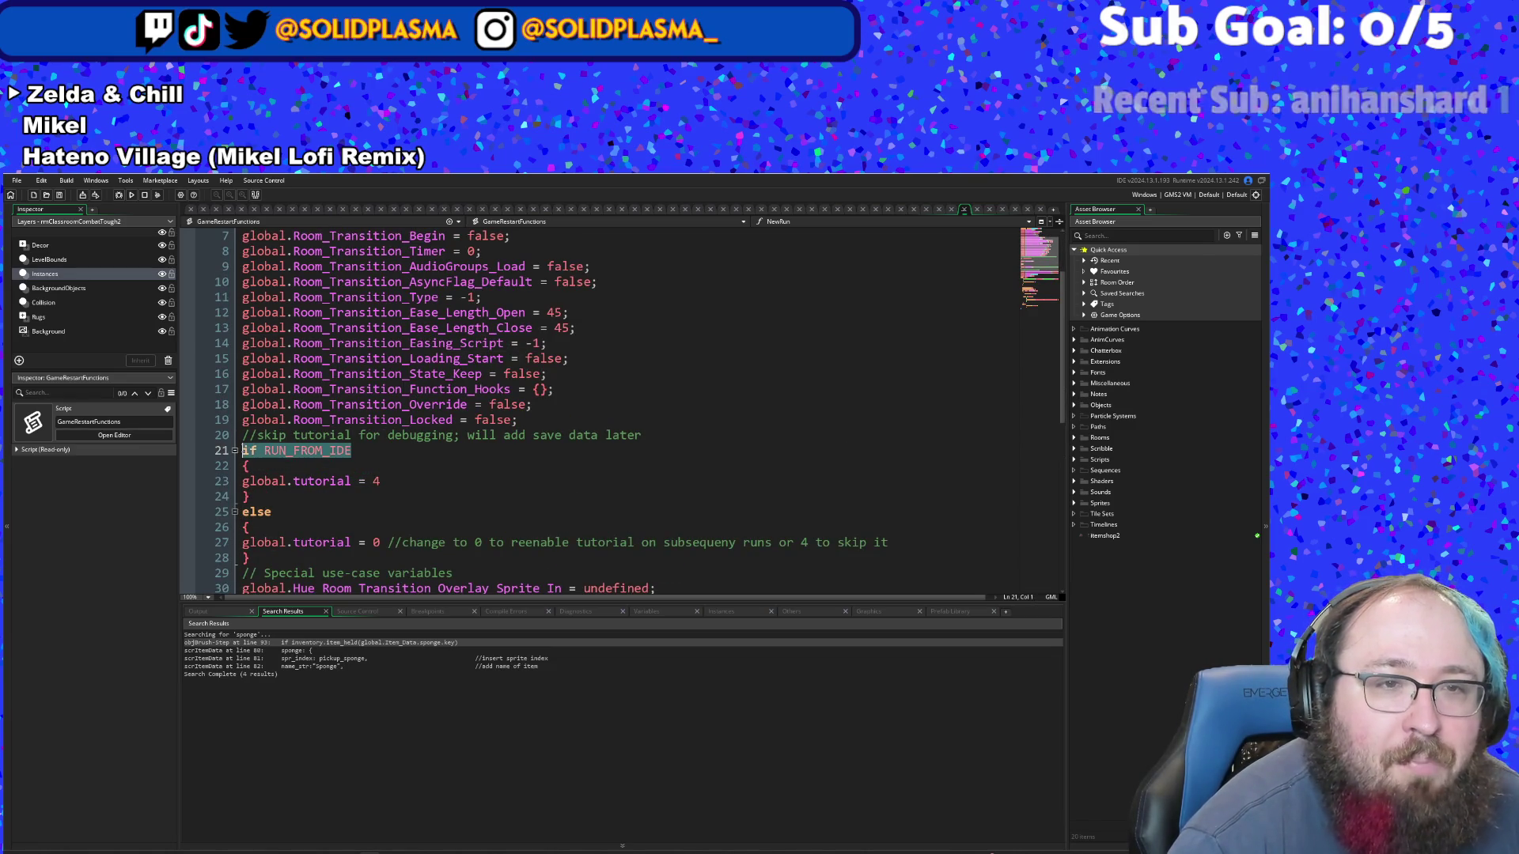
text(skipTitle)
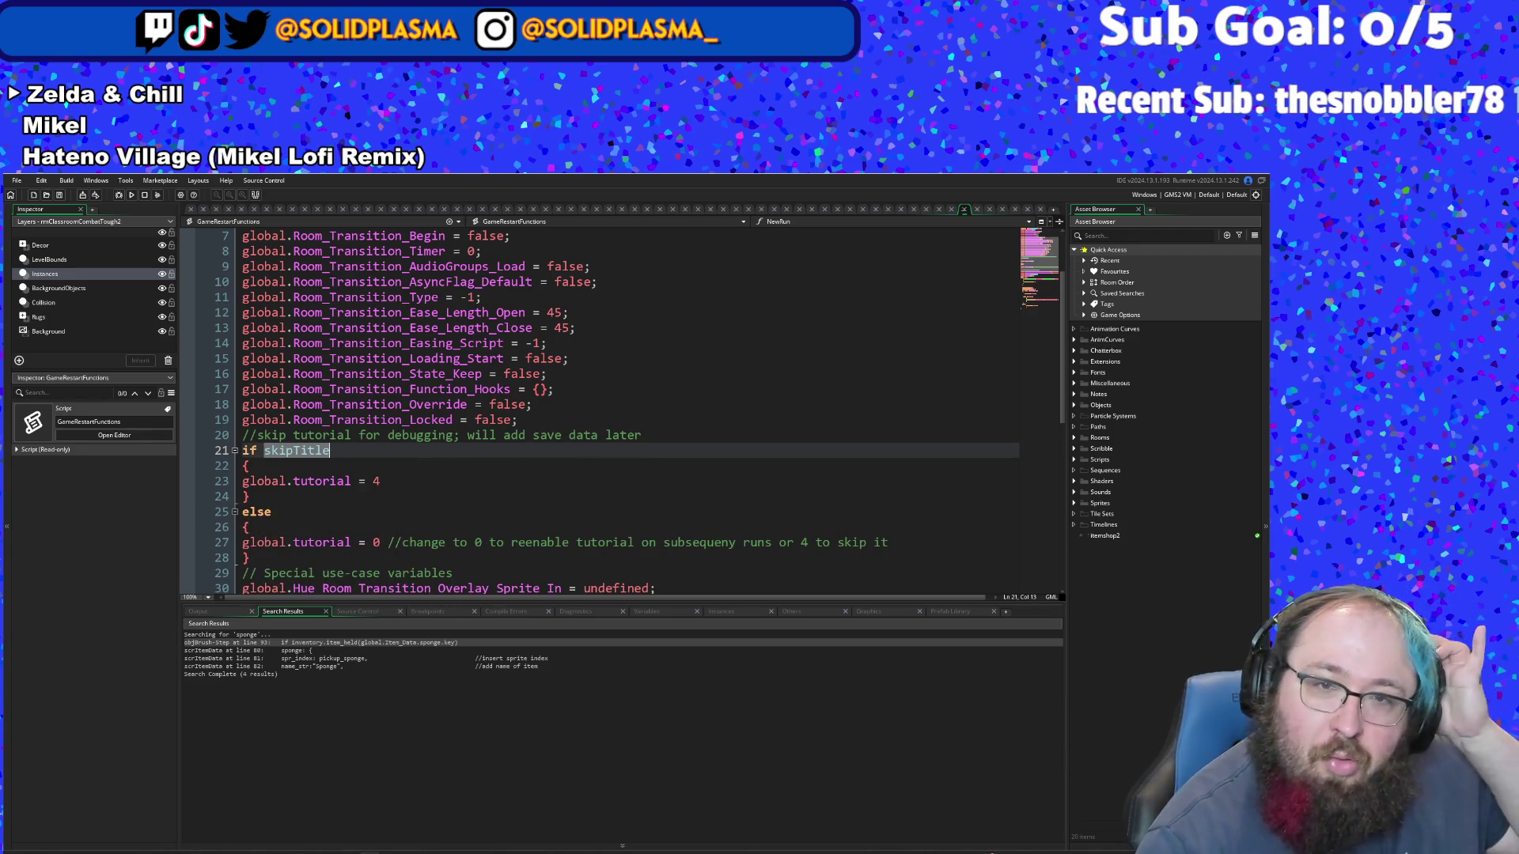
click(398, 468)
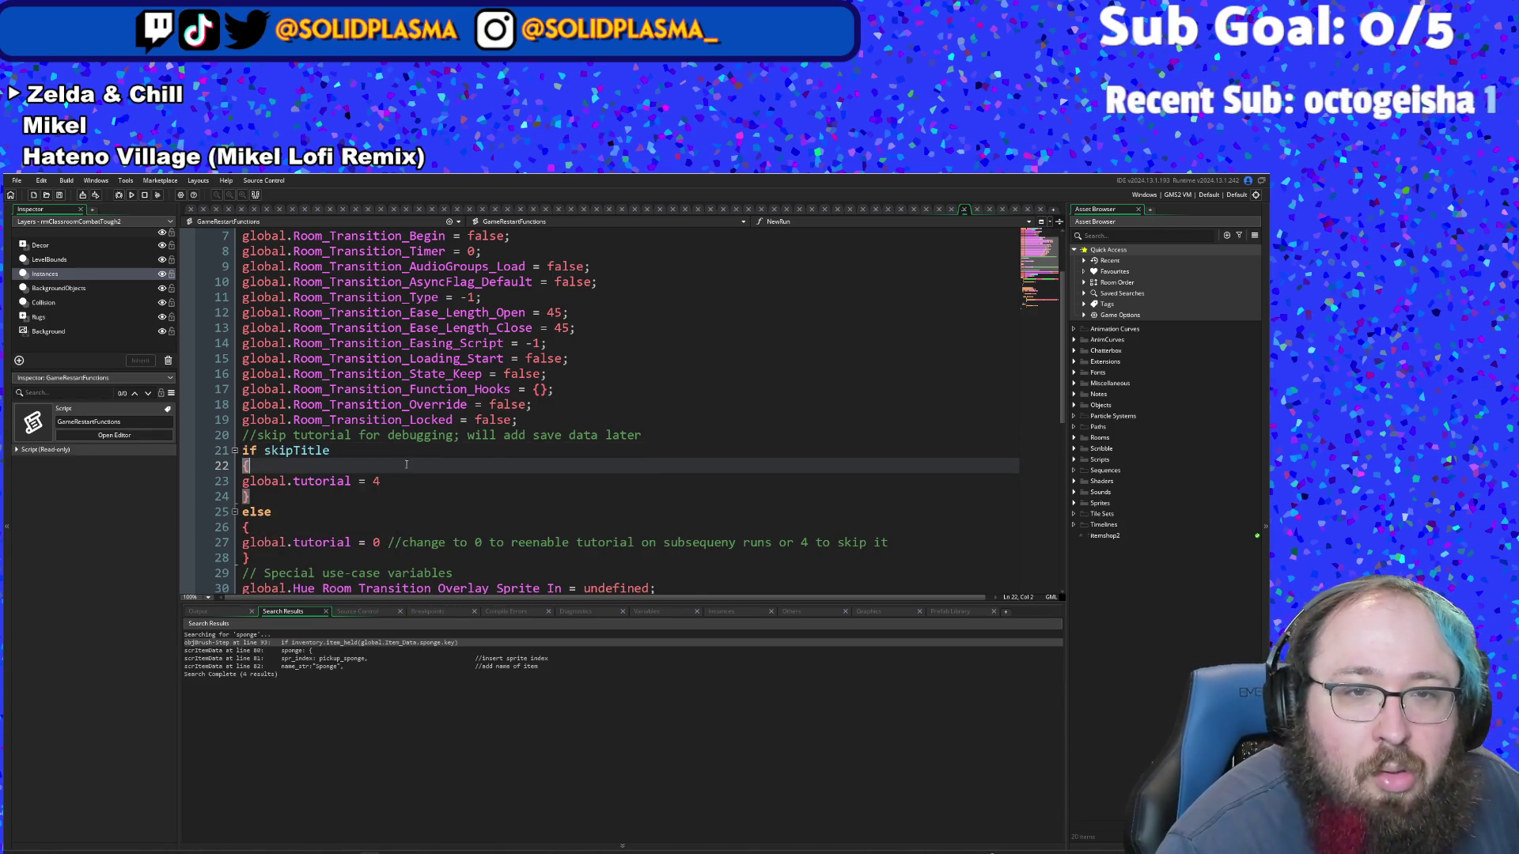
- Change the comment's 'for debugging' to 'on repeat runs' and fix 'subsequeny' to 'subsequent'
drag(452, 436, 362, 437)
text(on repeat runs)
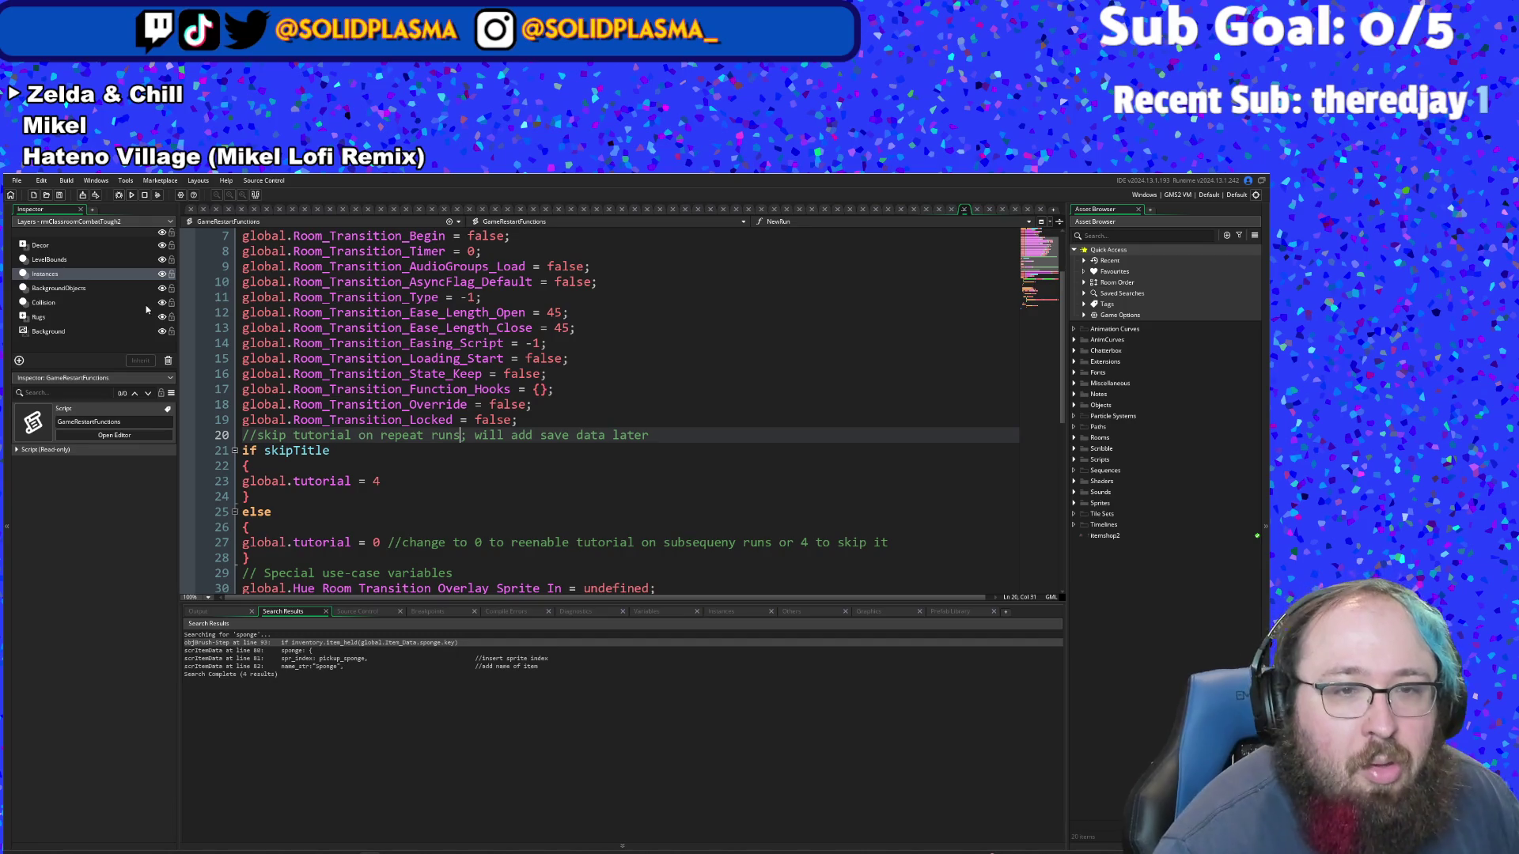
click(476, 512)
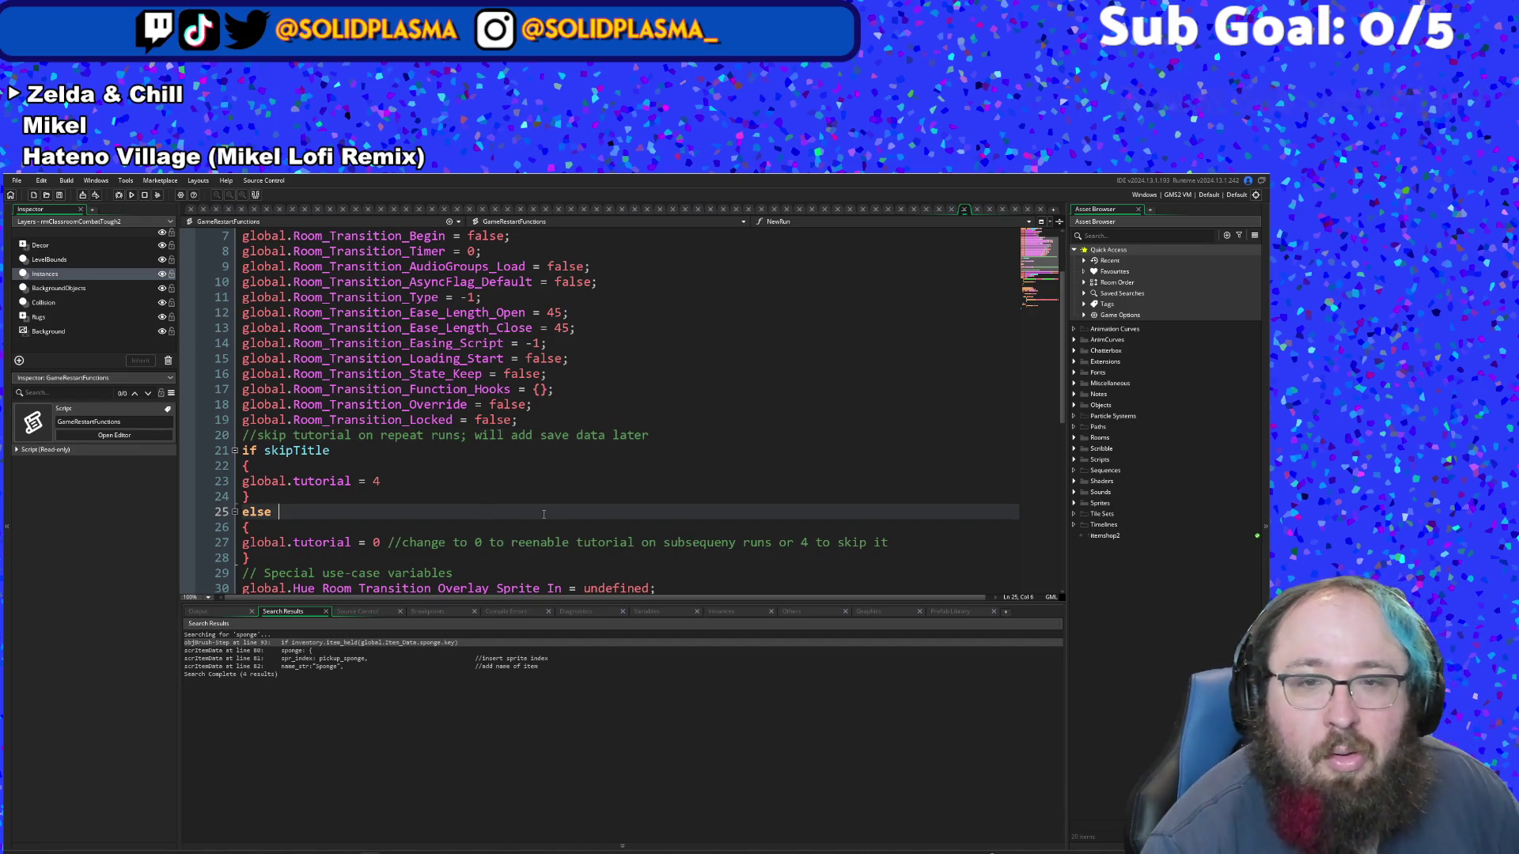
click(737, 543)
key(BackSpace)
text(t)
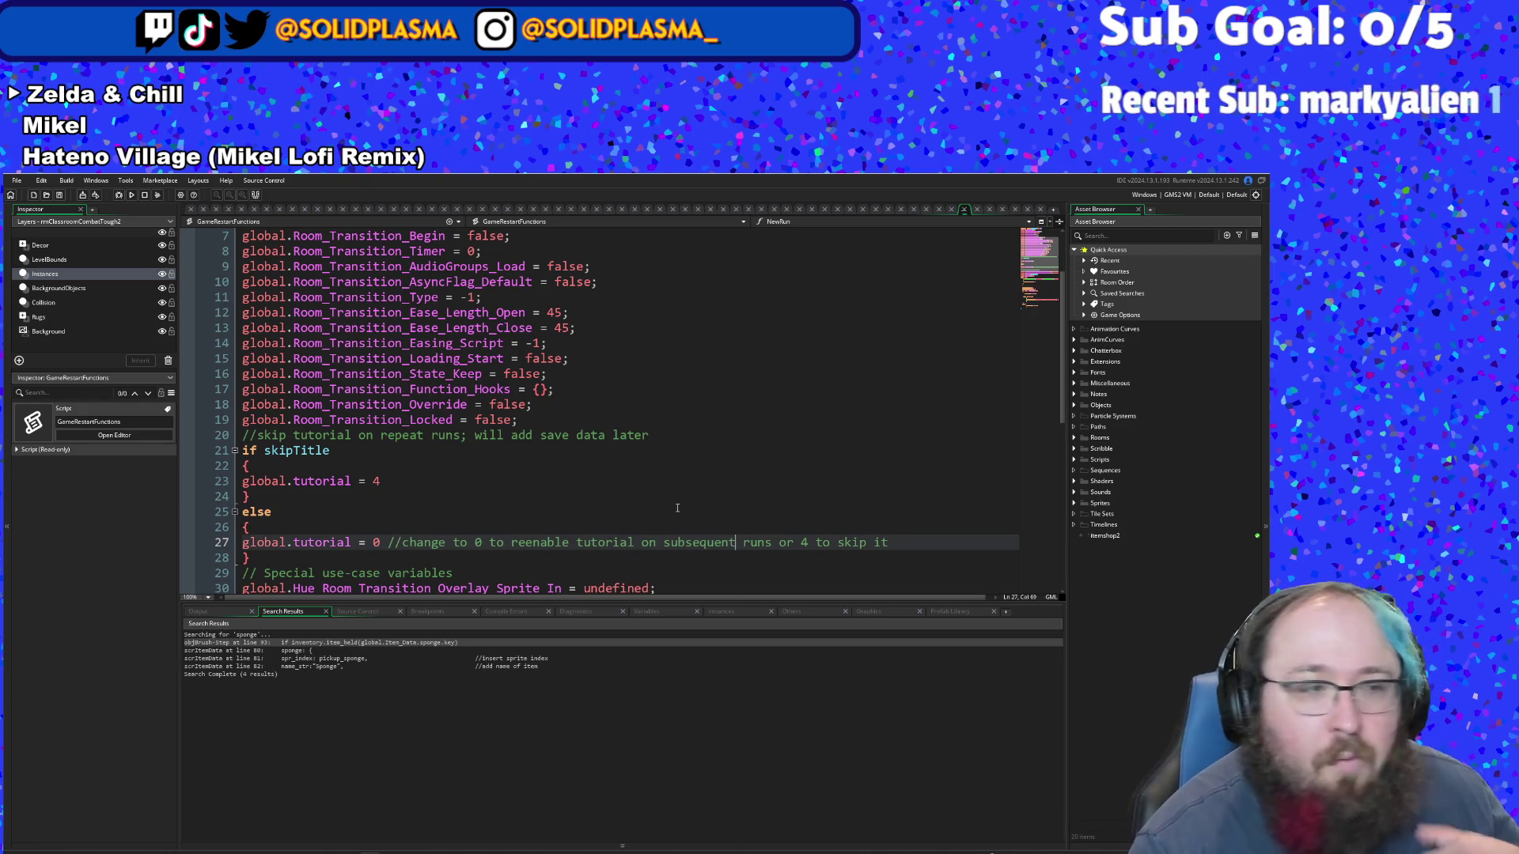
- Review the instance_destroy block below and open objAudio's code
scroll(678, 493, down, 2)
click(562, 467)
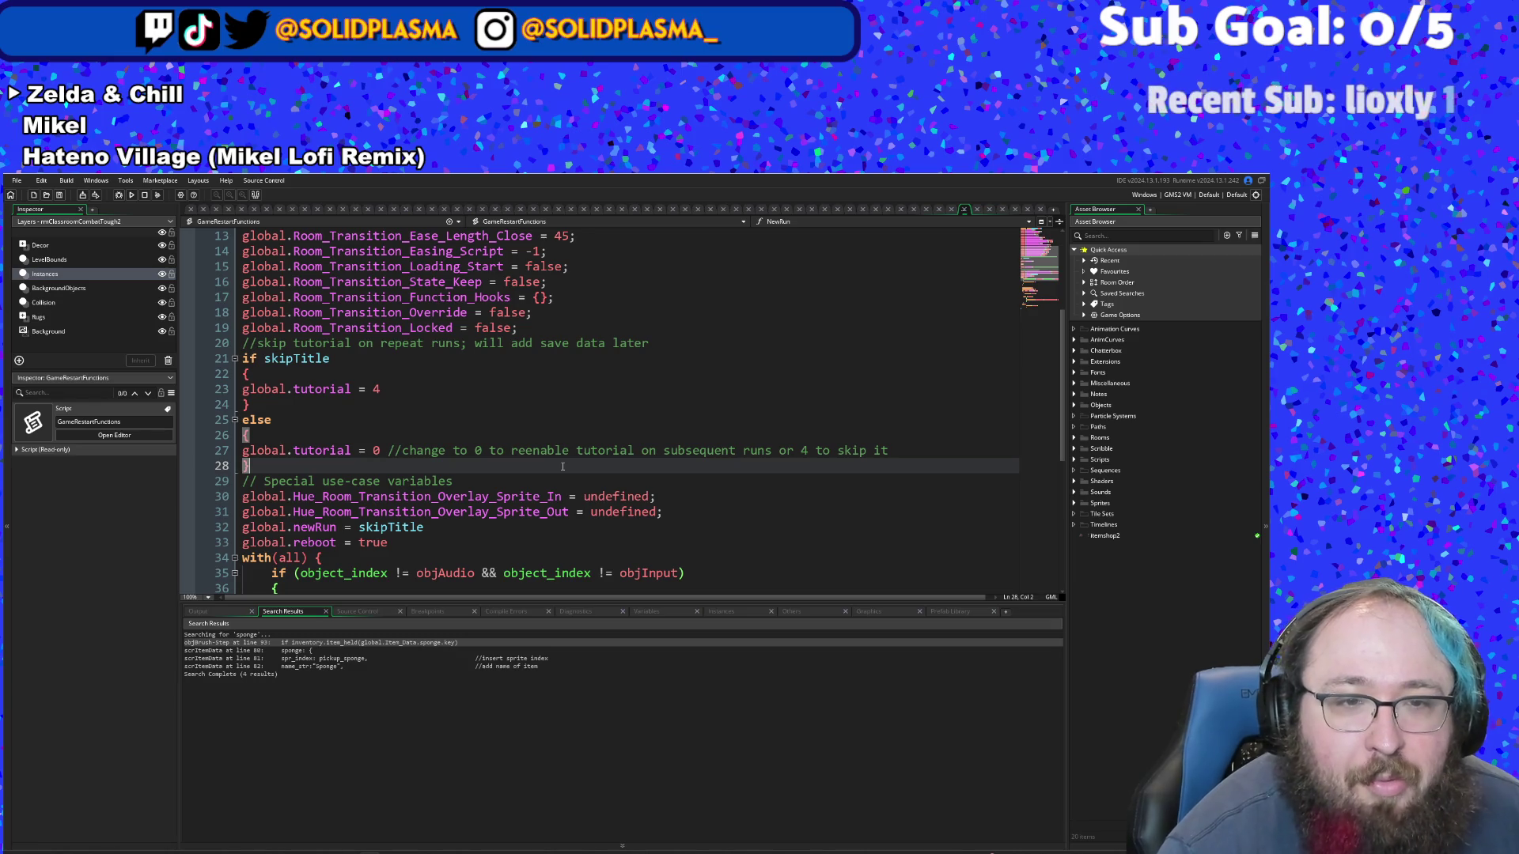
scroll(559, 468, down, 4)
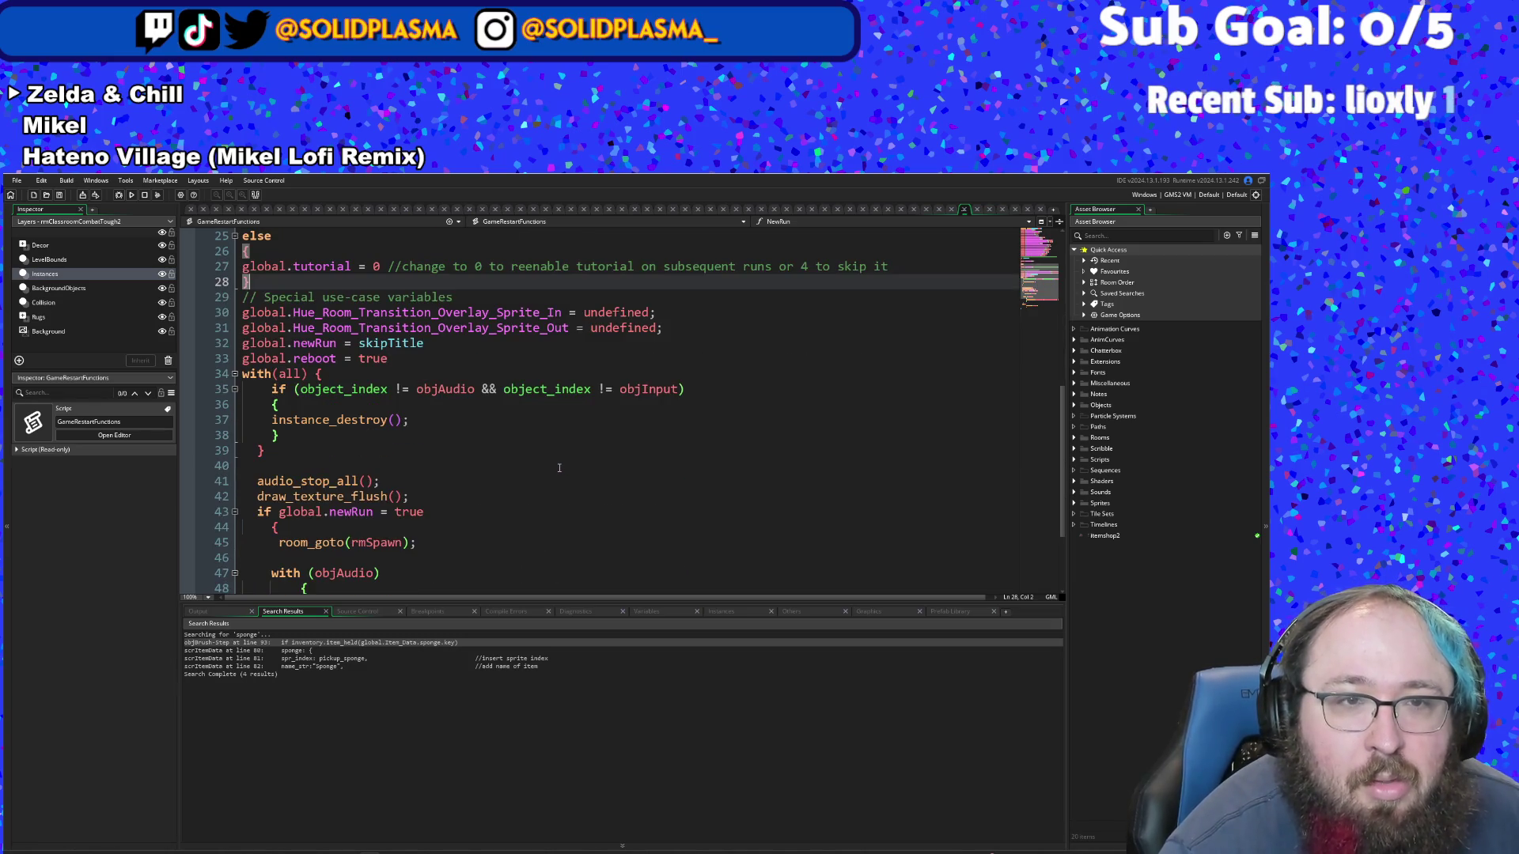
click(424, 419)
click(405, 440)
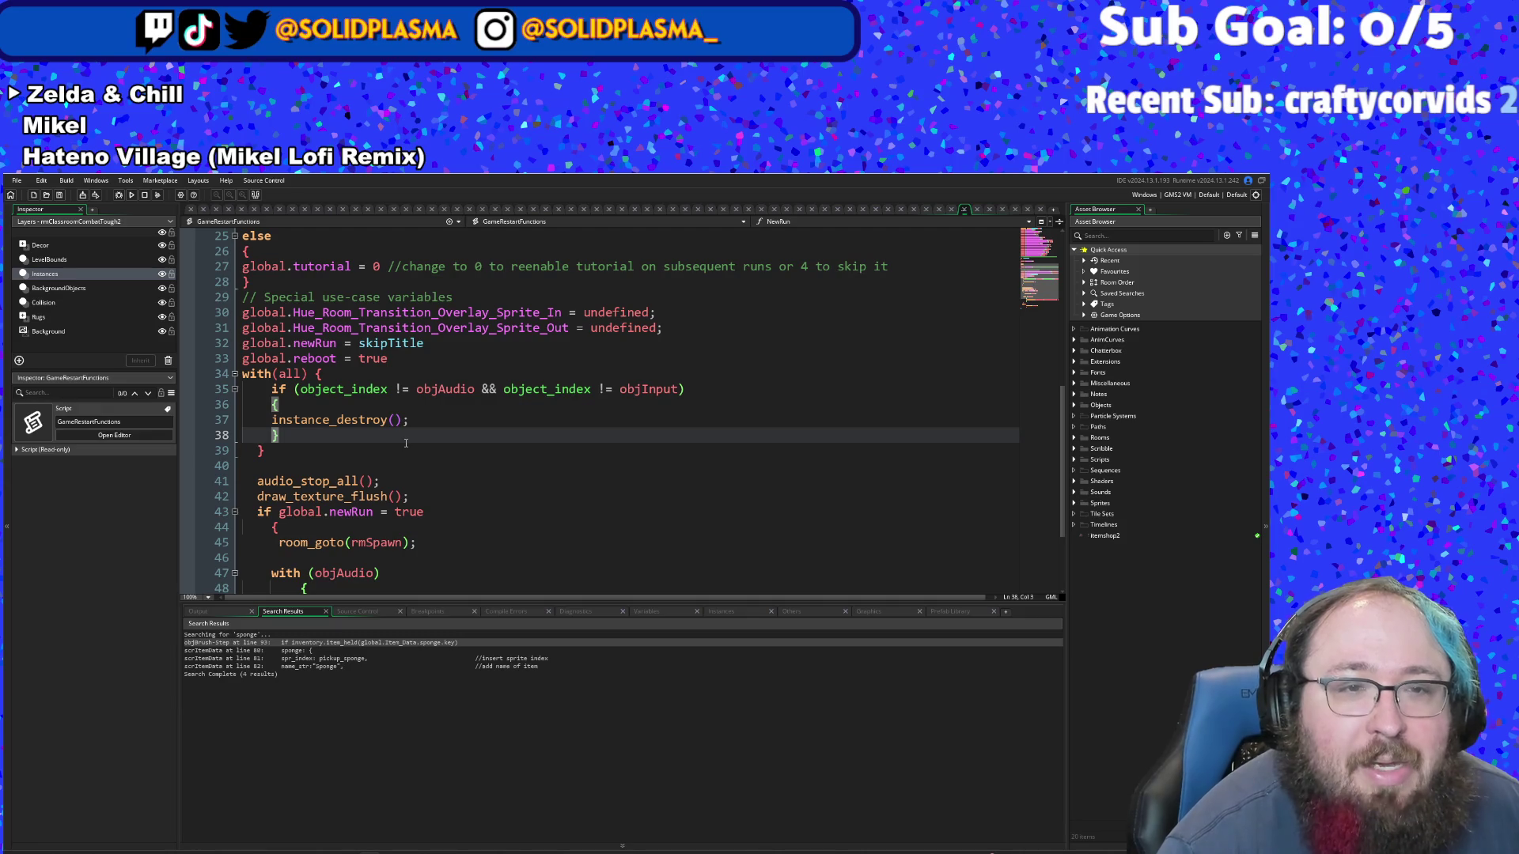
click(440, 389)
middle_click(440, 395)
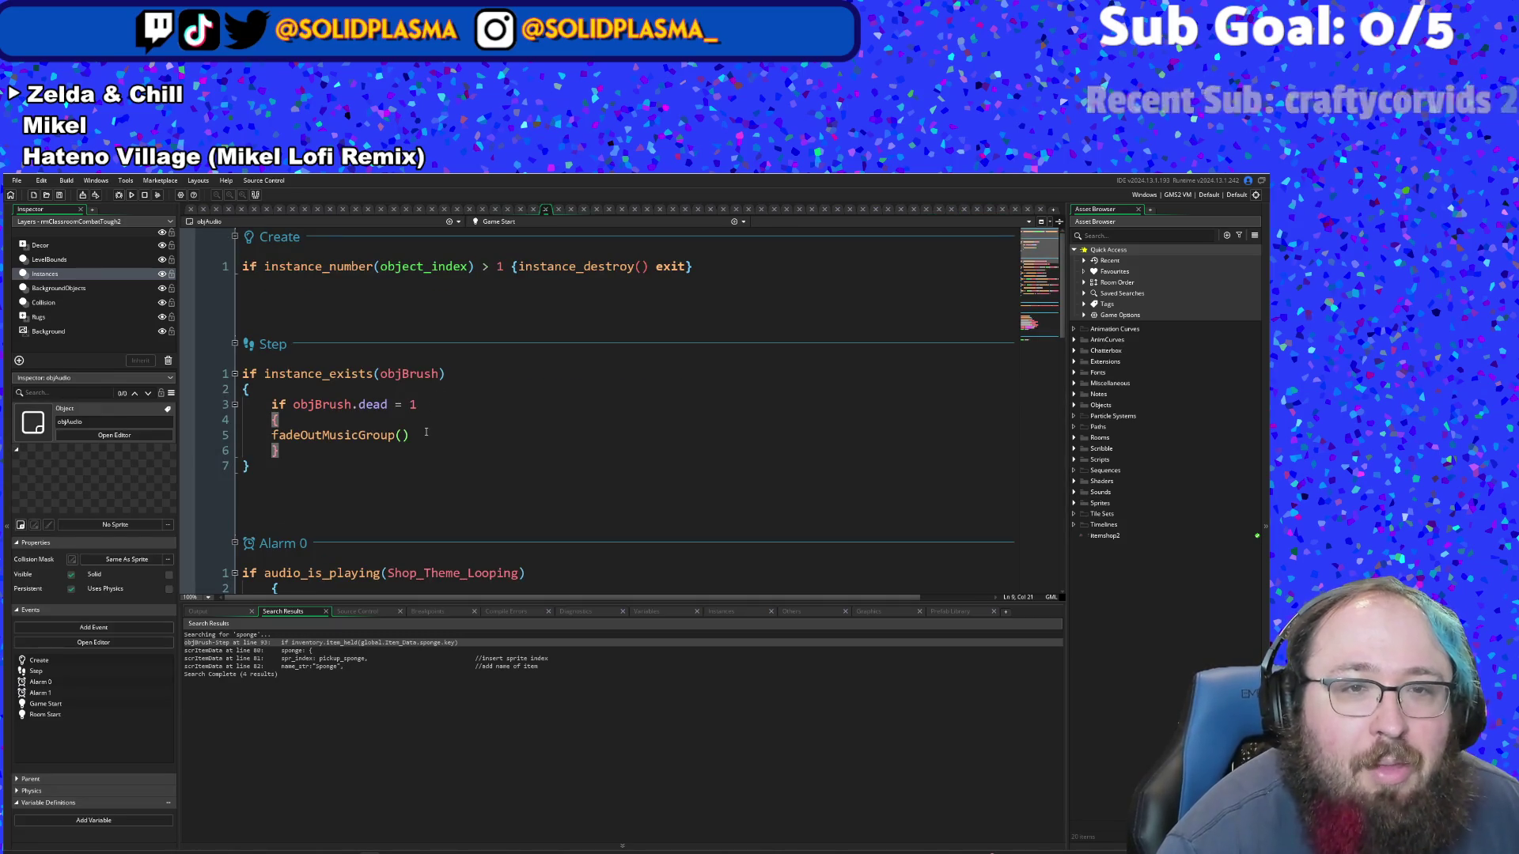
click(397, 502)
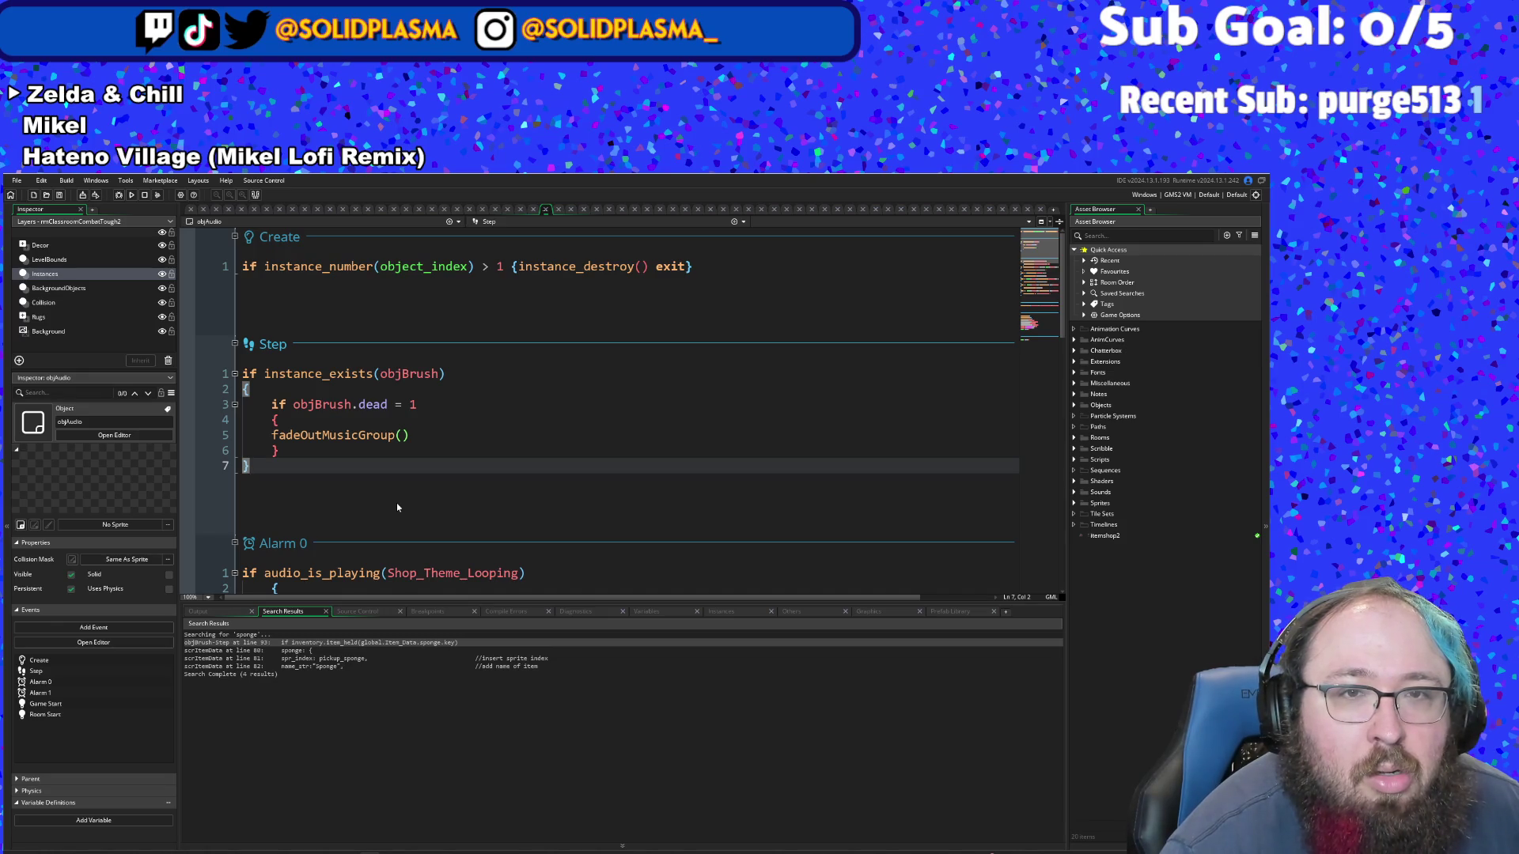
scroll(396, 502, down, 15)
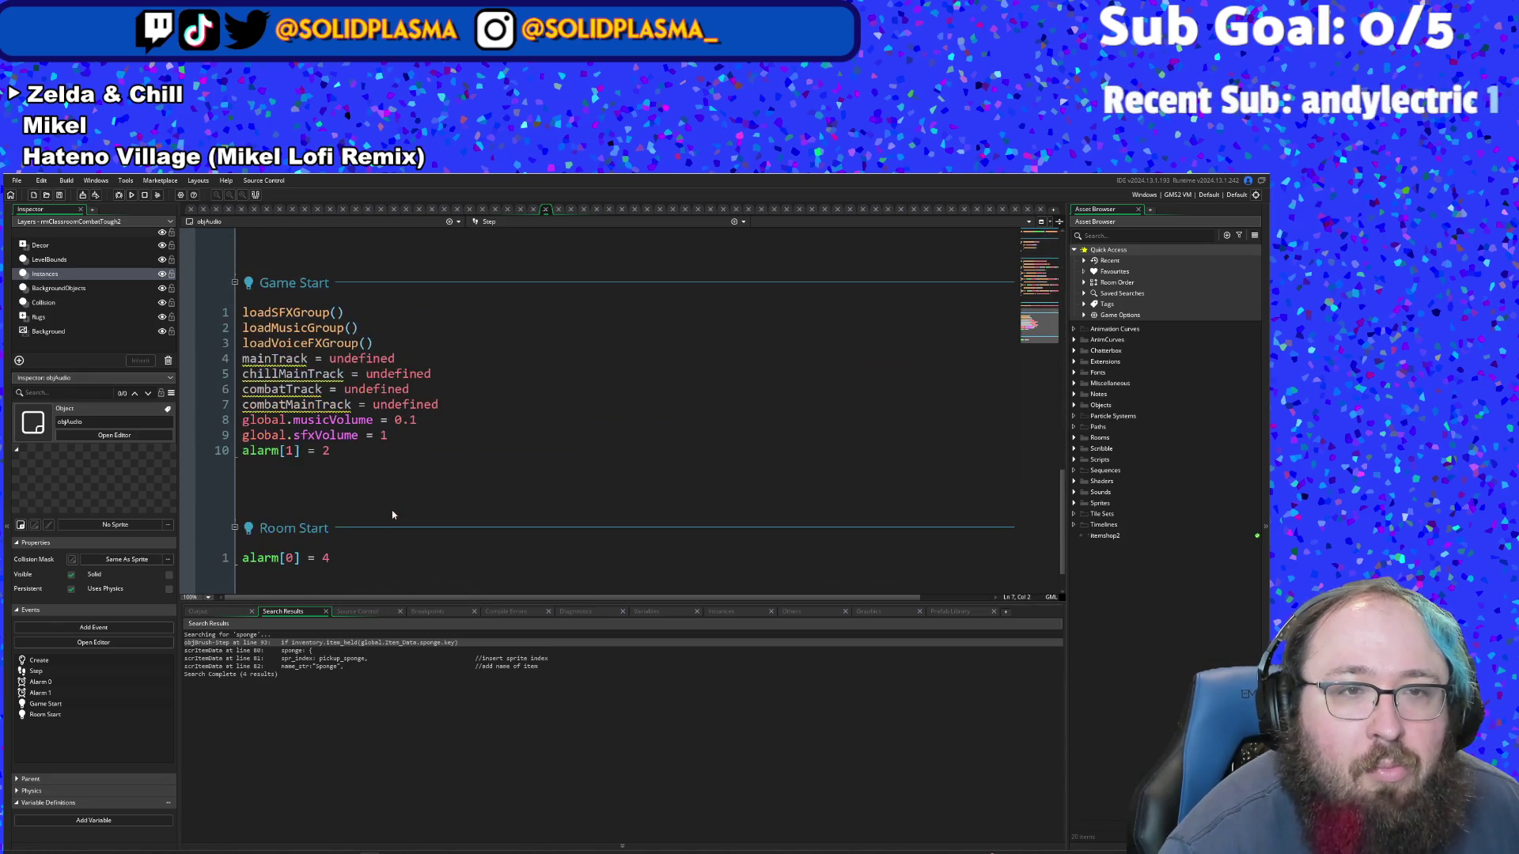
scroll(392, 515, down, 2)
scroll(392, 515, up, 10)
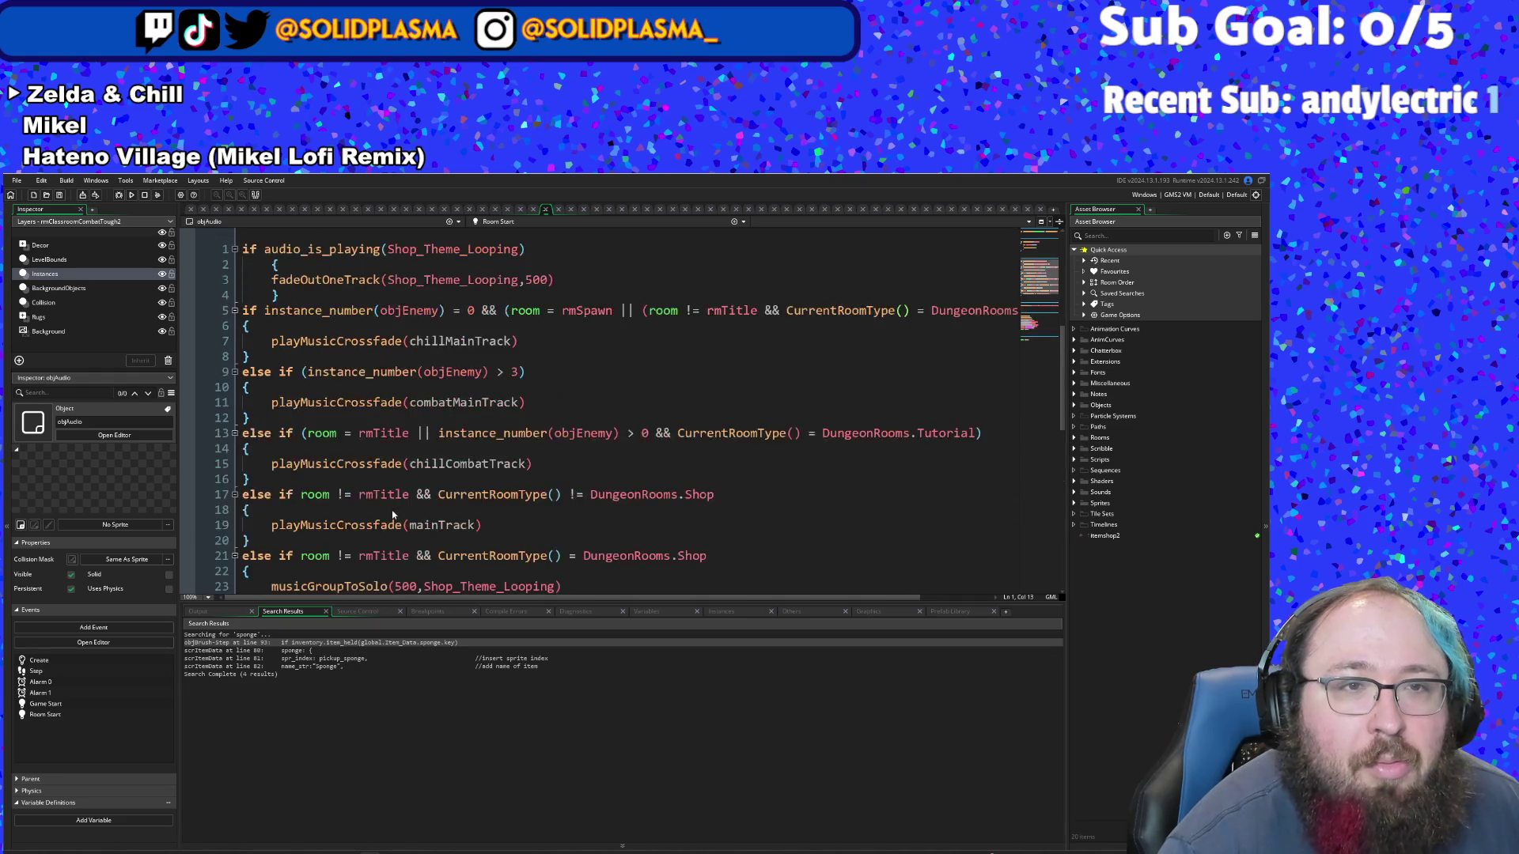
scroll(392, 514, up, 7)
scroll(392, 515, down, 4)
click(394, 515)
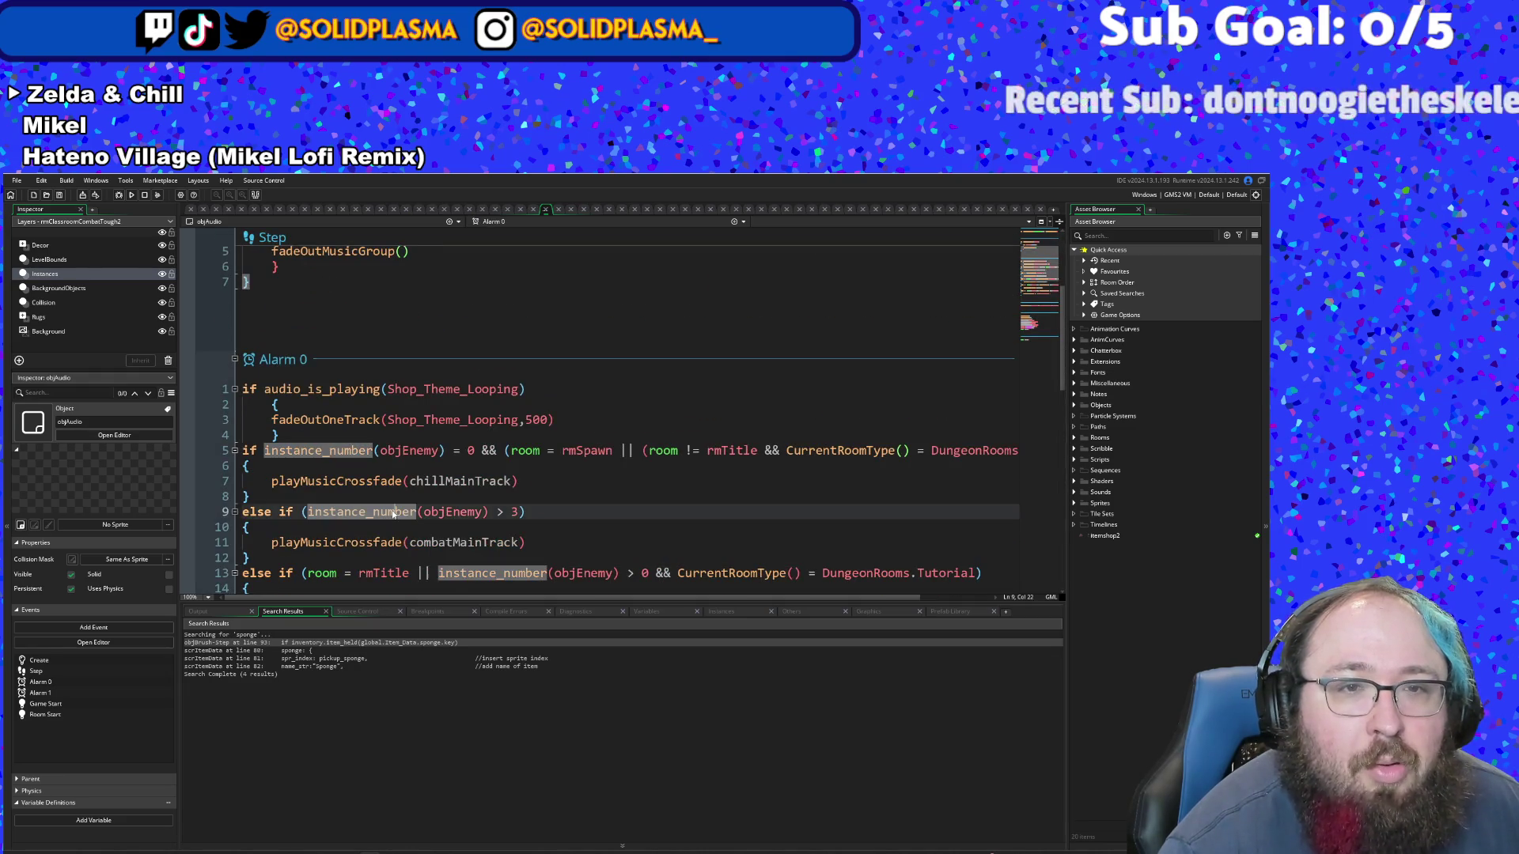
click(300, 450)
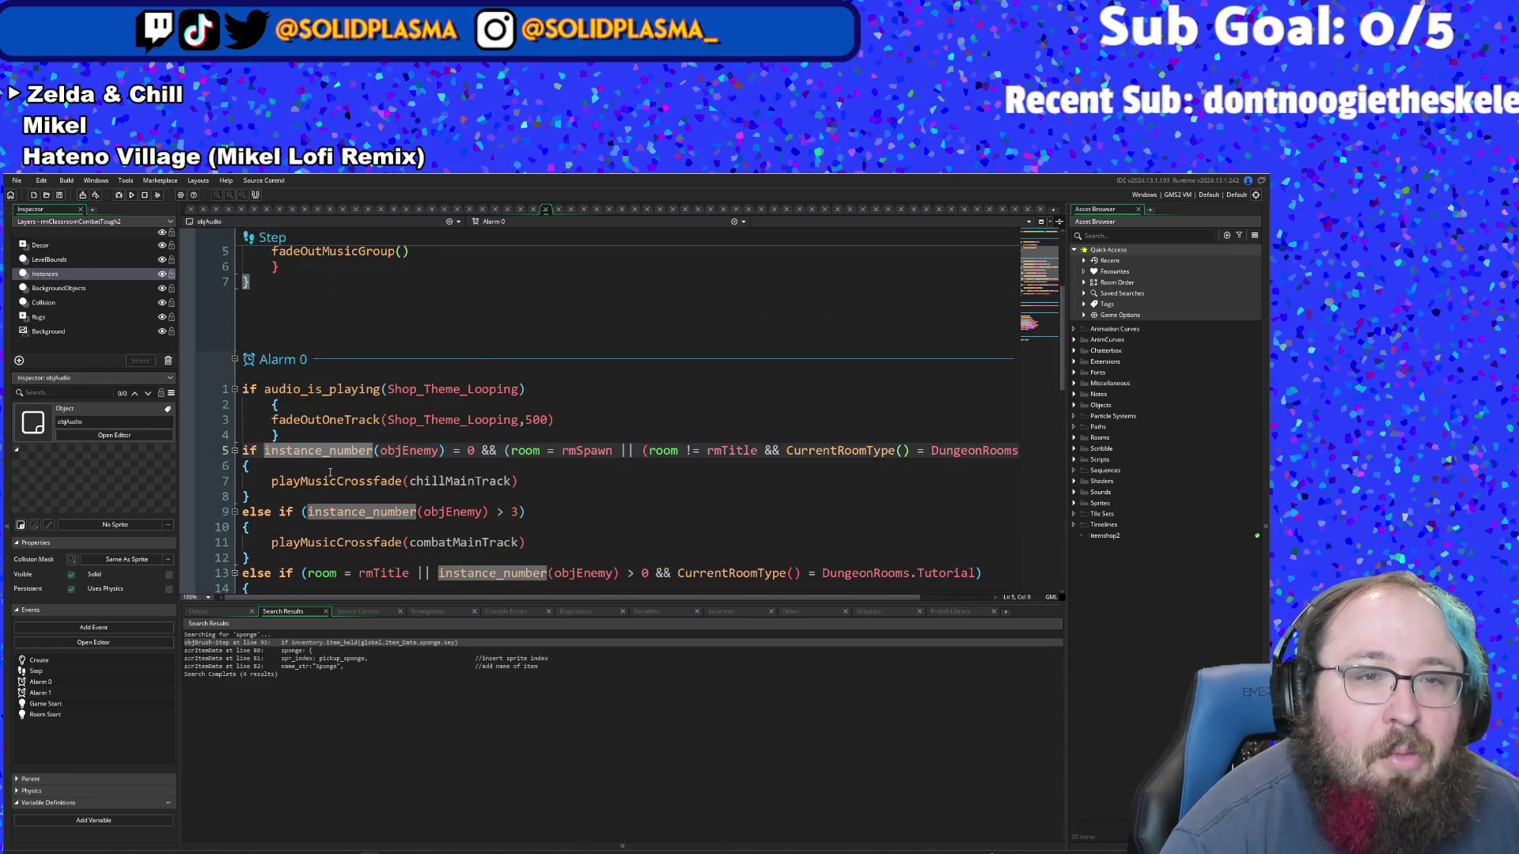
scroll(331, 472, down, 2)
click(422, 400)
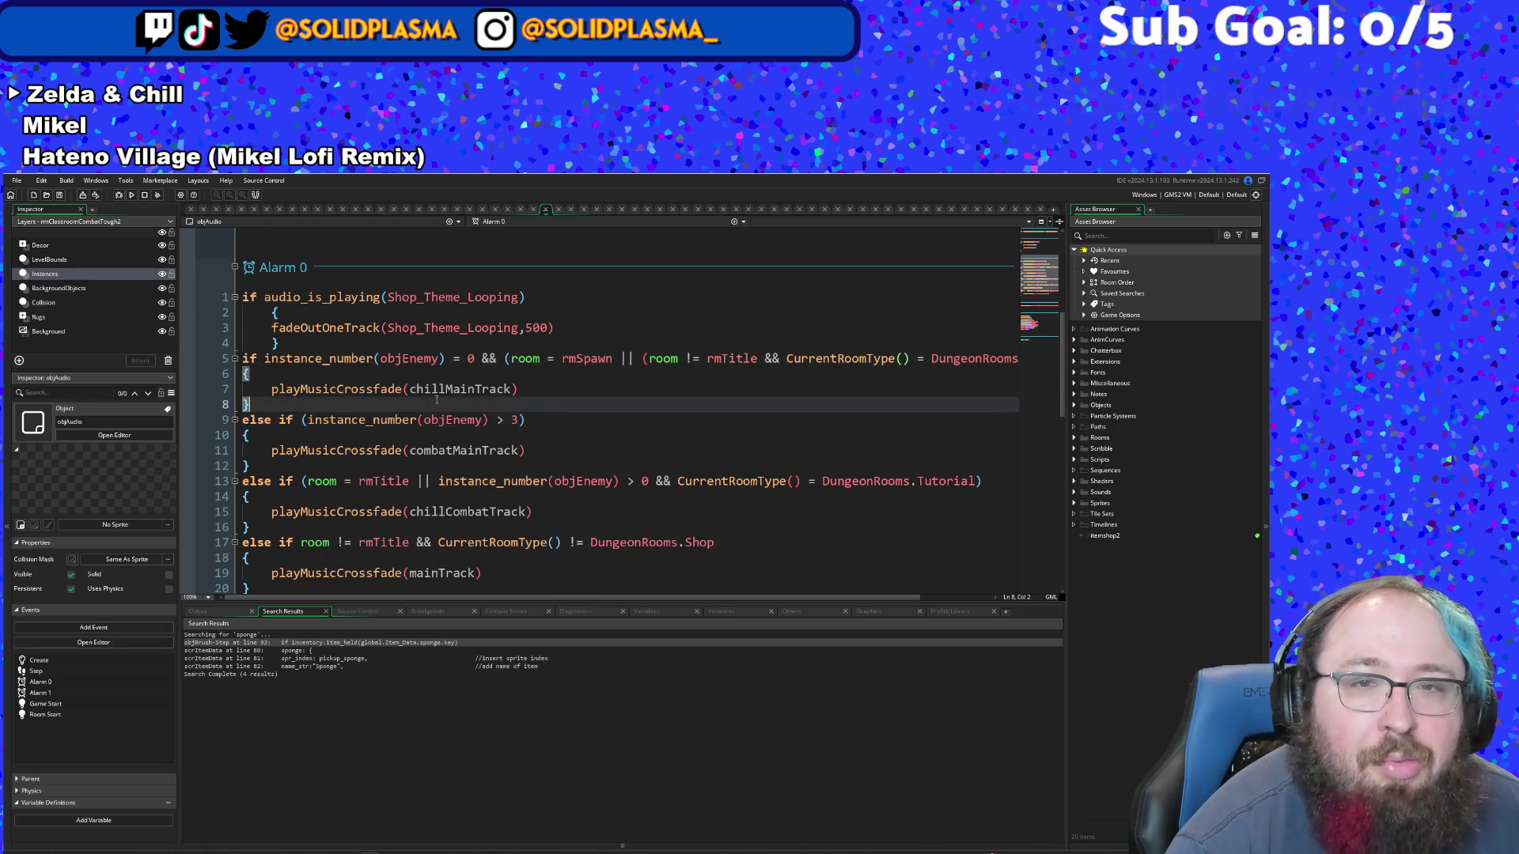
scroll(515, 598, right, 2)
scroll(475, 586, left, 2)
scroll(369, 569, up, 4)
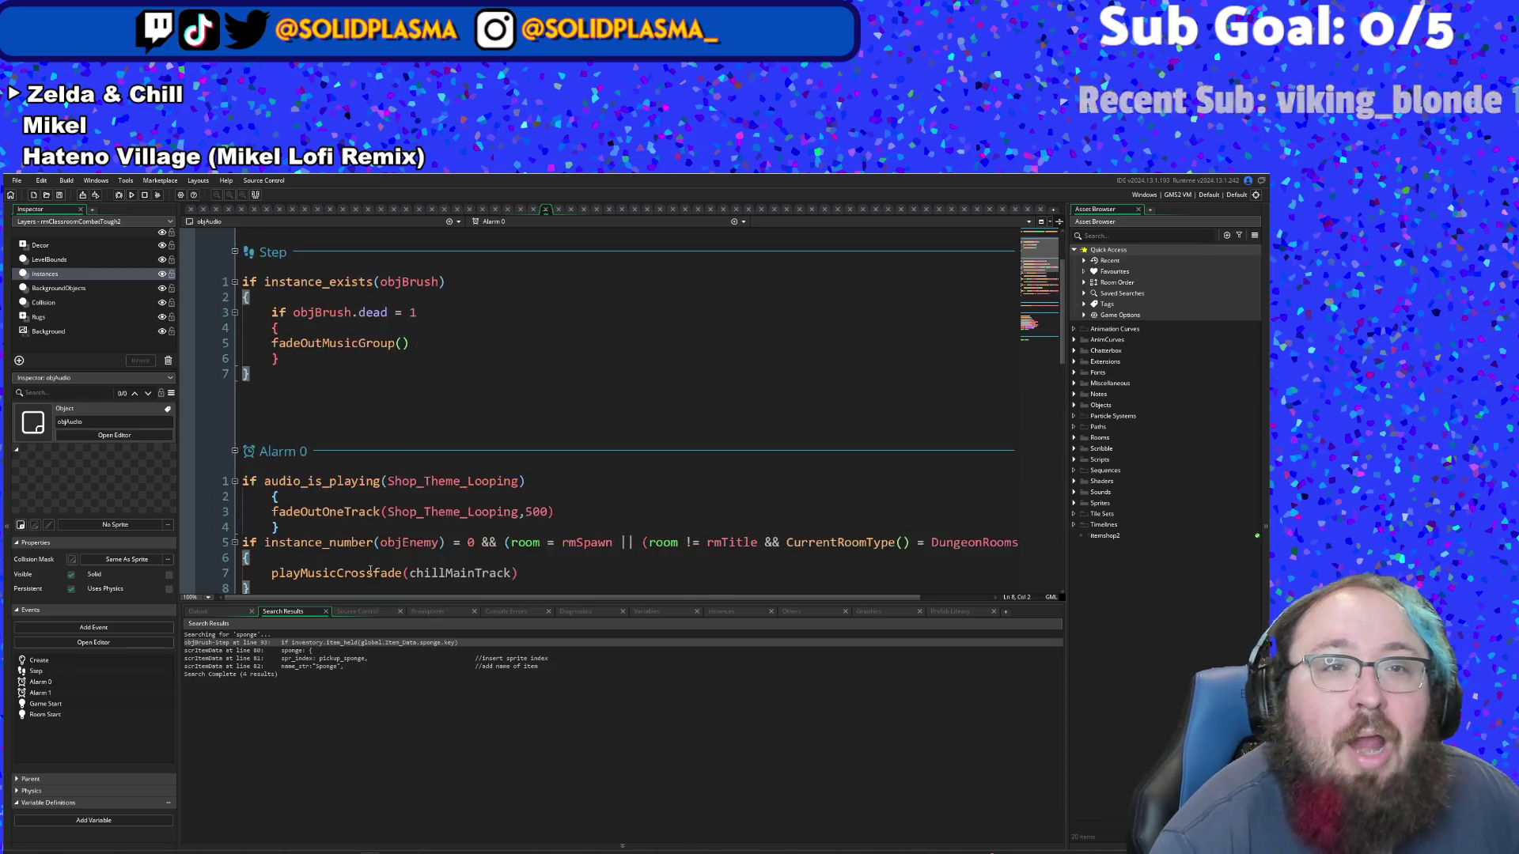
scroll(370, 569, up, 2)
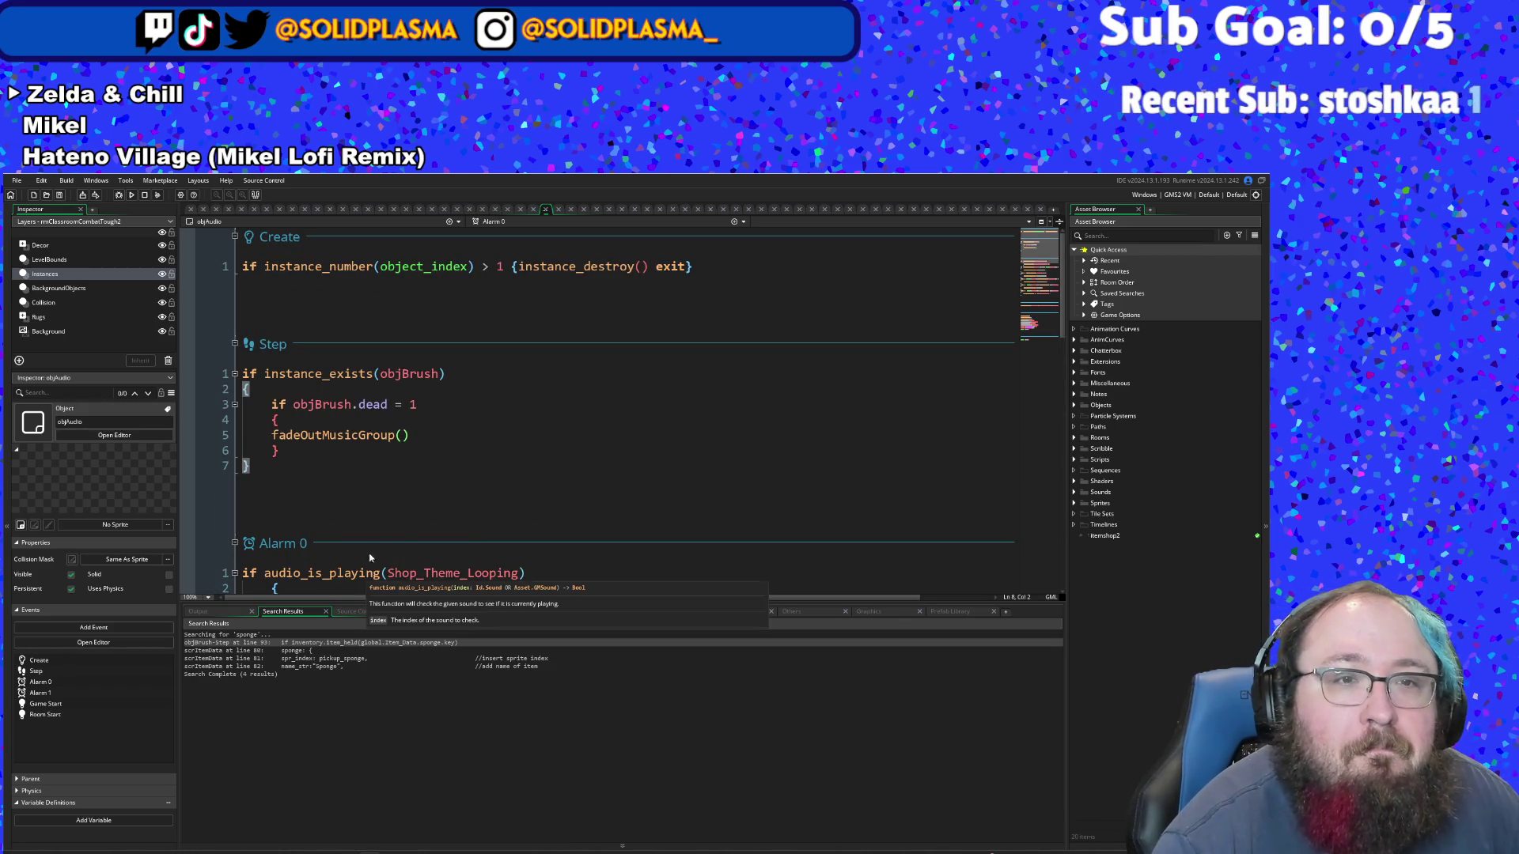
scroll(372, 546, down, 12)
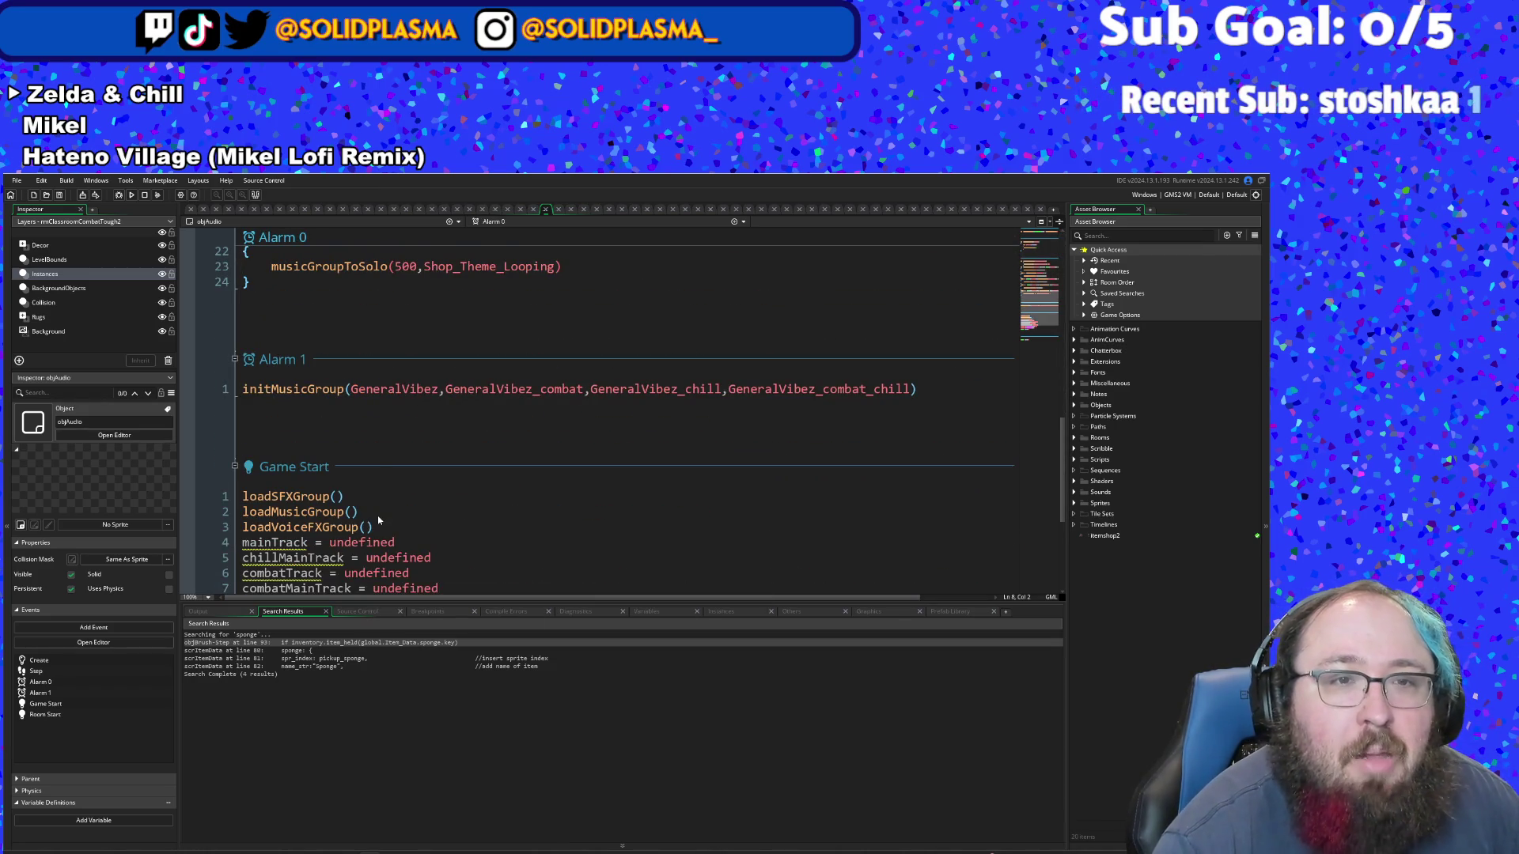
scroll(372, 506, down, 5)
scroll(348, 490, up, 2)
click(332, 494)
scroll(335, 508, up, 1)
scroll(335, 507, down, 1)
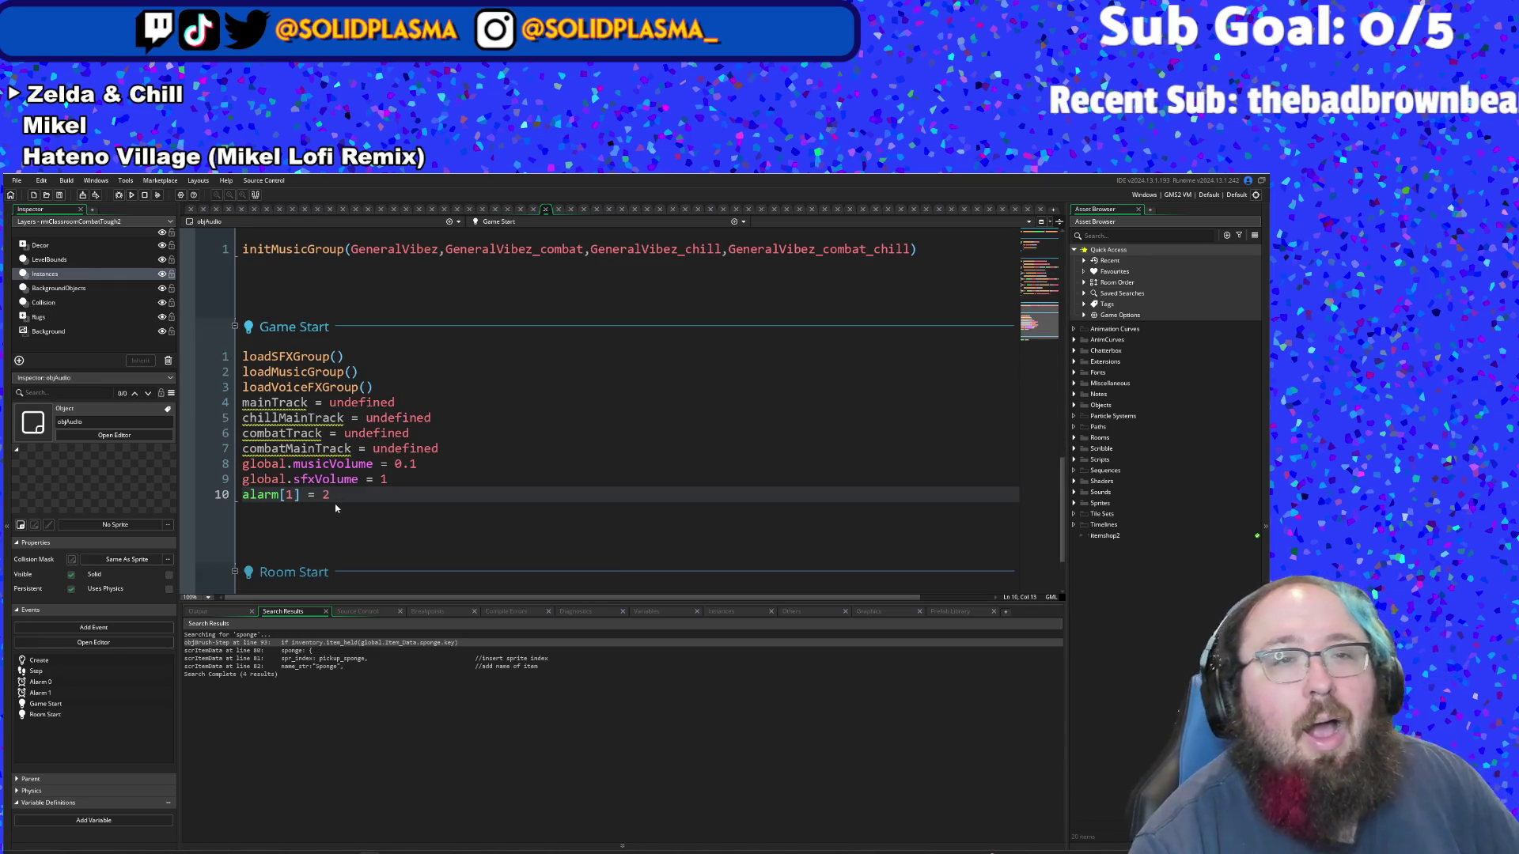
scroll(346, 508, up, 2)
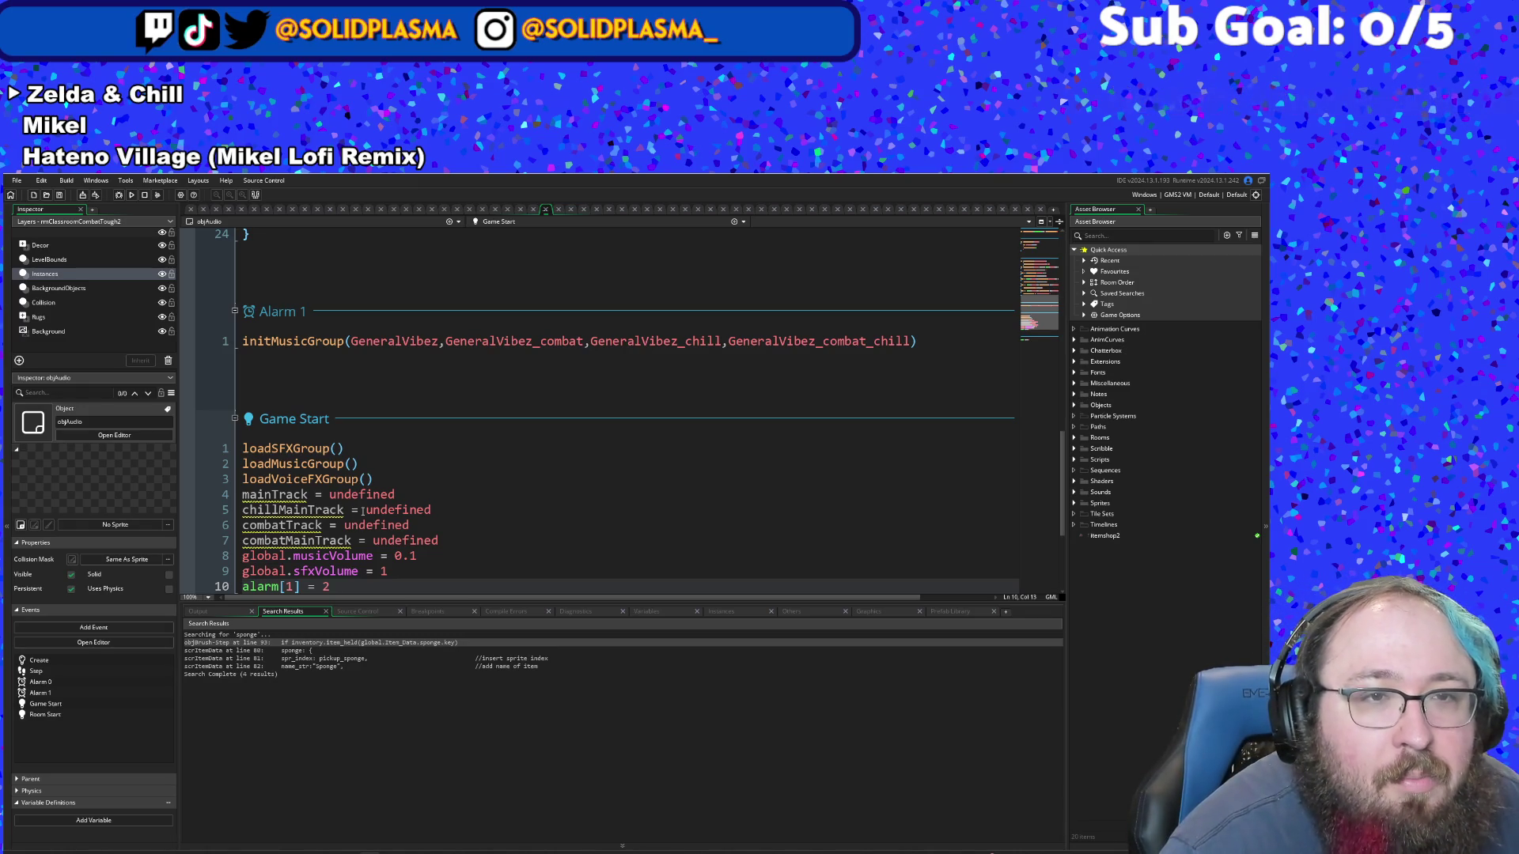
scroll(362, 510, down, 2)
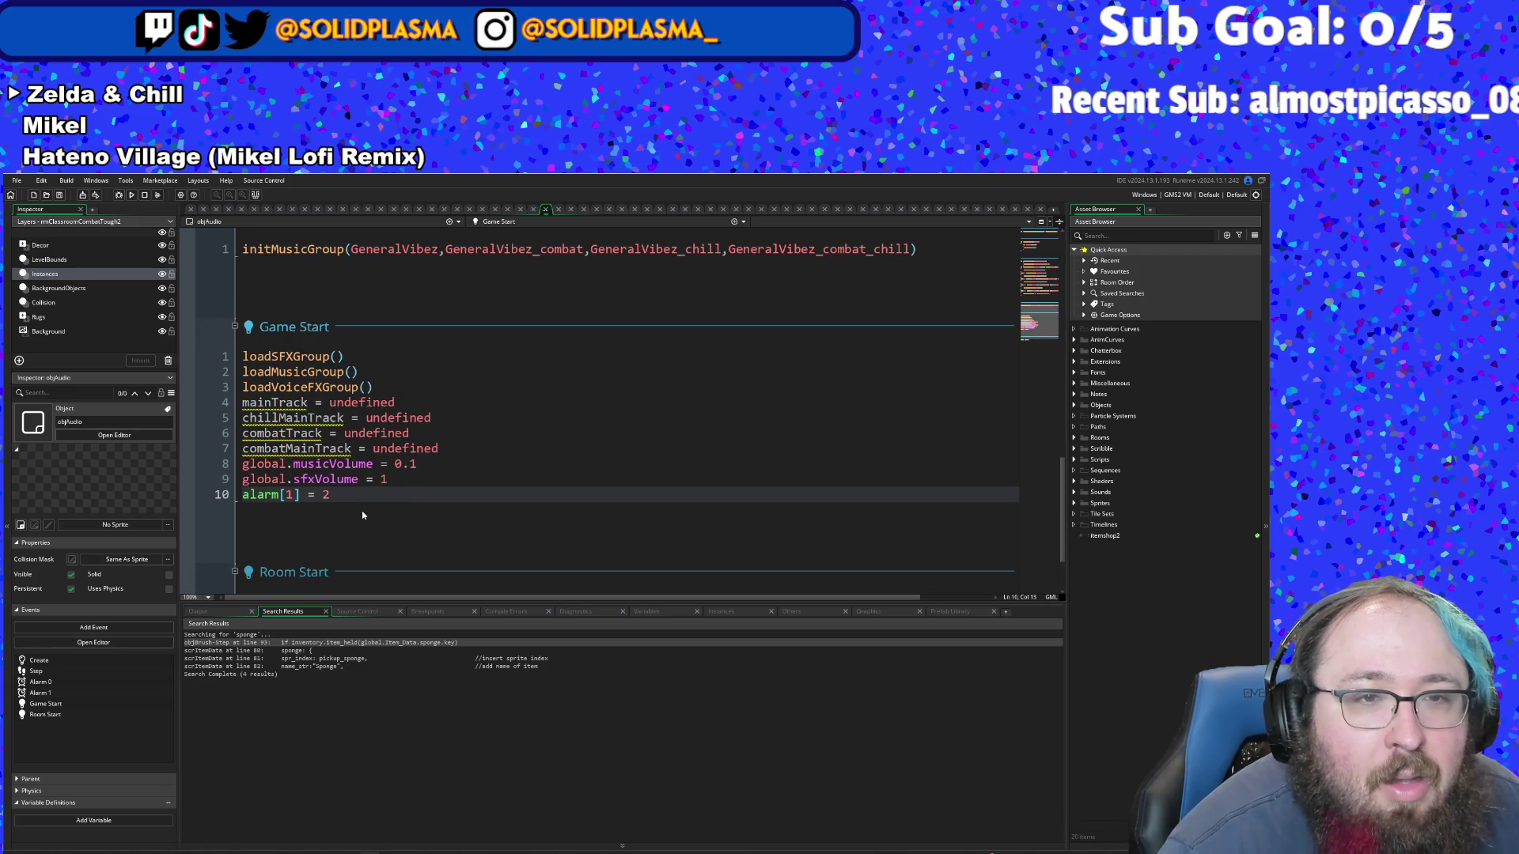
scroll(362, 514, up, 10)
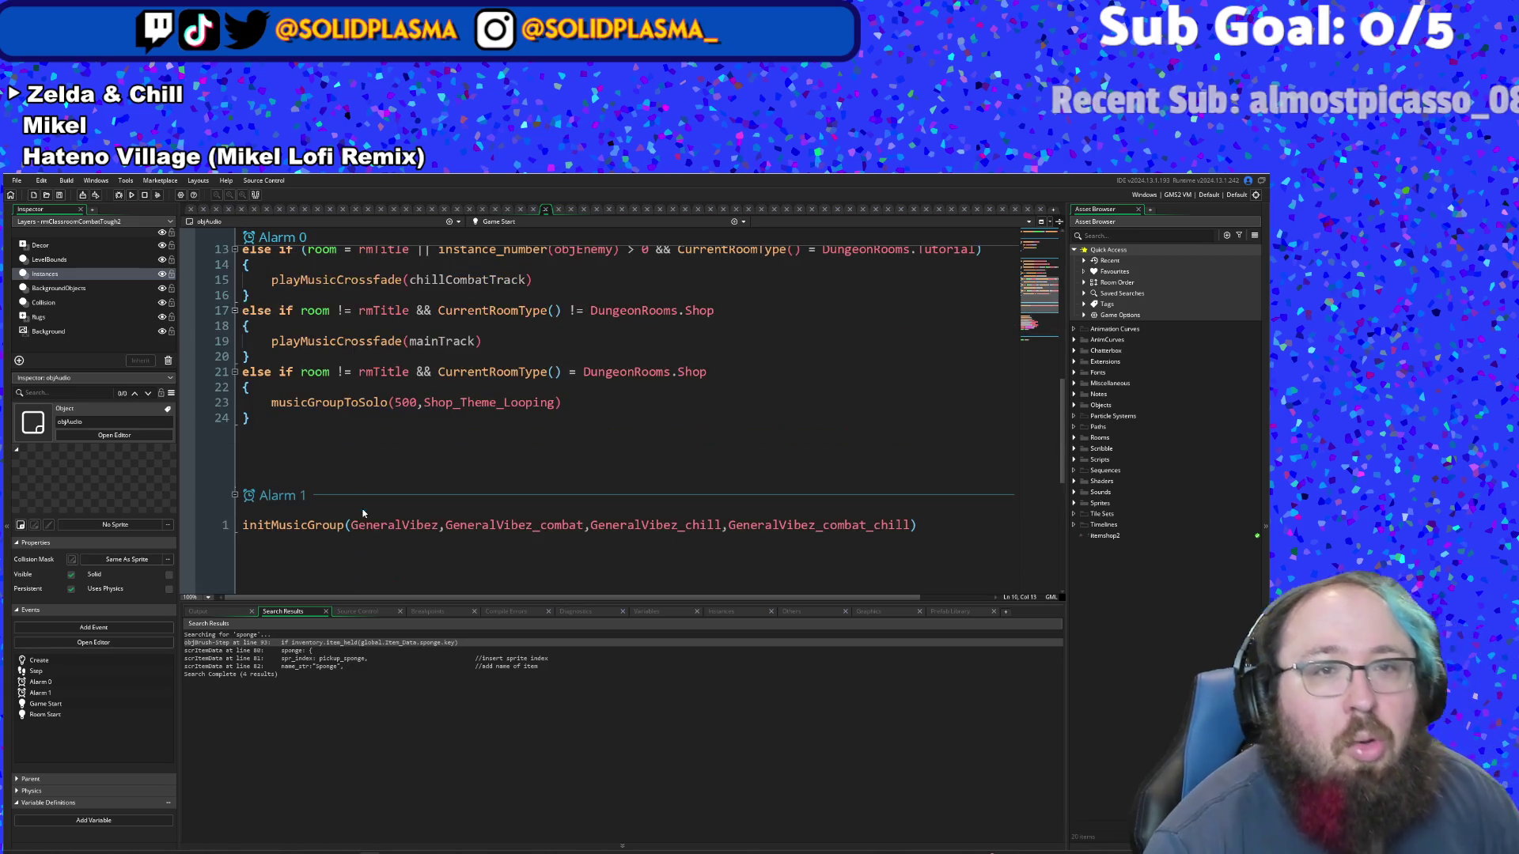
scroll(379, 554, down, 2)
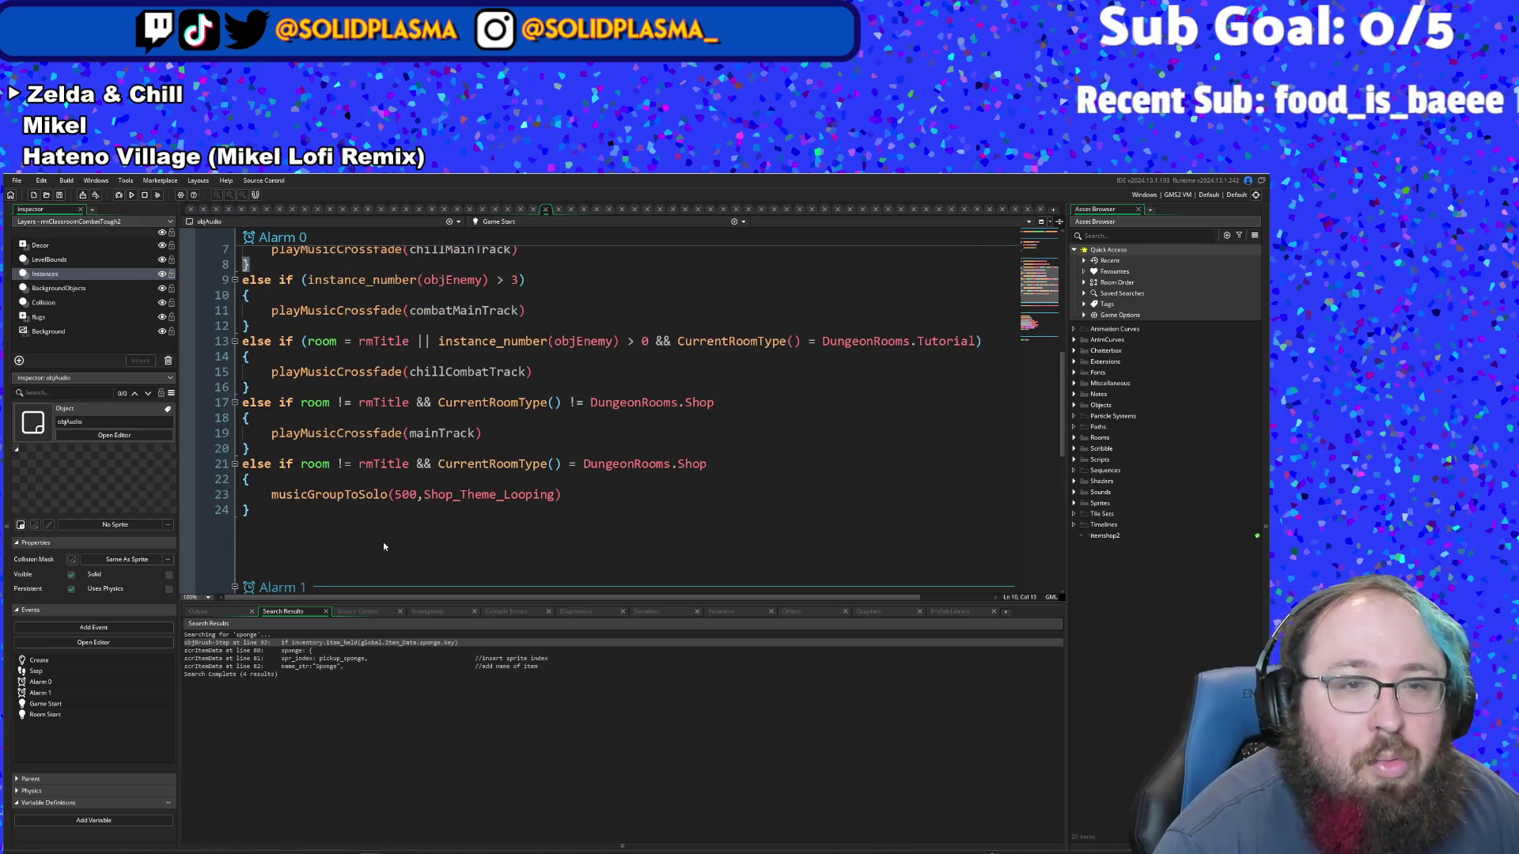
scroll(384, 556, down, 10)
scroll(387, 554, up, 15)
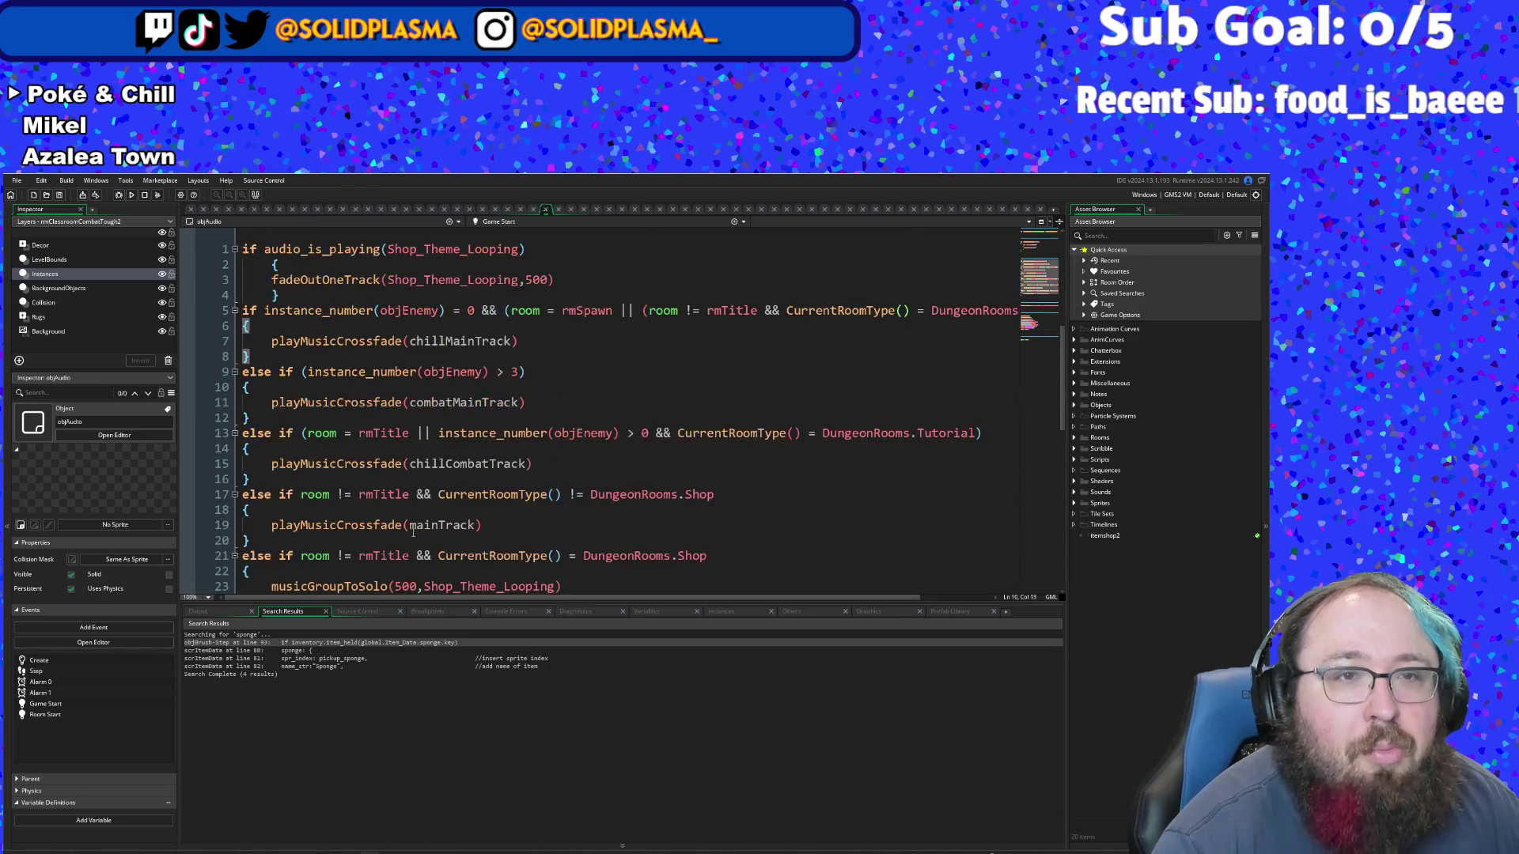
scroll(414, 511, down, 12)
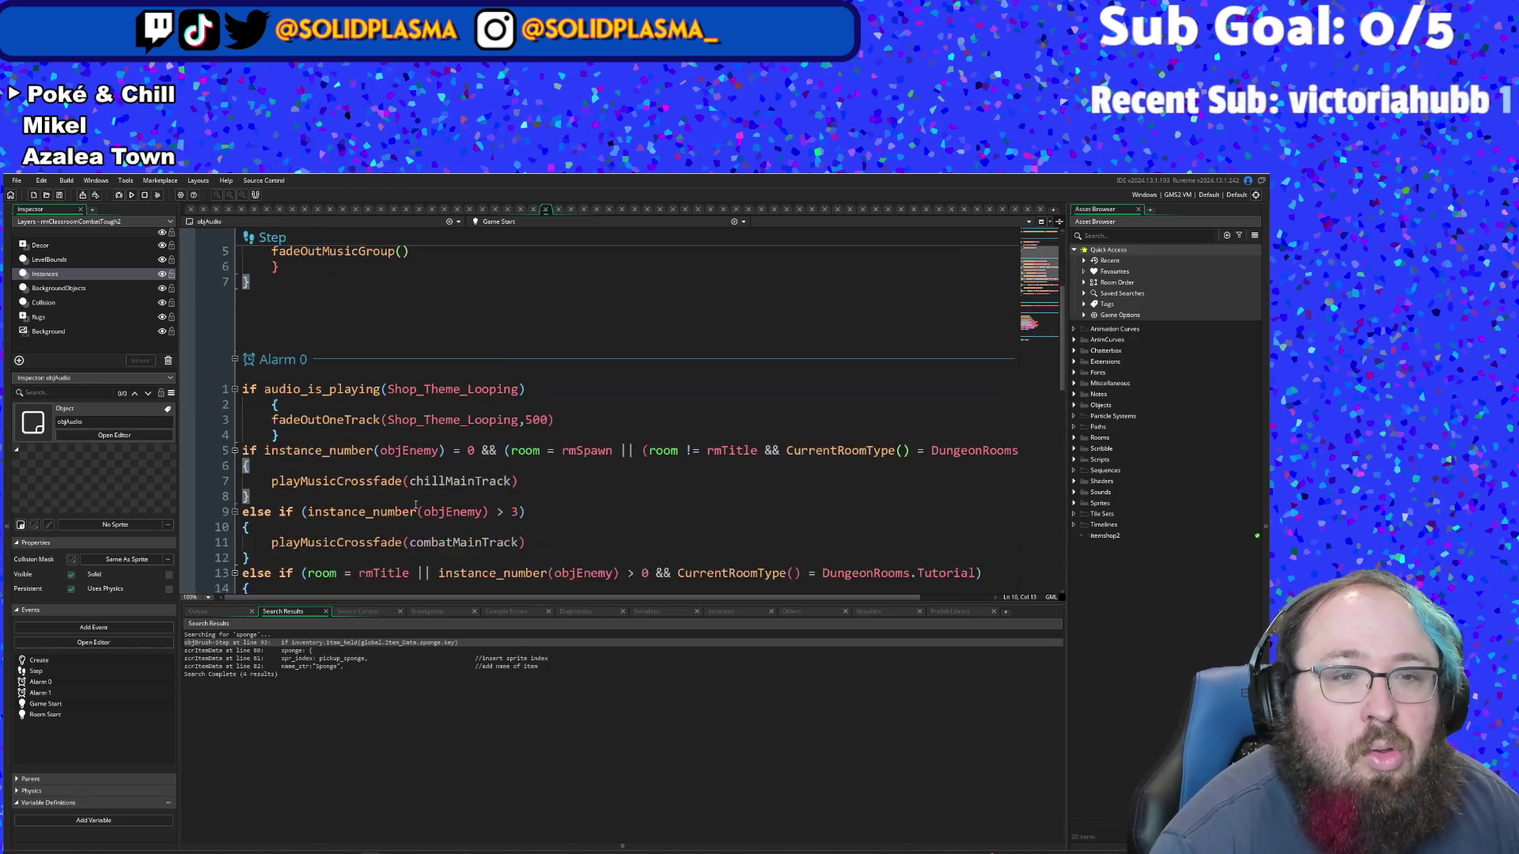
click(303, 494)
click(353, 570)
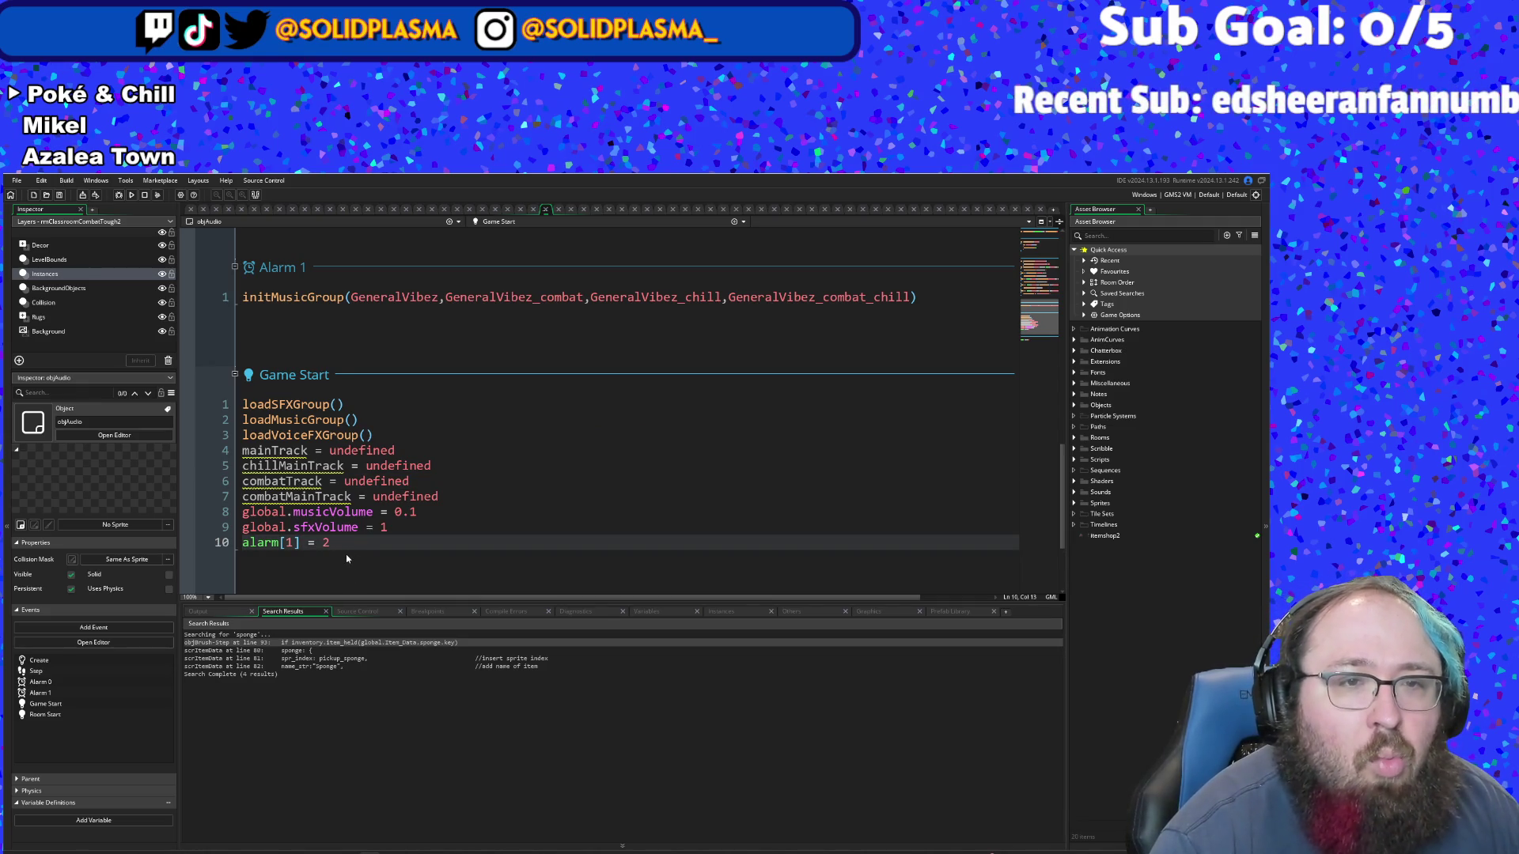
key(shift+Home)
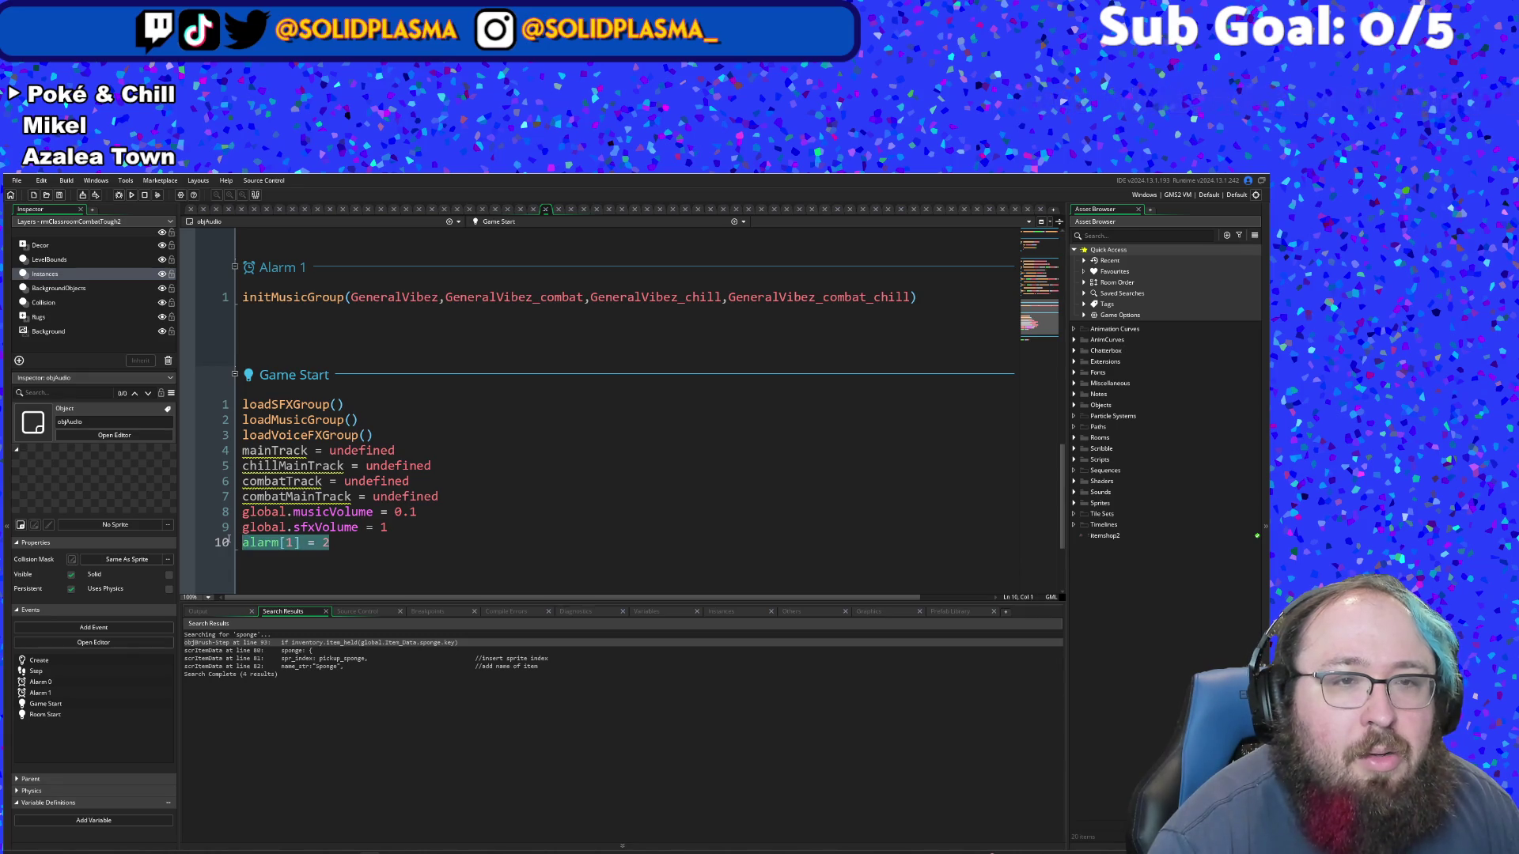
scroll(353, 541, down, 3)
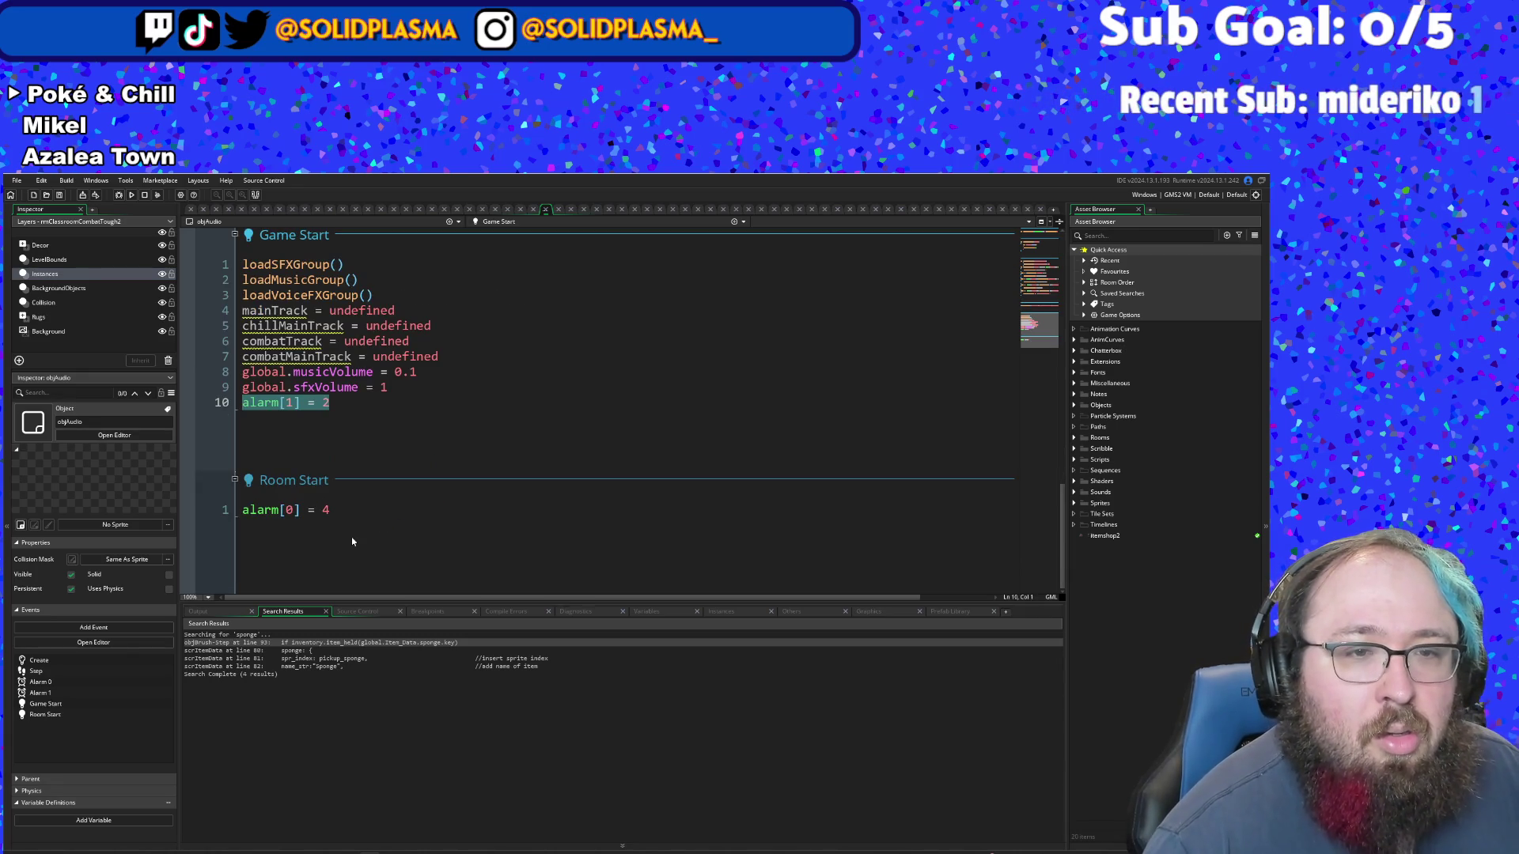
scroll(351, 537, up, 8)
scroll(296, 452, down, 2)
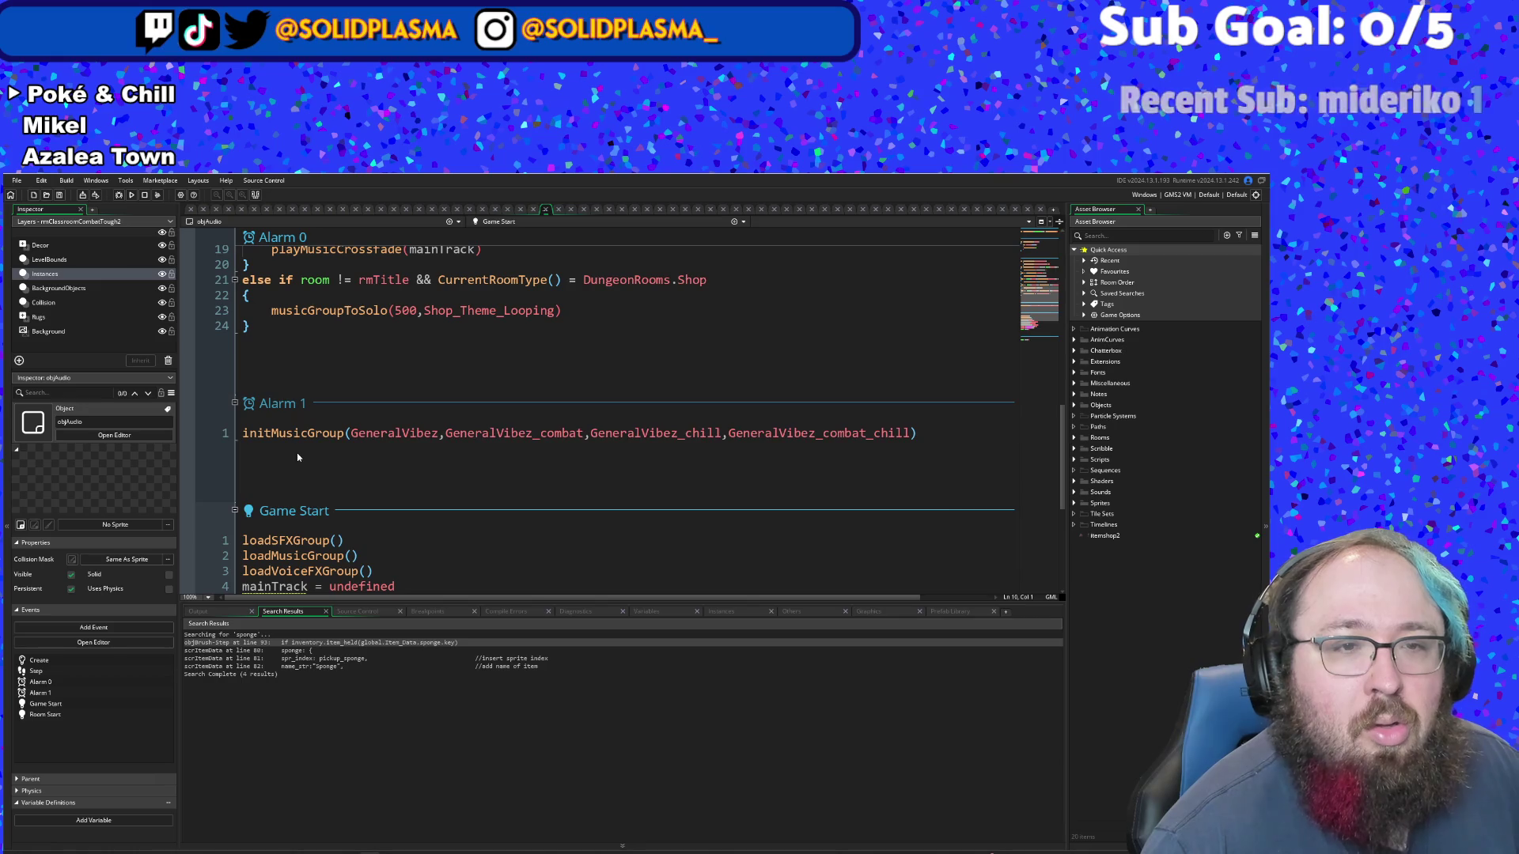
click(294, 433)
click(245, 433)
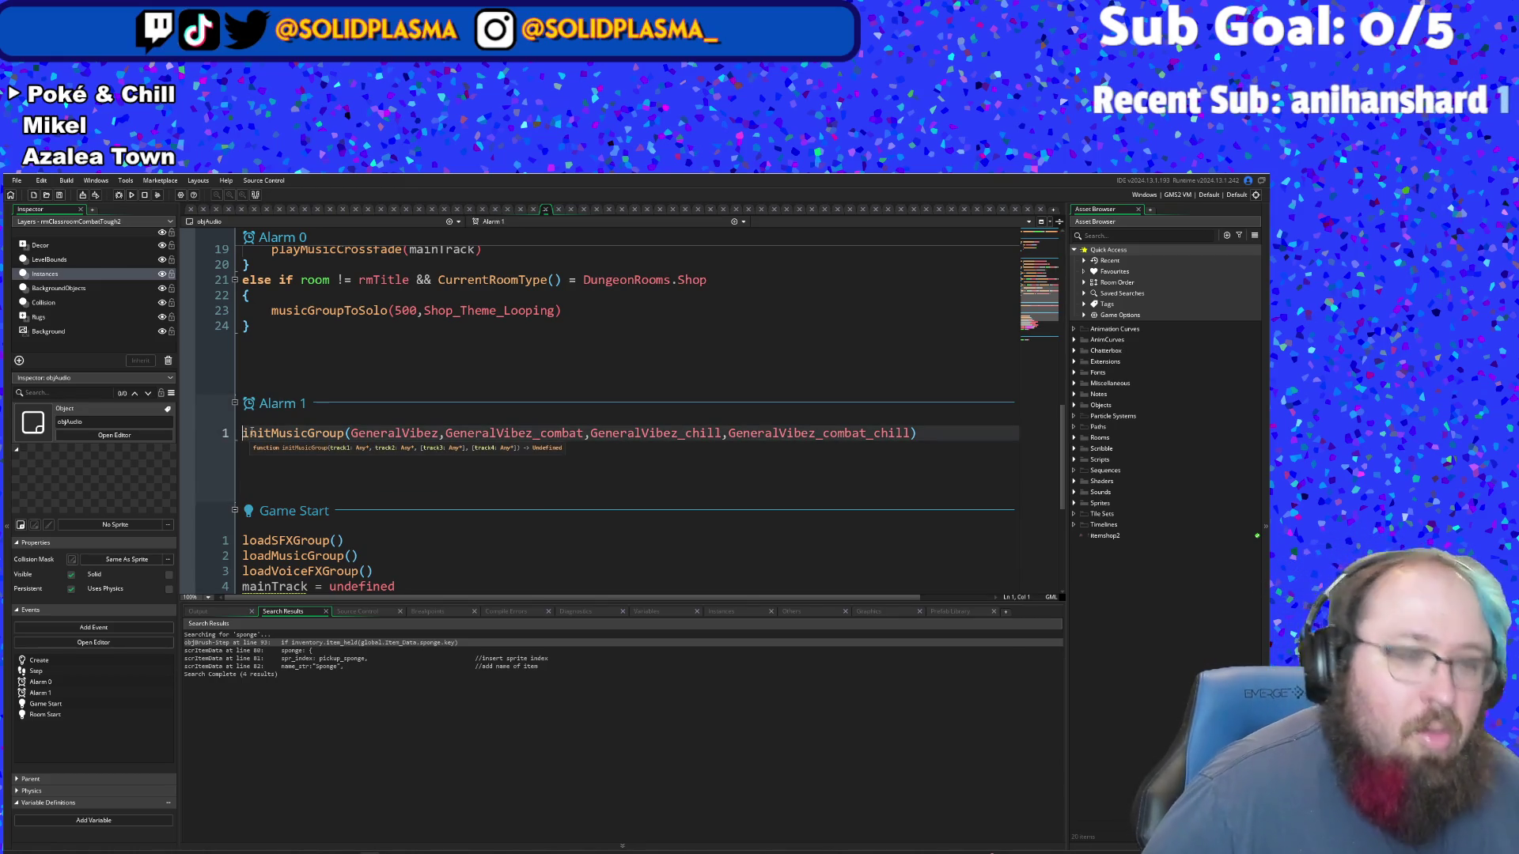
text(if rm)
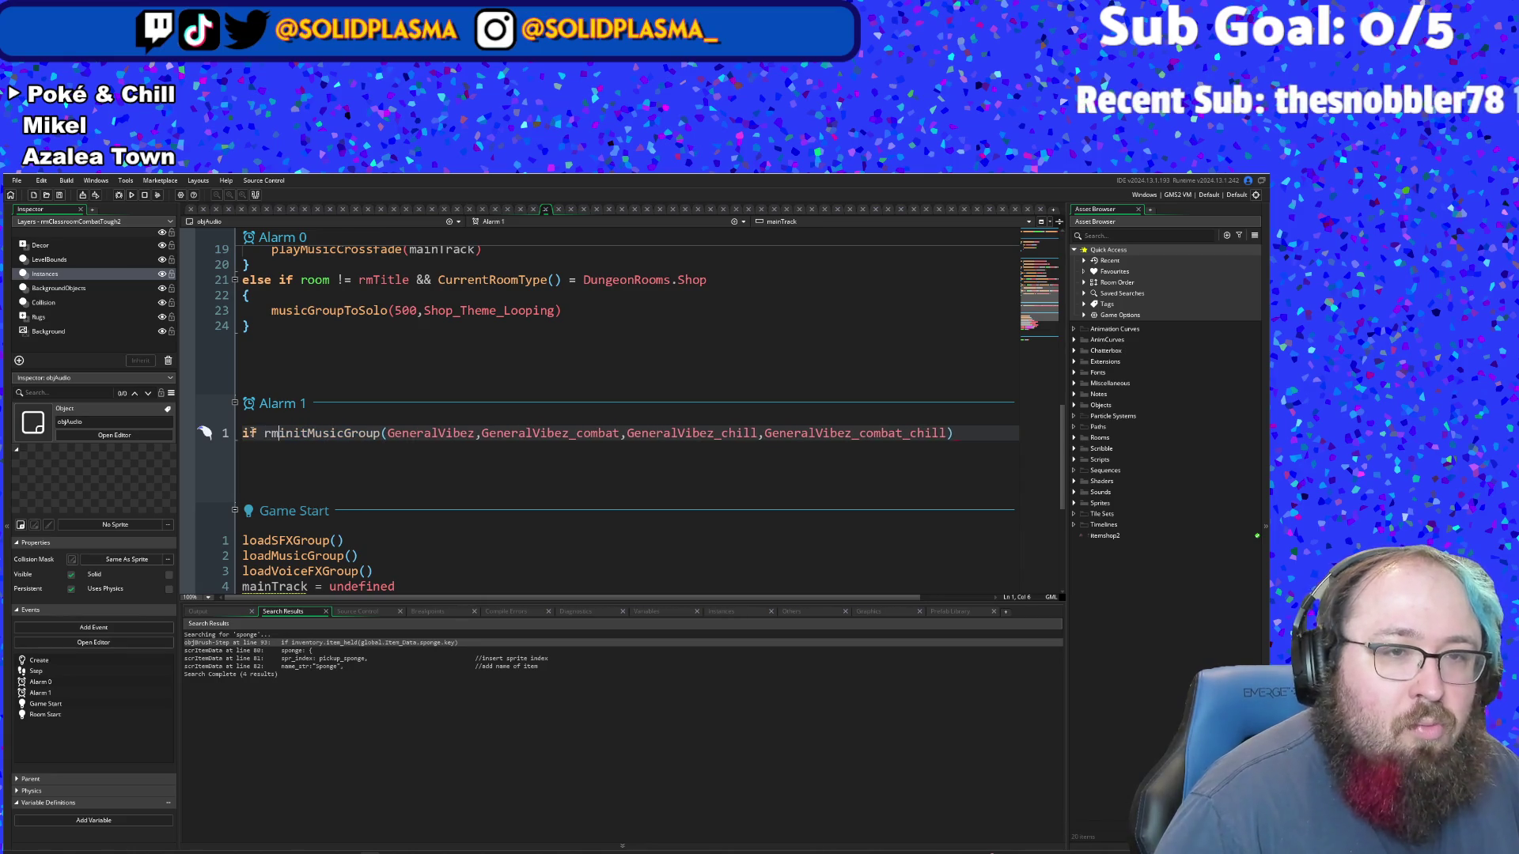
key(BackSpace)
key(BackSpace)
text(room = rm)
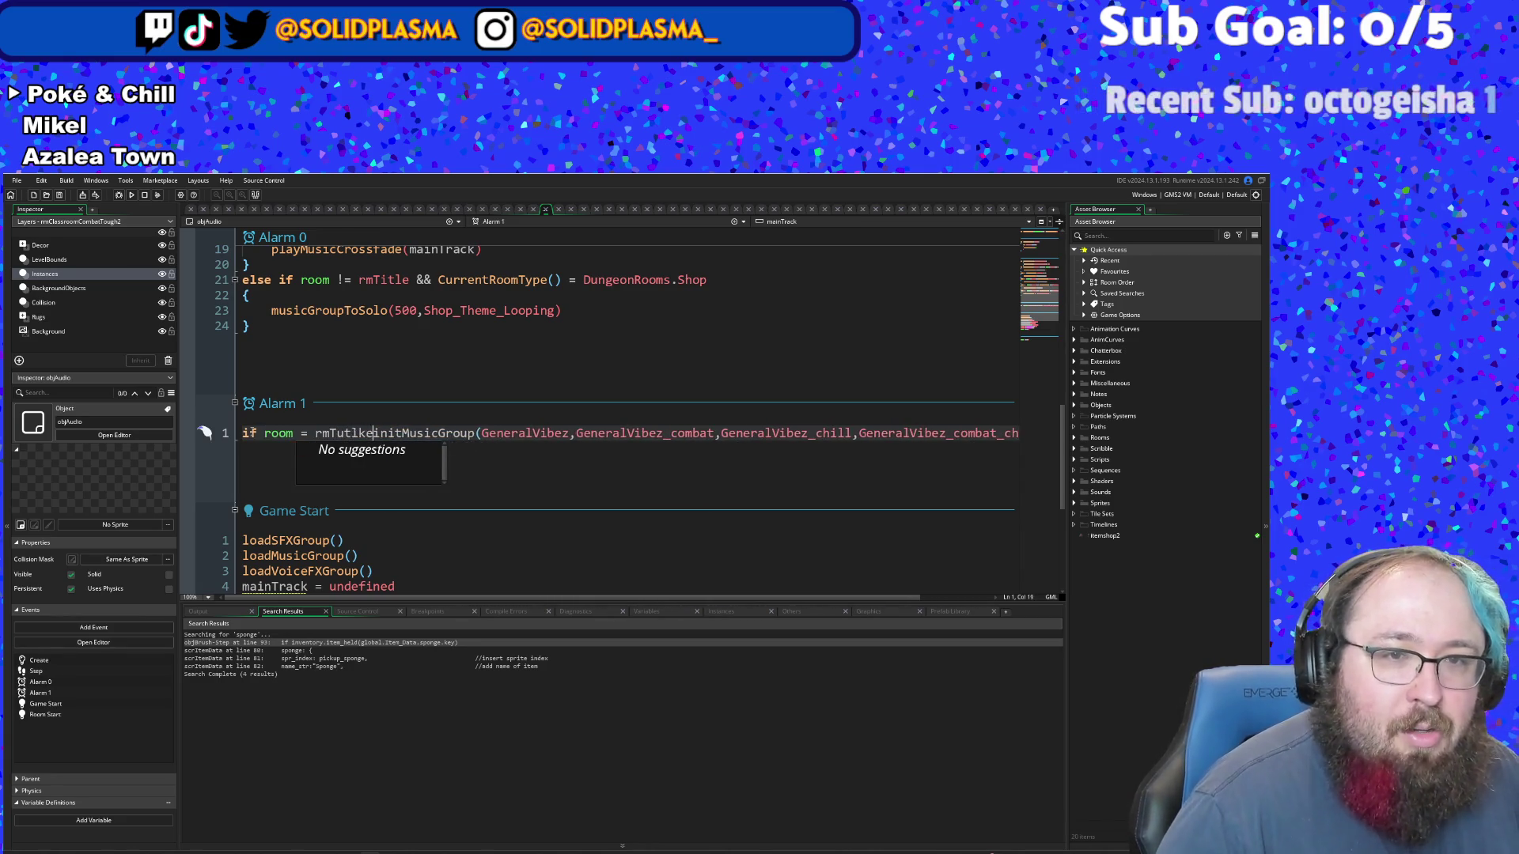
text(Title)
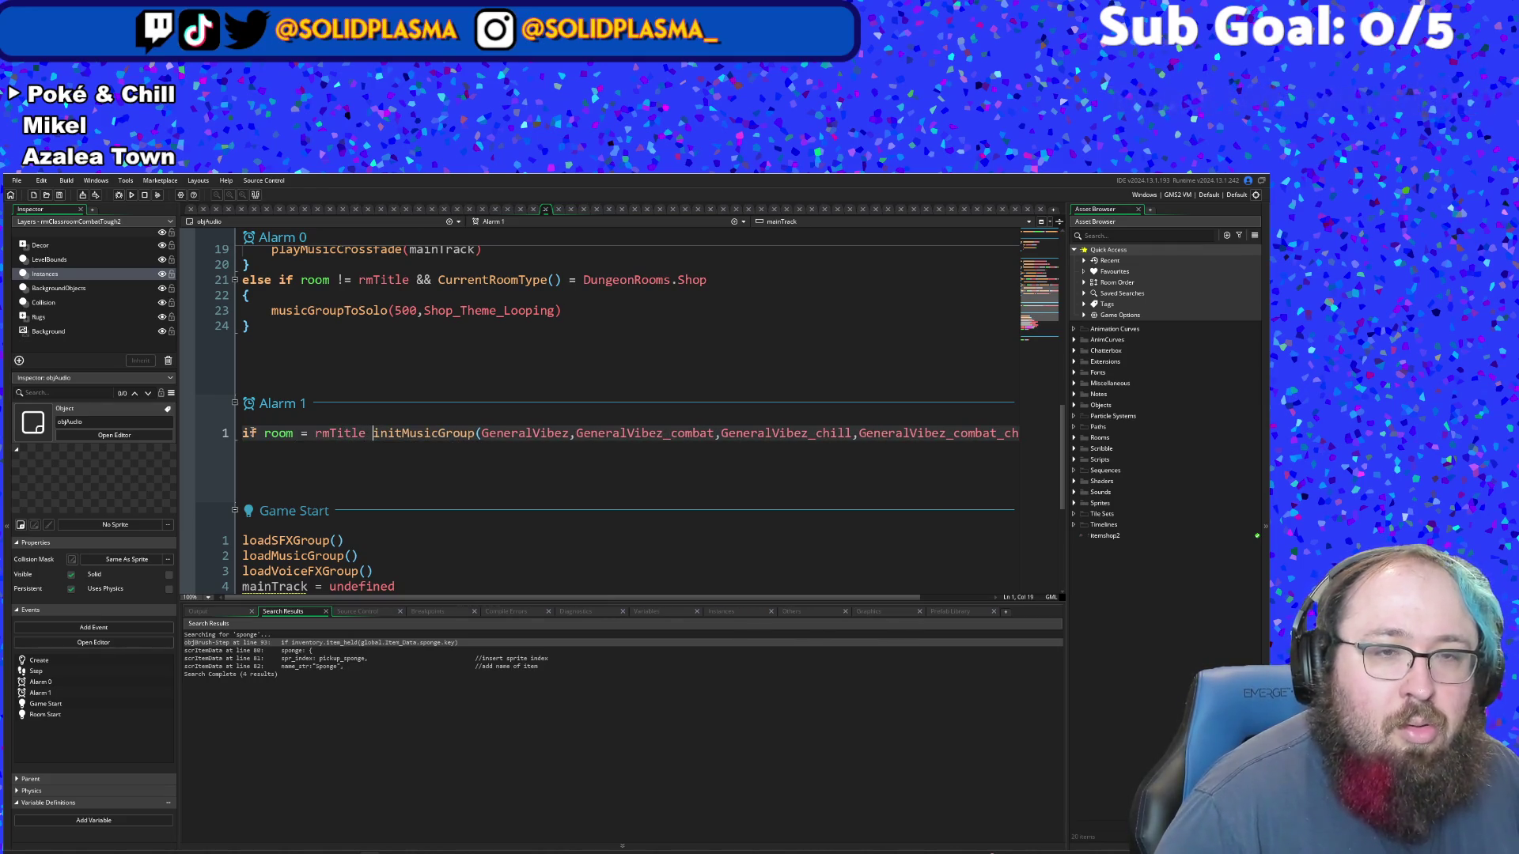
key(Return)
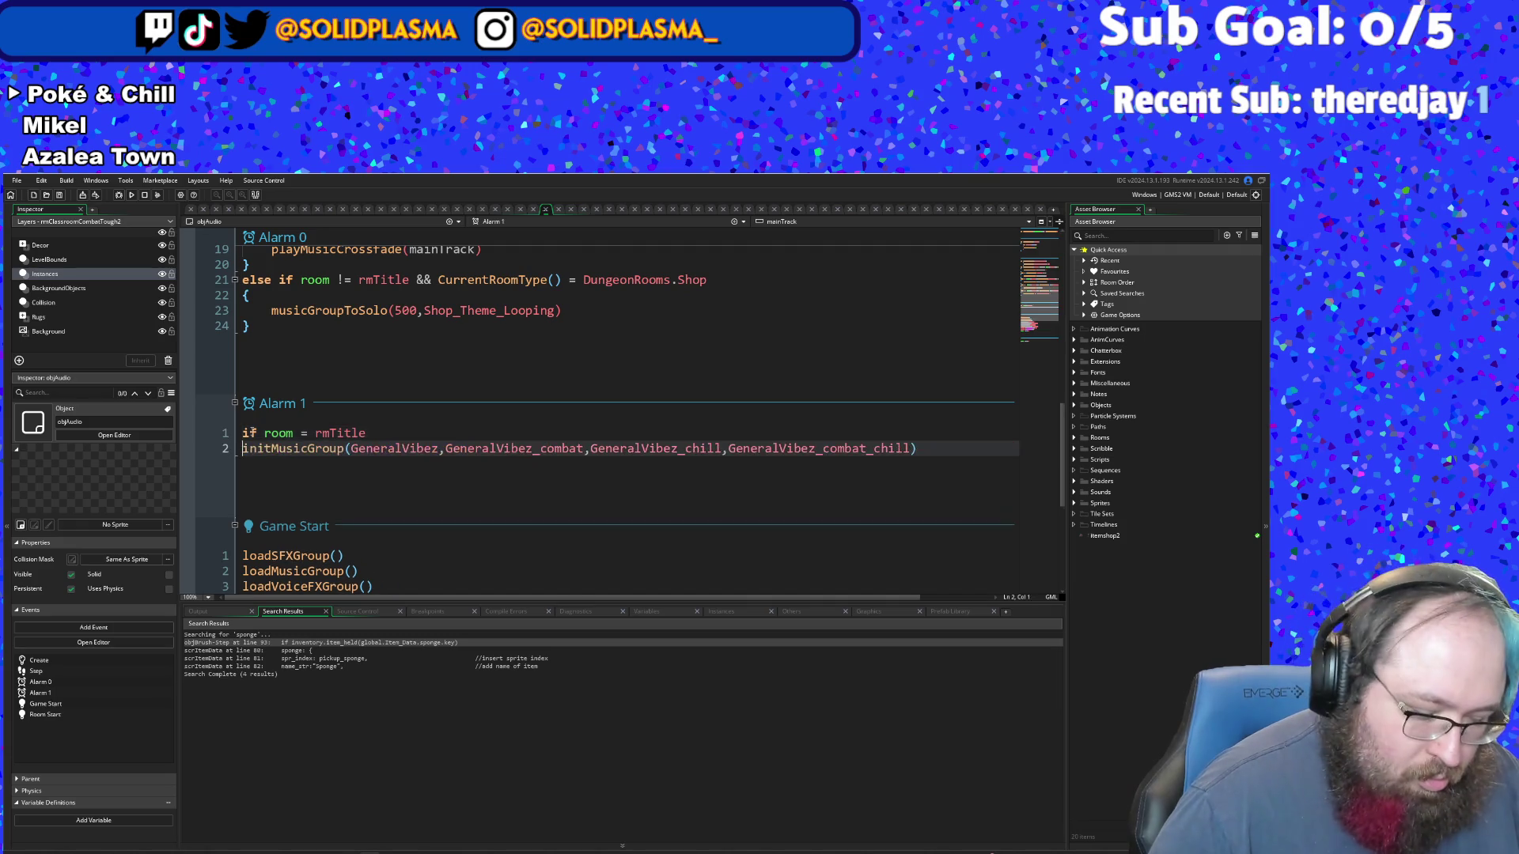
text({)
key(Return)
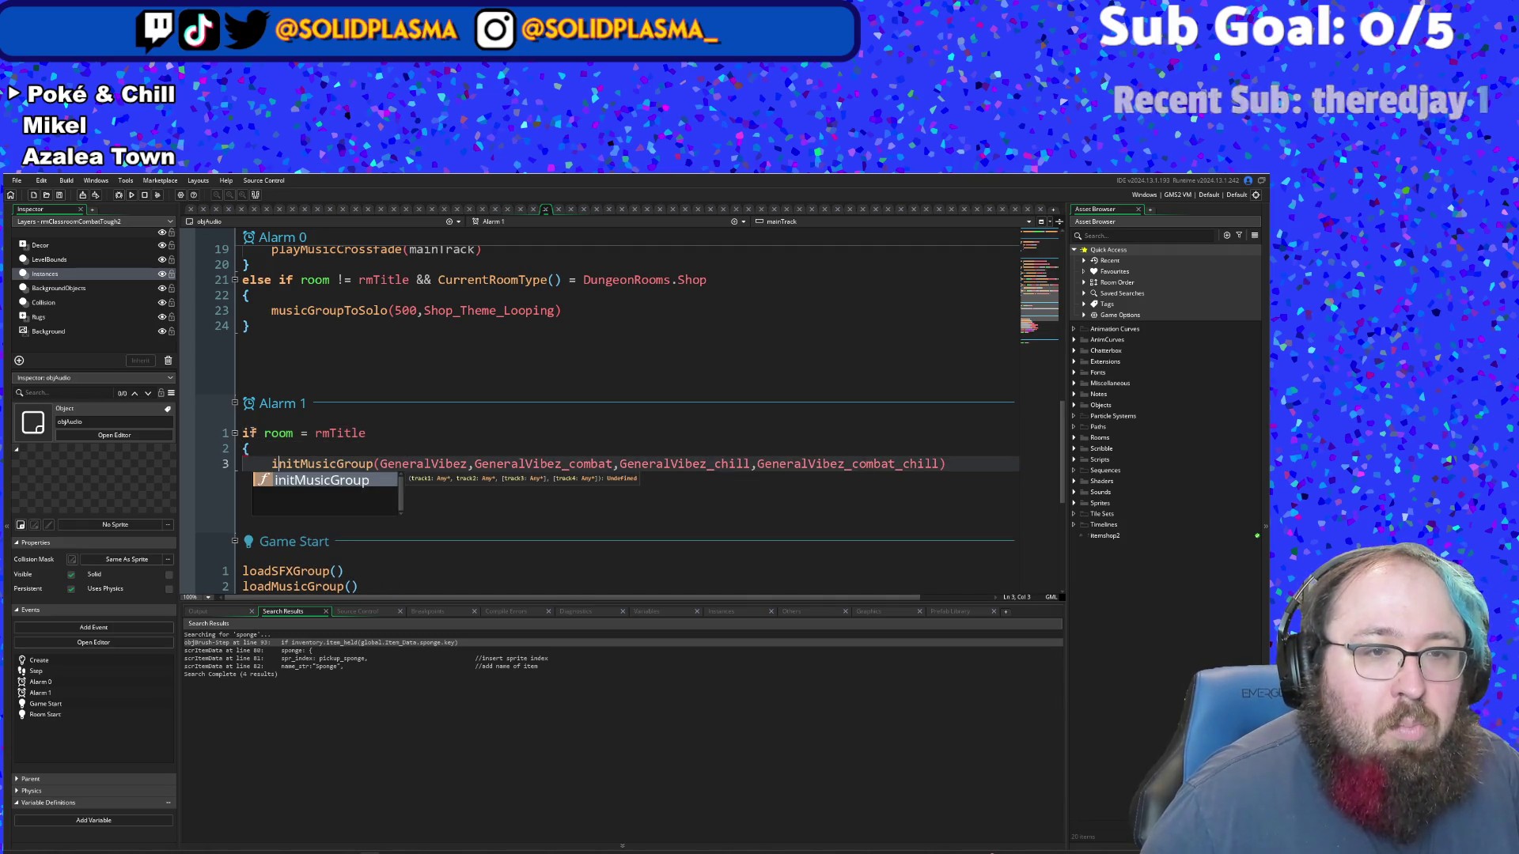
click(496, 463)
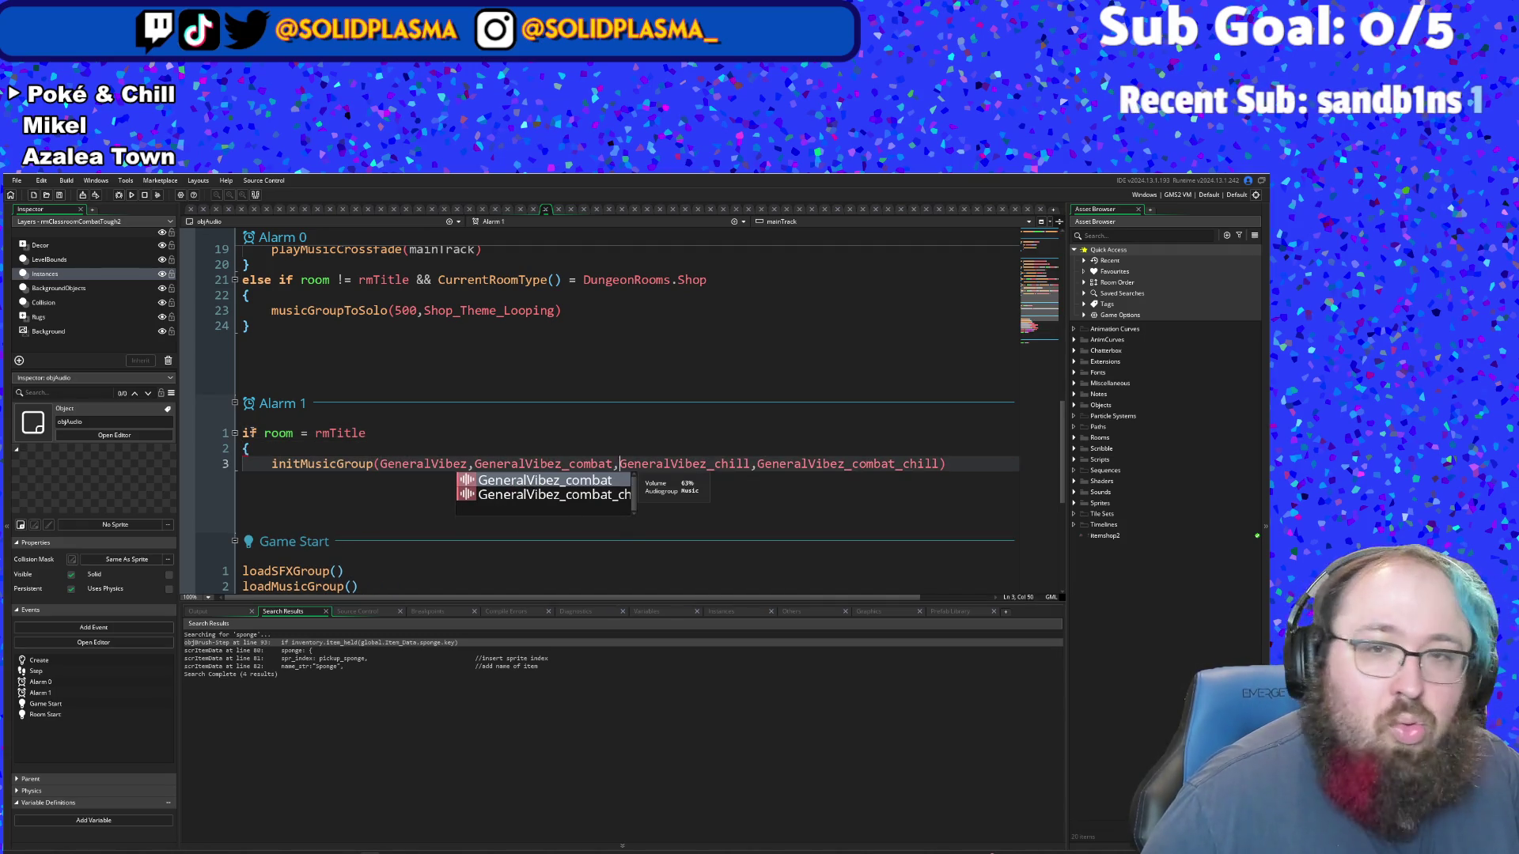
key(ctrl+Right)
key(ctrl+Right)
key(ctrl+Right)
key(Return)
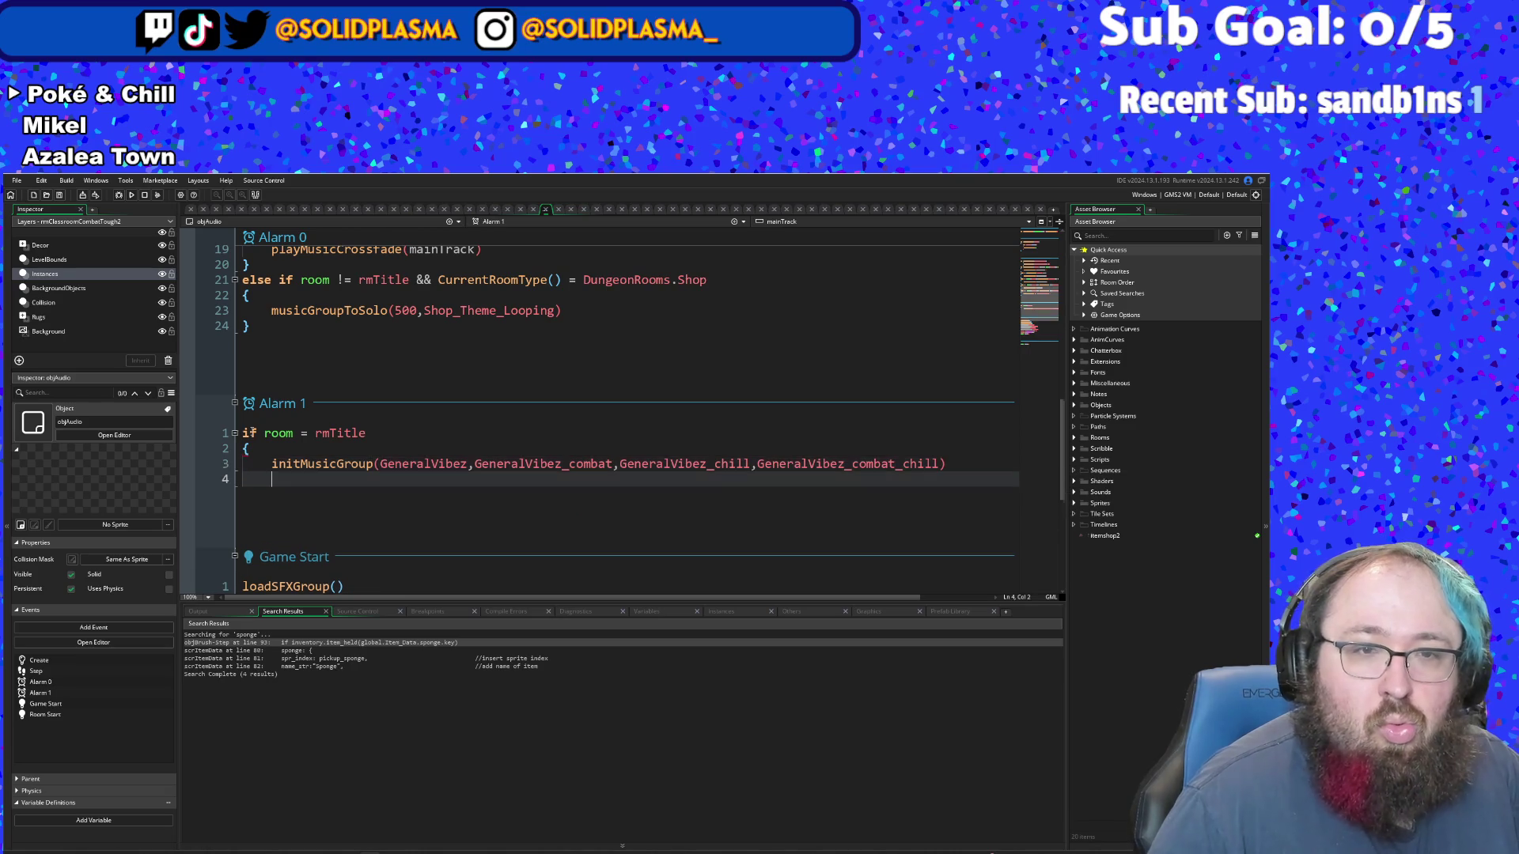
click(951, 463)
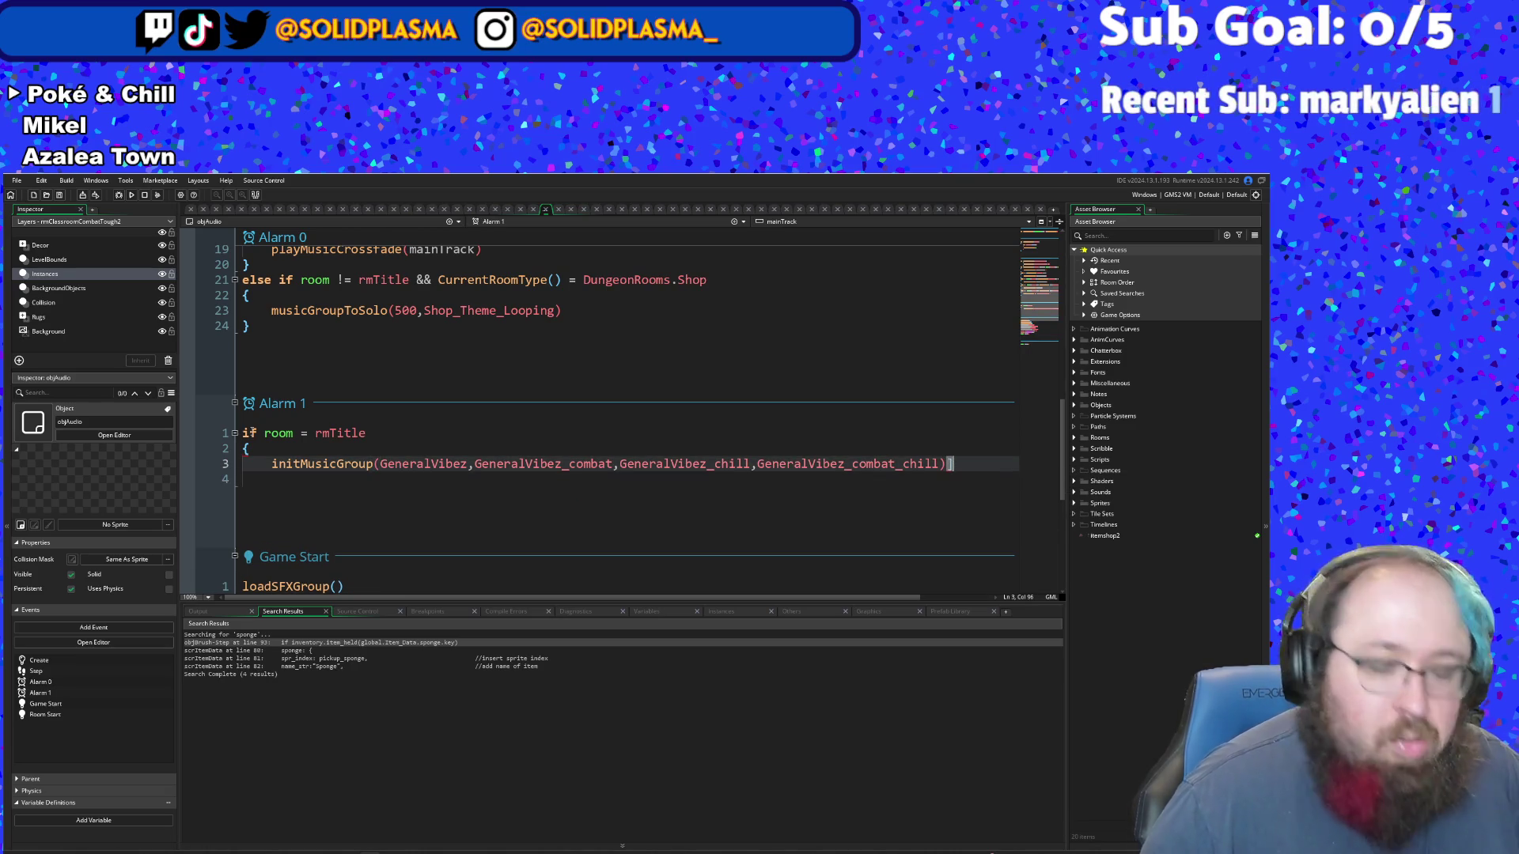
click(272, 479)
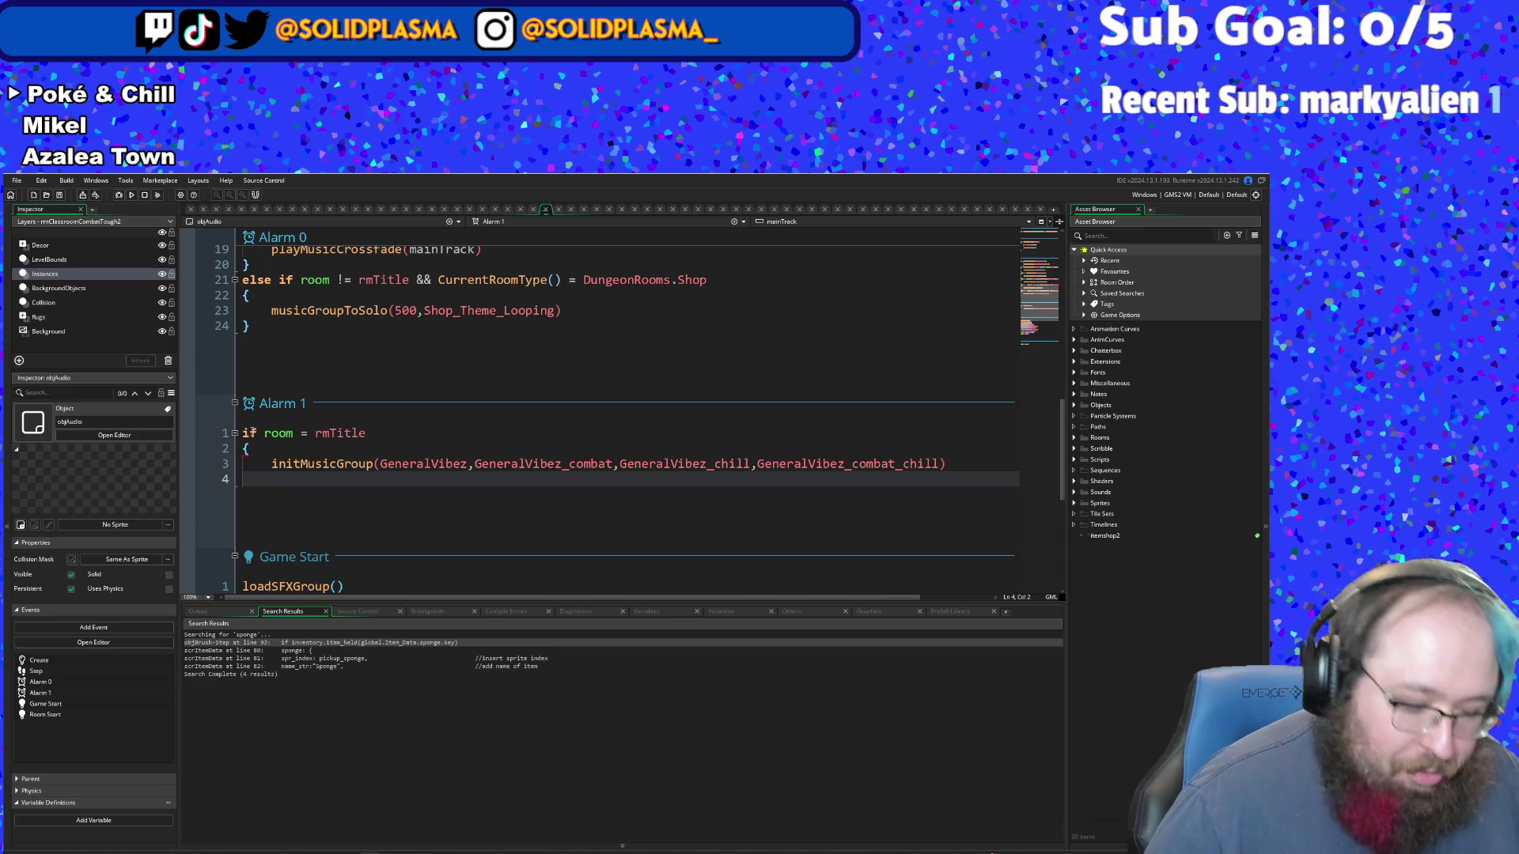
key(BackSpace)
key(BackSpace)
key(Return)
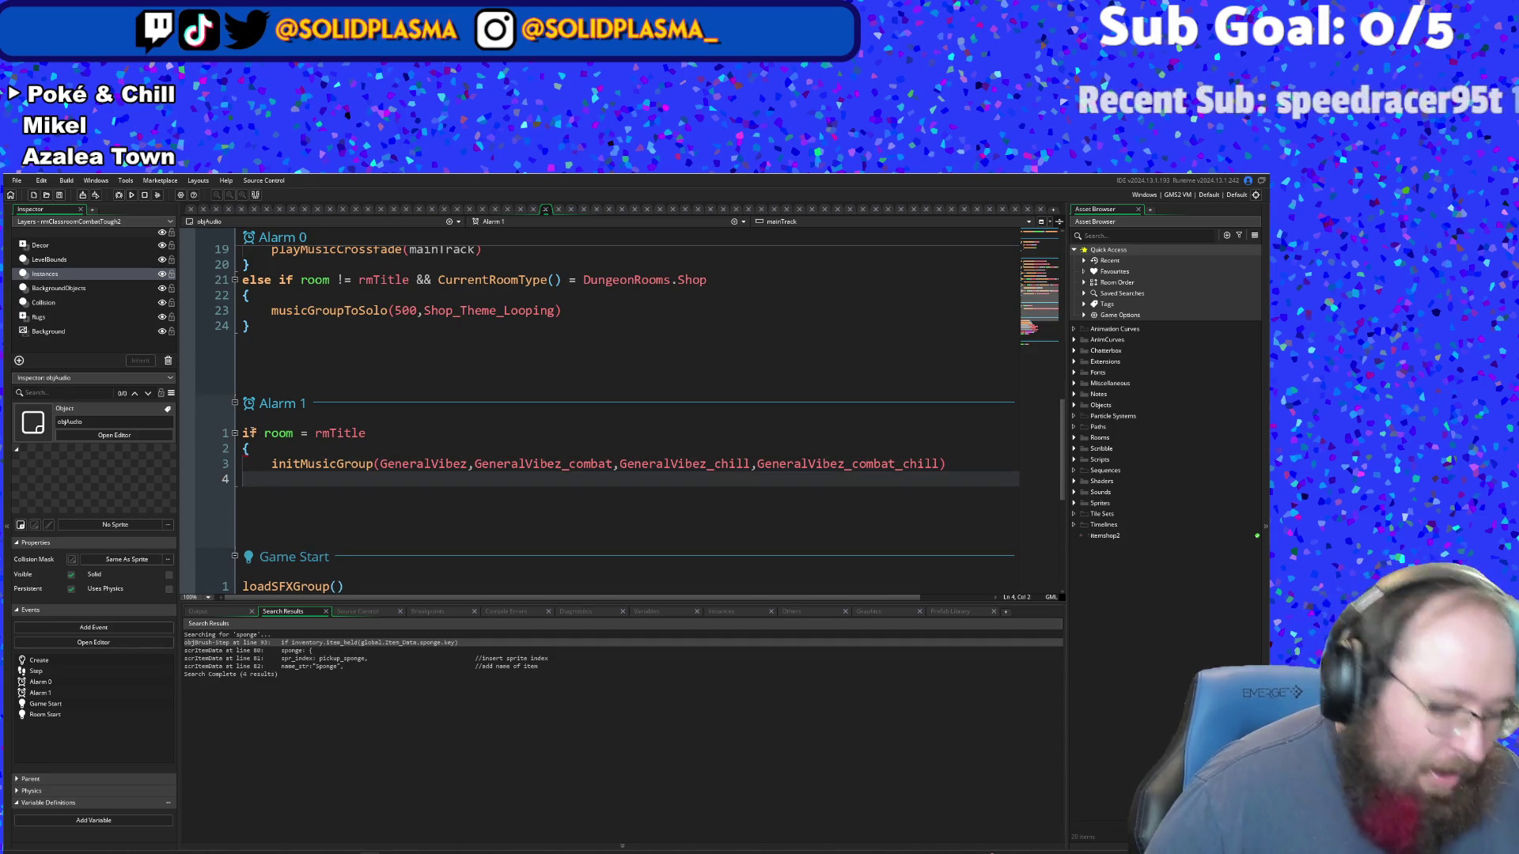
key(shift+Home)
text(})
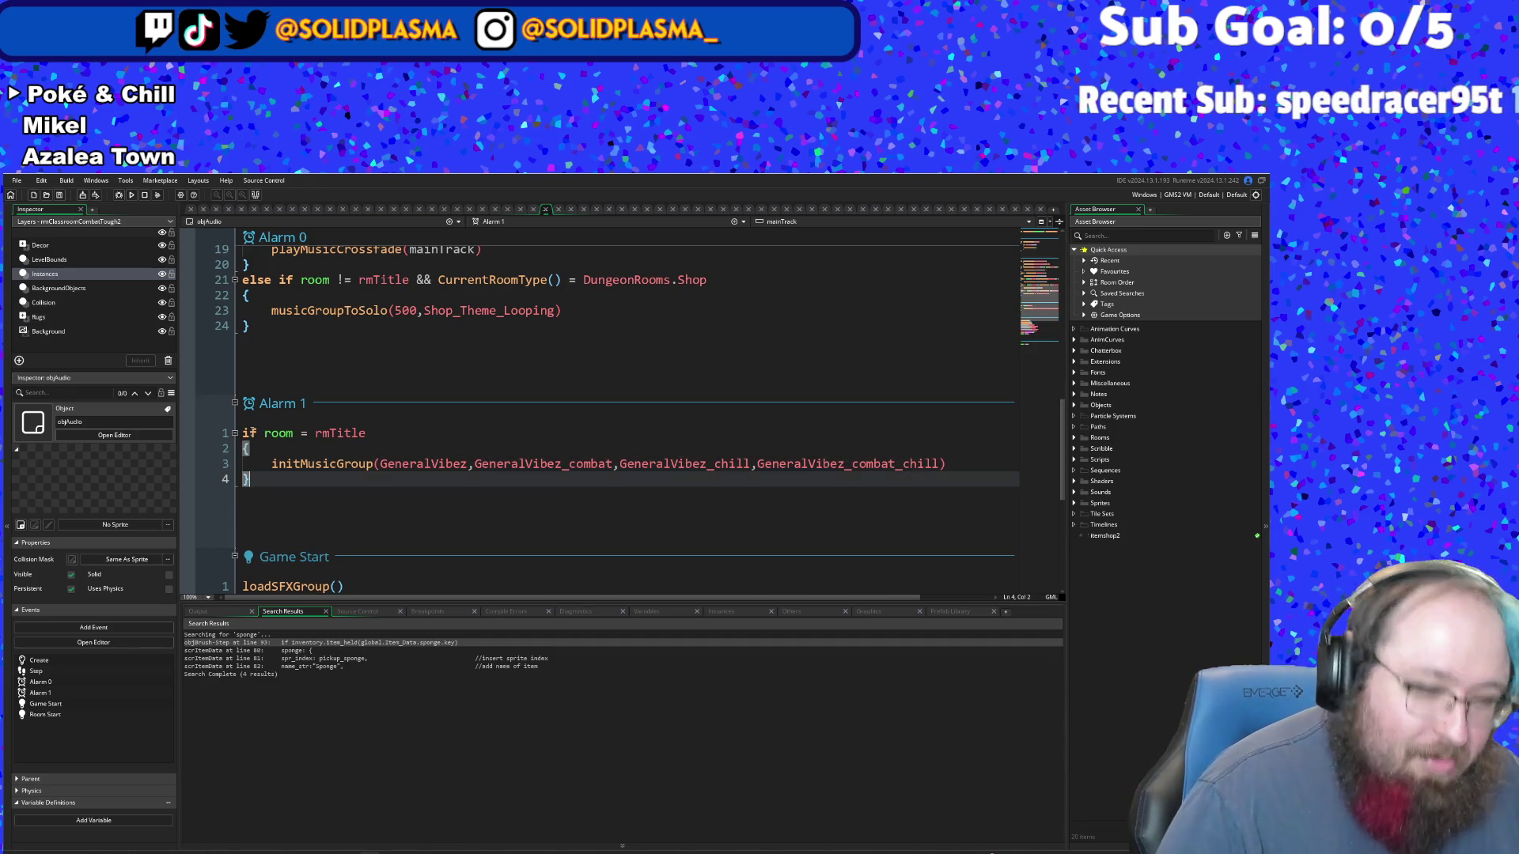
key(Up)
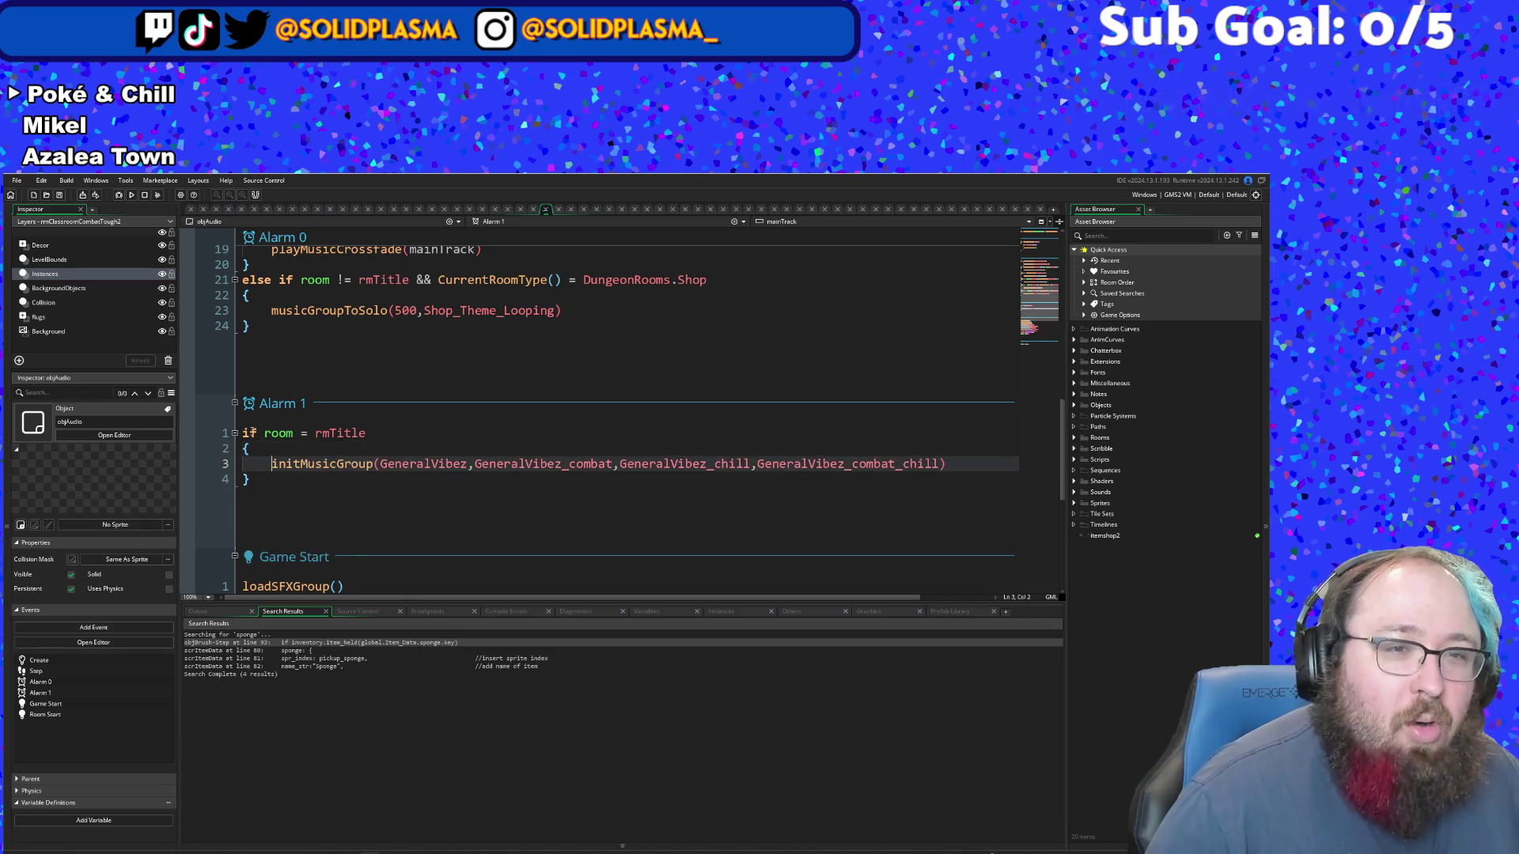
key(BackSpace)
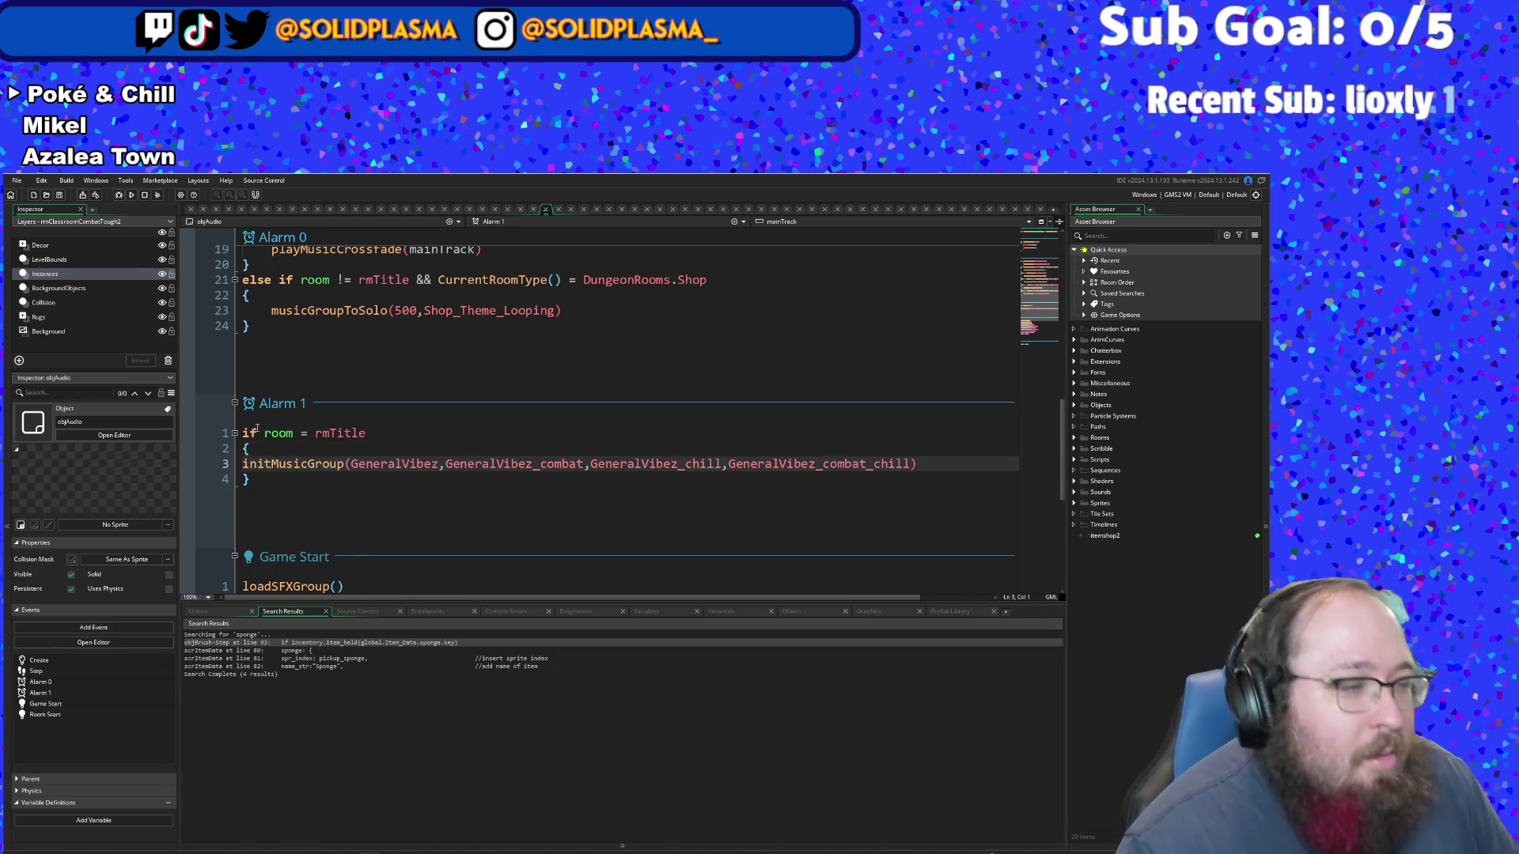
click(384, 436)
text())
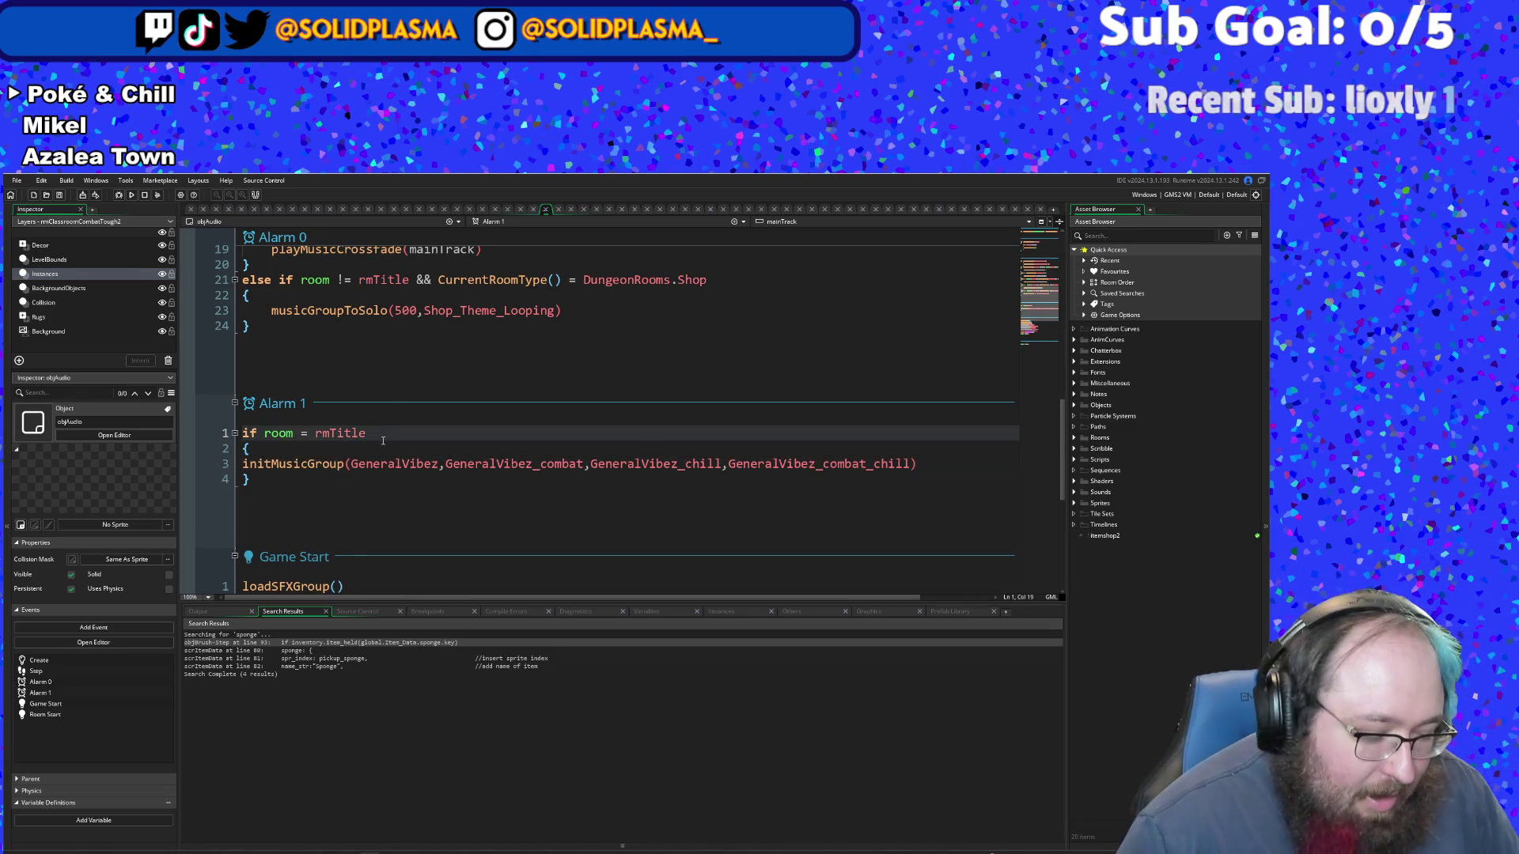
key(Left)
key(BackSpace)
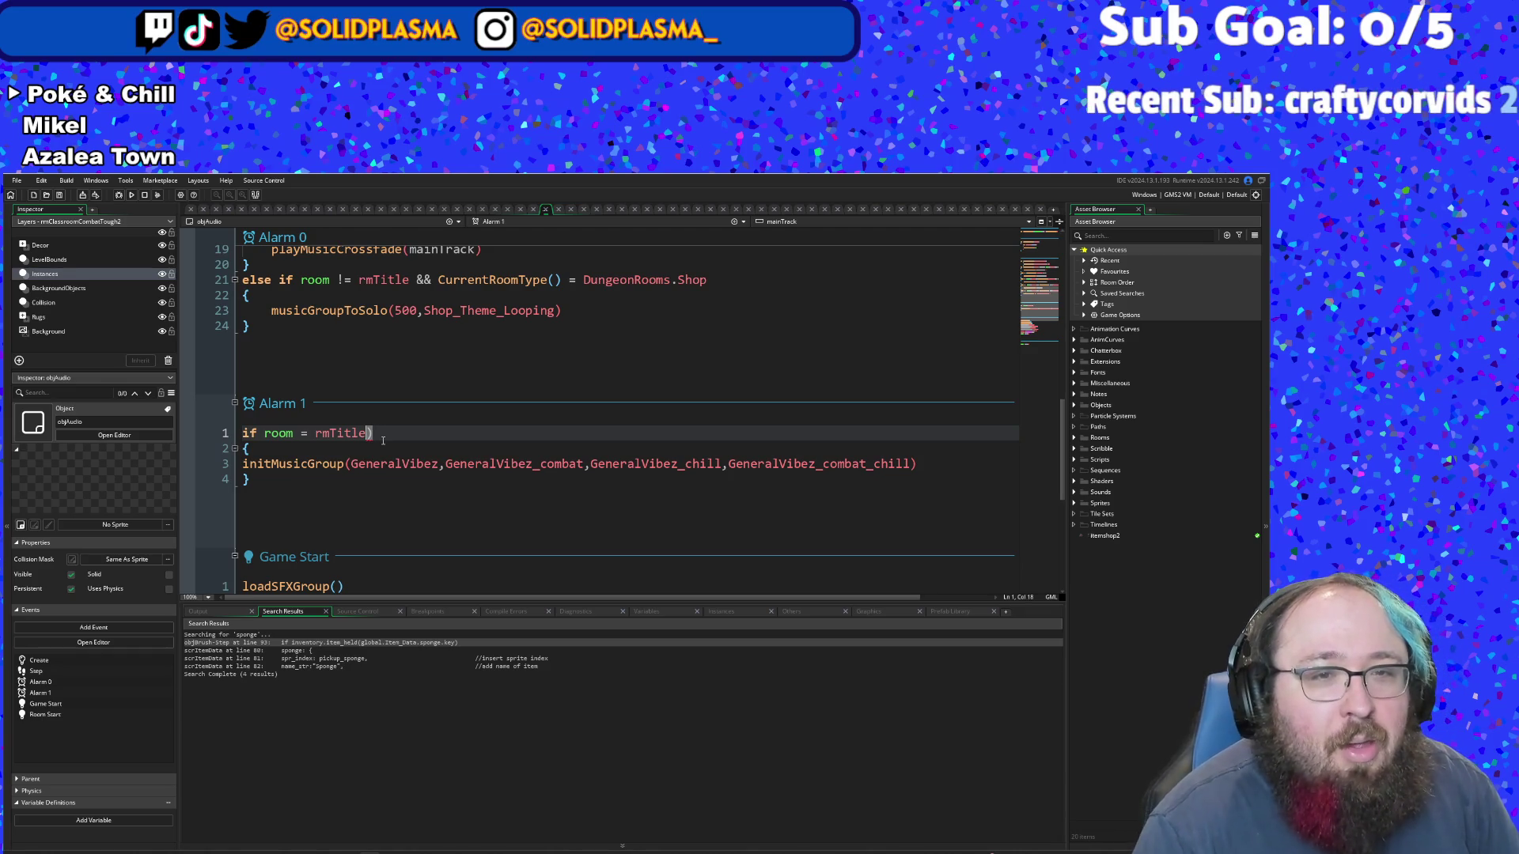
key(Left)
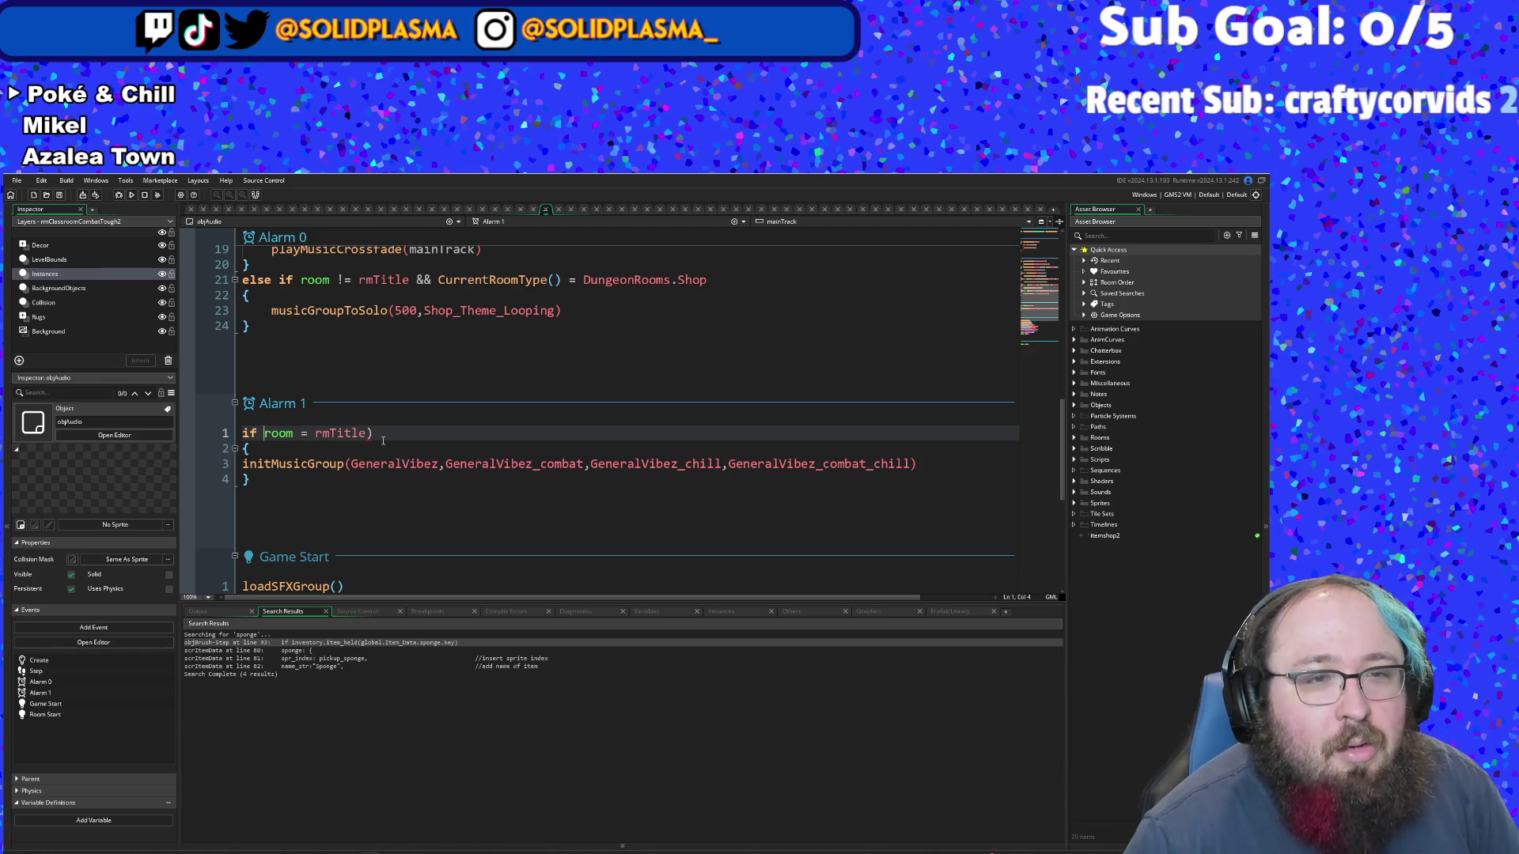
text(()
click(488, 530)
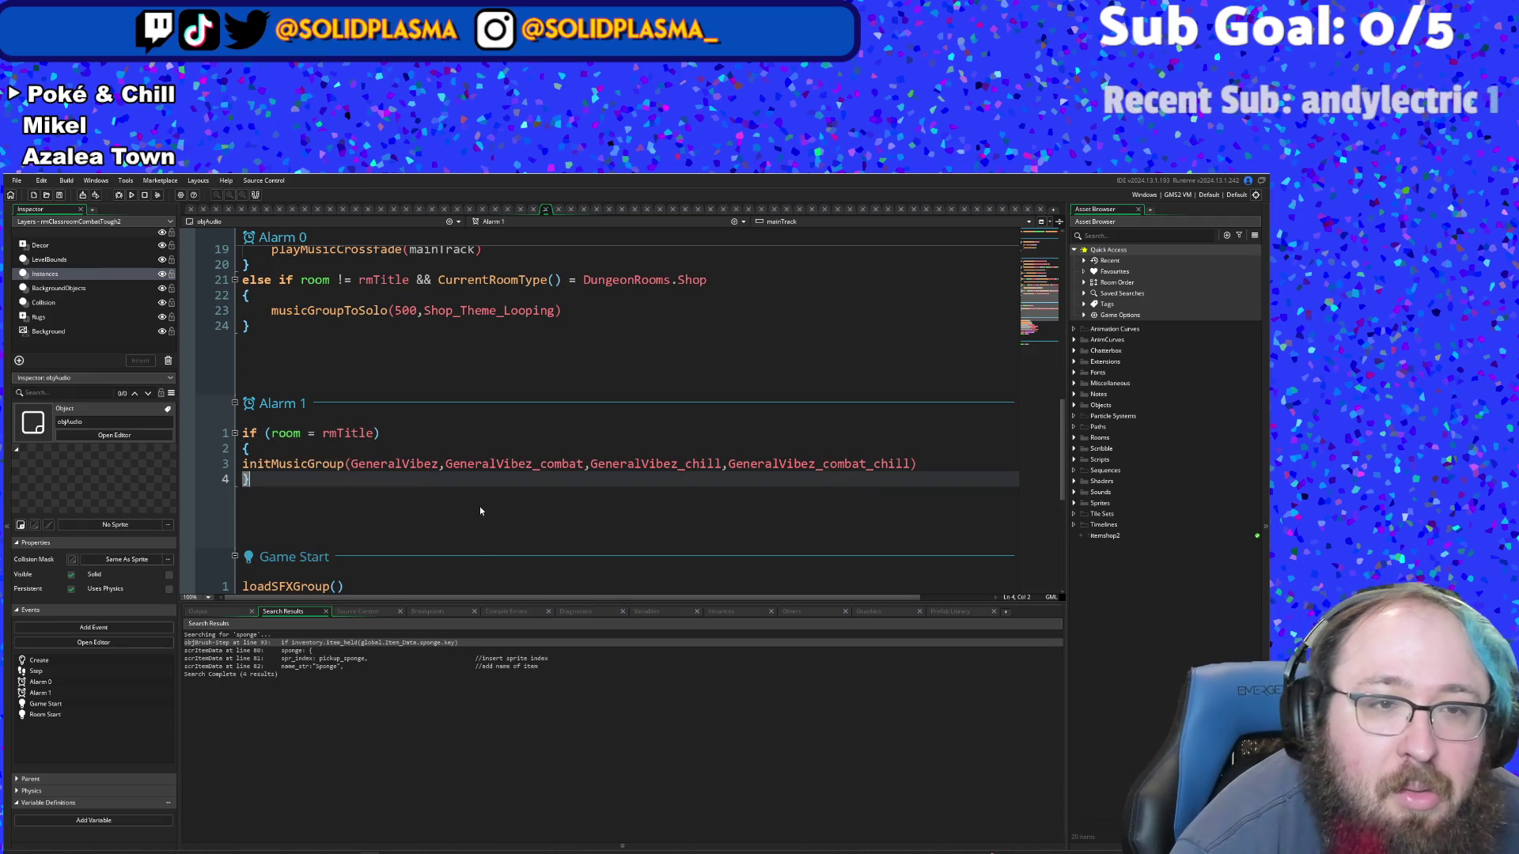
scroll(480, 507, down, 5)
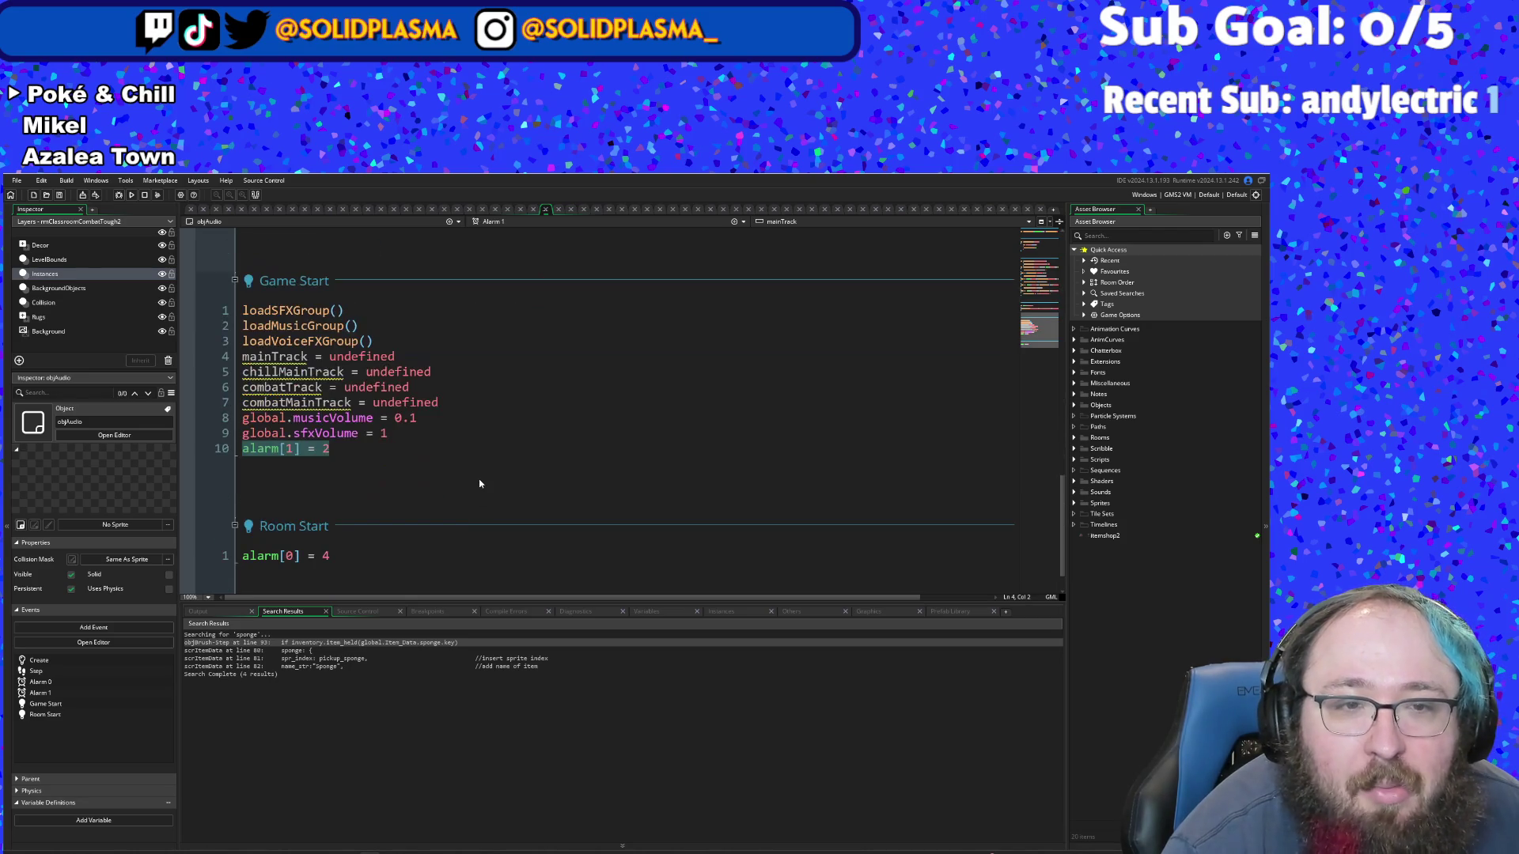
scroll(461, 469, up, 2)
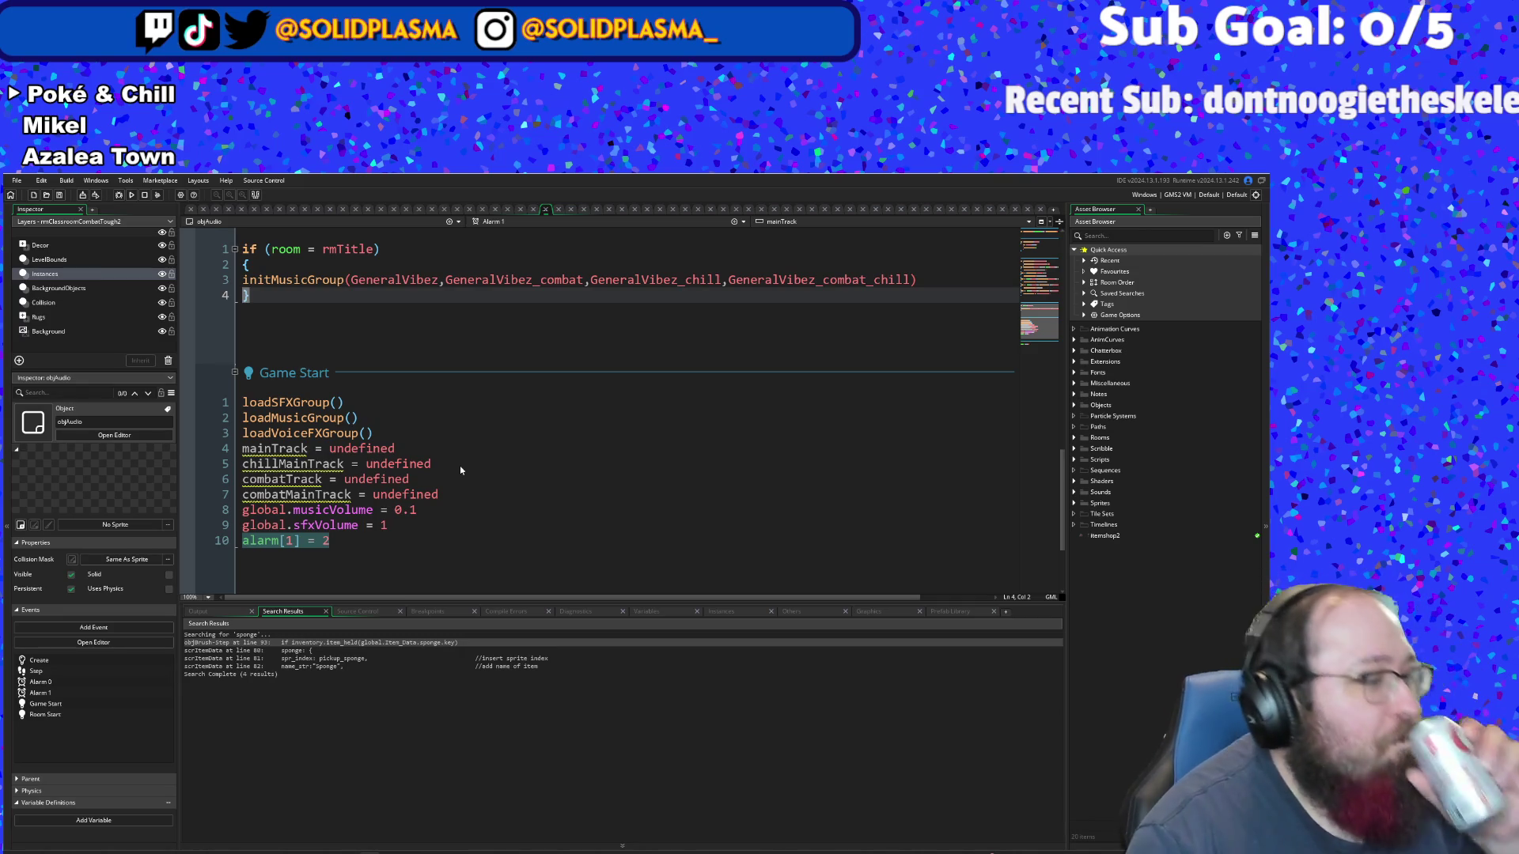
scroll(461, 470, up, 2)
scroll(460, 470, up, 2)
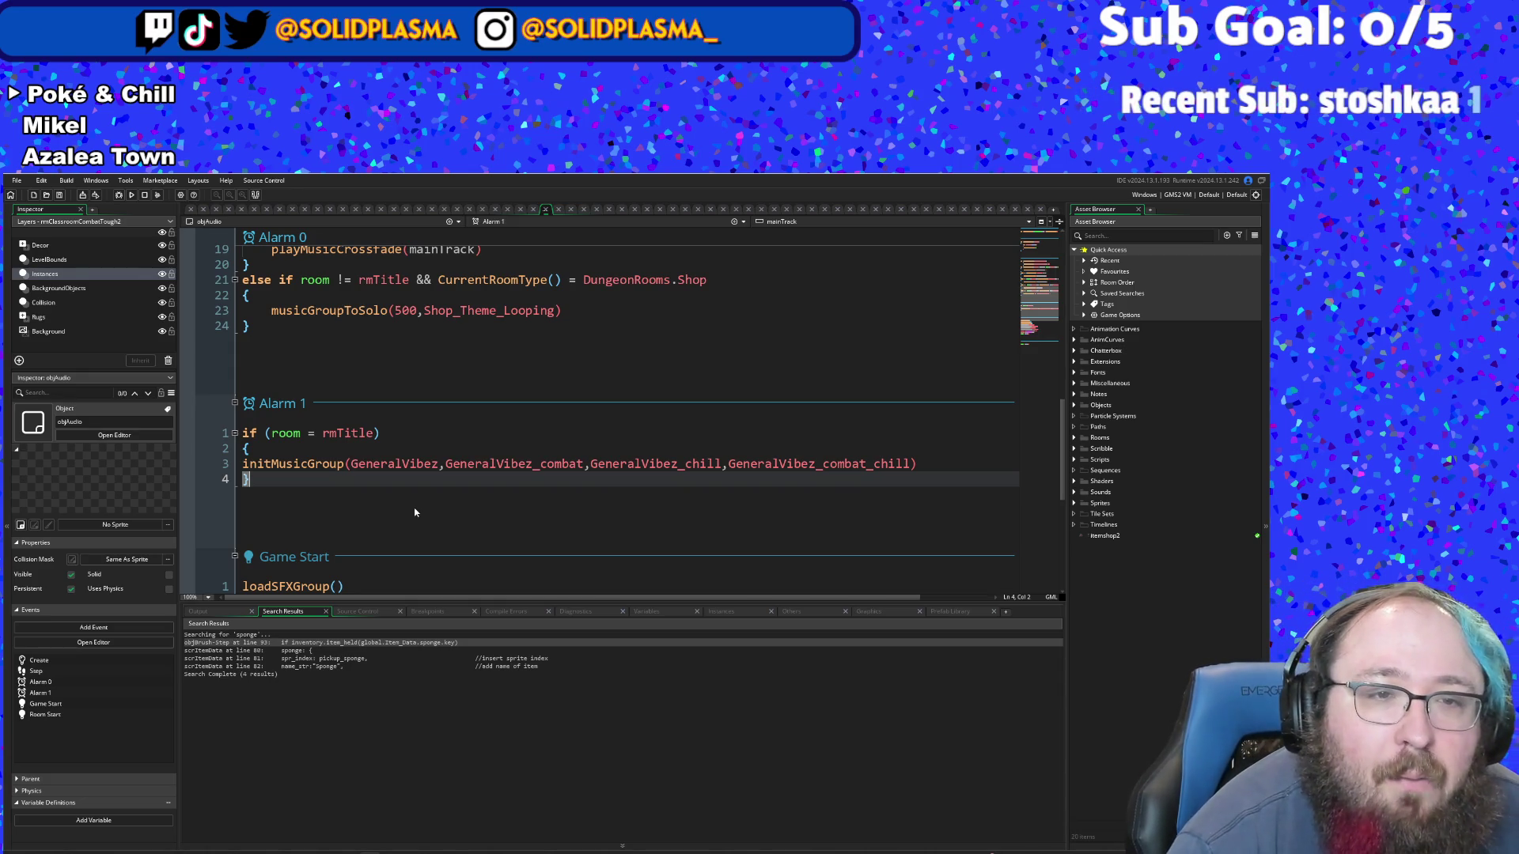
scroll(412, 511, down, 7)
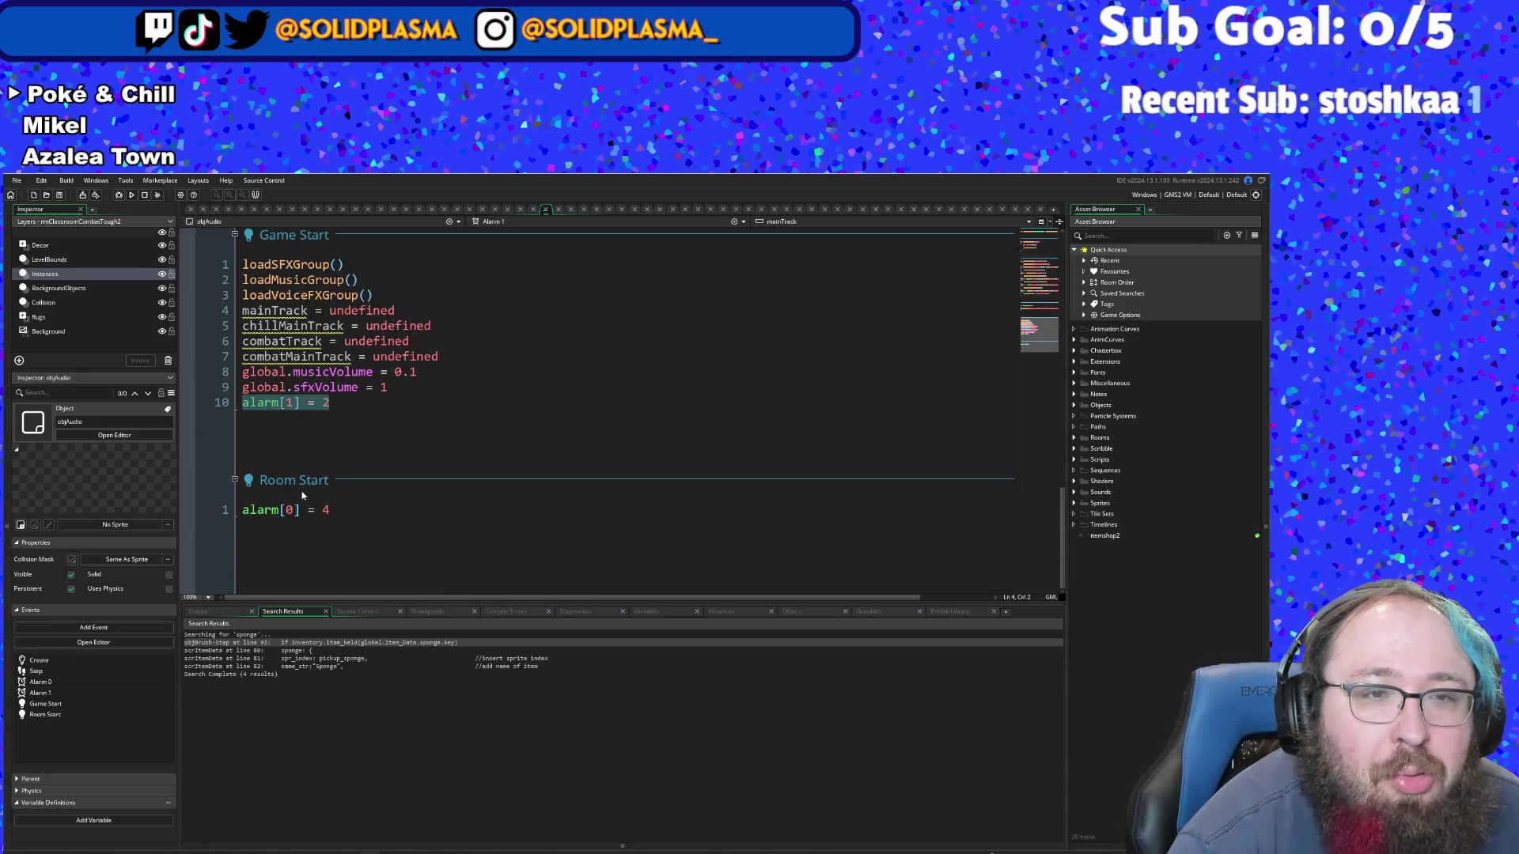
click(326, 415)
- Cut alarm[1] = 2 from Game Start and paste it under alarm[0] = 4 in Room Start
click(244, 411)
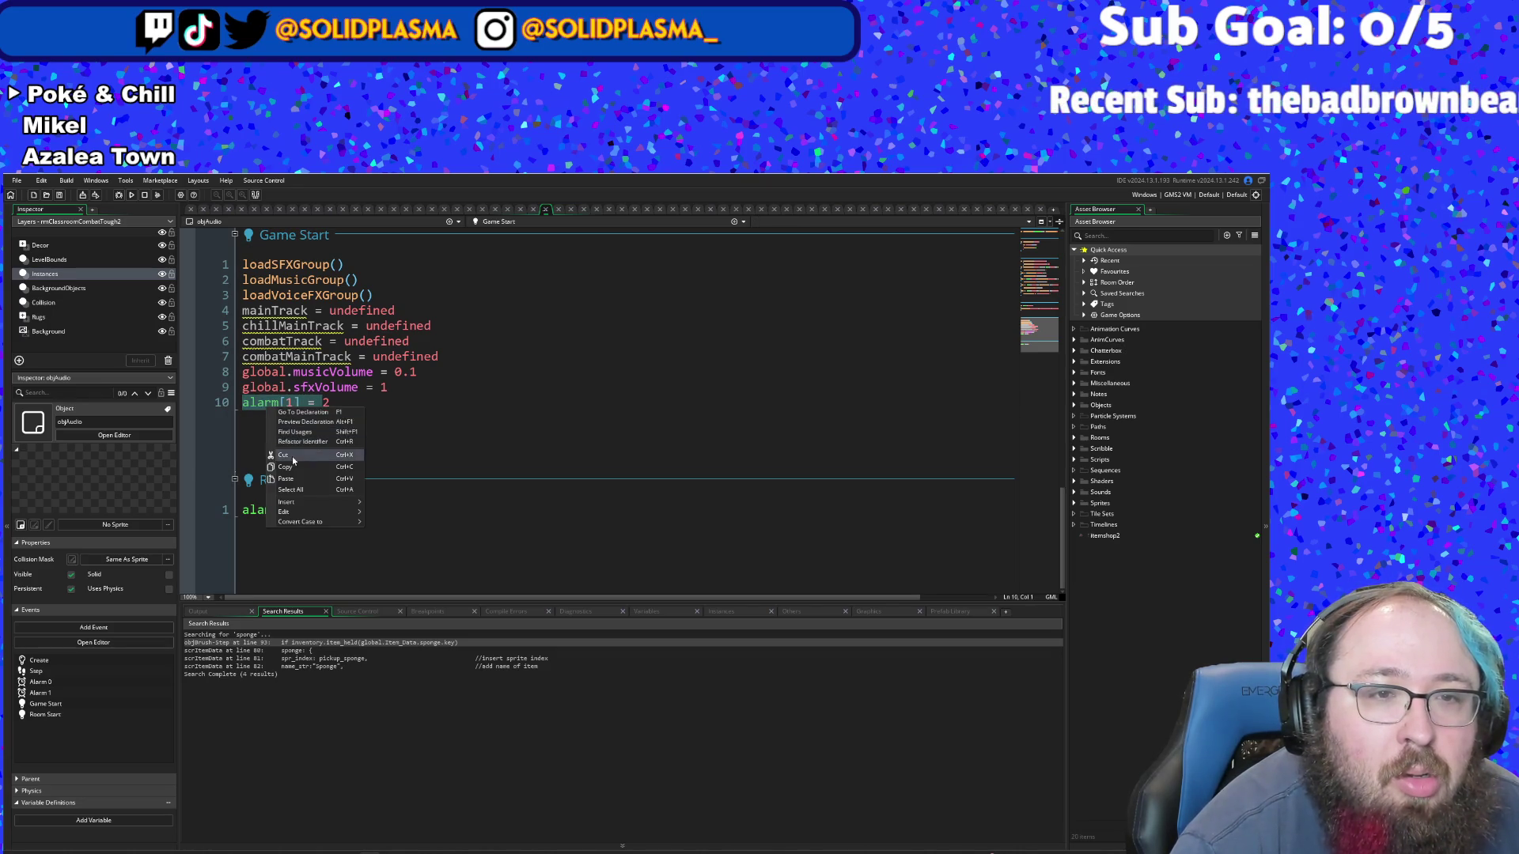
key(BackSpace)
key(ctrl+z)
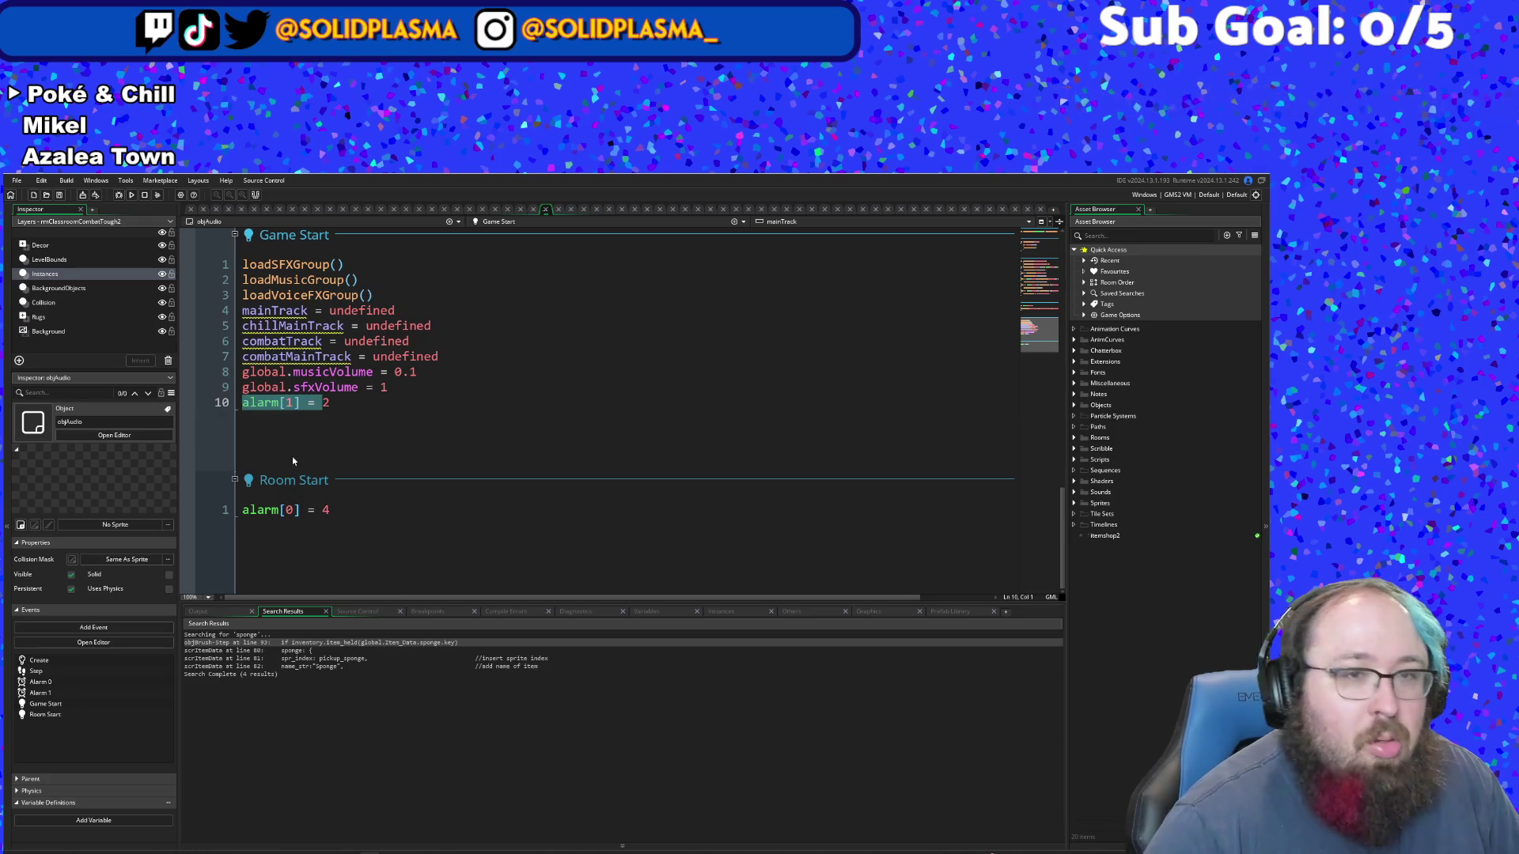
key(shift+Left)
key(shift+Left)
key(shift+Left)
key(ctrl+c)
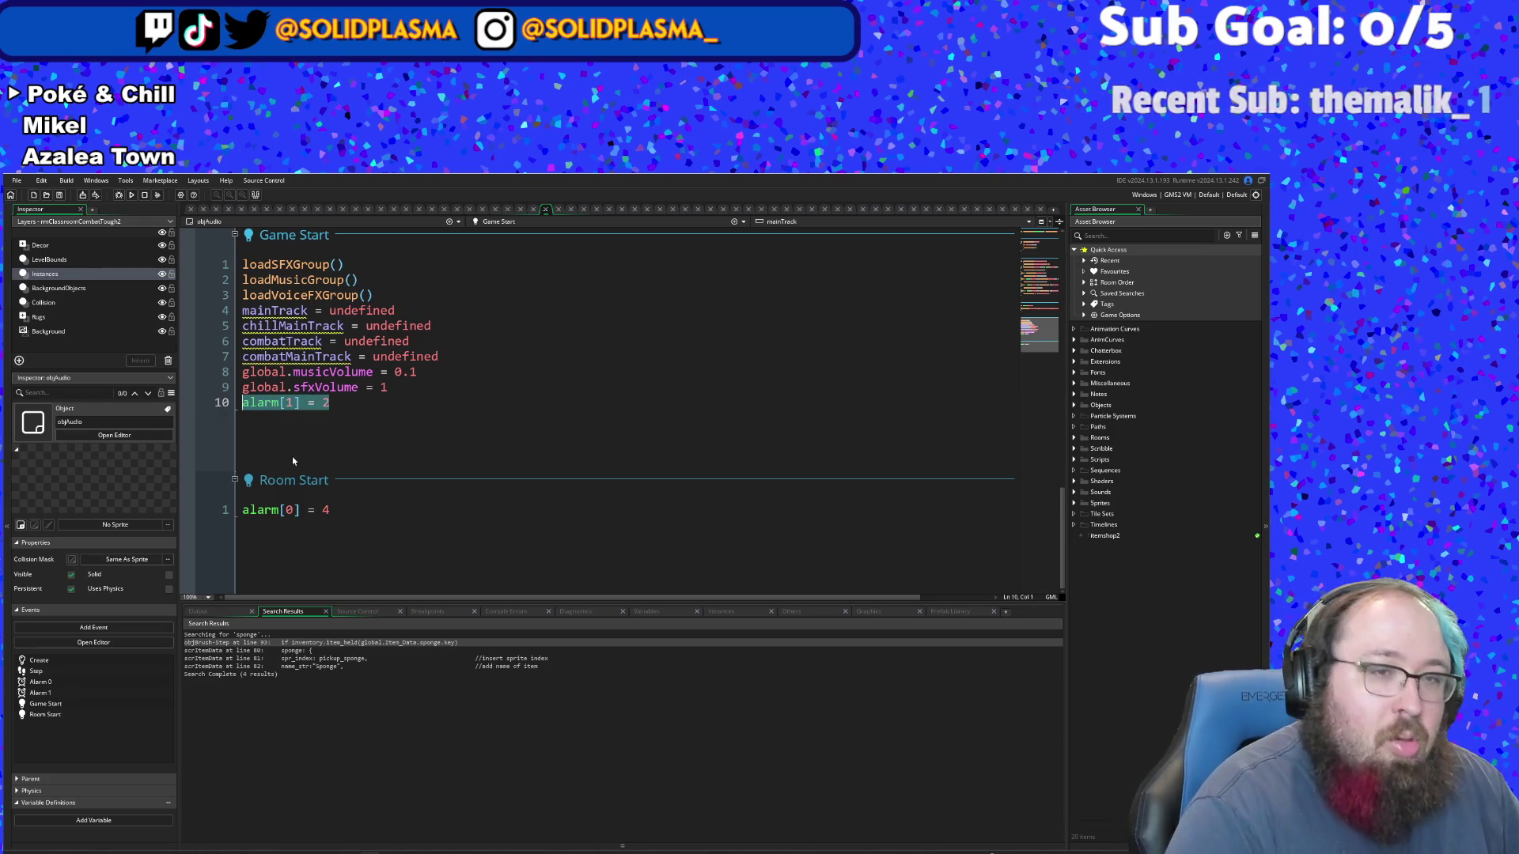
key(BackSpace)
key(BackSpace)
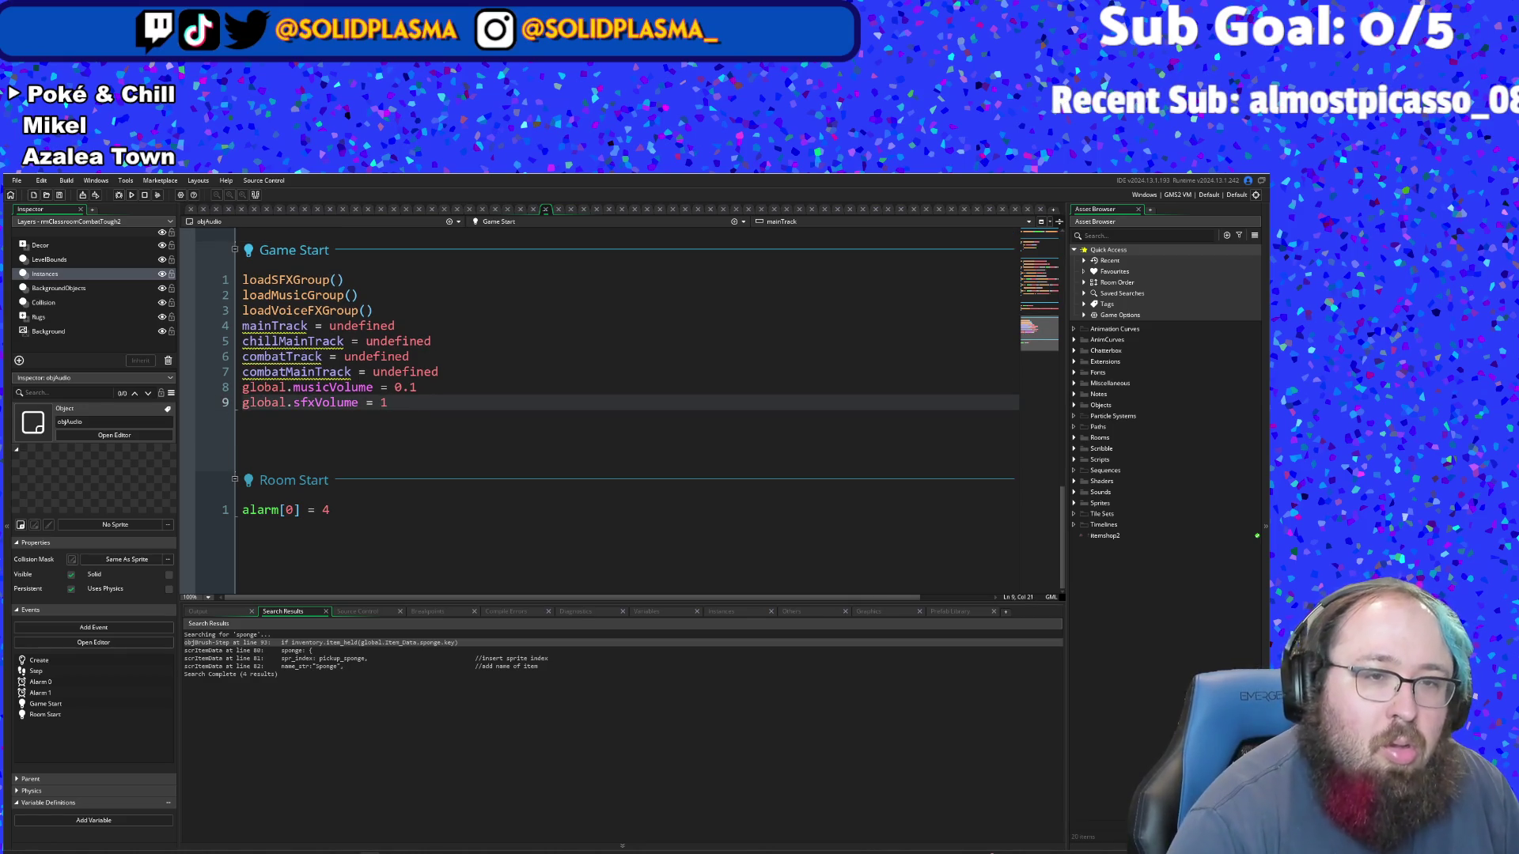
click(354, 513)
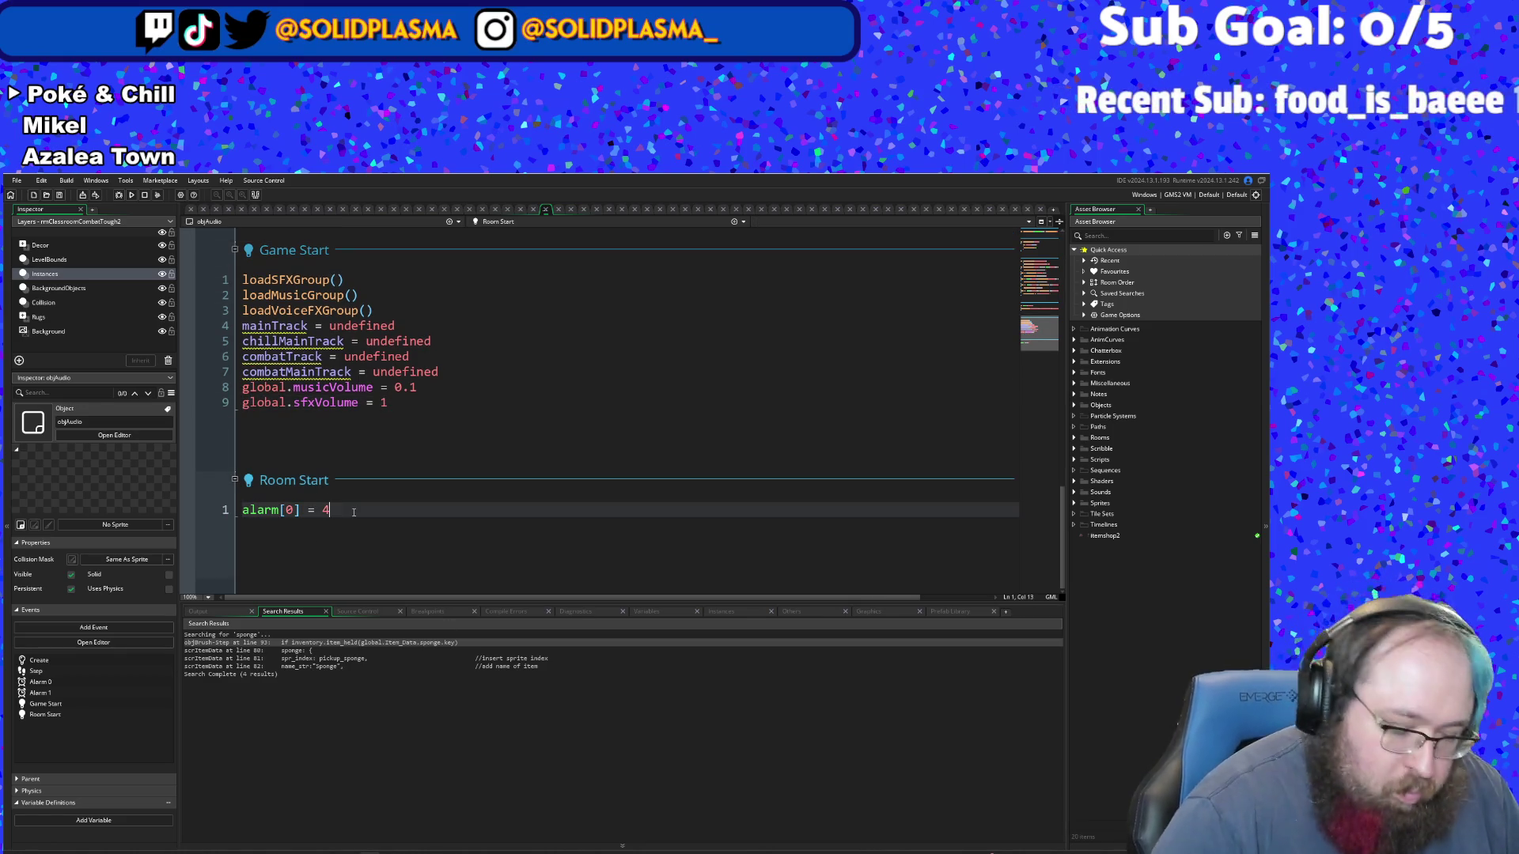
key(Return)
key(ctrl+v)
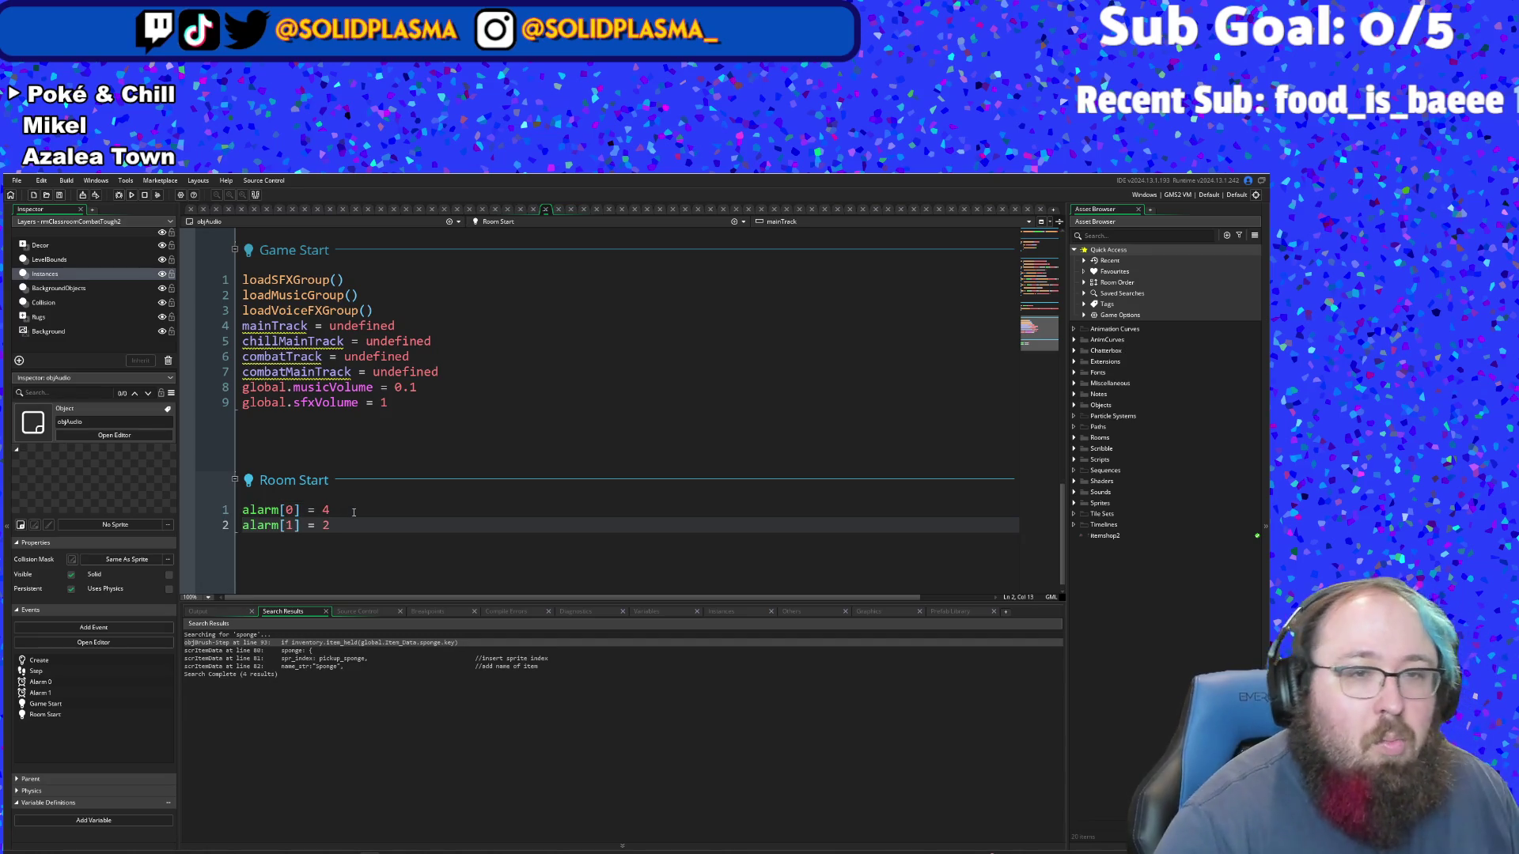
scroll(381, 458, up, 2)
scroll(379, 457, up, 2)
scroll(380, 457, down, 4)
click(379, 457)
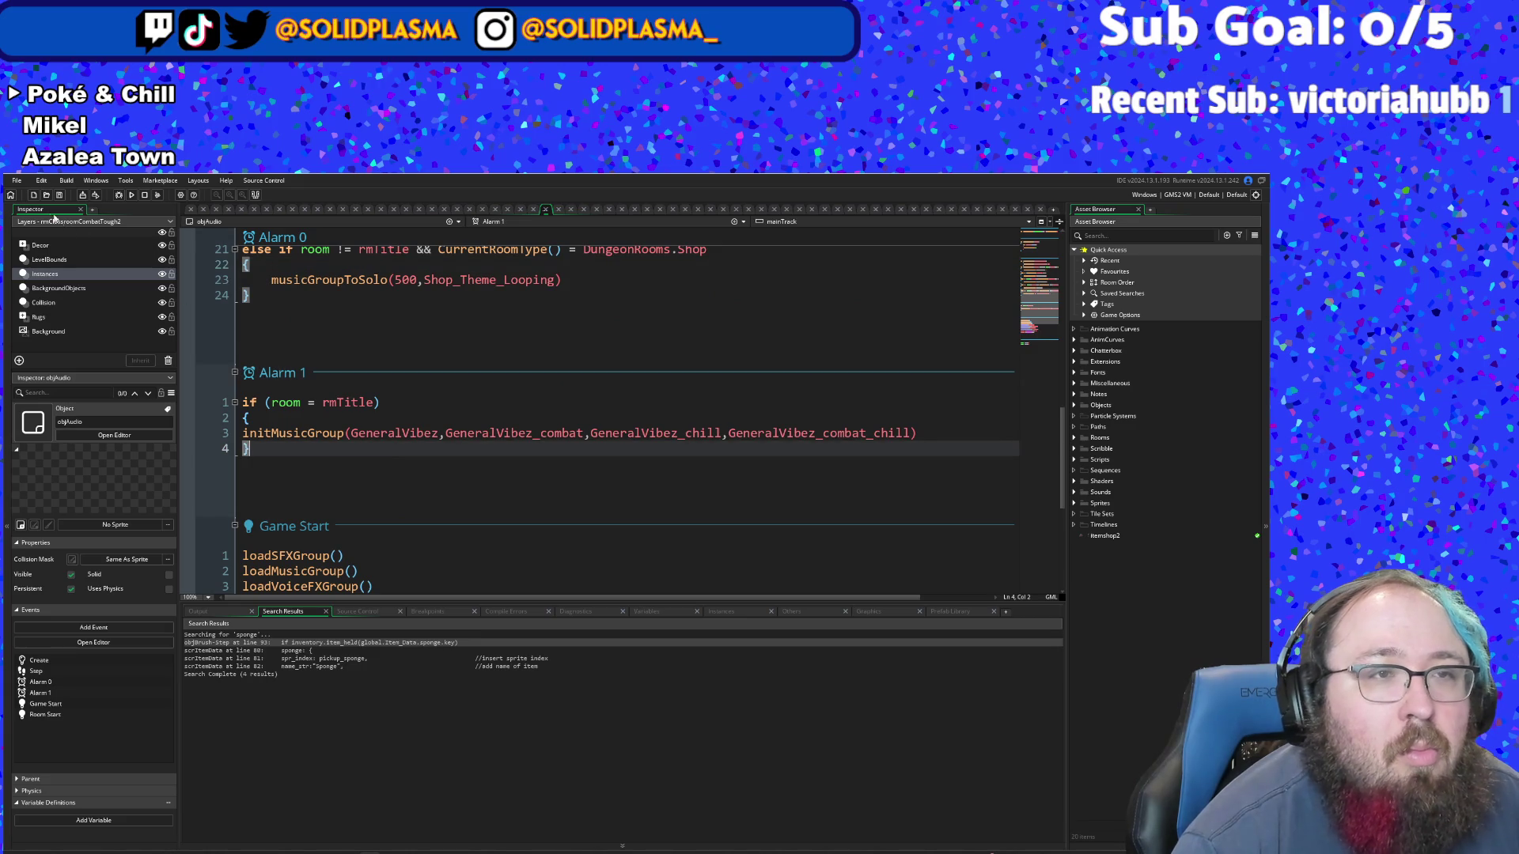
scroll(545, 484, up, 4)
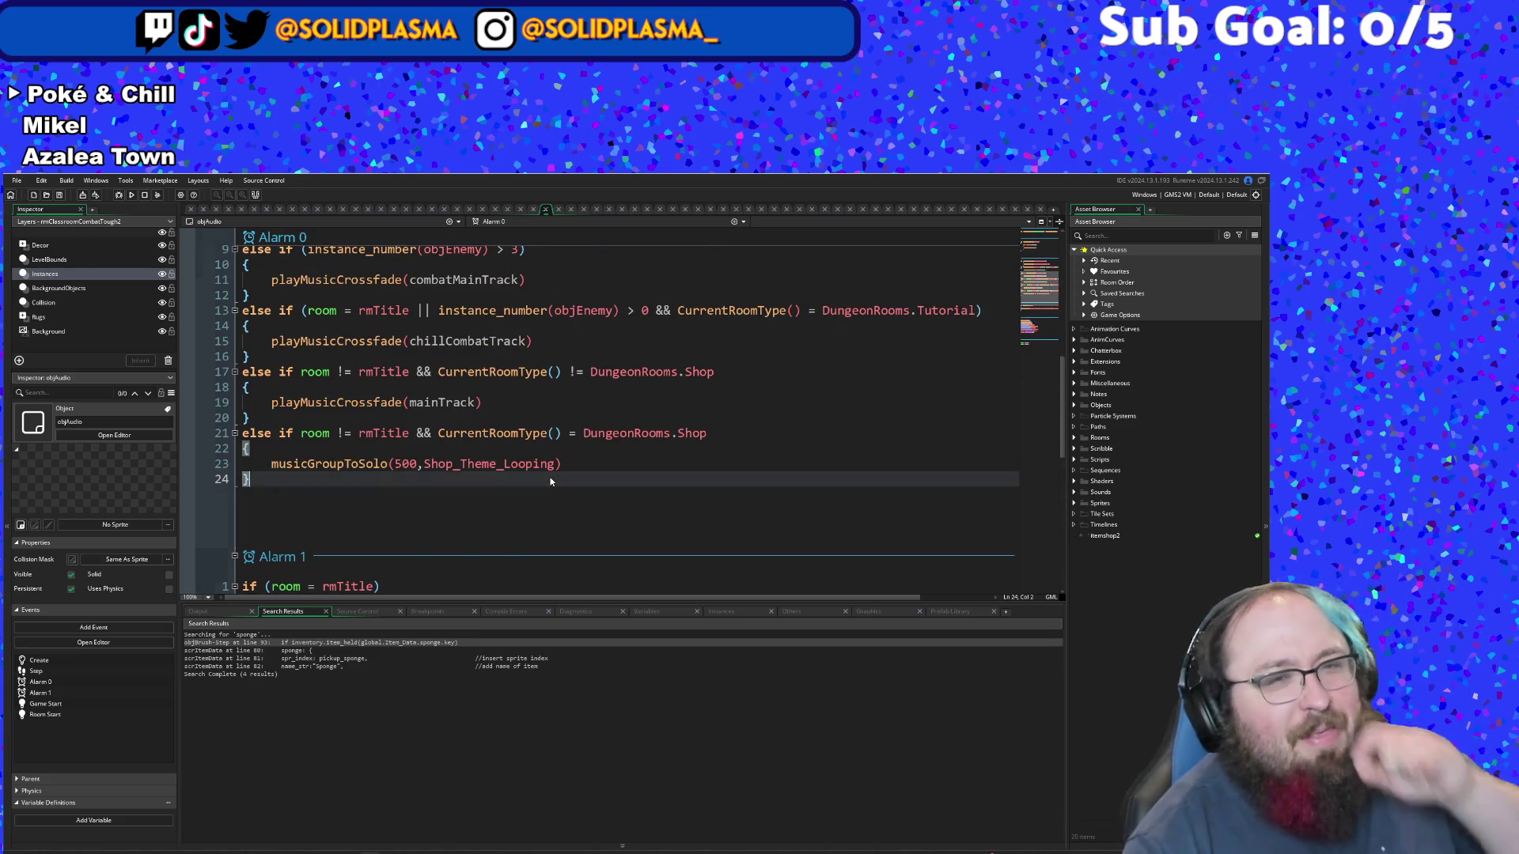
- Save the project and build and run the game with F5
click(16, 179)
click(56, 235)
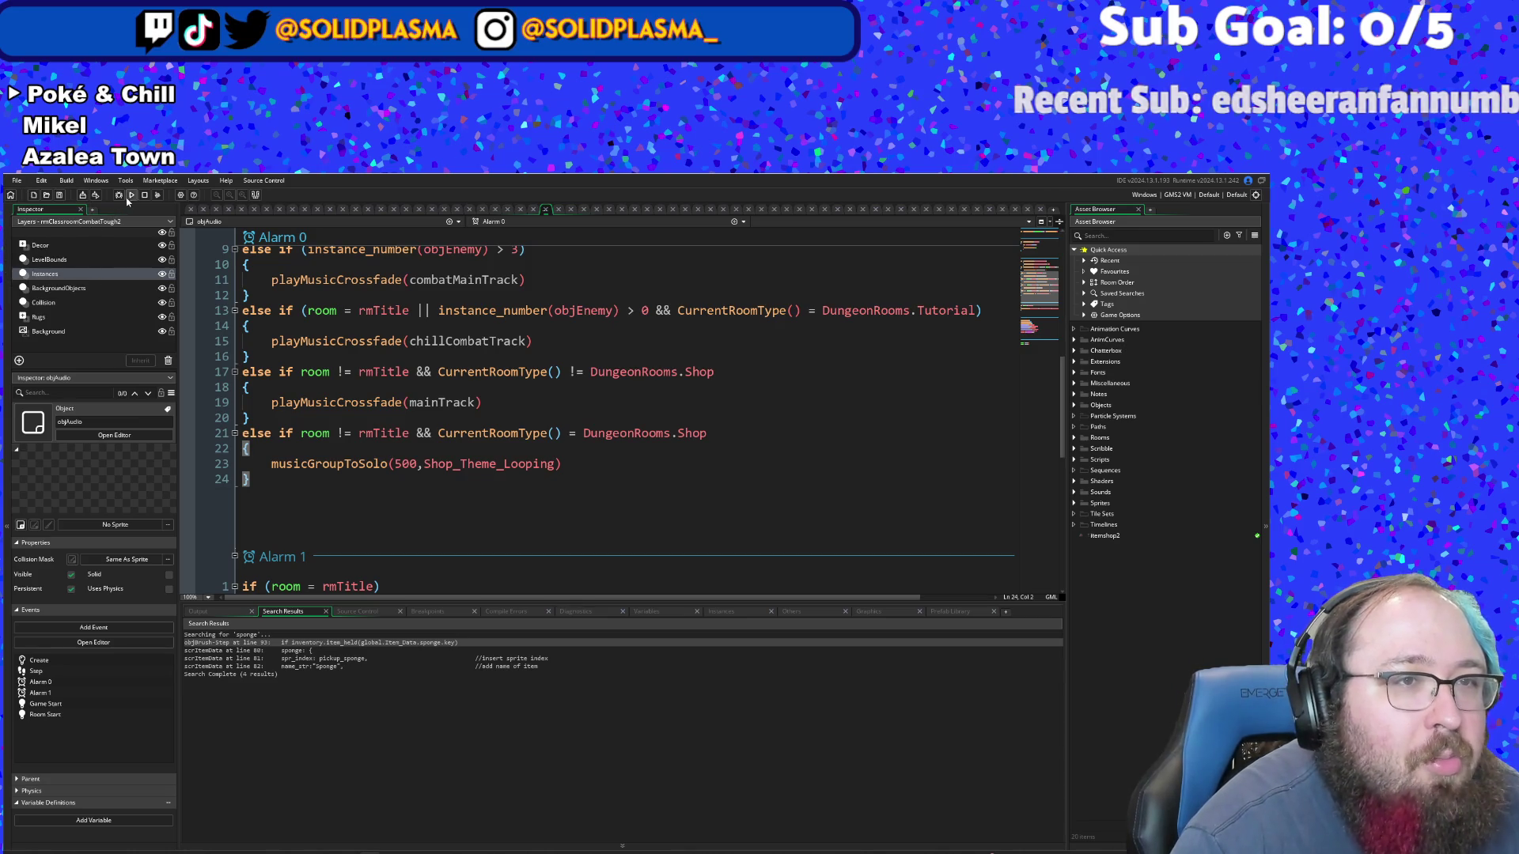
key(F5)
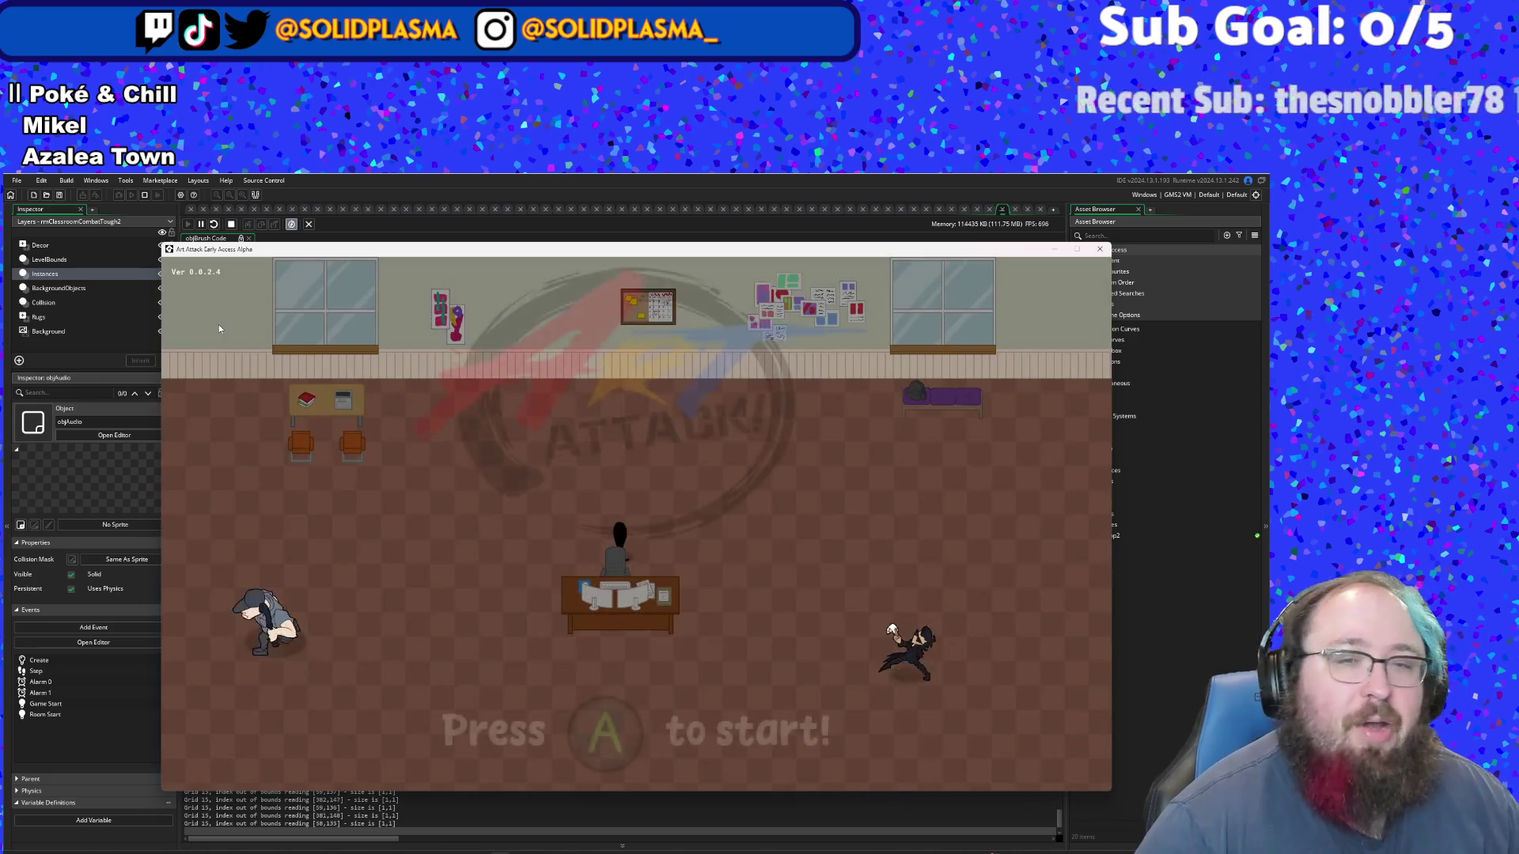
- Start from the title screen, walk through the exit door into the next room, then quit
key(Return)
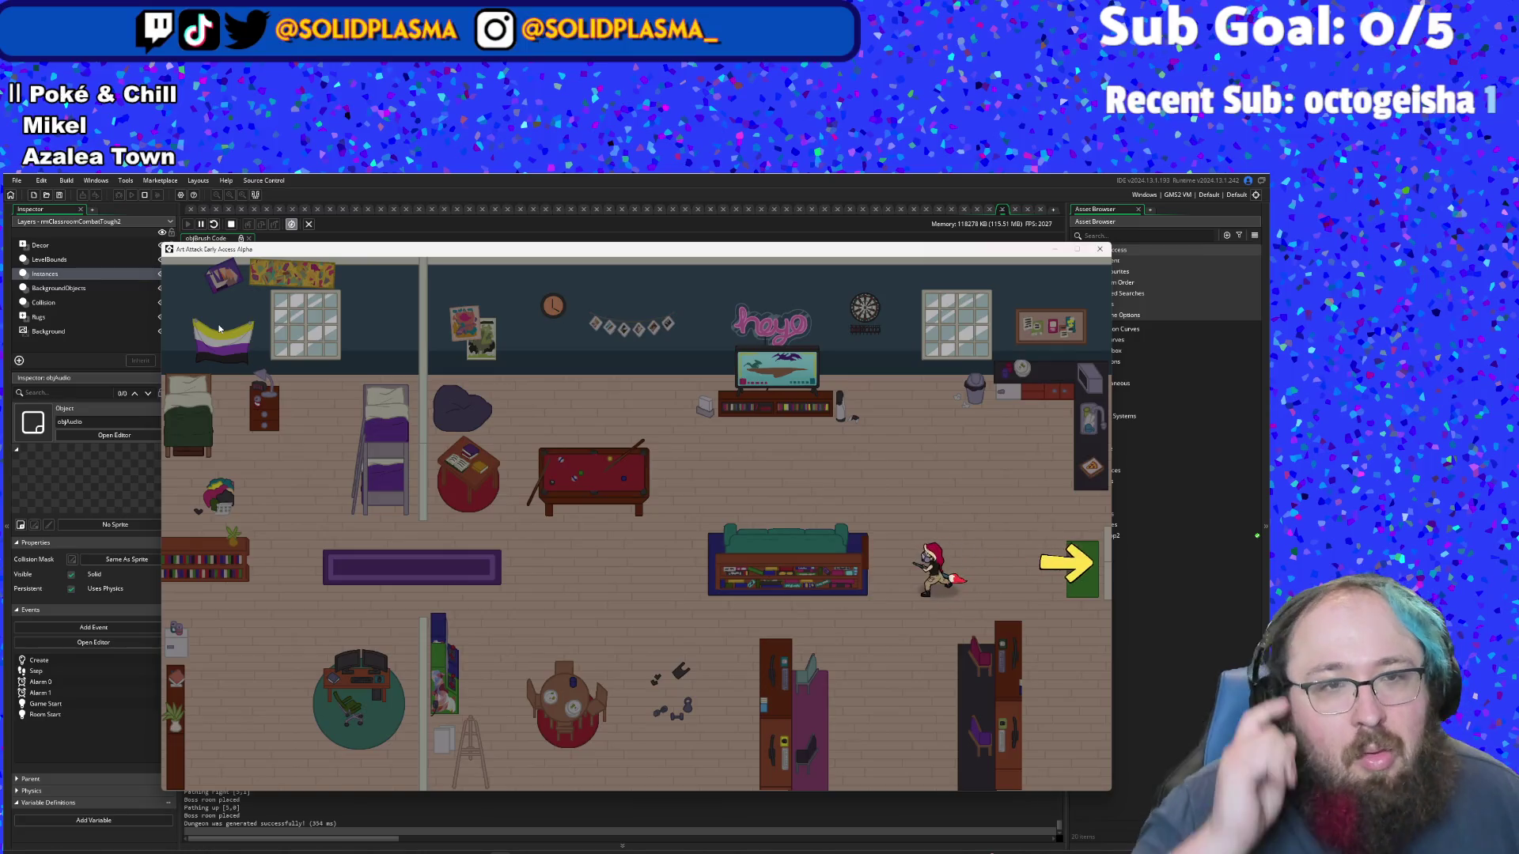
key(a)
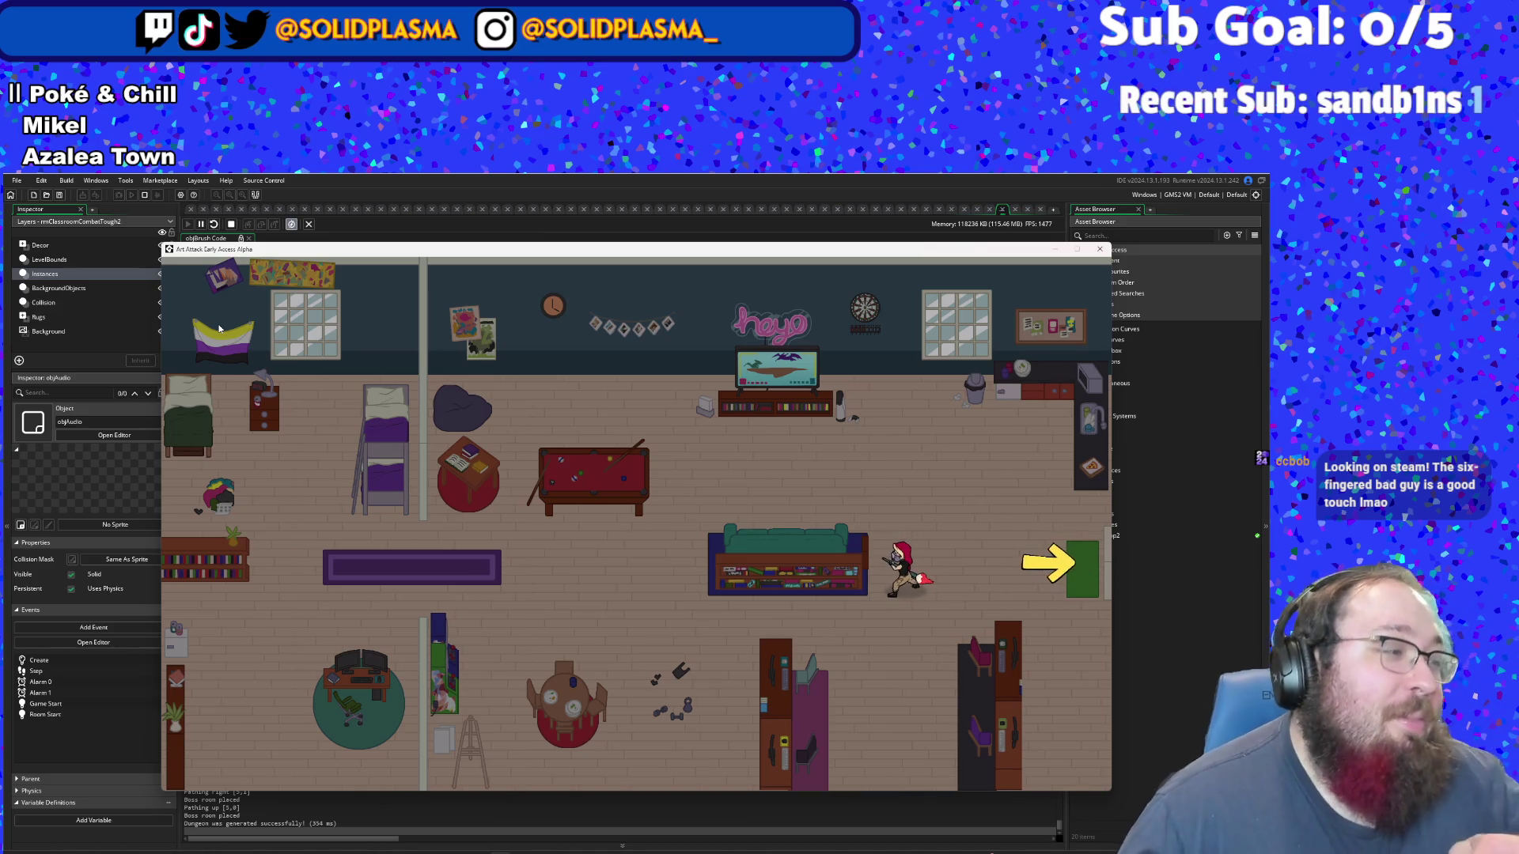
key(a)
key(s)
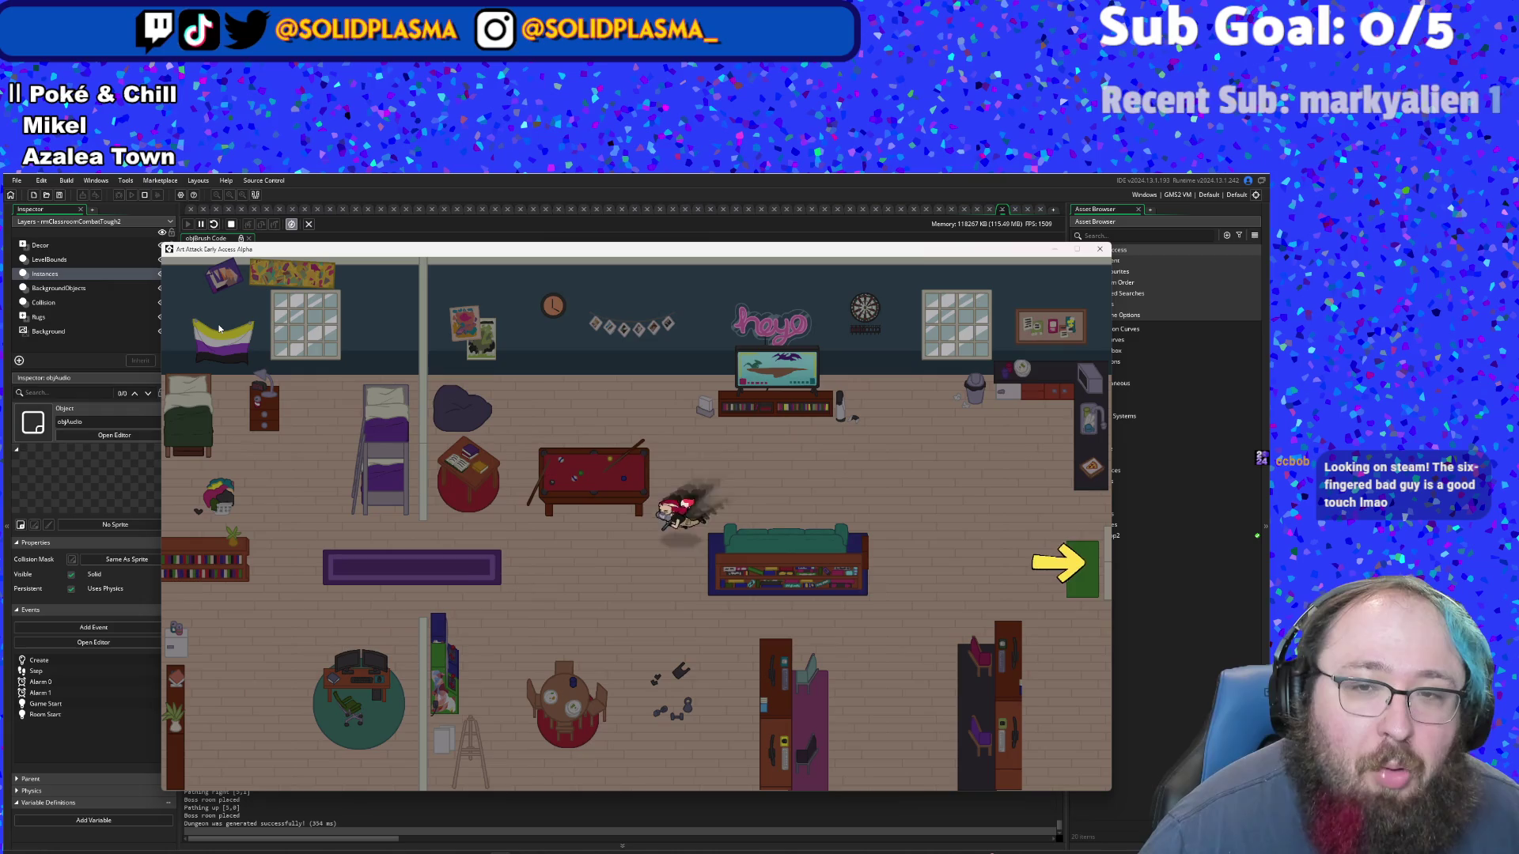
key(d)
key(w)
key(d)
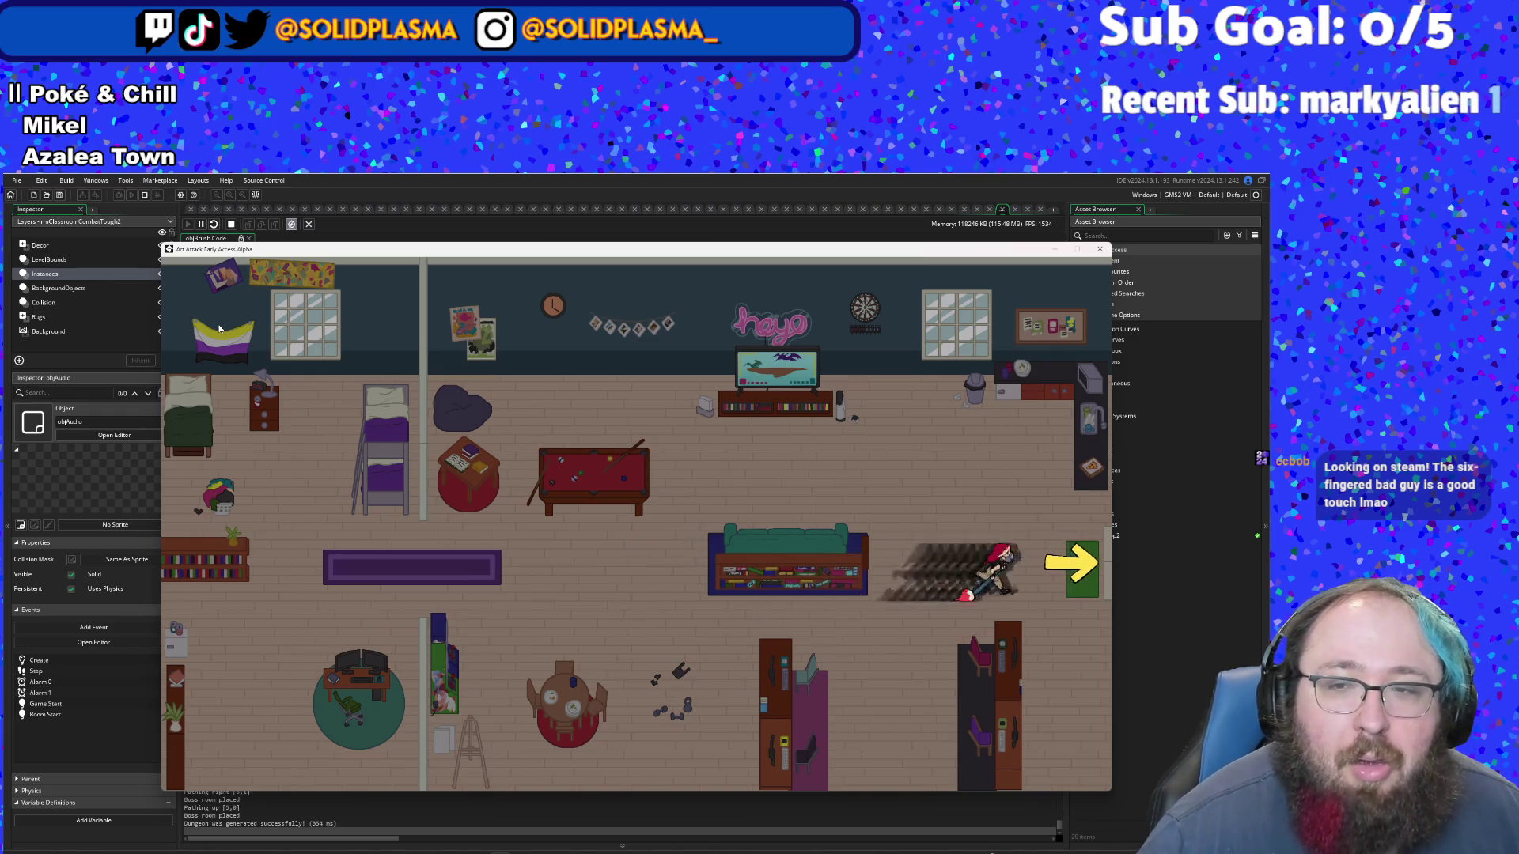
key(d)
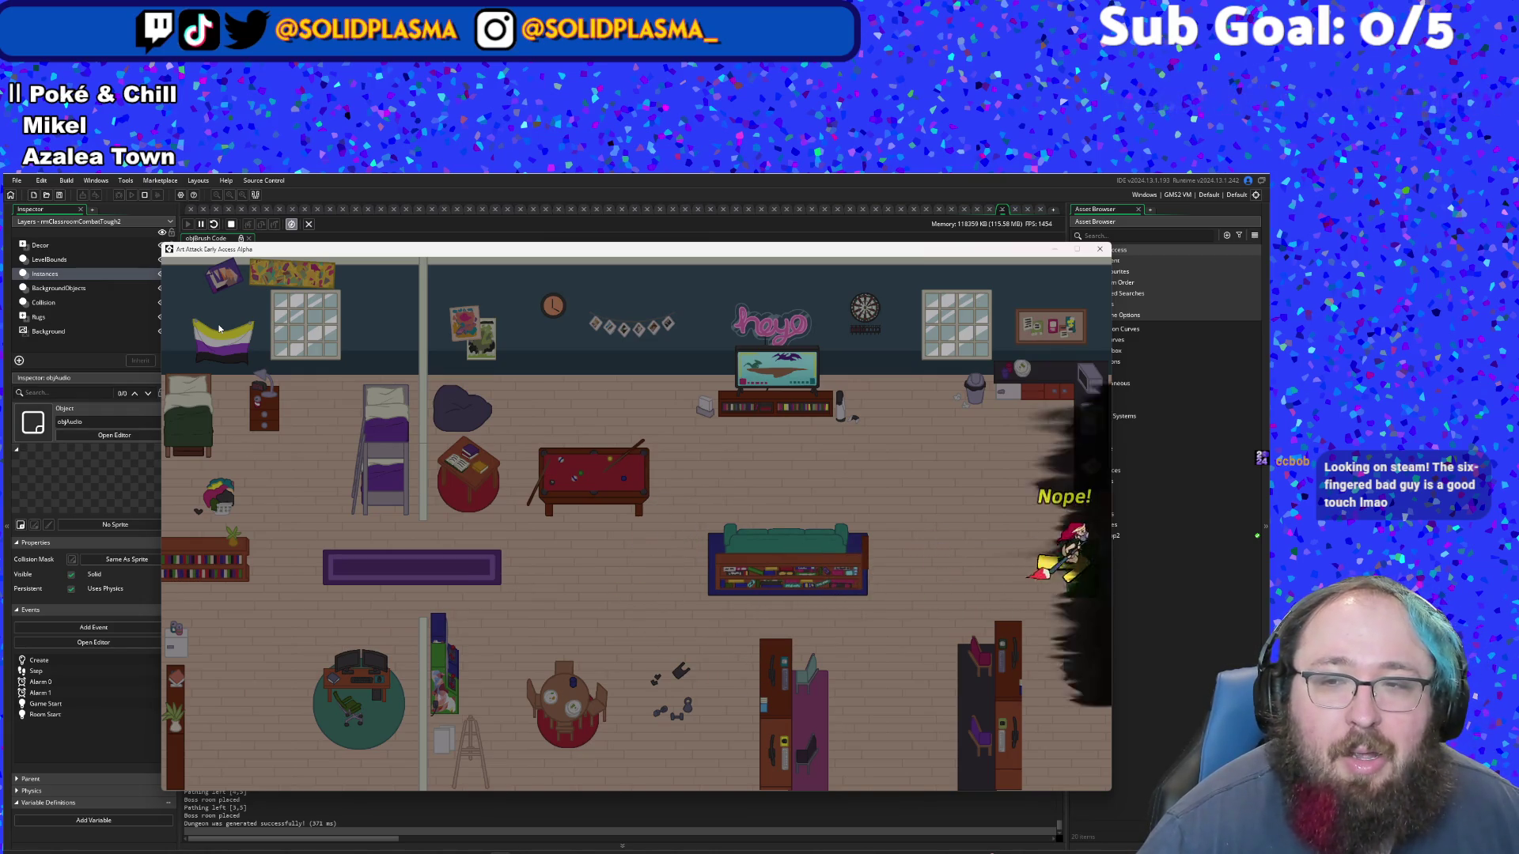
key(a)
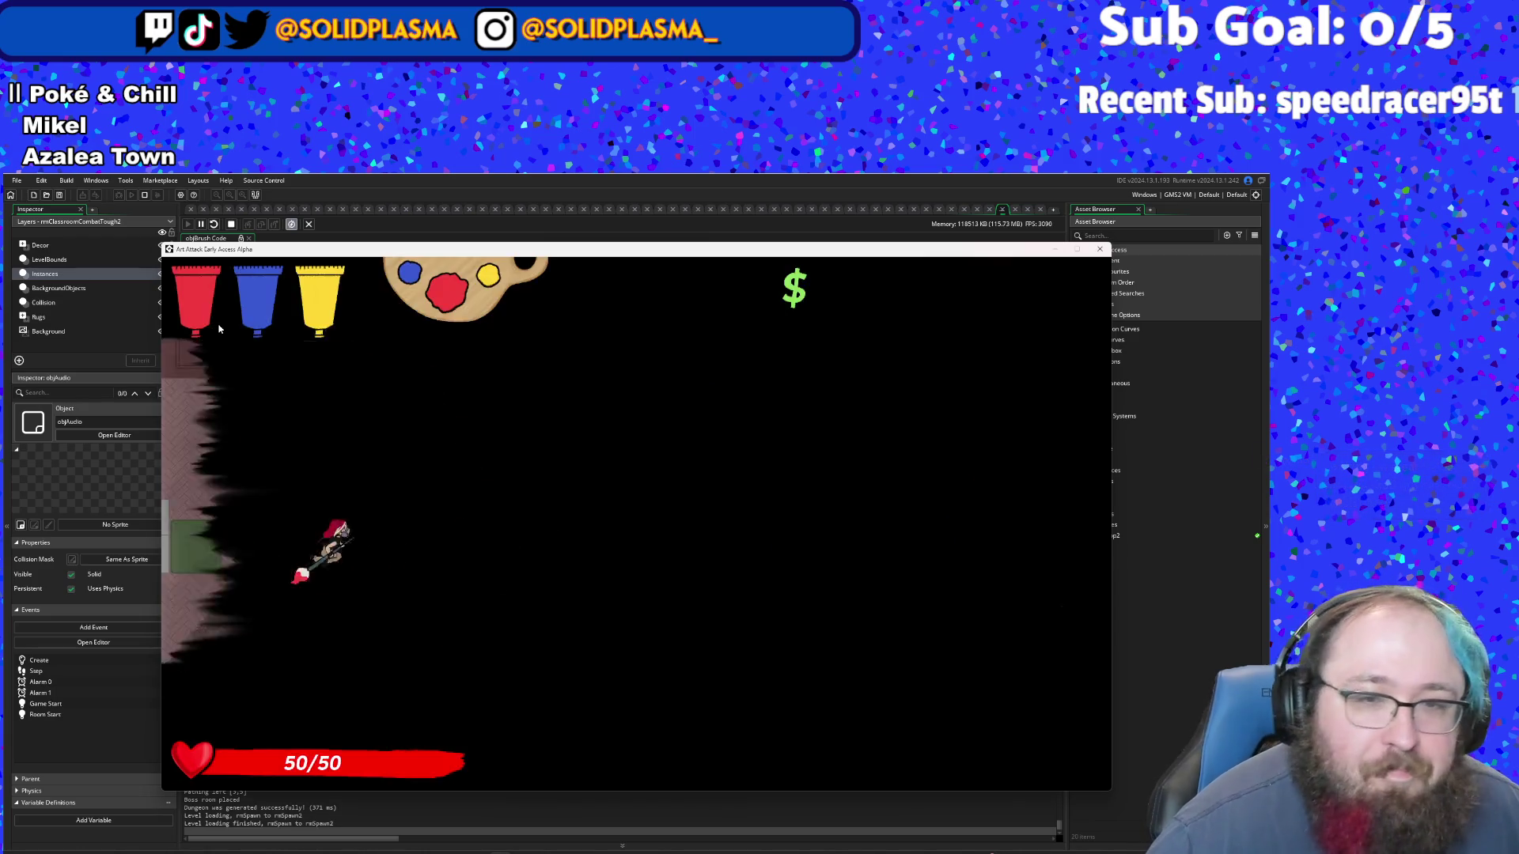
key(d)
key(d)
key(a)
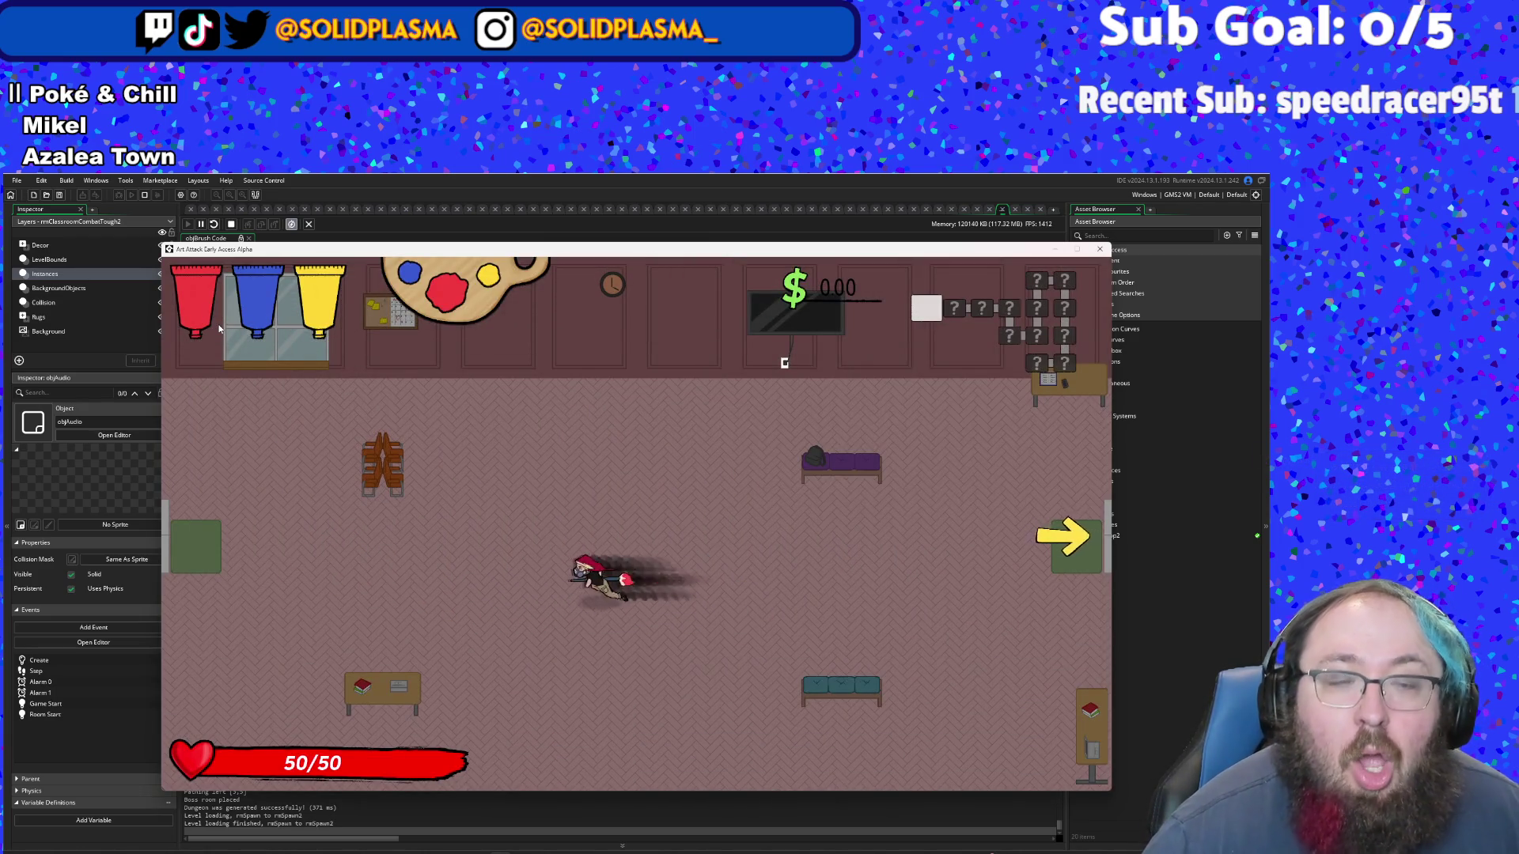
key(s)
key(d)
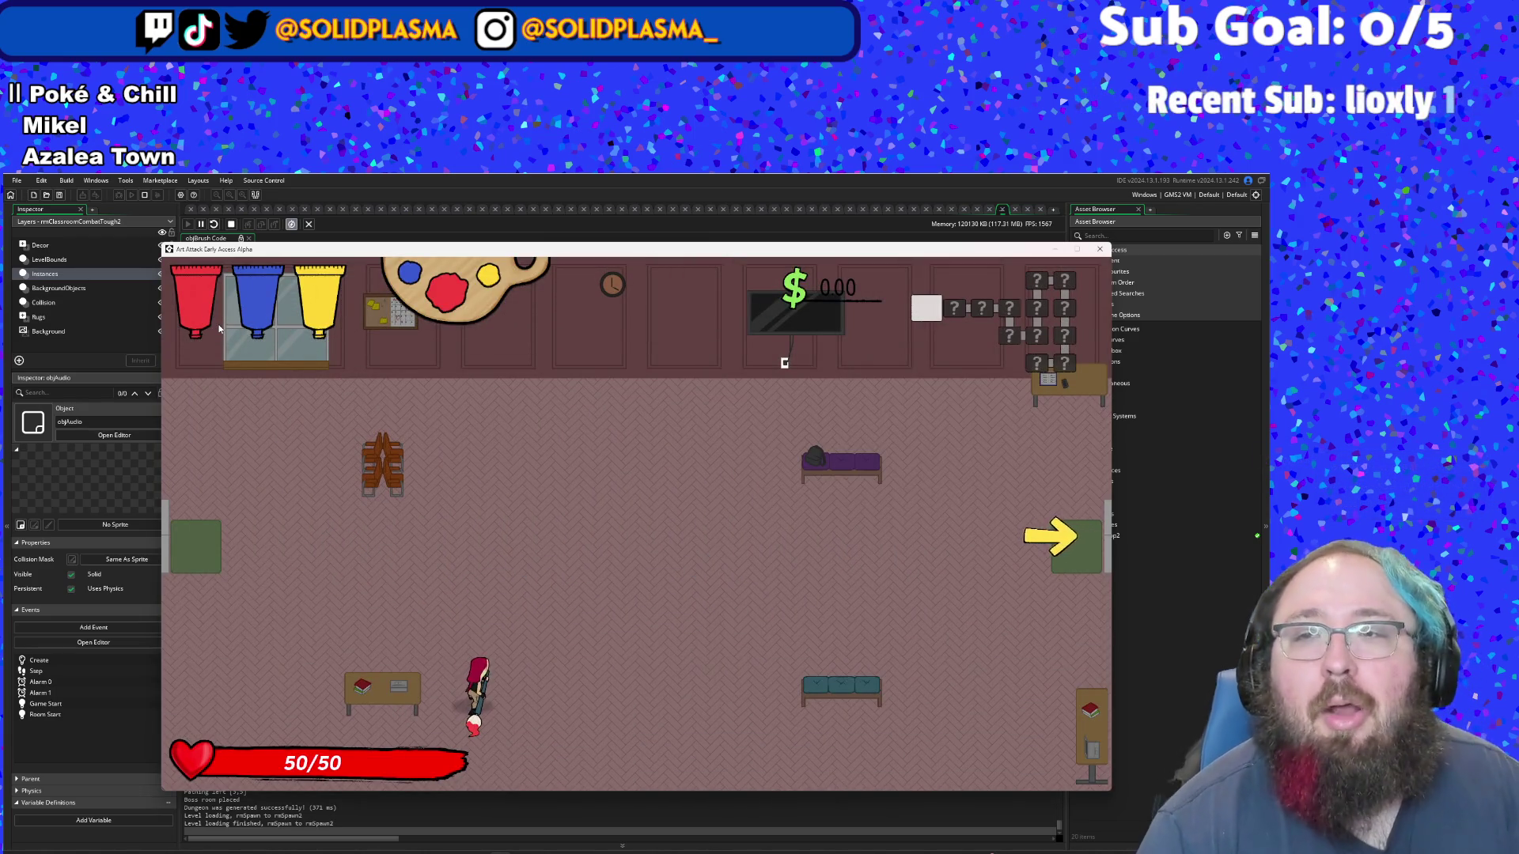
key(Escape)
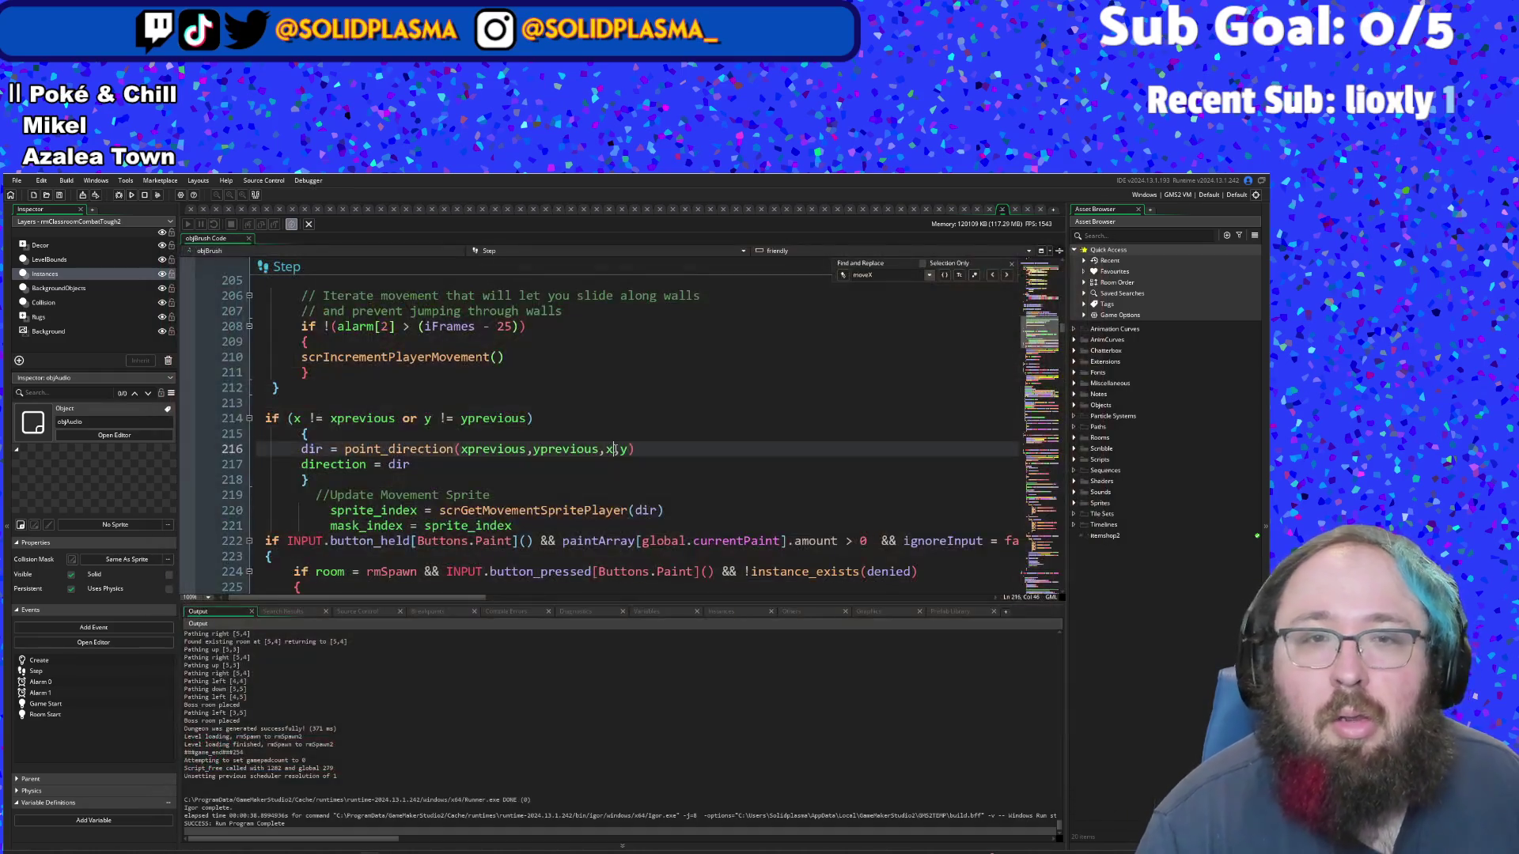
- Search the assets for objT and open objTitle from the results
key(ctrl+t)
text(obj)
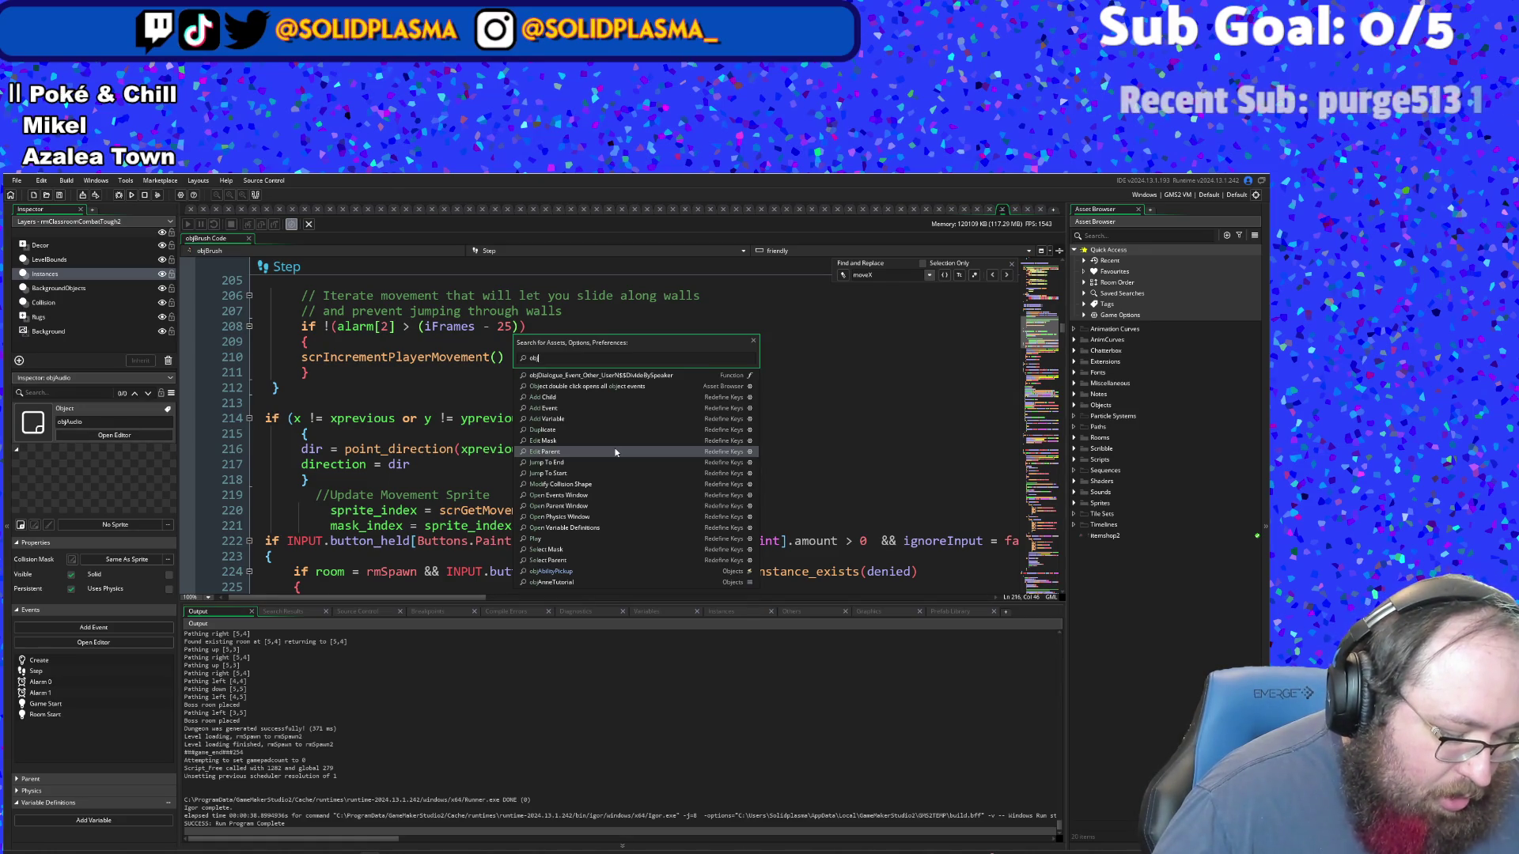
text(T)
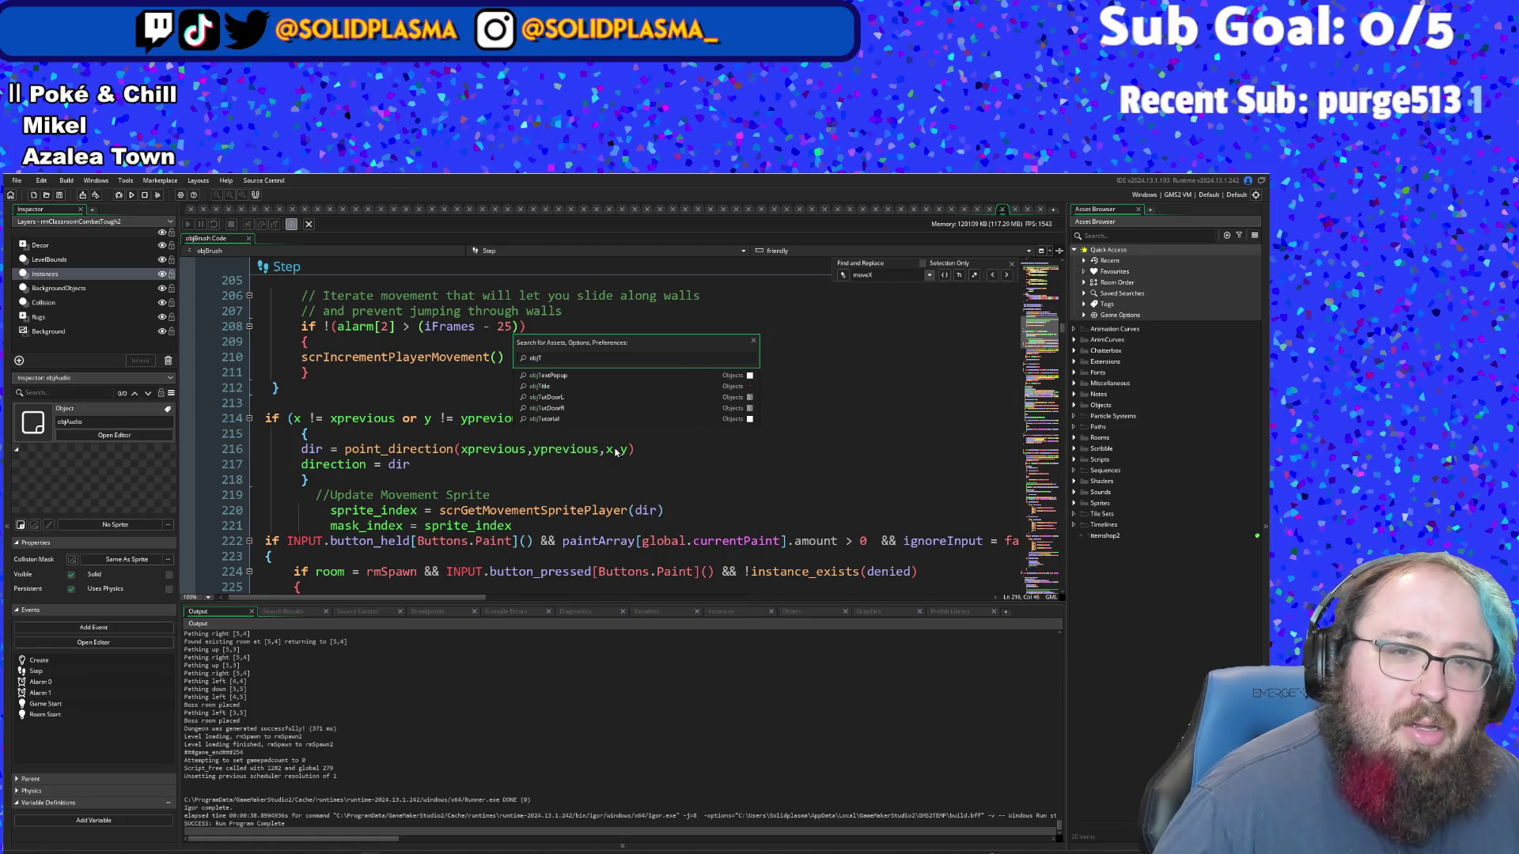
key(BackSpace)
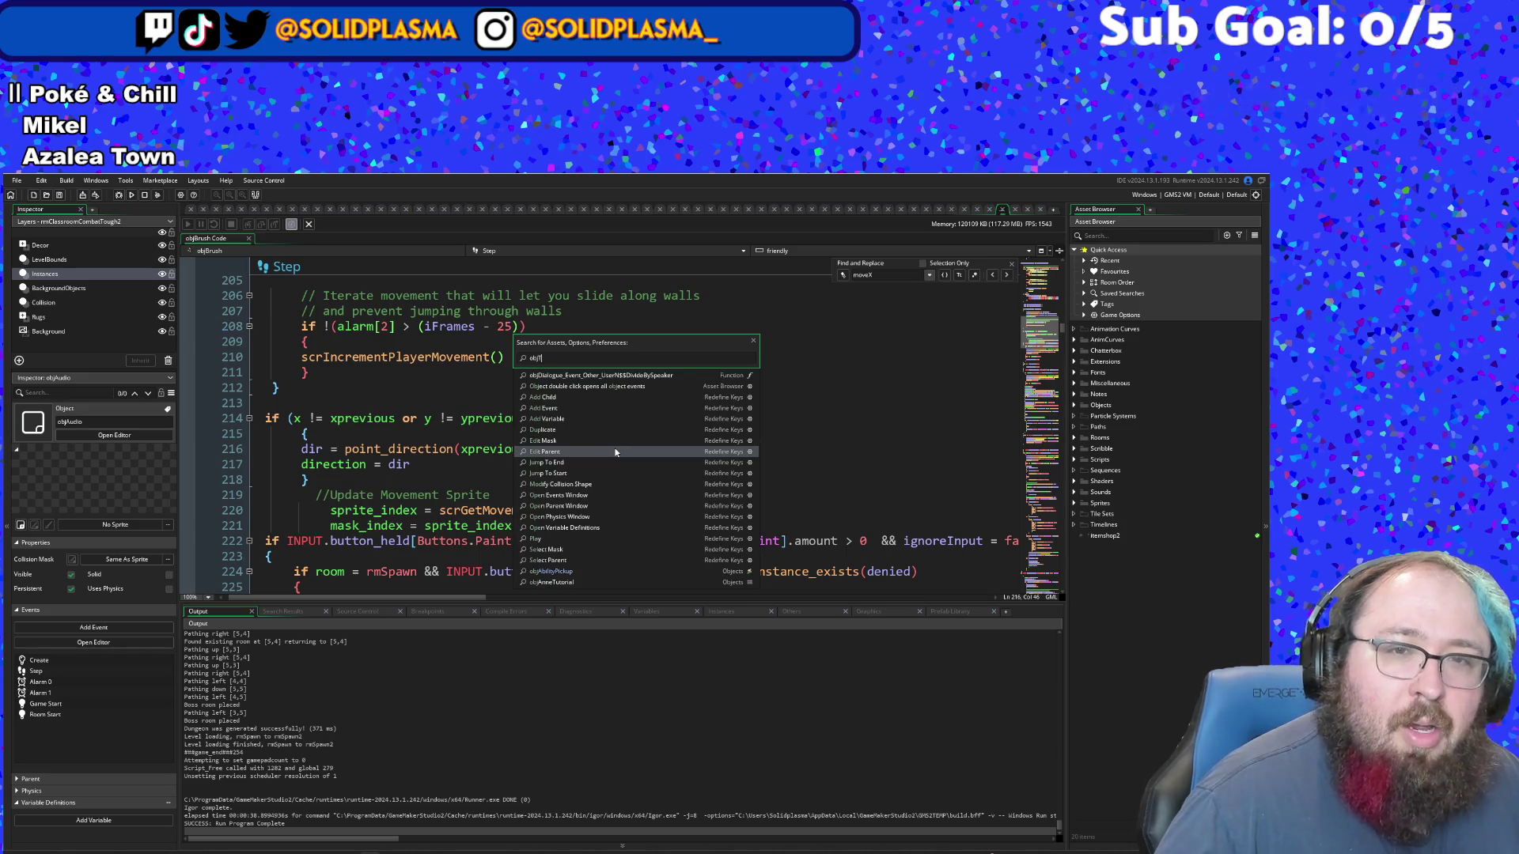
text(T)
click(557, 388)
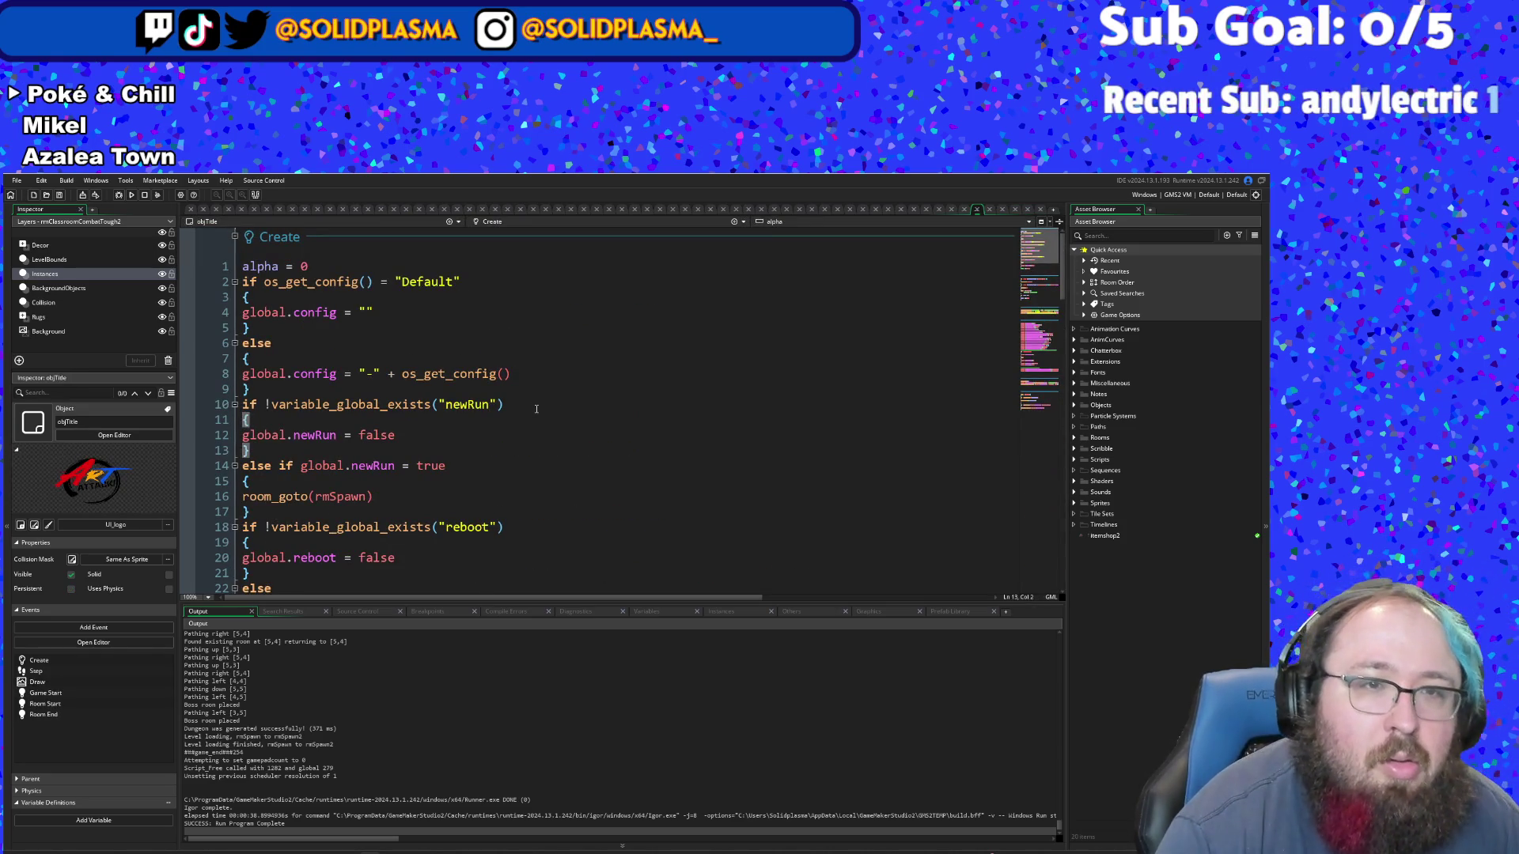
- Find the tutorial if/else block in objTitle's Game Start code
scroll(536, 409, down, 10)
scroll(536, 413, up, 2)
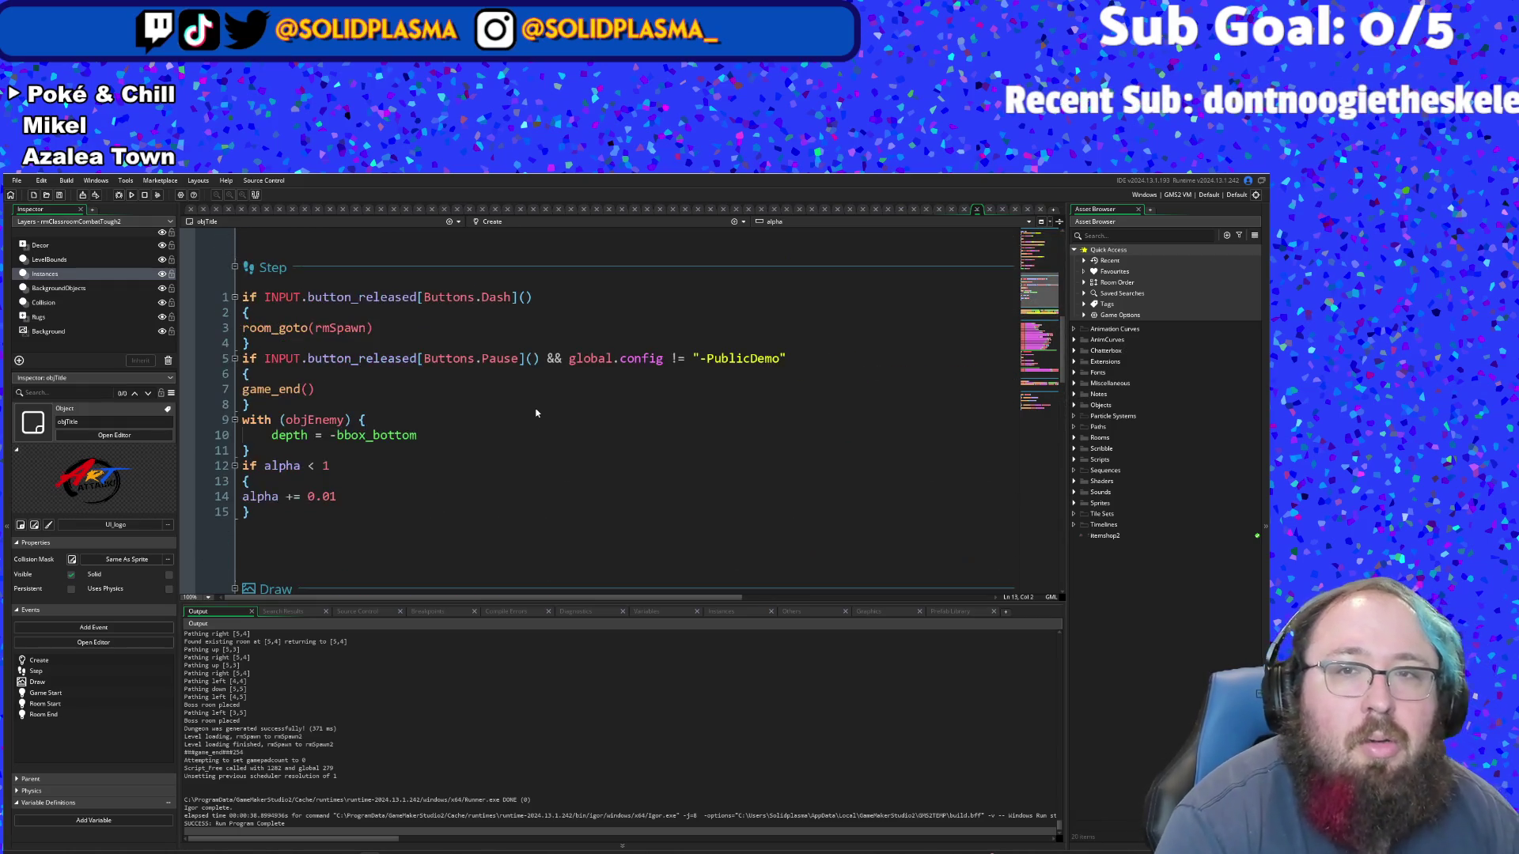
scroll(535, 413, down, 1)
scroll(526, 416, up, 3)
scroll(514, 419, down, 5)
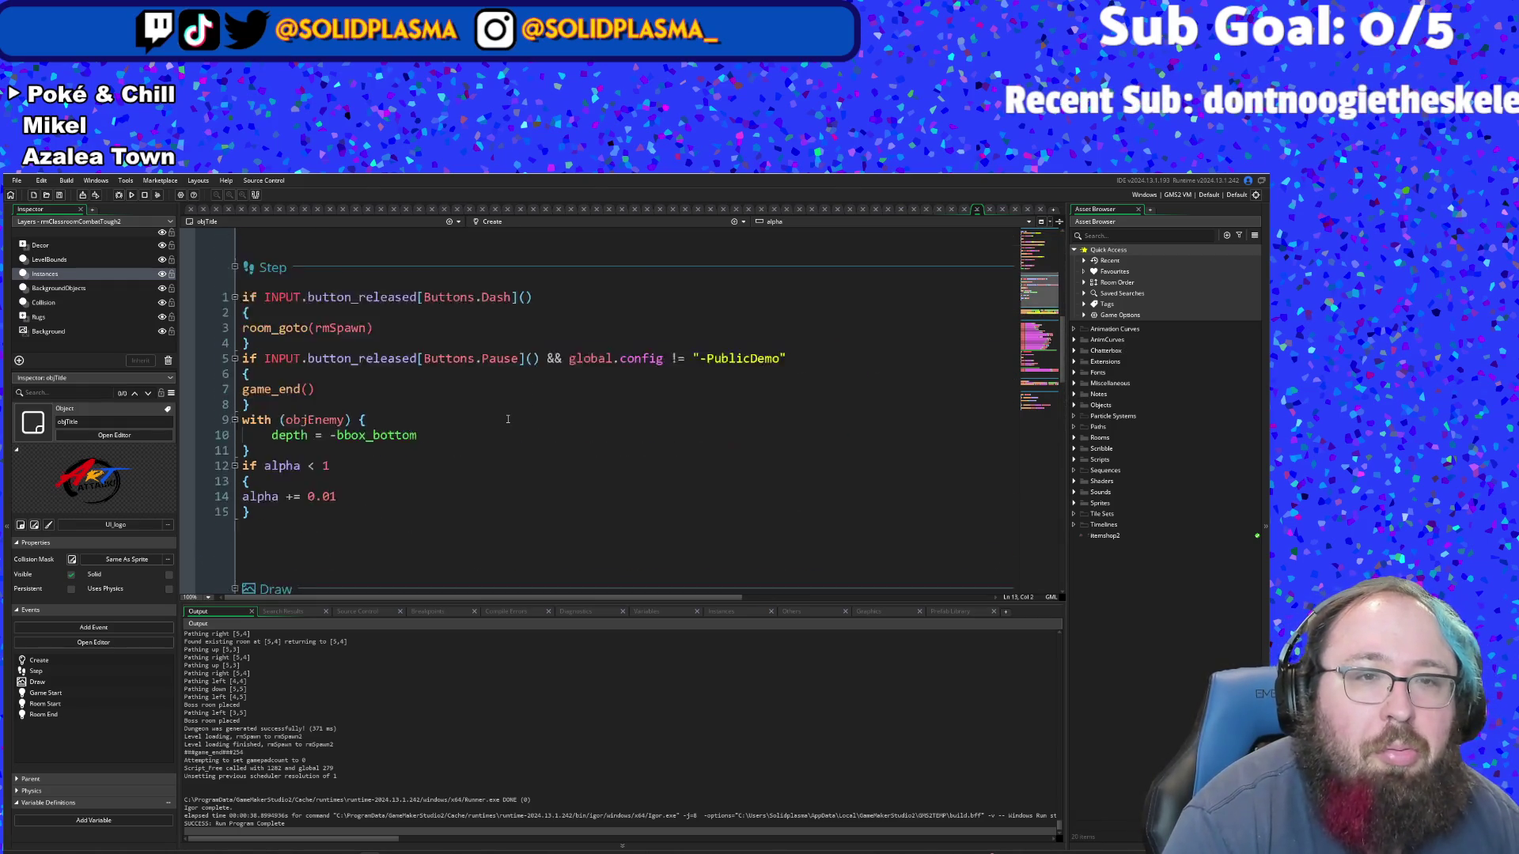
scroll(507, 423, down, 3)
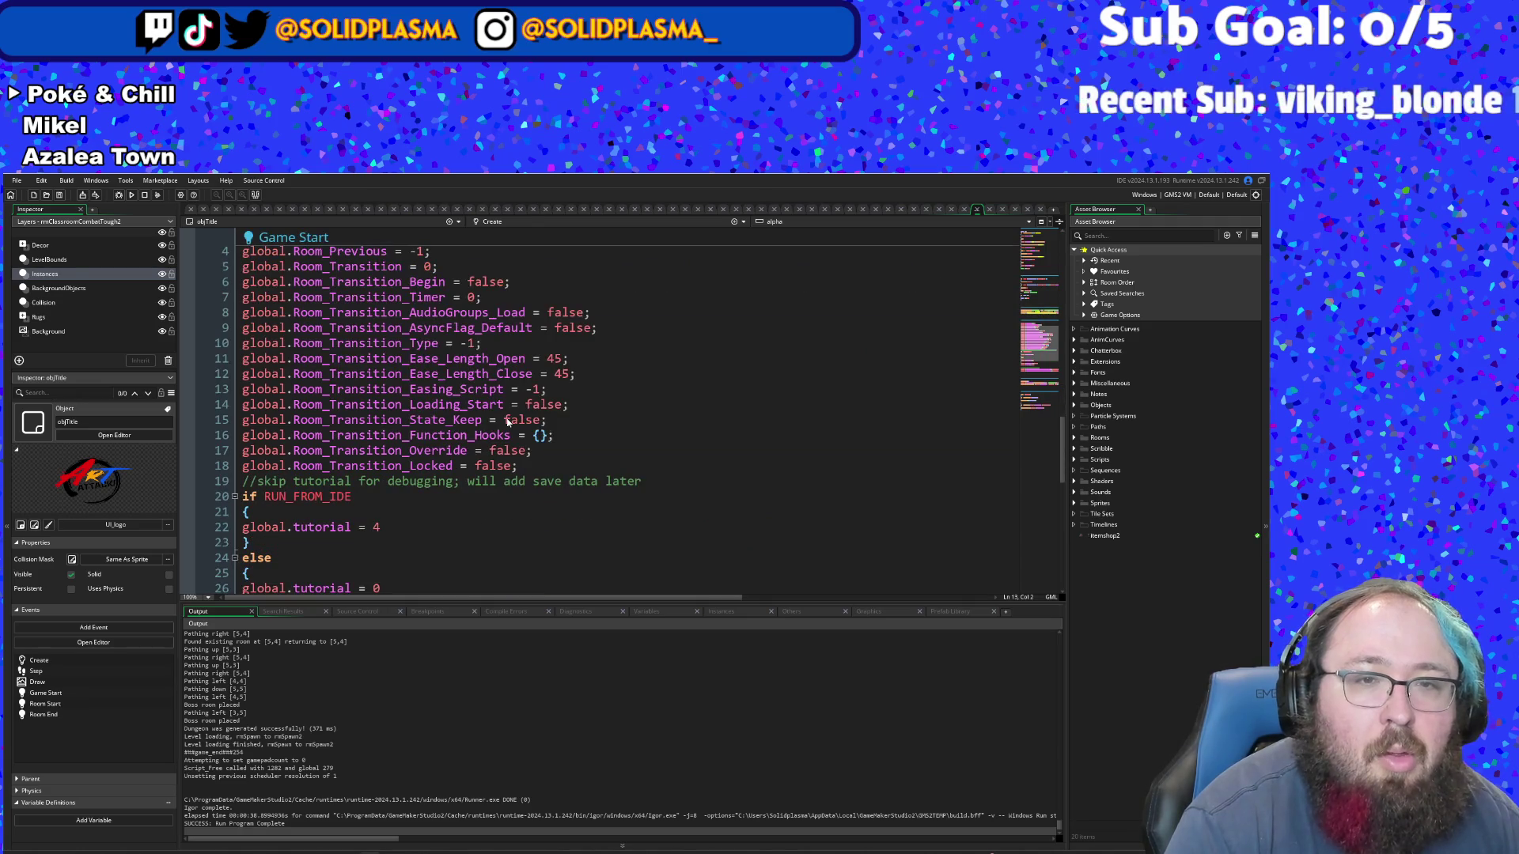
click(507, 420)
scroll(507, 420, down, 3)
scroll(502, 435, up, 3)
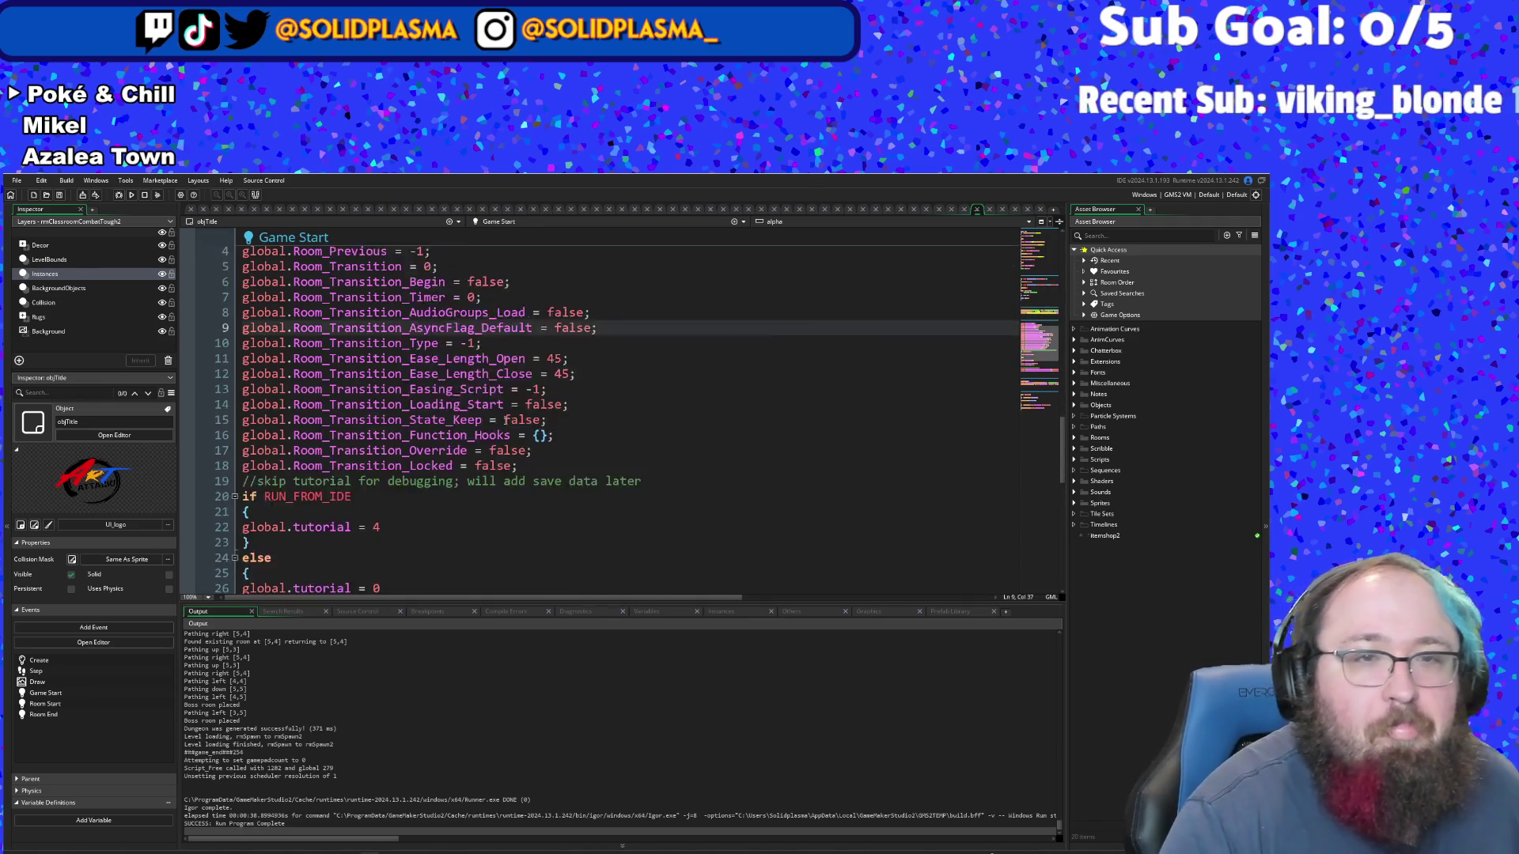
scroll(499, 446, down, 3)
click(330, 496)
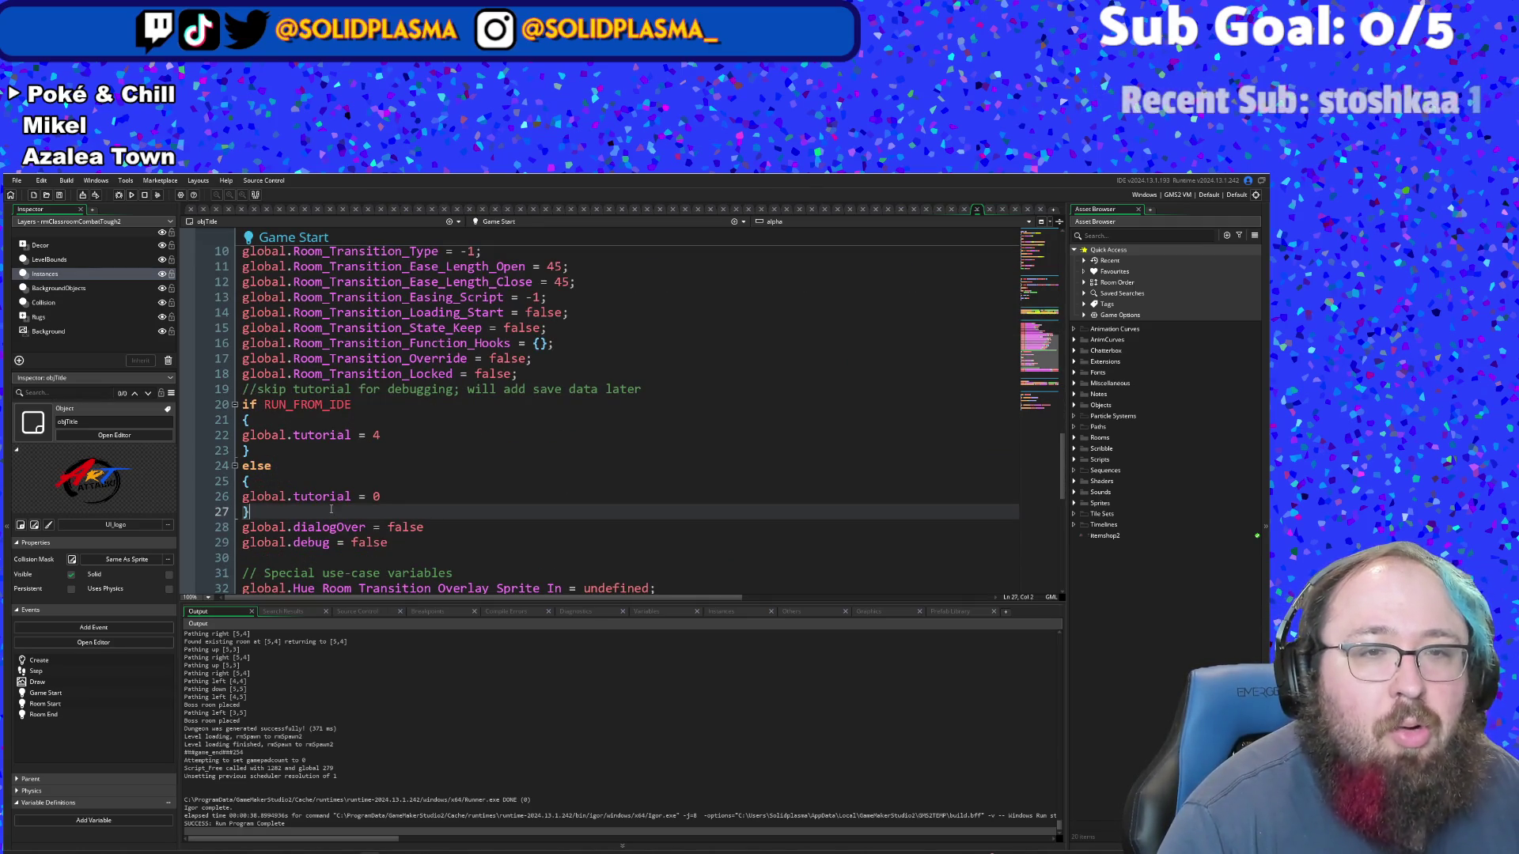
click(351, 464)
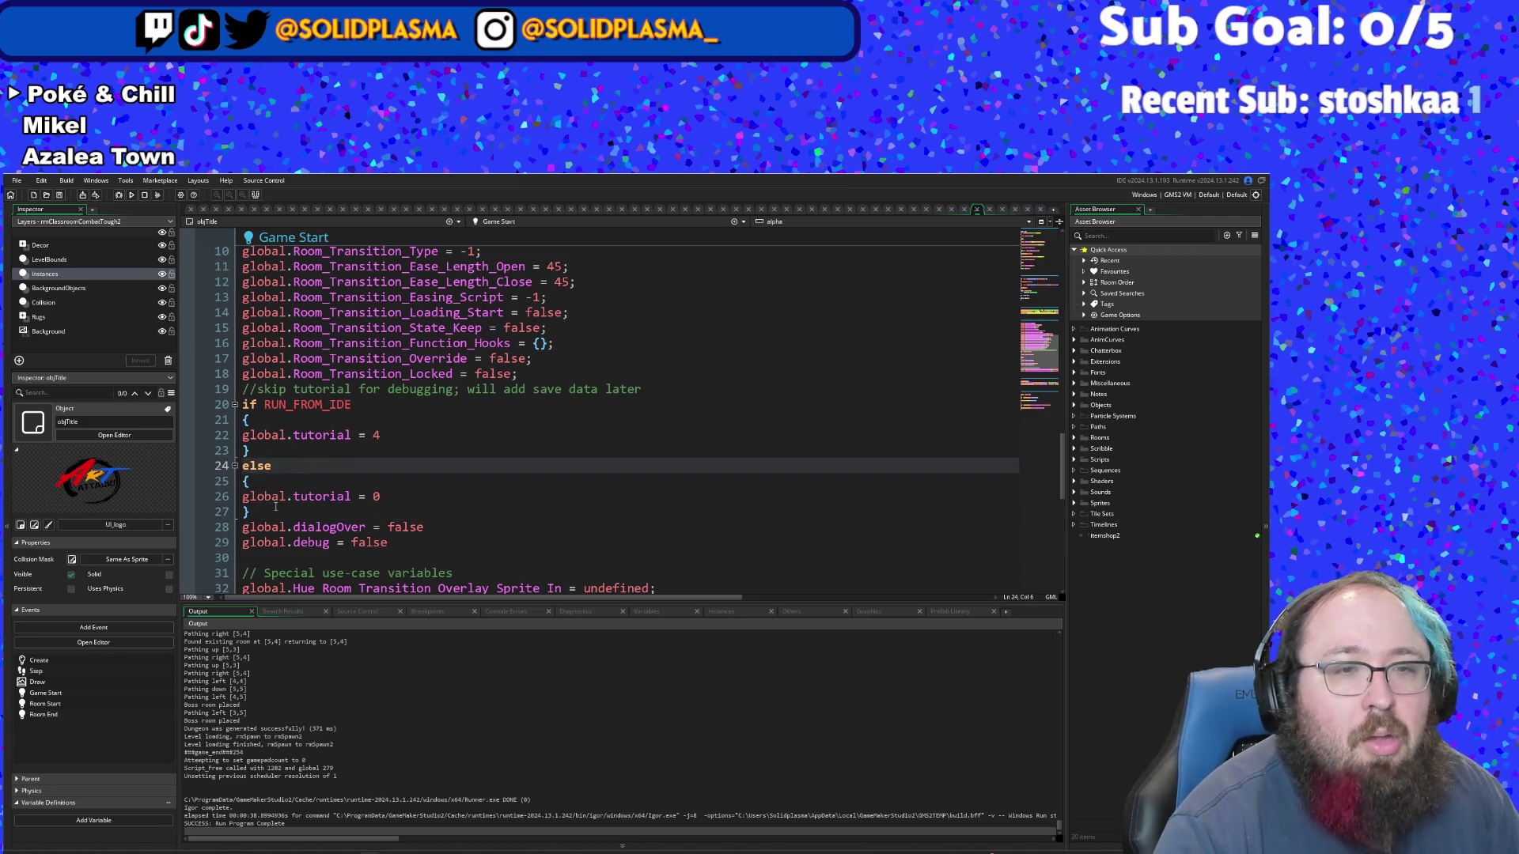
- Try removing the RUN_FROM_IDE if/else wrapper, then undo to restore the original block
drag(265, 513, 234, 405)
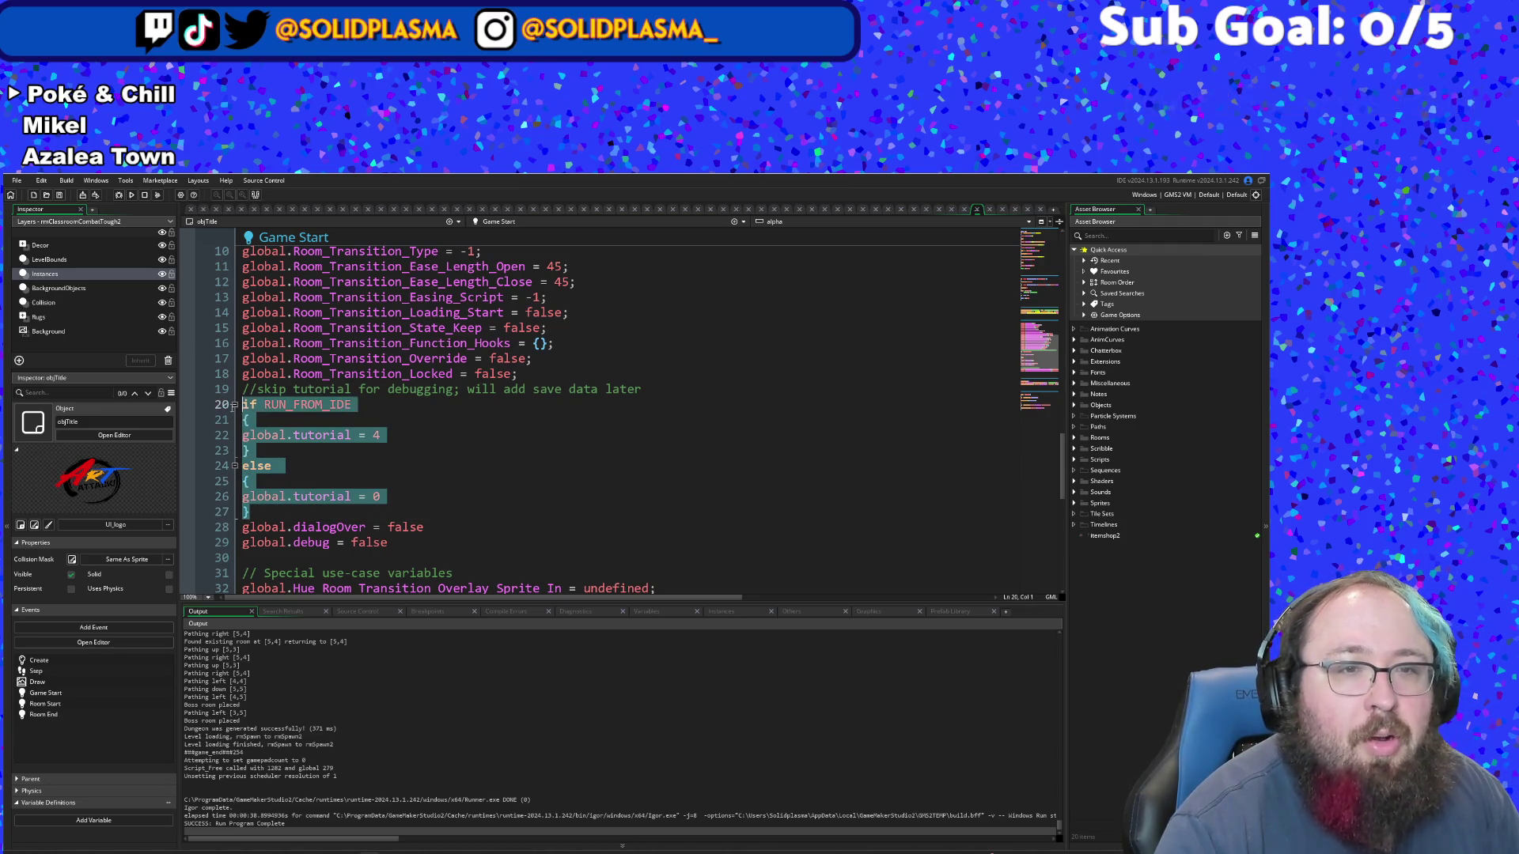
click(263, 457)
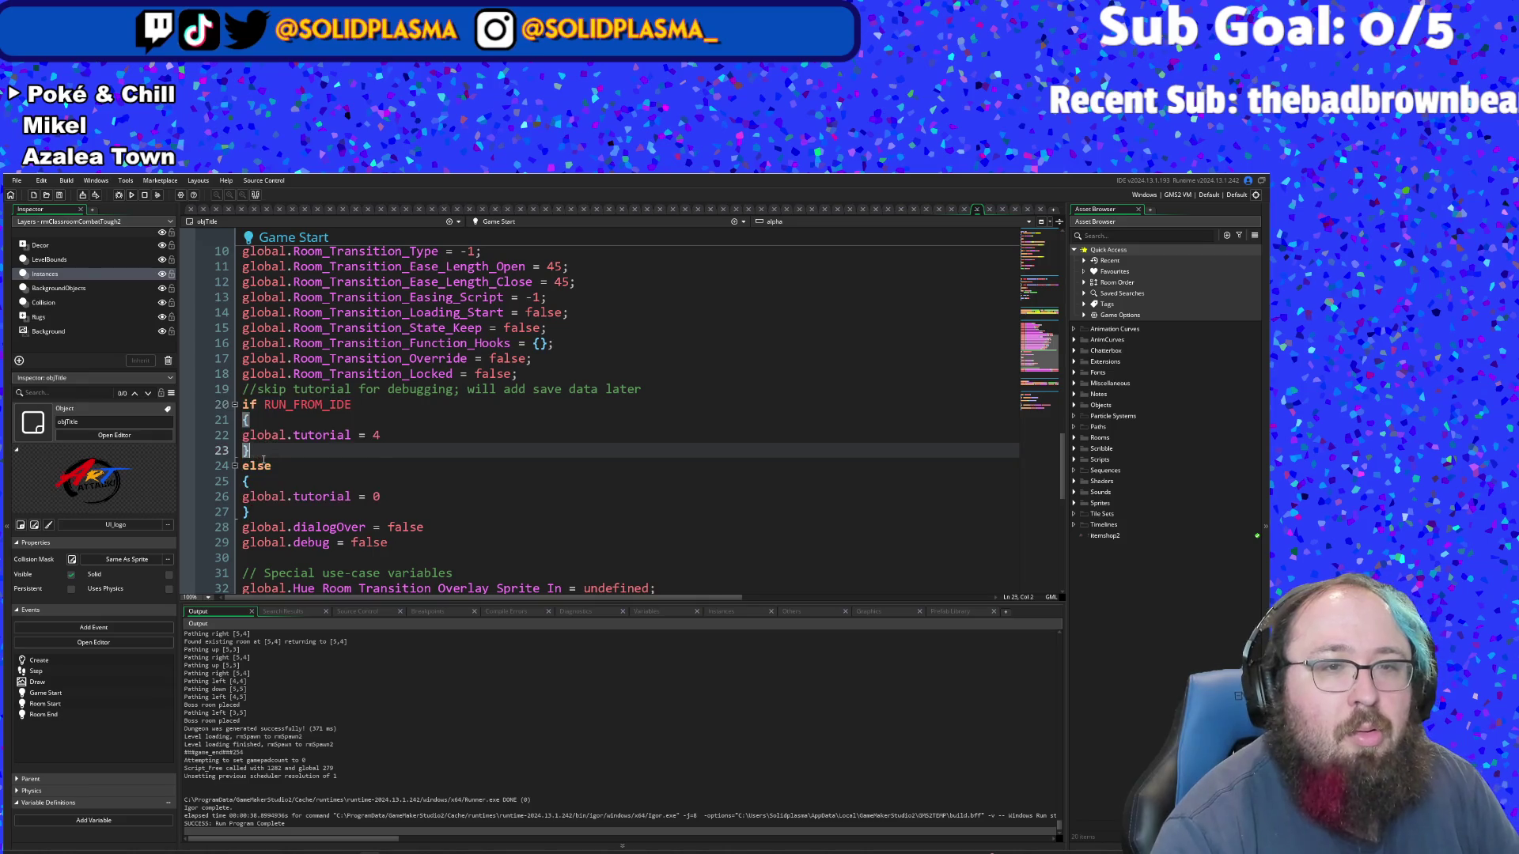
drag(256, 482, 246, 404)
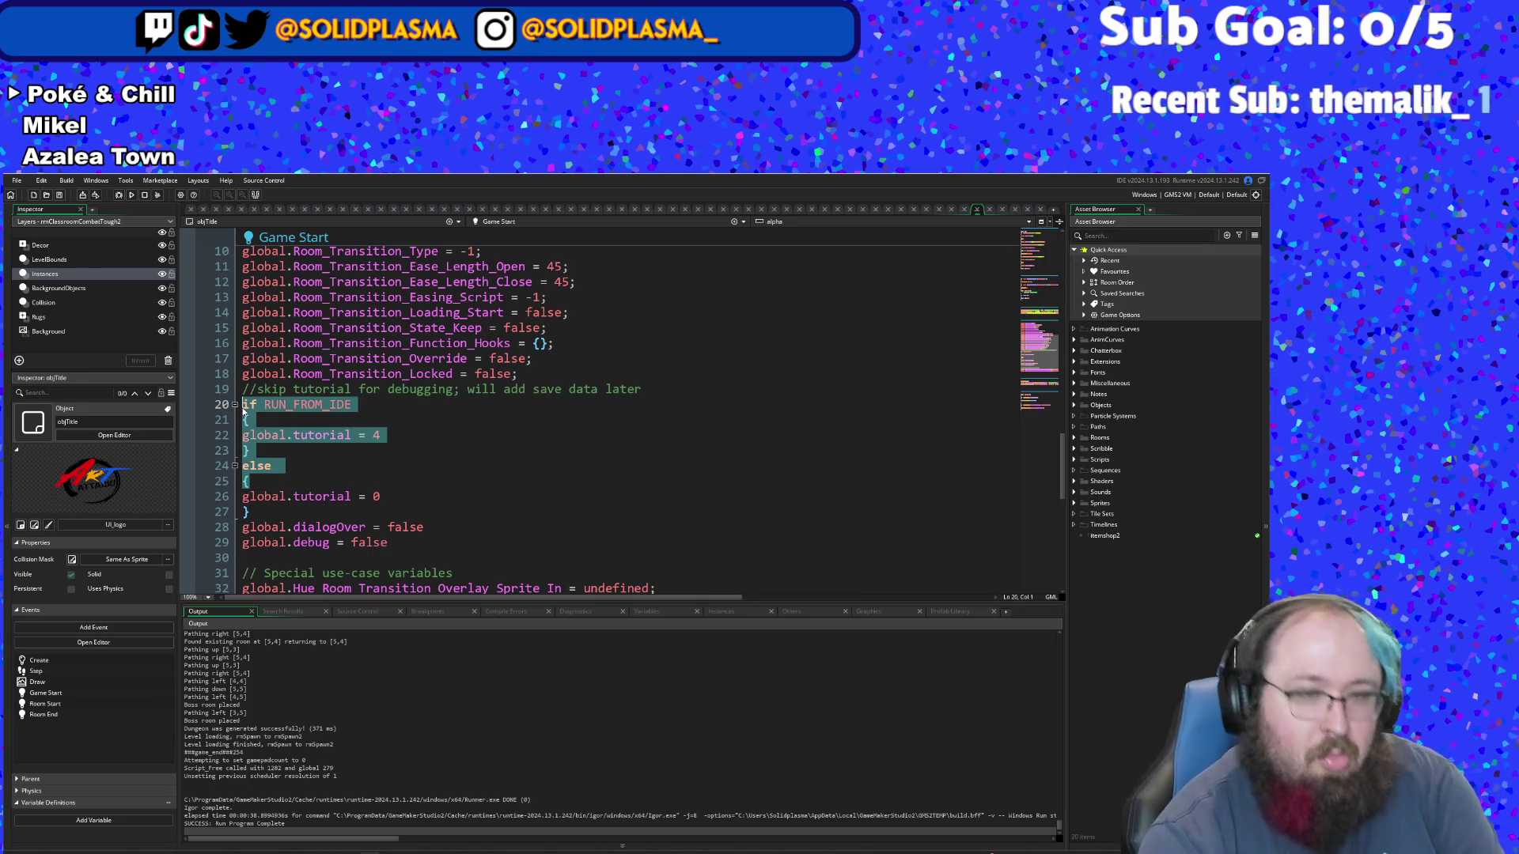
key(Delete)
key(Delete)
click(282, 425)
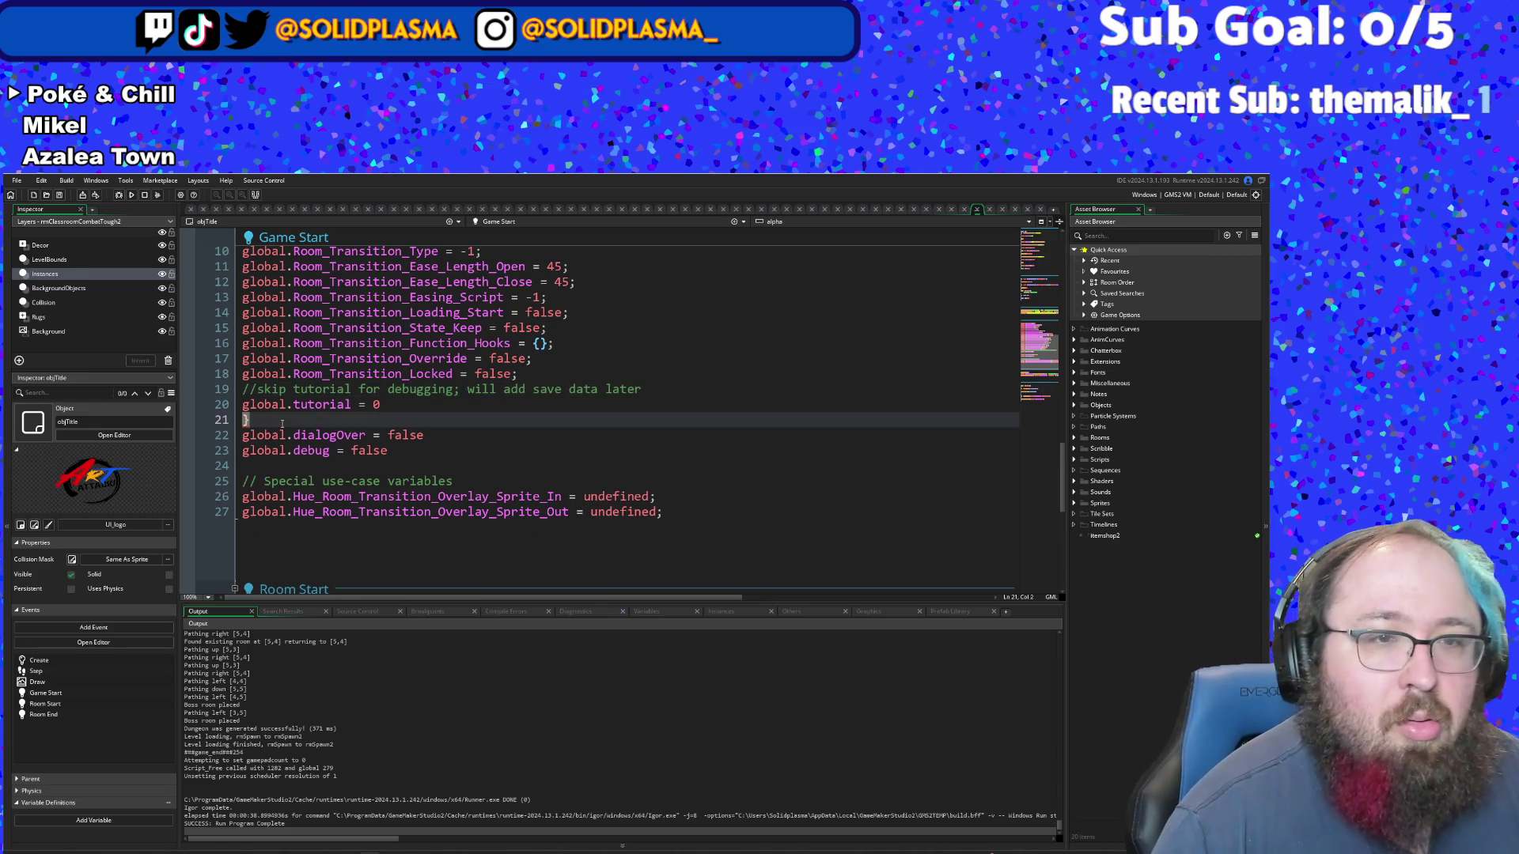
key(Delete)
click(349, 420)
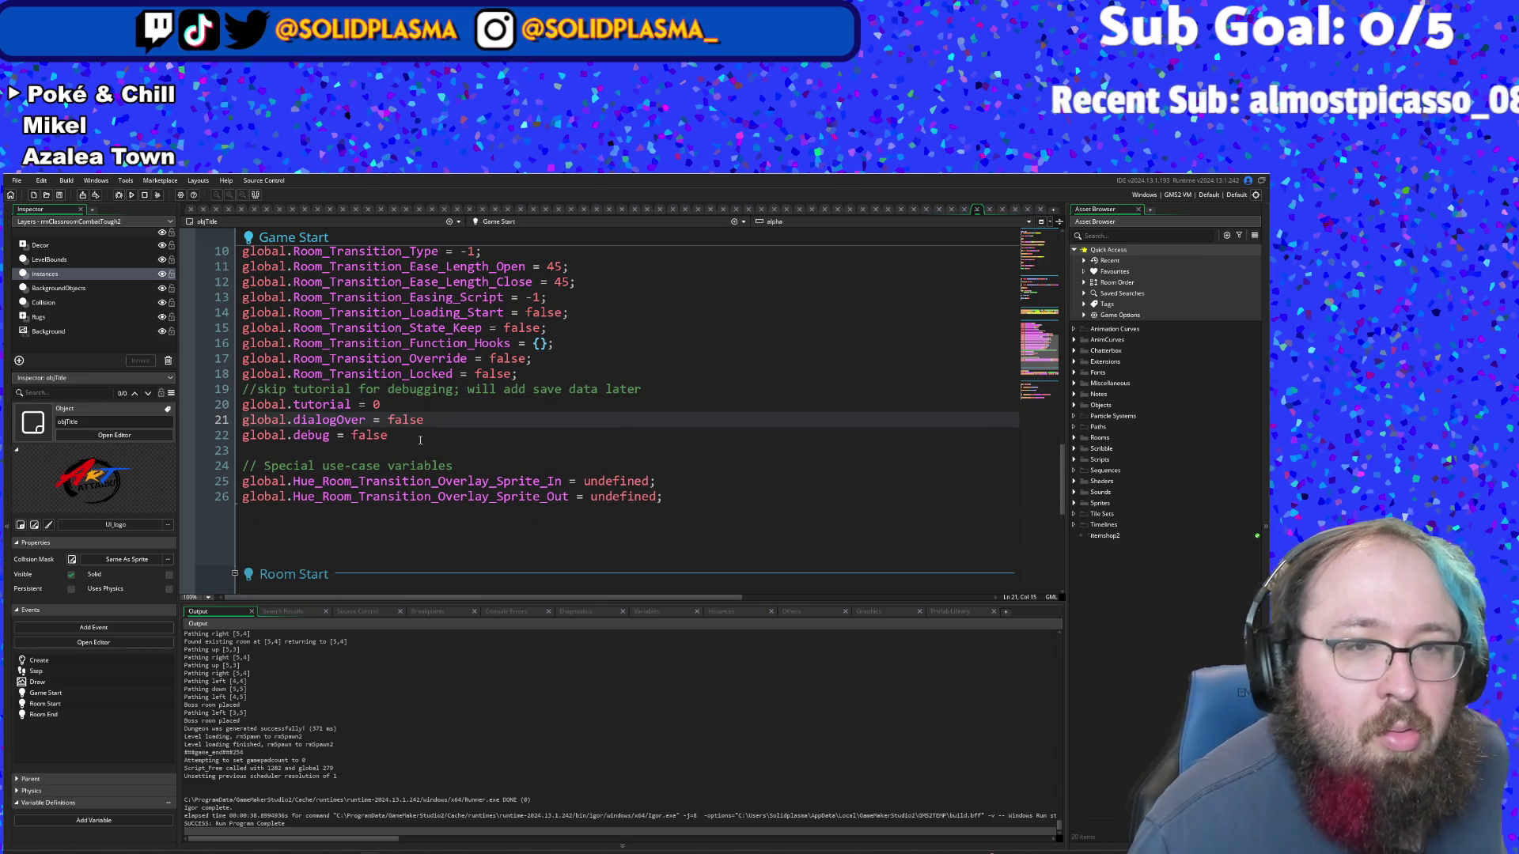
click(403, 403)
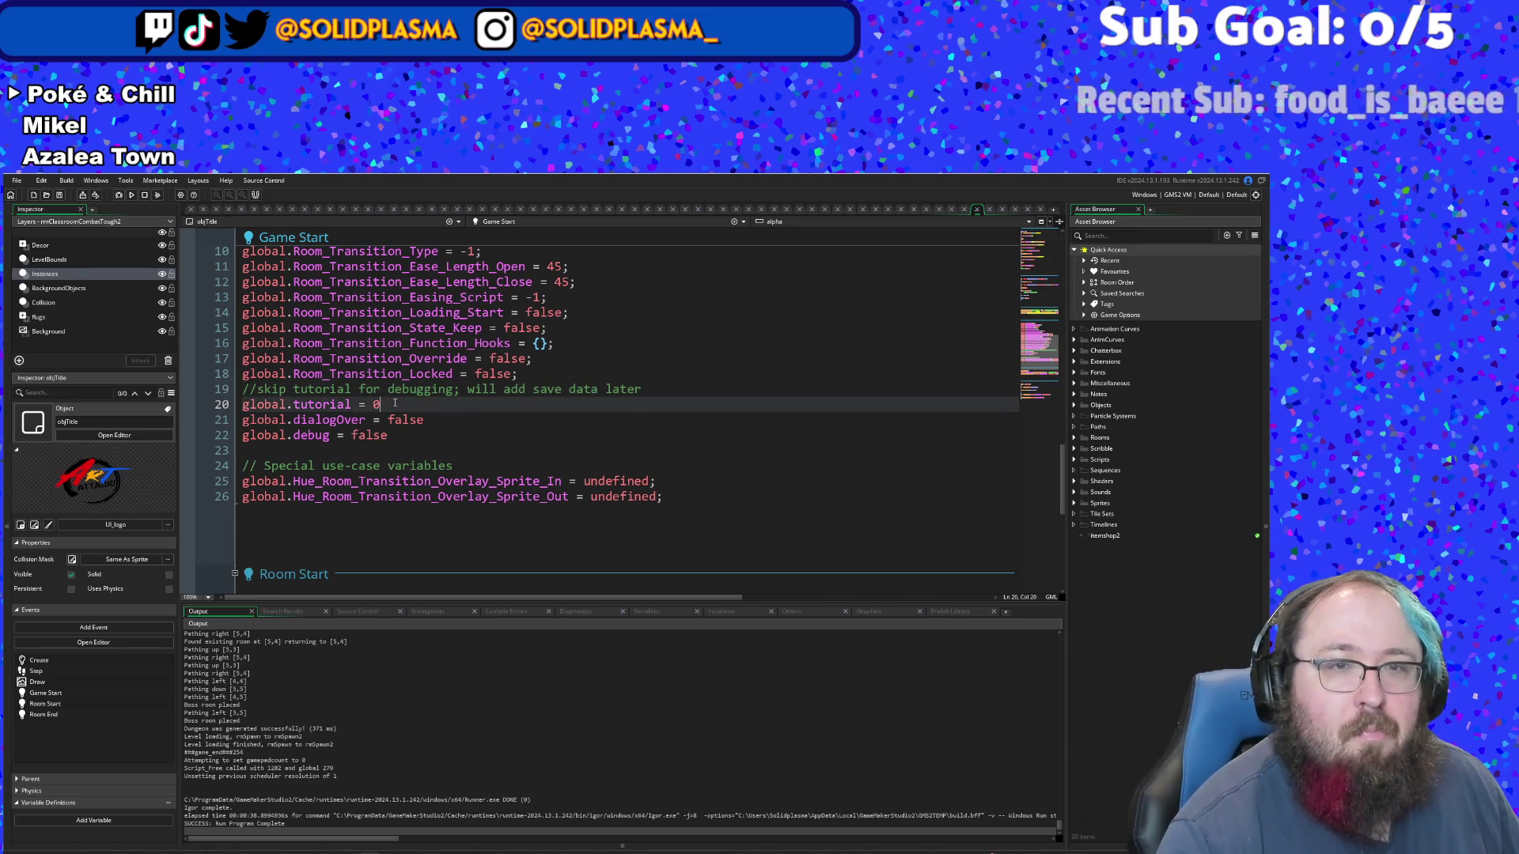
click(606, 389)
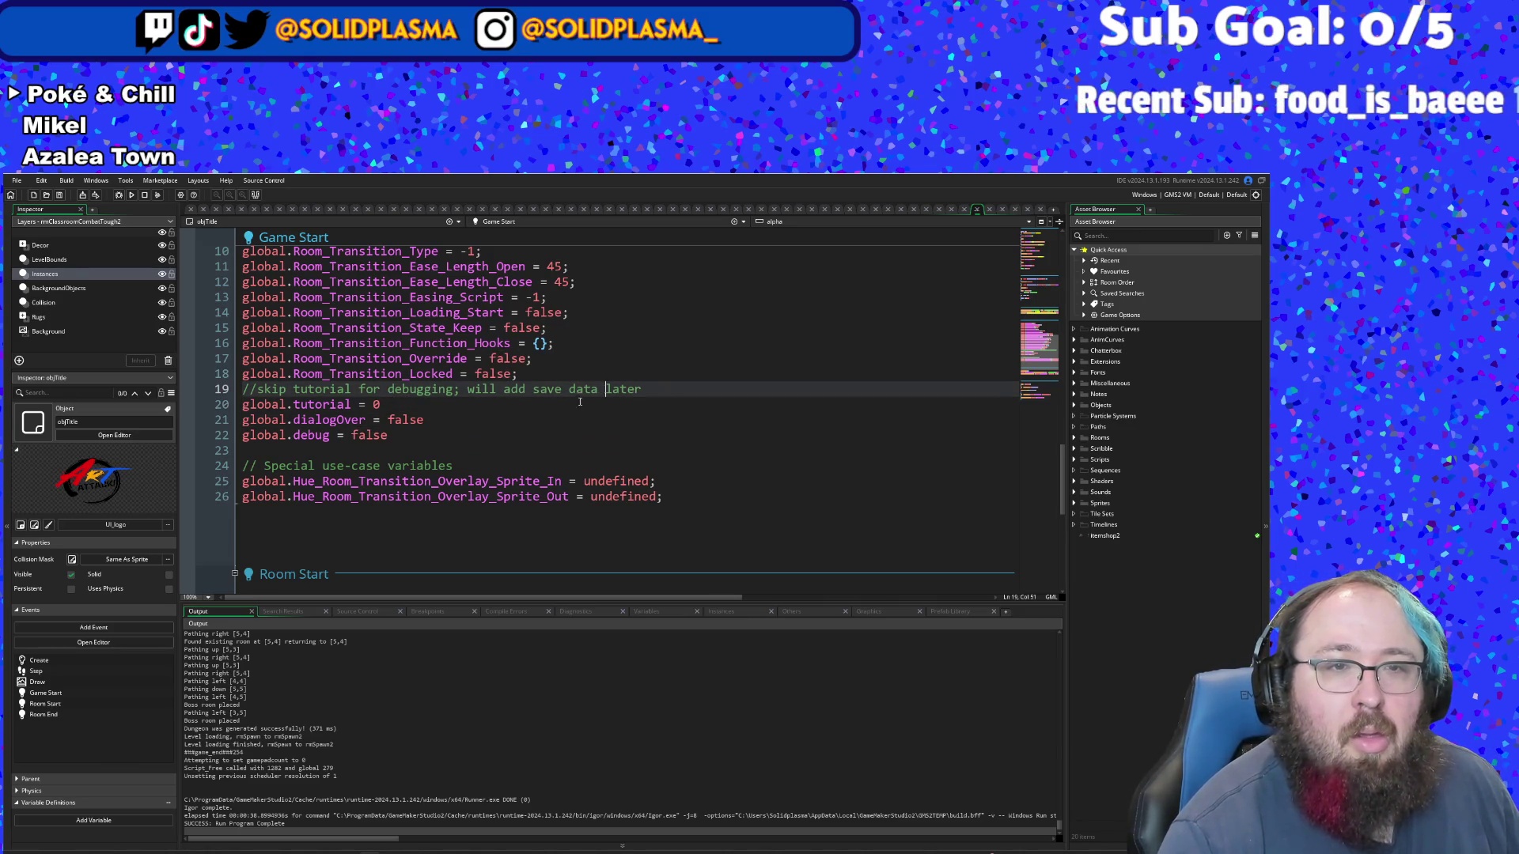
click(417, 405)
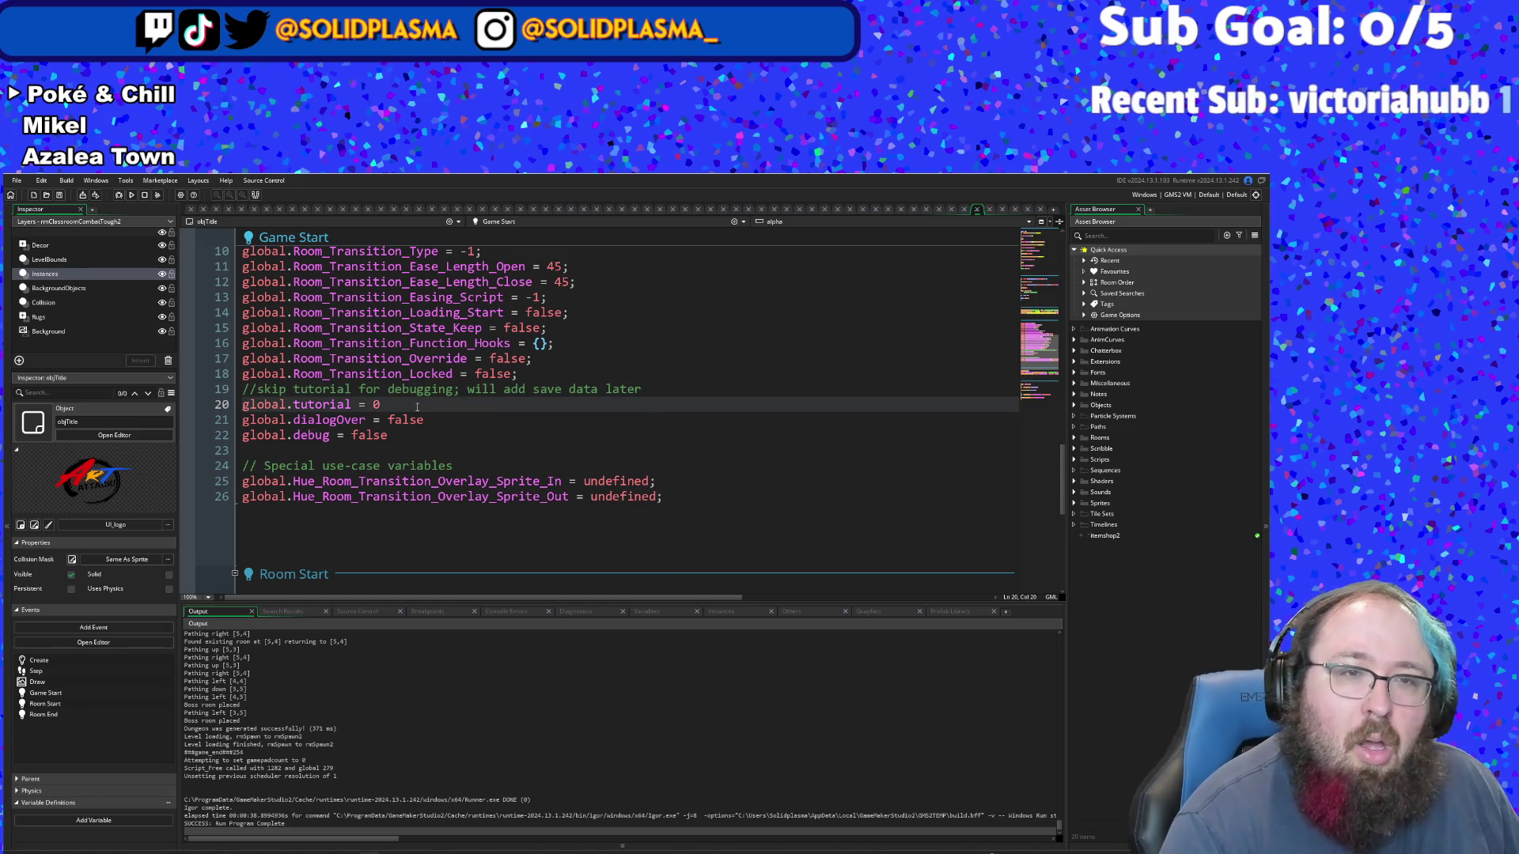
key(Return)
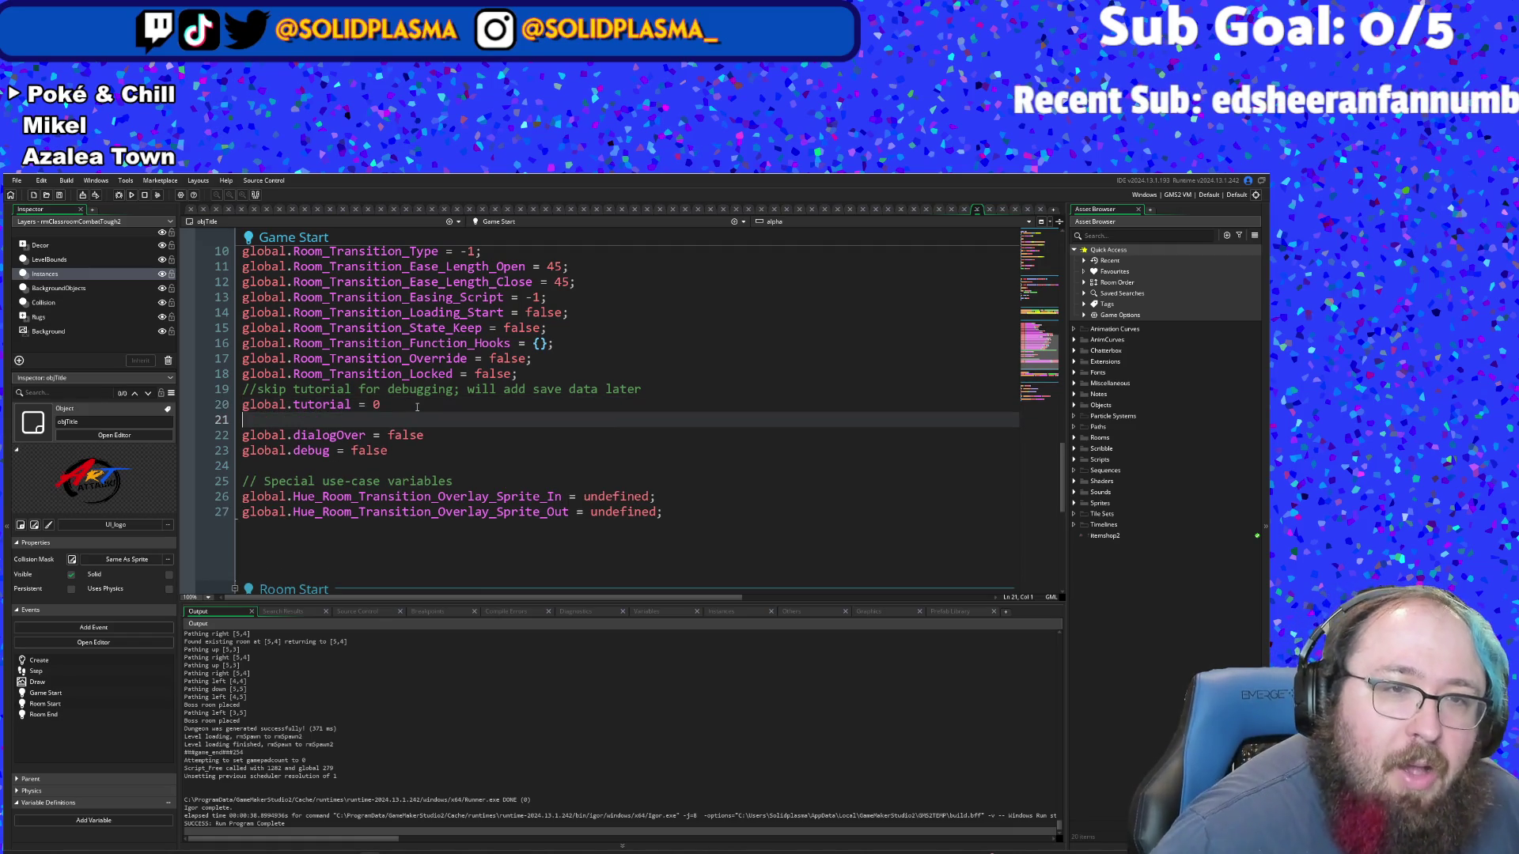
key(BackSpace)
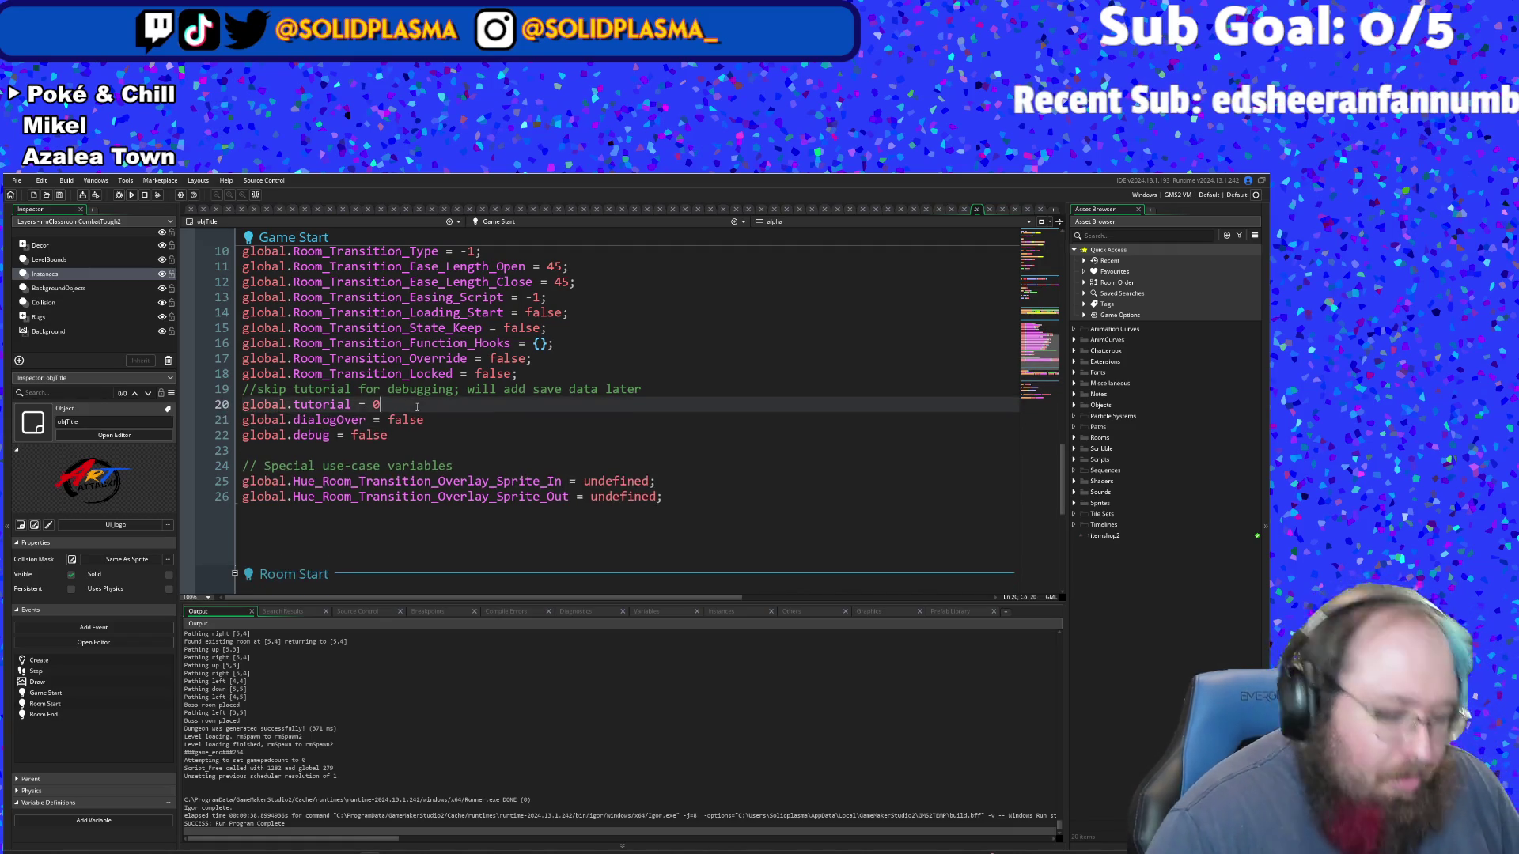
key(ctrl+z)
key(ctrl+z)
key(ctrl+z)
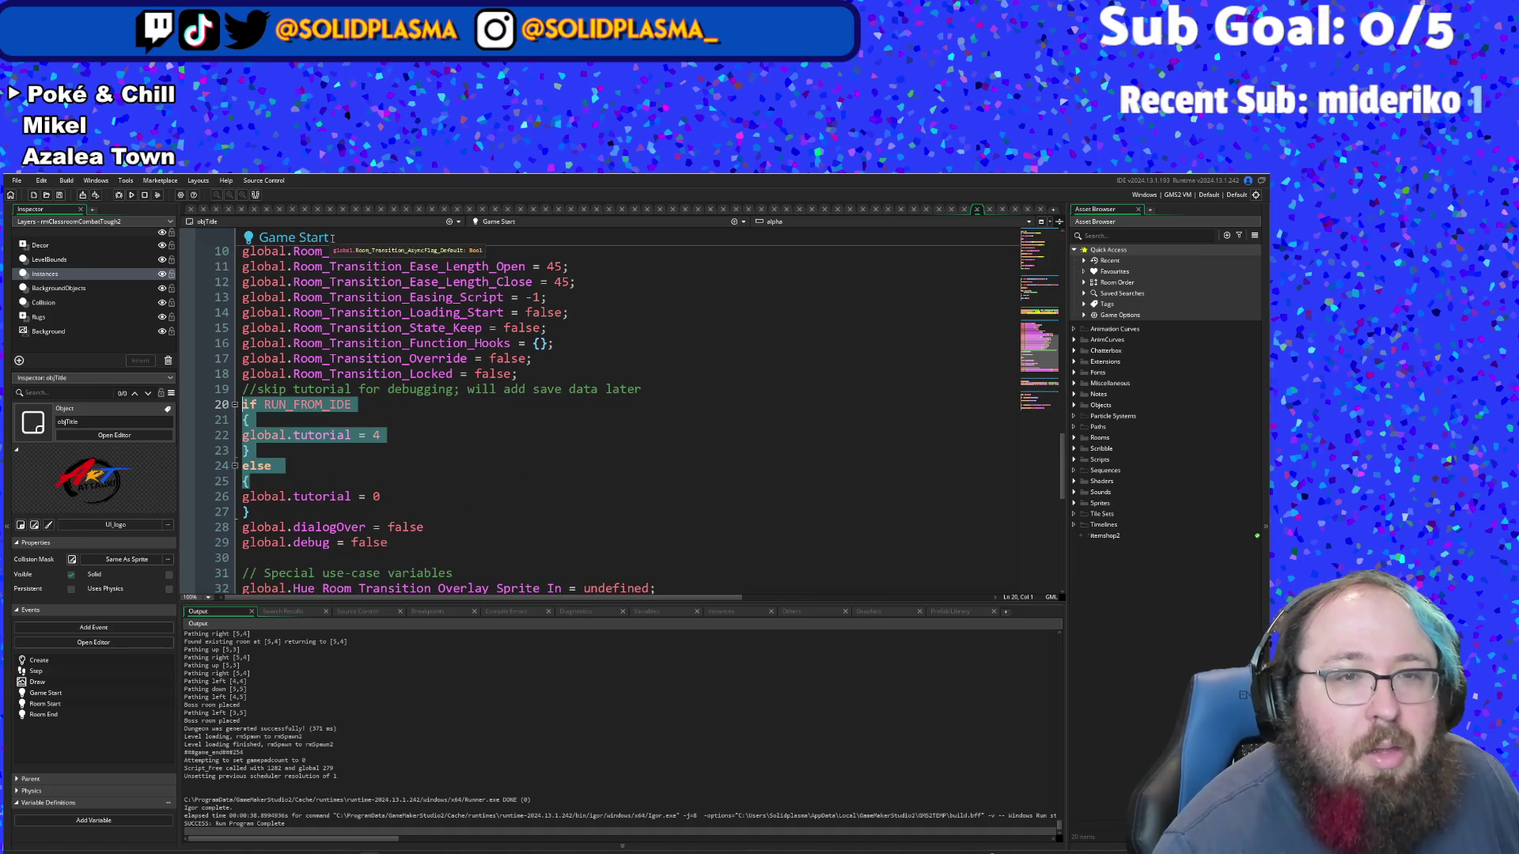
- Delete the RUN_FROM_IDE branch and leftover else braces, keeping only global.tutorial = 0
click(300, 435)
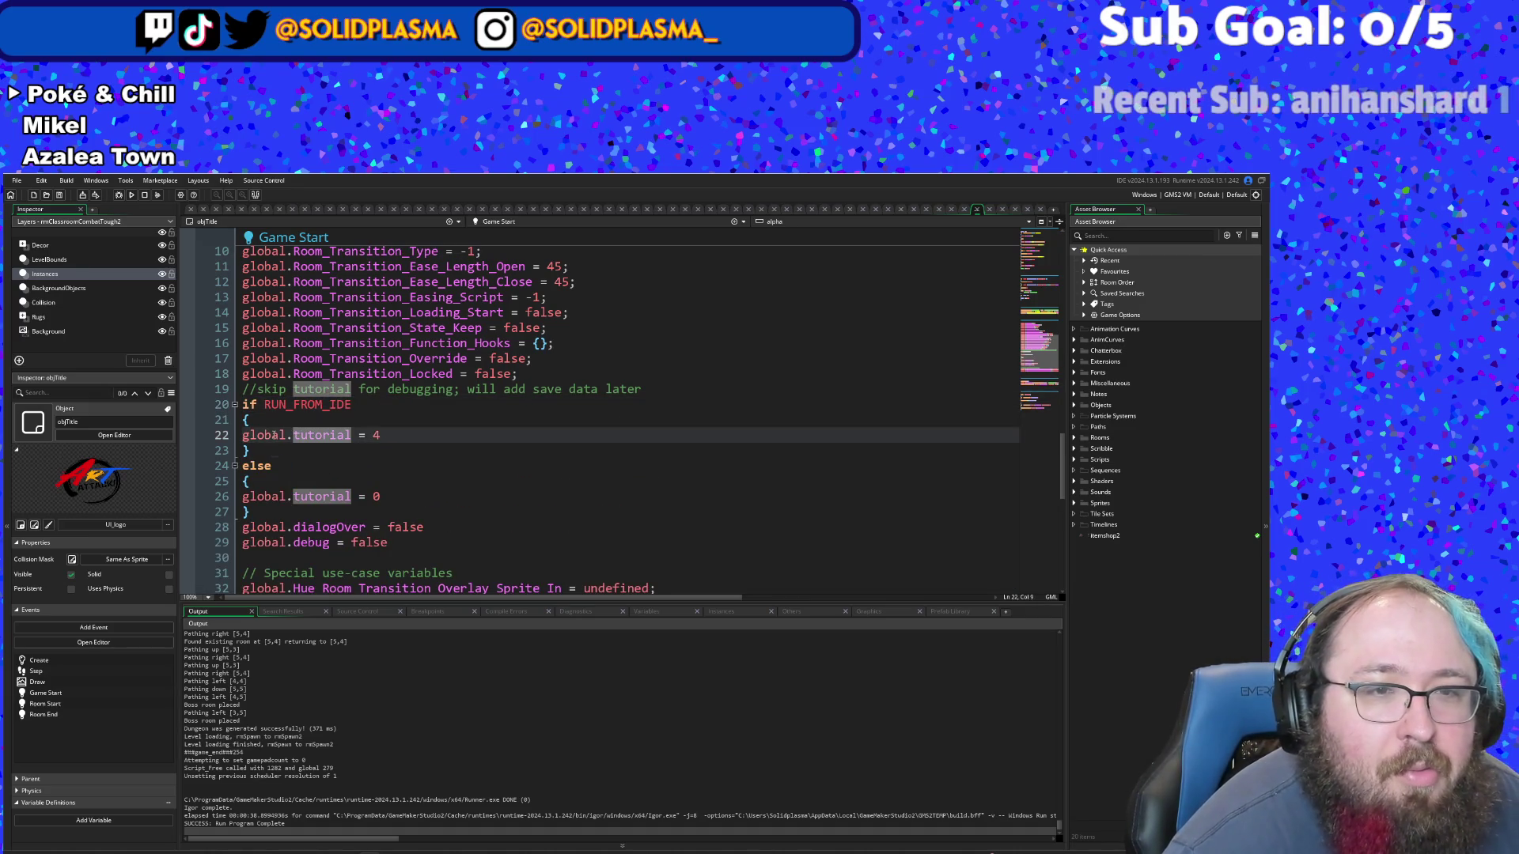
click(261, 429)
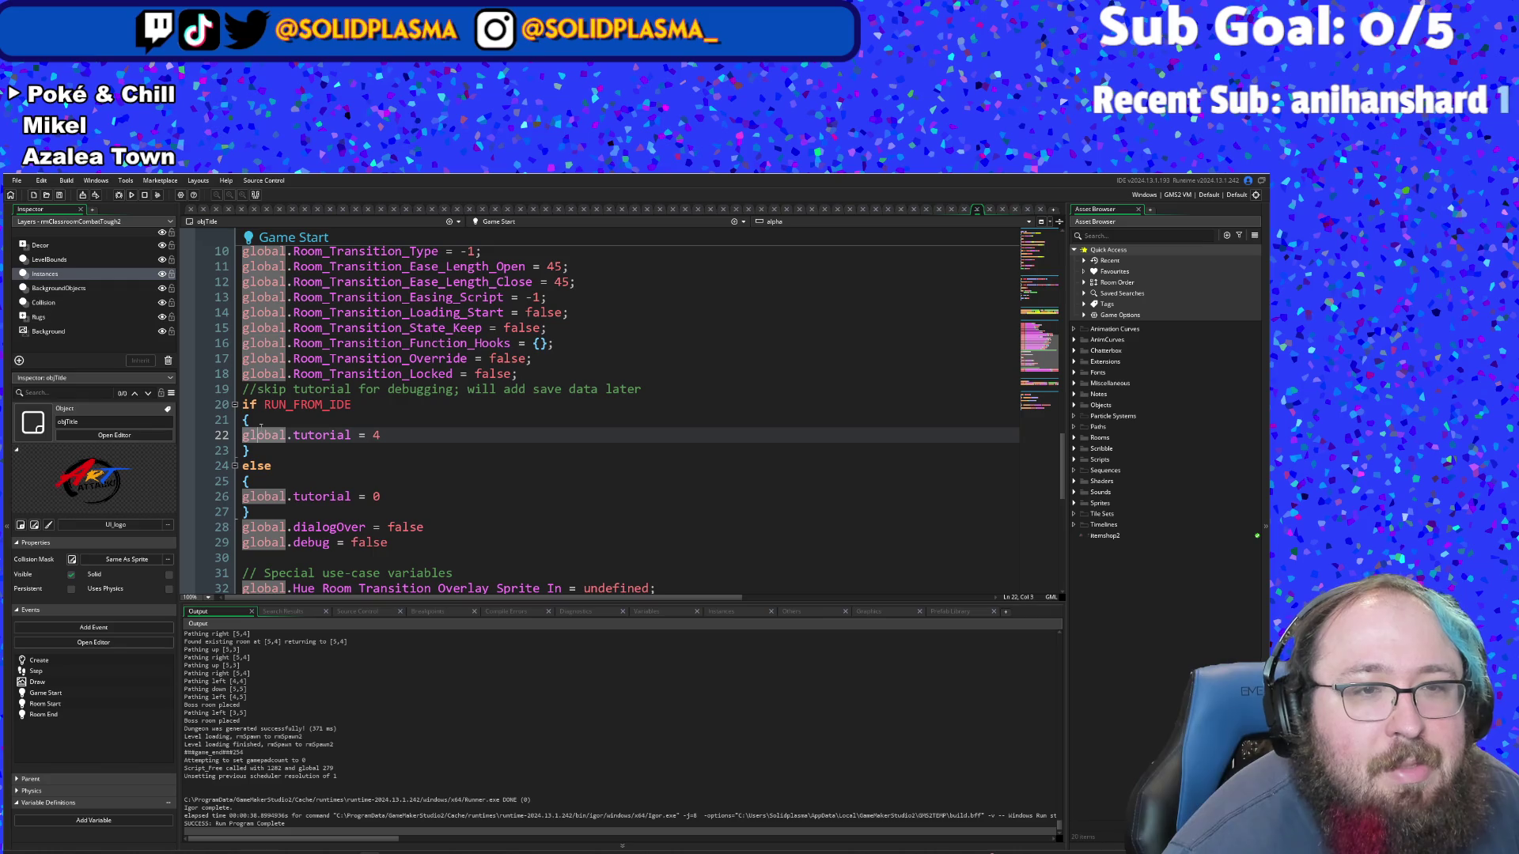
click(366, 403)
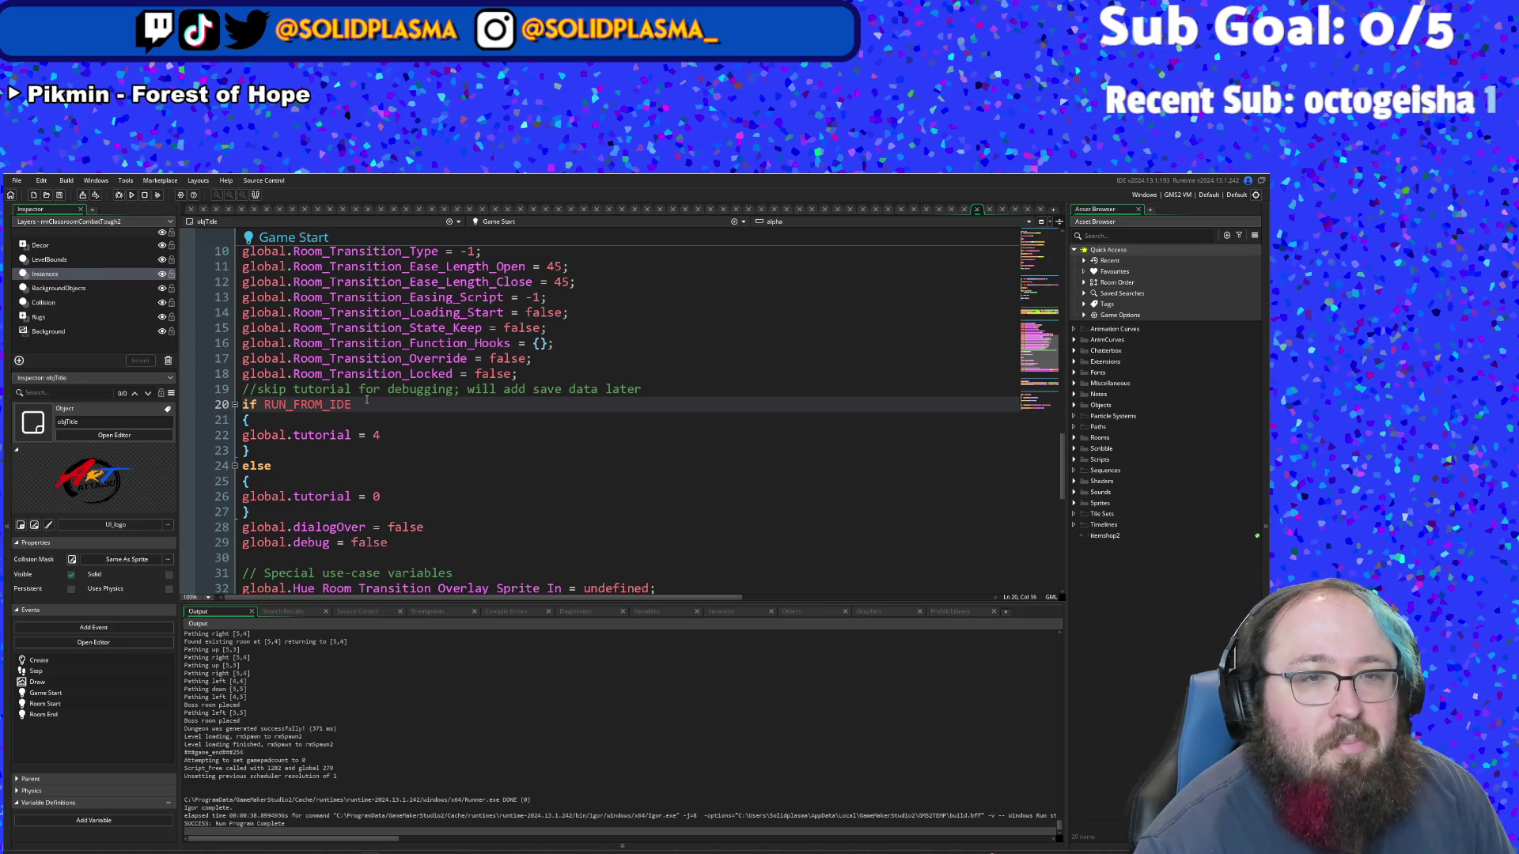
click(267, 478)
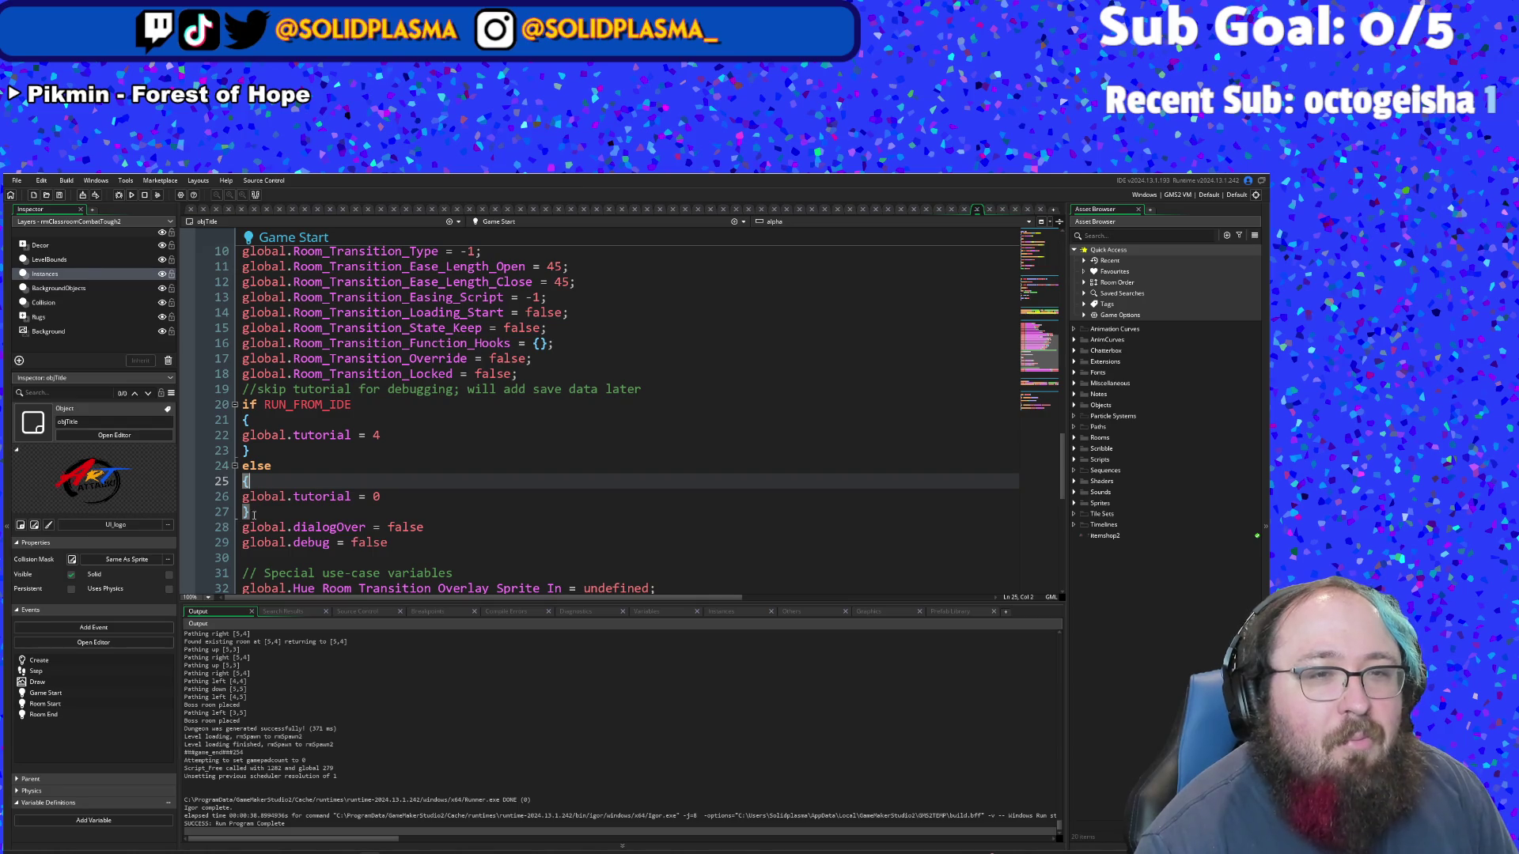
key(shift+Up)
key(shift+Up)
key(shift+Up)
key(shift+End)
key(BackSpace)
key(Down)
key(Down)
key(BackSpace)
key(BackSpace)
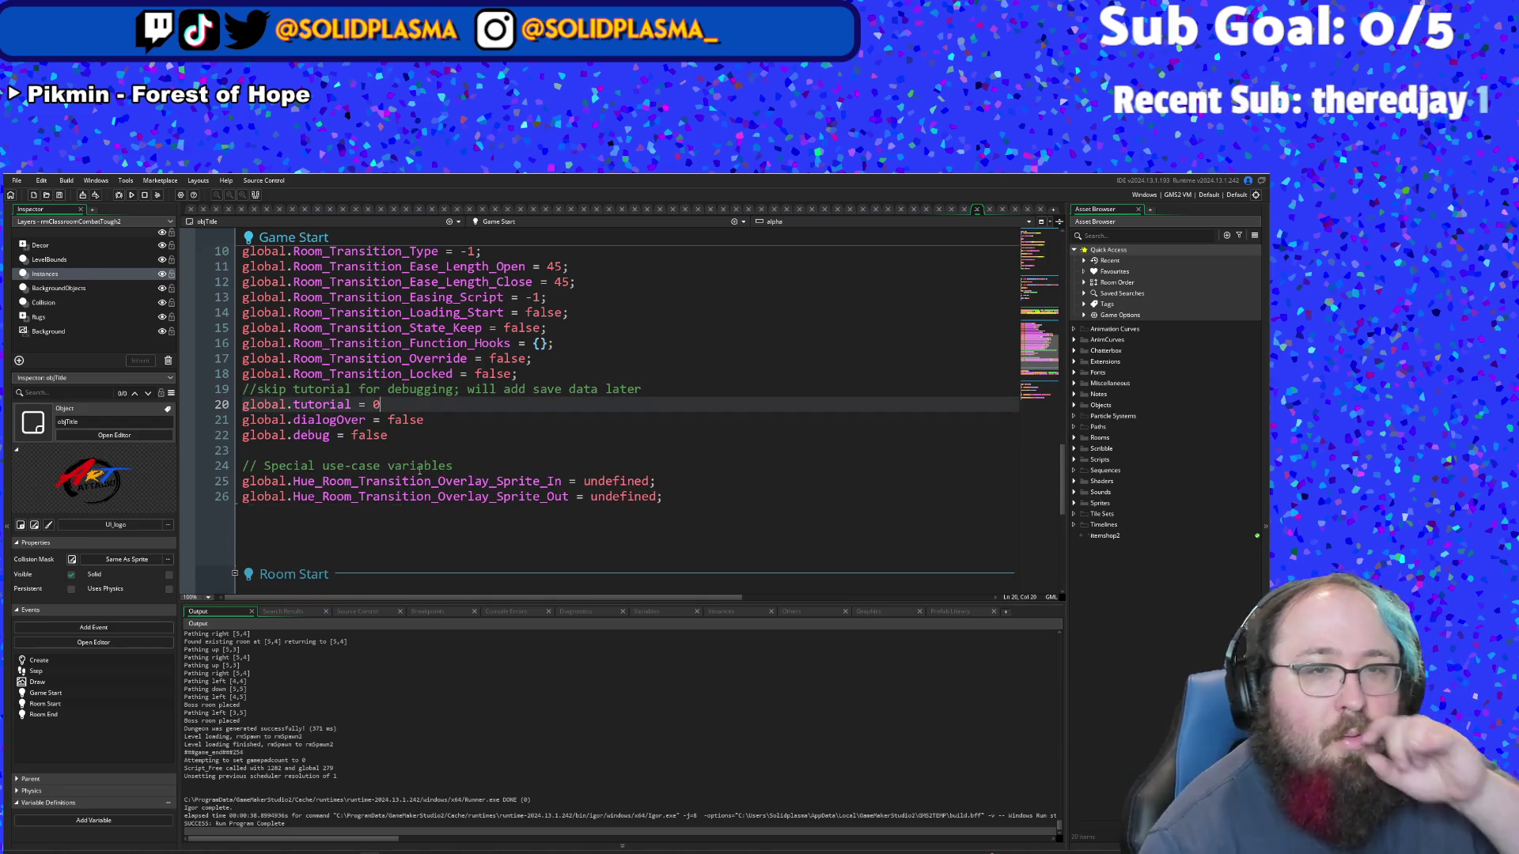
click(453, 450)
- Delete the //skip tutorial debugging comment line and run the game
click(663, 387)
click(556, 418)
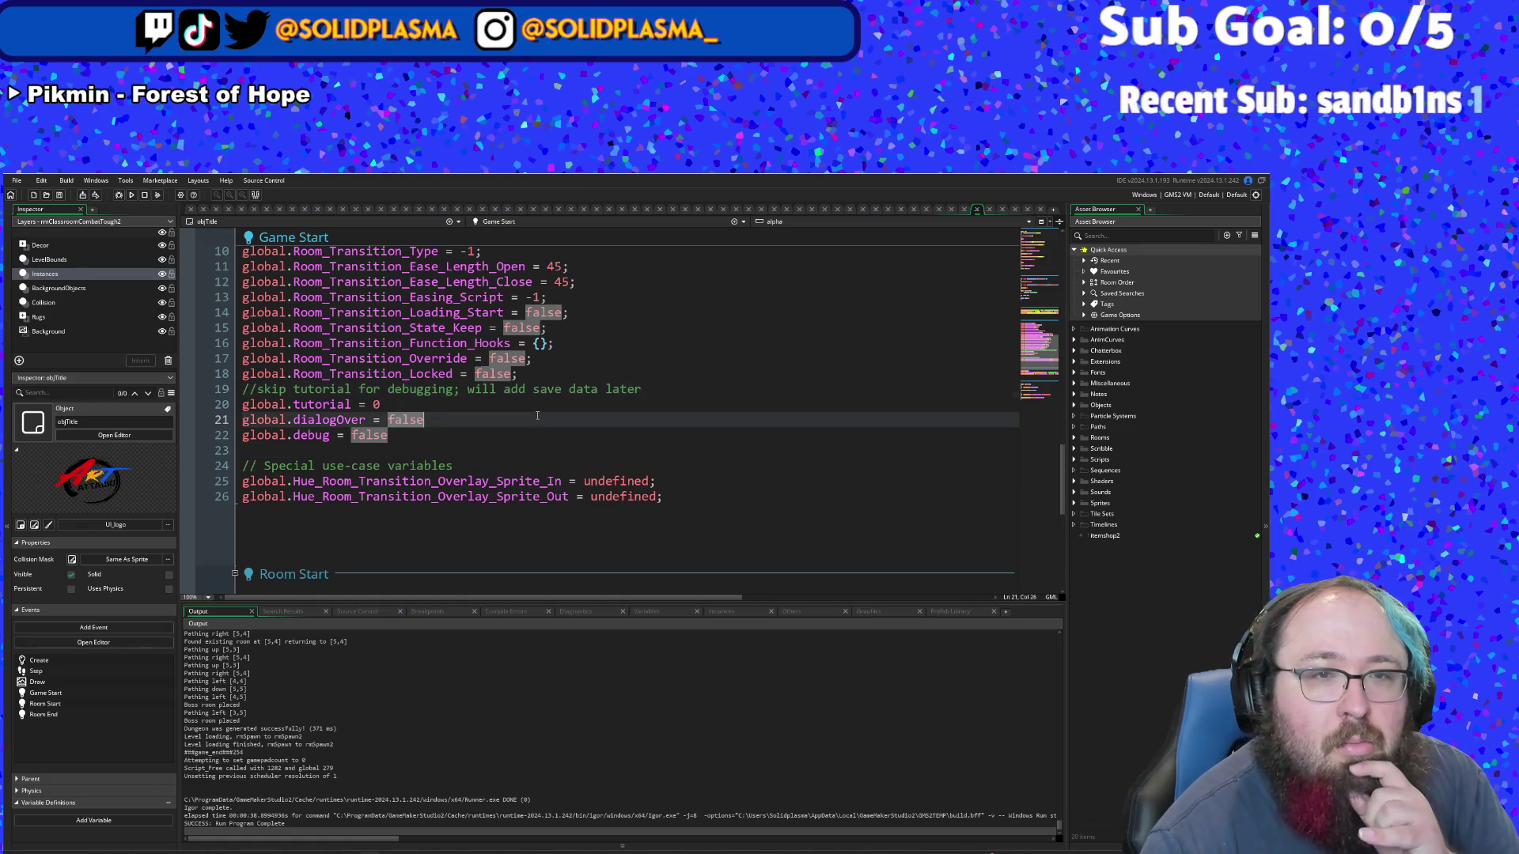
drag(647, 388, 224, 392)
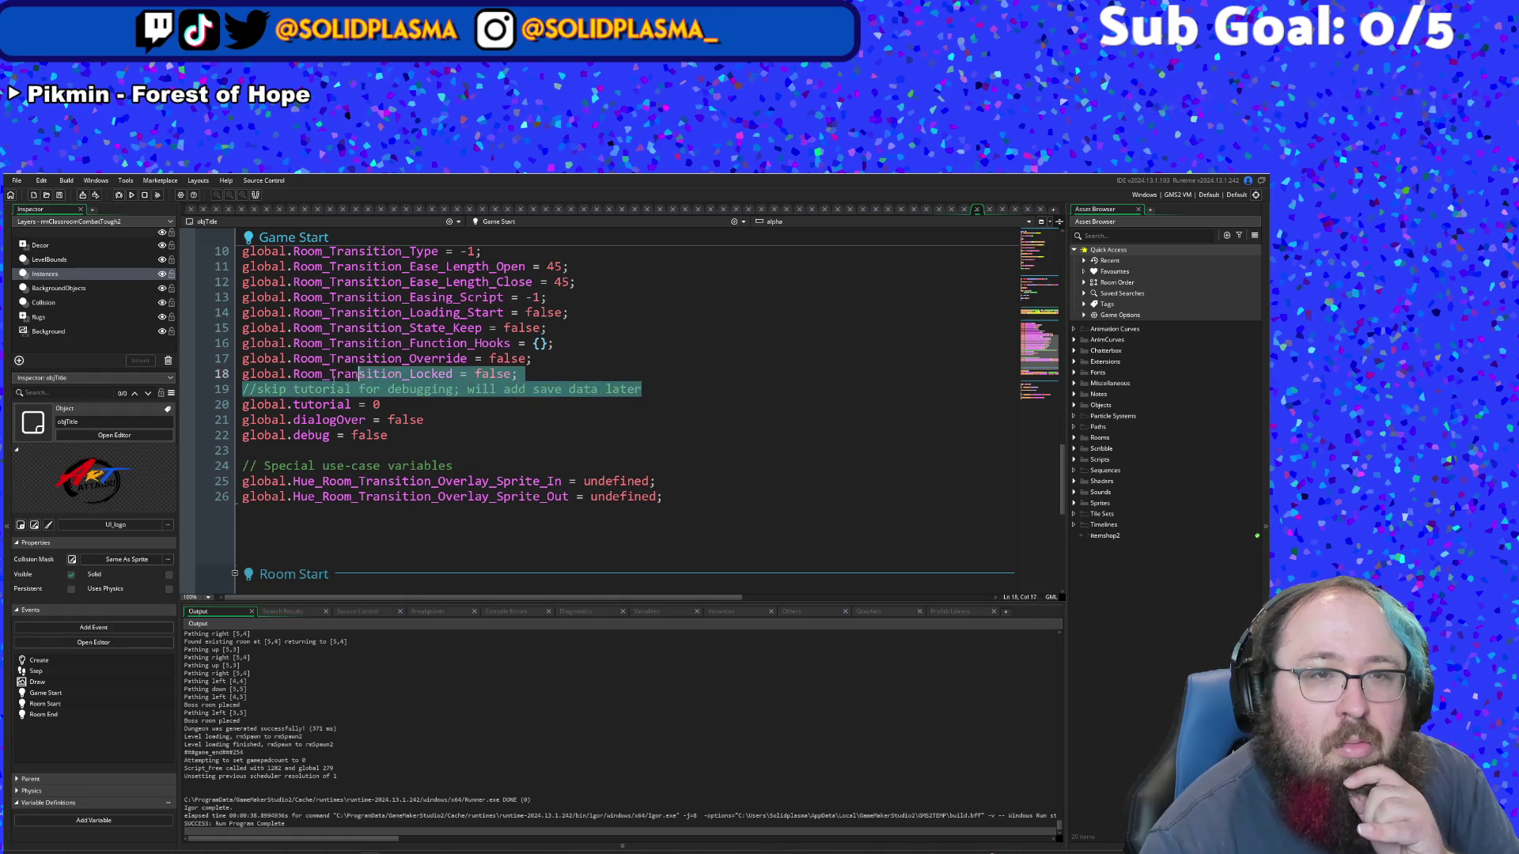
key(BackSpace)
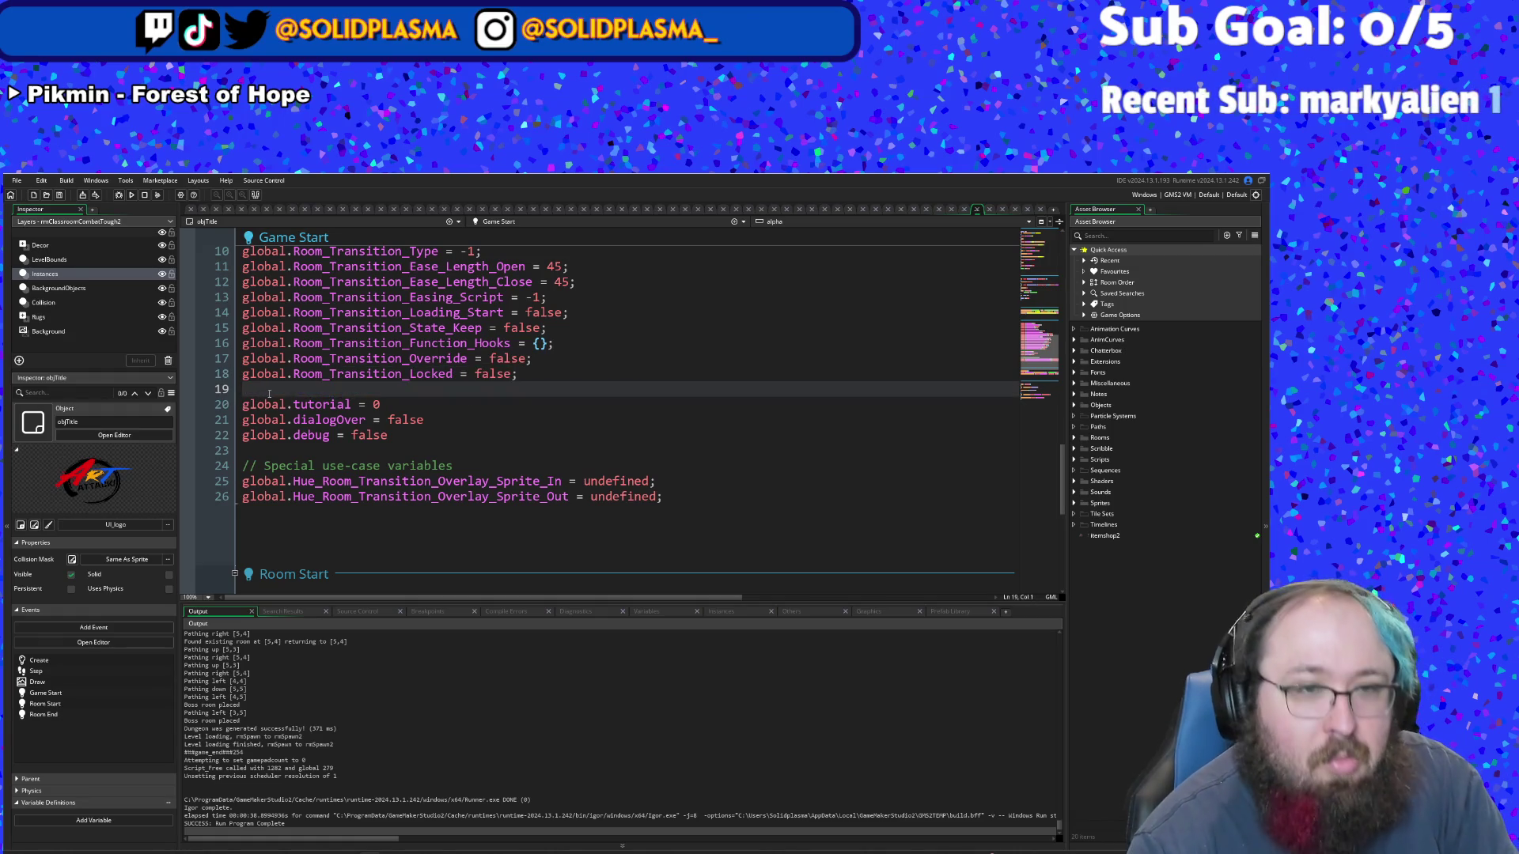
key(BackSpace)
key(Down)
key(Down)
key(Down)
click(131, 195)
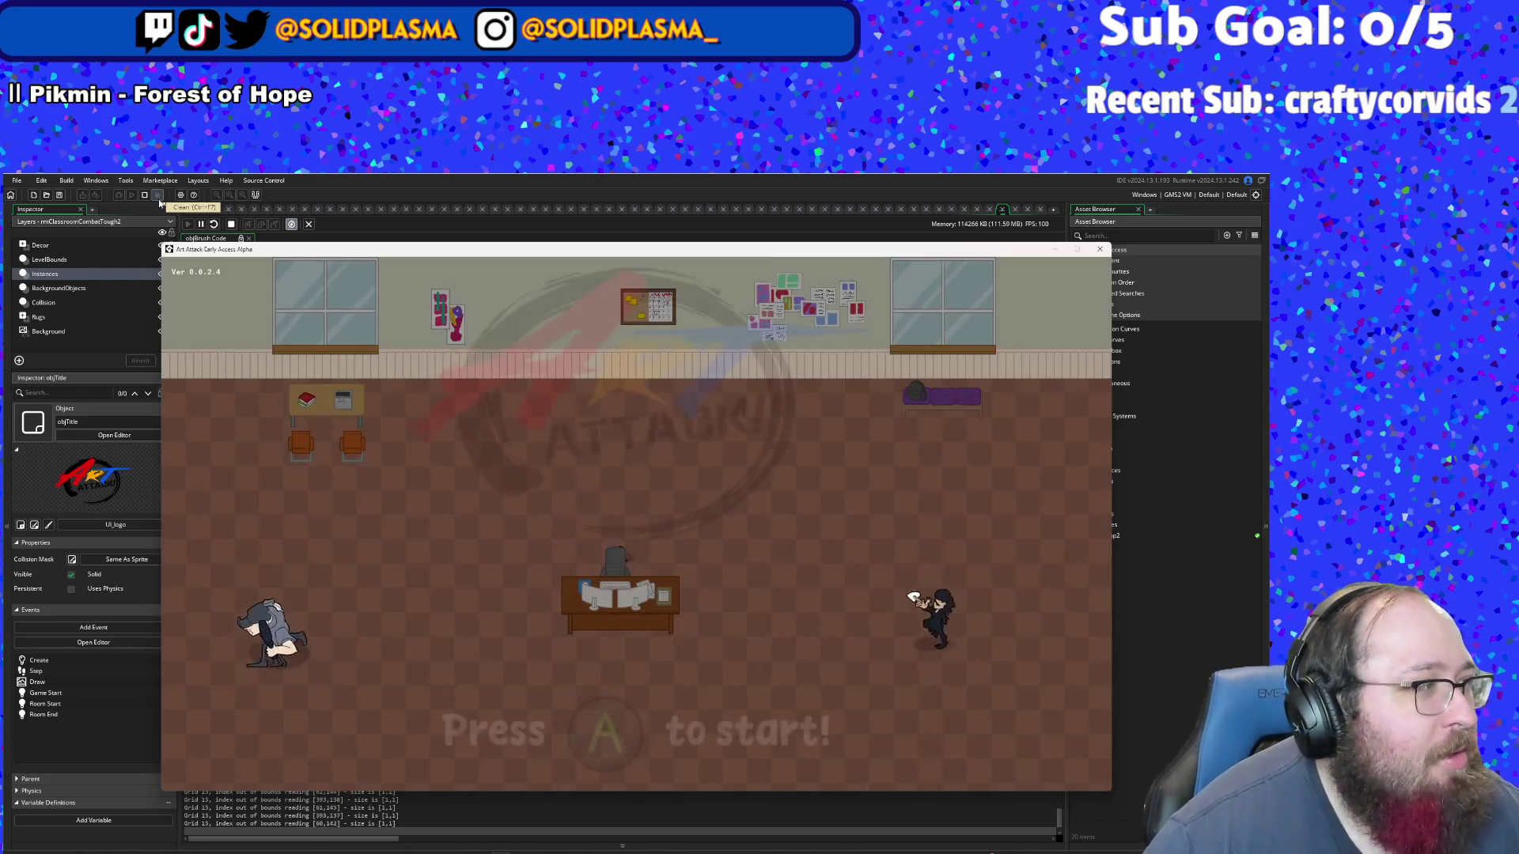
- Start from the title screen and walk around the courtyard painting a red trail
key(Return)
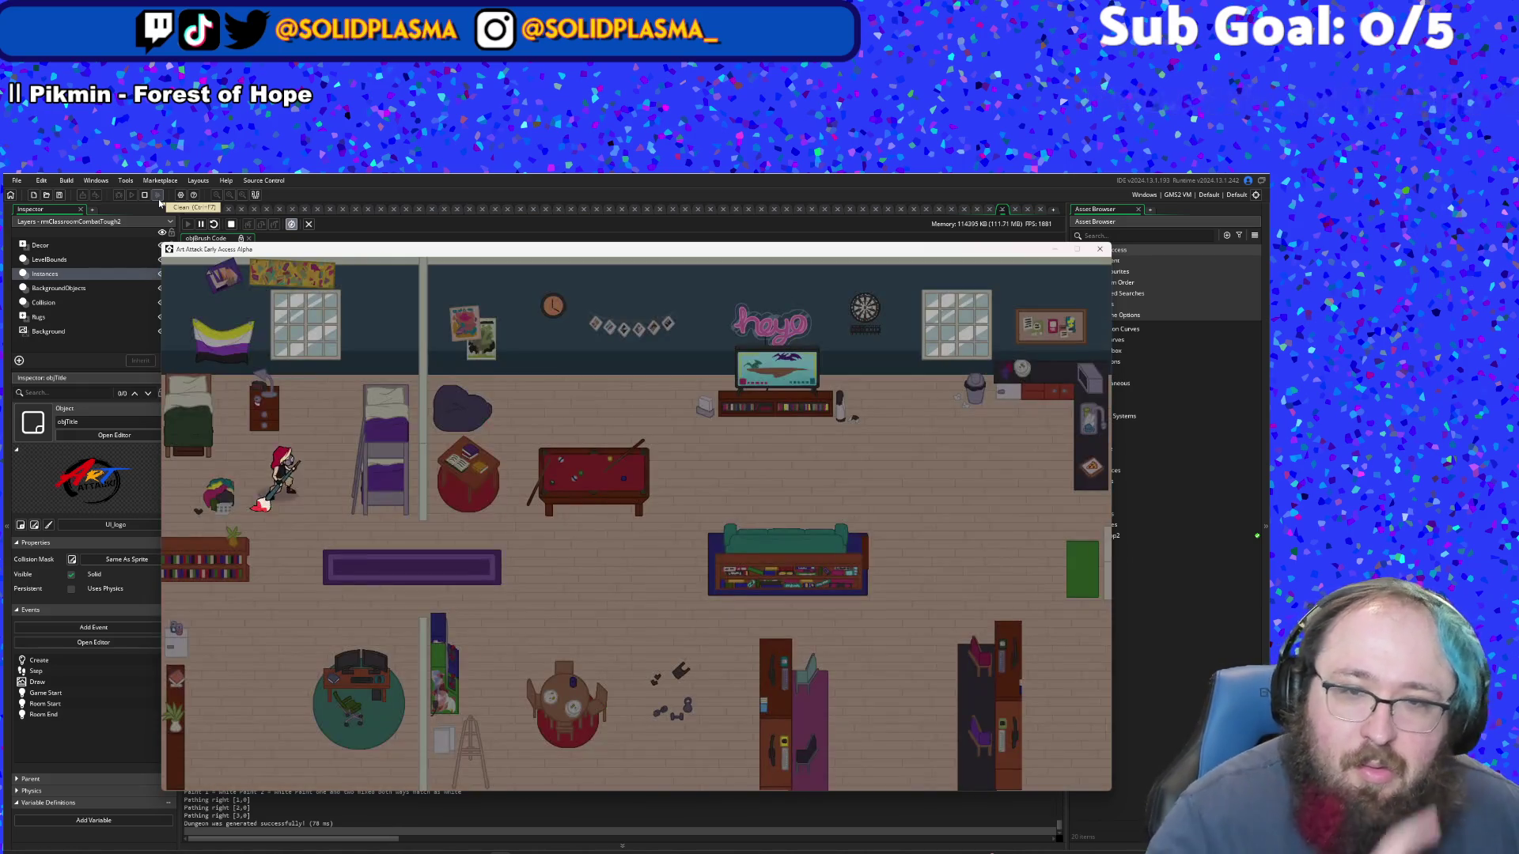
key(Right)
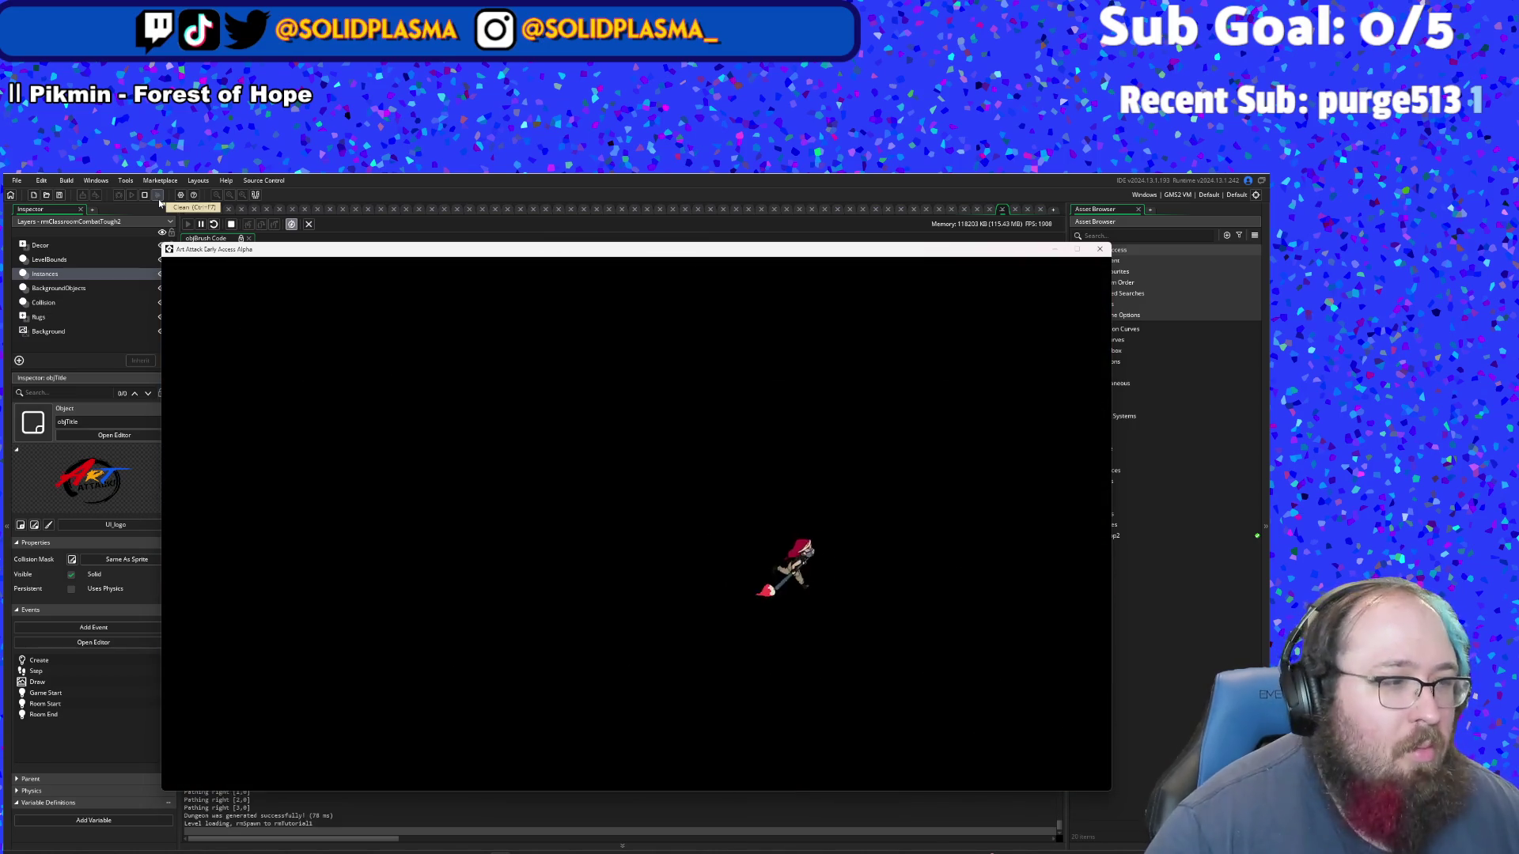
key(Right)
key(Down)
key(Up)
key(Right)
key(Down)
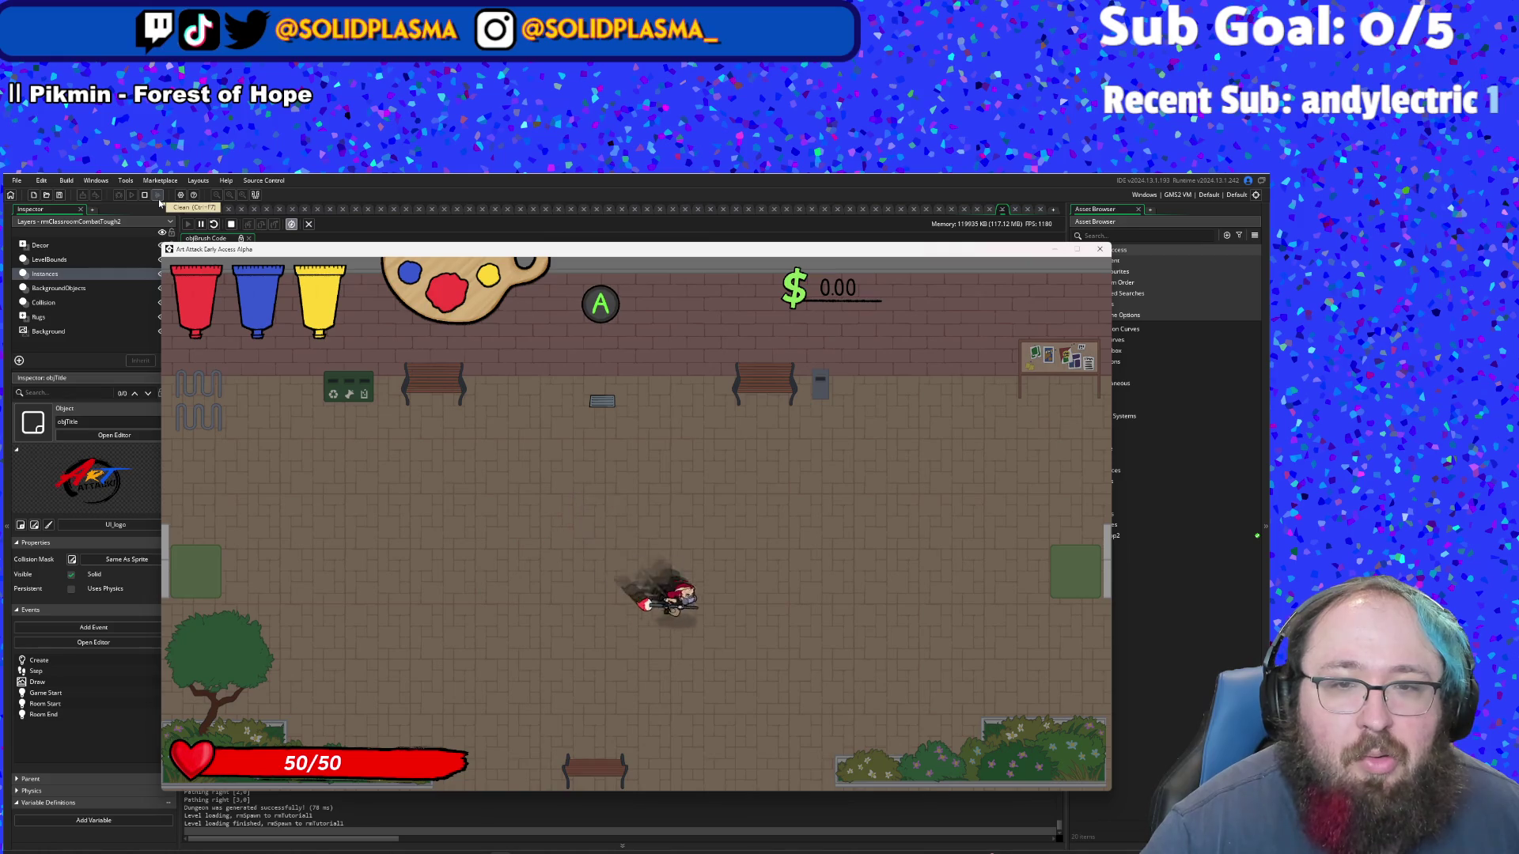
key(Left)
key(space)
key(Up)
key(Right)
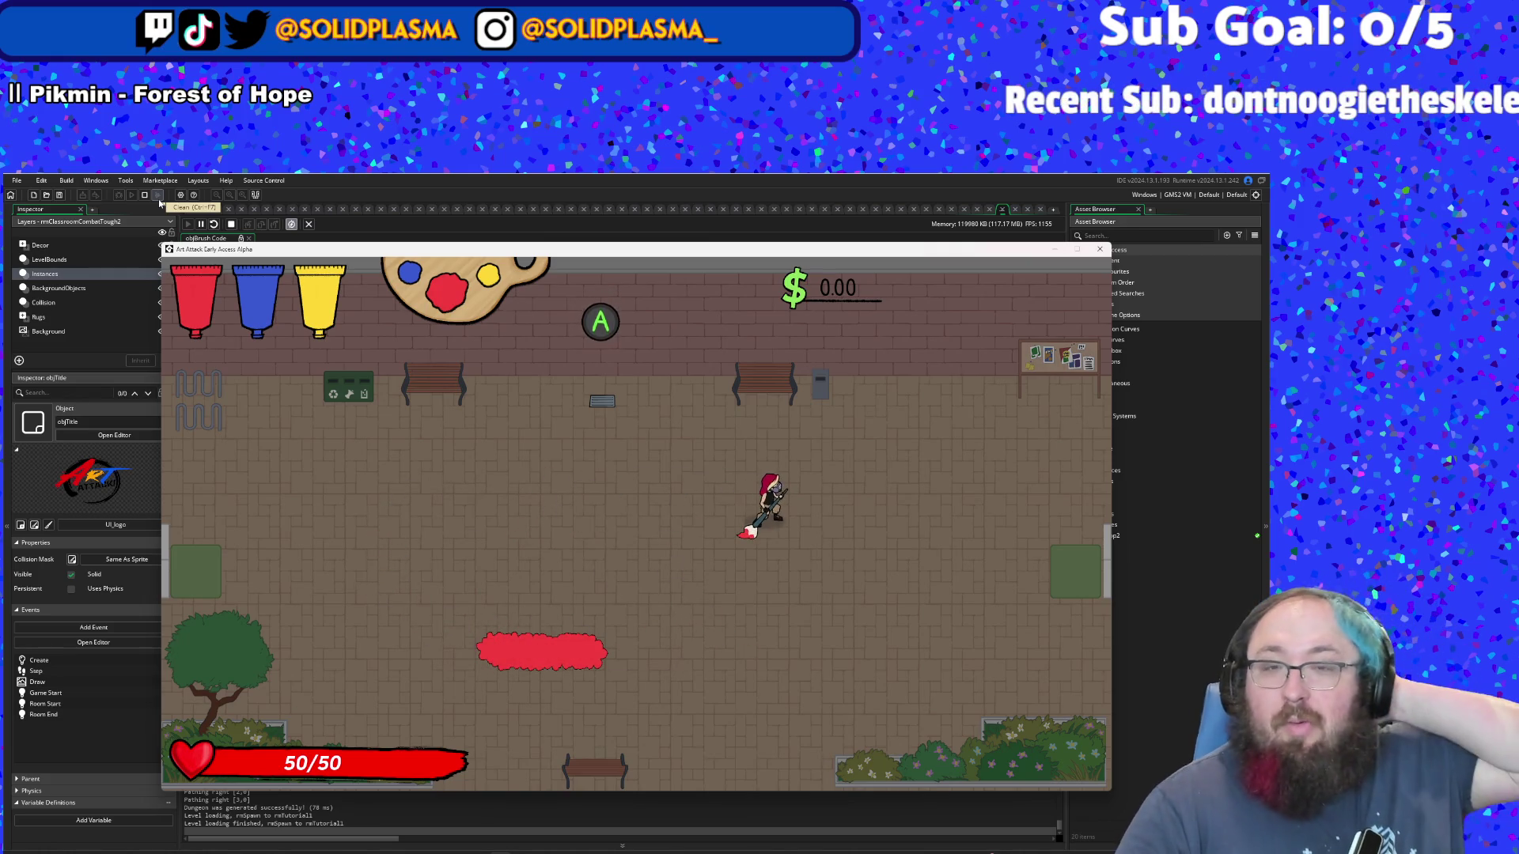
- Walk up to the tutorial guide and advance through its dialogue lines
key(Left)
key(Up)
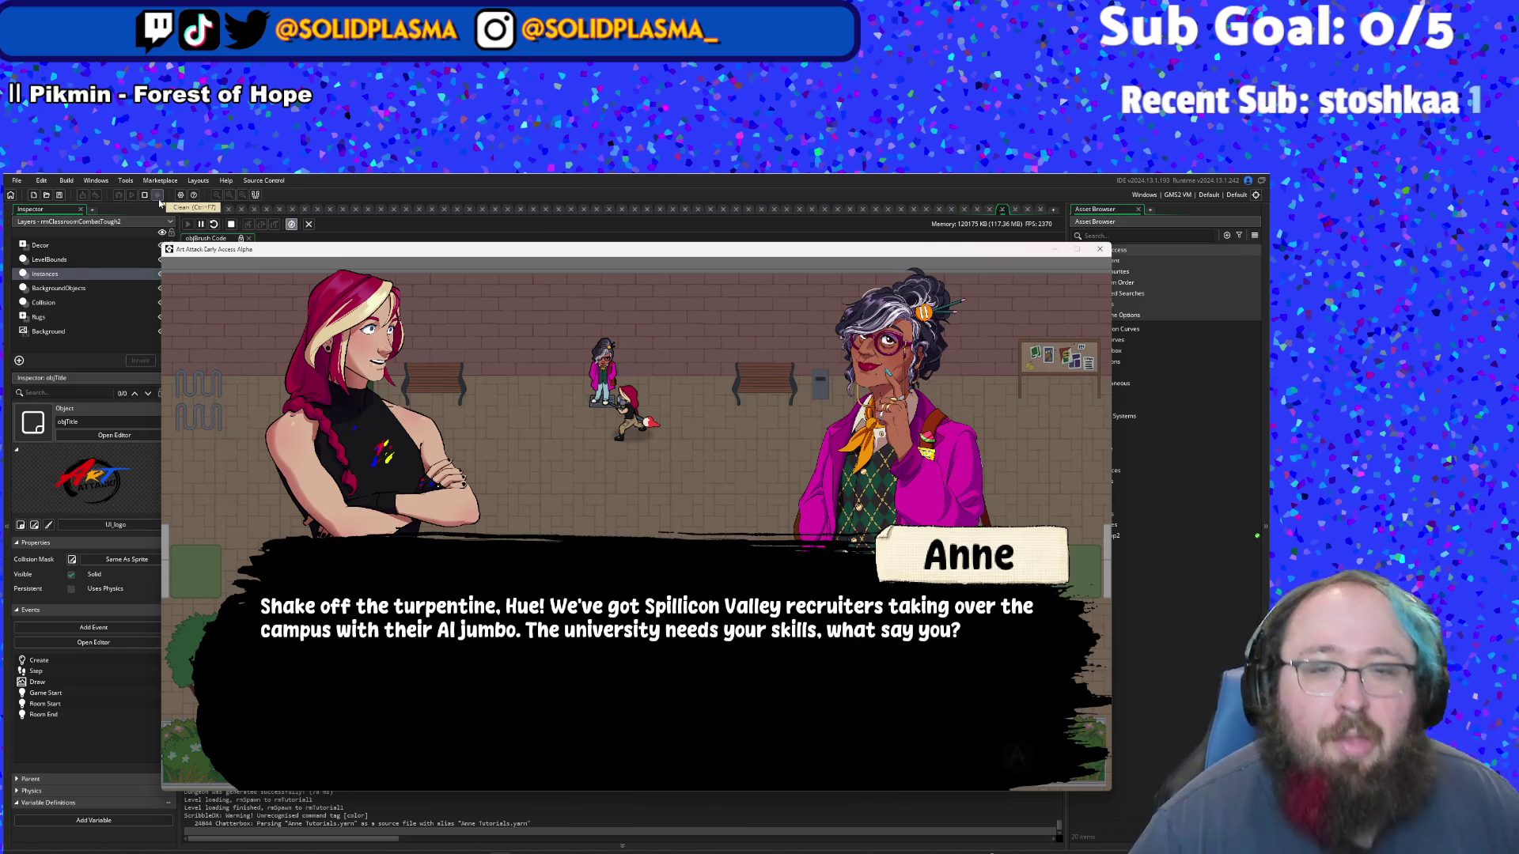
key(space)
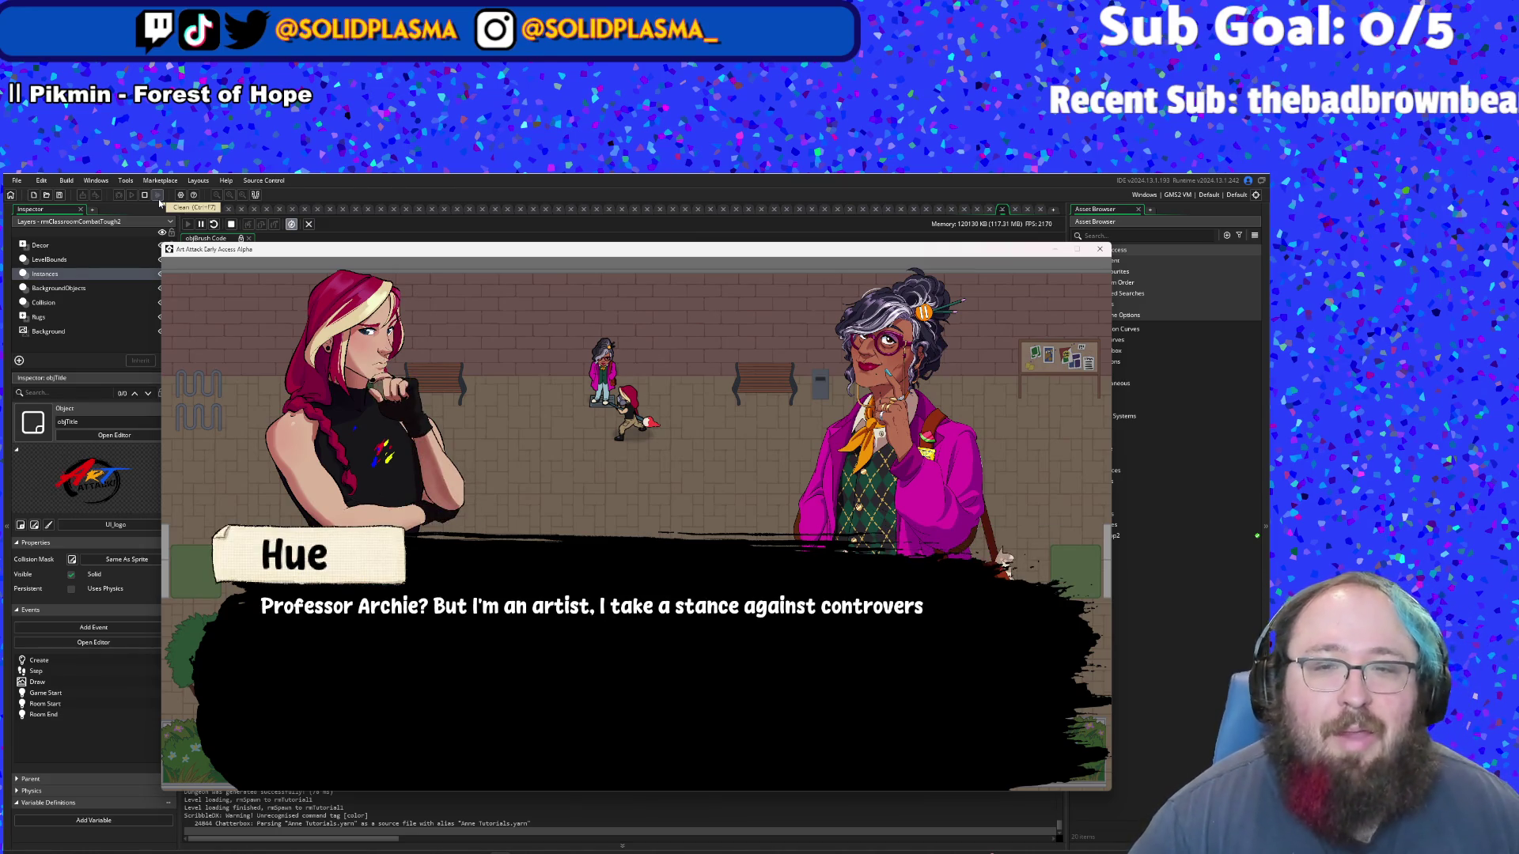
key(space)
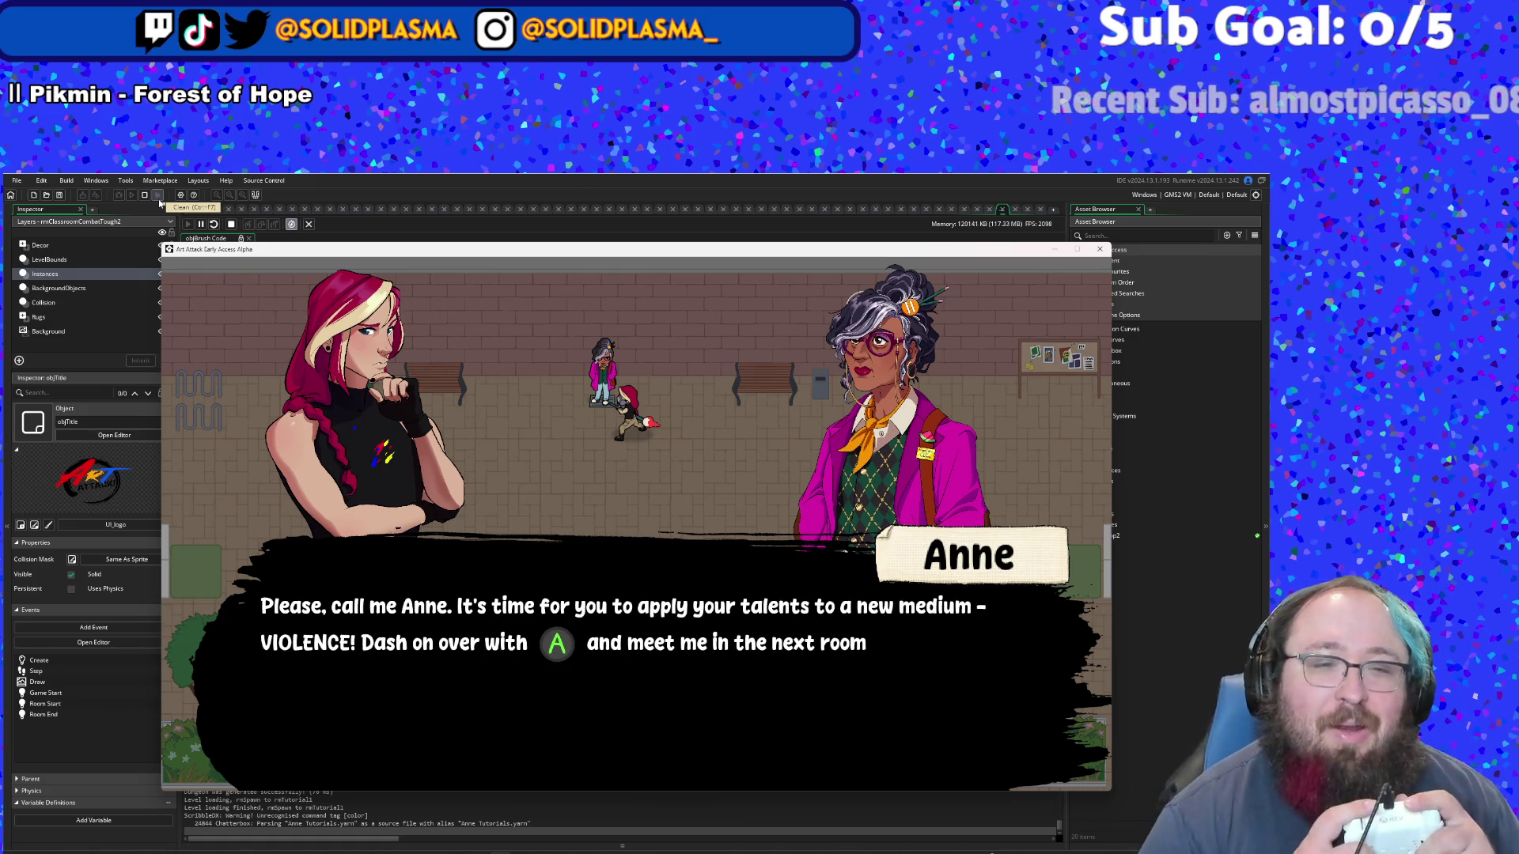
key(space)
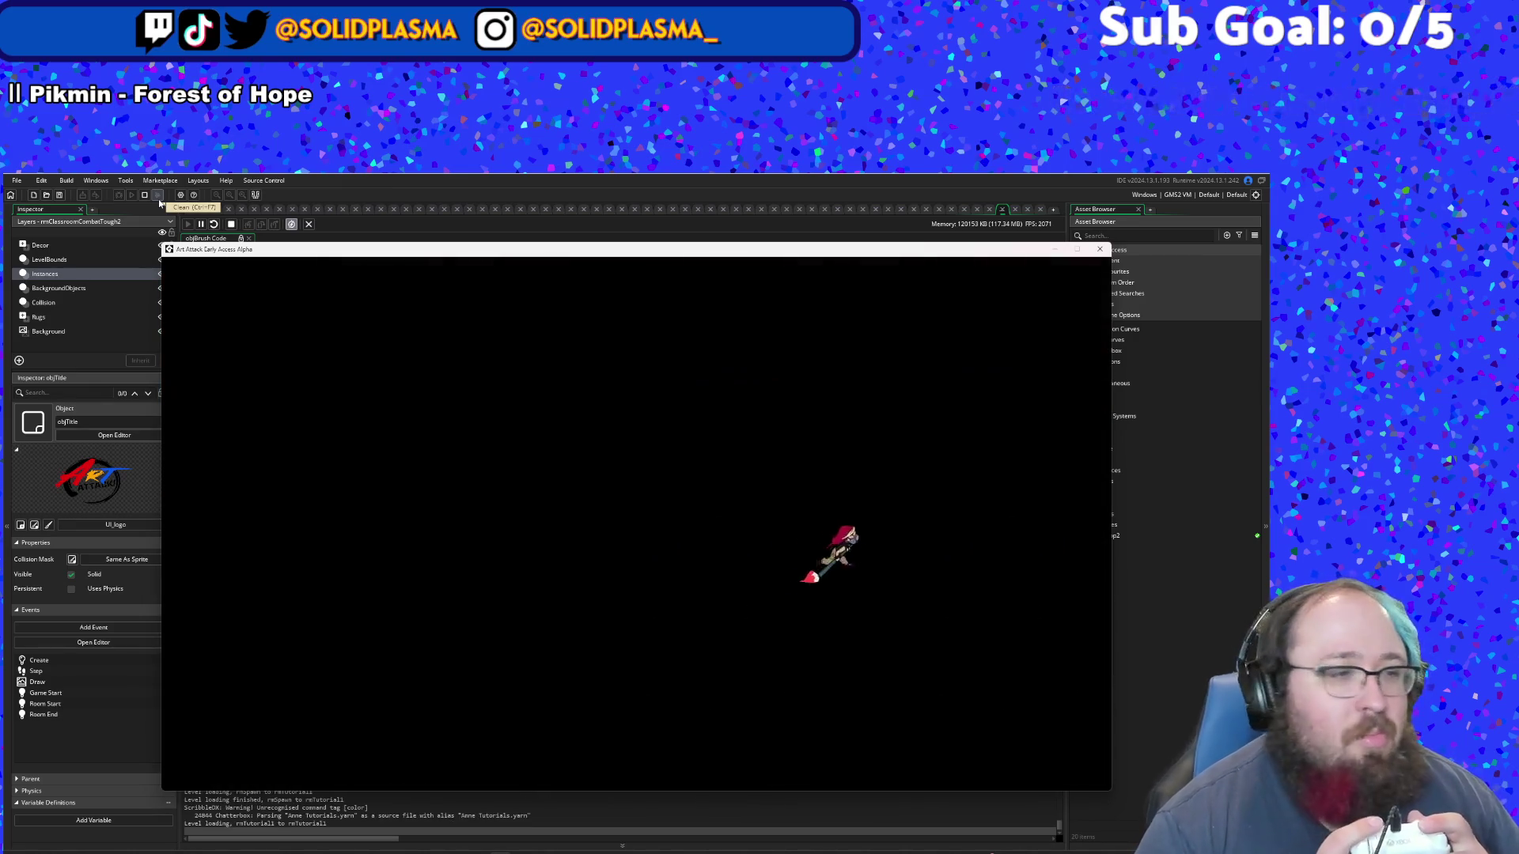
- Move through the next room, advancing the tutorial dialogue along the way
key(d)
key(w)
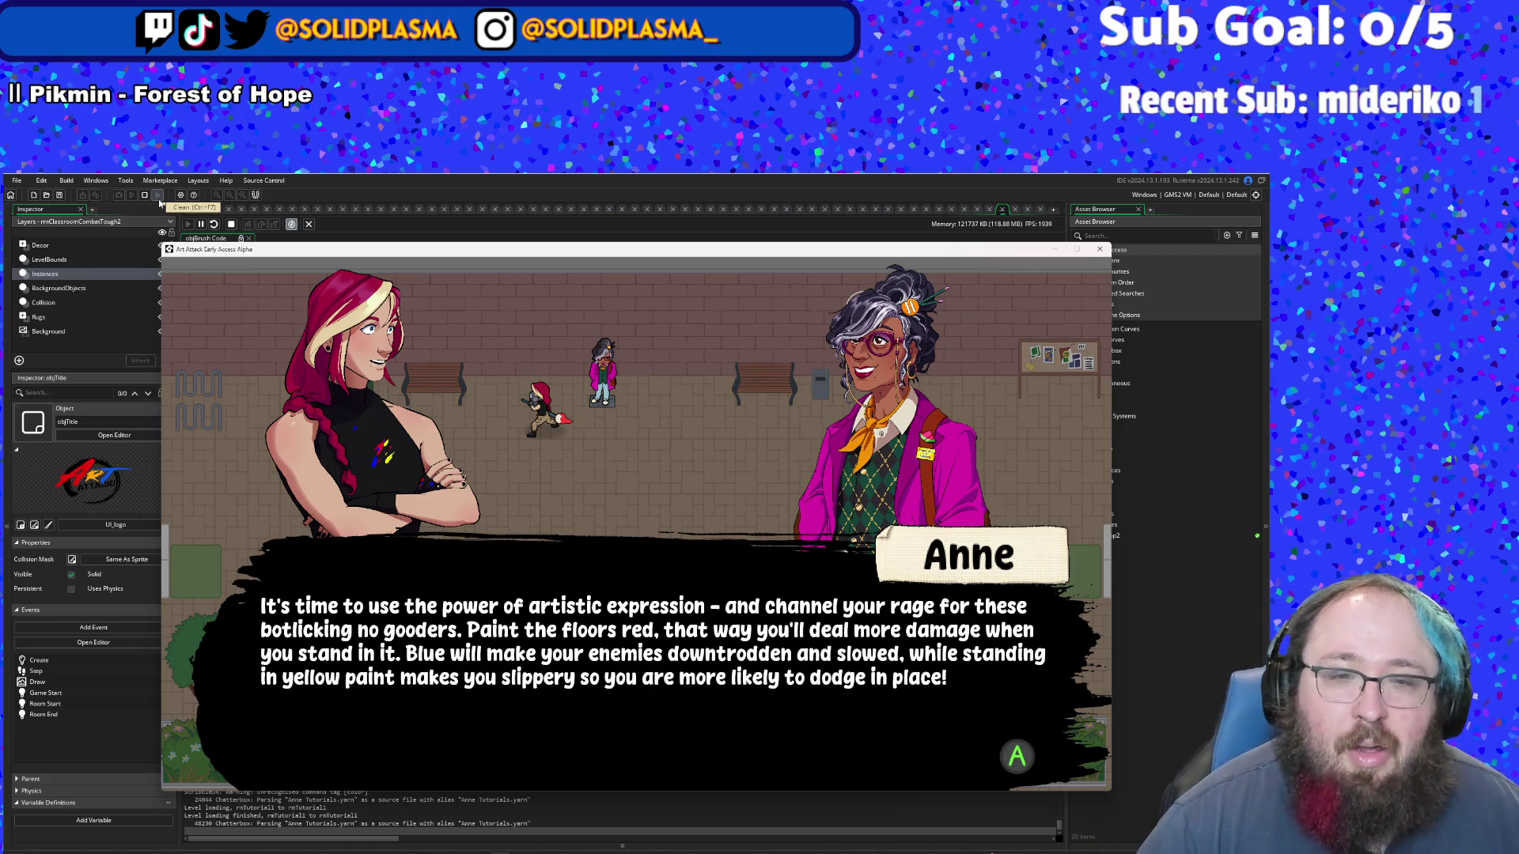
key(Return)
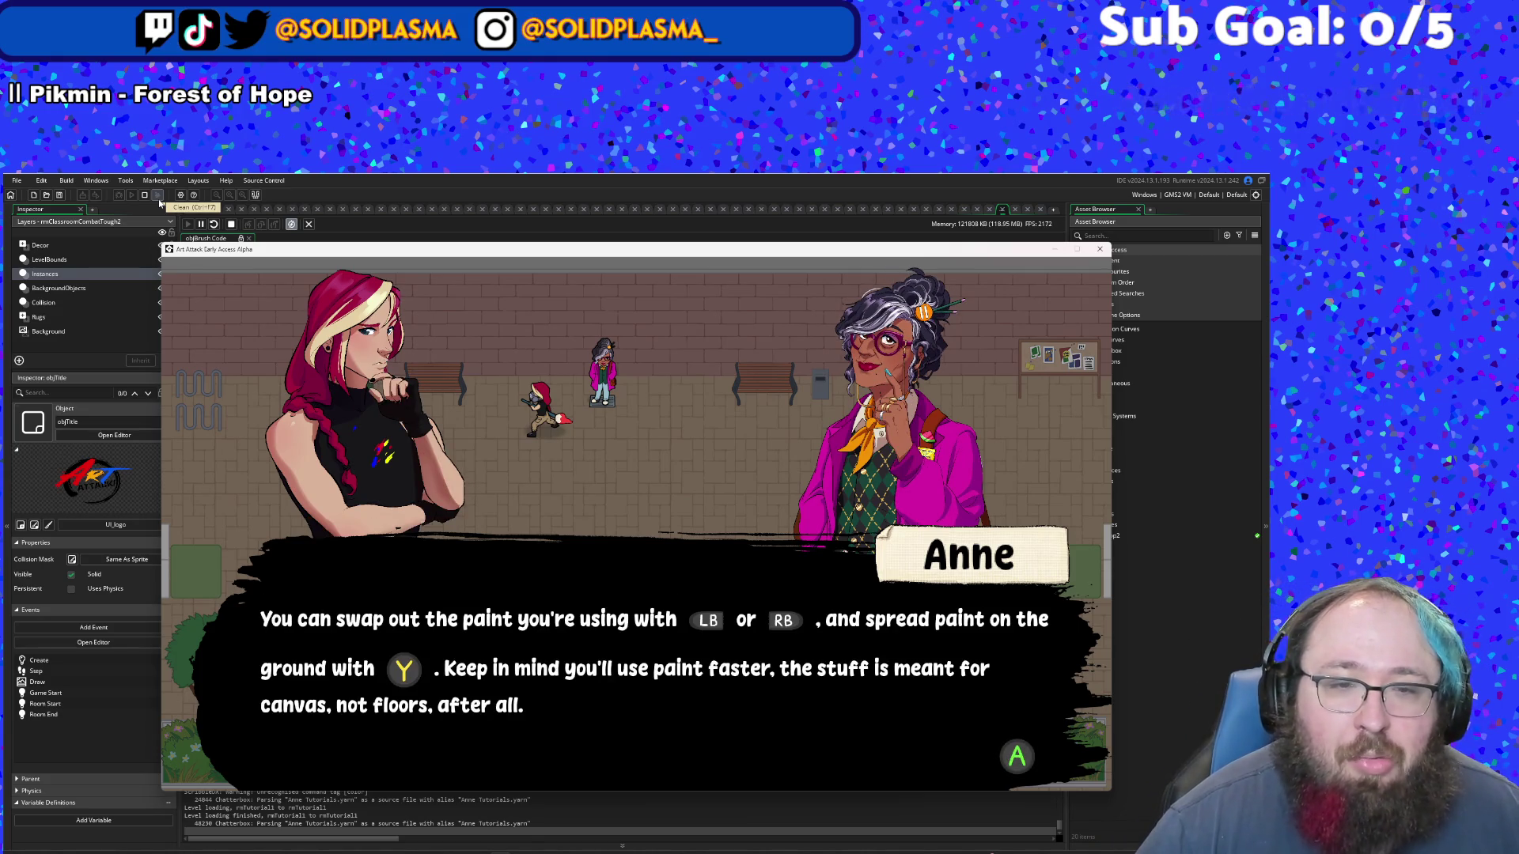
key(Return)
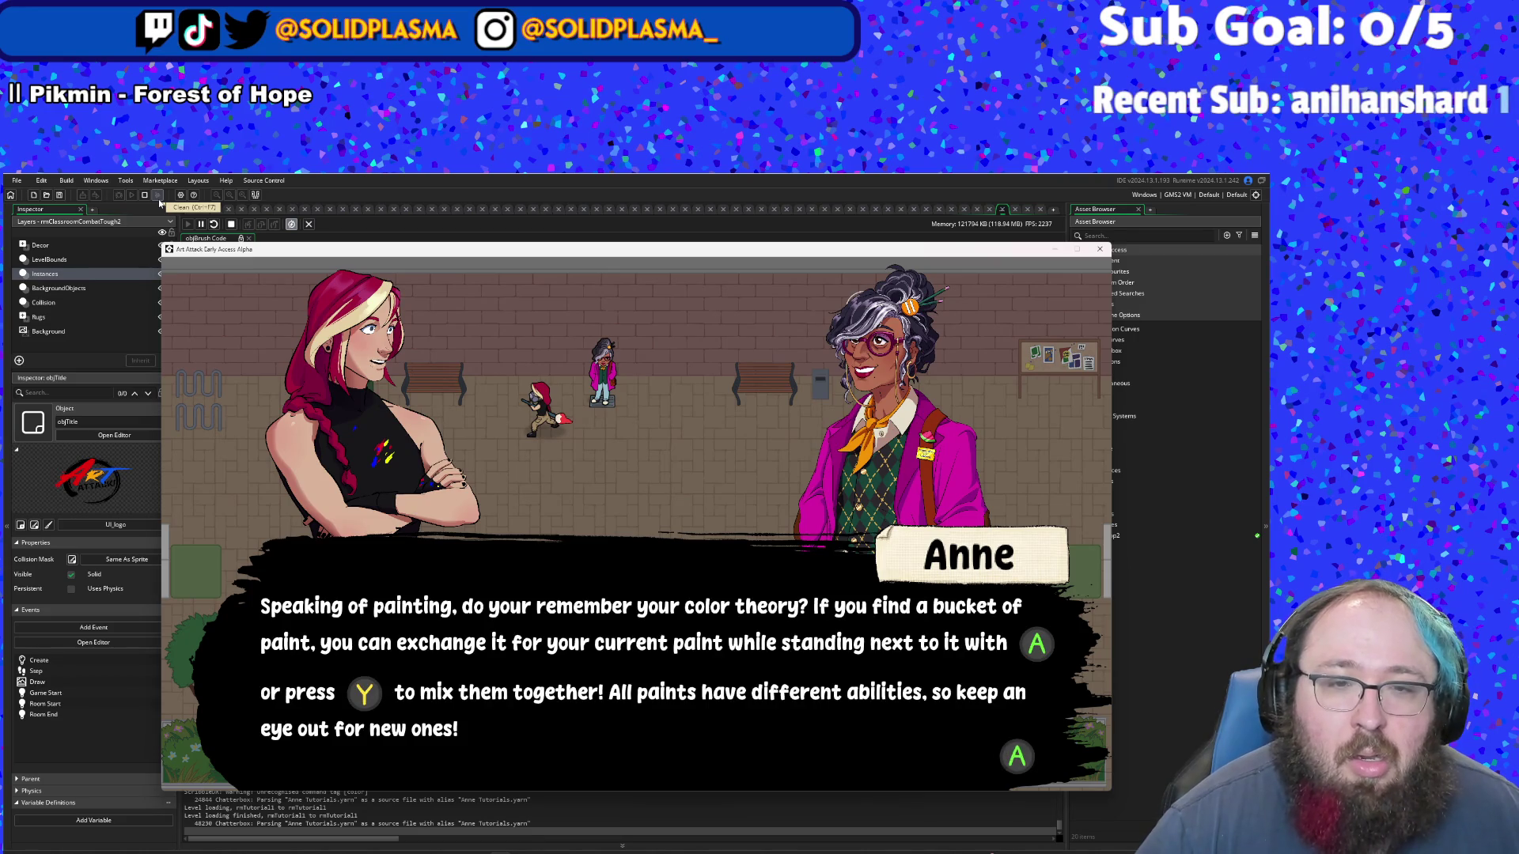
key(d)
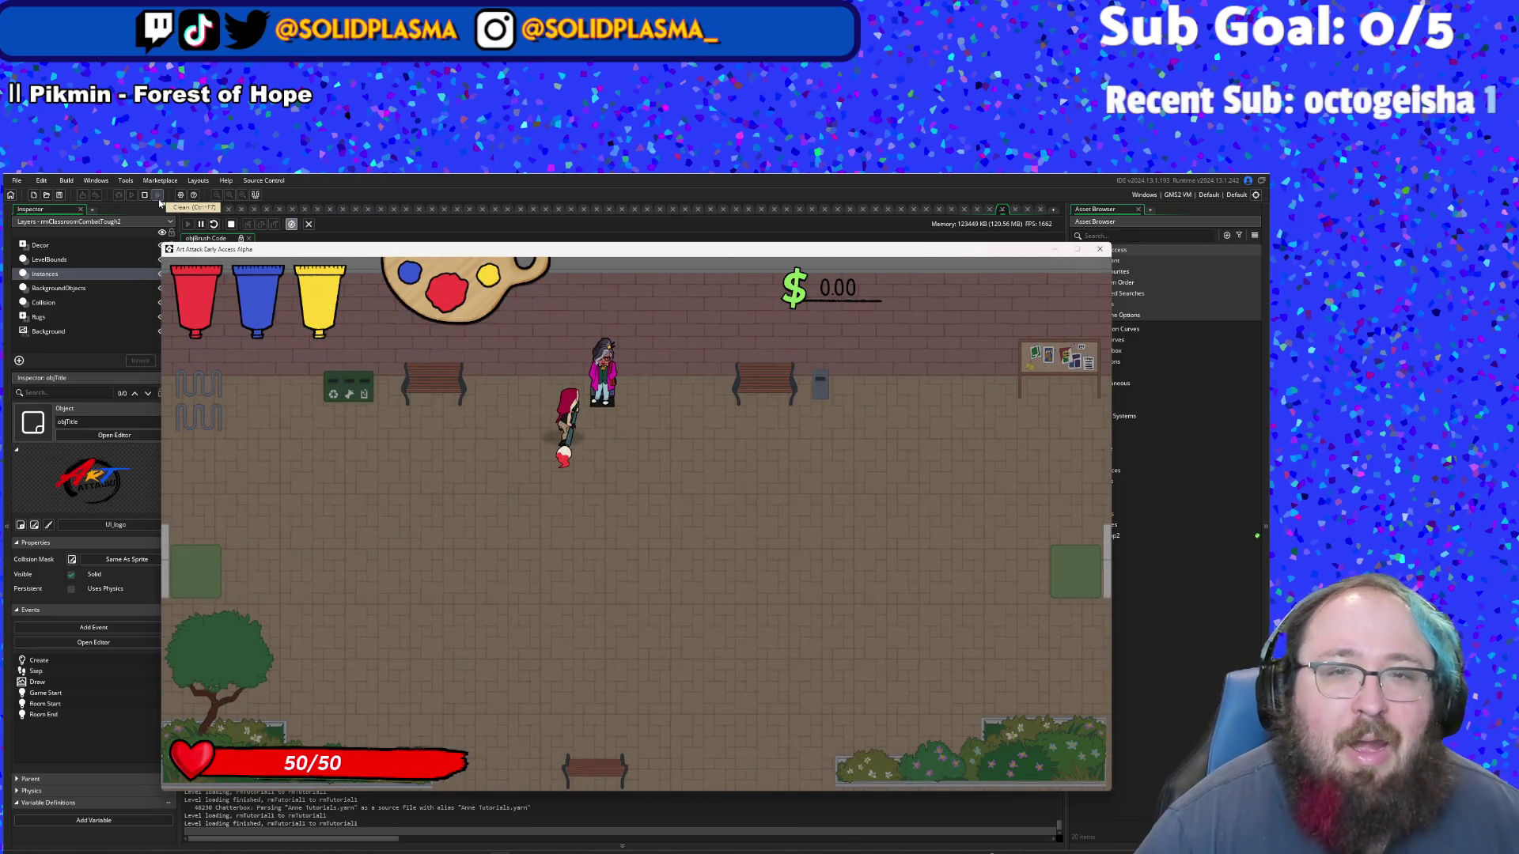
- Finish Anne's dialogue, attack the Faceless enemy with the brush, and walk onto the exit arrow
key(Return)
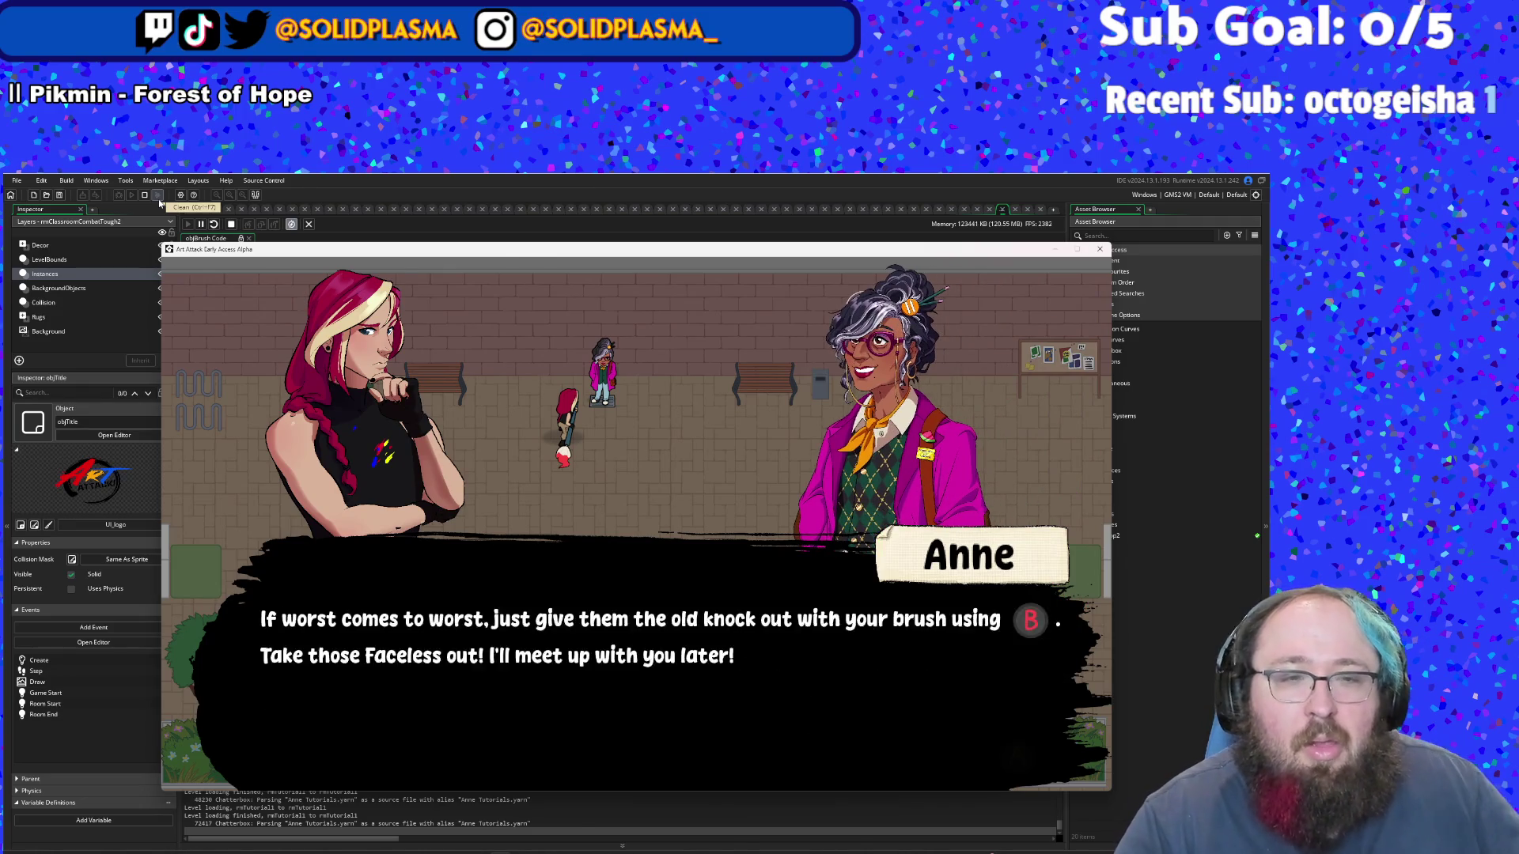
key(Return)
key(d)
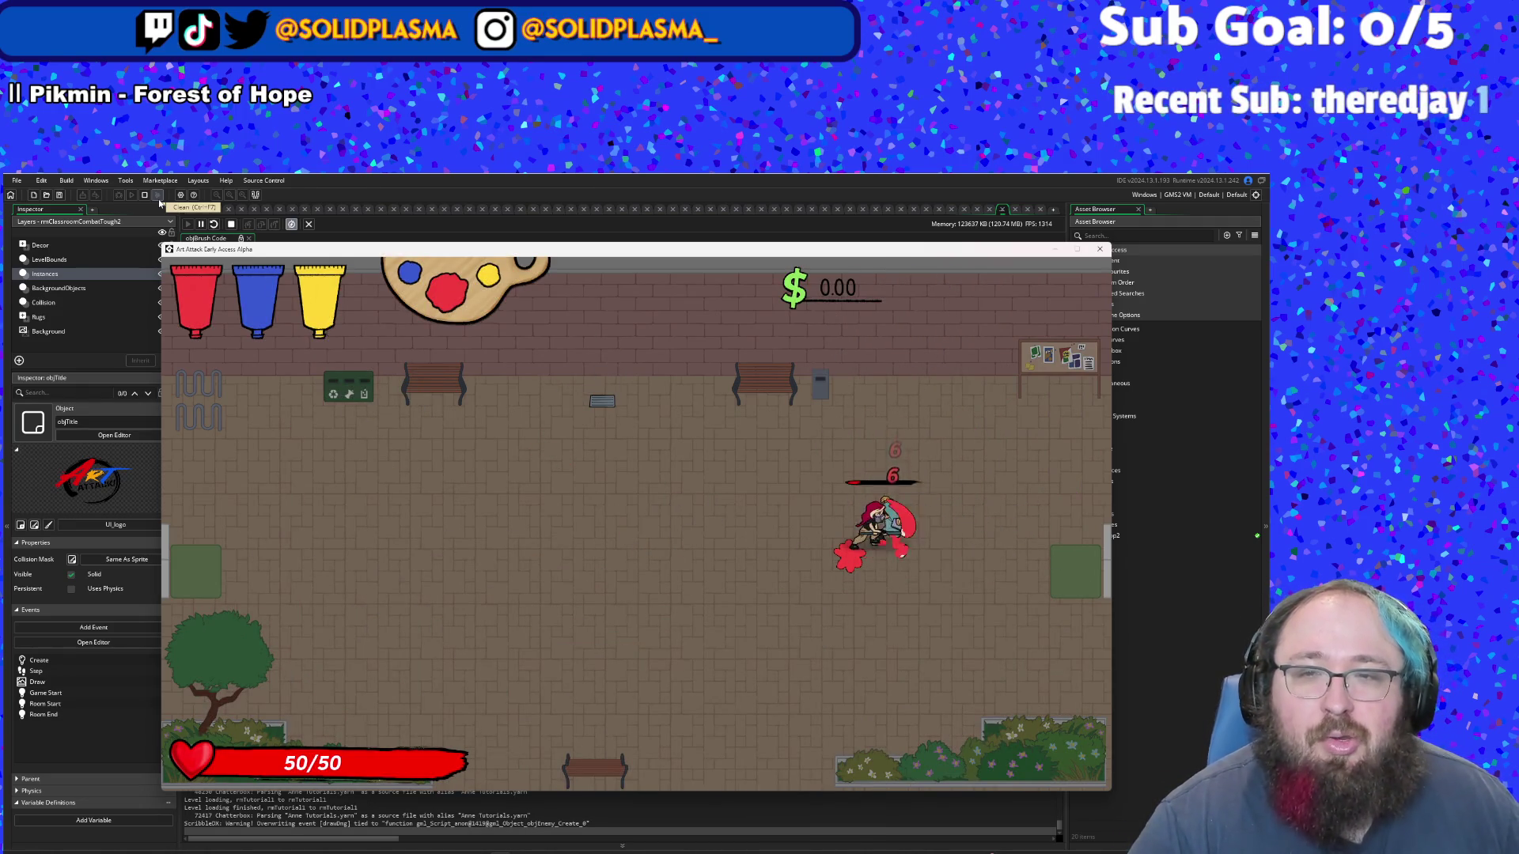
key(a)
key(s)
key(d)
key(w)
key(d)
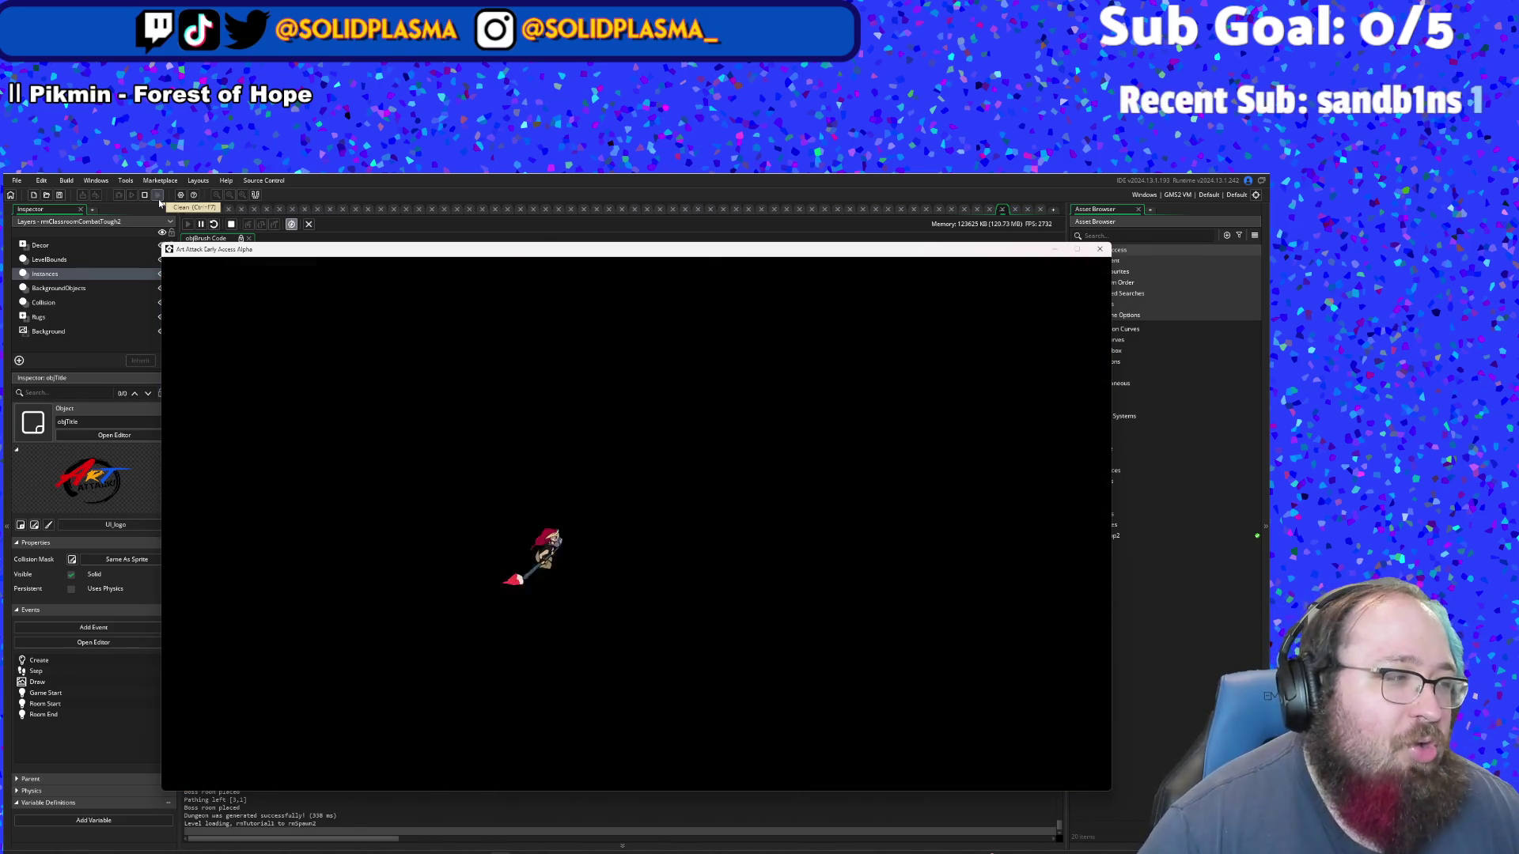
- Walk through the room to the classroom and hit the enemy with a paint splash
key(a)
key(s)
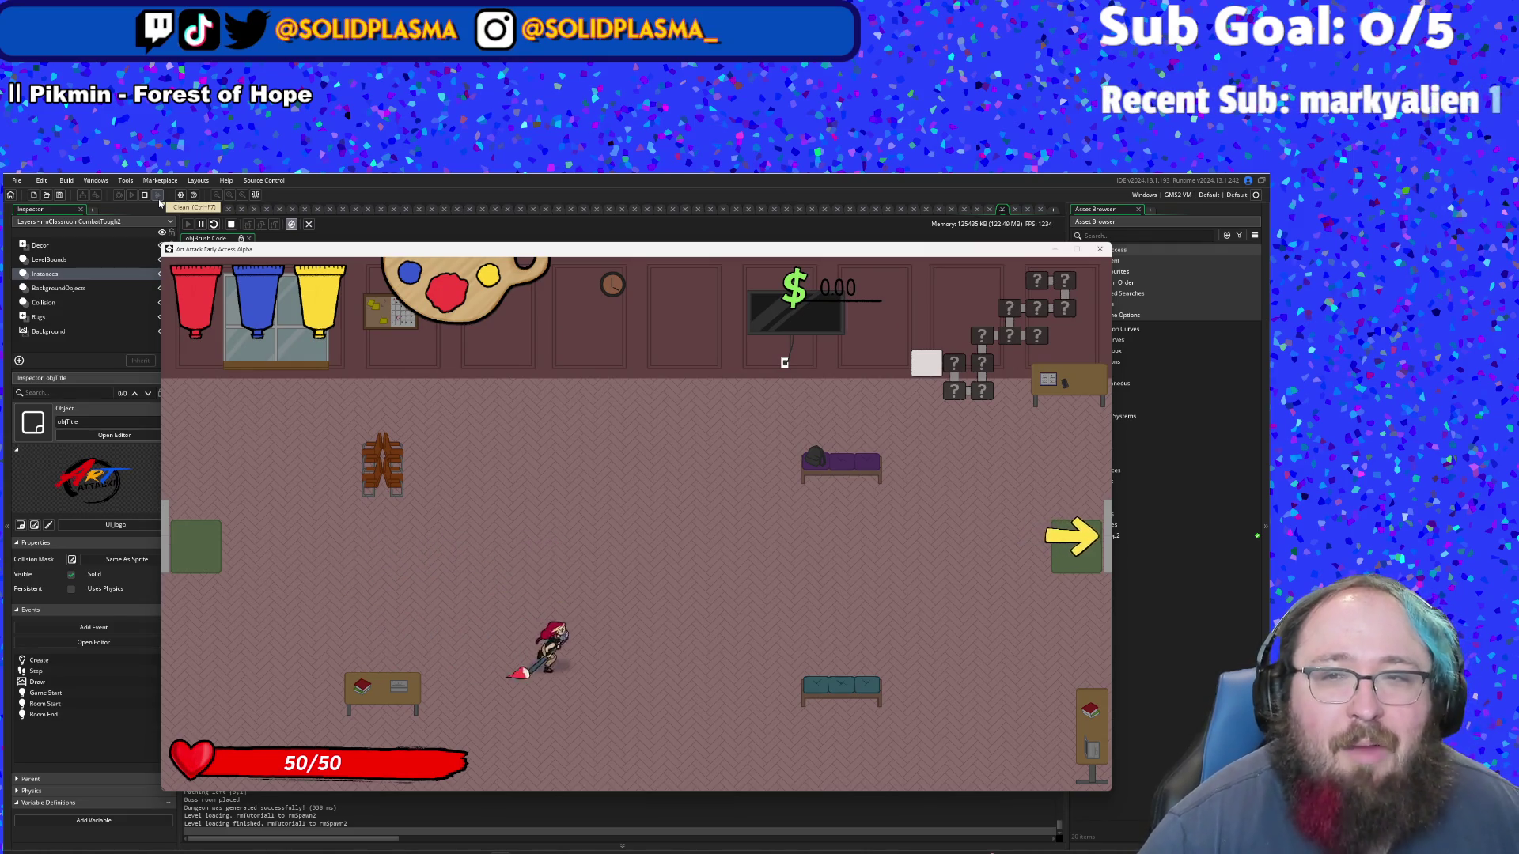
key(a)
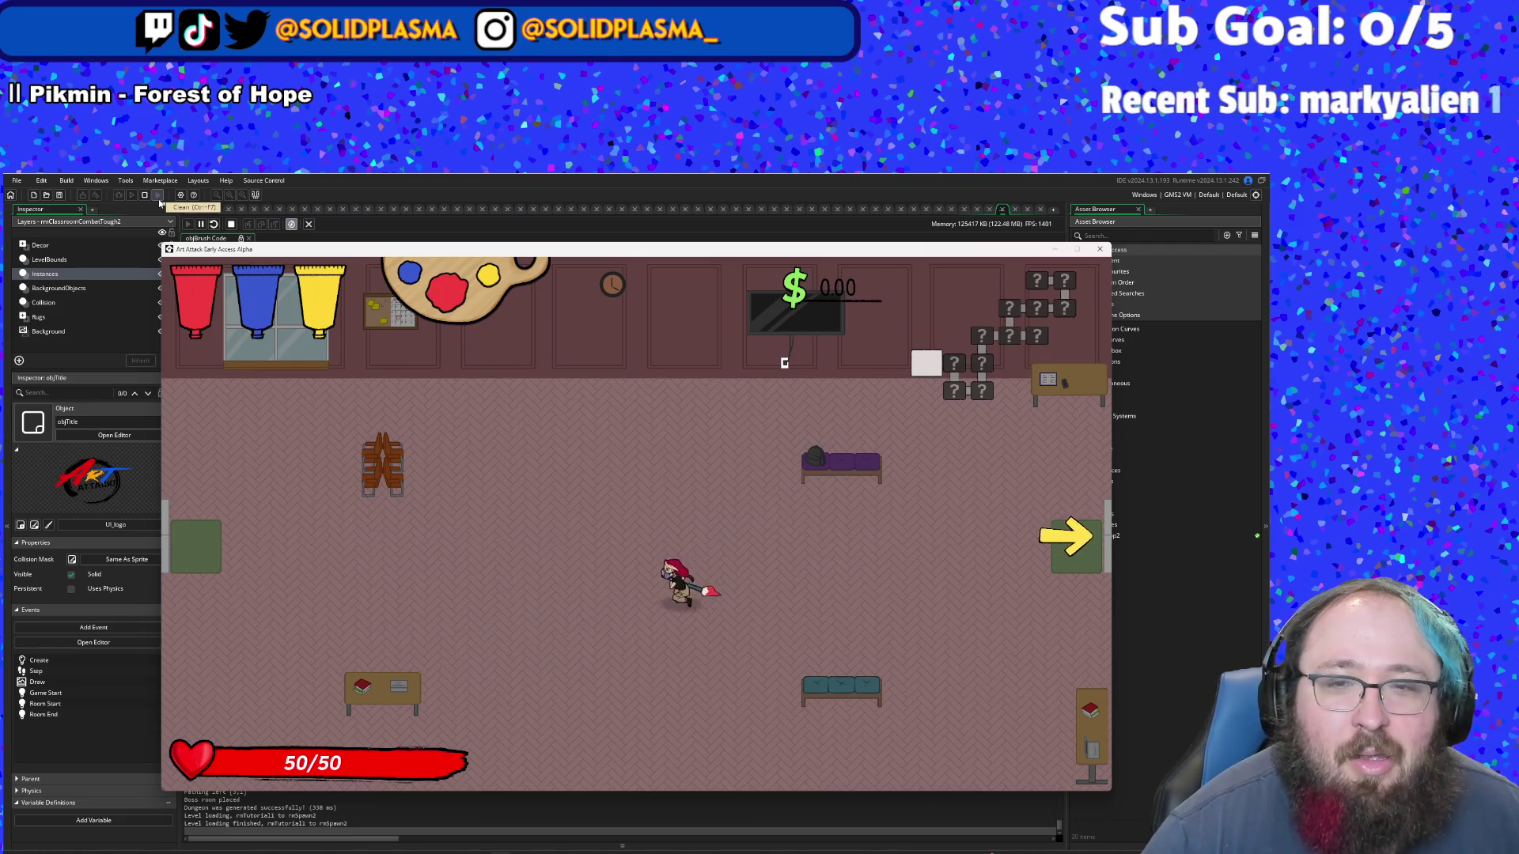
key(d)
key(s)
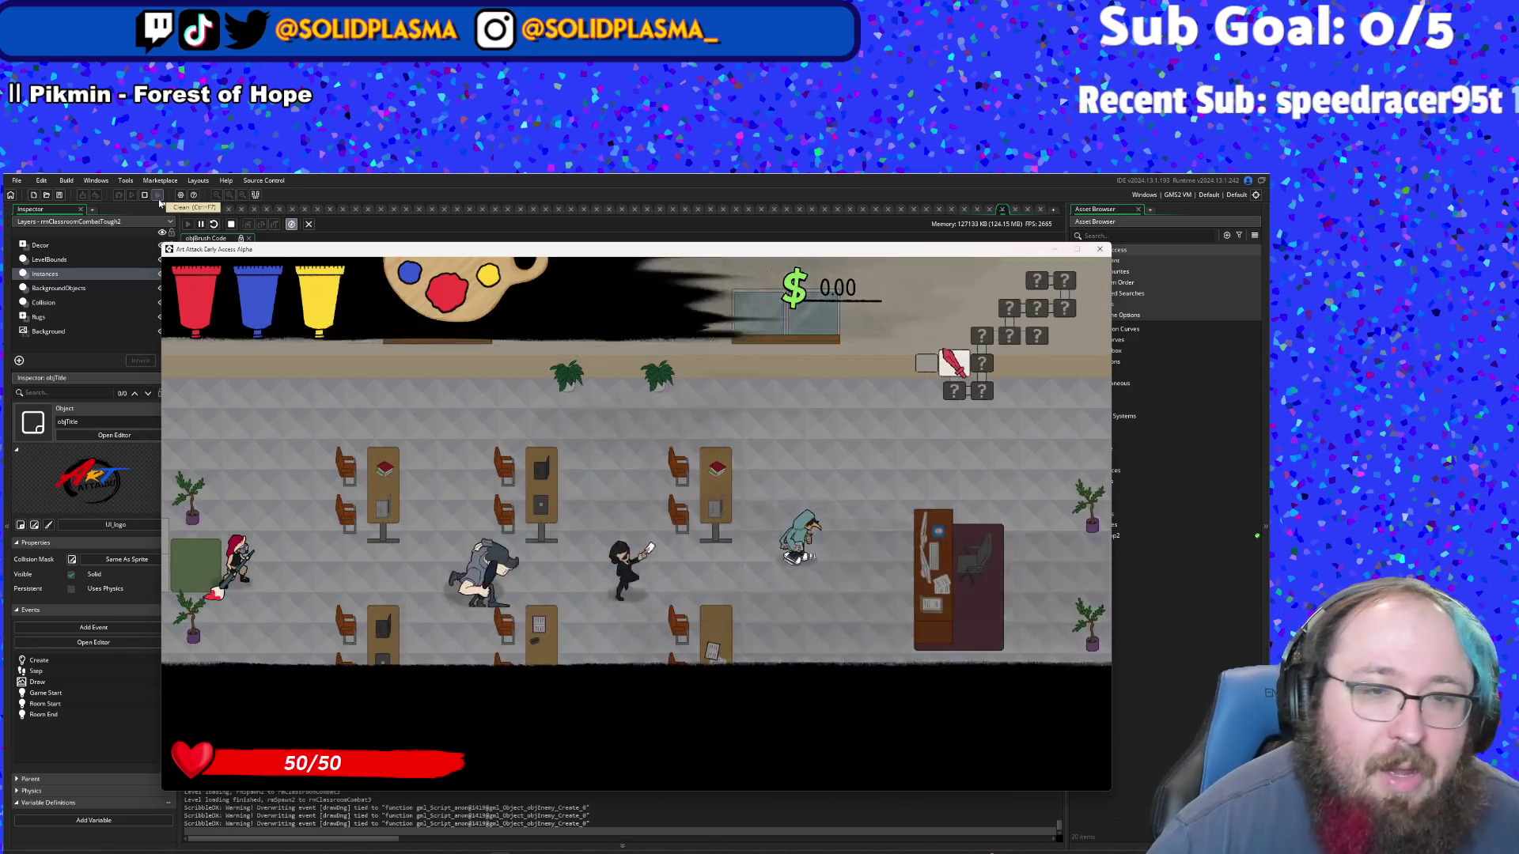
key(d)
key(w)
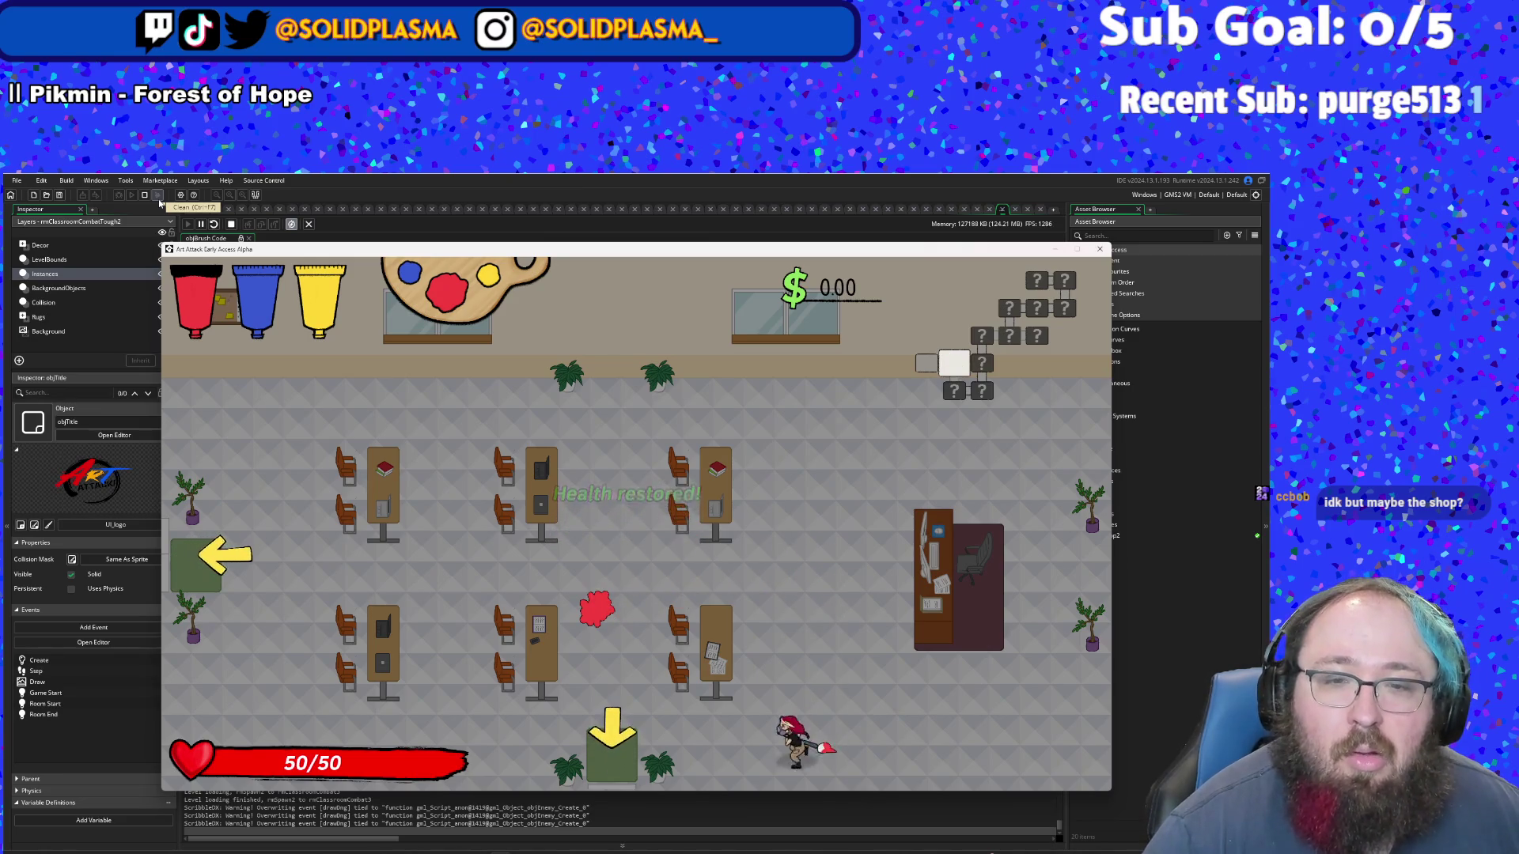
- Continue through the next exits until game over, then return to the title screen
key(s)
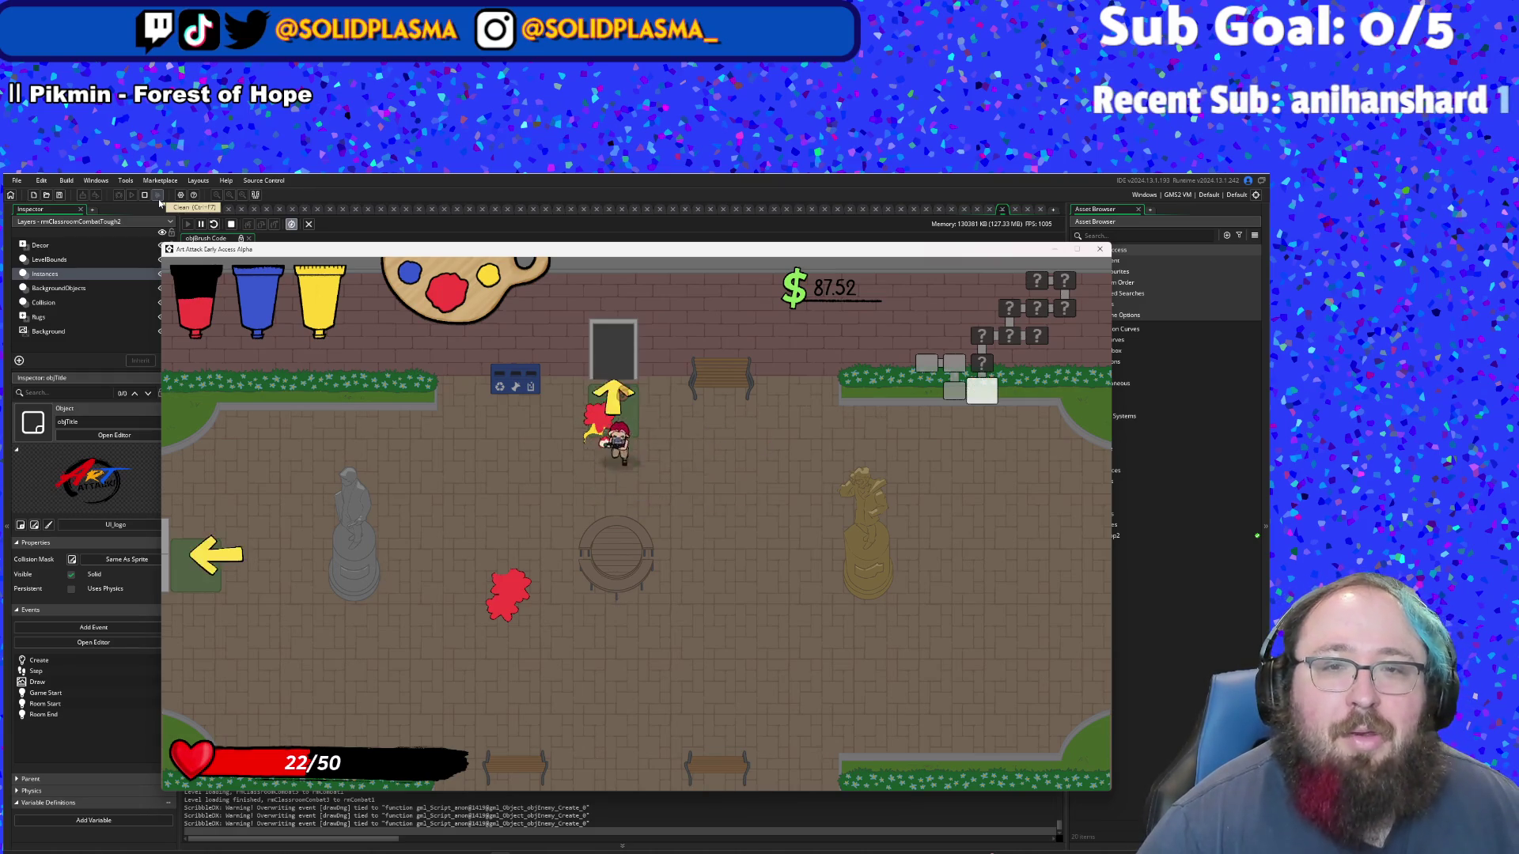
key(w)
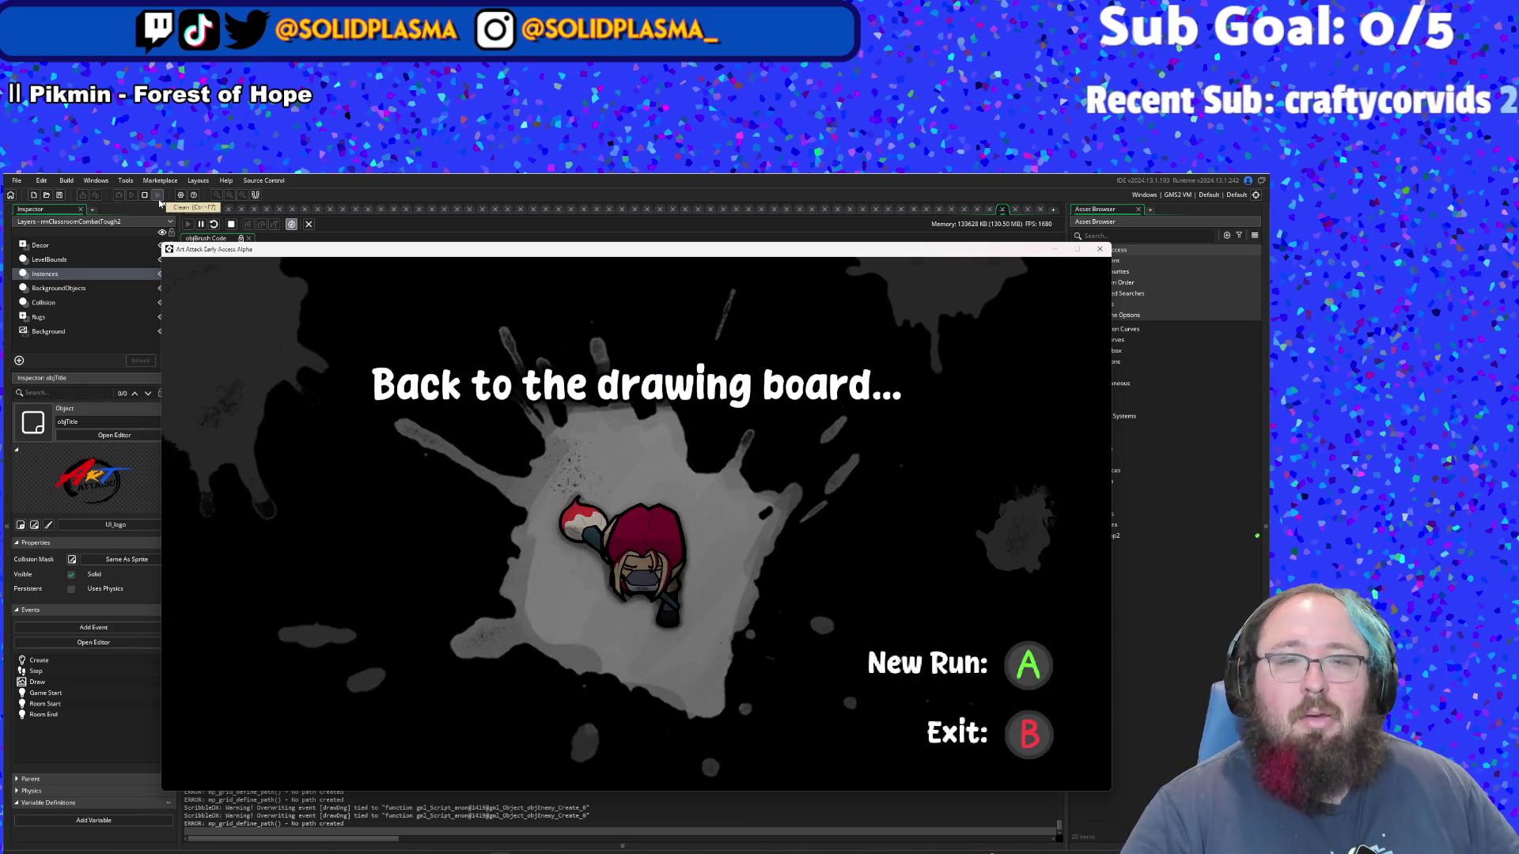
key(Escape)
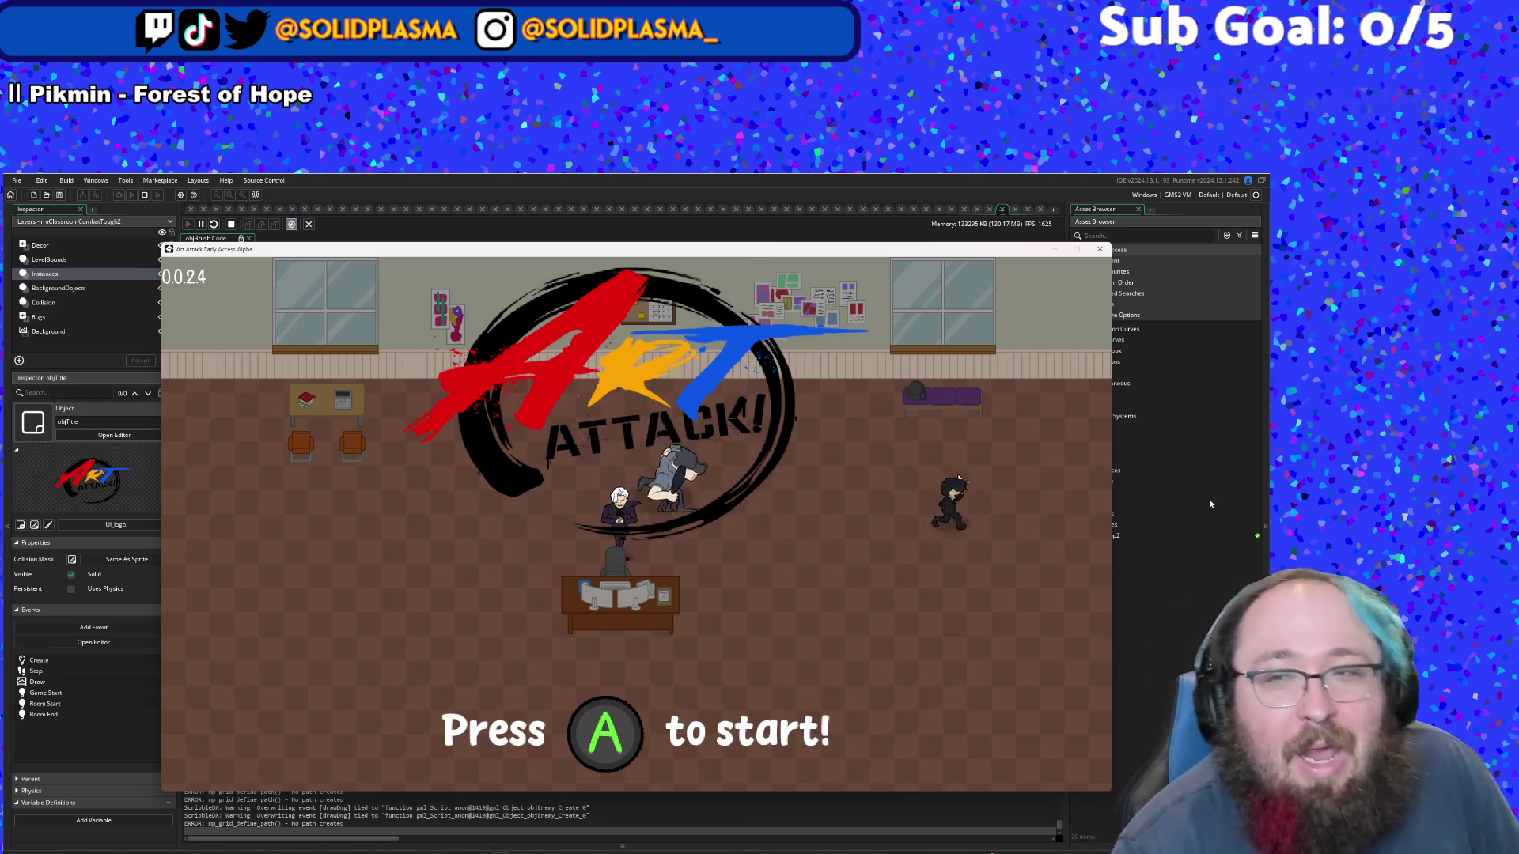
click(1177, 584)
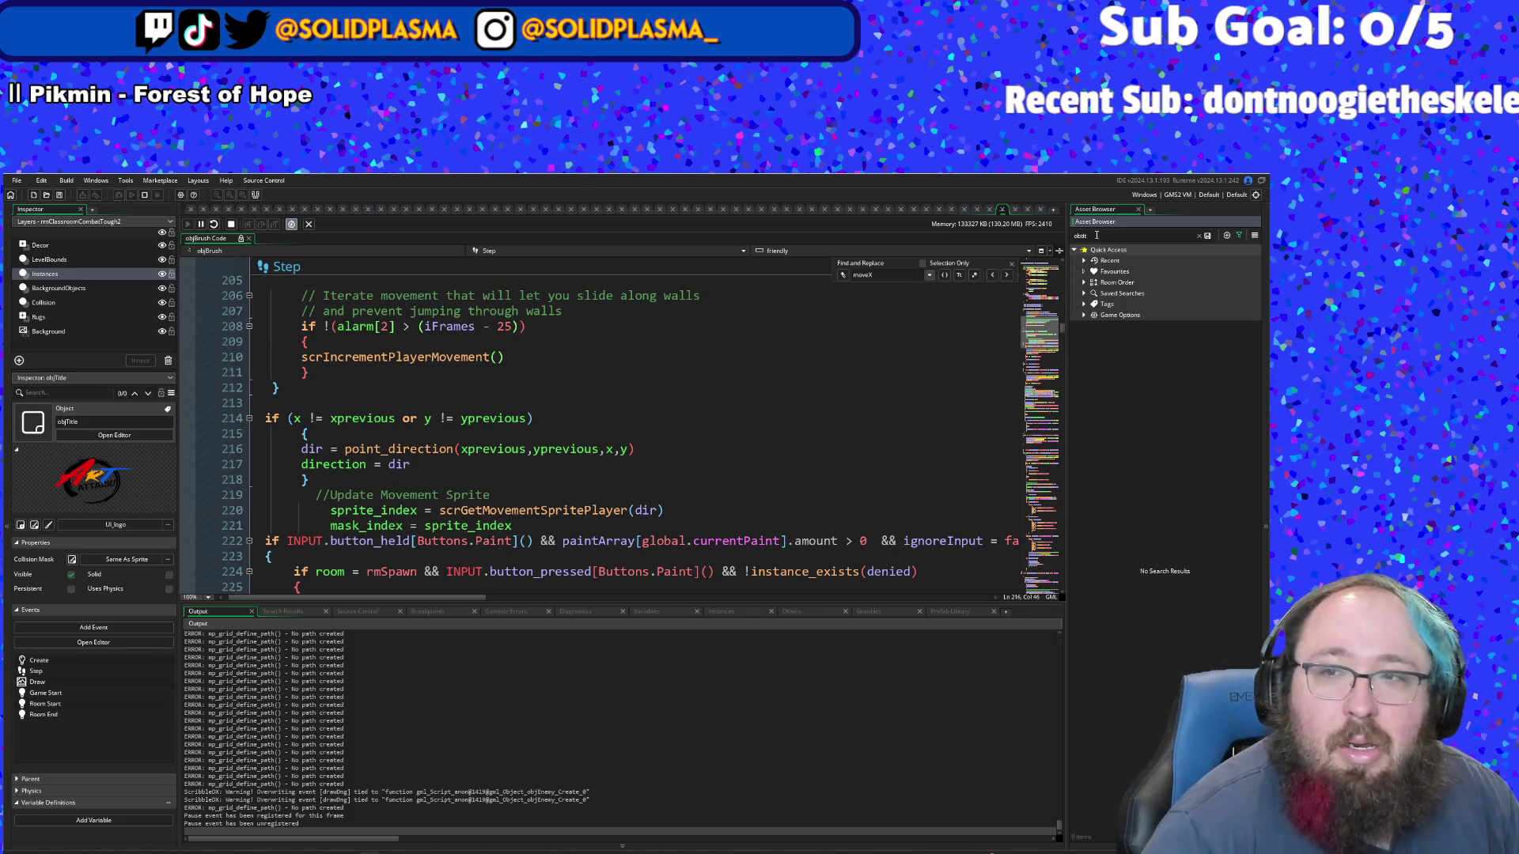
- Search 'obj' in the Asset Browser, open objTitle, and scroll to its Draw event code
text(j)
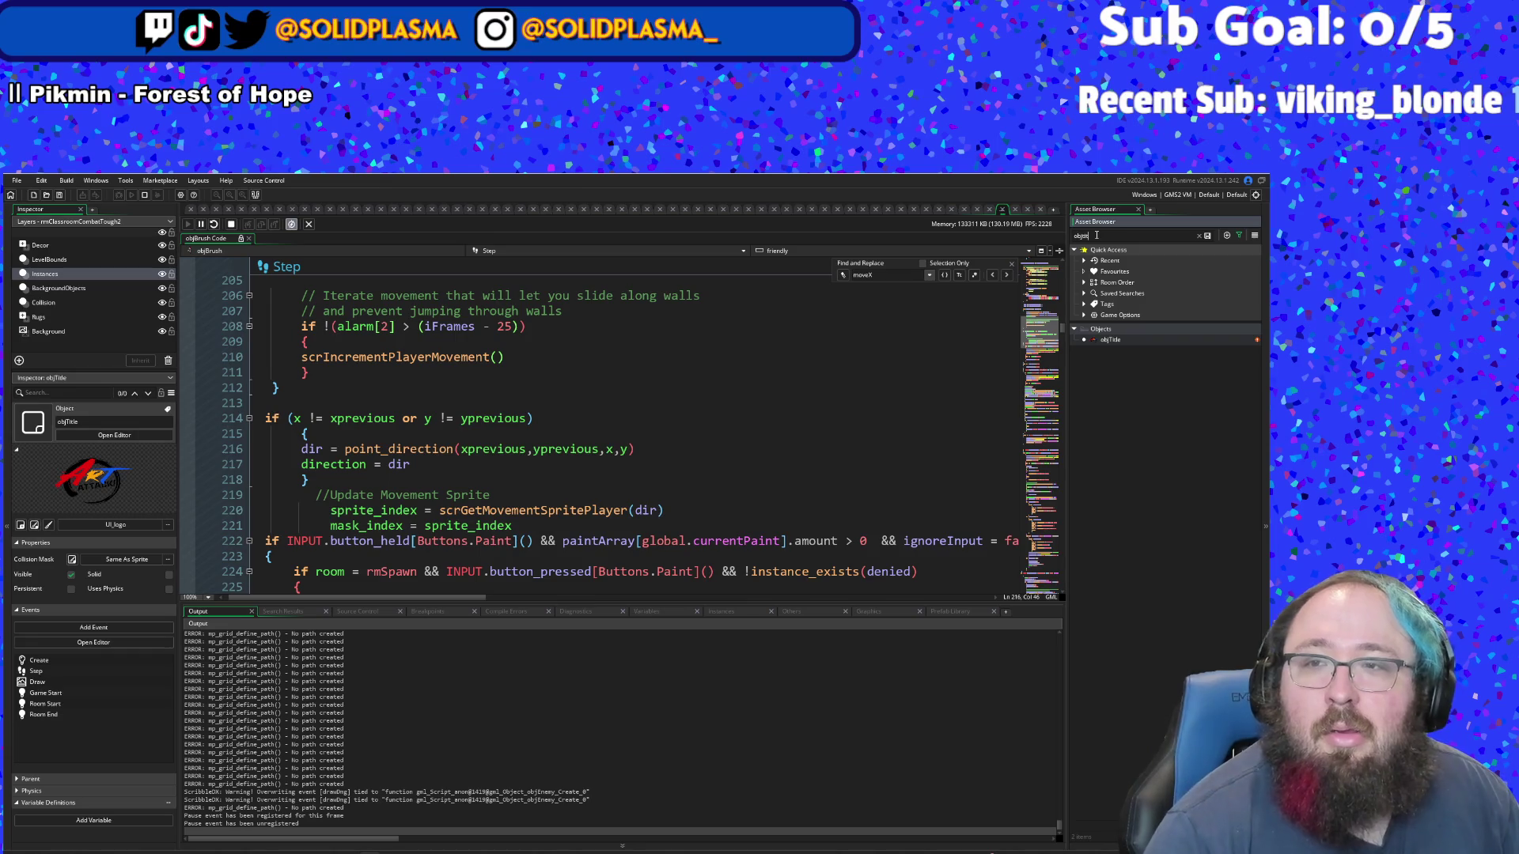
double_click(1110, 339)
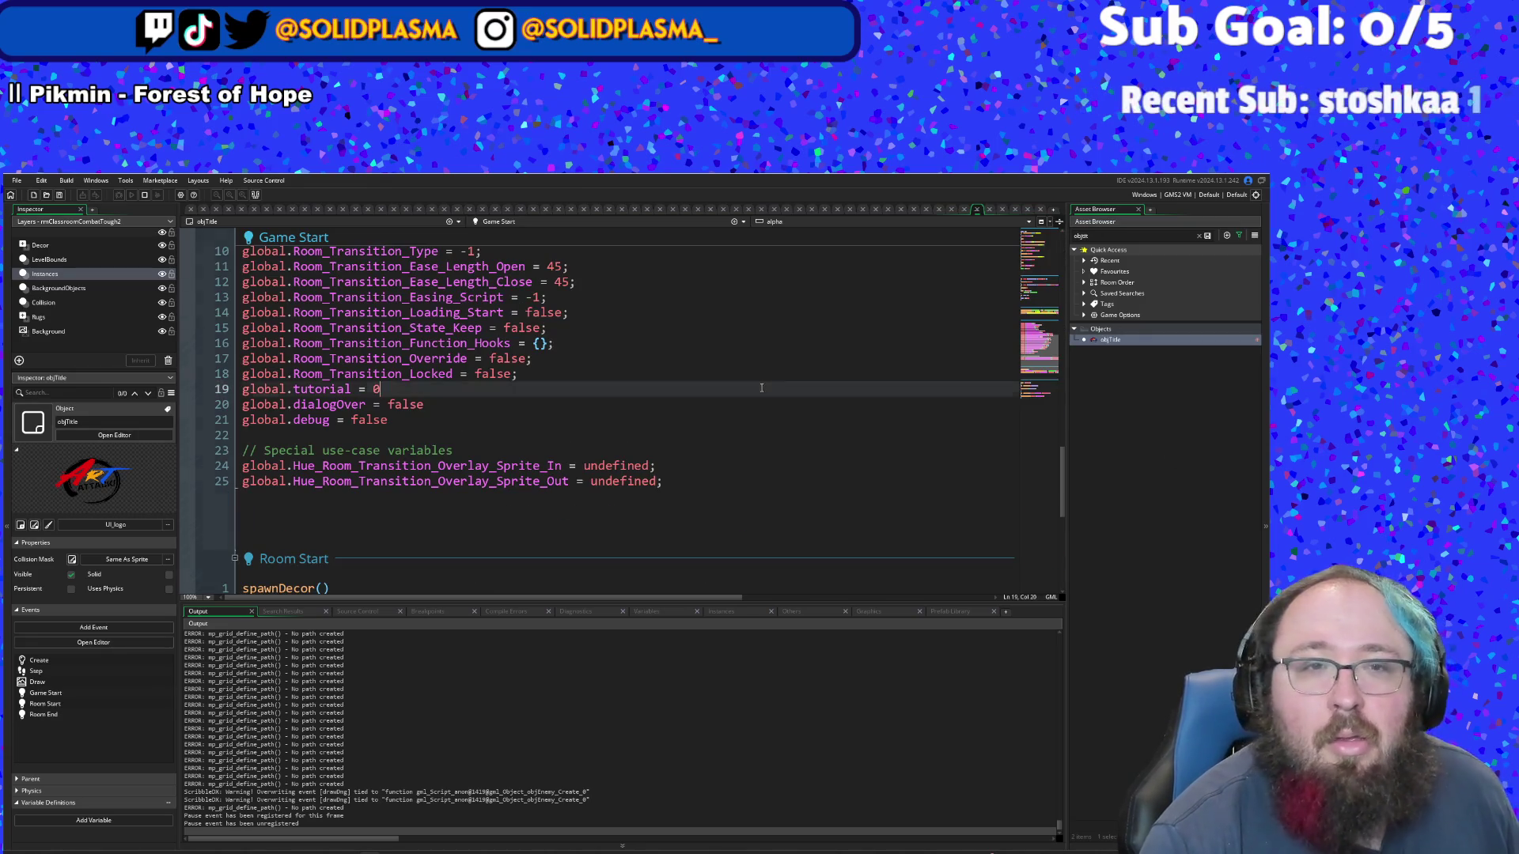
scroll(743, 446, down, 8)
scroll(731, 457, up, 2)
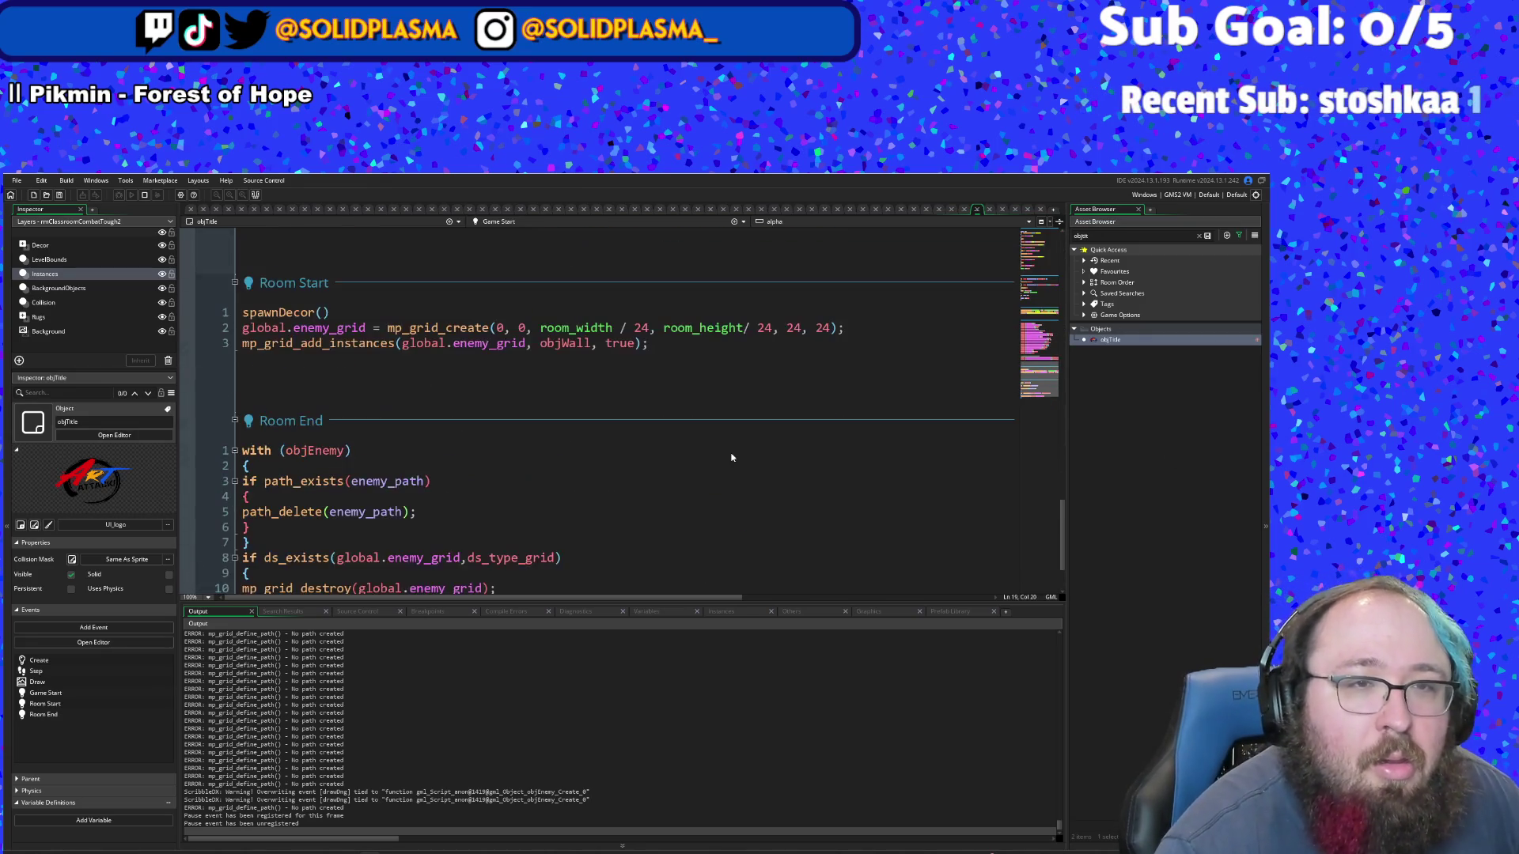
scroll(601, 427, up, 10)
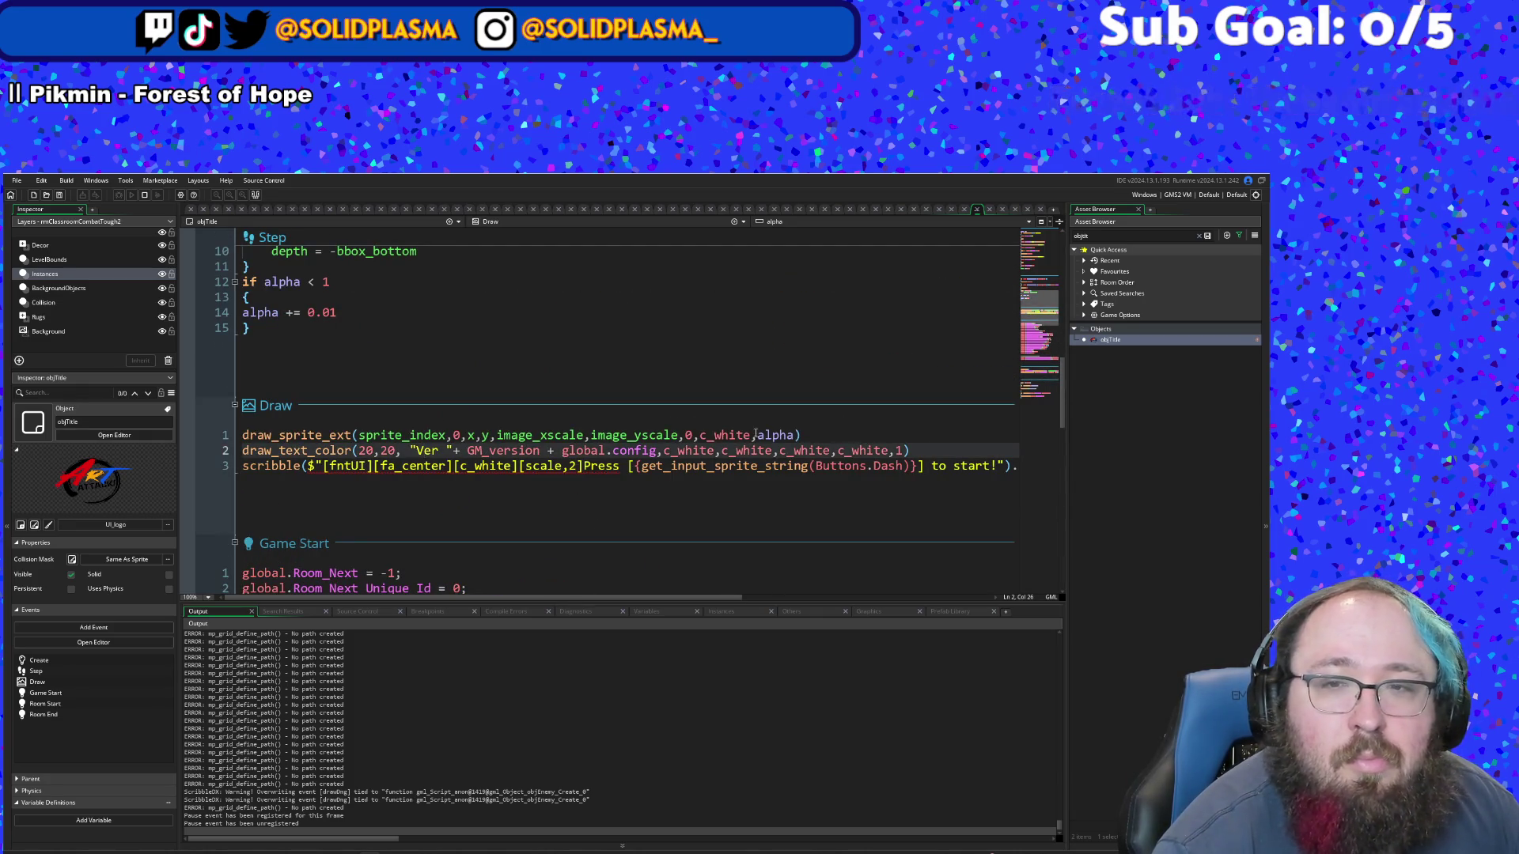
- Add a draw_set_font(fntBloody) line right after the draw_sprite_ext call
click(810, 436)
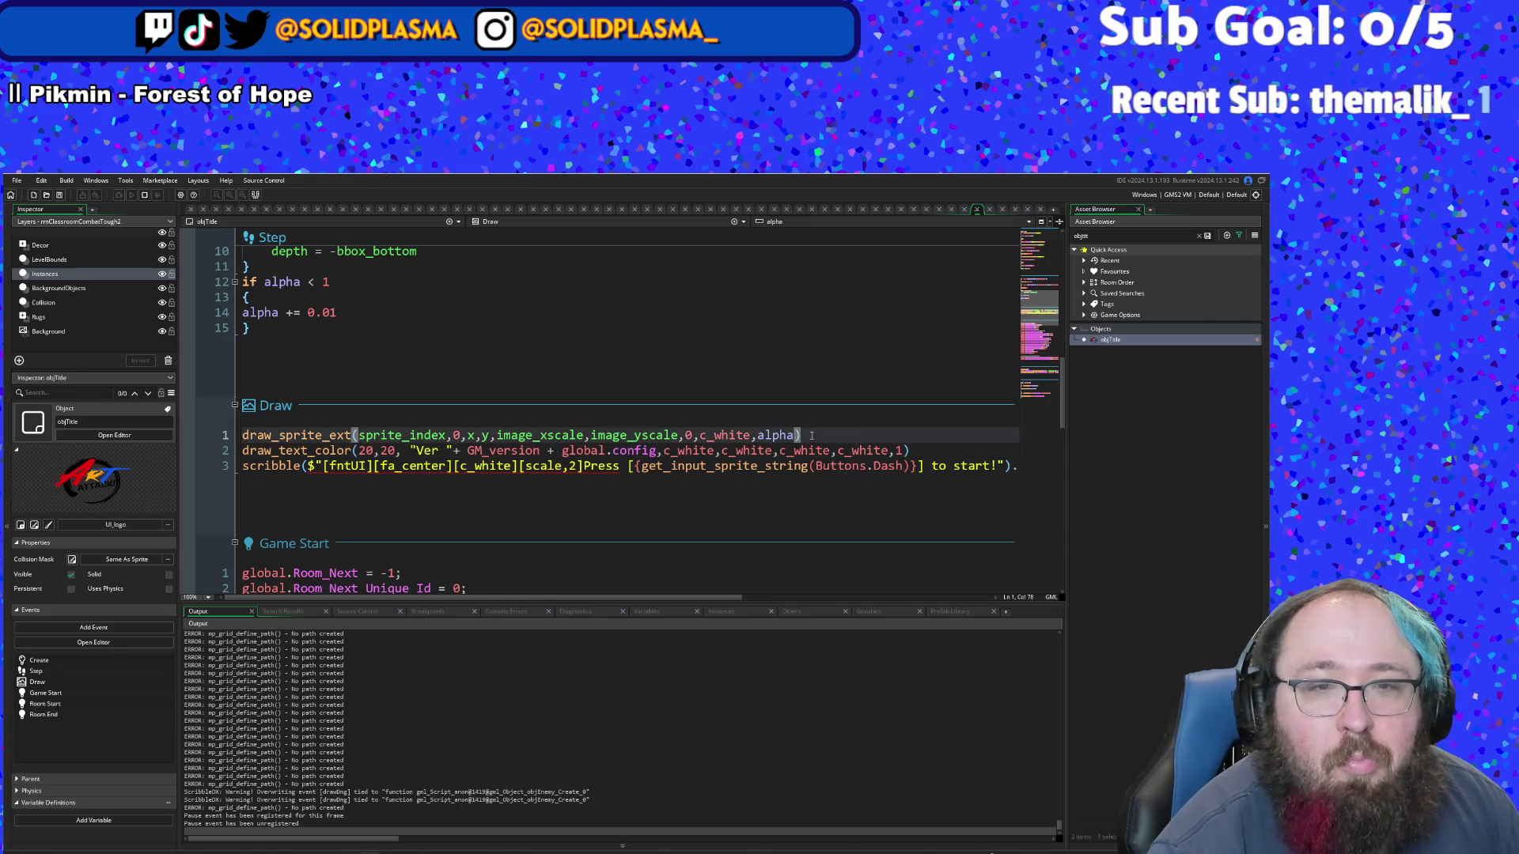
key(Return)
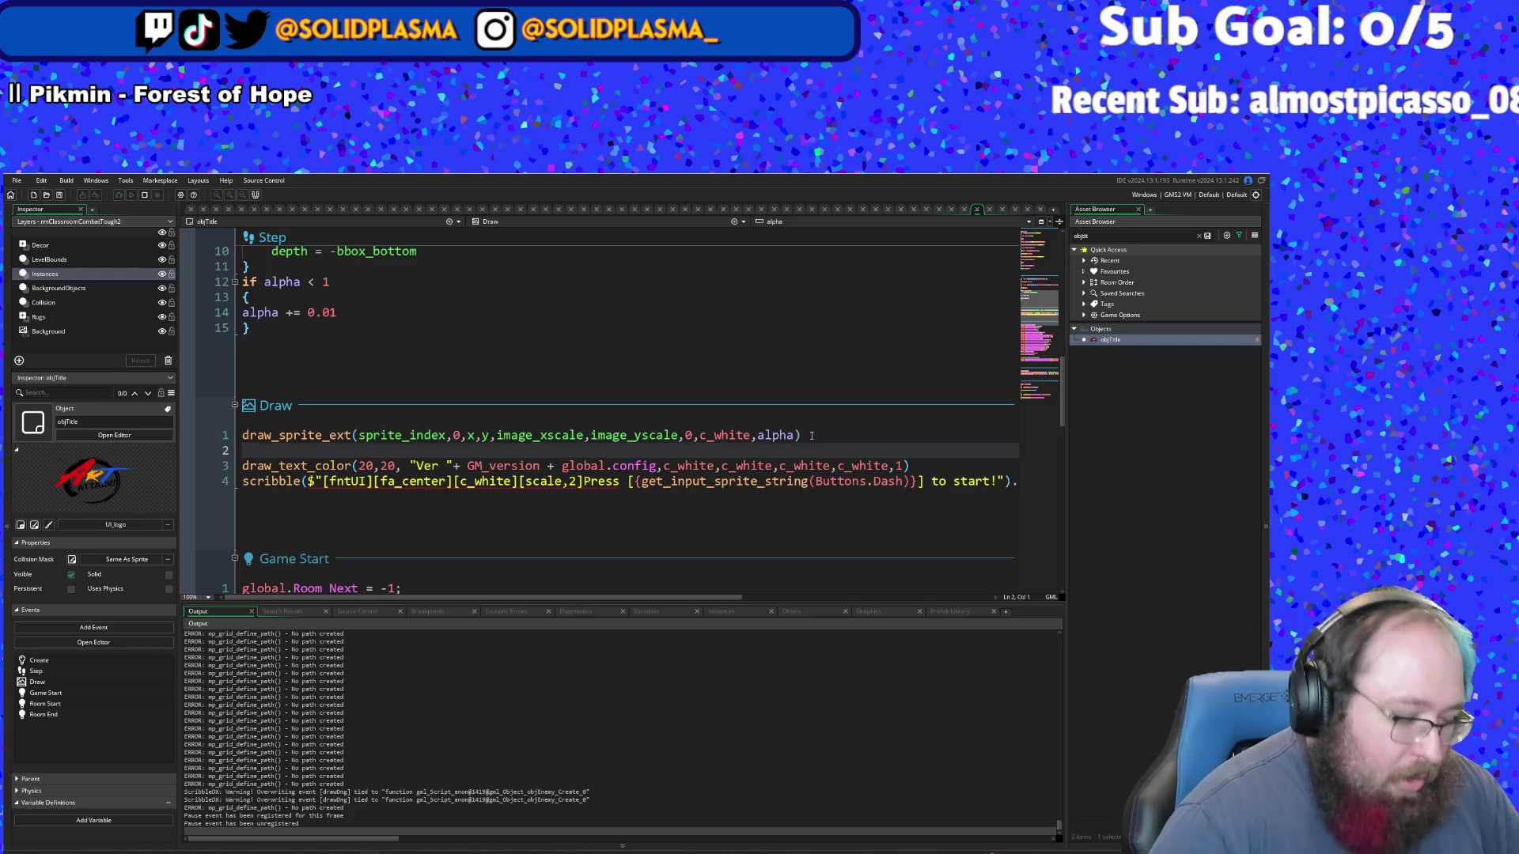
text(draw)
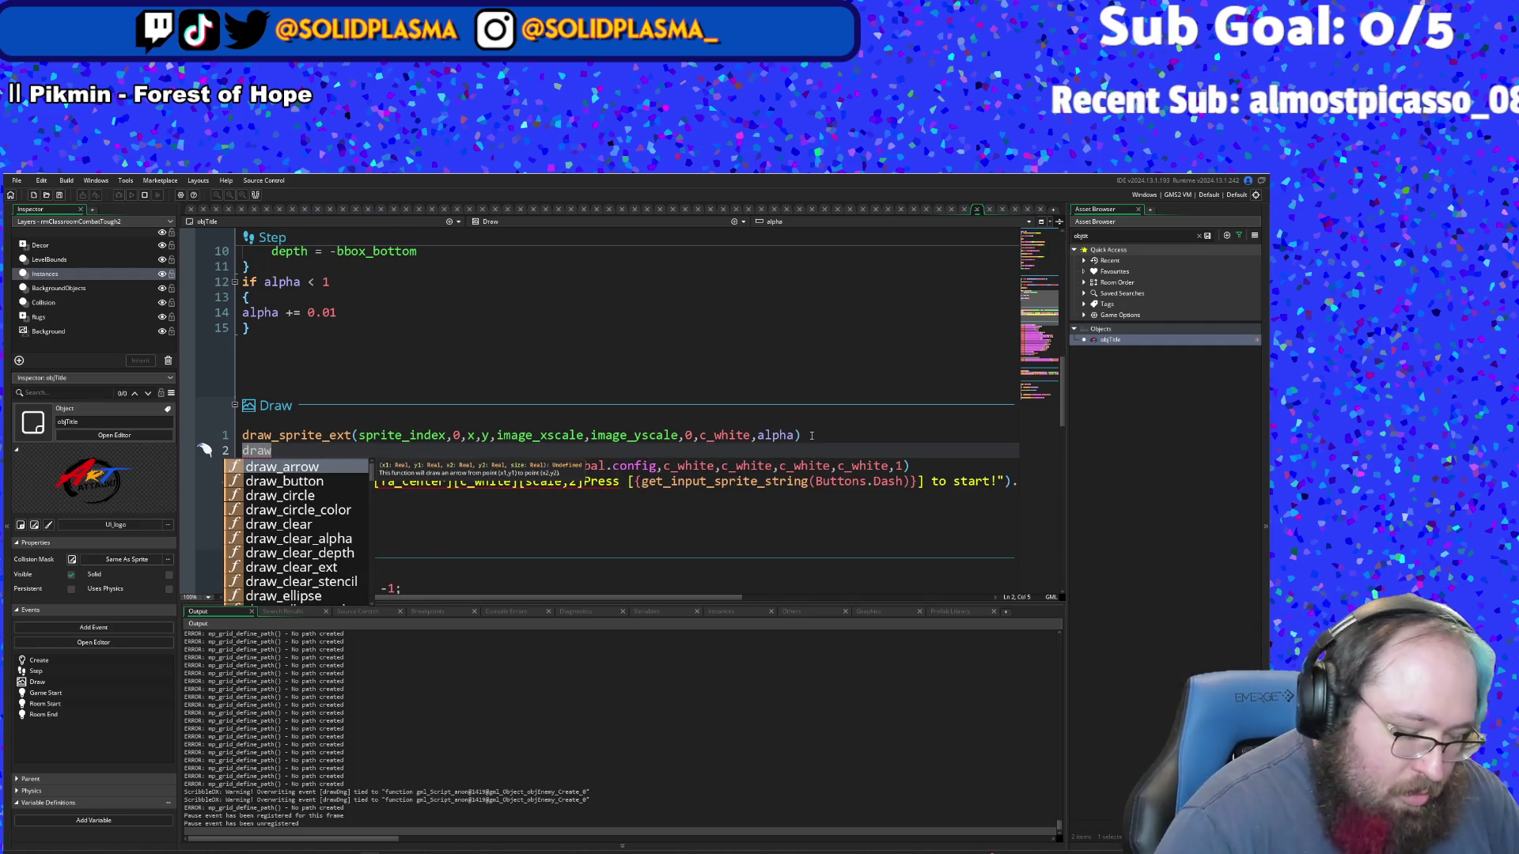
text(_fo)
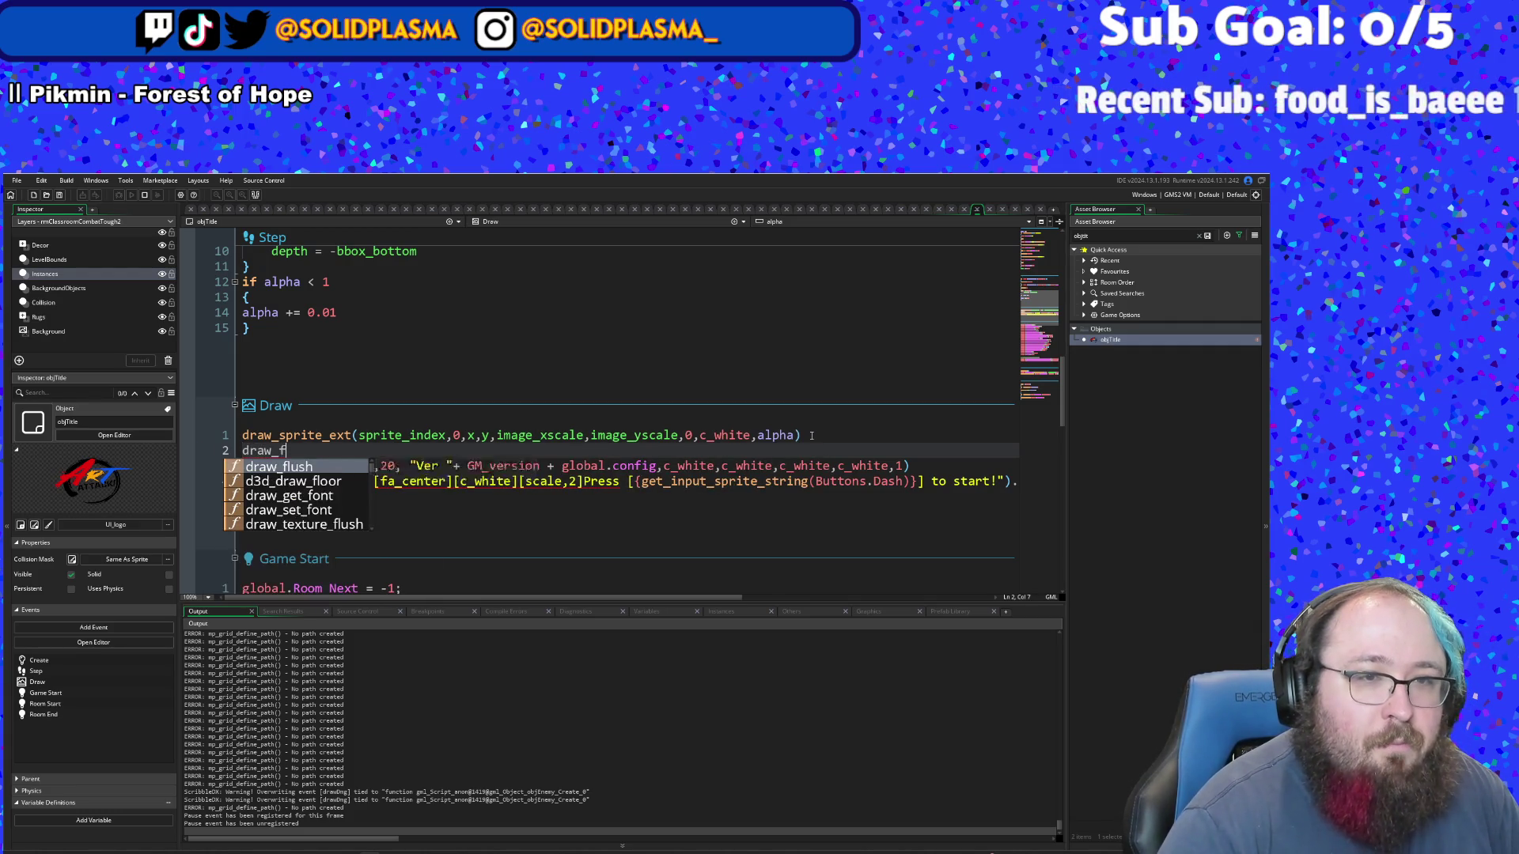
key(BackSpace)
key(BackSpace)
text(r)
key(BackSpace)
text(f)
key(BackSpace)
text(set)
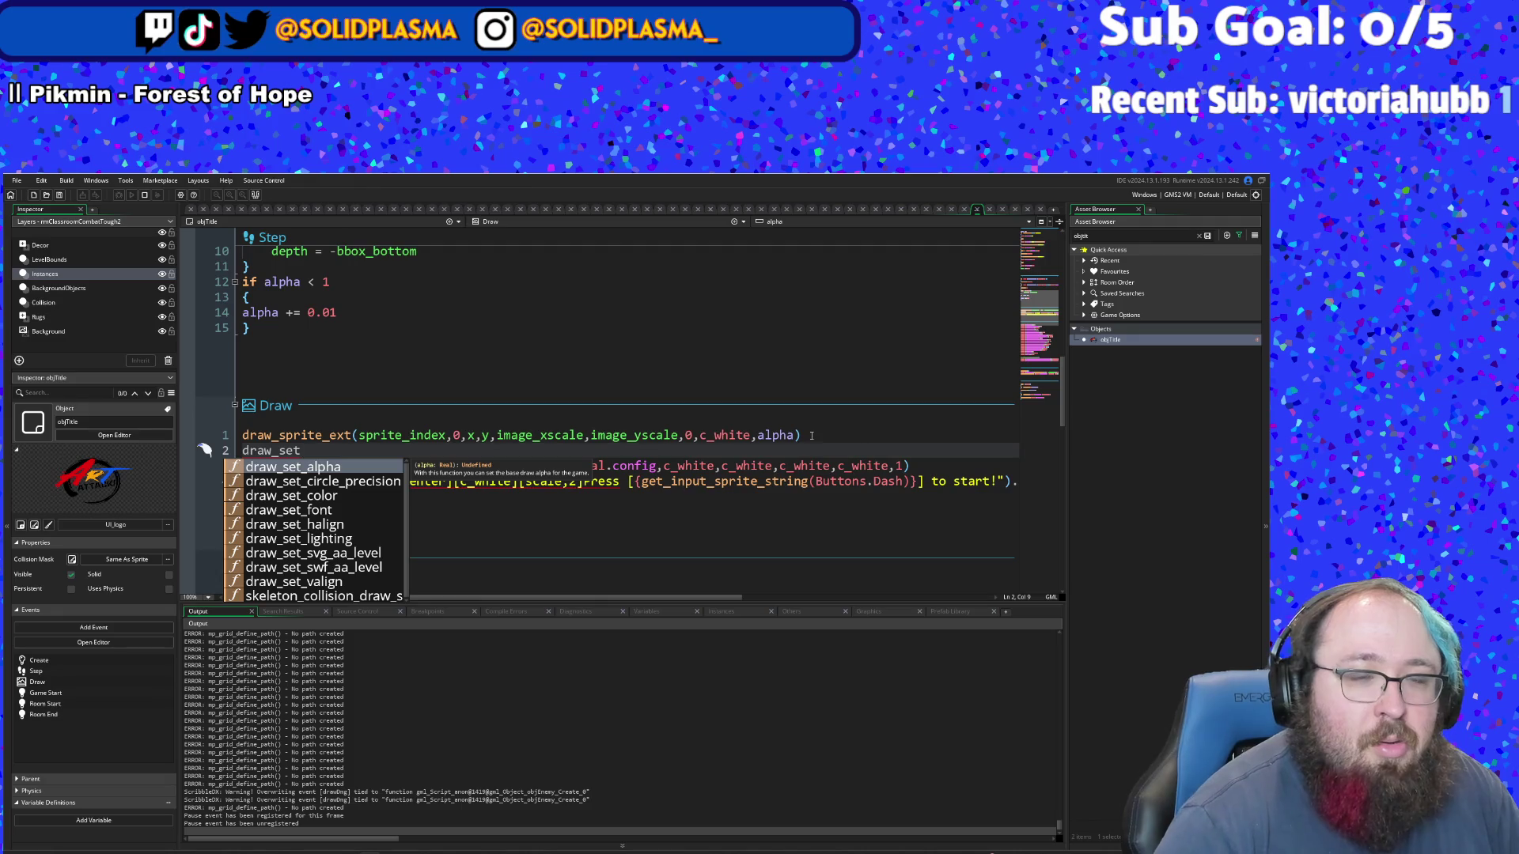
text(_fon)
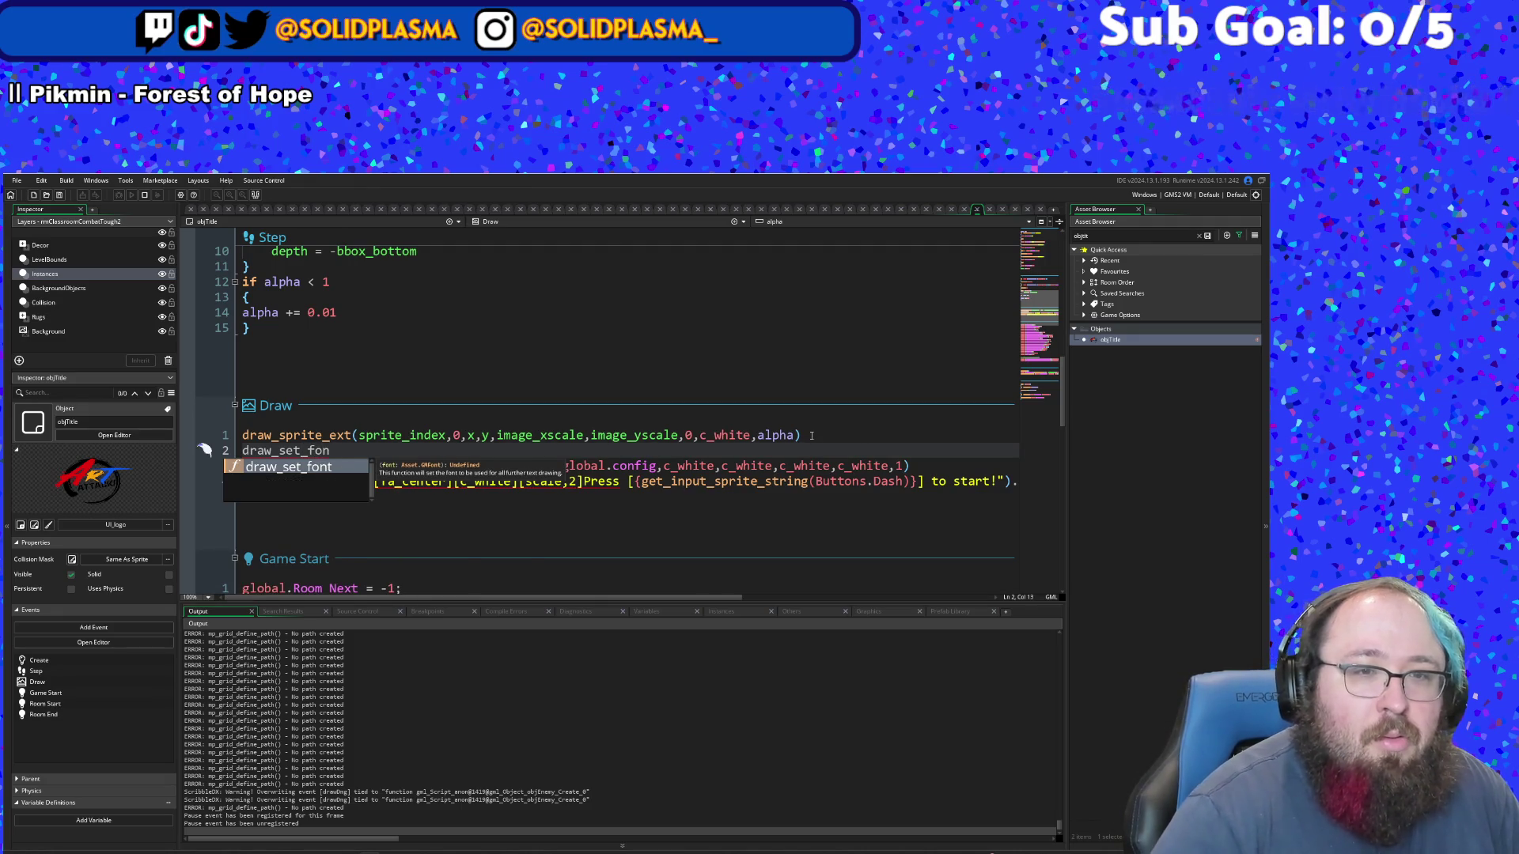
key(Return)
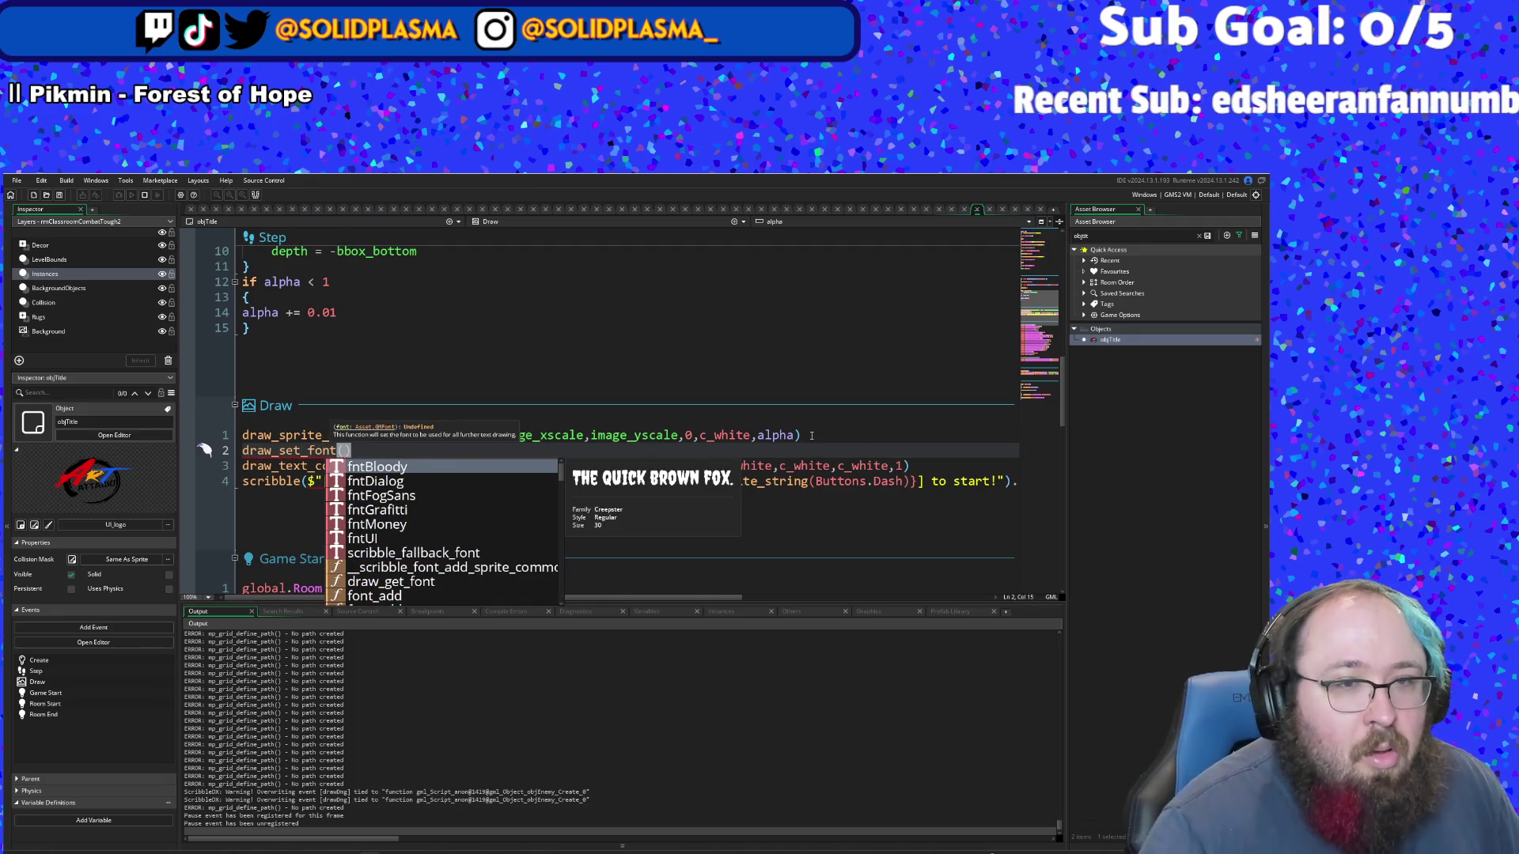
key(Return)
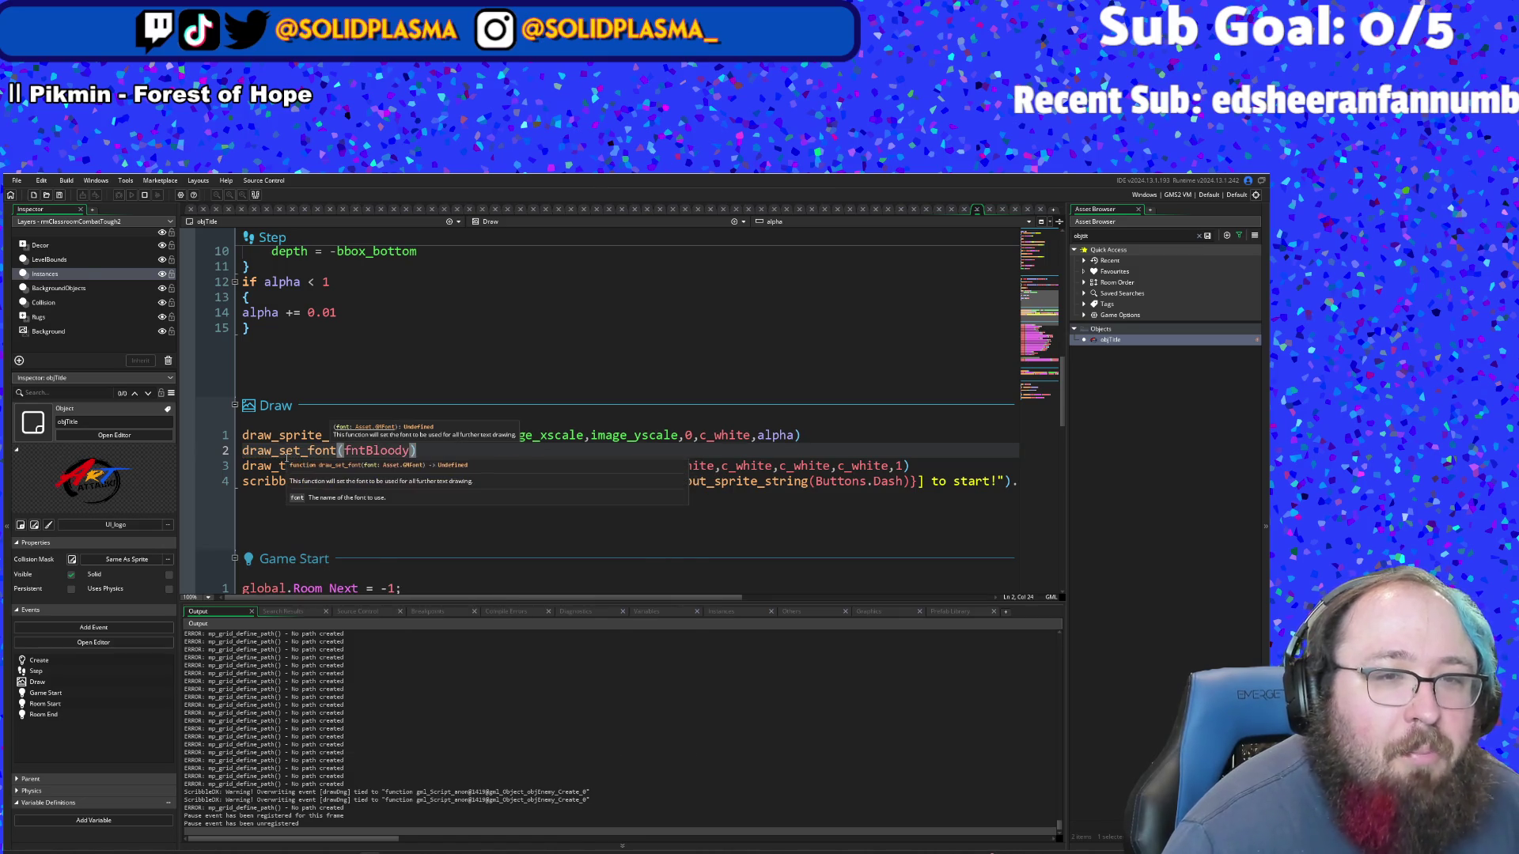
click(283, 451)
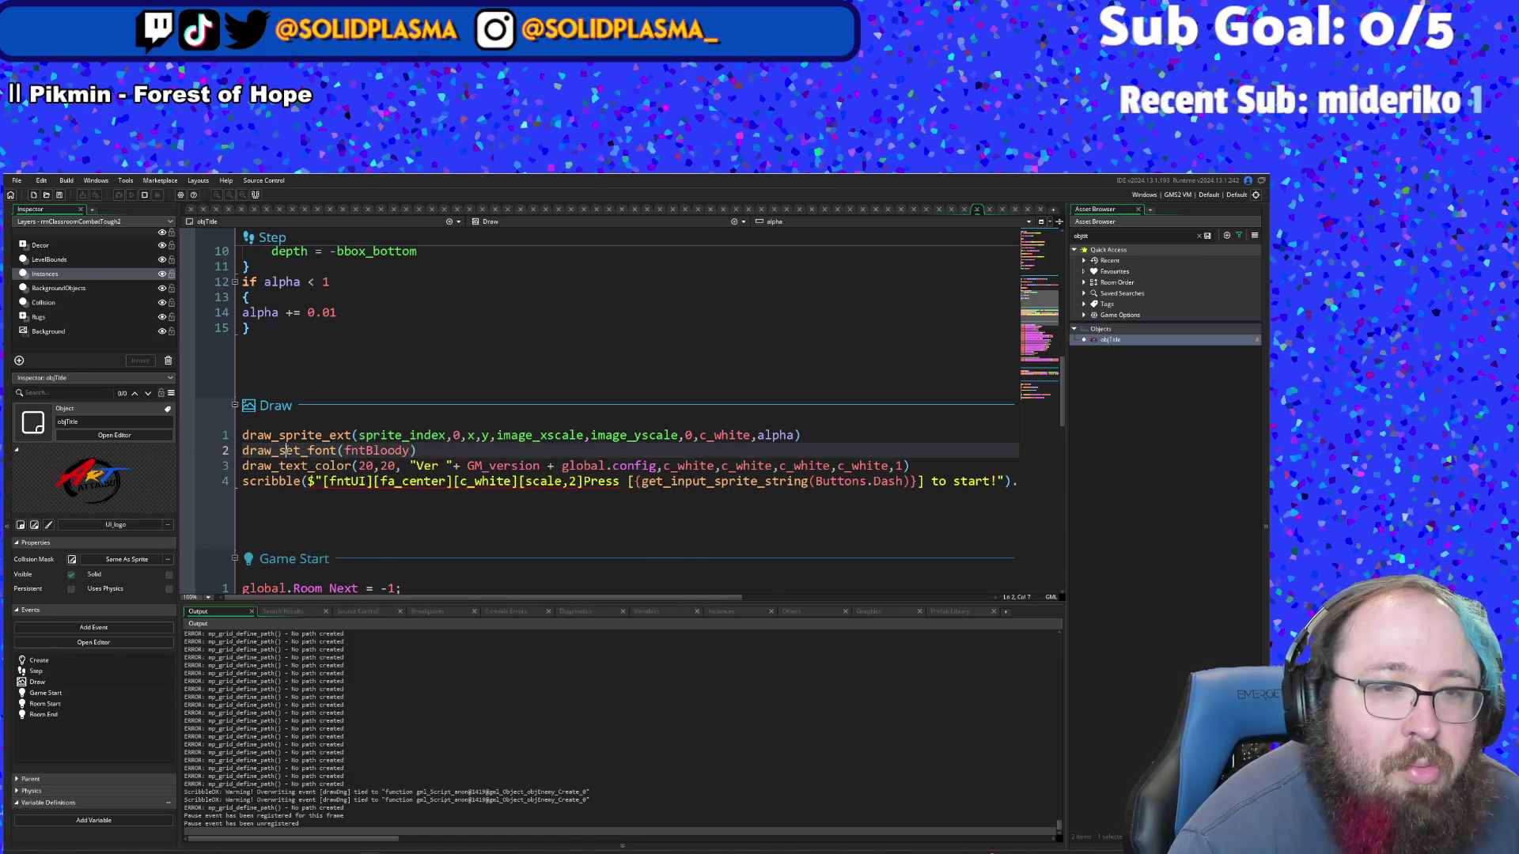
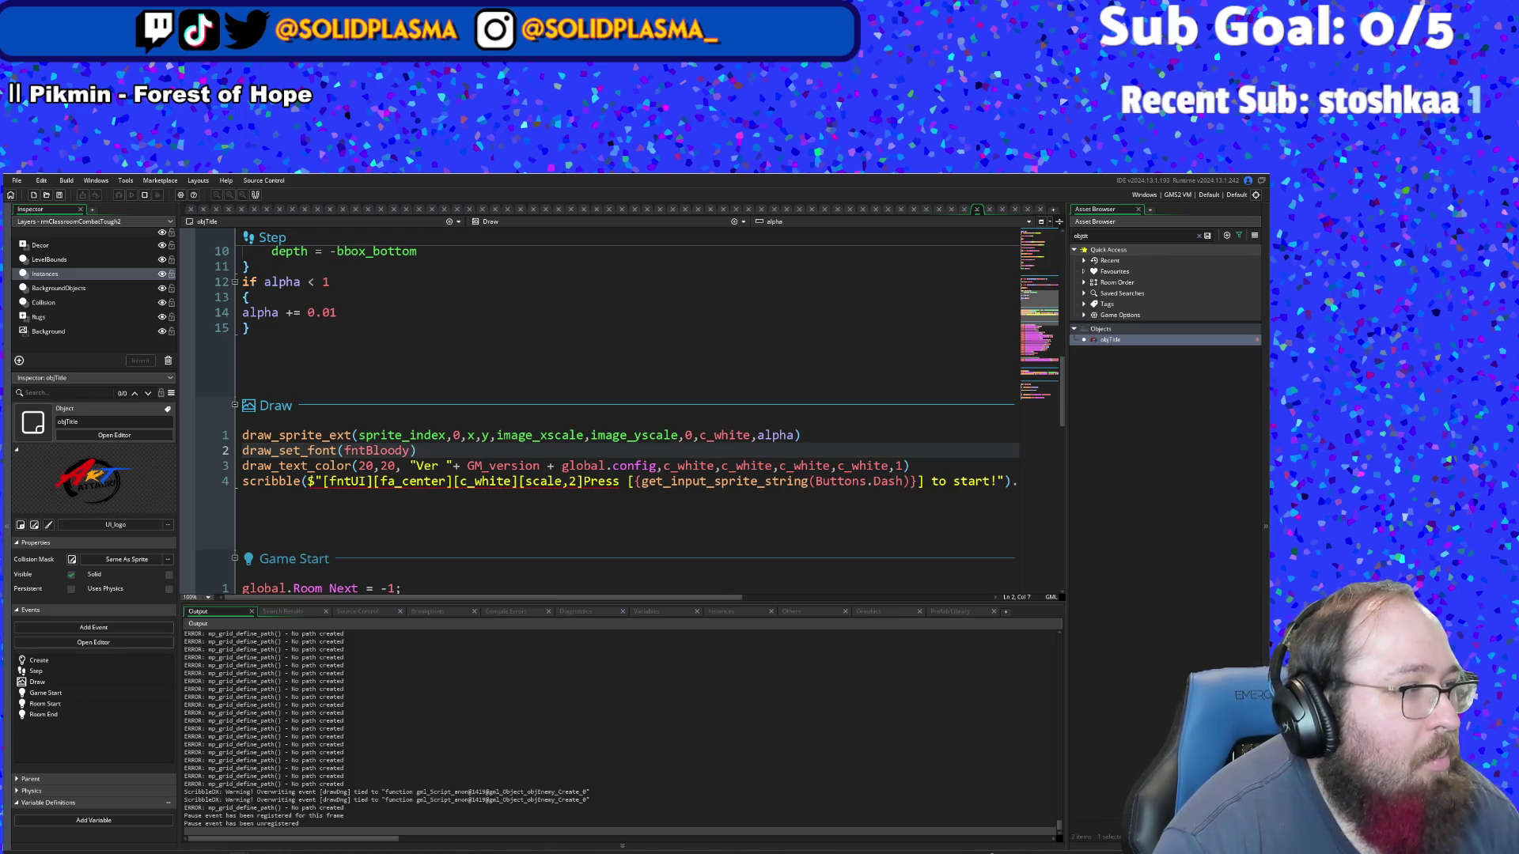
- Run the game to view the Art Attack title screen's start prompt and version text
click(651, 549)
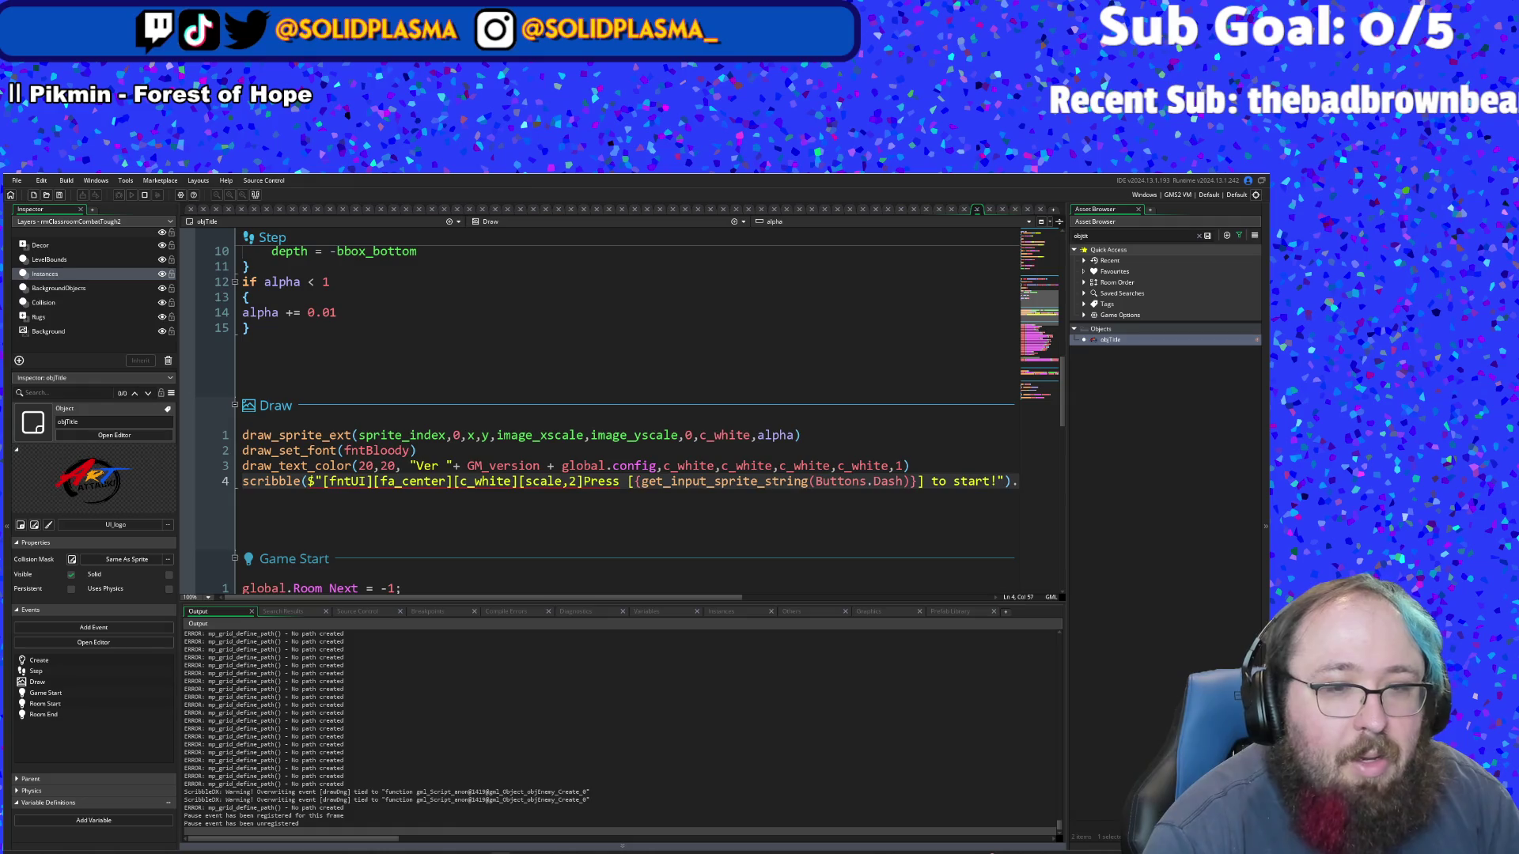
key(alt+Tab)
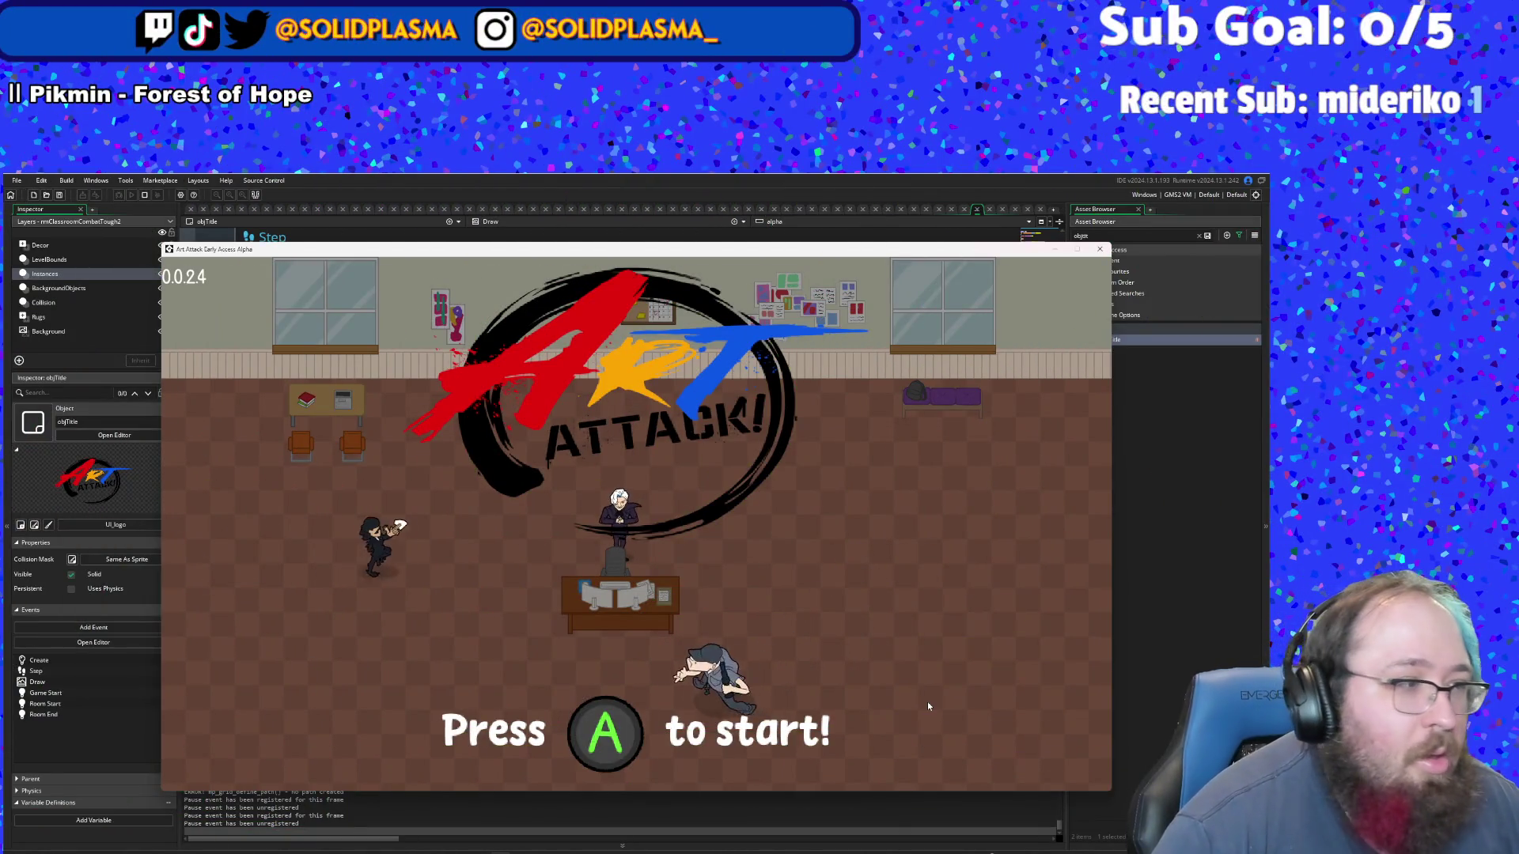
- Close the game and inspect the draw_text_color and scribble lines in objTitle's Draw event
click(1179, 606)
click(568, 481)
click(348, 466)
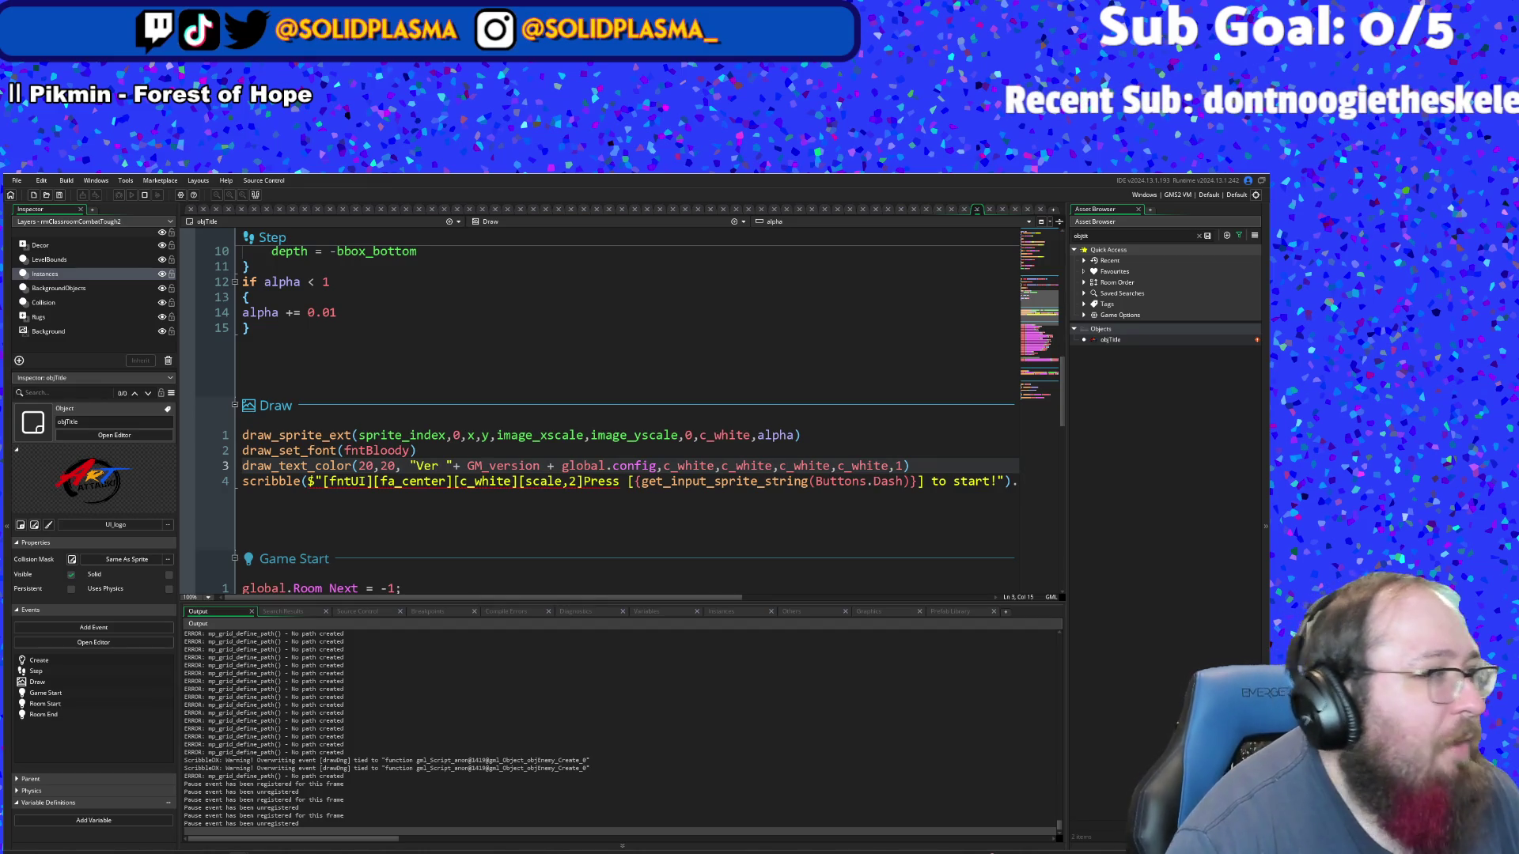
click(564, 481)
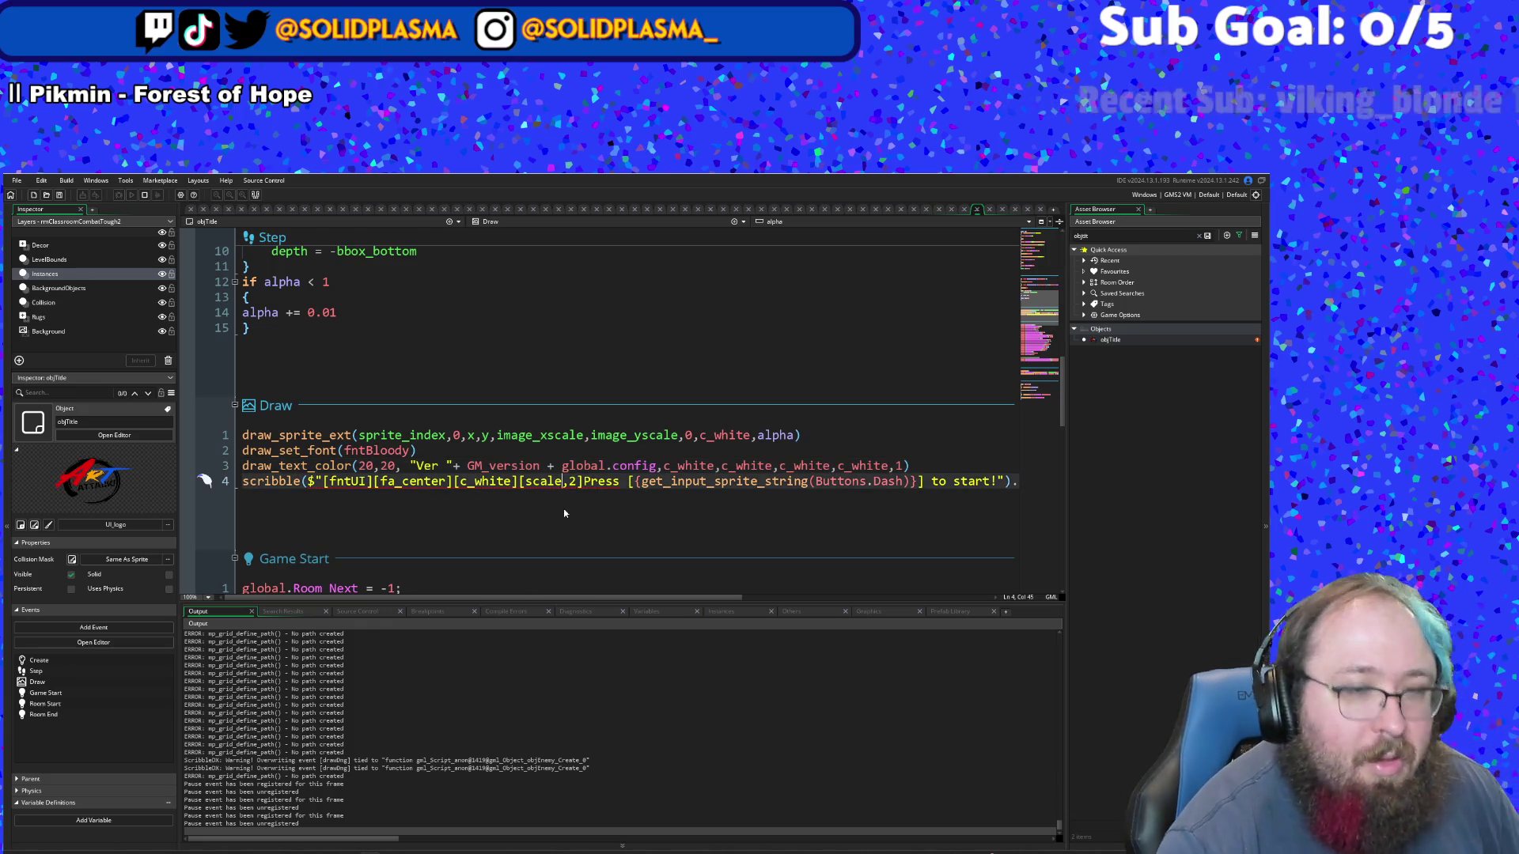
- Search the whole project for draw_set_font(-1), finding no results
key(ctrl+f)
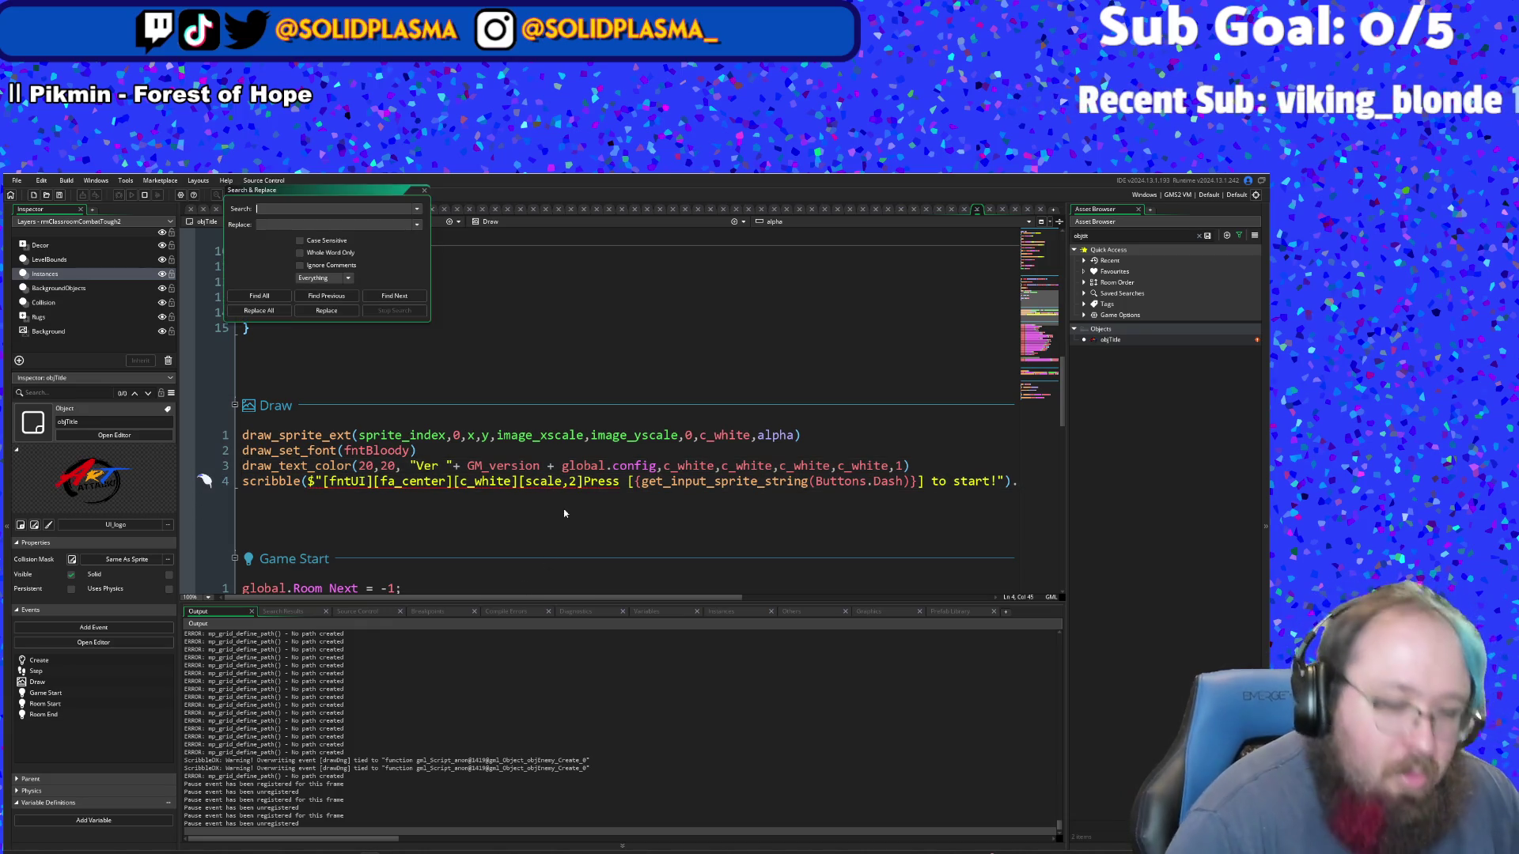
text(draw_set_font()
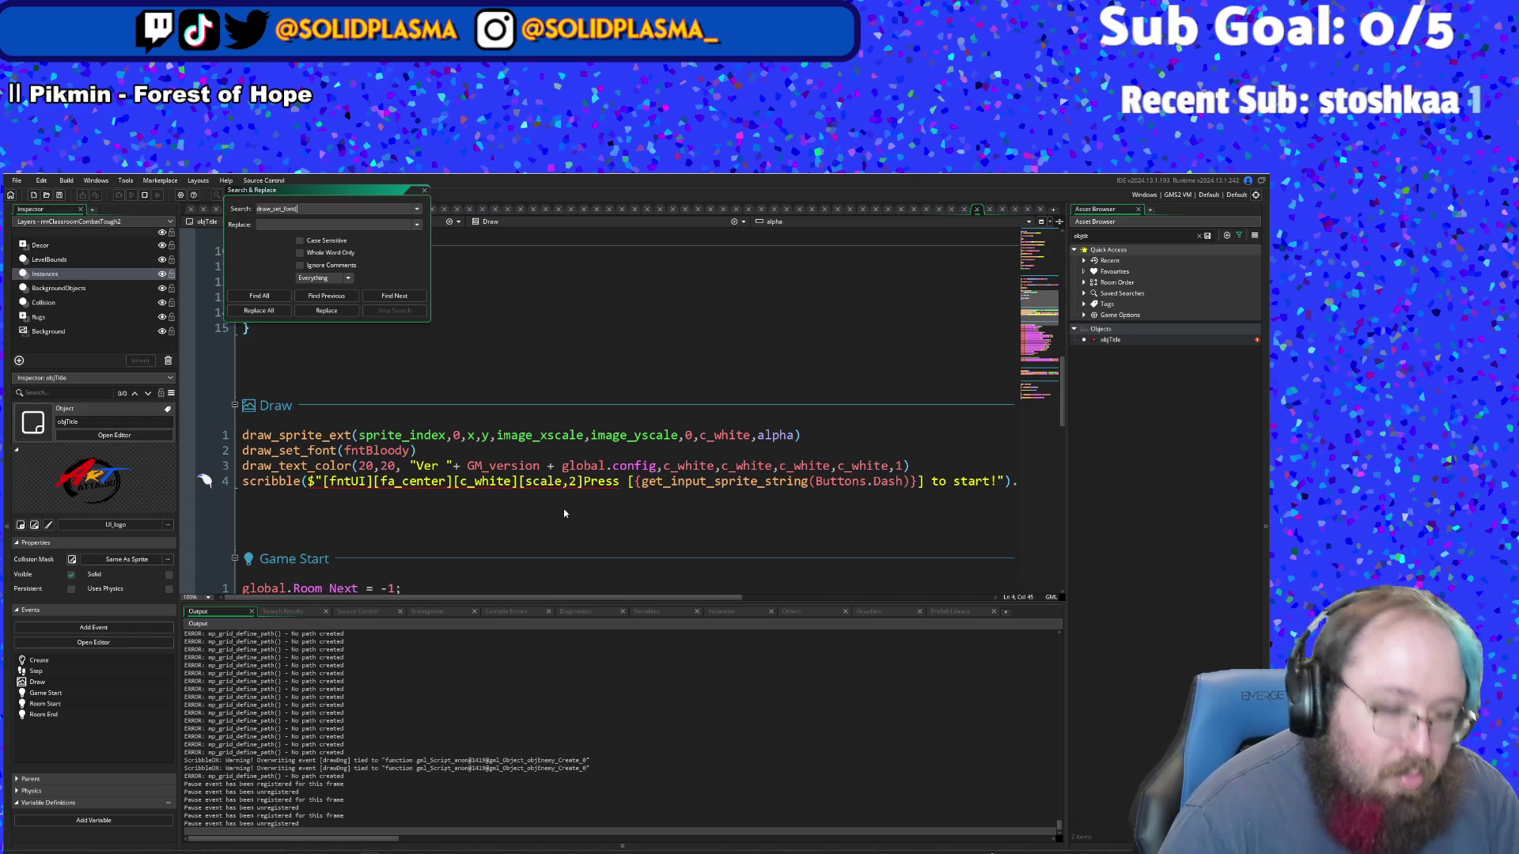
text(-1))
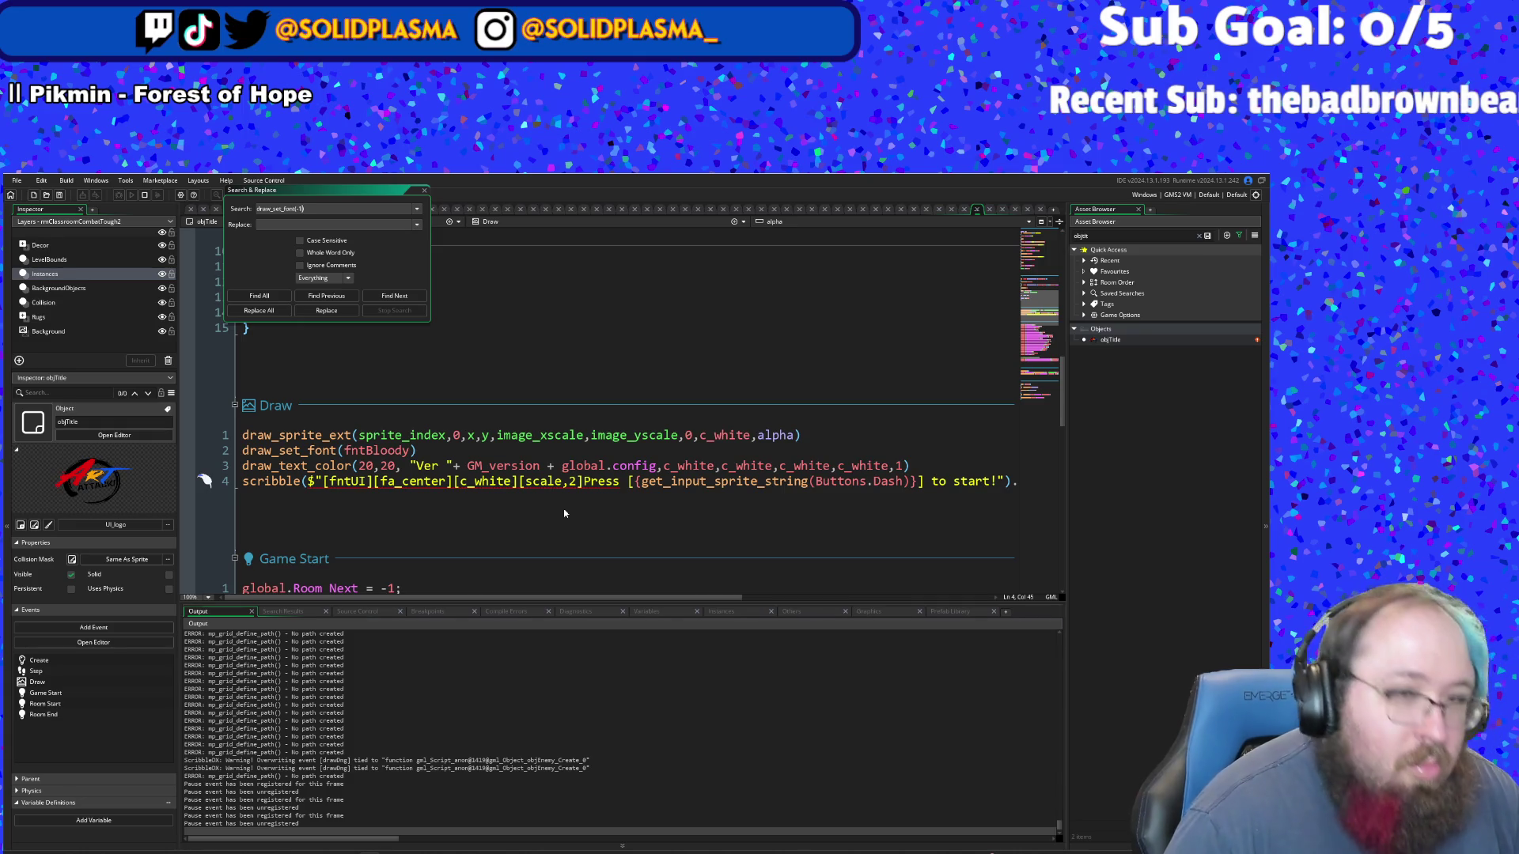
key(Return)
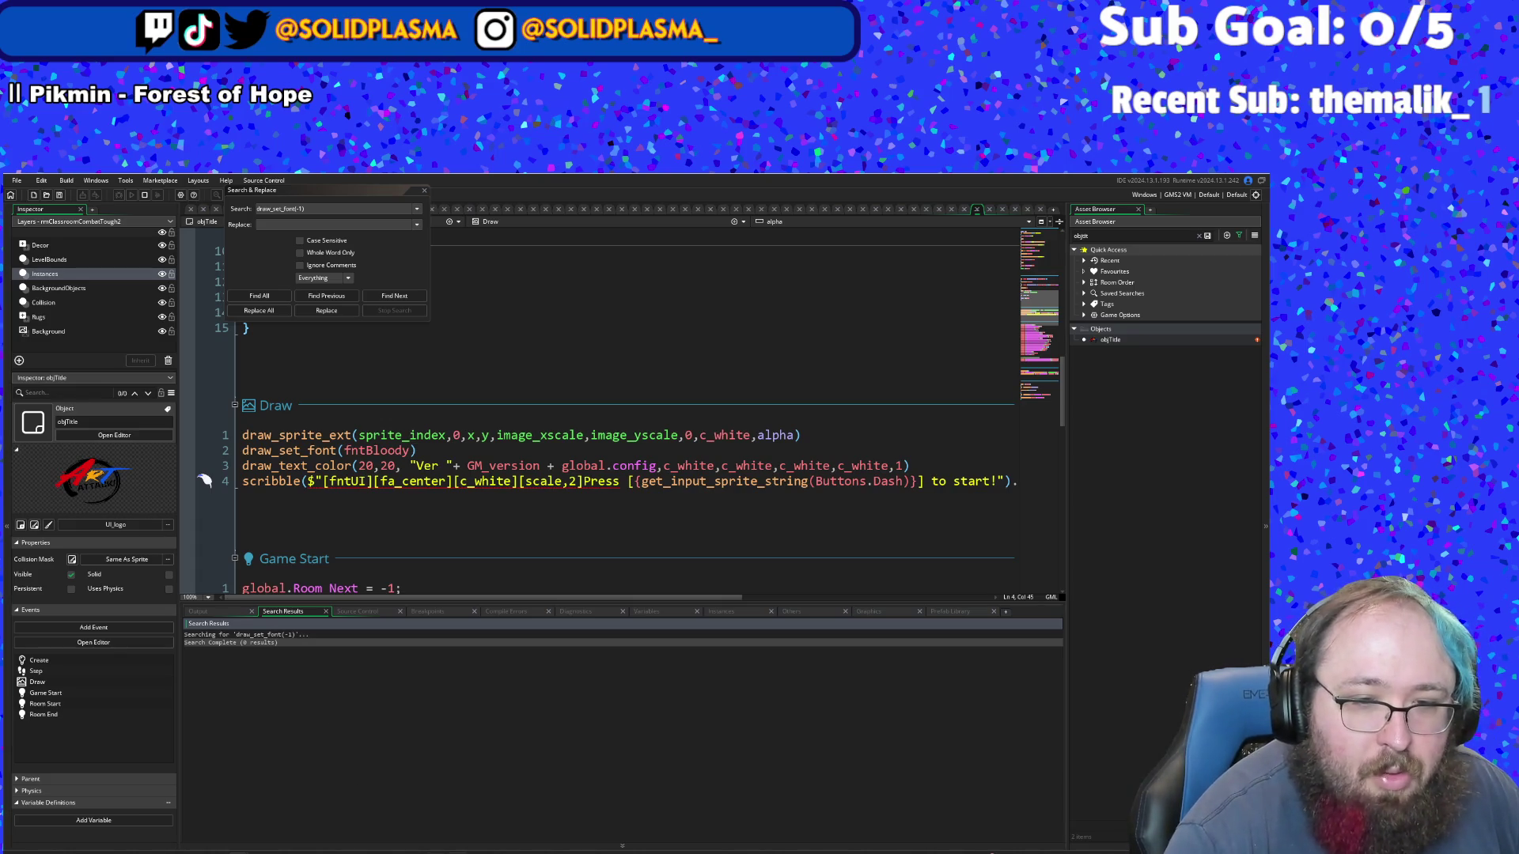
key(alt+Tab)
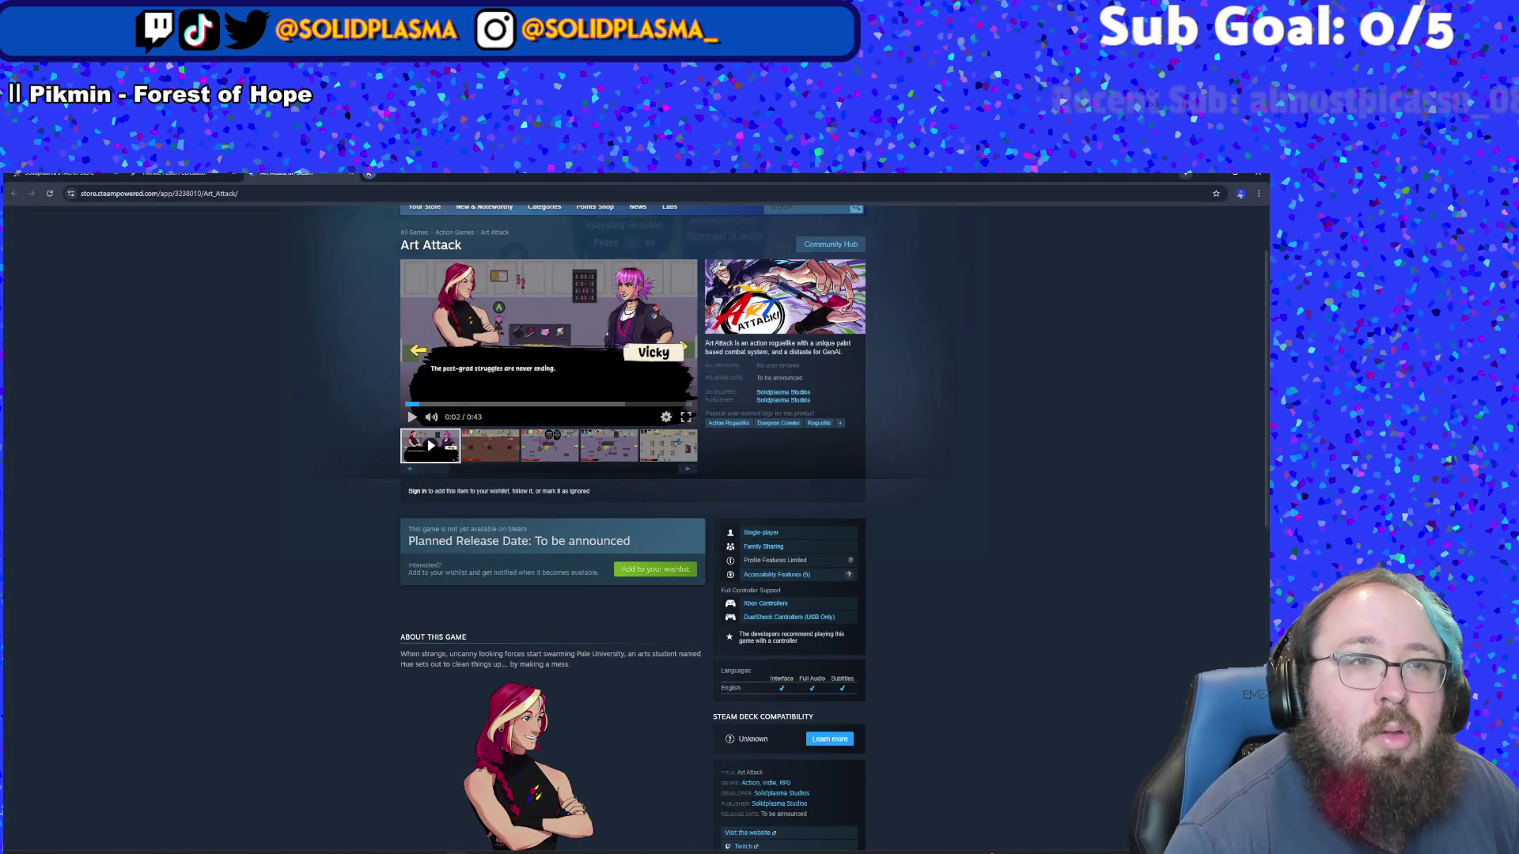
- Google 'draw_set_font(-1) game maker' to learn it reverts to the default Arial font
click(368, 175)
text(draw_set_)
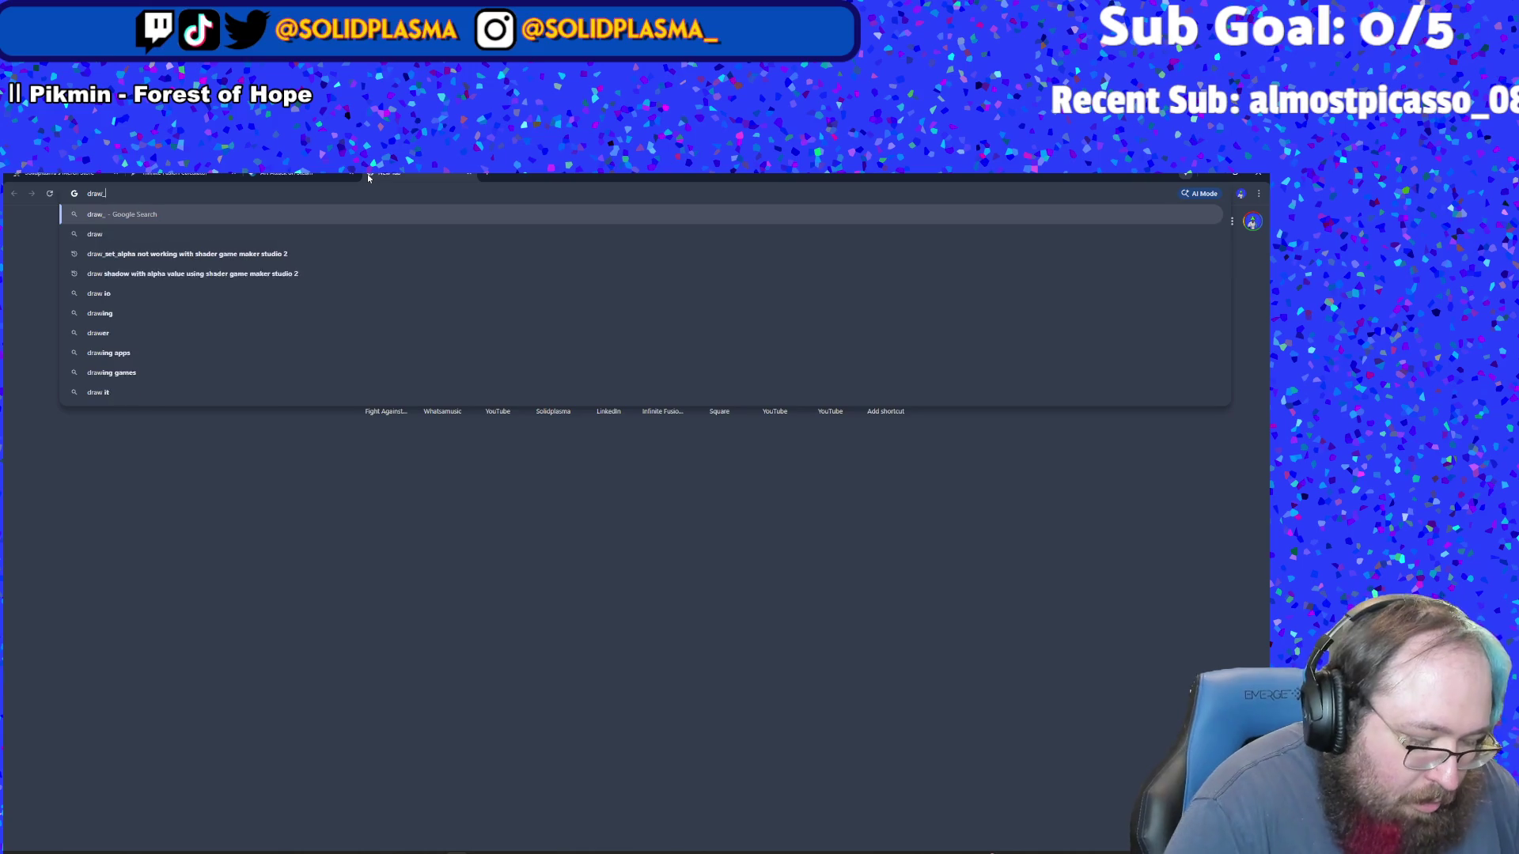
text(font(-)
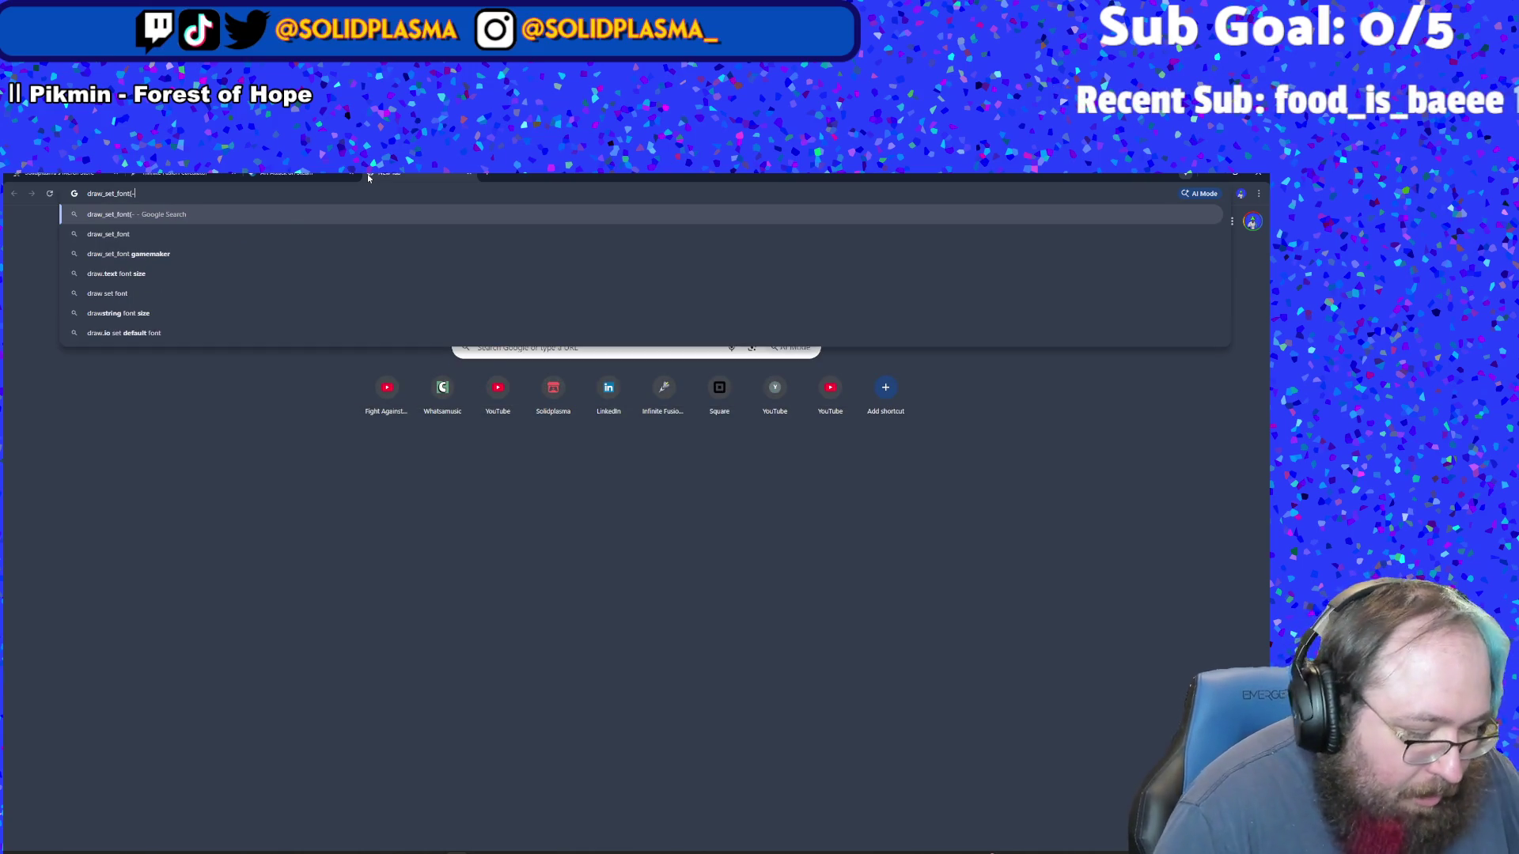
text(1) game maker)
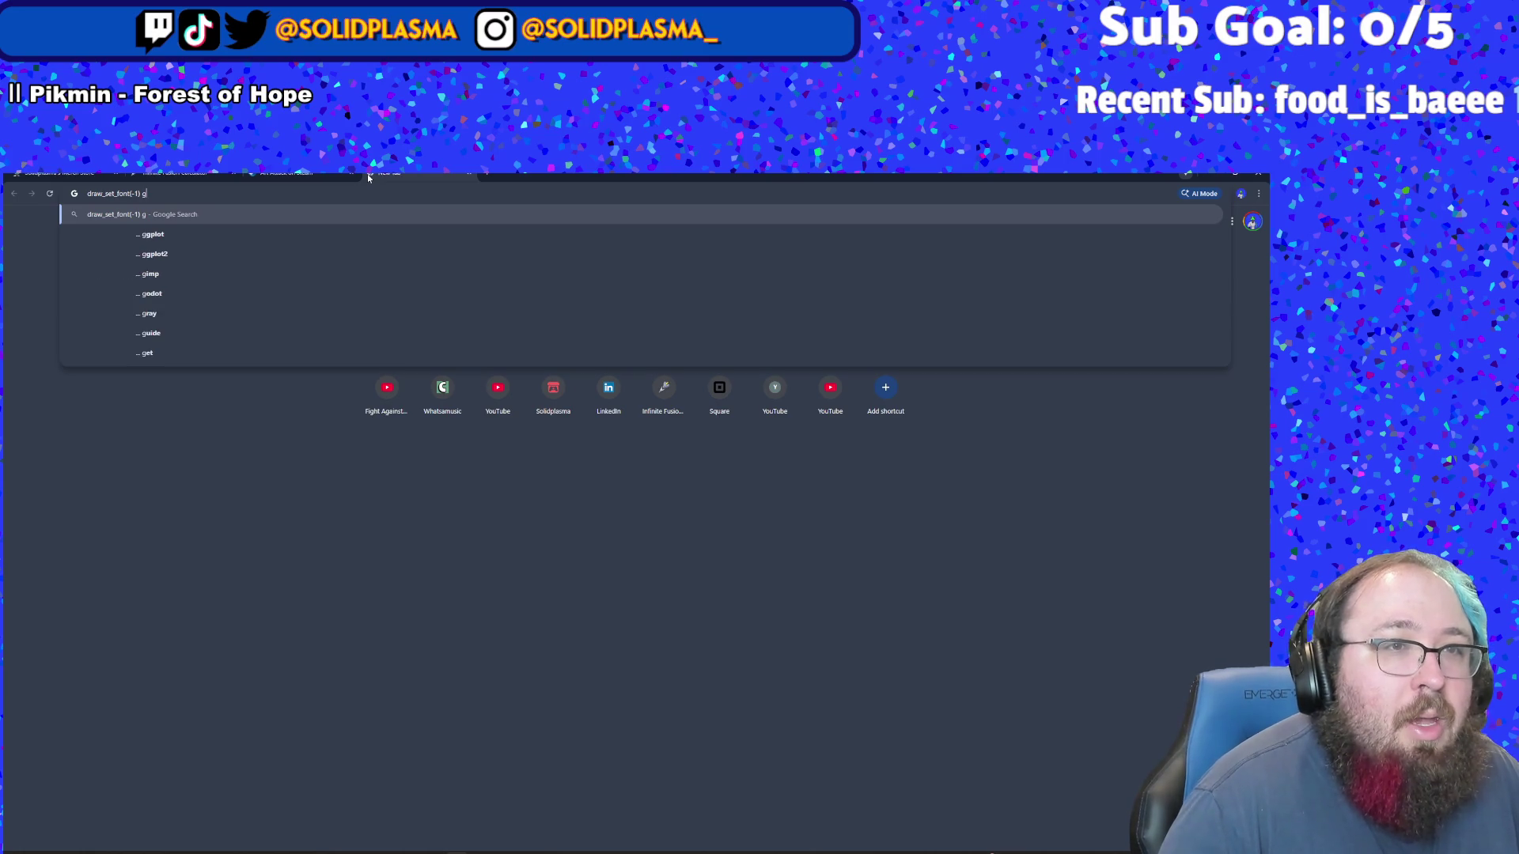
key(Return)
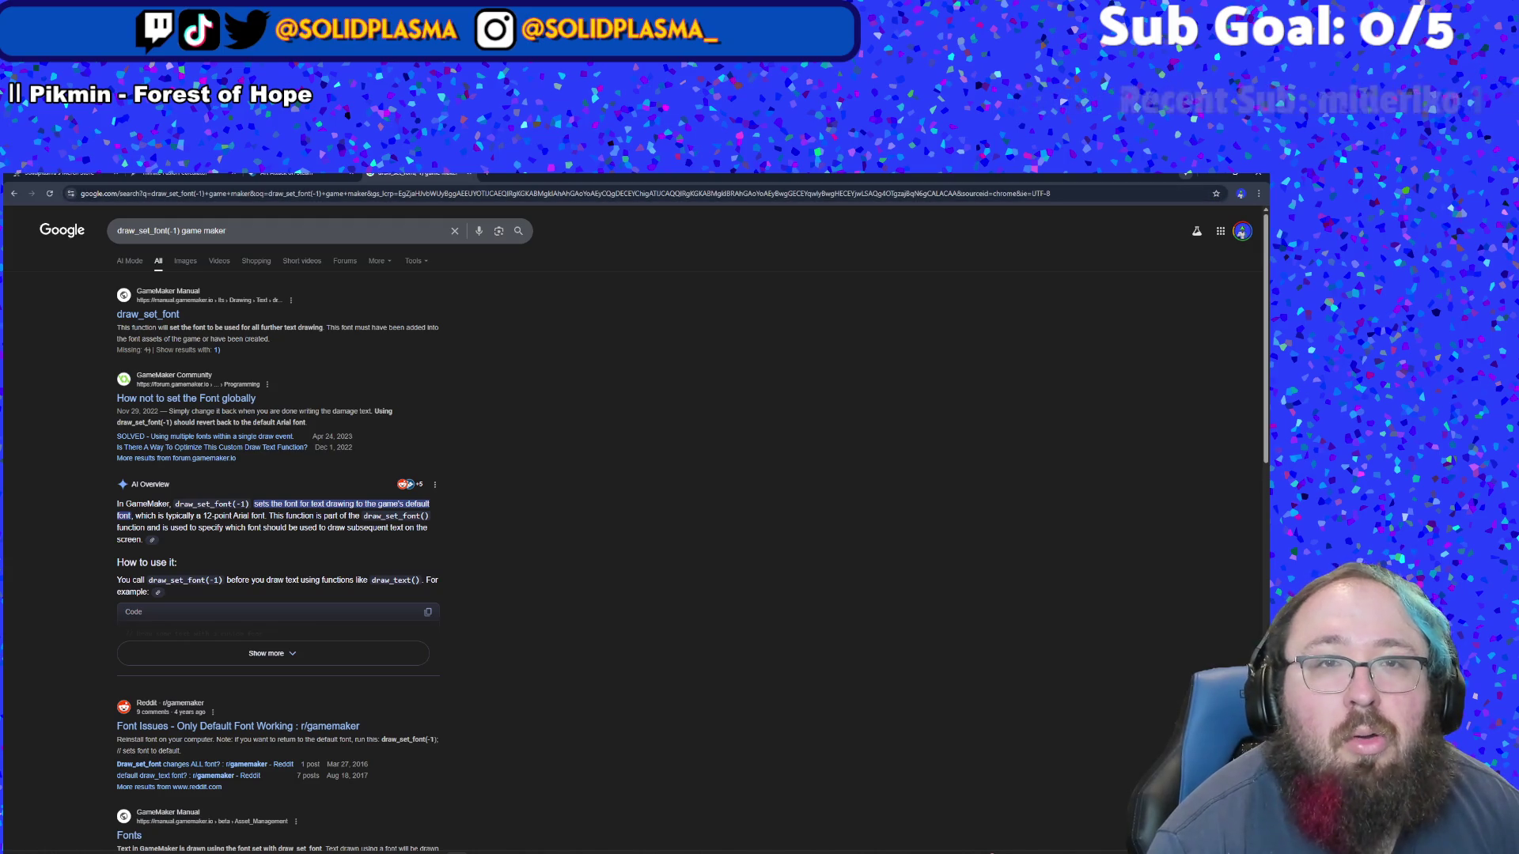
key(ctrl+w)
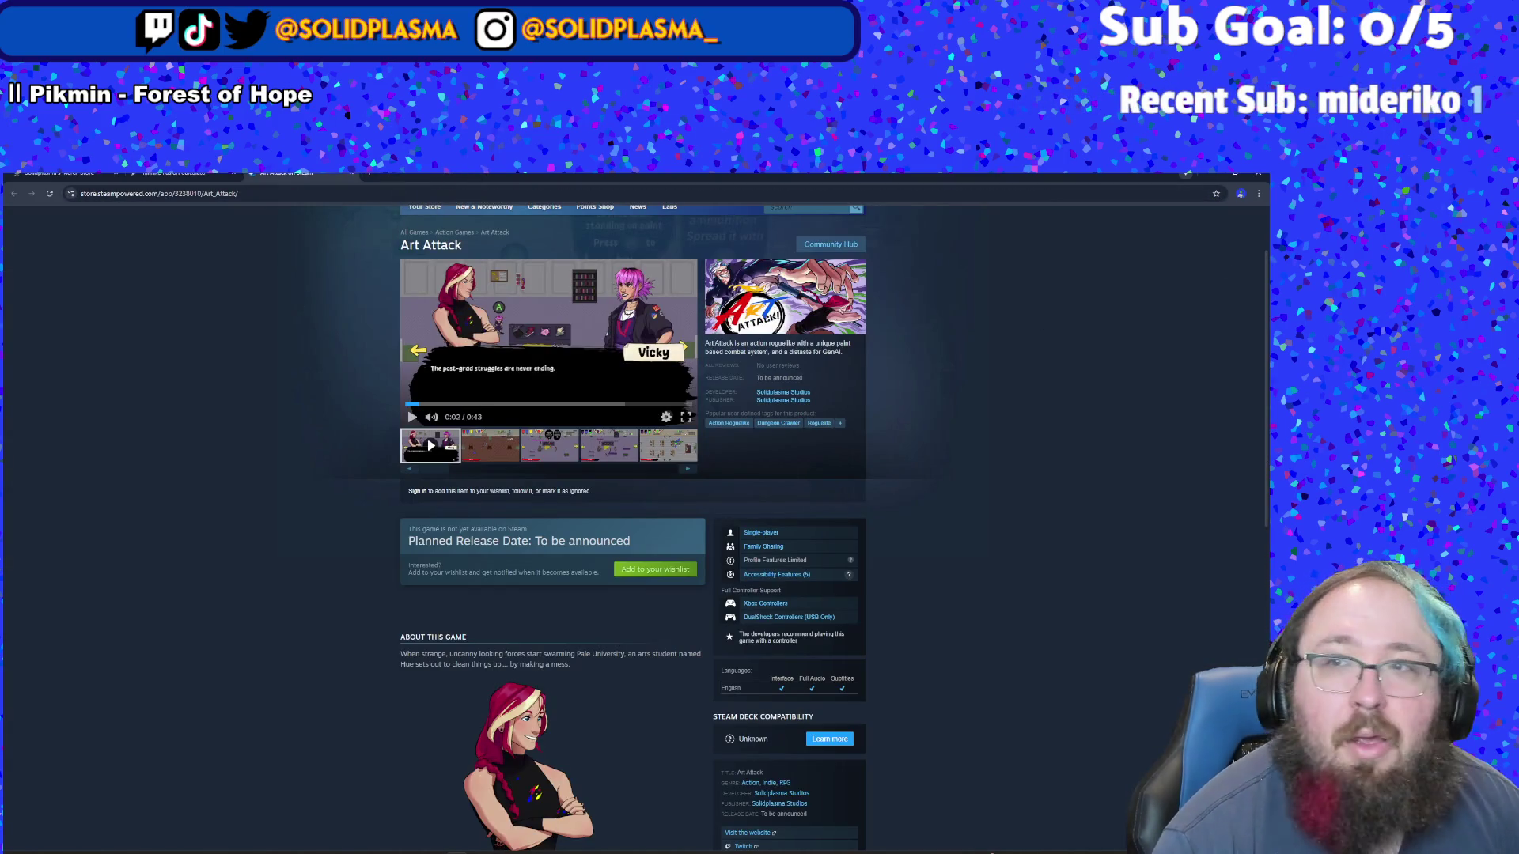
key(alt+Tab)
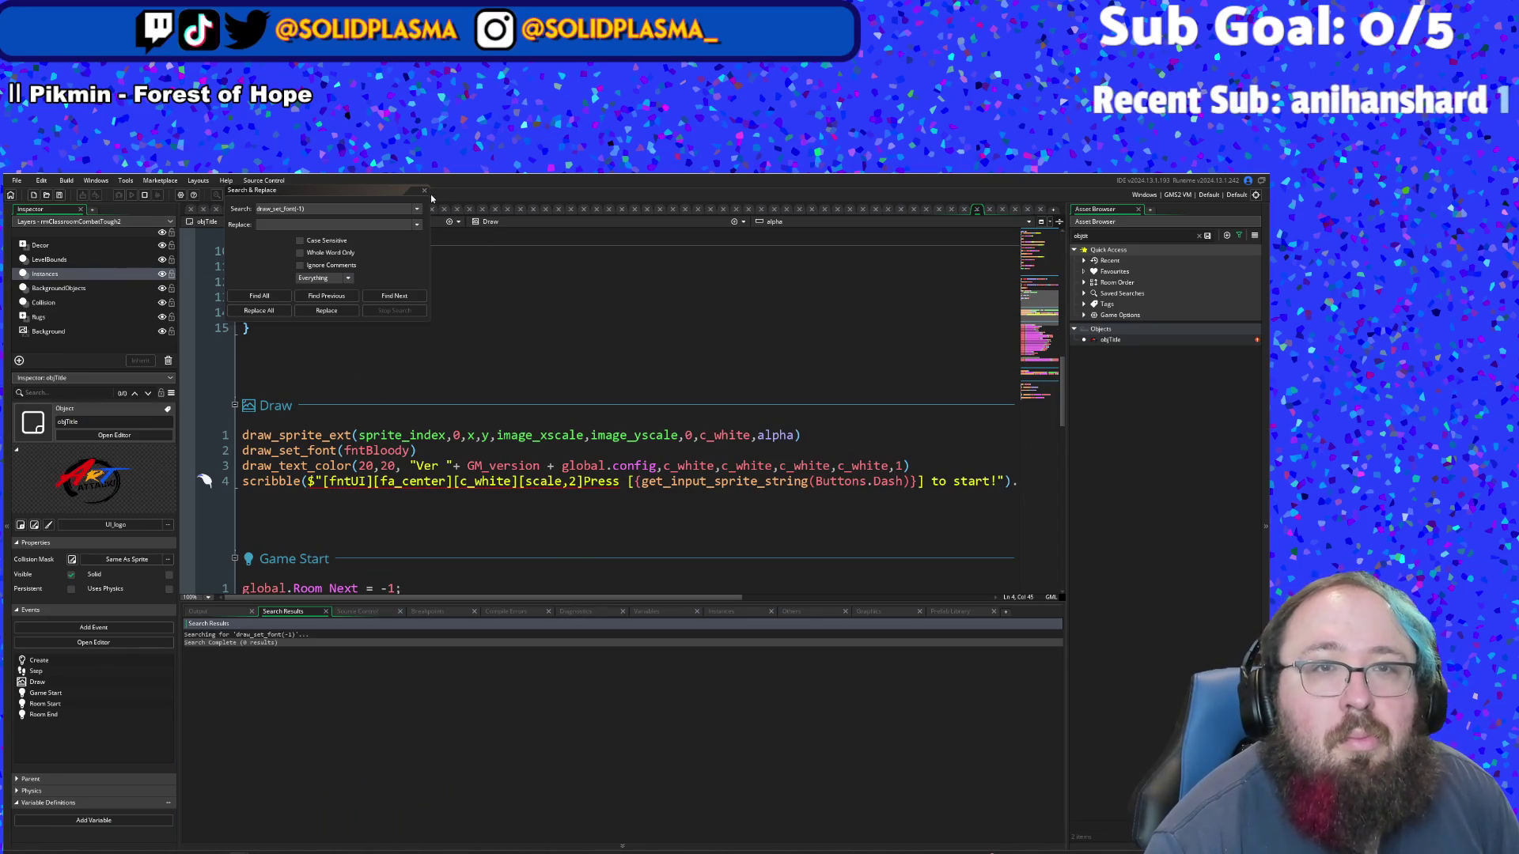
- Close the search and change the draw_set_font argument from fntBloody to -1
click(342, 211)
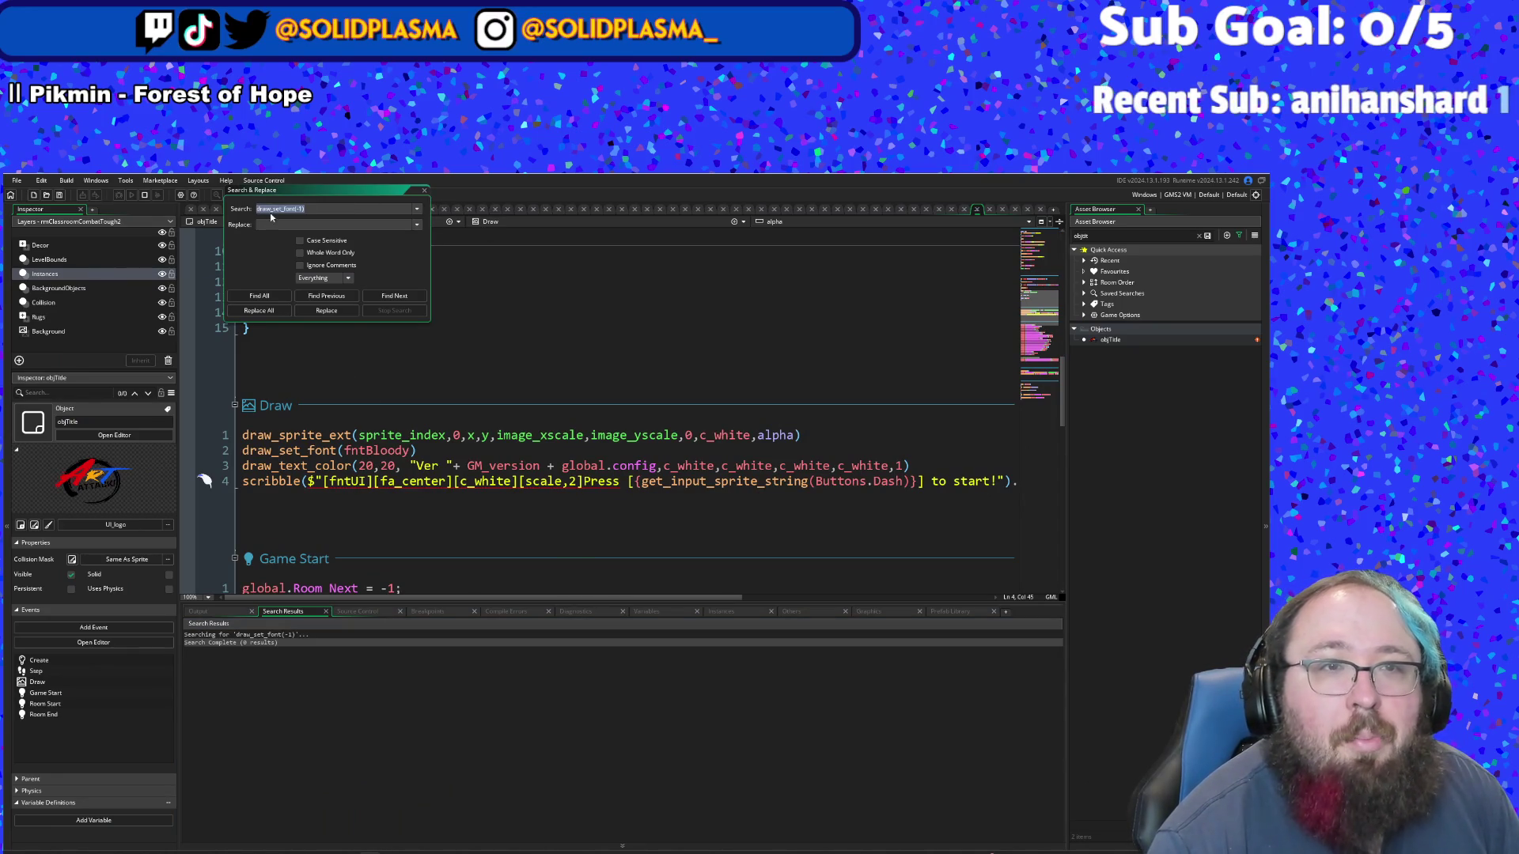
click(425, 191)
click(432, 450)
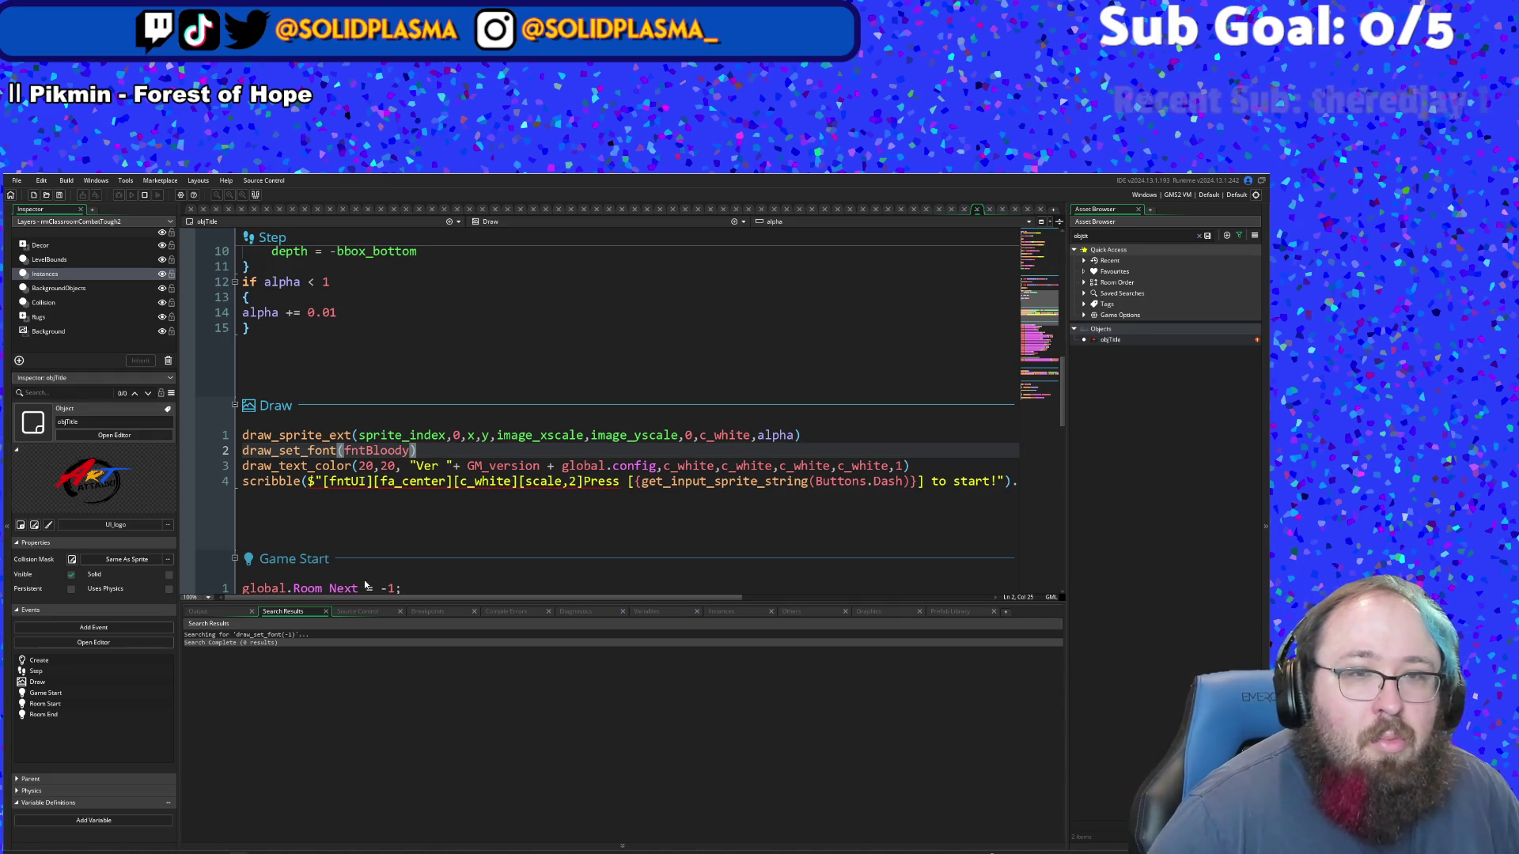
double_click(376, 450)
text(-1)
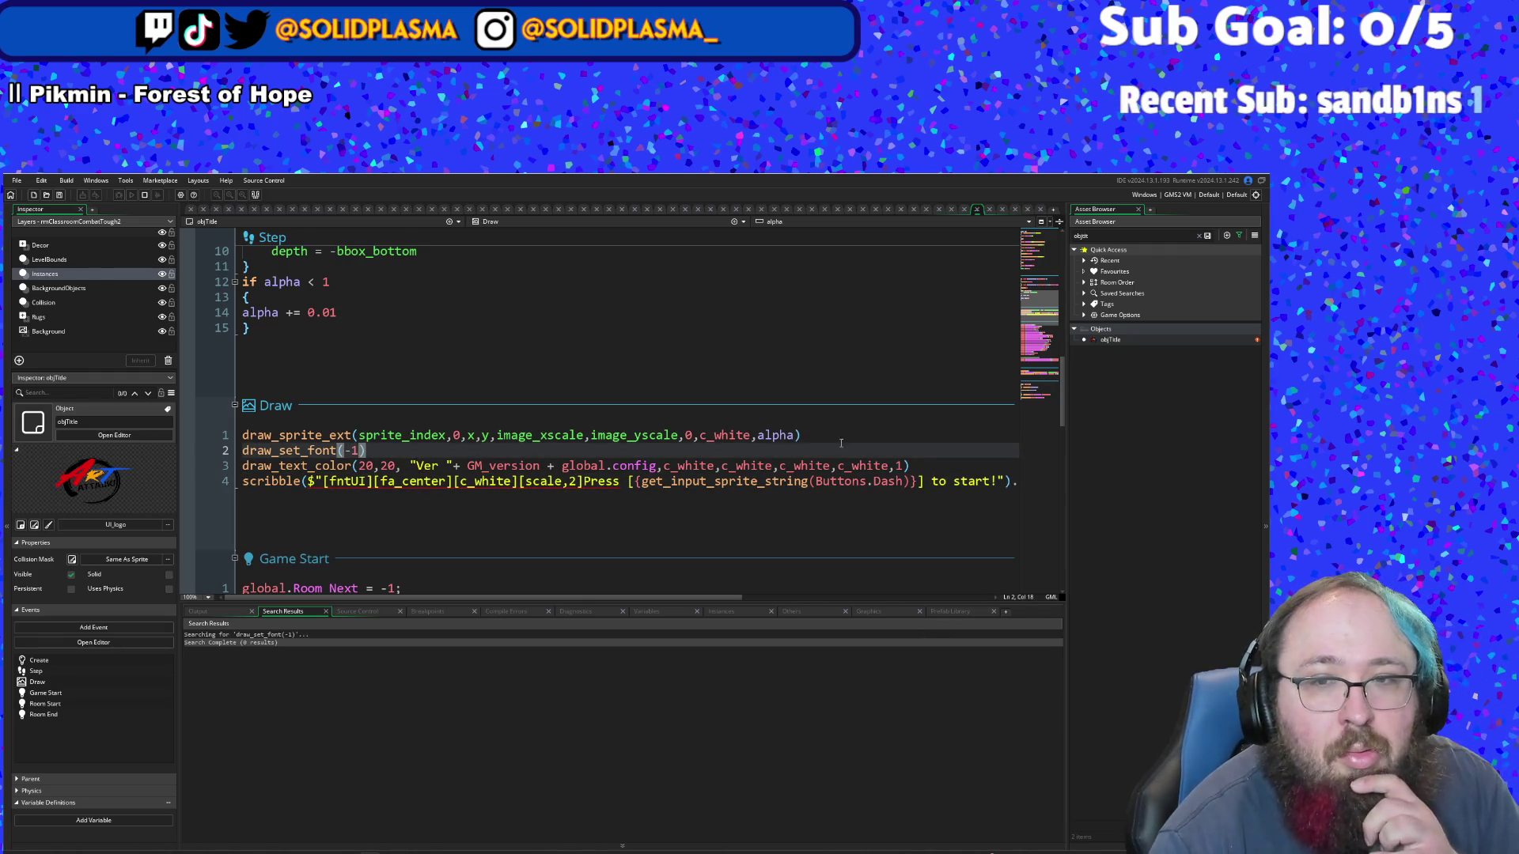
- Insert a line above it storing the current font with var fnt = draw_get_font()
click(832, 429)
key(Return)
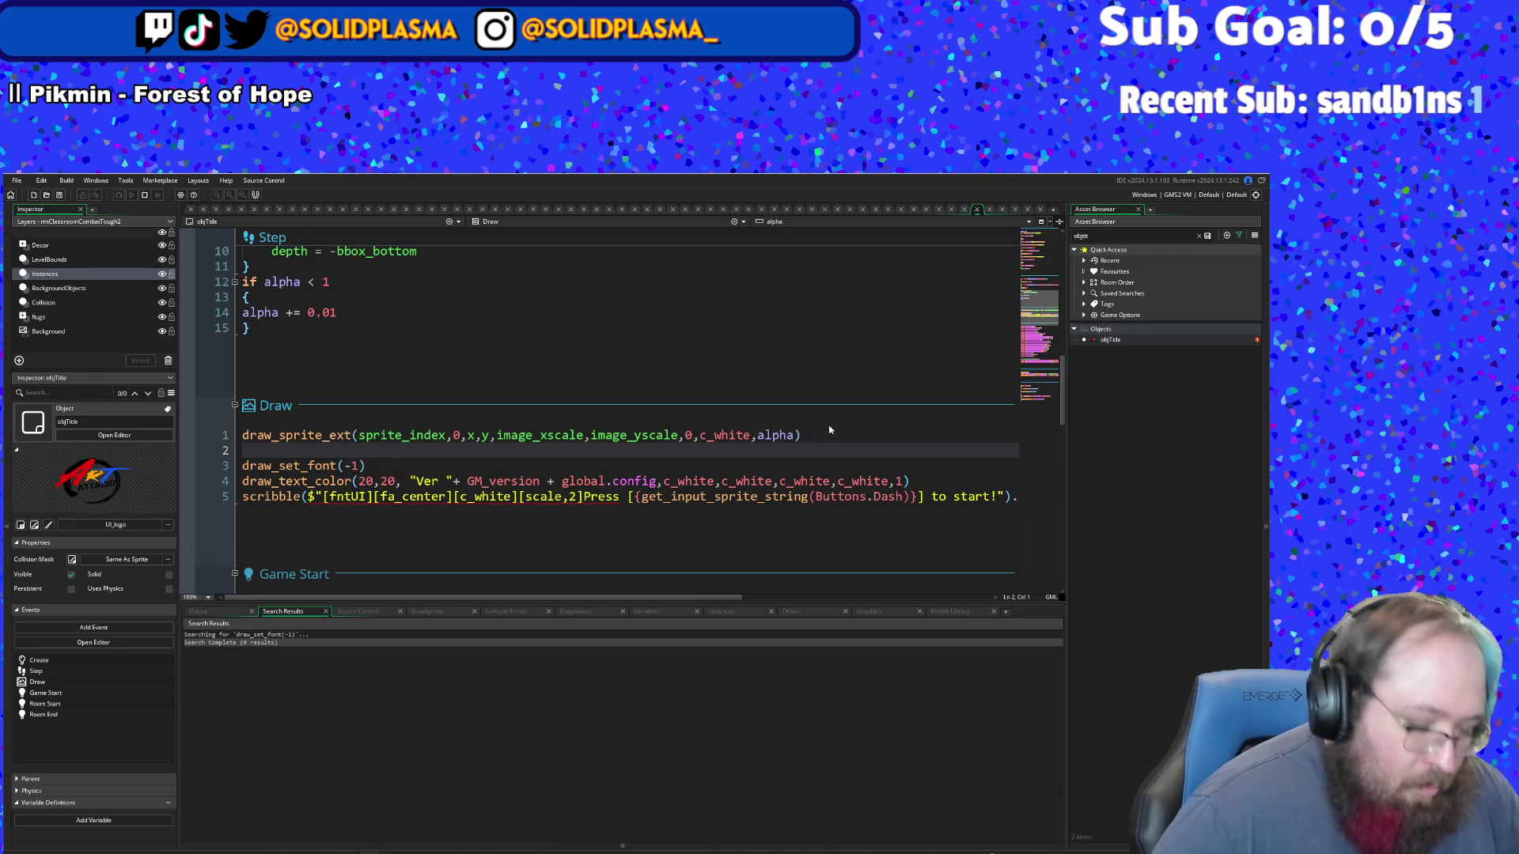
text(fnt -)
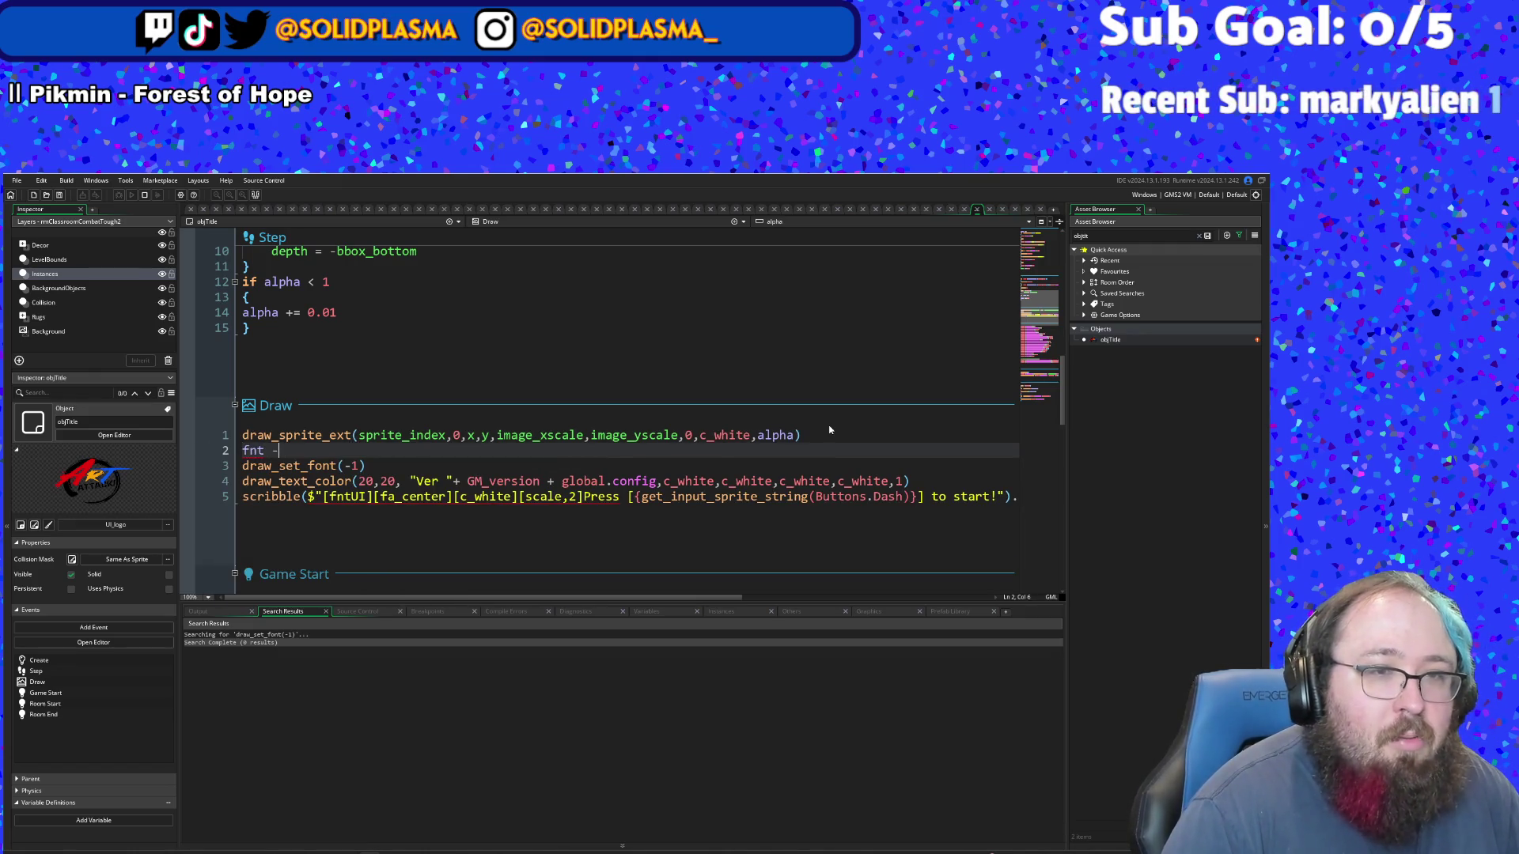
key(BackSpace)
key(BackSpace)
text(v)
text(ar fn)
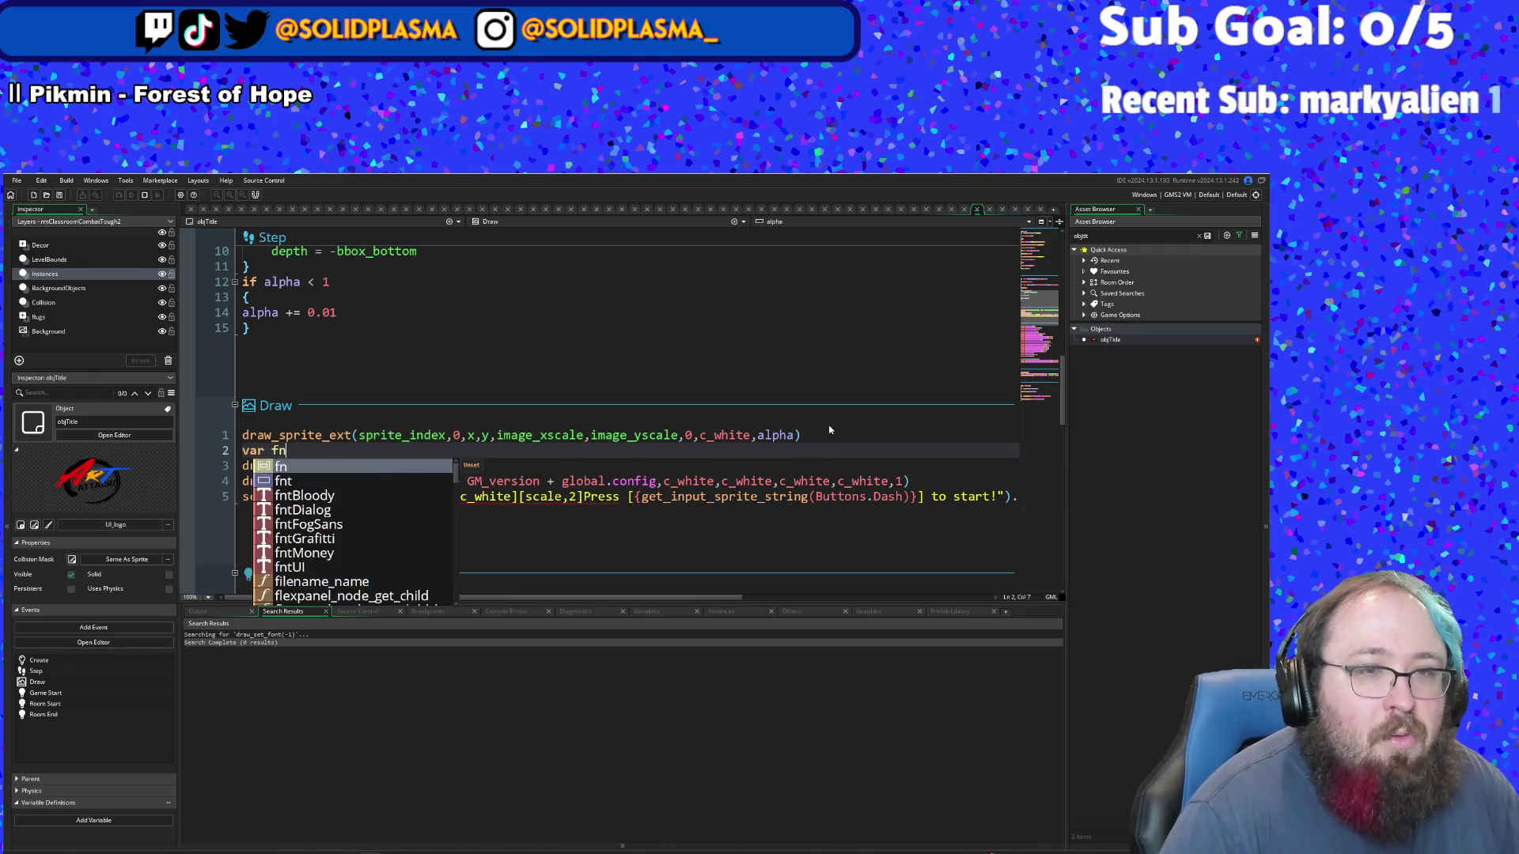
text(t = draw_)
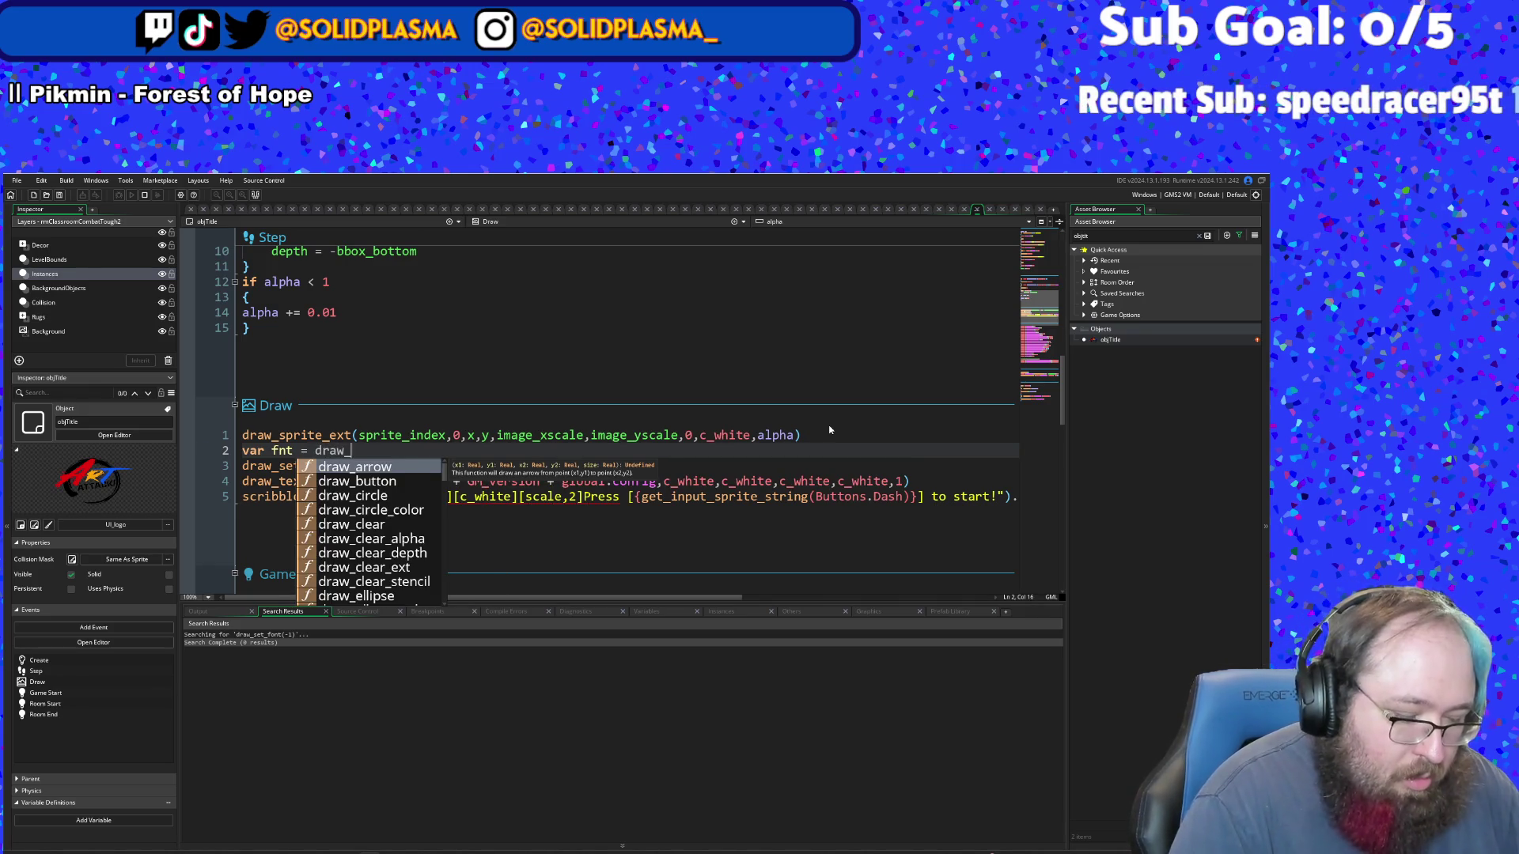
text(get_f)
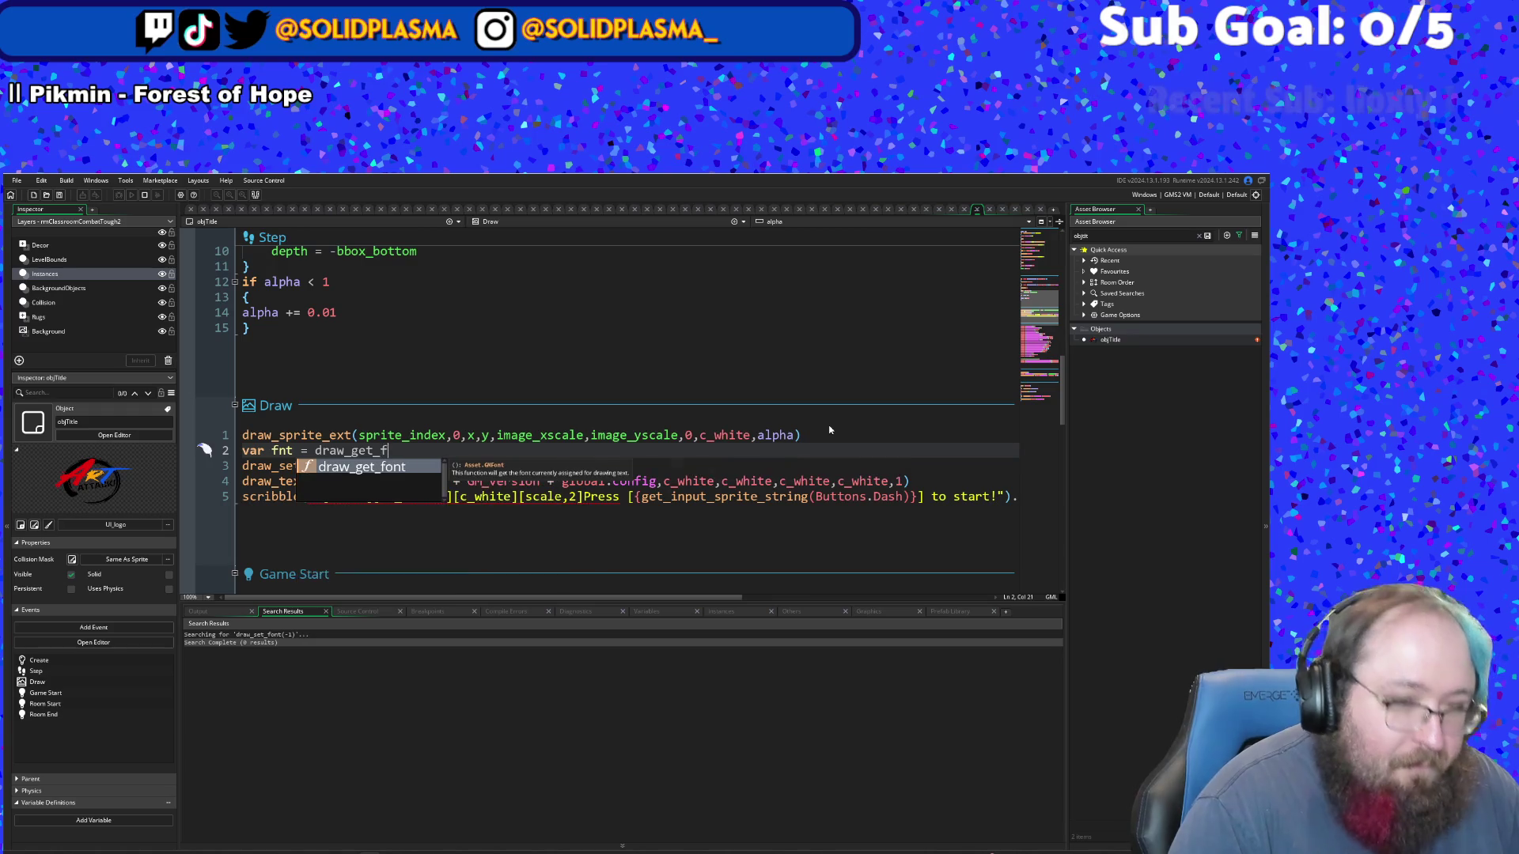
key(Return)
- Add .blend(c_white,alpha) before .draw(room_width/2,room_height*0.8) on the scribble prompt line
key(Down)
key(Down)
key(Down)
key(End)
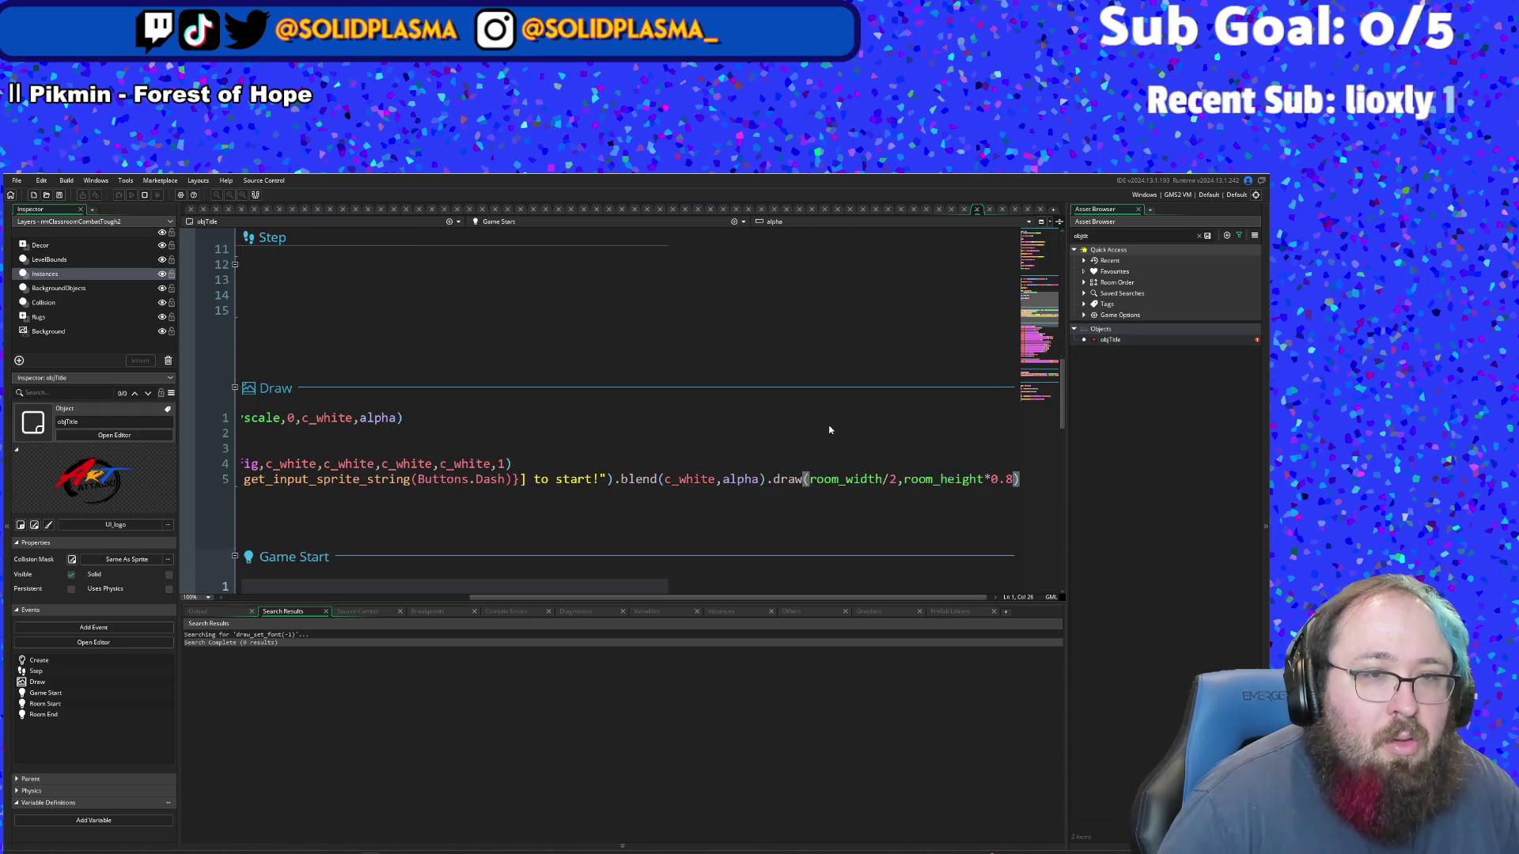
key(Left)
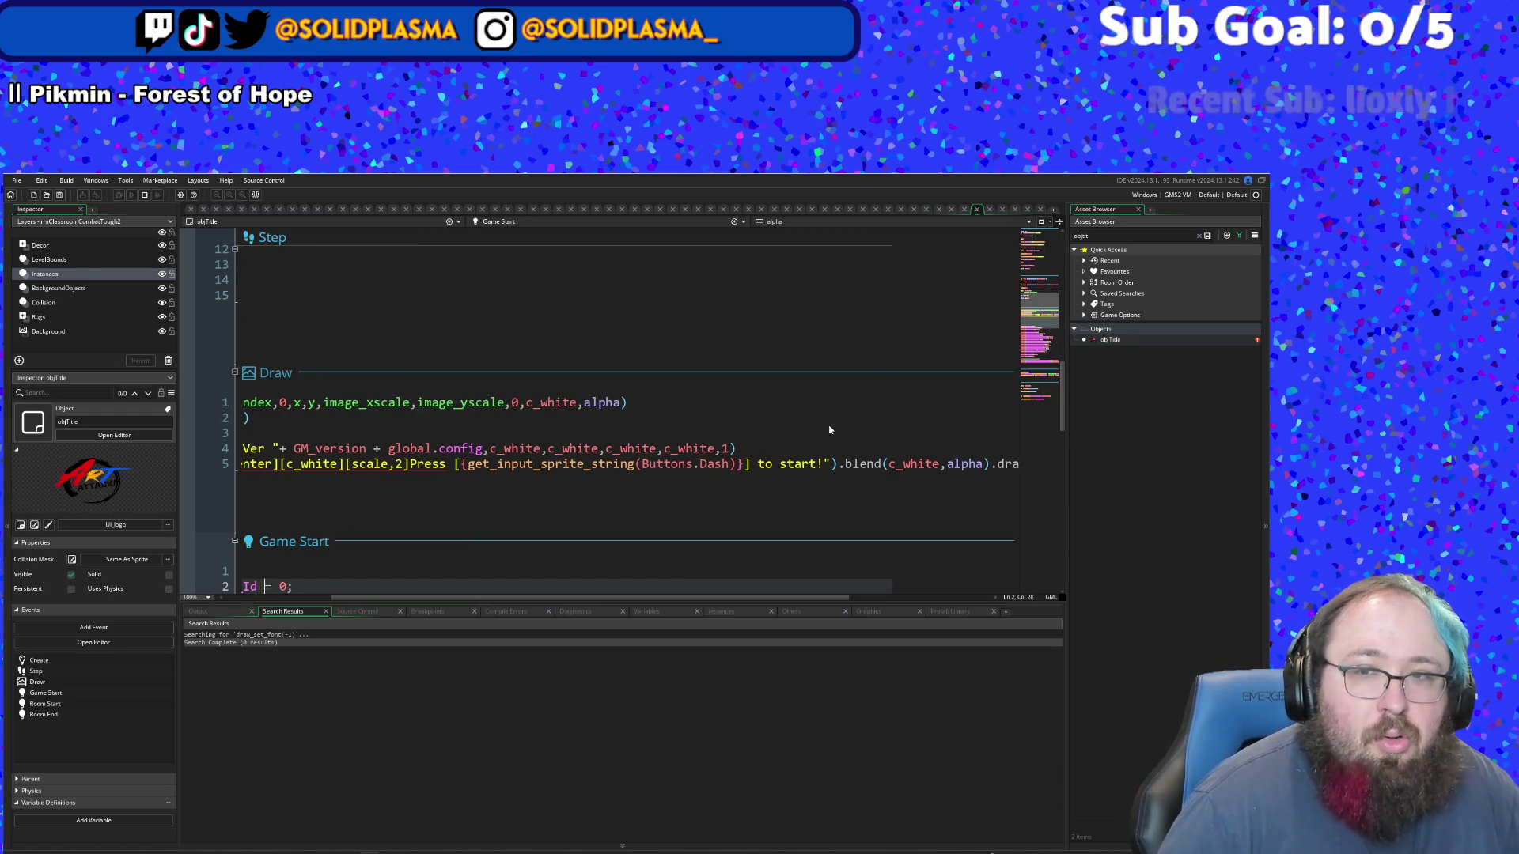
key(Up)
key(Up)
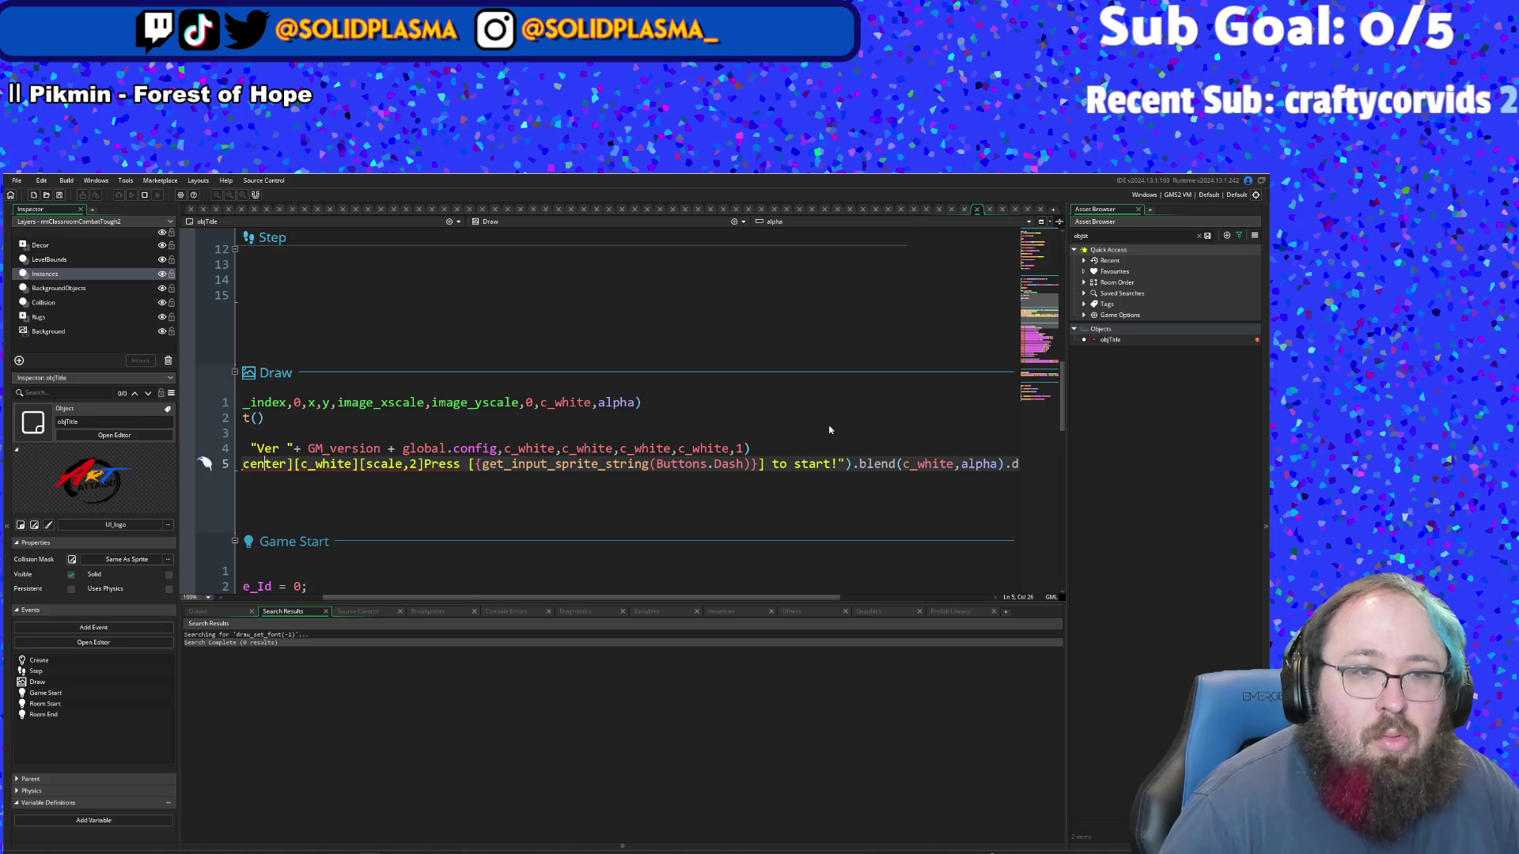
key(End)
key(Down)
key(Left)
key(Left)
key(Left)
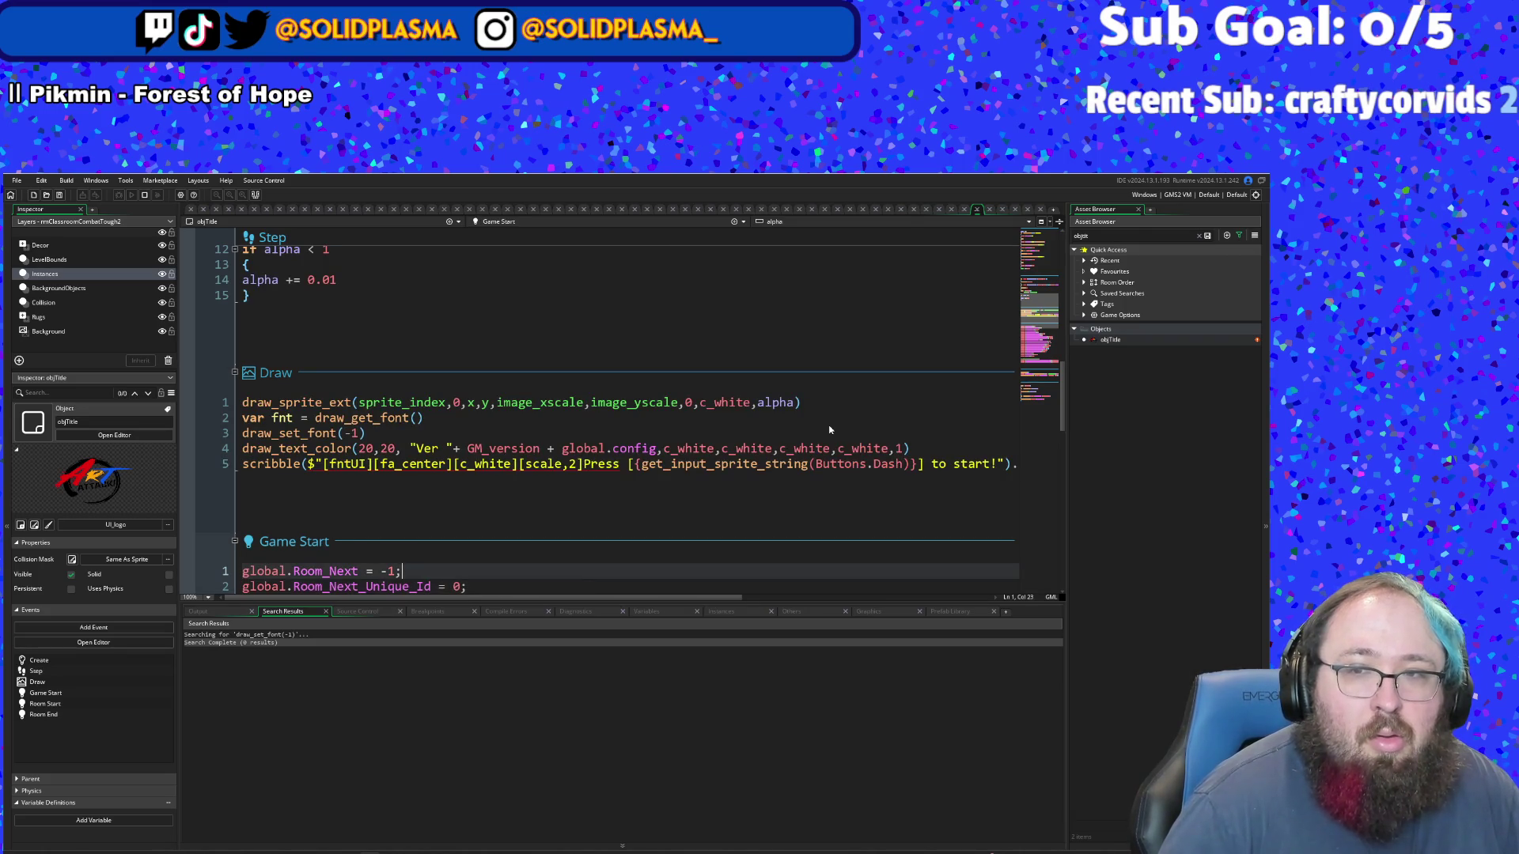
key(Left)
key(Left)
key(Left)
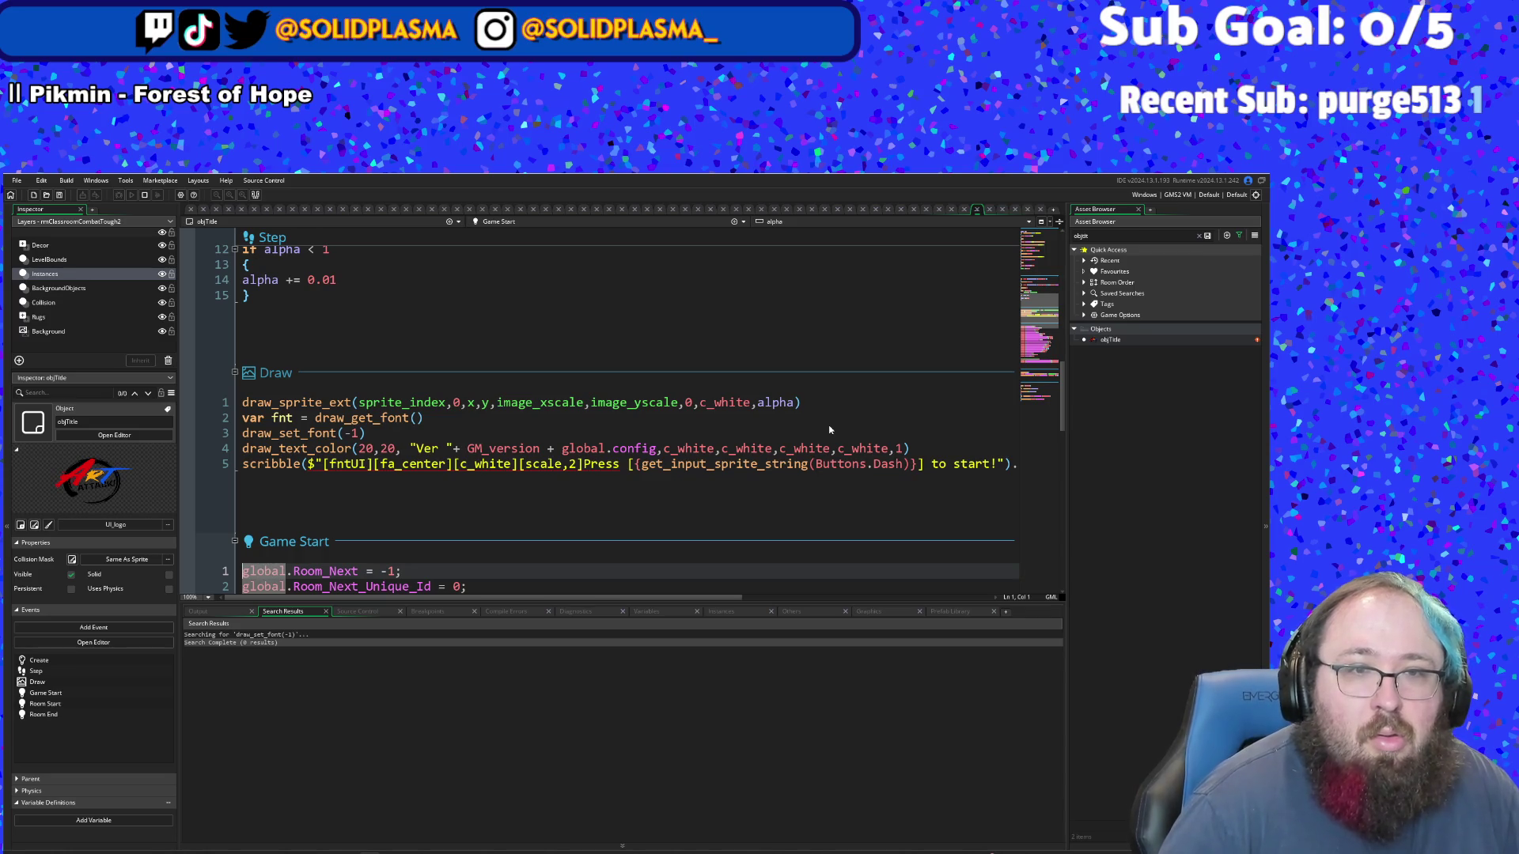
key(Up)
key(End)
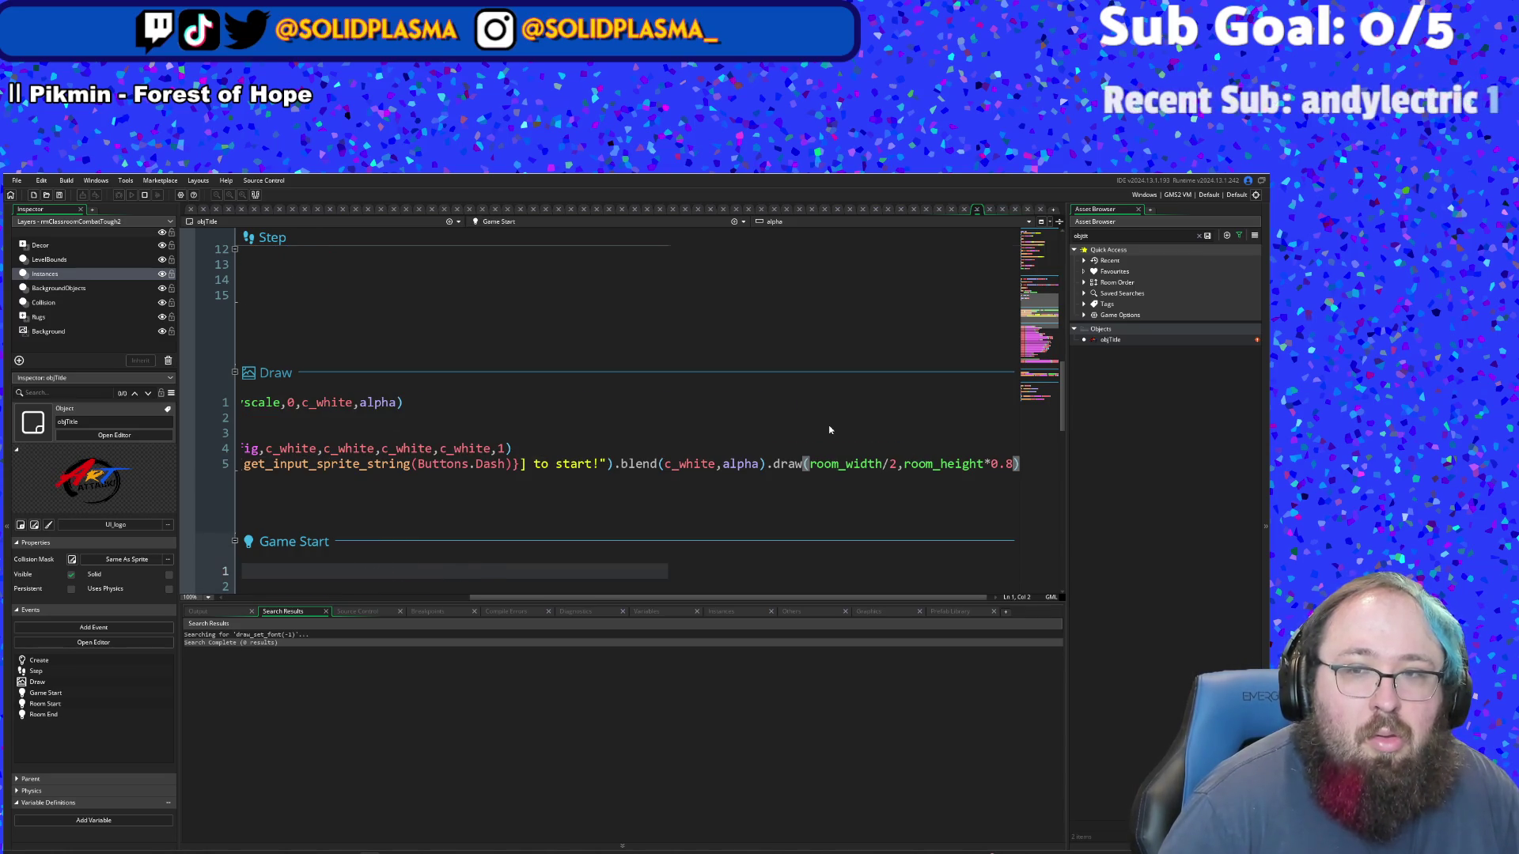
key(Home)
key(Up)
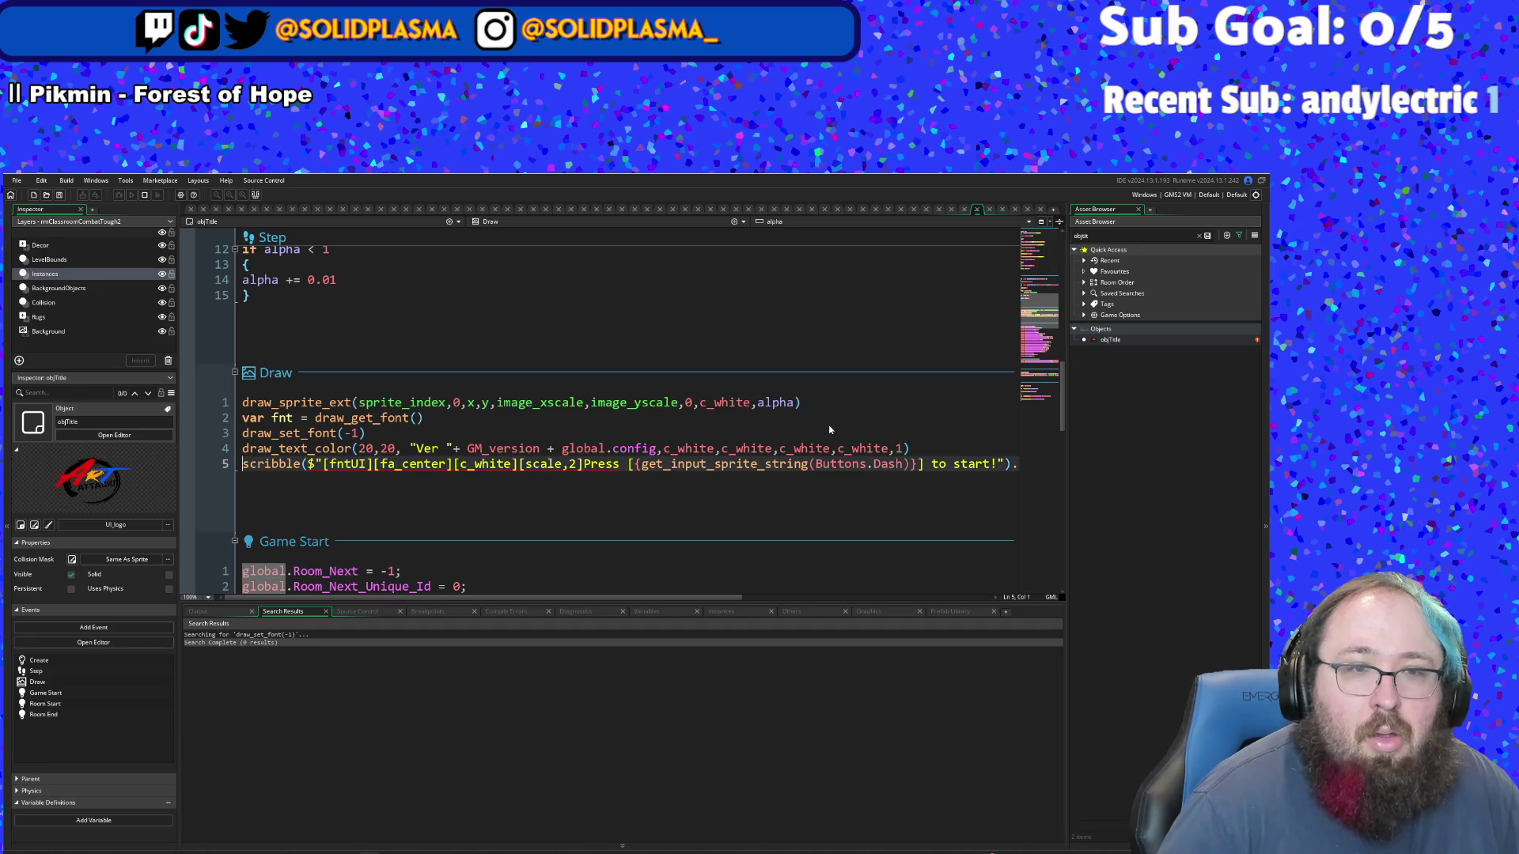
key(Down)
key(Return)
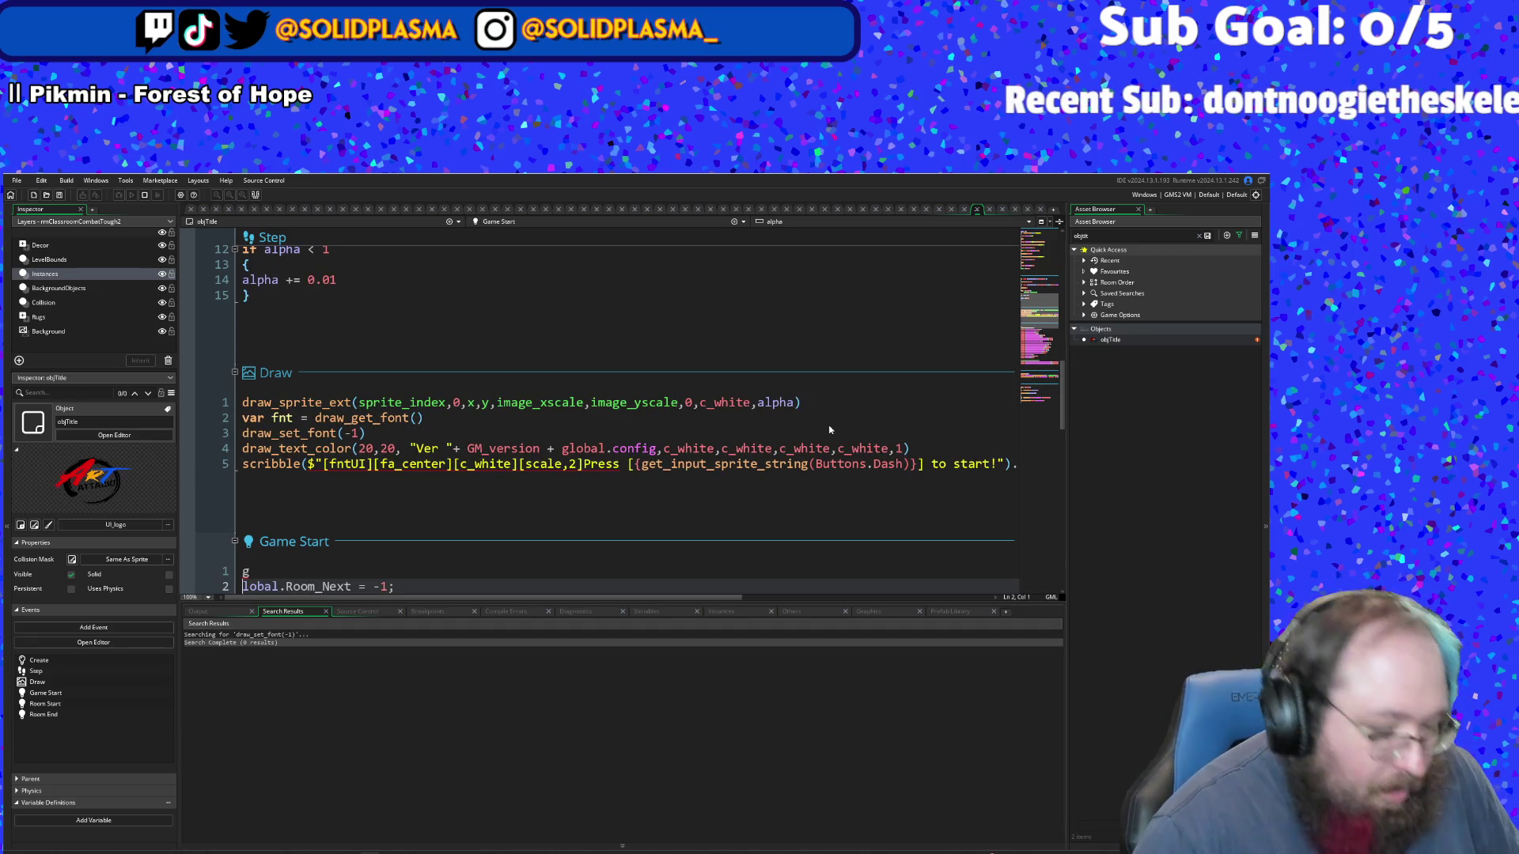
key(BackSpace)
scroll(829, 429, right, 5)
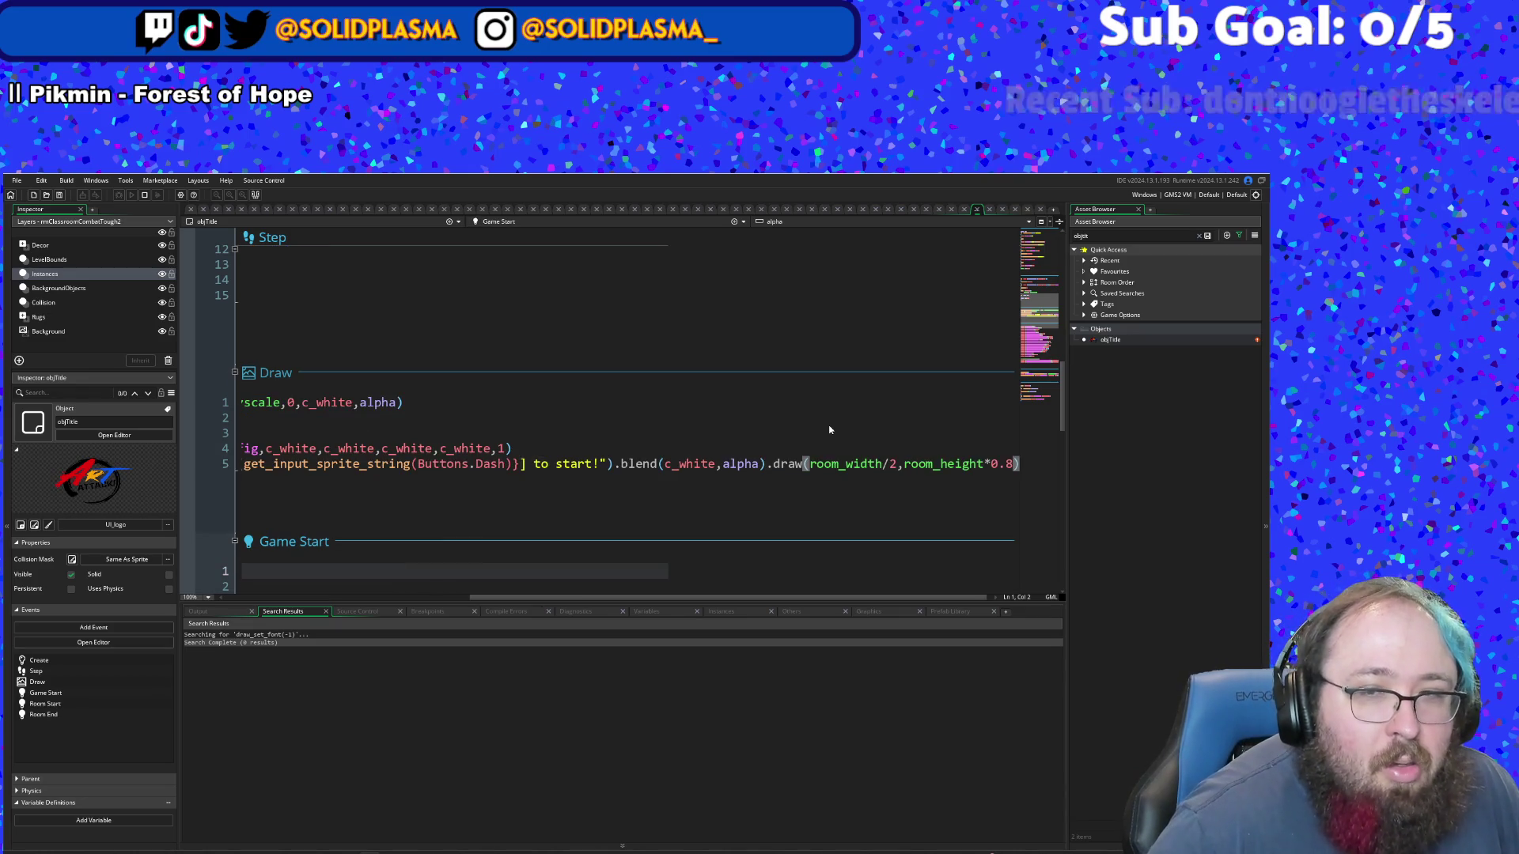
key(Right)
key(Home)
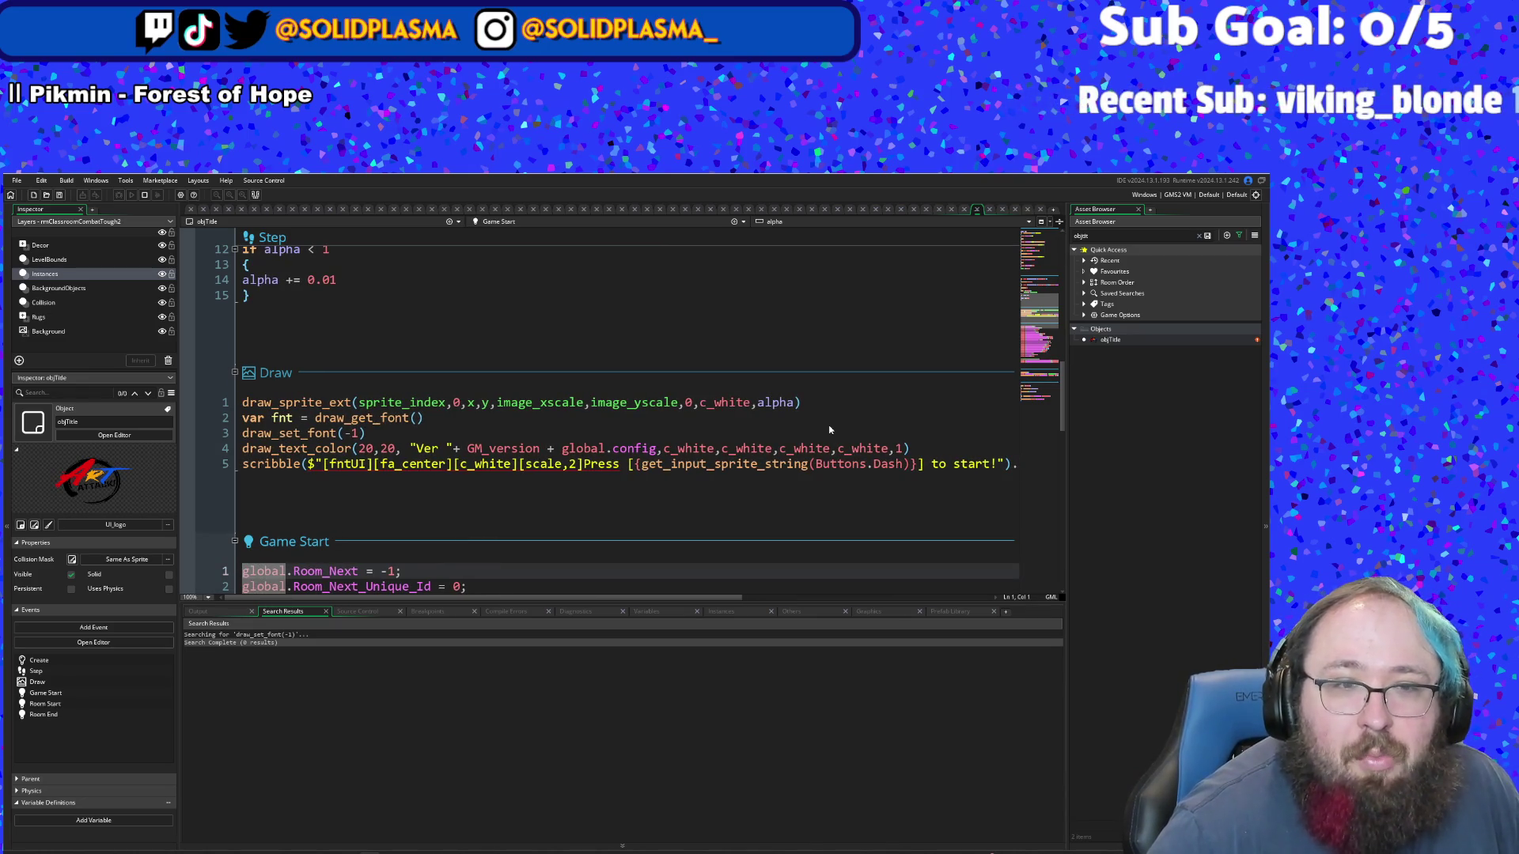
key(Up)
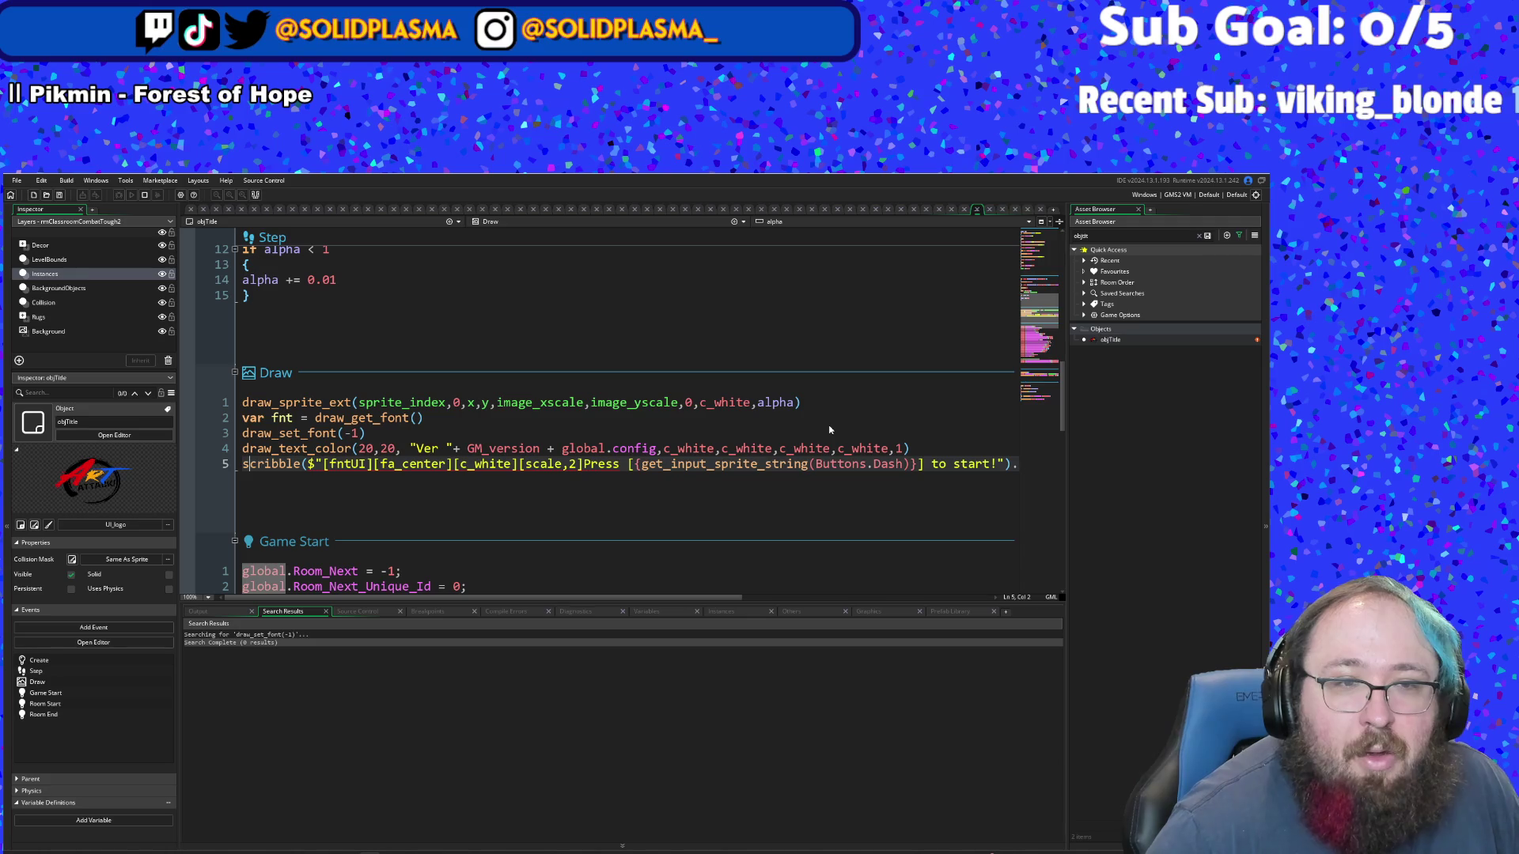
key(Right)
key(Right)
key(Right)
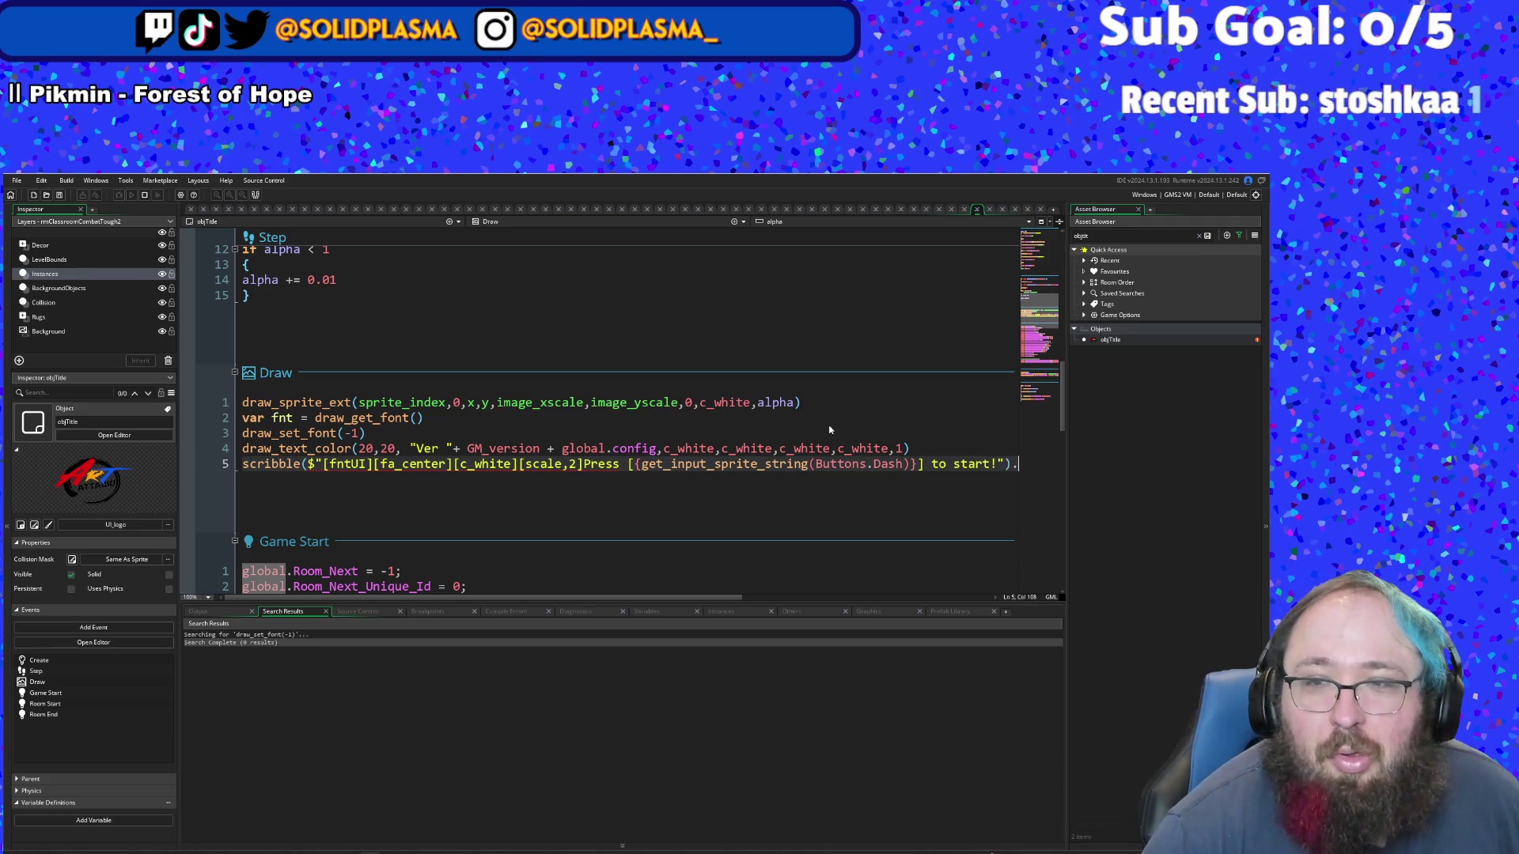
text(blend(c_white,alpha)
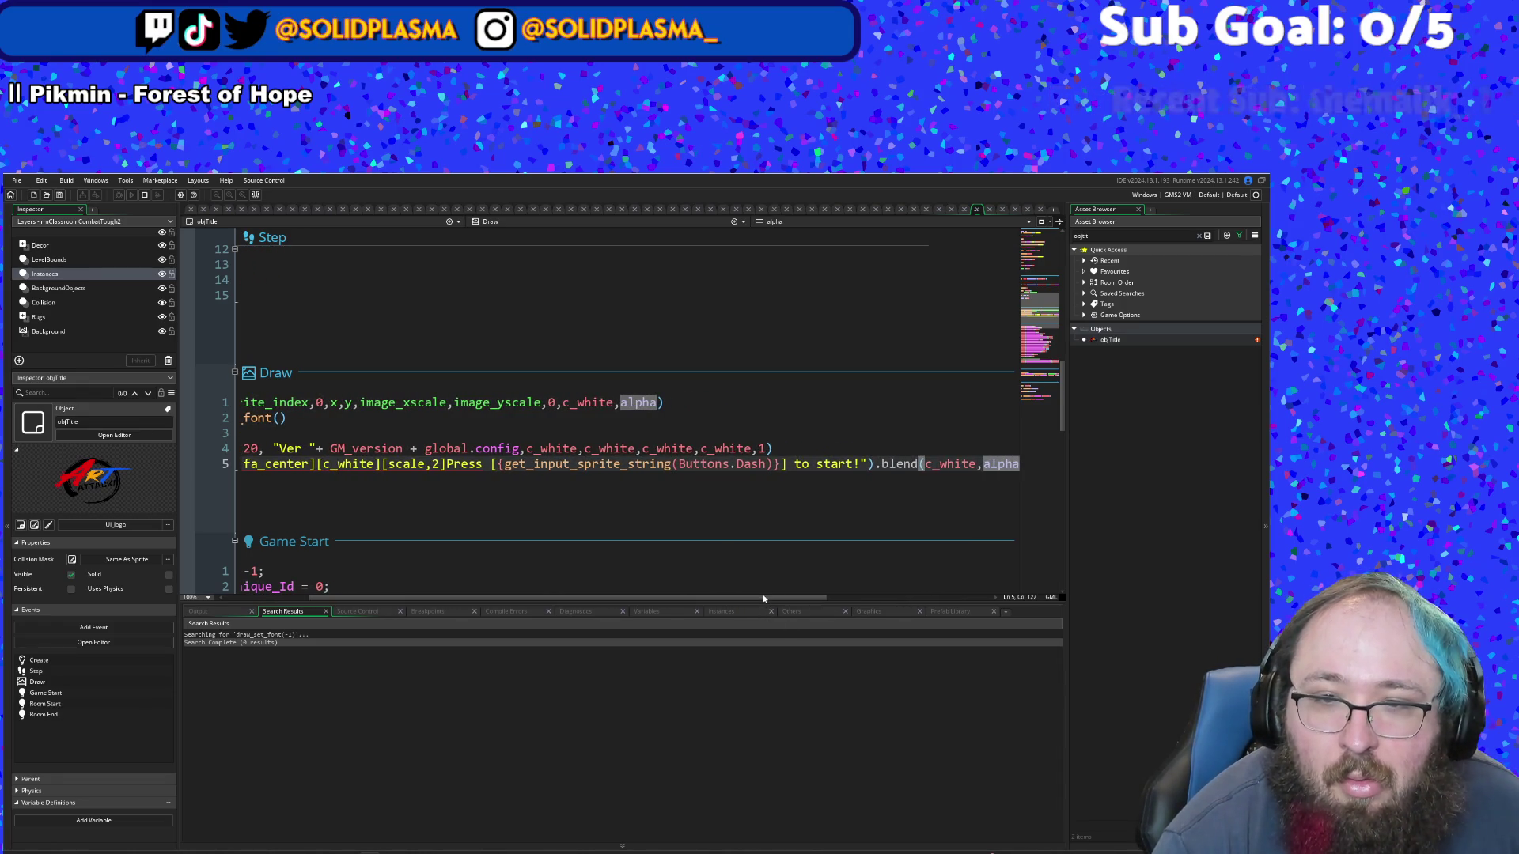
text())
scroll(790, 610, right, 5)
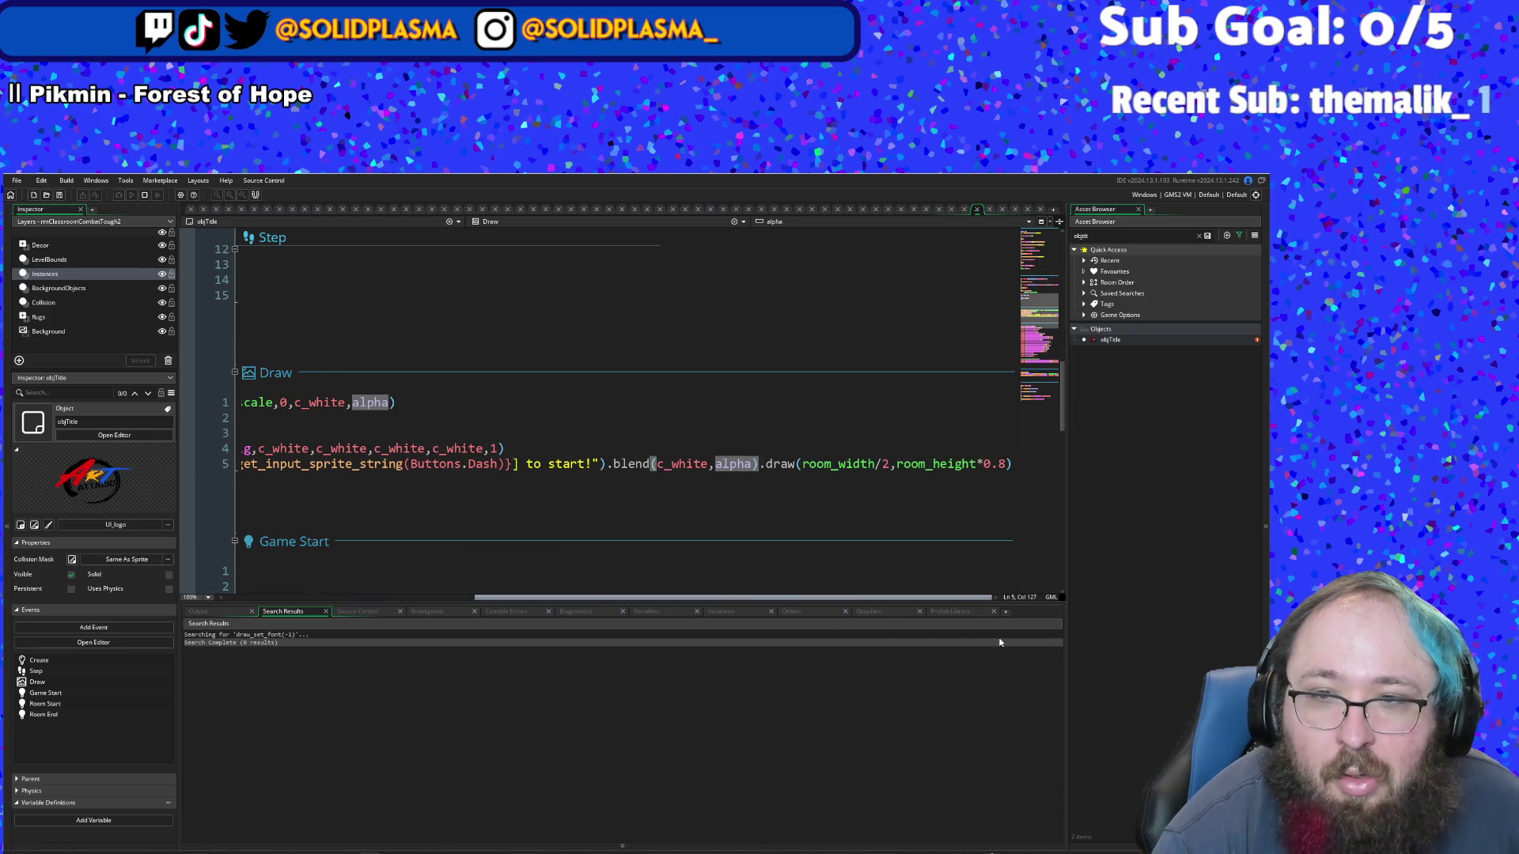
click(1002, 461)
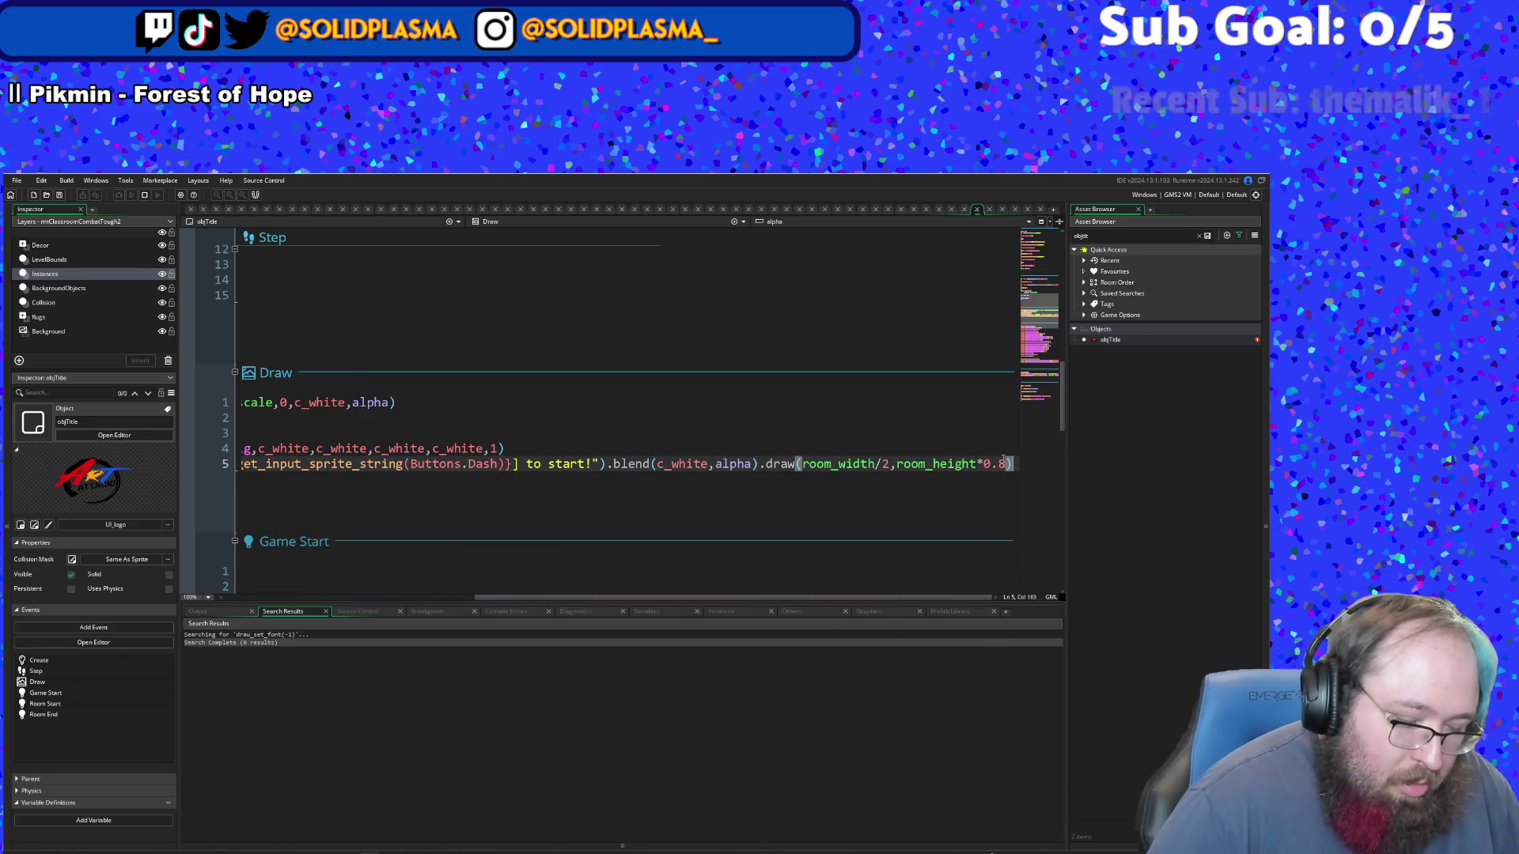
- Add draw_set_font(fnt) after the prompt is drawn, save the project and run it
key(Return)
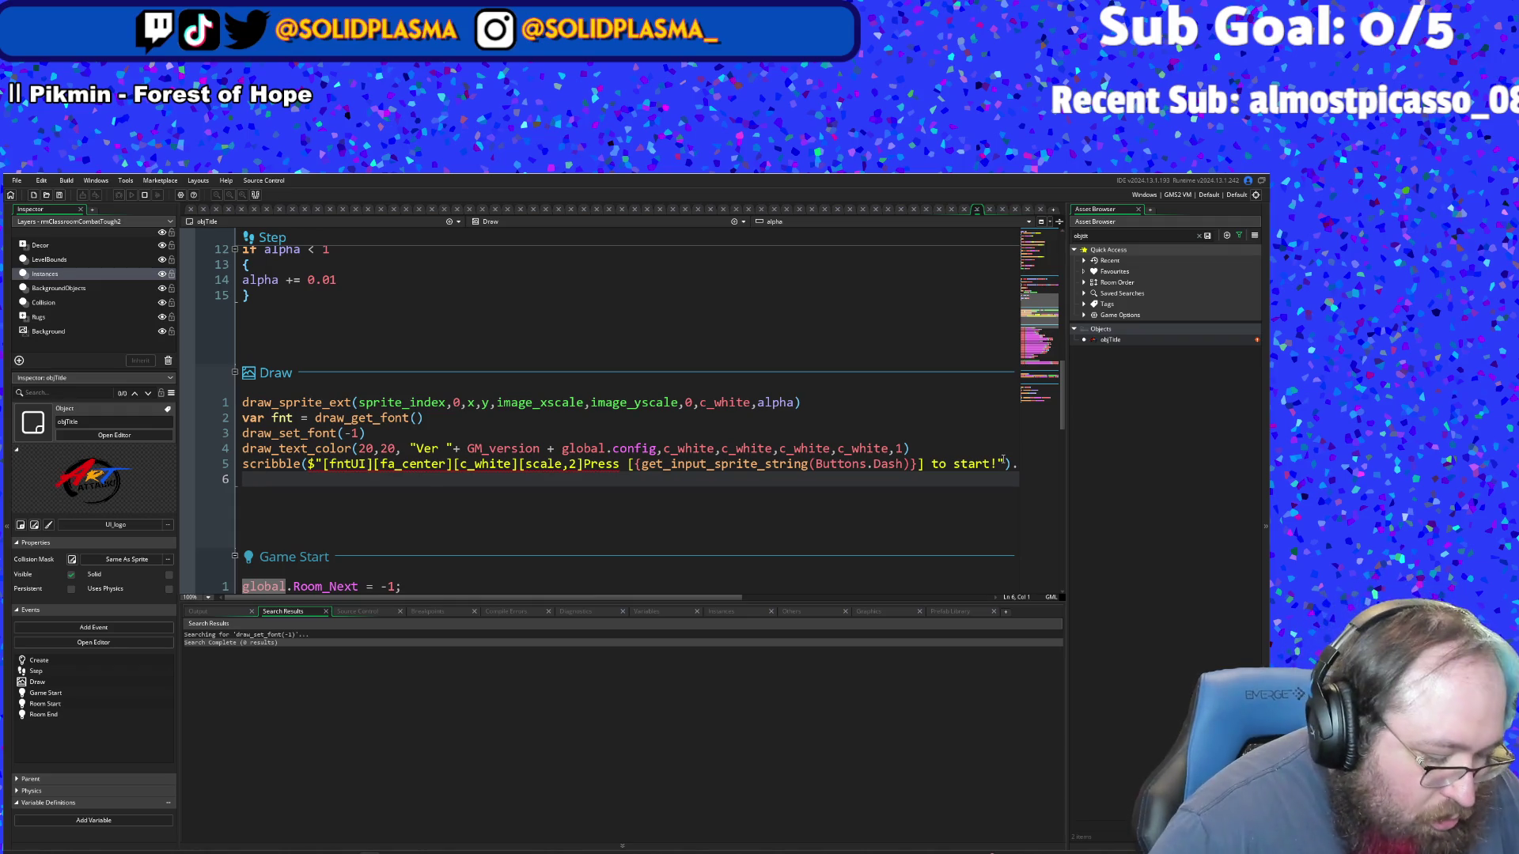
text(draw)
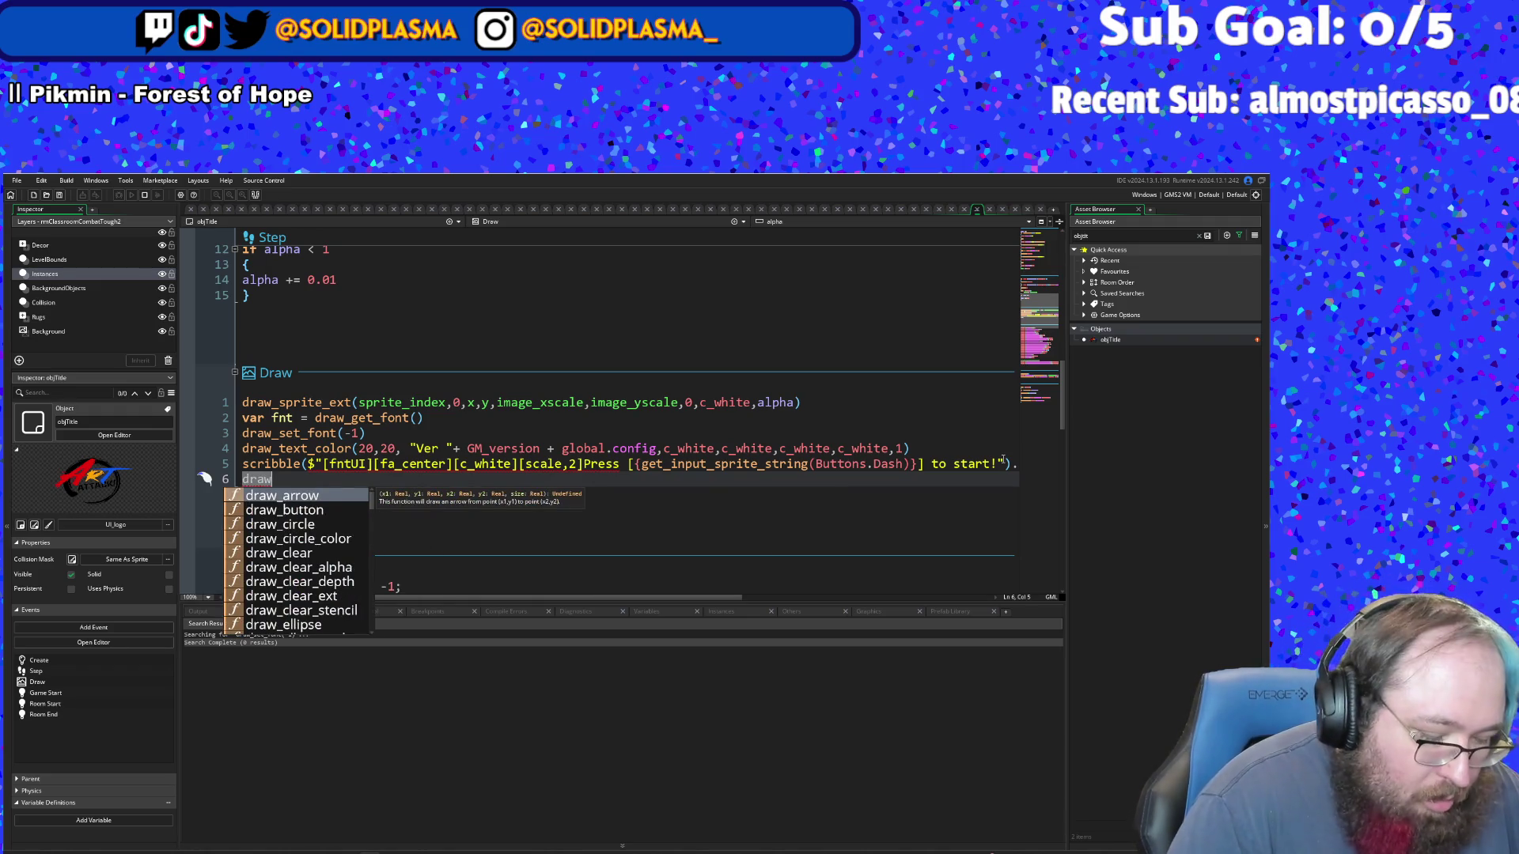
text(_set)
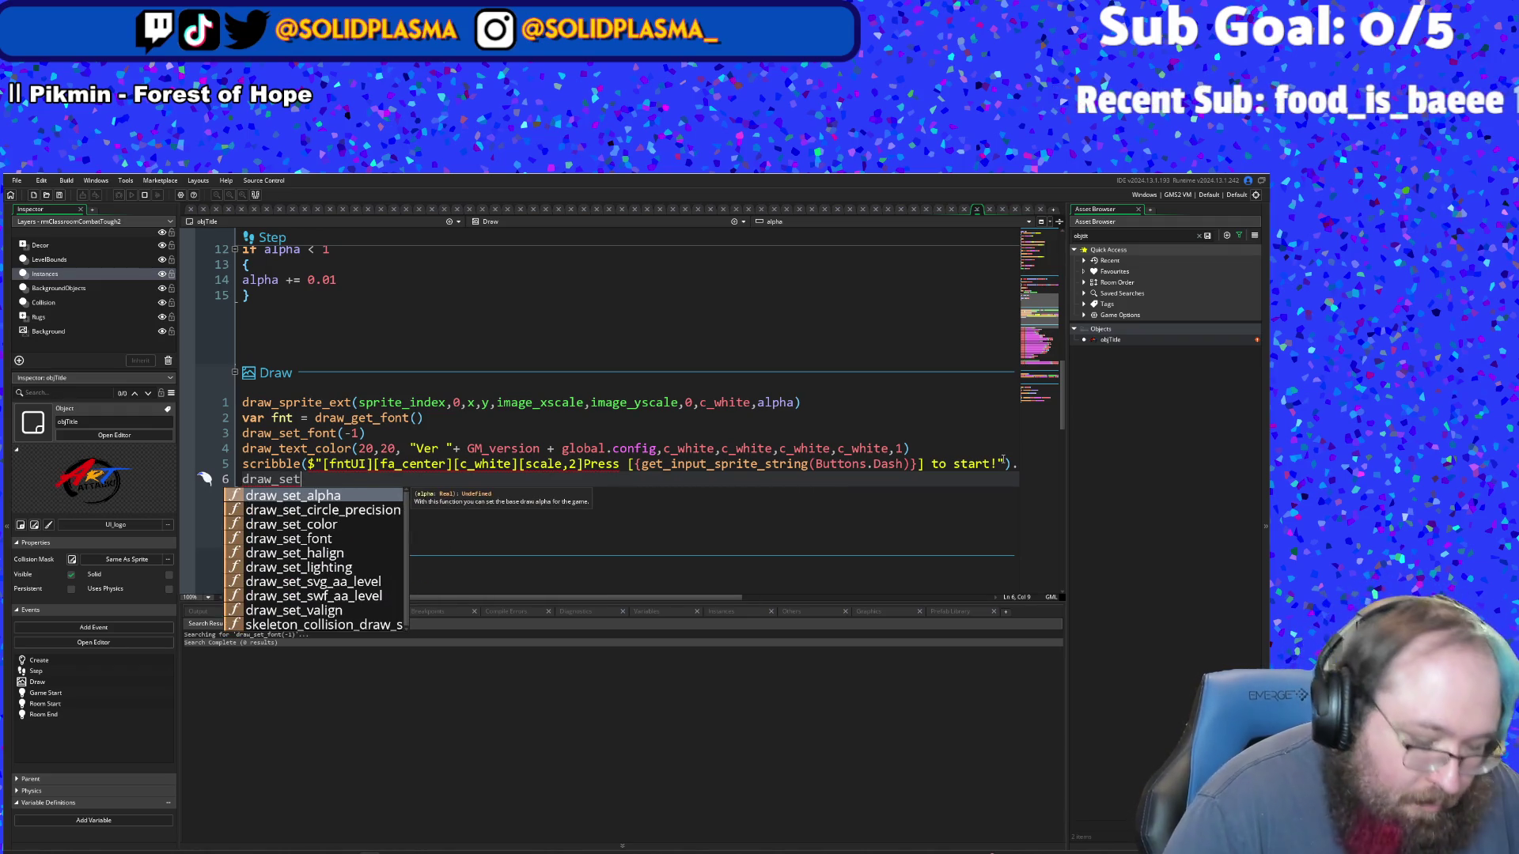
text(_font)
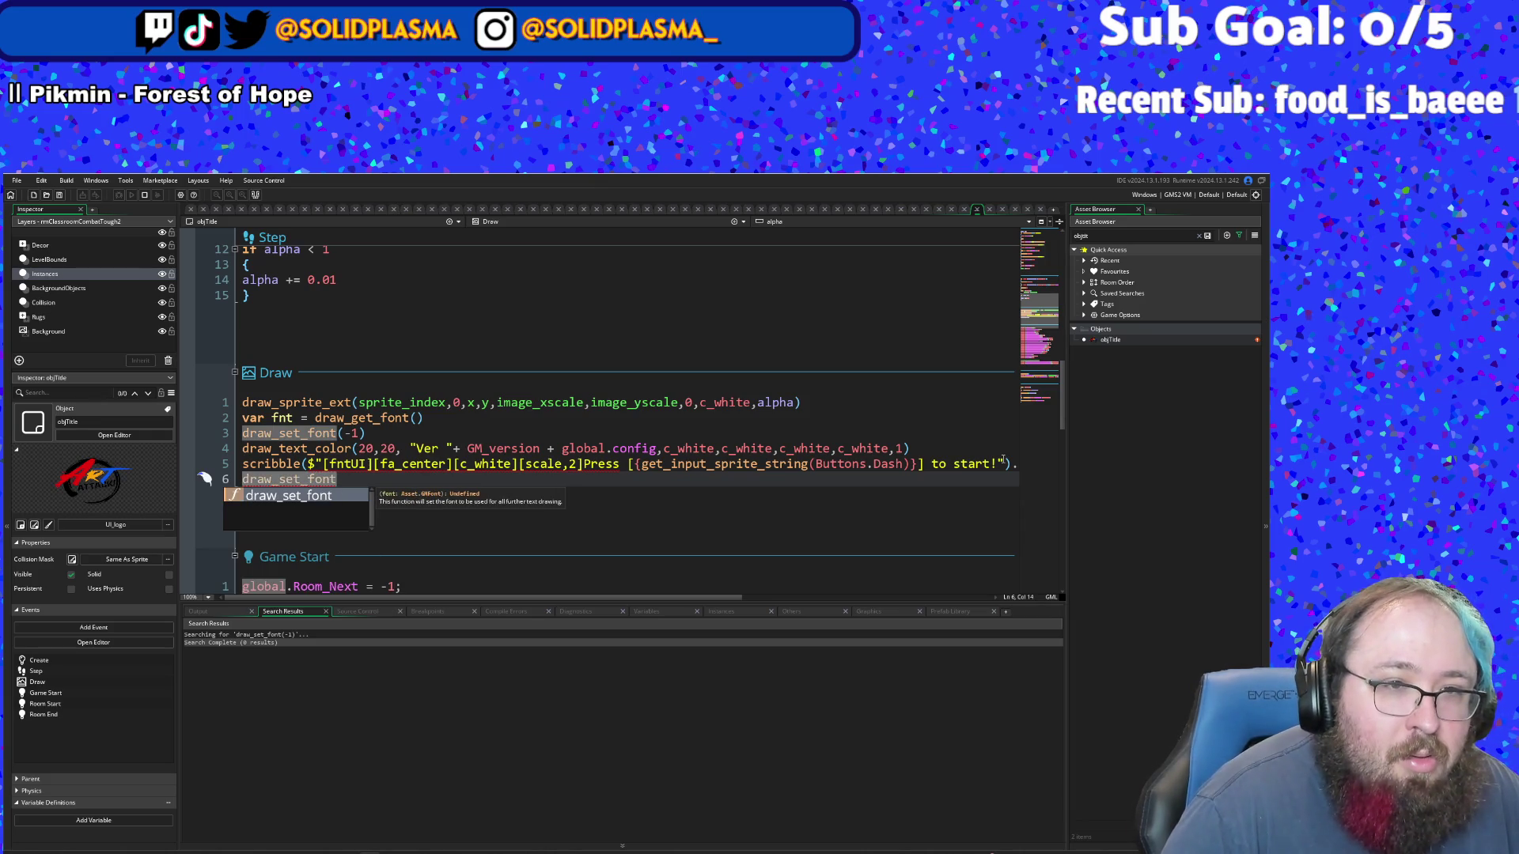
text((fnt)
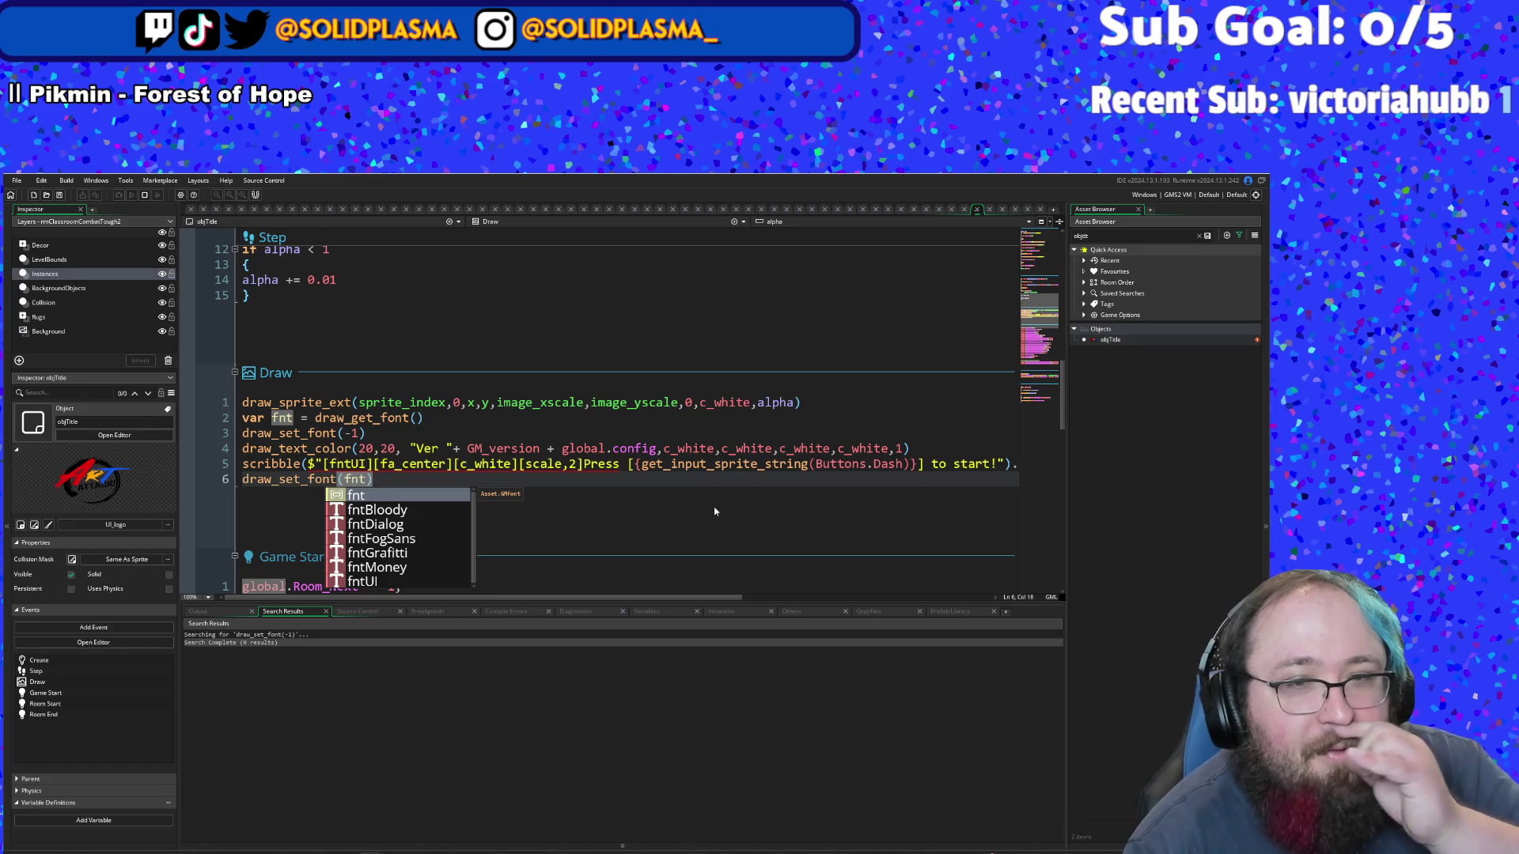
text())
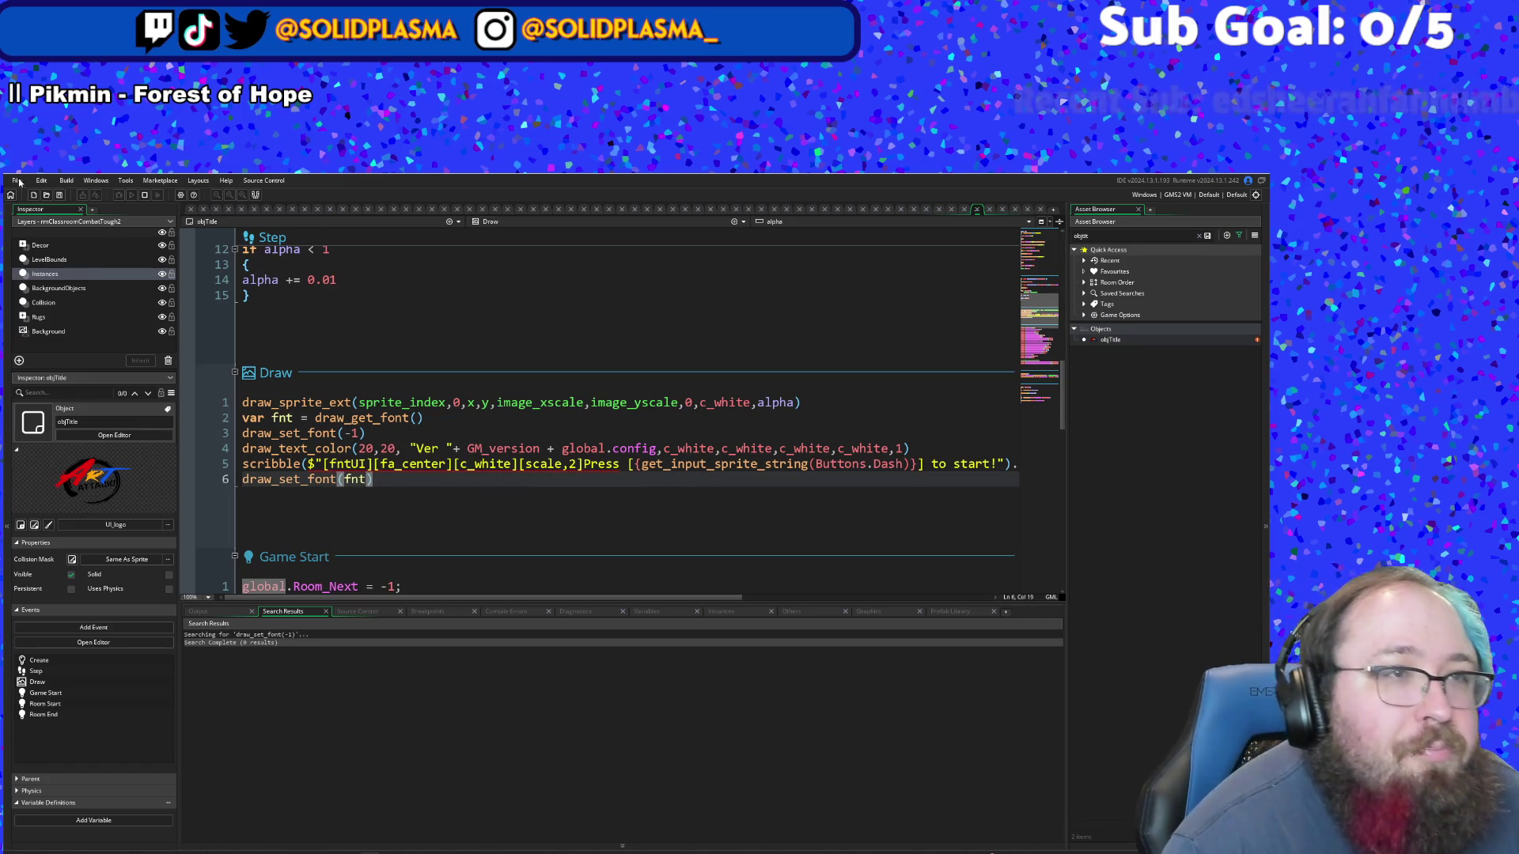
click(16, 181)
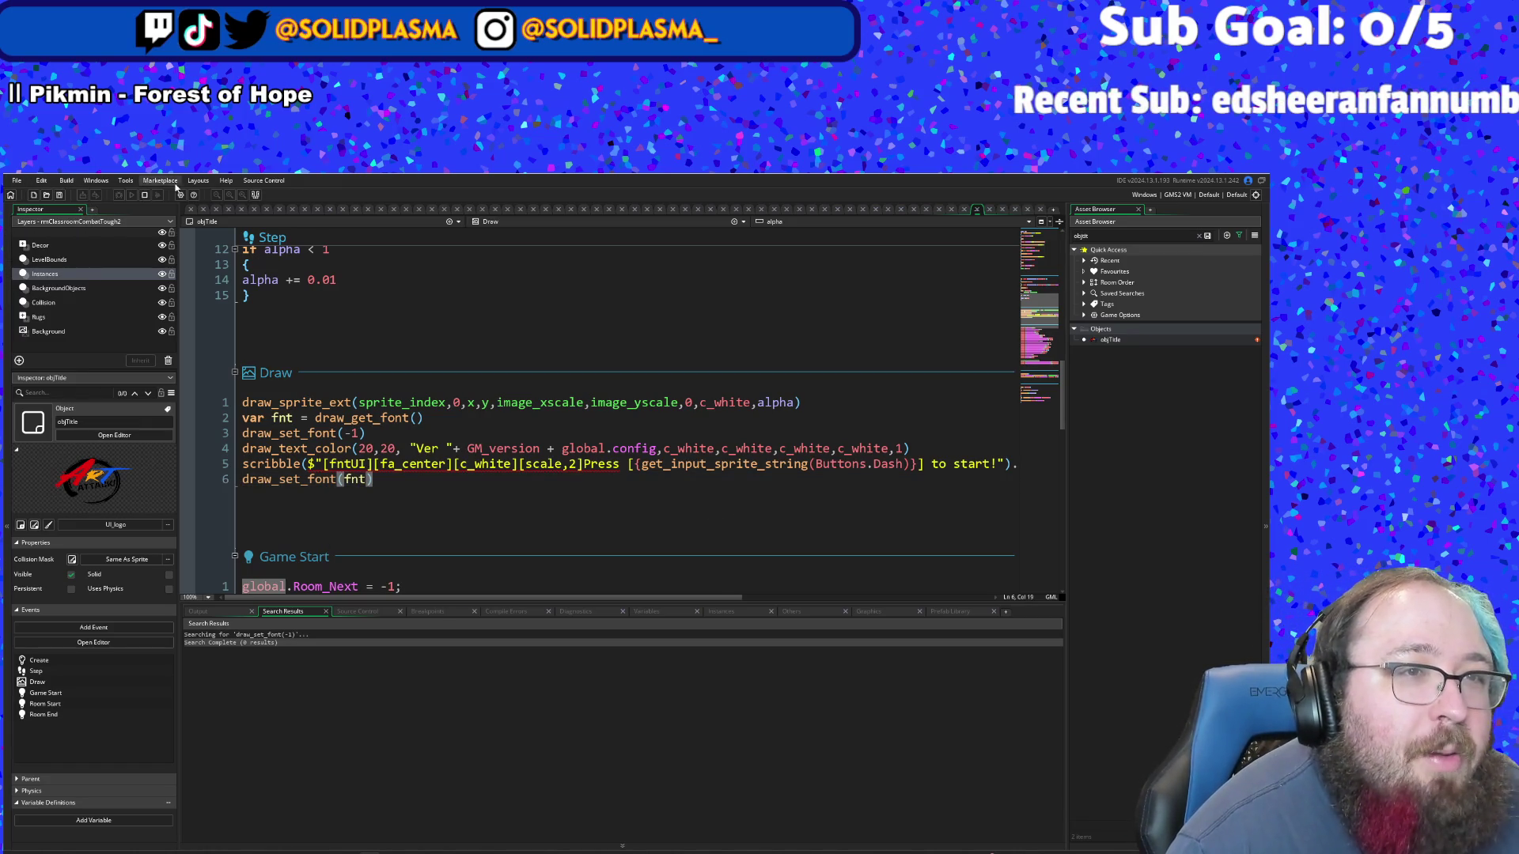
click(145, 196)
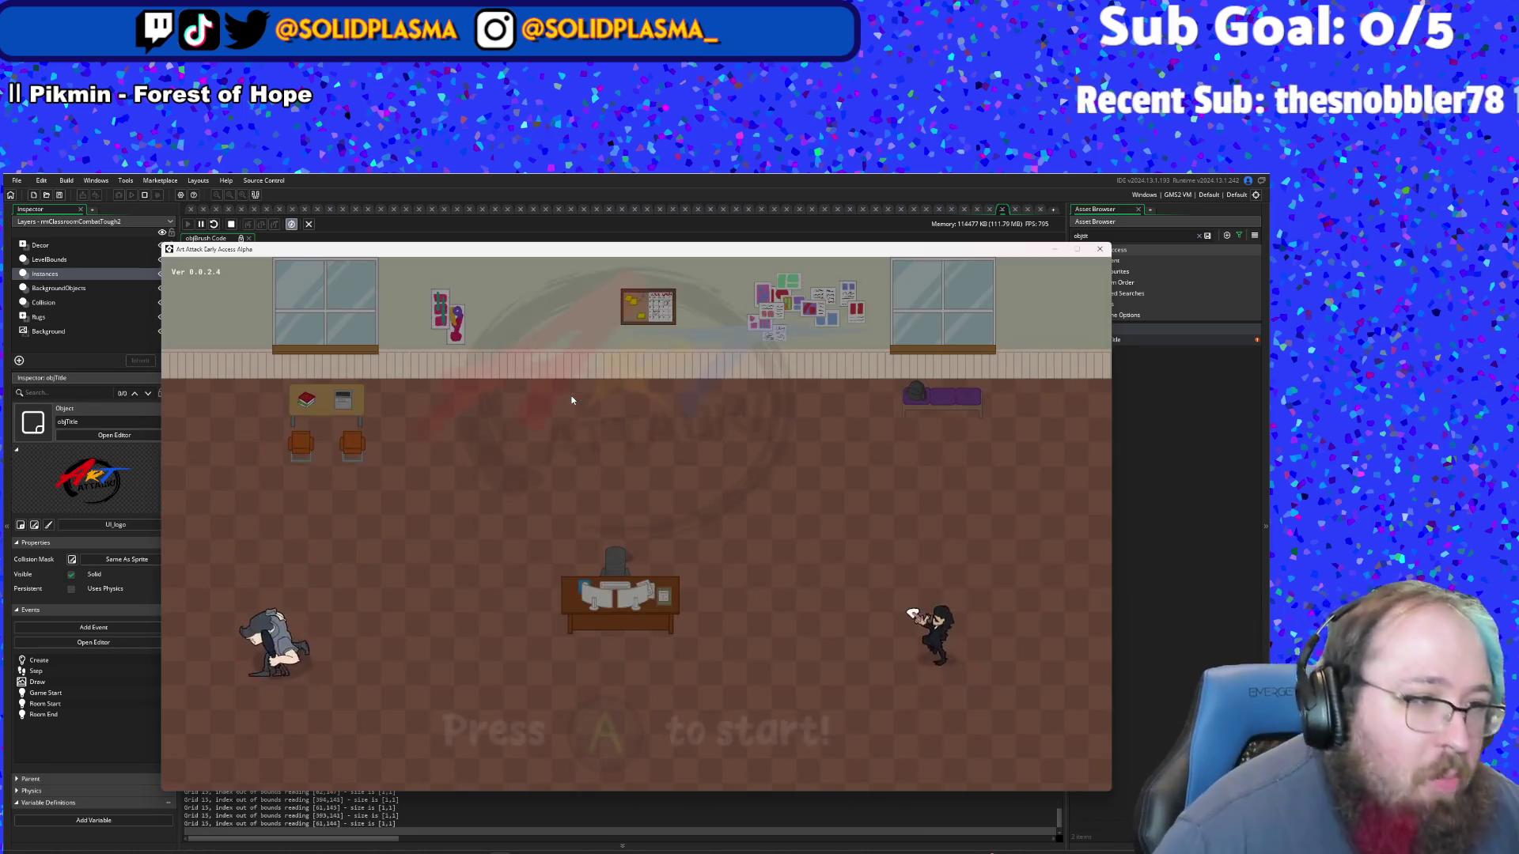
- Start from the title screen and walk toward the first room's exit
key(Return)
key(Right)
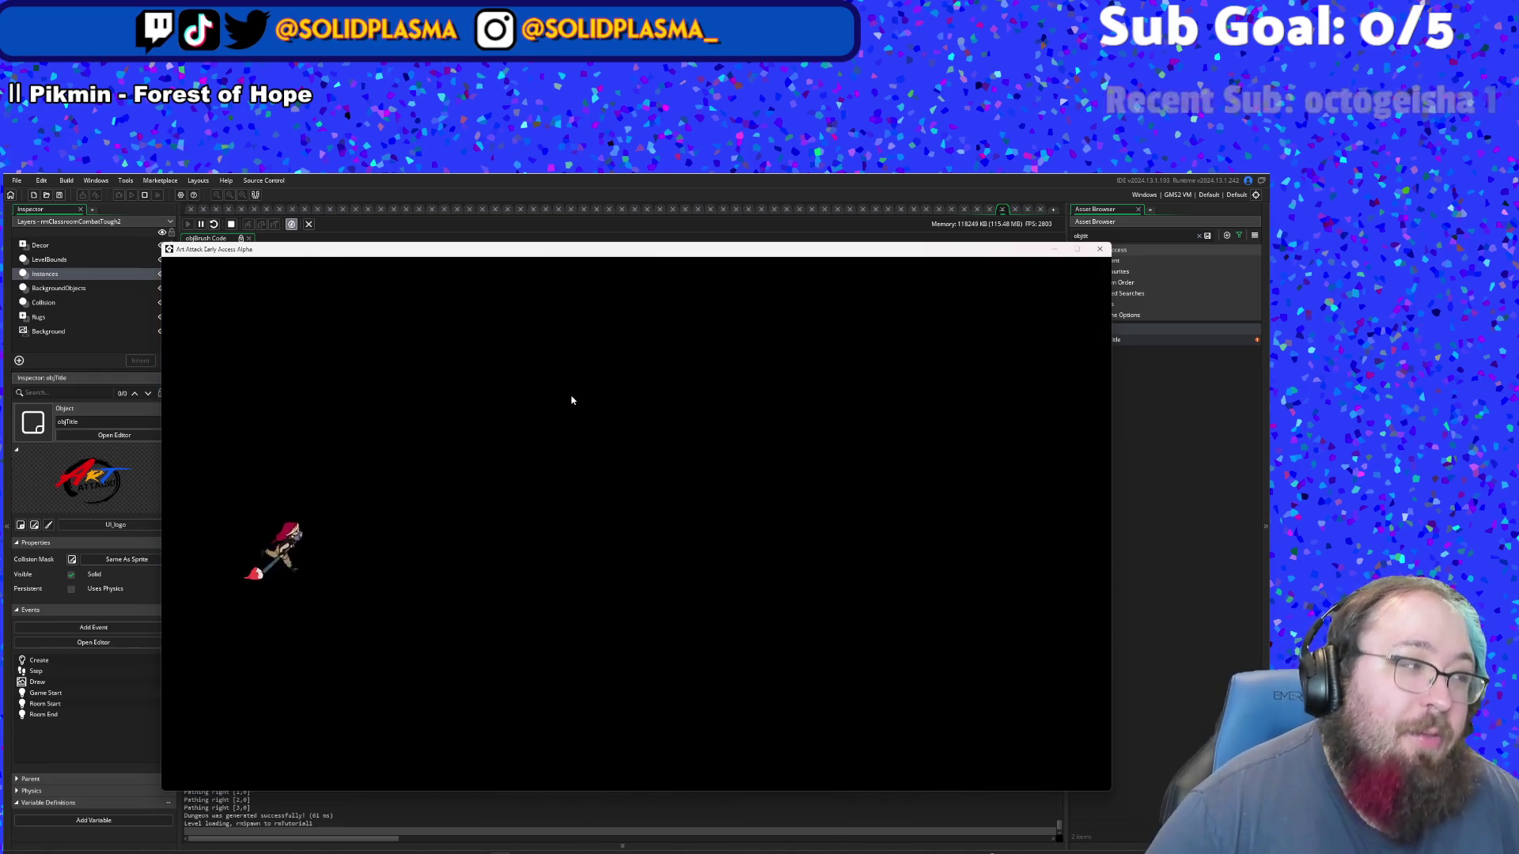
- Talk to the guide, dash across the room, and continue to the guide at the grate
key(Up)
key(Right)
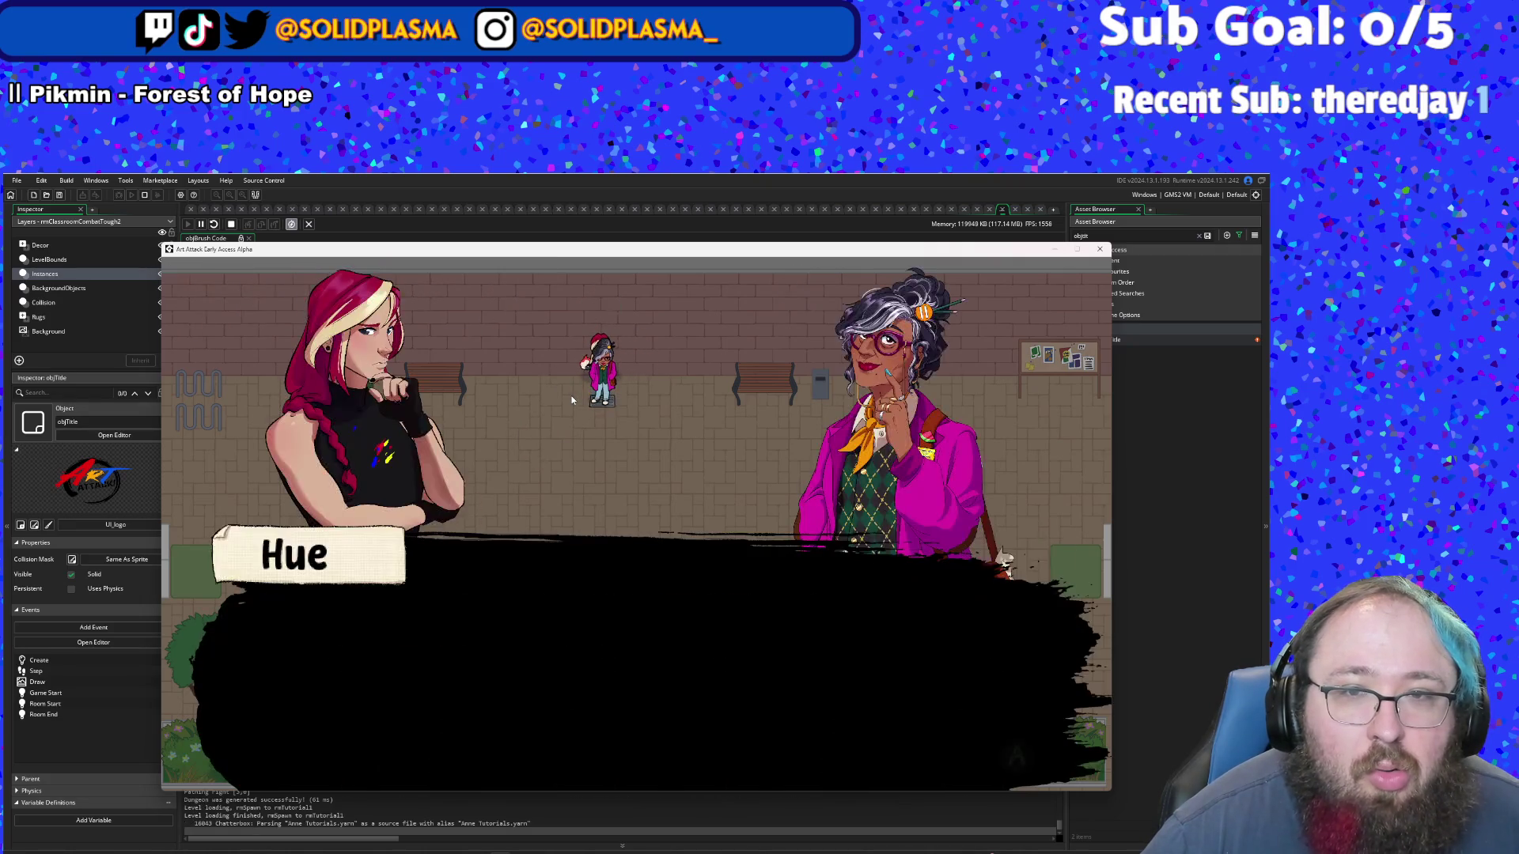
key(space)
key(space)
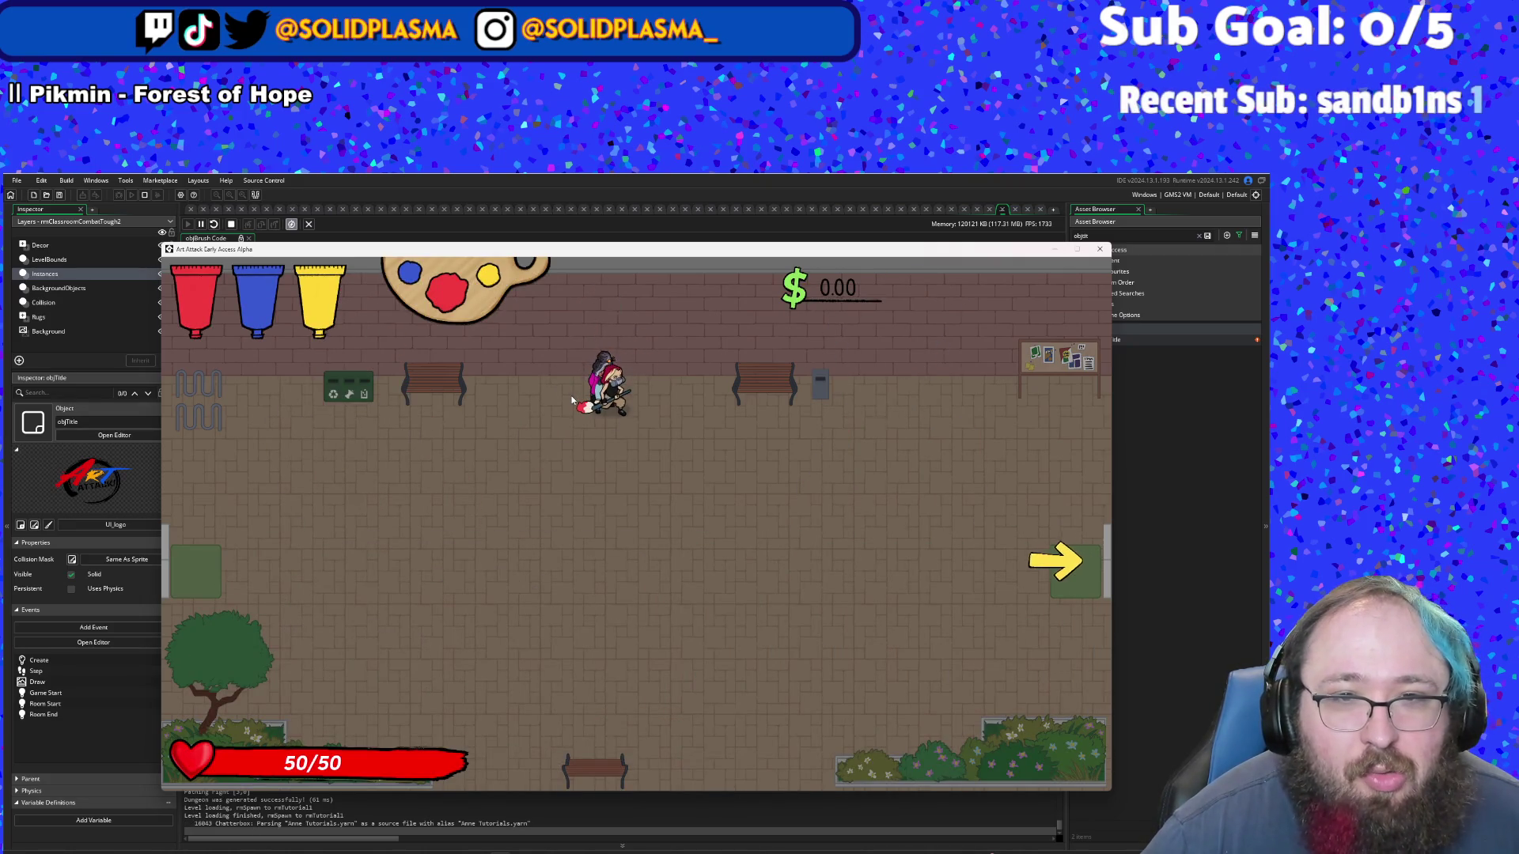
key(space)
key(Down)
key(Right)
key(Down)
key(Right)
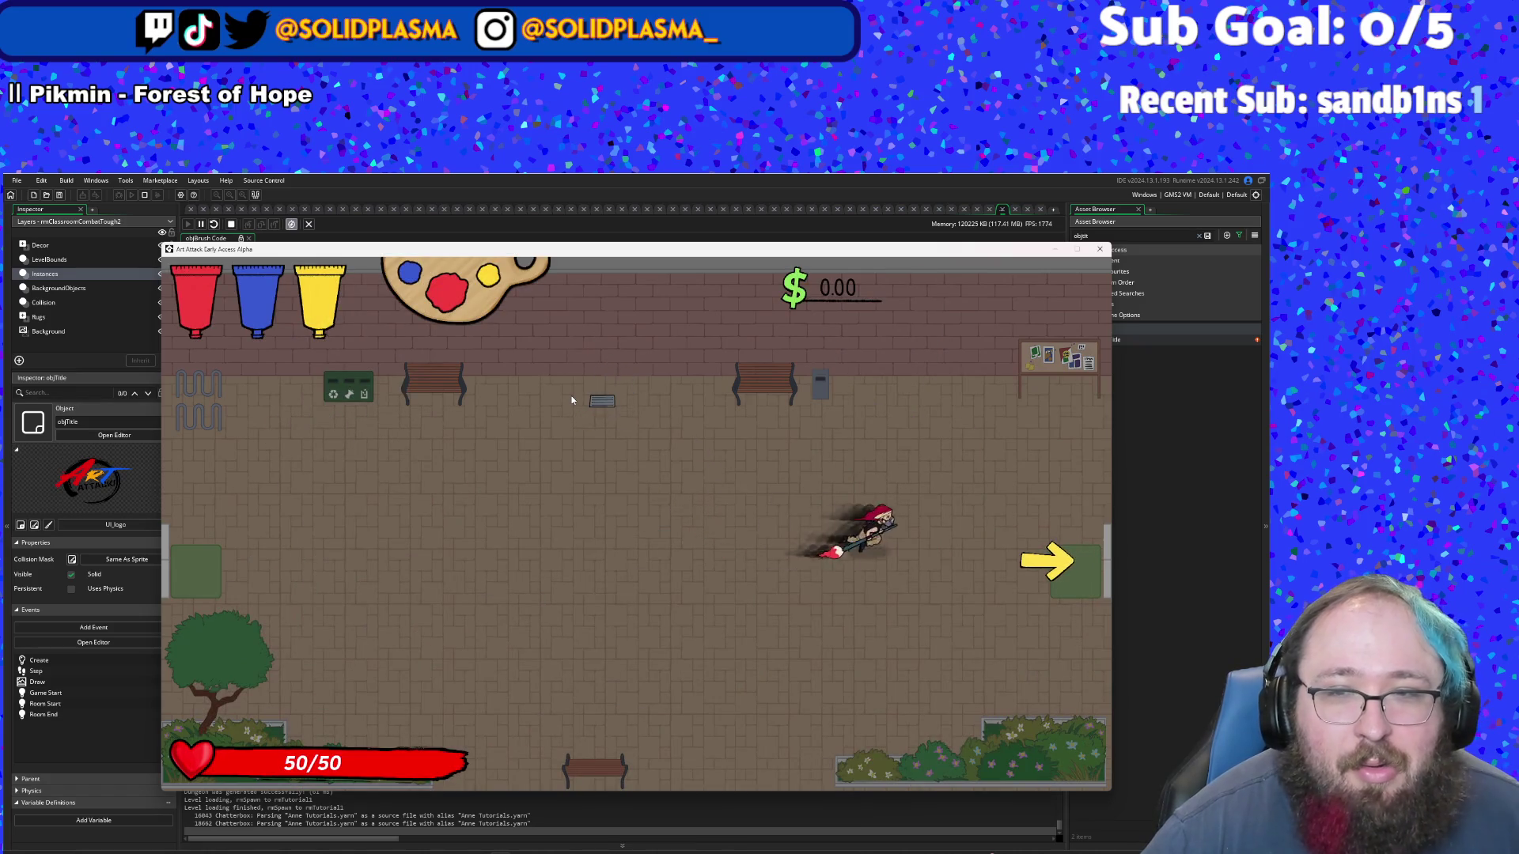
key(Right)
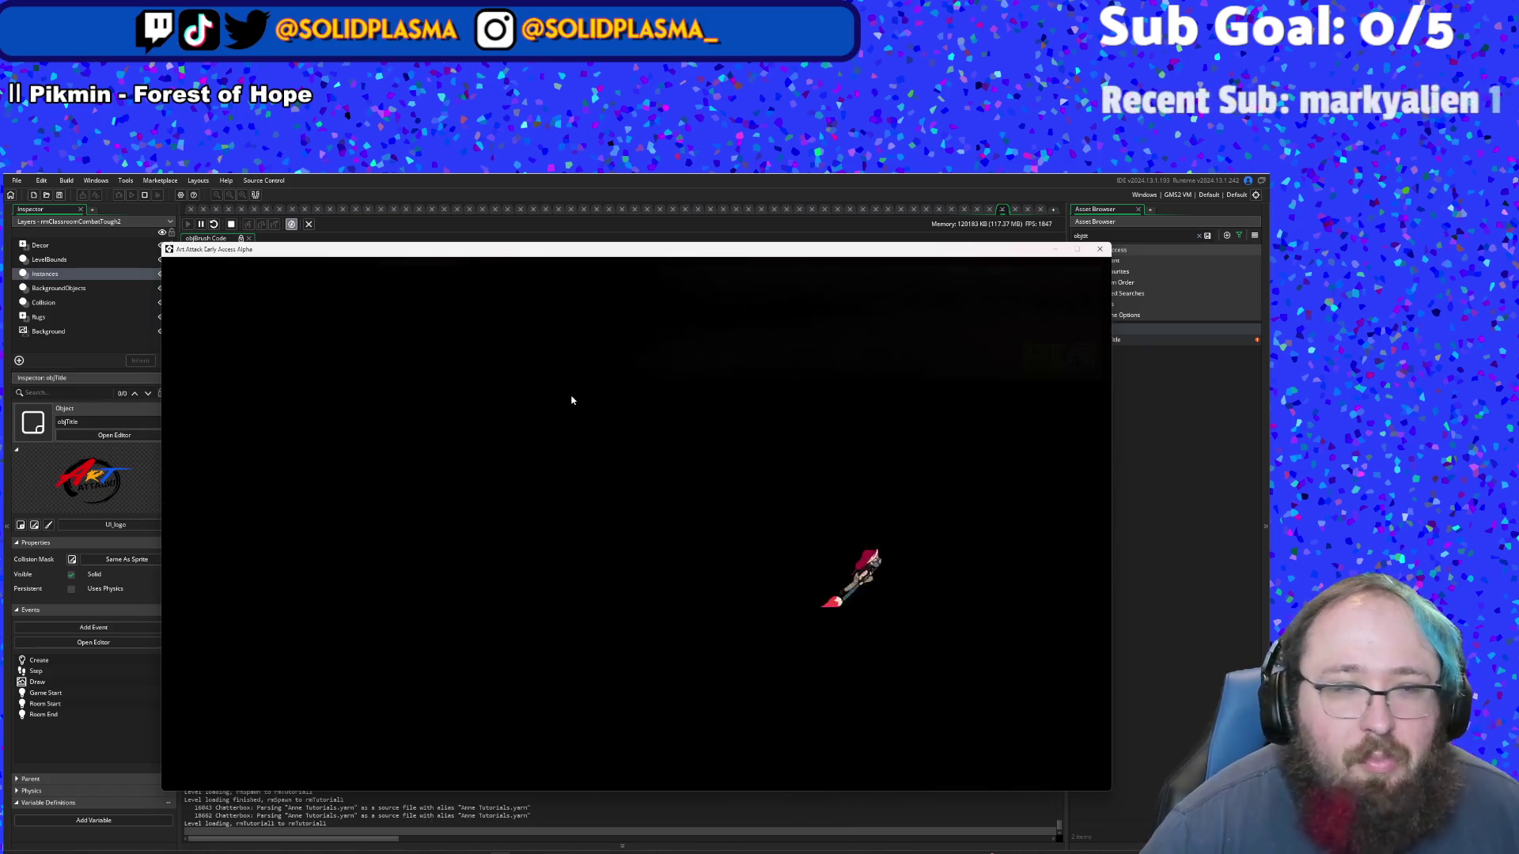
key(Right)
key(Up)
key(Up)
key(Right)
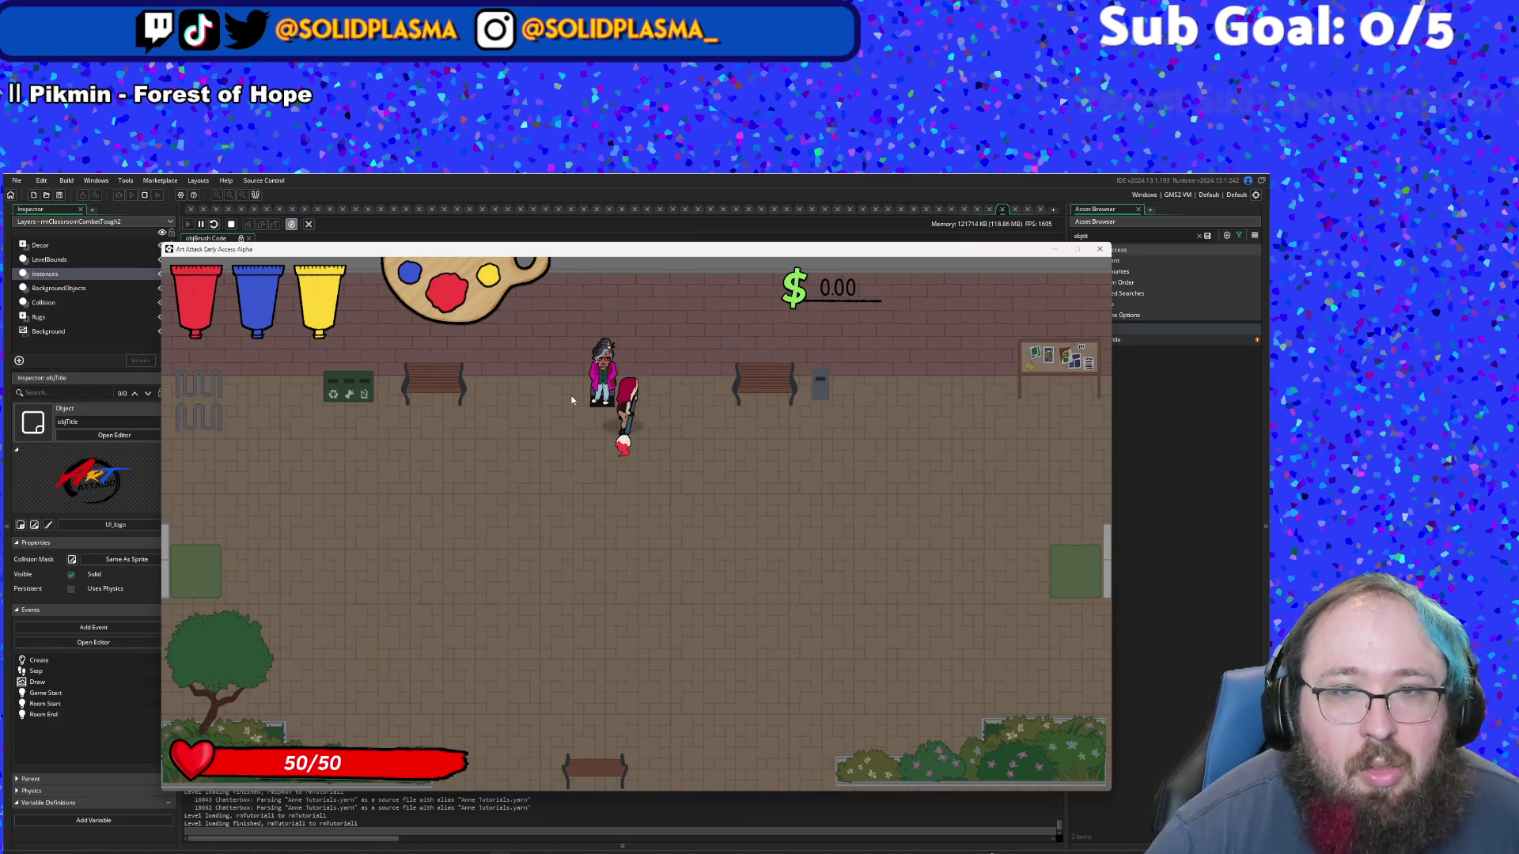
key(Right)
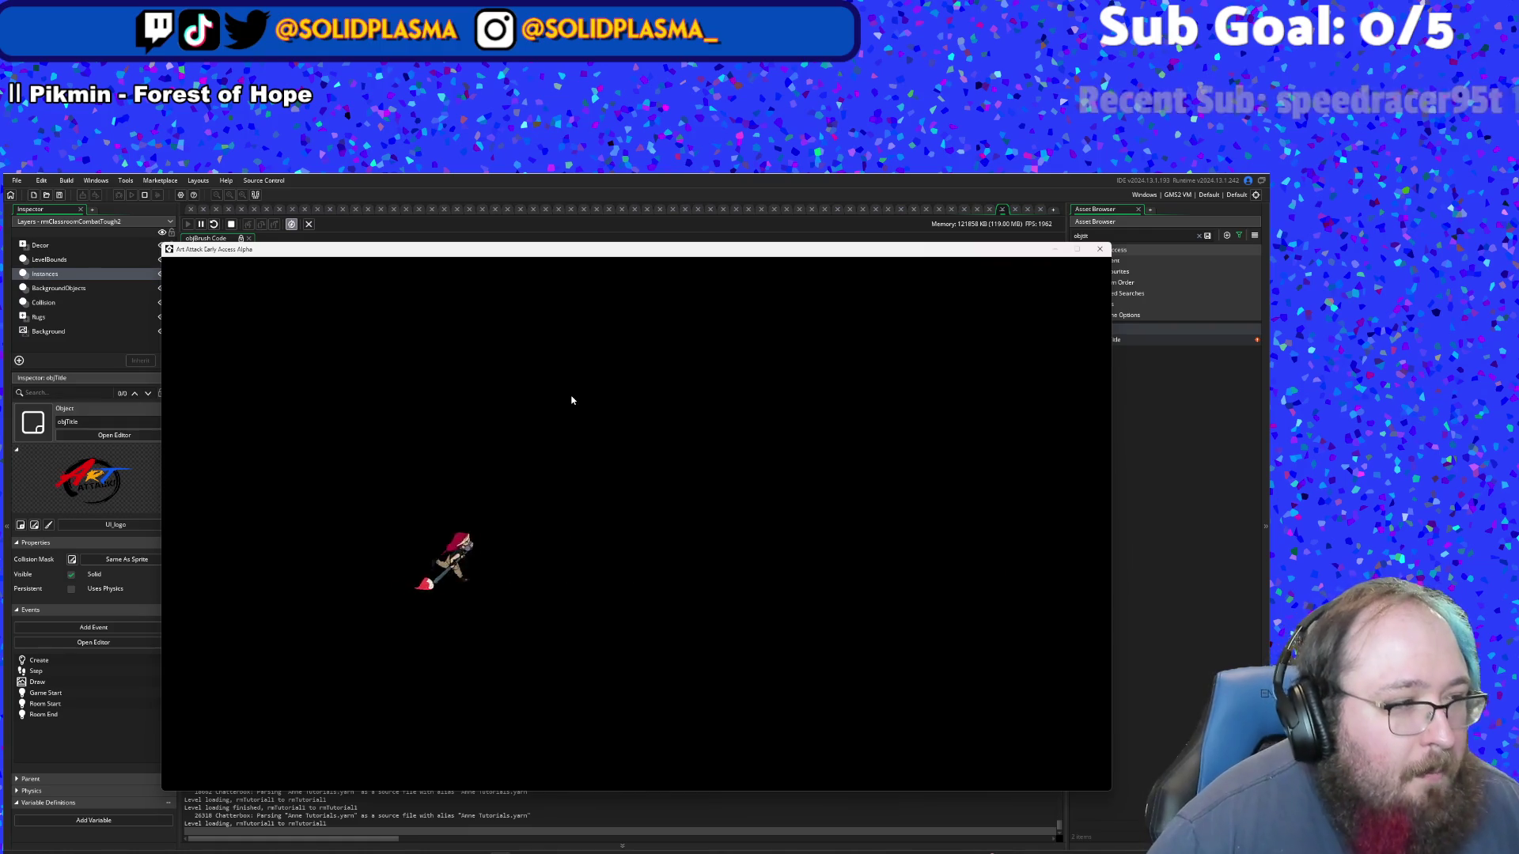
- Cross the park room, defeat the enemy with the brush attack, and exit
key(Right)
key(Up)
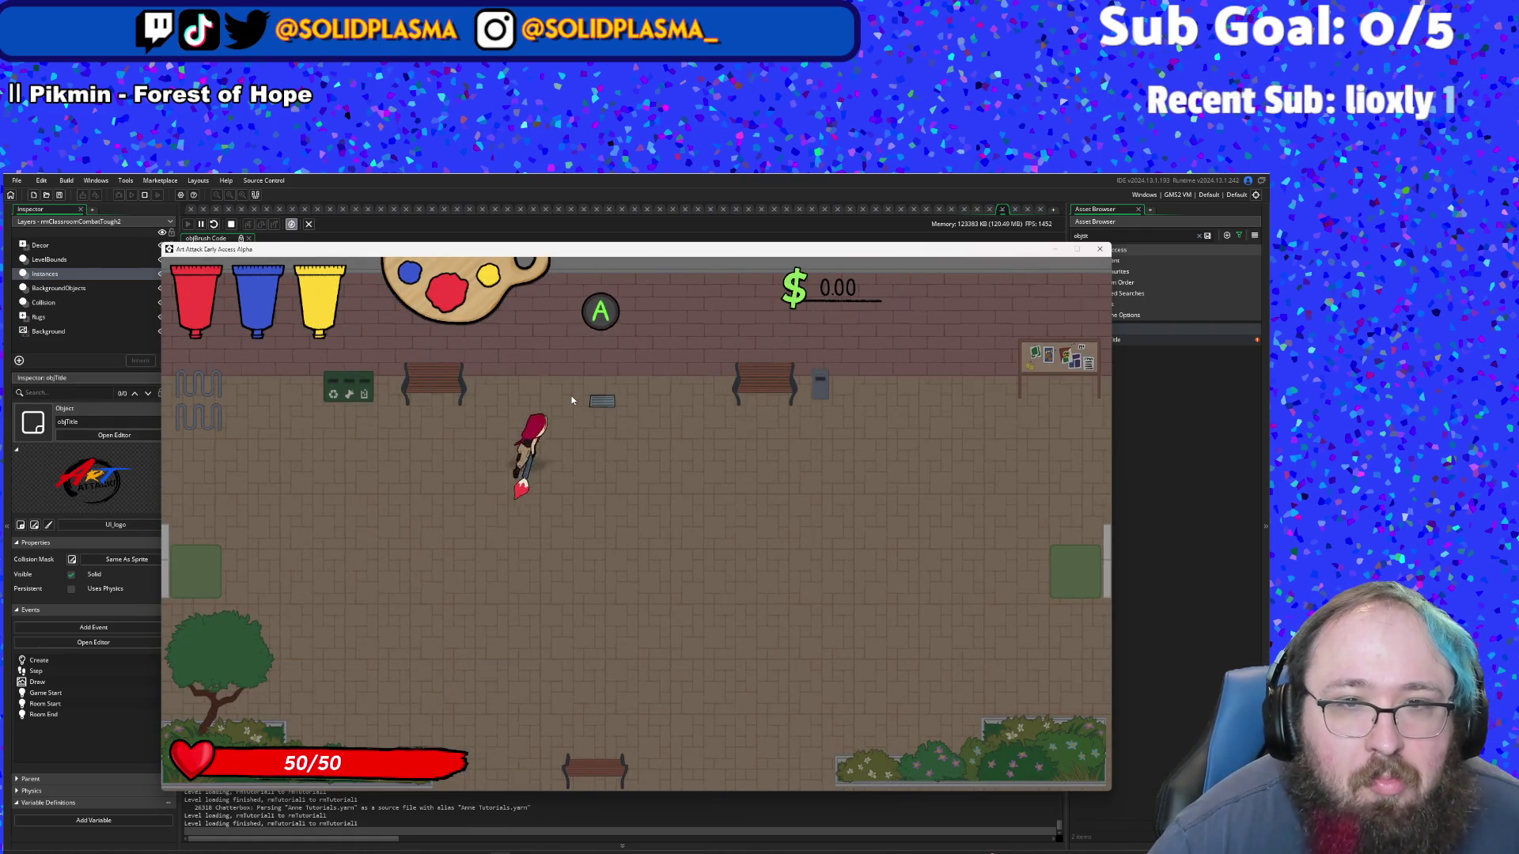
key(Return)
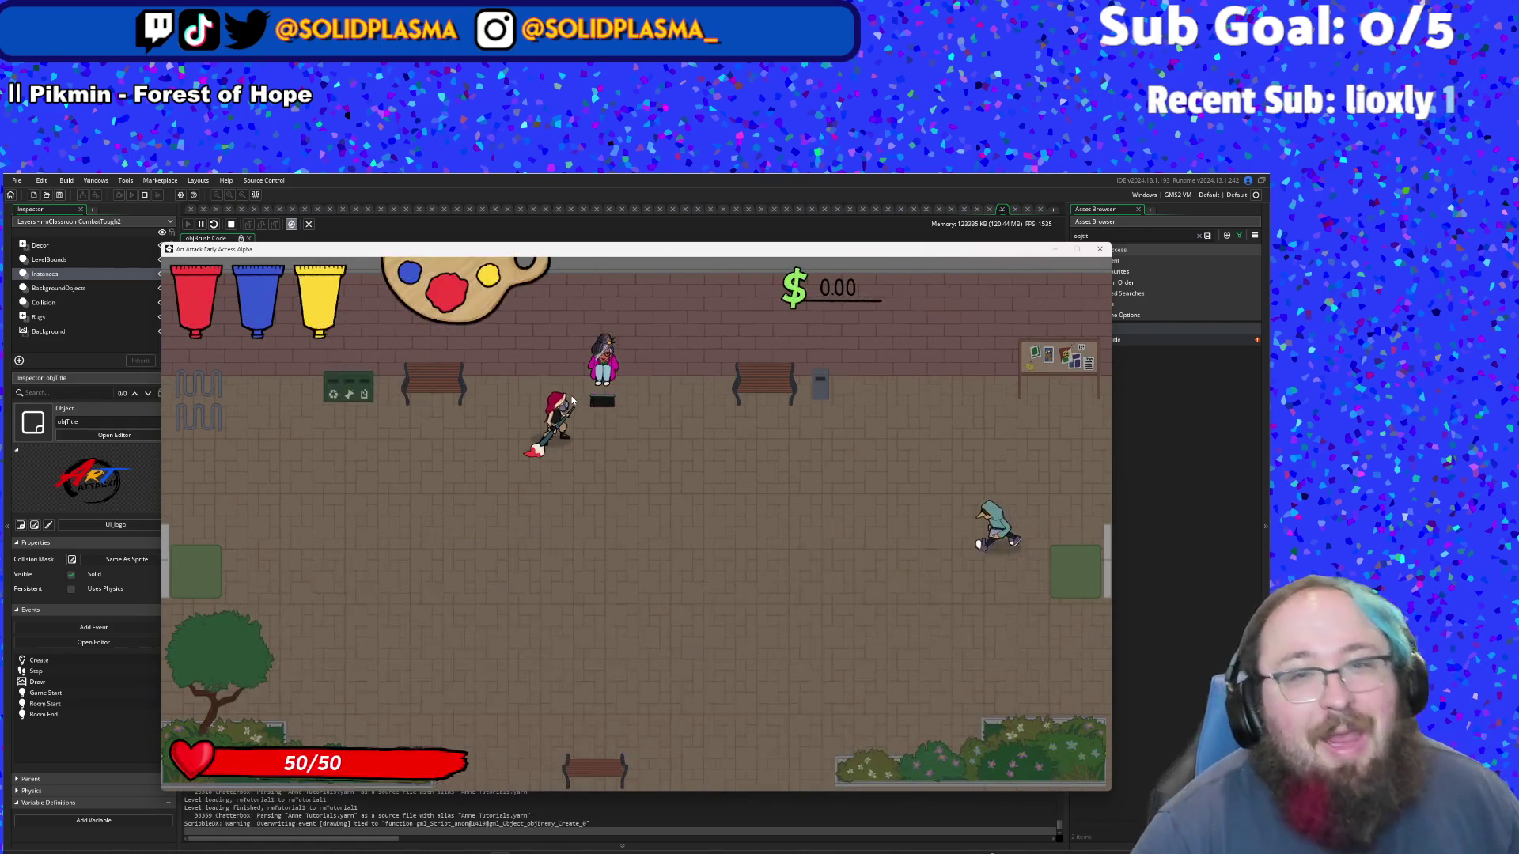
key(Down)
key(Right)
key(Right)
click(572, 400)
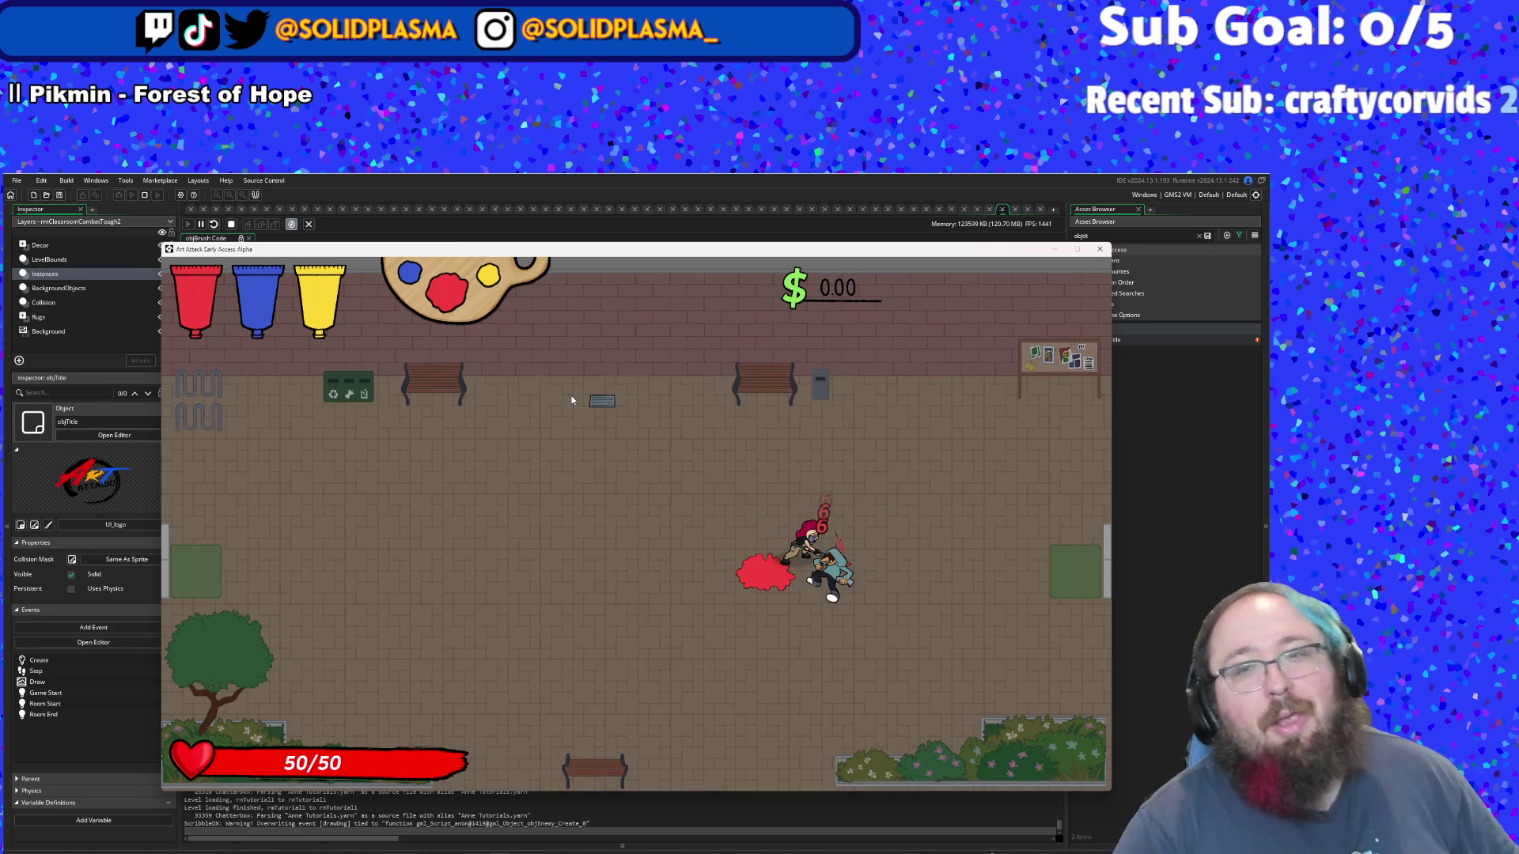
key(Right)
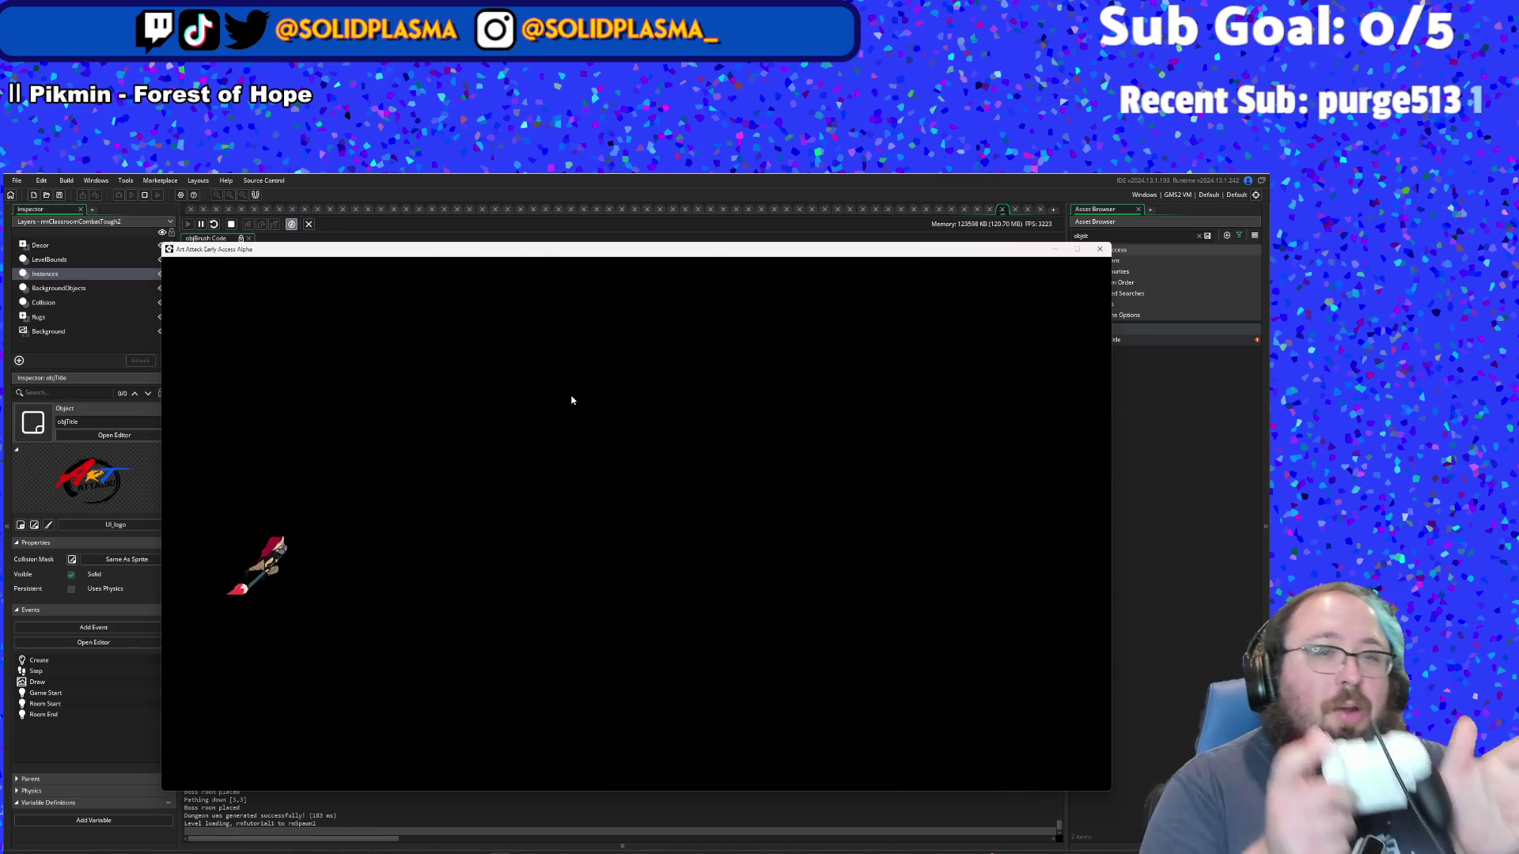
key(Right)
key(Right)
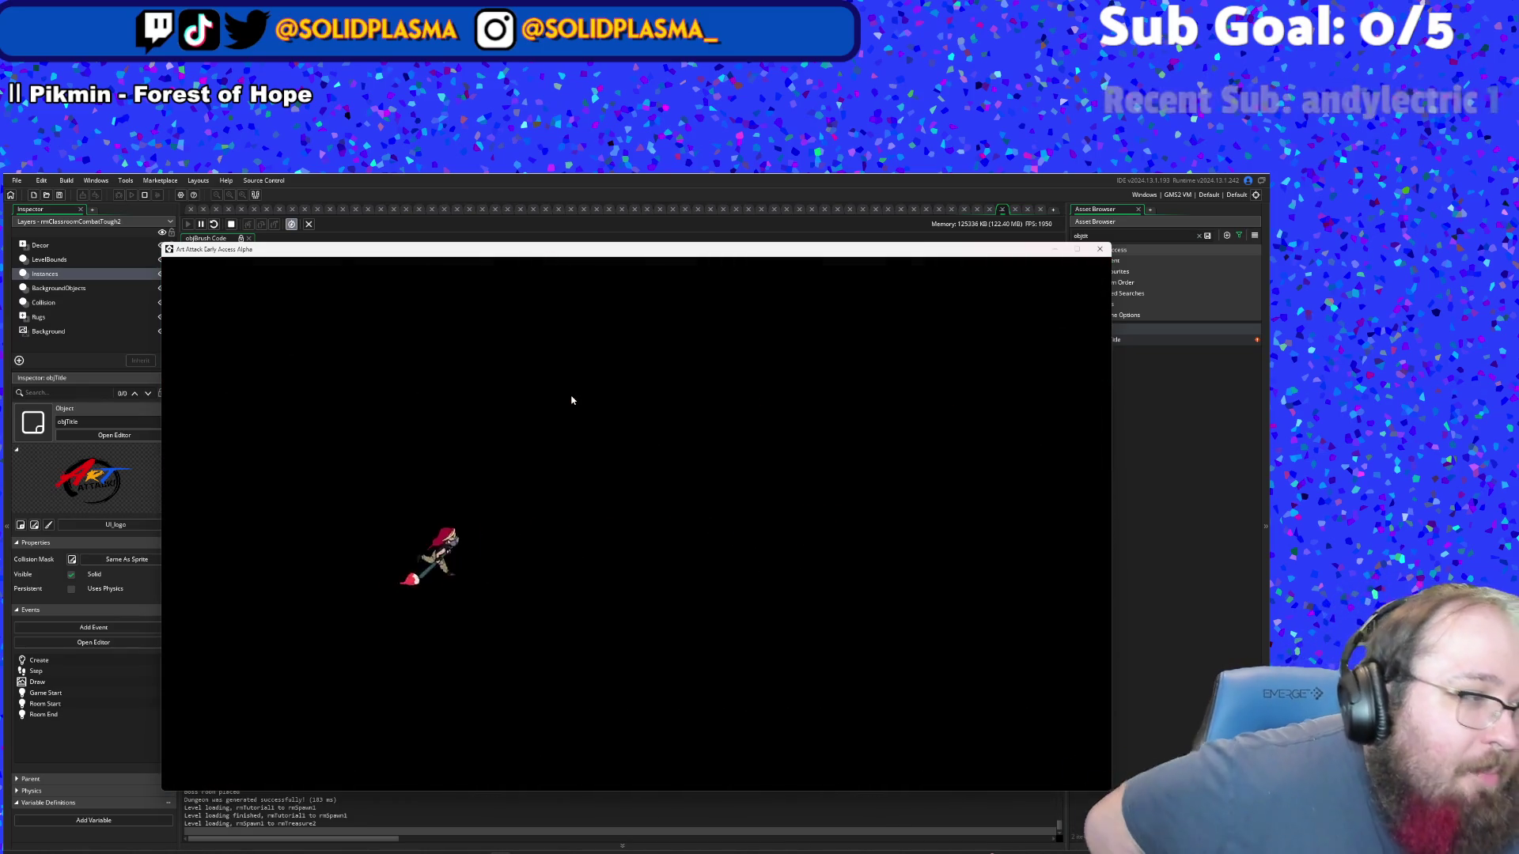
- Read the table hints, preview yellow and orange on the yellow pickup, and mix green
key(Right)
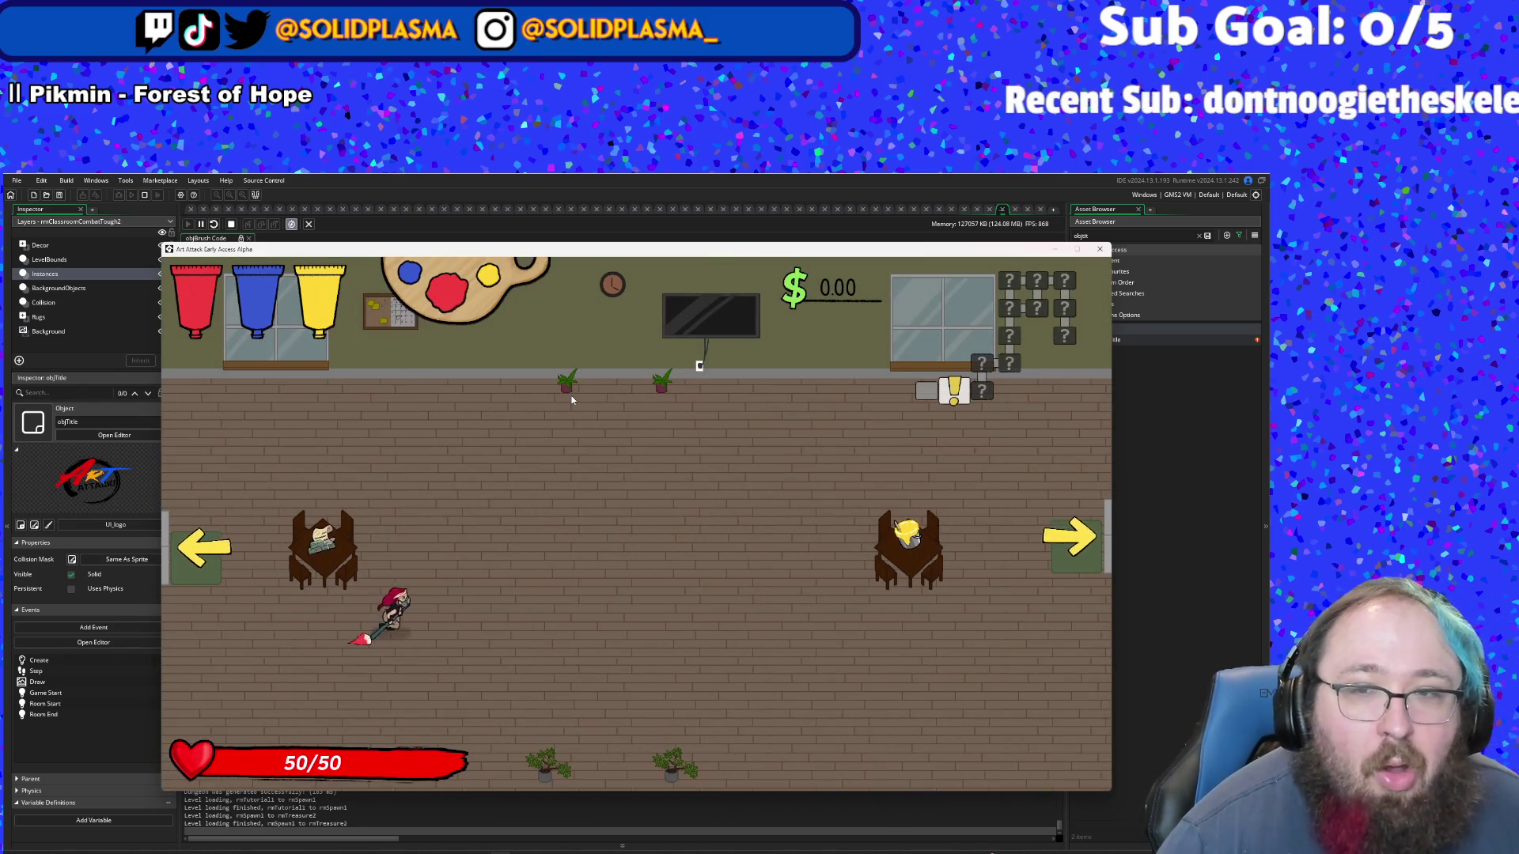
key(Right)
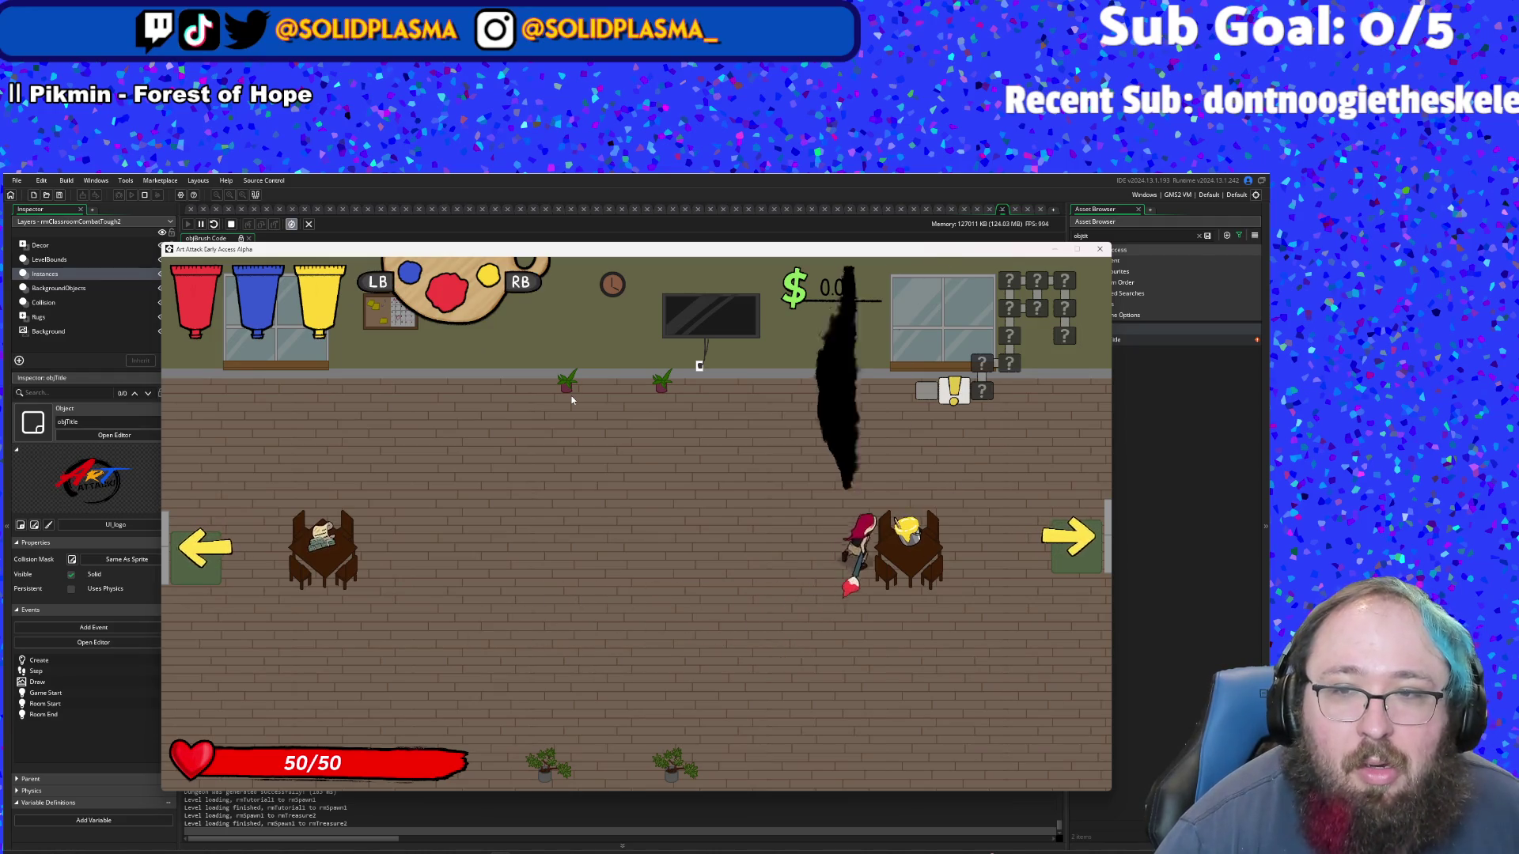
key(Left)
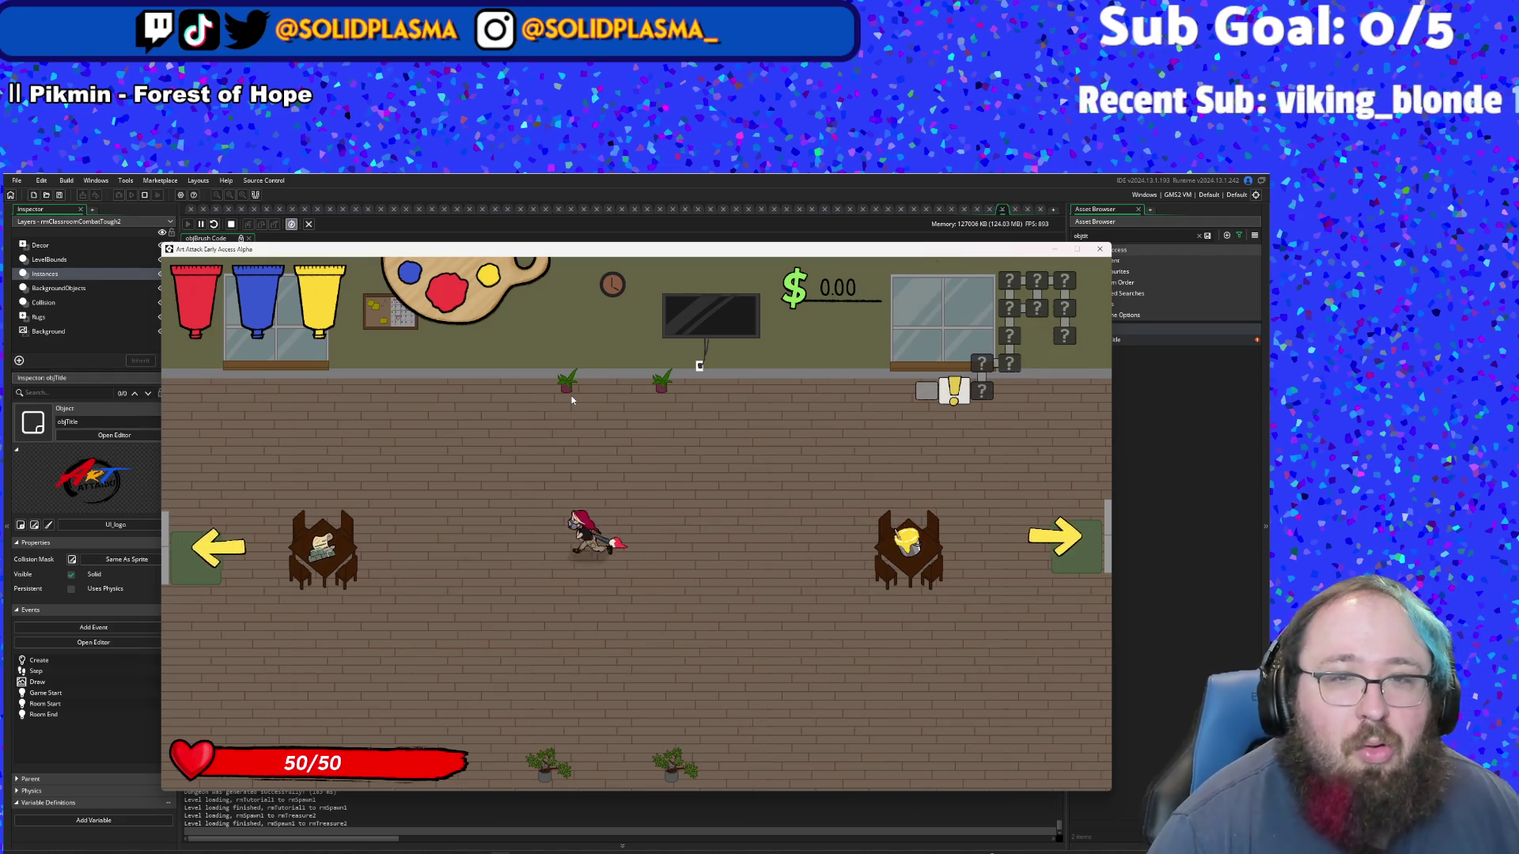
key(Left)
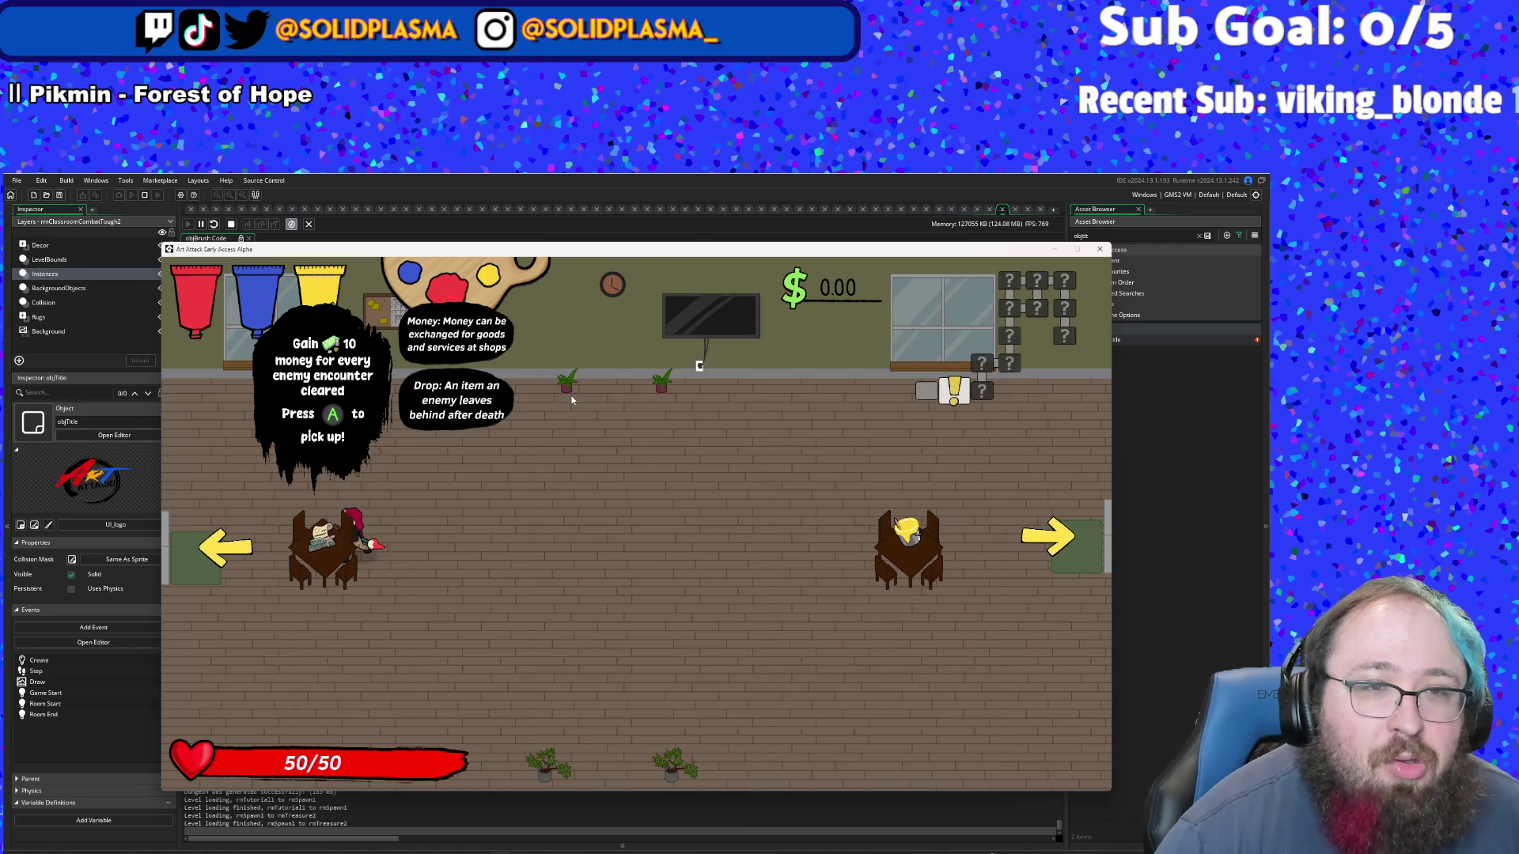
key(Right)
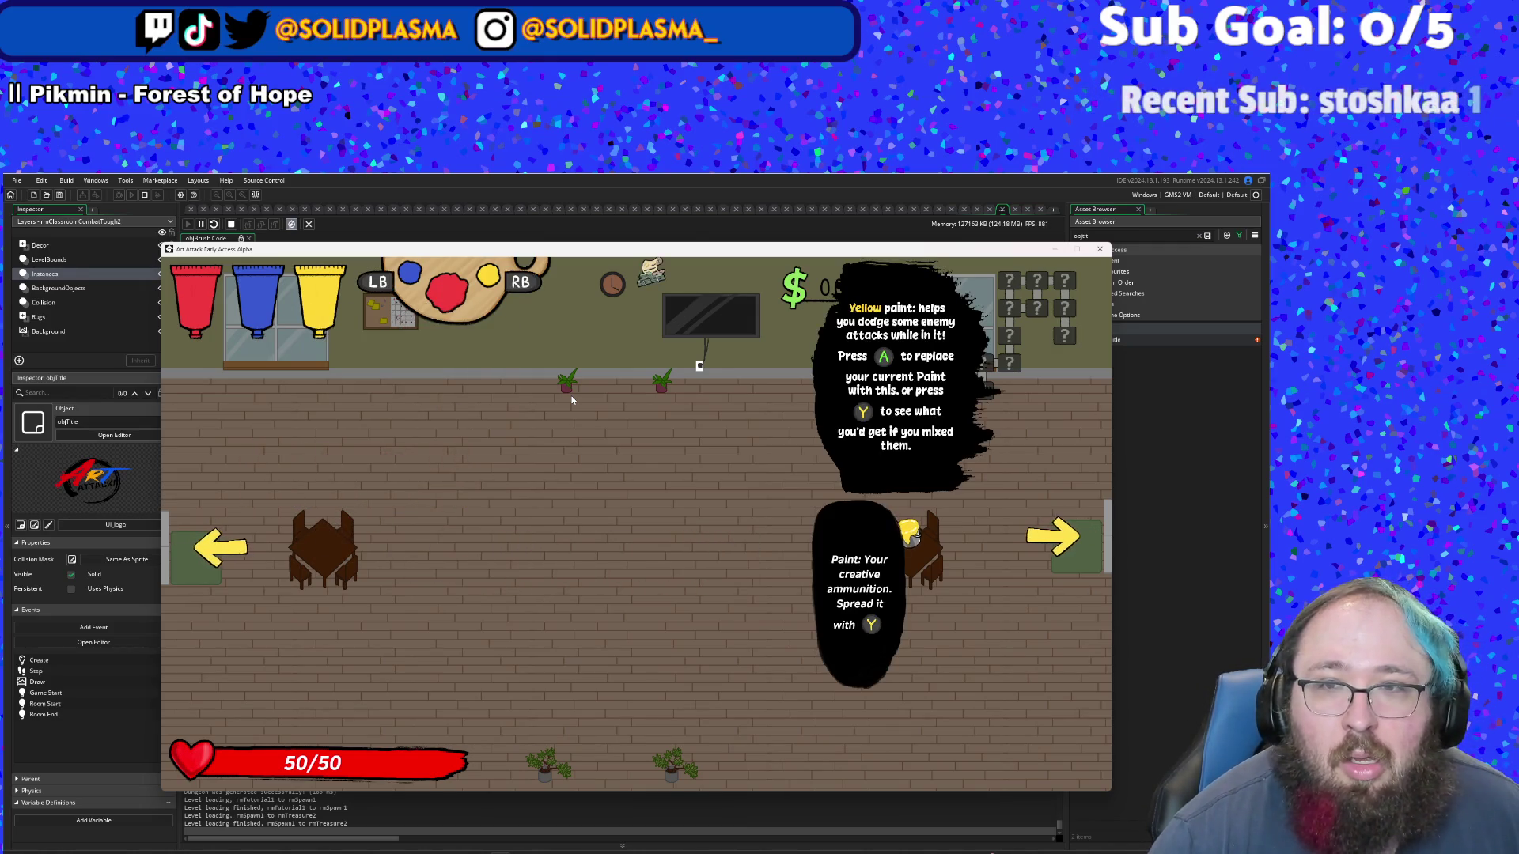
key(e)
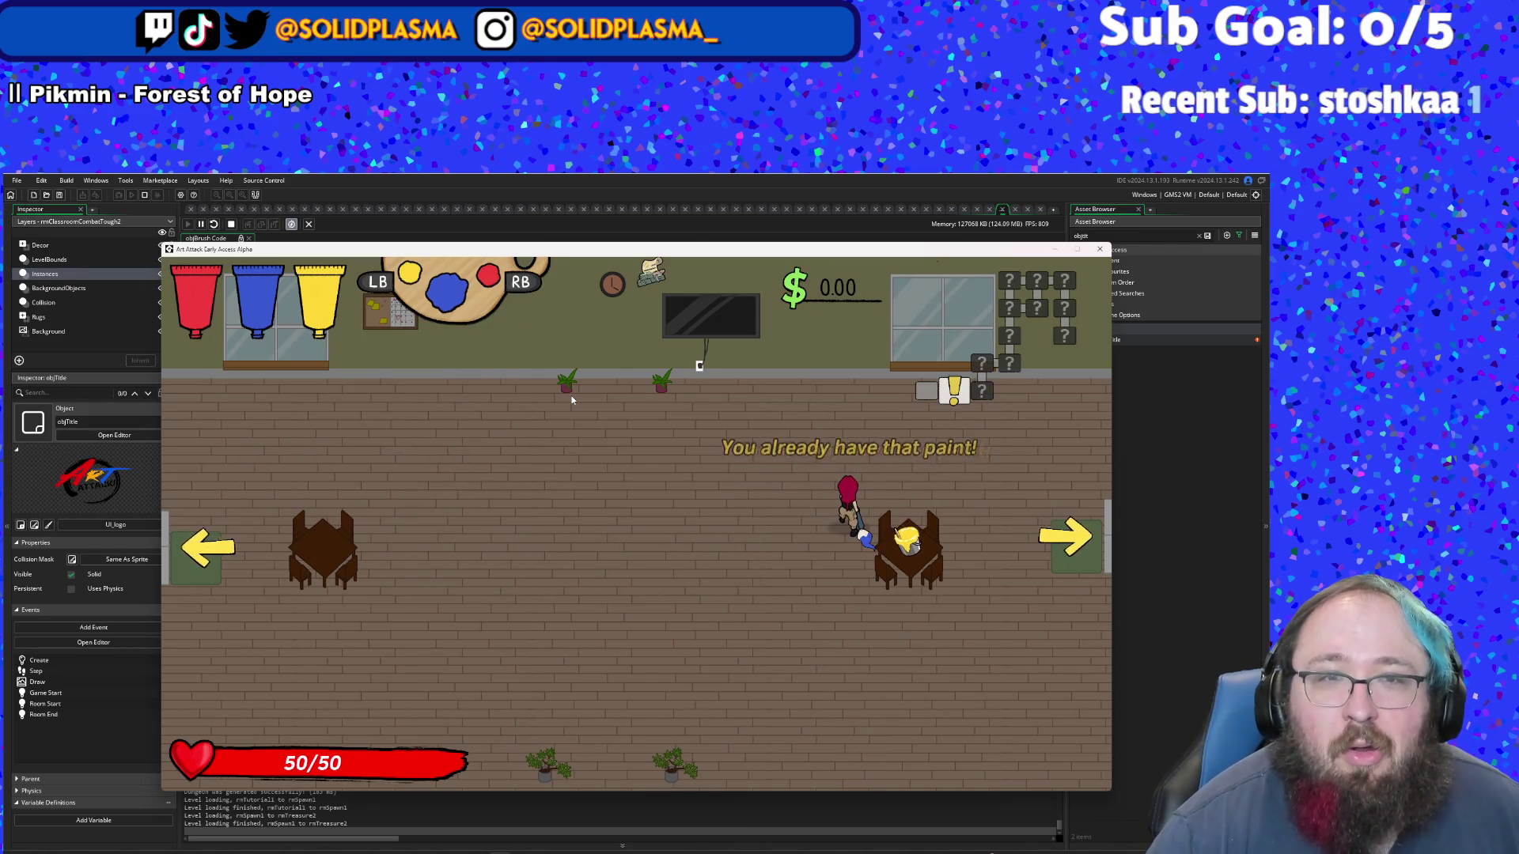
key(Right)
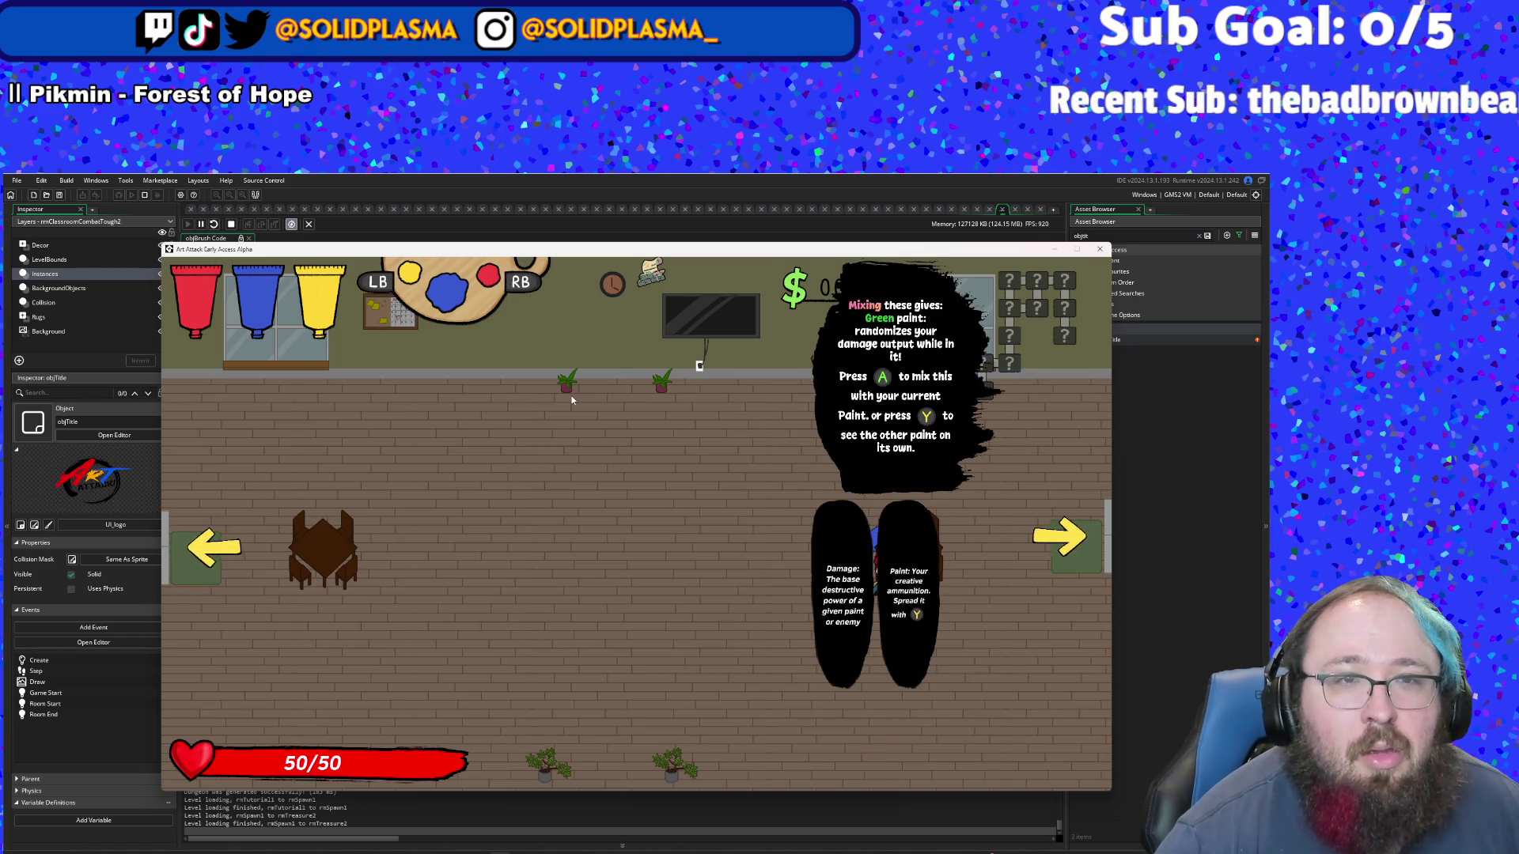
key(e)
key(e)
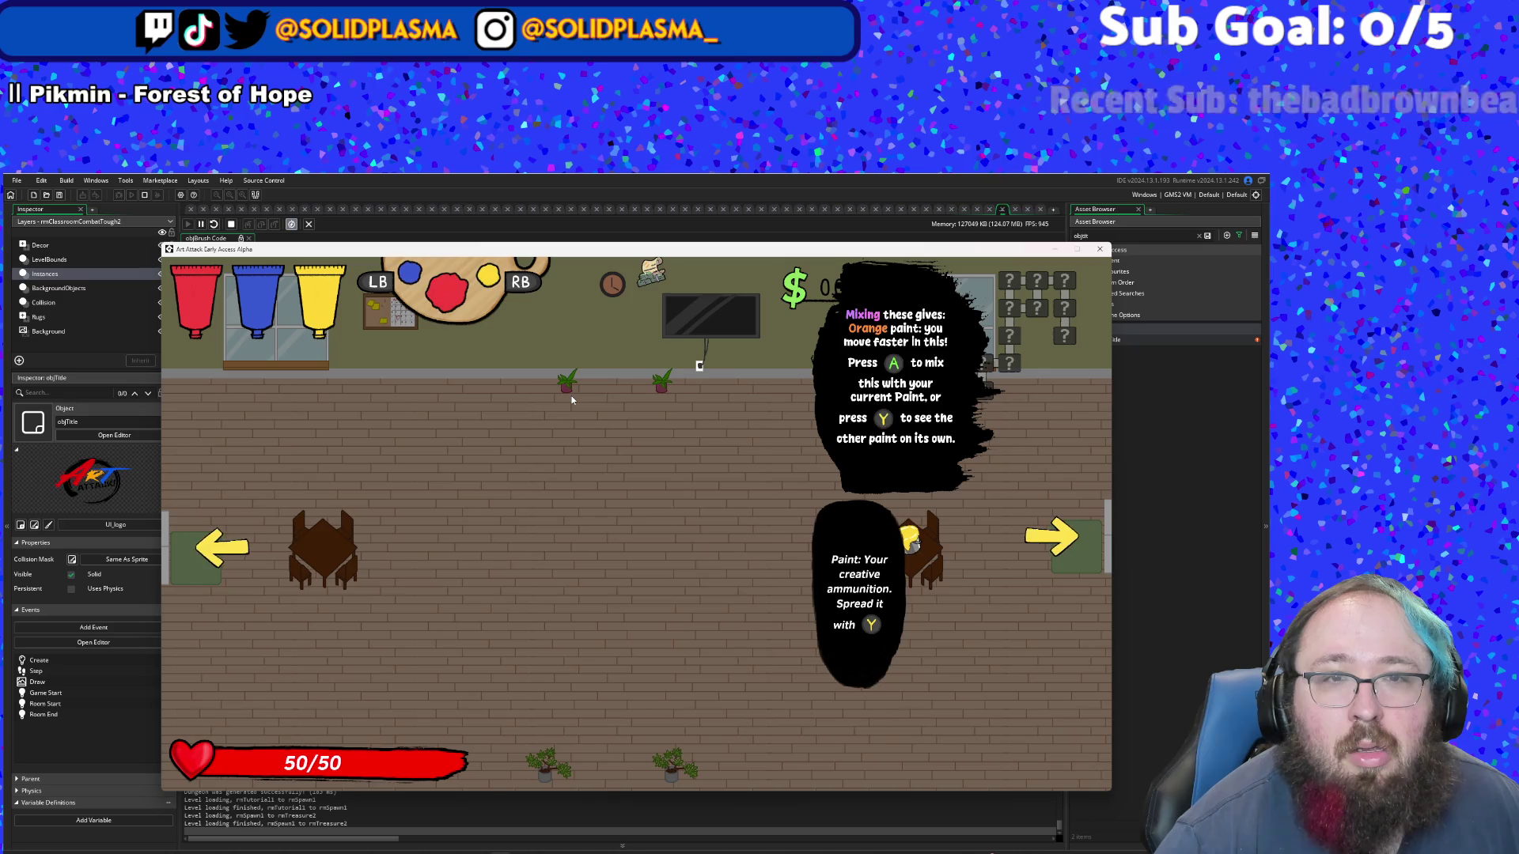
key(e)
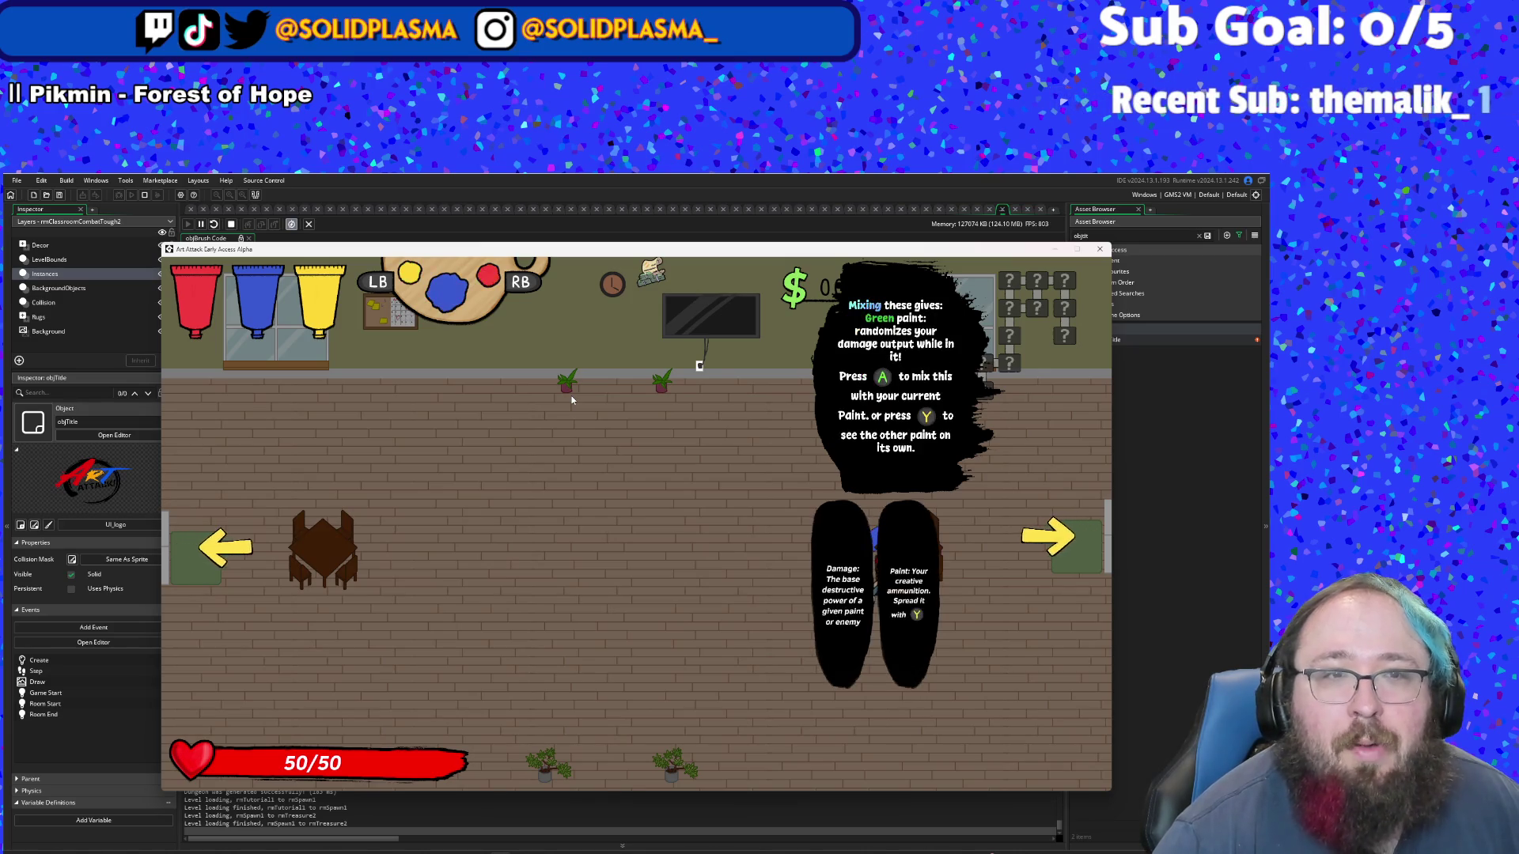
key(space)
key(d)
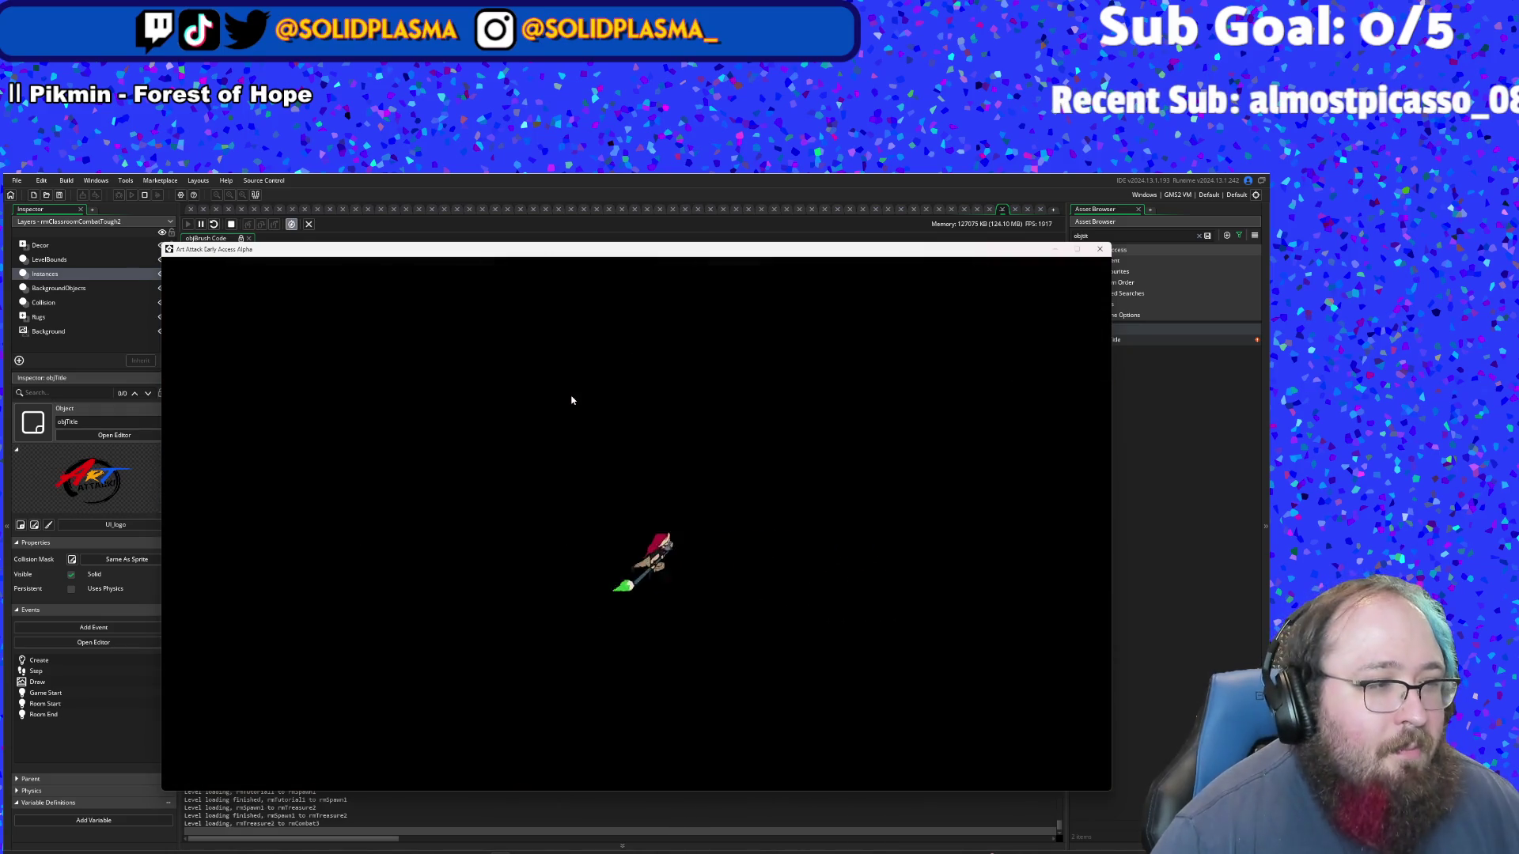
- Switch to yellow paint, clear the first combat room, and enter the top door
key(d)
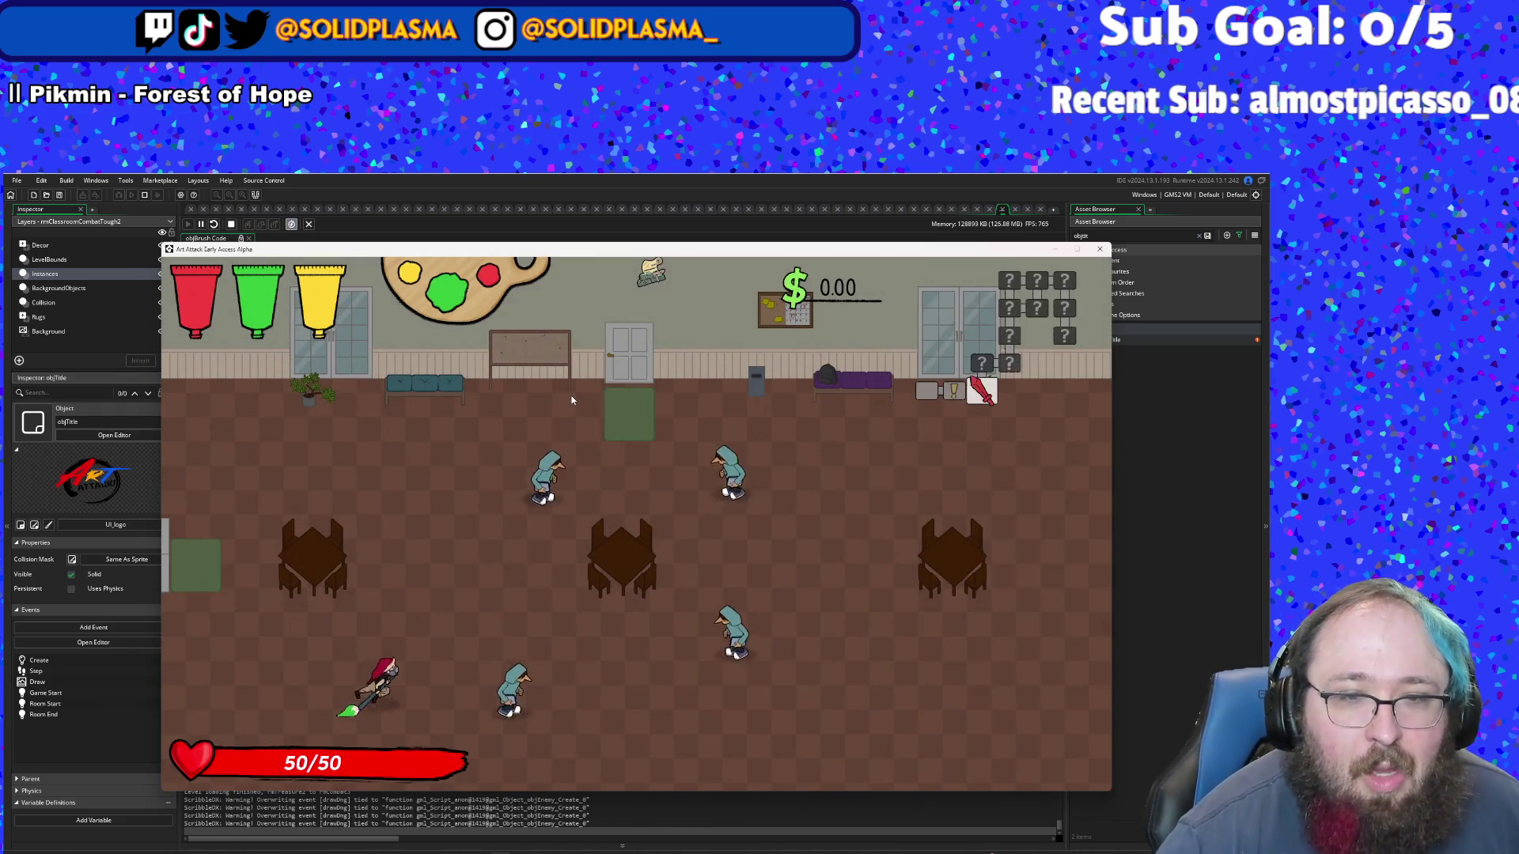
key(3)
click(572, 400)
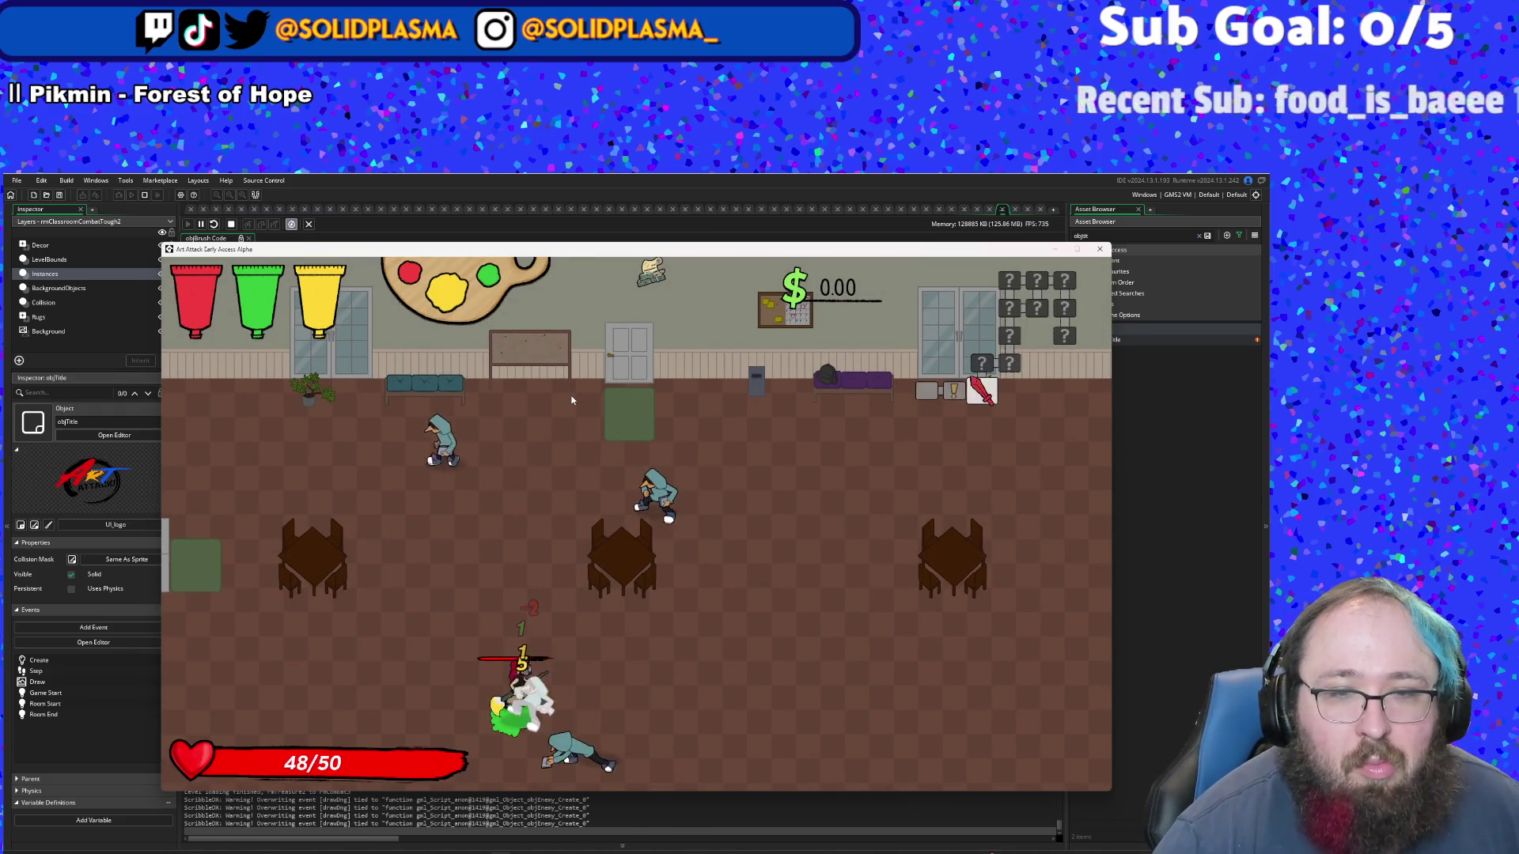
click(572, 399)
click(572, 399)
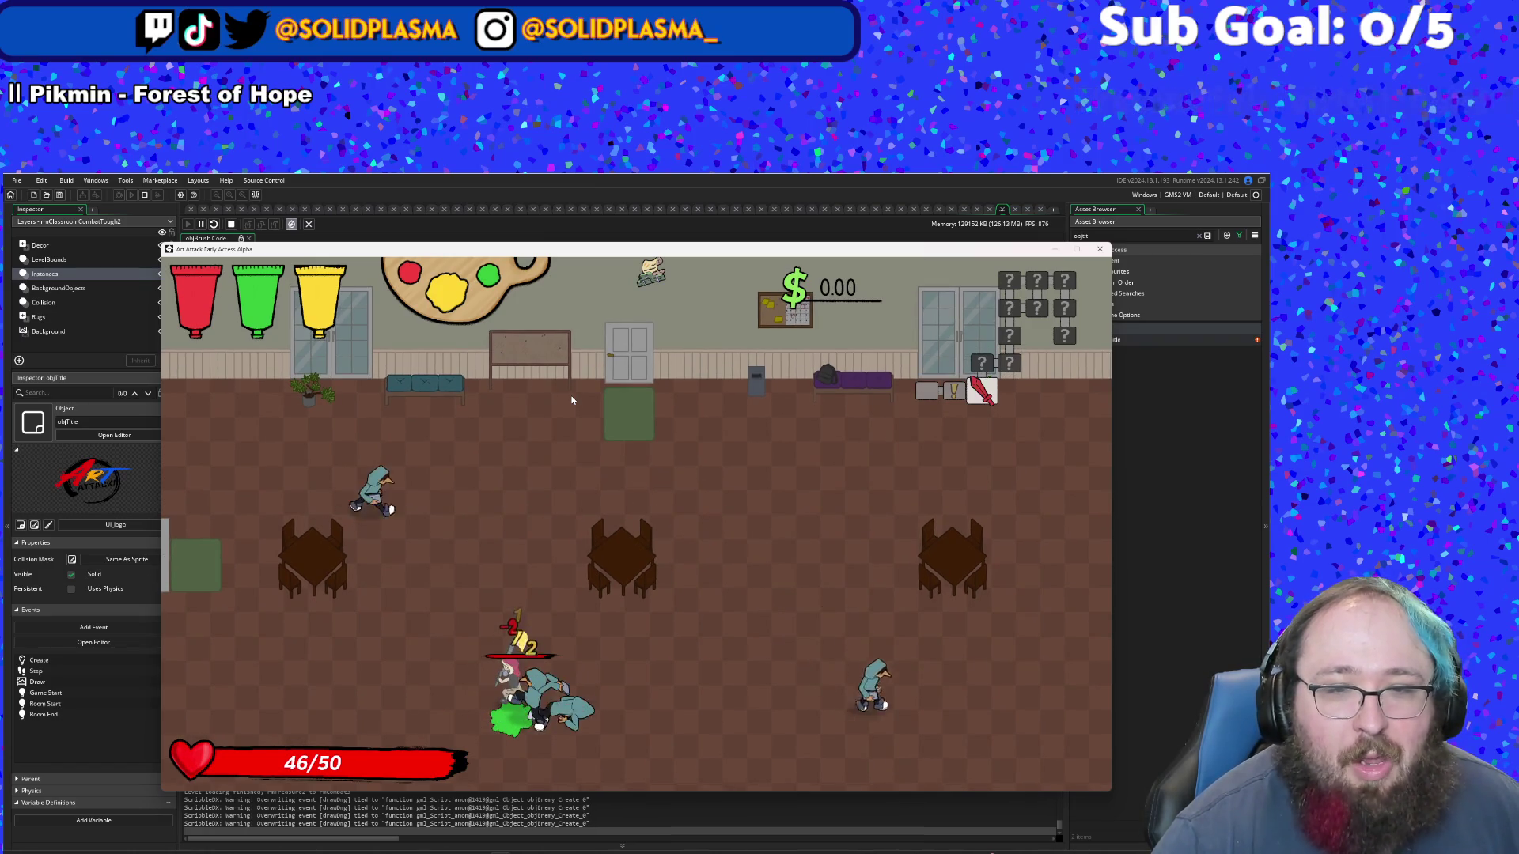
click(572, 399)
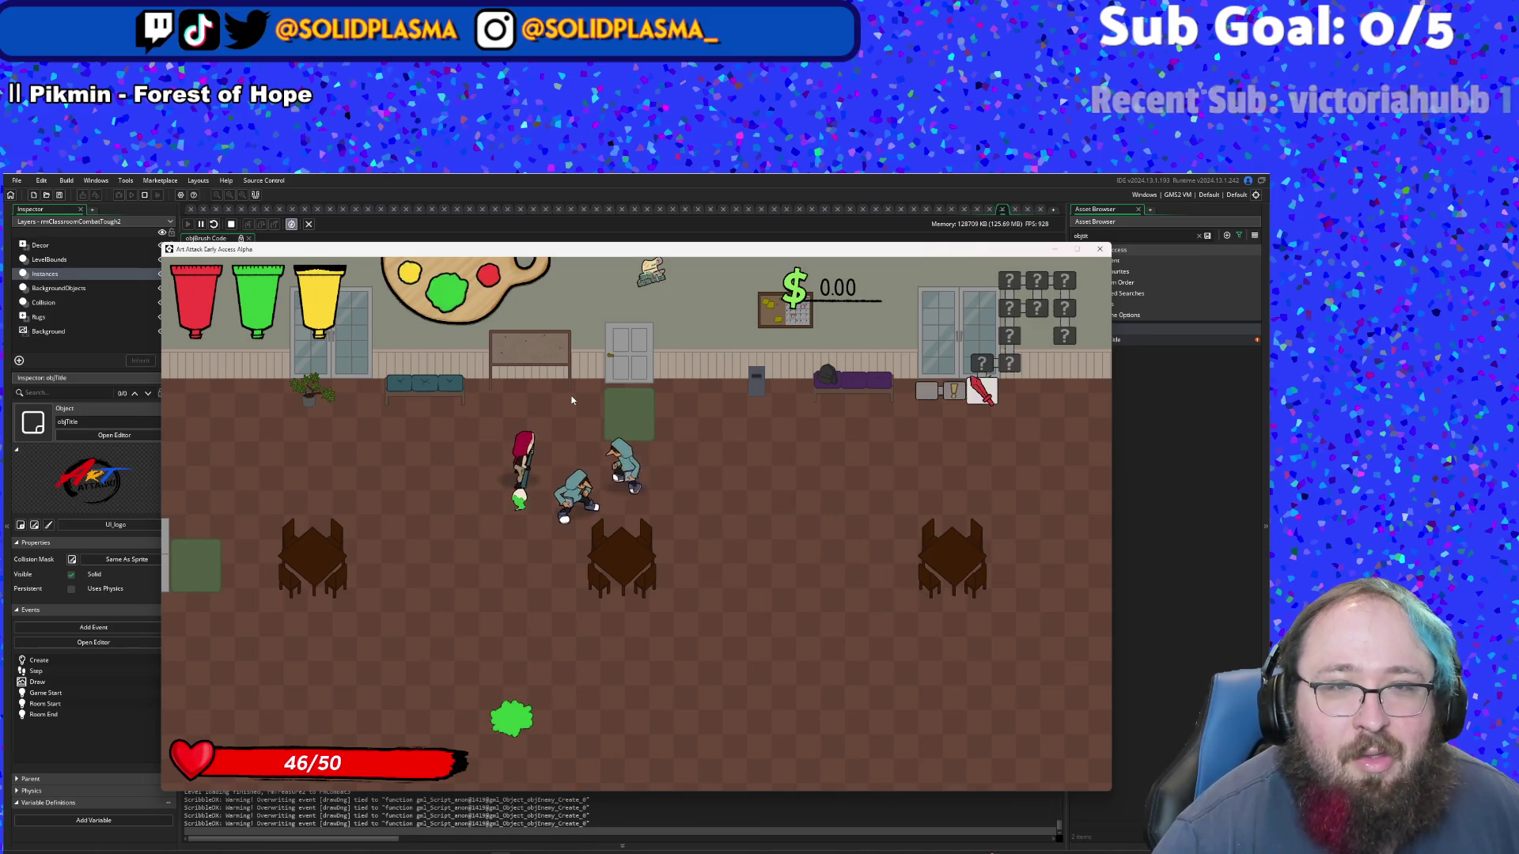
click(572, 399)
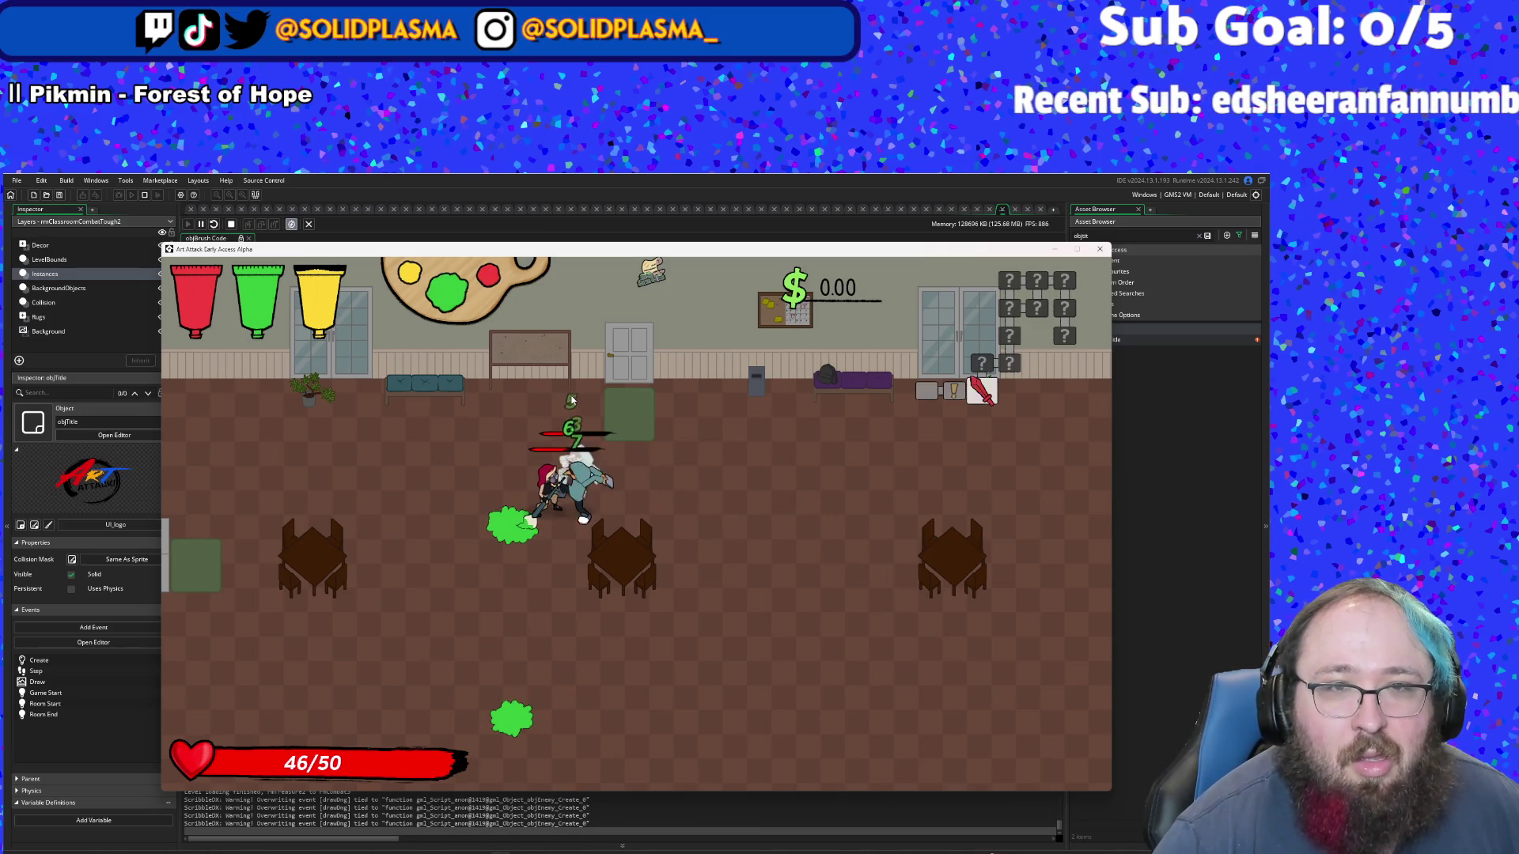
click(572, 399)
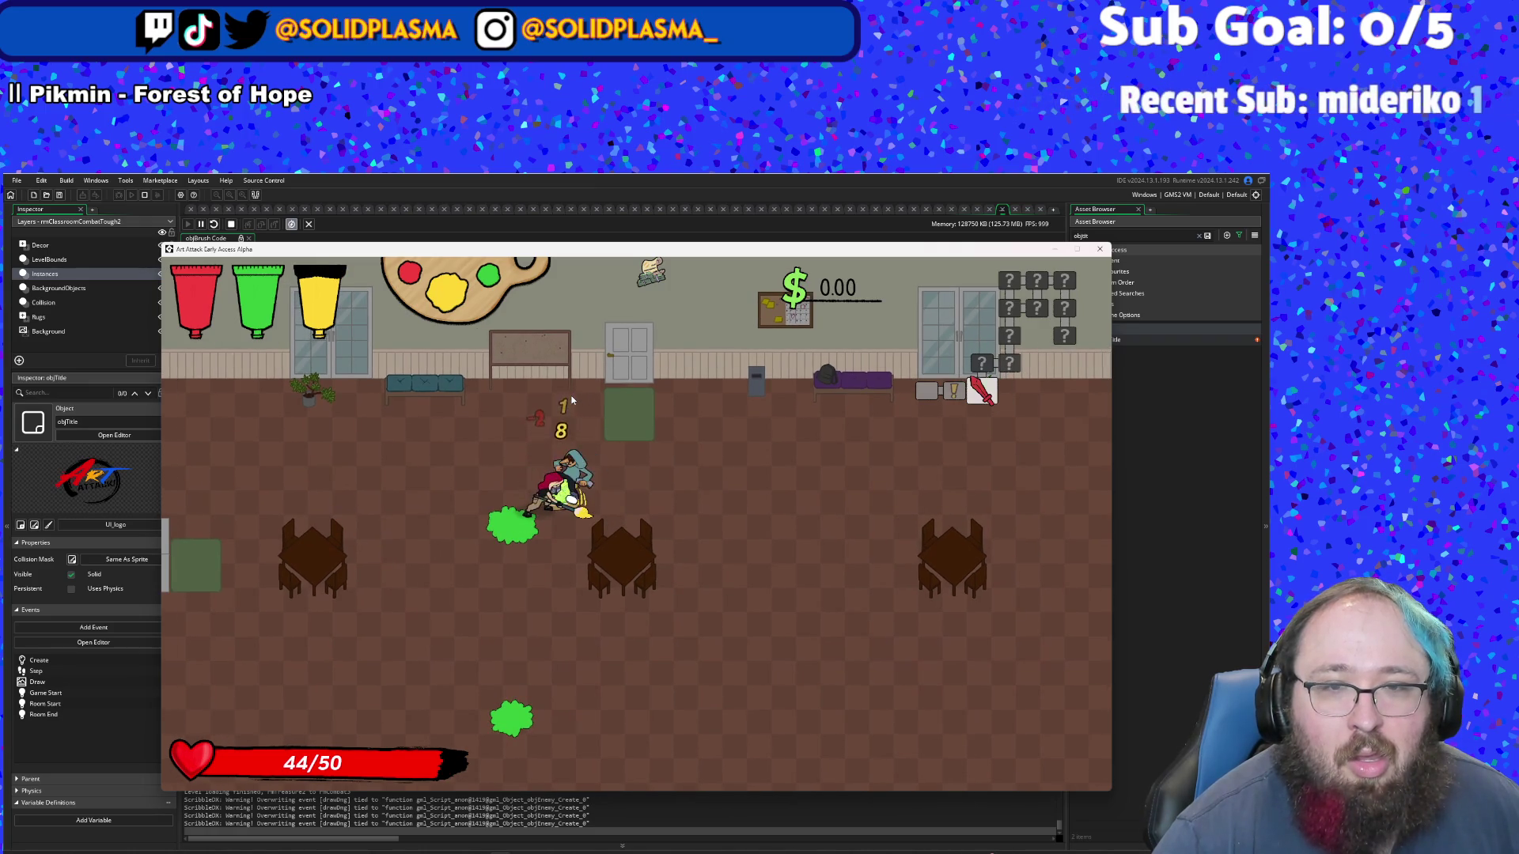
click(571, 399)
key(d)
key(w)
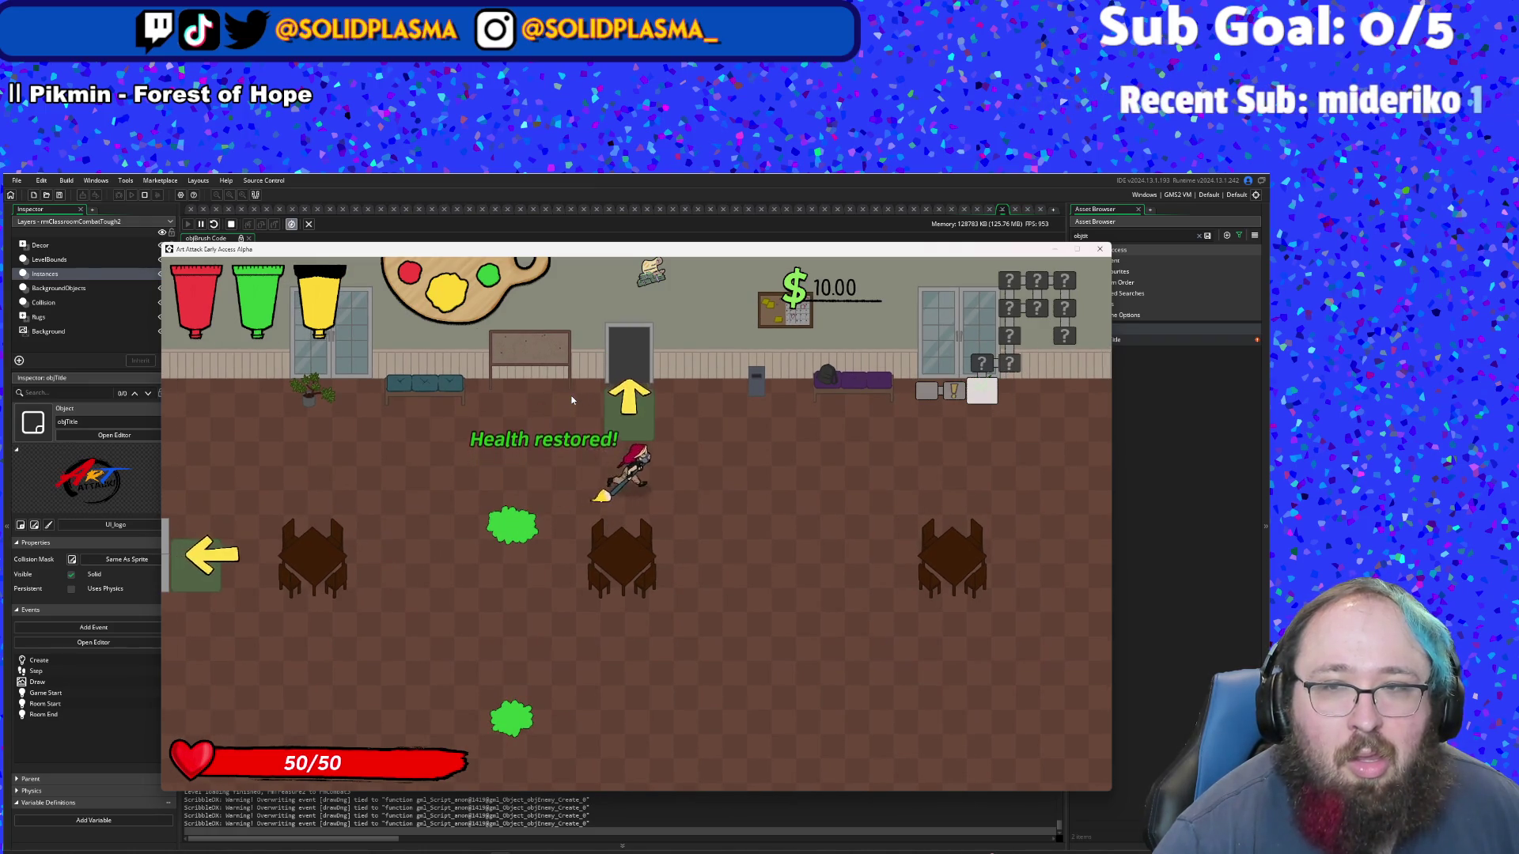
key(w)
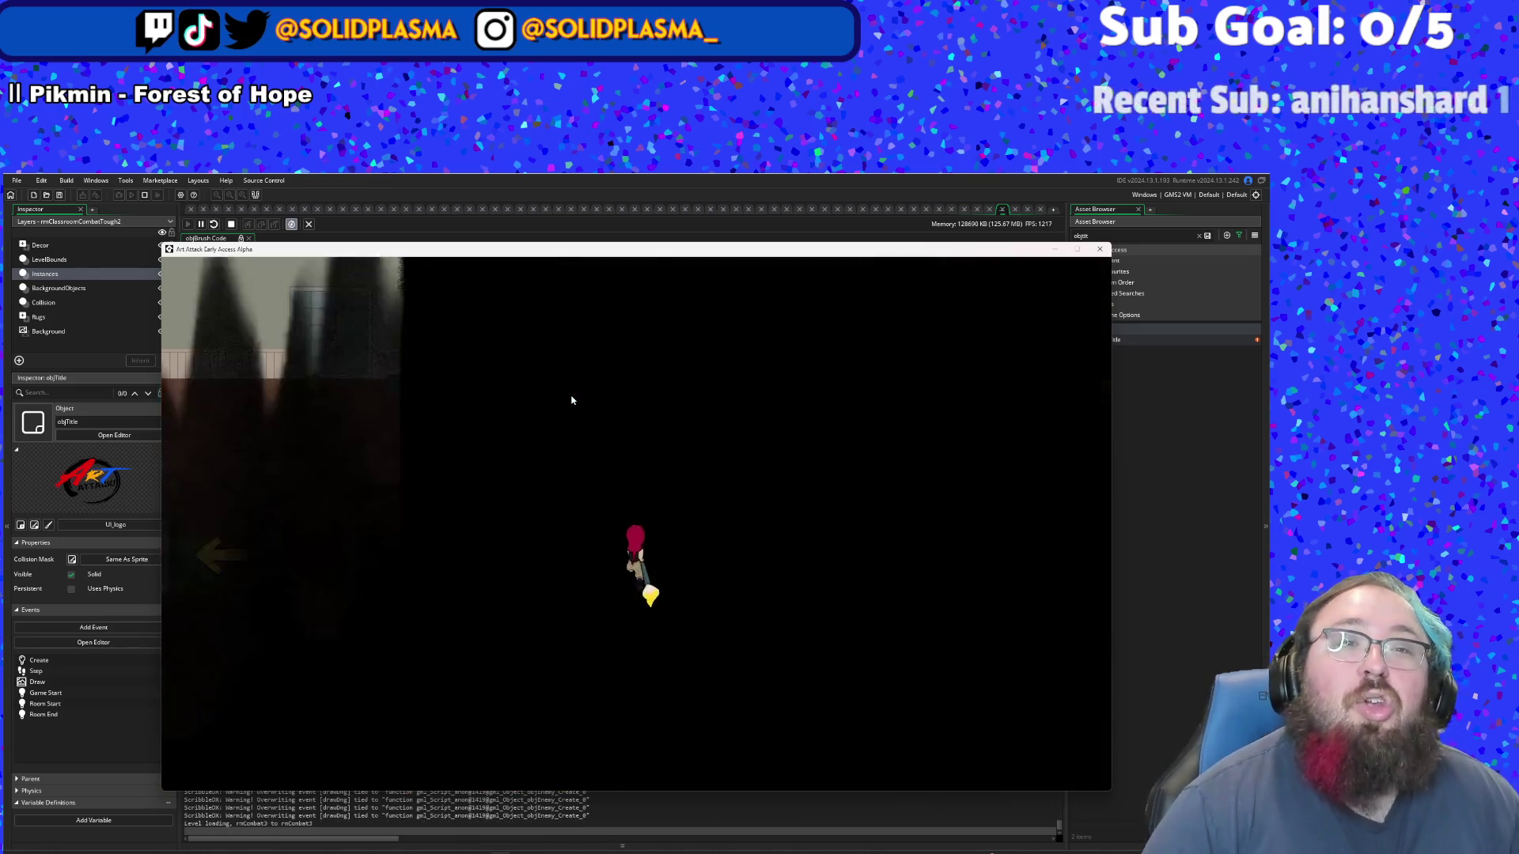
- Dodge and attack the swarming enemies in the next room, then head for the right exit
key(a)
key(s)
key(w)
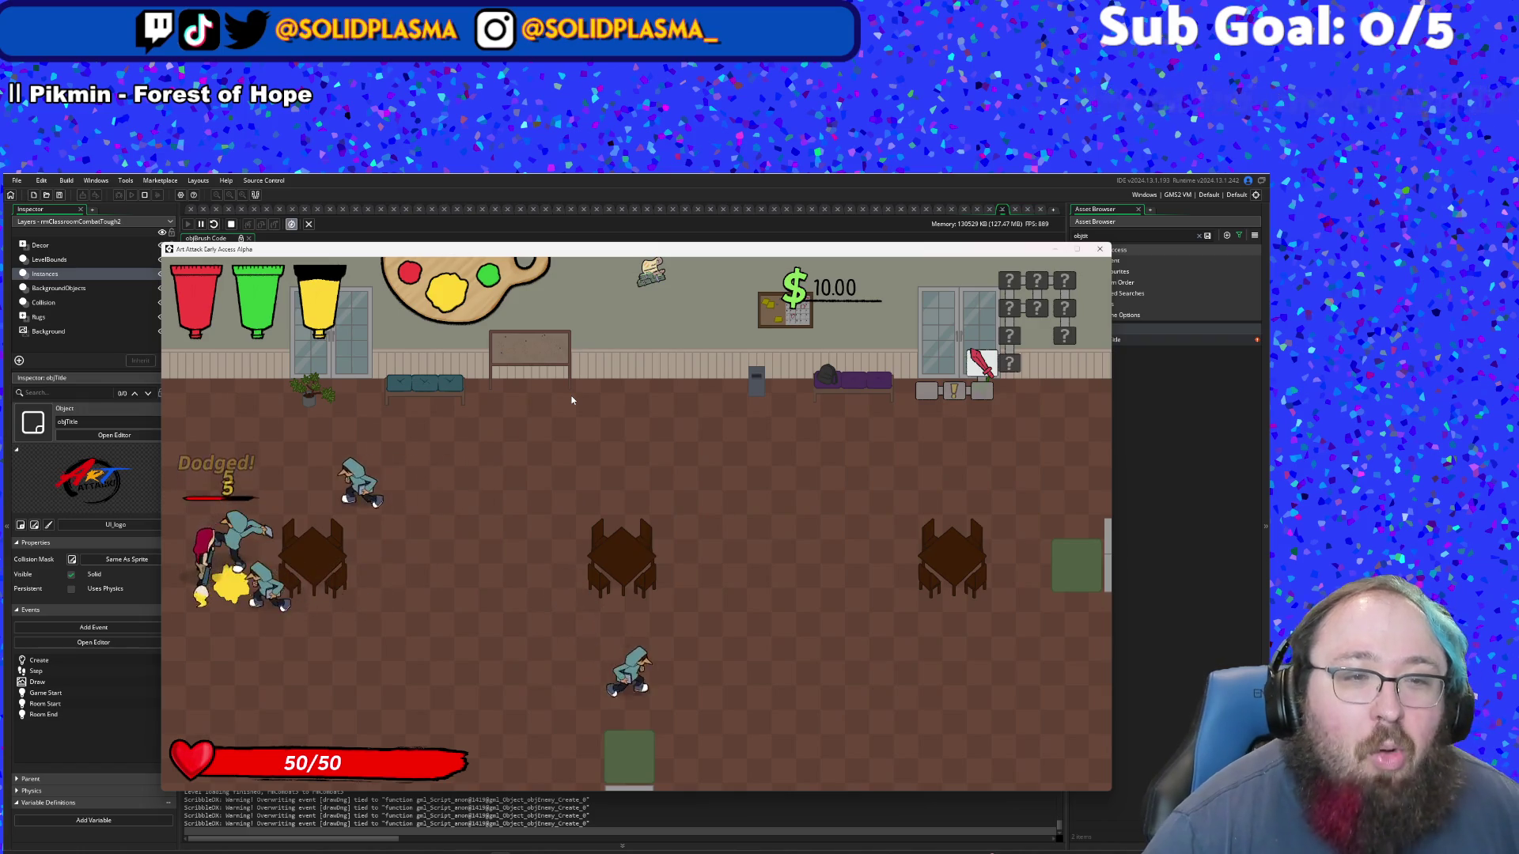
scroll(572, 399, down, 1)
click(572, 399)
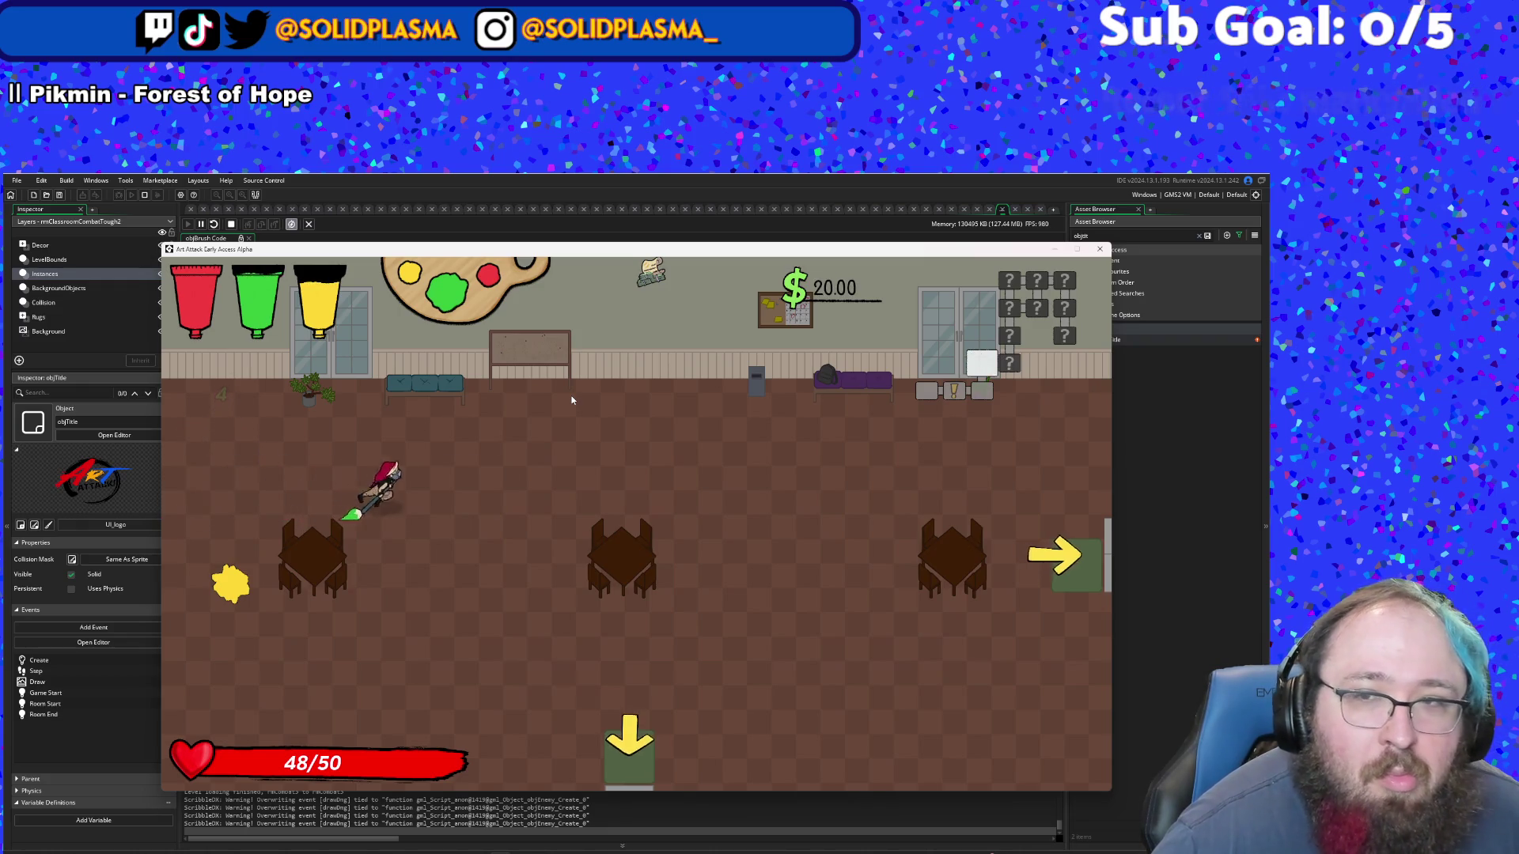
key(d)
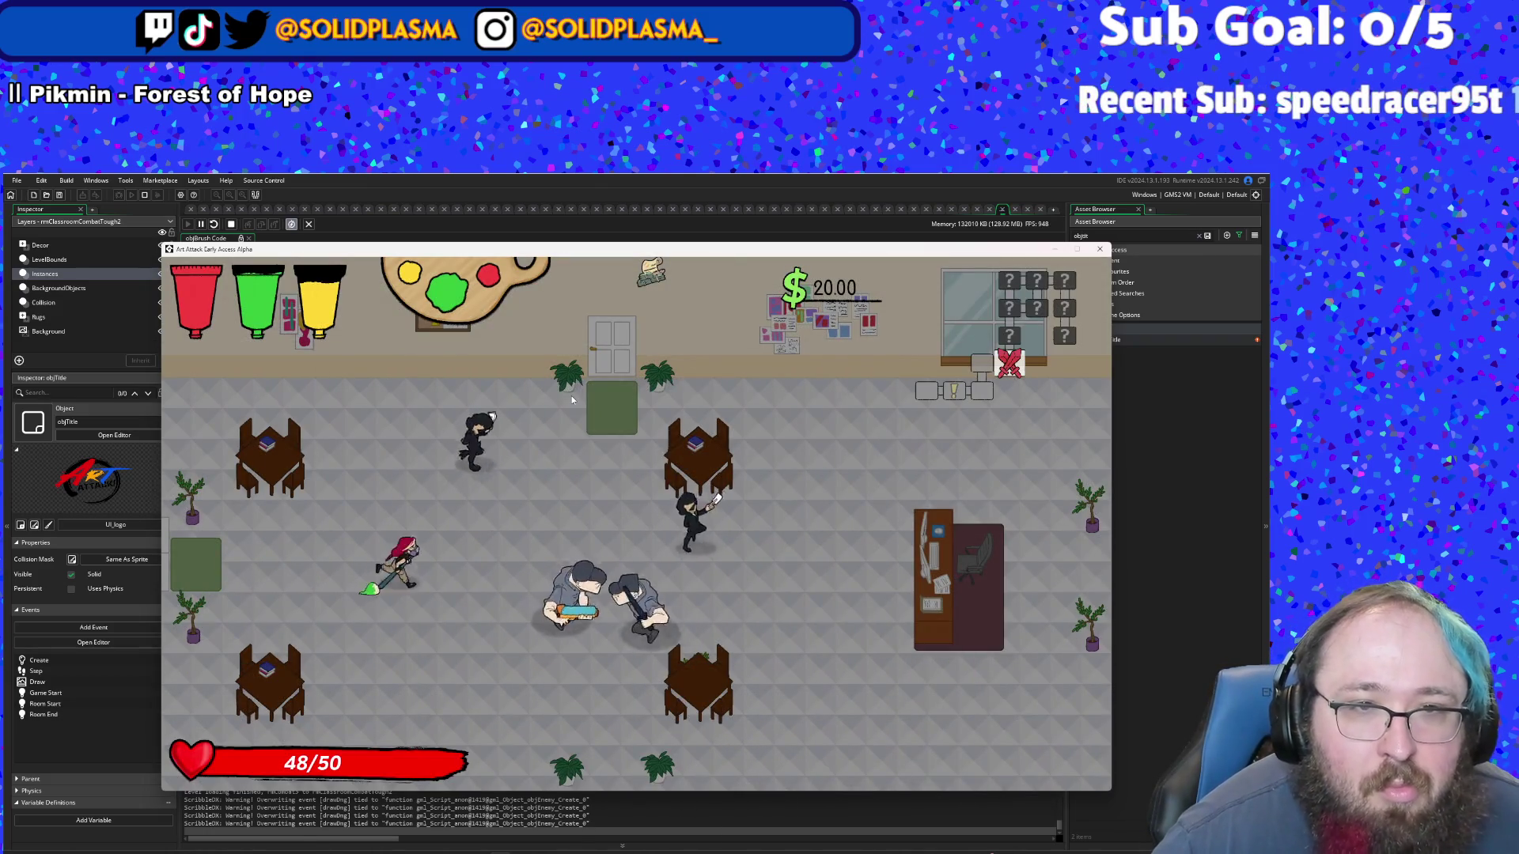
- Lay green paint along the top wall, then throw yellow paint at the grappling enemy until health runs out
key(d)
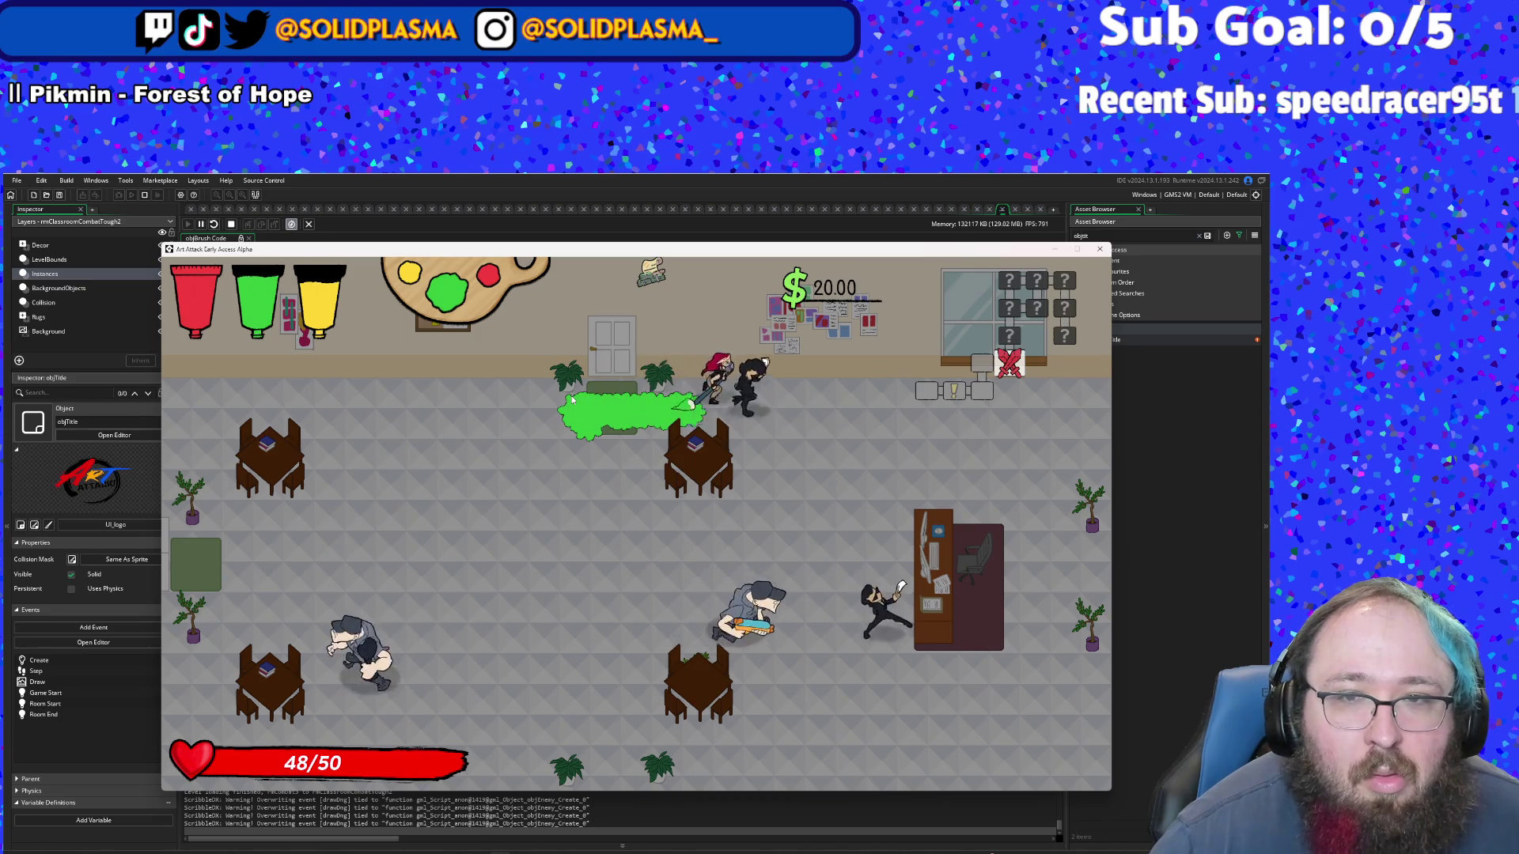
key(a)
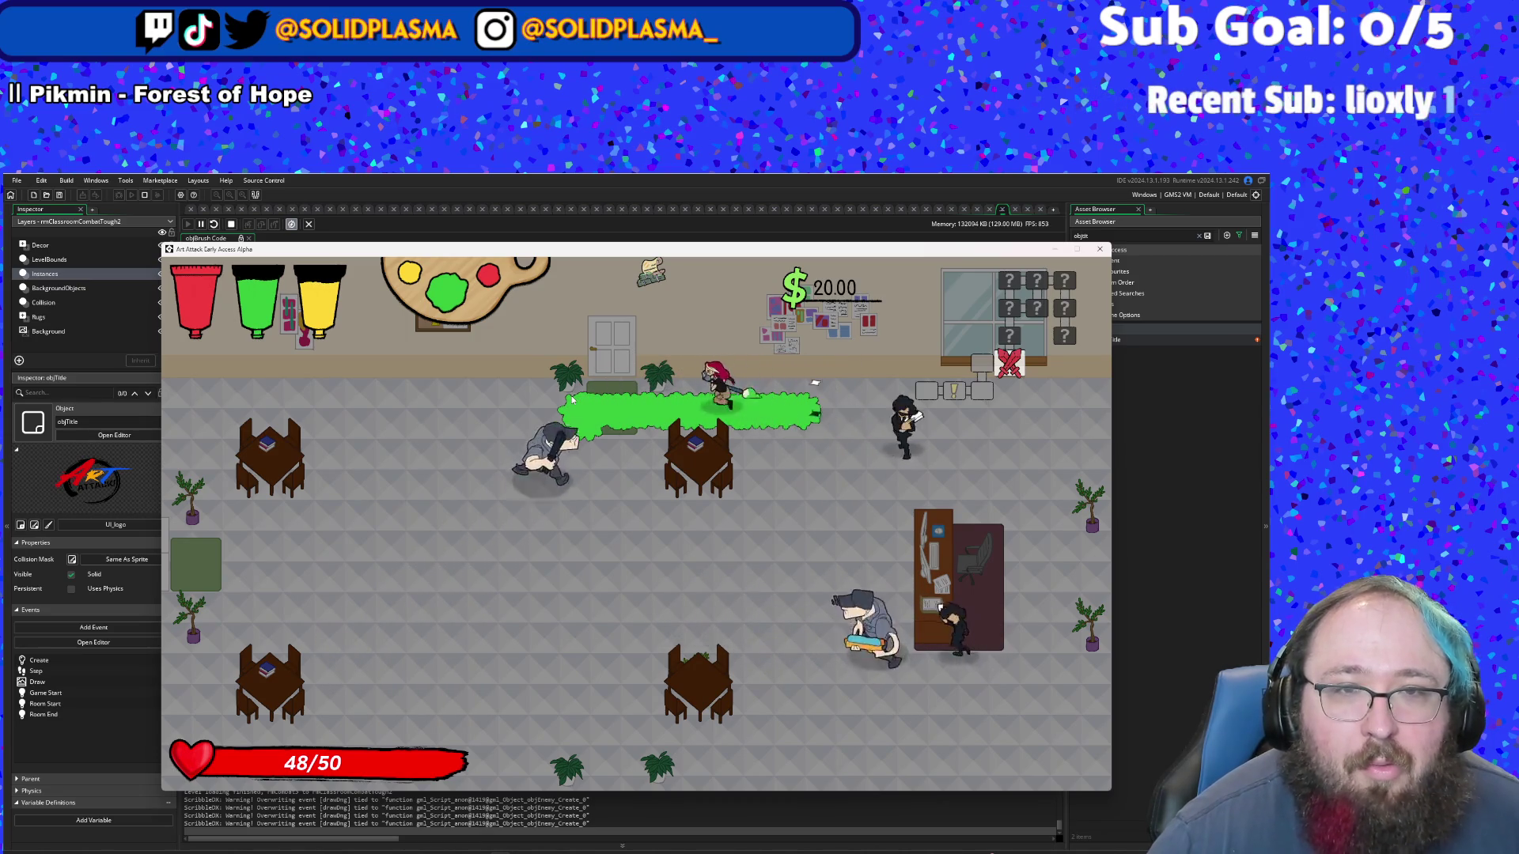
click(573, 400)
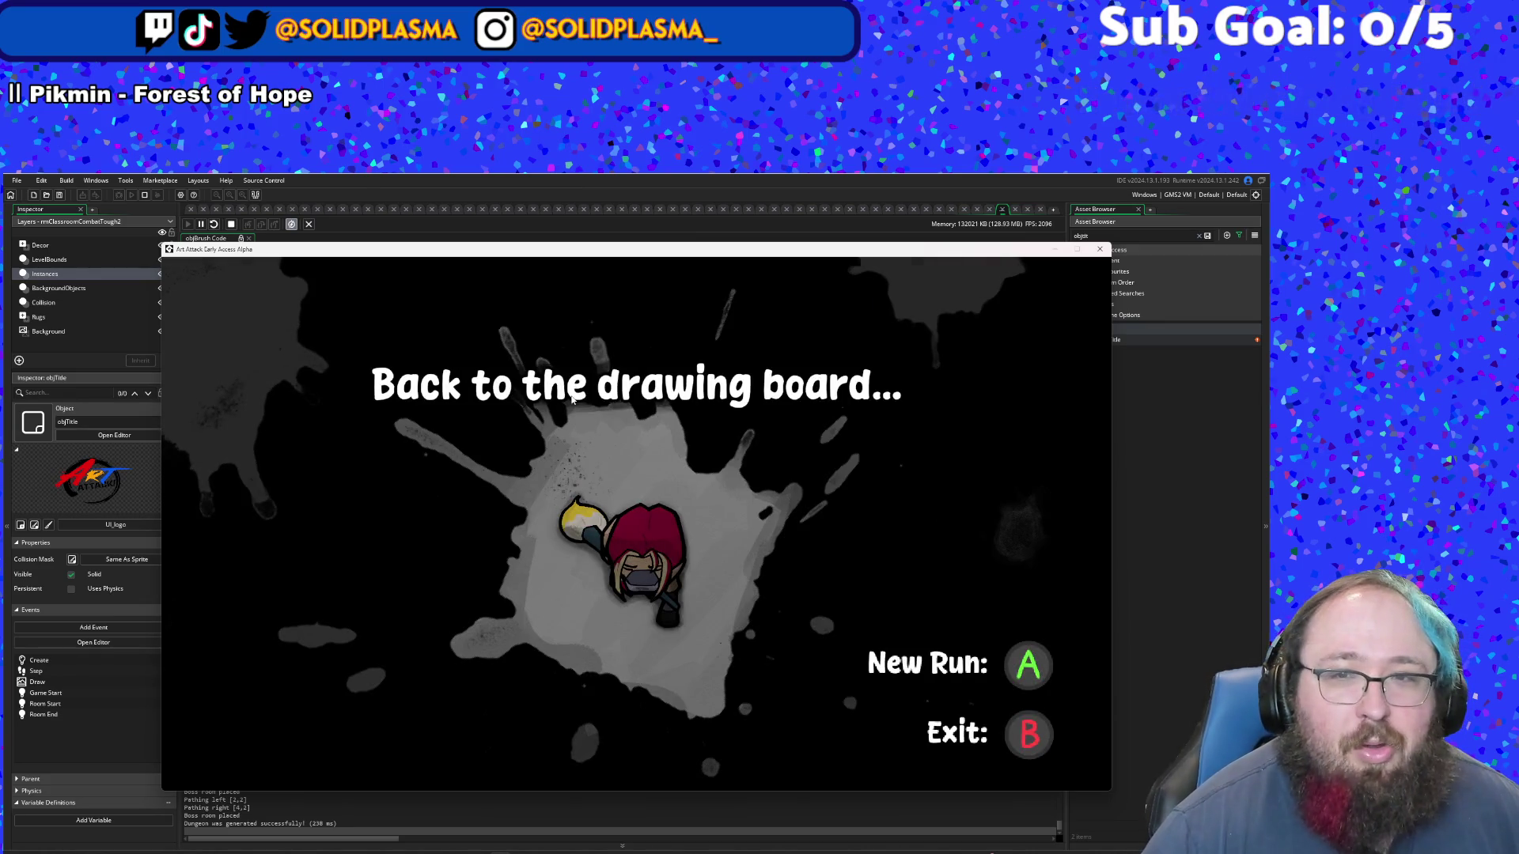
- Start a new run from the game-over screen and walk through the library's exit
key(Return)
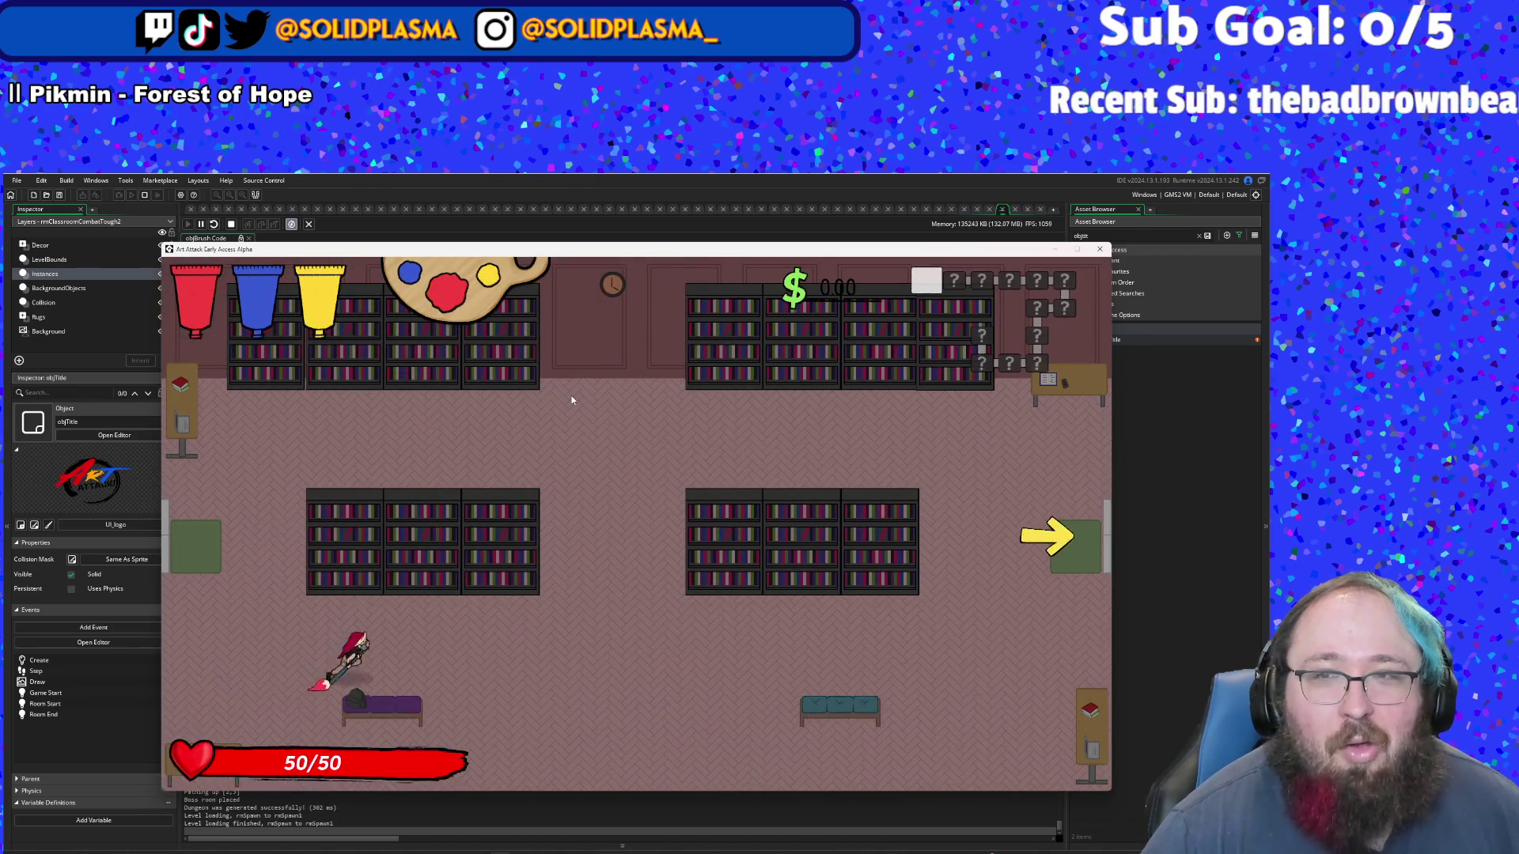
key(d)
key(d)
key(w)
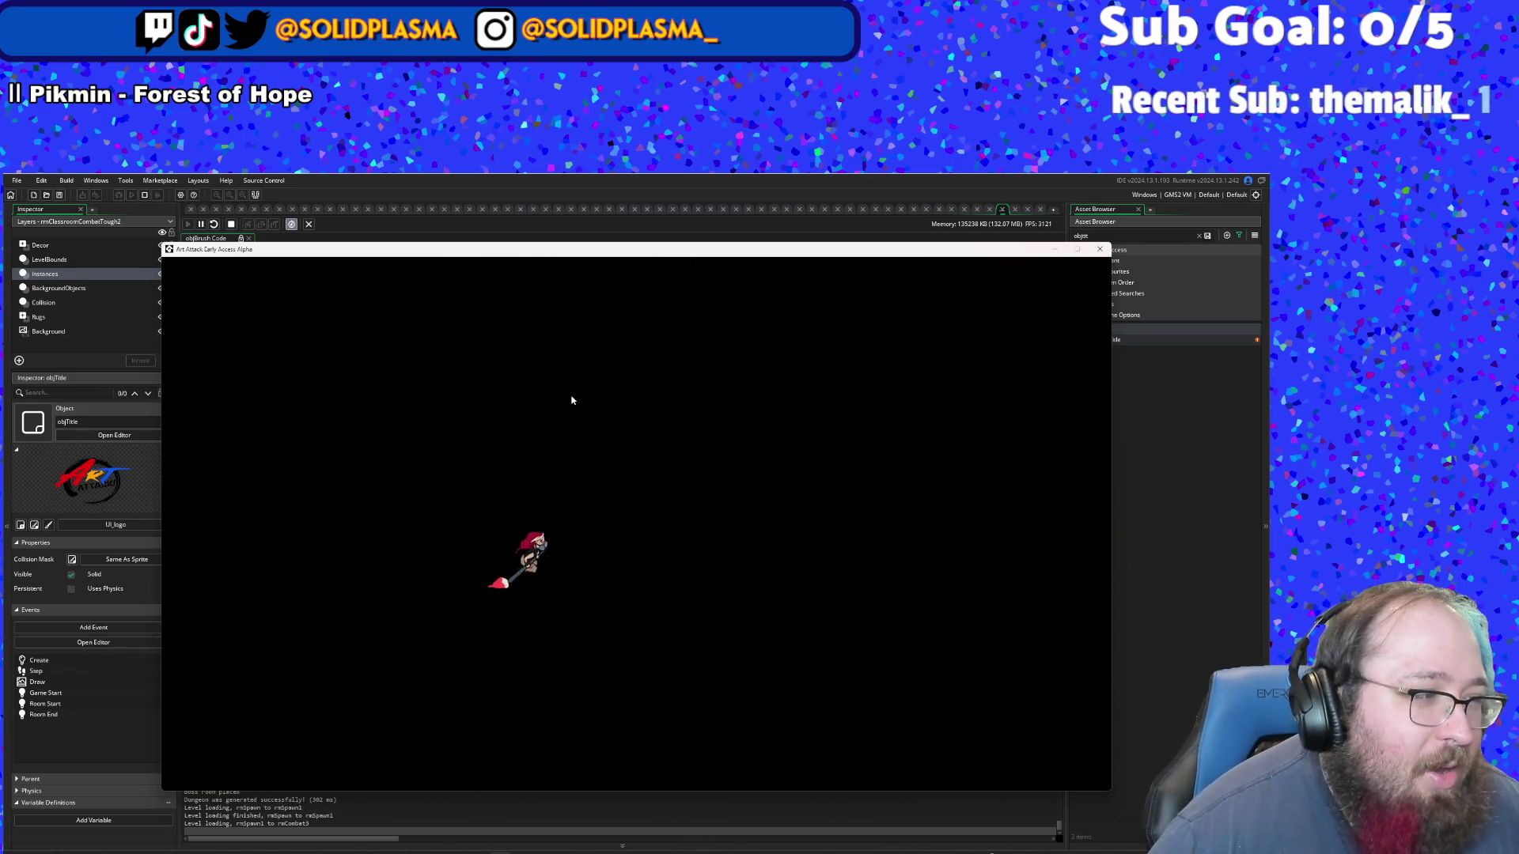
- Dash in and fight the hooded enemies until all are defeated
key(w)
key(d)
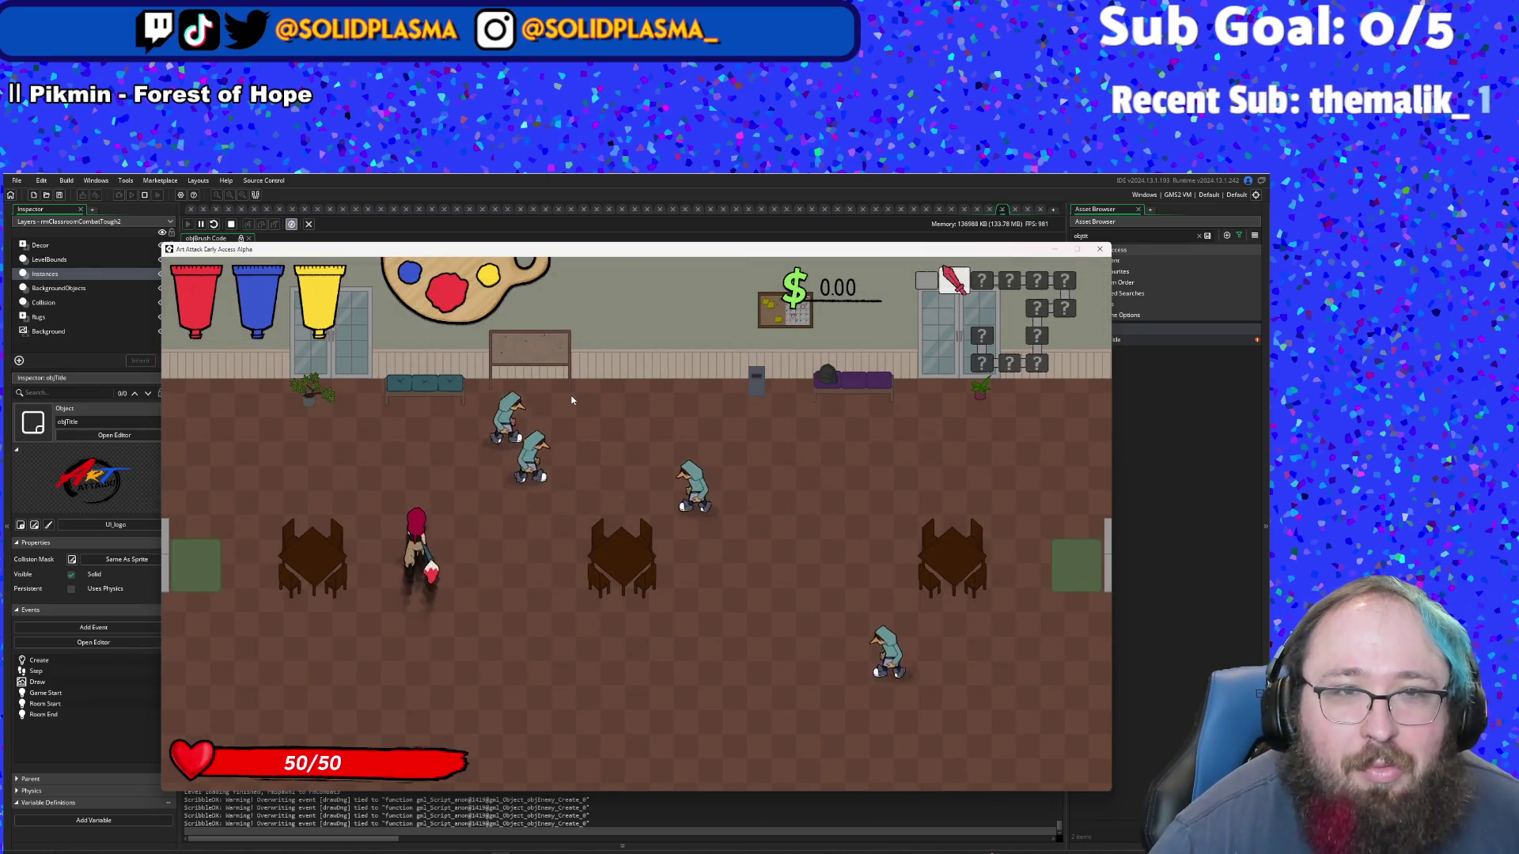
click(572, 399)
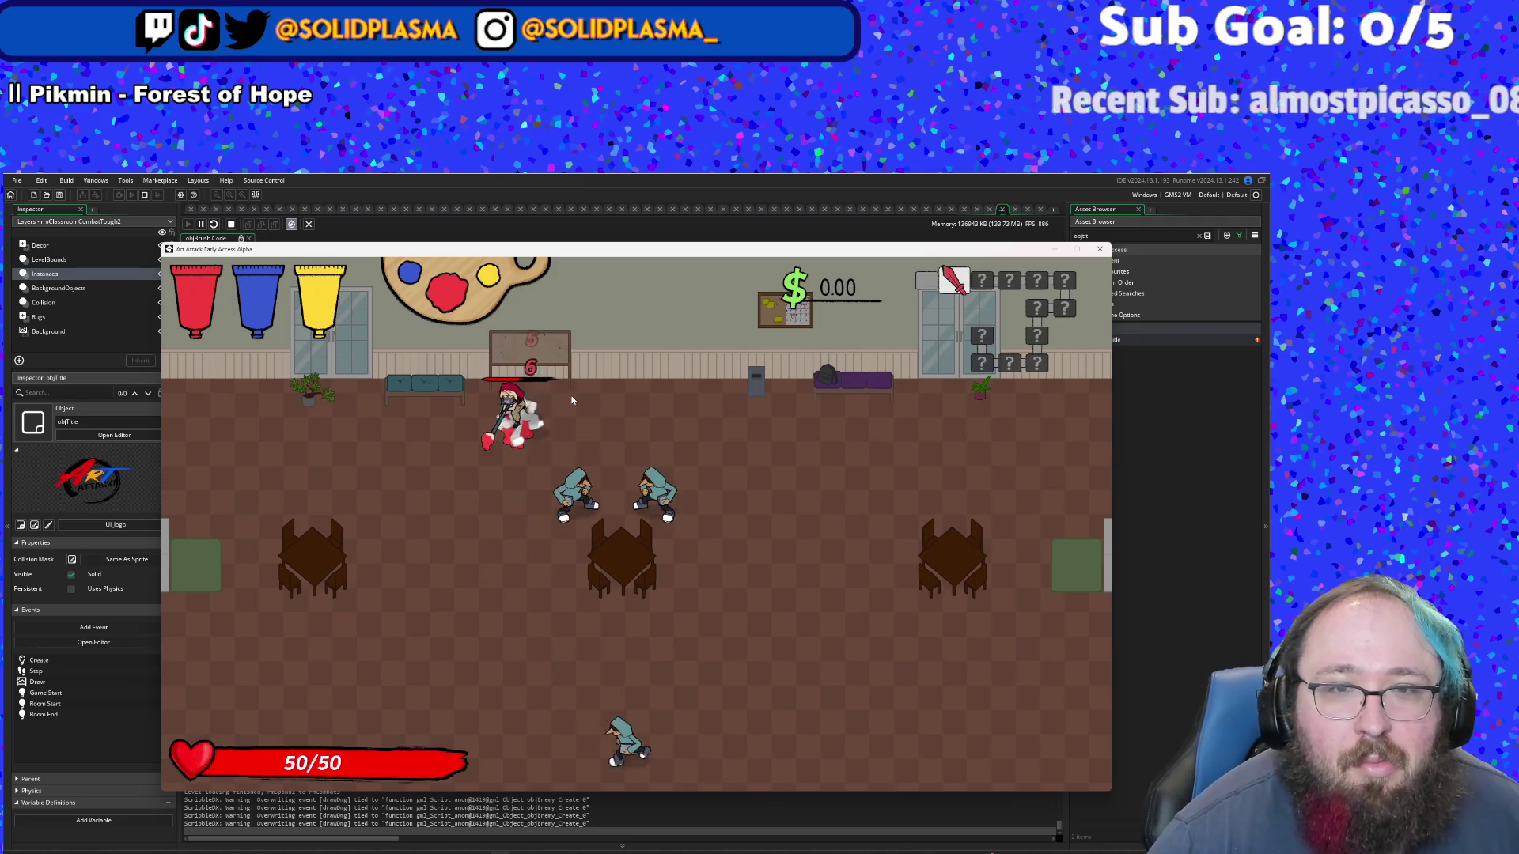
key(s)
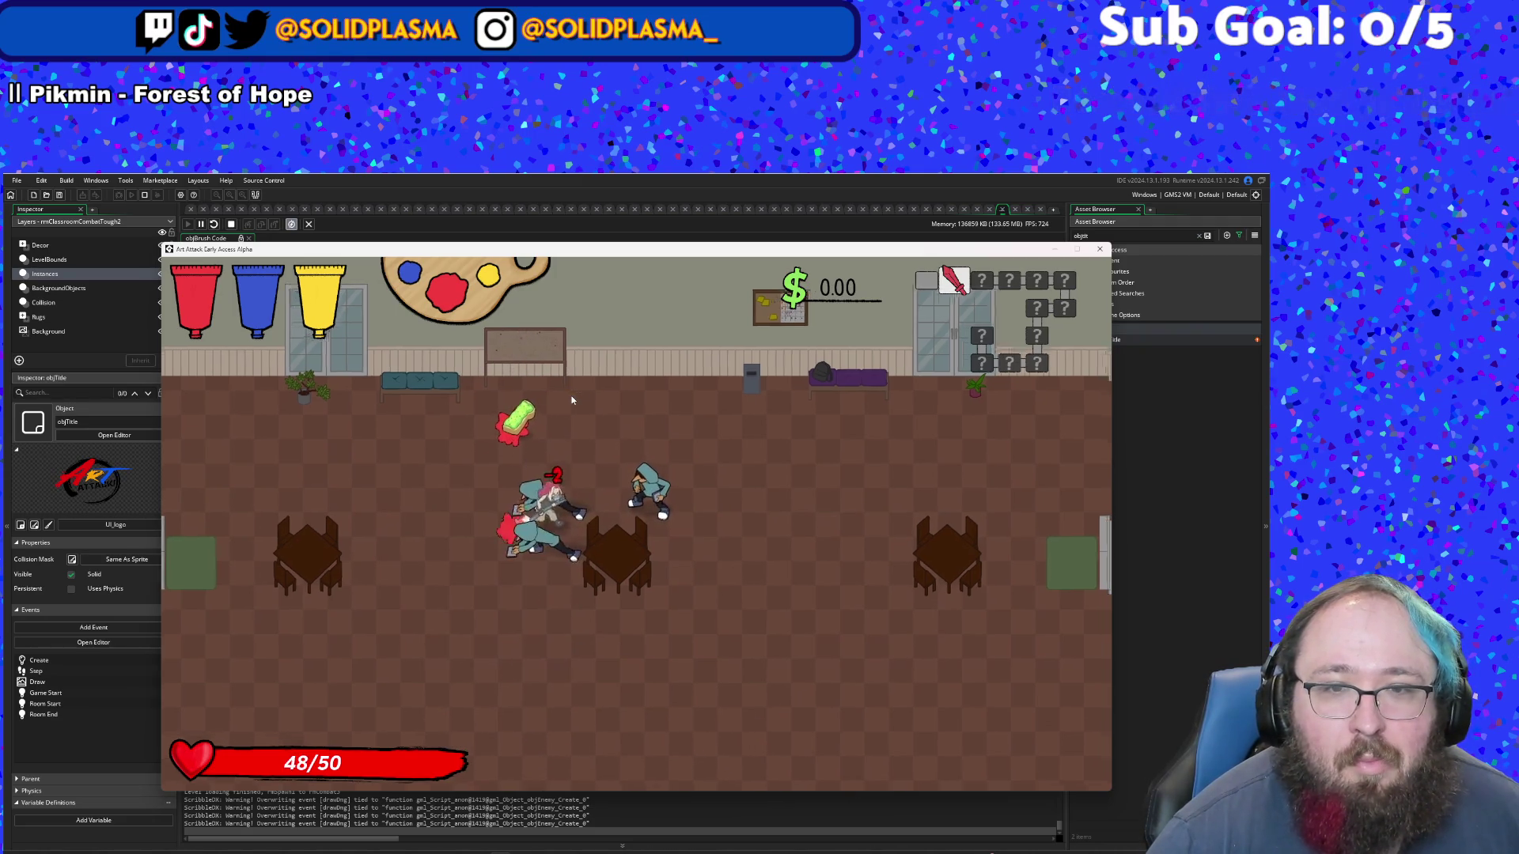
click(572, 400)
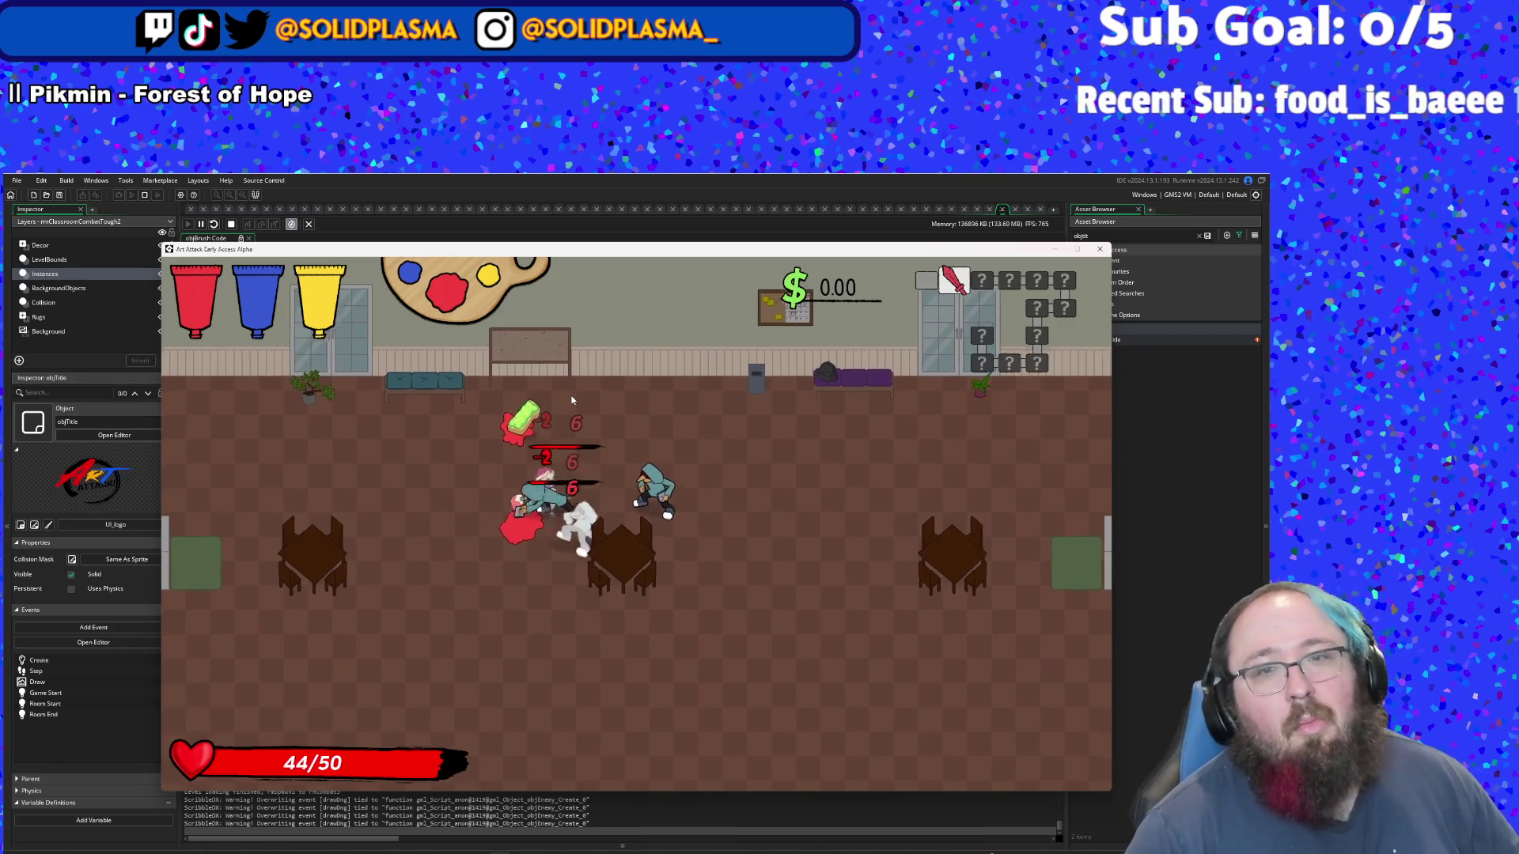
click(572, 399)
click(572, 400)
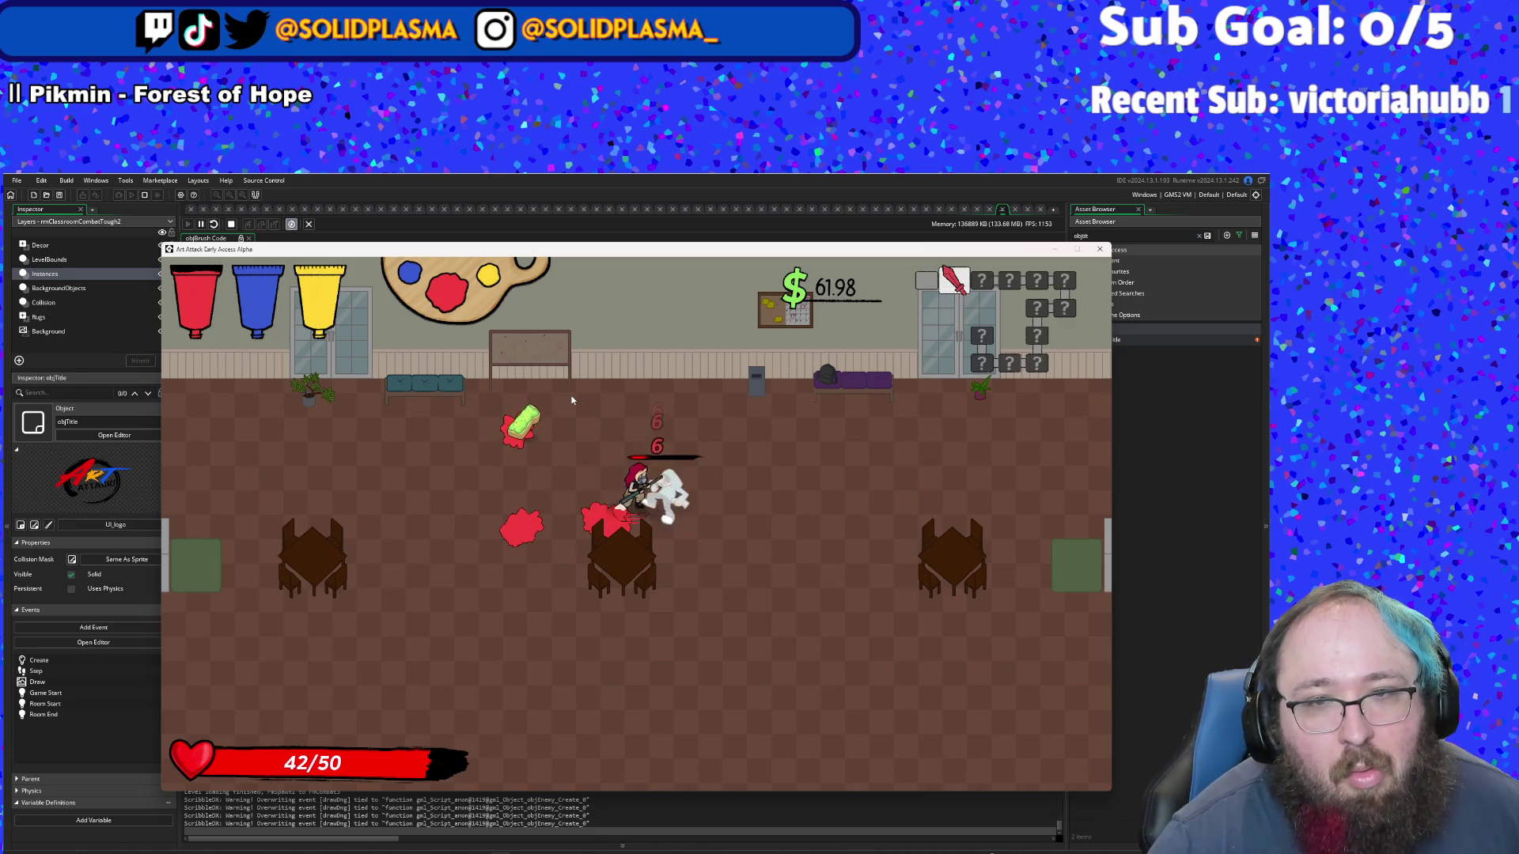
click(572, 400)
- Collect the money and health drops for $202.41, then exit right toward the next enemy
key(w)
key(a)
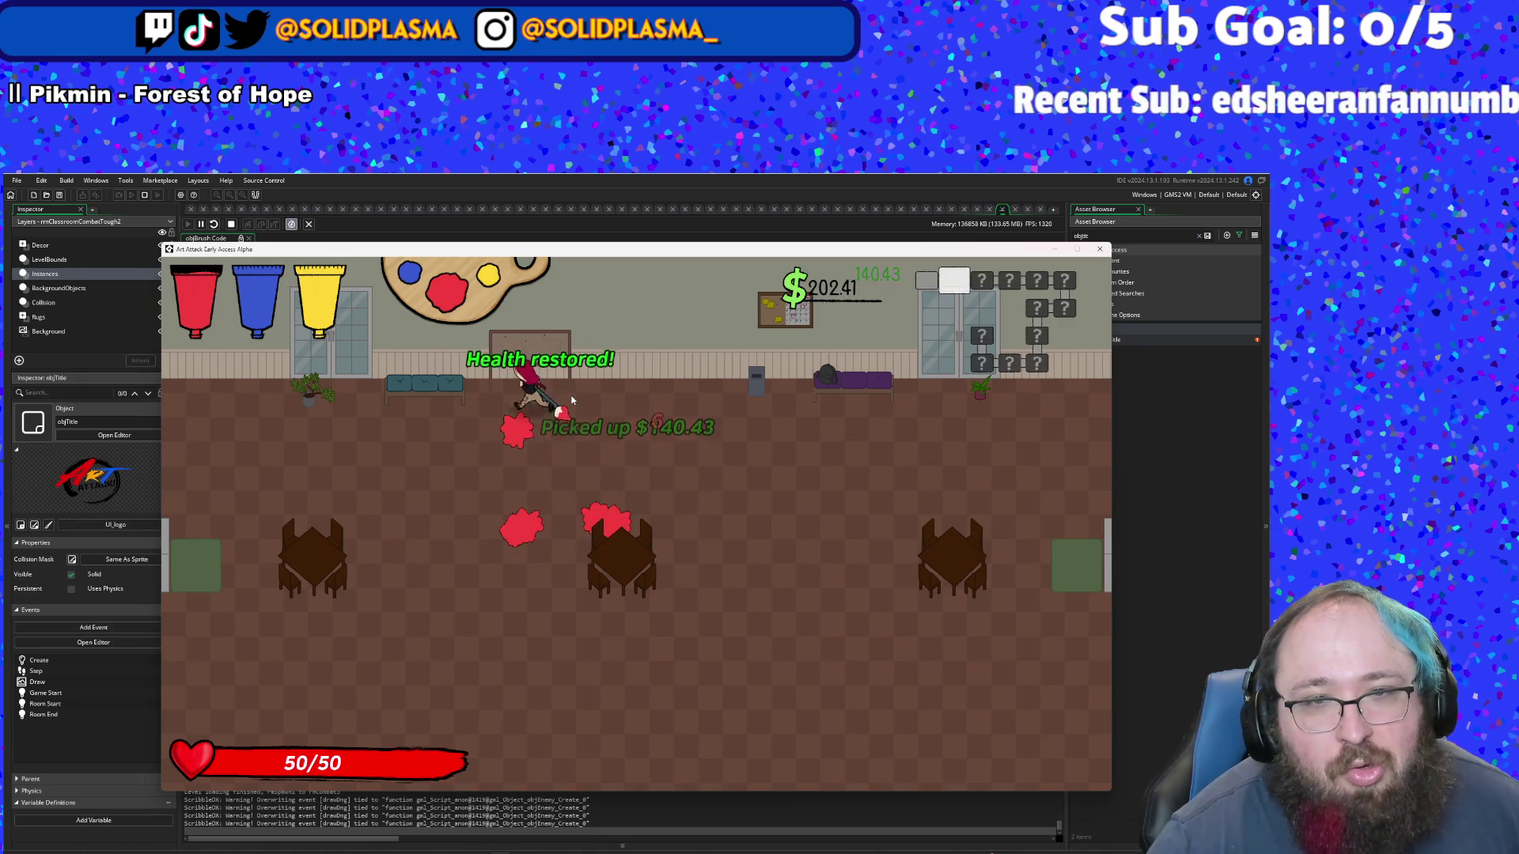
key(d)
key(s)
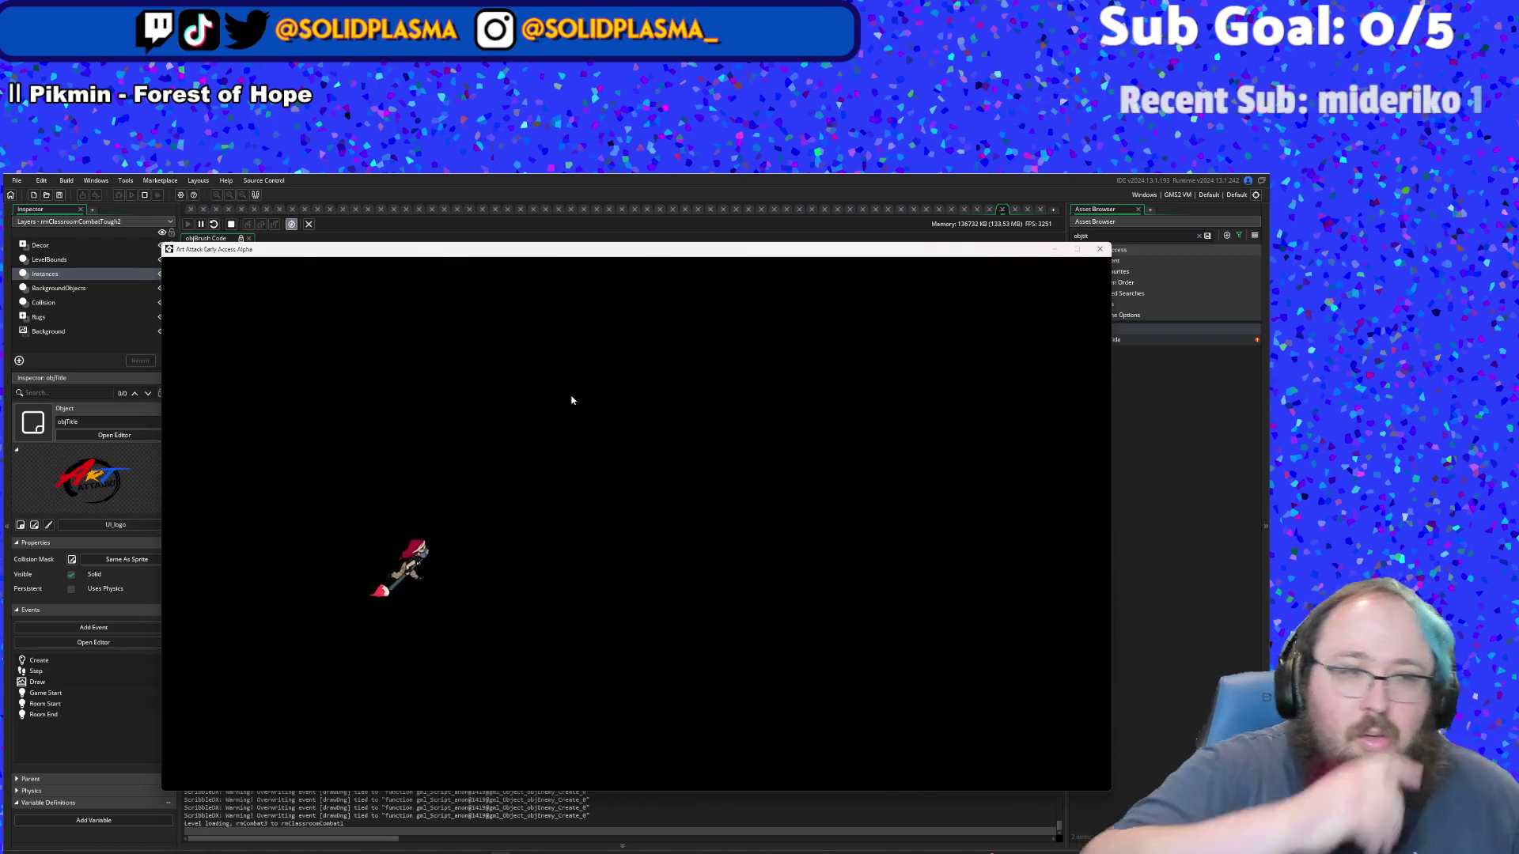
key(d)
key(w)
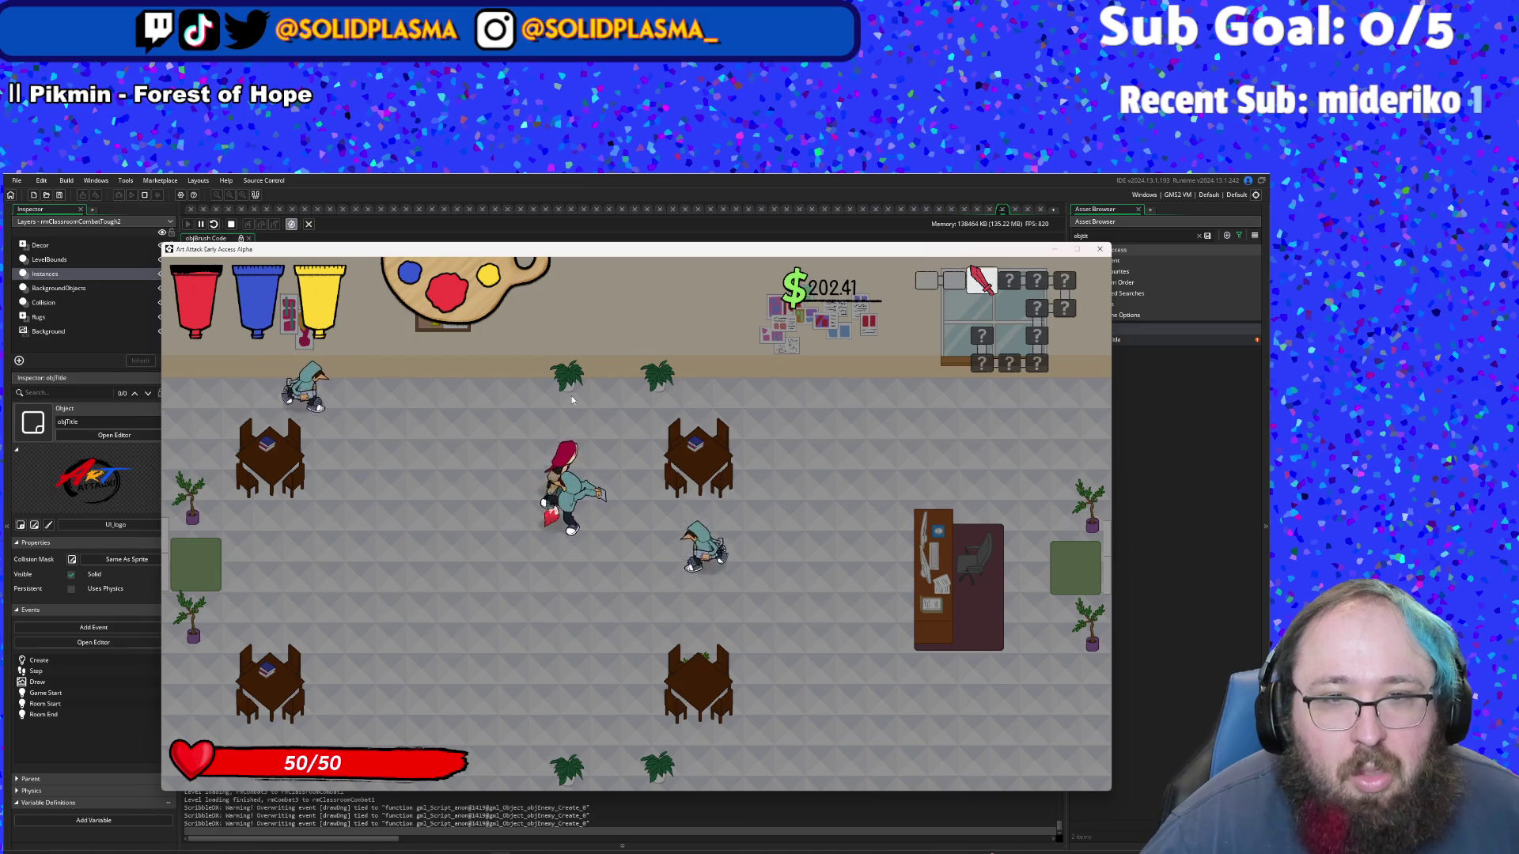